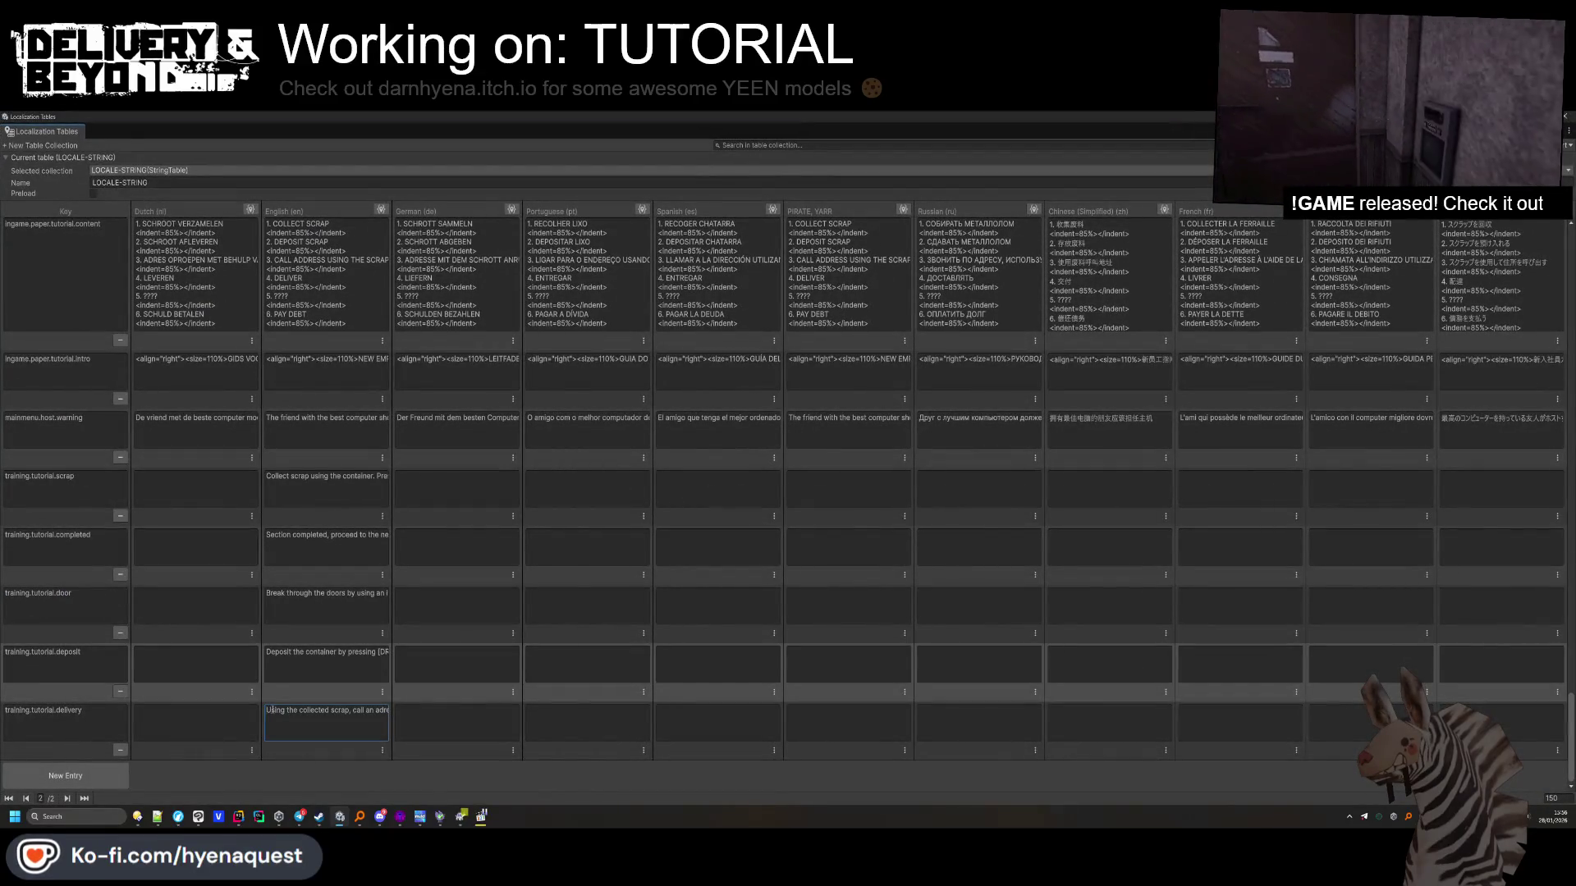
Start the English training.tutorial.delivery cell with 'Pay your DEBT using the scrap to create a delivery'
{"action": "type", "text": "PAY YOUR"}
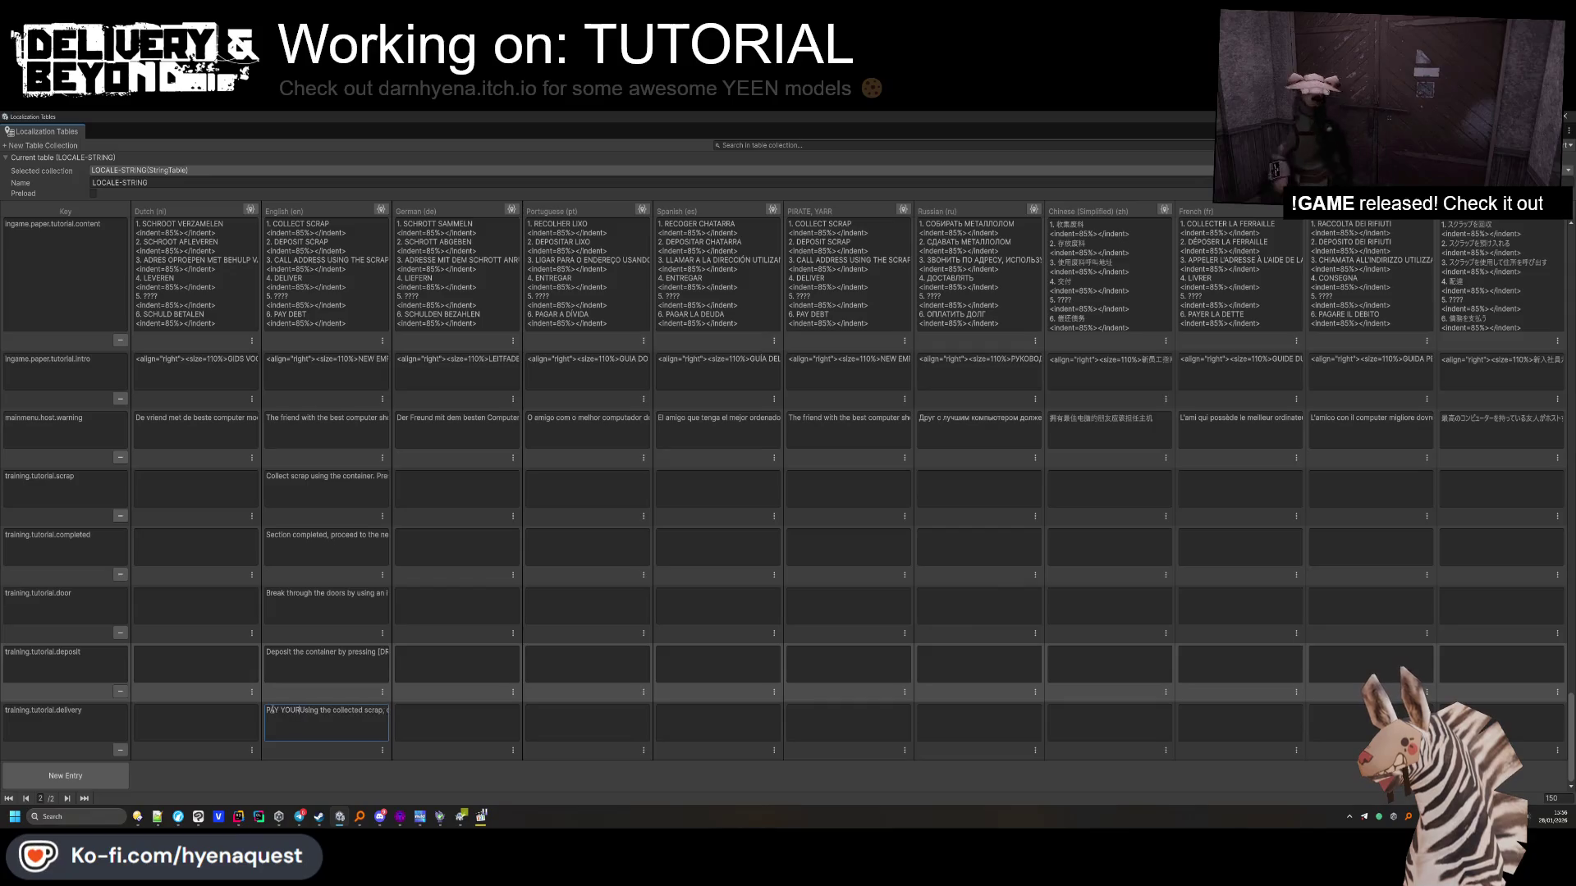
{"action": "key", "text": "BackSpace"}
{"action": "key", "text": "BackSpace"}
{"action": "key", "text": "BackSpace"}
{"action": "key", "text": "BackSpace"}
{"action": "key", "text": "BackSpace"}
{"action": "type", "text": "ay your"}
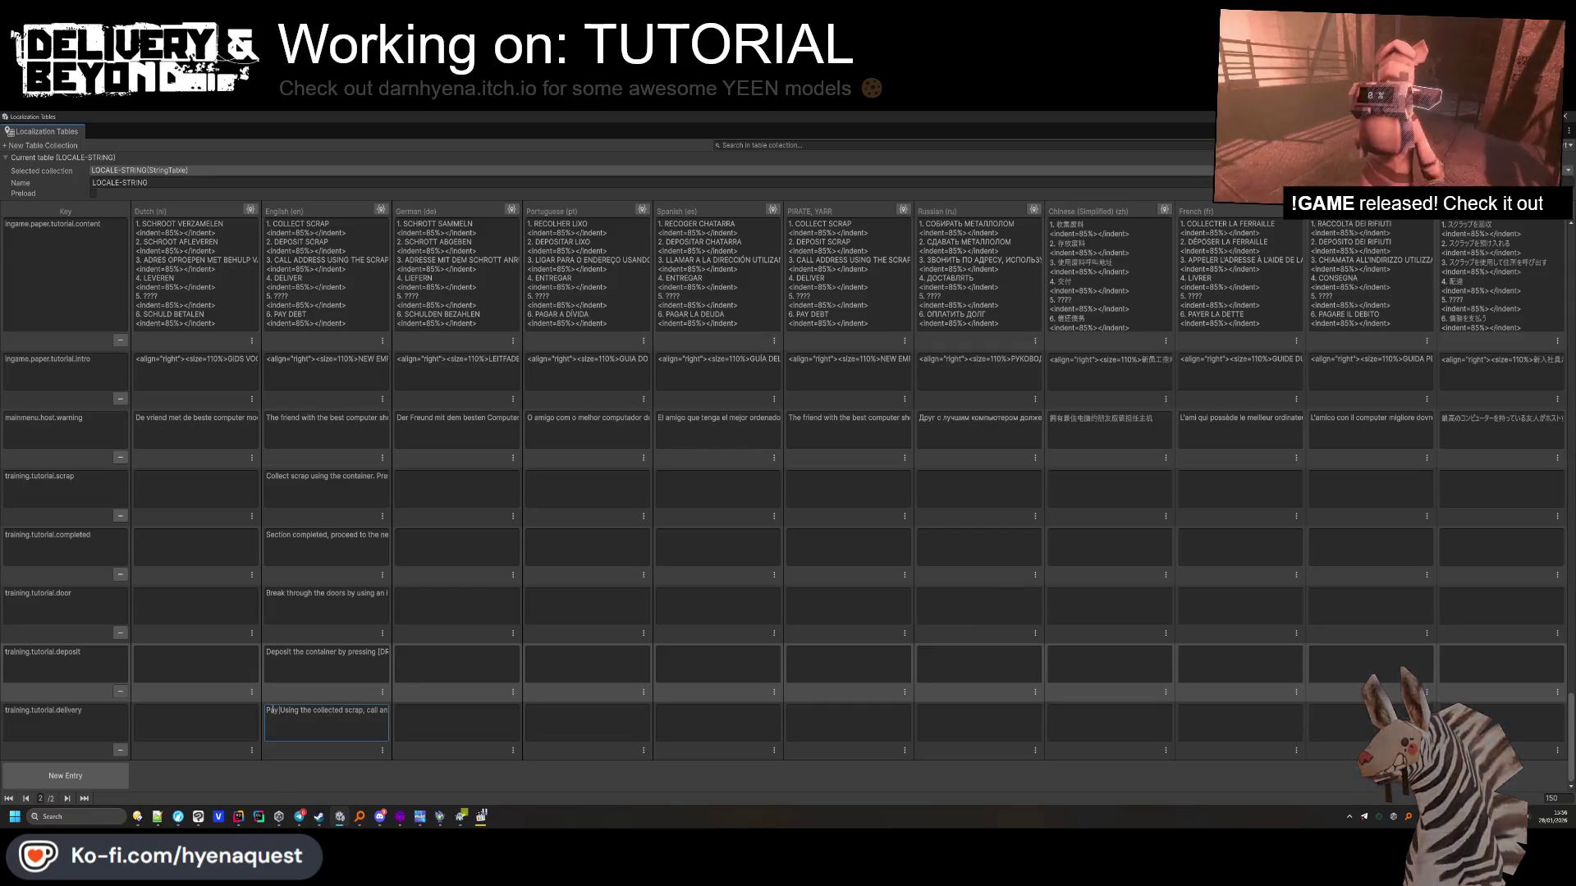
{"action": "key", "text": "BackSpace"}
{"action": "key", "text": "BackSpace"}
{"action": "type", "text": "DEBT"}
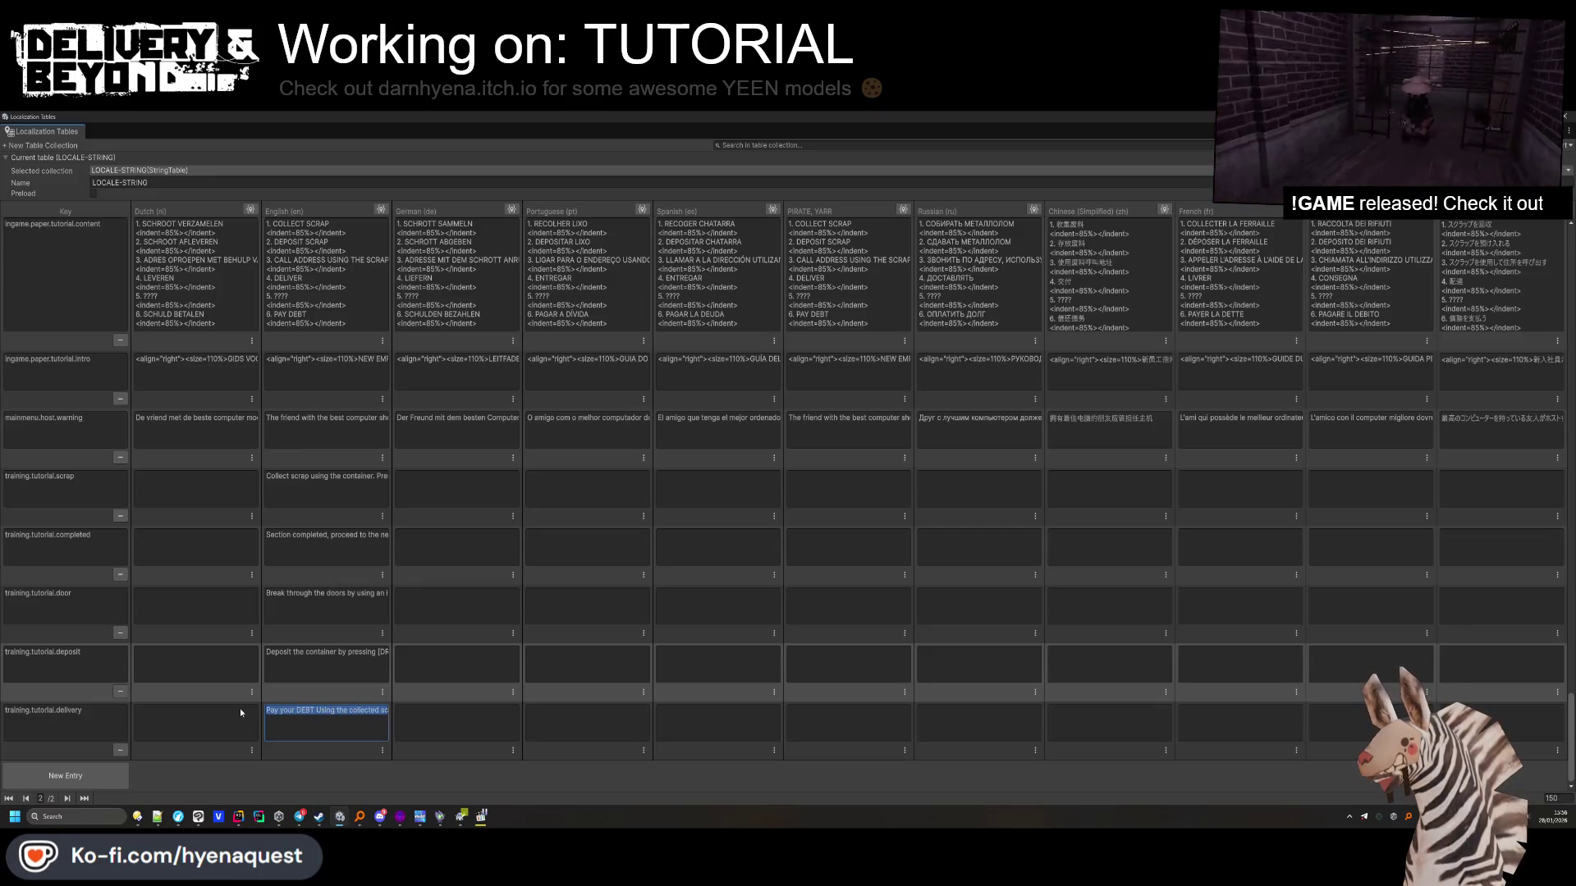
{"action": "left_click", "coordinate": [319, 710]}
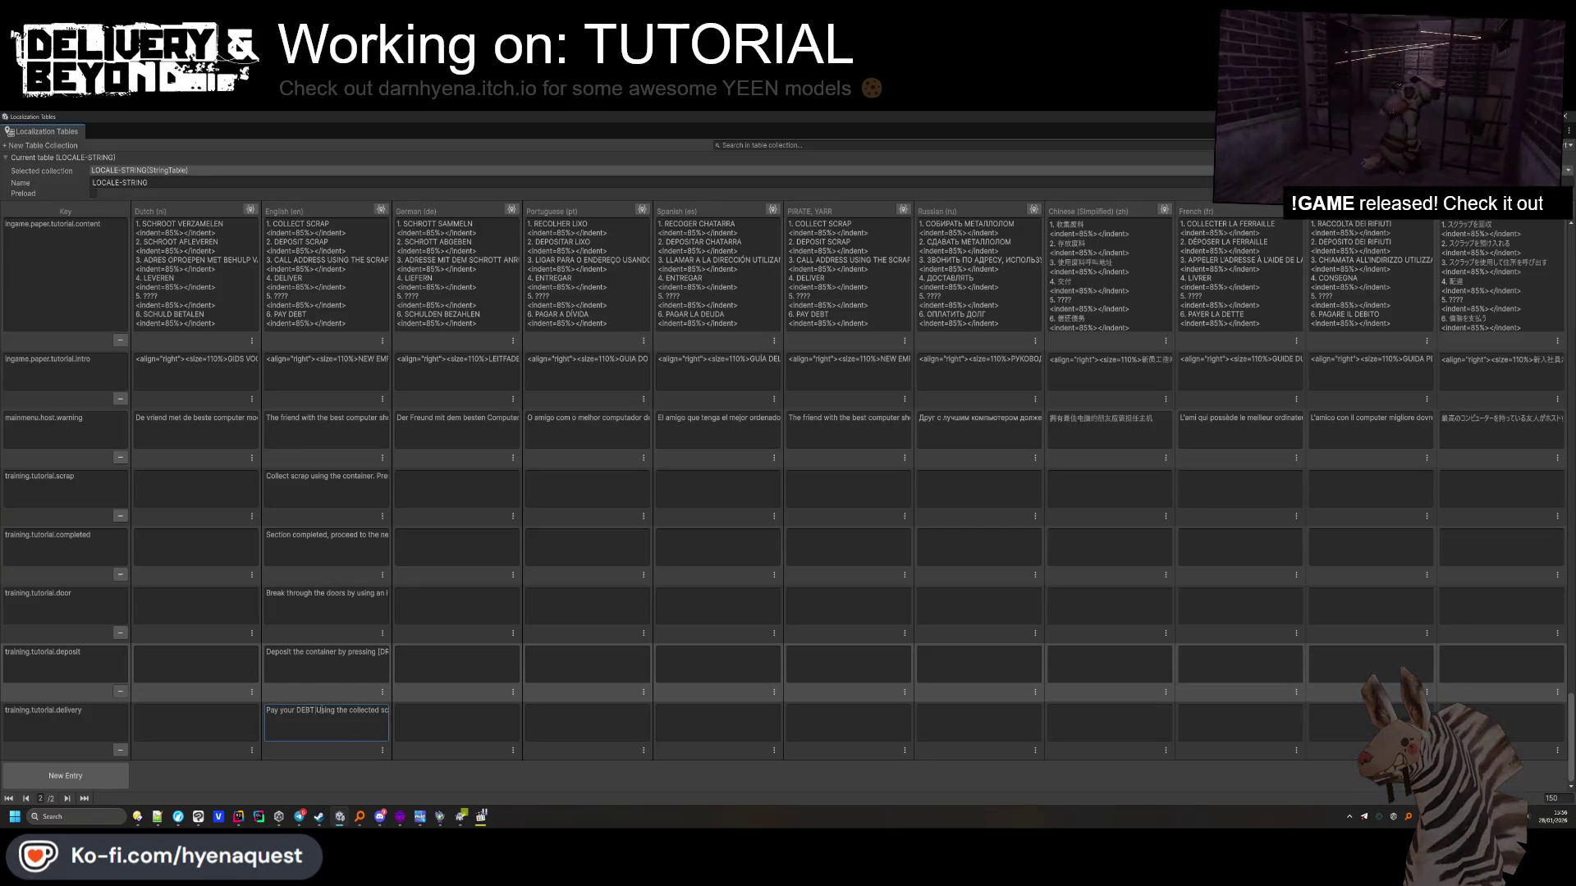
{"action": "type", "text": "u"}
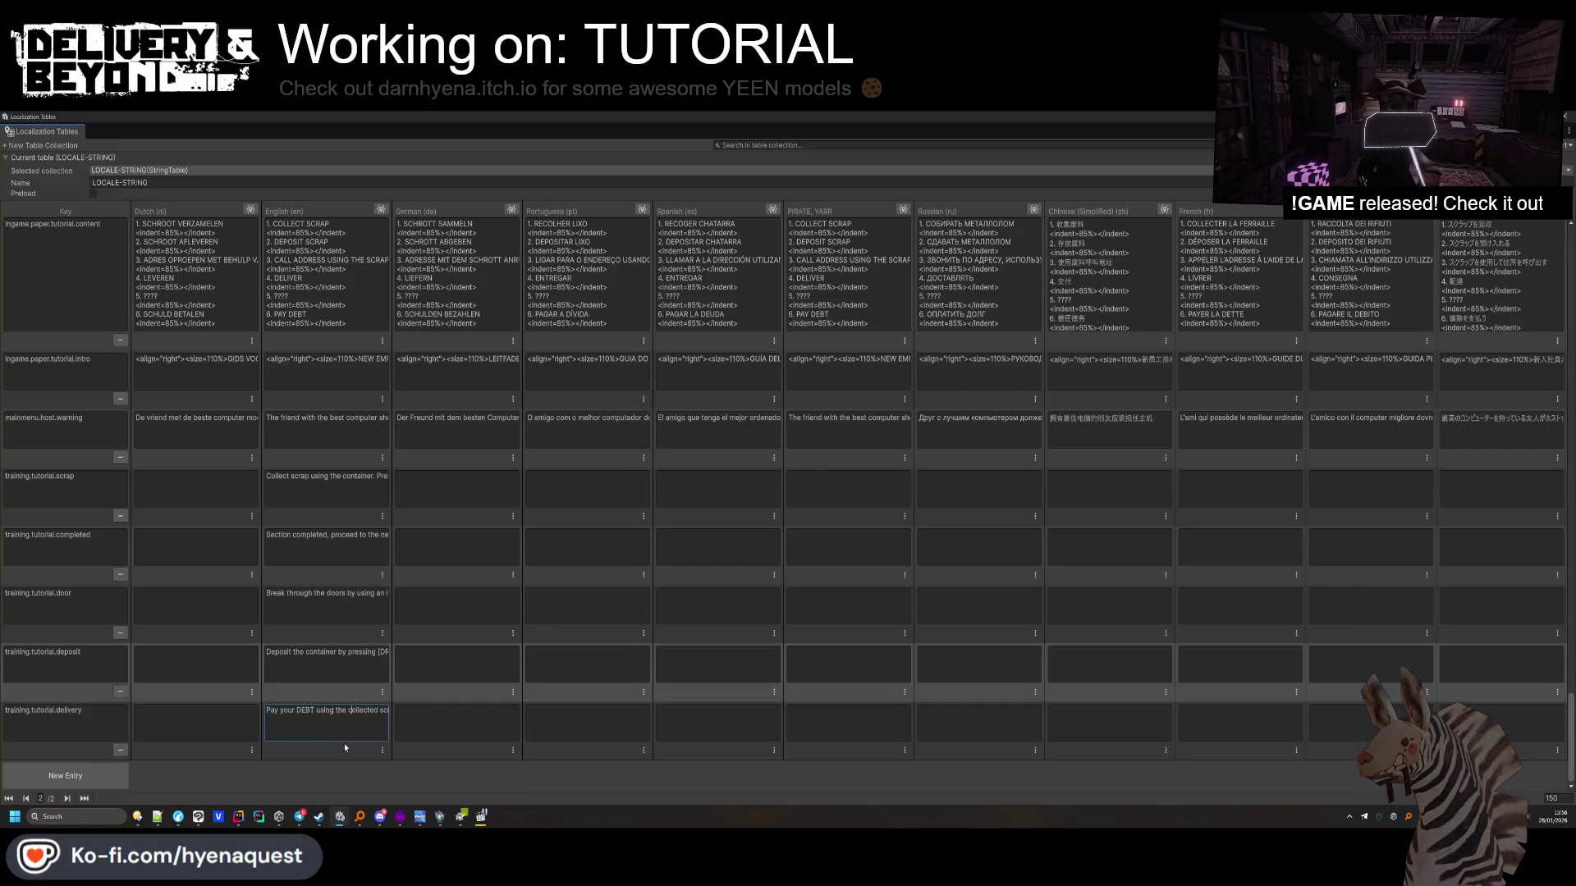
{"action": "key", "text": "BackSpace"}
{"action": "key", "text": "BackSpace"}
{"action": "key", "text": "BackSpace"}
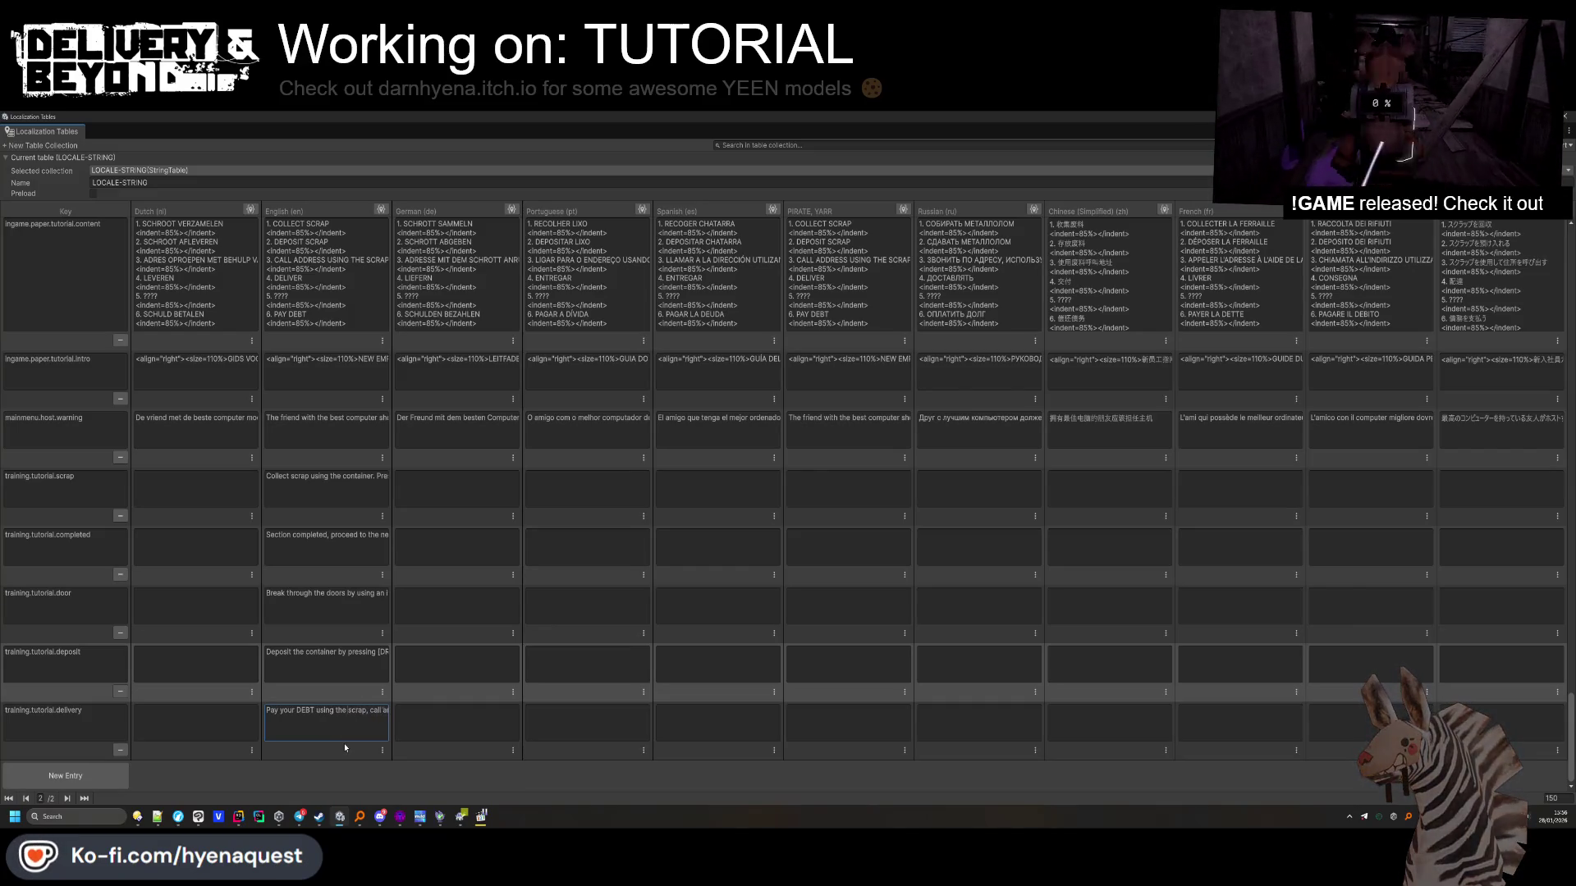
{"action": "key", "text": "Right"}
{"action": "key", "text": "Right"}
{"action": "key", "text": "Right"}
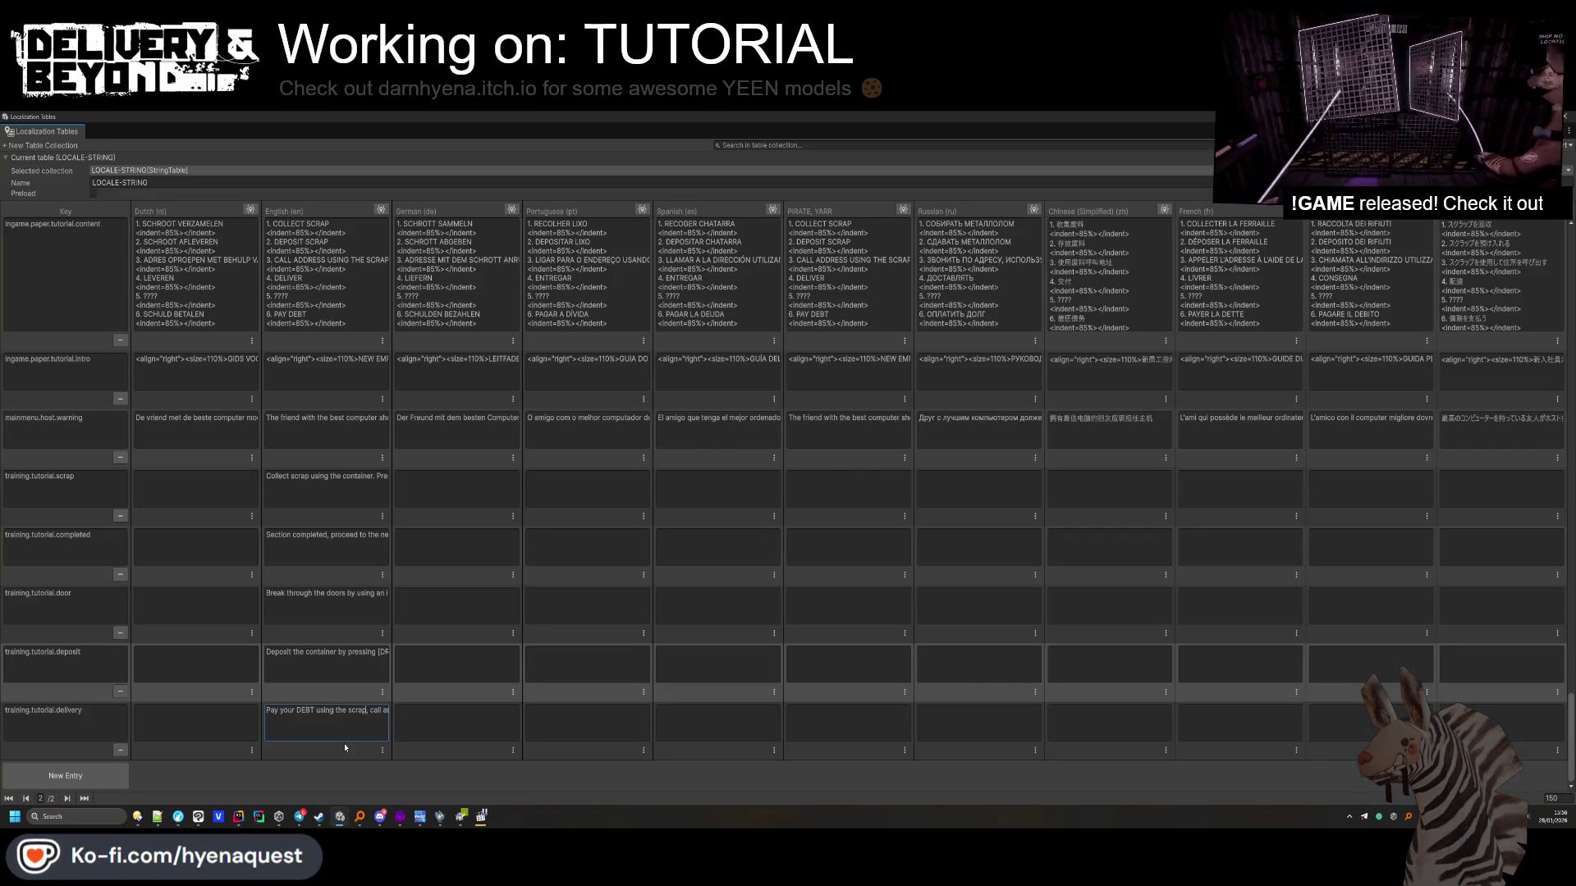
{"action": "type", "text": "o cred"}
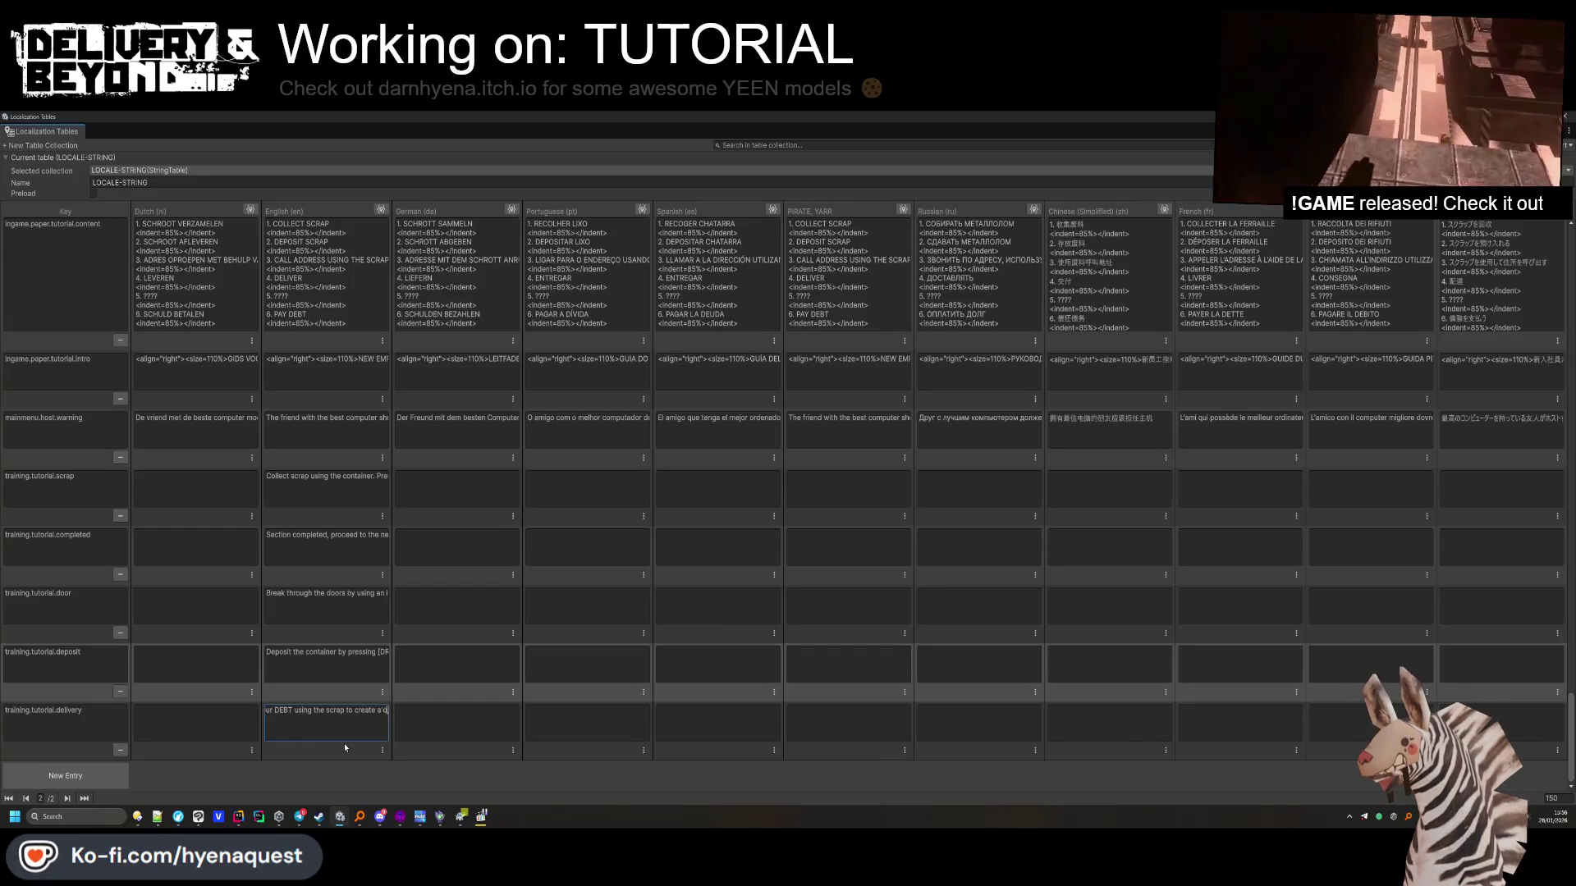
{"action": "type", "text": "y, d"}
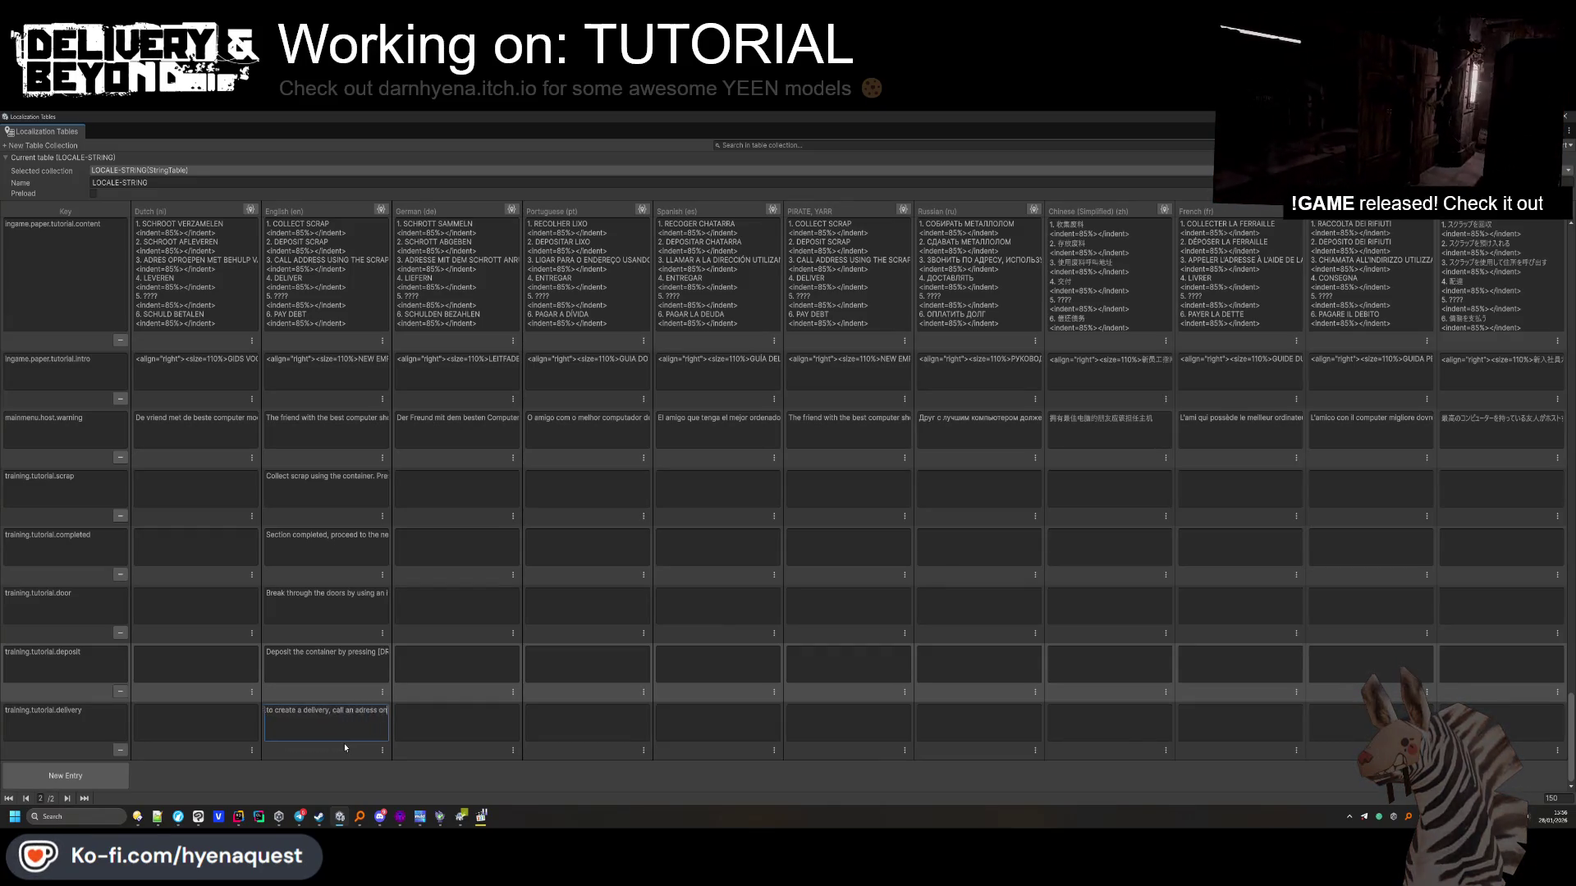
Try replacing 'an' with 'the', undo it, and take the localization table out of full screen
{"action": "left_click", "coordinate": [311, 764]}
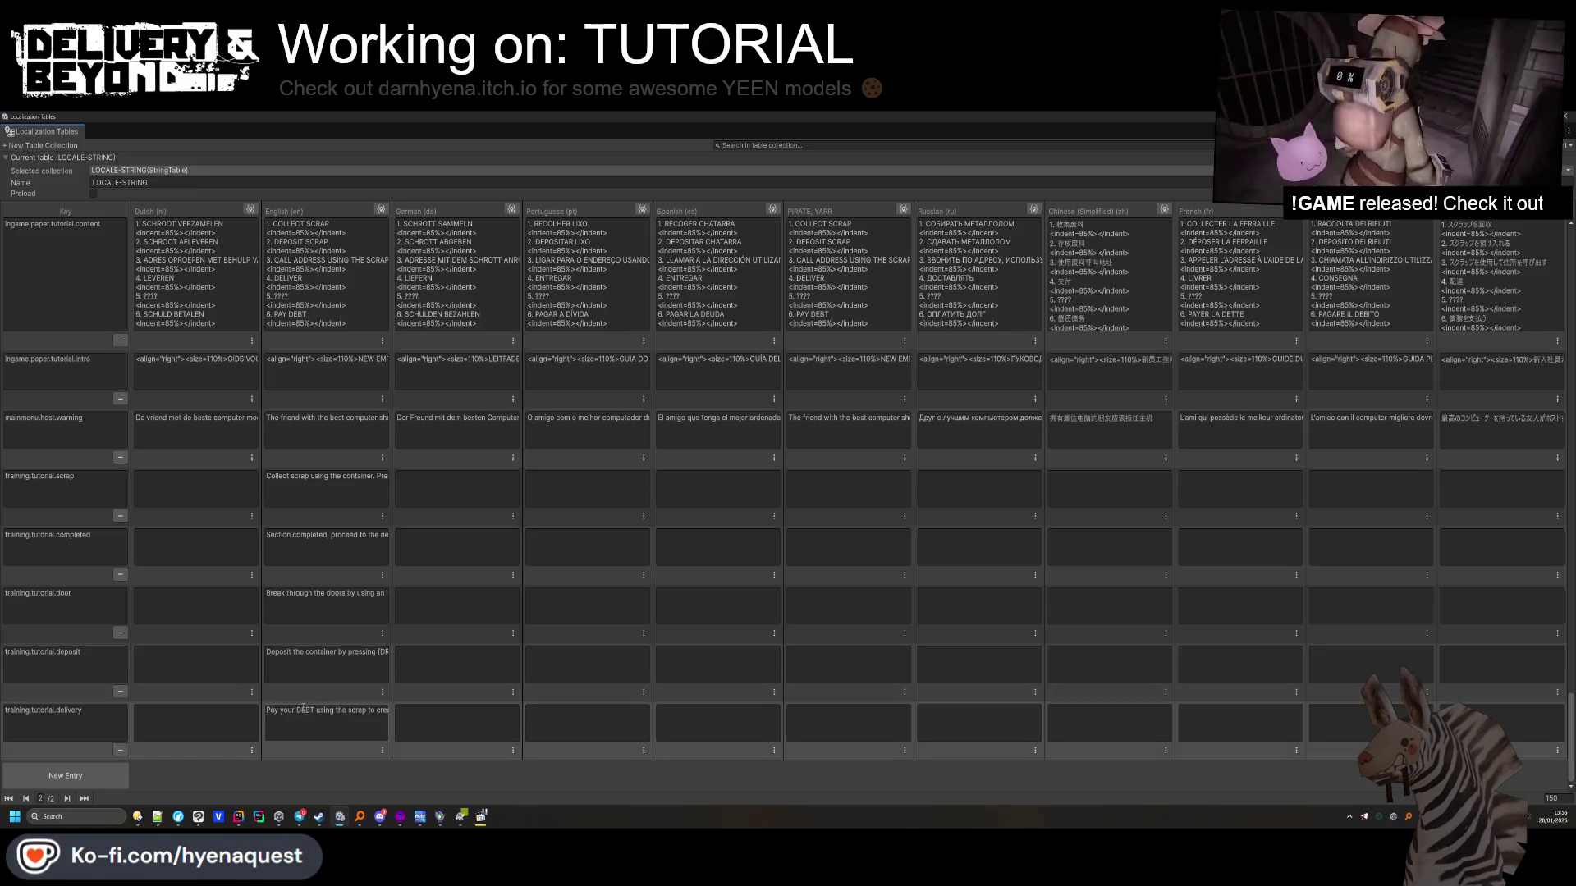
{"action": "left_click", "coordinate": [377, 714]}
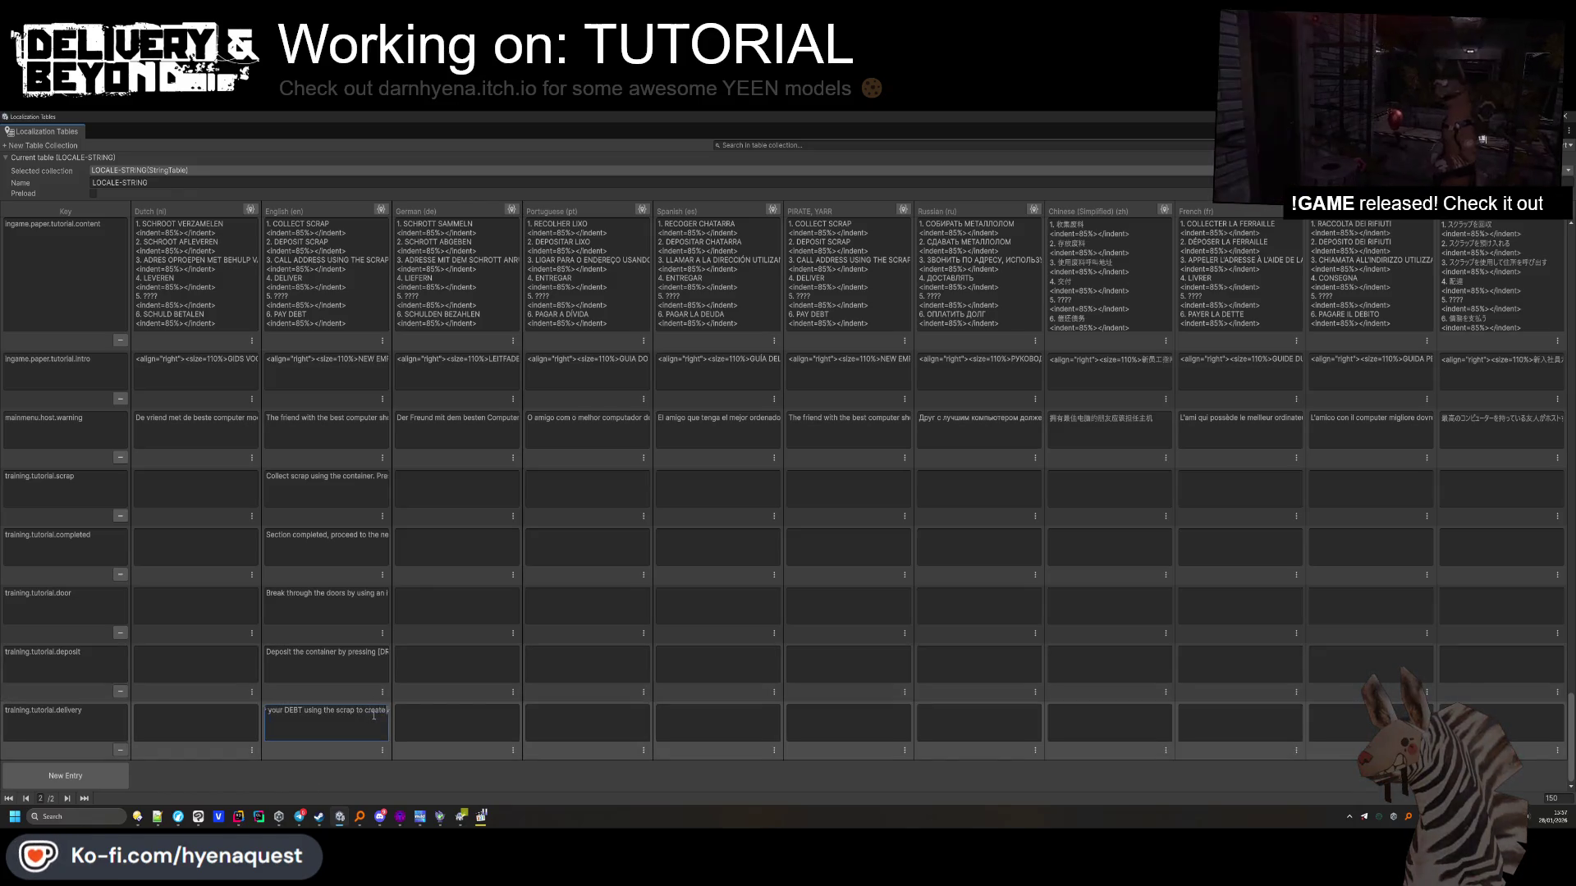
{"action": "double_click", "coordinate": [288, 711]}
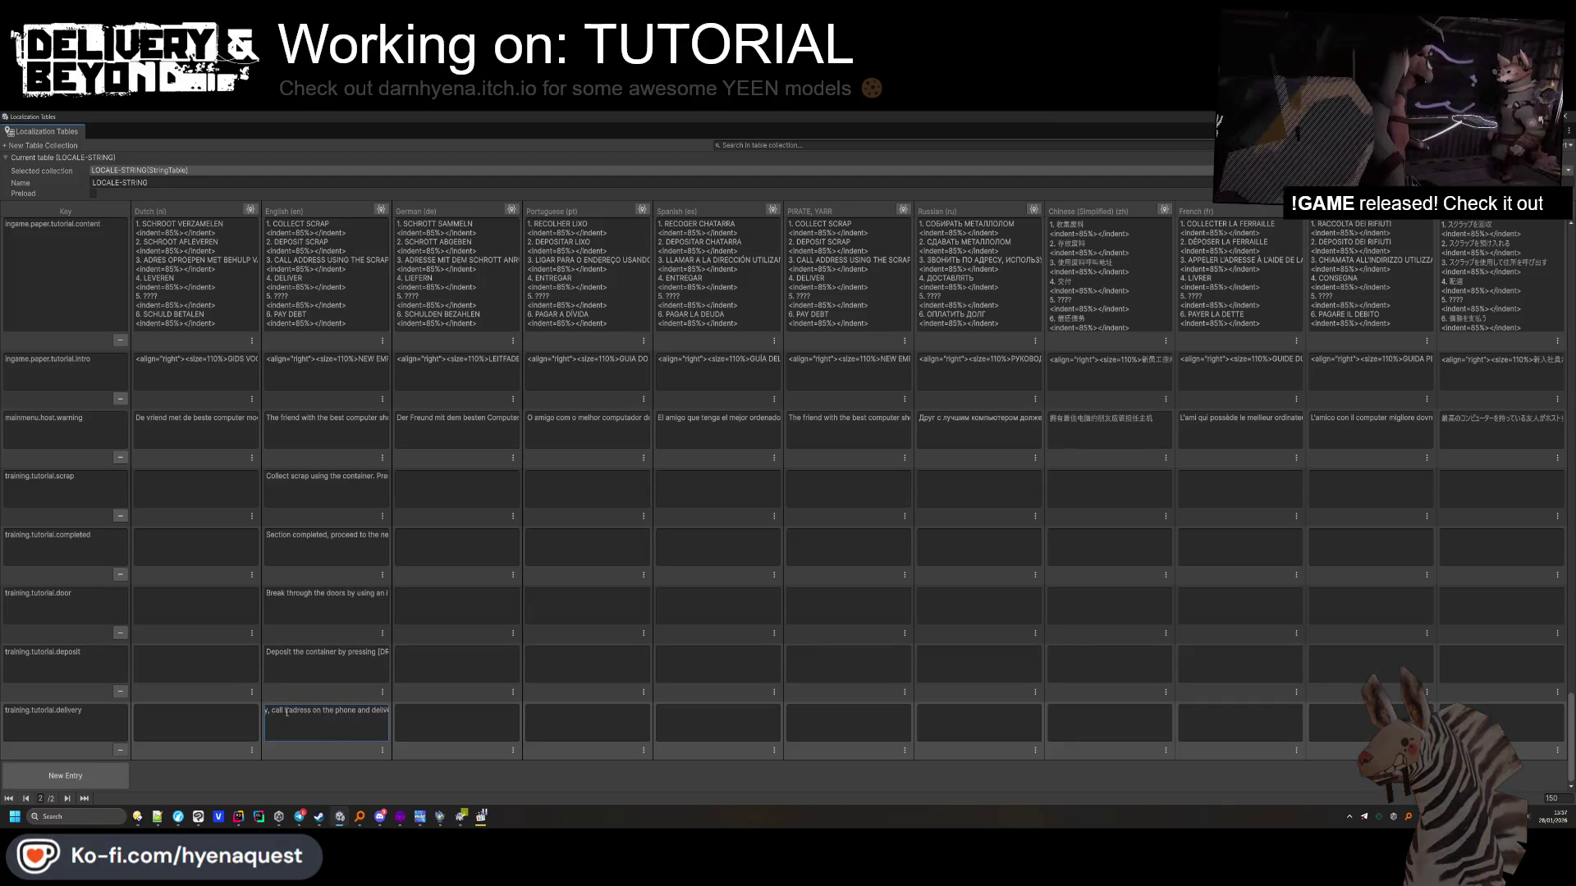
{"action": "type", "text": "the"}
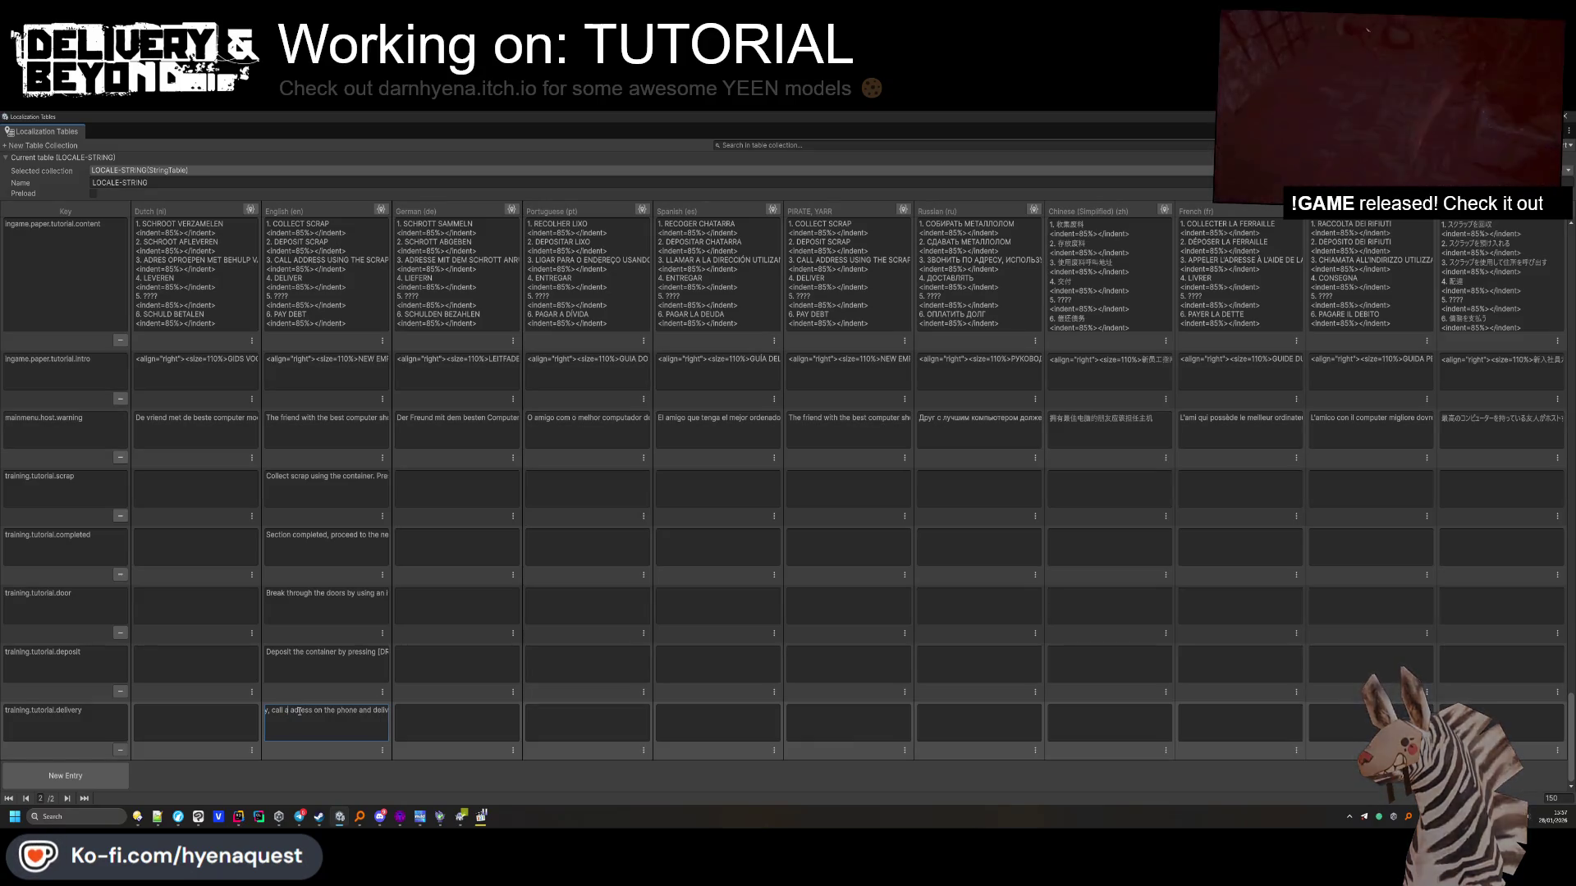
{"action": "key", "text": "ctrl+z"}
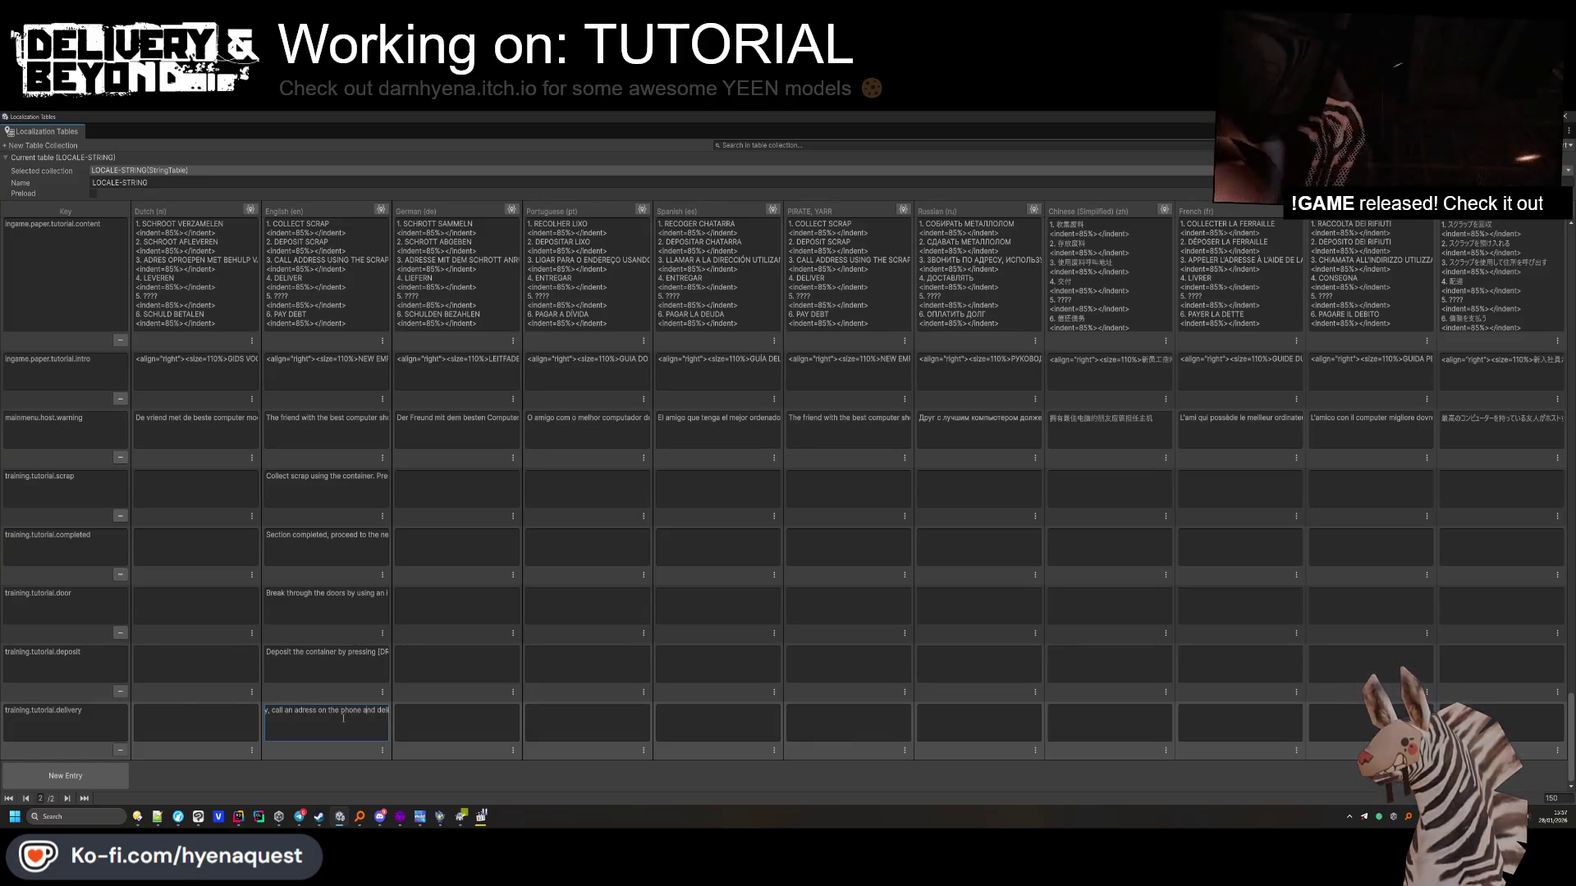
{"action": "key", "text": "End"}
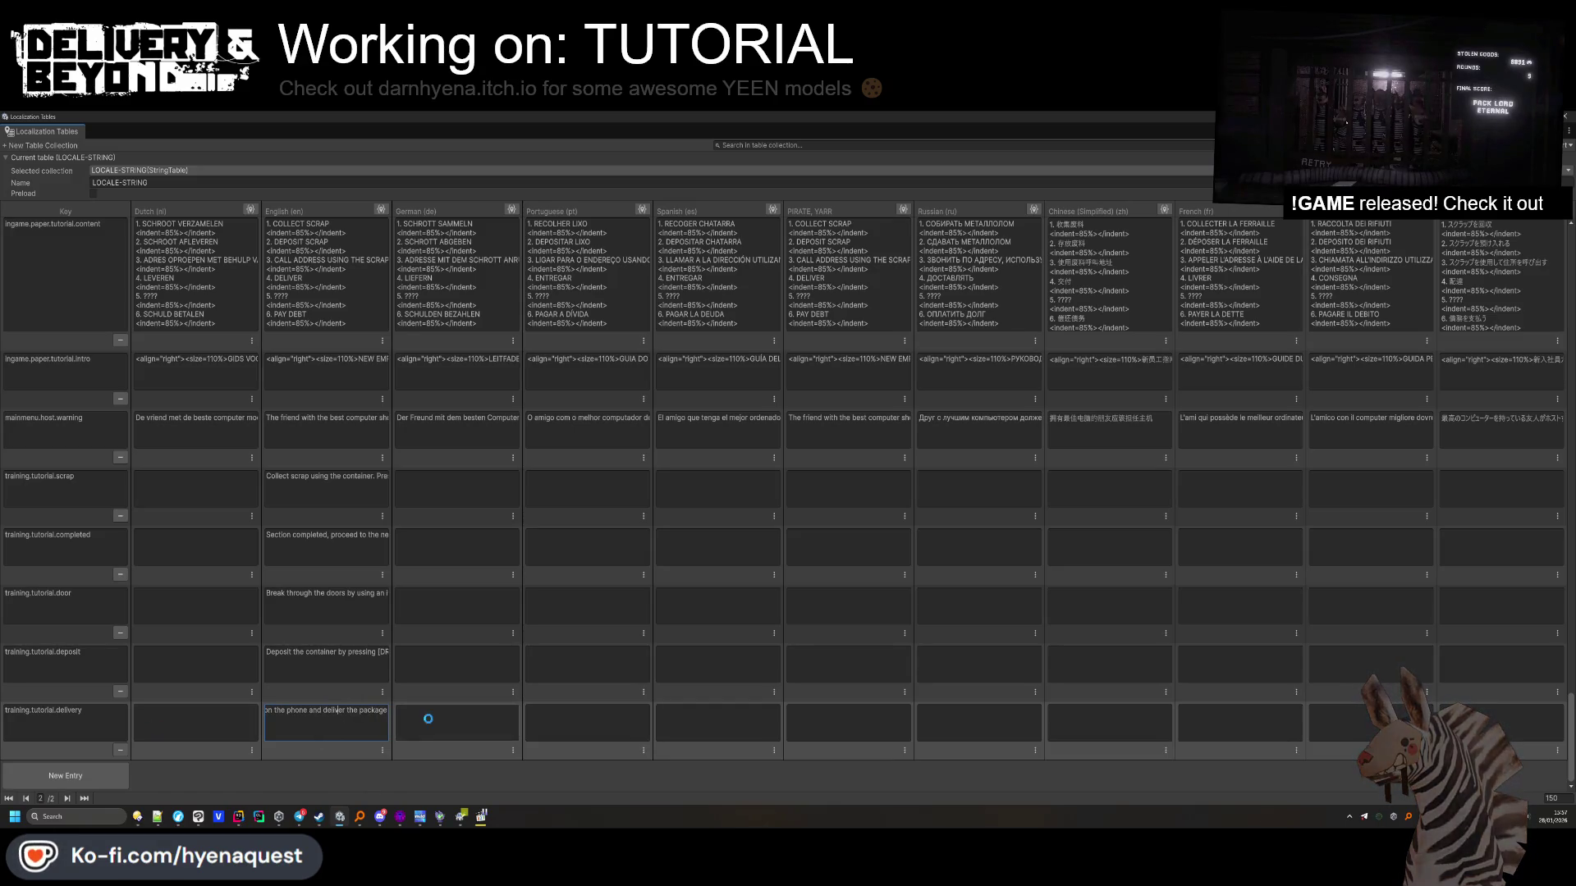
{"action": "key", "text": "super+Down"}
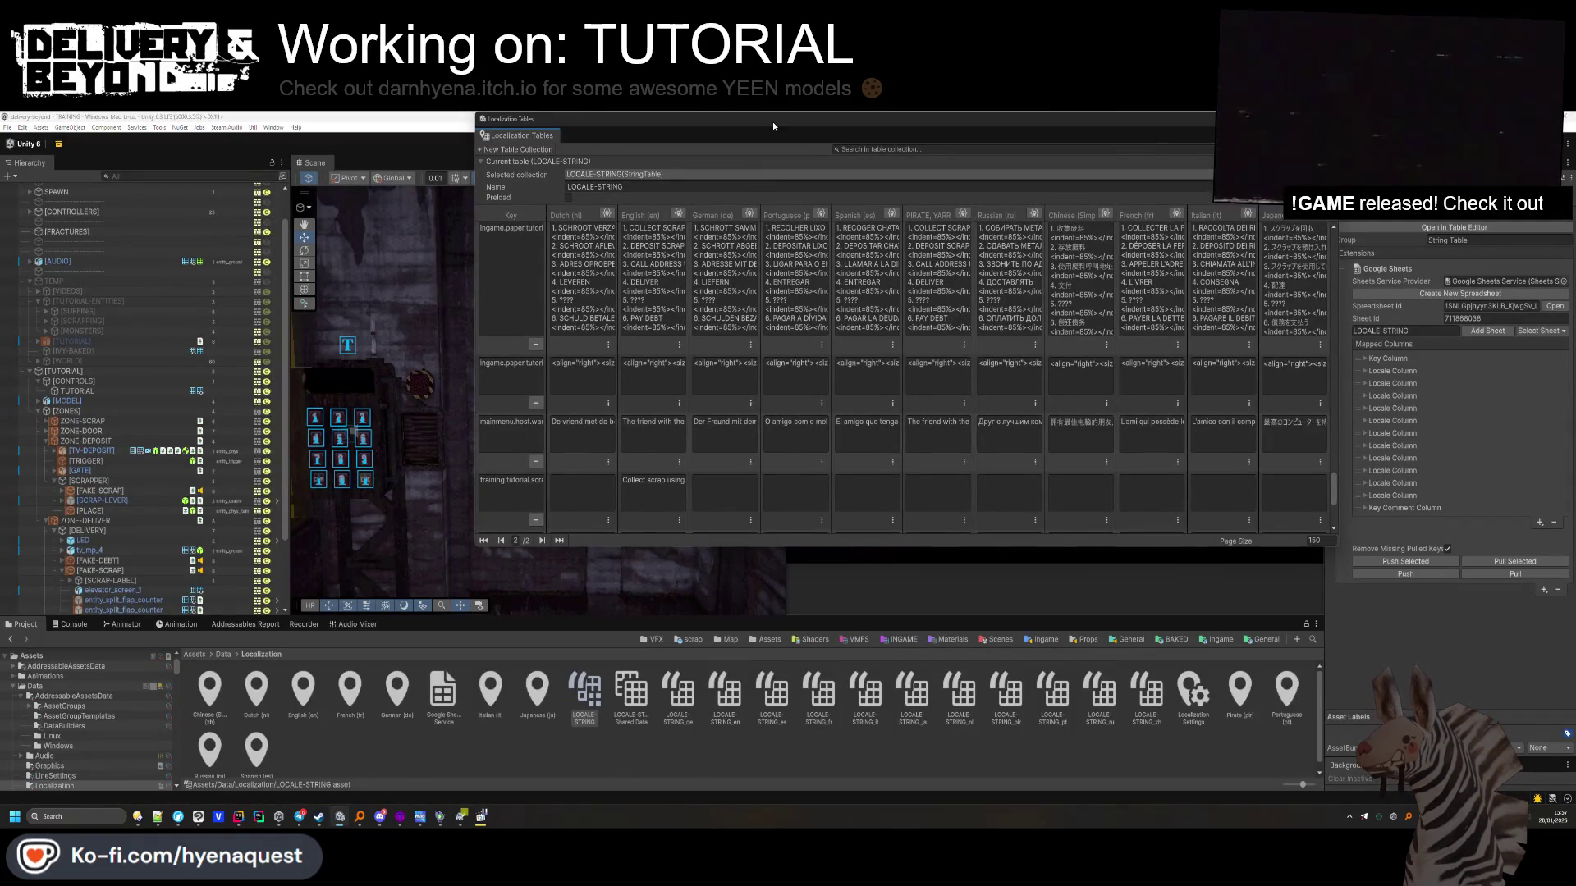
Close Localization Tables, collapse FAKE-SCRAP, and frame and orbit around the DELIVERY-MAKER crate
{"action": "key", "text": "super+Down"}
{"action": "mouse_move", "coordinate": [592, 469]}
{"action": "left_mouse_down"}
{"action": "mouse_move", "coordinate": [588, 417]}
{"action": "mouse_move", "coordinate": [461, 393]}
{"action": "mouse_move", "coordinate": [624, 492]}
{"action": "left_mouse_up"}
{"action": "scroll", "coordinate": [123, 492], "scroll_direction": "down", "scroll_amount": 2}
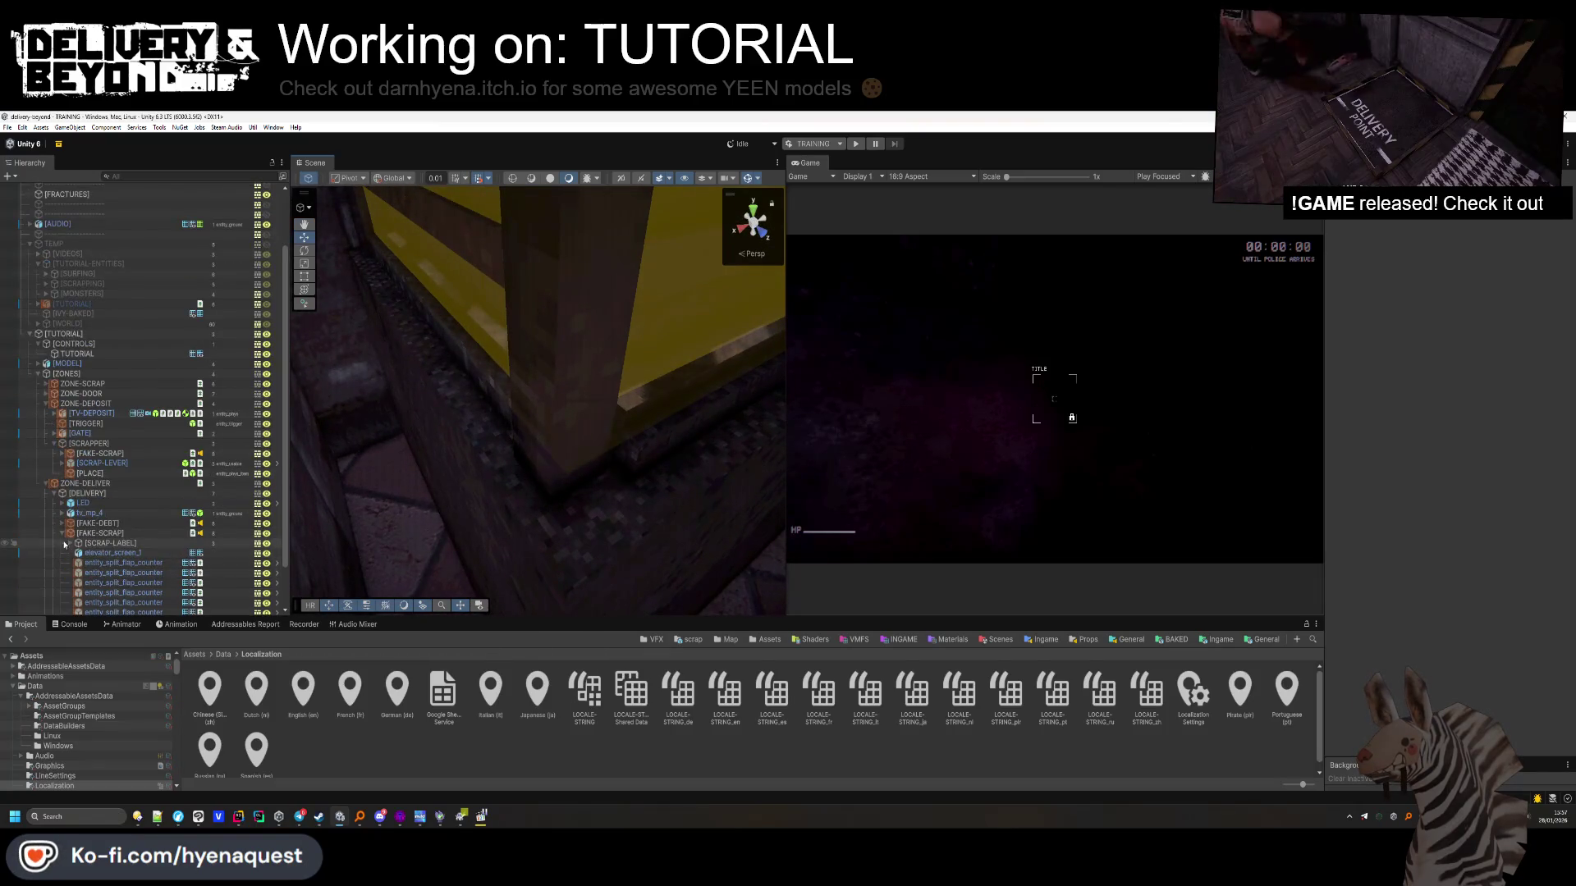
{"action": "left_click", "coordinate": [62, 534]}
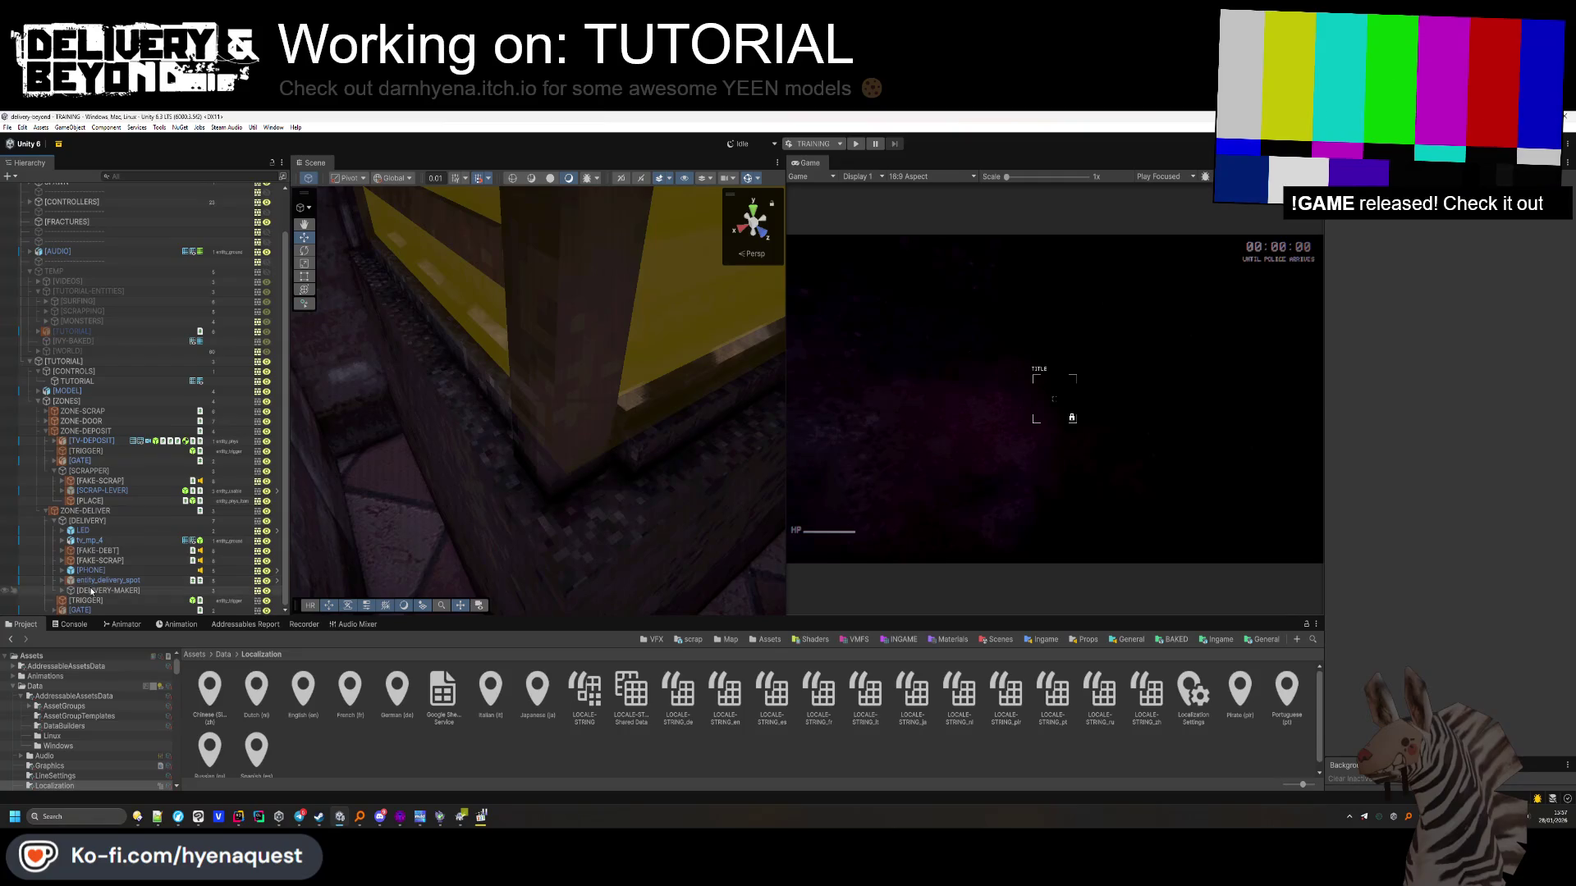
{"action": "double_click", "coordinate": [104, 590]}
{"action": "mouse_move", "coordinate": [564, 303]}
{"action": "left_mouse_down"}
{"action": "mouse_move", "coordinate": [583, 271]}
{"action": "mouse_move", "coordinate": [623, 344]}
{"action": "mouse_move", "coordinate": [685, 386]}
{"action": "mouse_move", "coordinate": [704, 381]}
{"action": "mouse_move", "coordinate": [425, 432]}
{"action": "mouse_move", "coordinate": [385, 402]}
{"action": "mouse_move", "coordinate": [724, 471]}
{"action": "left_mouse_up"}
Expand DELIVERY-MAKER, inspect its DELIVERY-DOOR child, and orbit the Scene view to face the door
{"action": "left_click", "coordinate": [351, 702]}
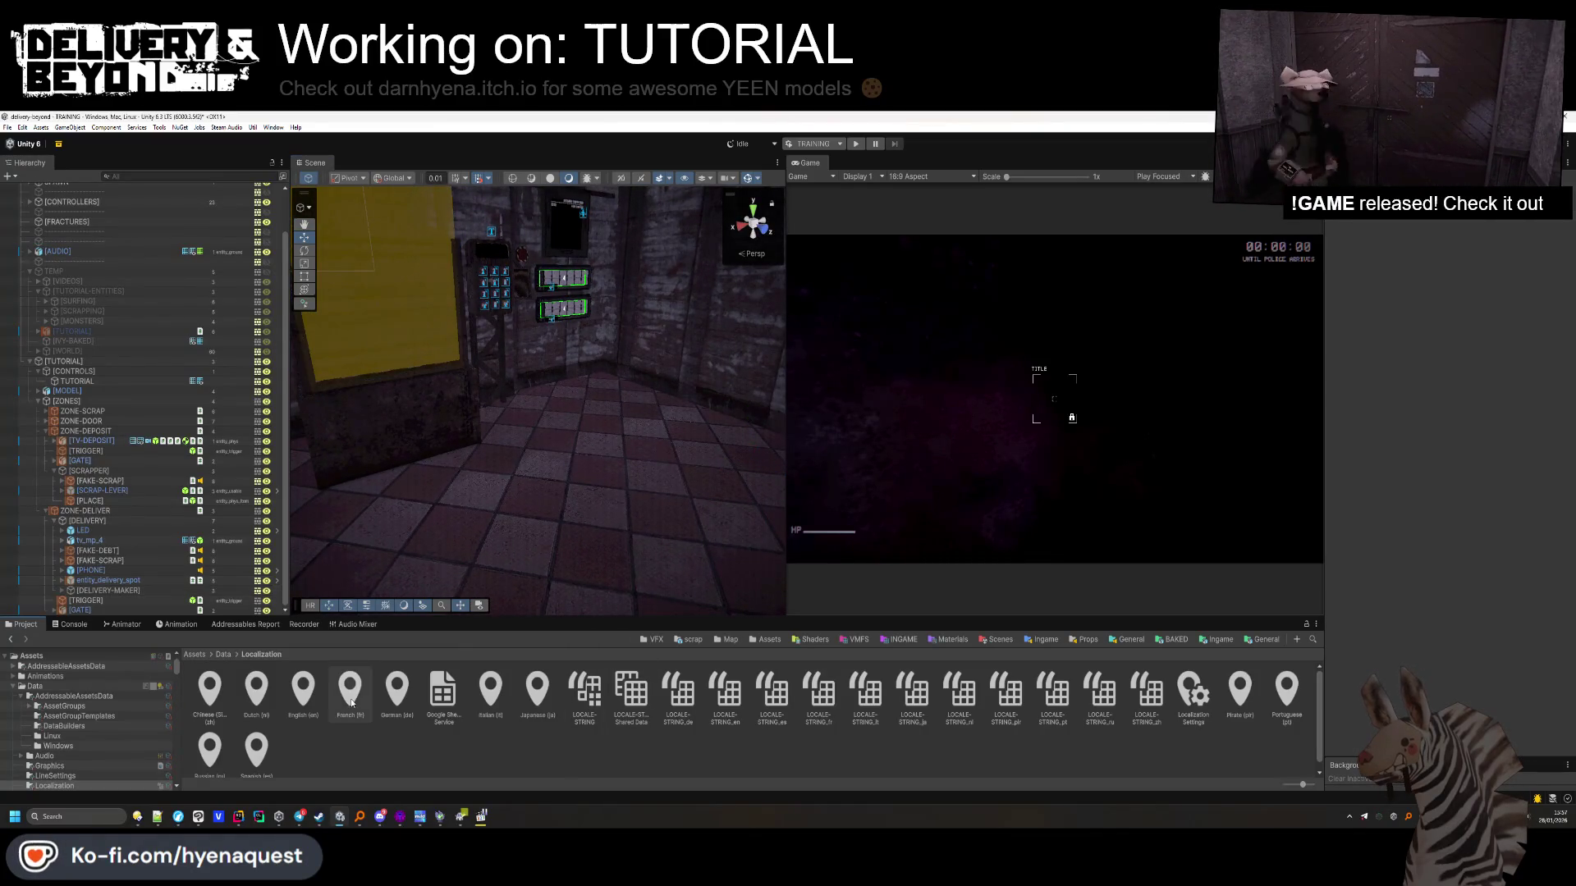
{"action": "left_click", "coordinate": [78, 591]}
{"action": "left_click", "coordinate": [64, 591]}
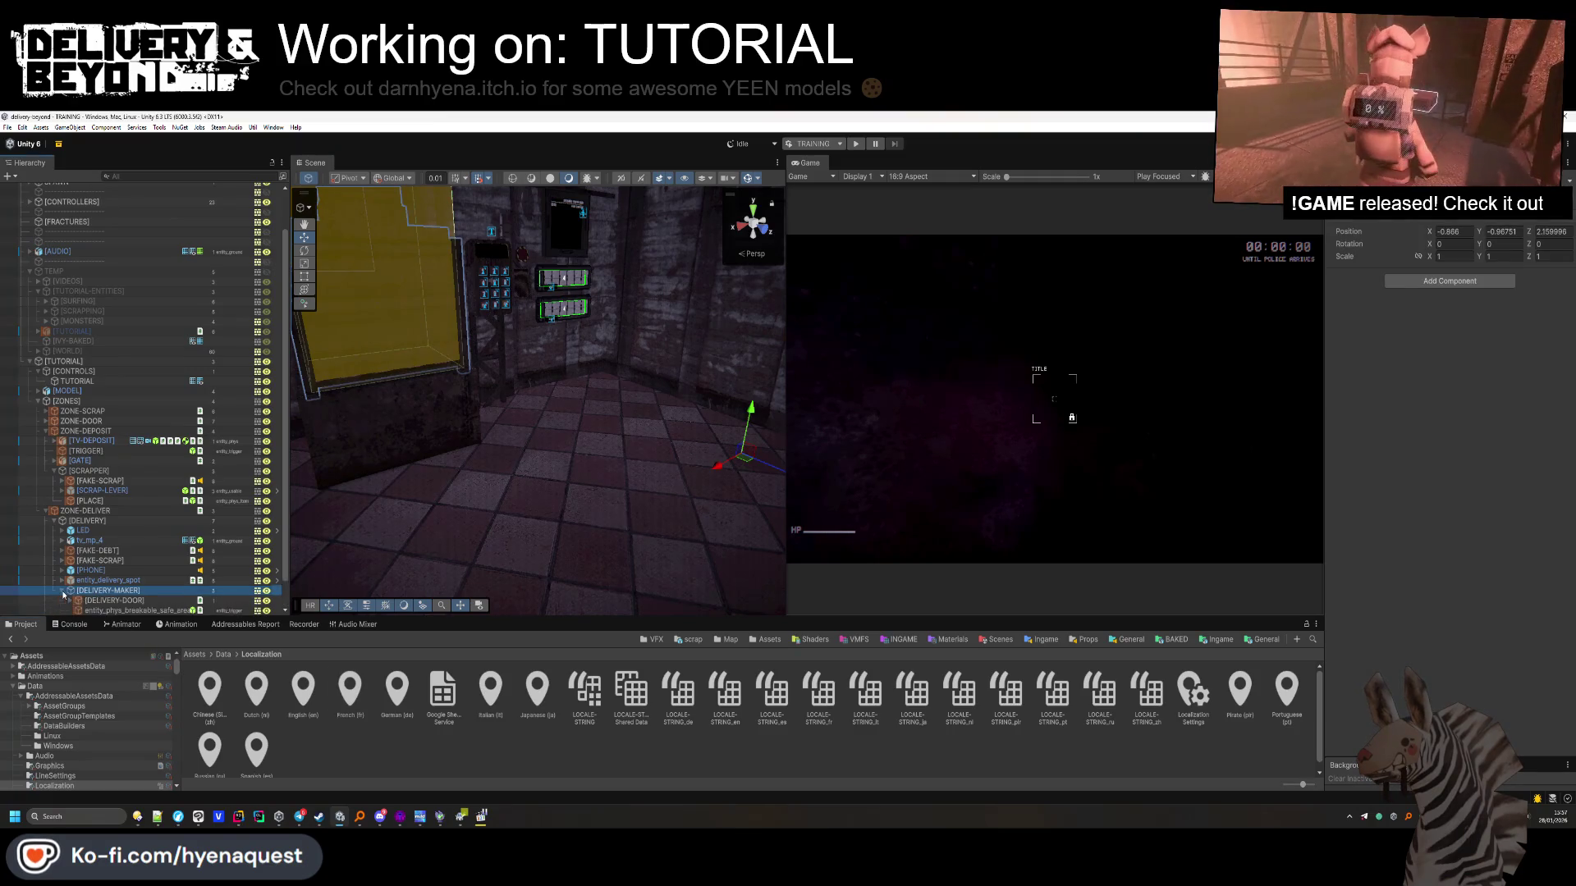
{"action": "scroll", "coordinate": [98, 574], "scroll_direction": "down", "scroll_amount": 2}
{"action": "left_click", "coordinate": [114, 570]}
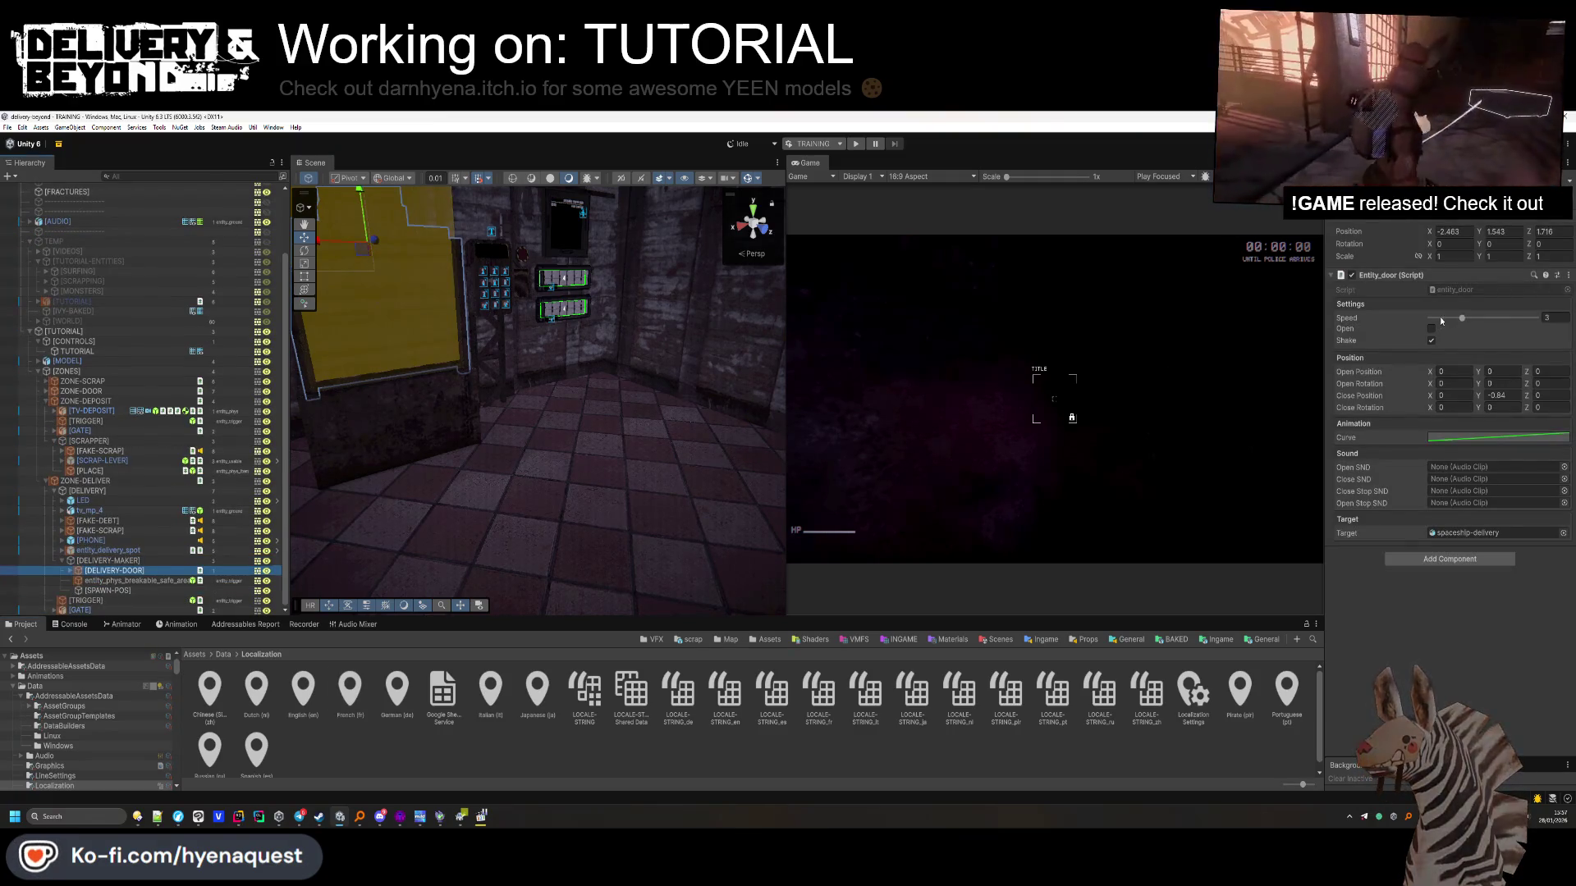
{"action": "left_click", "coordinate": [509, 411]}
{"action": "left_click_drag", "start_coordinate": [509, 410], "coordinate": [560, 457]}
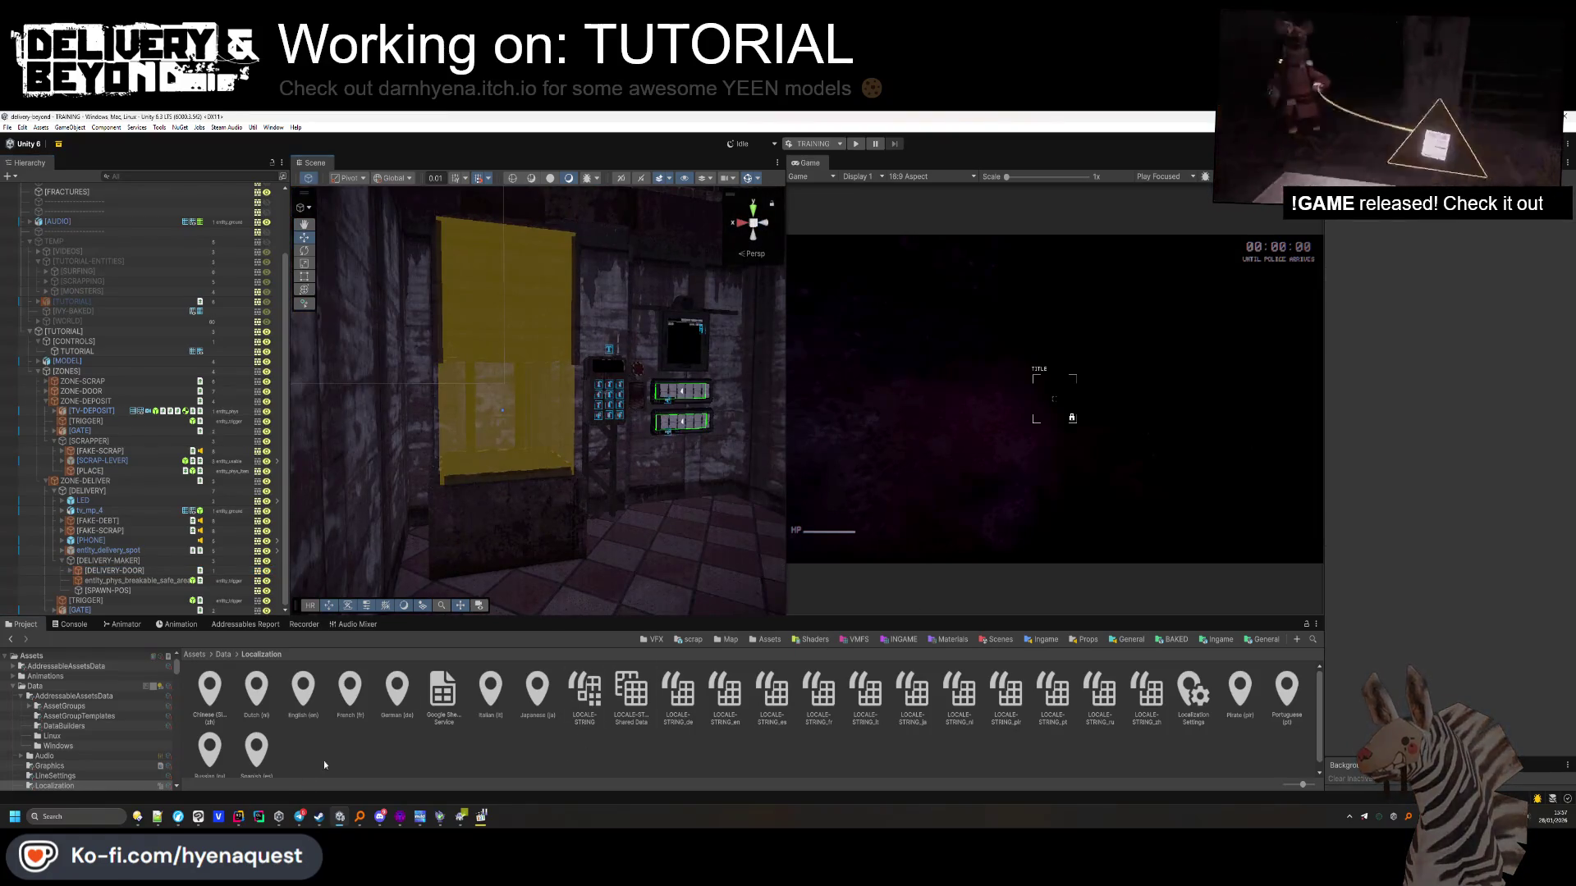
Switch to TutorialController.cs in Rider
{"action": "key", "text": "alt+Tab"}
{"action": "scroll", "coordinate": [571, 476], "scroll_direction": "down", "scroll_amount": 10}
{"action": "scroll", "coordinate": [572, 476], "scroll_direction": "up", "scroll_amount": 20}
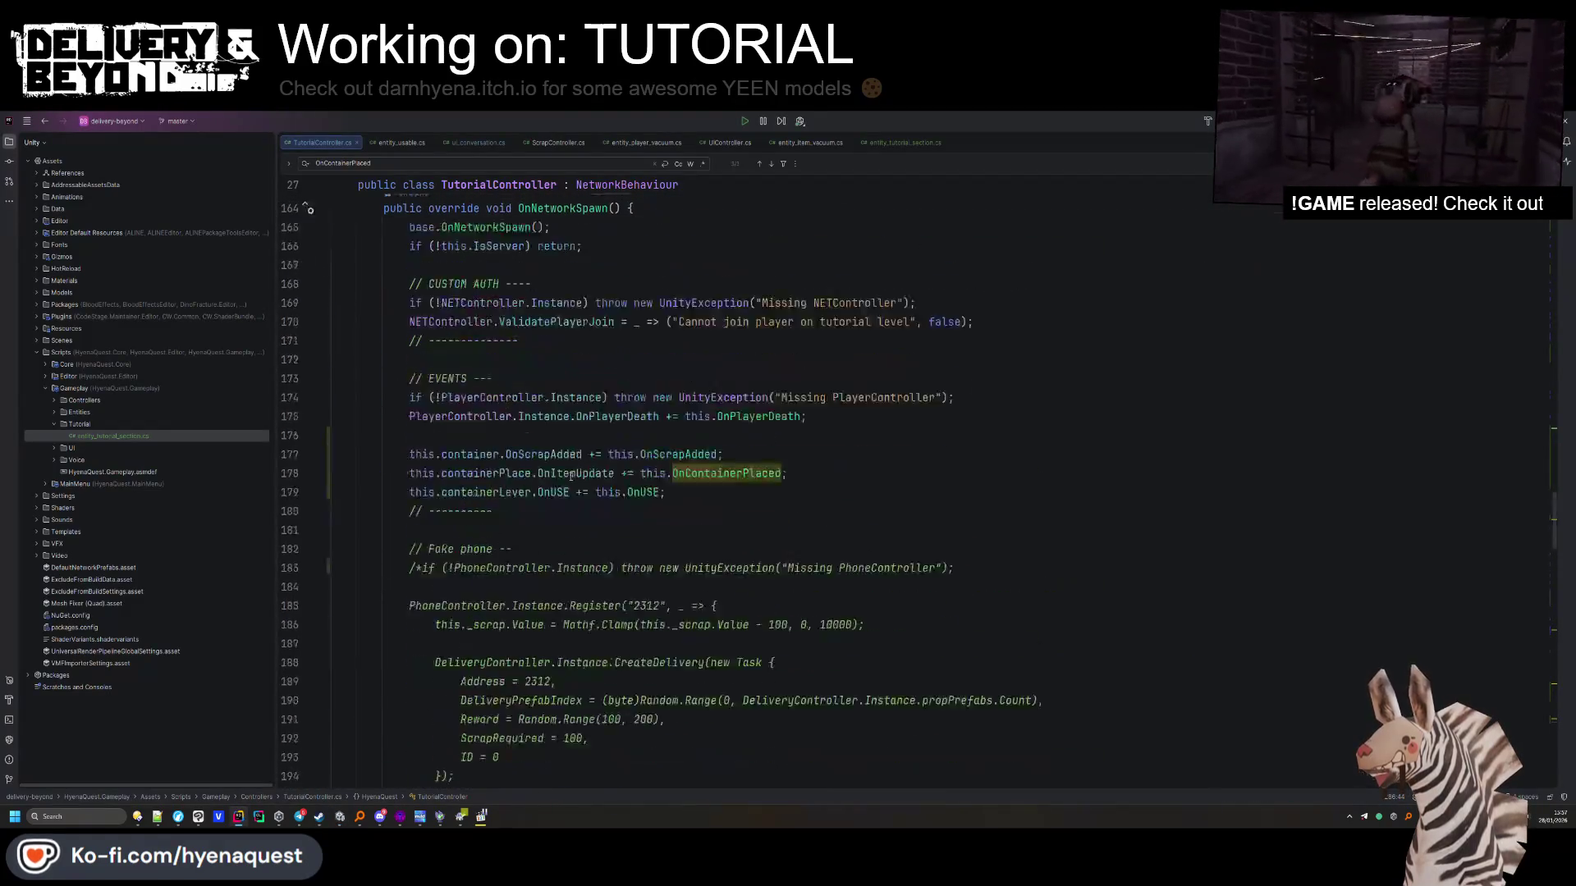
{"action": "scroll", "coordinate": [535, 569], "scroll_direction": "down", "scroll_amount": 3}
{"action": "left_click", "coordinate": [410, 503]}
{"action": "key", "text": "Delete"}
{"action": "key", "text": "Delete"}
{"action": "left_click", "coordinate": [474, 563]}
{"action": "scroll", "coordinate": [520, 554], "scroll_direction": "up", "scroll_amount": 20}
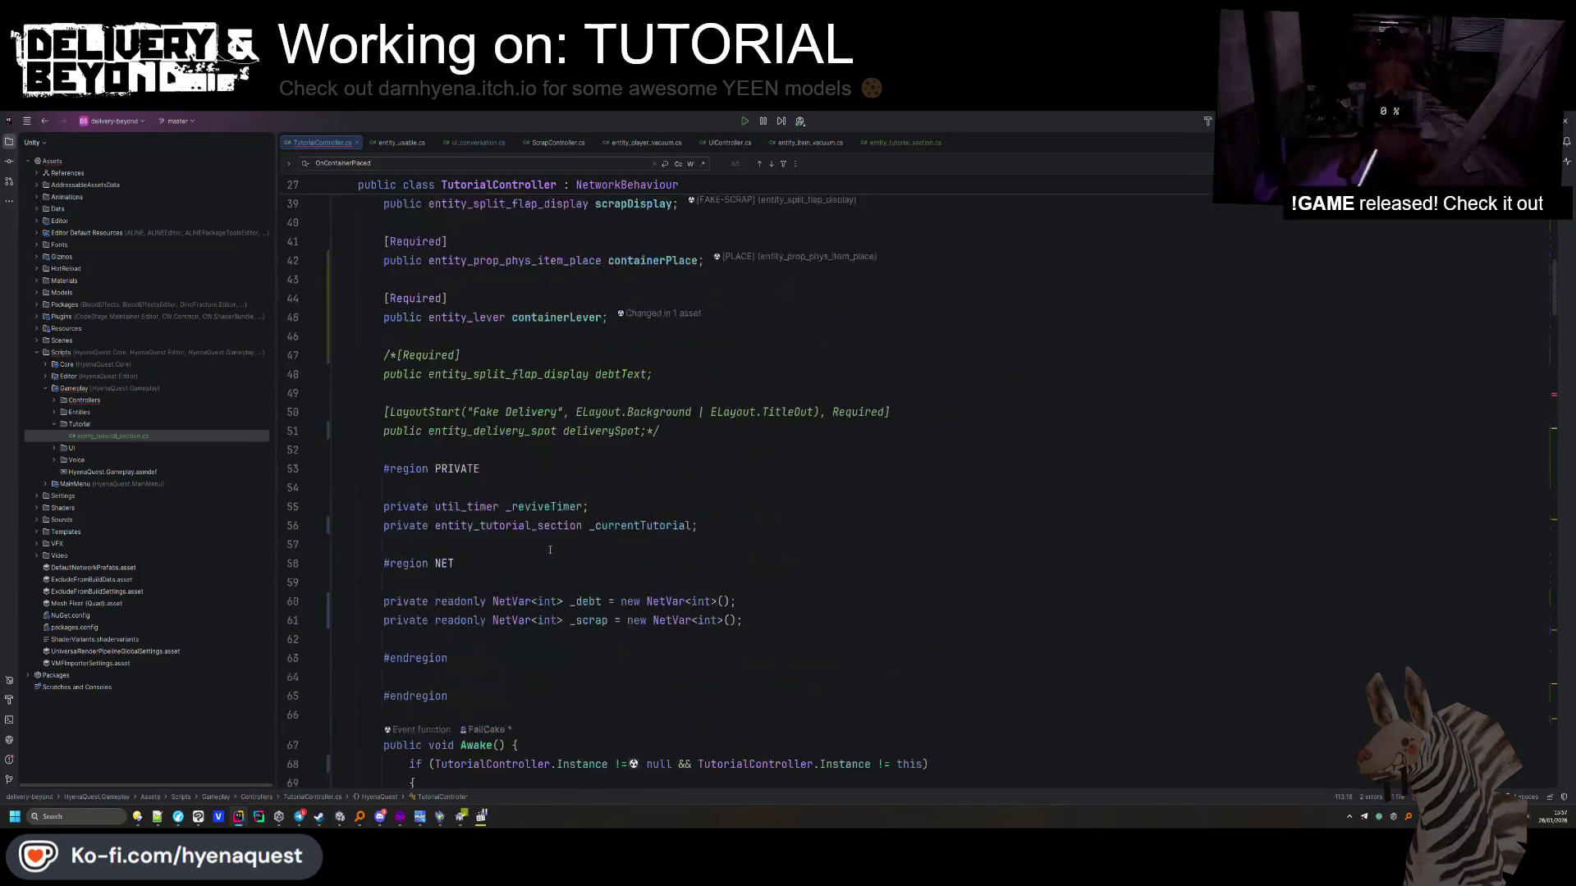
{"action": "left_click", "coordinate": [394, 525]}
{"action": "key", "text": "BackSpace"}
{"action": "key", "text": "BackSpace"}
{"action": "left_click", "coordinate": [659, 602]}
{"action": "key", "text": "BackSpace"}
{"action": "key", "text": "BackSpace"}
{"action": "left_click_drag", "start_coordinate": [656, 545], "coordinate": [814, 514]}
{"action": "key", "text": "ctrl+d"}
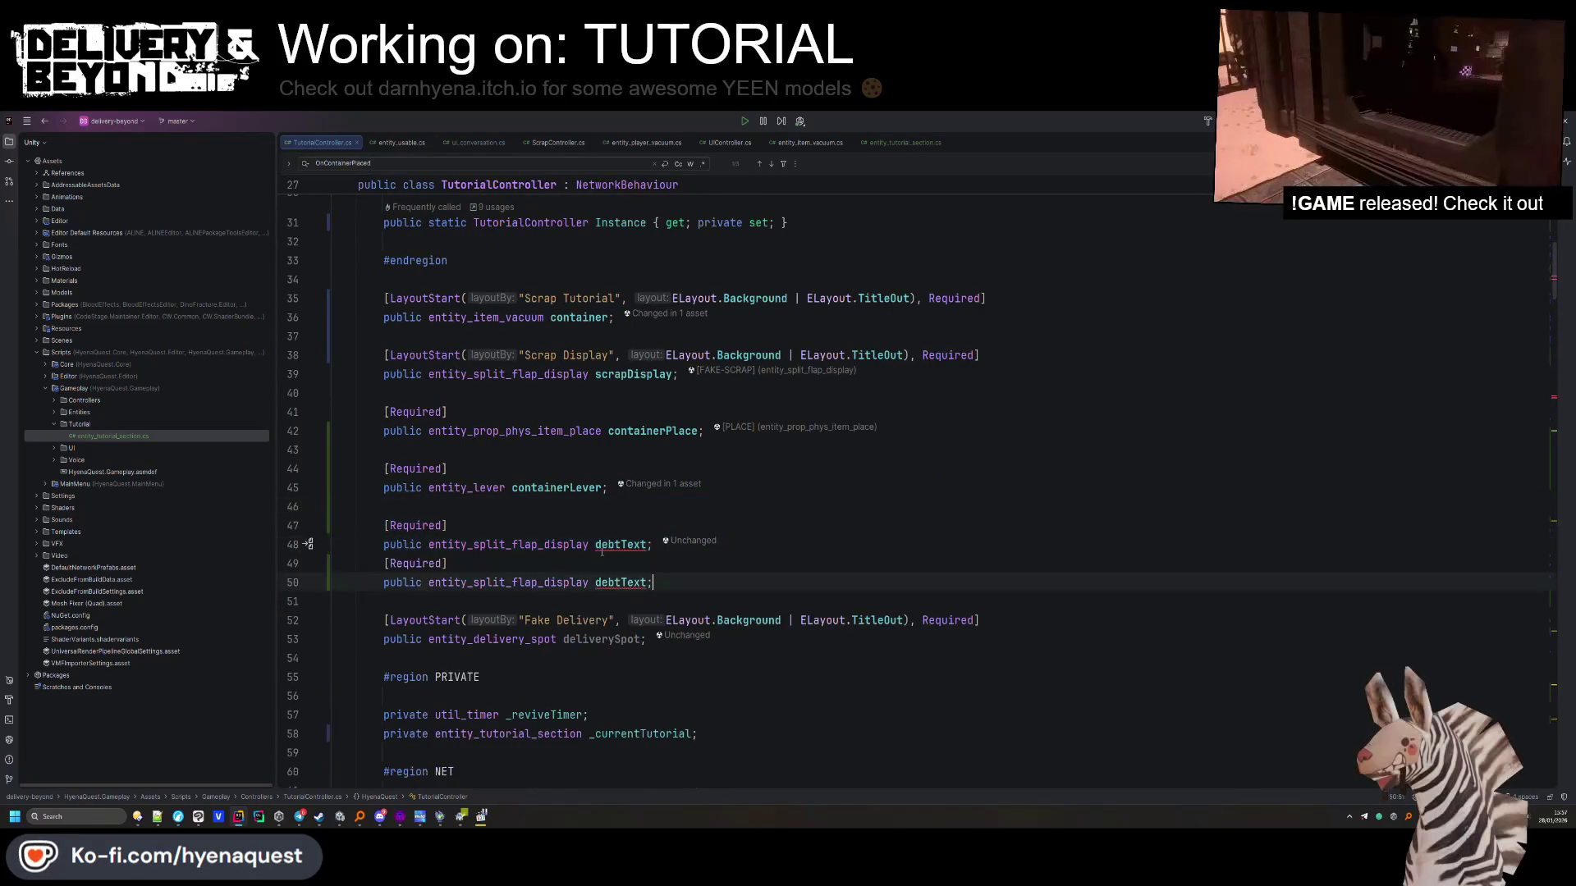
{"action": "left_click", "coordinate": [539, 515]}
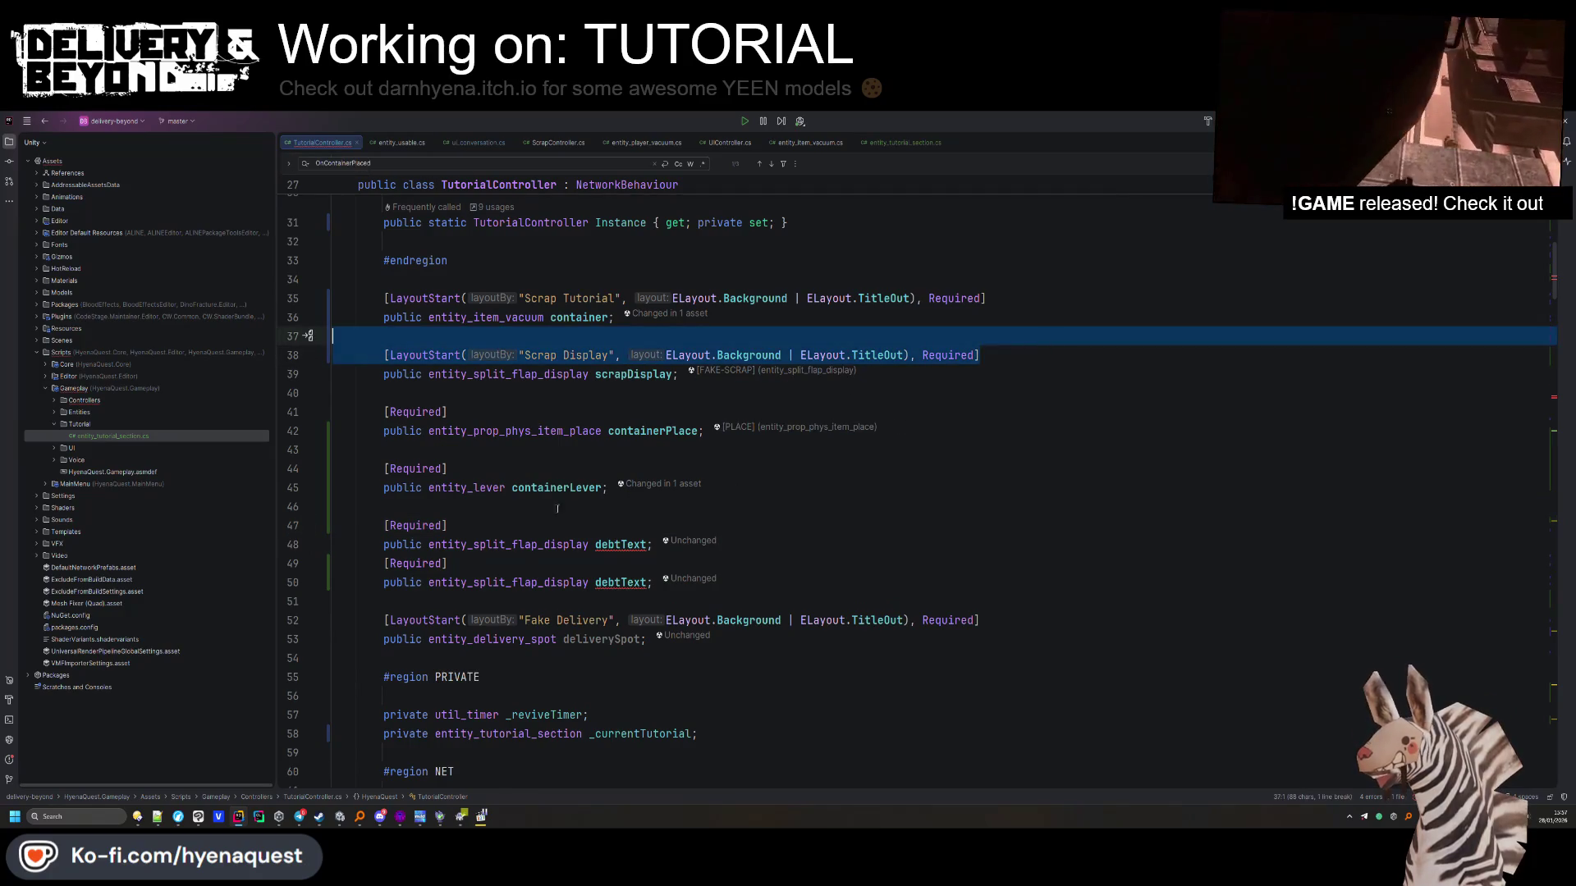
{"action": "left_click", "coordinate": [505, 507]}
{"action": "key", "text": "Return"}
{"action": "type", "text": "[LayoutStart(\"Scrap Display\", ELayout.Background | ELayout.TitleOut), Required]"}
{"action": "double_click", "coordinate": [529, 525]}
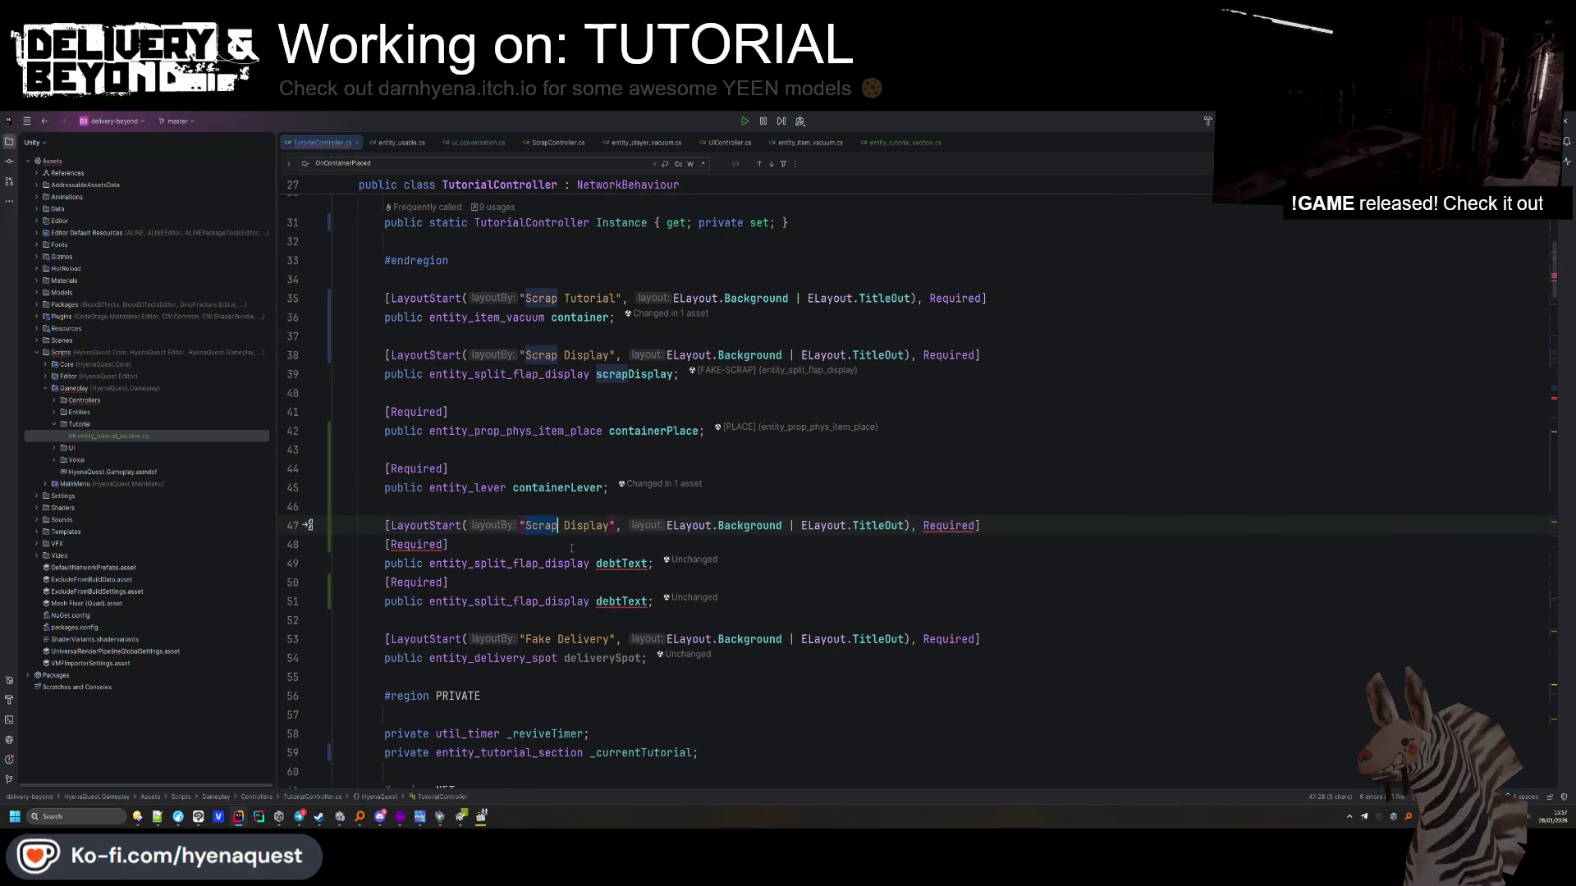
{"action": "type", "text": "Delivery"}
{"action": "left_click", "coordinate": [551, 544]}
{"action": "key", "text": "shift+Home"}
{"action": "key", "text": "BackSpace"}
{"action": "left_click", "coordinate": [552, 583]}
{"action": "left_click", "coordinate": [616, 601]}
{"action": "key", "text": "ctrl+BackSpace"}
{"action": "type", "text": "scrapD"}
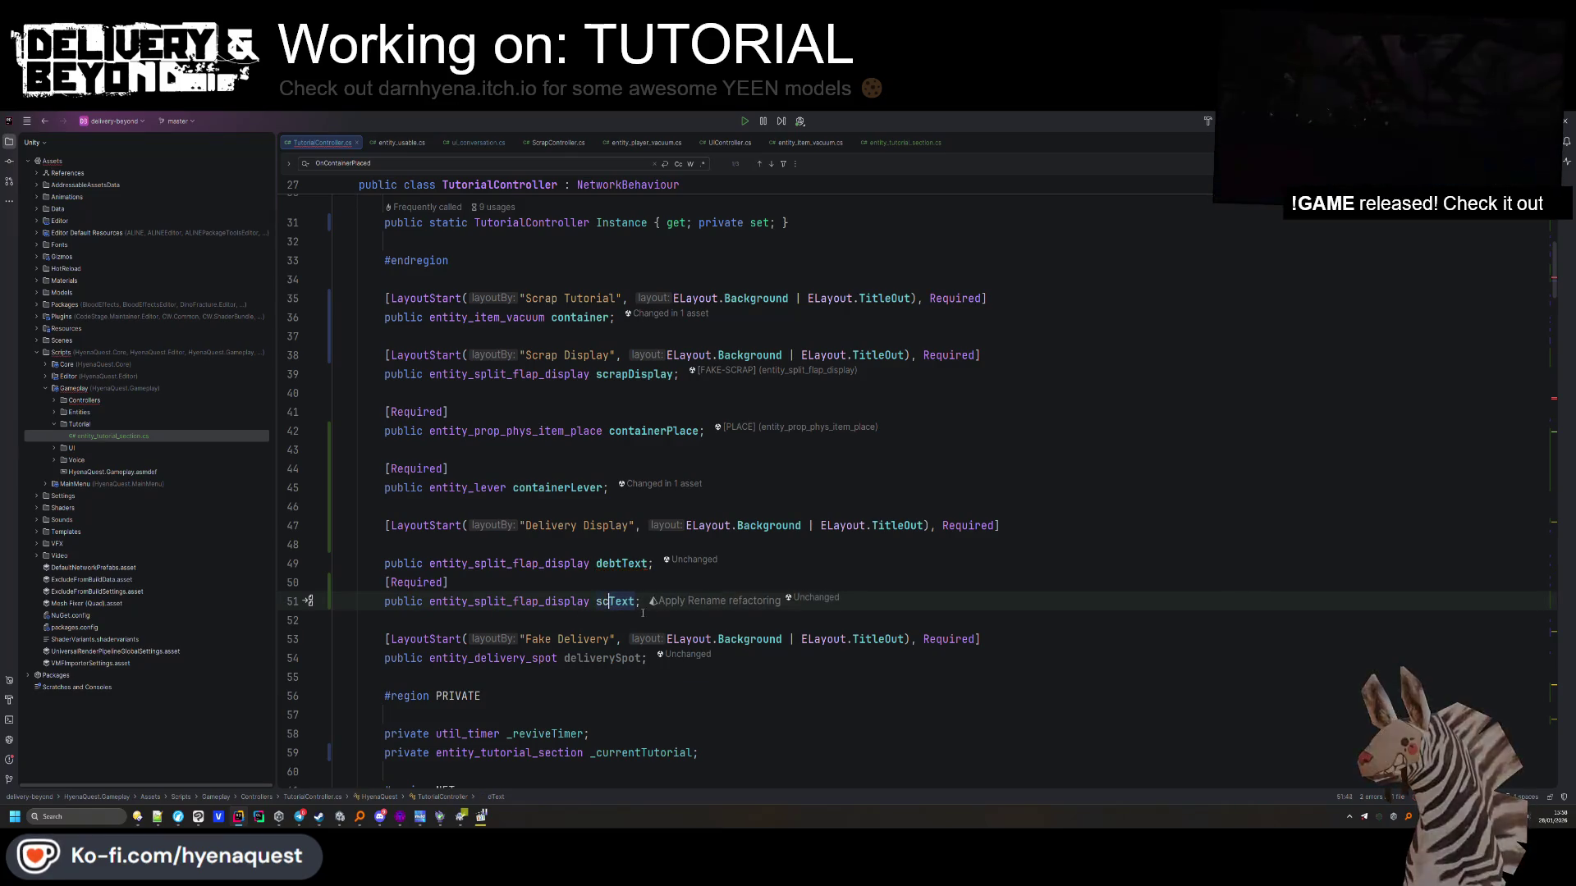
{"action": "type", "text": "elivery"}
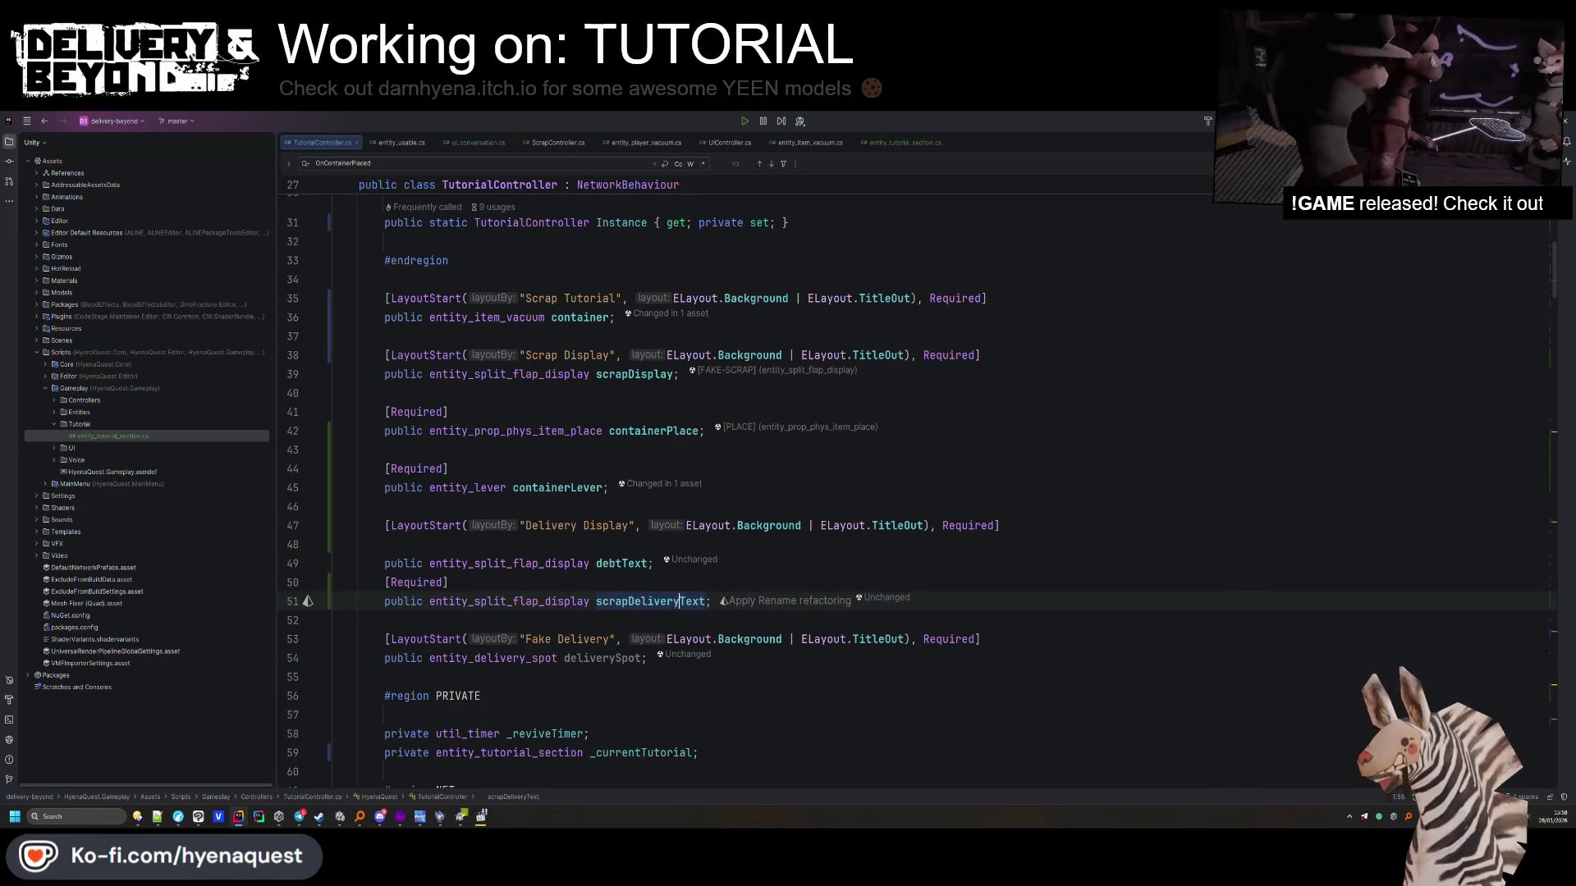
{"action": "left_click", "coordinate": [847, 560]}
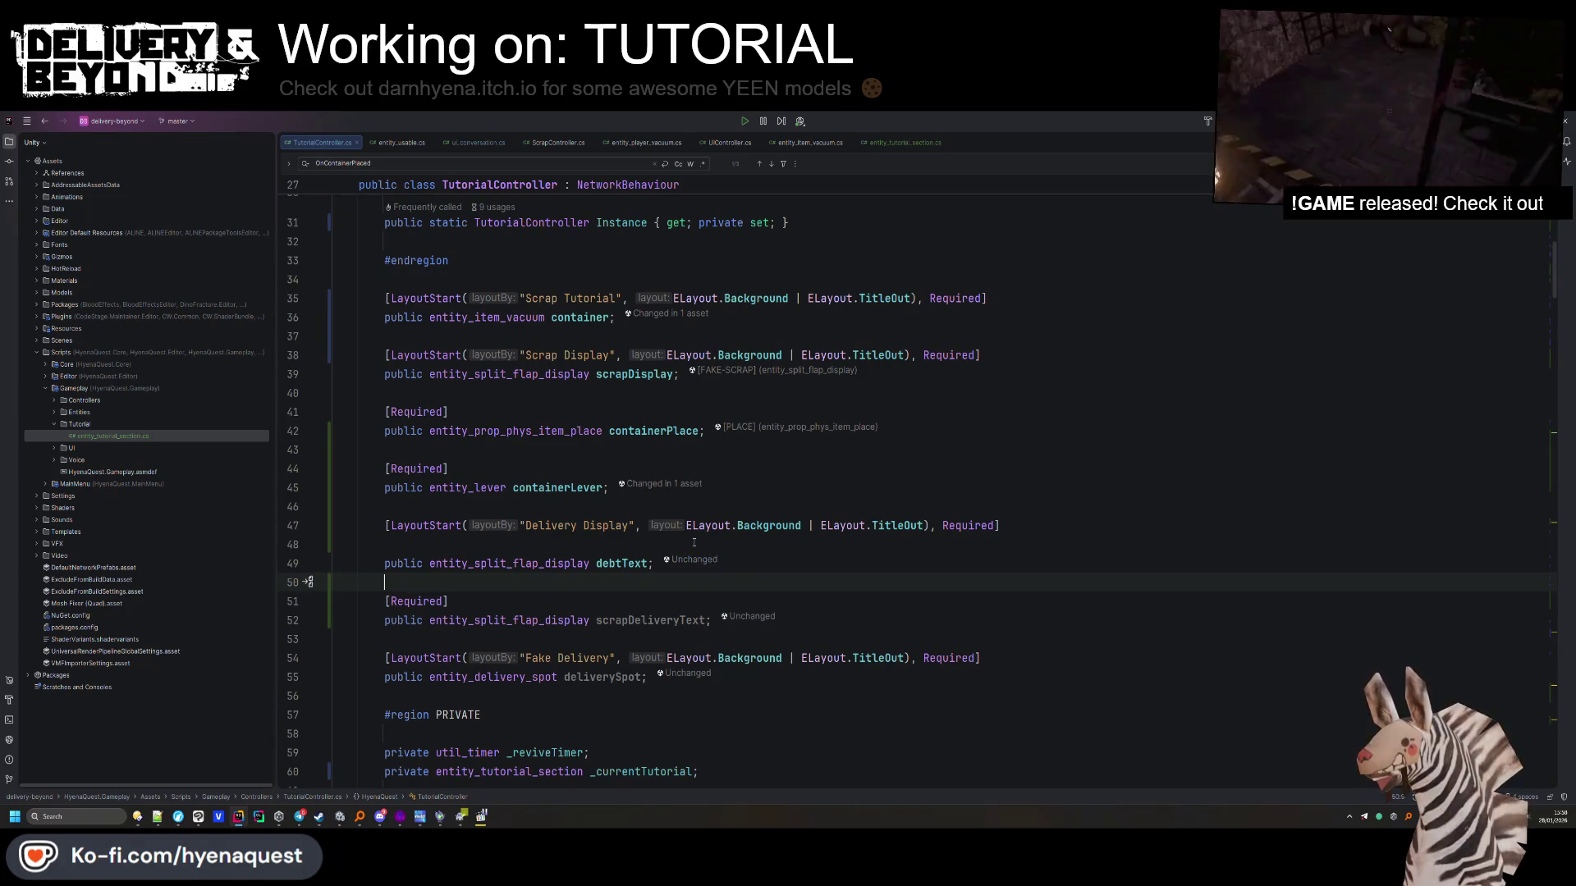
{"action": "key", "text": "alt+shift+Up"}
{"action": "double_click", "coordinate": [661, 601]}
{"action": "scroll", "coordinate": [609, 629], "scroll_direction": "down", "scroll_amount": 1}
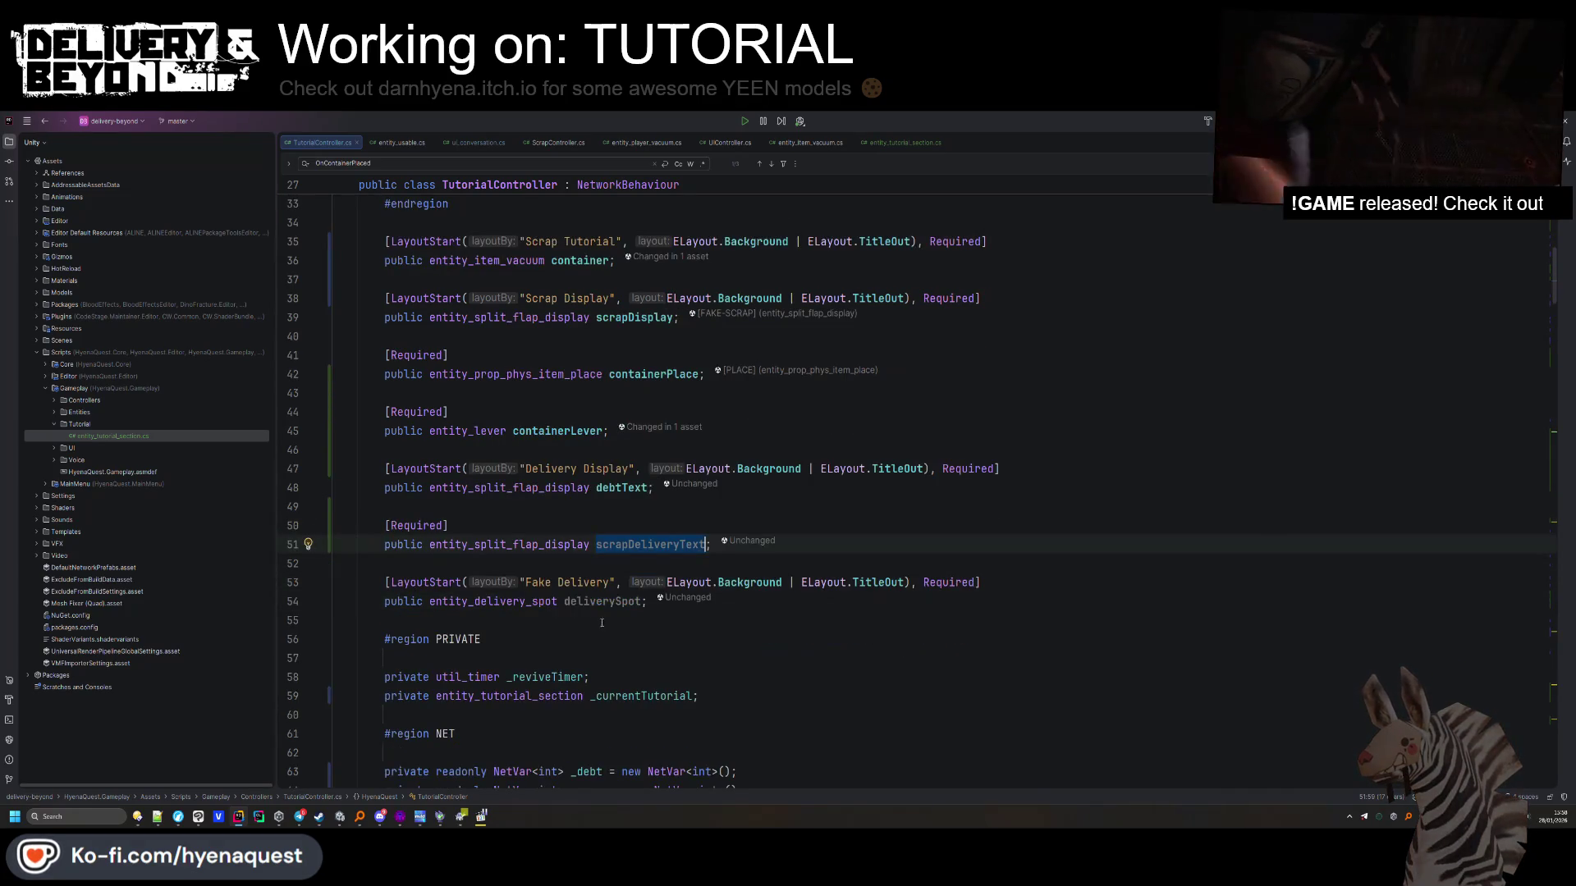
{"action": "double_click", "coordinate": [602, 601]}
{"action": "scroll", "coordinate": [586, 603], "scroll_direction": "down", "scroll_amount": 1}
{"action": "scroll", "coordinate": [586, 603], "scroll_direction": "down", "scroll_amount": 11}
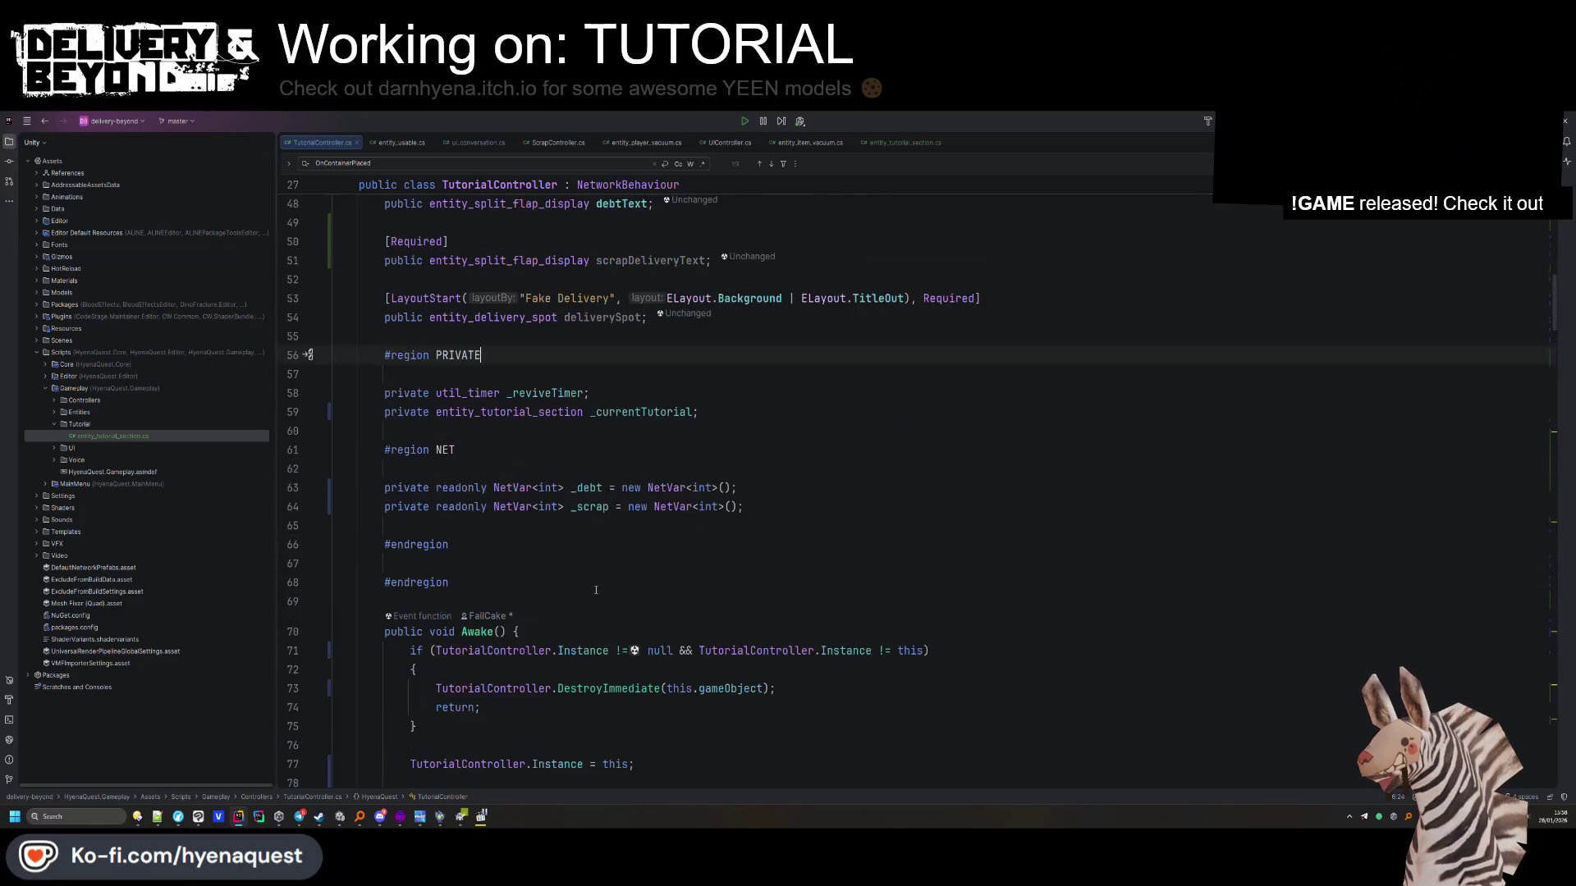
{"action": "mouse_move", "coordinate": [334, 499]}
{"action": "left_mouse_down"}
{"action": "mouse_move", "coordinate": [427, 534]}
{"action": "mouse_move", "coordinate": [815, 536]}
{"action": "left_mouse_up"}
Uncomment the debtText and deliverySpot checks and duplicate one as a scrapDeliveryText check
{"action": "key", "text": "ctrl+slash"}
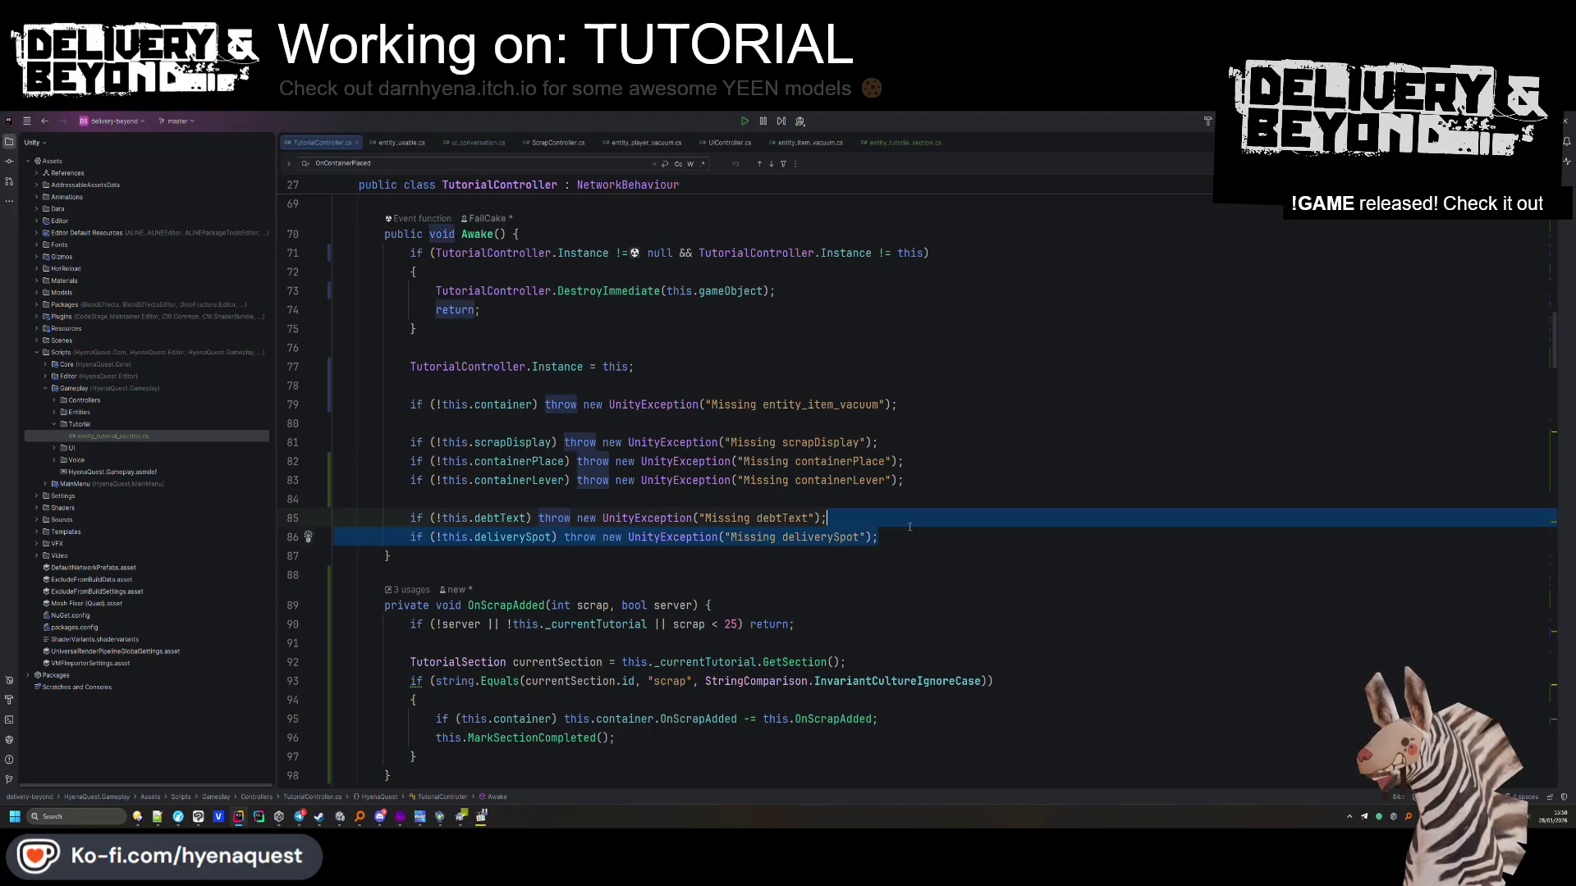
{"action": "left_click_drag", "start_coordinate": [829, 518], "coordinate": [899, 533]}
{"action": "key", "text": "ctrl+d"}
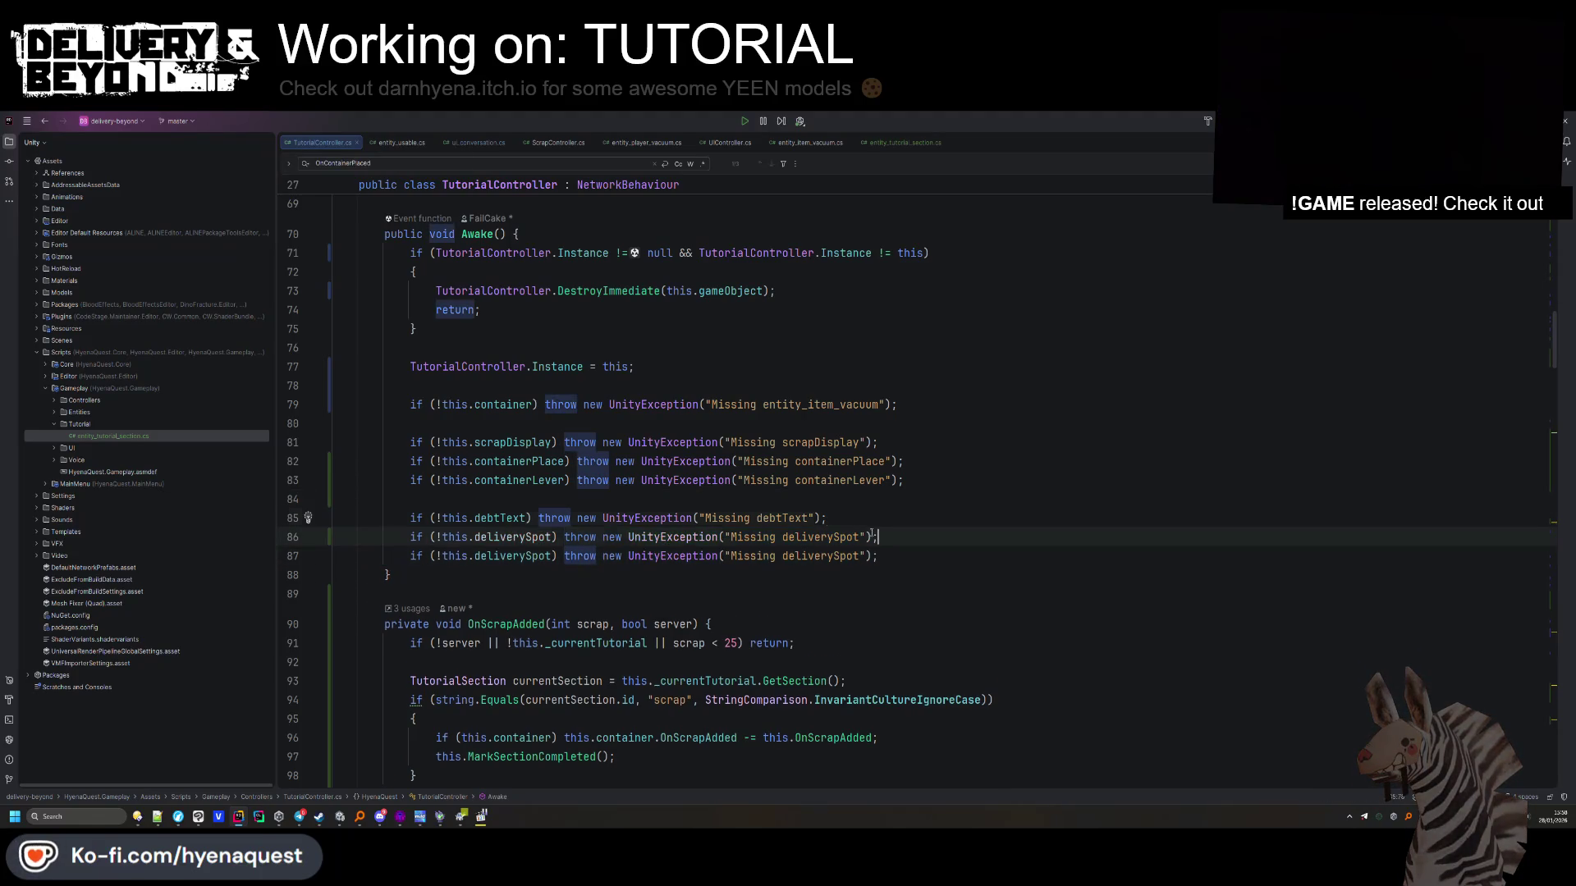
{"action": "double_click", "coordinate": [520, 537]}
{"action": "type", "text": "deliver"}
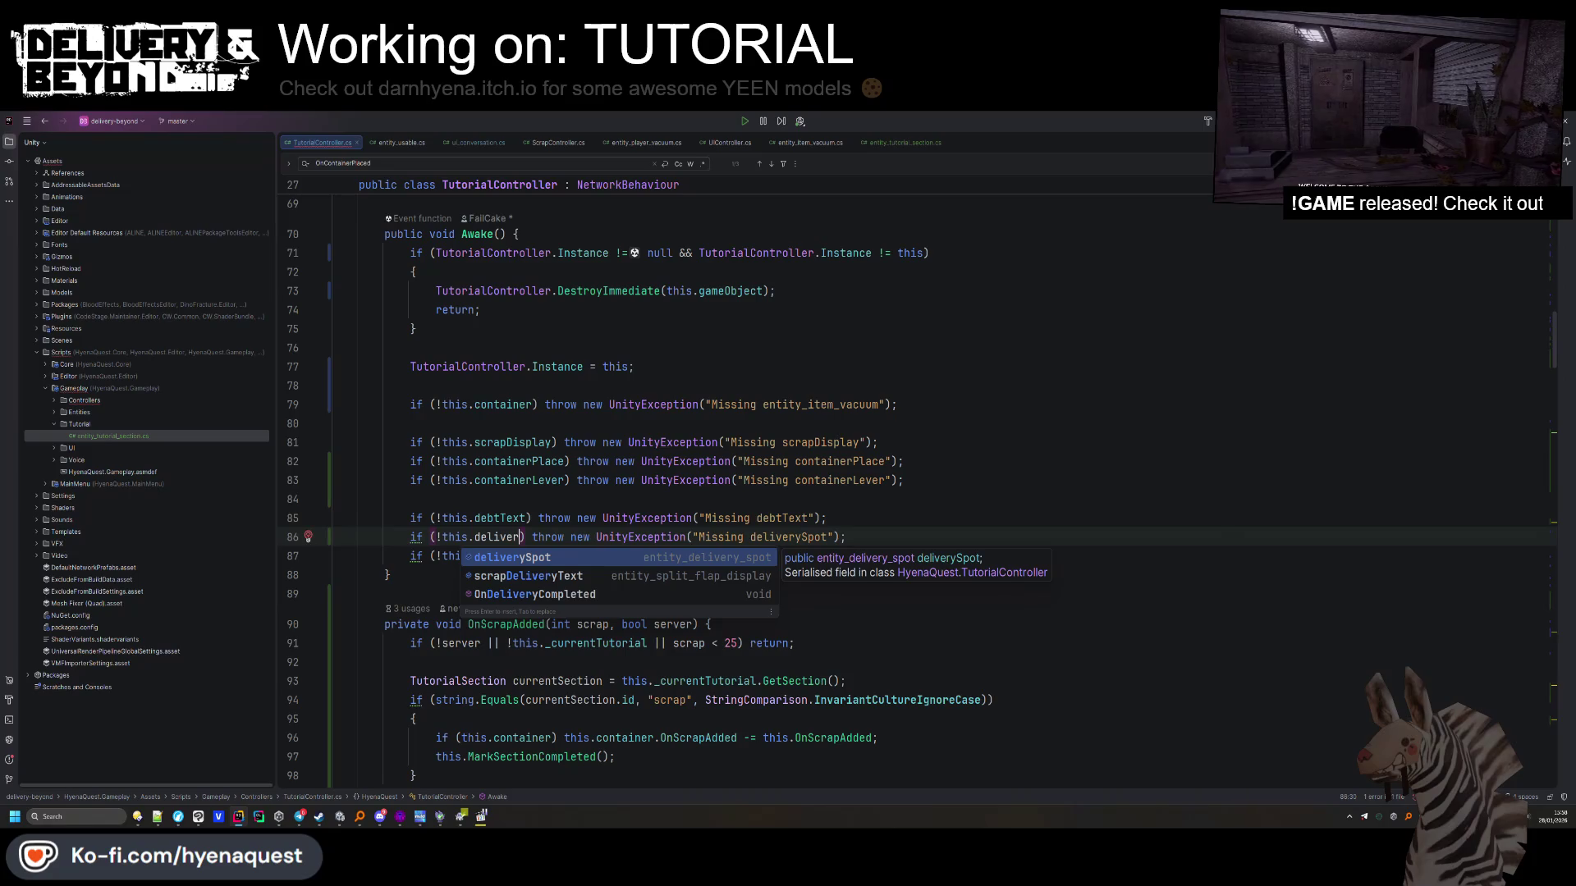
{"action": "key", "text": "Return"}
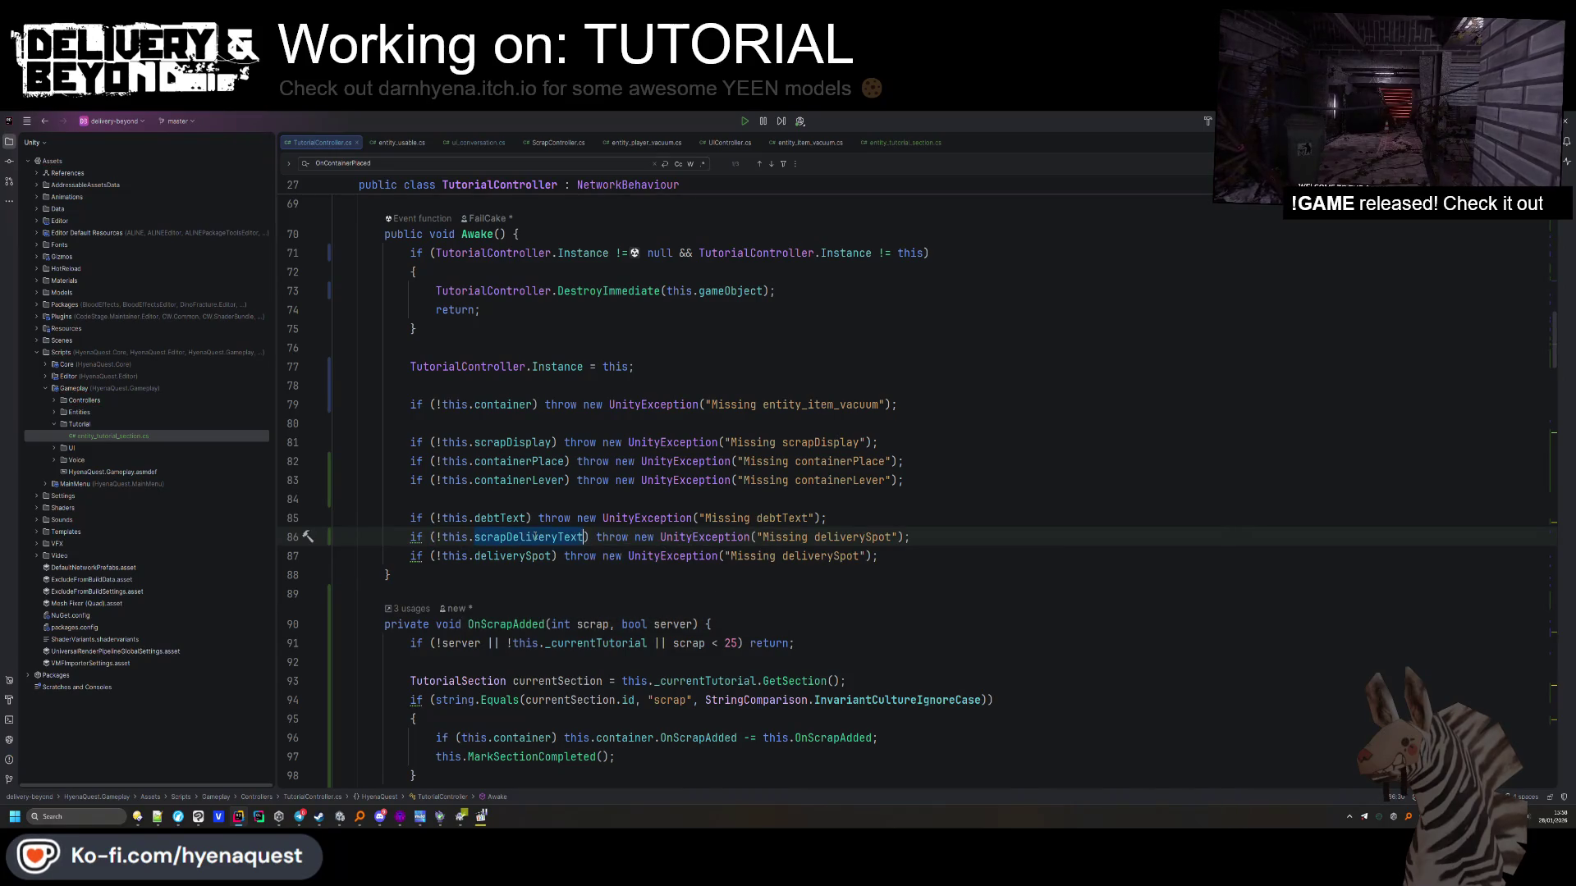
Prefix the debt hook cleanup line with 'this.'
{"action": "scroll", "coordinate": [493, 509], "scroll_direction": "down", "scroll_amount": 10}
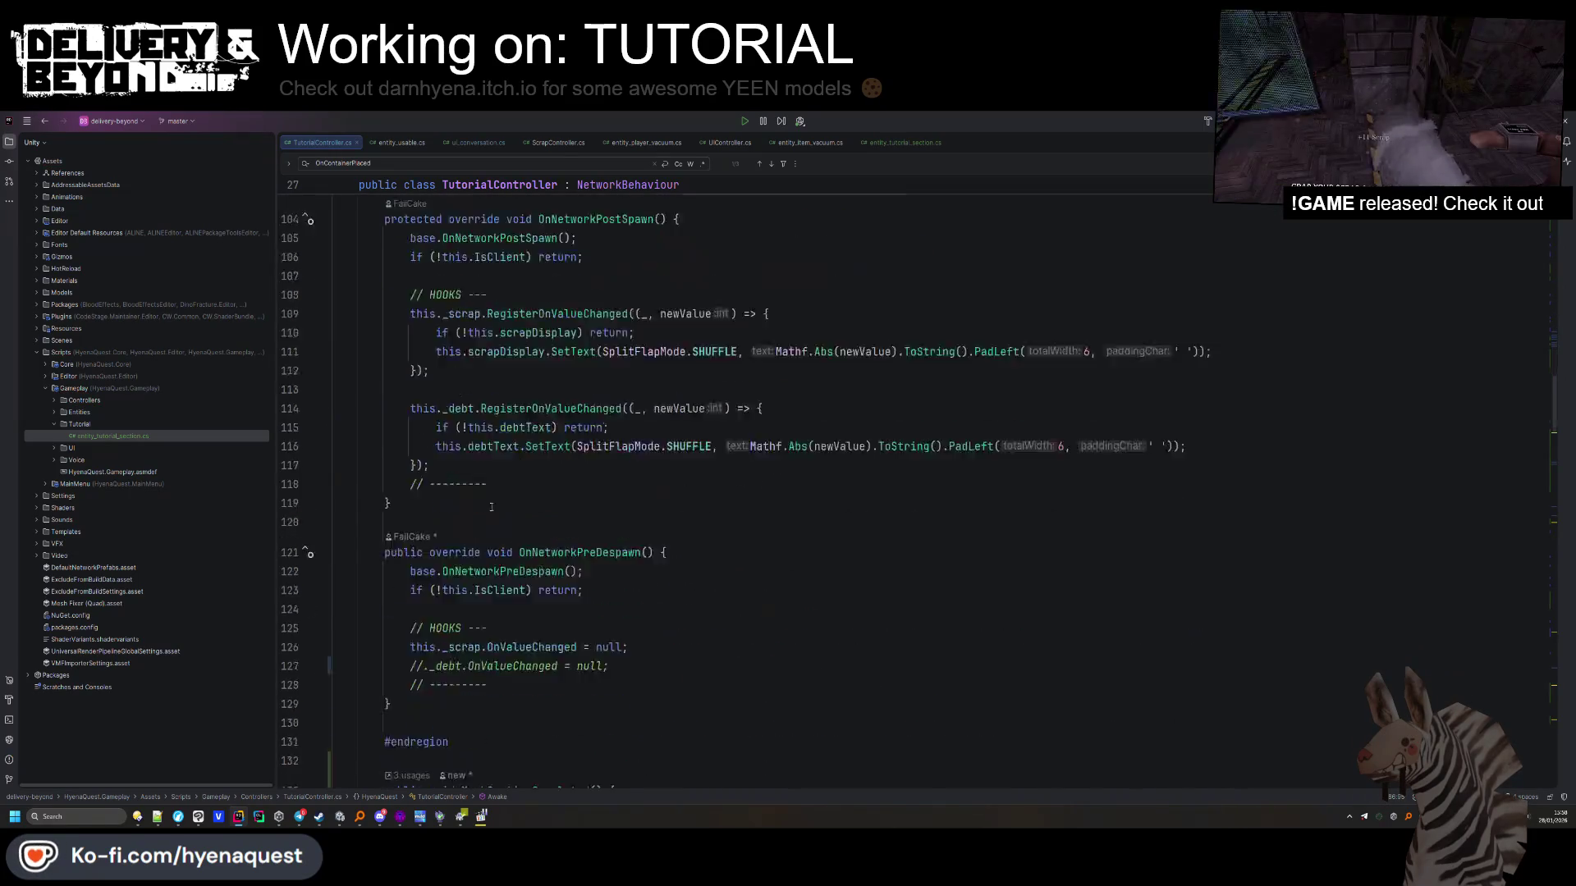
{"action": "scroll", "coordinate": [491, 506], "scroll_direction": "down", "scroll_amount": 3}
{"action": "left_click", "coordinate": [421, 554]}
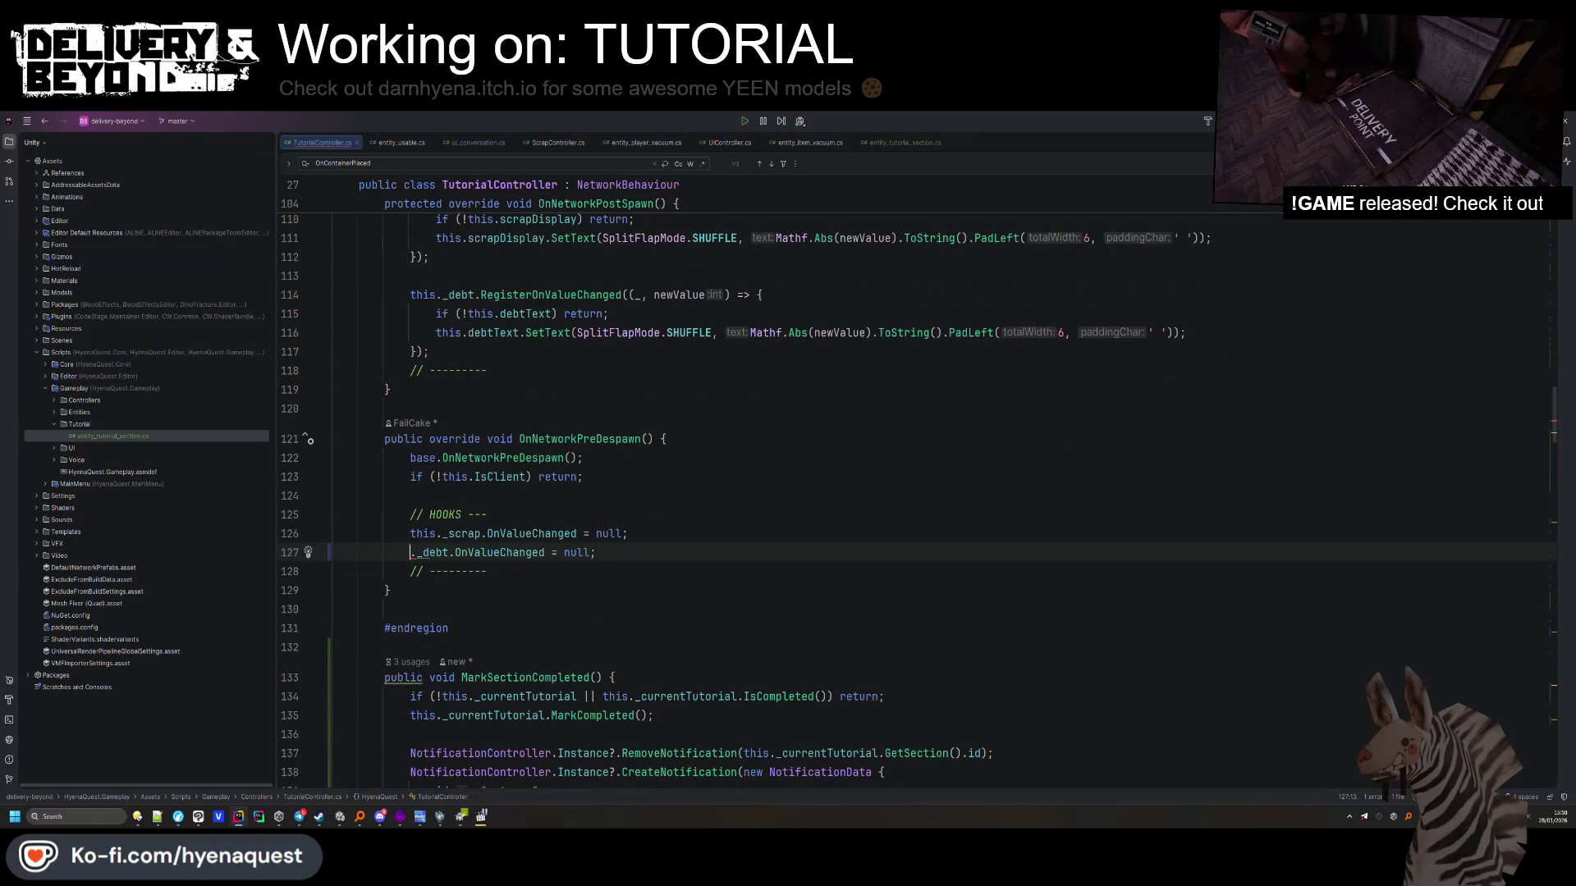
{"action": "type", "text": "this."}
Remove the /* */ around the fake phone block and uncomment the SetDeliveryAddress call
{"action": "scroll", "coordinate": [593, 529], "scroll_direction": "down", "scroll_amount": 12}
{"action": "scroll", "coordinate": [592, 529], "scroll_direction": "down", "scroll_amount": 10}
{"action": "left_click", "coordinate": [418, 416]}
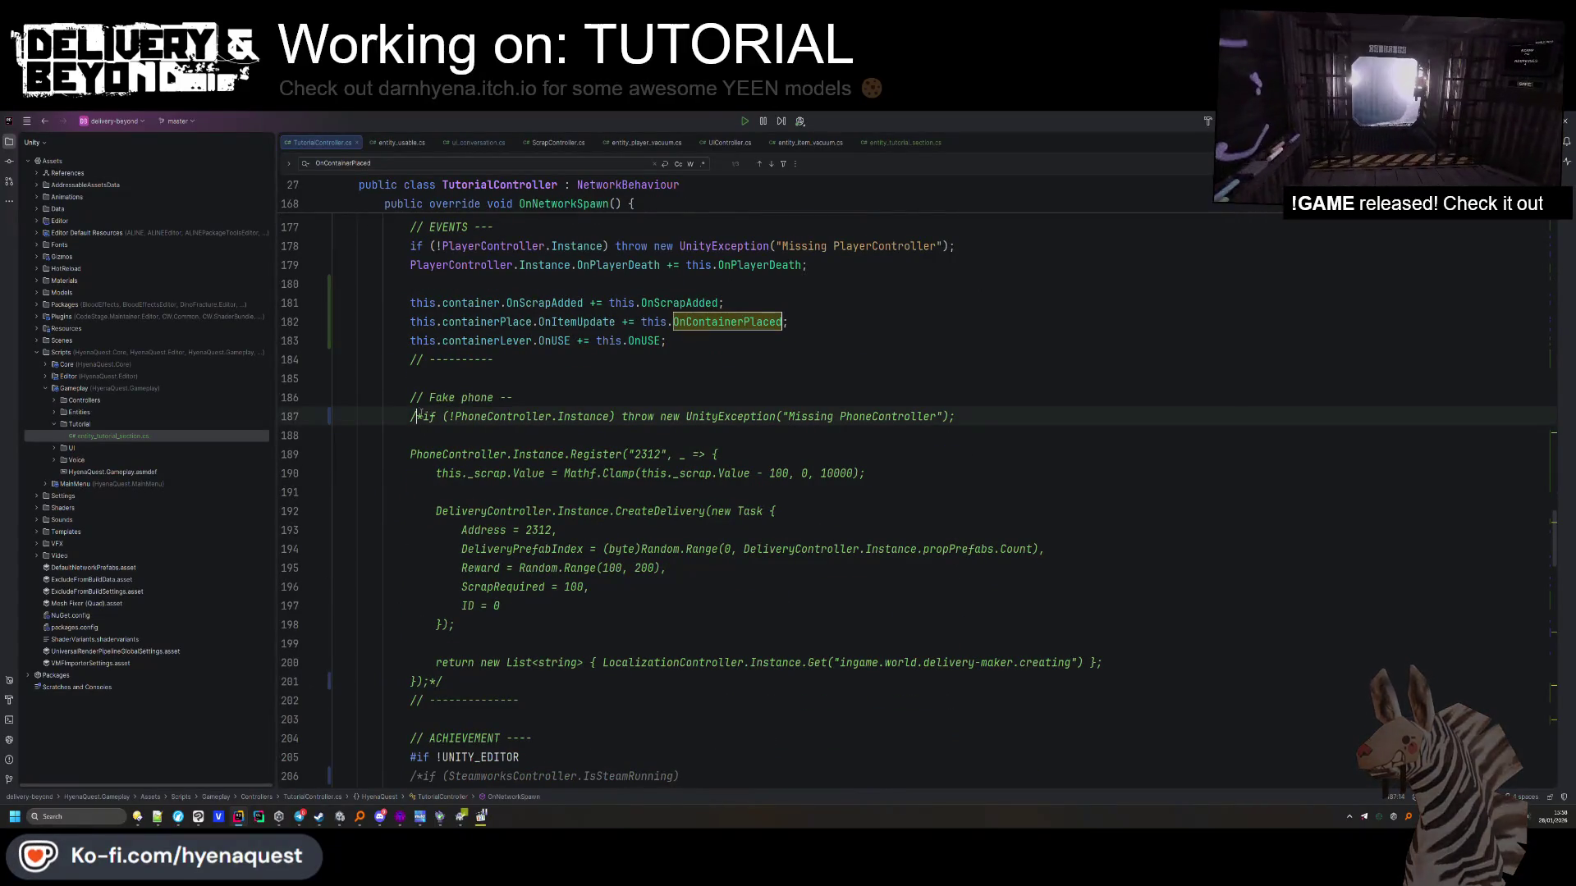
{"action": "key", "text": "BackSpace"}
{"action": "key", "text": "Delete"}
{"action": "left_click", "coordinate": [443, 681]}
{"action": "key", "text": "BackSpace"}
{"action": "key", "text": "BackSpace"}
{"action": "scroll", "coordinate": [442, 681], "scroll_direction": "down", "scroll_amount": 4}
{"action": "left_click", "coordinate": [421, 757]}
{"action": "key", "text": "BackSpace"}
{"action": "key", "text": "BackSpace"}
{"action": "left_click", "coordinate": [529, 719]}
Check the Random usage and imports, then apply Rider's suggested fix to Random on the prefab index line
{"action": "scroll", "coordinate": [525, 710], "scroll_direction": "up", "scroll_amount": 5}
{"action": "scroll", "coordinate": [523, 699], "scroll_direction": "down", "scroll_amount": 6}
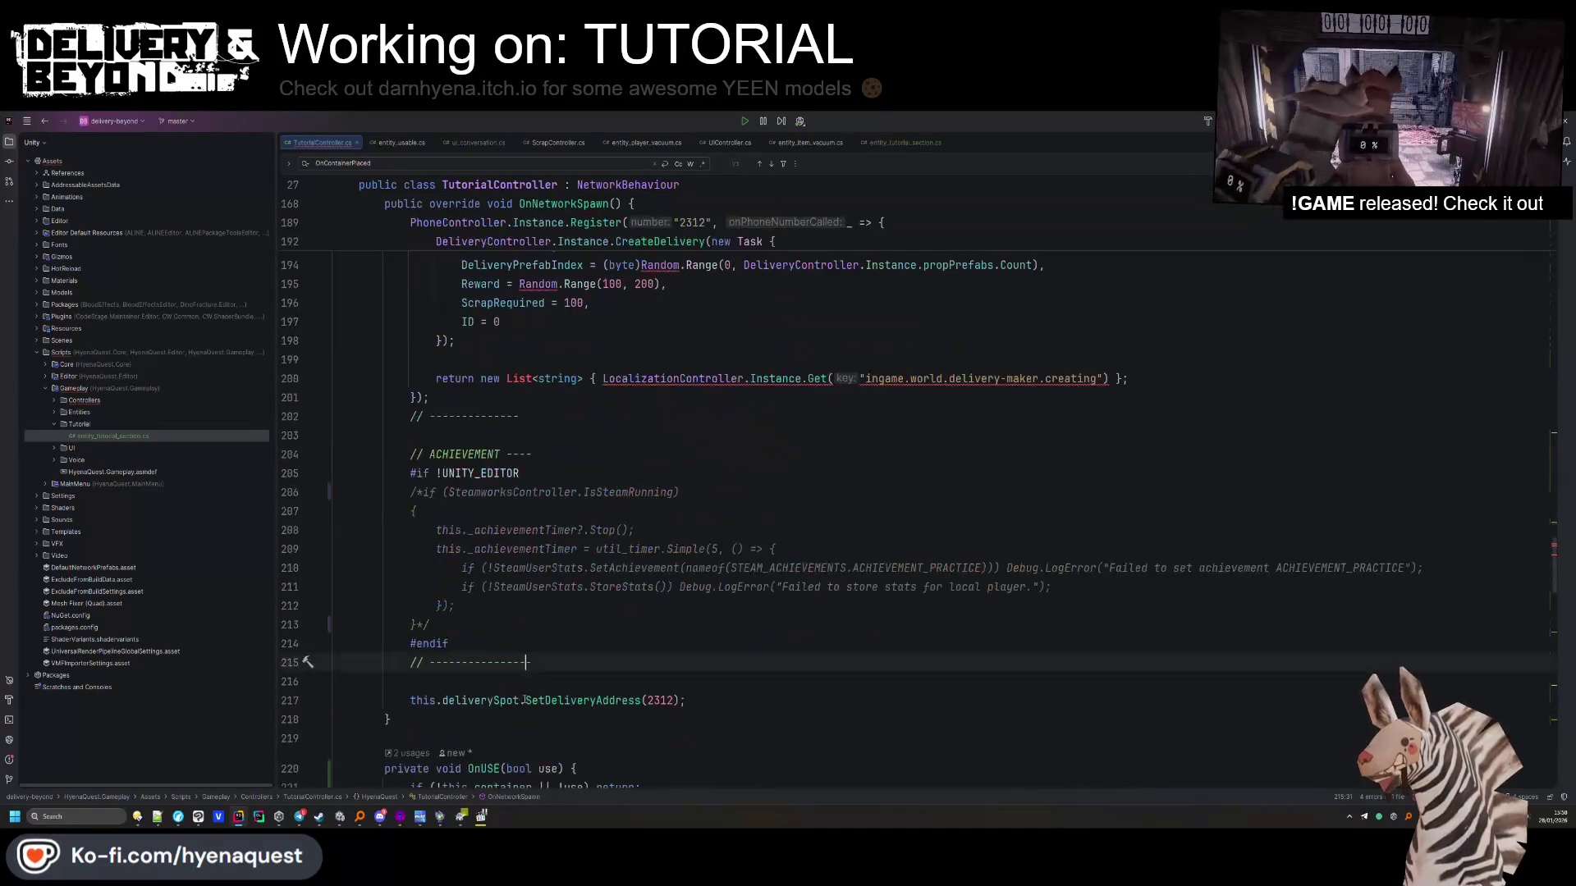
{"action": "scroll", "coordinate": [529, 381], "scroll_direction": "up", "scroll_amount": 2}
{"action": "left_click", "coordinate": [519, 492]}
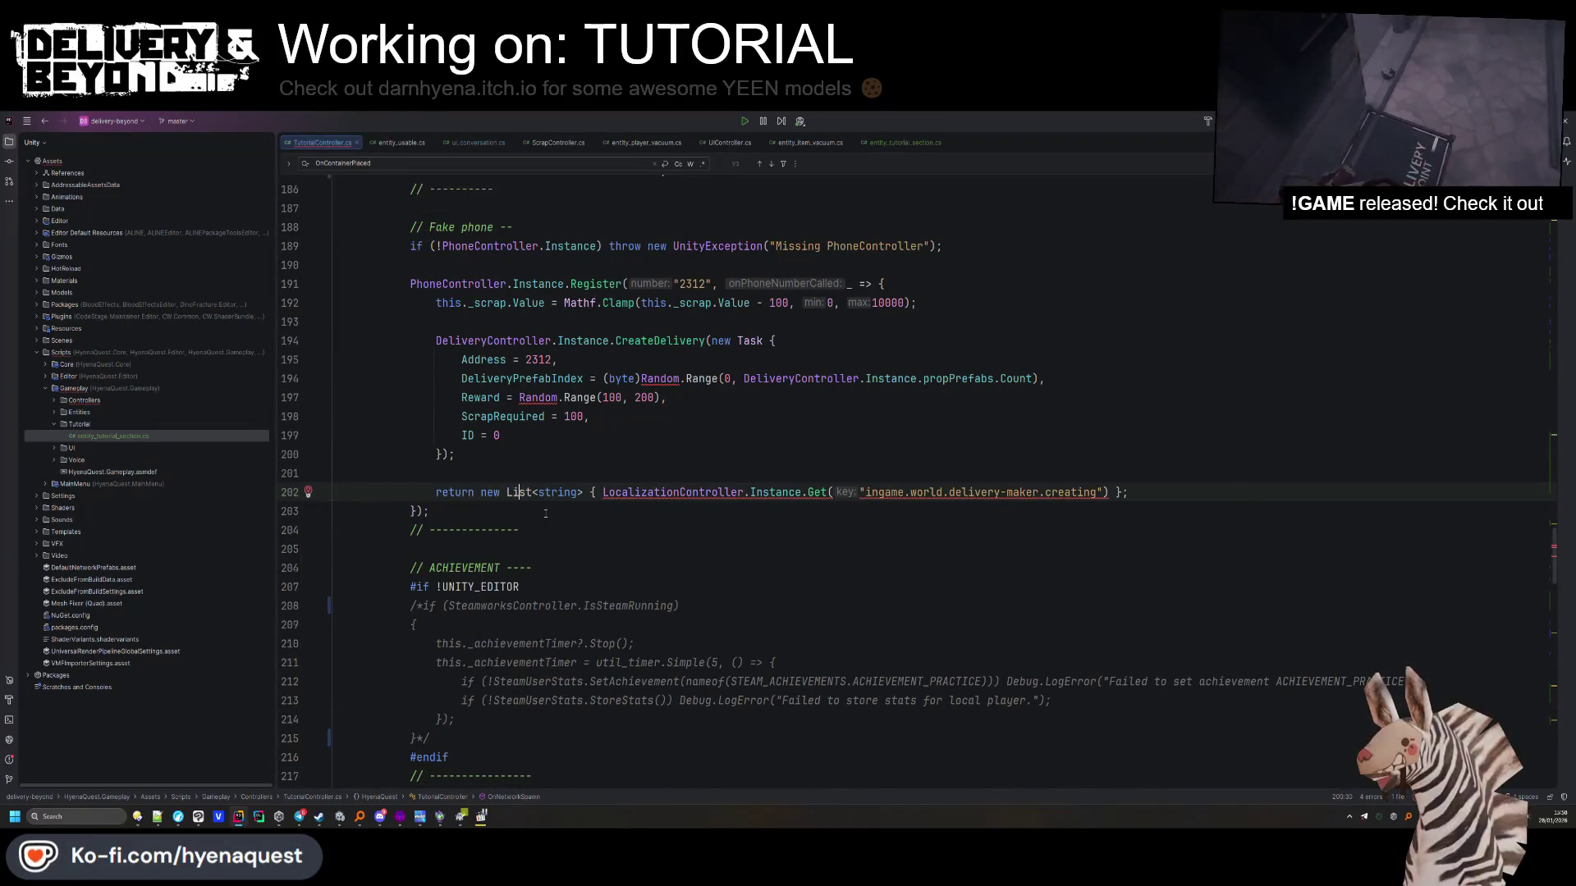
{"action": "scroll", "coordinate": [555, 513], "scroll_direction": "up", "scroll_amount": 3}
{"action": "left_click", "coordinate": [583, 568]}
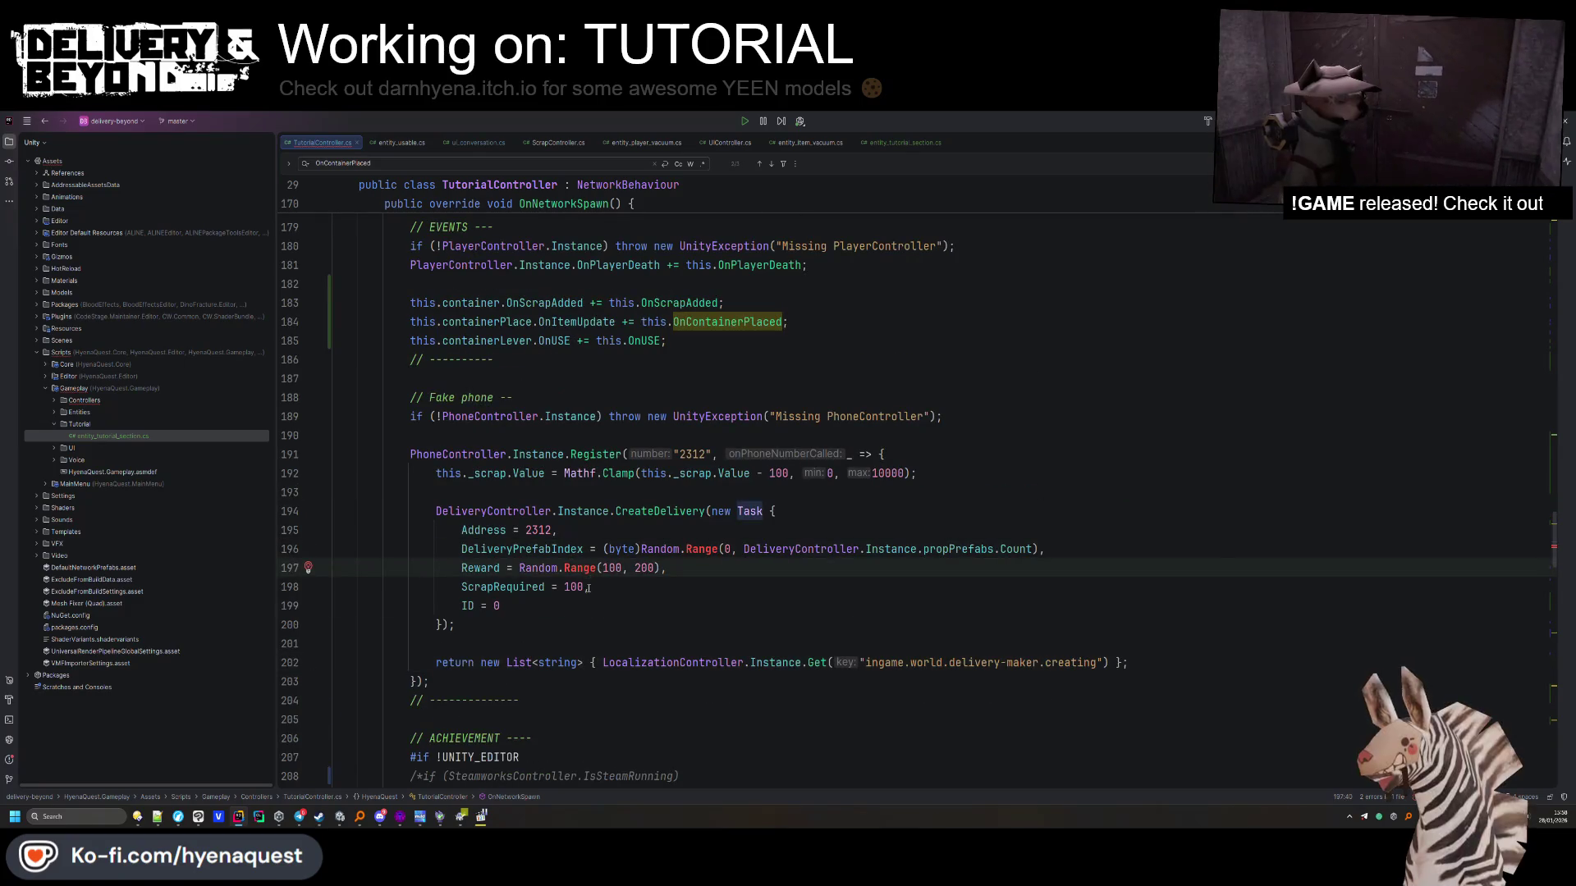
{"action": "scroll", "coordinate": [589, 574], "scroll_direction": "up", "scroll_amount": 20}
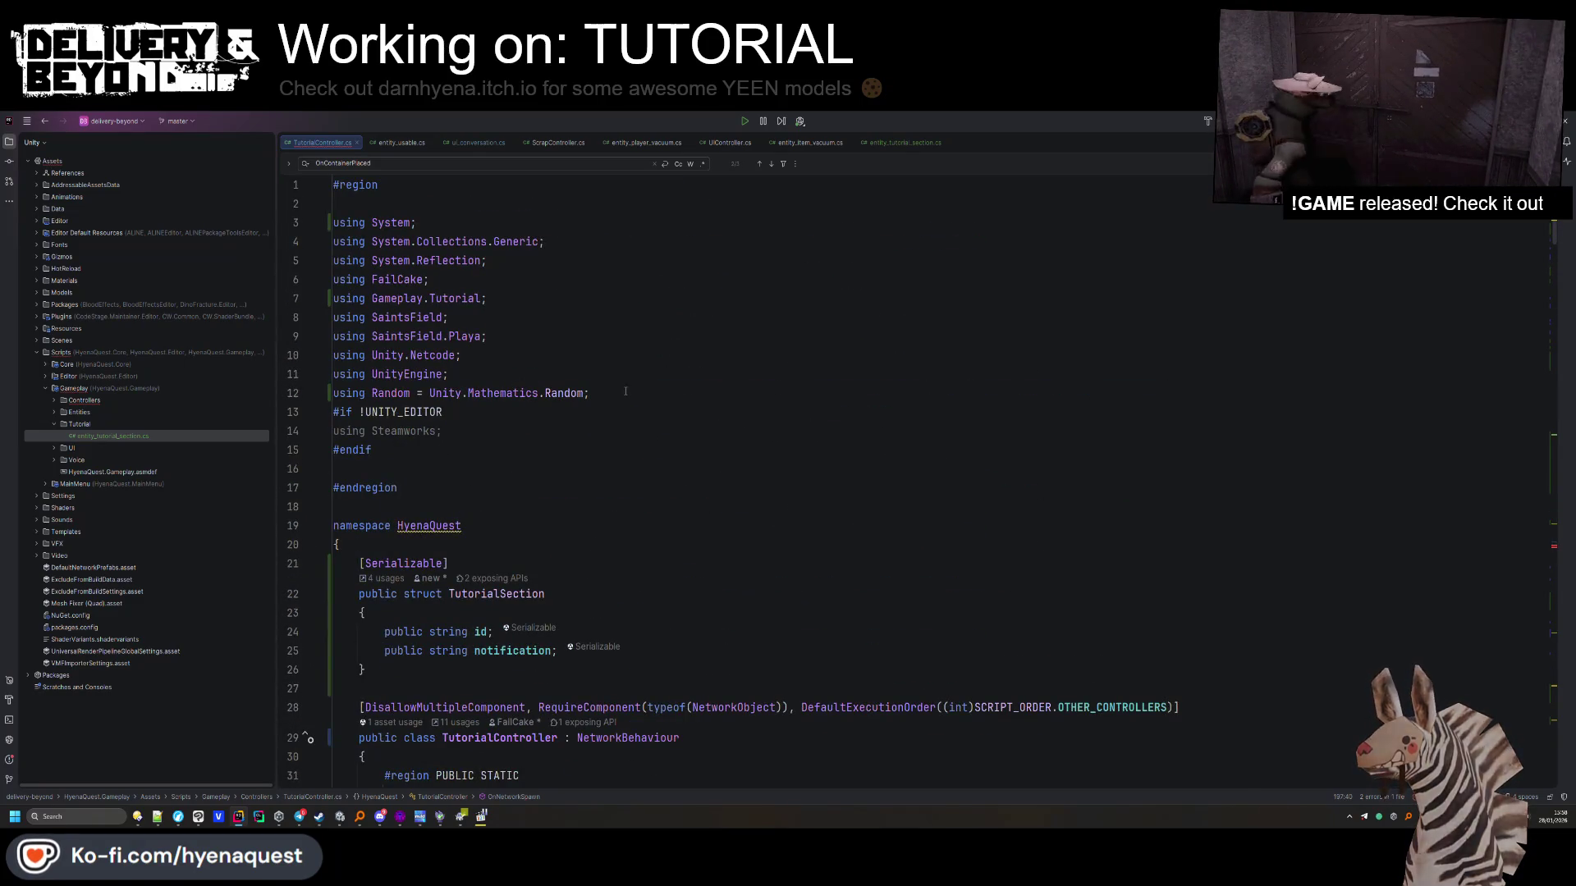
{"action": "left_click", "coordinate": [626, 391]}
{"action": "key", "text": "ctrl+alt+Left"}
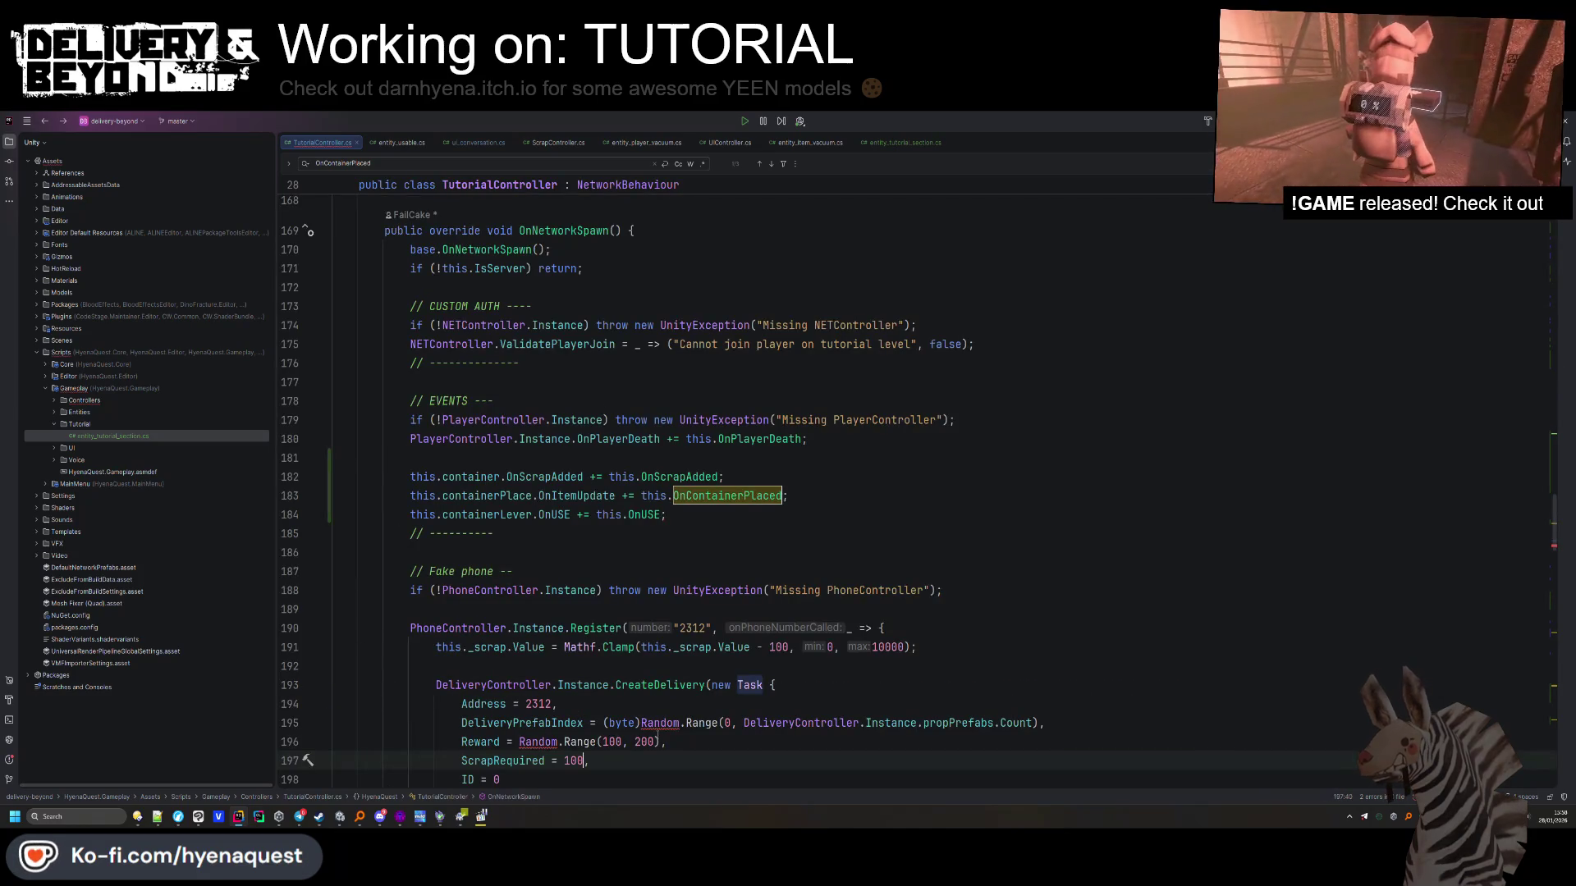
{"action": "left_click", "coordinate": [660, 723]}
{"action": "key", "text": "alt+Return"}
{"action": "key", "text": "Return"}
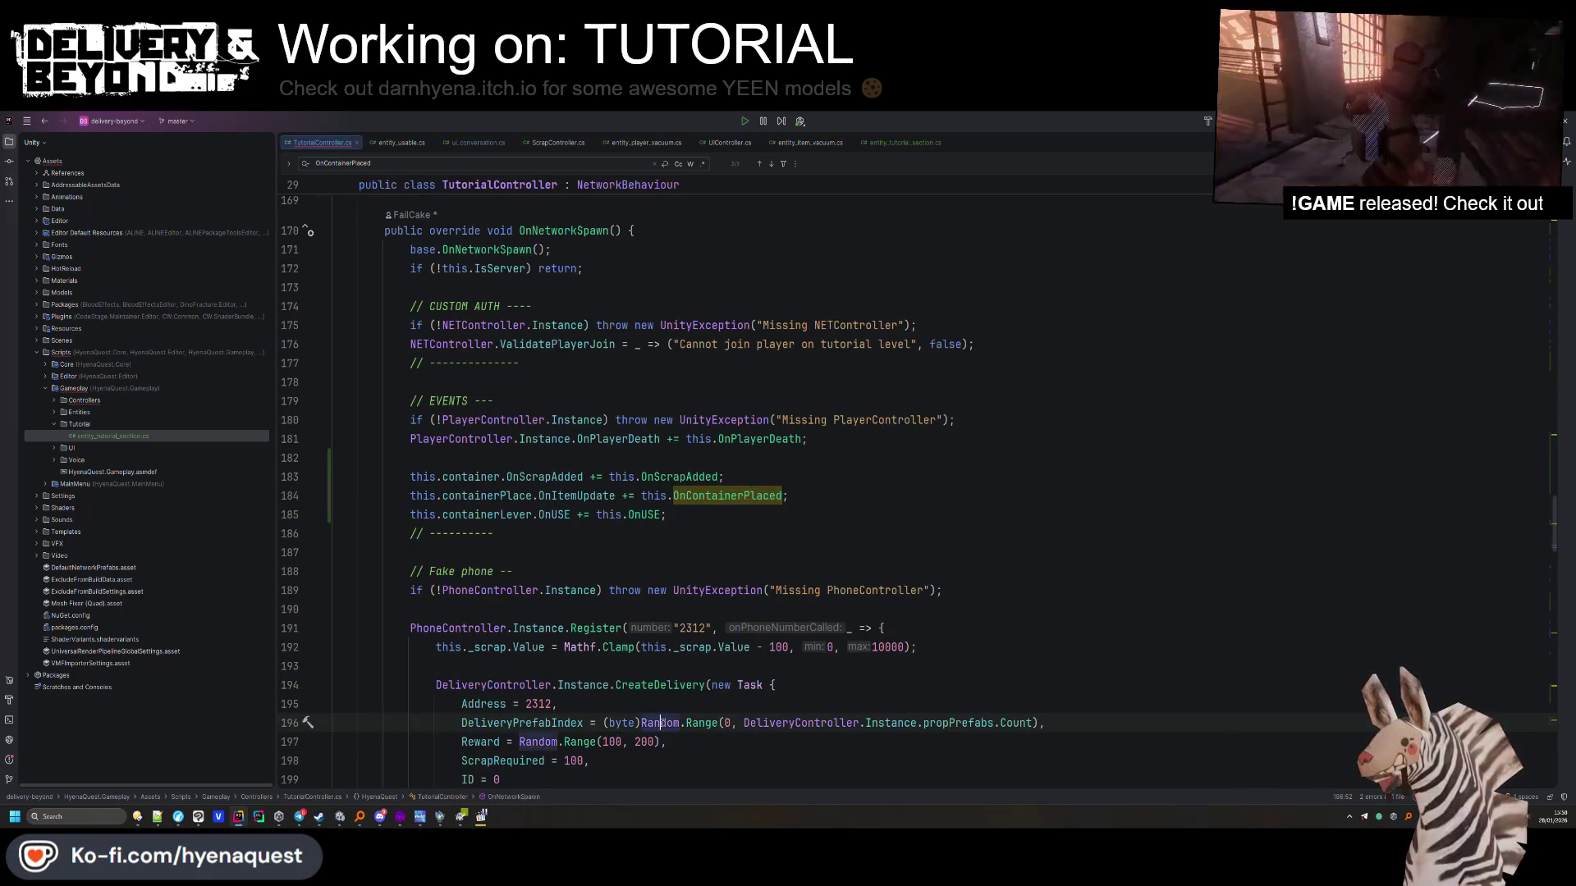
Uncomment the phone unregister line in OnNetworkDespawn
{"action": "scroll", "coordinate": [575, 575], "scroll_direction": "down", "scroll_amount": 10}
{"action": "left_click", "coordinate": [552, 514]}
{"action": "key", "text": "Up"}
{"action": "key", "text": "Up"}
{"action": "key", "text": "Up"}
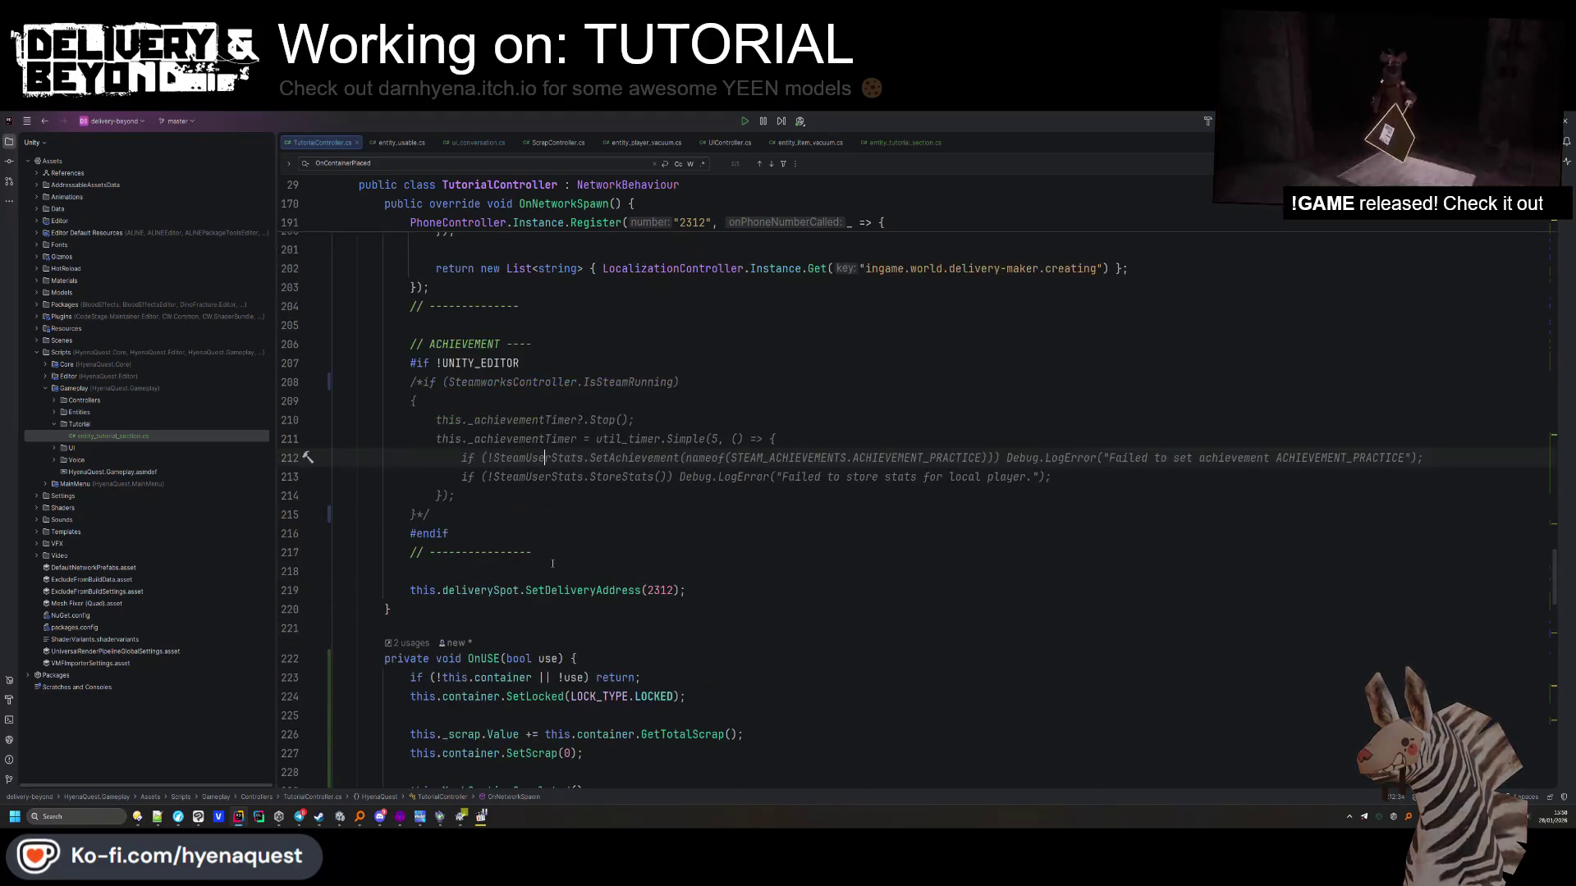
{"action": "scroll", "coordinate": [552, 564], "scroll_direction": "down", "scroll_amount": 8}
{"action": "left_click", "coordinate": [422, 460]}
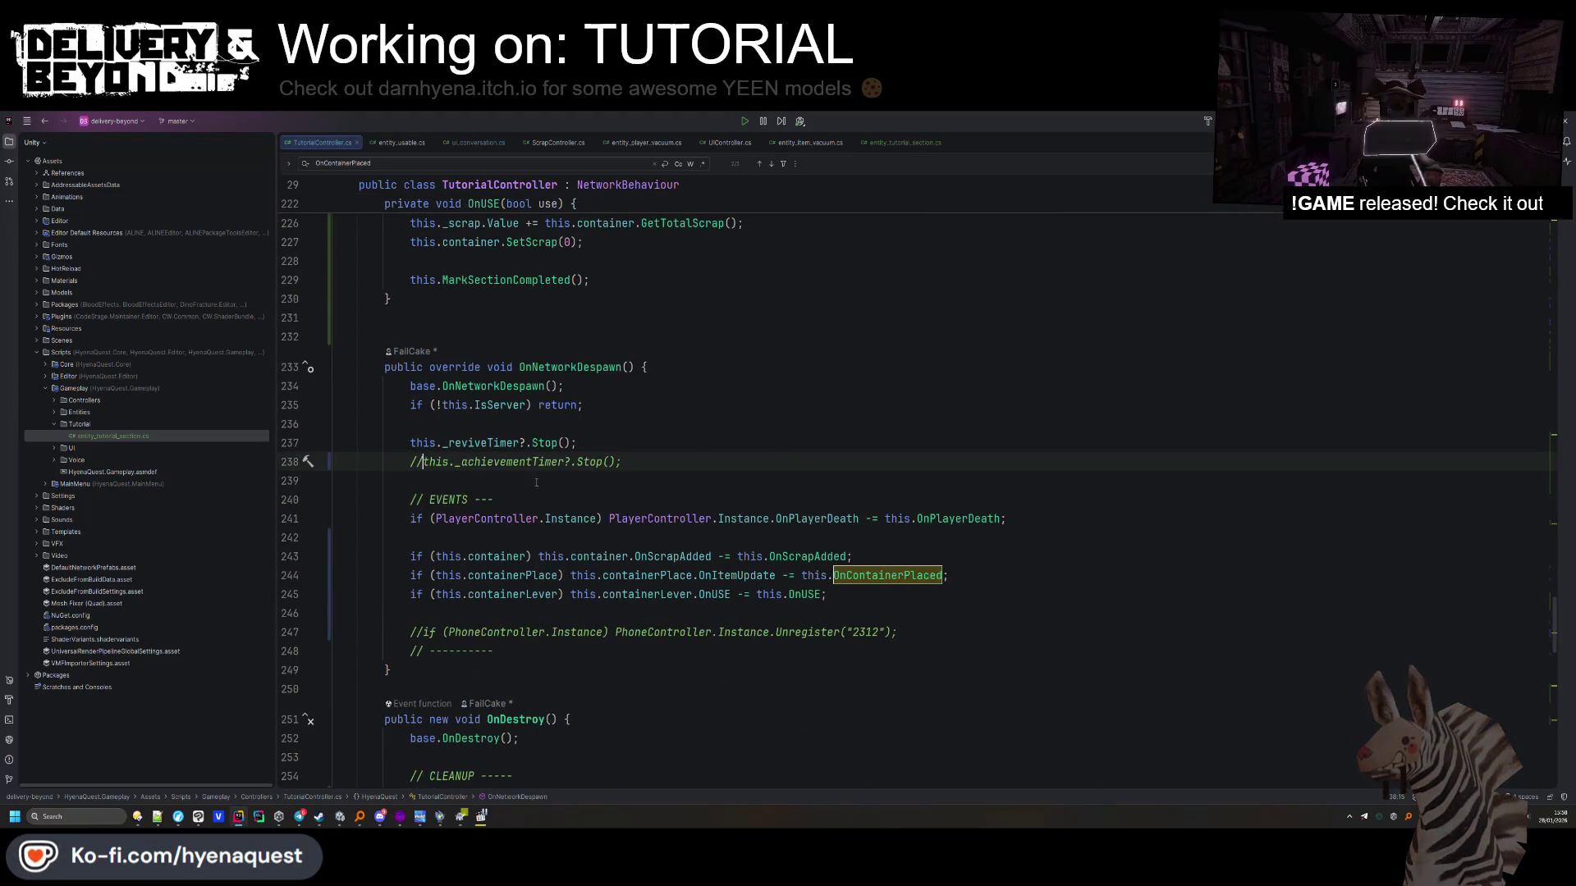
{"action": "scroll", "coordinate": [423, 460], "scroll_direction": "down", "scroll_amount": 1}
{"action": "left_click", "coordinate": [423, 575]}
{"action": "key", "text": "BackSpace"}
{"action": "scroll", "coordinate": [434, 572], "scroll_direction": "down", "scroll_amount": 10}
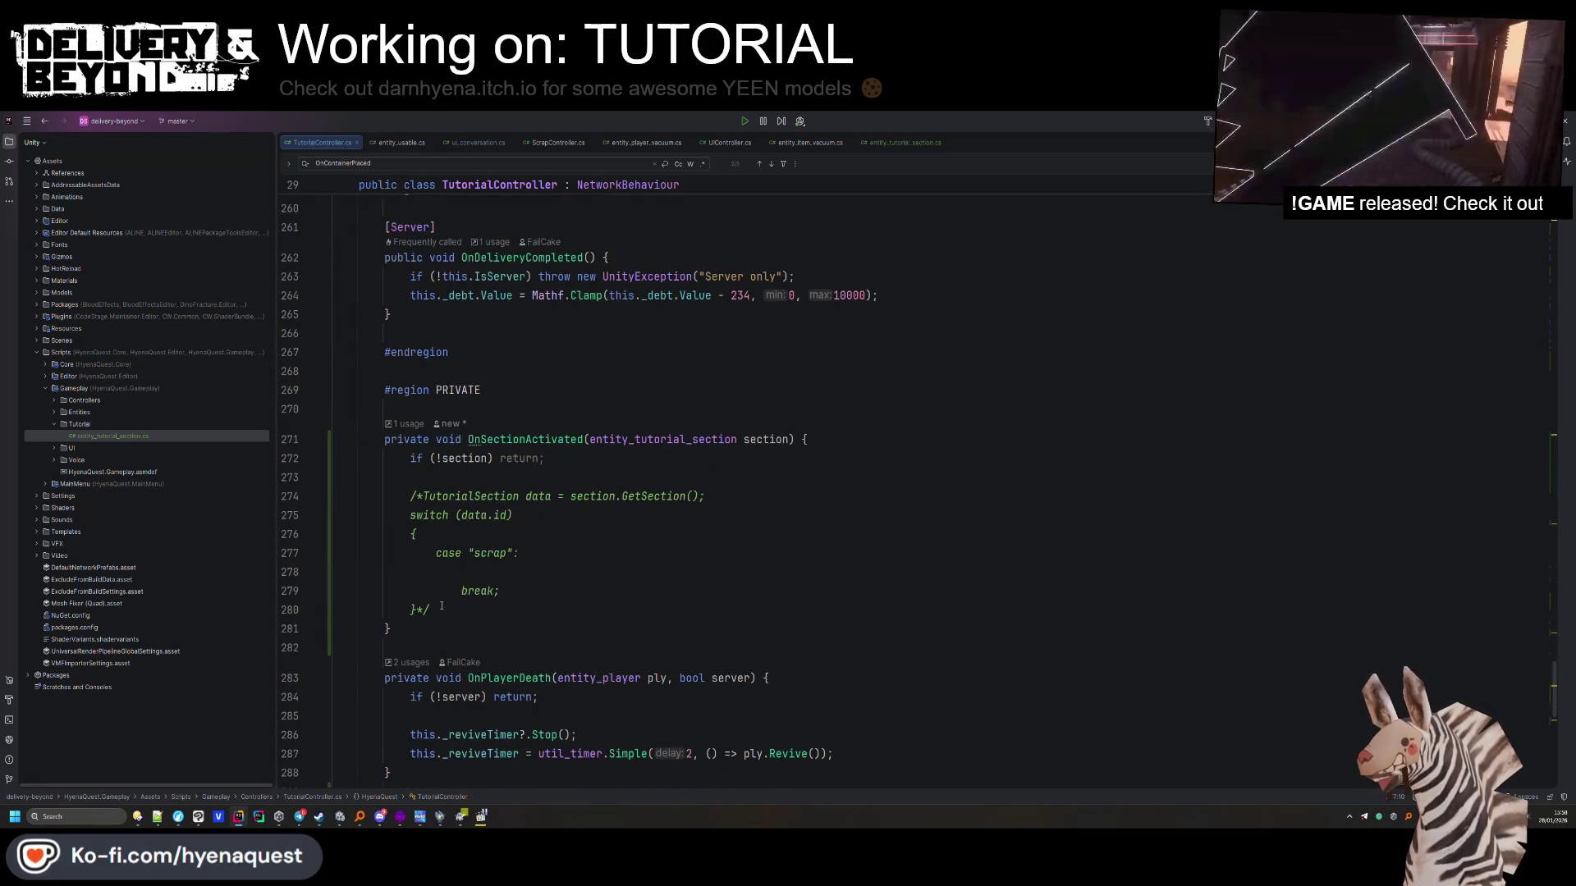
{"action": "double_click", "coordinate": [569, 439]}
Delete the OnSectionActivated method and its call line inside ActivateSection
{"action": "key", "text": "ctrl+f"}
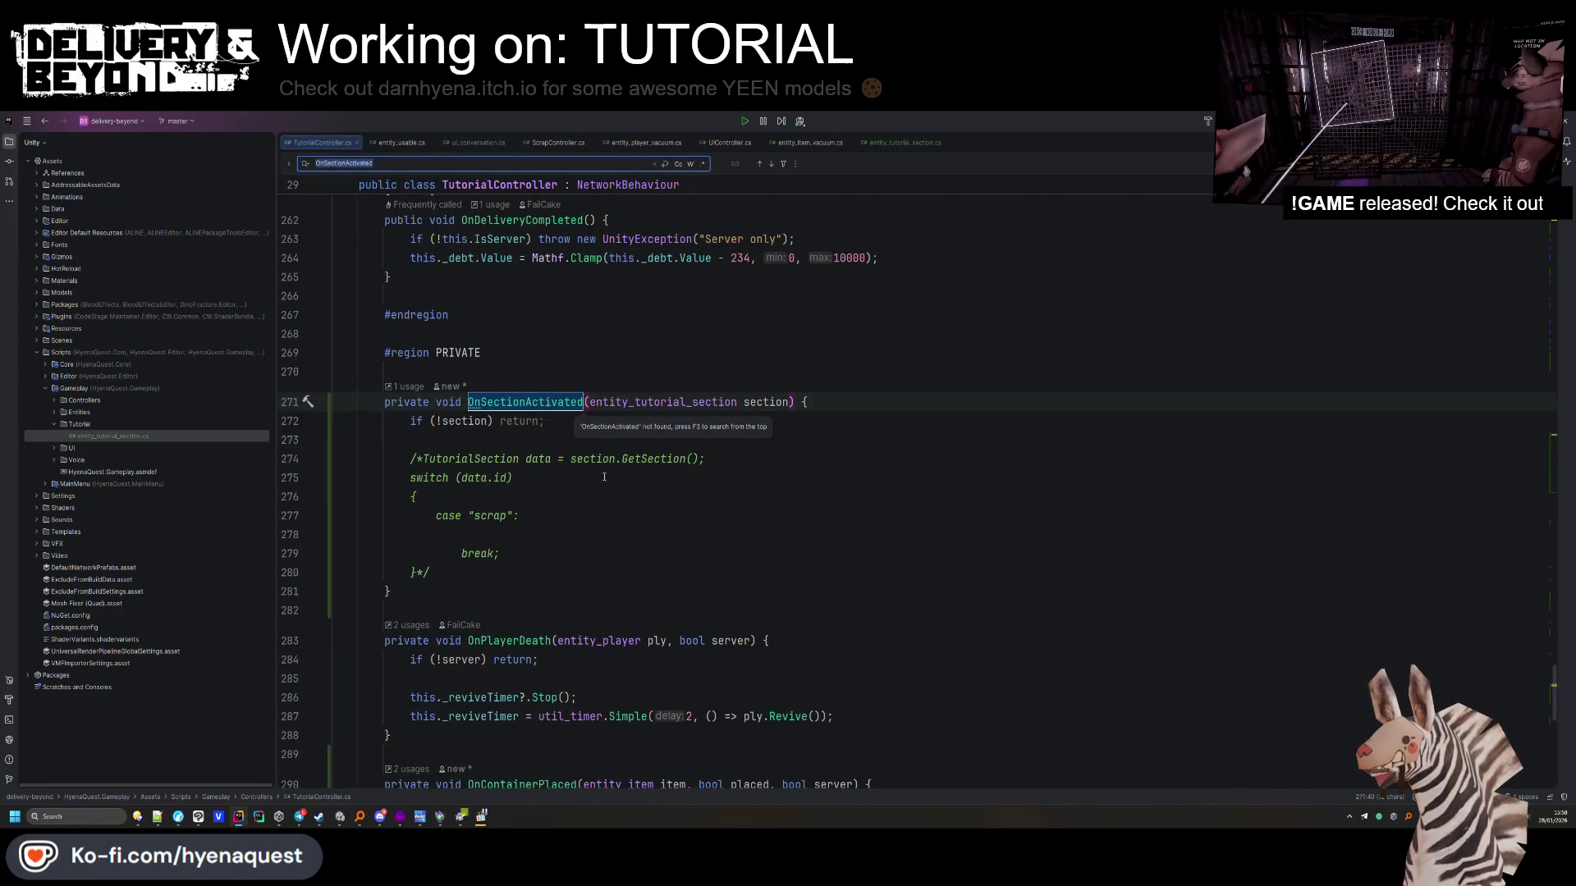
{"action": "mouse_move", "coordinate": [450, 597]}
{"action": "left_mouse_down"}
{"action": "mouse_move", "coordinate": [385, 403]}
{"action": "mouse_move", "coordinate": [335, 372]}
{"action": "left_mouse_up"}
{"action": "key", "text": "Delete"}
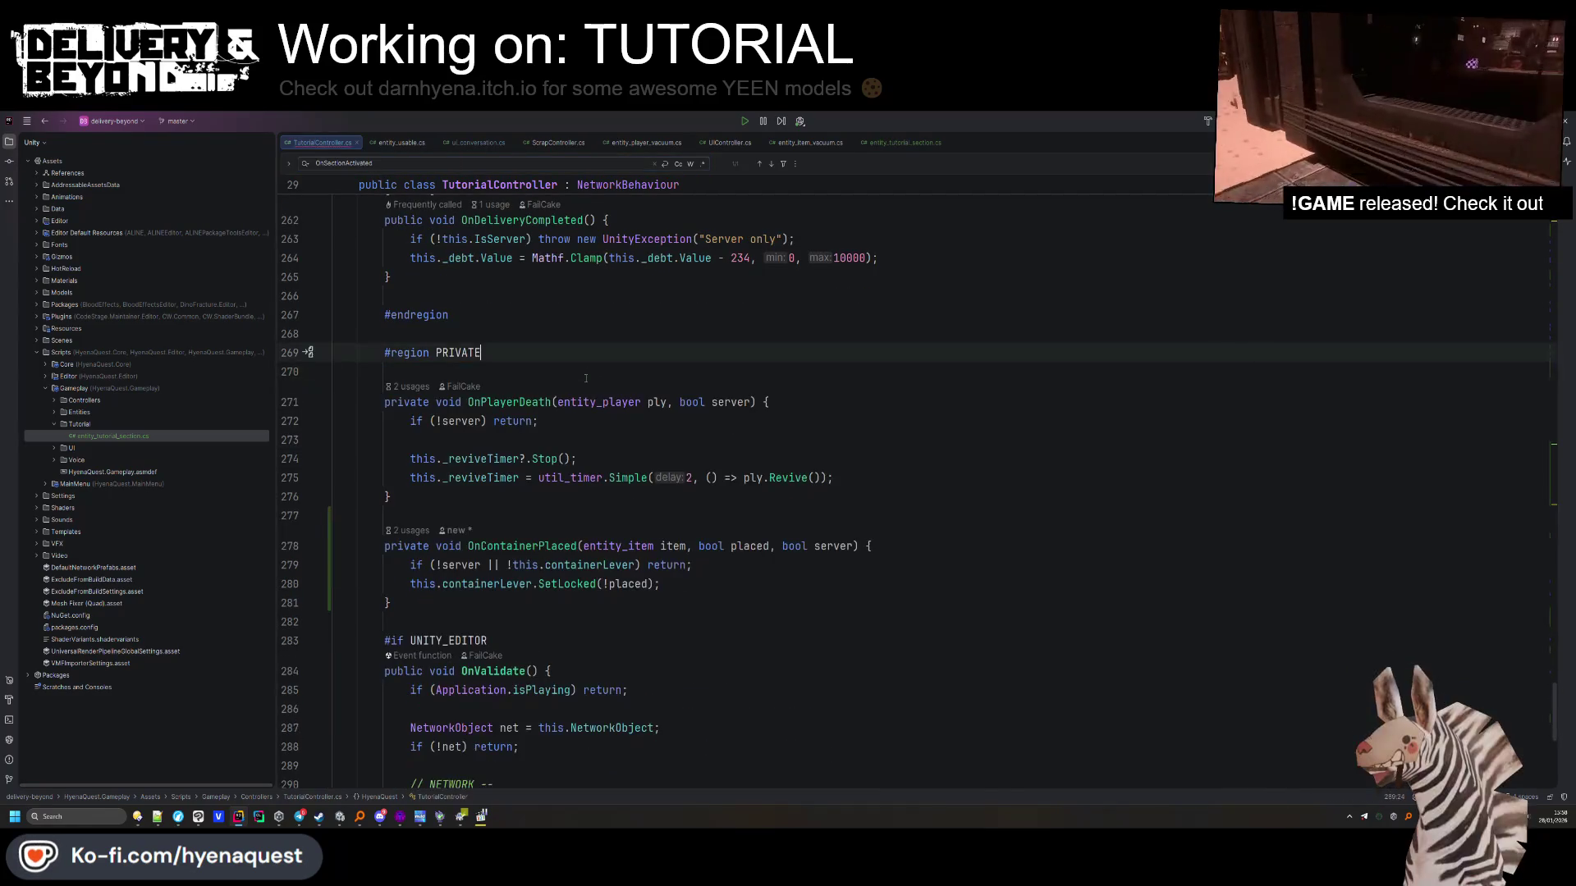
{"action": "scroll", "coordinate": [585, 376], "scroll_direction": "down", "scroll_amount": 3}
{"action": "scroll", "coordinate": [539, 531], "scroll_direction": "up", "scroll_amount": 20}
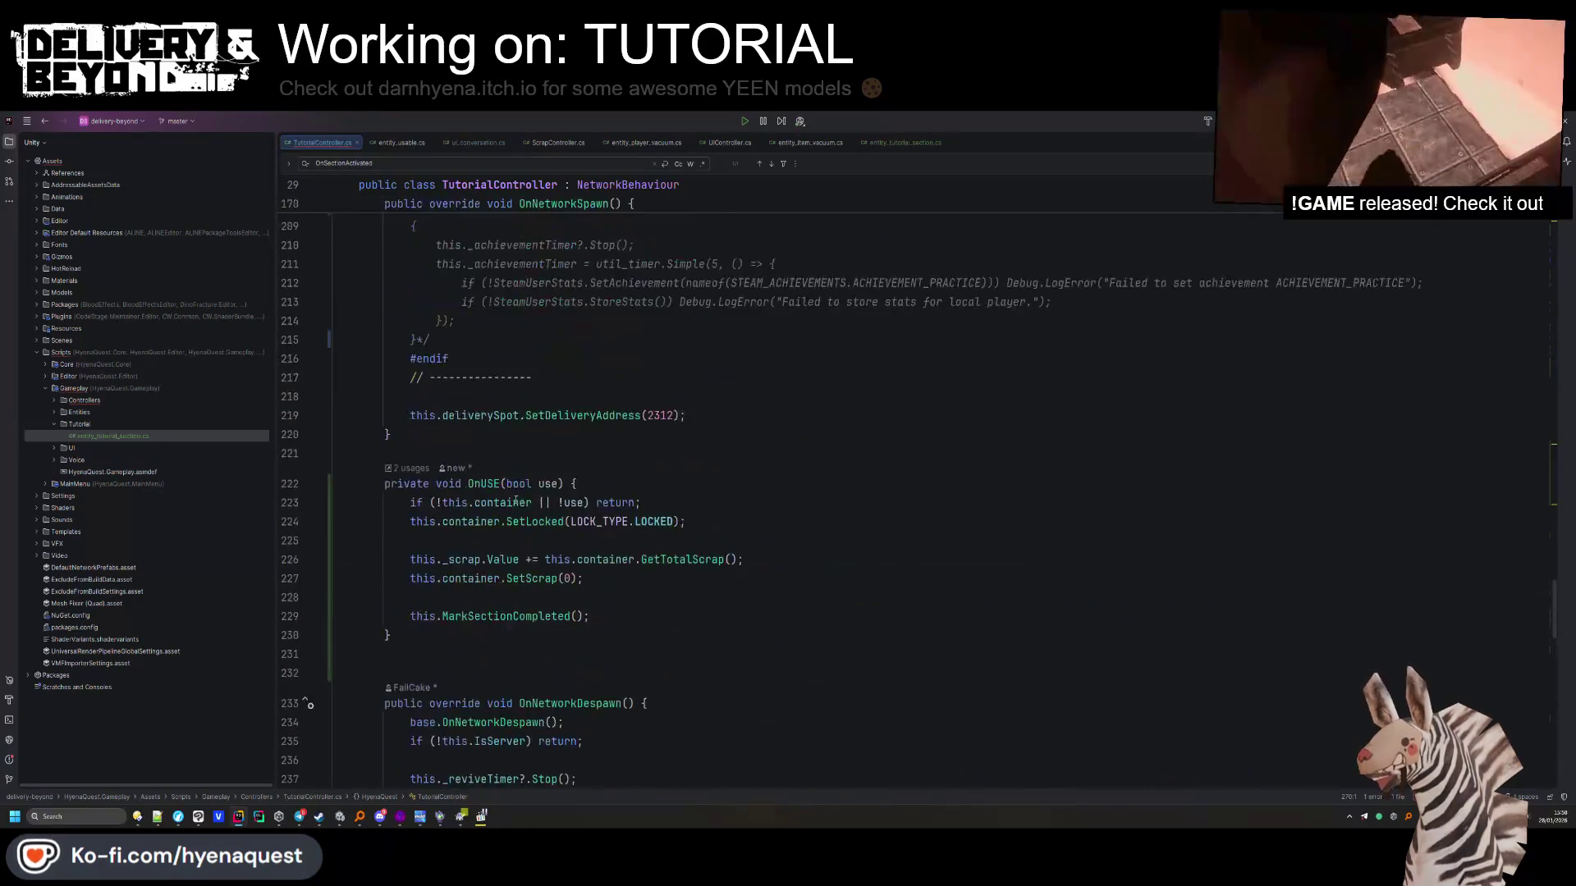
{"action": "scroll", "coordinate": [540, 530], "scroll_direction": "up", "scroll_amount": 12}
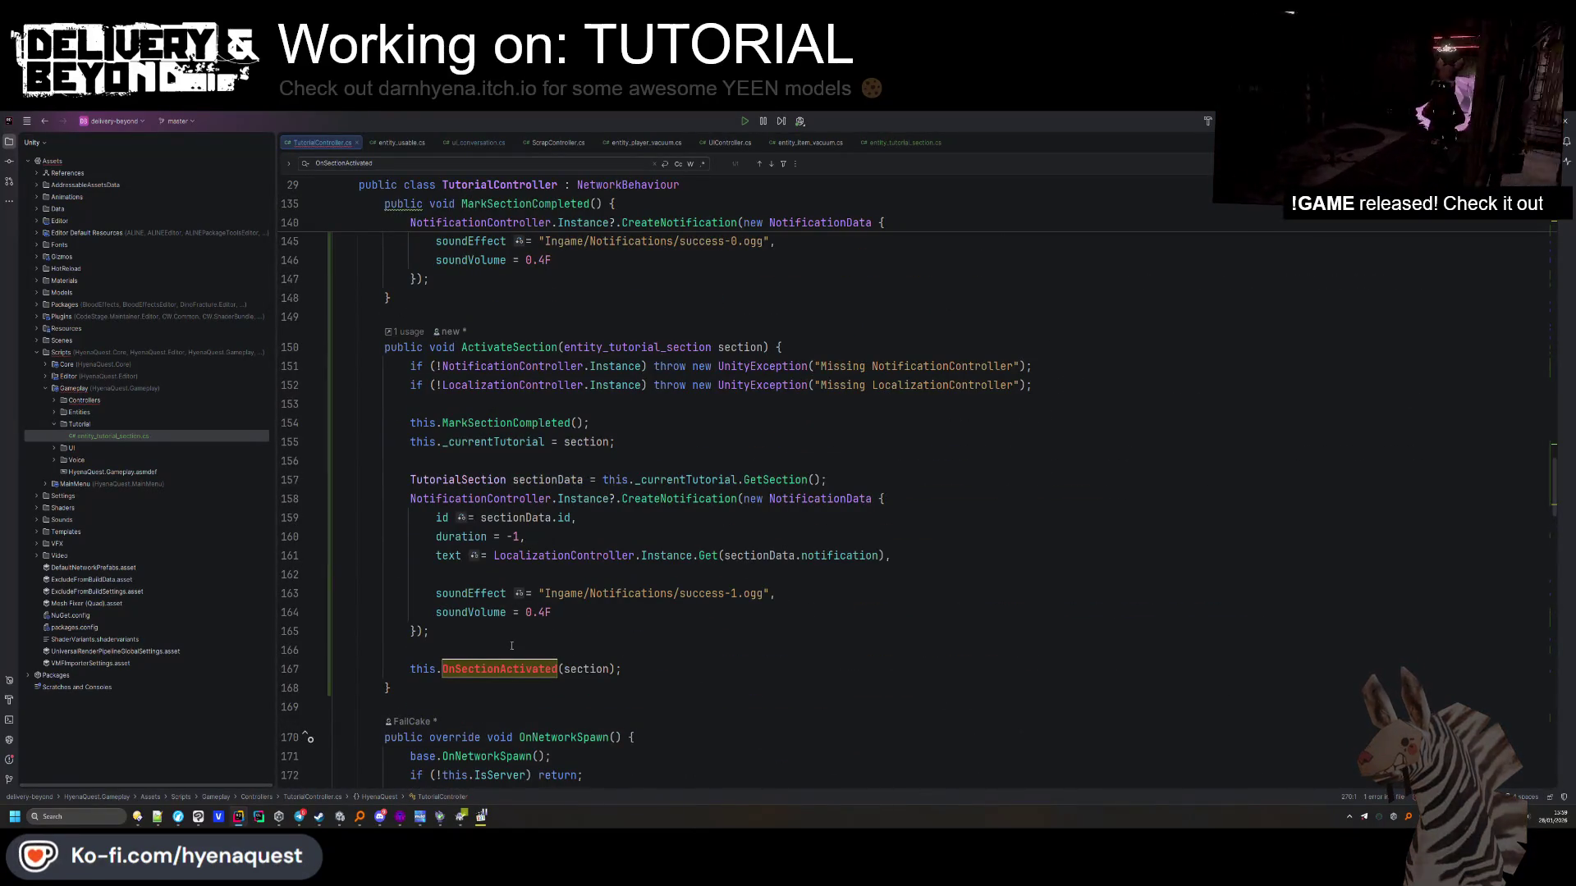
{"action": "triple_click", "coordinate": [630, 671]}
{"action": "key", "text": "Delete"}
{"action": "scroll", "coordinate": [583, 605], "scroll_direction": "up", "scroll_amount": 15}
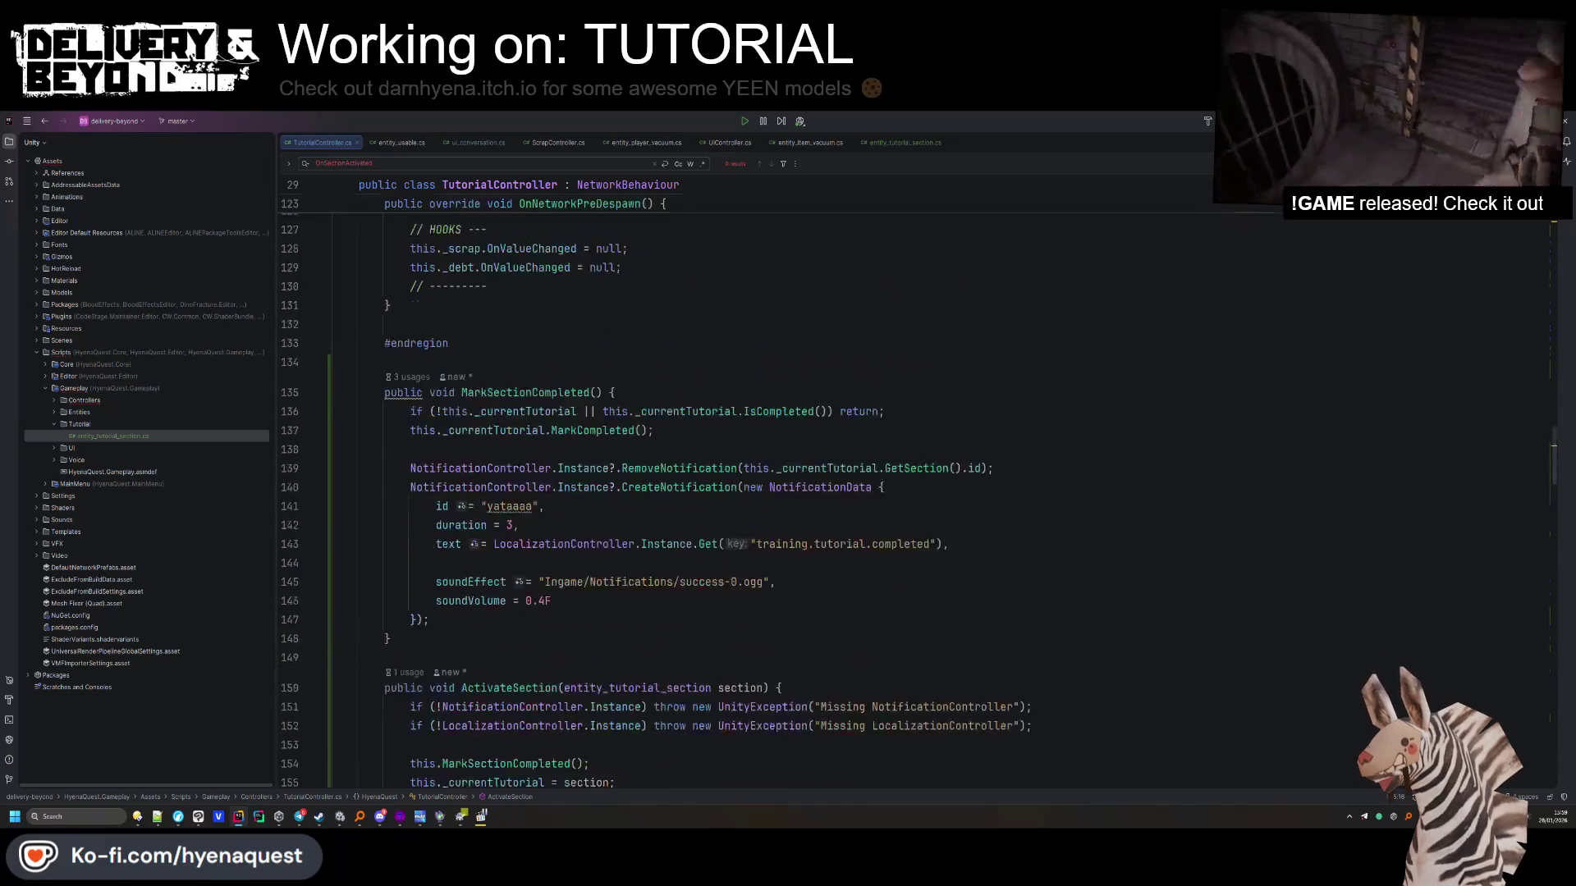
{"action": "left_click", "coordinate": [494, 615]}
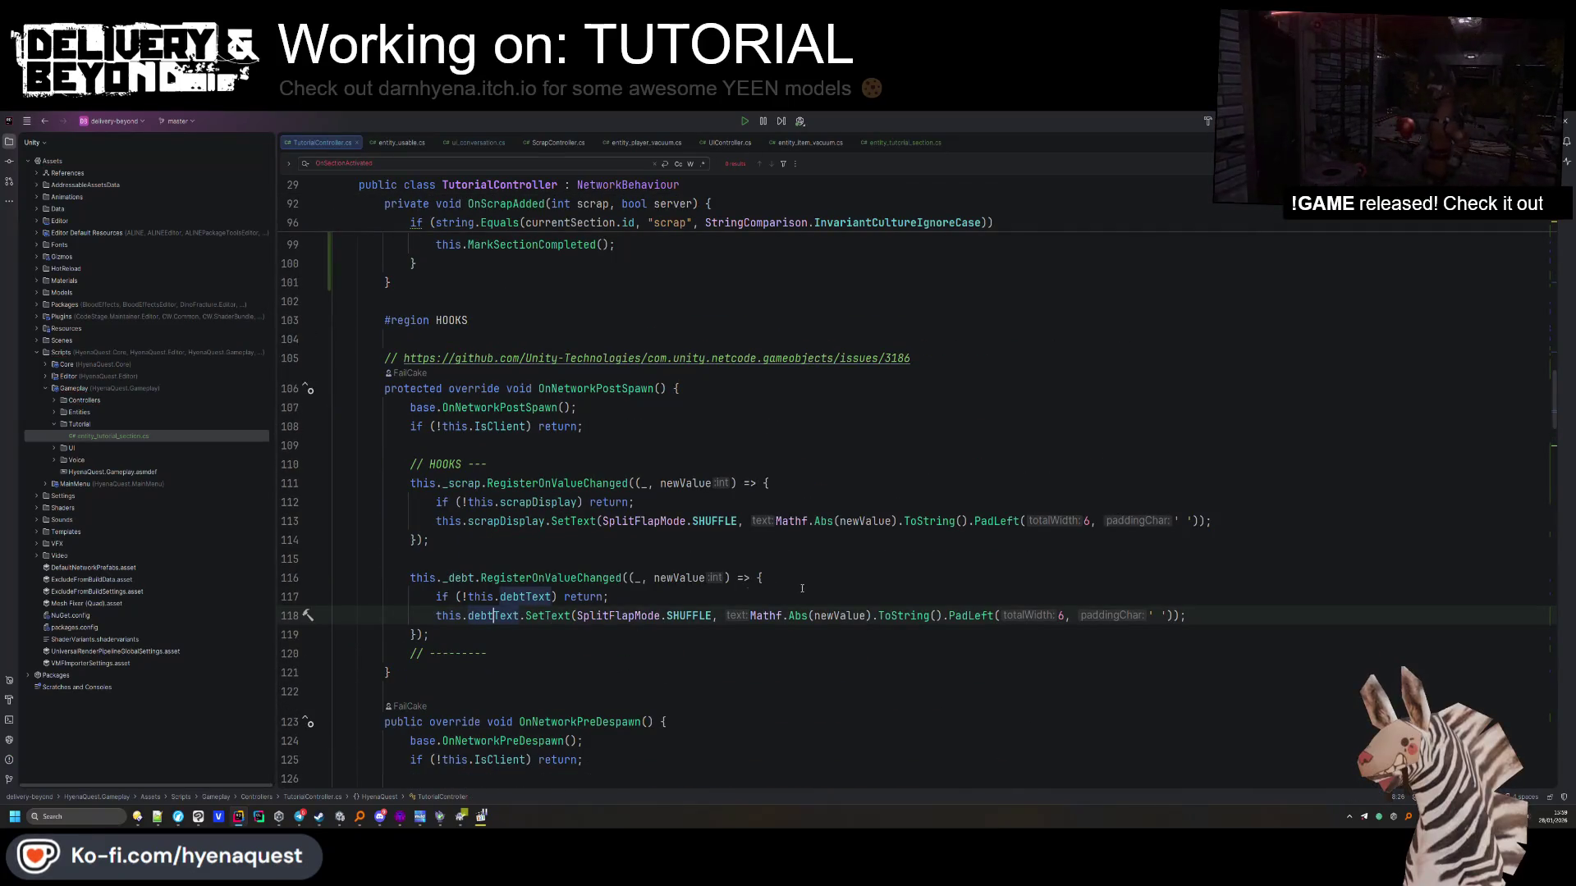
Duplicate the scrapDisplay.SetText line so it also updates scrapDeliveryText
{"action": "triple_click", "coordinate": [887, 521]}
{"action": "key", "text": "ctrl+d"}
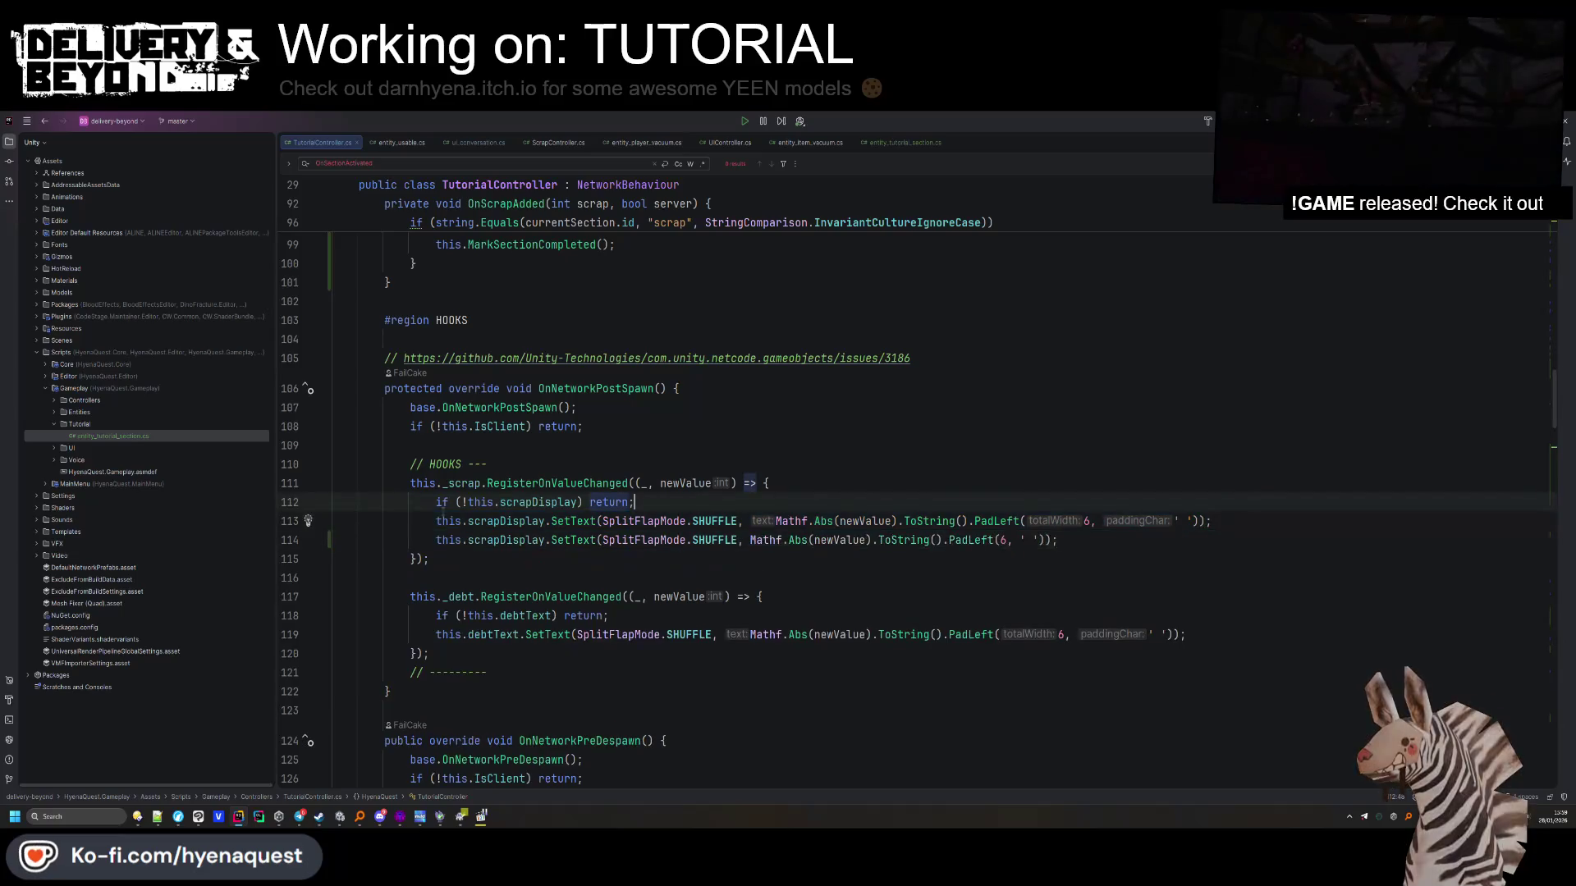
{"action": "double_click", "coordinate": [497, 540]}
{"action": "type", "text": "scrapDel"}
{"action": "key", "text": "Return"}
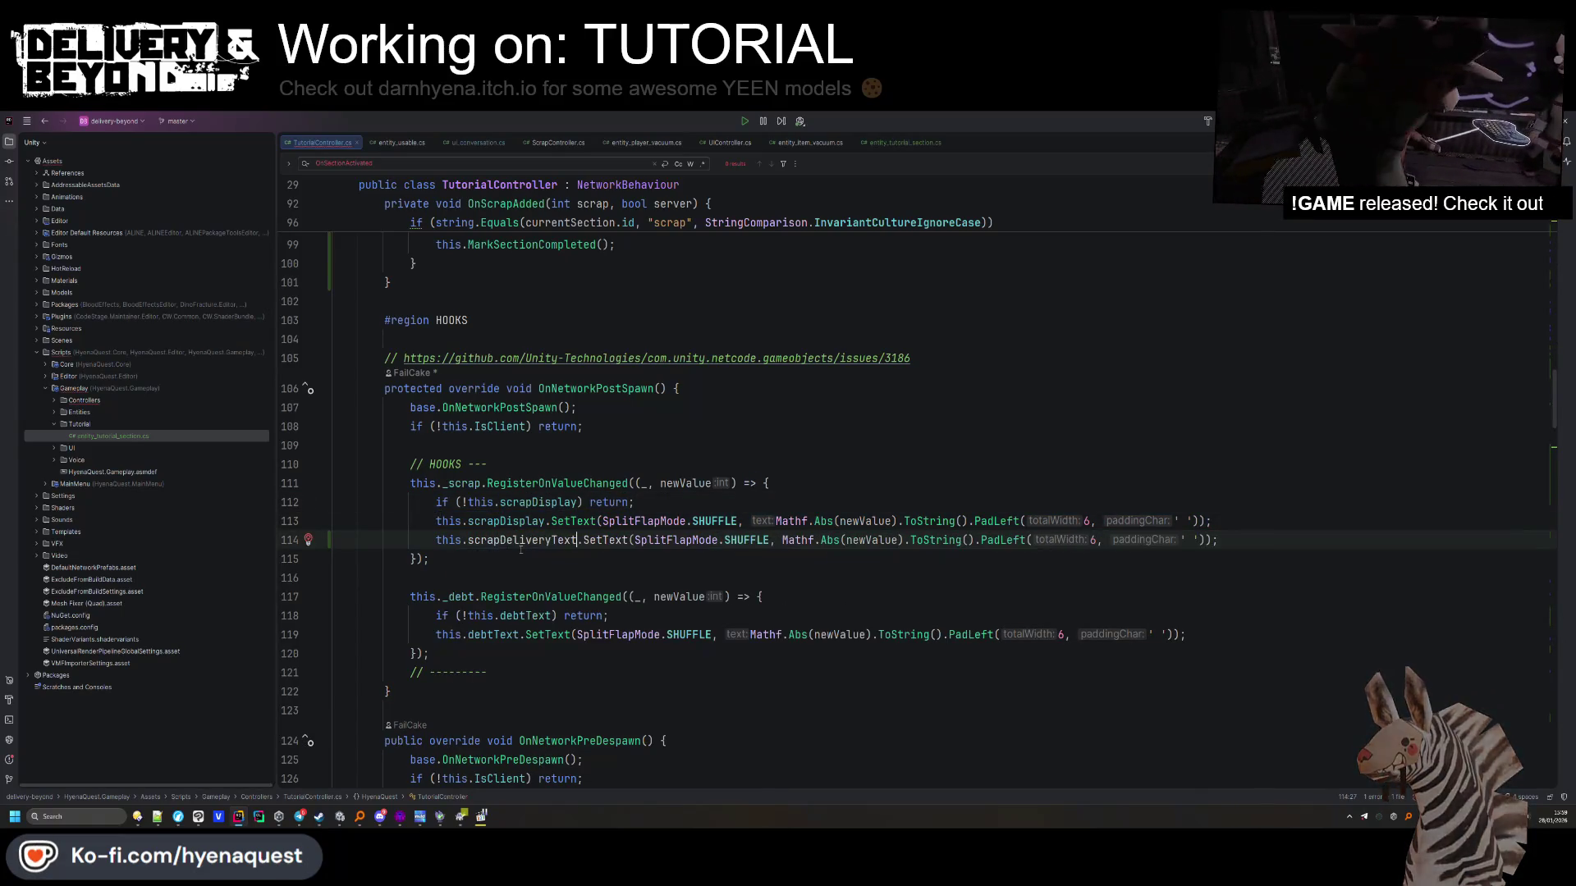
Add '|| !this.scrapDeliveryText' to the early-return guard and add a blank line after it
{"action": "key", "text": "Up"}
{"action": "key", "text": "Up"}
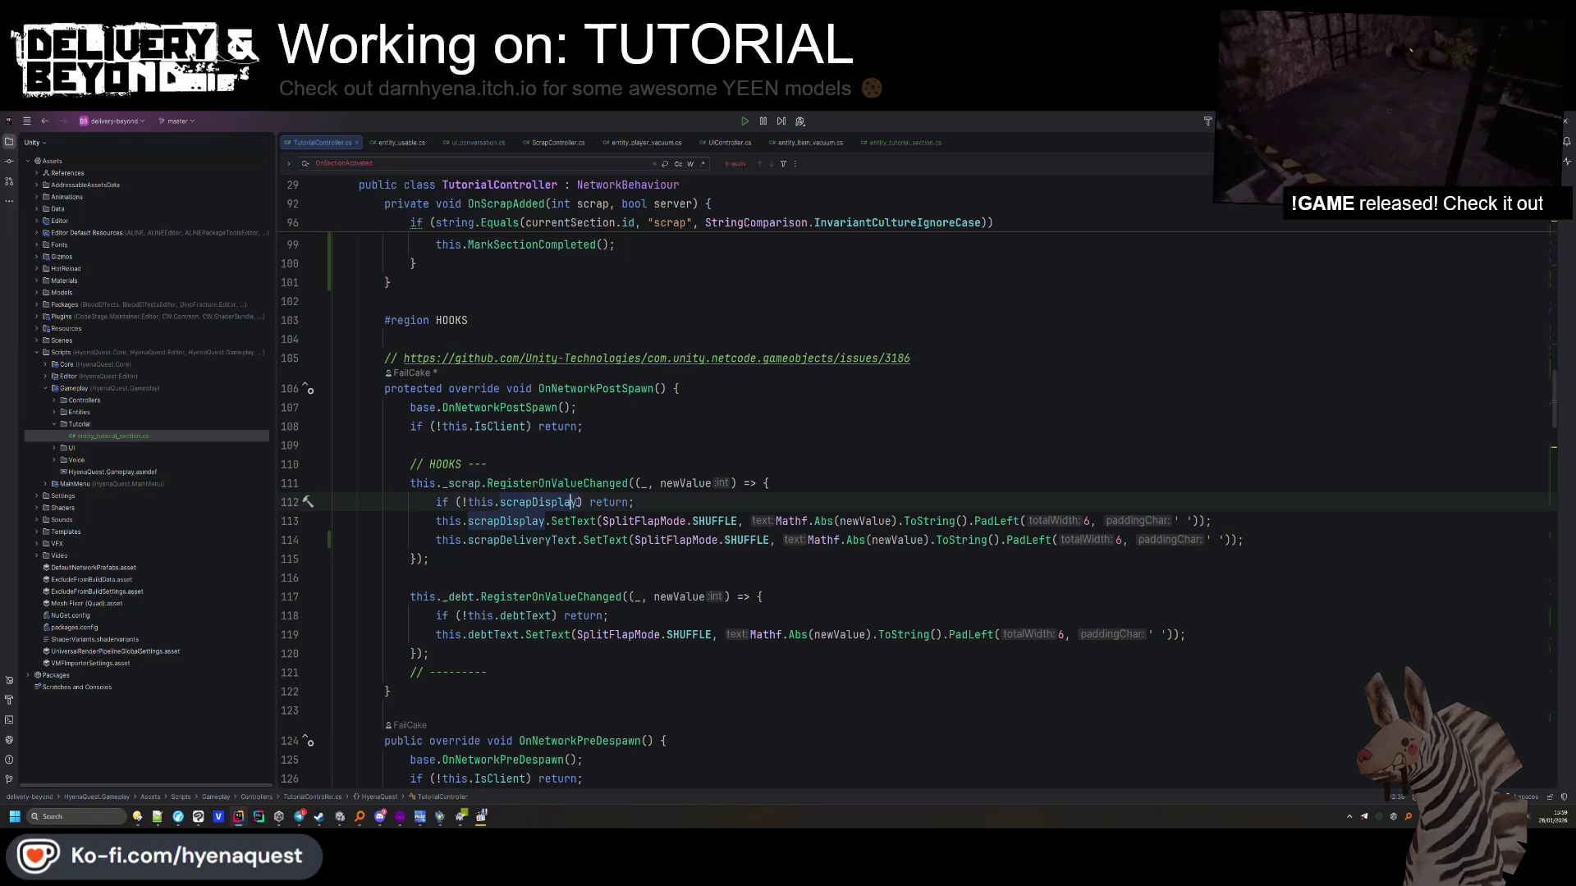
{"action": "type", "text": " || !"}
{"action": "type", "text": "this.scrapDel"}
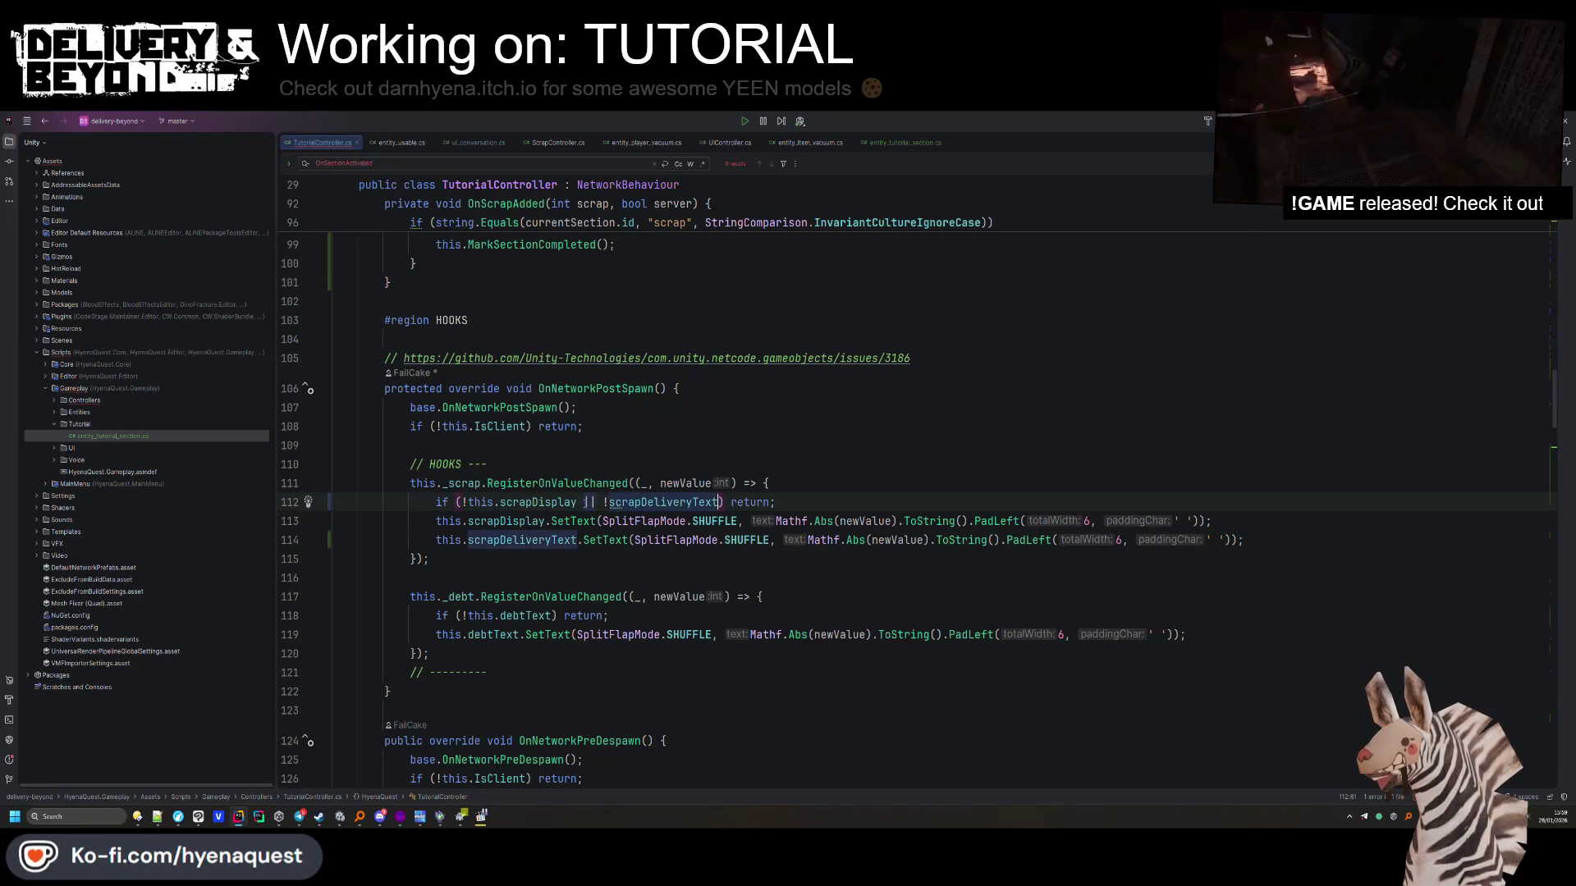
{"action": "key", "text": "Return"}
{"action": "left_click", "coordinate": [899, 501]}
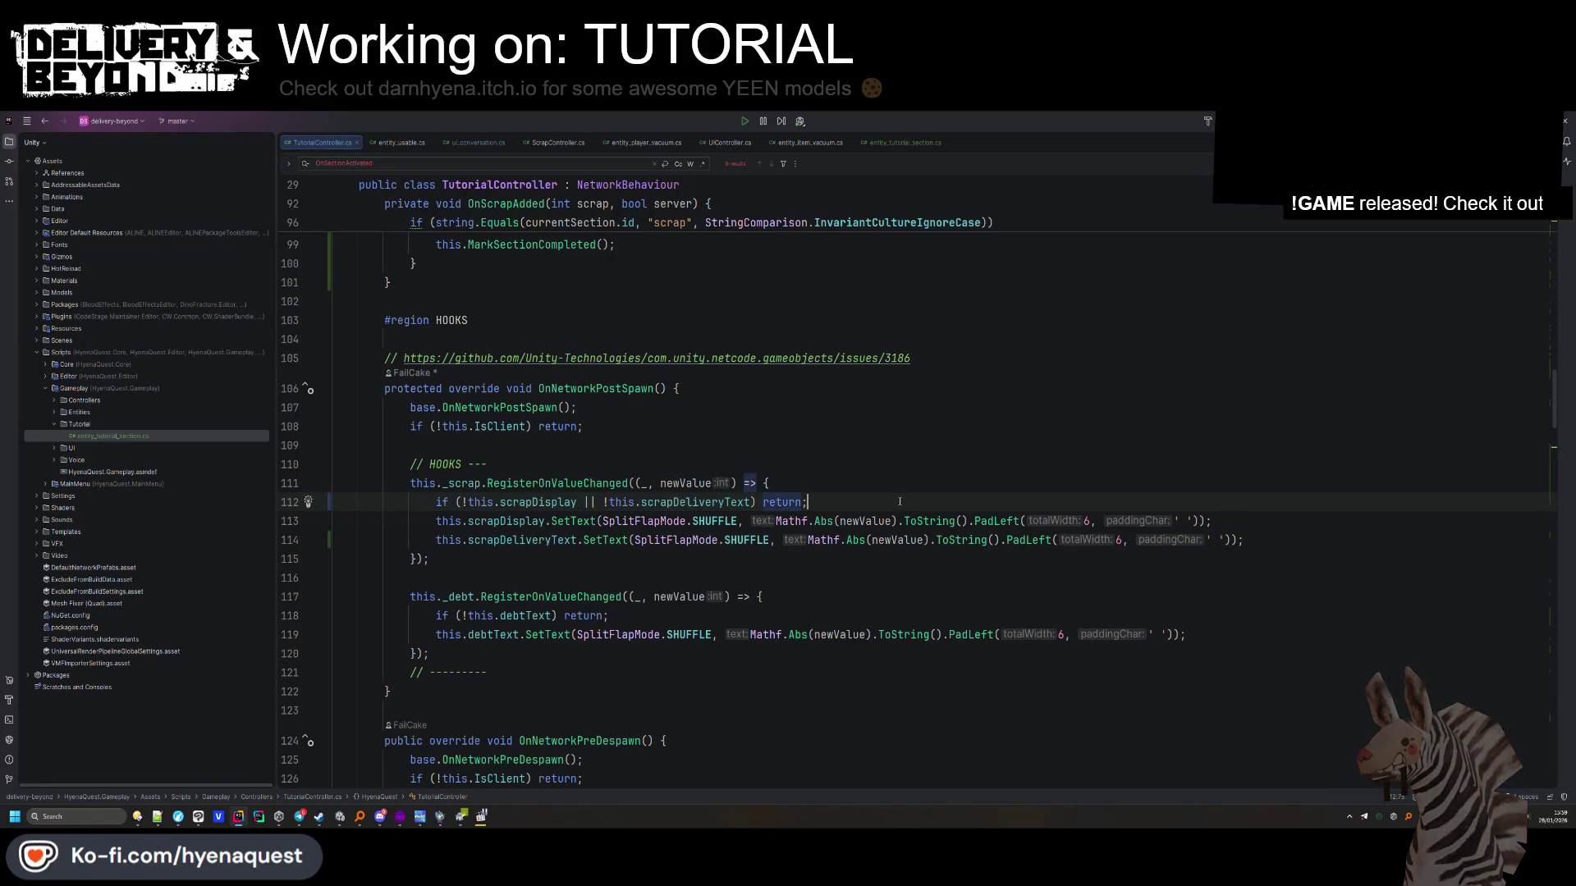
{"action": "key", "text": "Return"}
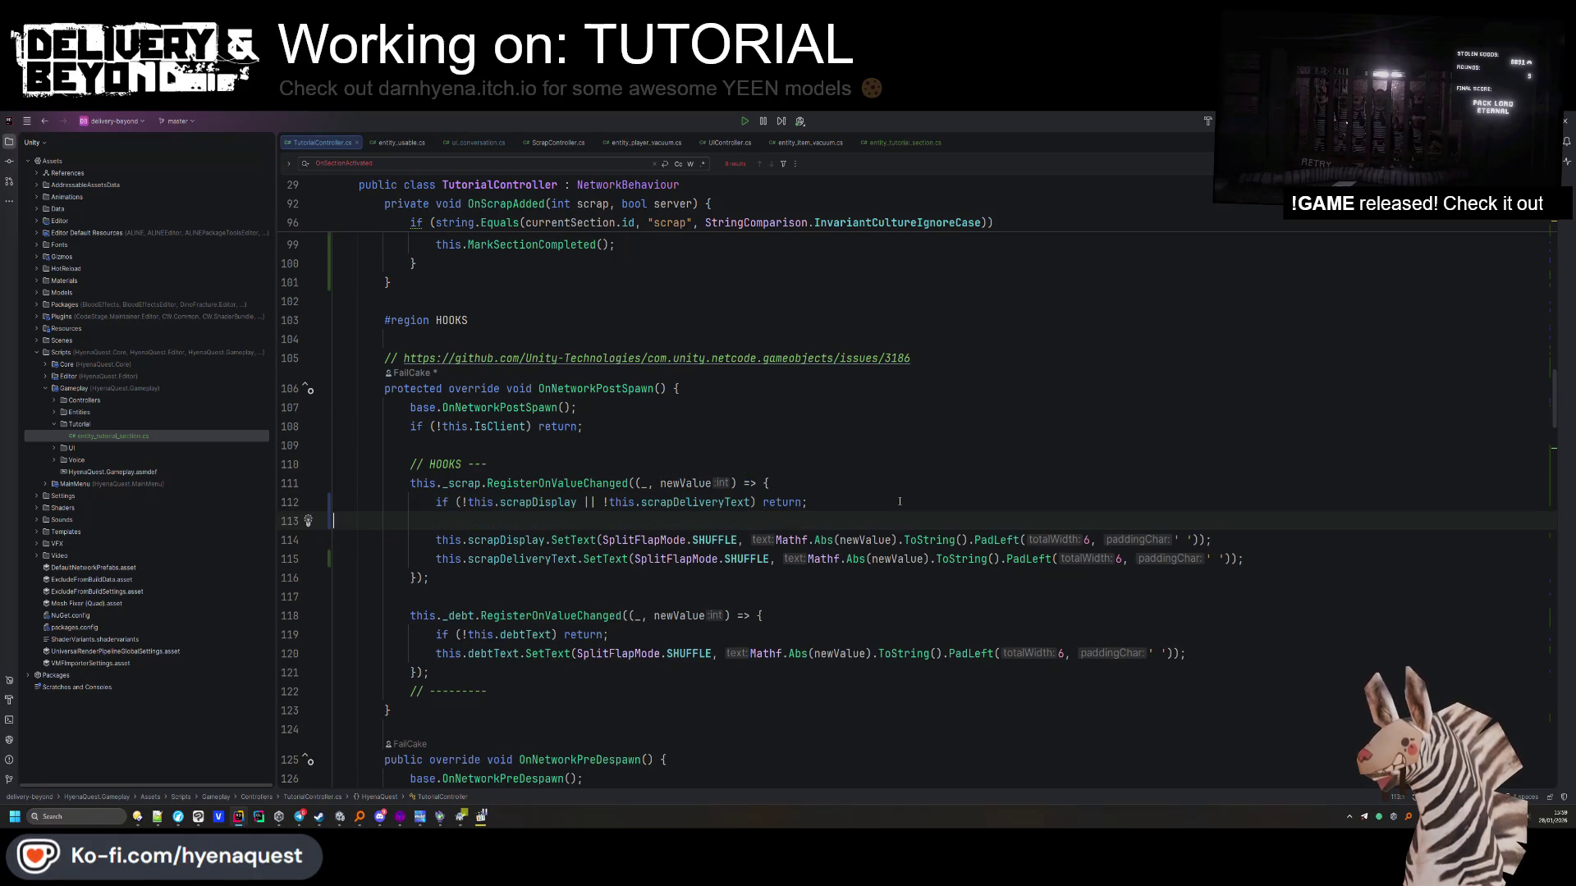
{"action": "scroll", "coordinate": [900, 501], "scroll_direction": "down", "scroll_amount": 10}
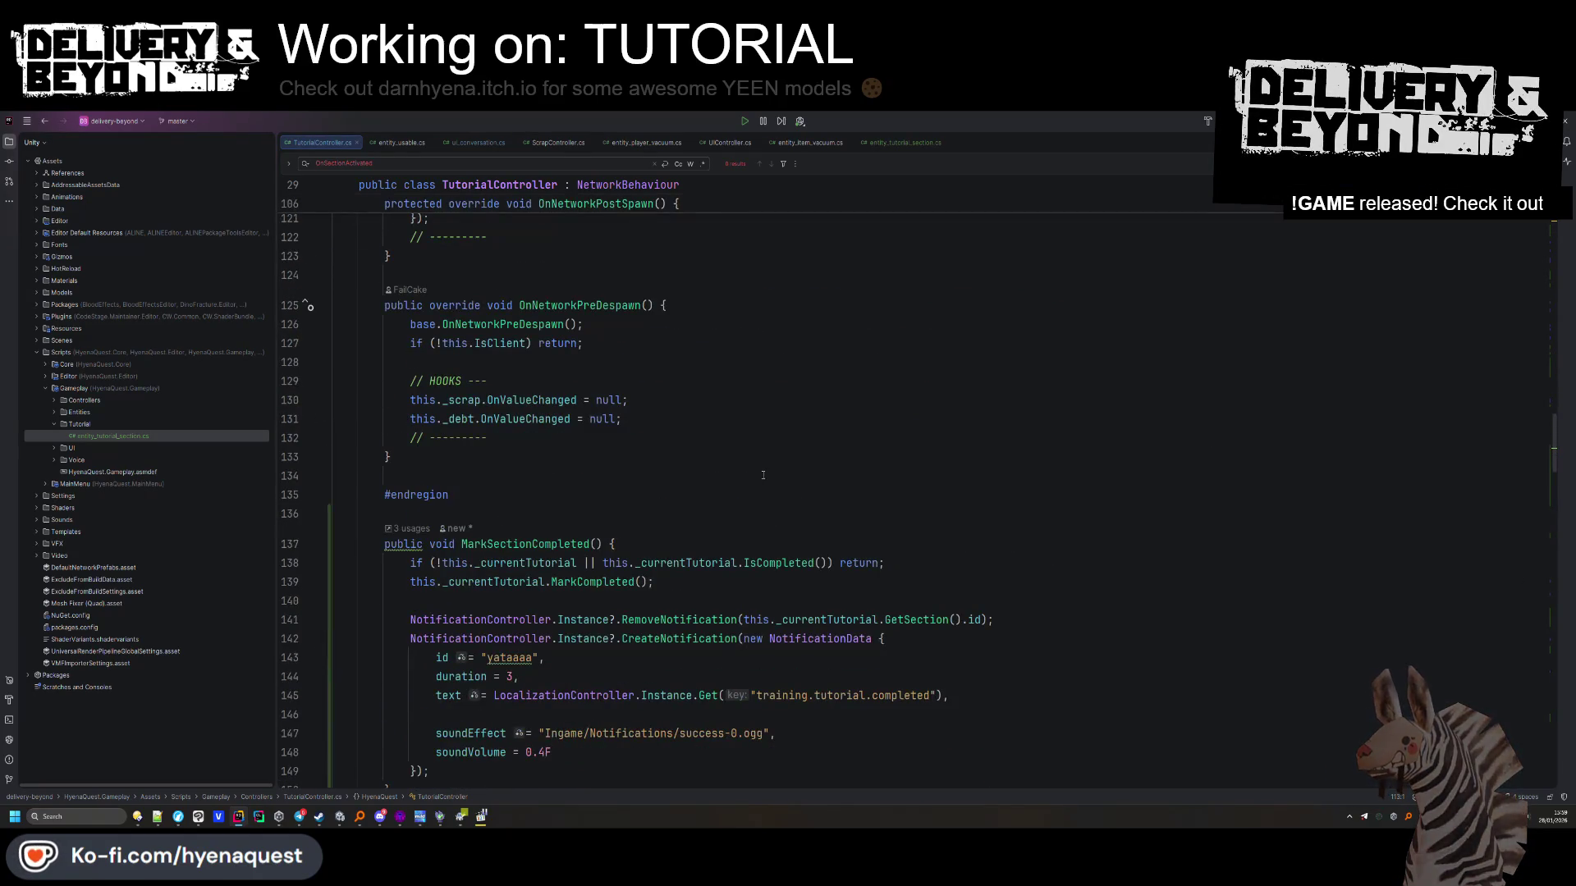
Add this.MarkSectionCompleted(); on a new line after the _debt clamp in OnDeliveryCompleted
{"action": "scroll", "coordinate": [755, 476], "scroll_direction": "down", "scroll_amount": 15}
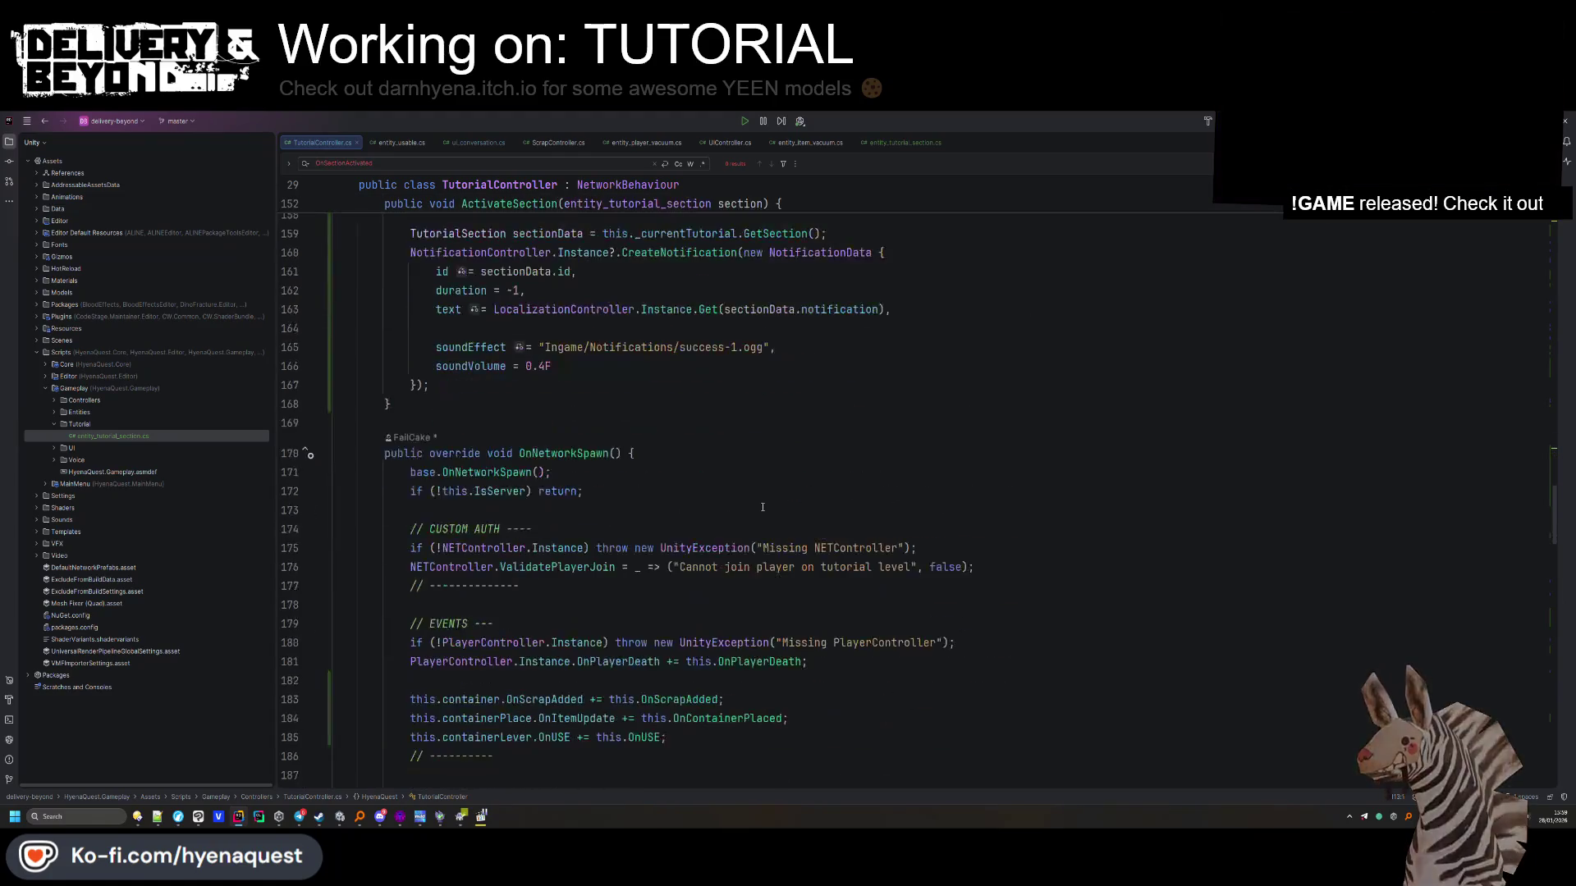
{"action": "scroll", "coordinate": [732, 521], "scroll_direction": "down", "scroll_amount": 3}
{"action": "scroll", "coordinate": [710, 527], "scroll_direction": "up", "scroll_amount": 2}
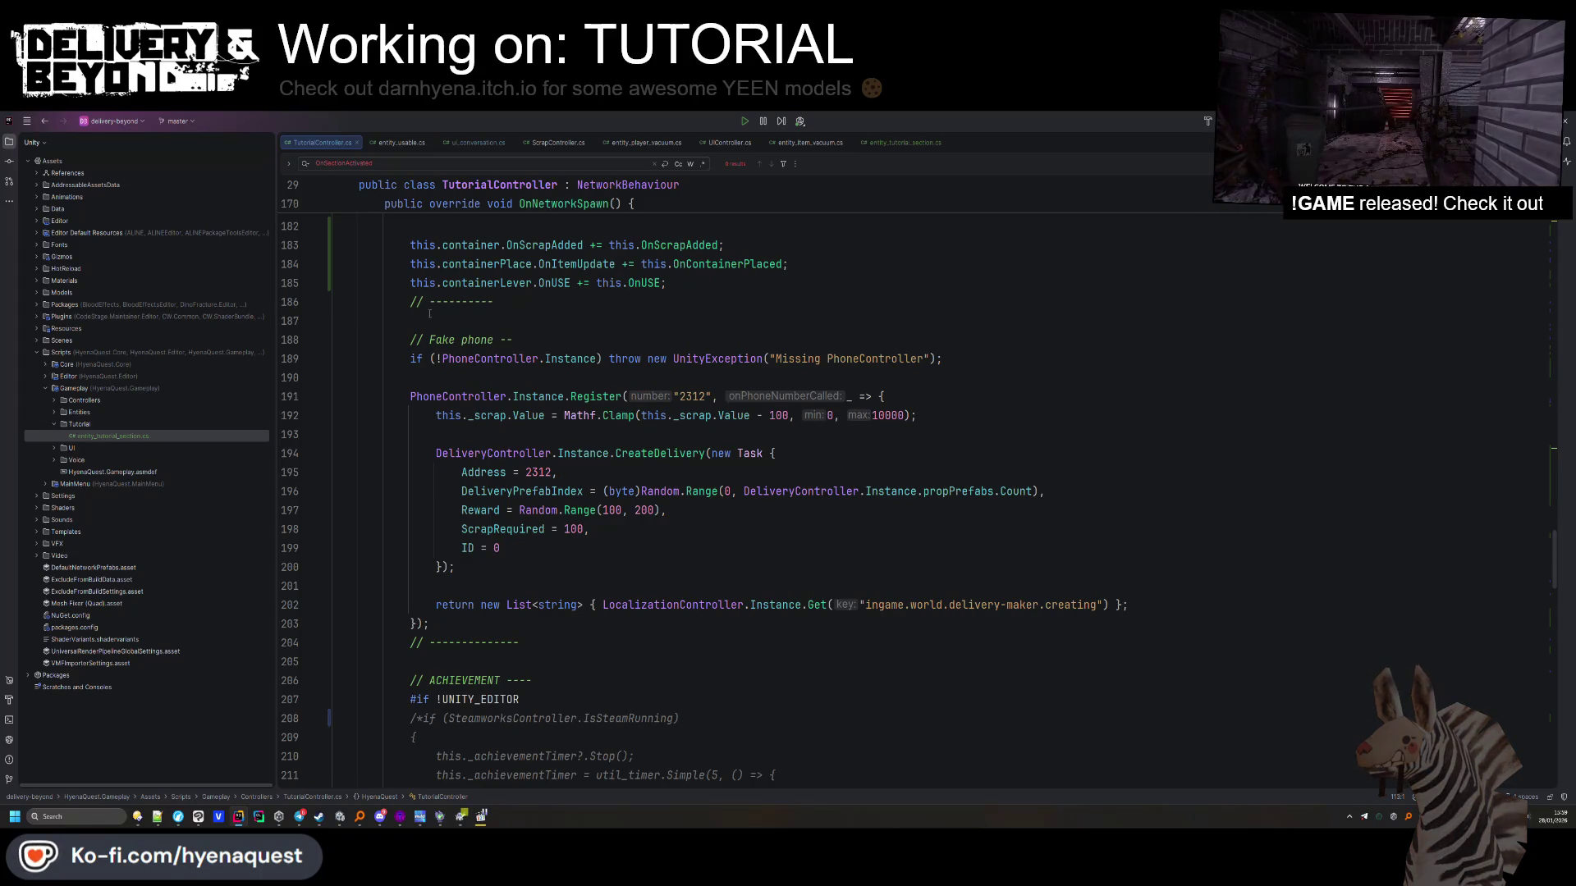
{"action": "scroll", "coordinate": [534, 567], "scroll_direction": "down", "scroll_amount": 1}
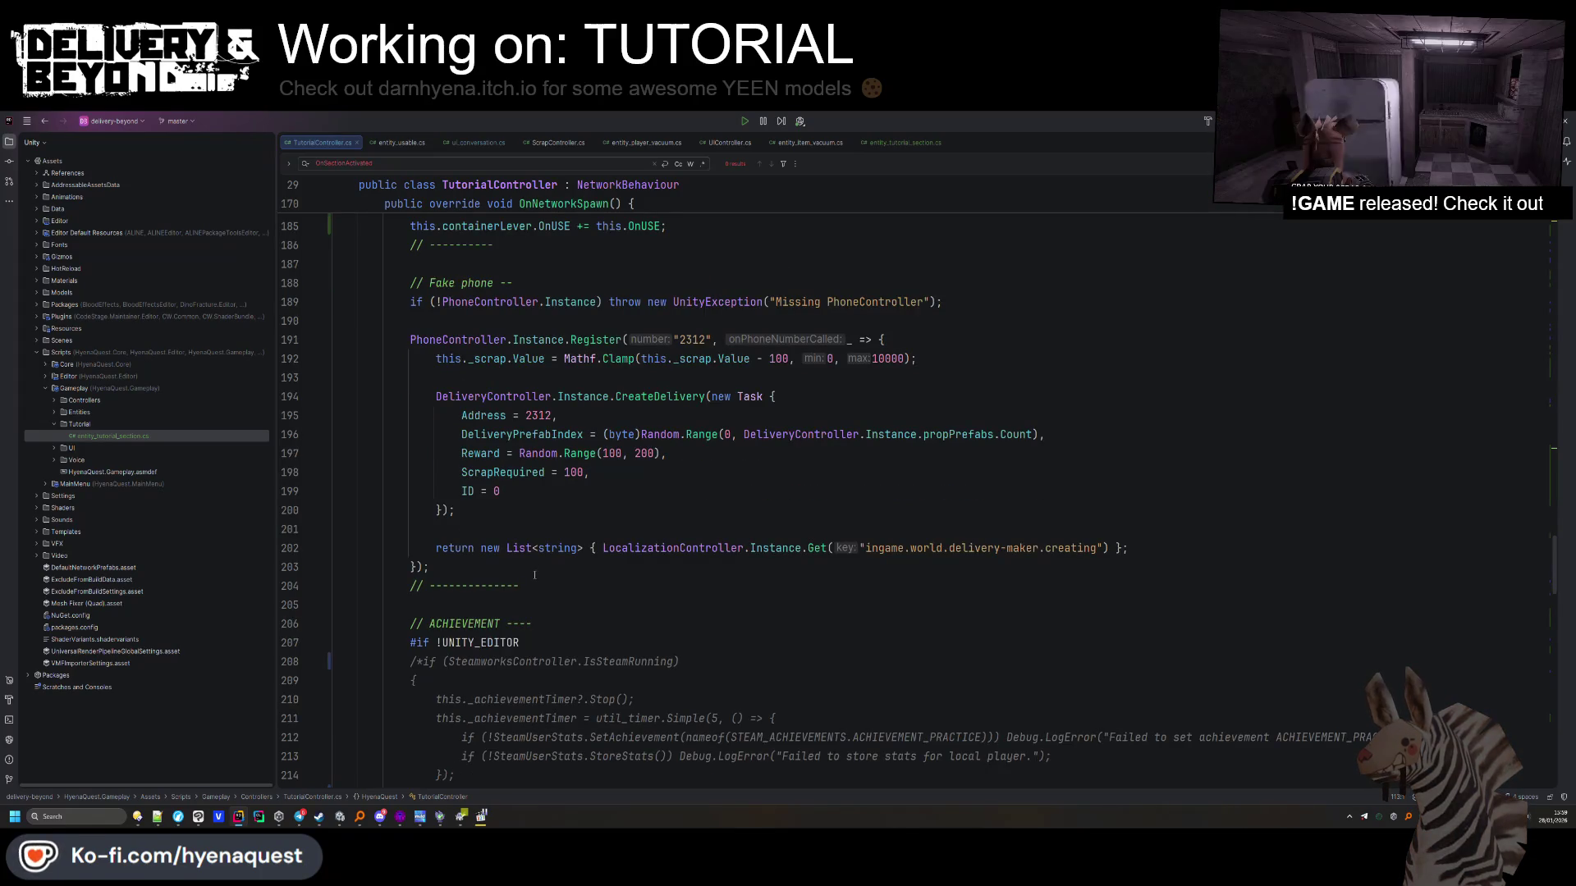
{"action": "scroll", "coordinate": [534, 575], "scroll_direction": "down", "scroll_amount": 1}
{"action": "scroll", "coordinate": [518, 631], "scroll_direction": "down", "scroll_amount": 3}
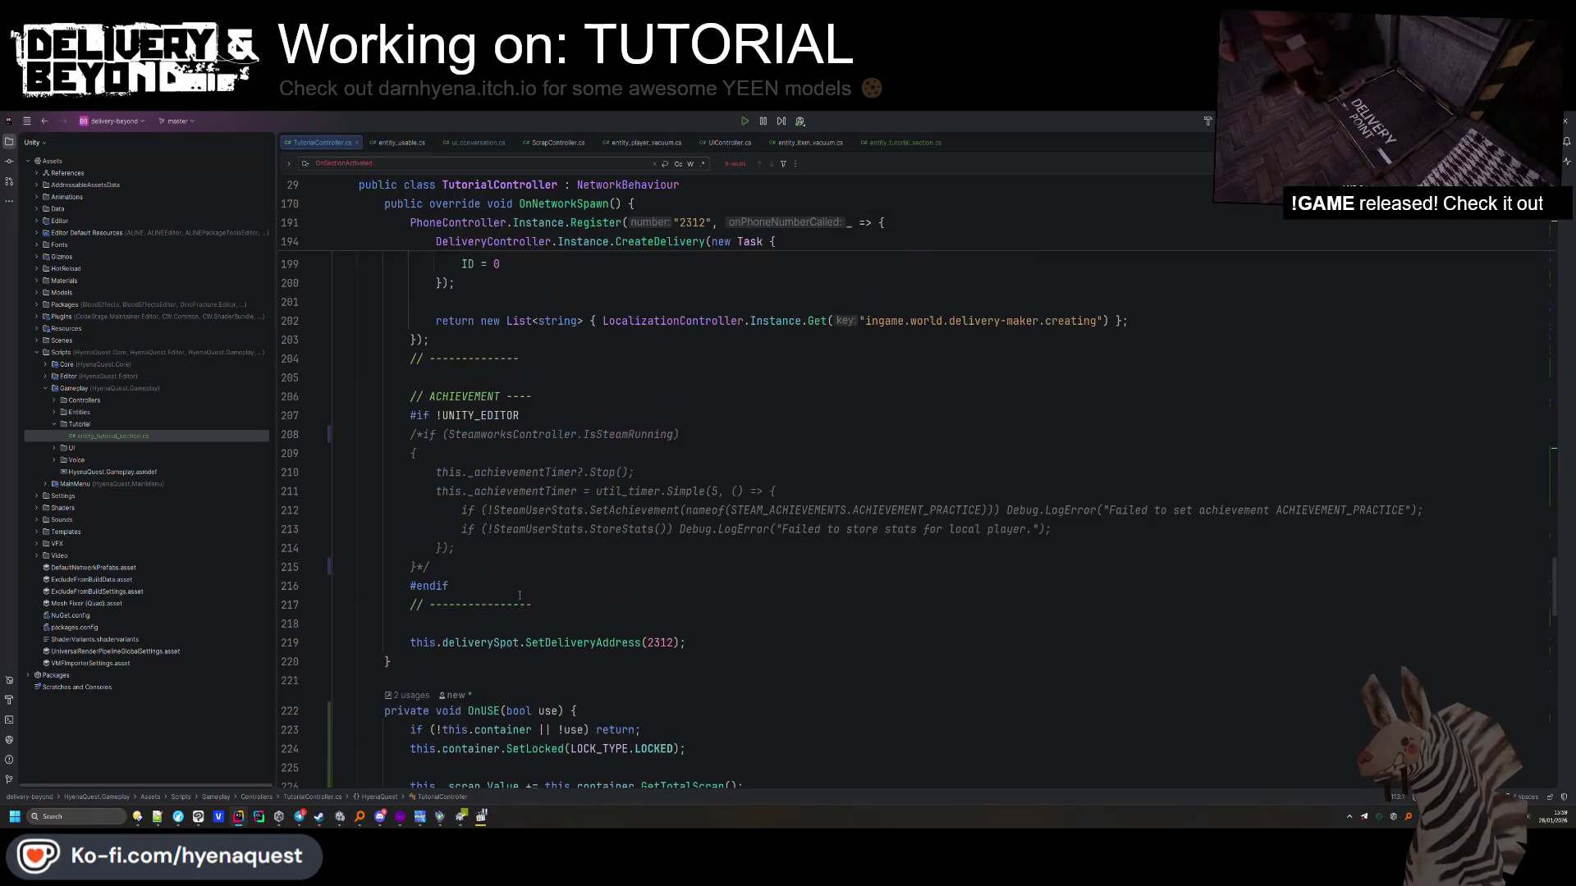
{"action": "scroll", "coordinate": [578, 632], "scroll_direction": "down", "scroll_amount": 8}
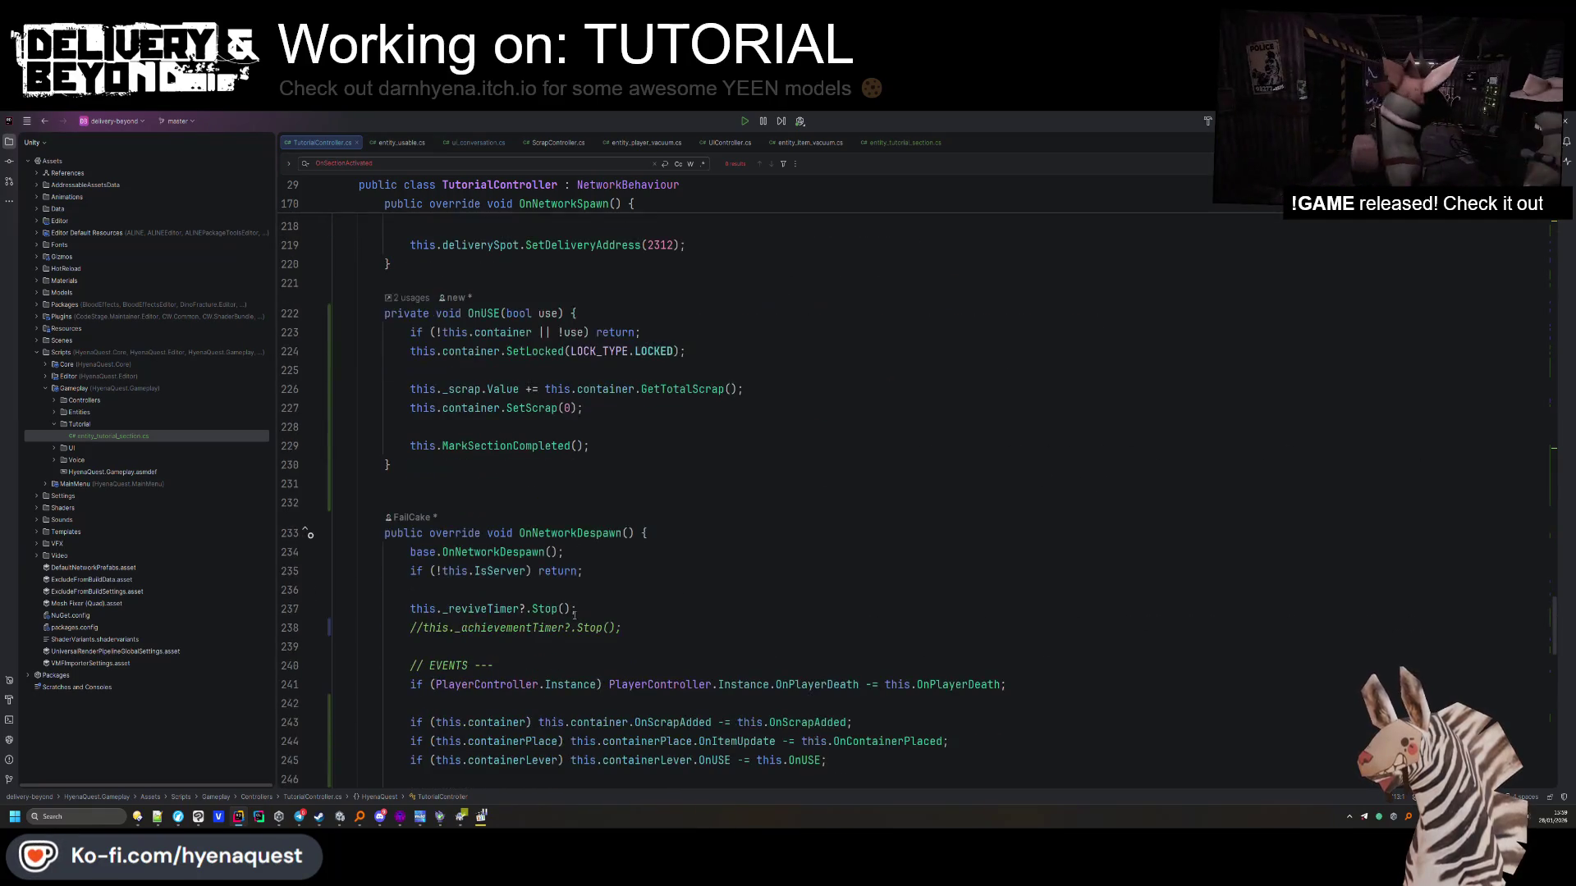
{"action": "left_click", "coordinate": [460, 375]}
{"action": "scroll", "coordinate": [460, 375], "scroll_direction": "down", "scroll_amount": 7}
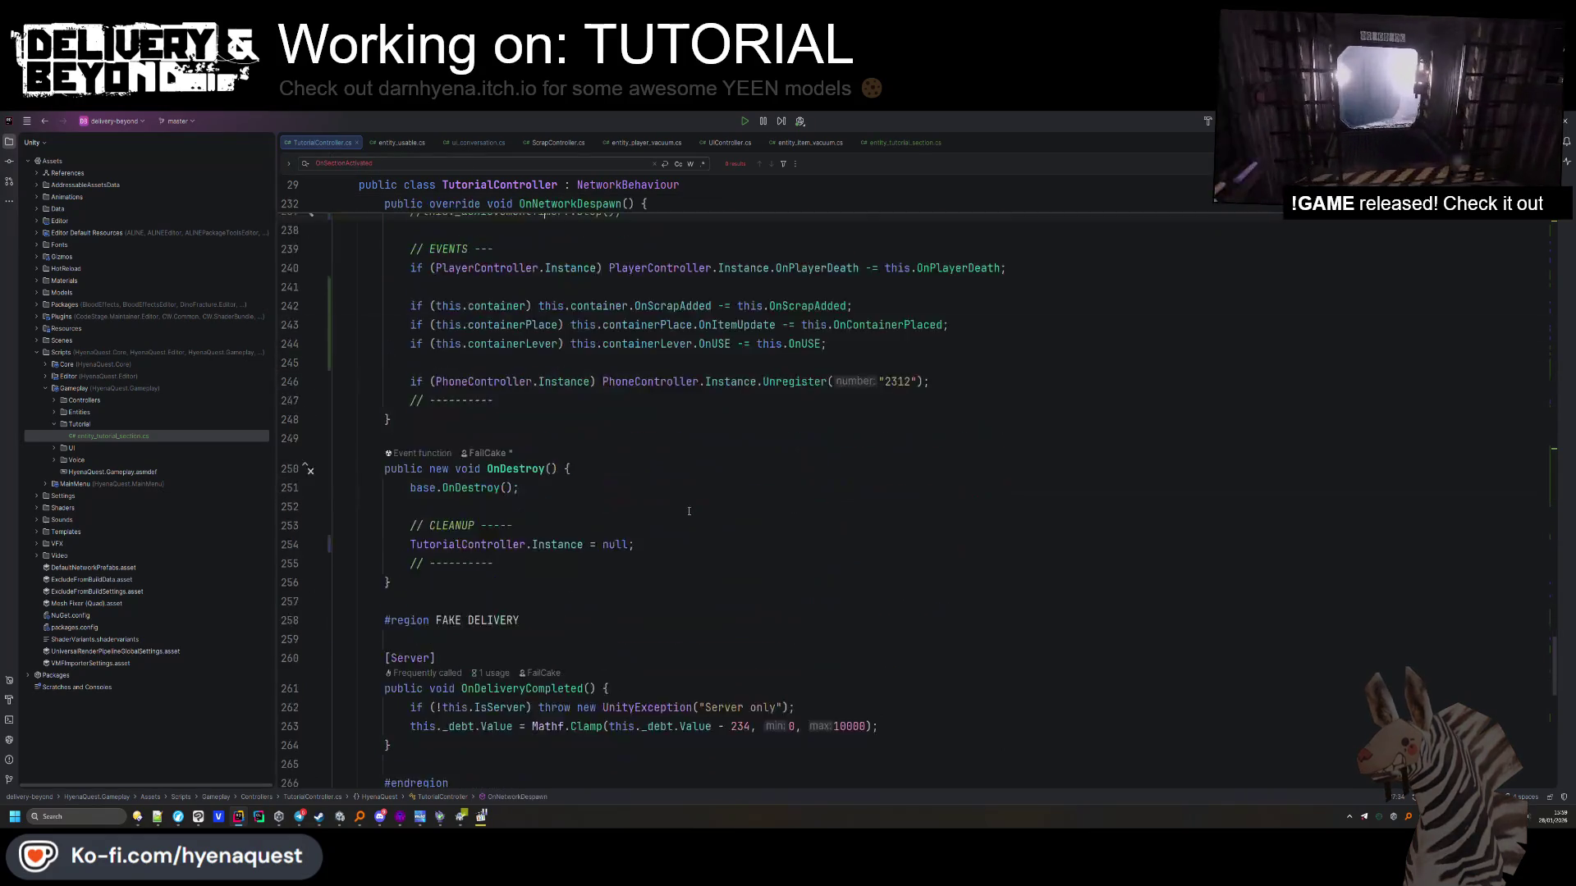
{"action": "left_click", "coordinate": [923, 605]}
{"action": "key", "text": "Return"}
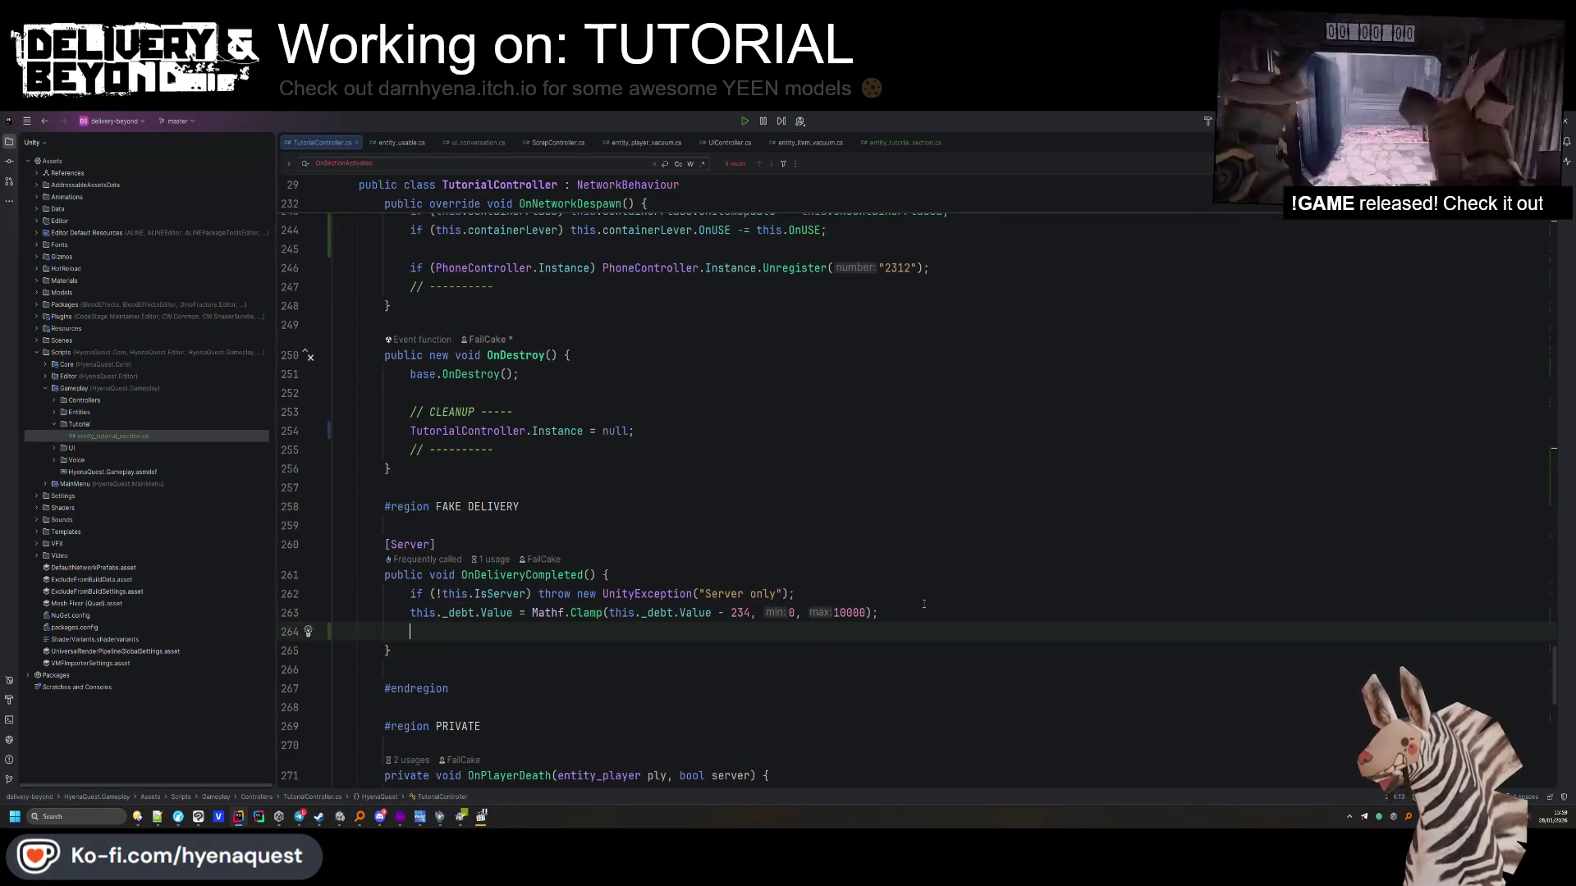
{"action": "type", "text": "this.mark"}
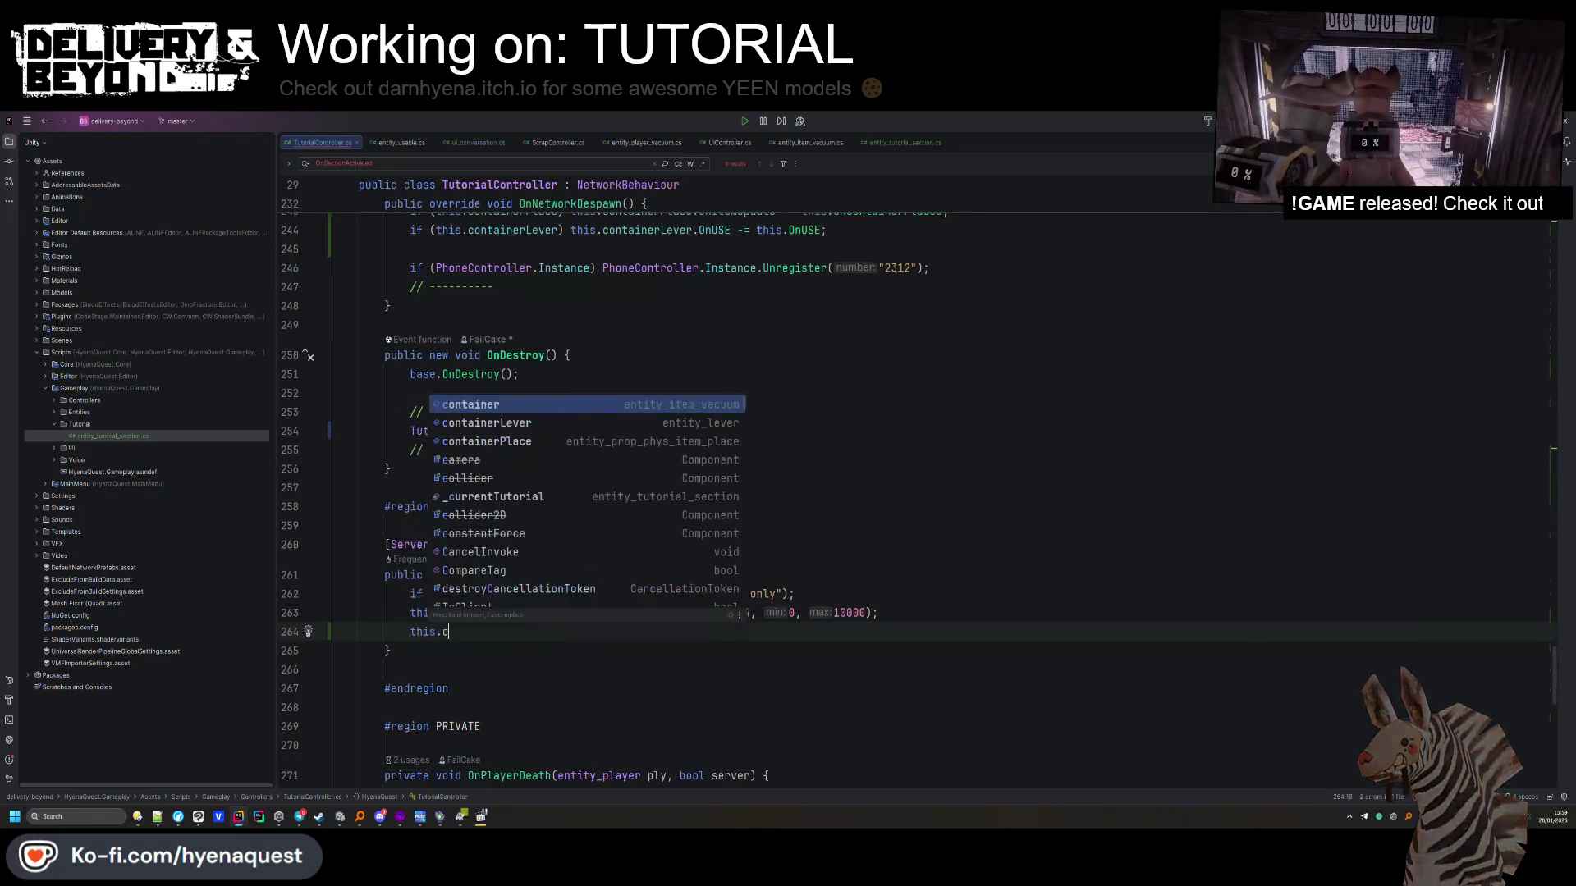
{"action": "key", "text": "Return"}
{"action": "type", "text": ";"}
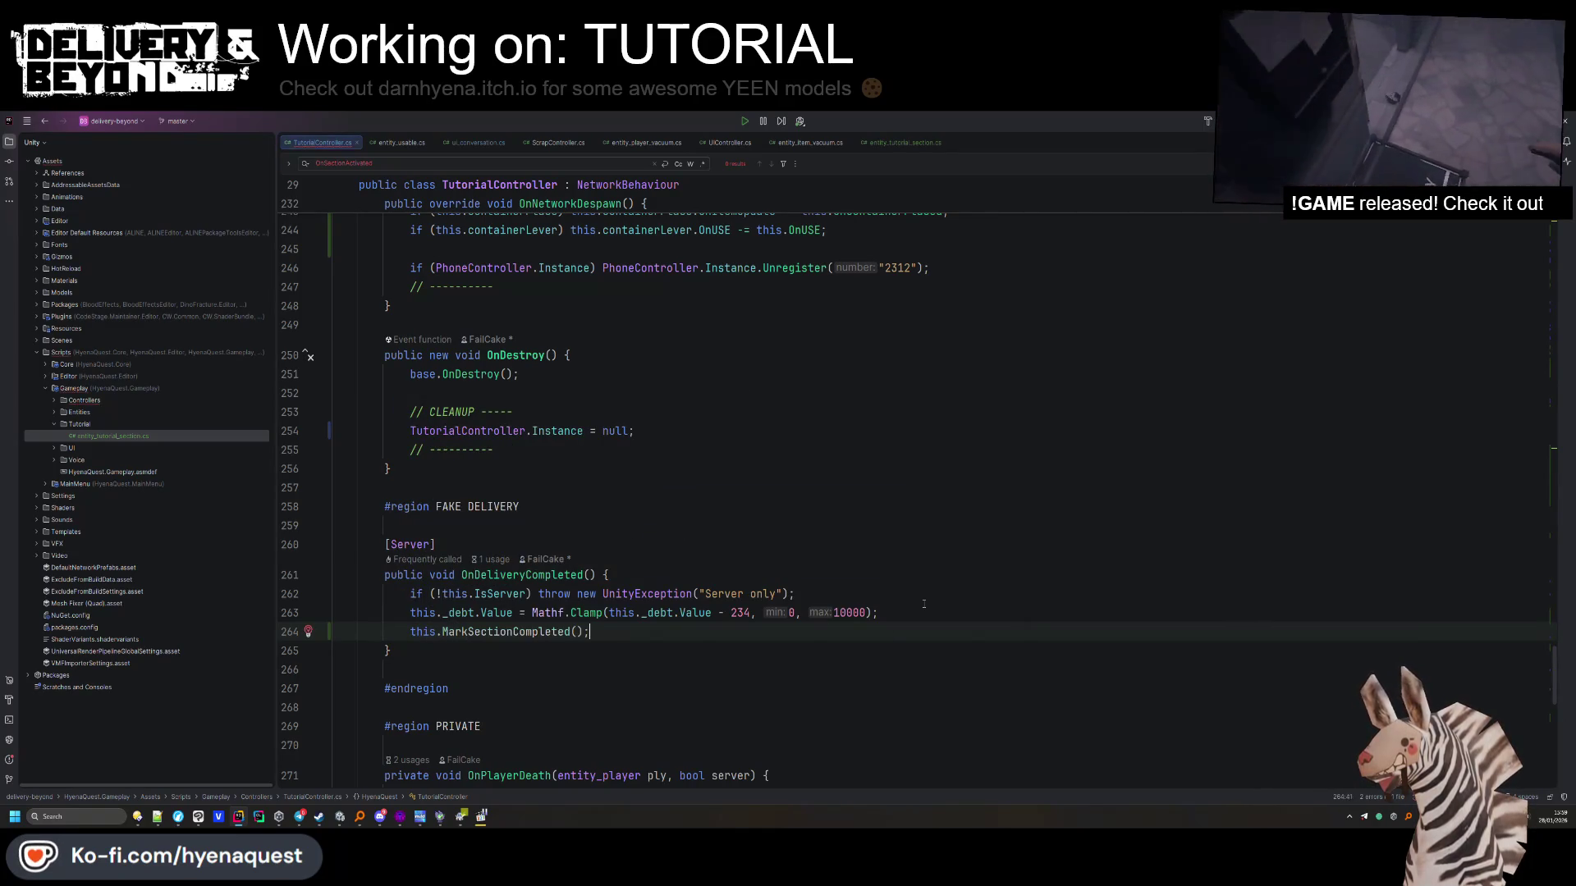
Insert a blank line before that call and search for _debt to reach its declaration
{"action": "left_click", "coordinate": [923, 604]}
{"action": "key", "text": "Return"}
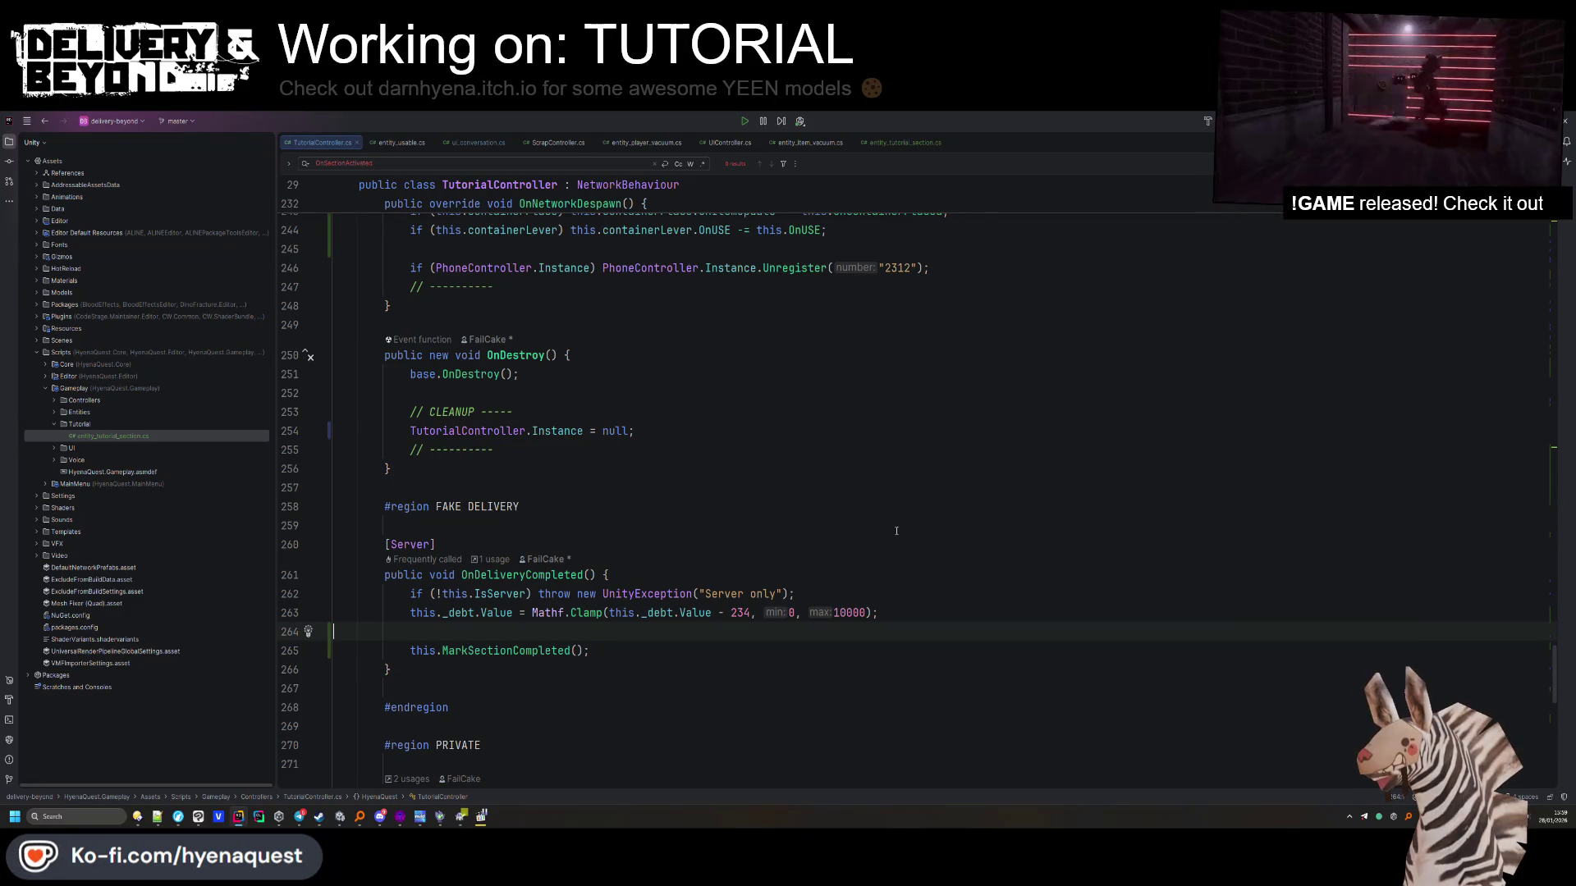
{"action": "key", "text": "ctrl+f"}
{"action": "type", "text": "_debt"}
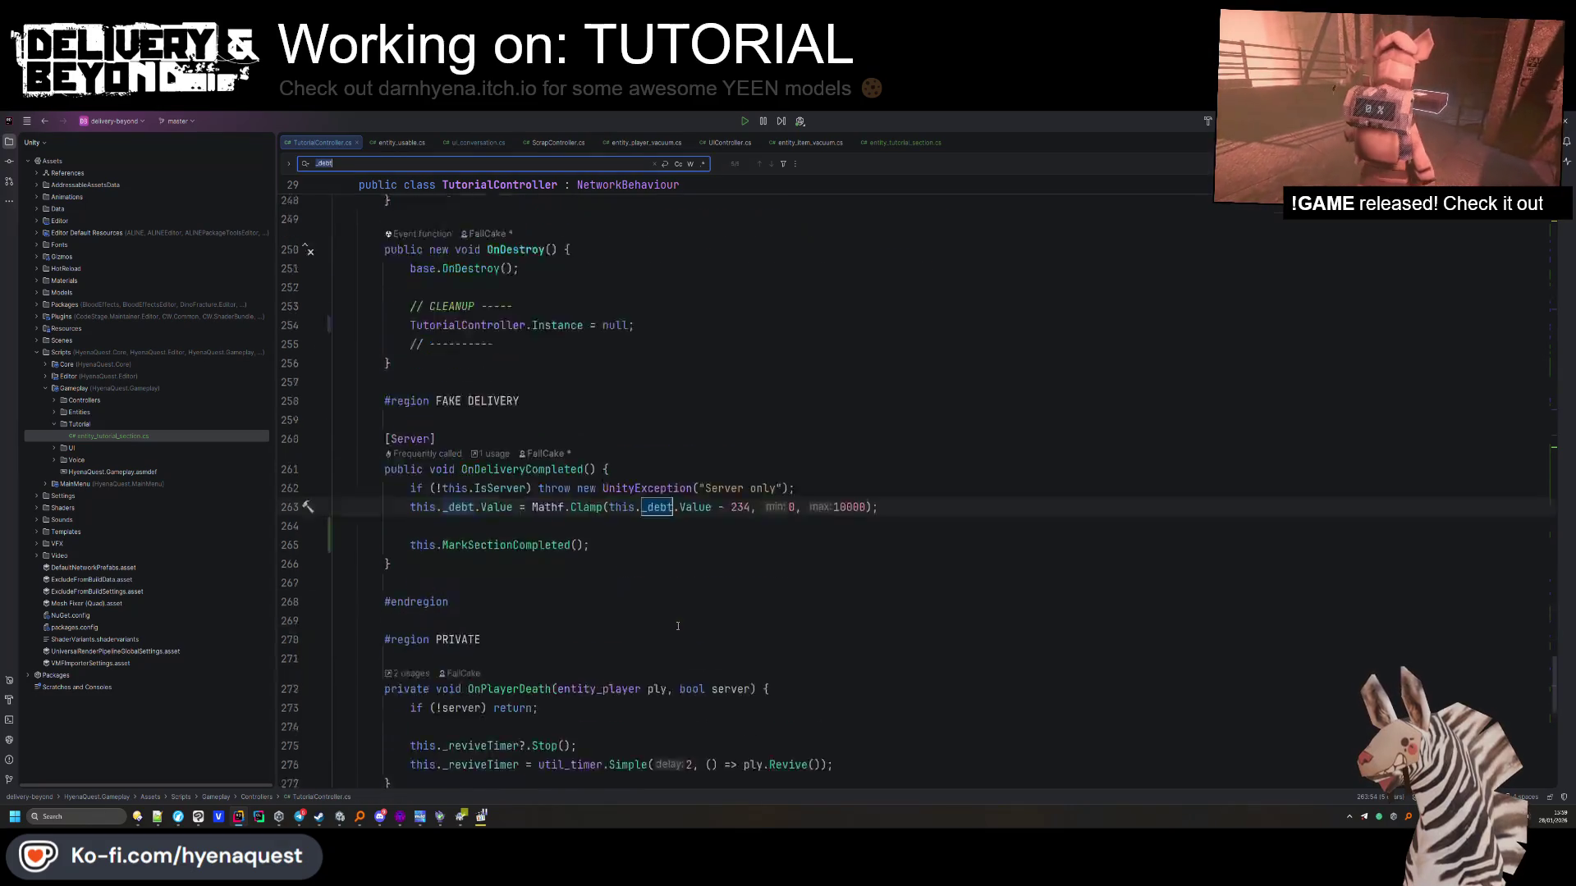
{"action": "left_click", "coordinate": [719, 416]}
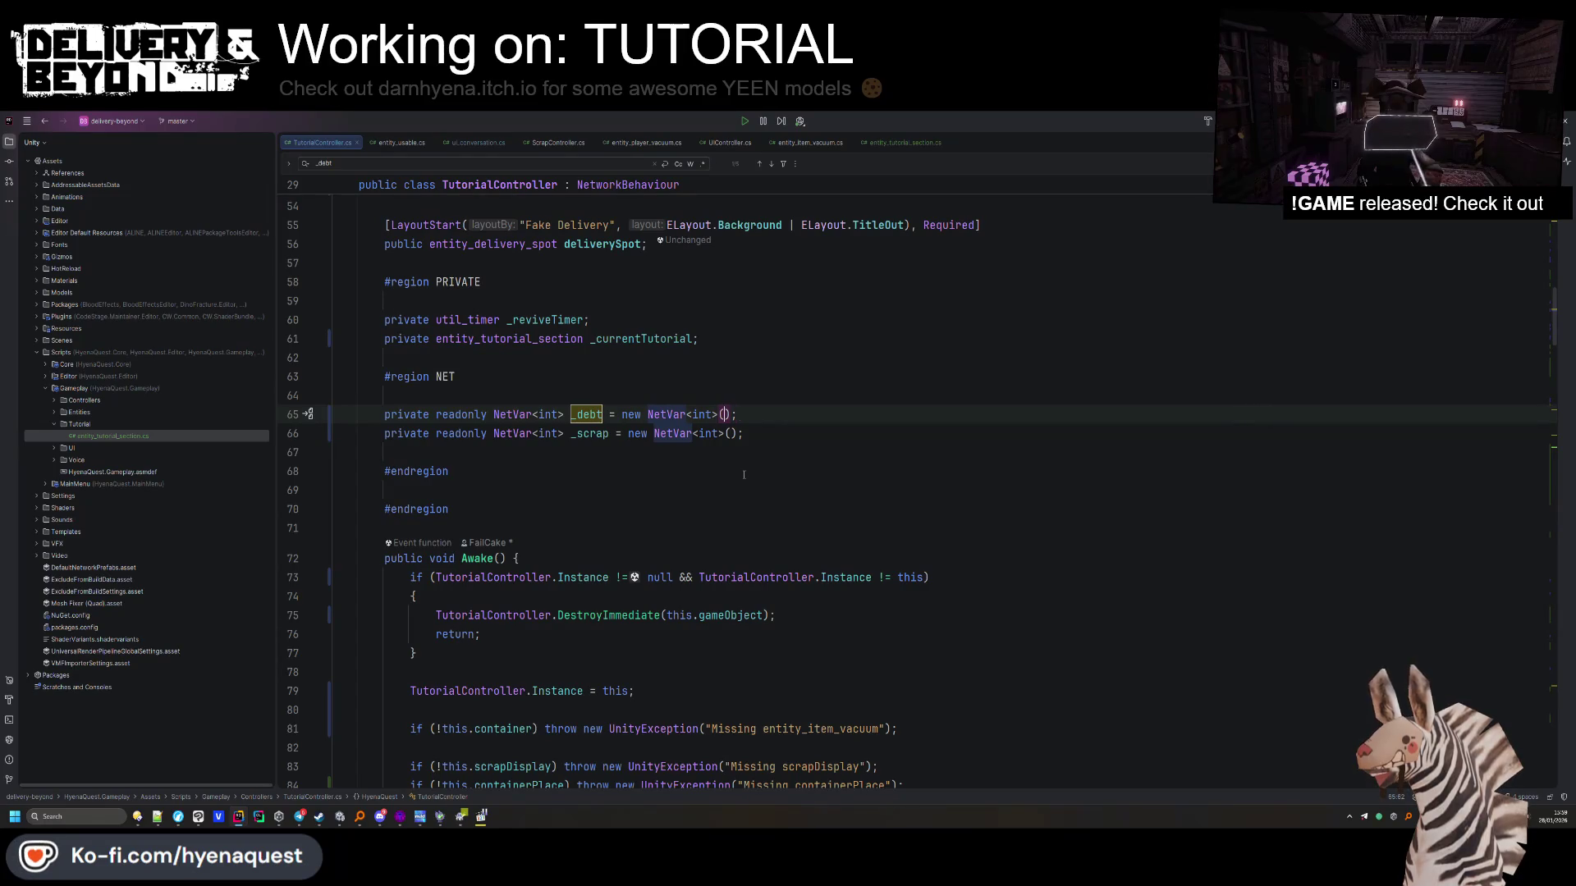
Reduce the fake phone delivery's _scrap deduction from 100 to 10
{"action": "left_click", "coordinate": [689, 467]}
{"action": "scroll", "coordinate": [665, 463], "scroll_direction": "down", "scroll_amount": 20}
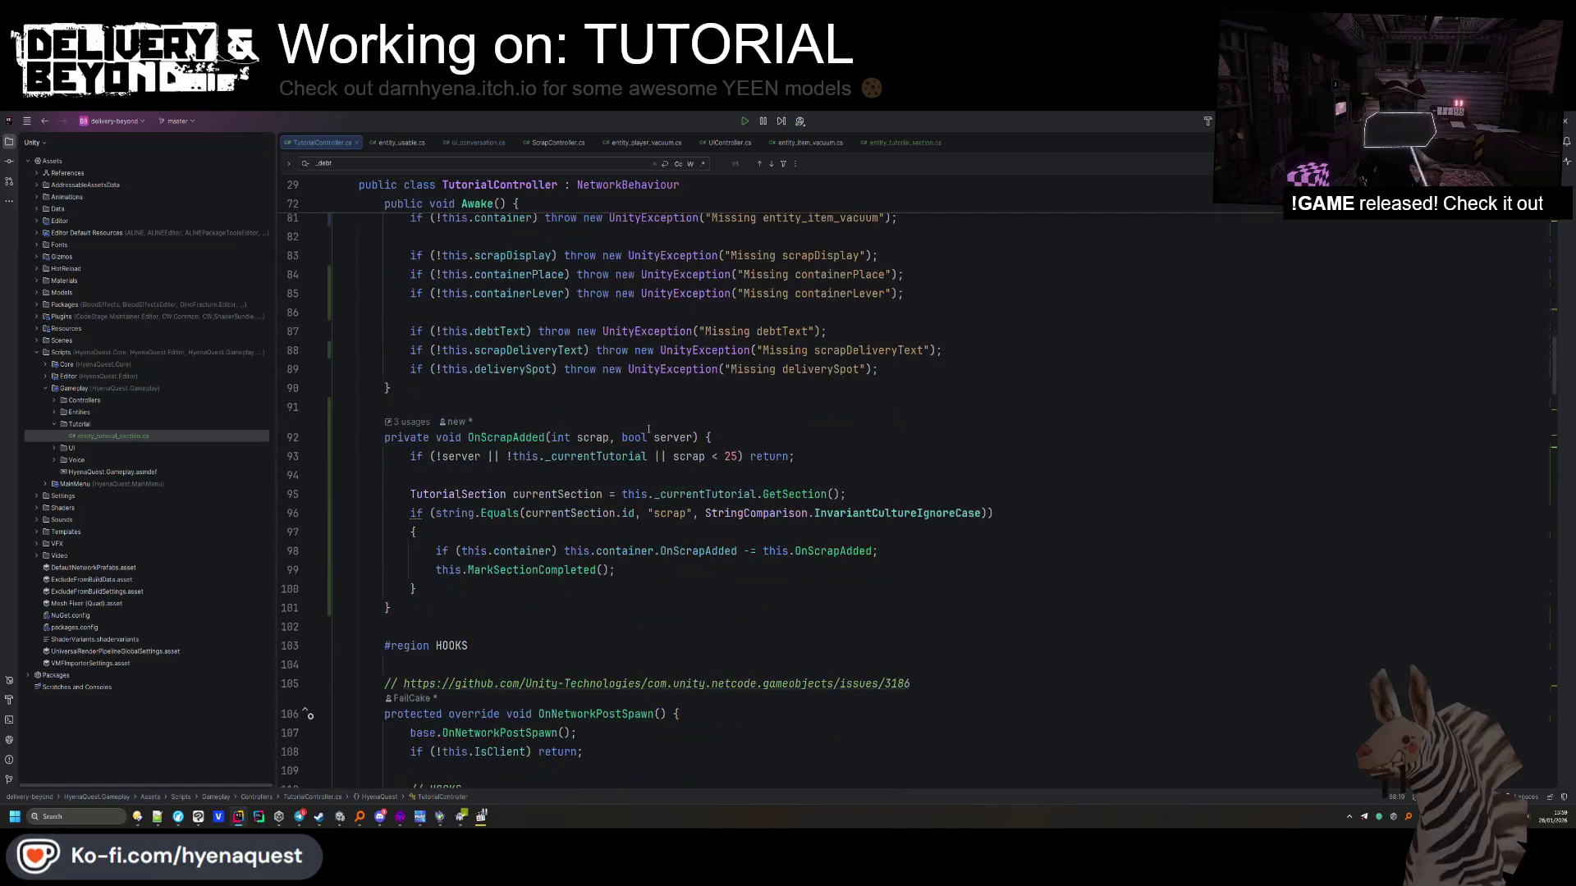
{"action": "scroll", "coordinate": [578, 520], "scroll_direction": "down", "scroll_amount": 20}
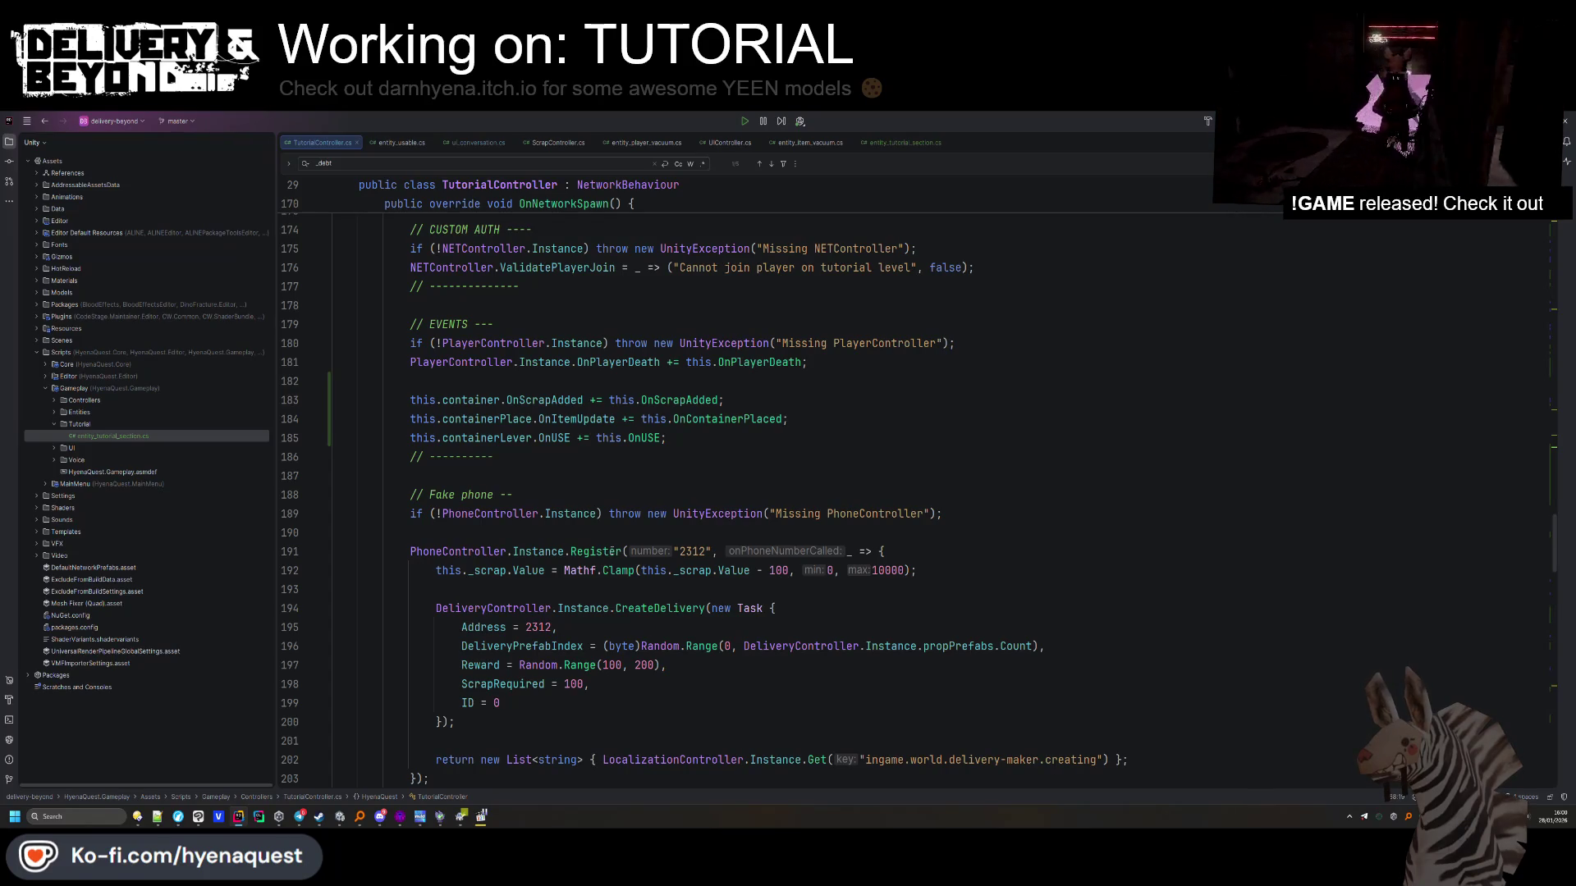
{"action": "left_click", "coordinate": [788, 570]}
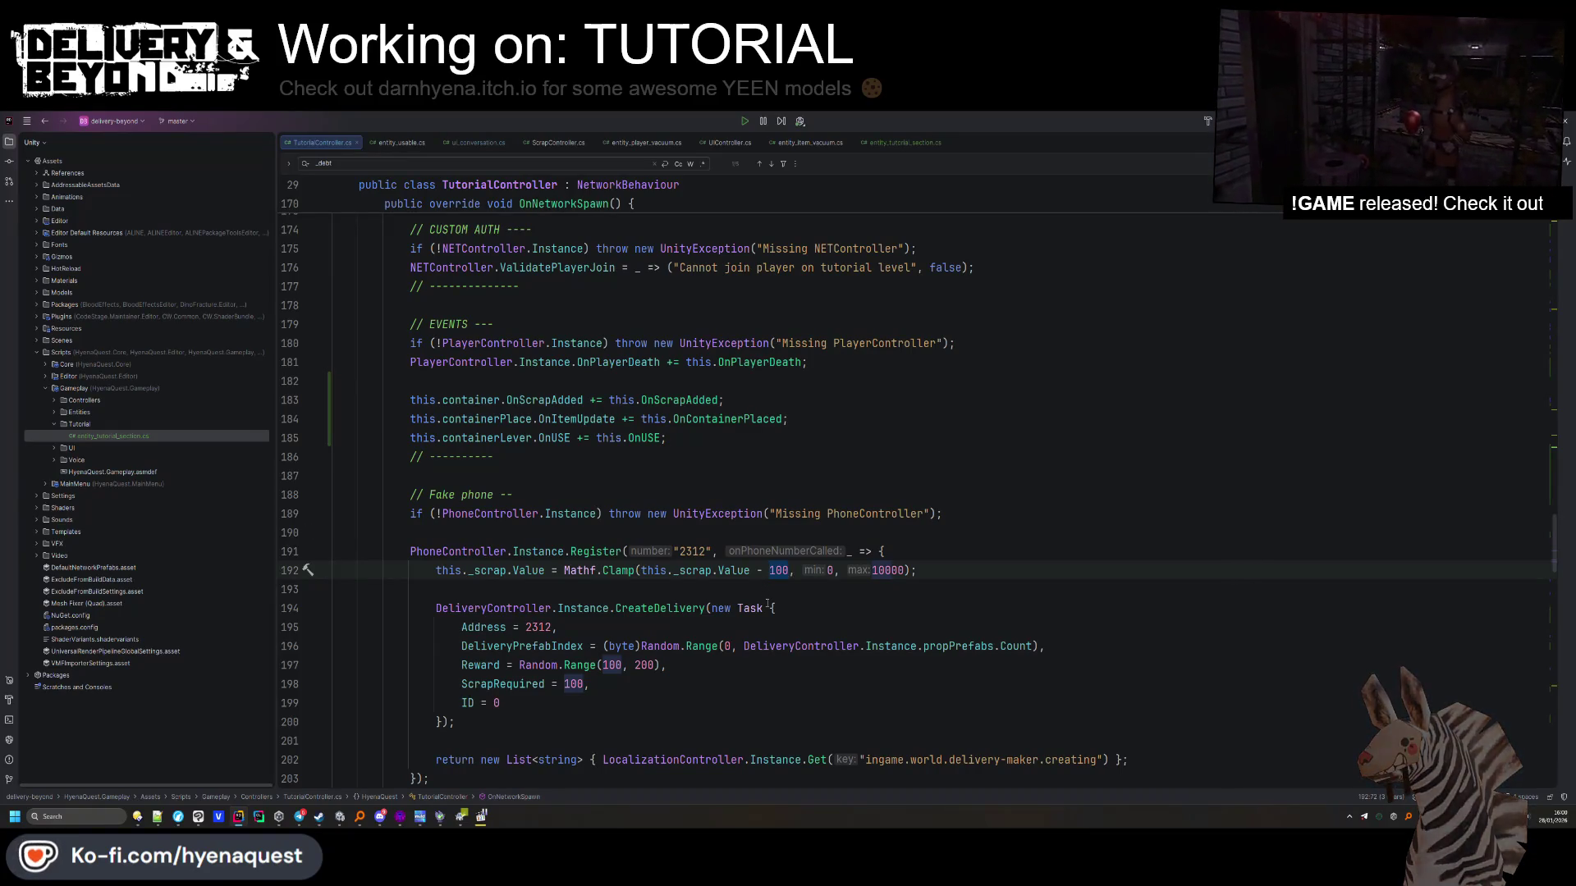
{"action": "key", "text": "BackSpace"}
{"action": "key", "text": "Up"}
{"action": "key", "text": "Up"}
{"action": "key", "text": "Up"}
{"action": "key", "text": "End"}
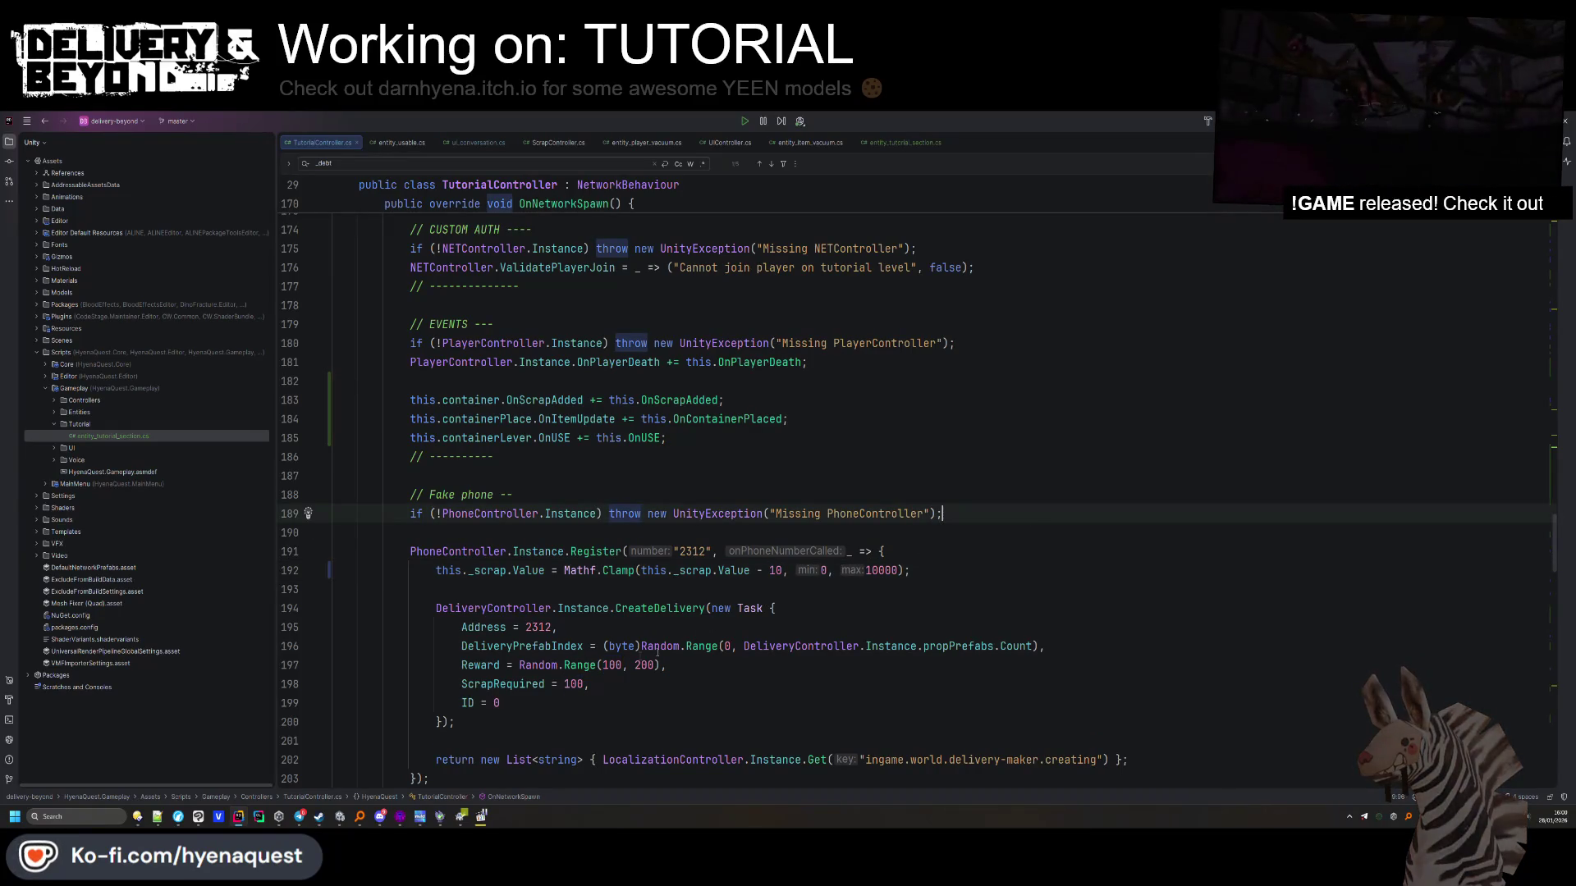
Set the fake delivery task's ScrapRequired from 100 to 10
{"action": "double_click", "coordinate": [568, 684]}
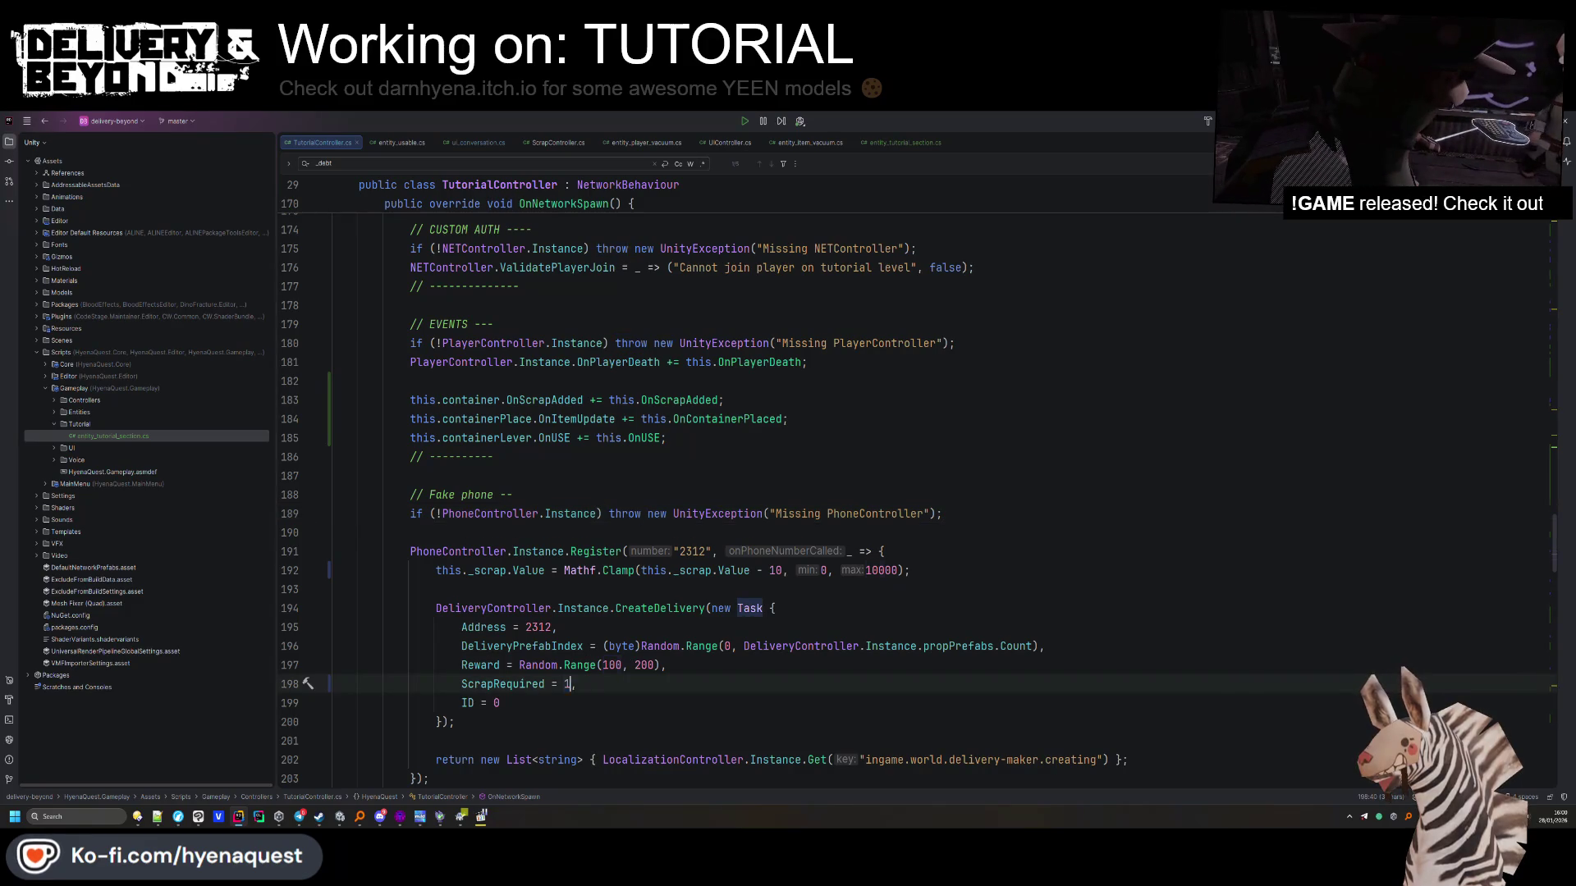
{"action": "type", "text": "0"}
{"action": "scroll", "coordinate": [571, 577], "scroll_direction": "down", "scroll_amount": 2}
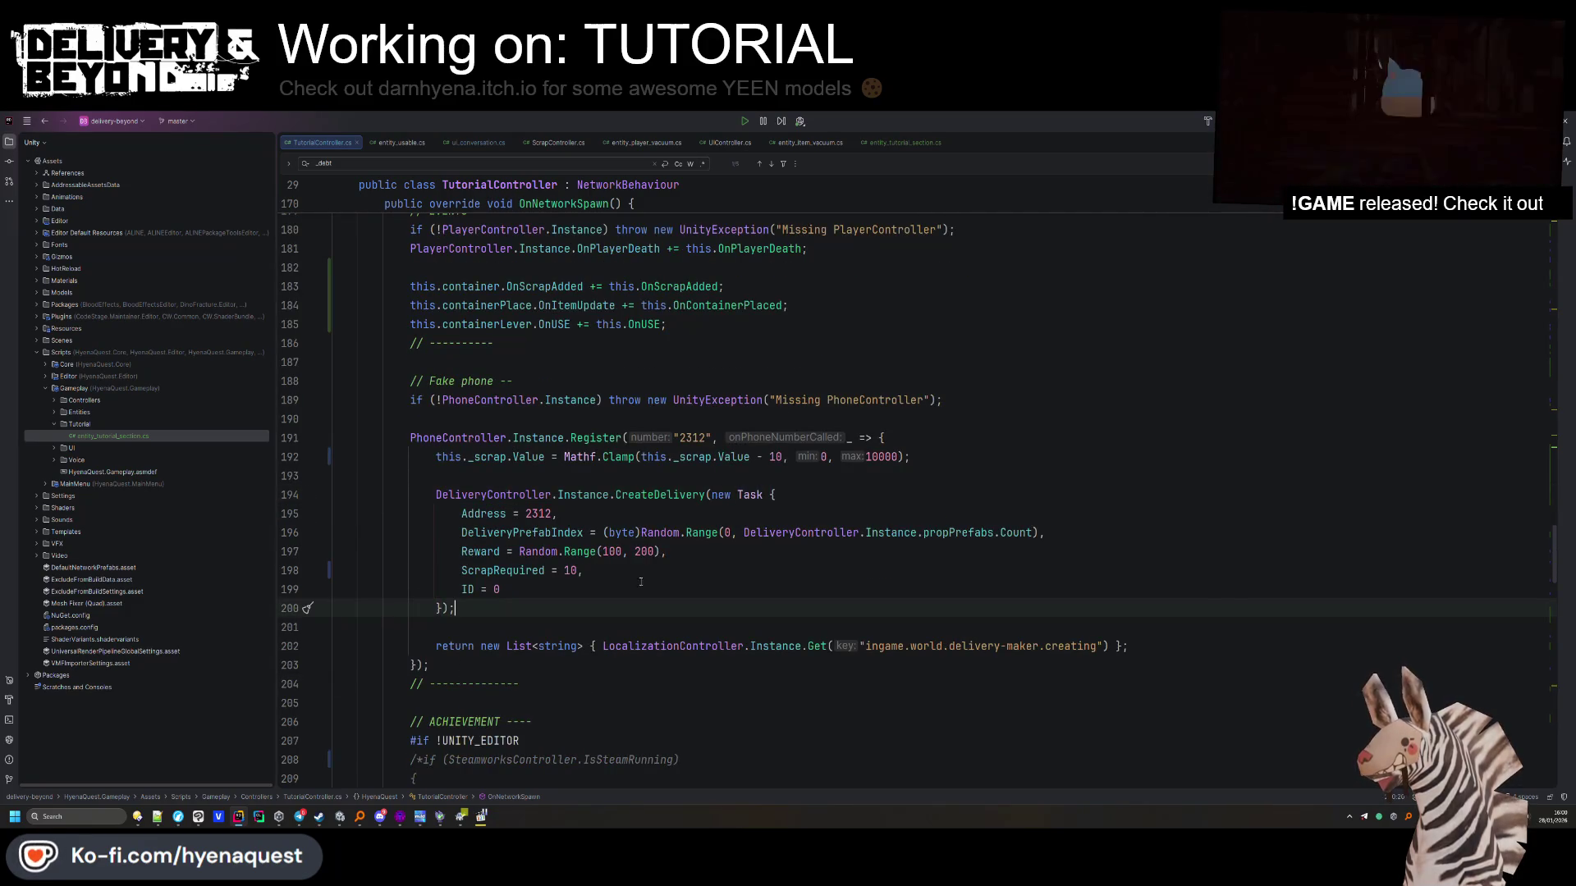
{"action": "scroll", "coordinate": [663, 475], "scroll_direction": "down", "scroll_amount": 15}
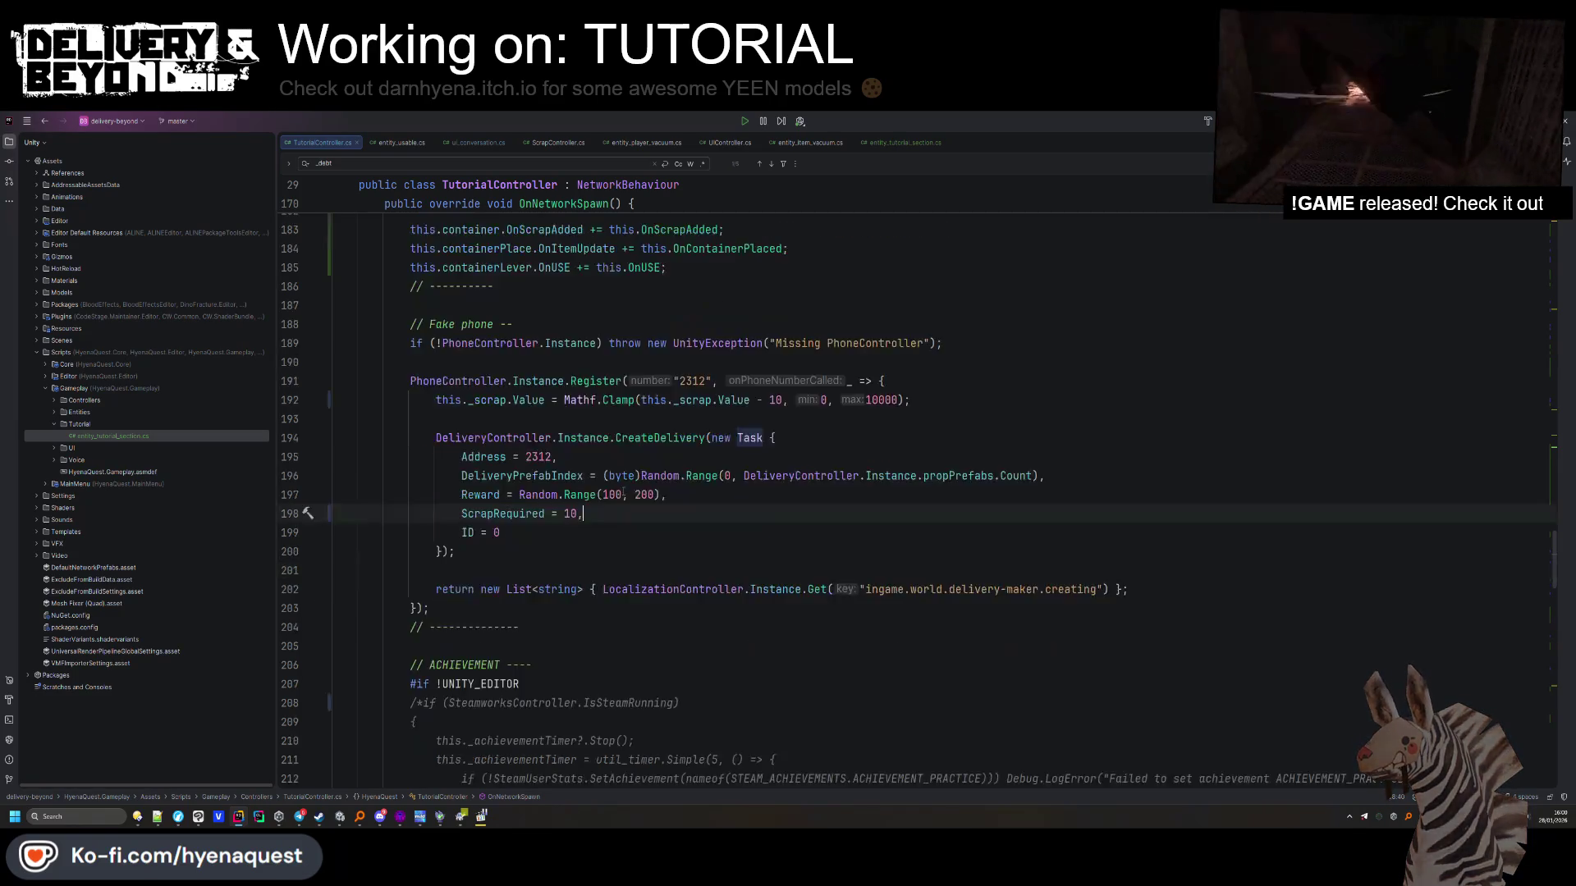
{"action": "key", "text": "alt+Tab"}
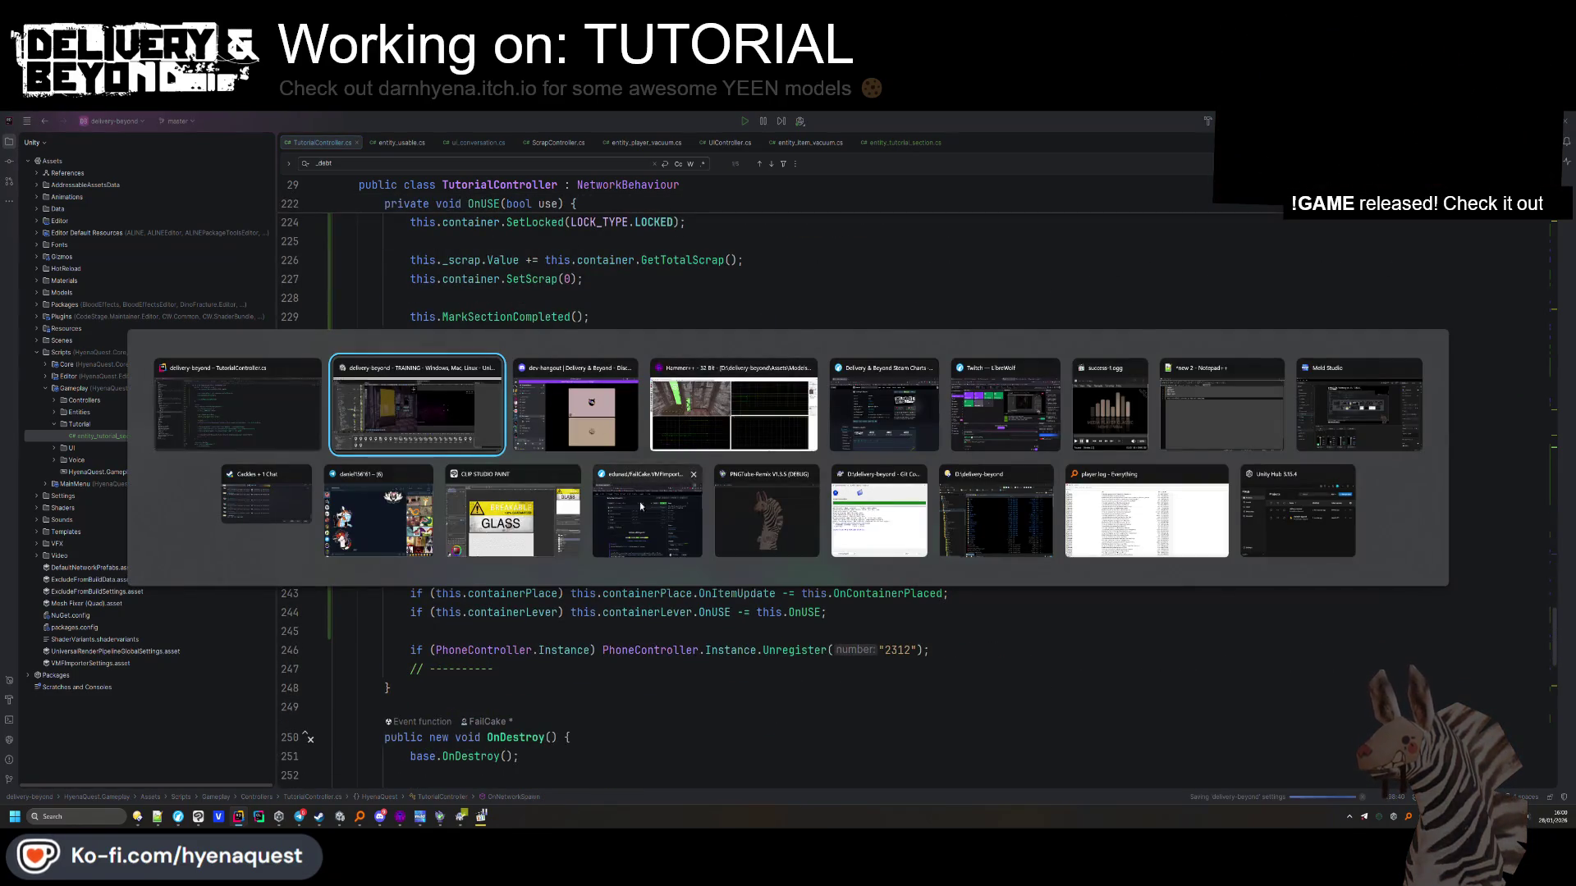
{"action": "key", "text": "alt+Tab"}
{"action": "left_click", "coordinate": [454, 411]}
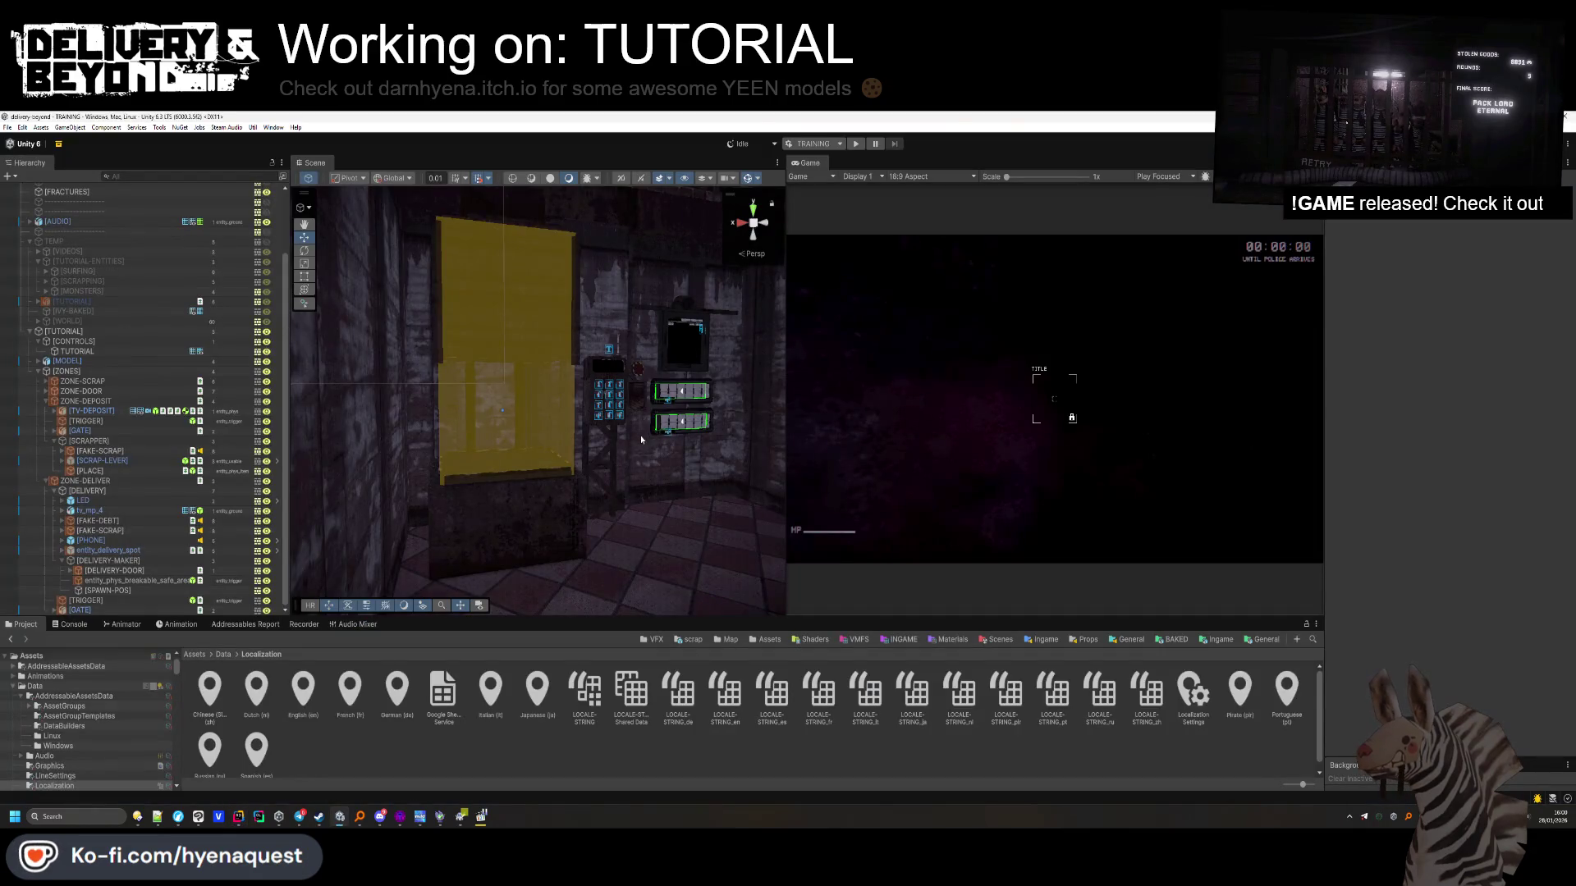
{"action": "left_click_drag", "start_coordinate": [555, 509], "coordinate": [579, 468]}
{"action": "scroll", "coordinate": [579, 468], "scroll_direction": "up", "scroll_amount": 5}
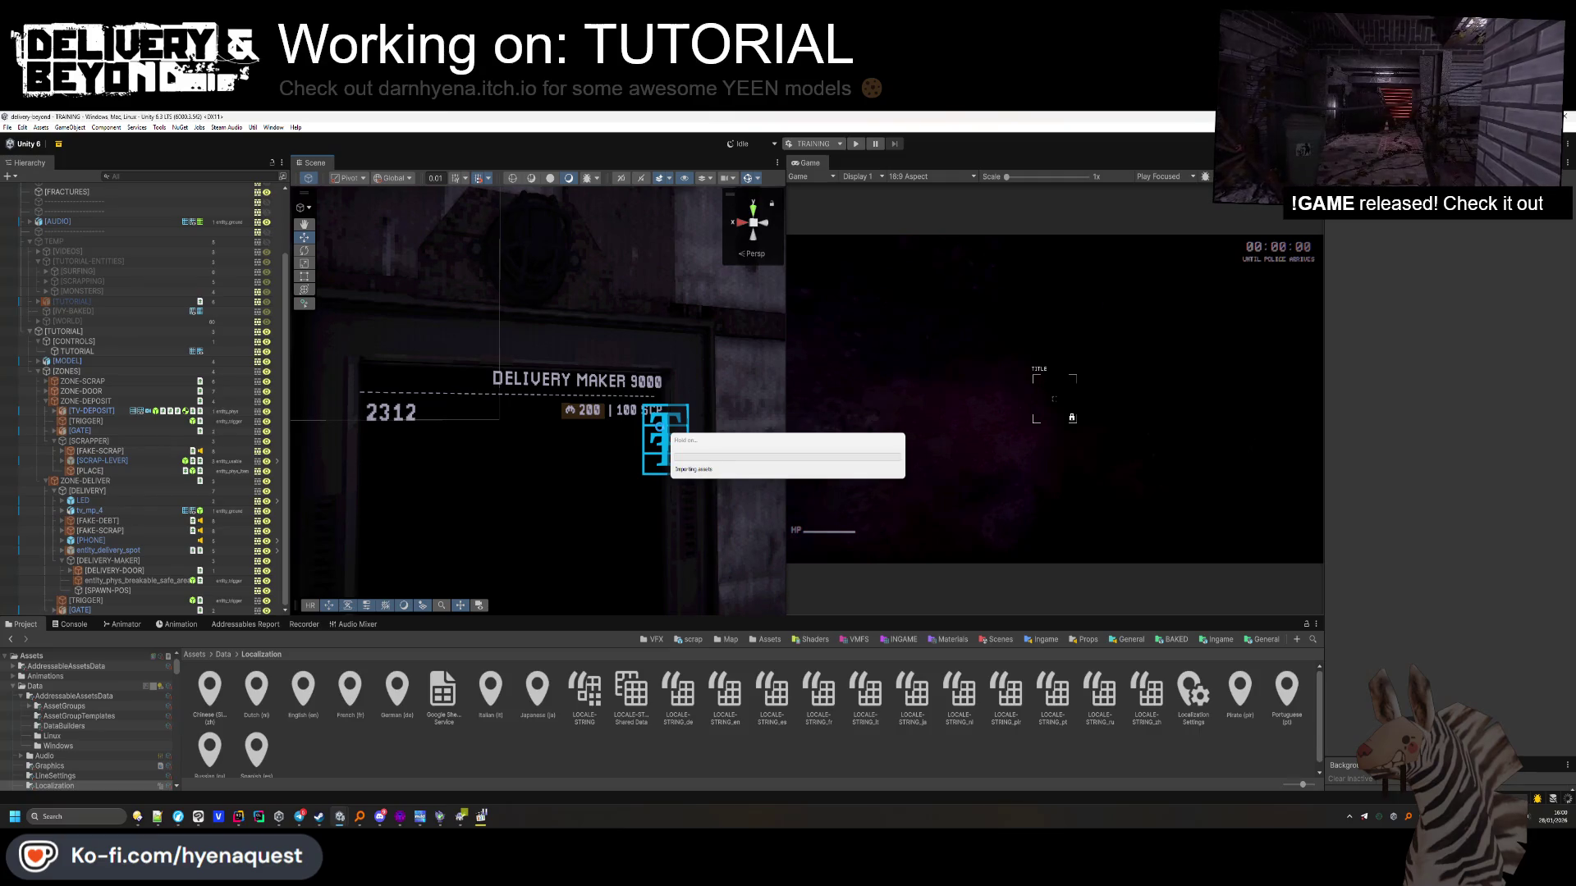
{"action": "left_click", "coordinate": [260, 817]}
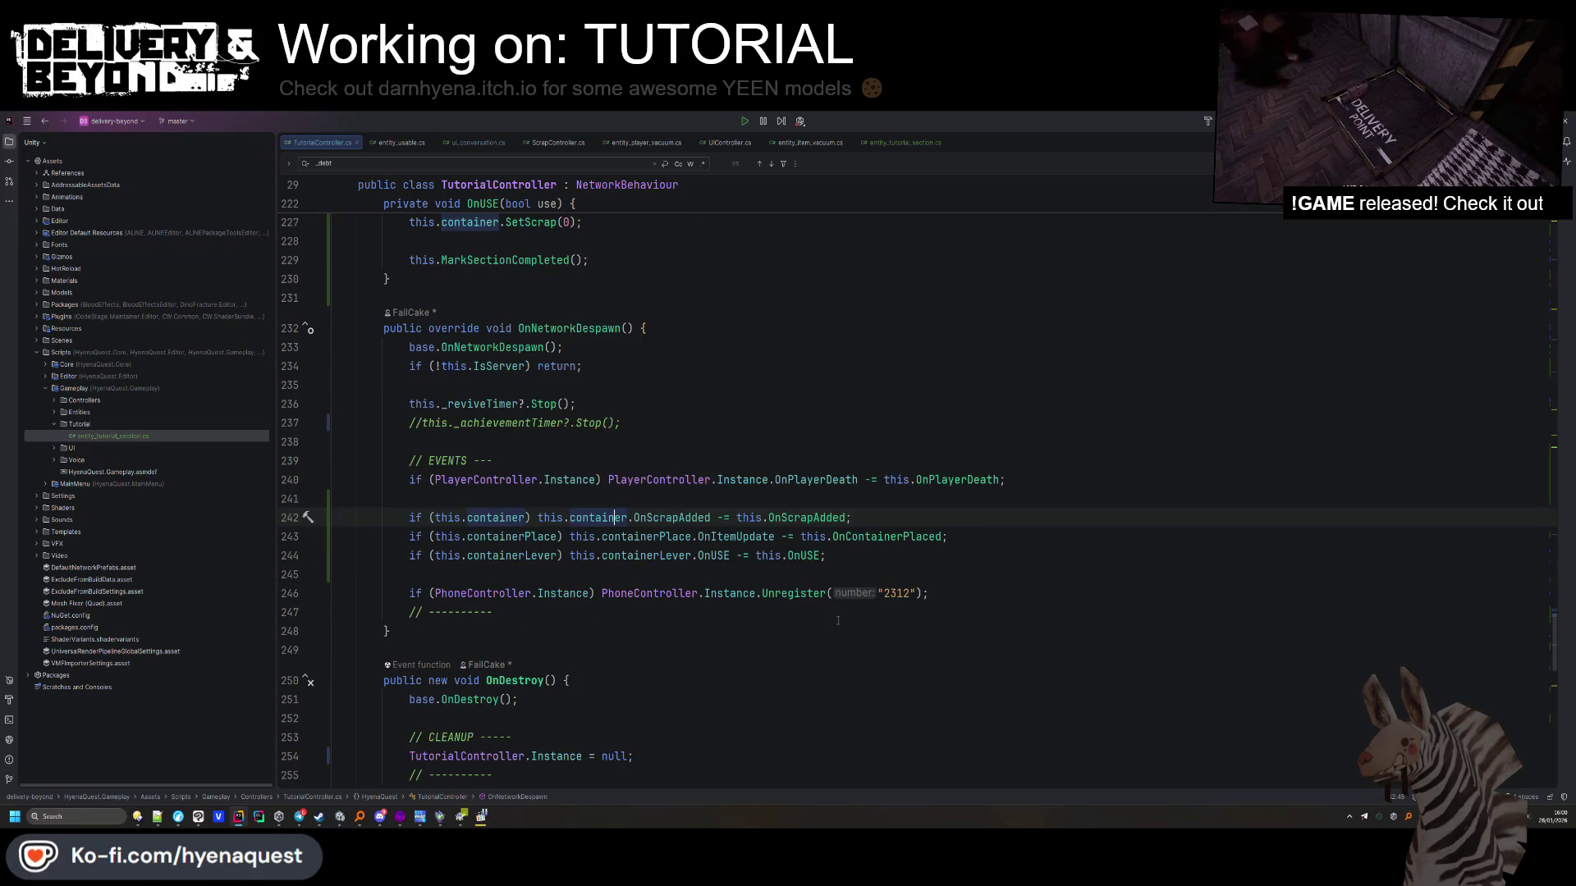
Change OnDeliveryCompleted's debt reduction from 234 to 120, run code cleanup, and return to Unity
{"action": "scroll", "coordinate": [837, 620], "scroll_direction": "up", "scroll_amount": 10}
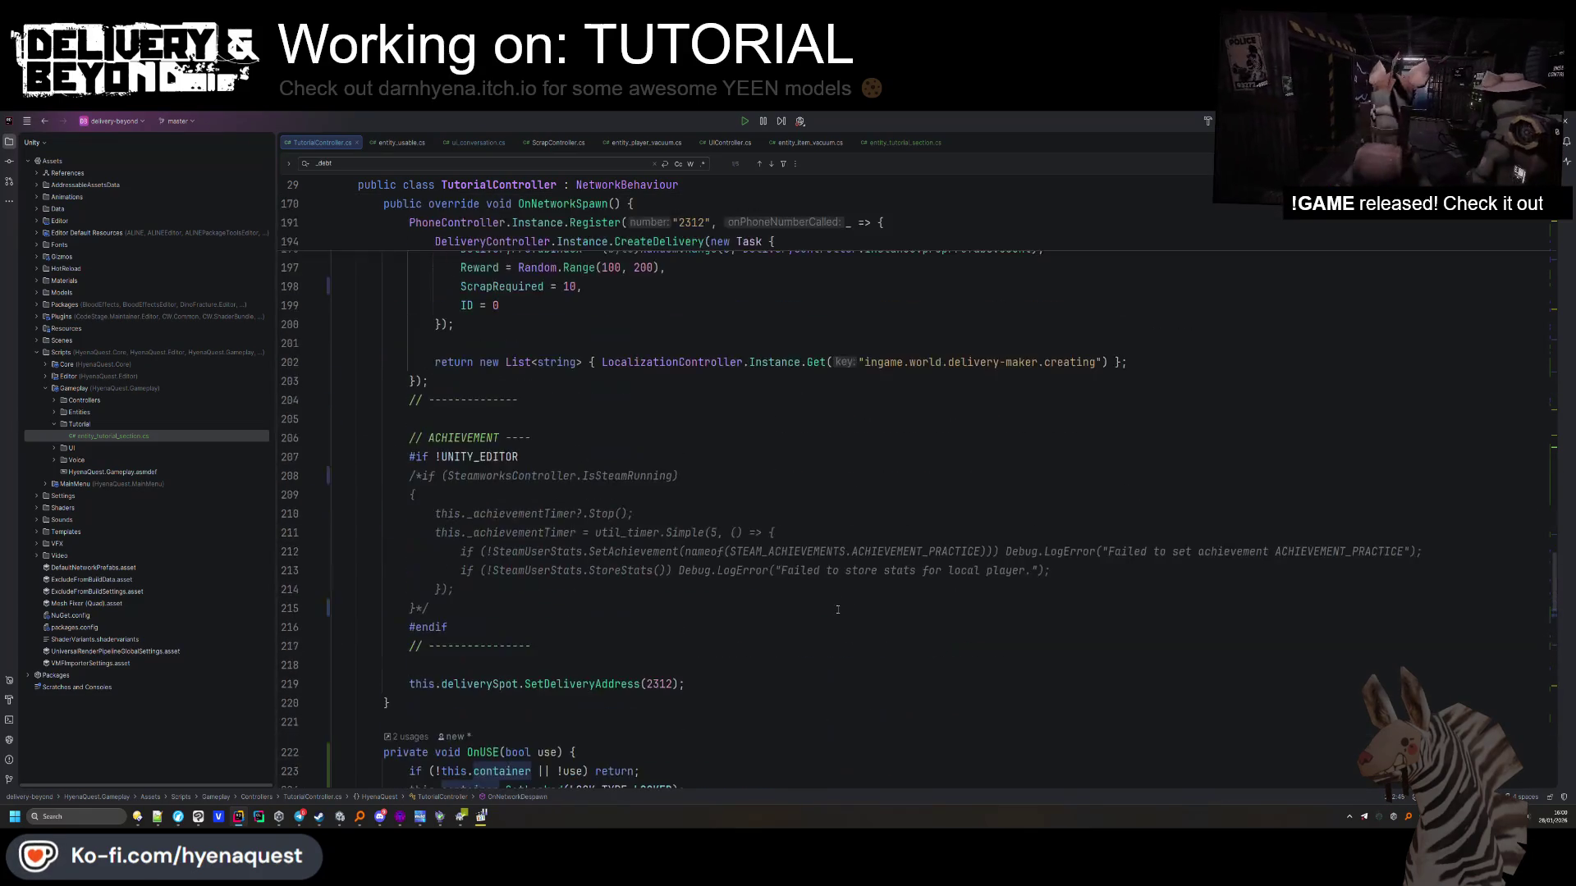
{"action": "scroll", "coordinate": [837, 609], "scroll_direction": "up", "scroll_amount": 6}
{"action": "scroll", "coordinate": [718, 522], "scroll_direction": "up", "scroll_amount": 12}
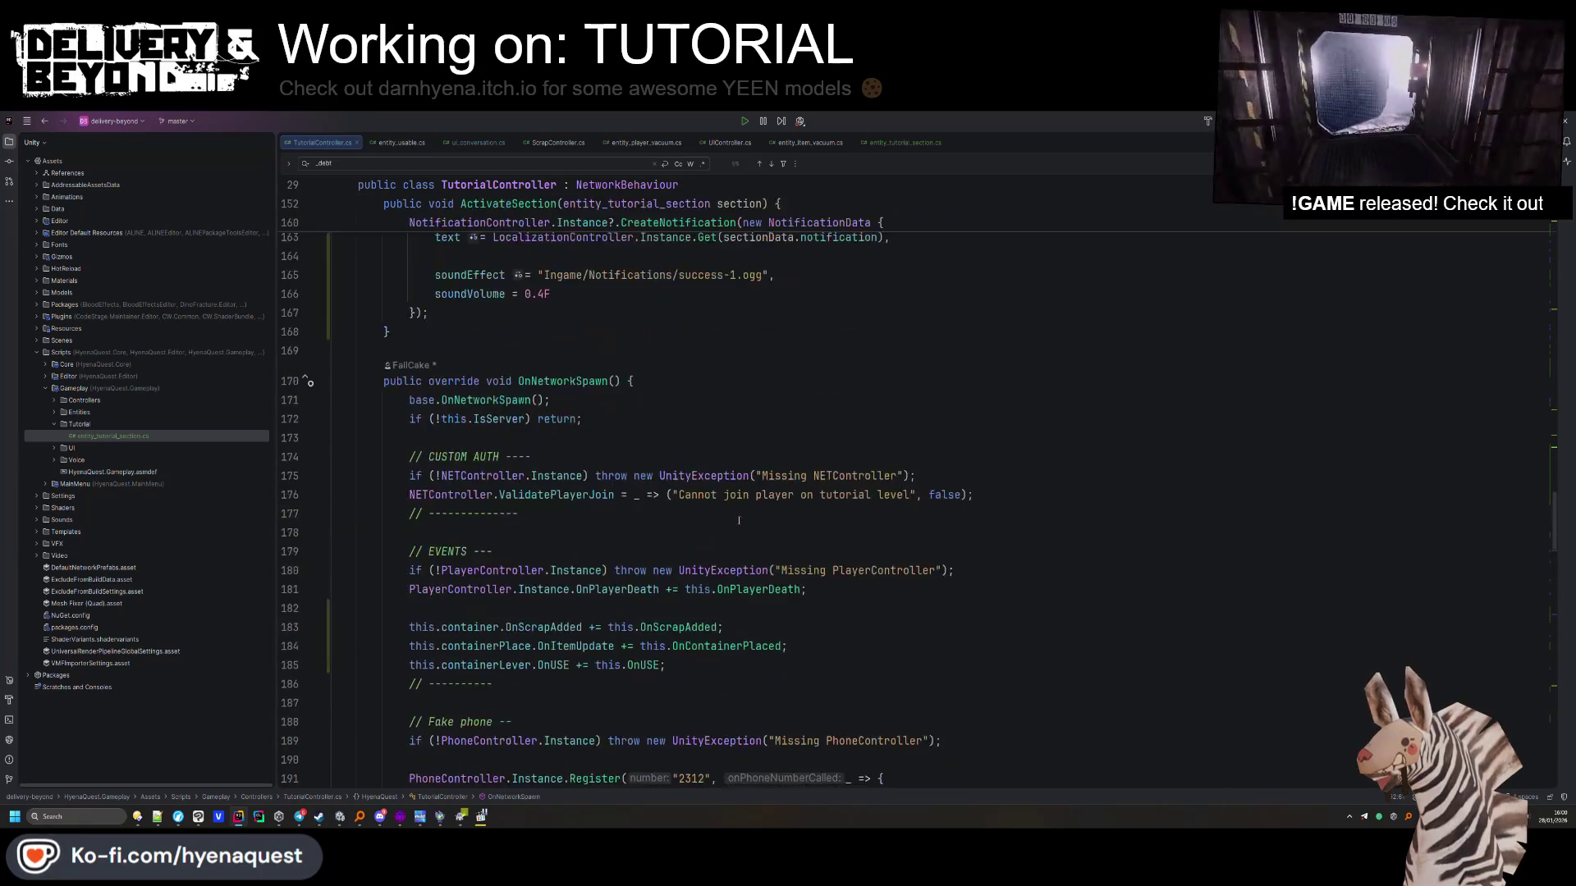
{"action": "scroll", "coordinate": [740, 526], "scroll_direction": "down", "scroll_amount": 20}
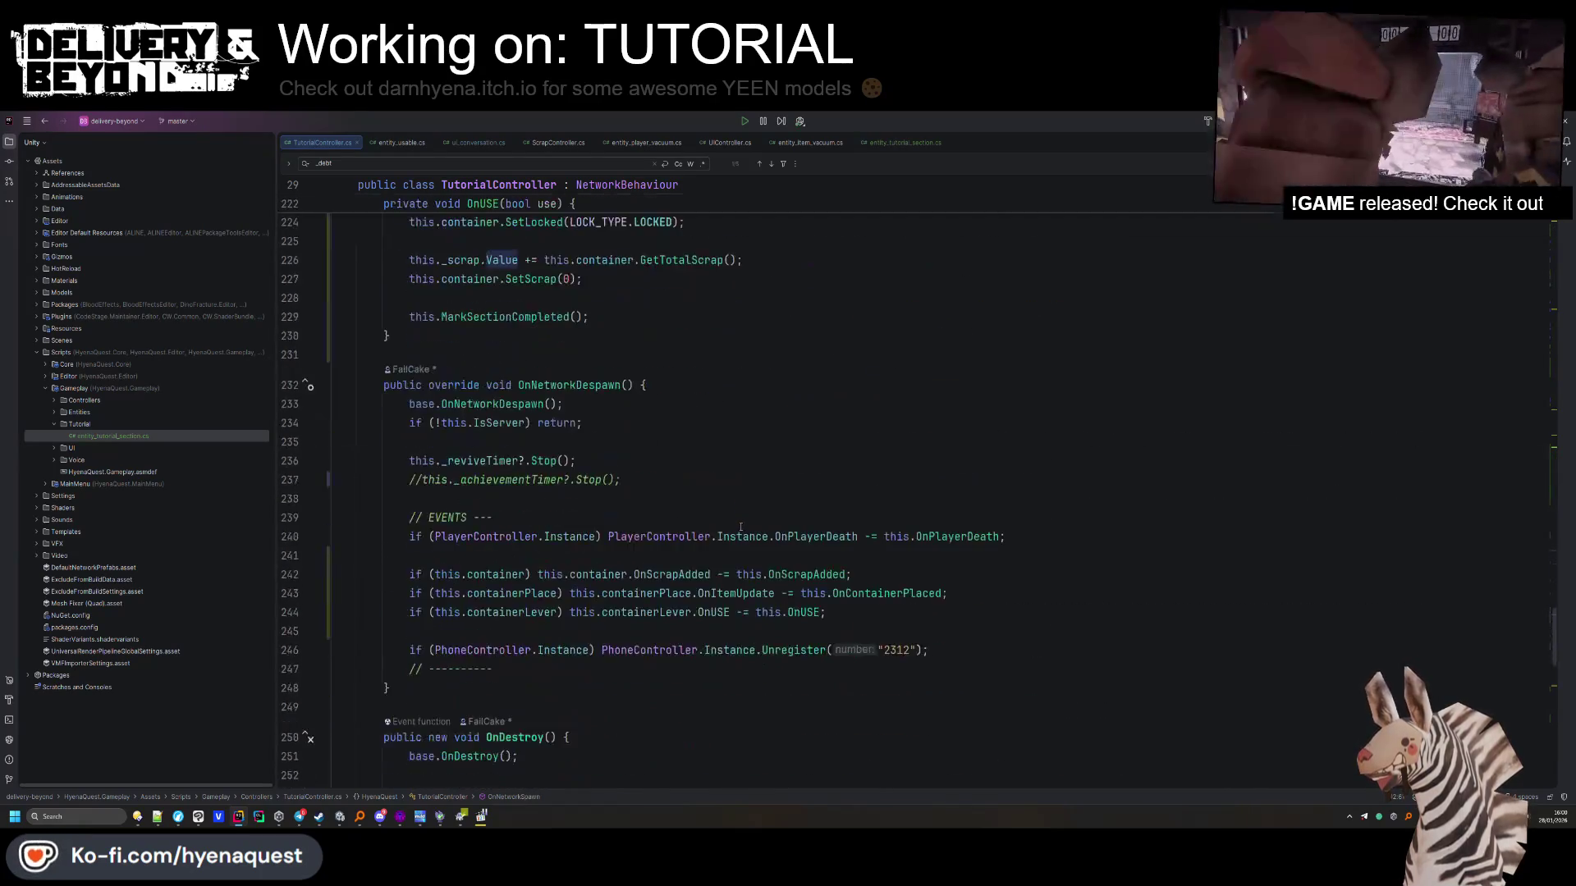
{"action": "double_click", "coordinate": [739, 370]}
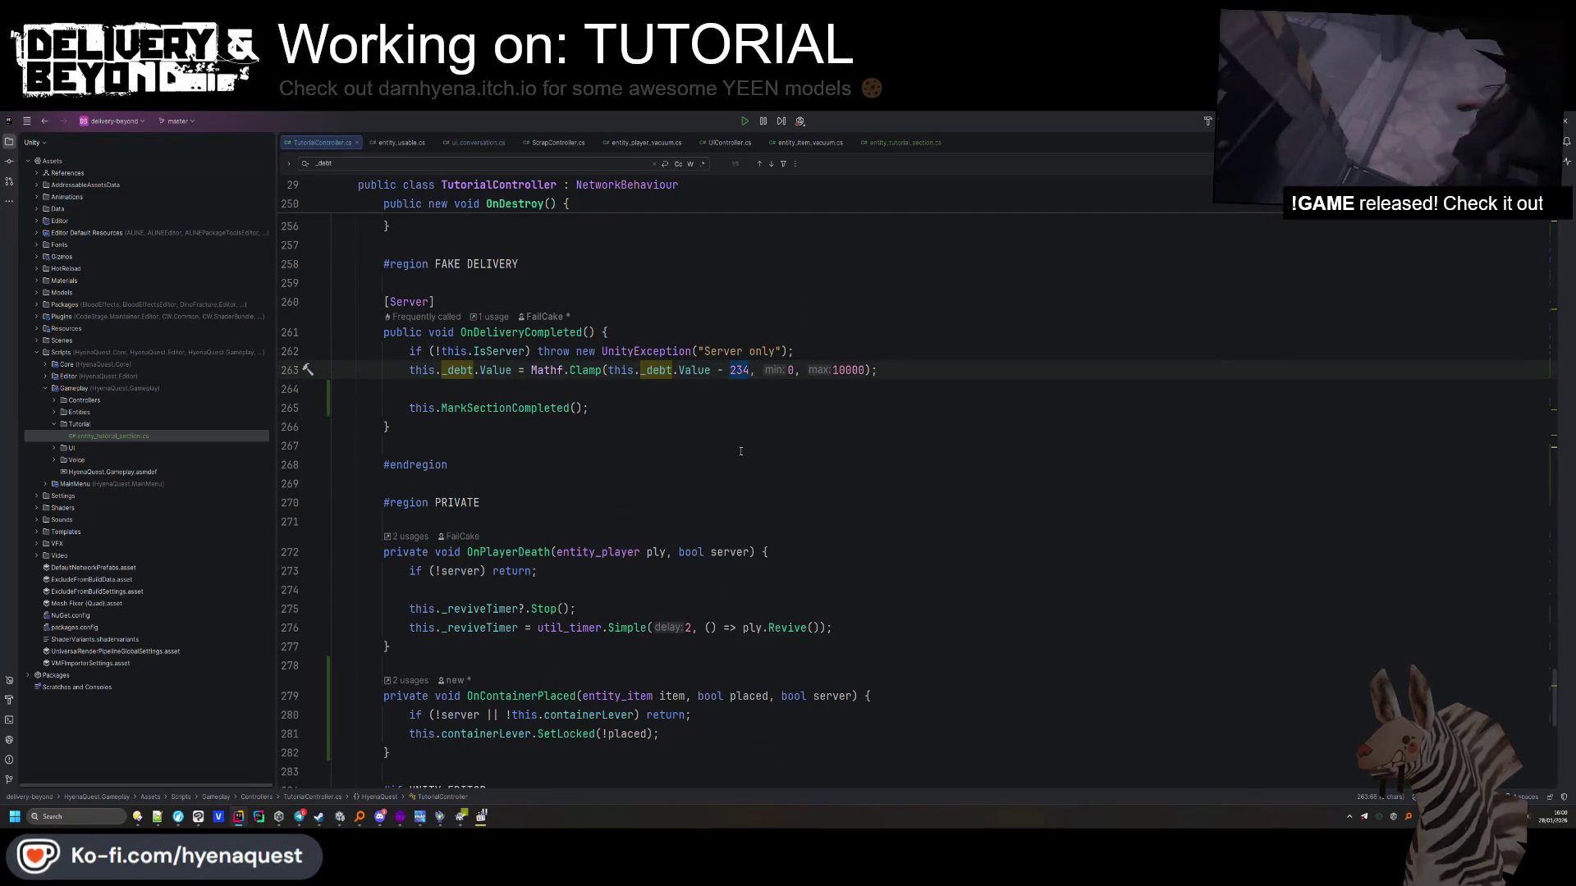
{"action": "type", "text": "20"}
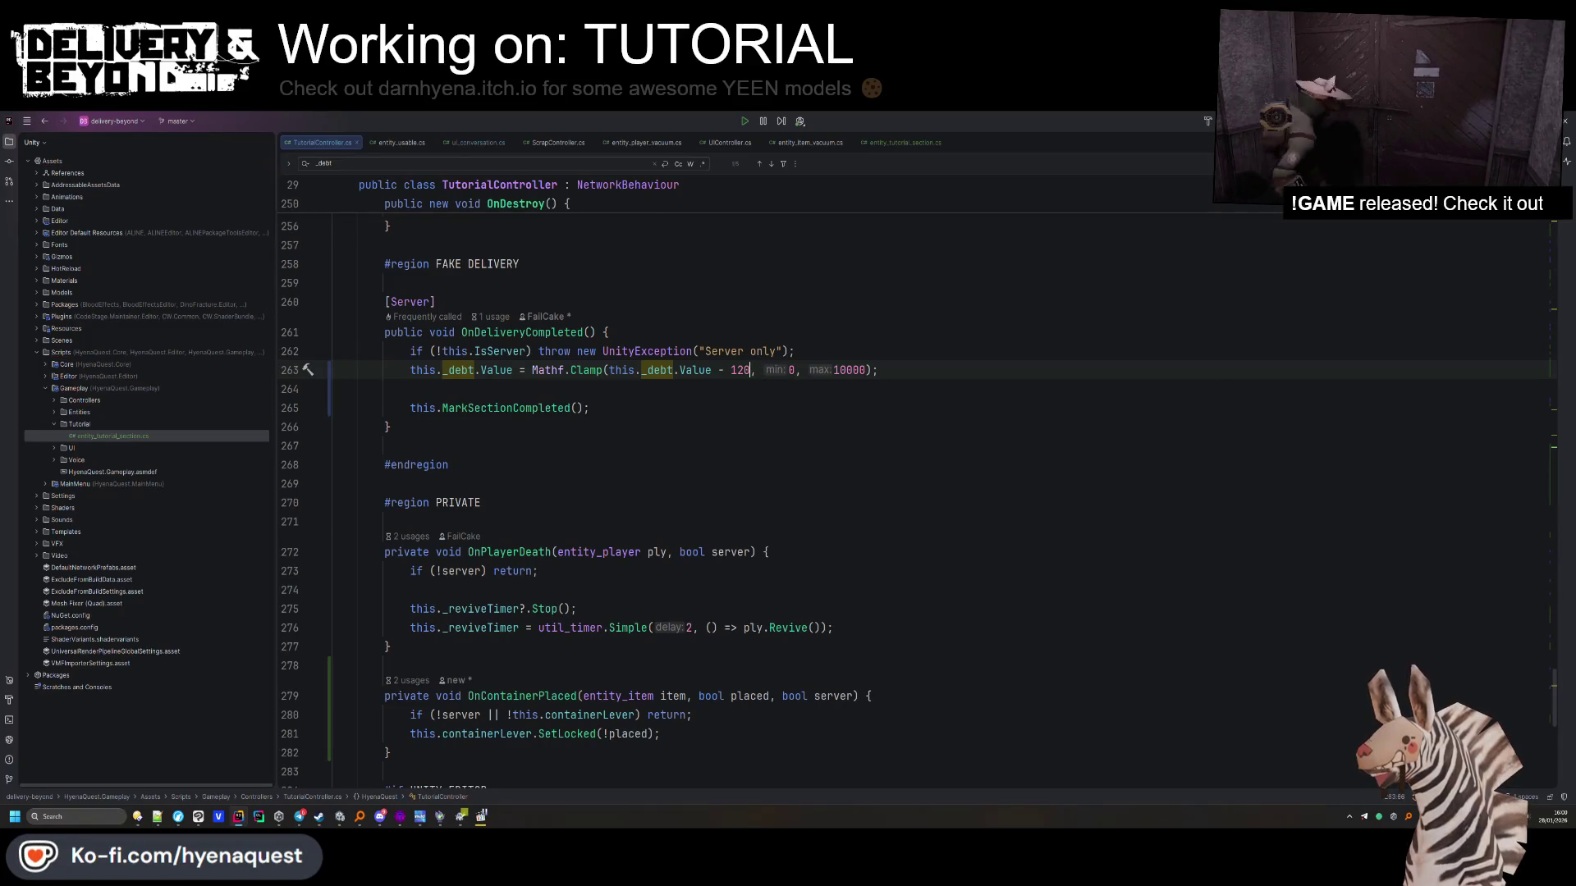
{"action": "type", "text": "1"}
{"action": "key", "text": "ctrl+s"}
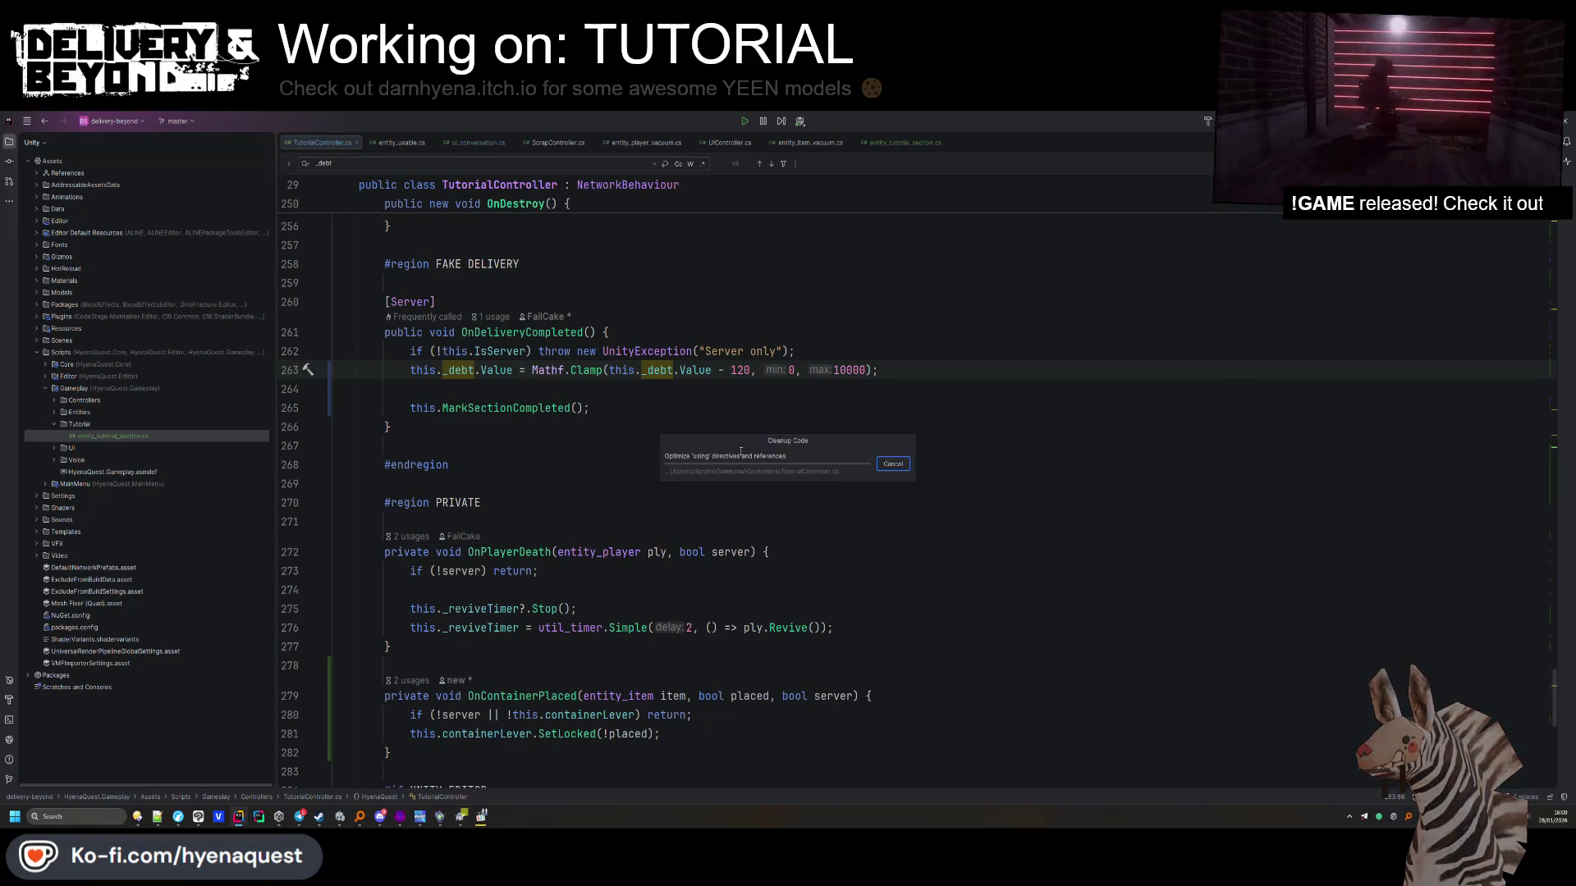
{"action": "key", "text": "alt+Tab"}
{"action": "left_click", "coordinate": [665, 424]}
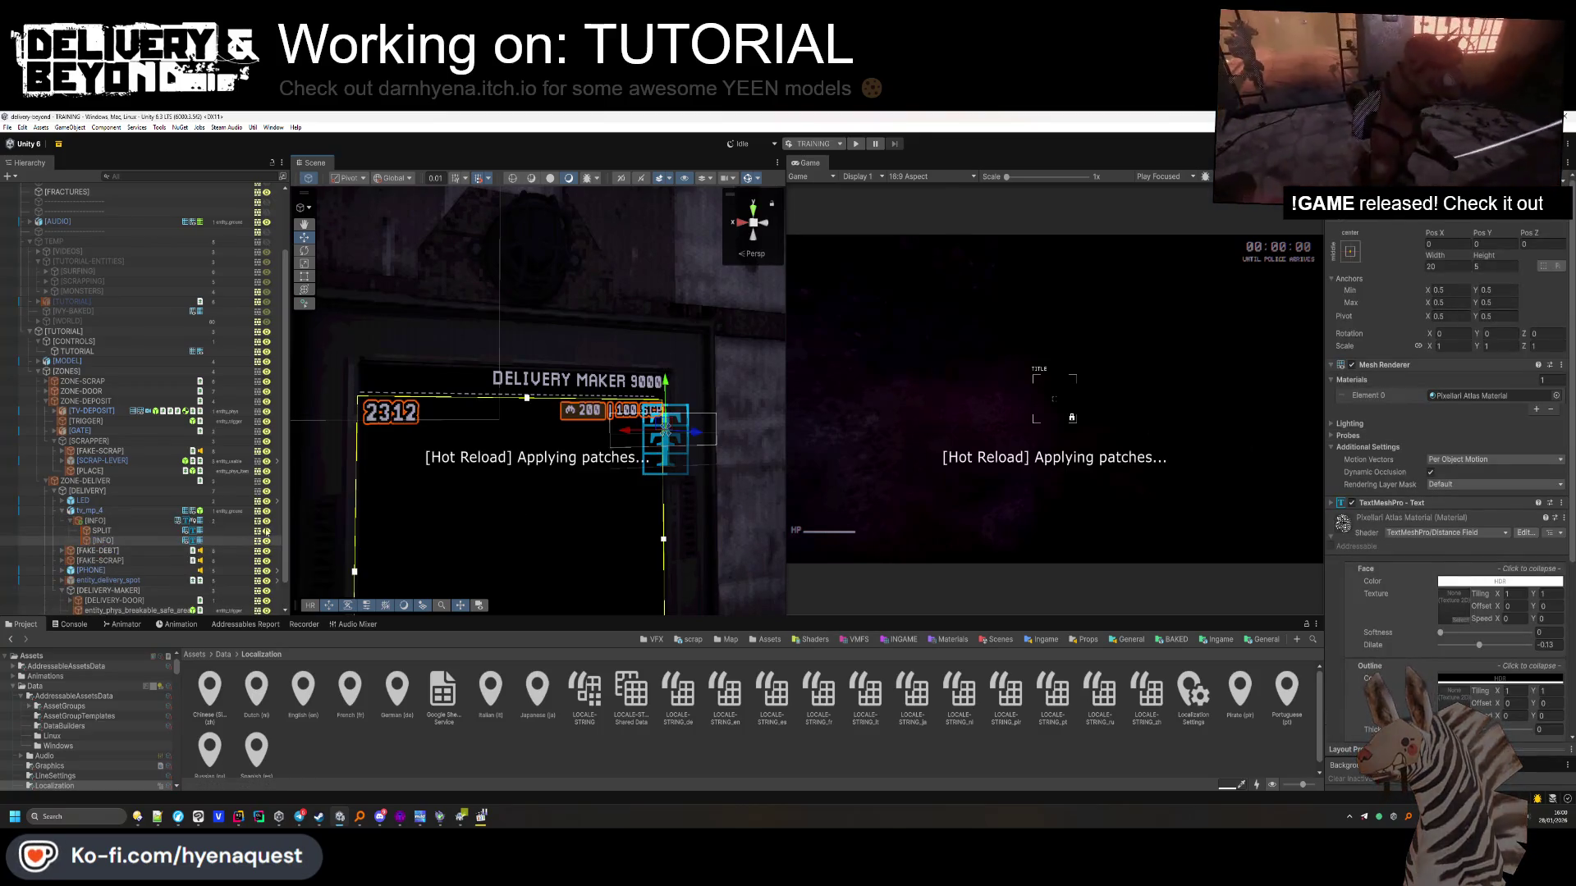
Edit the Delivery Maker's scrap-cost label text, deleting a digit to lower the displayed cost
{"action": "left_click", "coordinate": [1422, 503]}
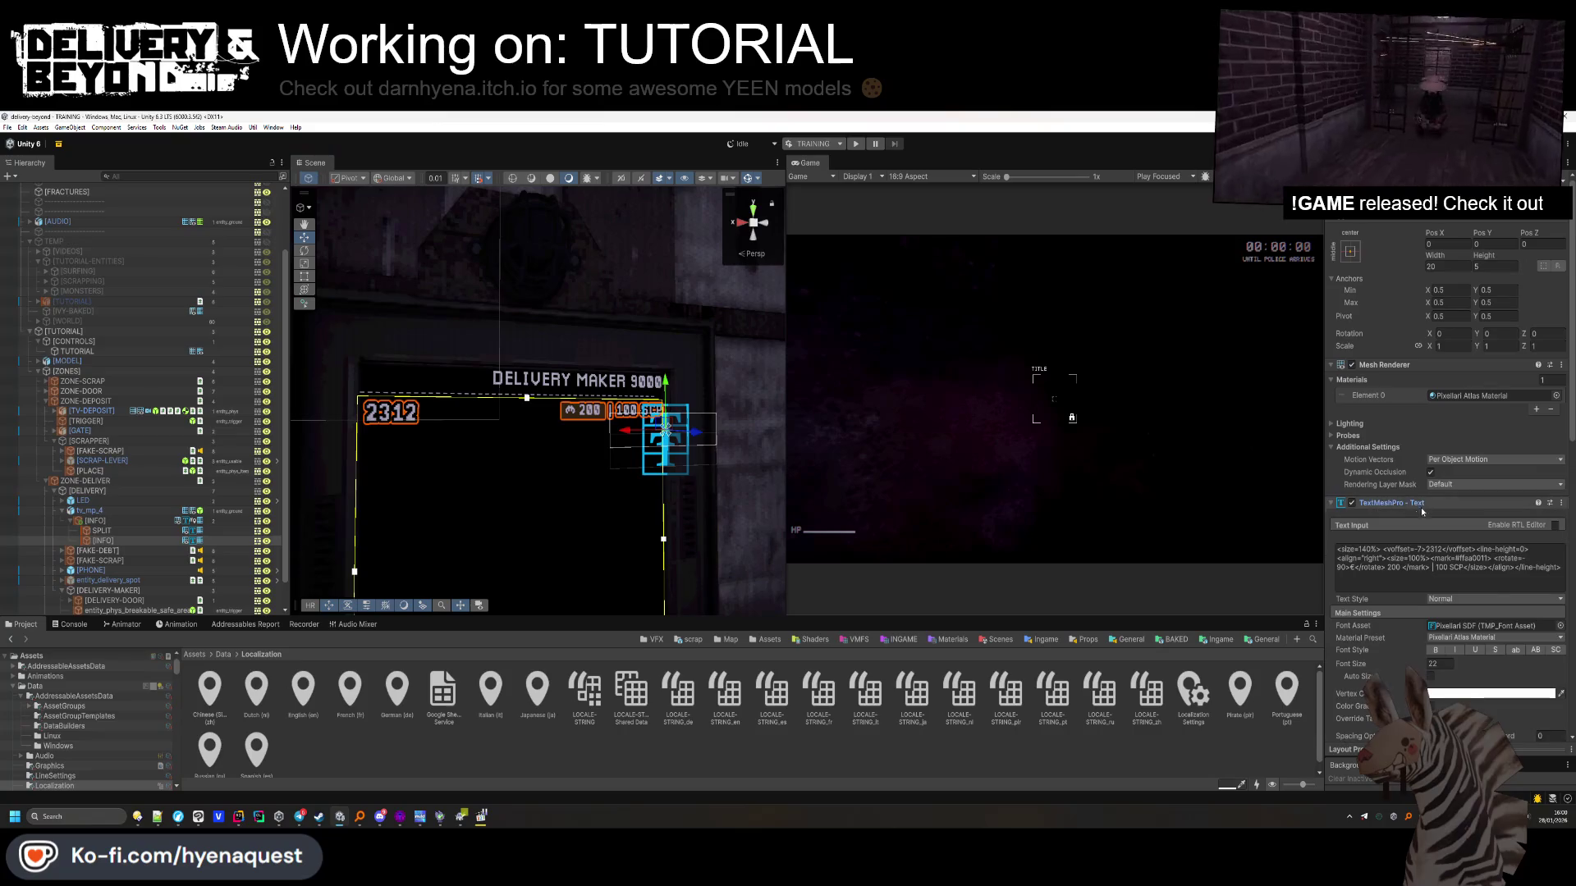
{"action": "left_click", "coordinate": [1416, 559]}
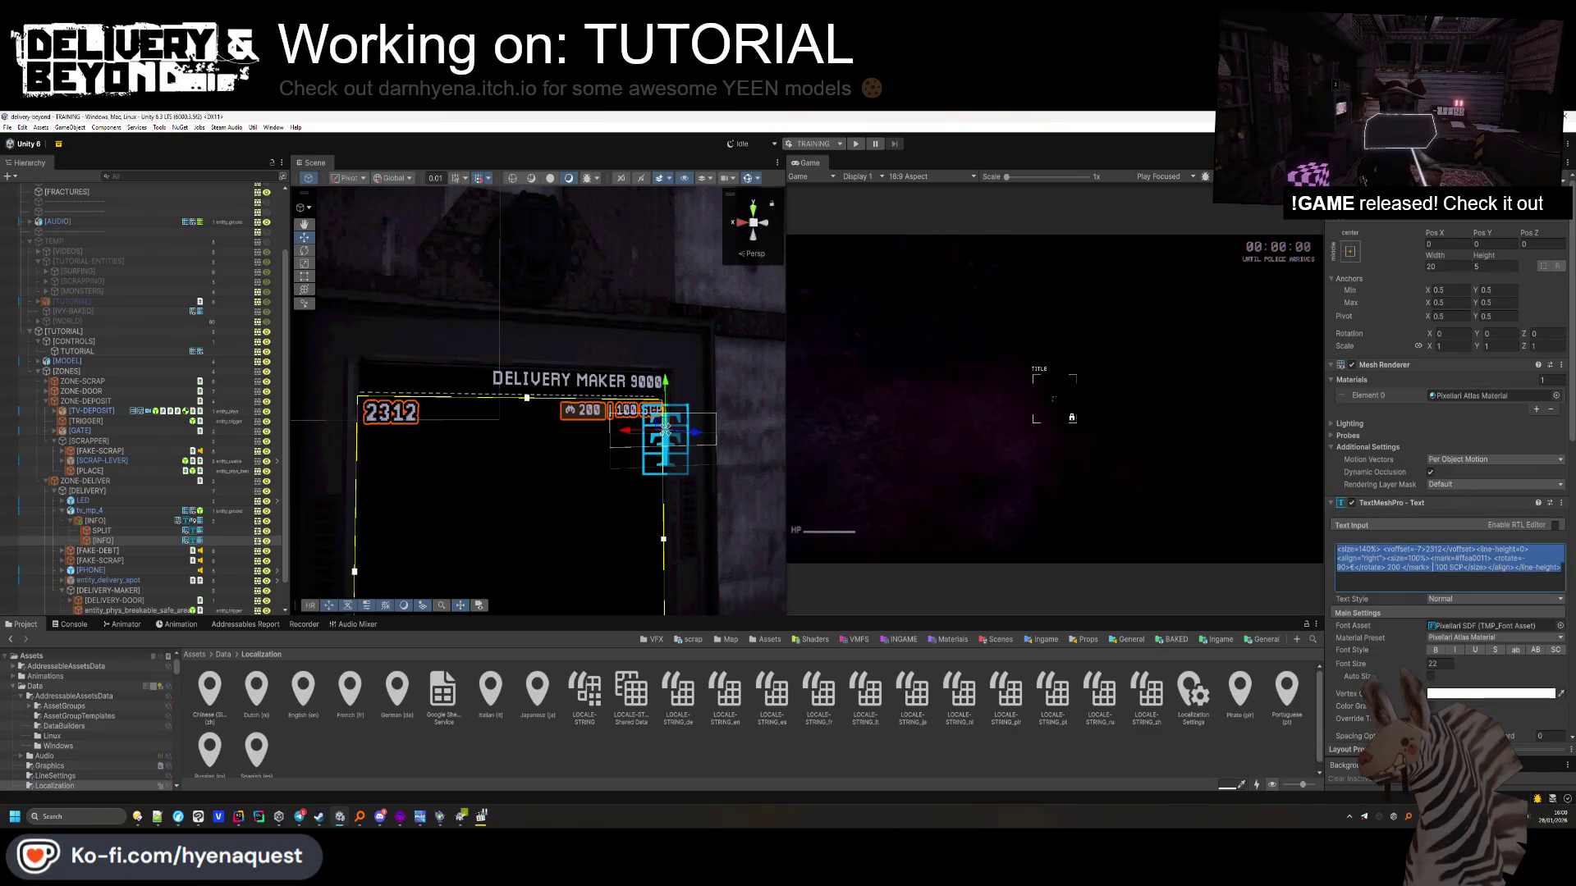
{"action": "left_click", "coordinate": [1392, 573]}
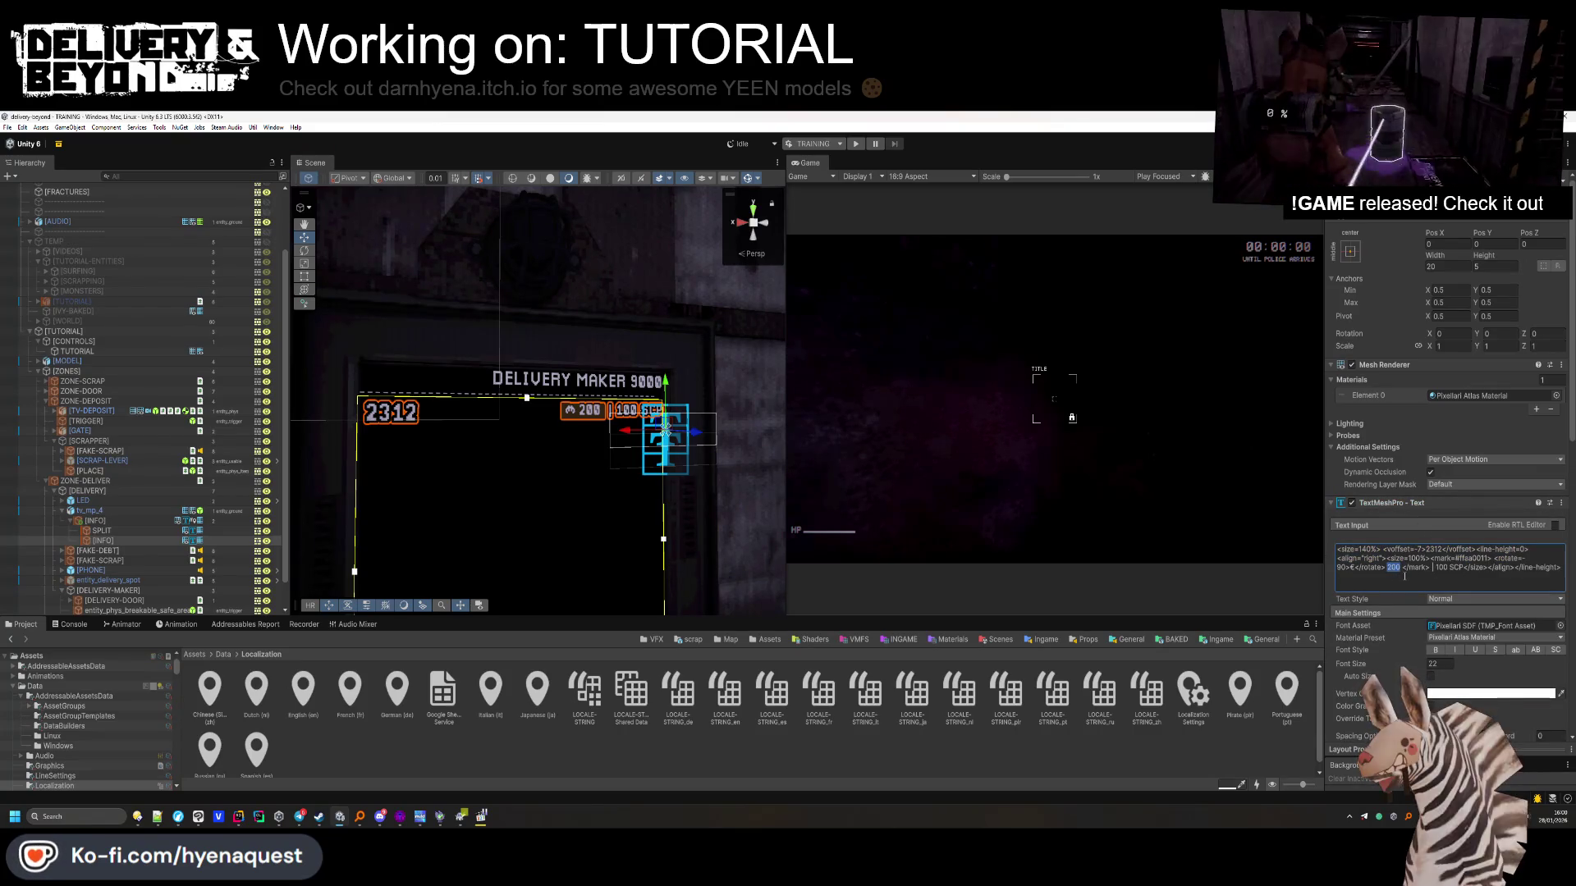
{"action": "type", "text": "1"}
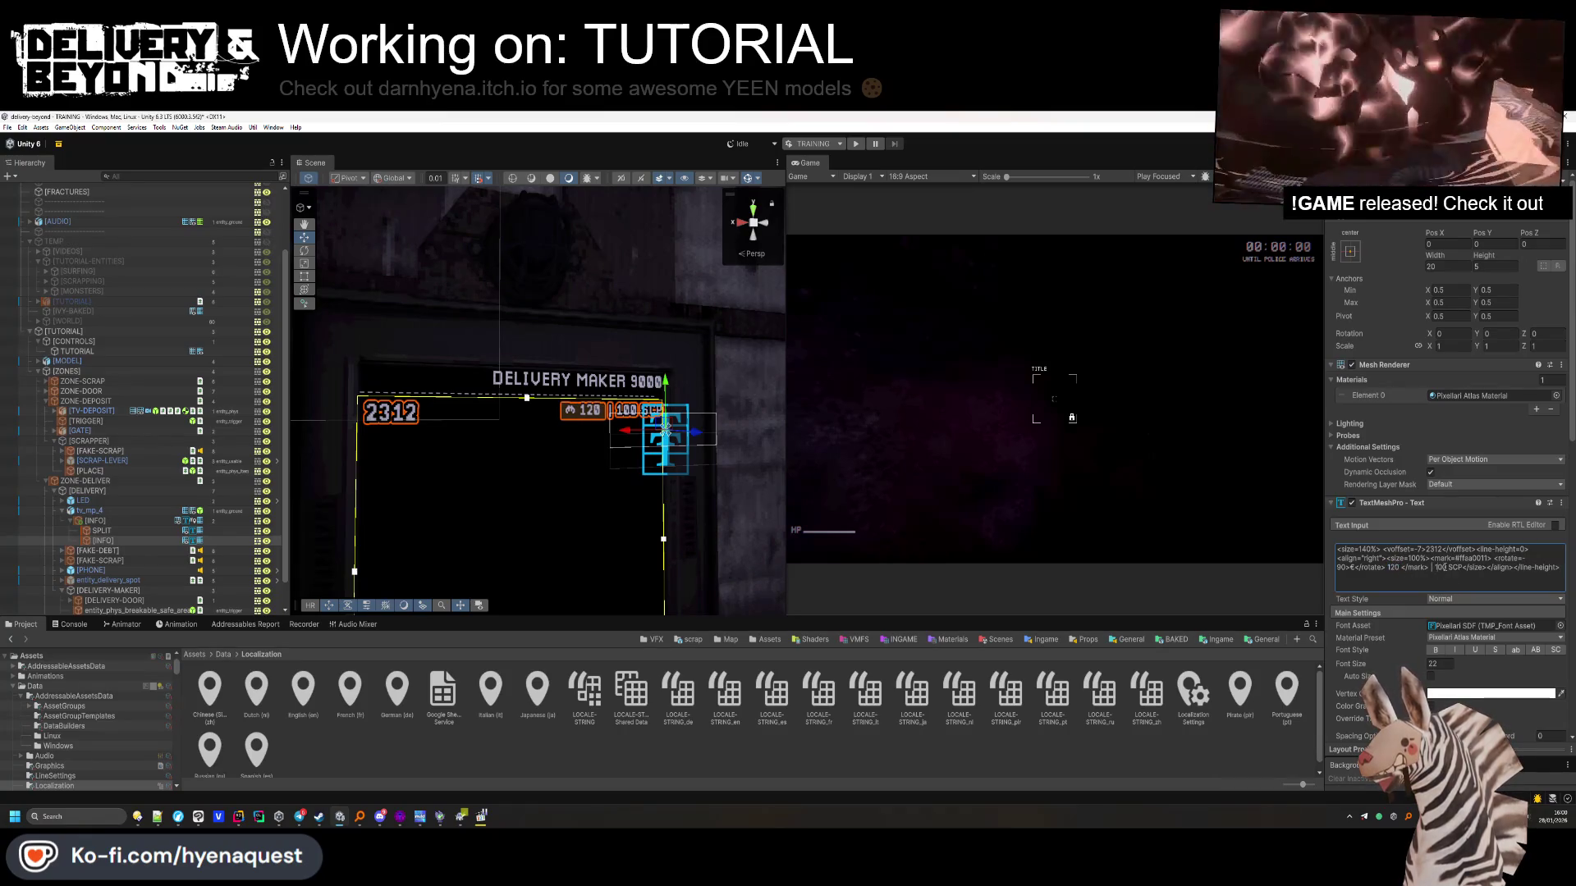
{"action": "key", "text": "BackSpace"}
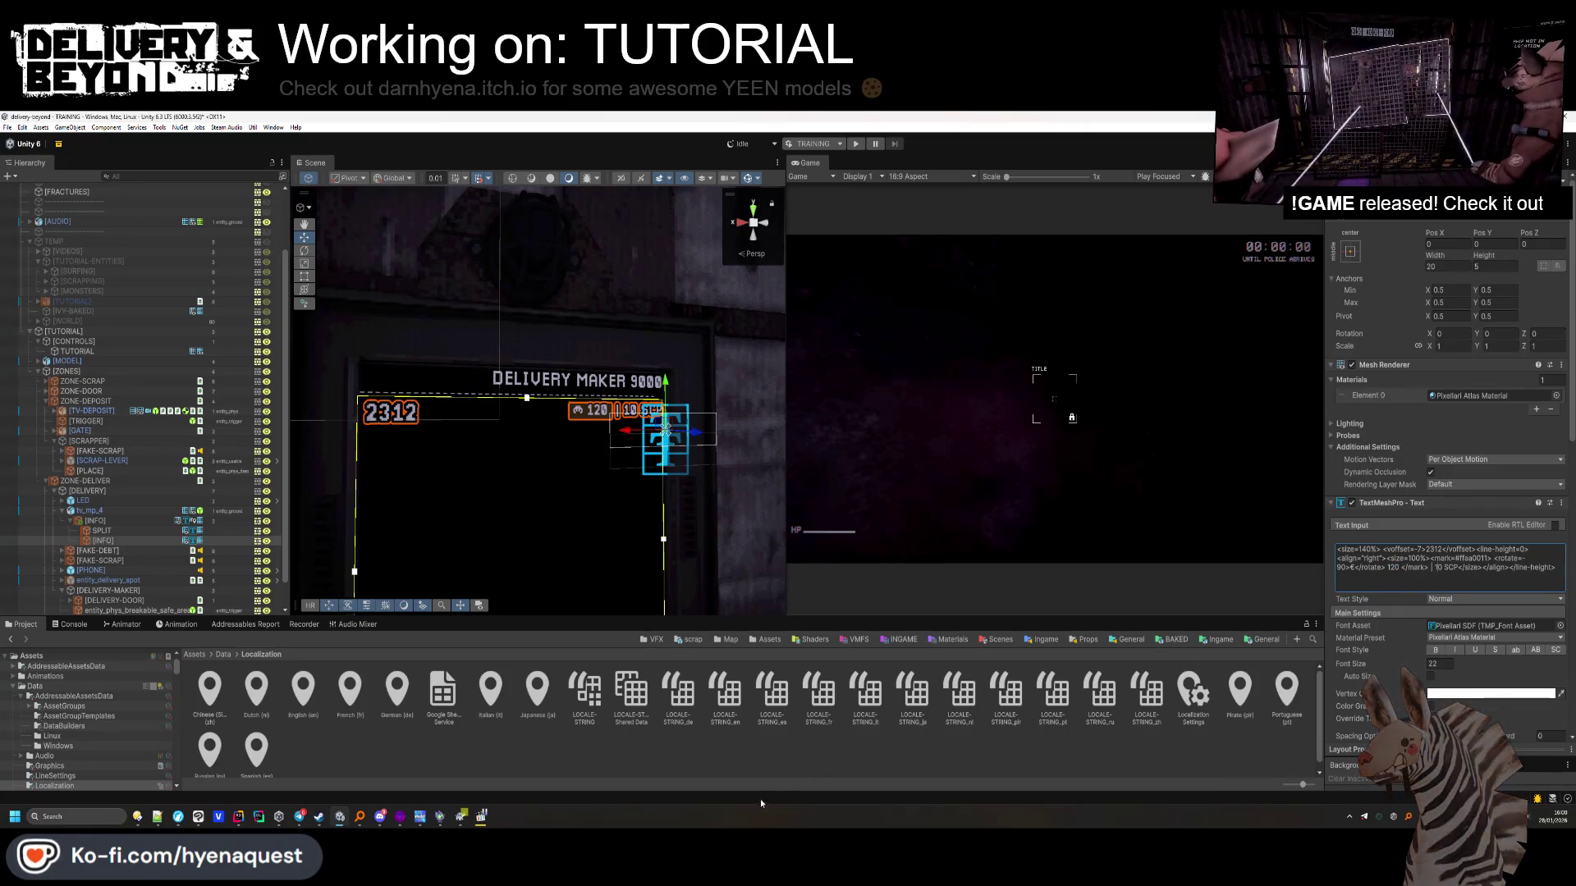
{"action": "scroll", "coordinate": [589, 589], "scroll_direction": "down", "scroll_amount": 5}
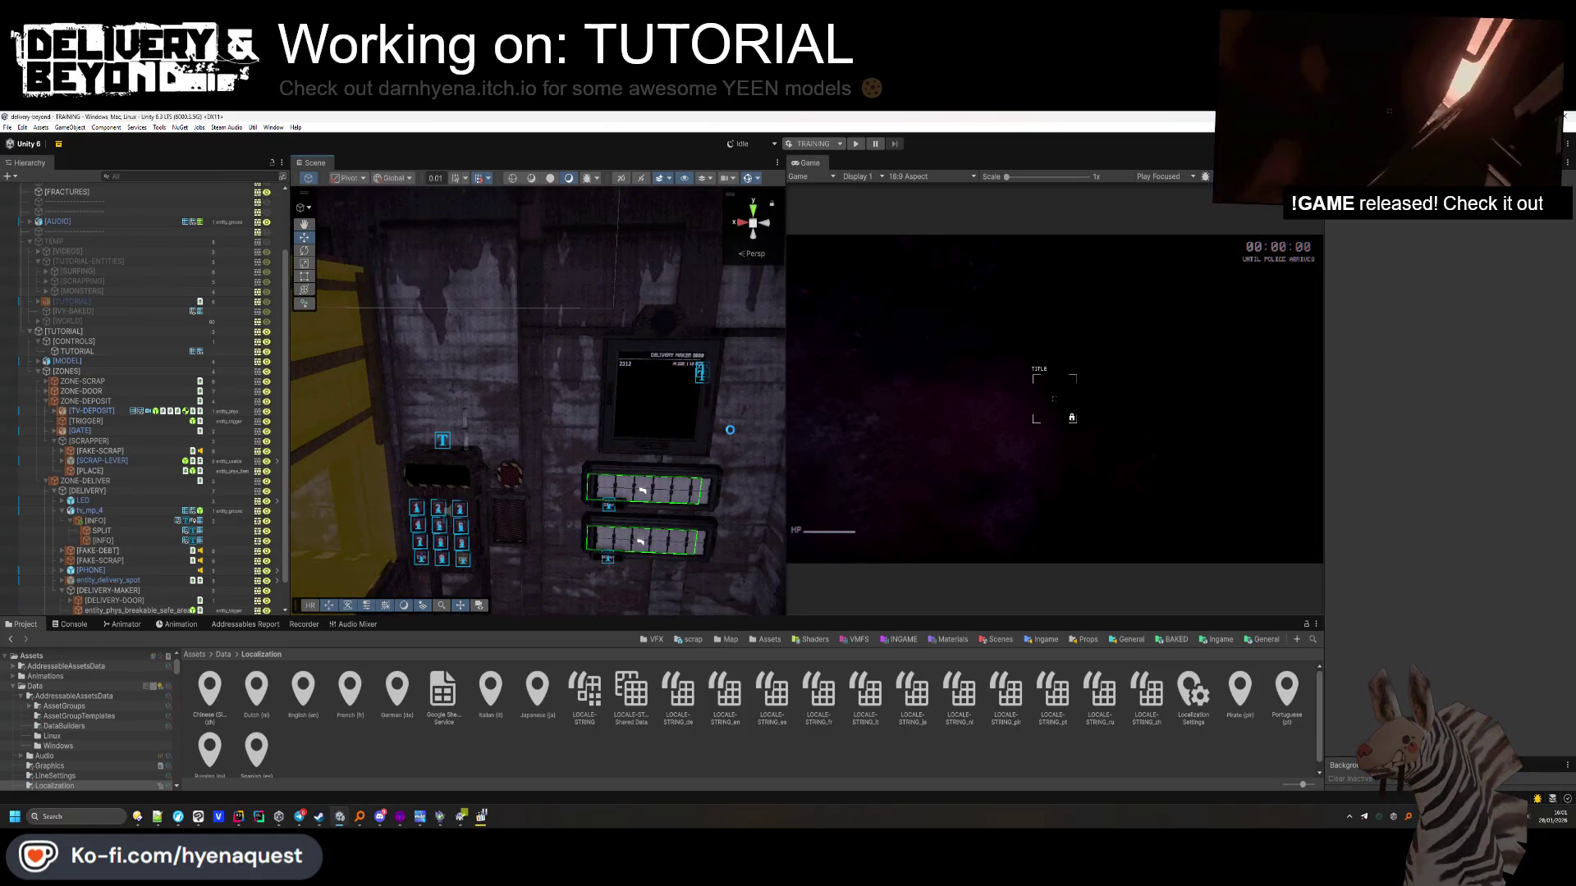
Inspect the LED object's LIGHT child above the delivery screen, deselect, then bring up the window switcher
{"action": "left_click_drag", "start_coordinate": [711, 474], "coordinate": [683, 412]}
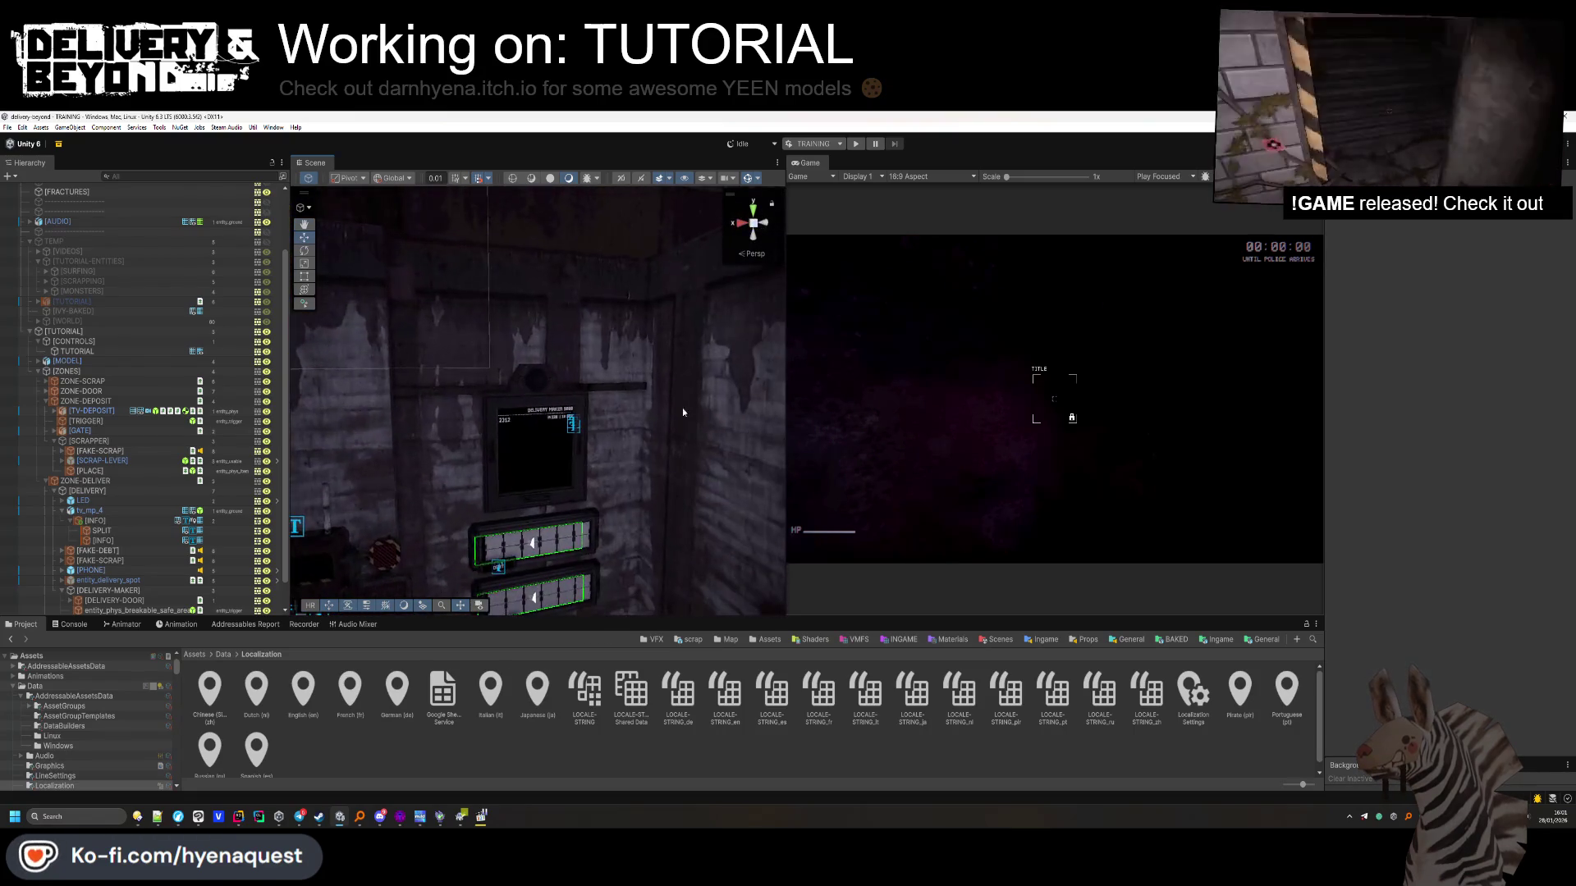
{"action": "left_click", "coordinate": [534, 390]}
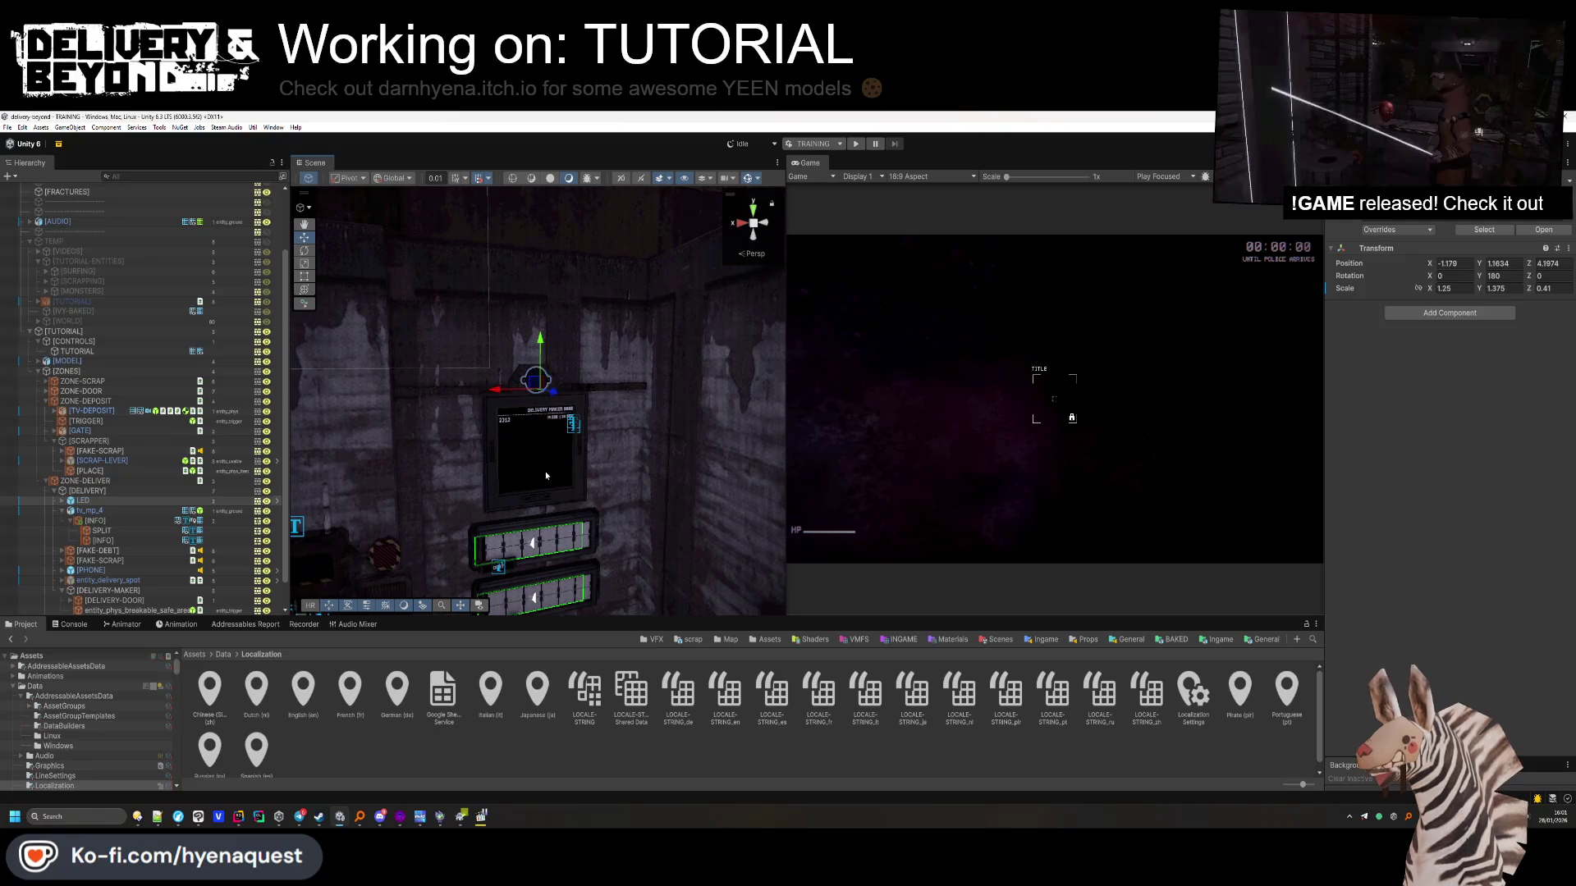
{"action": "left_click", "coordinate": [61, 500]}
{"action": "left_click", "coordinate": [97, 510]}
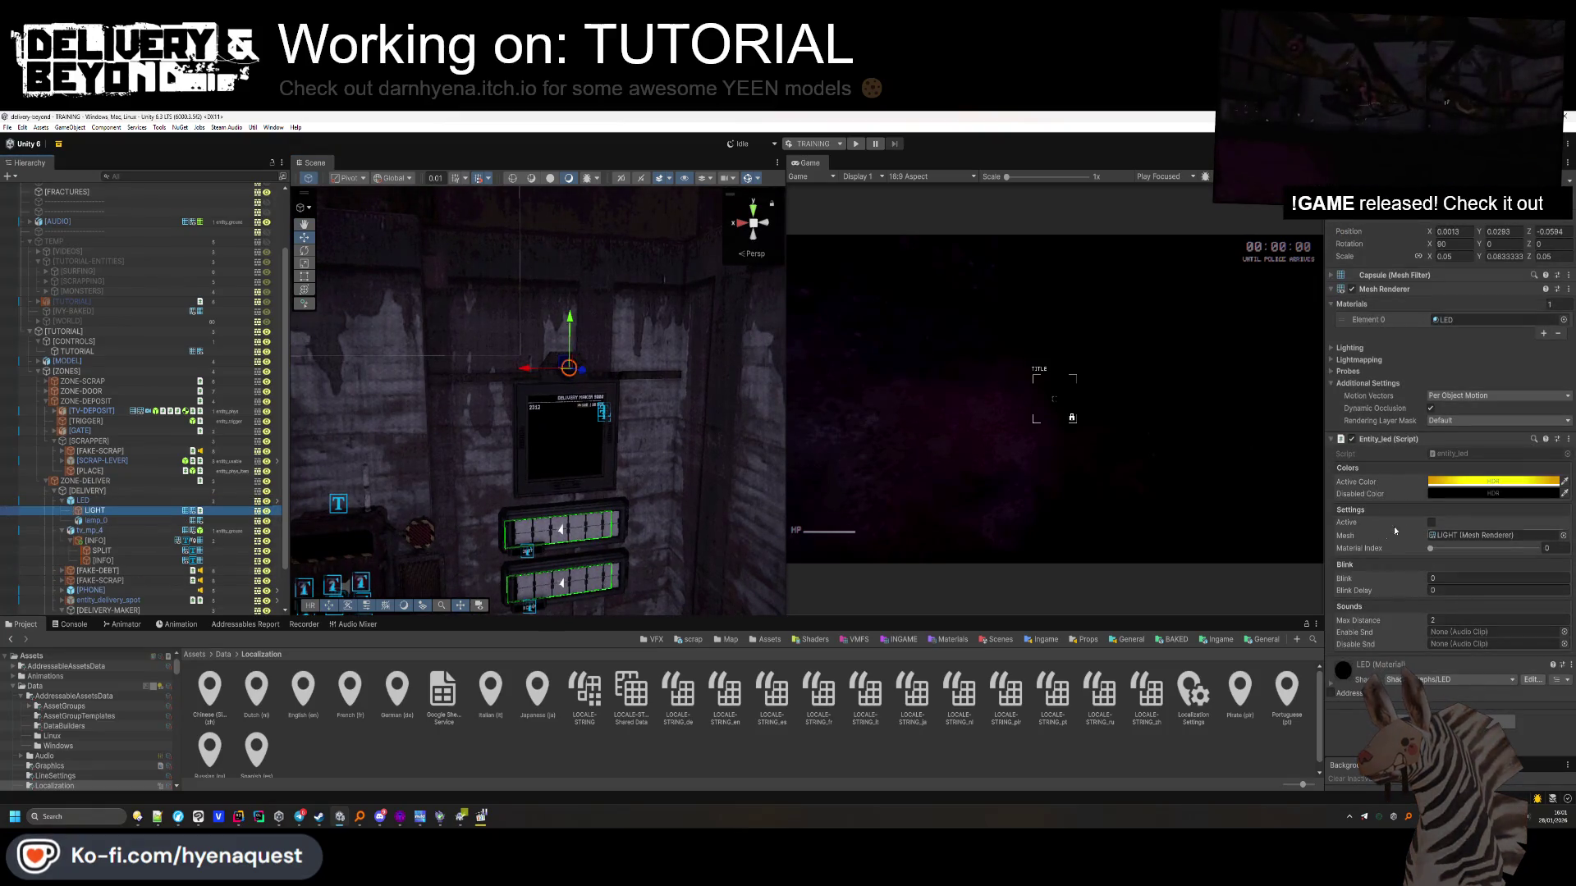
{"action": "left_click", "coordinate": [992, 753]}
{"action": "left_click_drag", "start_coordinate": [533, 484], "coordinate": [522, 492]}
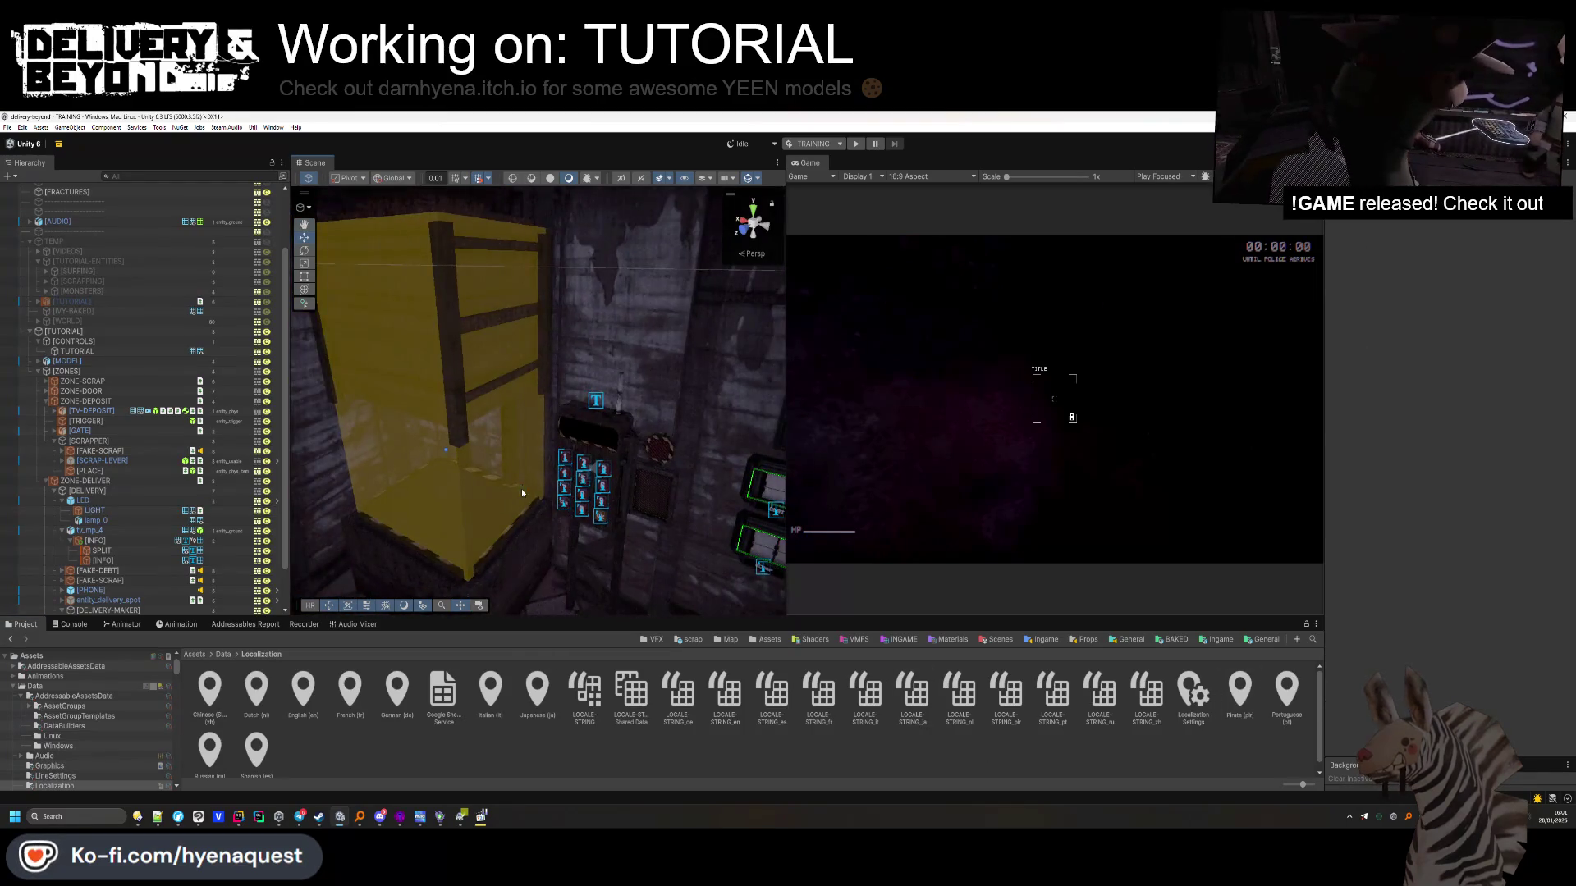
{"action": "mouse_move", "coordinate": [619, 457]}
{"action": "left_mouse_down"}
{"action": "mouse_move", "coordinate": [367, 469]}
{"action": "mouse_move", "coordinate": [451, 451]}
{"action": "mouse_move", "coordinate": [496, 411]}
{"action": "left_mouse_up"}
{"action": "key", "text": "alt+Tab"}
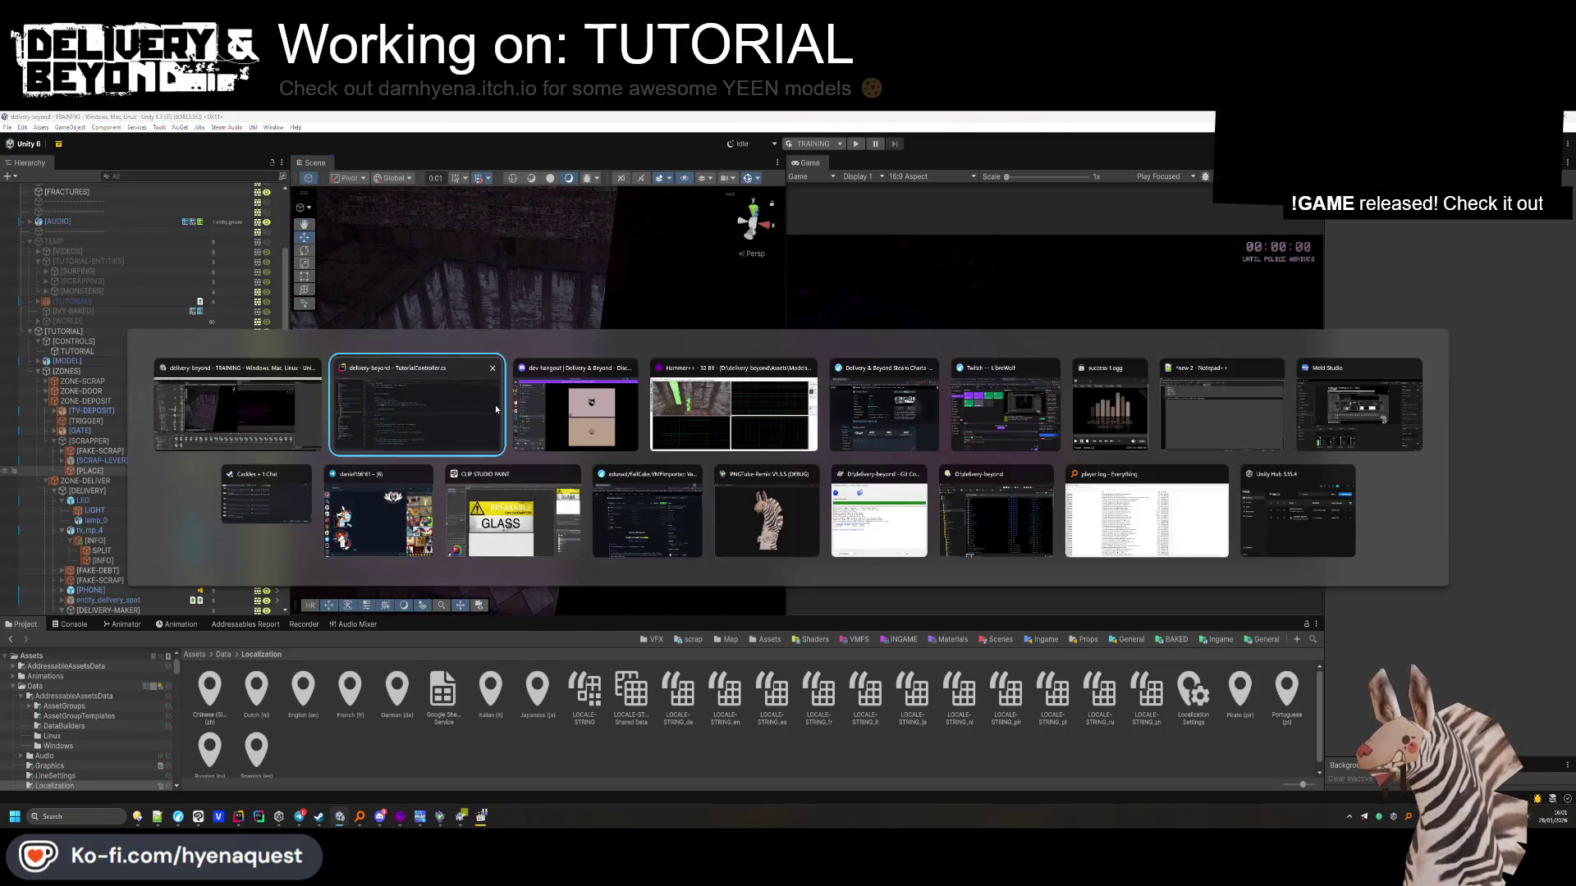
Switch to Hammer++ and bring the textured tutorial map window forward
{"action": "left_click", "coordinate": [705, 408]}
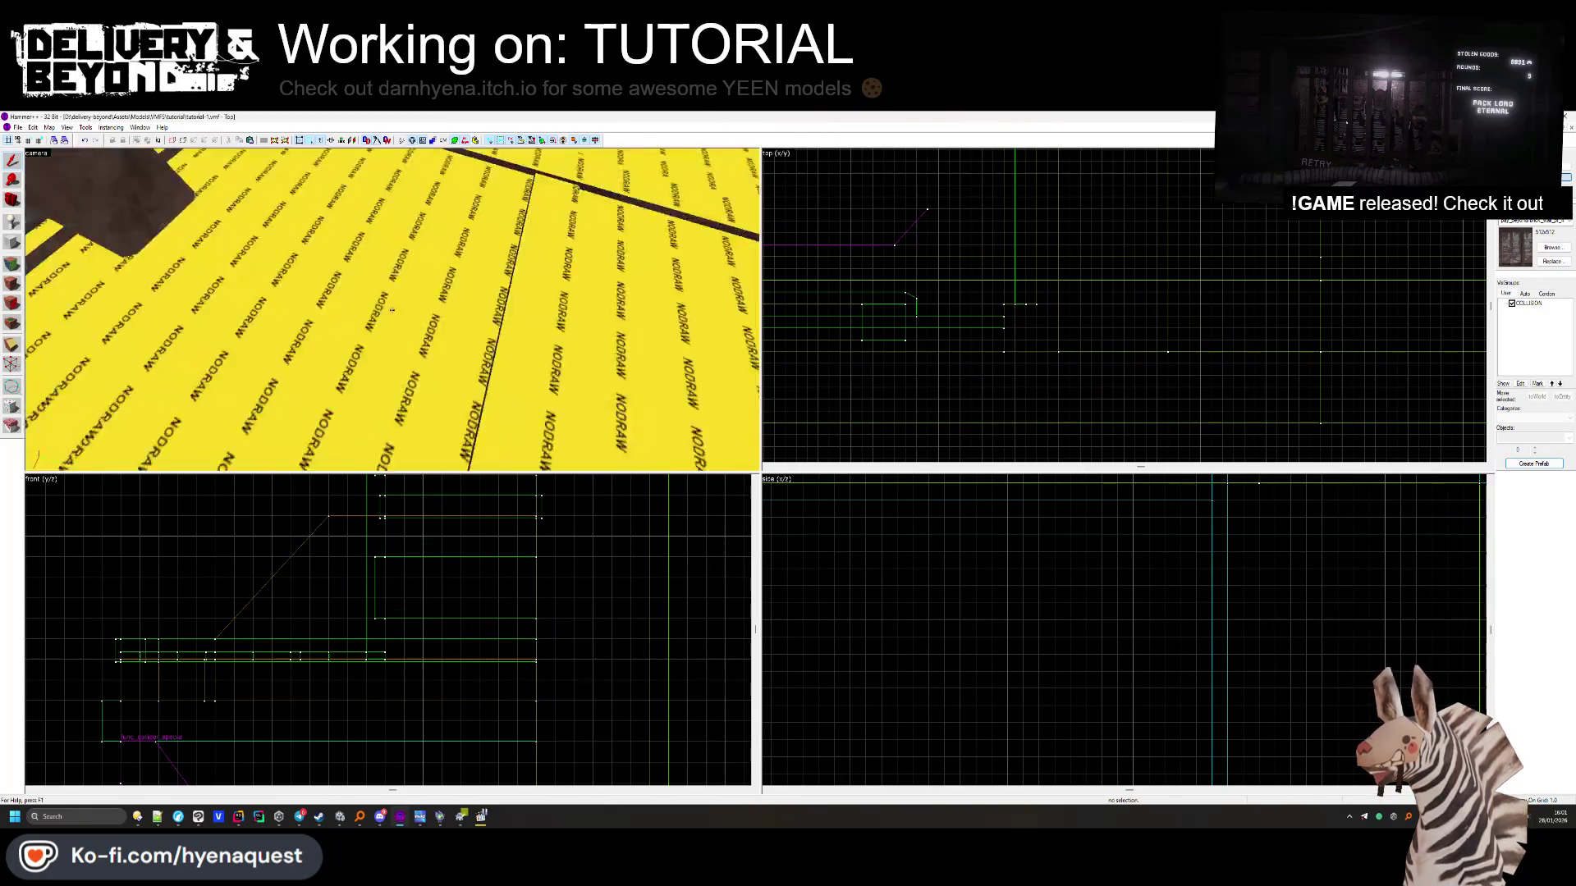
{"action": "left_click_drag", "start_coordinate": [705, 407], "coordinate": [884, 322]}
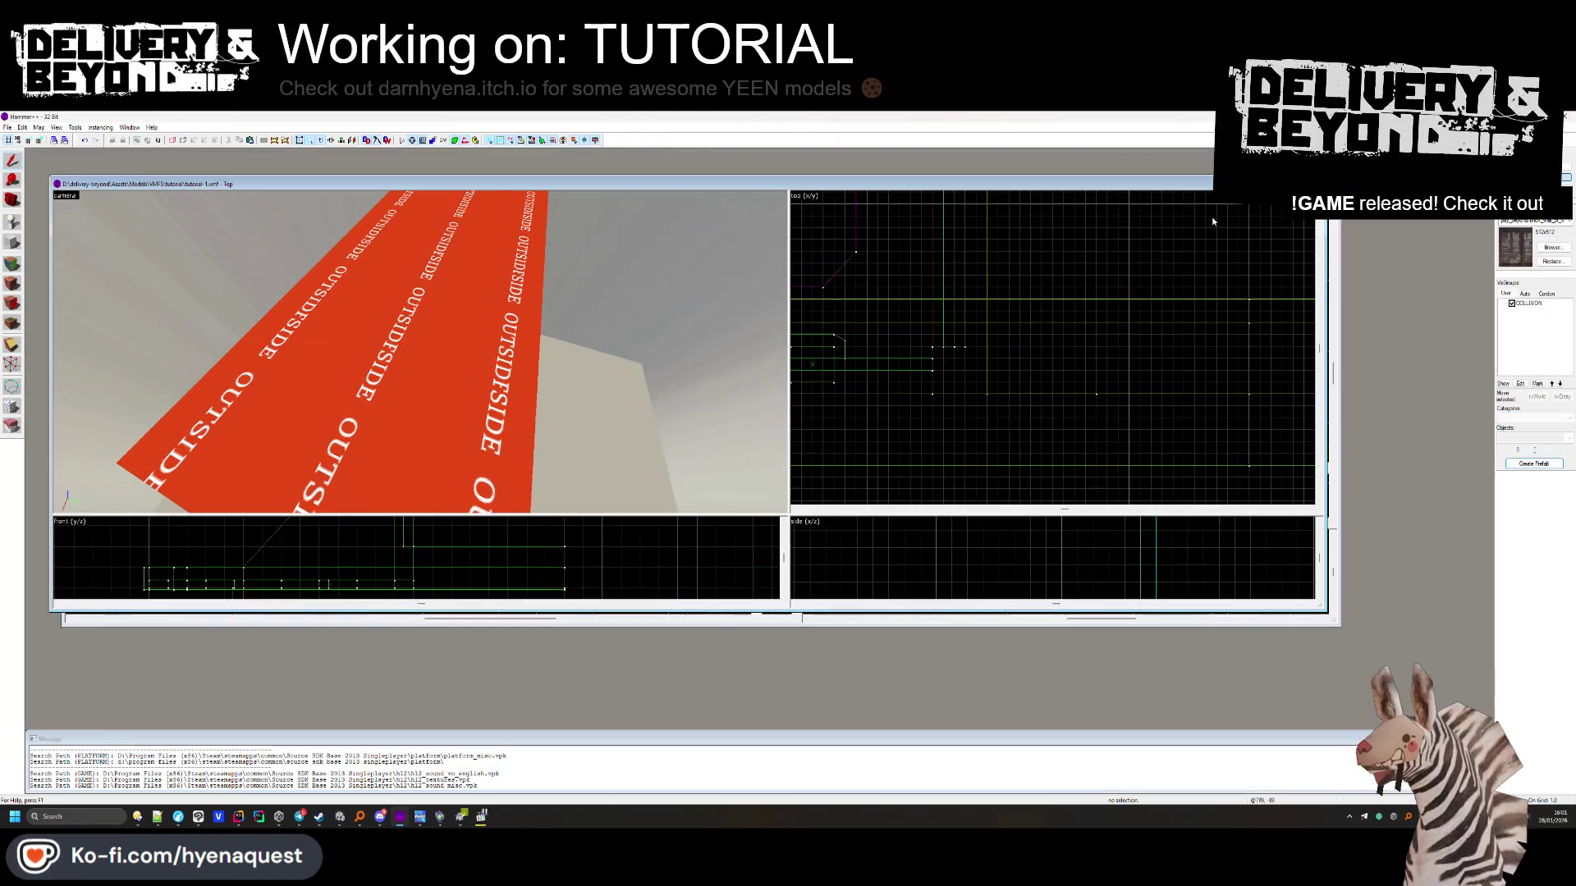
{"action": "left_click", "coordinate": [676, 607]}
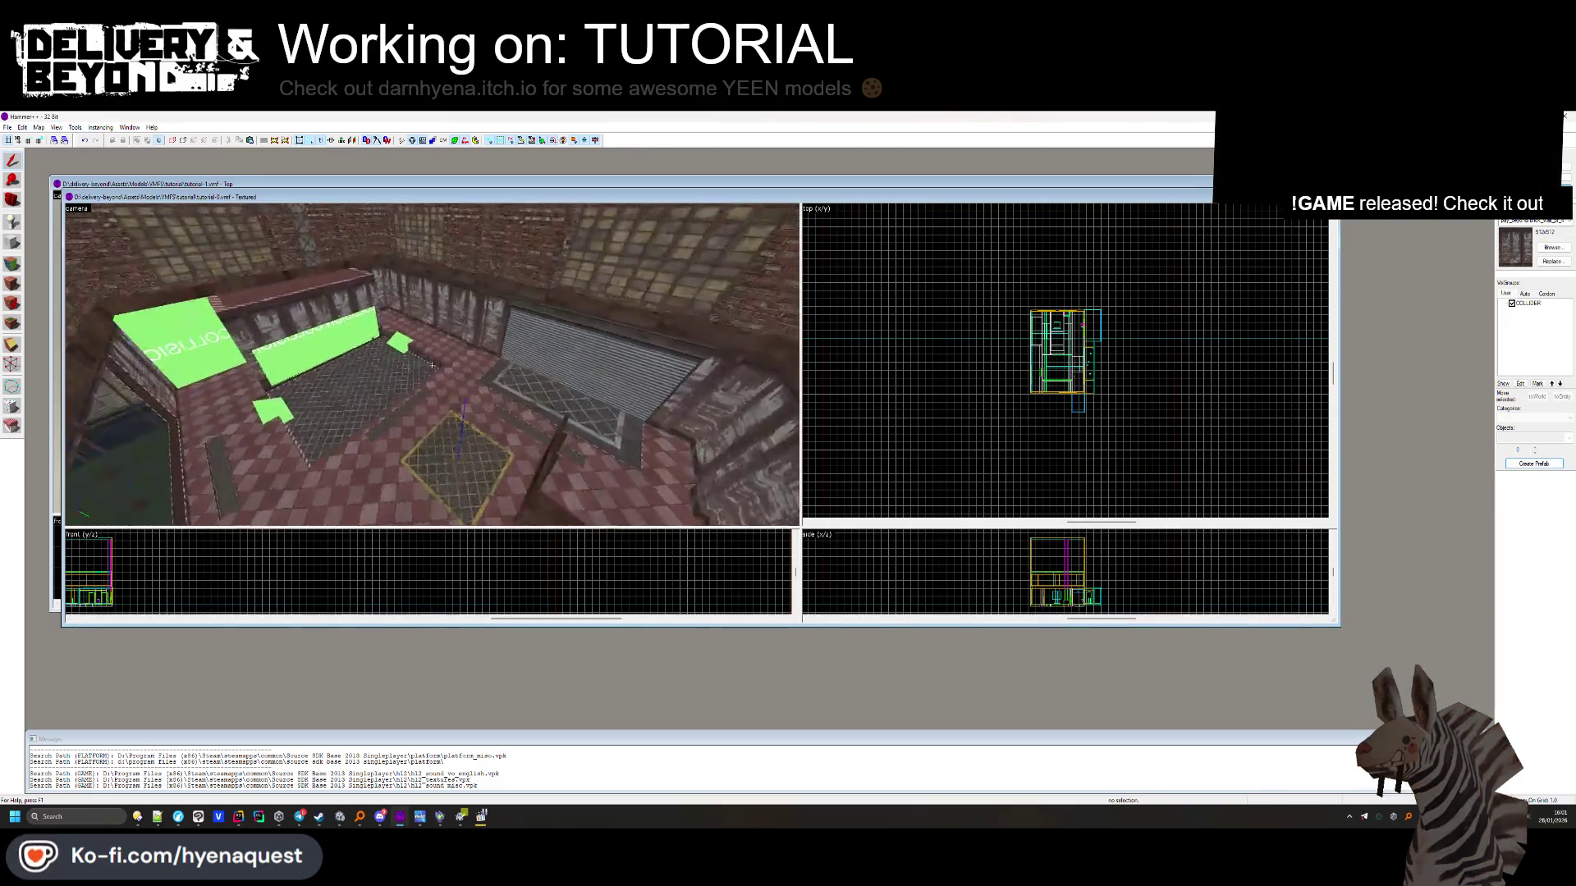
Select the red floor brush, the dark wall strip beside it, and nearby room brushes
{"action": "left_click", "coordinate": [544, 337]}
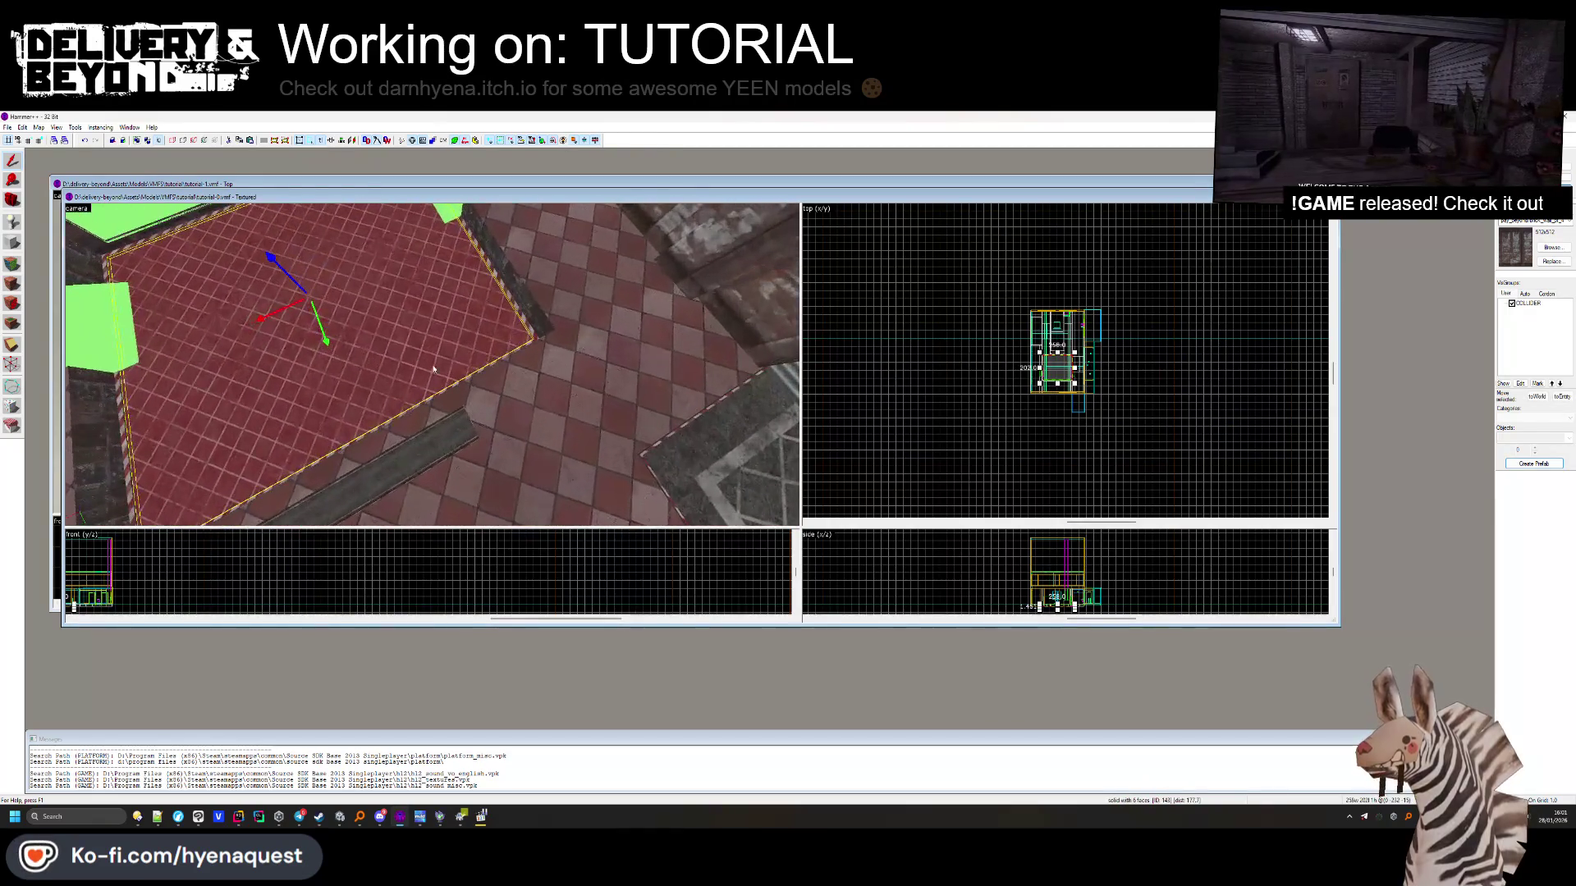
{"action": "left_click", "coordinate": [524, 334], "text": "ctrl"}
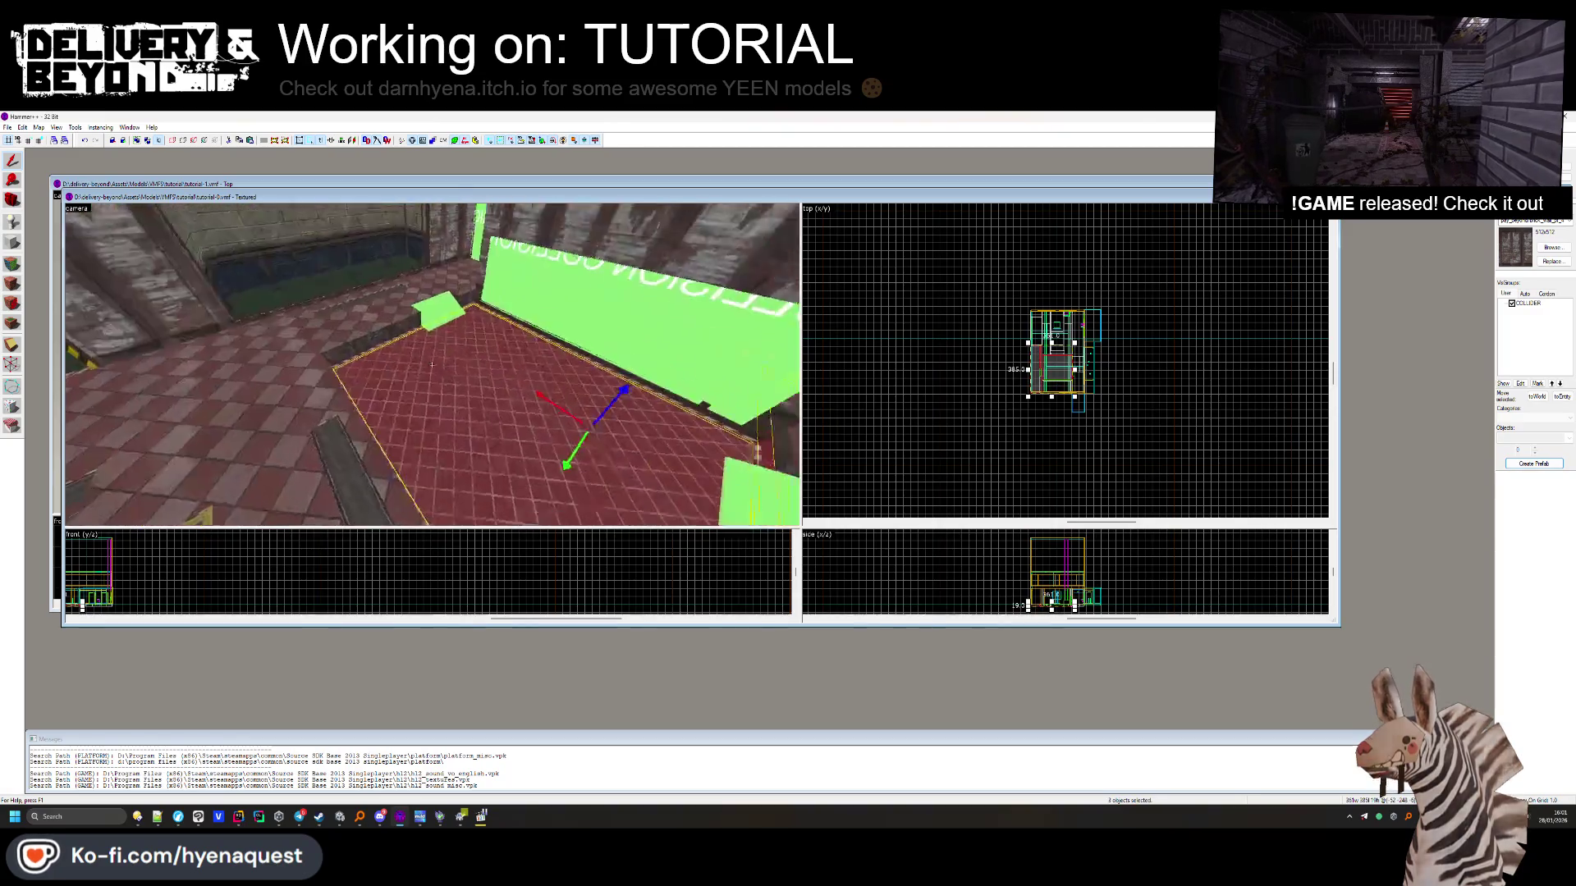
{"action": "left_click", "coordinate": [431, 365], "text": "ctrl"}
{"action": "left_click", "coordinate": [401, 328], "text": "ctrl"}
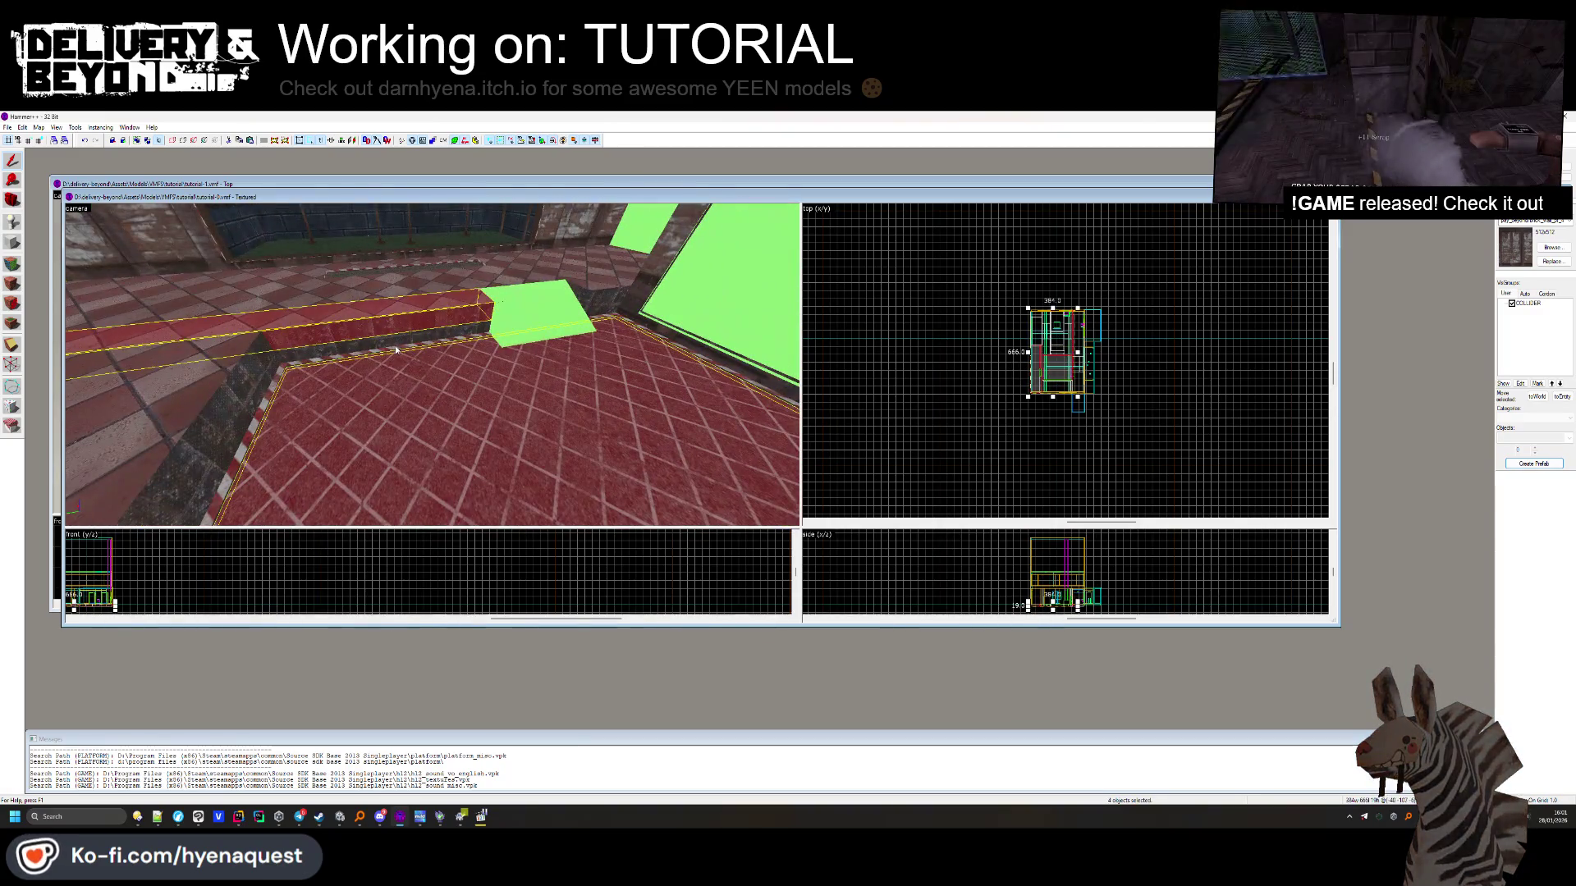
{"action": "left_click", "coordinate": [283, 372], "text": "ctrl"}
{"action": "left_click", "coordinate": [516, 316], "text": "ctrl"}
{"action": "left_click", "coordinate": [616, 298], "text": "ctrl"}
{"action": "left_click", "coordinate": [592, 301], "text": "ctrl"}
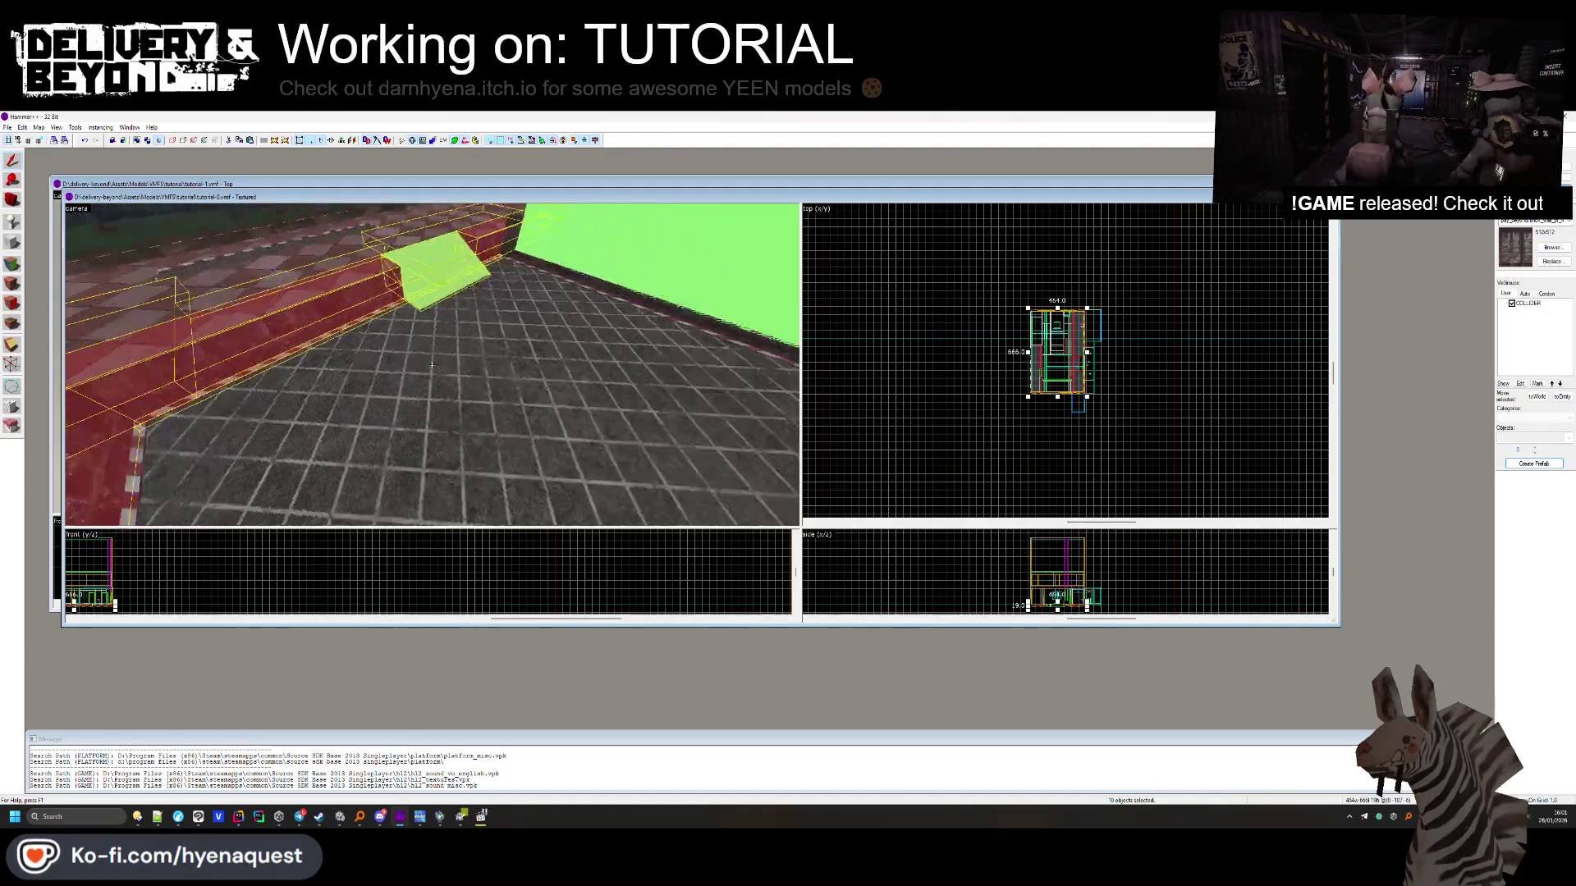
Add the red brush, green wedge, wall and ledge brushes to the selection
{"action": "left_click", "coordinate": [433, 368], "text": "ctrl"}
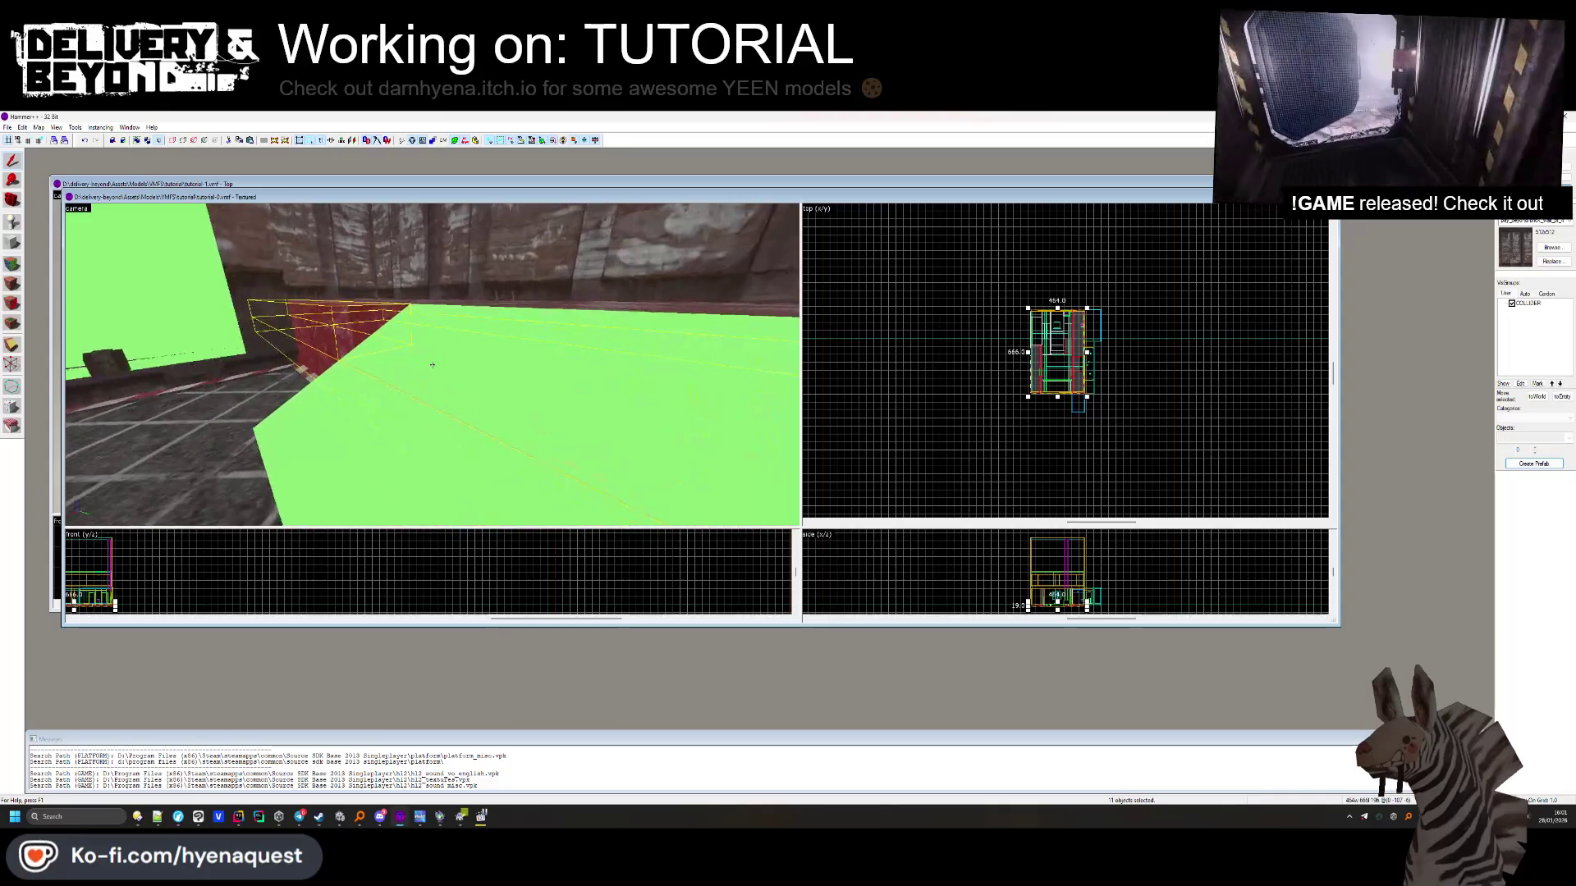
{"action": "left_click", "coordinate": [432, 365], "text": "ctrl"}
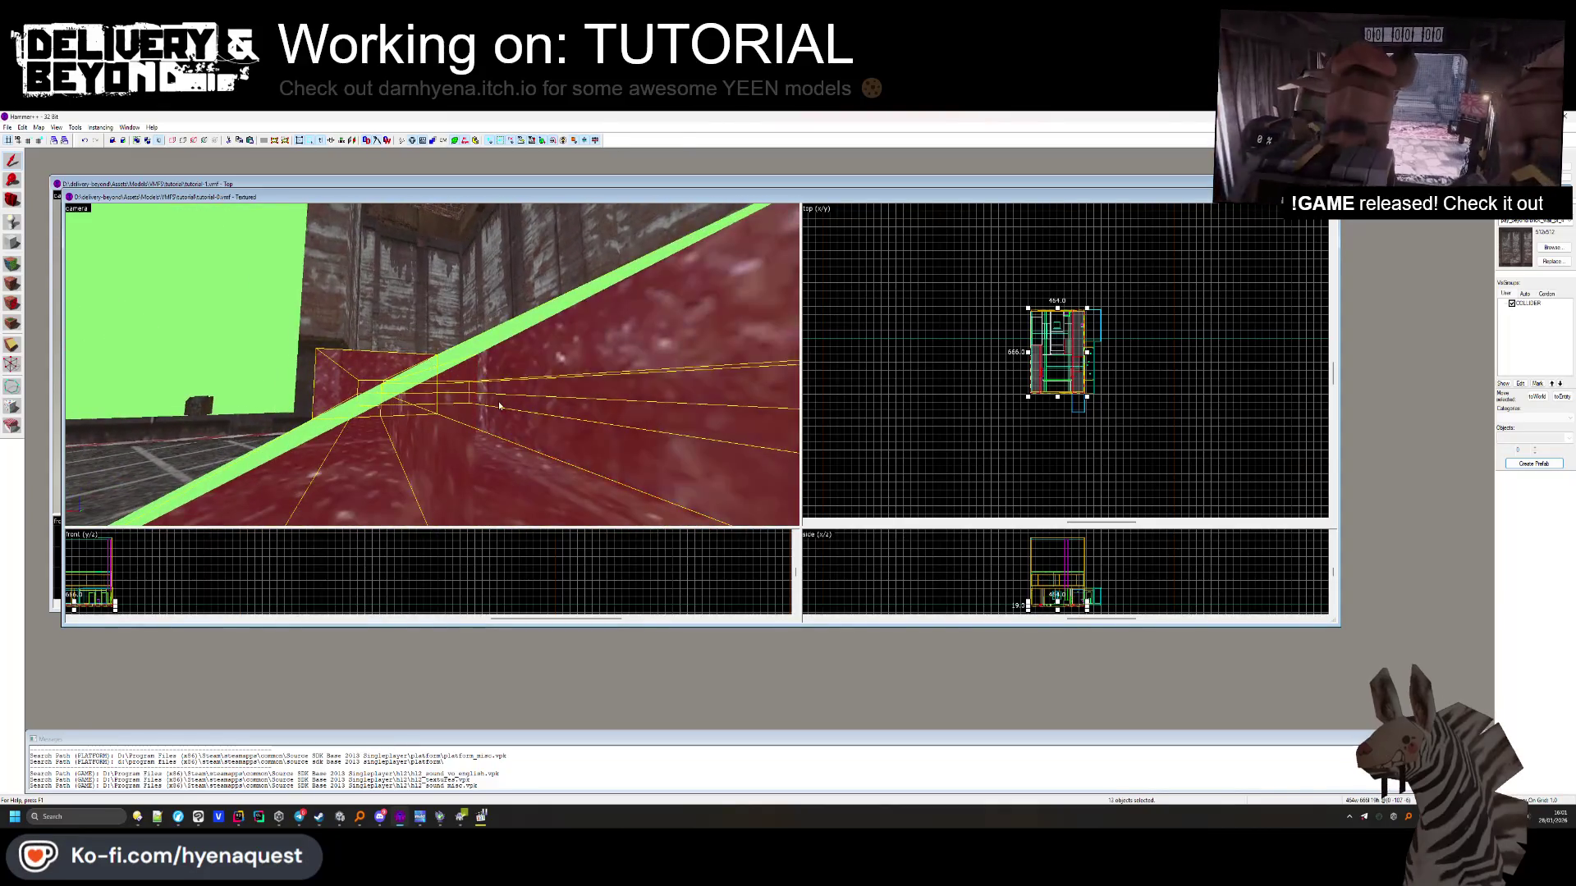
{"action": "left_click", "coordinate": [386, 366], "text": "ctrl"}
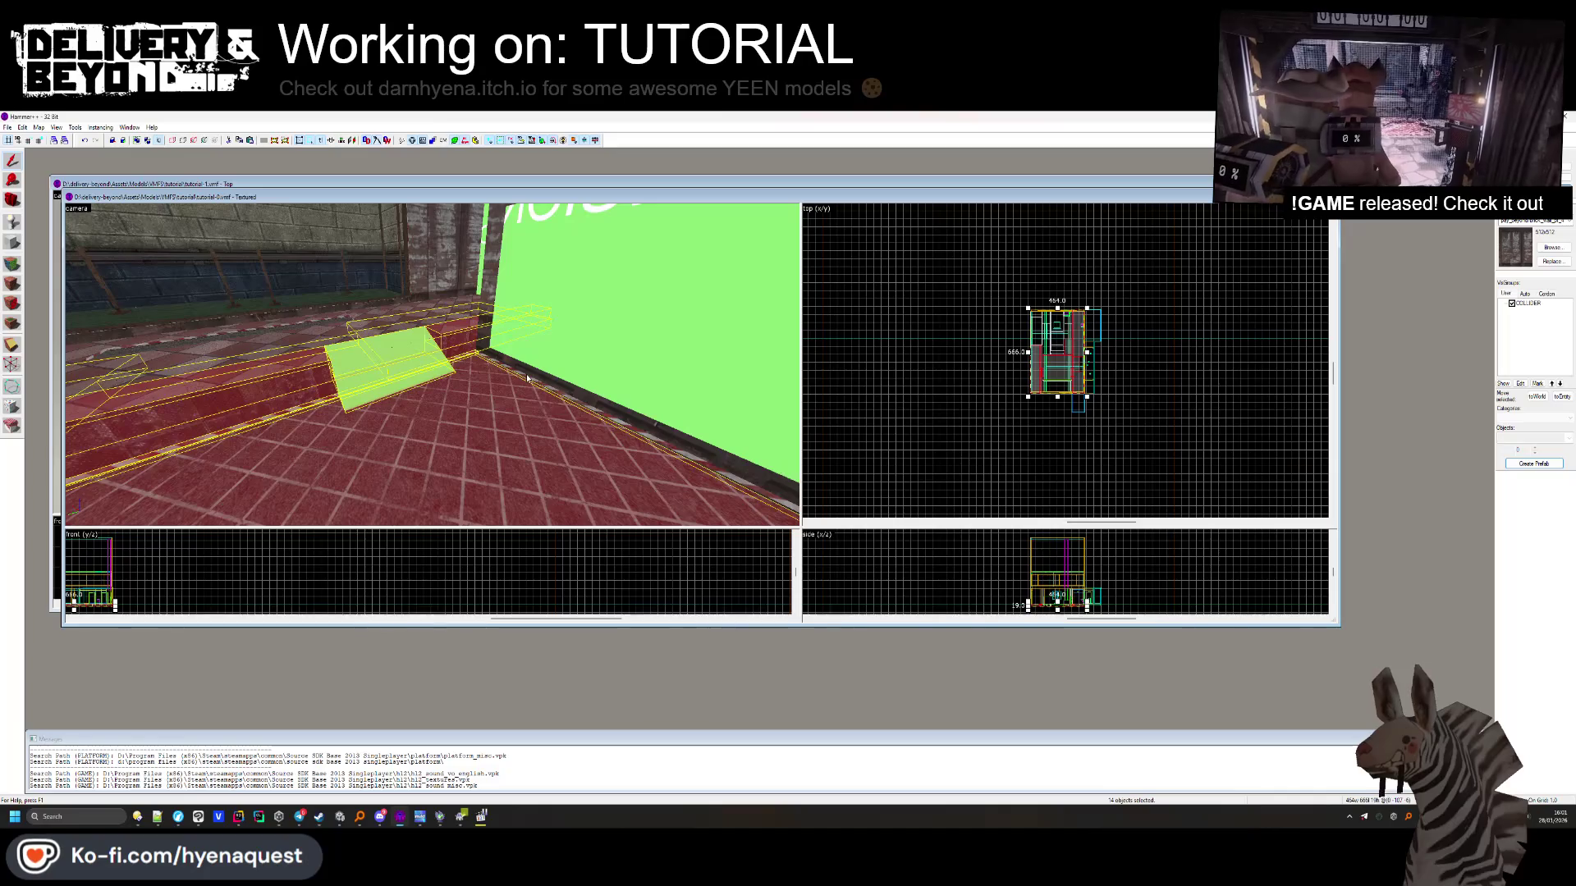
{"action": "left_click", "coordinate": [472, 449], "text": "ctrl"}
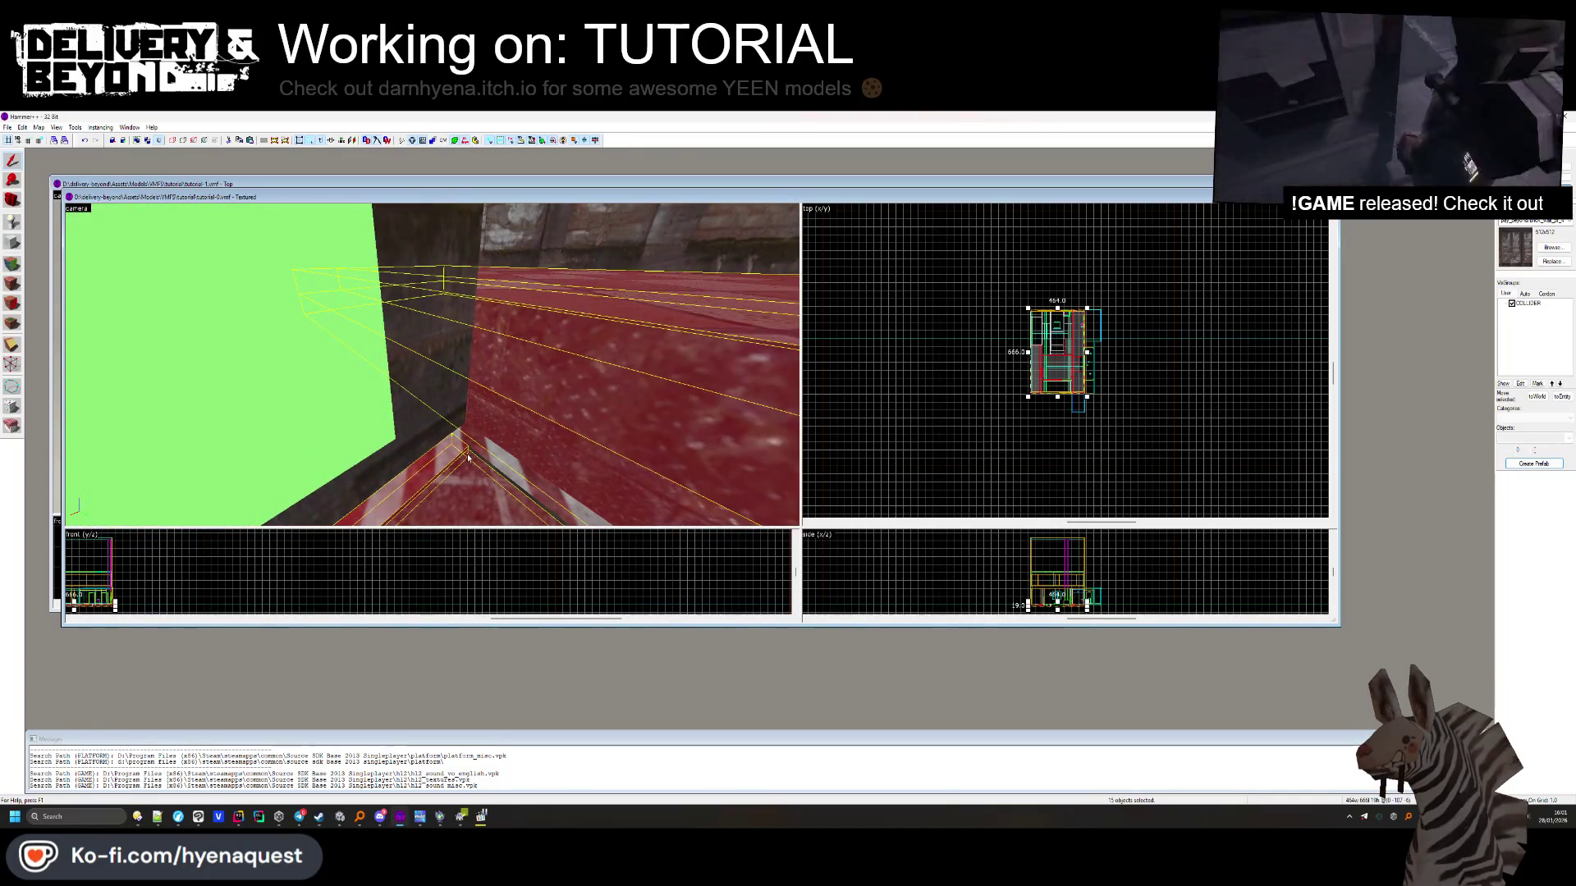
{"action": "left_click", "coordinate": [442, 394], "text": "ctrl"}
{"action": "left_click", "coordinate": [453, 439], "text": "ctrl"}
{"action": "left_click_drag", "start_coordinate": [450, 491], "coordinate": [433, 369]}
{"action": "left_click_drag", "start_coordinate": [488, 271], "coordinate": [520, 376]}
{"action": "left_click", "coordinate": [520, 376], "text": "ctrl"}
Fly toward the green-walled corner and add the grouped room brushes to the selection
{"action": "key", "text": "z"}
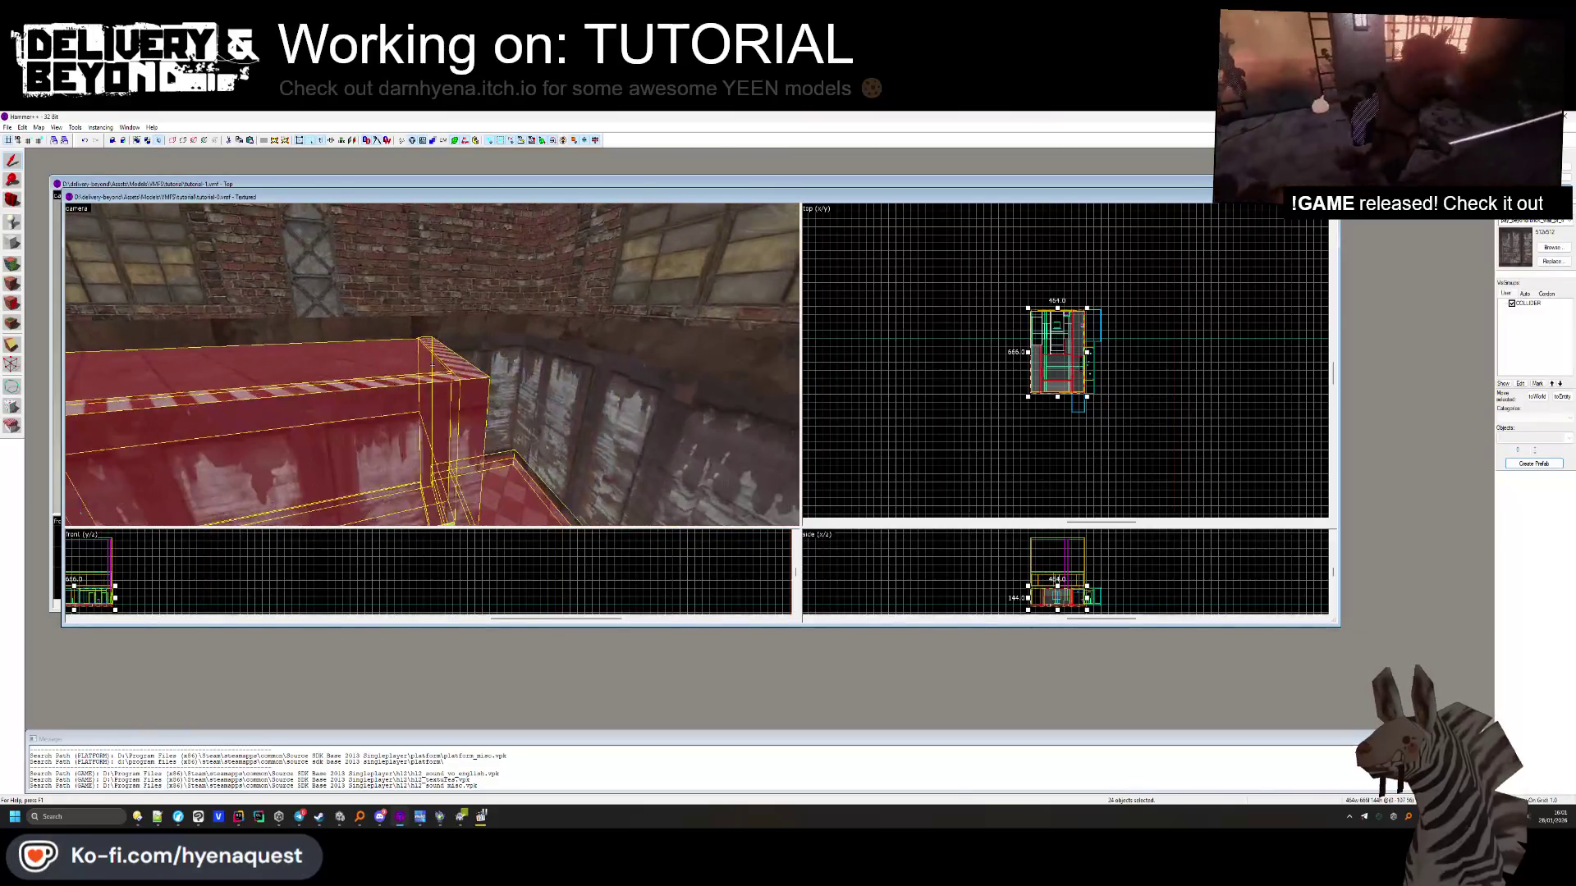
{"action": "key", "text": "w"}
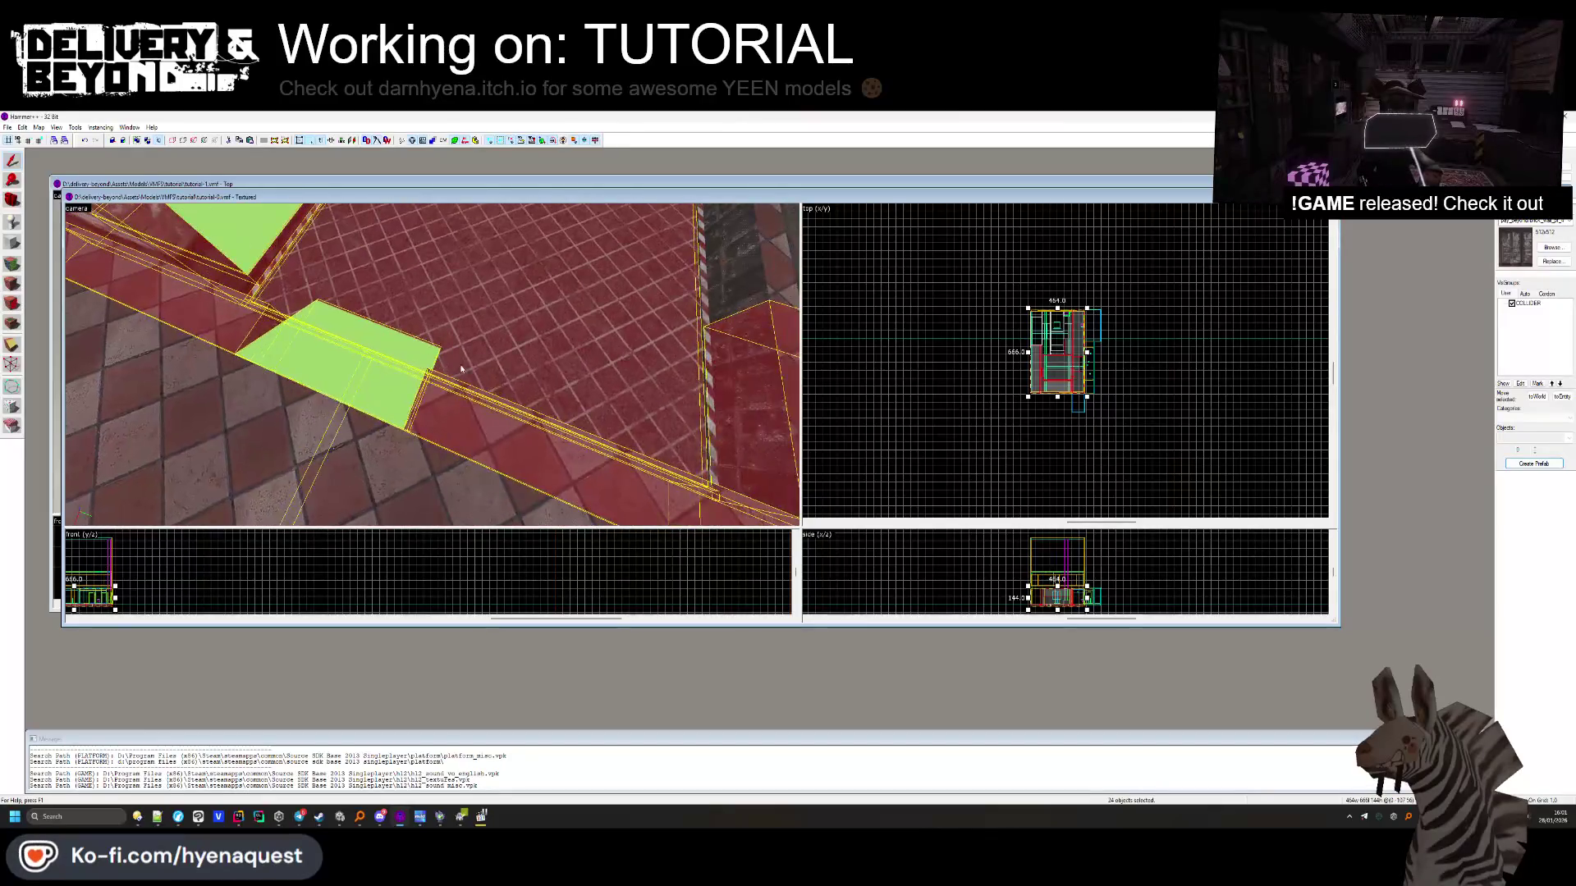
{"action": "key", "text": "z"}
{"action": "key", "text": "Escape"}
{"action": "left_click", "coordinate": [461, 367]}
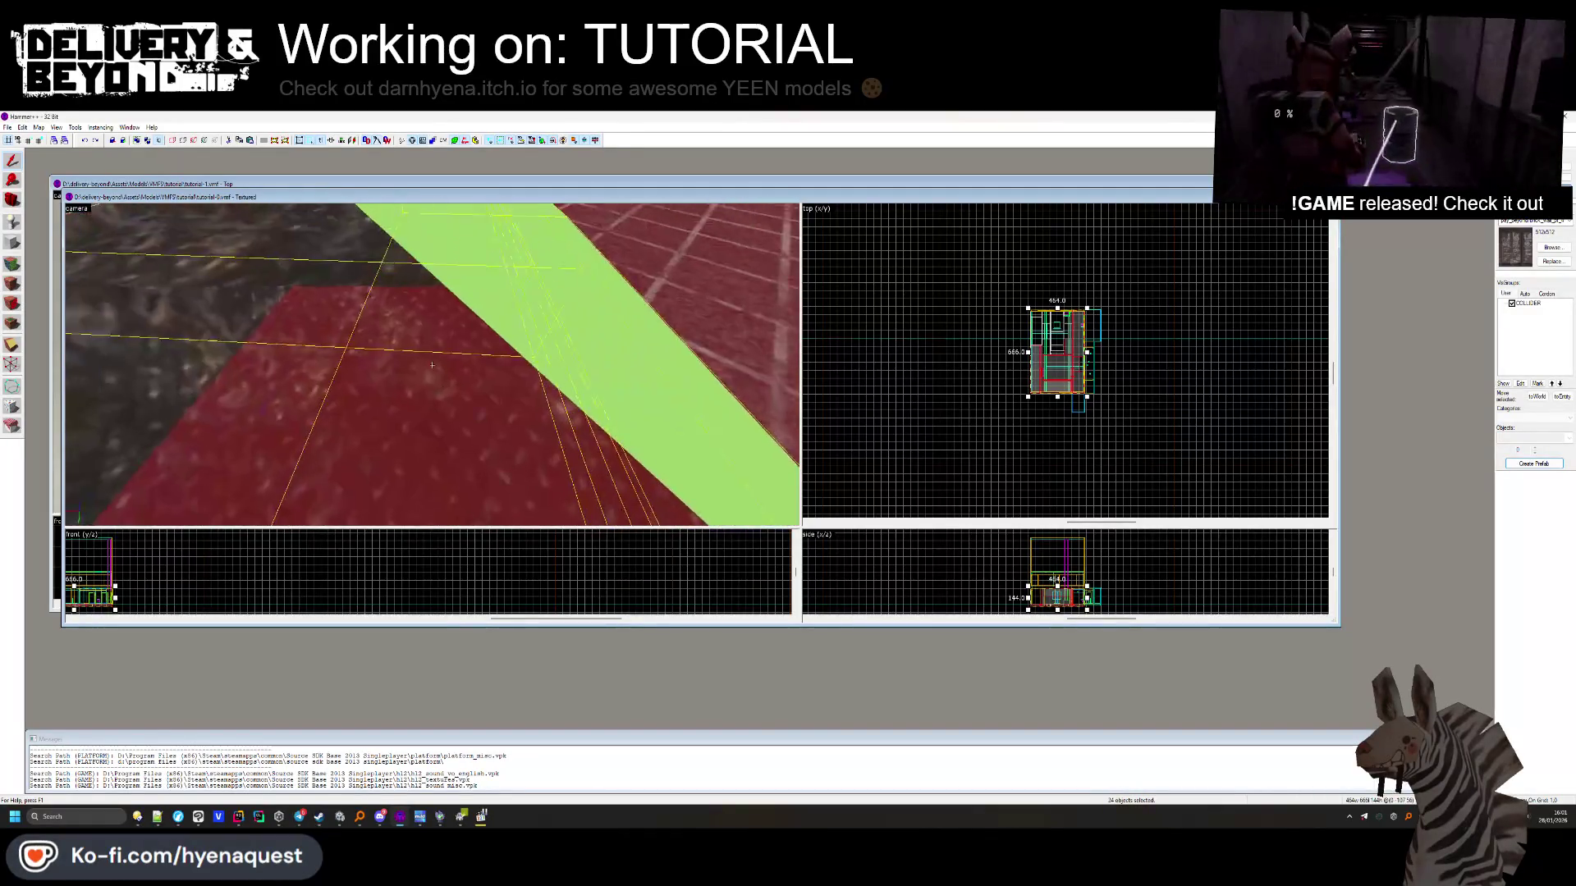
{"action": "key", "text": "z"}
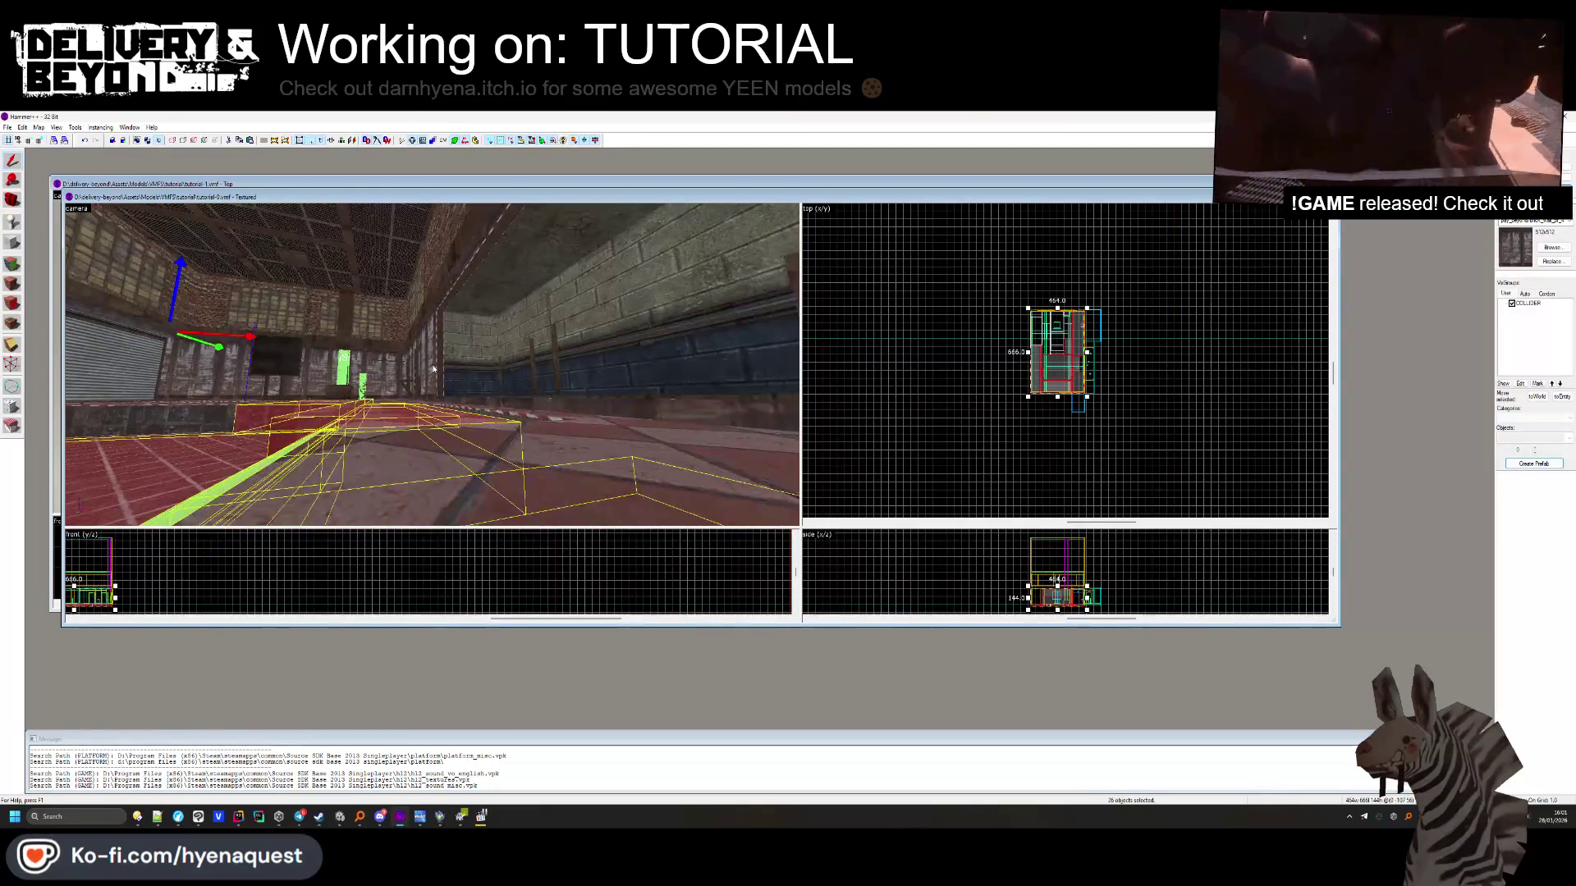
{"action": "key", "text": "Escape"}
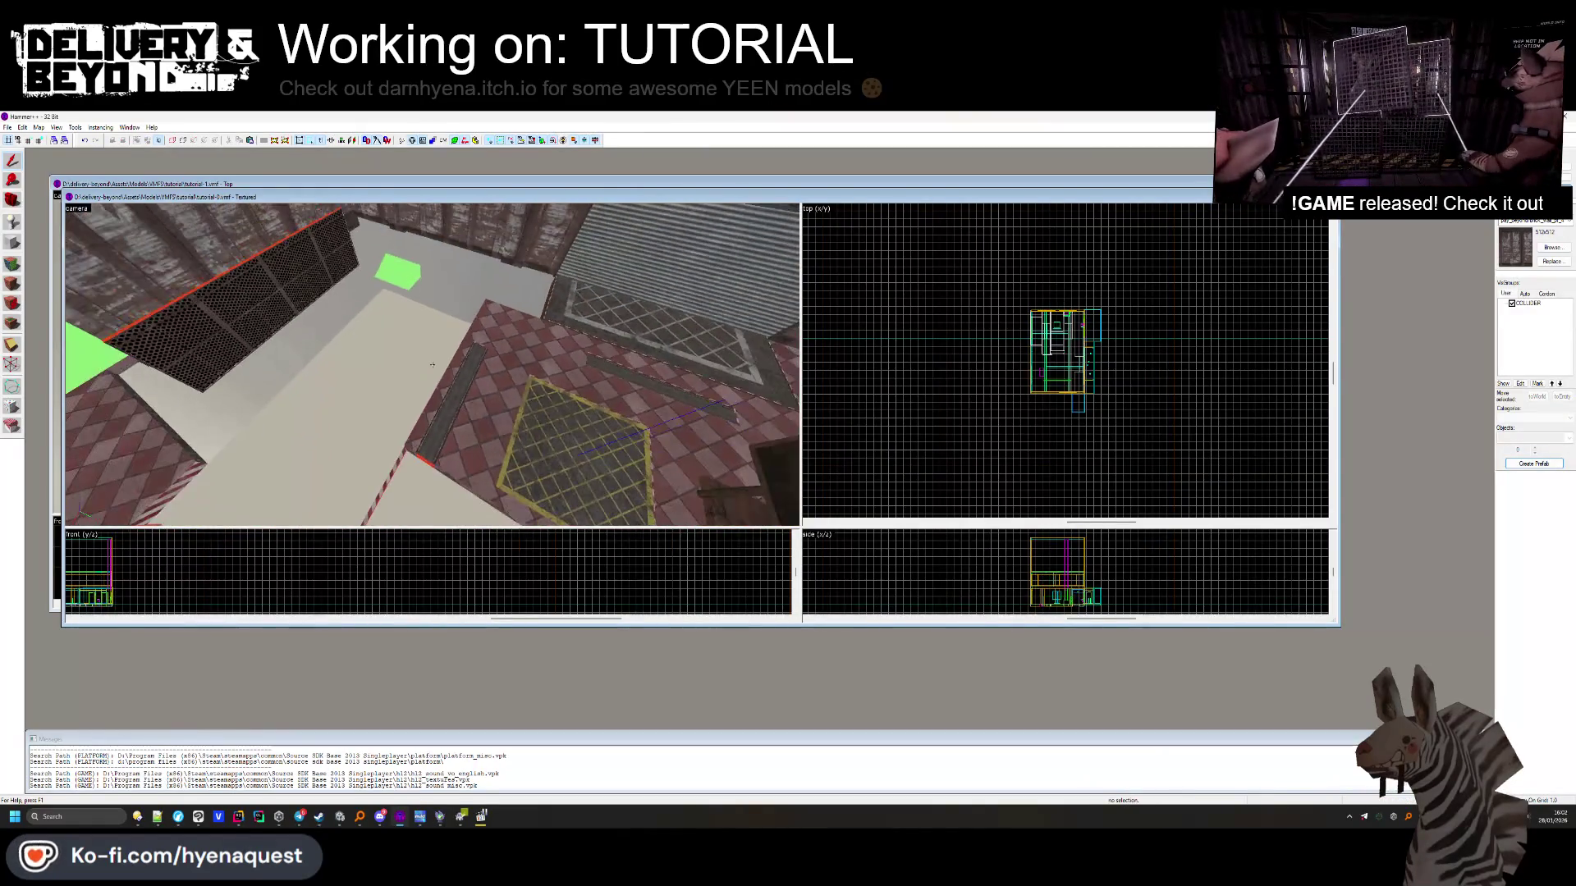
Add the floor group and the box by the wall, then reselect the room's brushes
{"action": "left_click", "coordinate": [431, 365]}
{"action": "key", "text": "z"}
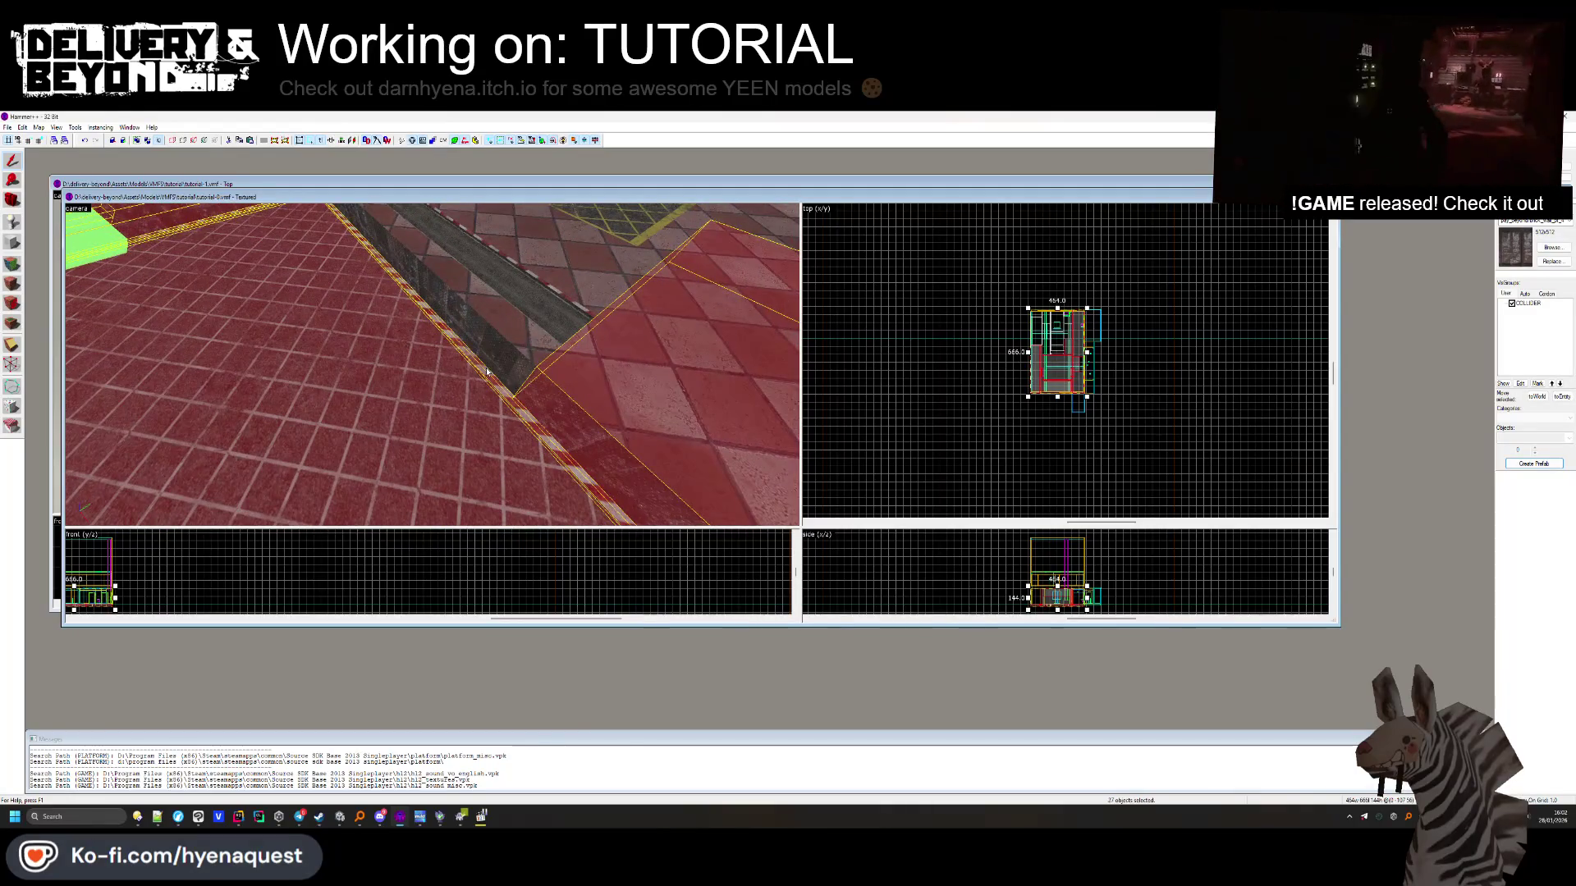
{"action": "left_click", "coordinate": [427, 325], "text": "ctrl"}
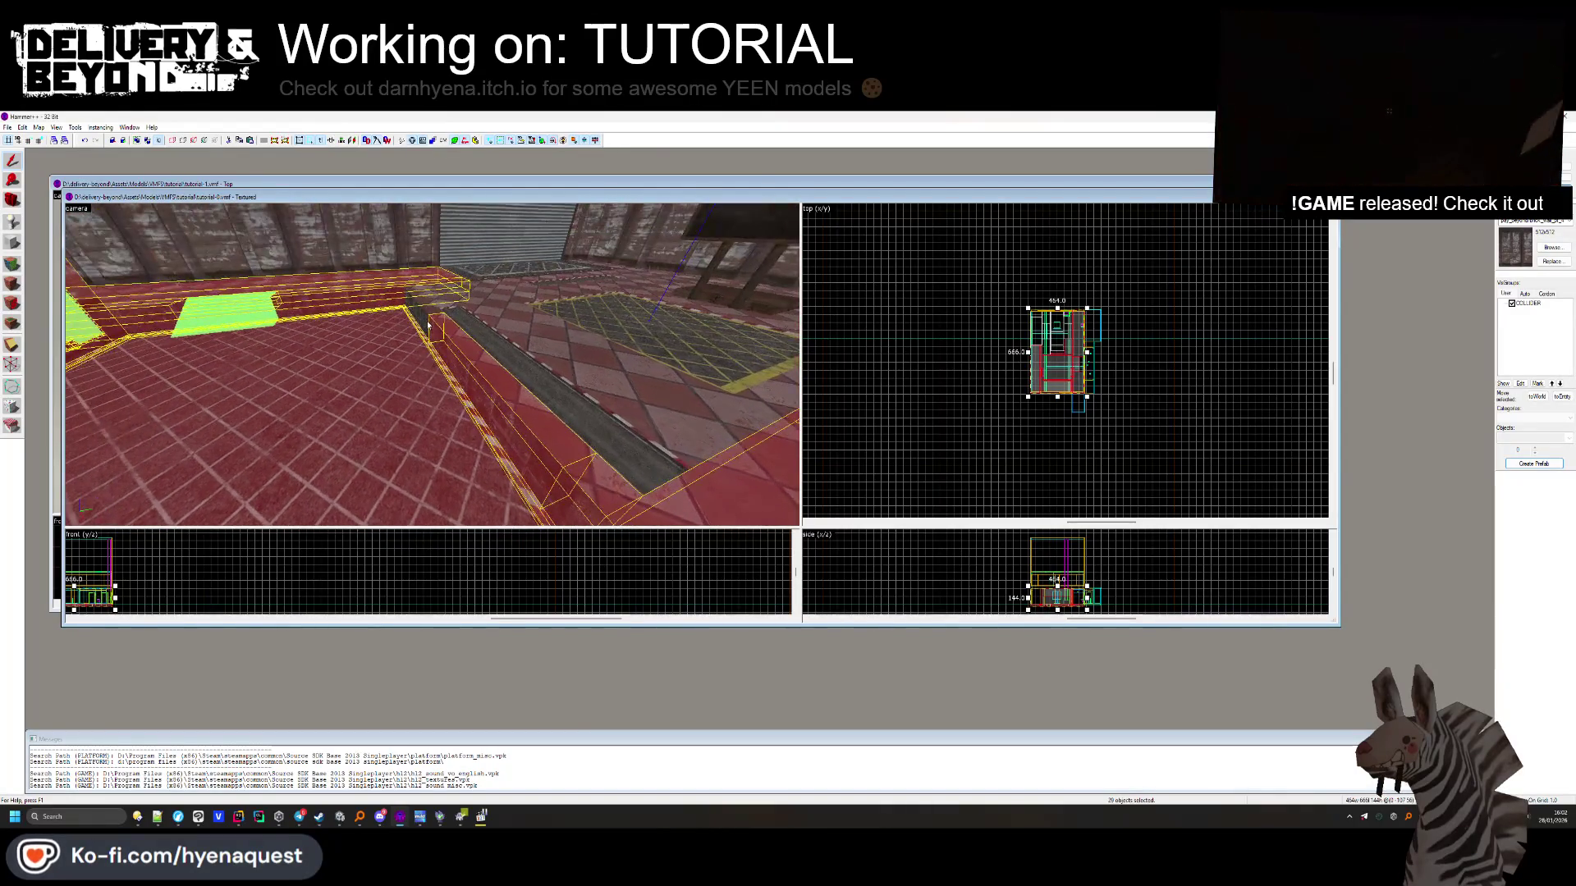
{"action": "key", "text": "z"}
{"action": "key", "text": "Escape"}
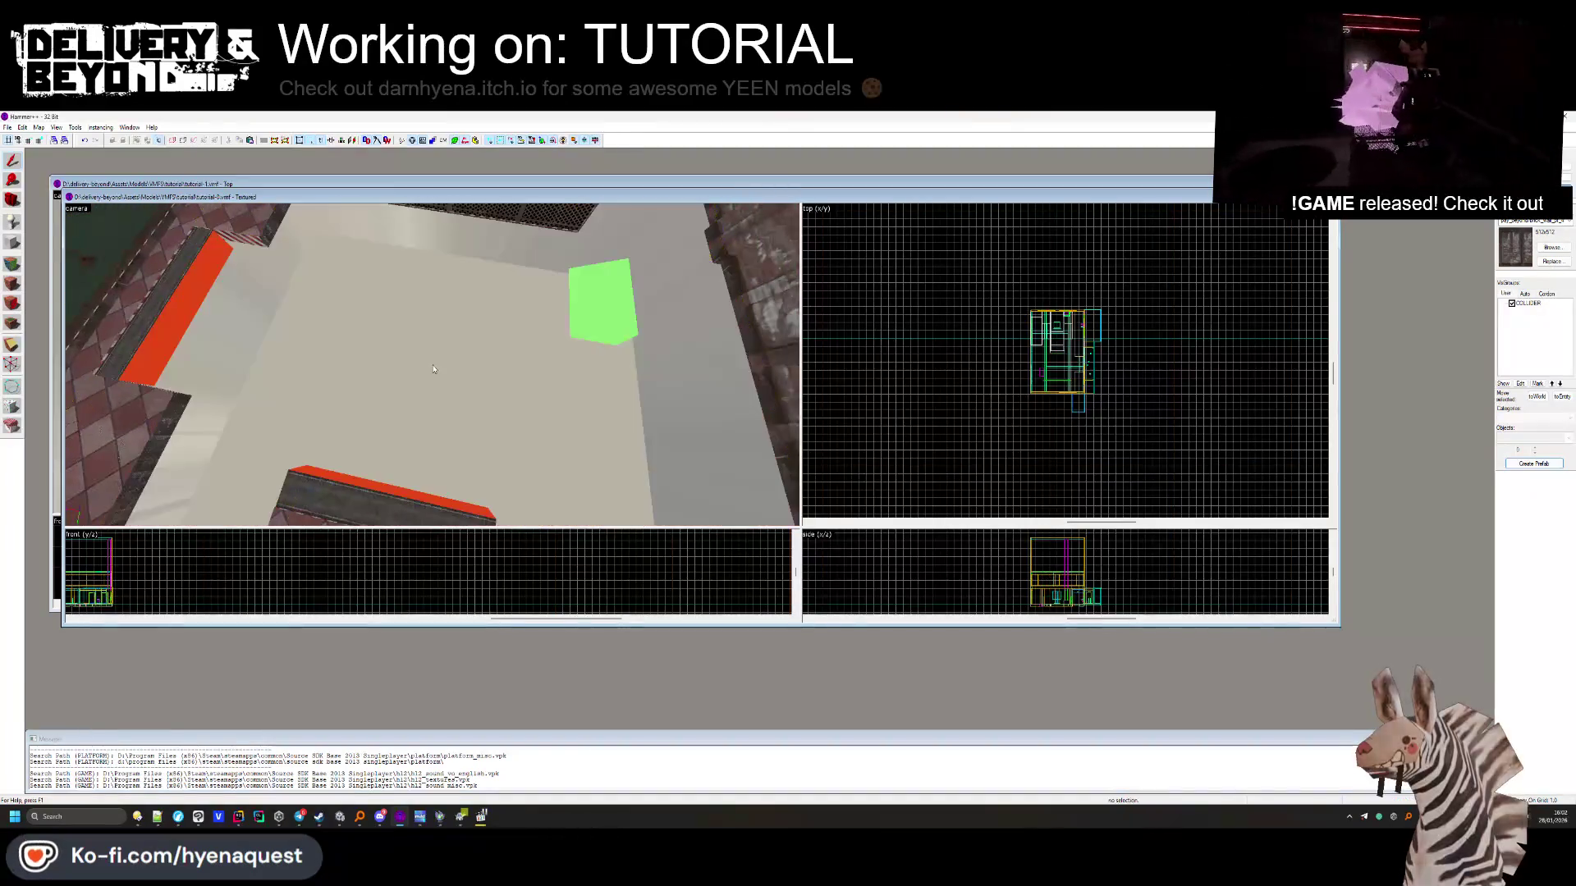
{"action": "key", "text": "z"}
{"action": "left_click", "coordinate": [569, 371]}
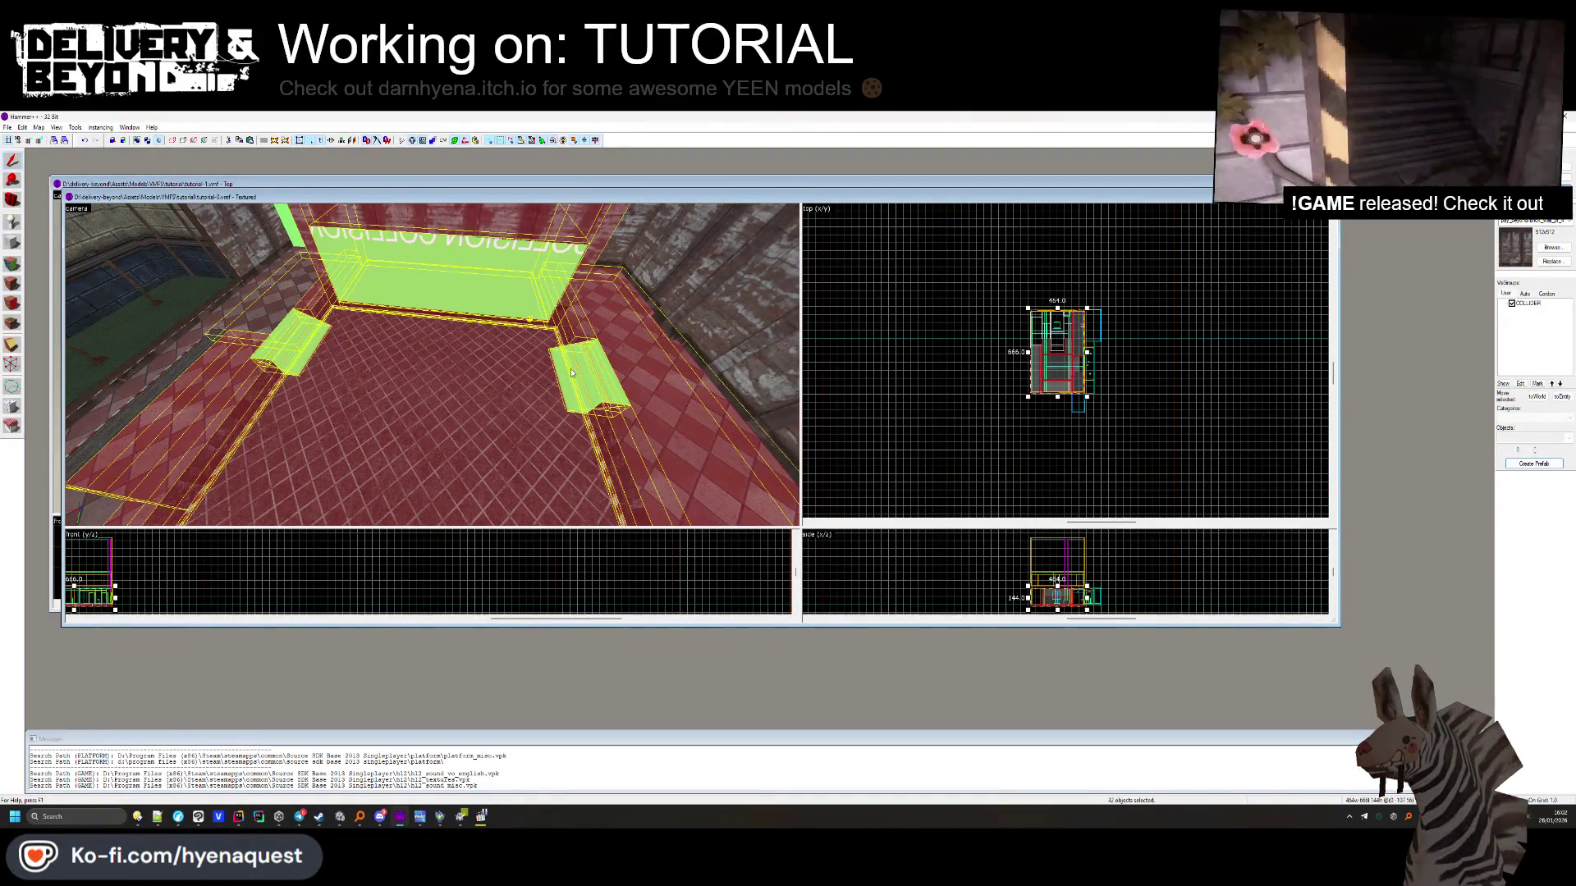
Add the green collision wall and one more brush near the orange pillar to the selection
{"action": "key", "text": "z"}
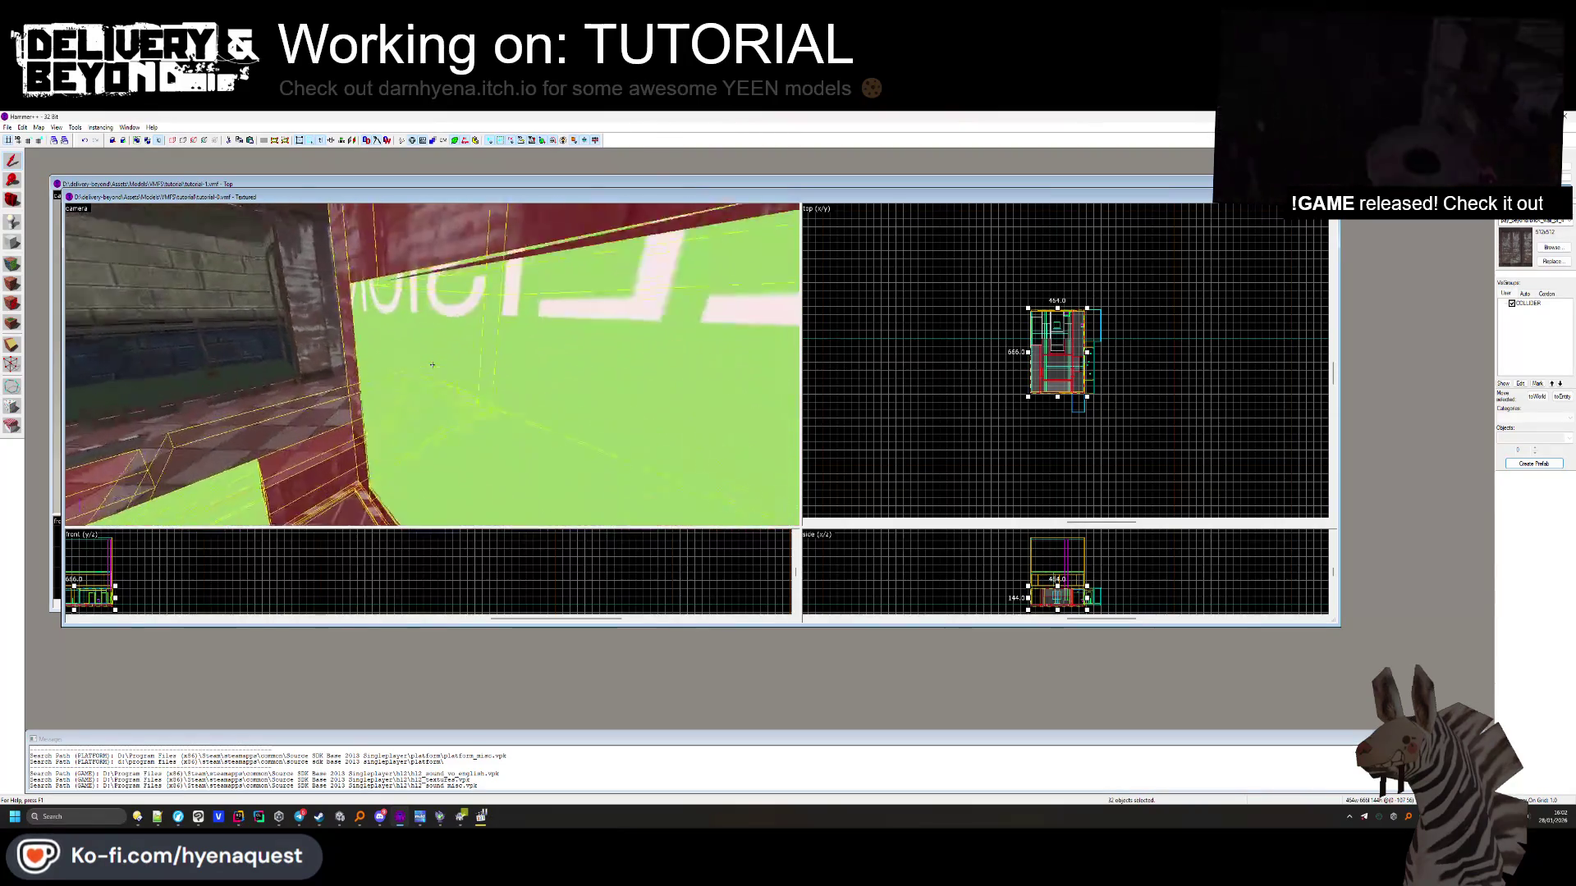
{"action": "key", "text": "z"}
{"action": "left_click", "coordinate": [436, 373], "text": "ctrl"}
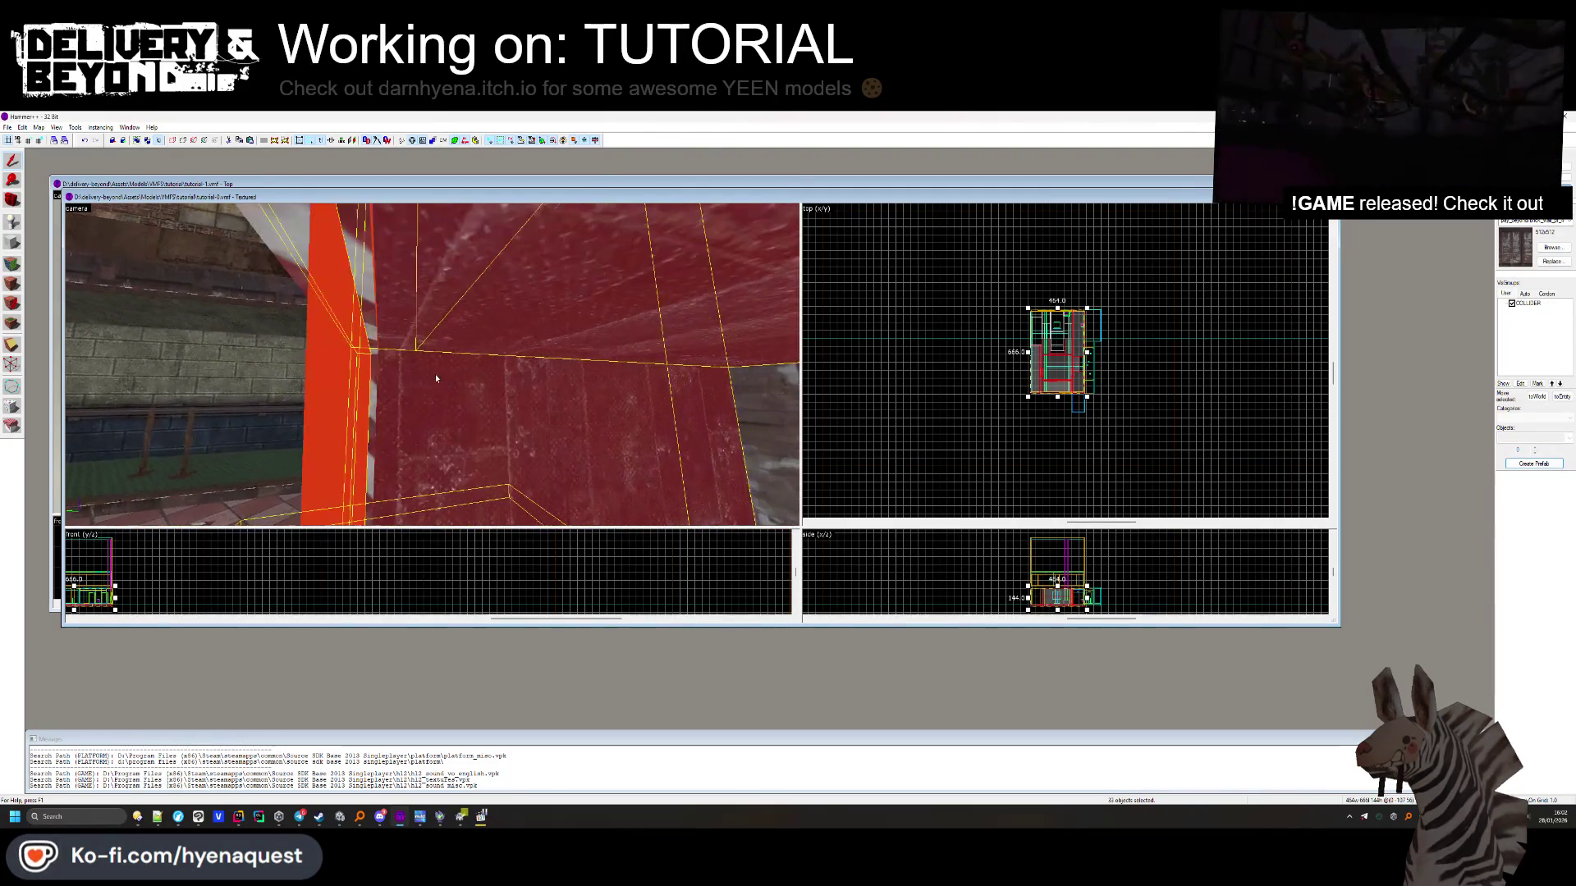
{"action": "key", "text": "a"}
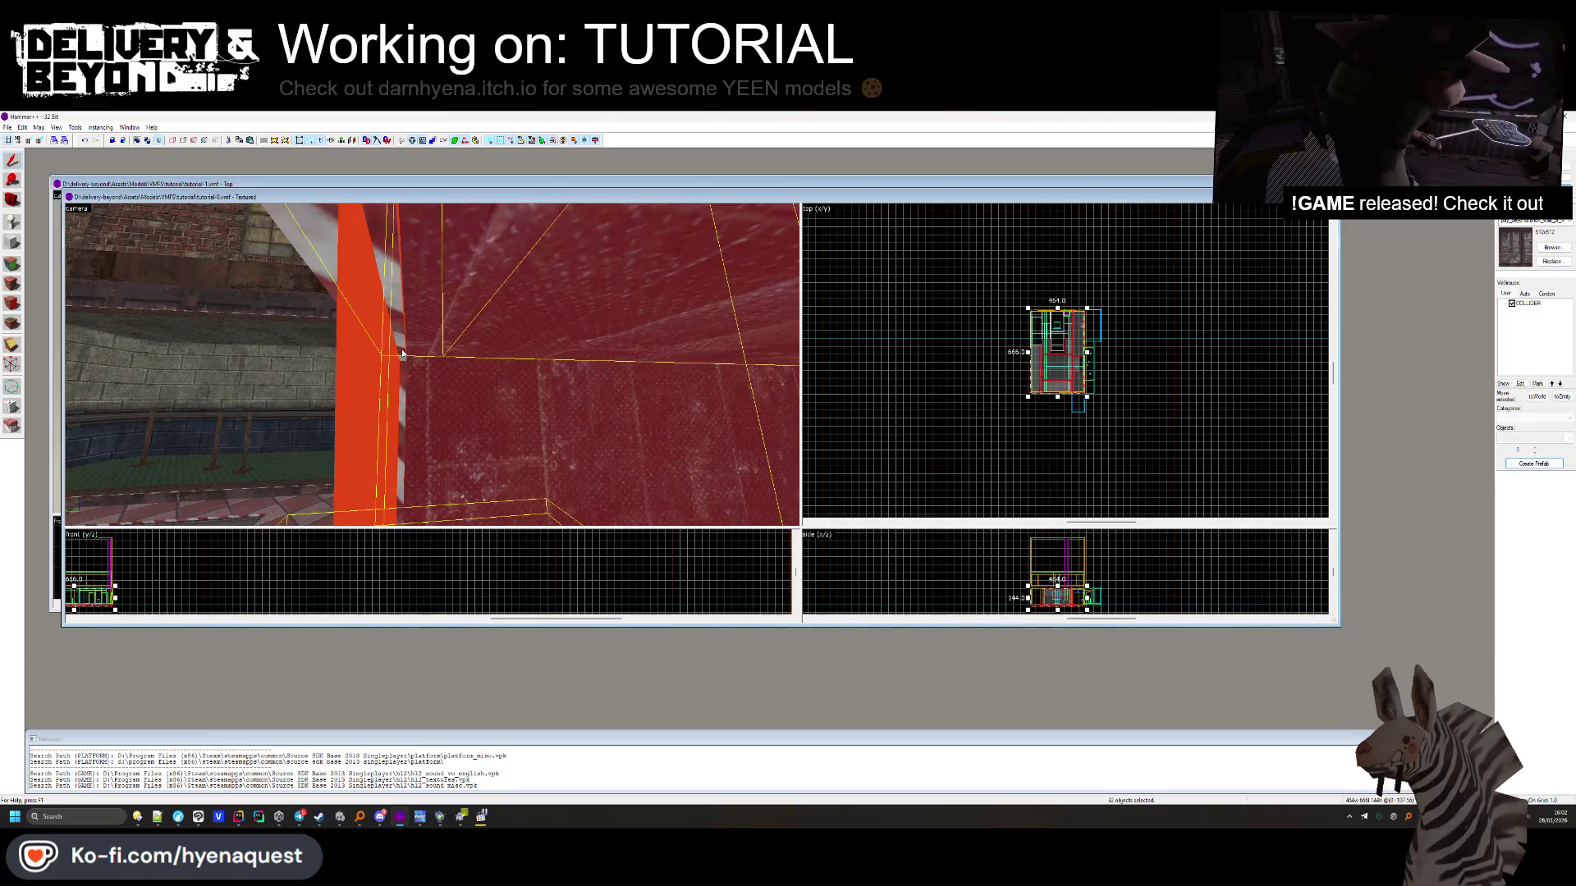
{"action": "key", "text": "a"}
{"action": "left_click", "coordinate": [433, 369], "text": "ctrl"}
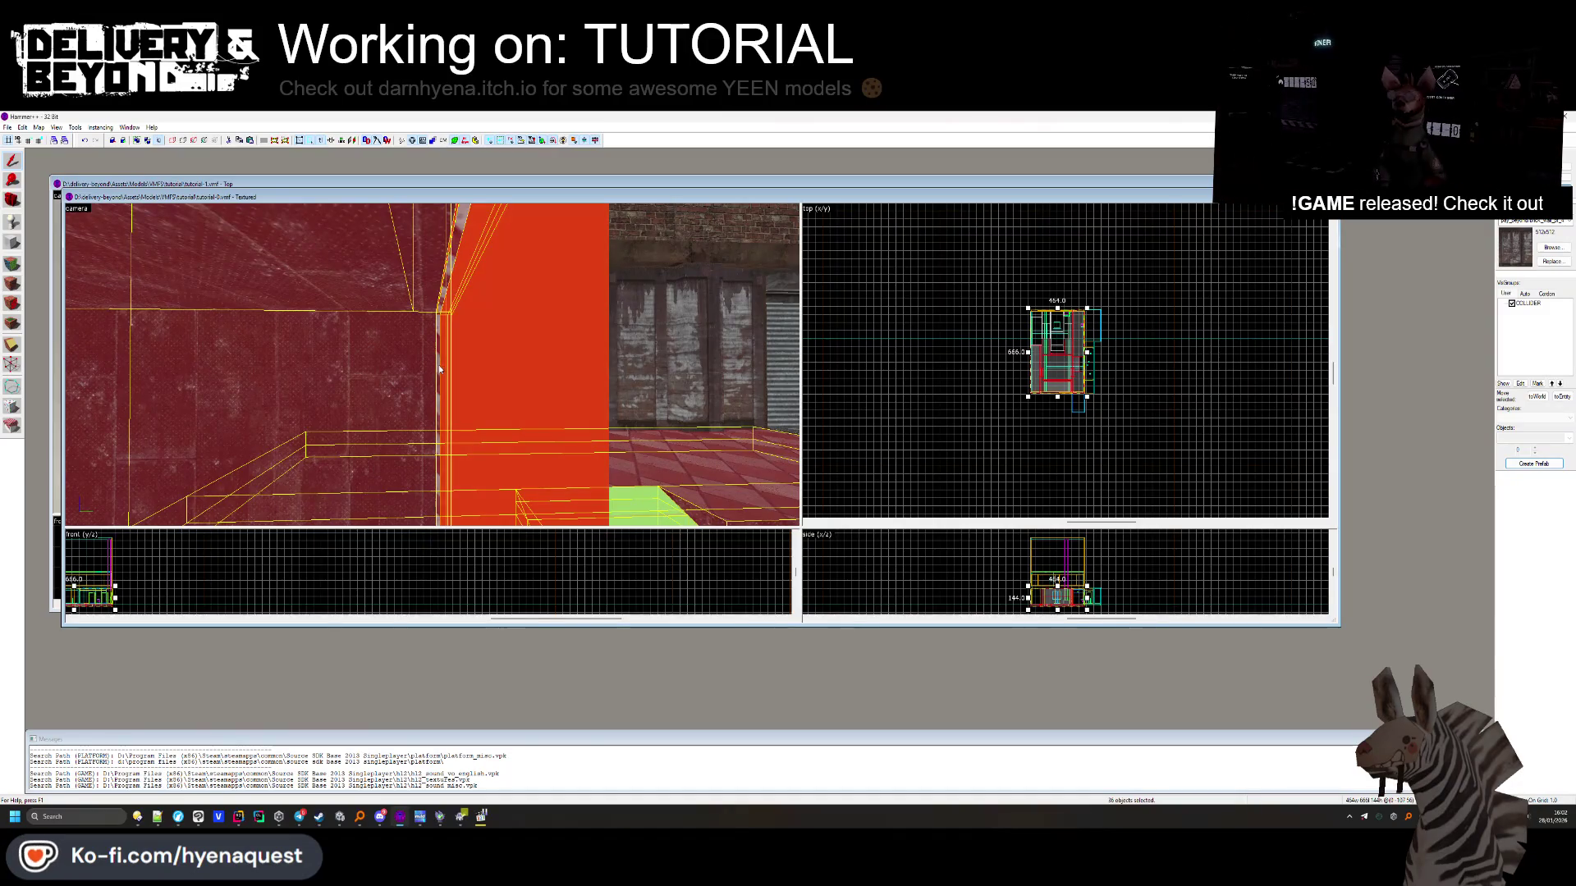
{"action": "key", "text": "Down"}
{"action": "key", "text": "Left"}
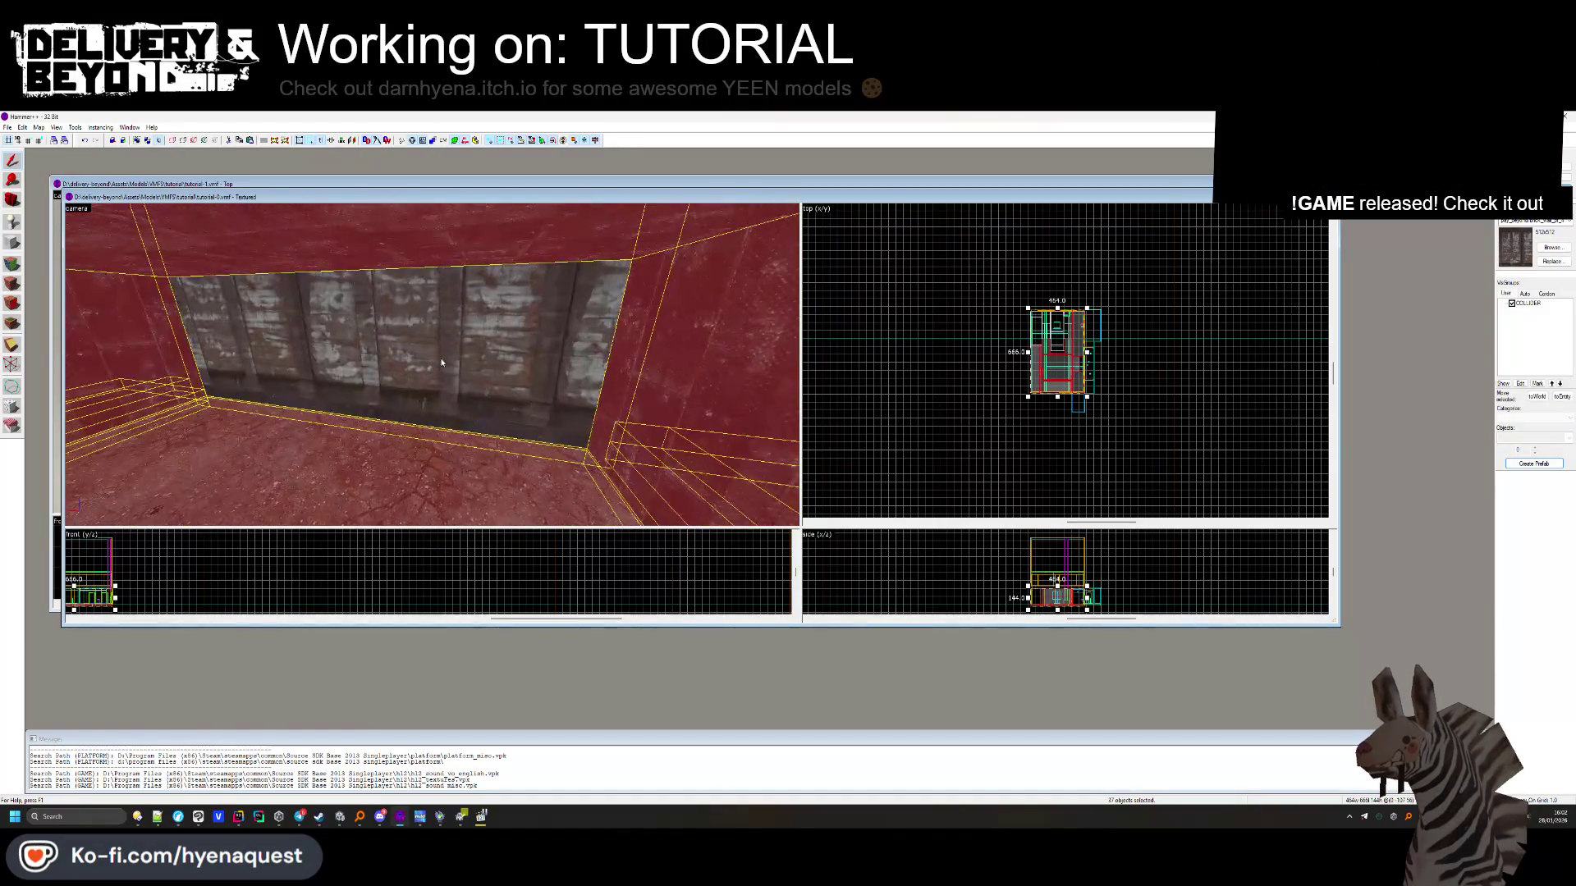
Deselect, switch to the tutorial_1 map, and open Paste Special in the Top view
{"action": "left_click", "coordinate": [1055, 422]}
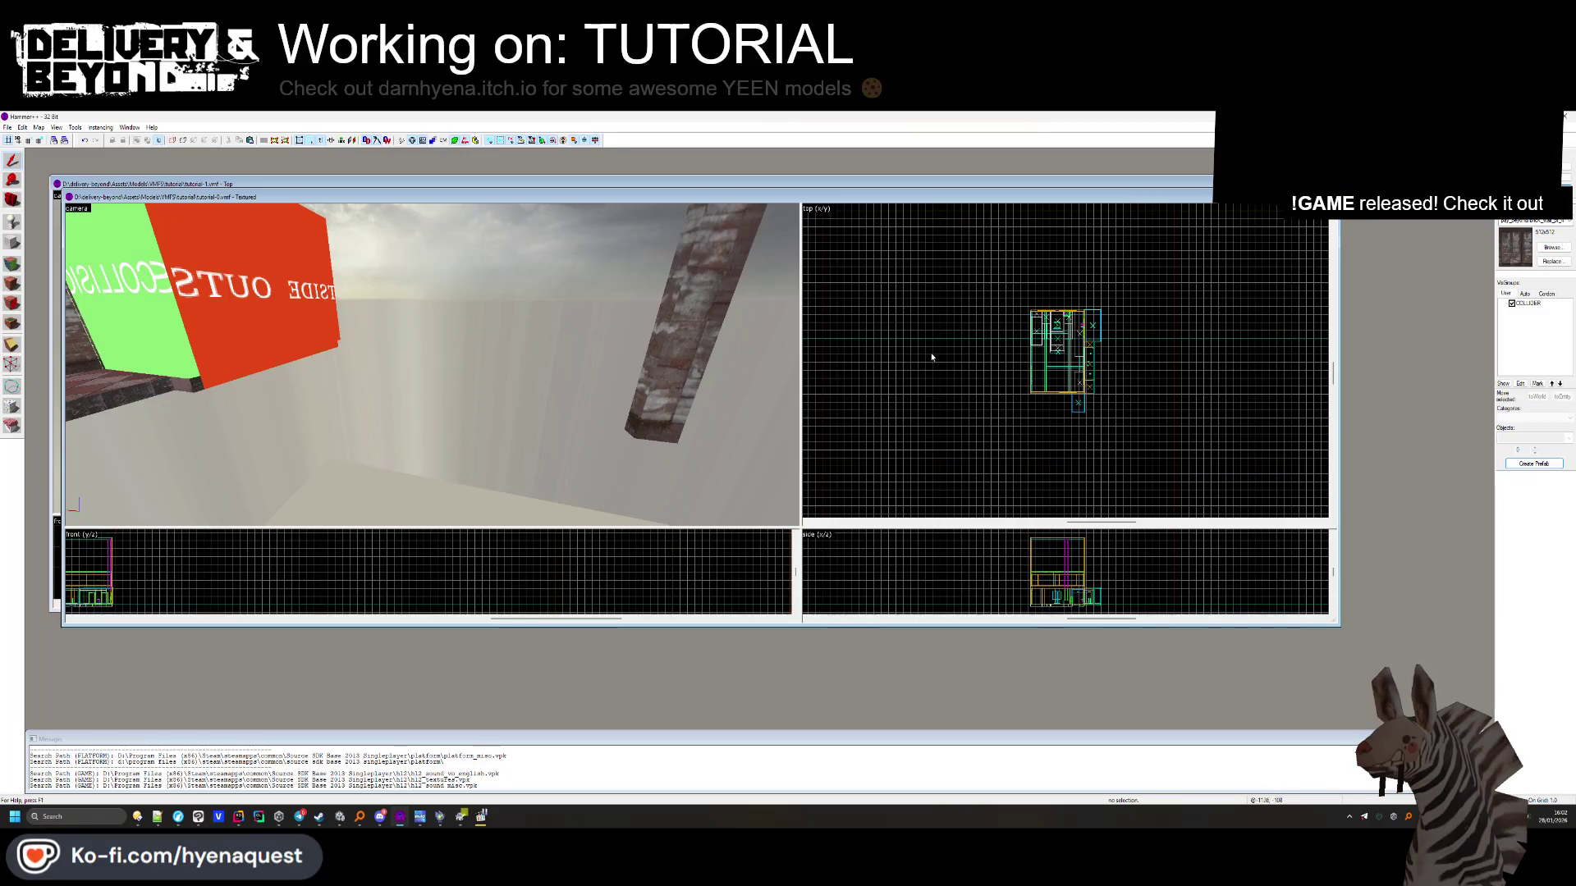
{"action": "key", "text": "z"}
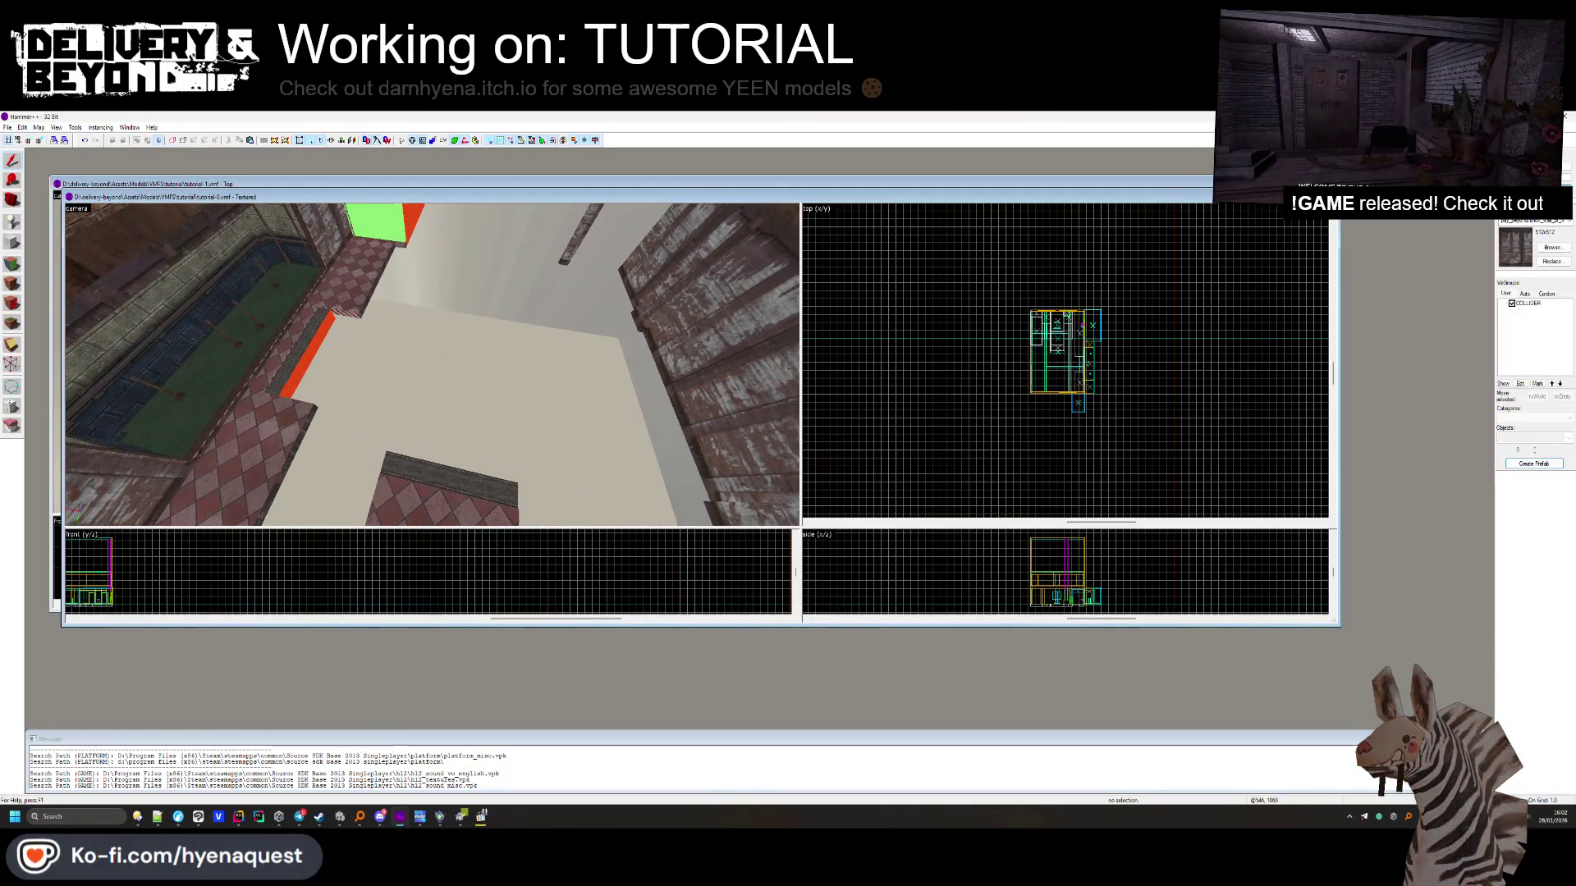
{"action": "key", "text": "ctrl+Tab"}
{"action": "right_click", "coordinate": [1022, 384]}
{"action": "left_click", "coordinate": [1065, 404]}
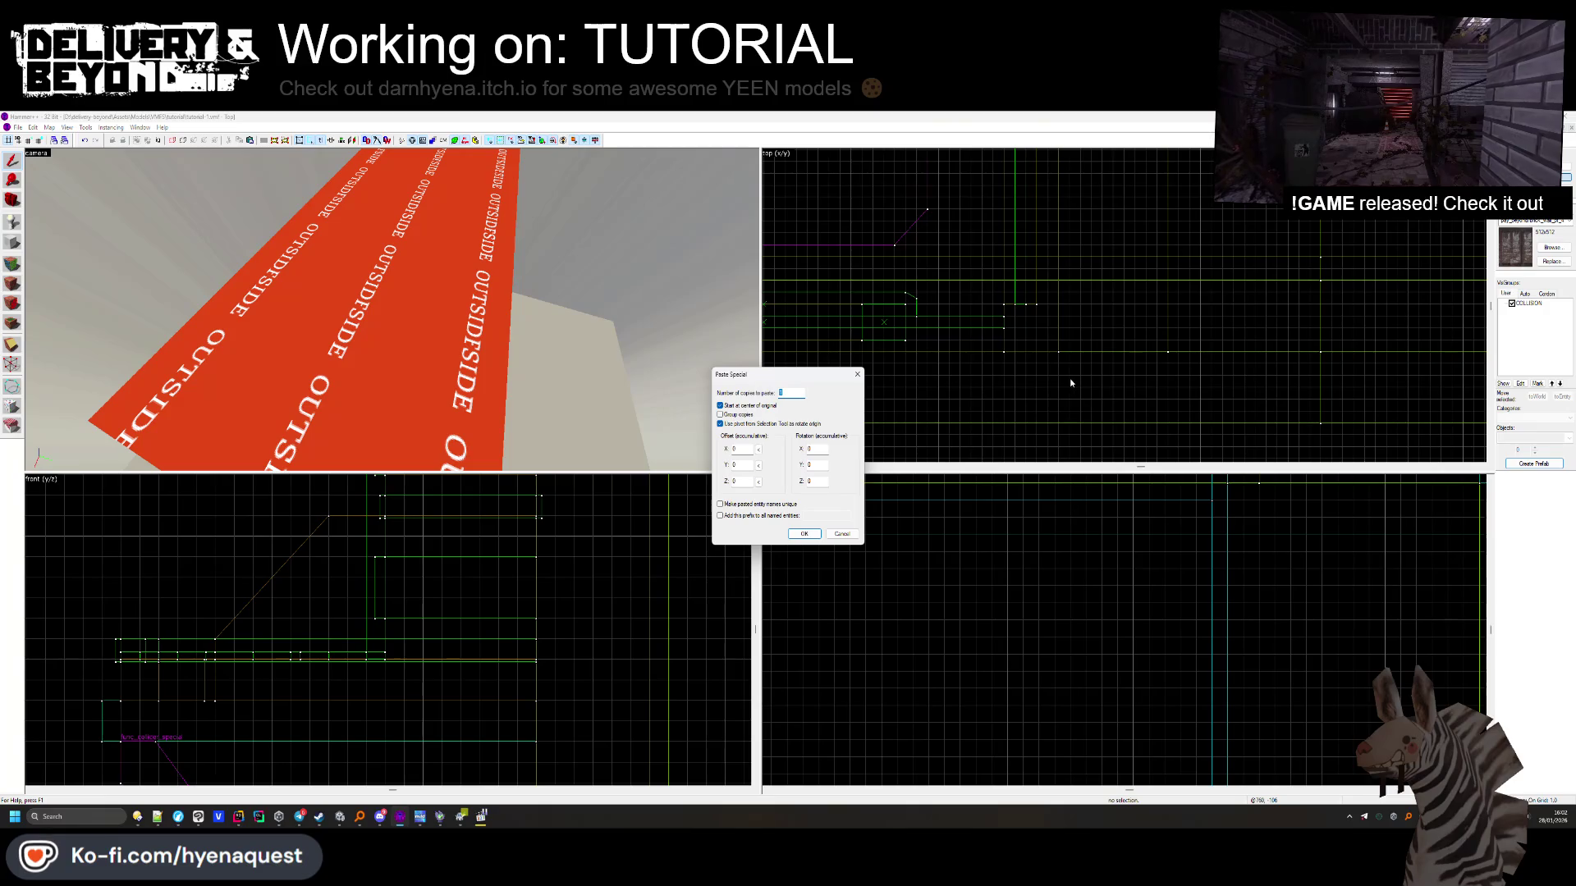
Cancel Paste Special and paste the copied room into the Top view instead
{"action": "left_click", "coordinate": [841, 534]}
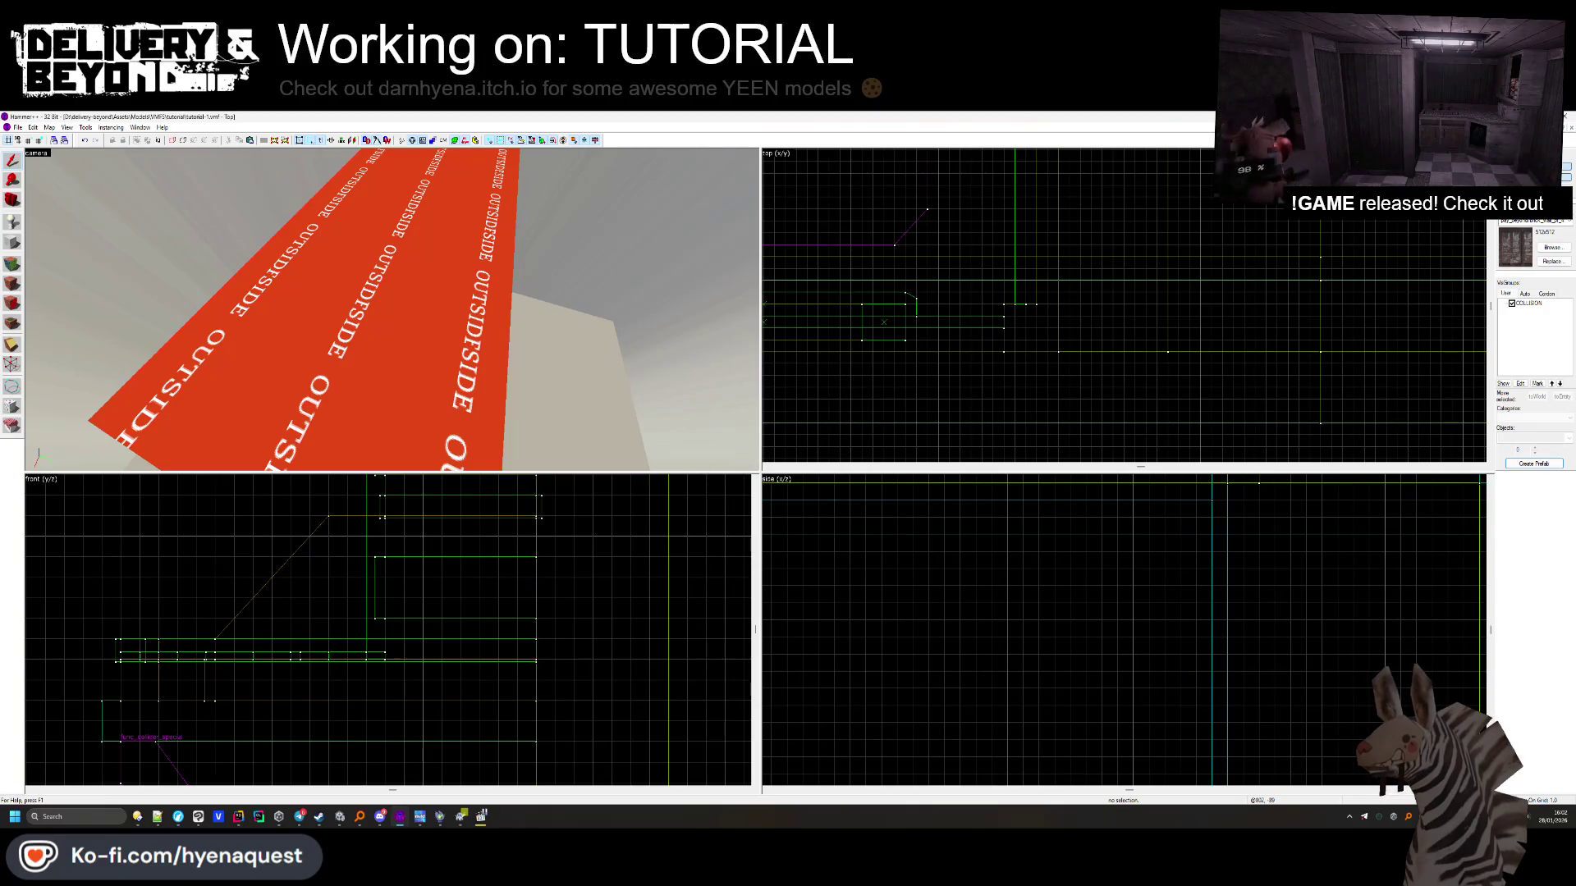
{"action": "right_click", "coordinate": [1113, 254]}
{"action": "left_click", "coordinate": [1156, 274]}
{"action": "left_click", "coordinate": [842, 513]}
{"action": "scroll", "coordinate": [994, 329], "scroll_direction": "down", "scroll_amount": 3}
{"action": "scroll", "coordinate": [993, 330], "scroll_direction": "up", "scroll_amount": 3}
Move the pasted room right of the existing layout and rotate it 90°
{"action": "left_click_drag", "start_coordinate": [932, 327], "coordinate": [1099, 327]}
{"action": "left_click_drag", "start_coordinate": [1117, 236], "coordinate": [1032, 252]}
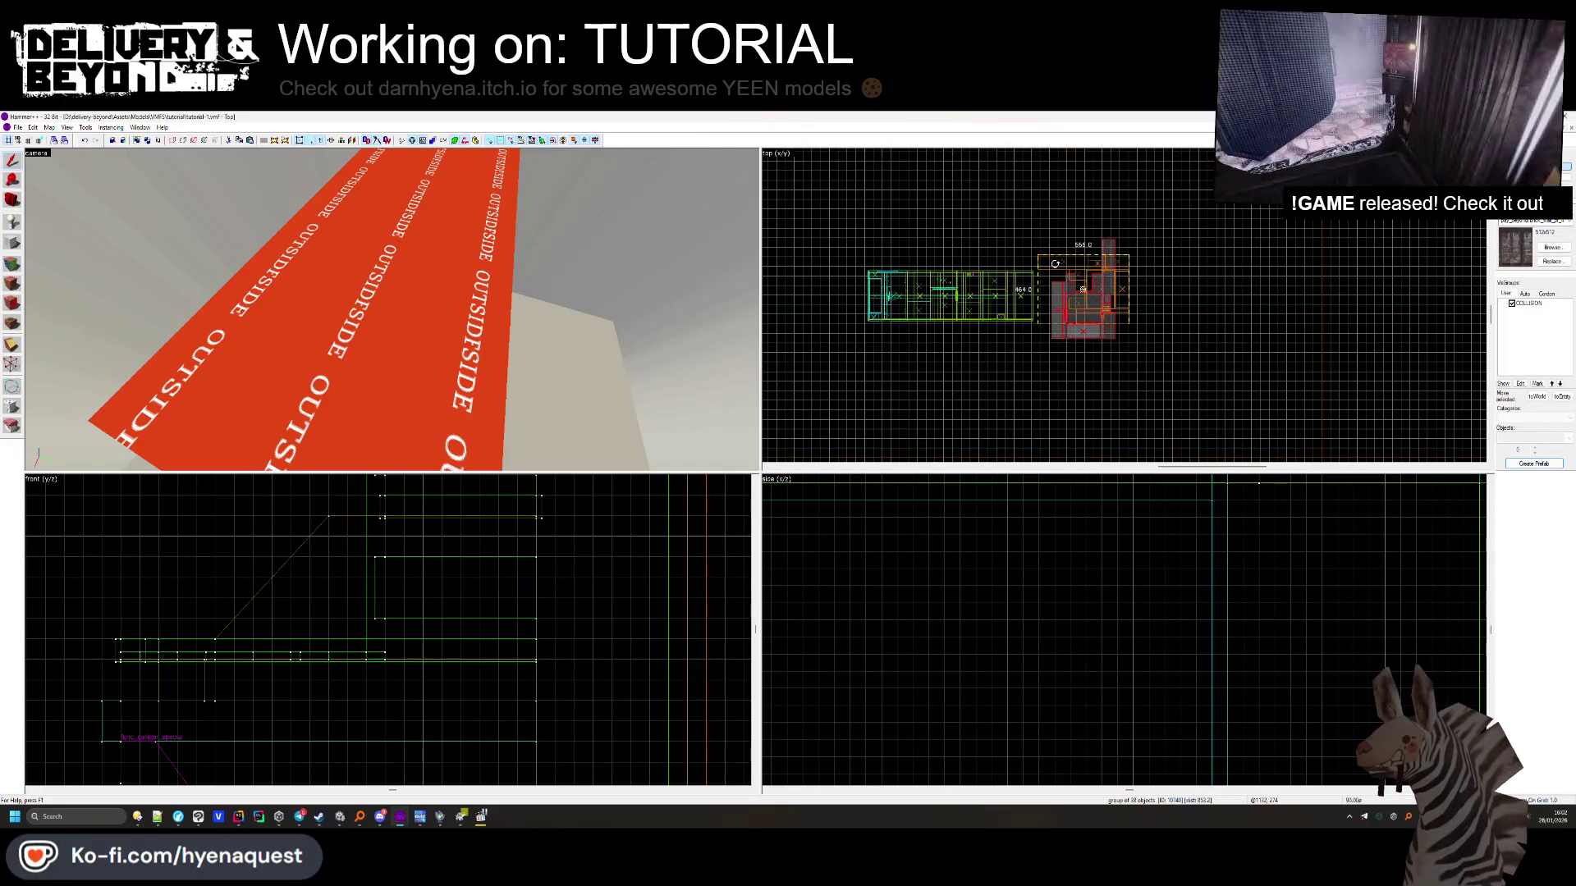
{"action": "key", "text": "ctrl+shift+e"}
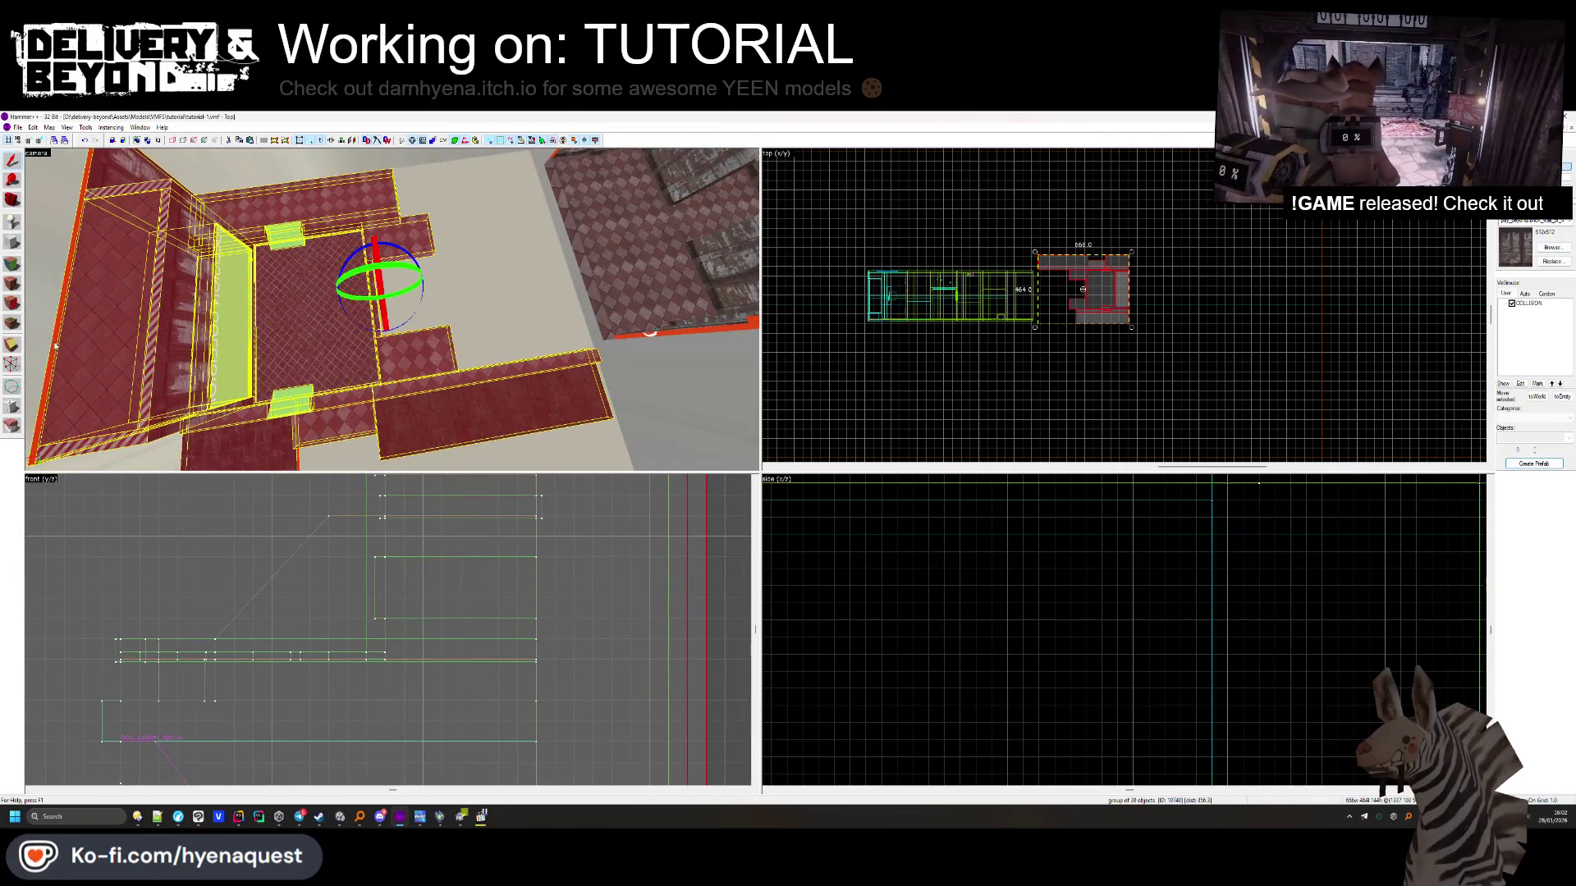
{"action": "scroll", "coordinate": [1120, 256], "scroll_direction": "up", "scroll_amount": 8}
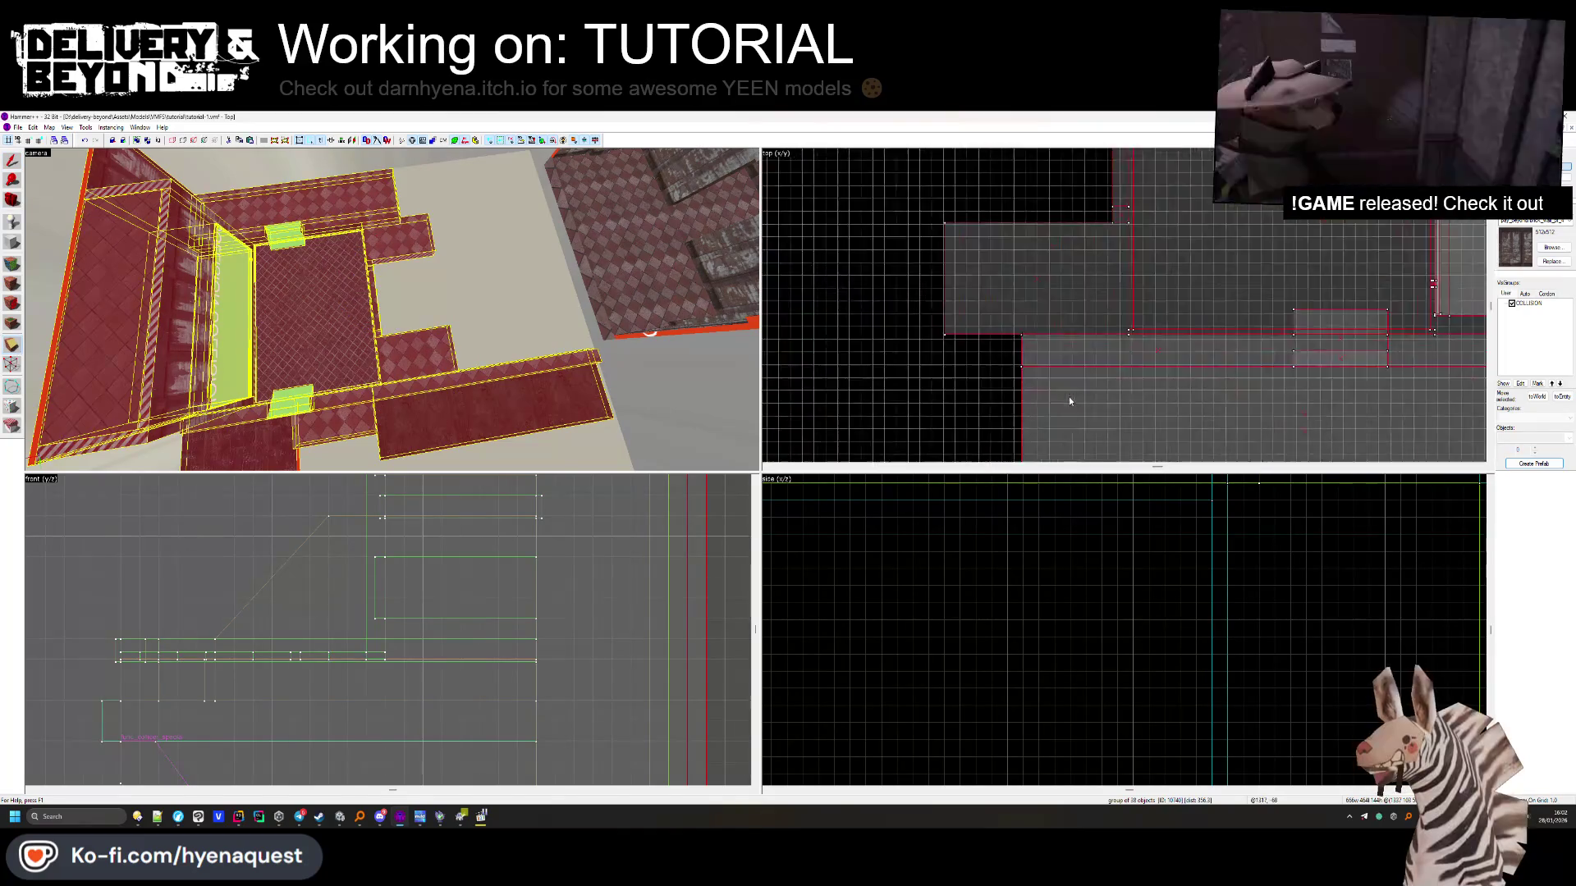
{"action": "scroll", "coordinate": [1121, 257], "scroll_direction": "down", "scroll_amount": 4}
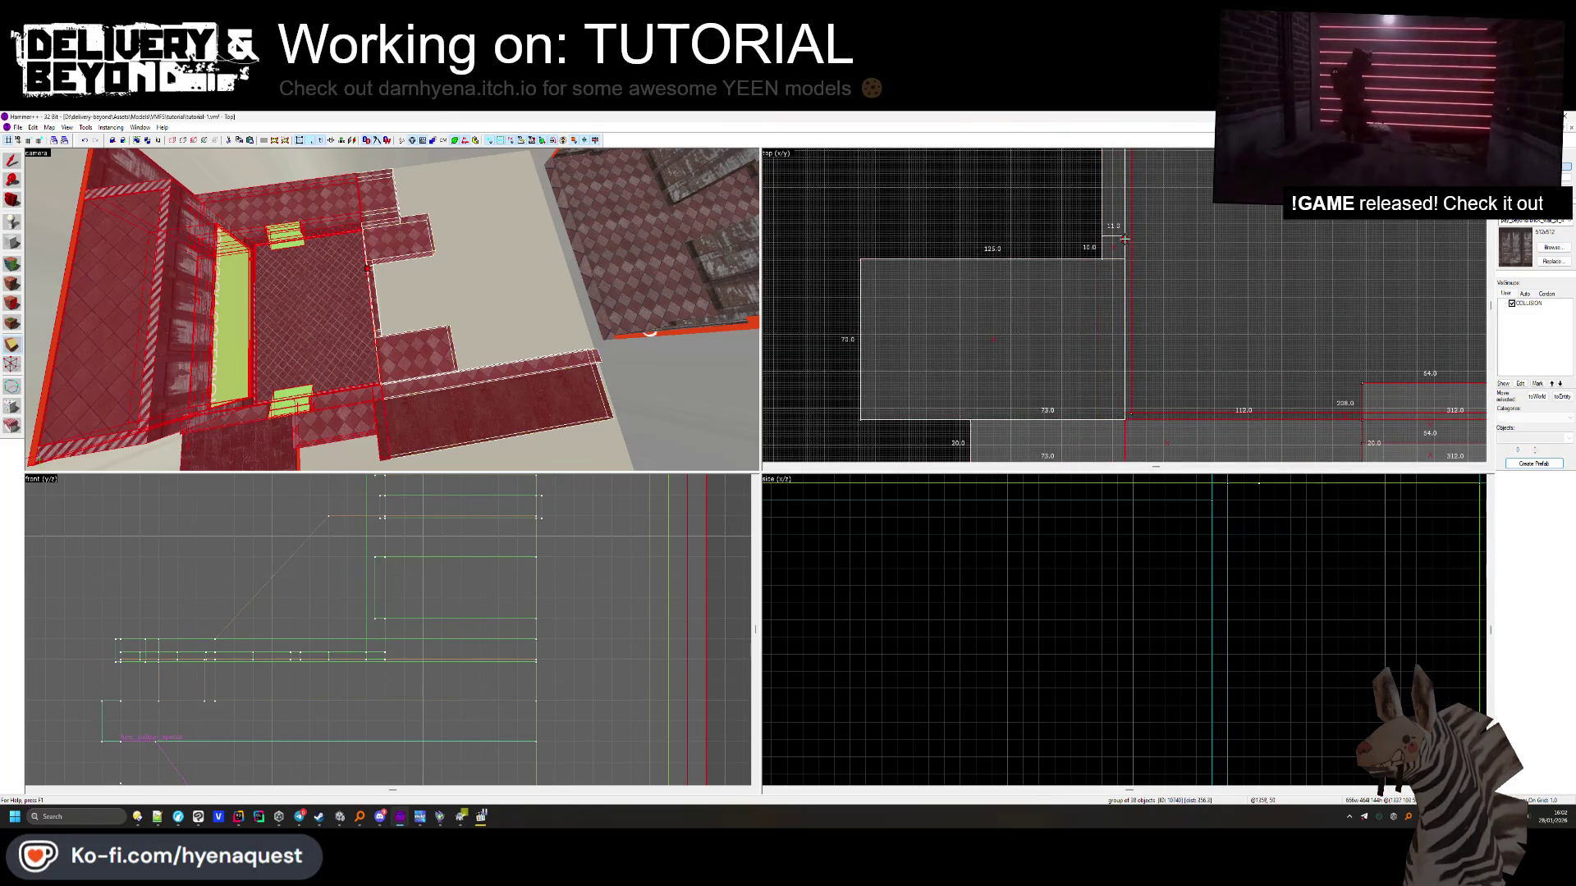
{"action": "scroll", "coordinate": [1124, 238], "scroll_direction": "down", "scroll_amount": 5}
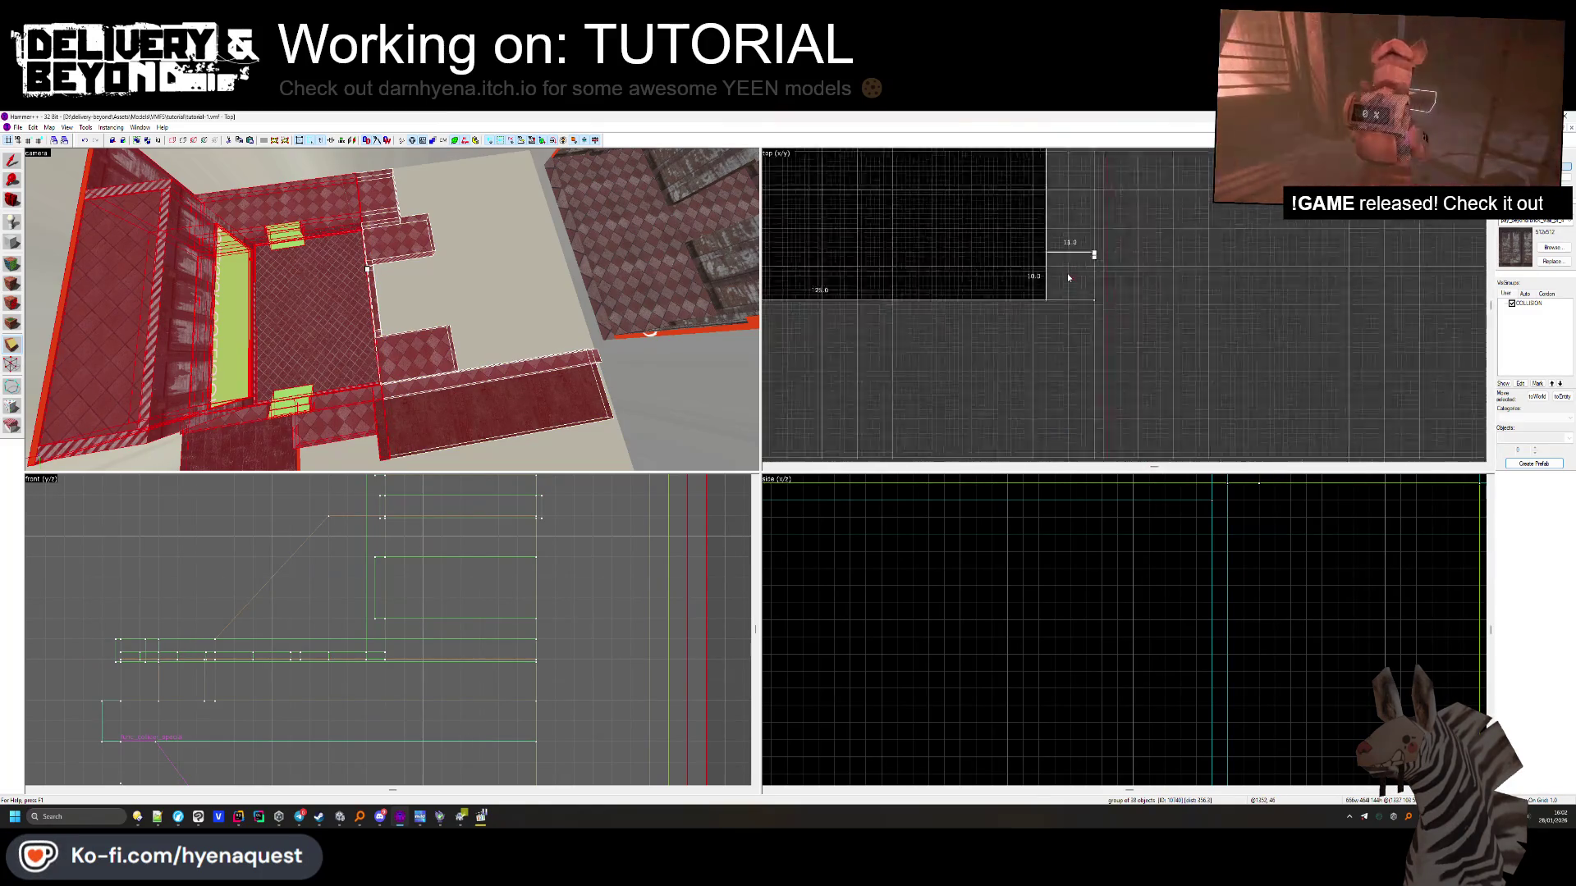
Remove several brushes from the pasted room group
{"action": "key", "text": "ctrl+z"}
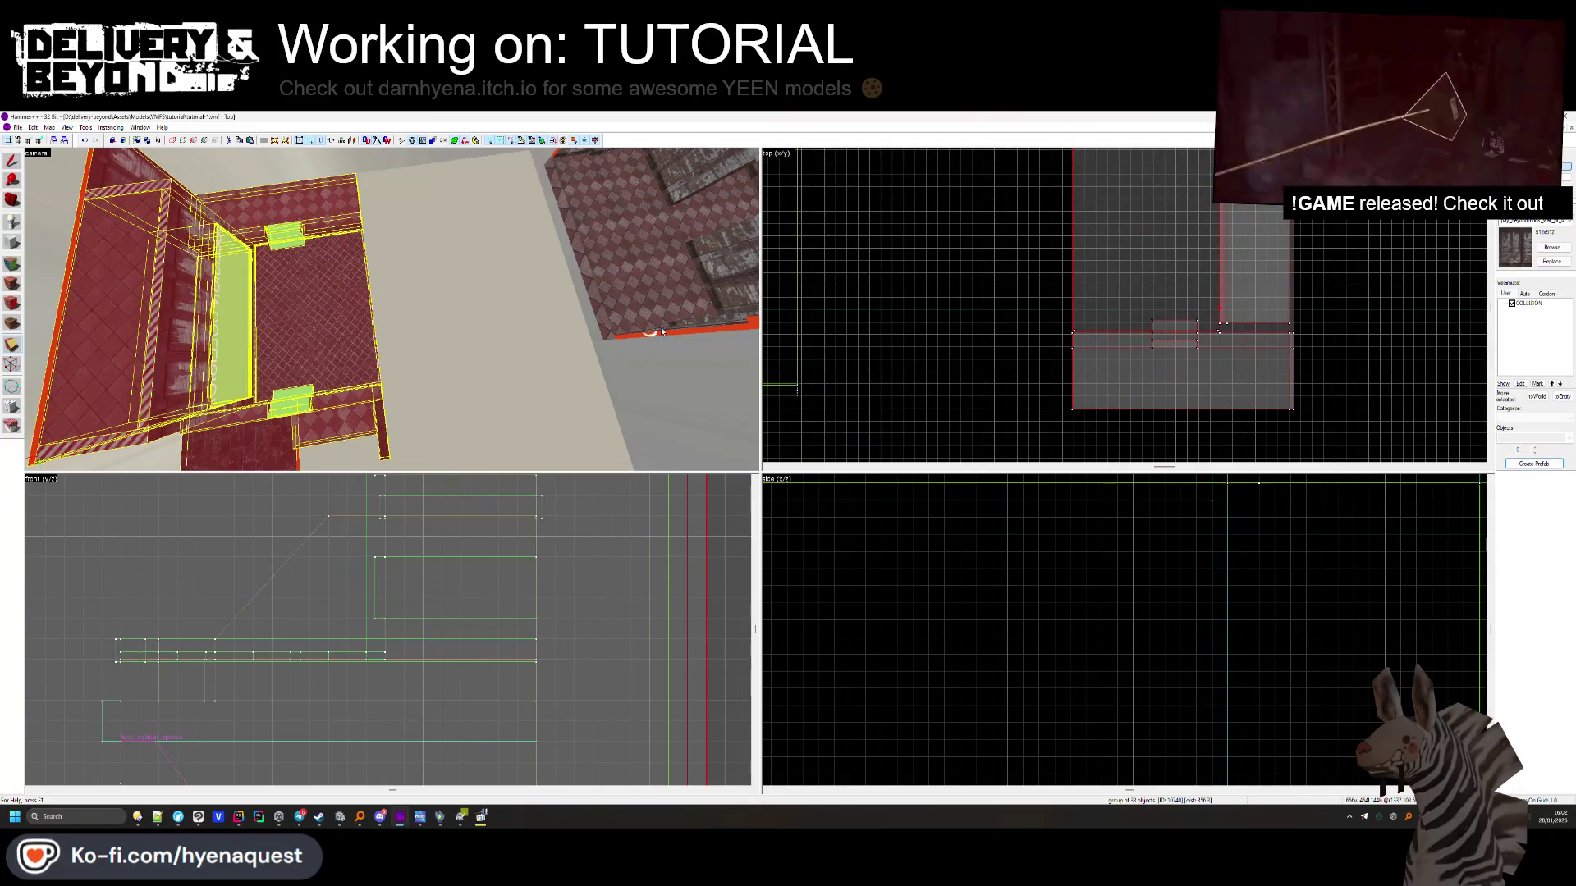
{"action": "key", "text": "z"}
{"action": "key", "text": "w"}
{"action": "key", "text": "z"}
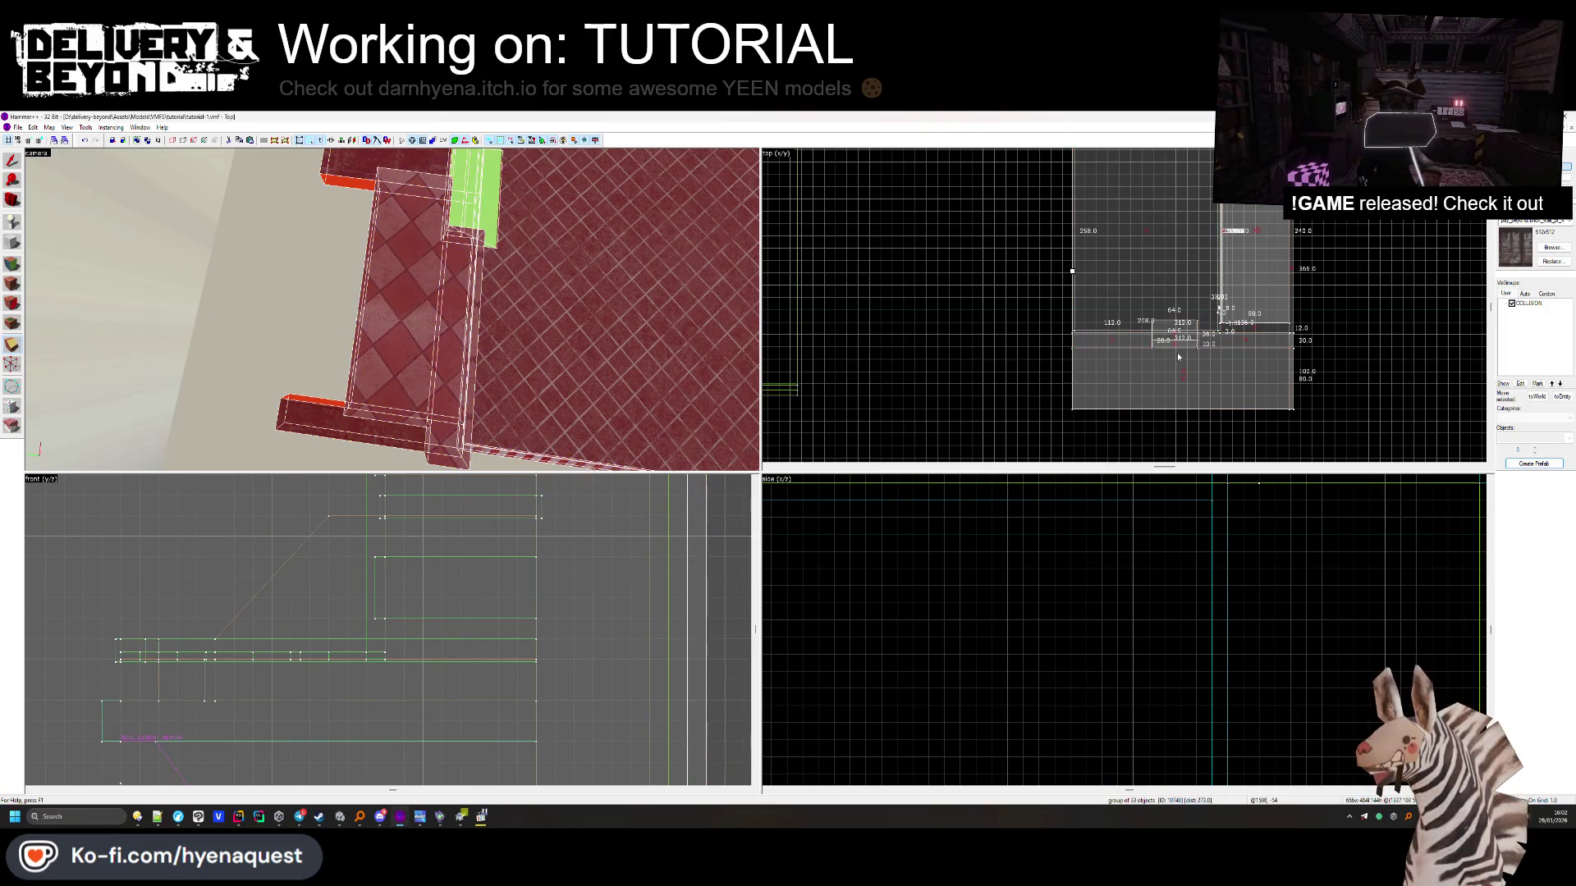
{"action": "scroll", "coordinate": [1135, 342], "scroll_direction": "up", "scroll_amount": 5}
{"action": "scroll", "coordinate": [880, 348], "scroll_direction": "up", "scroll_amount": 2}
Select the pasted group's brushes and then a single ledge brush, then deselect
{"action": "left_click", "coordinate": [880, 348]}
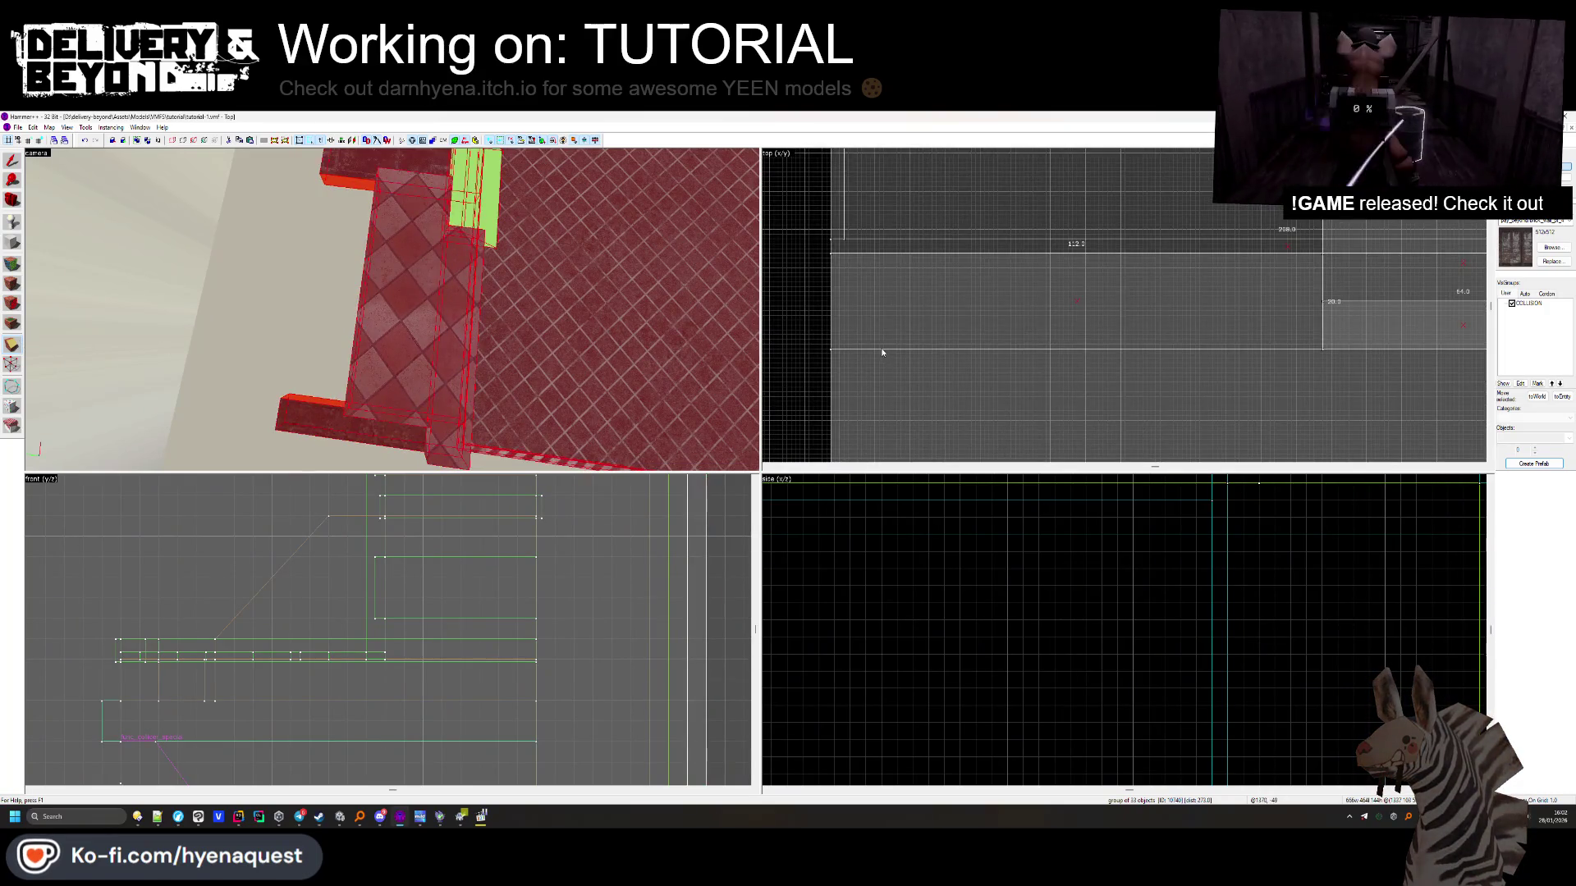
{"action": "left_click", "coordinate": [838, 353]}
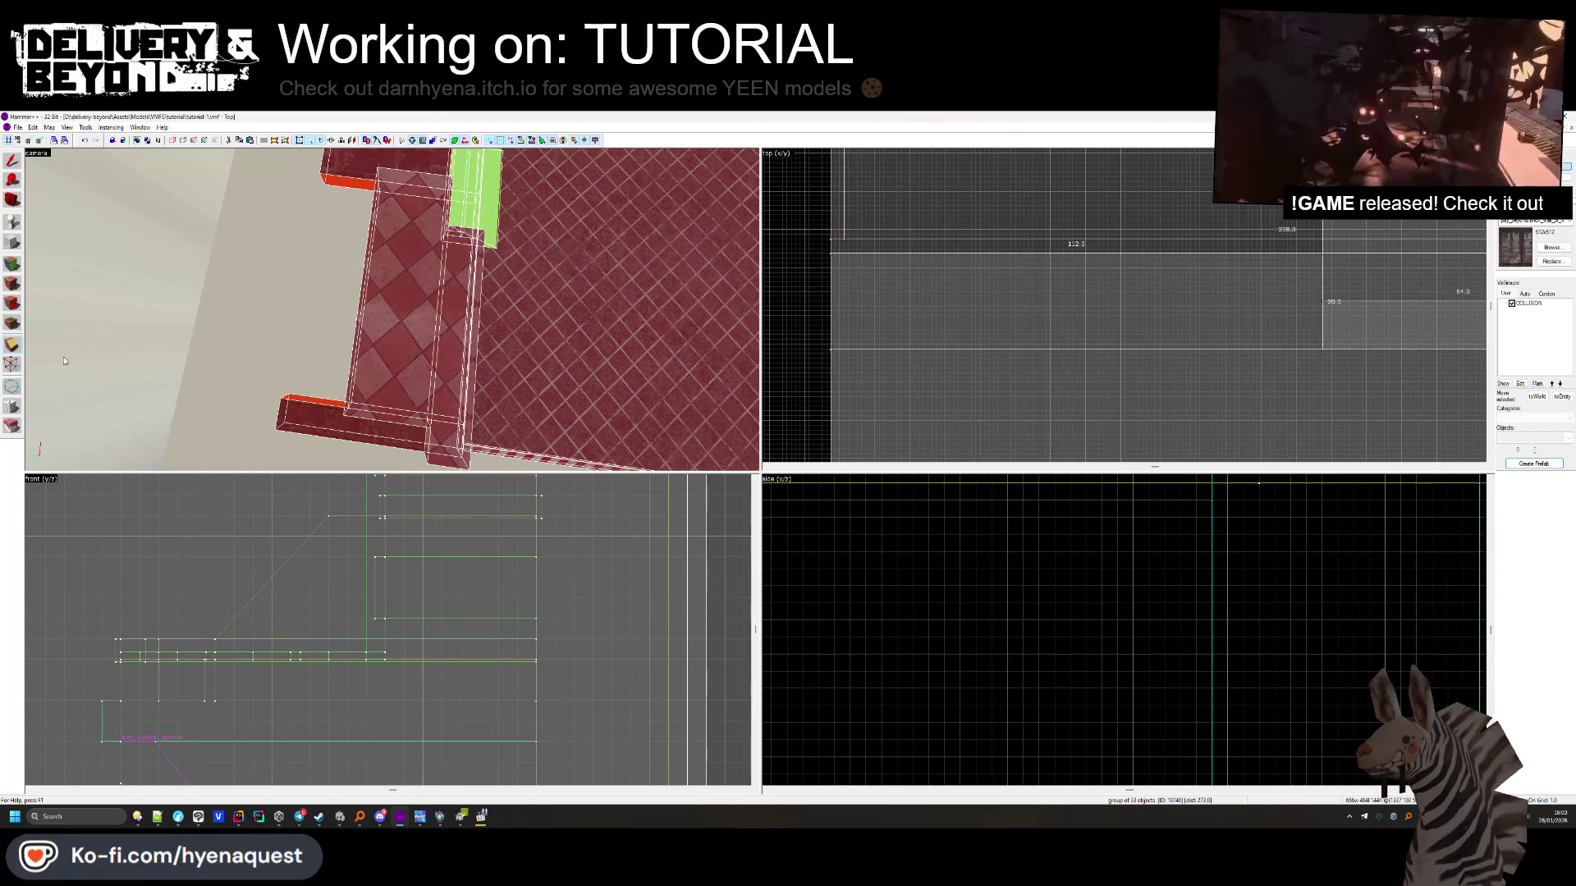
{"action": "left_click", "coordinate": [320, 359]}
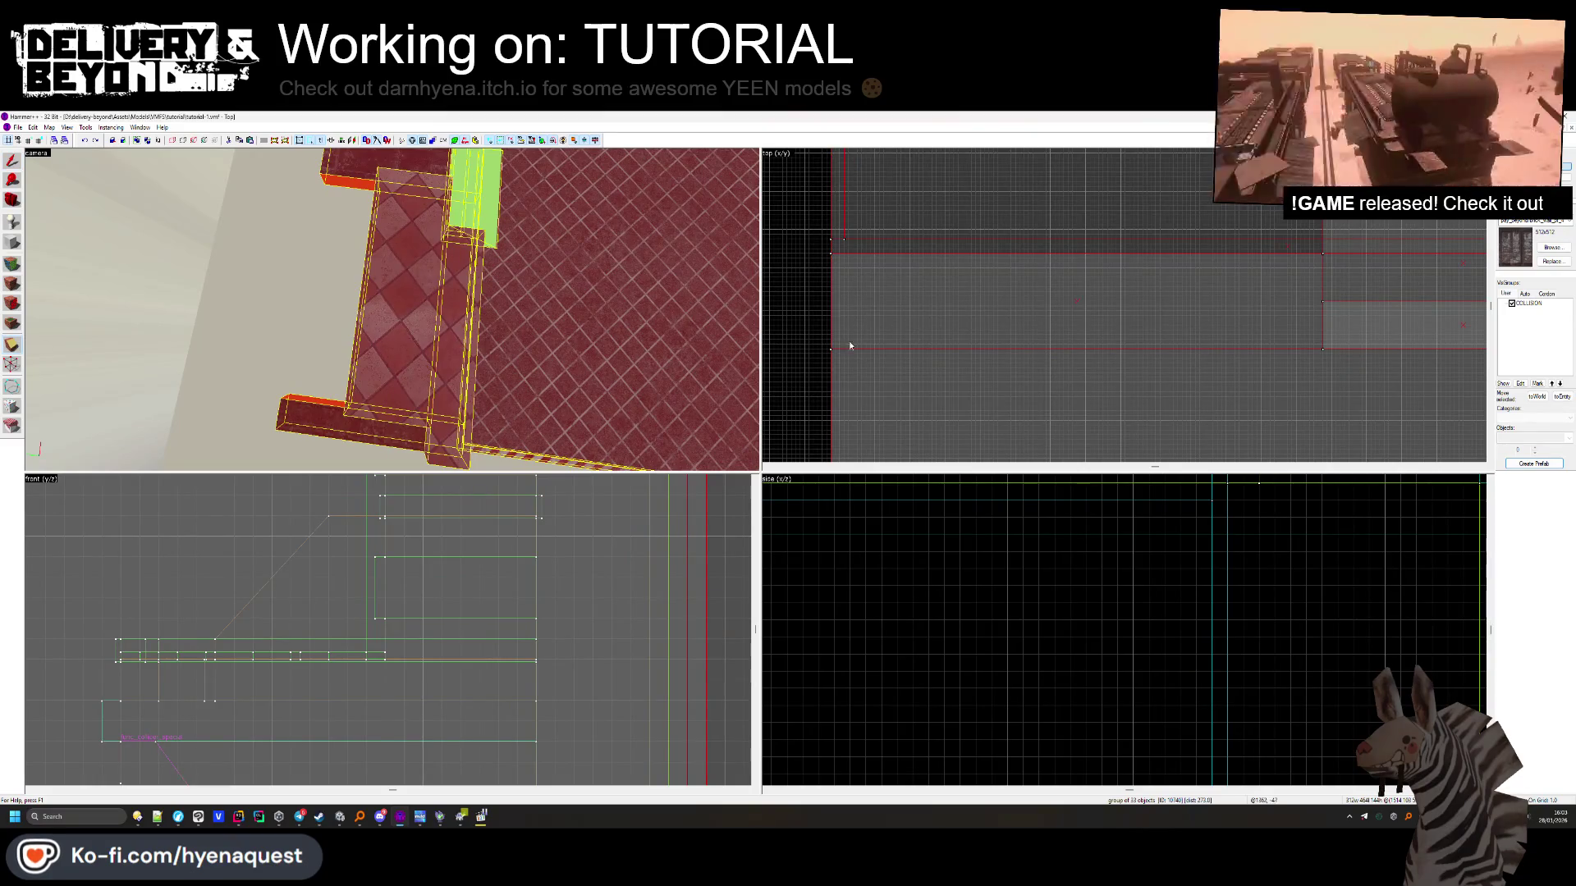
{"action": "scroll", "coordinate": [830, 353], "scroll_direction": "down", "scroll_amount": 4}
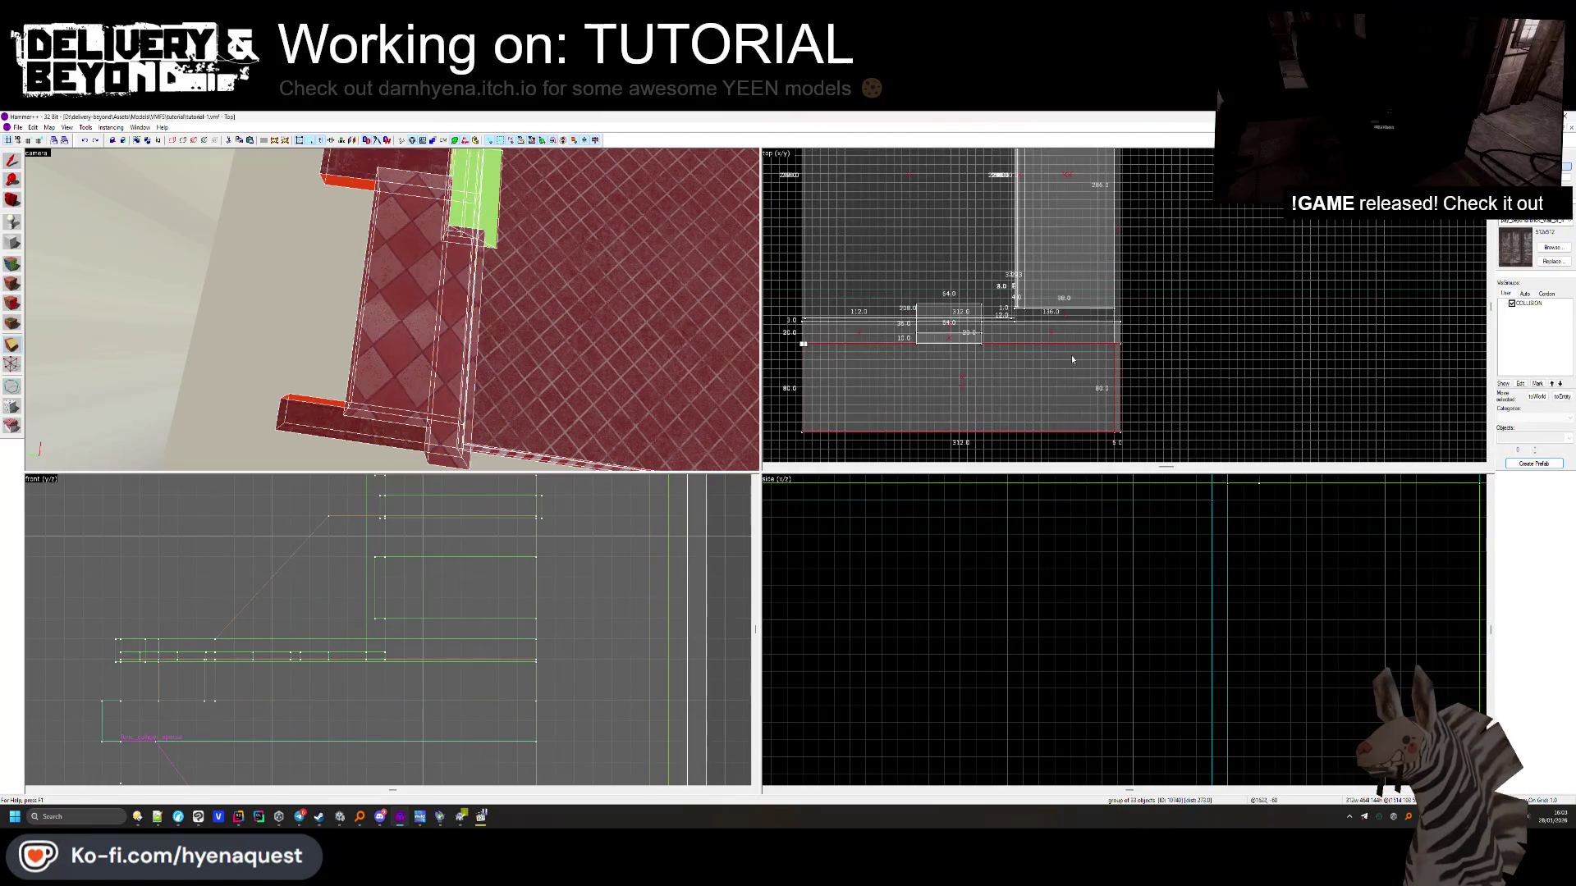
{"action": "scroll", "coordinate": [1078, 274], "scroll_direction": "up", "scroll_amount": 5}
{"action": "left_click", "coordinate": [809, 247]}
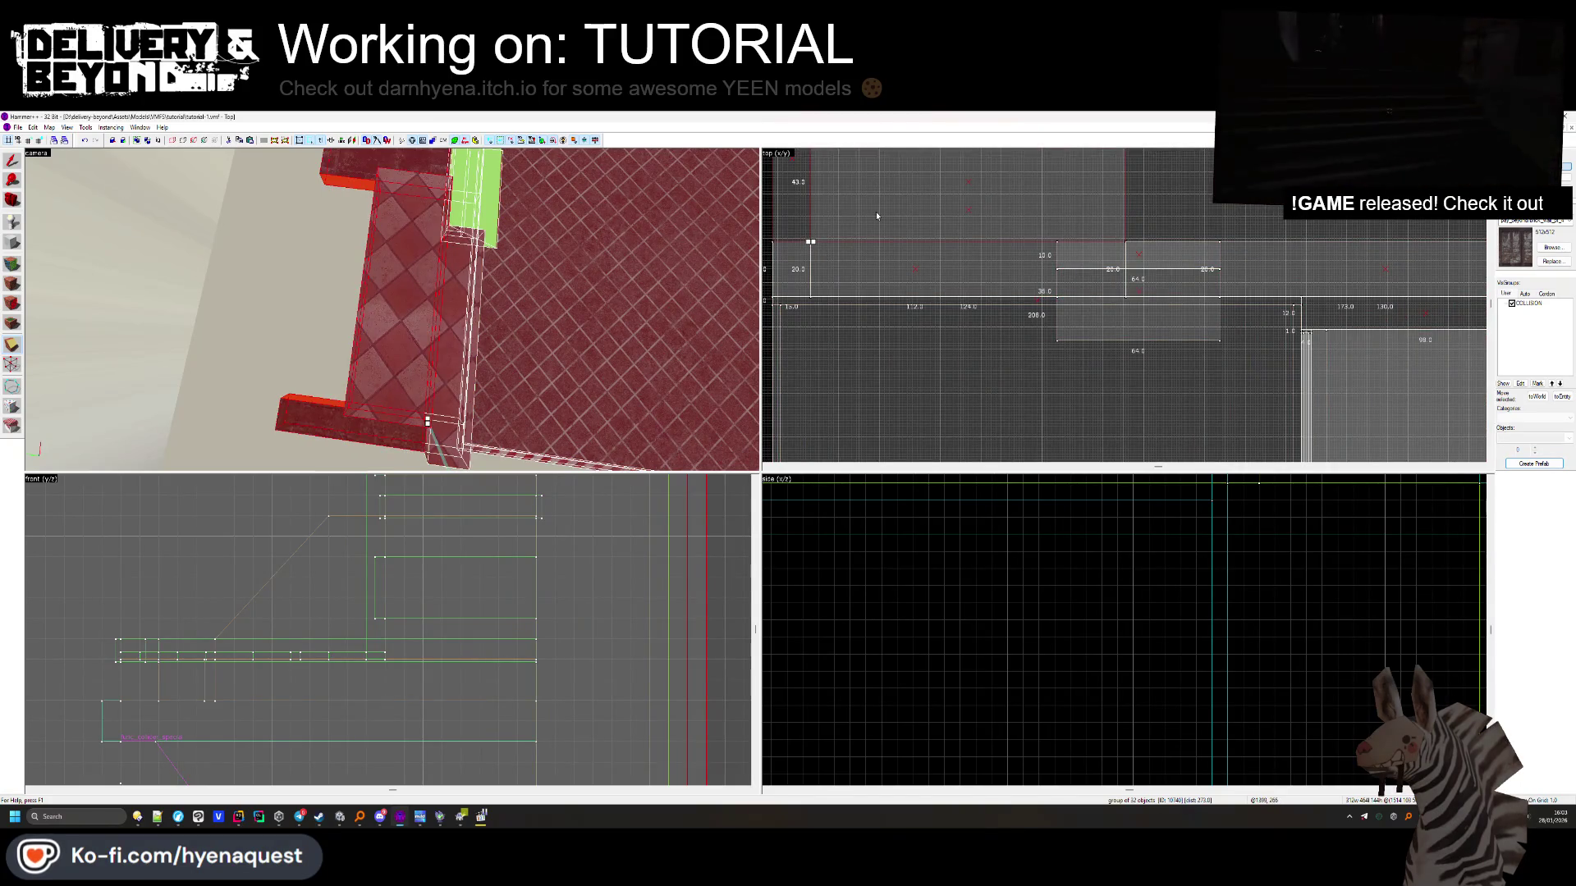
{"action": "scroll", "coordinate": [876, 216], "scroll_direction": "down", "scroll_amount": 3}
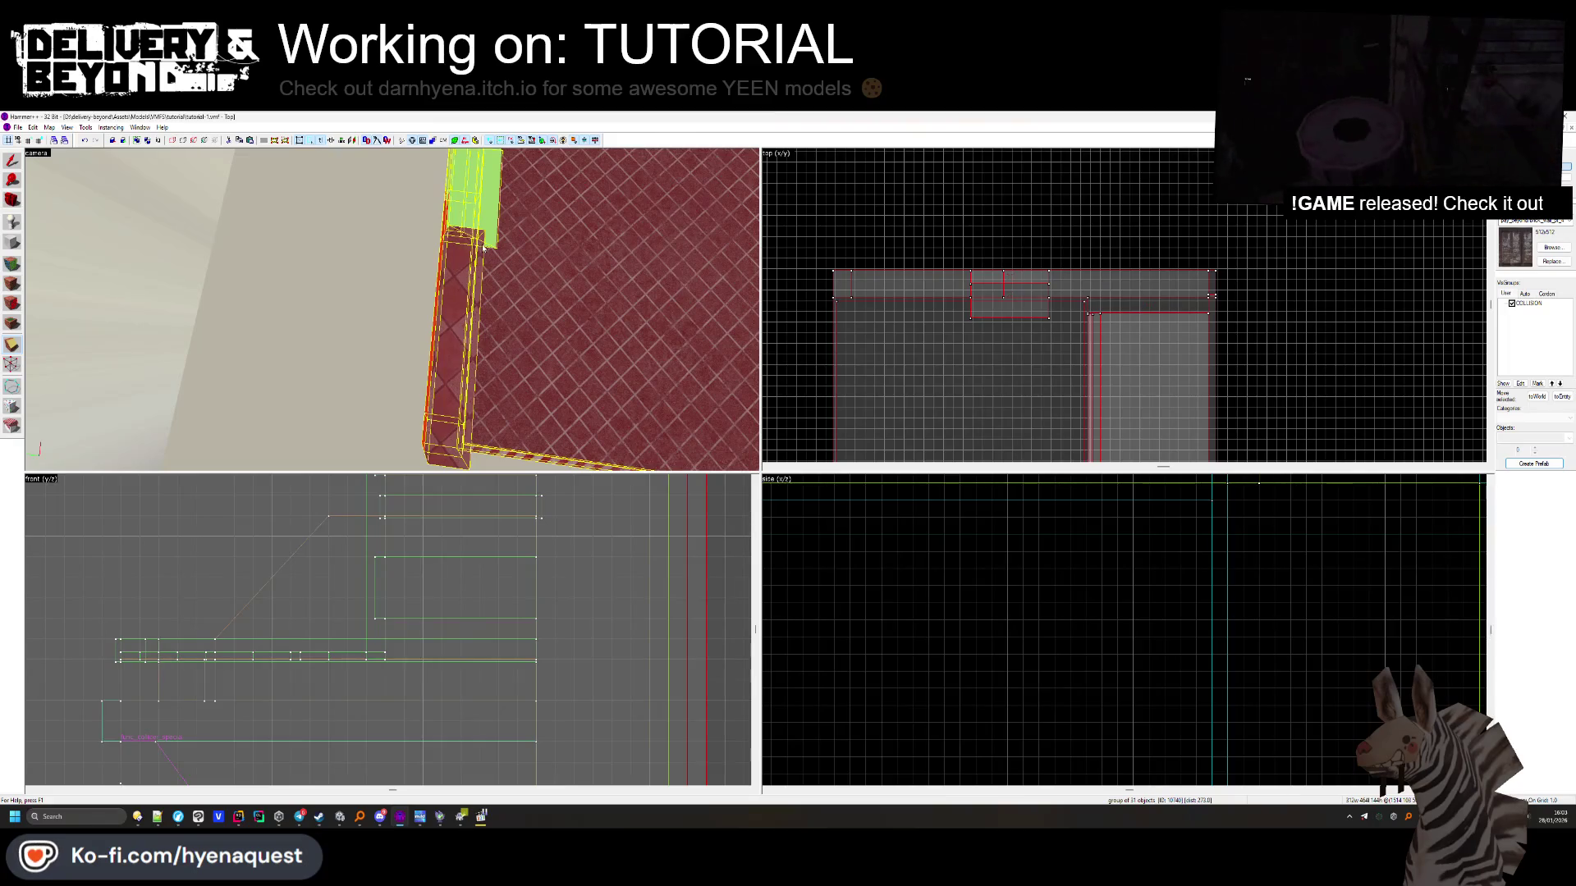
{"action": "key", "text": "Escape"}
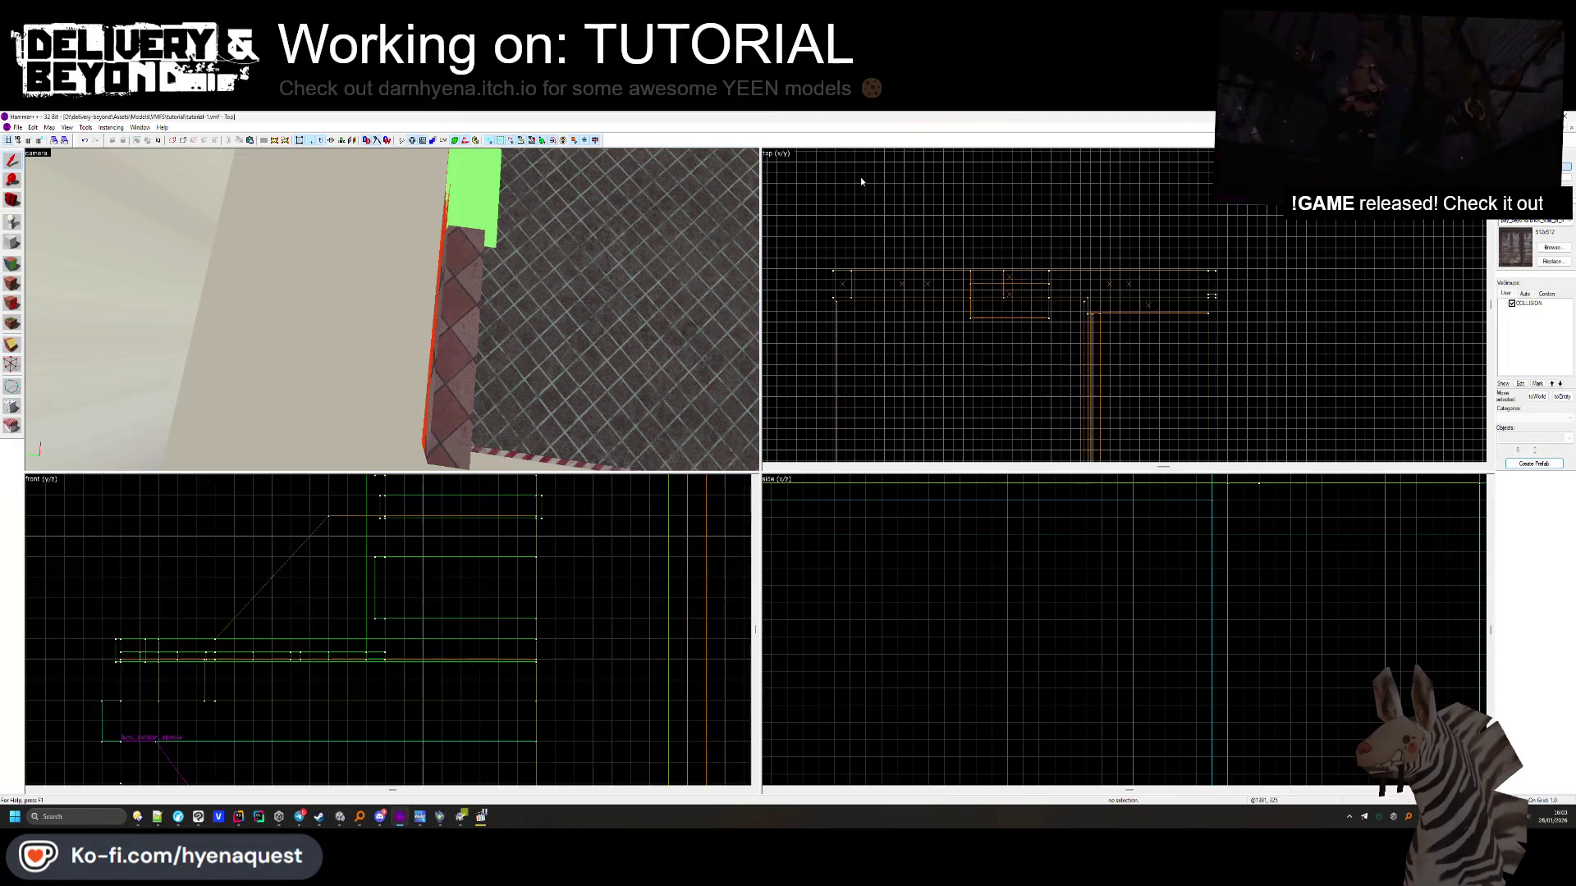
In the Face Edit Sheet, sample the orange OUTSIDE face as the current texture
{"action": "key", "text": "z"}
{"action": "key", "text": "s"}
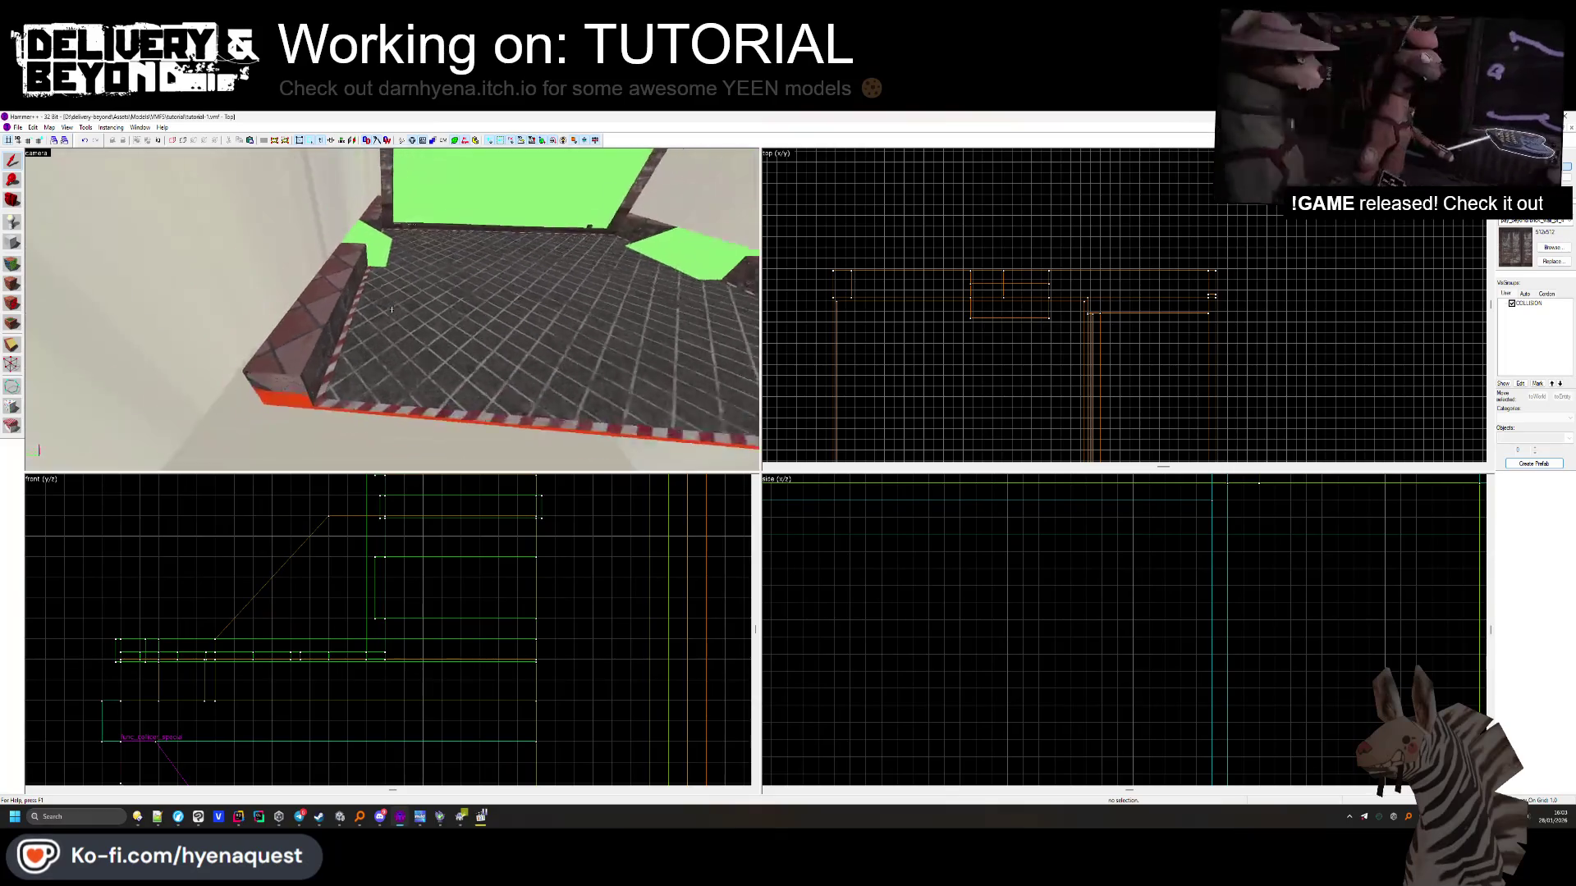
{"action": "key", "text": "z"}
{"action": "left_click", "coordinate": [13, 304]}
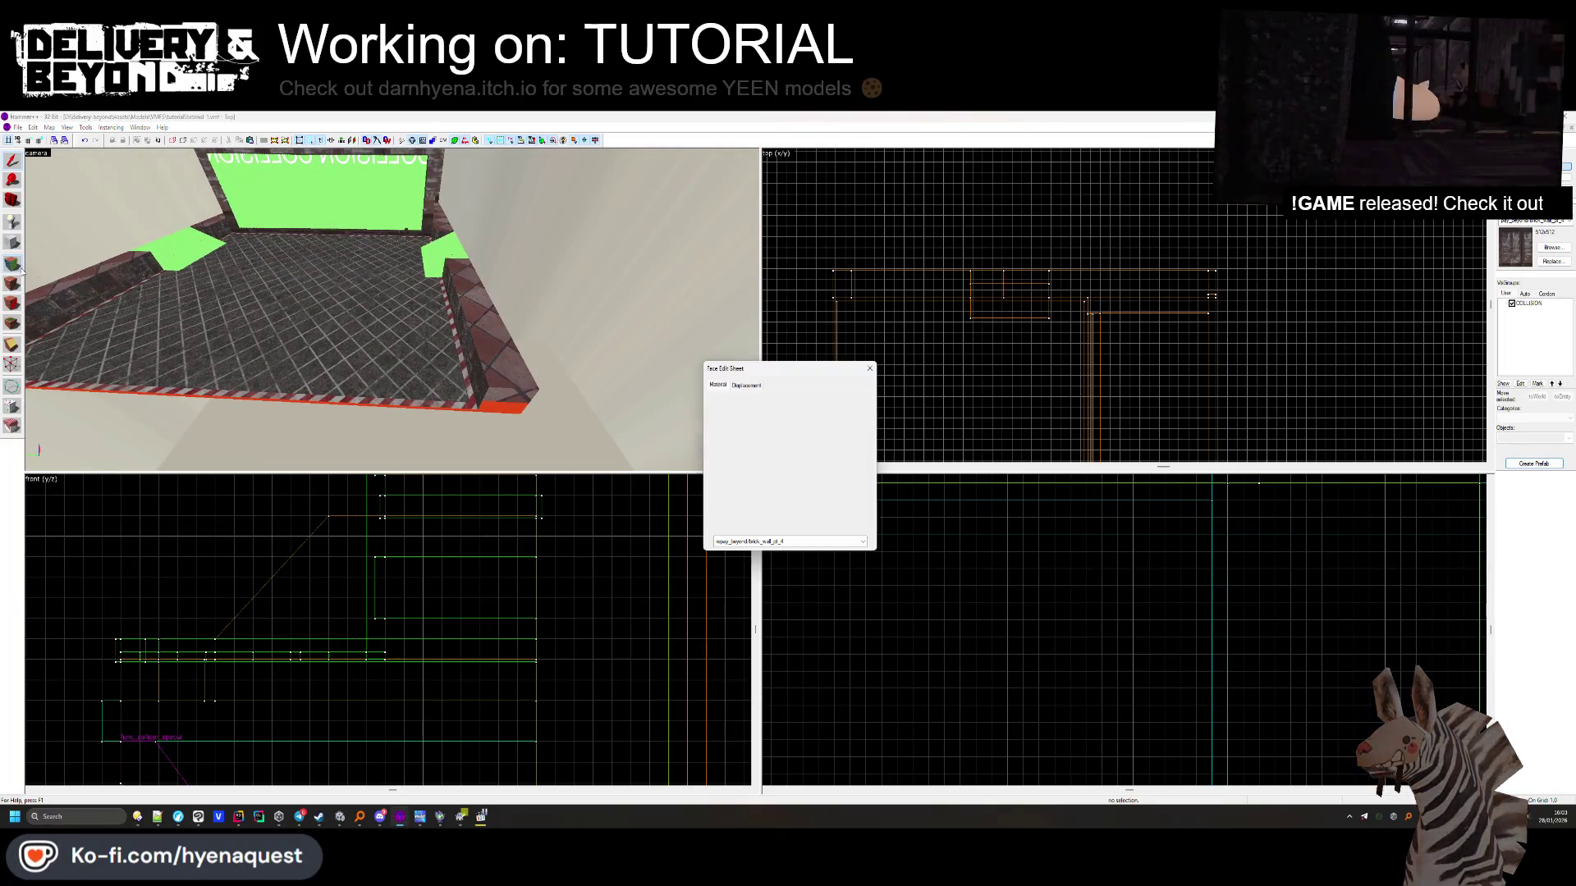
{"action": "left_click", "coordinate": [517, 400]}
{"action": "key", "text": "z"}
{"action": "key", "text": "s"}
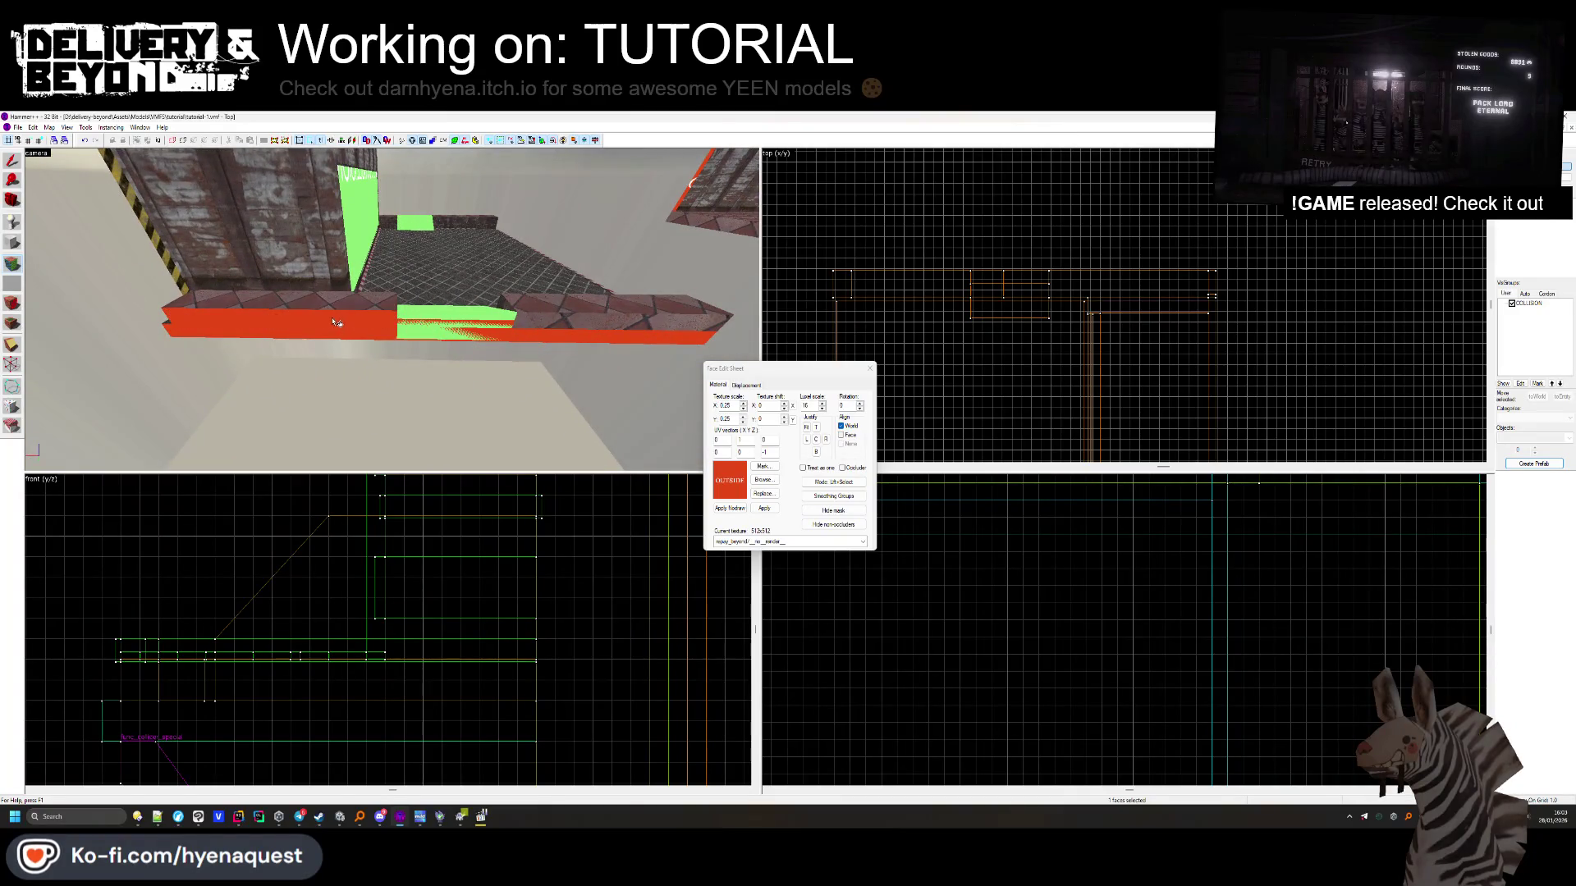
{"action": "left_click", "coordinate": [870, 369]}
Select the long ledge and OUTSIDE sign solids, reopen face editing, then close it
{"action": "key", "text": "z"}
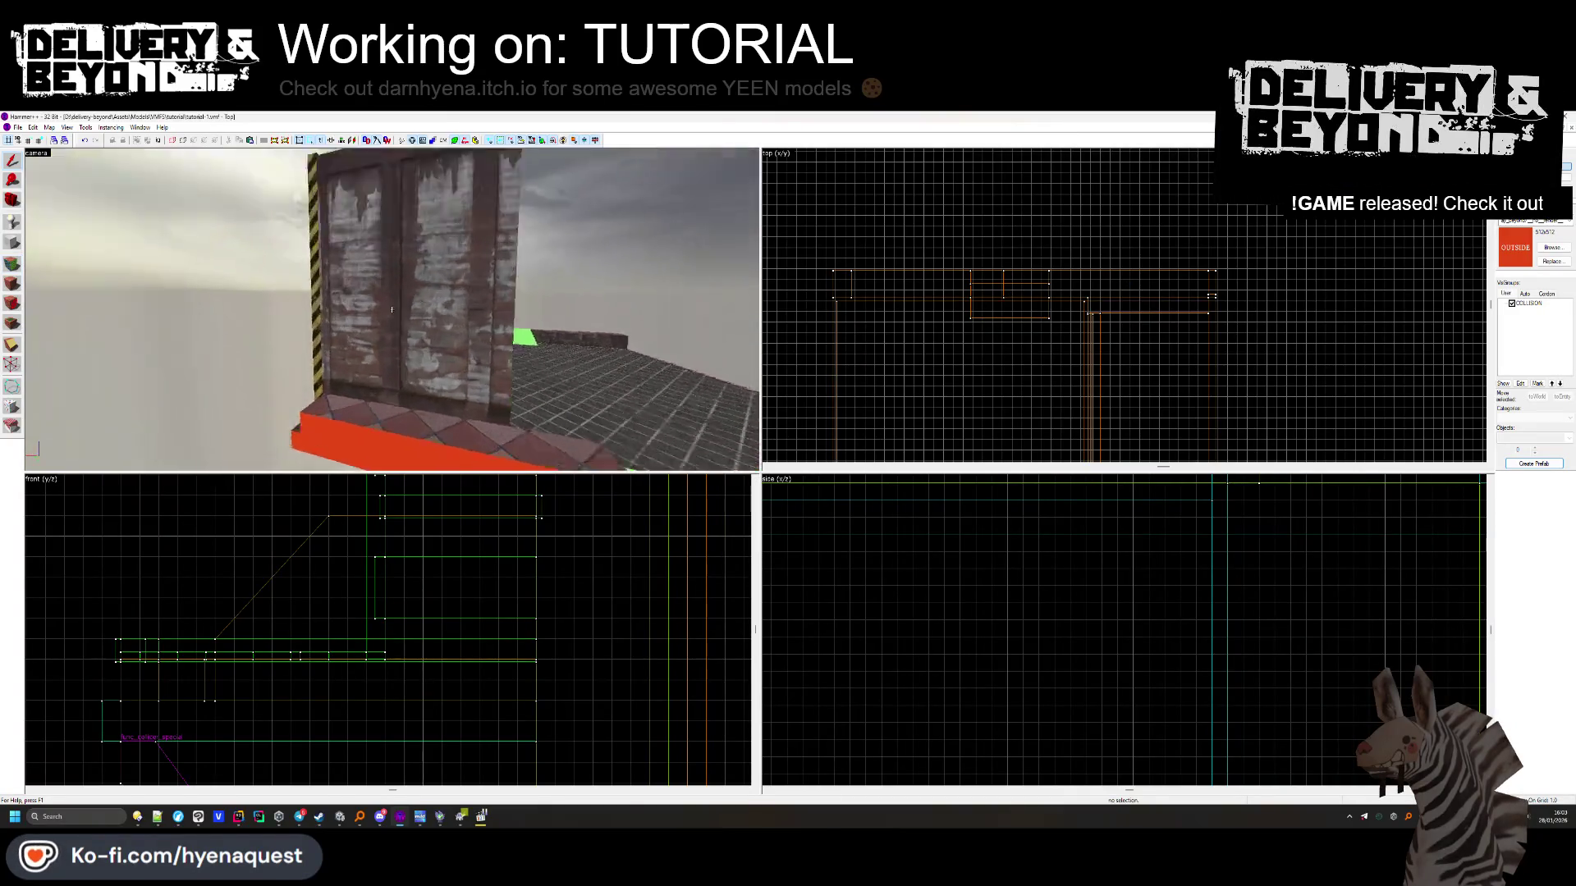
{"action": "key", "text": "z"}
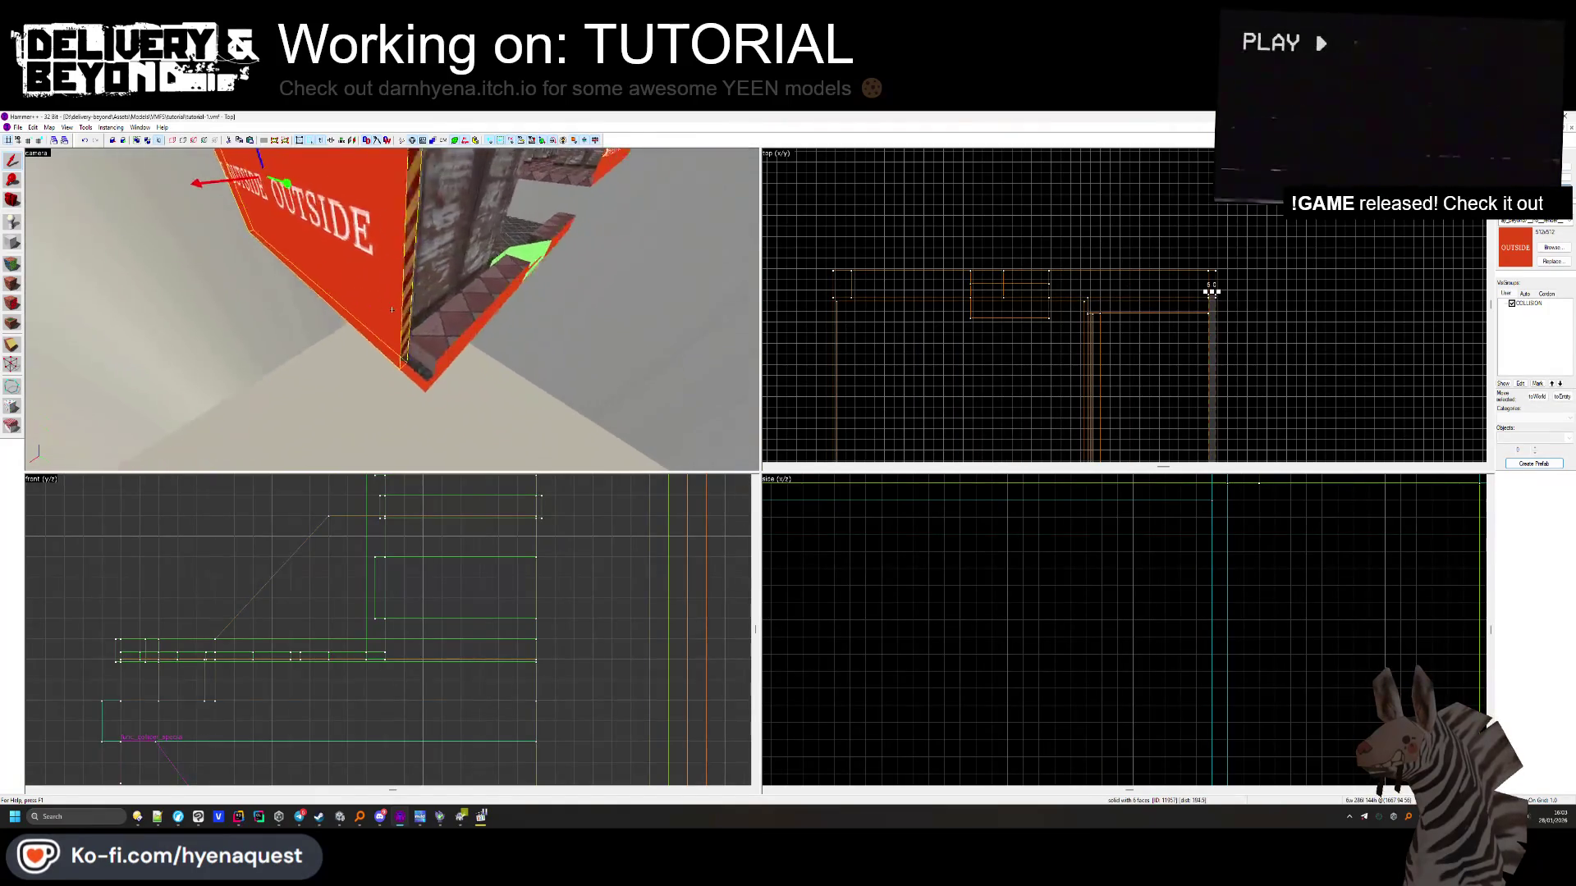
{"action": "left_click", "coordinate": [404, 372]}
{"action": "scroll", "coordinate": [1206, 290], "scroll_direction": "up", "scroll_amount": 5}
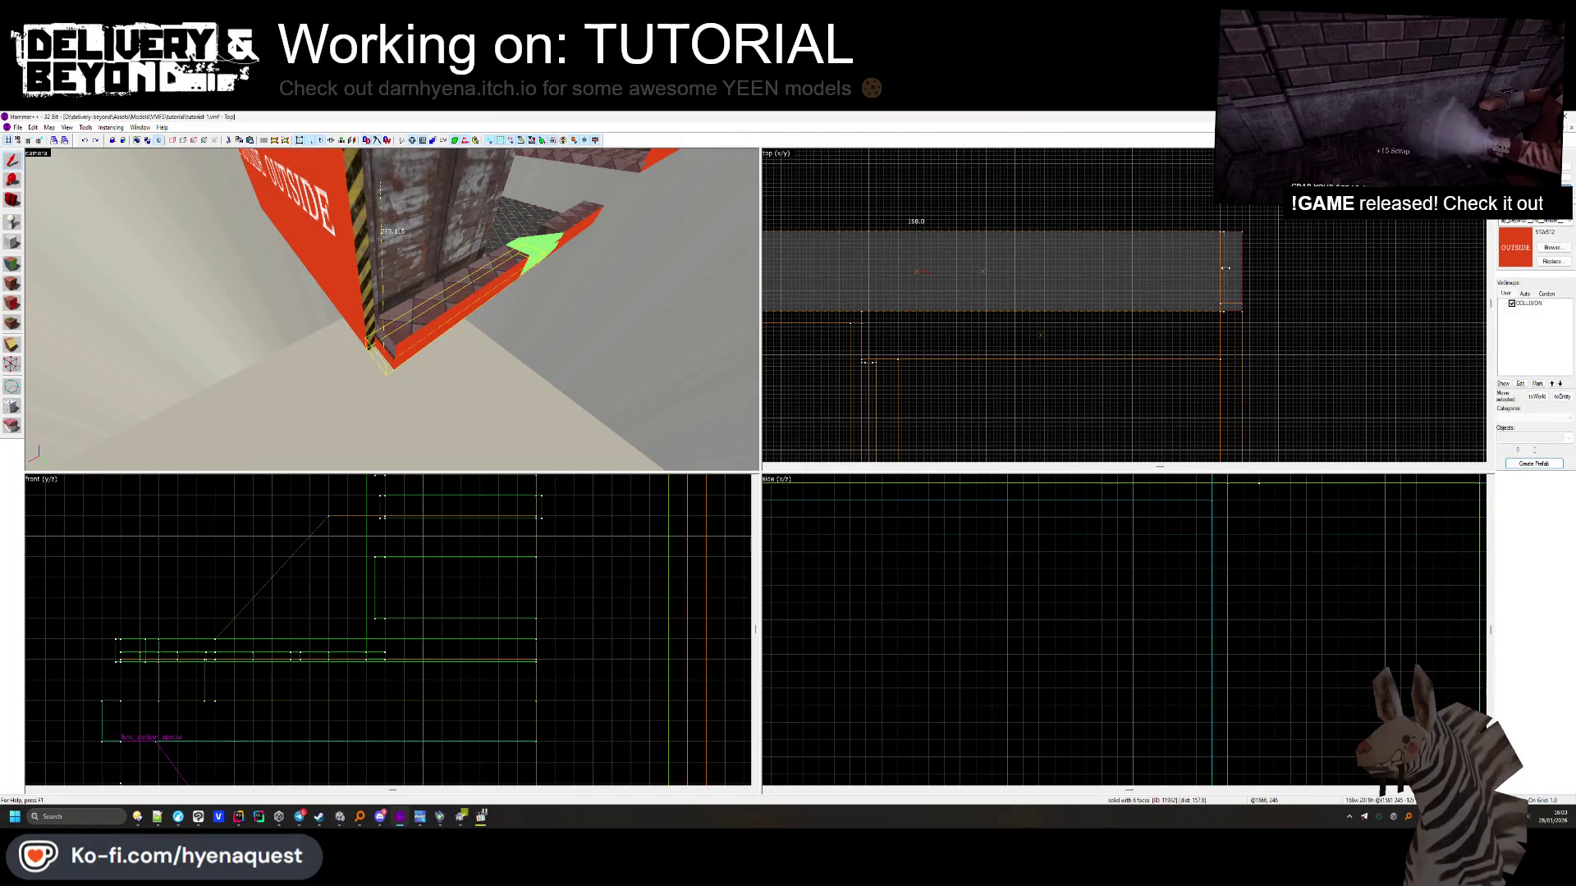
{"action": "left_click", "coordinate": [348, 282]}
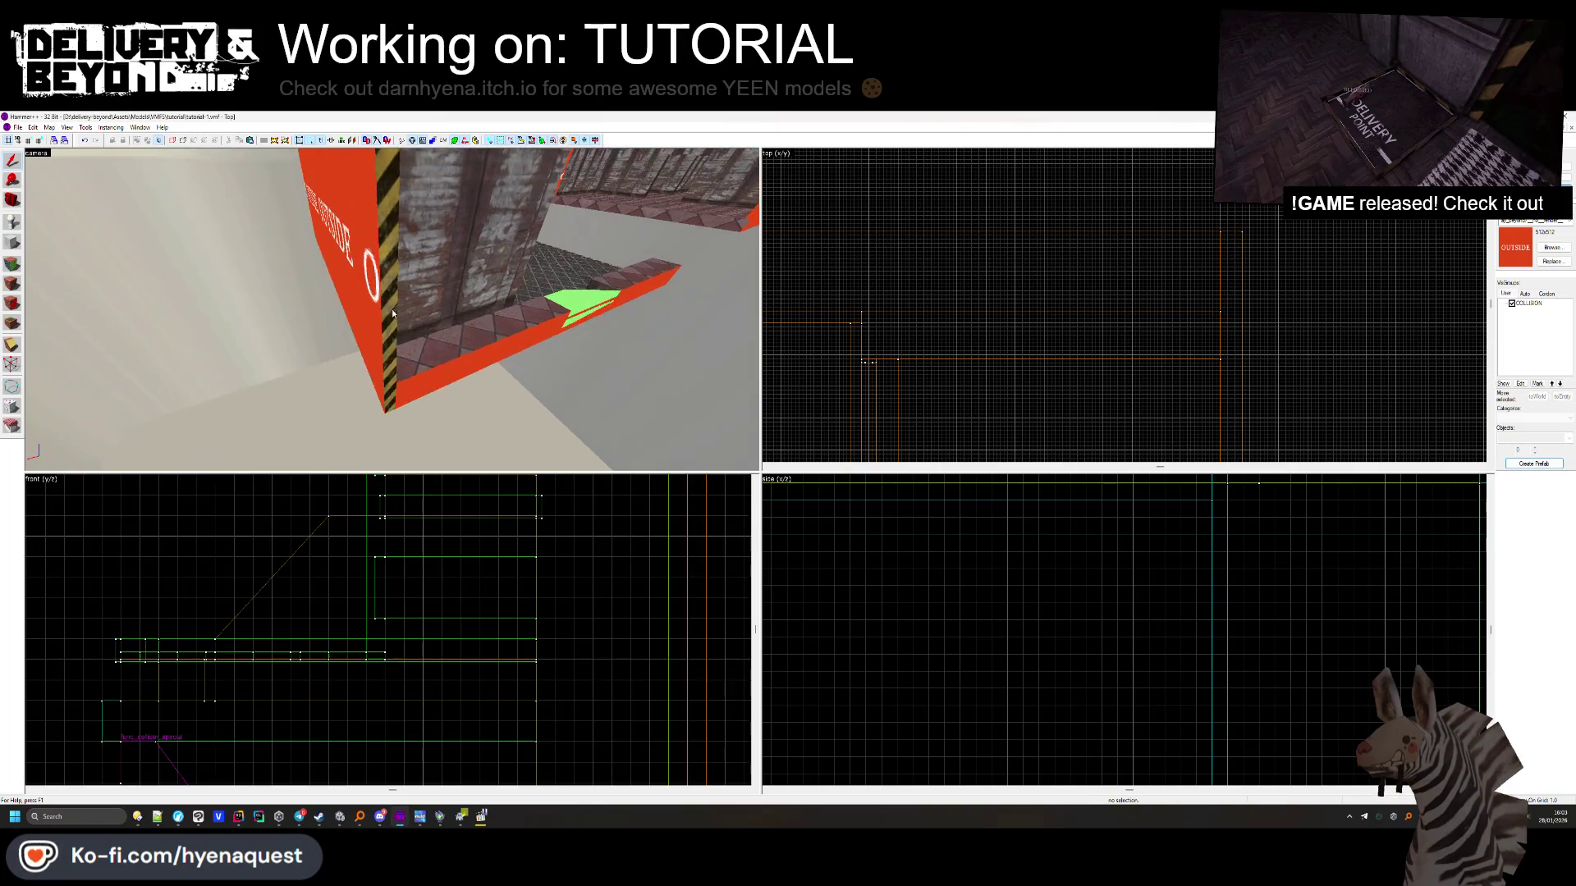
{"action": "key", "text": "shift+a"}
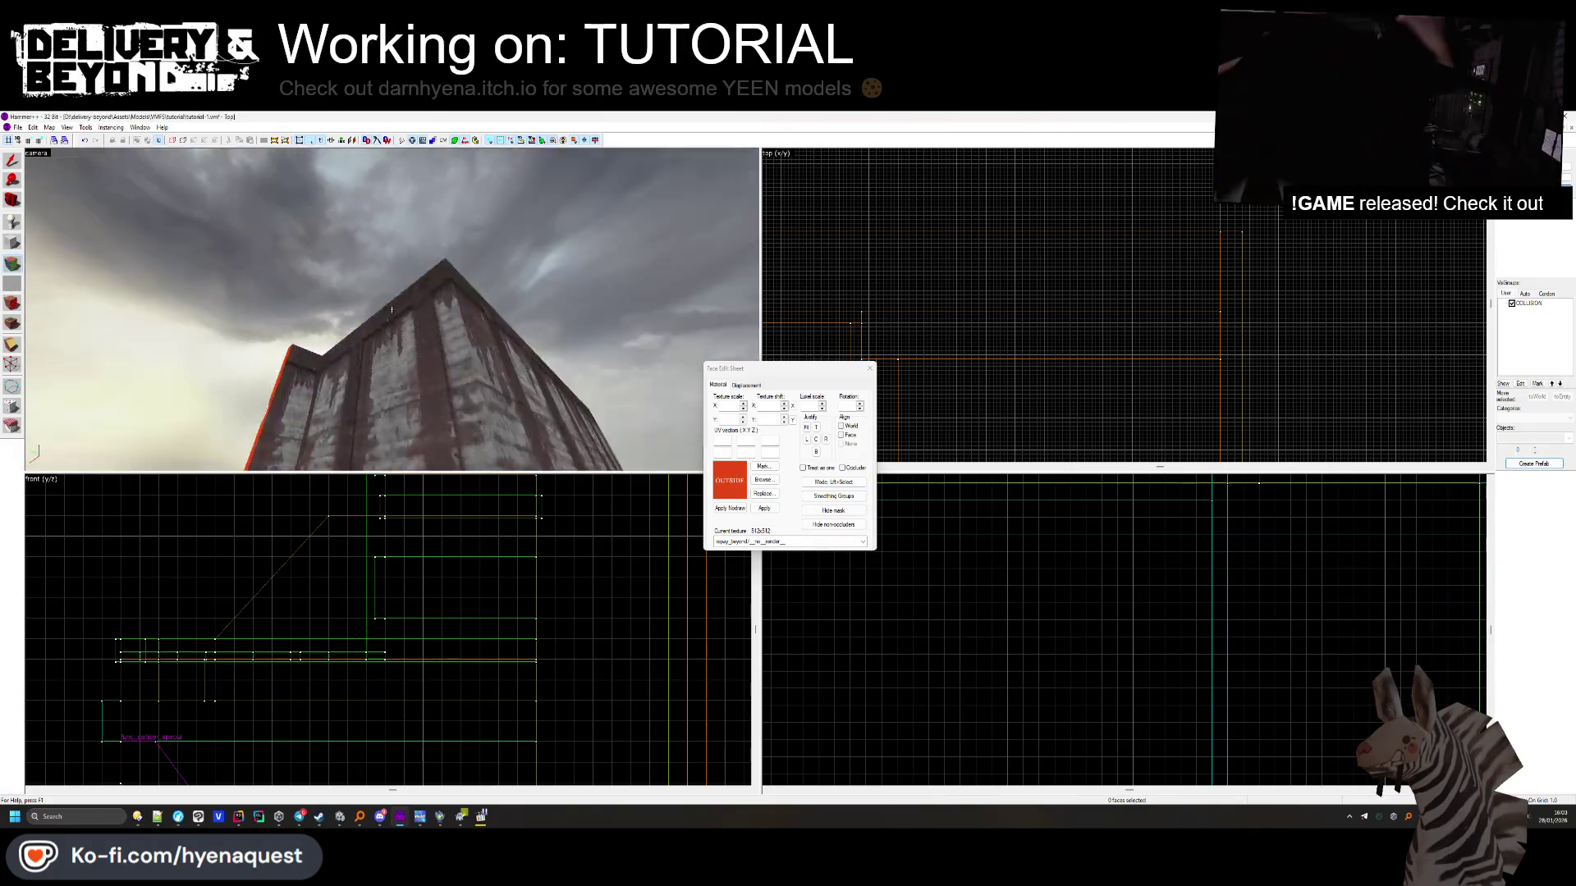
{"action": "key", "text": "z"}
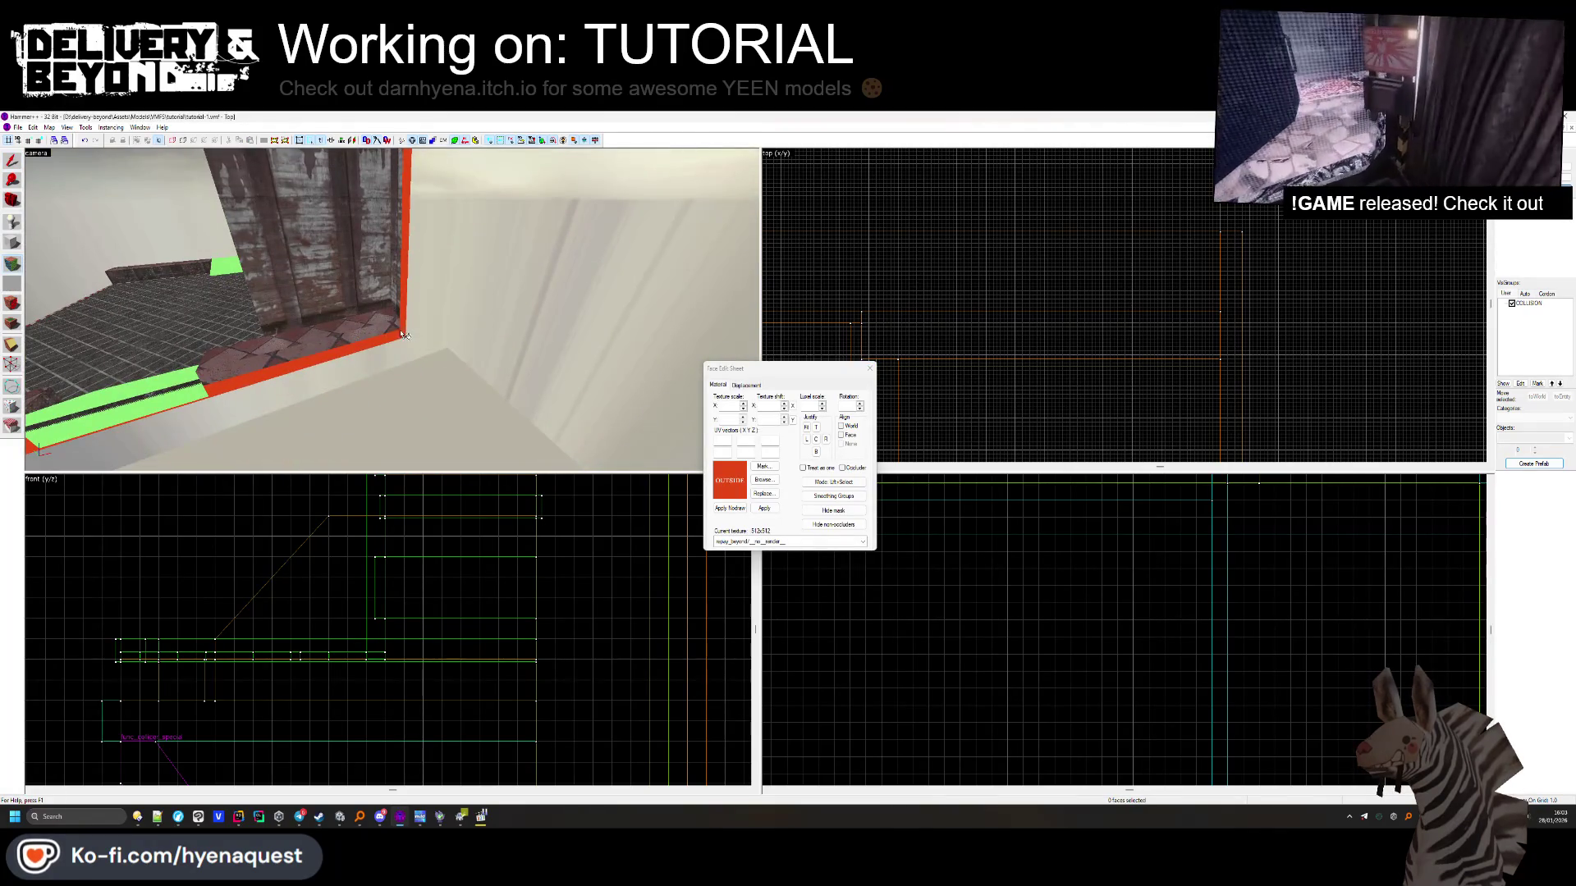
{"action": "key", "text": "z"}
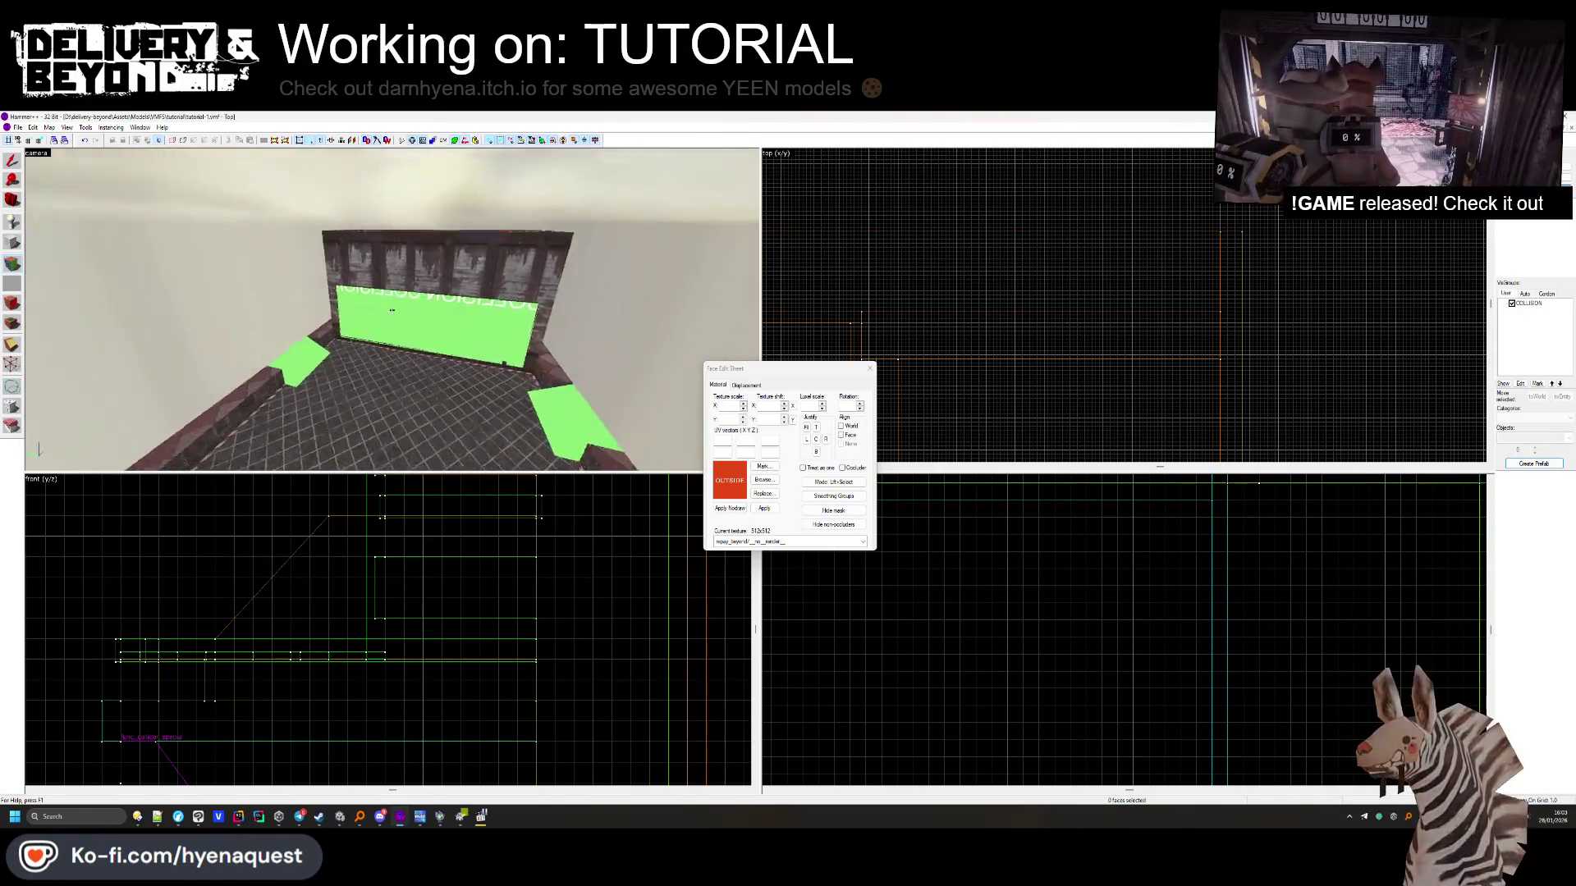
{"action": "key", "text": "z"}
{"action": "left_click", "coordinate": [870, 369]}
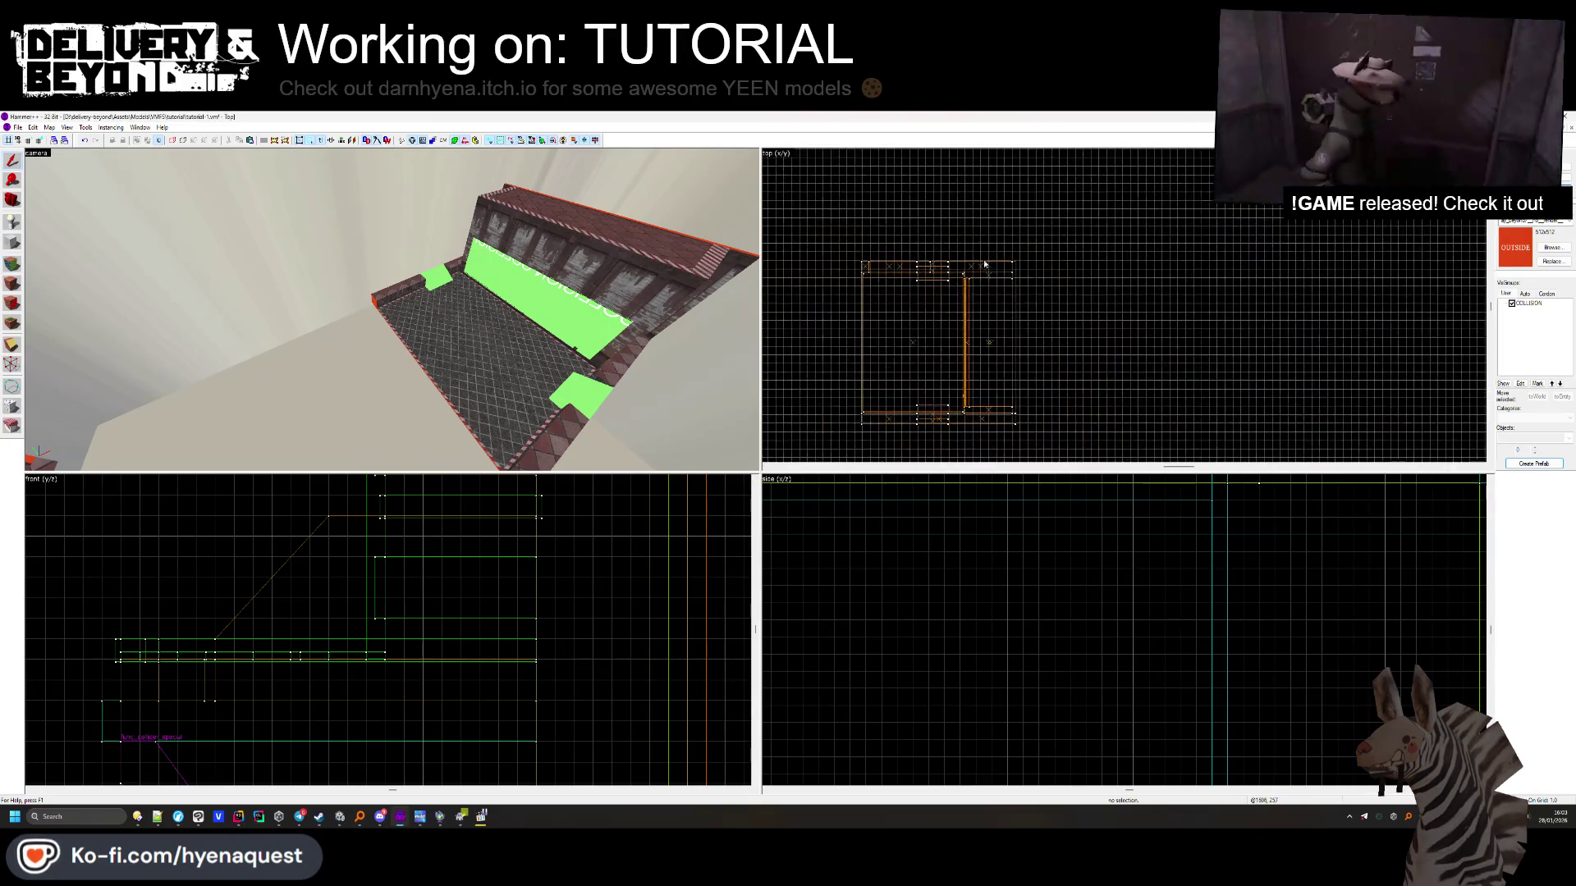
Select the room's 31-object group and shift it slightly left
{"action": "left_click", "coordinate": [996, 335]}
{"action": "mouse_move", "coordinate": [995, 335]}
{"action": "left_mouse_down"}
{"action": "mouse_move", "coordinate": [892, 344]}
{"action": "mouse_move", "coordinate": [920, 293]}
{"action": "left_mouse_up"}
{"action": "scroll", "coordinate": [784, 310], "scroll_direction": "up", "scroll_amount": 6}
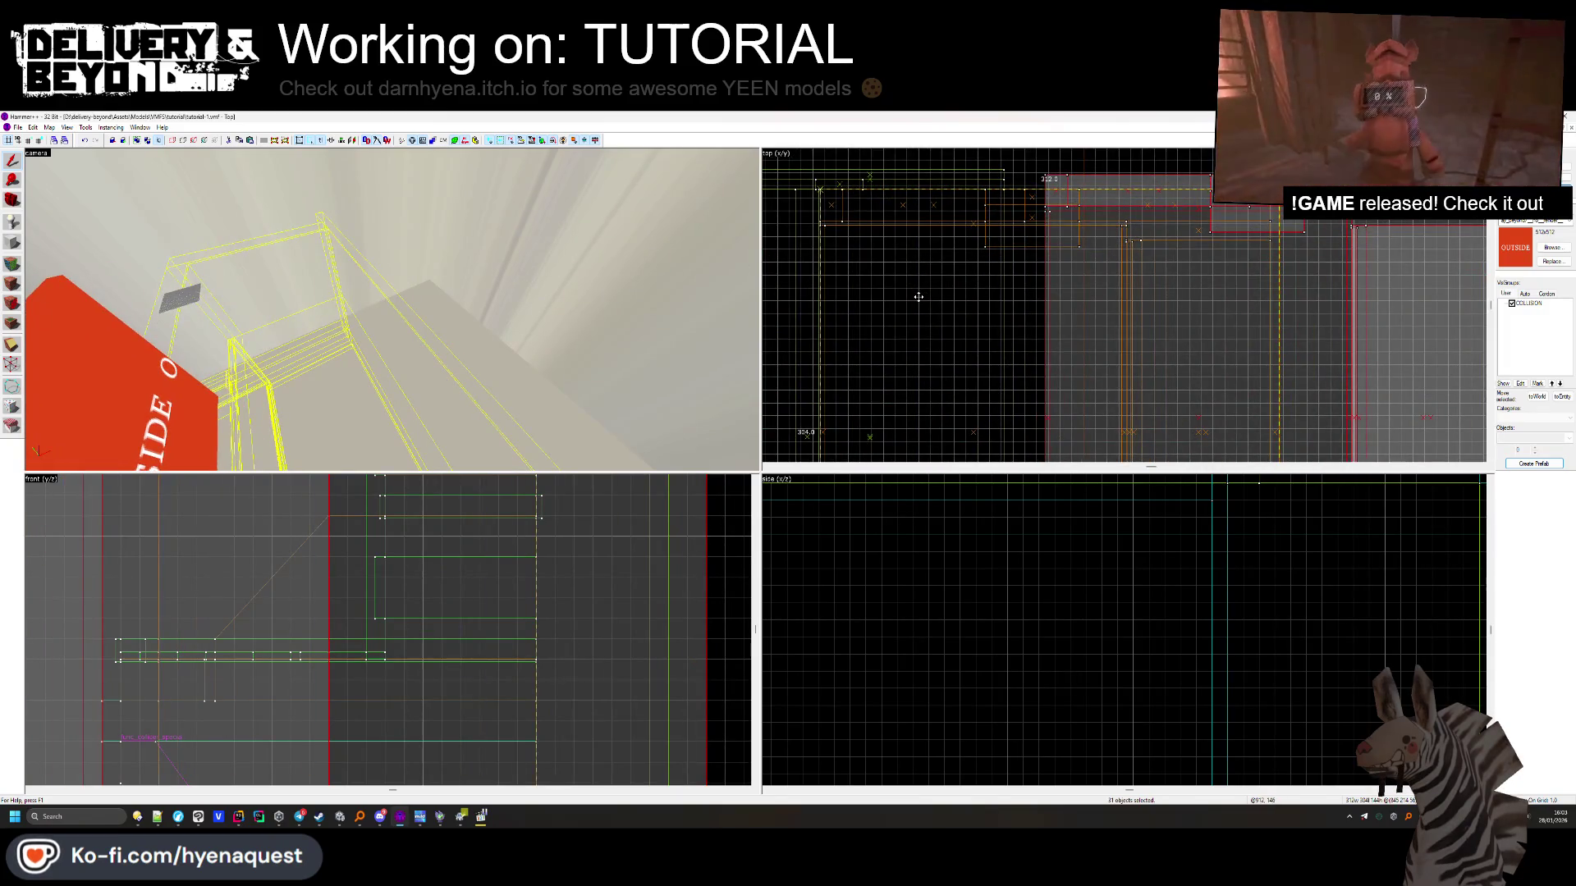
{"action": "key", "text": "z"}
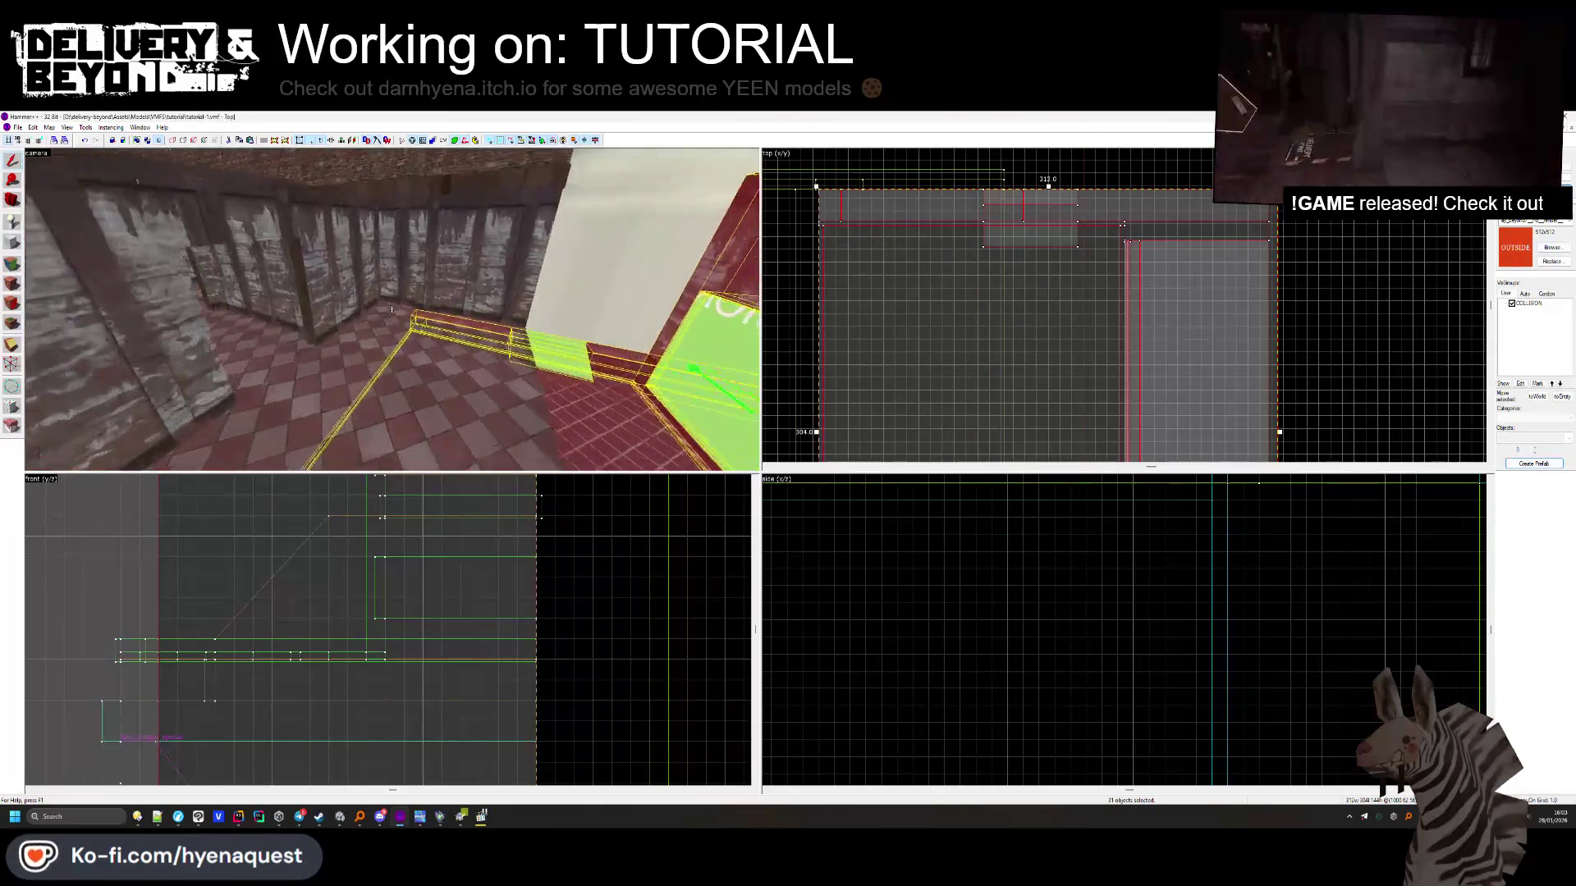
{"action": "scroll", "coordinate": [1067, 328], "scroll_direction": "down", "scroll_amount": 3}
{"action": "scroll", "coordinate": [1173, 263], "scroll_direction": "up", "scroll_amount": 5}
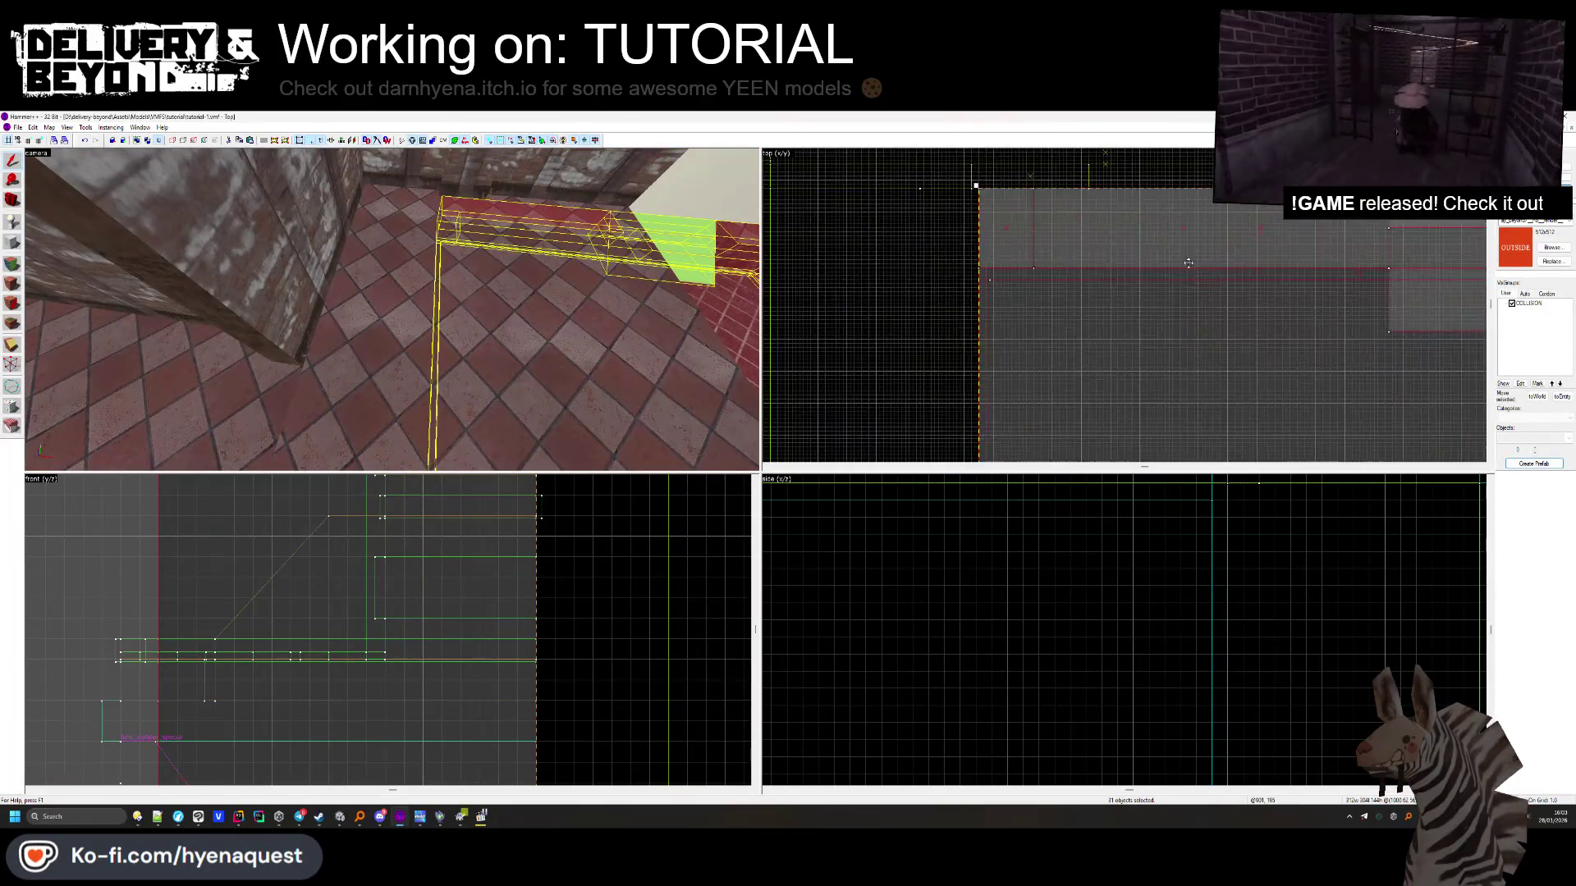
{"action": "key", "text": "z"}
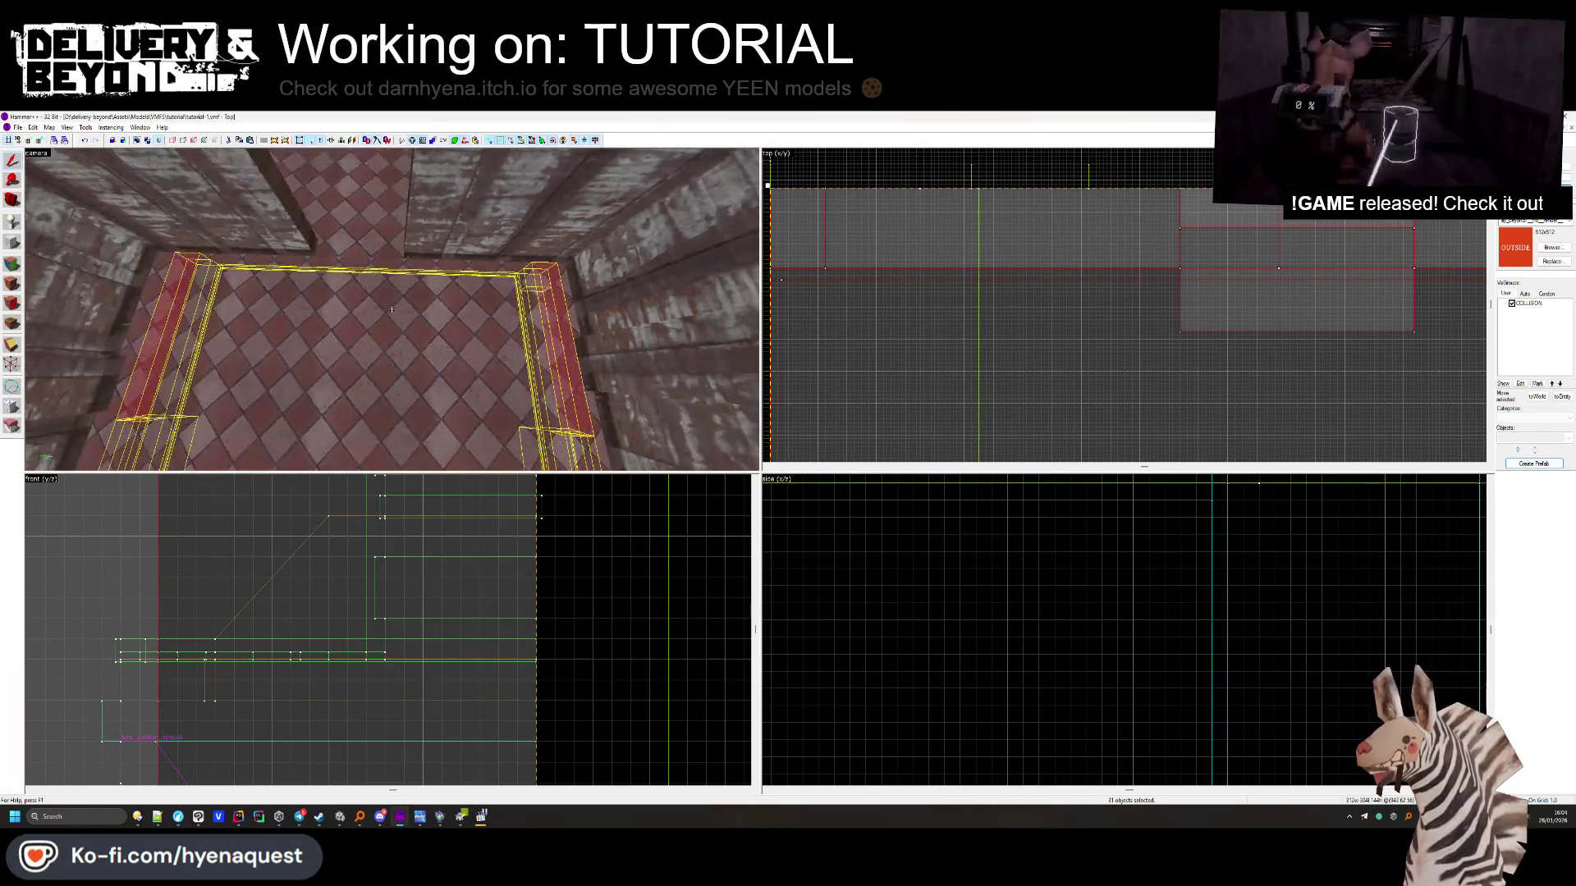
{"action": "key", "text": "z"}
{"action": "scroll", "coordinate": [498, 537], "scroll_direction": "down", "scroll_amount": 3}
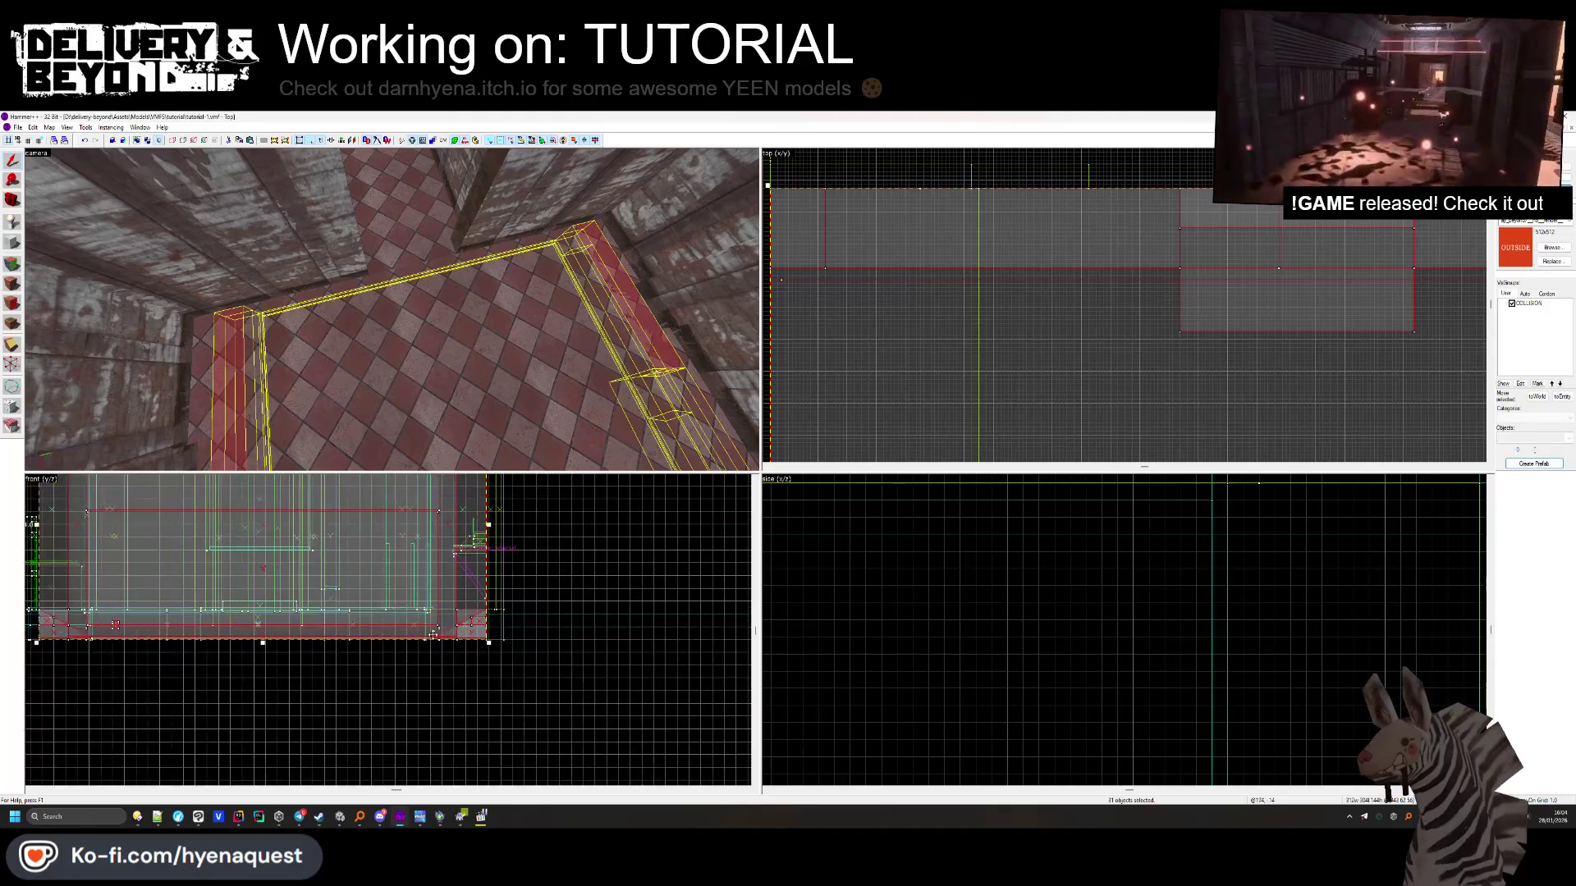
{"action": "scroll", "coordinate": [370, 608], "scroll_direction": "down", "scroll_amount": 3}
{"action": "scroll", "coordinate": [258, 616], "scroll_direction": "up", "scroll_amount": 6}
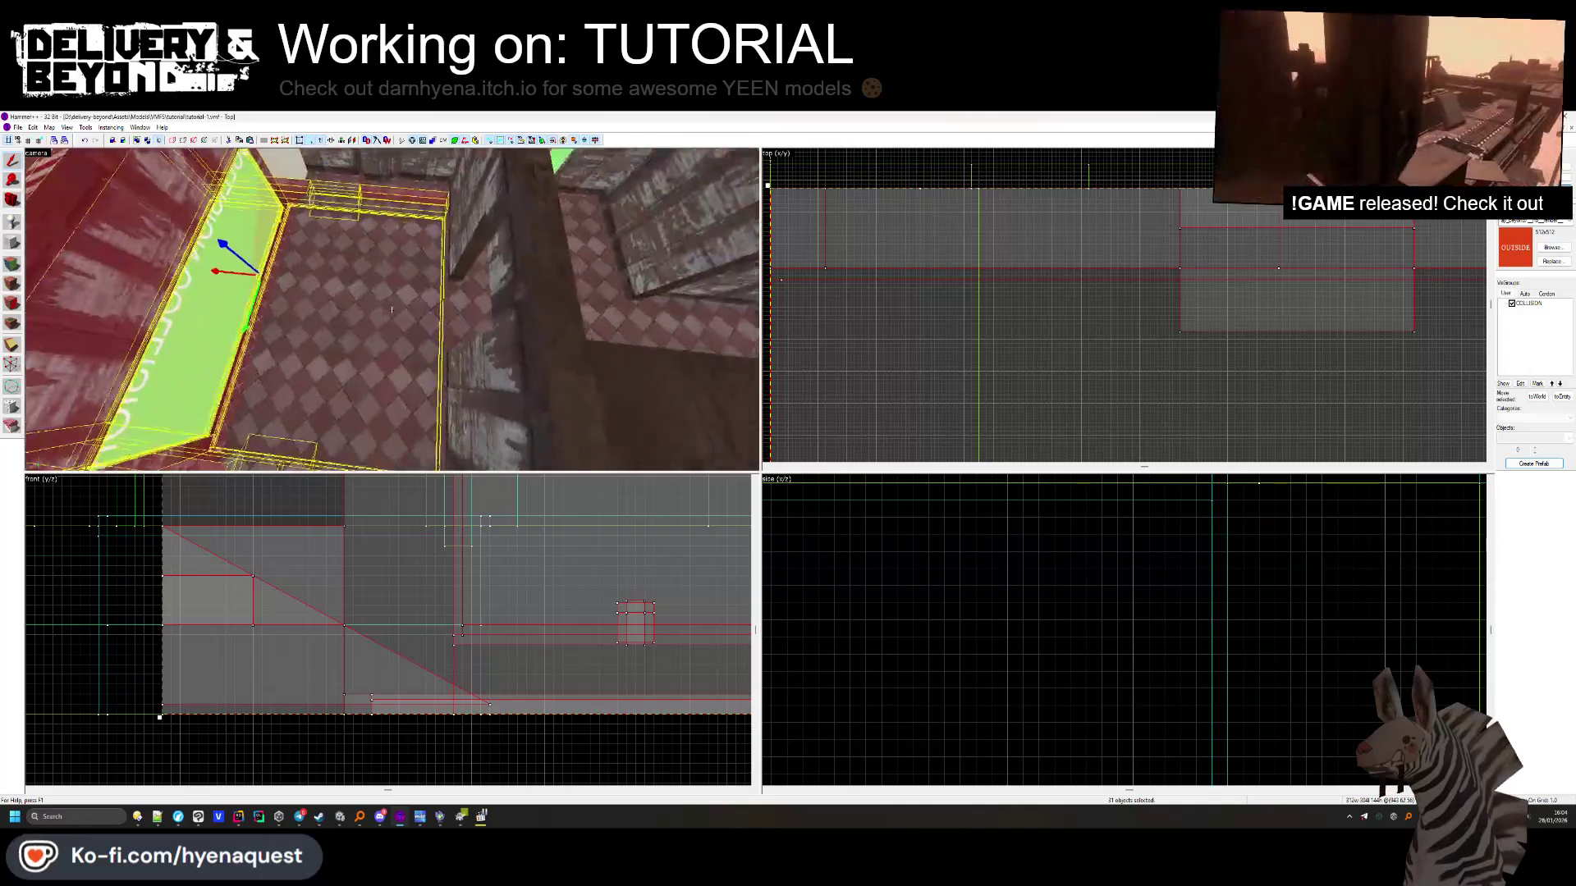
{"action": "scroll", "coordinate": [970, 318], "scroll_direction": "up", "scroll_amount": 3}
{"action": "scroll", "coordinate": [973, 312], "scroll_direction": "up", "scroll_amount": 3}
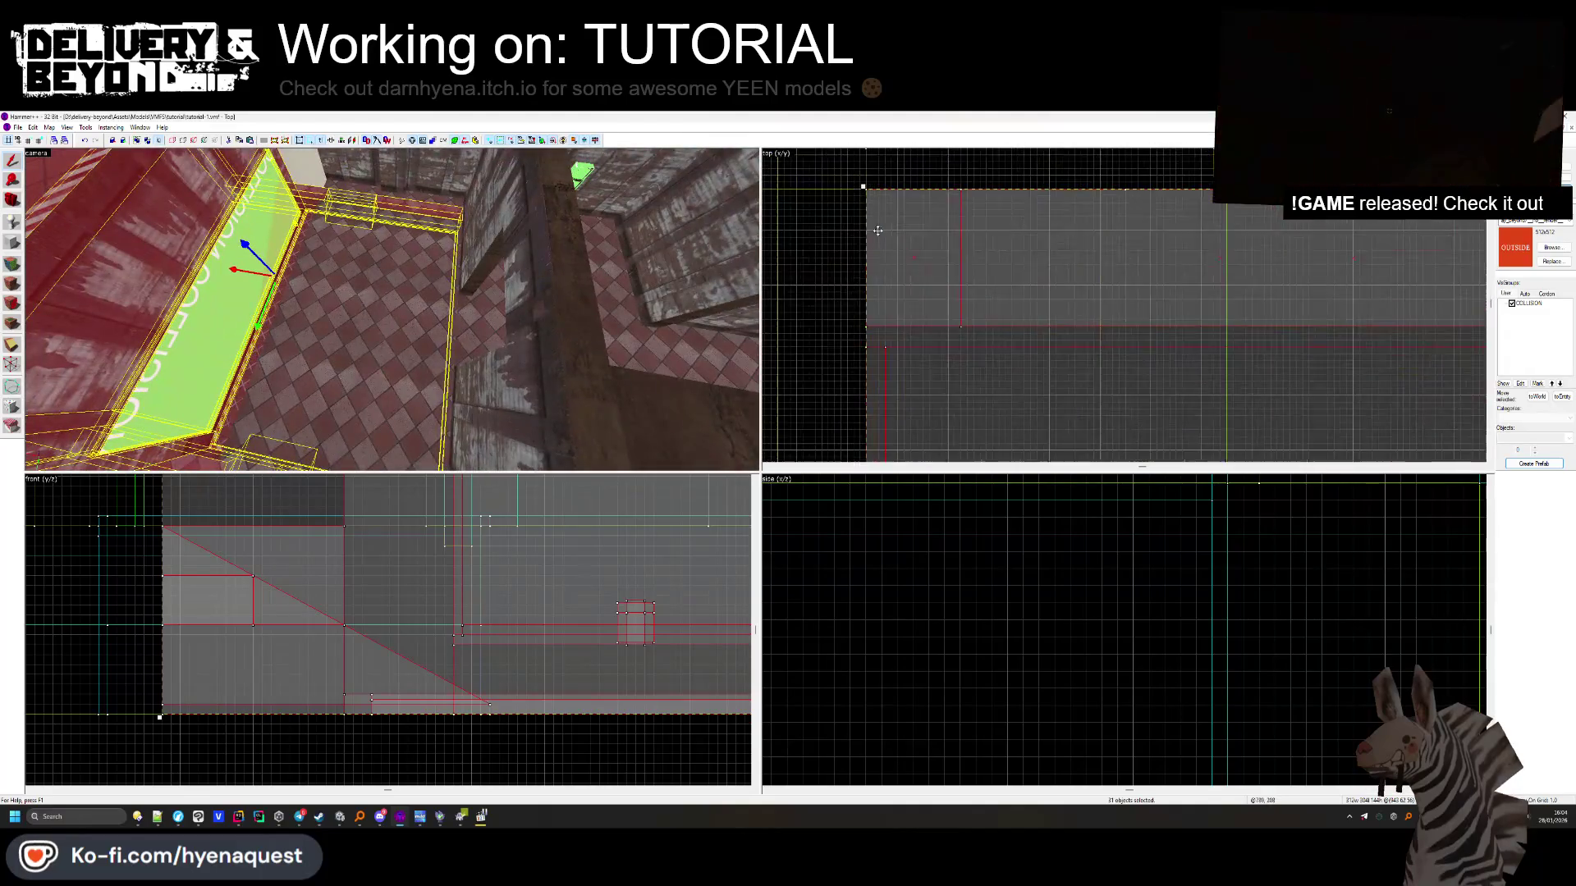
Select the checkered floor brush, drag its right edge inward in the Top view, then deselect
{"action": "left_click", "coordinate": [982, 244]}
{"action": "left_click", "coordinate": [391, 309]}
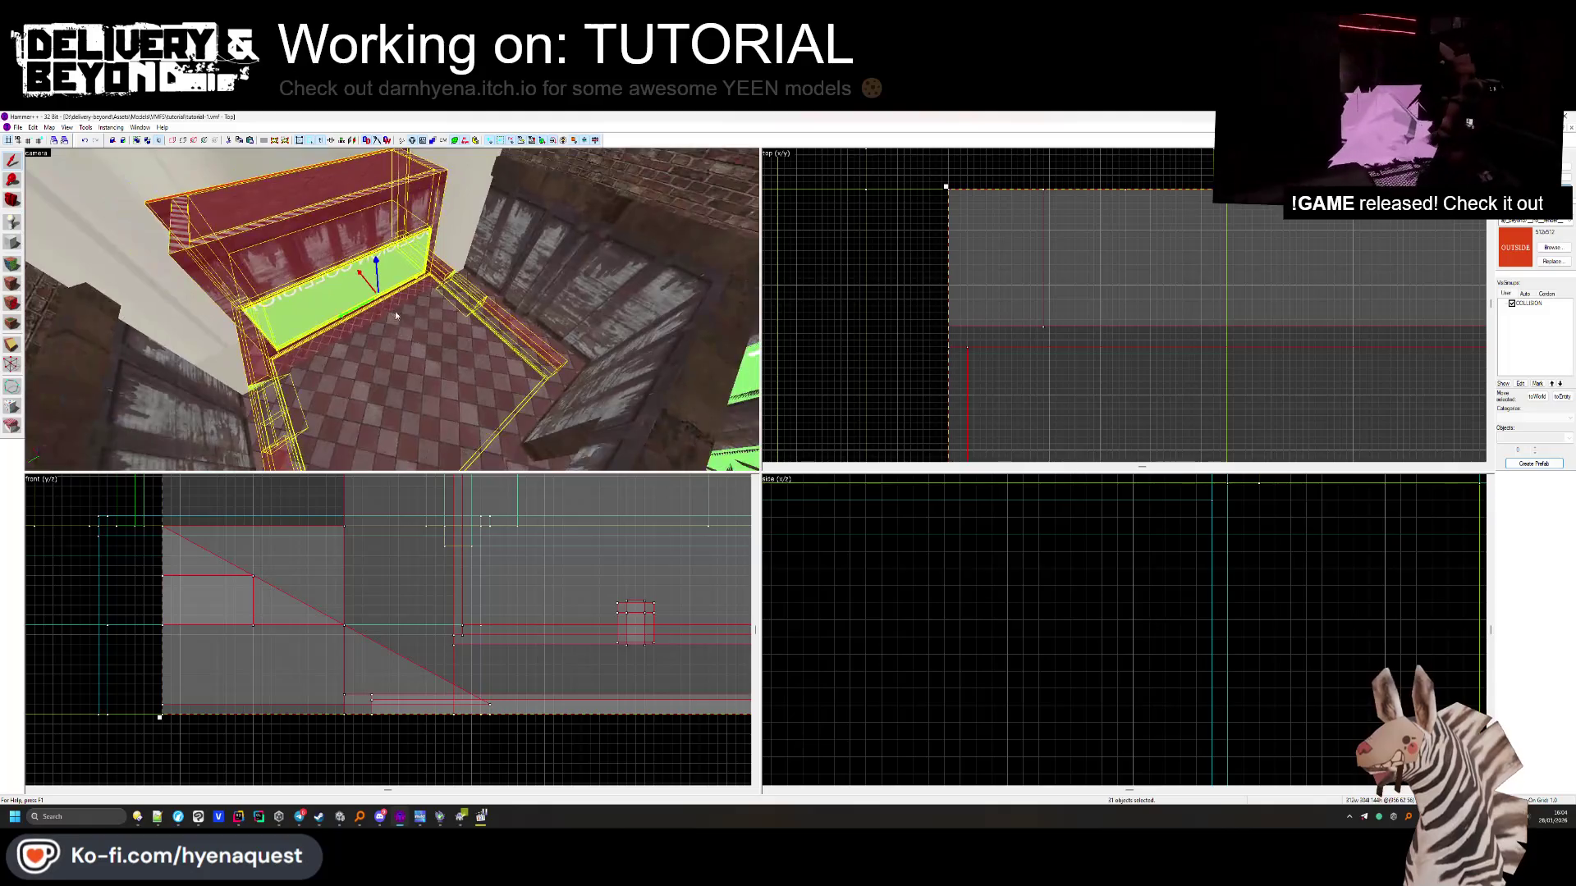
{"action": "scroll", "coordinate": [1039, 251], "scroll_direction": "down", "scroll_amount": 3}
{"action": "scroll", "coordinate": [1144, 356], "scroll_direction": "up", "scroll_amount": 2}
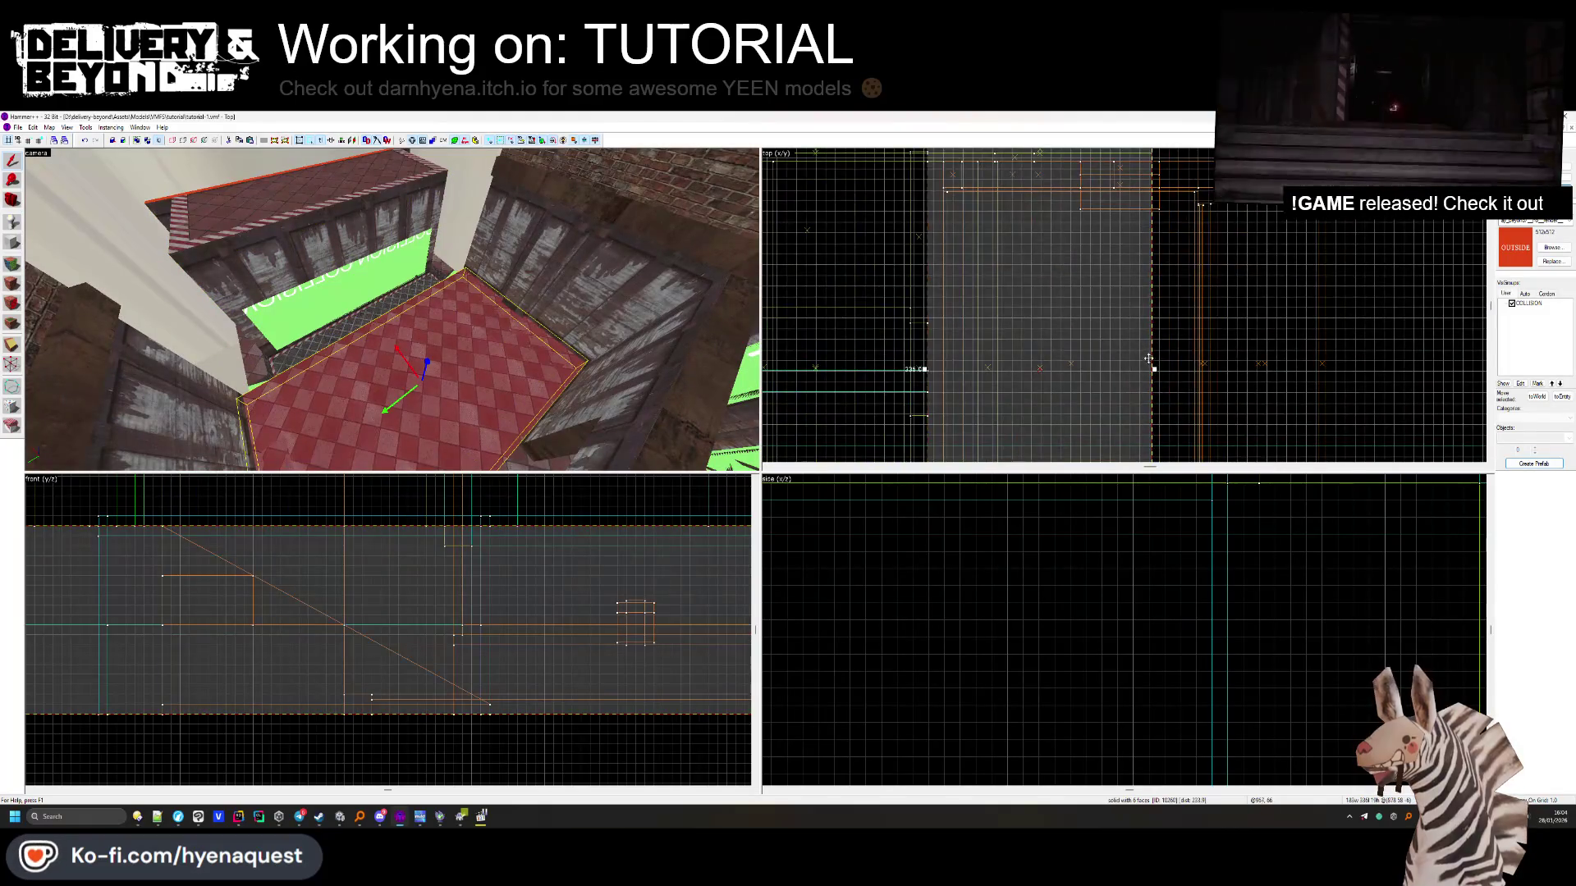
{"action": "left_click_drag", "start_coordinate": [1153, 369], "coordinate": [940, 370]}
{"action": "scroll", "coordinate": [944, 369], "scroll_direction": "up", "scroll_amount": 3}
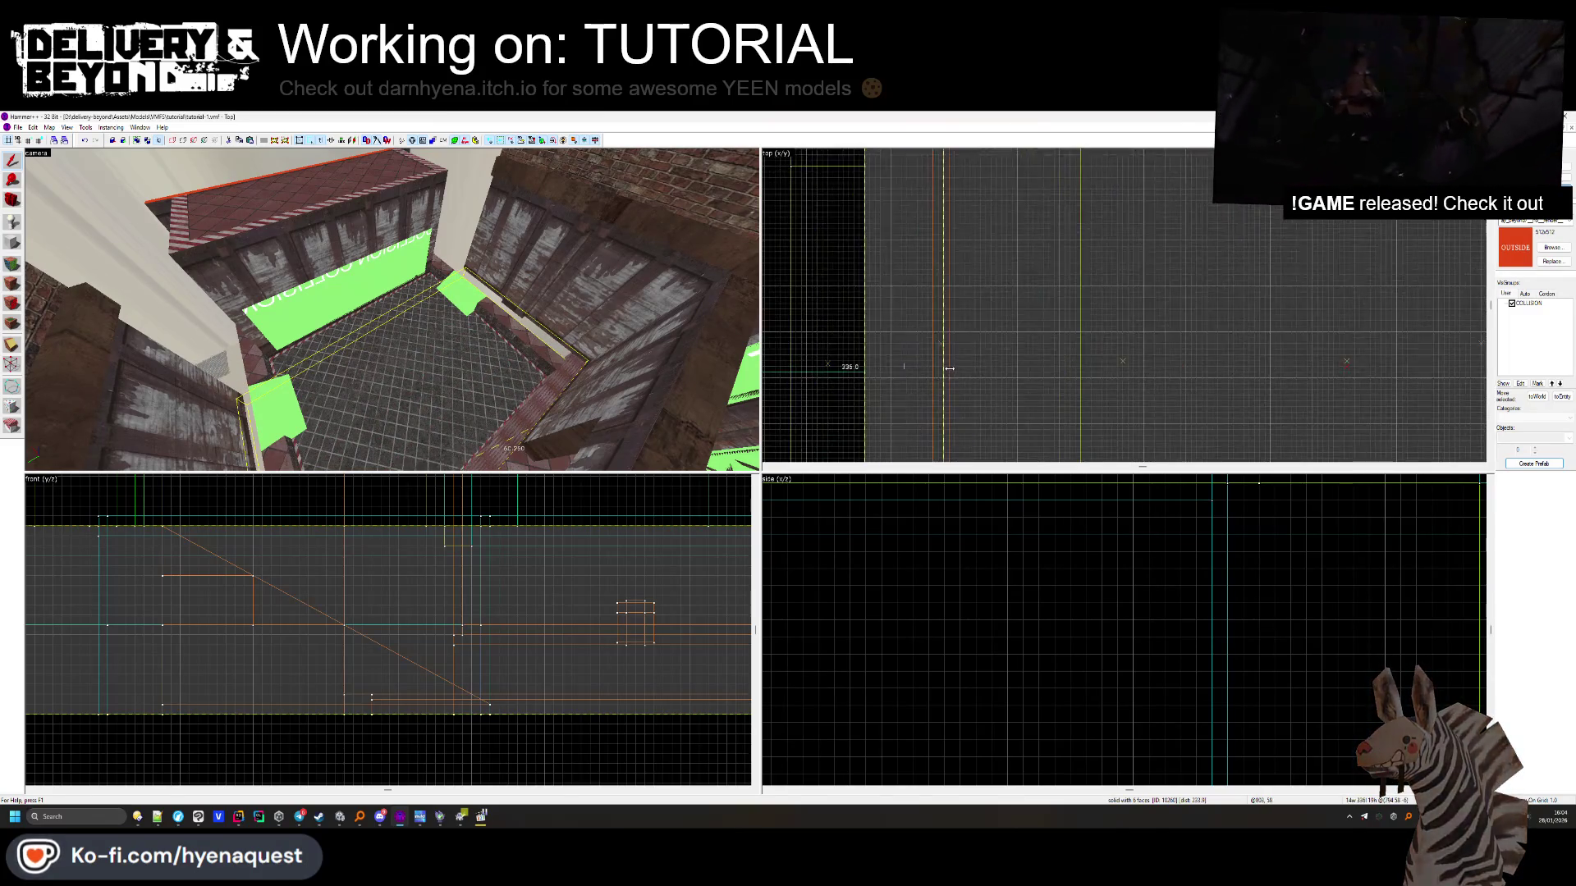
{"action": "key", "text": "Escape"}
{"action": "left_click_drag", "start_coordinate": [329, 312], "coordinate": [22, 285]}
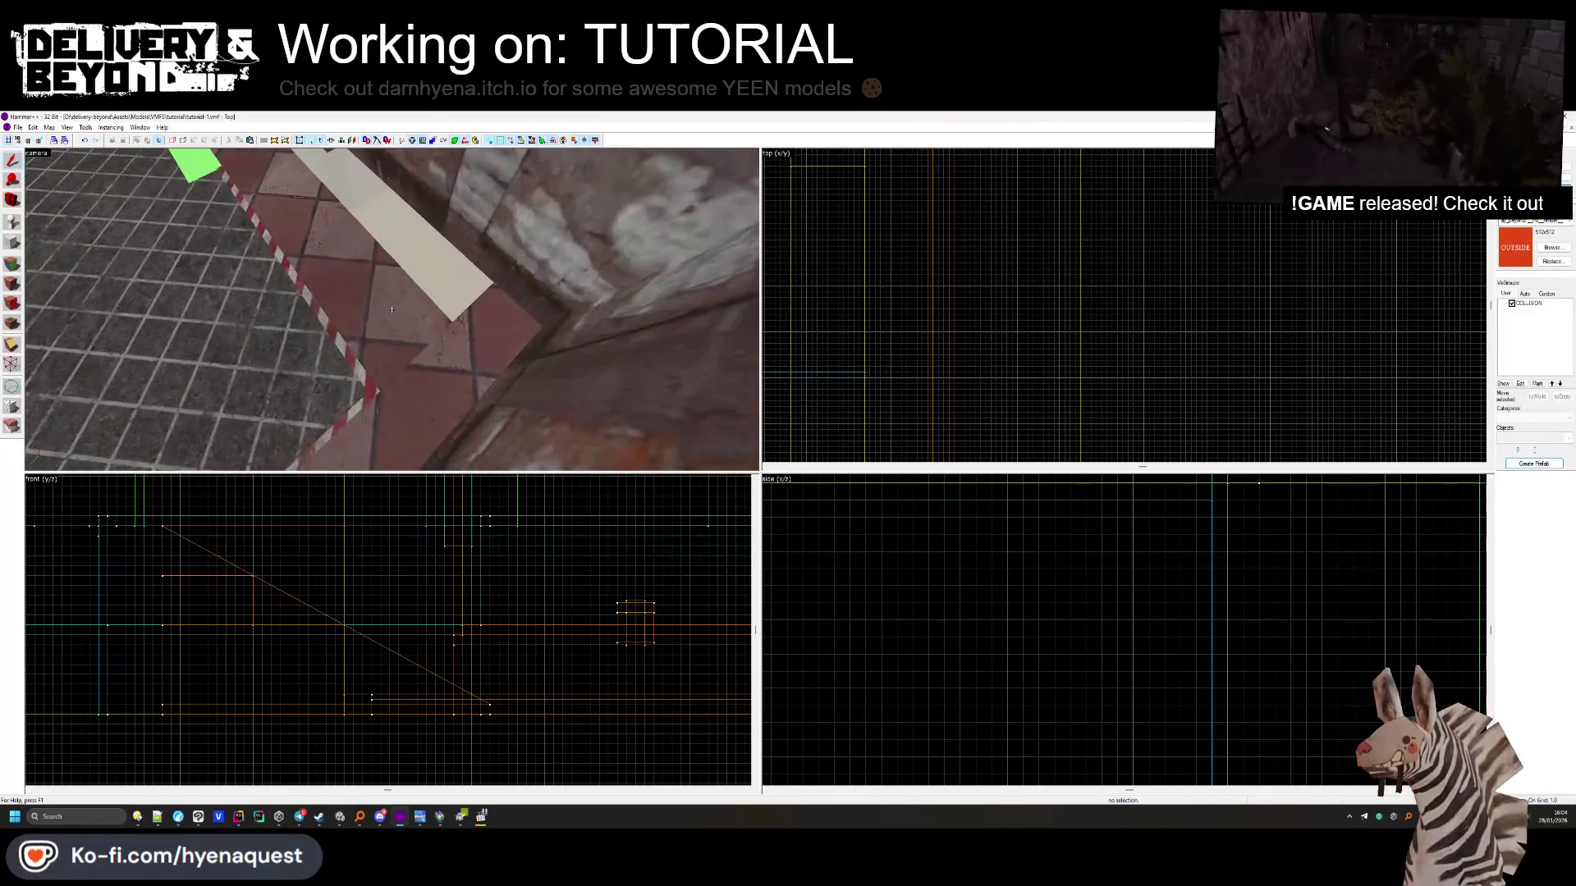
{"action": "left_click", "coordinate": [21, 284]}
{"action": "key", "text": "Right"}
{"action": "key", "text": "Right"}
{"action": "key", "text": "Right"}
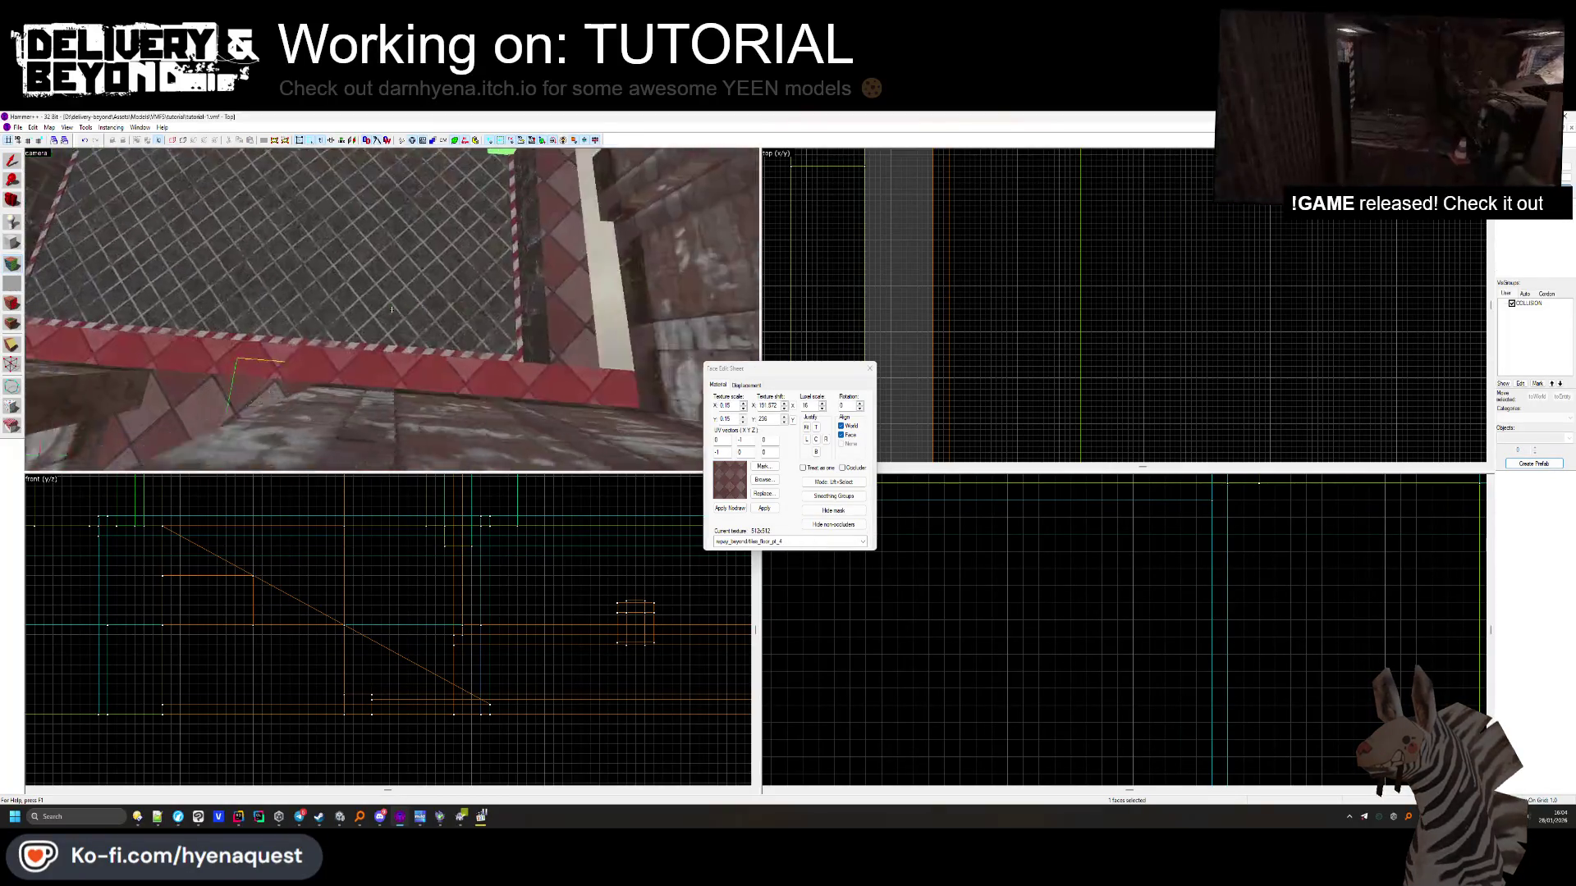
{"action": "left_click", "coordinate": [870, 371]}
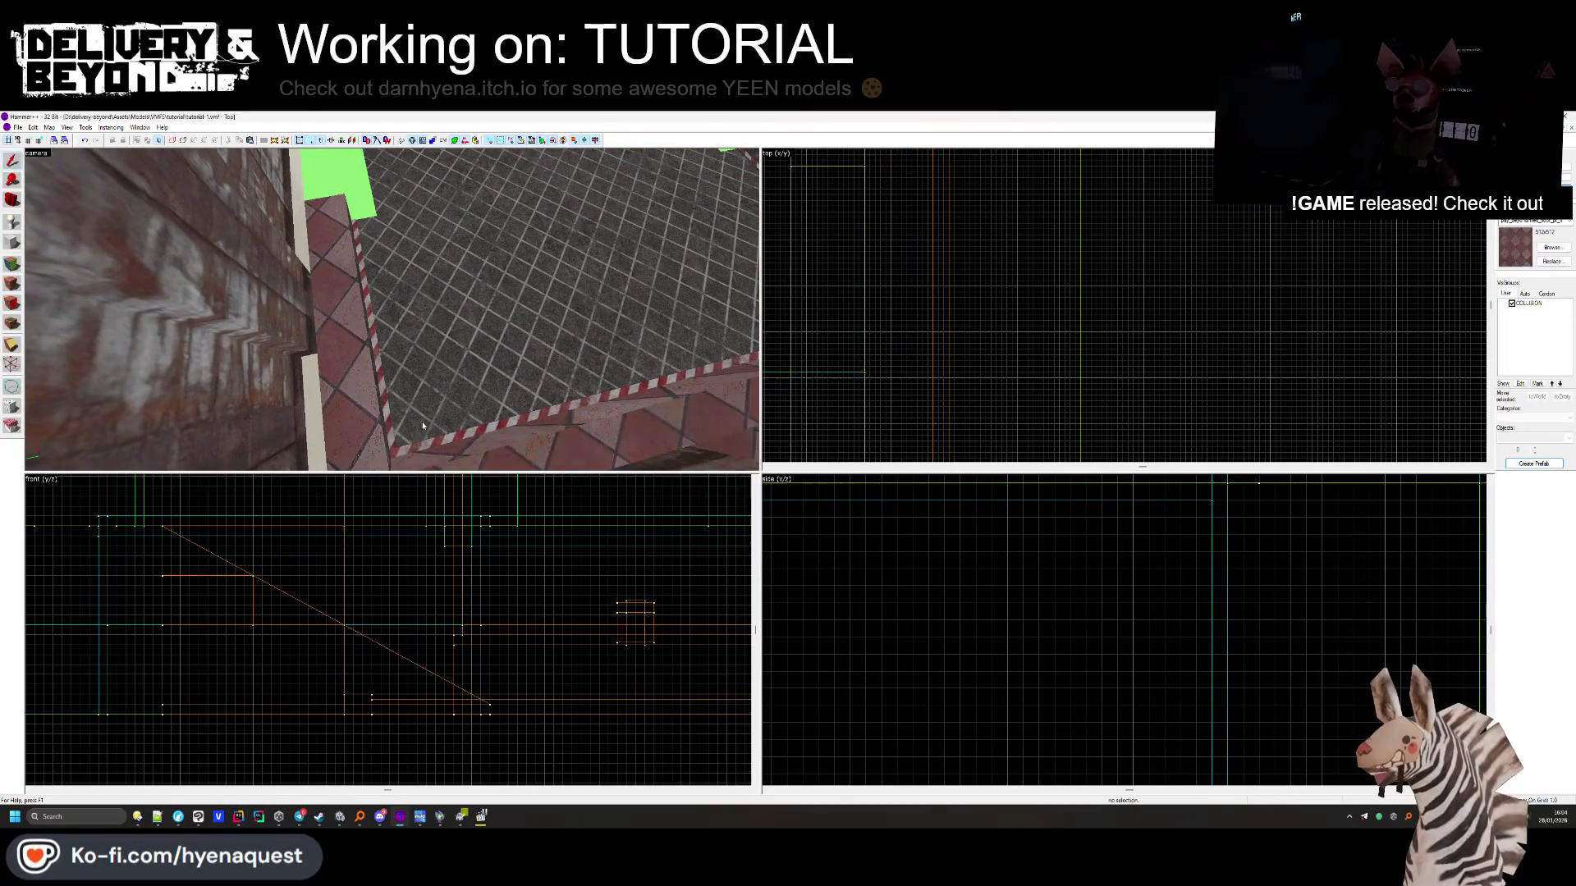
{"action": "key", "text": "Up"}
{"action": "key", "text": "Up"}
{"action": "key", "text": "Up"}
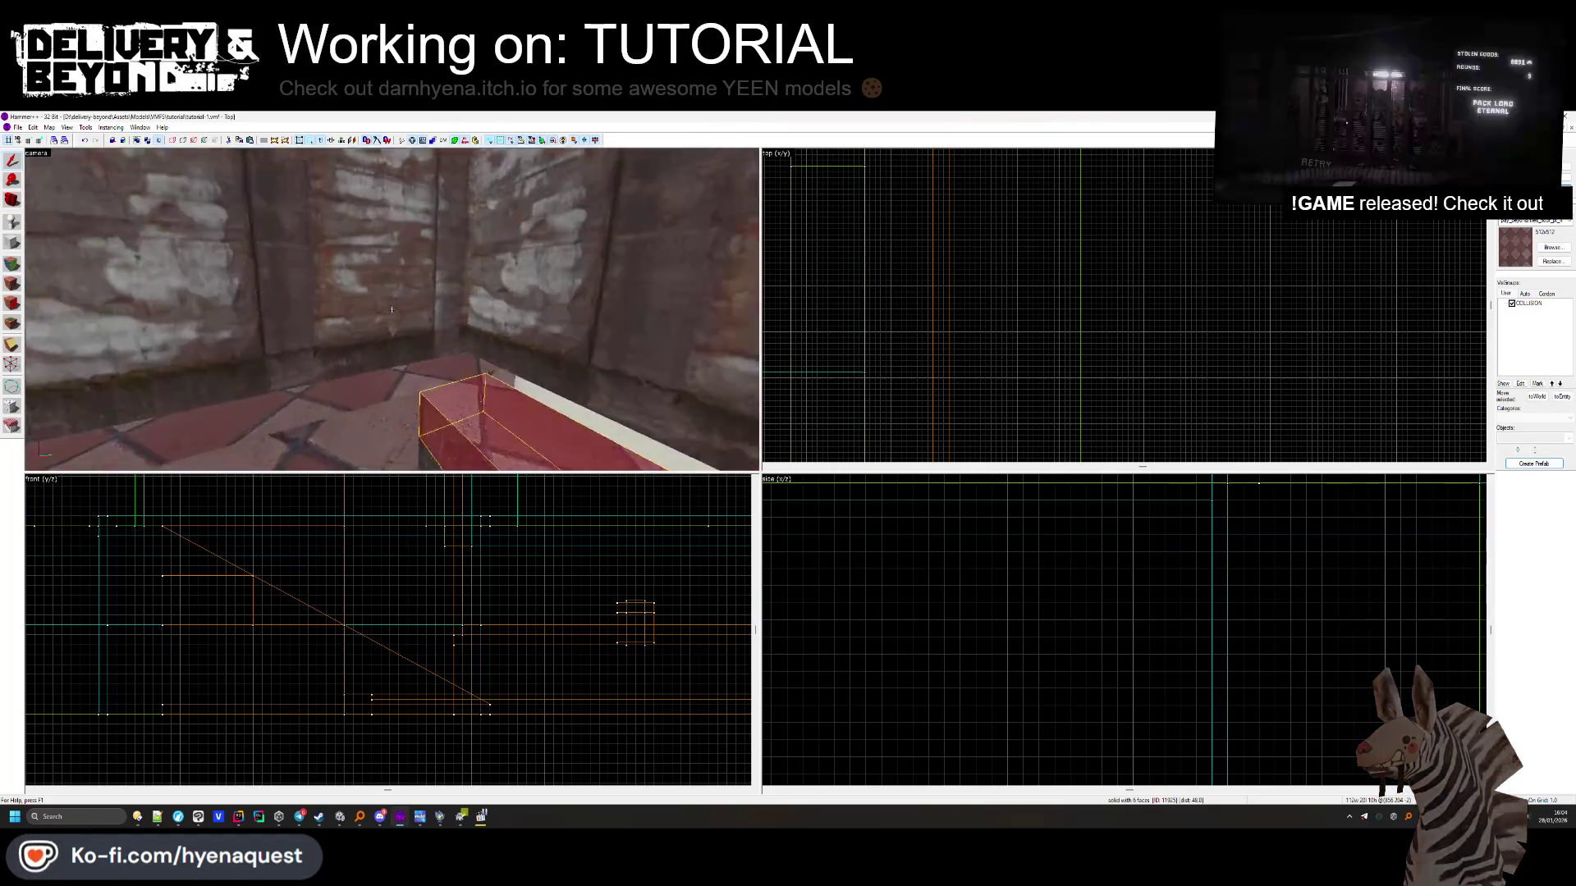
{"action": "key", "text": "shift+a"}
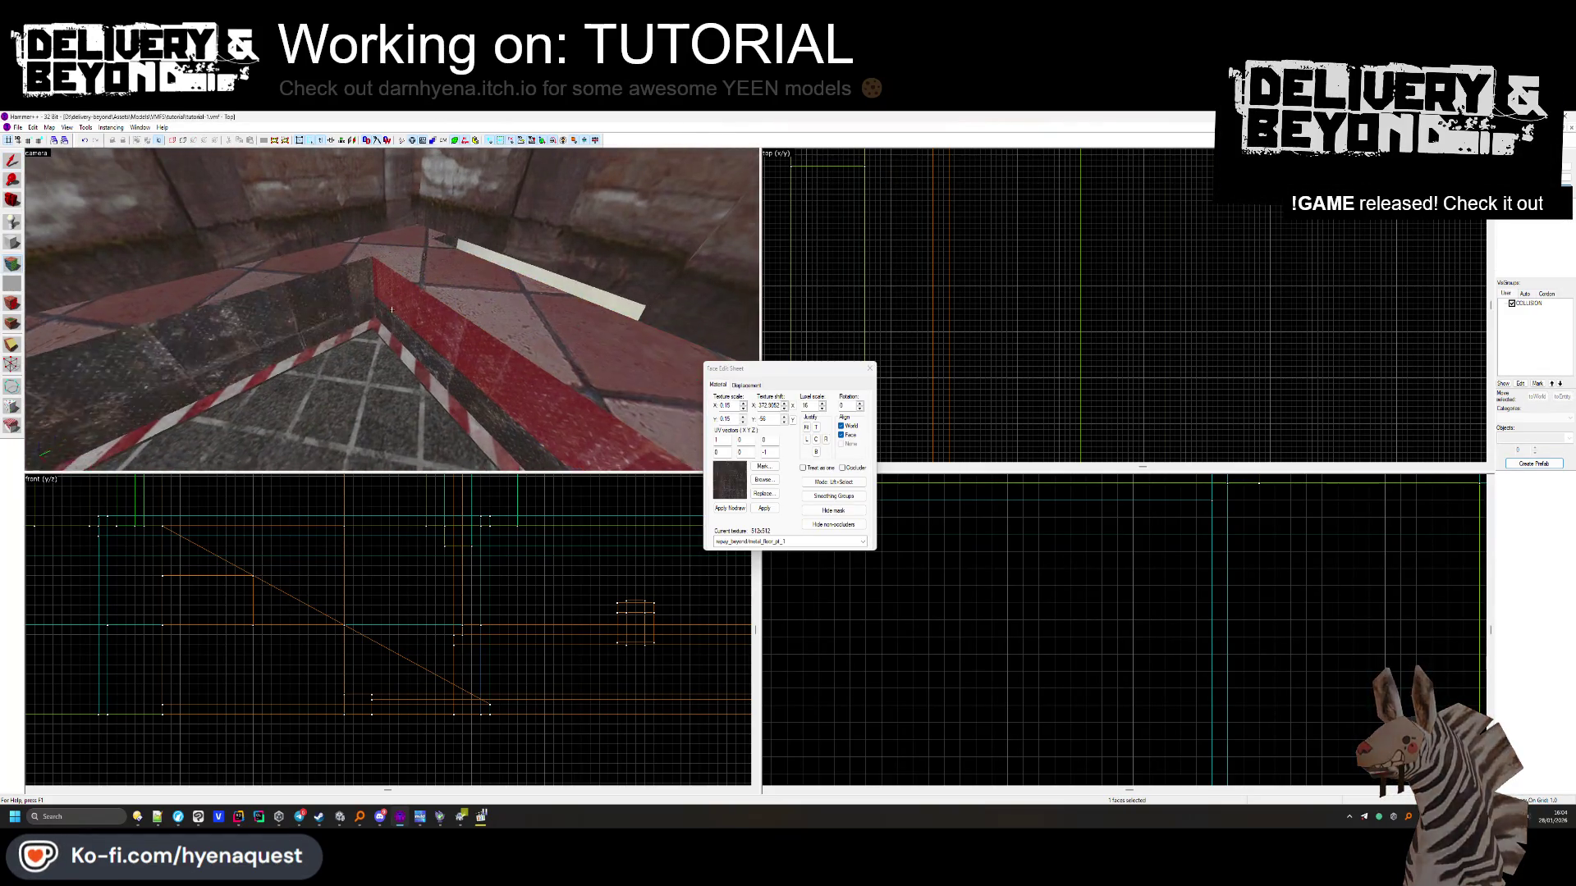
{"action": "left_click", "coordinate": [531, 302]}
{"action": "scroll", "coordinate": [1124, 305], "scroll_direction": "up", "scroll_amount": 3}
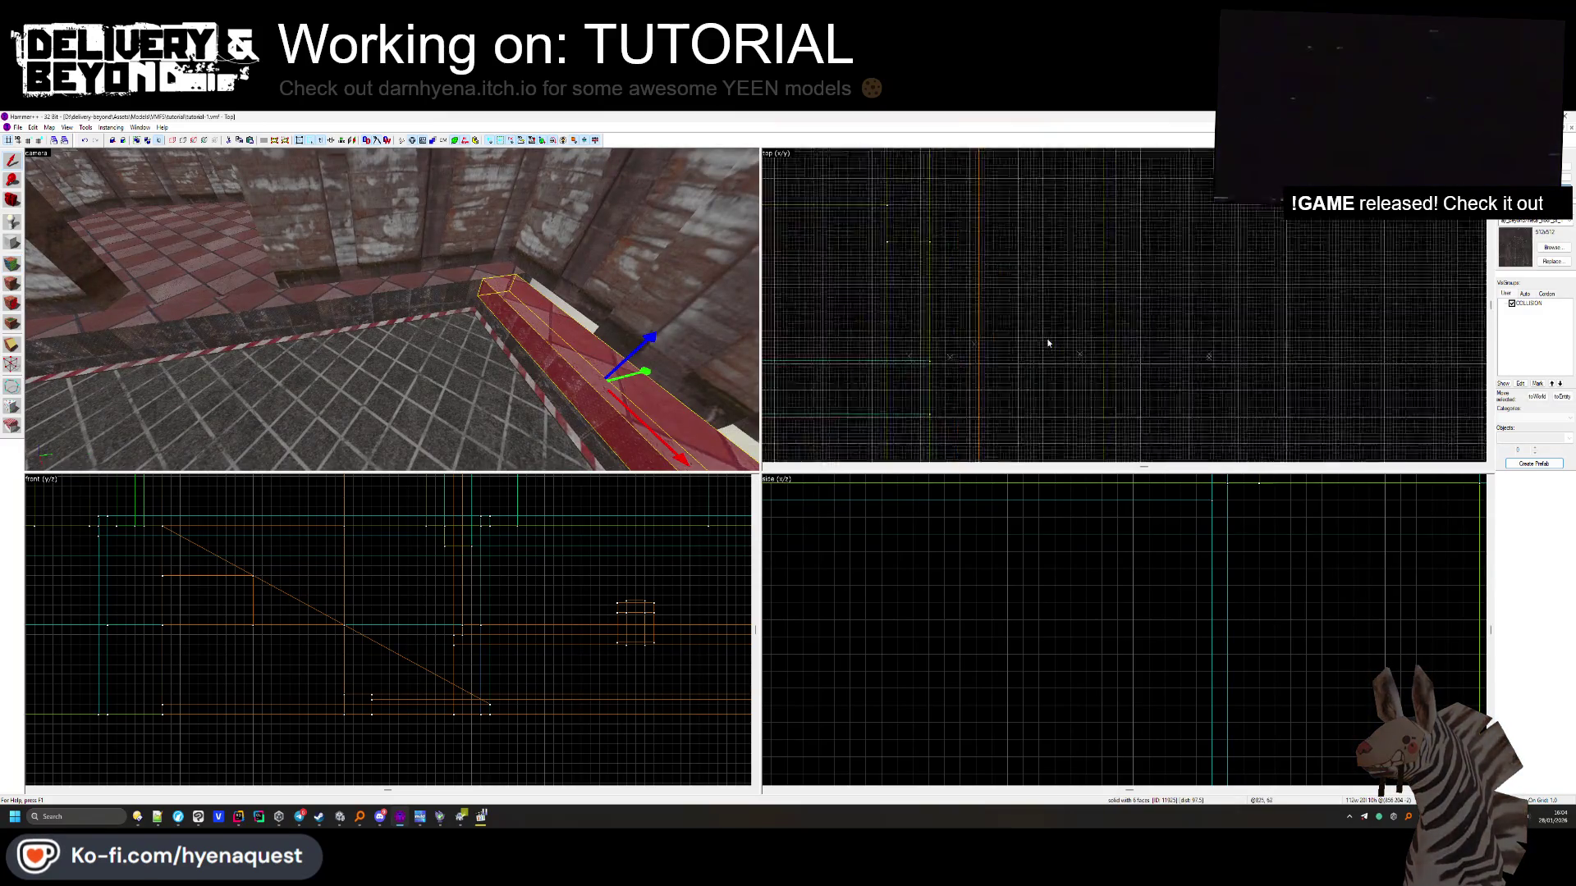
{"action": "scroll", "coordinate": [1066, 186], "scroll_direction": "up", "scroll_amount": 1}
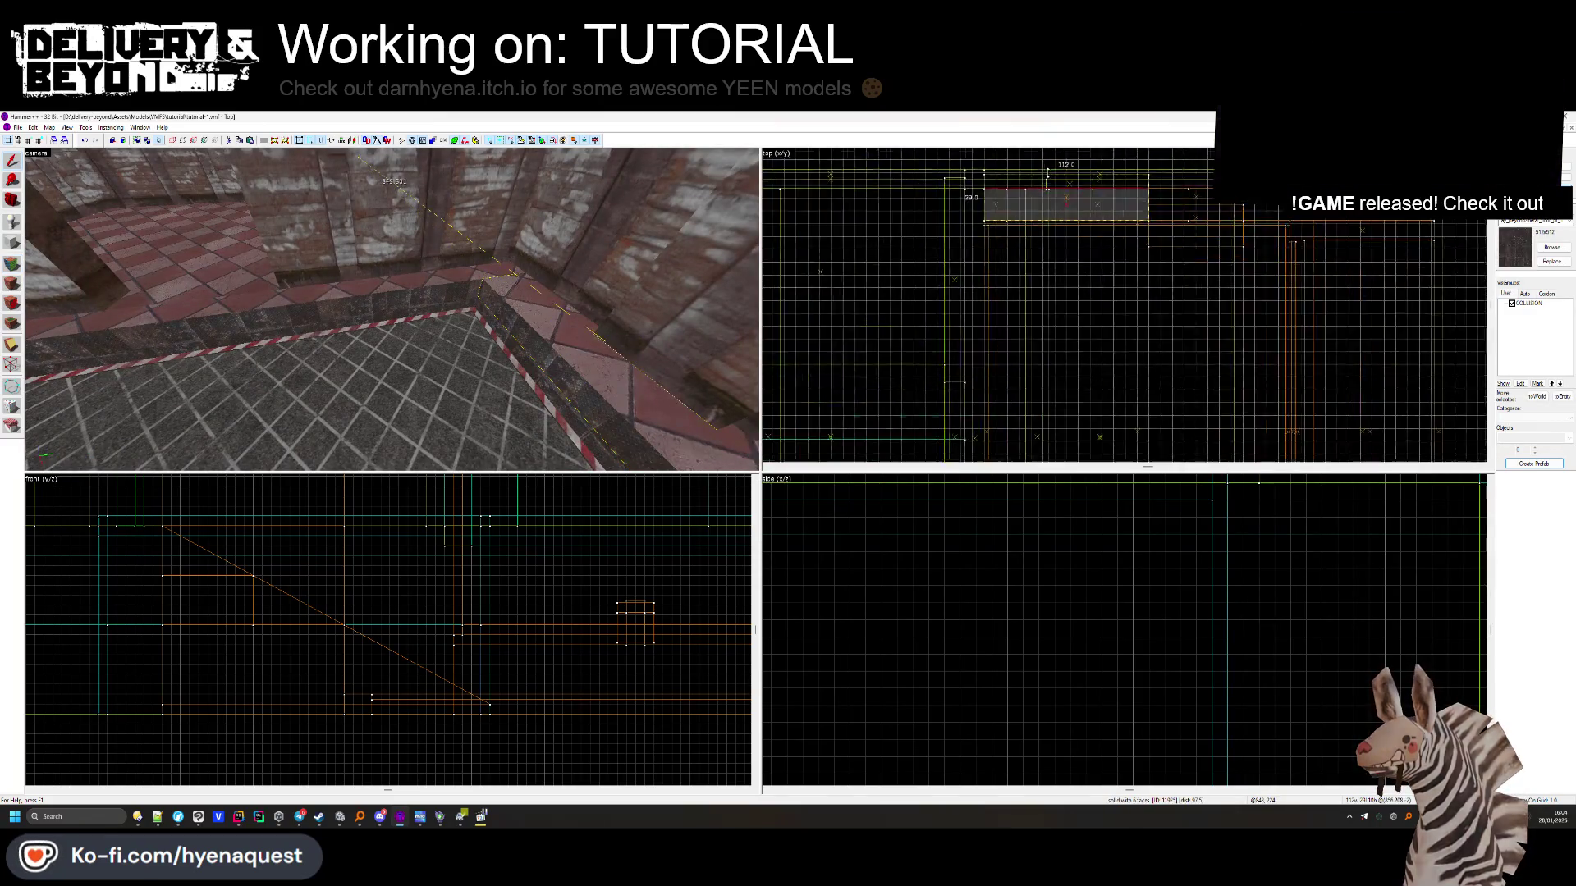
{"action": "left_click", "coordinate": [1022, 166]}
{"action": "key", "text": "z"}
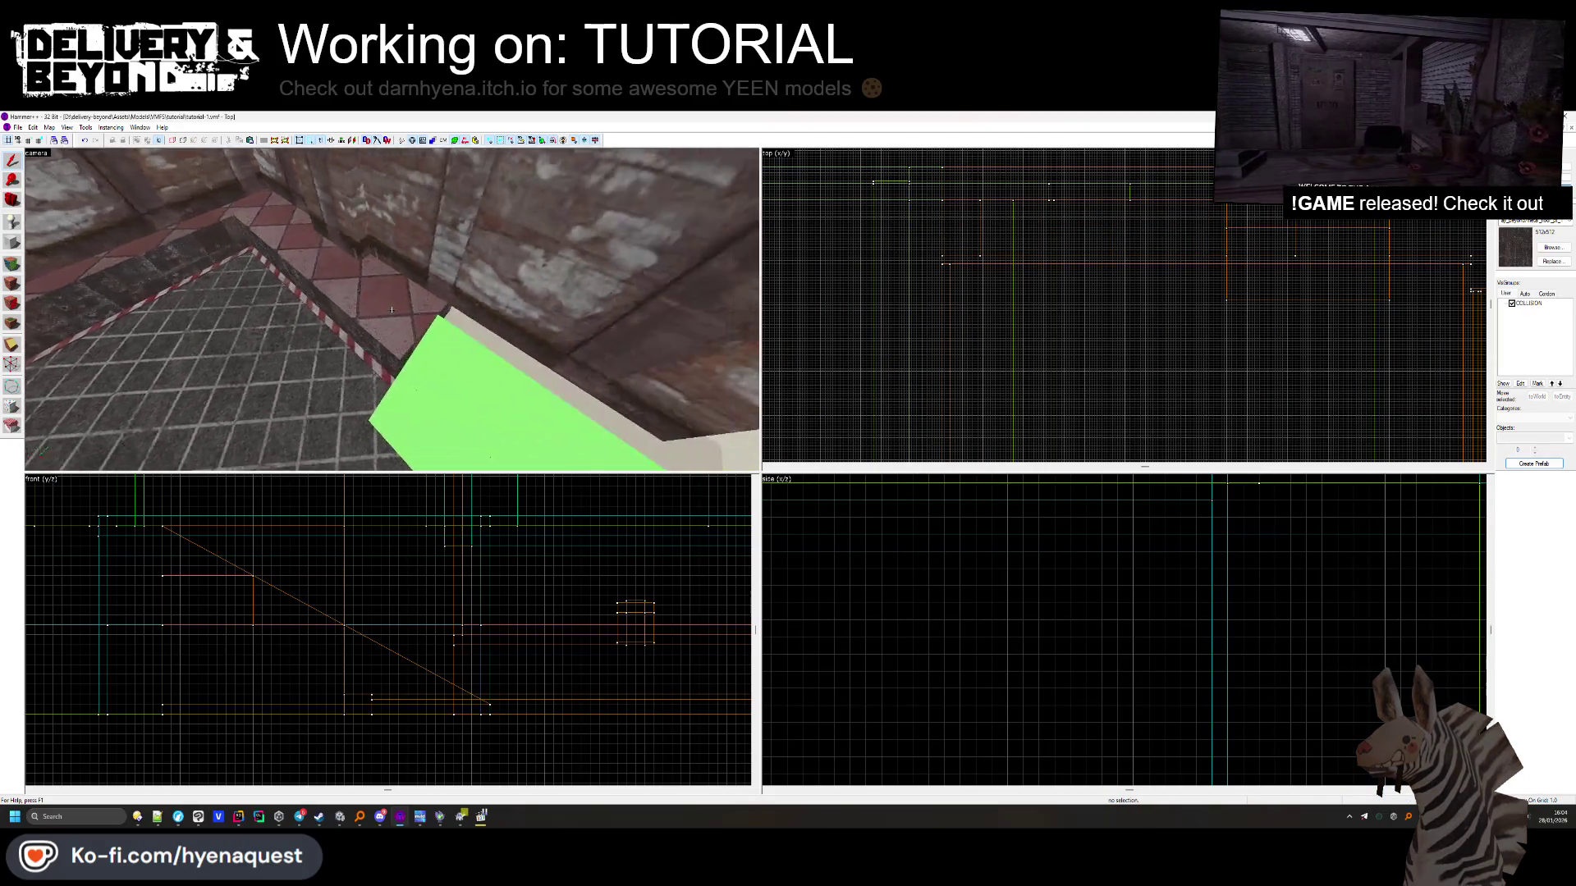
{"action": "key", "text": "s"}
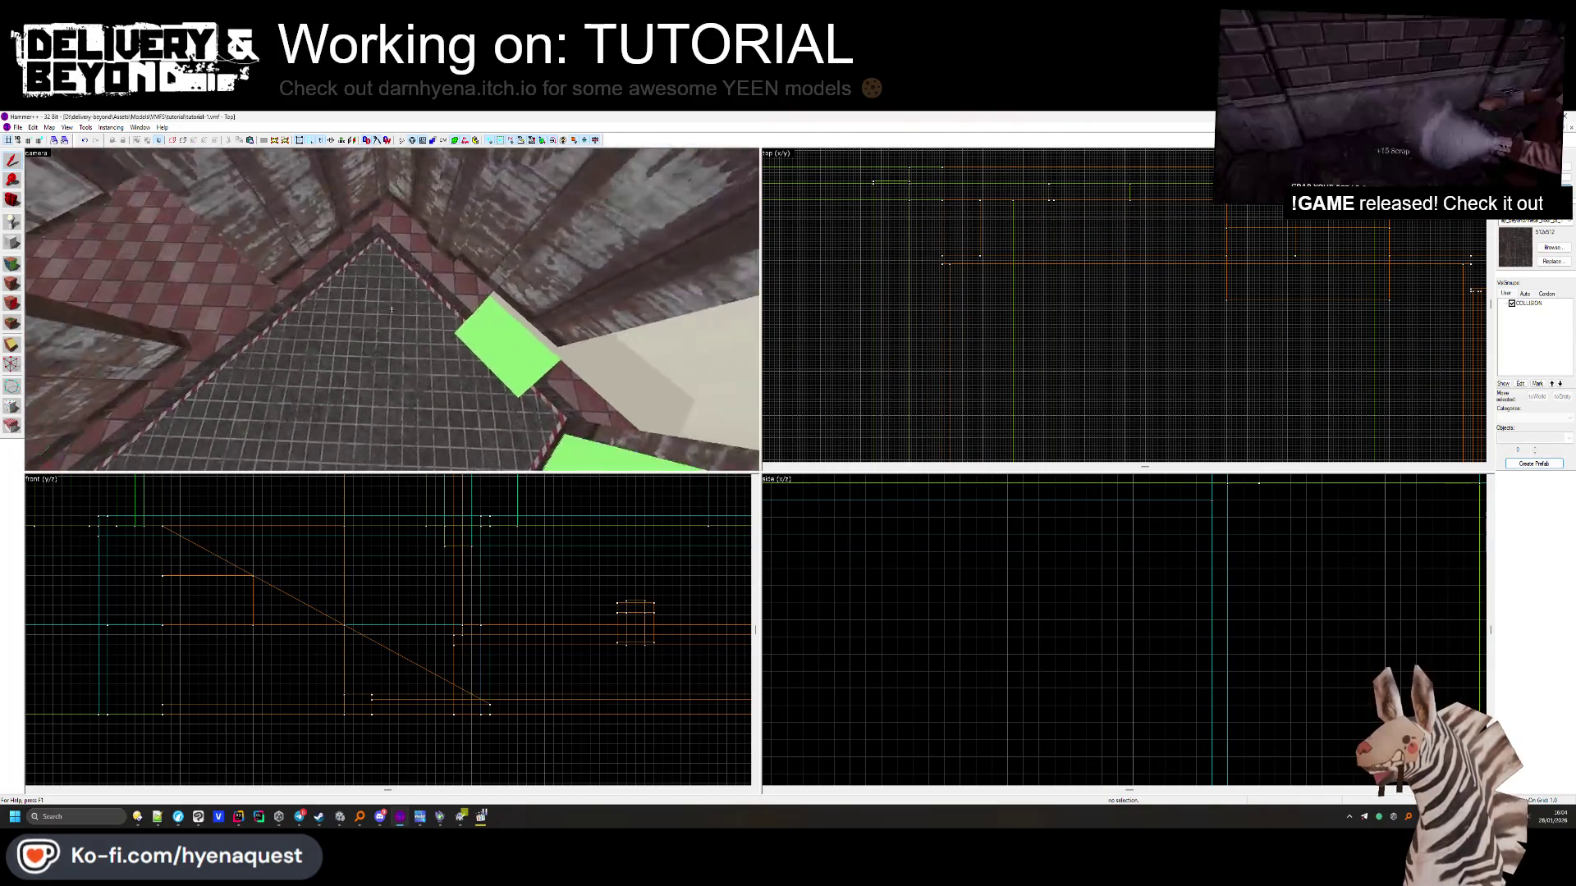
{"action": "key", "text": "z"}
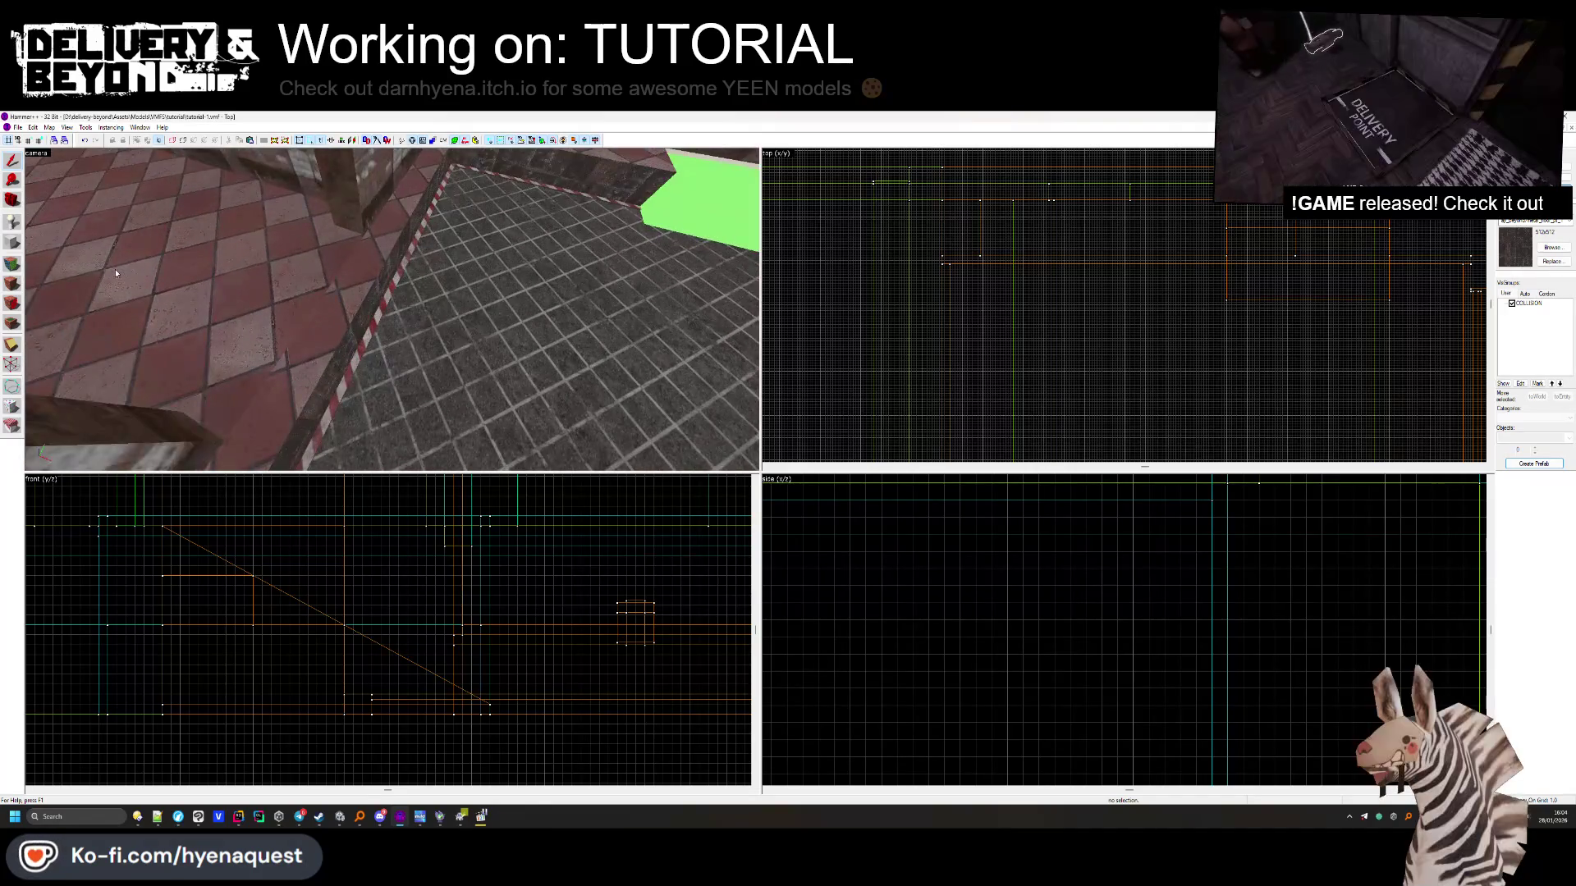
{"action": "key", "text": "shift+a"}
{"action": "left_click", "coordinate": [312, 328]}
{"action": "key", "text": "z"}
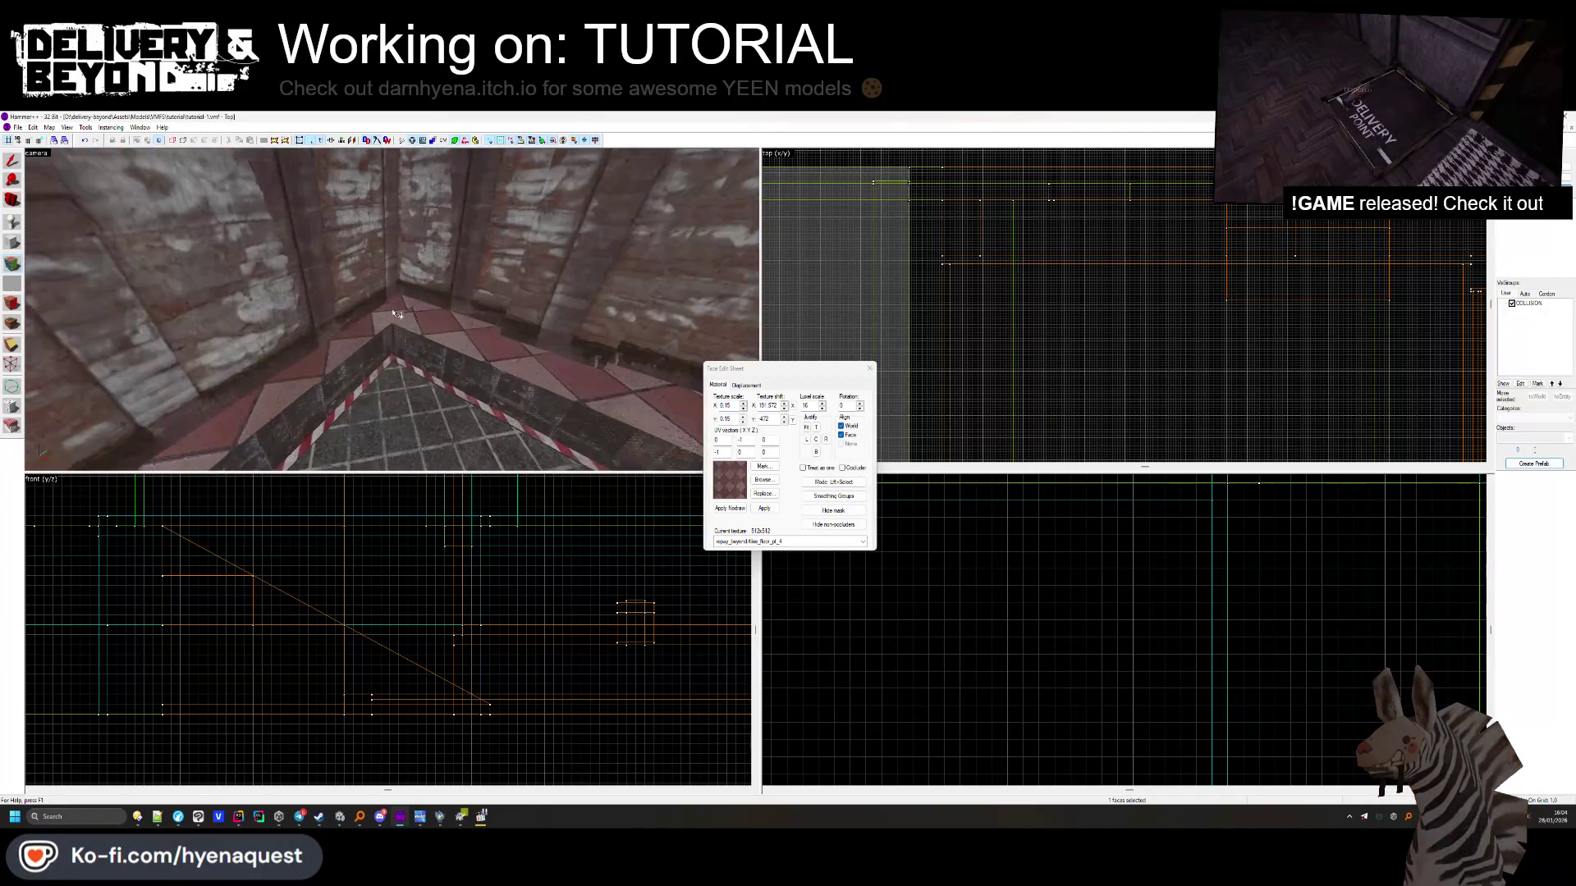
{"action": "key", "text": "z"}
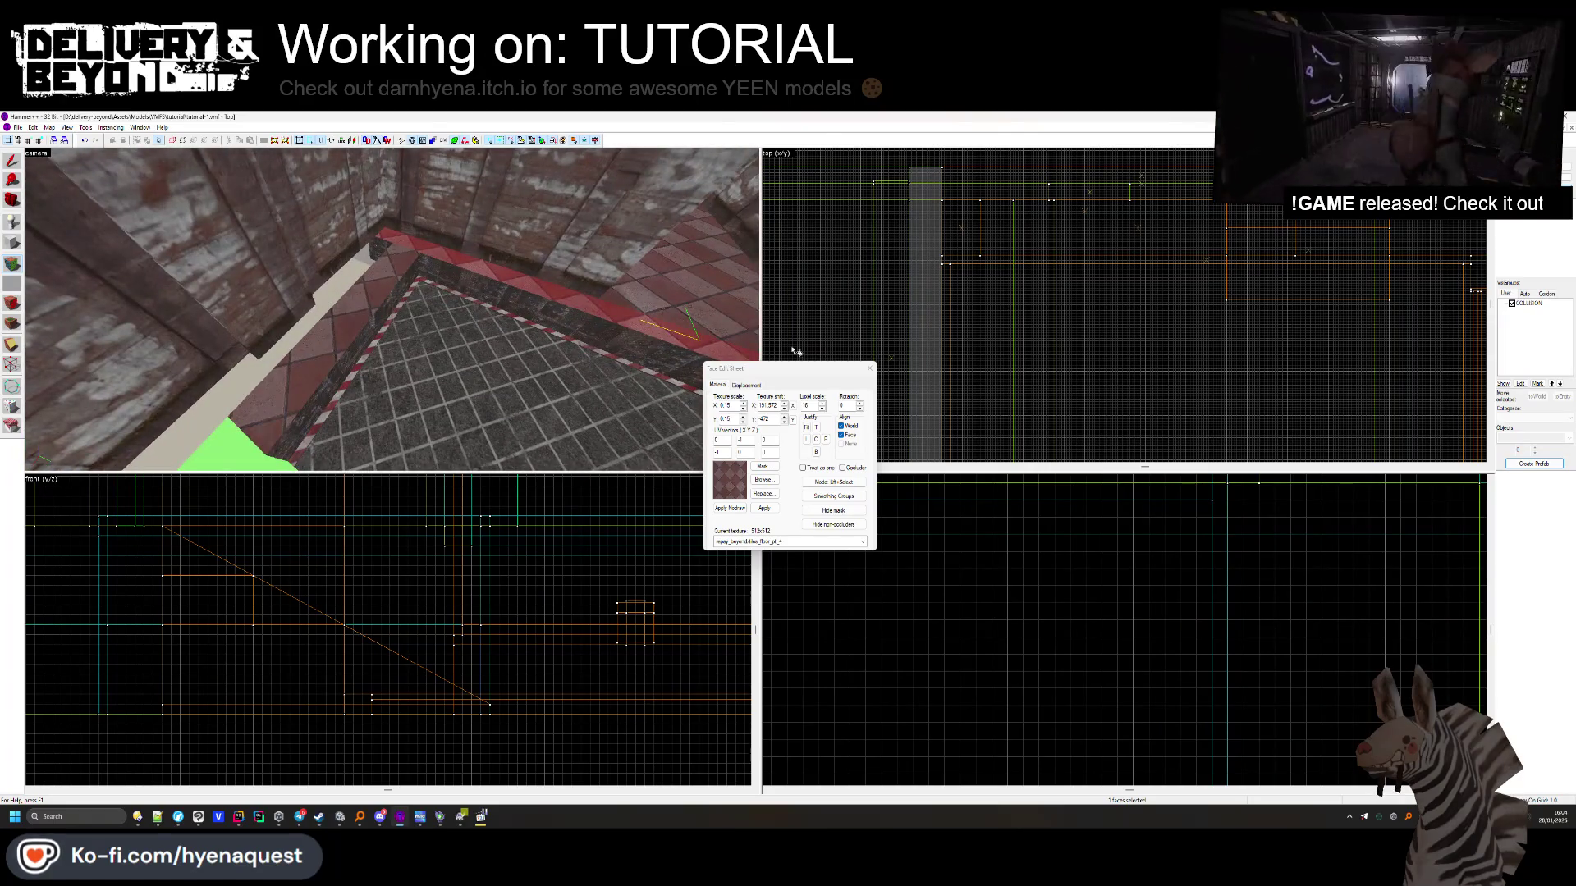
{"action": "key", "text": "shift+s"}
{"action": "key", "text": "z"}
{"action": "key", "text": "z"}
{"action": "left_click", "coordinate": [470, 275]}
{"action": "left_click", "coordinate": [470, 271]}
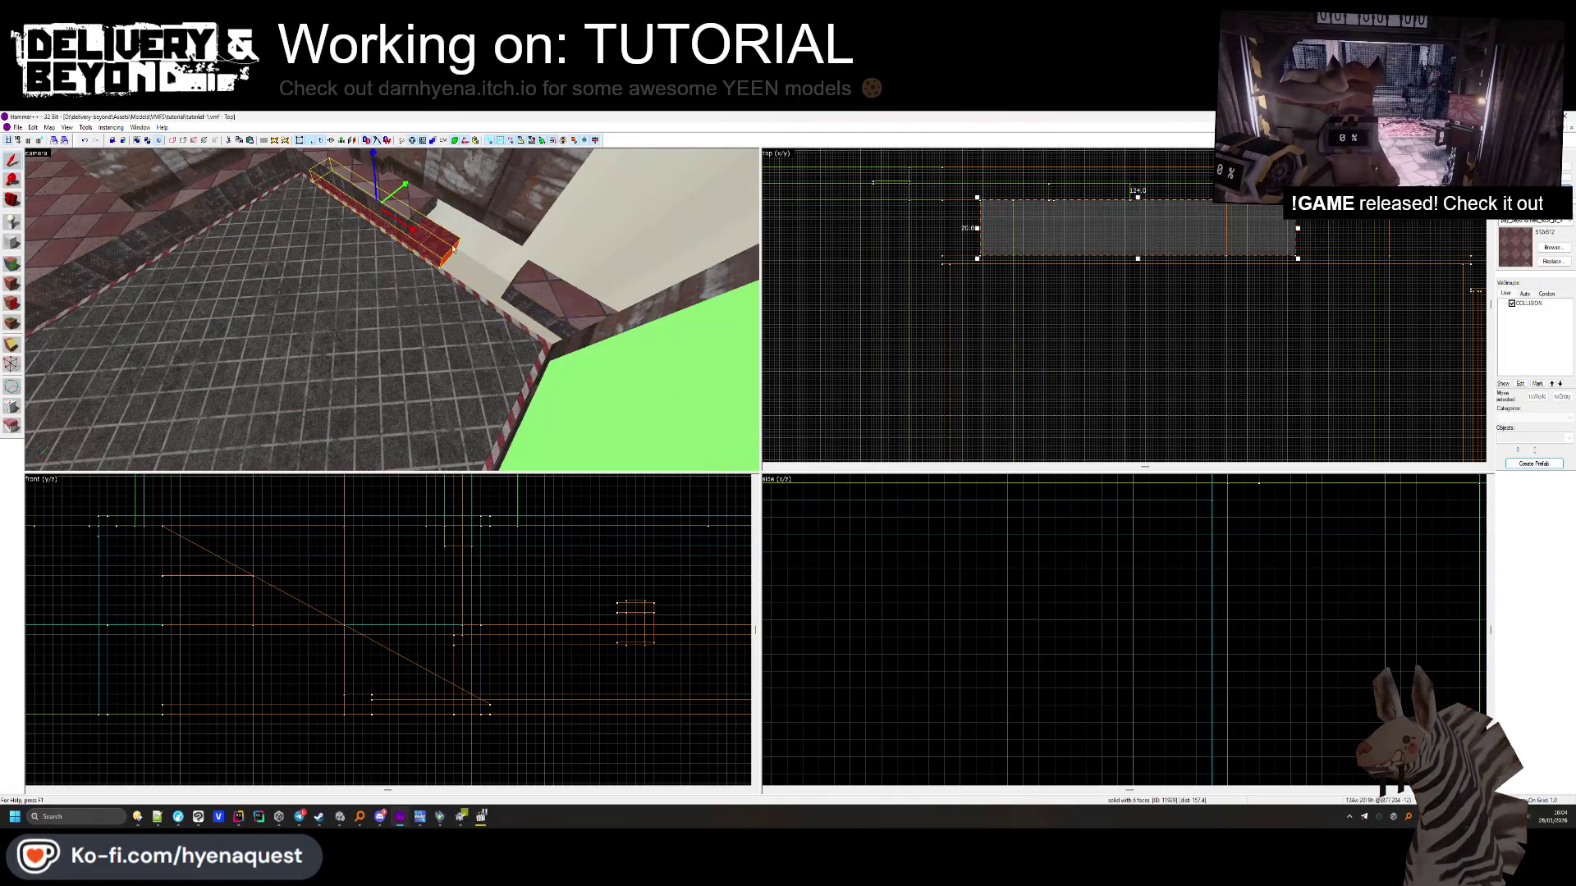
Stretch the red ledge trim brush to 292 units wide in the Top view
{"action": "scroll", "coordinate": [1243, 259], "scroll_direction": "down", "scroll_amount": 3}
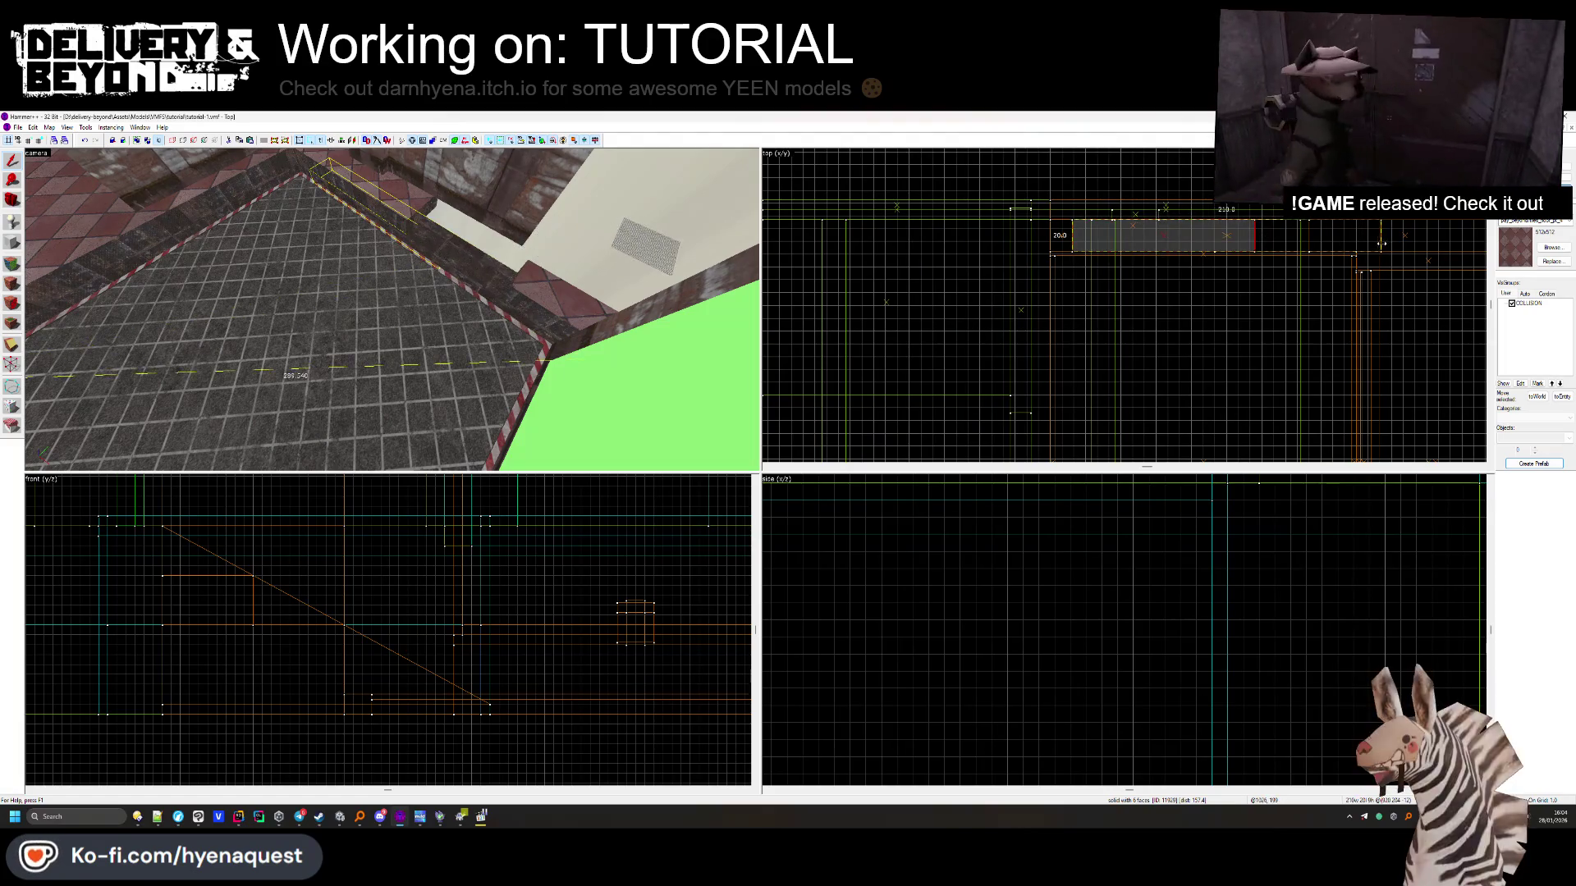
{"action": "left_click_drag", "start_coordinate": [1369, 239], "coordinate": [1407, 240]}
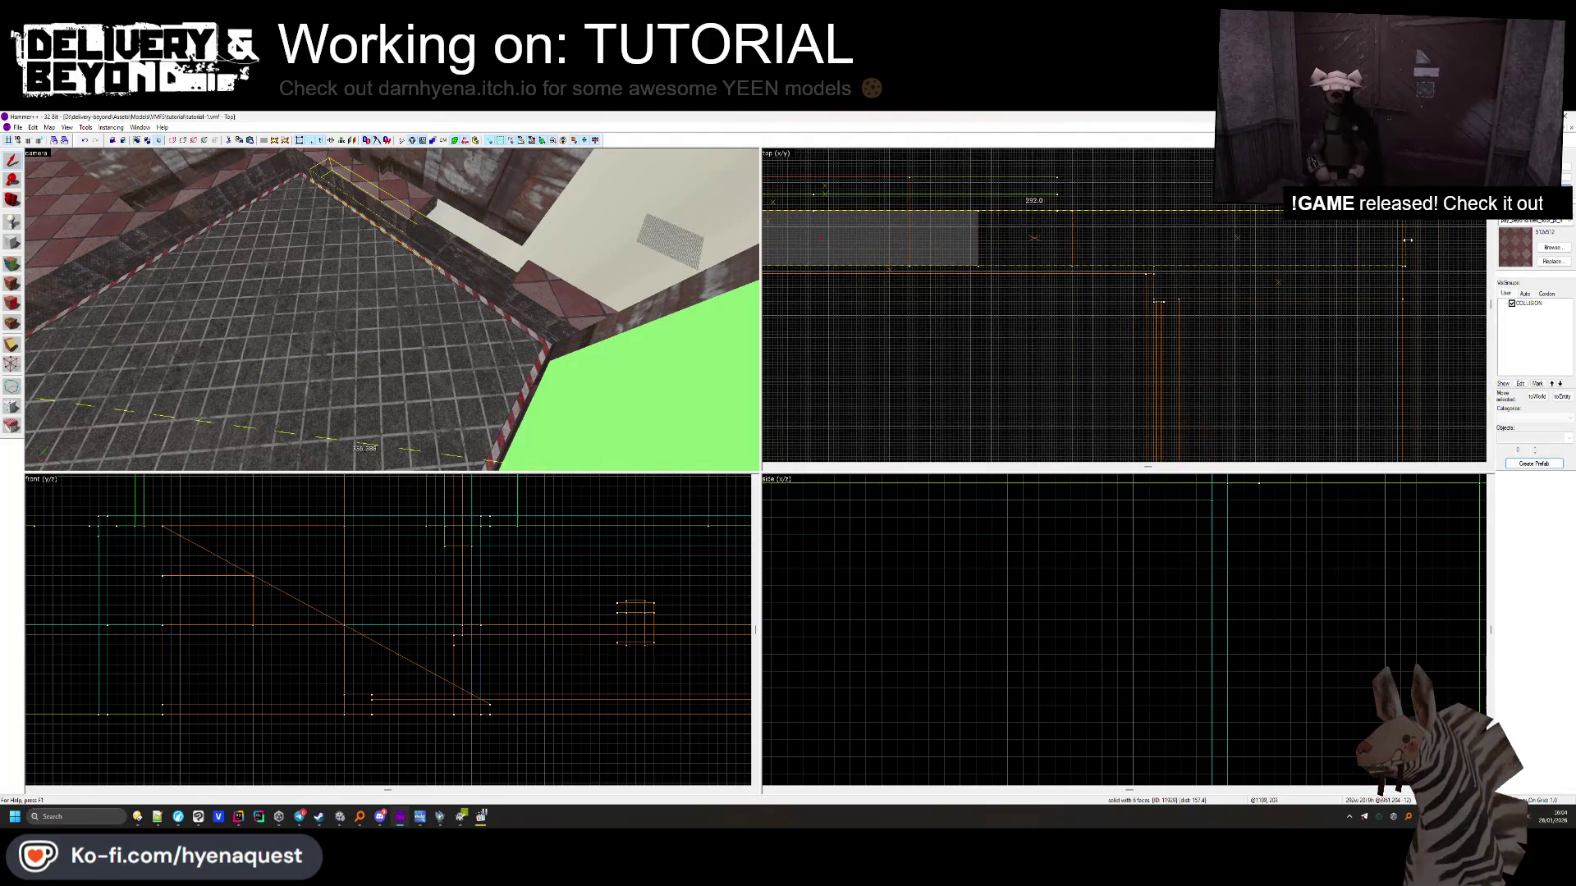
{"action": "left_click", "coordinate": [1231, 278]}
Inspect the red ledge brush and the neighbouring wall brushes by selecting each one in turn
{"action": "left_click", "coordinate": [501, 284]}
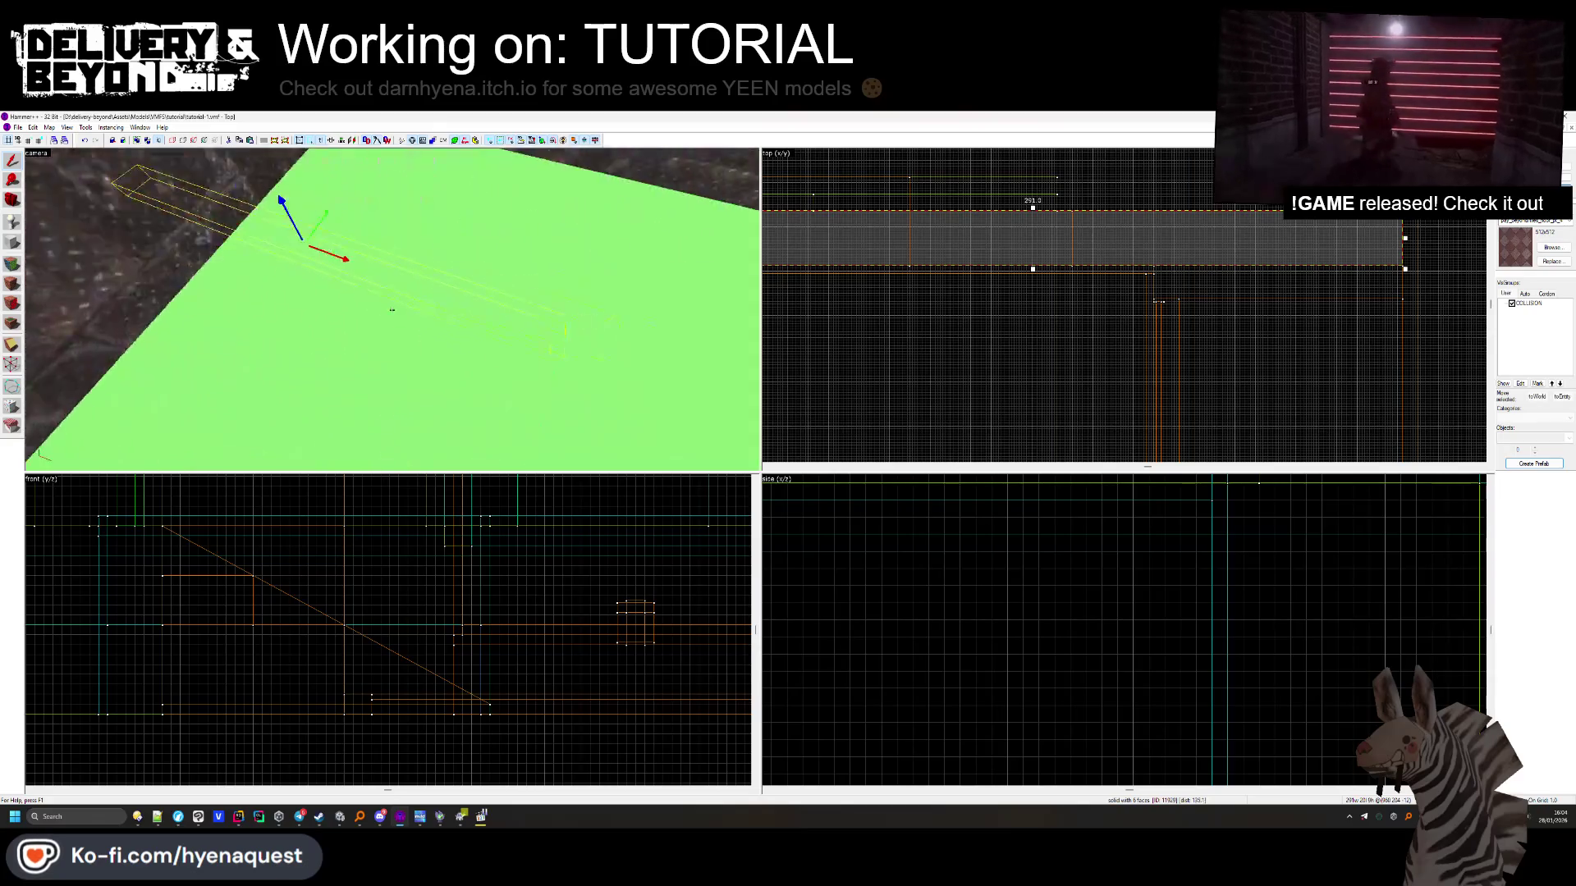
{"action": "mouse_move", "coordinate": [392, 310]}
{"action": "left_mouse_down"}
{"action": "mouse_move", "coordinate": [355, 326]}
{"action": "mouse_move", "coordinate": [468, 255]}
{"action": "left_mouse_up"}
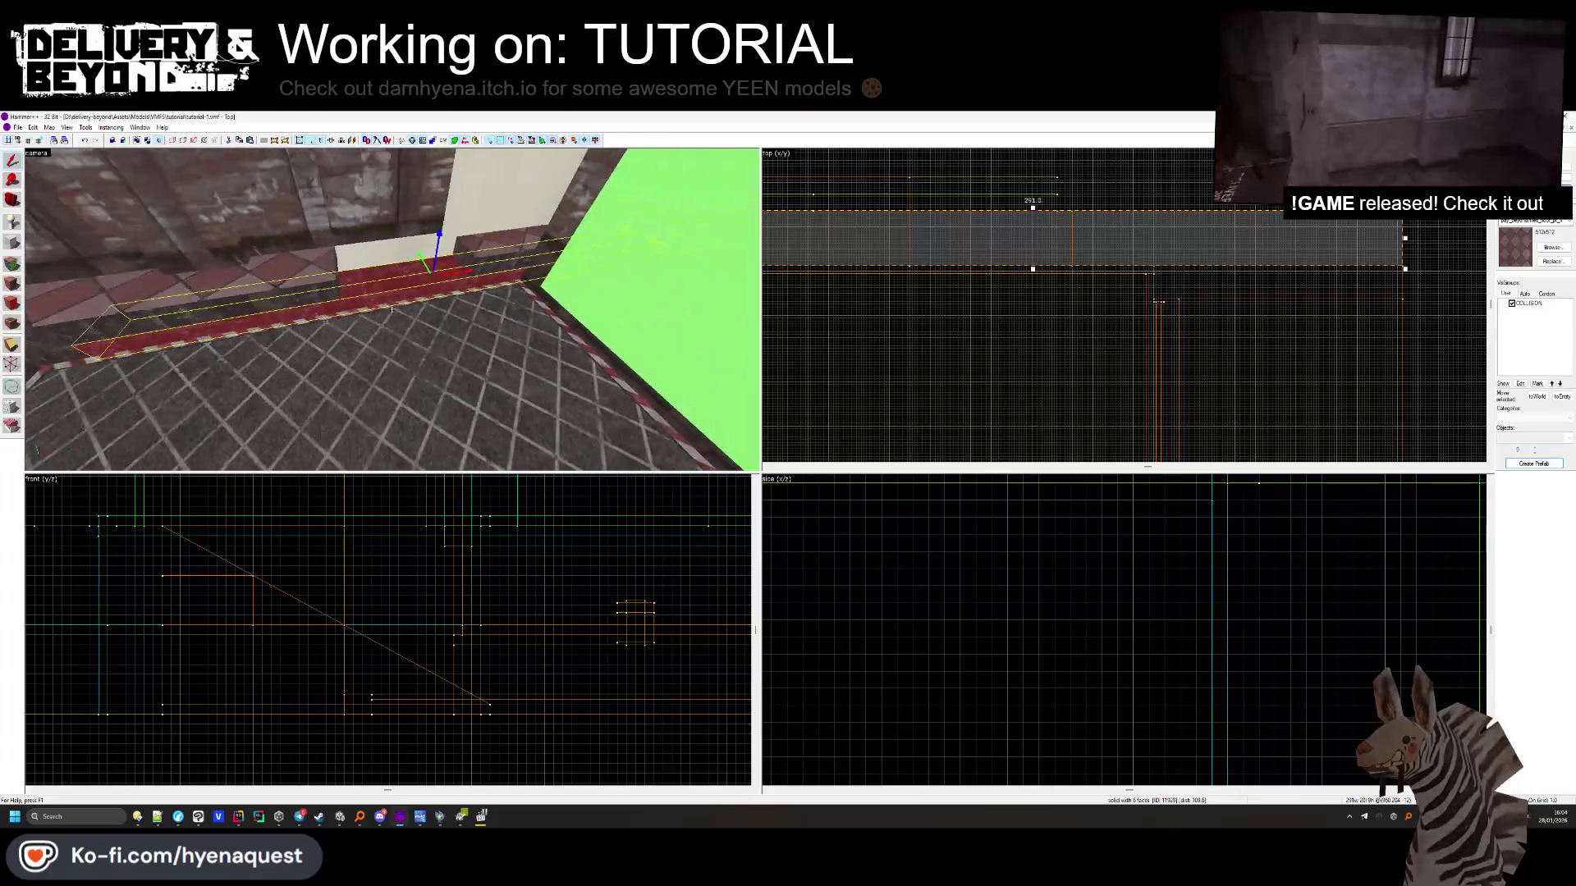
{"action": "left_click", "coordinate": [474, 252]}
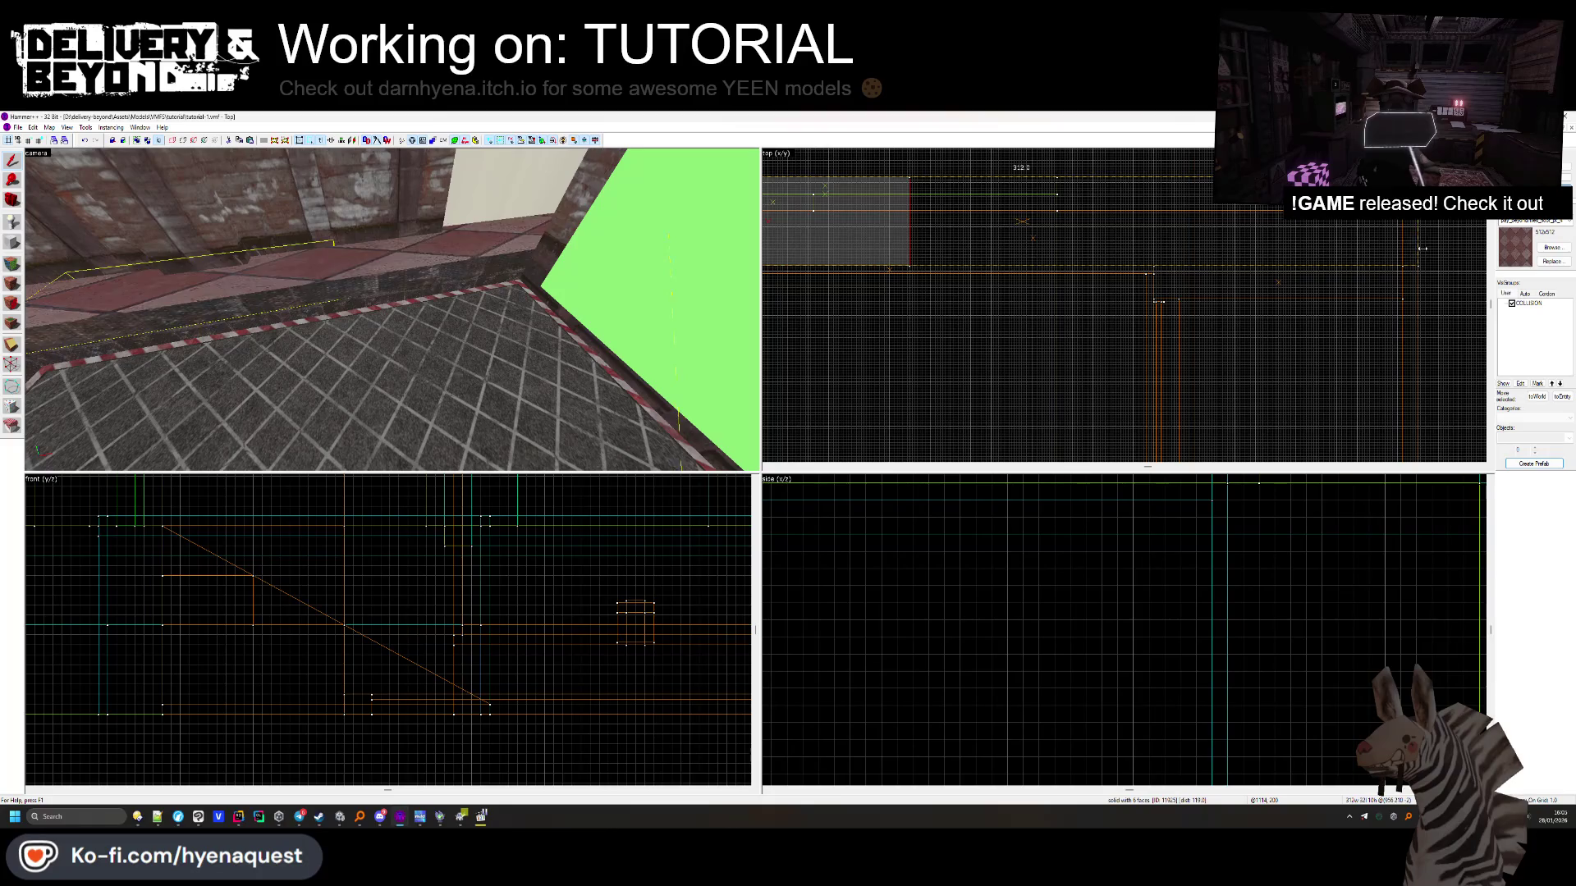
{"action": "key", "text": "Escape"}
{"action": "left_click_drag", "start_coordinate": [386, 312], "coordinate": [426, 322]}
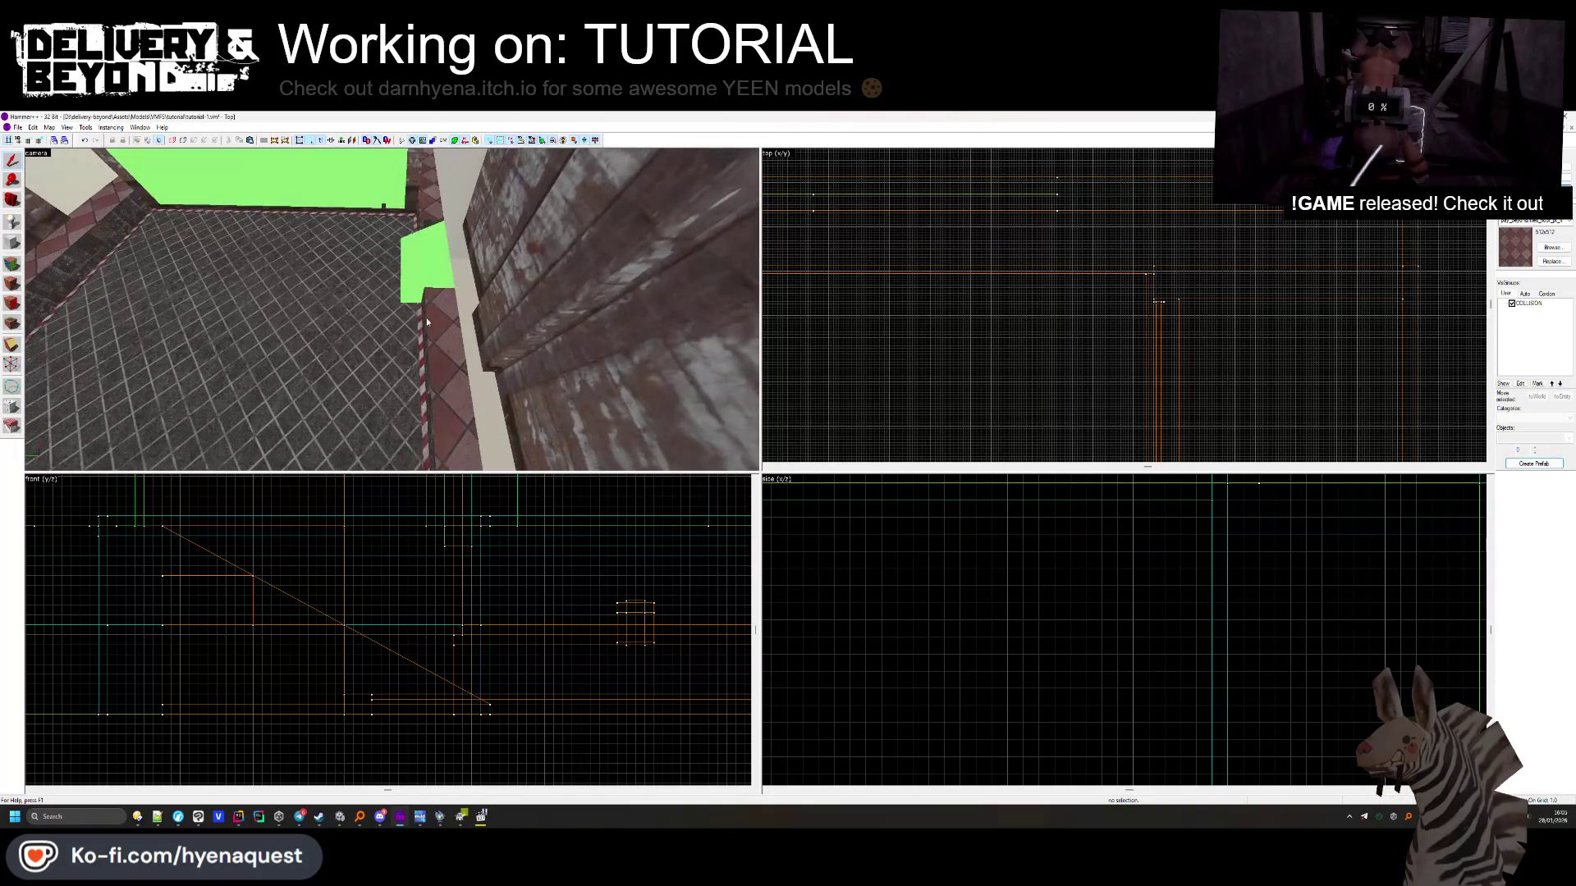
{"action": "left_click", "coordinate": [427, 322]}
{"action": "left_click", "coordinate": [429, 312]}
{"action": "left_click", "coordinate": [430, 279]}
{"action": "left_click", "coordinate": [435, 328]}
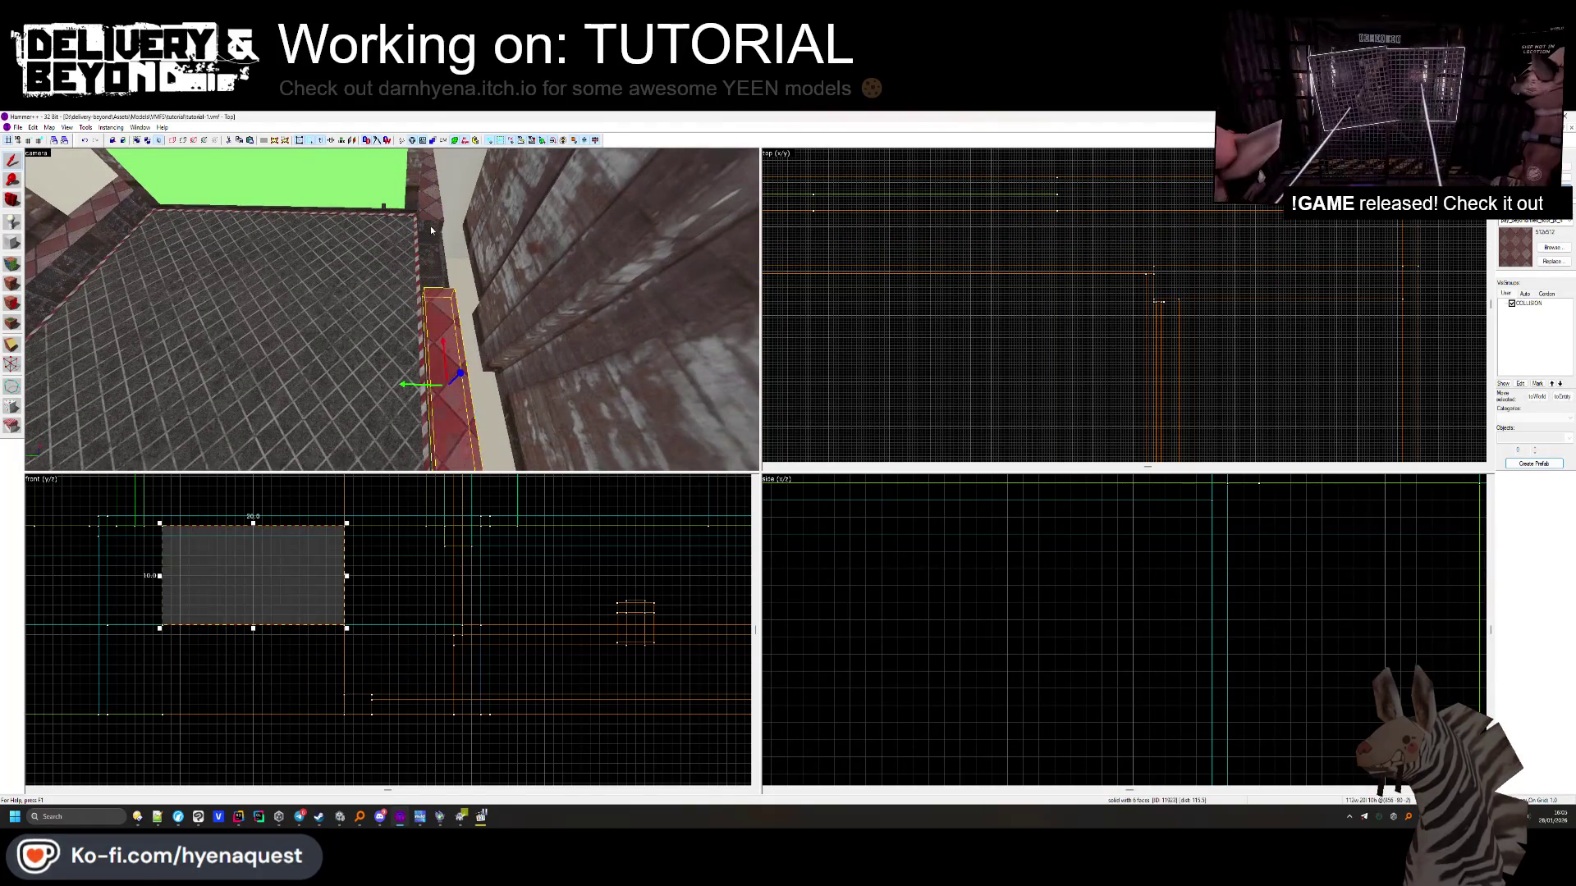
{"action": "left_click", "coordinate": [430, 248]}
{"action": "left_click", "coordinate": [450, 361]}
Select the red tile trim strip along the floor's edge
{"action": "scroll", "coordinate": [1071, 329], "scroll_direction": "down", "scroll_amount": 5}
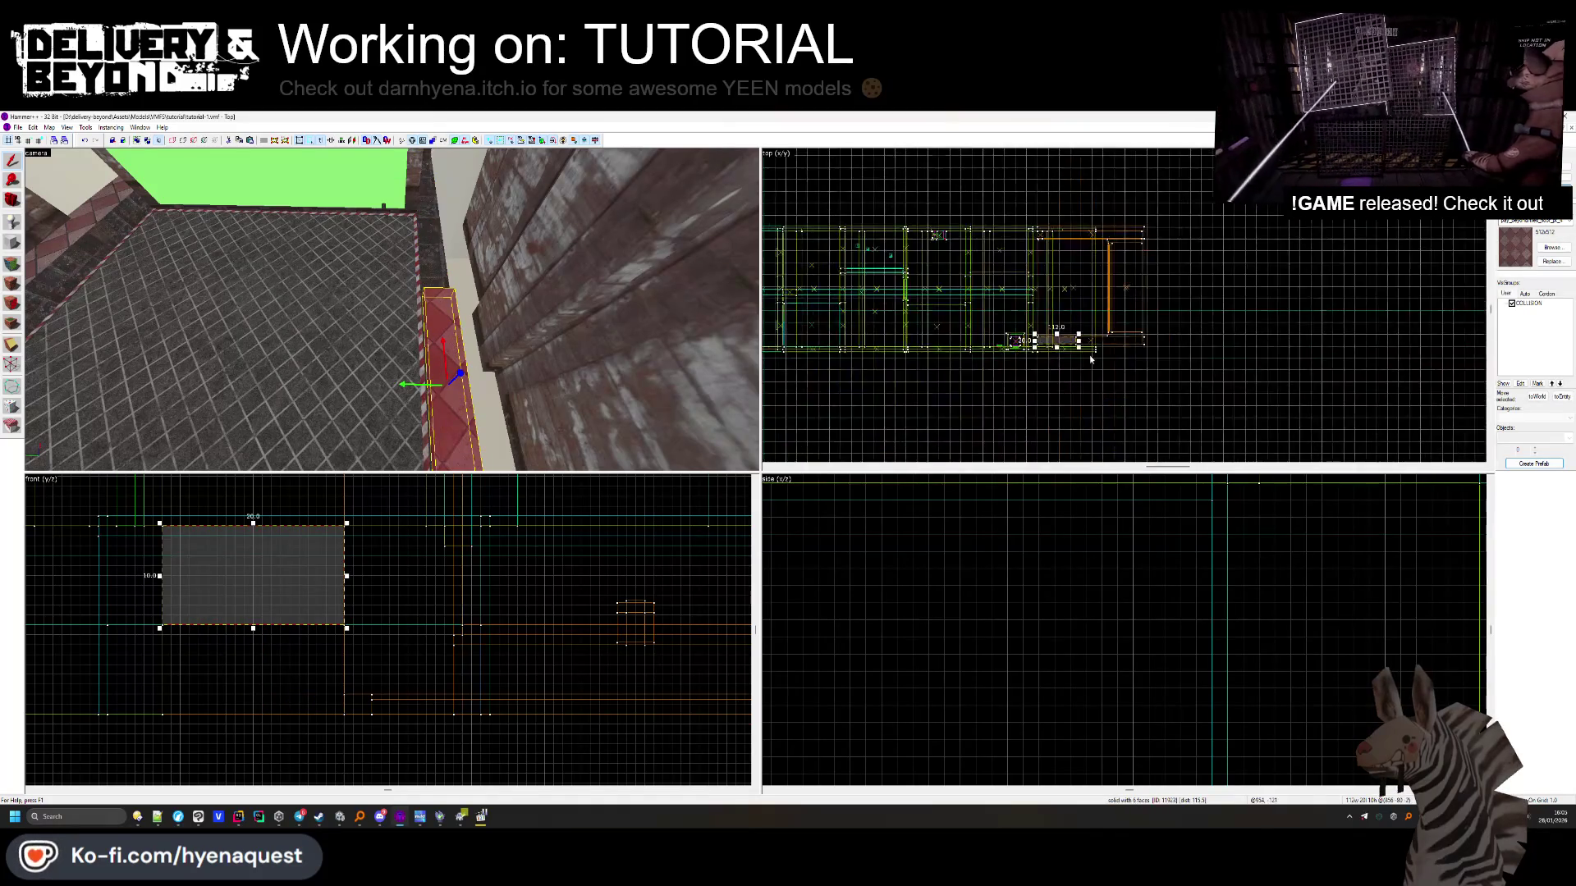
{"action": "scroll", "coordinate": [1217, 326], "scroll_direction": "up", "scroll_amount": 3}
{"action": "left_click", "coordinate": [1217, 326]}
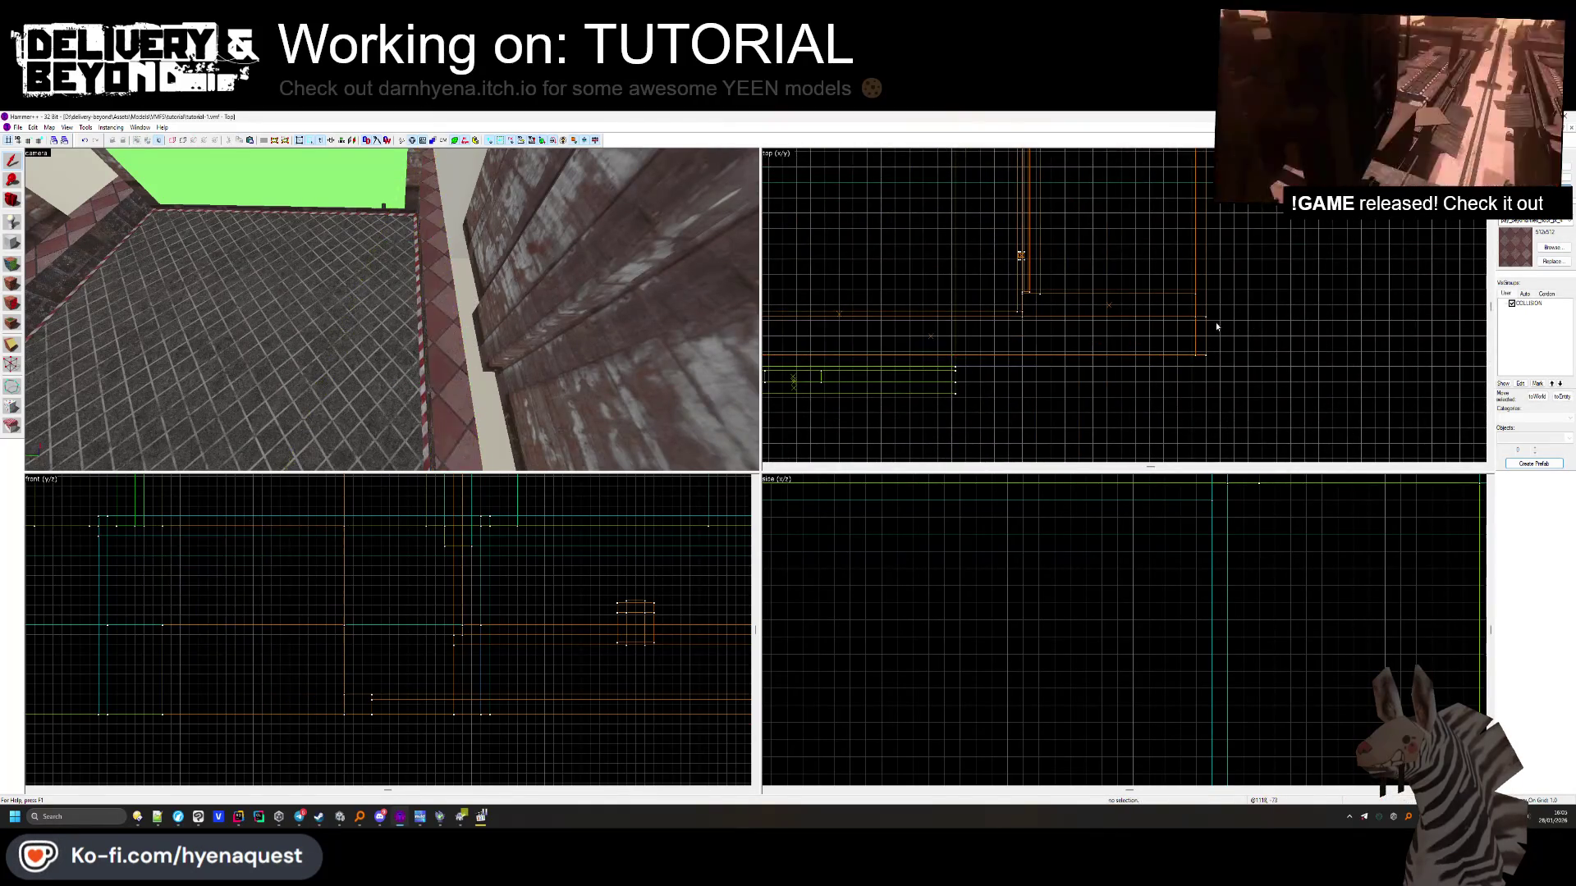
{"action": "left_click", "coordinate": [1208, 335]}
{"action": "key", "text": "Escape"}
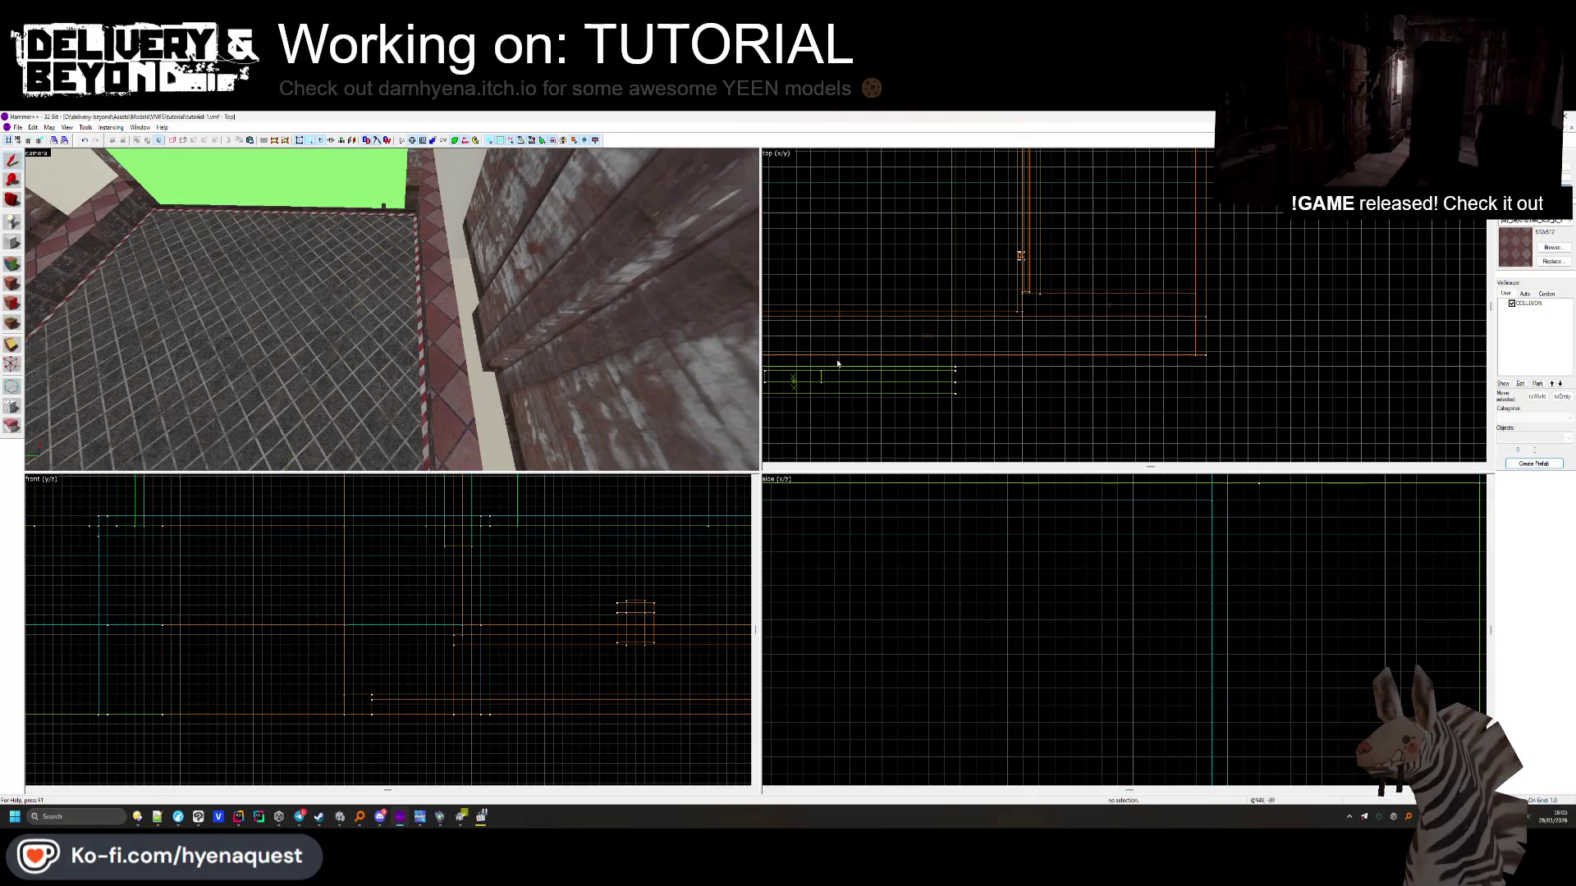
{"action": "key", "text": "z"}
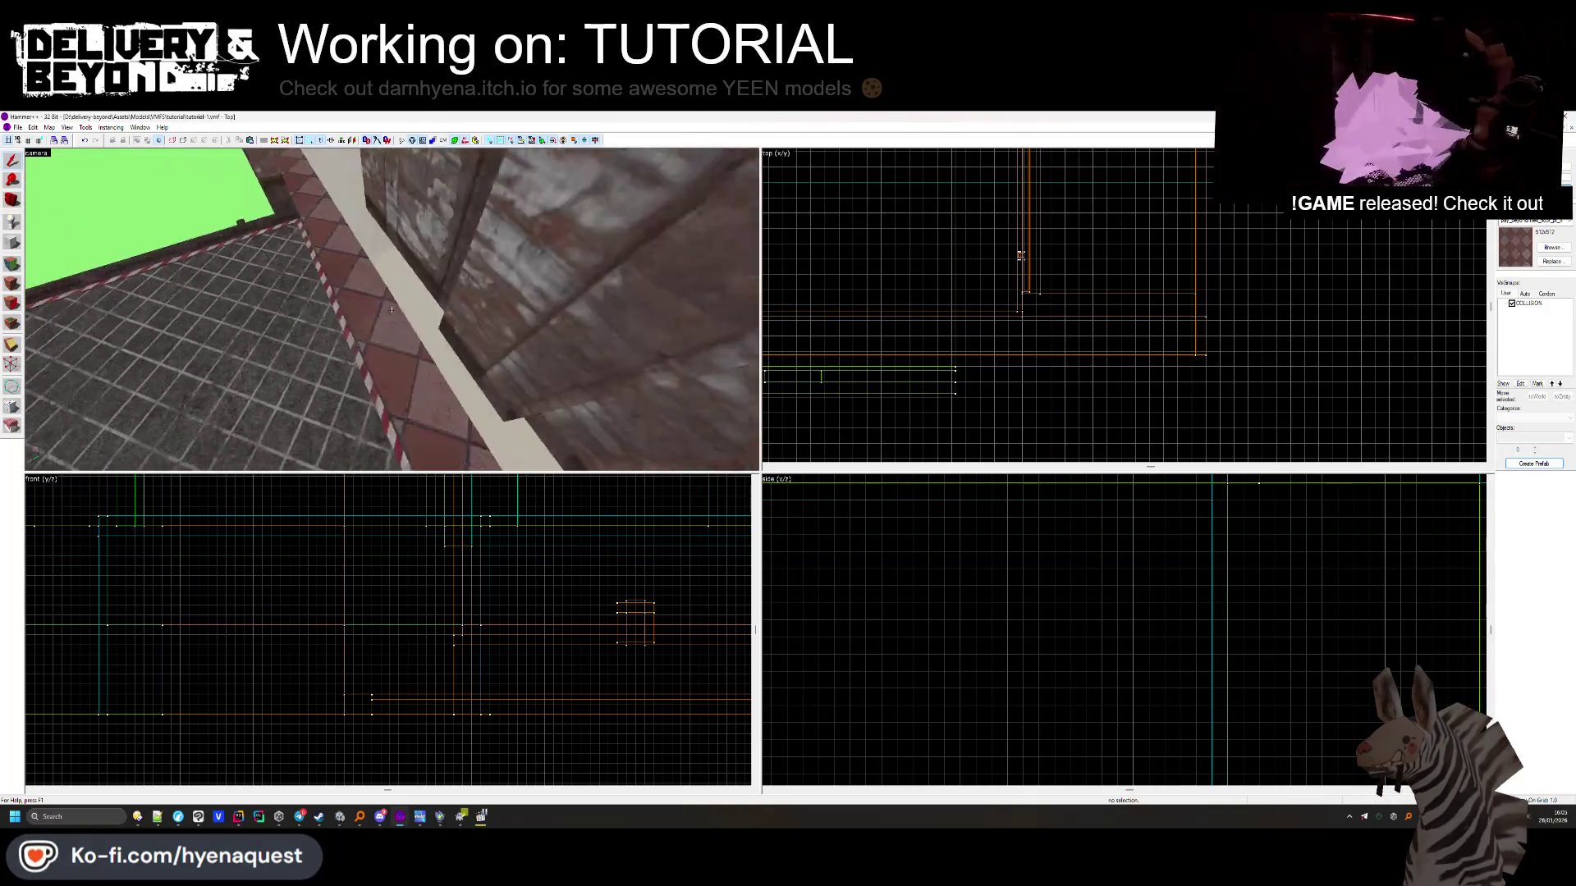
{"action": "left_click", "coordinate": [391, 310]}
{"action": "scroll", "coordinate": [1009, 336], "scroll_direction": "up", "scroll_amount": 2}
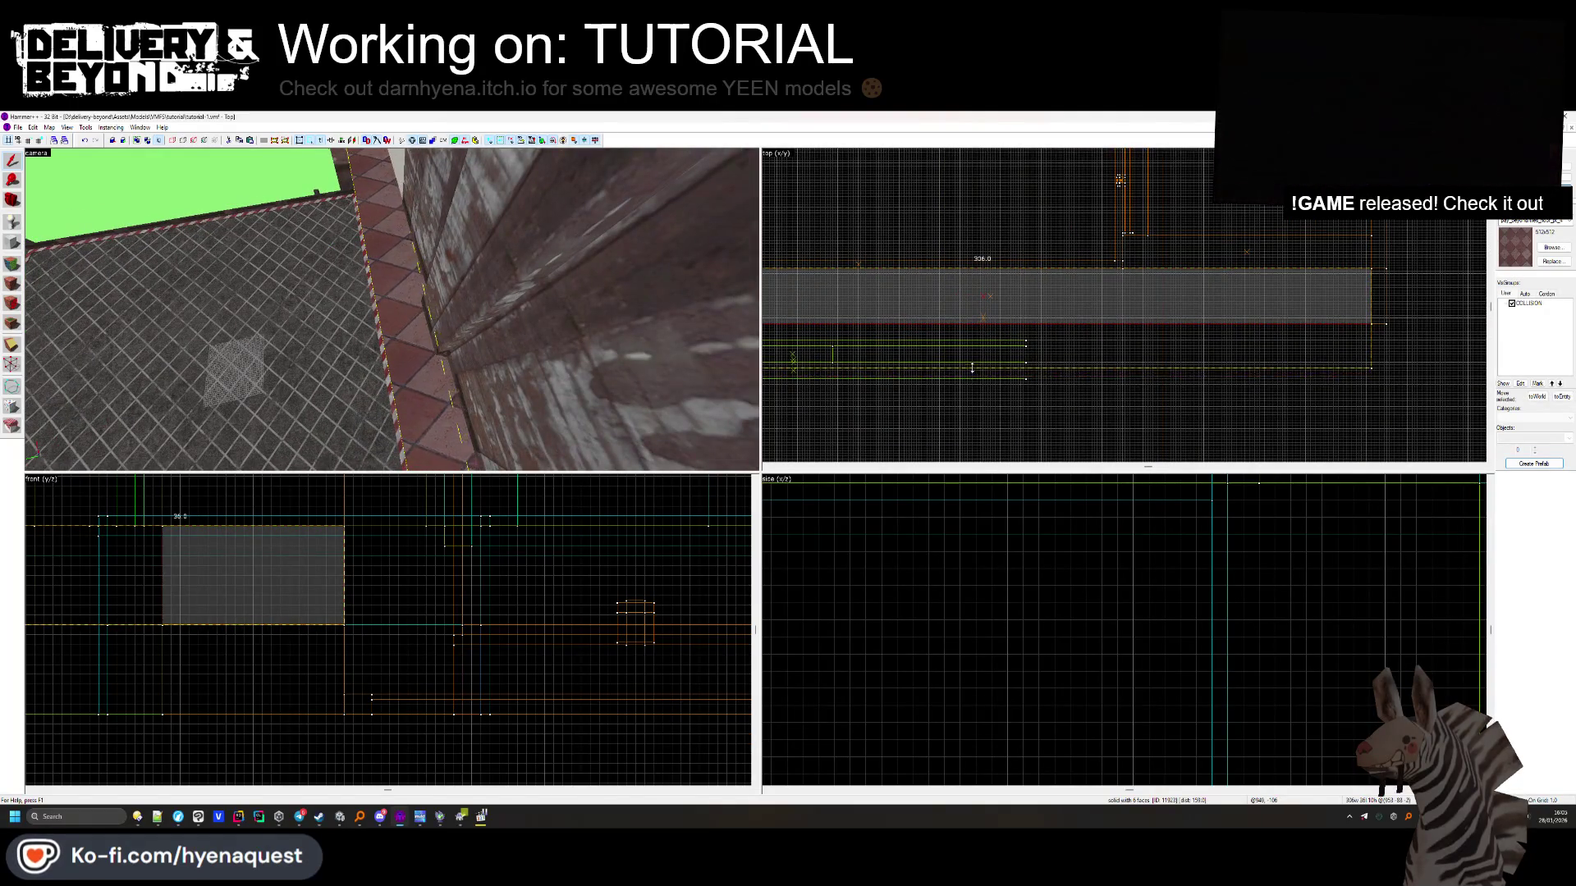
{"action": "key", "text": "Escape"}
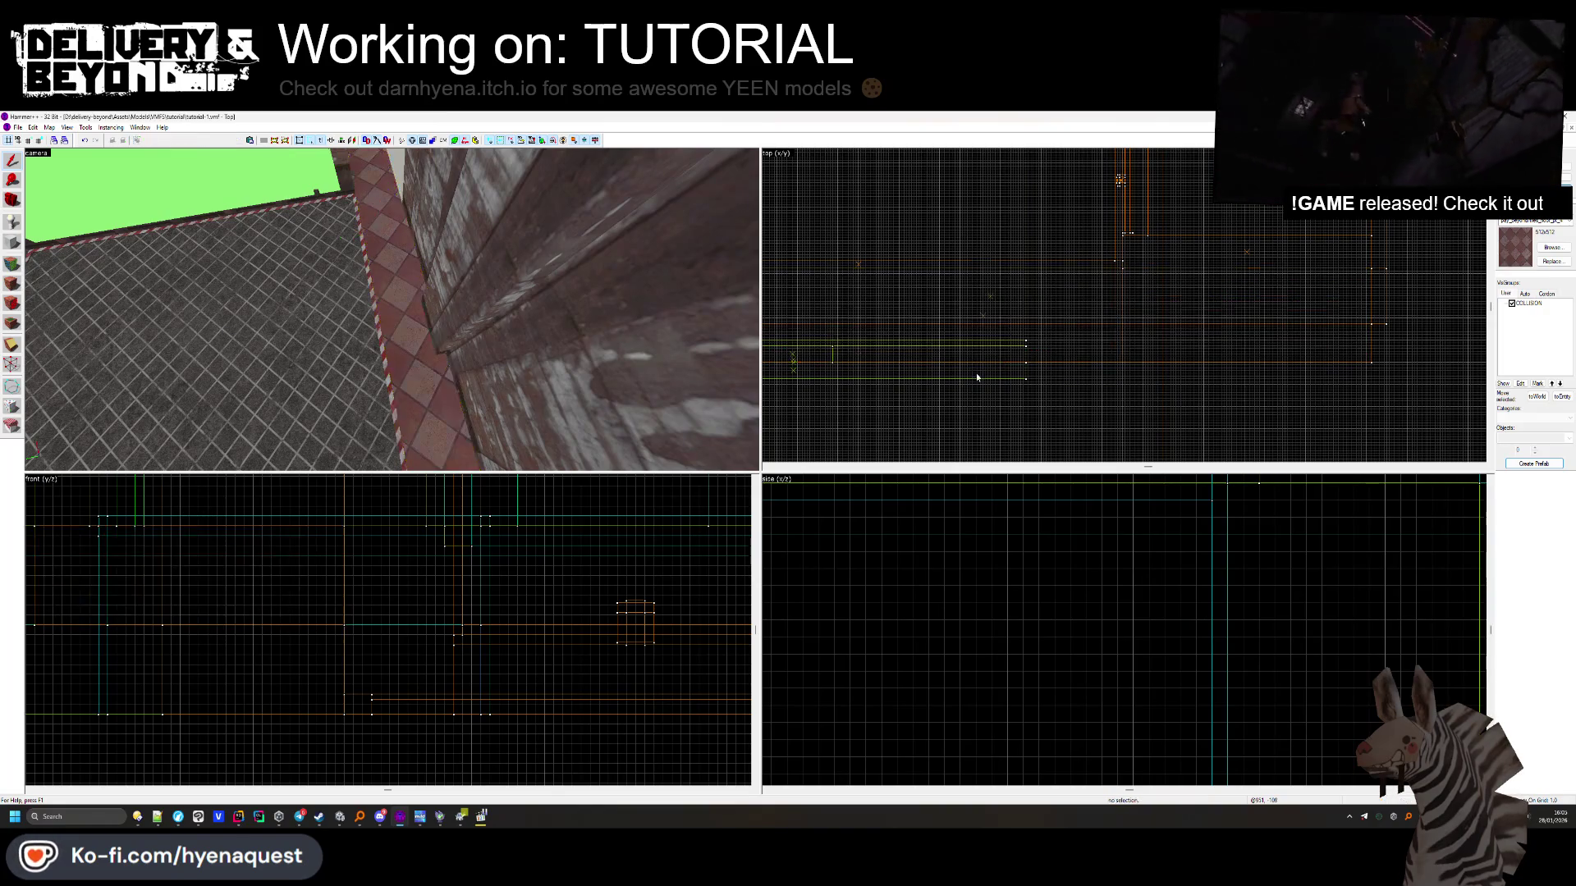
{"action": "key", "text": "z"}
{"action": "left_click", "coordinate": [346, 350]}
{"action": "scroll", "coordinate": [1099, 270], "scroll_direction": "up", "scroll_amount": 5}
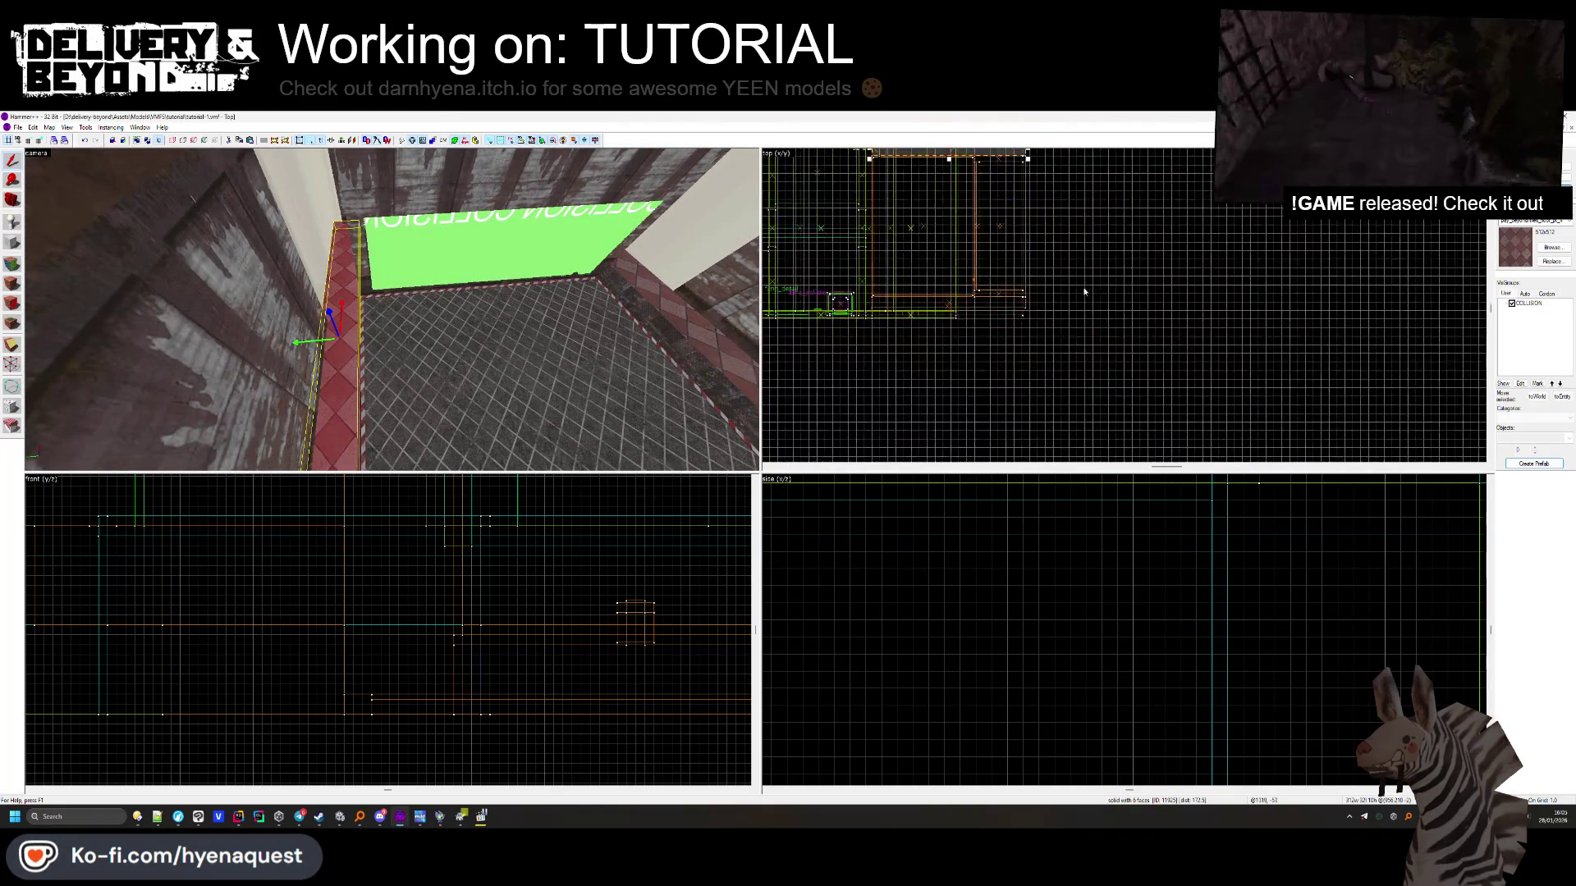
Make the selected red tile strip narrower in the Top view
{"action": "left_click_drag", "start_coordinate": [1099, 252], "coordinate": [1097, 276]}
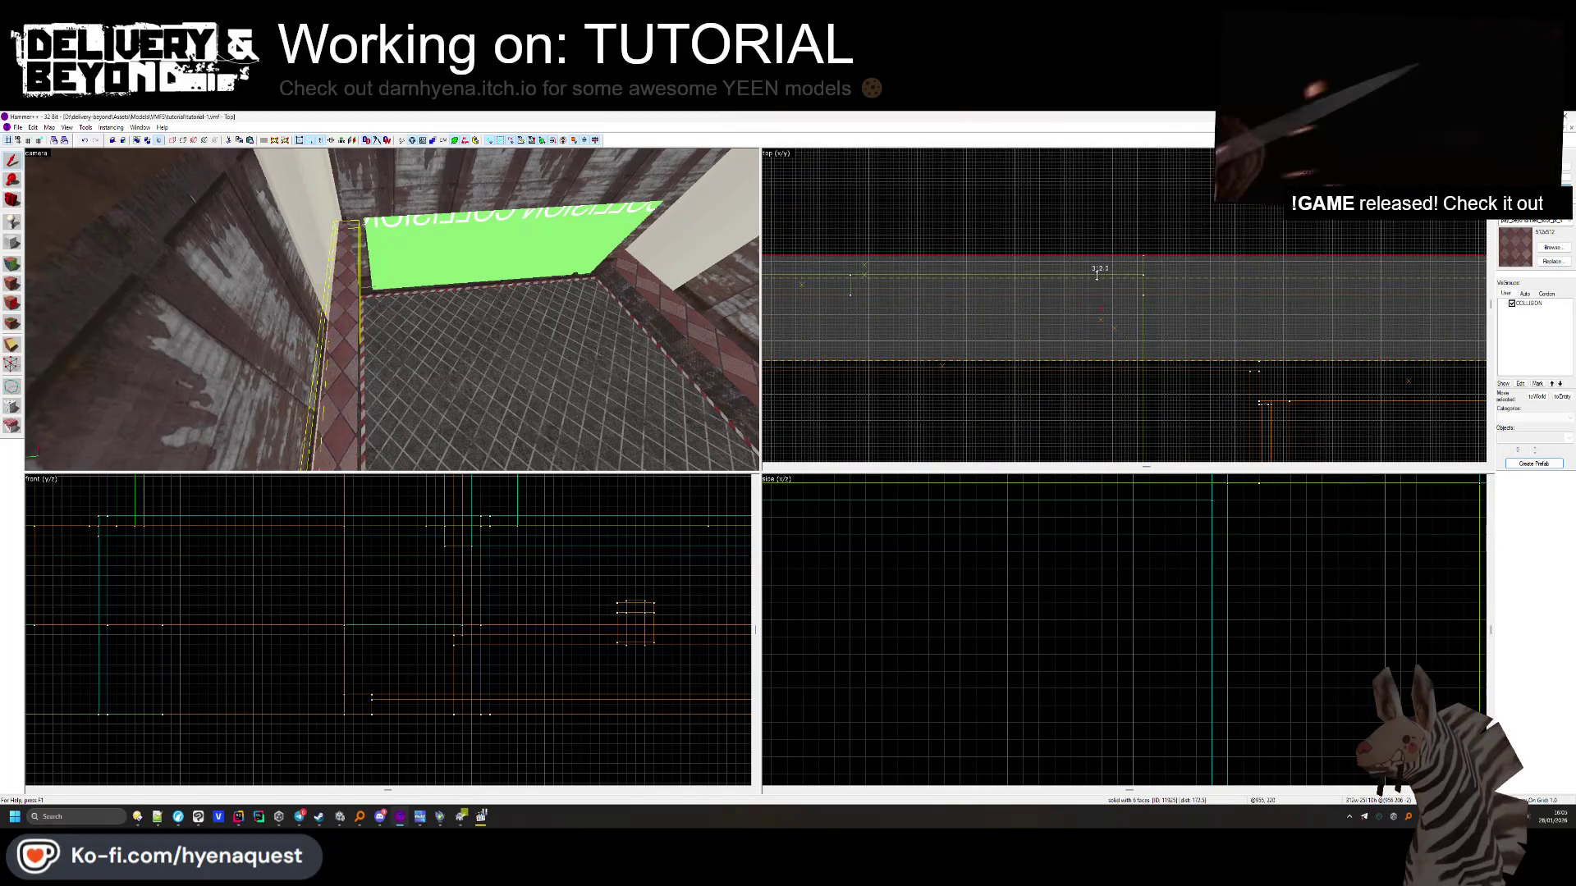
{"action": "key", "text": "Escape"}
{"action": "key", "text": "z"}
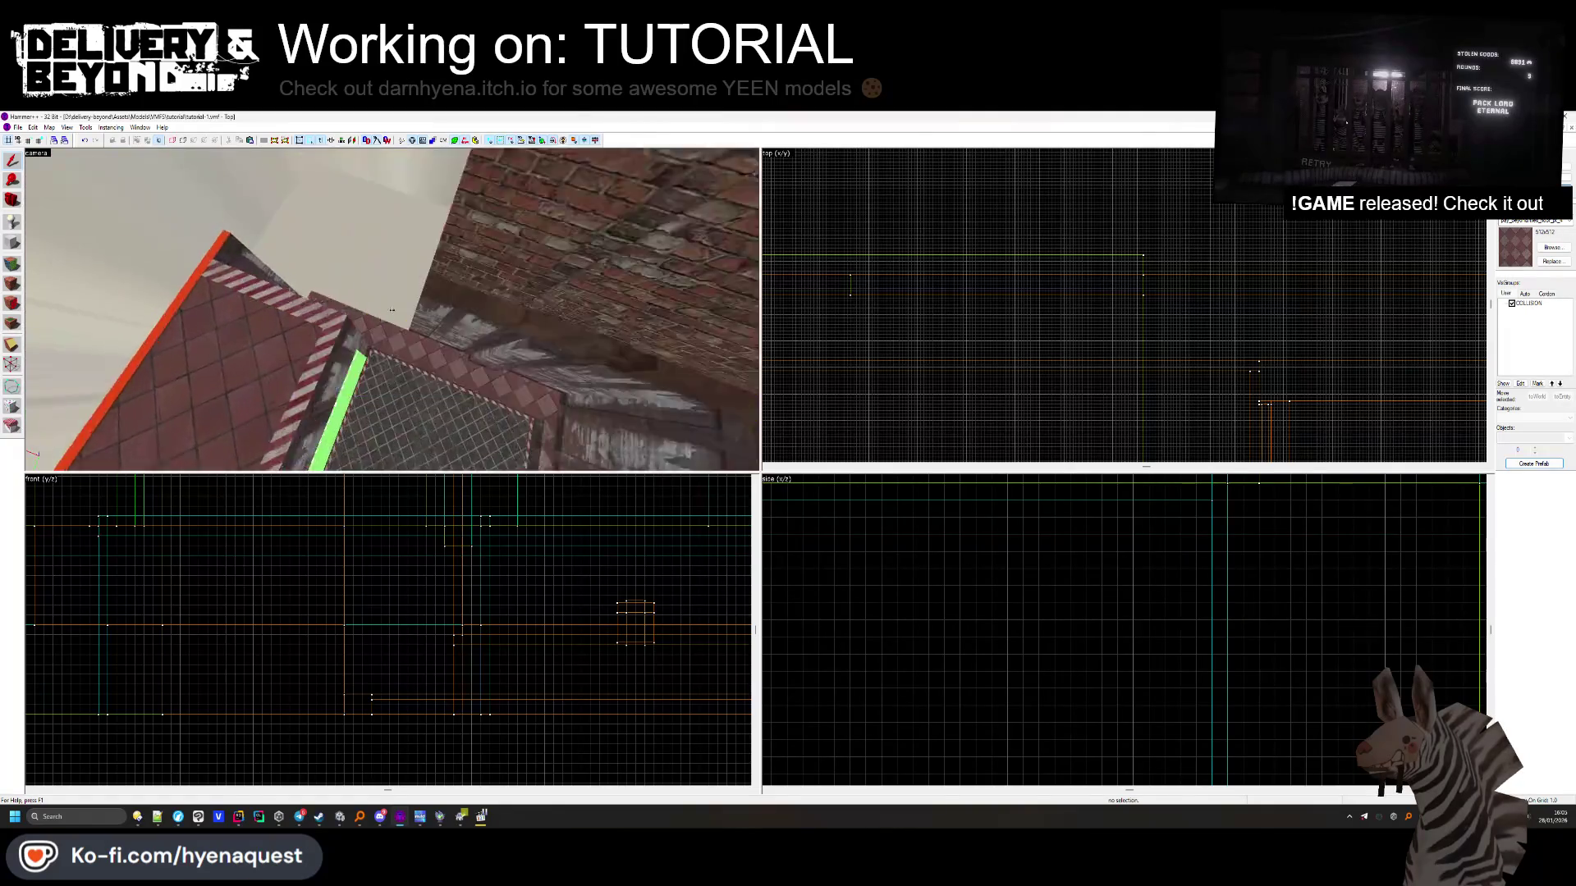
Extend the next floor trim brush to 320 units long so it meets the wall
{"action": "left_click", "coordinate": [435, 336]}
{"action": "scroll", "coordinate": [969, 331], "scroll_direction": "up", "scroll_amount": 5}
{"action": "left_click_drag", "start_coordinate": [969, 331], "coordinate": [1367, 320]}
{"action": "key", "text": "Escape"}
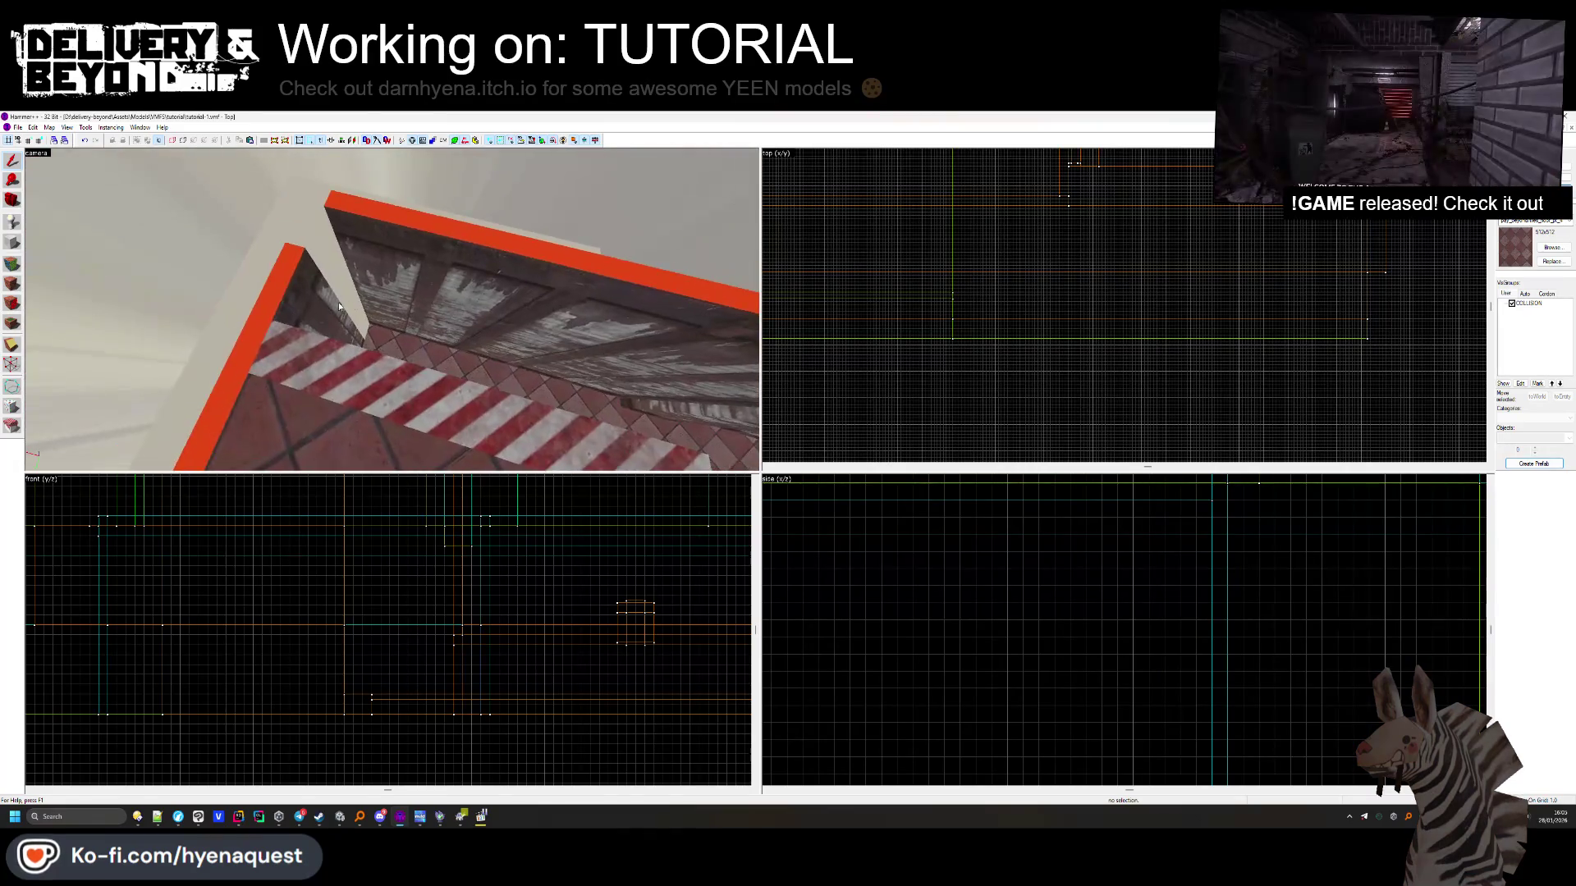
Select the wall-corner brush and then the next trim brush further along the room
{"action": "left_click", "coordinate": [345, 361]}
{"action": "left_click_drag", "start_coordinate": [1342, 260], "coordinate": [1326, 356]}
{"action": "left_click", "coordinate": [355, 264]}
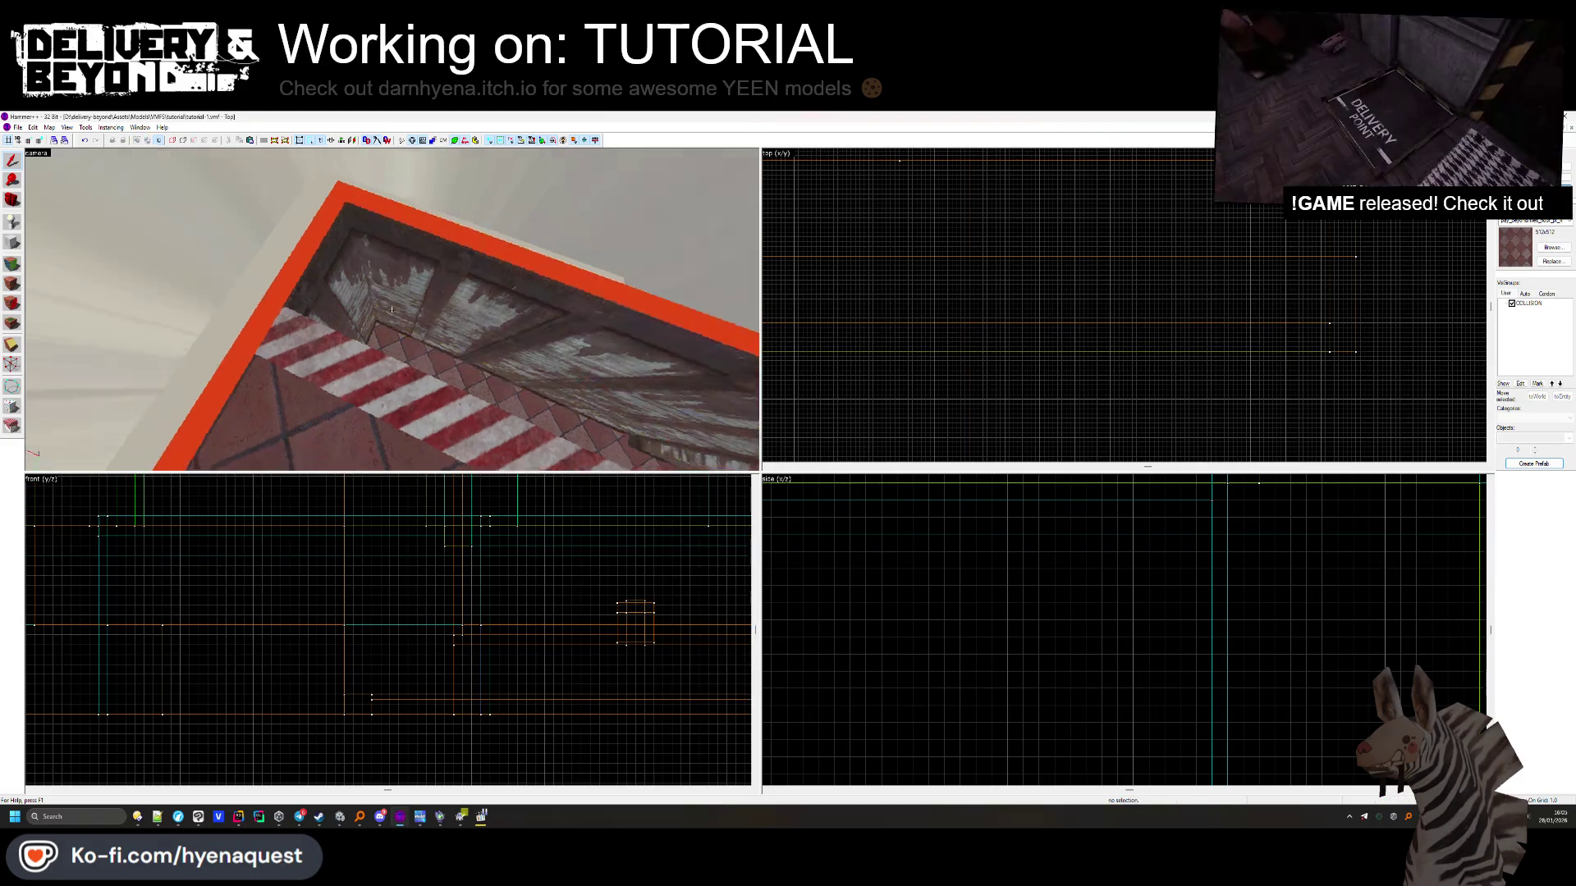
{"action": "scroll", "coordinate": [971, 281], "scroll_direction": "up", "scroll_amount": 3}
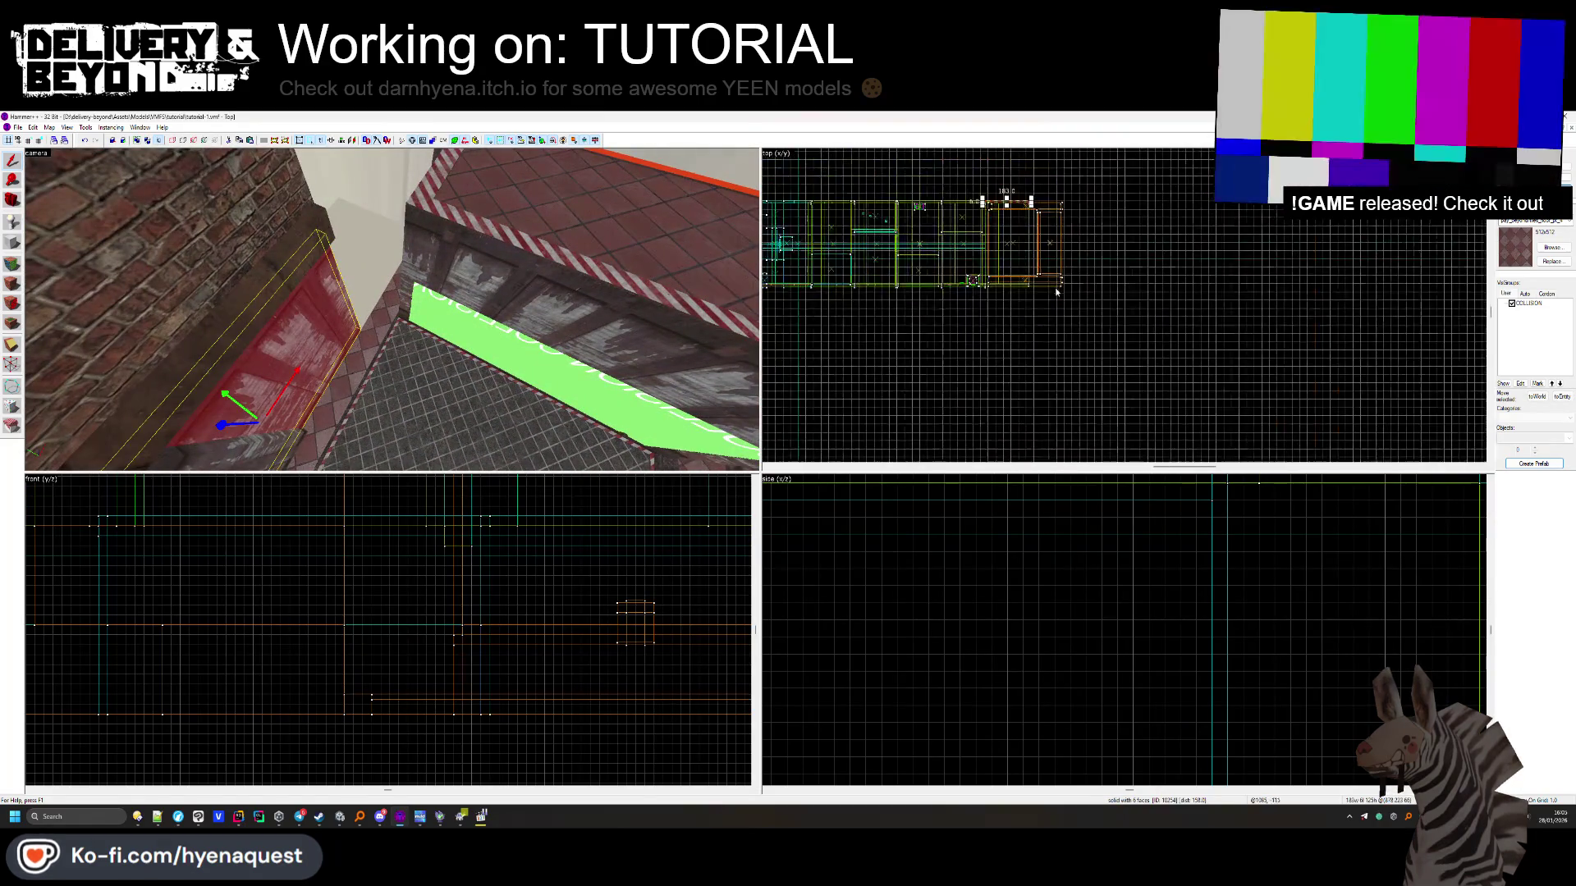
{"action": "left_click", "coordinate": [983, 241]}
{"action": "scroll", "coordinate": [1212, 238], "scroll_direction": "down", "scroll_amount": 2}
{"action": "left_click", "coordinate": [1200, 245]}
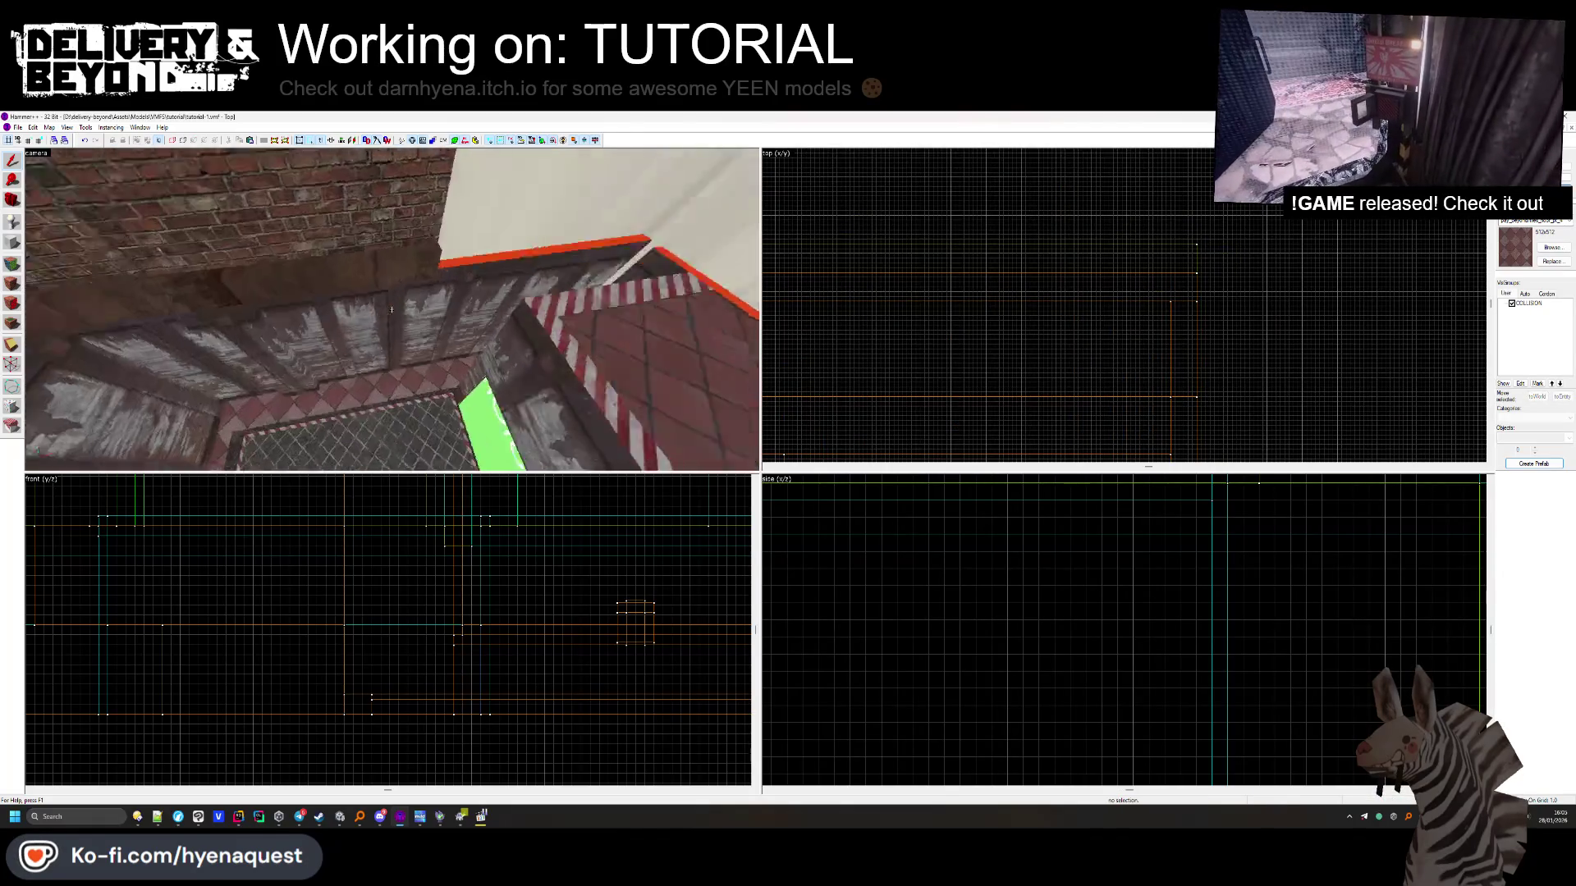
{"action": "left_click", "coordinate": [738, 348]}
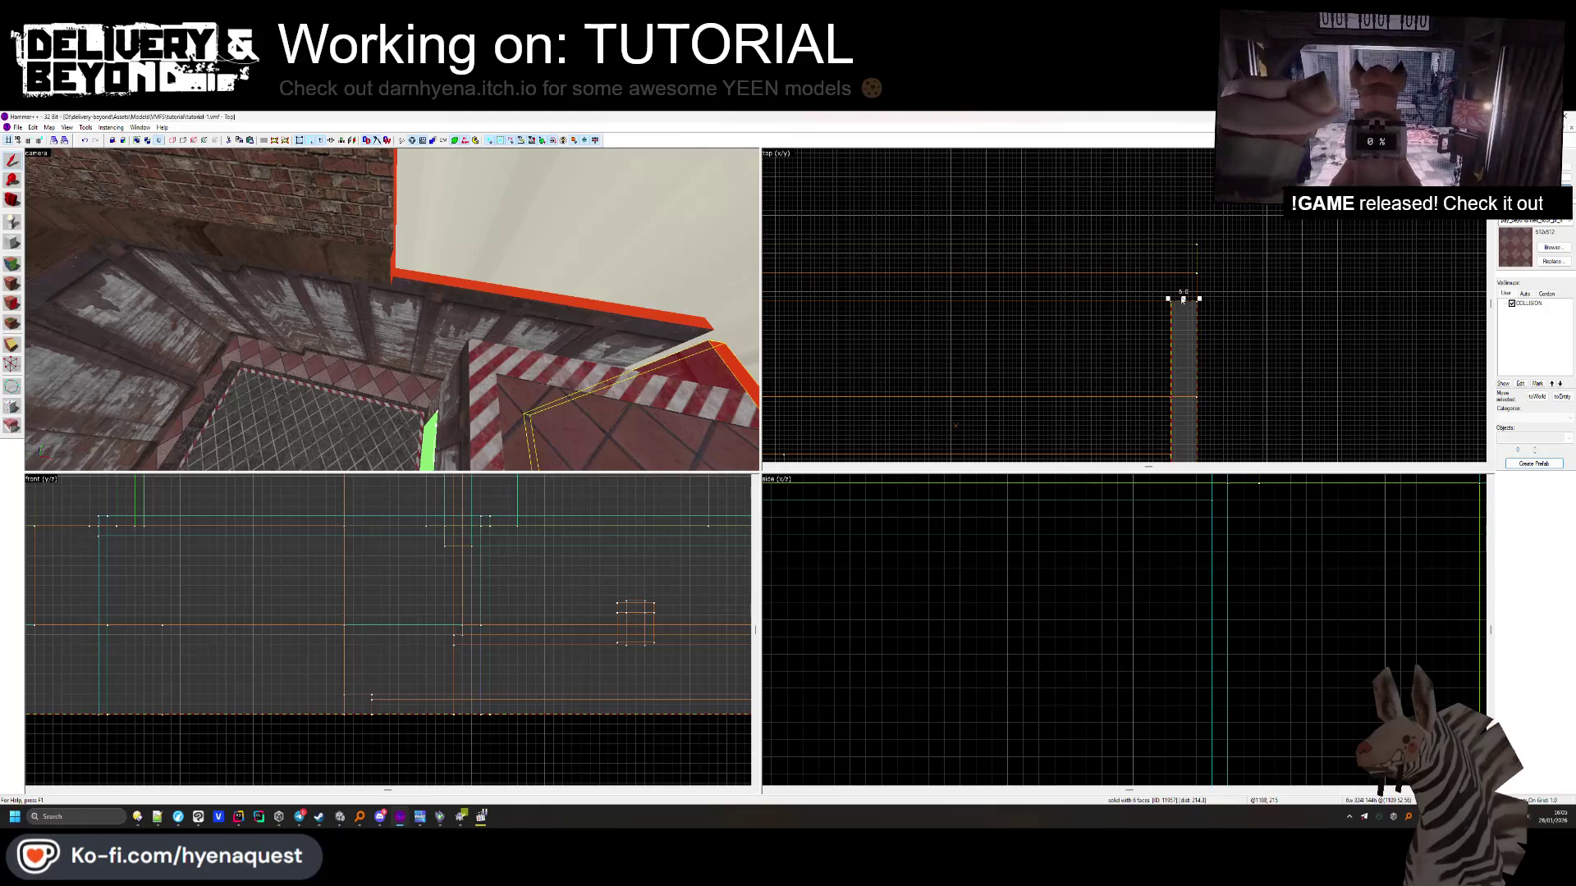
{"action": "key", "text": "Escape"}
{"action": "key", "text": "z"}
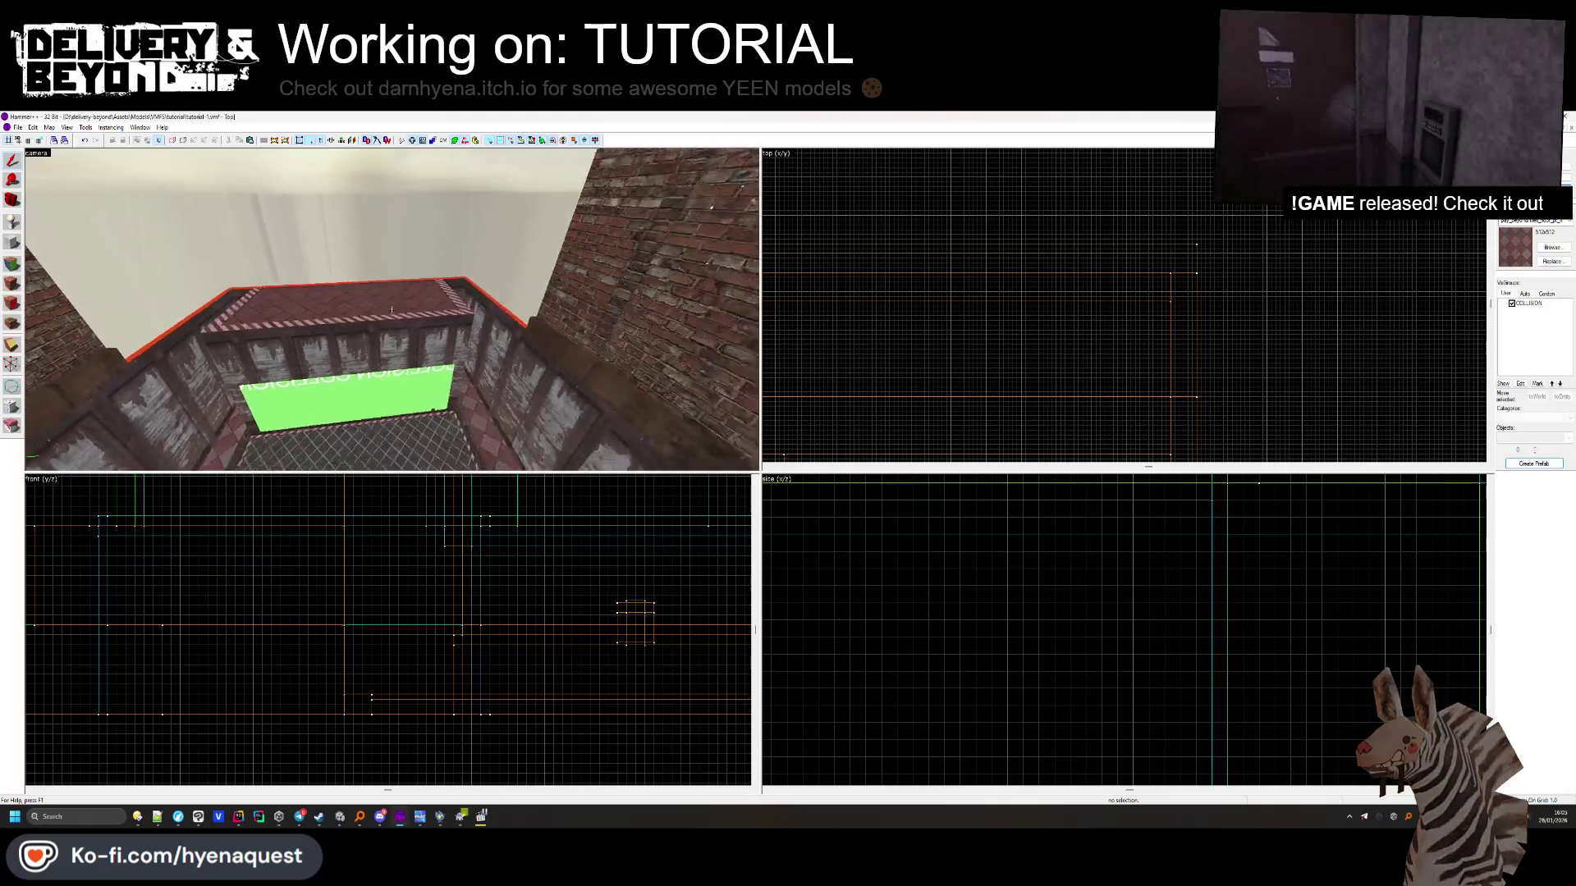
{"action": "left_click", "coordinate": [394, 313]}
{"action": "scroll", "coordinate": [1096, 303], "scroll_direction": "down", "scroll_amount": 3}
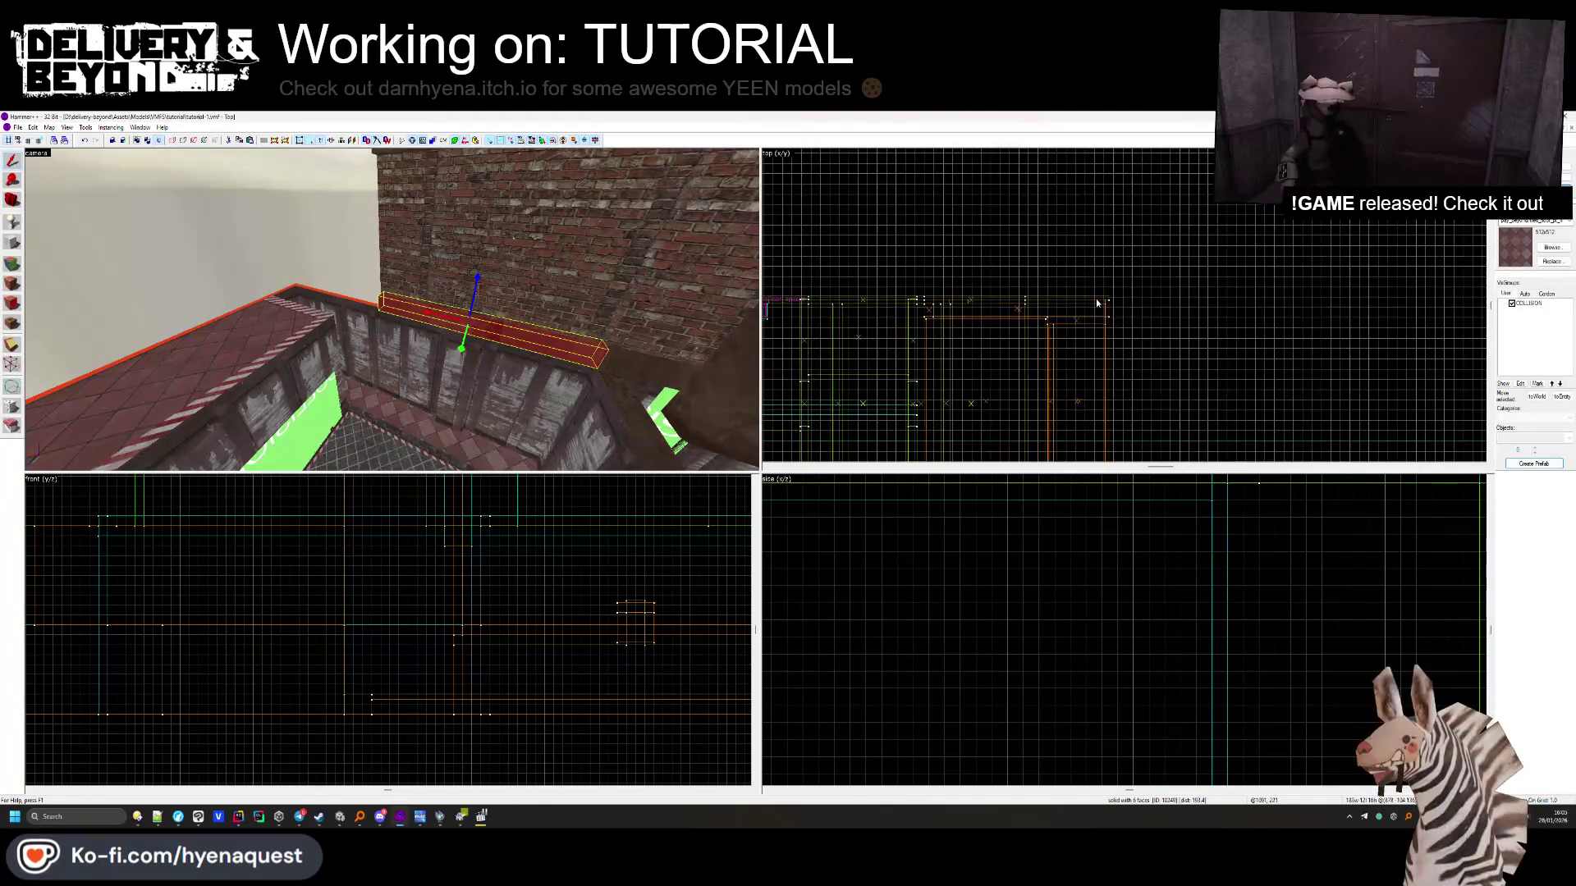
{"action": "key", "text": "z"}
{"action": "left_click", "coordinate": [394, 313]}
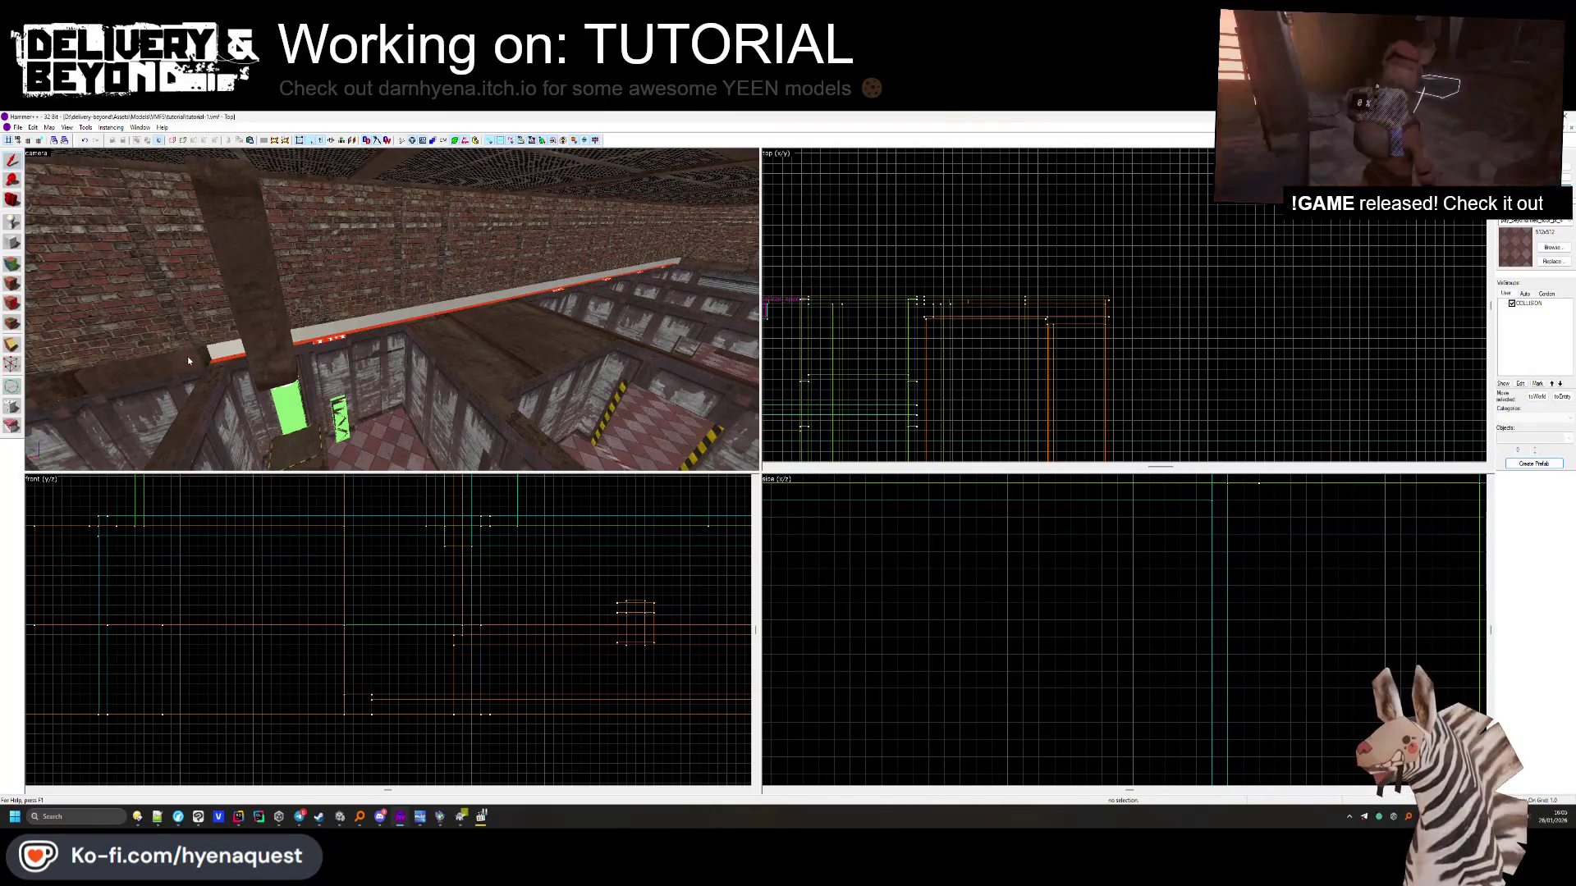
{"action": "scroll", "coordinate": [1038, 304], "scroll_direction": "up", "scroll_amount": 3}
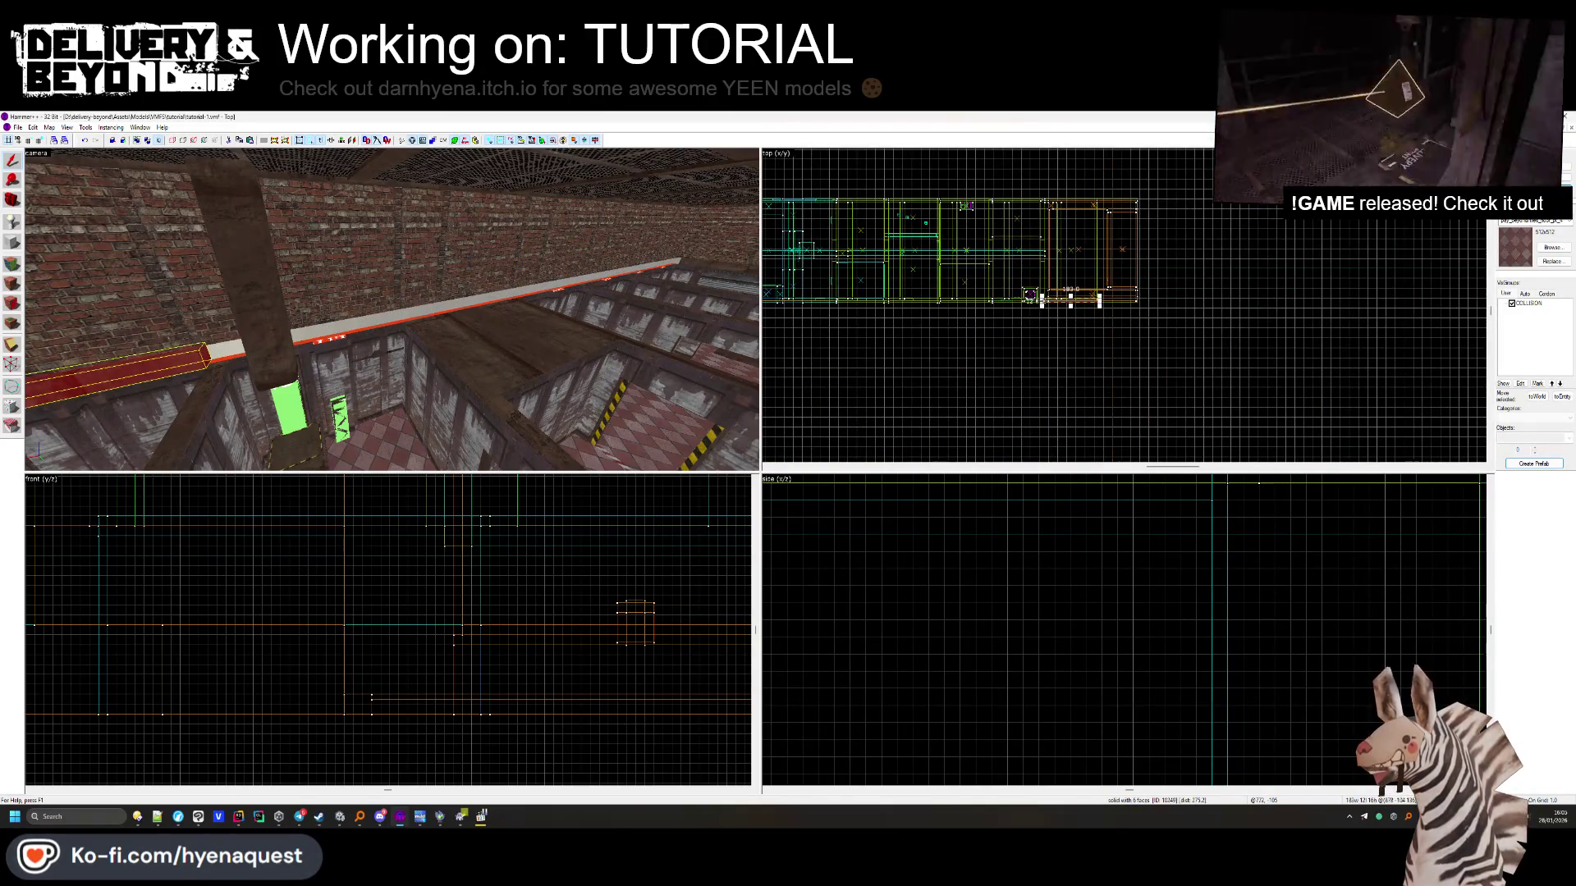
{"action": "scroll", "coordinate": [1038, 302], "scroll_direction": "down", "scroll_amount": 2}
{"action": "scroll", "coordinate": [863, 296], "scroll_direction": "up", "scroll_amount": 5}
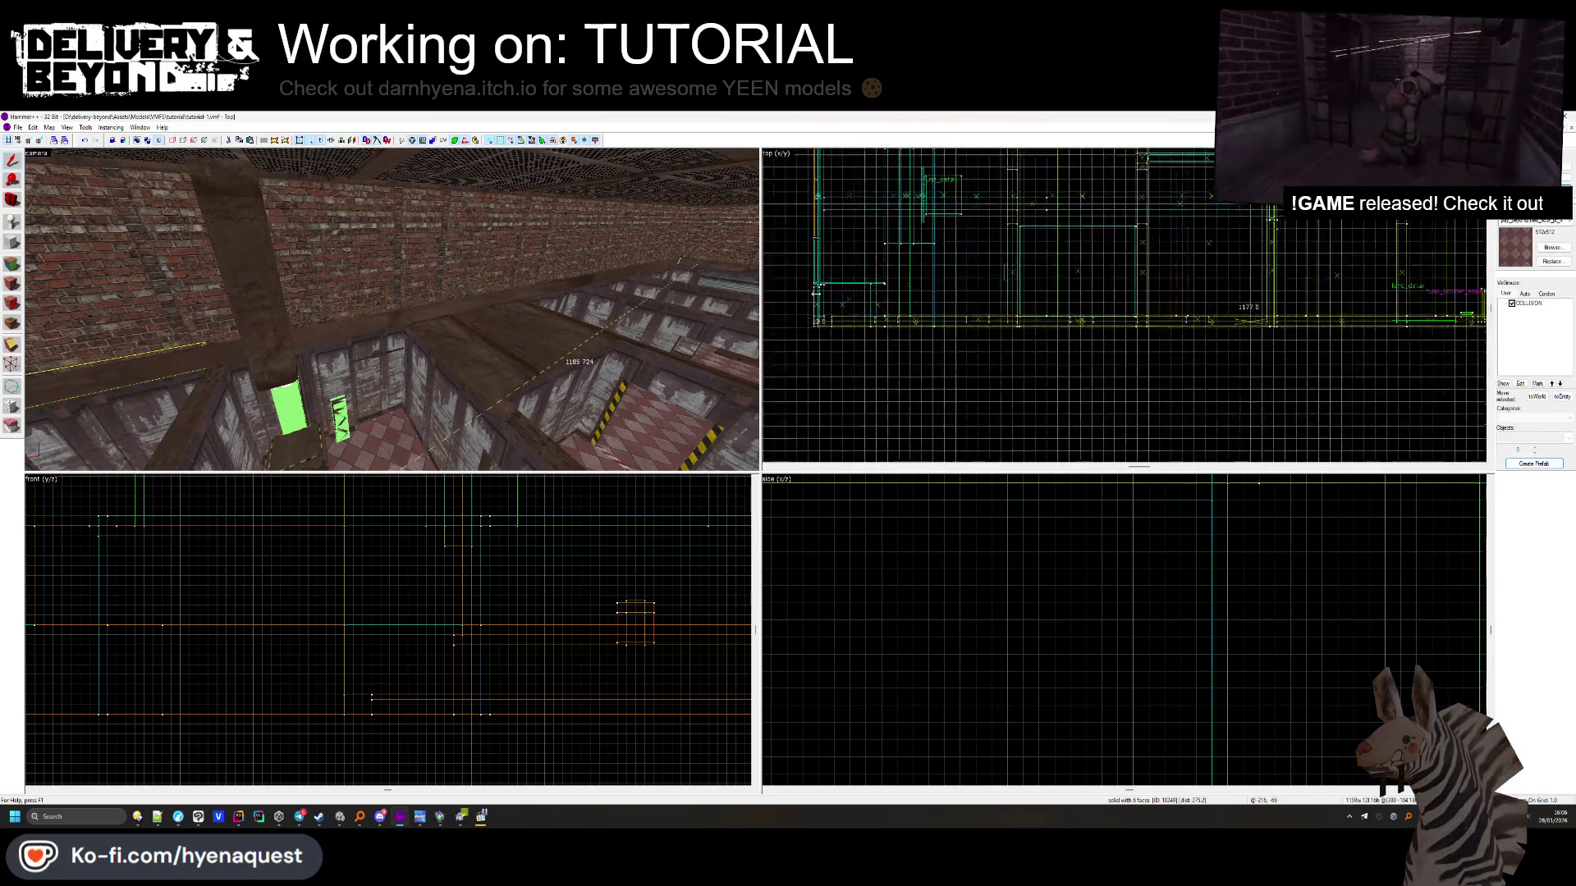
{"action": "left_click_drag", "start_coordinate": [621, 329], "coordinate": [391, 309]}
{"action": "key", "text": "w"}
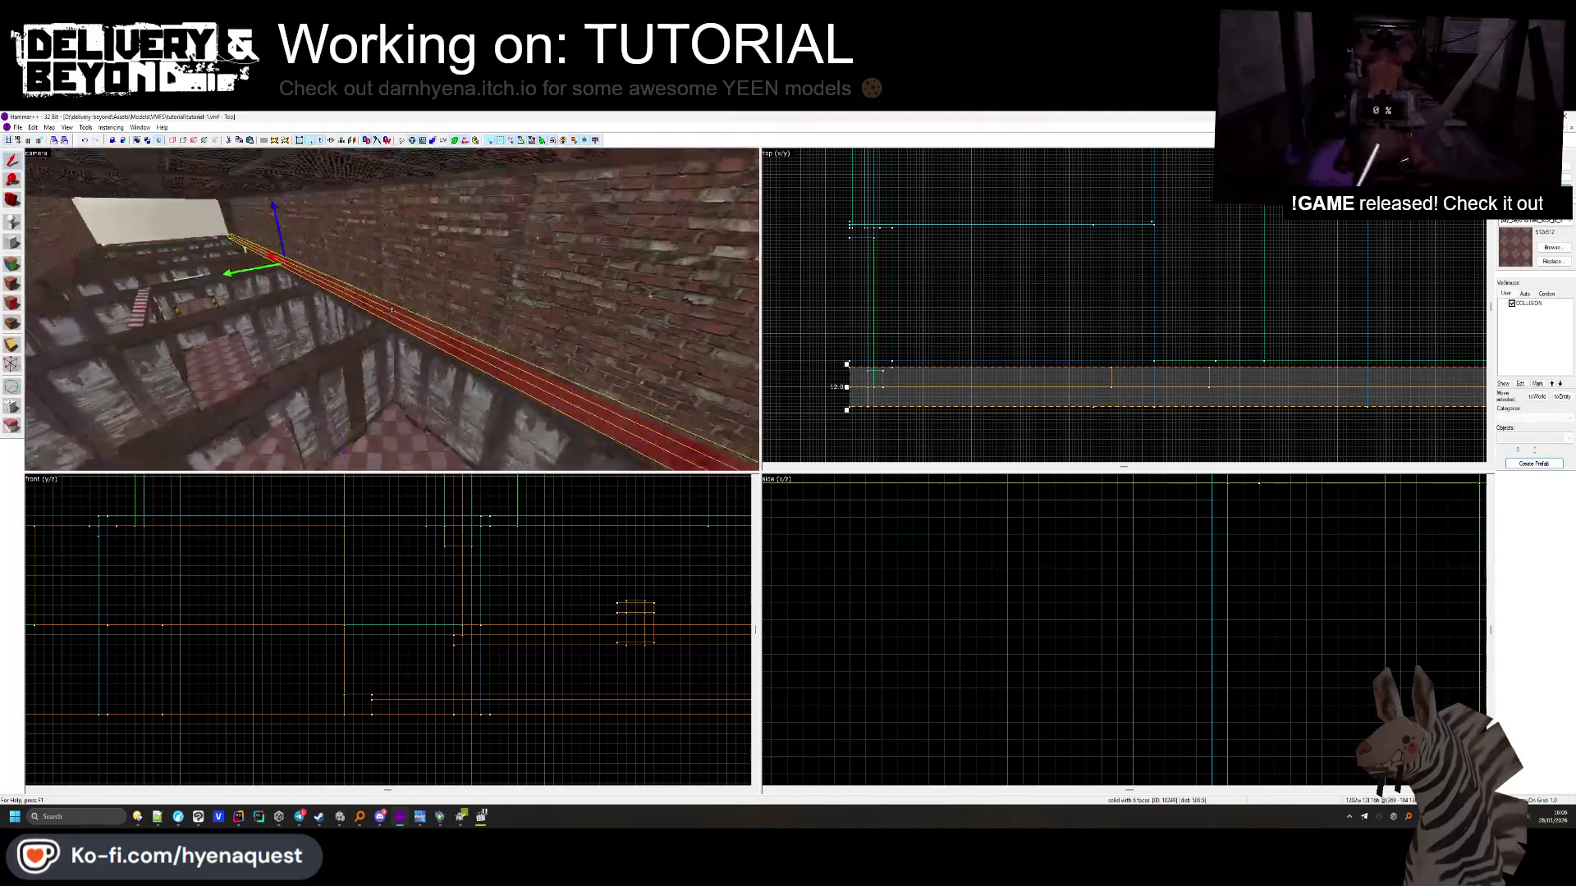
{"action": "scroll", "coordinate": [1319, 280], "scroll_direction": "down", "scroll_amount": 6}
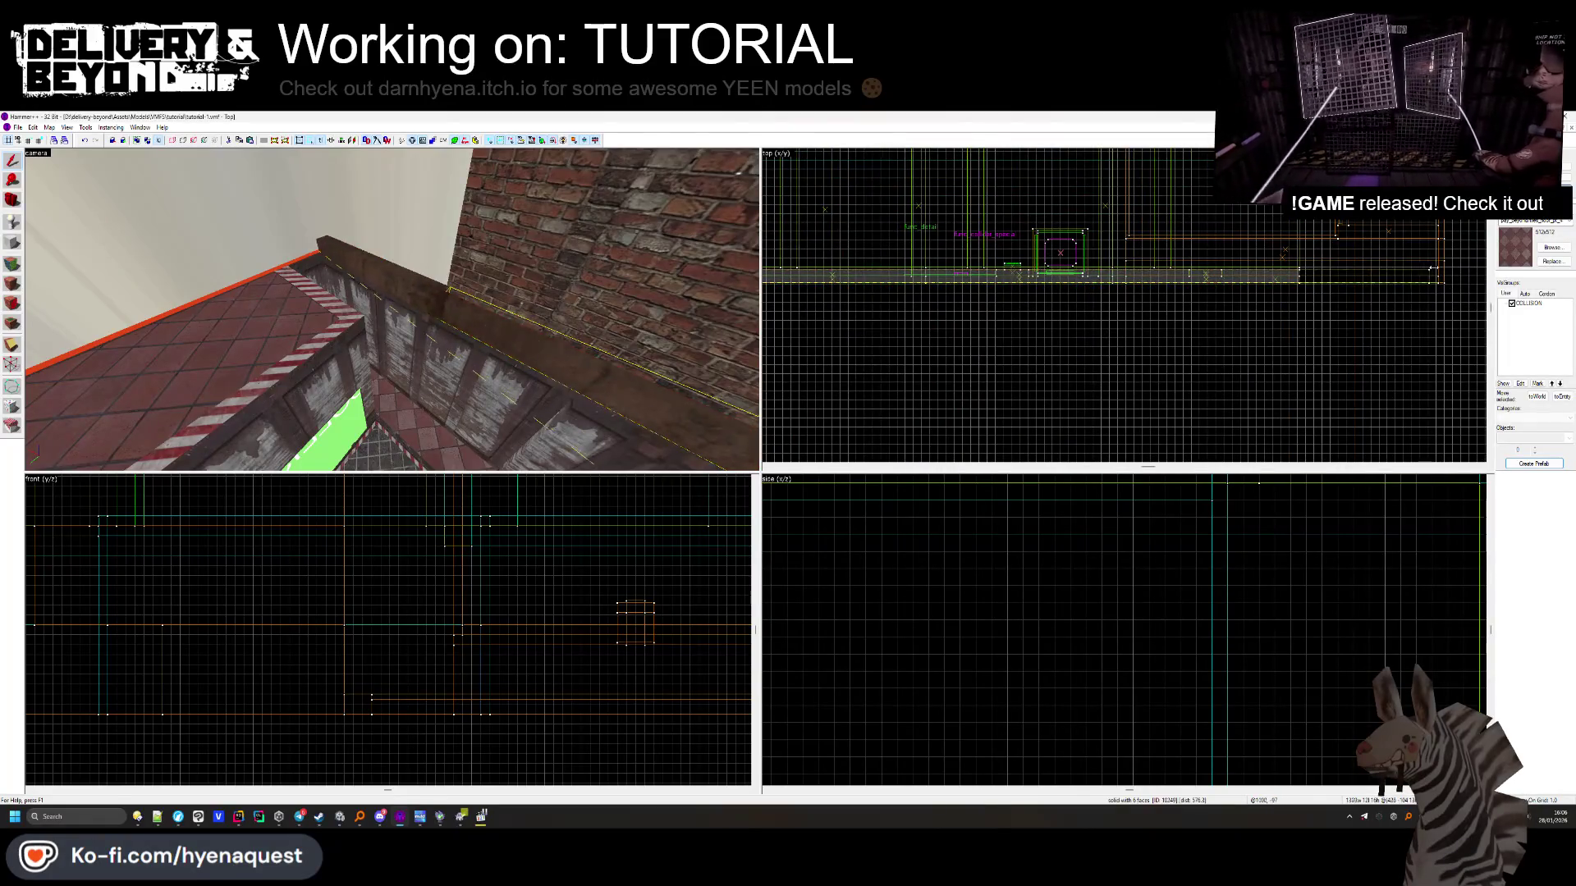
{"action": "scroll", "coordinate": [1429, 267], "scroll_direction": "up", "scroll_amount": 4}
{"action": "key", "text": "Escape"}
{"action": "left_click_drag", "start_coordinate": [392, 309], "coordinate": [392, 309]}
{"action": "key", "text": "w"}
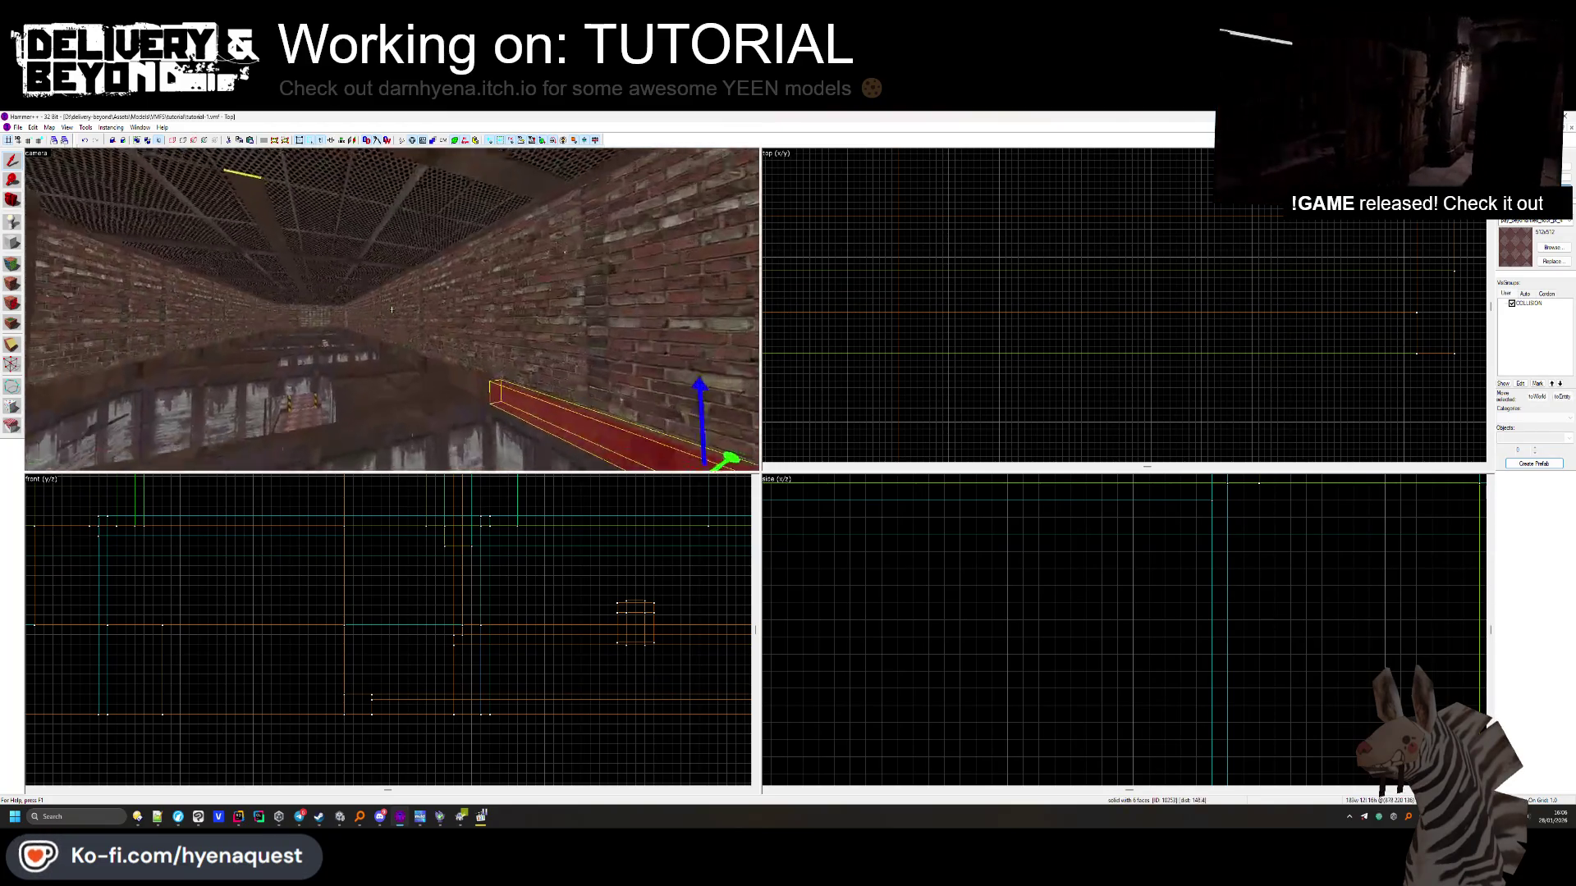
{"action": "key", "text": "z"}
{"action": "left_click", "coordinate": [439, 356]}
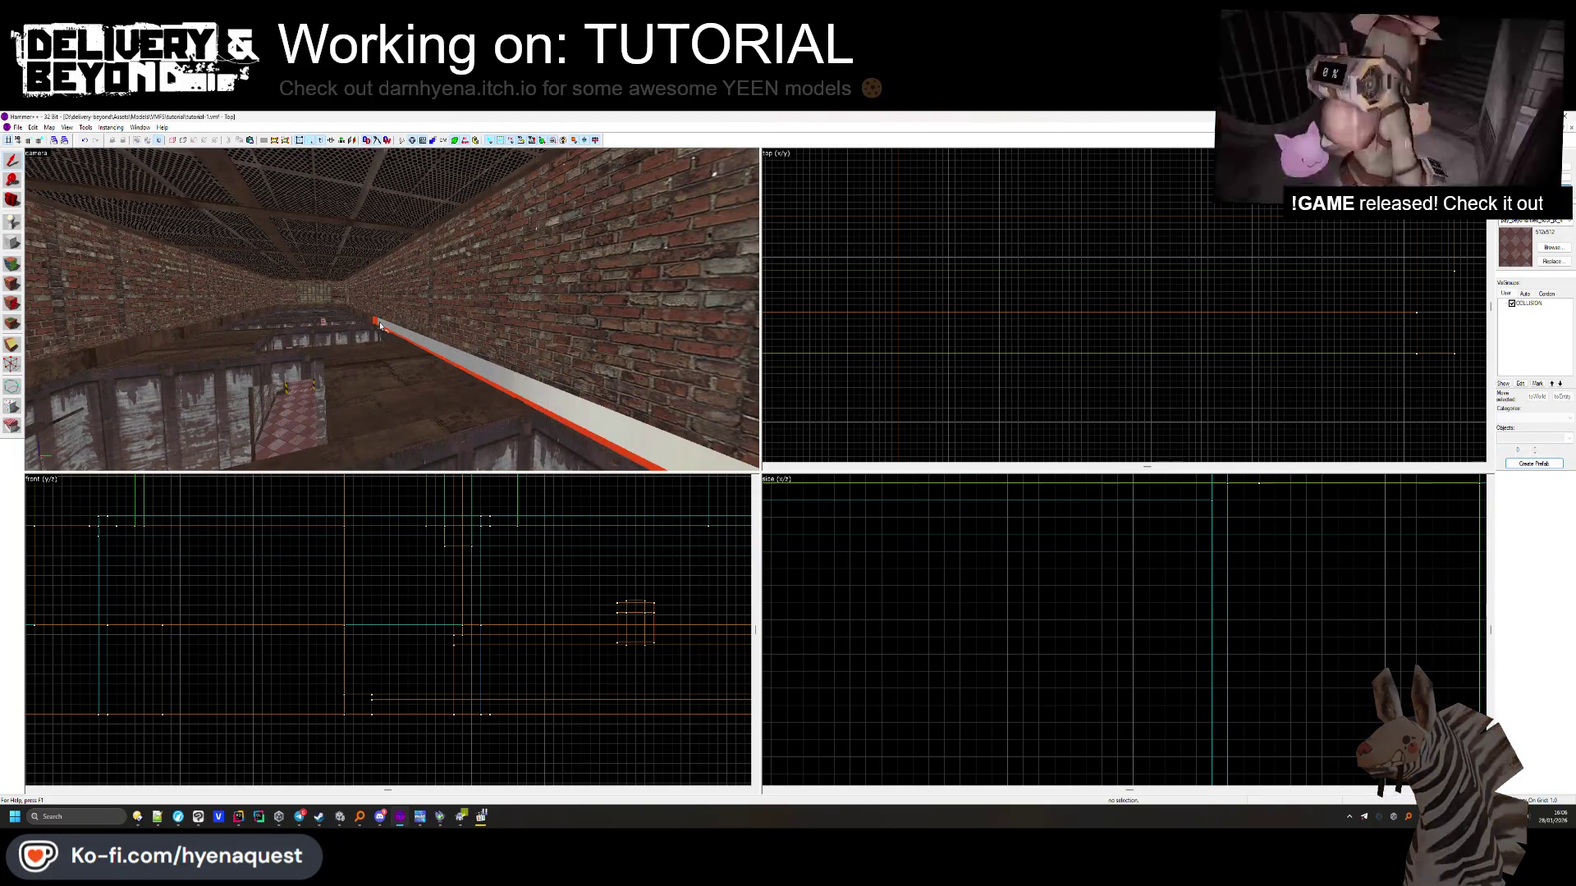
{"action": "scroll", "coordinate": [966, 240], "scroll_direction": "down", "scroll_amount": 5}
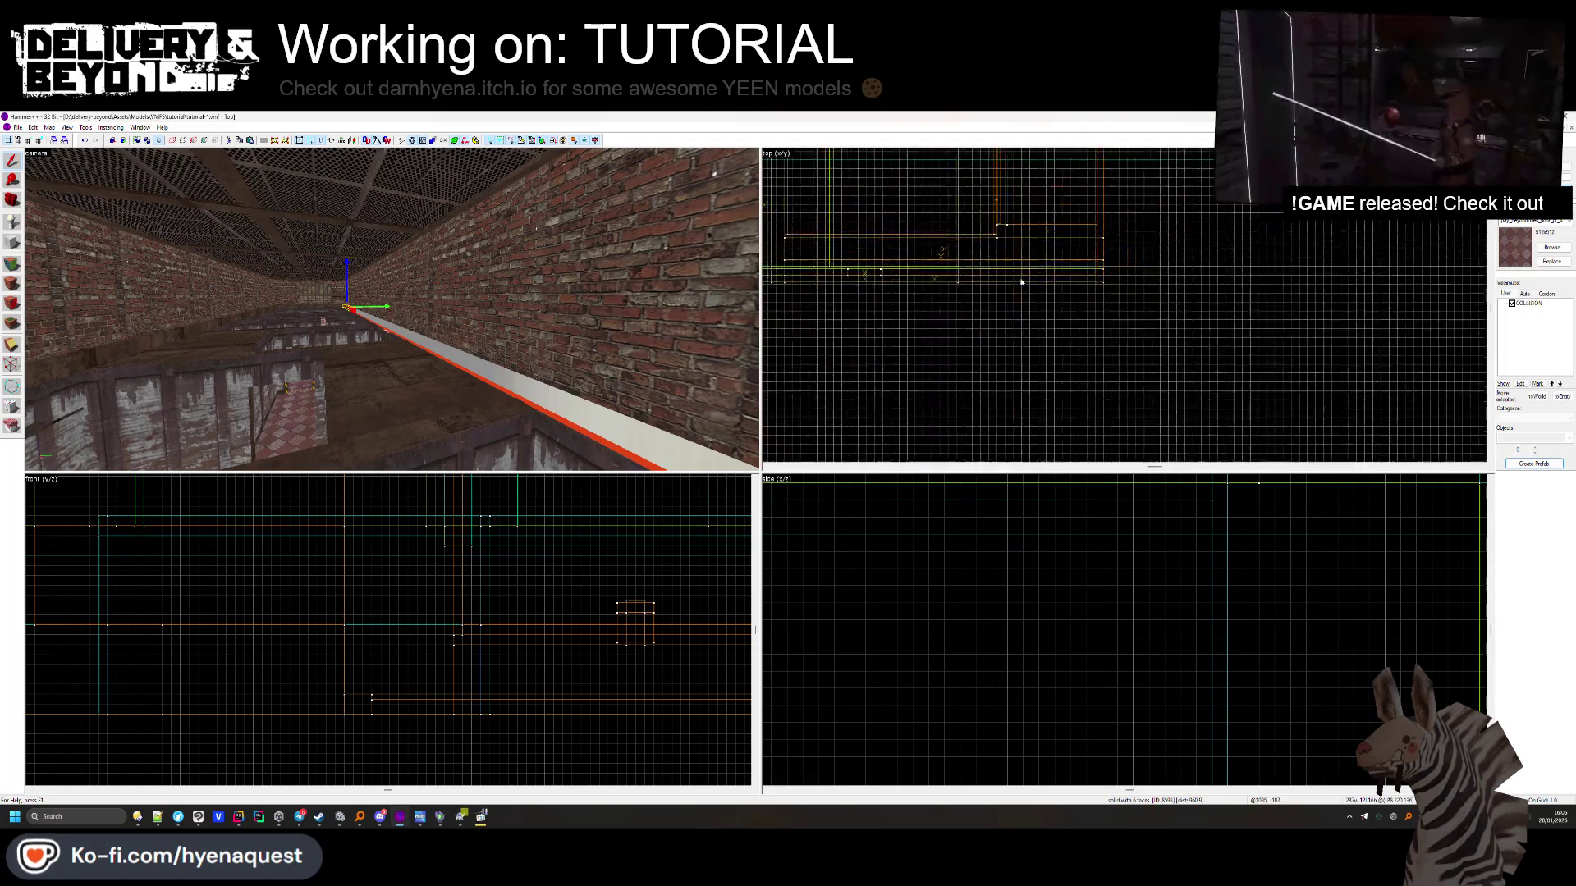
{"action": "scroll", "coordinate": [1048, 233], "scroll_direction": "up", "scroll_amount": 6}
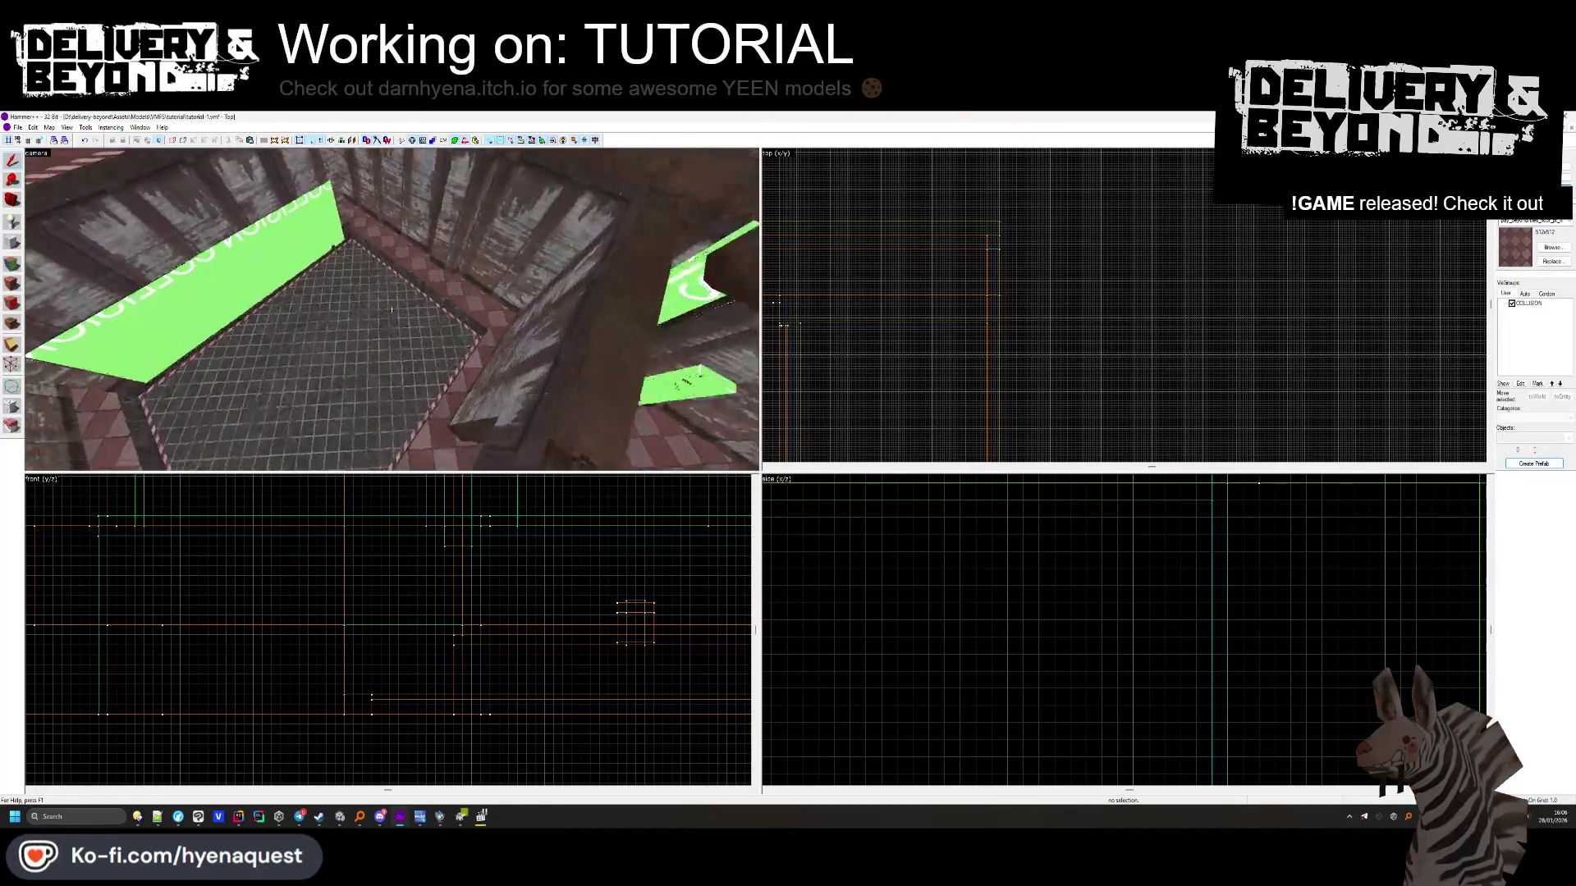
Nudge the 24-piece room group slightly sideways in the Top view
{"action": "key", "text": "z"}
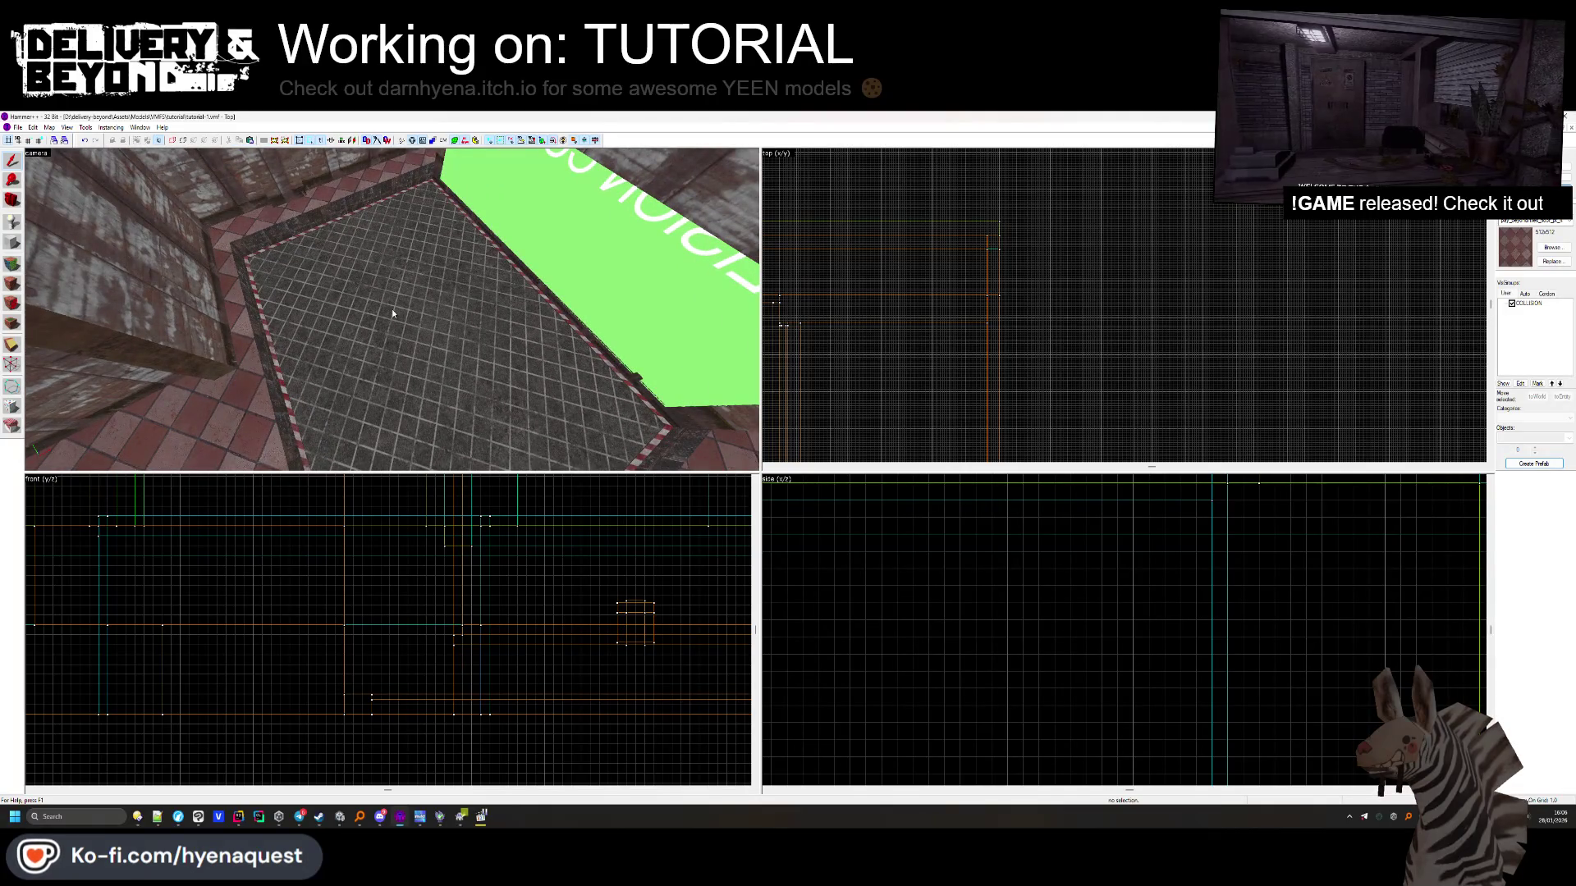
{"action": "left_click", "coordinate": [388, 328]}
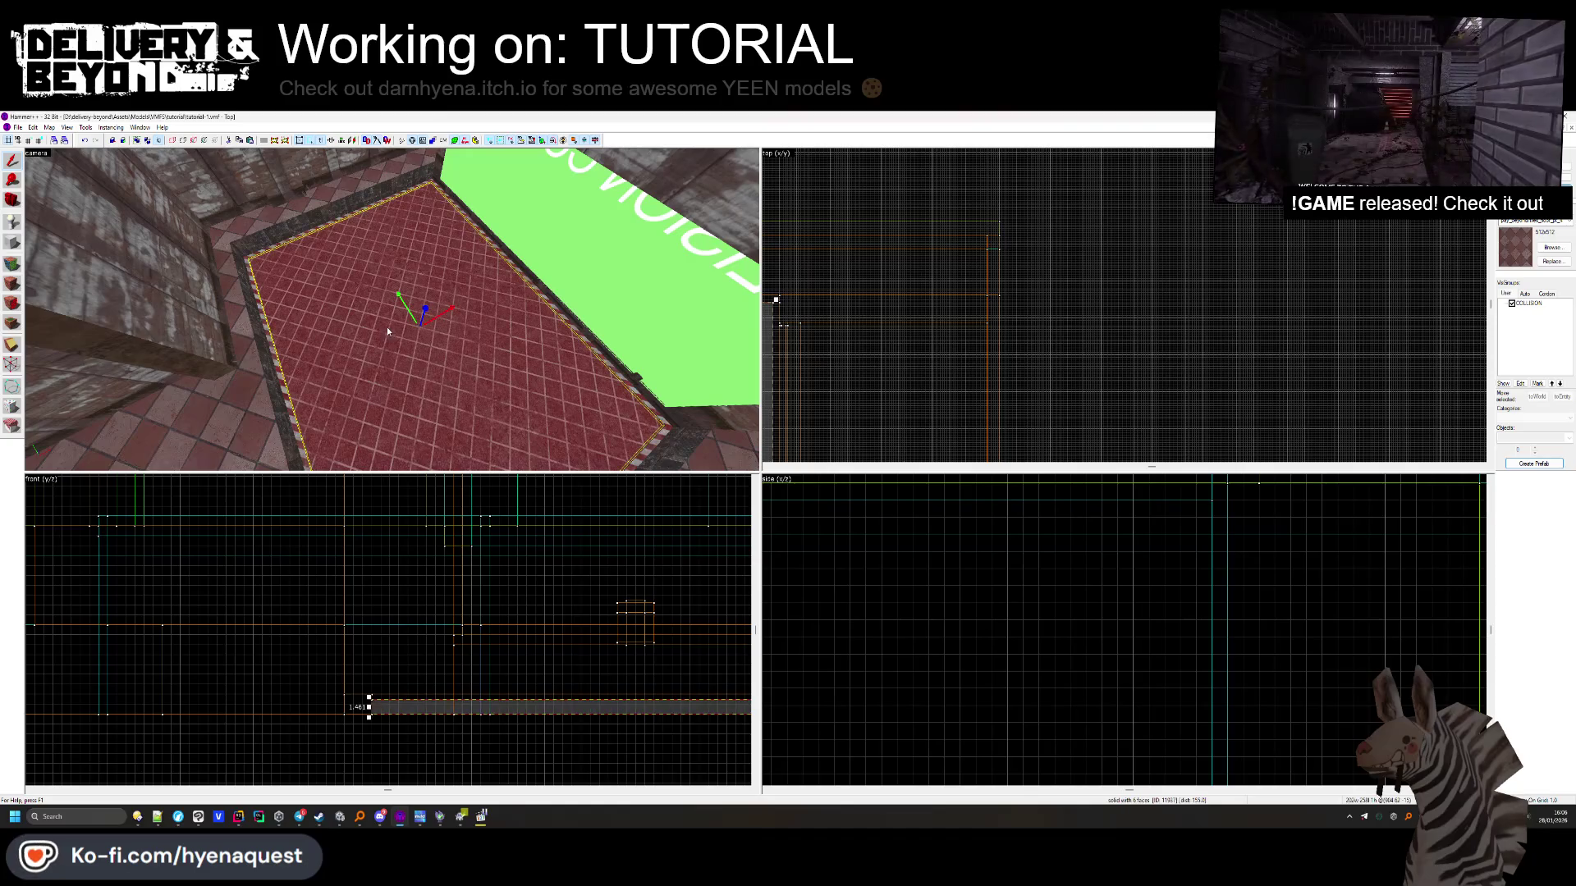
{"action": "scroll", "coordinate": [875, 364], "scroll_direction": "up", "scroll_amount": 4}
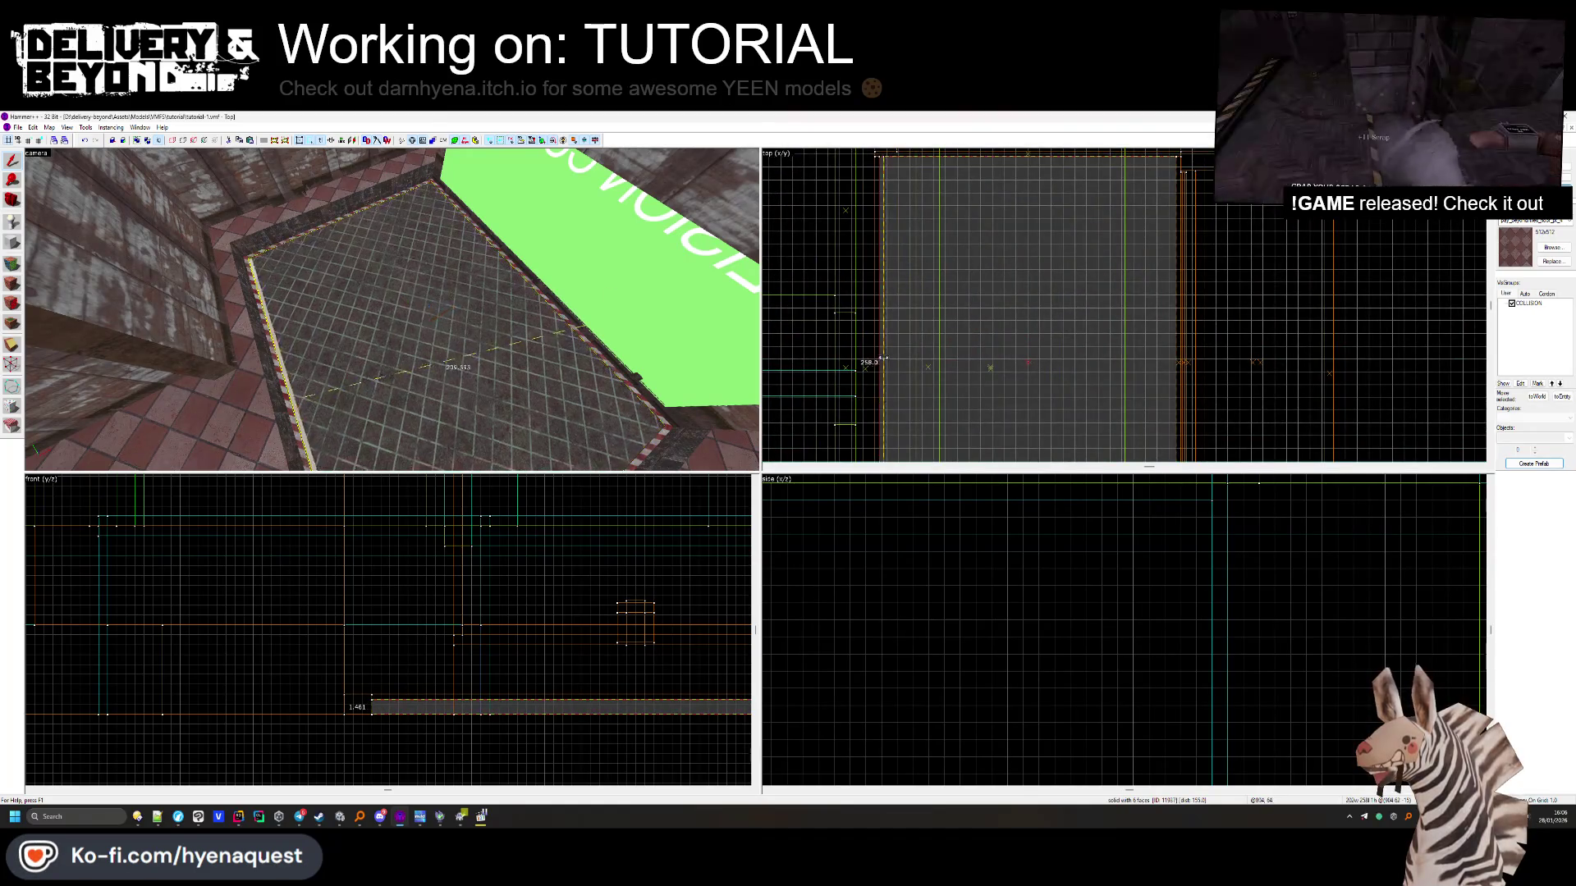
{"action": "key", "text": "Escape"}
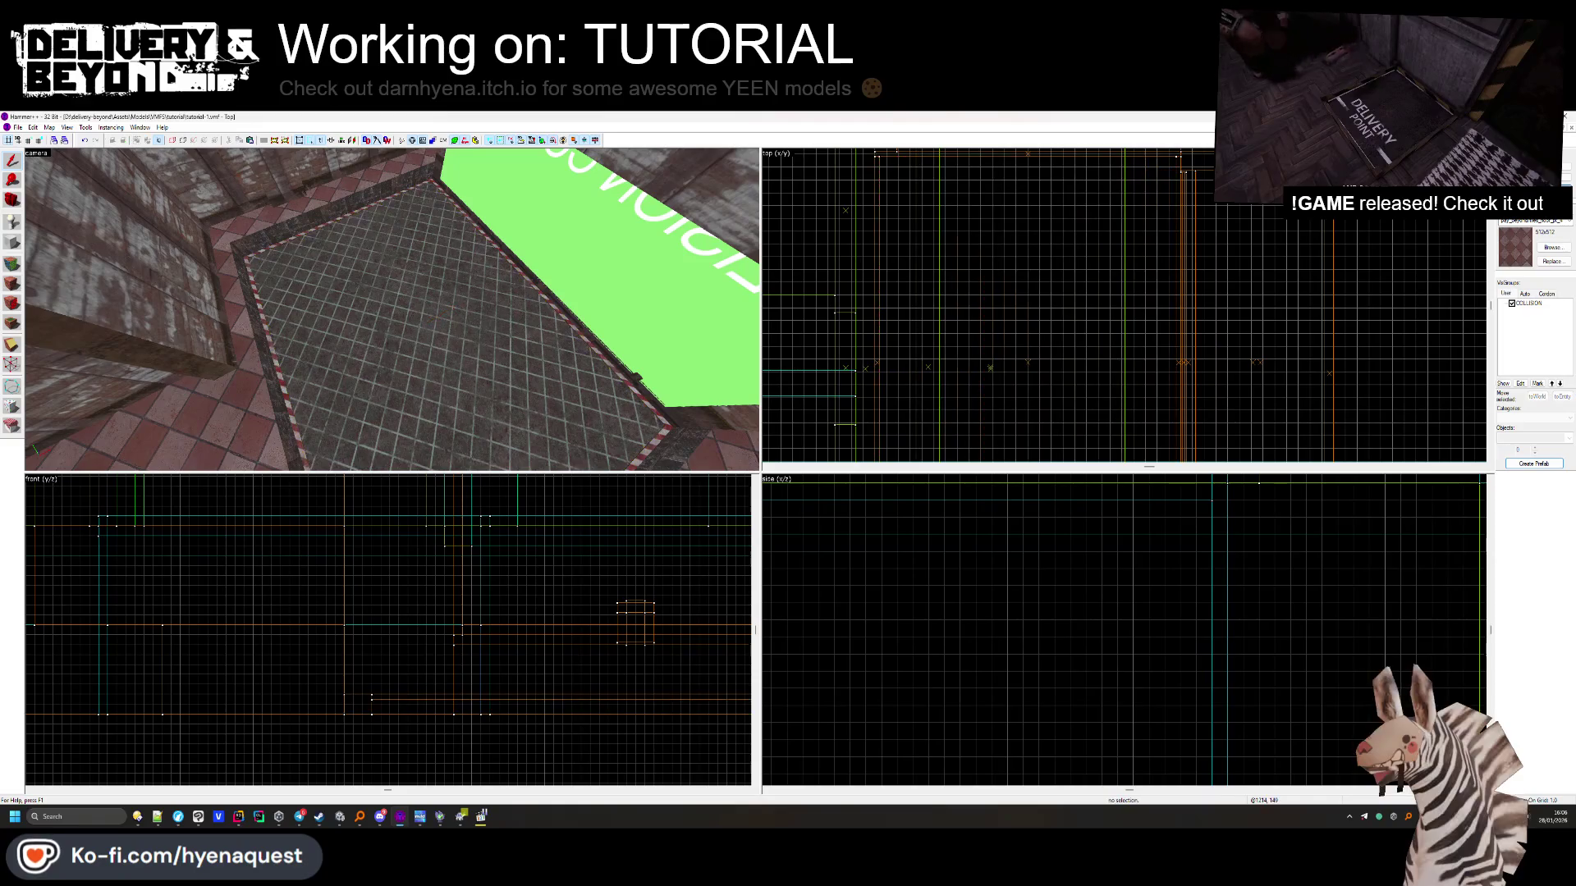
{"action": "left_click", "coordinate": [1239, 245]}
{"action": "scroll", "coordinate": [1002, 241], "scroll_direction": "down", "scroll_amount": 2}
{"action": "scroll", "coordinate": [1002, 241], "scroll_direction": "up", "scroll_amount": 3}
{"action": "scroll", "coordinate": [1002, 241], "scroll_direction": "up", "scroll_amount": 3}
{"action": "left_click_drag", "start_coordinate": [1026, 225], "coordinate": [1037, 225]}
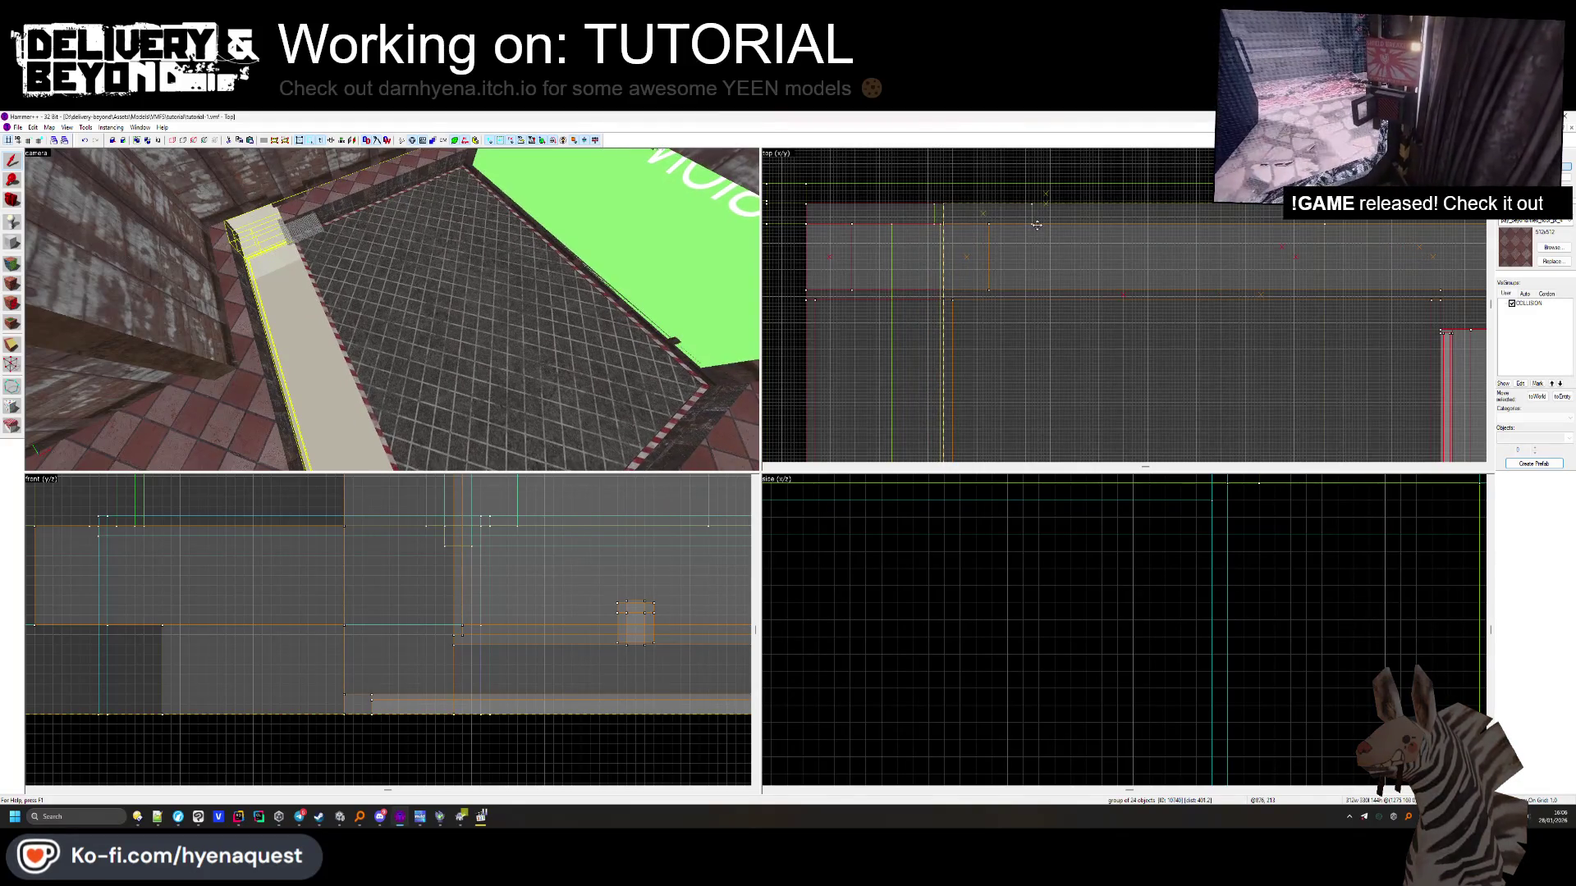
{"action": "left_click", "coordinate": [369, 283]}
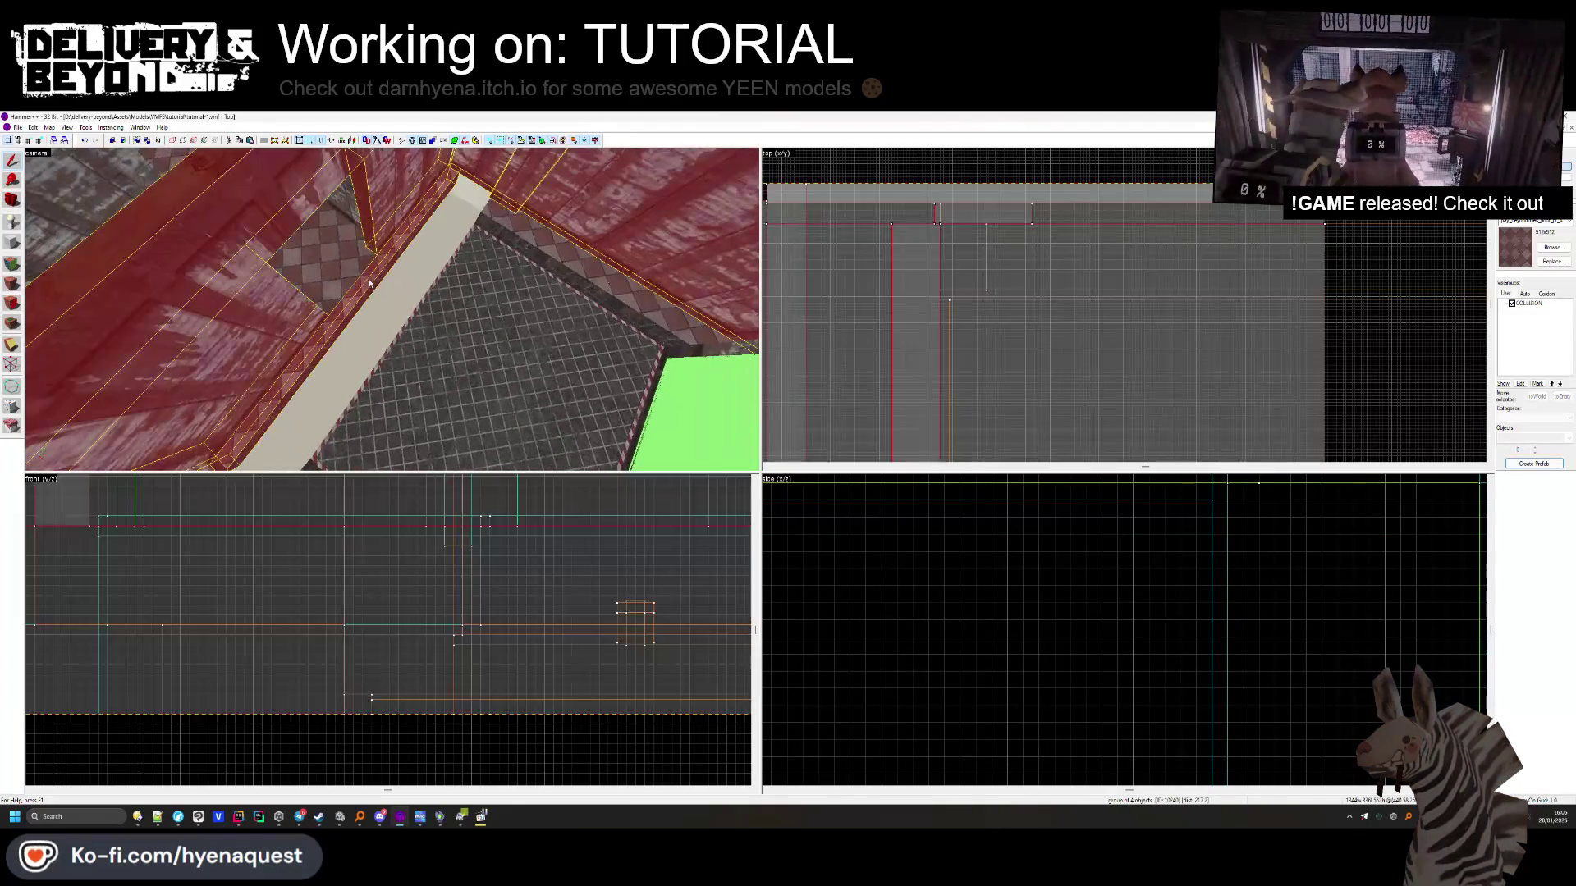
{"action": "left_click", "coordinate": [802, 303]}
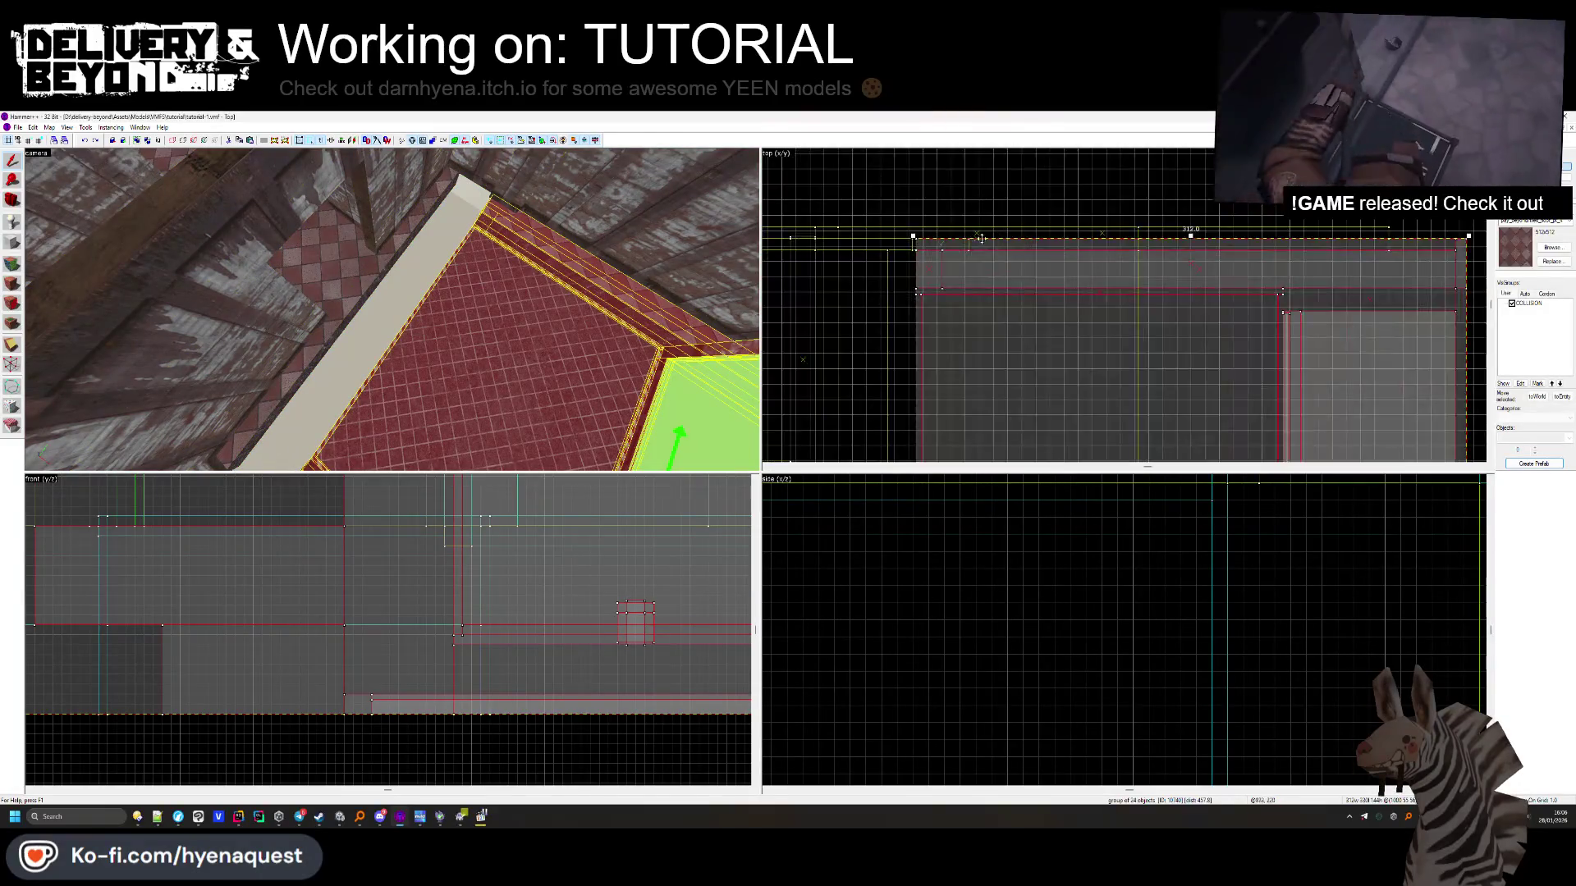
{"action": "left_click", "coordinate": [1039, 199]}
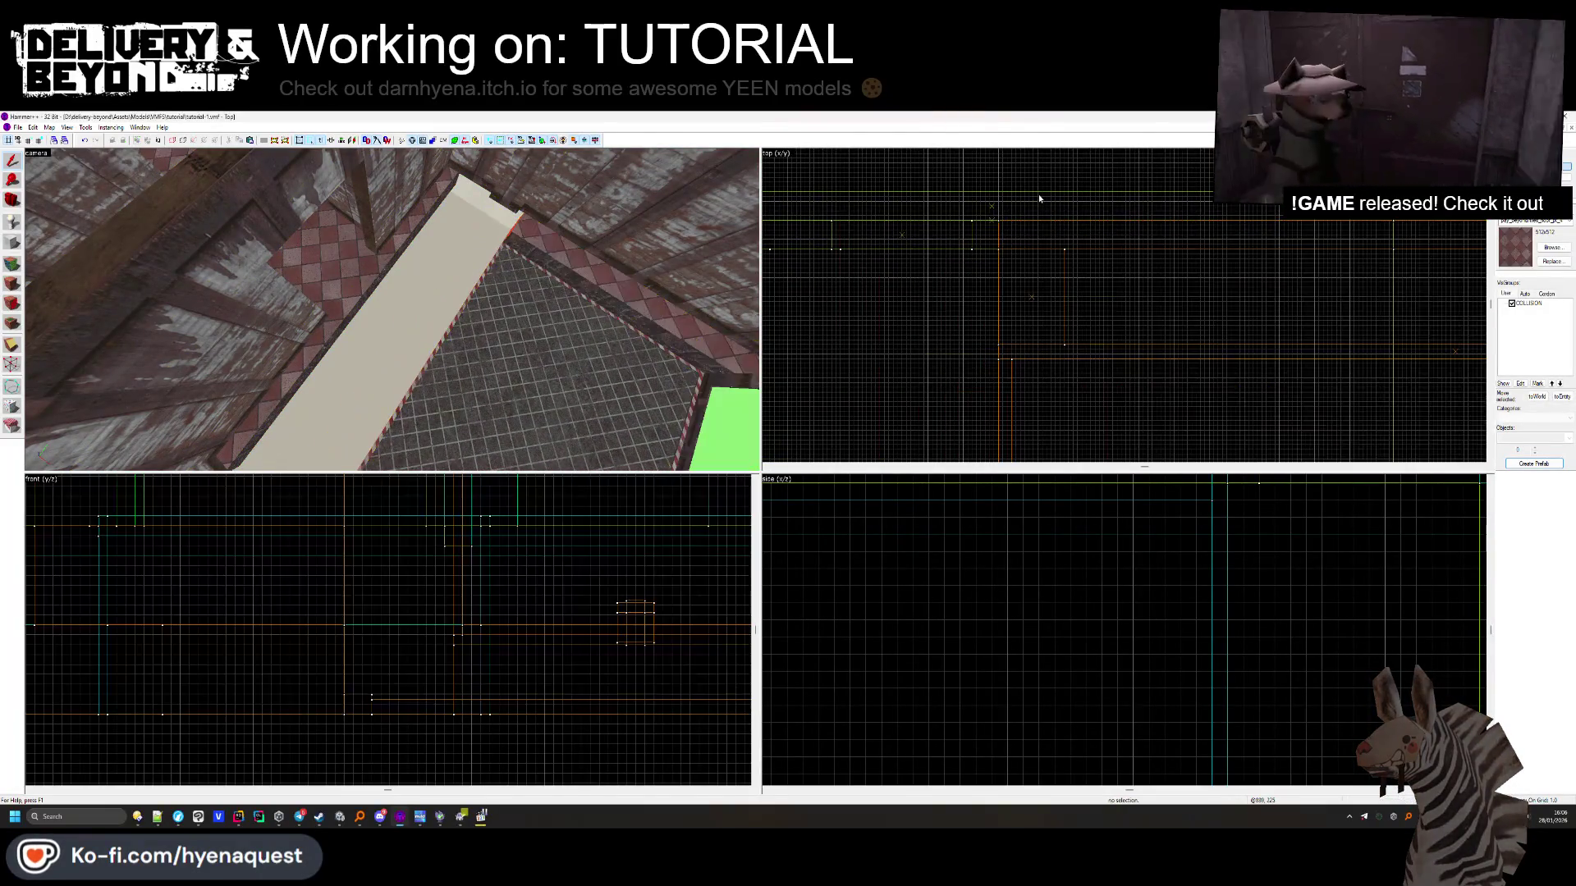
Widen the long trim strip beside the floor from 13 to 70 units
{"action": "left_click", "coordinate": [1129, 230]}
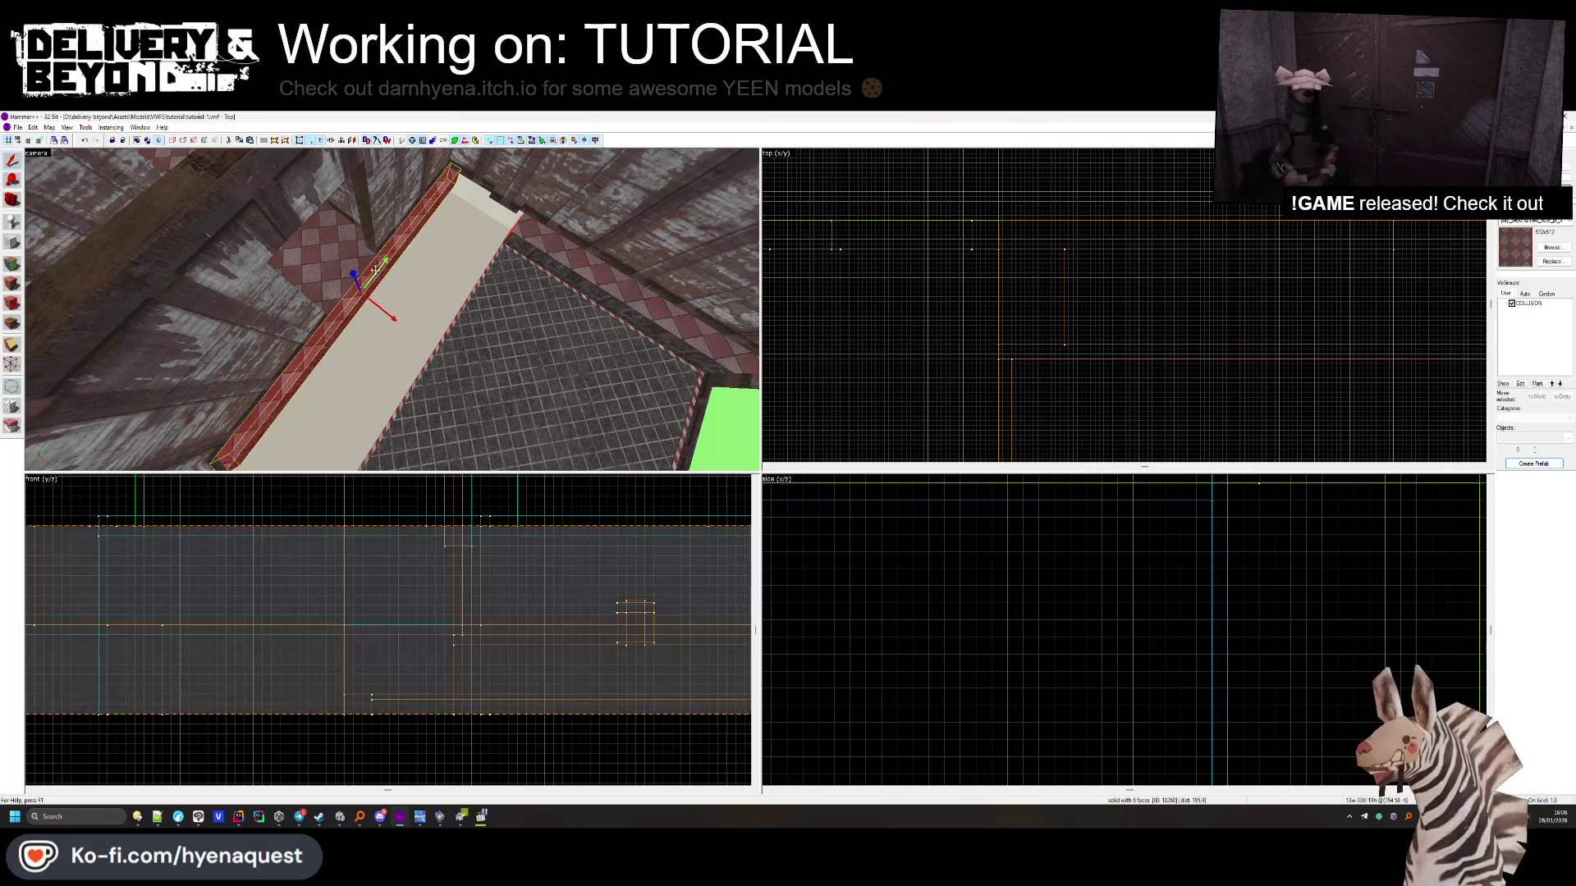
{"action": "scroll", "coordinate": [867, 394], "scroll_direction": "down", "scroll_amount": 2}
{"action": "mouse_move", "coordinate": [868, 393]}
{"action": "left_mouse_down"}
{"action": "mouse_move", "coordinate": [925, 247]}
{"action": "mouse_move", "coordinate": [950, 240]}
{"action": "left_mouse_up"}
{"action": "scroll", "coordinate": [950, 240], "scroll_direction": "up", "scroll_amount": 3}
{"action": "key", "text": "Escape"}
{"action": "key", "text": "z"}
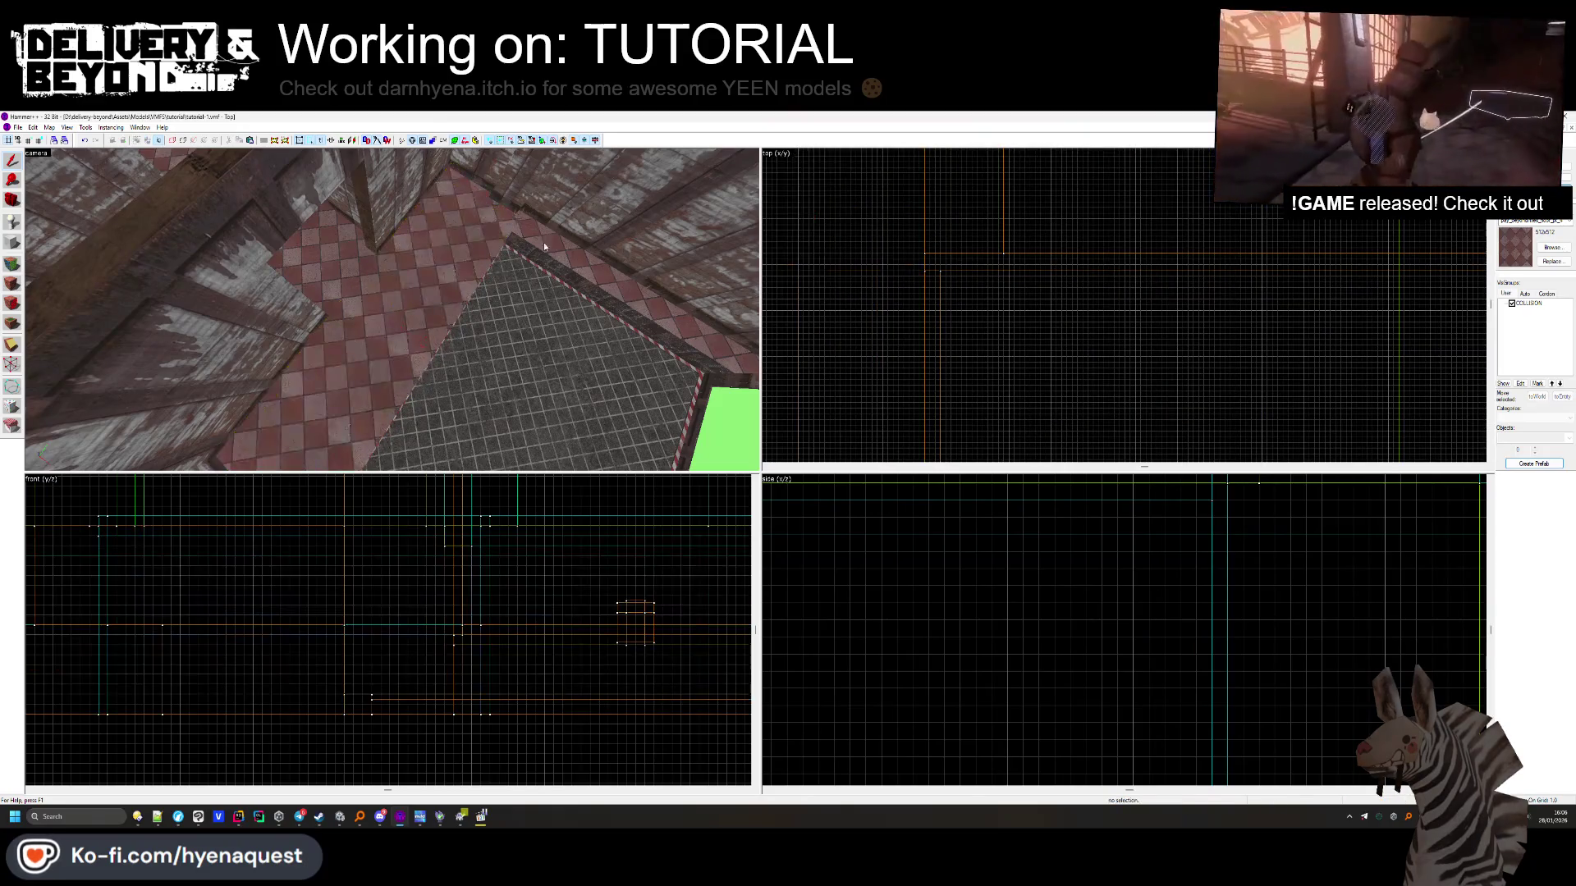
{"action": "mouse_move", "coordinate": [392, 309]}
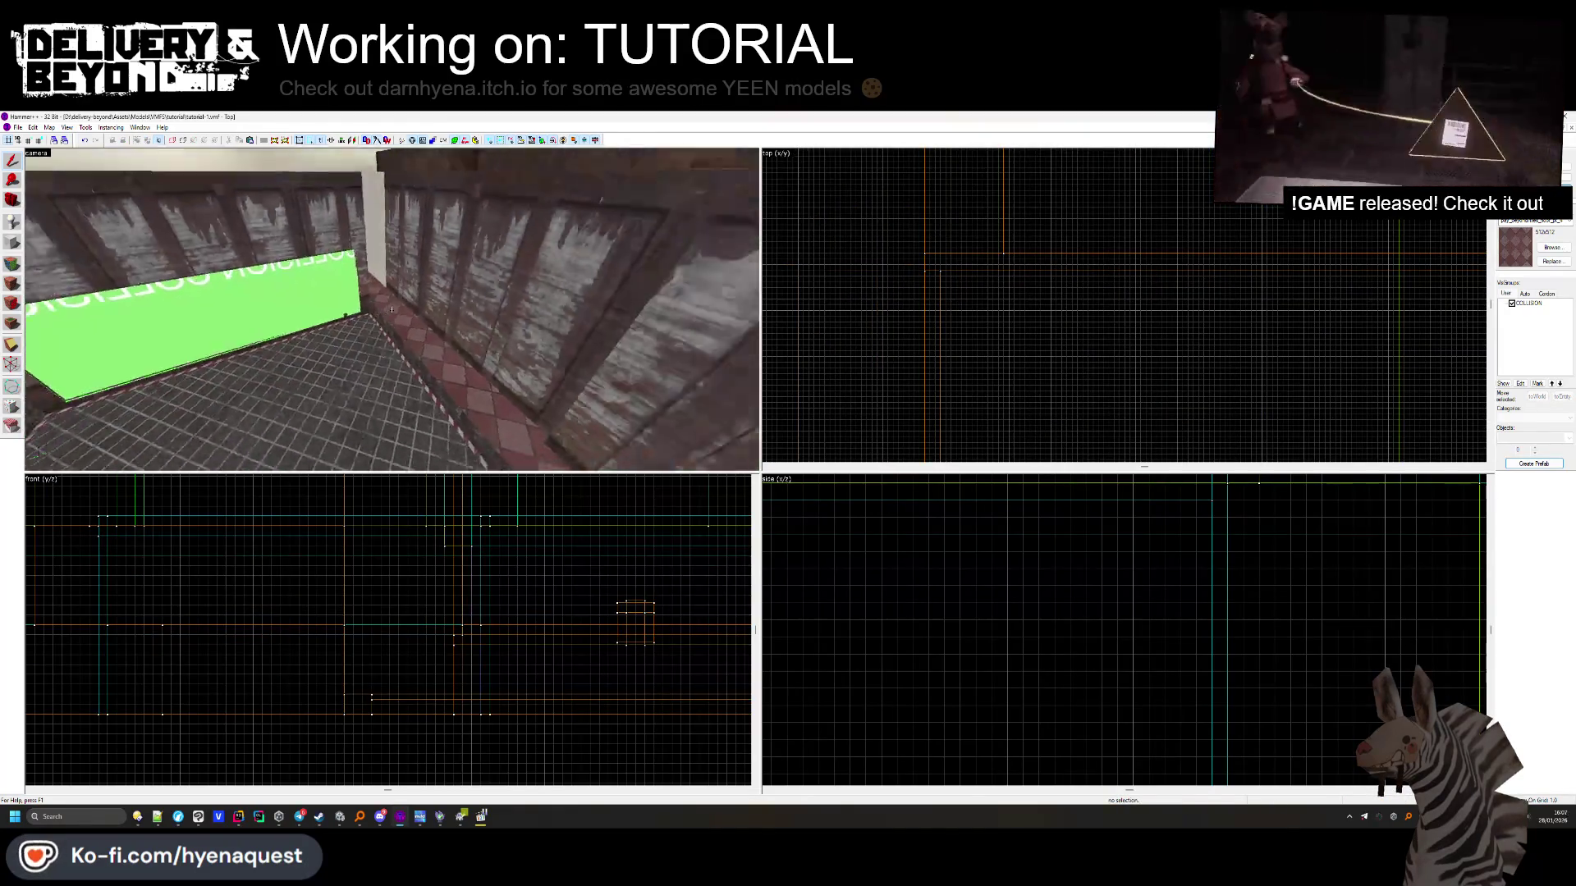
{"action": "left_click", "coordinate": [591, 279]}
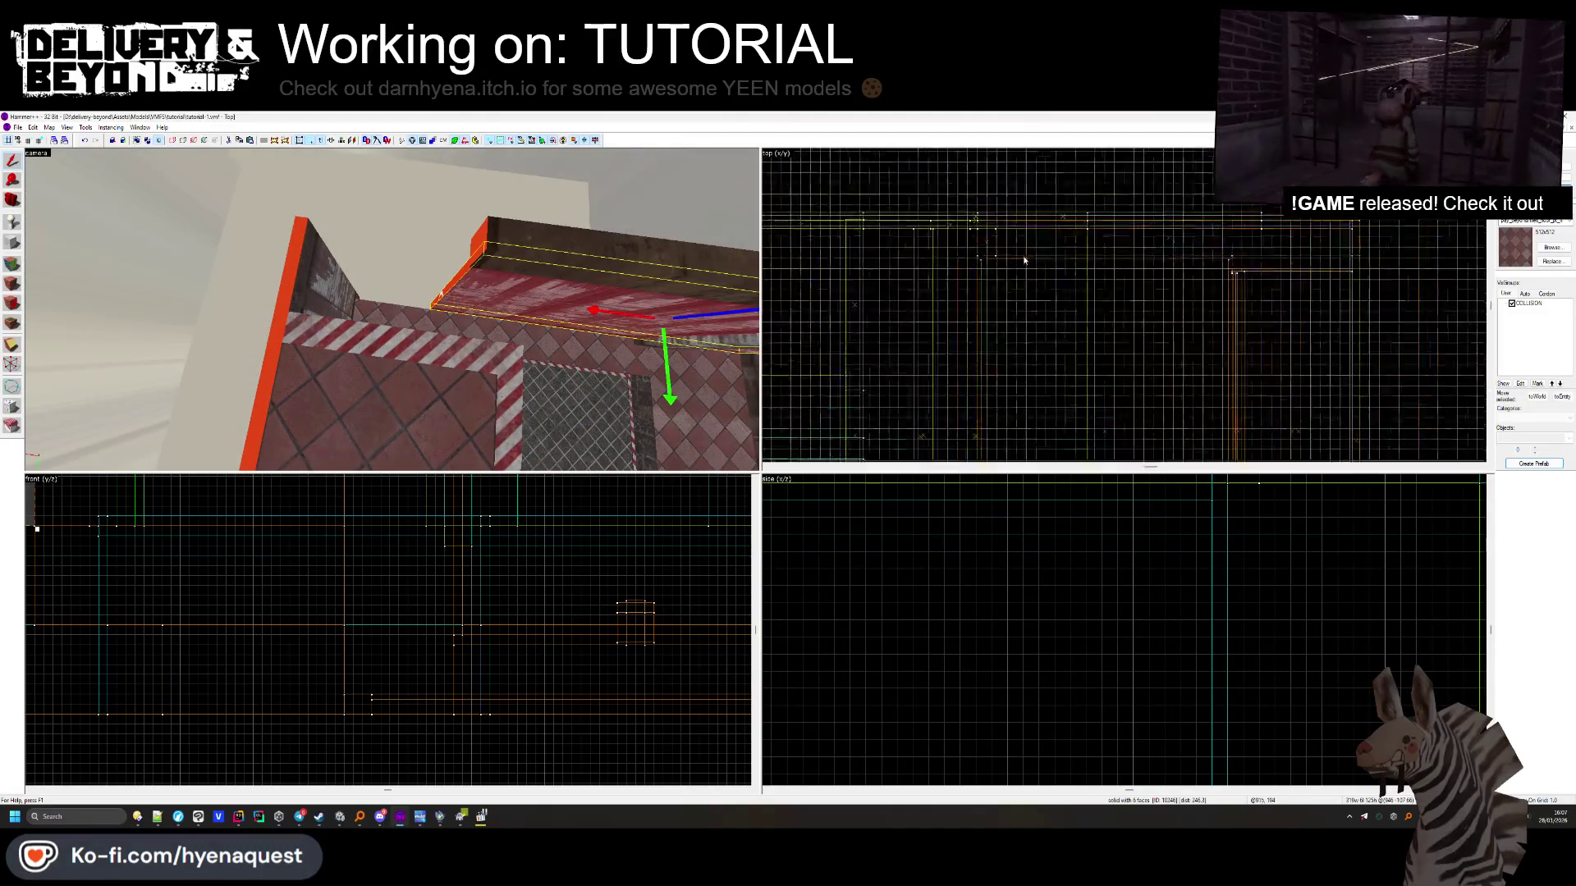
Stretch the ledge trim brush further along its wall in the Top view
{"action": "scroll", "coordinate": [1067, 257], "scroll_direction": "up", "scroll_amount": 3}
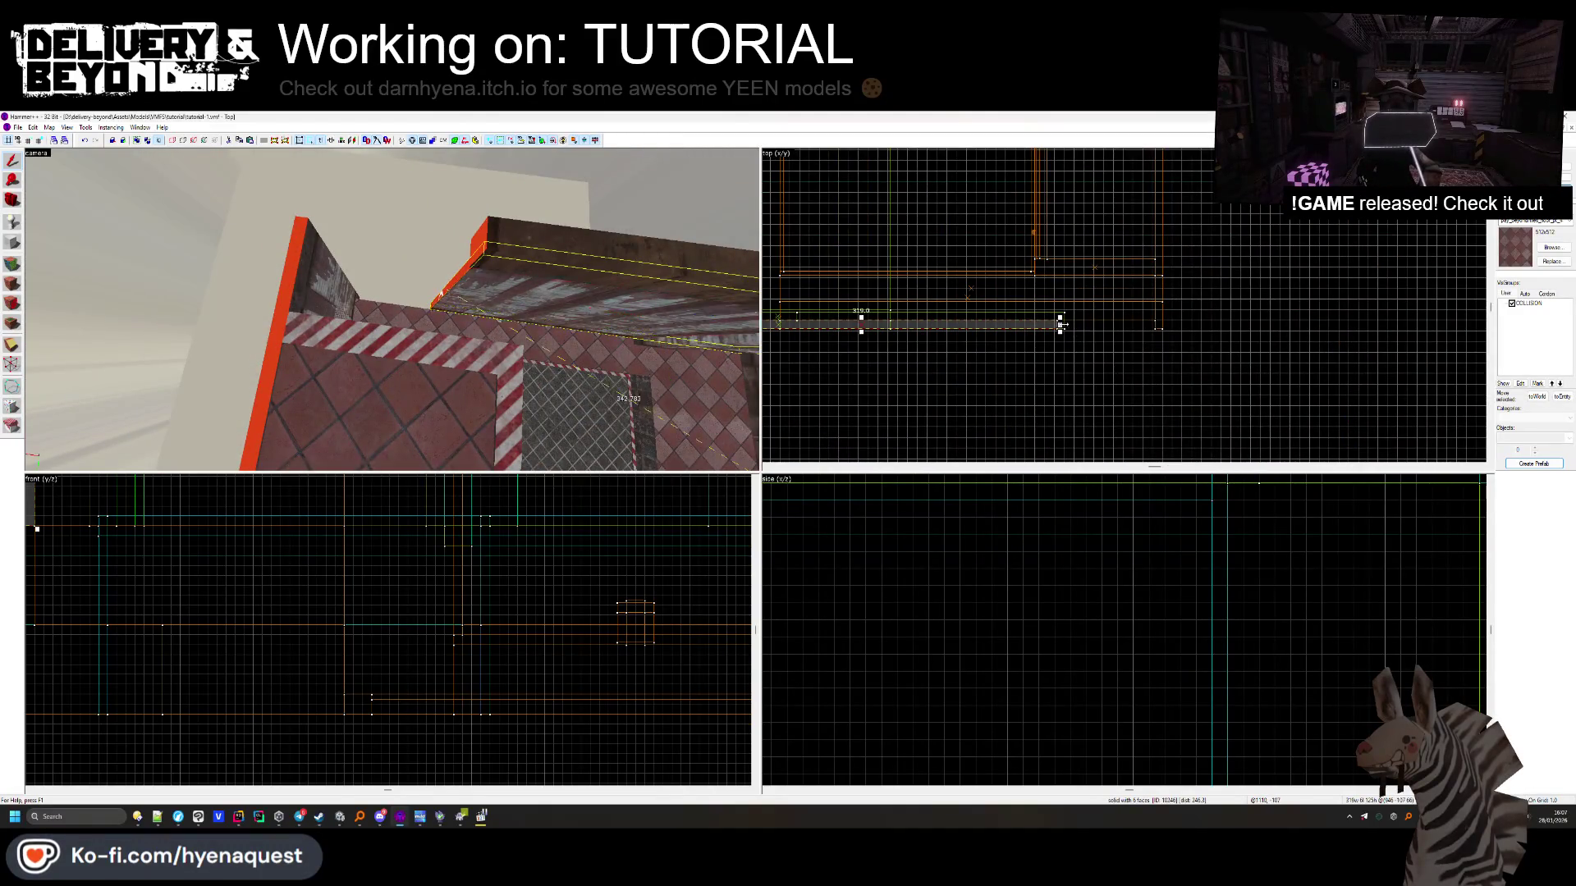
{"action": "scroll", "coordinate": [1062, 325], "scroll_direction": "up", "scroll_amount": 2}
{"action": "left_click_drag", "start_coordinate": [1062, 325], "coordinate": [1174, 325]}
{"action": "key", "text": "Escape"}
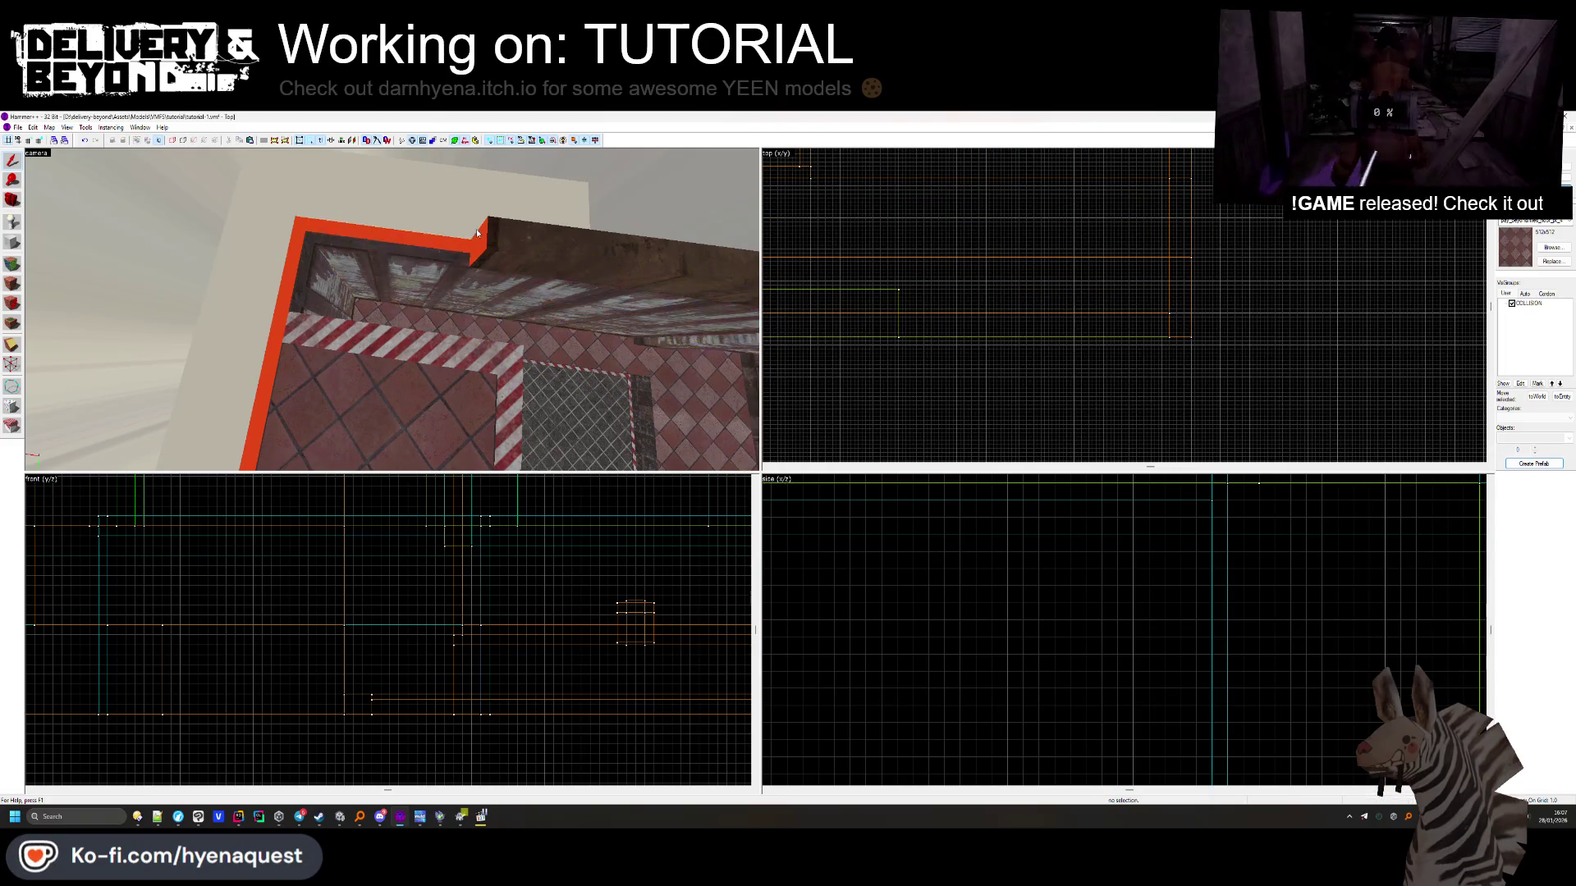
Delete the extra red beam brush along the ledge
{"action": "key", "text": "z"}
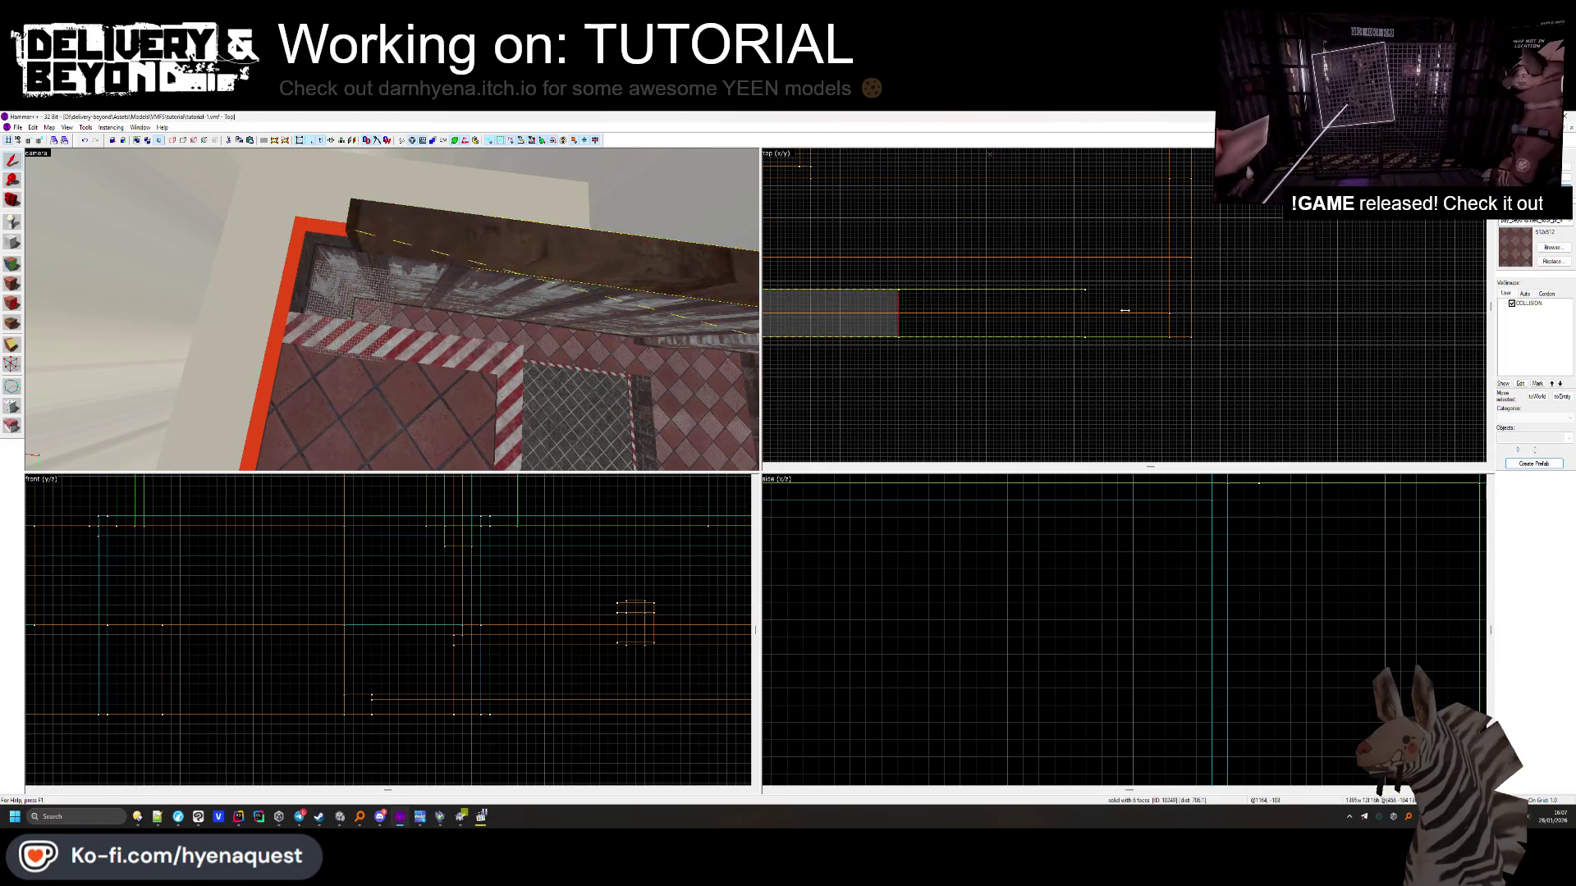
{"action": "key", "text": "Escape"}
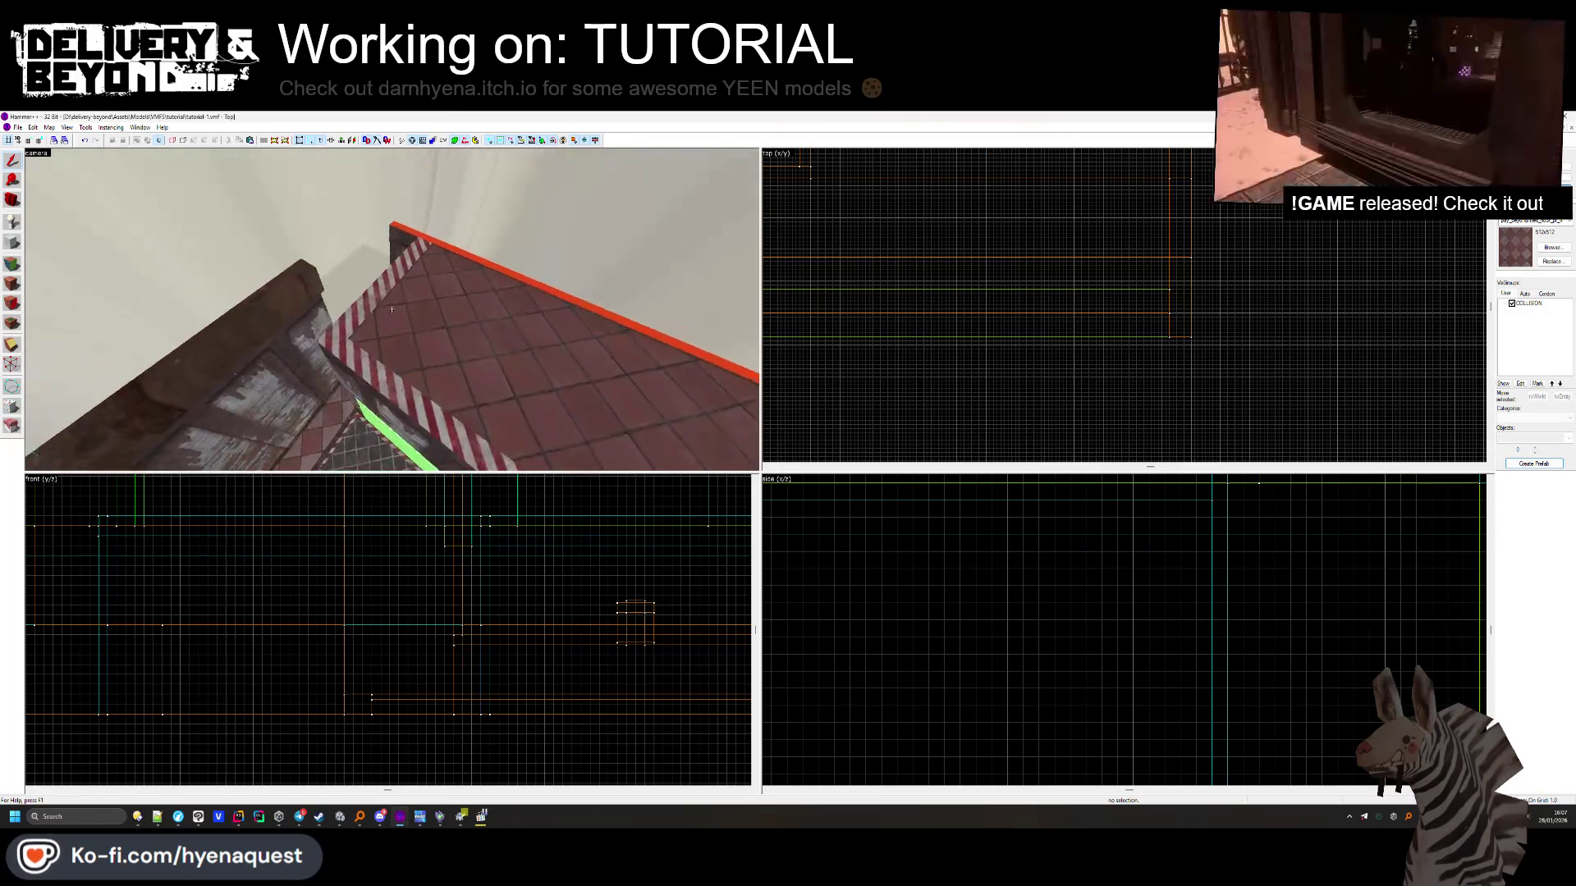
{"action": "key", "text": "z"}
{"action": "left_click", "coordinate": [318, 322]}
{"action": "scroll", "coordinate": [1035, 310], "scroll_direction": "up", "scroll_amount": 3}
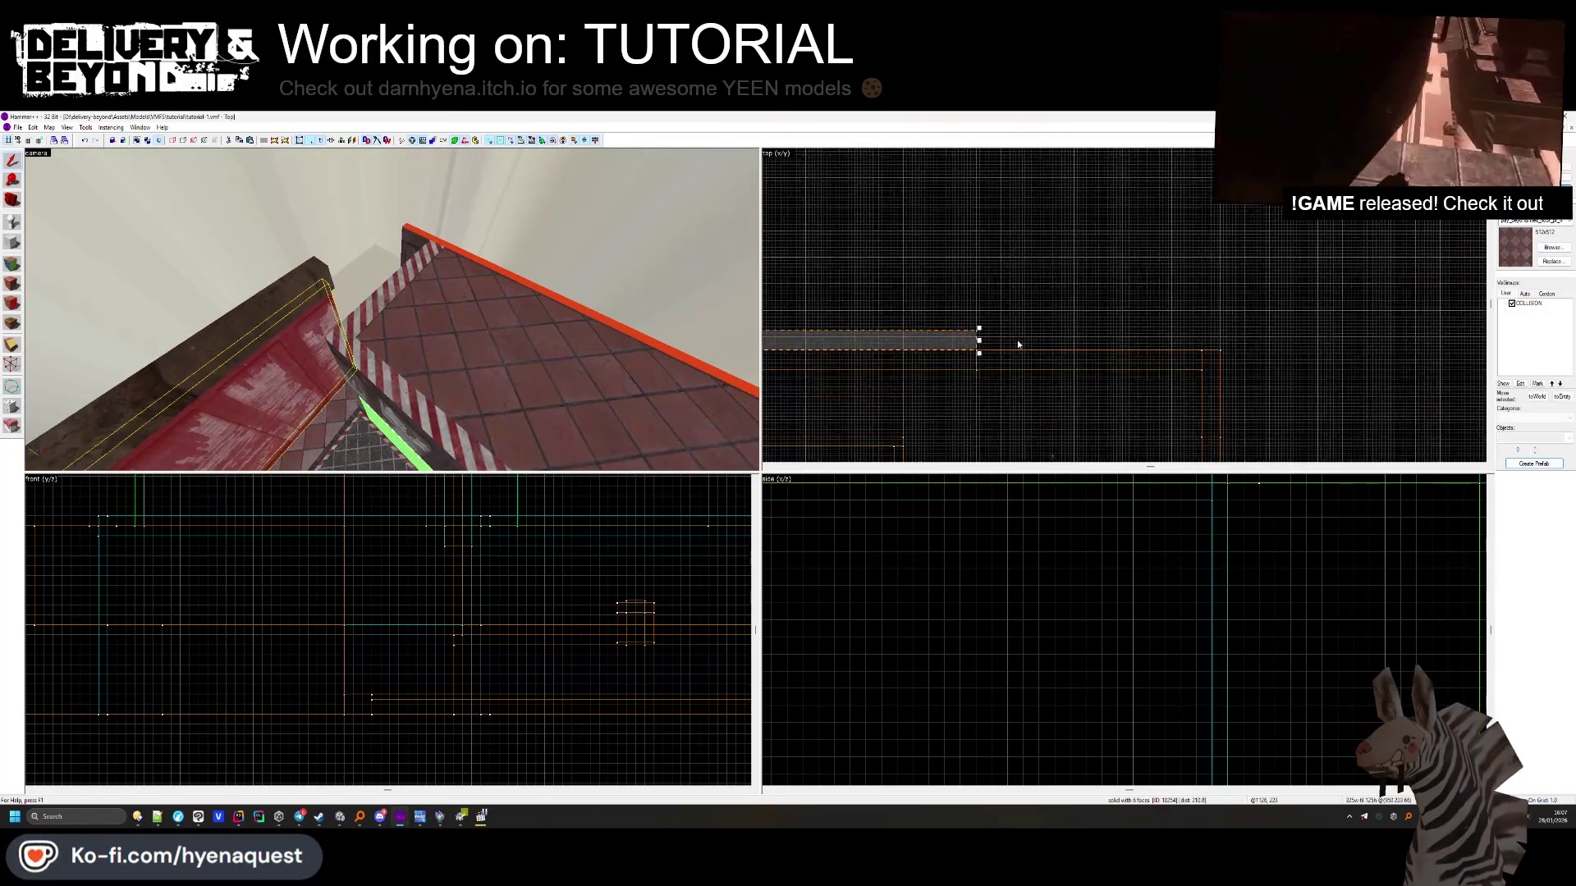
{"action": "key", "text": "z"}
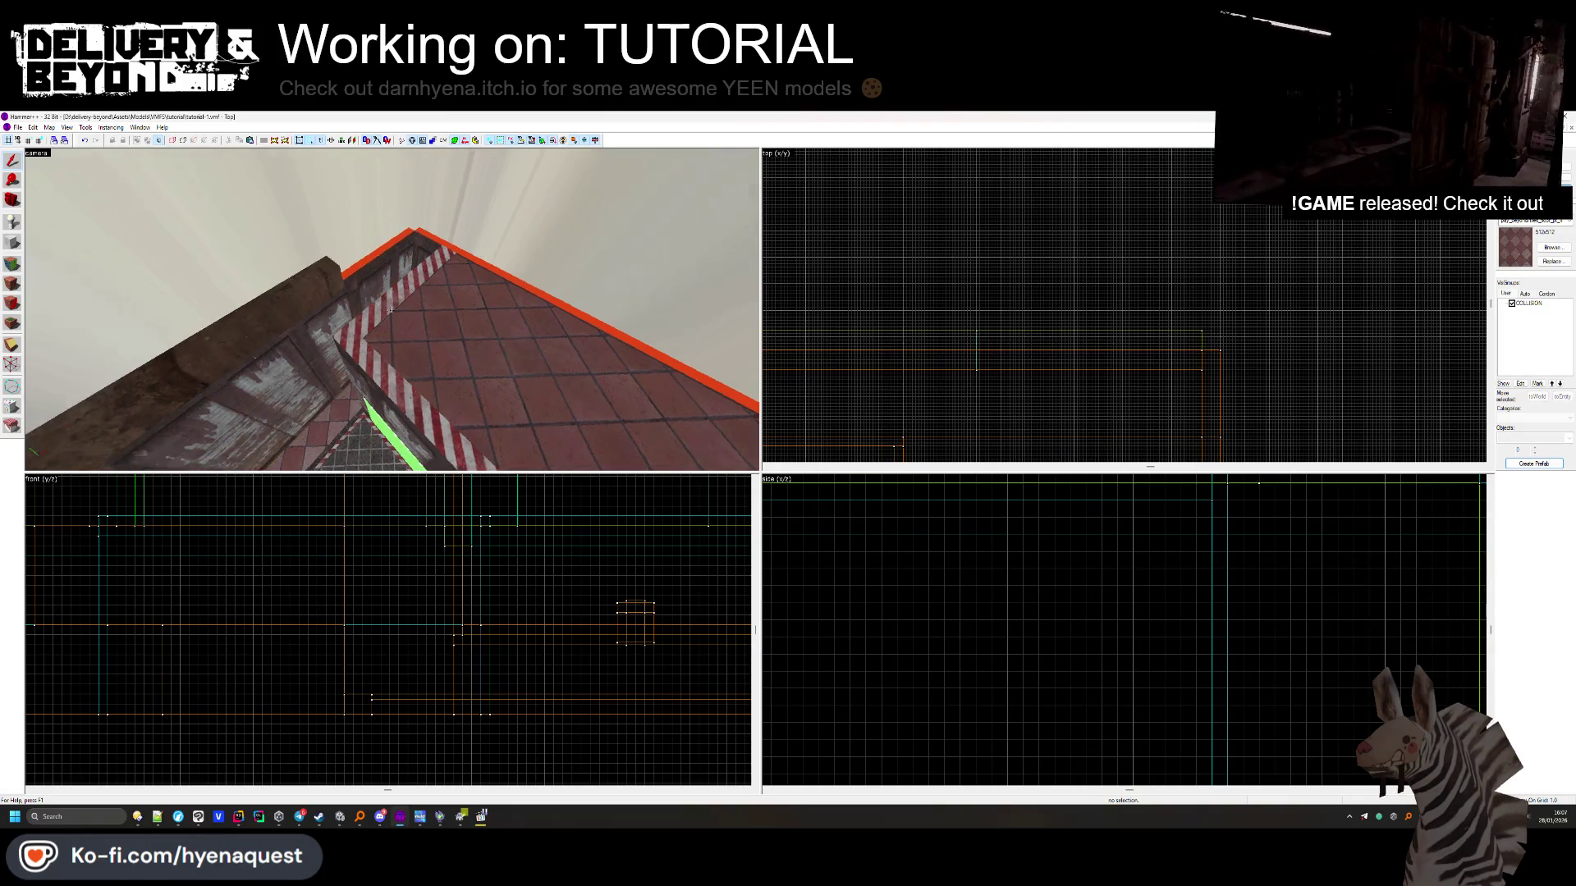
{"action": "left_click", "coordinate": [403, 286]}
{"action": "key", "text": "Delete"}
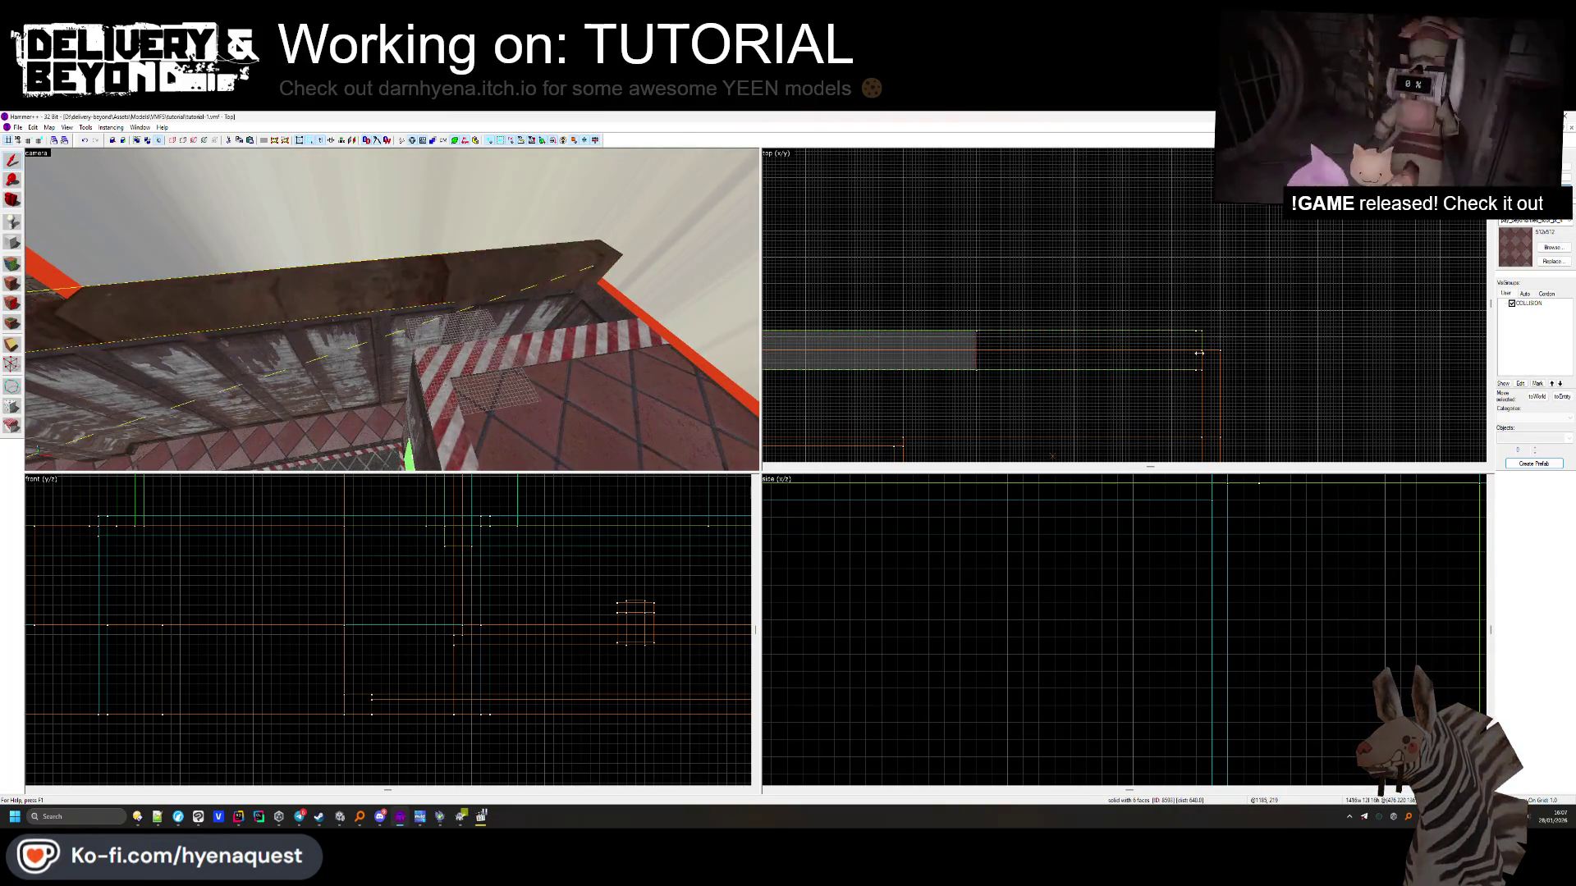
Check the orange edge beam and floor brush, then fly the camera over the tiled pit
{"action": "key", "text": "z"}
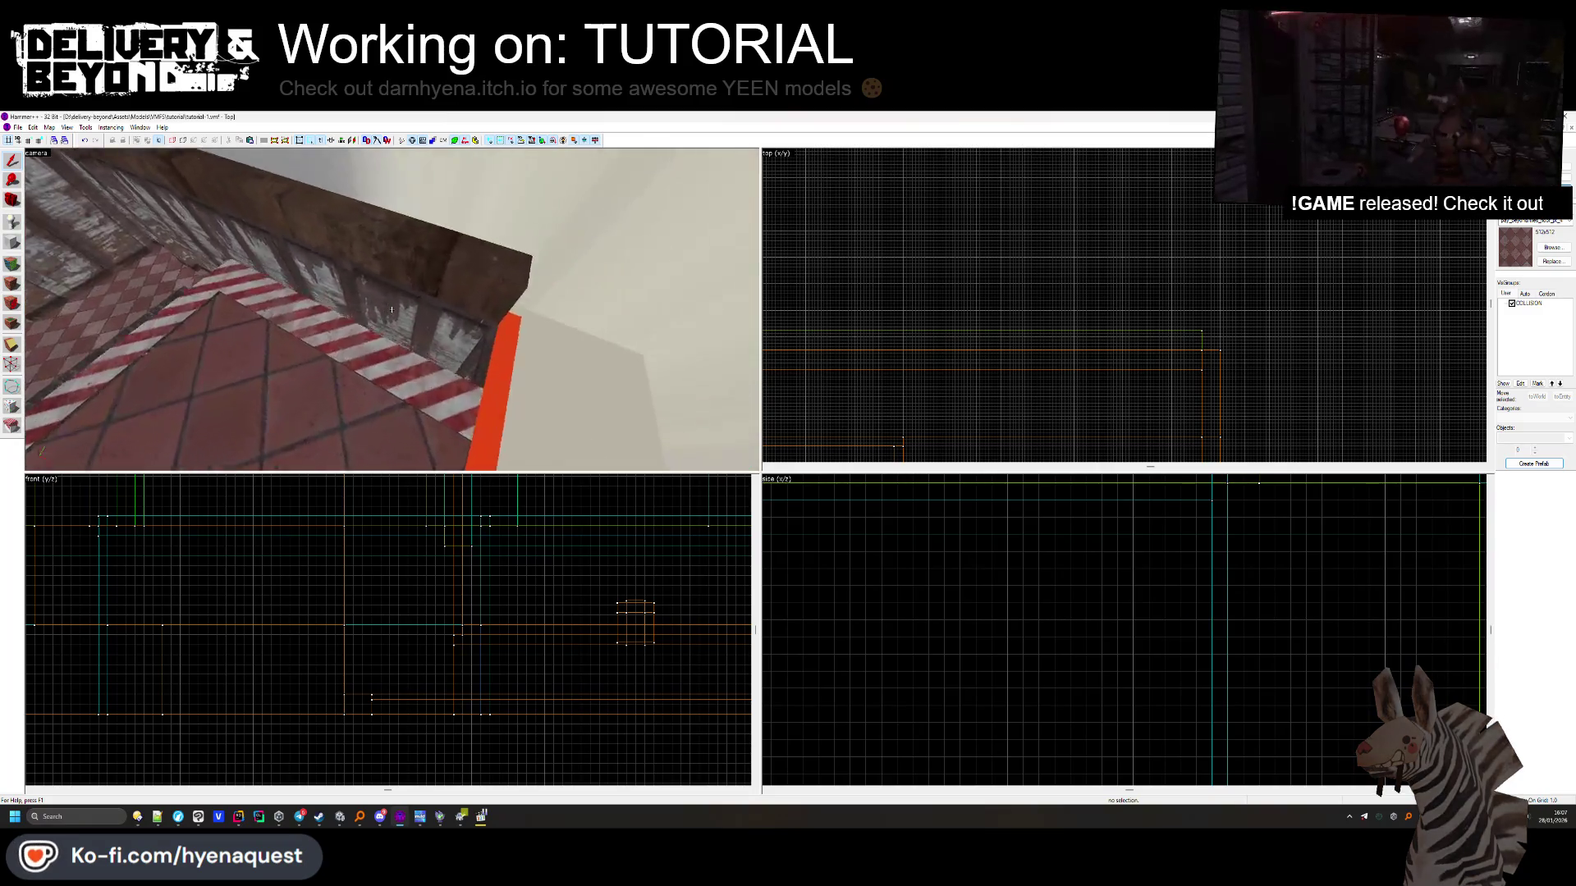
{"action": "left_click", "coordinate": [390, 316]}
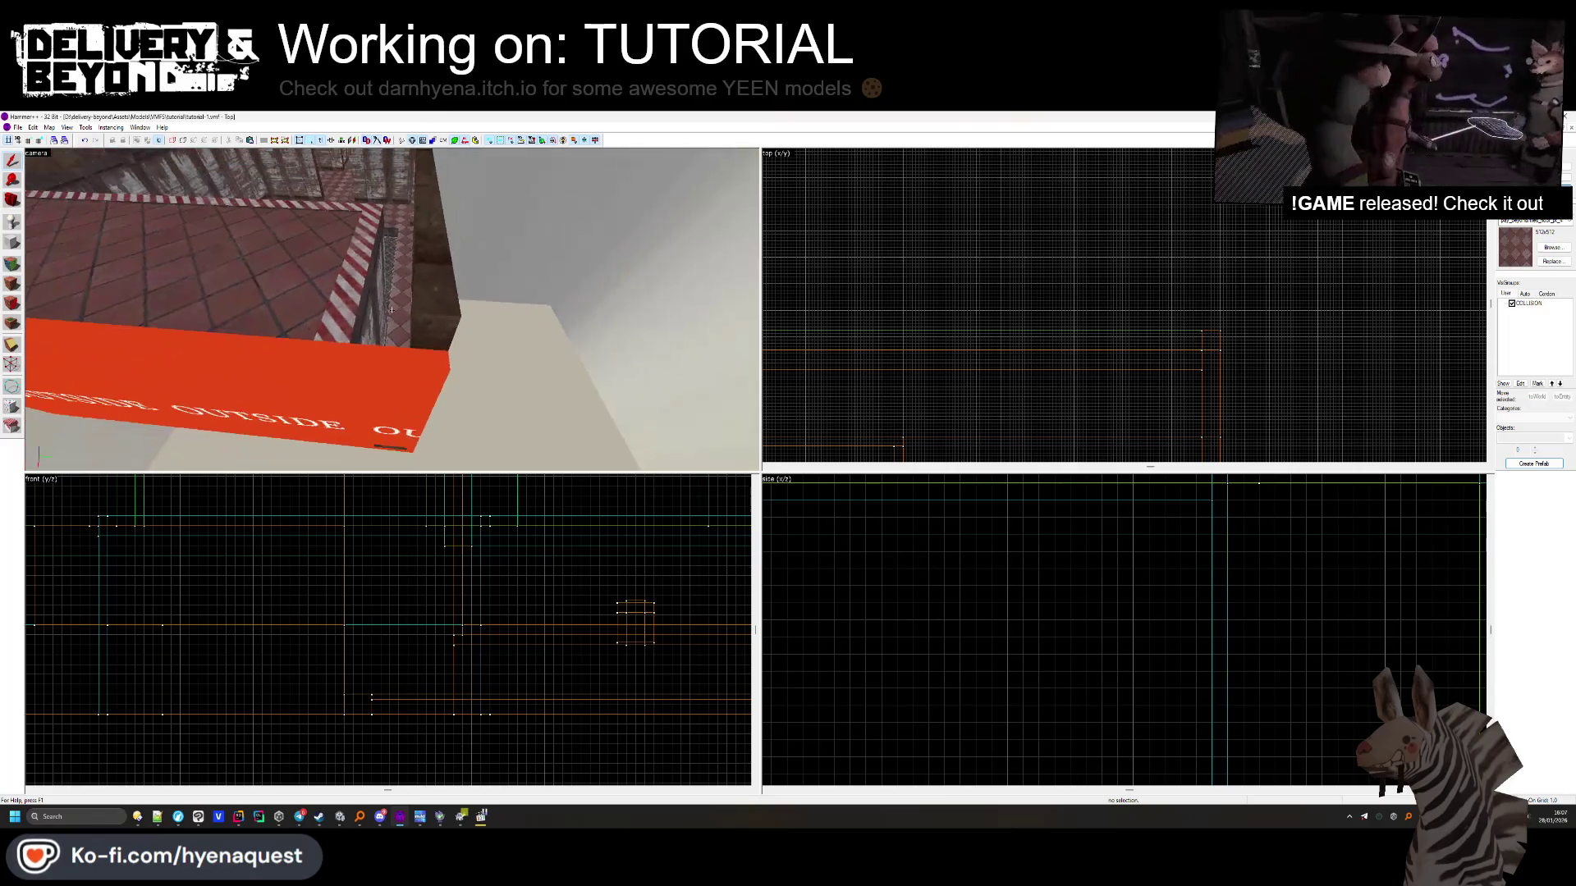
{"action": "left_click", "coordinate": [393, 309]}
{"action": "key", "text": "Escape"}
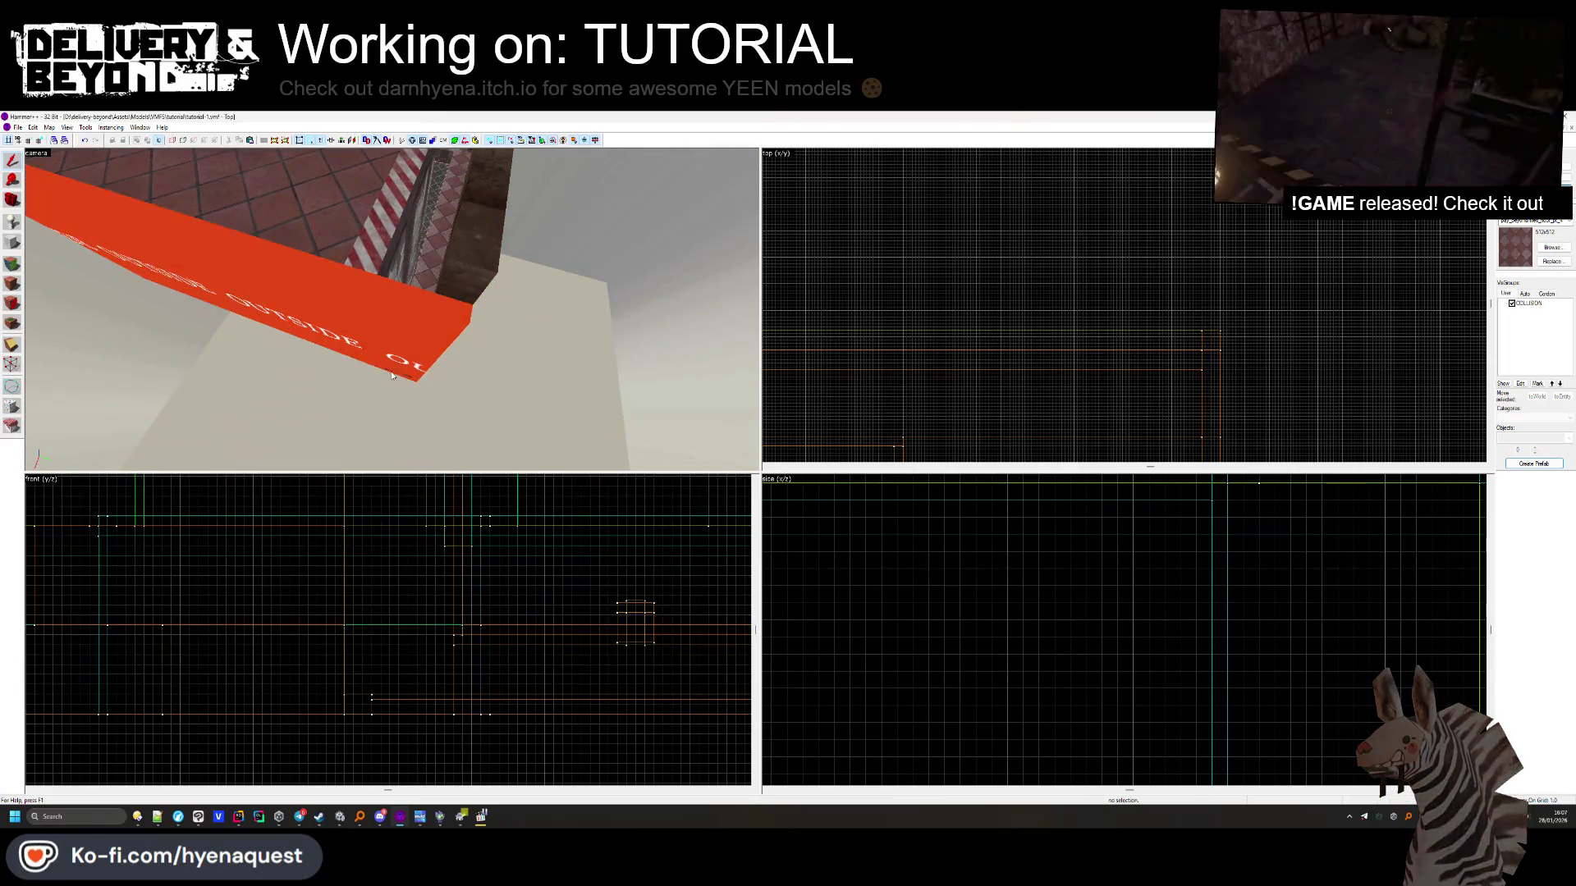
{"action": "left_click", "coordinate": [391, 309]}
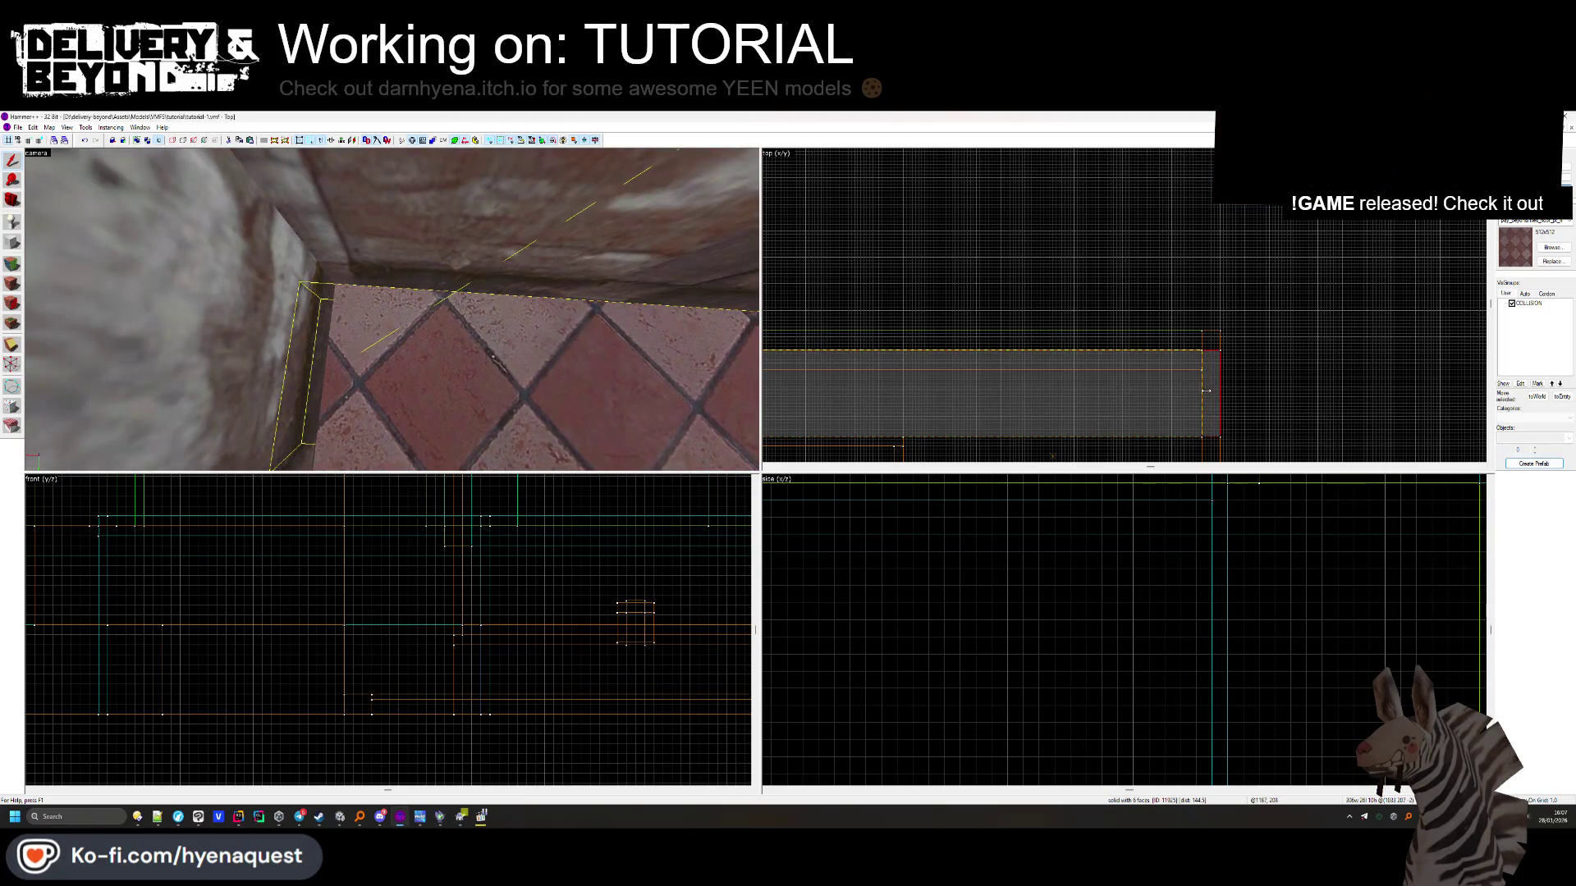
{"action": "key", "text": "Escape"}
{"action": "key", "text": "w"}
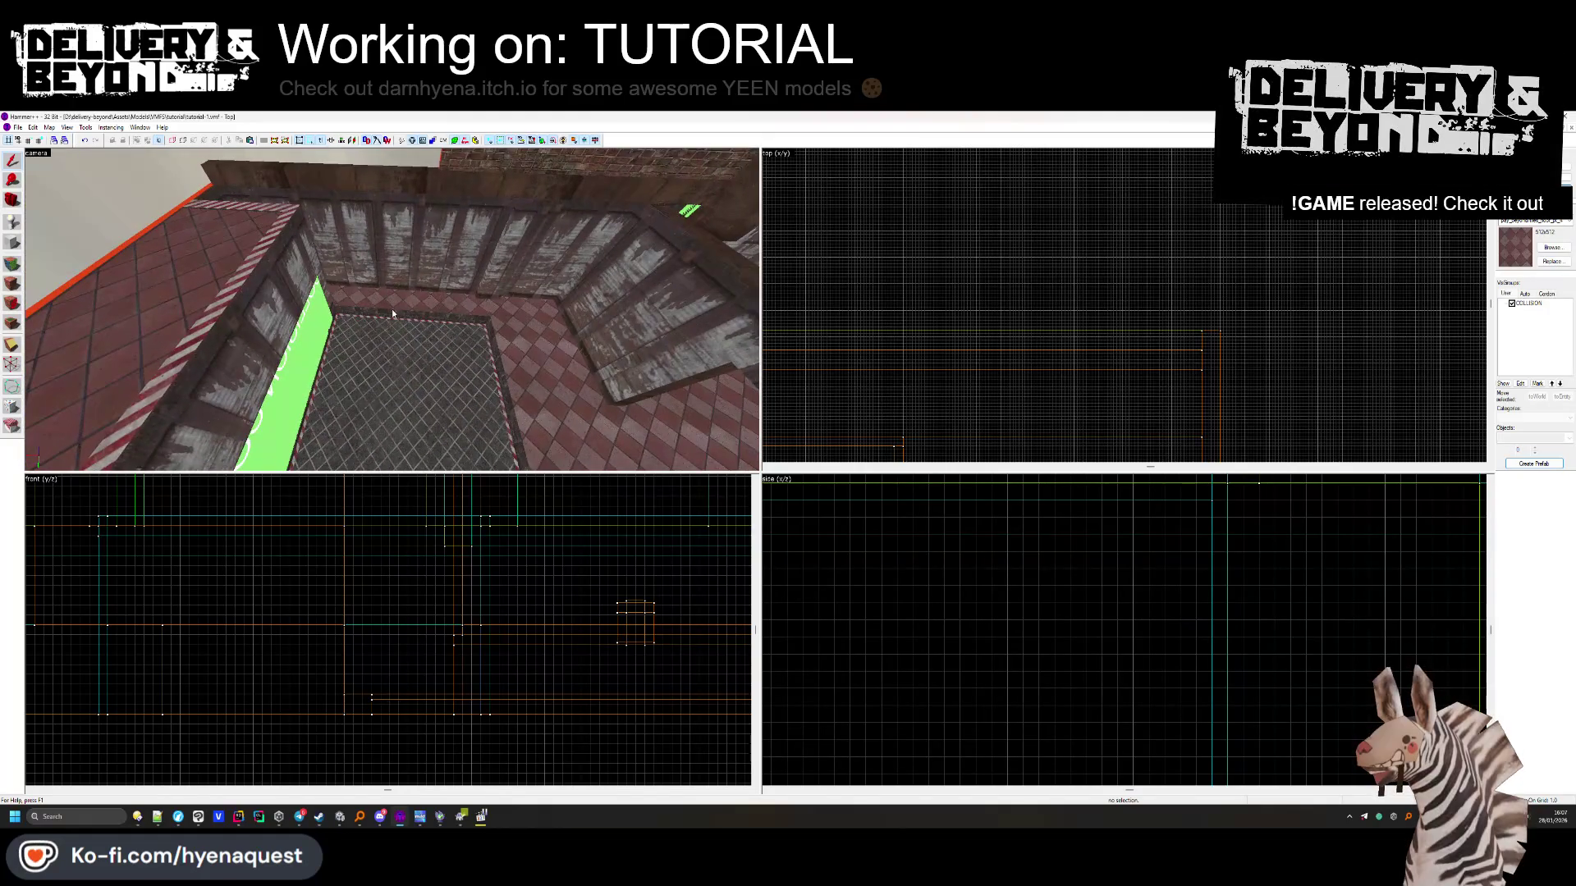
{"action": "left_click_drag", "start_coordinate": [391, 309], "coordinate": [392, 308]}
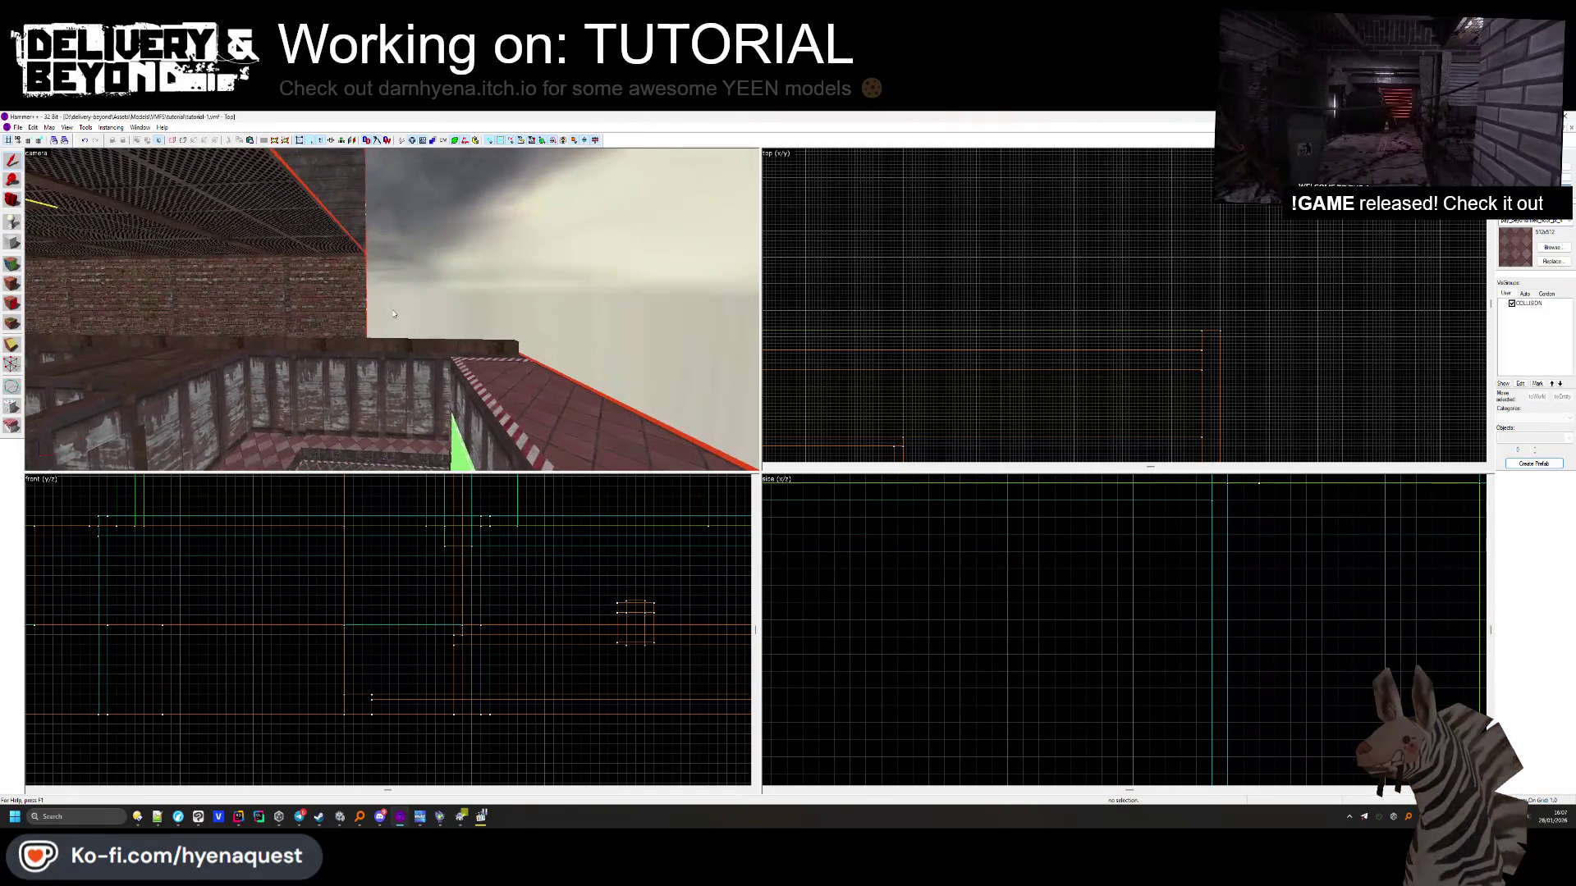
{"action": "left_click", "coordinate": [391, 309]}
{"action": "key", "text": "ctrl+shift+e"}
{"action": "scroll", "coordinate": [955, 303], "scroll_direction": "up", "scroll_amount": 2}
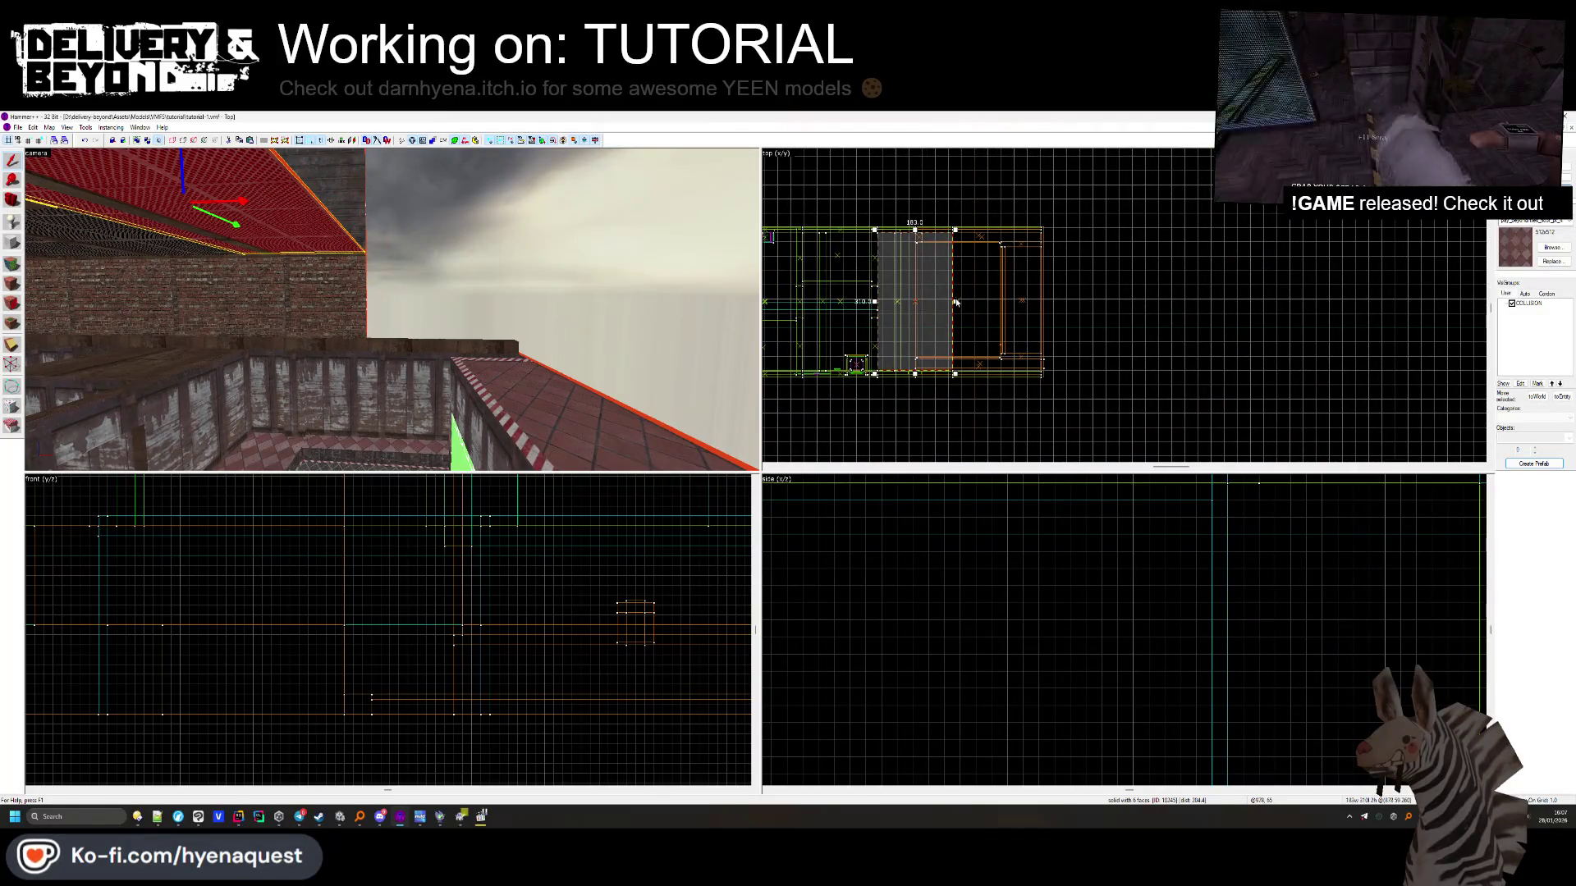
{"action": "left_click", "coordinate": [390, 309]}
{"action": "left_click_drag", "start_coordinate": [391, 308], "coordinate": [391, 309]}
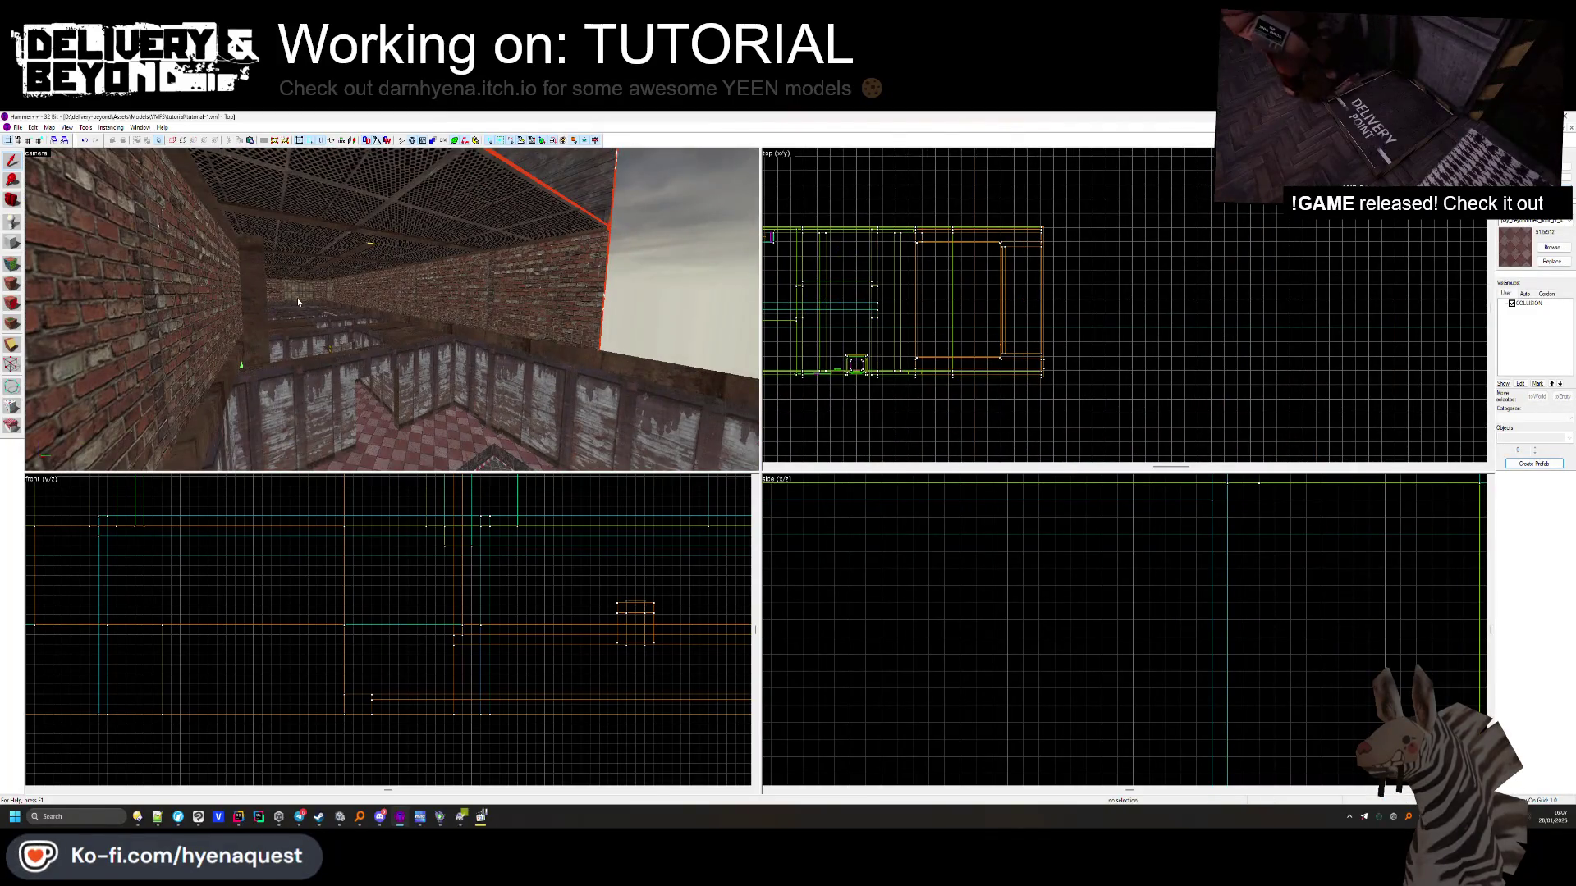
{"action": "left_click_drag", "start_coordinate": [495, 310], "coordinate": [392, 308]}
{"action": "left_click", "coordinate": [392, 308], "text": "ctrl"}
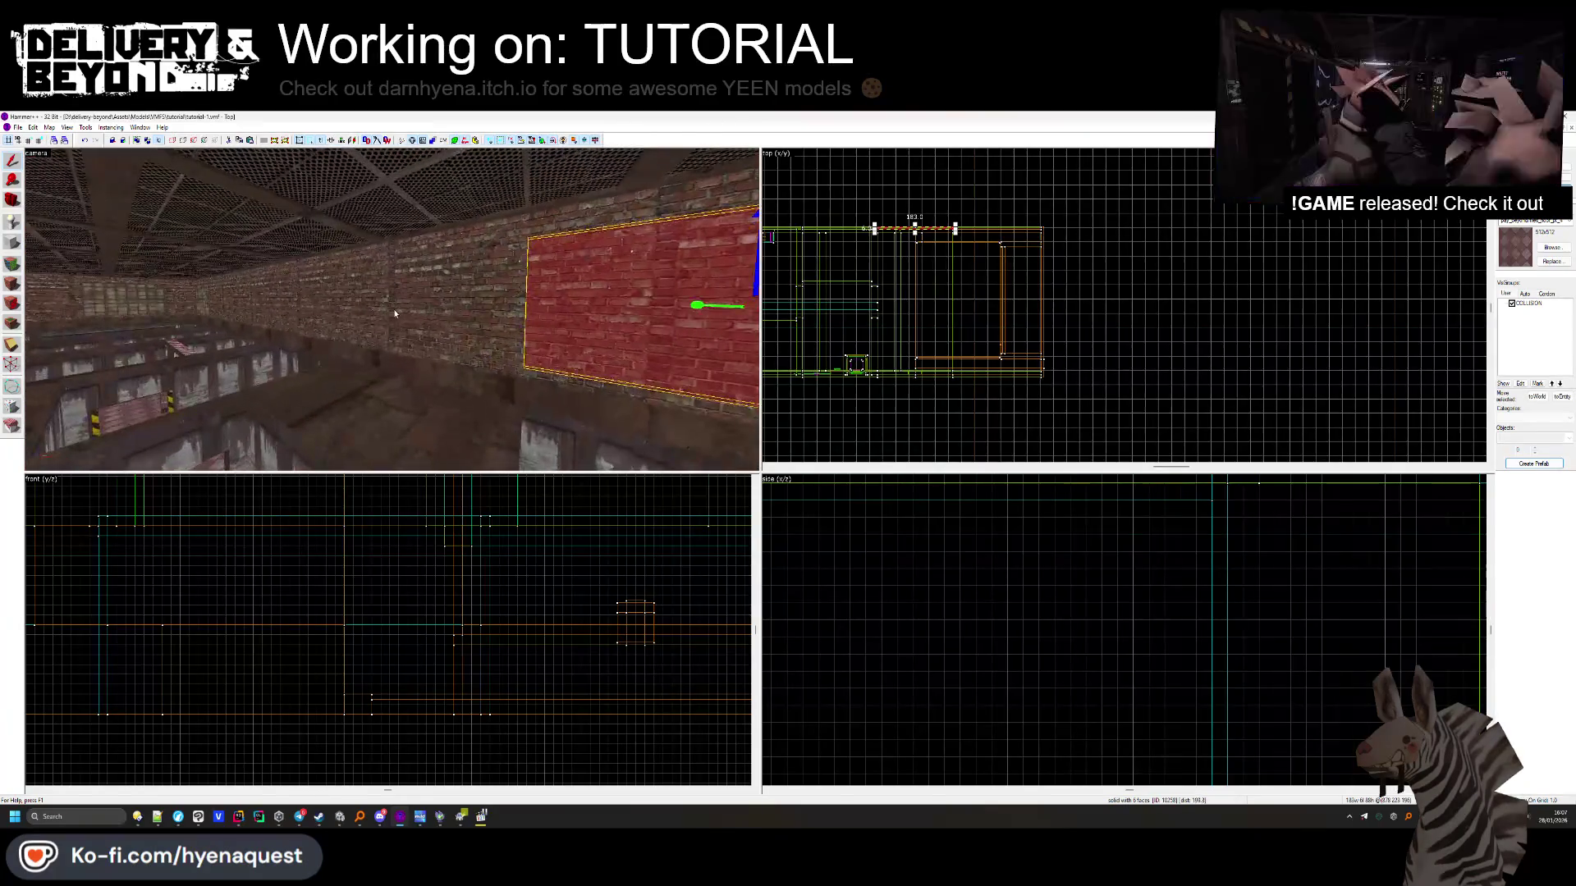
{"action": "left_click", "coordinate": [341, 309], "text": "ctrl"}
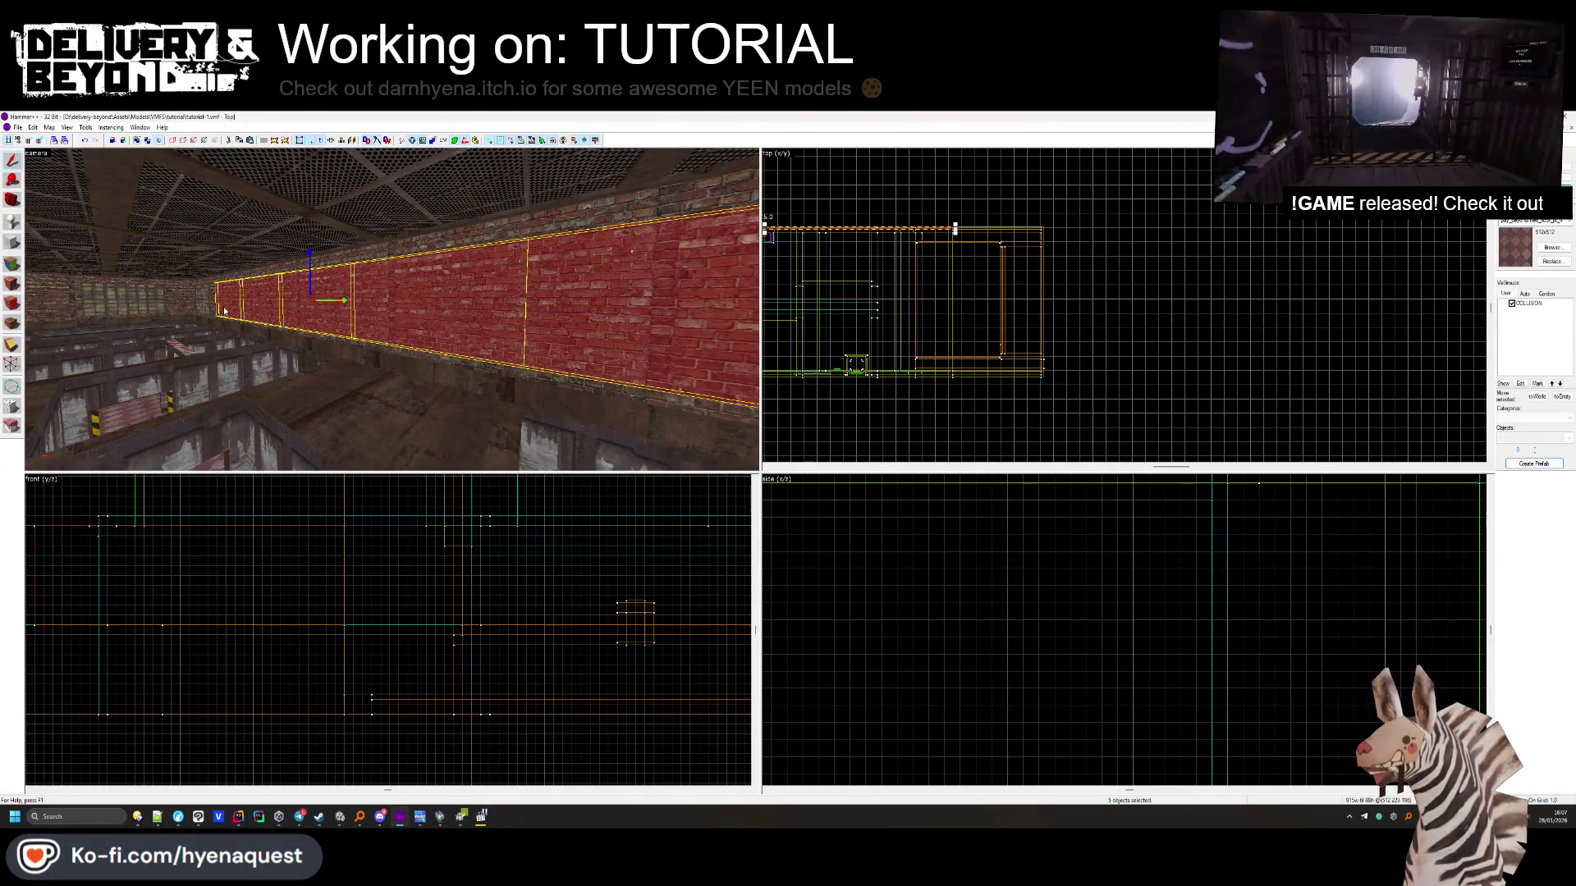
{"action": "key", "text": "Delete"}
{"action": "left_click", "coordinate": [333, 298]}
{"action": "scroll", "coordinate": [997, 275], "scroll_direction": "down", "scroll_amount": 3}
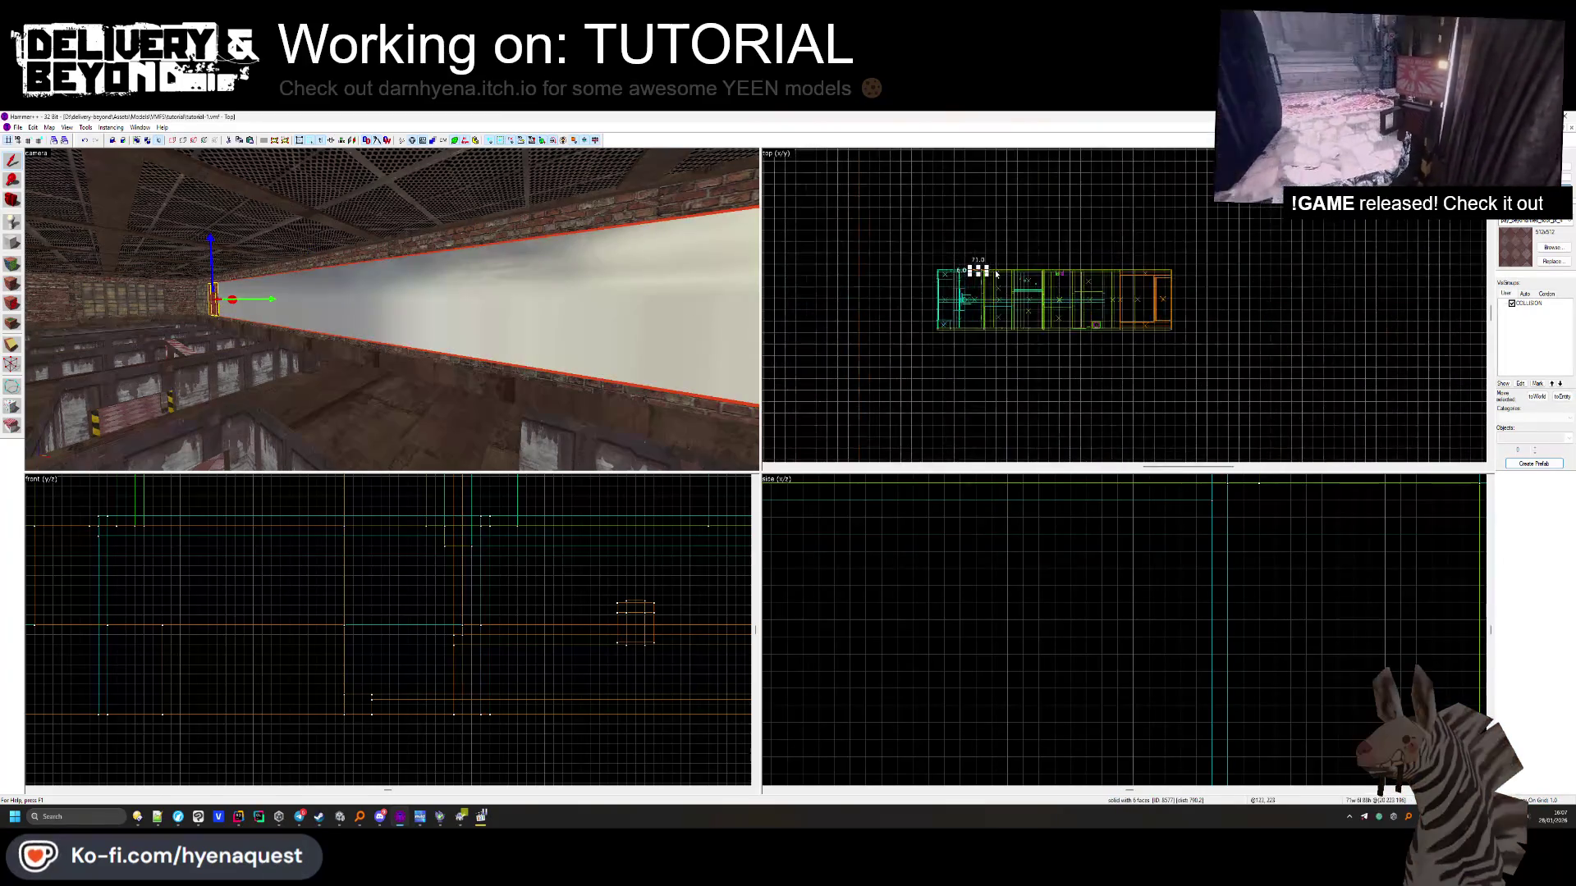
{"action": "key", "text": "ctrl+z"}
{"action": "scroll", "coordinate": [1159, 254], "scroll_direction": "up", "scroll_amount": 5}
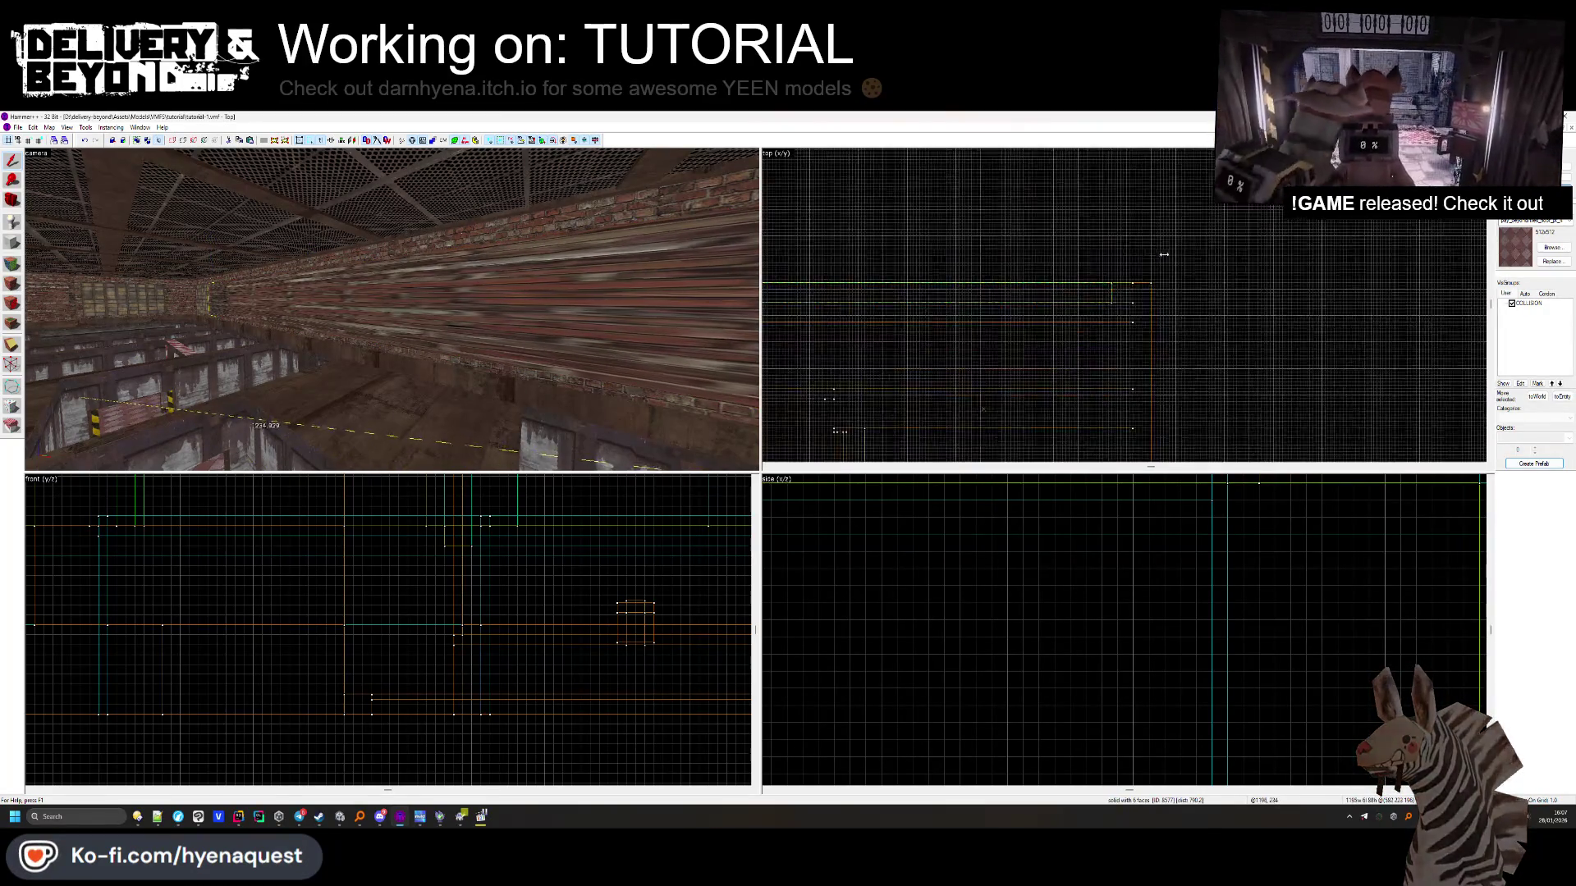
{"action": "left_click", "coordinate": [691, 298]}
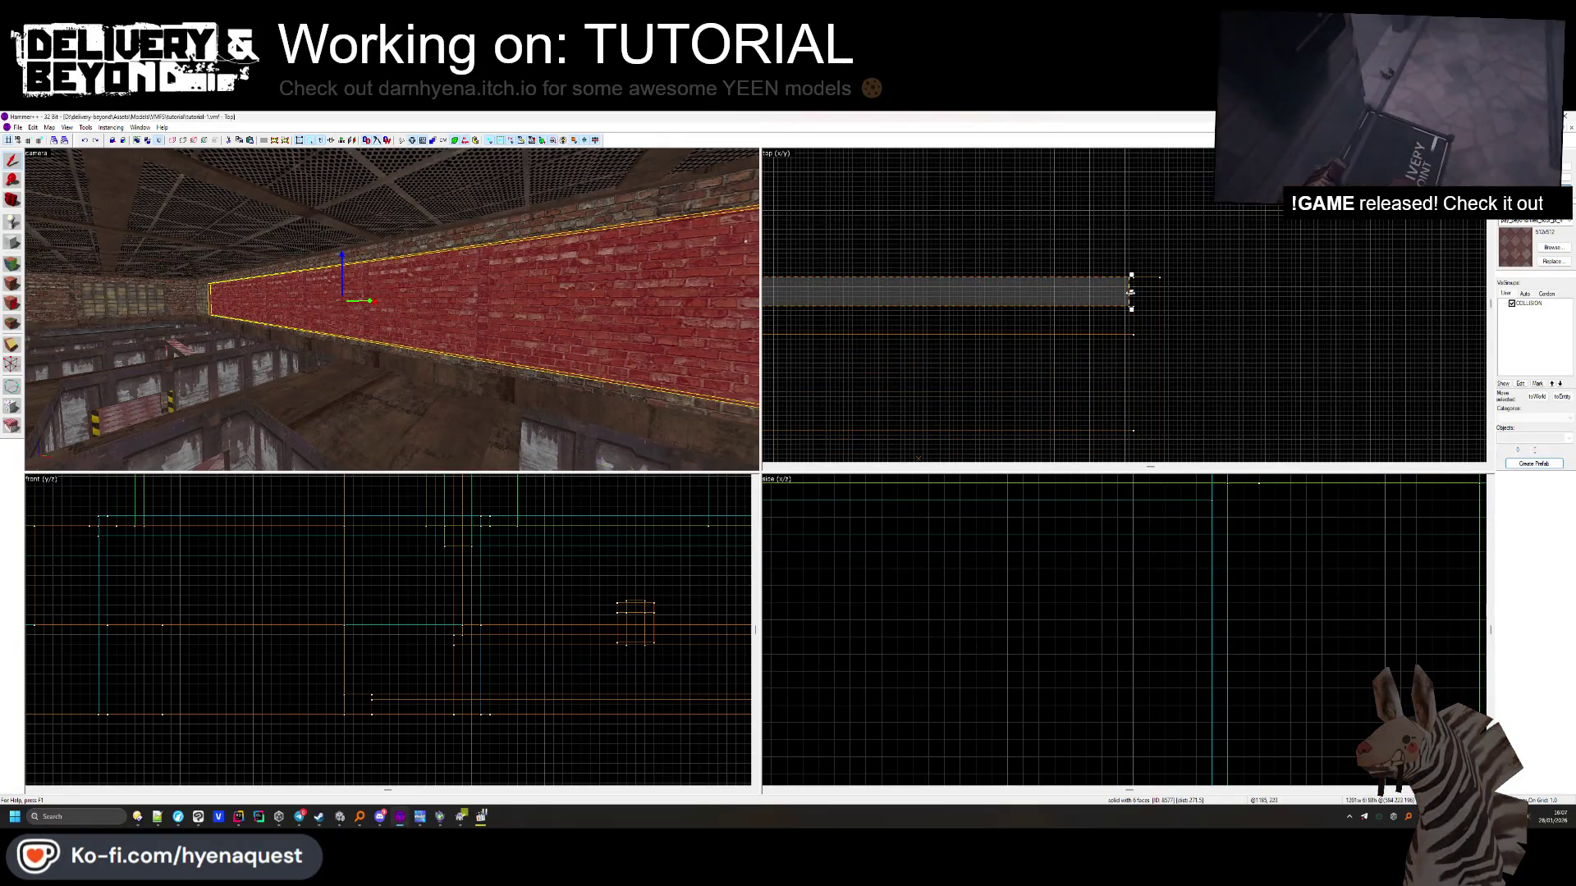
{"action": "mouse_move", "coordinate": [391, 308]}
{"action": "left_mouse_down"}
{"action": "mouse_move", "coordinate": [409, 302]}
{"action": "mouse_move", "coordinate": [393, 314]}
{"action": "left_mouse_up"}
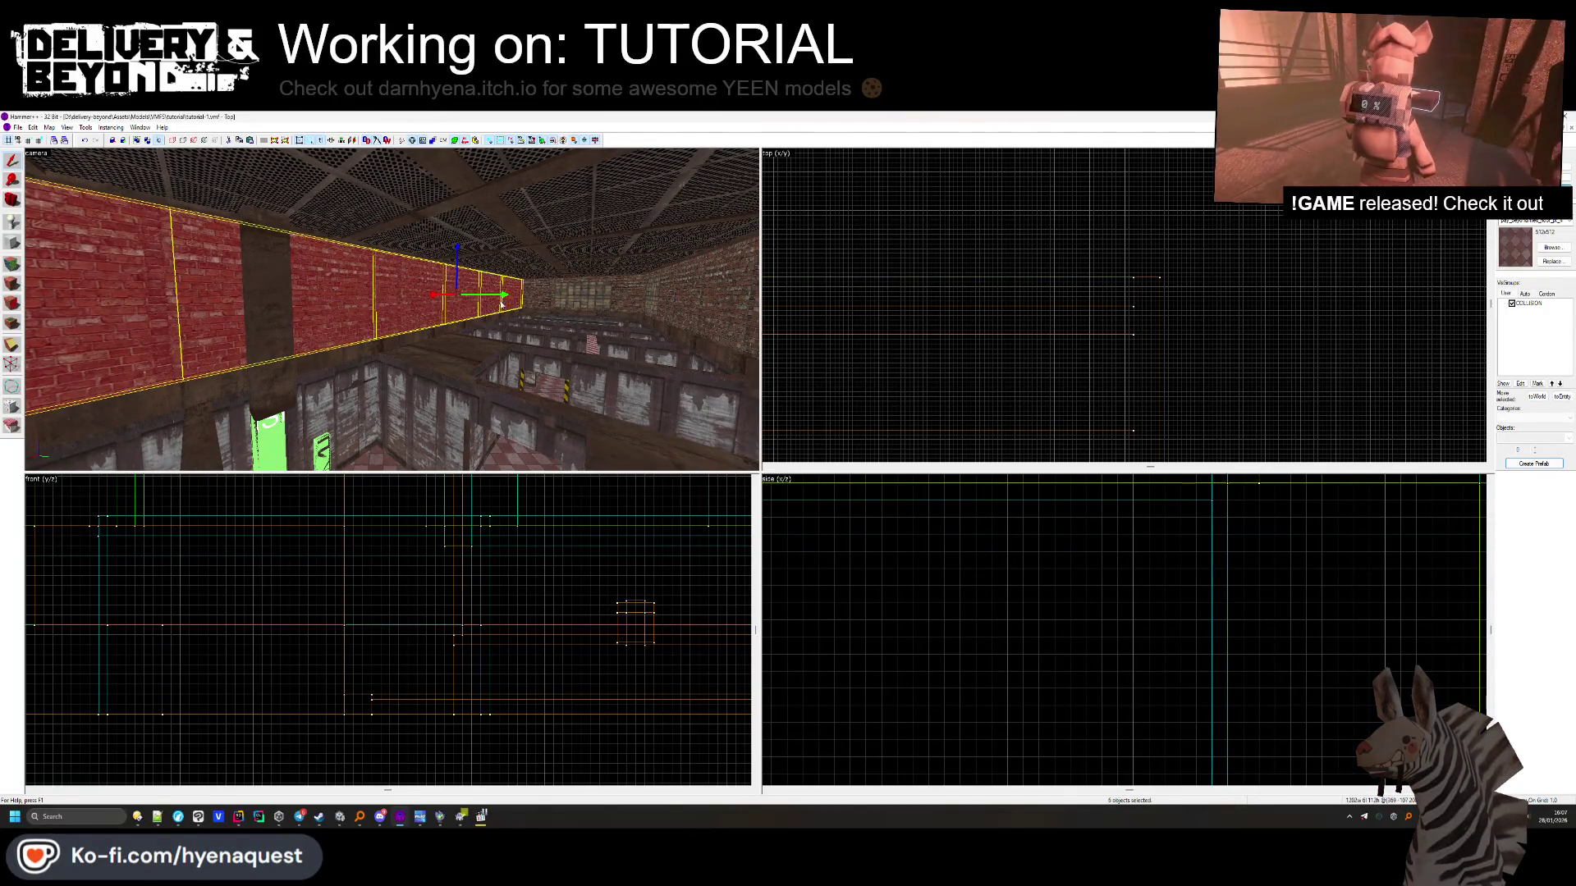
{"action": "left_click", "coordinate": [510, 291]}
{"action": "scroll", "coordinate": [1061, 274], "scroll_direction": "down", "scroll_amount": 3}
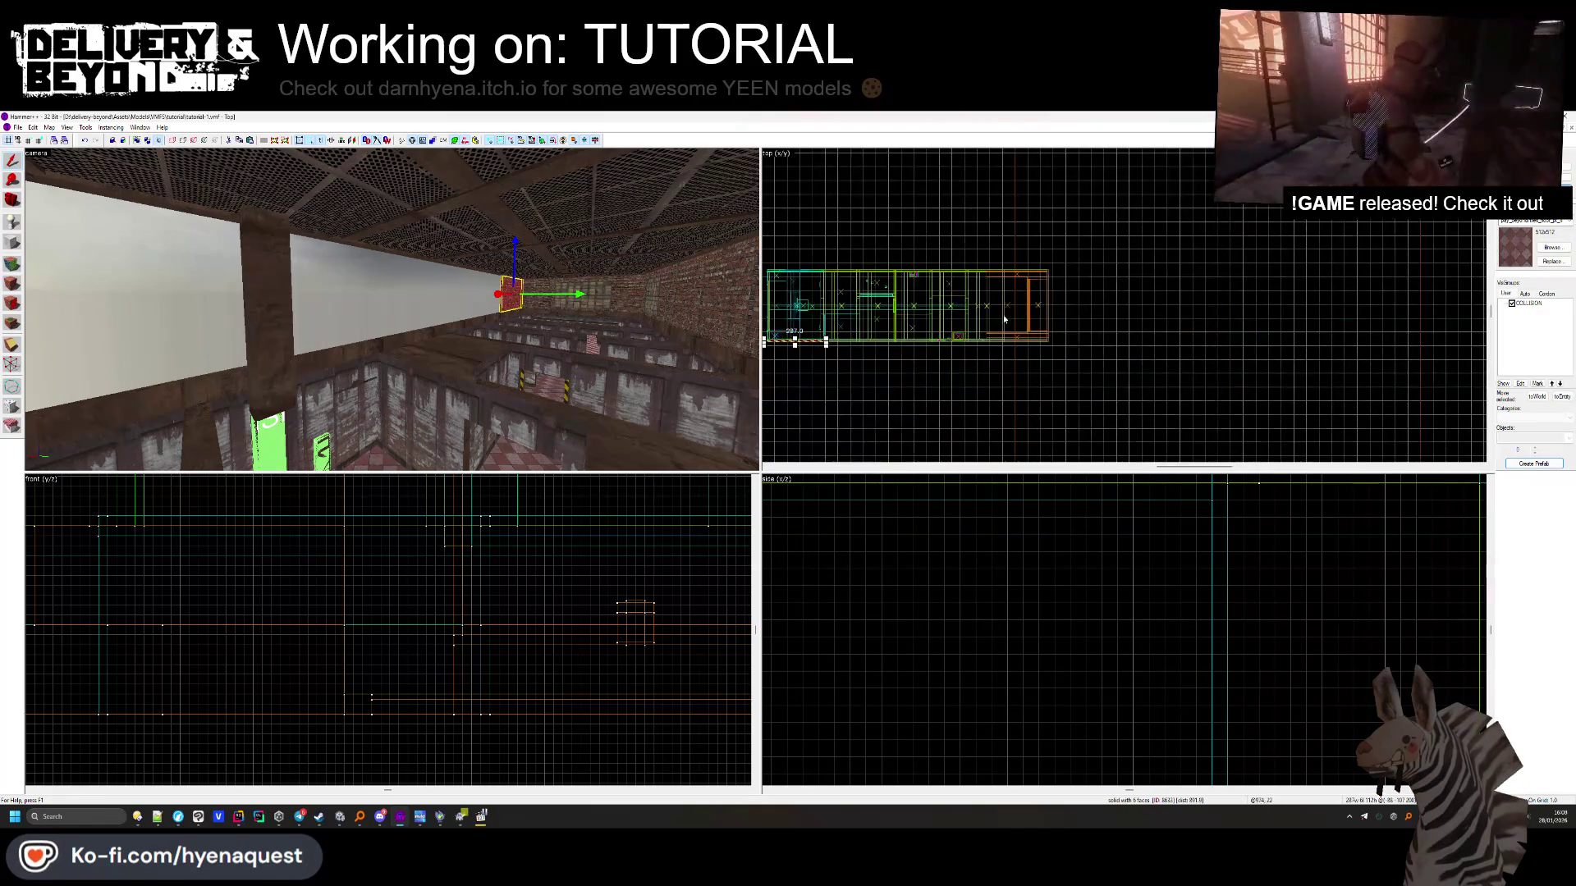
{"action": "scroll", "coordinate": [1083, 341], "scroll_direction": "up", "scroll_amount": 5}
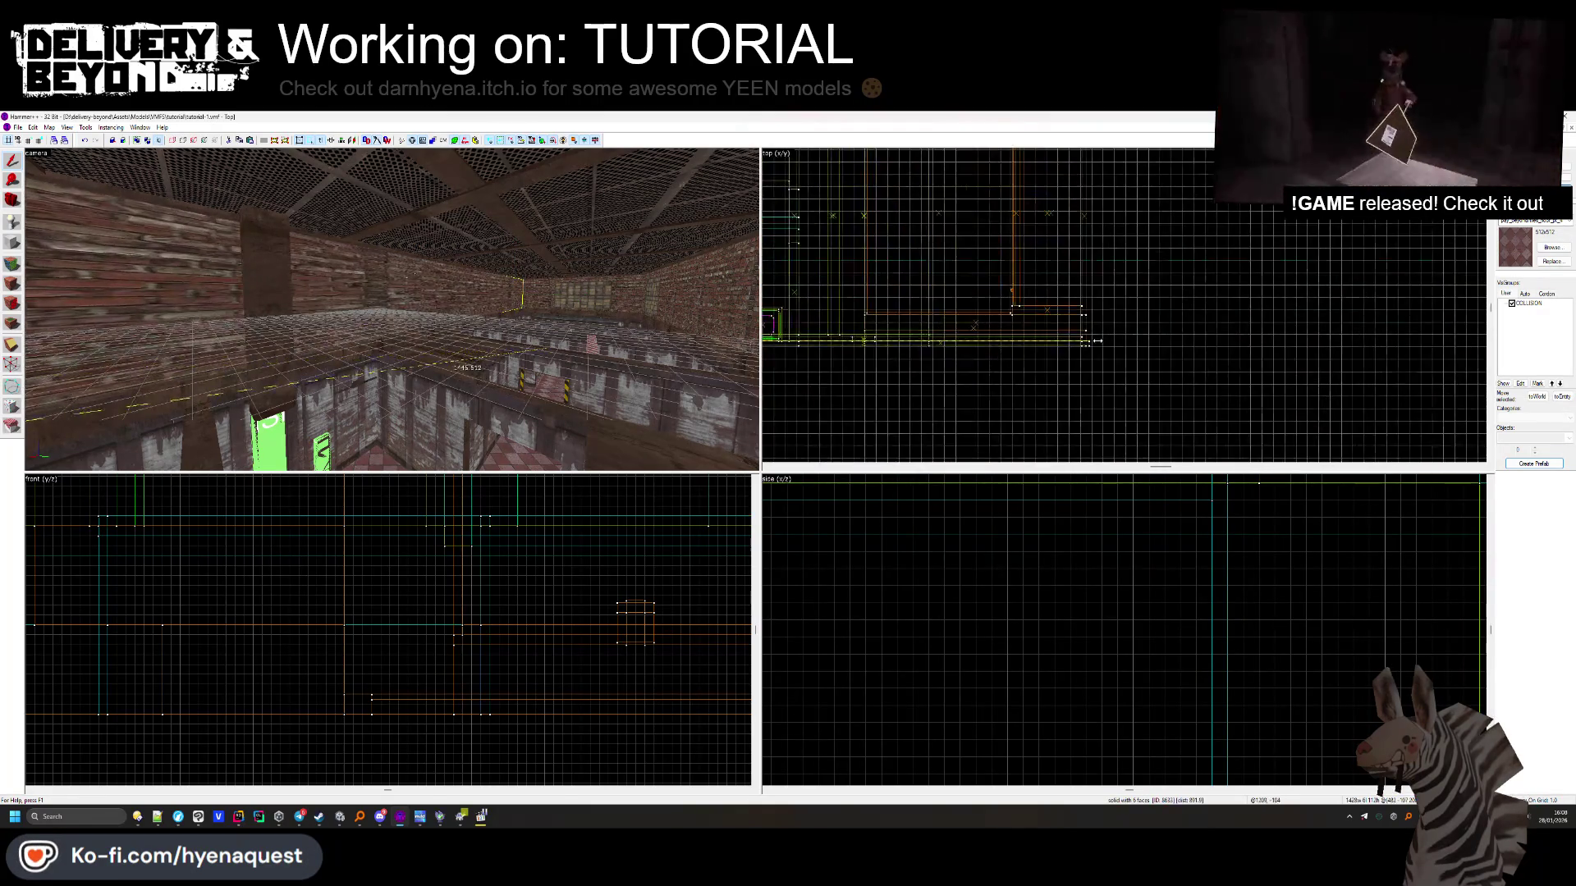
{"action": "key", "text": "z"}
{"action": "key", "text": "Escape"}
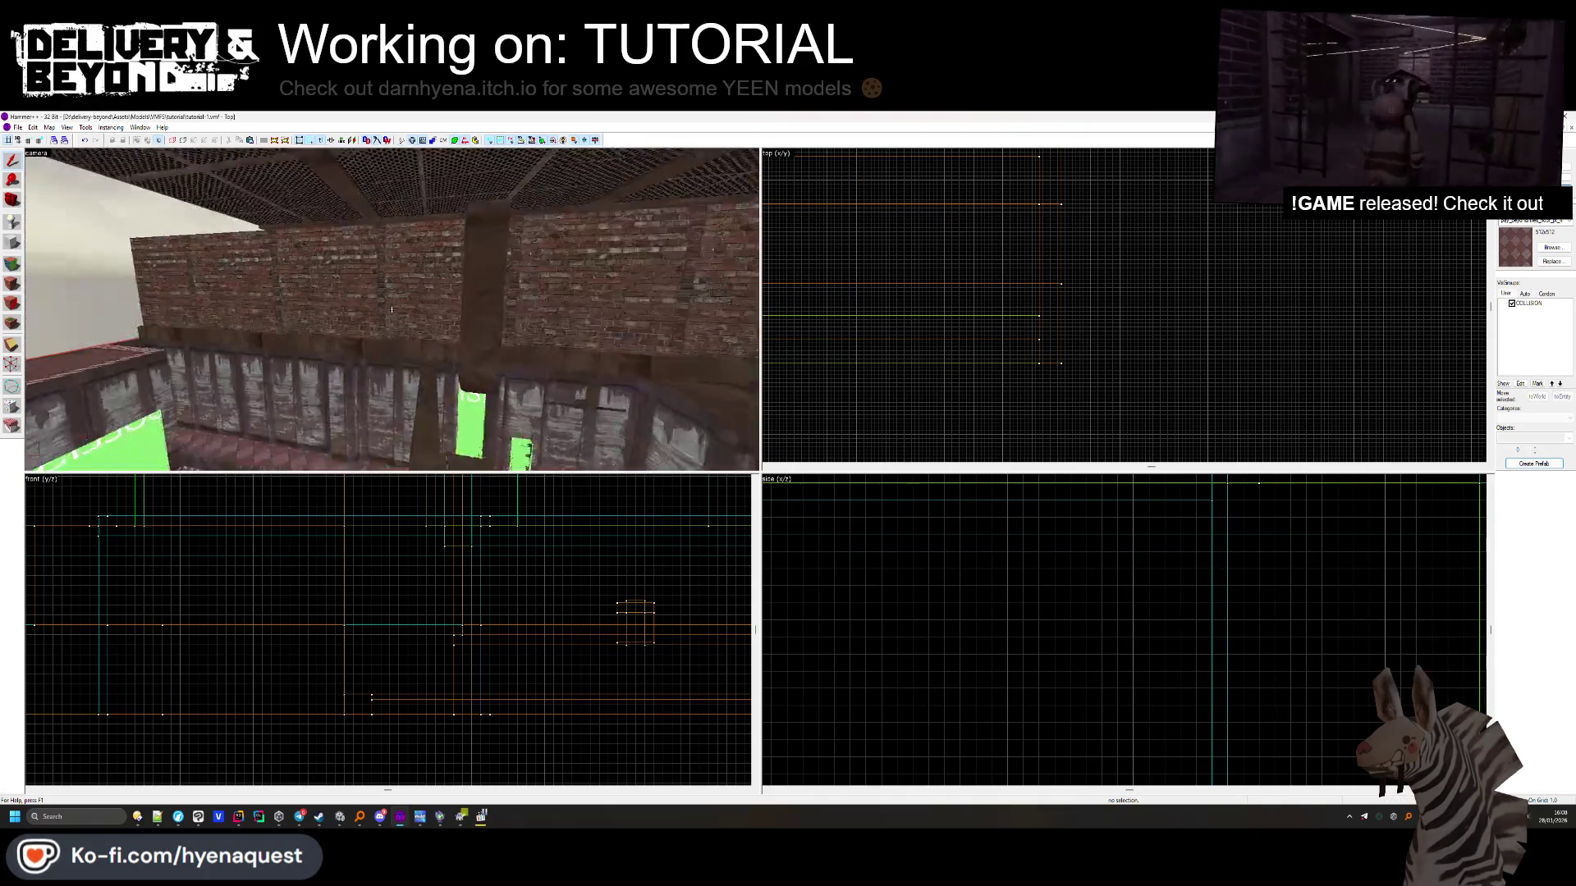
Turn toward the corridor and select the thin strip brush along its brick wall, then deselect it
{"action": "left_click_drag", "start_coordinate": [392, 309], "coordinate": [371, 318]}
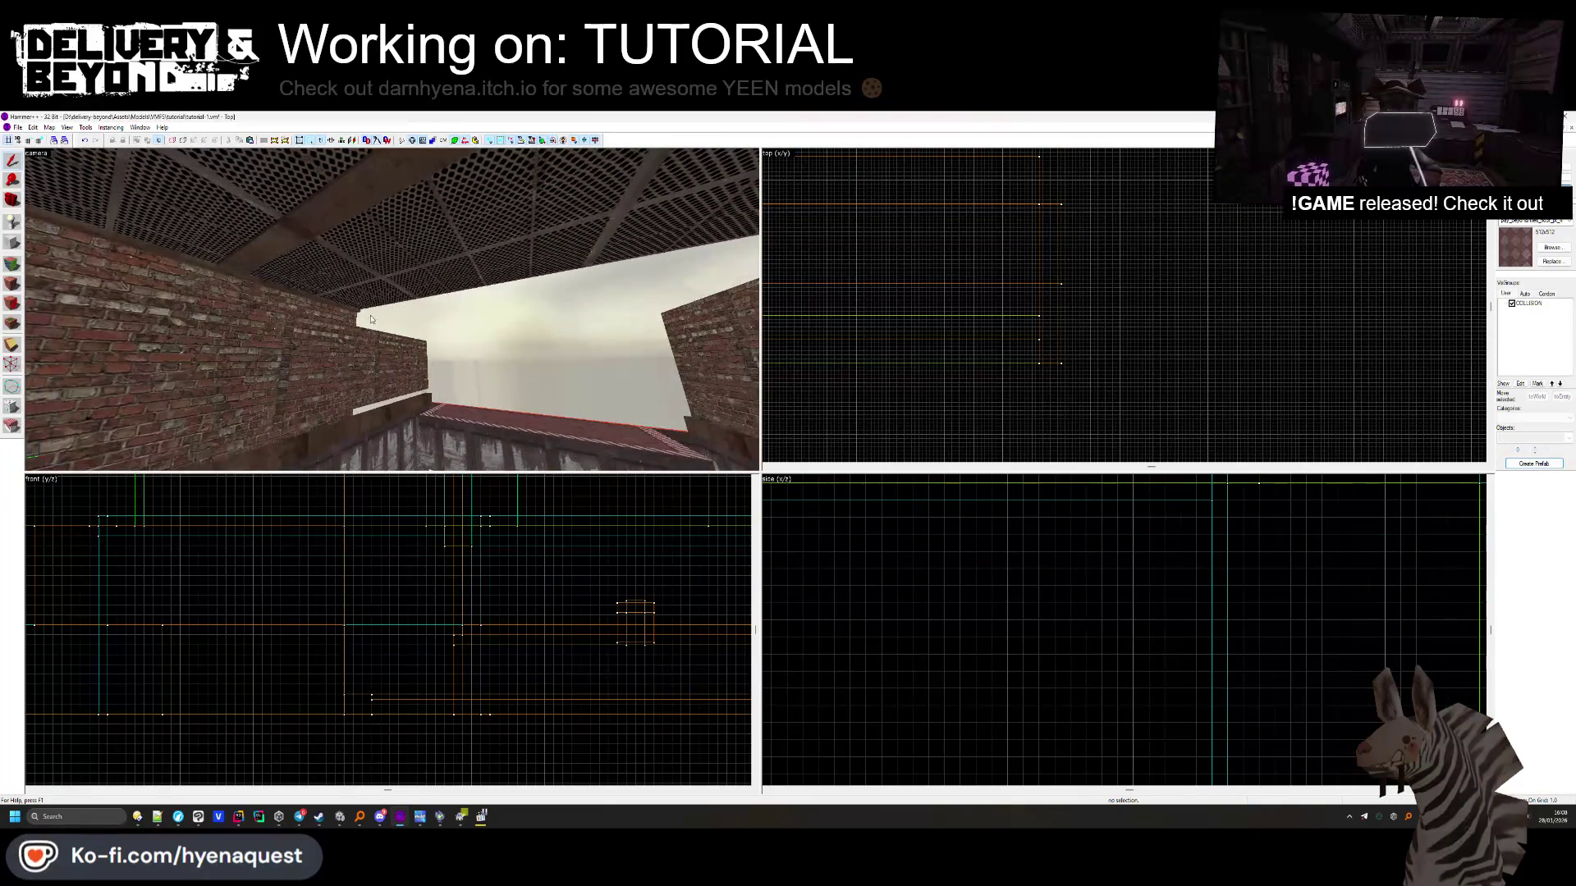
{"action": "scroll", "coordinate": [898, 222], "scroll_direction": "down", "scroll_amount": 4}
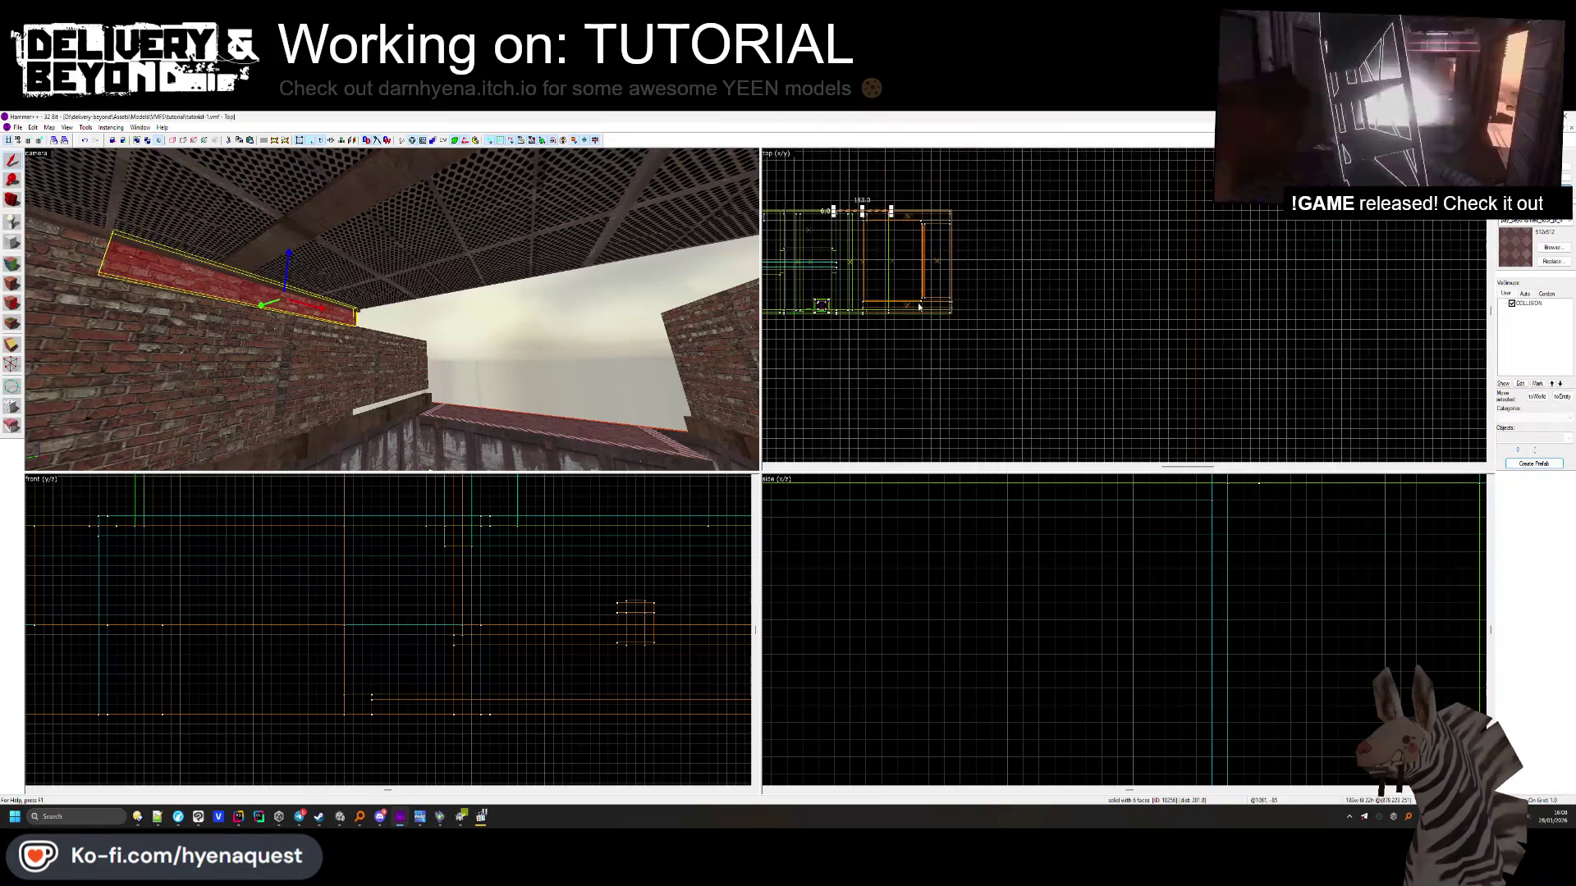
{"action": "scroll", "coordinate": [890, 207], "scroll_direction": "up", "scroll_amount": 3}
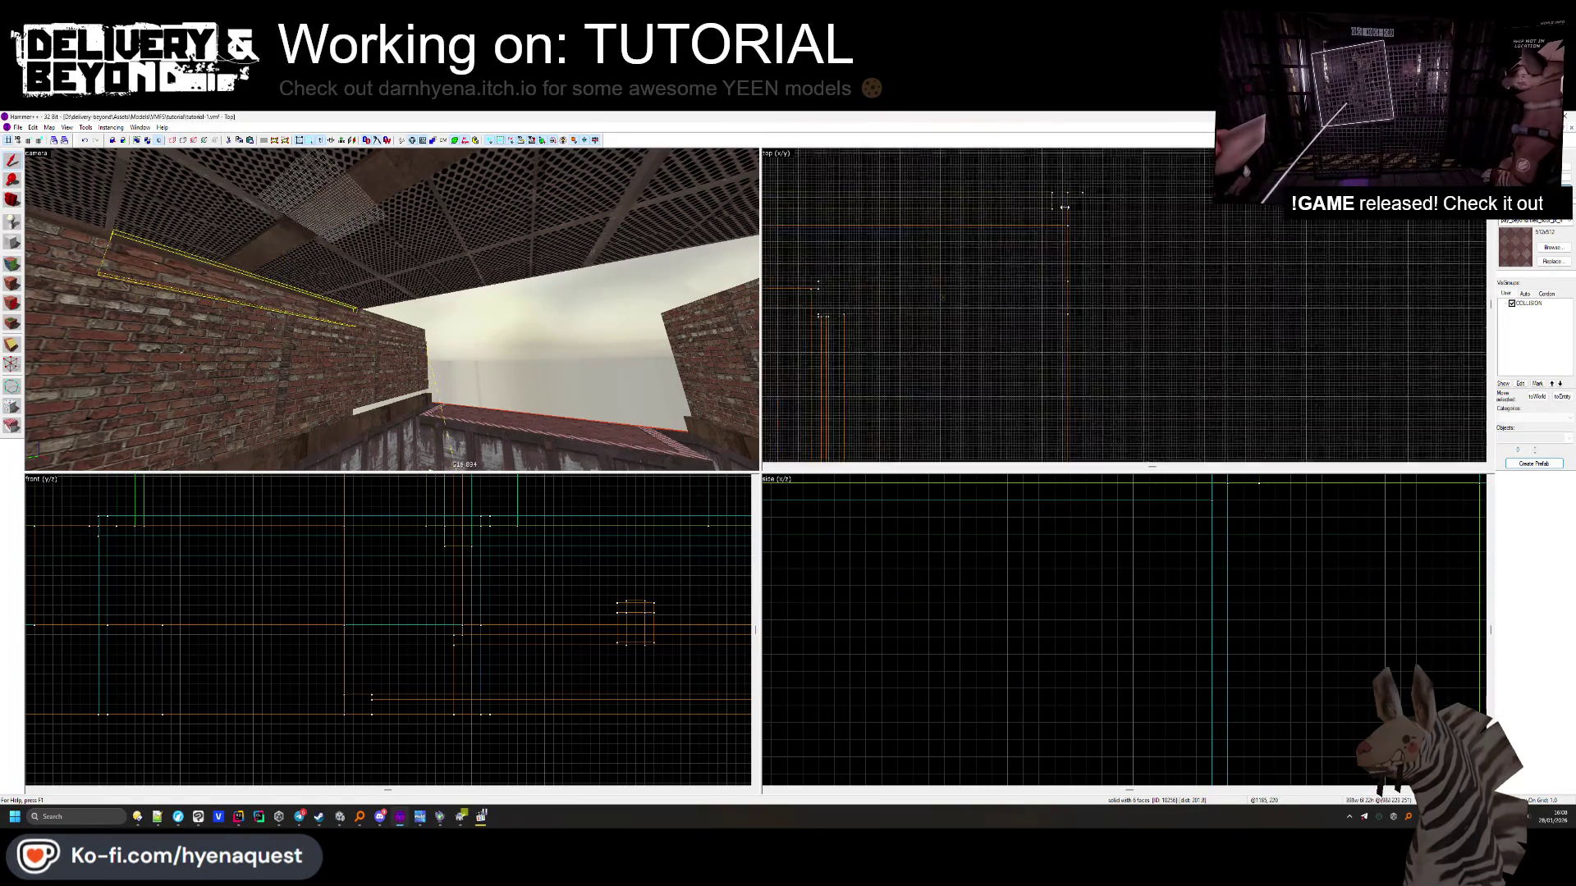
{"action": "left_click", "coordinate": [1083, 204]}
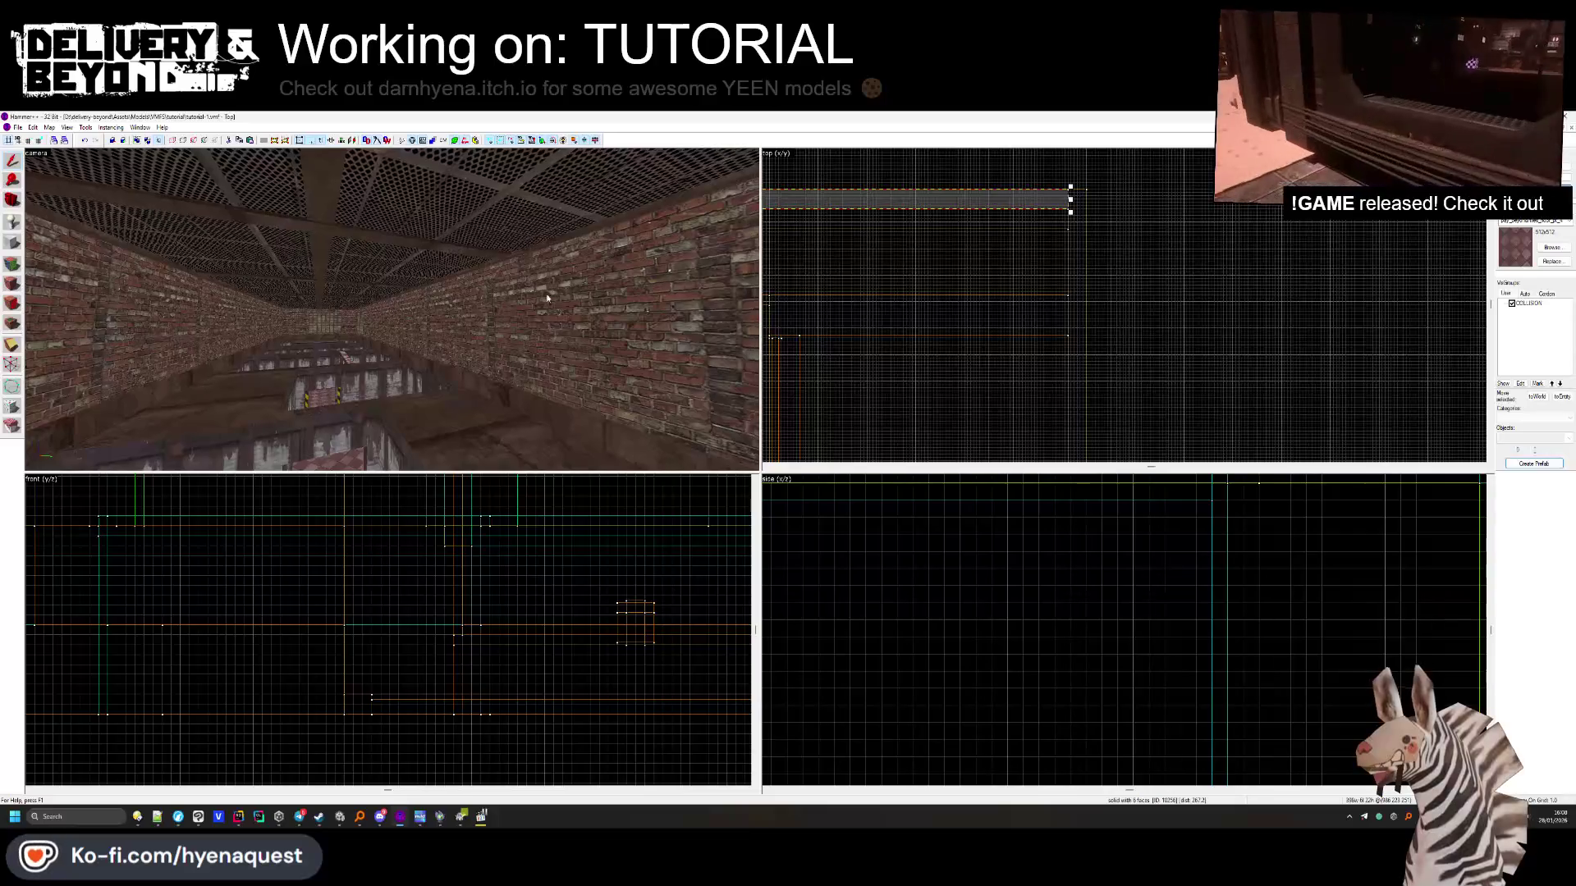
{"action": "key", "text": "Escape"}
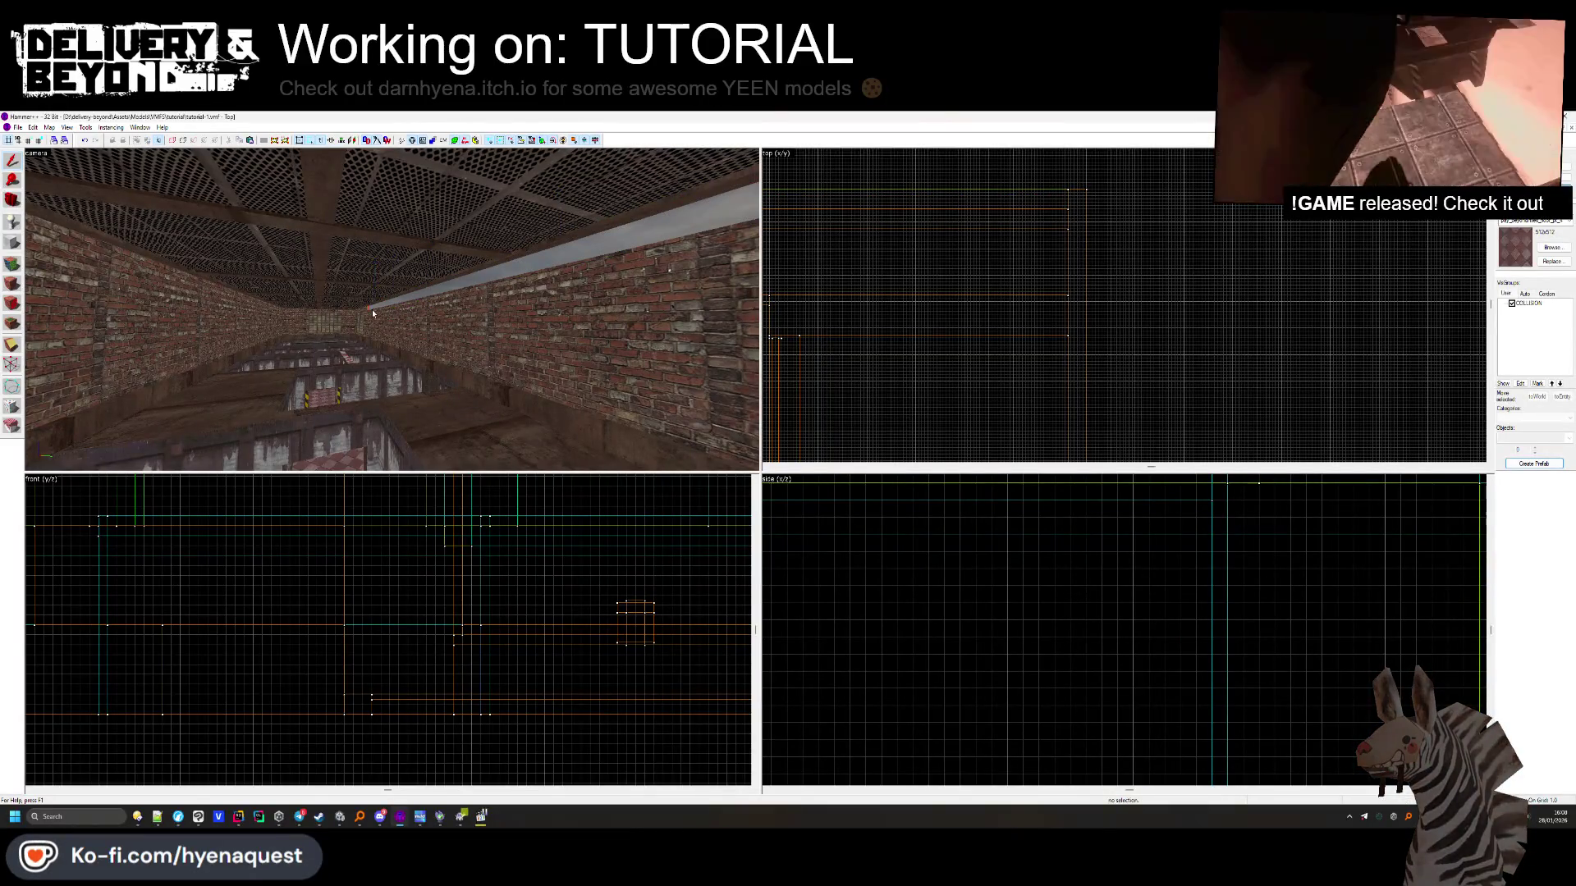
{"action": "scroll", "coordinate": [847, 256], "scroll_direction": "down", "scroll_amount": 5}
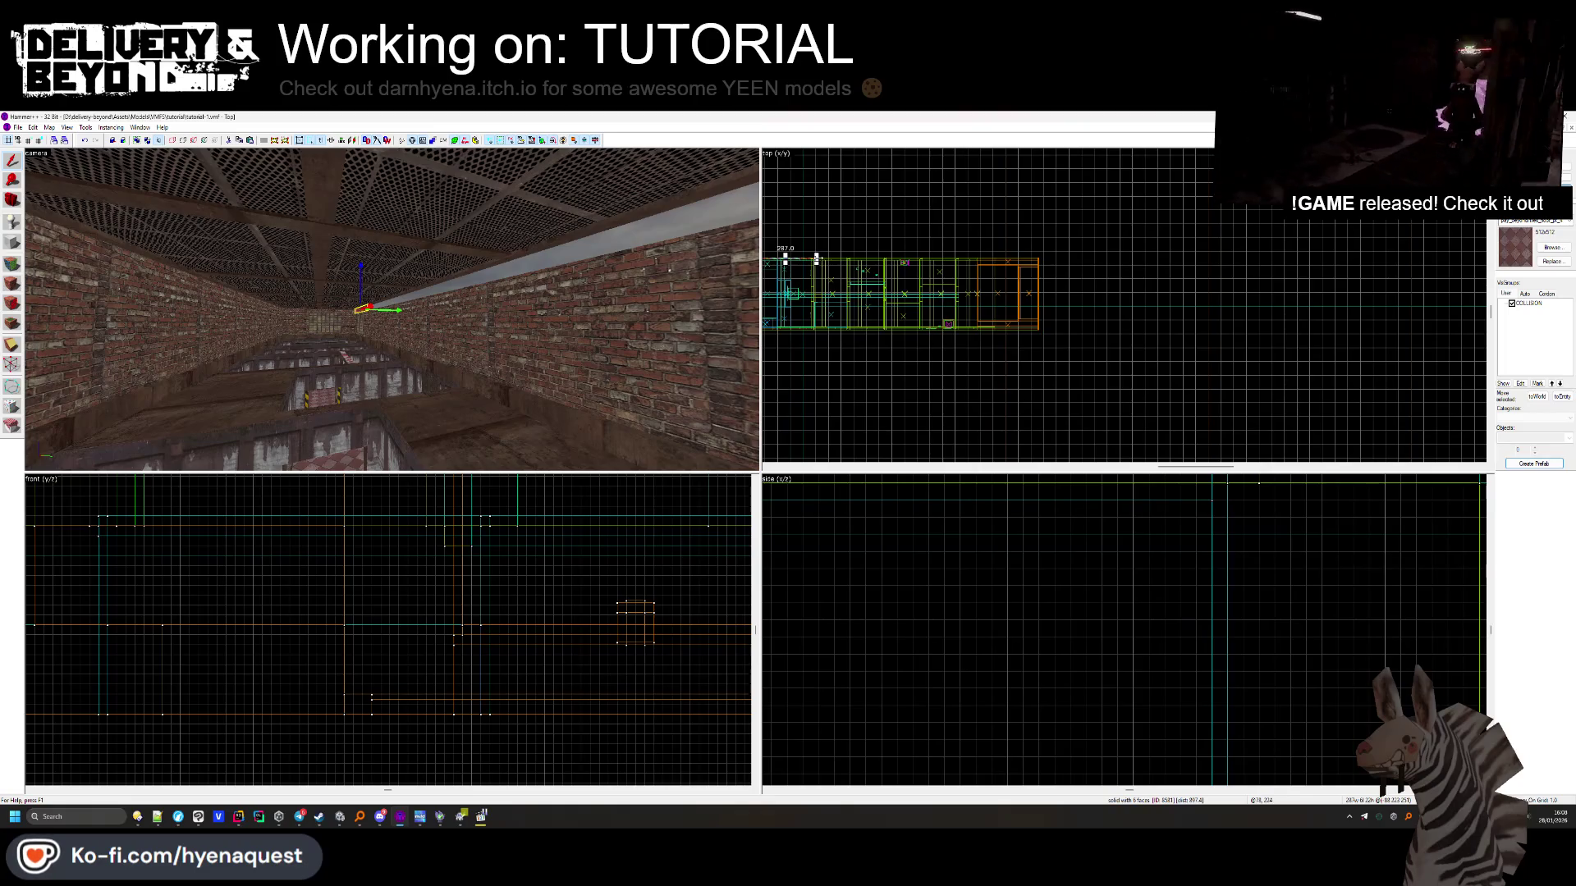
{"action": "scroll", "coordinate": [996, 258], "scroll_direction": "up", "scroll_amount": 6}
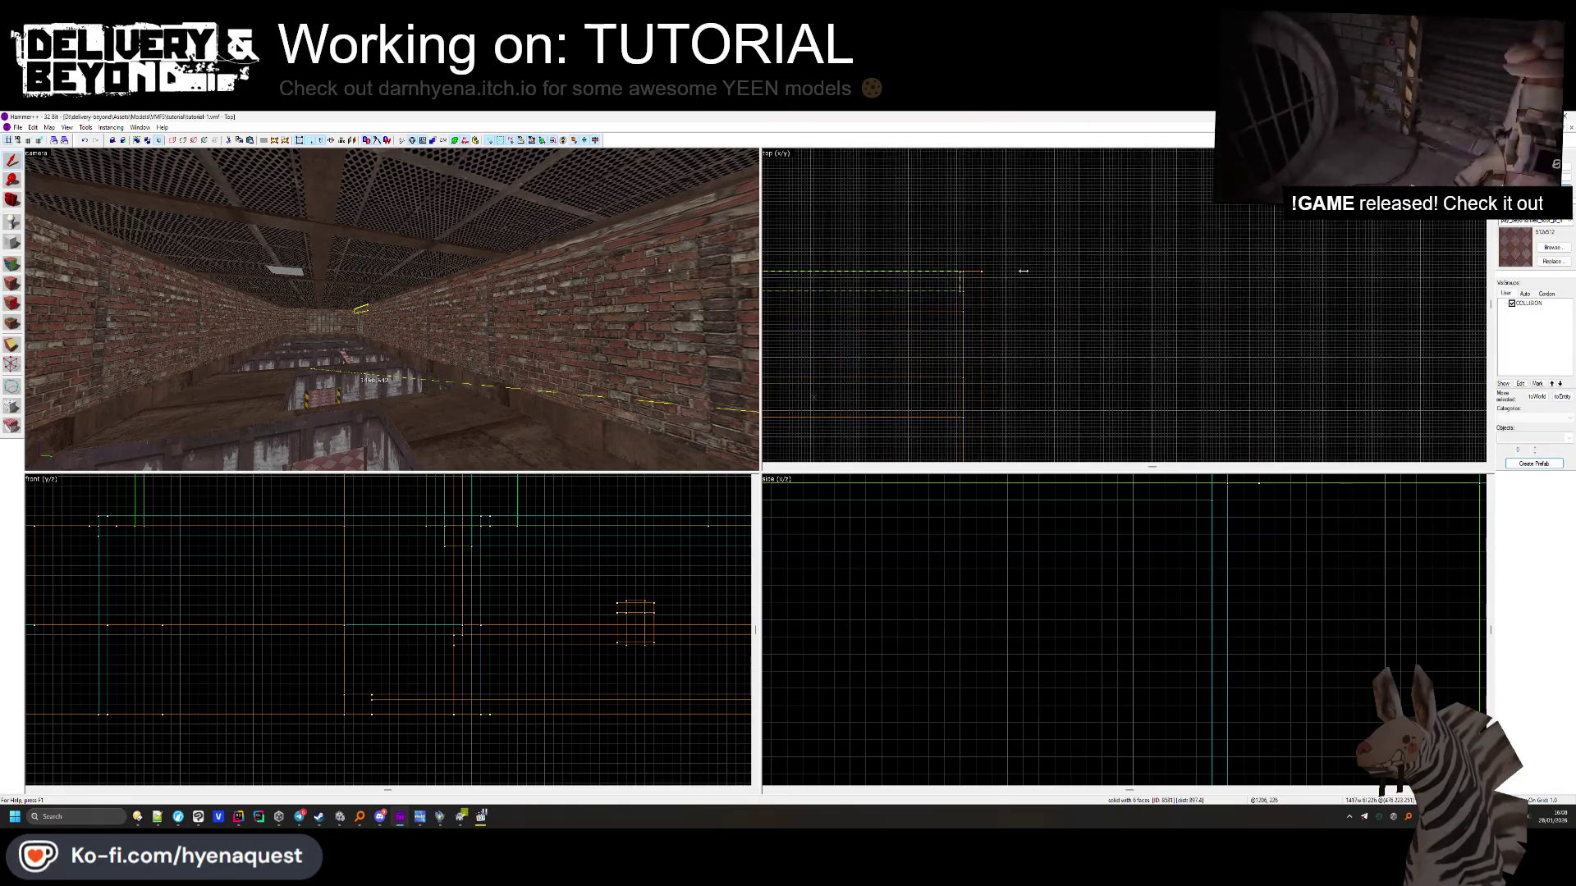
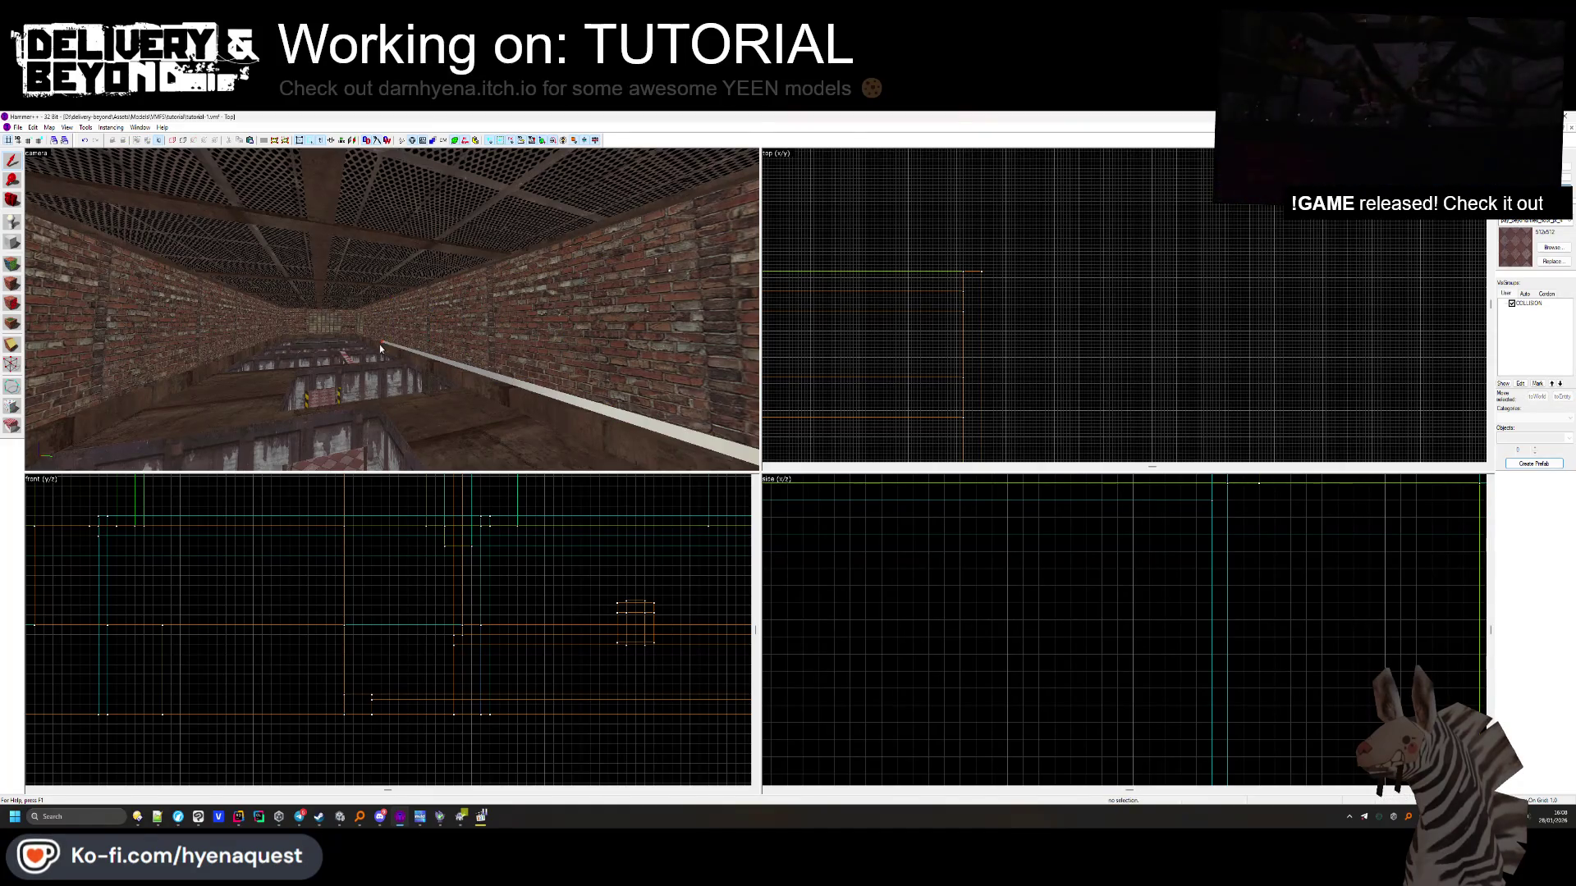
Fly the view up to the brick wall and look down the long corridor
{"action": "left_click_drag", "start_coordinate": [459, 355], "coordinate": [391, 309]}
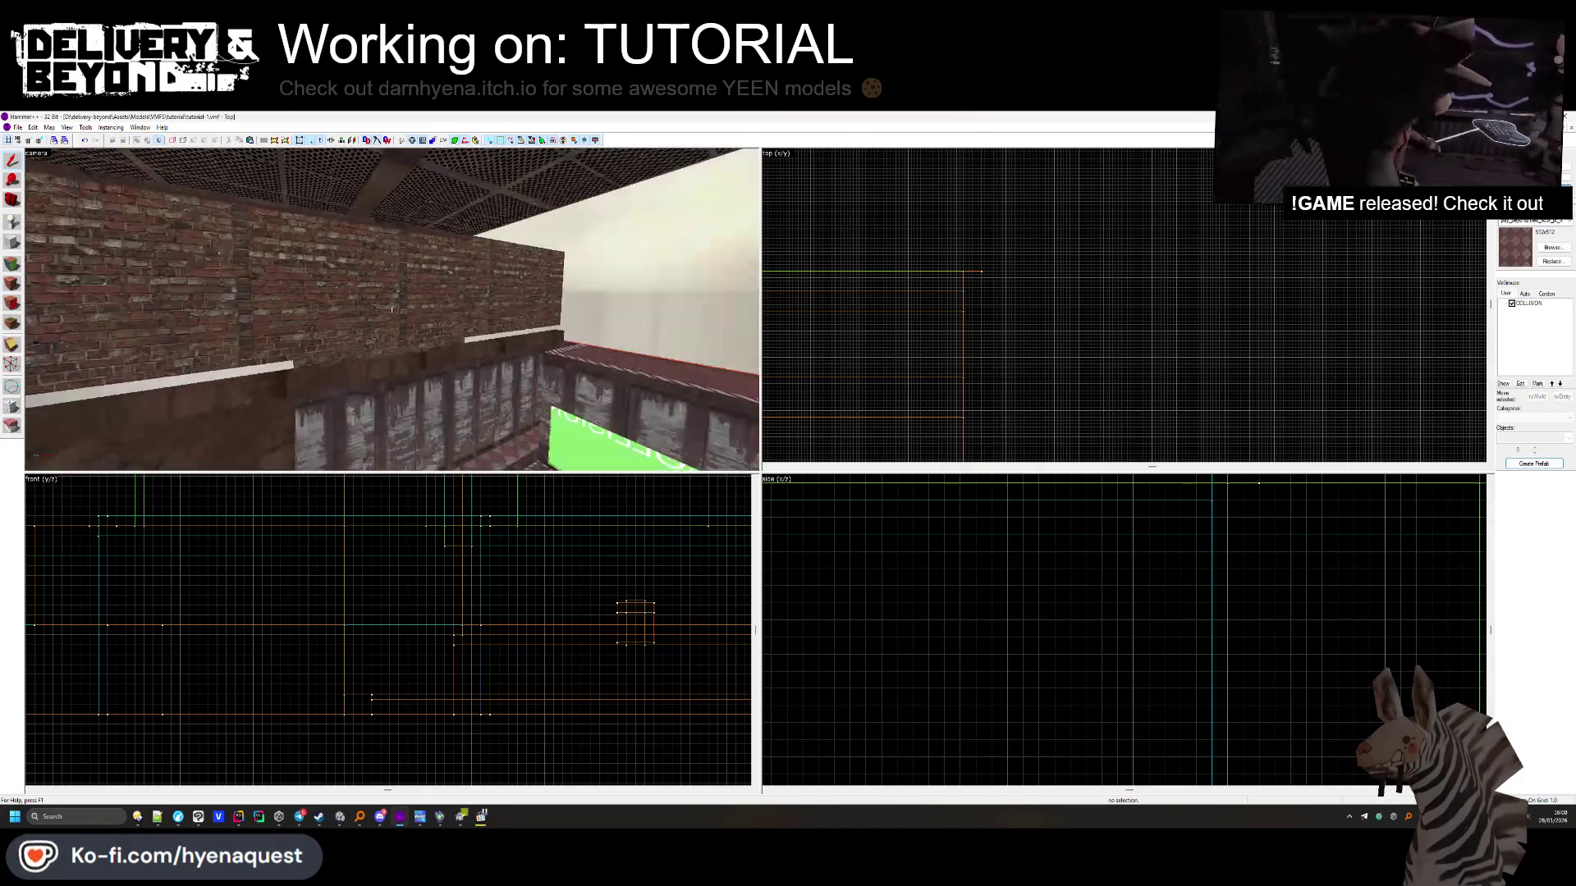
{"action": "key", "text": "Left"}
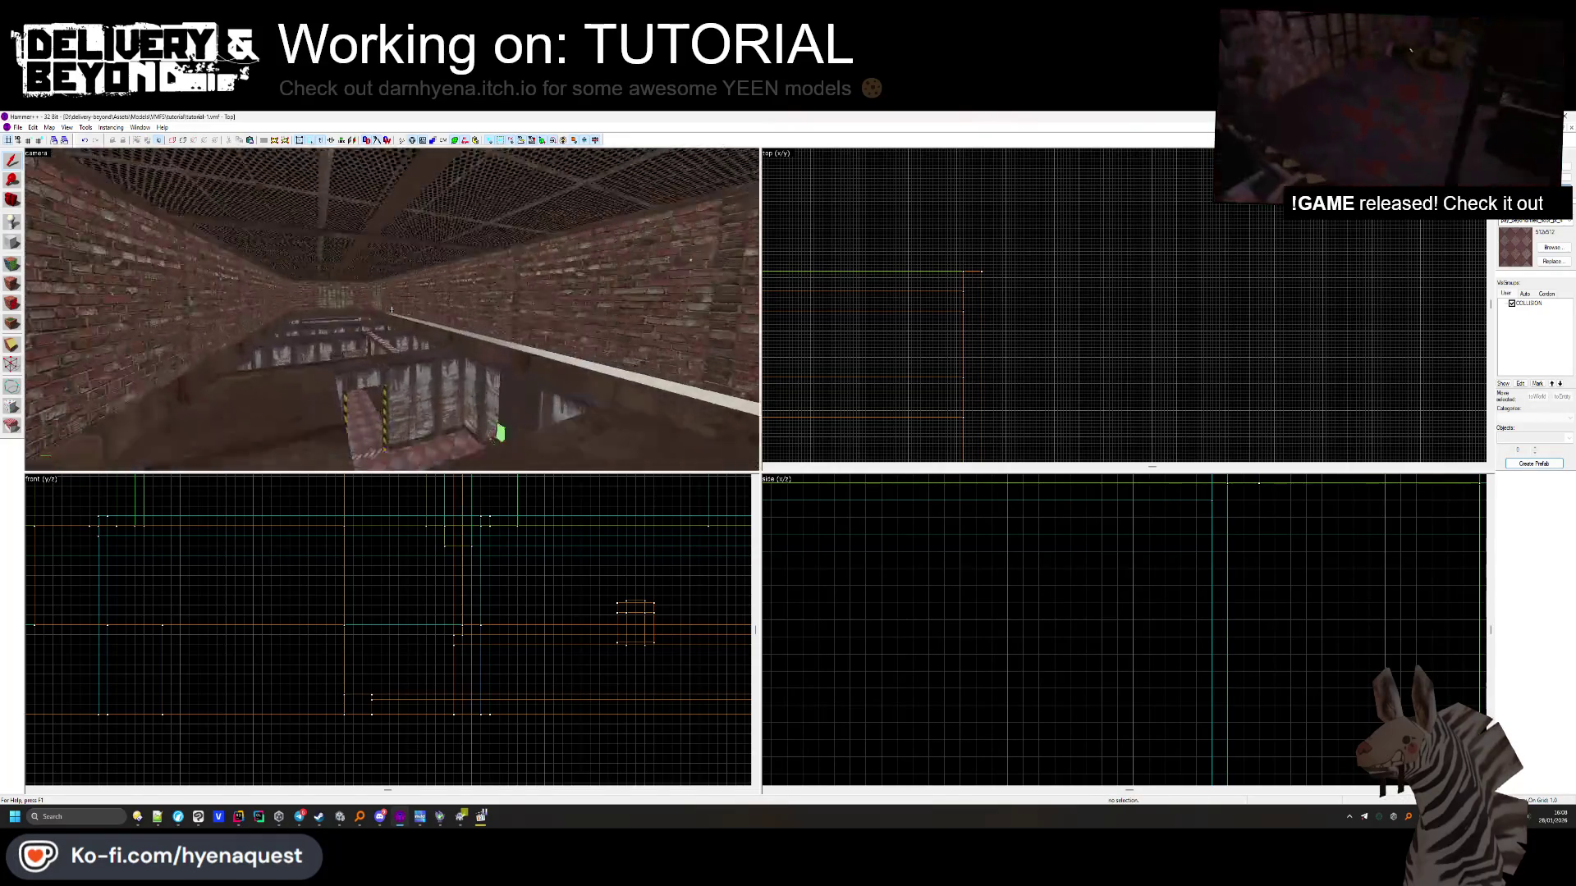
{"action": "scroll", "coordinate": [783, 304], "scroll_direction": "down", "scroll_amount": 5}
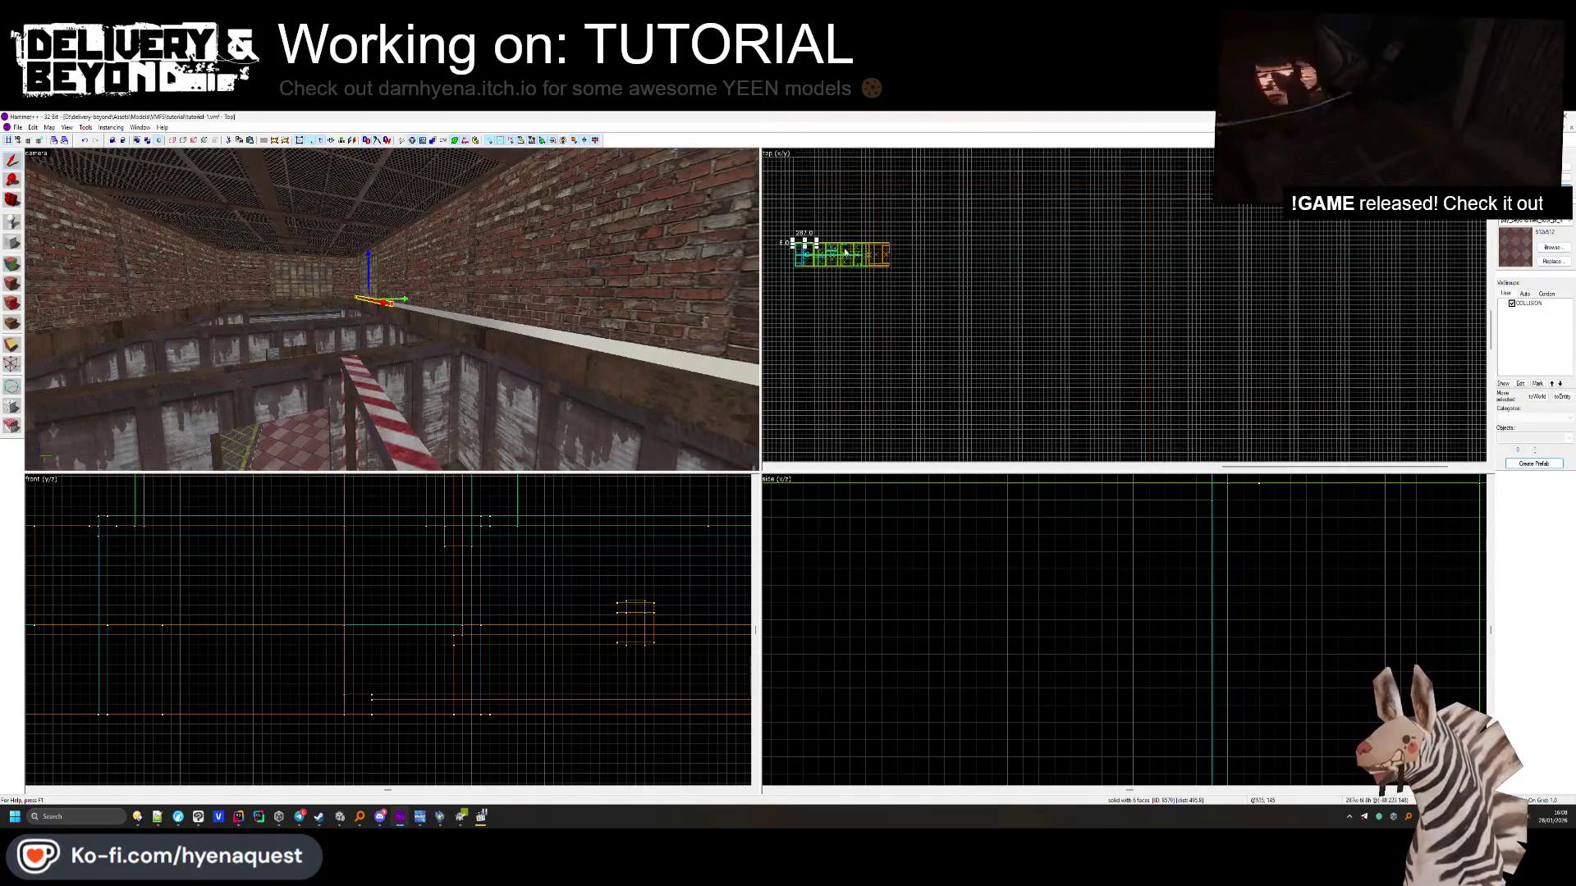
{"action": "scroll", "coordinate": [1015, 253], "scroll_direction": "down", "scroll_amount": 4}
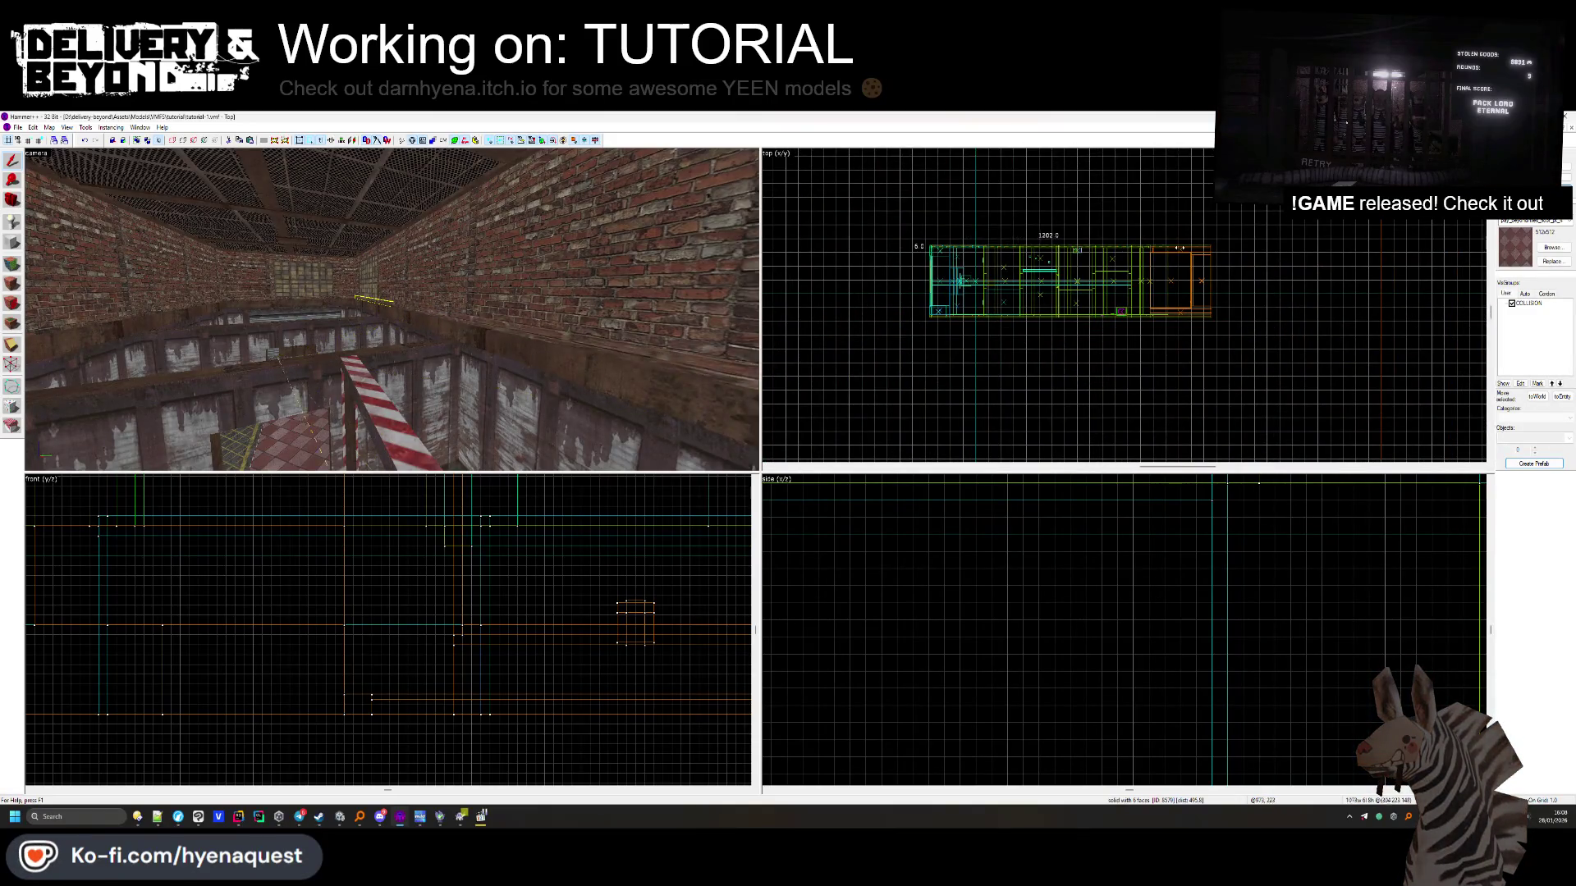
{"action": "scroll", "coordinate": [1154, 244], "scroll_direction": "up", "scroll_amount": 6}
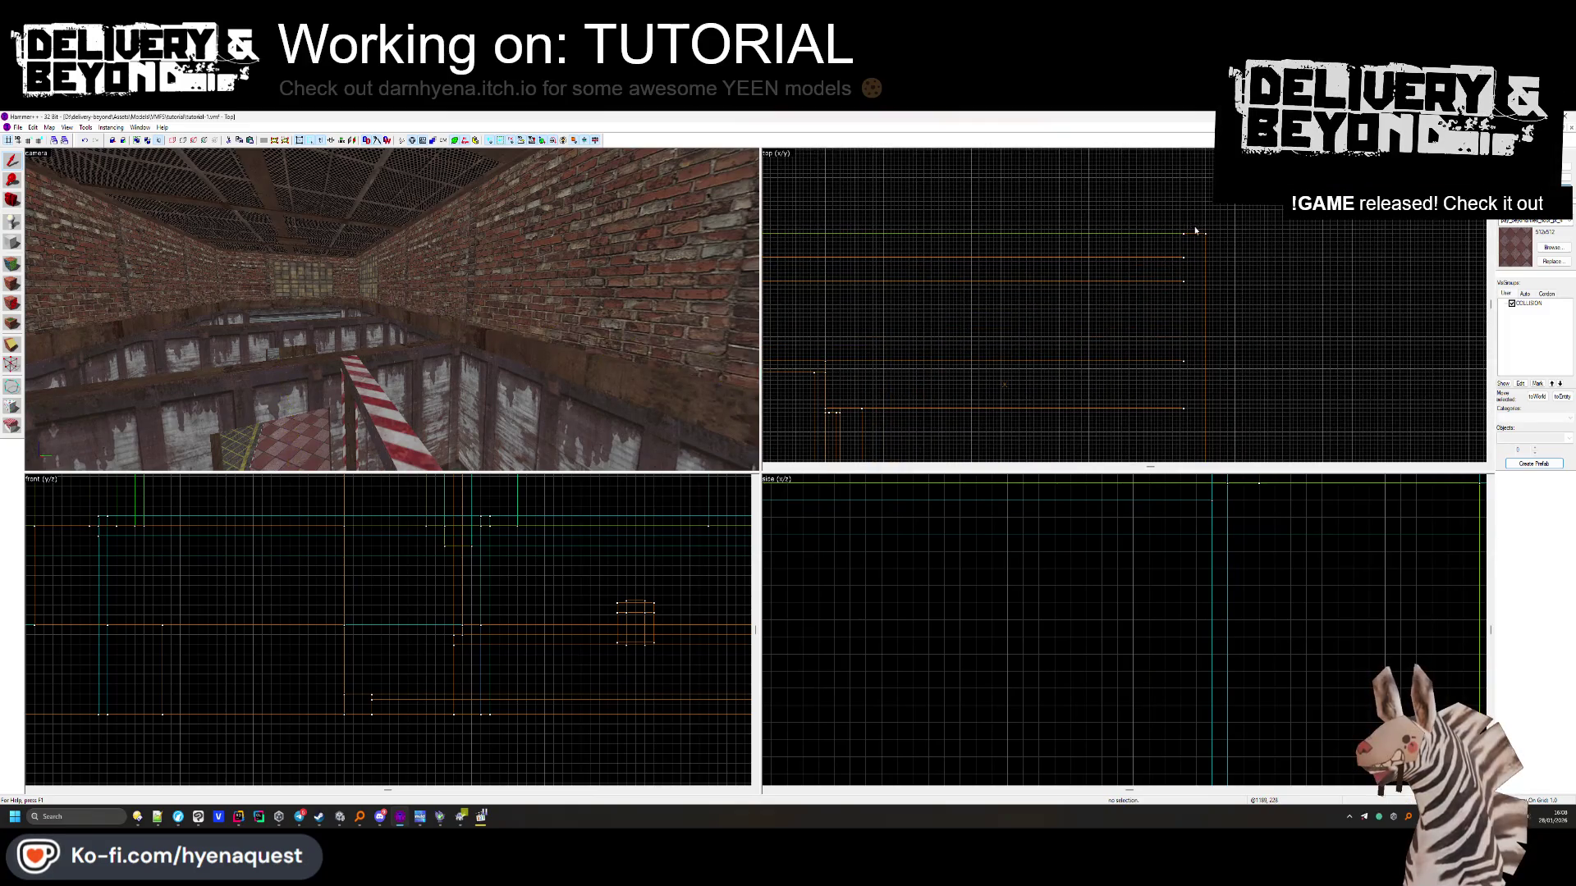
{"action": "key", "text": "z"}
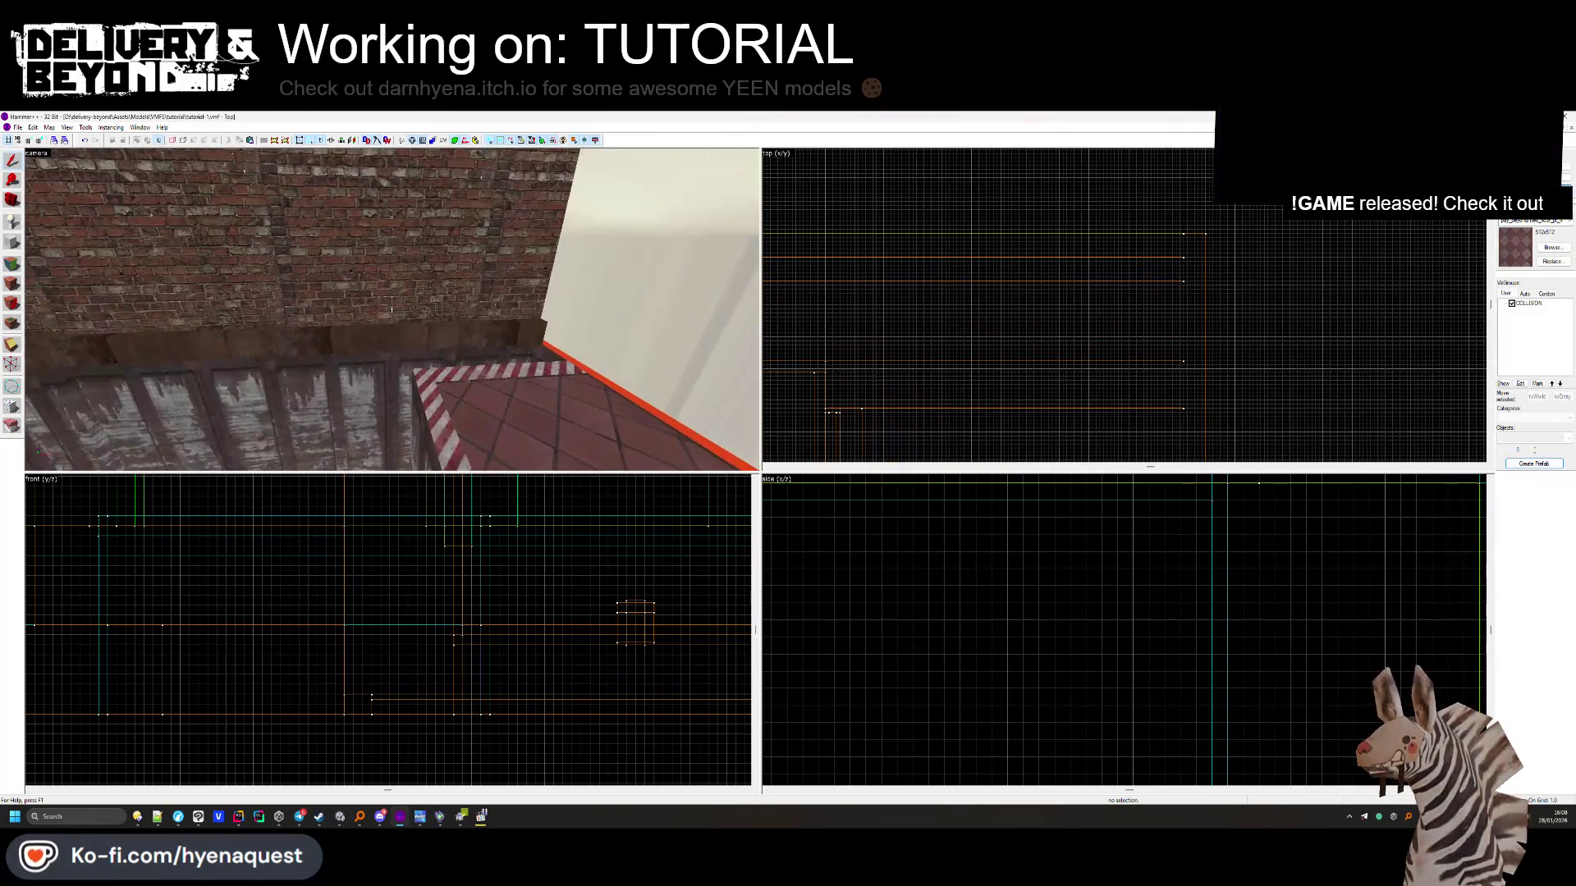
{"action": "key", "text": "w"}
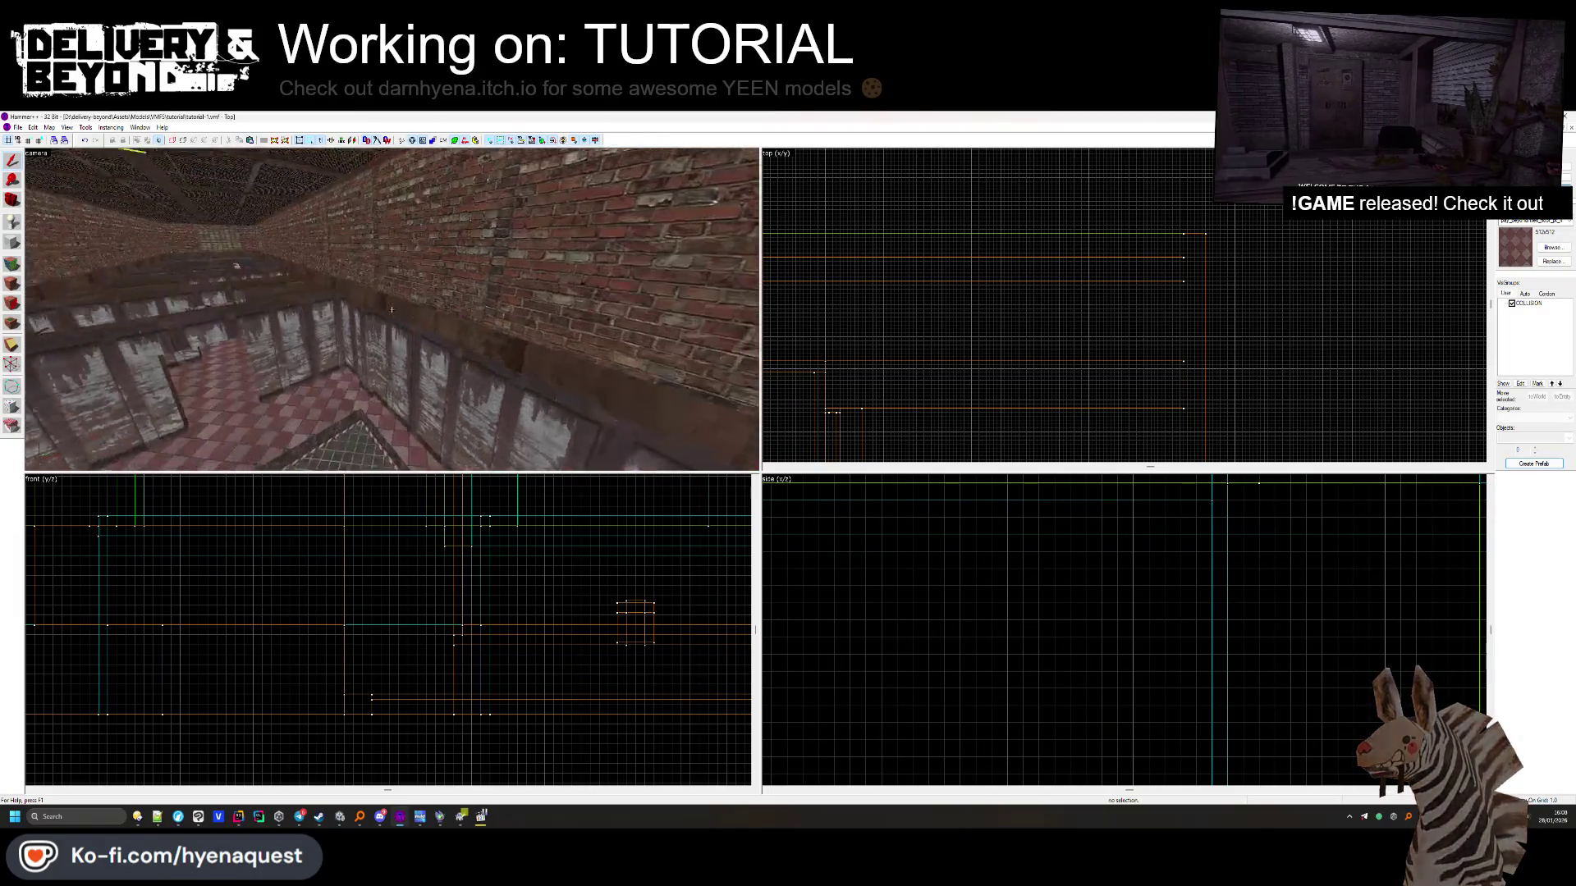
Select the brick wall and view it lengthwise from under the grated ceiling
{"action": "left_click", "coordinate": [391, 309]}
{"action": "key", "text": "z"}
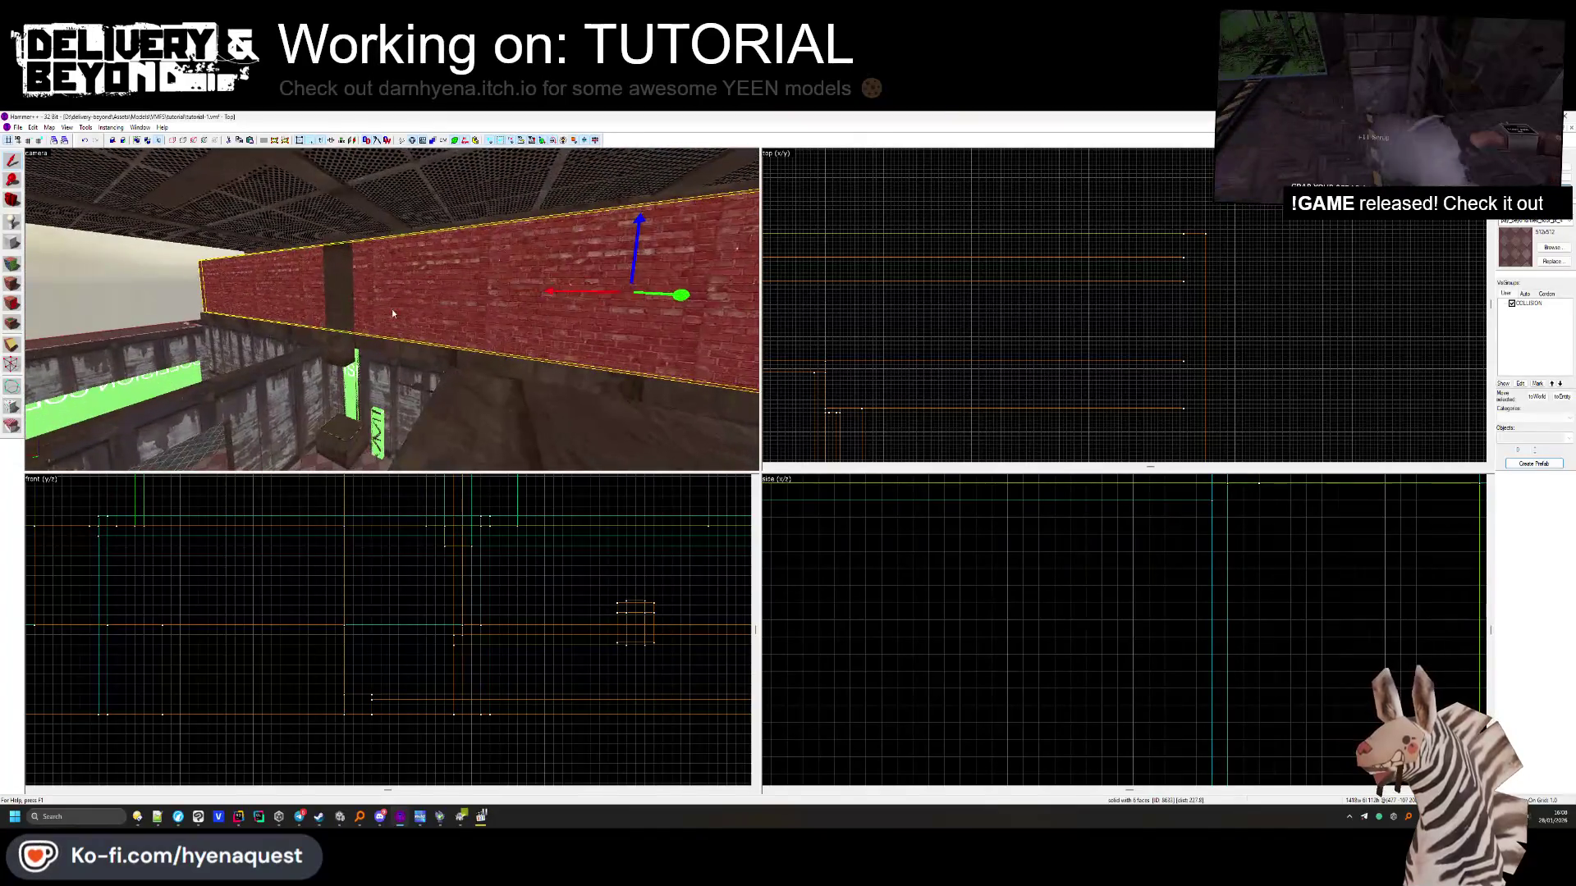
{"action": "key", "text": "z"}
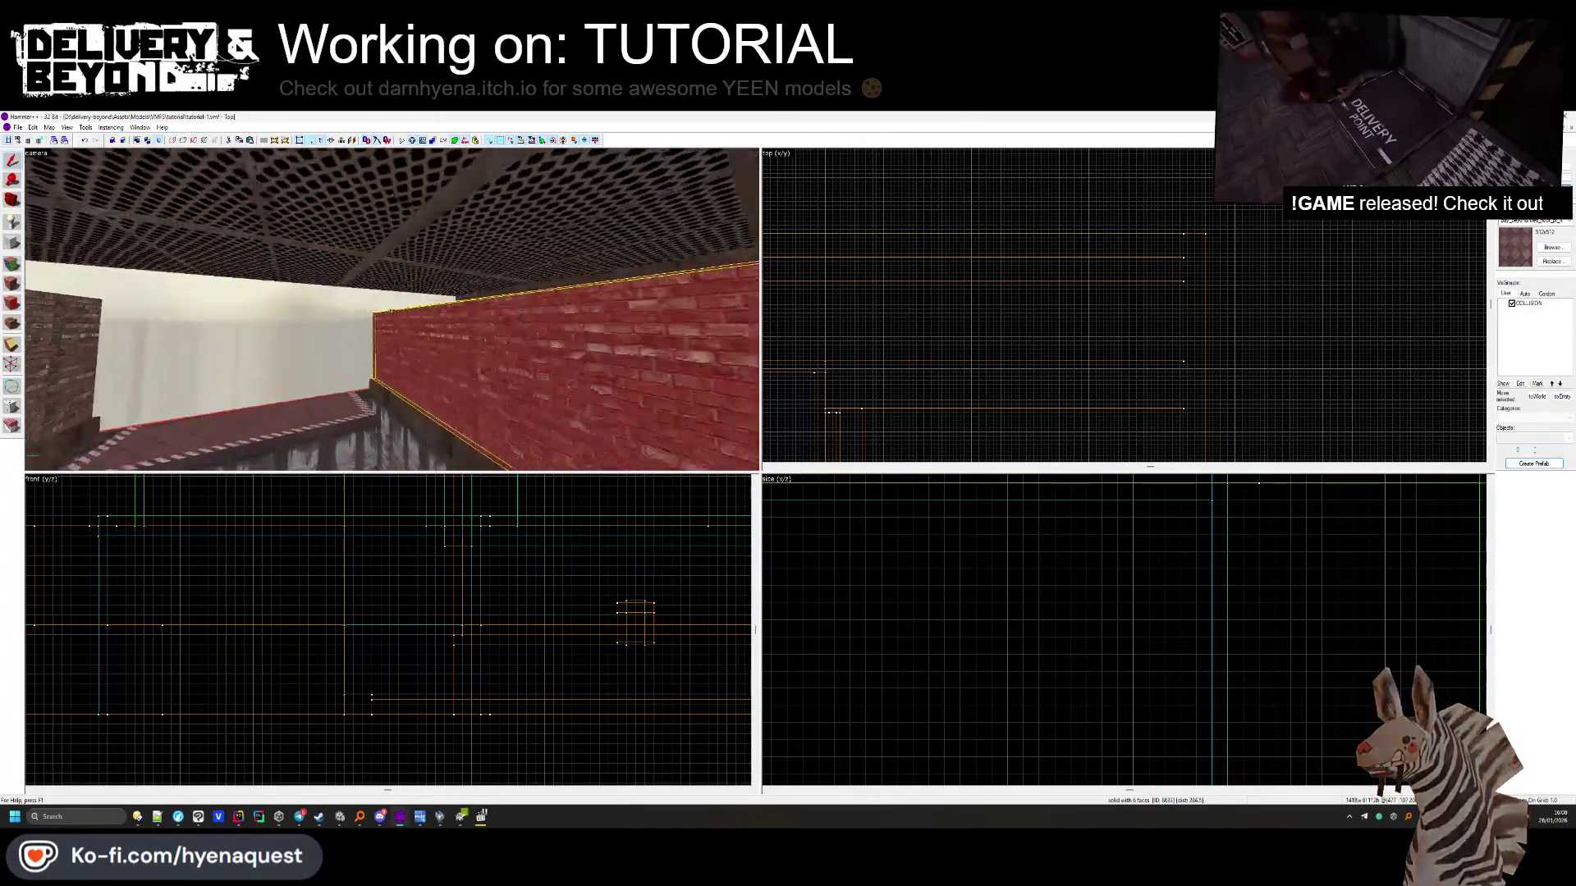
{"action": "scroll", "coordinate": [834, 310], "scroll_direction": "down", "scroll_amount": 3}
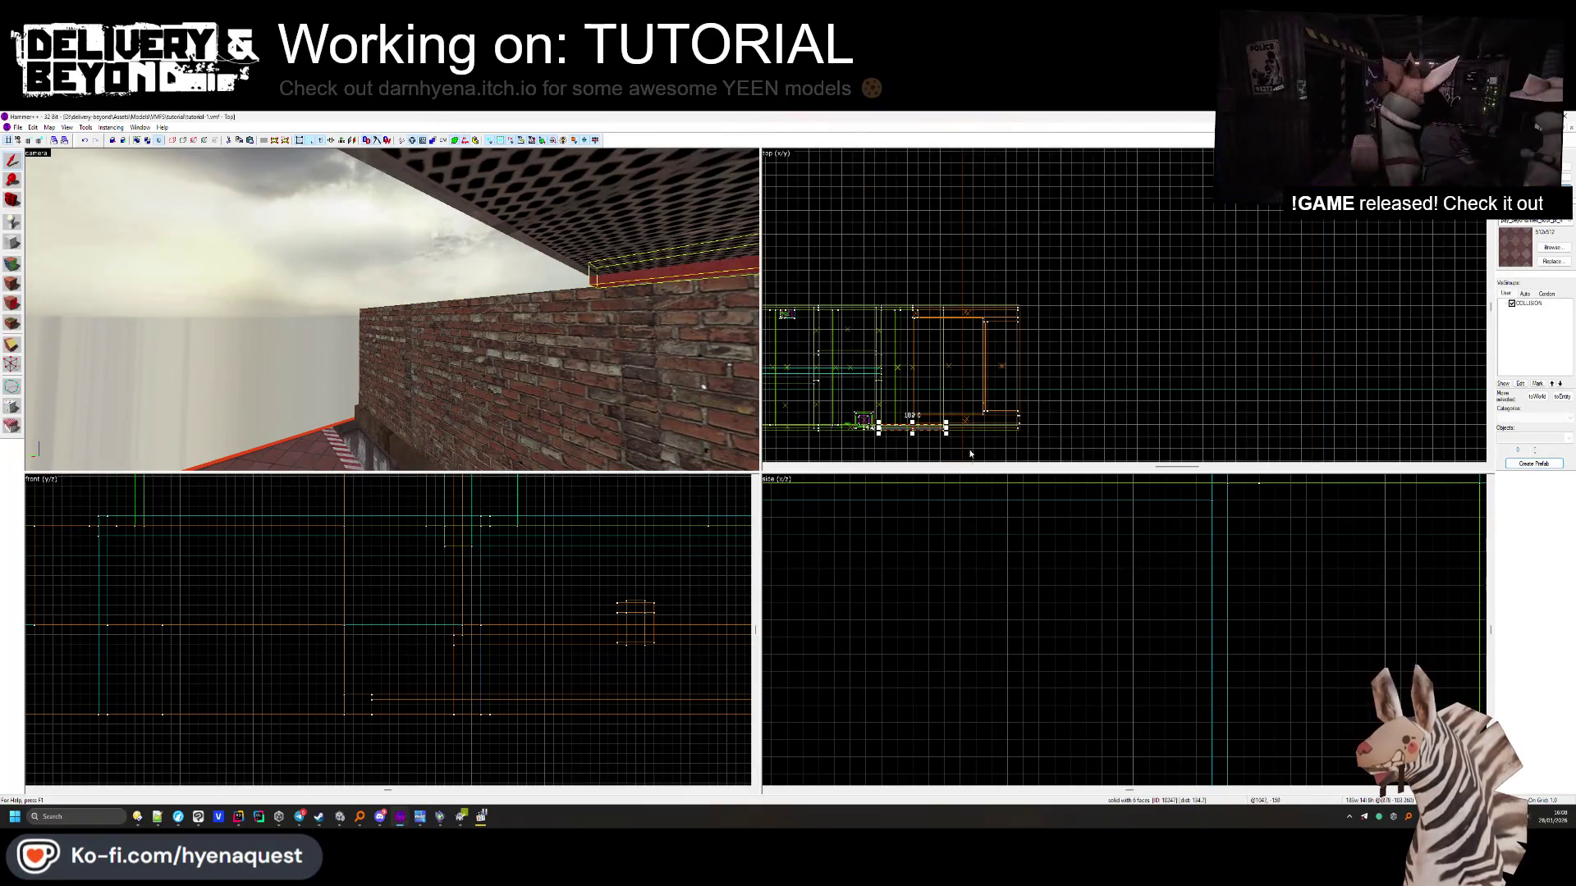
{"action": "scroll", "coordinate": [975, 428], "scroll_direction": "up", "scroll_amount": 3}
{"action": "scroll", "coordinate": [1235, 361], "scroll_direction": "up", "scroll_amount": 2}
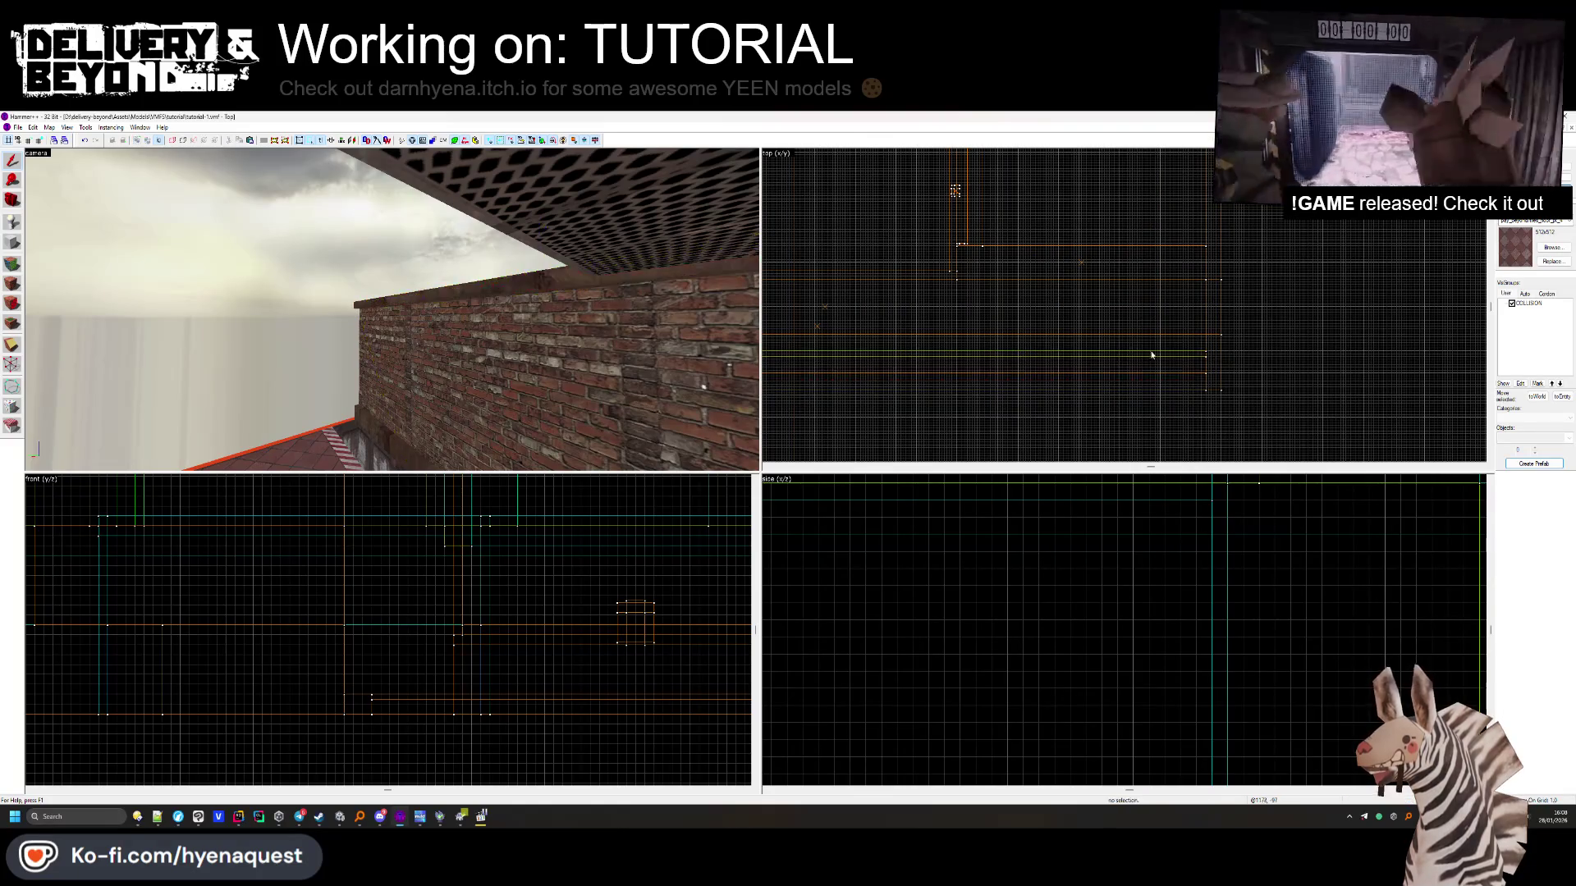
{"action": "key", "text": "Up"}
{"action": "key", "text": "Up"}
{"action": "key", "text": "Up"}
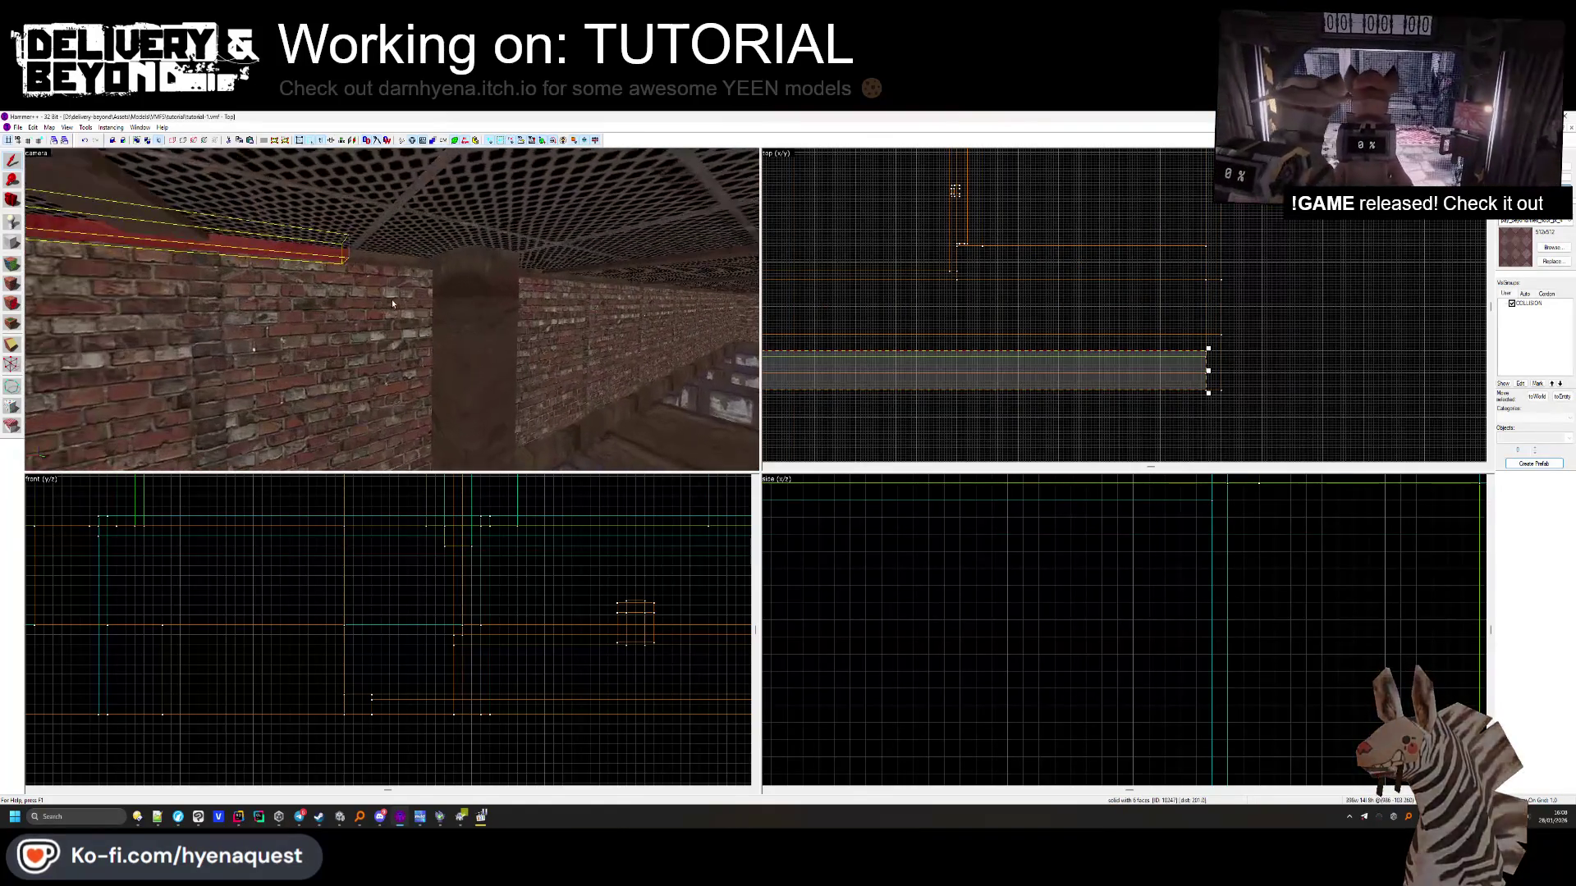
Select the trim along the top of the left wall and stretch it further along the wall
{"action": "left_click", "coordinate": [337, 259]}
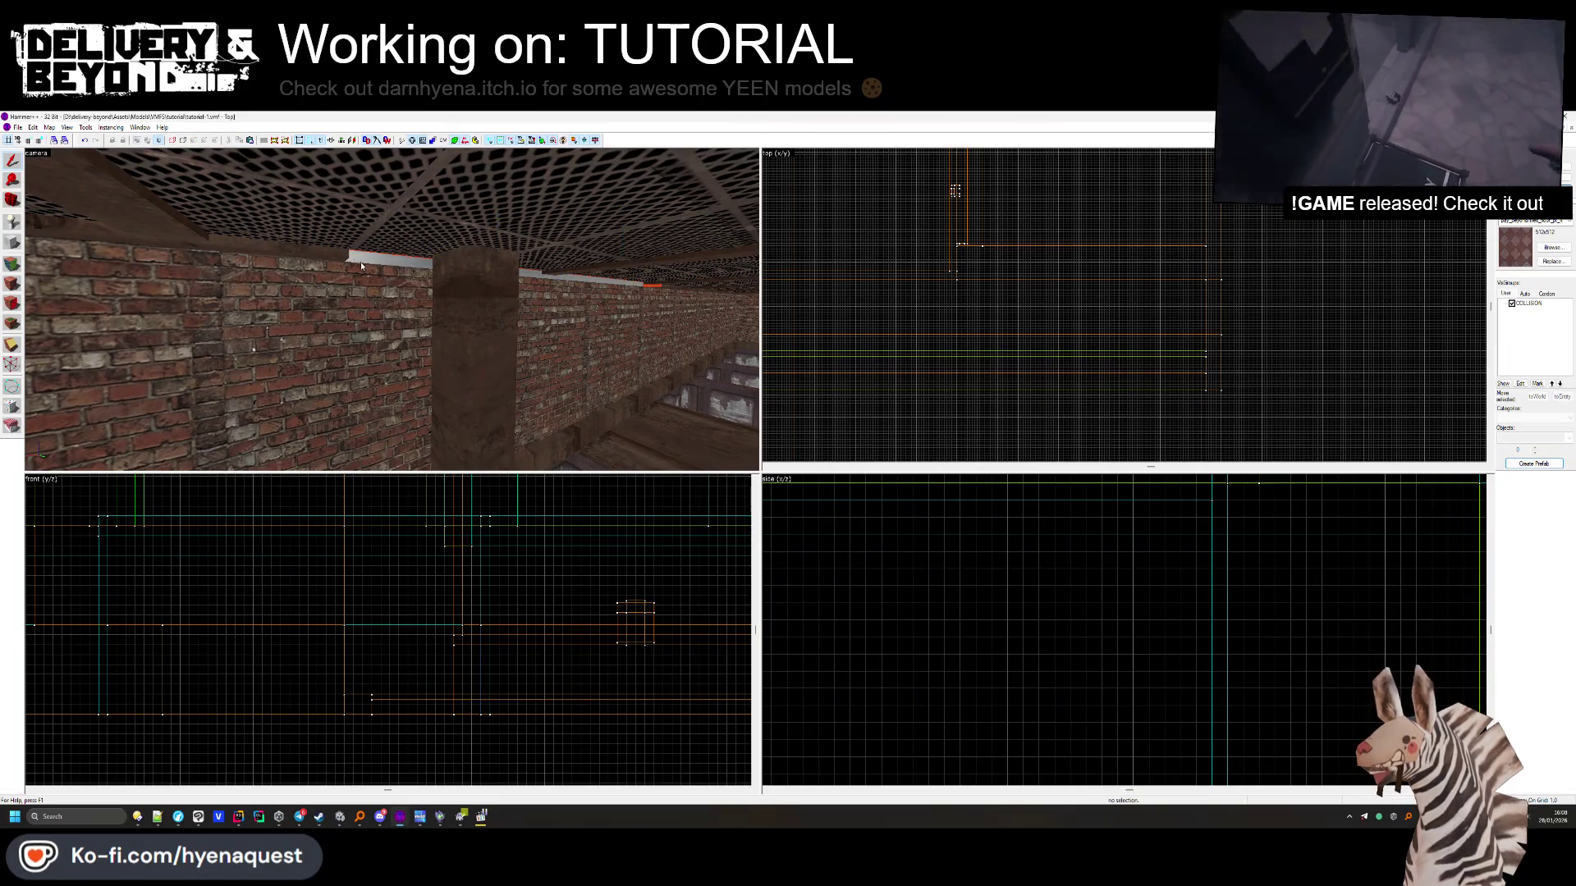
{"action": "left_click", "coordinate": [366, 268]}
{"action": "key", "text": "space"}
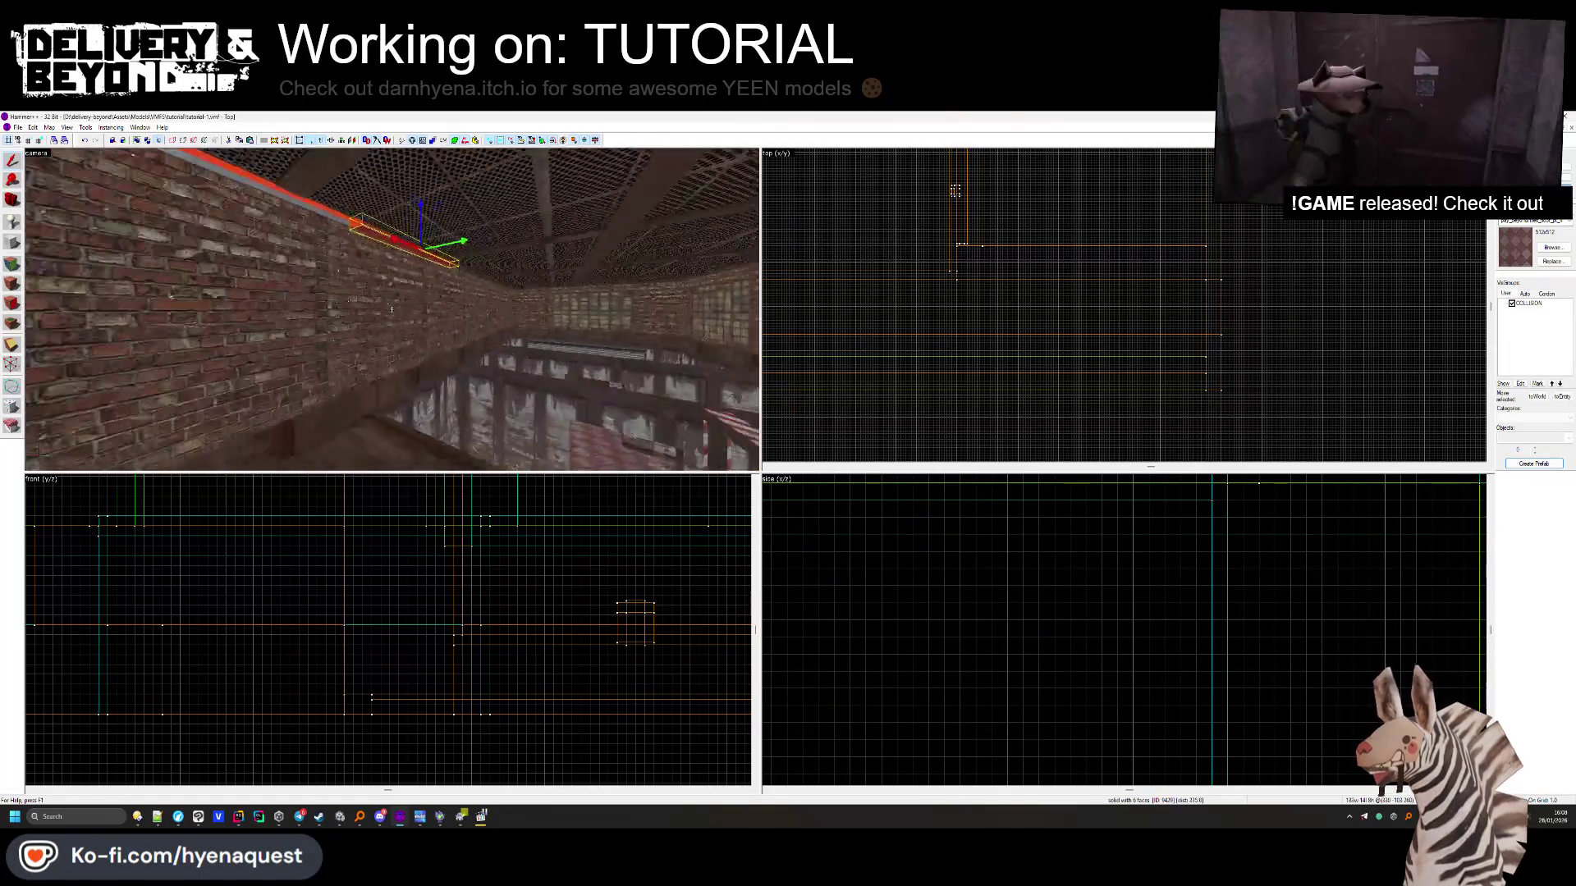
{"action": "left_click_drag", "start_coordinate": [405, 297], "coordinate": [504, 307]}
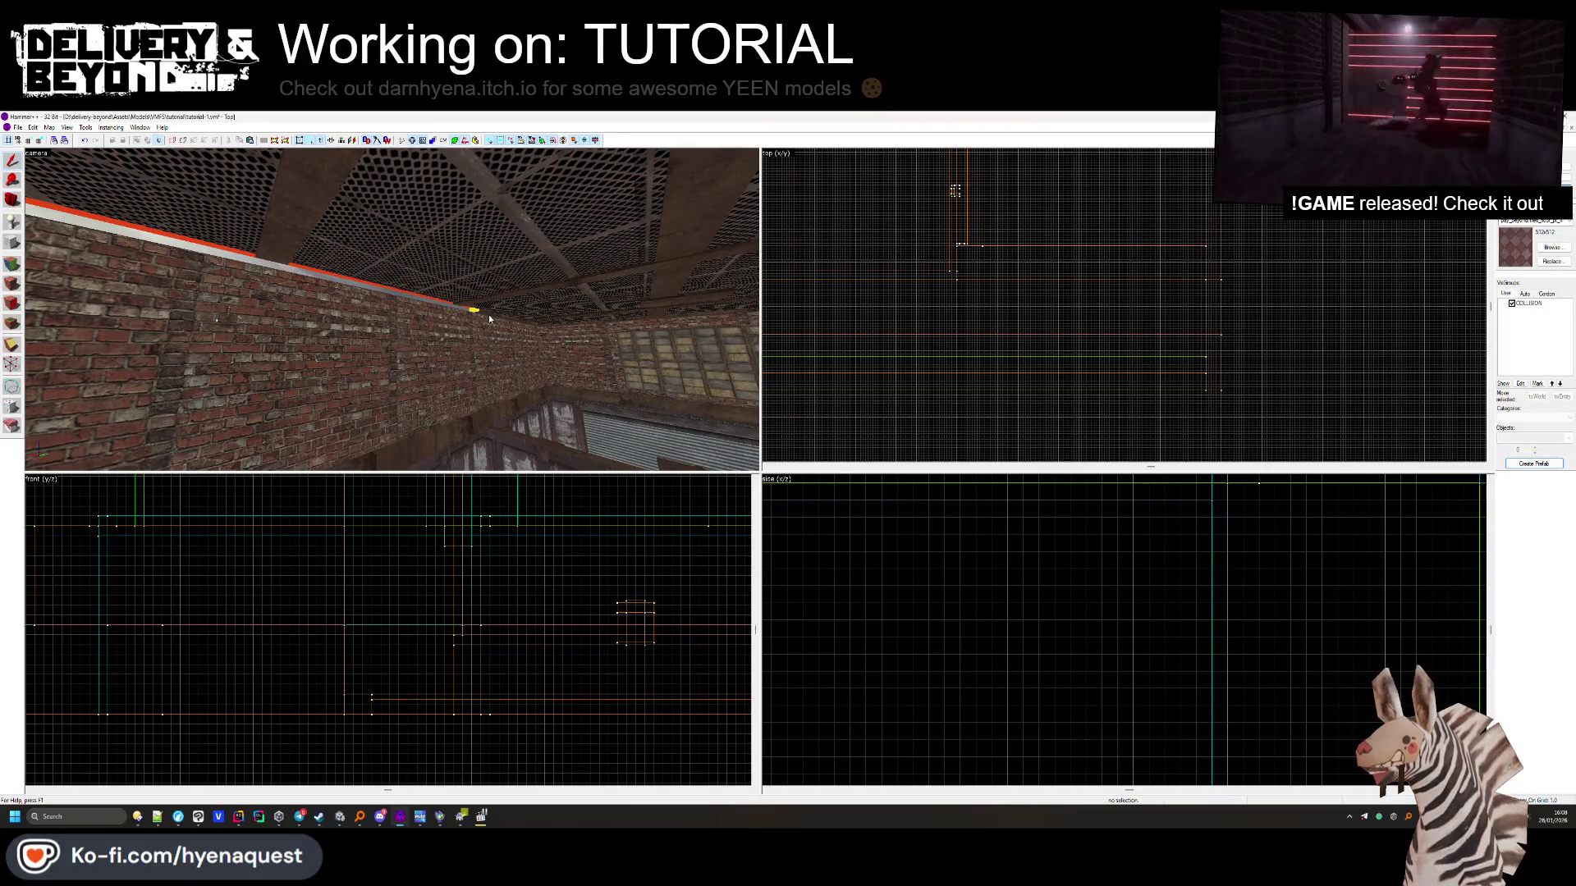
{"action": "left_click", "coordinate": [485, 315]}
{"action": "scroll", "coordinate": [1014, 329], "scroll_direction": "down", "scroll_amount": 3}
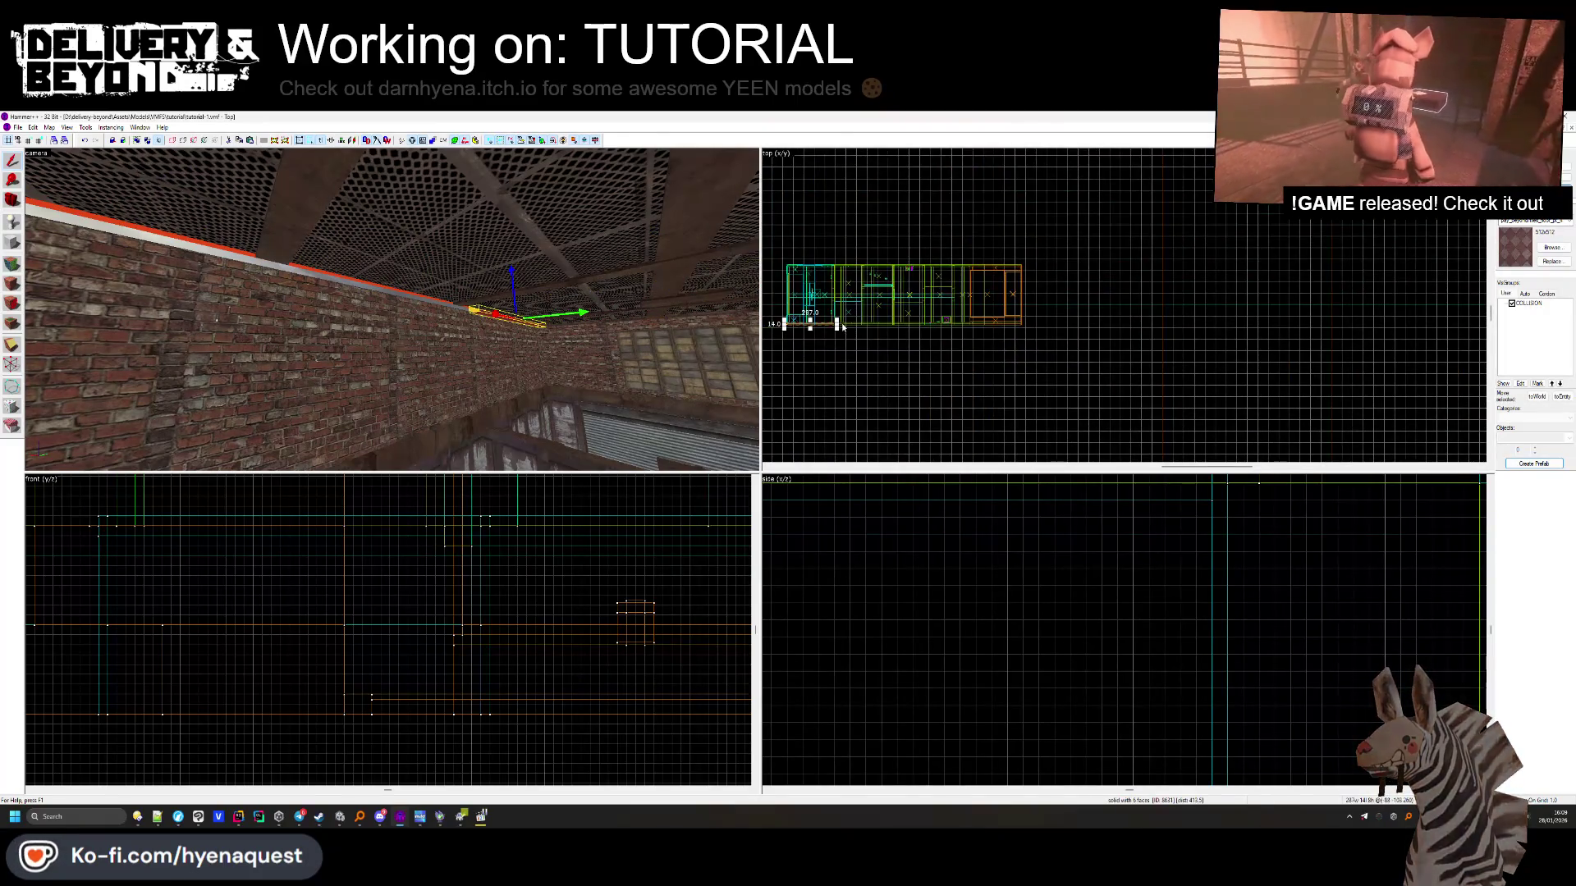
{"action": "scroll", "coordinate": [1048, 313], "scroll_direction": "up", "scroll_amount": 4}
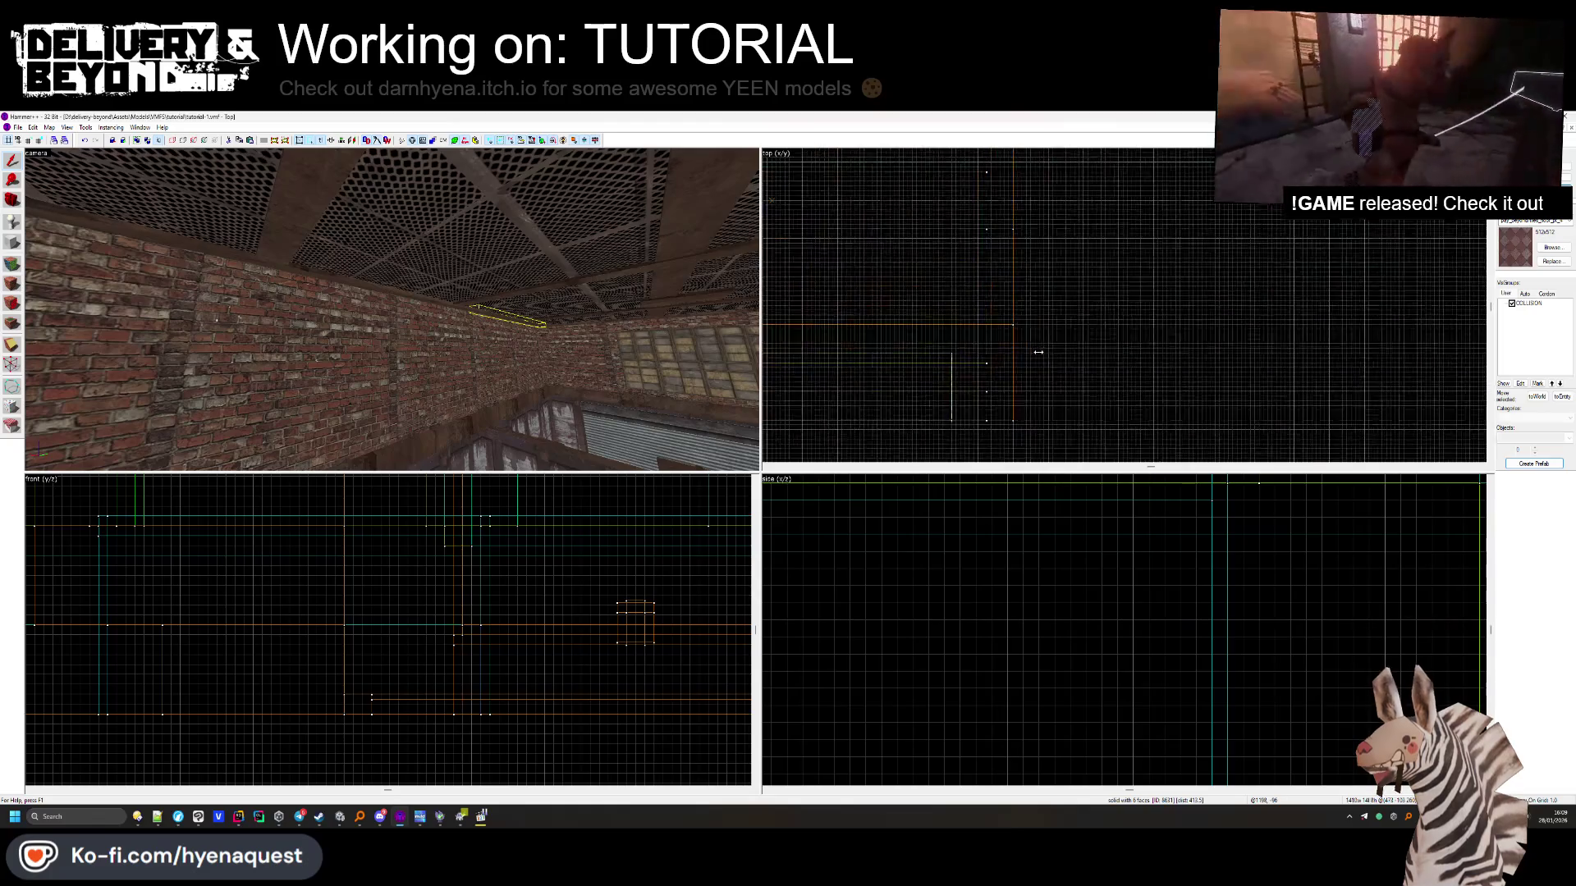
Reselect the top-wall trim, then clear the selection and fly over the rooftop to the yellow-capped corner
{"action": "left_click", "coordinate": [1014, 387]}
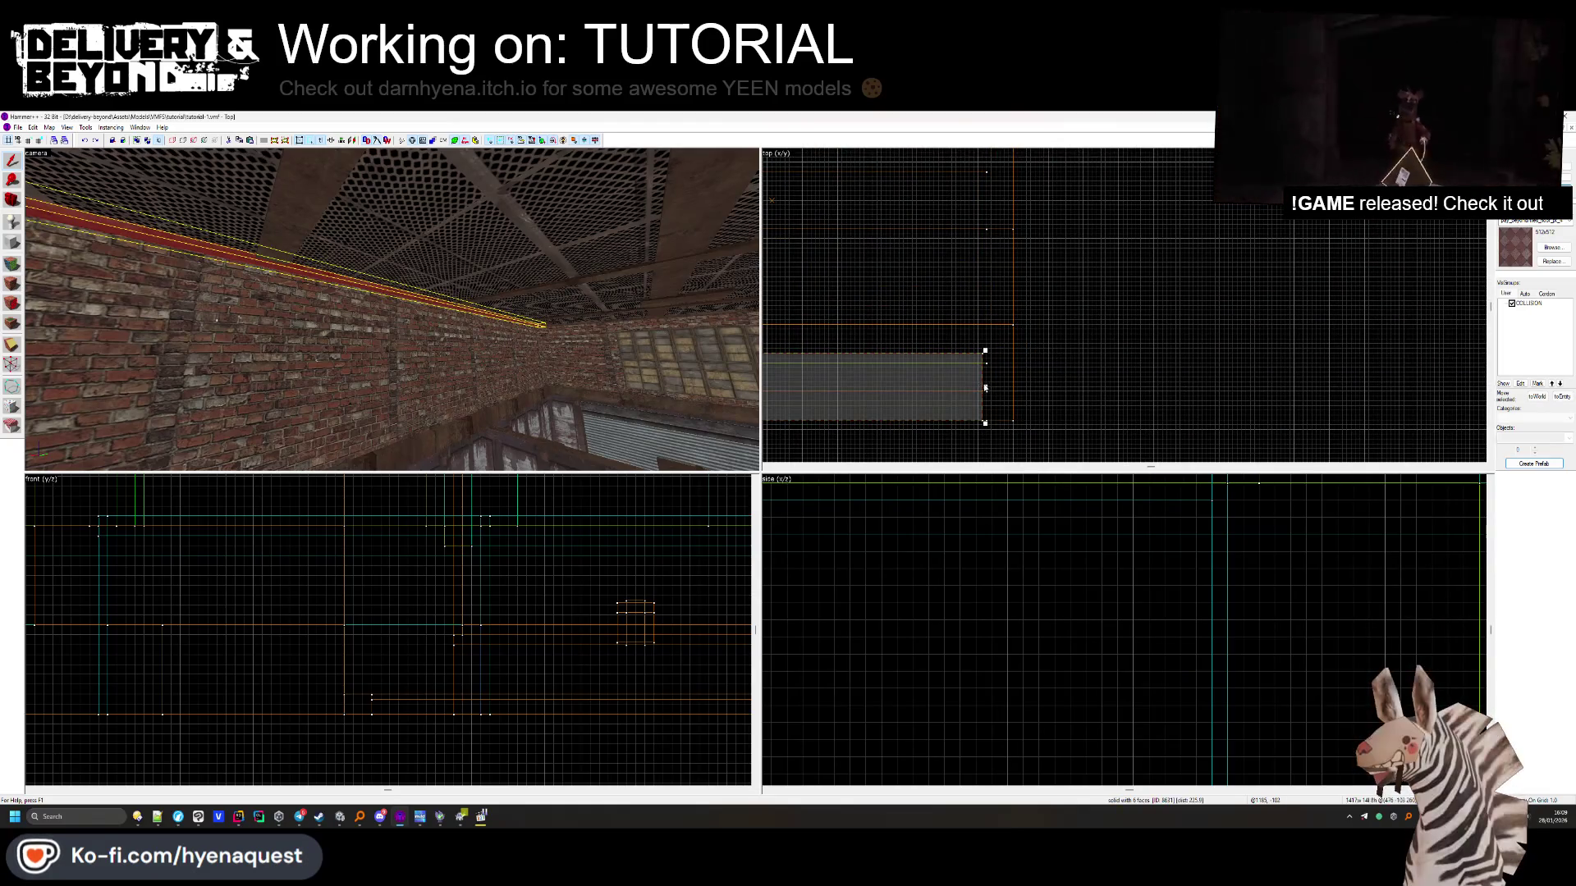
{"action": "left_click", "coordinate": [988, 386]}
{"action": "key", "text": "Escape"}
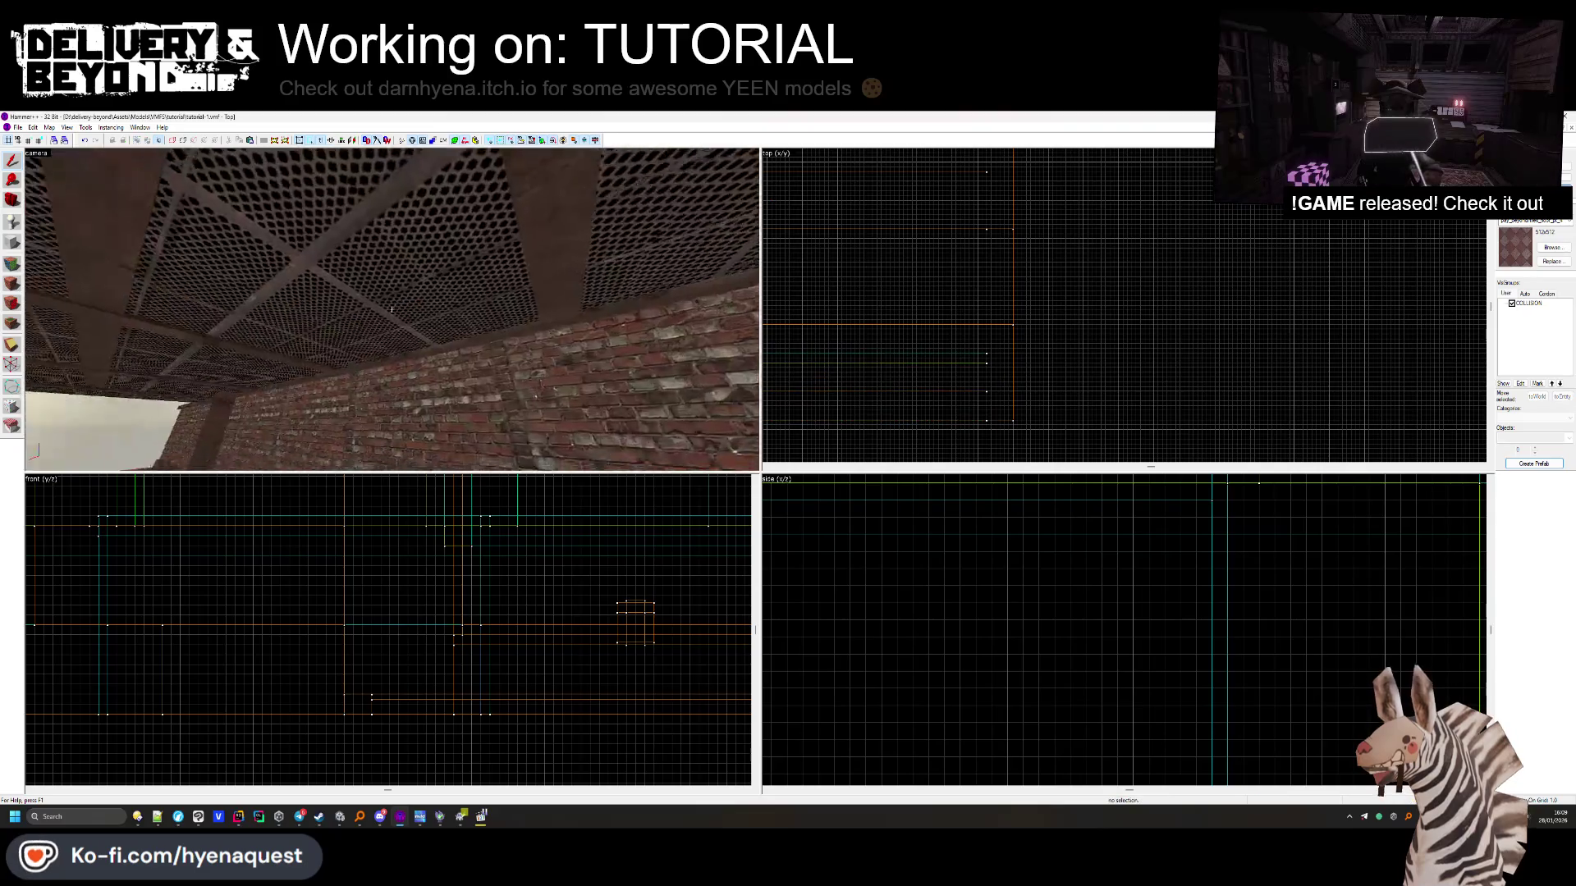
{"action": "key", "text": "z"}
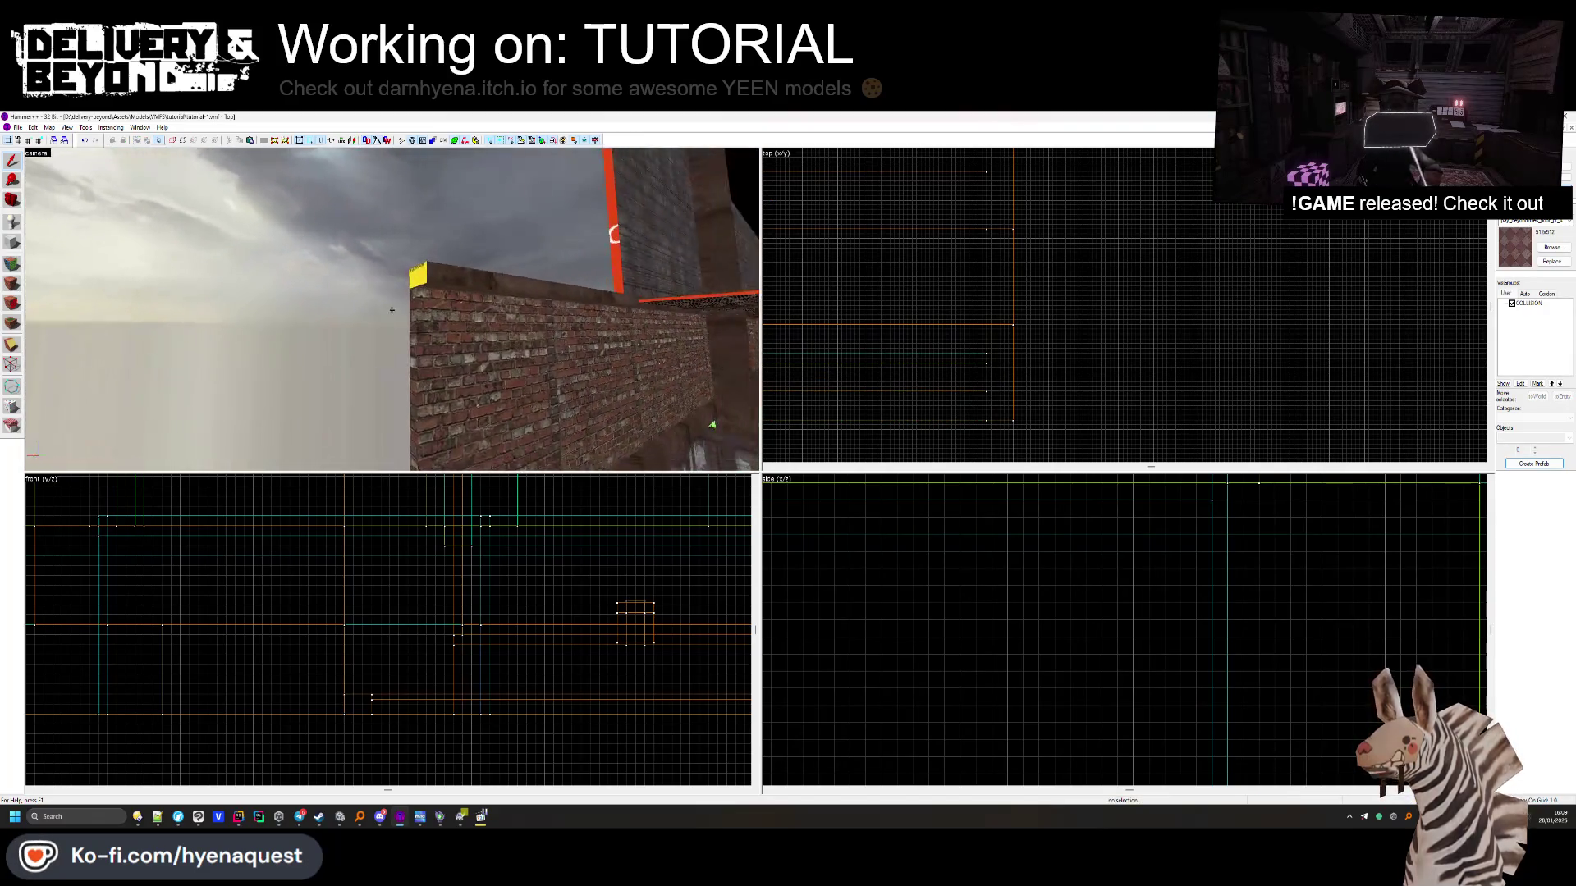
{"action": "key", "text": "z"}
{"action": "left_click", "coordinate": [19, 267]}
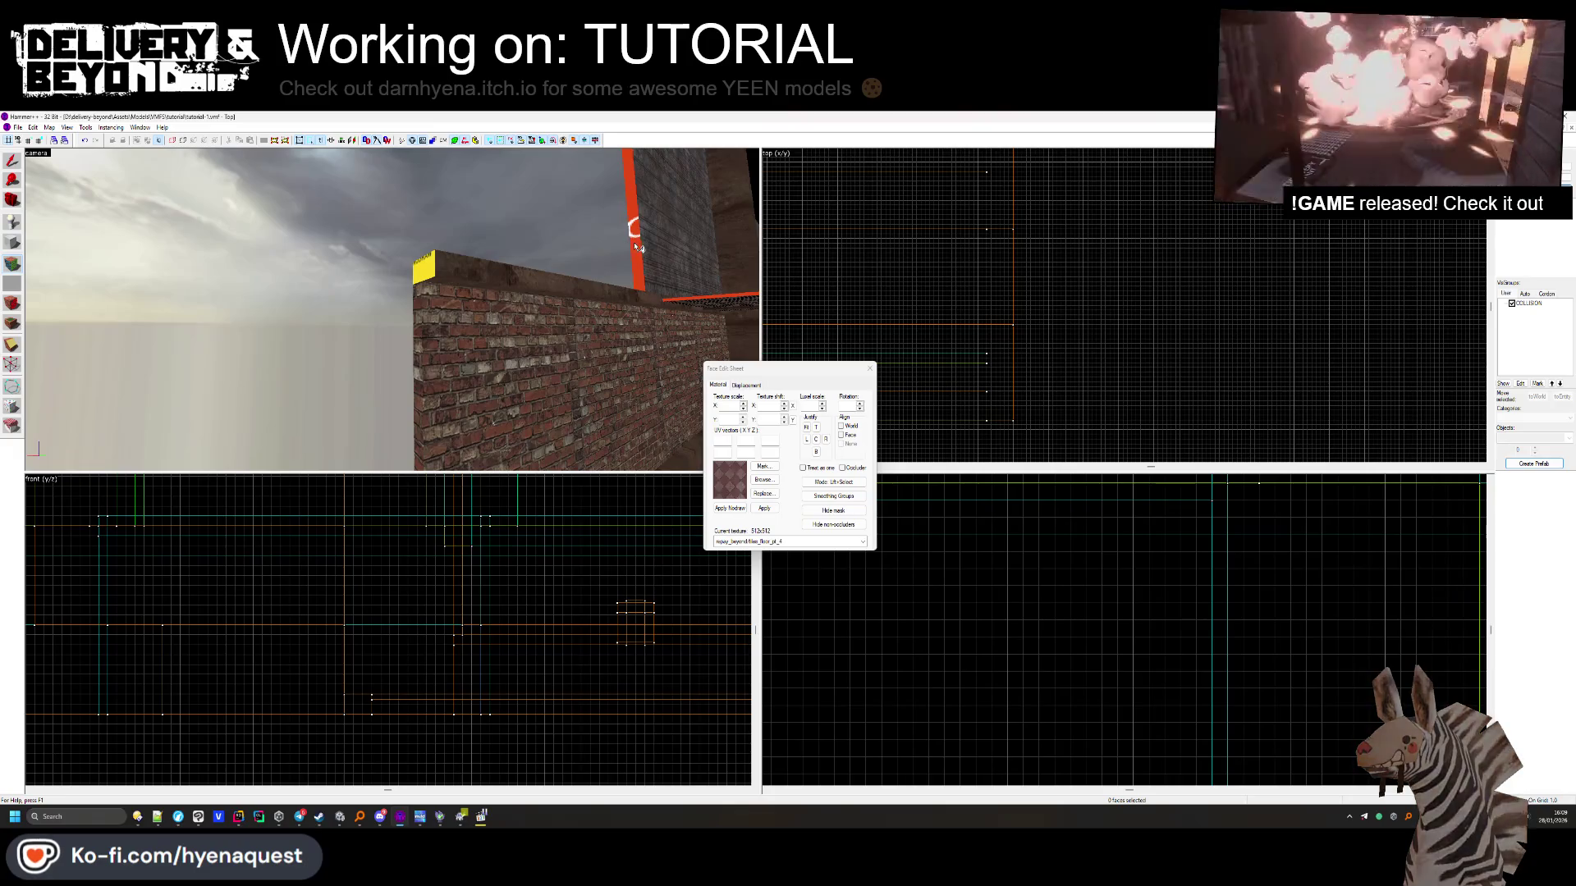
{"action": "key", "text": "z"}
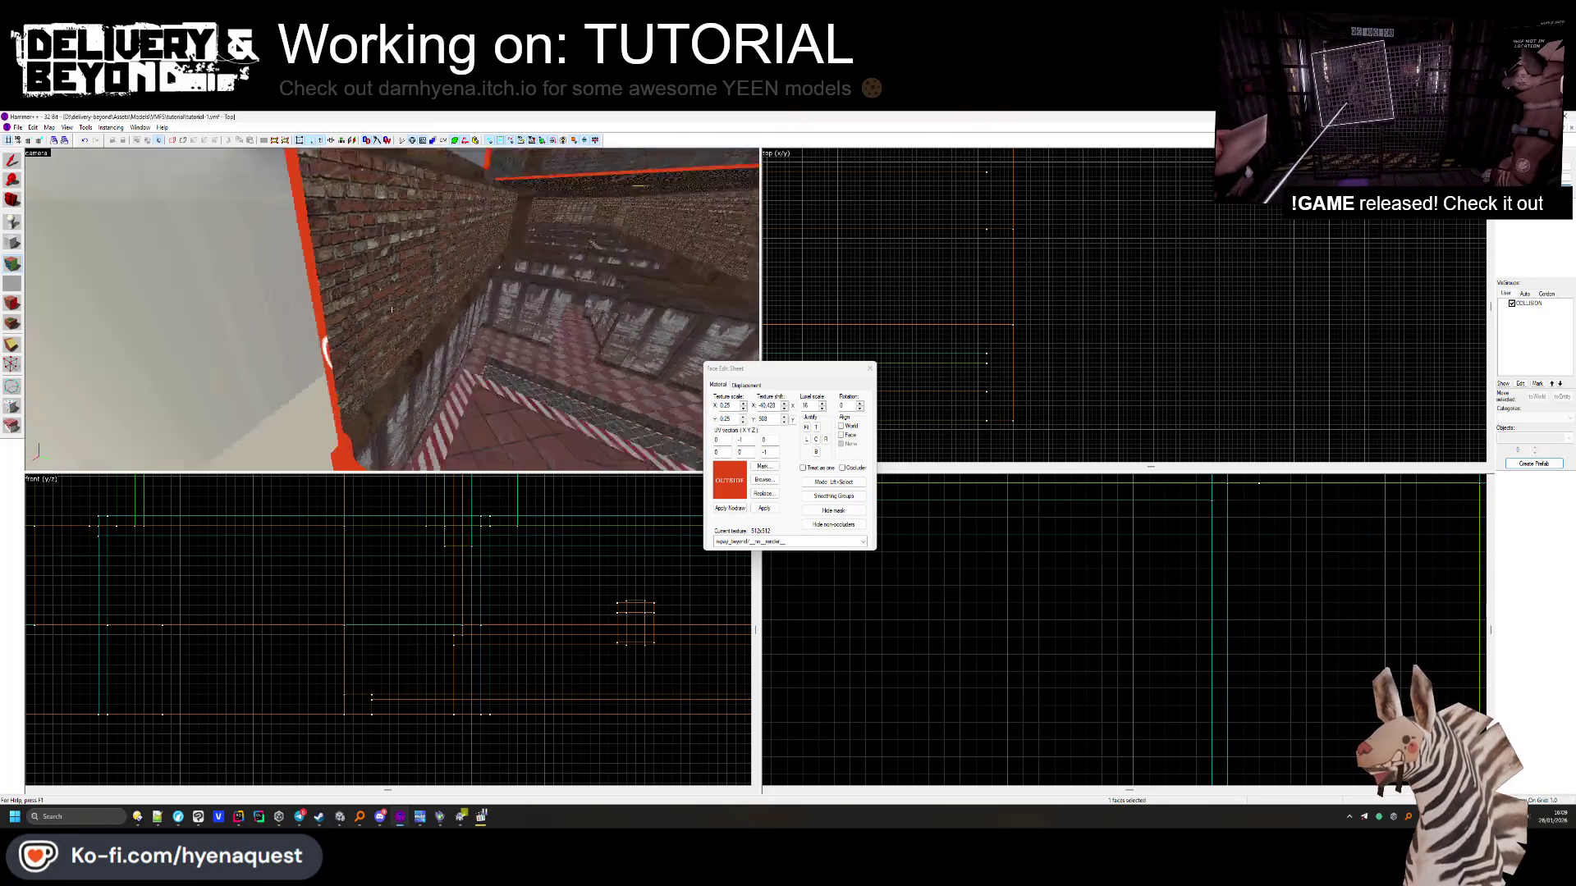
{"action": "key", "text": "s"}
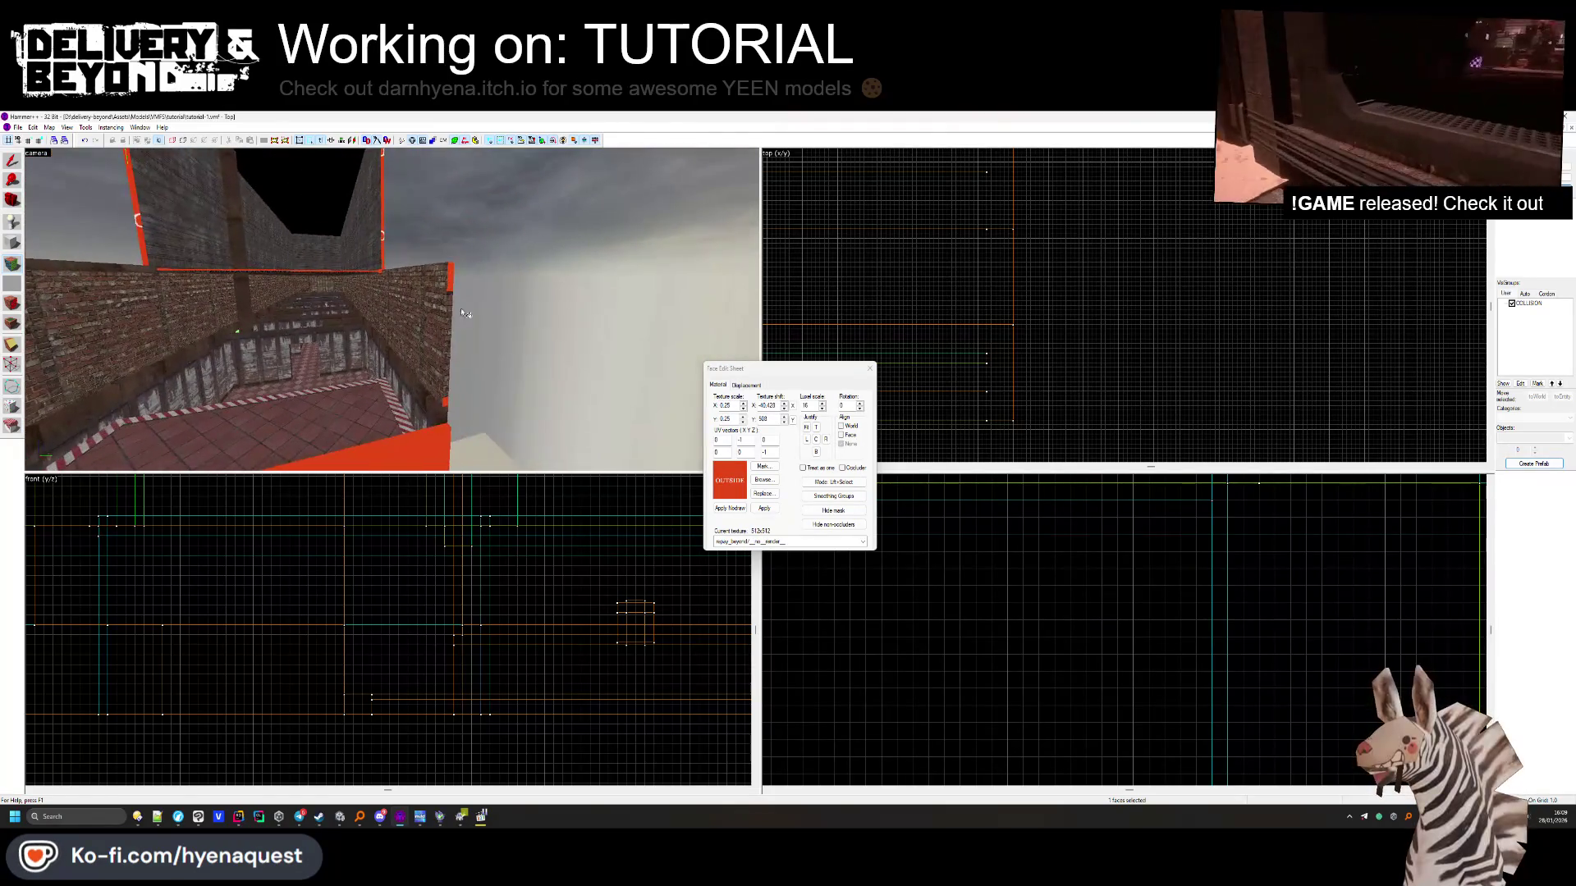
{"action": "left_click", "coordinate": [869, 368]}
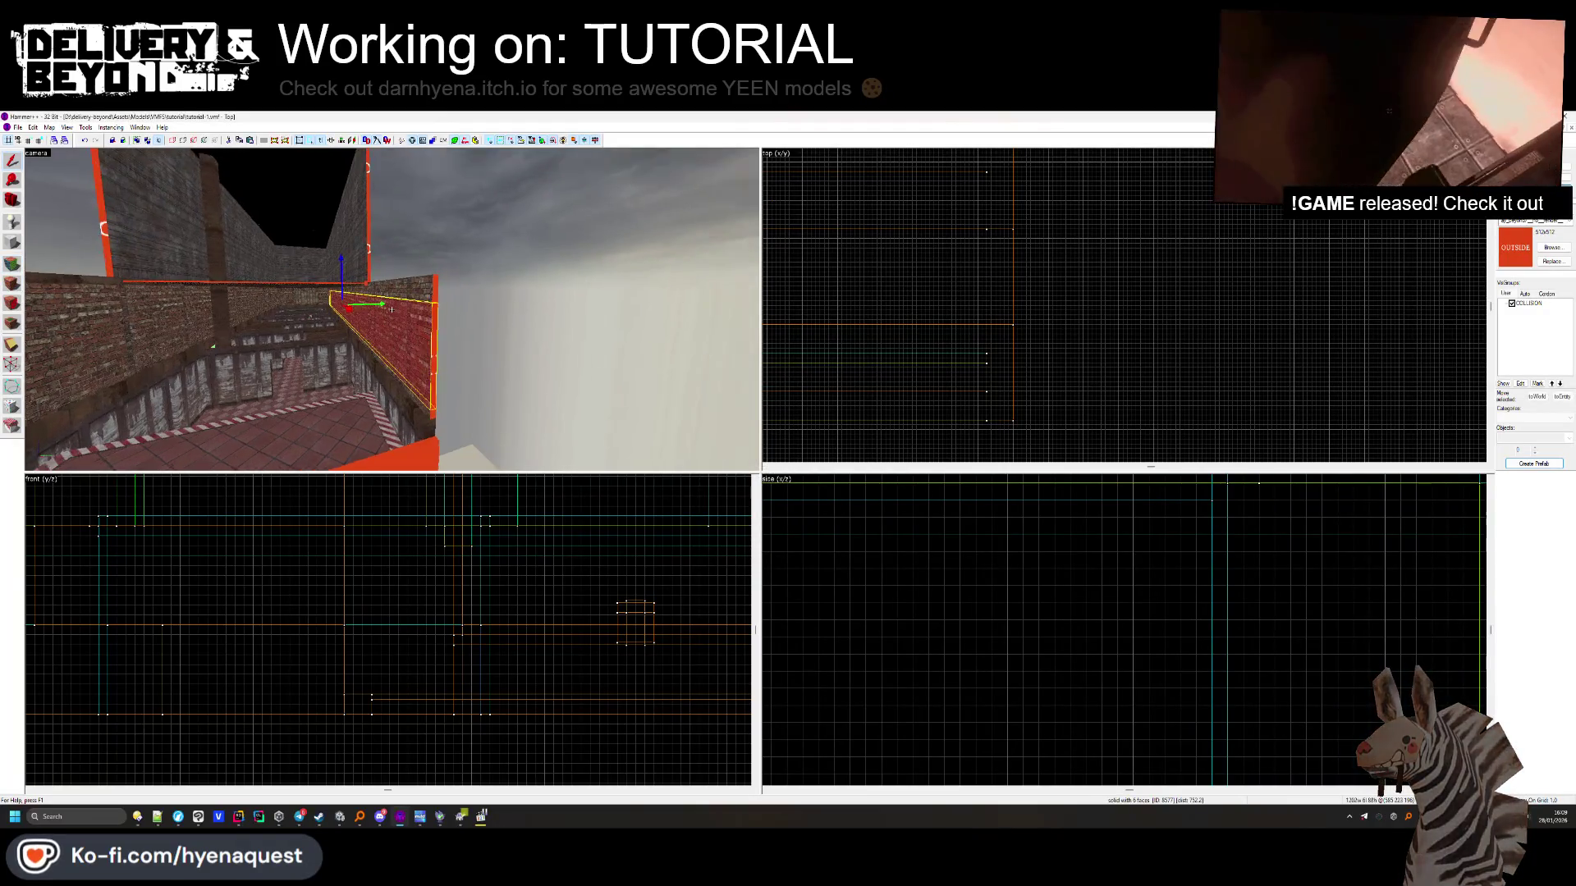
{"action": "left_click", "coordinate": [396, 270]}
{"action": "key", "text": "z"}
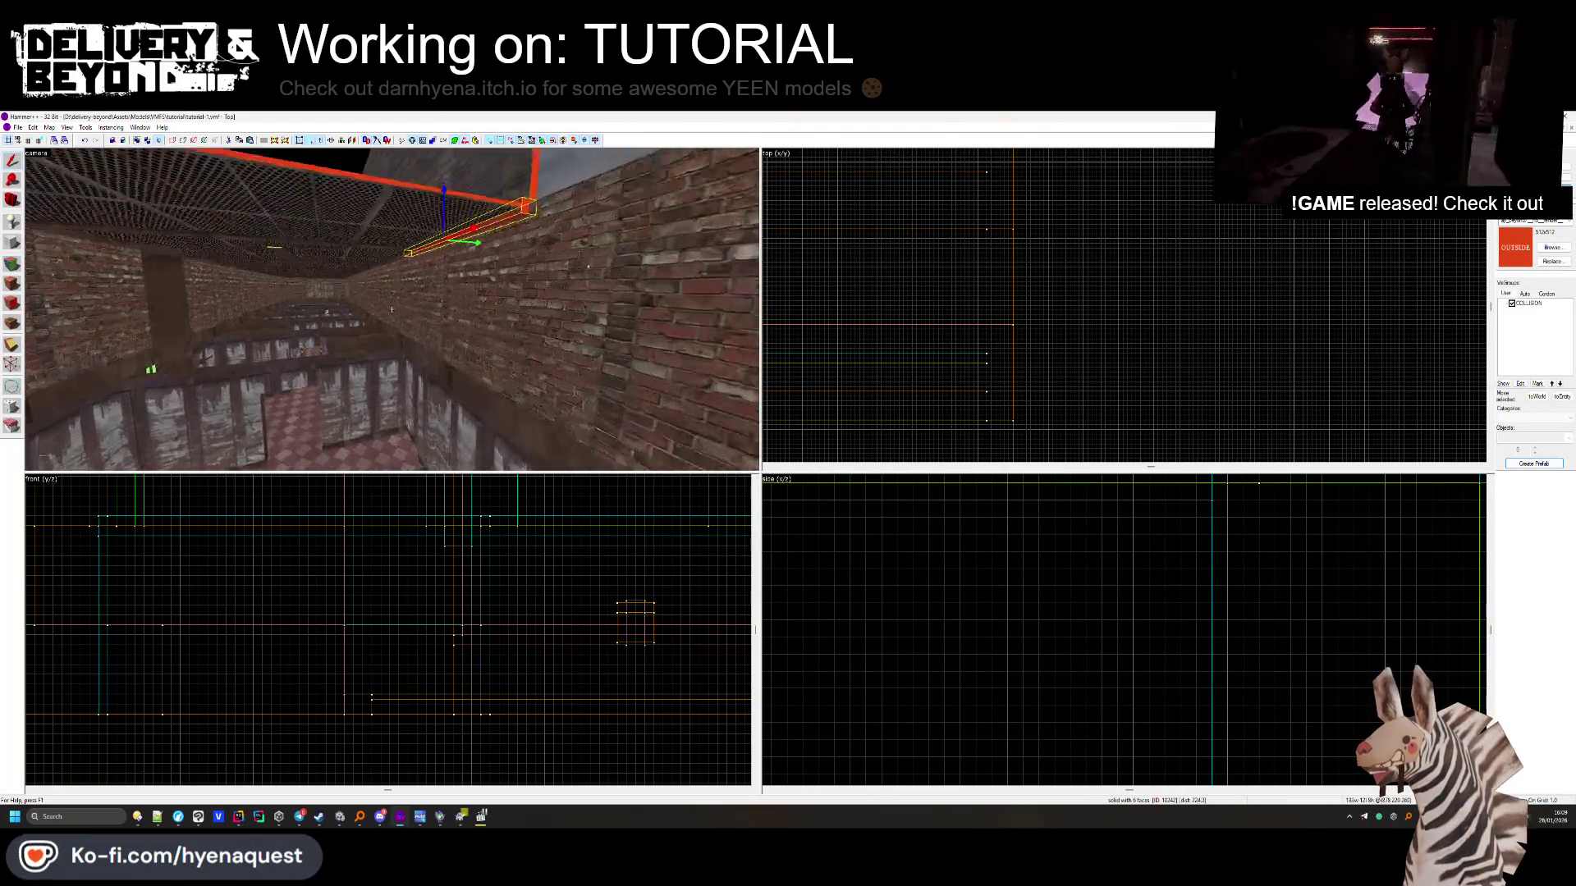
{"action": "left_click", "coordinate": [422, 261]}
{"action": "key", "text": "s"}
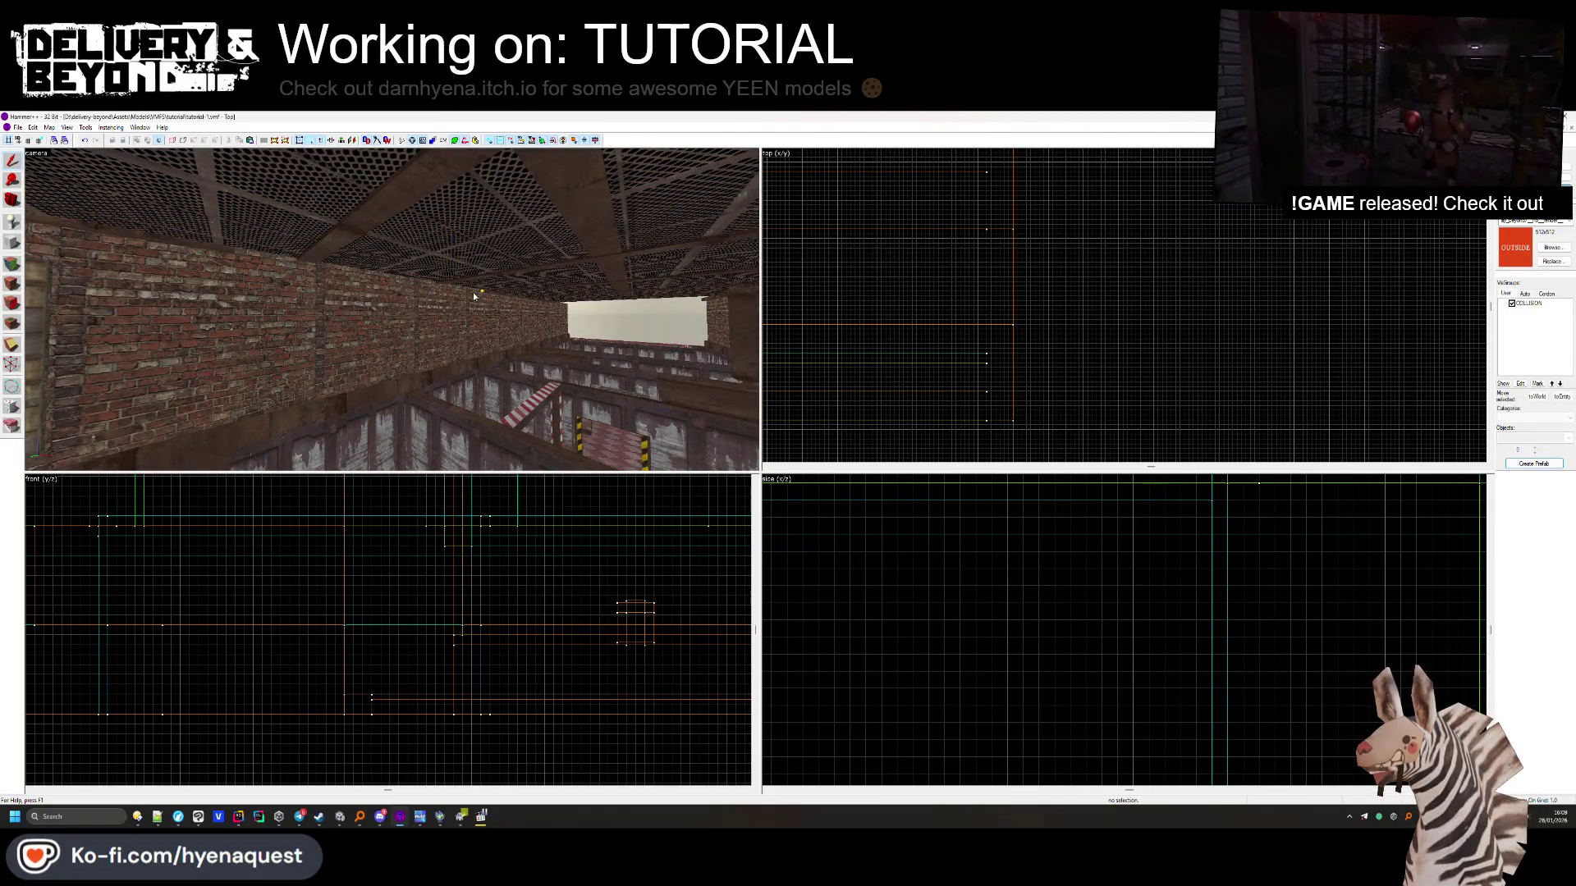
{"action": "left_click", "coordinate": [486, 293]}
{"action": "key", "text": "Escape"}
{"action": "key", "text": "w"}
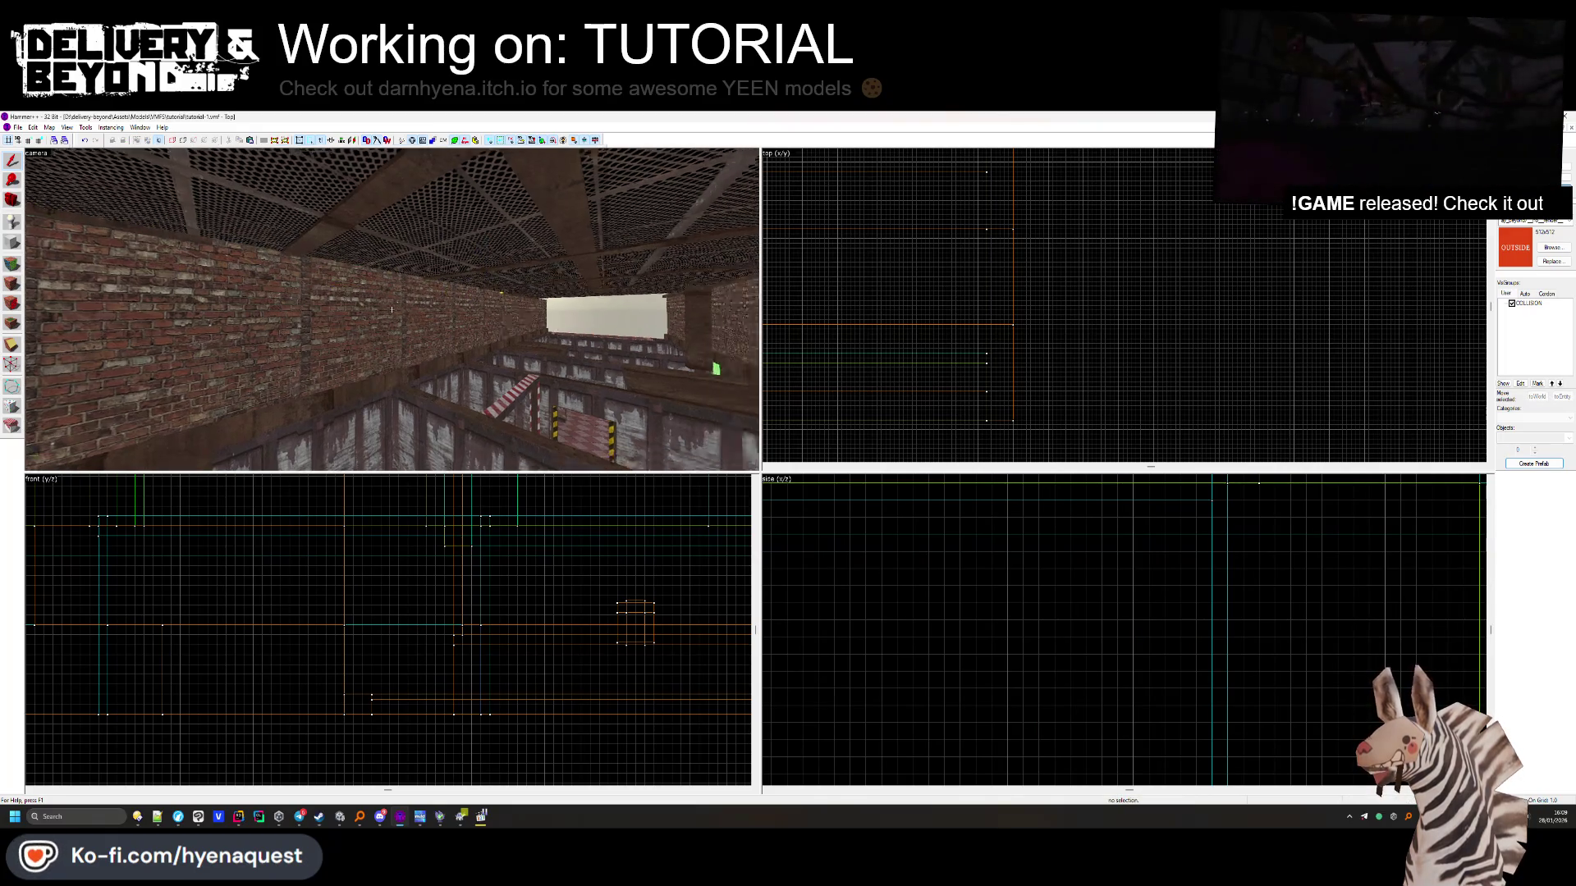
{"action": "key", "text": "z"}
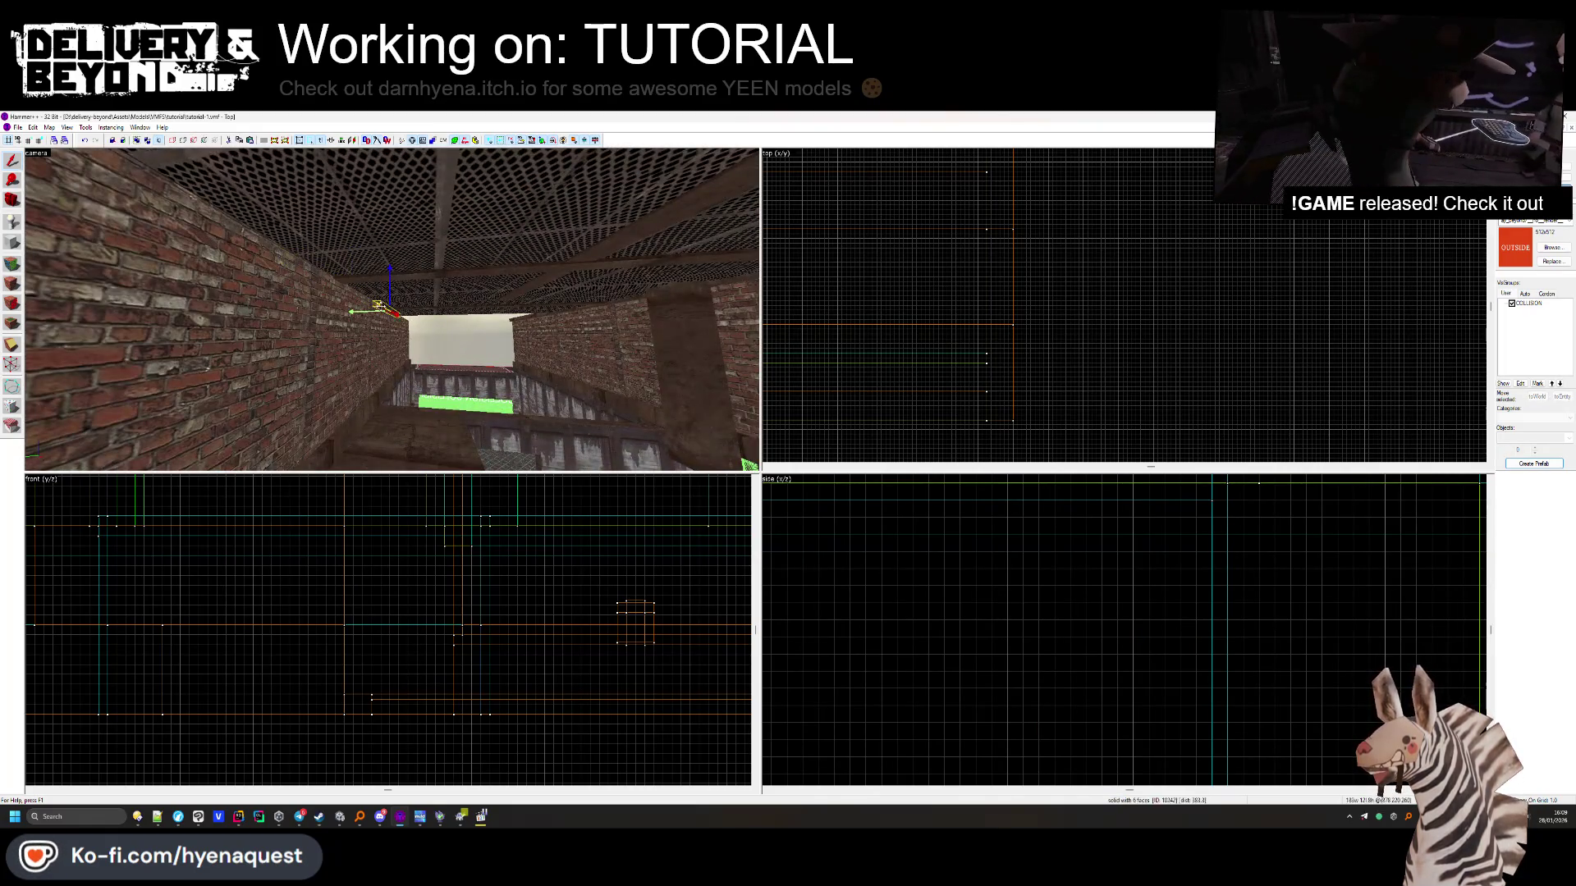
{"action": "key", "text": "z"}
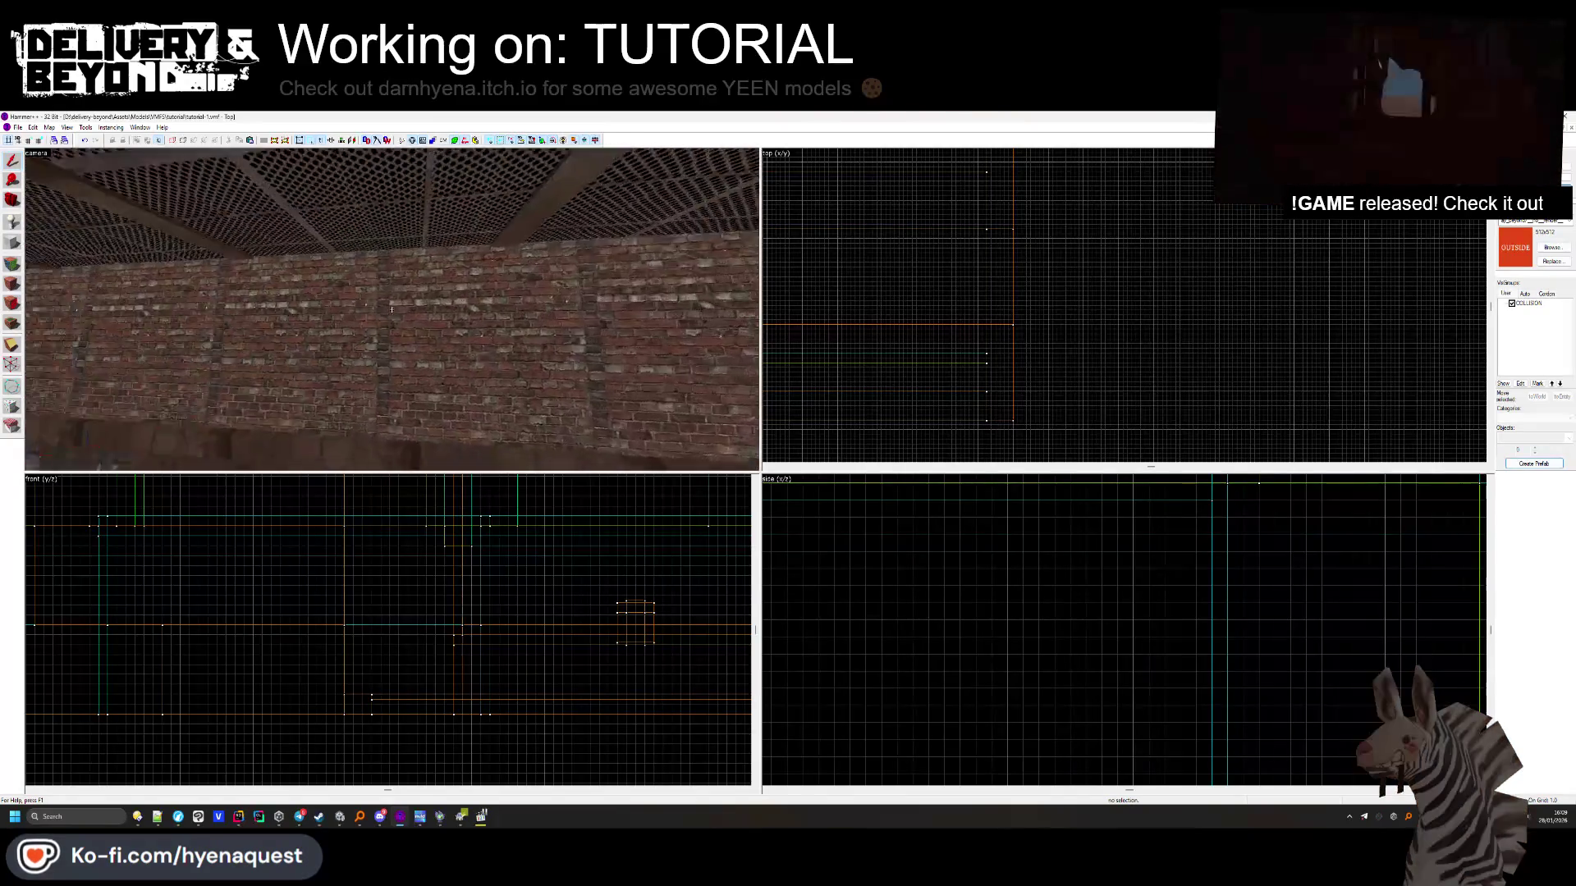
{"action": "key", "text": "z"}
{"action": "left_click", "coordinate": [259, 304]}
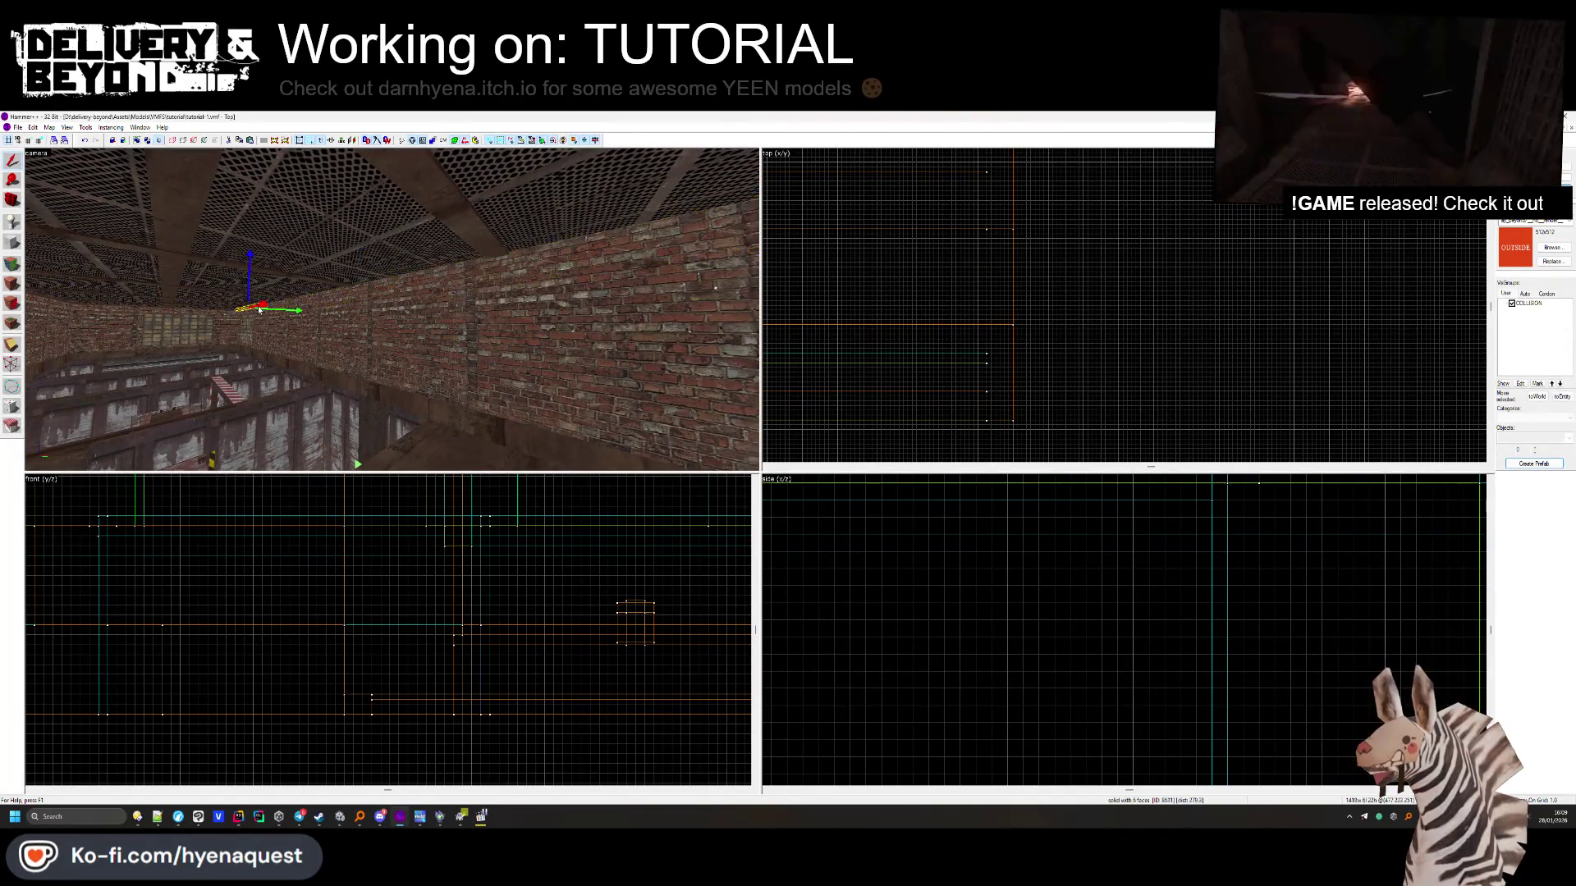
{"action": "scroll", "coordinate": [1024, 265], "scroll_direction": "down", "scroll_amount": 2}
{"action": "scroll", "coordinate": [999, 294], "scroll_direction": "down", "scroll_amount": 2}
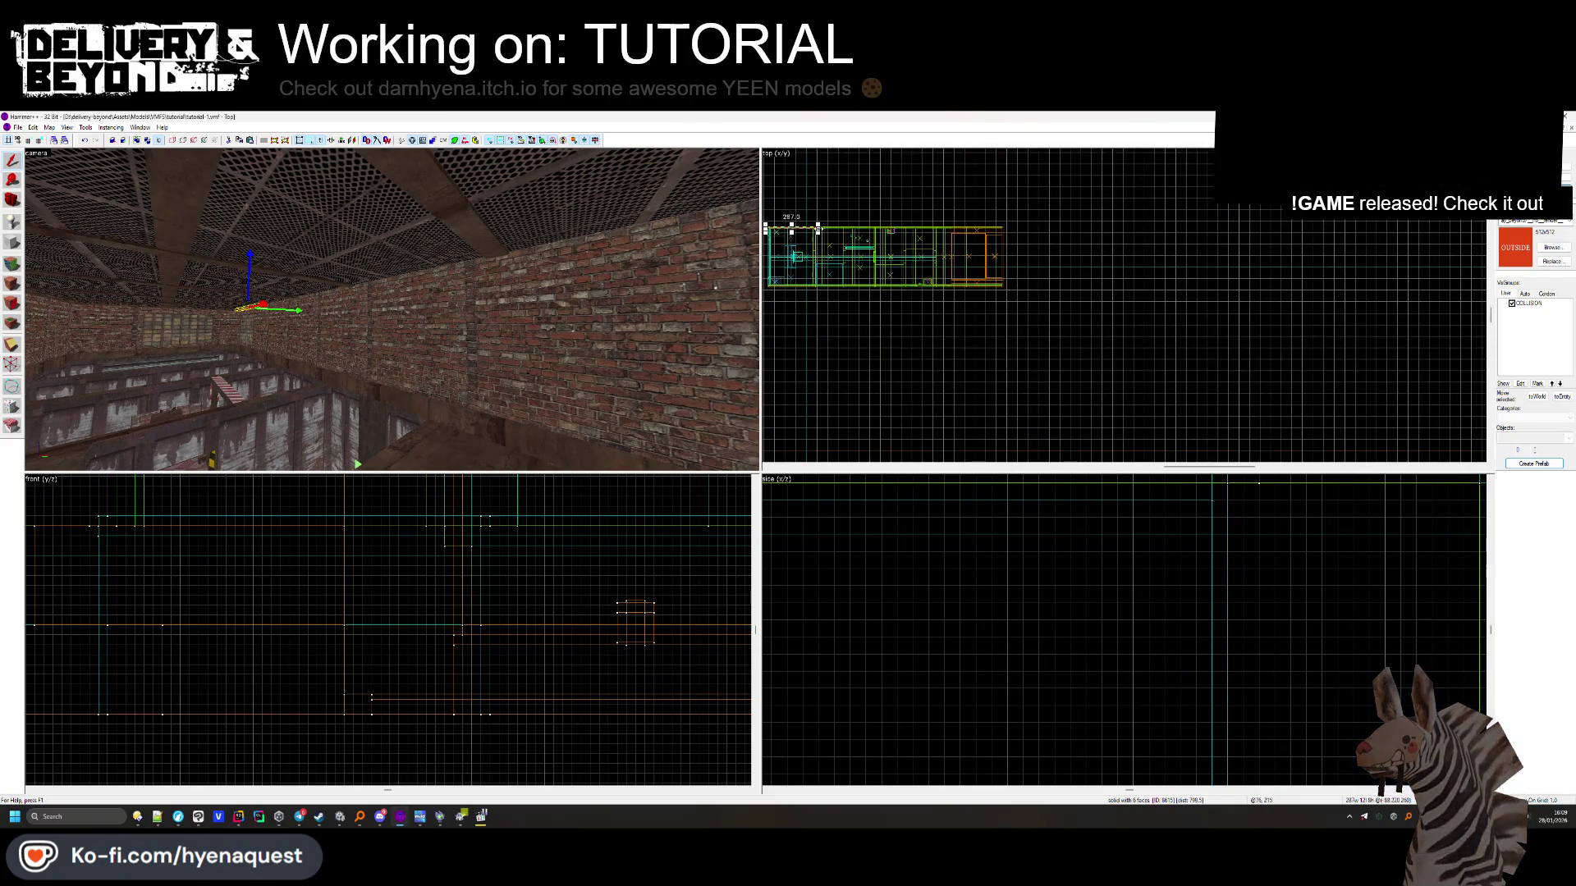
{"action": "scroll", "coordinate": [1025, 240], "scroll_direction": "up", "scroll_amount": 3}
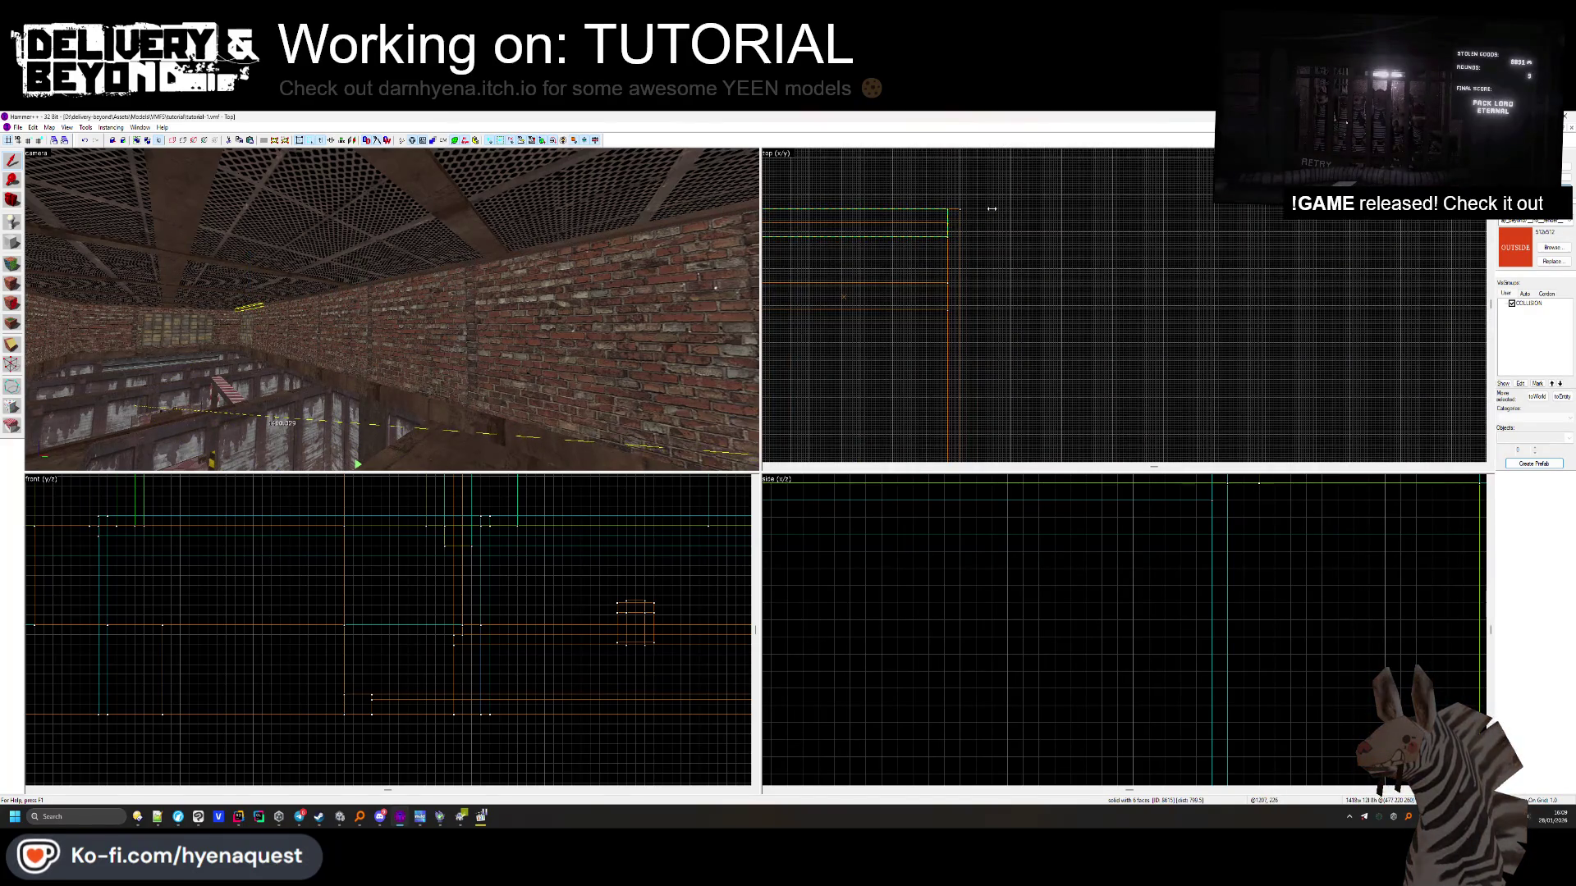
{"action": "key", "text": "Escape"}
{"action": "key", "text": "w"}
{"action": "key", "text": "w"}
{"action": "key", "text": "w"}
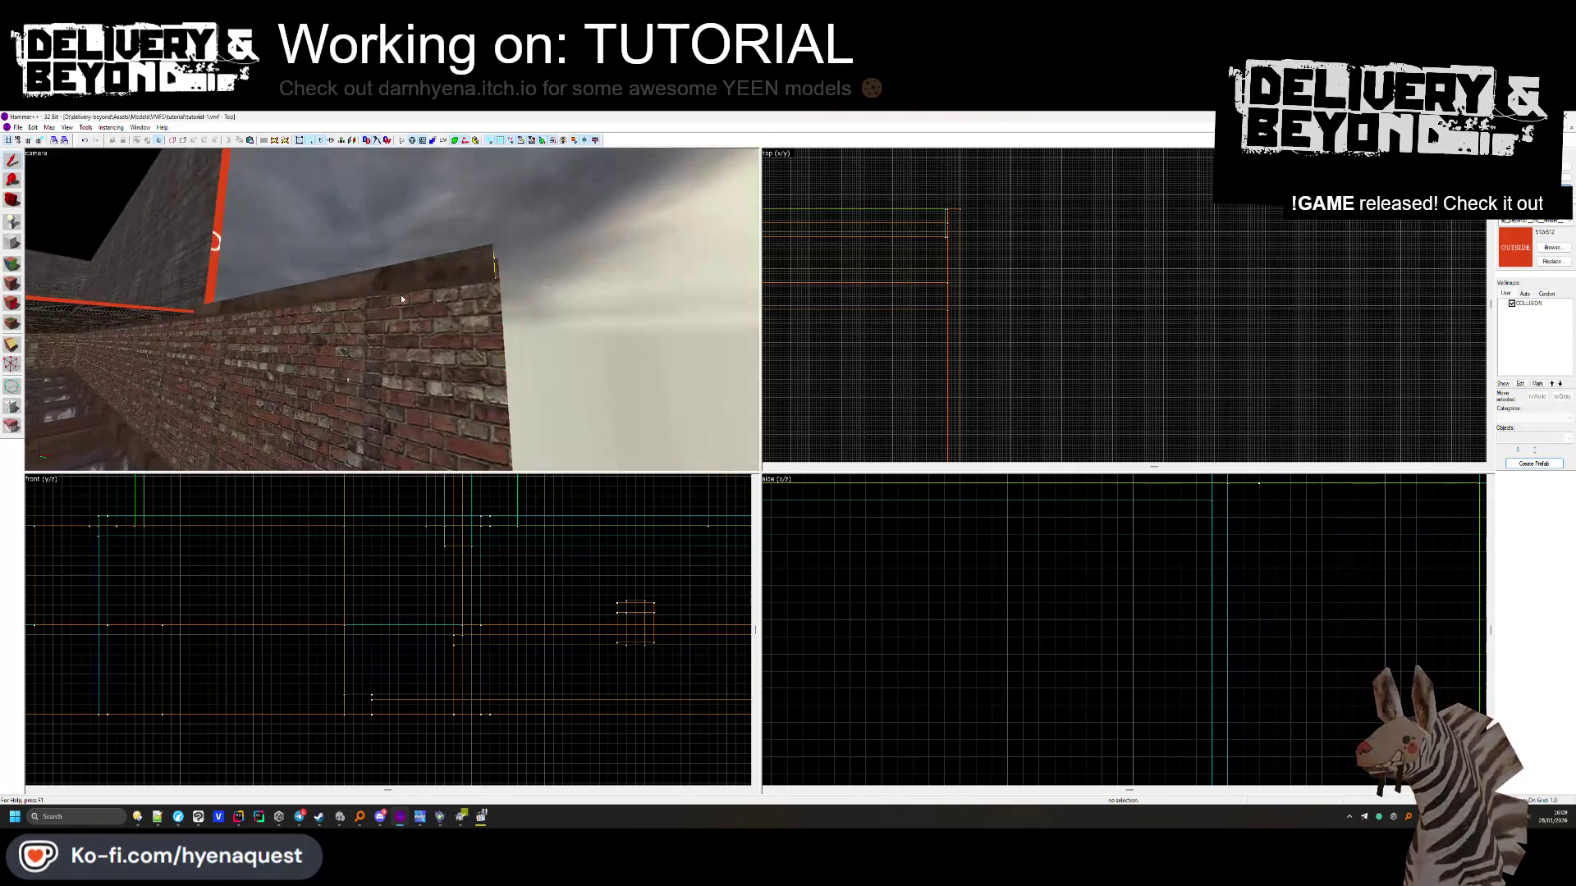
{"action": "left_click", "coordinate": [397, 308]}
{"action": "left_click", "coordinate": [954, 230]}
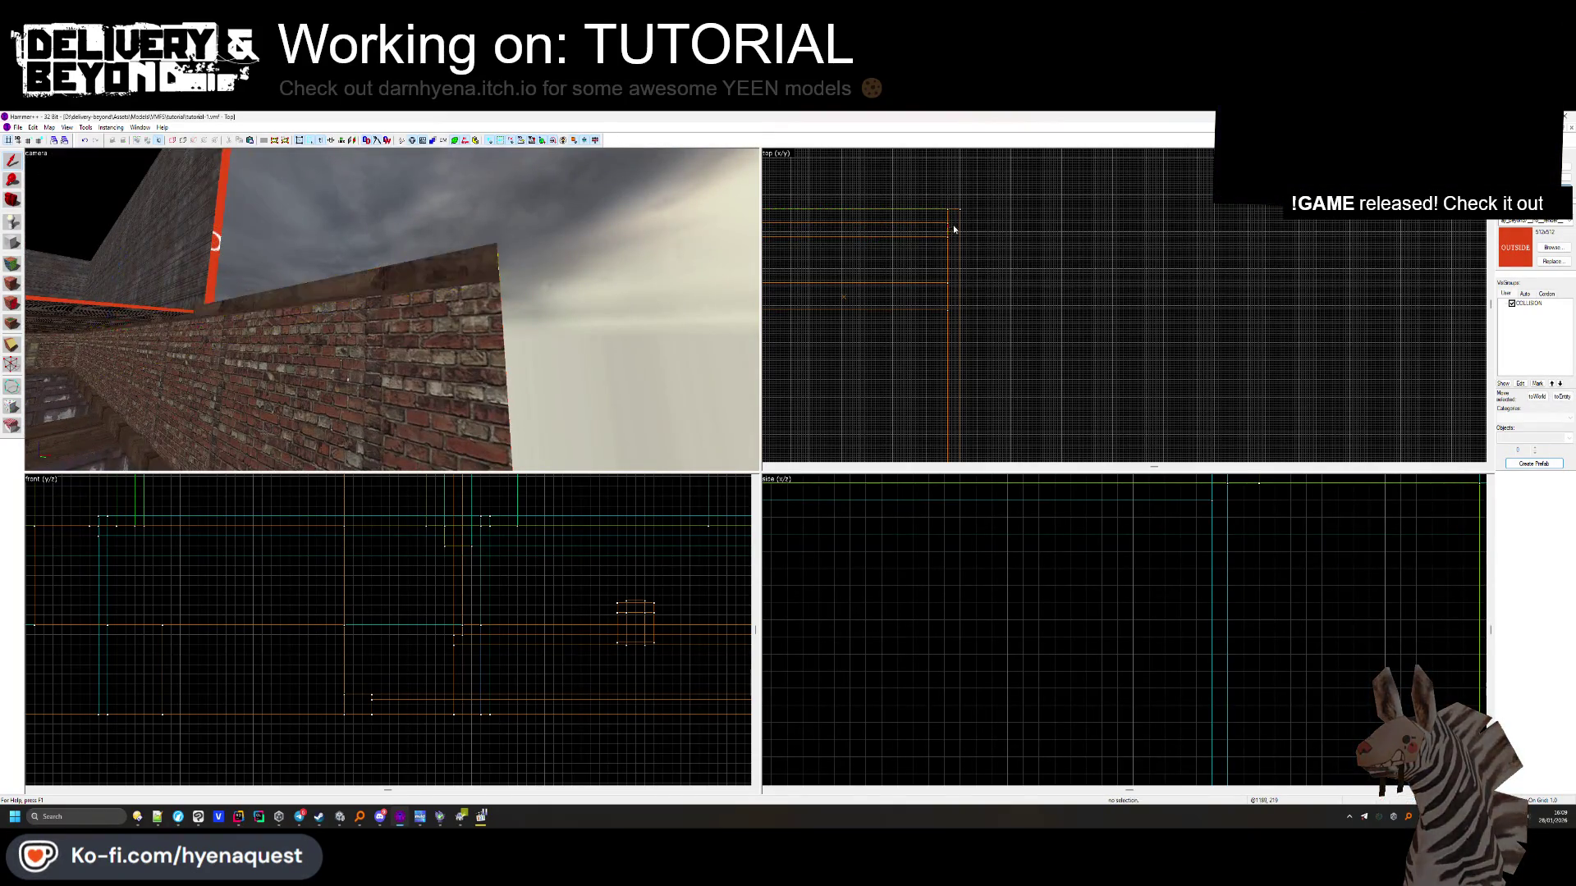
{"action": "key", "text": "Left"}
{"action": "key", "text": "Left"}
{"action": "key", "text": "Left"}
{"action": "key", "text": "shift+a"}
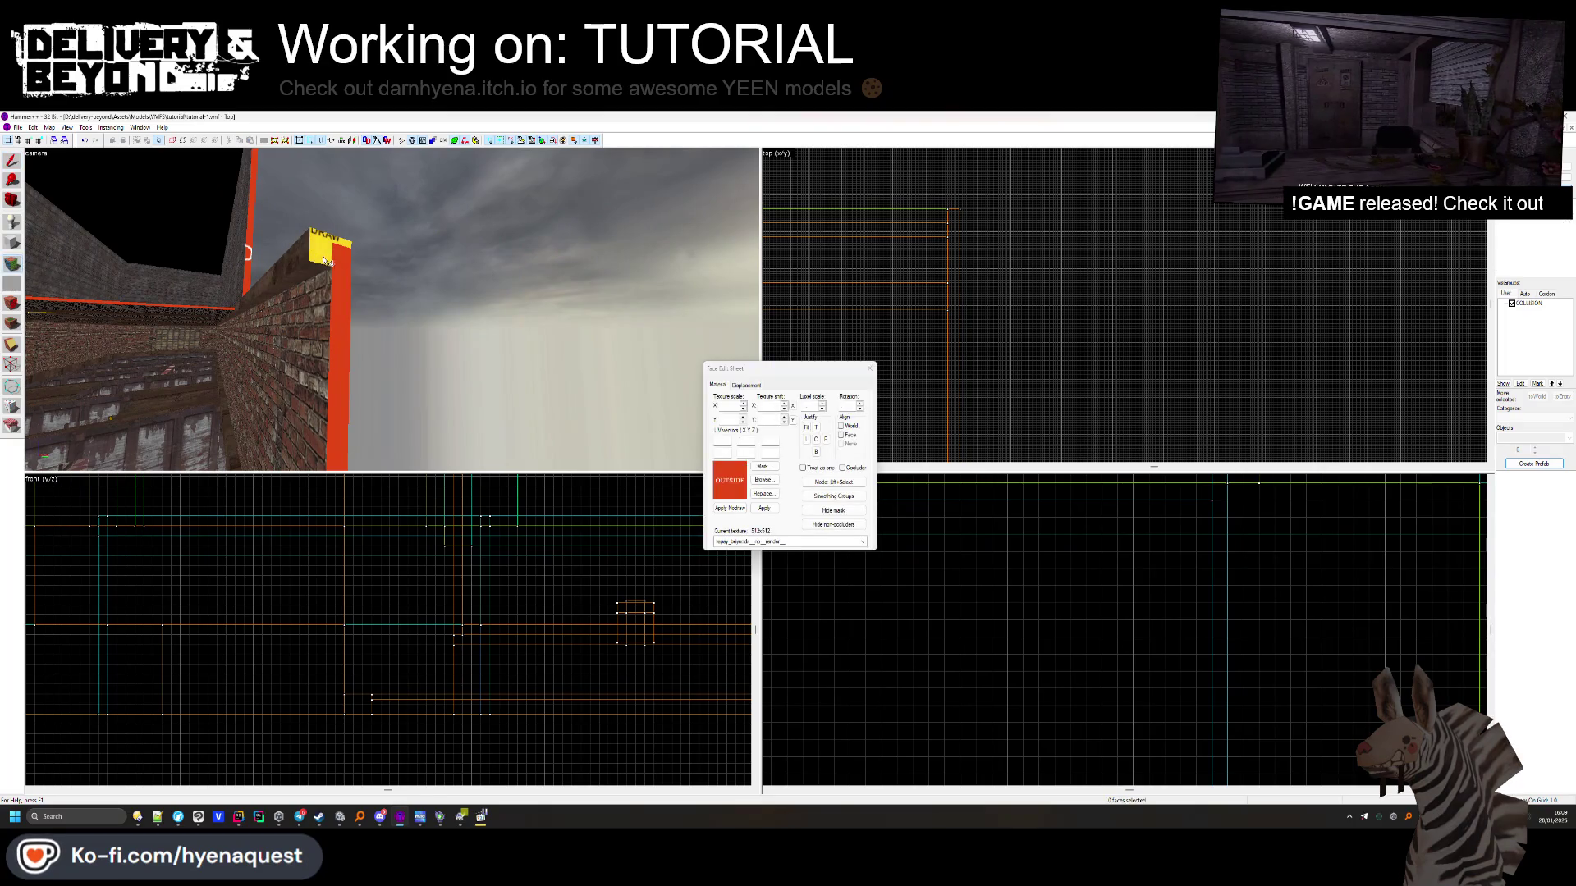
{"action": "key", "text": "Down"}
{"action": "key", "text": "Down"}
{"action": "key", "text": "Left"}
{"action": "key", "text": "Left"}
{"action": "key", "text": "Left"}
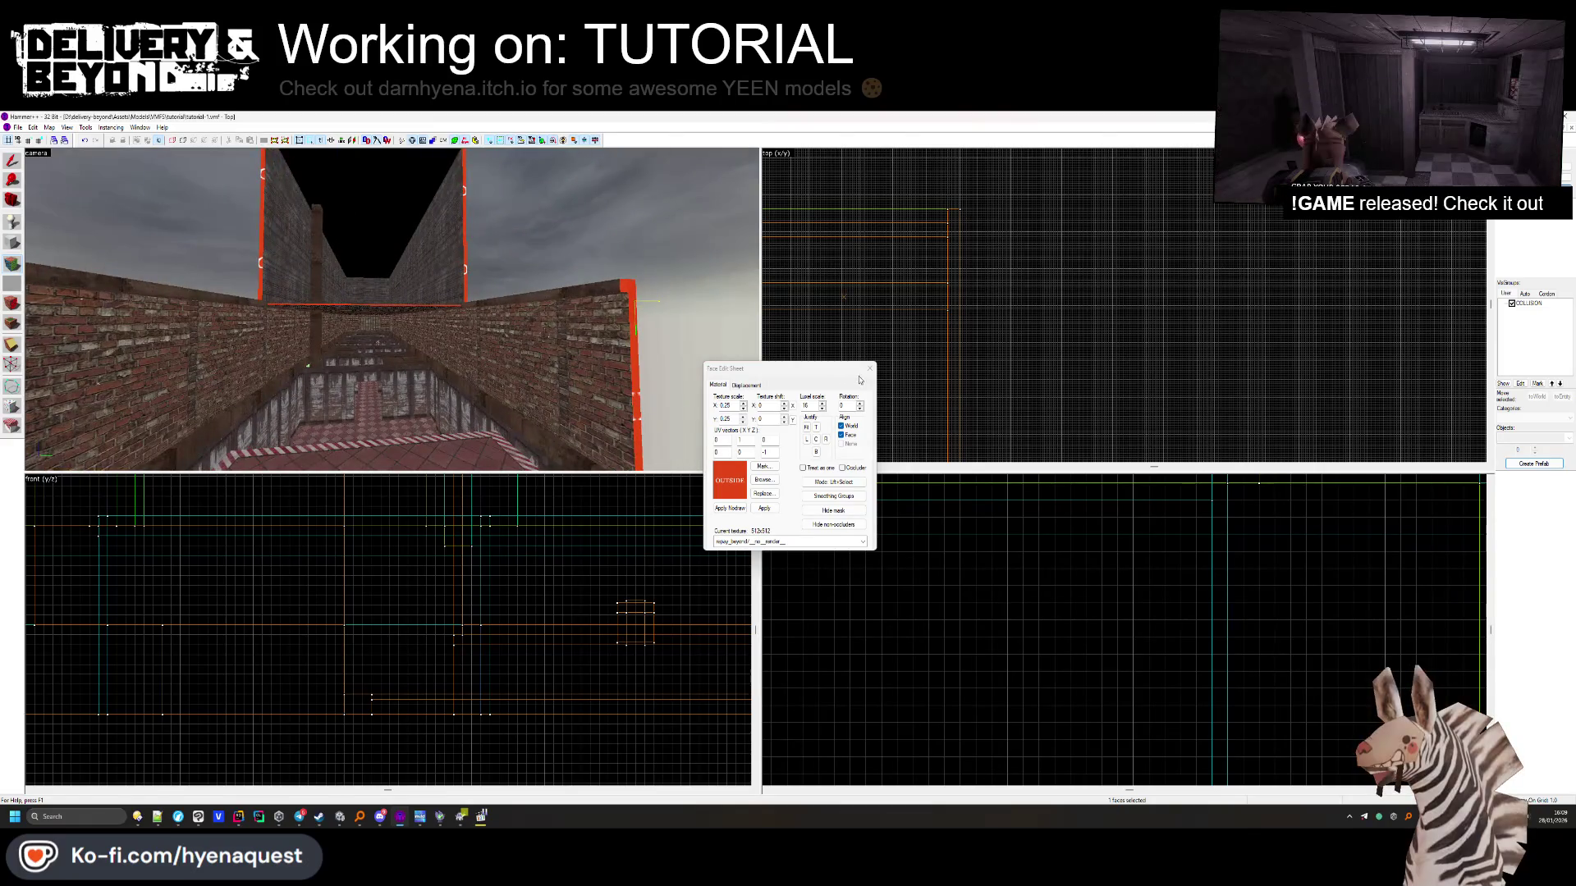
{"action": "key", "text": "shift+s"}
{"action": "left_click", "coordinate": [454, 265]}
{"action": "key", "text": "z"}
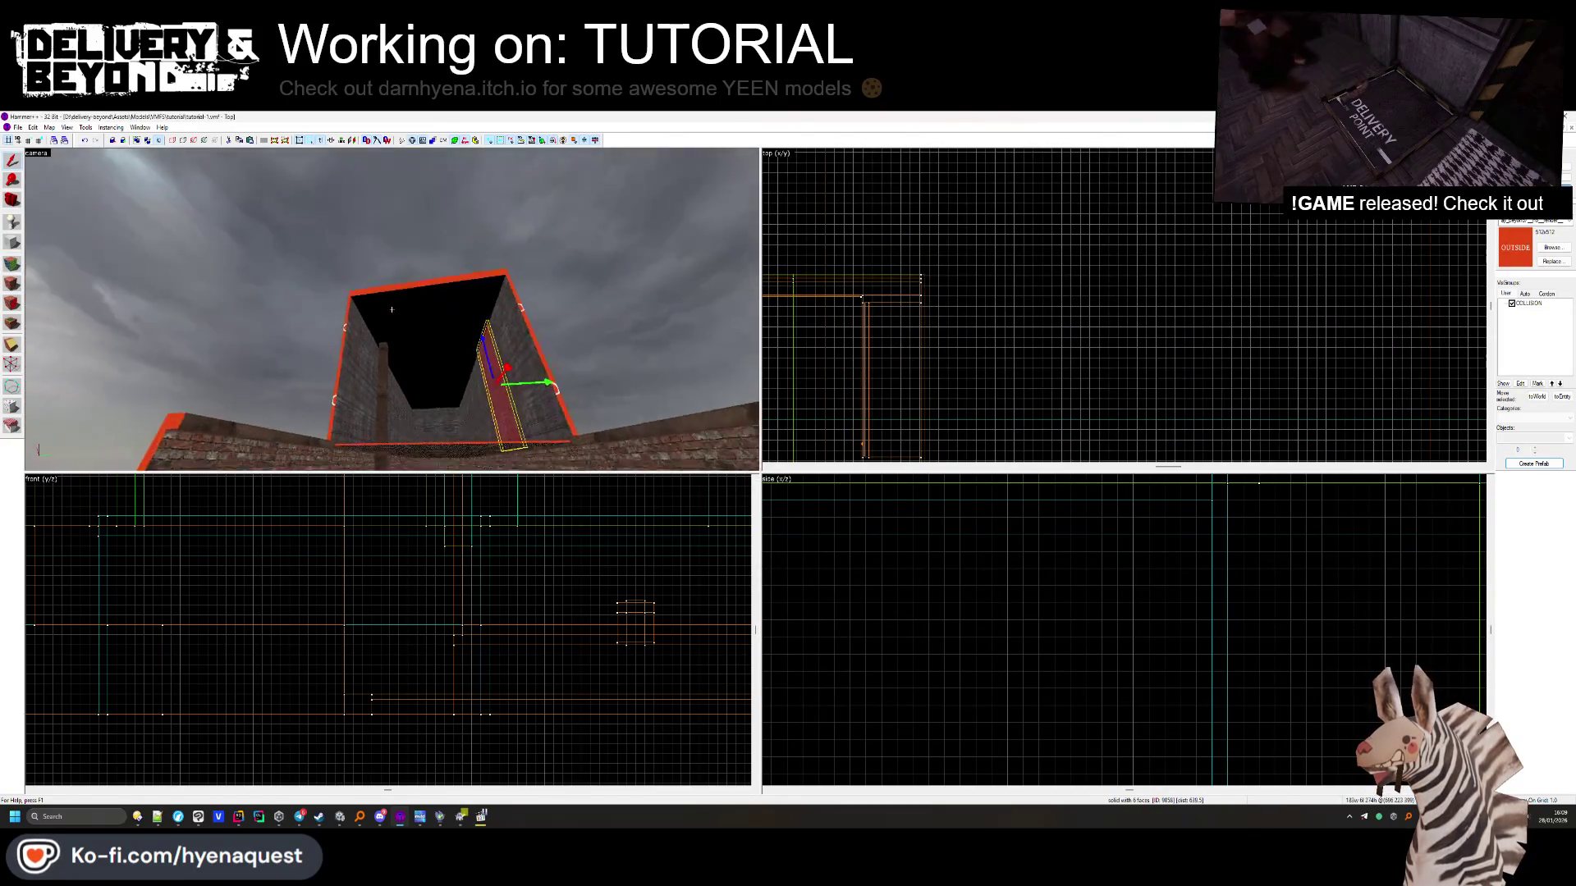
Delete the right wall brush and the wall brush at the corridor end
{"action": "key", "text": "z"}
{"action": "key", "text": "Delete"}
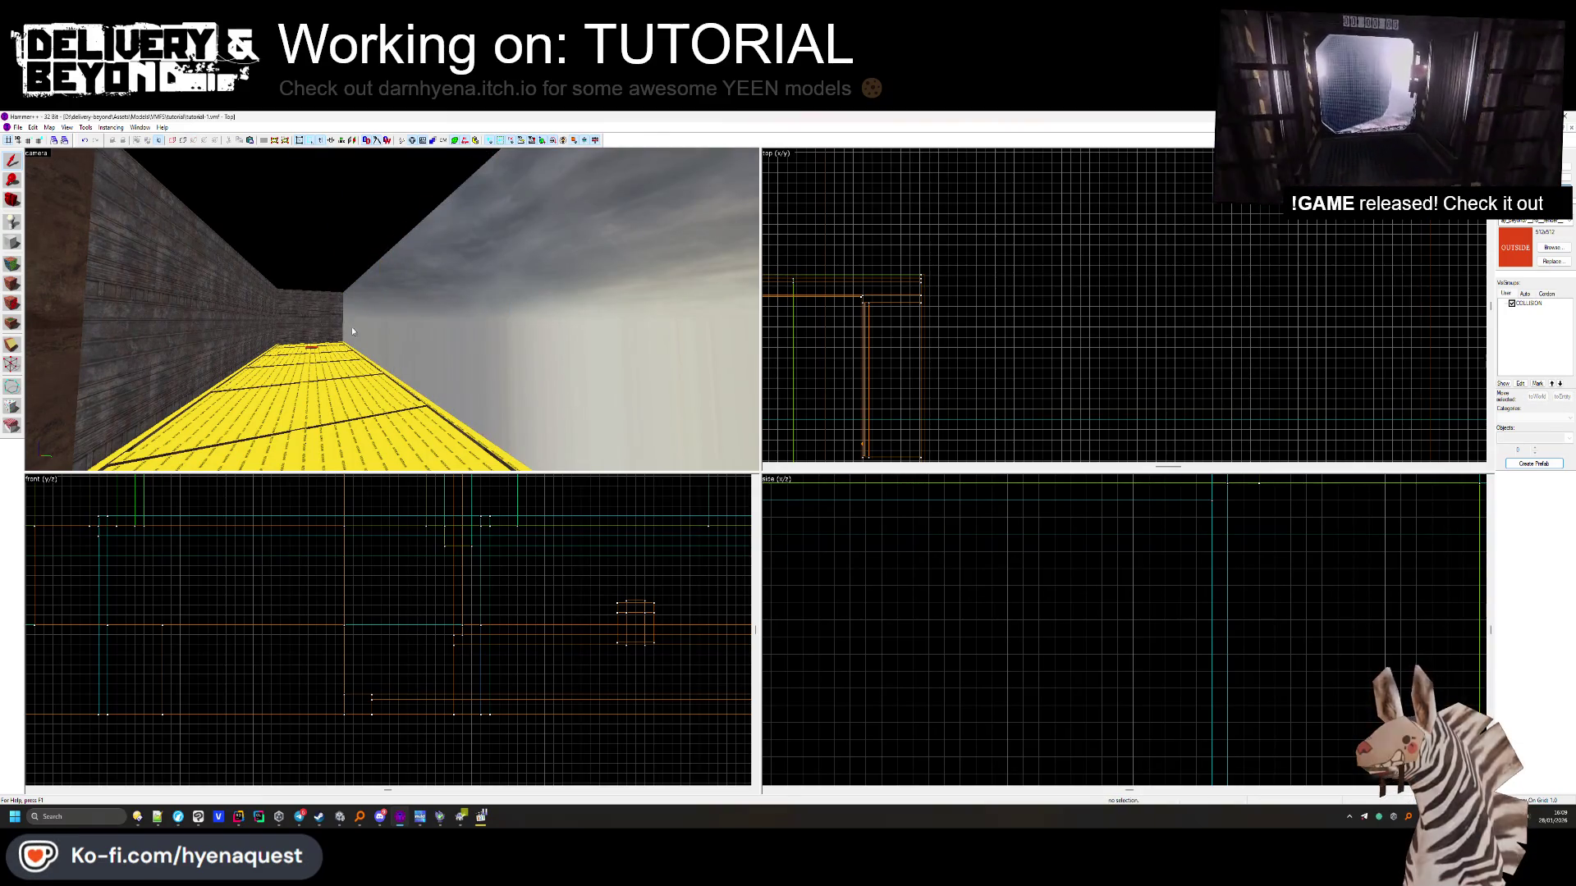
{"action": "left_click", "coordinate": [272, 328]}
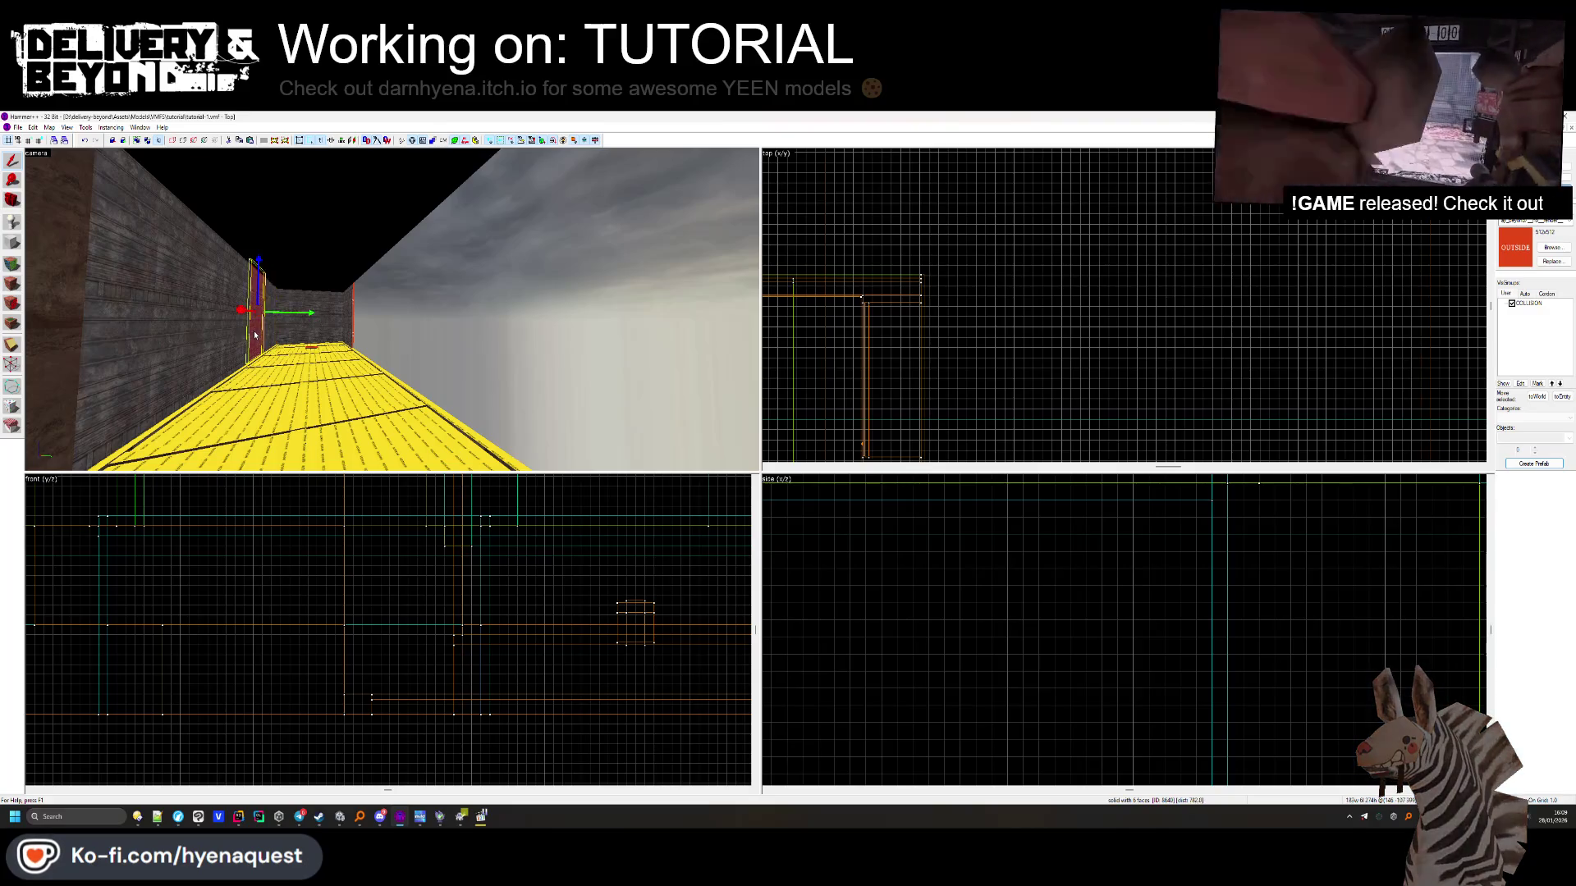
{"action": "key", "text": "Delete"}
Stretch the smaller roof slab to about 1412 units wide
{"action": "key", "text": "z"}
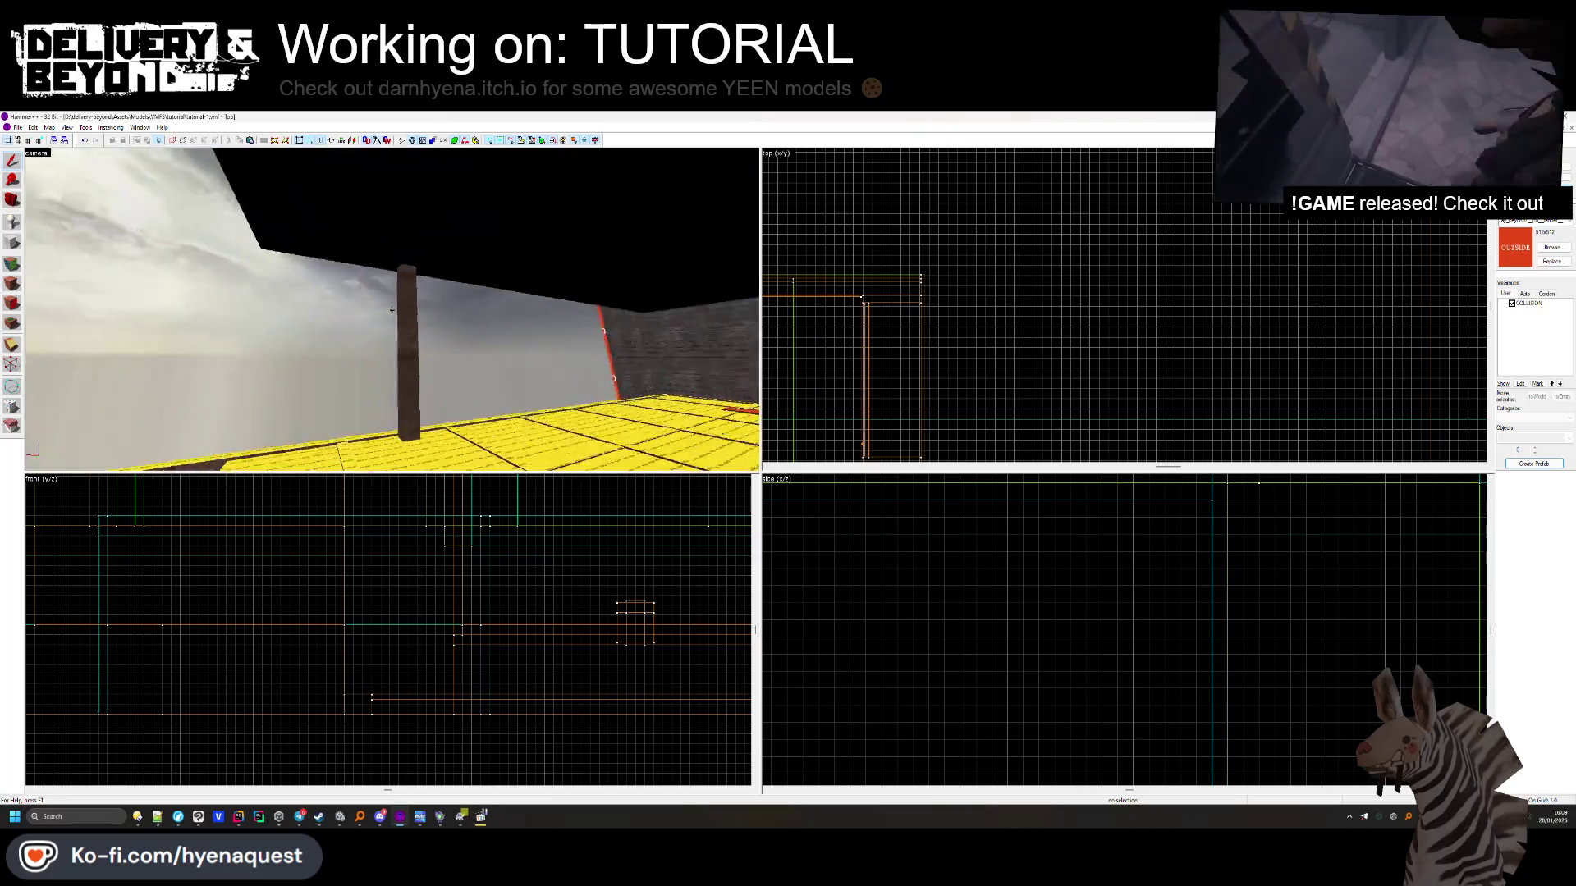
{"action": "key", "text": "z"}
{"action": "left_click", "coordinate": [401, 284]}
{"action": "left_click", "coordinate": [490, 320]}
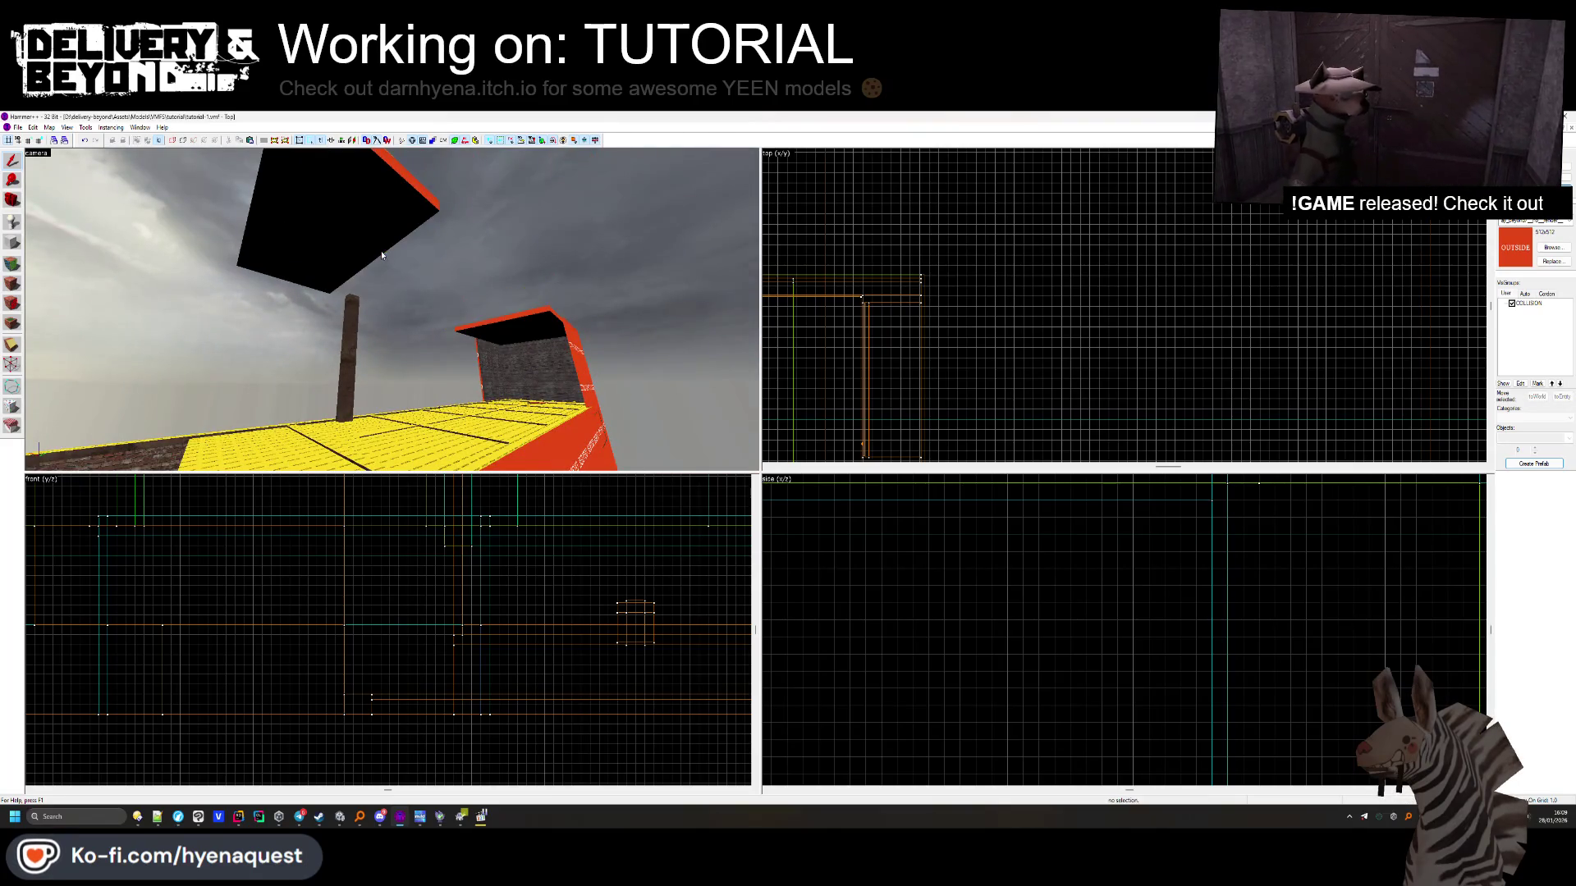
{"action": "scroll", "coordinate": [861, 307], "scroll_direction": "down", "scroll_amount": 5}
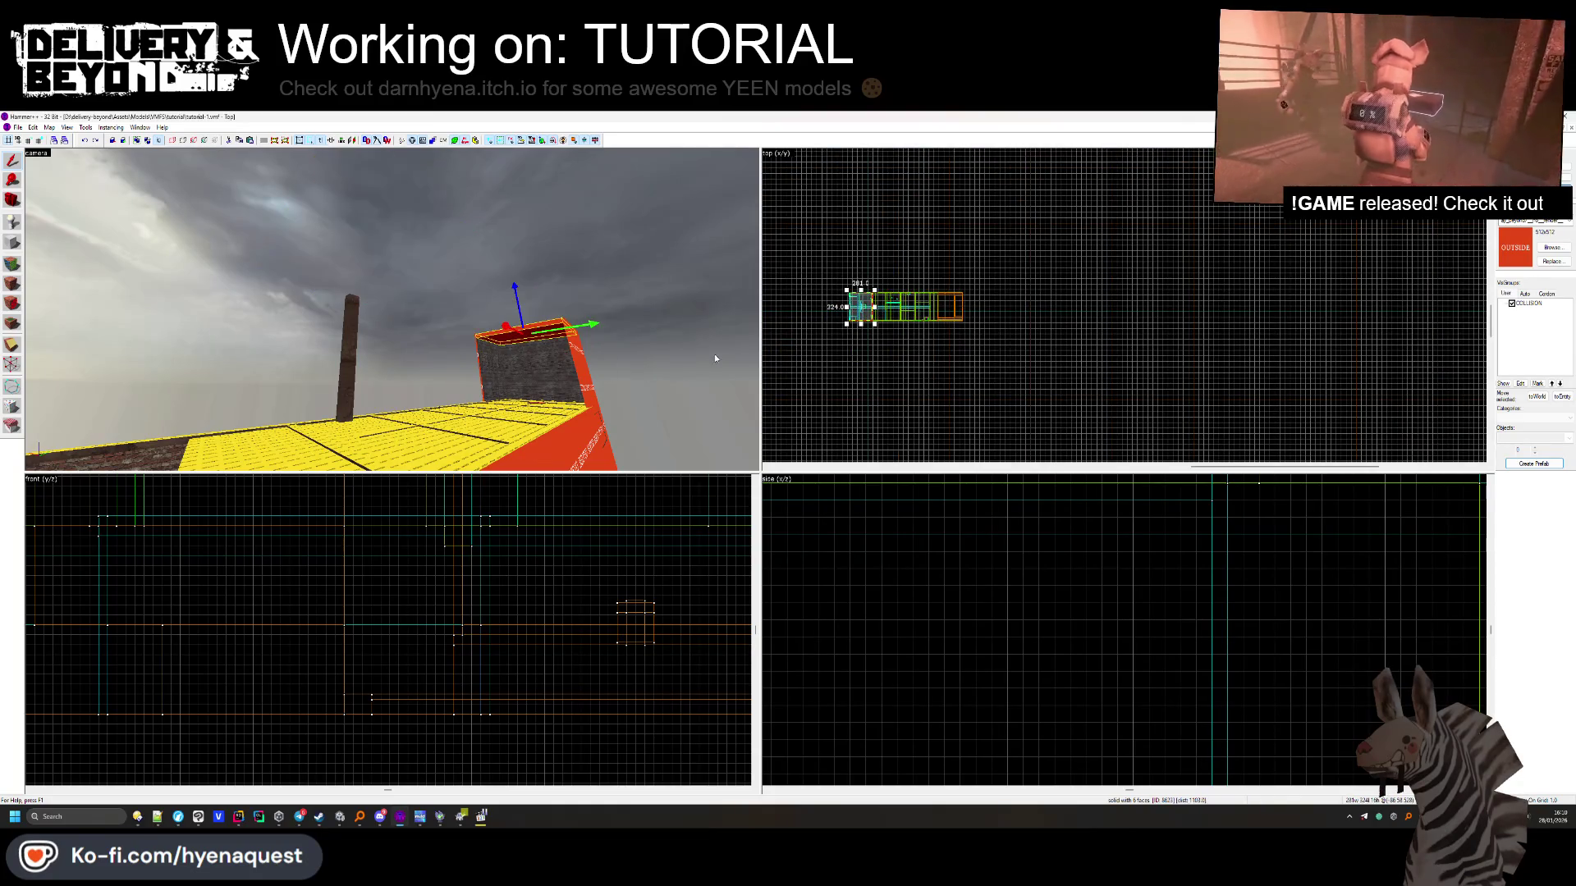
{"action": "scroll", "coordinate": [877, 316], "scroll_direction": "up", "scroll_amount": 1}
{"action": "left_click_drag", "start_coordinate": [868, 310], "coordinate": [989, 289]}
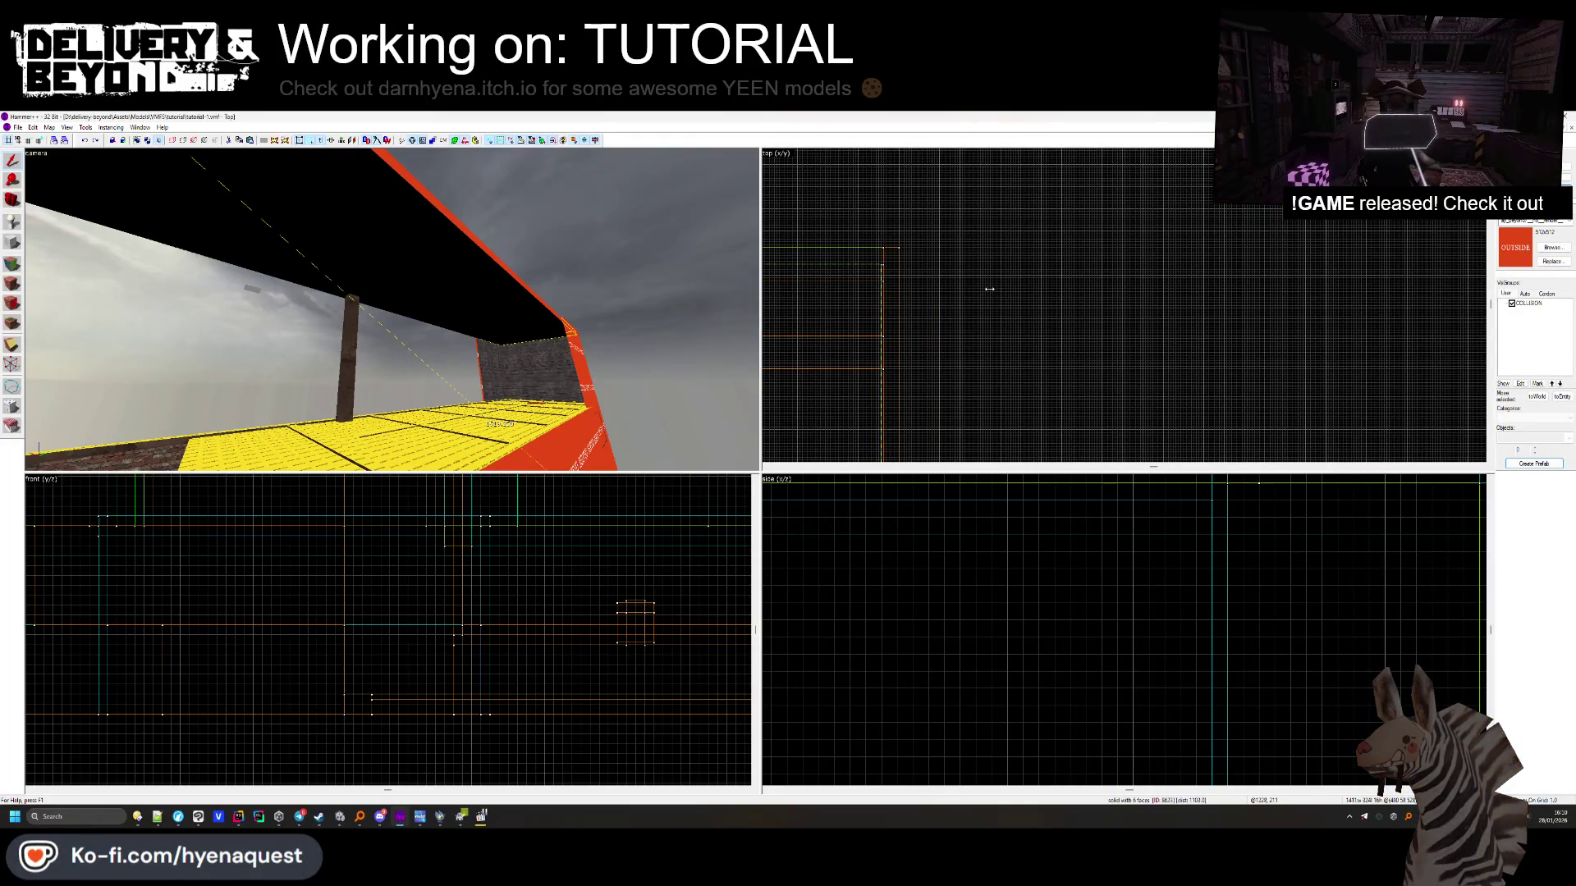
{"action": "left_click_drag", "start_coordinate": [988, 290], "coordinate": [992, 289]}
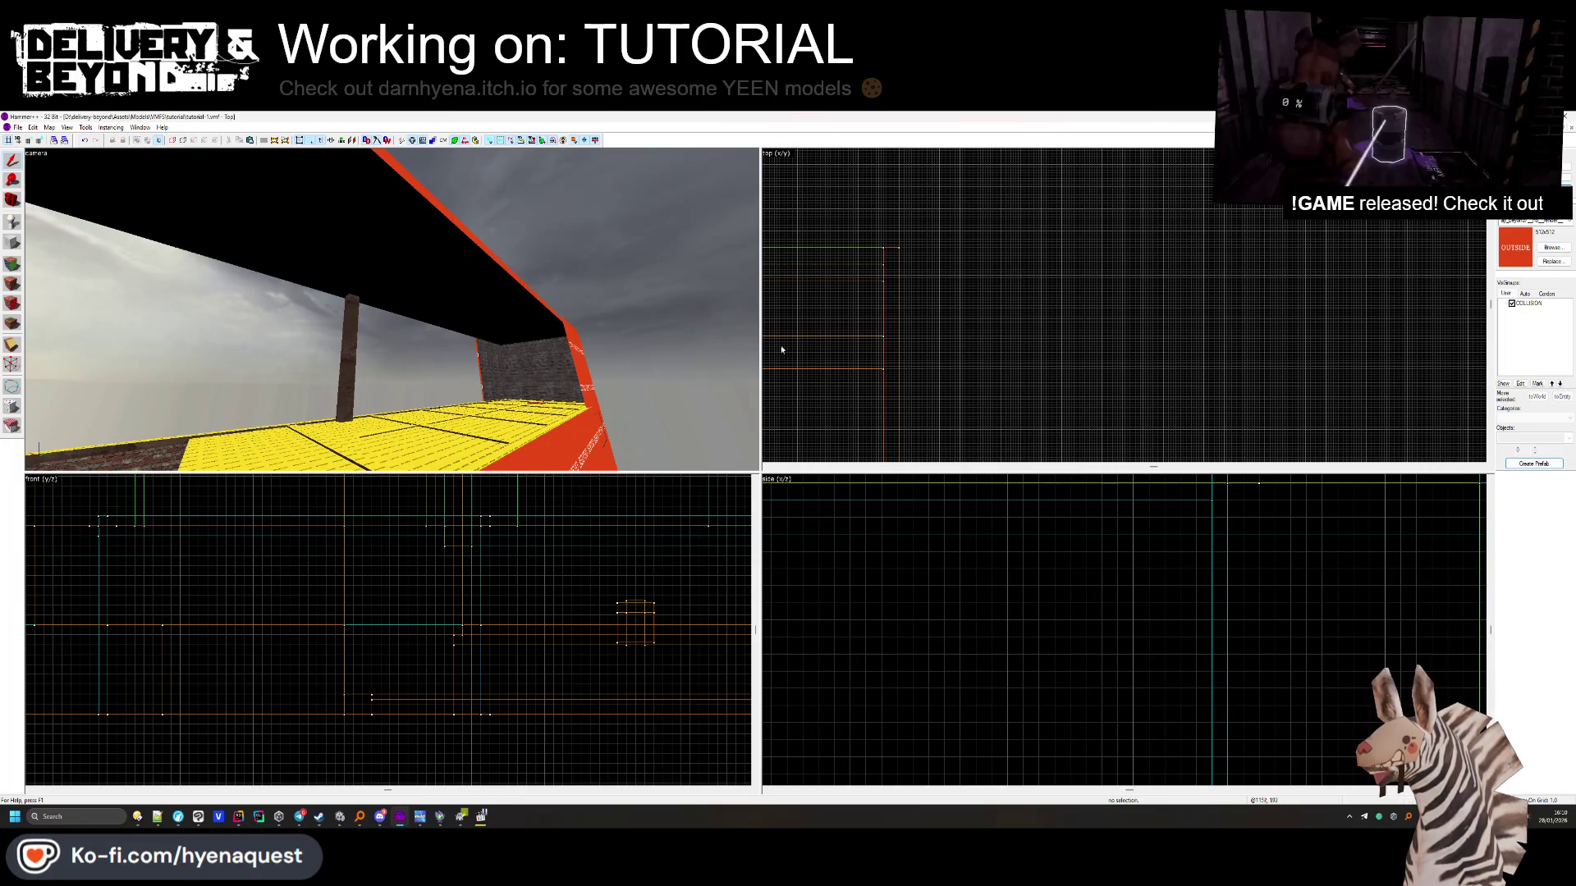
Stretch the red brush right to 1416 units and clear the selection
{"action": "scroll", "coordinate": [943, 297], "scroll_direction": "down", "scroll_amount": 8}
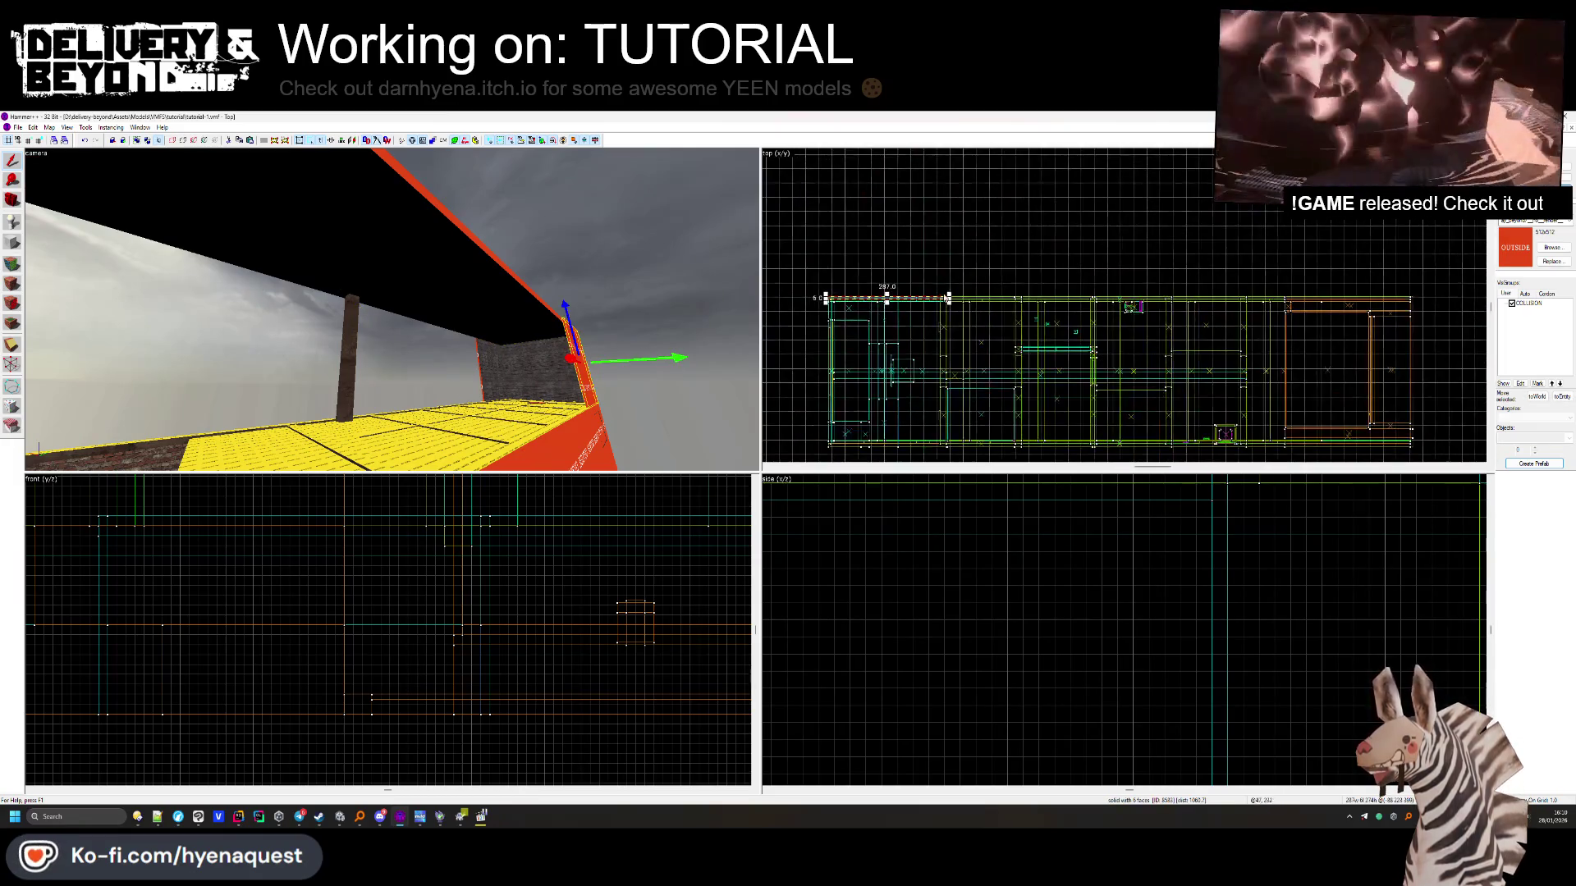
{"action": "left_click_drag", "start_coordinate": [949, 298], "coordinate": [1448, 293]}
{"action": "scroll", "coordinate": [1442, 296], "scroll_direction": "up", "scroll_amount": 8}
{"action": "key", "text": "Escape"}
Widen the yellow corridor floor brush from 183 to 301 units
{"action": "key", "text": "z"}
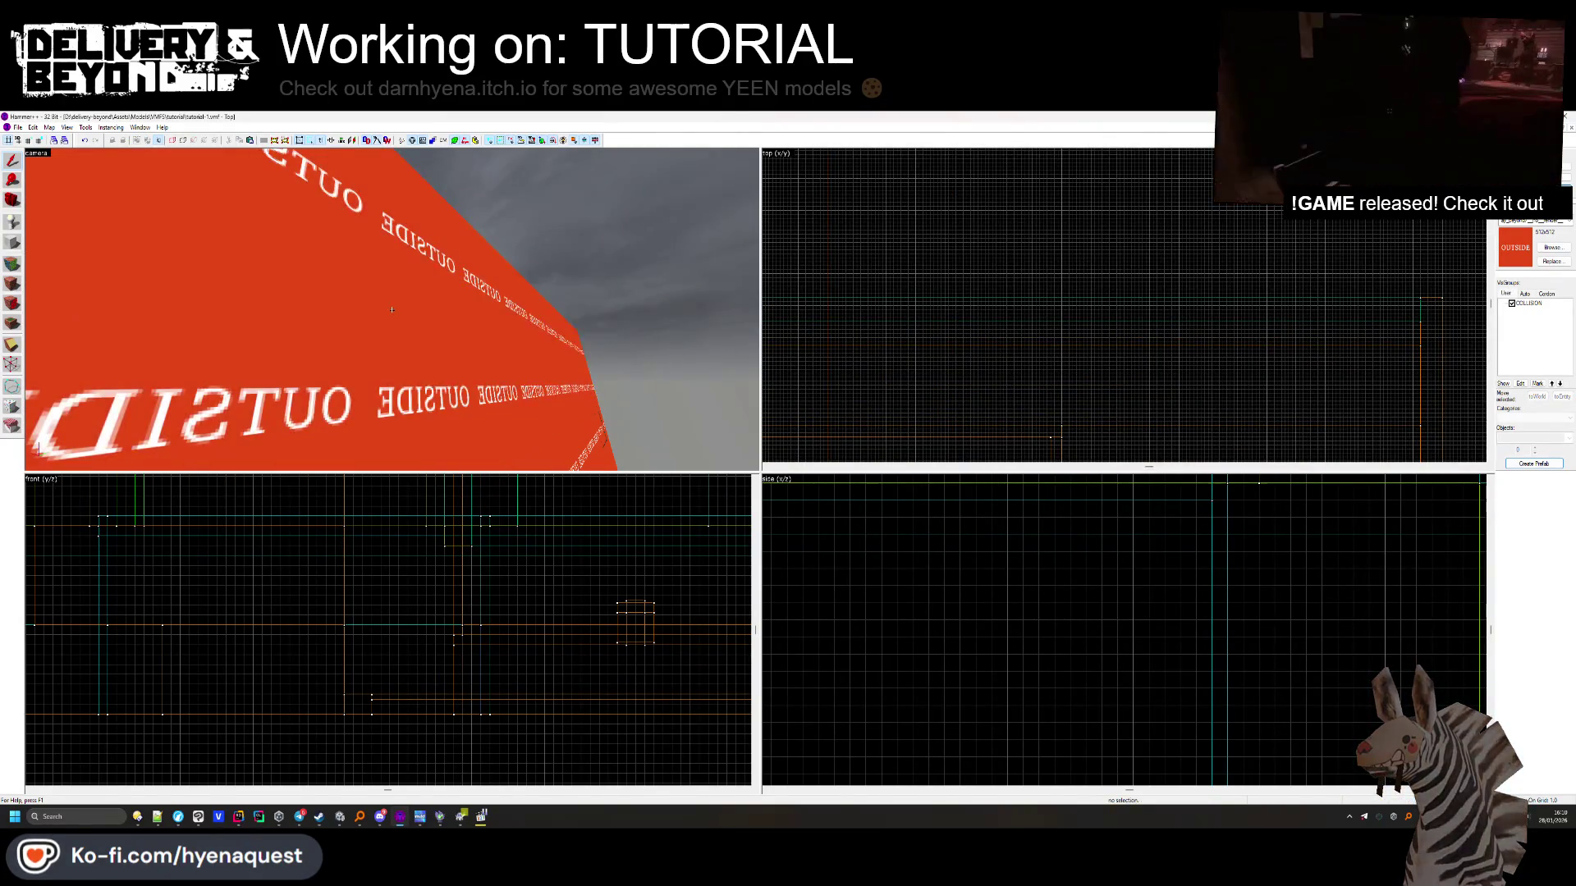
{"action": "left_click_drag", "start_coordinate": [375, 314], "coordinate": [242, 313]}
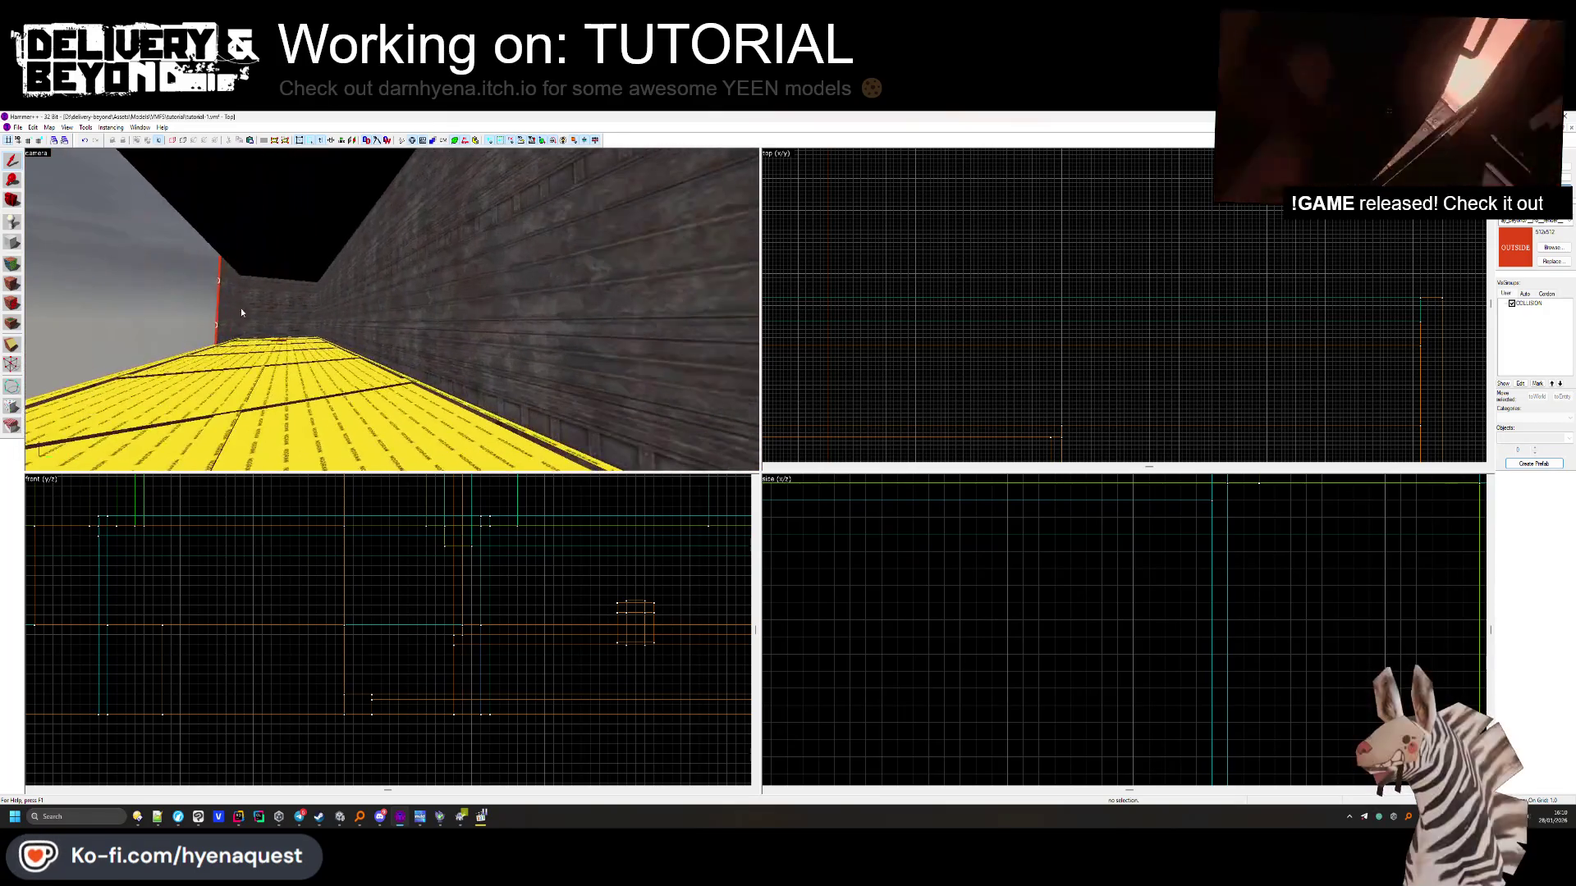
{"action": "scroll", "coordinate": [1116, 221], "scroll_direction": "down", "scroll_amount": 6}
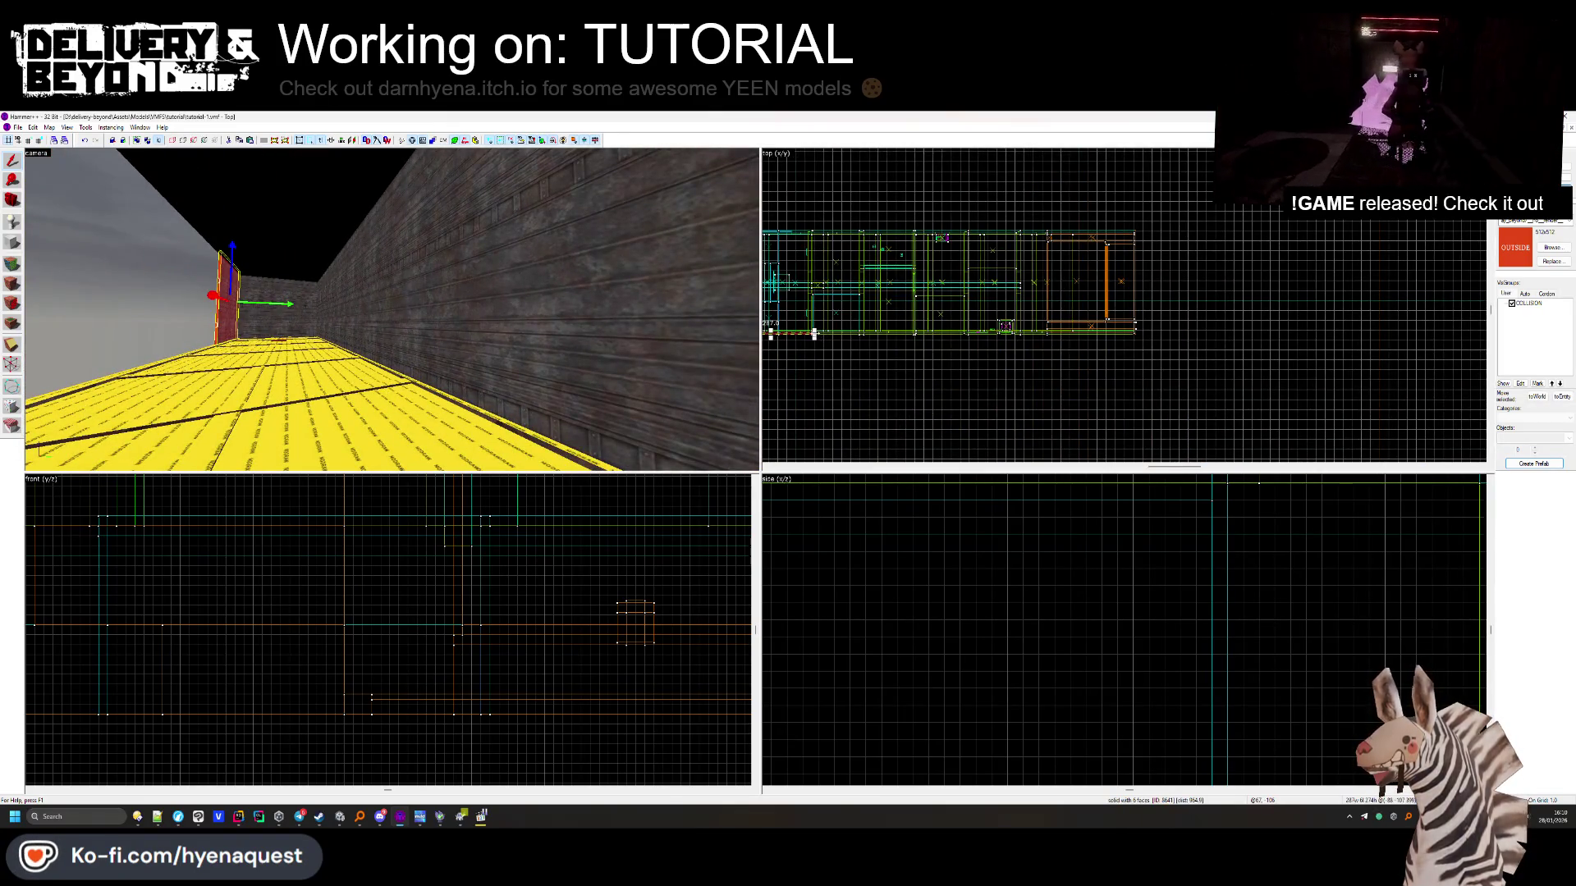
{"action": "scroll", "coordinate": [1098, 343], "scroll_direction": "up", "scroll_amount": 8}
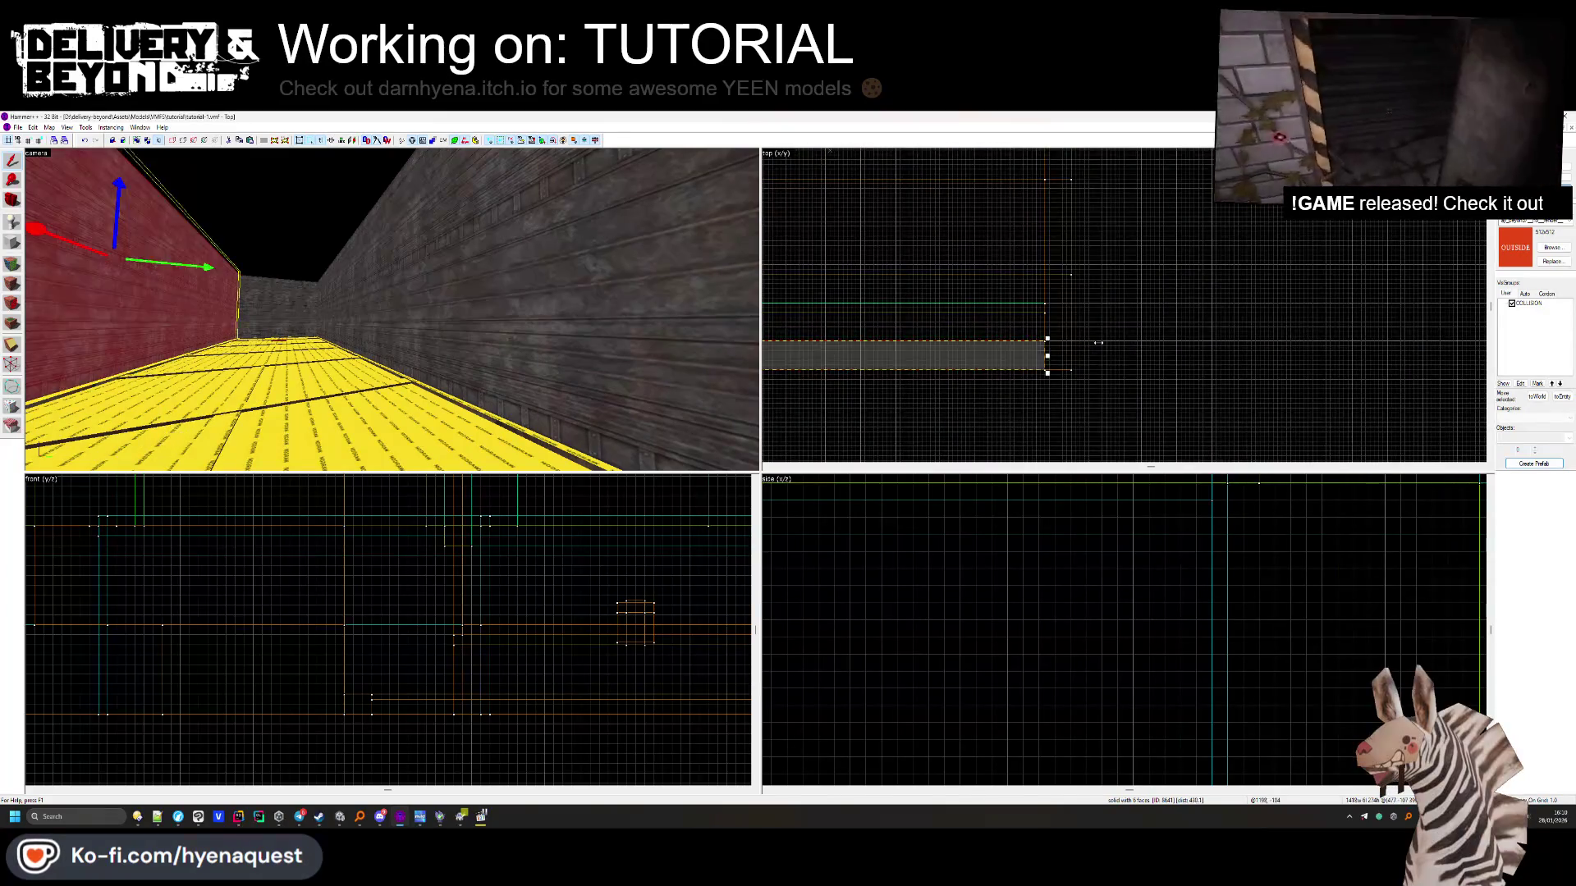
{"action": "key", "text": "Escape"}
{"action": "key", "text": "z"}
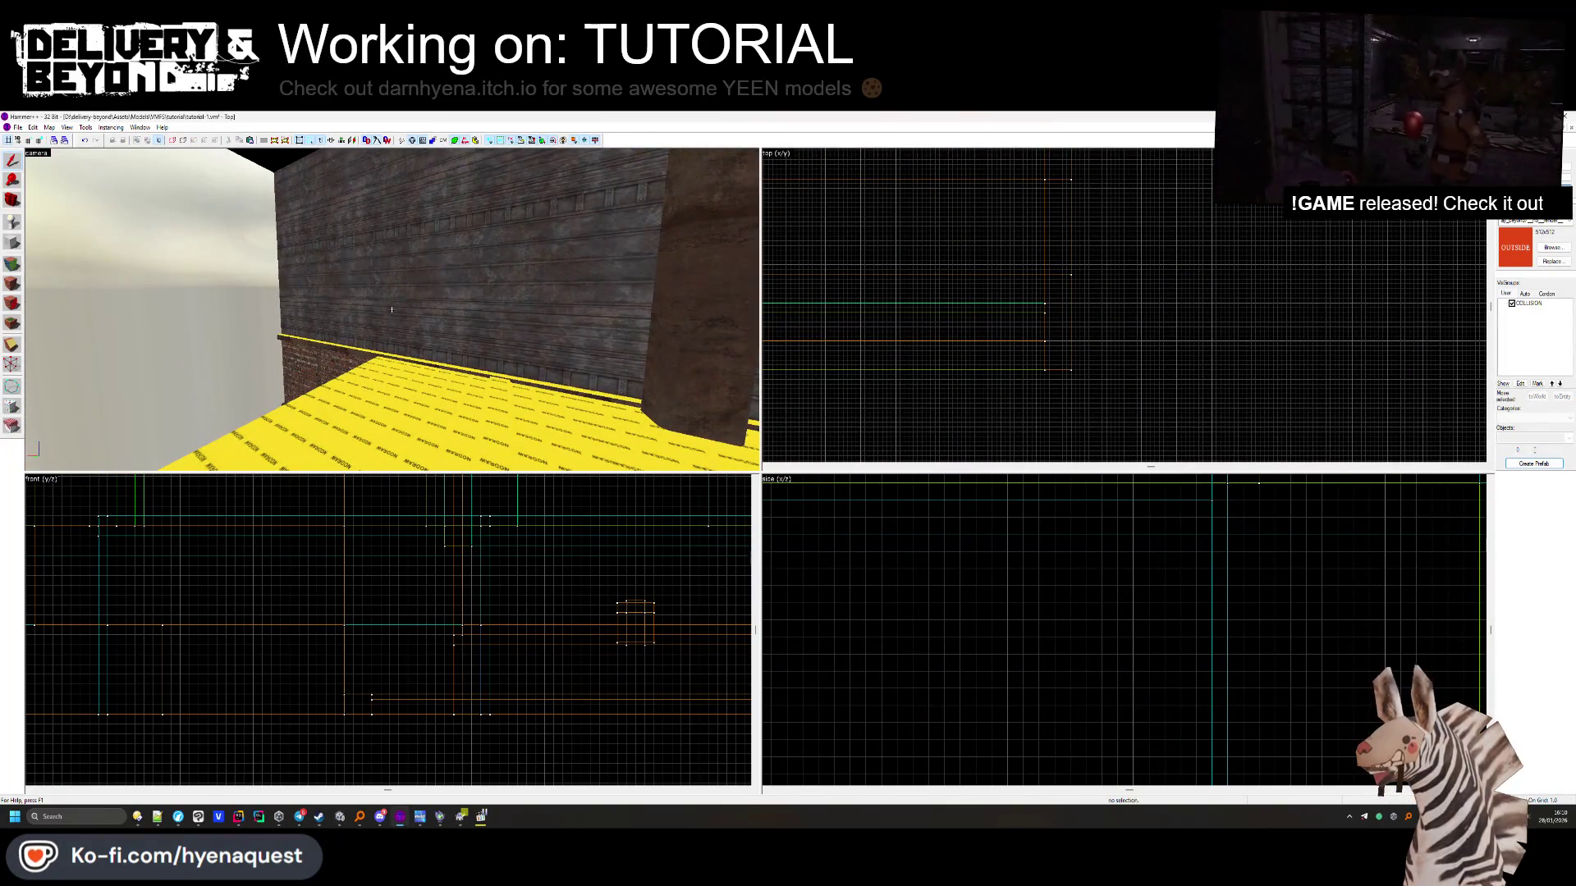
{"action": "key", "text": "z"}
{"action": "left_click", "coordinate": [441, 286]}
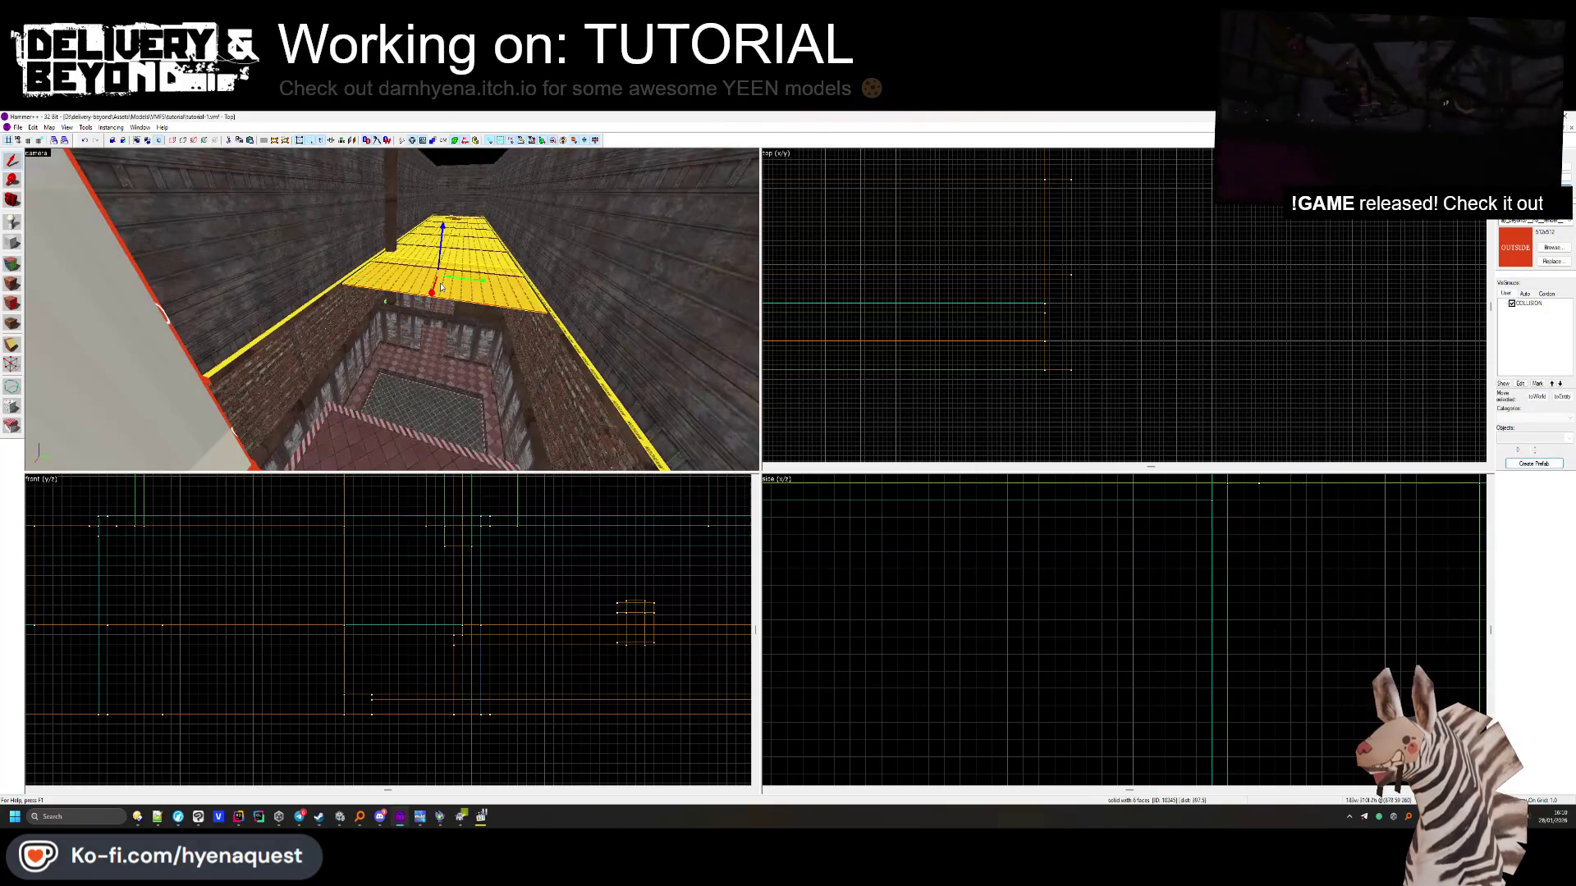
{"action": "scroll", "coordinate": [961, 300], "scroll_direction": "down", "scroll_amount": 5}
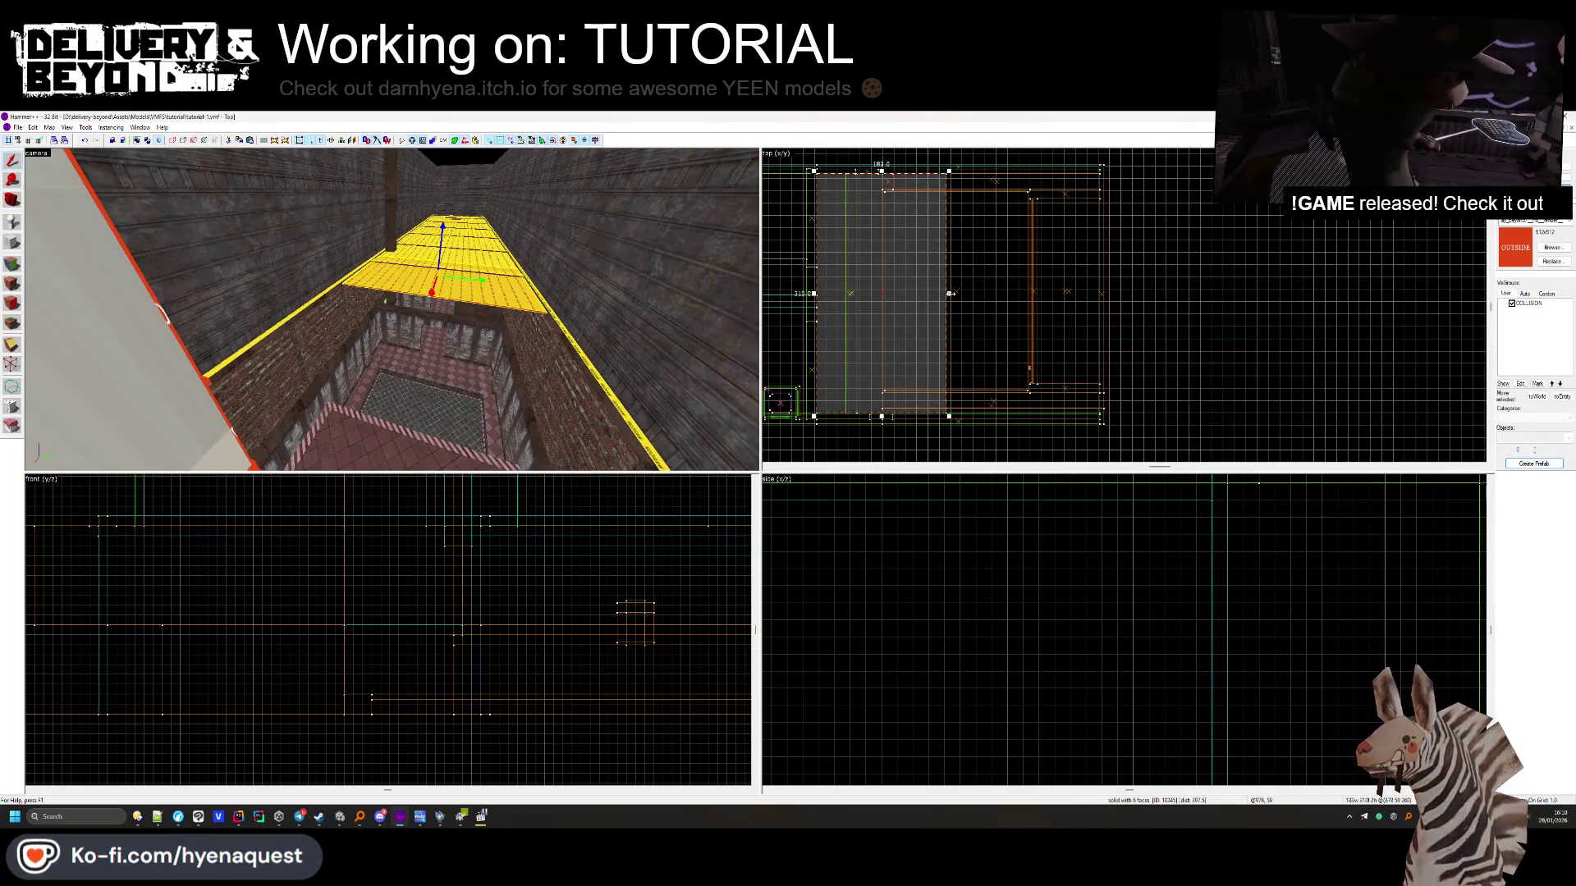
{"action": "left_click_drag", "start_coordinate": [949, 293], "coordinate": [1033, 292]}
{"action": "scroll", "coordinate": [1033, 293], "scroll_direction": "up", "scroll_amount": 3}
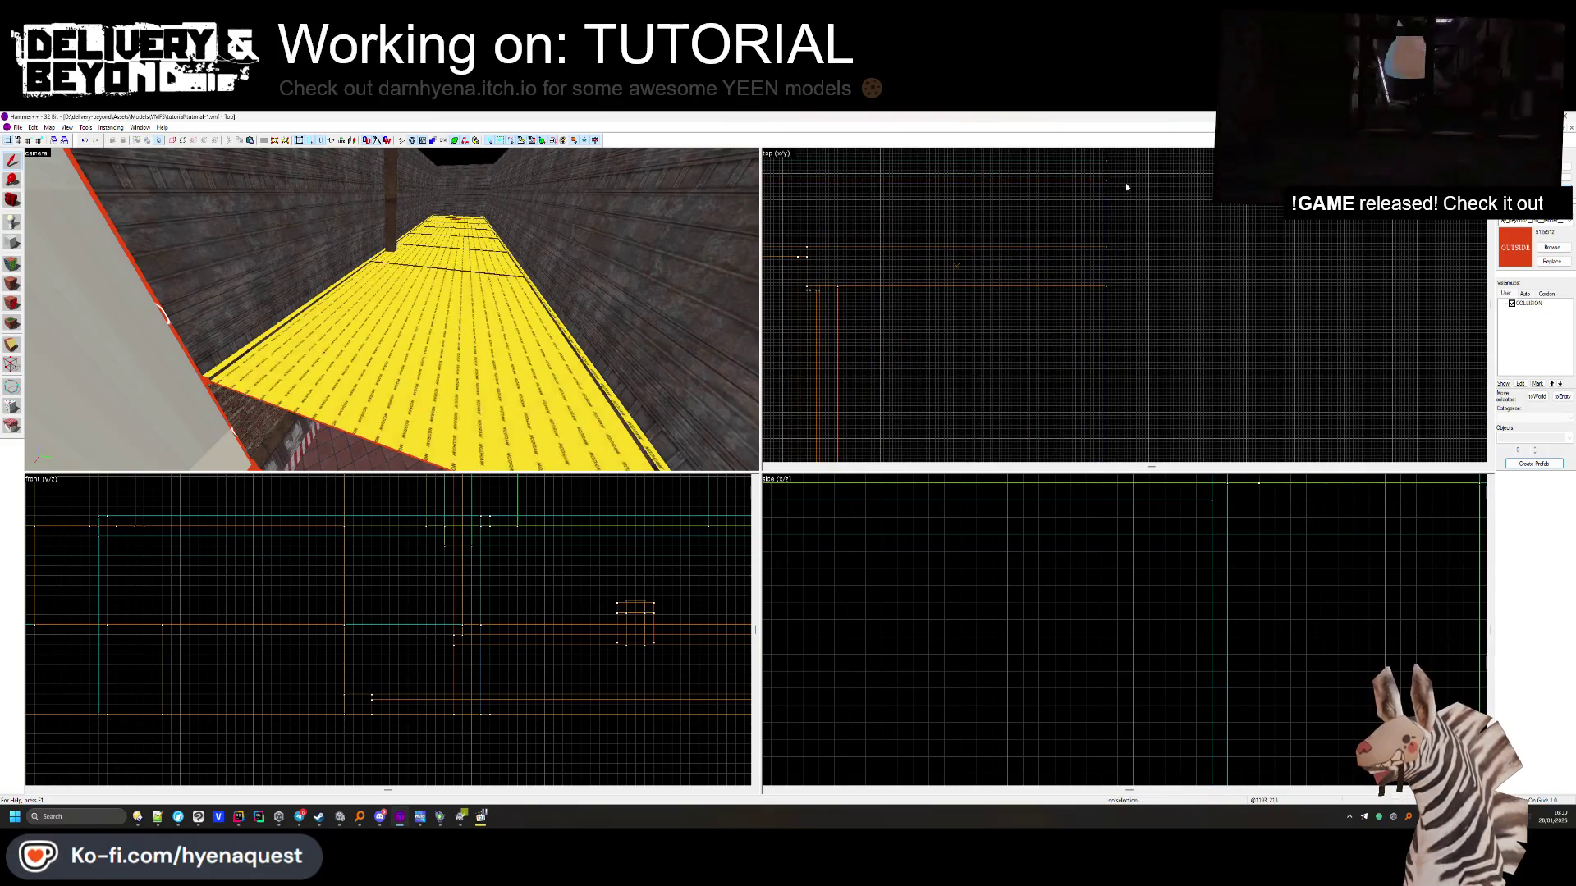
Clear the selection and turn toward the white wall by the red-tiled floor
{"action": "key", "text": "w"}
{"action": "left_click_drag", "start_coordinate": [391, 310], "coordinate": [457, 337]}
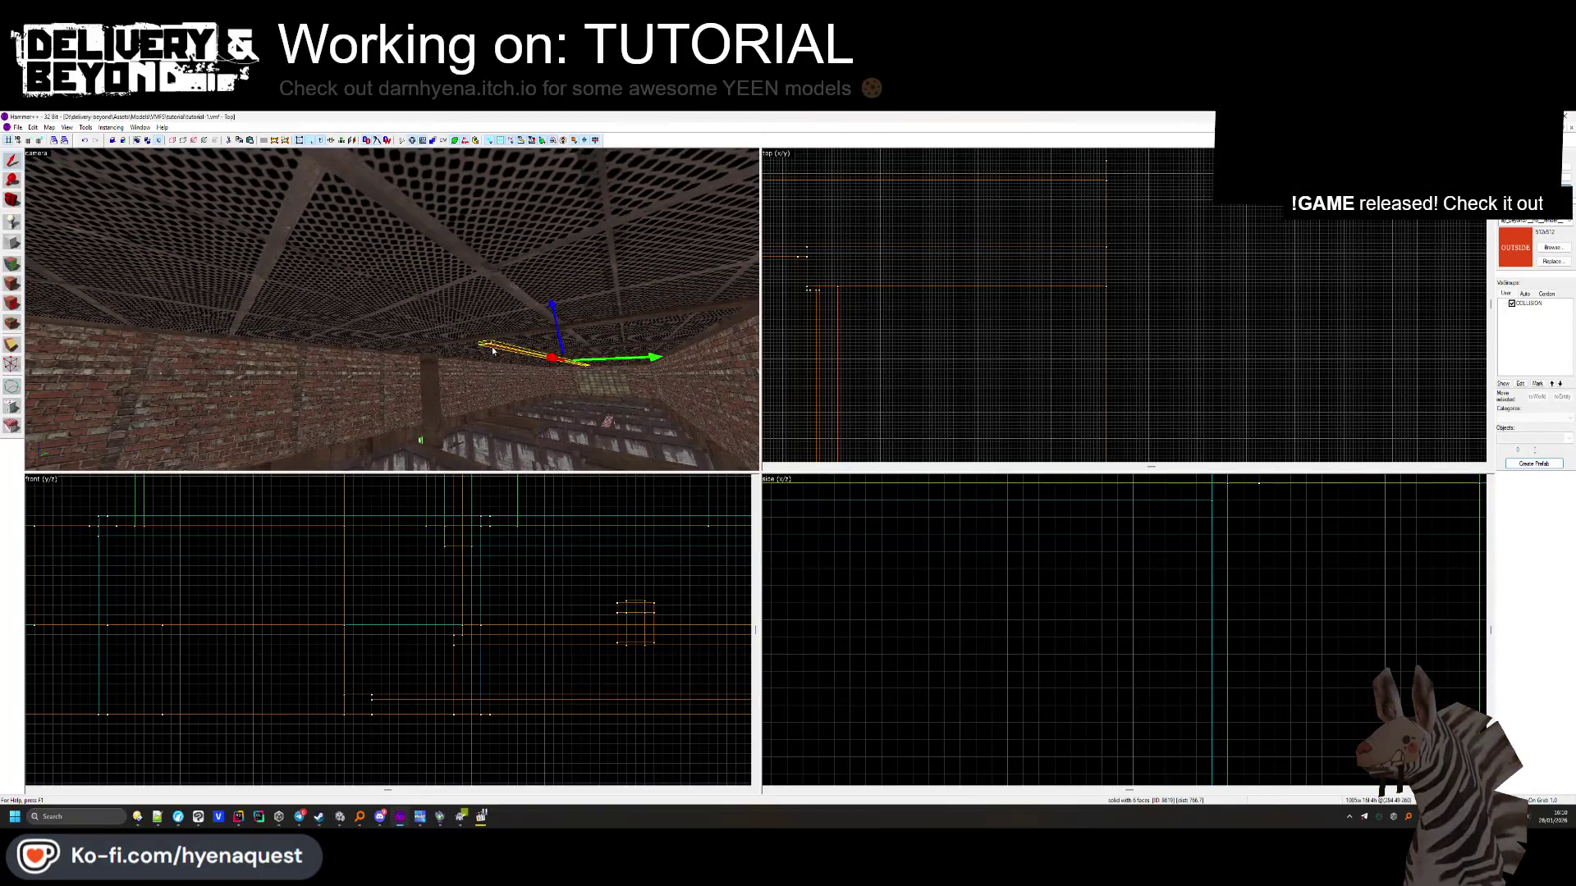
{"action": "scroll", "coordinate": [1059, 304], "scroll_direction": "down", "scroll_amount": 5}
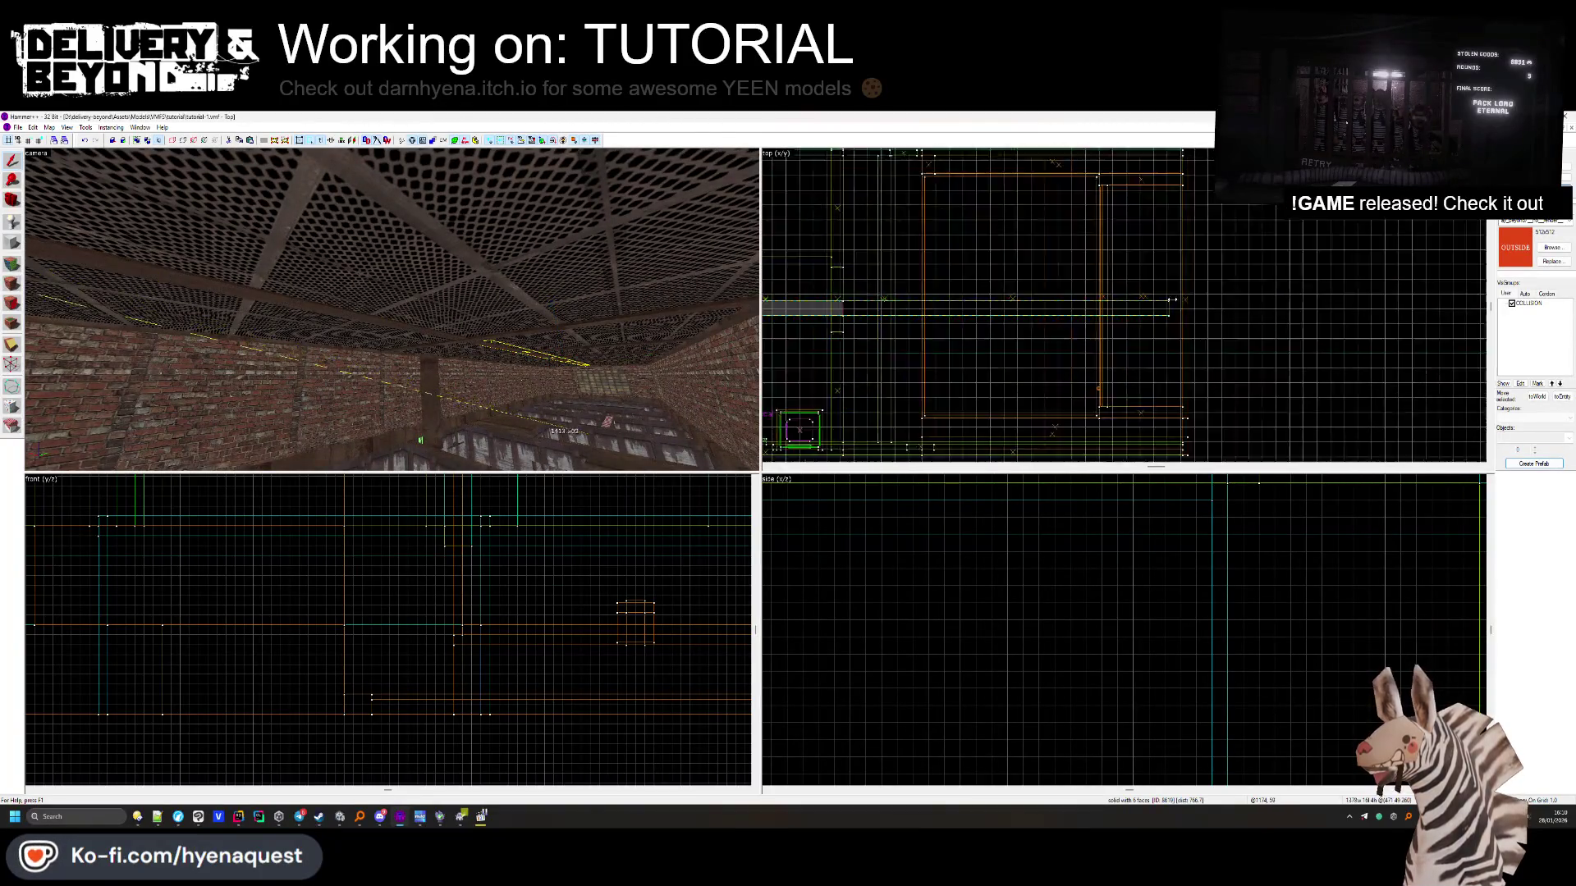
{"action": "scroll", "coordinate": [1173, 299], "scroll_direction": "up", "scroll_amount": 3}
{"action": "key", "text": "Escape"}
{"action": "left_click_drag", "start_coordinate": [574, 285], "coordinate": [392, 310]}
Select the brick wall, make OUTSIDE the current texture, and outline a new block beside it
{"action": "left_click", "coordinate": [391, 310]}
{"action": "scroll", "coordinate": [1026, 283], "scroll_direction": "down", "scroll_amount": 4}
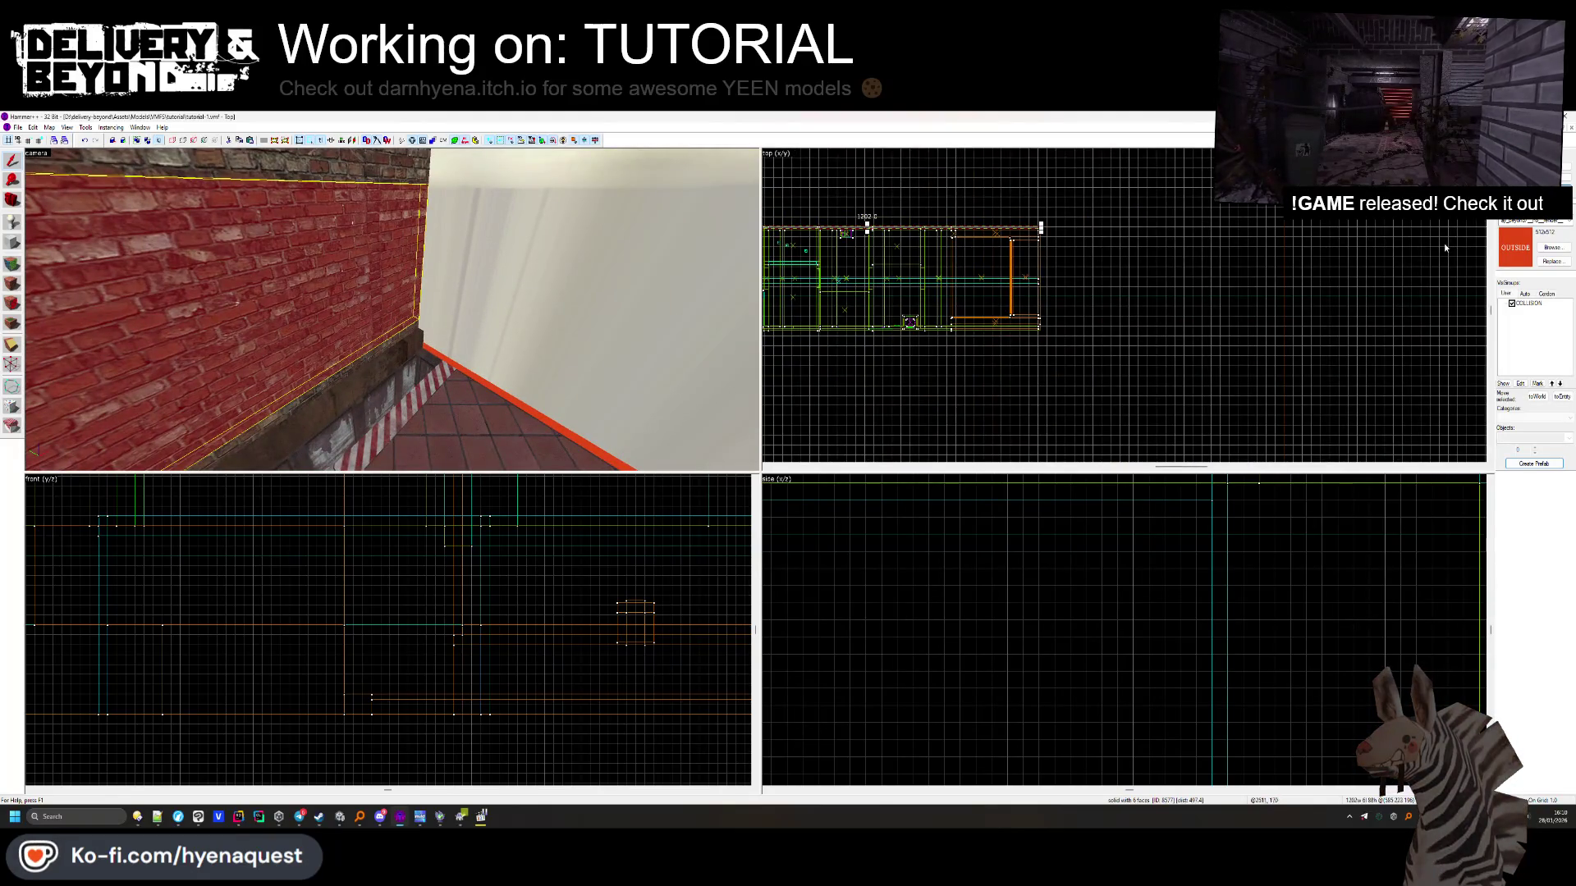
{"action": "left_click", "coordinate": [1546, 249]}
{"action": "double_click", "coordinate": [896, 287]}
{"action": "scroll", "coordinate": [1159, 258], "scroll_direction": "up", "scroll_amount": 5}
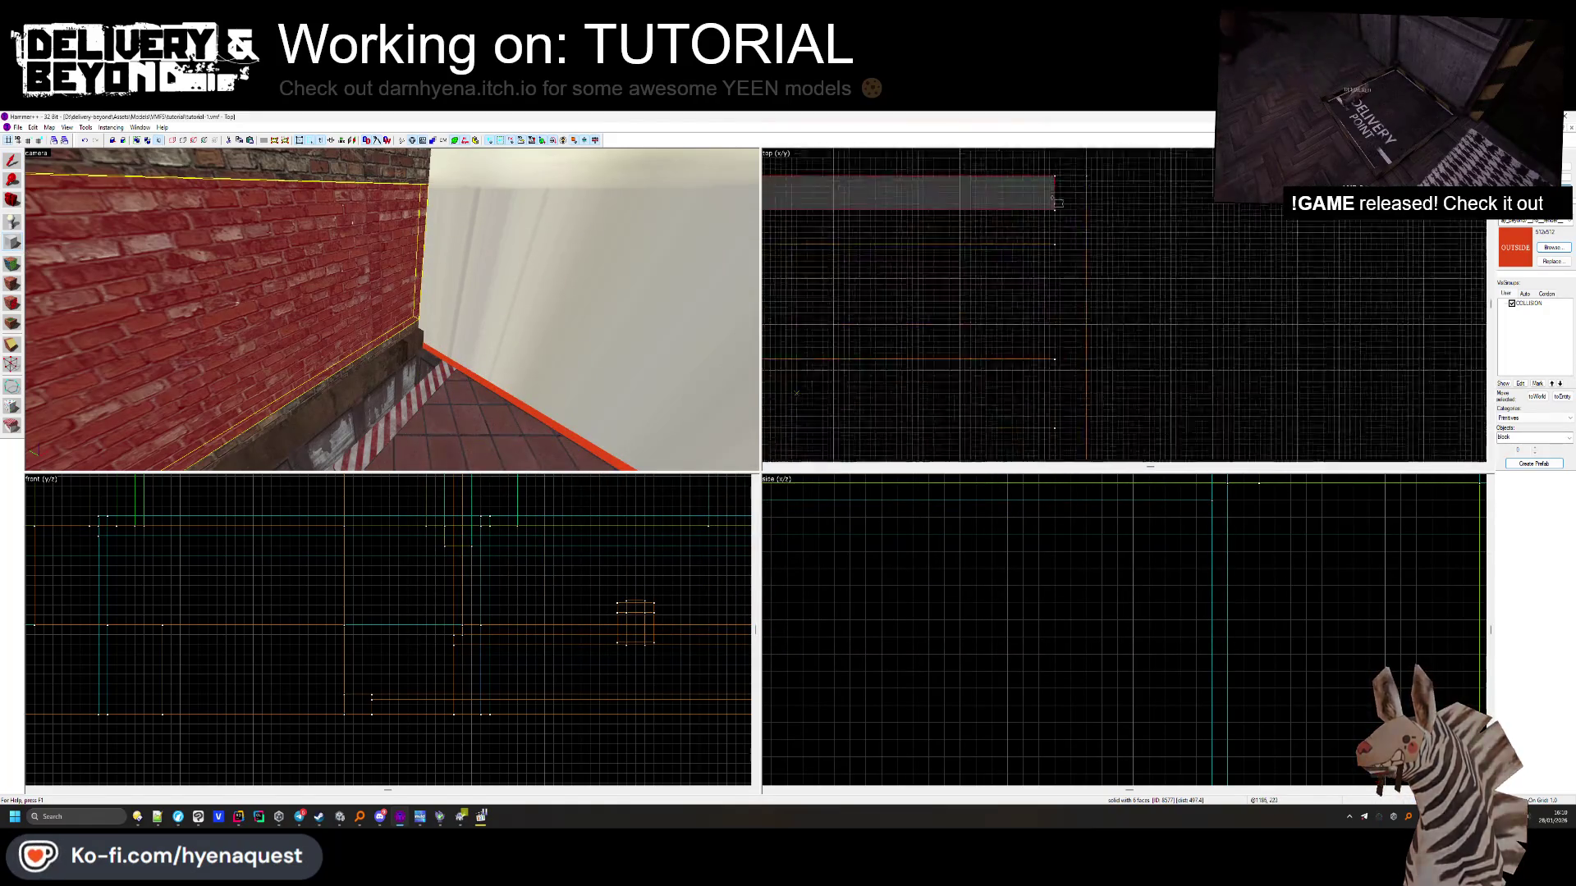
{"action": "left_click_drag", "start_coordinate": [1056, 174], "coordinate": [1139, 362]}
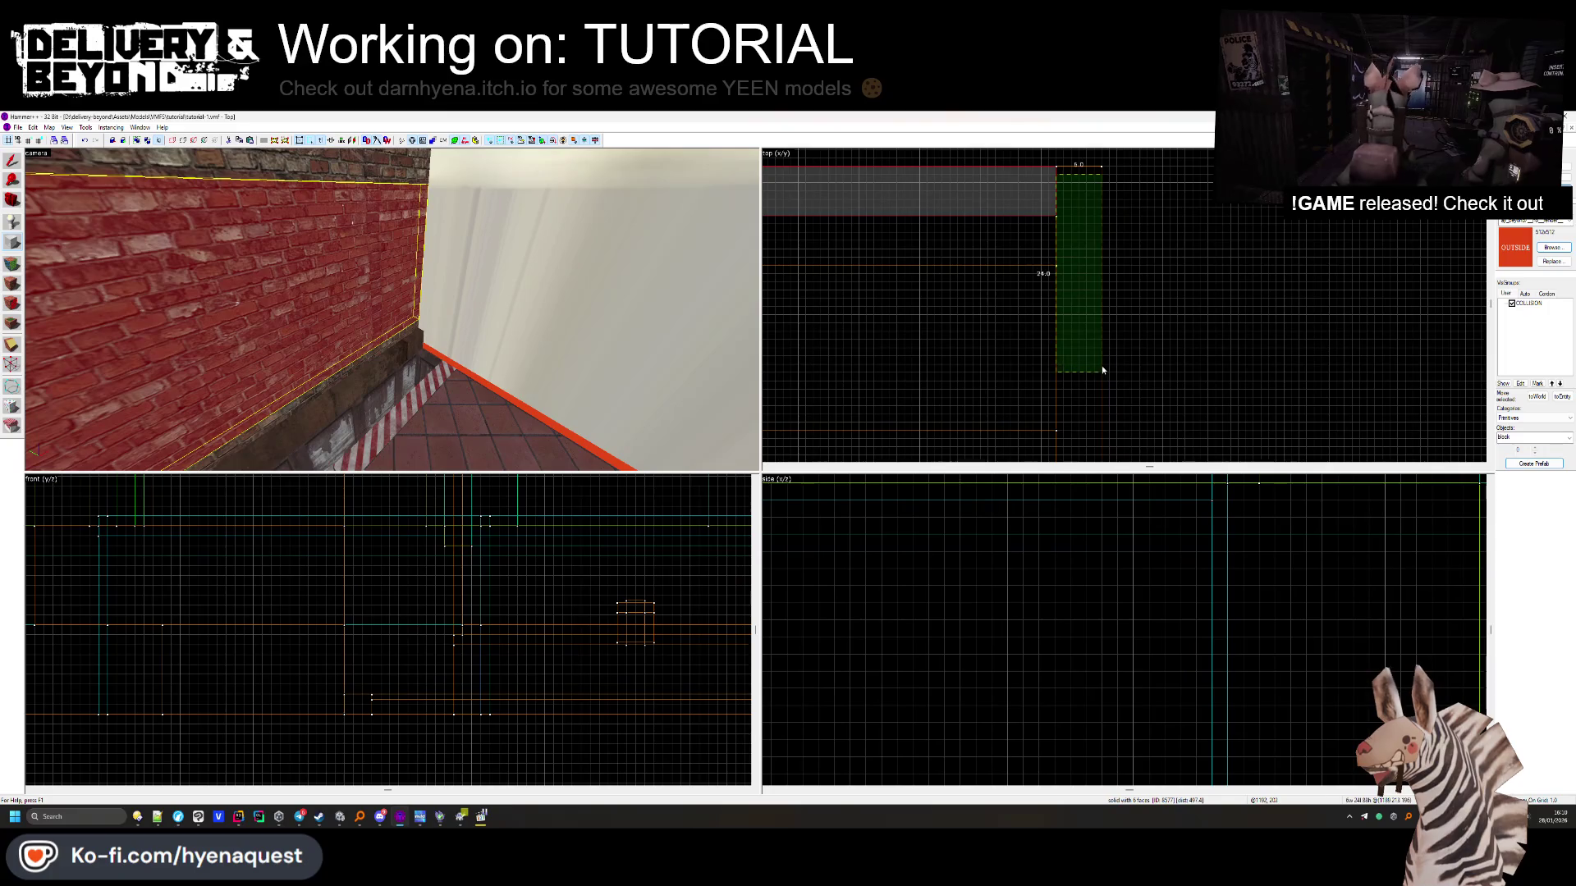
Create the OUTSIDE-textured brush against the brick wall and stretch it taller
{"action": "key", "text": "Return"}
{"action": "scroll", "coordinate": [1096, 318], "scroll_direction": "down", "scroll_amount": 5}
{"action": "left_click_drag", "start_coordinate": [1060, 257], "coordinate": [1060, 384]}
{"action": "scroll", "coordinate": [1036, 403], "scroll_direction": "up", "scroll_amount": 5}
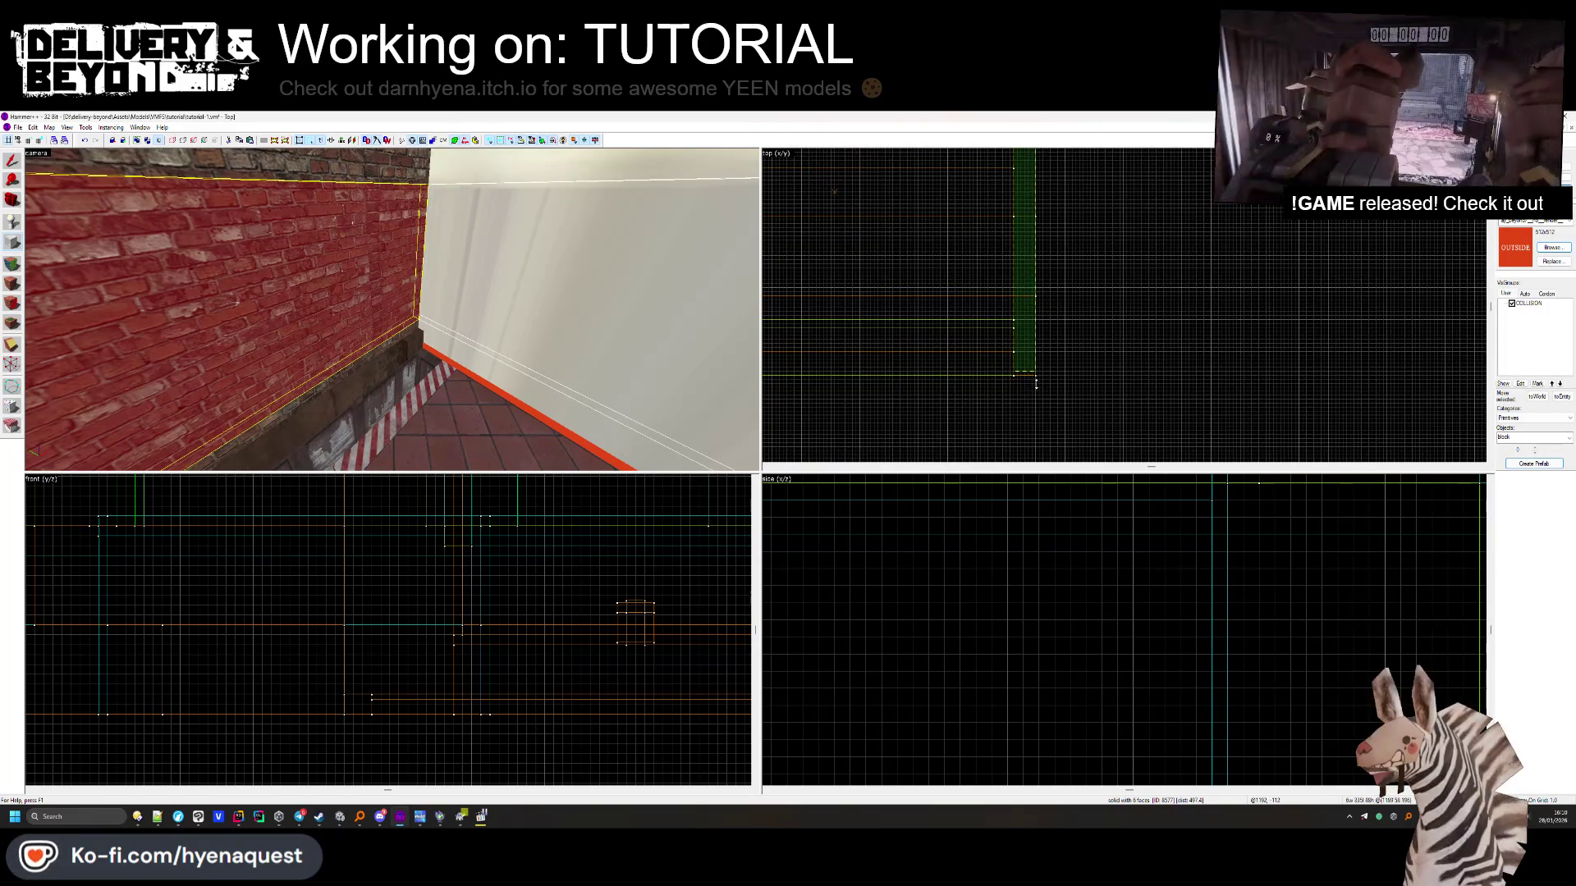
{"action": "scroll", "coordinate": [464, 568], "scroll_direction": "up", "scroll_amount": 5}
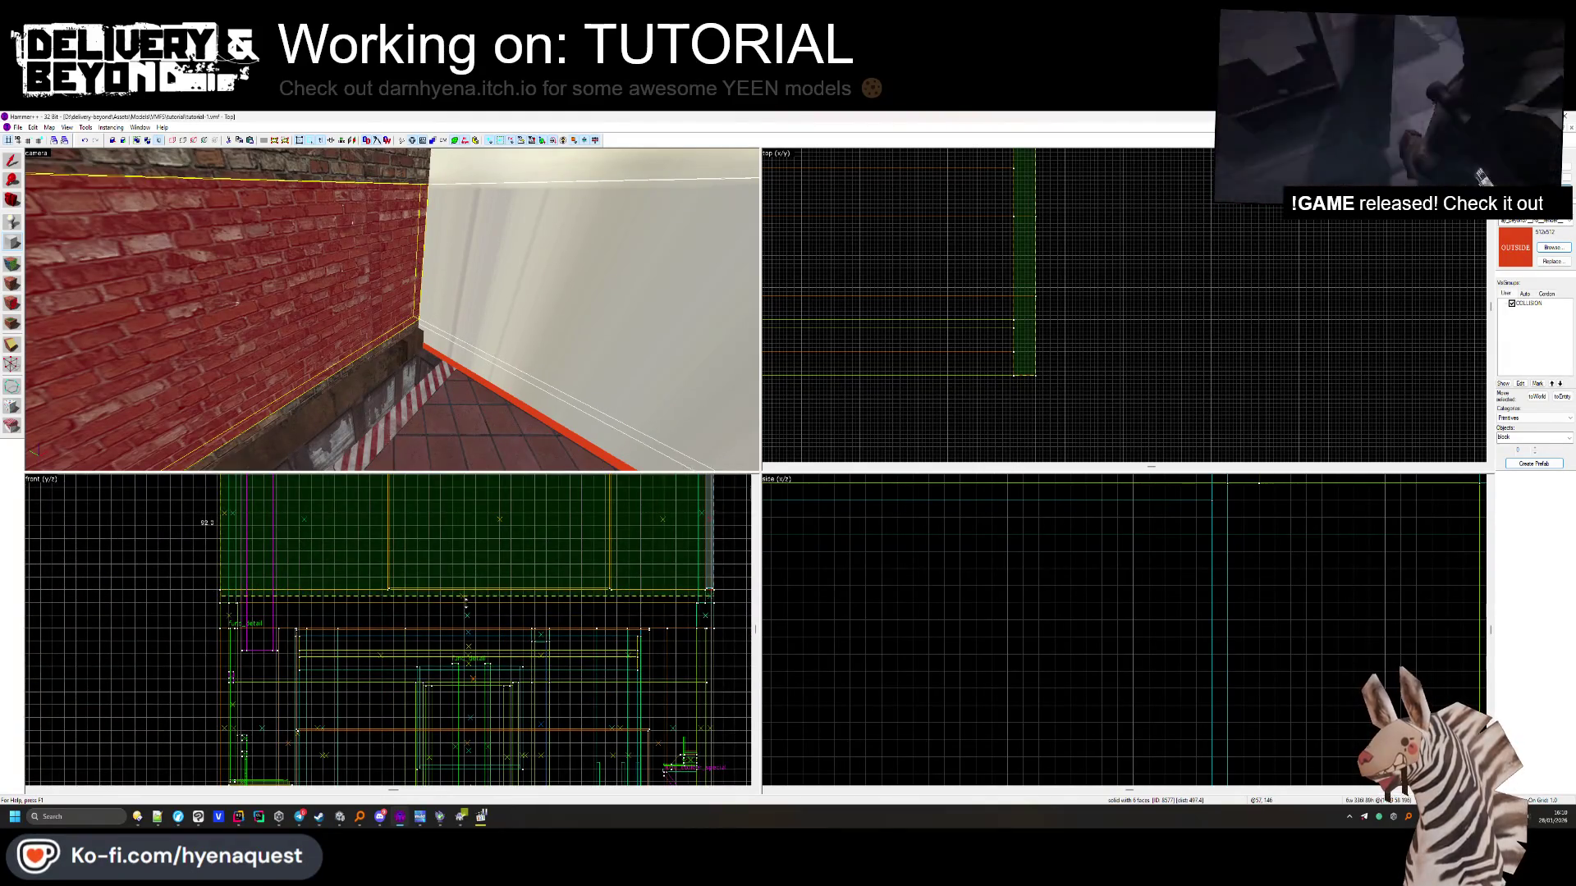
{"action": "left_click_drag", "start_coordinate": [465, 597], "coordinate": [462, 636]}
{"action": "scroll", "coordinate": [461, 633], "scroll_direction": "up", "scroll_amount": 3}
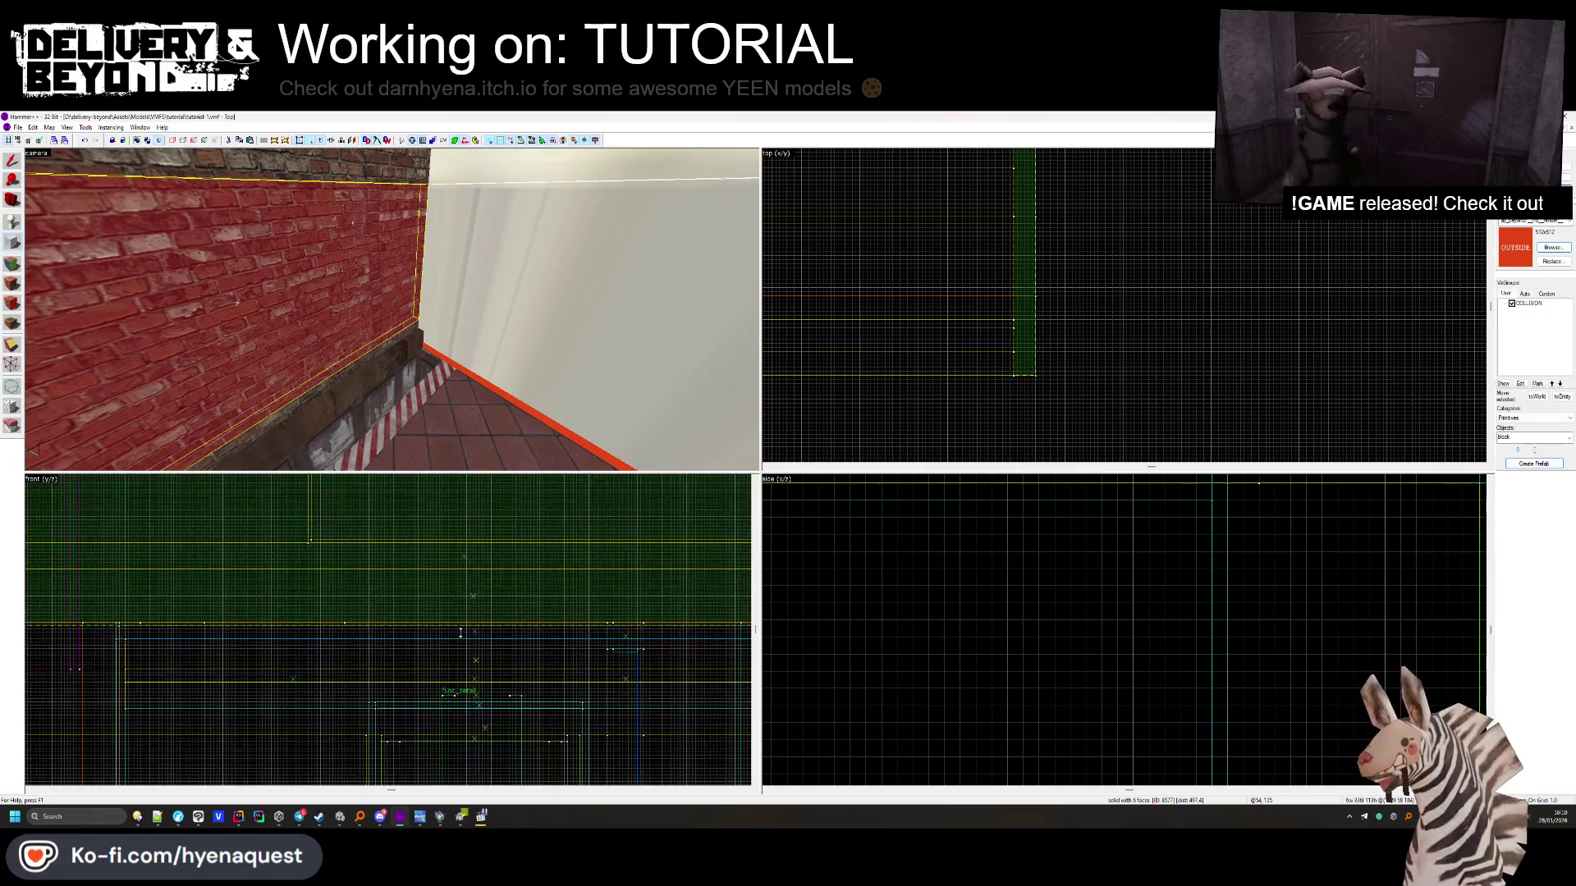
{"action": "key", "text": "Return"}
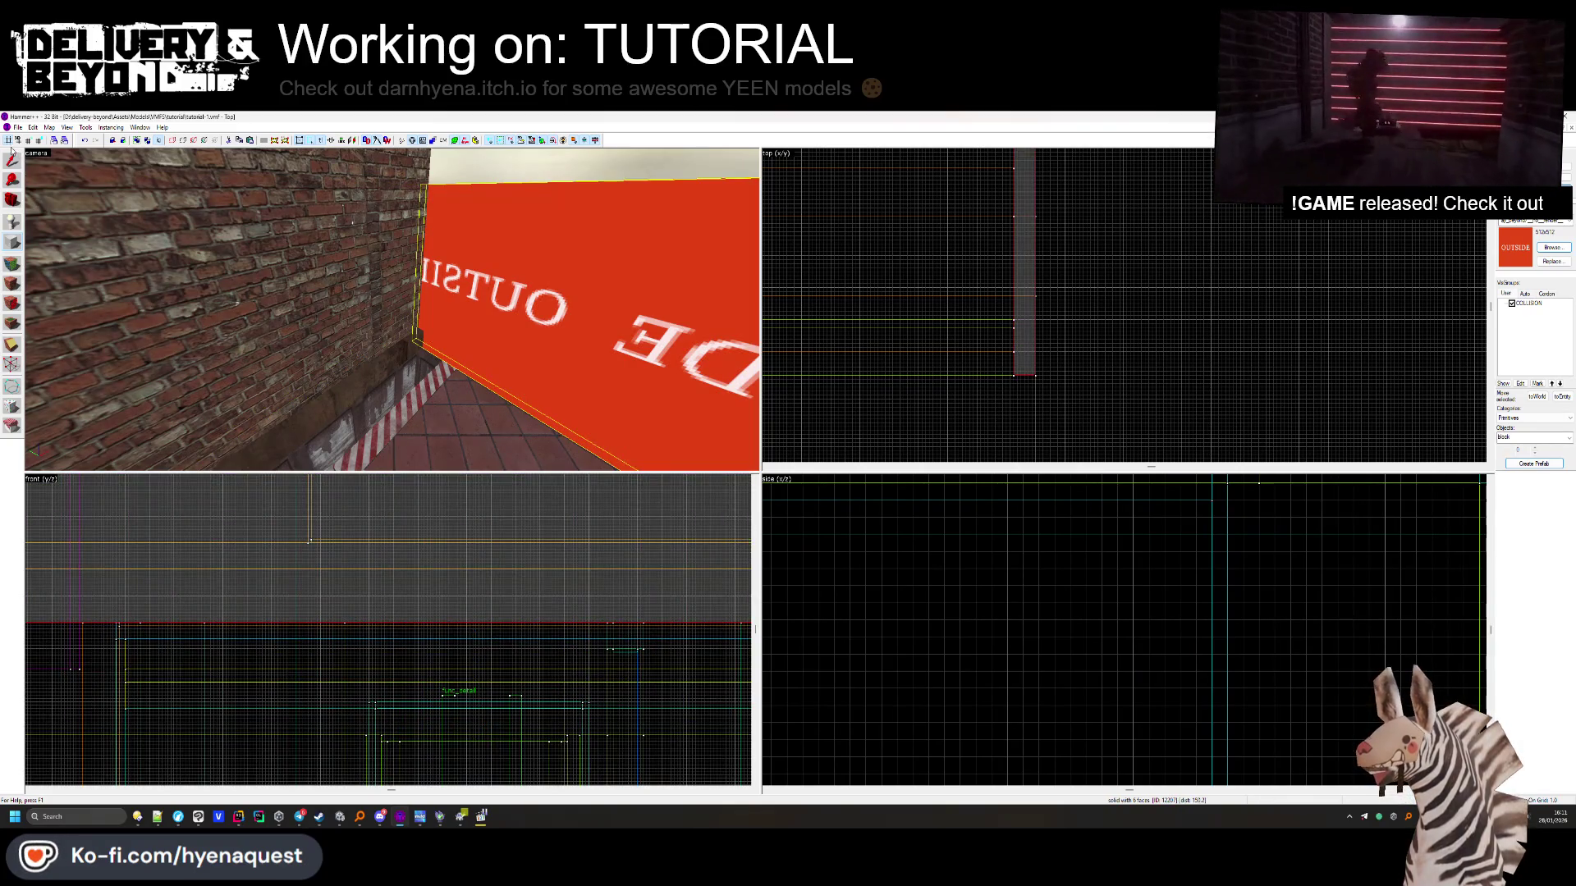
{"action": "scroll", "coordinate": [410, 607], "scroll_direction": "down", "scroll_amount": 5}
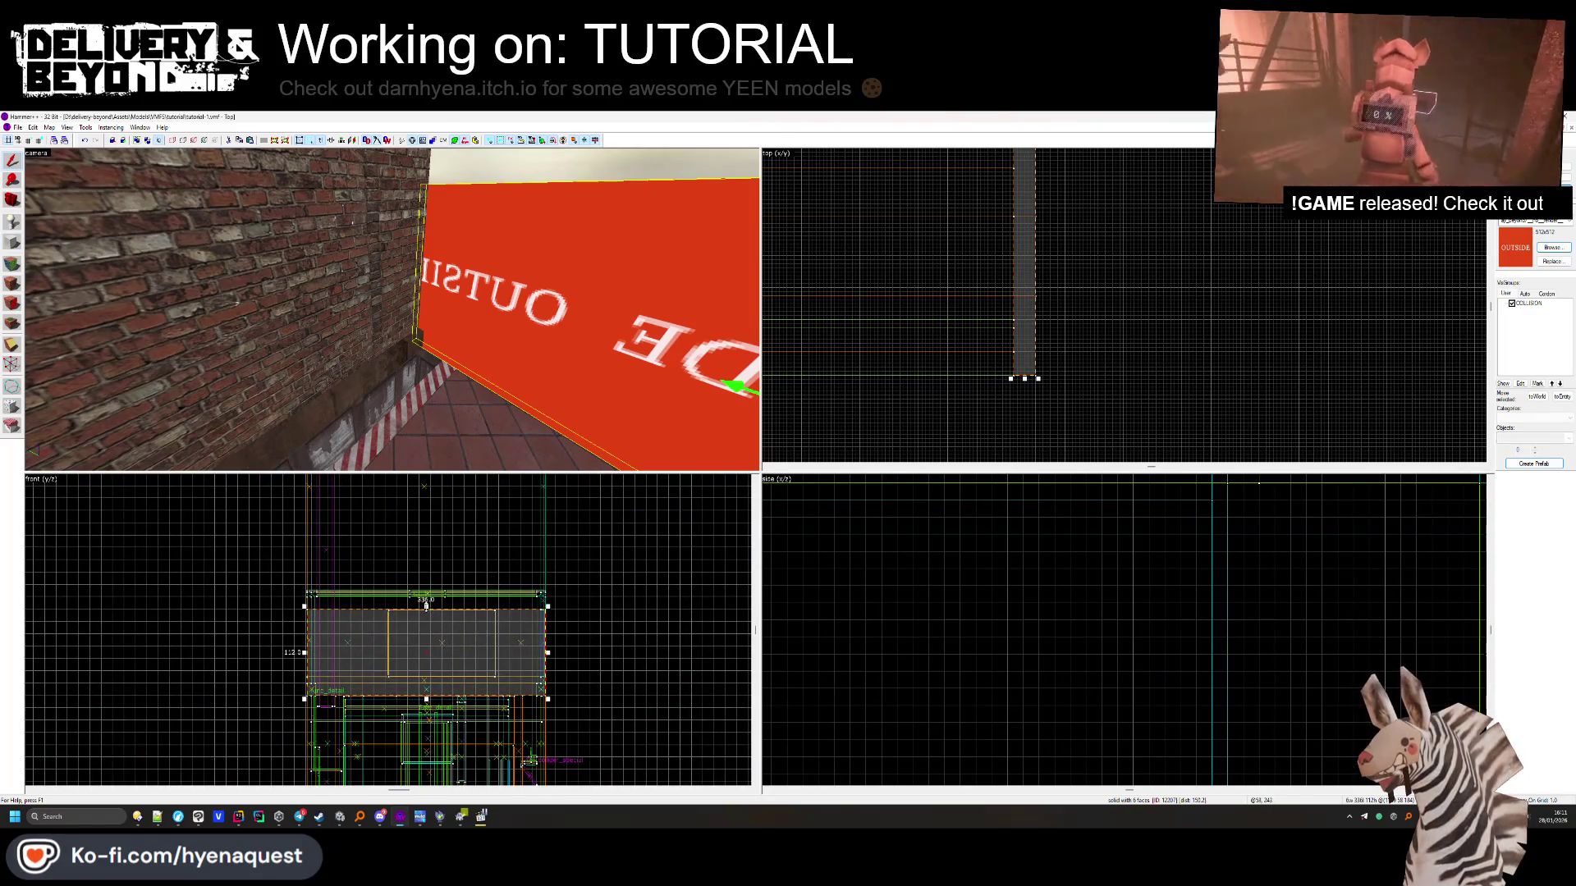
{"action": "left_click_drag", "start_coordinate": [426, 606], "coordinate": [443, 509]}
{"action": "scroll", "coordinate": [473, 520], "scroll_direction": "up", "scroll_amount": 5}
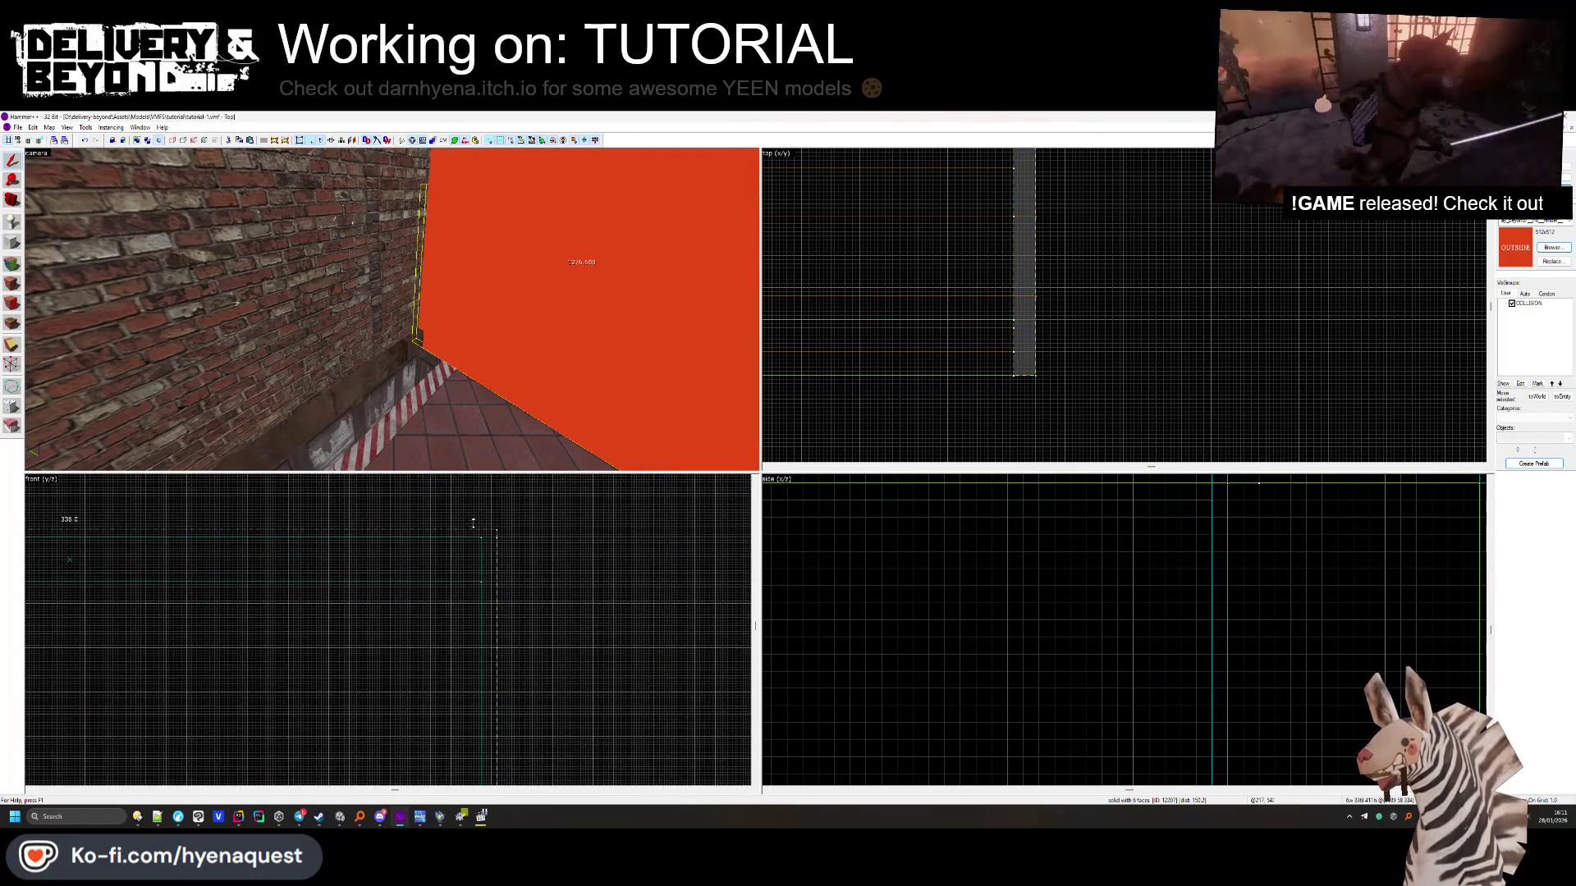
Center the 3D view on the new brush, turn toward the brick wall, and select the single wall brush
{"action": "key", "text": "z"}
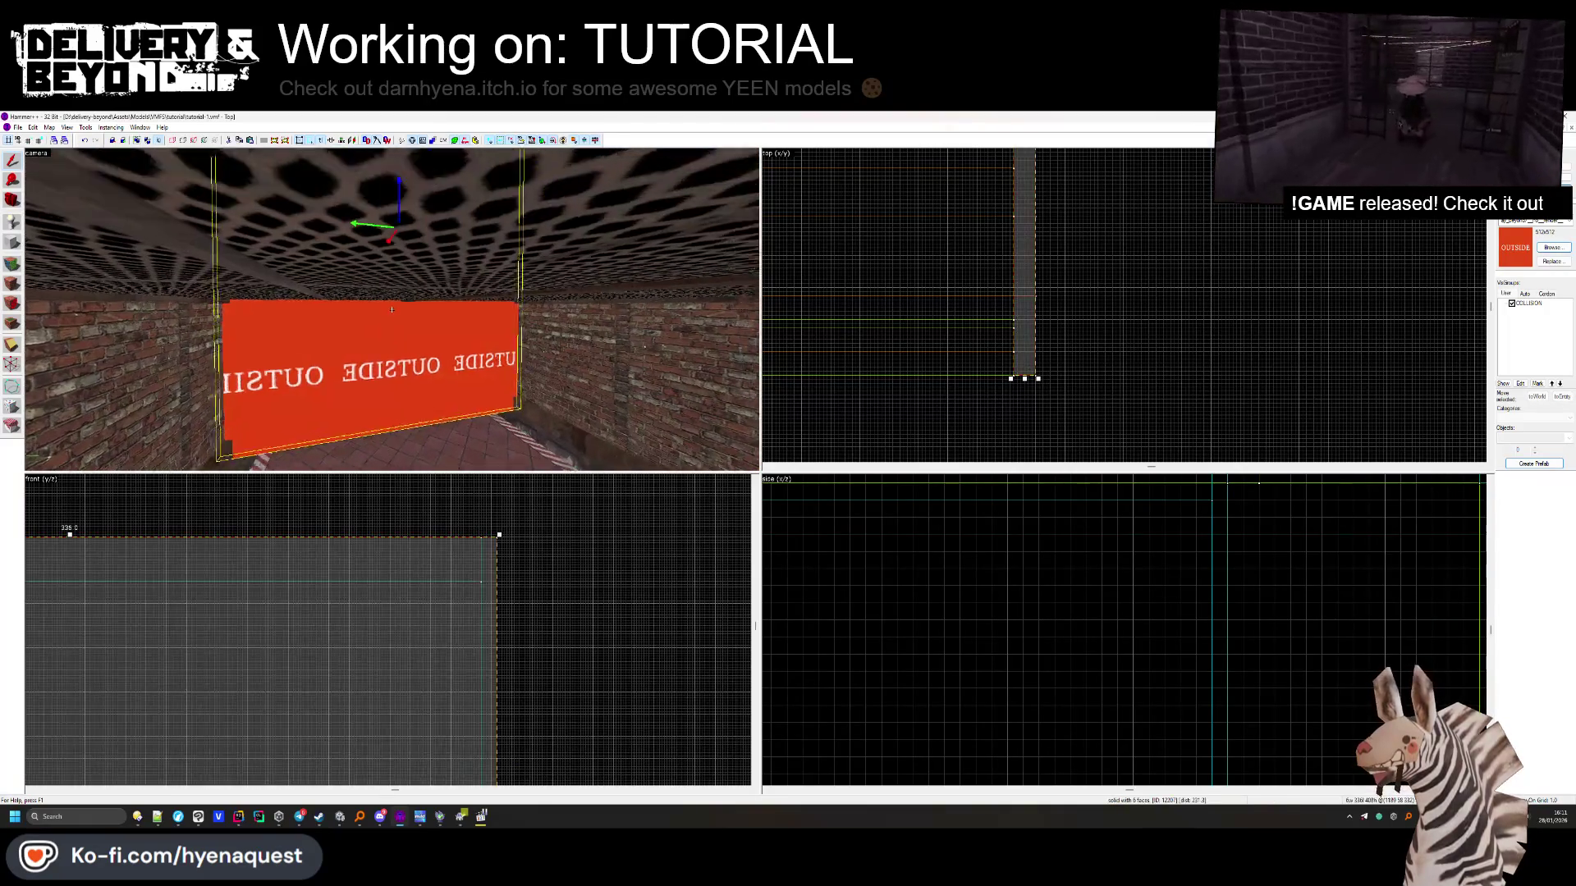
{"action": "mouse_move", "coordinate": [395, 348]}
{"action": "left_mouse_down"}
{"action": "mouse_move", "coordinate": [377, 329]}
{"action": "mouse_move", "coordinate": [391, 308]}
{"action": "mouse_move", "coordinate": [73, 316]}
{"action": "left_mouse_up"}
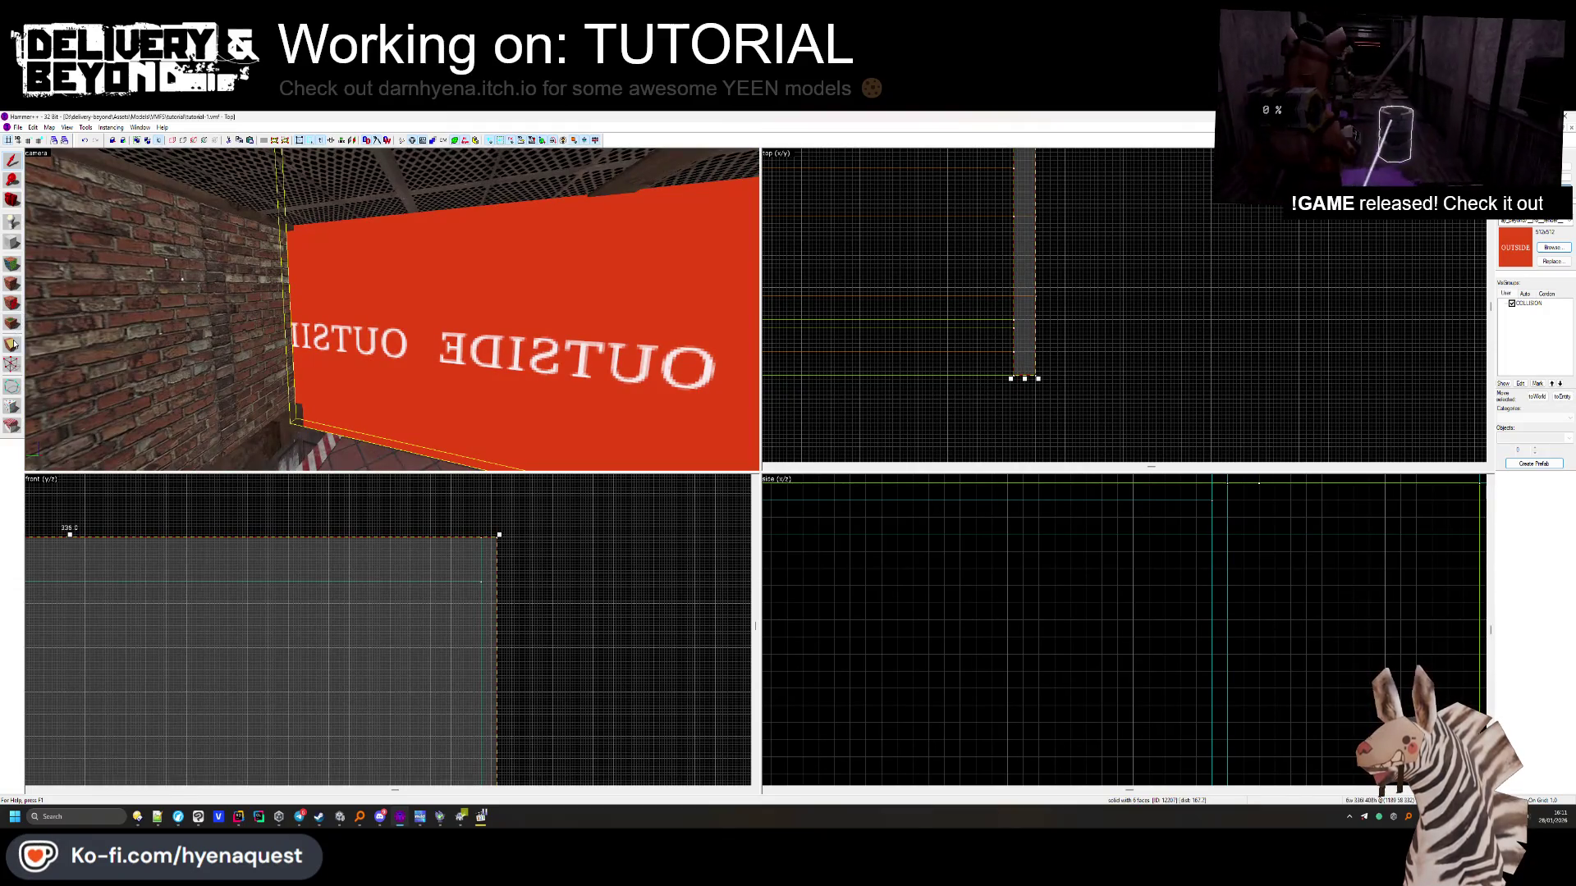
{"action": "scroll", "coordinate": [504, 632], "scroll_direction": "down", "scroll_amount": 4}
{"action": "scroll", "coordinate": [573, 657], "scroll_direction": "up", "scroll_amount": 4}
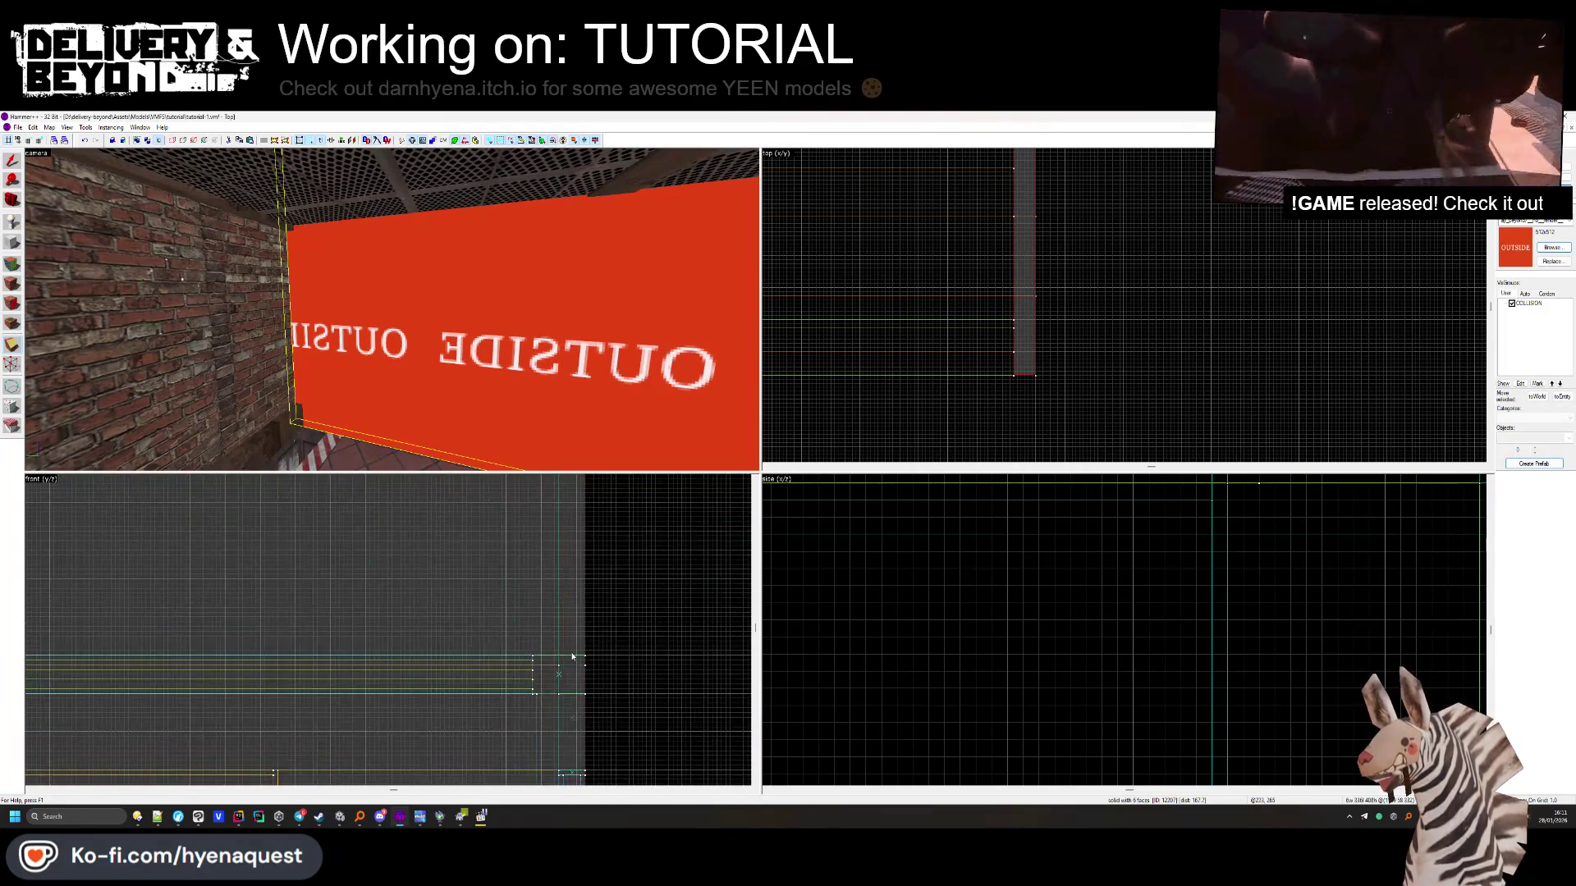
{"action": "left_click", "coordinate": [562, 652]}
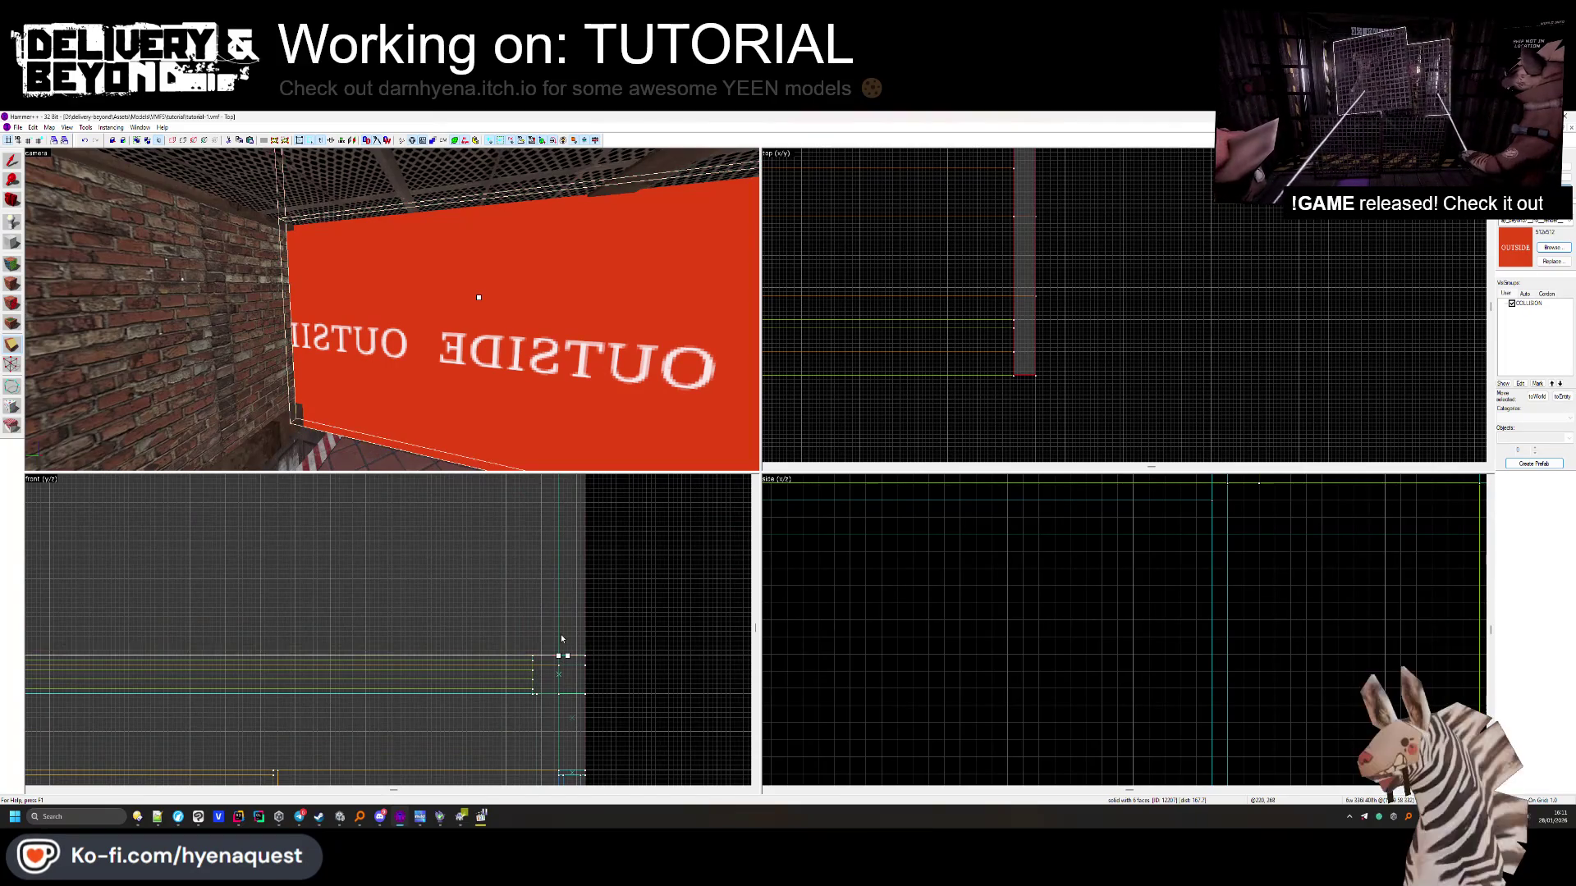
{"action": "left_click", "coordinate": [68, 234]}
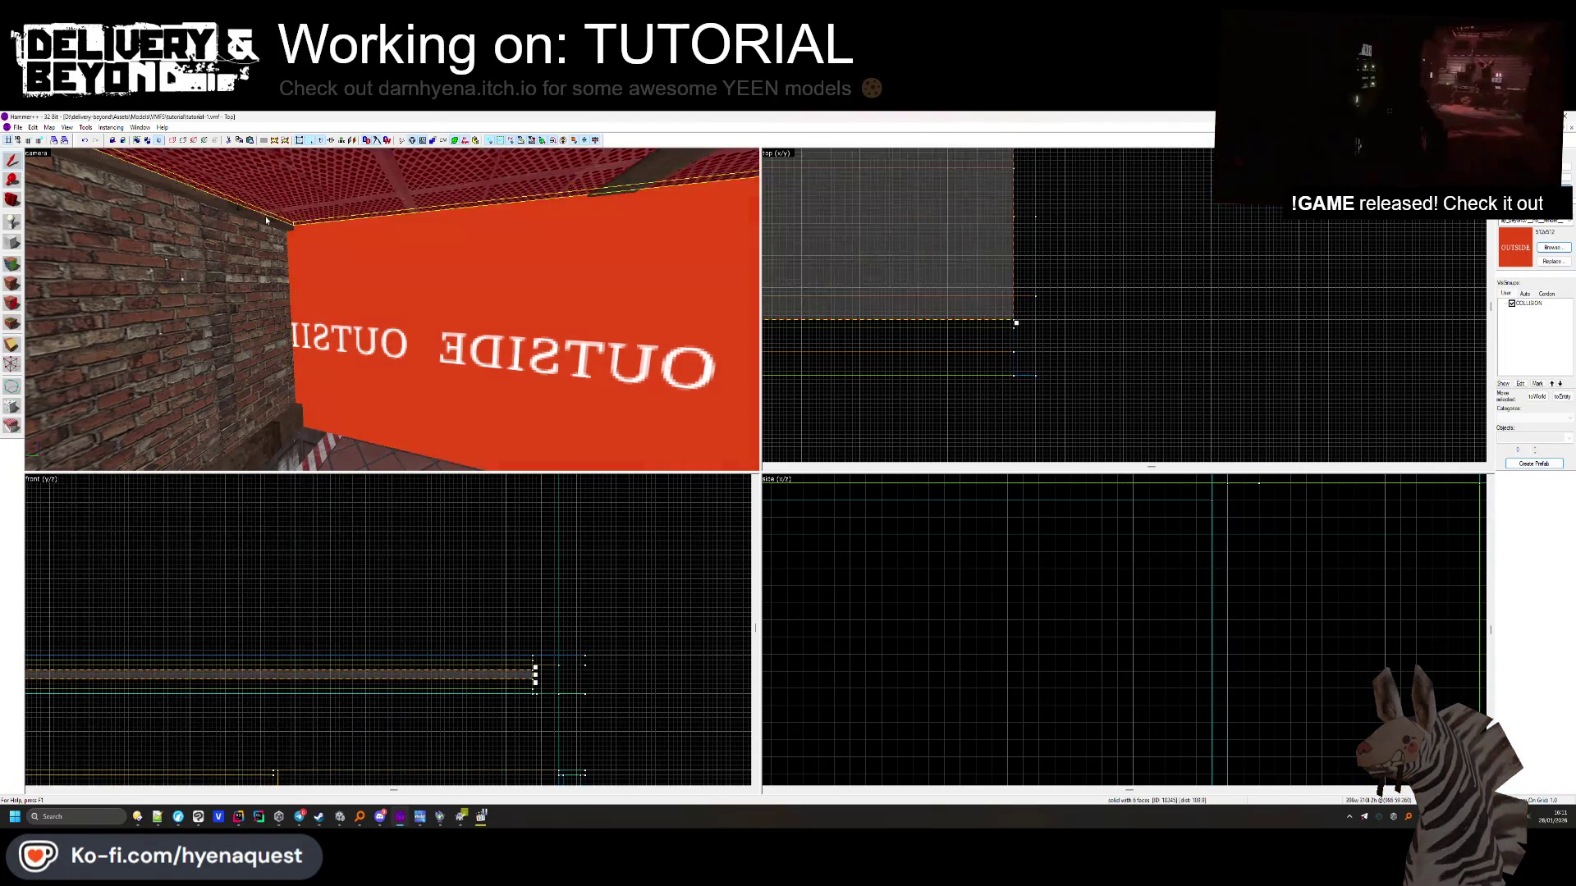
Draw a 12x31 block in the top view, stretch it along its length, and create the brush
{"action": "left_click", "coordinate": [12, 242]}
{"action": "scroll", "coordinate": [907, 328], "scroll_direction": "up", "scroll_amount": 6}
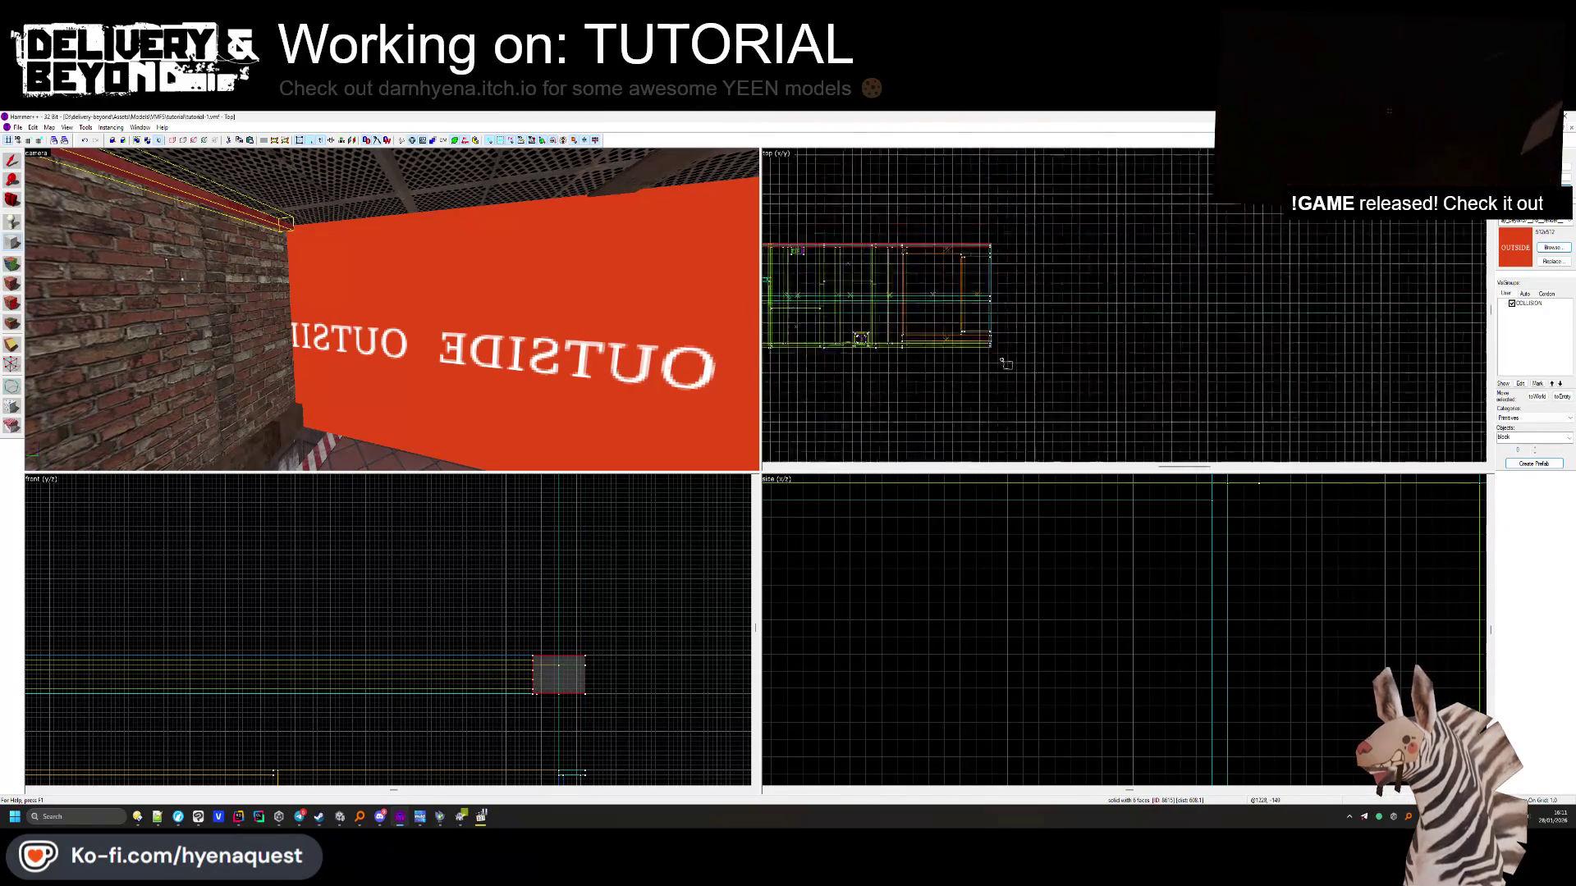
{"action": "scroll", "coordinate": [1120, 258], "scroll_direction": "down", "scroll_amount": 5}
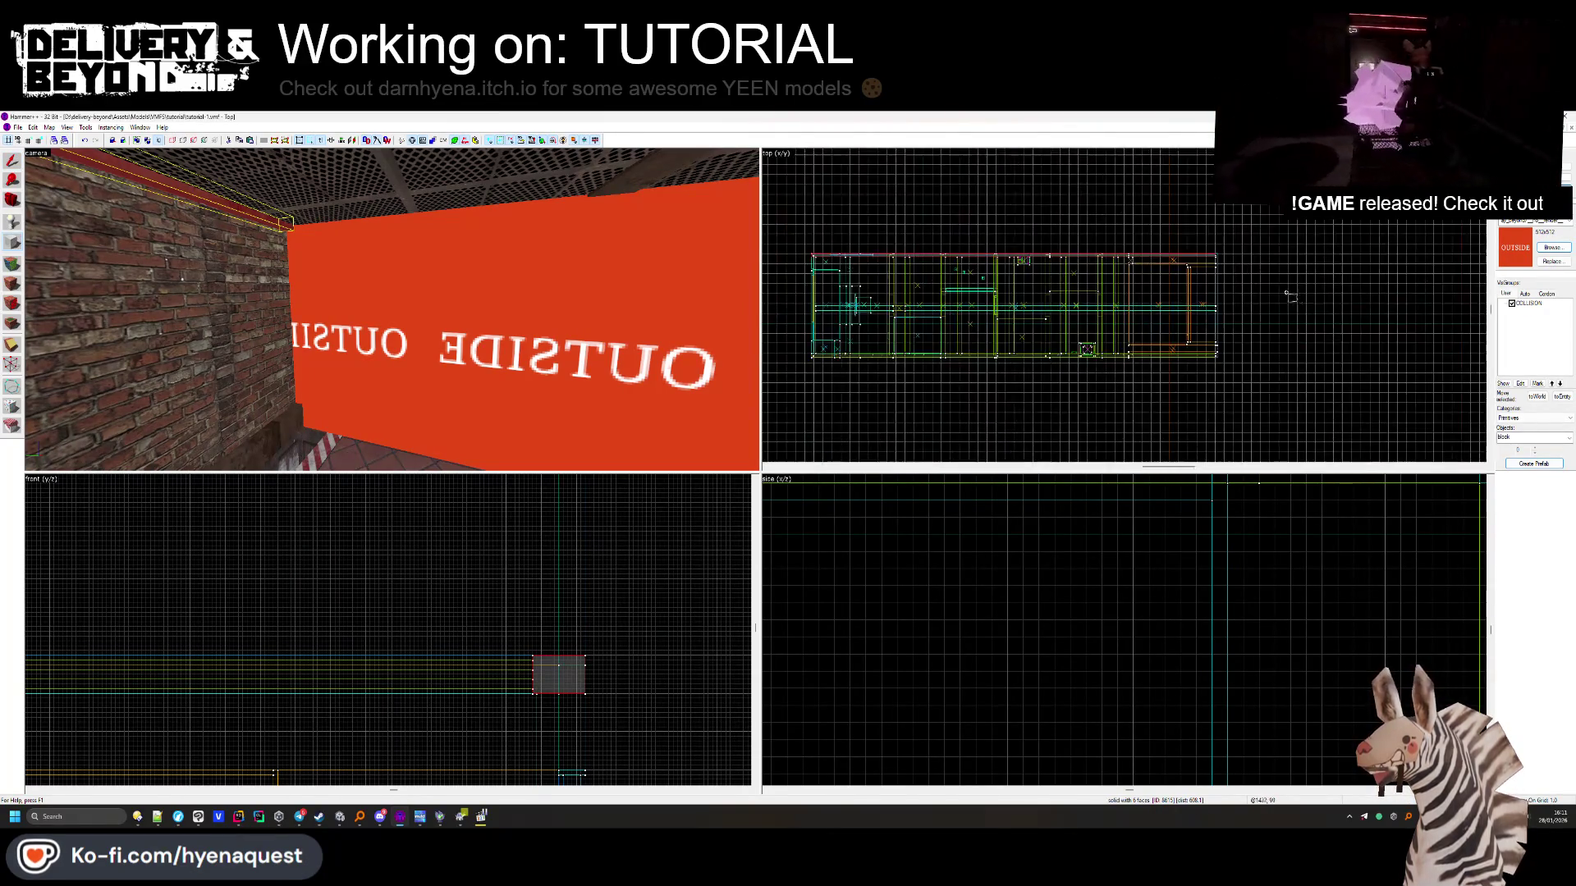
{"action": "scroll", "coordinate": [1164, 220], "scroll_direction": "up", "scroll_amount": 6}
{"action": "mouse_move", "coordinate": [1098, 325]}
{"action": "left_mouse_down"}
{"action": "mouse_move", "coordinate": [1089, 386]}
{"action": "mouse_move", "coordinate": [1108, 396]}
{"action": "mouse_move", "coordinate": [1109, 373]}
{"action": "left_mouse_up"}
{"action": "scroll", "coordinate": [1170, 257], "scroll_direction": "down", "scroll_amount": 3}
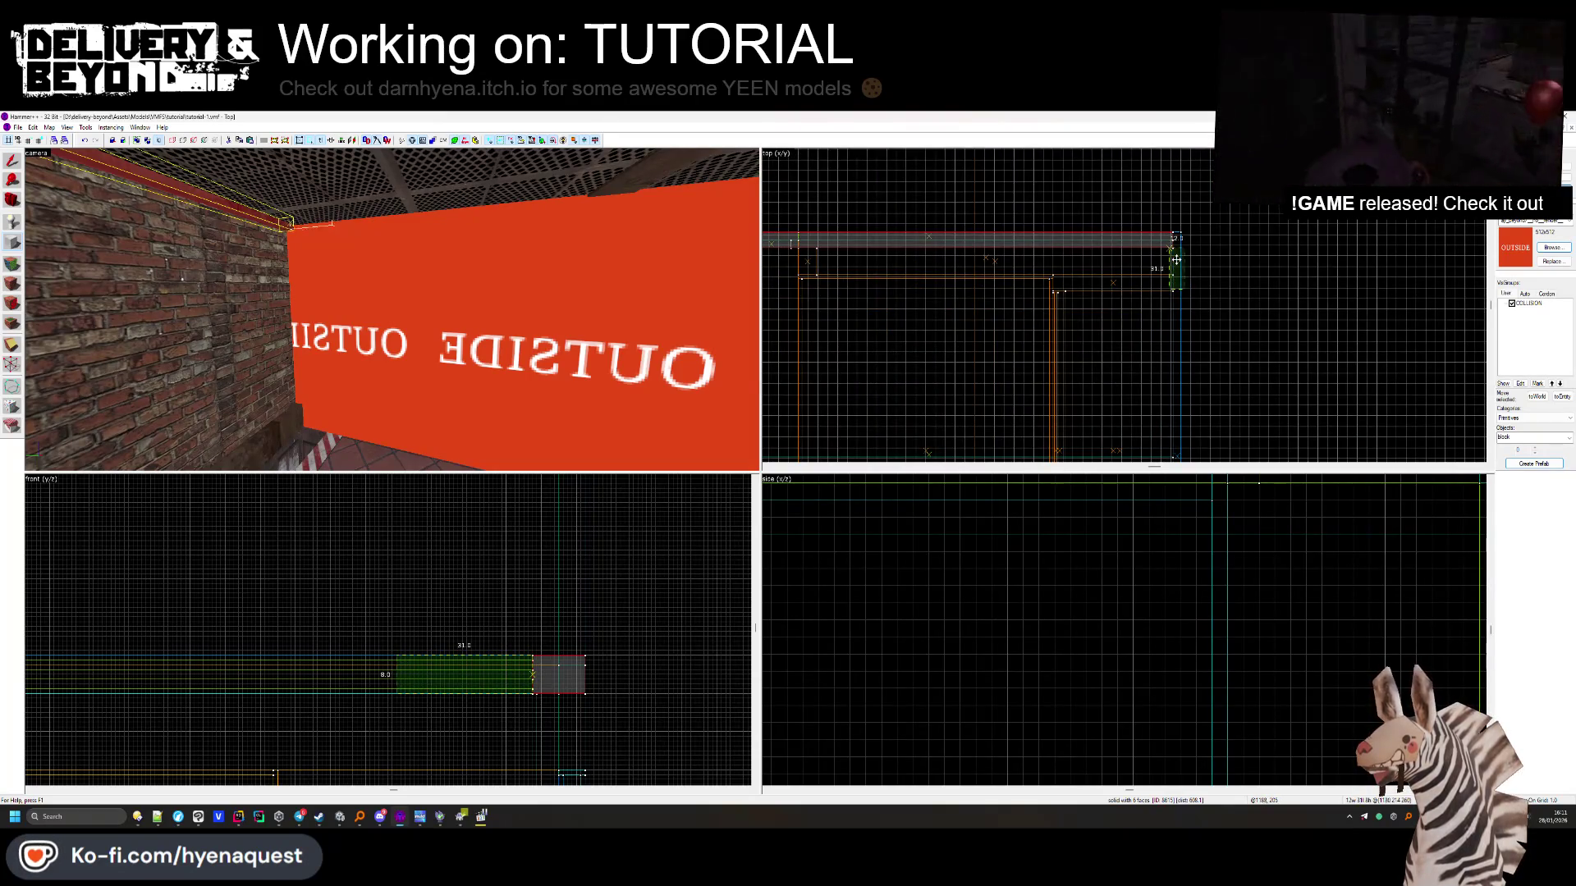
{"action": "scroll", "coordinate": [1171, 260], "scroll_direction": "up", "scroll_amount": 4}
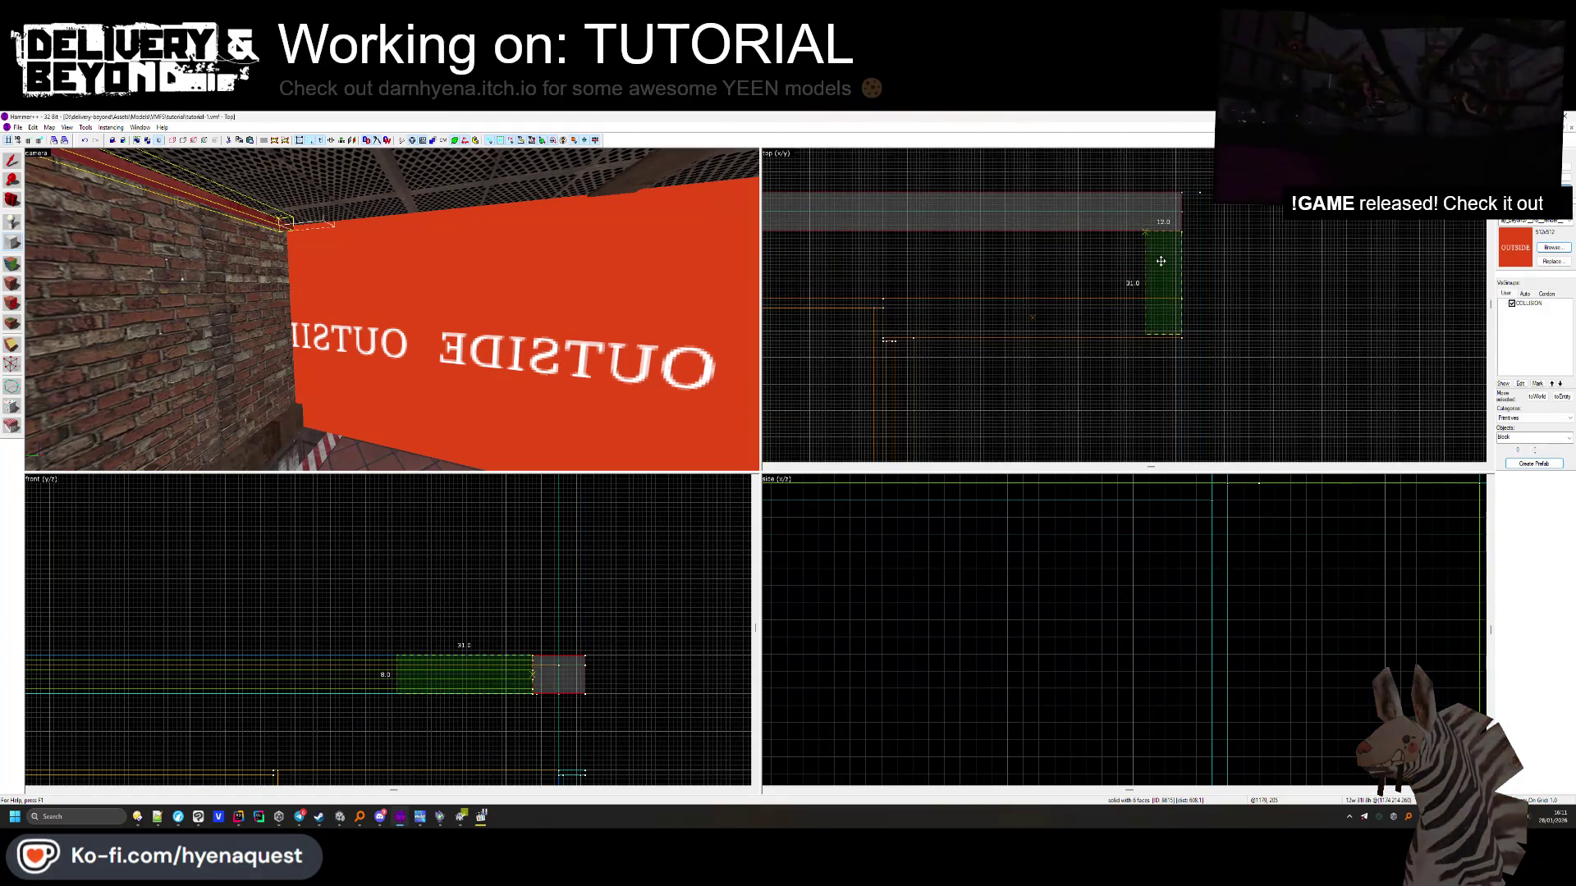
{"action": "scroll", "coordinate": [1160, 261], "scroll_direction": "down", "scroll_amount": 3}
{"action": "left_click_drag", "start_coordinate": [1168, 259], "coordinate": [1114, 404]}
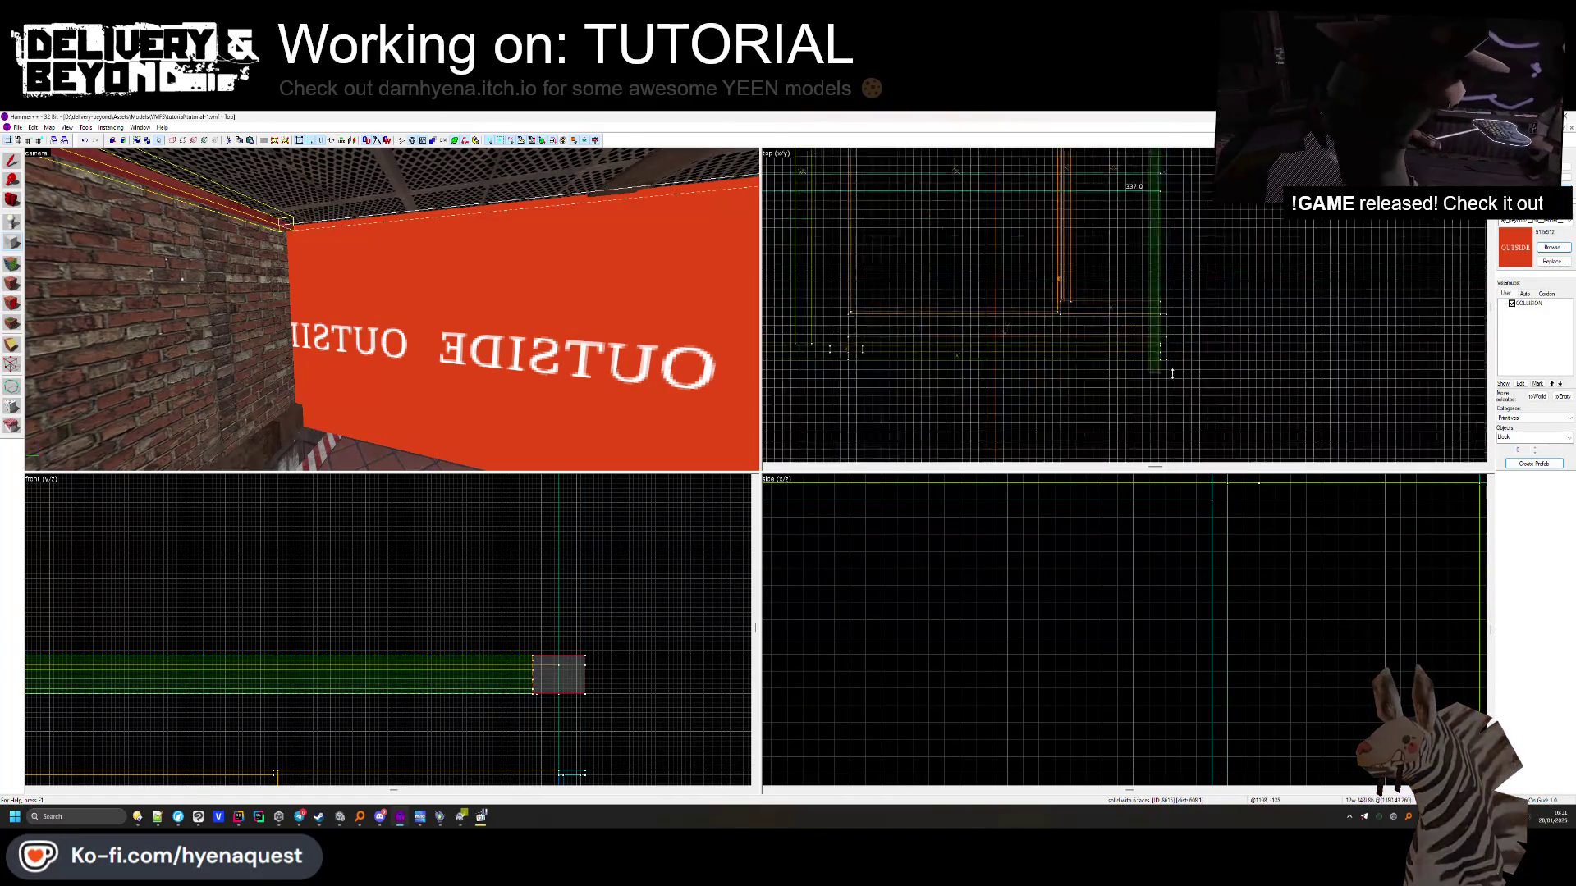
{"action": "scroll", "coordinate": [1114, 404], "scroll_direction": "up", "scroll_amount": 4}
{"action": "key", "text": "z"}
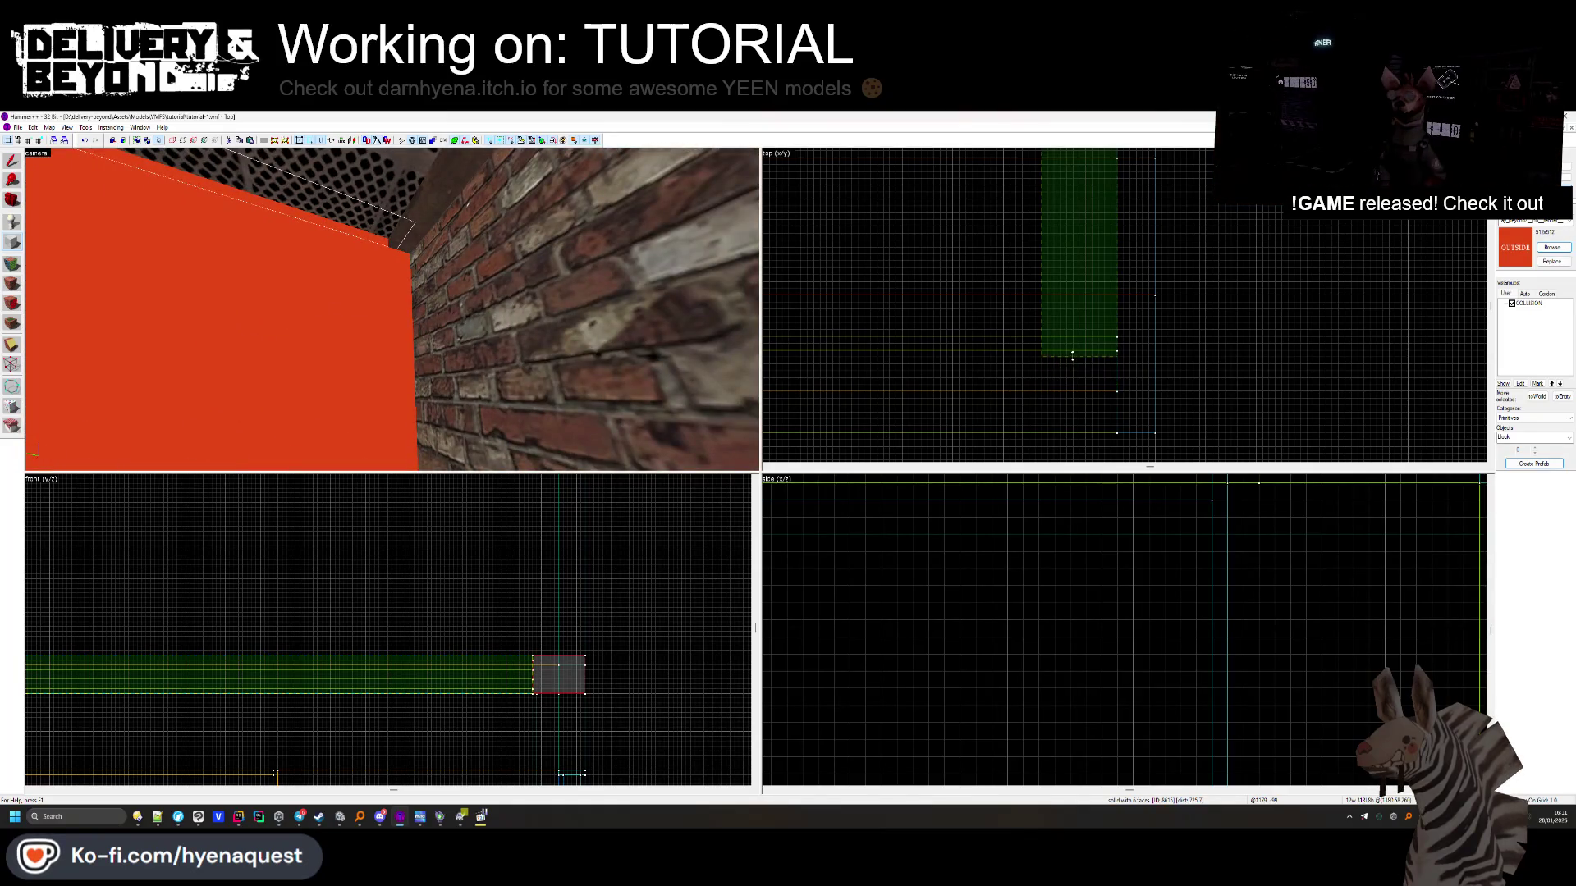
{"action": "key", "text": "Return"}
Pick up the brick wall texture, apply it to the new thin brush, and raise its bottom edge
{"action": "left_click", "coordinate": [12, 264]}
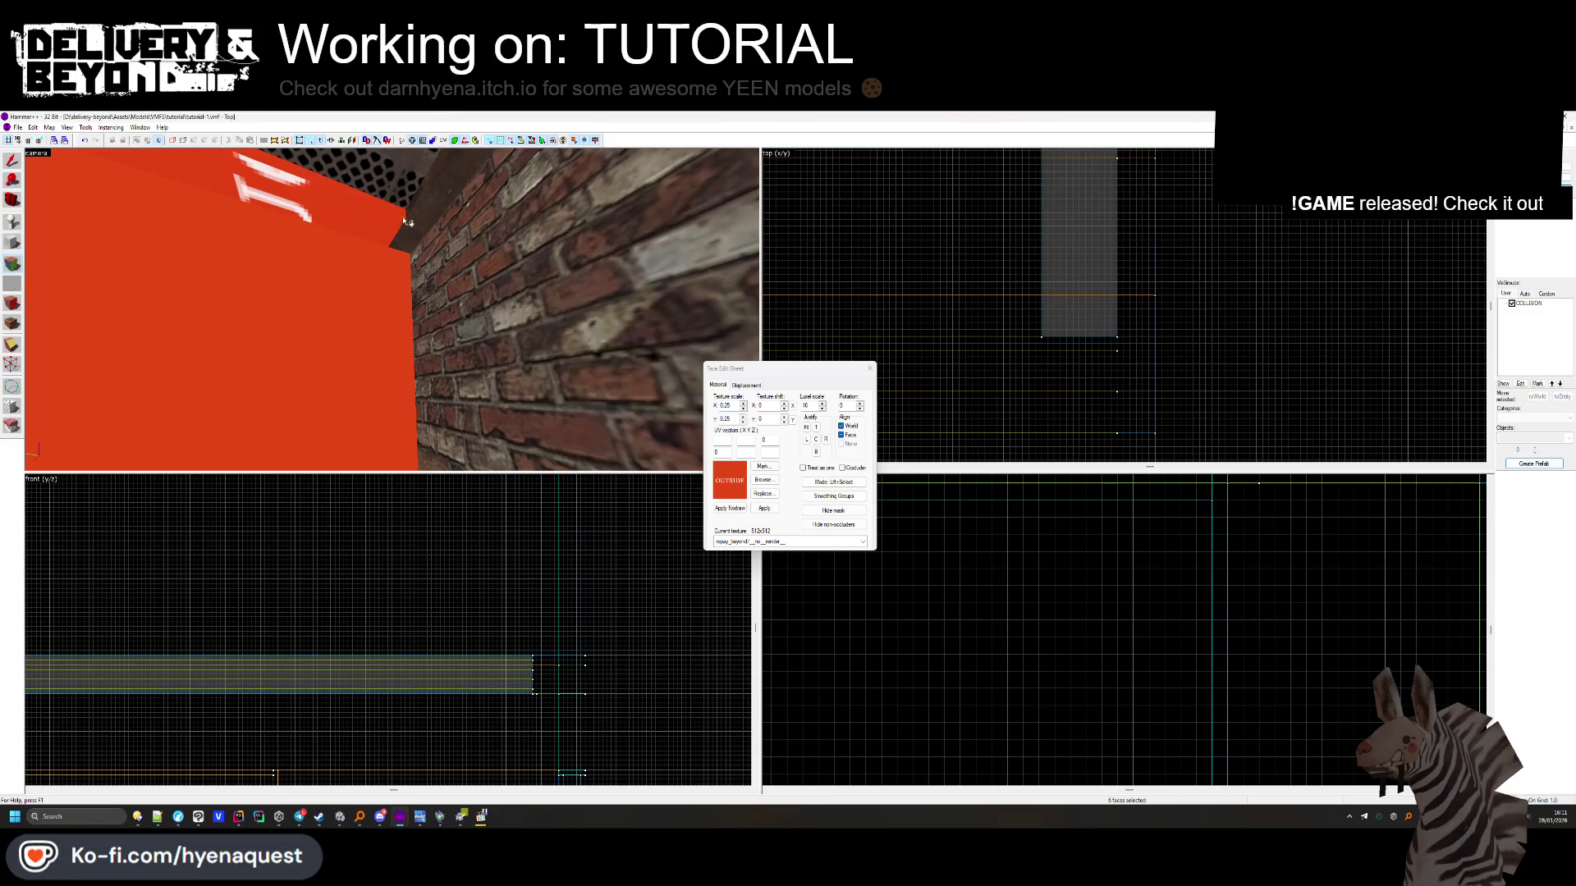
{"action": "left_click", "coordinate": [391, 309]}
{"action": "key", "text": "w"}
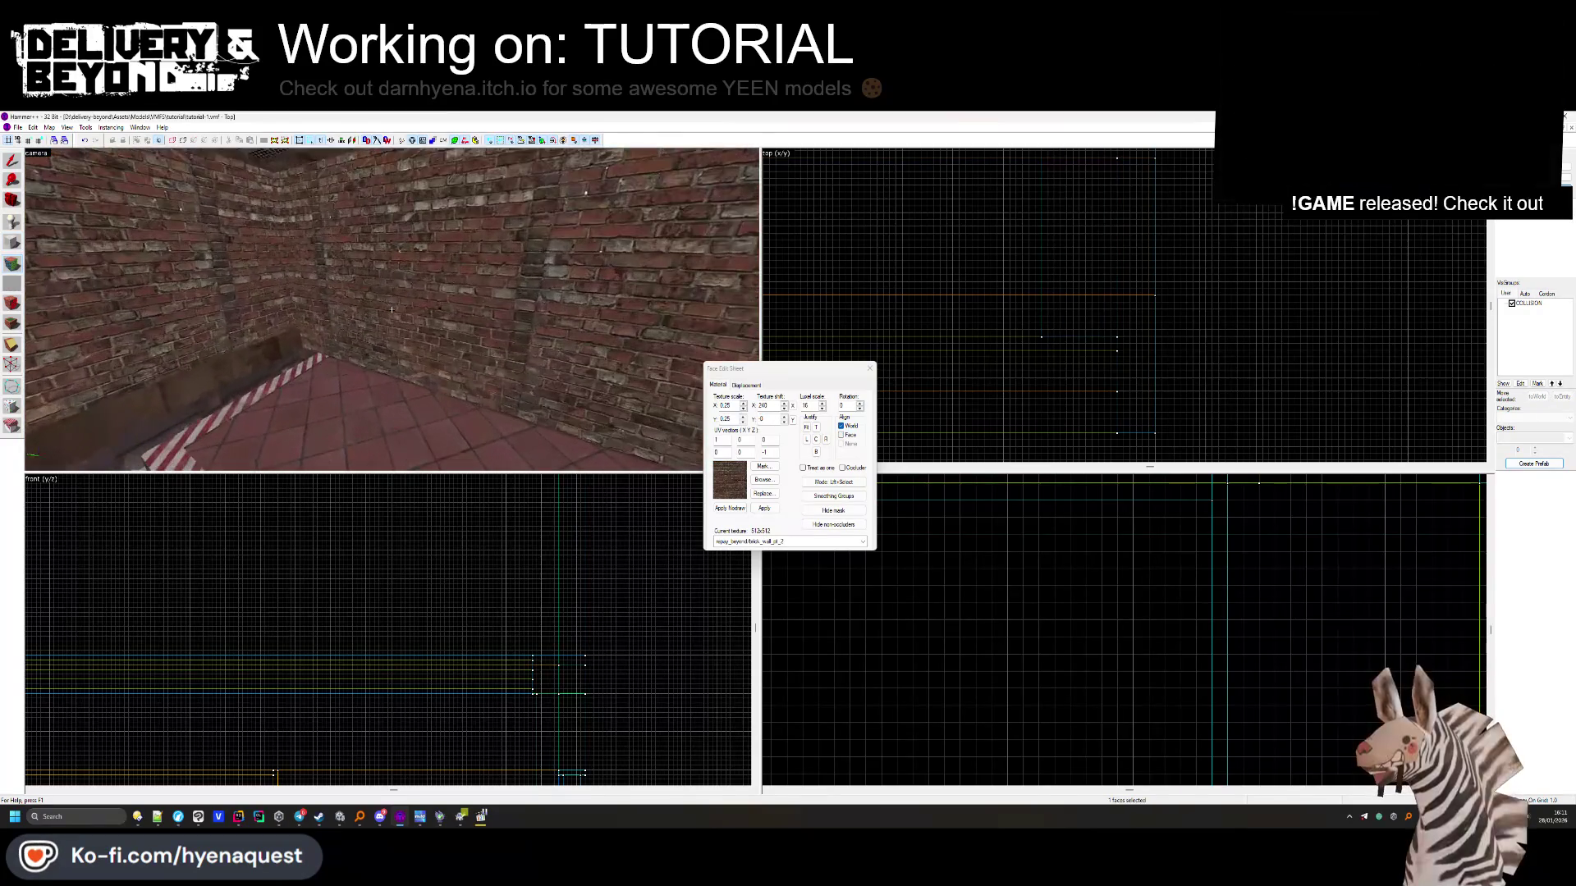
{"action": "left_click", "coordinate": [870, 368]}
{"action": "key", "text": "w"}
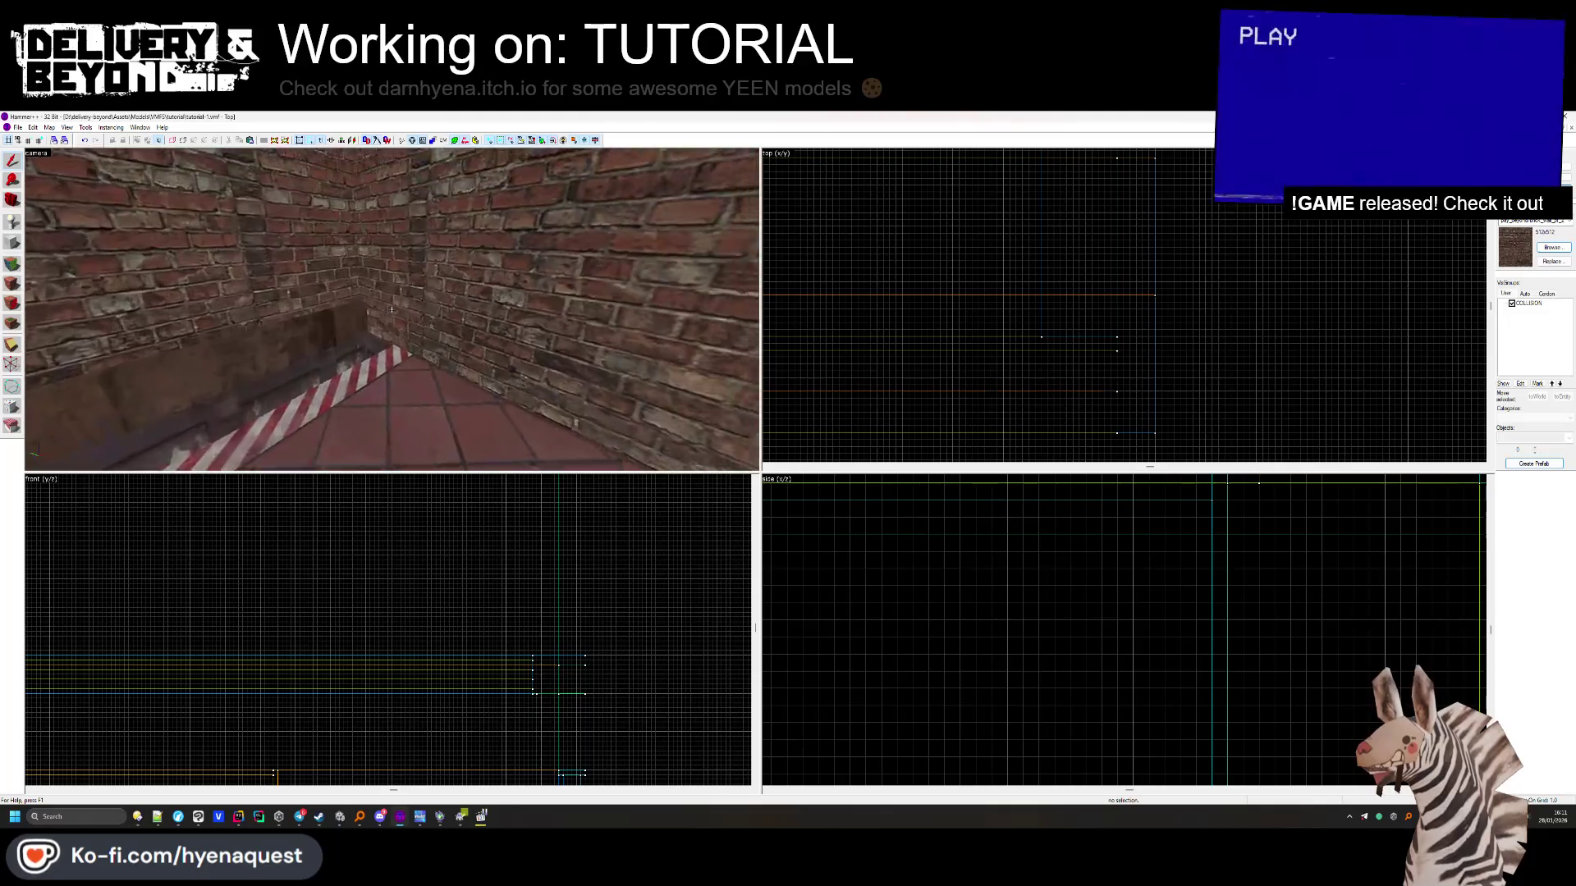
{"action": "left_click", "coordinate": [384, 324]}
{"action": "scroll", "coordinate": [958, 273], "scroll_direction": "down", "scroll_amount": 3}
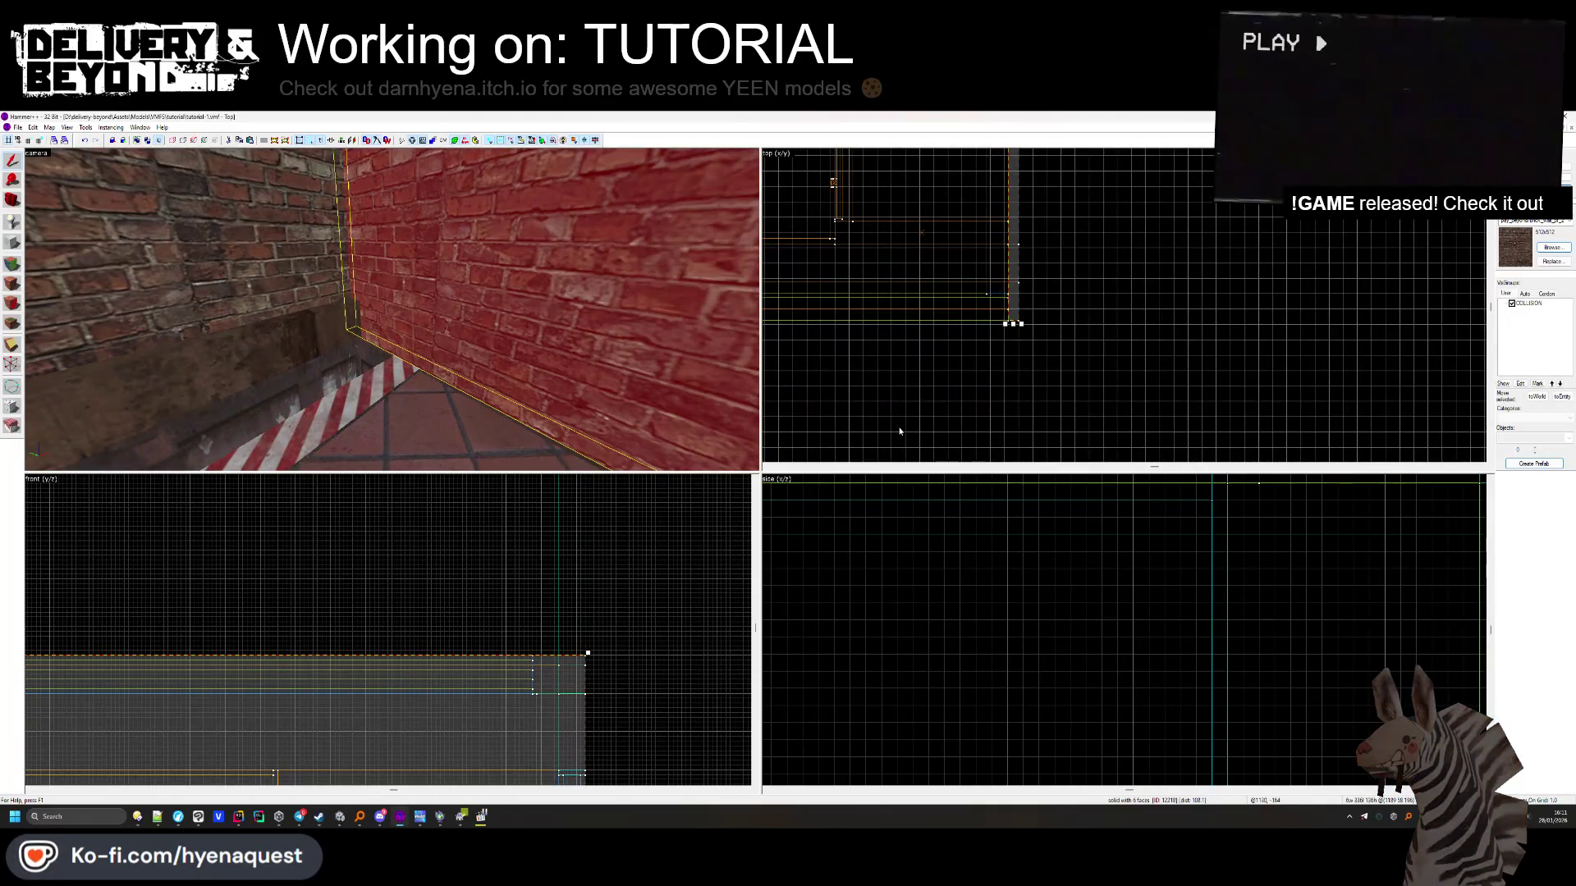
{"action": "scroll", "coordinate": [1016, 584], "scroll_direction": "down", "scroll_amount": 5}
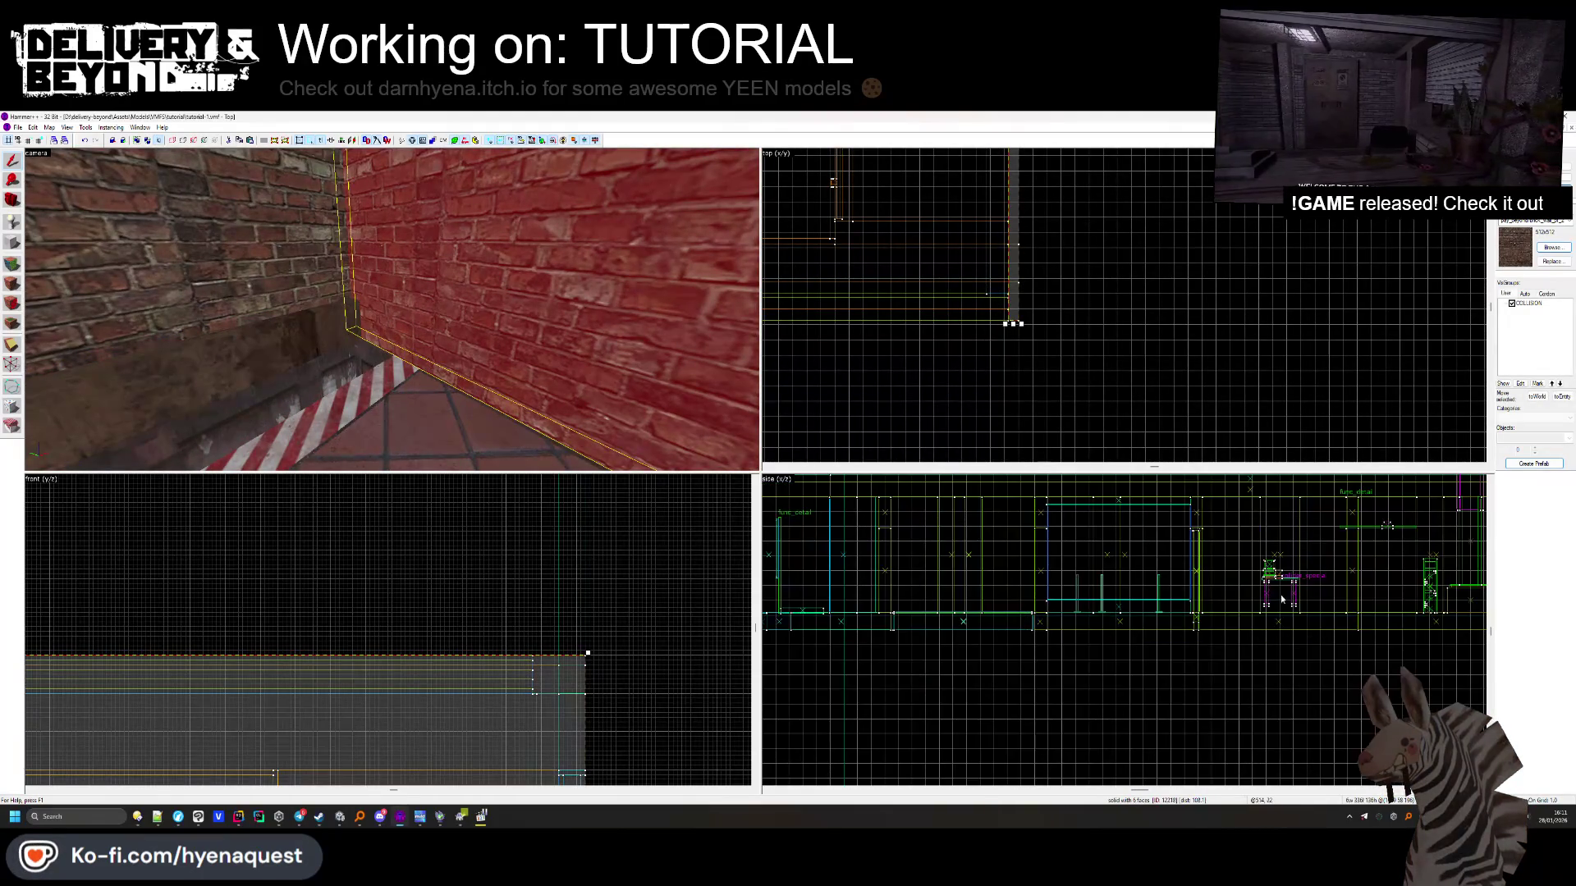
{"action": "scroll", "coordinate": [1064, 641], "scroll_direction": "up", "scroll_amount": 5}
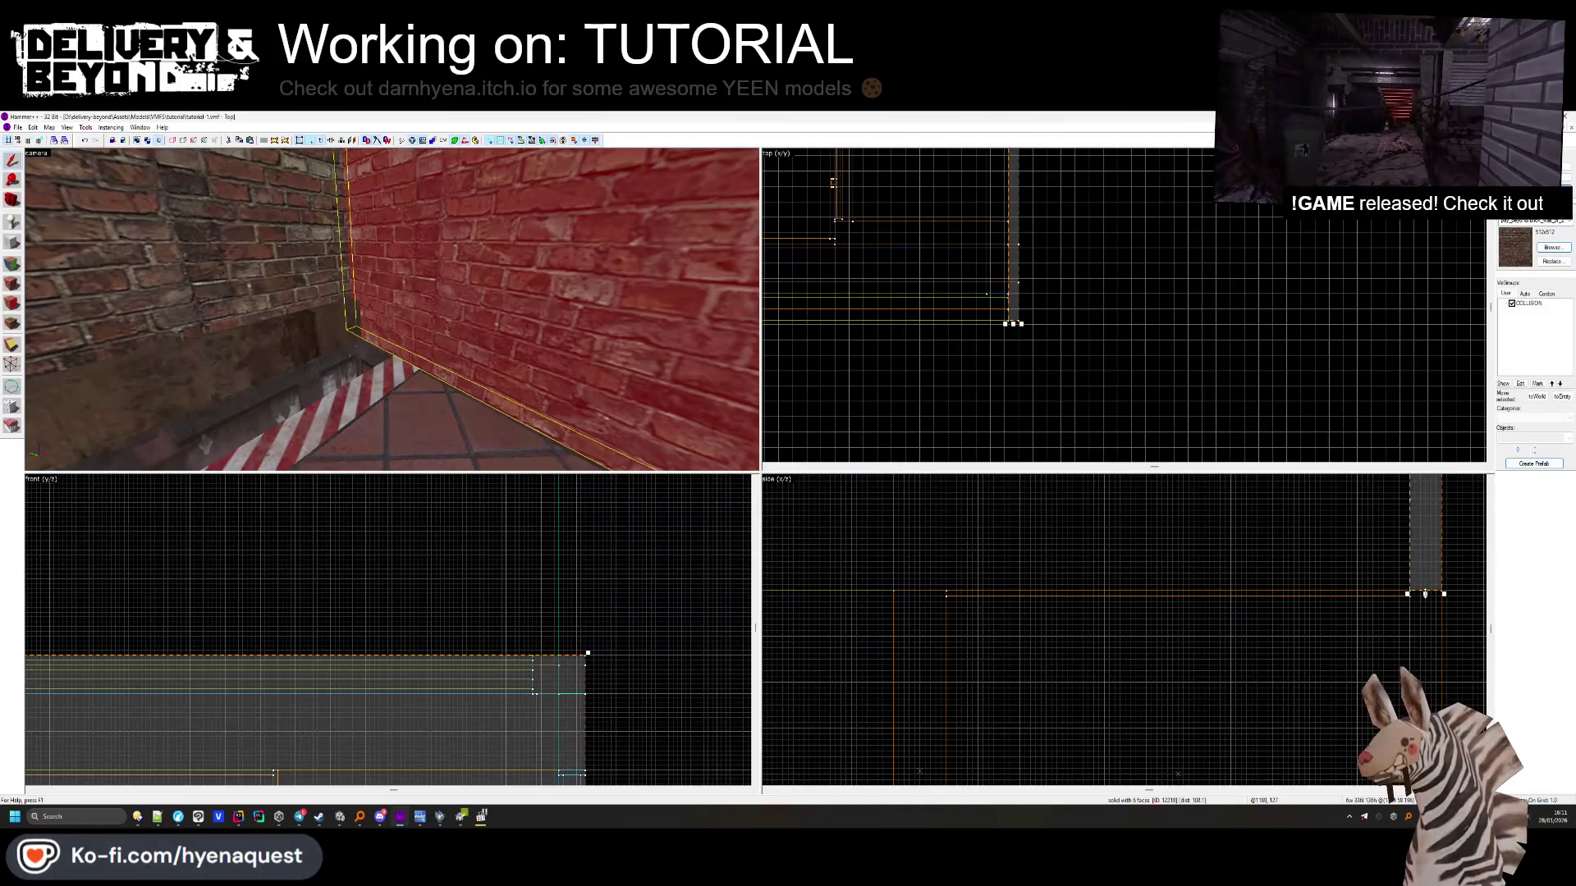
{"action": "left_click_drag", "start_coordinate": [1425, 593], "coordinate": [1387, 527]}
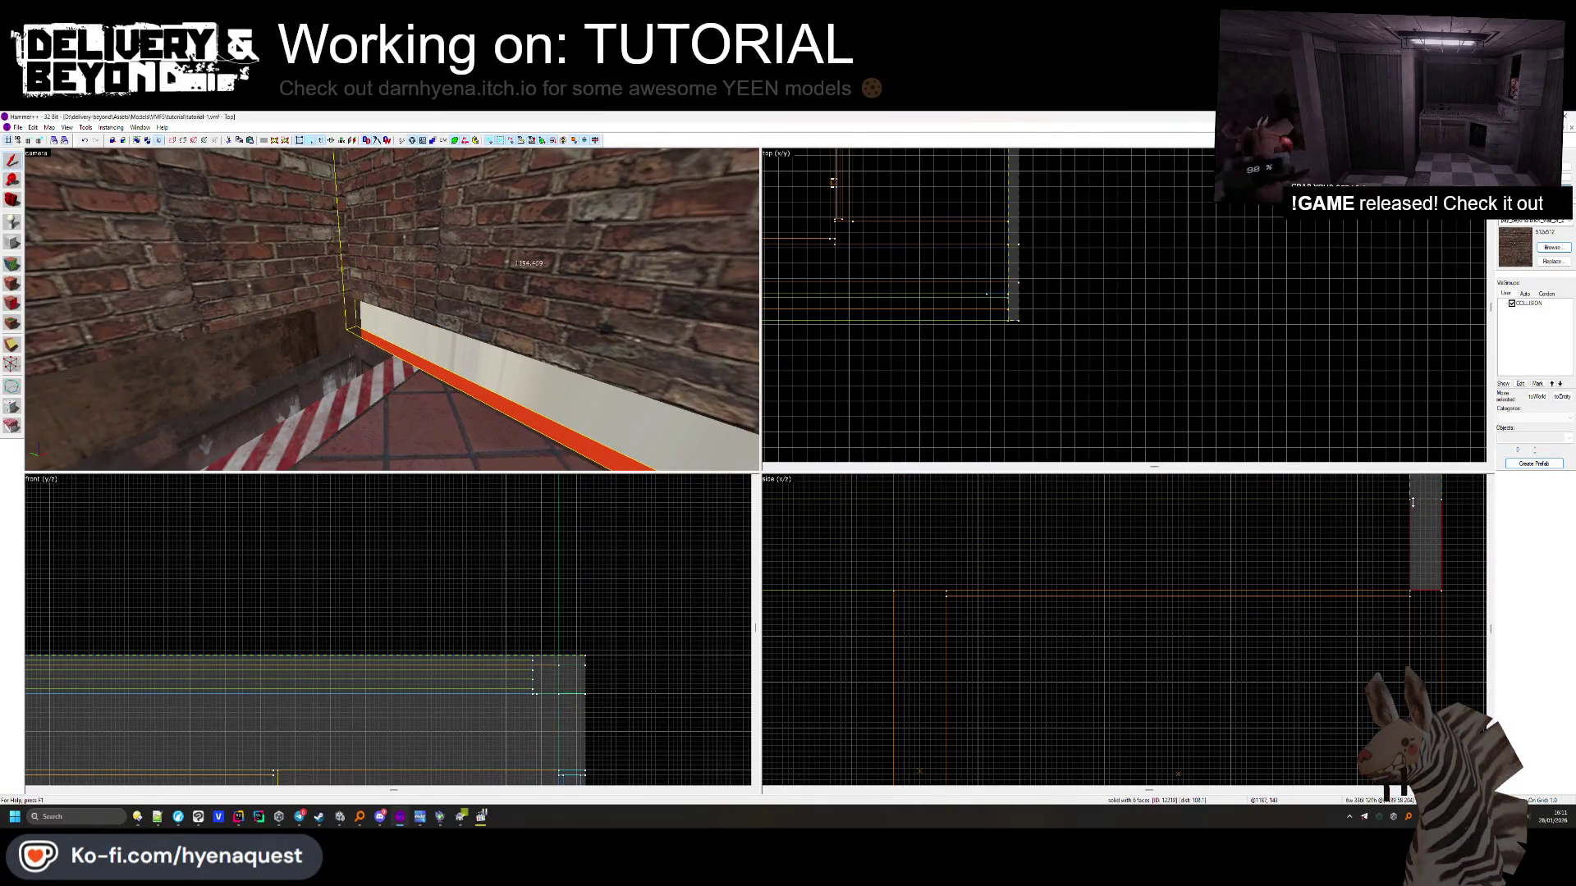
Draw a new block at the end of the left red wall and create it as a brush
{"action": "left_click", "coordinate": [1386, 526]}
{"action": "left_click", "coordinate": [333, 349]}
{"action": "scroll", "coordinate": [1047, 341], "scroll_direction": "down", "scroll_amount": 3}
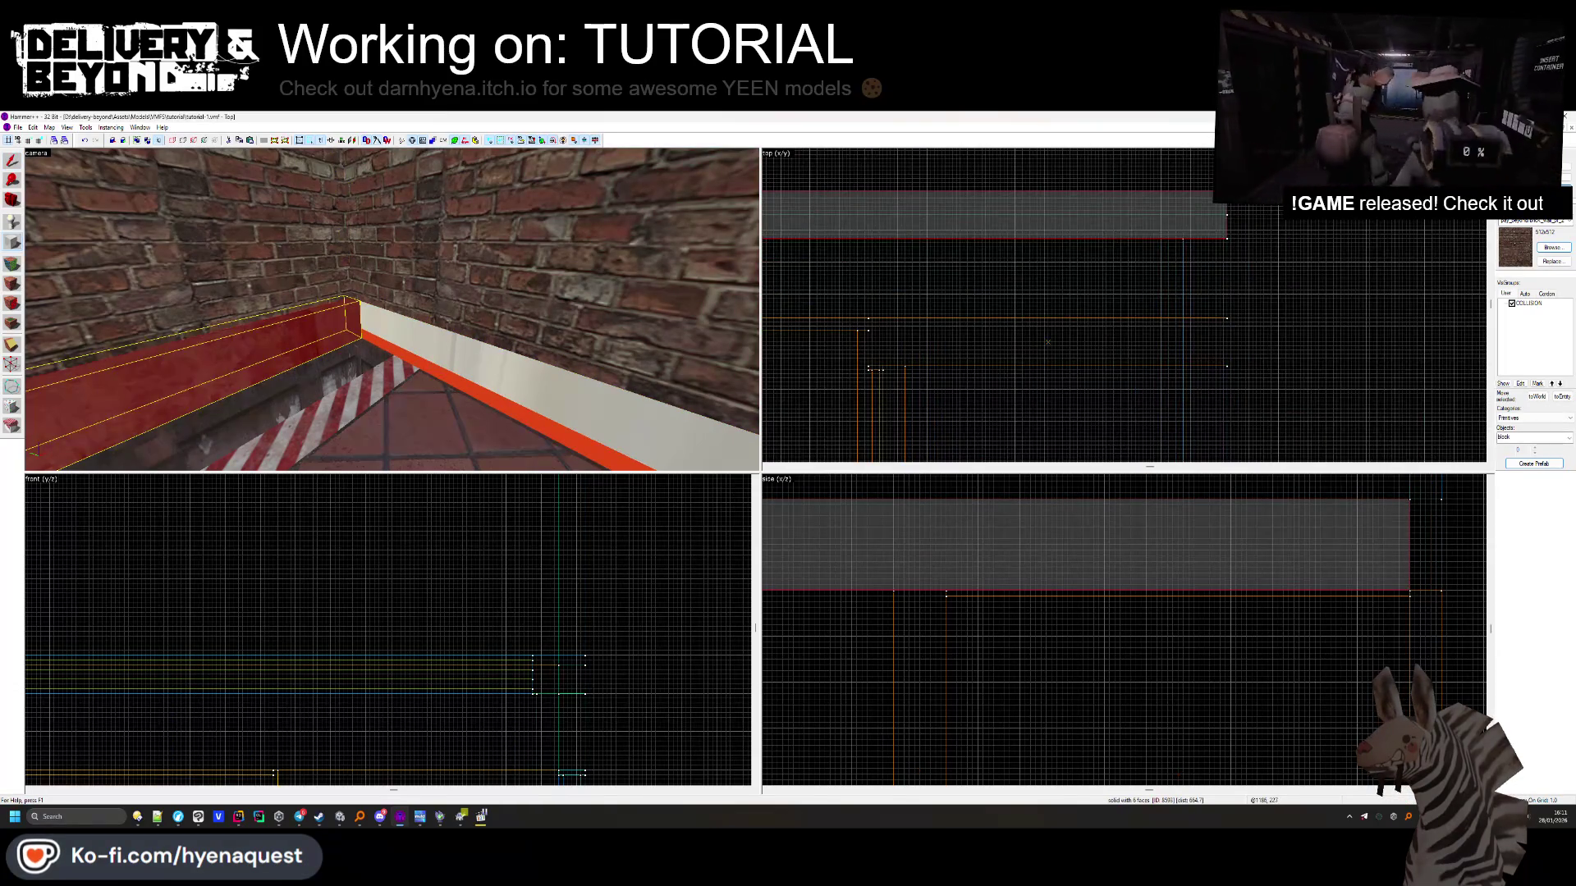
{"action": "left_click_drag", "start_coordinate": [1226, 191], "coordinate": [1261, 349]}
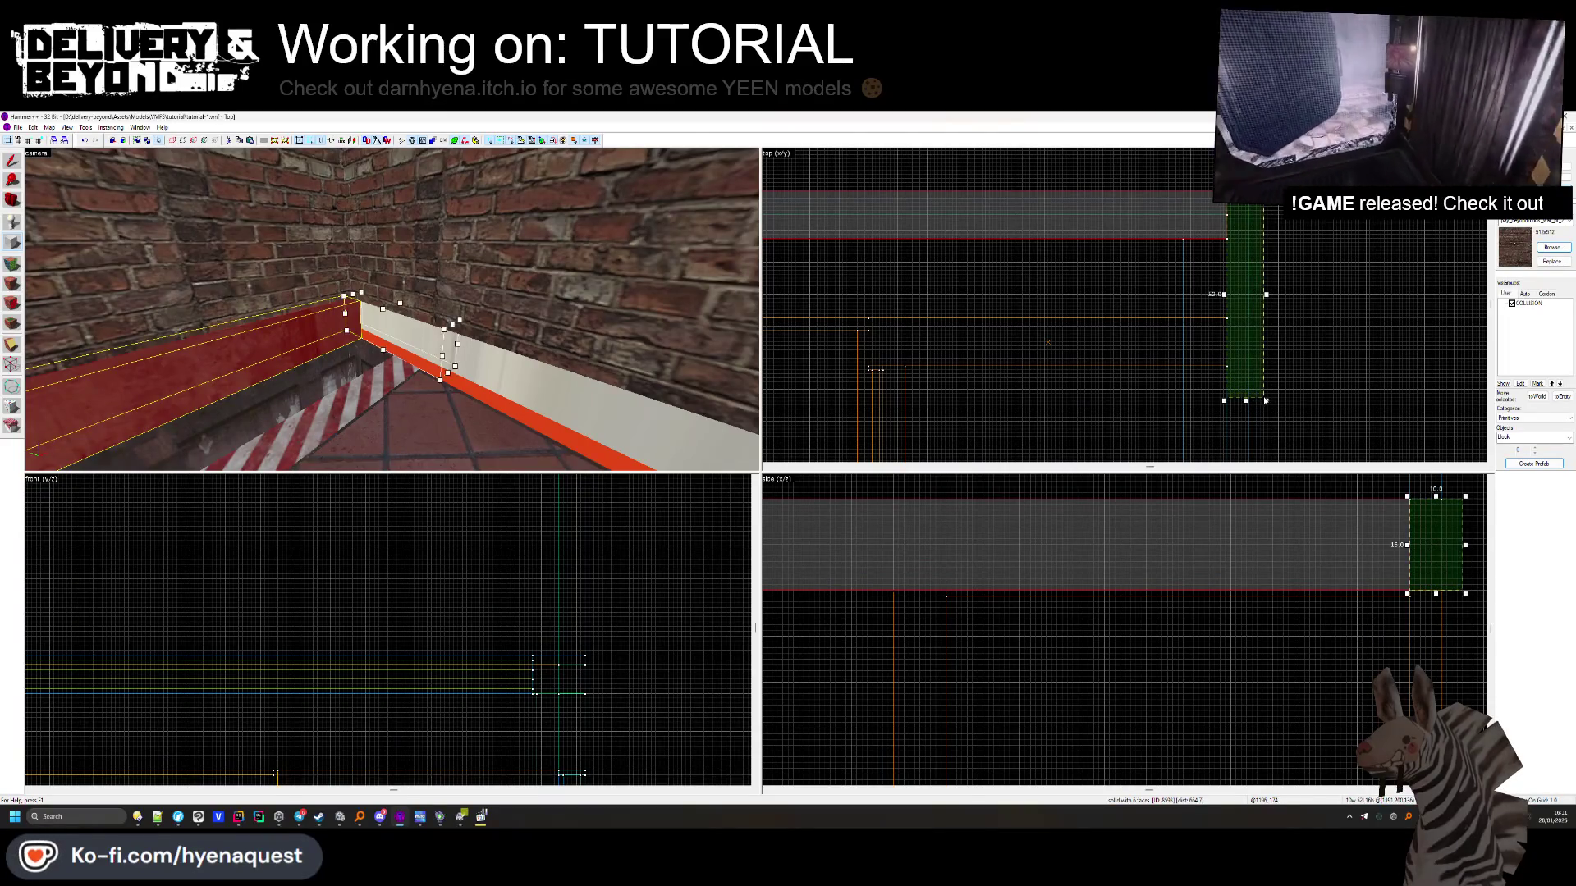
{"action": "scroll", "coordinate": [1220, 235], "scroll_direction": "down", "scroll_amount": 3}
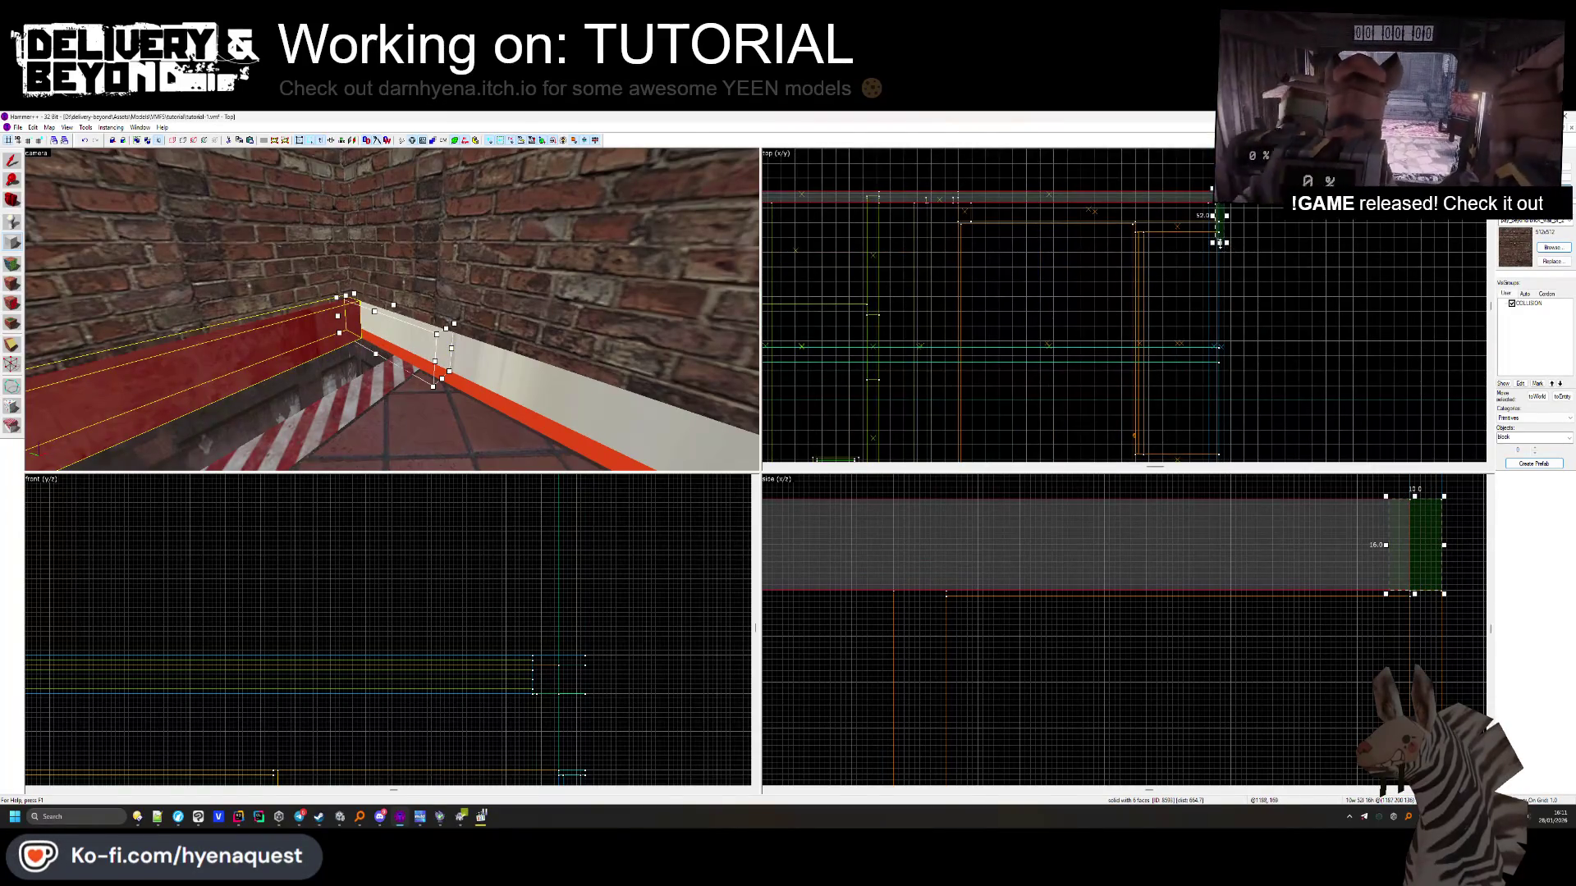
{"action": "scroll", "coordinate": [1220, 243], "scroll_direction": "up", "scroll_amount": 4}
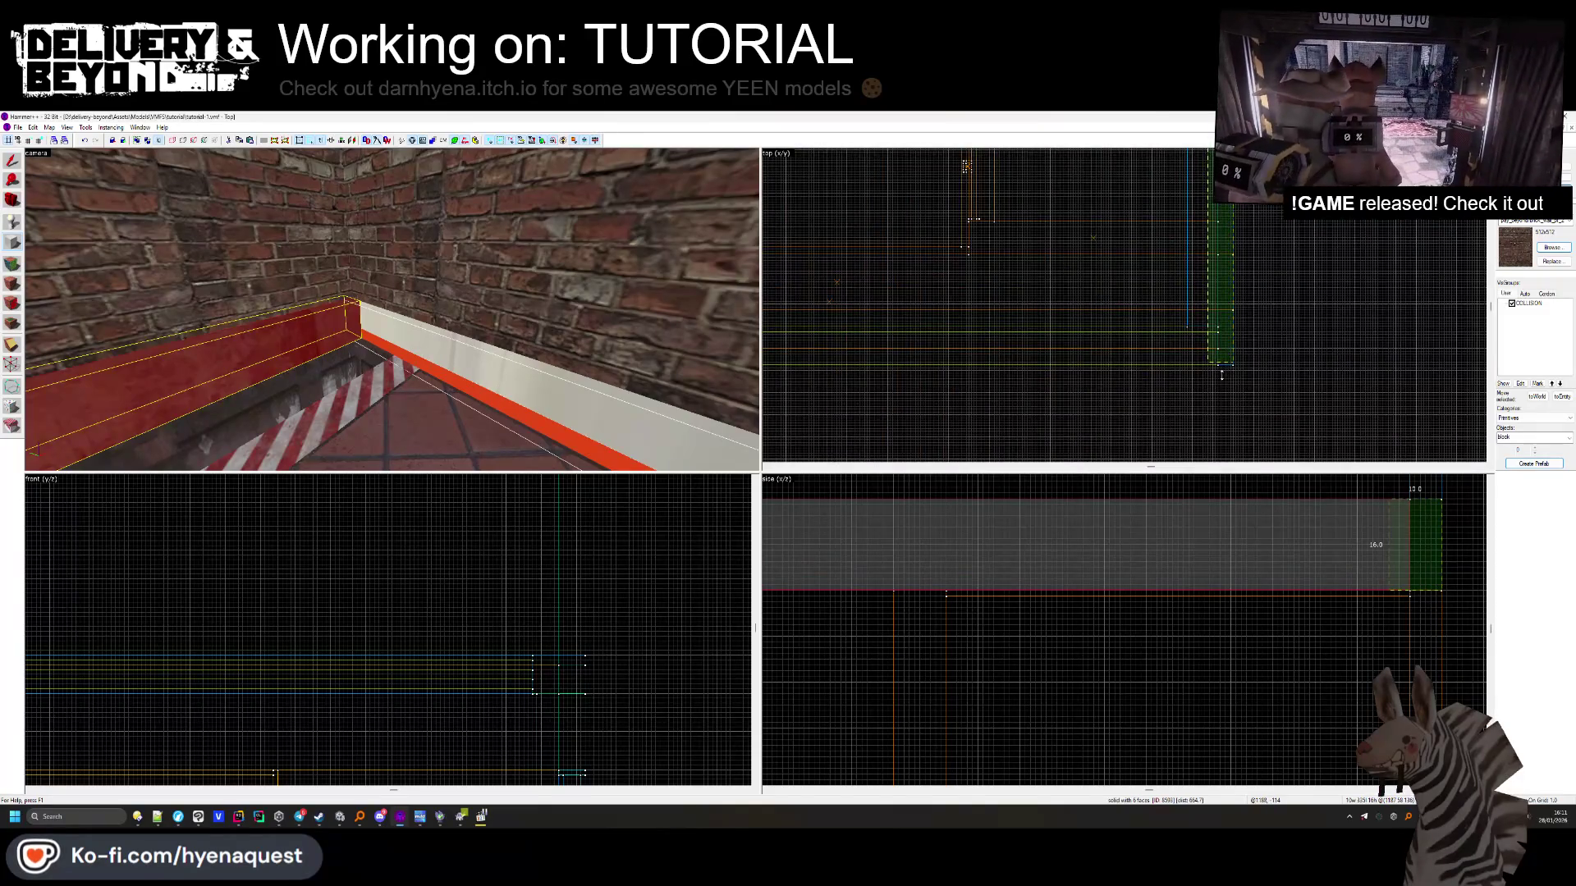
{"action": "key", "text": "Return"}
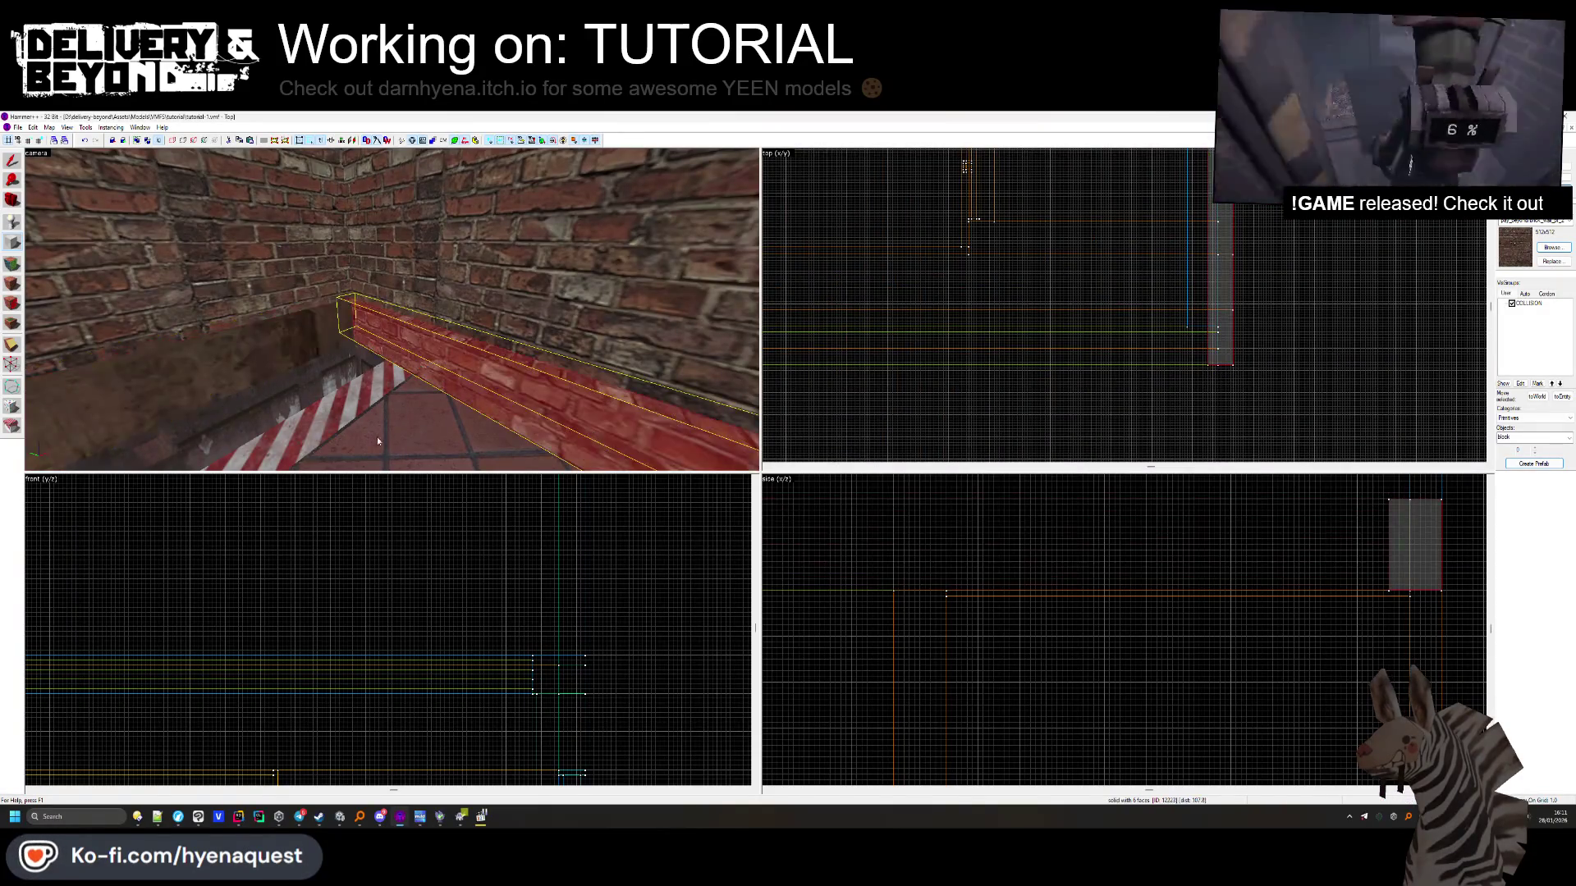
Edit a face of the new brush, then close face editing and clear the selection
{"action": "left_click", "coordinate": [13, 283]}
{"action": "left_click", "coordinate": [380, 347]}
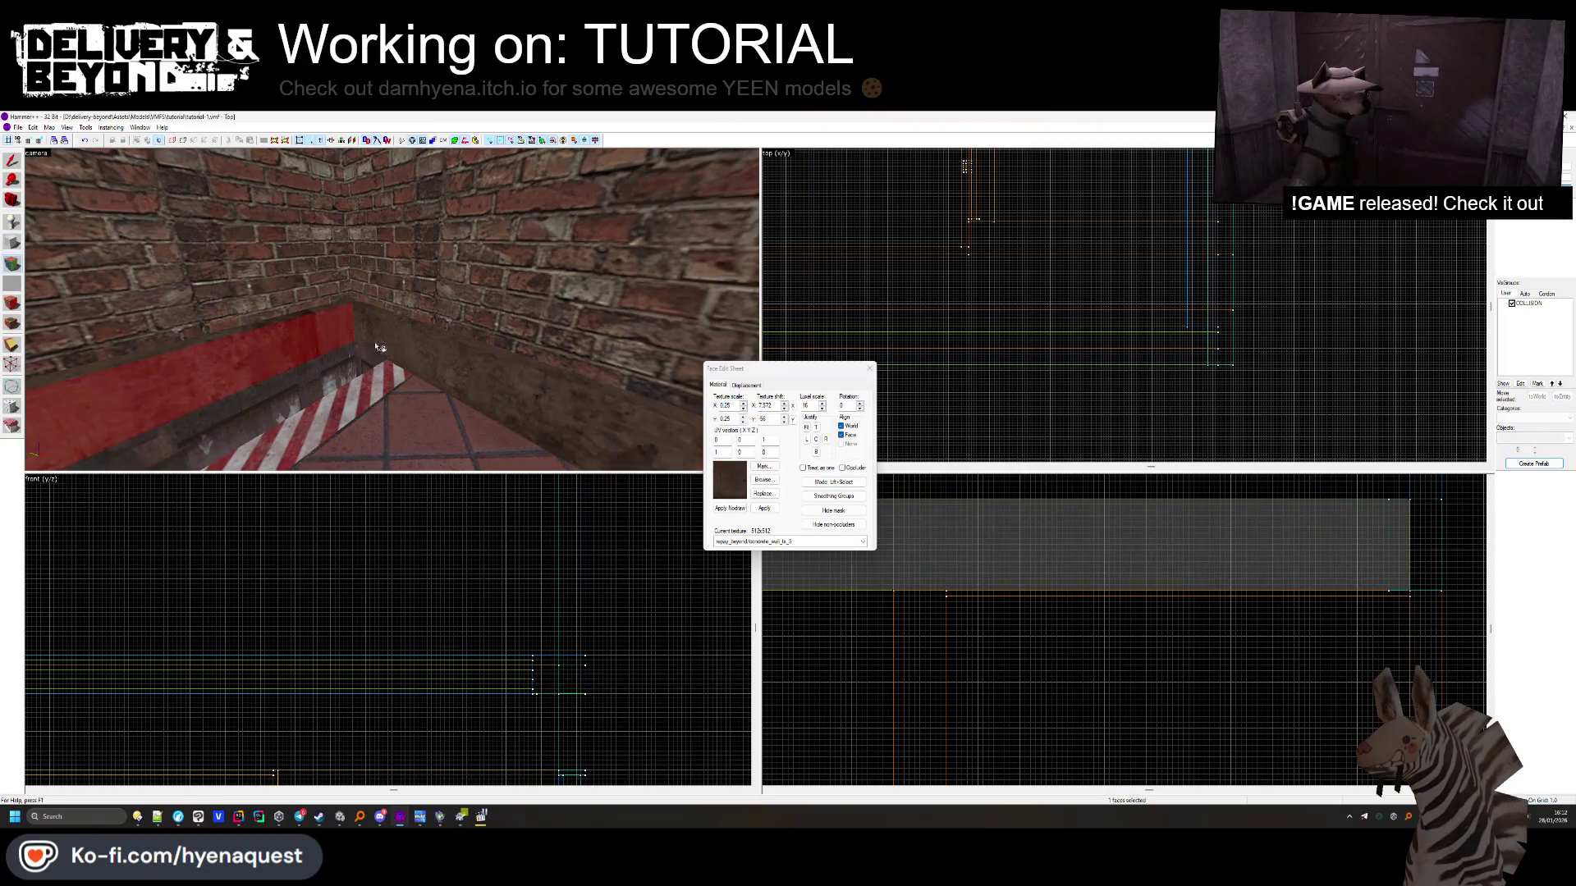
{"action": "left_click", "coordinate": [869, 368]}
{"action": "scroll", "coordinate": [1124, 346], "scroll_direction": "up", "scroll_amount": 3}
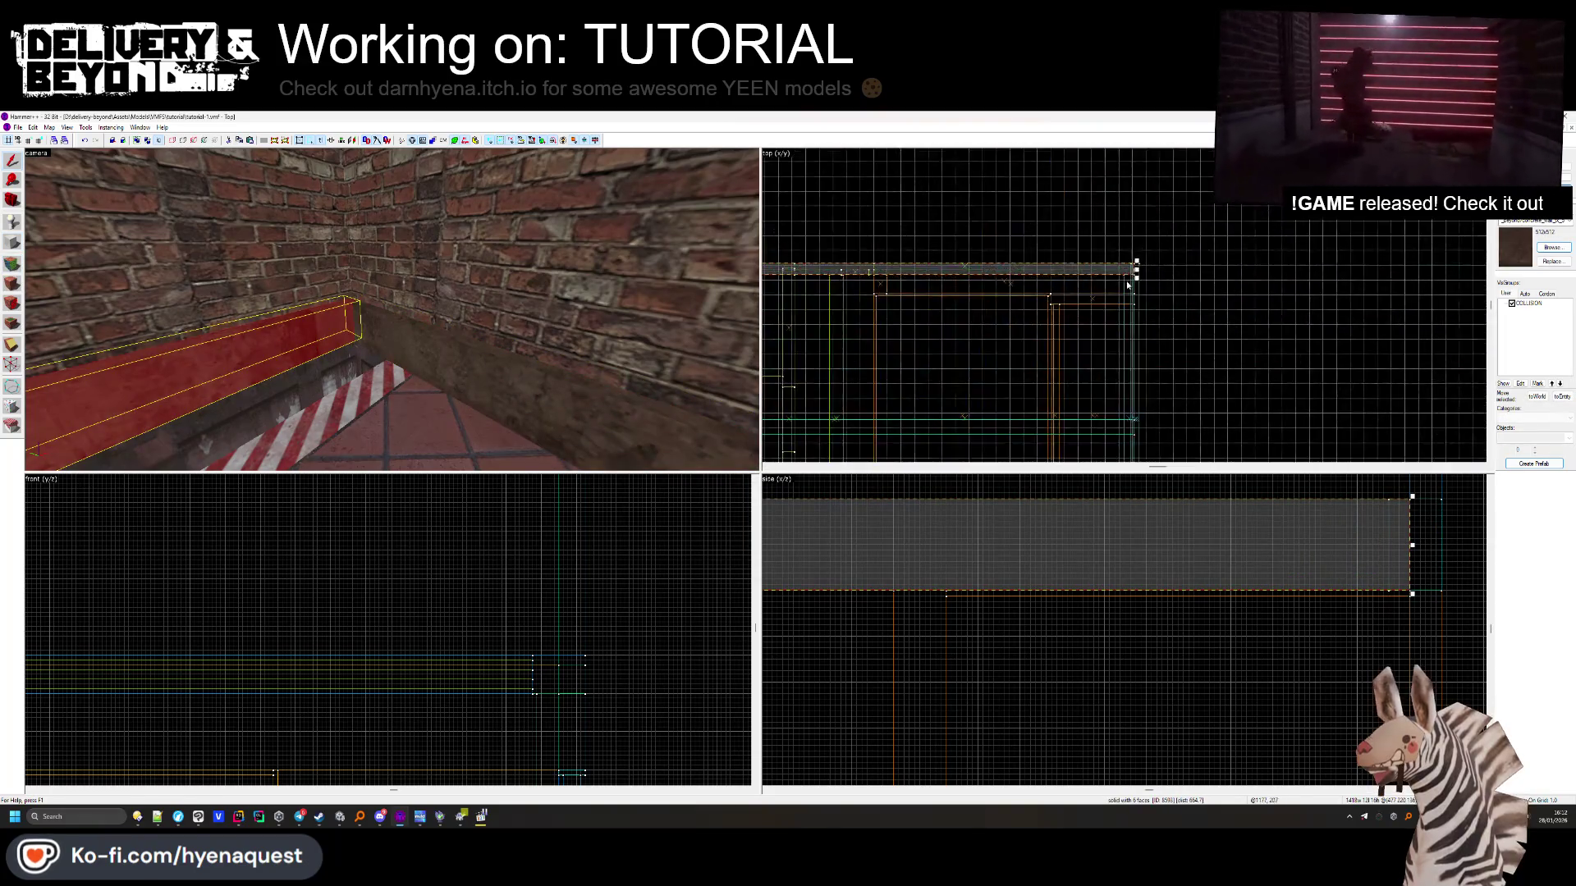
{"action": "left_click", "coordinate": [824, 302]}
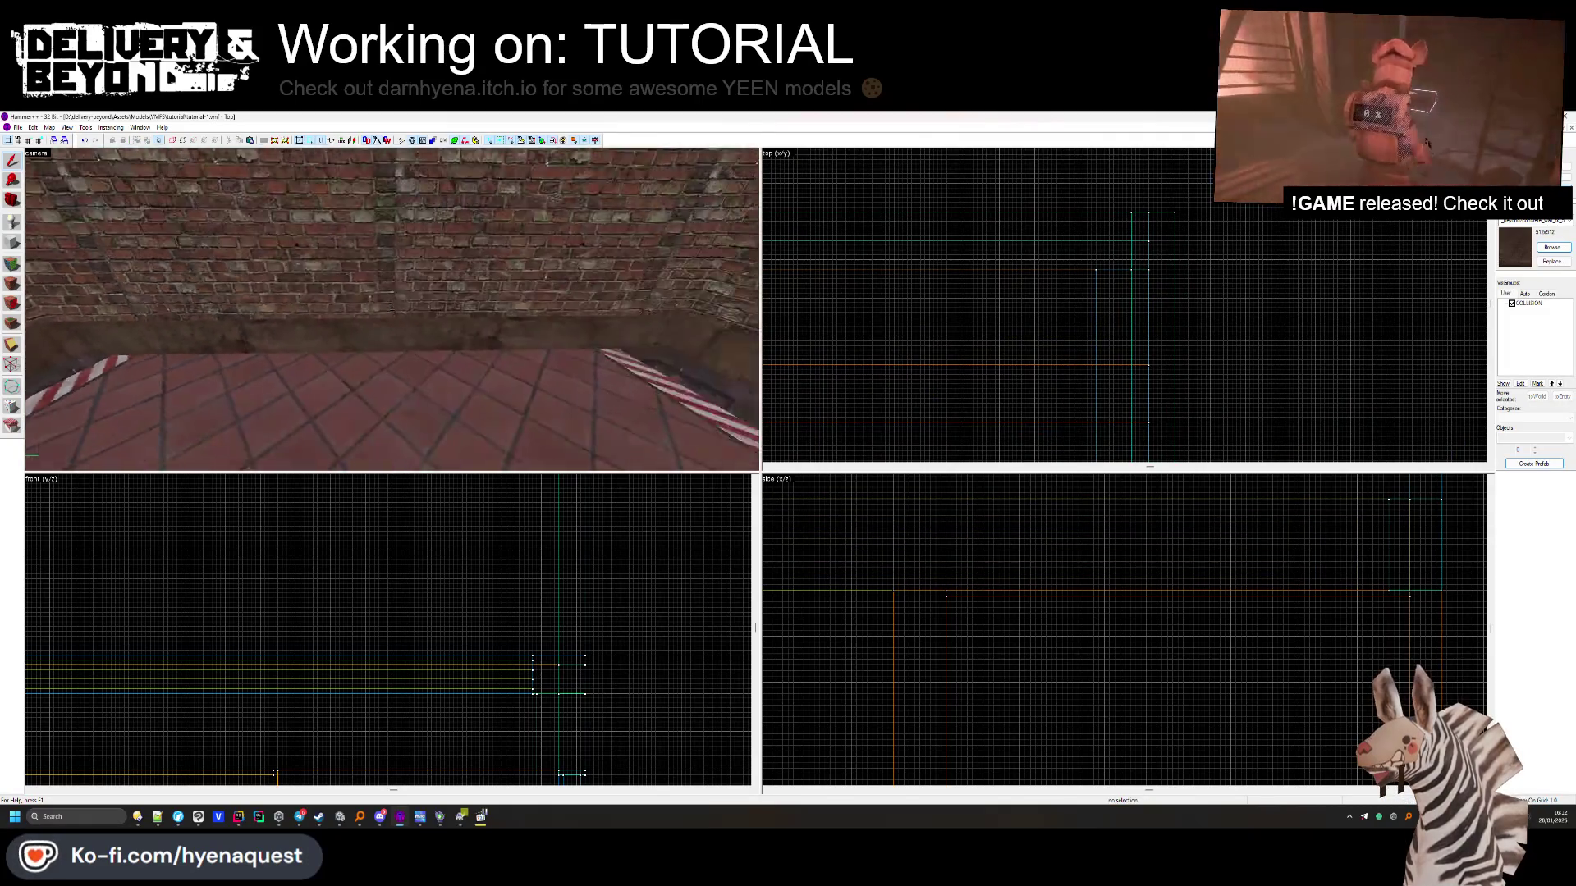
Delete the red trim brush along the wall base and clear the selection
{"action": "left_click", "coordinate": [492, 361]}
{"action": "scroll", "coordinate": [1137, 212], "scroll_direction": "down", "scroll_amount": 2}
{"action": "scroll", "coordinate": [1137, 212], "scroll_direction": "up", "scroll_amount": 6}
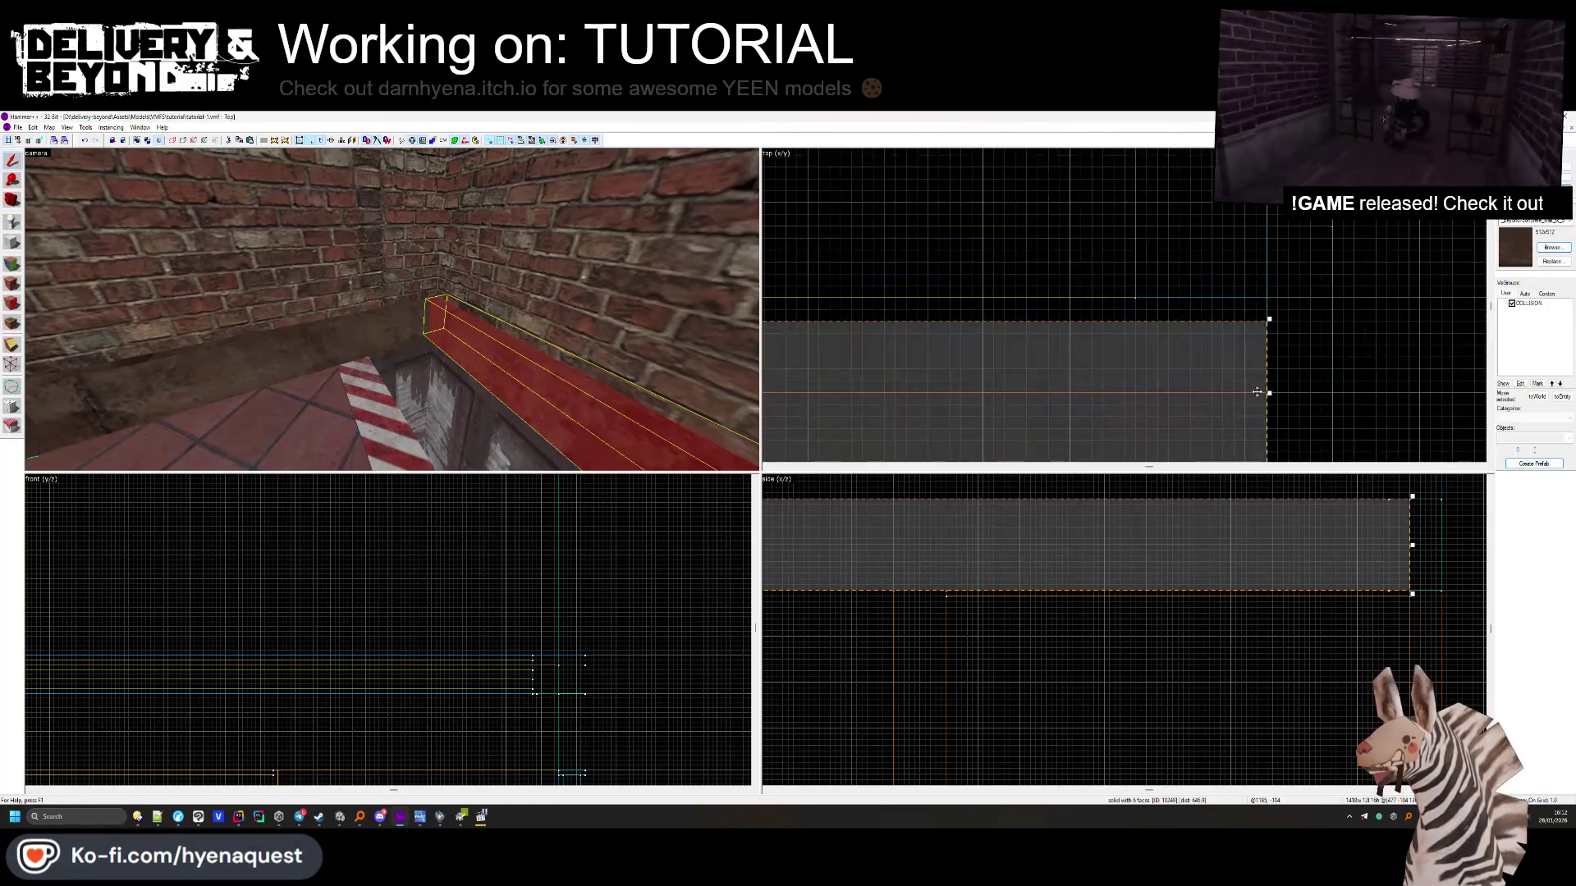
{"action": "key", "text": "Delete"}
{"action": "key", "text": "ctrl+z"}
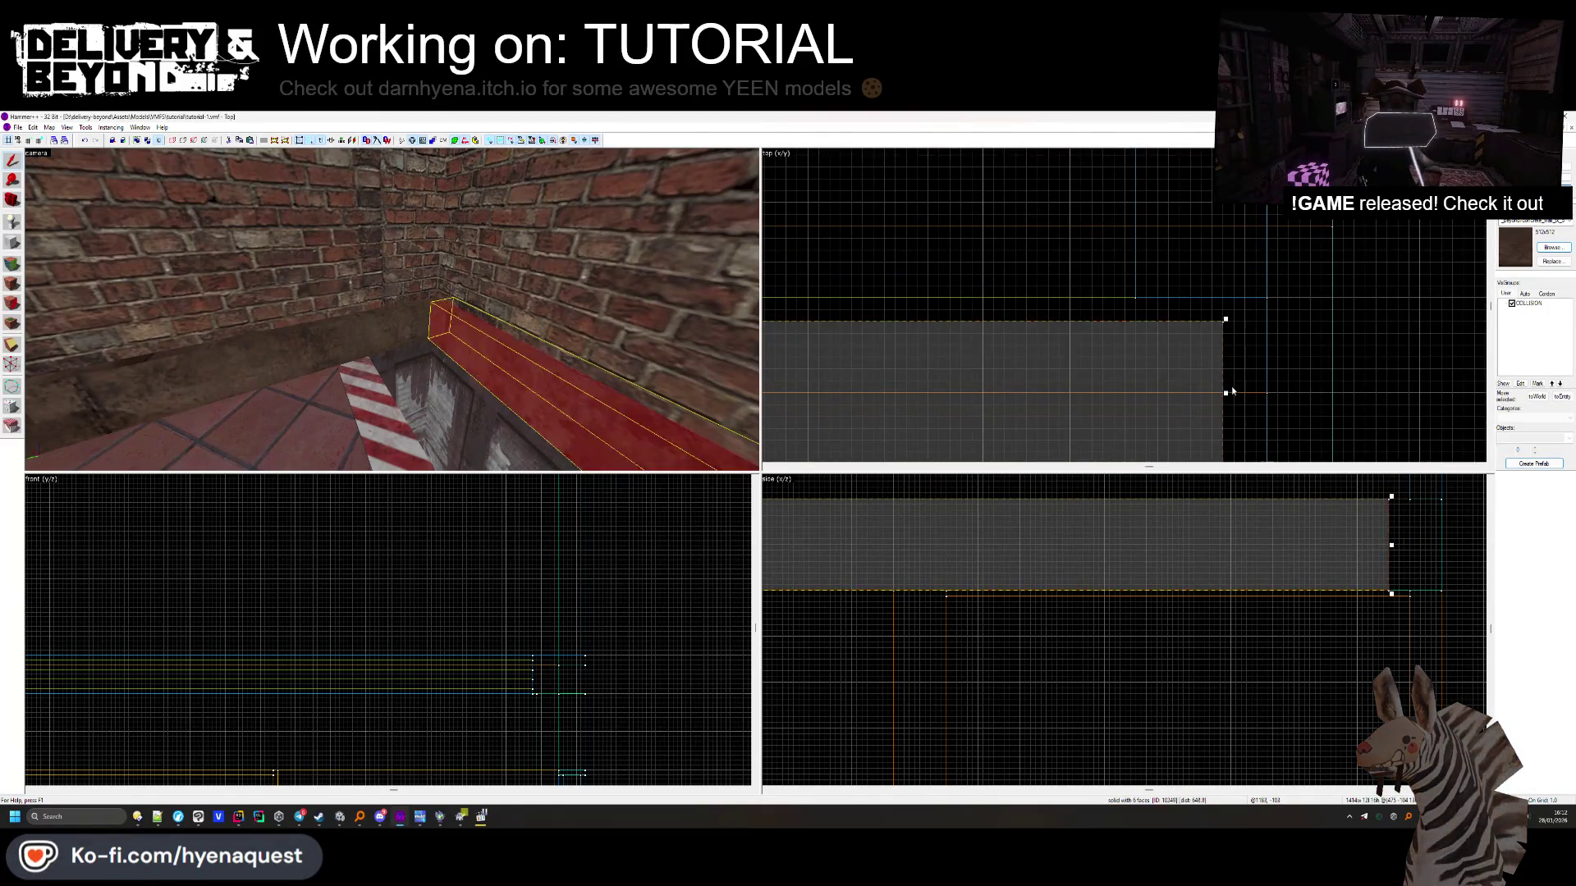
{"action": "key", "text": "Delete"}
{"action": "left_click", "coordinate": [392, 310]}
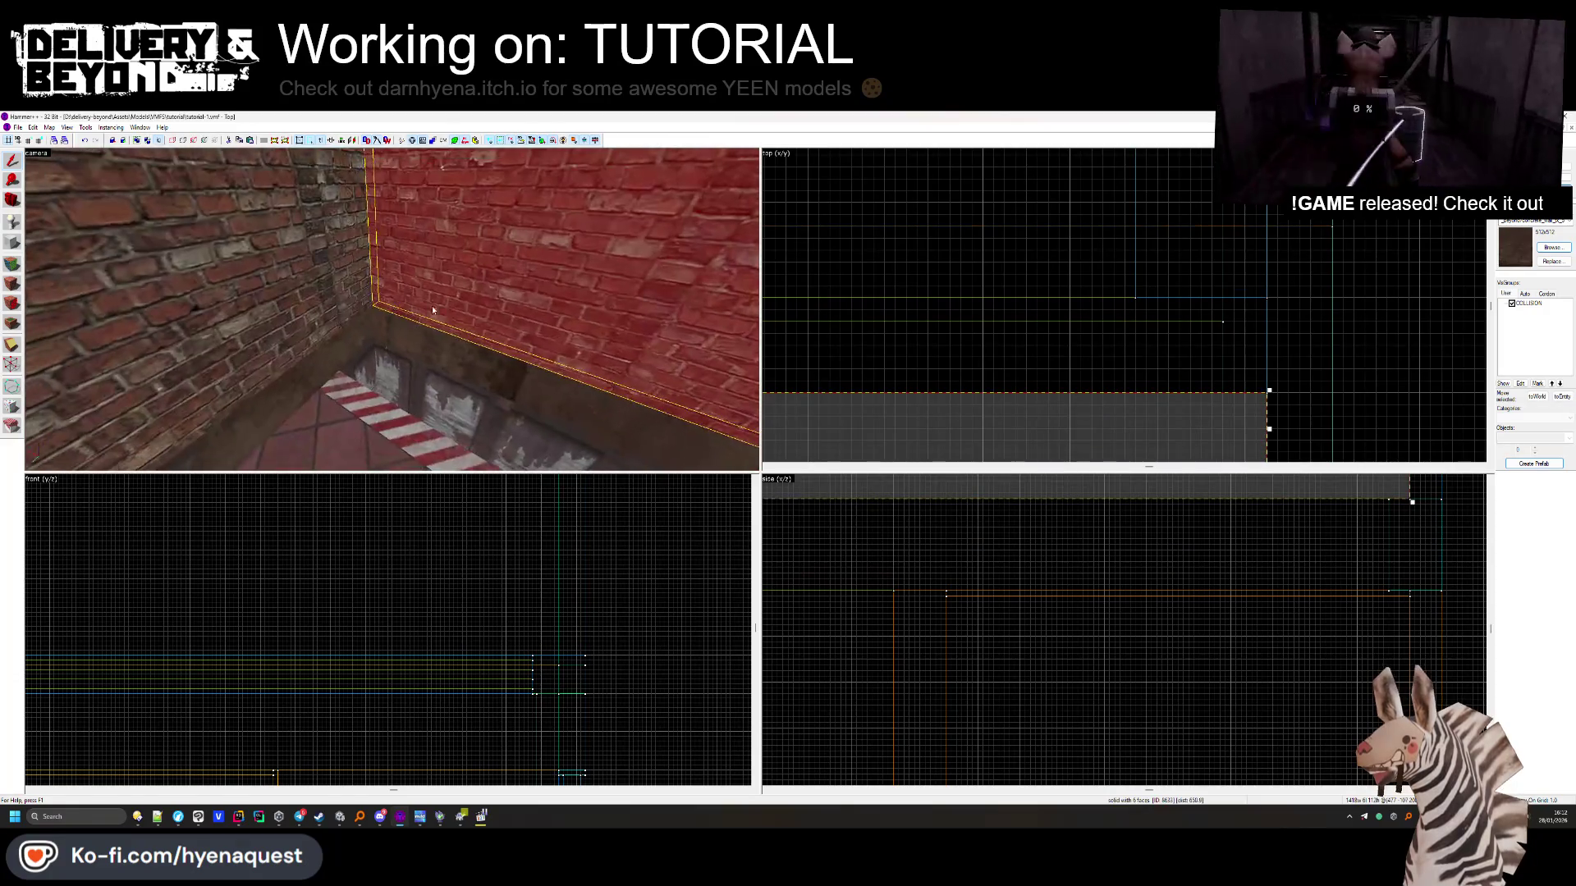
{"action": "left_click", "coordinate": [1004, 313]}
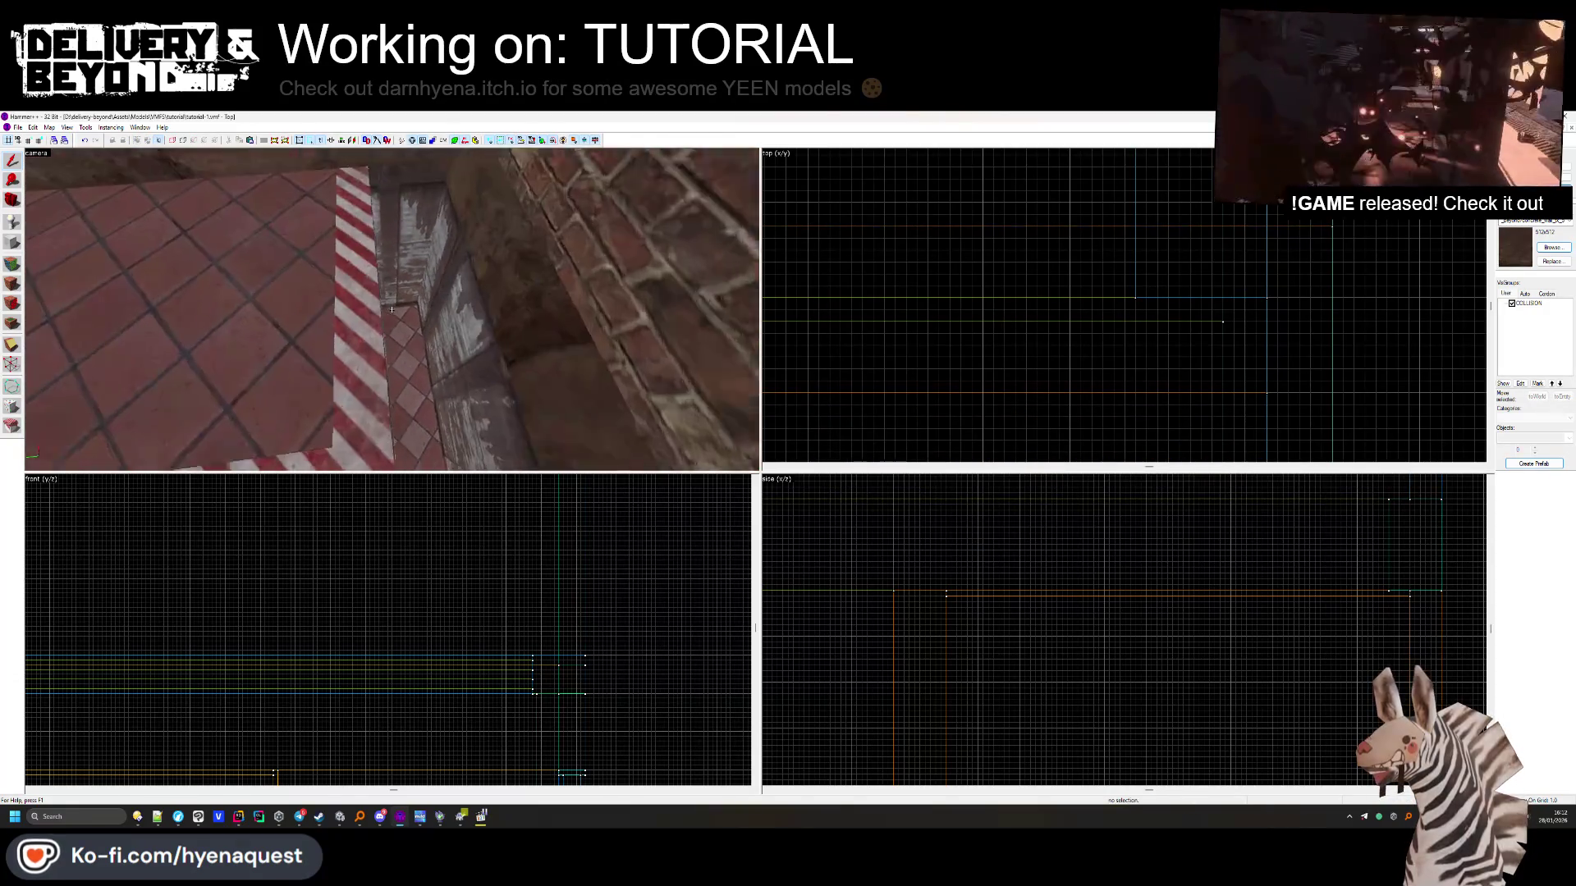
Outline a new block beside the striped floor trim and give it the COLLISION texture
{"action": "left_click", "coordinate": [378, 295]}
{"action": "scroll", "coordinate": [898, 222], "scroll_direction": "down", "scroll_amount": 3}
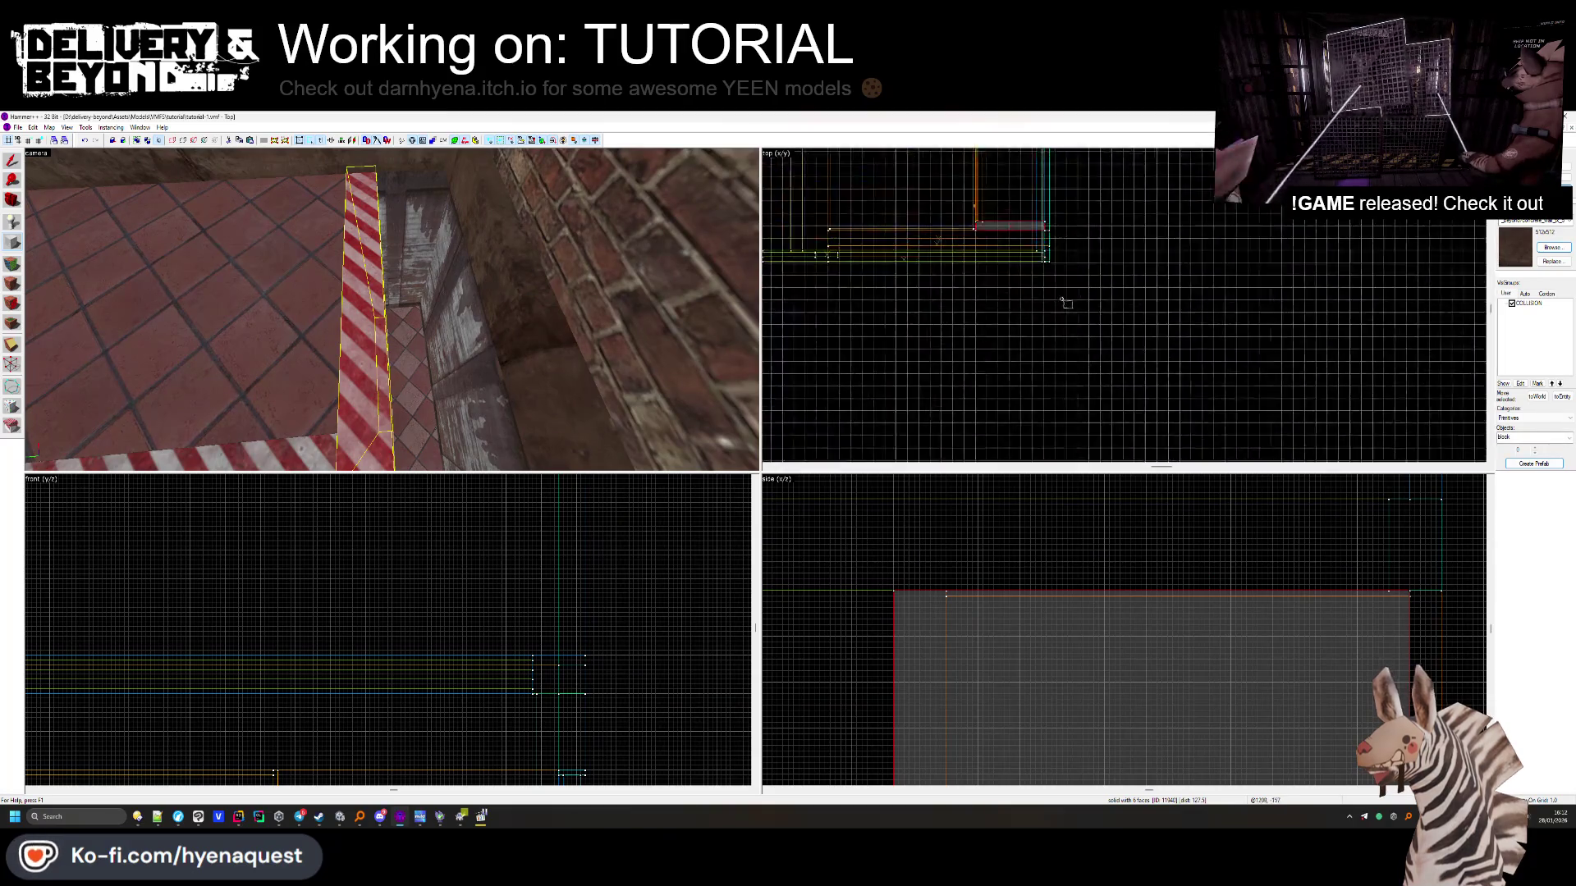
{"action": "mouse_move", "coordinate": [898, 221]}
{"action": "left_mouse_down"}
{"action": "mouse_move", "coordinate": [1143, 394]}
{"action": "mouse_move", "coordinate": [1090, 341]}
{"action": "mouse_move", "coordinate": [1245, 398]}
{"action": "mouse_move", "coordinate": [1239, 348]}
{"action": "left_mouse_up"}
{"action": "scroll", "coordinate": [1143, 394], "scroll_direction": "down", "scroll_amount": 1}
{"action": "key", "text": "Up"}
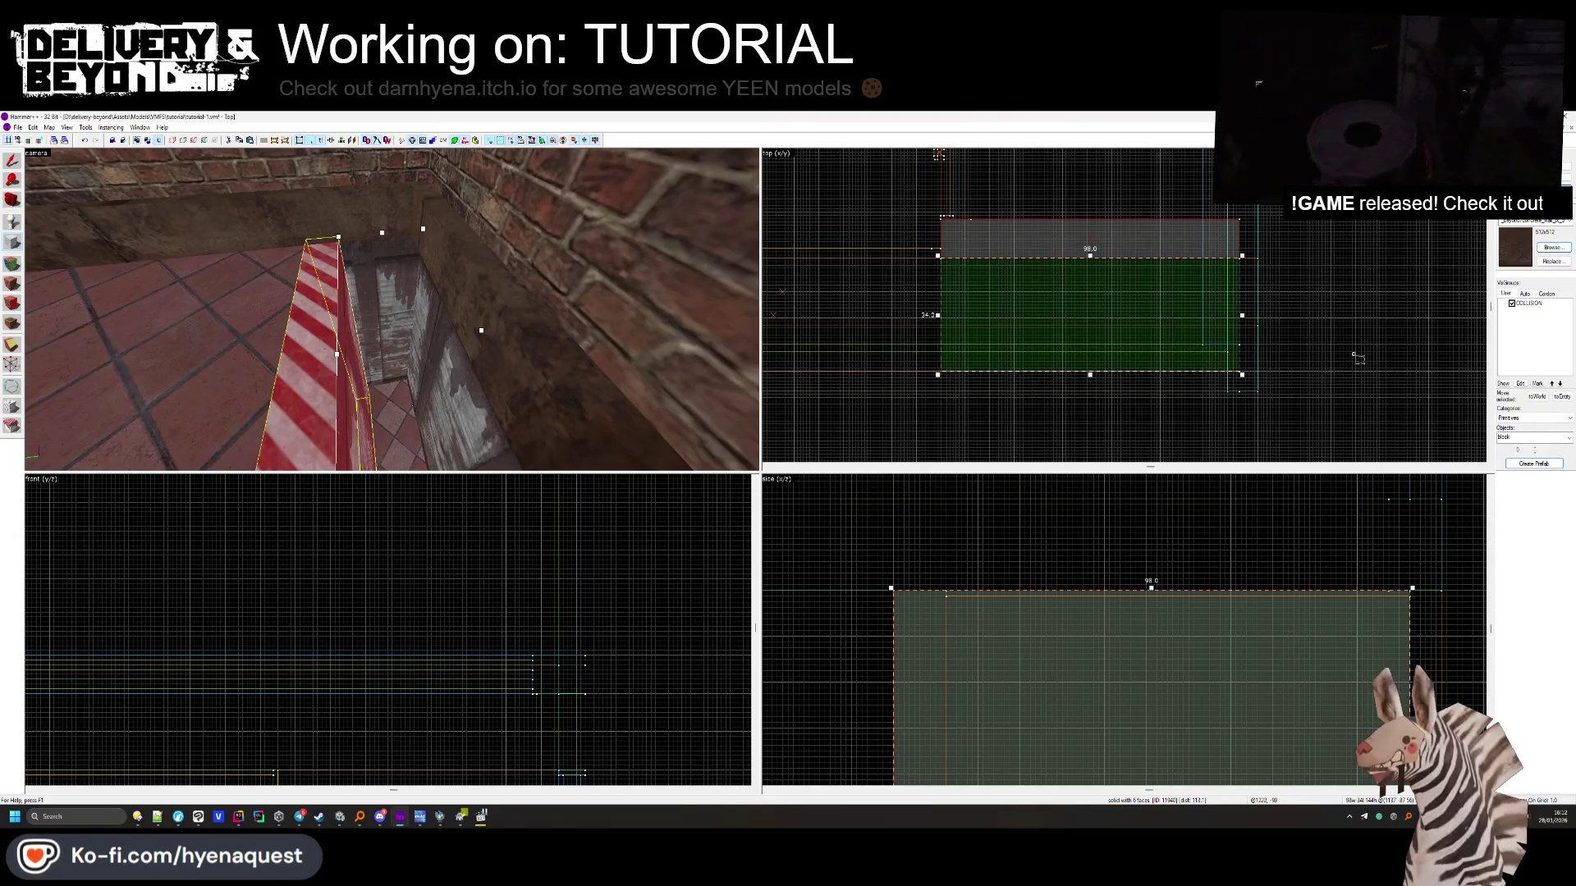
{"action": "left_click", "coordinate": [1551, 247]}
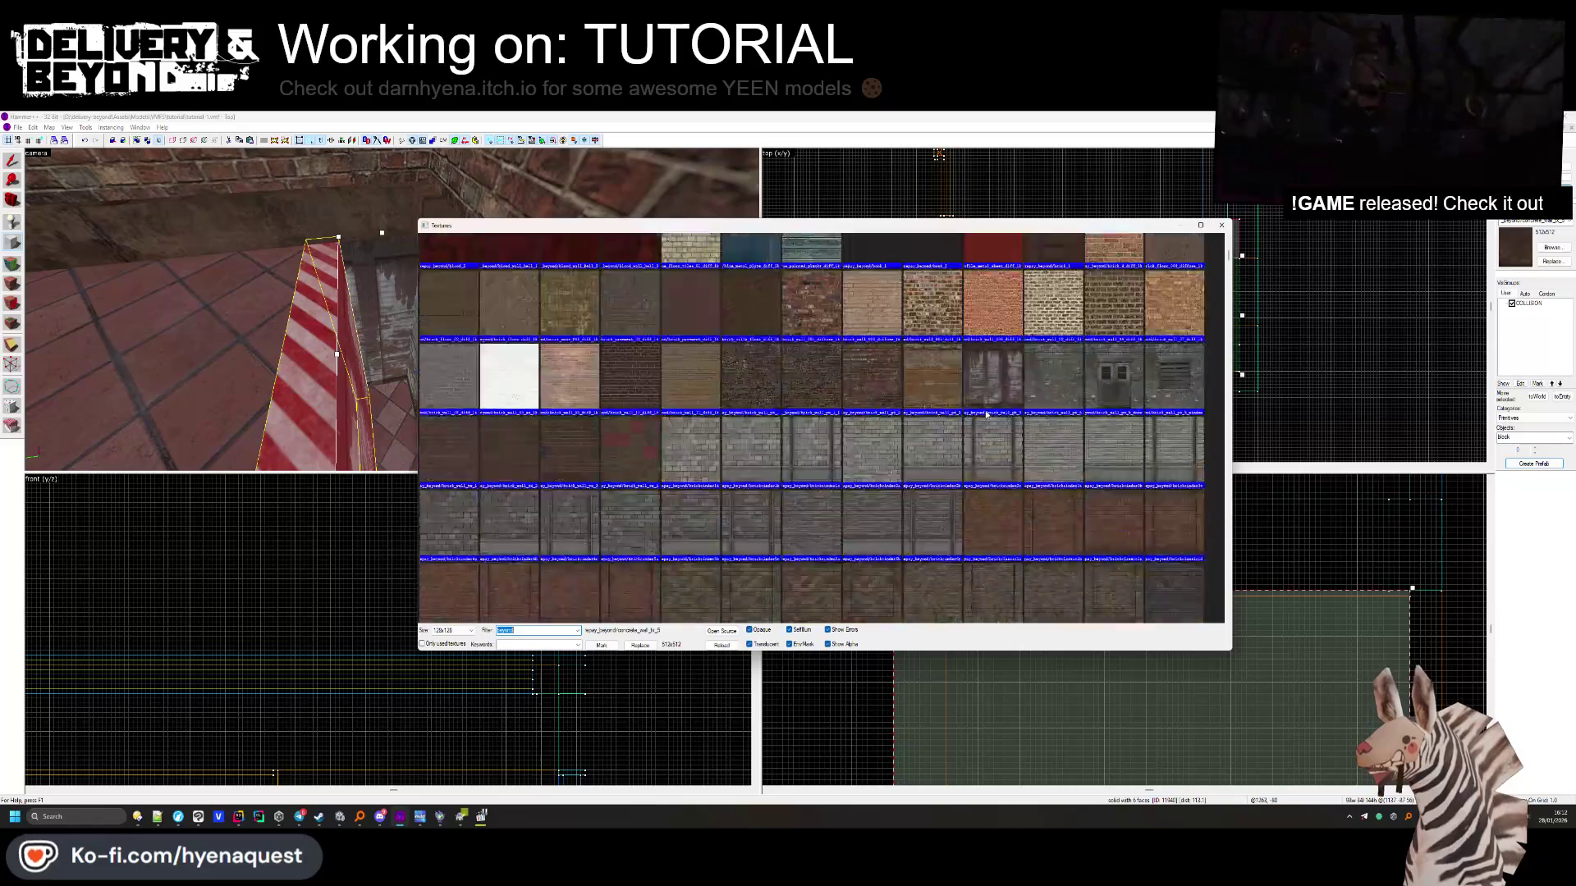
{"action": "double_click", "coordinate": [476, 287]}
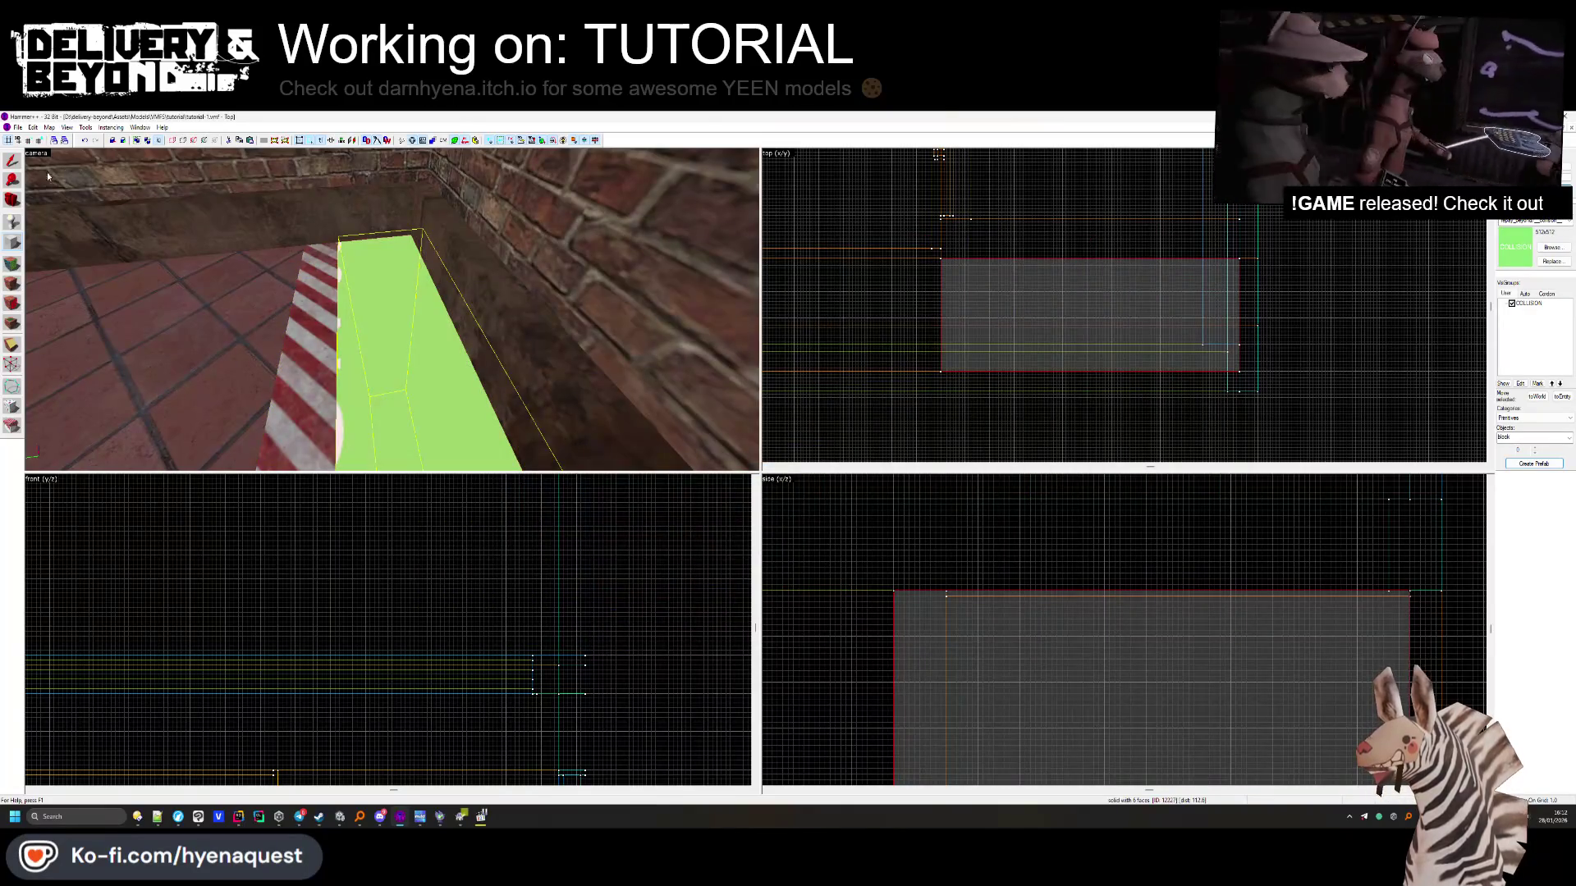
Shrink the COLLISION block's depth from 34 to 21 units and deselect it
{"action": "scroll", "coordinate": [1085, 256], "scroll_direction": "down", "scroll_amount": 2}
{"action": "key", "text": "ctrl+z"}
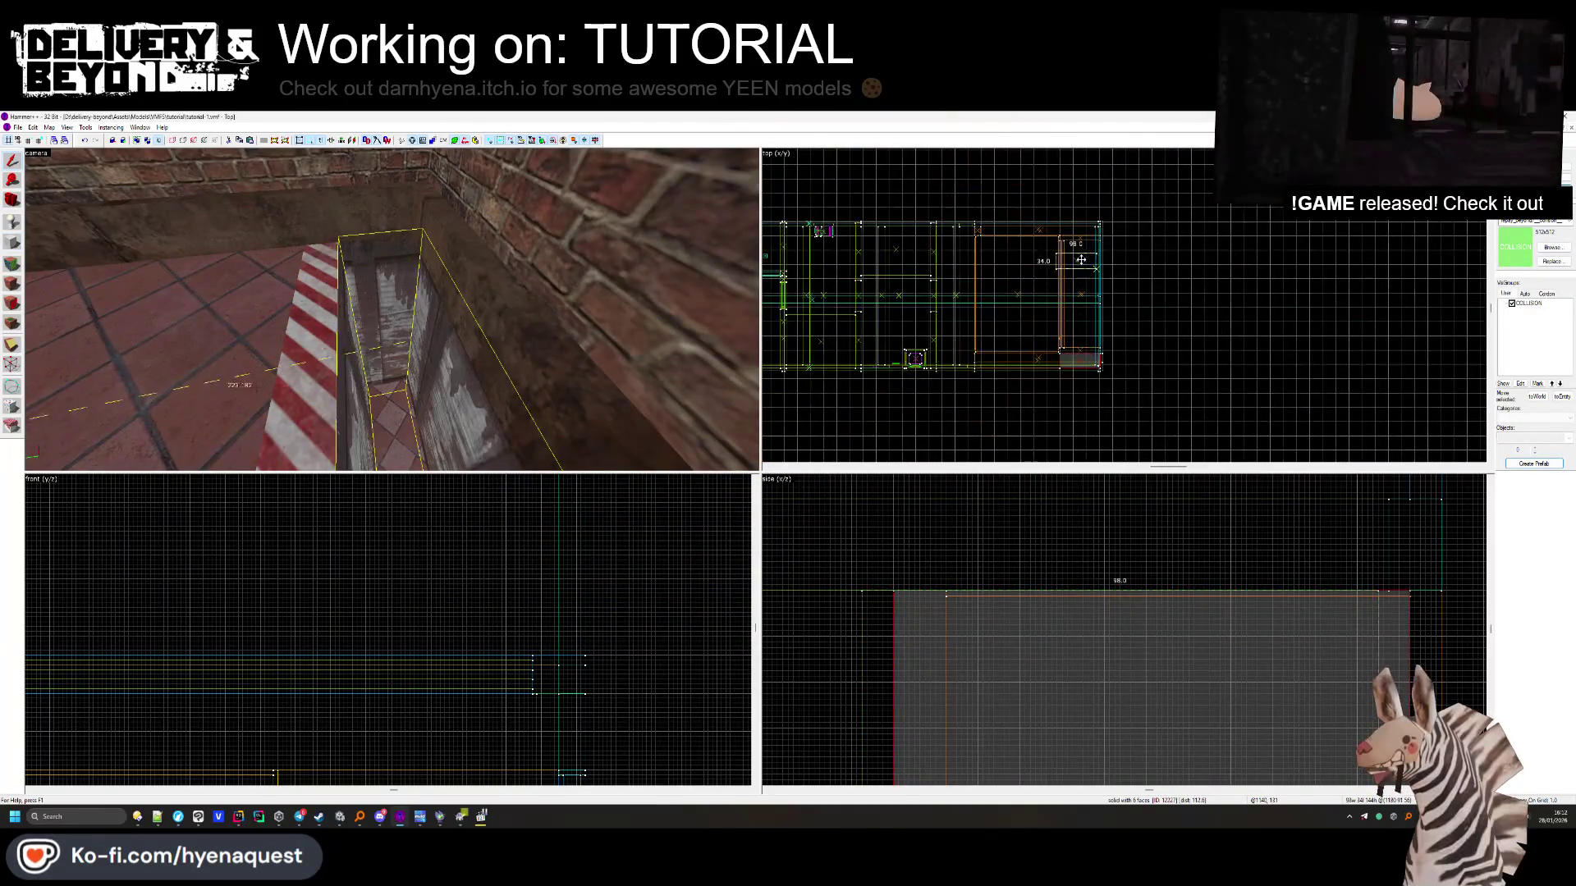
{"action": "scroll", "coordinate": [1084, 256], "scroll_direction": "up", "scroll_amount": 3}
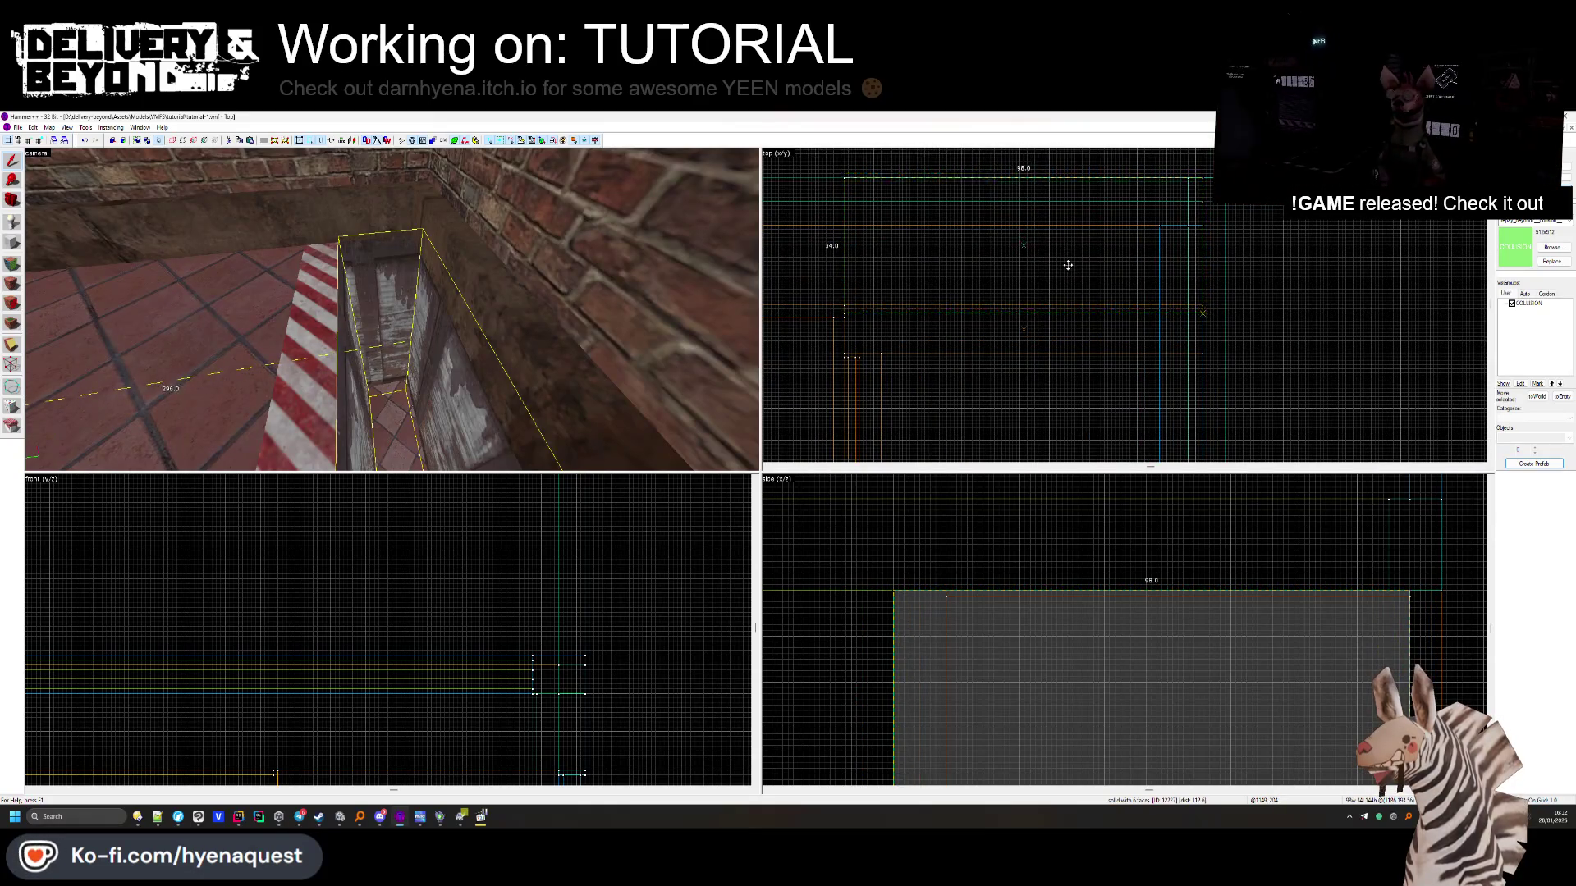
{"action": "key", "text": "ctrl+y"}
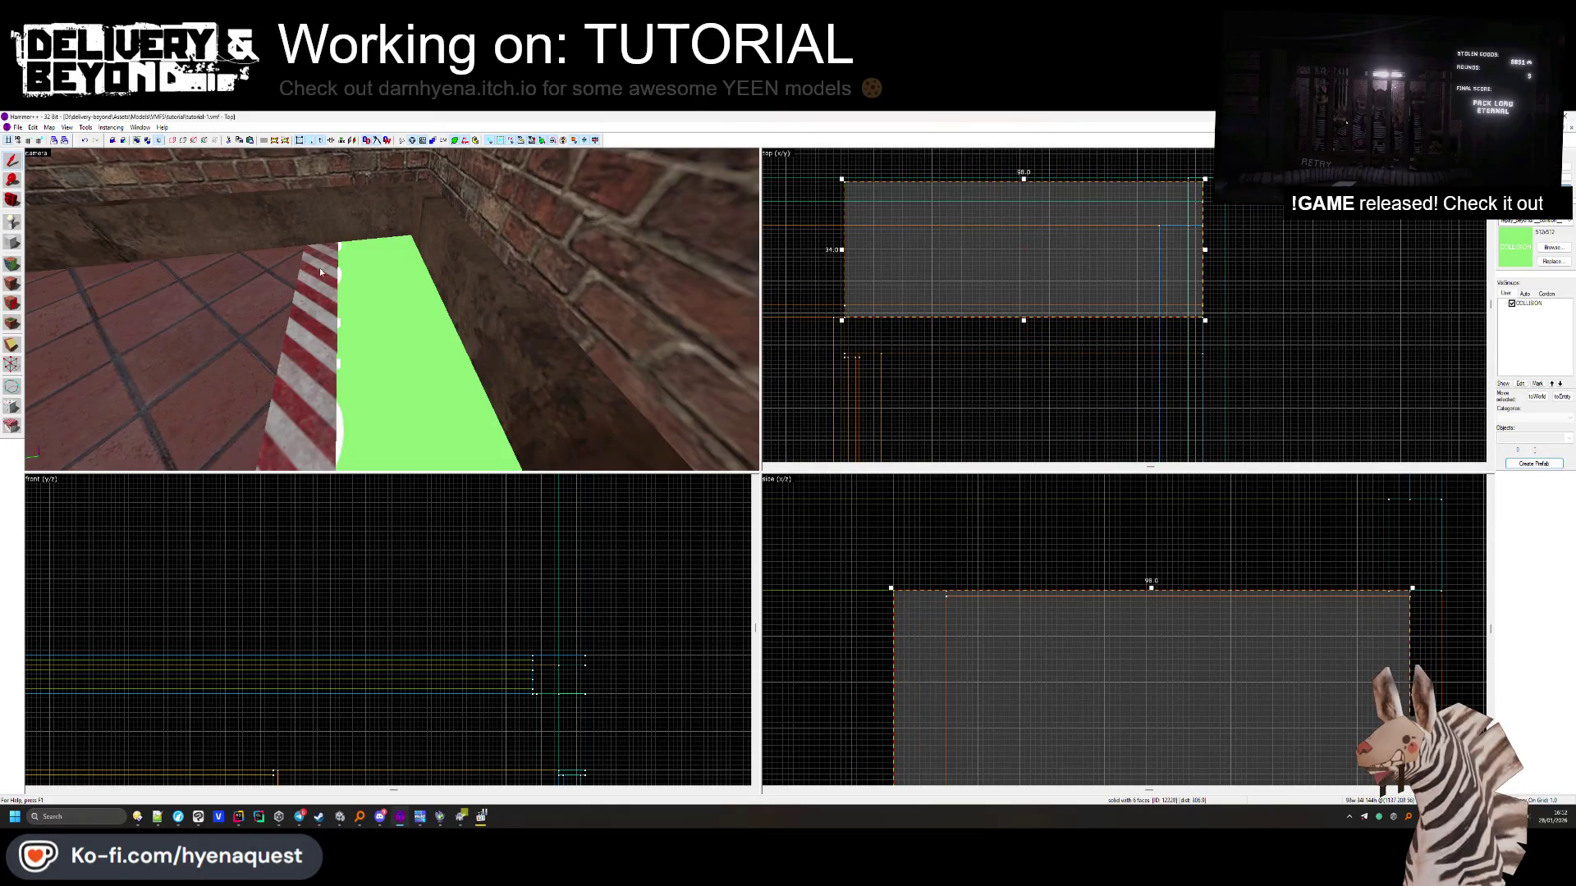
{"action": "scroll", "coordinate": [1083, 279], "scroll_direction": "up", "scroll_amount": 2}
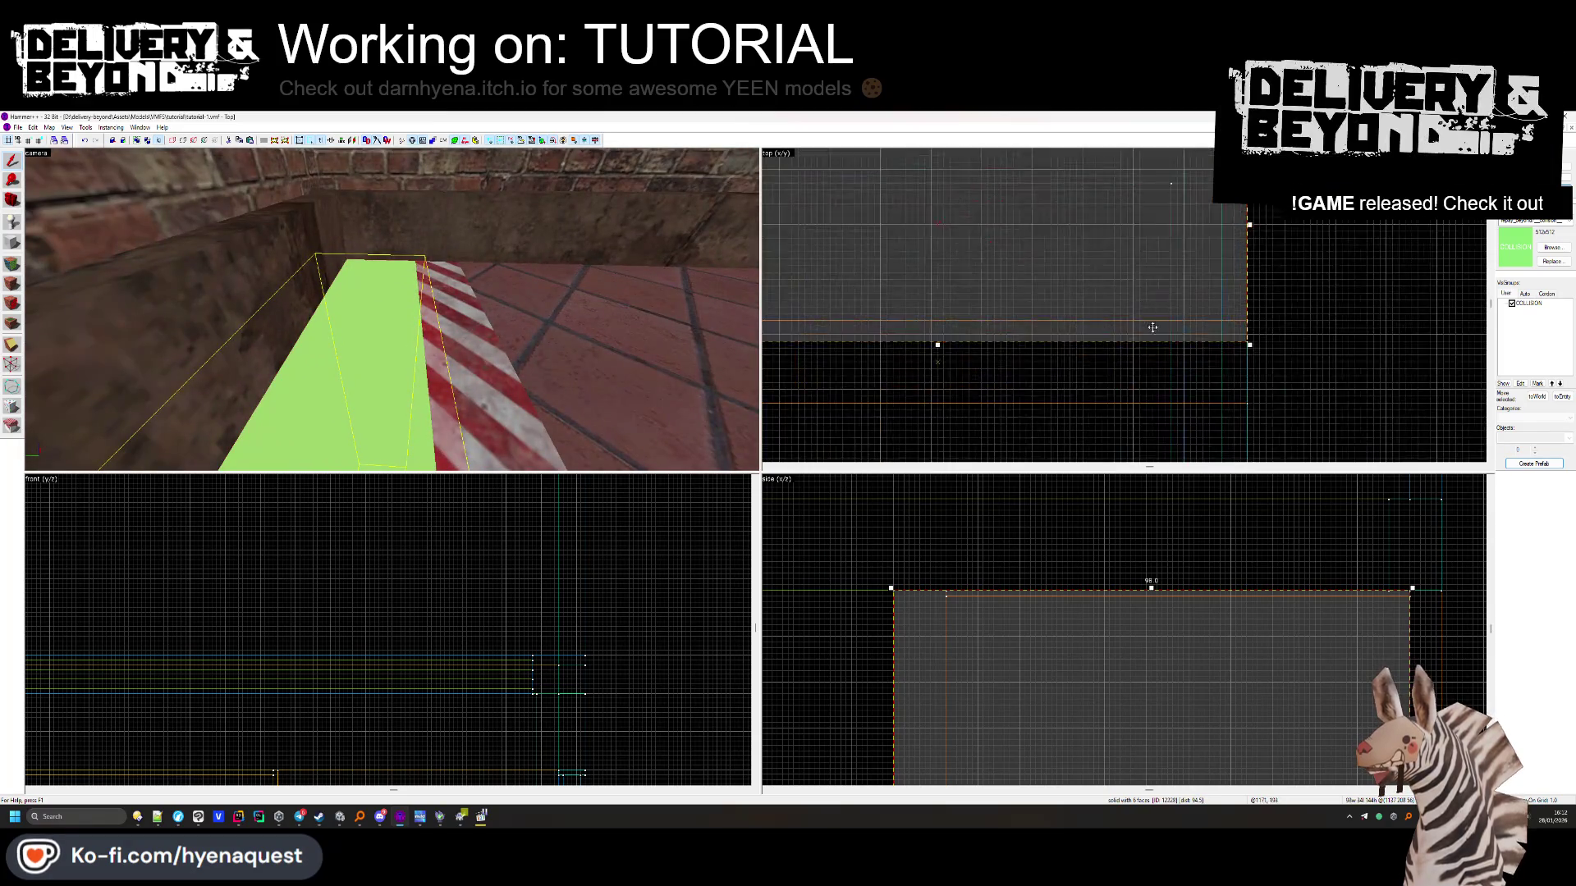
{"action": "scroll", "coordinate": [1121, 286], "scroll_direction": "down", "scroll_amount": 3}
{"action": "mouse_move", "coordinate": [1082, 258]}
{"action": "left_mouse_down"}
{"action": "mouse_move", "coordinate": [1077, 306]}
{"action": "mouse_move", "coordinate": [1074, 293]}
{"action": "left_mouse_up"}
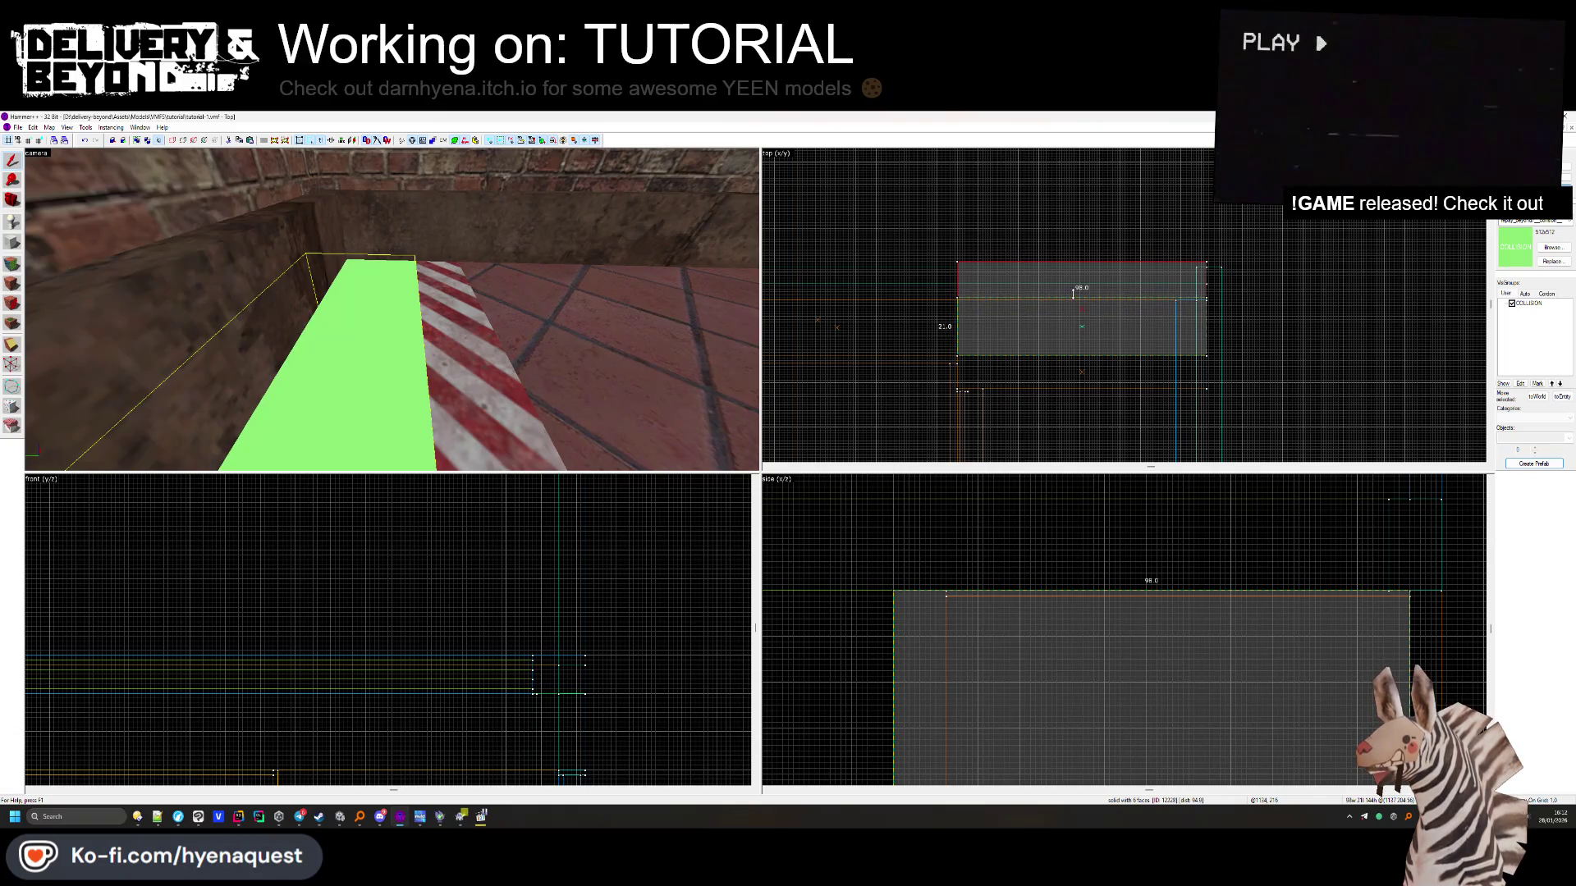
{"action": "key", "text": "Escape"}
{"action": "mouse_move", "coordinate": [391, 309]}
{"action": "left_mouse_down"}
{"action": "mouse_move", "coordinate": [422, 380]}
{"action": "mouse_move", "coordinate": [412, 322]}
{"action": "left_mouse_up"}
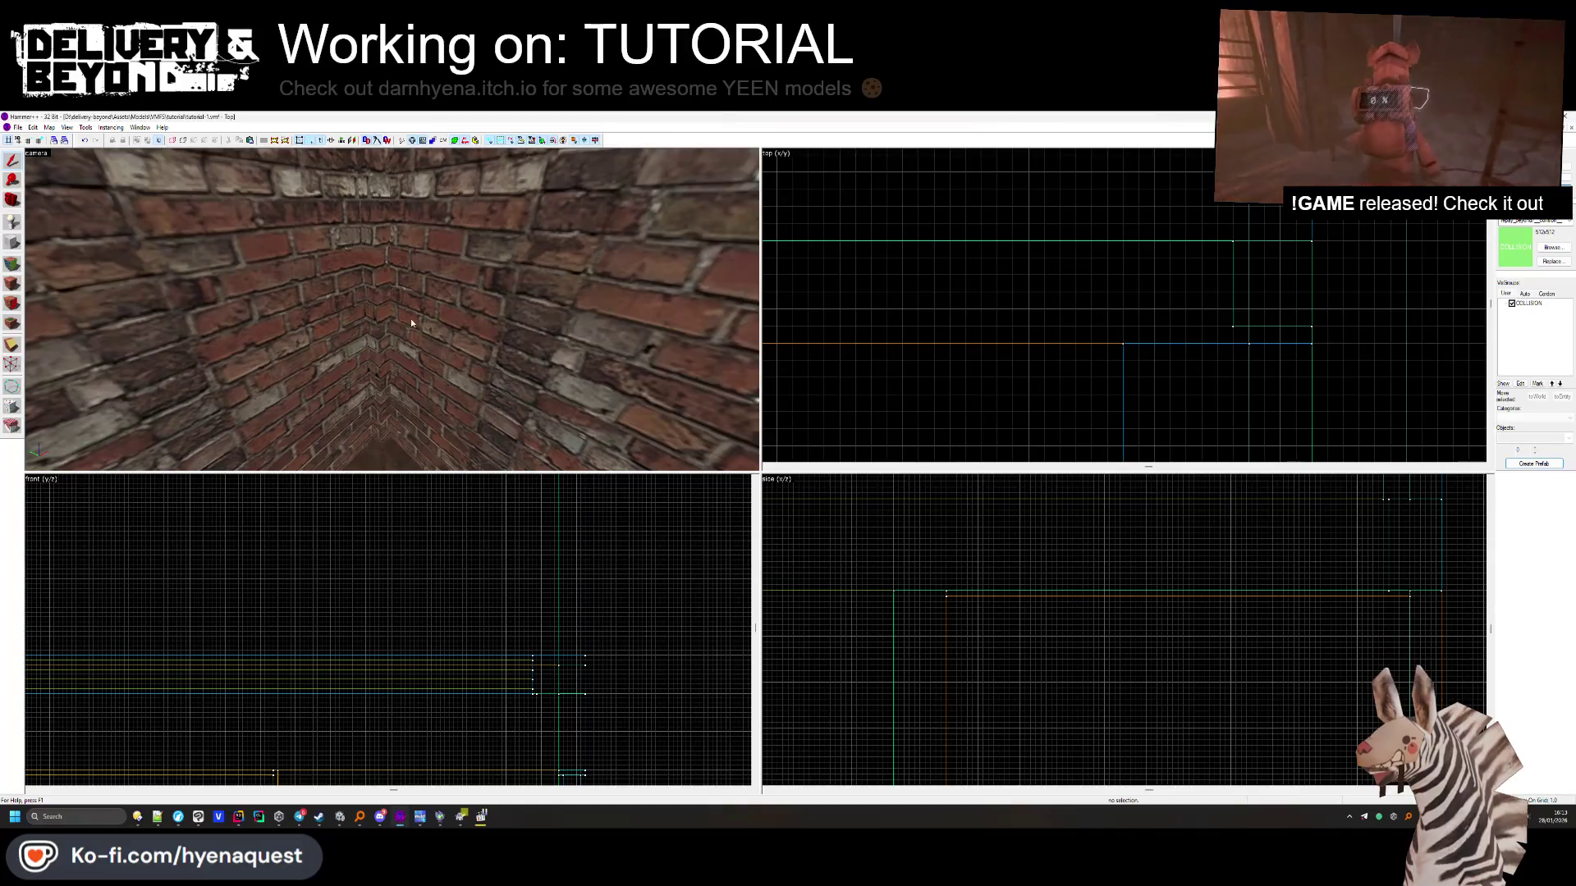
Rotate the corner pillar -90° in the top view, then start texture editing on a brick wall face
{"action": "left_click", "coordinate": [382, 328]}
{"action": "scroll", "coordinate": [1275, 323], "scroll_direction": "down", "scroll_amount": 5}
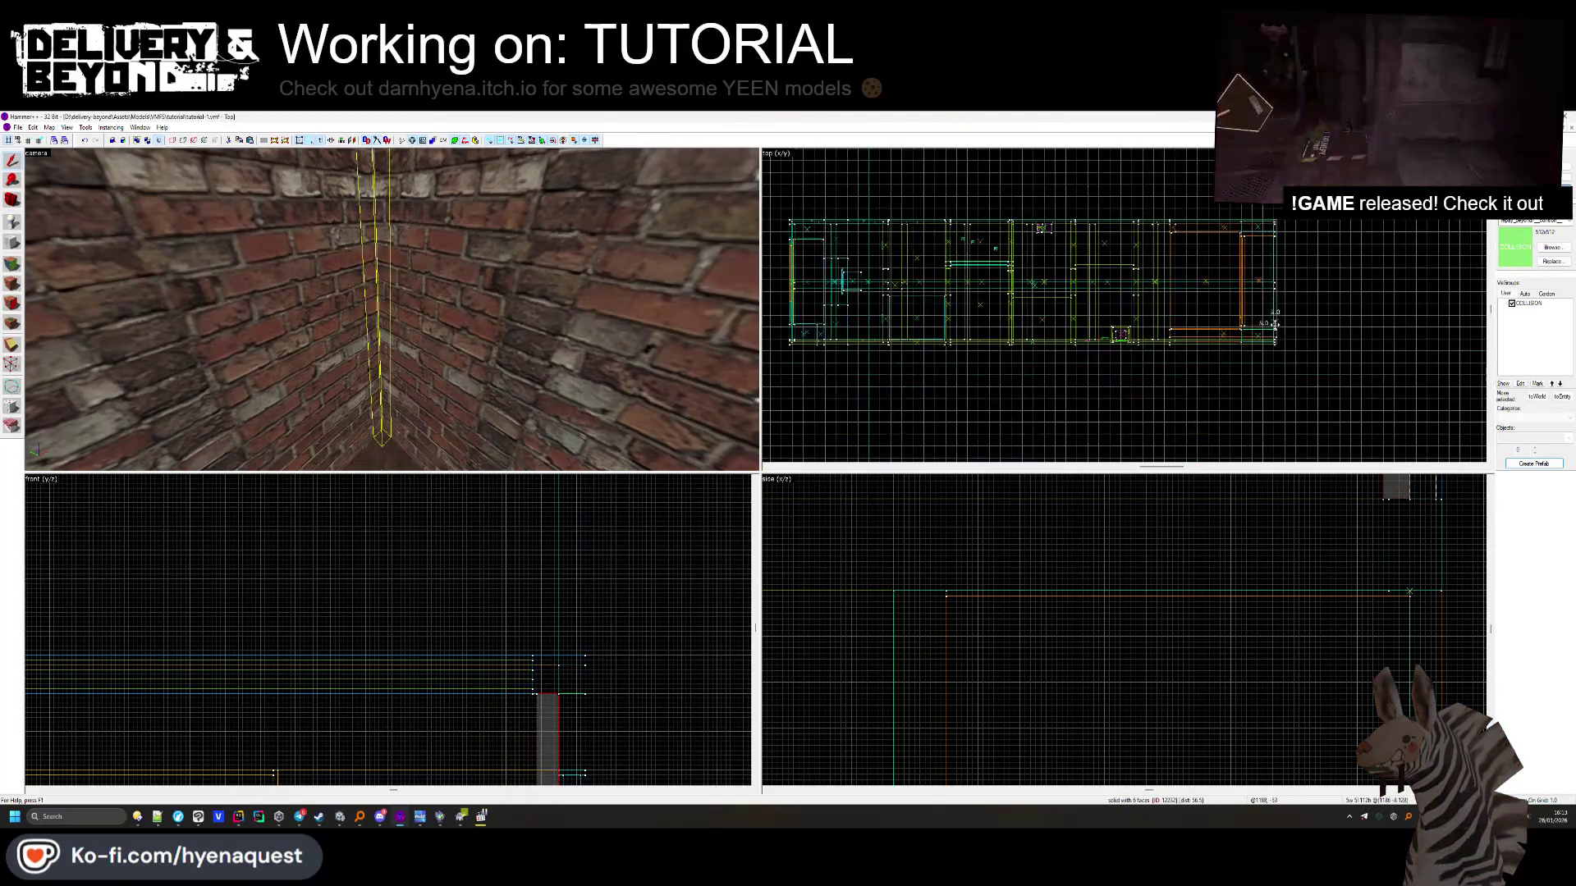
{"action": "scroll", "coordinate": [1275, 322], "scroll_direction": "up", "scroll_amount": 5}
{"action": "key", "text": "ctrl+shift+e"}
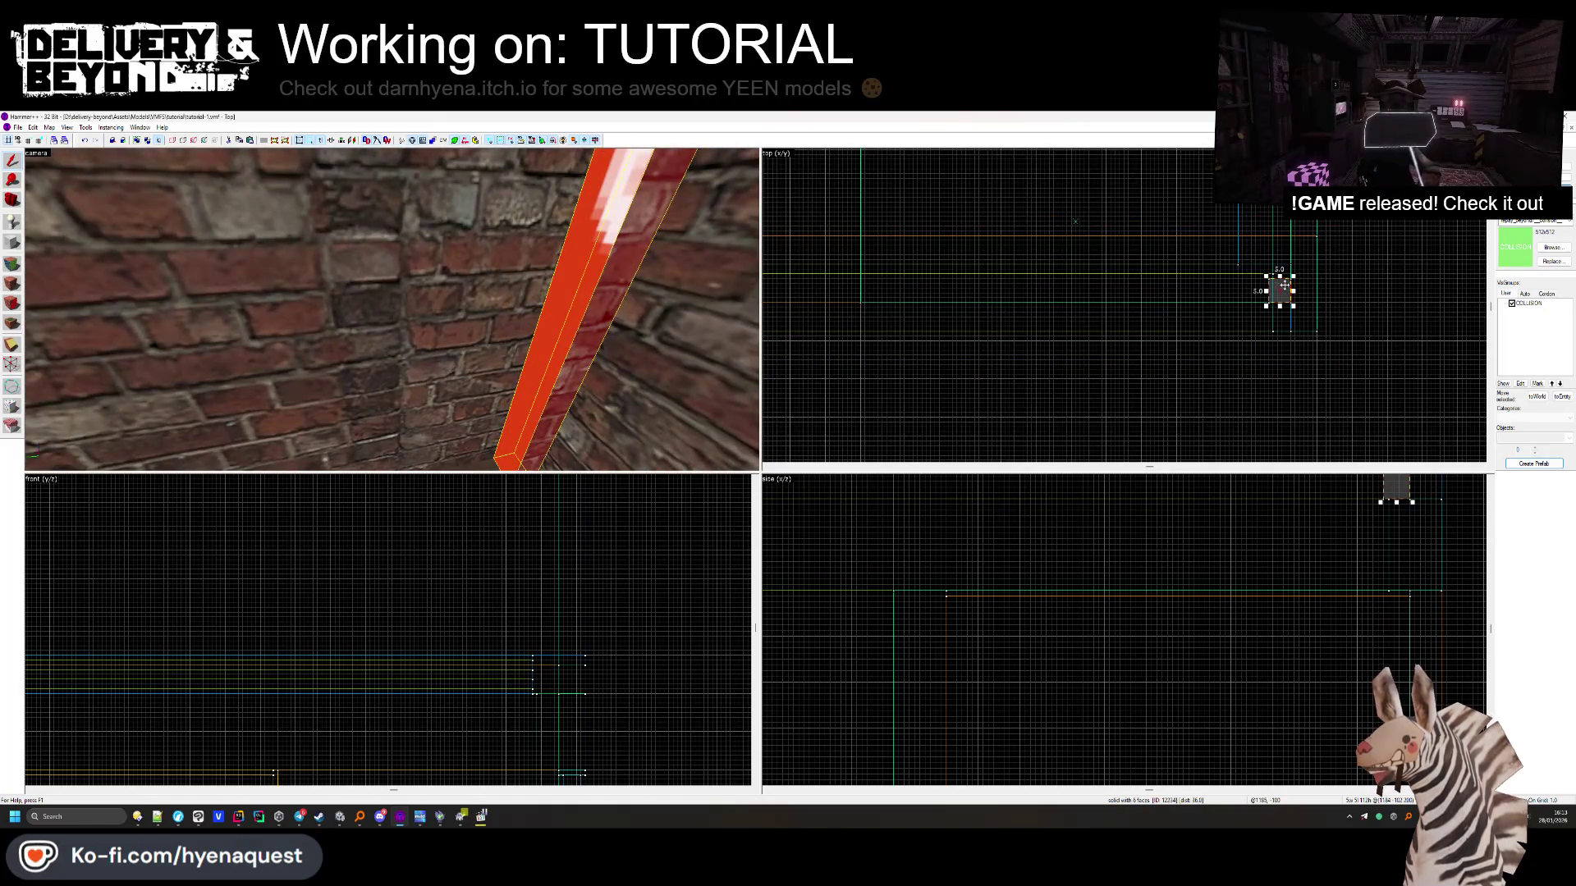
{"action": "left_click_drag", "start_coordinate": [1294, 276], "coordinate": [1303, 306]}
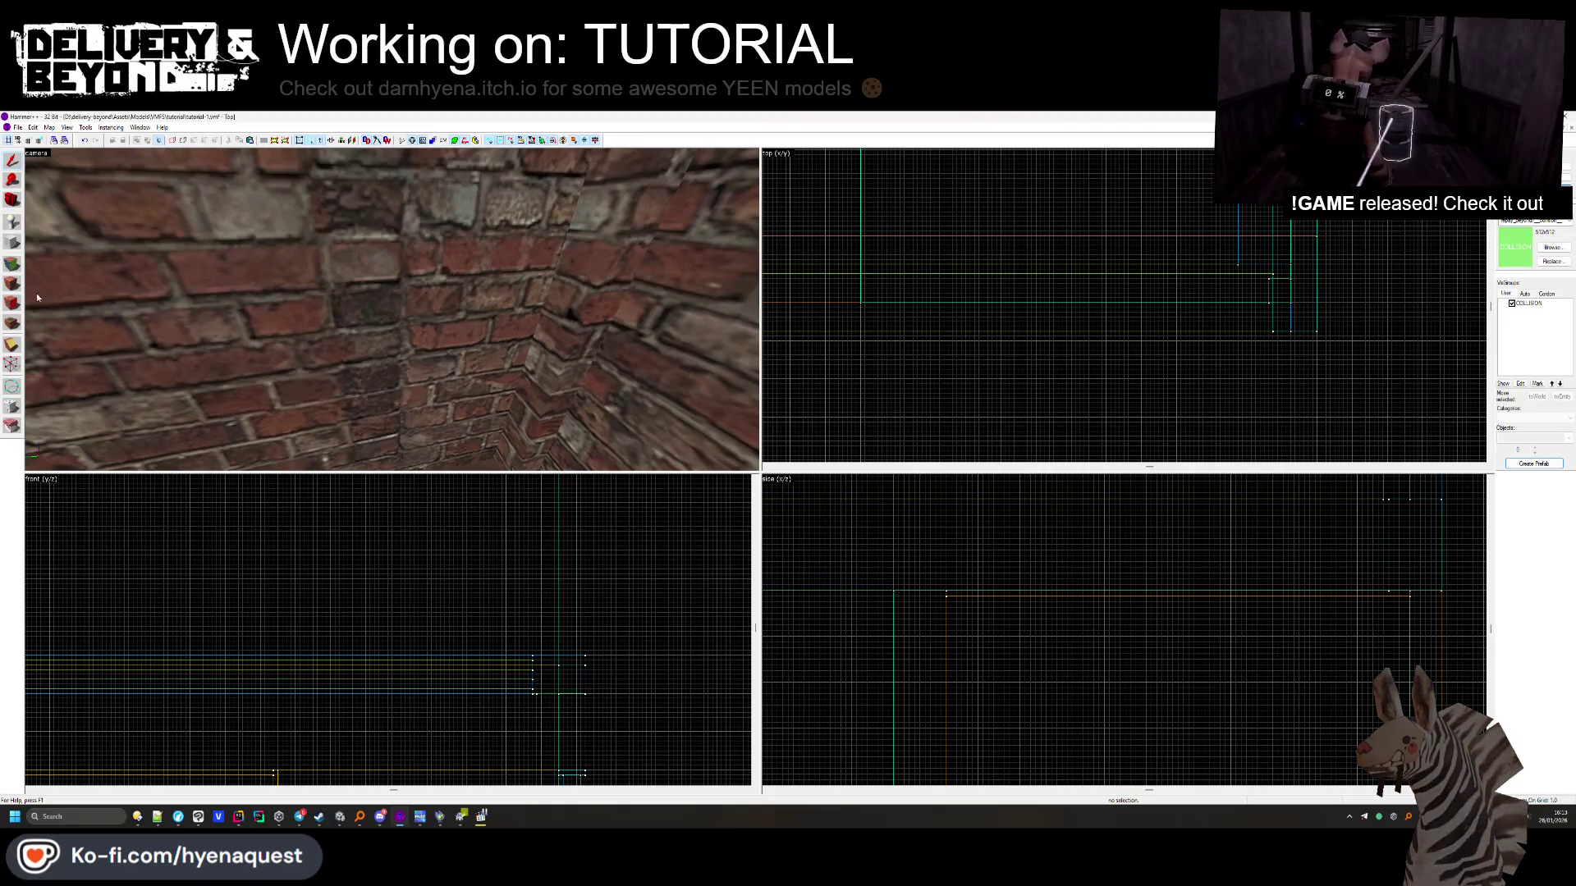
{"action": "key", "text": "shift+a"}
{"action": "left_click", "coordinate": [591, 357]}
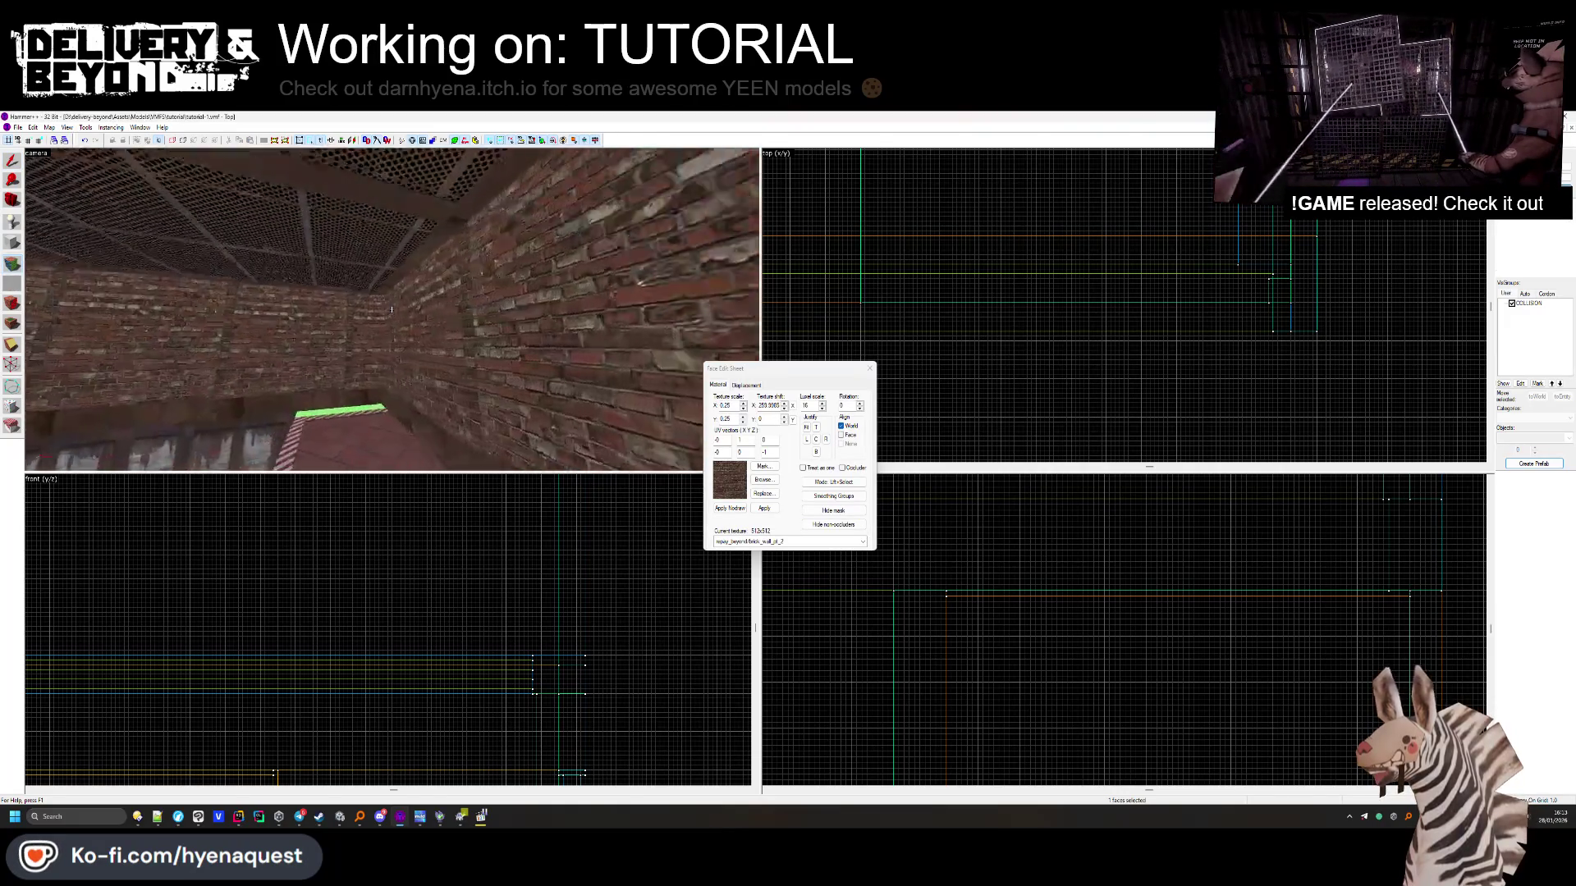
Check the left brick wall face and the narrow corner face, then stop face editing
{"action": "left_click", "coordinate": [417, 330]}
{"action": "left_click", "coordinate": [444, 345]}
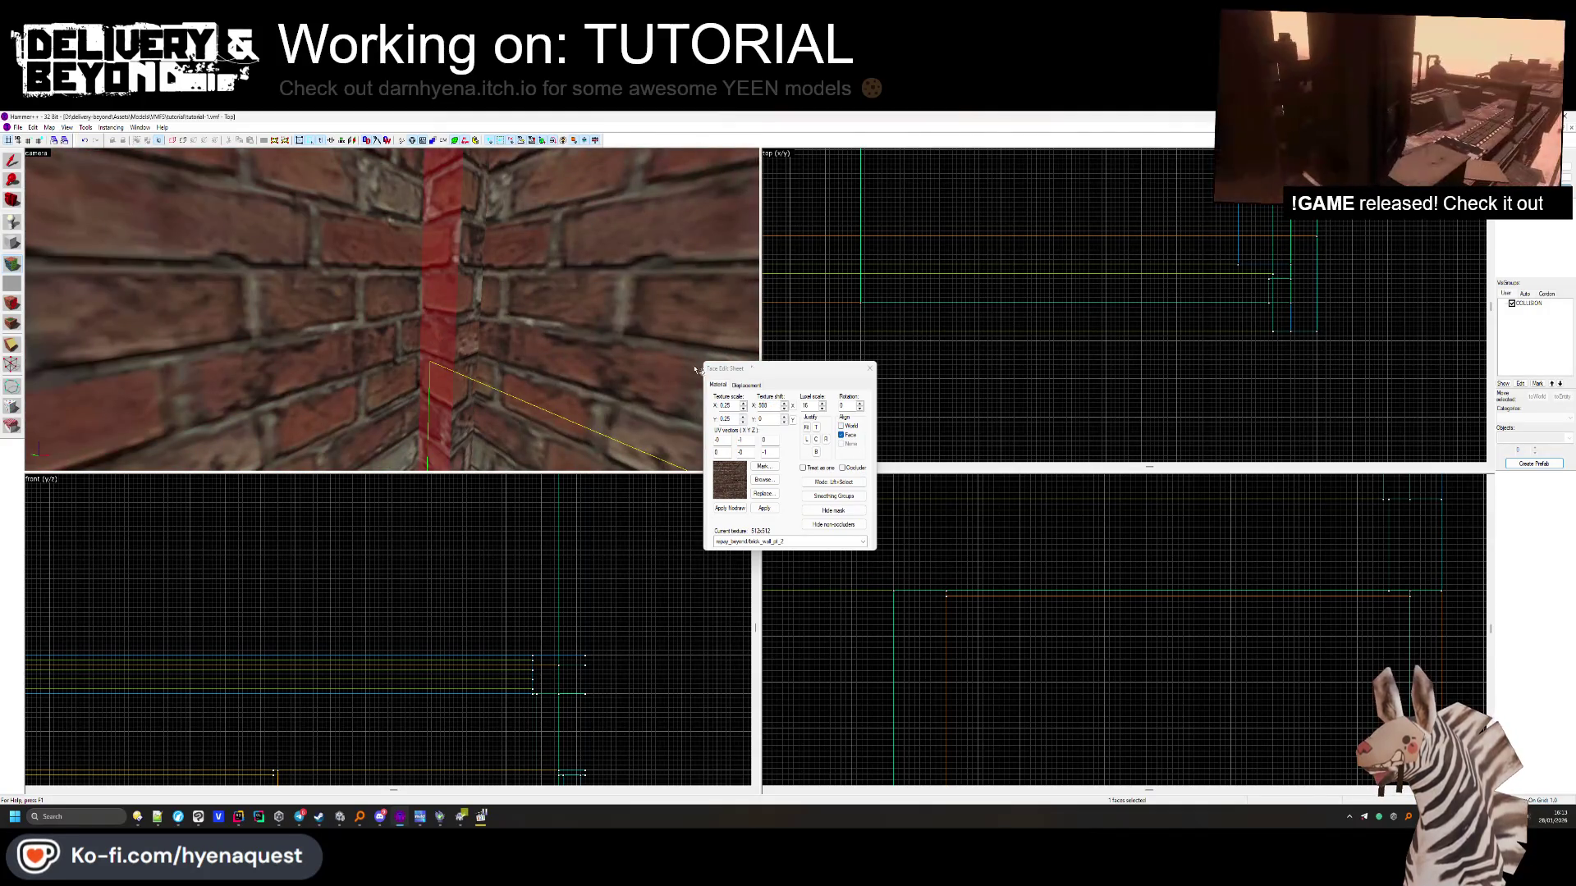
{"action": "left_click_drag", "start_coordinate": [501, 345], "coordinate": [706, 336]}
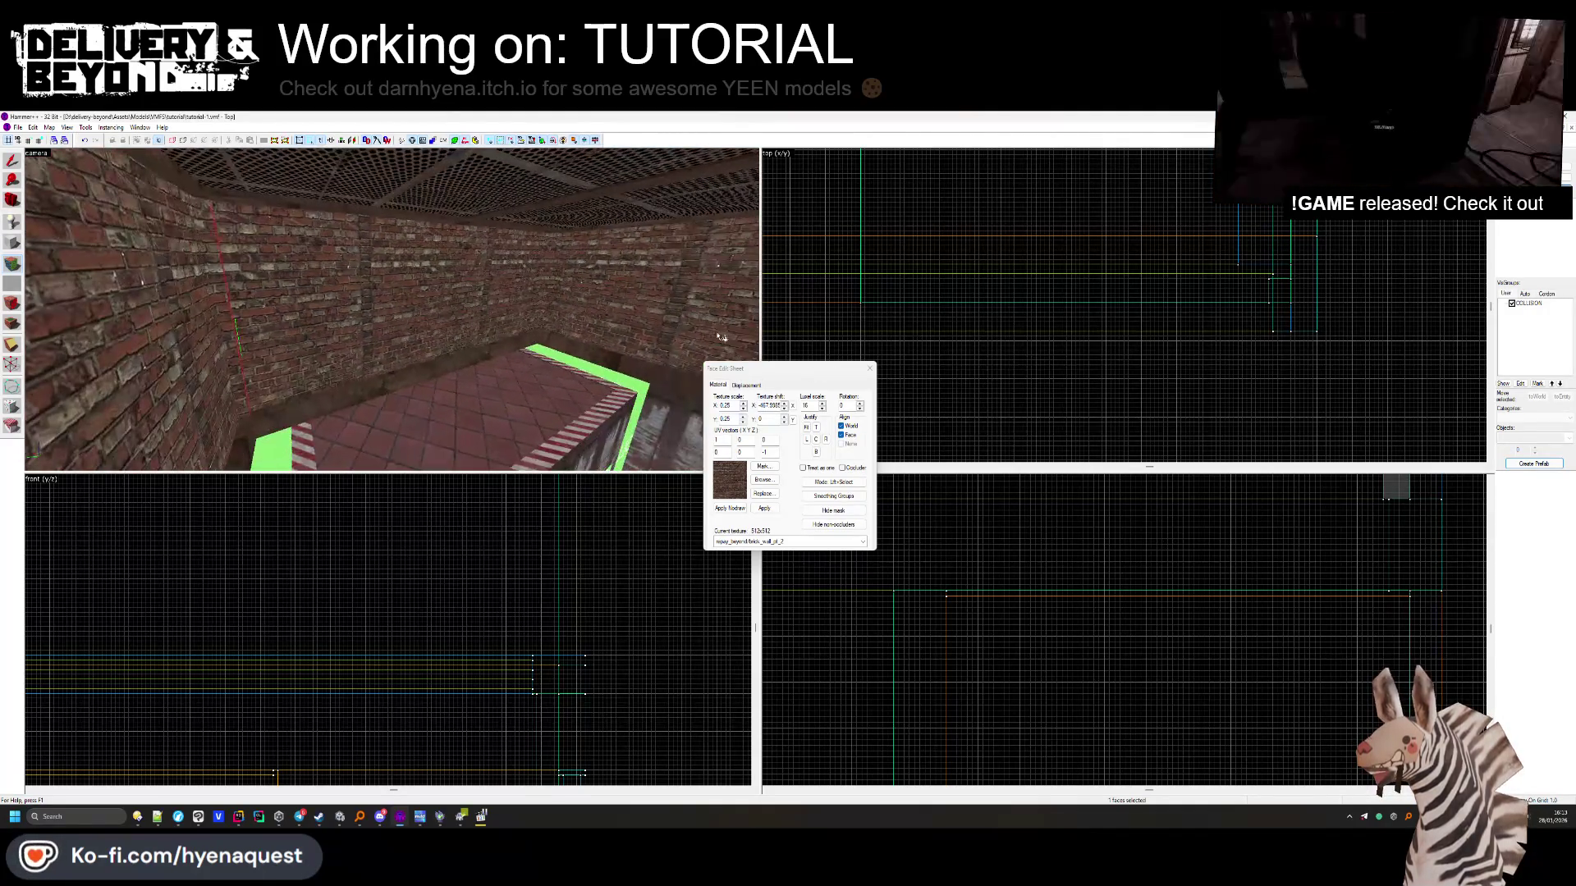
{"action": "key", "text": "shift+s"}
Reopen face texture editing on a wooden plank wall face, then return to whole-brush selection
{"action": "left_click_drag", "start_coordinate": [460, 311], "coordinate": [392, 309]}
{"action": "scroll", "coordinate": [391, 309], "scroll_direction": "down", "scroll_amount": 3}
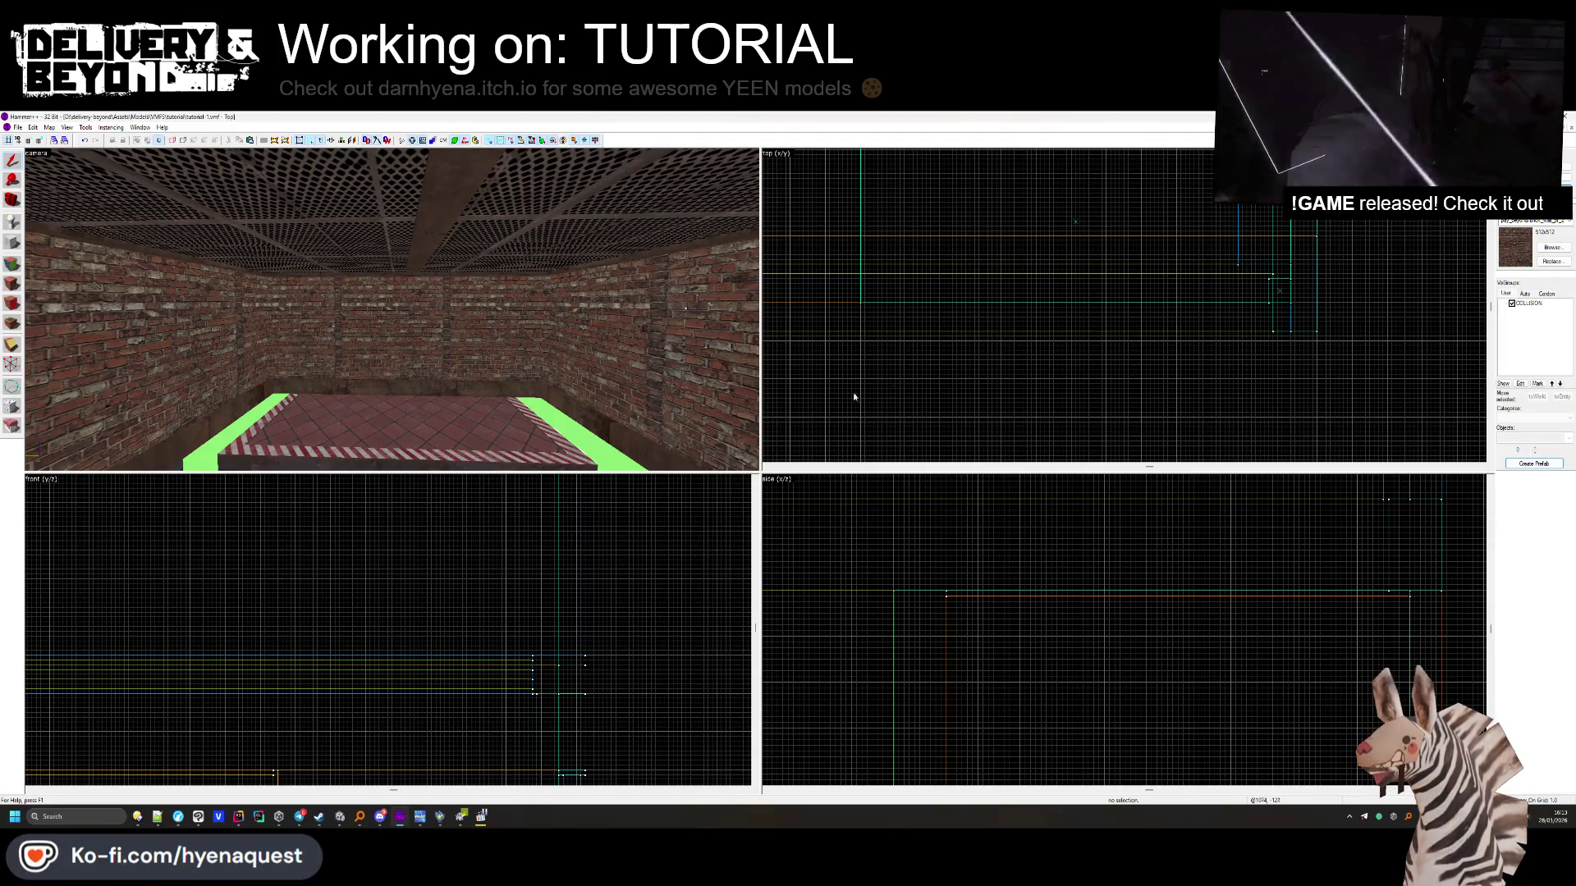
{"action": "left_click_drag", "start_coordinate": [392, 308], "coordinate": [391, 309]}
{"action": "left_click_drag", "start_coordinate": [391, 310], "coordinate": [392, 309]}
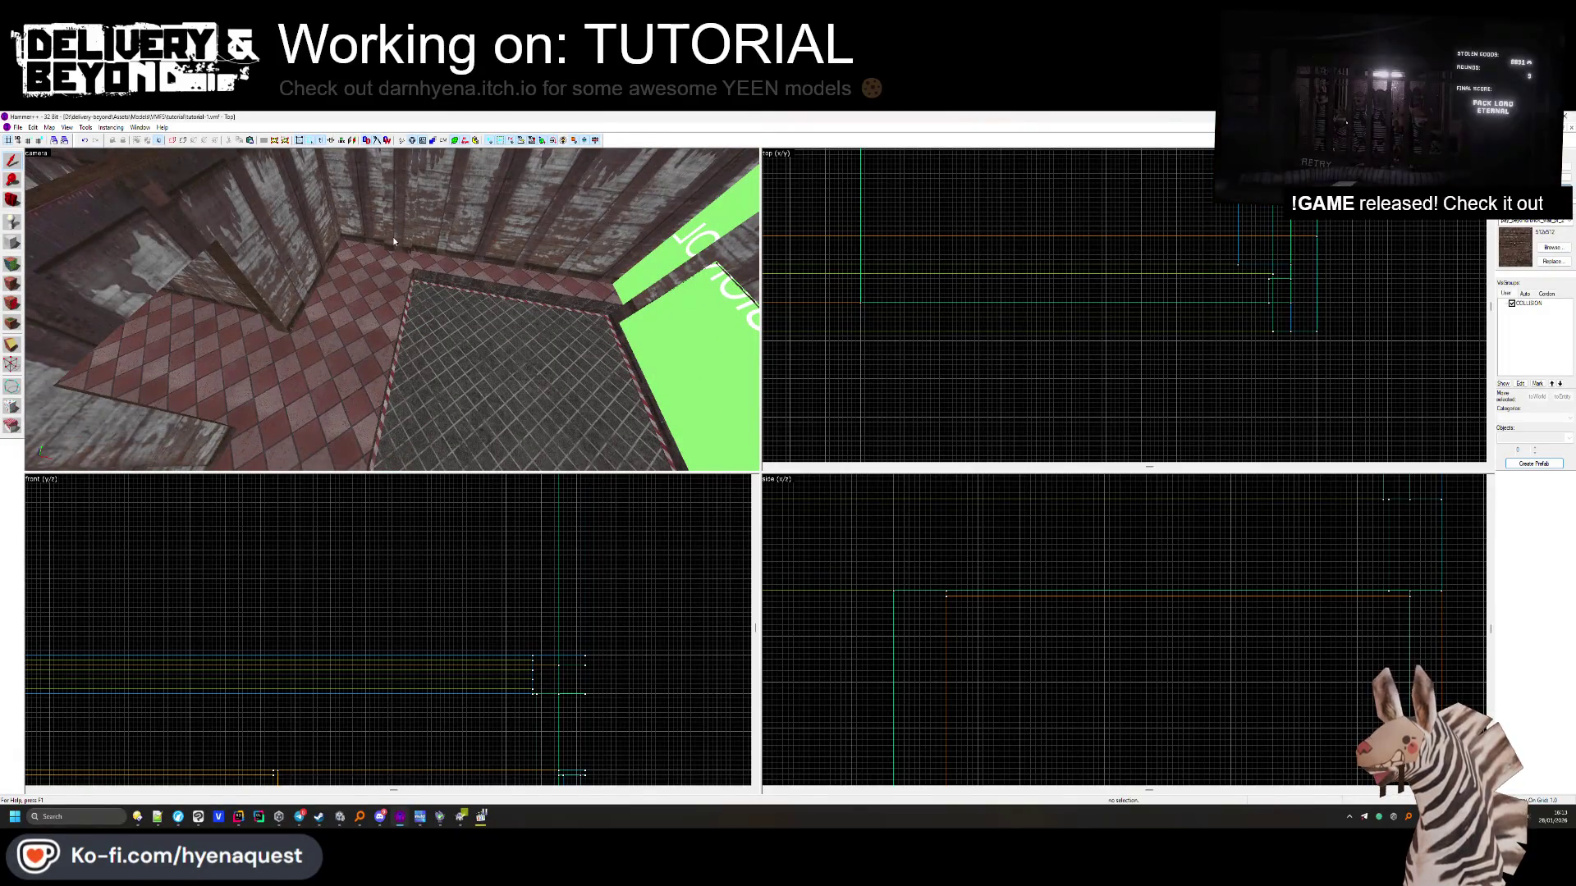
{"action": "left_click", "coordinate": [13, 263]}
{"action": "mouse_move", "coordinate": [391, 310]}
{"action": "left_mouse_down"}
{"action": "mouse_move", "coordinate": [363, 346]}
{"action": "mouse_move", "coordinate": [386, 334]}
{"action": "left_mouse_up"}
{"action": "left_click", "coordinate": [370, 338]}
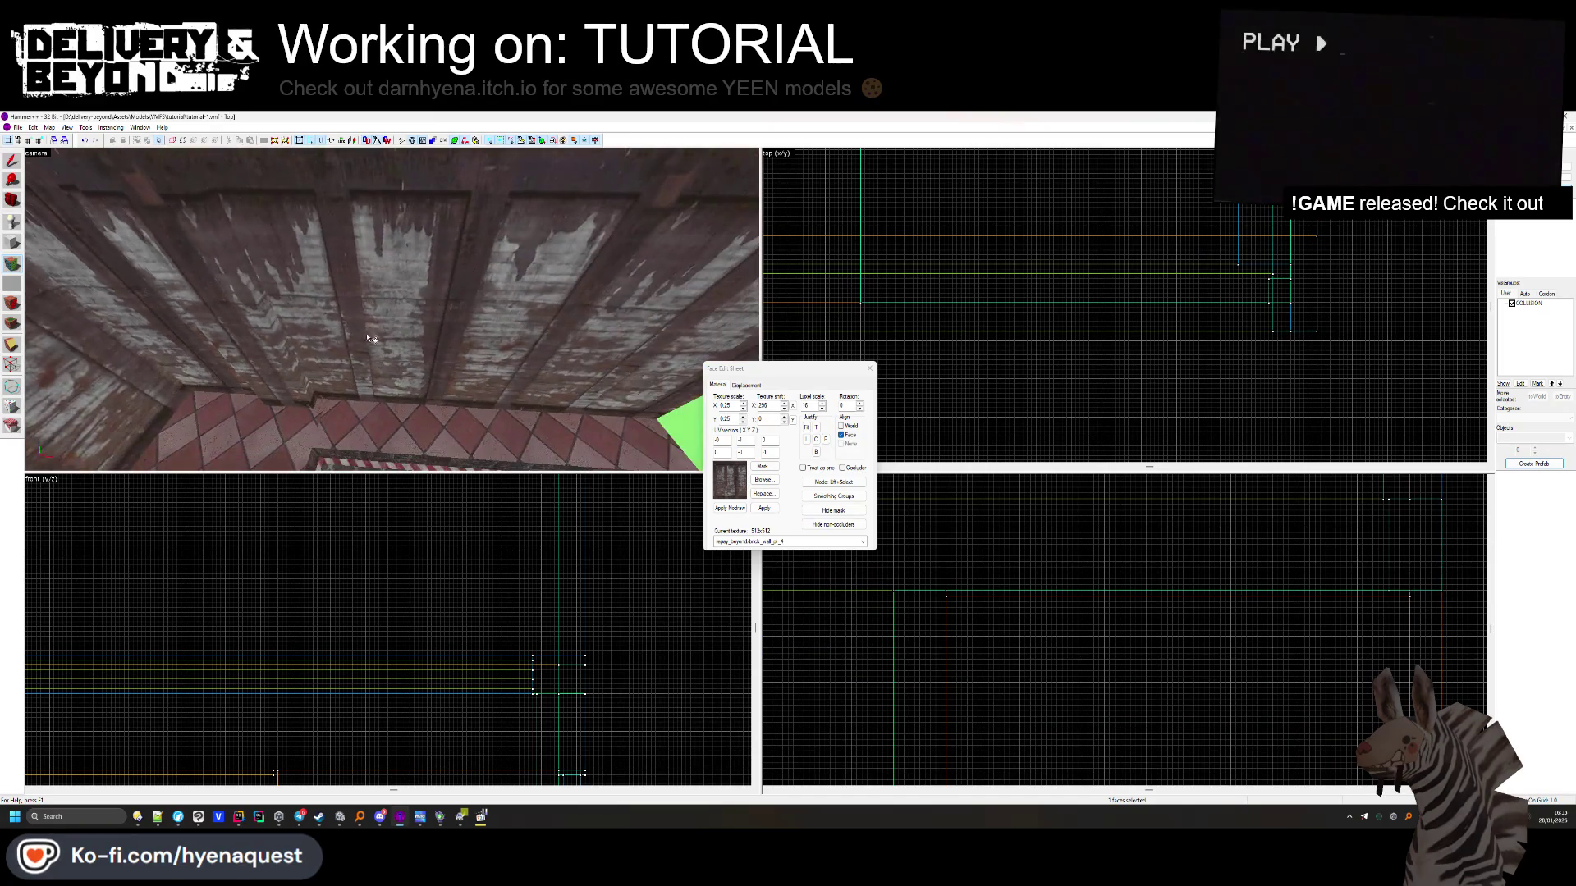
{"action": "left_click", "coordinate": [870, 368]}
Slide the red trim brush 172 units along the wooden wall
{"action": "left_click", "coordinate": [312, 386]}
{"action": "scroll", "coordinate": [908, 243], "scroll_direction": "up", "scroll_amount": 4}
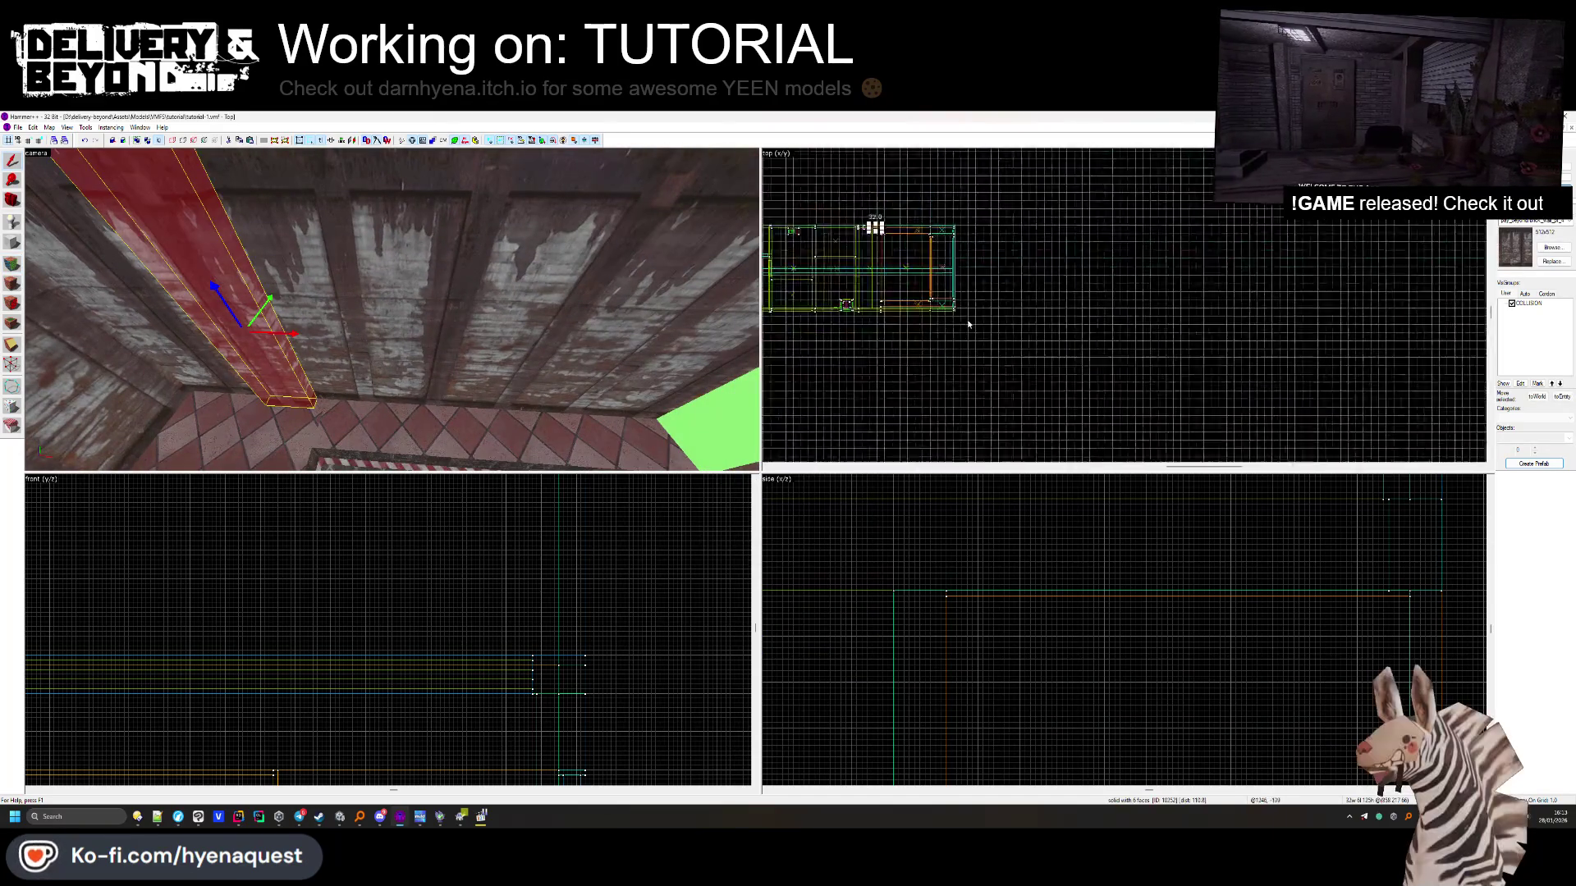
{"action": "scroll", "coordinate": [907, 244], "scroll_direction": "up", "scroll_amount": 3}
{"action": "left_click_drag", "start_coordinate": [896, 281], "coordinate": [1338, 280]}
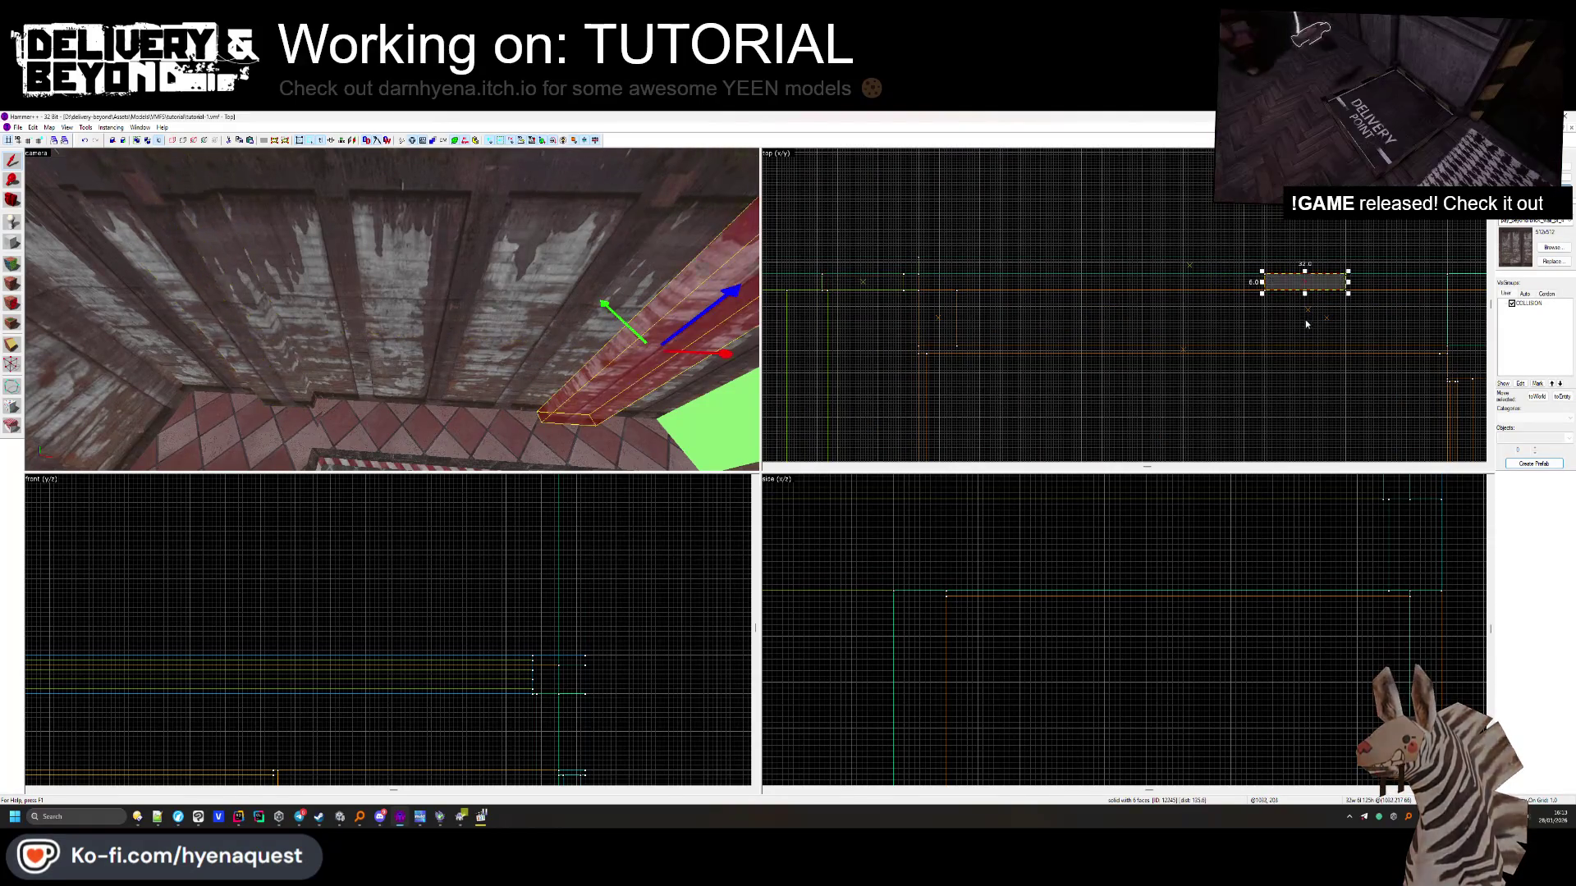
{"action": "key", "text": "Escape"}
Inspect the pillar's face in face edit mode, then move another brush 297 units
{"action": "key", "text": "shift+a"}
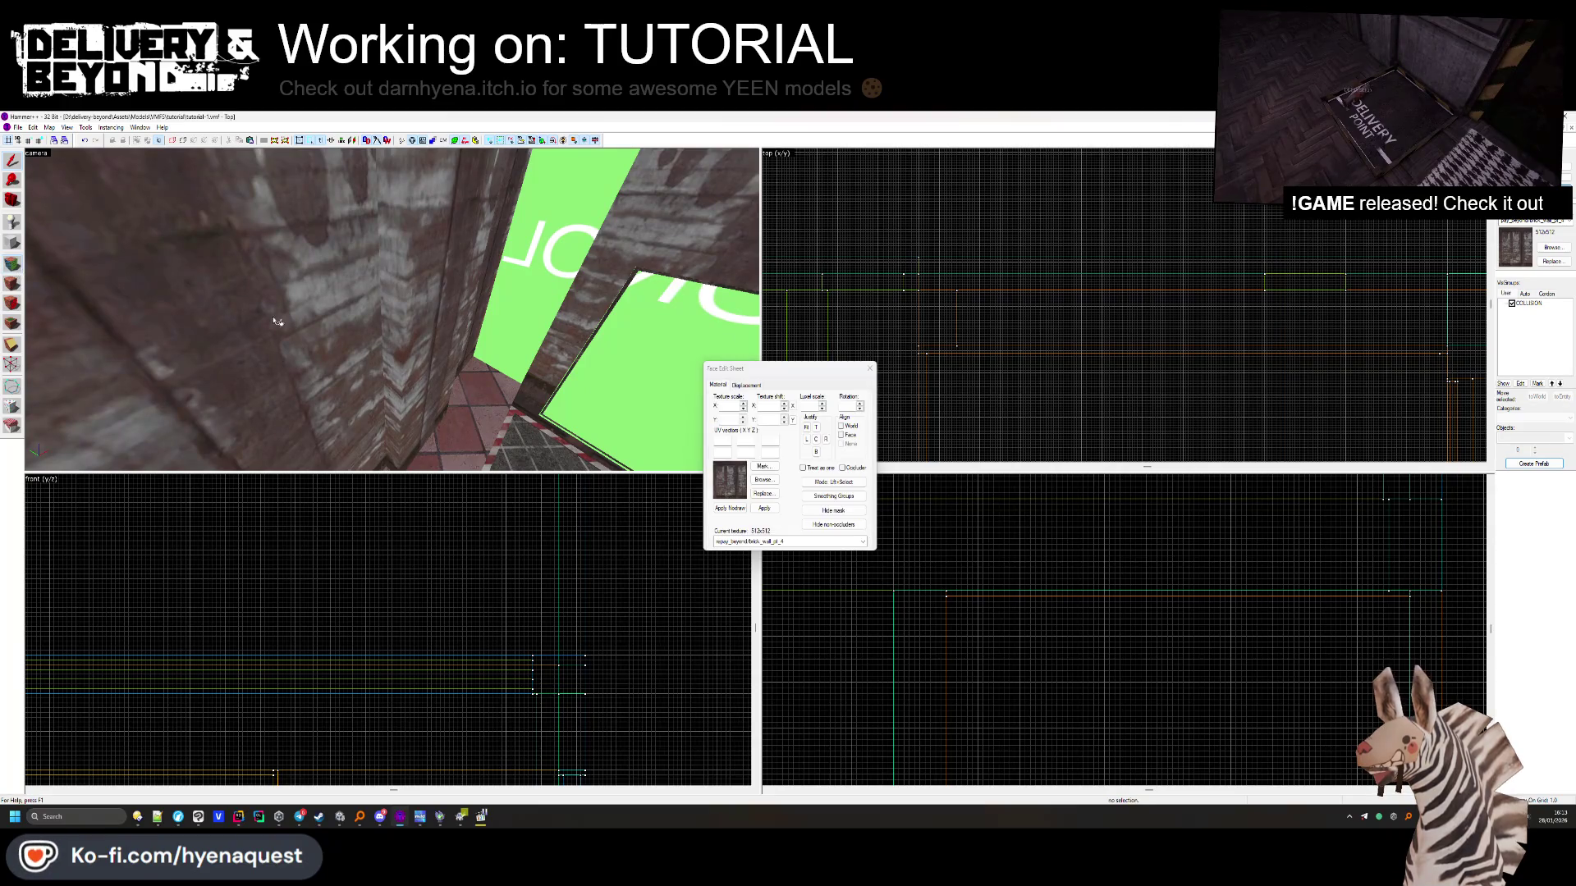
{"action": "left_click", "coordinate": [46, 272]}
{"action": "left_click", "coordinate": [455, 299]}
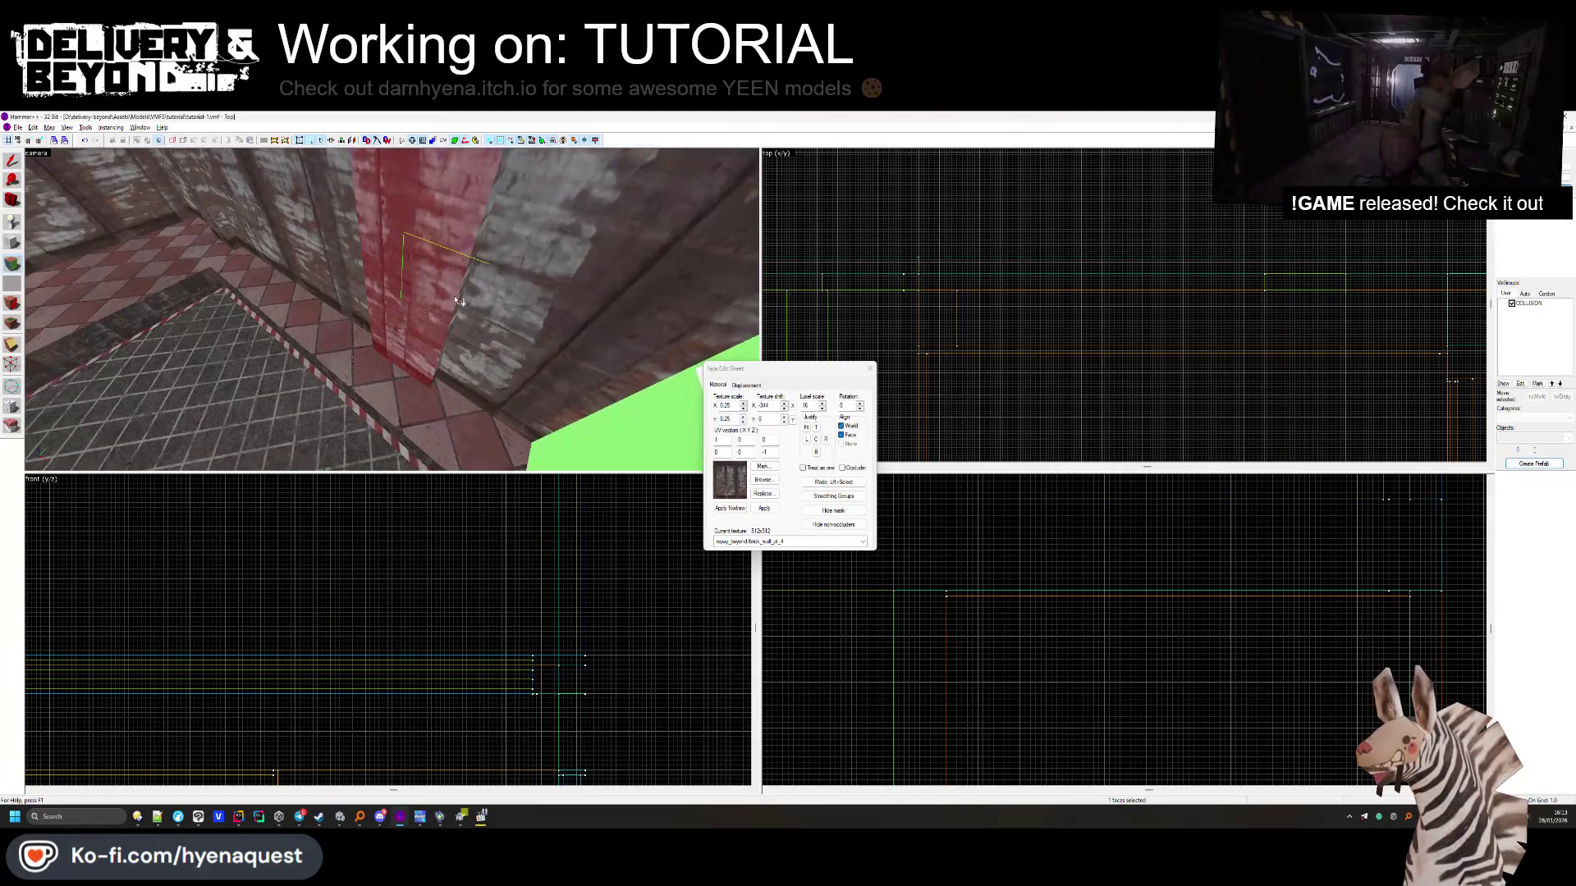
{"action": "left_click", "coordinate": [870, 370]}
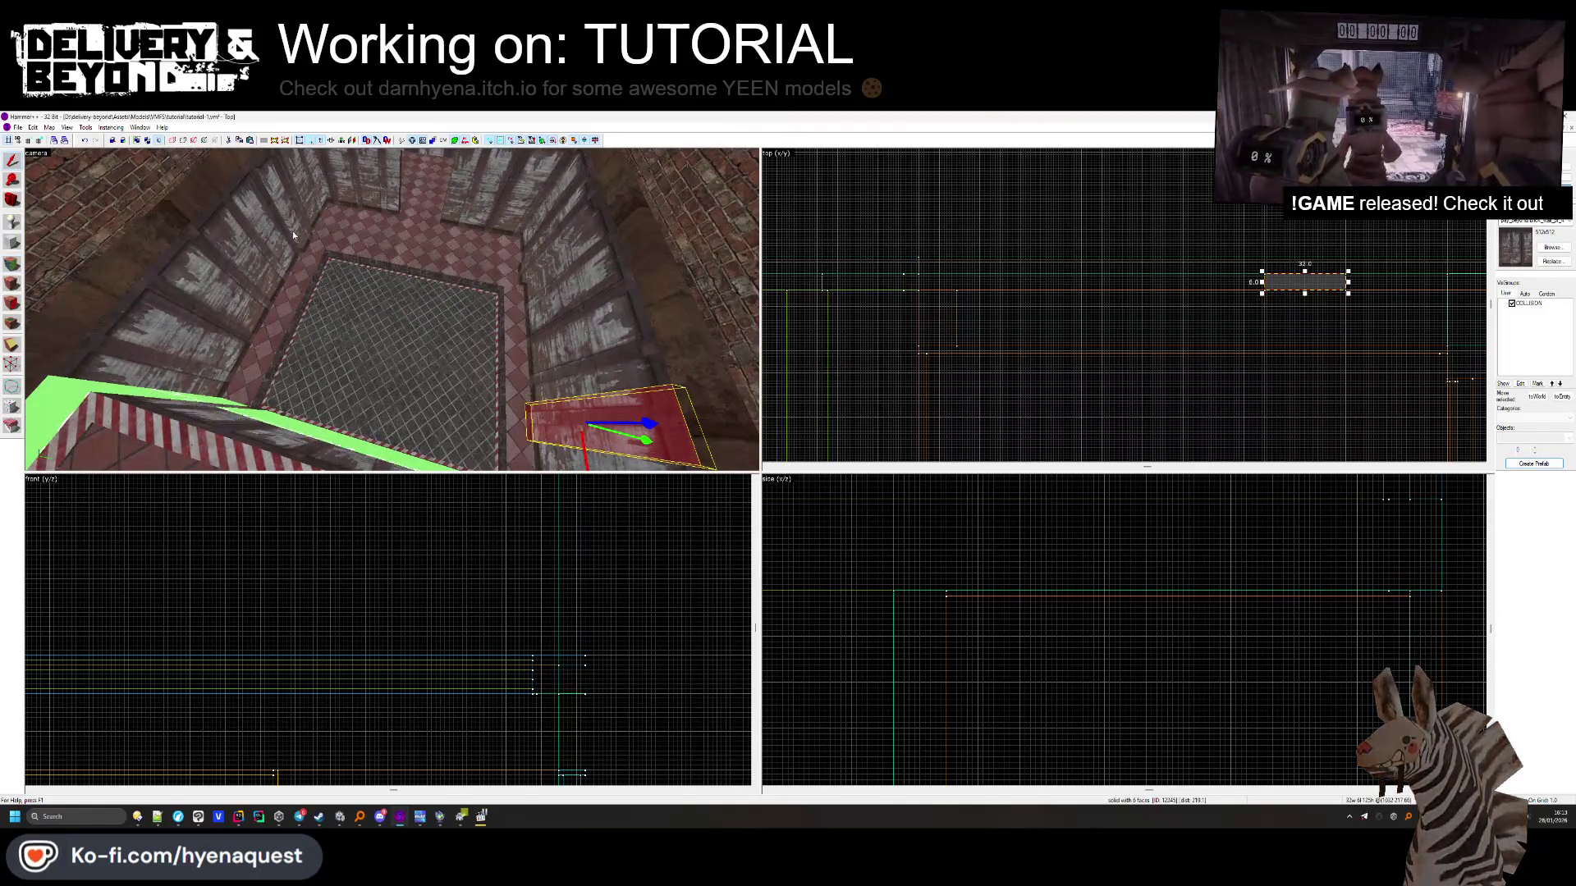
{"action": "scroll", "coordinate": [1305, 283], "scroll_direction": "down", "scroll_amount": 2}
{"action": "mouse_move", "coordinate": [1248, 288]}
{"action": "left_mouse_down"}
{"action": "mouse_move", "coordinate": [1260, 425]}
{"action": "mouse_move", "coordinate": [1313, 444]}
{"action": "left_mouse_up"}
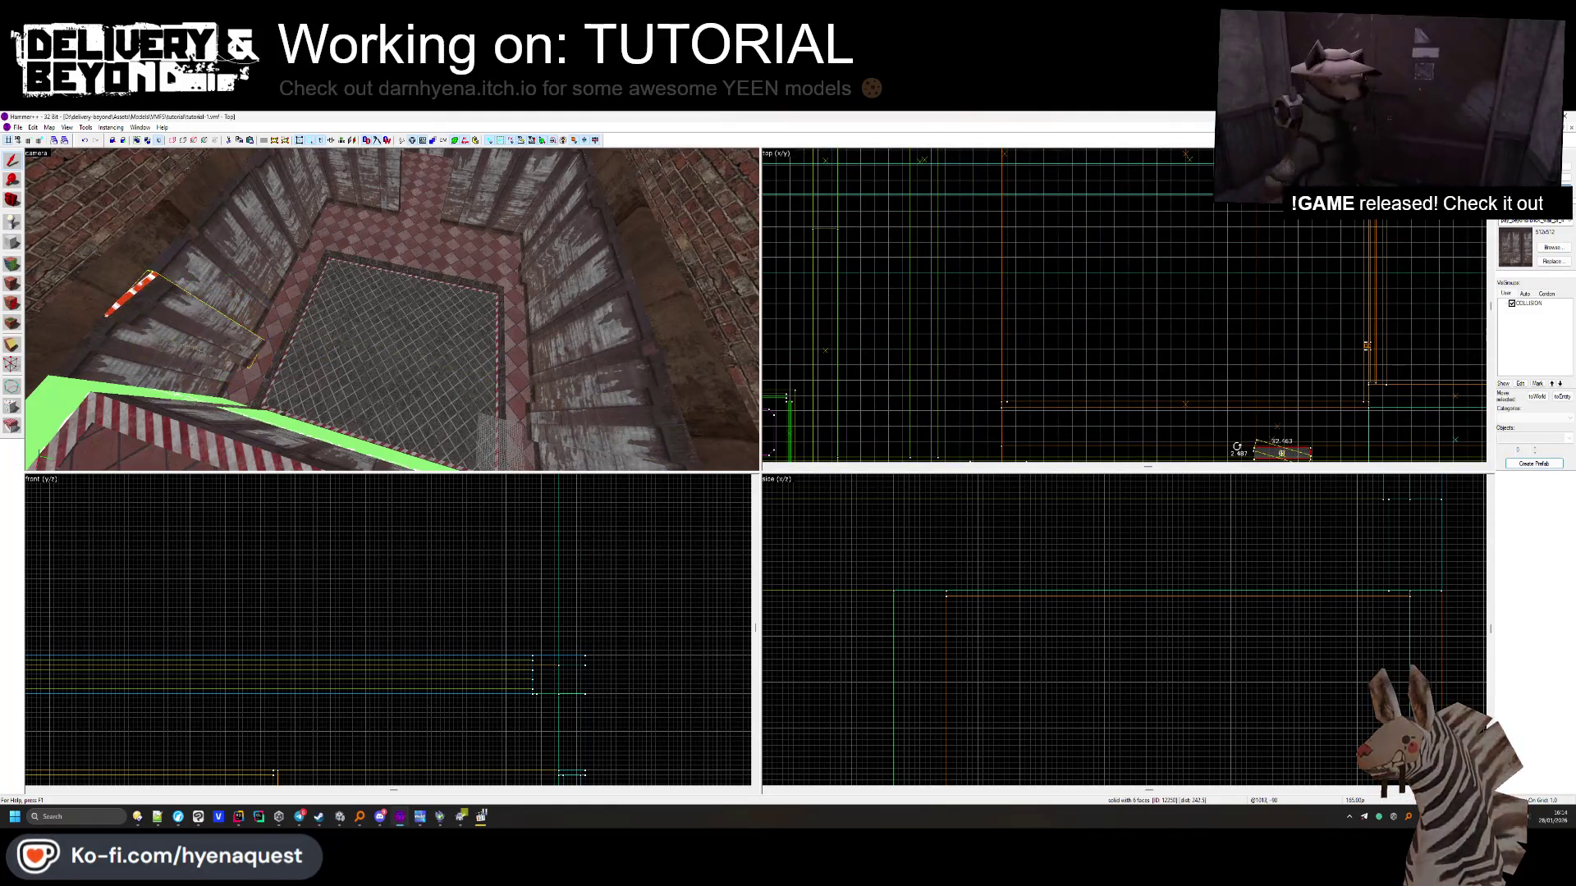
Deselect the brush in Hammer++ after briefly reopening and closing face texture editing
{"action": "scroll", "coordinate": [962, 696], "scroll_direction": "up", "scroll_amount": 3}
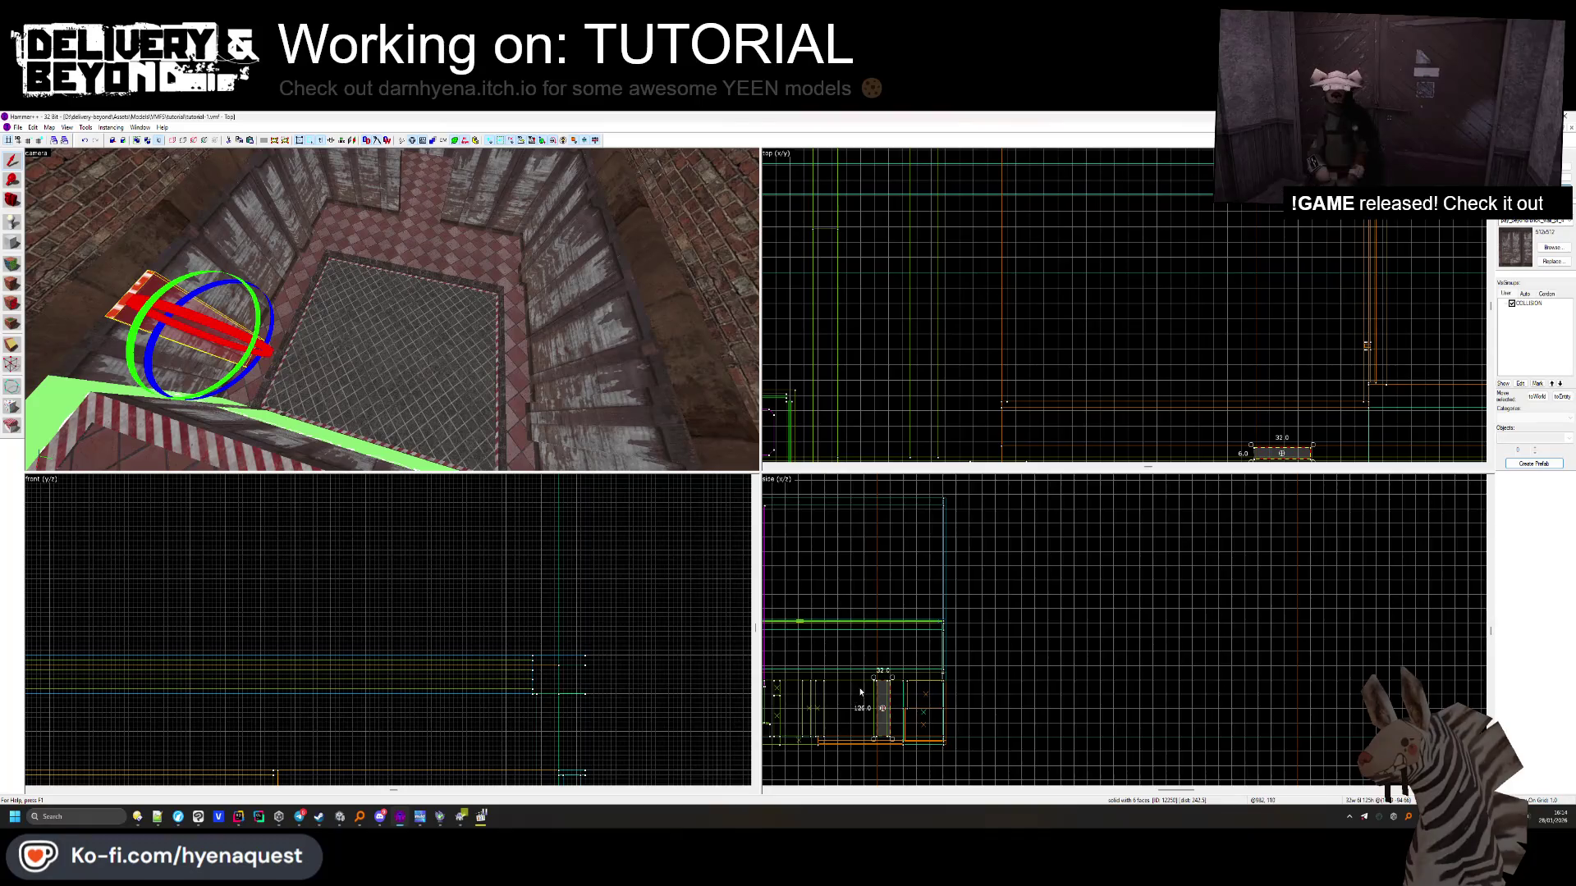
{"action": "scroll", "coordinate": [860, 692], "scroll_direction": "up", "scroll_amount": 2}
{"action": "left_click_drag", "start_coordinate": [984, 714], "coordinate": [952, 714]}
{"action": "scroll", "coordinate": [407, 622], "scroll_direction": "up", "scroll_amount": 3}
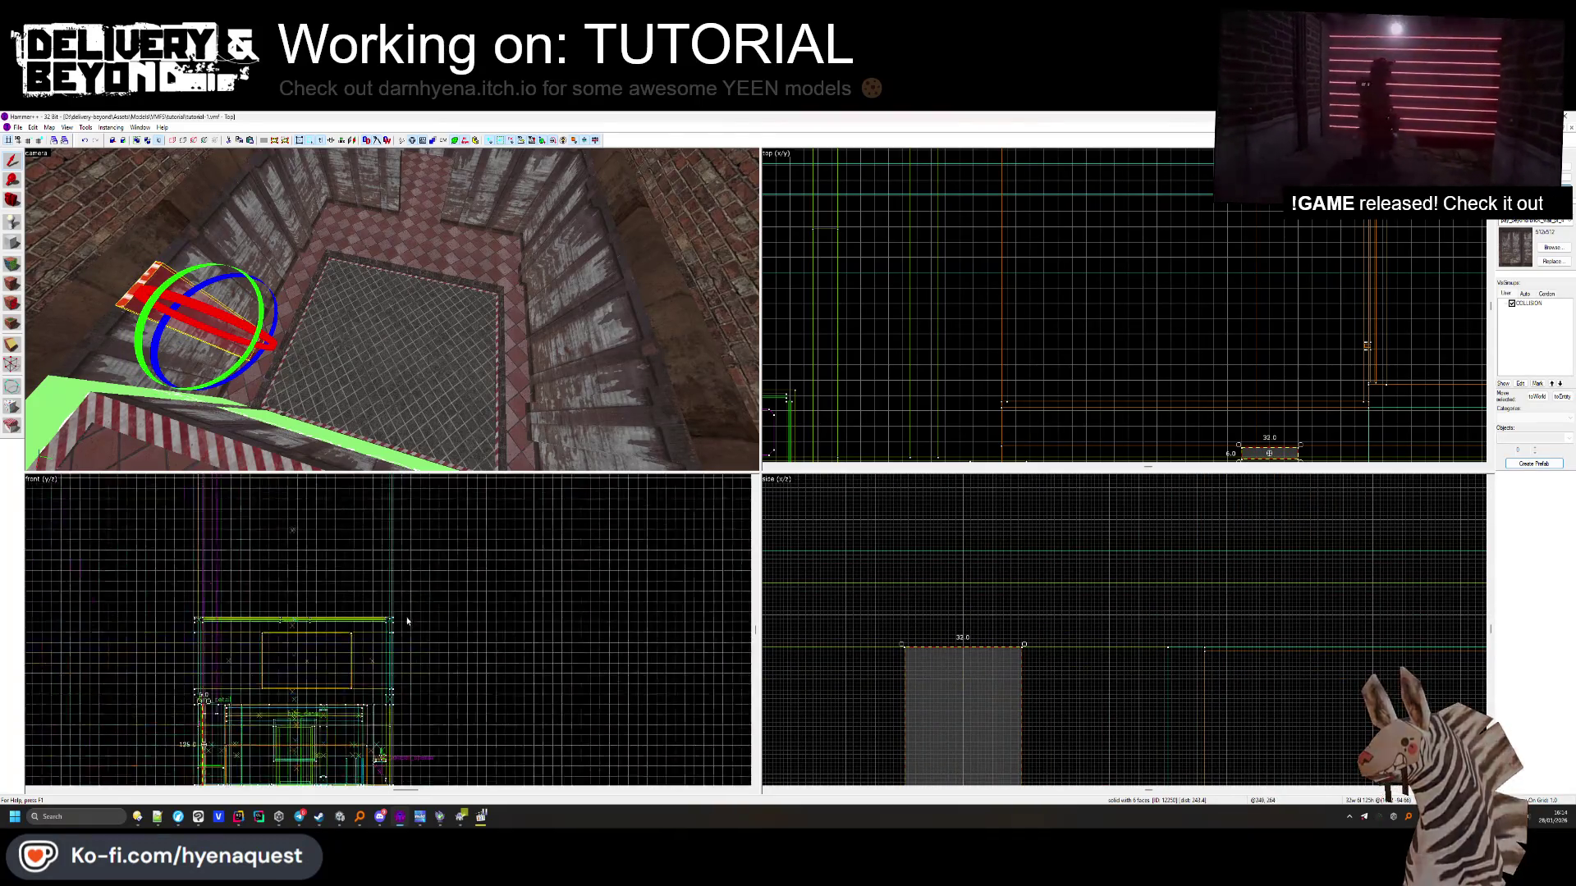
{"action": "scroll", "coordinate": [407, 621], "scroll_direction": "up", "scroll_amount": 4}
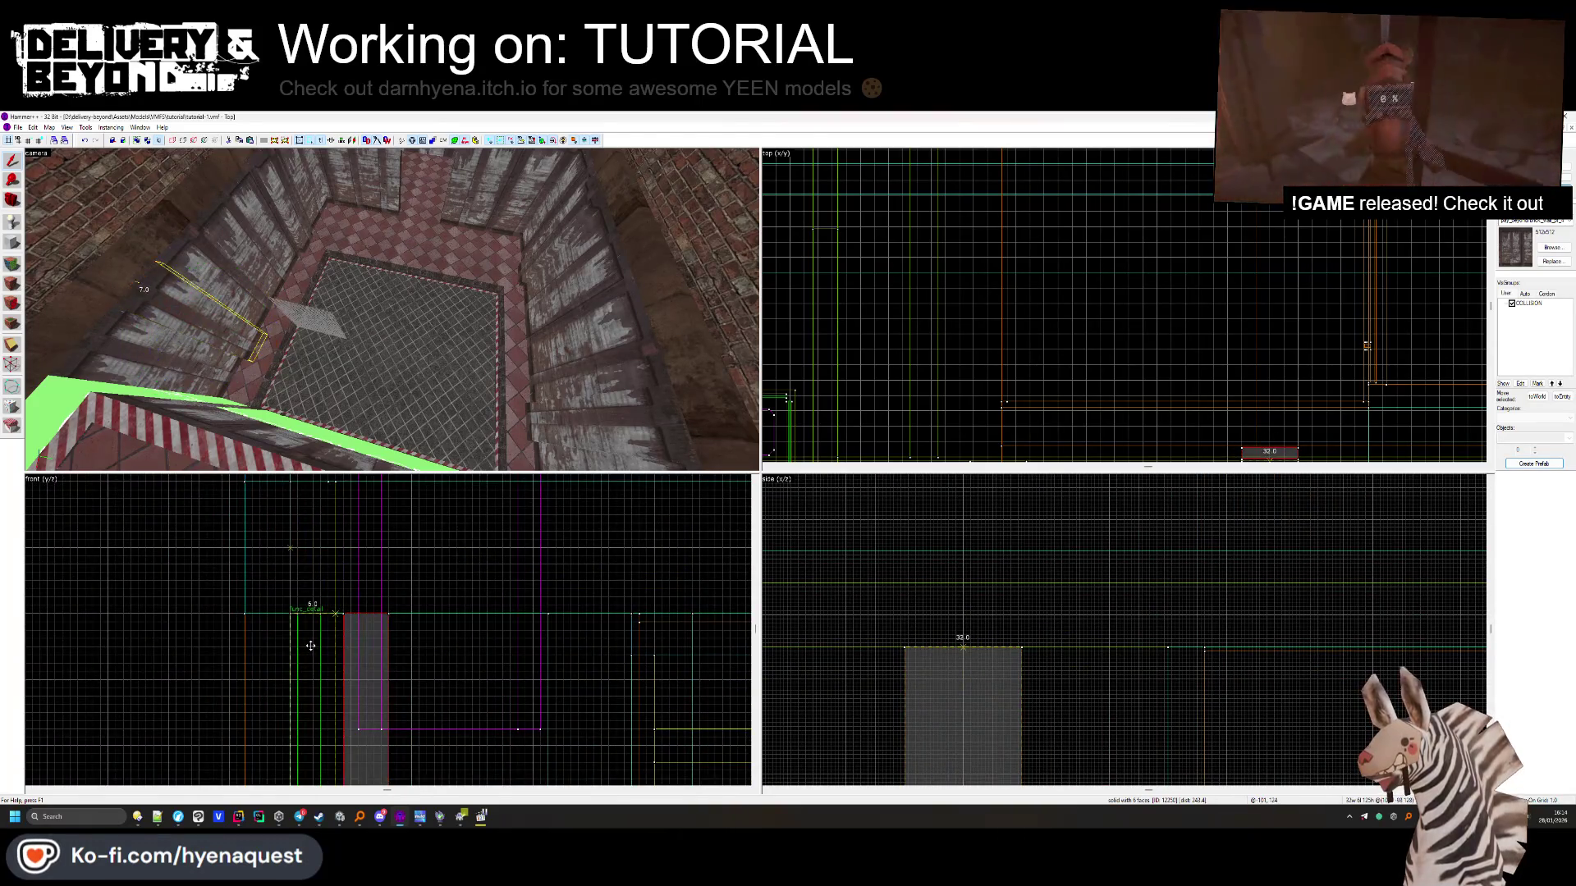
{"action": "left_click", "coordinate": [311, 646]}
{"action": "mouse_move", "coordinate": [393, 287]}
{"action": "left_mouse_down"}
{"action": "mouse_move", "coordinate": [413, 329]}
{"action": "mouse_move", "coordinate": [392, 310]}
{"action": "mouse_move", "coordinate": [441, 324]}
{"action": "mouse_move", "coordinate": [391, 310]}
{"action": "left_mouse_up"}
{"action": "left_click", "coordinate": [12, 284]}
{"action": "left_click", "coordinate": [869, 367]}
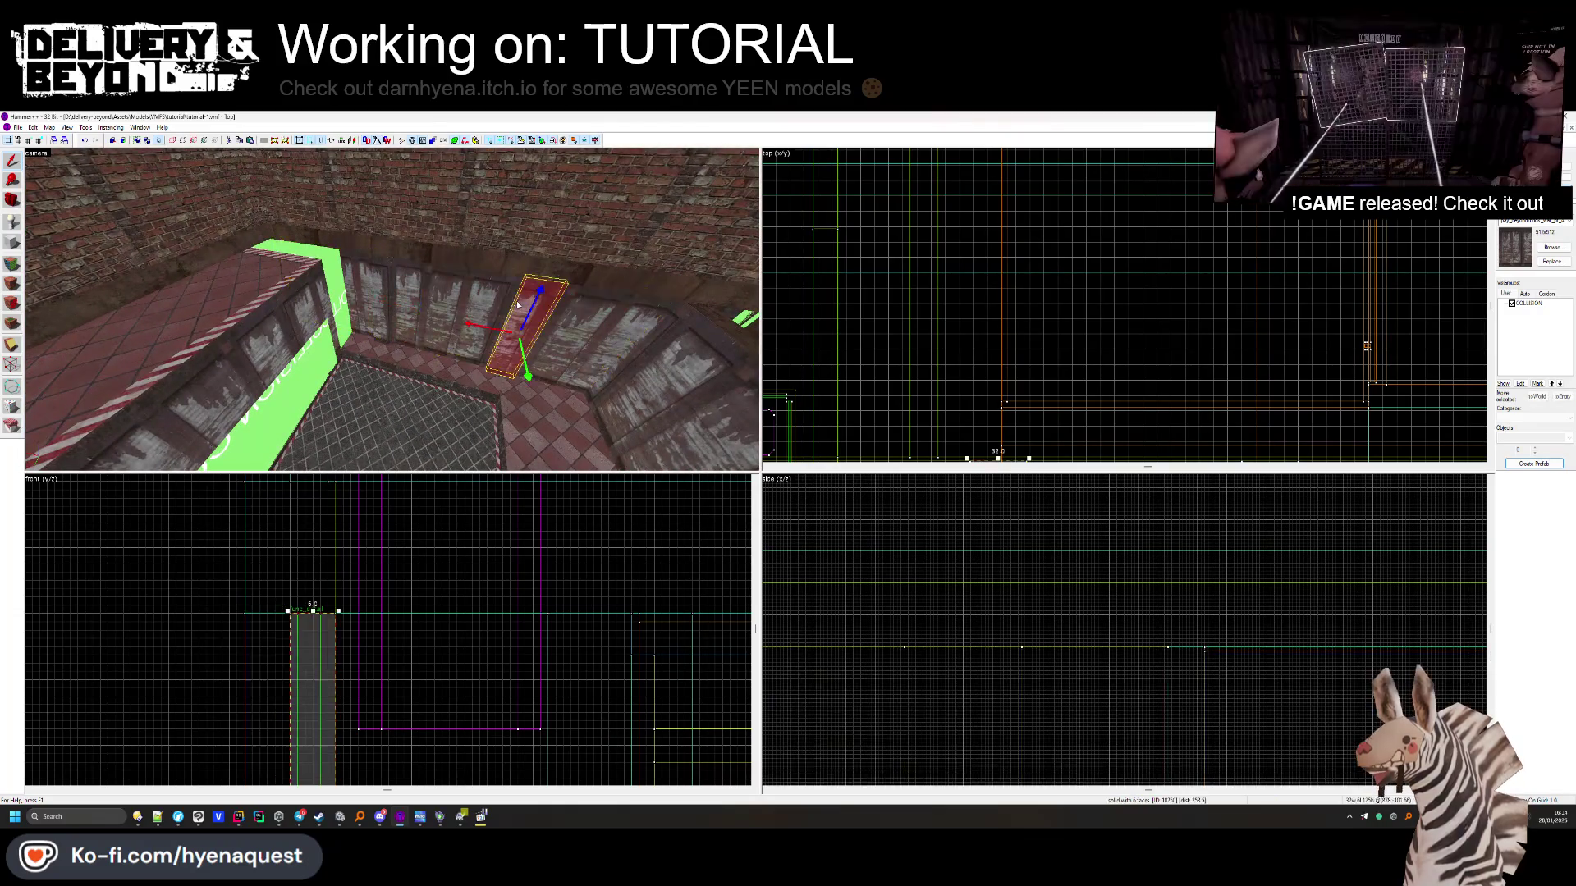
{"action": "left_click_drag", "start_coordinate": [544, 292], "coordinate": [393, 313]}
Switch to the Unity editor and orbit its scene view around the shaft room
{"action": "key", "text": "alt+Tab"}
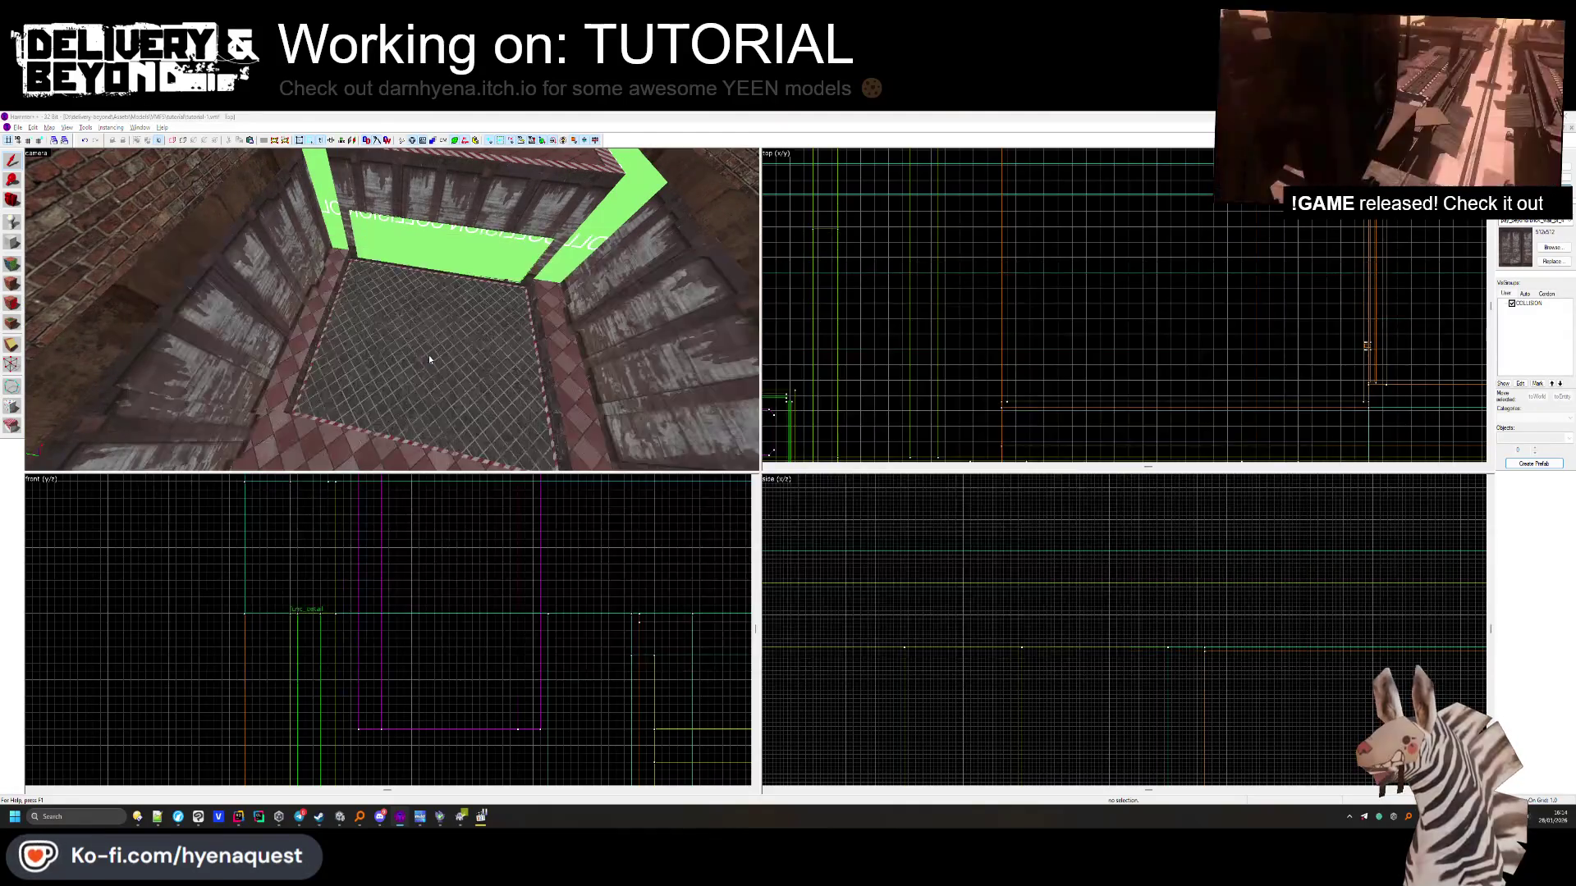
{"action": "key", "text": "alt+Tab"}
{"action": "key", "text": "Escape"}
{"action": "mouse_move", "coordinate": [429, 355]}
{"action": "left_mouse_down"}
{"action": "mouse_move", "coordinate": [690, 476]}
{"action": "mouse_move", "coordinate": [570, 440]}
{"action": "mouse_move", "coordinate": [722, 407]}
{"action": "mouse_move", "coordinate": [839, 435]}
{"action": "mouse_move", "coordinate": [295, 463]}
{"action": "left_mouse_up"}
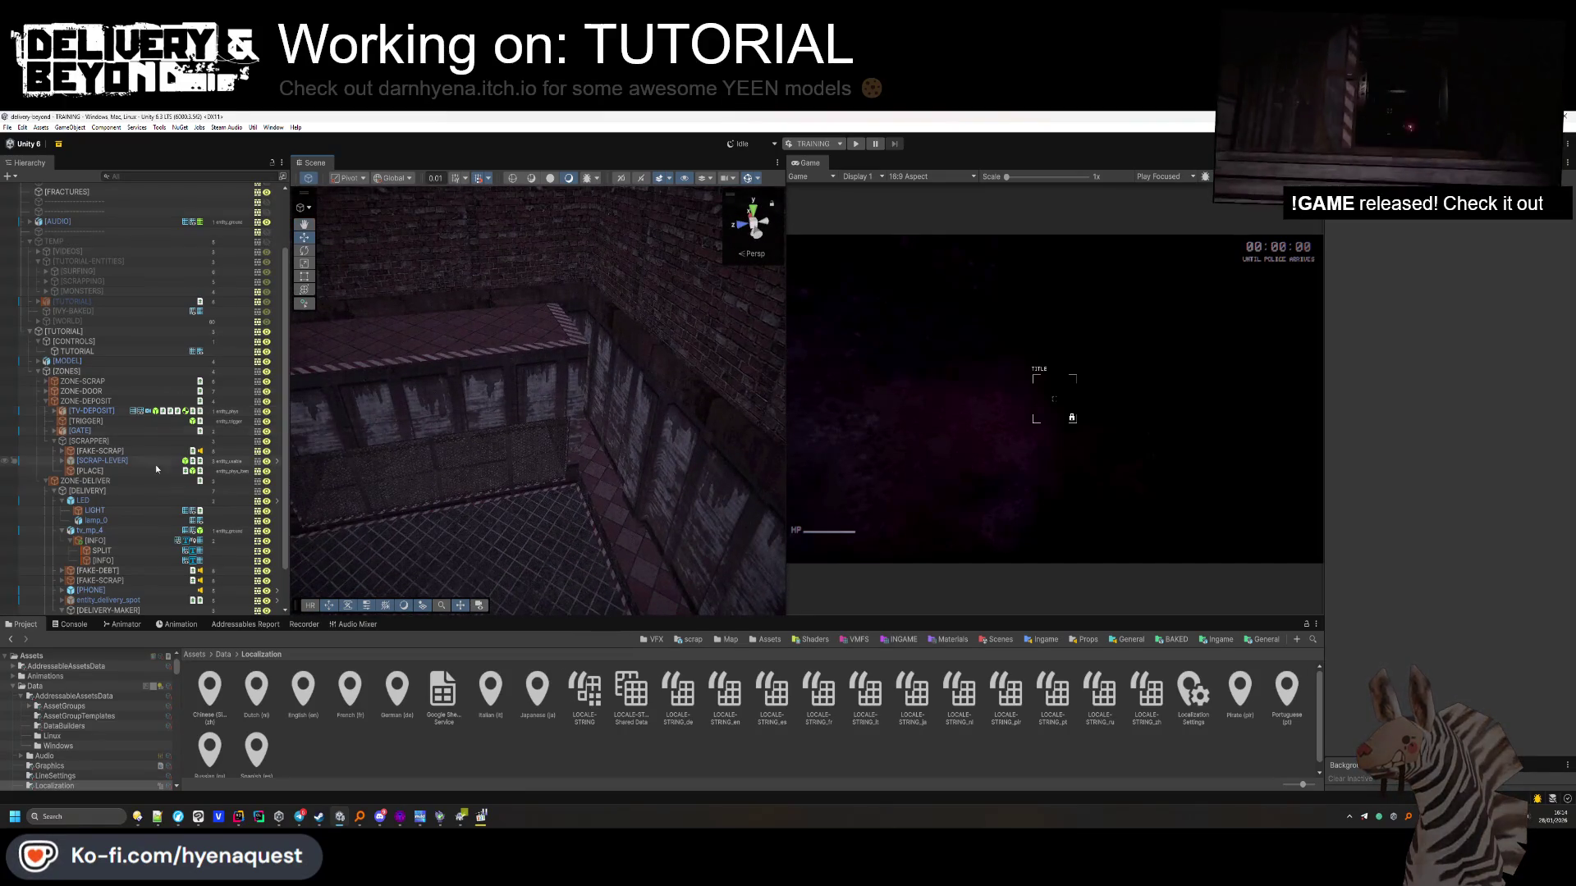
Select world, func_detail and func_collider_special under the expanded [MODEL] group
{"action": "left_click", "coordinate": [38, 372]}
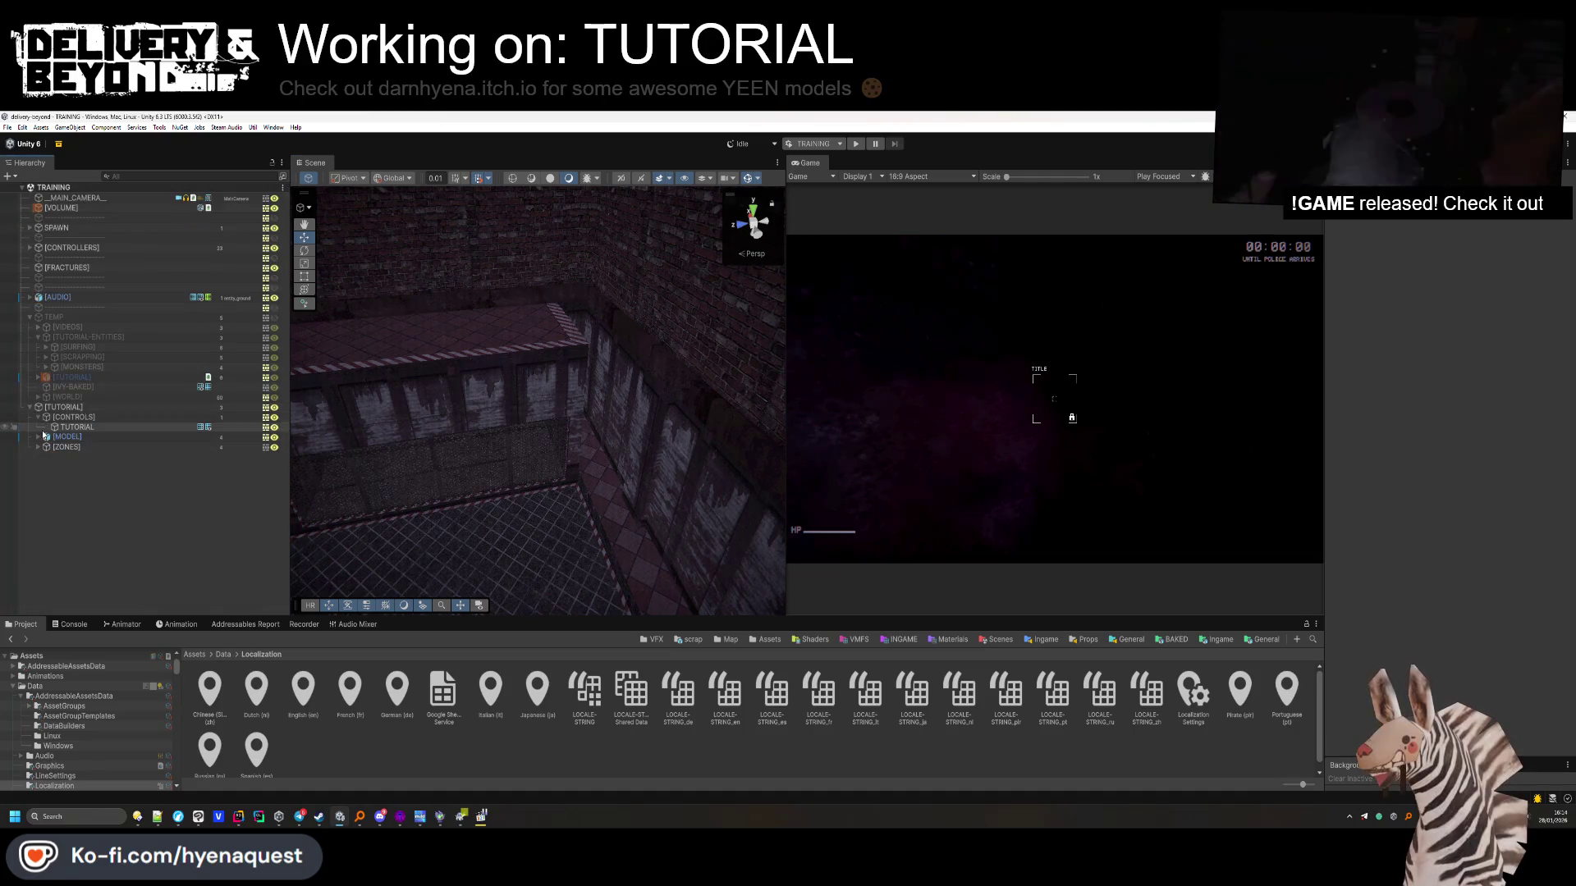
{"action": "left_click", "coordinate": [35, 418]}
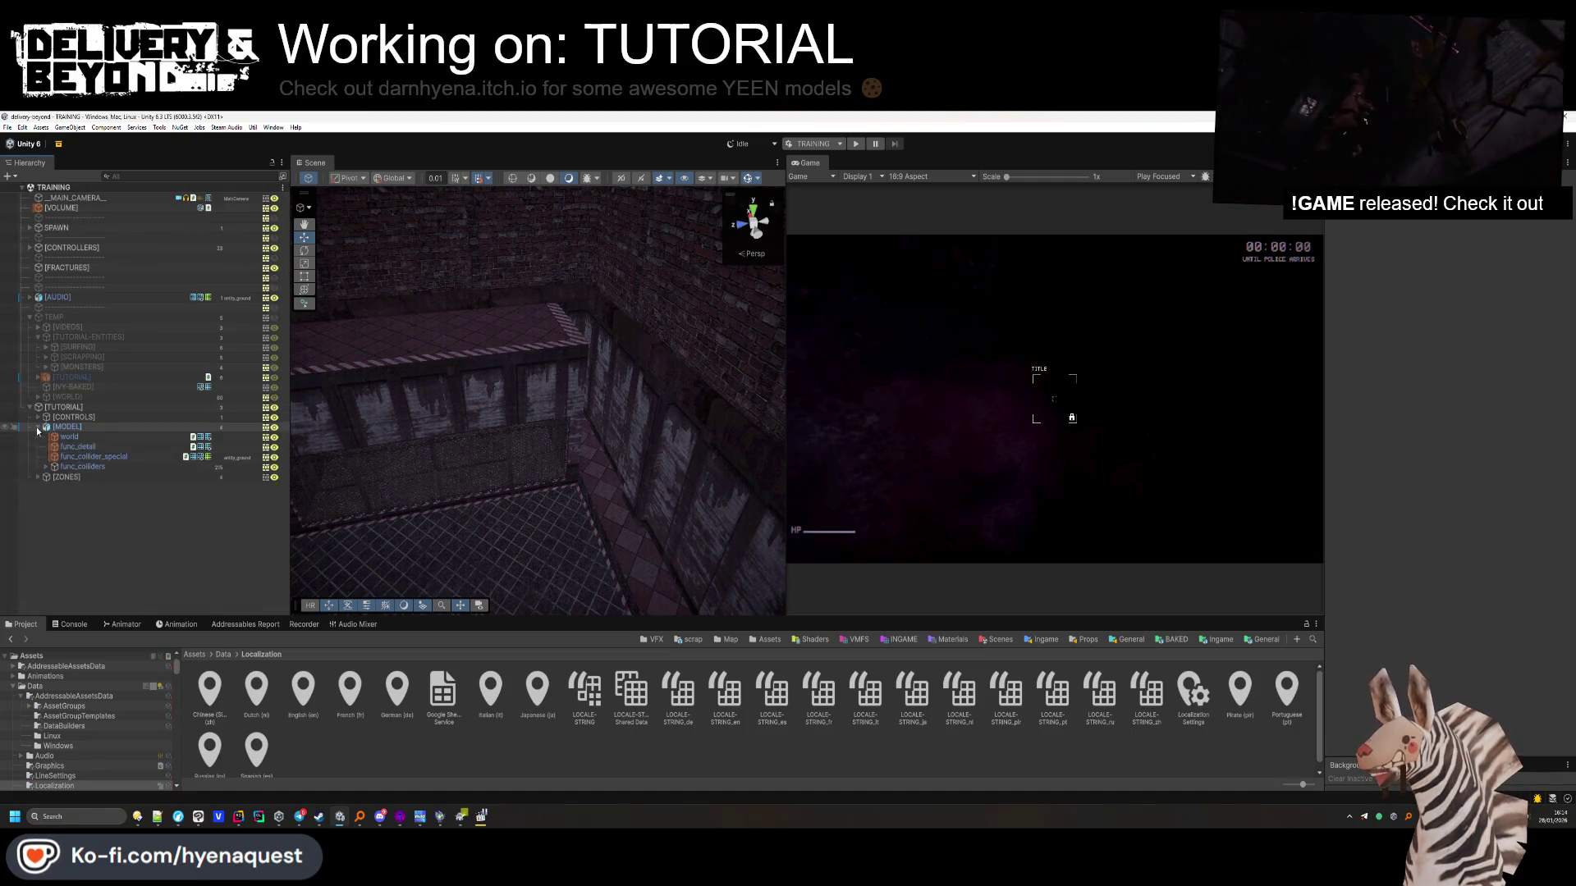
{"action": "left_click", "coordinate": [69, 437]}
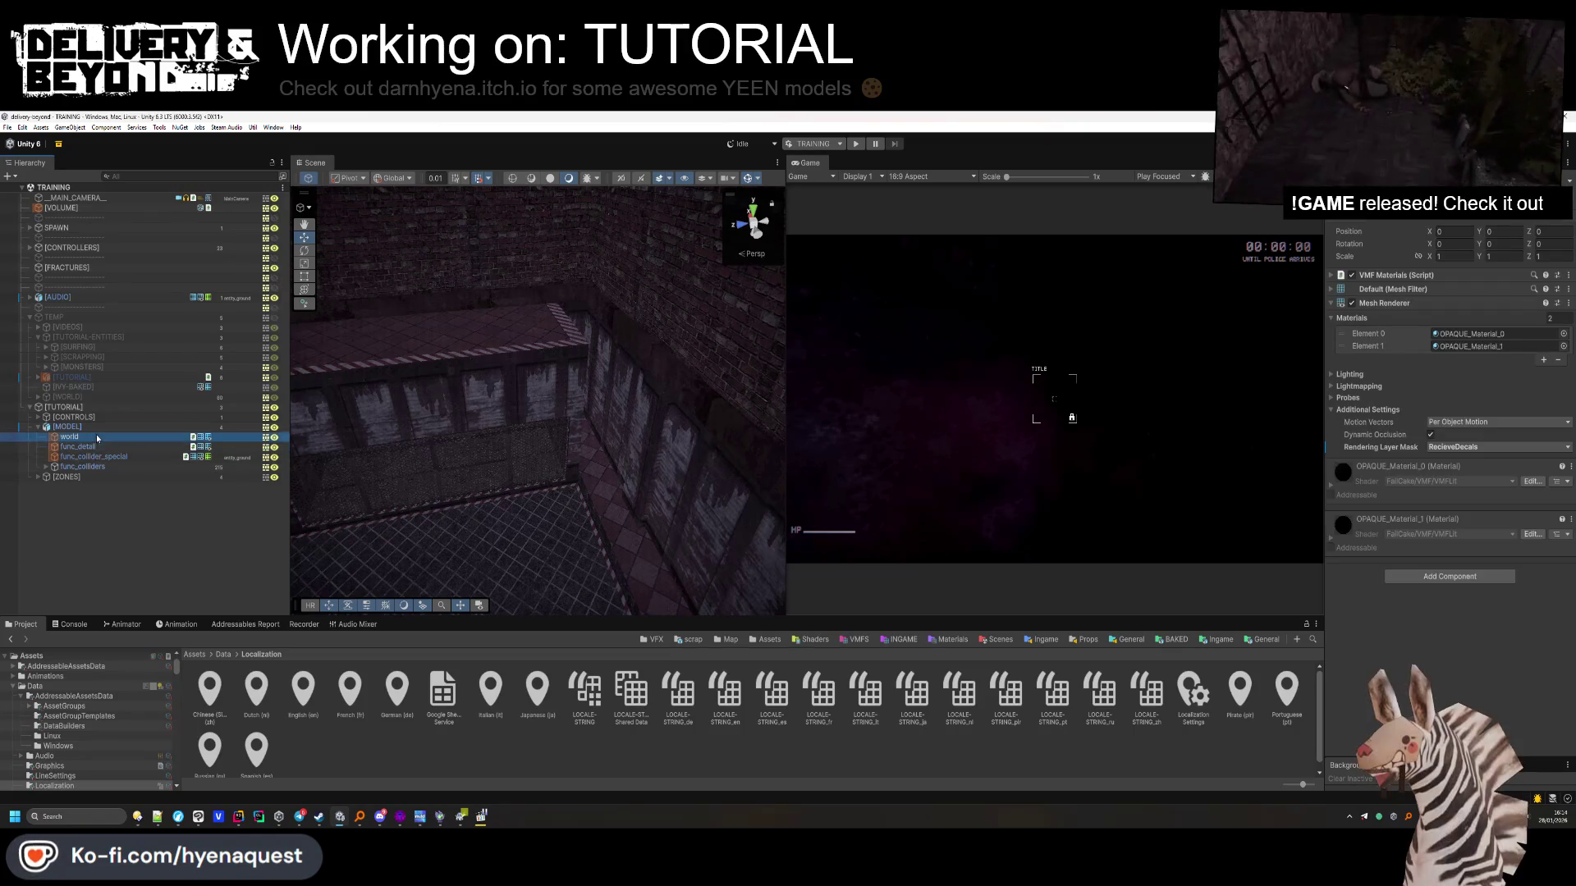
{"action": "left_click", "coordinate": [93, 456], "text": "shift"}
Add a Steam Audio Geometry component to the selected objects via a 'geome' search
{"action": "left_click", "coordinate": [1449, 531]}
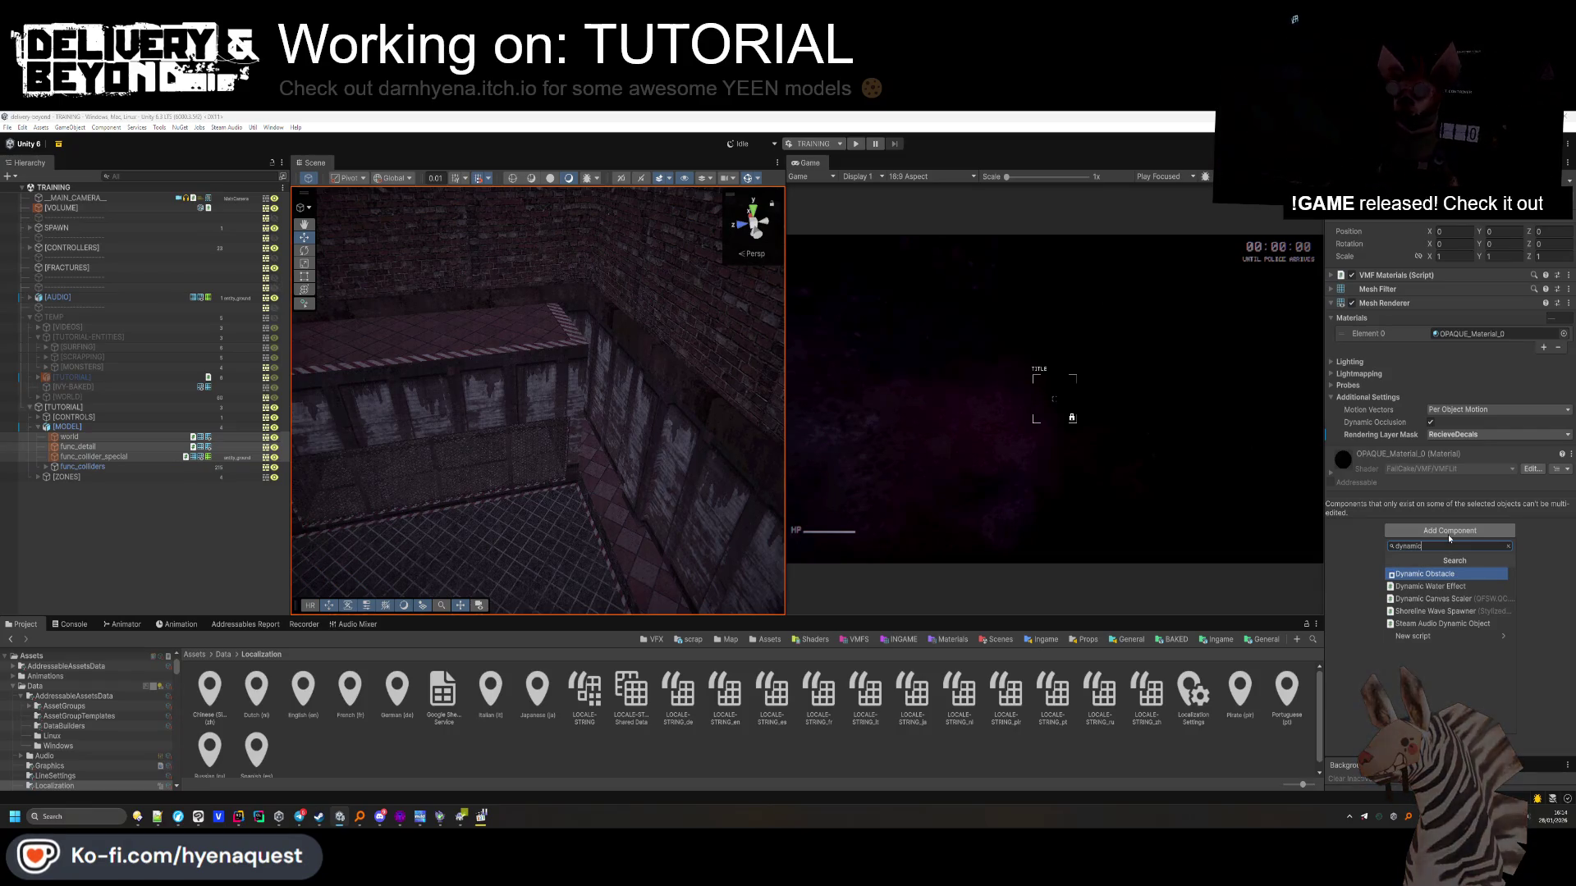
{"action": "type", "text": "dynamic"}
{"action": "key", "text": "Down"}
{"action": "type", "text": "geome"}
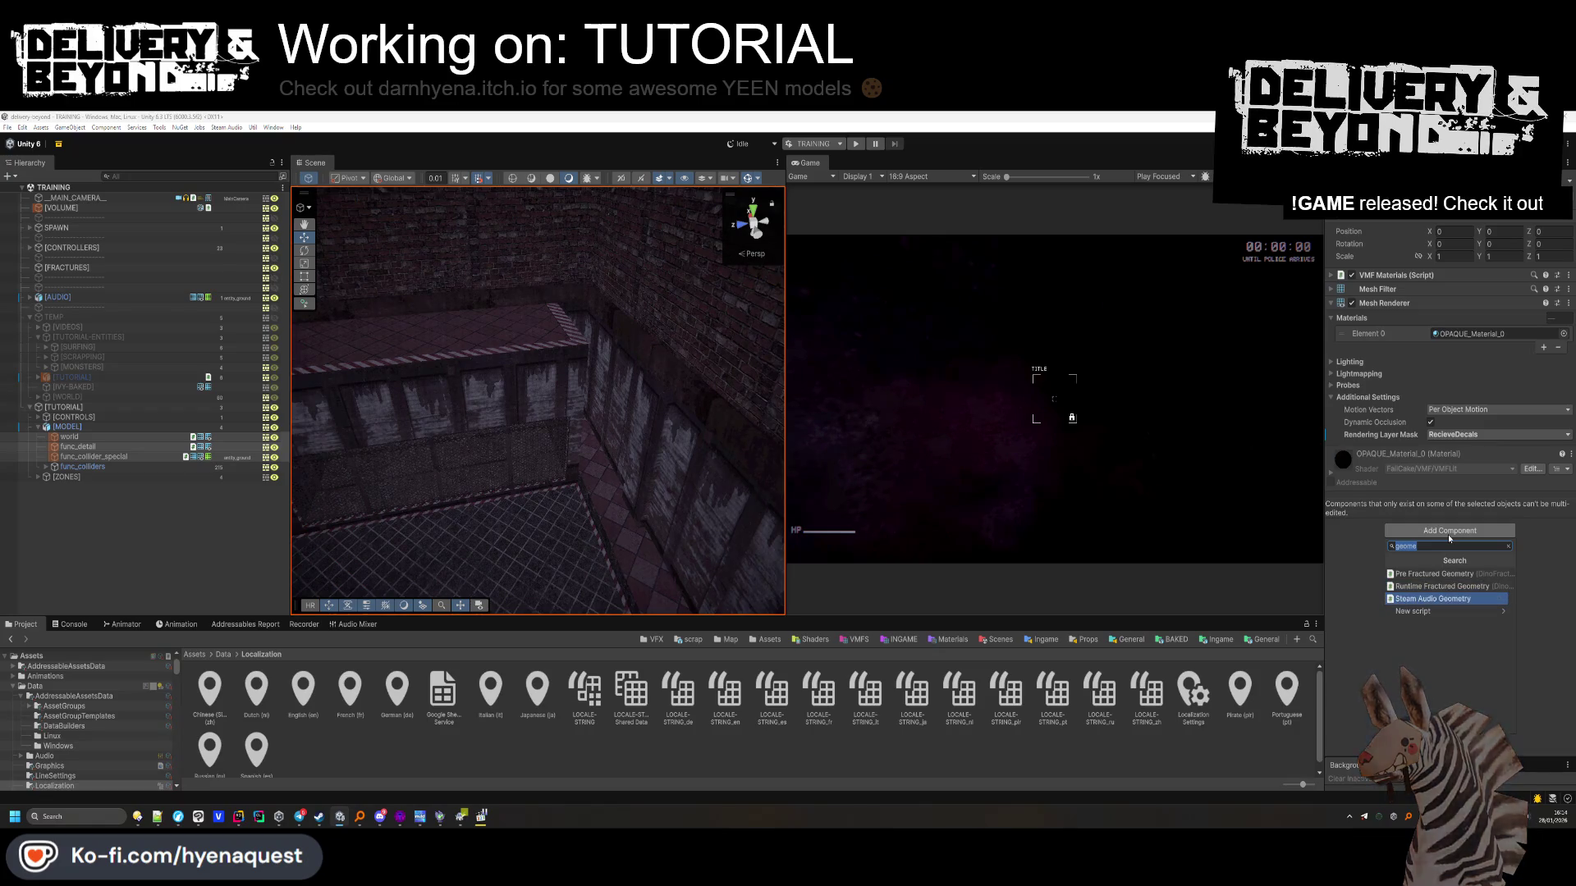
{"action": "key", "text": "Return"}
{"action": "left_click", "coordinate": [515, 273]}
{"action": "scroll", "coordinate": [515, 273], "scroll_direction": "up", "scroll_amount": 5}
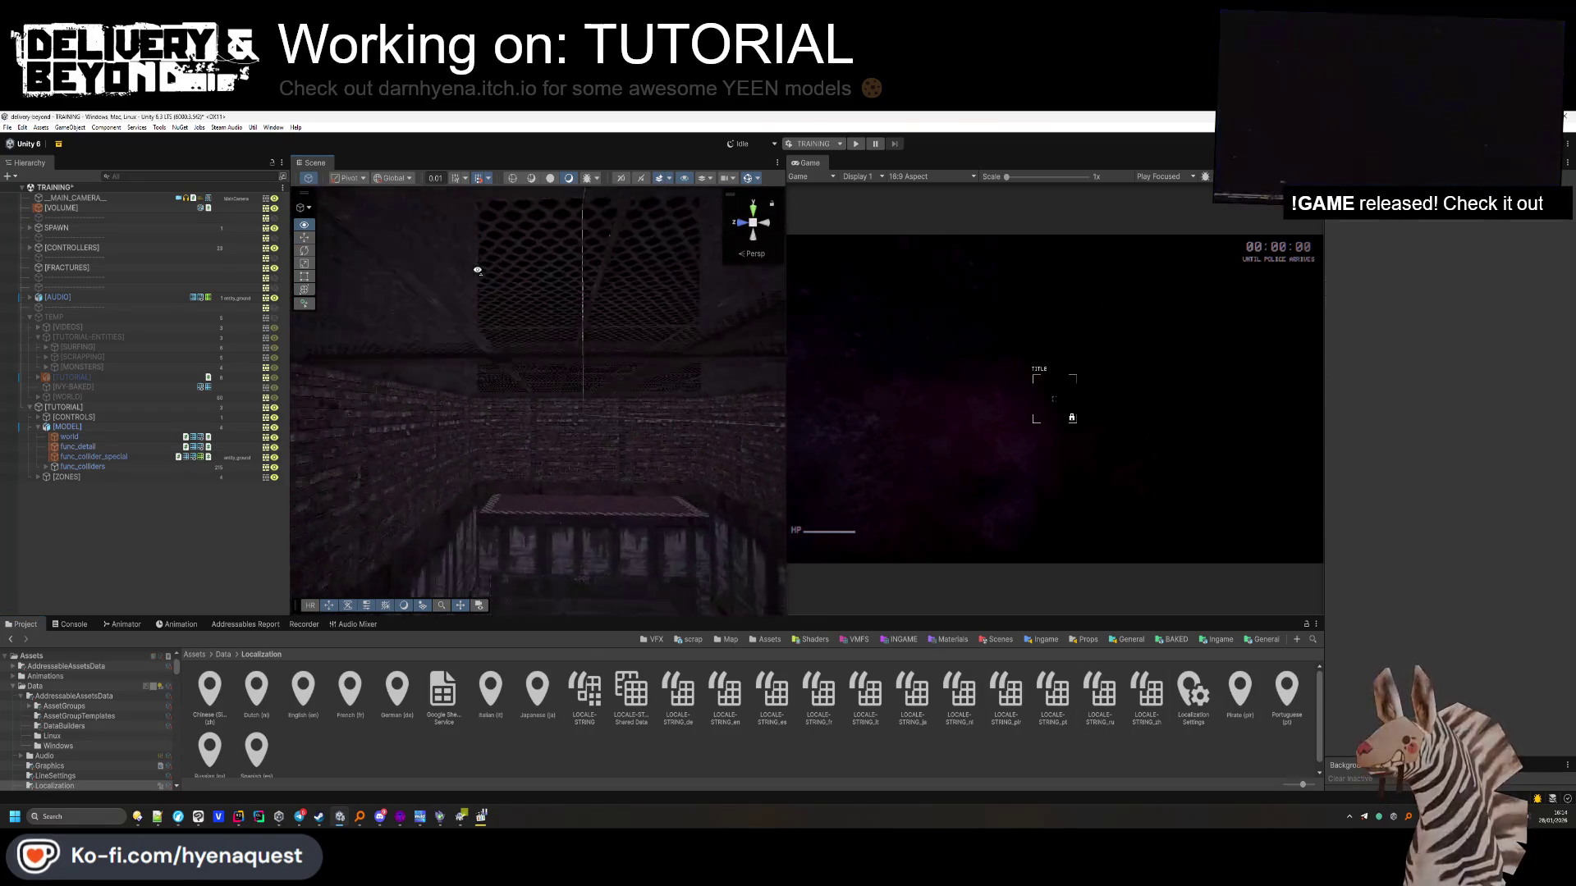
{"action": "key", "text": "alt+Tab"}
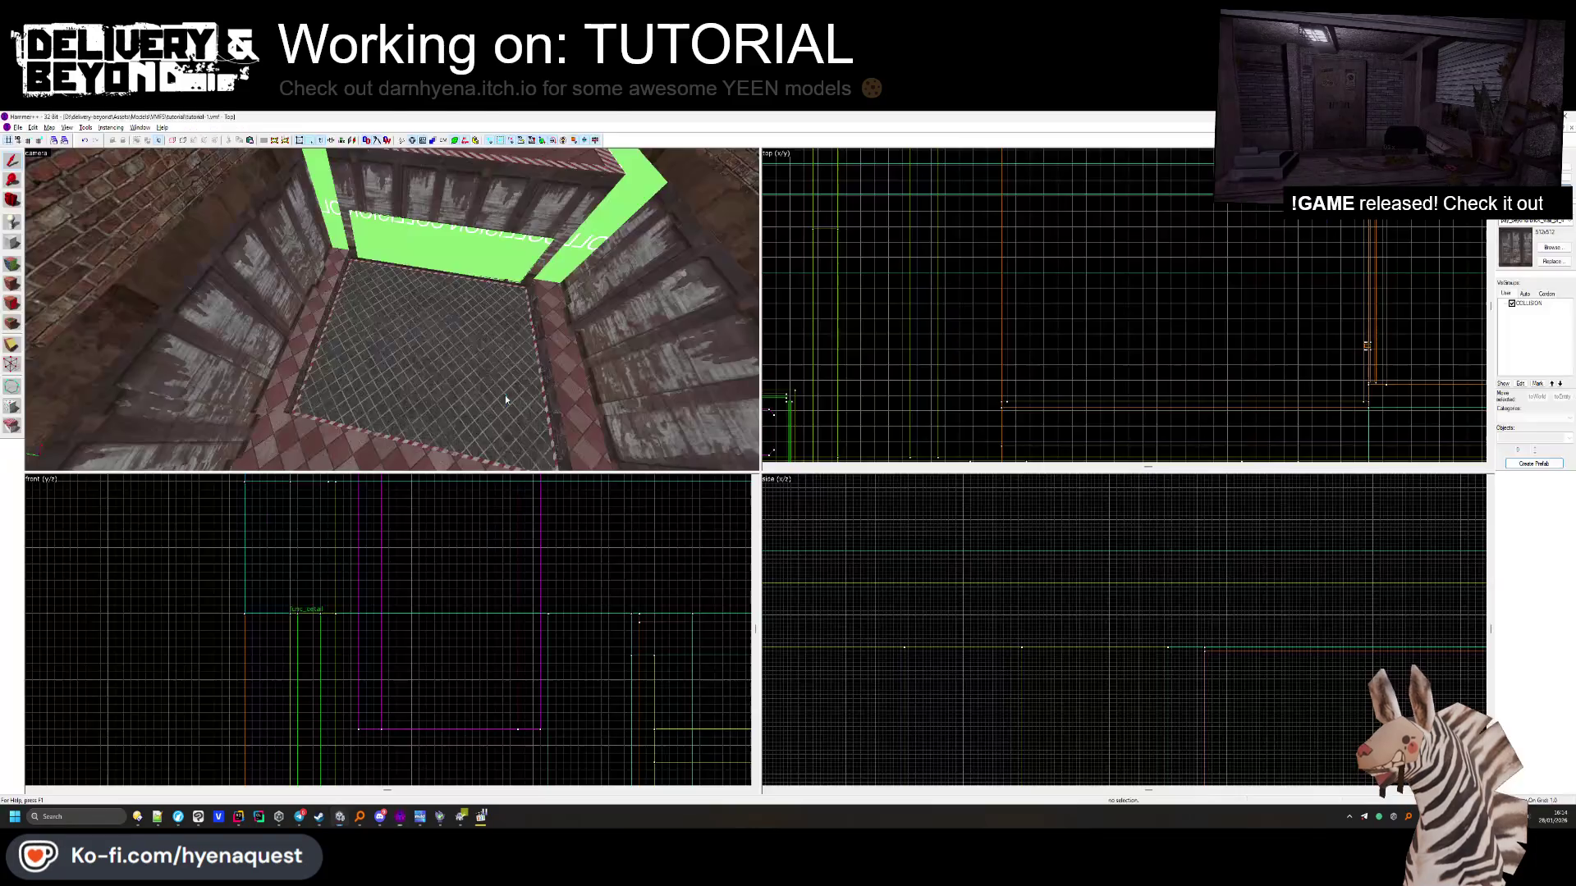
{"action": "left_click_drag", "start_coordinate": [391, 310], "coordinate": [392, 314]}
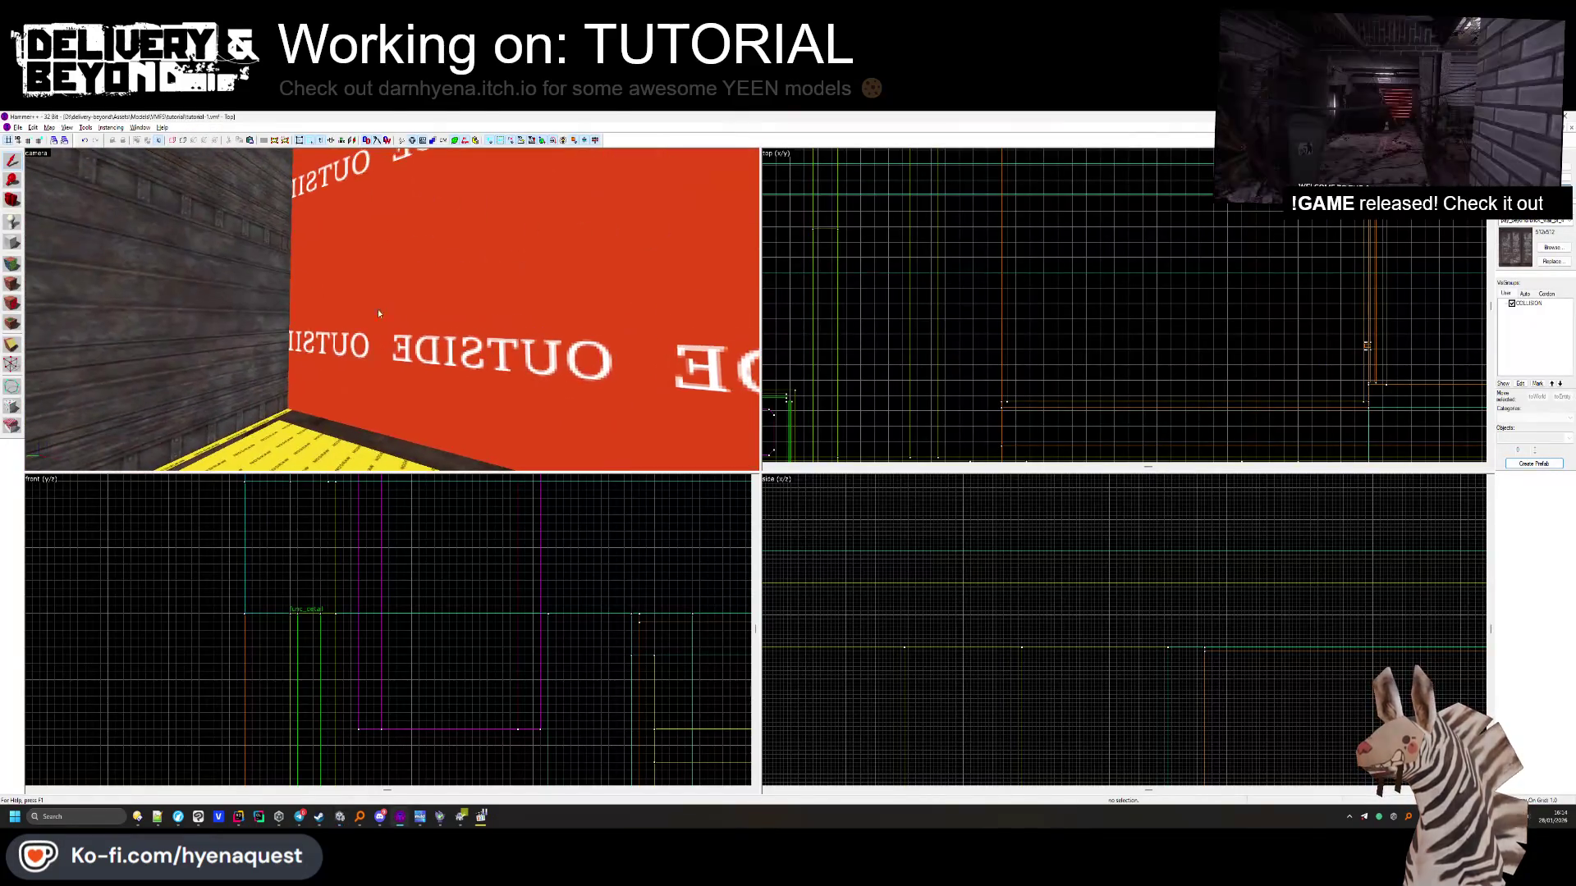
{"action": "left_click", "coordinate": [20, 268]}
{"action": "left_click", "coordinate": [394, 307]}
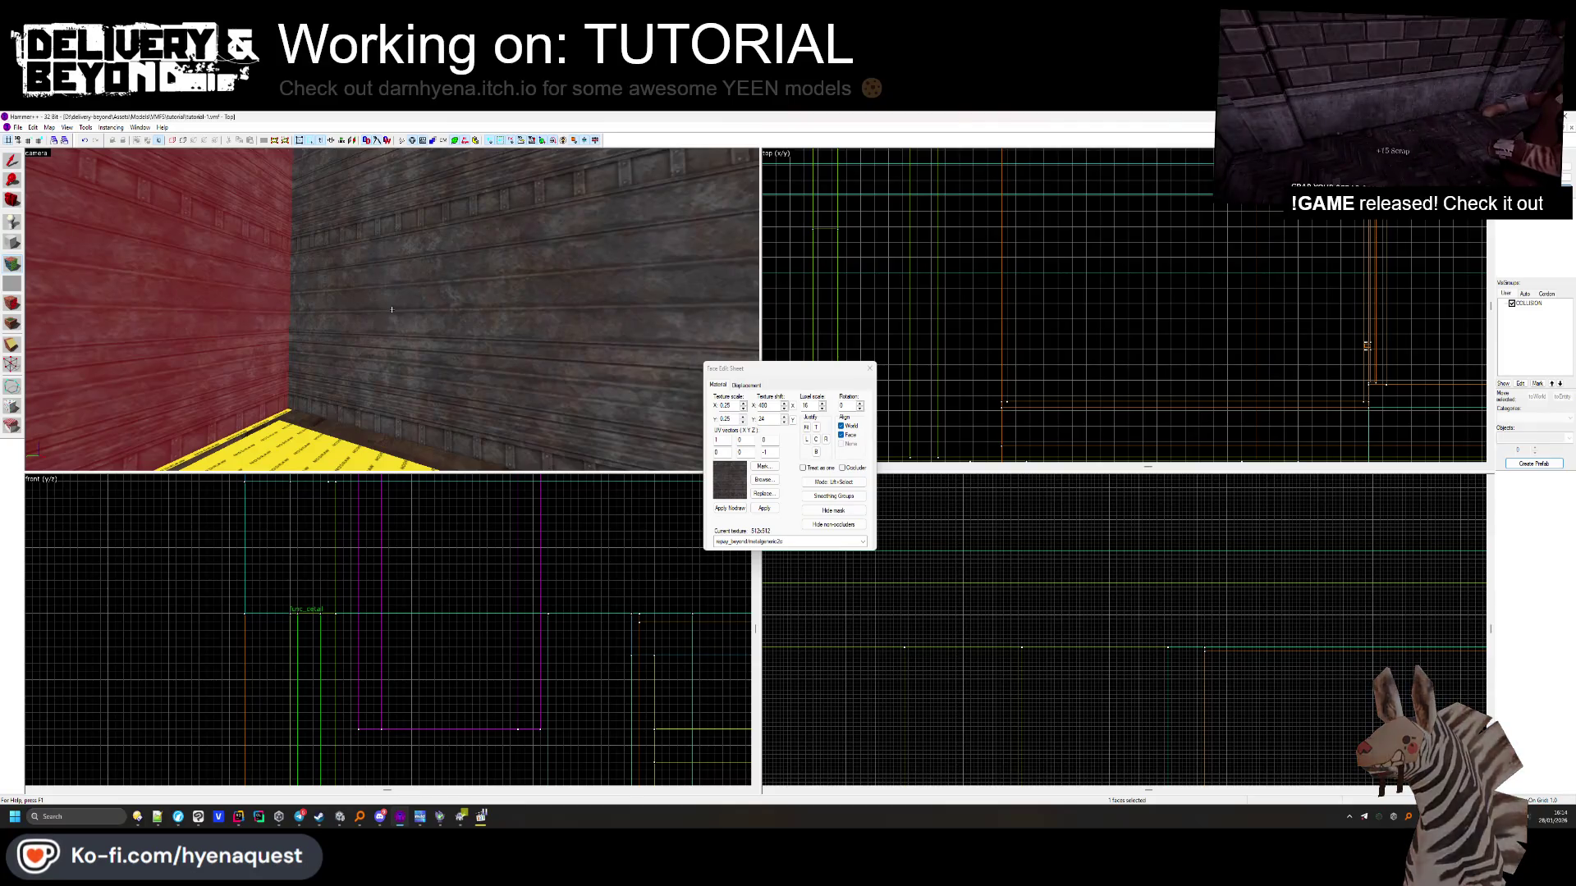
{"action": "mouse_move", "coordinate": [393, 309]}
{"action": "left_mouse_down"}
{"action": "mouse_move", "coordinate": [359, 309]}
{"action": "mouse_move", "coordinate": [467, 325]}
{"action": "left_mouse_up"}
{"action": "left_click", "coordinate": [473, 327]}
{"action": "key", "text": "z"}
{"action": "key", "text": "w"}
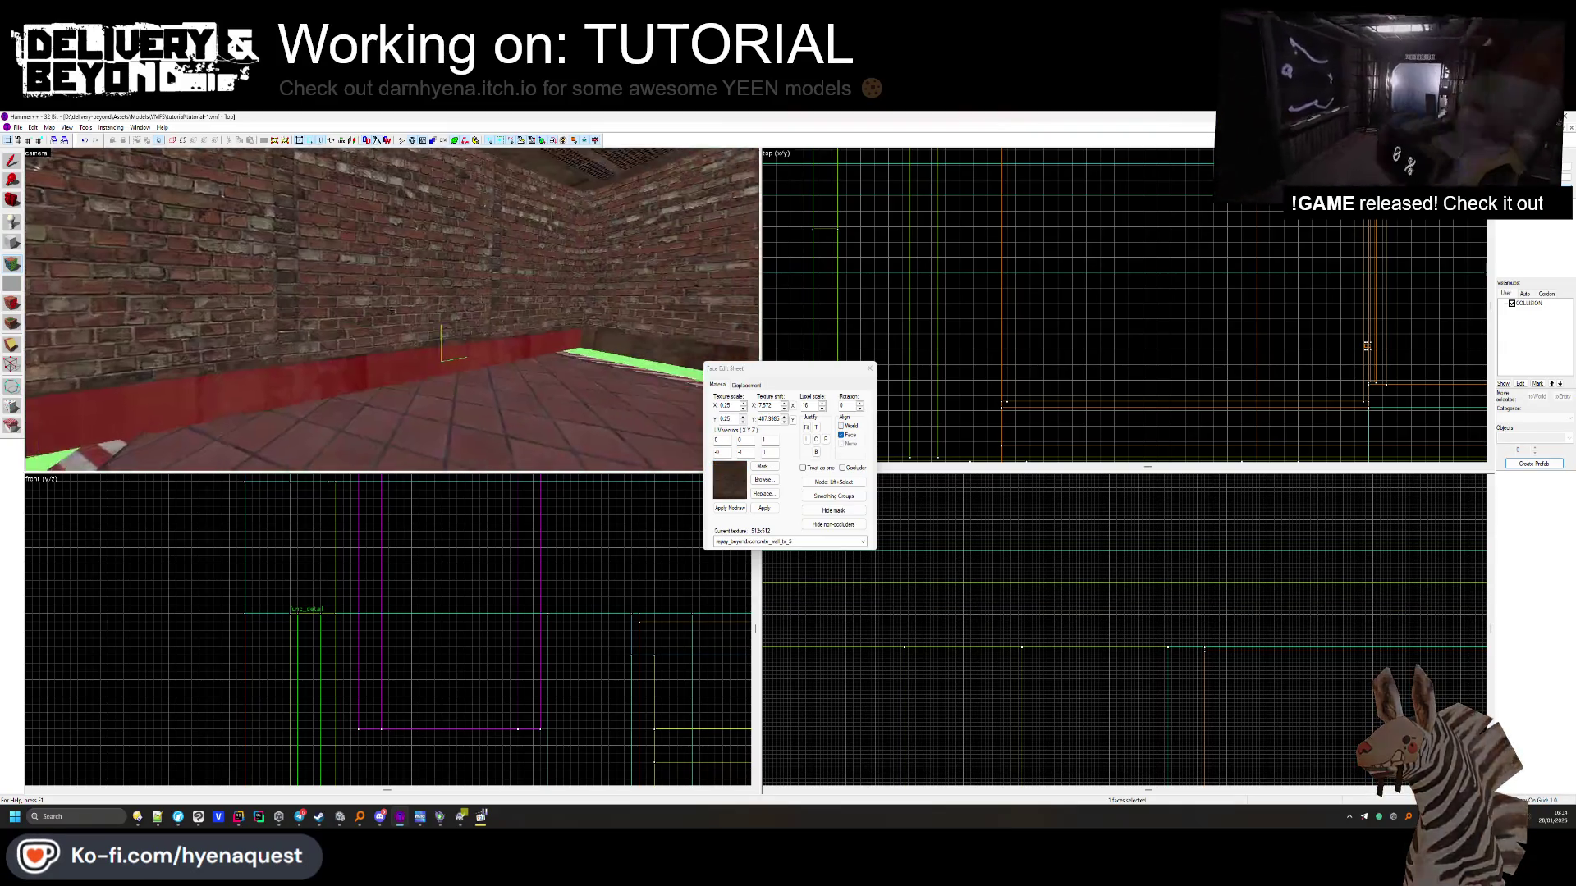
{"action": "key", "text": "s"}
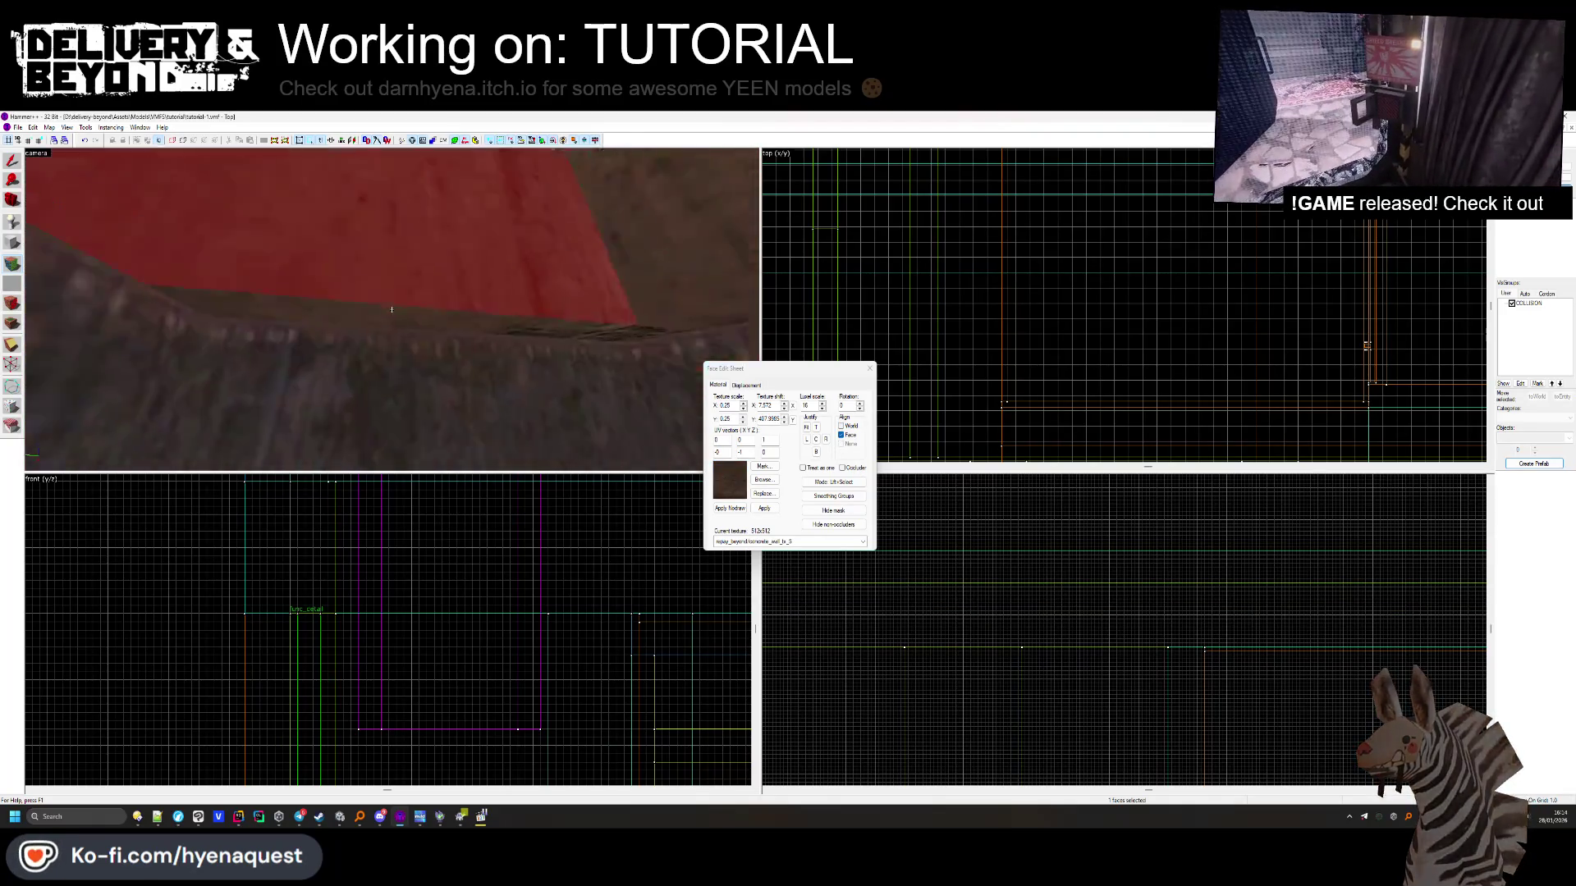
{"action": "key", "text": "z"}
{"action": "left_click", "coordinate": [871, 368]}
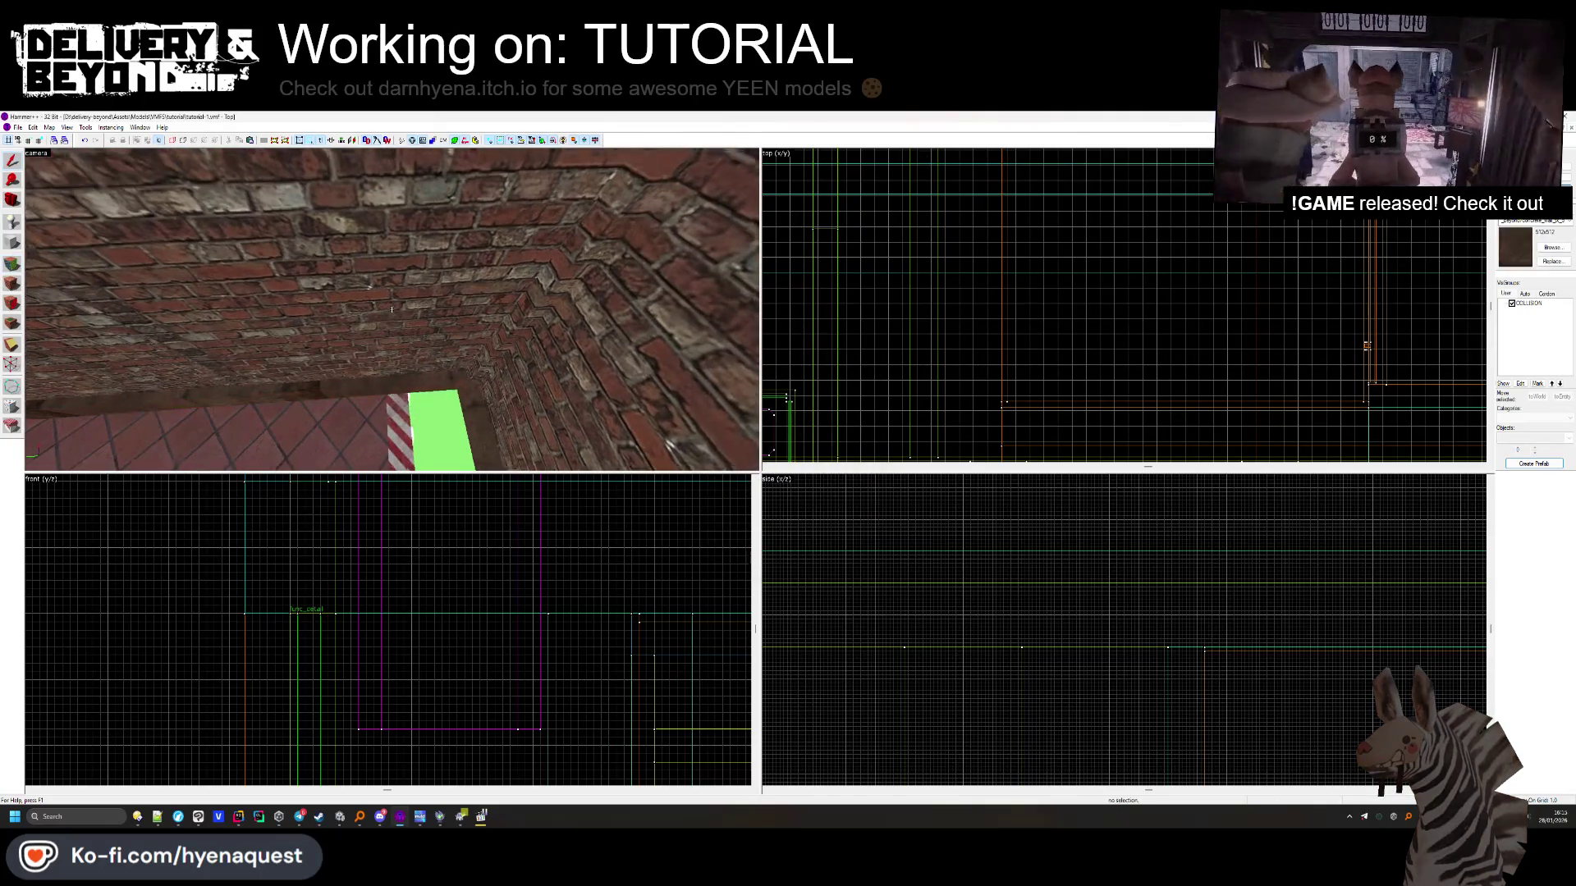
{"action": "key", "text": "z"}
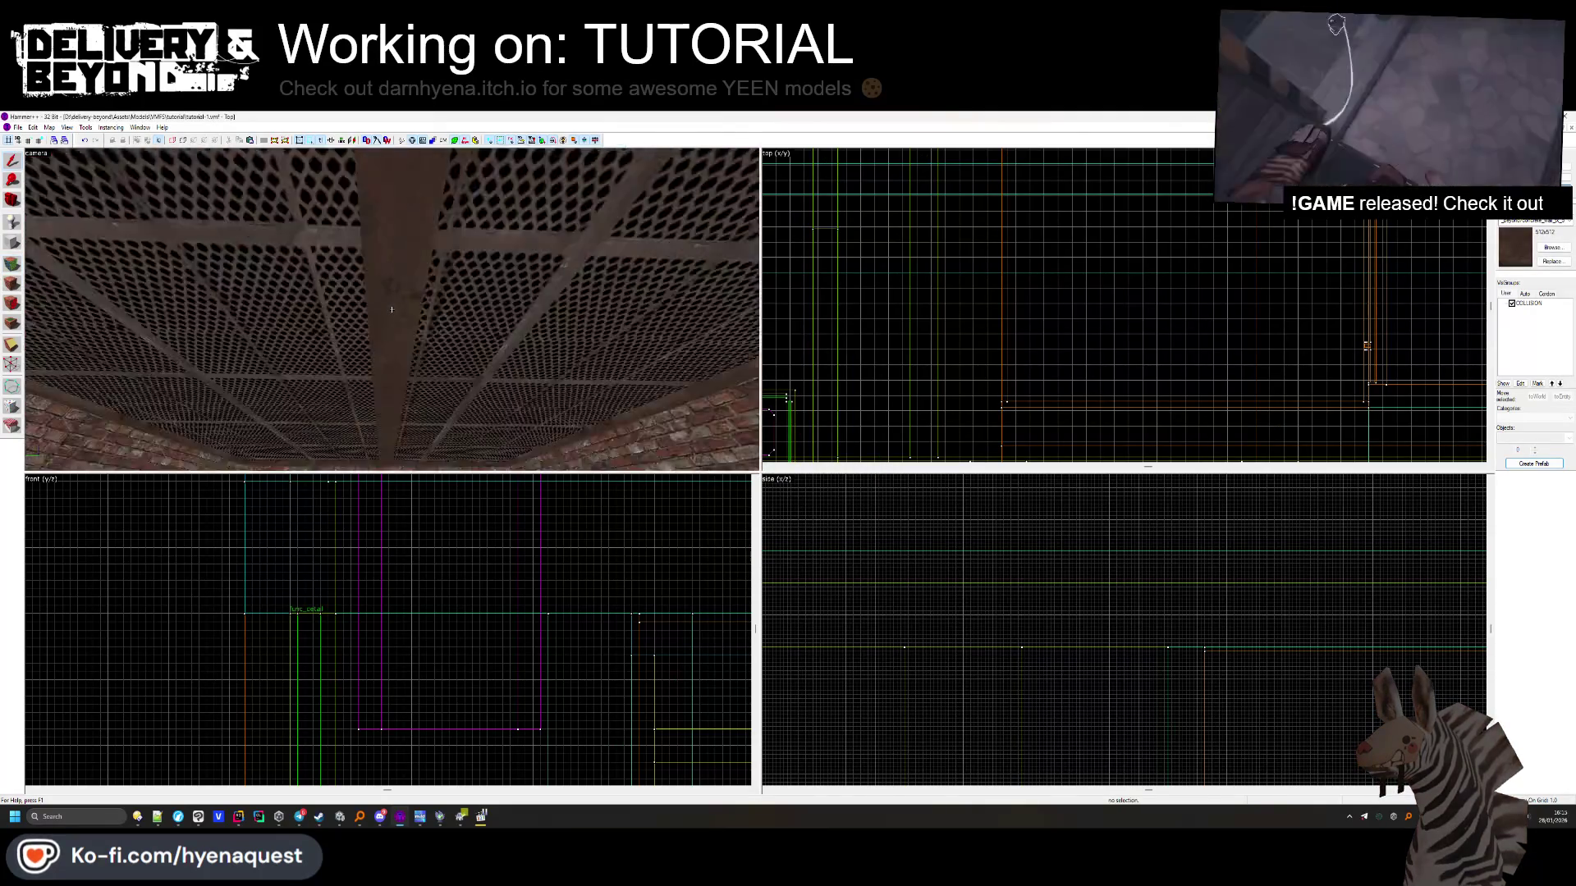
{"action": "key", "text": "alt+Tab"}
{"action": "mouse_move", "coordinate": [598, 458]}
{"action": "left_mouse_down"}
{"action": "mouse_move", "coordinate": [598, 506]}
{"action": "mouse_move", "coordinate": [586, 383]}
{"action": "left_mouse_up"}
{"action": "mouse_move", "coordinate": [557, 442]}
{"action": "left_mouse_down"}
{"action": "mouse_move", "coordinate": [679, 520]}
{"action": "mouse_move", "coordinate": [752, 453]}
{"action": "mouse_move", "coordinate": [805, 314]}
{"action": "mouse_move", "coordinate": [835, 515]}
{"action": "left_mouse_up"}
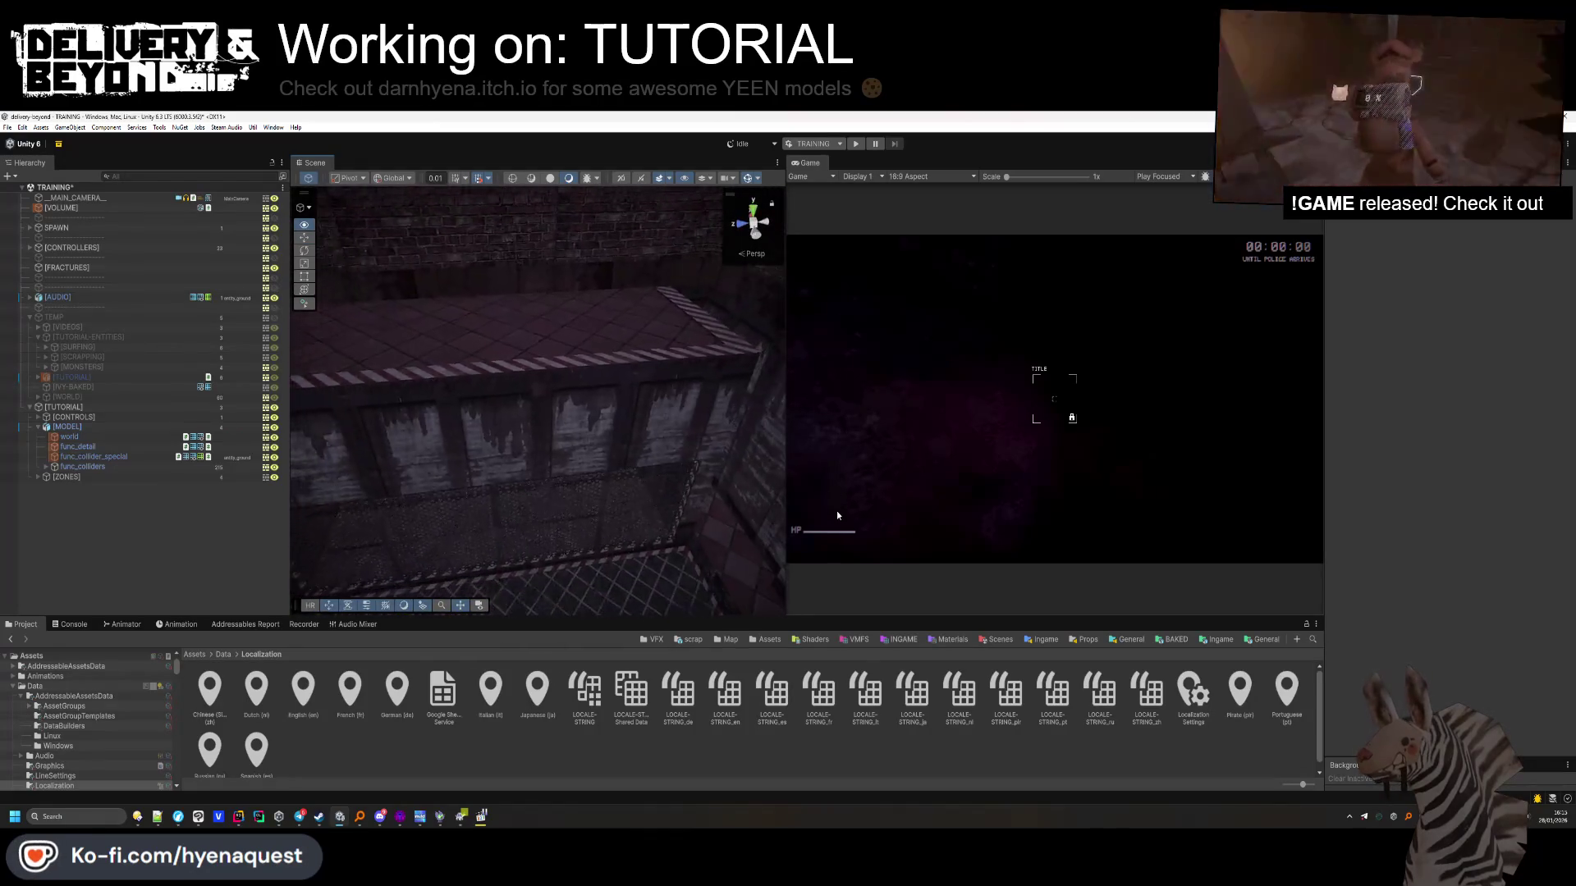
Expand [ZONES], collapse the ZONE-DEPOSIT and ZONE-DELIVER children, and select ZONE-DELIVER
{"action": "mouse_move", "coordinate": [722, 460]}
{"action": "left_mouse_down"}
{"action": "mouse_move", "coordinate": [525, 316]}
{"action": "mouse_move", "coordinate": [562, 419]}
{"action": "mouse_move", "coordinate": [520, 485]}
{"action": "mouse_move", "coordinate": [597, 378]}
{"action": "mouse_move", "coordinate": [476, 385]}
{"action": "left_mouse_up"}
{"action": "left_click", "coordinate": [40, 427]}
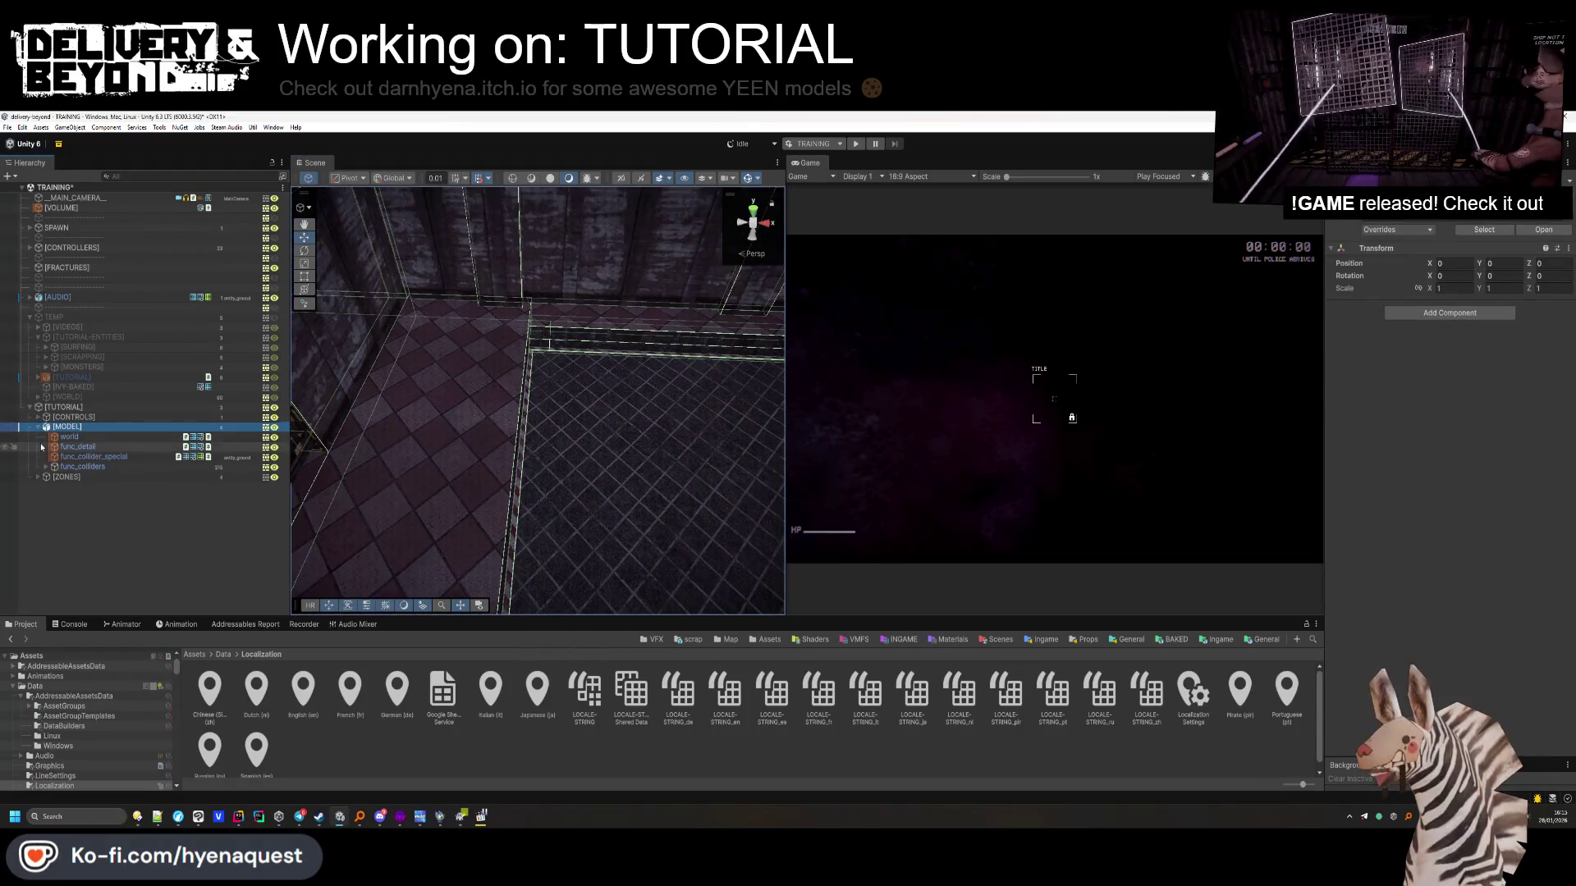
{"action": "left_click", "coordinate": [40, 437]}
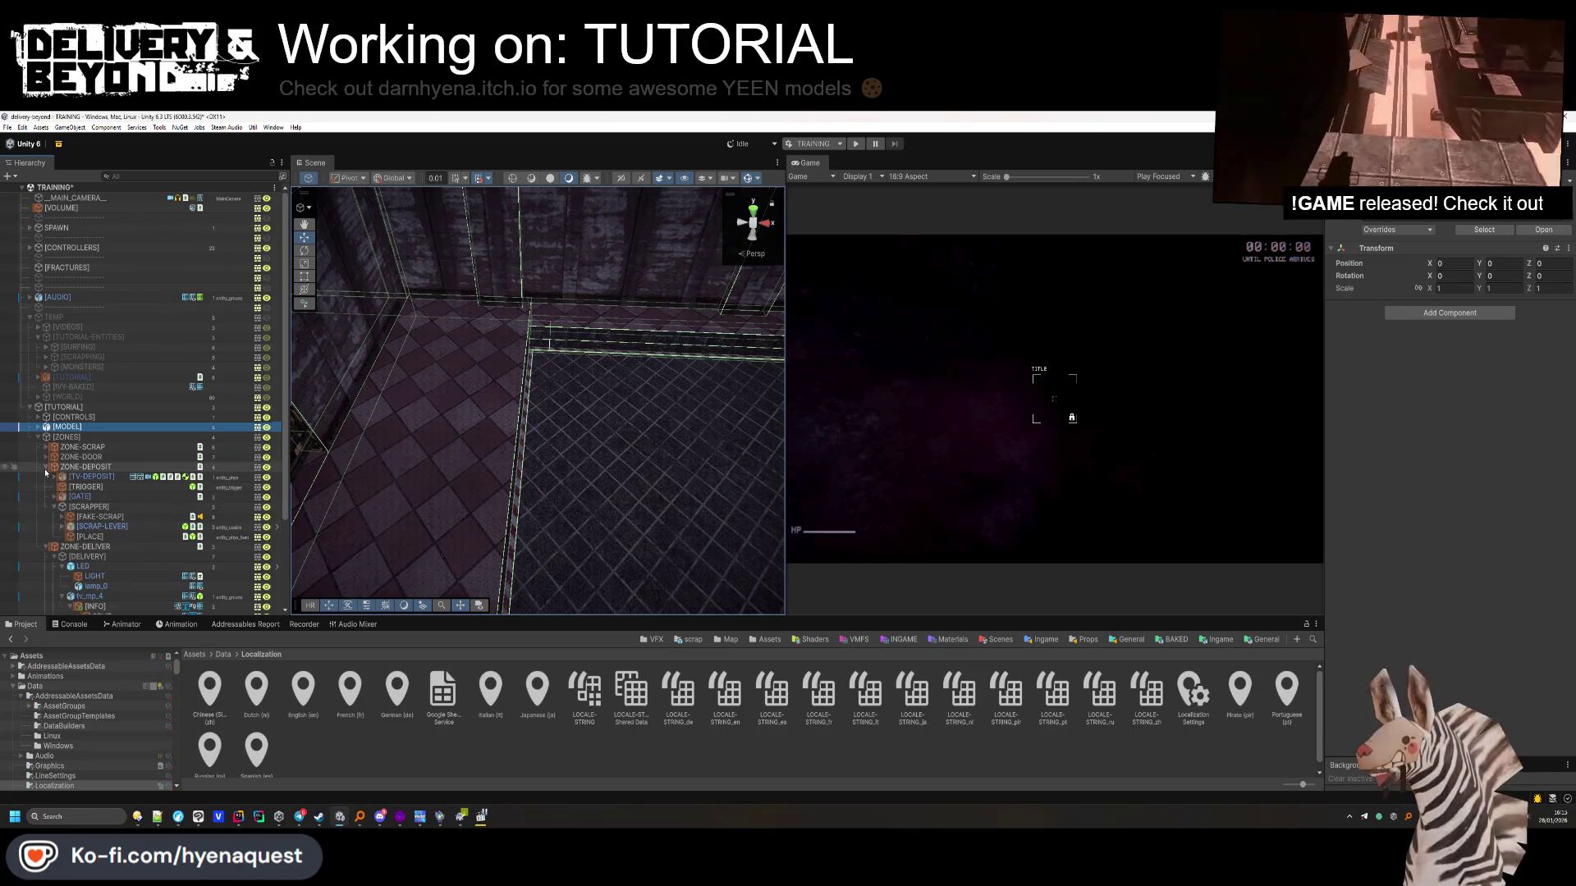
{"action": "left_click", "coordinate": [46, 467]}
{"action": "left_click", "coordinate": [45, 477]}
{"action": "left_click", "coordinate": [84, 477]}
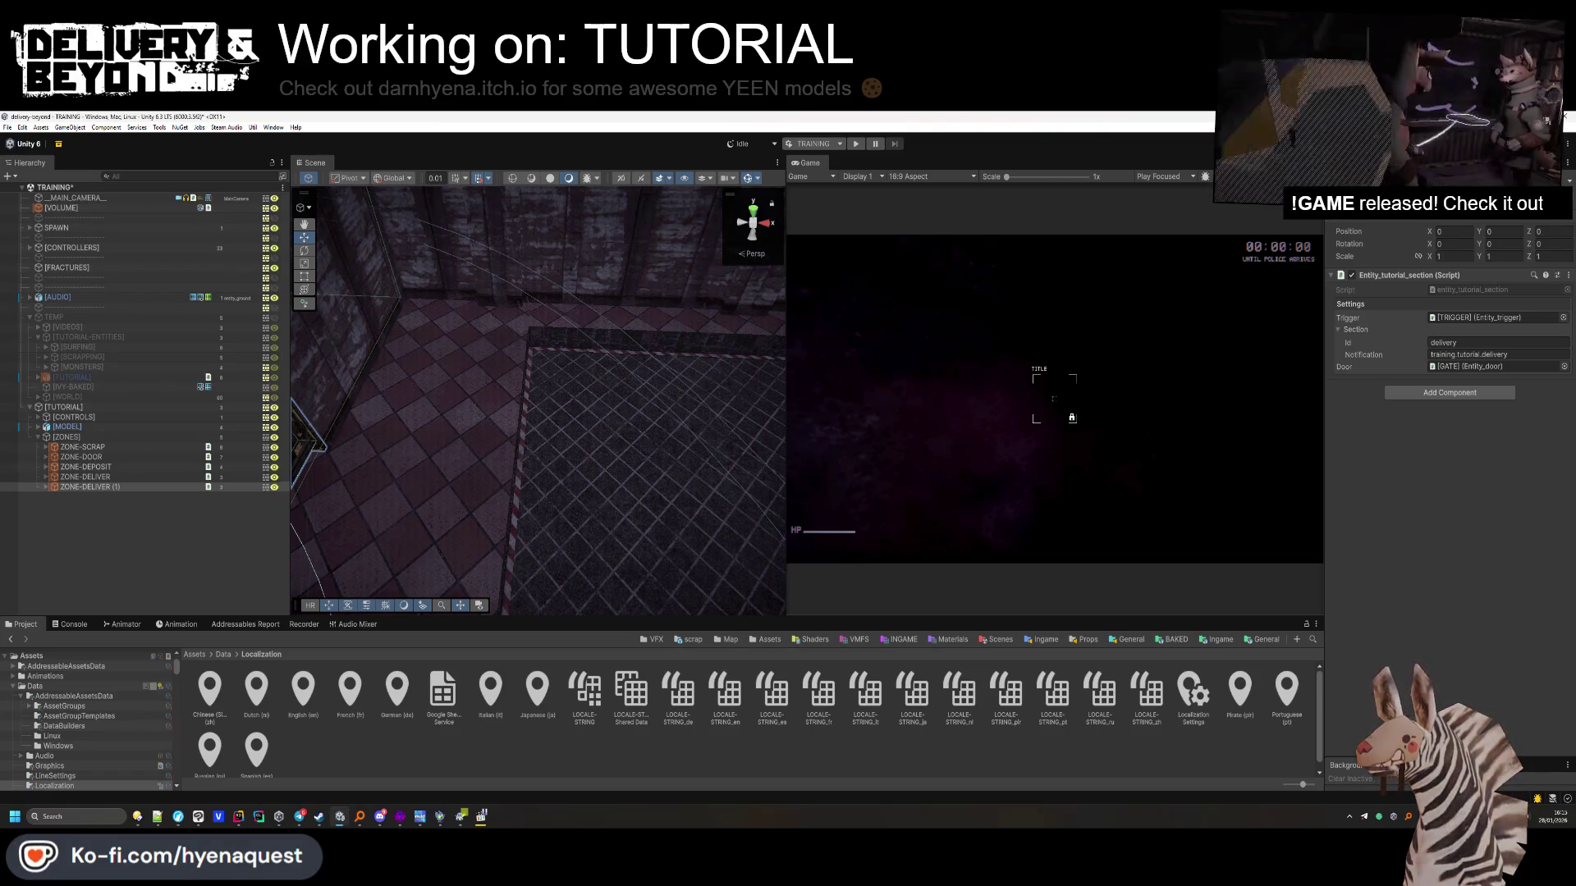
{"action": "scroll", "coordinate": [607, 392], "scroll_direction": "down", "scroll_amount": 3}
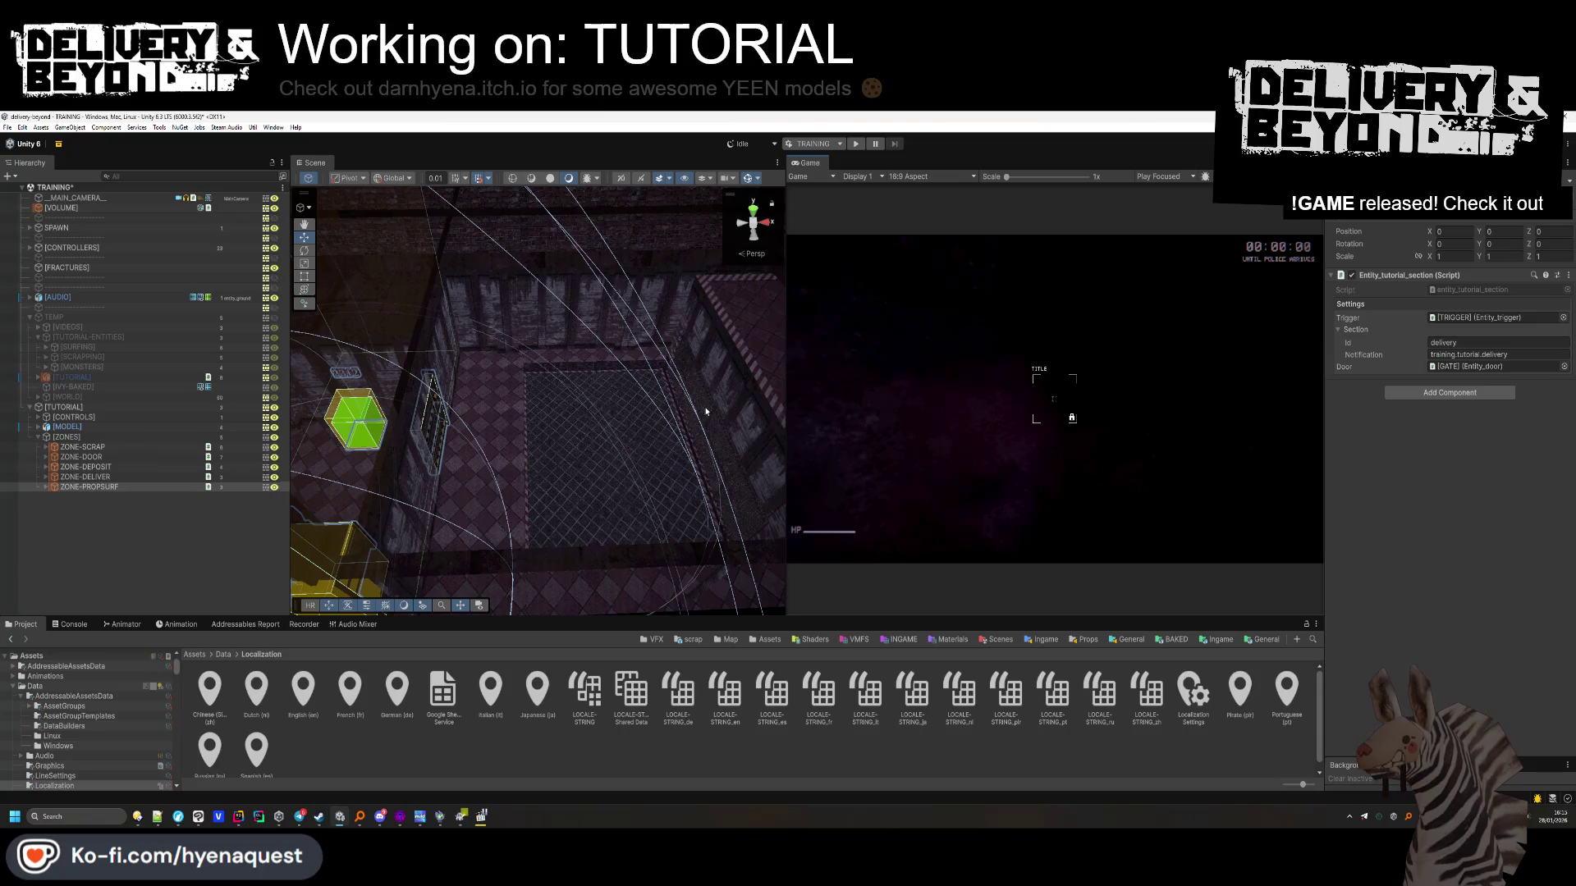
Give ZONE-PROPSURF's section id surfing, notification training.tutorial.surfing, and door None
{"action": "left_click", "coordinate": [1471, 343]}
{"action": "type", "text": "surfing"}
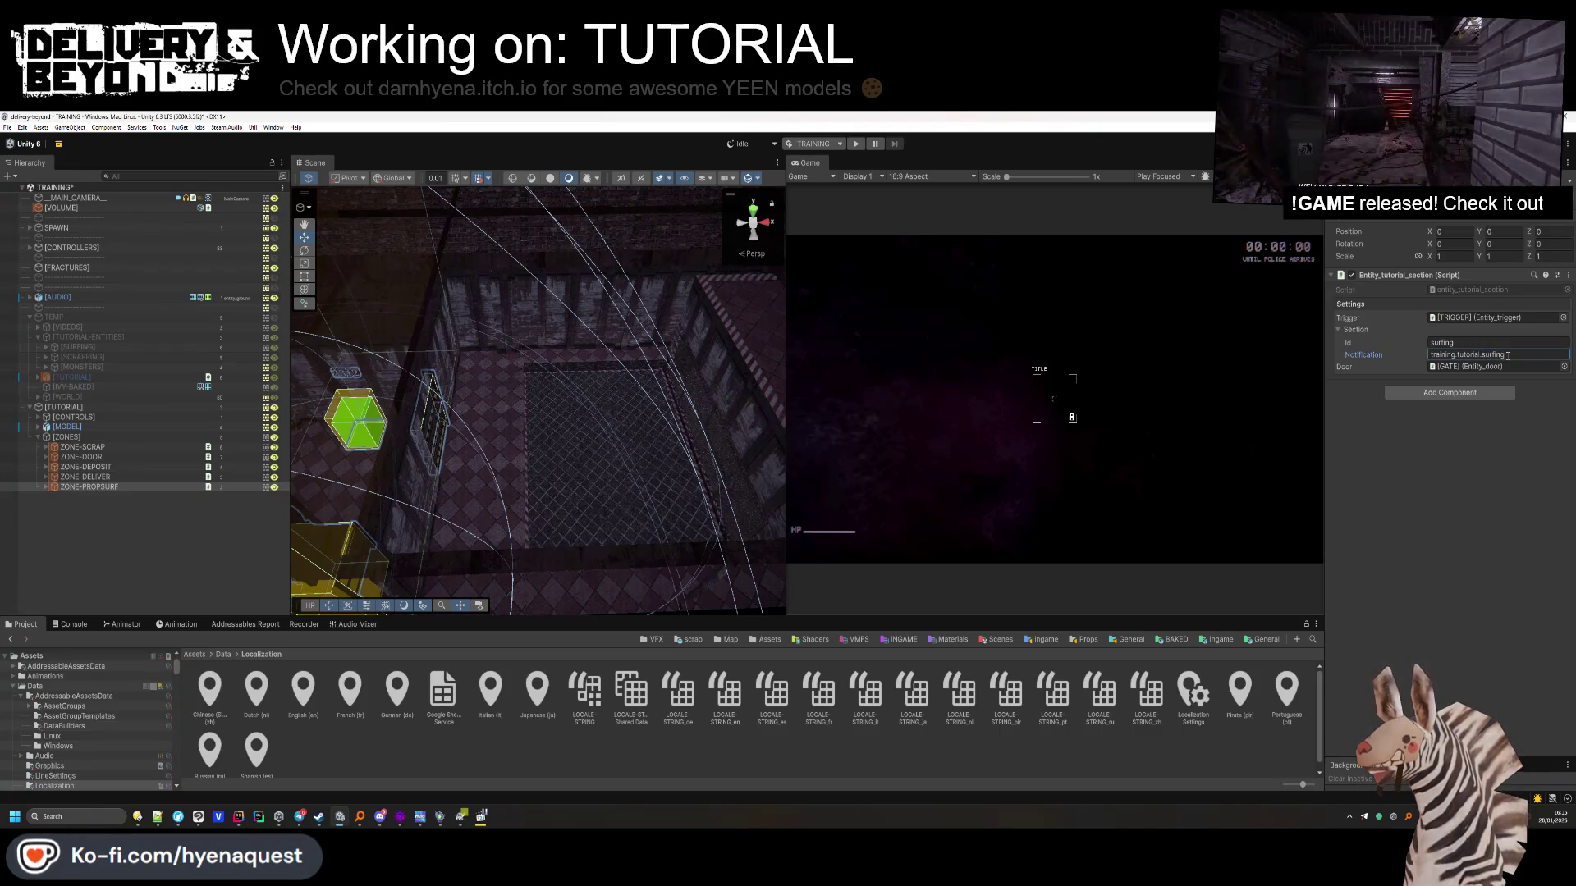
{"action": "left_click", "coordinate": [1563, 366]}
{"action": "double_click", "coordinate": [1298, 405]}
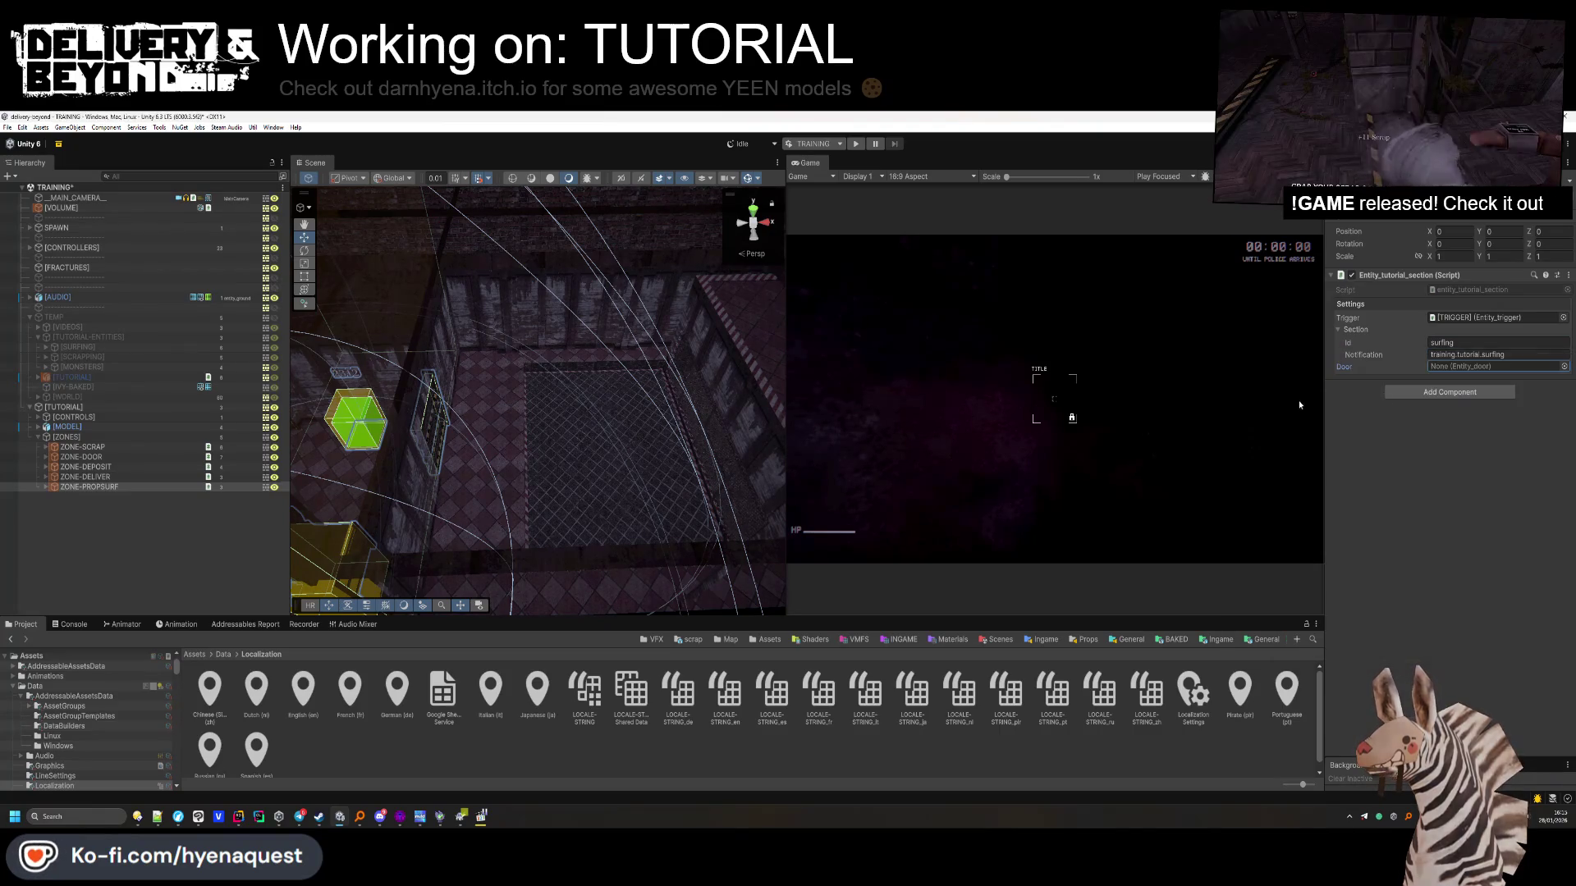
{"action": "left_click_drag", "start_coordinate": [525, 393], "coordinate": [496, 324]}
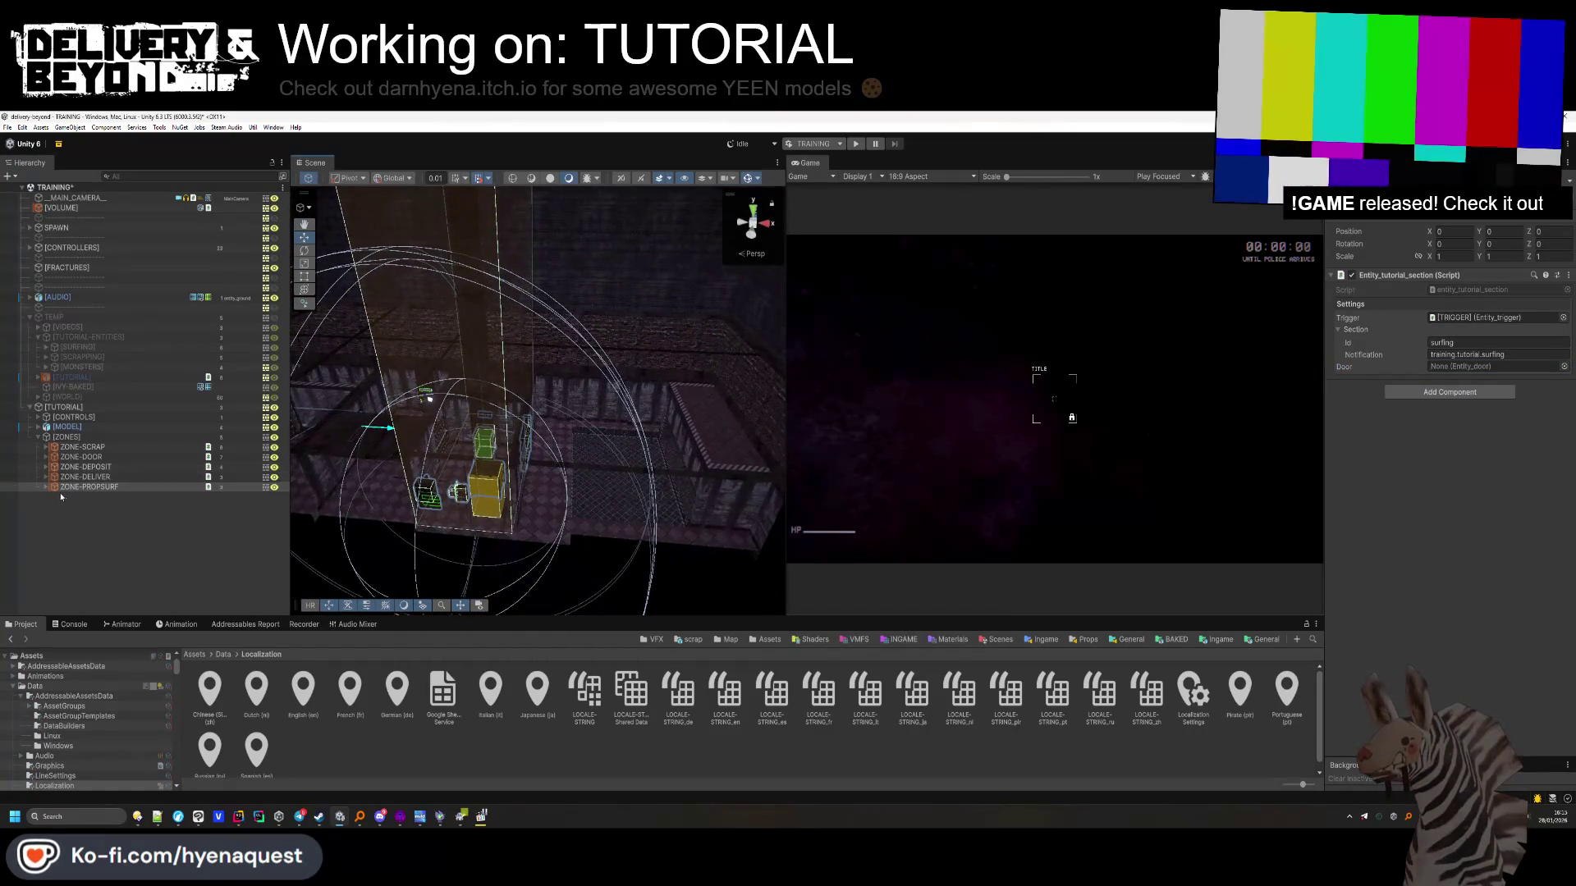
Delete the copied [DELIVERY] and [GATE] children, leaving only [TRIGGER]
{"action": "key", "text": "Delete"}
{"action": "left_click", "coordinate": [100, 507]}
{"action": "key", "text": "Delete"}
{"action": "left_click", "coordinate": [95, 489]}
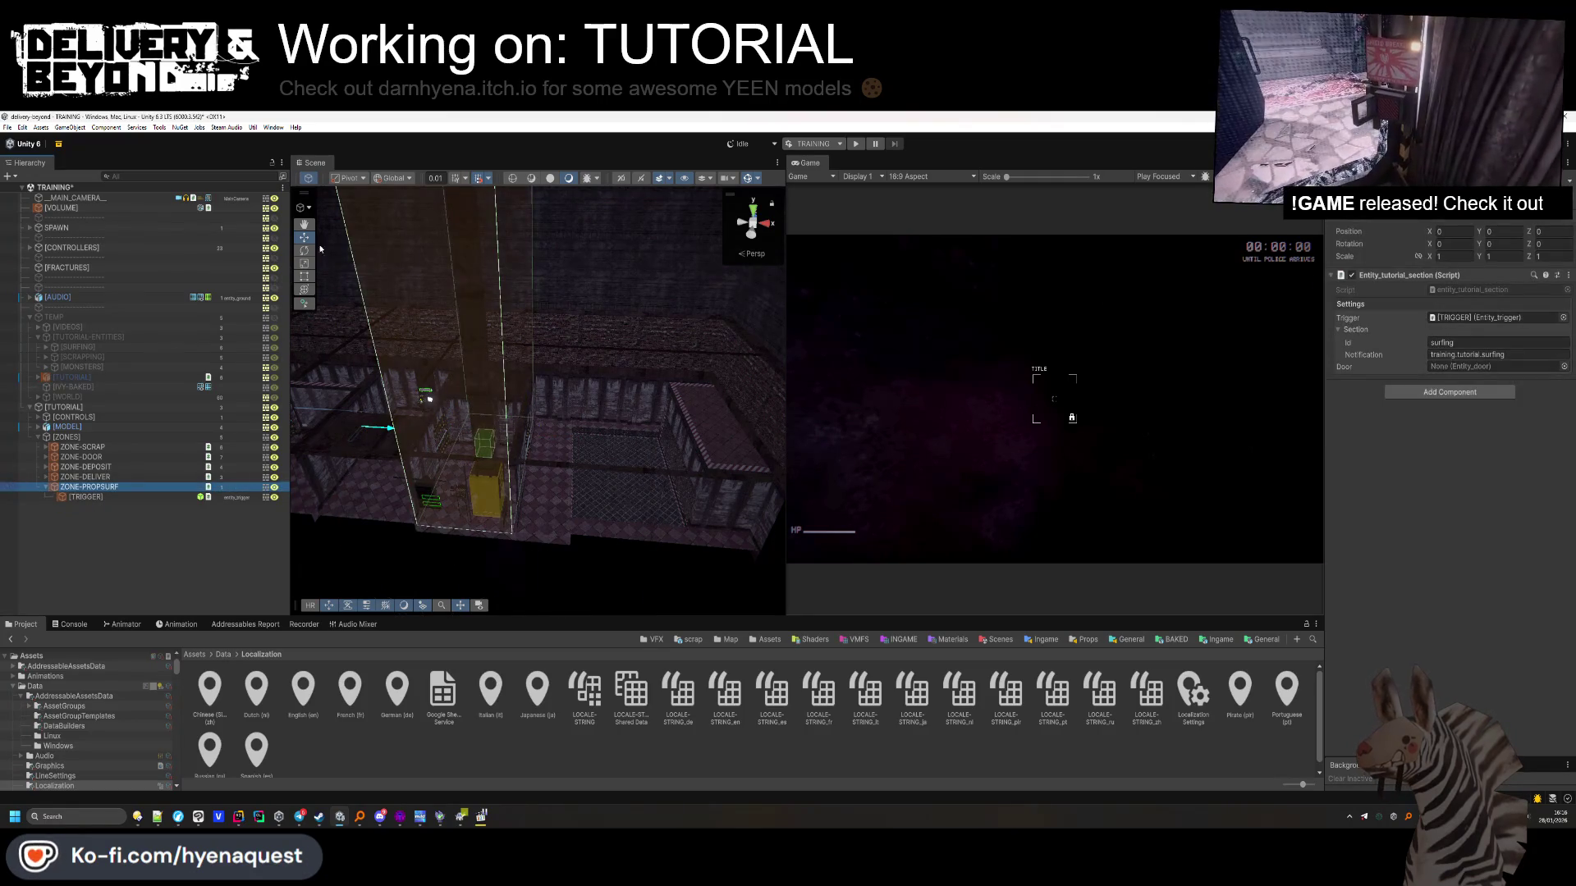
{"action": "mouse_move", "coordinate": [463, 365]}
{"action": "left_mouse_down"}
{"action": "mouse_move", "coordinate": [409, 404]}
{"action": "mouse_move", "coordinate": [648, 457]}
{"action": "mouse_move", "coordinate": [644, 382]}
{"action": "mouse_move", "coordinate": [571, 401]}
{"action": "left_mouse_up"}
{"action": "left_click", "coordinate": [69, 528]}
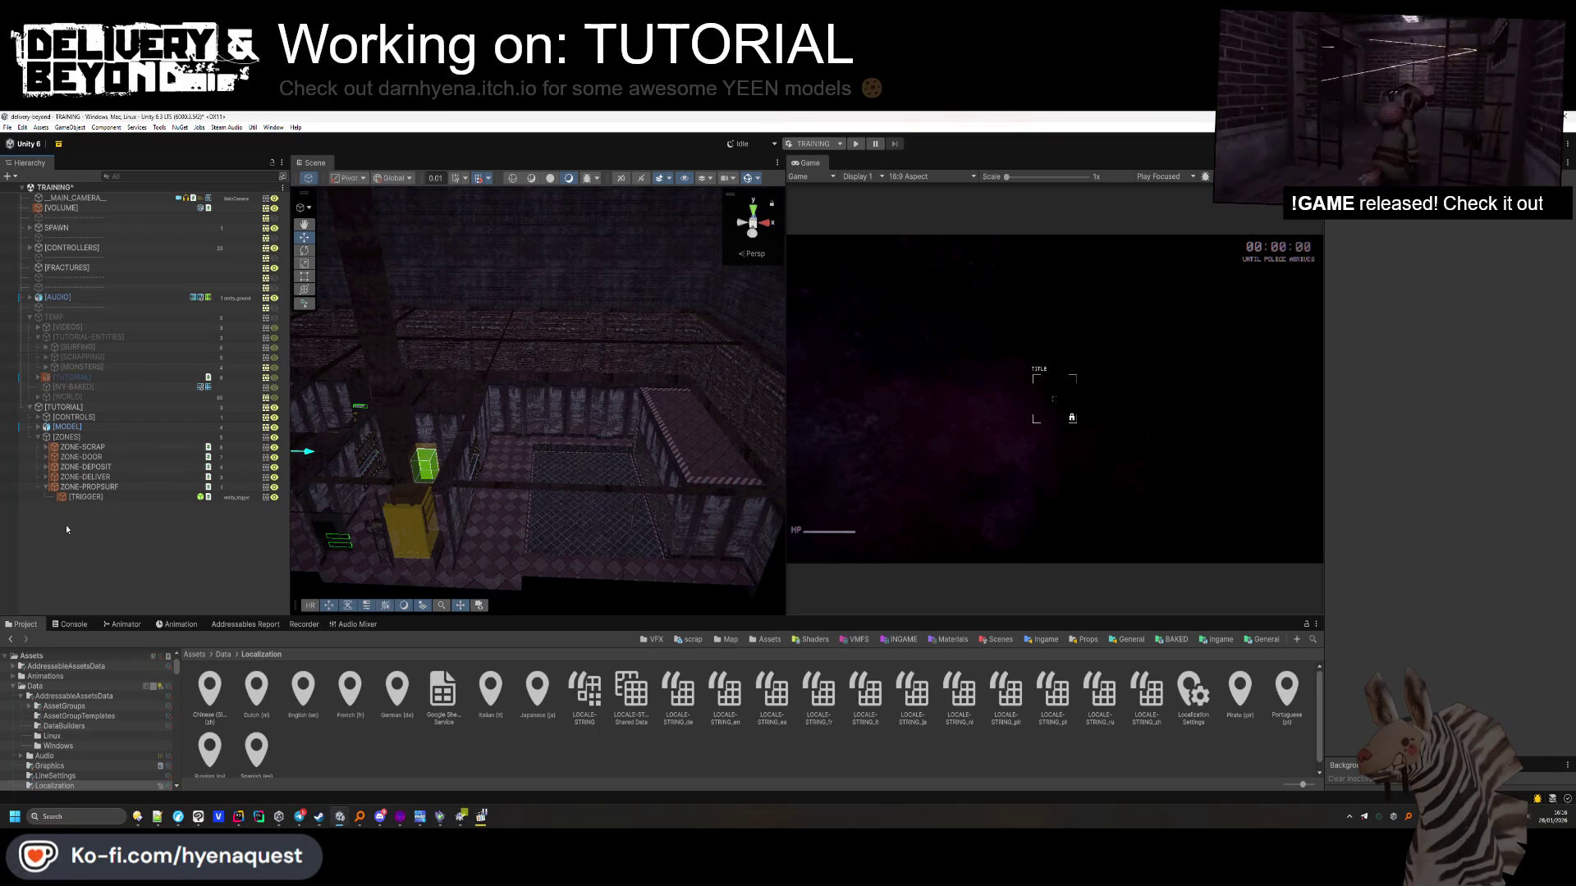
Duplicate the [TRIGGER] object and slide the copy along X to 21.43
{"action": "left_click", "coordinate": [86, 497]}
{"action": "key", "text": "f"}
{"action": "key", "text": "ctrl+d"}
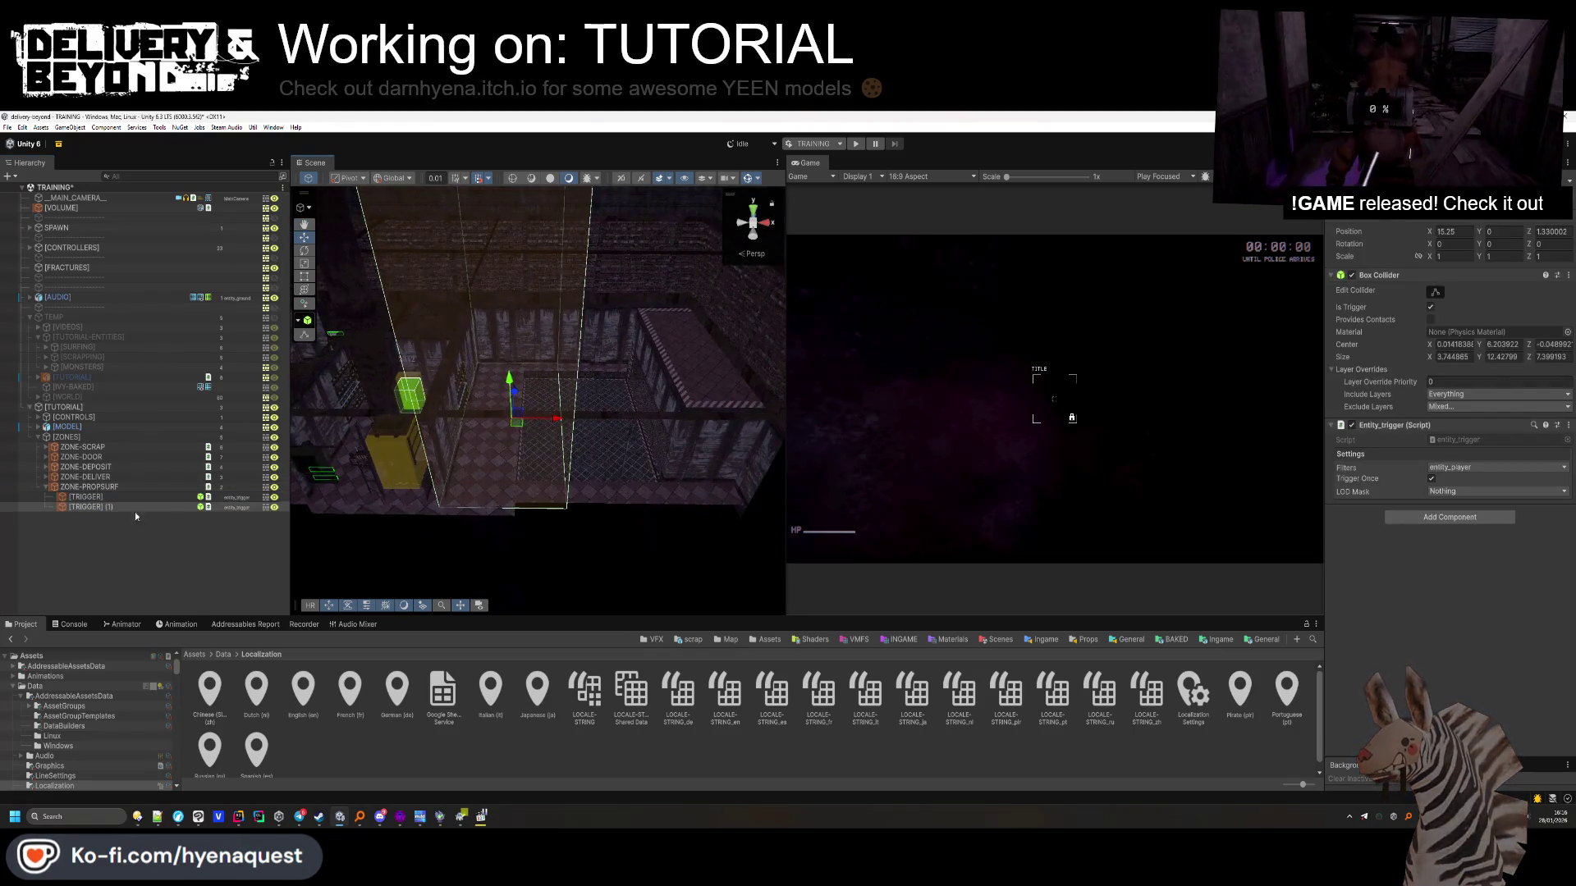
{"action": "left_click_drag", "start_coordinate": [554, 422], "coordinate": [721, 429]}
{"action": "key", "text": "f"}
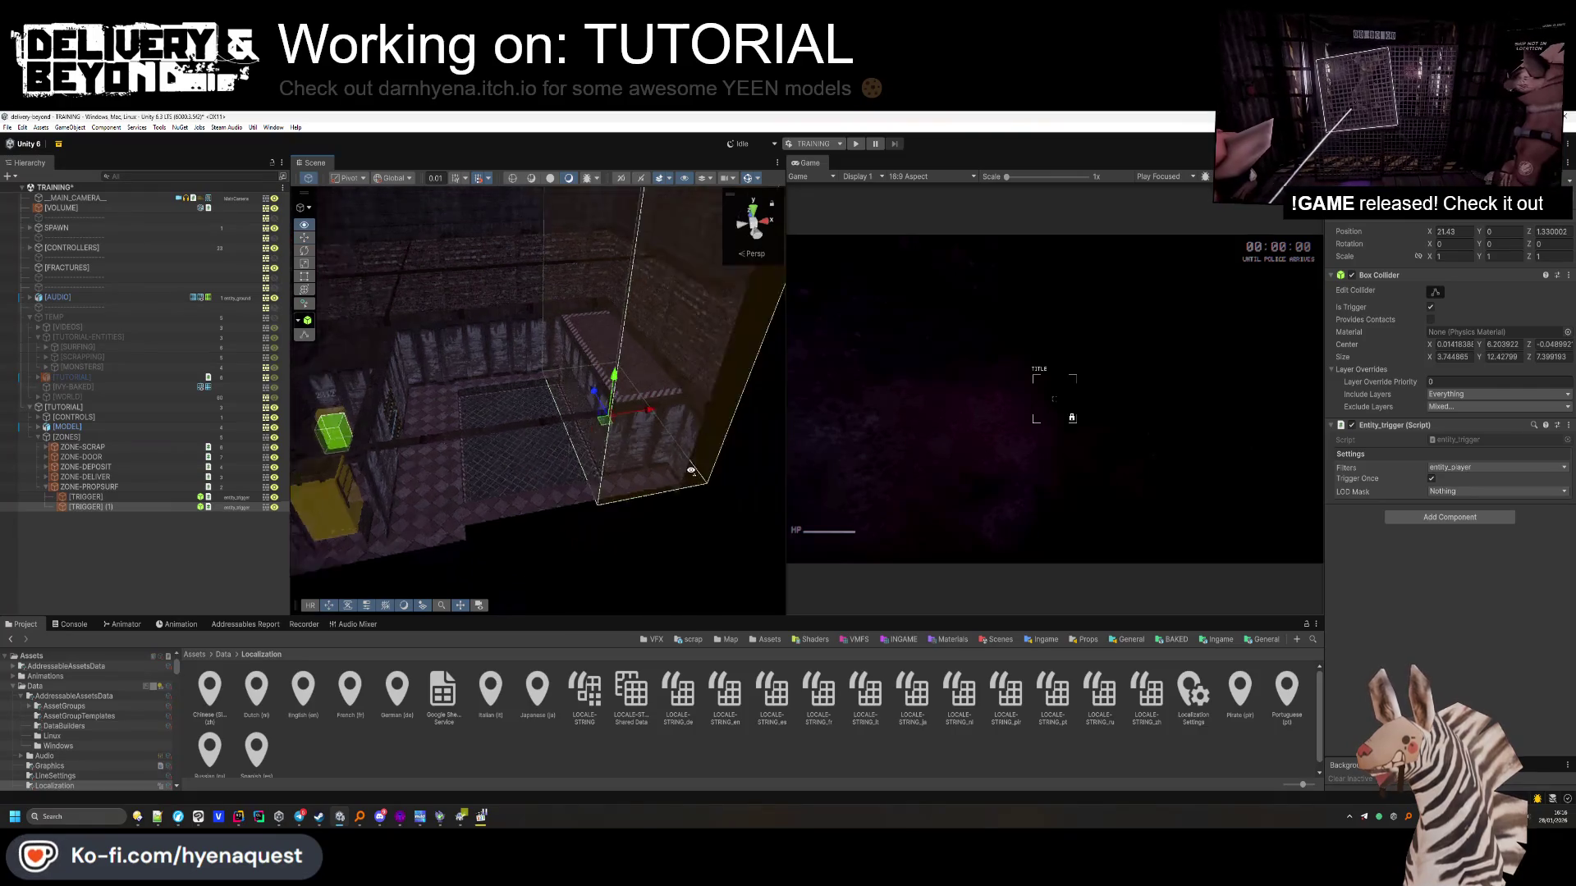
Flatten the copied trigger's box collider into a thin slab, about 1.79 × 0.55 × 5.29
{"action": "left_click", "coordinate": [1433, 293]}
{"action": "mouse_move", "coordinate": [531, 502]}
{"action": "left_mouse_down"}
{"action": "mouse_move", "coordinate": [640, 460]}
{"action": "mouse_move", "coordinate": [699, 343]}
{"action": "mouse_move", "coordinate": [647, 348]}
{"action": "left_mouse_up"}
{"action": "mouse_move", "coordinate": [423, 384]}
{"action": "left_mouse_down"}
{"action": "mouse_move", "coordinate": [578, 349]}
{"action": "mouse_move", "coordinate": [570, 455]}
{"action": "mouse_move", "coordinate": [515, 387]}
{"action": "mouse_move", "coordinate": [588, 261]}
{"action": "left_mouse_up"}
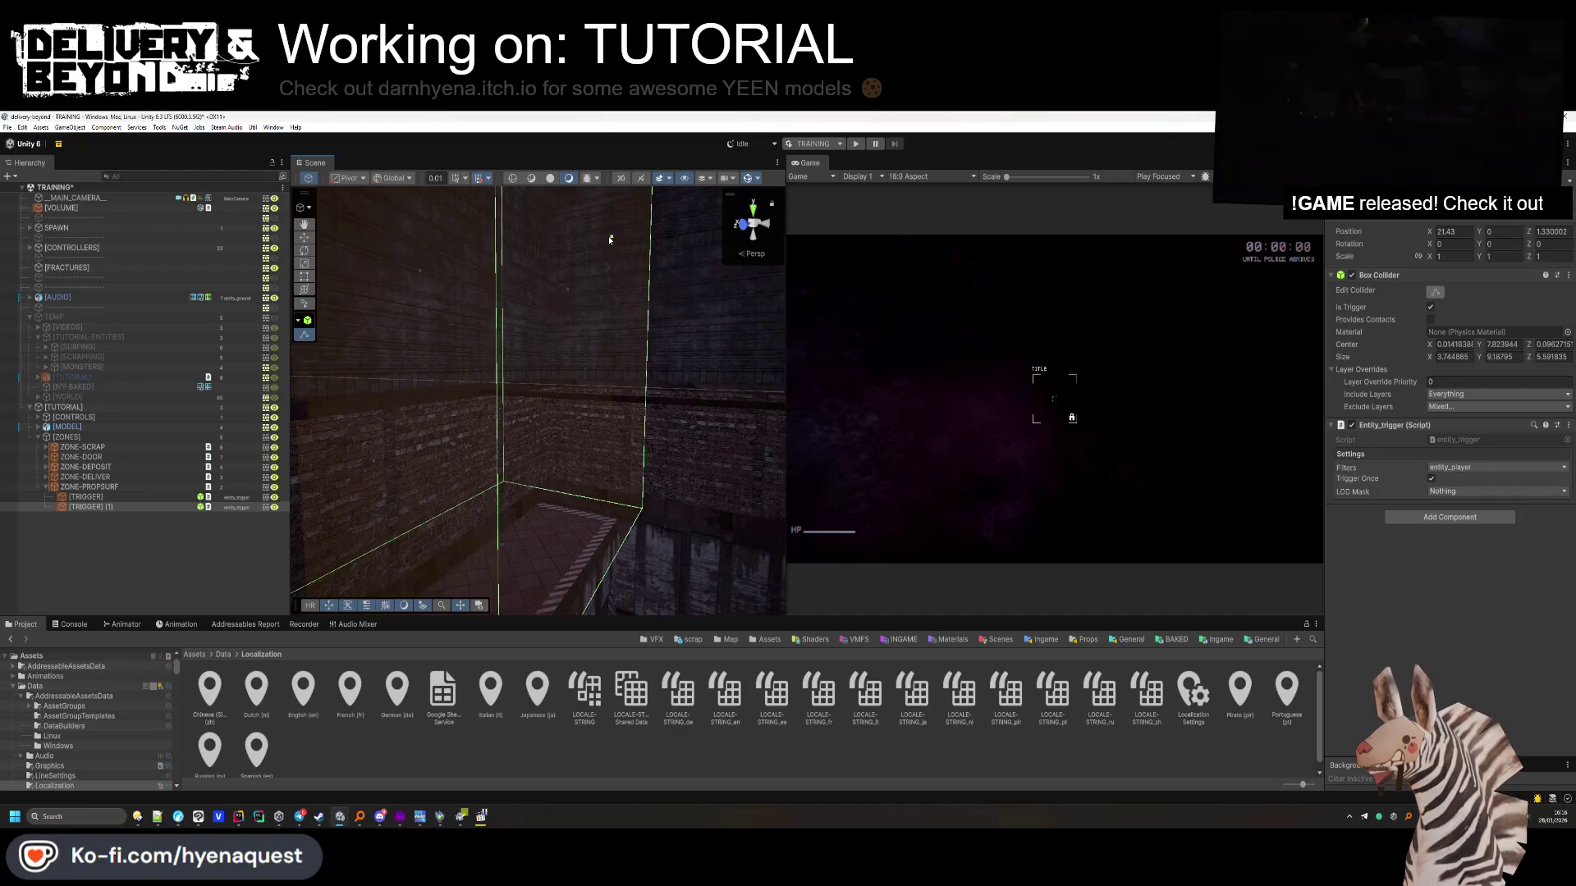
{"action": "mouse_move", "coordinate": [560, 403]}
{"action": "left_mouse_down"}
{"action": "mouse_move", "coordinate": [484, 591]}
{"action": "mouse_move", "coordinate": [471, 406]}
{"action": "mouse_move", "coordinate": [501, 352]}
{"action": "mouse_move", "coordinate": [562, 338]}
{"action": "mouse_move", "coordinate": [579, 360]}
{"action": "left_mouse_up"}
{"action": "mouse_move", "coordinate": [571, 297]}
{"action": "left_mouse_down"}
{"action": "mouse_move", "coordinate": [570, 423]}
{"action": "mouse_move", "coordinate": [542, 480]}
{"action": "mouse_move", "coordinate": [427, 579]}
{"action": "mouse_move", "coordinate": [516, 355]}
{"action": "mouse_move", "coordinate": [478, 370]}
{"action": "left_mouse_up"}
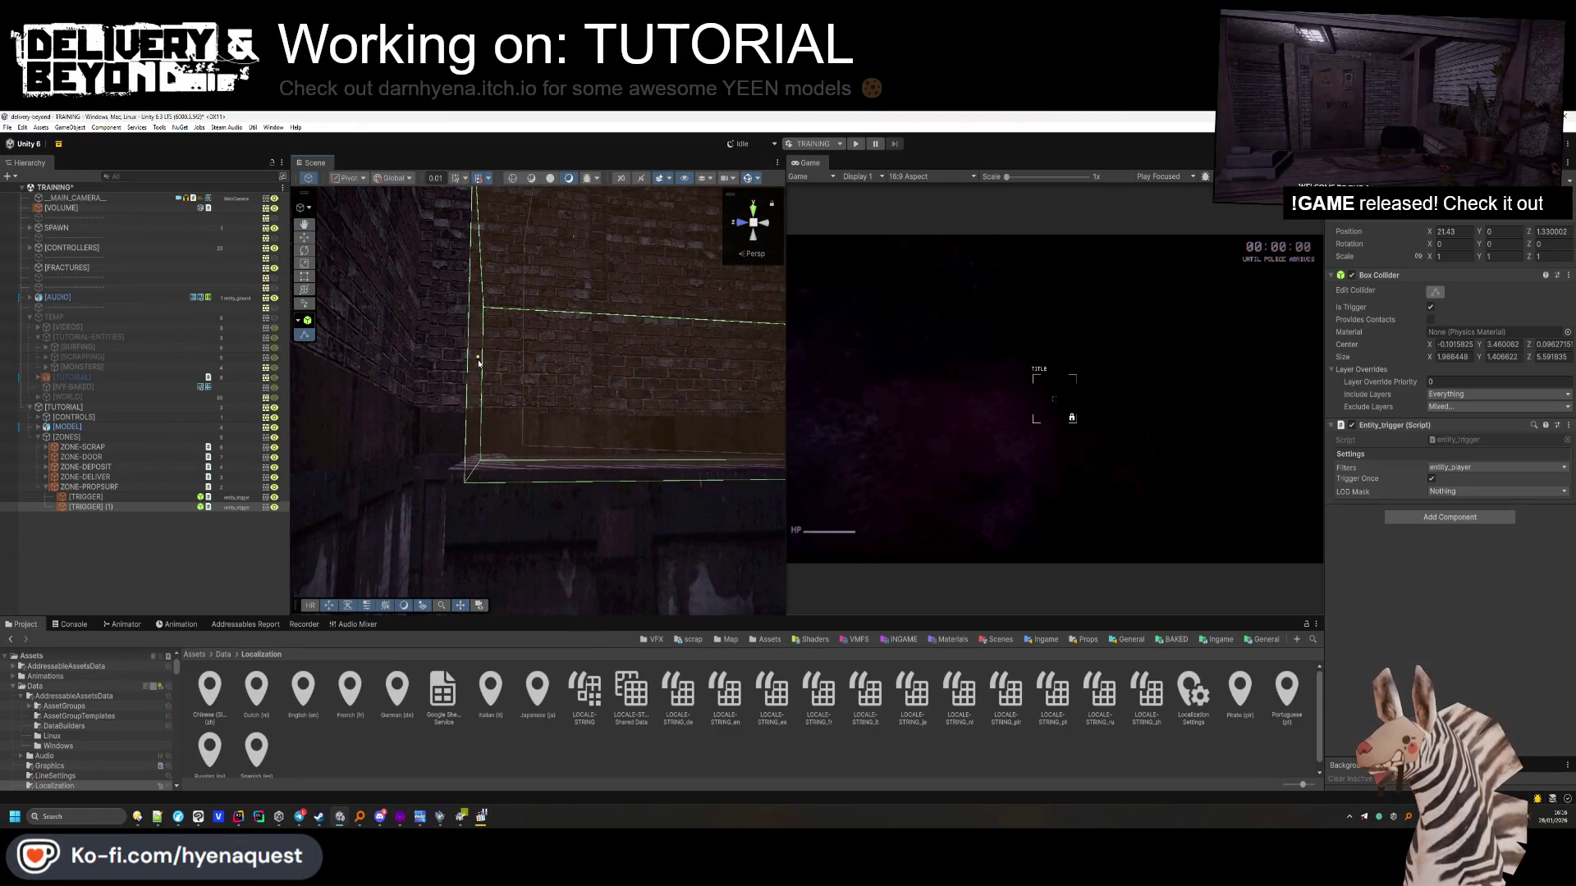
{"action": "left_click_drag", "start_coordinate": [517, 462], "coordinate": [763, 437]}
{"action": "left_click_drag", "start_coordinate": [573, 366], "coordinate": [339, 465]}
{"action": "mouse_move", "coordinate": [512, 395]}
{"action": "left_mouse_down"}
{"action": "mouse_move", "coordinate": [484, 393]}
{"action": "mouse_move", "coordinate": [543, 328]}
{"action": "mouse_move", "coordinate": [518, 346]}
{"action": "mouse_move", "coordinate": [505, 419]}
{"action": "mouse_move", "coordinate": [313, 600]}
{"action": "mouse_move", "coordinate": [607, 411]}
{"action": "mouse_move", "coordinate": [726, 384]}
{"action": "left_mouse_up"}
{"action": "key", "text": "ctrl+z"}
{"action": "key", "text": "ctrl+z"}
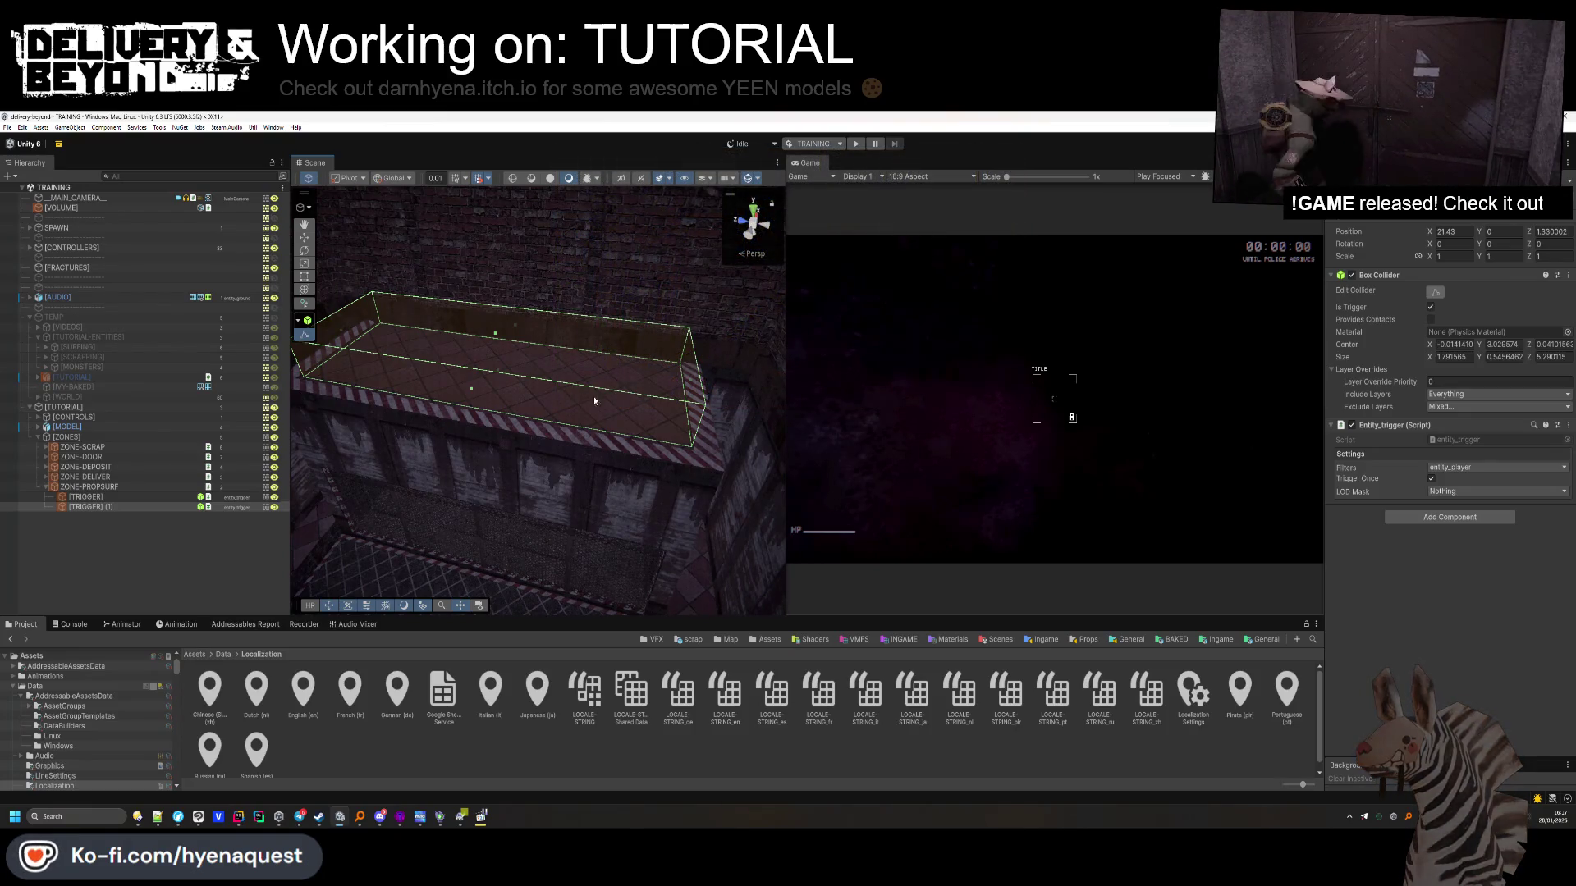
{"action": "left_click", "coordinate": [1392, 277]}
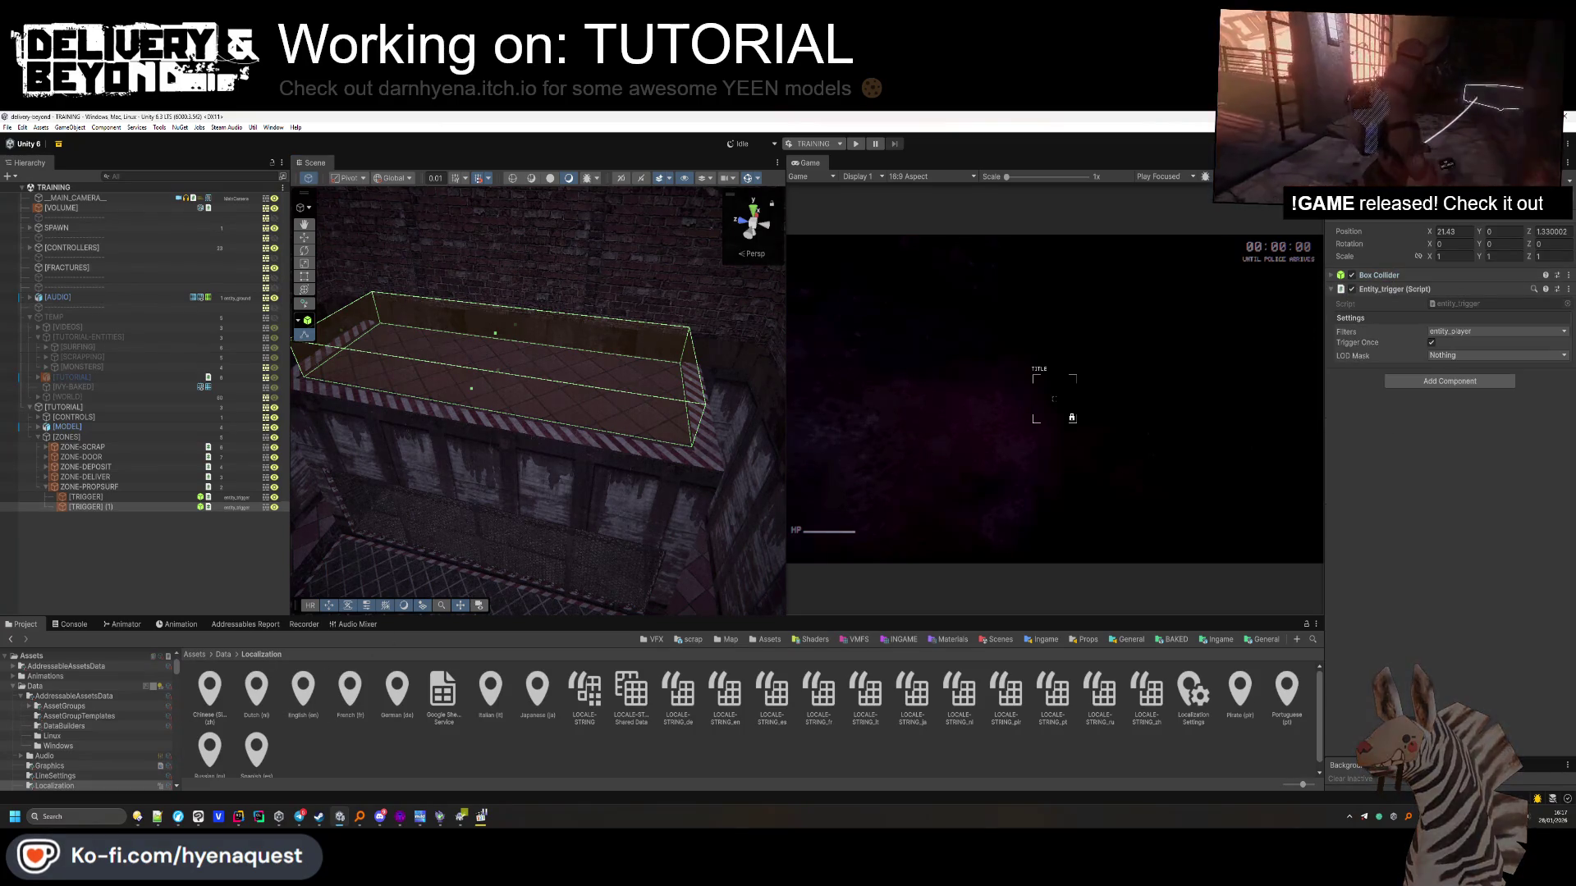
{"action": "left_click", "coordinate": [157, 534]}
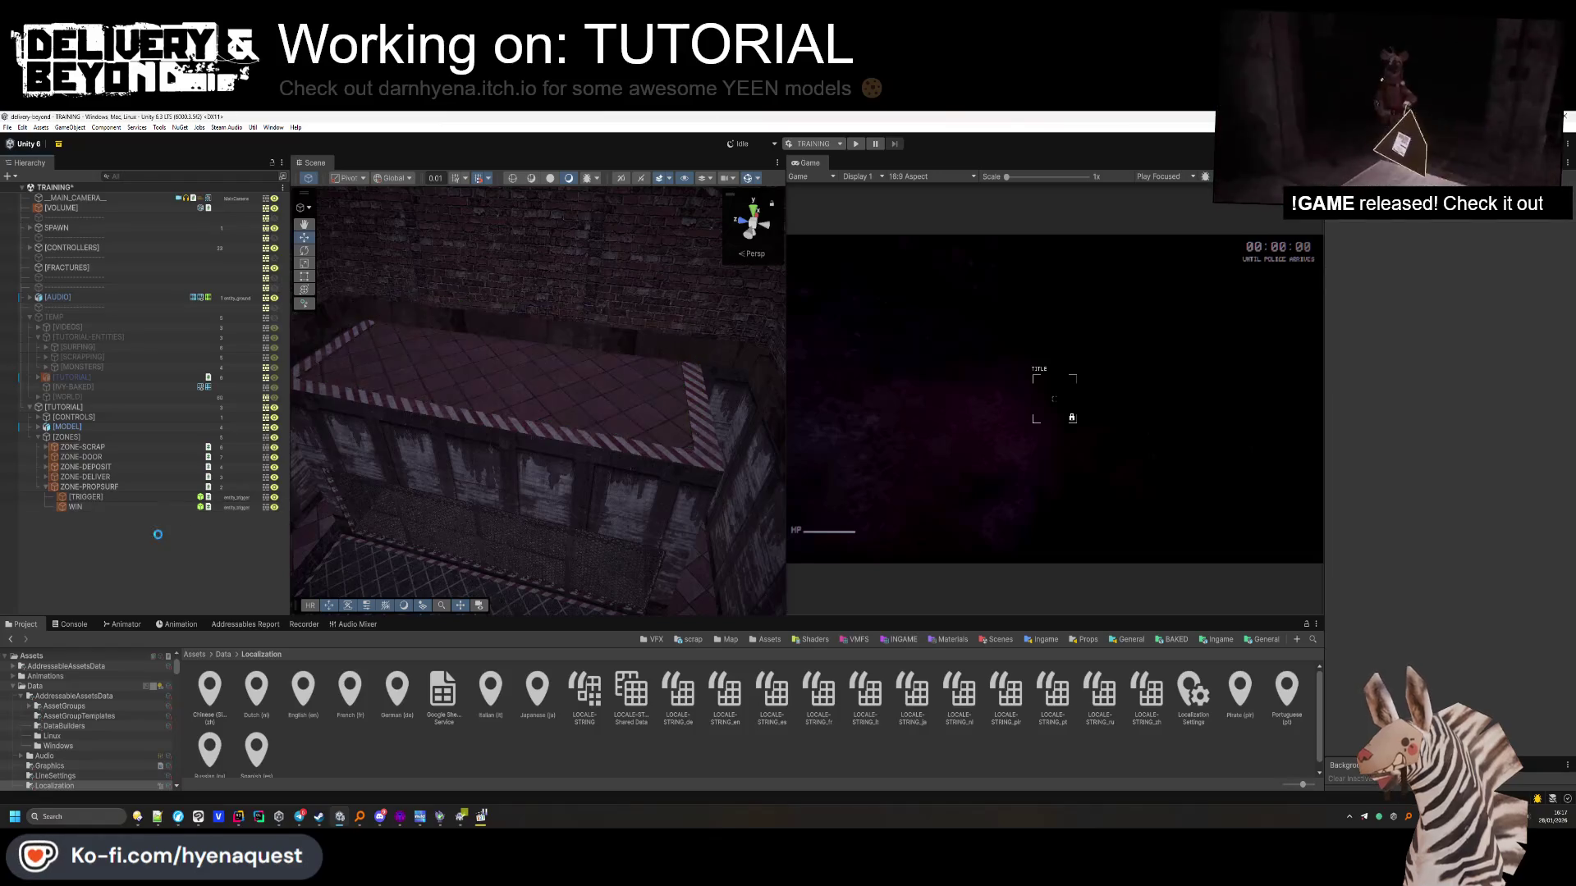
Move the CONGRATS object from [SURFING] into ZONE-PROPSURF
{"action": "mouse_move", "coordinate": [500, 396]}
{"action": "left_mouse_down"}
{"action": "mouse_move", "coordinate": [440, 496]}
{"action": "mouse_move", "coordinate": [545, 496]}
{"action": "mouse_move", "coordinate": [567, 476]}
{"action": "left_mouse_up"}
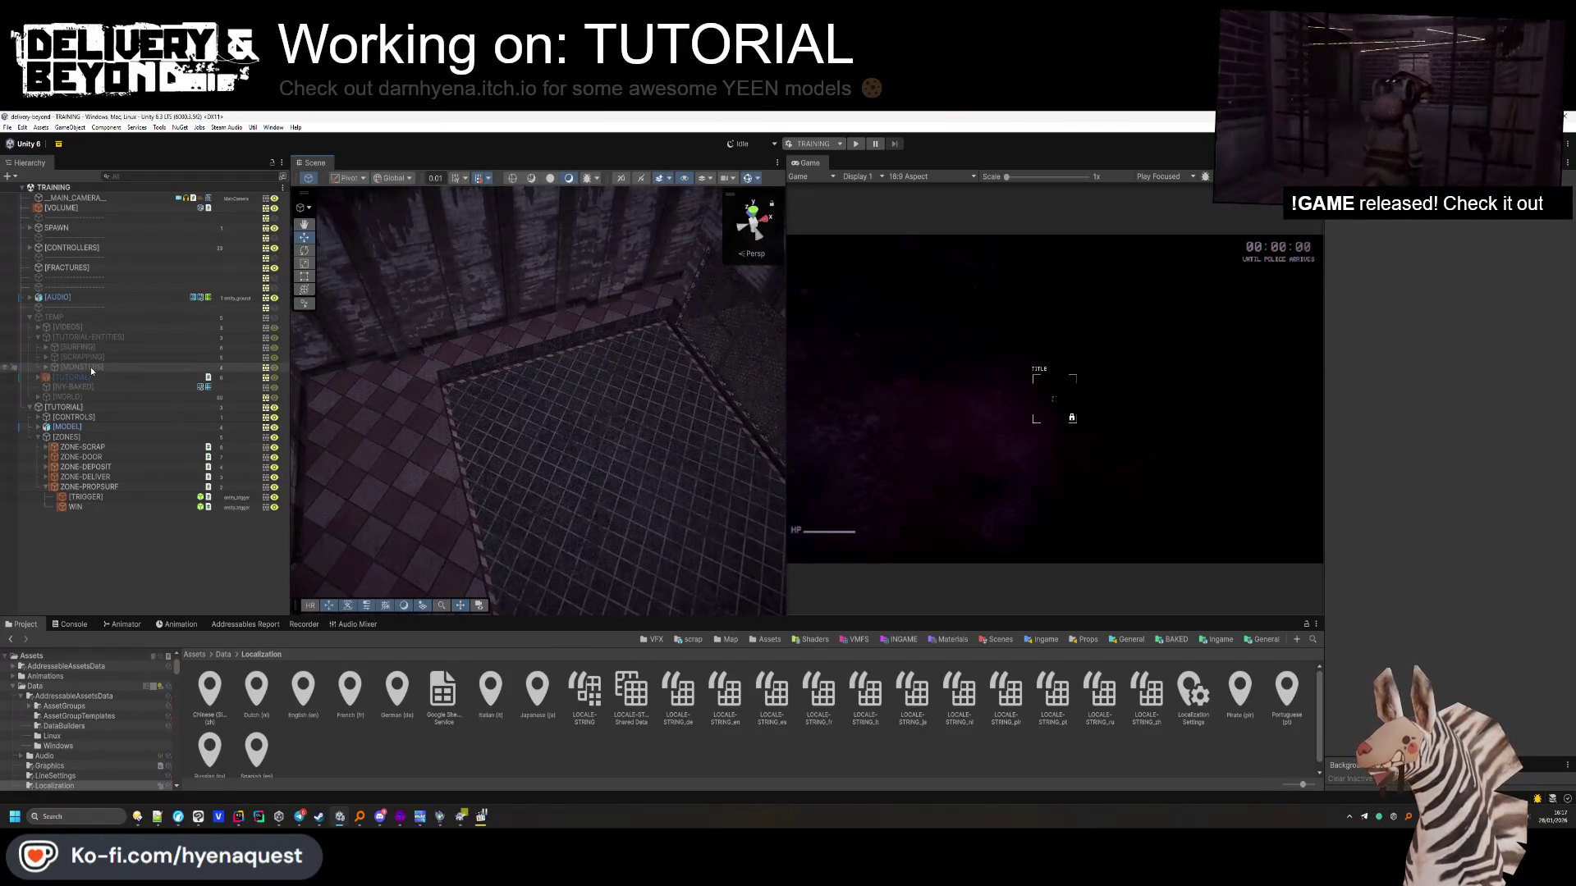
{"action": "left_click", "coordinate": [47, 348]}
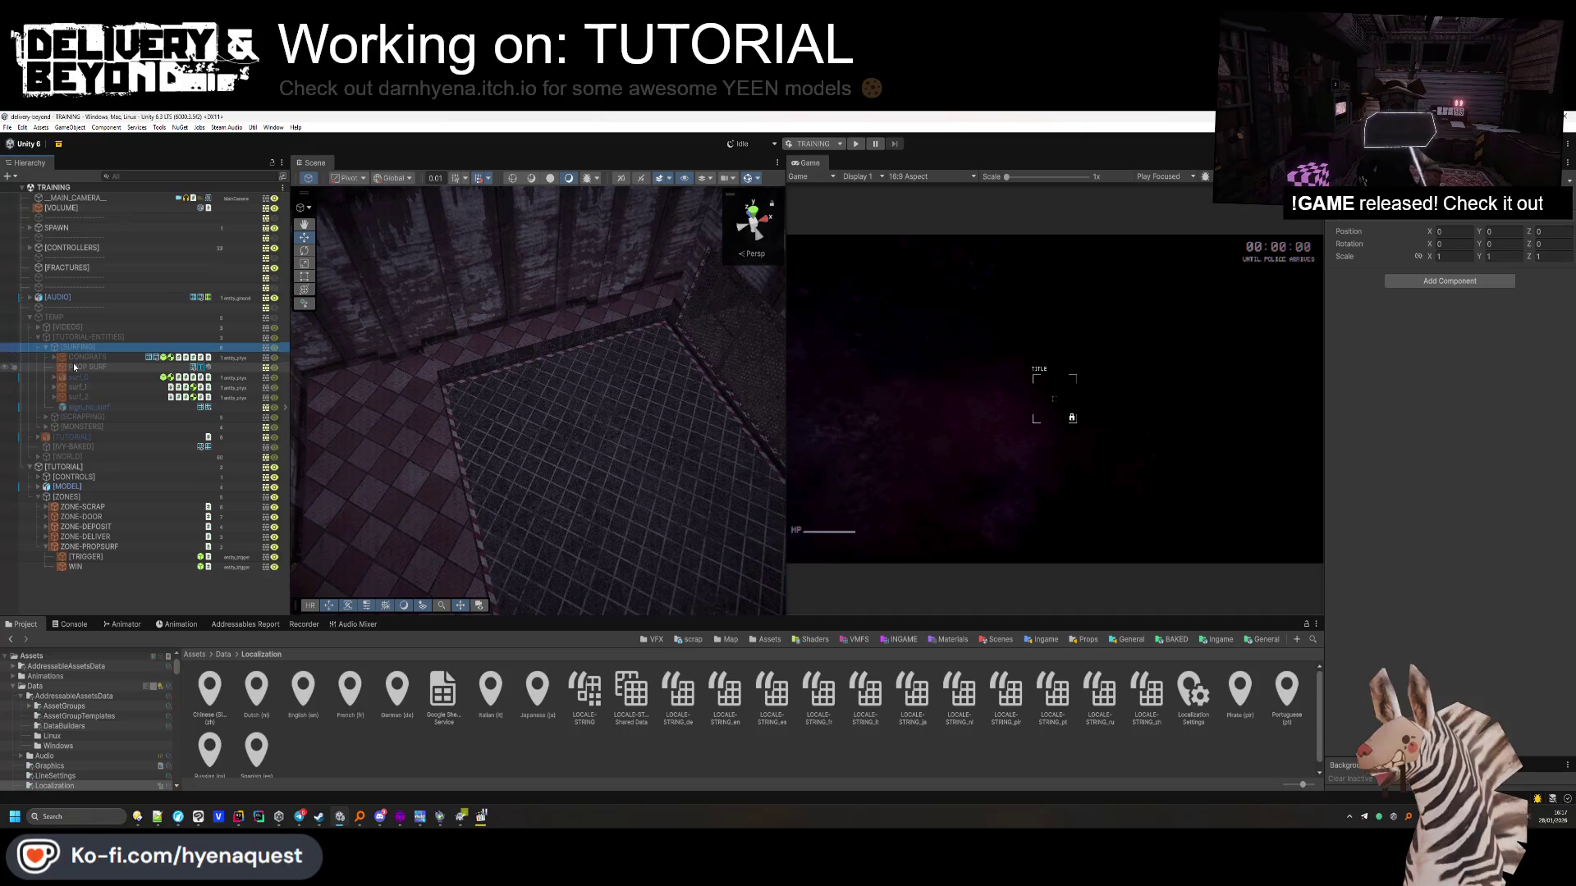
{"action": "left_click", "coordinate": [77, 359]}
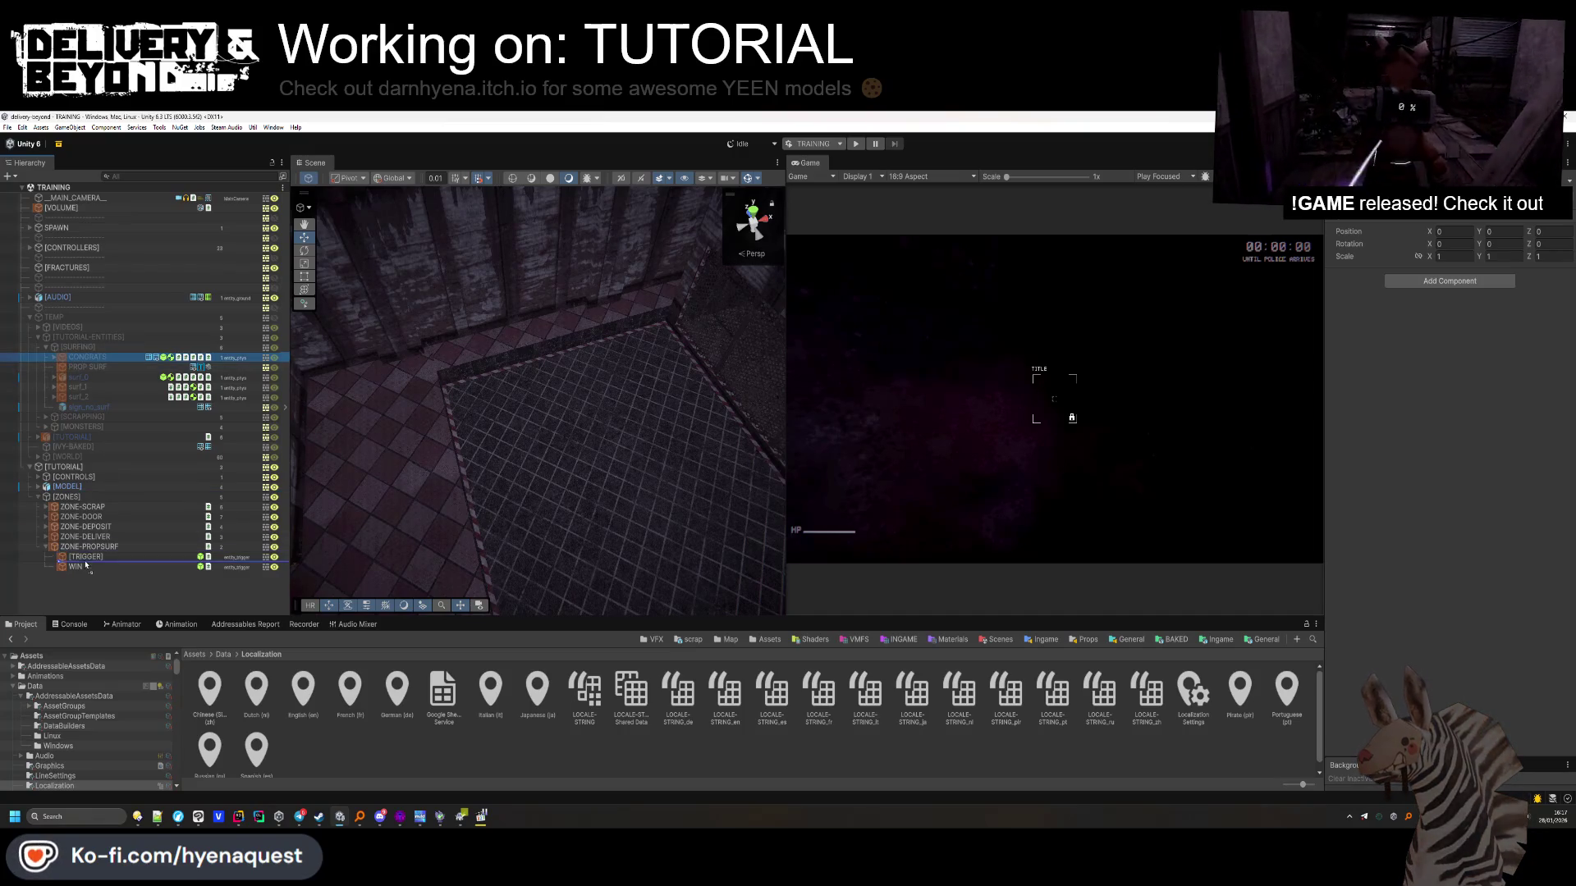
{"action": "left_click_drag", "start_coordinate": [82, 557], "coordinate": [82, 554]}
Raise the CONGRATS picture to Y 2.54 and rotate it upright against the brick wall
{"action": "mouse_move", "coordinate": [533, 402]}
{"action": "left_mouse_down"}
{"action": "mouse_move", "coordinate": [376, 367]}
{"action": "mouse_move", "coordinate": [722, 386]}
{"action": "left_mouse_up"}
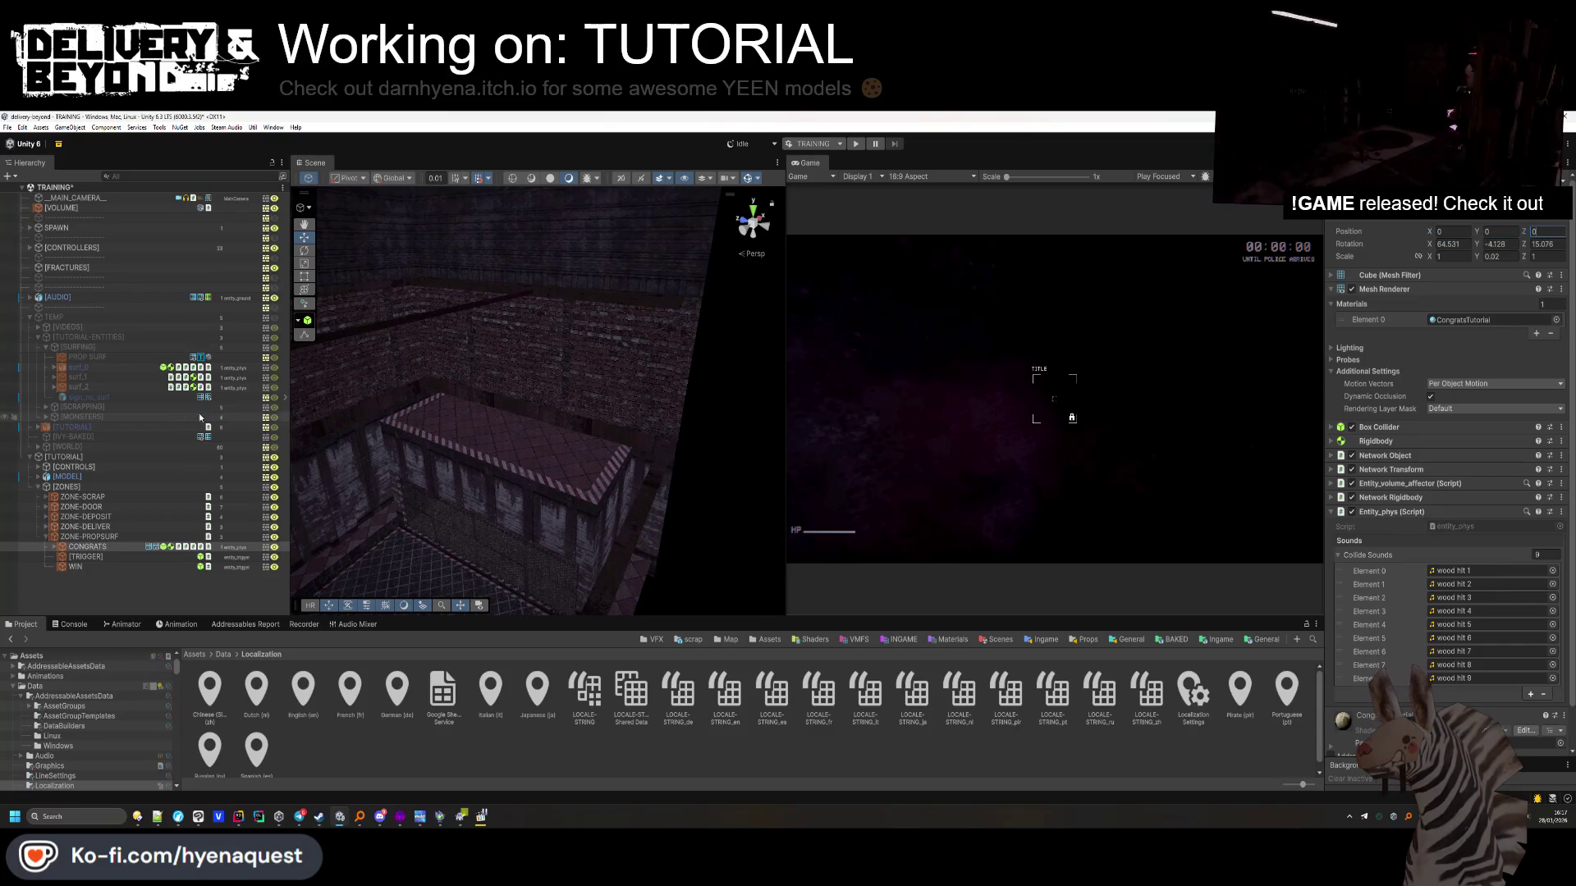
{"action": "mouse_move", "coordinate": [464, 370]}
{"action": "left_mouse_down"}
{"action": "mouse_move", "coordinate": [616, 440]}
{"action": "mouse_move", "coordinate": [643, 506]}
{"action": "mouse_move", "coordinate": [464, 189]}
{"action": "mouse_move", "coordinate": [517, 292]}
{"action": "mouse_move", "coordinate": [503, 457]}
{"action": "mouse_move", "coordinate": [573, 527]}
{"action": "mouse_move", "coordinate": [588, 439]}
{"action": "mouse_move", "coordinate": [501, 371]}
{"action": "left_mouse_up"}
{"action": "mouse_move", "coordinate": [493, 234]}
{"action": "left_mouse_down"}
{"action": "mouse_move", "coordinate": [493, 197]}
{"action": "mouse_move", "coordinate": [566, 353]}
{"action": "mouse_move", "coordinate": [483, 338]}
{"action": "mouse_move", "coordinate": [488, 215]}
{"action": "left_mouse_up"}
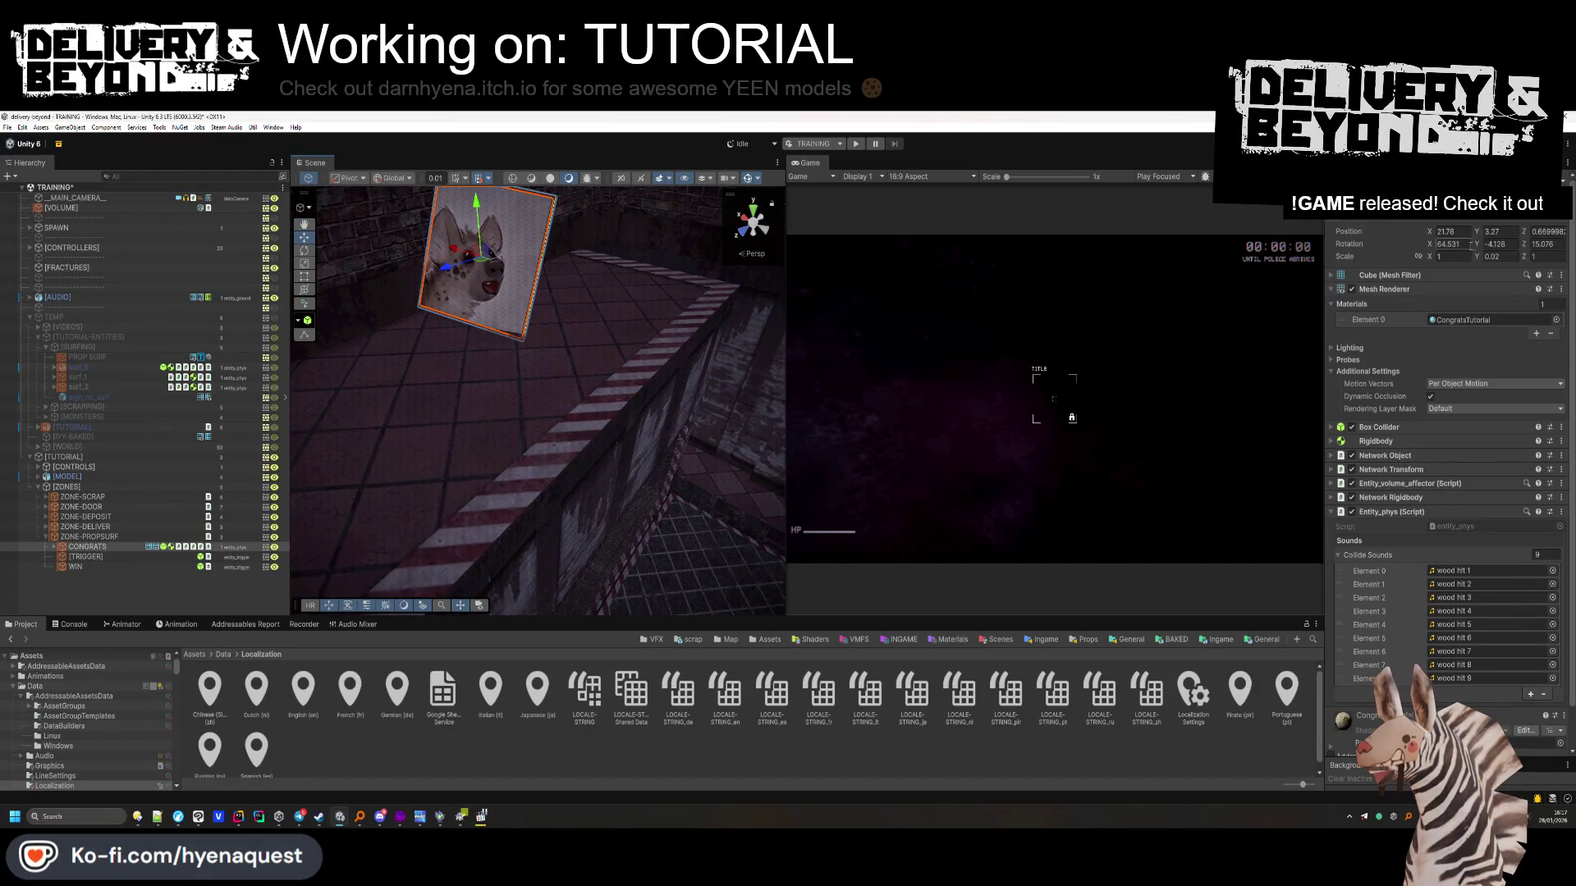
{"action": "mouse_move", "coordinate": [1546, 246]}
{"action": "left_mouse_down"}
{"action": "mouse_move", "coordinate": [1149, 303]}
{"action": "mouse_move", "coordinate": [402, 308]}
{"action": "mouse_move", "coordinate": [1165, 280]}
{"action": "left_mouse_up"}
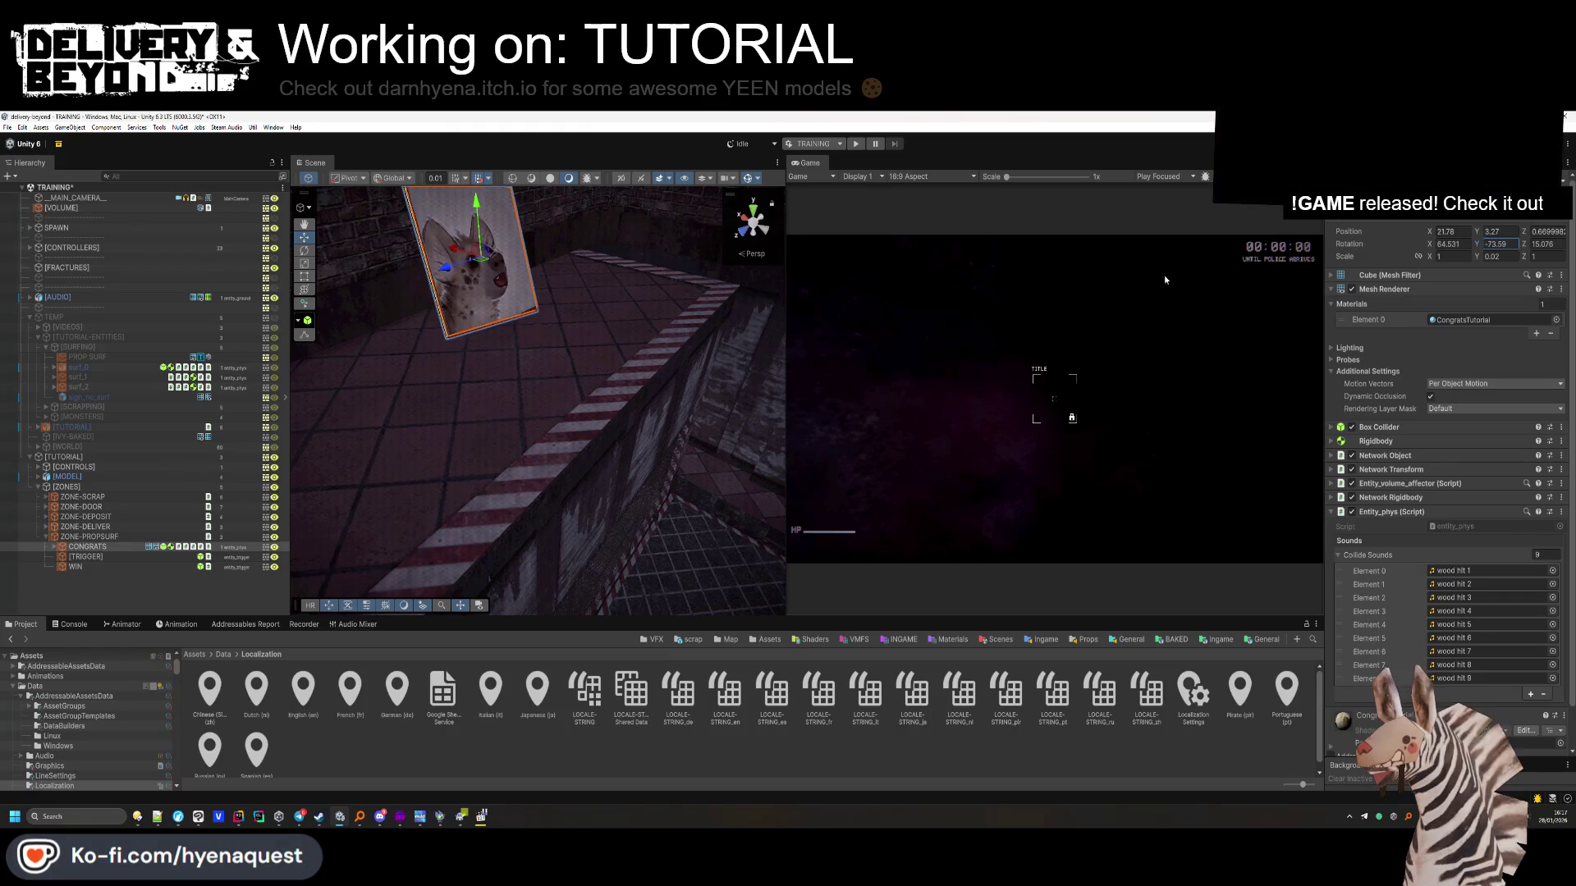
{"action": "key", "text": "e"}
{"action": "mouse_move", "coordinate": [460, 255]}
{"action": "left_mouse_down"}
{"action": "mouse_move", "coordinate": [442, 277]}
{"action": "mouse_move", "coordinate": [451, 267]}
{"action": "left_mouse_up"}
{"action": "key", "text": "f"}
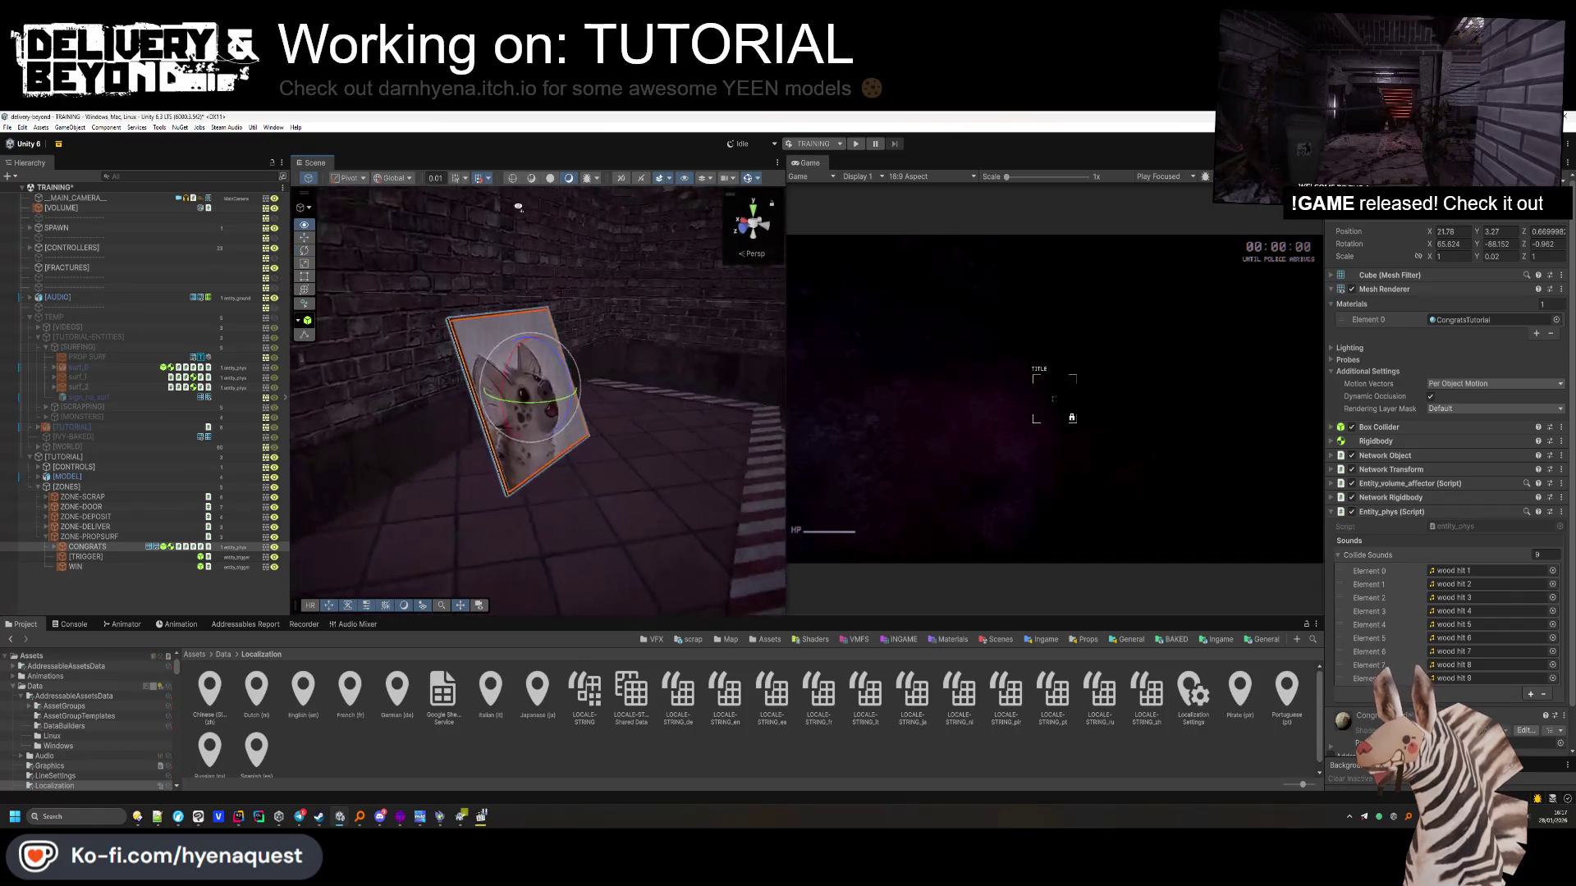
{"action": "mouse_move", "coordinate": [627, 323]}
{"action": "left_mouse_down"}
{"action": "mouse_move", "coordinate": [622, 379]}
{"action": "mouse_move", "coordinate": [586, 368]}
{"action": "mouse_move", "coordinate": [571, 331]}
{"action": "mouse_move", "coordinate": [509, 353]}
{"action": "left_mouse_up"}
{"action": "key", "text": "w"}
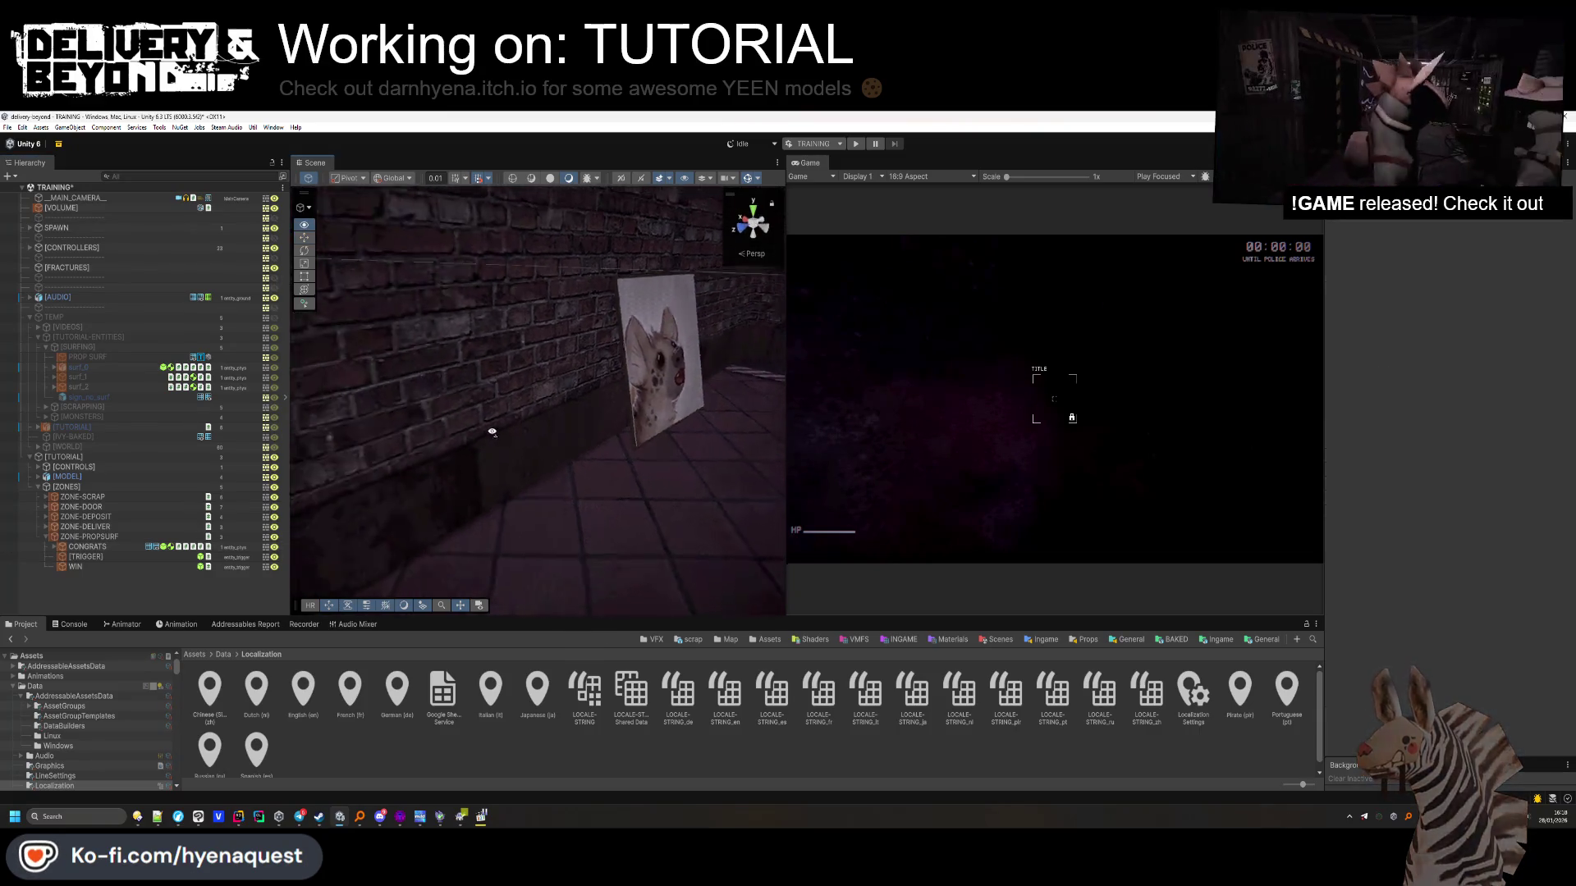
Move surf_0 through surf_2 into ZONE-PROPSURF
{"action": "left_click", "coordinate": [90, 367]}
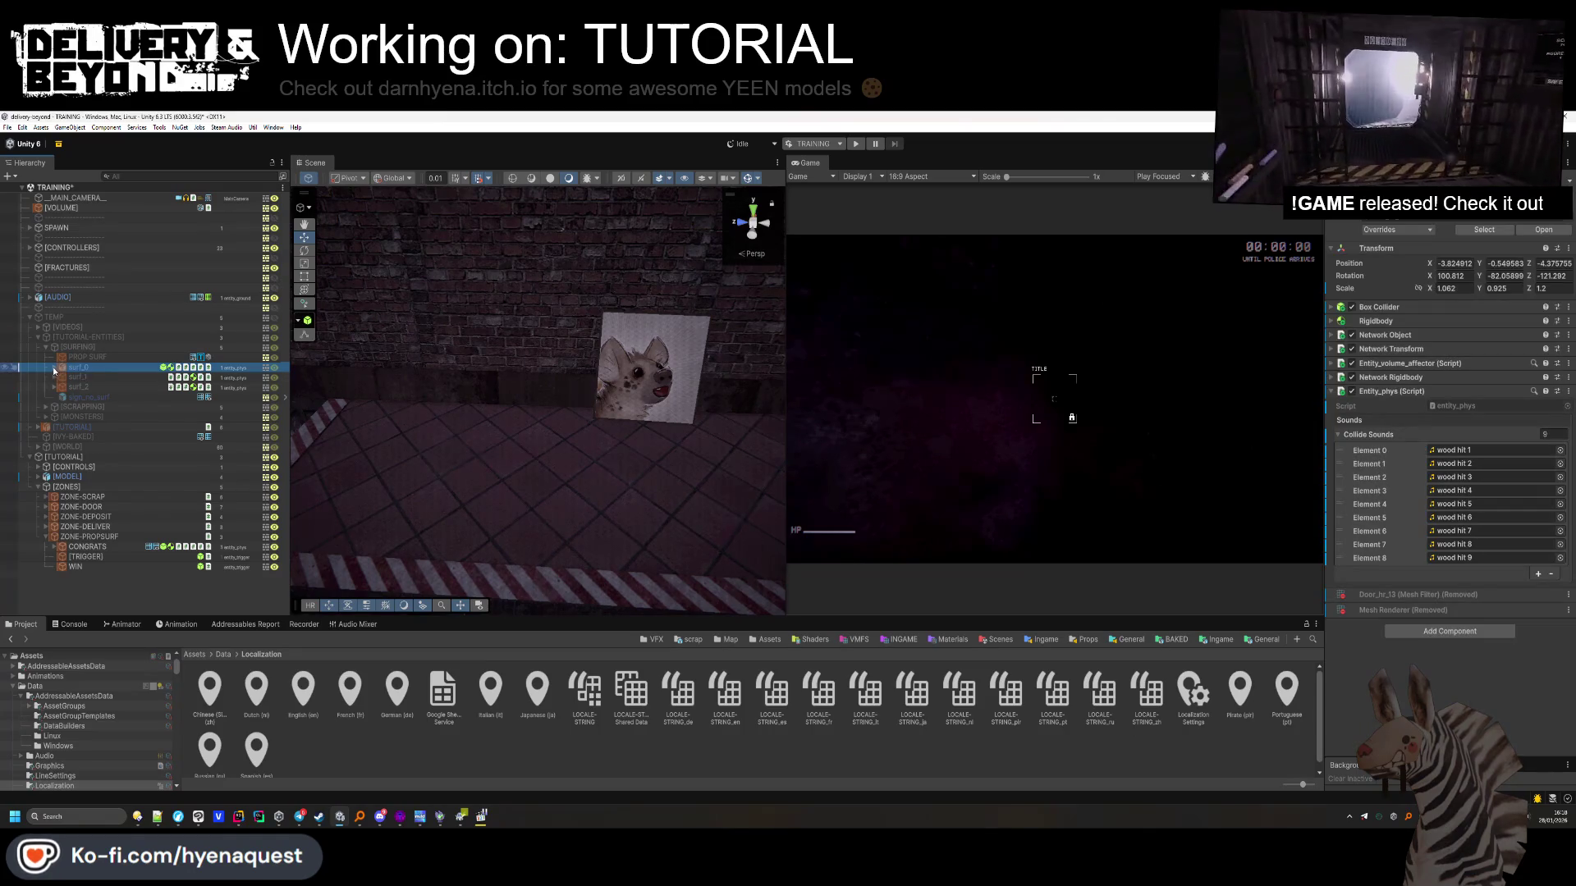
{"action": "left_click", "coordinate": [54, 368]}
{"action": "left_click", "coordinate": [54, 367]}
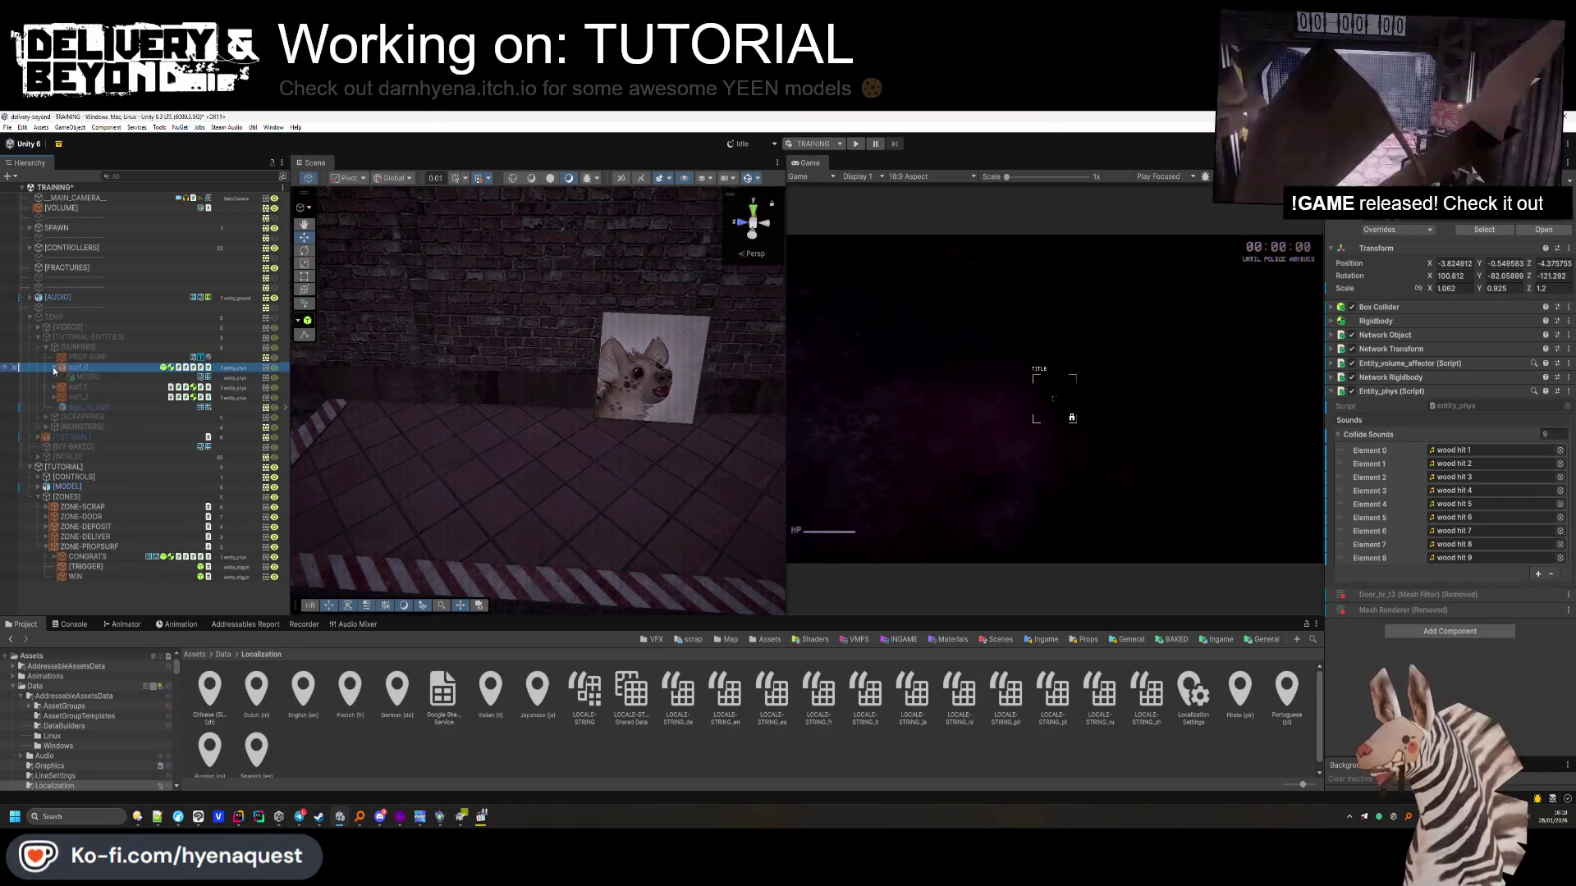
{"action": "left_click", "coordinate": [105, 390], "text": "shift"}
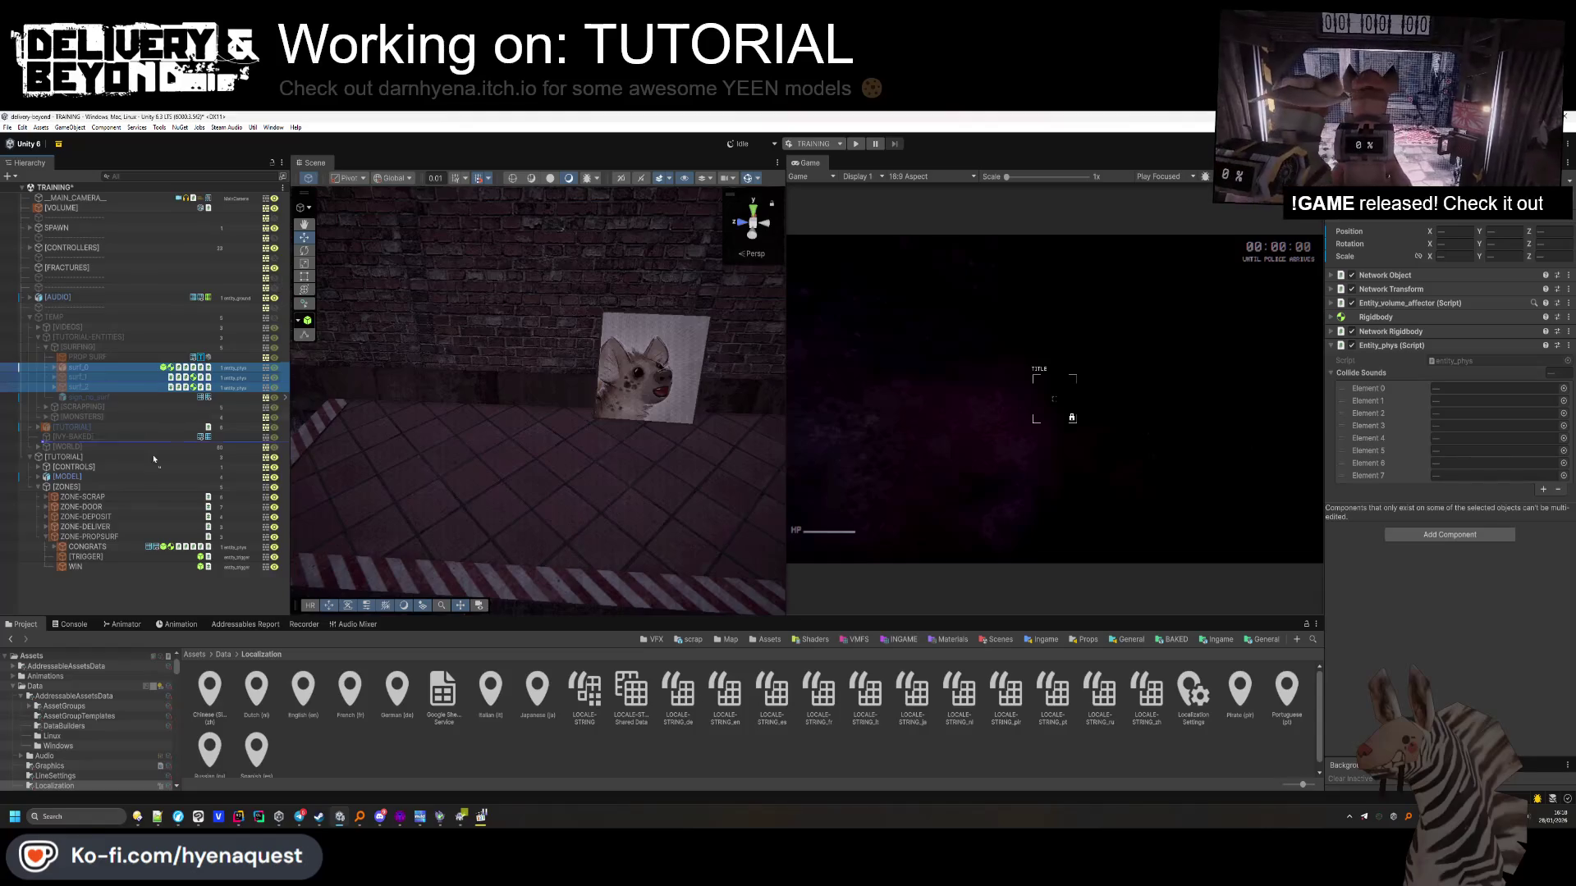
{"action": "left_click_drag", "start_coordinate": [104, 558], "coordinate": [104, 555]}
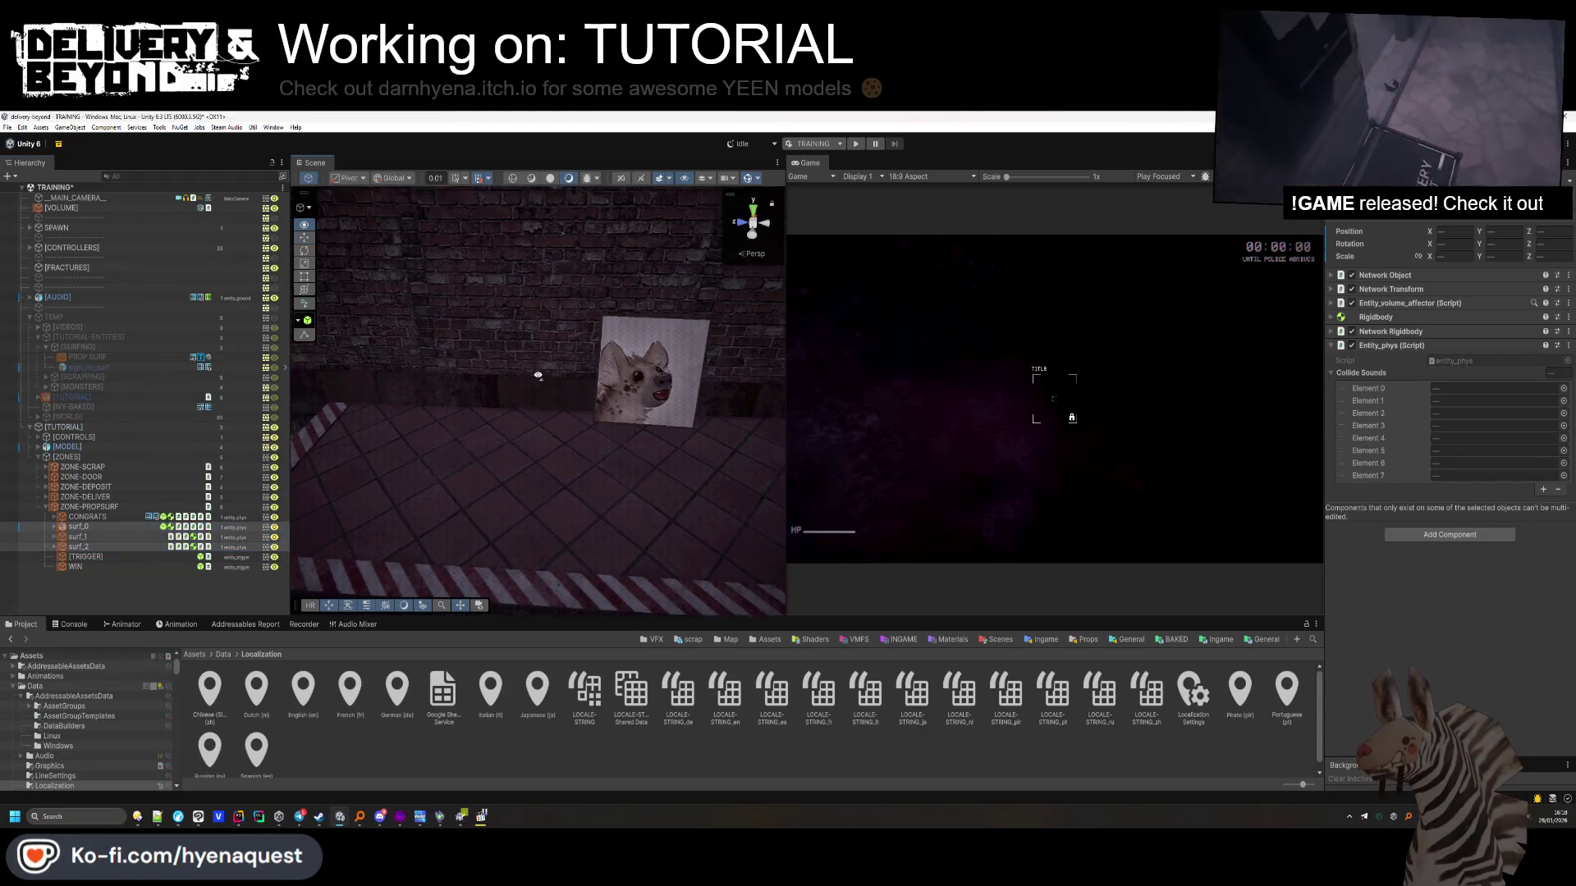
{"action": "key", "text": "f"}
{"action": "left_click_drag", "start_coordinate": [818, 530], "coordinate": [648, 458]}
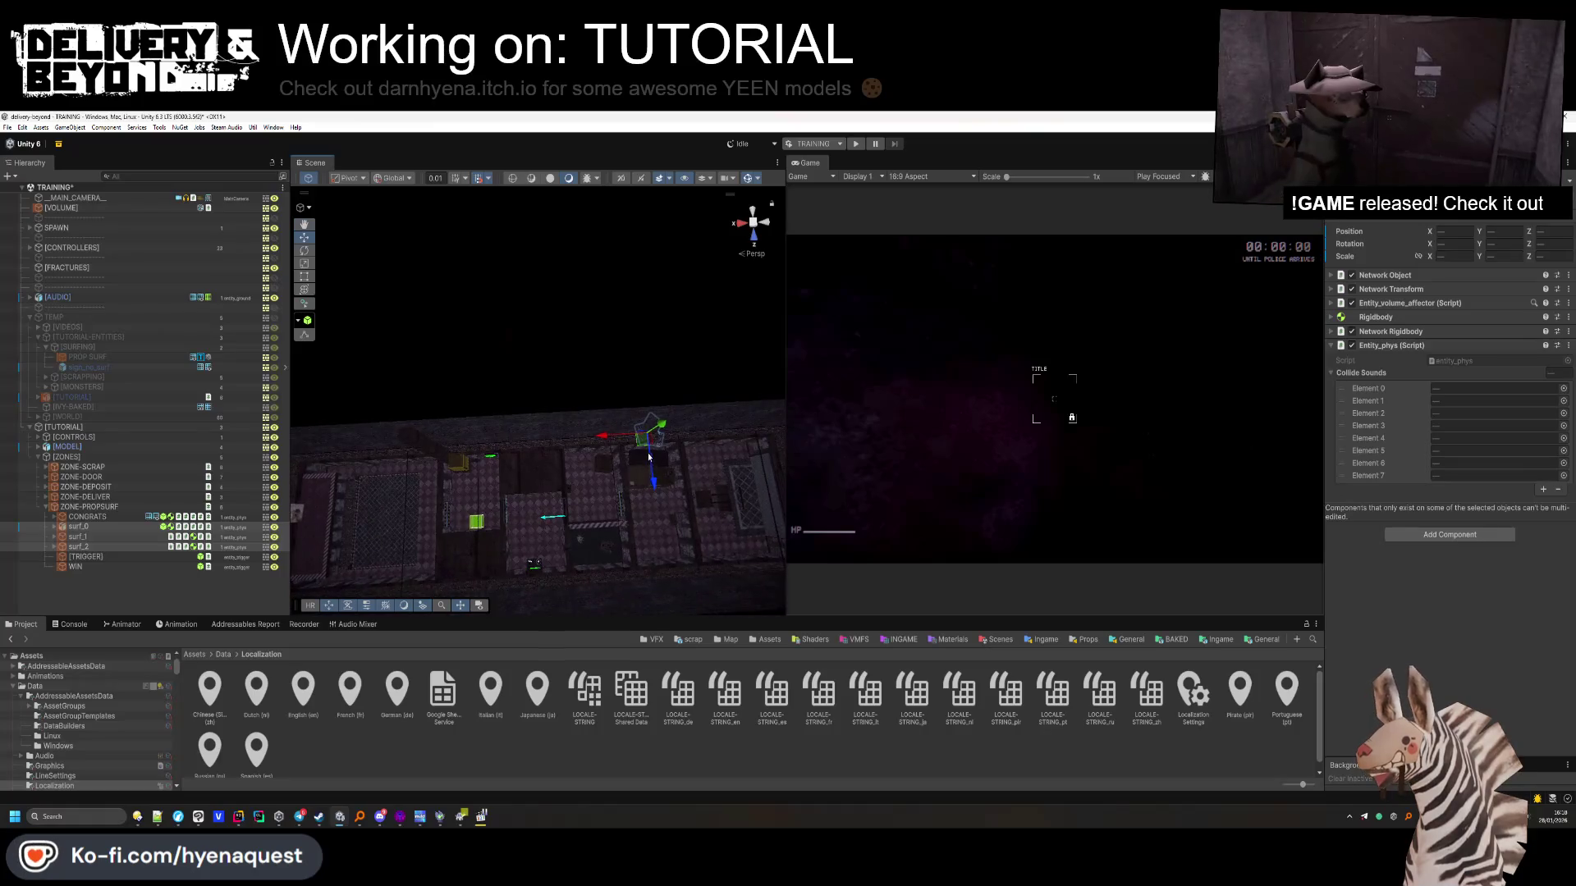
{"action": "mouse_move", "coordinate": [409, 532]}
{"action": "left_mouse_down"}
{"action": "mouse_move", "coordinate": [269, 470]}
{"action": "mouse_move", "coordinate": [591, 317]}
{"action": "mouse_move", "coordinate": [544, 436]}
{"action": "mouse_move", "coordinate": [513, 447]}
{"action": "left_mouse_up"}
Move sign_no_surf into ZONE-PROPSURF, rotate it -90° on Y and mount it on the wall
{"action": "left_click", "coordinate": [95, 357]}
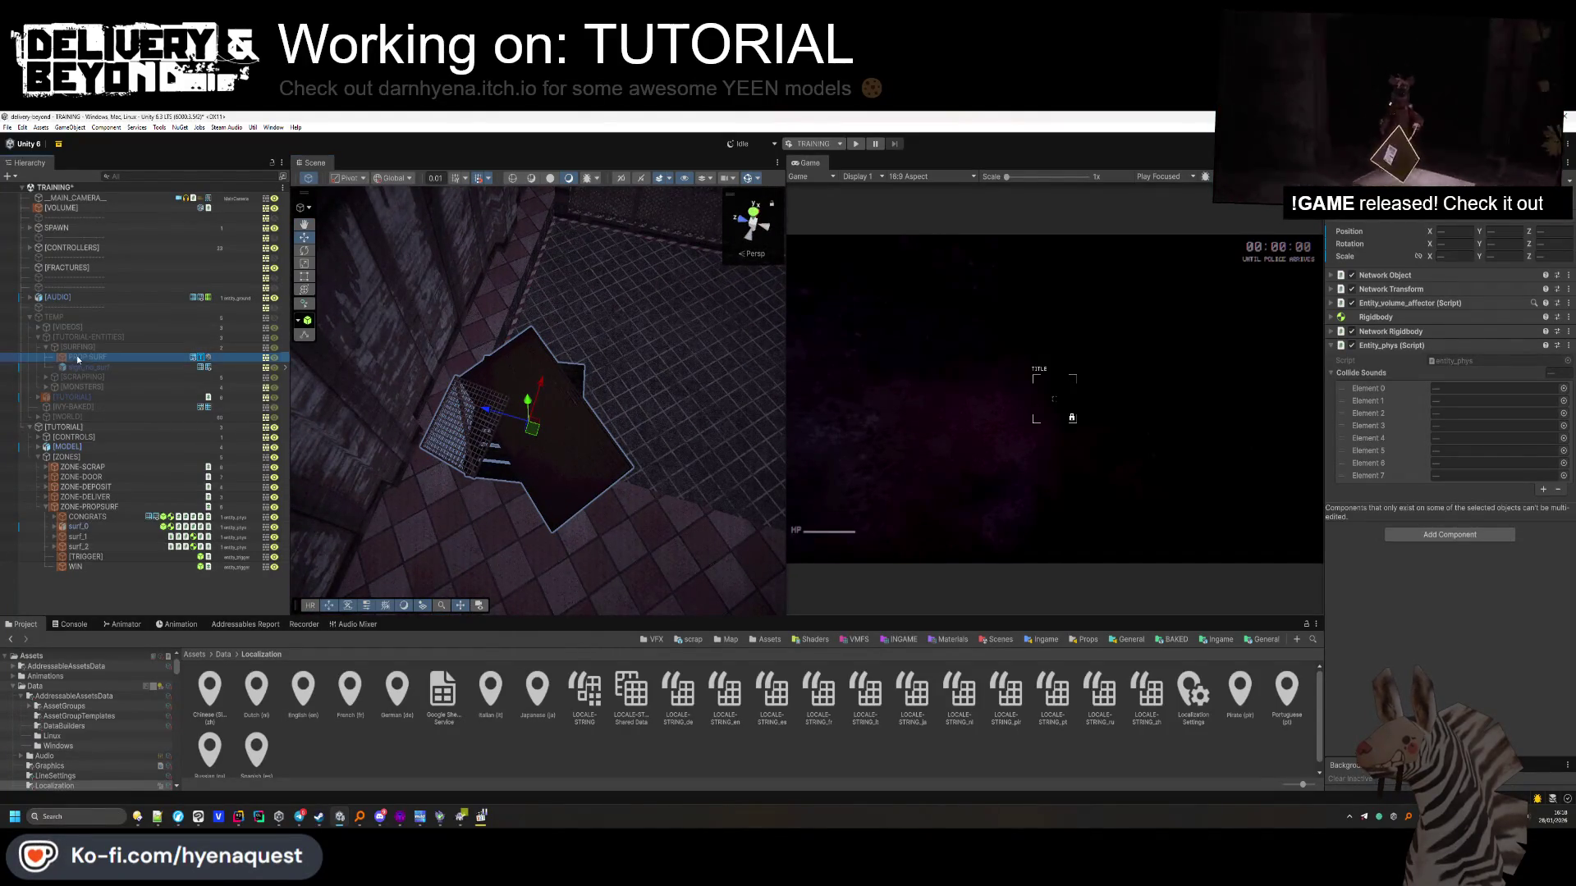
{"action": "mouse_move", "coordinate": [96, 367]}
{"action": "left_mouse_down"}
{"action": "mouse_move", "coordinate": [91, 482]}
{"action": "mouse_move", "coordinate": [120, 518]}
{"action": "left_mouse_up"}
{"action": "double_click", "coordinate": [120, 518]}
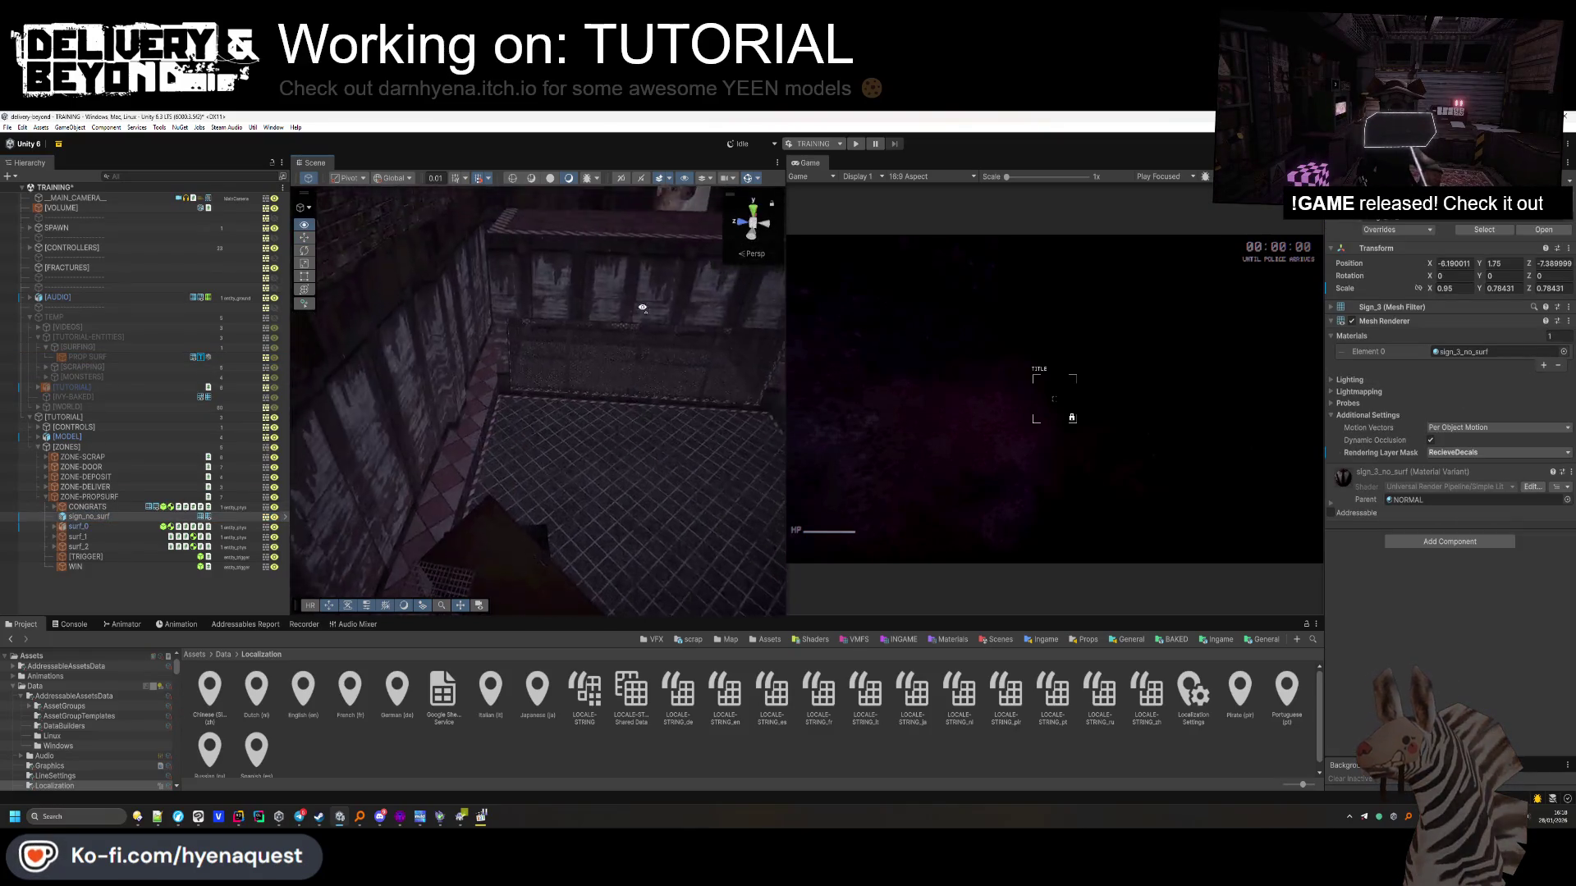
{"action": "left_click_drag", "start_coordinate": [680, 283], "coordinate": [424, 523]}
{"action": "key", "text": "f"}
{"action": "type", "text": "-90"}
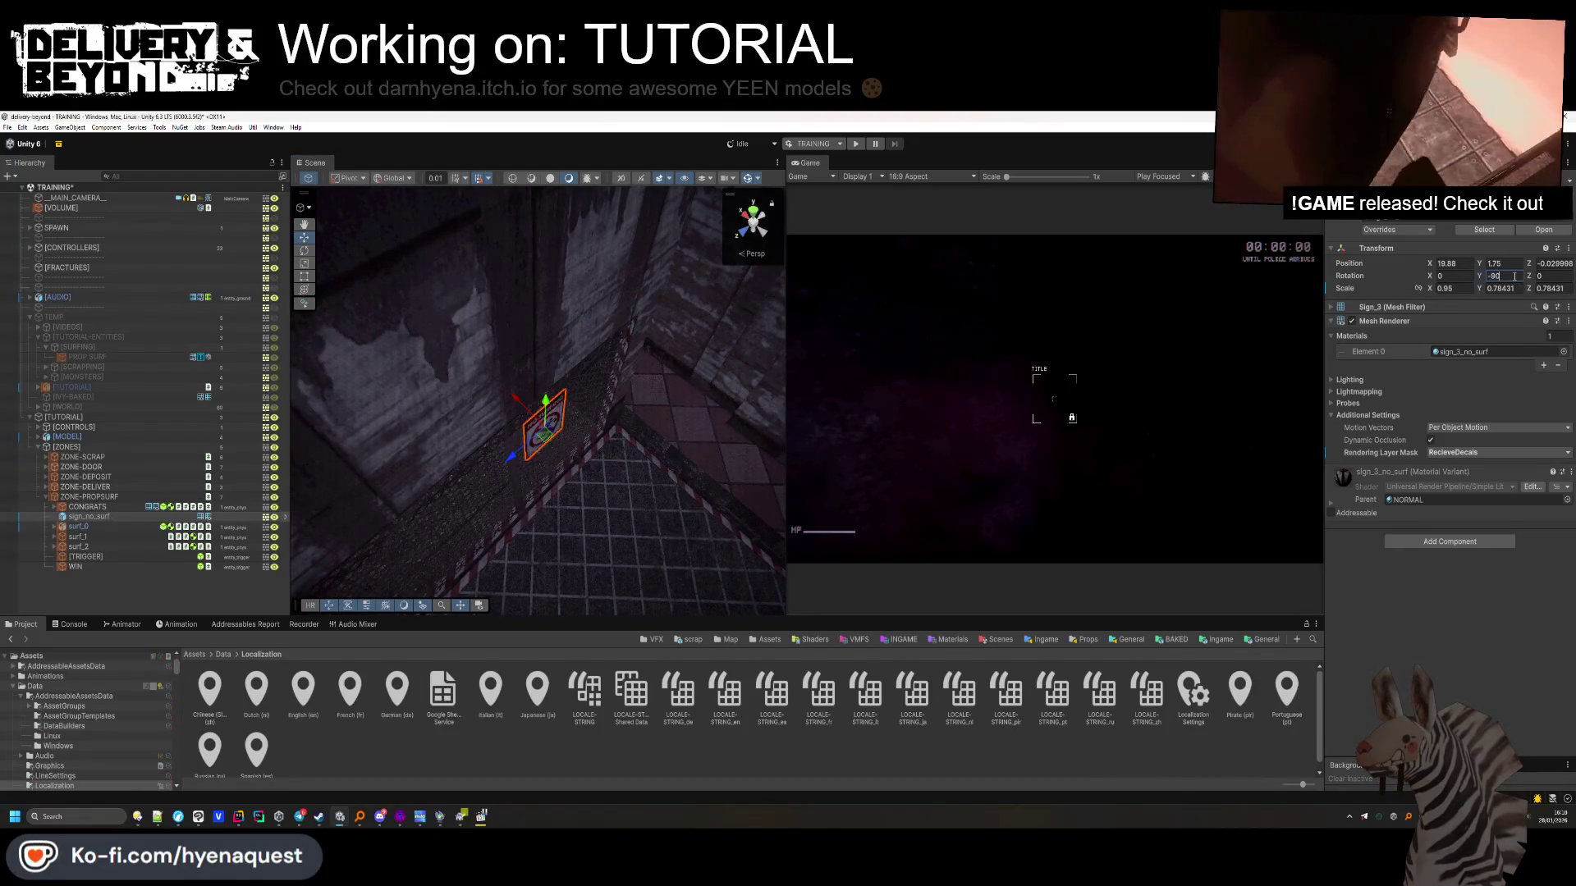
{"action": "key", "text": "Return"}
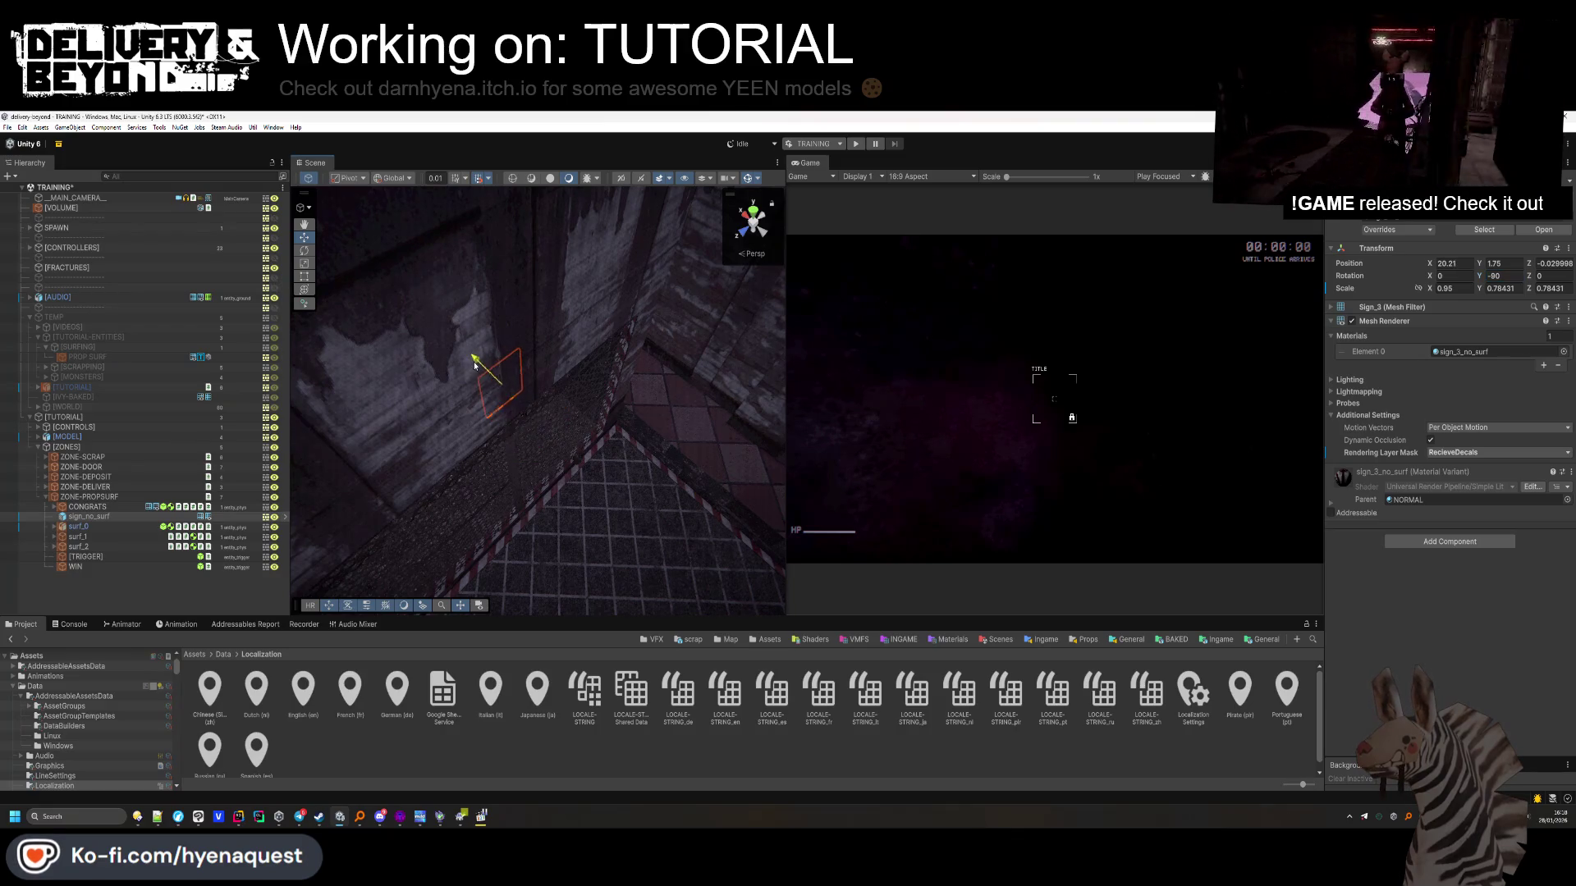
{"action": "mouse_move", "coordinate": [529, 403]}
{"action": "left_mouse_down"}
{"action": "mouse_move", "coordinate": [571, 355]}
{"action": "mouse_move", "coordinate": [598, 353]}
{"action": "mouse_move", "coordinate": [574, 410]}
{"action": "mouse_move", "coordinate": [480, 230]}
{"action": "mouse_move", "coordinate": [493, 246]}
{"action": "left_mouse_up"}
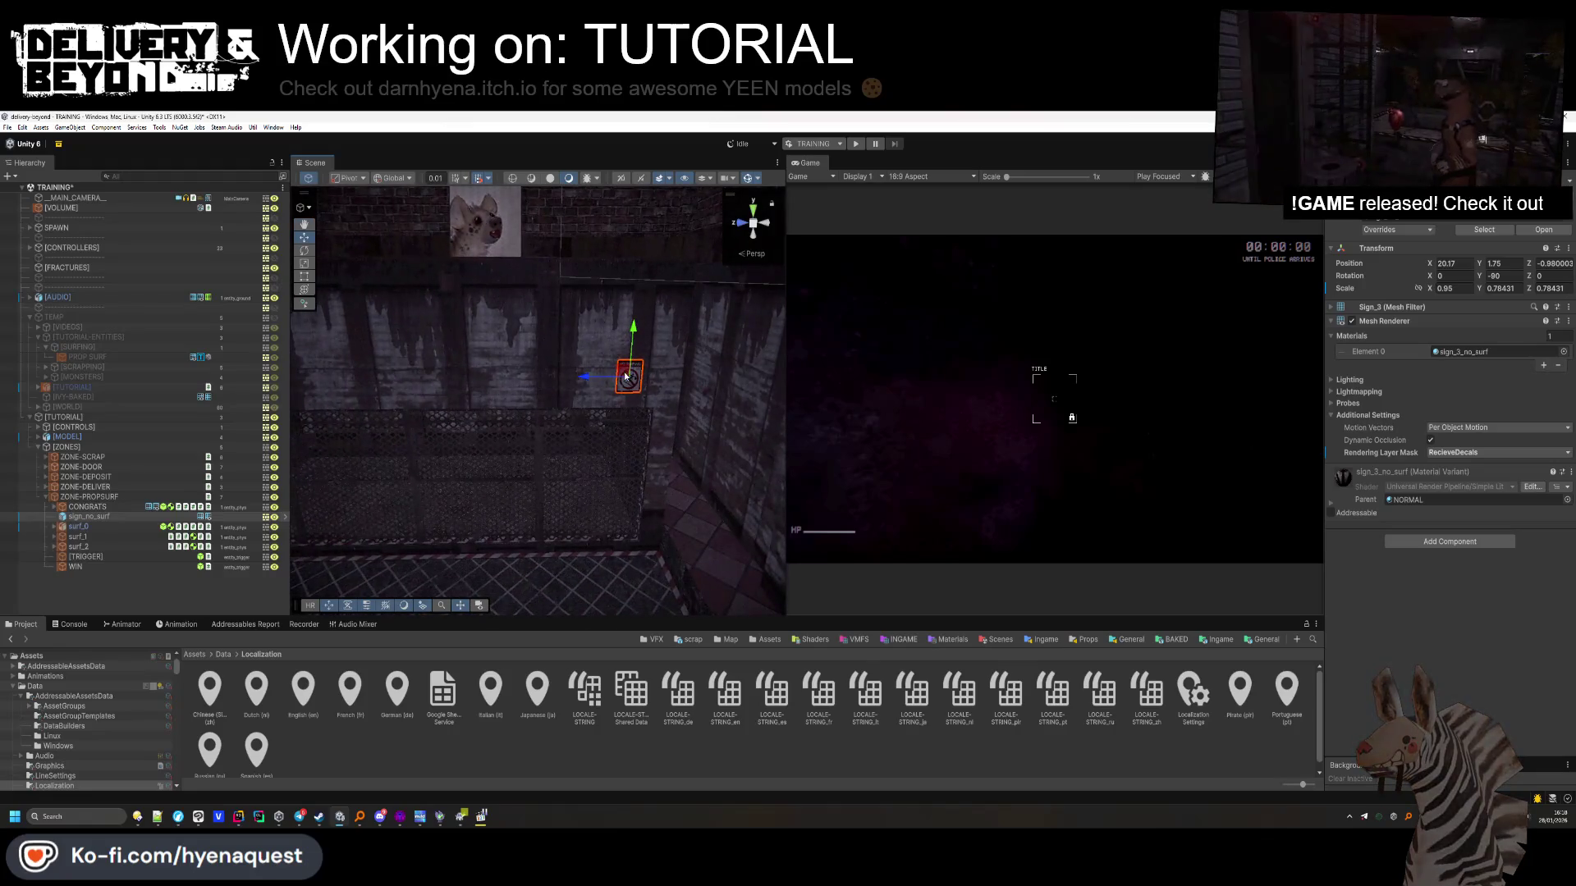
{"action": "left_click", "coordinate": [158, 604]}
{"action": "left_click_drag", "start_coordinate": [427, 492], "coordinate": [465, 464]}
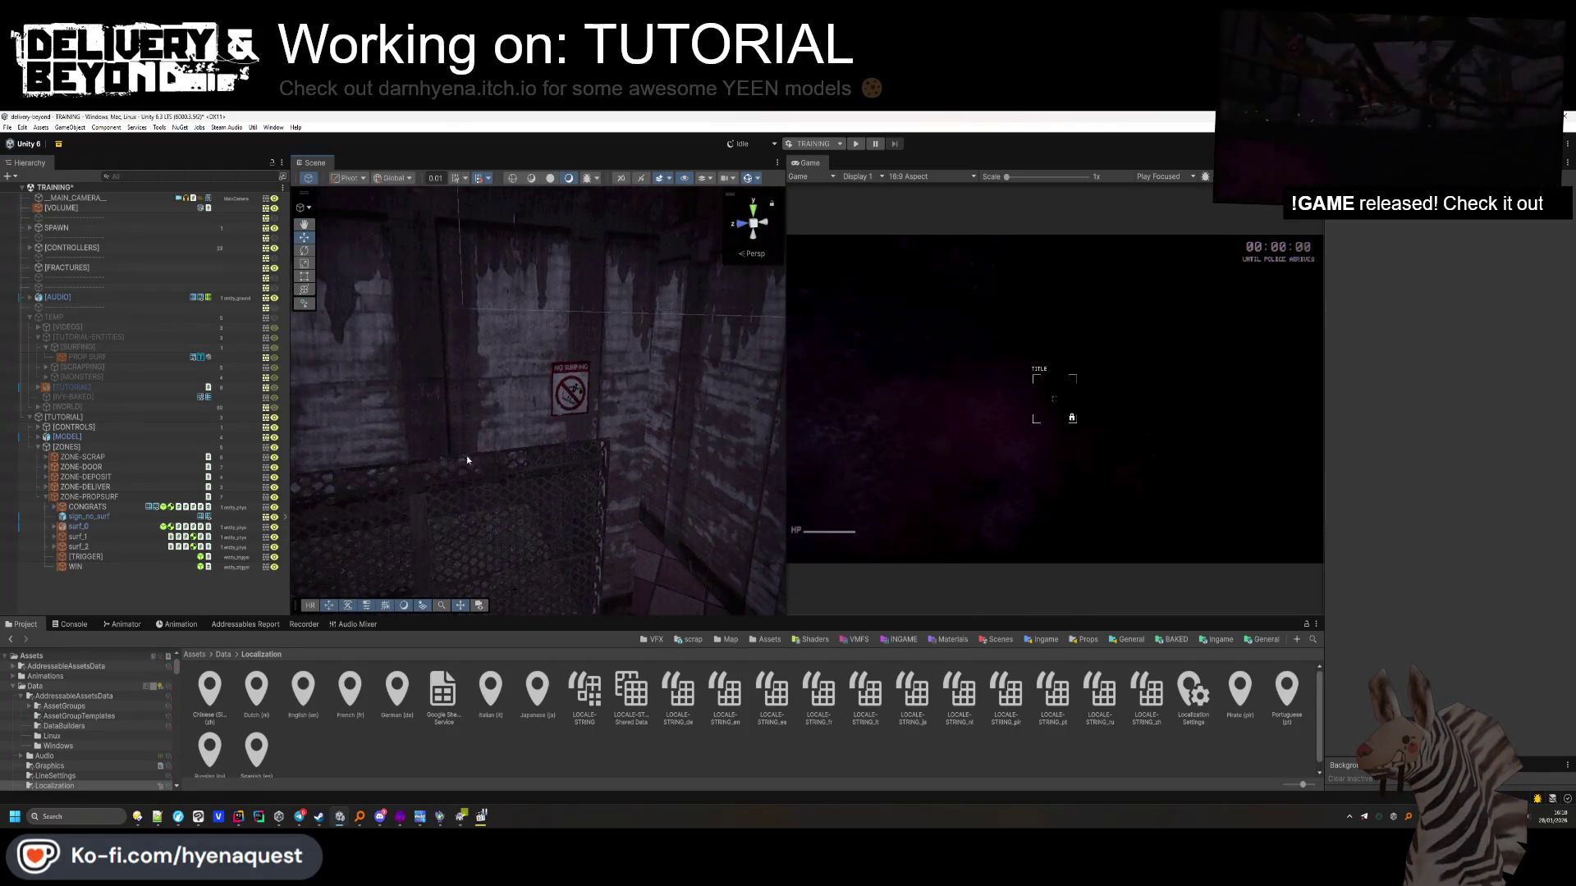
{"action": "left_click", "coordinate": [569, 390]}
{"action": "mouse_move", "coordinate": [574, 394]}
{"action": "left_mouse_down"}
{"action": "mouse_move", "coordinate": [678, 431]}
{"action": "mouse_move", "coordinate": [575, 374]}
{"action": "mouse_move", "coordinate": [402, 543]}
{"action": "mouse_move", "coordinate": [543, 421]}
{"action": "left_mouse_up"}
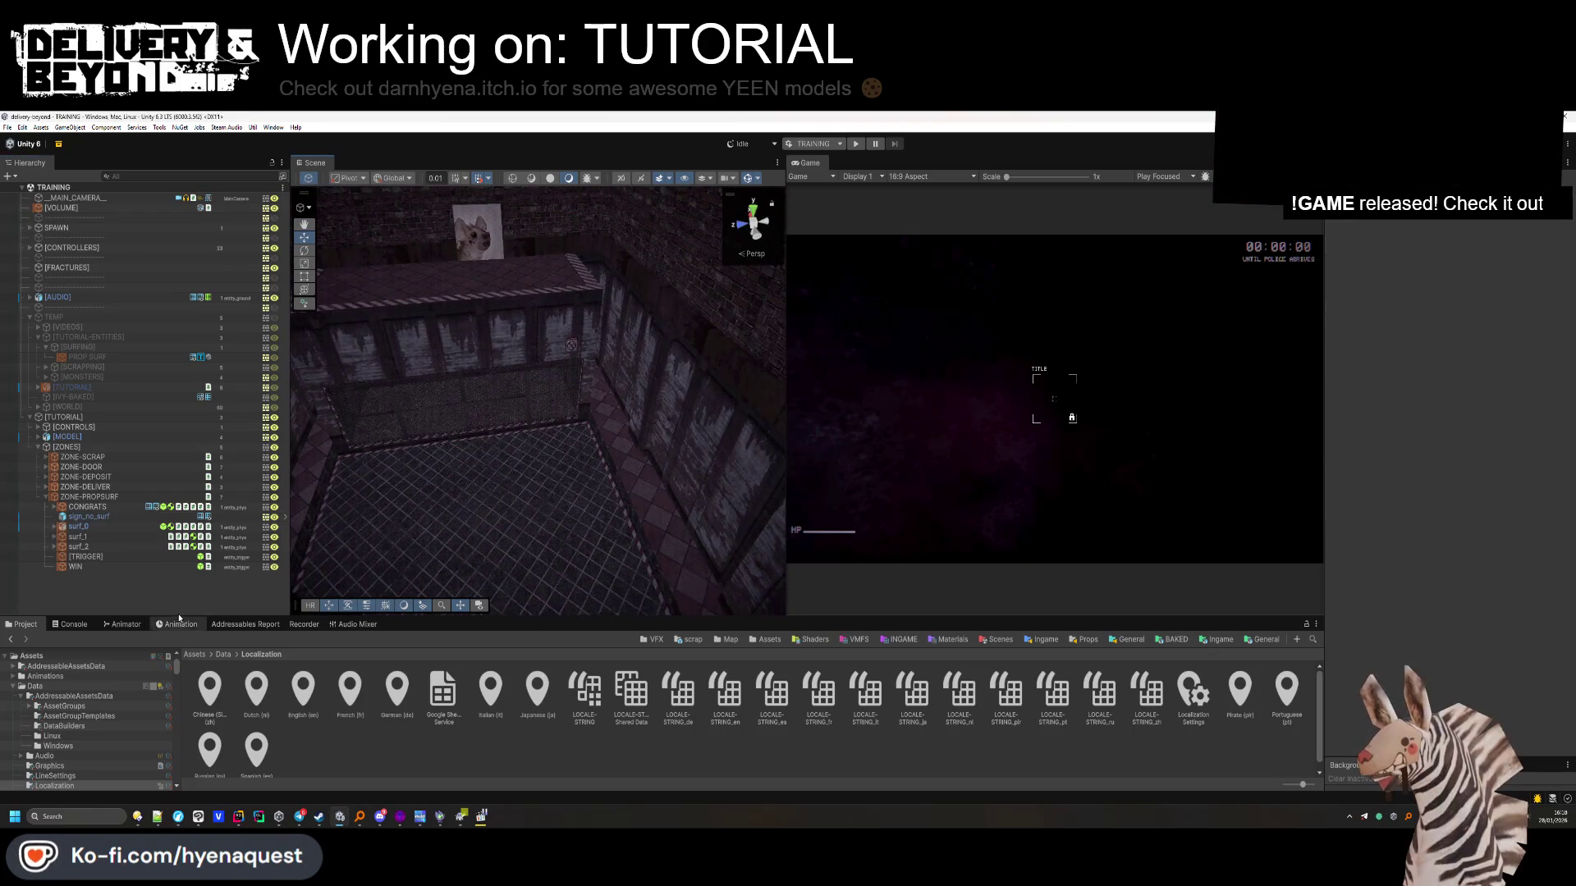
{"action": "left_click", "coordinate": [107, 347]}
{"action": "left_click", "coordinate": [39, 328]}
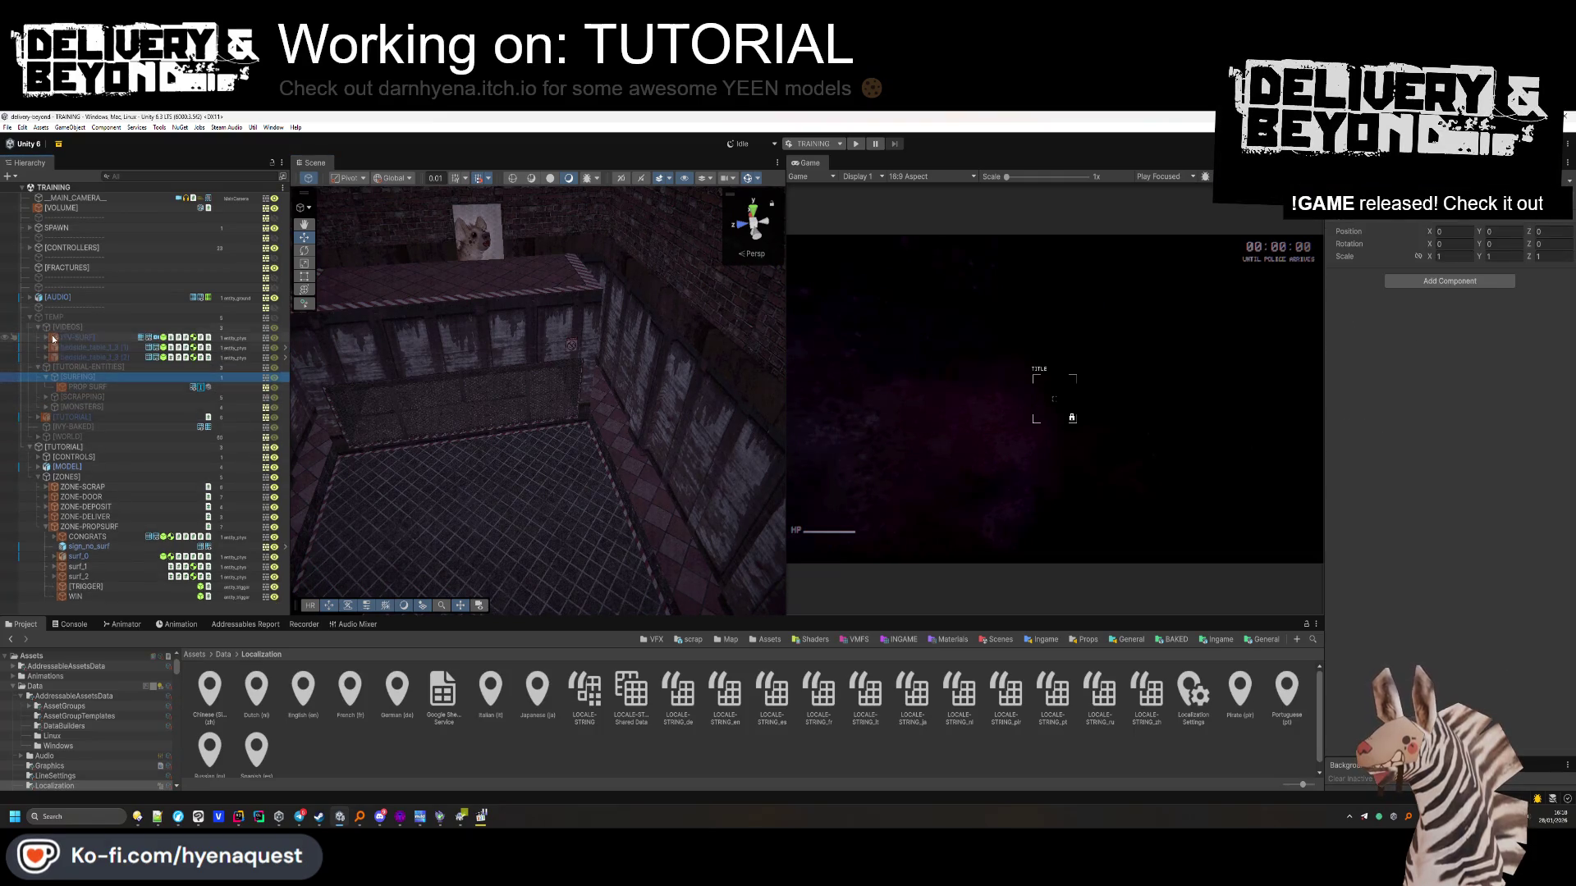
Move bedside_table_1_3 (1) into ZONE-PROPSURF and reposition it on the floor
{"action": "left_click", "coordinate": [86, 348]}
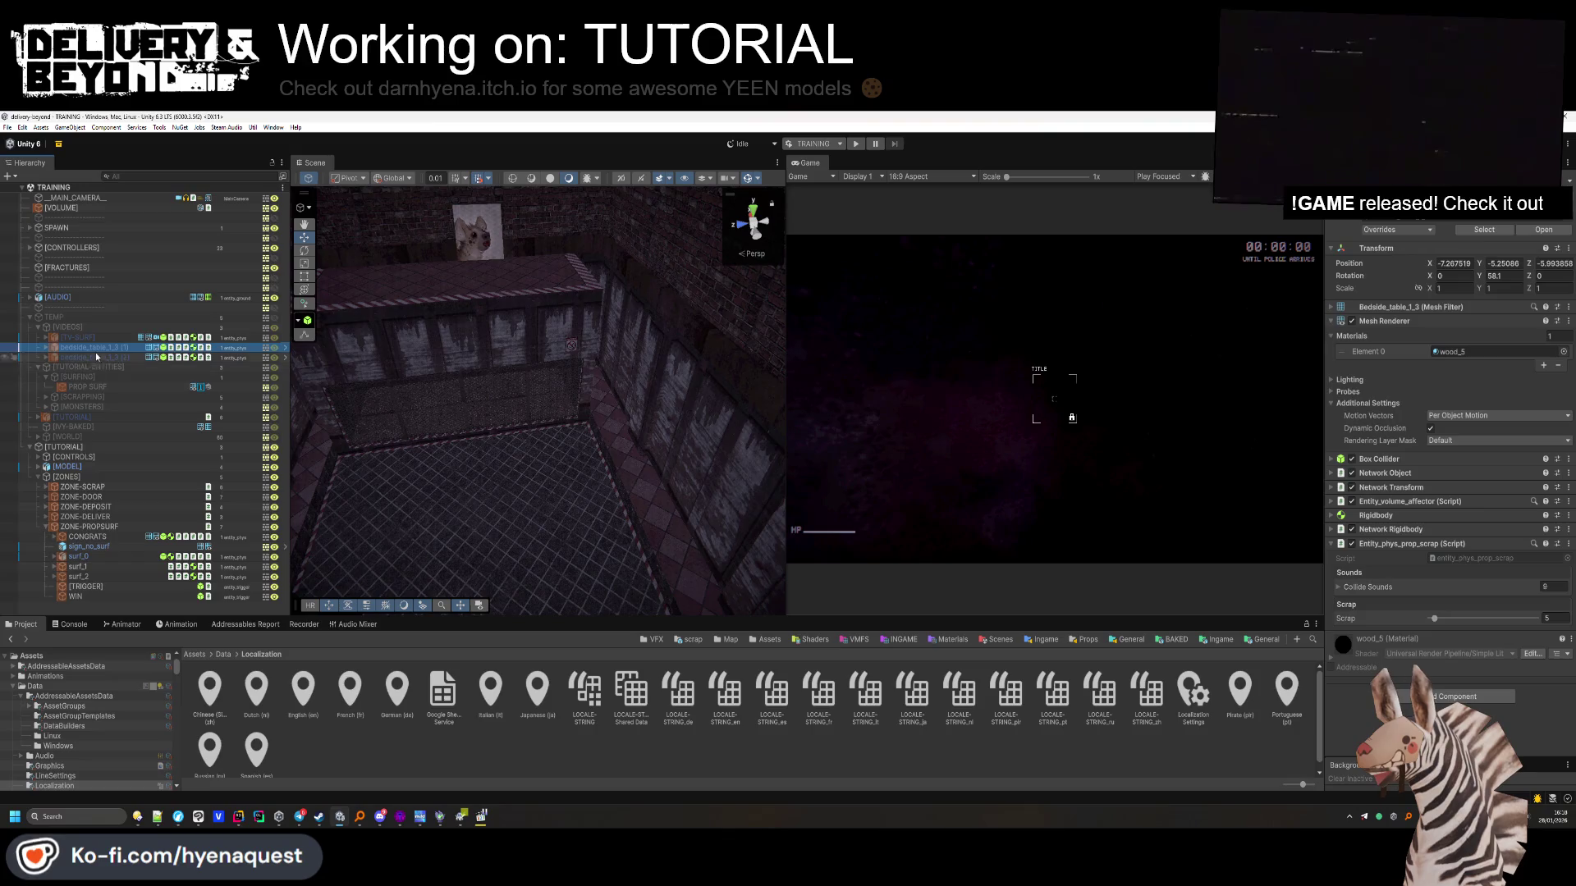
{"action": "left_click_drag", "start_coordinate": [95, 352], "coordinate": [88, 535]}
{"action": "double_click", "coordinate": [88, 534]}
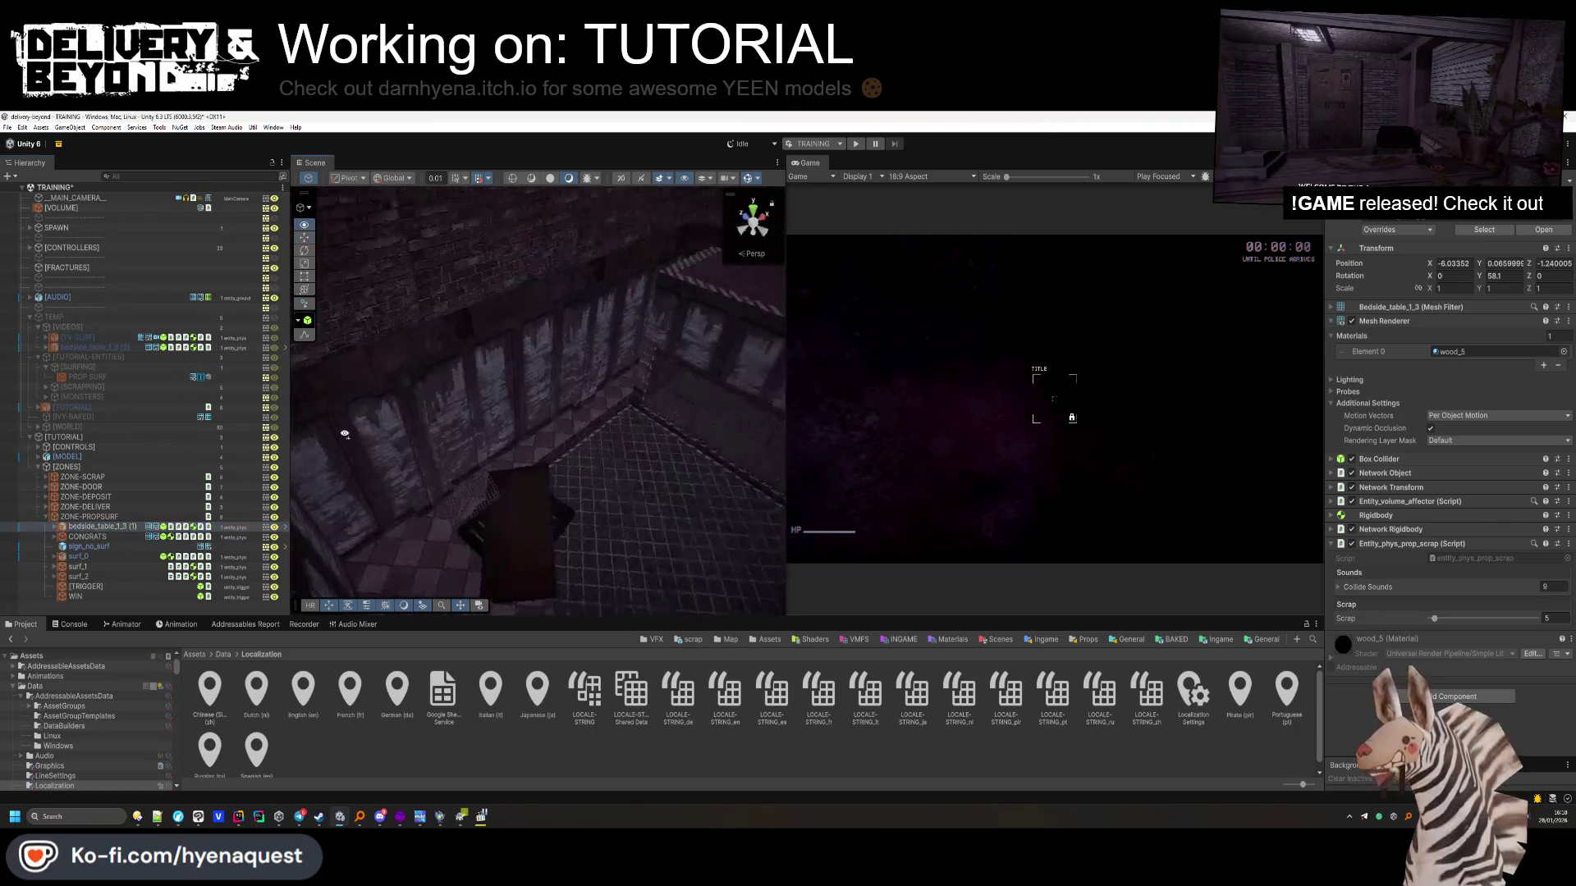
{"action": "left_click_drag", "start_coordinate": [901, 454], "coordinate": [667, 453]}
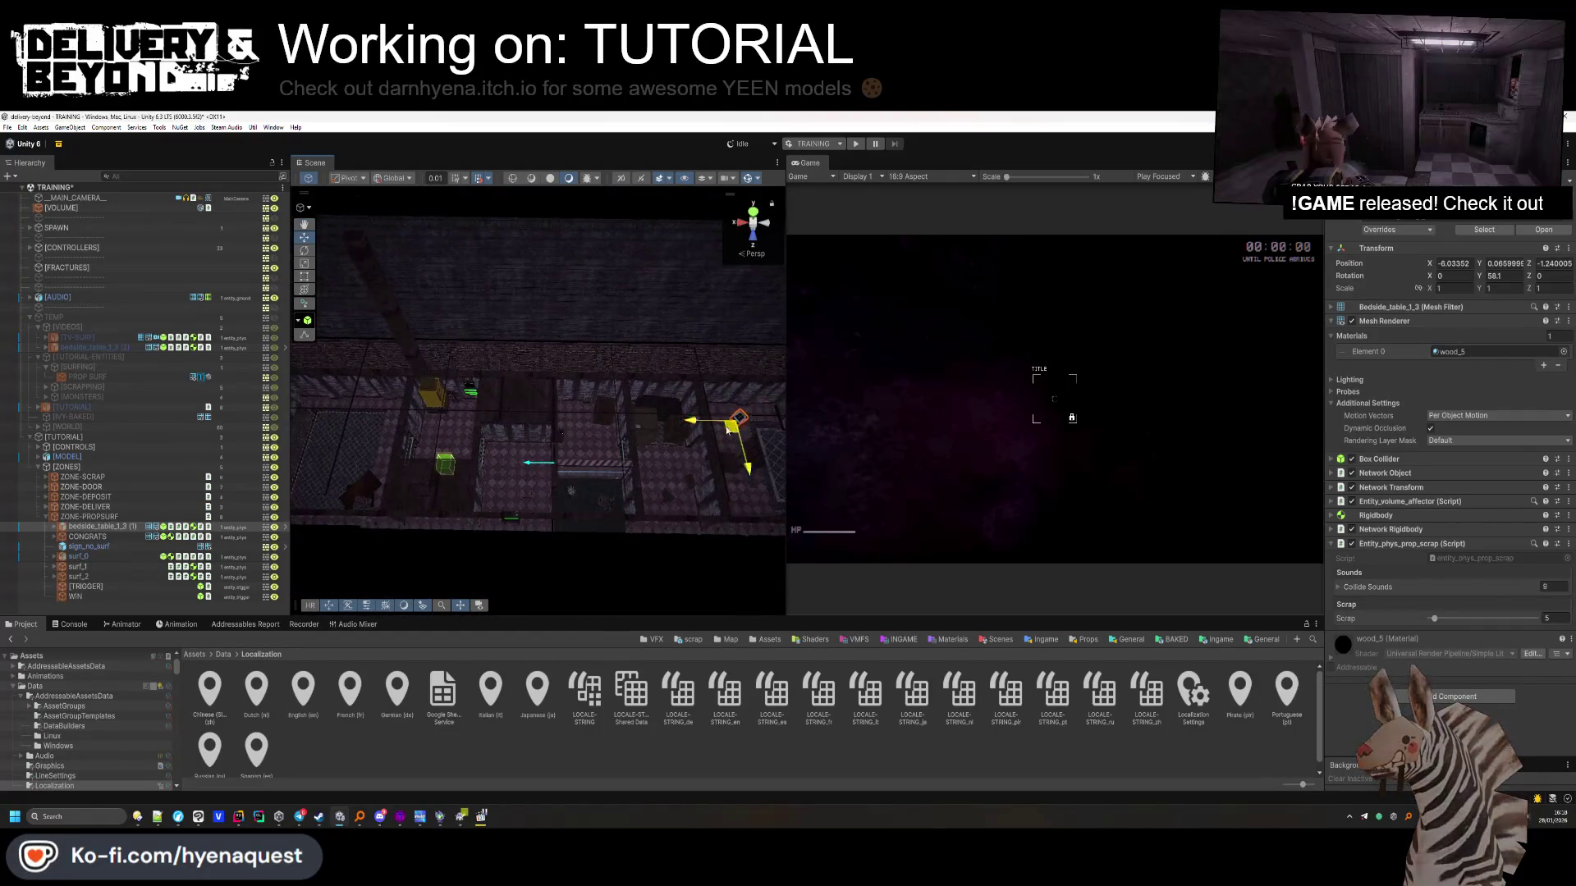
{"action": "mouse_move", "coordinate": [362, 487]}
{"action": "left_mouse_down"}
{"action": "mouse_move", "coordinate": [533, 394]}
{"action": "mouse_move", "coordinate": [542, 370]}
{"action": "mouse_move", "coordinate": [469, 362]}
{"action": "mouse_move", "coordinate": [490, 386]}
{"action": "left_mouse_up"}
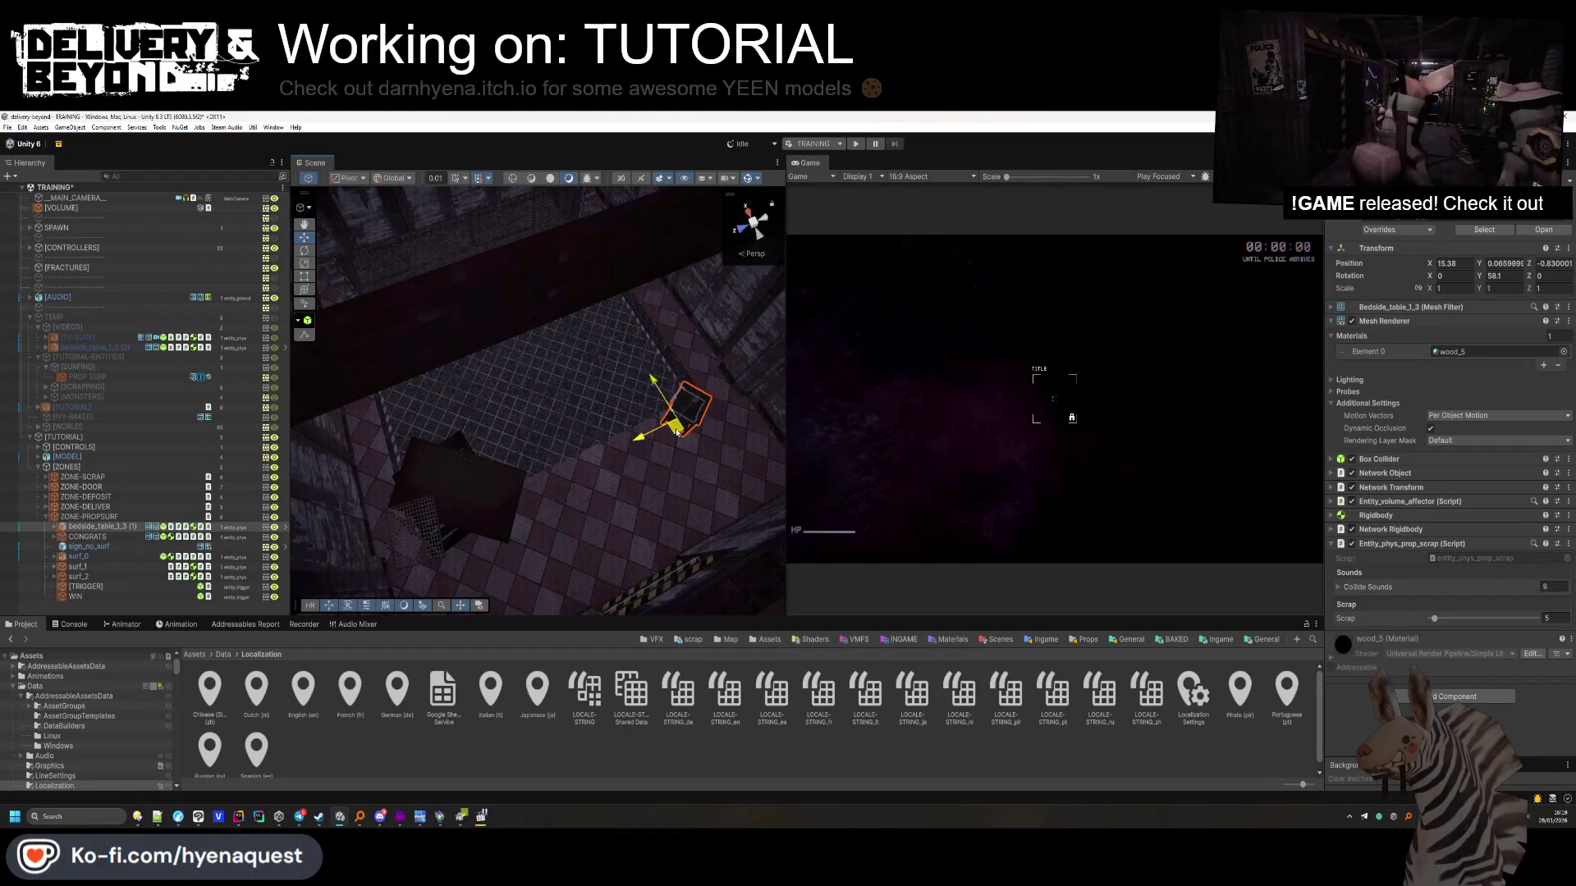
{"action": "key", "text": "f"}
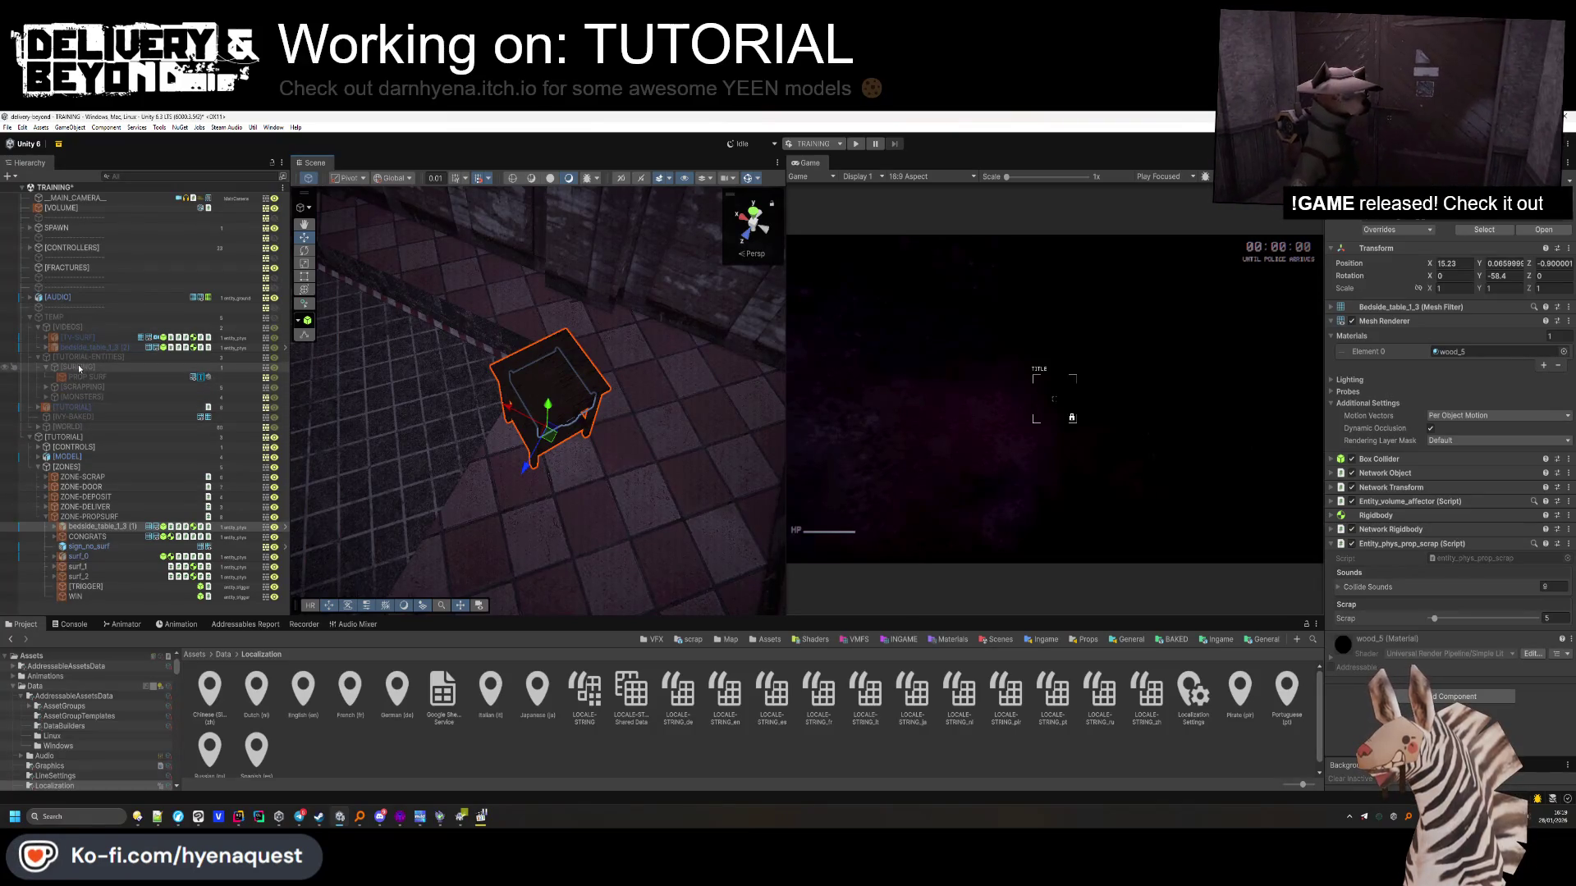
Drag TV-SURF under ZONE-PROPSURF, then frame and orbit the view around the TV
{"action": "left_click", "coordinate": [64, 339]}
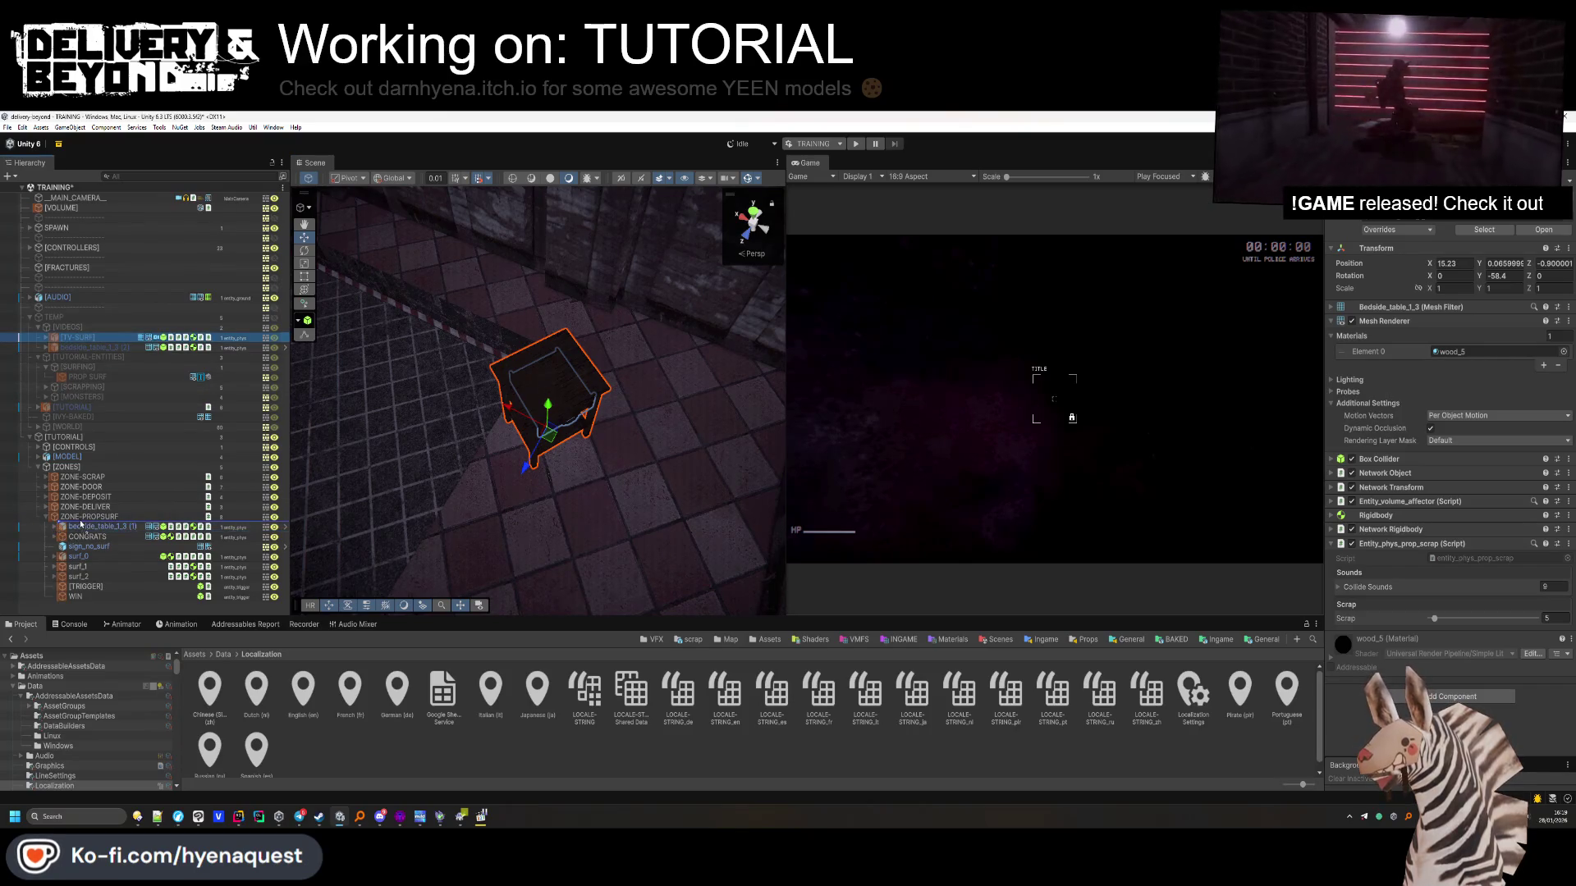
{"action": "left_click_drag", "start_coordinate": [81, 523], "coordinate": [82, 517]}
{"action": "left_click", "coordinate": [82, 516]}
{"action": "key", "text": "f"}
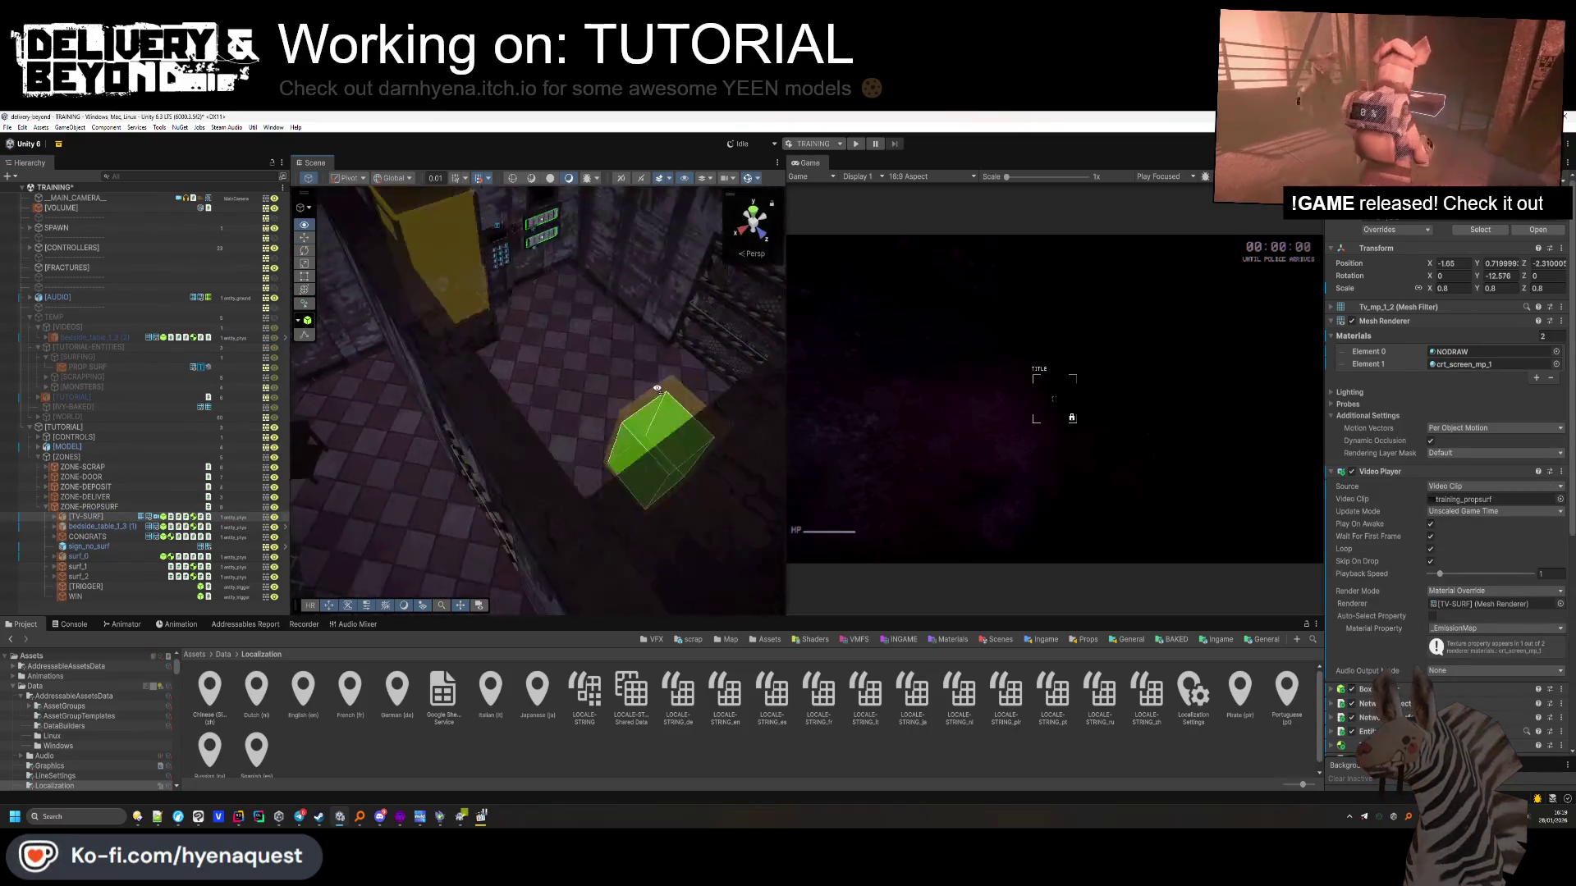
{"action": "scroll", "coordinate": [657, 387], "scroll_direction": "down", "scroll_amount": 5}
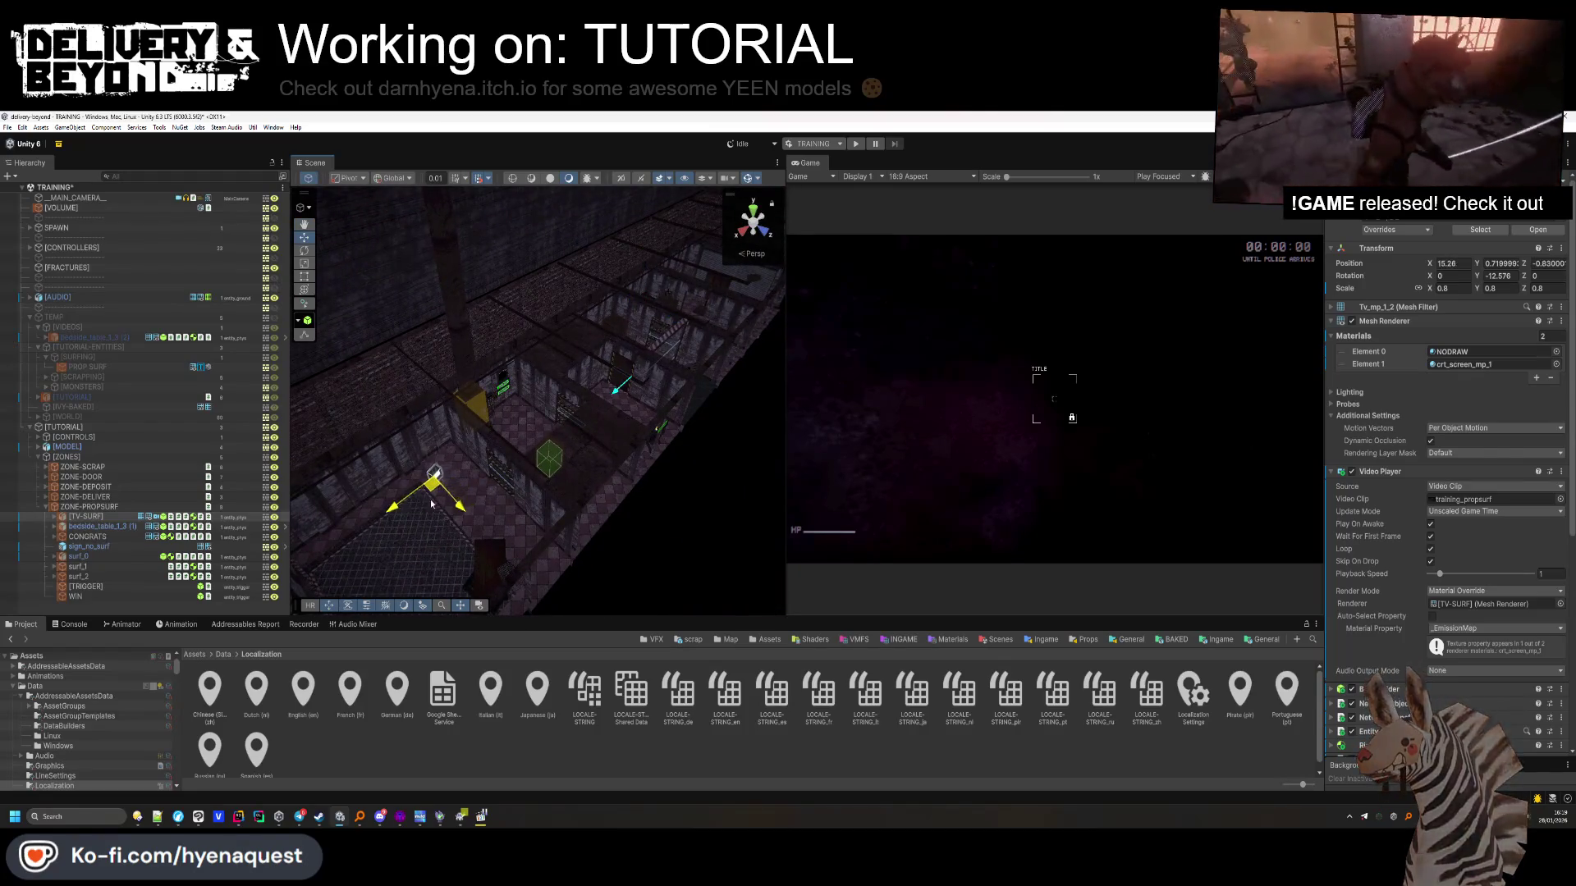
{"action": "scroll", "coordinate": [486, 487], "scroll_direction": "up", "scroll_amount": 5}
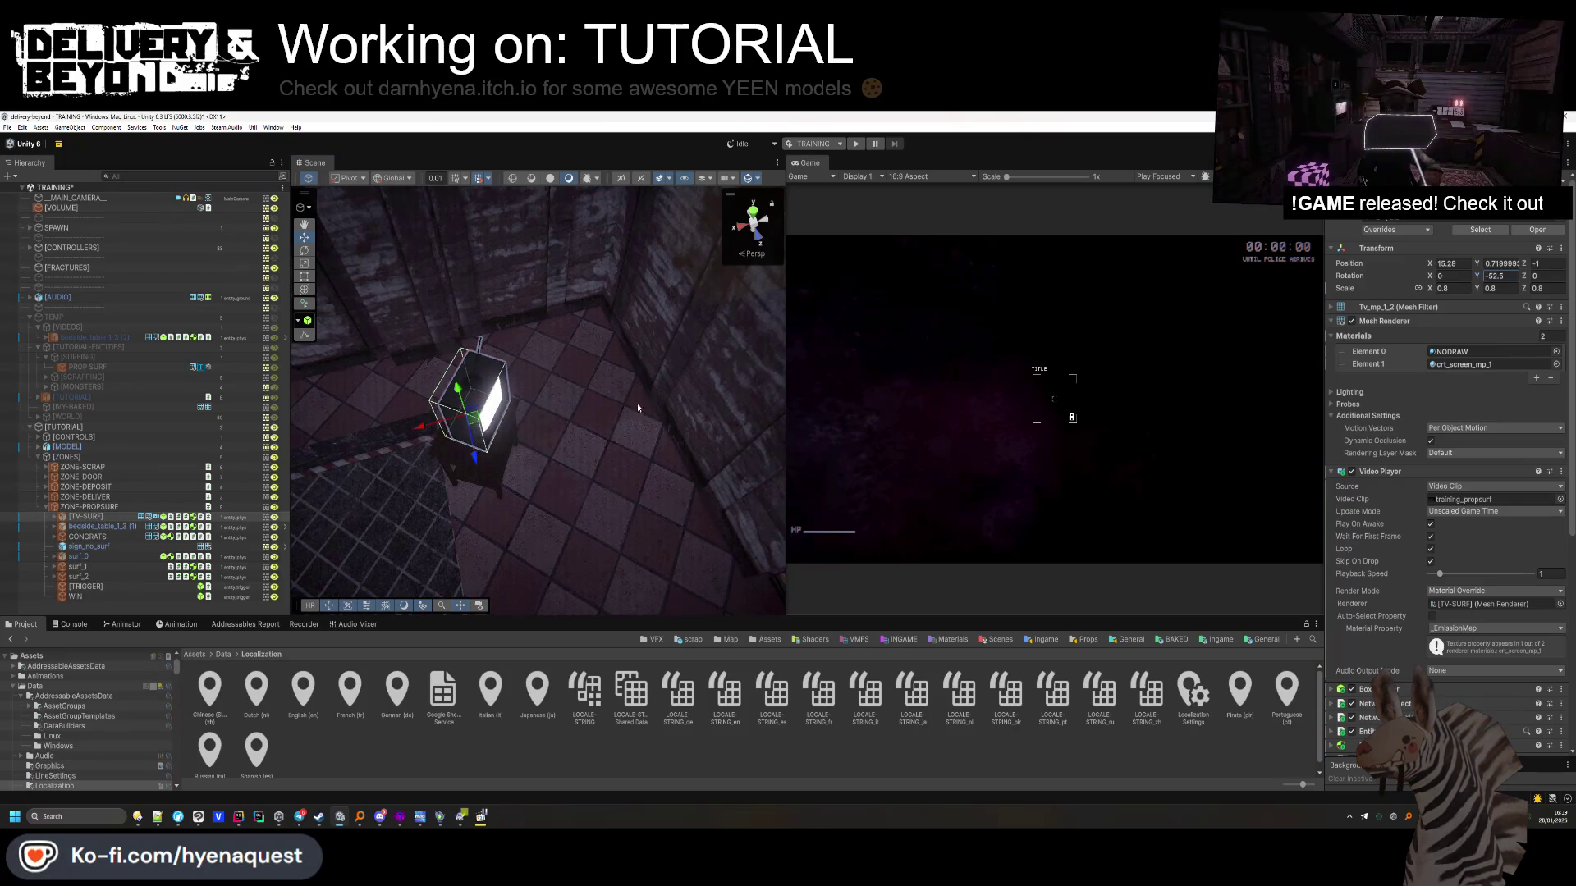
{"action": "mouse_move", "coordinate": [525, 345]}
{"action": "left_mouse_down"}
{"action": "mouse_move", "coordinate": [567, 283]}
{"action": "mouse_move", "coordinate": [581, 298]}
{"action": "left_mouse_up"}
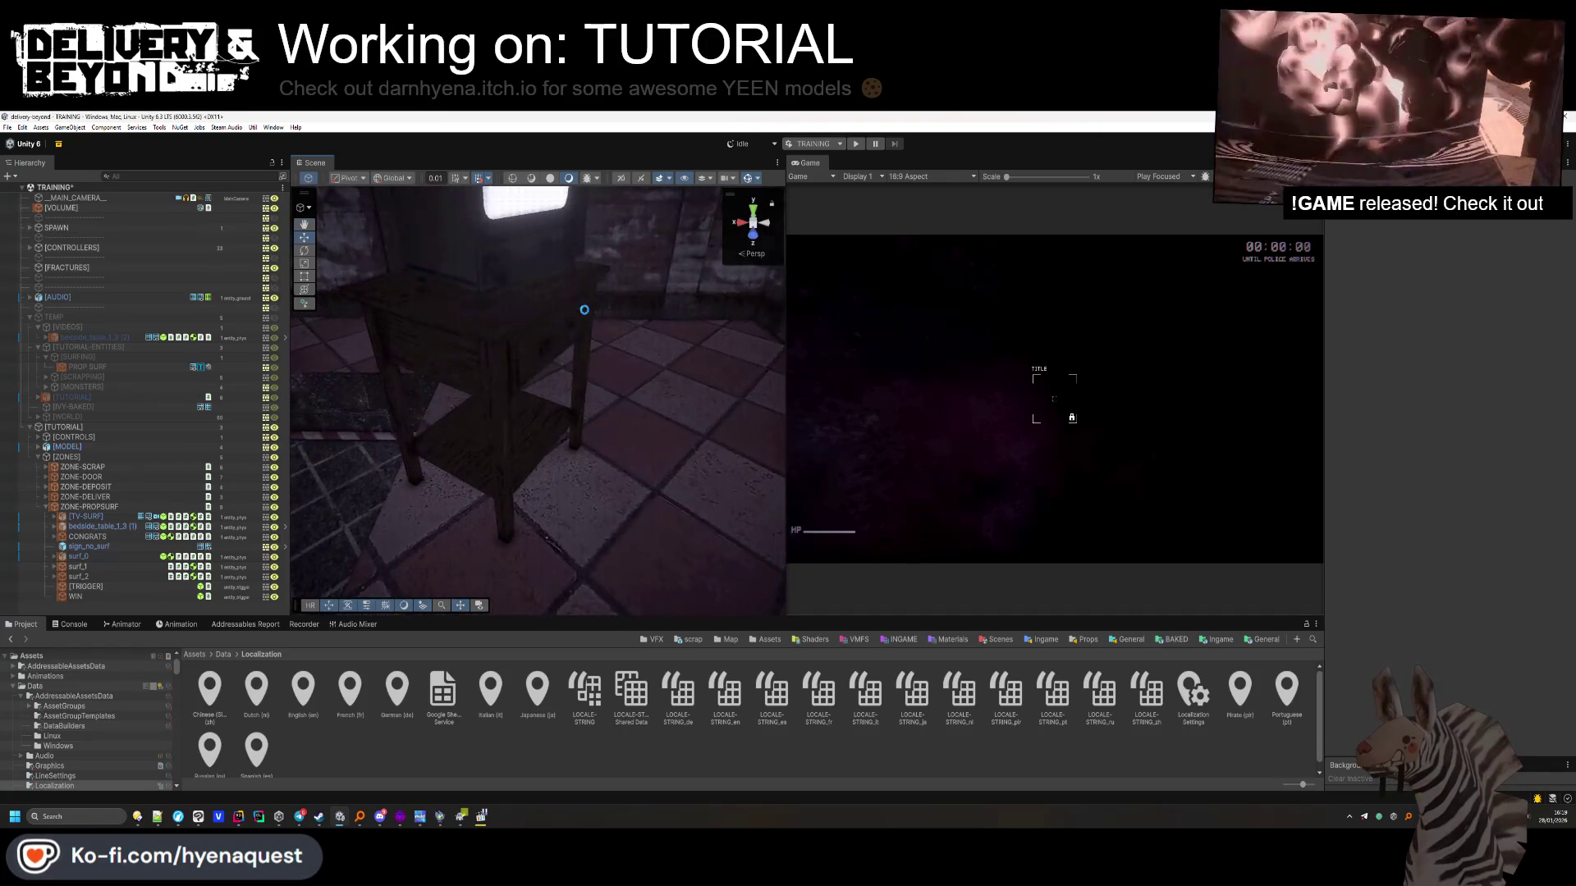
{"action": "left_click", "coordinate": [82, 507]}
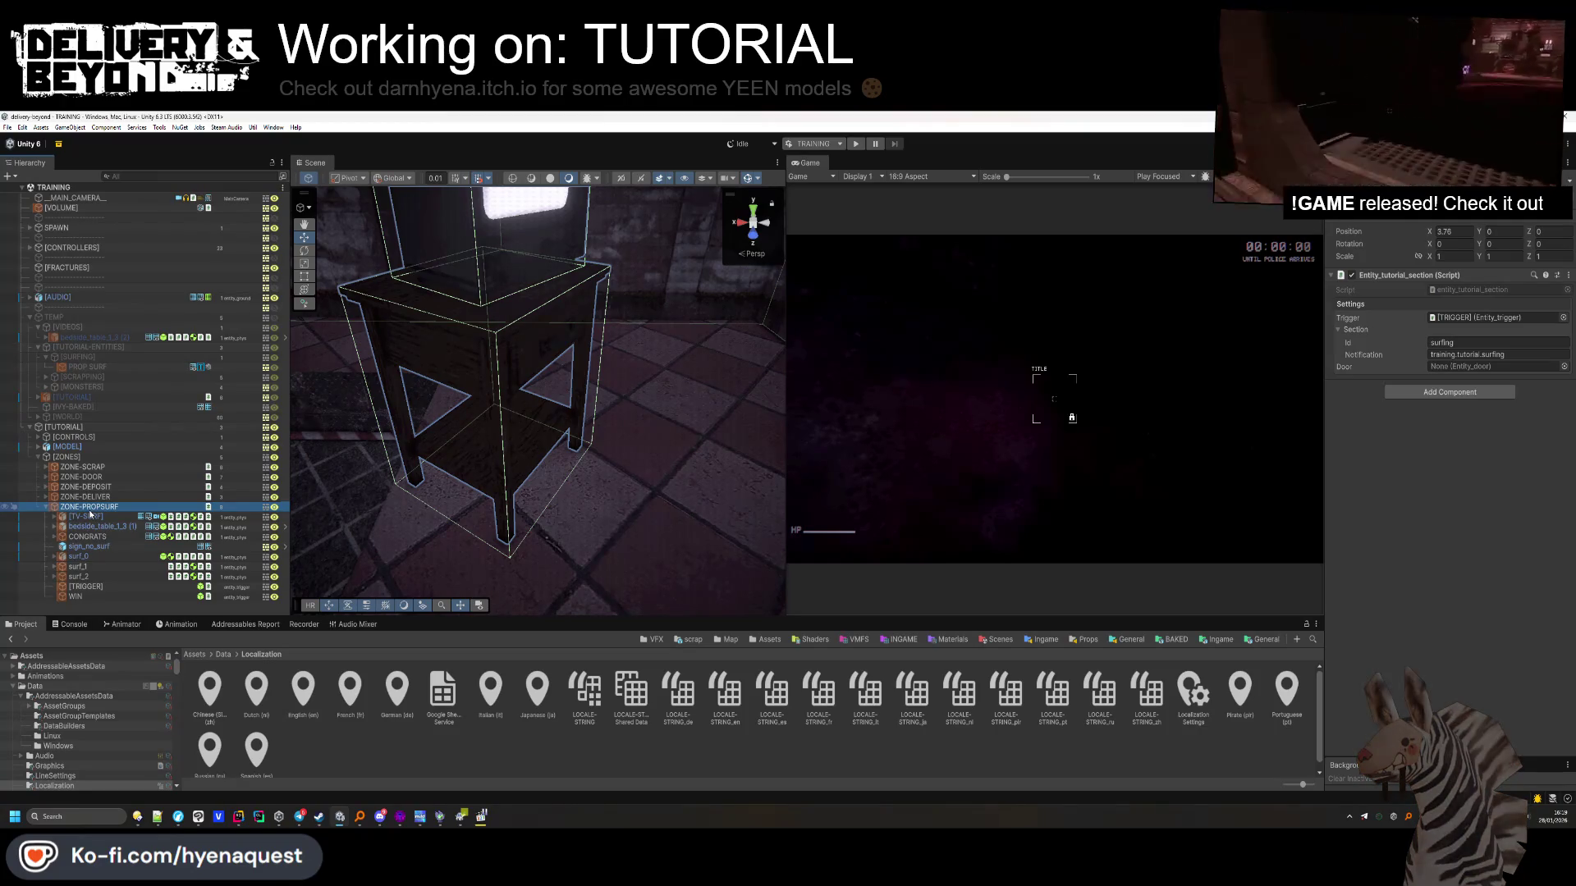
Copy ZONE-PROPSURF's notification key and add it as a new LOCALE-STRING entry
{"action": "left_click", "coordinate": [1467, 354]}
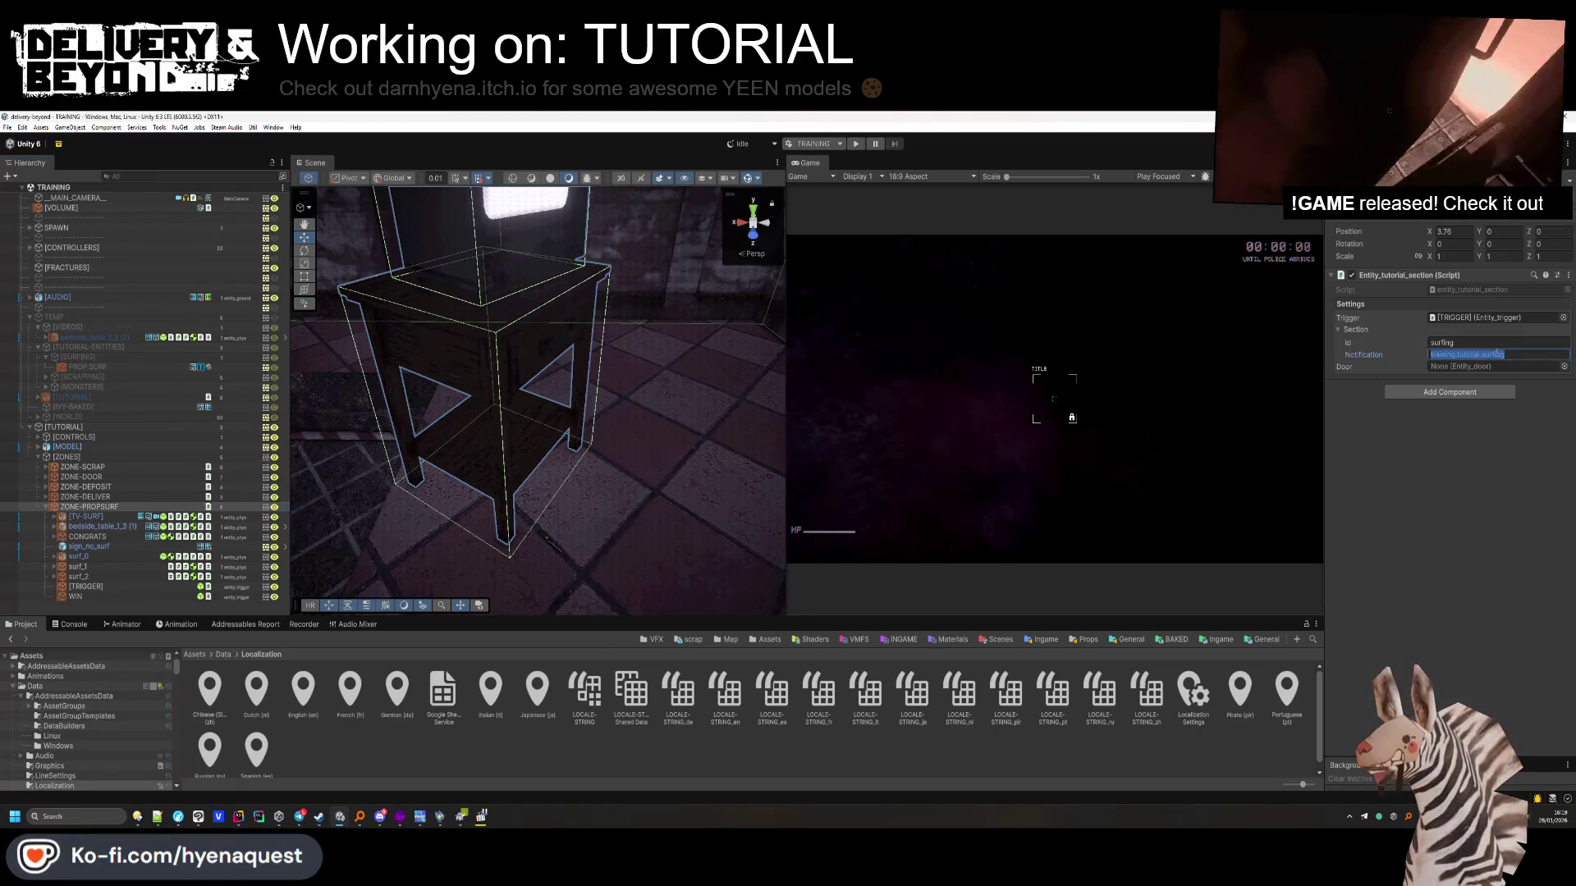
{"action": "double_click", "coordinate": [584, 693]}
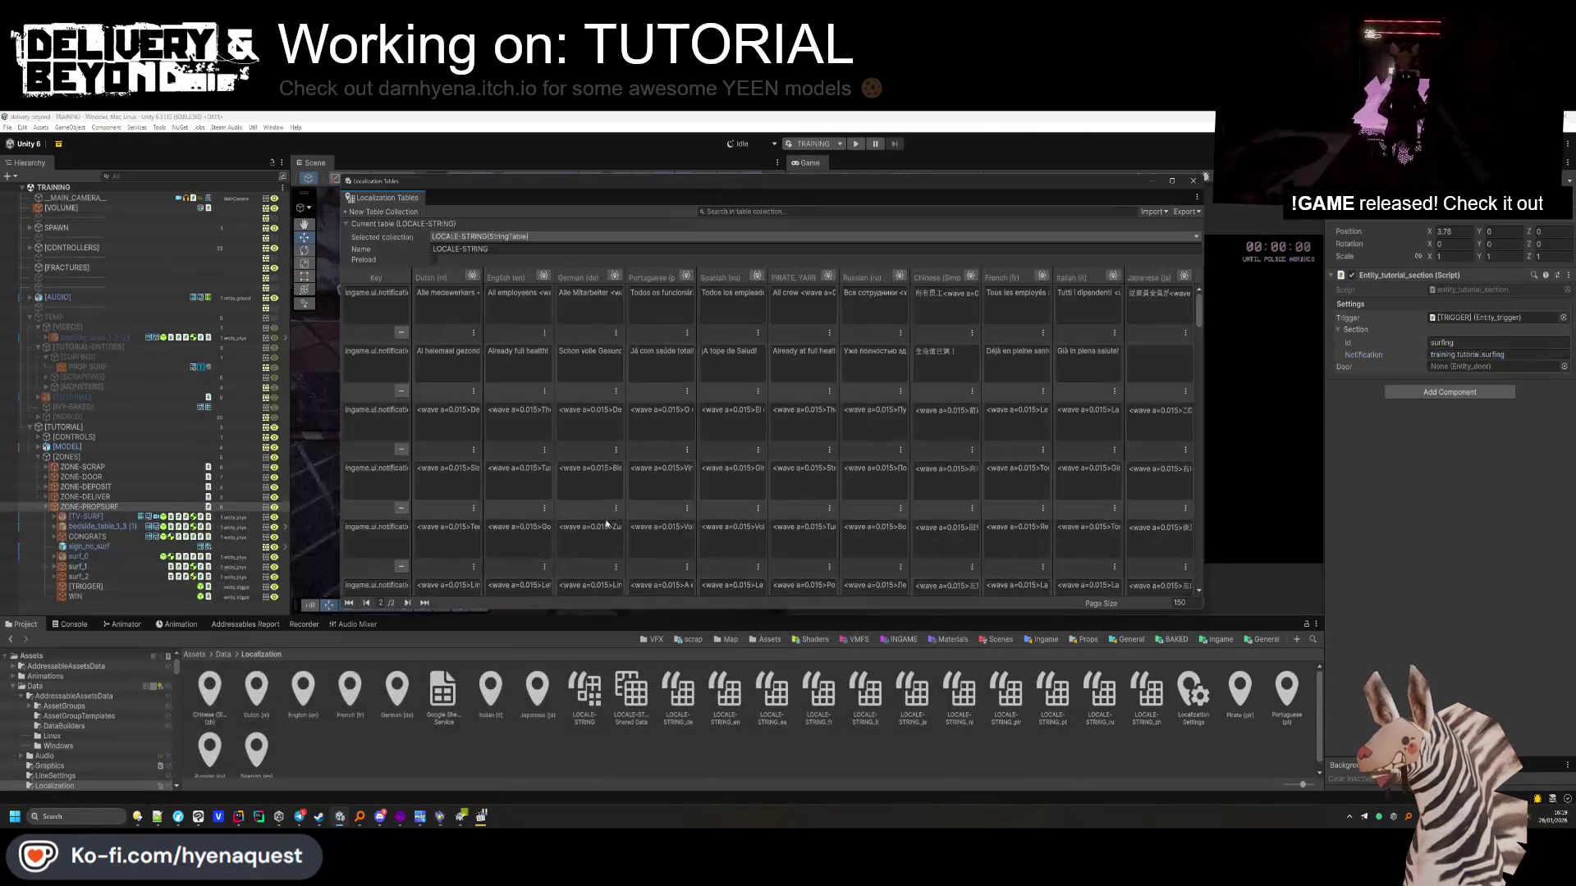
{"action": "left_click_drag", "start_coordinate": [1200, 475], "coordinate": [1200, 569]}
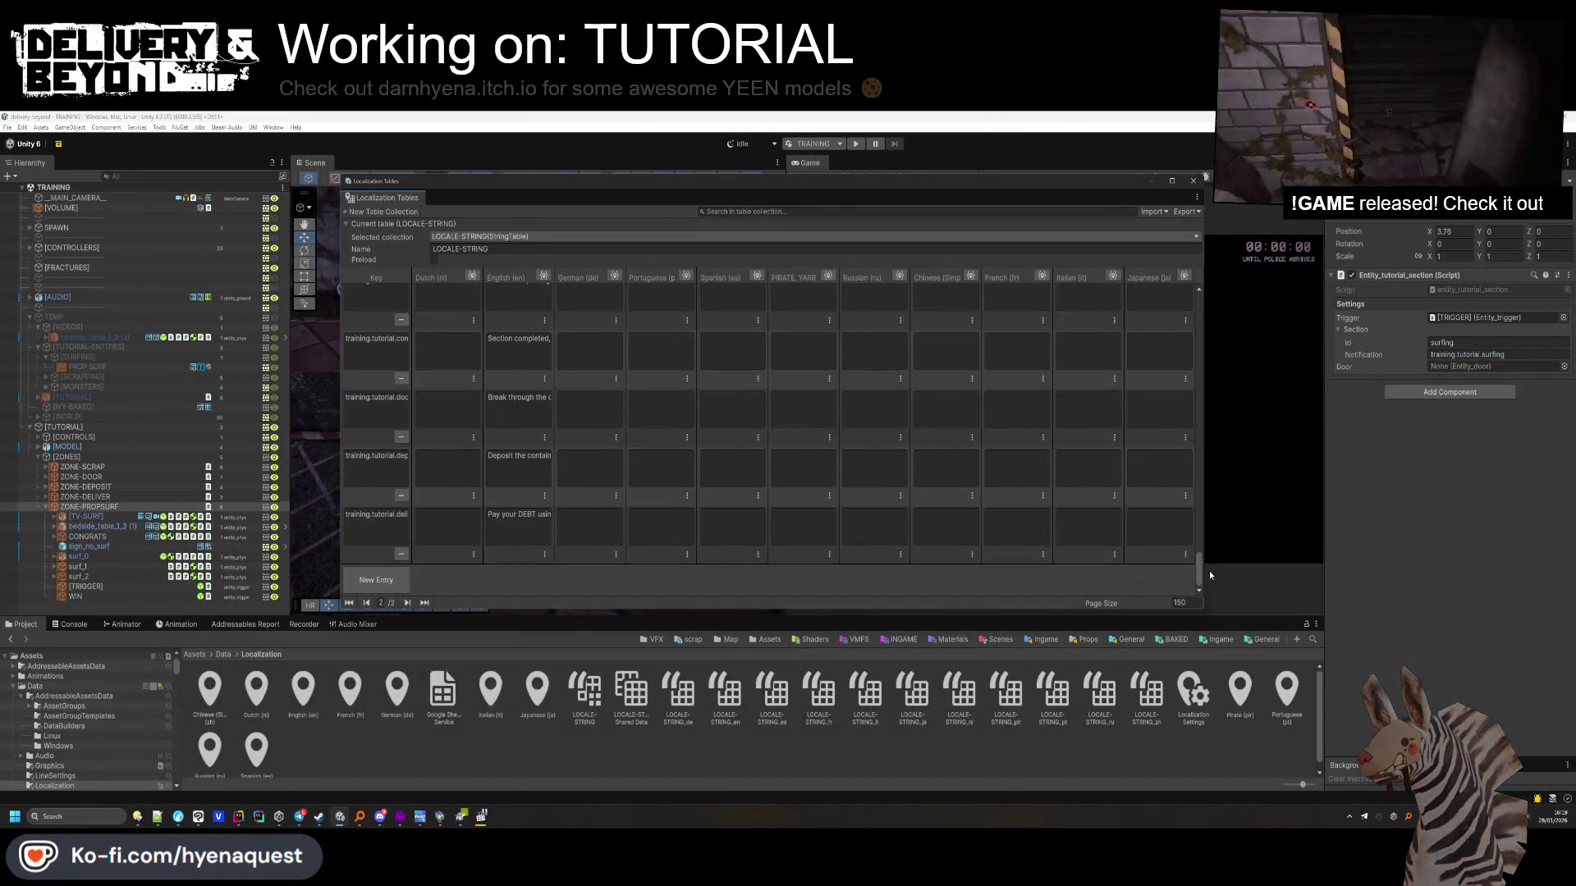
{"action": "left_click", "coordinate": [385, 581]}
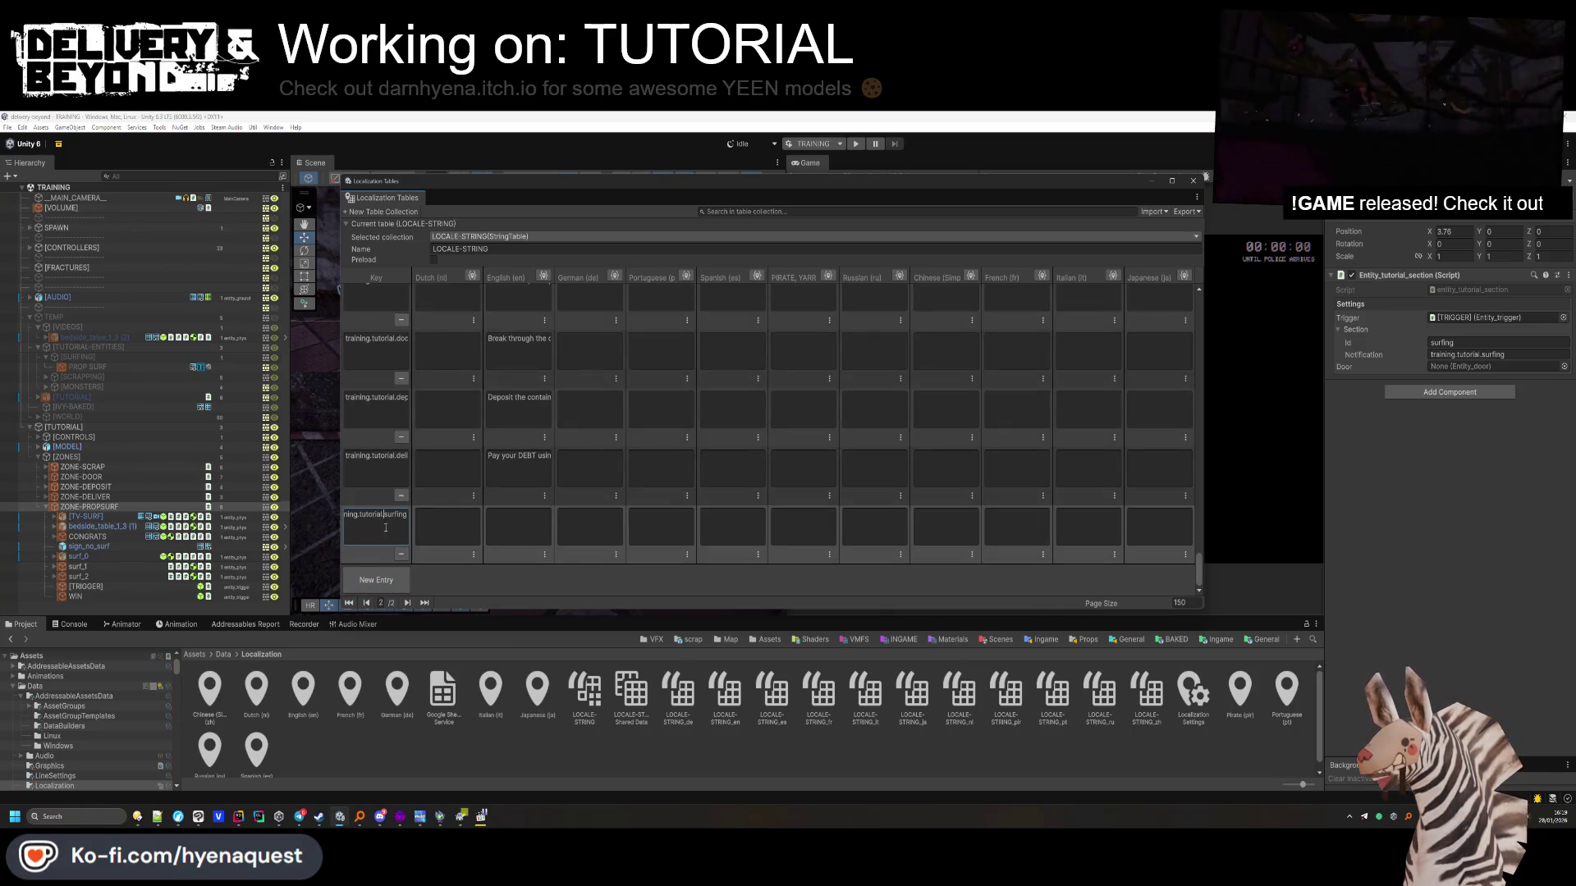
{"action": "left_click", "coordinate": [536, 537]}
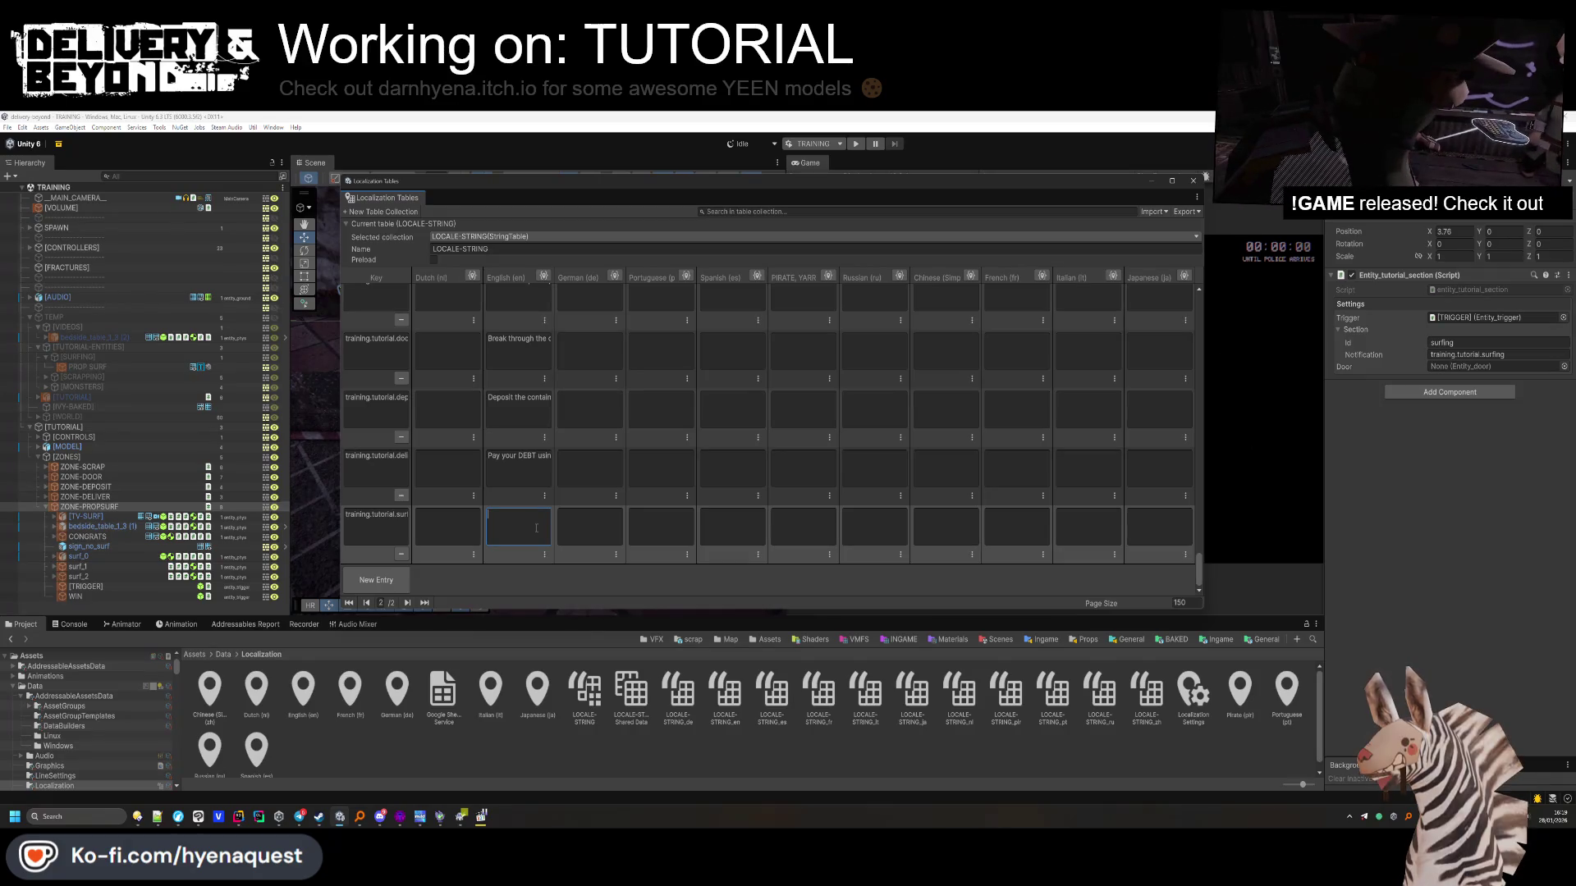
Write the English text for training.tutorial.surfing and close the Localization Tables window
{"action": "type", "text": "Grab a c"}
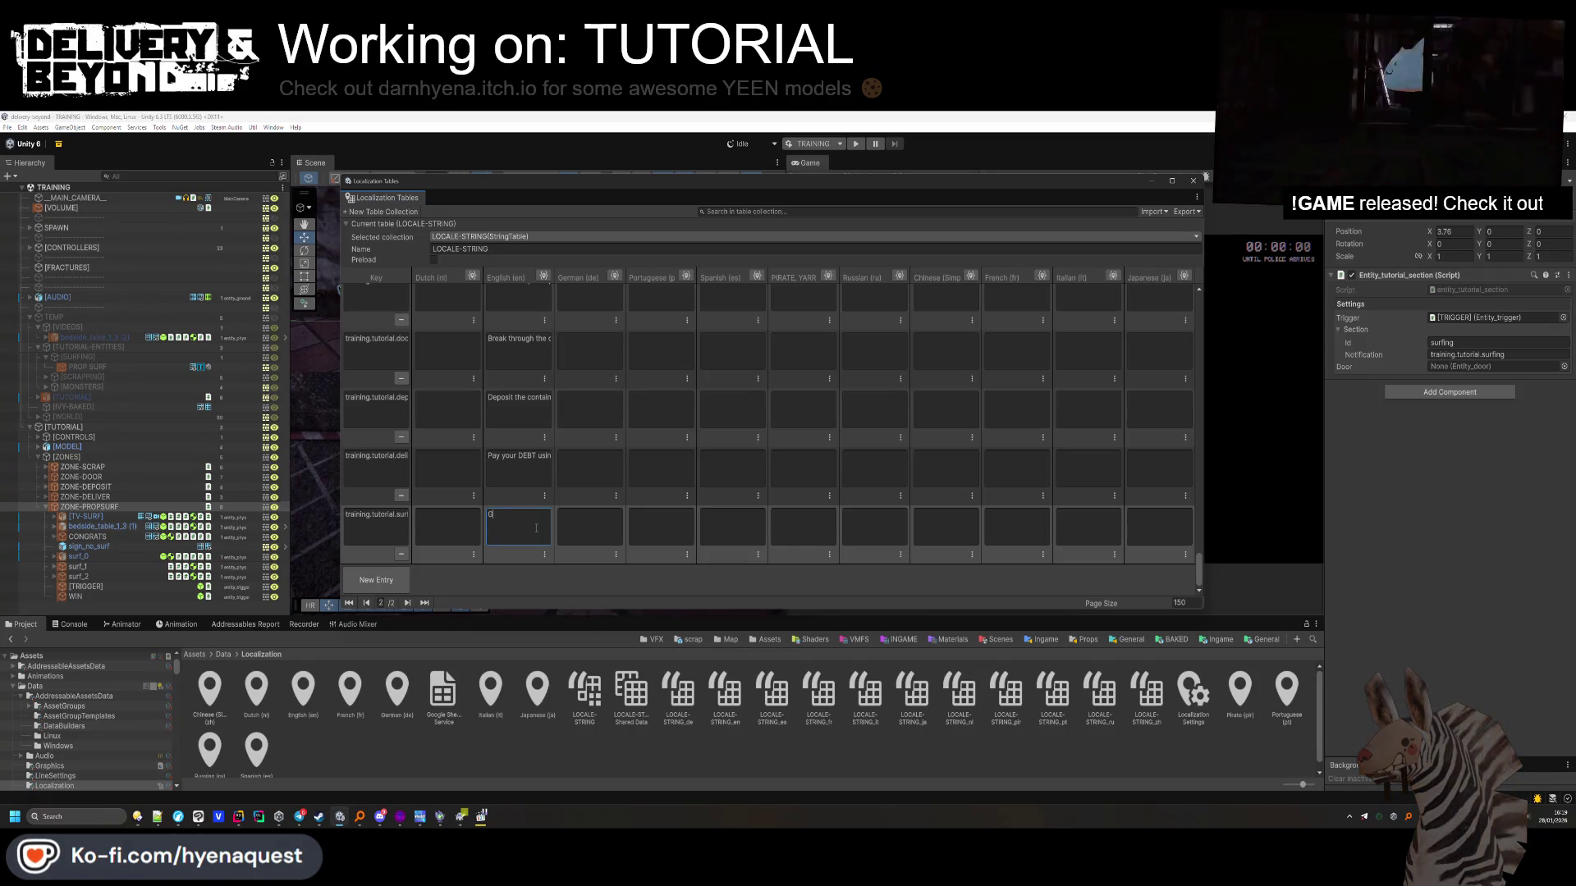
{"action": "key", "text": "BackSpace"}
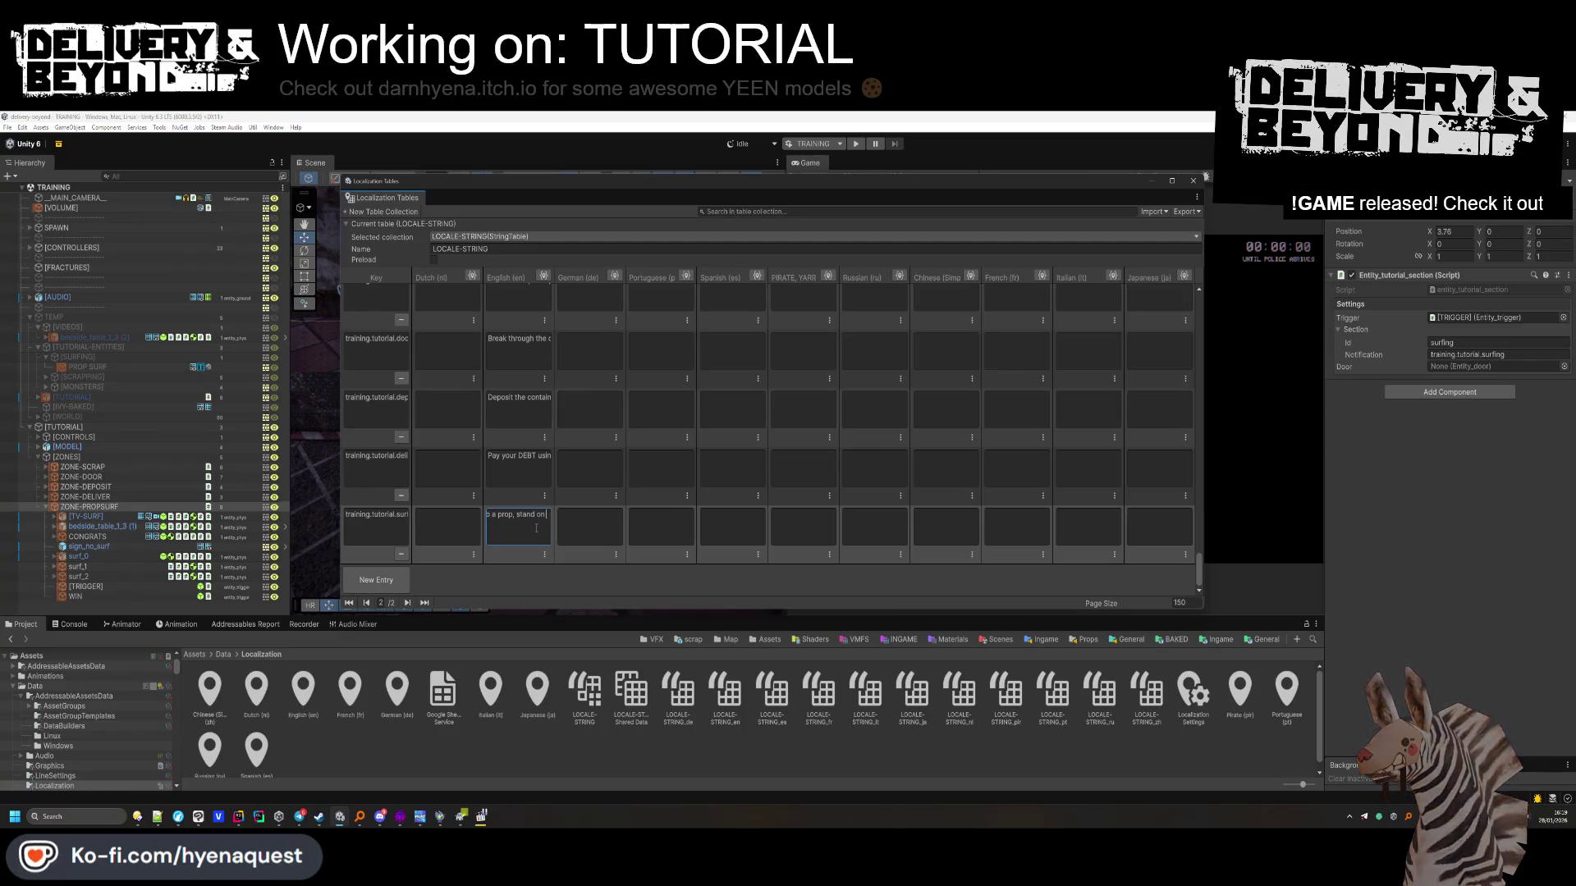
{"action": "key", "text": "BackSpace"}
{"action": "key", "text": "BackSpace"}
{"action": "key", "text": "BackSpace"}
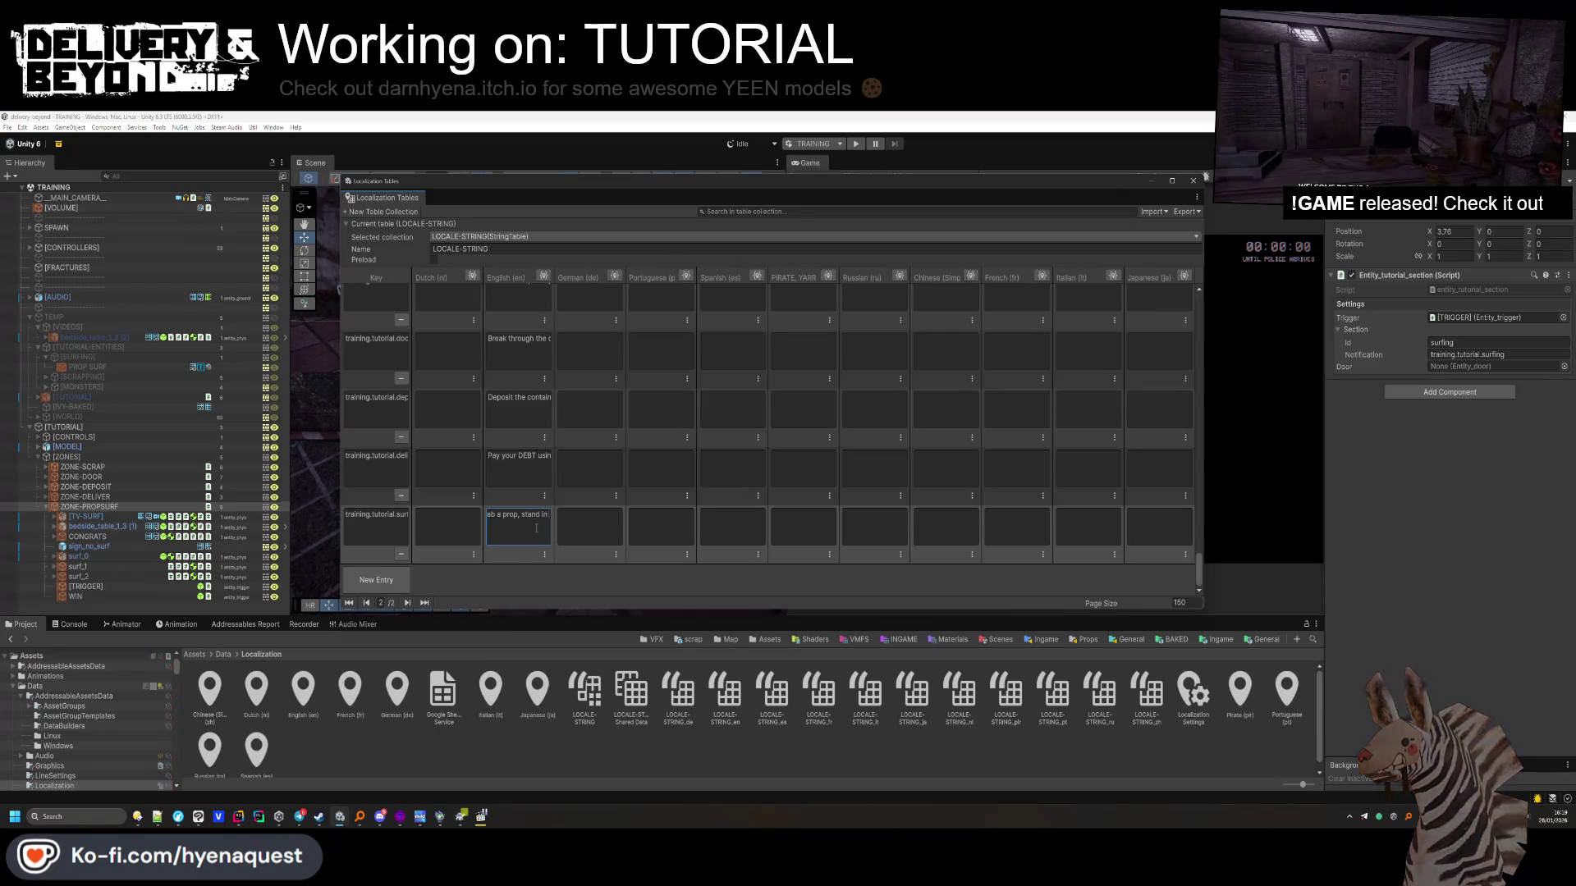
{"action": "key", "text": "BackSpace"}
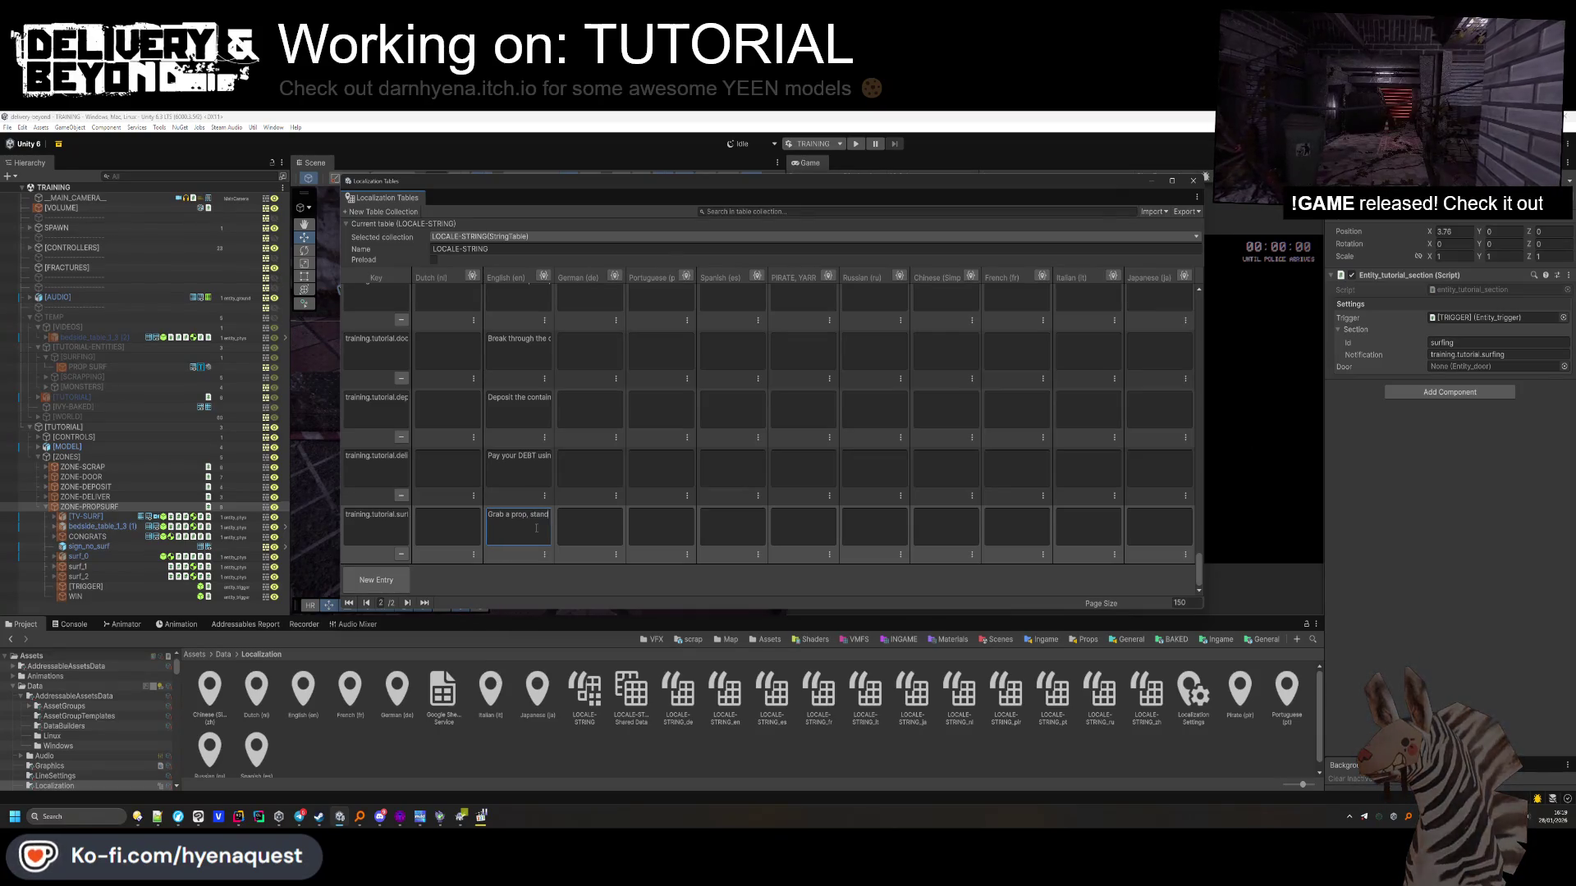
{"action": "type", "text": "on"}
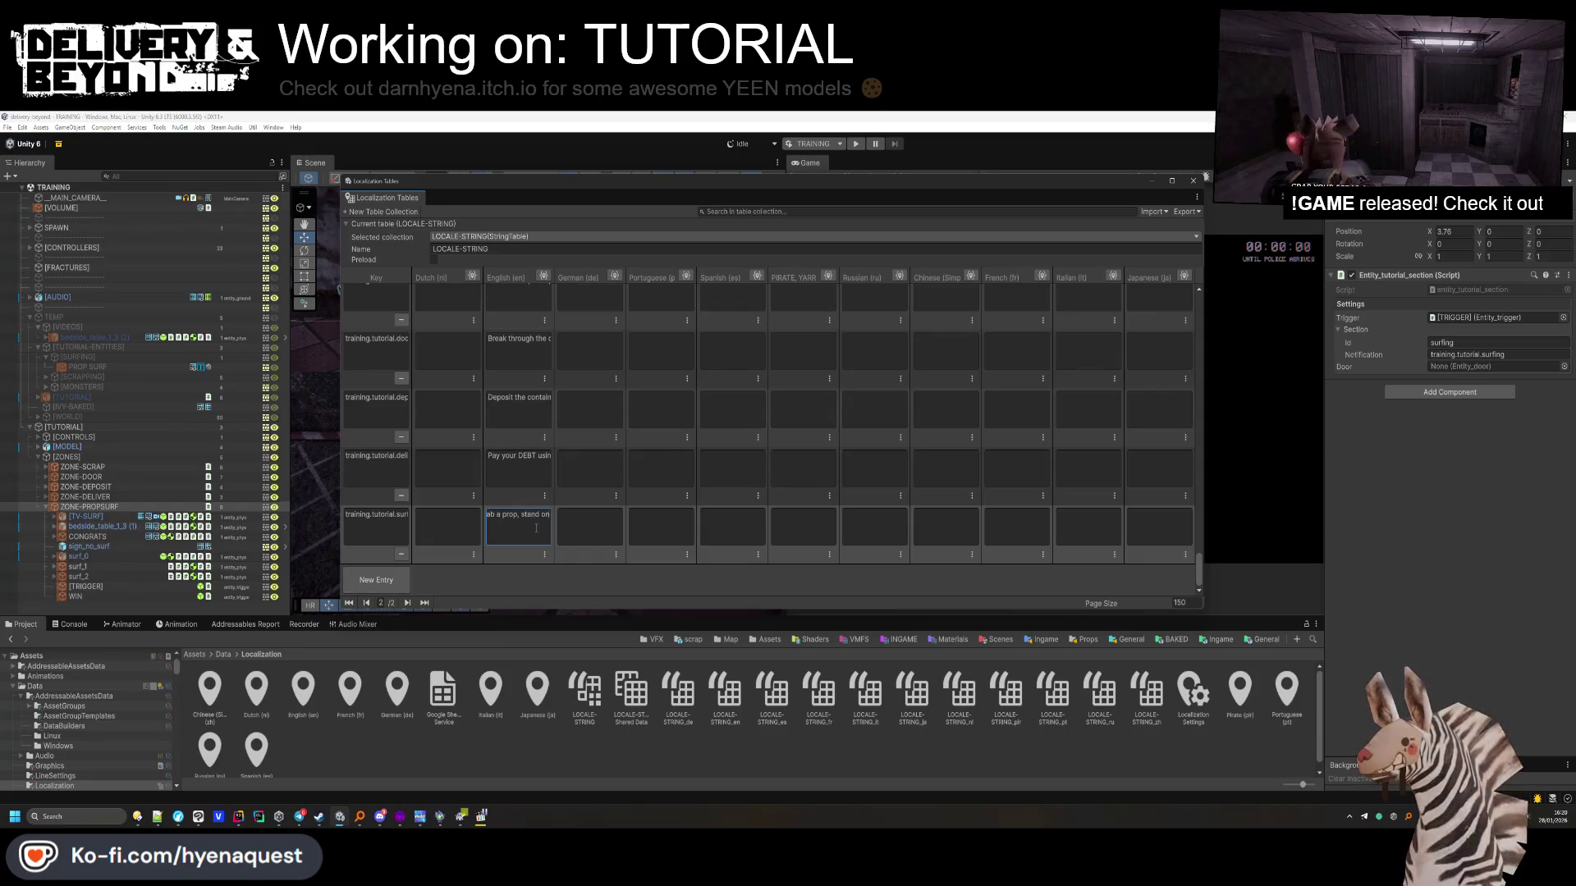
{"action": "type", "text": " the center."}
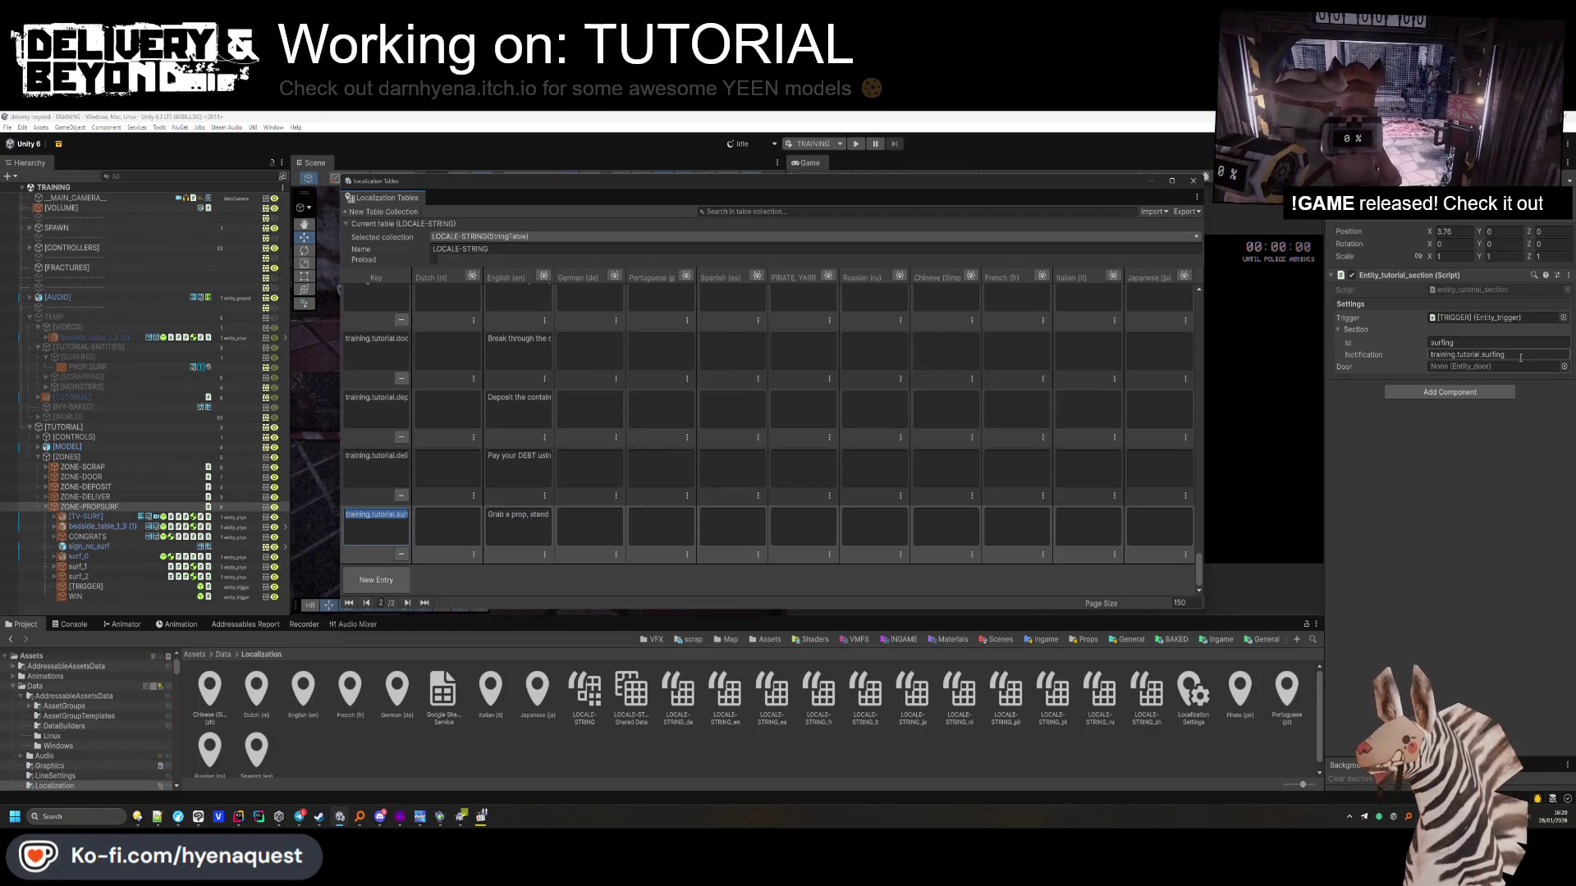
{"action": "mouse_move", "coordinate": [989, 179]}
{"action": "left_mouse_down"}
{"action": "mouse_move", "coordinate": [944, 246]}
{"action": "mouse_move", "coordinate": [1116, 345]}
{"action": "mouse_move", "coordinate": [879, 310]}
{"action": "left_mouse_up"}
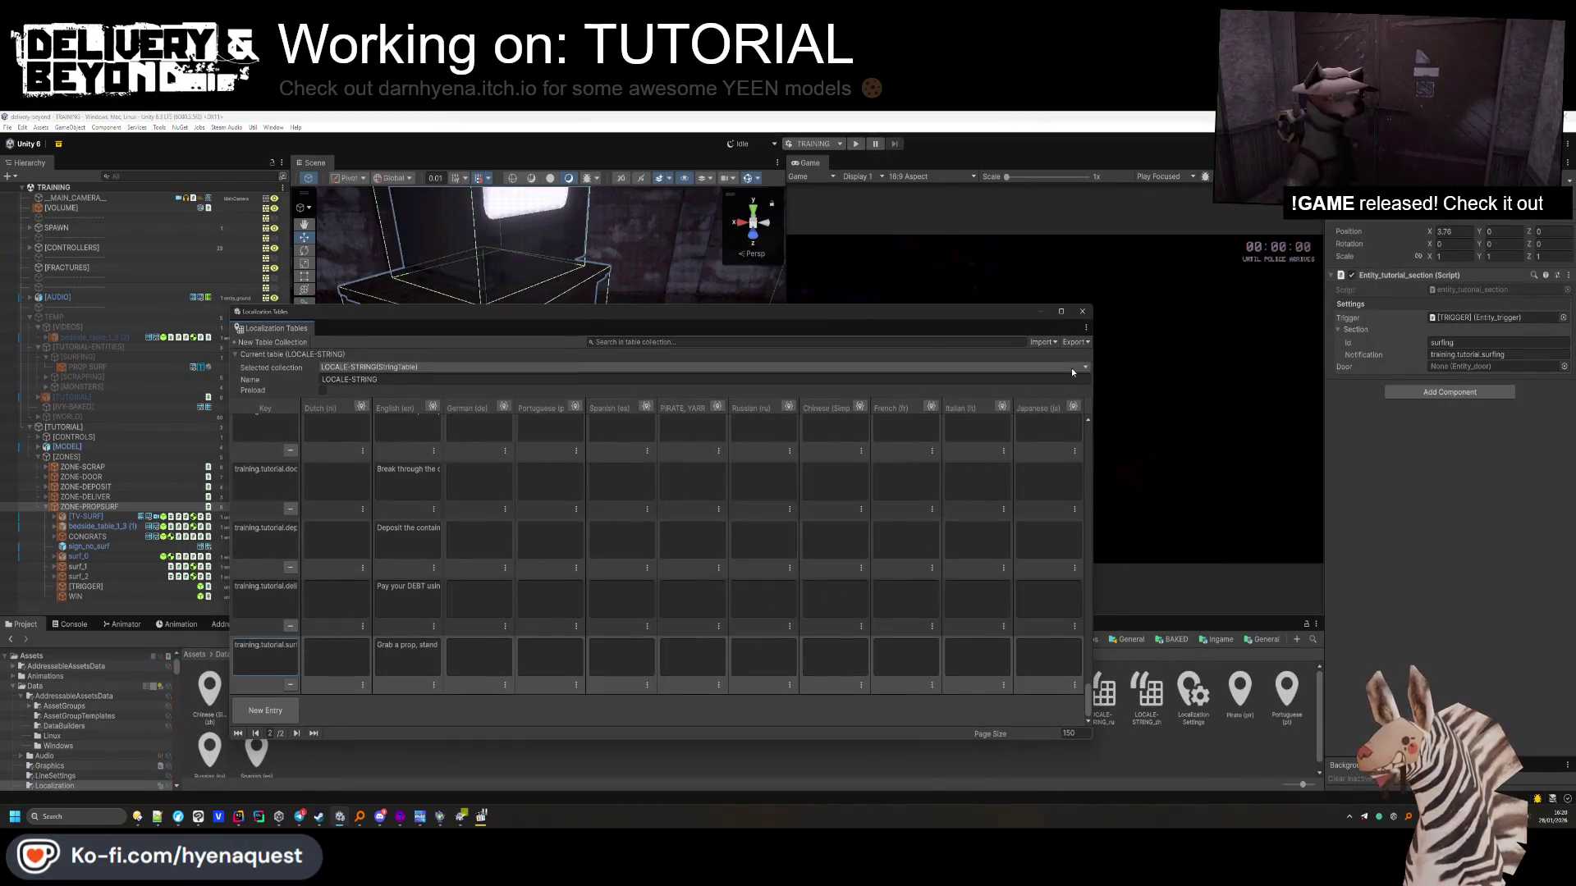
{"action": "key", "text": "alt+F4"}
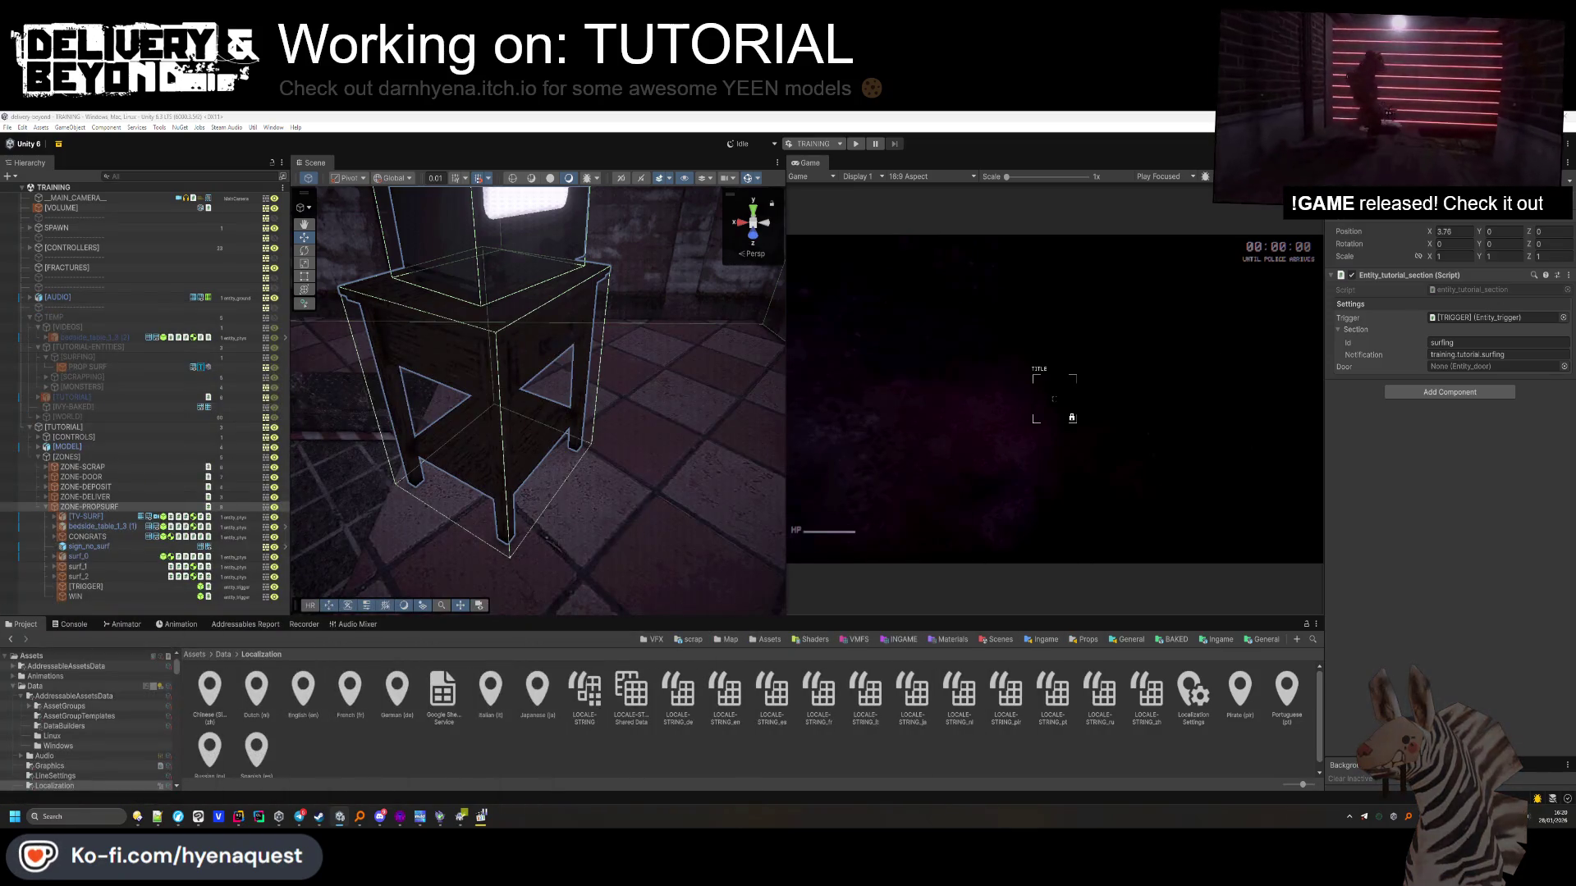
Delete the leftover TEMP objects from [VIDEOS] through [IVY-BAKED]
{"action": "double_click", "coordinate": [91, 507]}
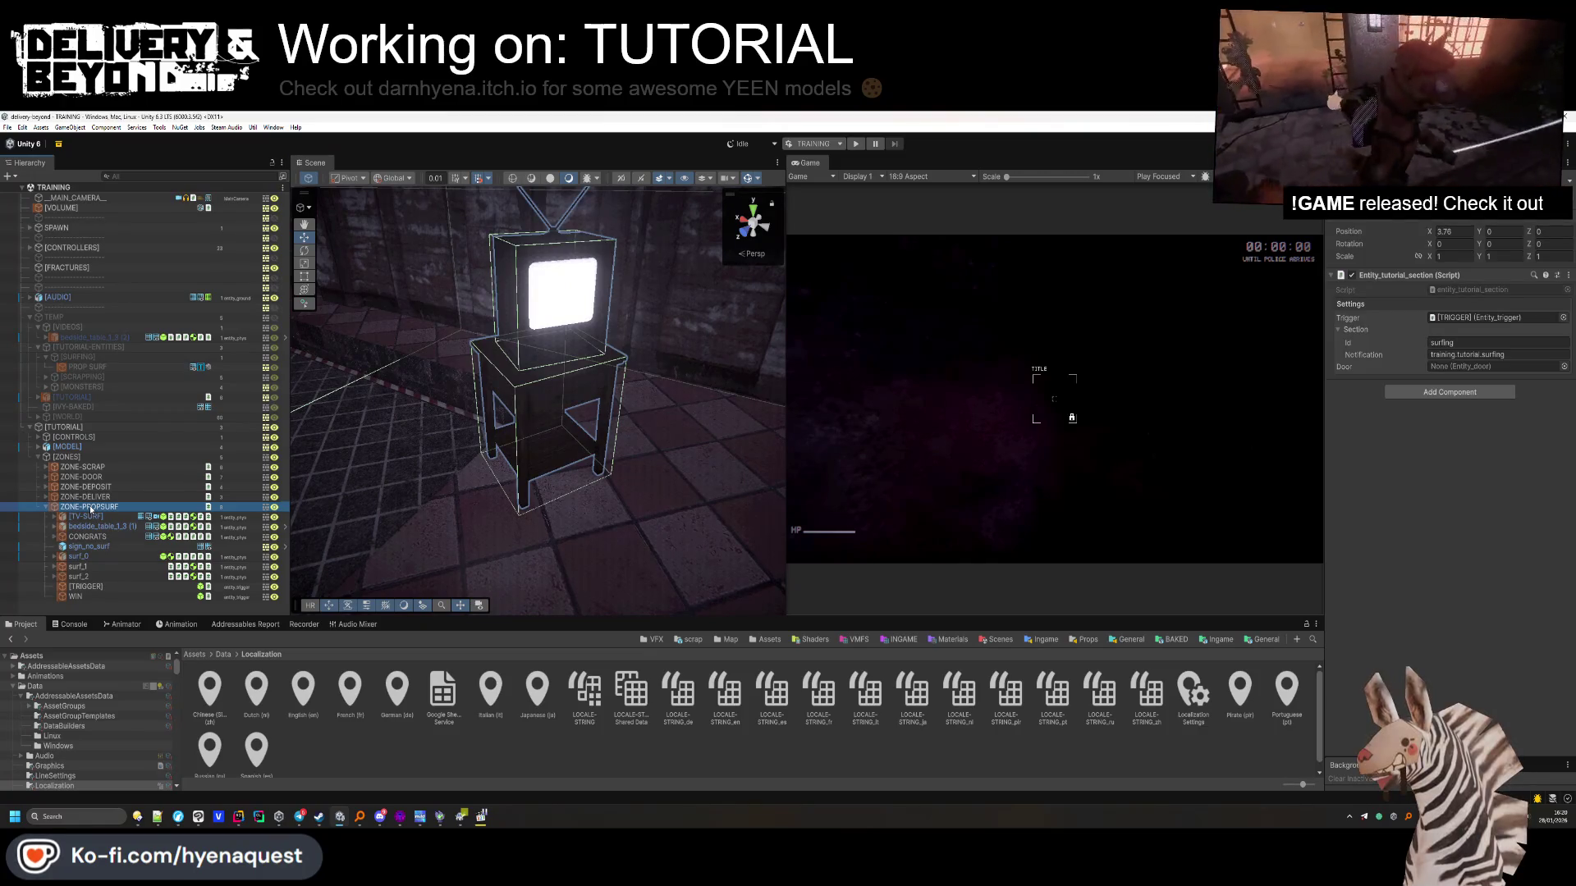
{"action": "left_click_drag", "start_coordinate": [608, 390], "coordinate": [594, 302]}
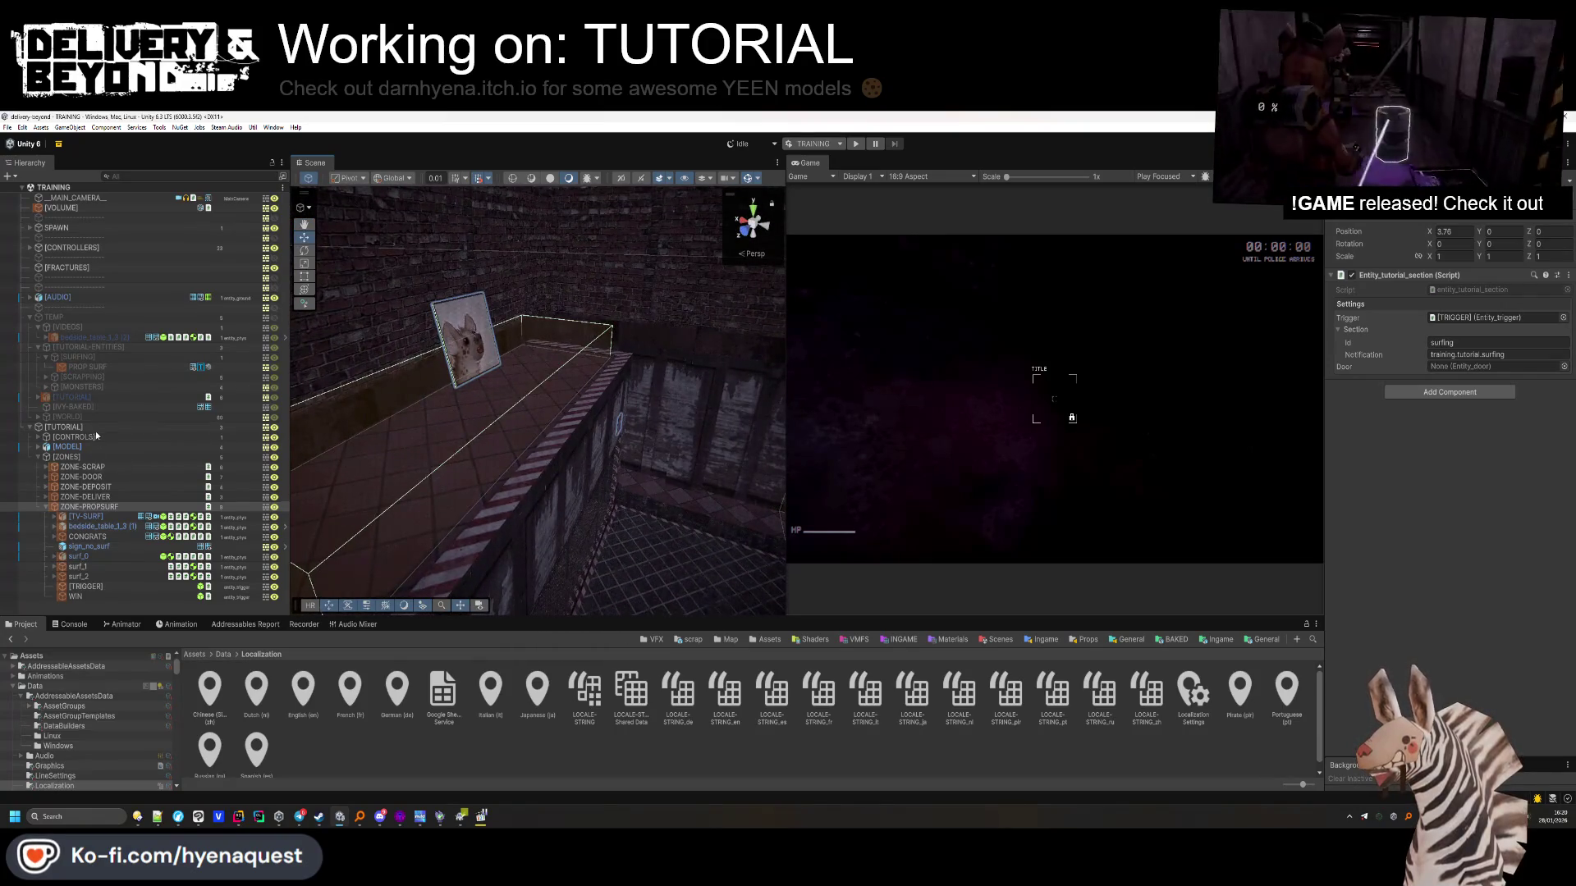
{"action": "left_click", "coordinate": [82, 337]}
{"action": "left_click", "coordinate": [81, 329]}
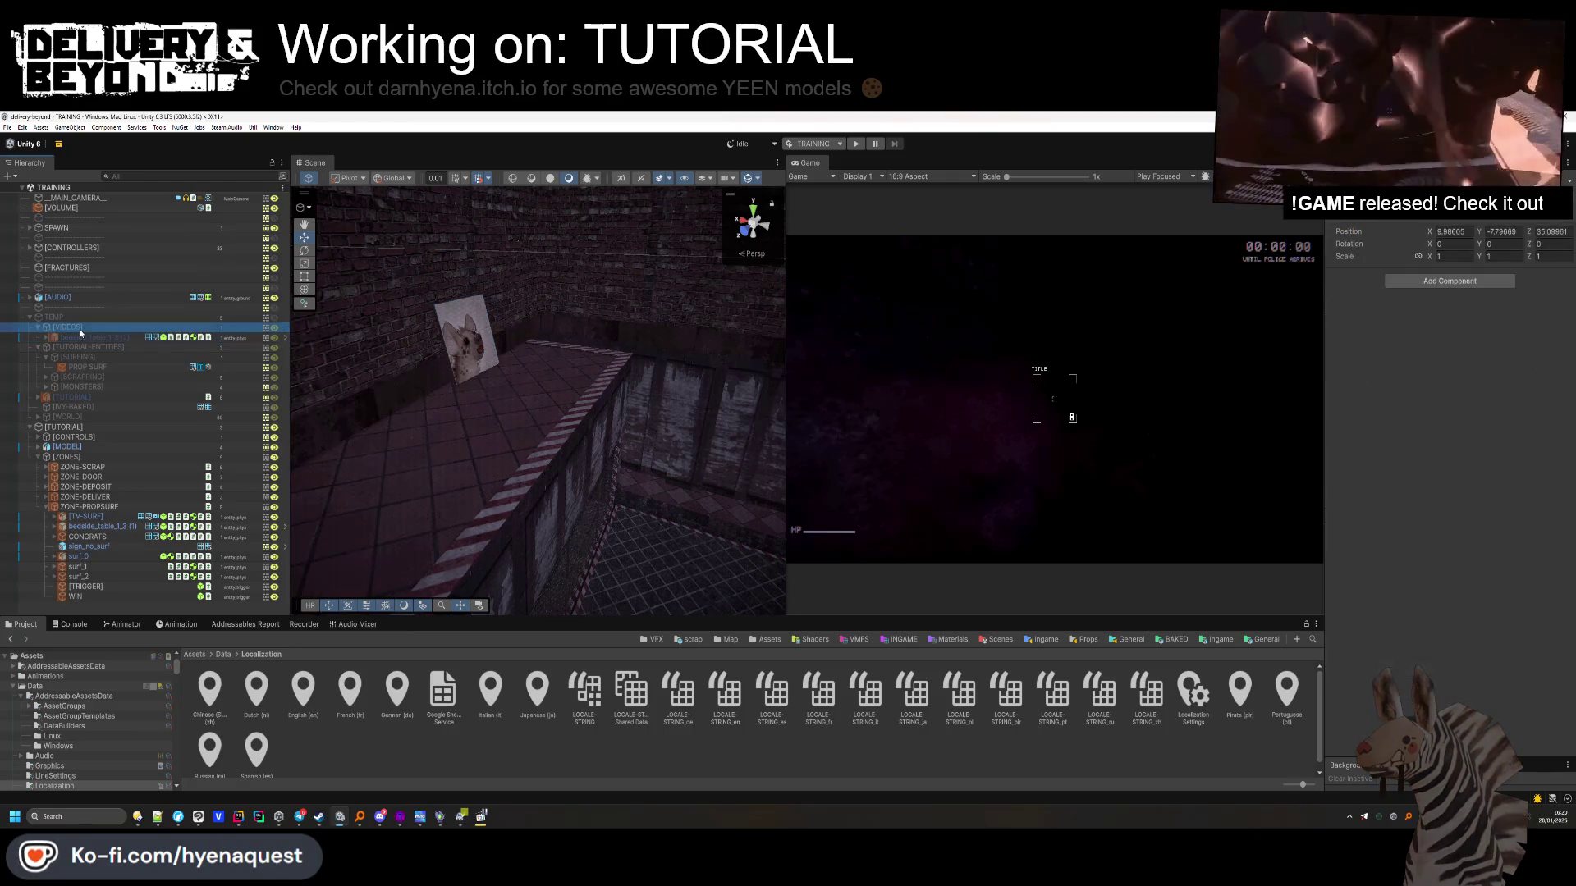
{"action": "left_click", "coordinate": [75, 410]}
{"action": "left_click", "coordinate": [73, 418]}
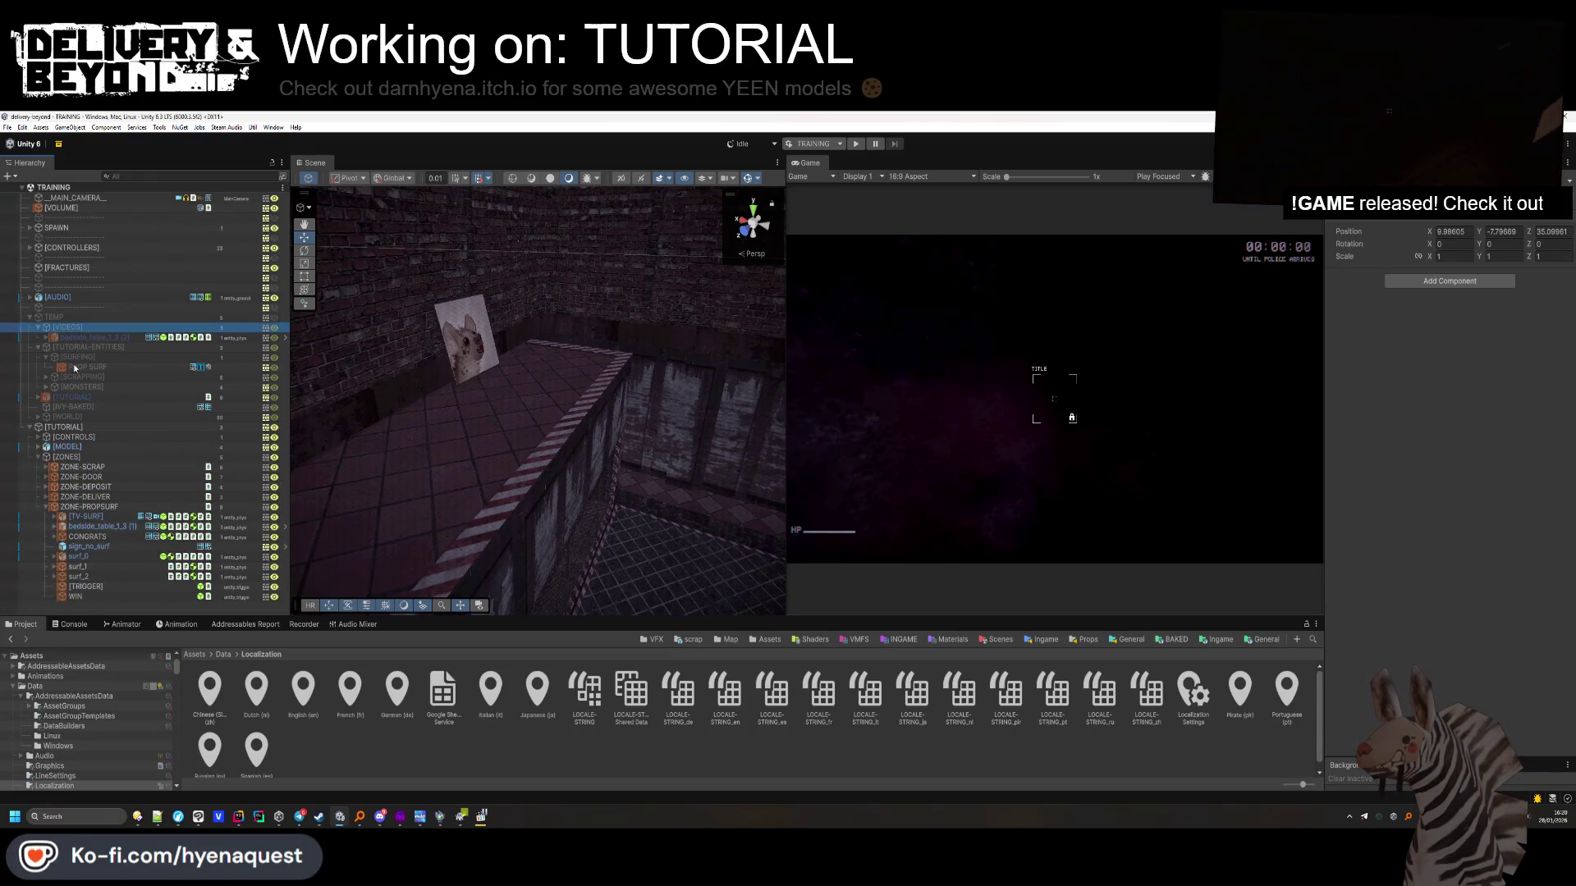
{"action": "left_click", "coordinate": [81, 407], "text": "shift"}
{"action": "key", "text": "Delete"}
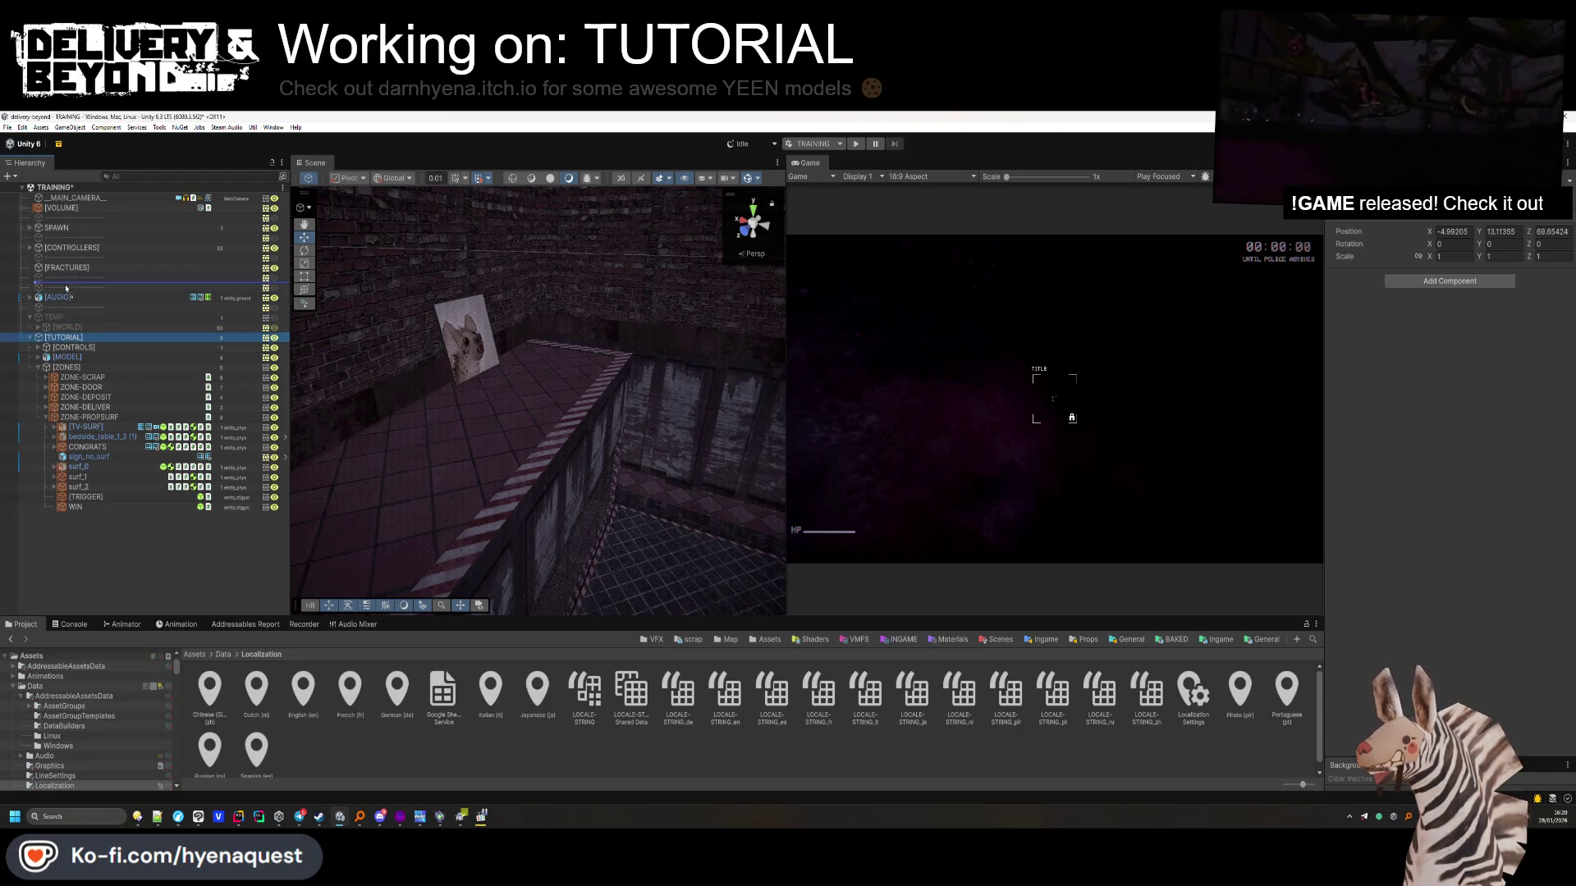
Move [TUTORIAL] below [FRACTURES] and select TutorialController under [CONTROLLERS]
{"action": "left_click_drag", "start_coordinate": [66, 288], "coordinate": [65, 287]}
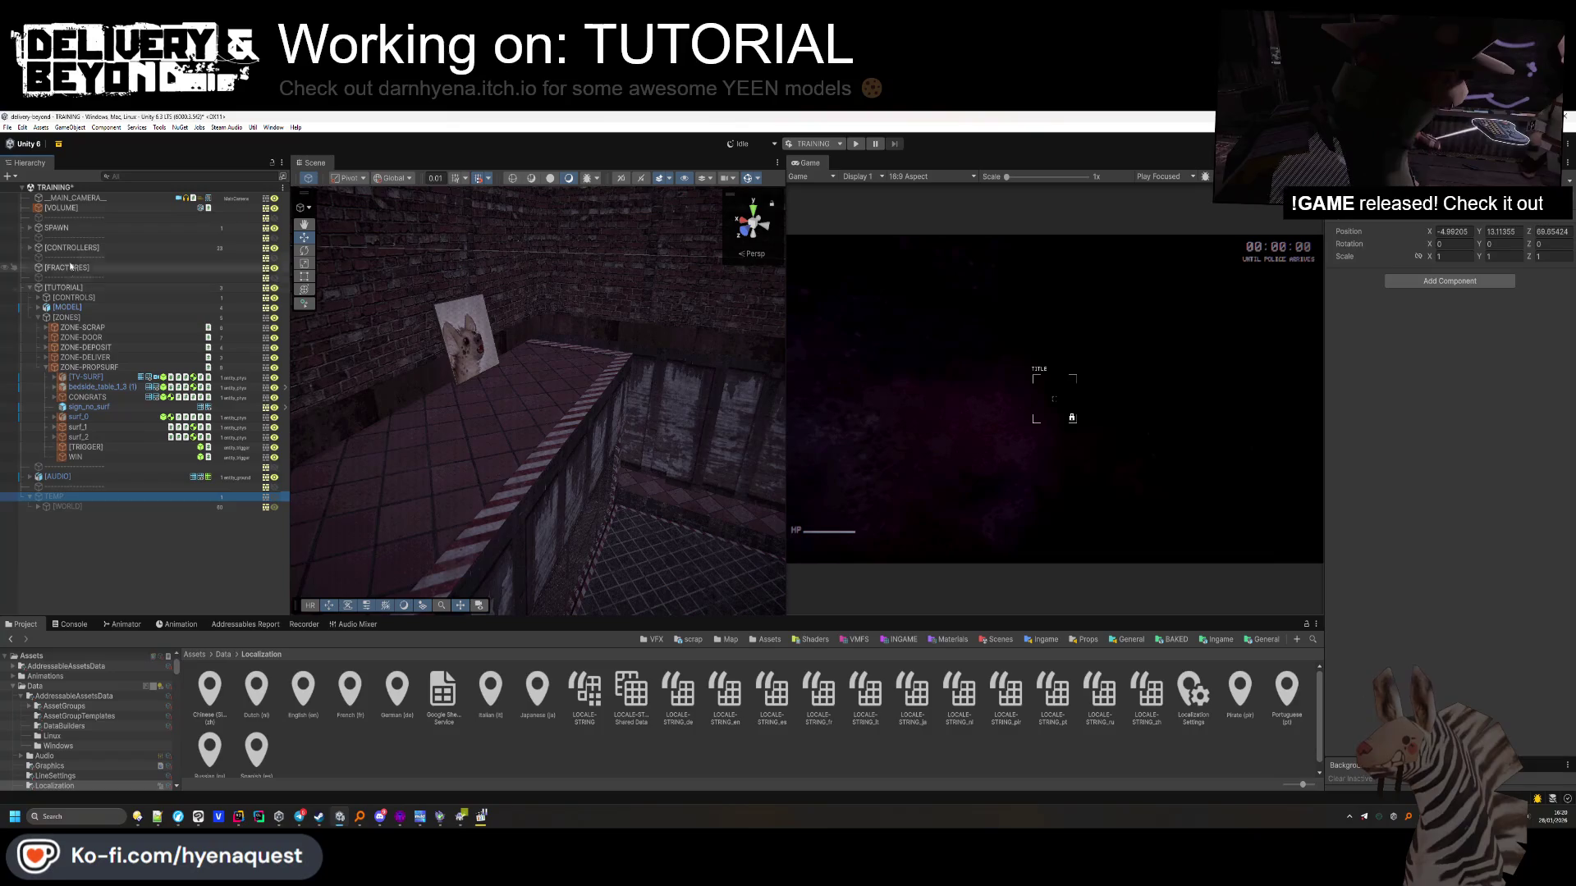
{"action": "left_click", "coordinate": [30, 248]}
{"action": "left_click", "coordinate": [81, 258]}
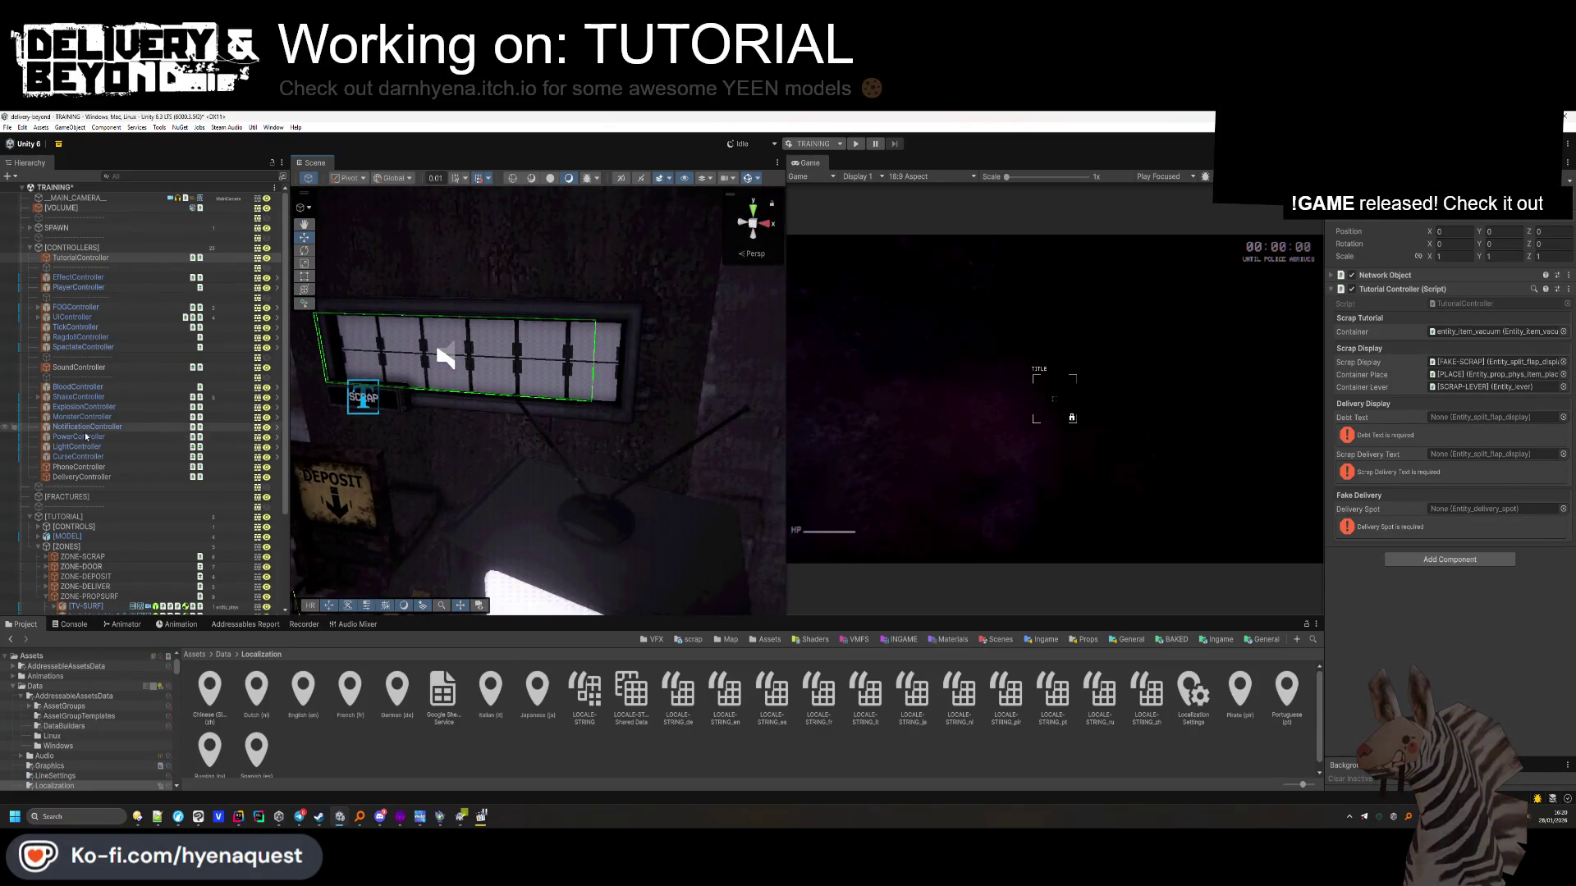
Assign [FAKE-DEBT] to Debt Text and [FAKE-SCRAP] to Scrap Delivery Text on TutorialController
{"action": "scroll", "coordinate": [87, 436], "scroll_direction": "down", "scroll_amount": 5}
{"action": "left_click", "coordinate": [45, 461]}
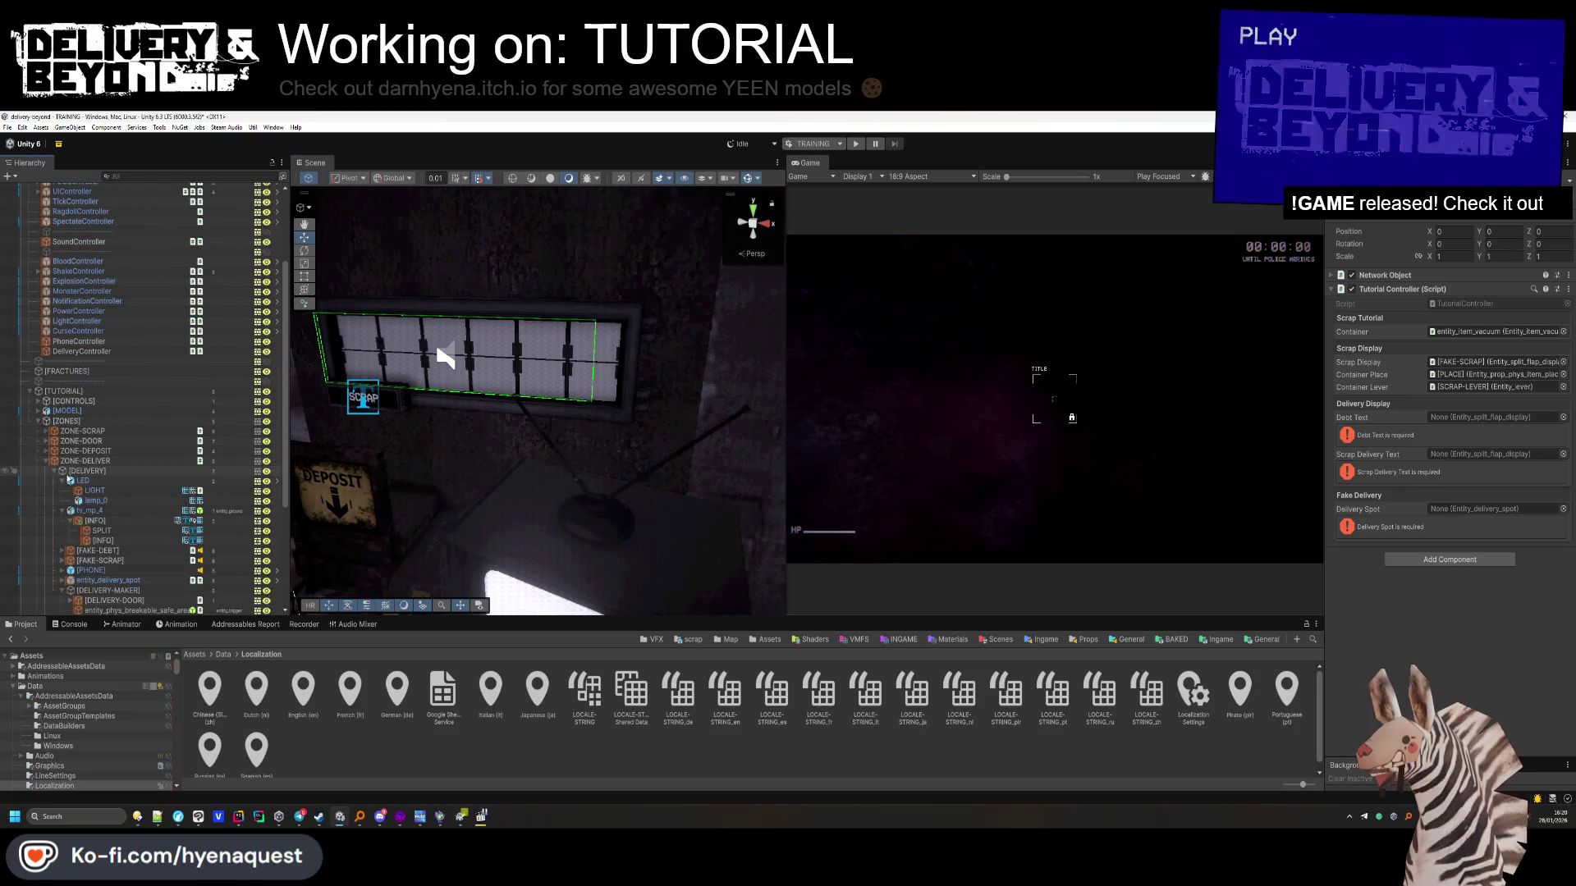
{"action": "left_click", "coordinate": [63, 482]}
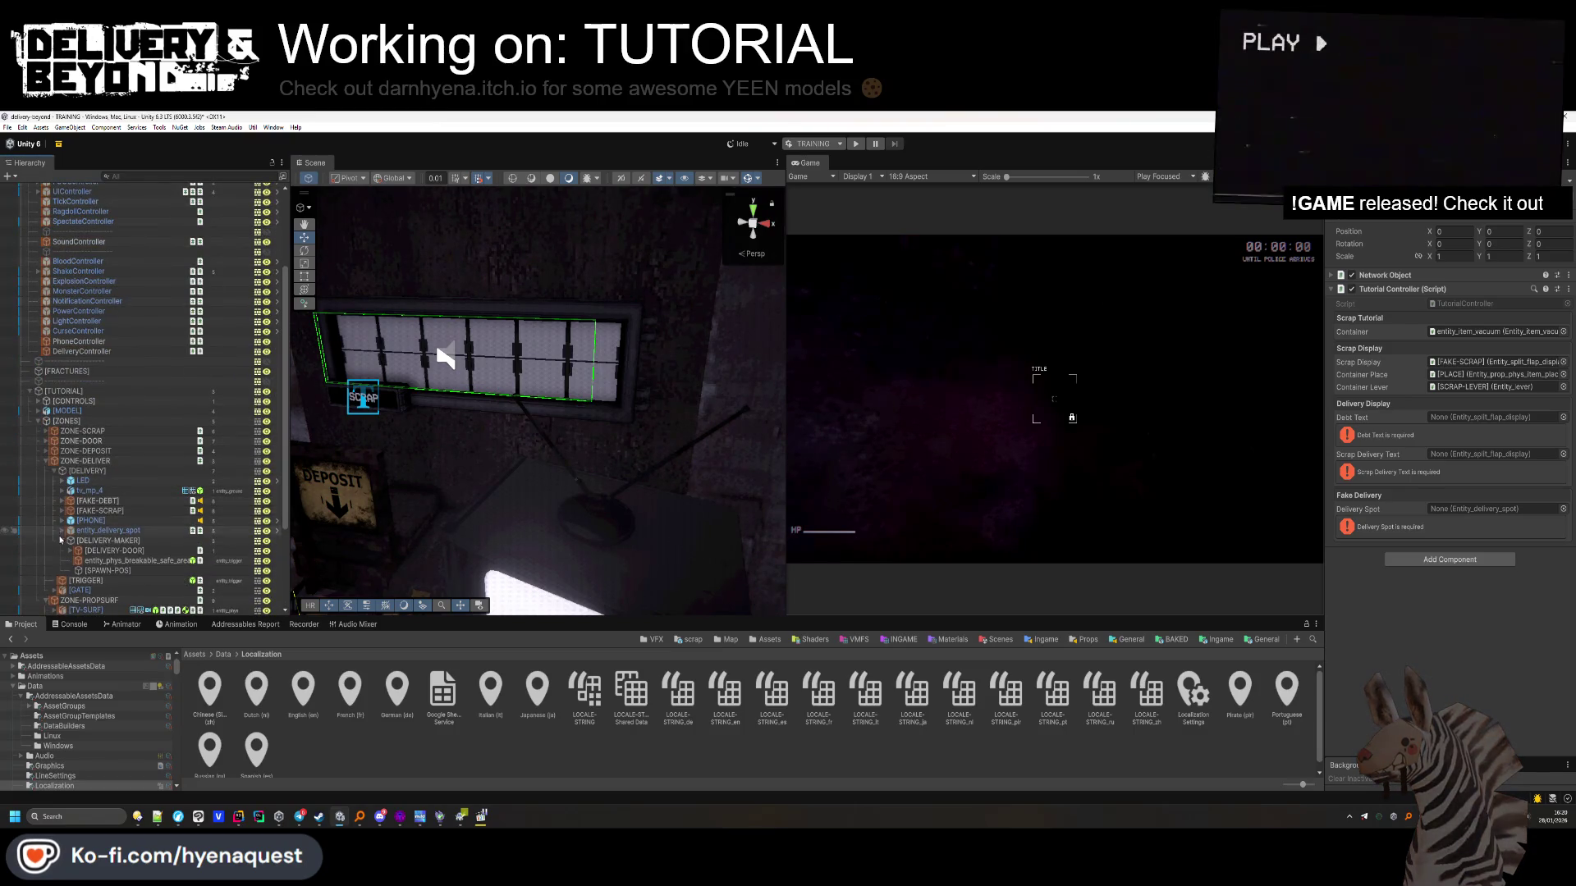
{"action": "left_click", "coordinate": [62, 541]}
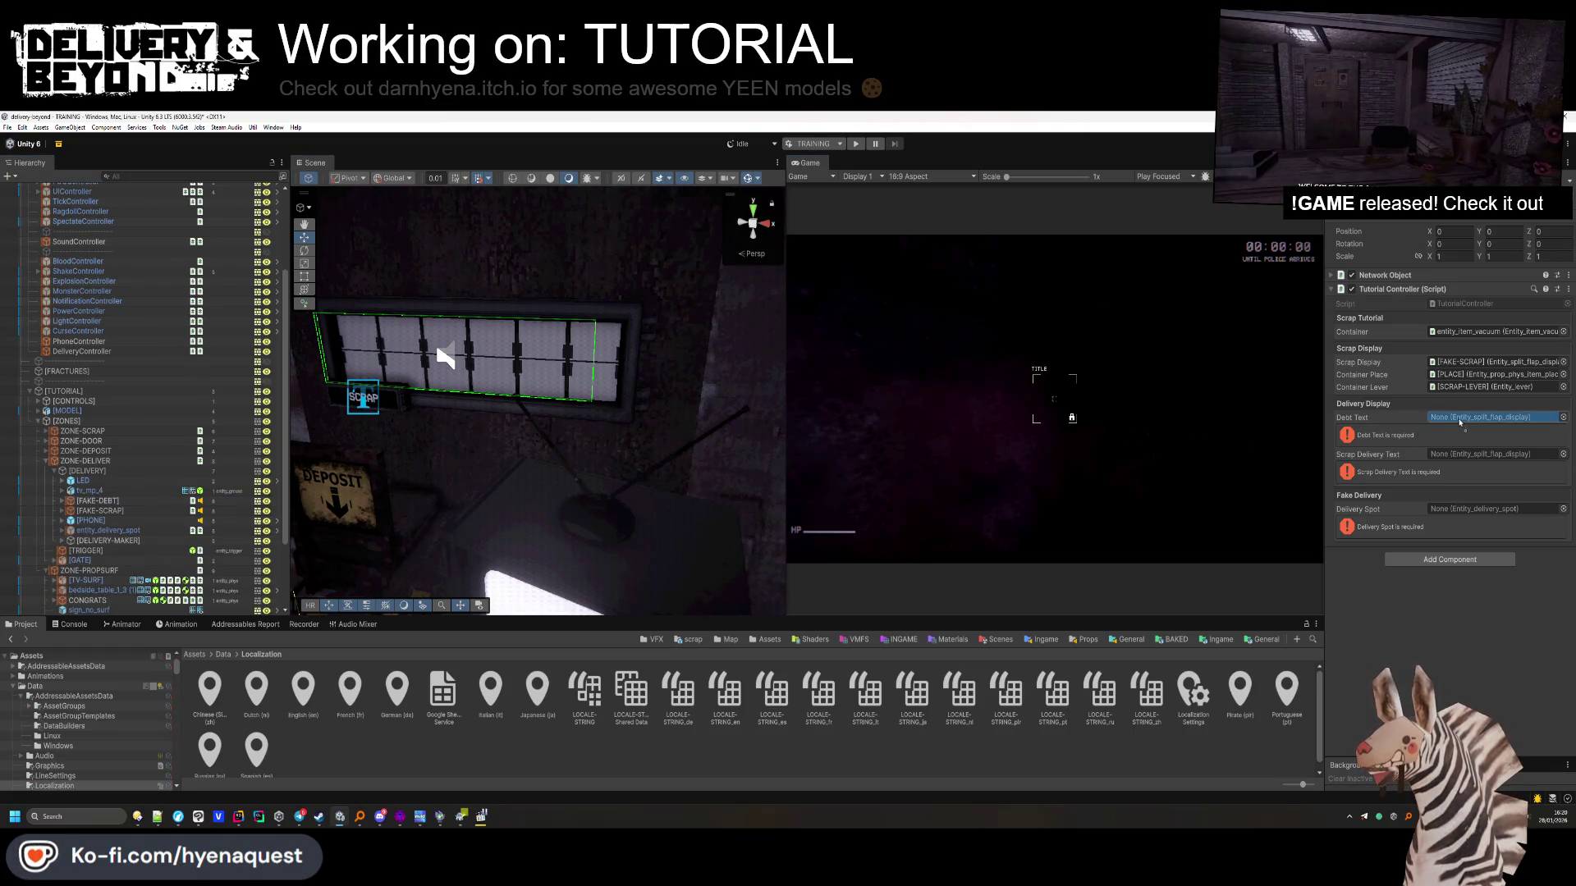
{"action": "left_click_drag", "start_coordinate": [1459, 424], "coordinate": [1459, 420]}
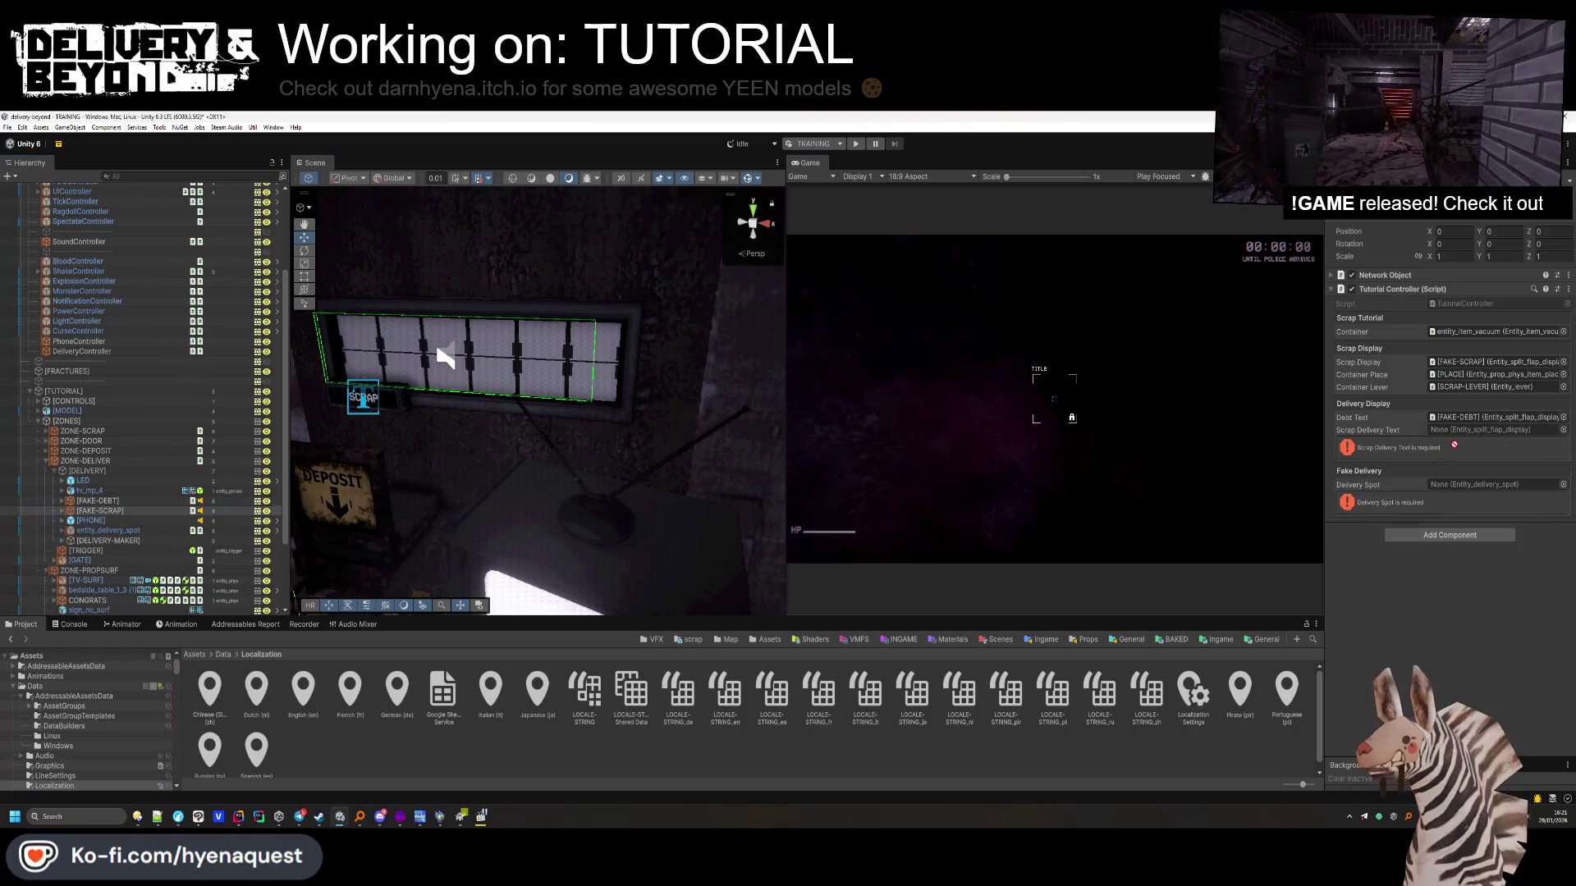
{"action": "left_click_drag", "start_coordinate": [1471, 435], "coordinate": [1465, 437]}
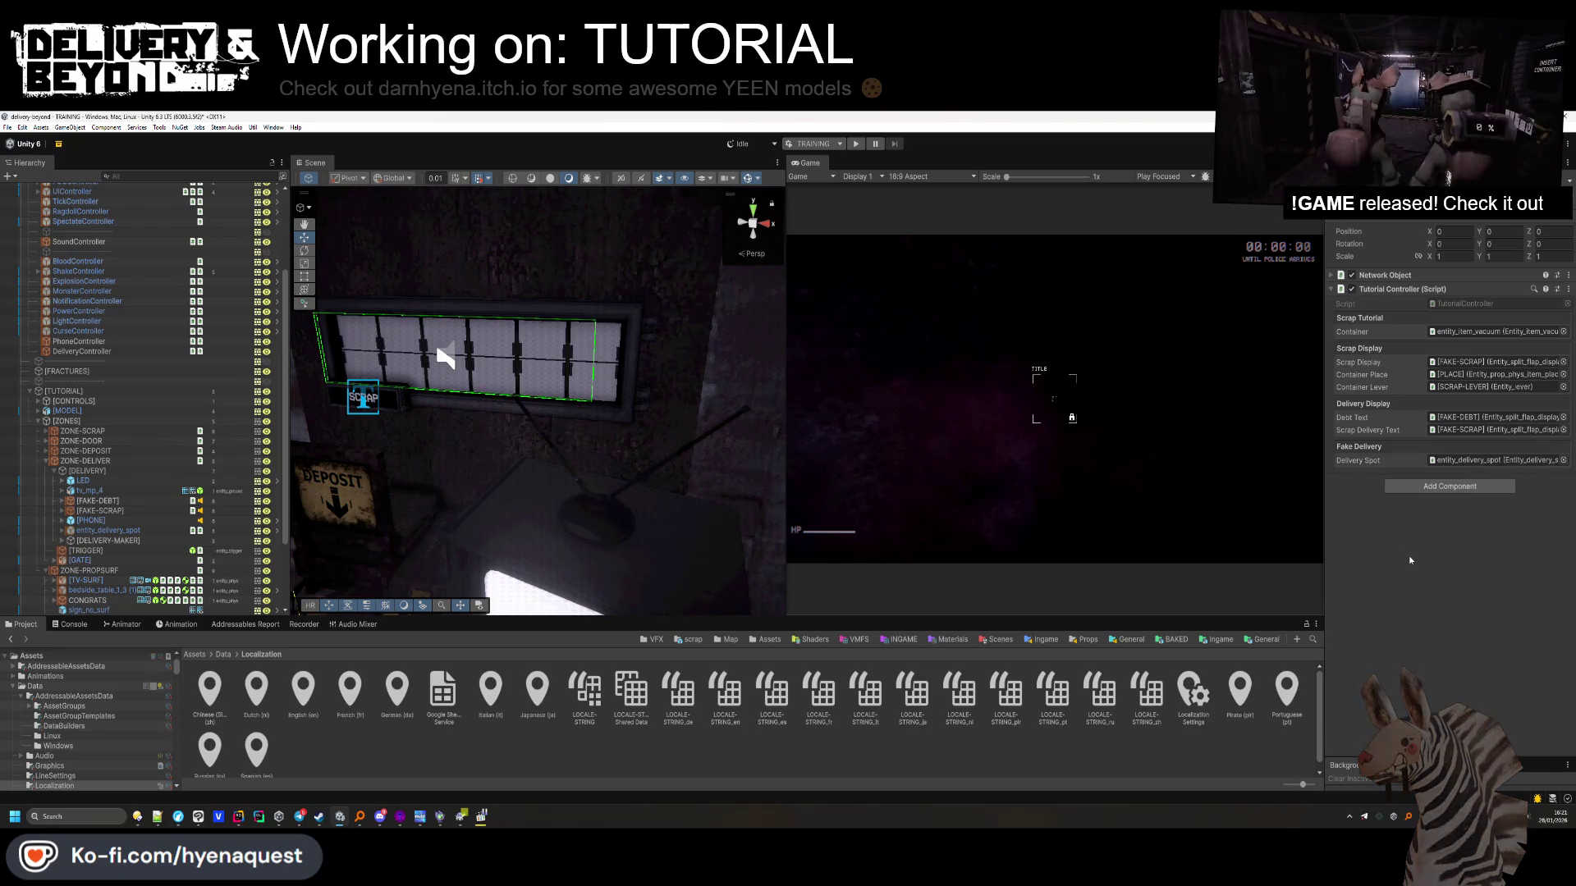
{"action": "left_click", "coordinate": [238, 818]}
Remove the Fake Delivery layout header and add a [Required] attribute
{"action": "scroll", "coordinate": [609, 465], "scroll_direction": "up", "scroll_amount": 15}
{"action": "scroll", "coordinate": [609, 465], "scroll_direction": "down", "scroll_amount": 5}
{"action": "scroll", "coordinate": [610, 465], "scroll_direction": "down", "scroll_amount": 9}
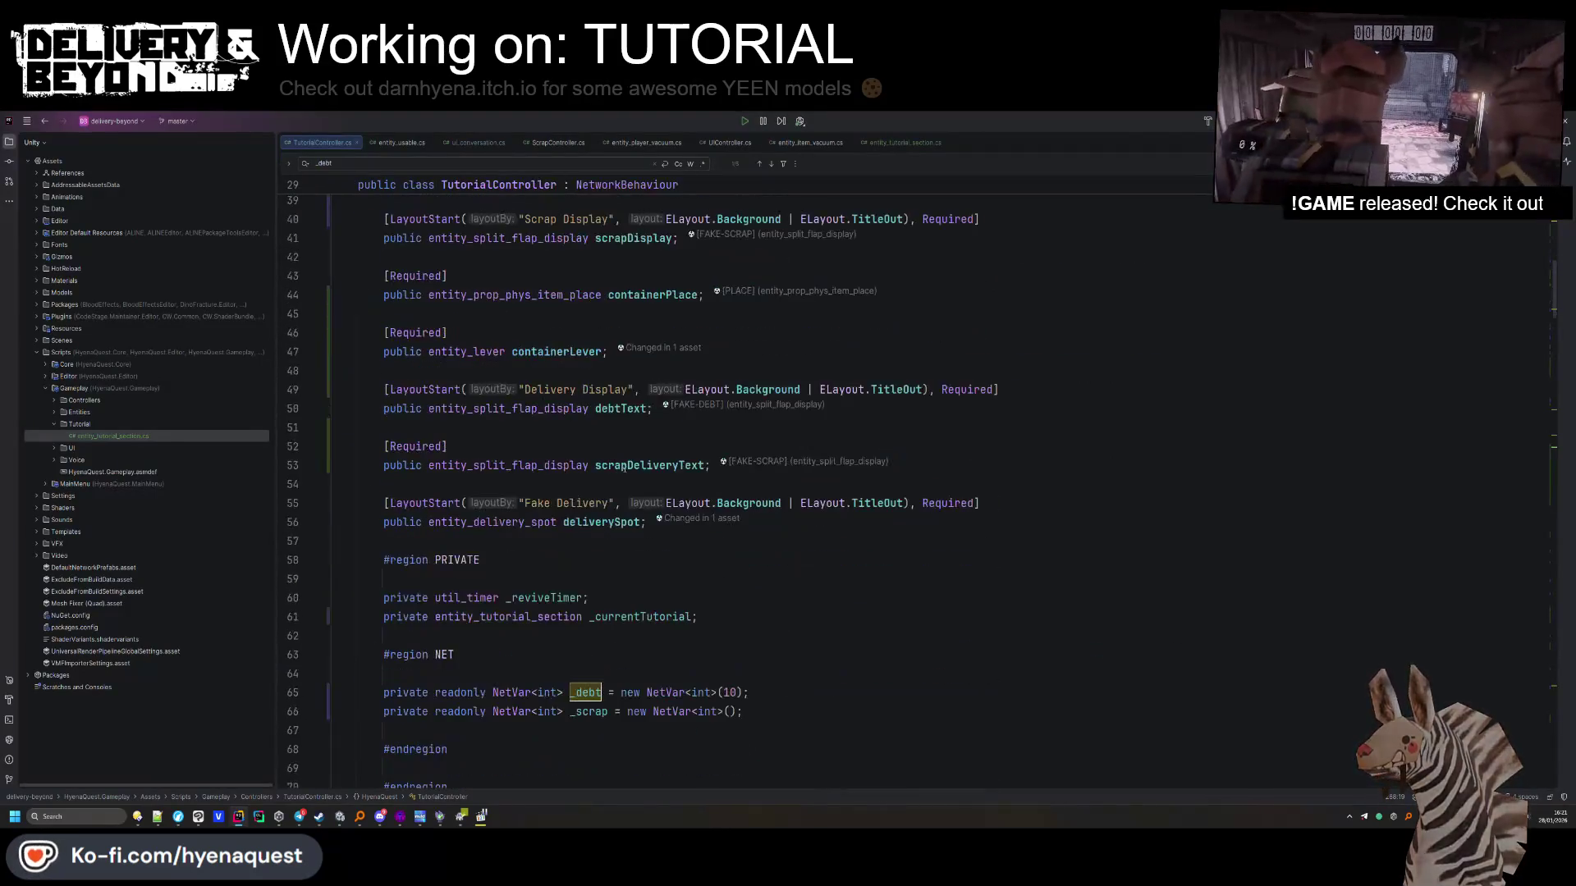
{"action": "scroll", "coordinate": [630, 463], "scroll_direction": "up", "scroll_amount": 2}
{"action": "left_click", "coordinate": [409, 483]}
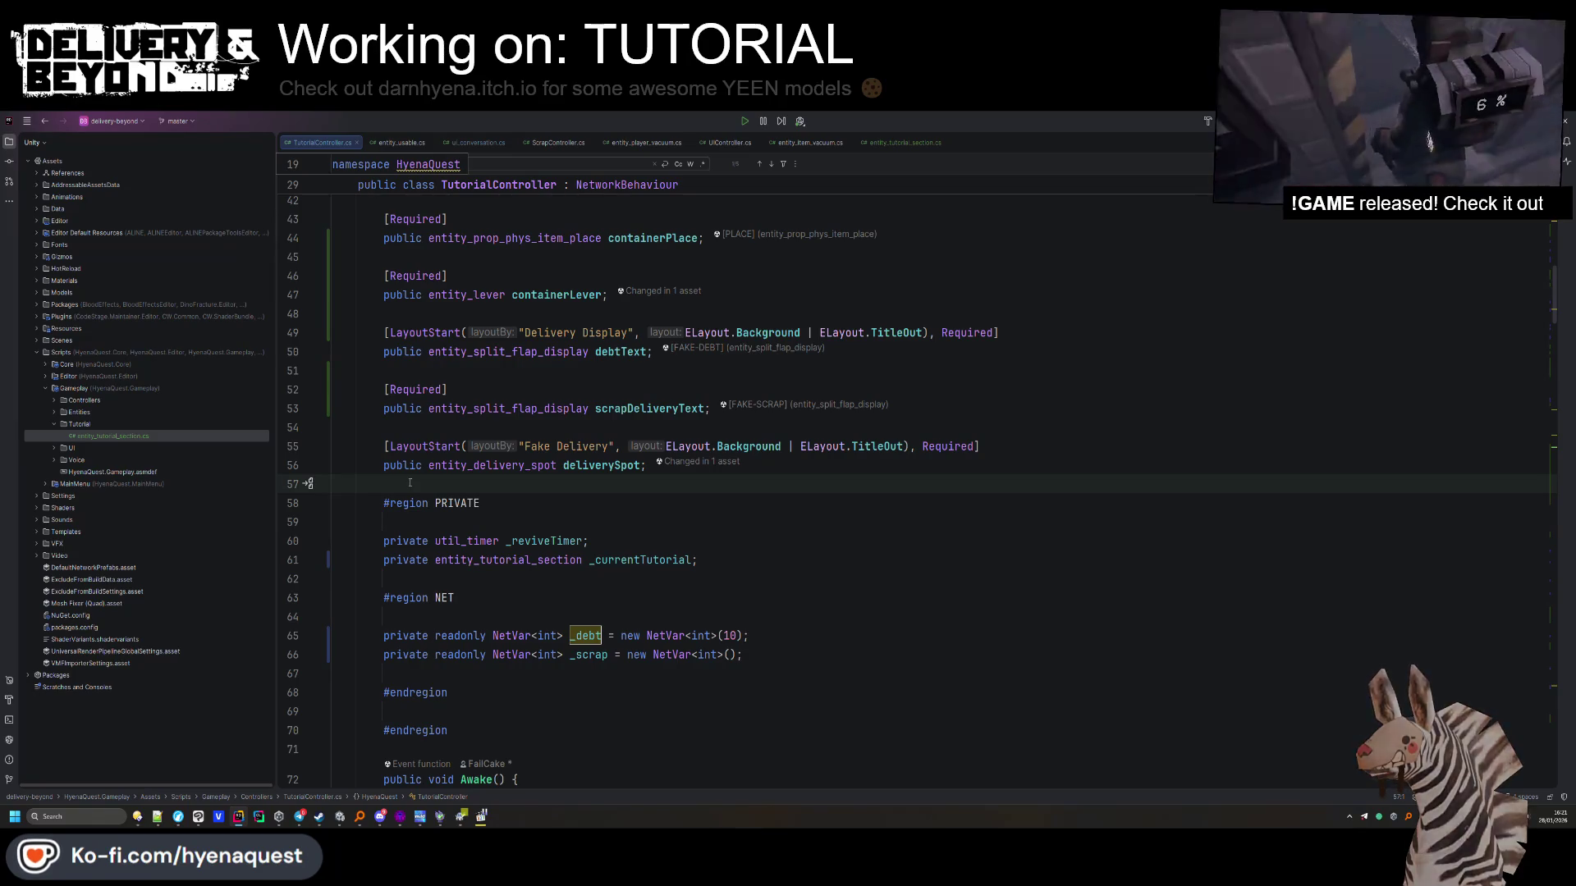
{"action": "left_click", "coordinate": [982, 442]}
{"action": "key", "text": "ctrl+x"}
{"action": "key", "text": "Up"}
{"action": "key", "text": "Return"}
{"action": "type", "text": "[Required]"}
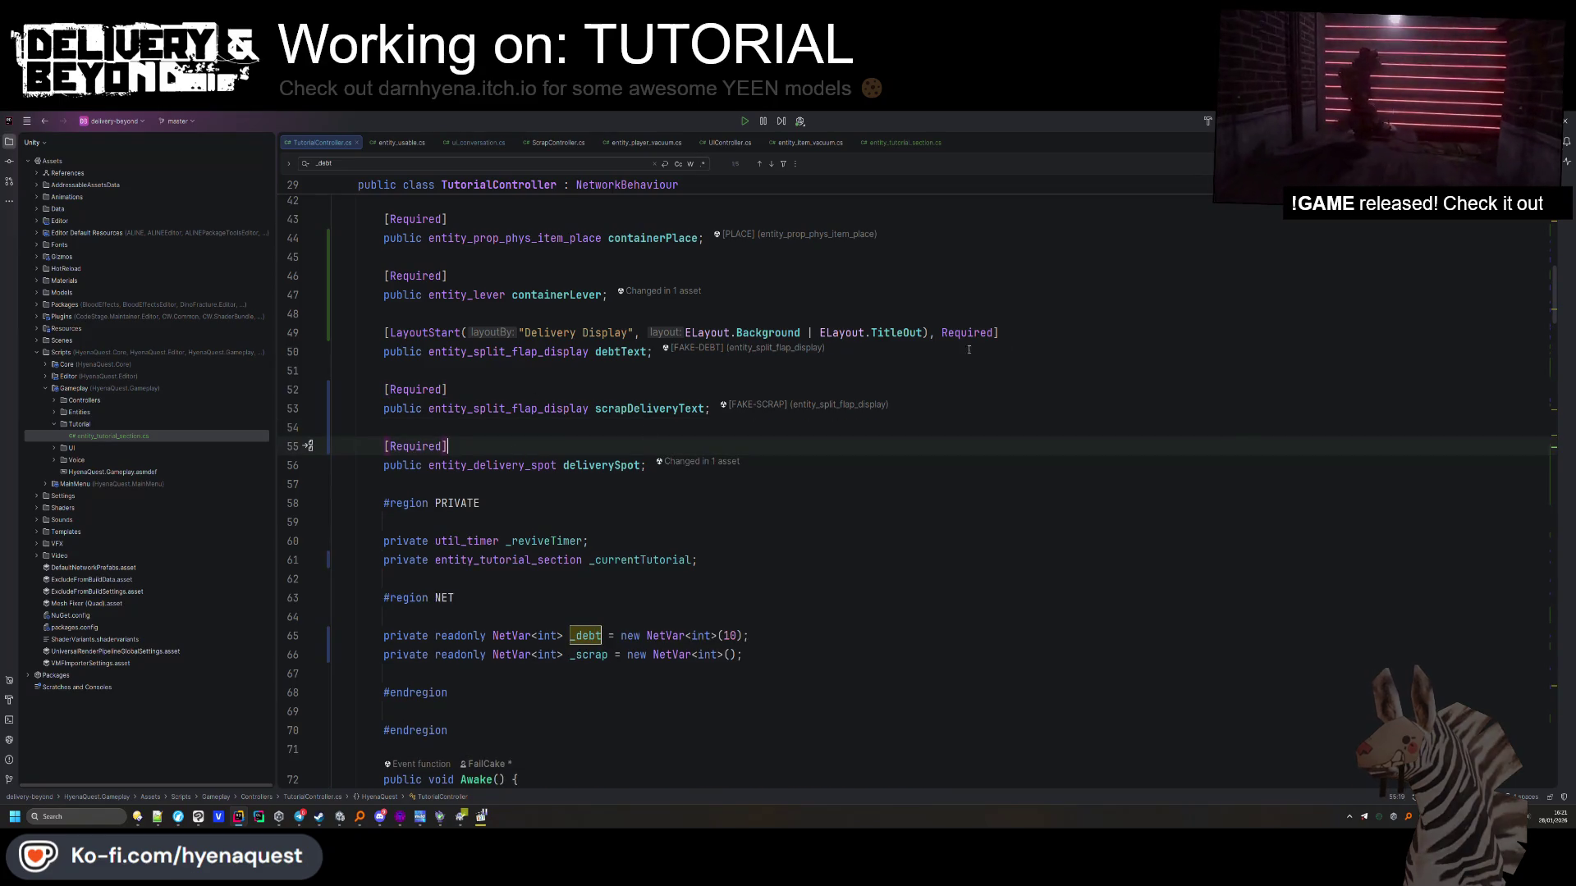
Add a PropSurf layout header with a public entity_trigger winTrigger field
{"action": "left_click_drag", "start_coordinate": [1017, 333], "coordinate": [1080, 319]}
{"action": "key", "text": "ctrl+c"}
{"action": "left_click", "coordinate": [445, 491]}
{"action": "key", "text": "ctrl+v"}
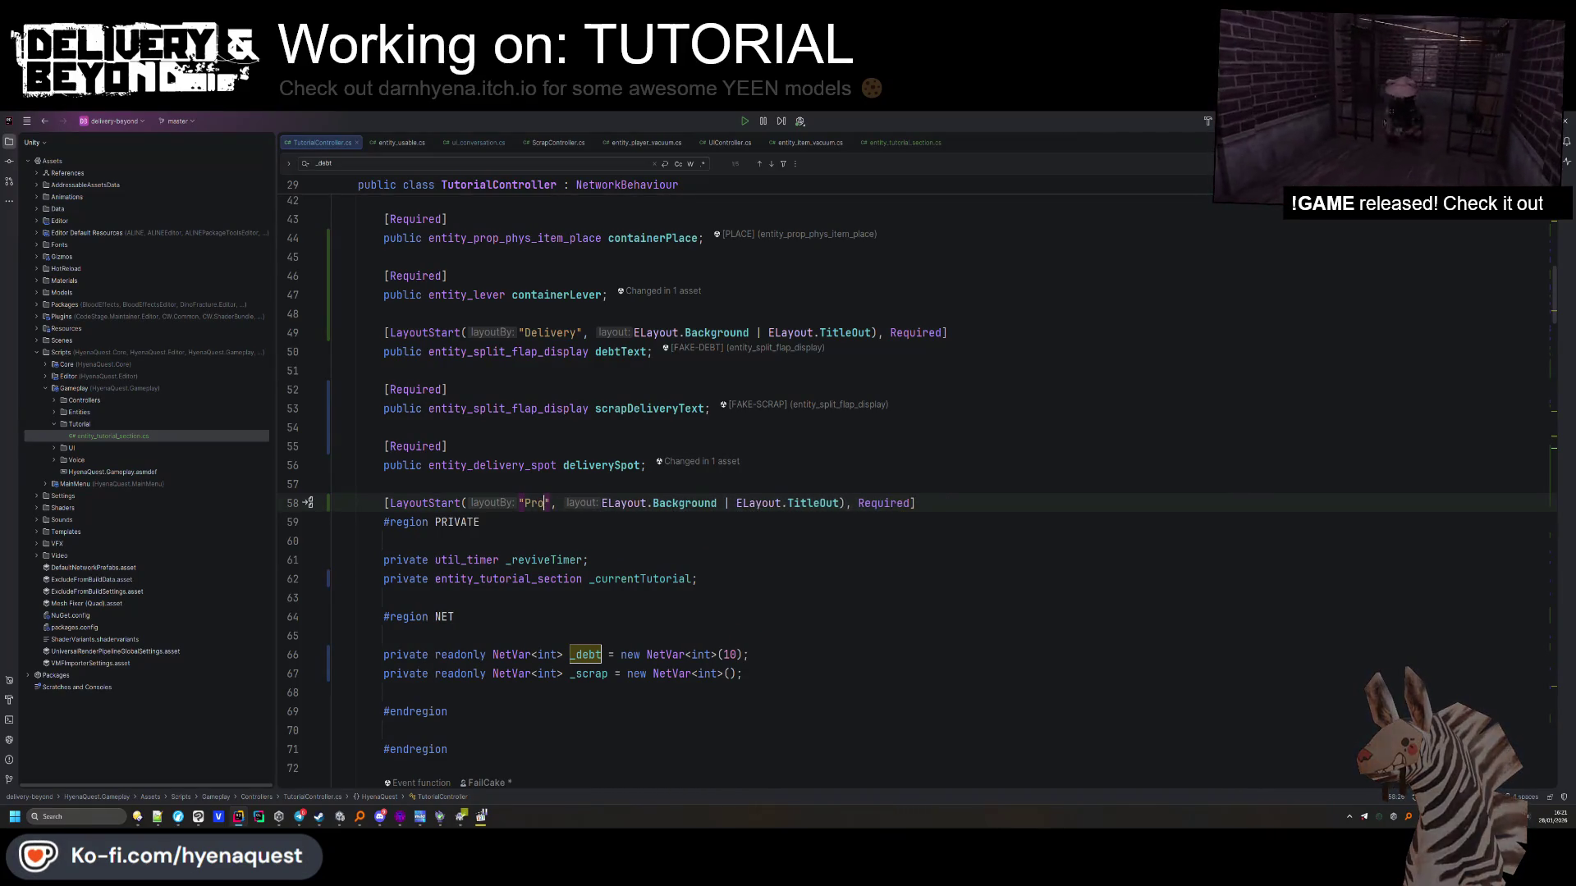
{"action": "type", "text": "pSurf"}
{"action": "key", "text": "shift+Return"}
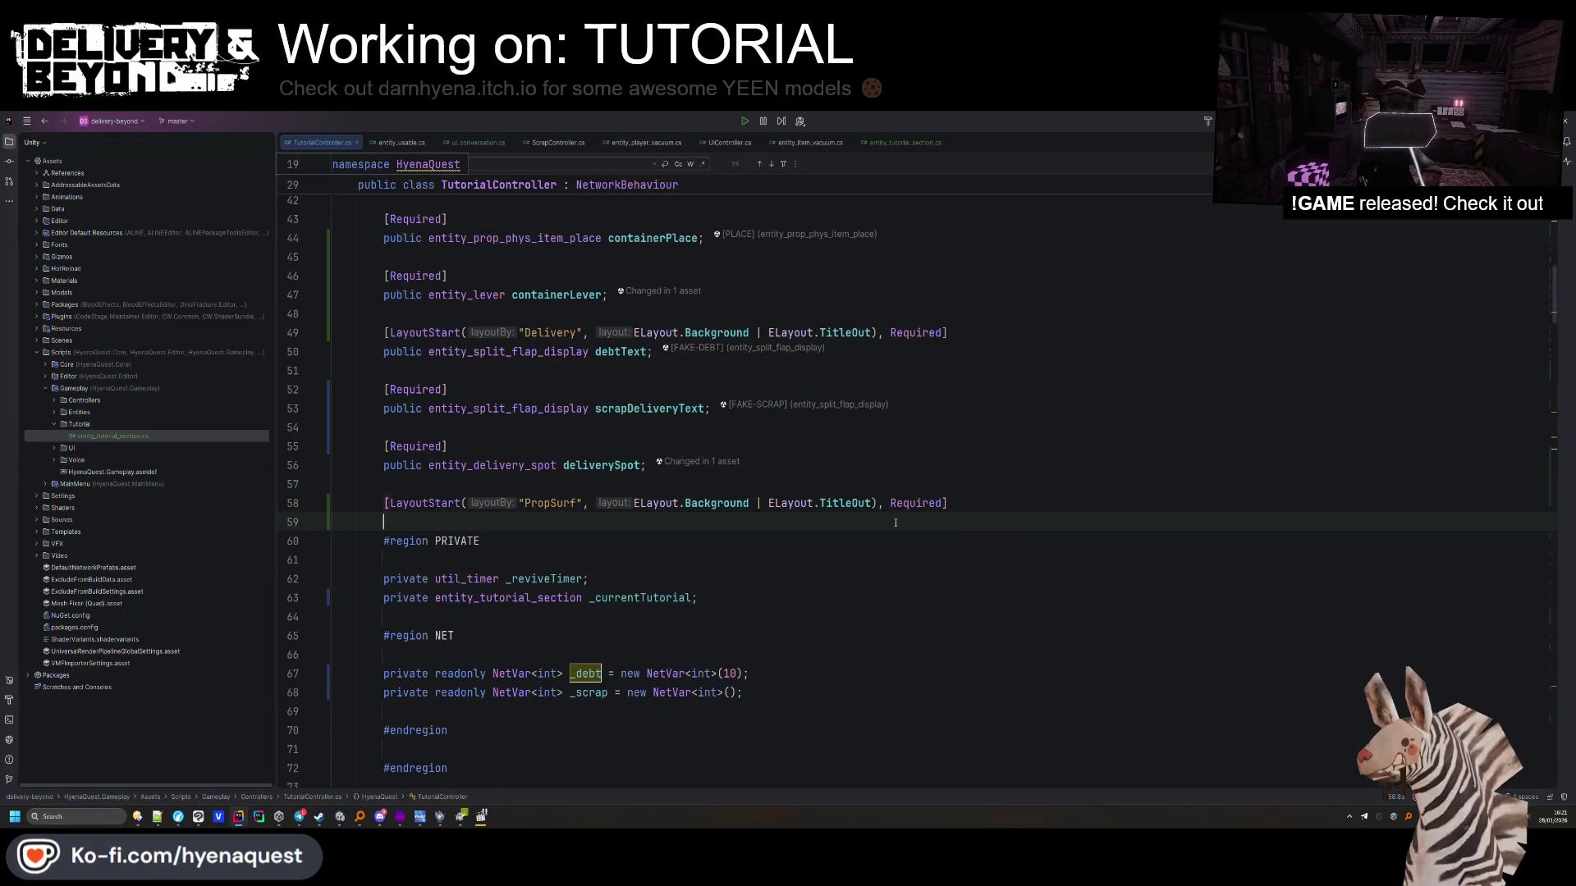
{"action": "type", "text": "publio"}
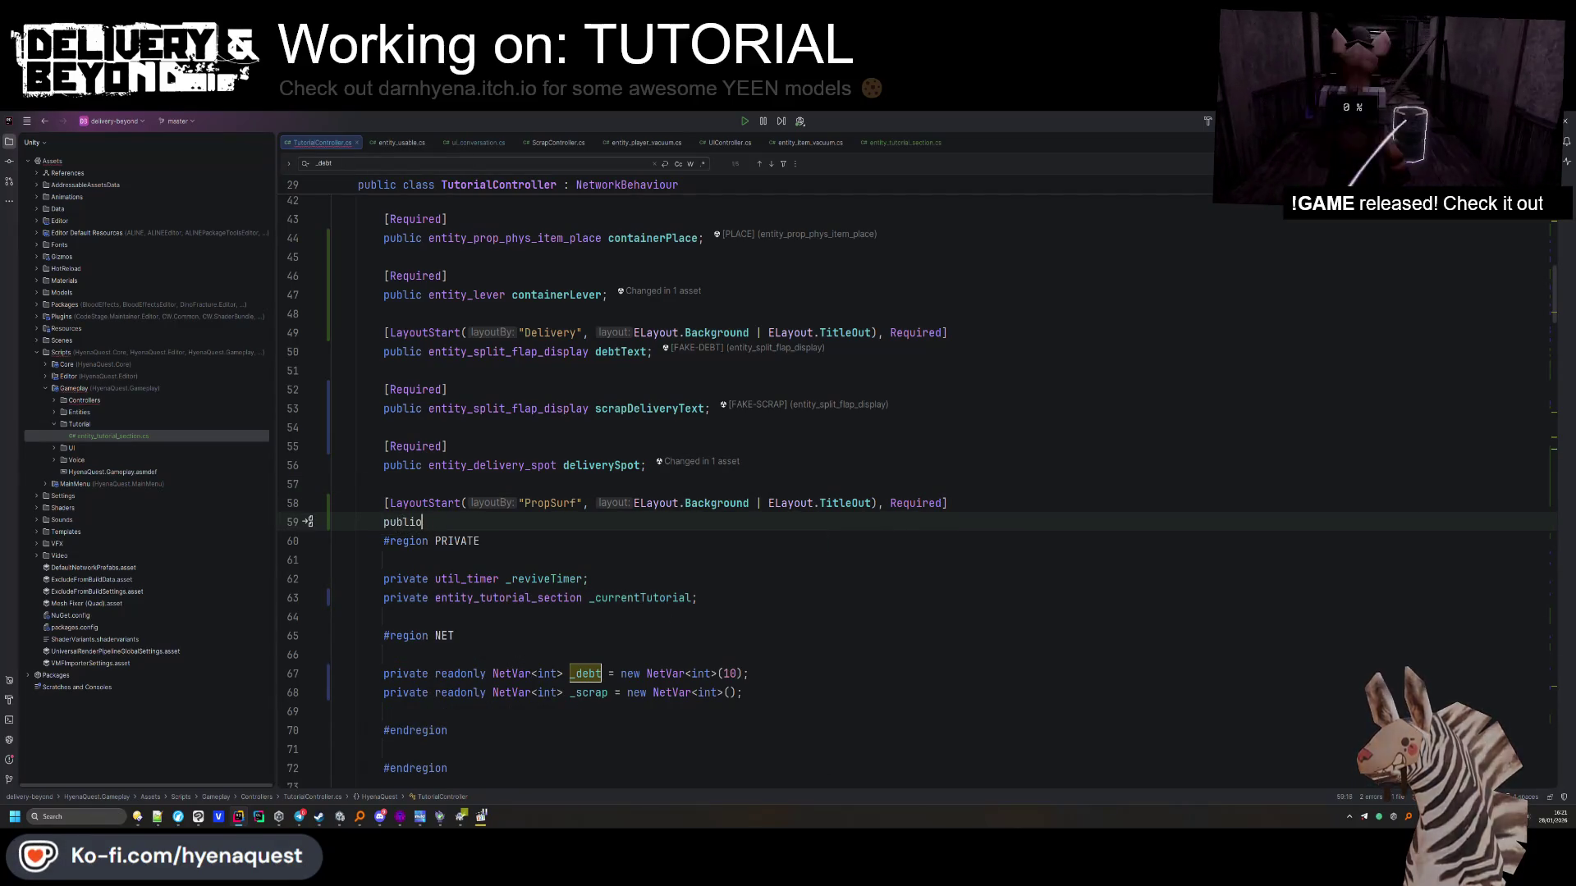
{"action": "type", "text": "centity_tr"}
{"action": "key", "text": "Return"}
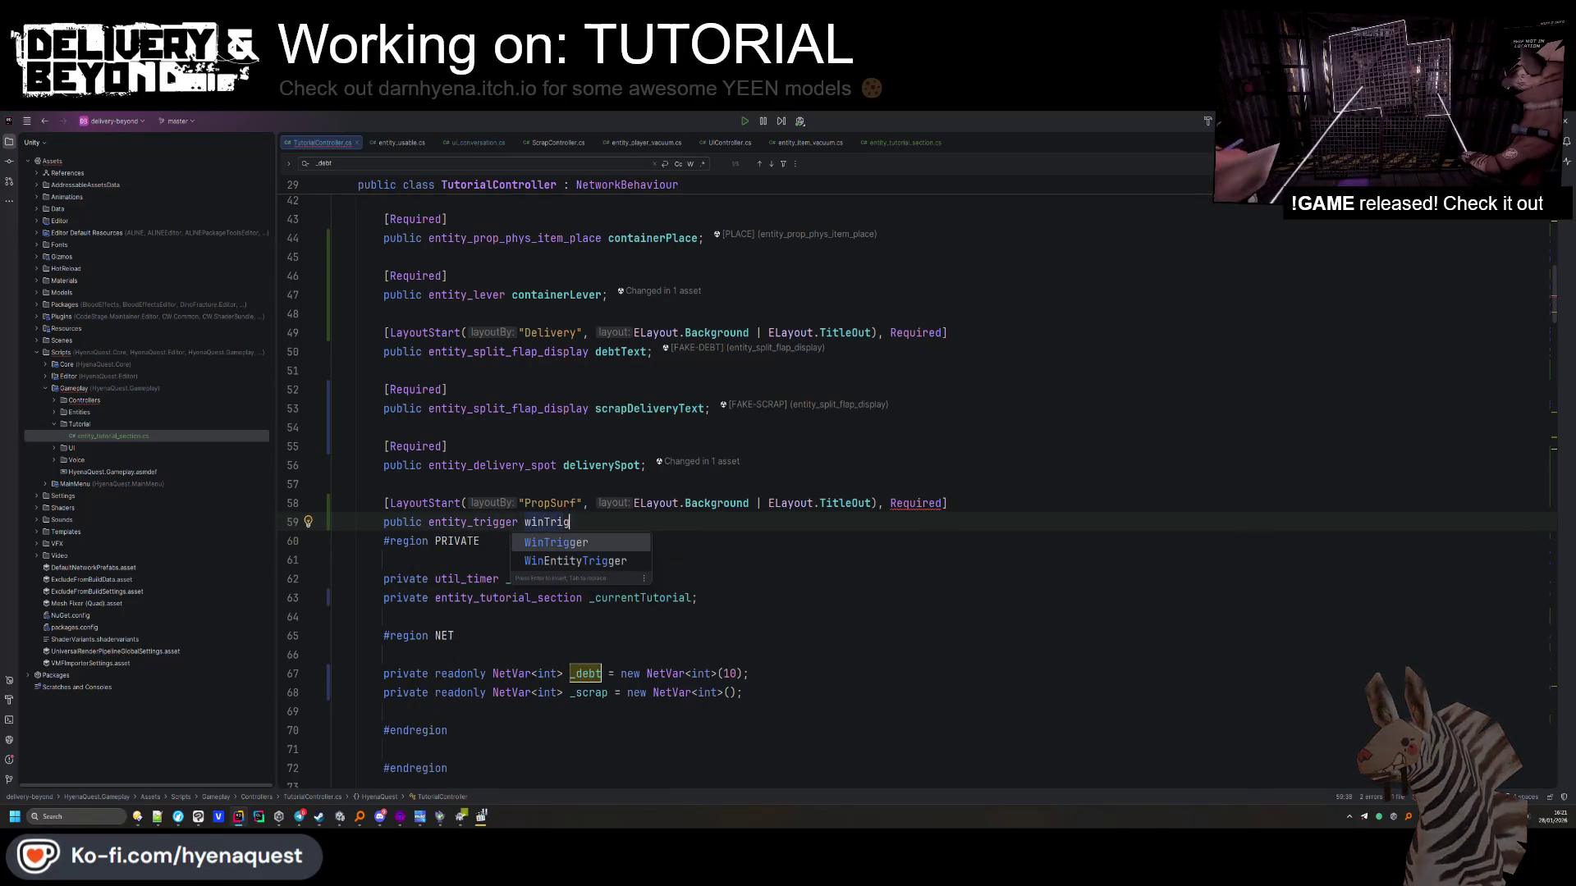
{"action": "key", "text": "Return"}
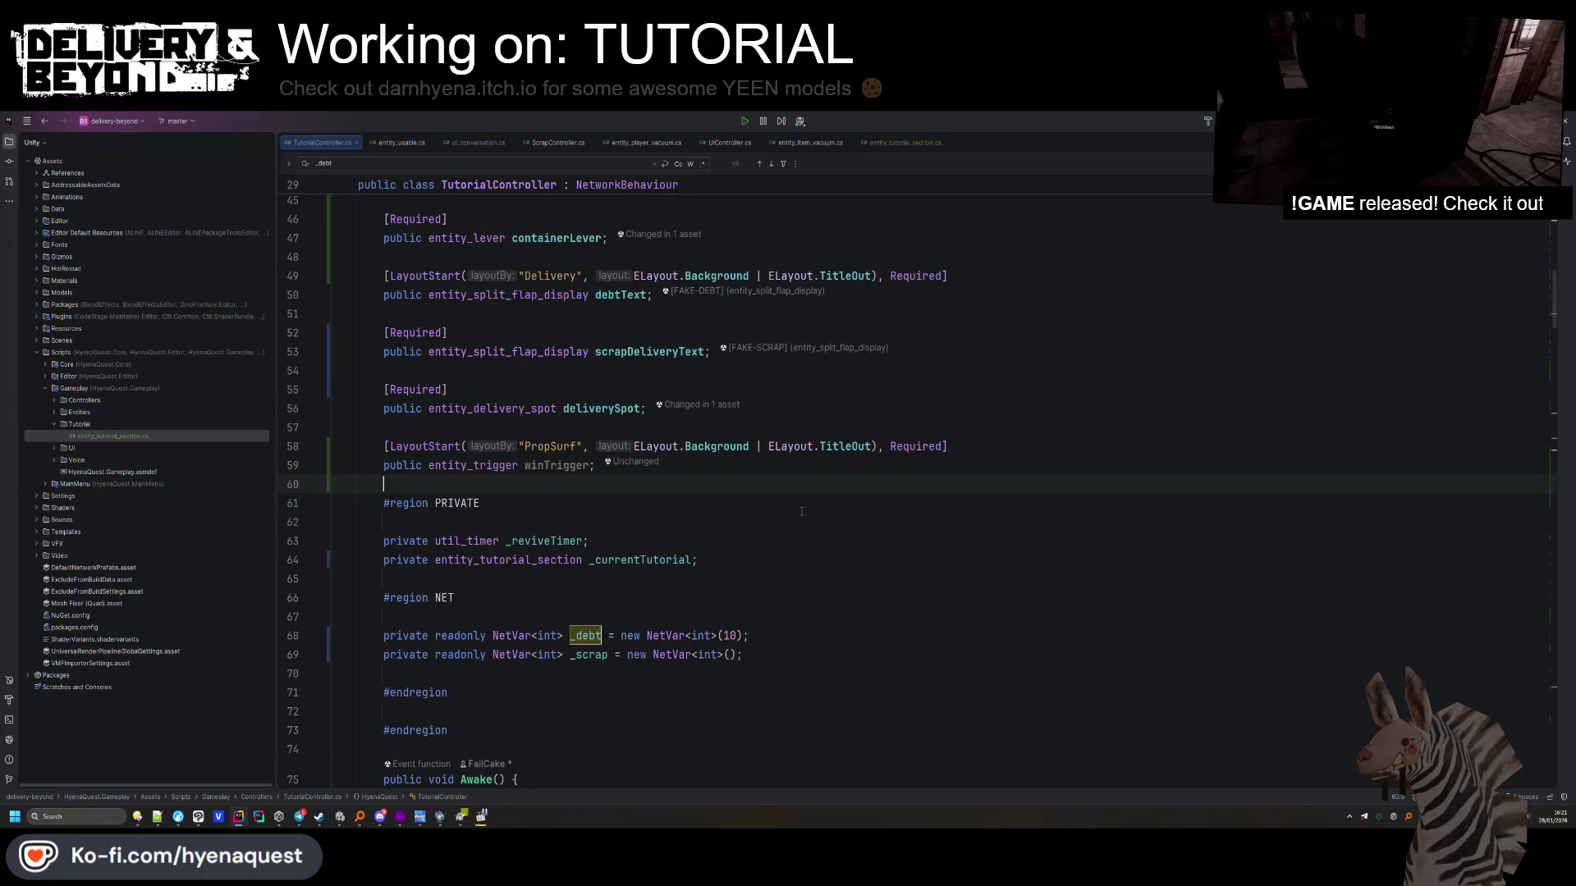
Add an Awake check throwing UnityException "Missing winTrigger" when winTrigger is unset
{"action": "scroll", "coordinate": [889, 536], "scroll_direction": "down", "scroll_amount": 10}
{"action": "left_click", "coordinate": [889, 536]}
{"action": "key", "text": "Return"}
{"action": "type", "text": "if (!this.winTrigger)"}
{"action": "type", "text": " throw new UnityException("}
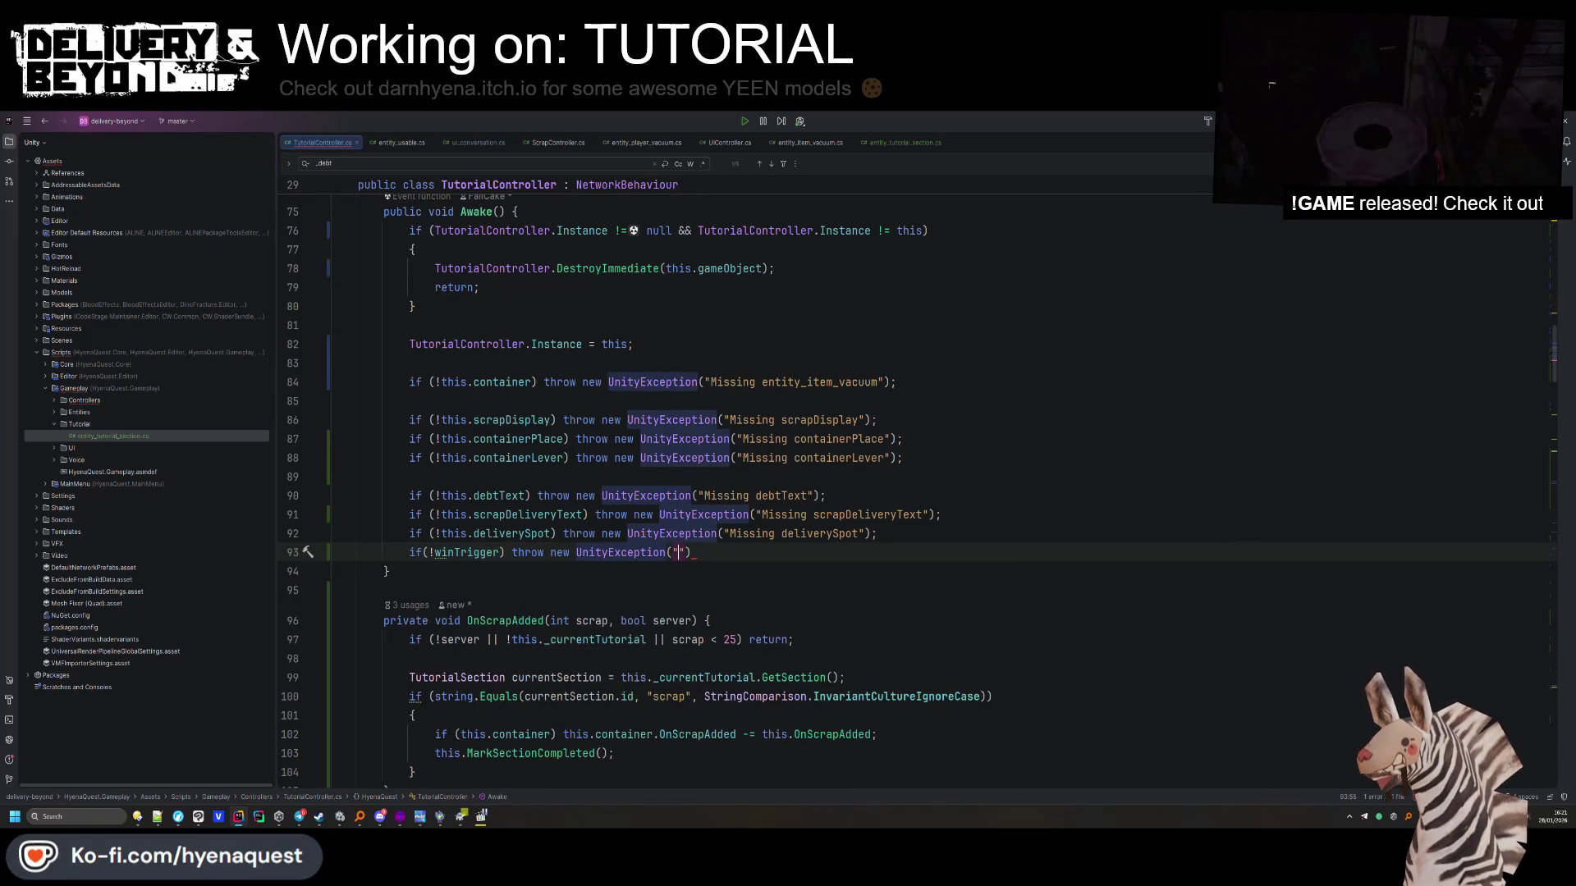
{"action": "type", "text": "\"Missing winTrigger"}
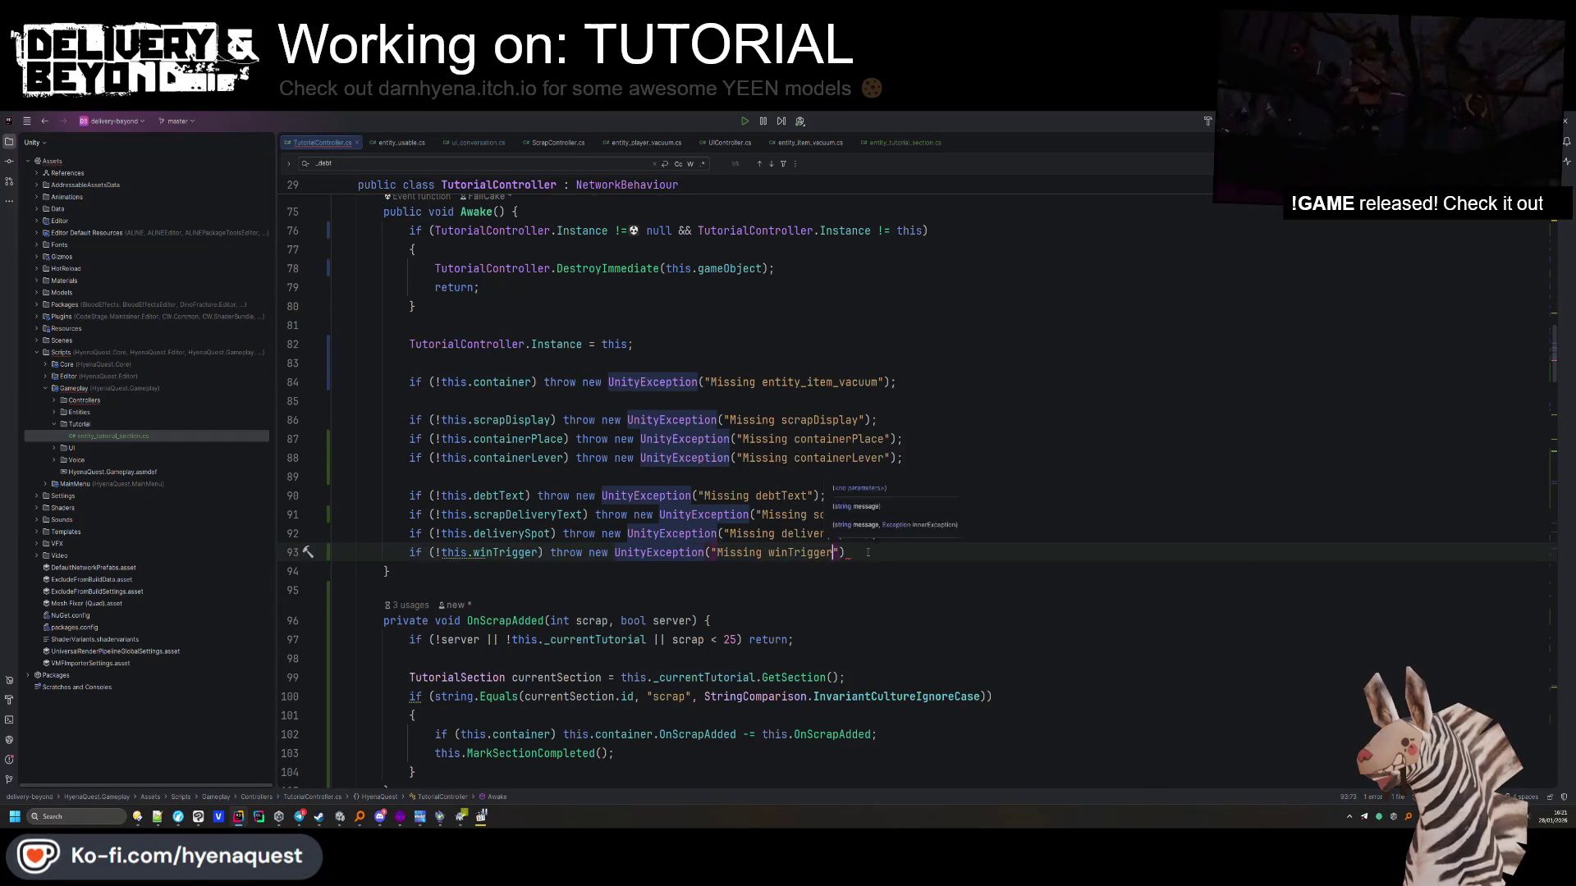
{"action": "type", "text": "\")'"}
{"action": "key", "text": "BackSpace"}
{"action": "key", "text": "BackSpace"}
{"action": "type", "text": ";"}
{"action": "key", "text": "Up"}
{"action": "key", "text": "End"}
{"action": "key", "text": "Return"}
{"action": "double_click", "coordinate": [488, 572]}
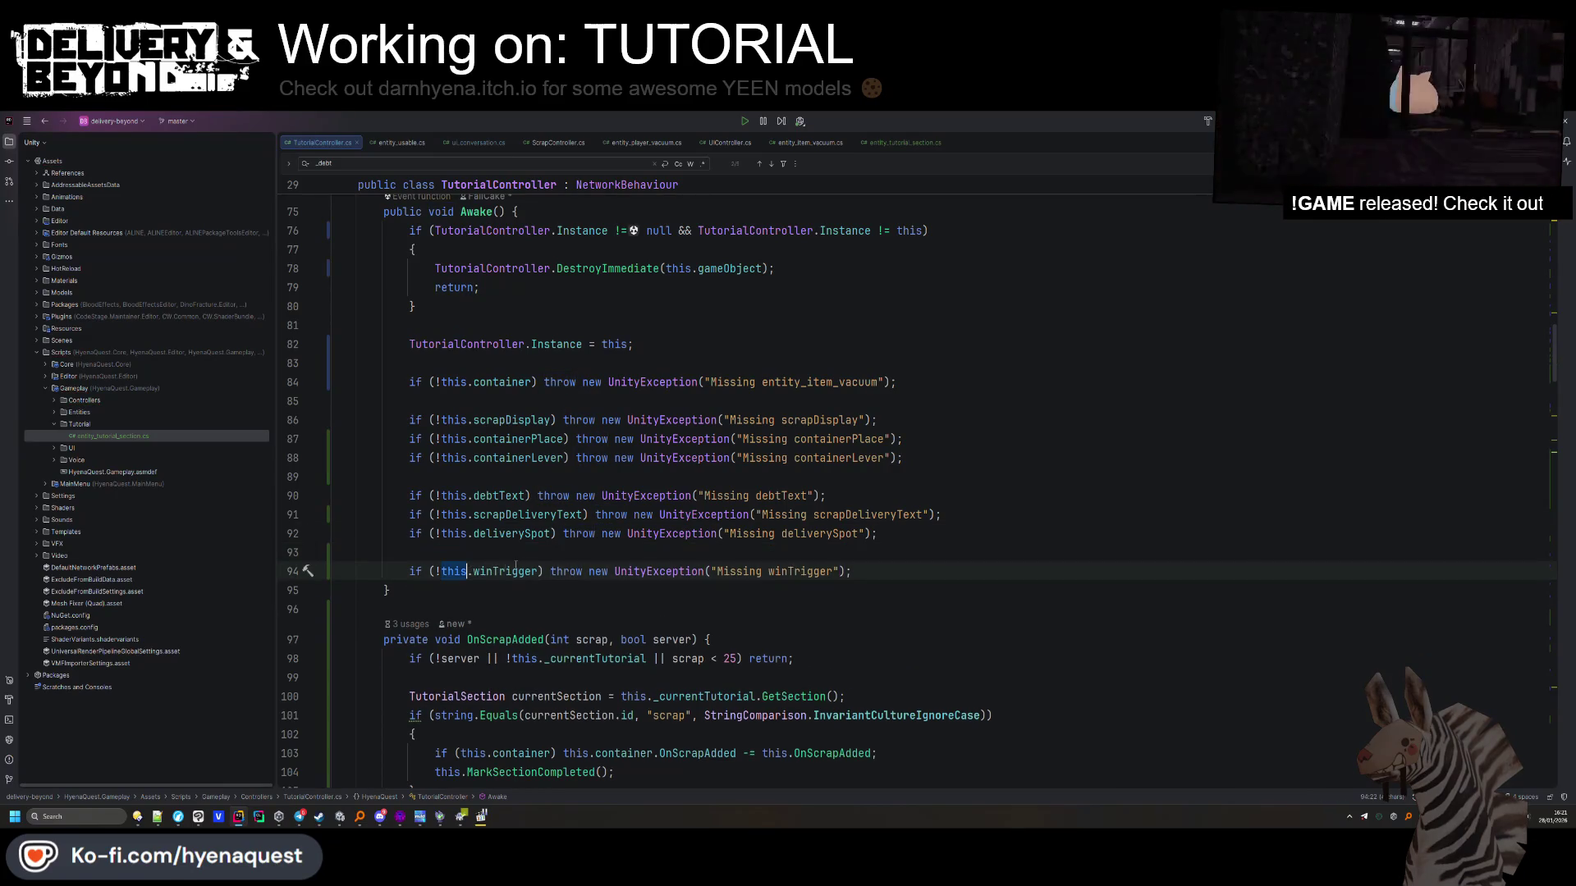
{"action": "scroll", "coordinate": [541, 533], "scroll_direction": "down", "scroll_amount": 10}
{"action": "scroll", "coordinate": [542, 534], "scroll_direction": "down", "scroll_amount": 5}
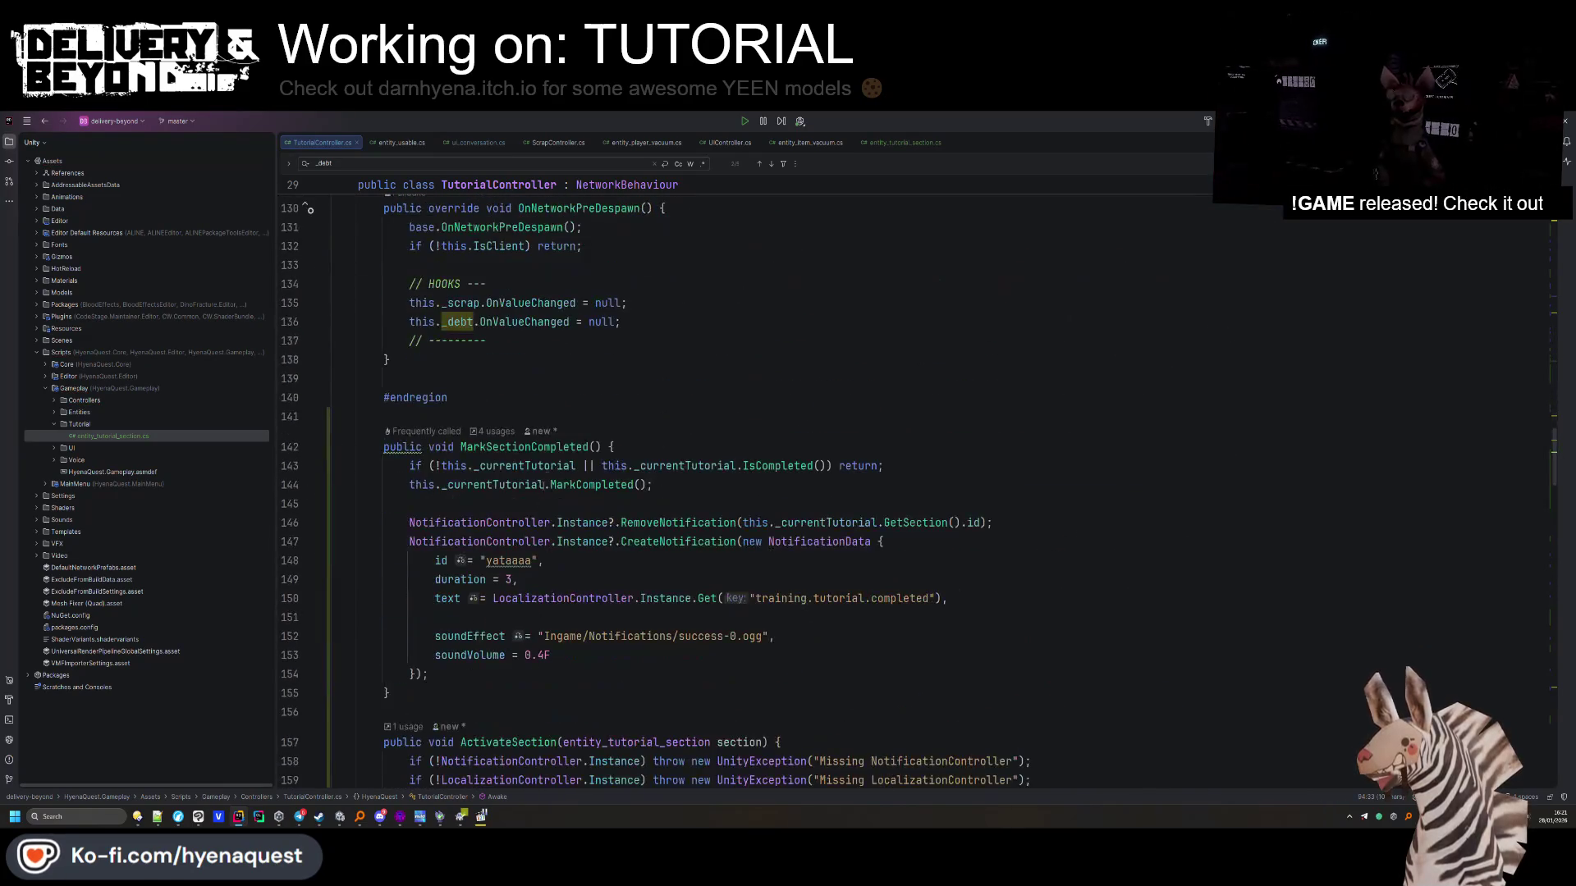
Hook this.winTrigger.OnEnter to a generated WinTheGame method in OnNetworkSpawn
{"action": "scroll", "coordinate": [566, 447], "scroll_direction": "down", "scroll_amount": 15}
{"action": "left_click", "coordinate": [718, 466]}
{"action": "key", "text": "Return"}
{"action": "key", "text": "Return"}
{"action": "type", "text": "this.winTrigger.on"}
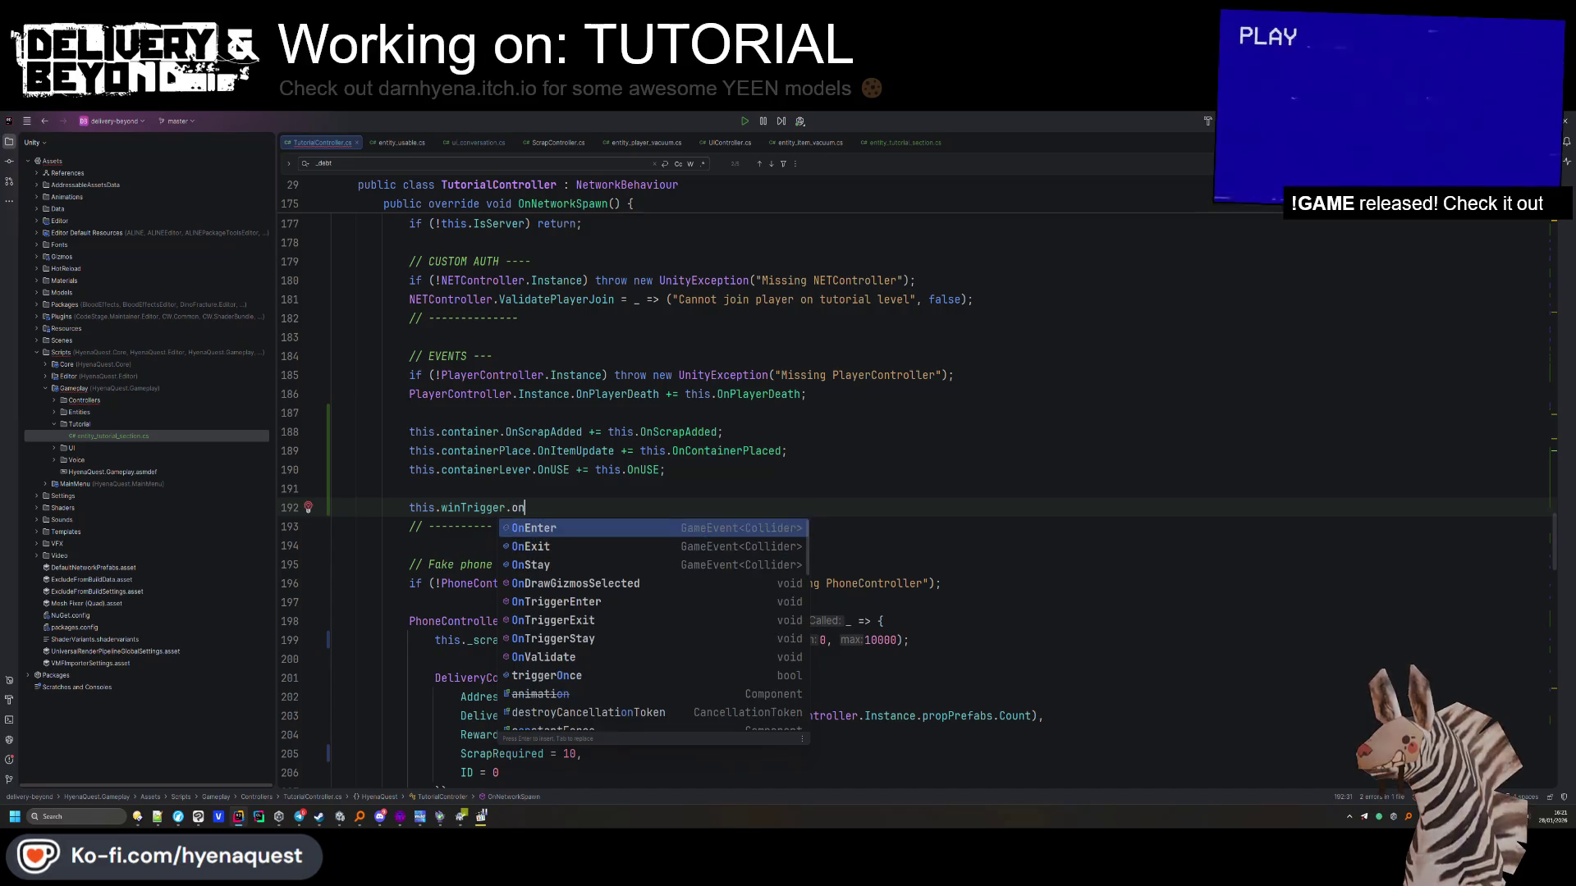
{"action": "key", "text": "Return"}
{"action": "type", "text": "+= this.Win"}
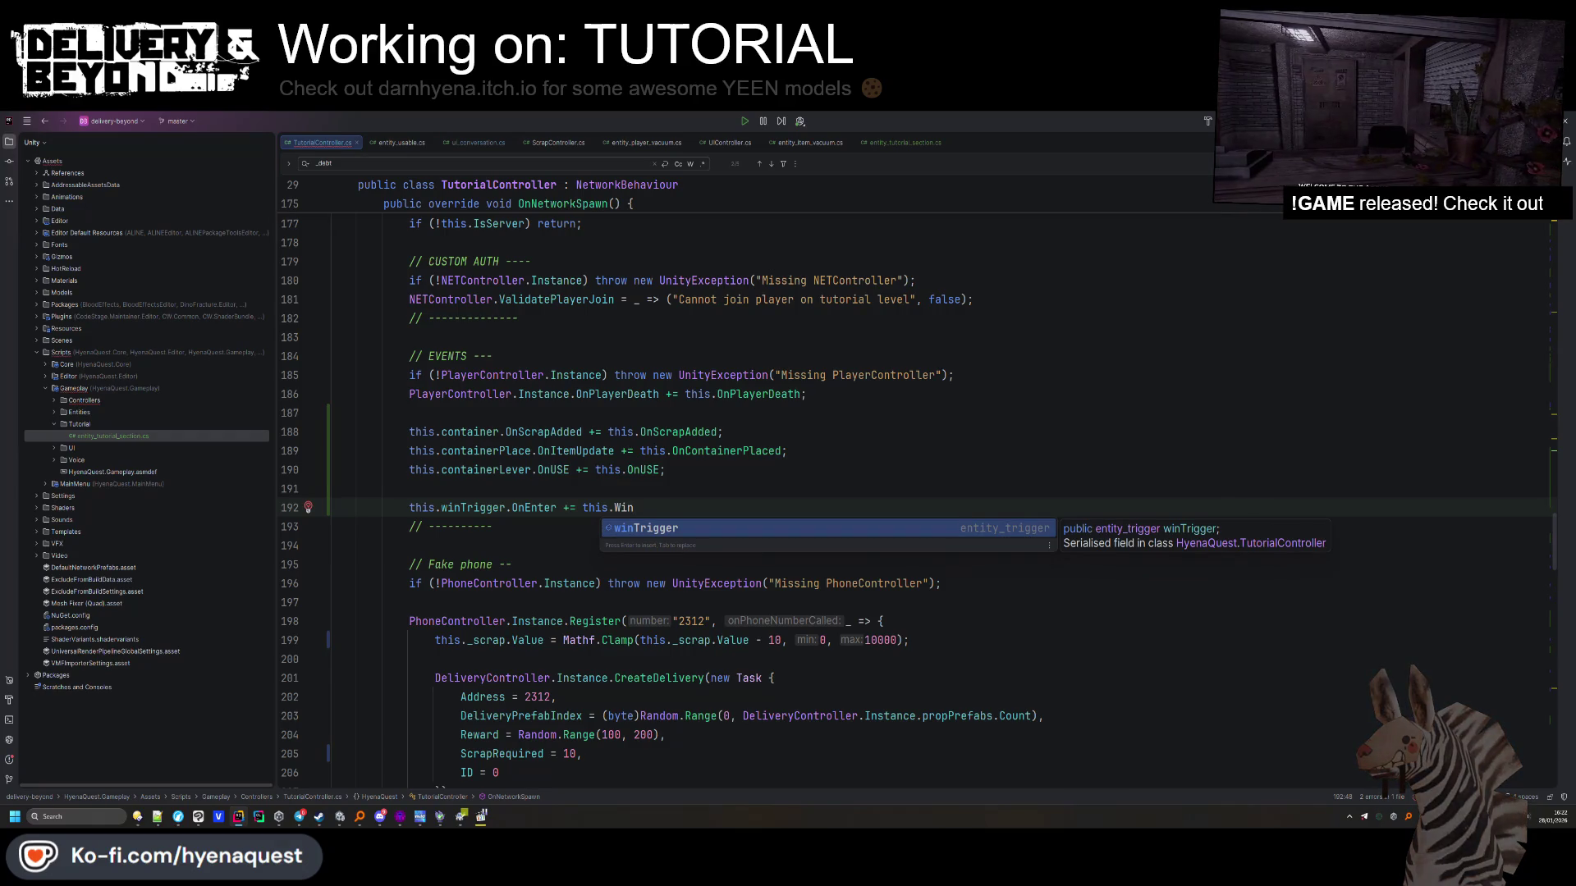
{"action": "type", "text": "TheGame;"}
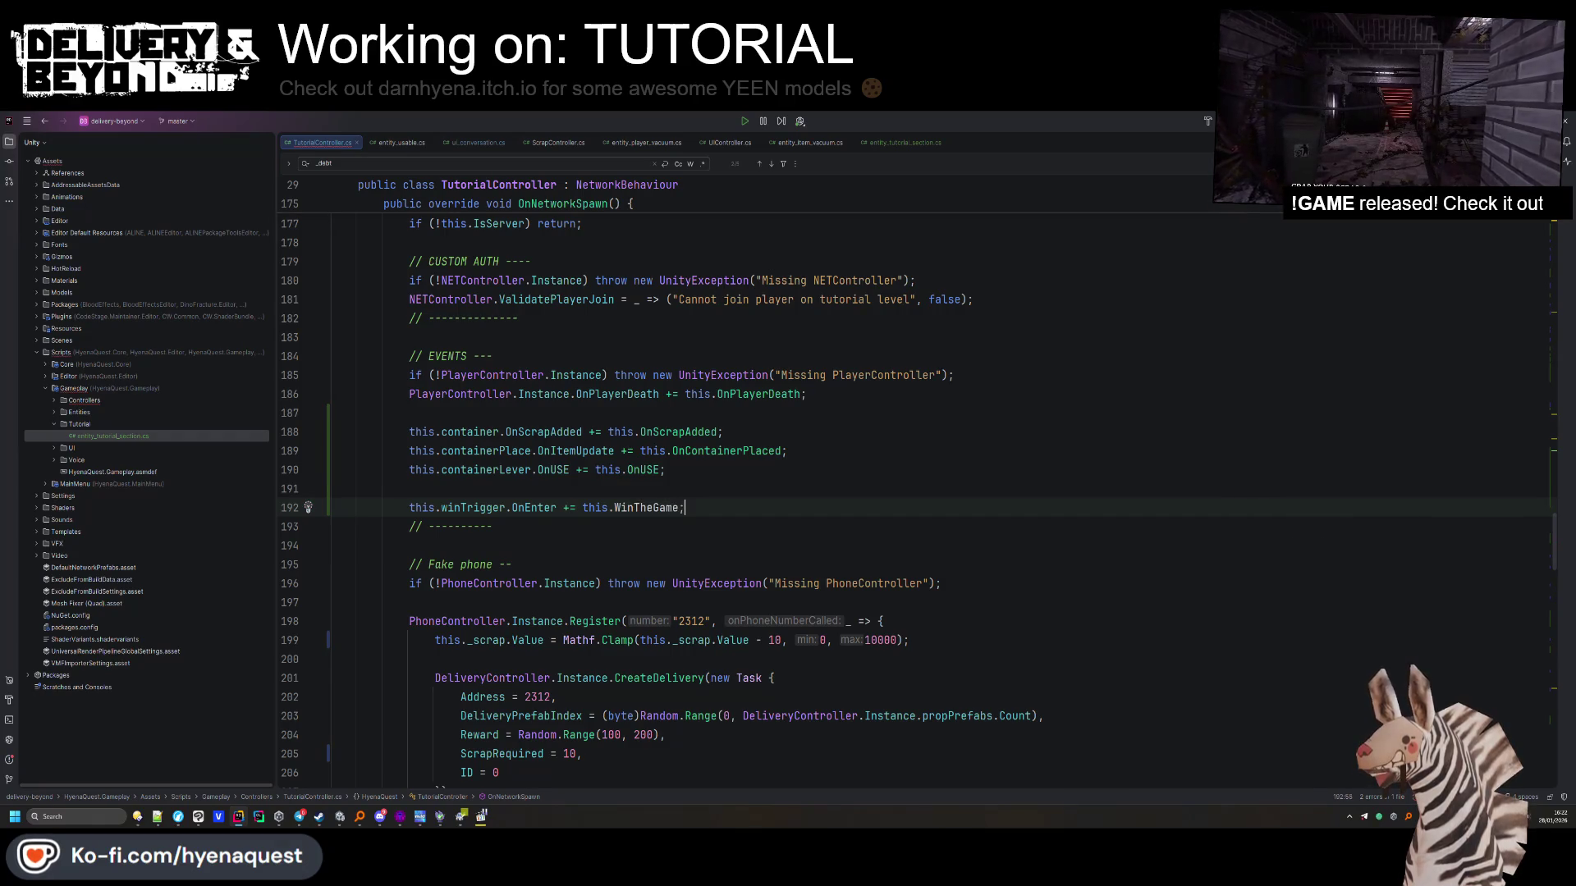
{"action": "key", "text": "alt+Return"}
{"action": "key", "text": "Return"}
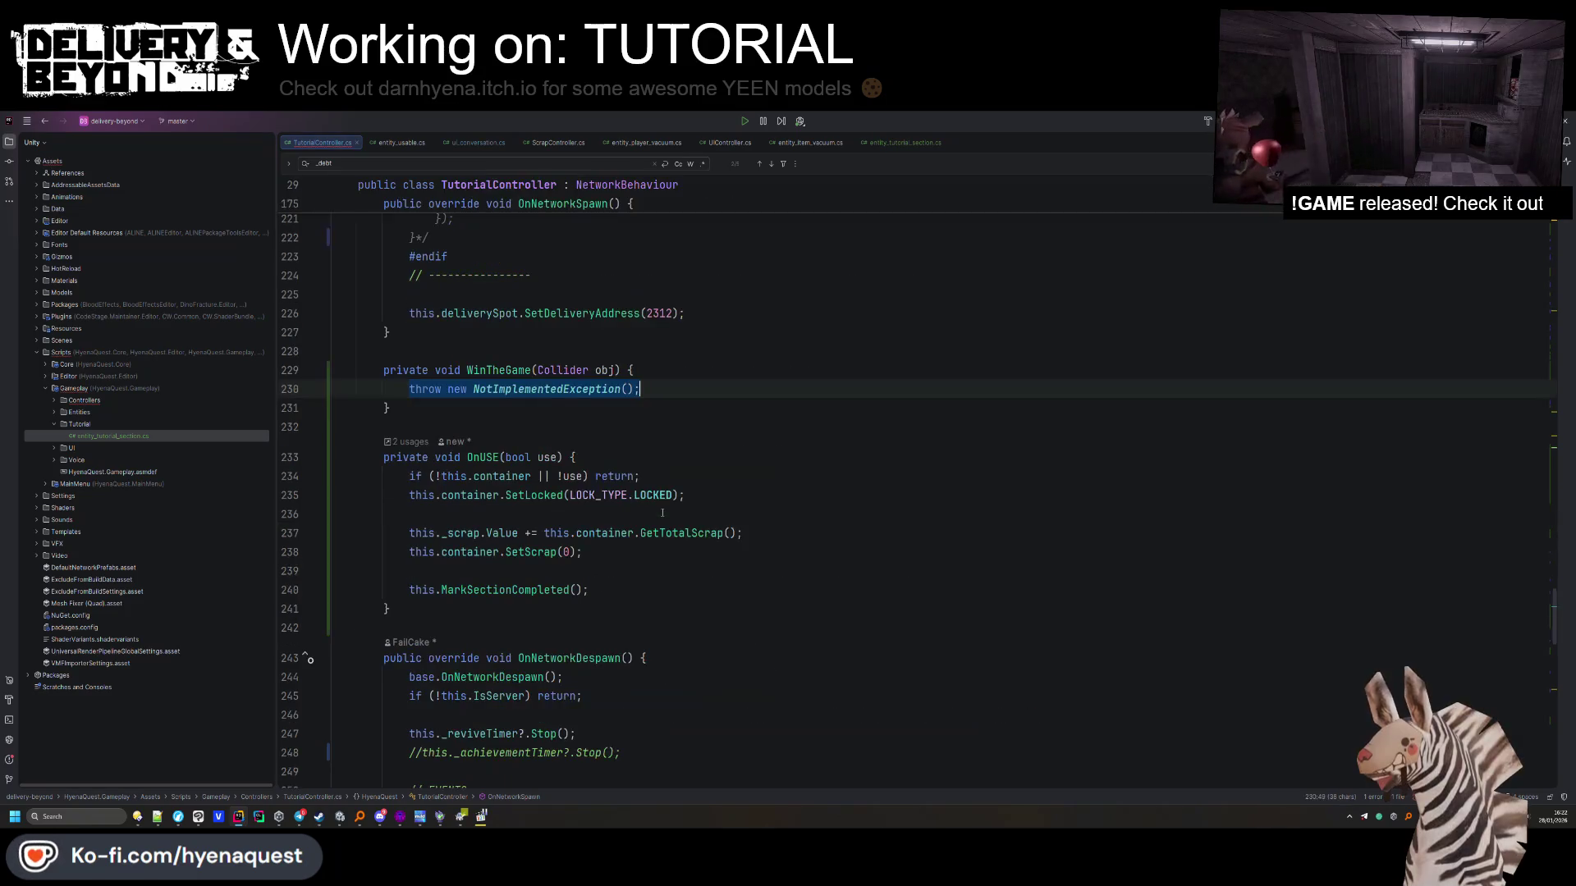
Remove the NotImplementedException placeholder, then undo back through the recent edits
{"action": "key", "text": "ctrl+y"}
{"action": "left_click", "coordinate": [615, 370]}
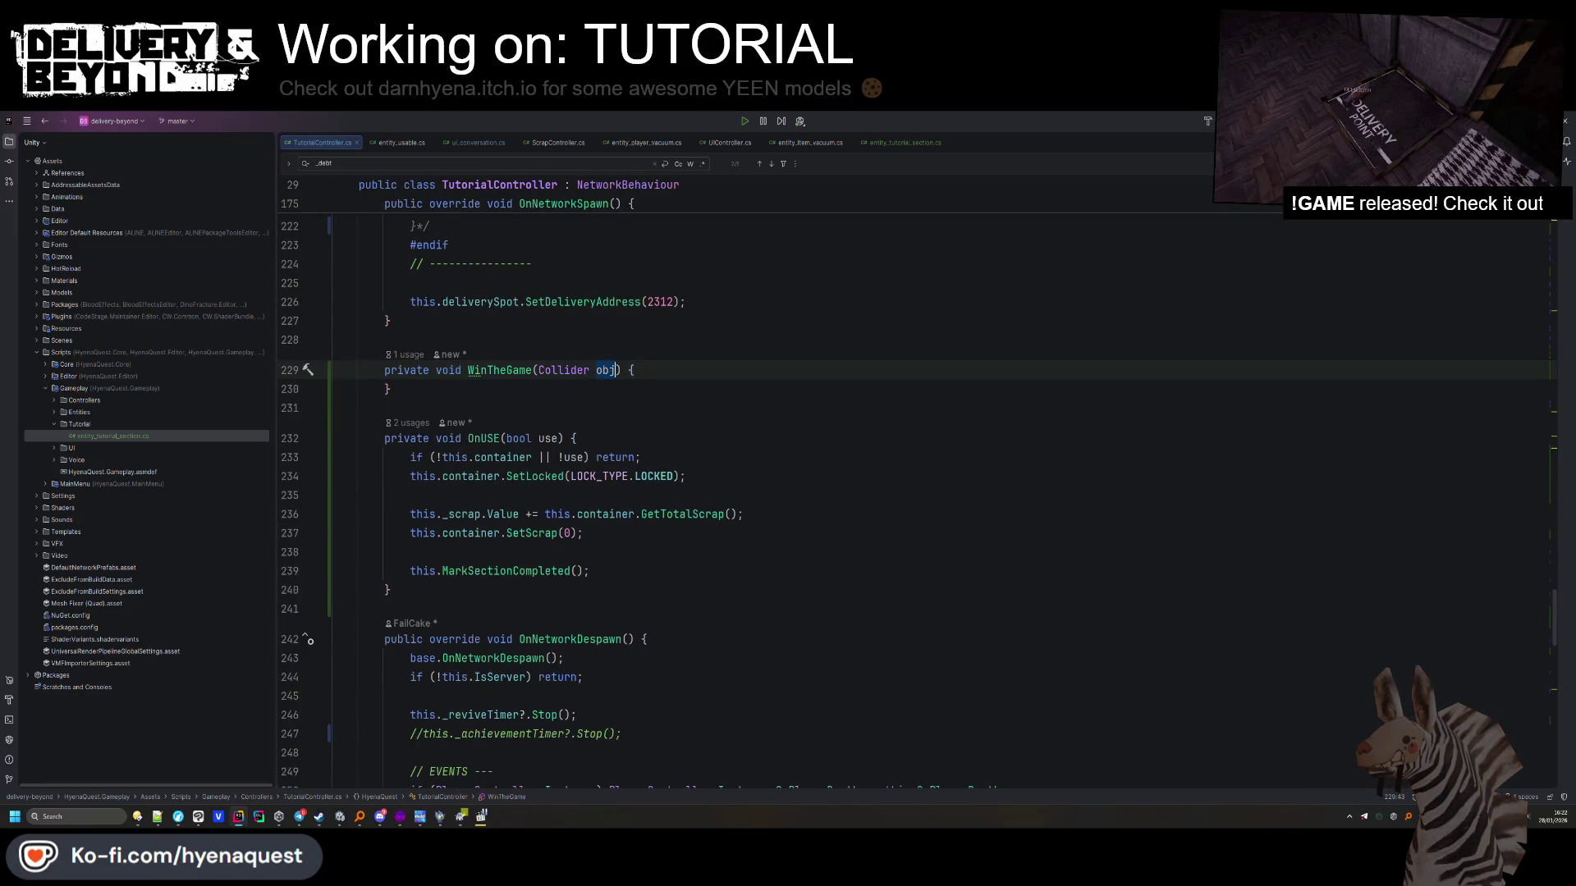
{"action": "type", "text": "_"}
{"action": "key", "text": "shift+Return"}
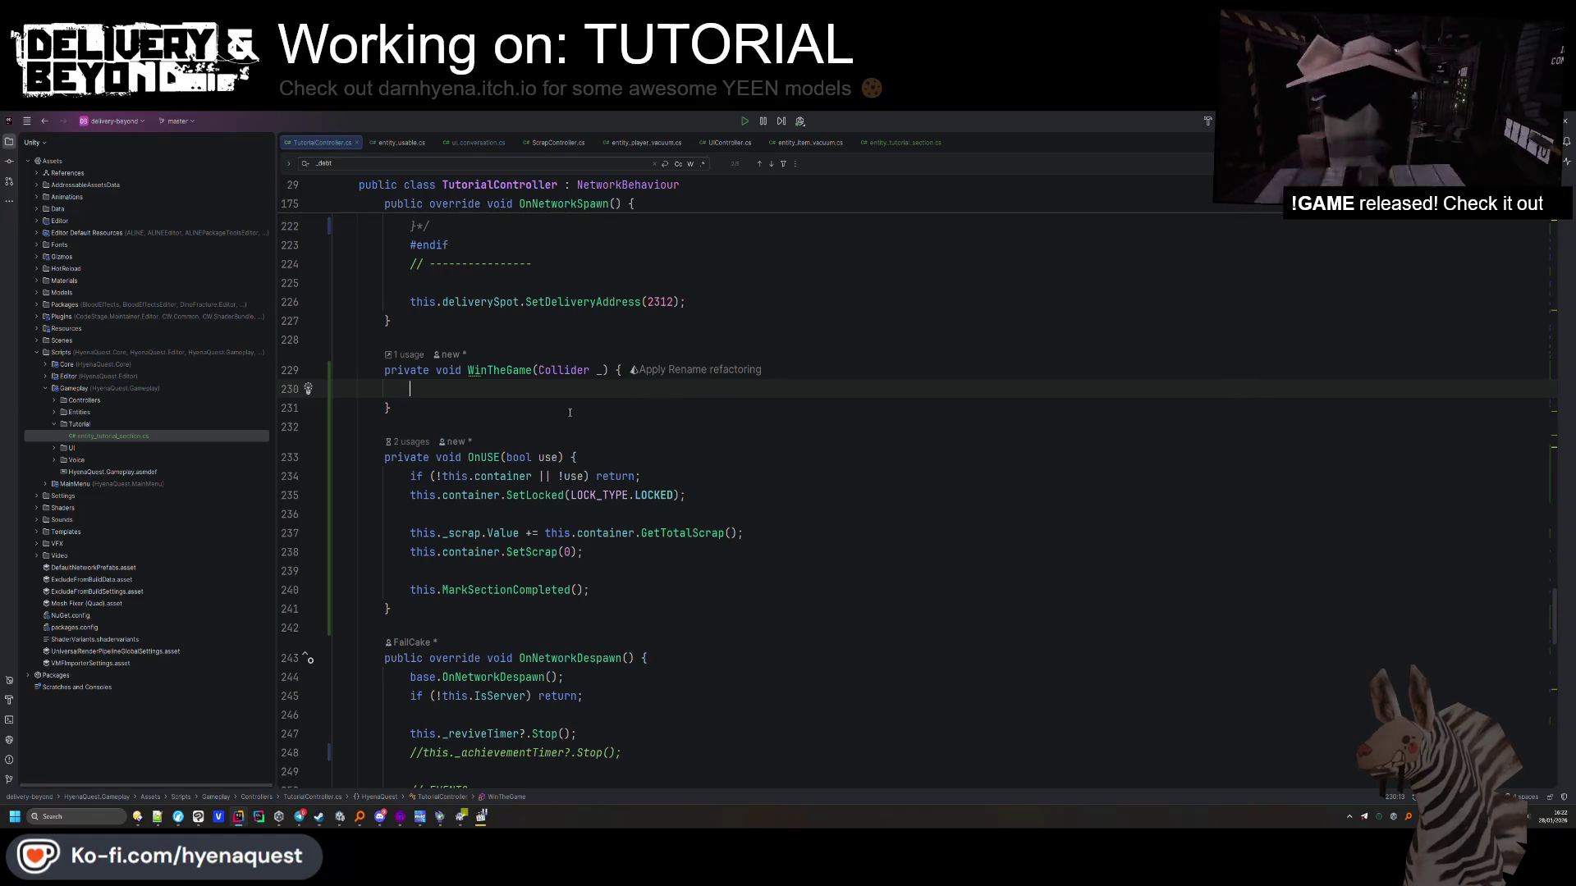
{"action": "key", "text": "ctrl+z"}
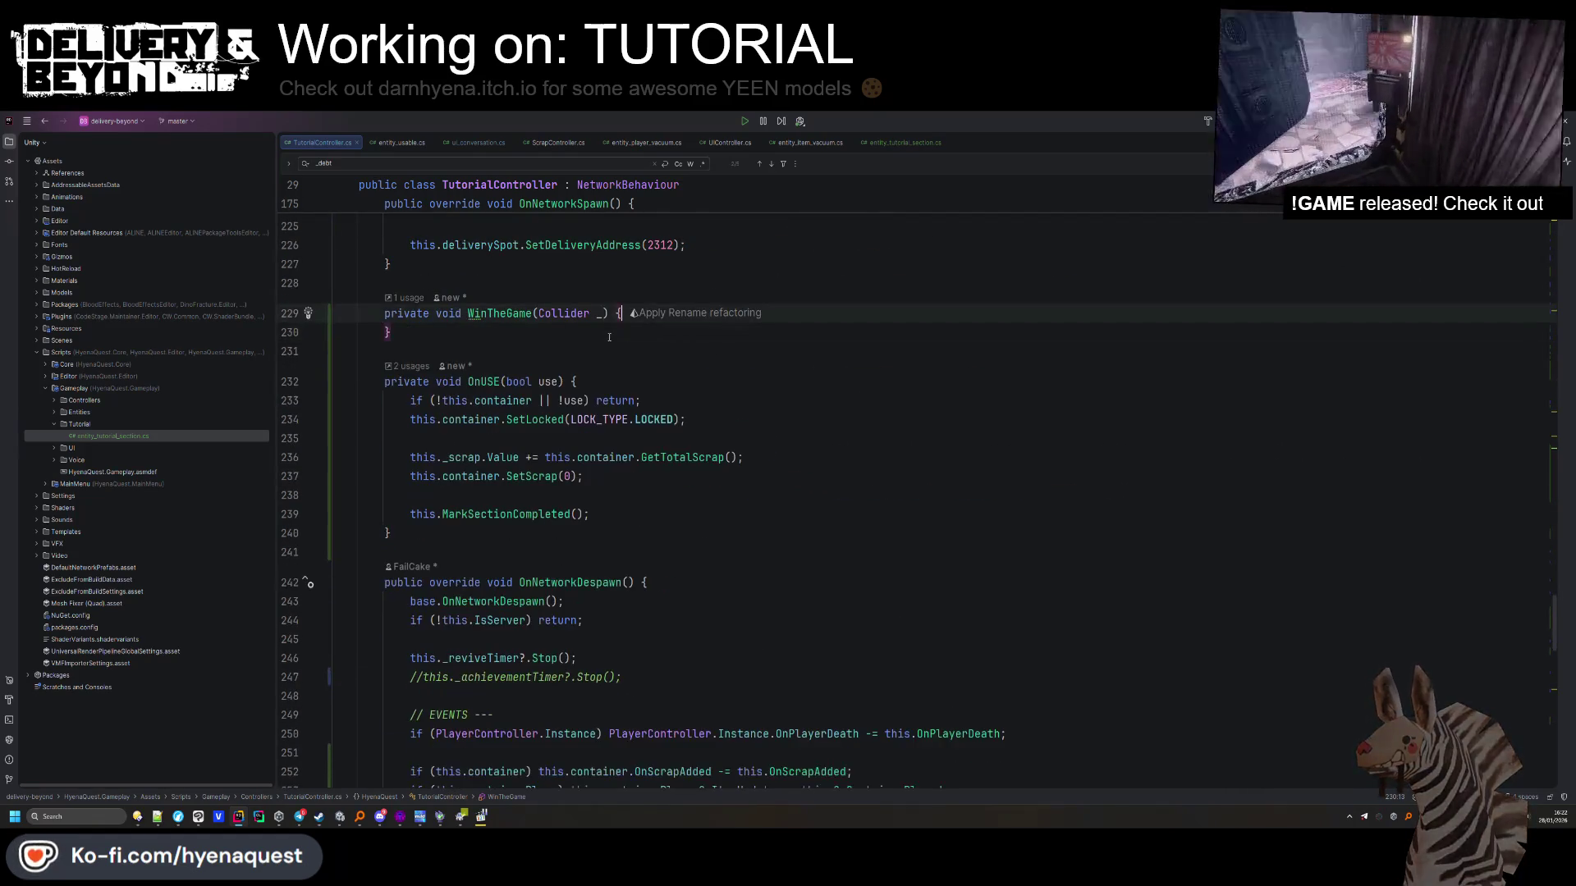
{"action": "key", "text": "ctrl+z"}
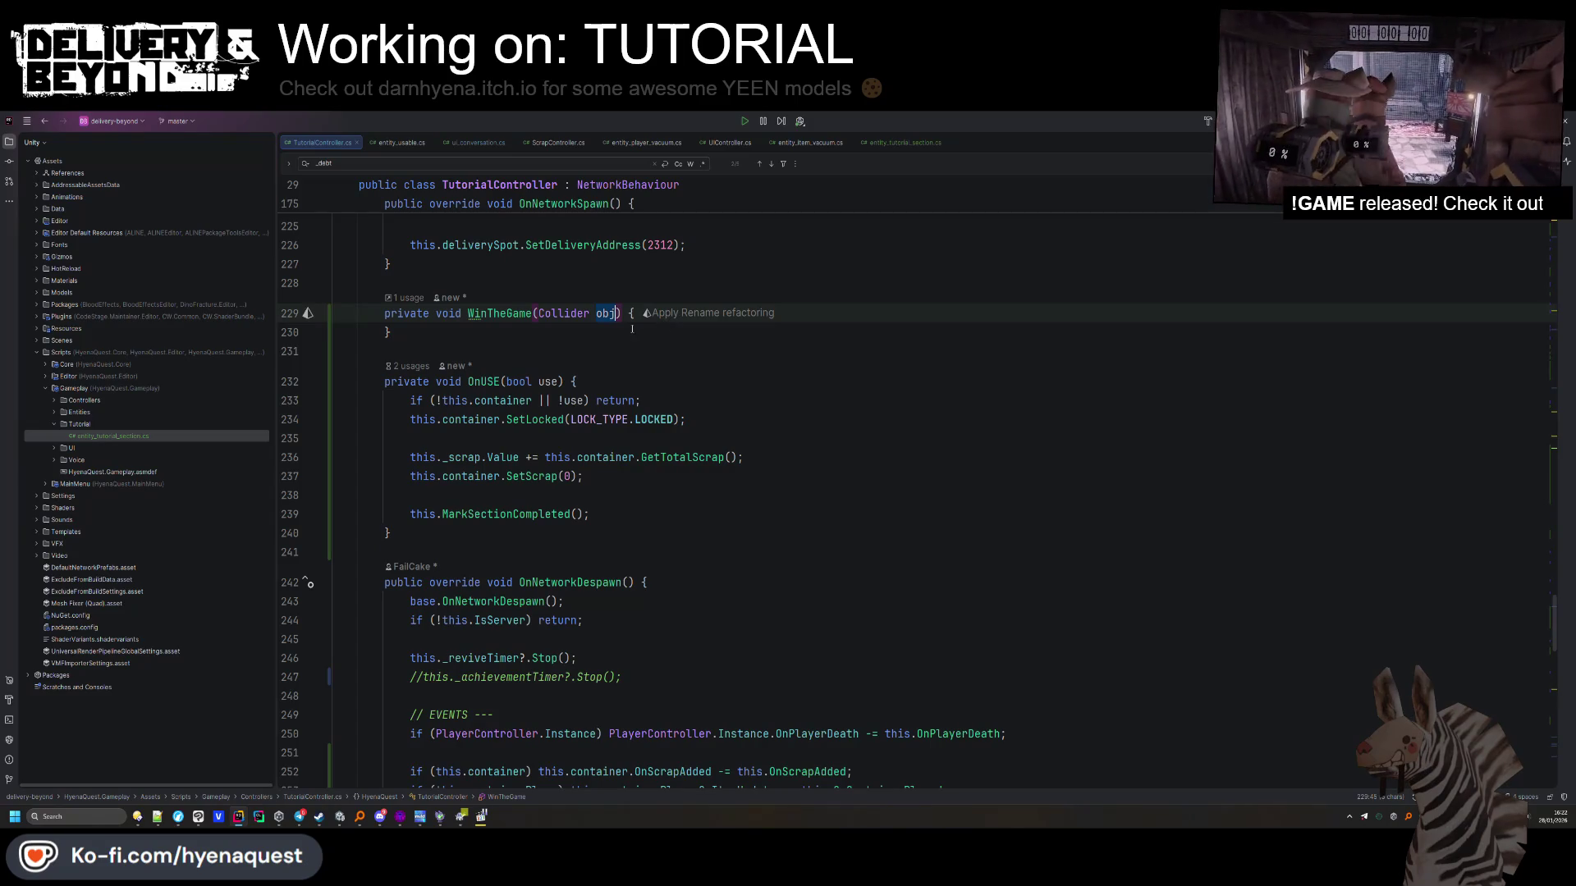
{"action": "key", "text": "ctrl+z"}
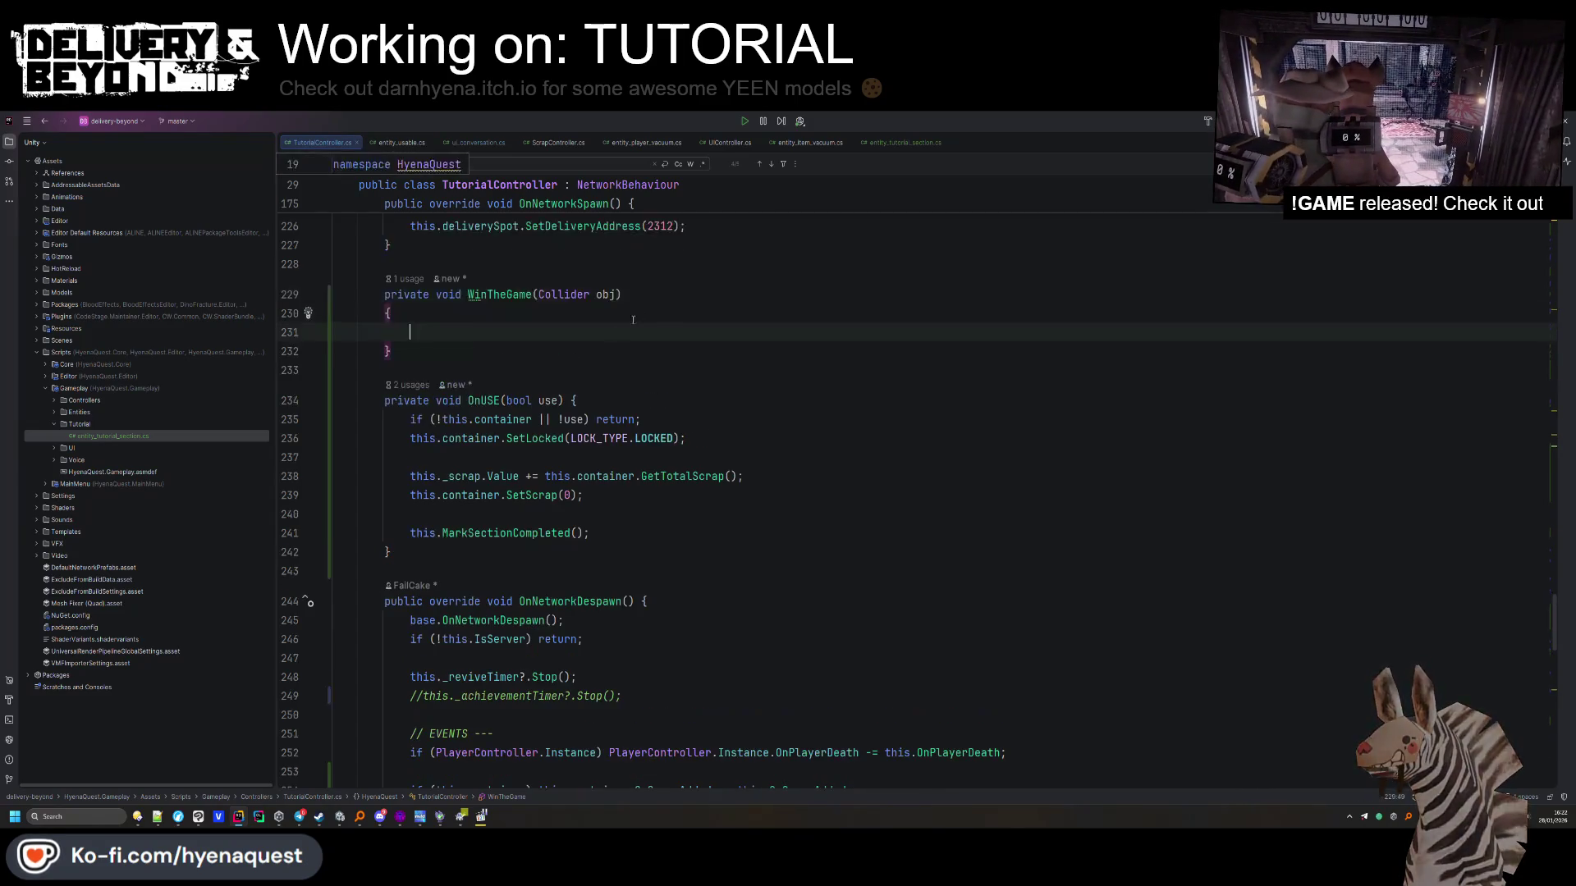
{"action": "key", "text": "ctrl+z"}
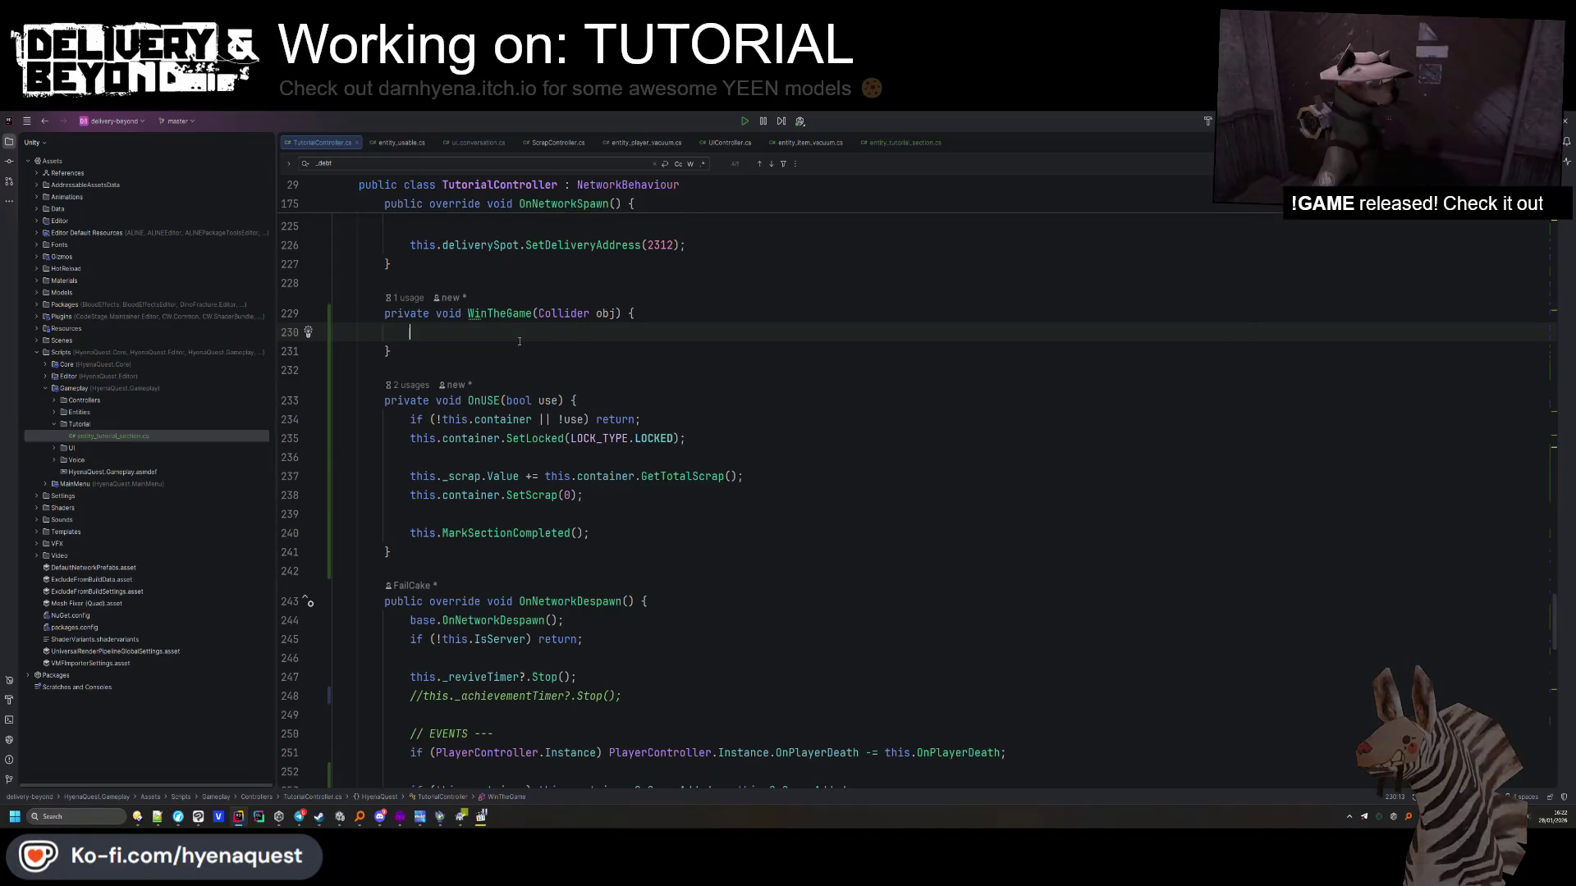
{"action": "key", "text": "ctrl+z"}
{"action": "key", "text": "ctrl+z"}
{"action": "key", "text": "ctrl+z"}
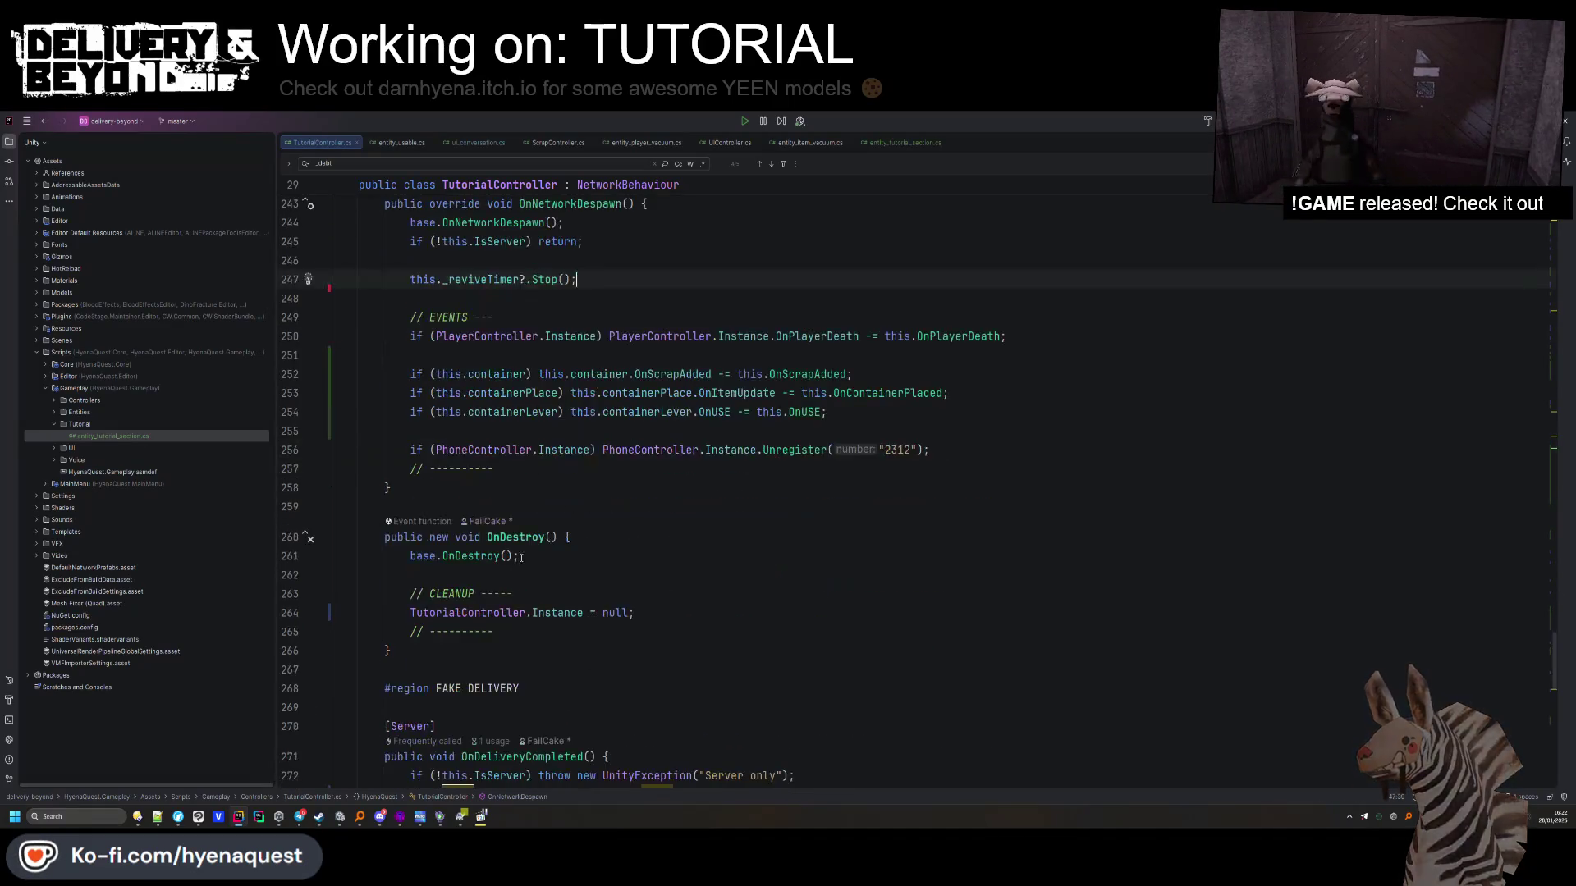
Move the ACHIEVEMENT block from OnNetworkSpawn into WinTheGame and uncomment it
{"action": "scroll", "coordinate": [542, 537], "scroll_direction": "down", "scroll_amount": 10}
{"action": "scroll", "coordinate": [568, 548], "scroll_direction": "up", "scroll_amount": 20}
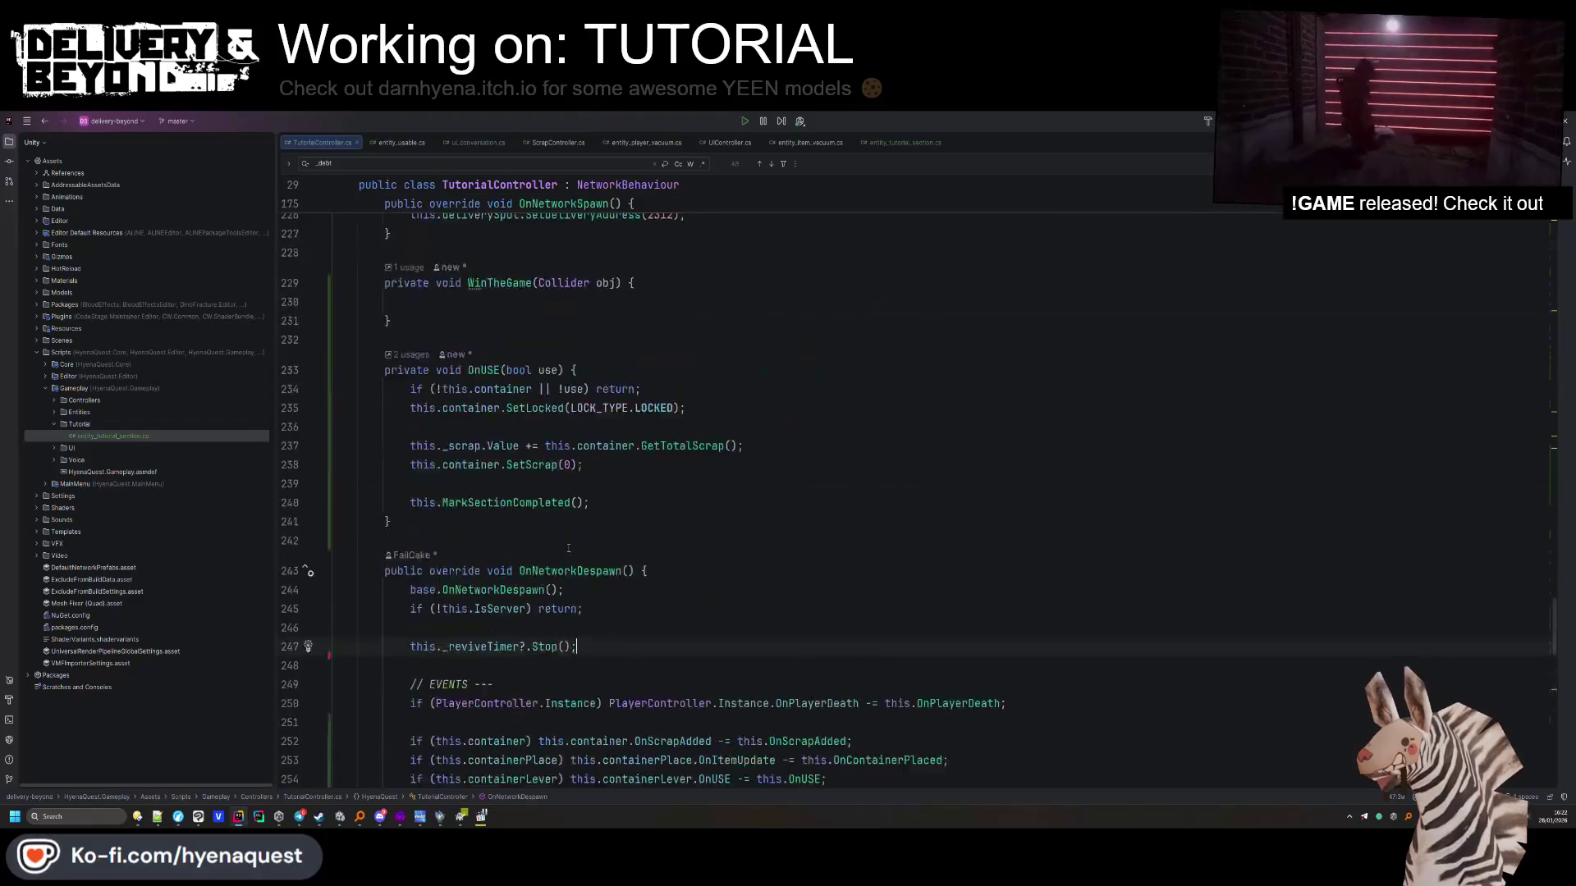
{"action": "scroll", "coordinate": [568, 547], "scroll_direction": "up", "scroll_amount": 15}
{"action": "scroll", "coordinate": [484, 586], "scroll_direction": "down", "scroll_amount": 6}
{"action": "left_click_drag", "start_coordinate": [422, 601], "coordinate": [410, 458]}
{"action": "left_click_drag", "start_coordinate": [449, 612], "coordinate": [541, 431]}
{"action": "left_click_drag", "start_coordinate": [542, 632], "coordinate": [525, 385]}
{"action": "key", "text": "BackSpace"}
{"action": "left_click", "coordinate": [533, 340]}
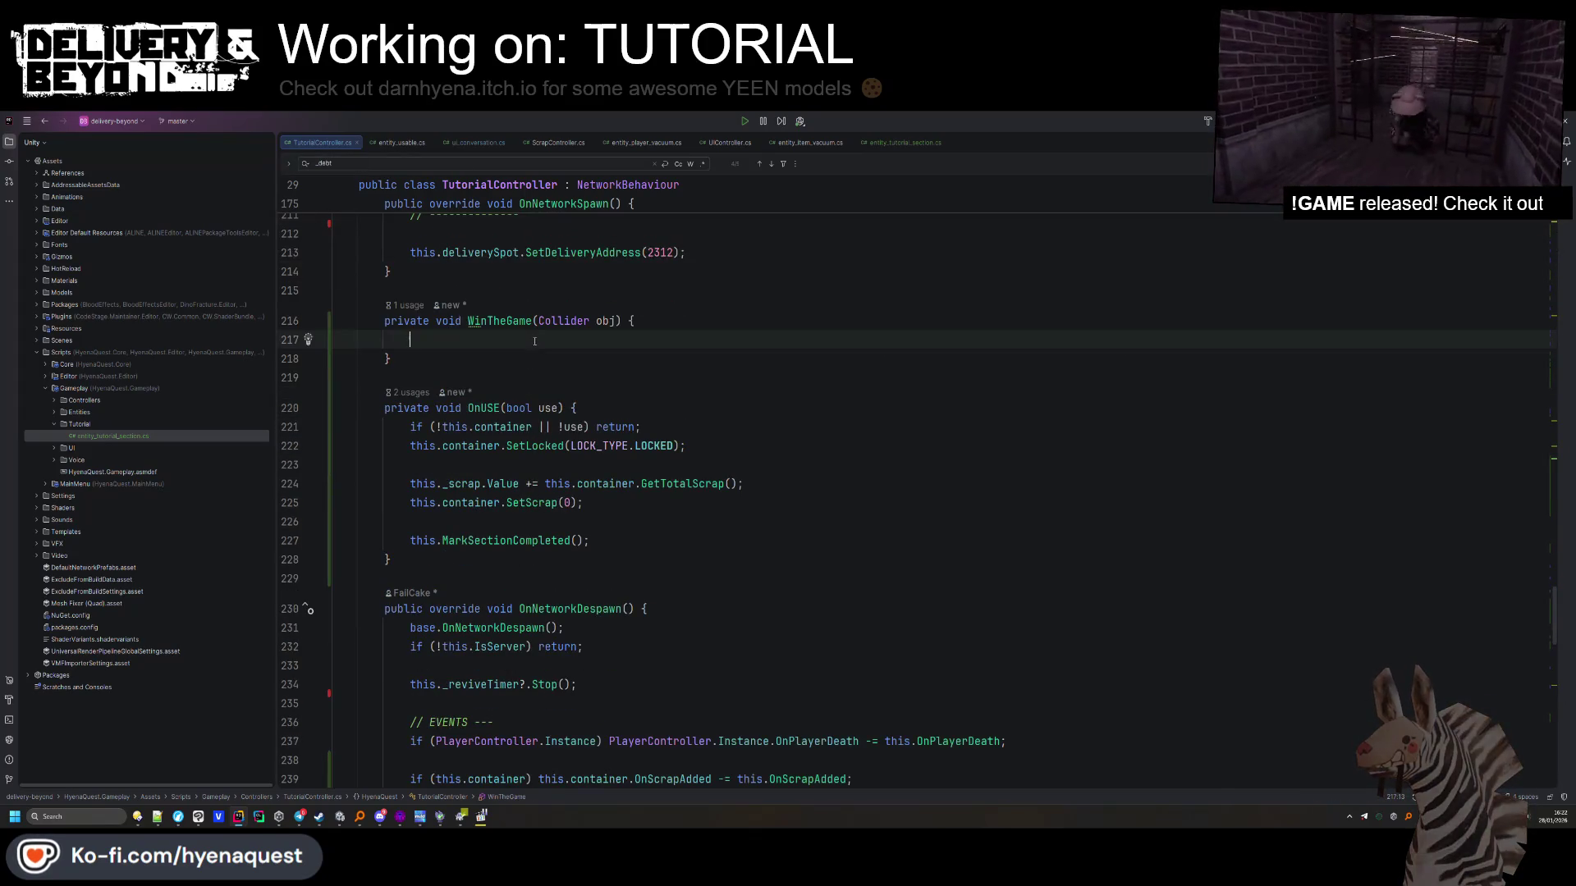
{"action": "type", "text": "// ACHIEVEMENT ----         #if !UNITY_EDITOR         /*if (SteamworksController.IsSteamRunning)         {             this._achievementTimer?.Stop();             this._achievementTimer = util_timer.Simple(5, () => {                 if (!SteamUserStats.SetAchievement(nameof(STEAM_ACHIEVEMENTS.ACHIEVEMENT_PRACTICE))) Debug.LogError(\"Failed to set achievement ACHIEVEMENT_PRACTICE\");                 if (!SteamUserStats.StoreStats()) Debug.LogError(\"Failed to store stats for local player.\");             });         }*/         #endif         // ----------------"}
{"action": "left_click", "coordinate": [423, 396]}
{"action": "key", "text": "BackSpace"}
{"action": "key", "text": "BackSpace"}
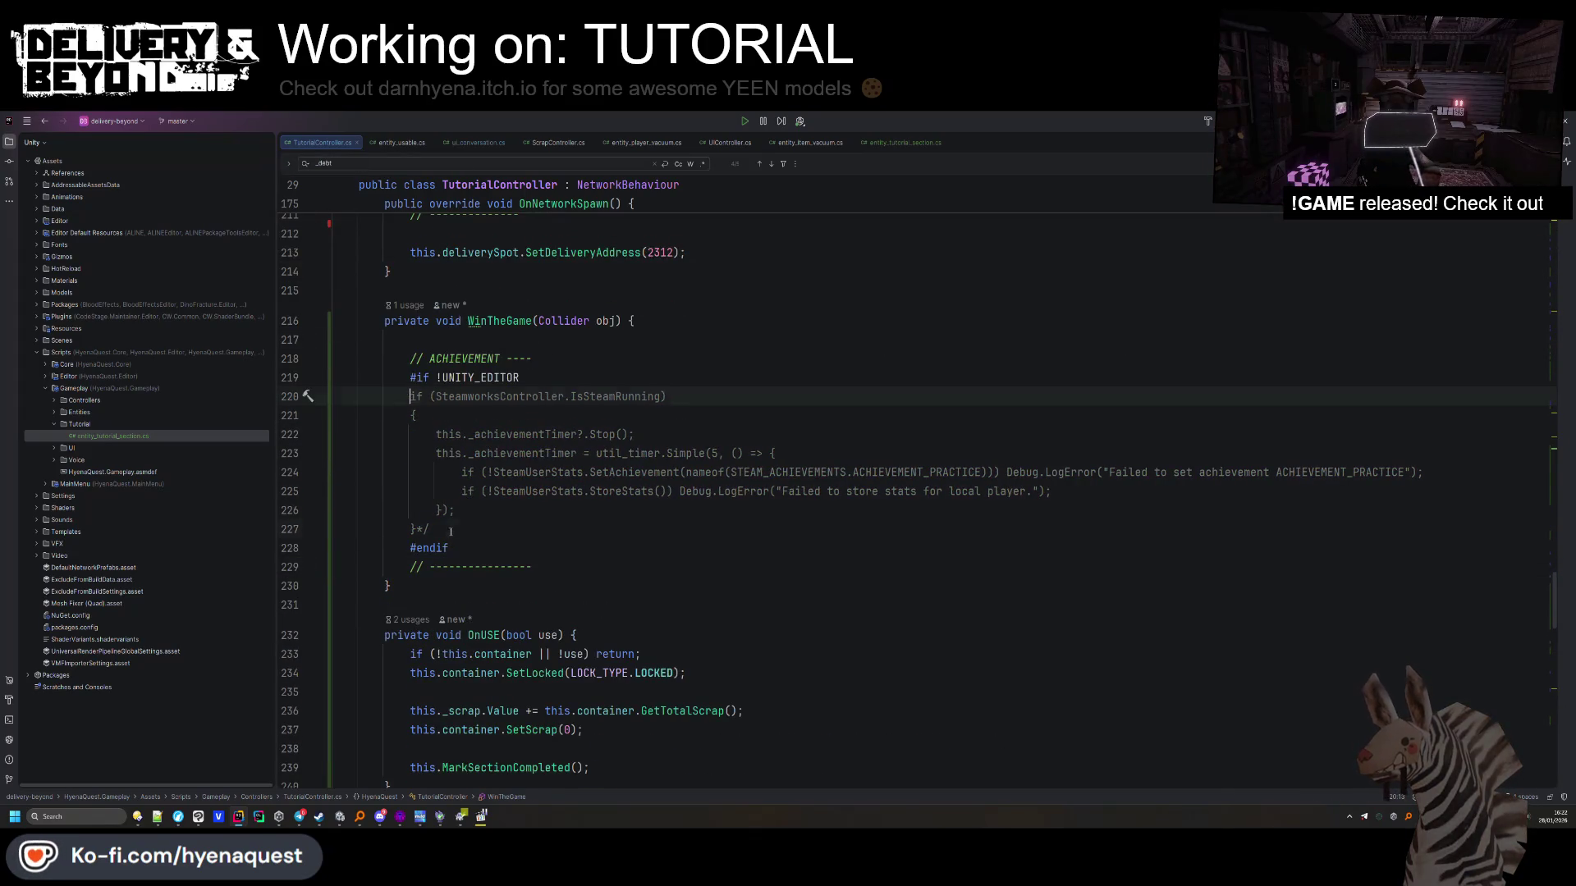
{"action": "left_click", "coordinate": [427, 530]}
{"action": "key", "text": "BackSpace"}
{"action": "key", "text": "BackSpace"}
{"action": "left_click", "coordinate": [662, 340]}
Add a this.MarkSectionCompleted(); call inside WinTheGame
{"action": "scroll", "coordinate": [662, 363], "scroll_direction": "up", "scroll_amount": 20}
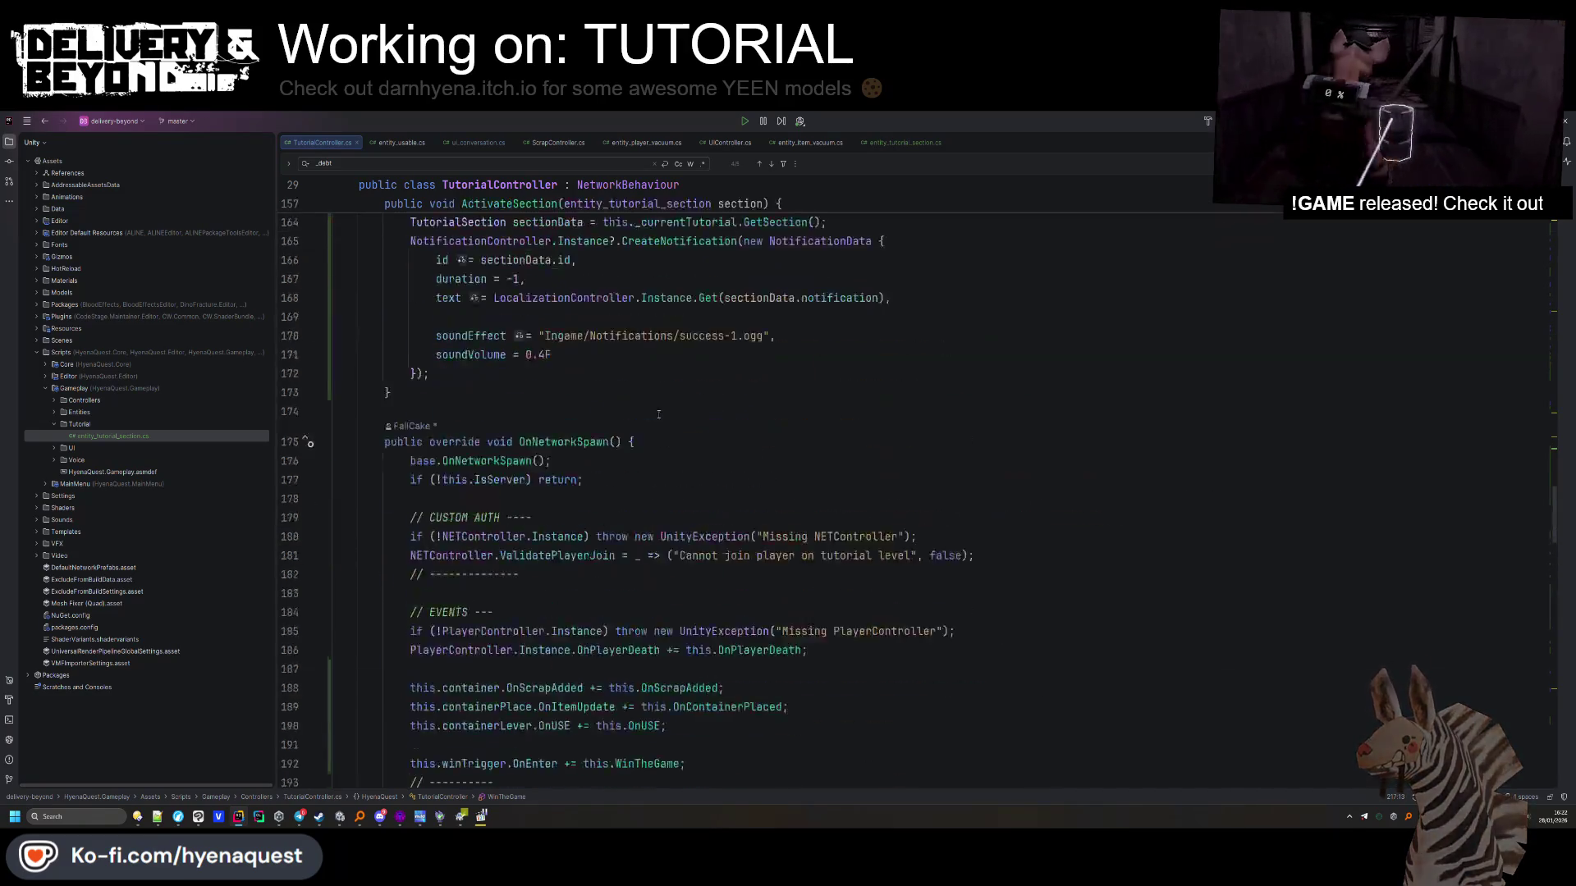
{"action": "scroll", "coordinate": [677, 465], "scroll_direction": "down", "scroll_amount": 3}
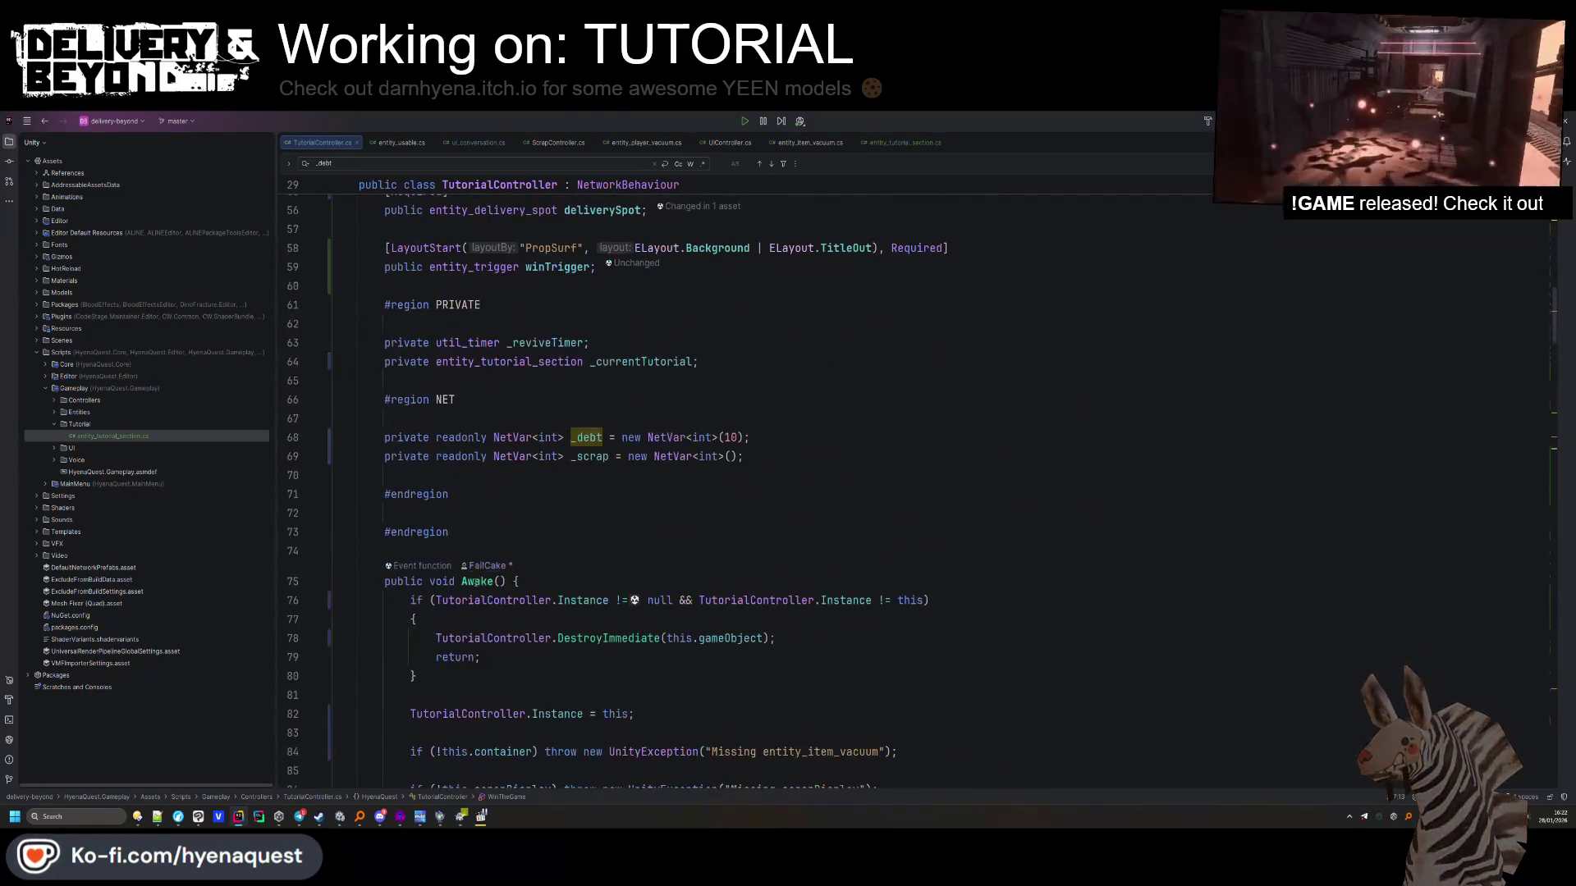
{"action": "scroll", "coordinate": [493, 554], "scroll_direction": "down", "scroll_amount": 20}
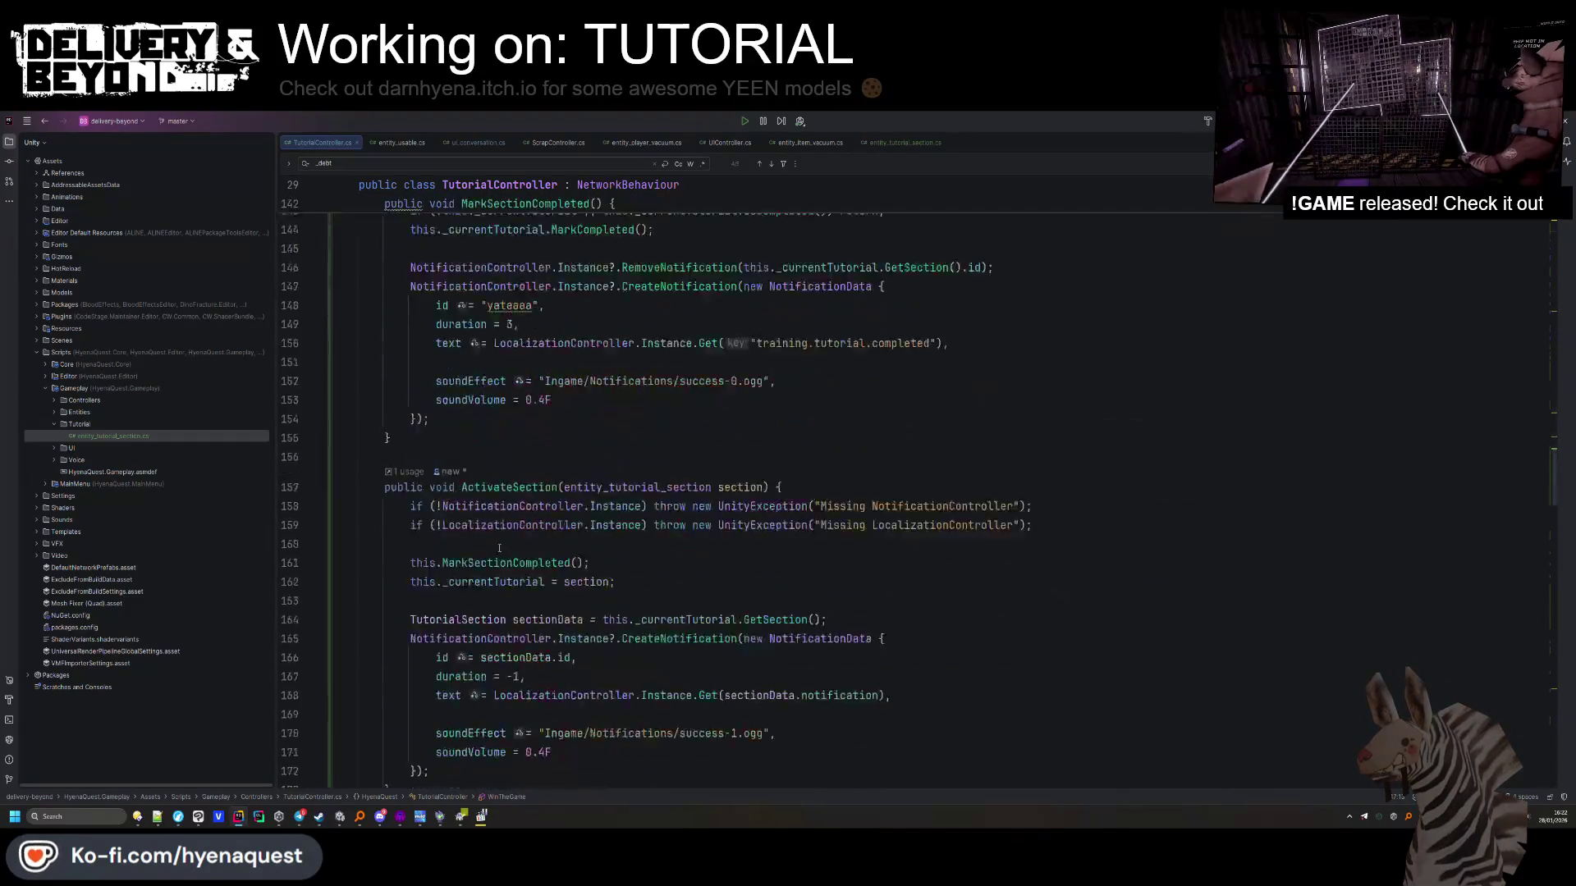
{"action": "scroll", "coordinate": [499, 547], "scroll_direction": "down", "scroll_amount": 5}
{"action": "left_click", "coordinate": [411, 761]}
{"action": "type", "text": "this.MarkSectionCompleted();"}
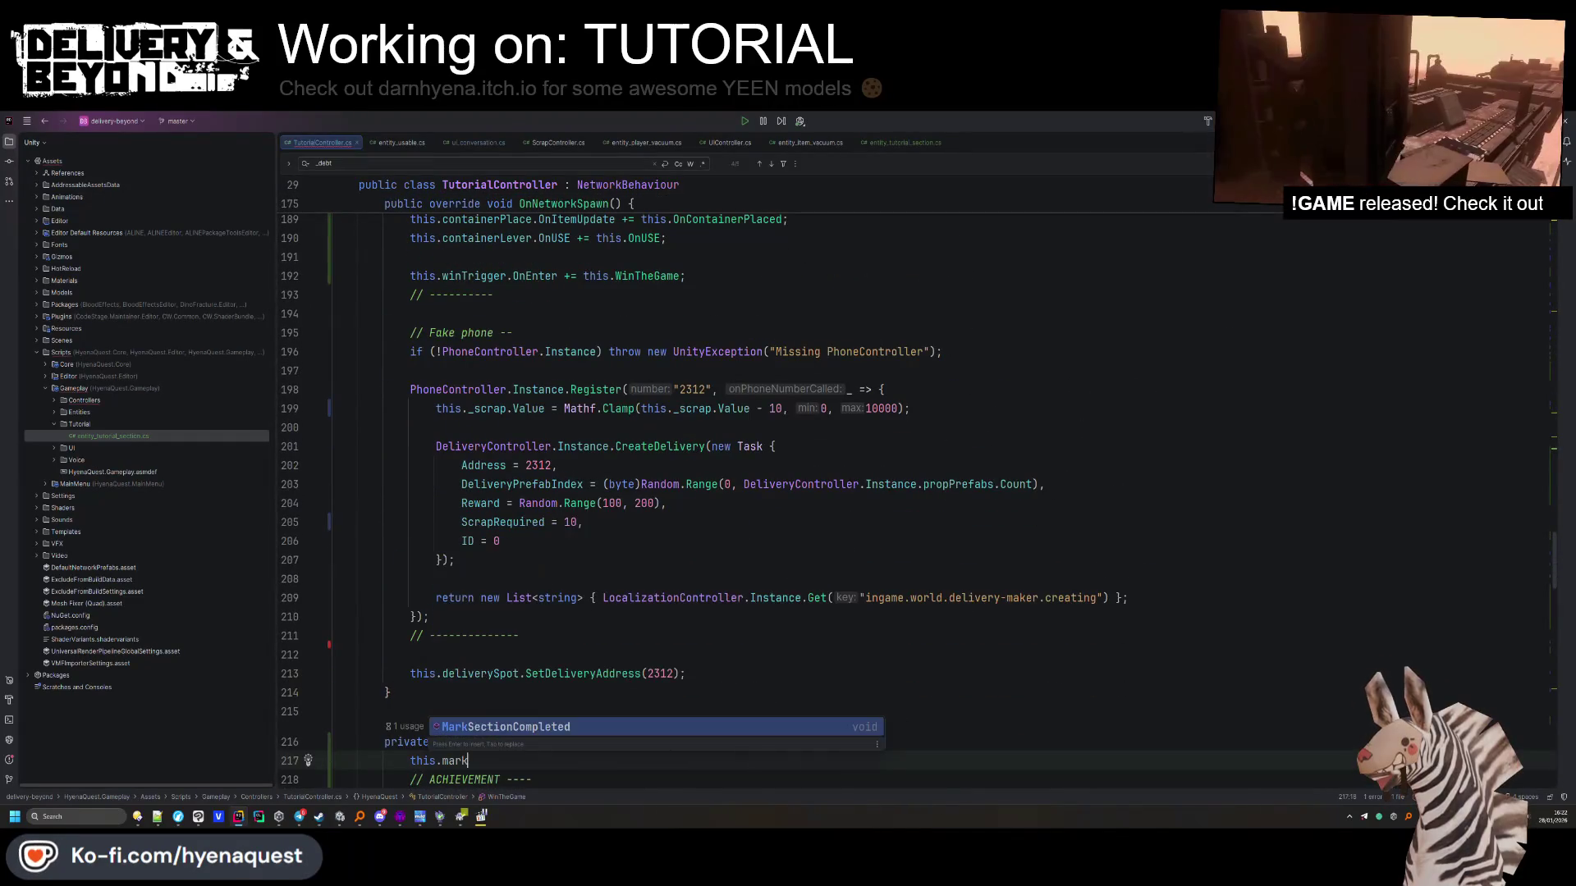
{"action": "key", "text": "Return"}
Begin a new private field declaration below _currentTutorial
{"action": "scroll", "coordinate": [518, 491], "scroll_direction": "up", "scroll_amount": 20}
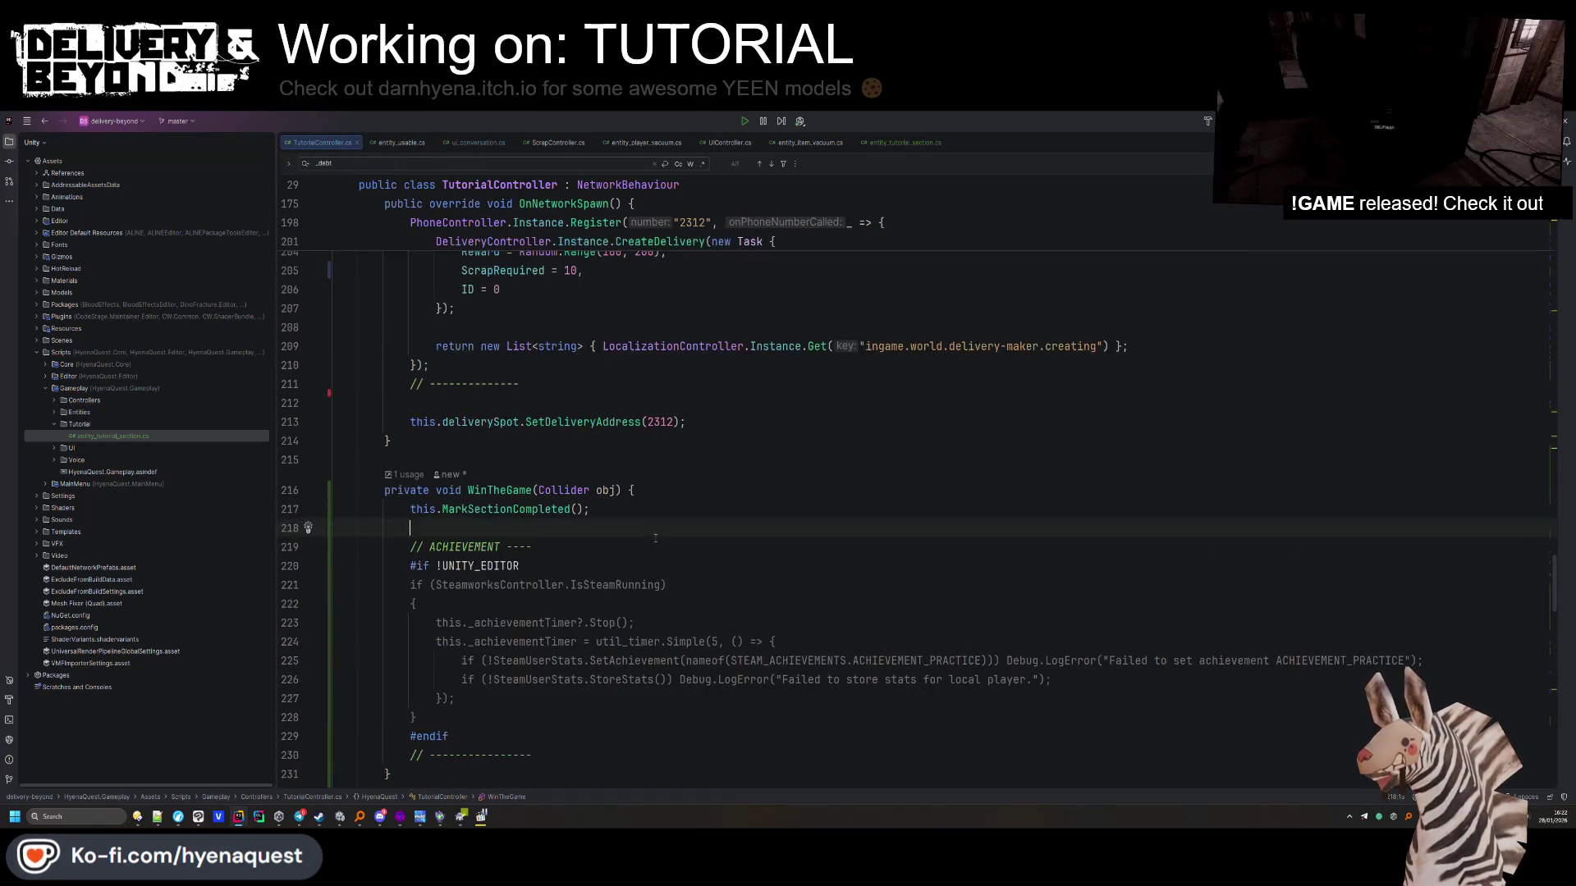
{"action": "scroll", "coordinate": [547, 624], "scroll_direction": "up", "scroll_amount": 1}
{"action": "left_click", "coordinate": [714, 474]}
{"action": "key", "text": "Return"}
{"action": "type", "text": "pri"}
{"action": "key", "text": "Return"}
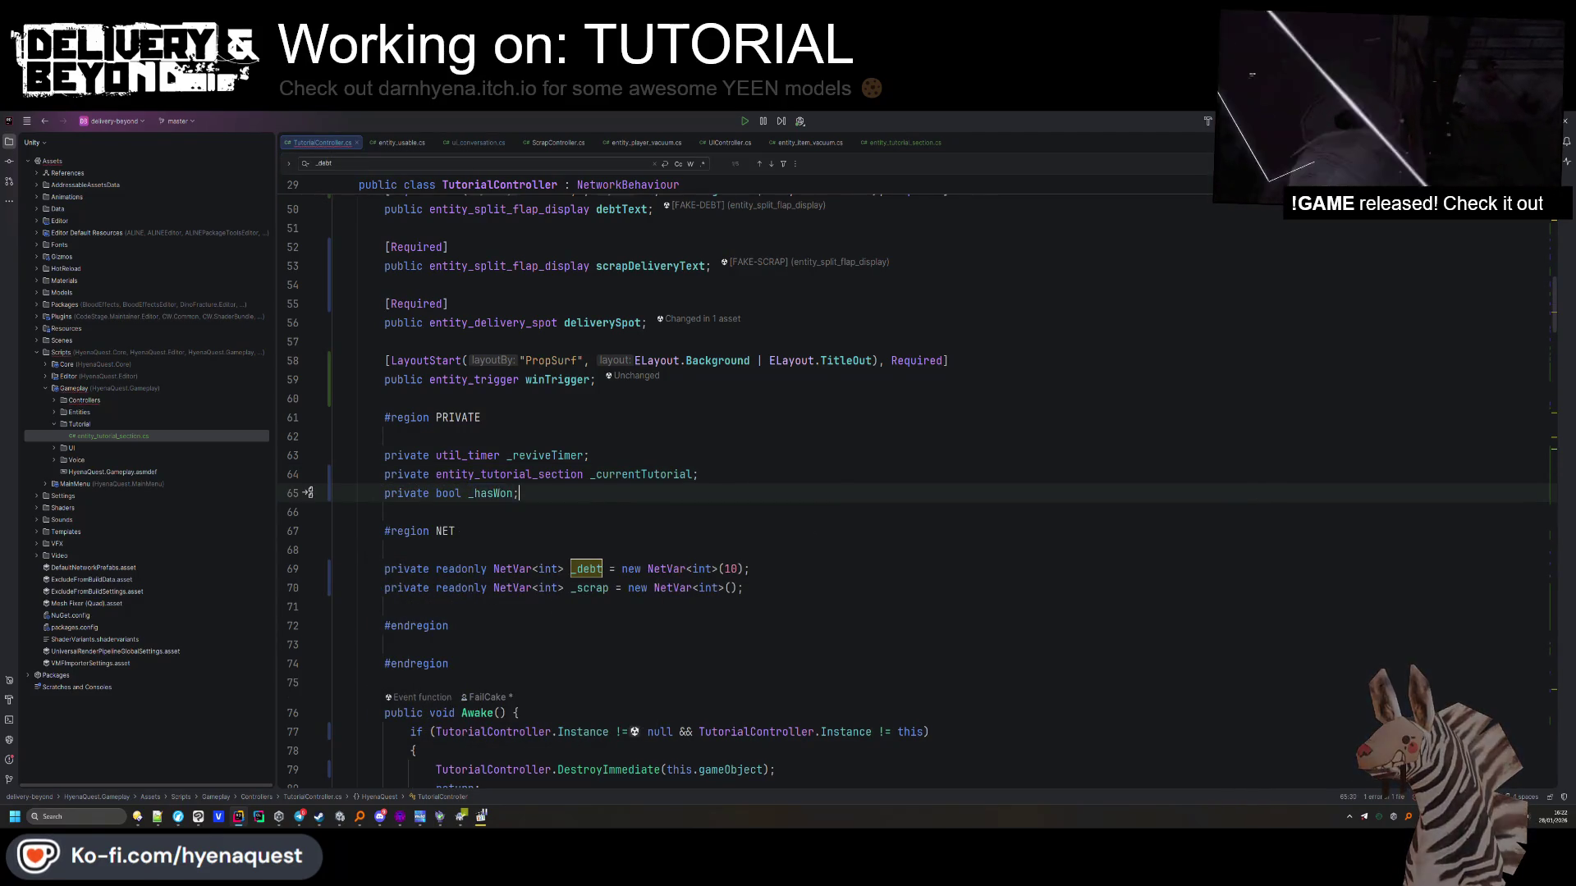
Add an 'if (_hasWon) return;' guard and '_hasWon = true;' at the top of WinTheGame, then save
{"action": "scroll", "coordinate": [579, 493], "scroll_direction": "down", "scroll_amount": 20}
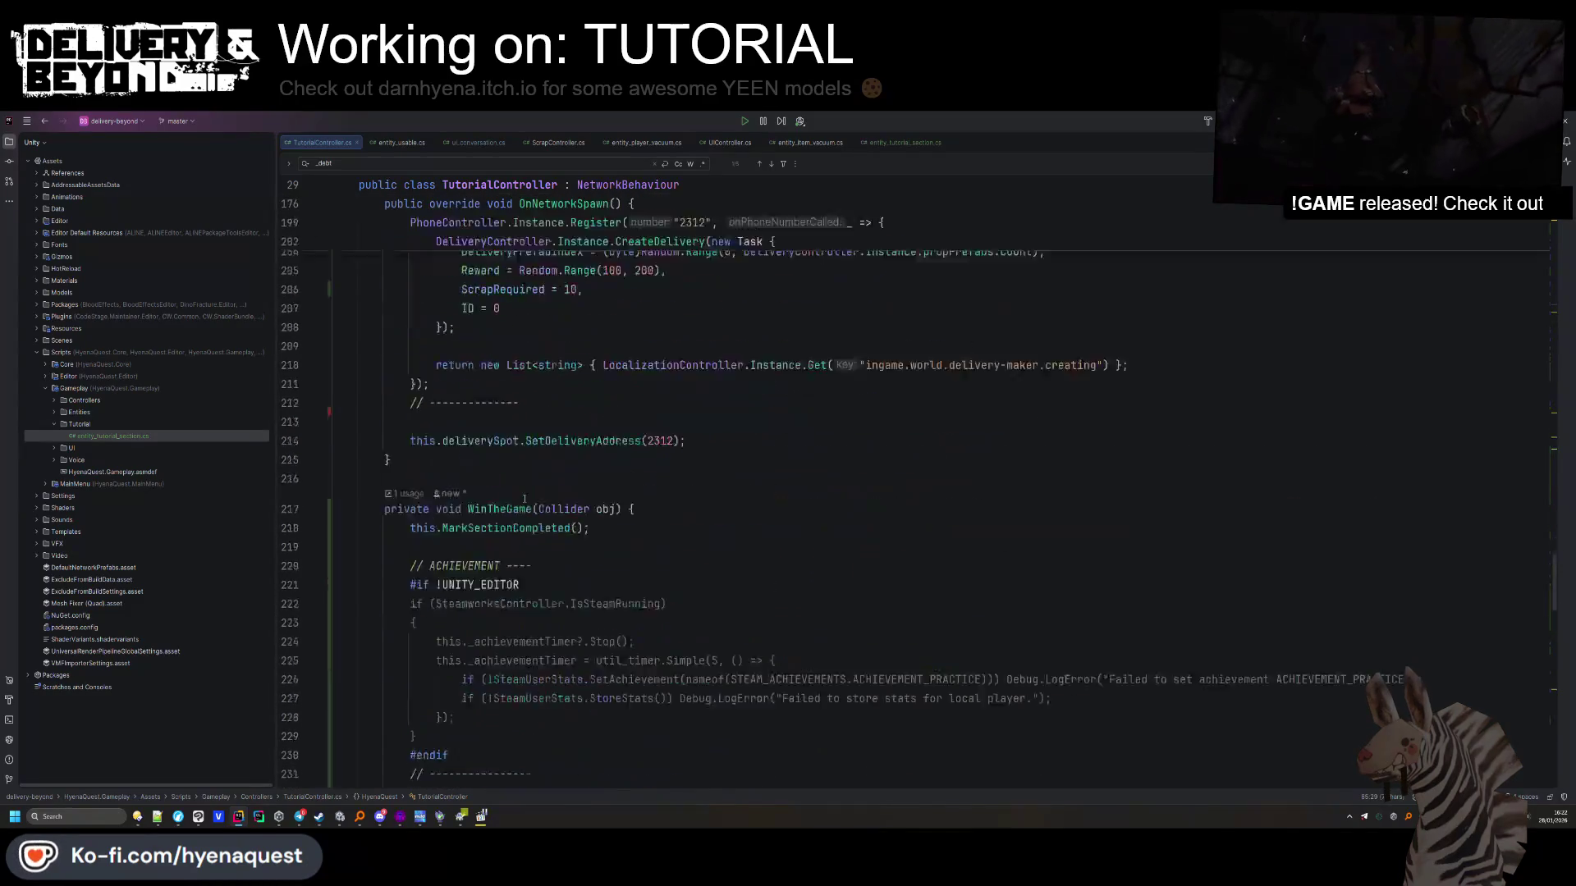
{"action": "scroll", "coordinate": [521, 503], "scroll_direction": "down", "scroll_amount": 9}
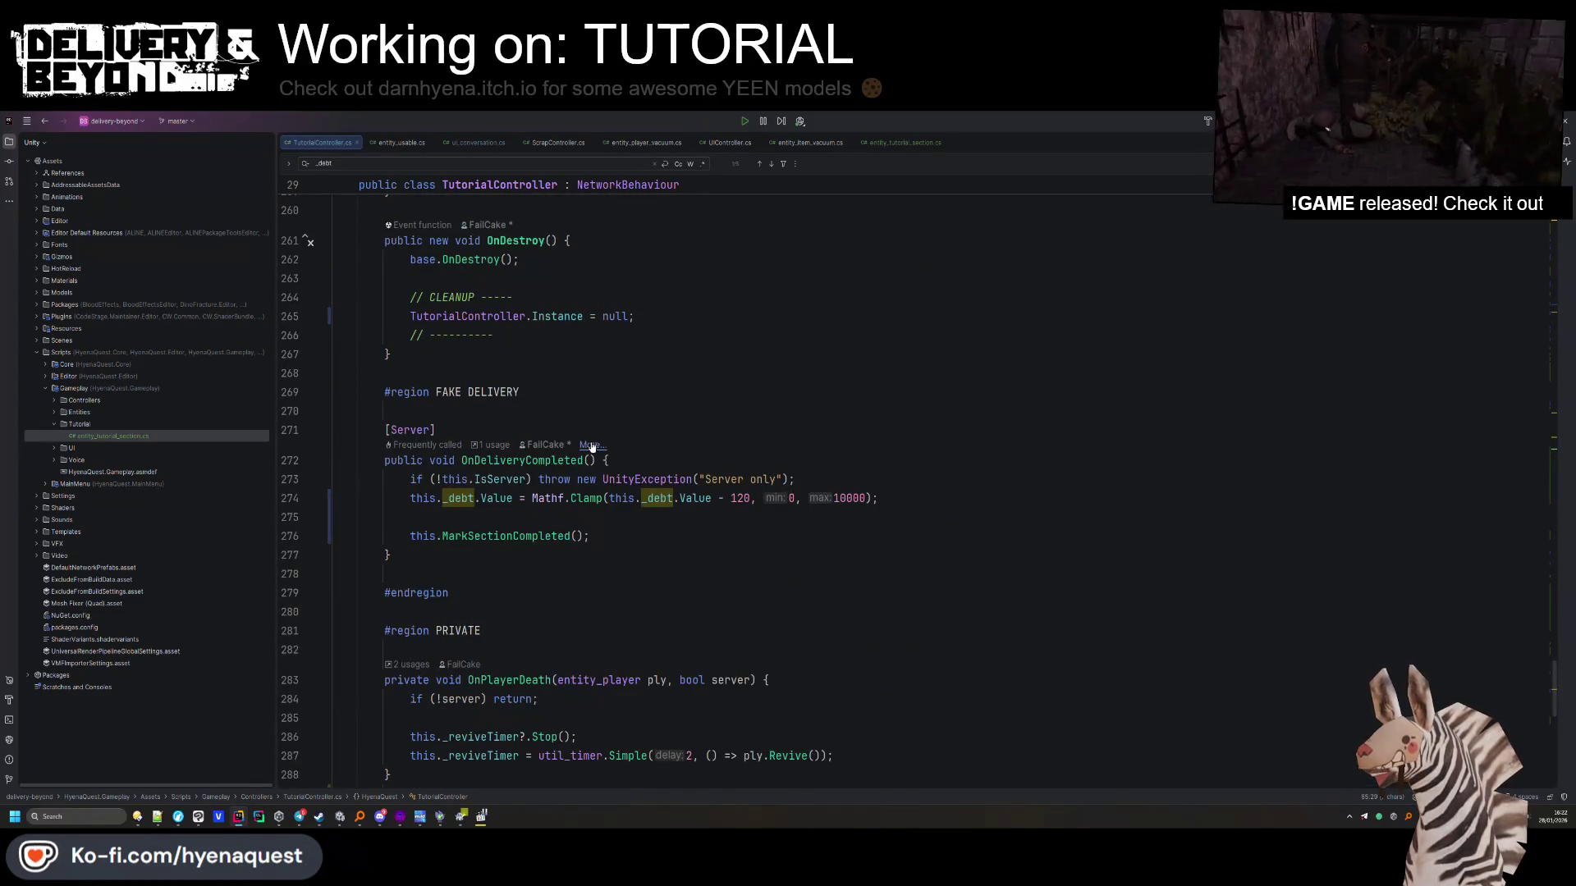
{"action": "scroll", "coordinate": [576, 448], "scroll_direction": "down", "scroll_amount": 5}
{"action": "scroll", "coordinate": [566, 476], "scroll_direction": "up", "scroll_amount": 3}
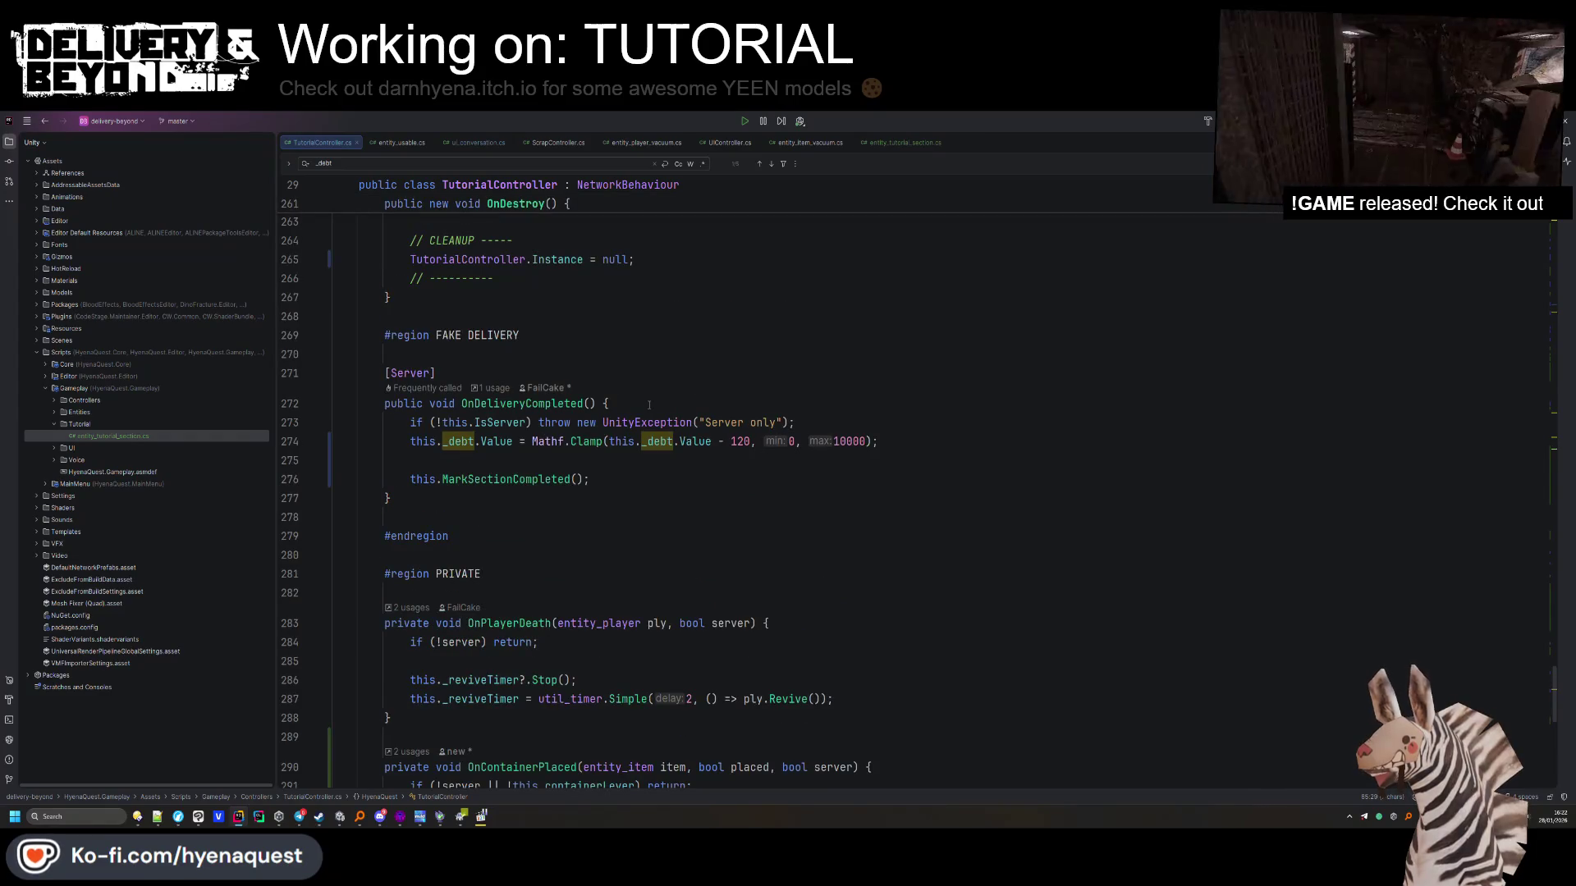
{"action": "scroll", "coordinate": [550, 522], "scroll_direction": "down", "scroll_amount": 5}
{"action": "scroll", "coordinate": [551, 522], "scroll_direction": "down", "scroll_amount": 2}
{"action": "scroll", "coordinate": [550, 522], "scroll_direction": "up", "scroll_amount": 5}
{"action": "left_click", "coordinate": [553, 520]}
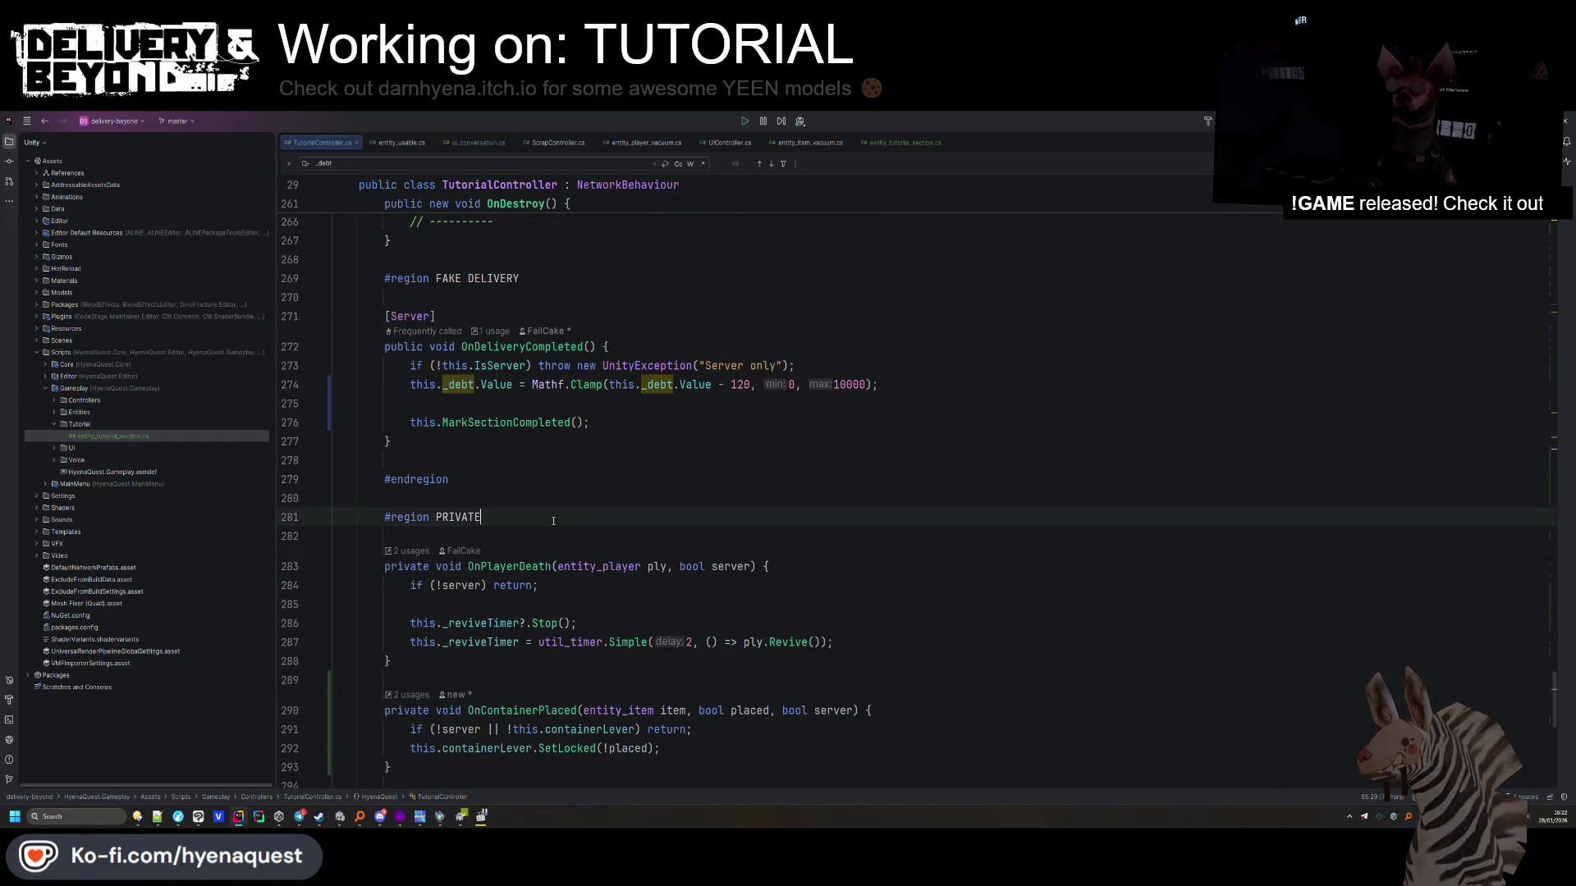
{"action": "key", "text": "ctrl+f"}
{"action": "type", "text": "win"}
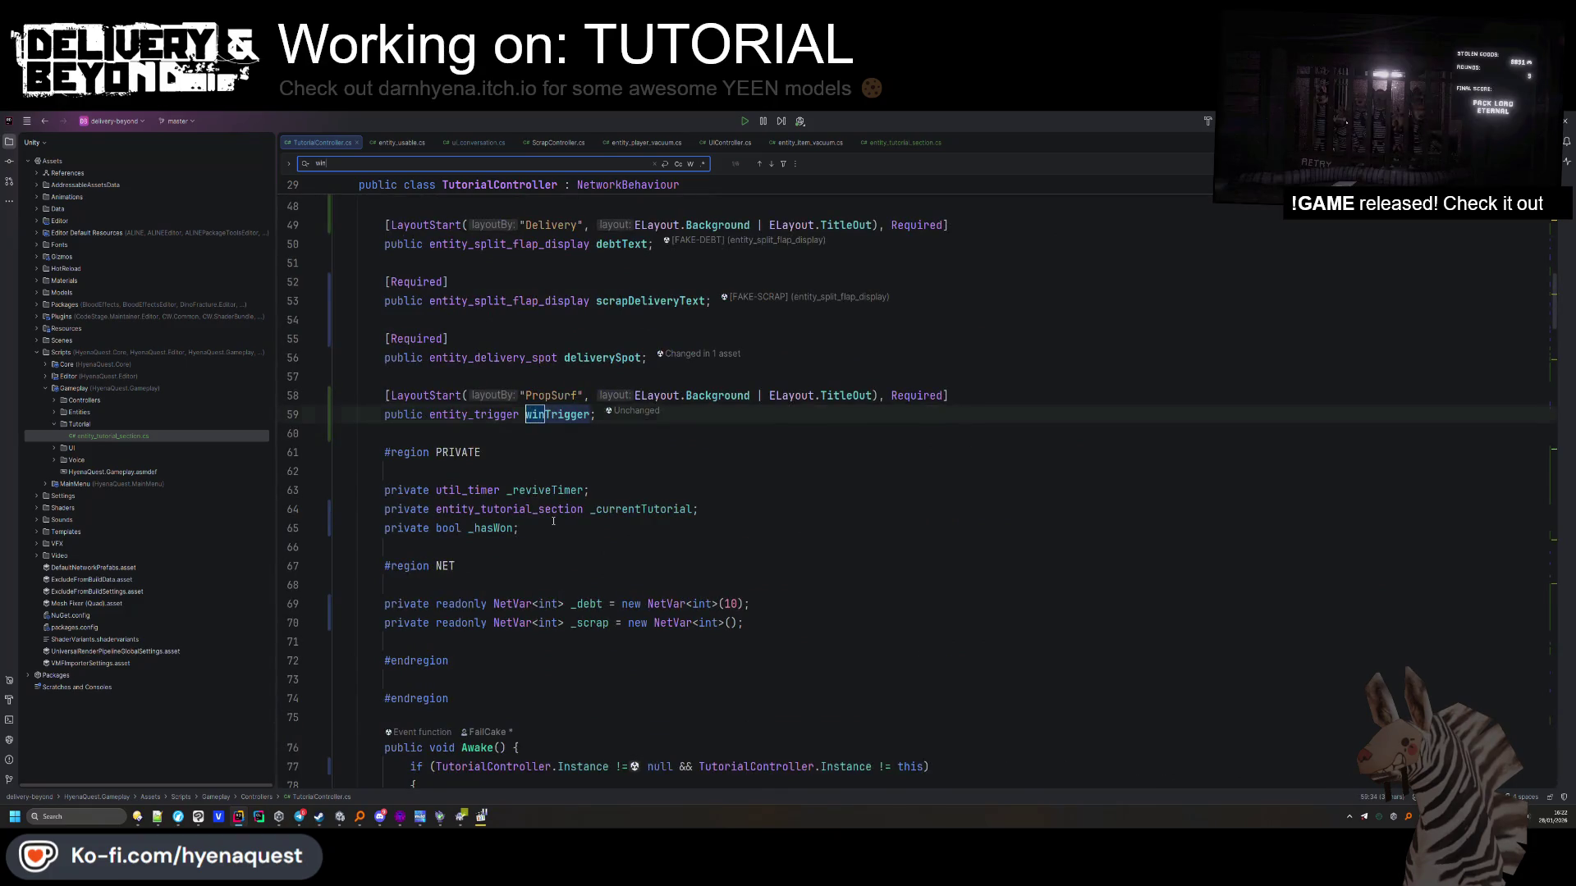
{"action": "key", "text": "Return"}
{"action": "key", "text": "Return"}
{"action": "key", "text": "Return"}
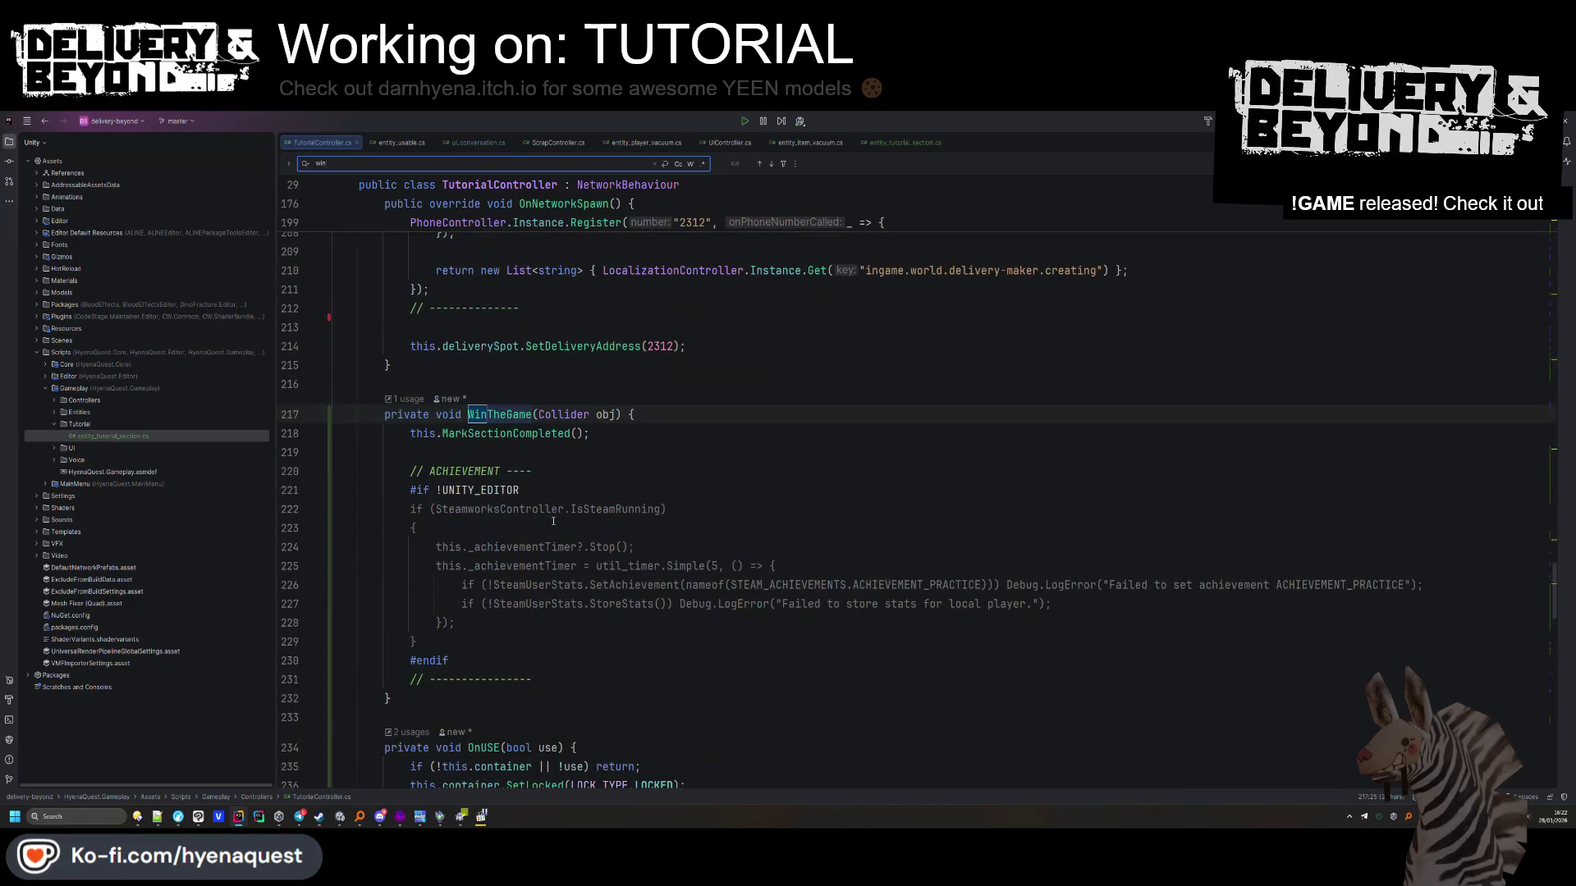
{"action": "left_click", "coordinate": [696, 419]}
{"action": "key", "text": "Return"}
{"action": "type", "text": "(_hasWon) return;"}
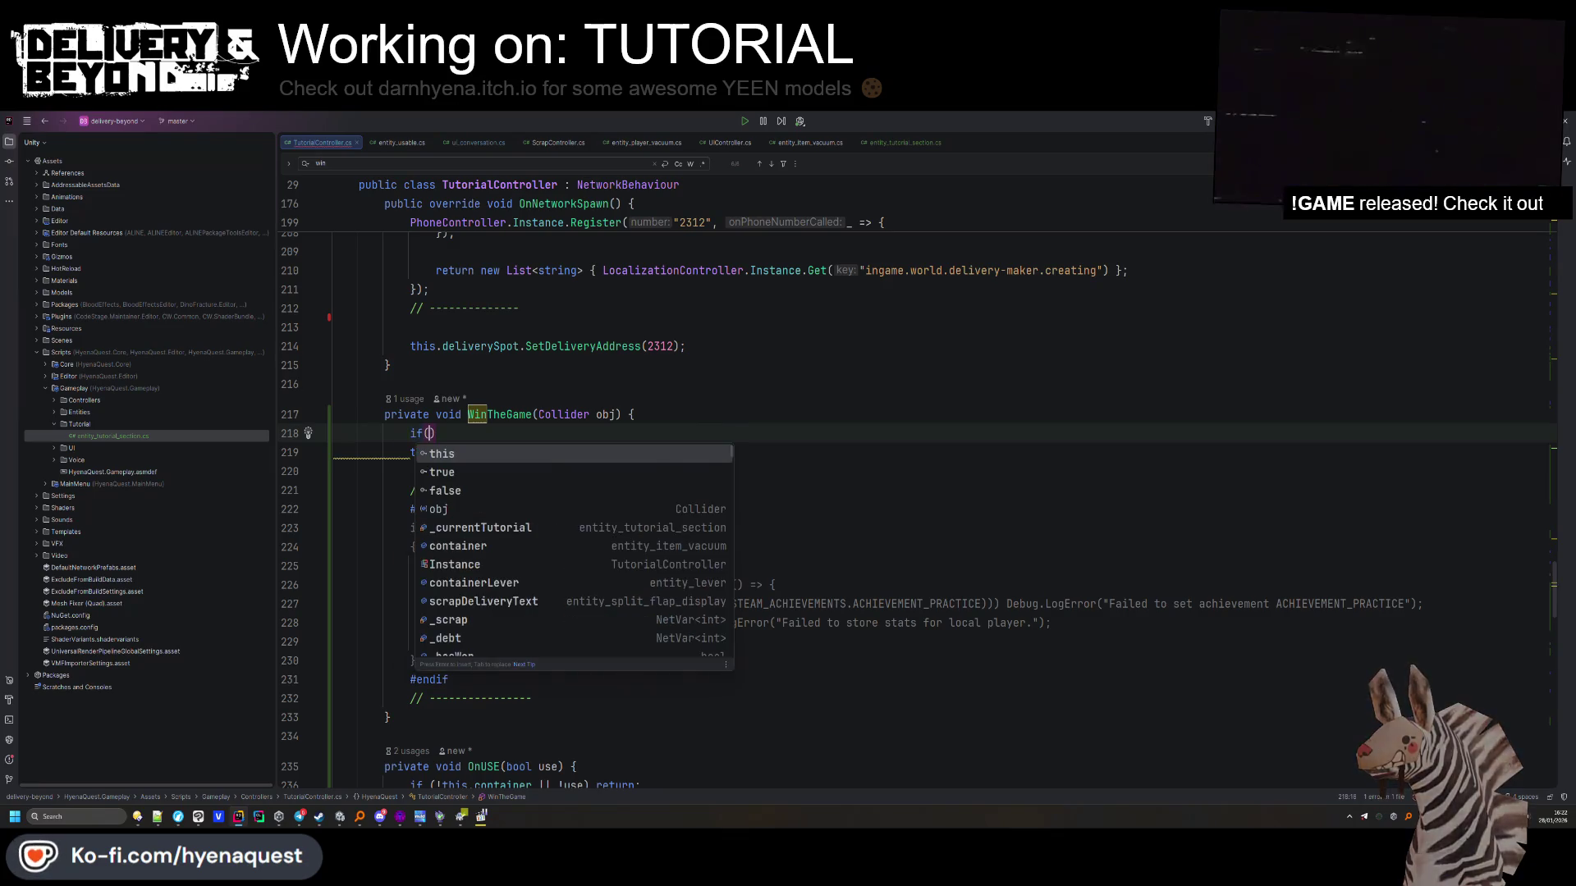
{"action": "key", "text": "Return"}
{"action": "type", "text": "_hasWon = true;"}
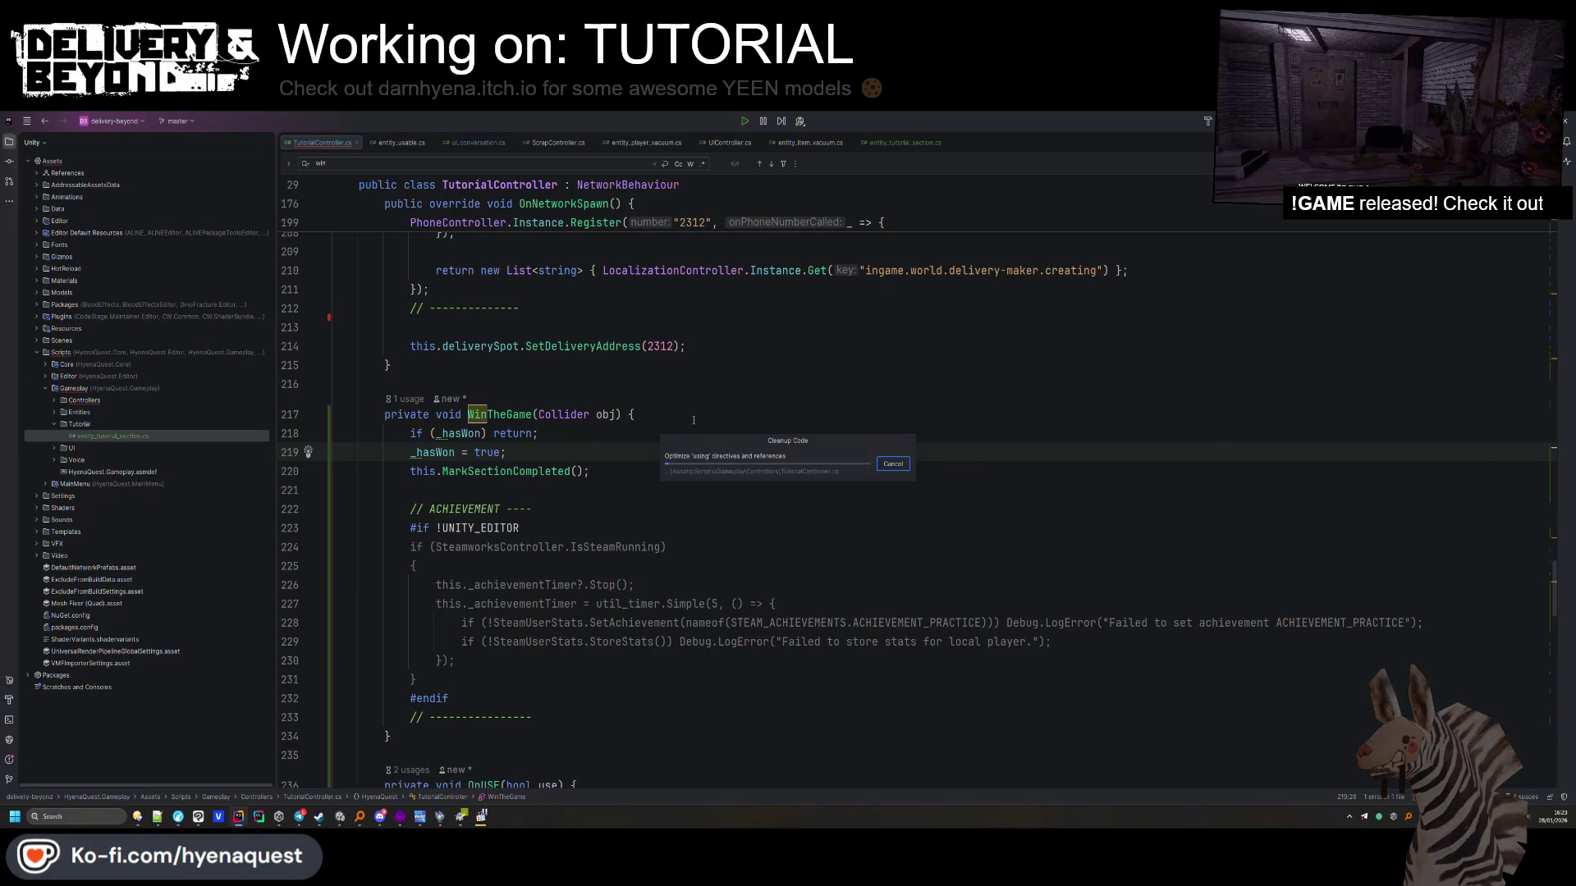
{"action": "key", "text": "ctrl+s"}
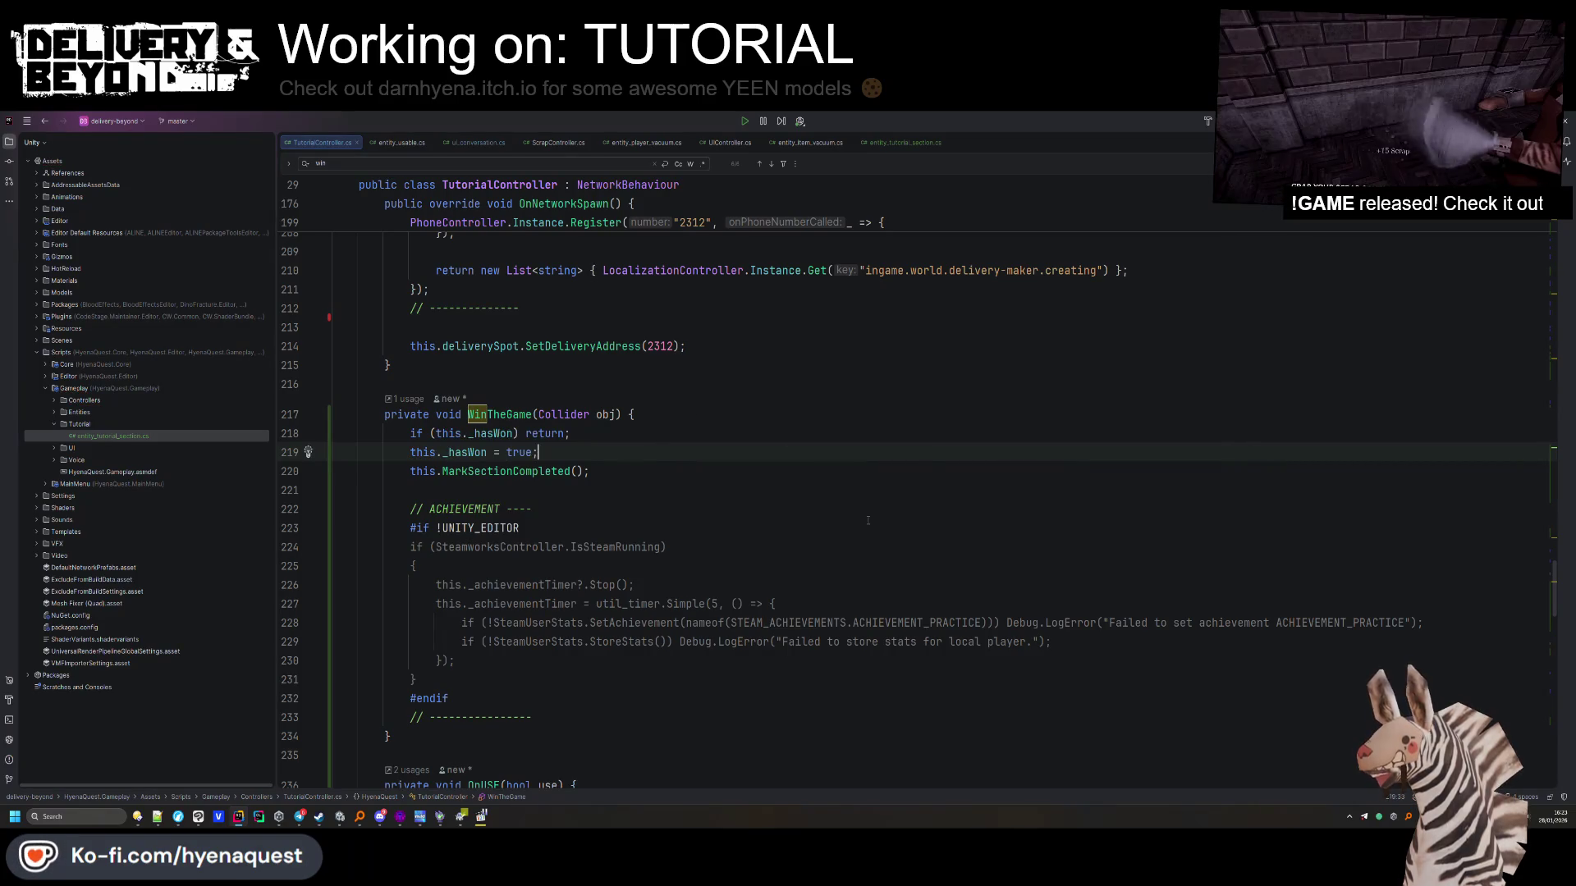
Remove the util_timer wrapper so the achievement calls run directly, and re-indent them
{"action": "mouse_move", "coordinate": [1108, 642]}
{"action": "left_mouse_down"}
{"action": "mouse_move", "coordinate": [1108, 584]}
{"action": "mouse_move", "coordinate": [1107, 607]}
{"action": "left_mouse_up"}
{"action": "key", "text": "ctrl+x"}
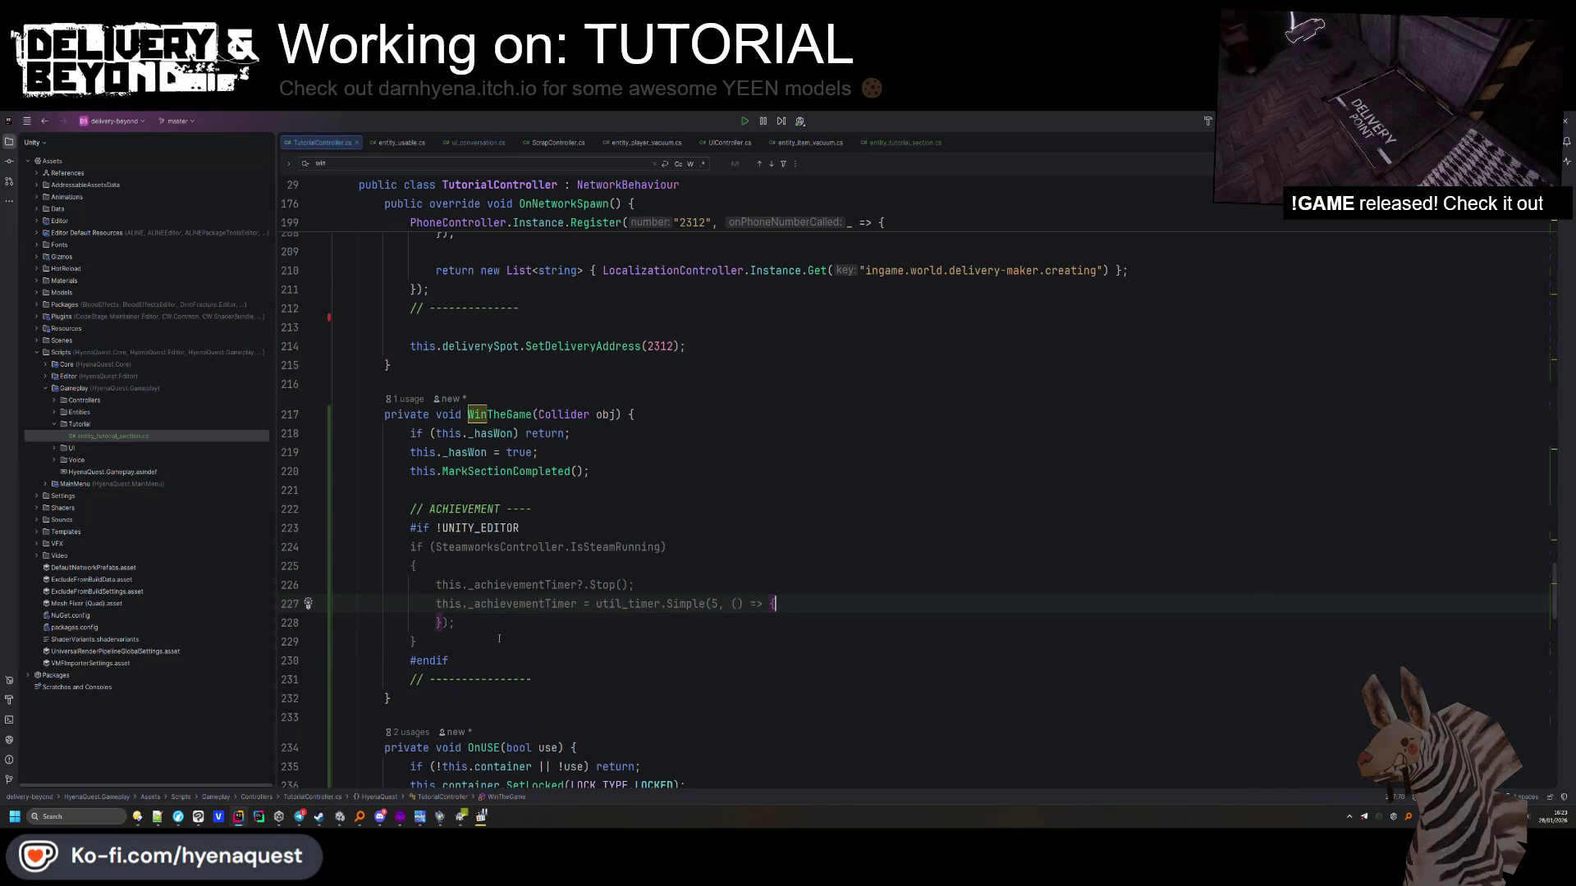
{"action": "key", "text": "shift+Up"}
{"action": "key", "text": "shift+Up"}
{"action": "key", "text": "ctrl+v"}
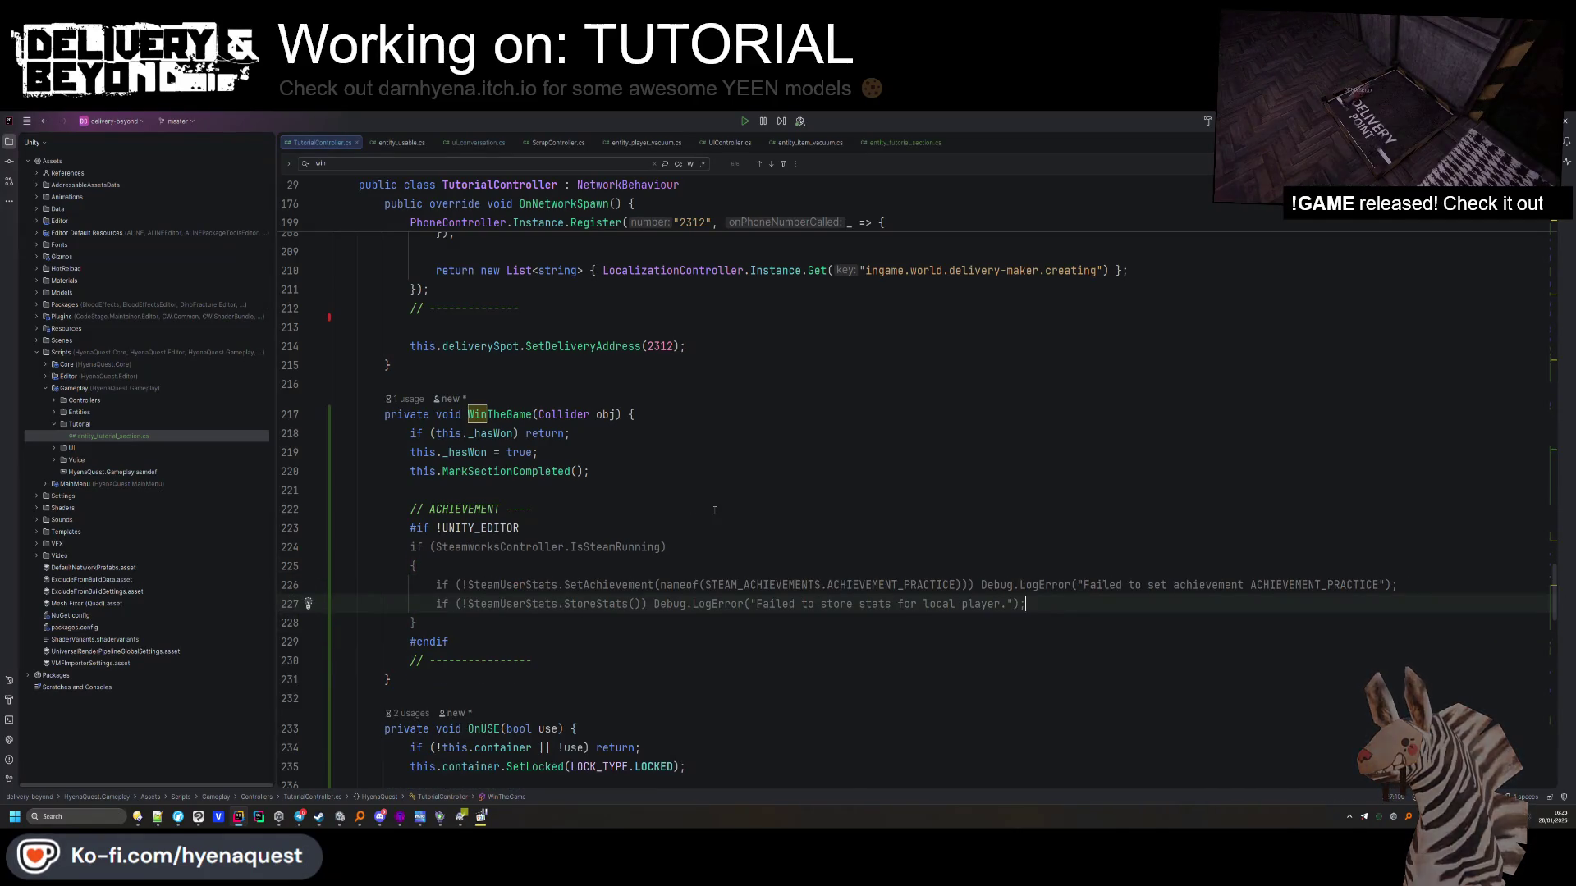
{"action": "key", "text": "Up"}
{"action": "key", "text": "Up"}
{"action": "key", "text": "ctrl+alt+l"}
{"action": "left_click", "coordinate": [624, 445]}
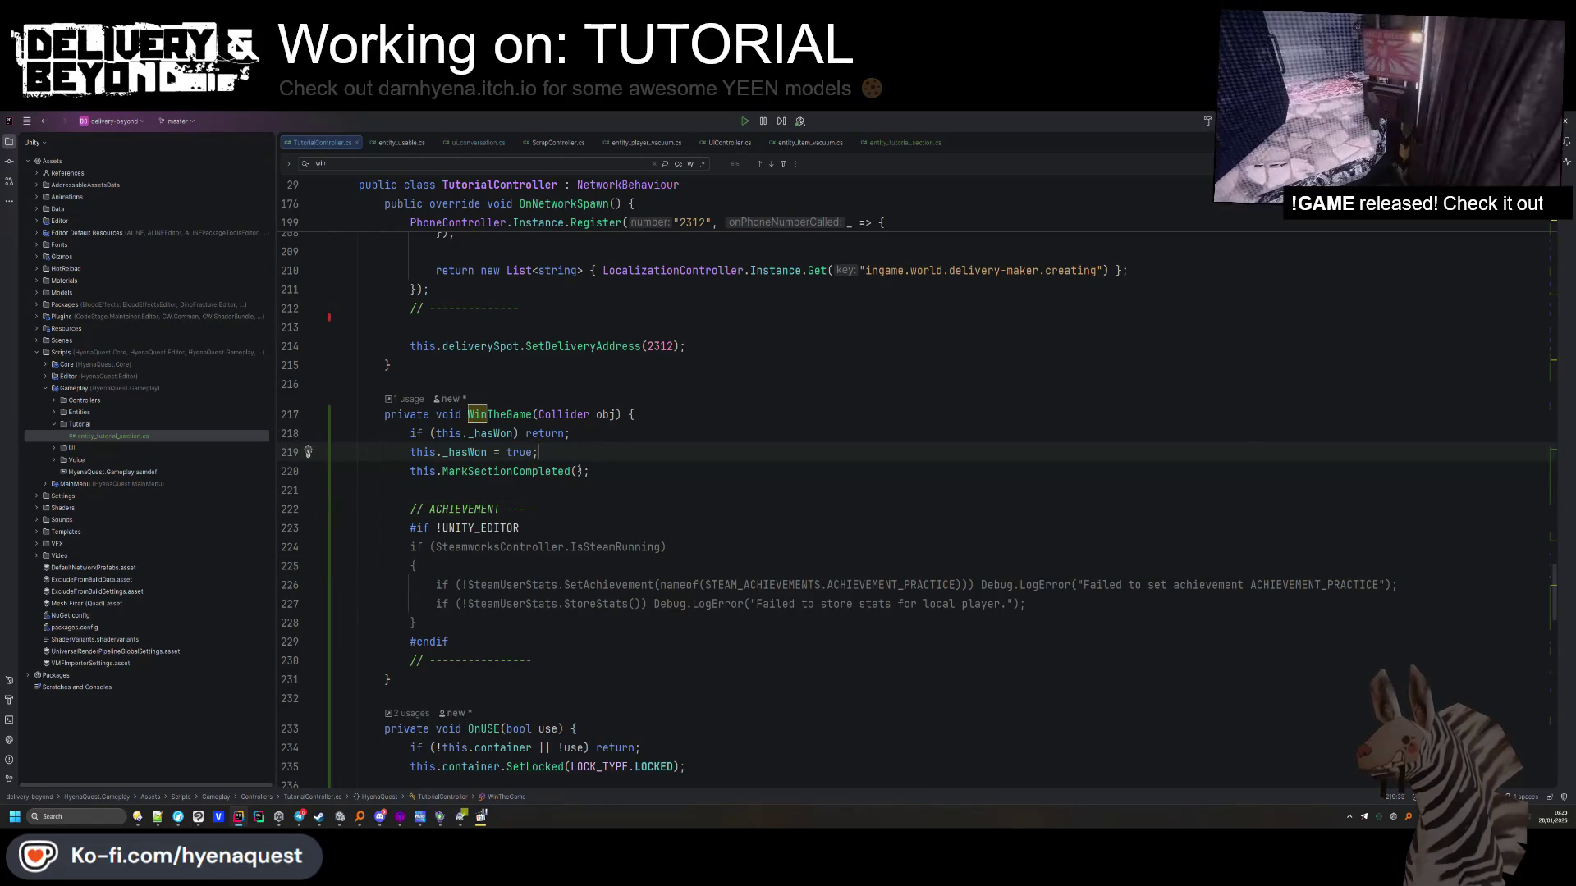
{"action": "key", "text": "Return"}
{"action": "left_click", "coordinate": [718, 507]}
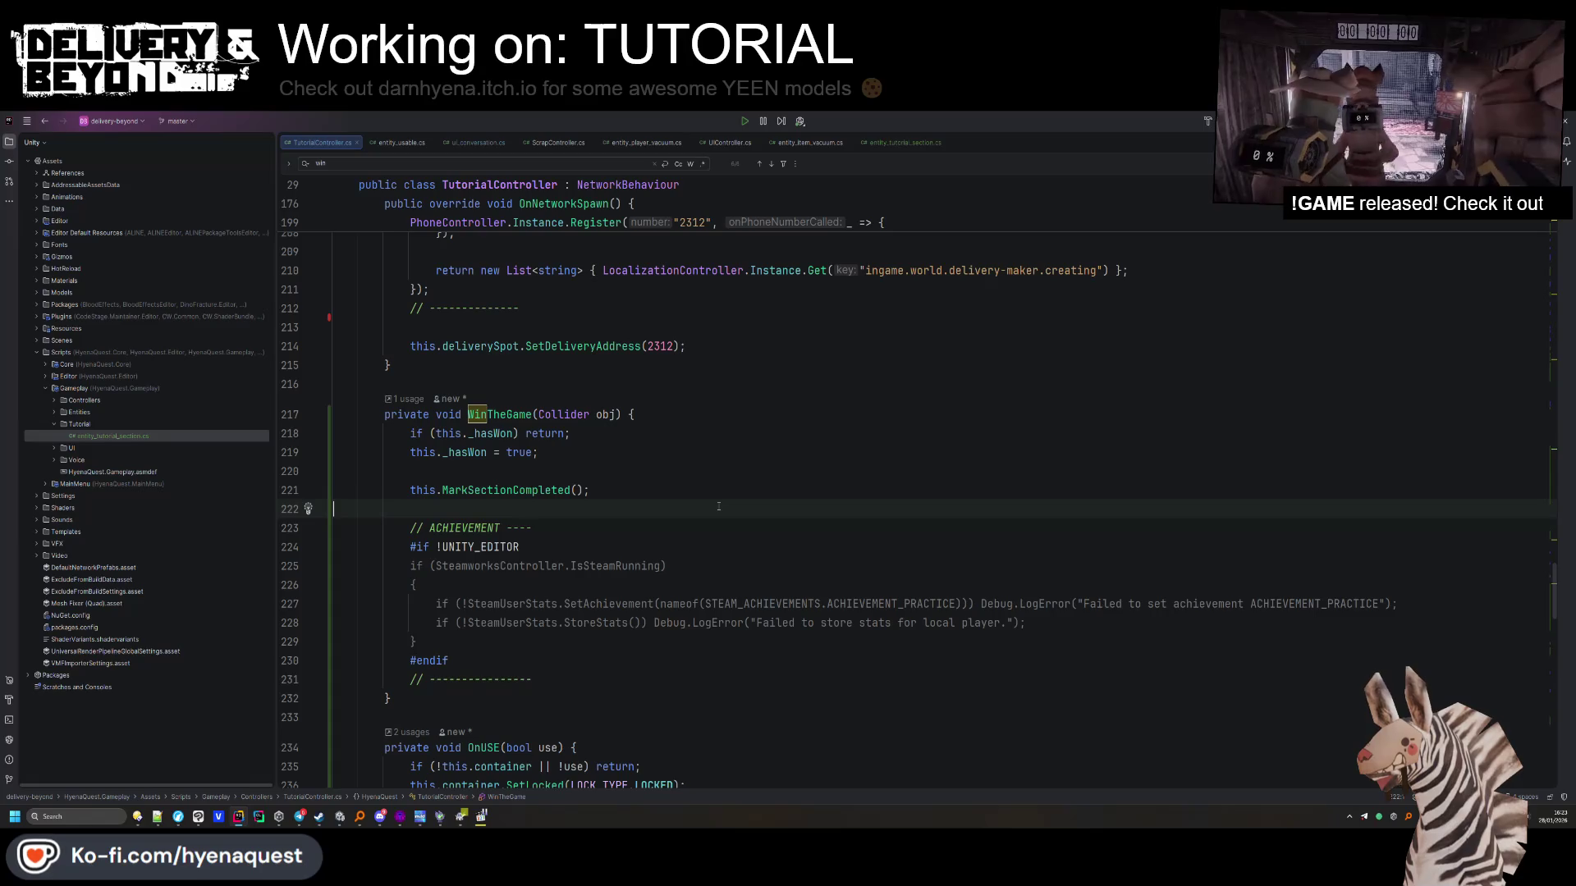
{"action": "left_click", "coordinate": [633, 493]}
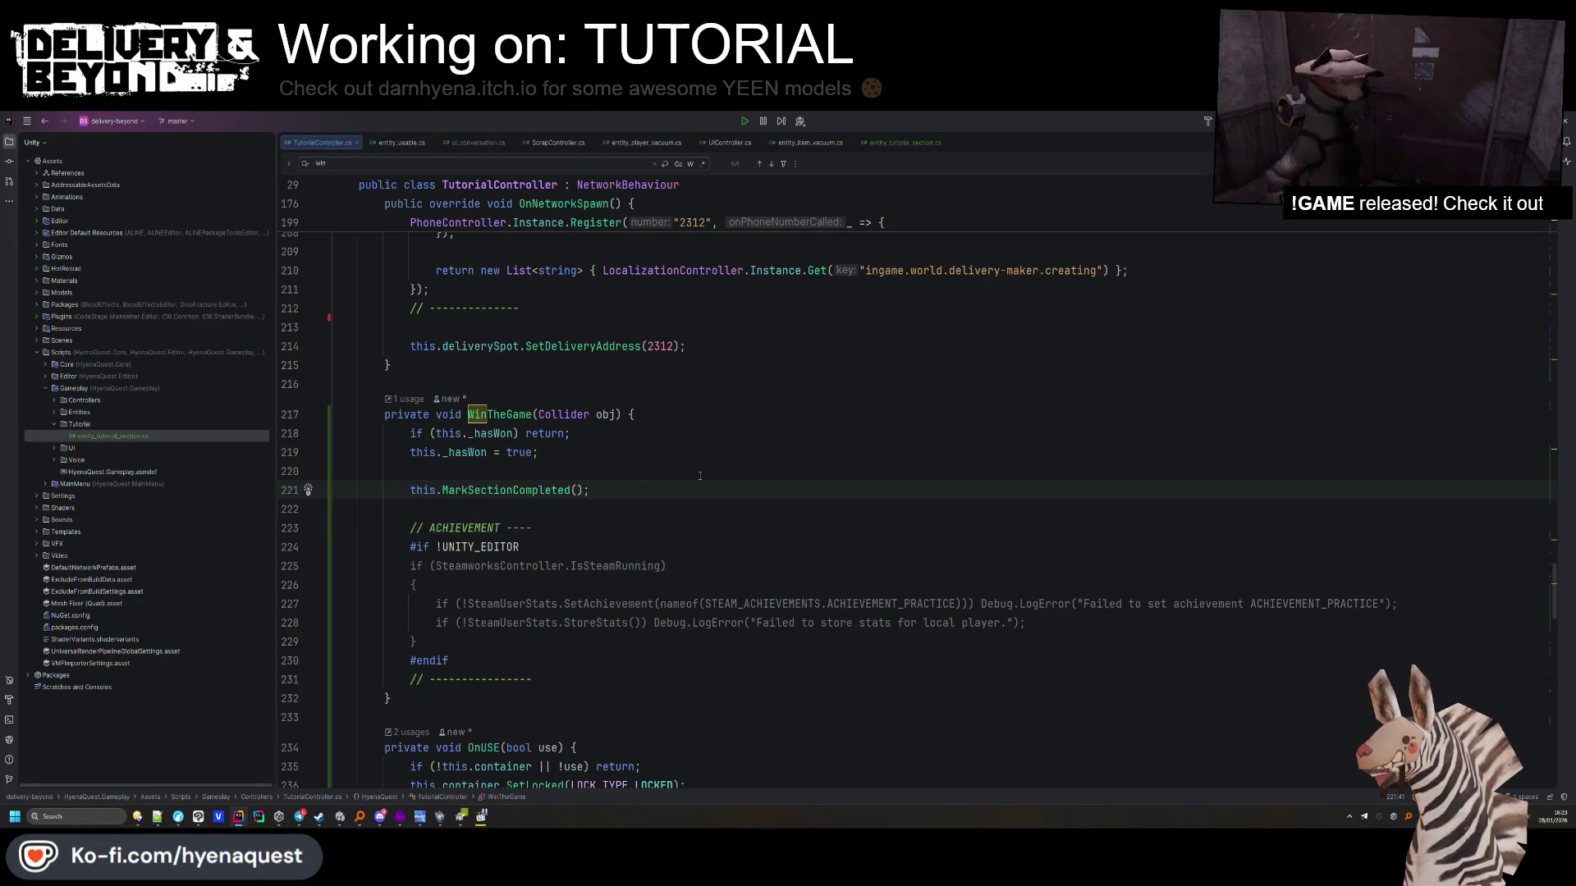
Copy ActivateSection's CreateNotification block into the blank line in WinTheGame
{"action": "scroll", "coordinate": [700, 476], "scroll_direction": "up", "scroll_amount": 10}
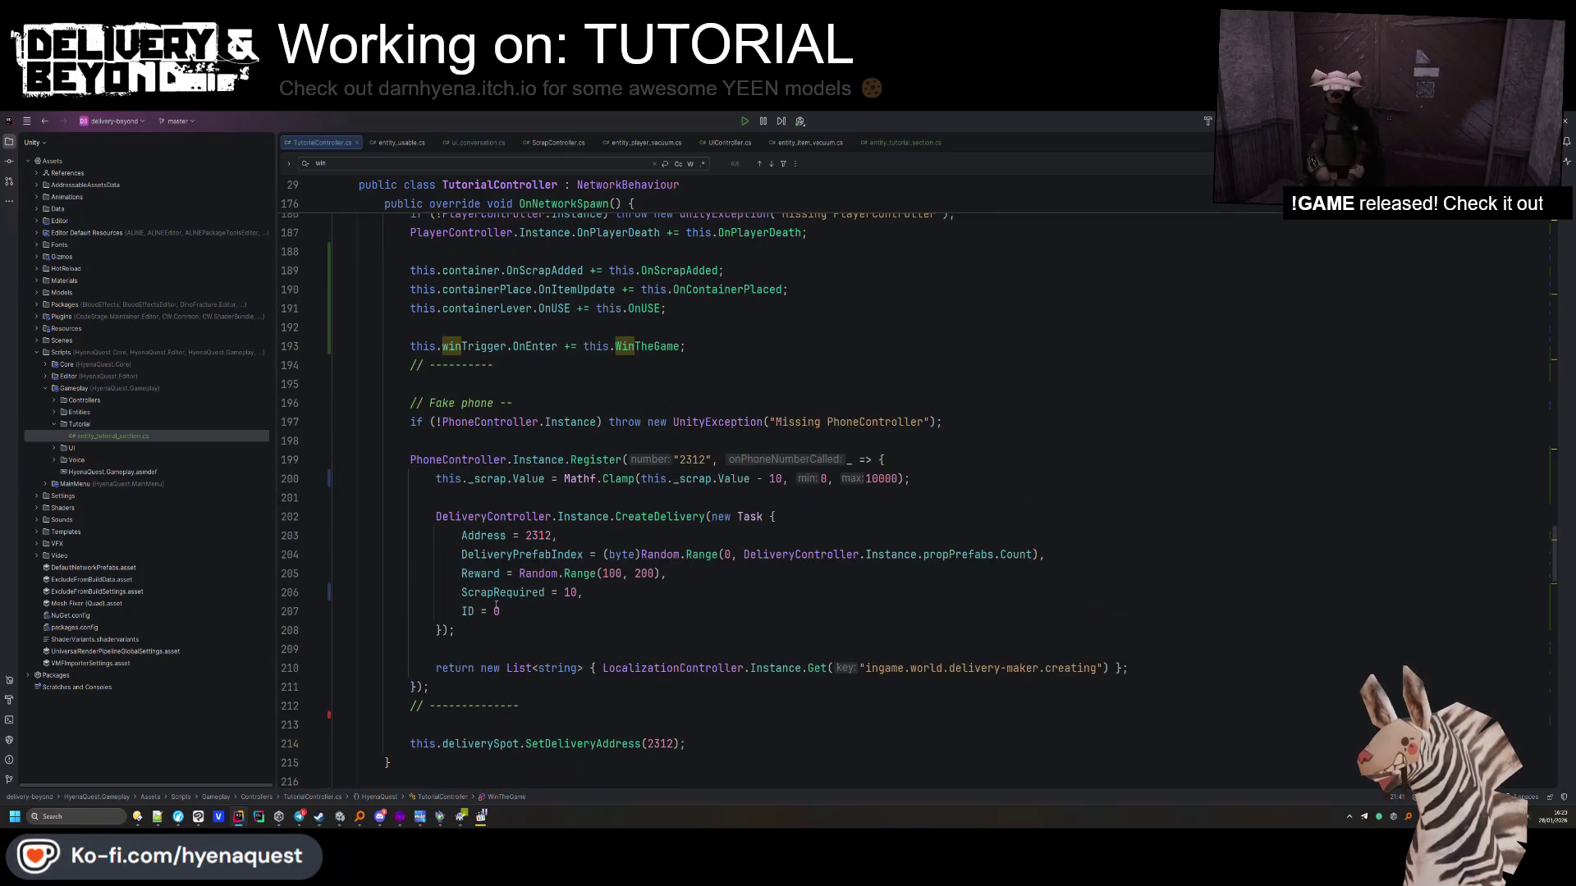
{"action": "scroll", "coordinate": [526, 564], "scroll_direction": "down", "scroll_amount": 15}
{"action": "left_click", "coordinate": [580, 538]}
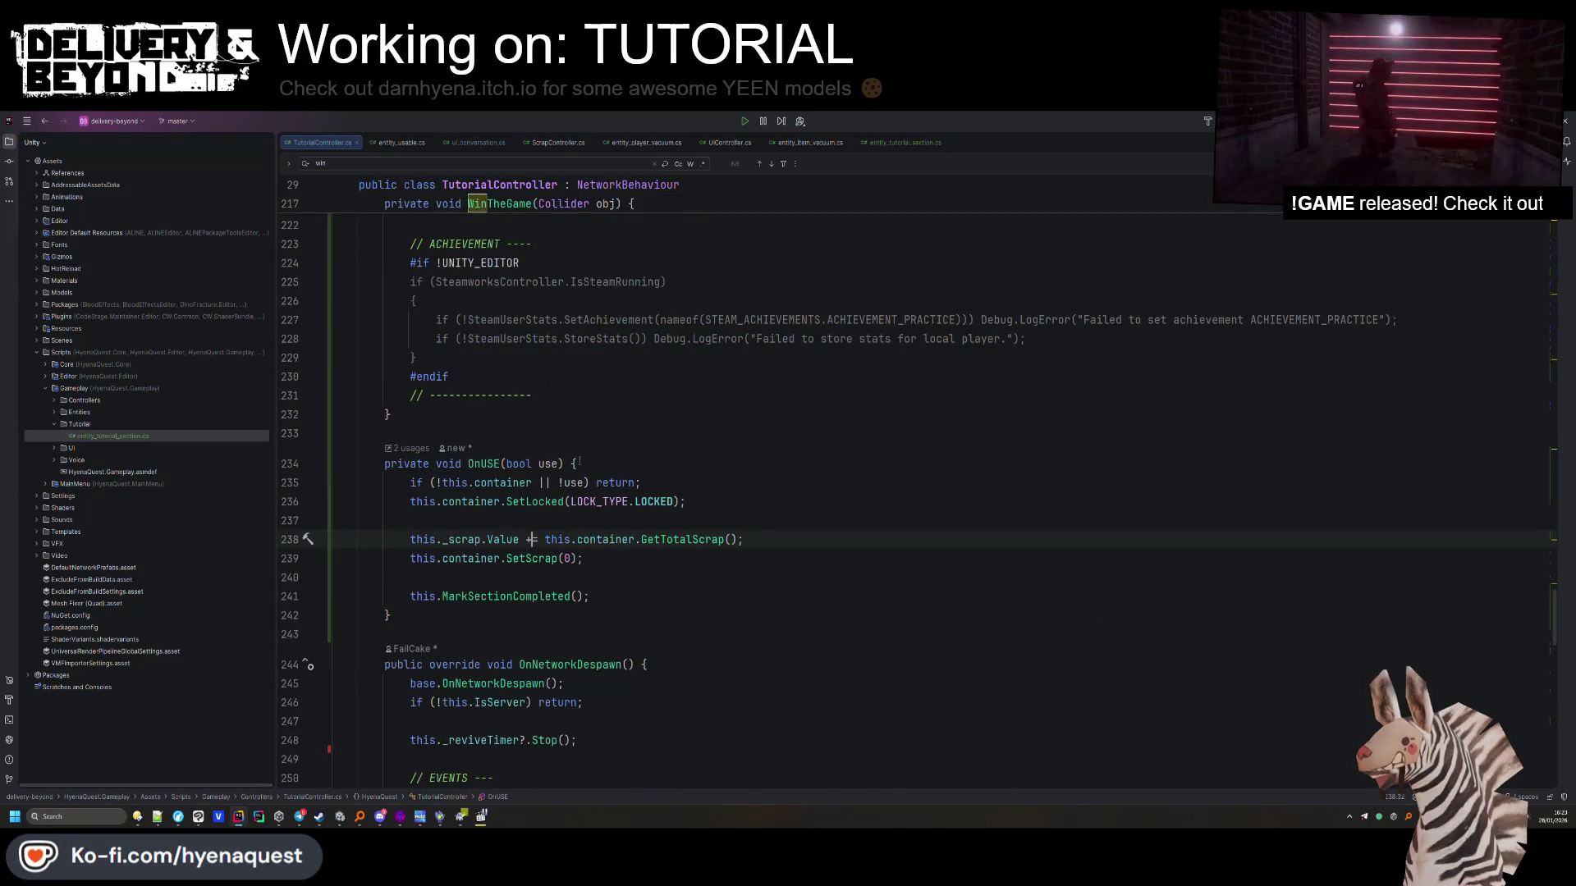
{"action": "scroll", "coordinate": [580, 509], "scroll_direction": "up", "scroll_amount": 4}
{"action": "left_click", "coordinate": [580, 490]}
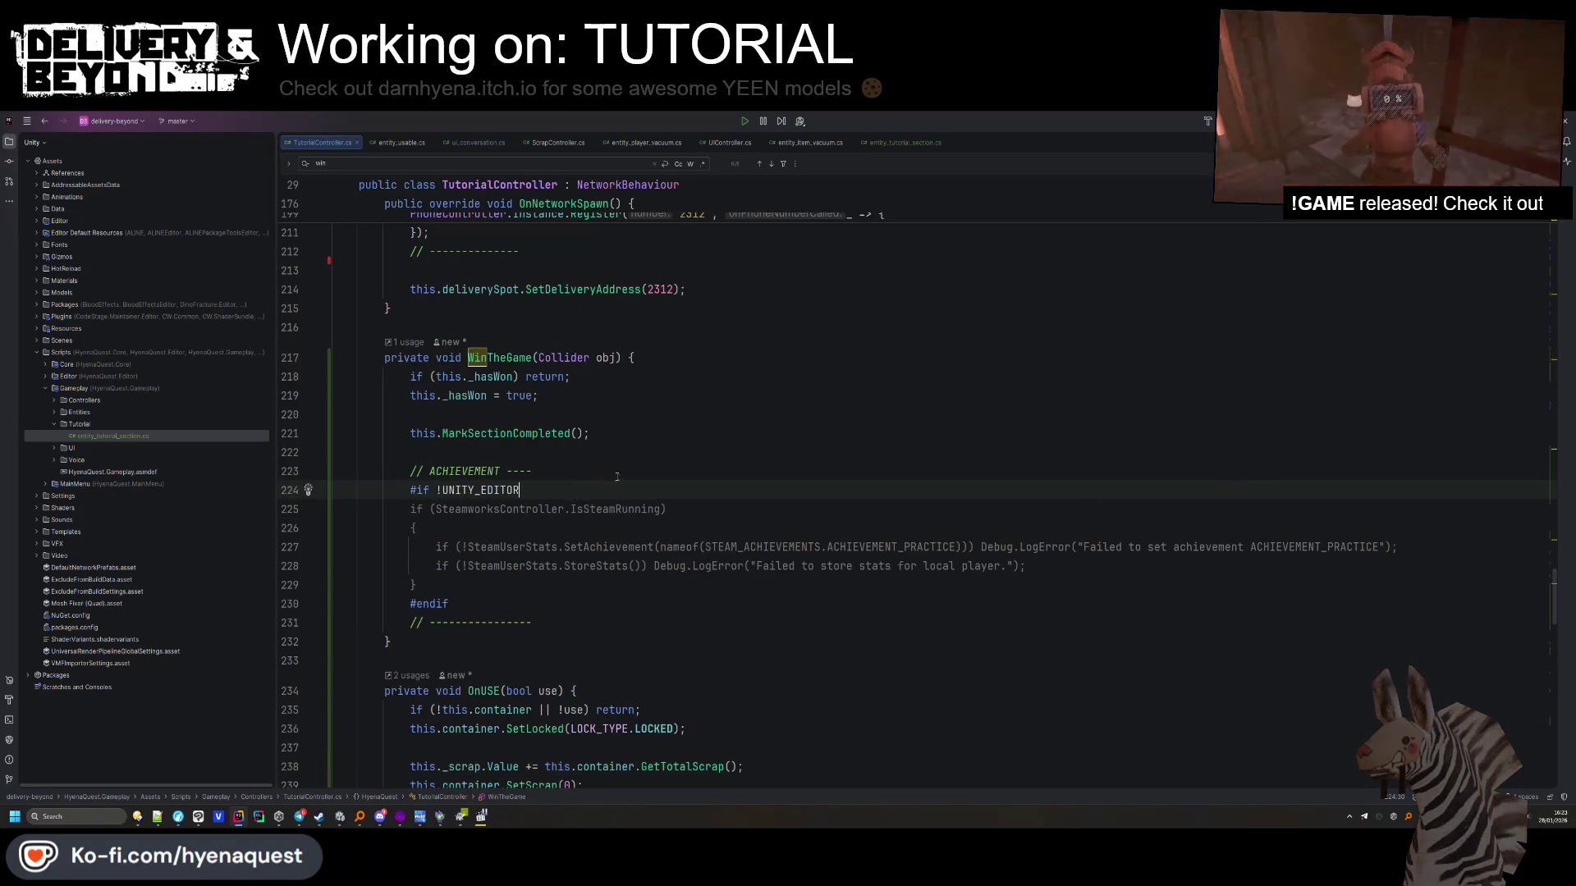
{"action": "scroll", "coordinate": [609, 476], "scroll_direction": "down", "scroll_amount": 20}
{"action": "scroll", "coordinate": [602, 533], "scroll_direction": "up", "scroll_amount": 20}
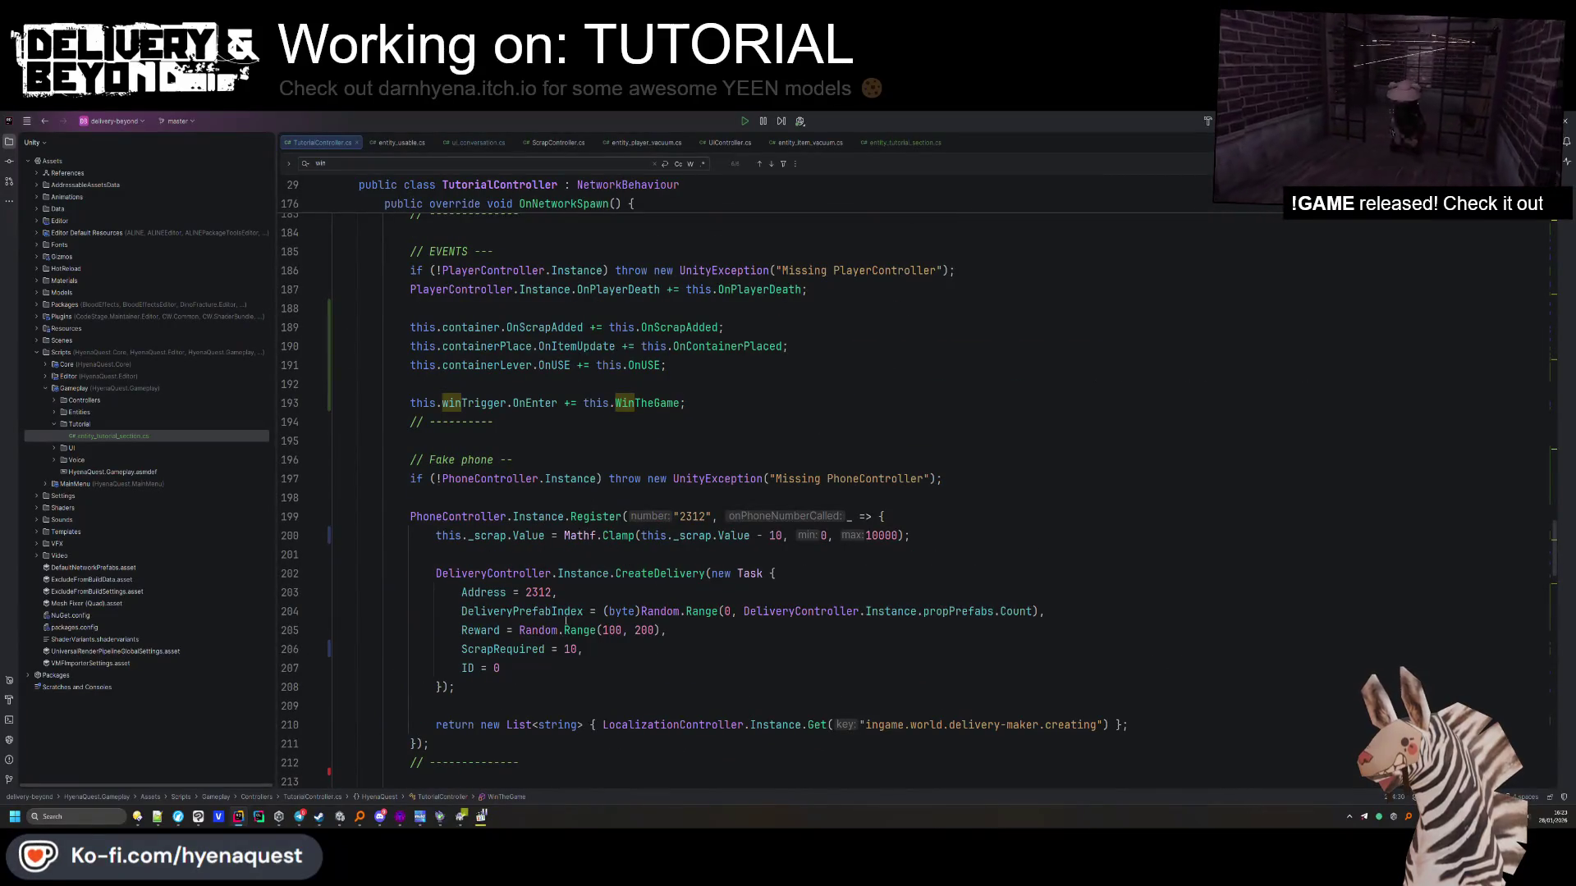
{"action": "scroll", "coordinate": [565, 621], "scroll_direction": "up", "scroll_amount": 10}
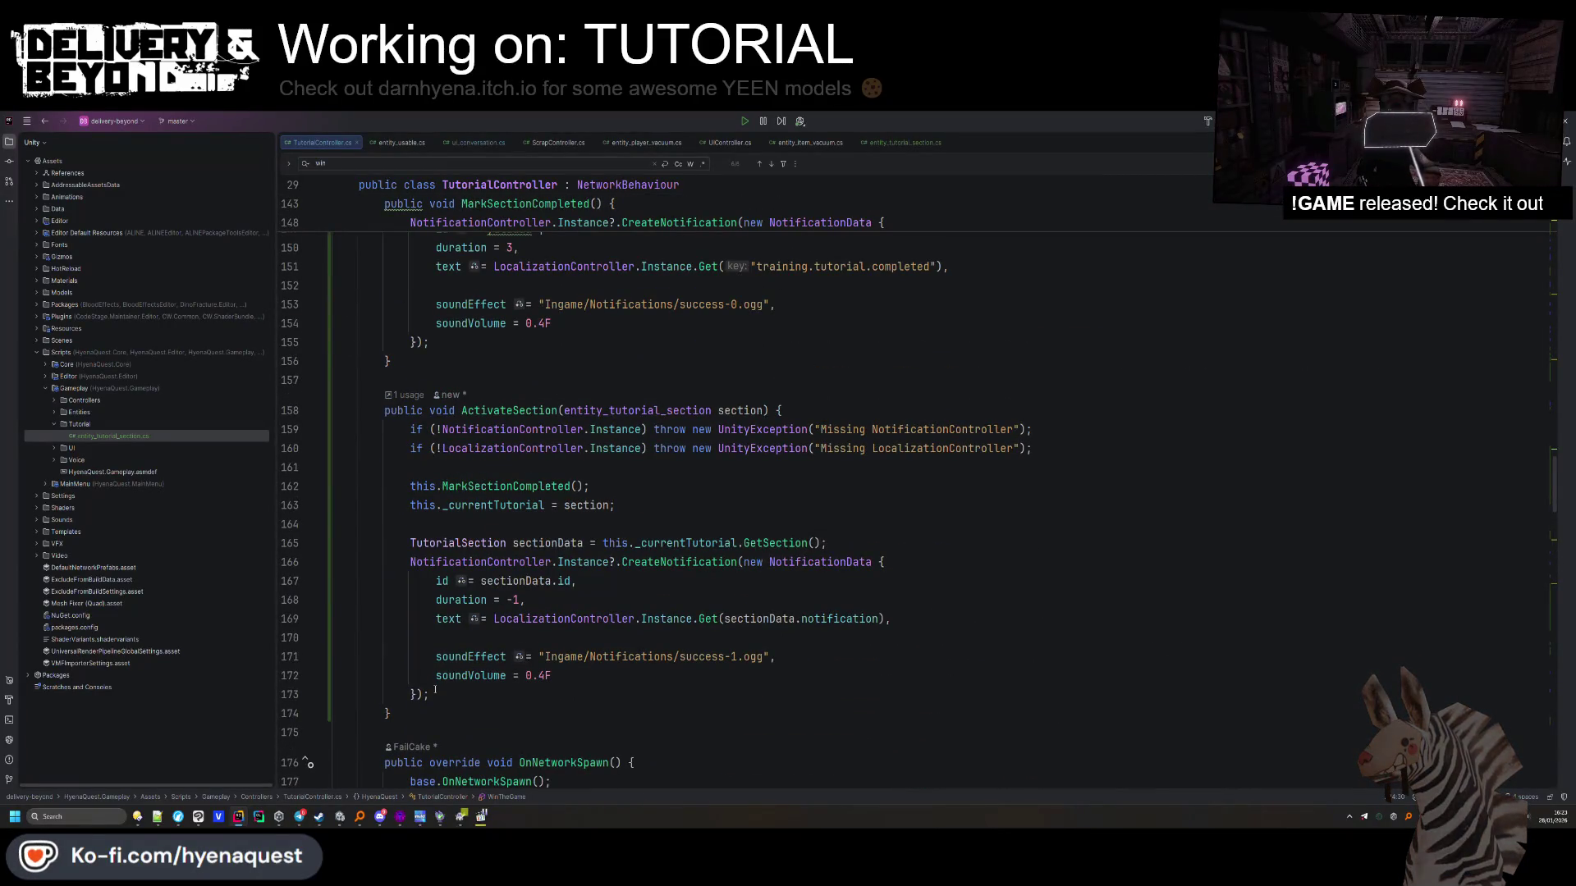
{"action": "left_click_drag", "start_coordinate": [443, 694], "coordinate": [773, 572]}
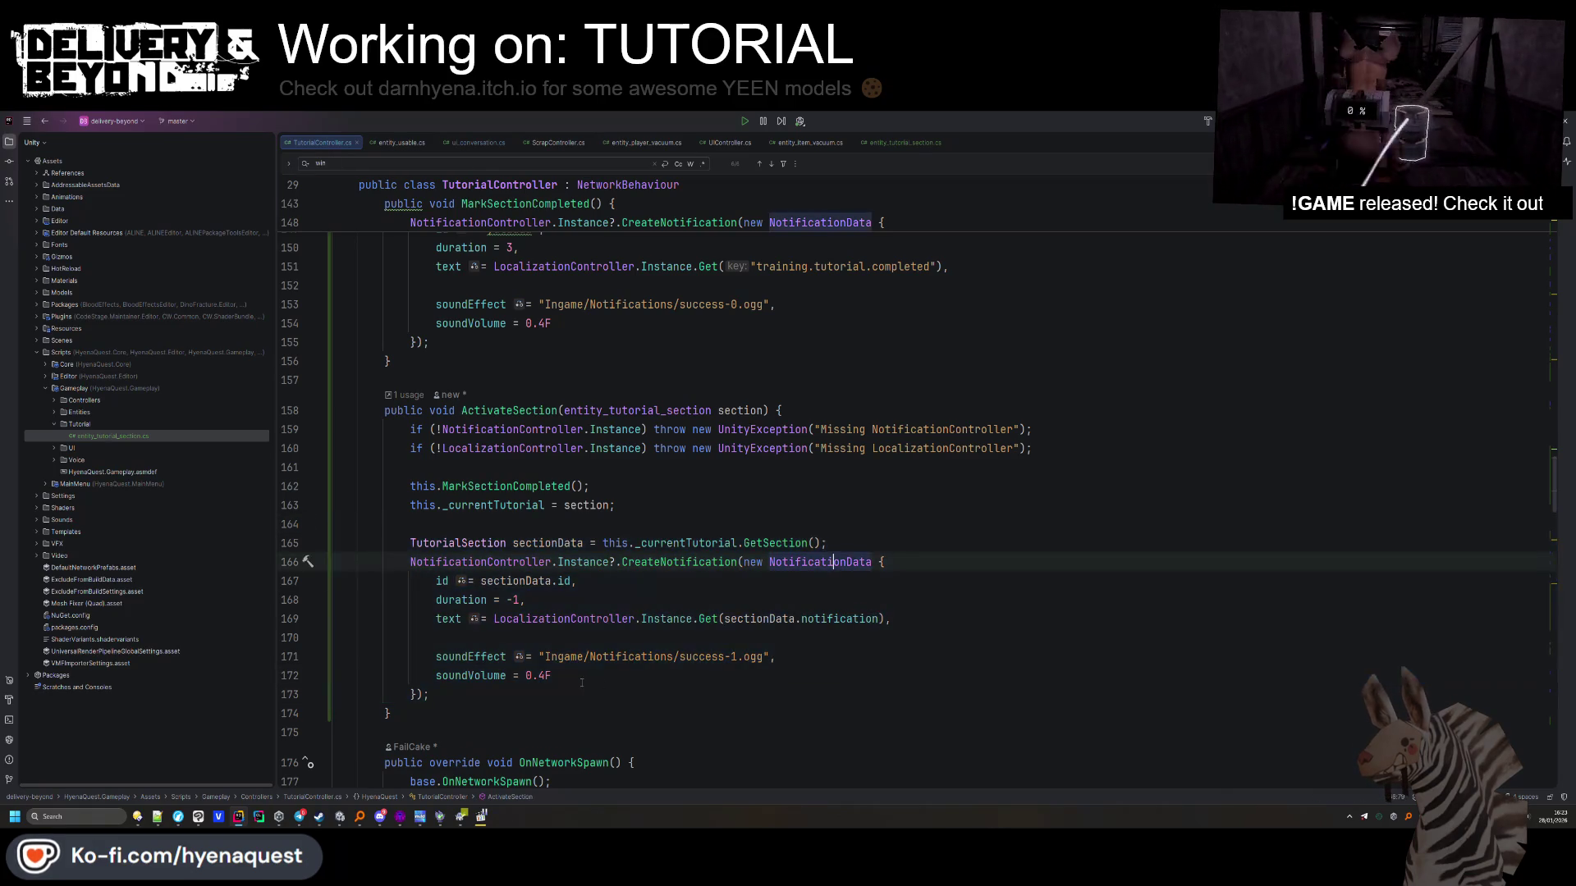
{"action": "left_click_drag", "start_coordinate": [460, 695], "coordinate": [839, 543]}
{"action": "key", "text": "ctrl+c"}
{"action": "scroll", "coordinate": [548, 506], "scroll_direction": "down", "scroll_amount": 15}
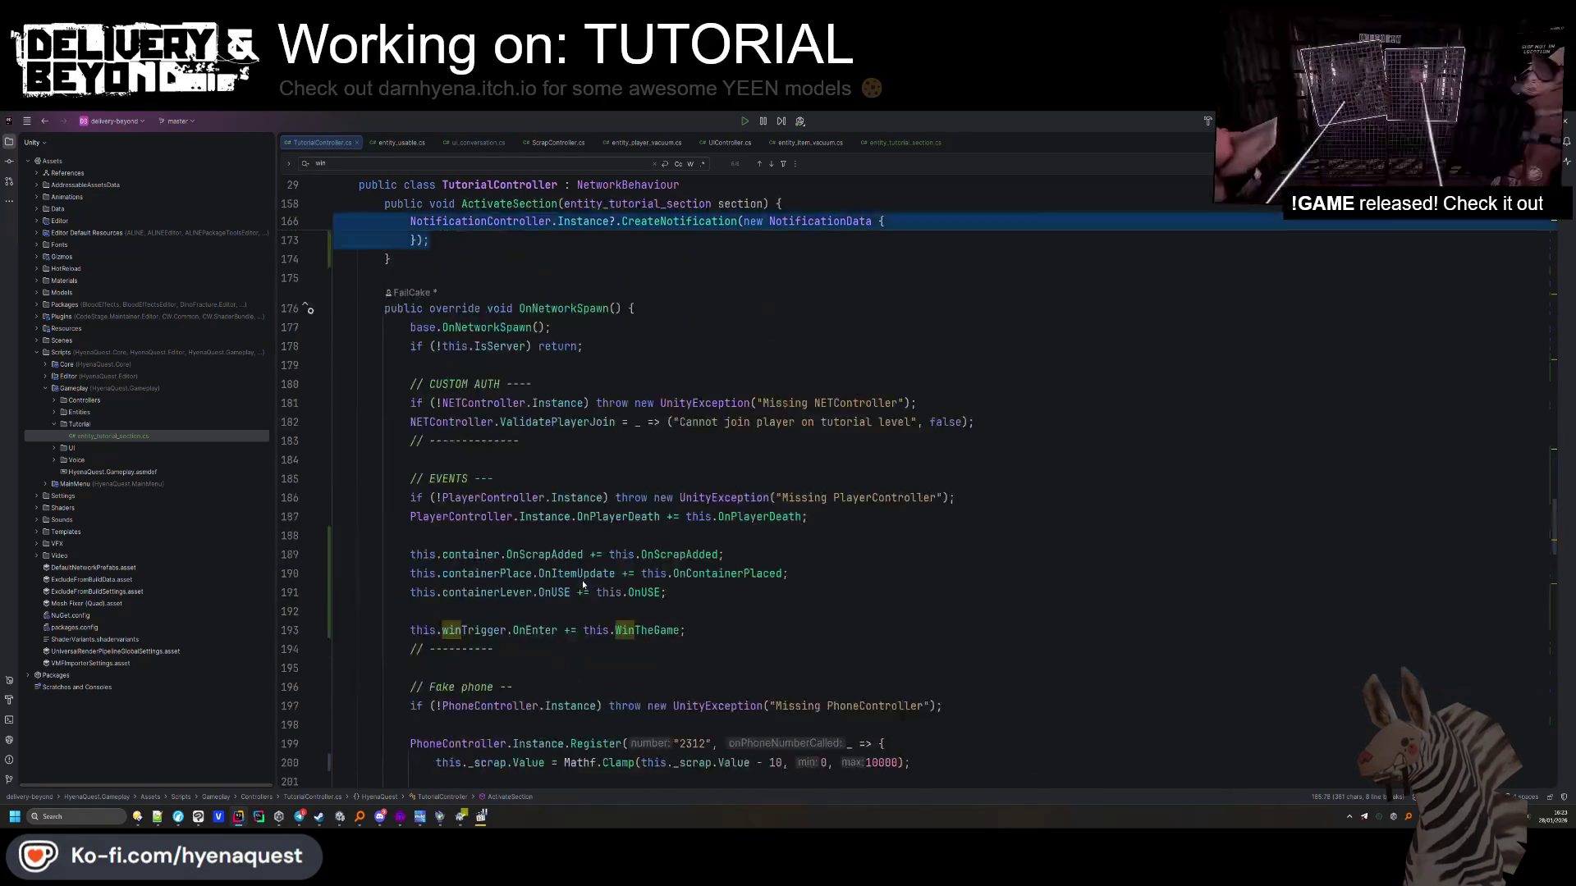
{"action": "left_click", "coordinate": [526, 510]}
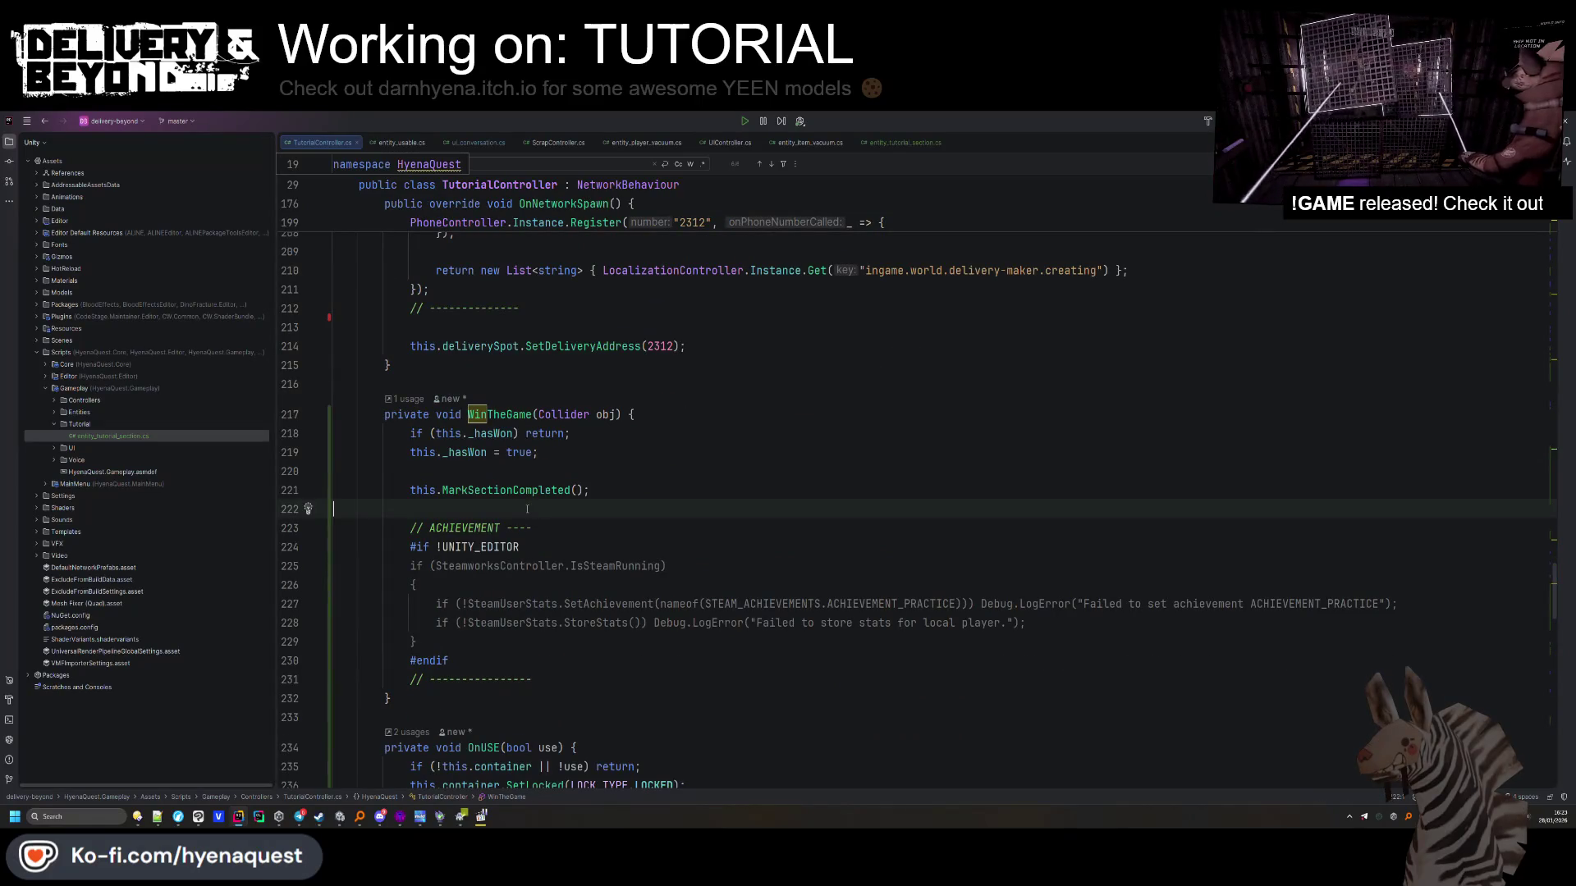
{"action": "key", "text": "ctrl+v"}
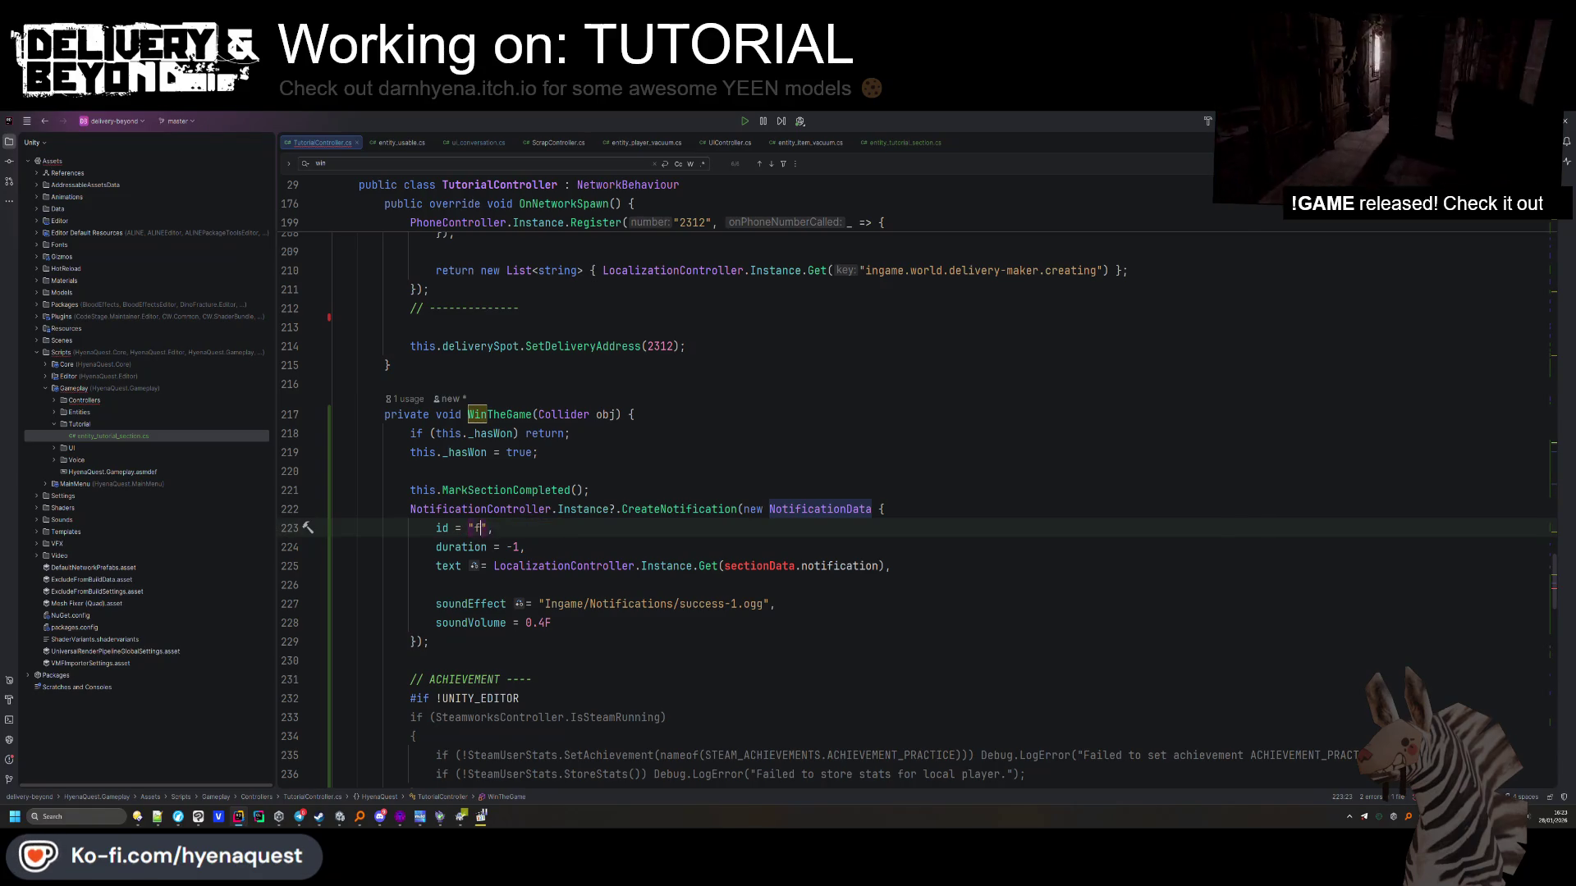
{"action": "type", "text": "inished"}
Clear the sectionData.notification argument from the pasted notification's text lookup
{"action": "left_click", "coordinate": [558, 623]}
{"action": "left_click", "coordinate": [725, 565]}
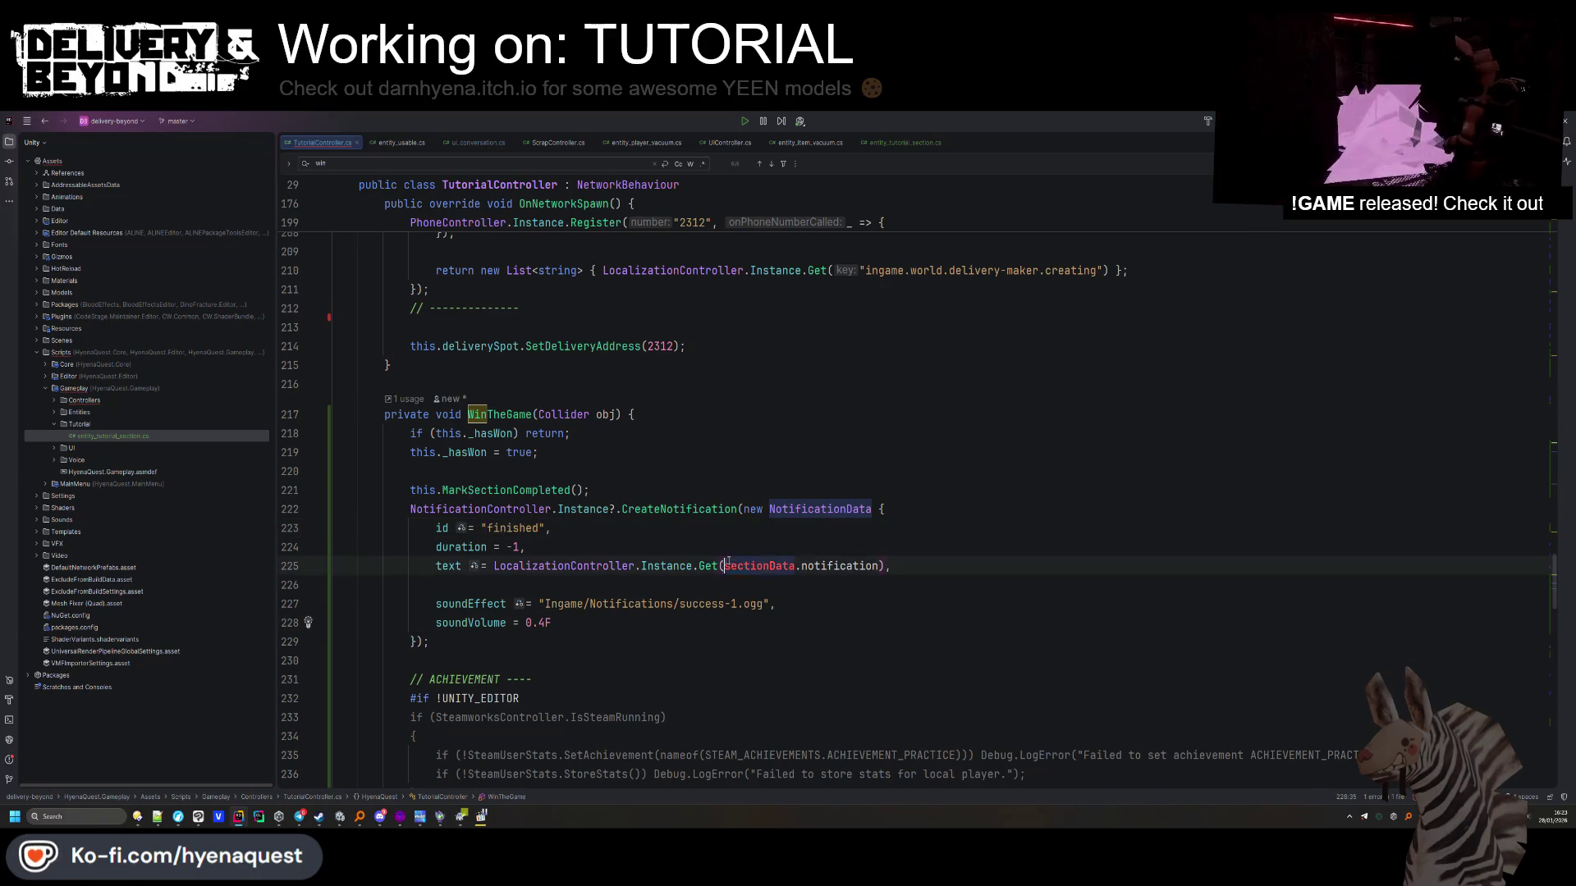
{"action": "key", "text": "BackSpace"}
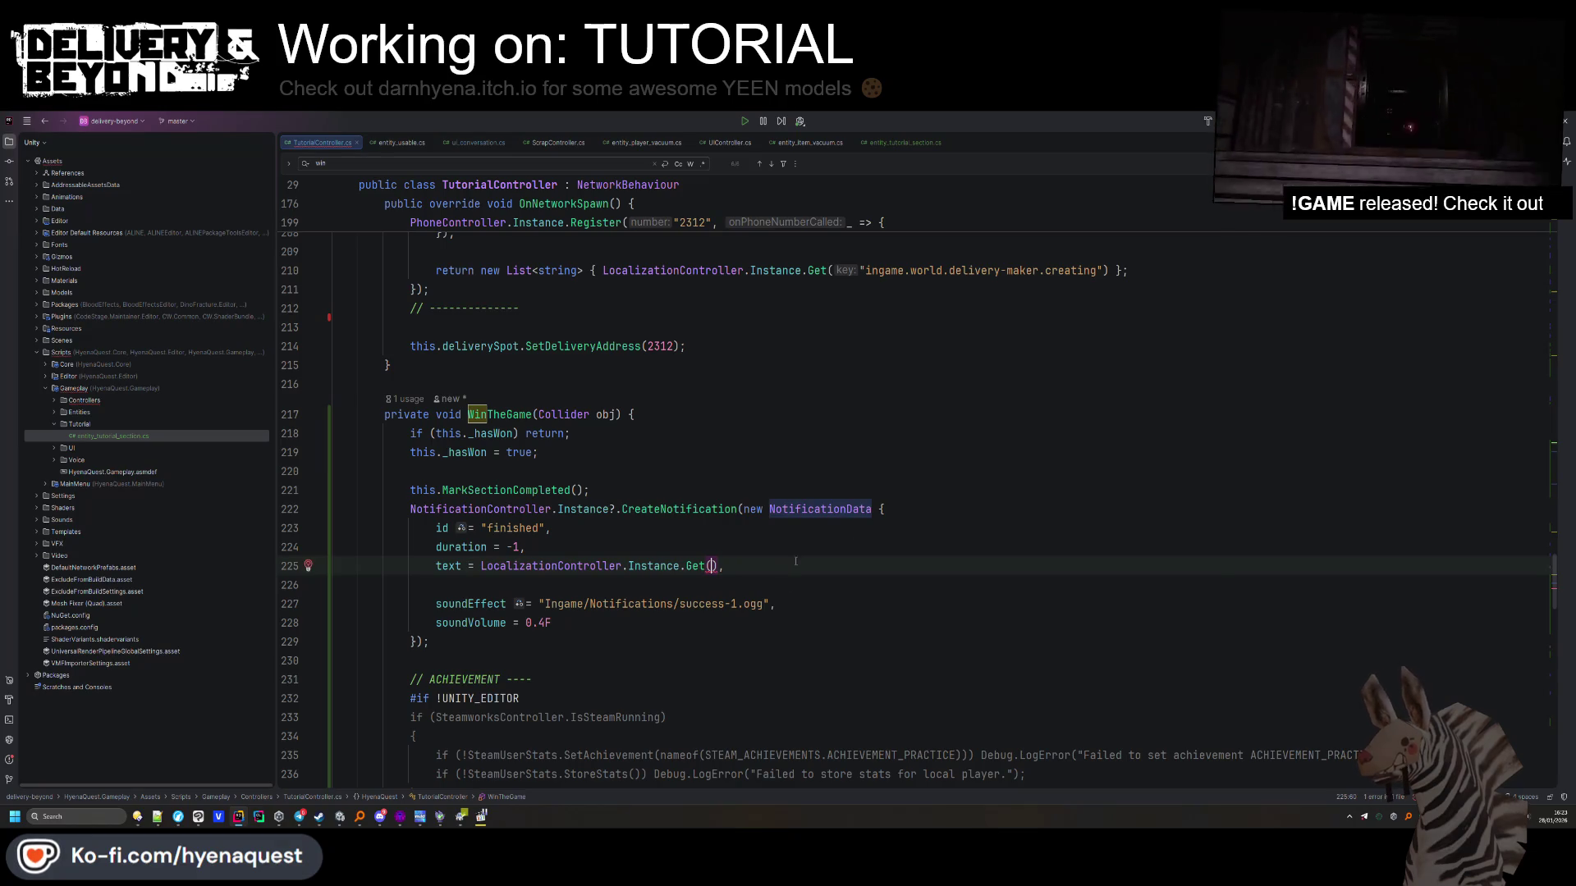
{"action": "key", "text": "alt+Tab"}
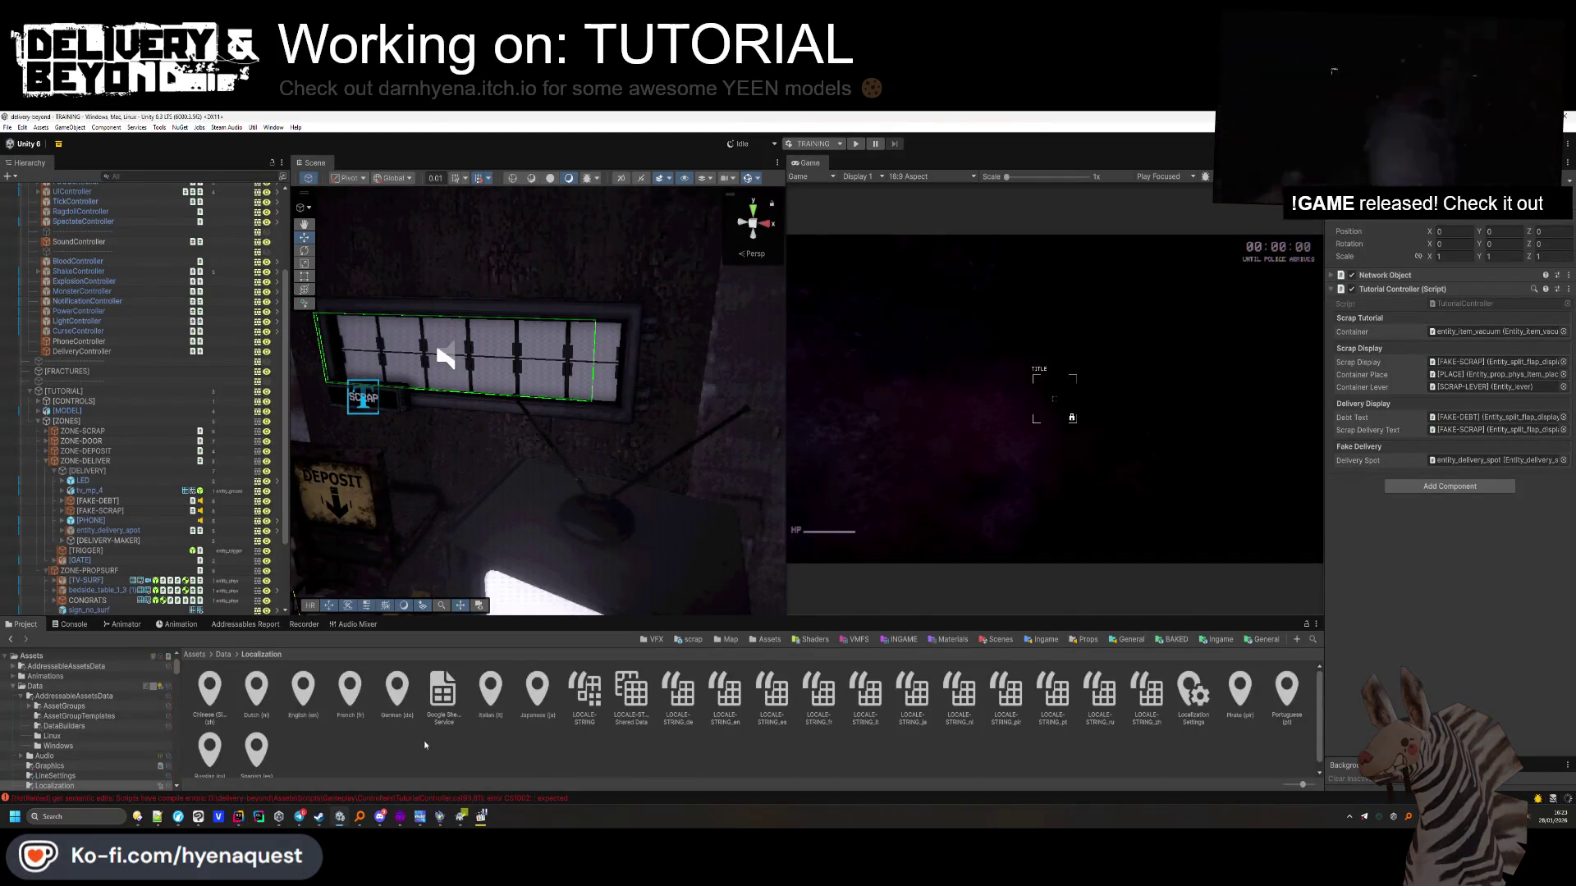
Add a LOCALE-STRING entry keyed training.tutorial.completed with English text 'Tutorial completed'
{"action": "double_click", "coordinate": [583, 691]}
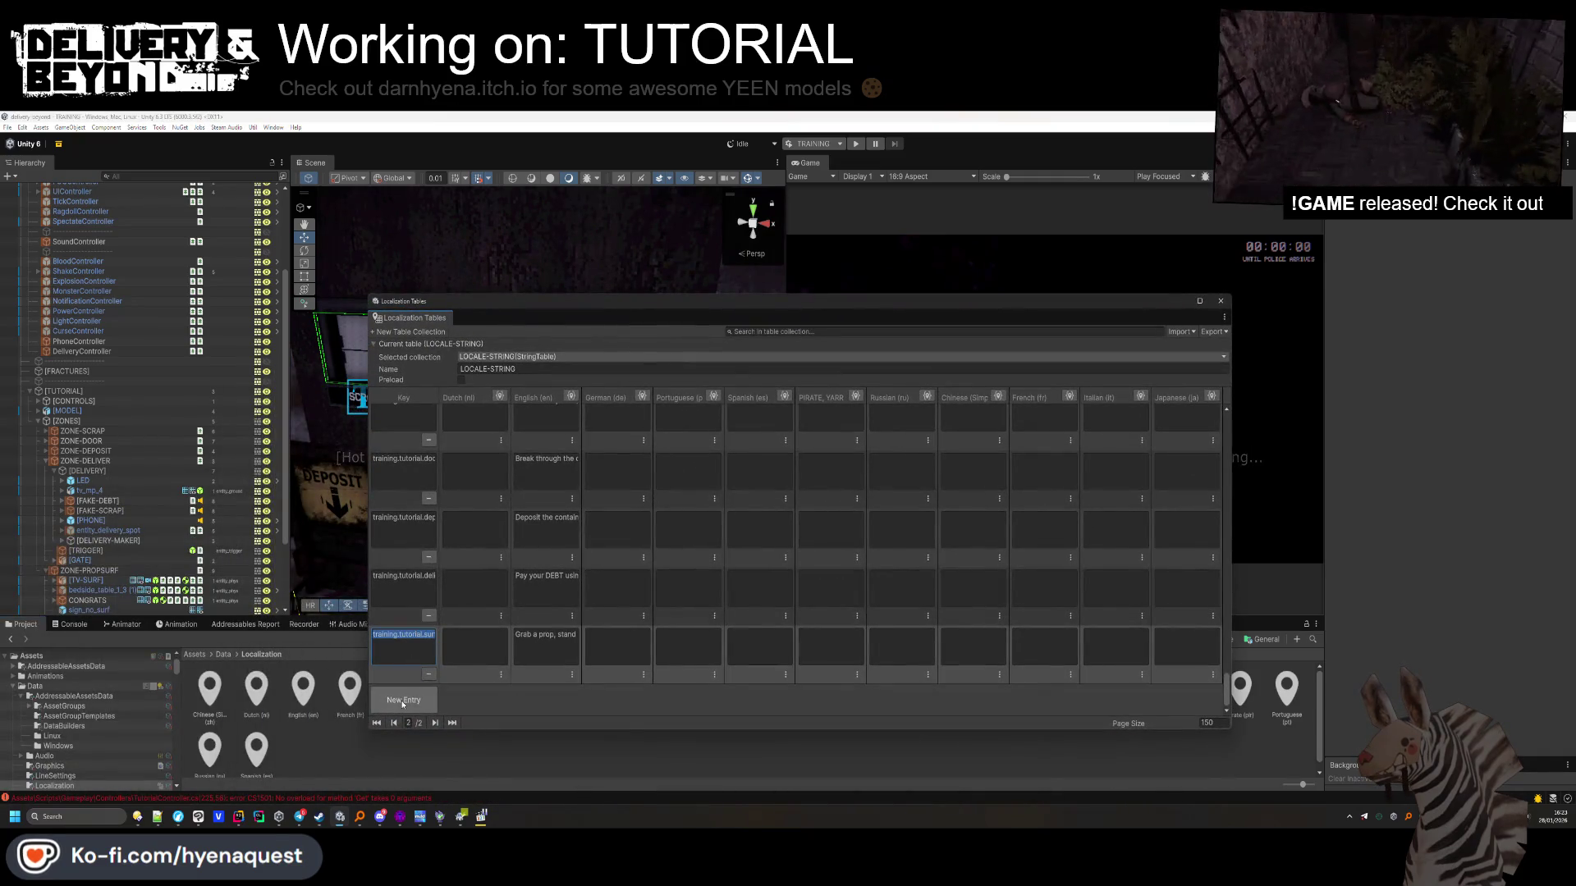
{"action": "left_click", "coordinate": [411, 699]}
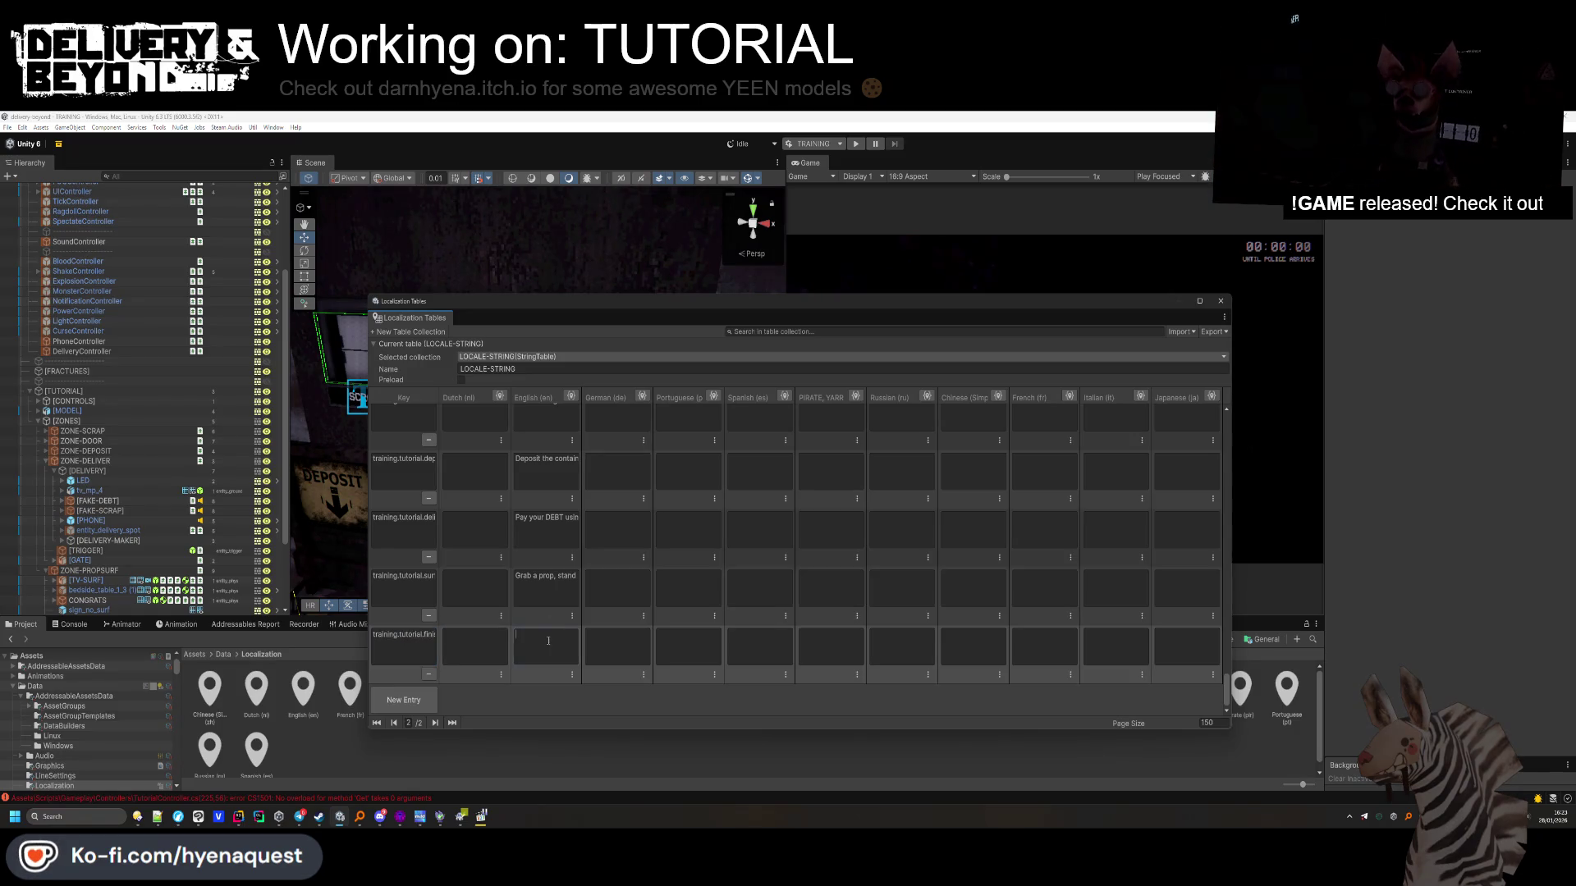
{"action": "type", "text": "Tutorial complete"}
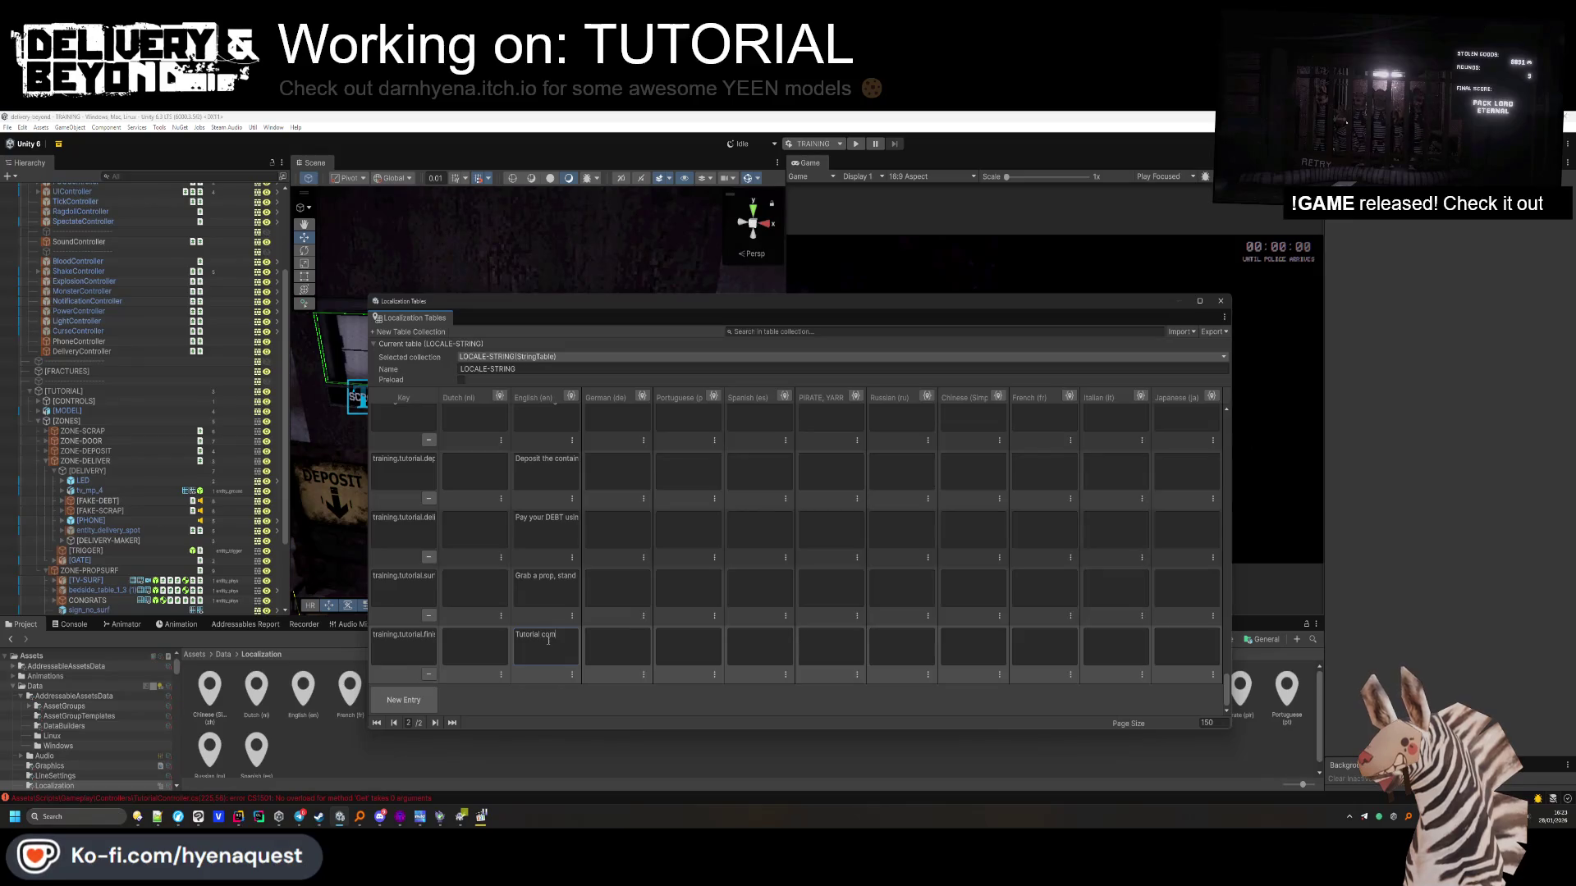
{"action": "type", "text": "d"}
{"action": "left_click", "coordinate": [427, 641]}
{"action": "type", "text": "completed"}
{"action": "key", "text": "Return"}
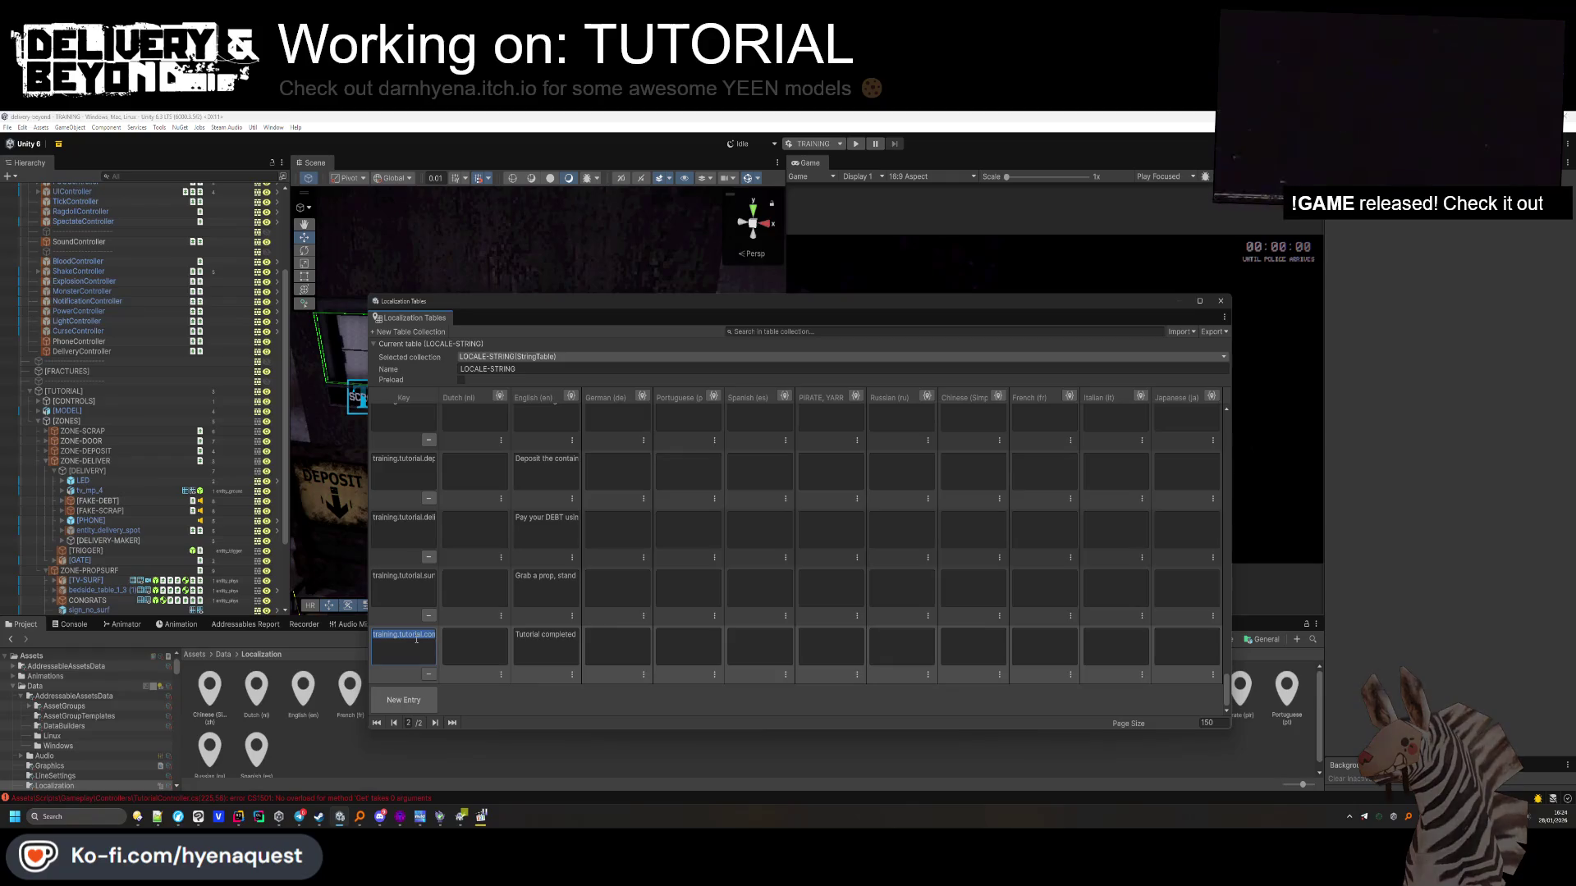
{"action": "left_click", "coordinate": [546, 643]}
{"action": "left_click_drag", "start_coordinate": [948, 315], "coordinate": [103, 394]}
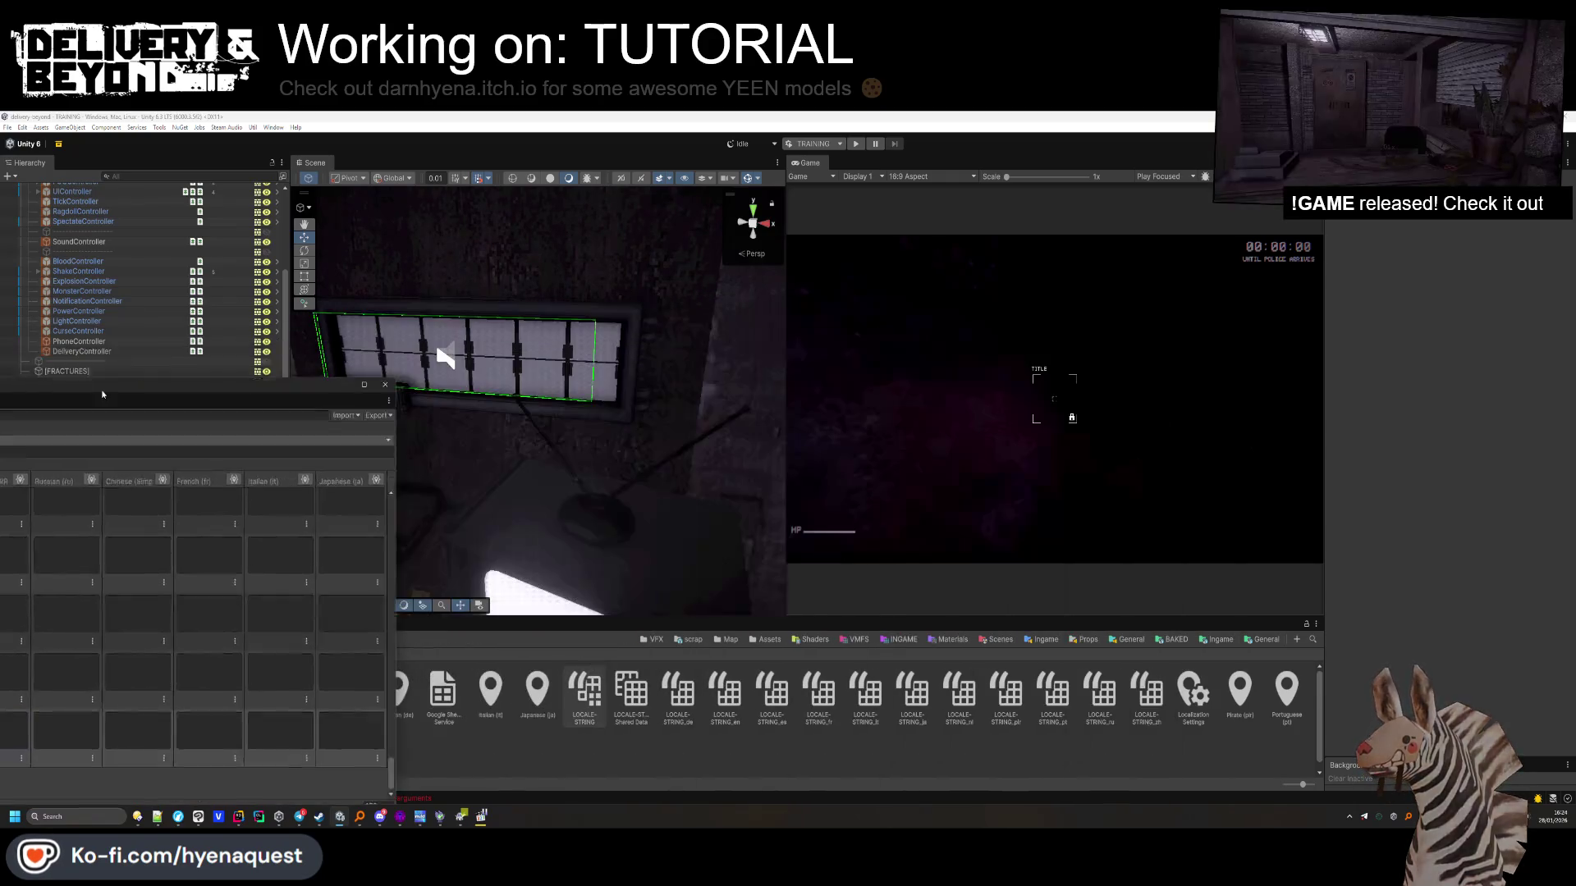
{"action": "key", "text": "alt+Tab"}
Insert a blank line after the notification's id line, then run Code Cleanup and save TutorialController.cs
{"action": "left_click", "coordinate": [710, 566]}
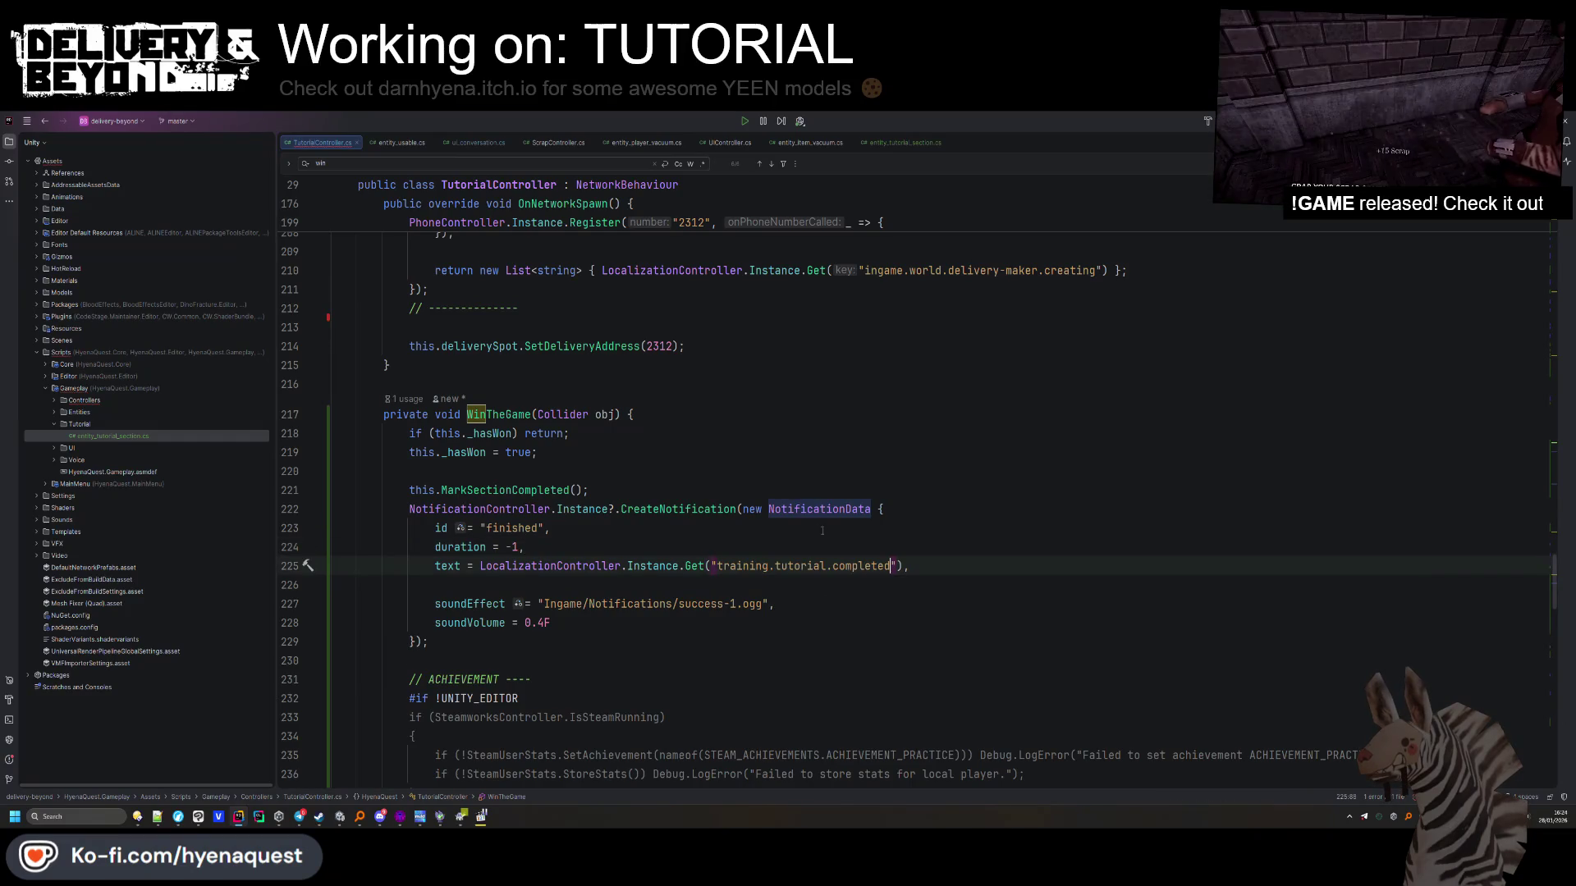
{"action": "left_click", "coordinate": [580, 528]}
{"action": "key", "text": "Return"}
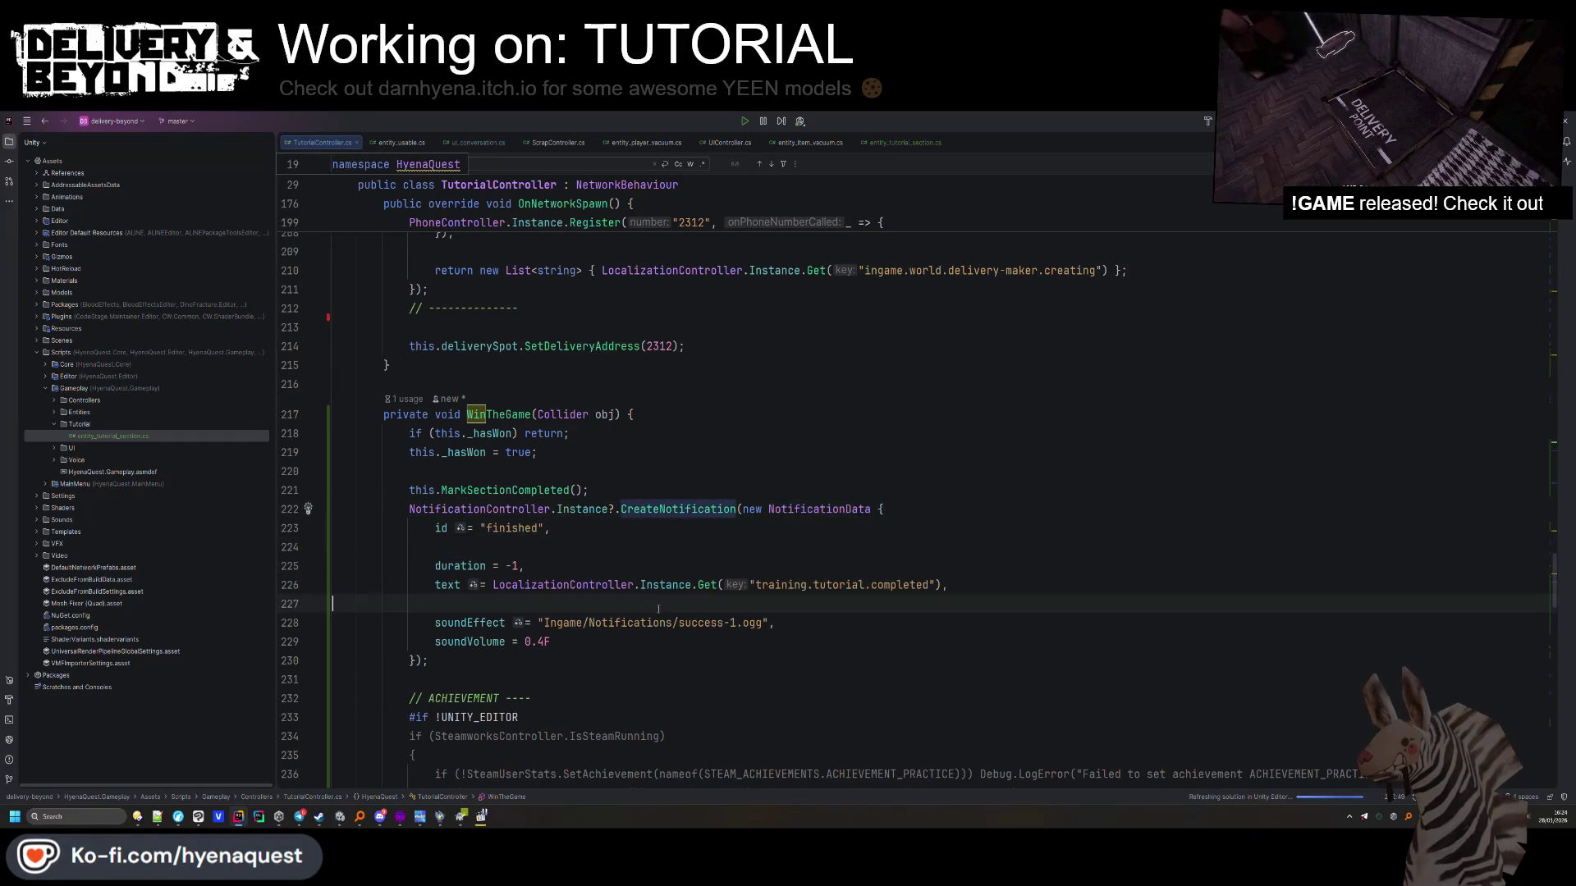
{"action": "key", "text": "ctrl+e"}
{"action": "key", "text": "c"}
{"action": "left_click", "coordinate": [751, 674]}
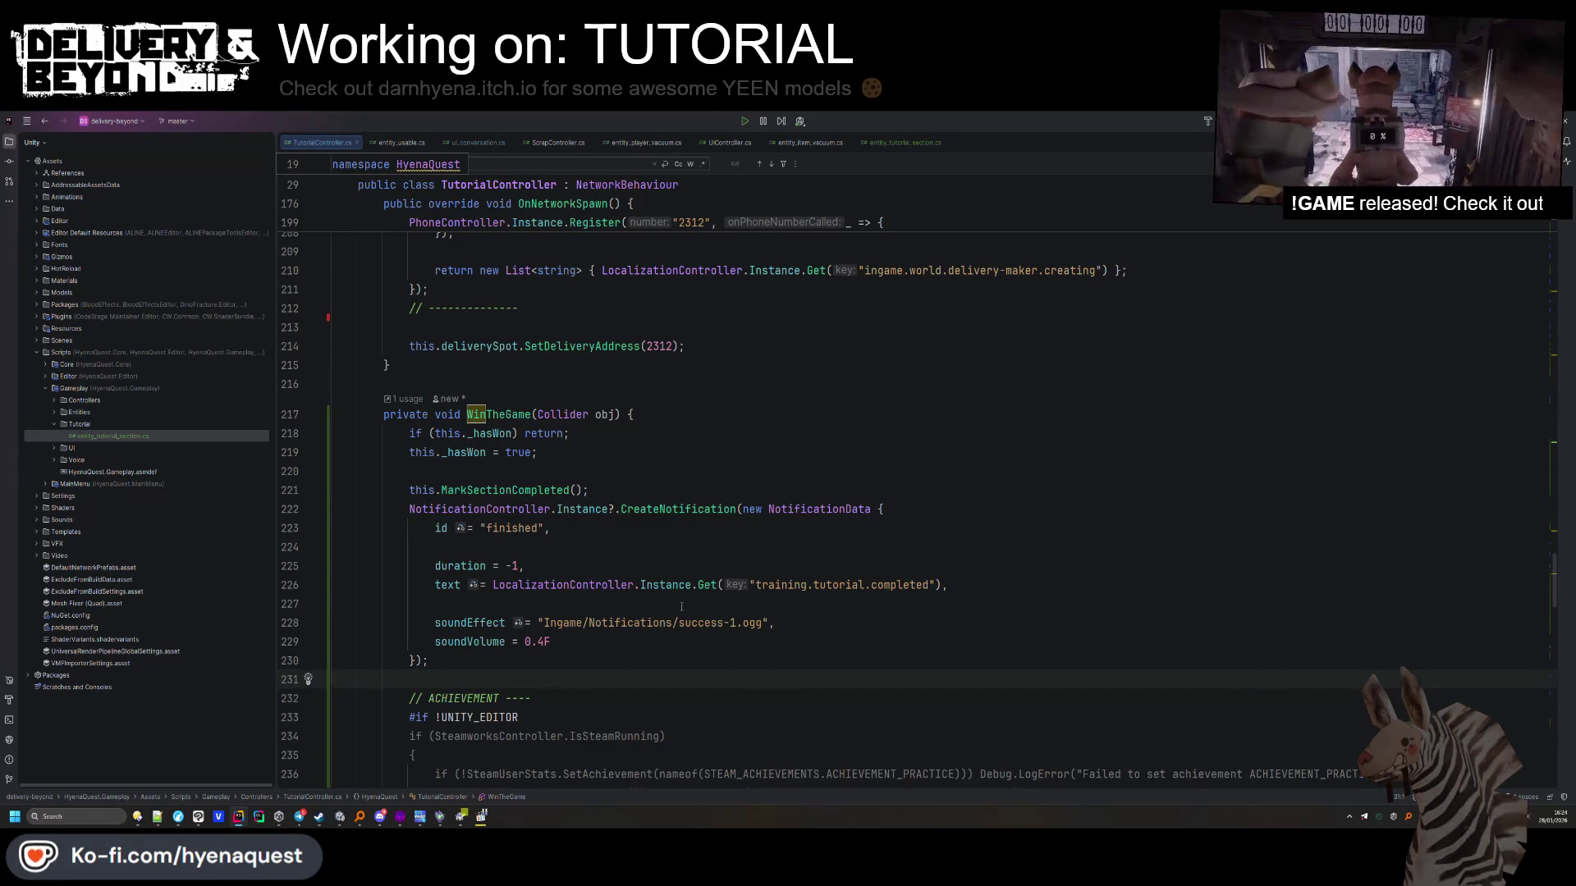
{"action": "scroll", "coordinate": [681, 607], "scroll_direction": "down", "scroll_amount": 4}
{"action": "scroll", "coordinate": [680, 609], "scroll_direction": "up", "scroll_amount": 7}
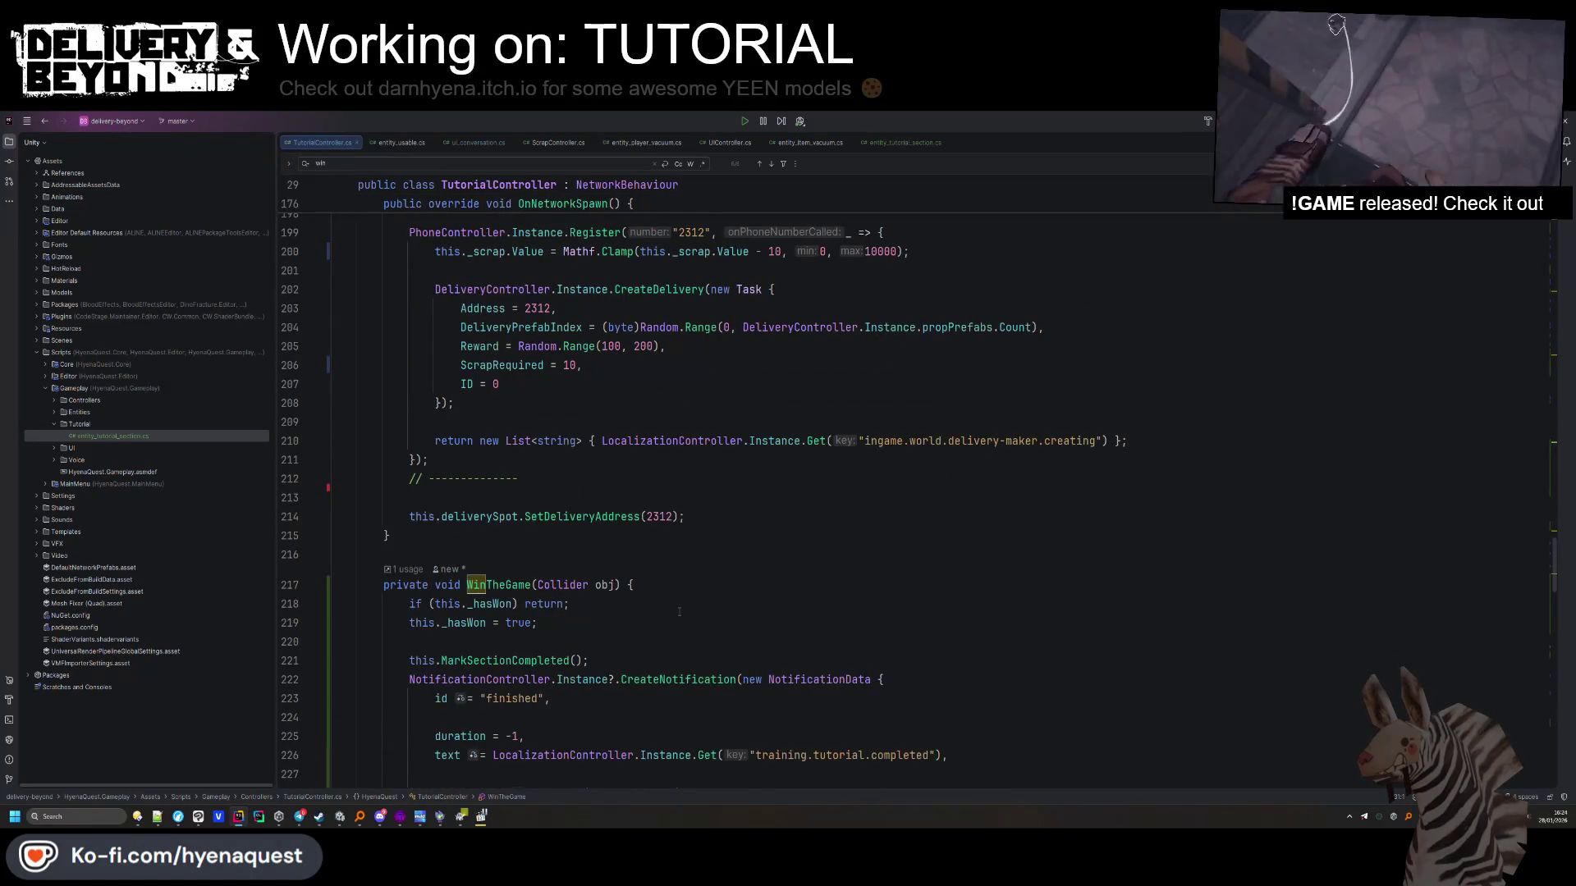
{"action": "scroll", "coordinate": [679, 612], "scroll_direction": "up", "scroll_amount": 20}
{"action": "scroll", "coordinate": [687, 602], "scroll_direction": "up", "scroll_amount": 8}
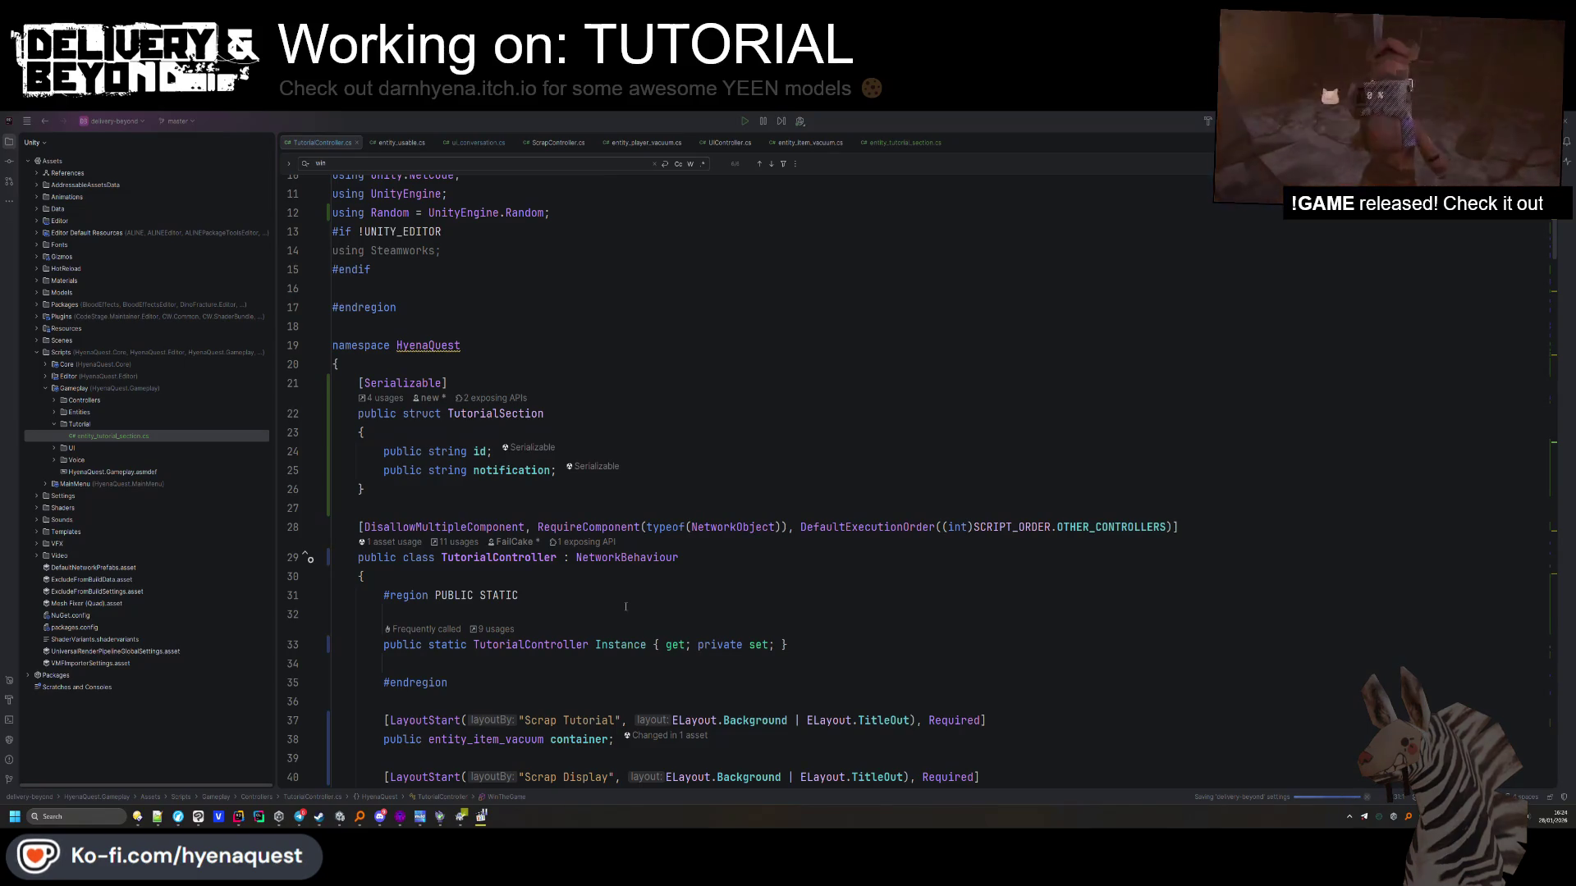
{"action": "left_click", "coordinate": [564, 661]}
{"action": "scroll", "coordinate": [335, 767], "scroll_direction": "down", "scroll_amount": 1}
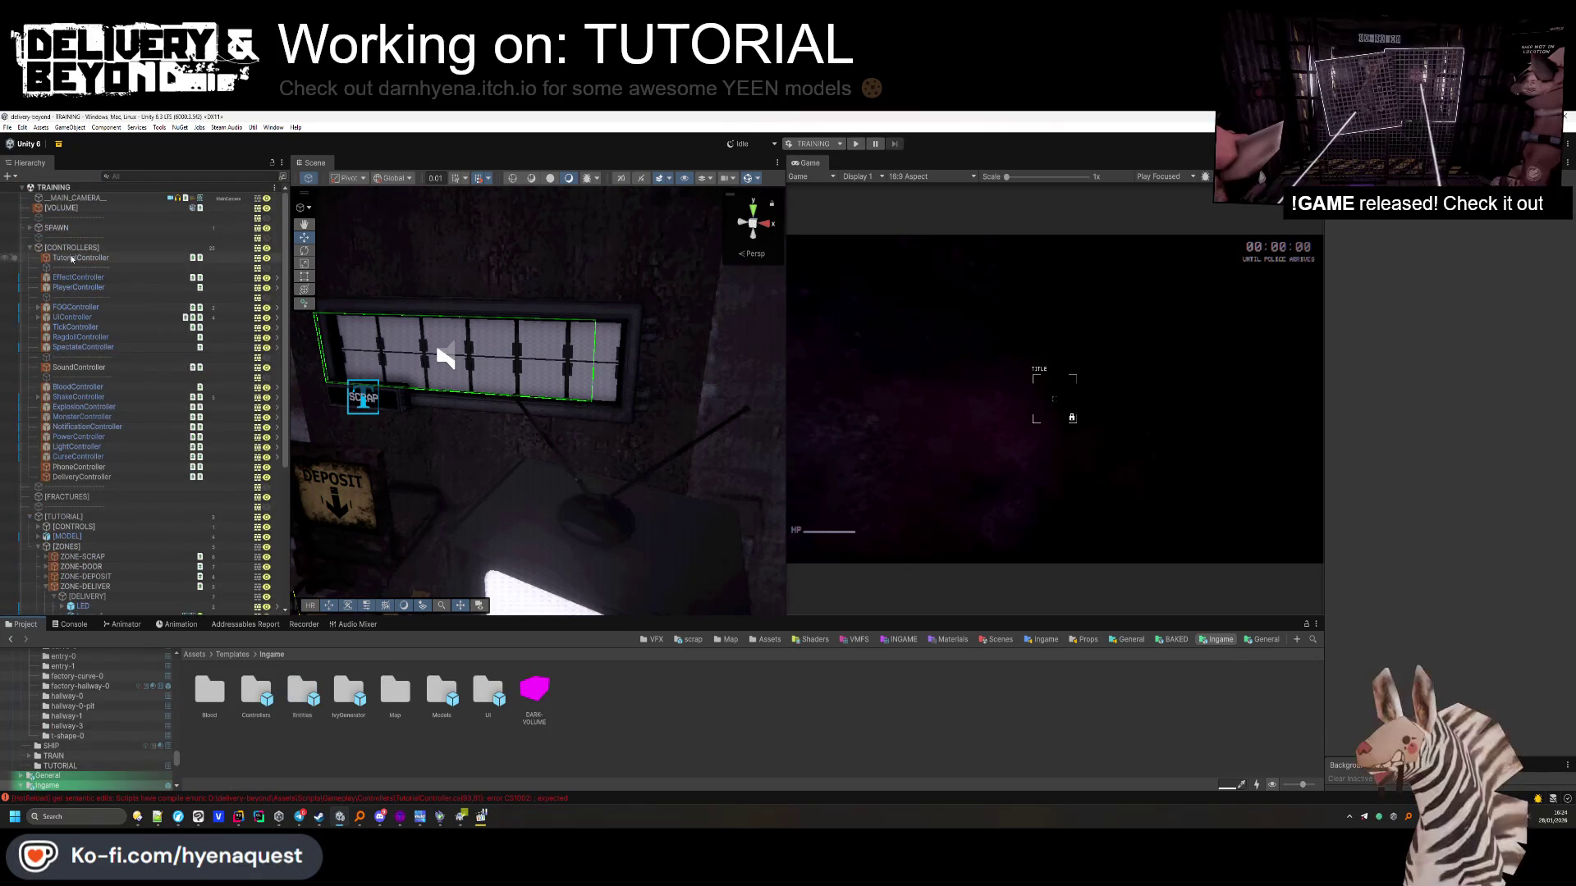
Drag the WIN object into the Tutorial Controller's Win Trigger field, then select WIN
{"action": "scroll", "coordinate": [124, 461], "scroll_direction": "down", "scroll_amount": 6}
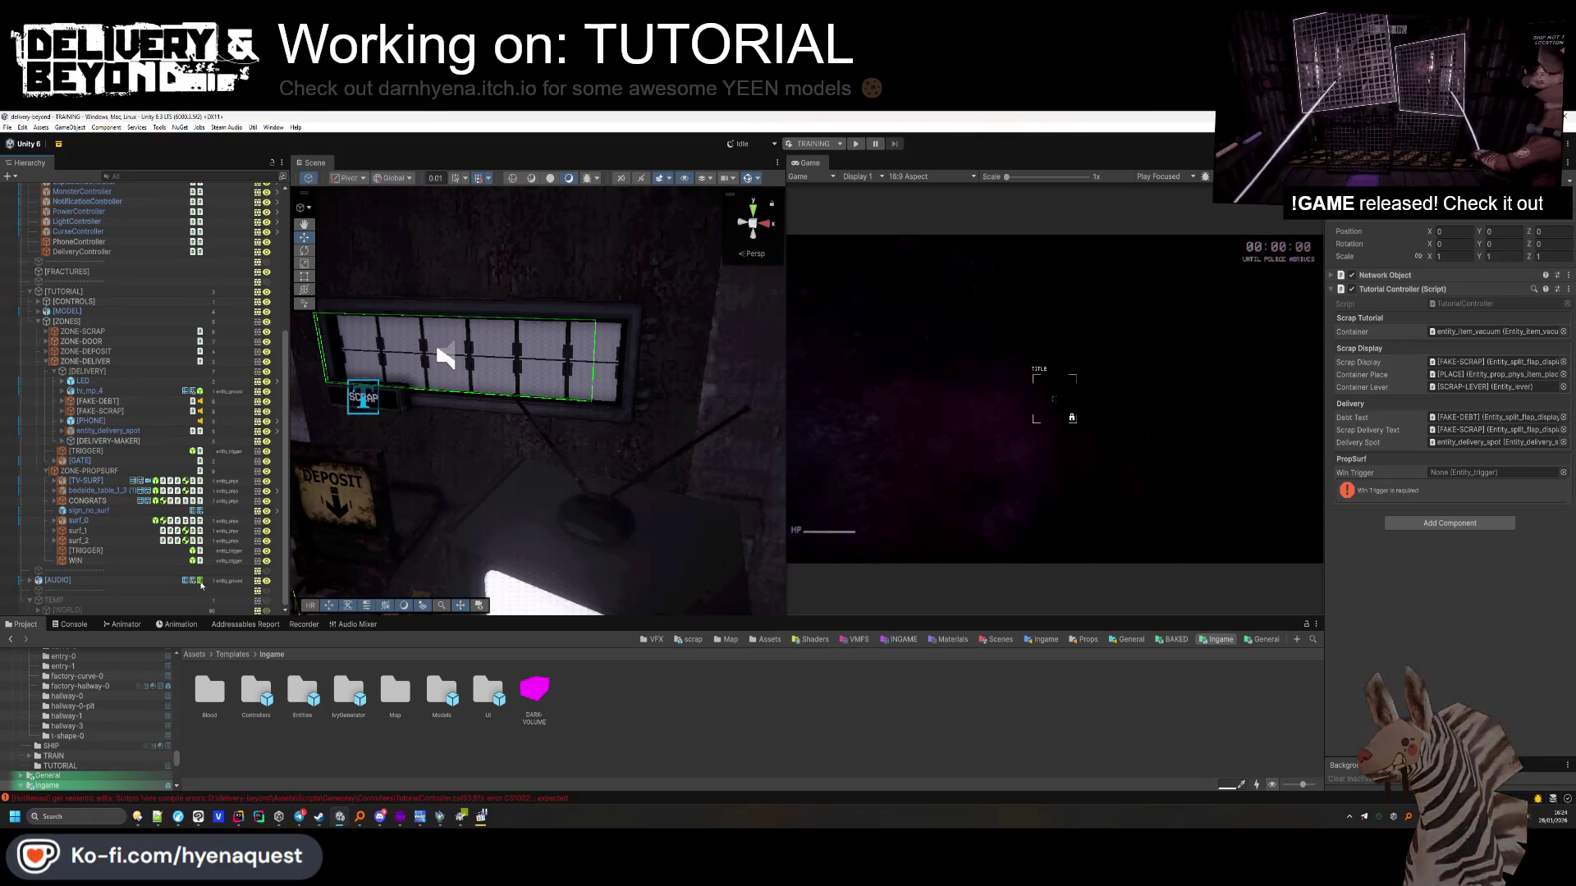
{"action": "left_click_drag", "start_coordinate": [78, 562], "coordinate": [586, 550]}
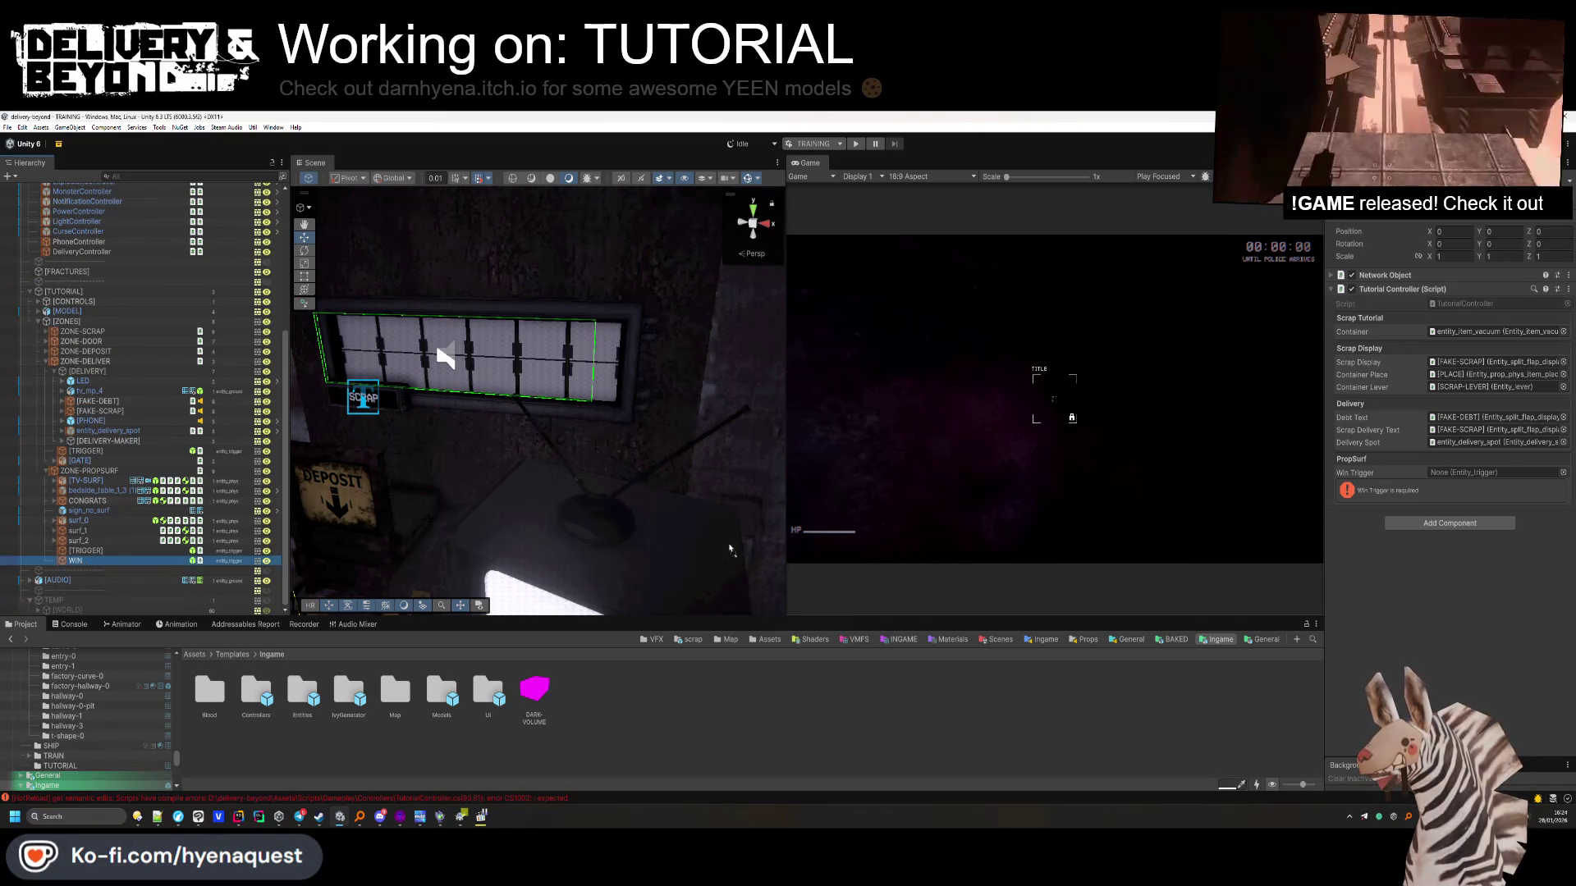
{"action": "left_click_drag", "start_coordinate": [1496, 462], "coordinate": [1496, 472]}
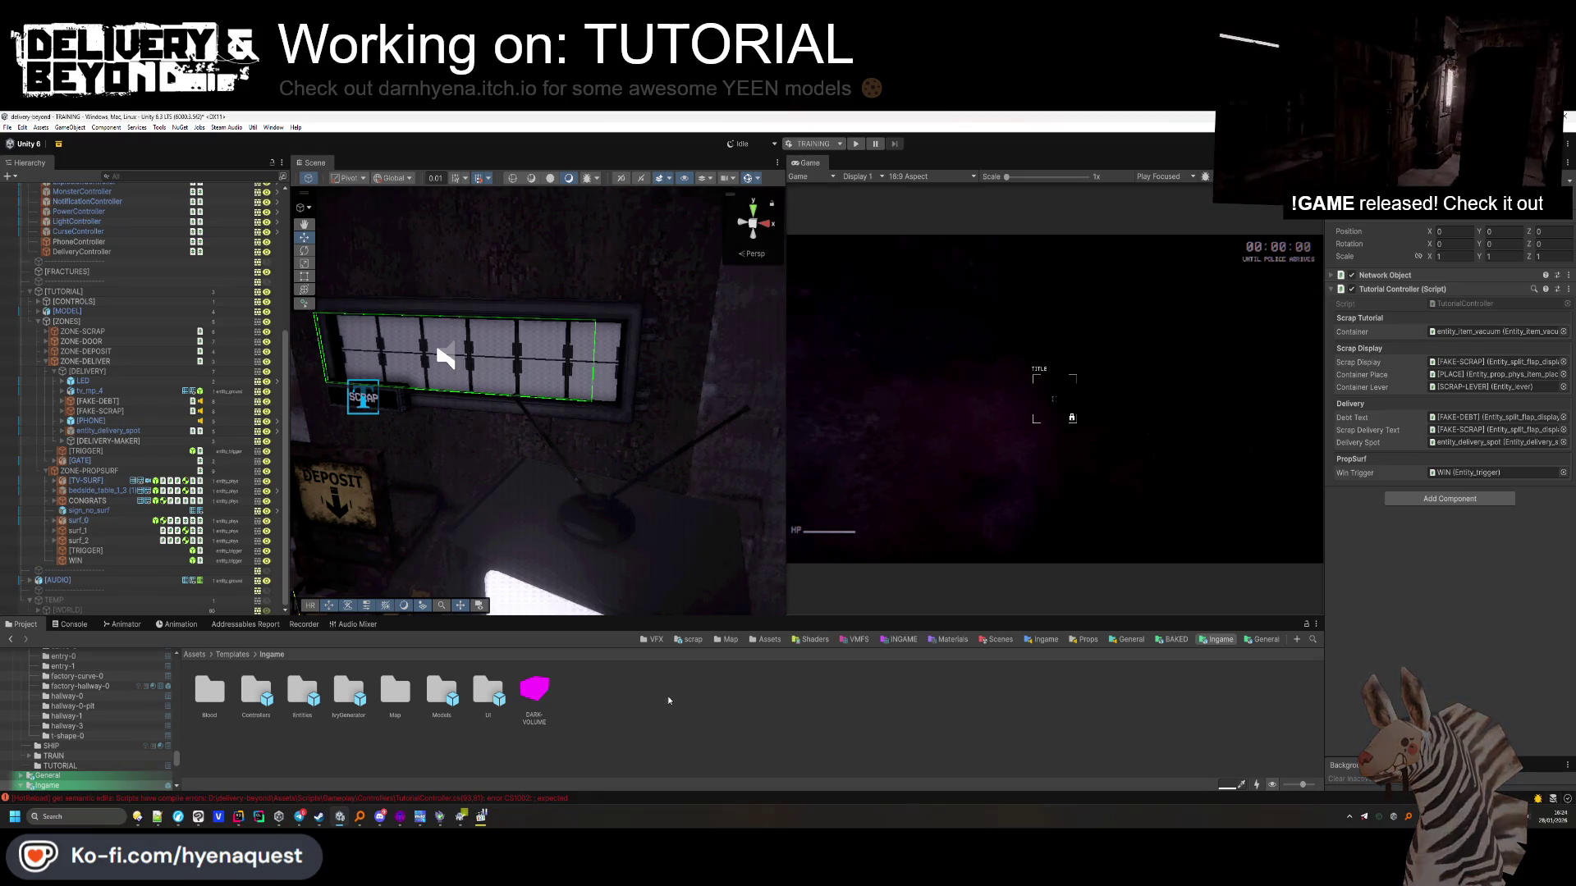
{"action": "left_click", "coordinate": [562, 445]}
{"action": "left_click", "coordinate": [75, 561]}
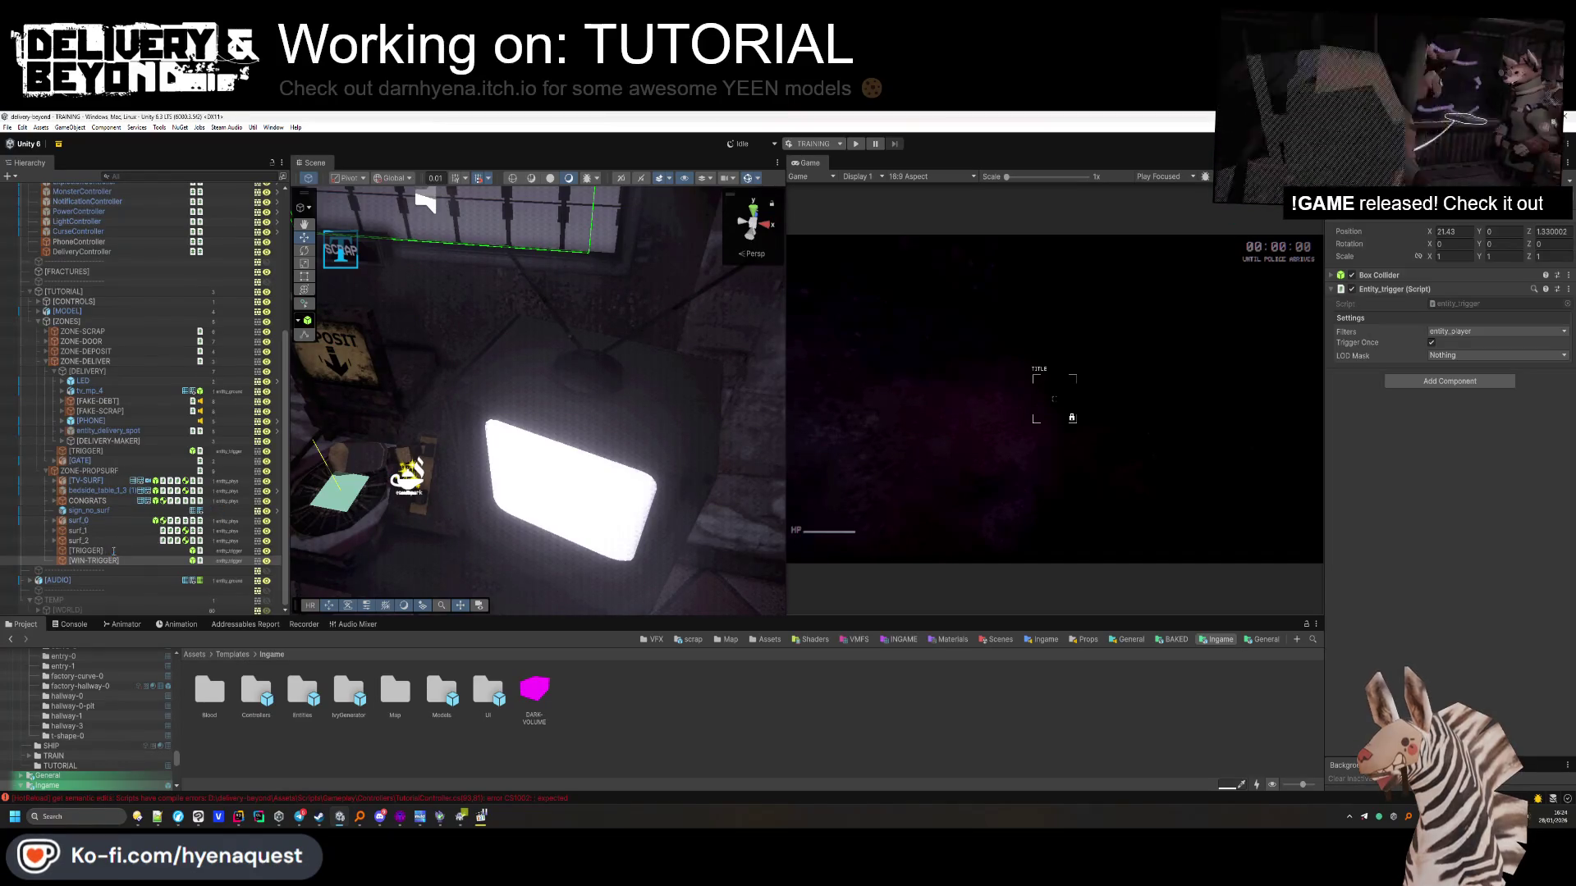
Inspect the CONGRATS, [TV-SURF], [GATE], [DELIVERY] and ZONE-DELIVER objects in the Hierarchy
{"action": "left_click", "coordinate": [113, 551], "text": "ctrl"}
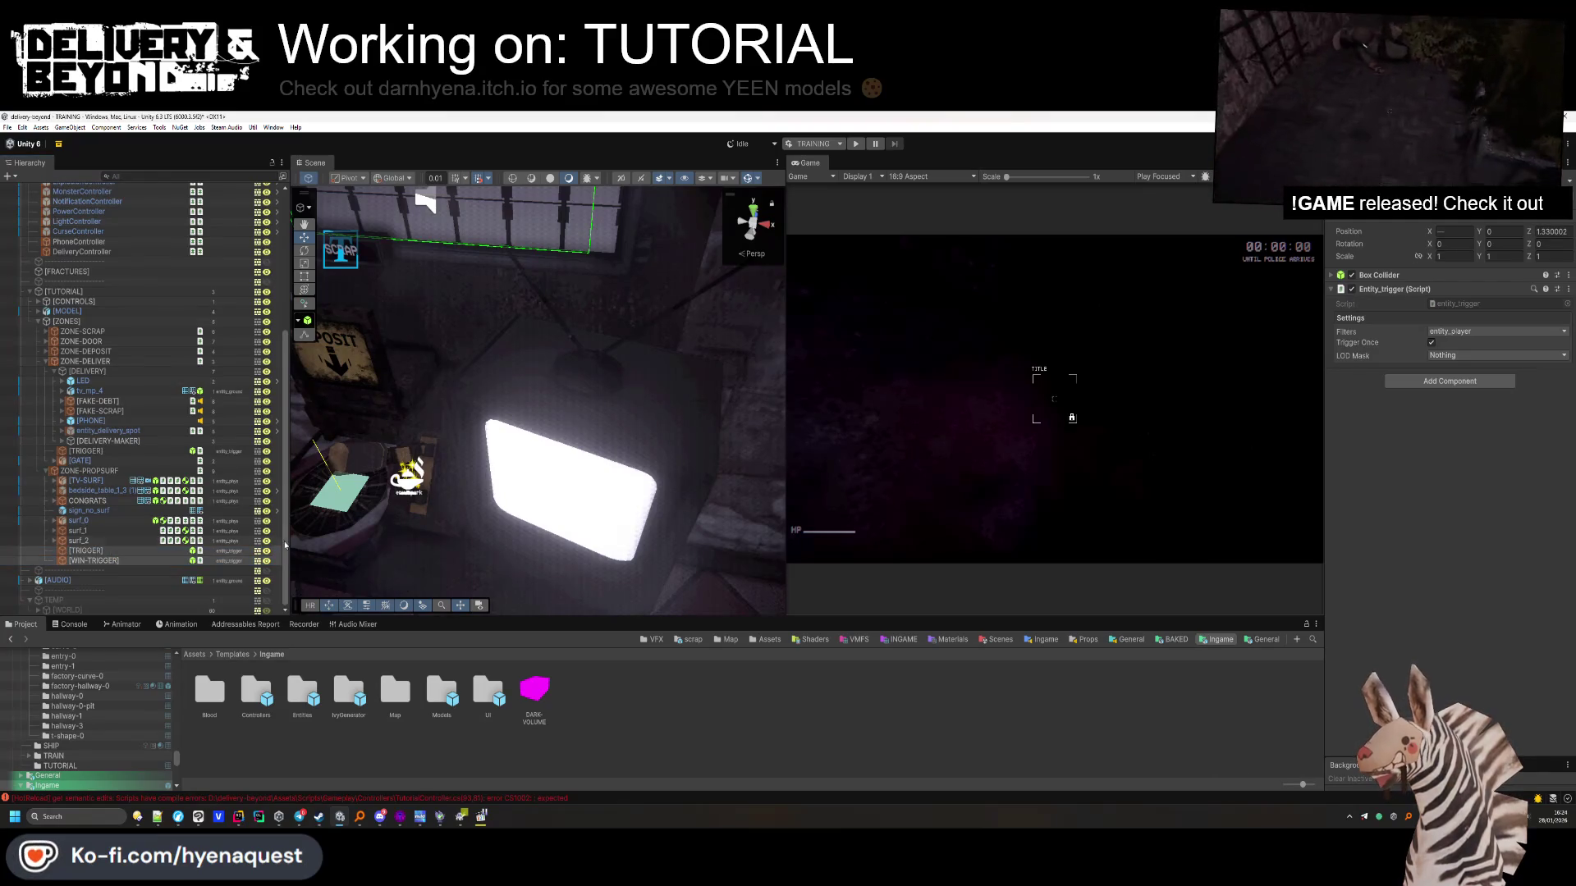
{"action": "left_click", "coordinate": [87, 503]}
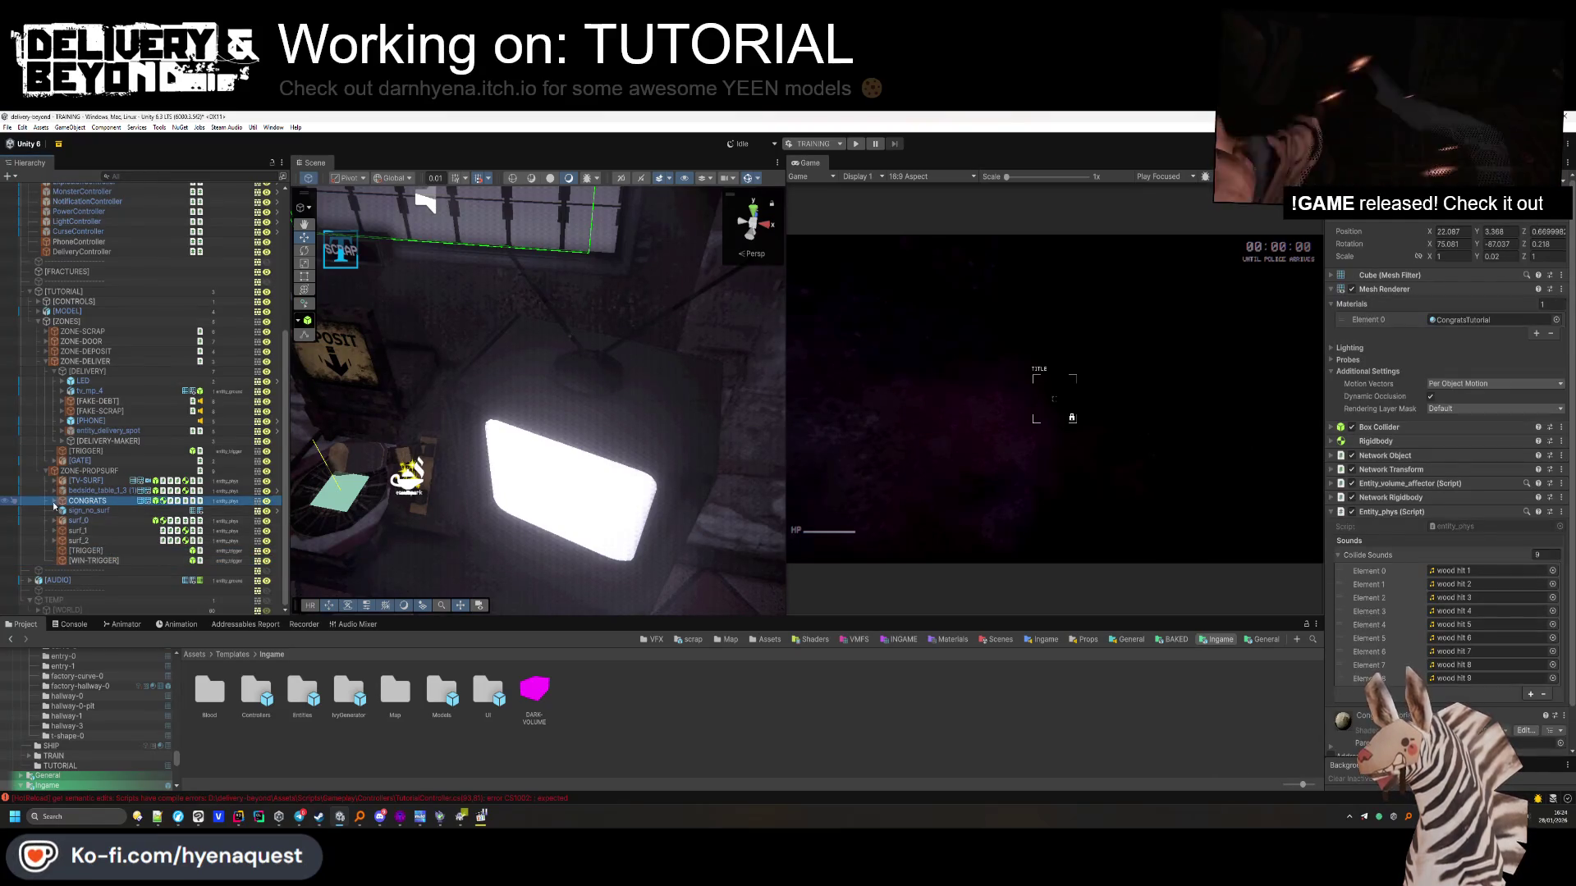
{"action": "left_click", "coordinate": [83, 481]}
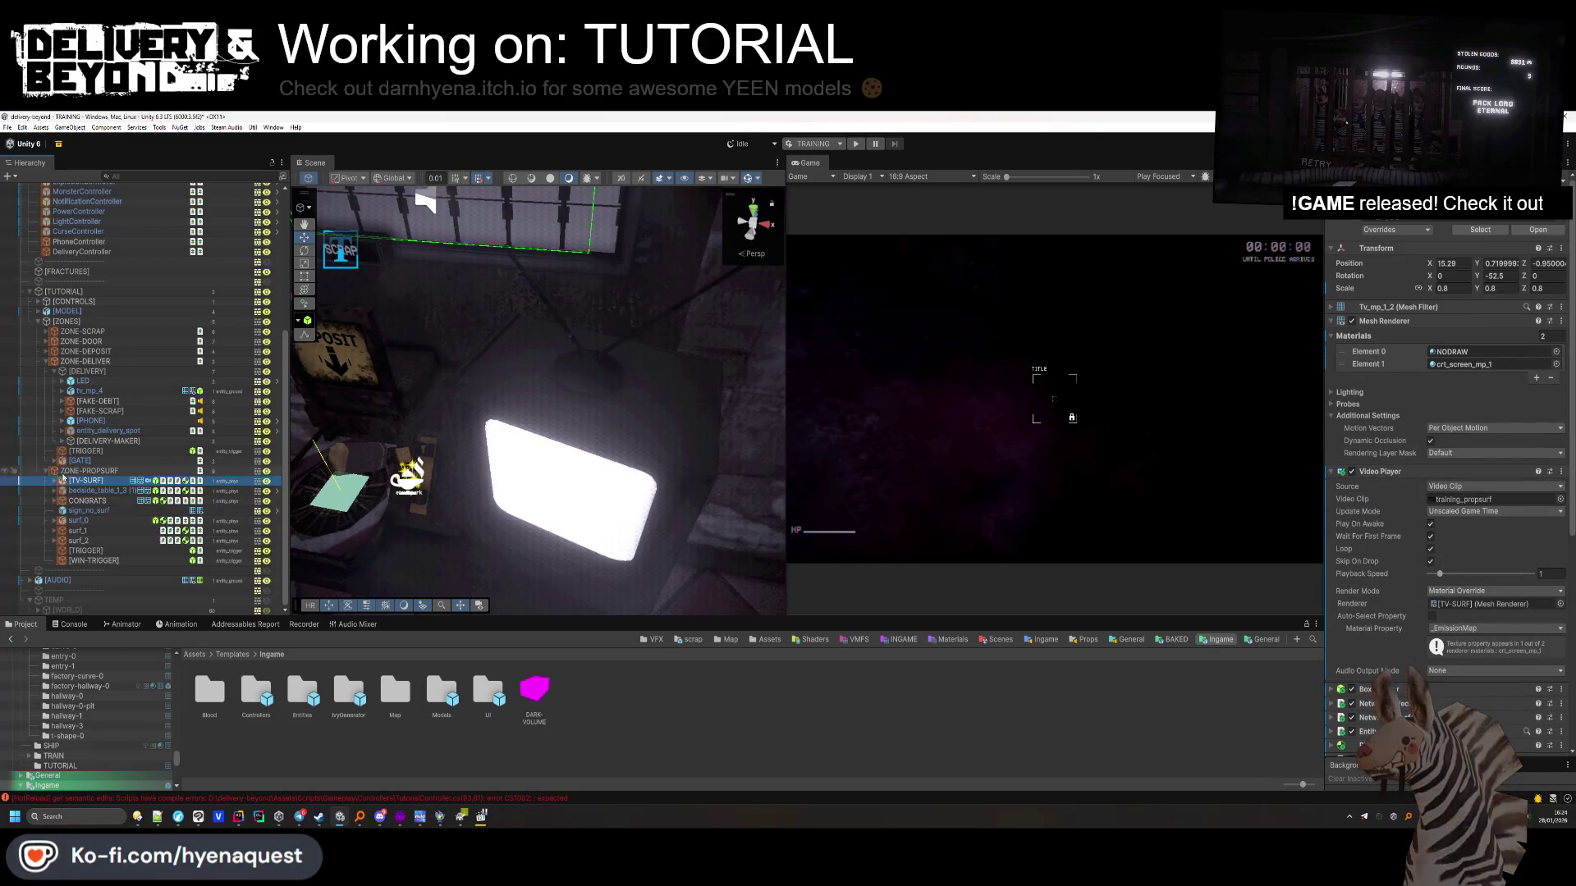
{"action": "left_click", "coordinate": [78, 459]}
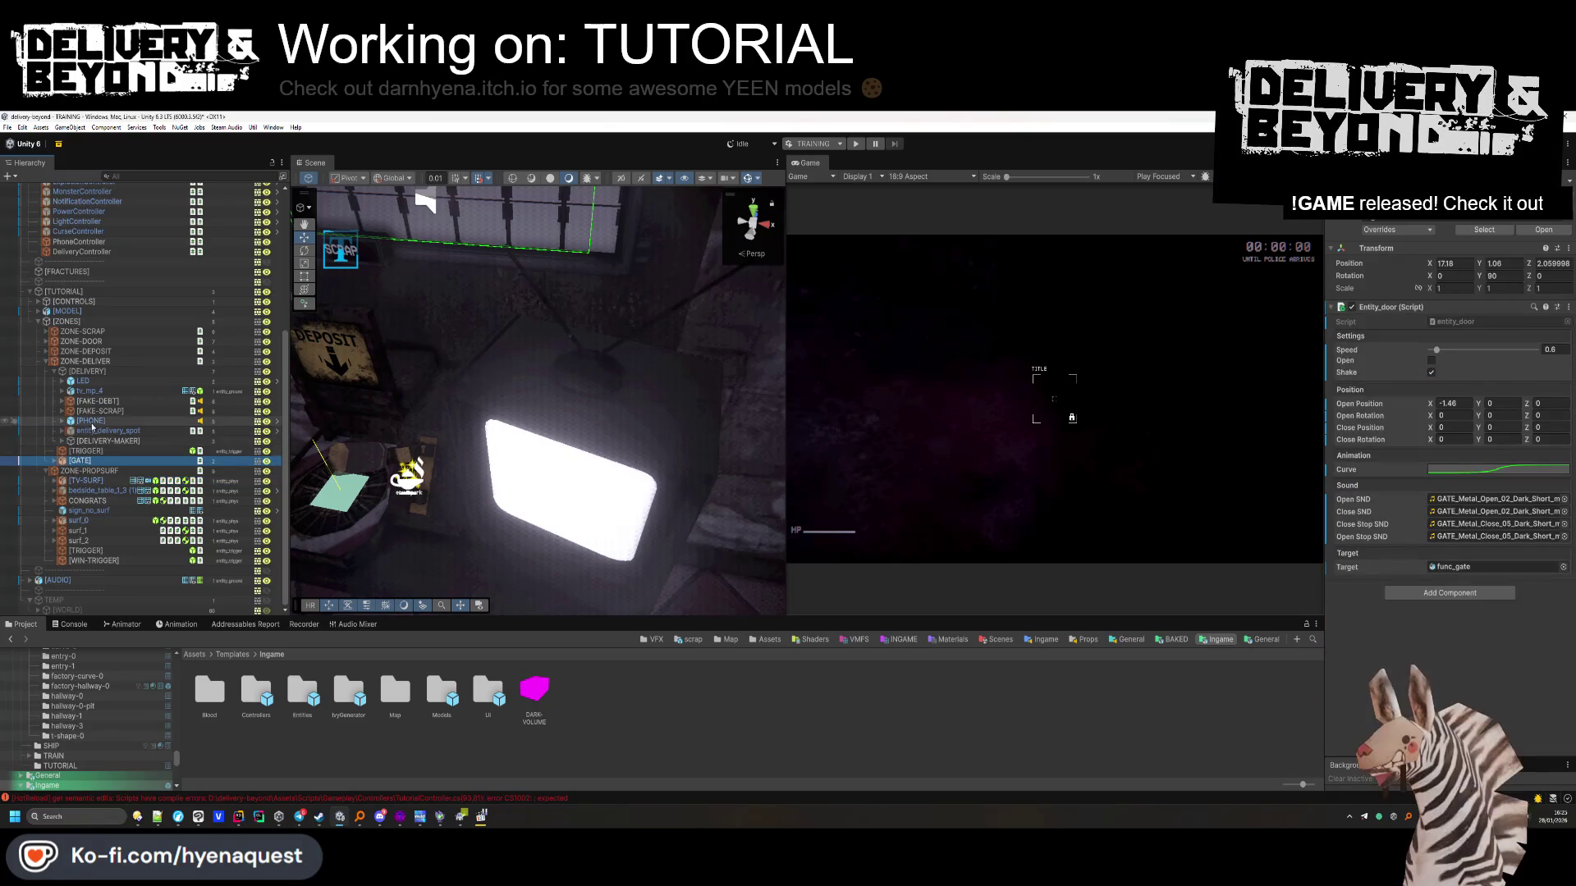
{"action": "left_click", "coordinate": [107, 374]}
{"action": "left_click", "coordinate": [102, 359]}
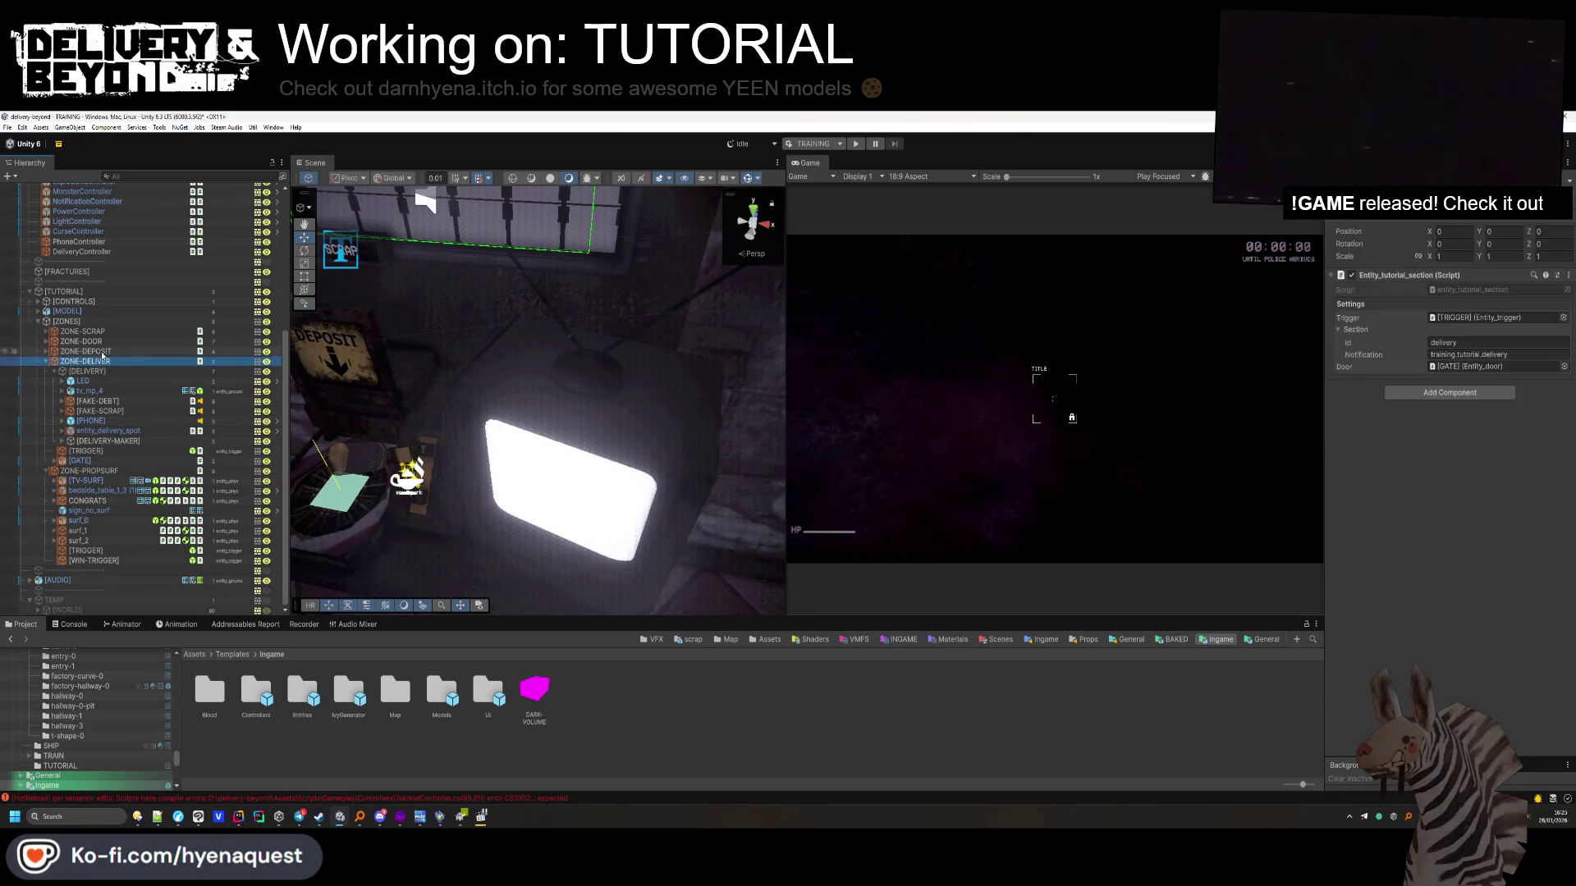
Collapse the ZONE-DELIVER, ZONE-PROPSURF and [ZONES] groups and orbit the Scene view
{"action": "left_click", "coordinate": [47, 362]}
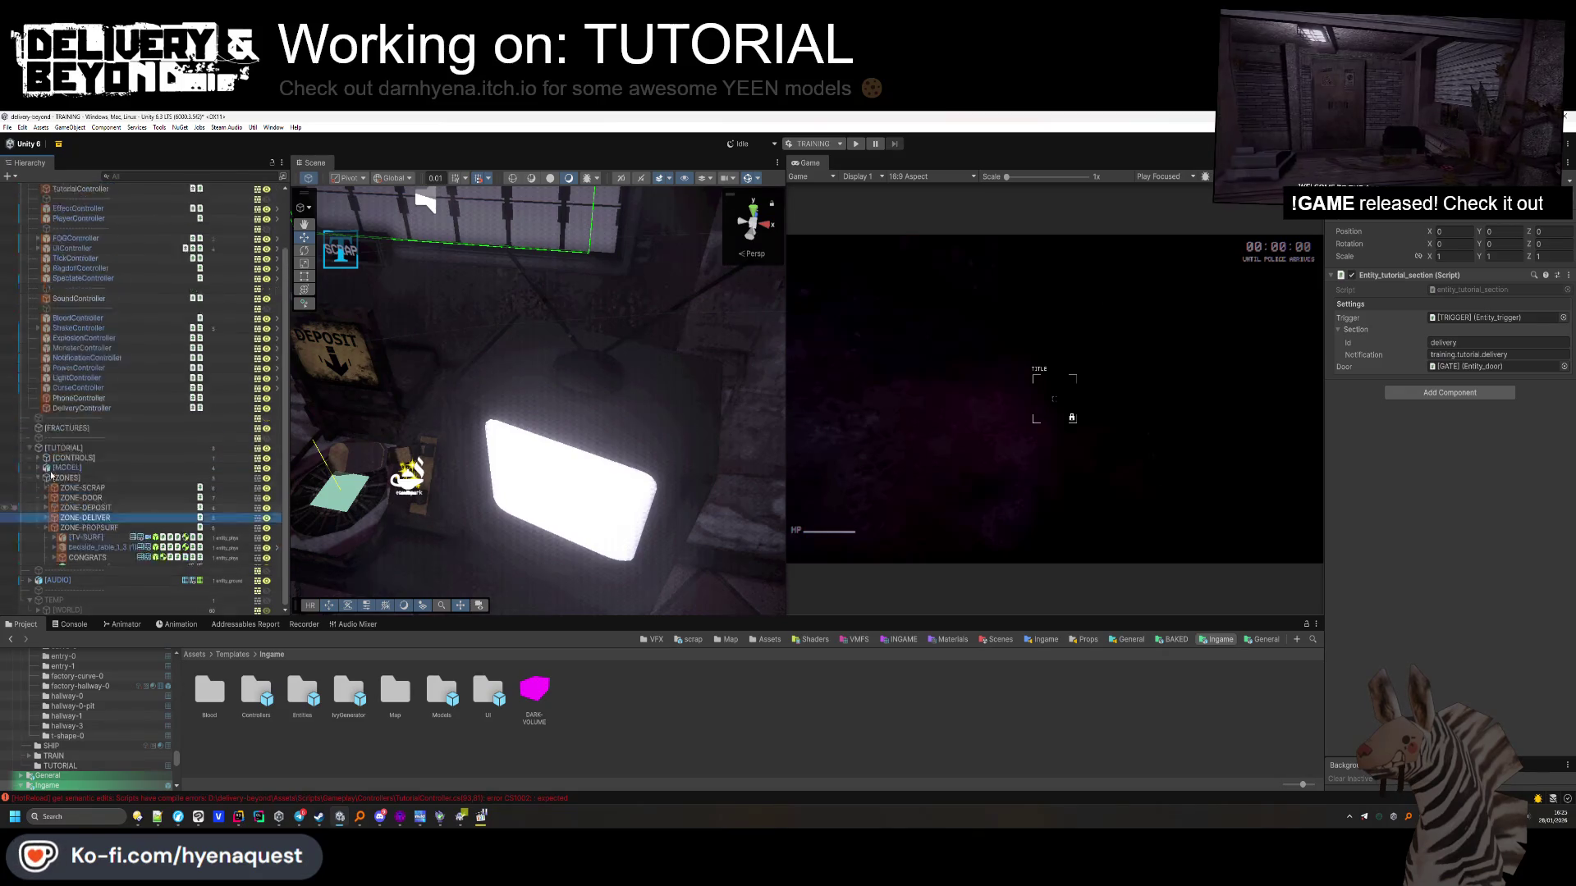
{"action": "left_click", "coordinate": [46, 515]}
{"action": "left_click", "coordinate": [46, 512]}
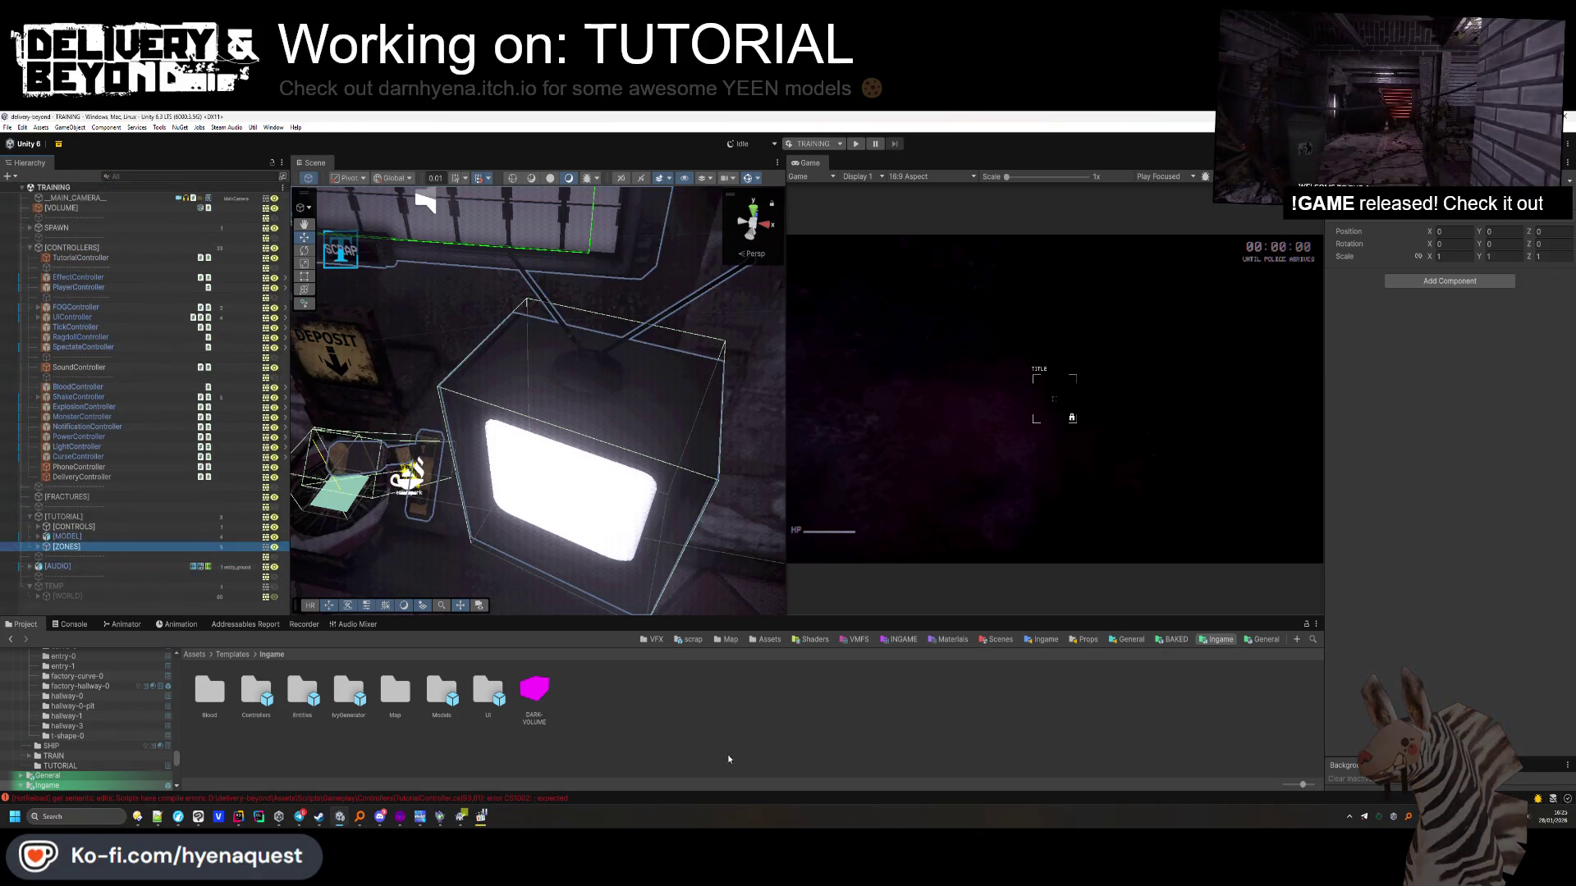
{"action": "scroll", "coordinate": [493, 408], "scroll_direction": "down", "scroll_amount": 3}
{"action": "scroll", "coordinate": [492, 408], "scroll_direction": "down", "scroll_amount": 1}
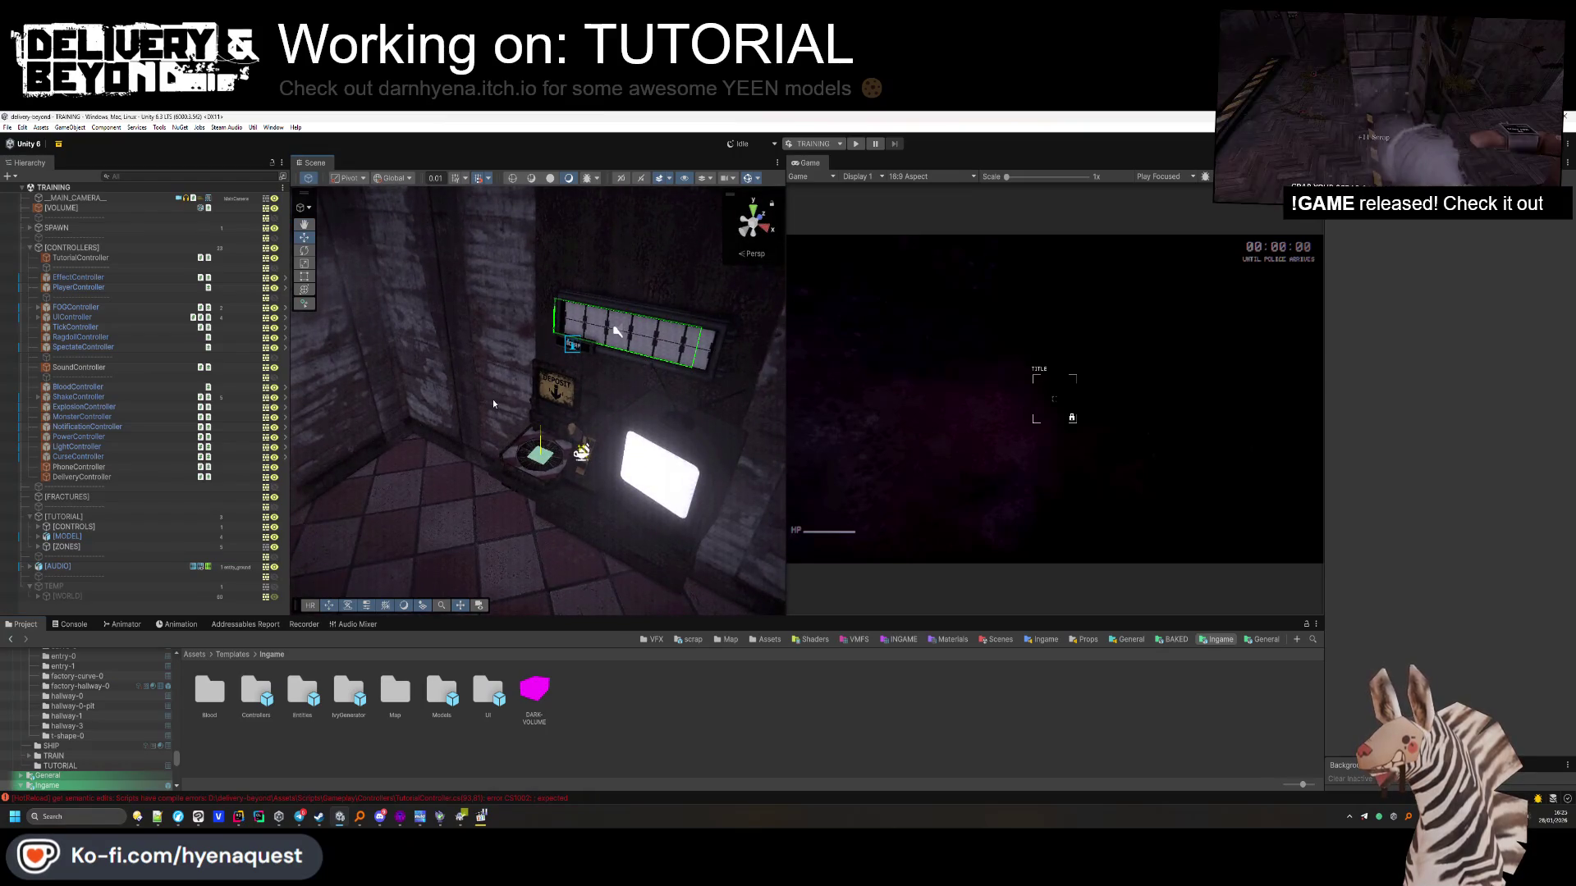
{"action": "mouse_move", "coordinate": [493, 398]}
{"action": "left_mouse_down"}
{"action": "mouse_move", "coordinate": [591, 301]}
{"action": "mouse_move", "coordinate": [851, 160]}
{"action": "left_mouse_up"}
{"action": "left_click", "coordinate": [857, 148]}
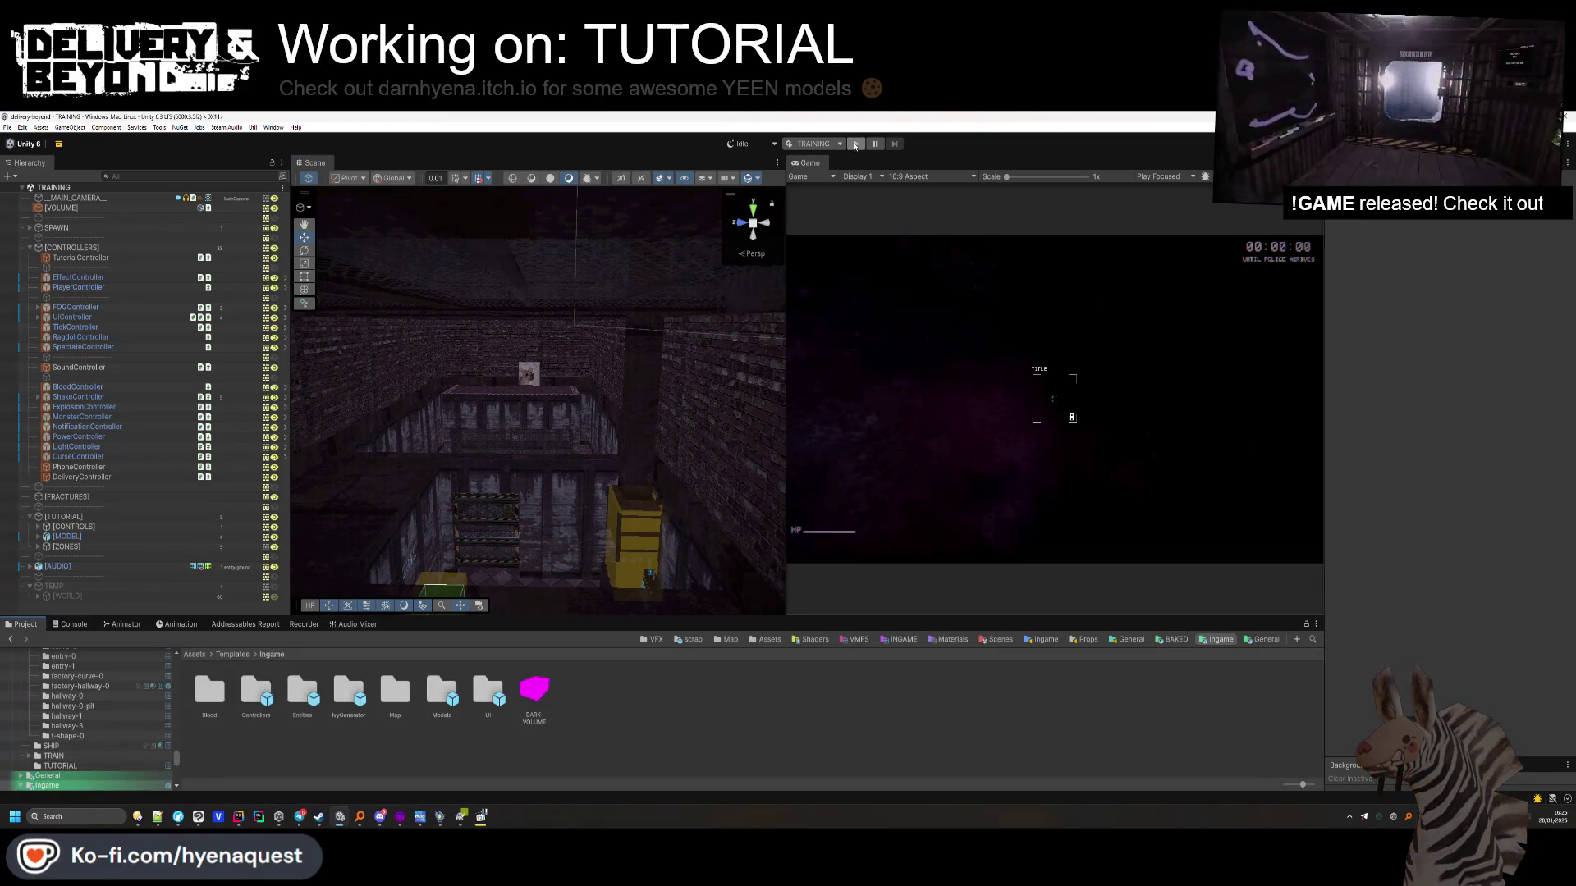
Dock the Game view beside the Scene view and start play mode
{"action": "left_click_drag", "start_coordinate": [736, 163], "coordinate": [352, 162]}
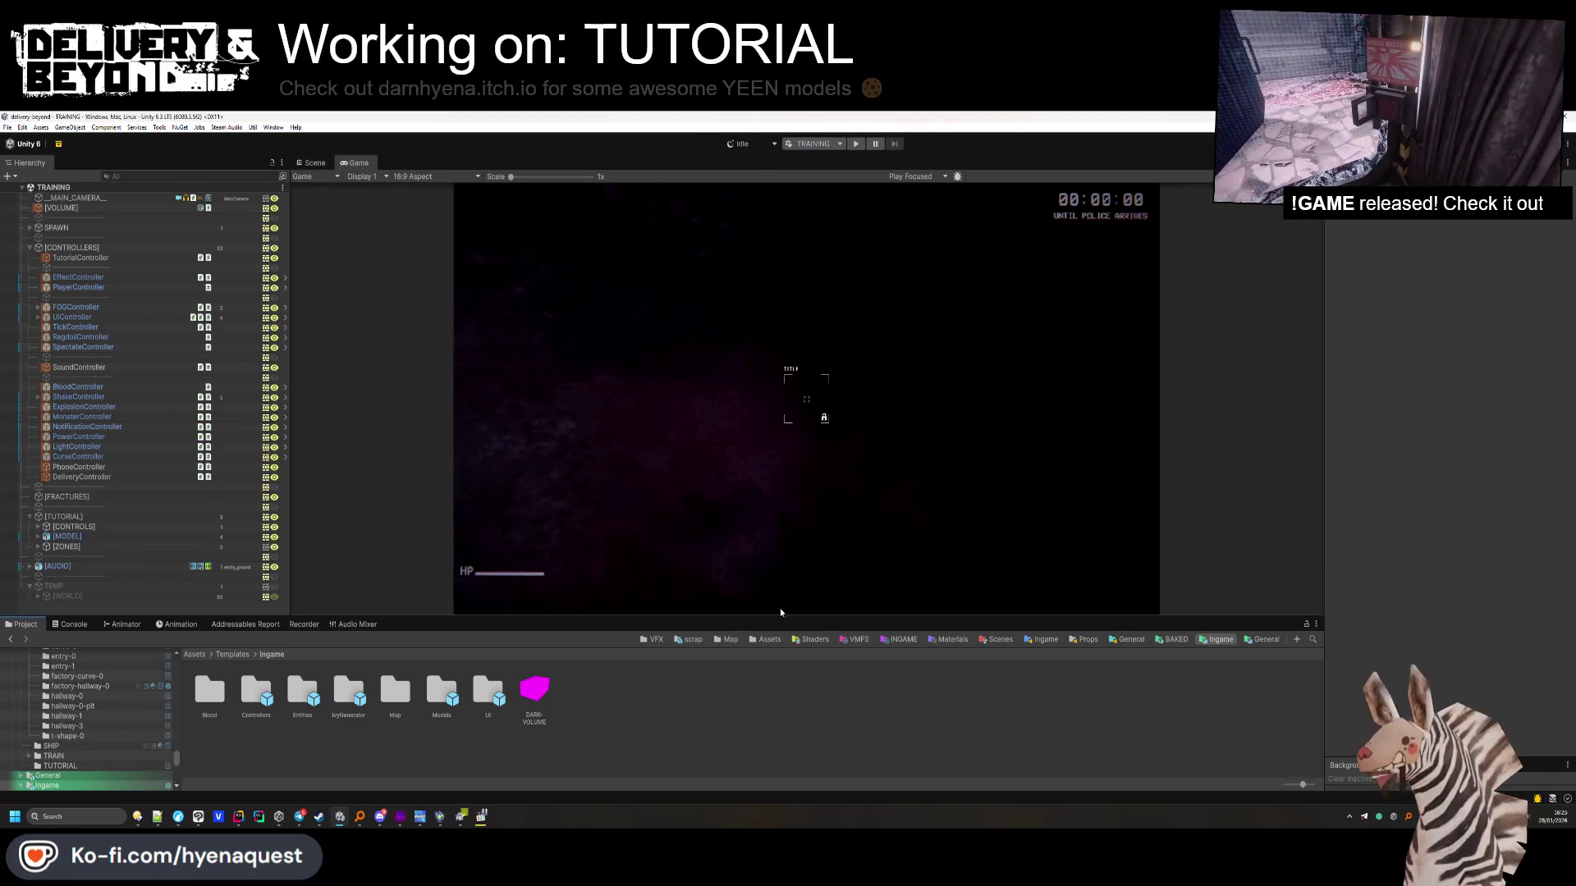
{"action": "left_click", "coordinate": [855, 145]}
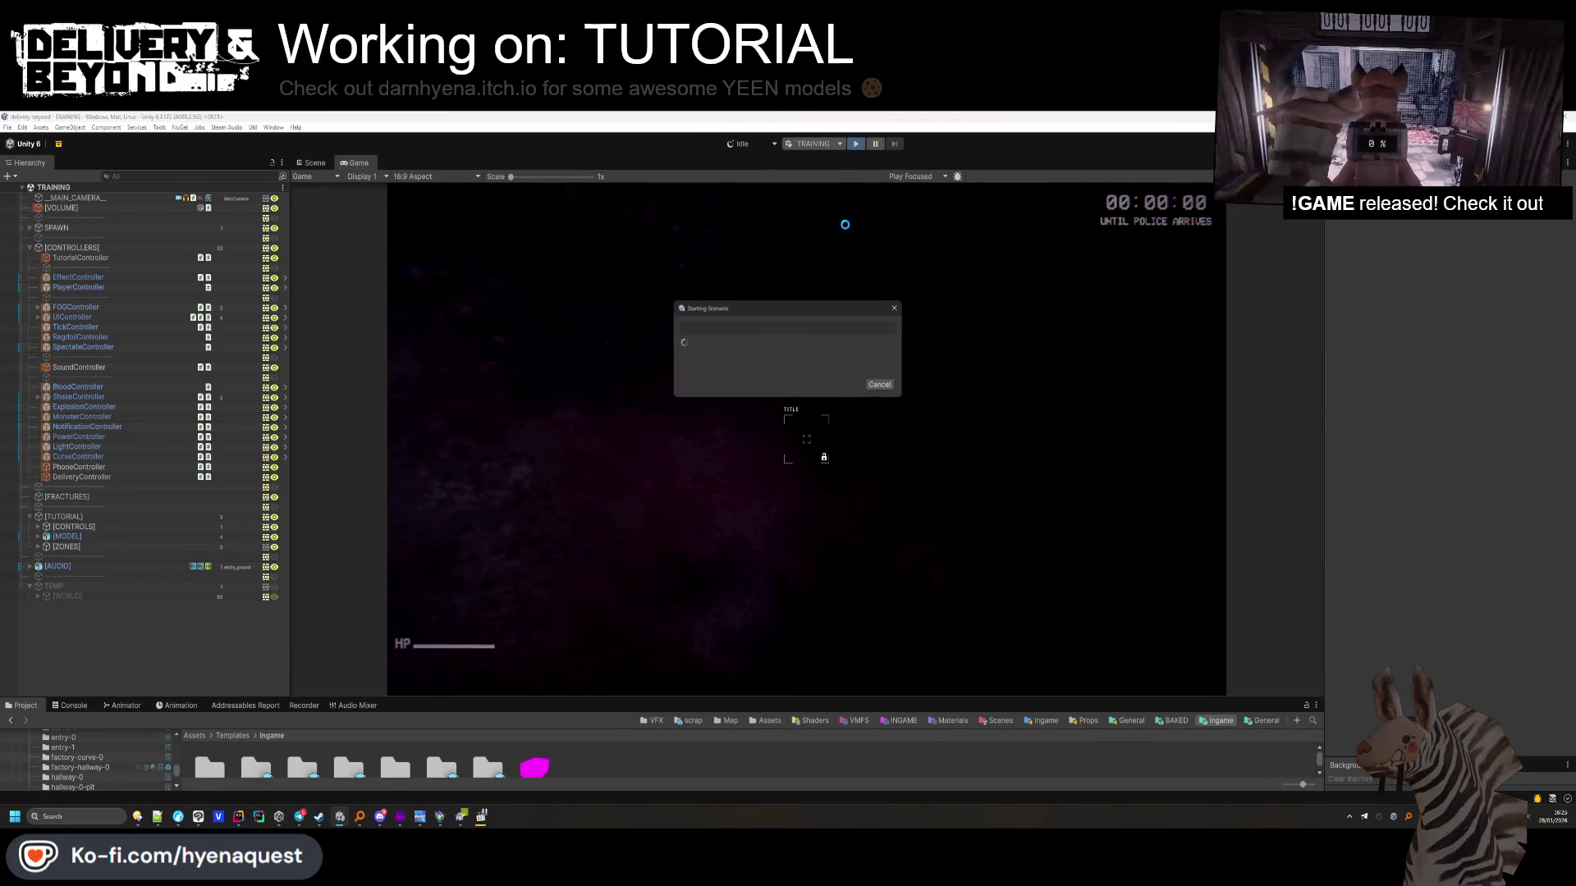
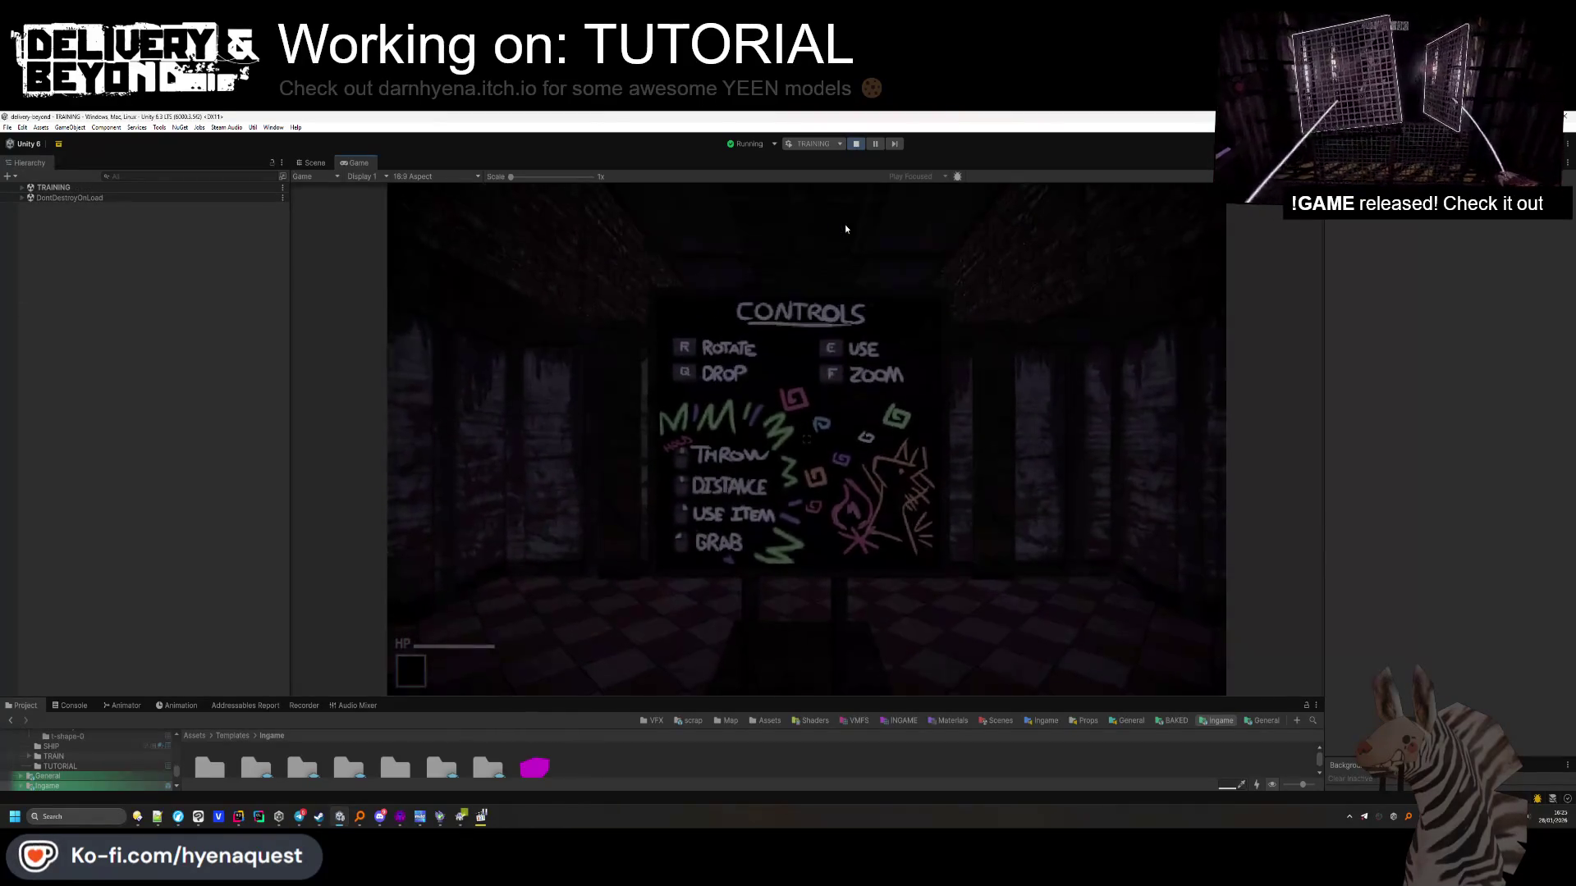
Take control in the Game view, show the Console, and walk into the room toward the TV
{"action": "left_click", "coordinate": [845, 224]}
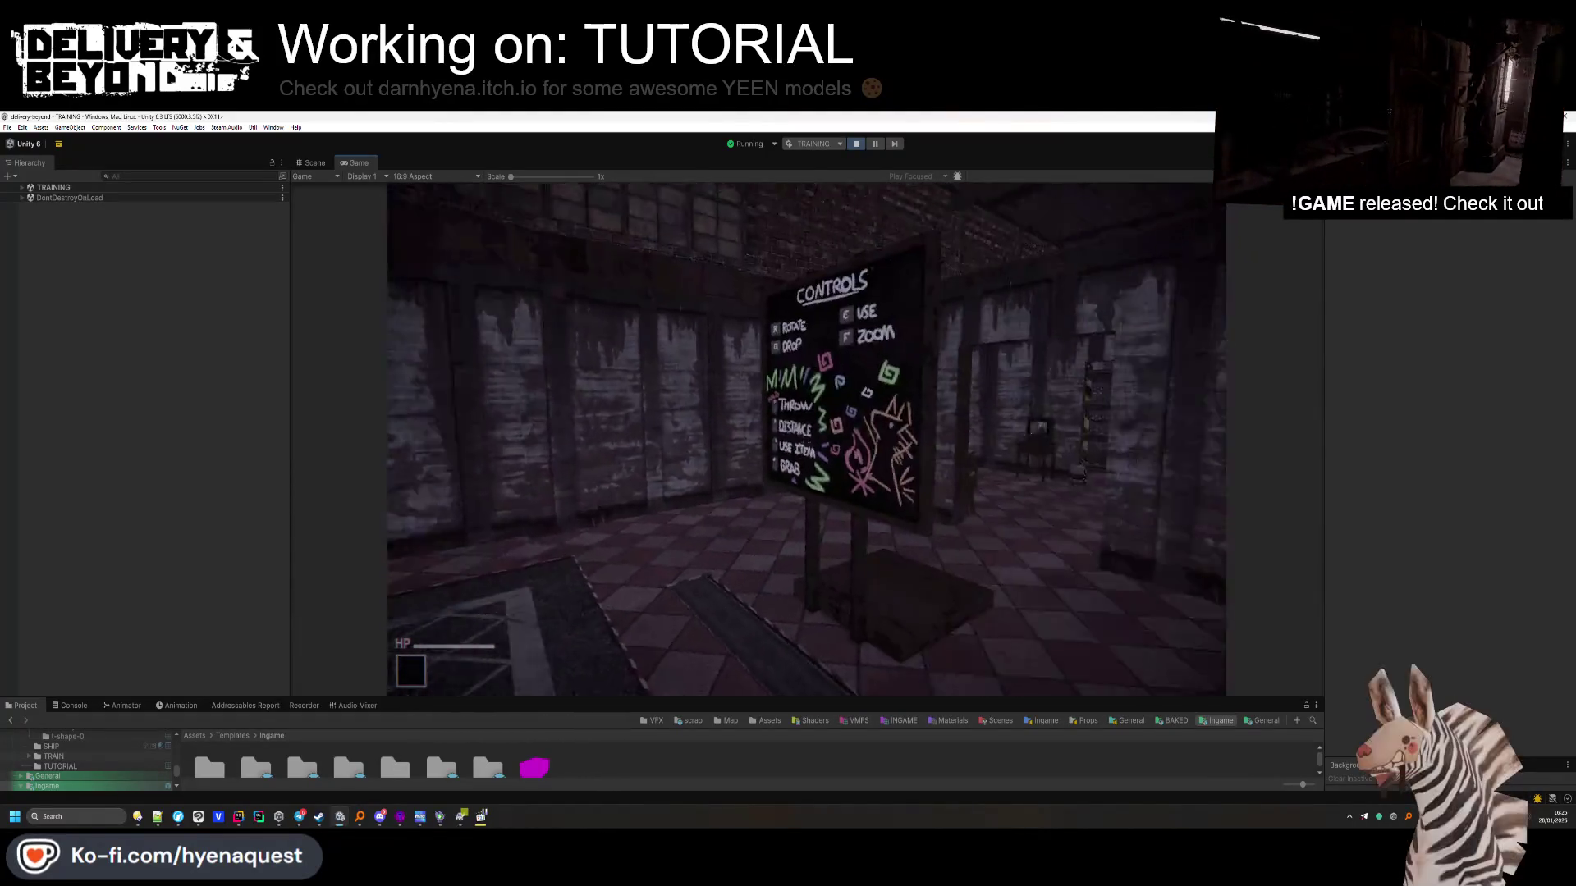
{"action": "key", "text": "w"}
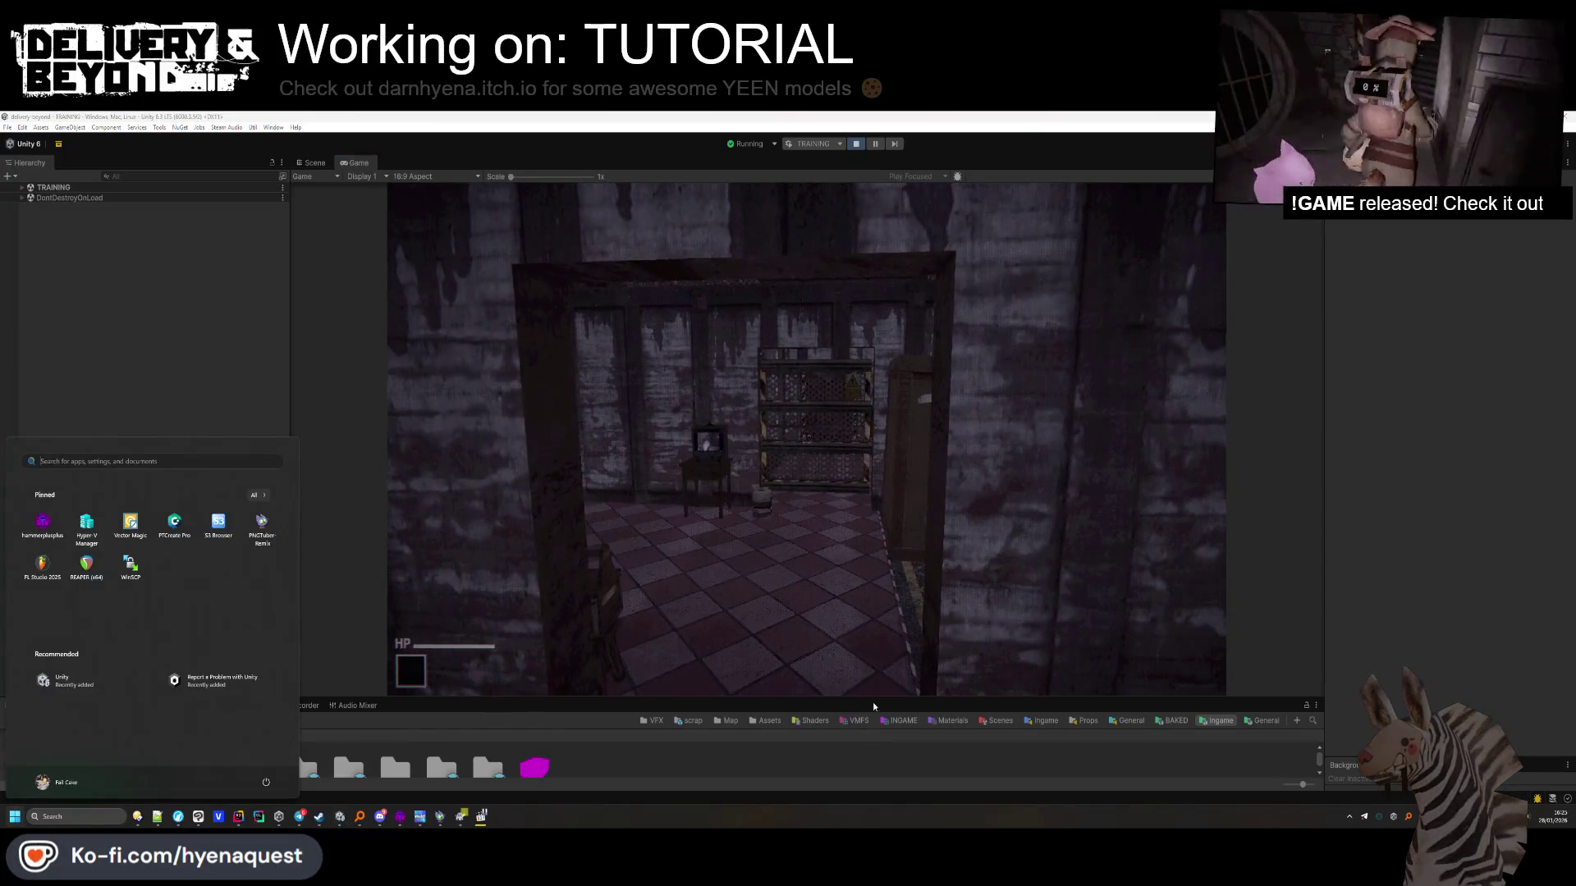
{"action": "left_click", "coordinate": [69, 705]}
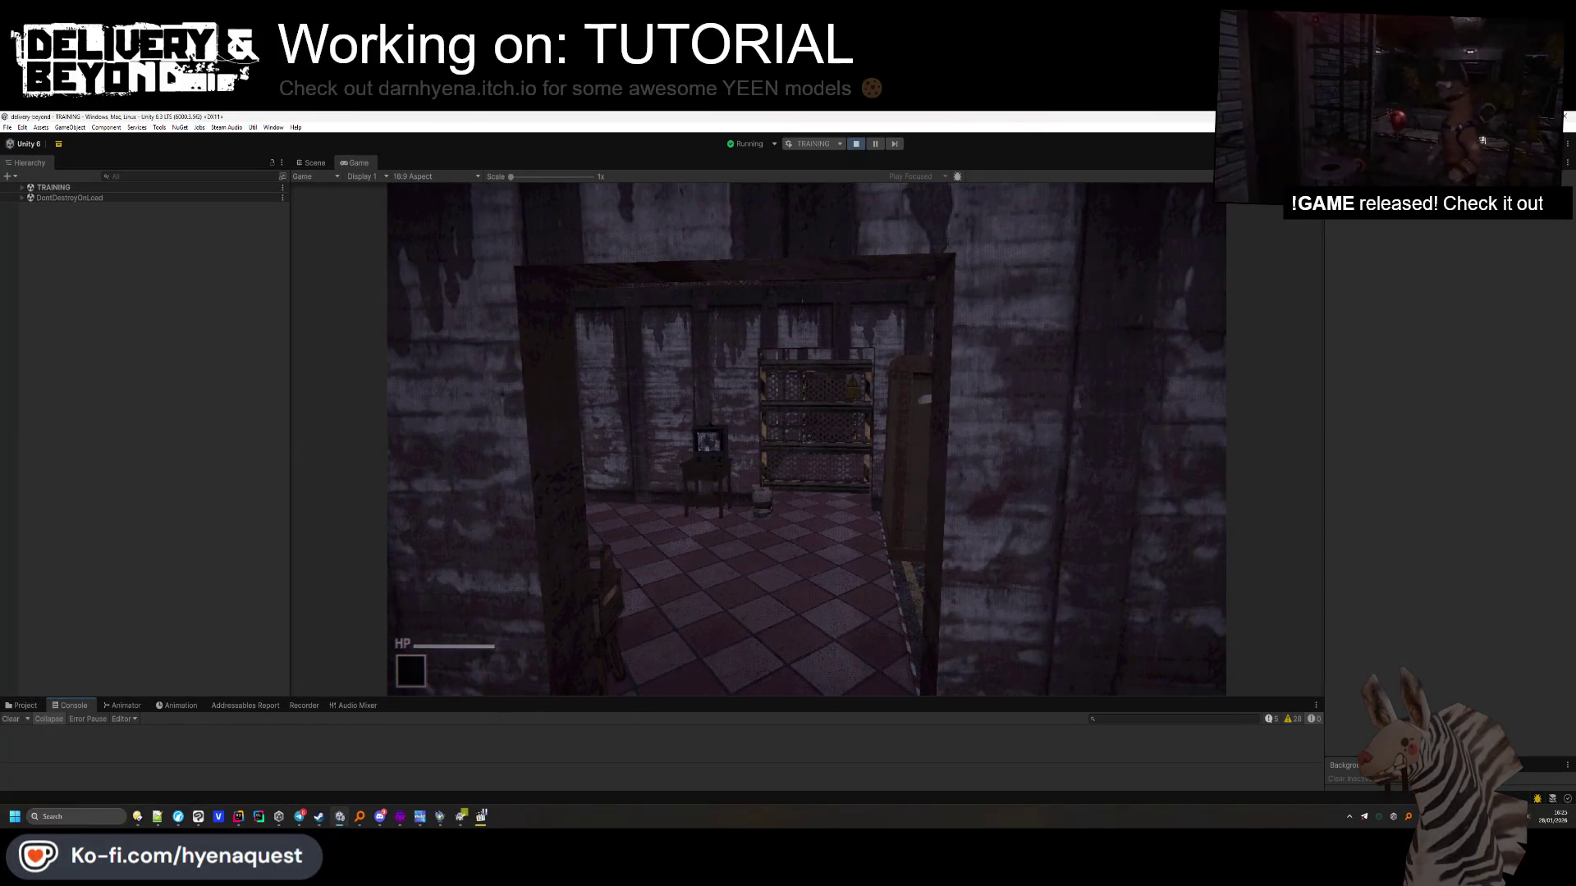
{"action": "left_click", "coordinate": [739, 489]}
{"action": "key", "text": "w"}
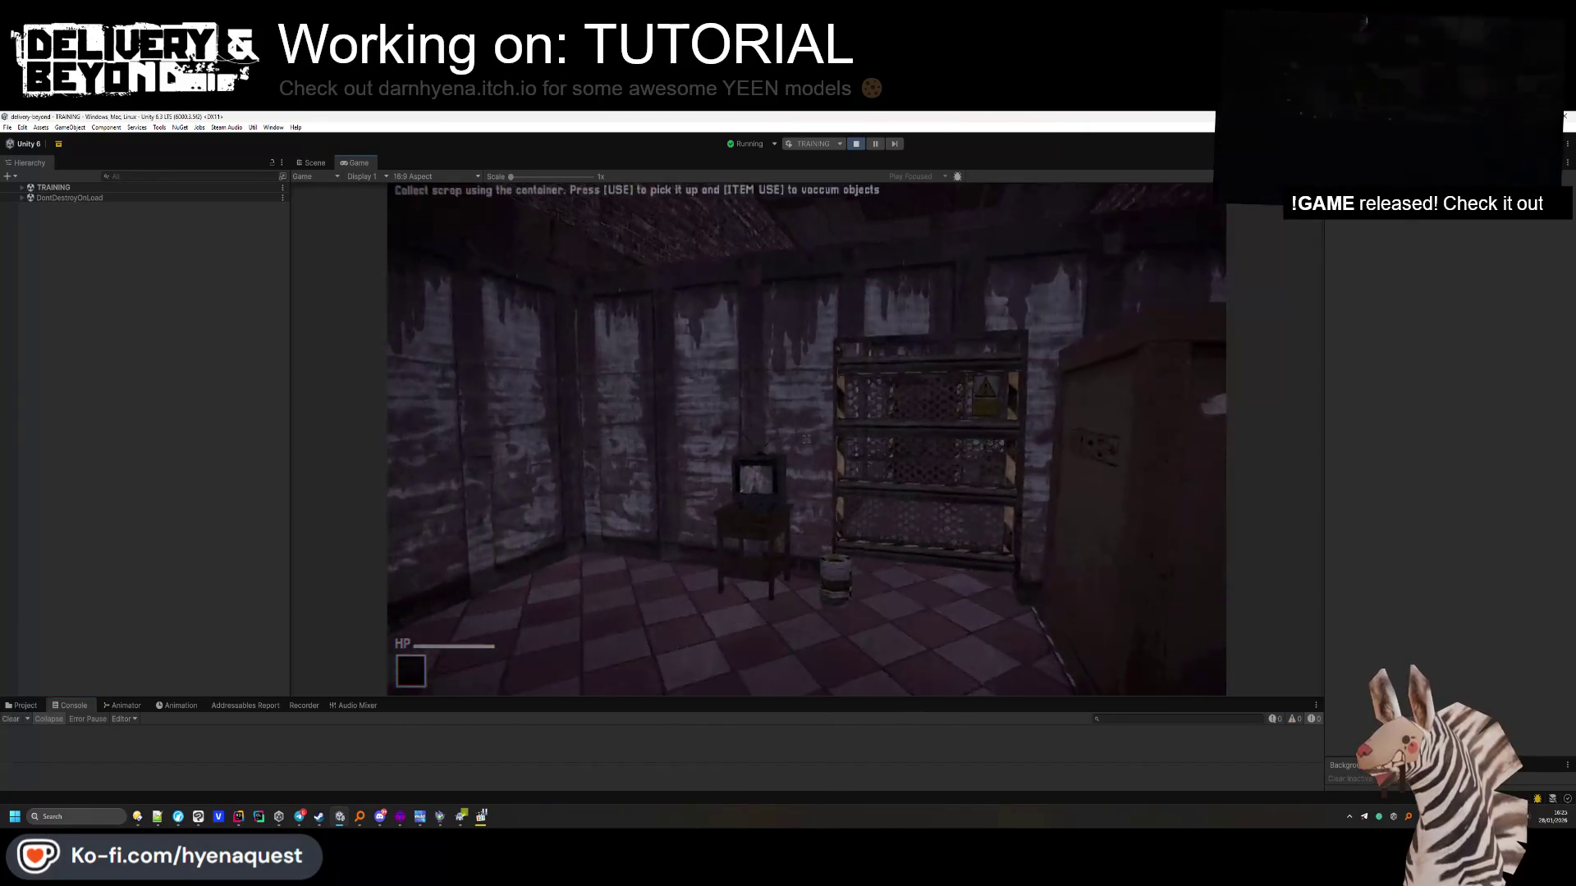
{"action": "key", "text": "w"}
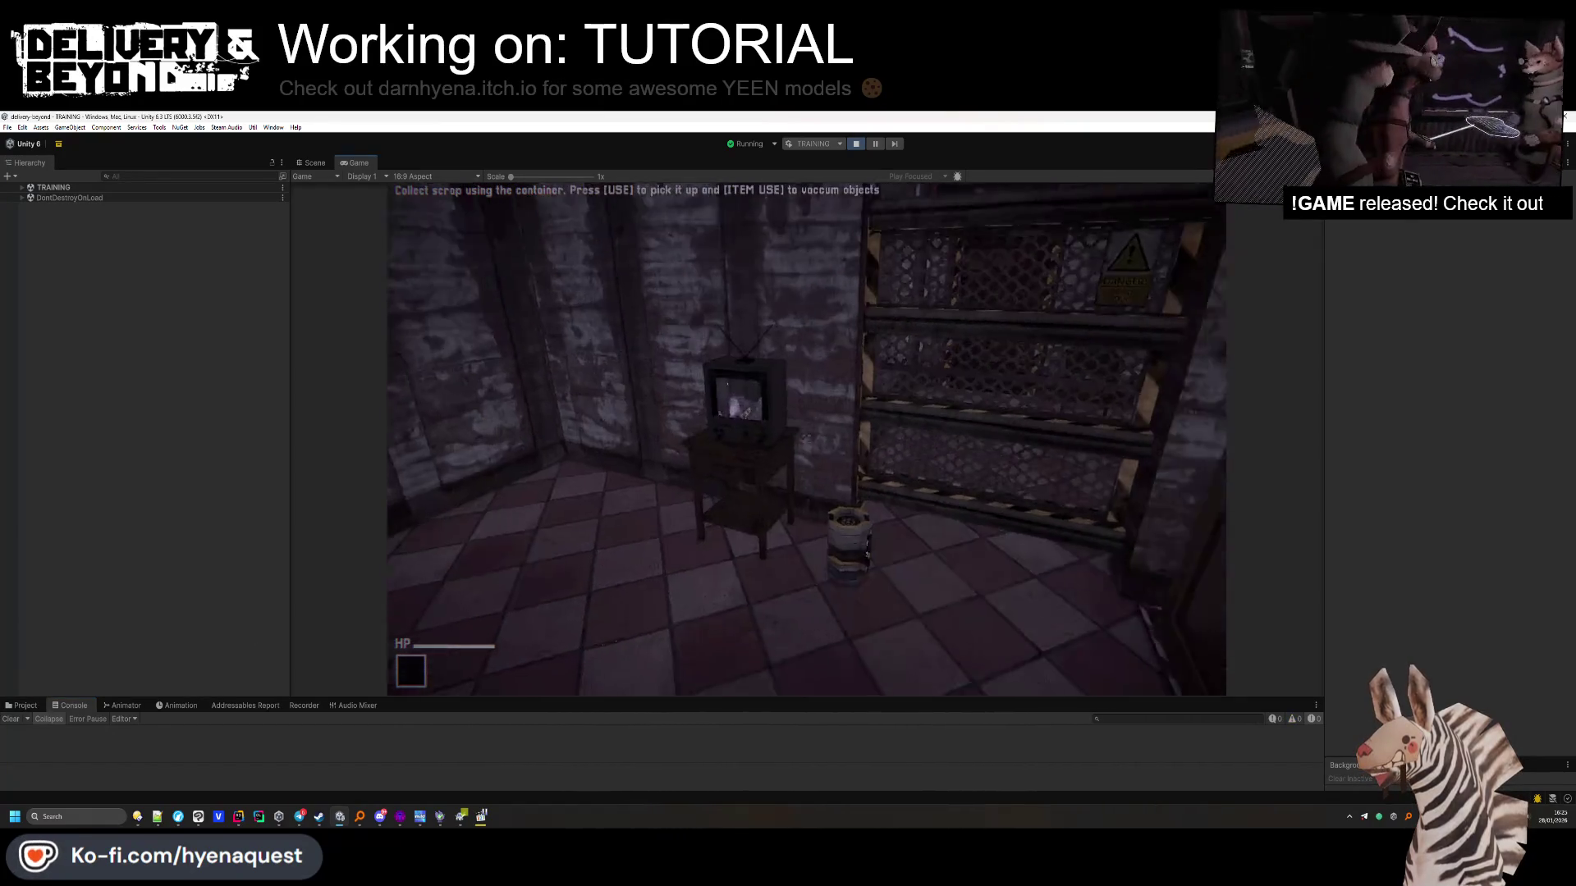
{"action": "key", "text": "w"}
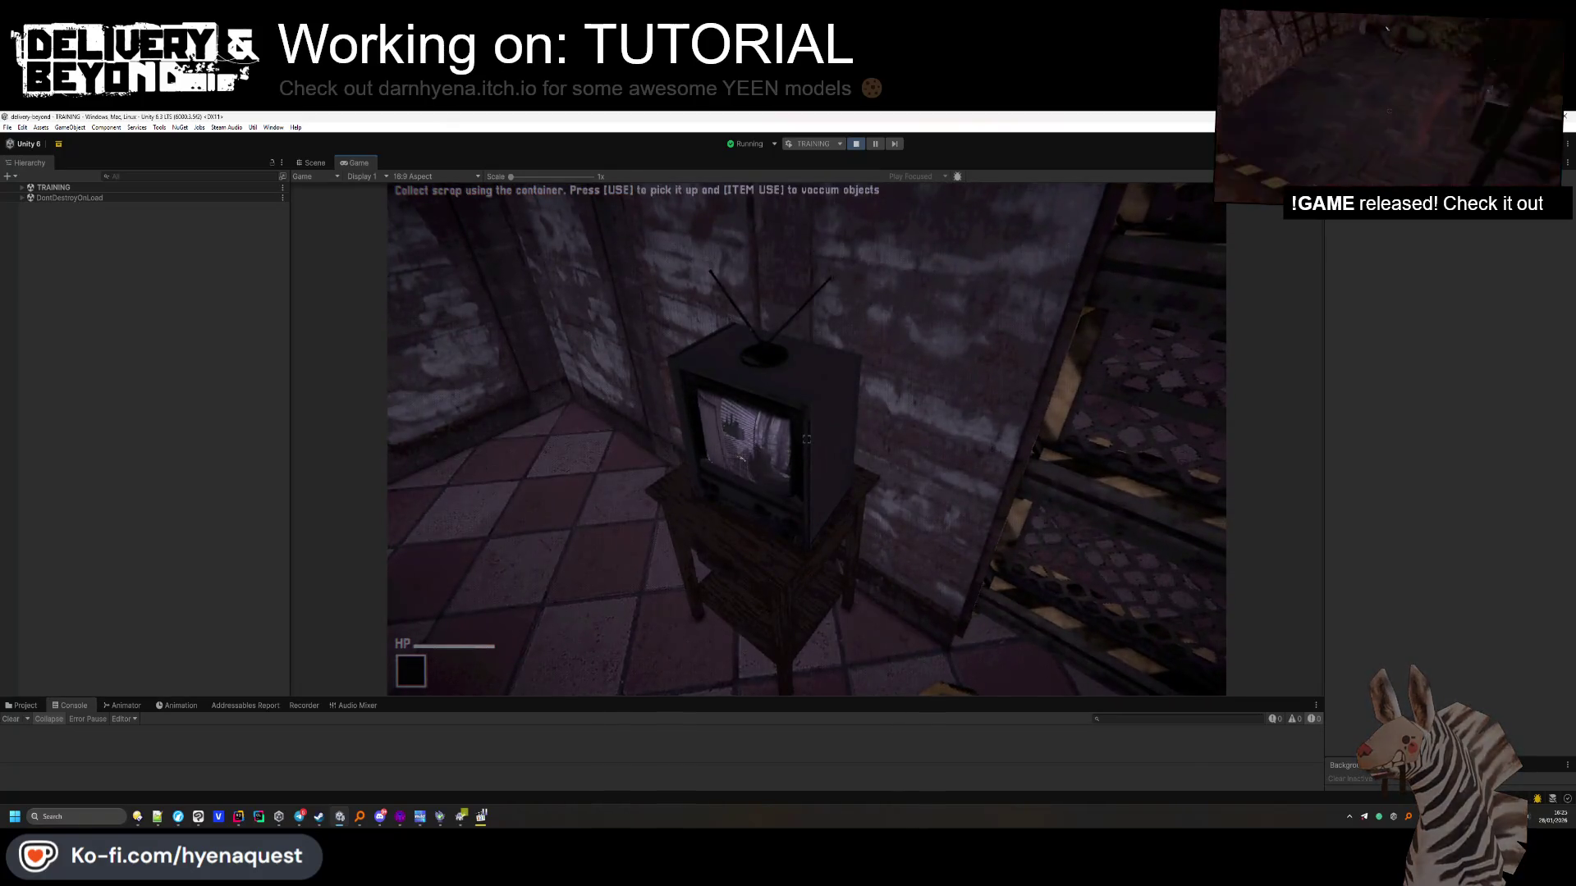
Try vacuuming the TV, then circle around it toward the crate and corridor
{"action": "left_click", "coordinate": [806, 440]}
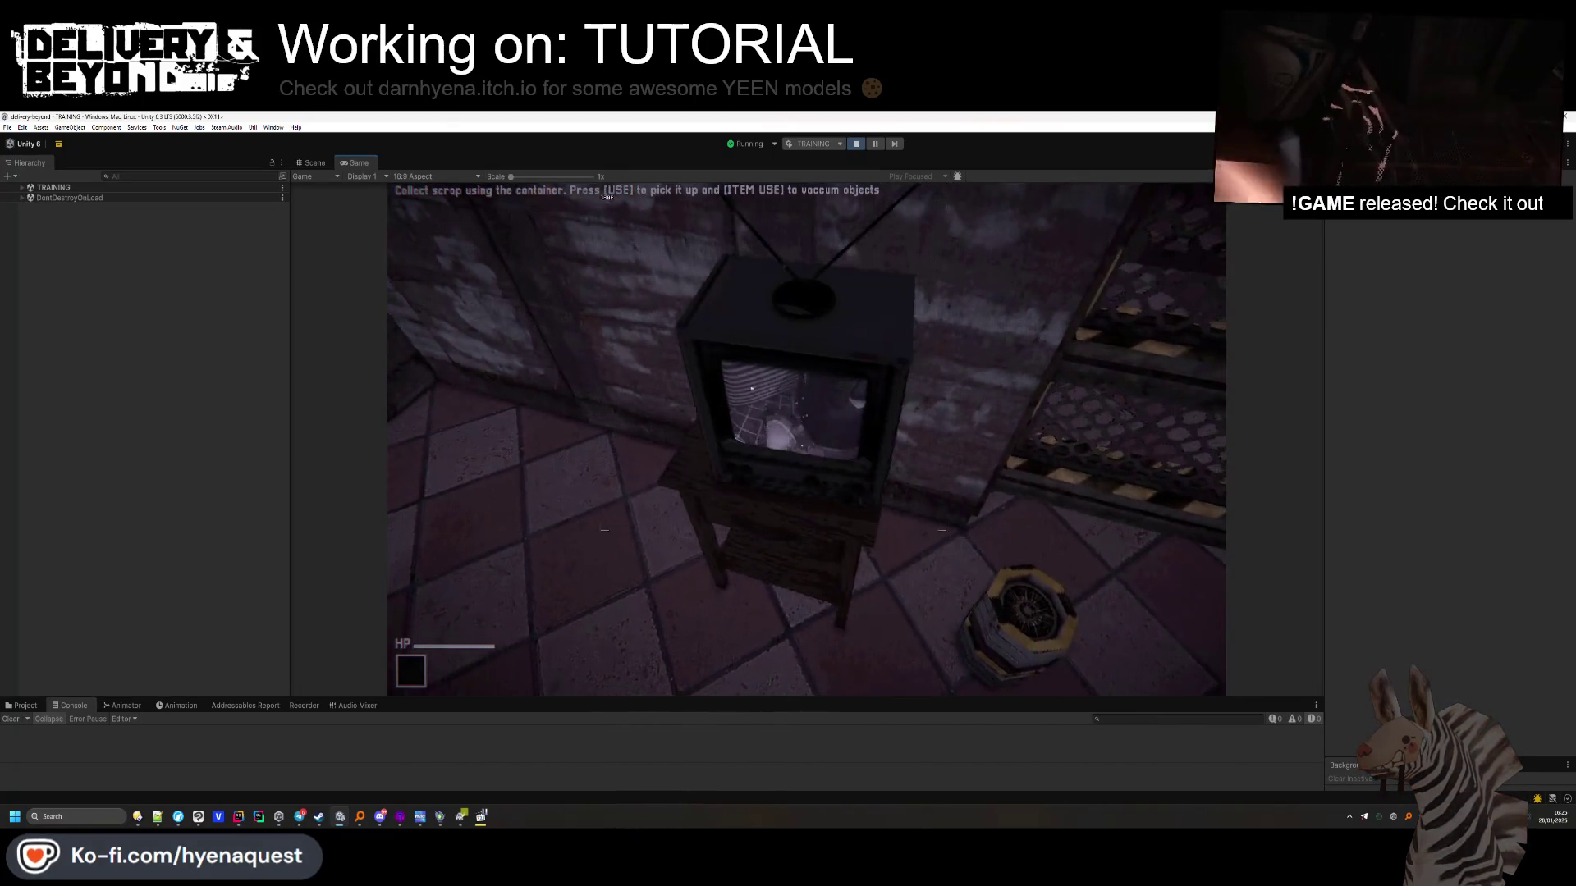
{"action": "key", "text": "w"}
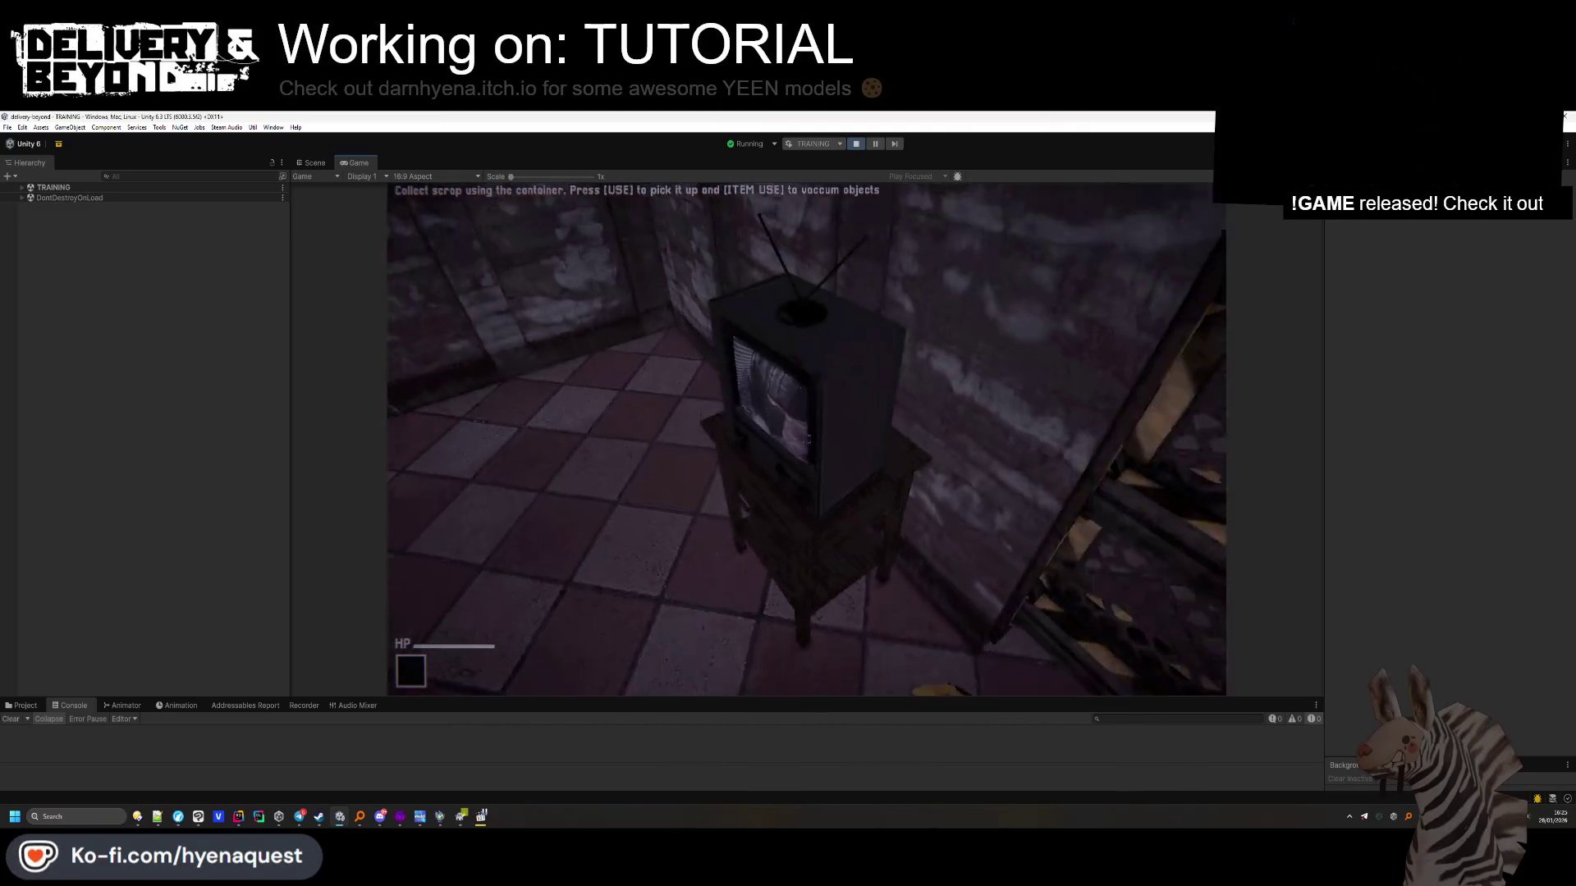
{"action": "key", "text": "d"}
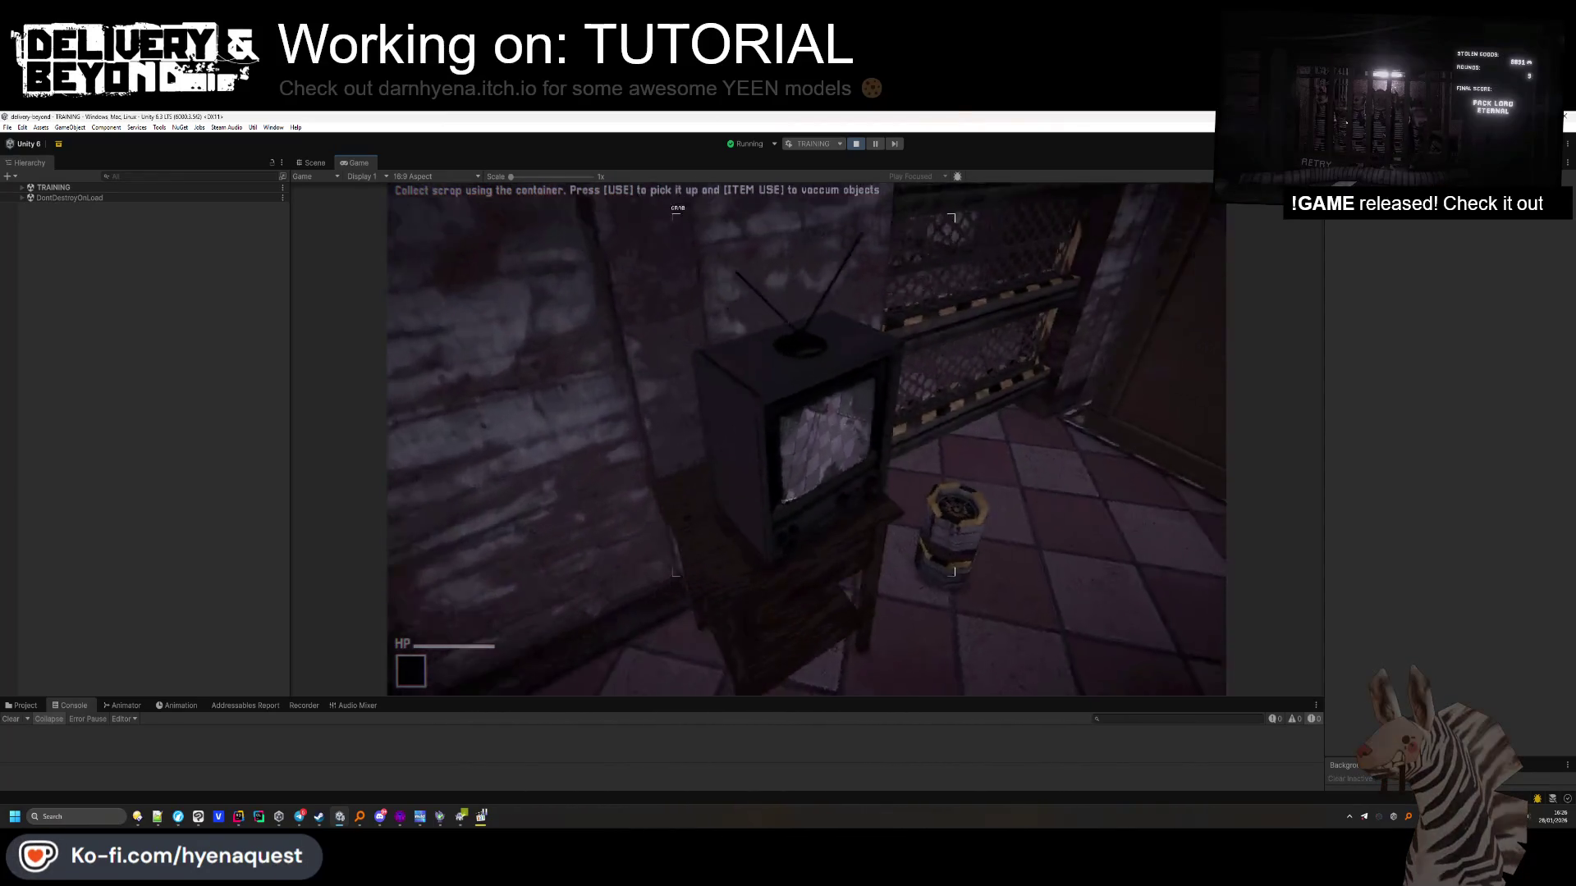
{"action": "key", "text": "d"}
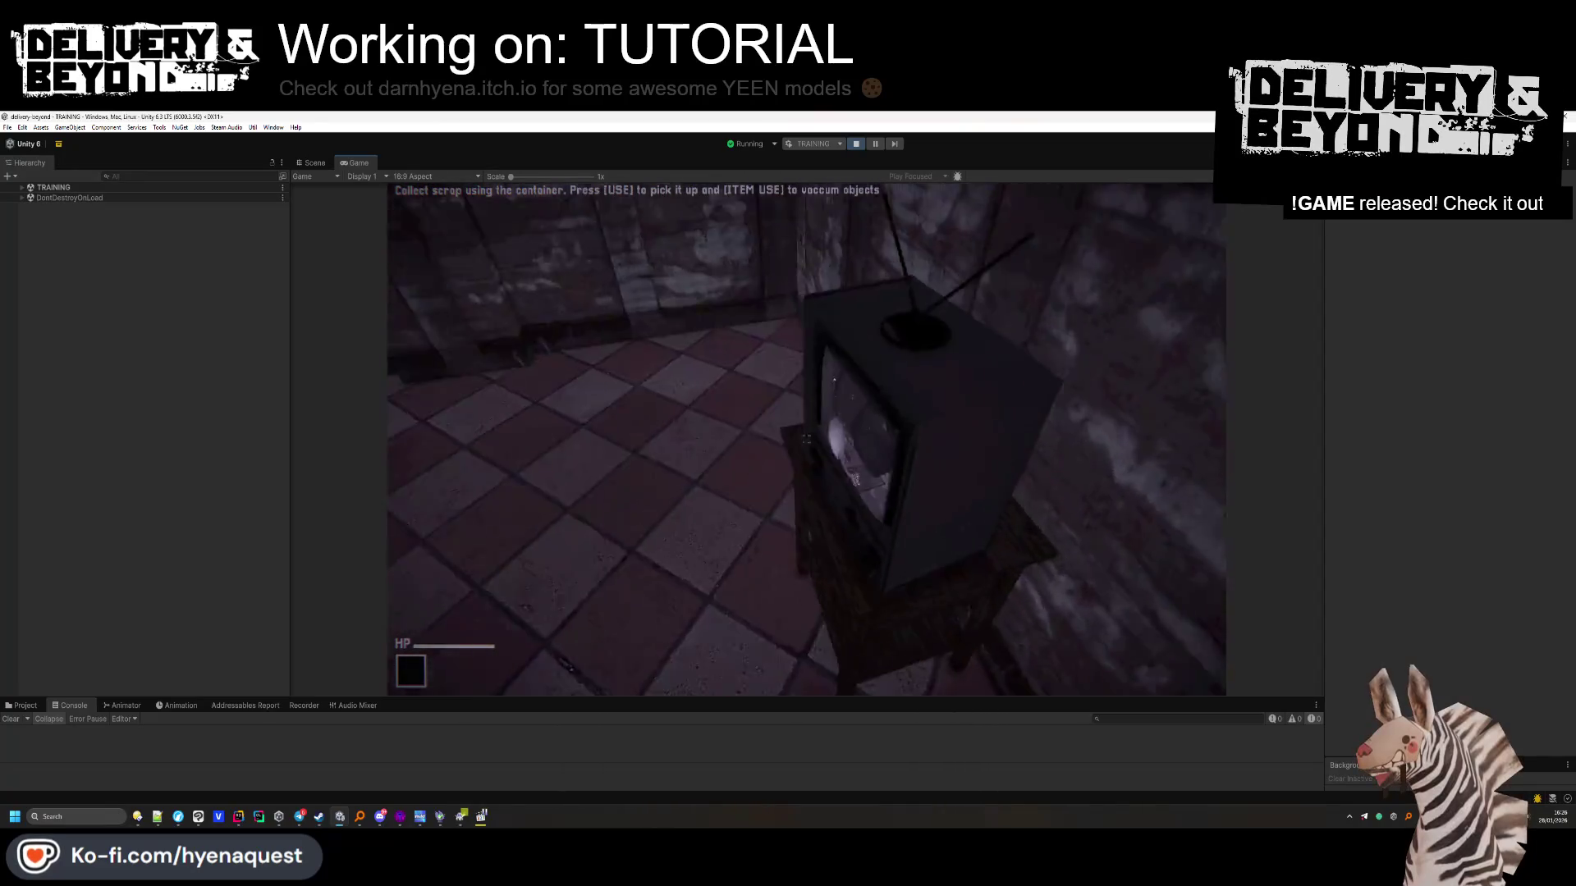
{"action": "key", "text": "d"}
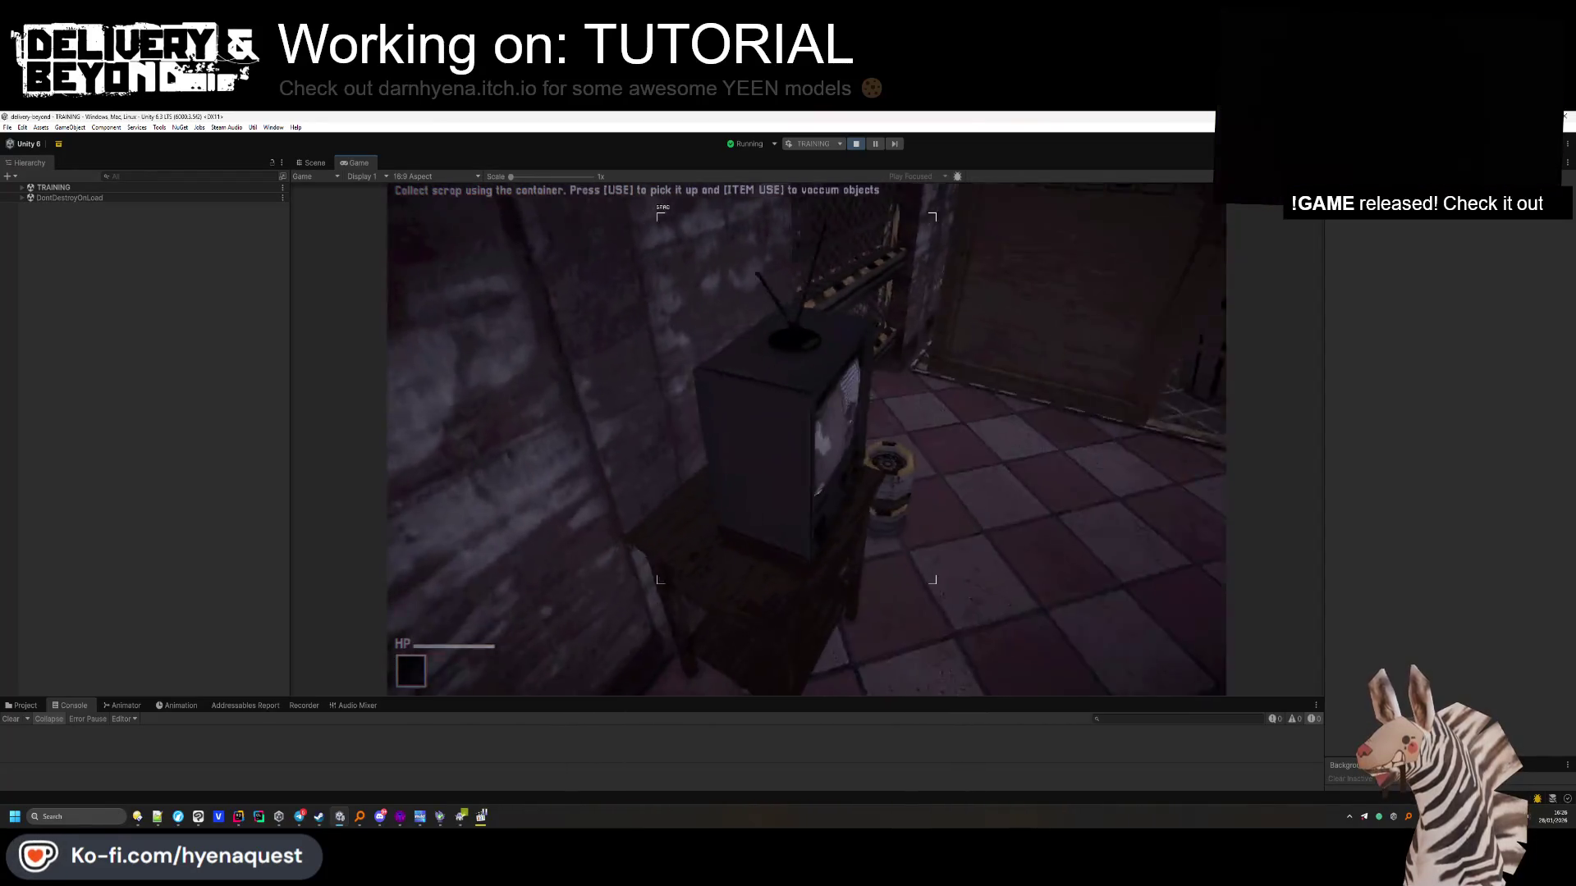
{"action": "key", "text": "d"}
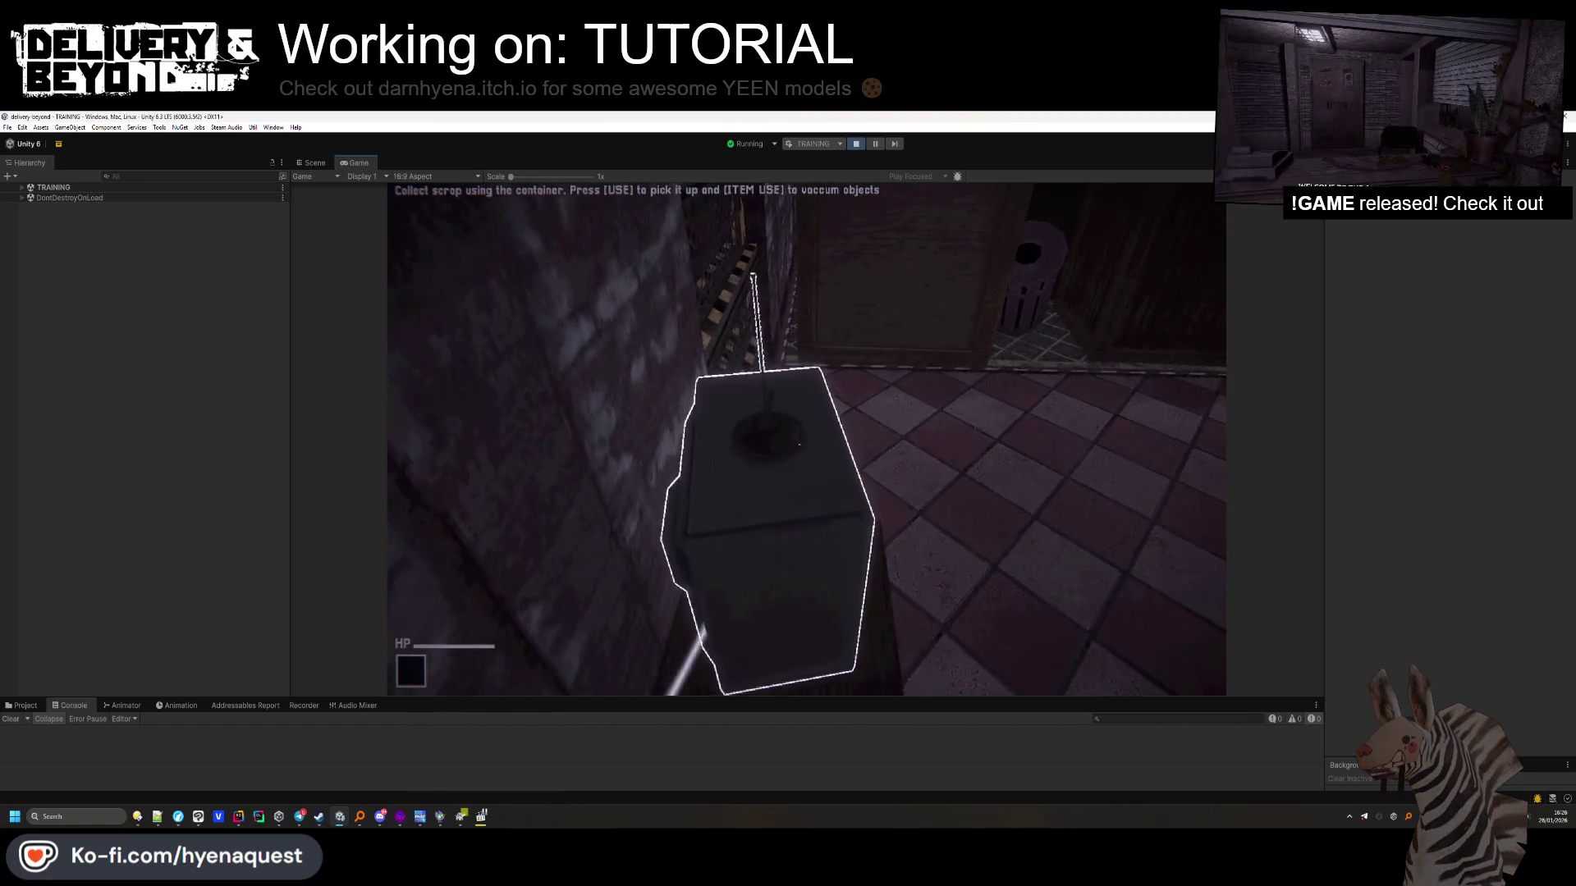
{"action": "key", "text": "d"}
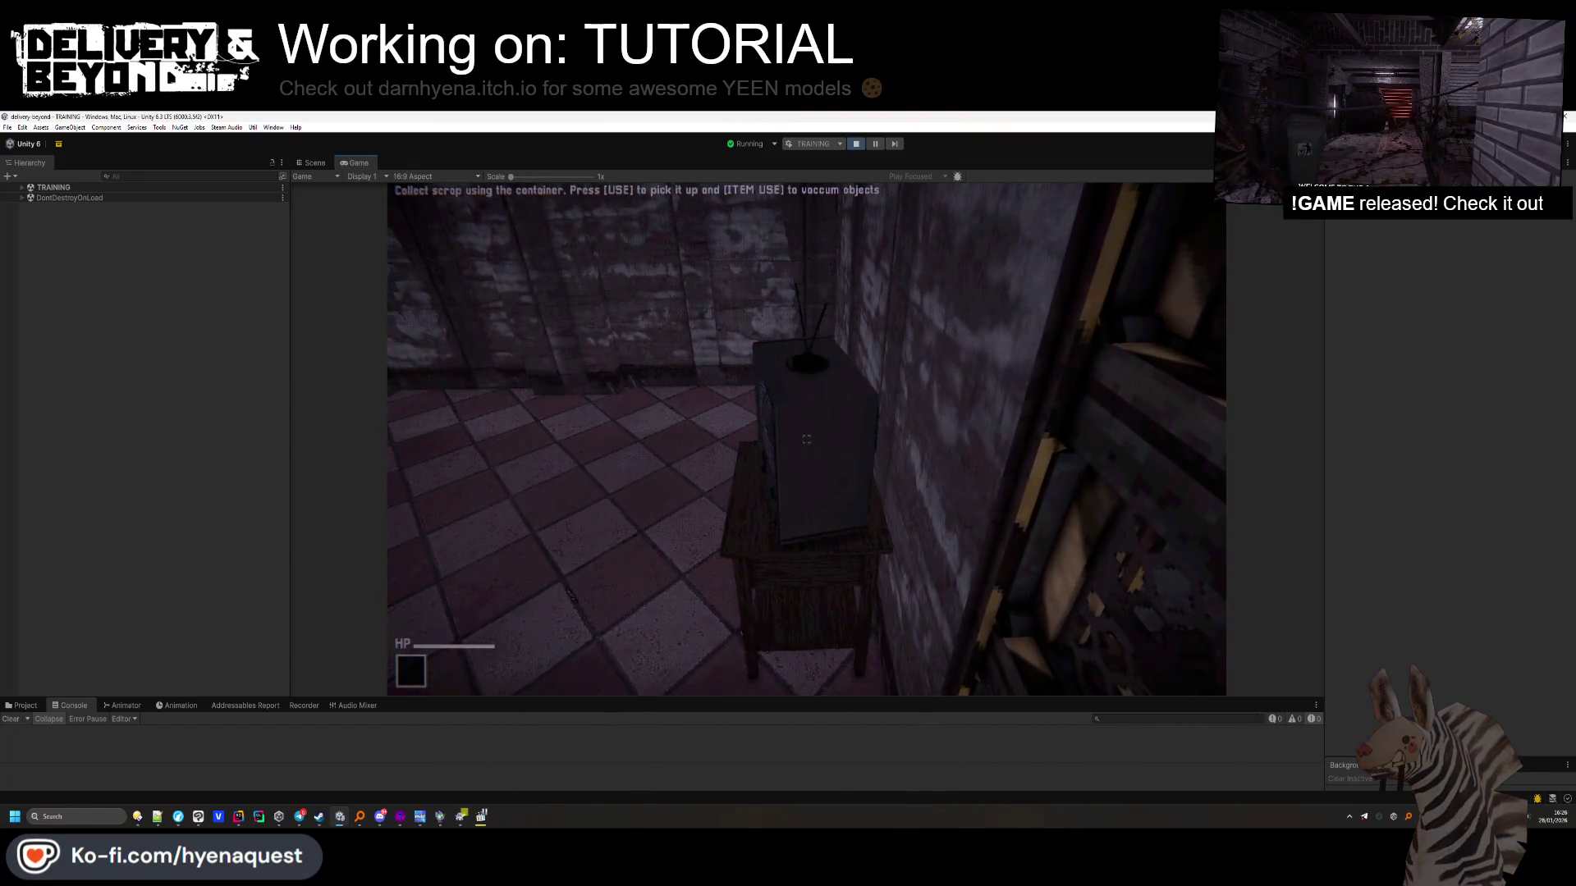
{"action": "key", "text": "d"}
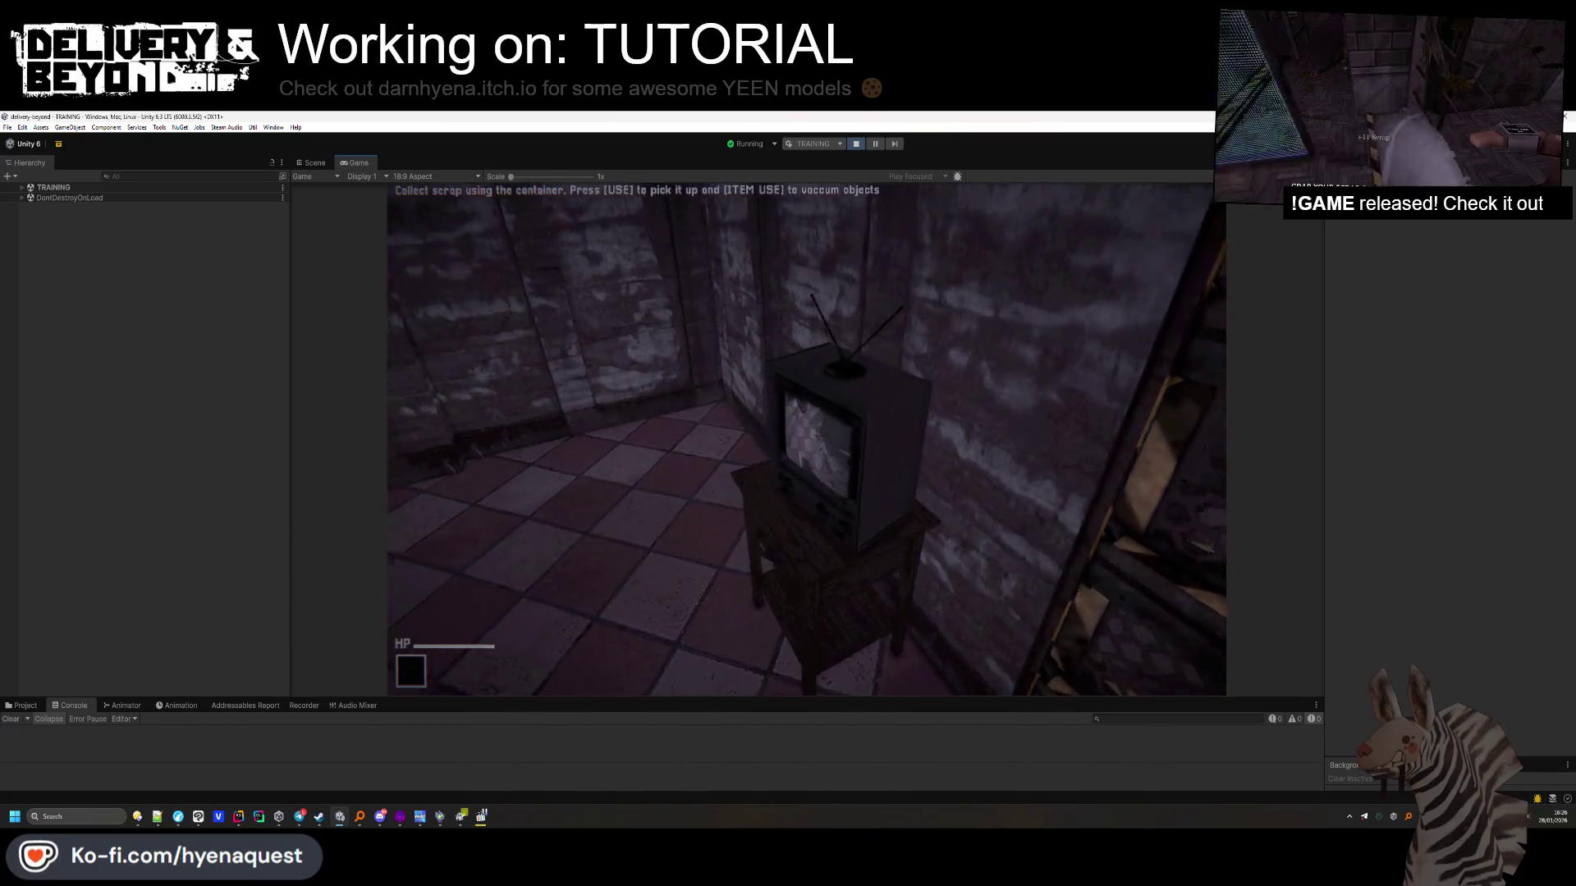
{"action": "key", "text": "d"}
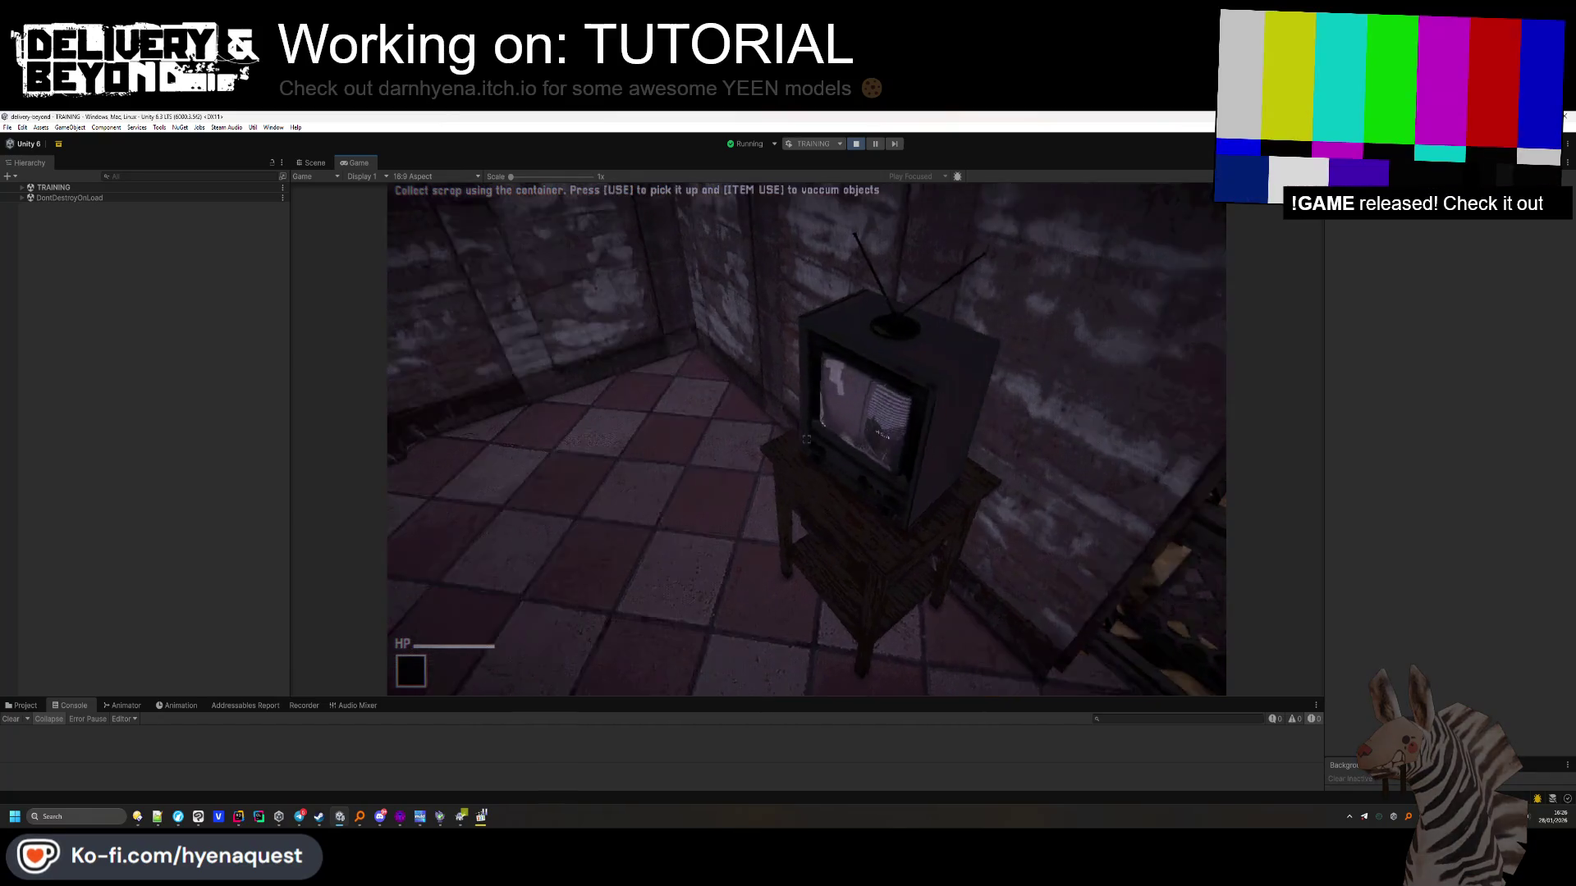
{"action": "key", "text": "d"}
{"action": "key", "text": "d"}
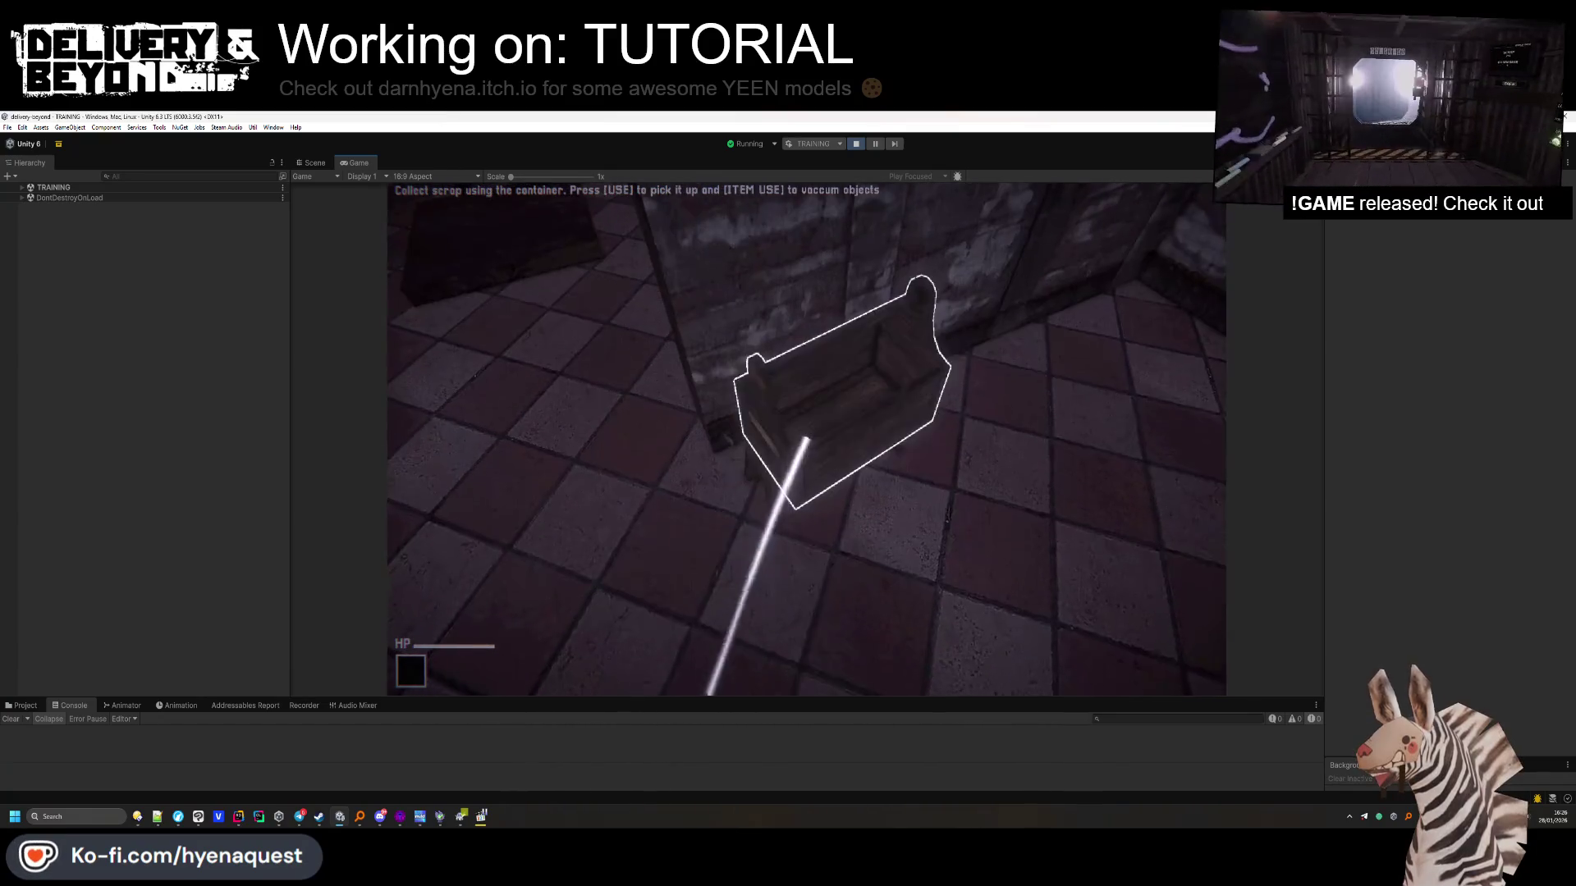
Vacuum the scrap from the trash can and head for the hazard-striped door
{"action": "key", "text": "w"}
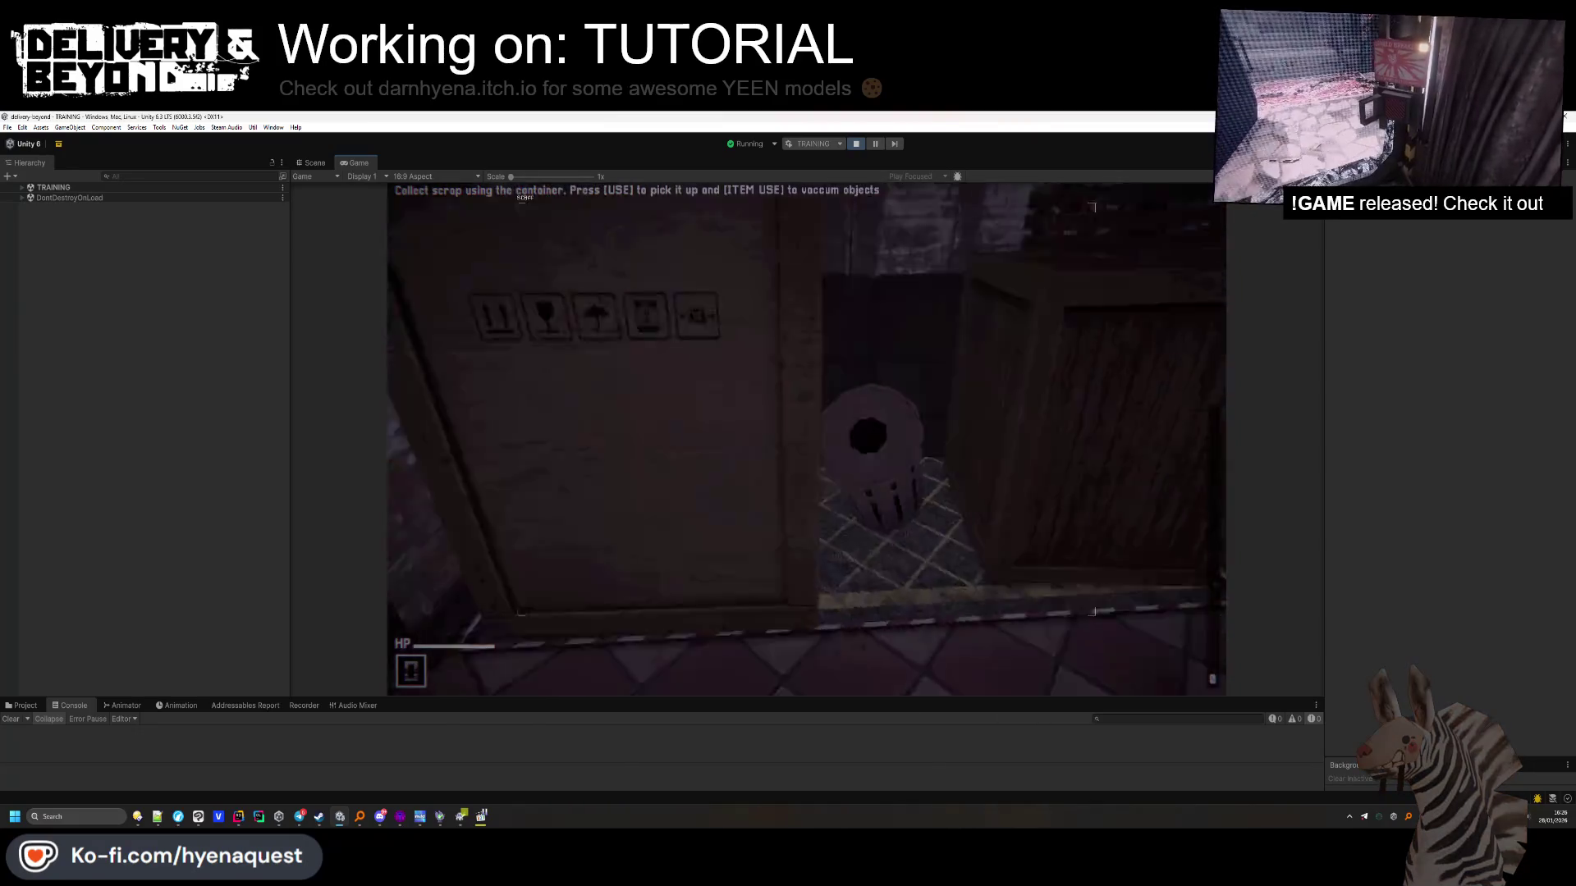
{"action": "left_click", "coordinate": [806, 439]}
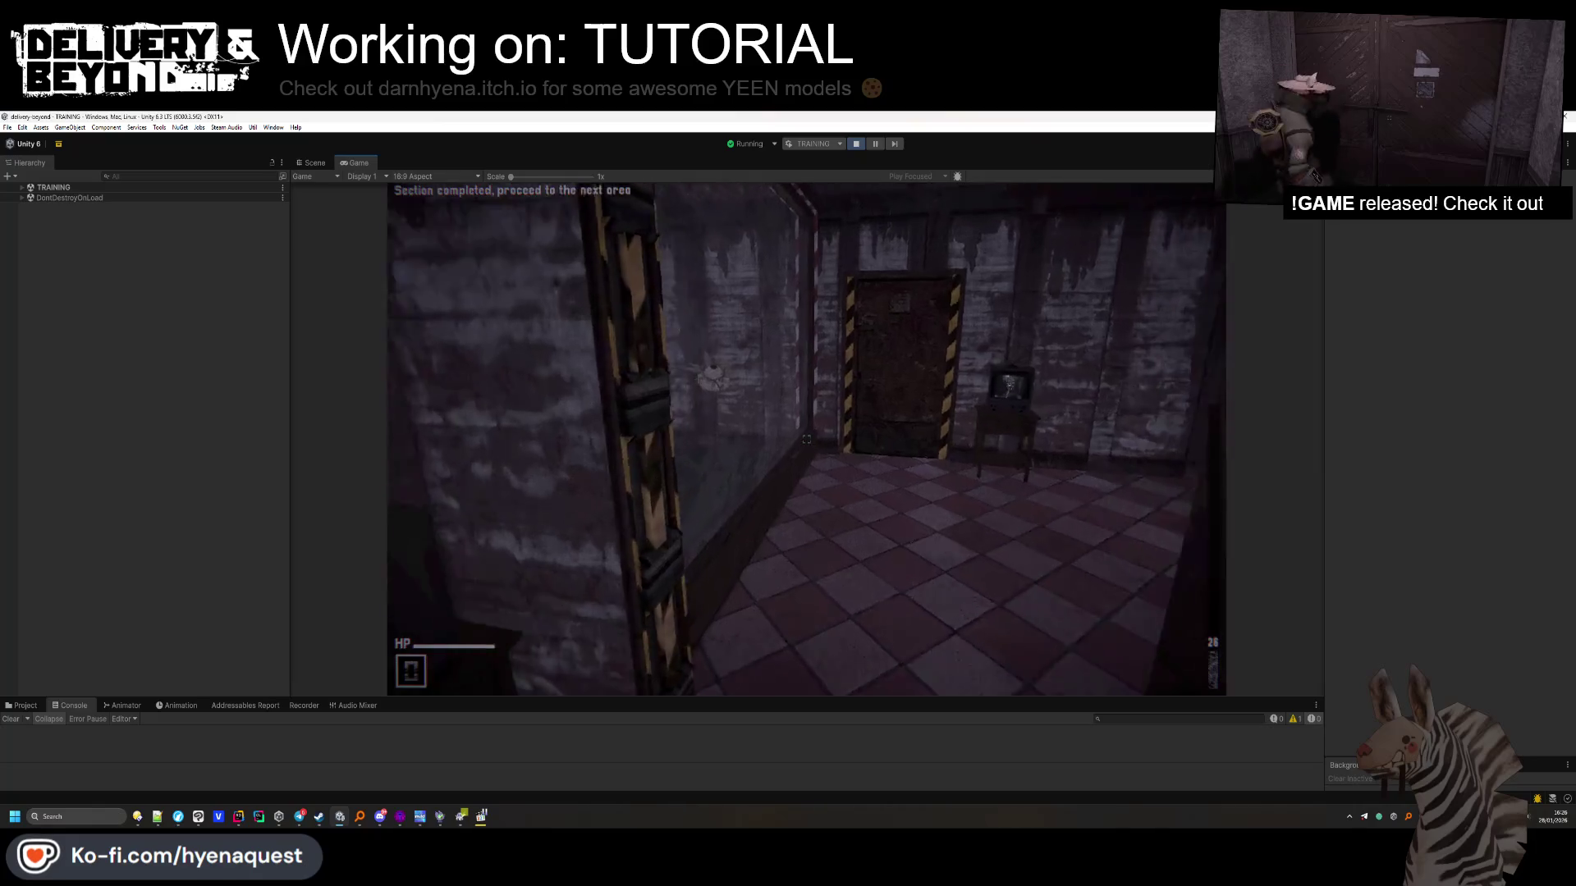
{"action": "key", "text": "w"}
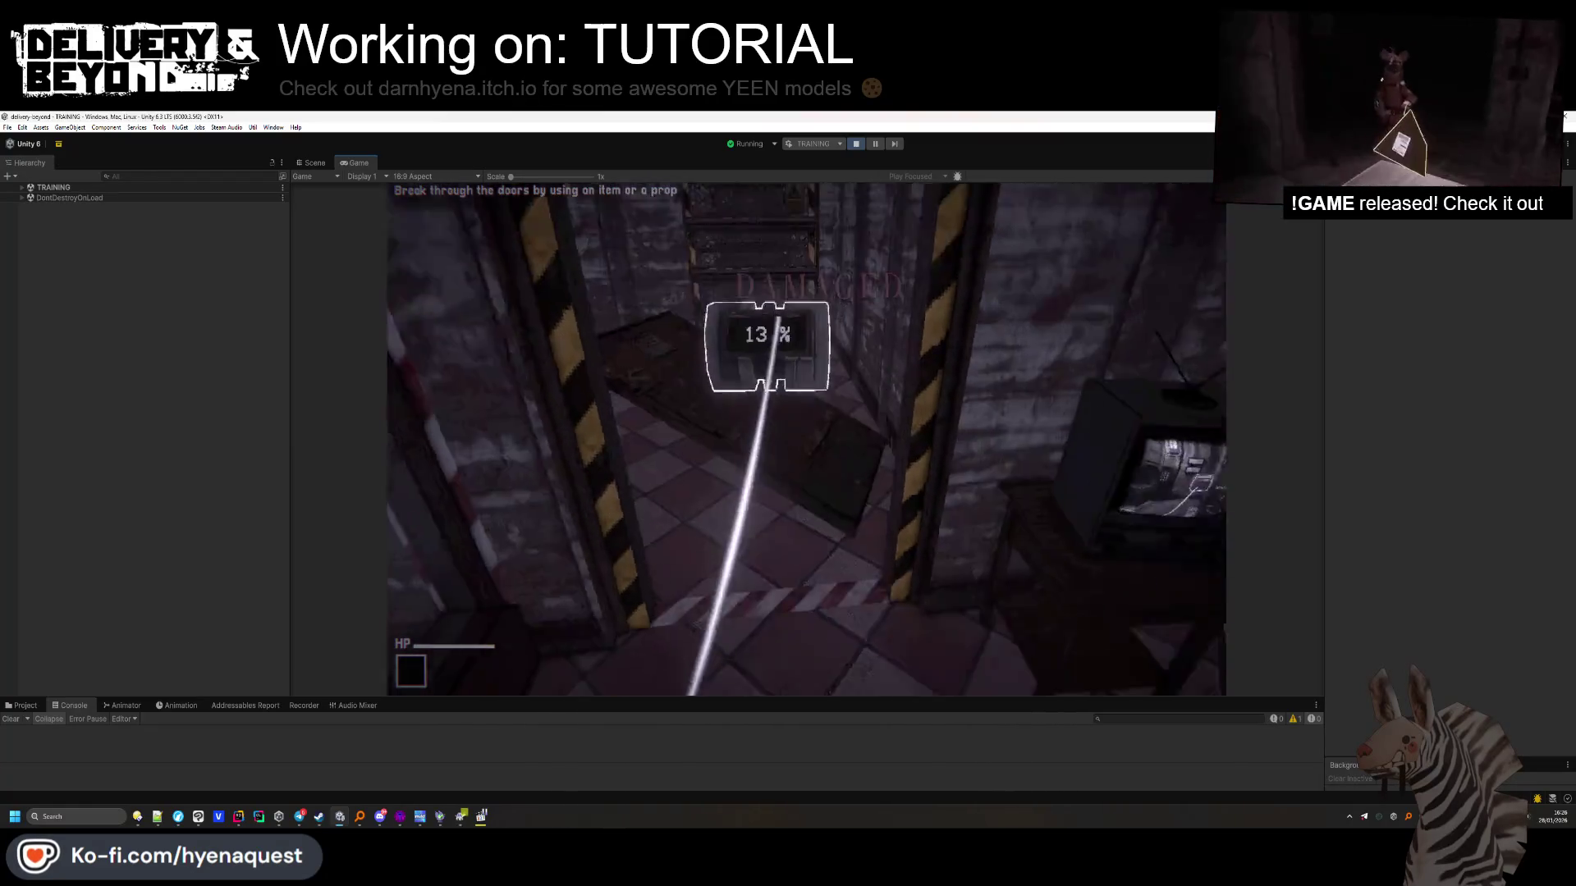
Create a delivery to address 2312 at the deposit machine and drop the box on the delivery point
{"action": "key", "text": "w"}
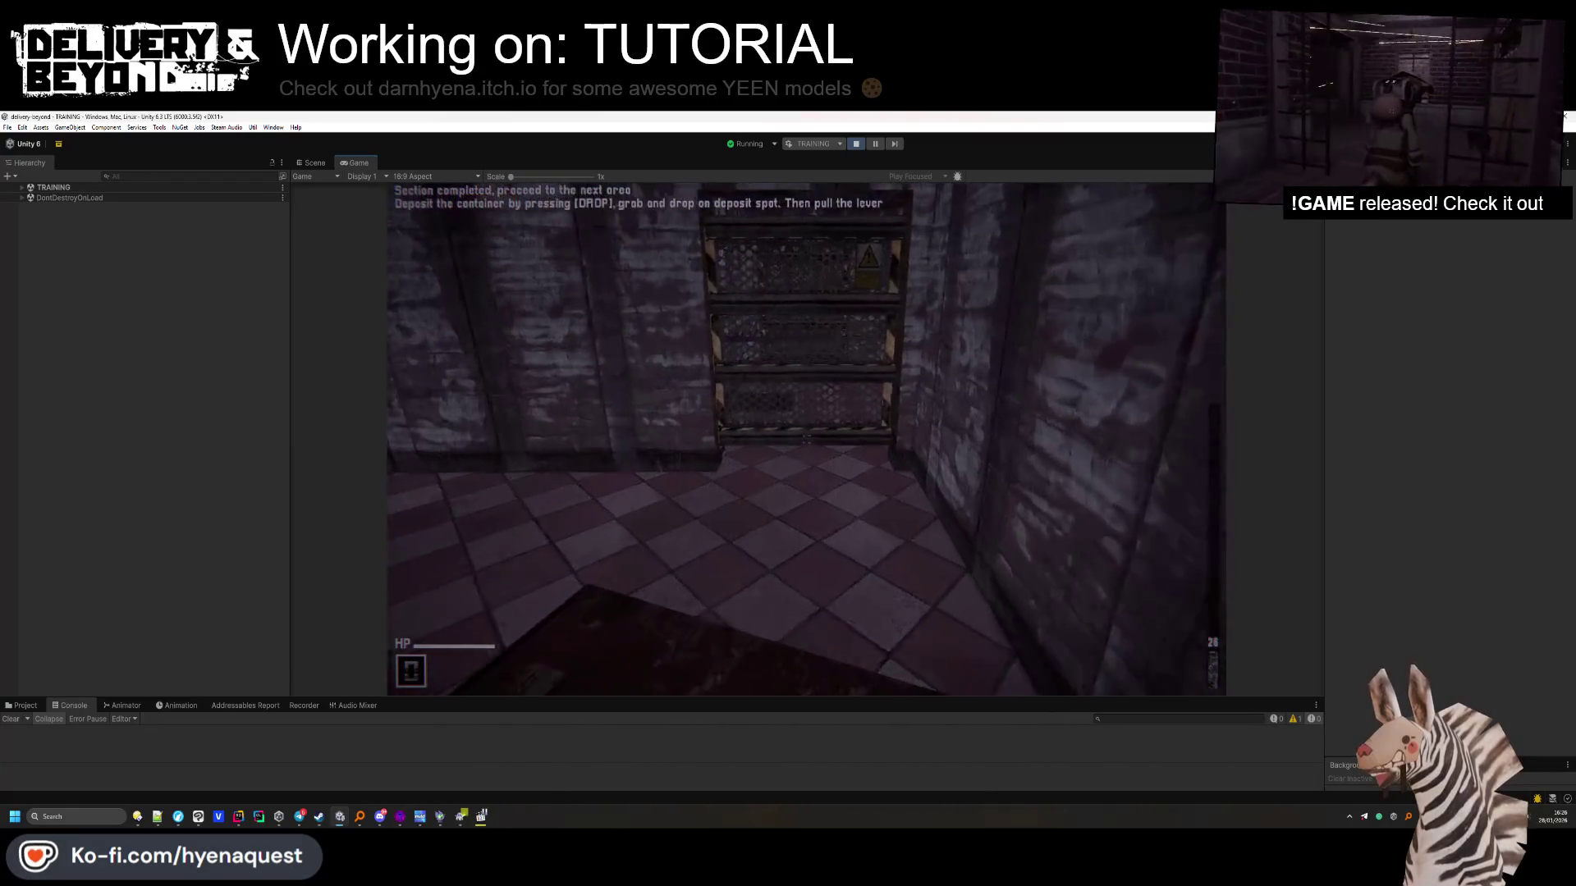
{"action": "key", "text": "w"}
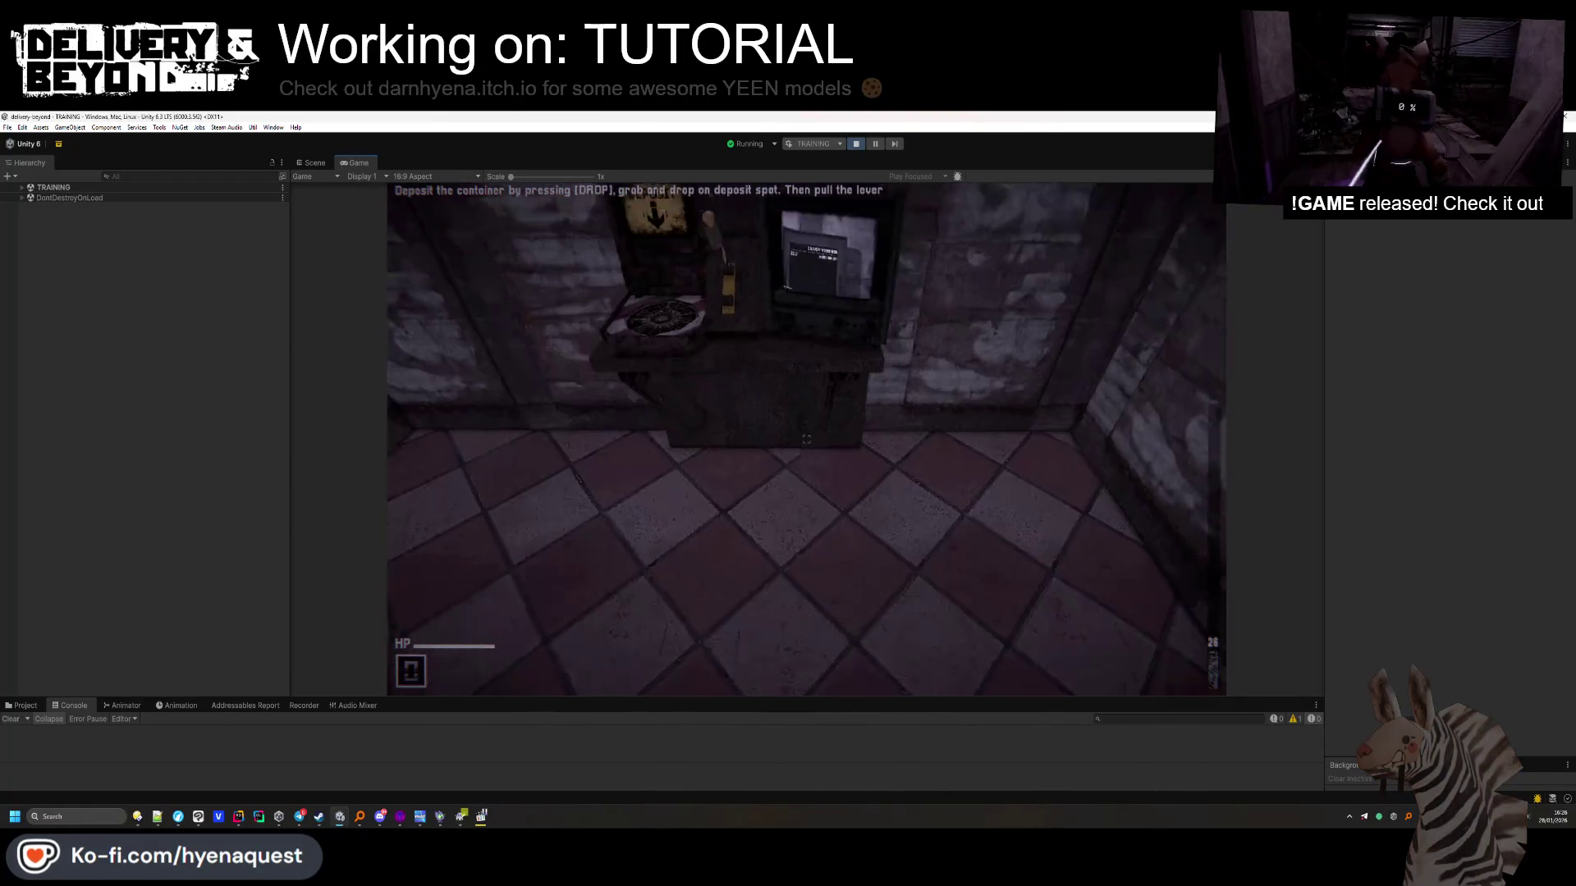
{"action": "key", "text": "w"}
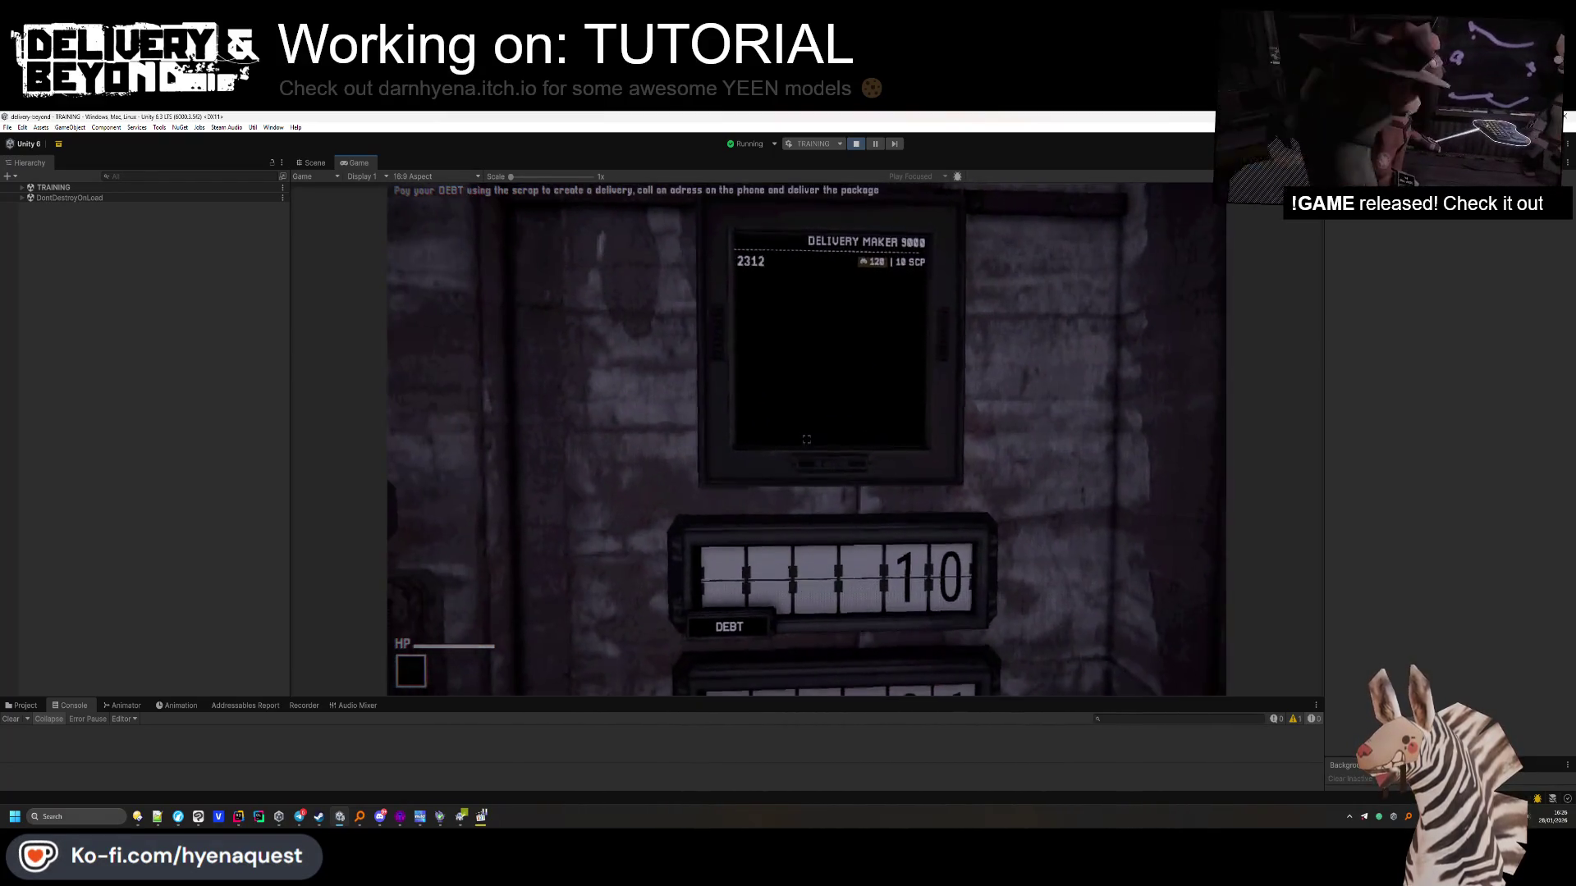
{"action": "mouse_move", "coordinate": [759, 395]}
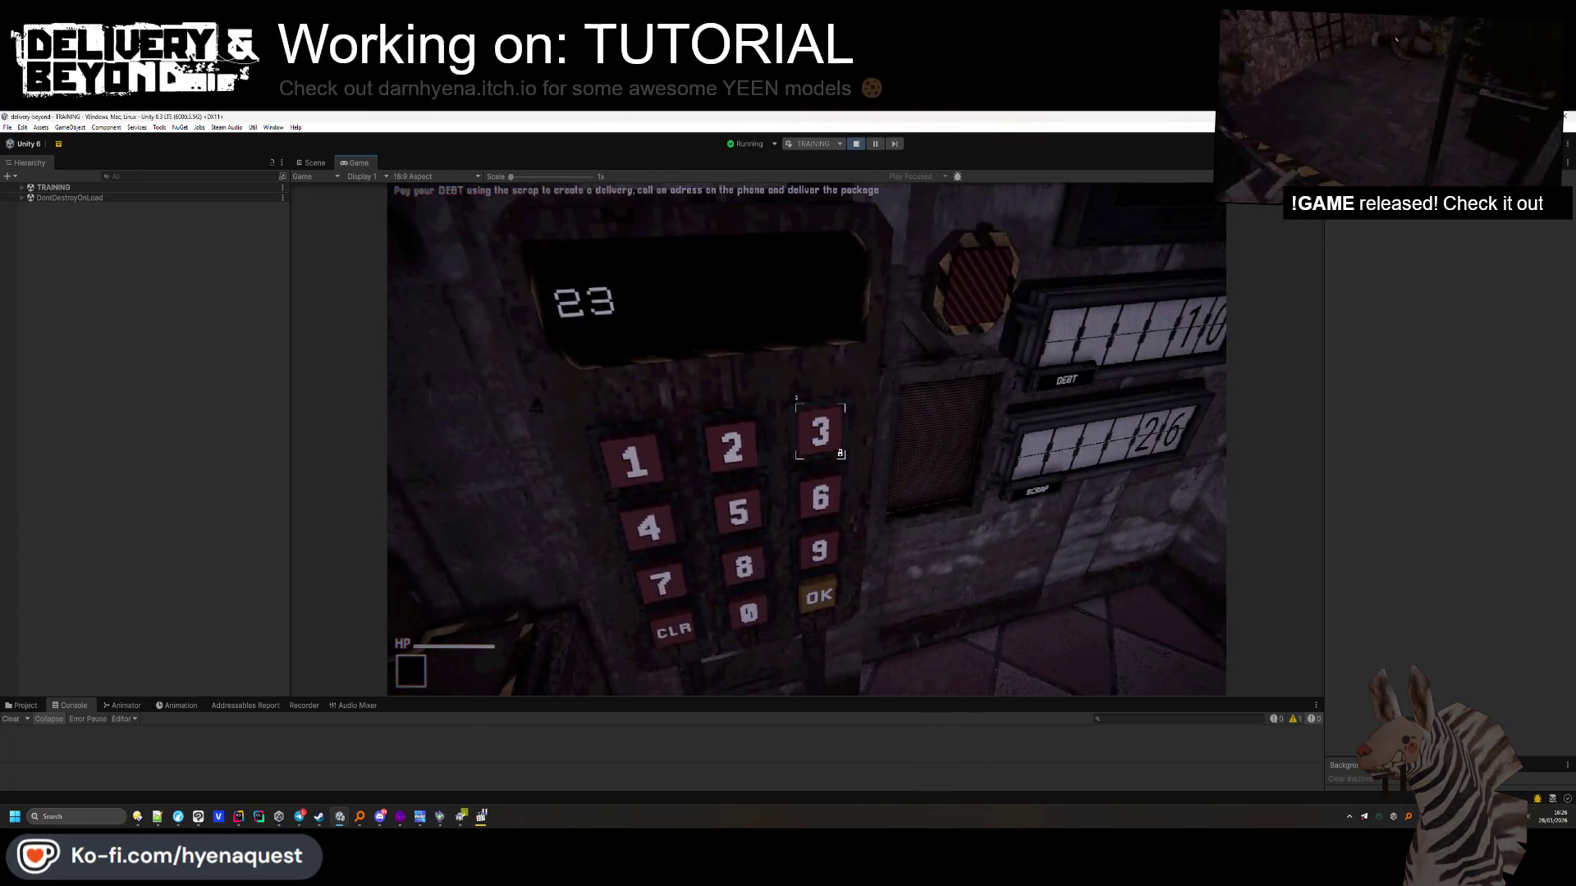
{"action": "mouse_move", "coordinate": [807, 440]}
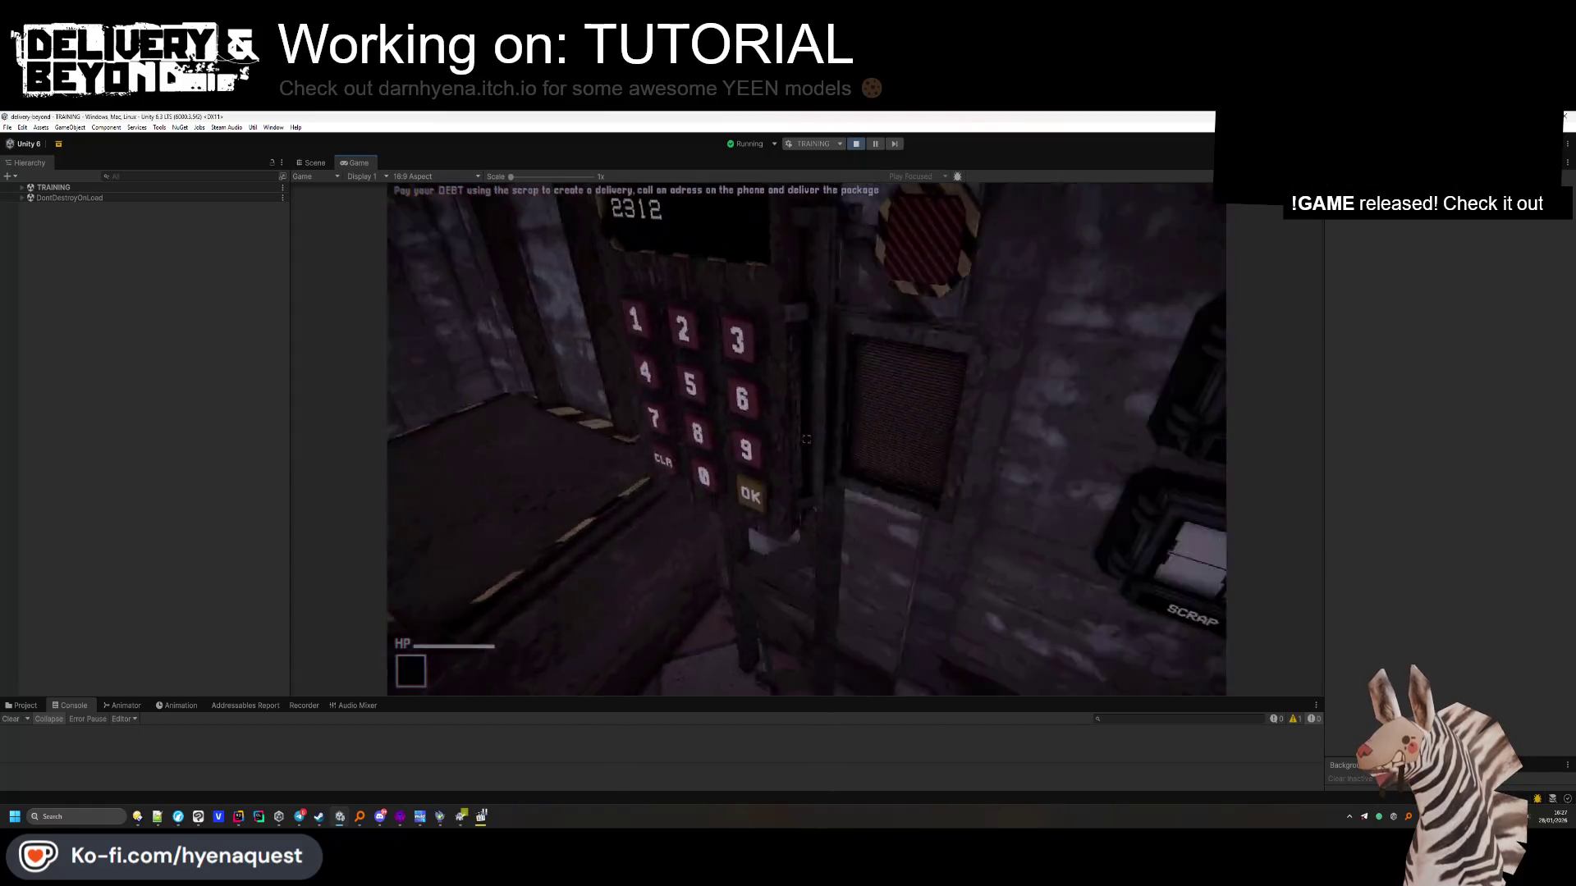
{"action": "left_click", "coordinate": [795, 438]}
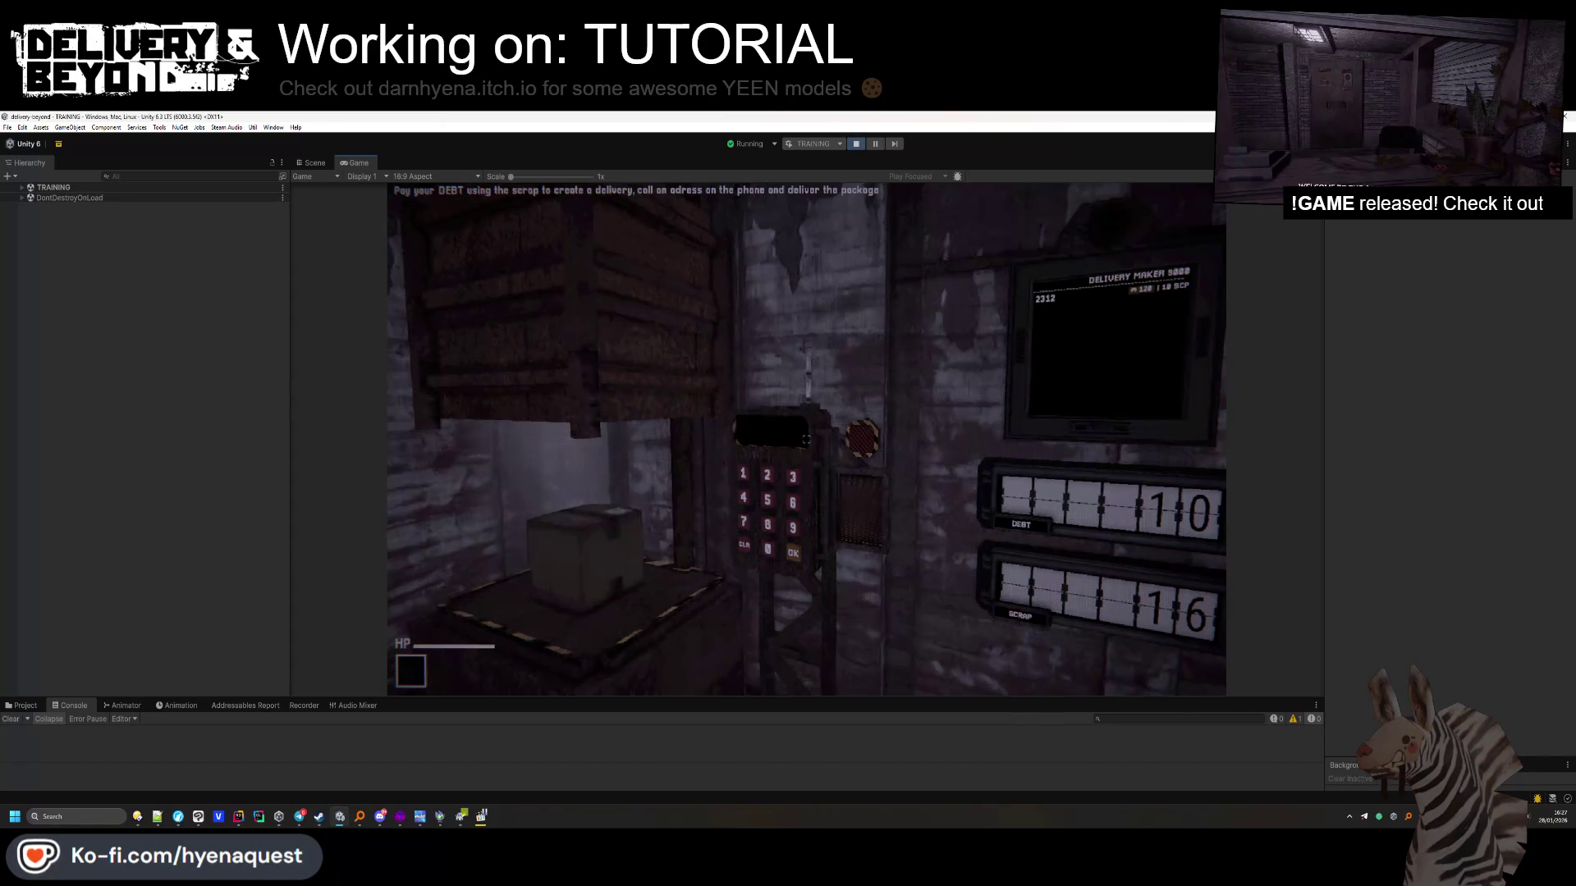
{"action": "left_click", "coordinate": [804, 468]}
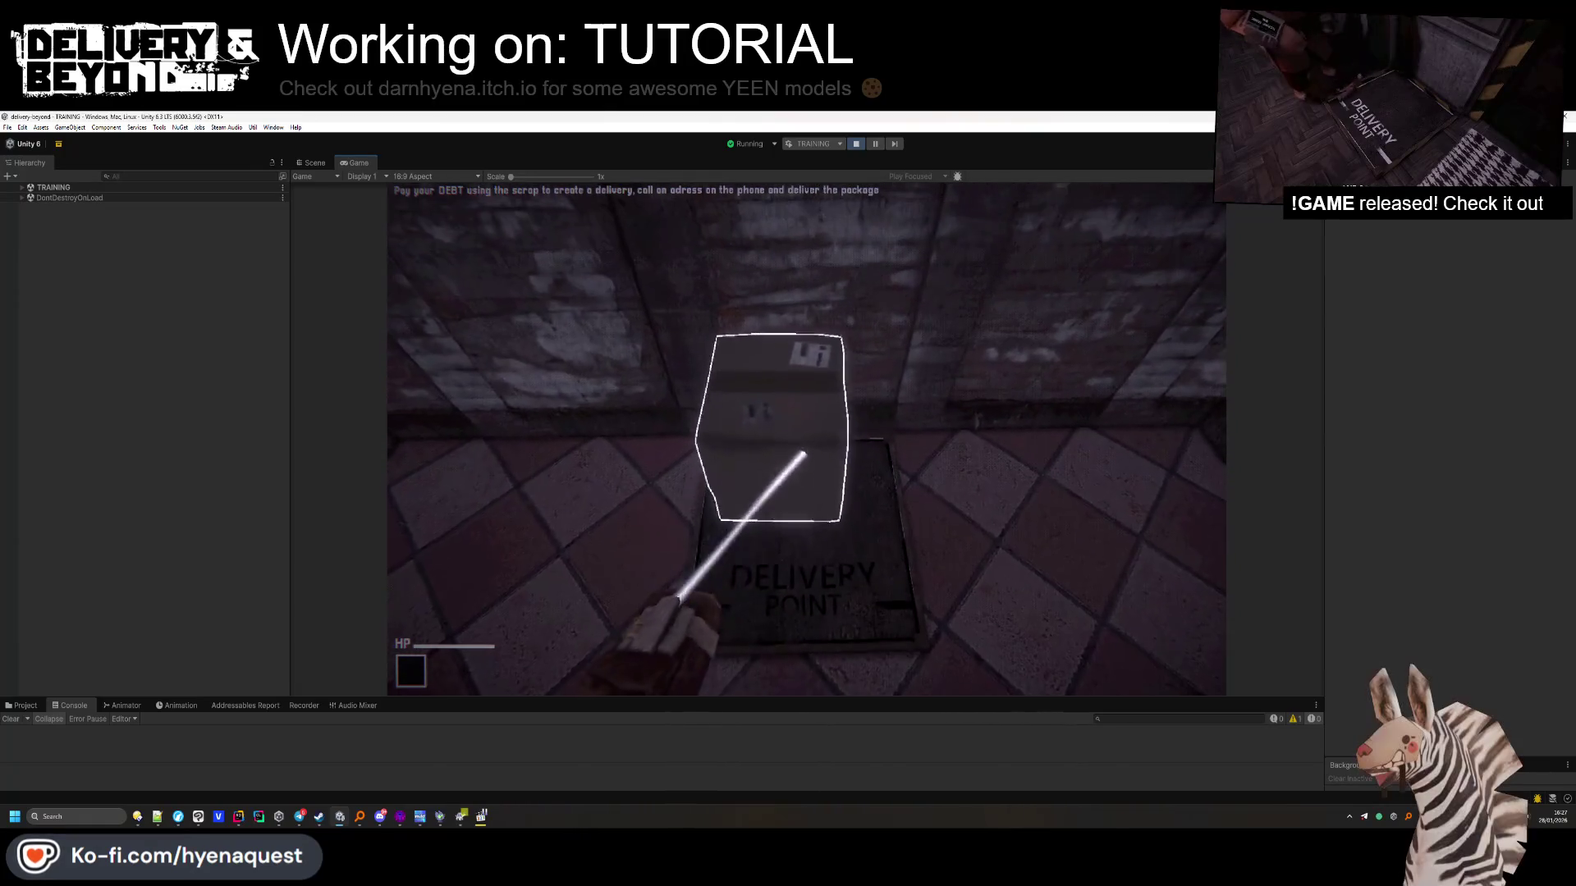
{"action": "left_click", "coordinate": [806, 440]}
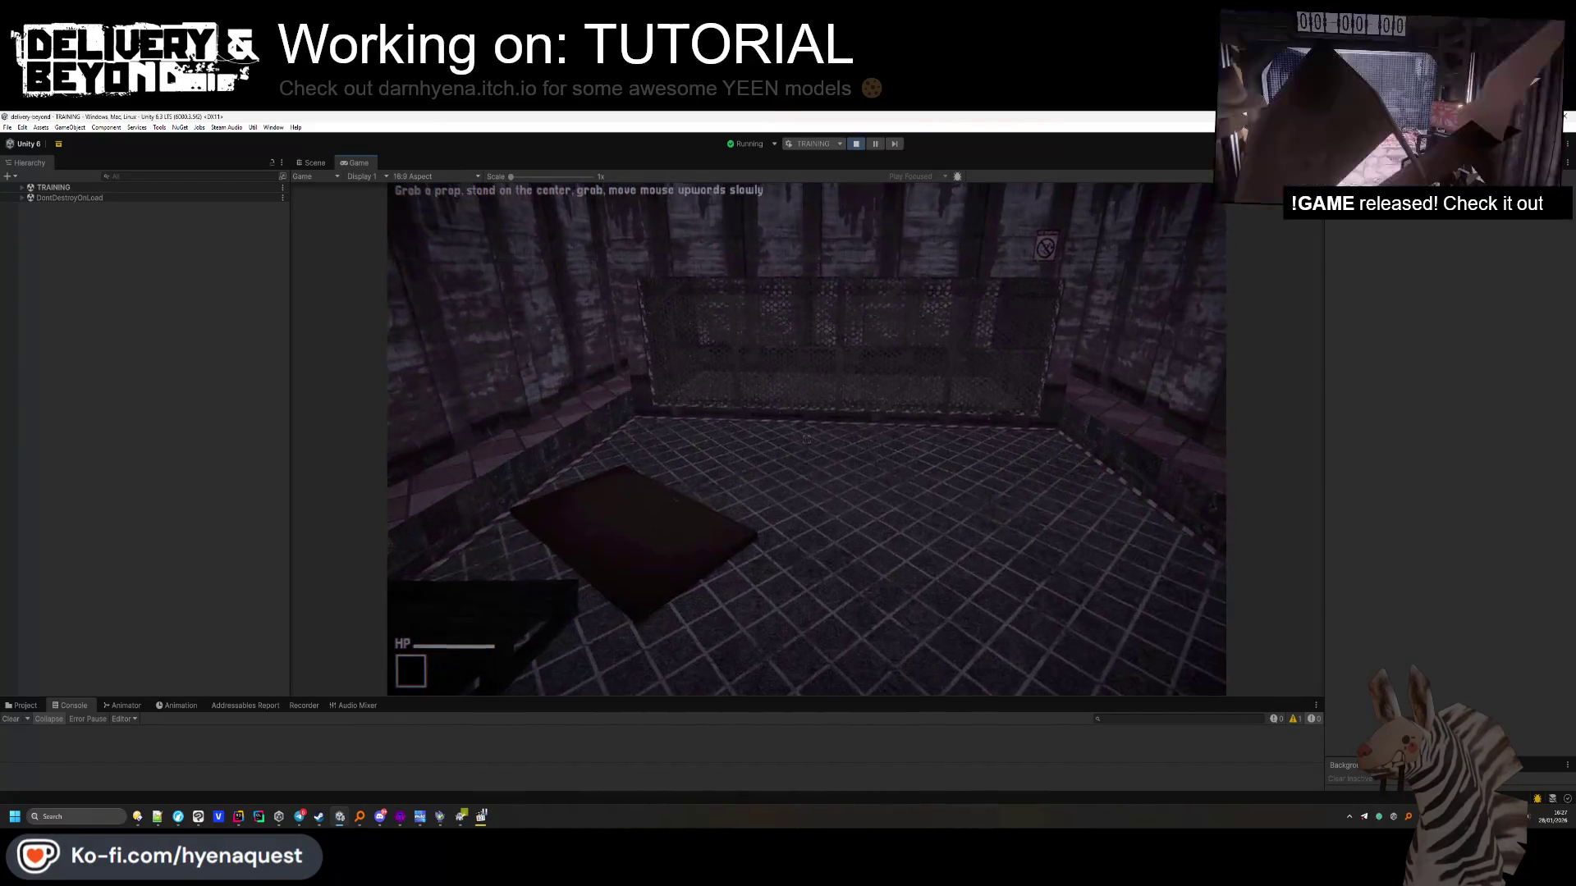
Grab the floor board in the cage and lift it until the section completes, then switch to Rider
{"action": "key", "text": "w"}
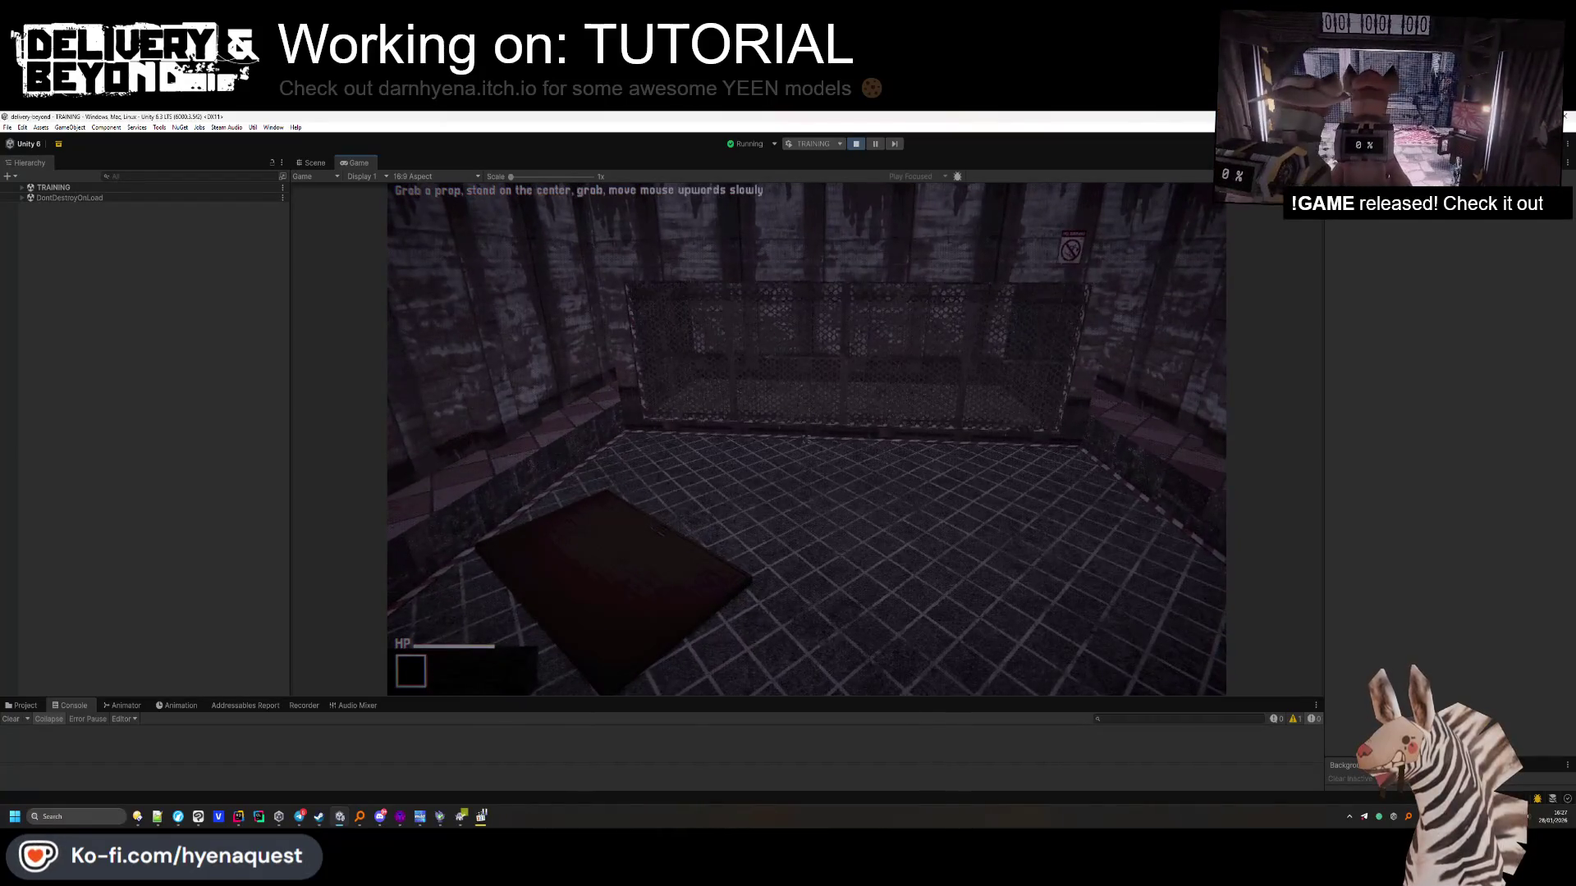
{"action": "left_click", "coordinate": [806, 440]}
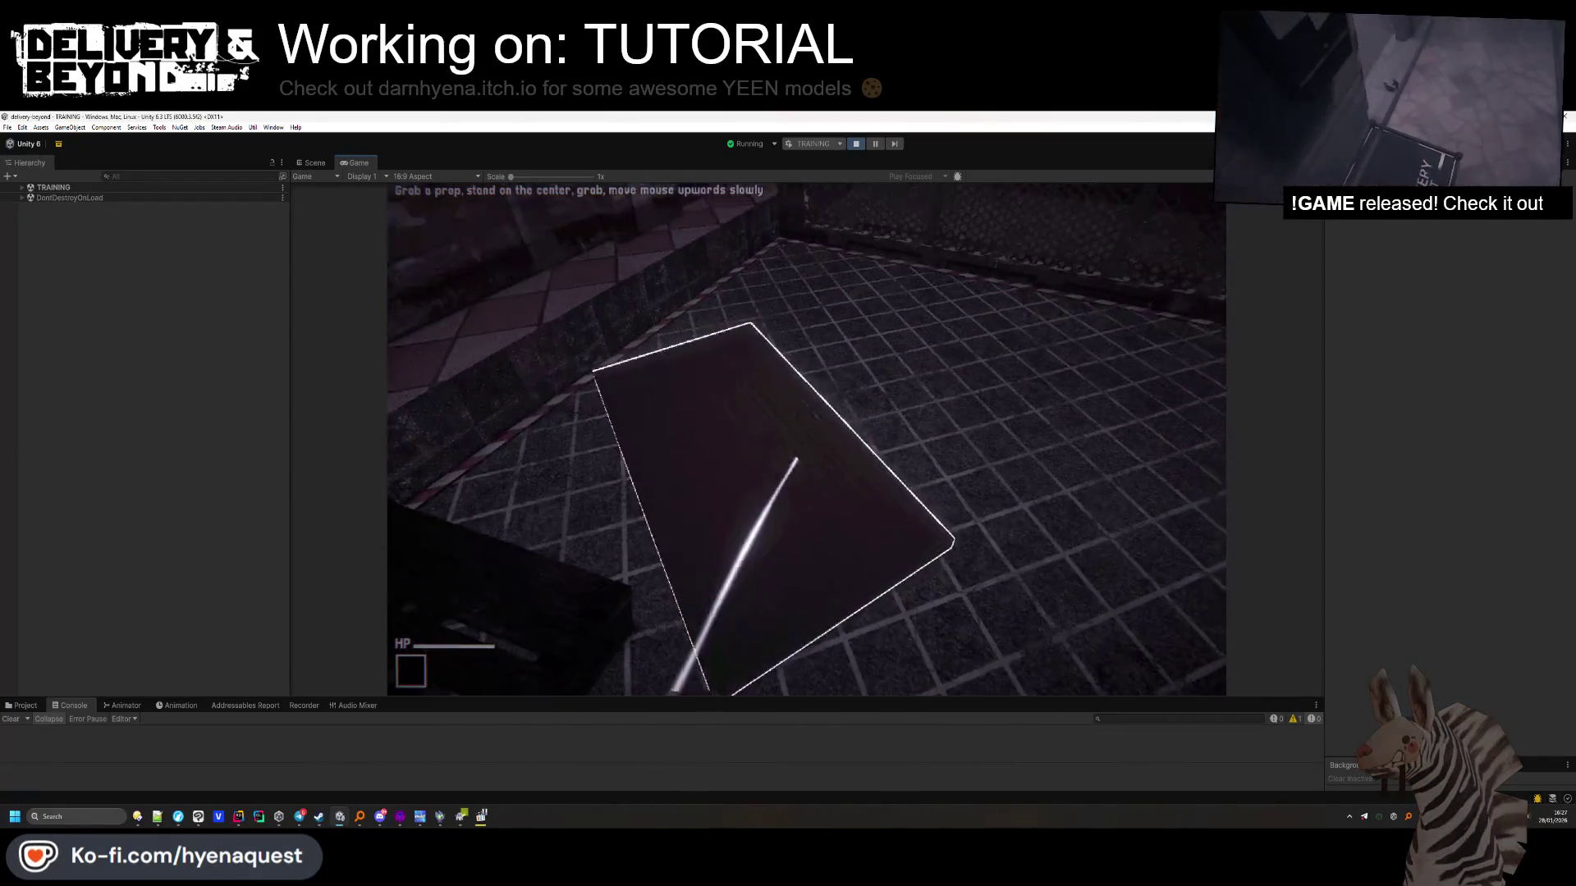
{"action": "key", "text": "w"}
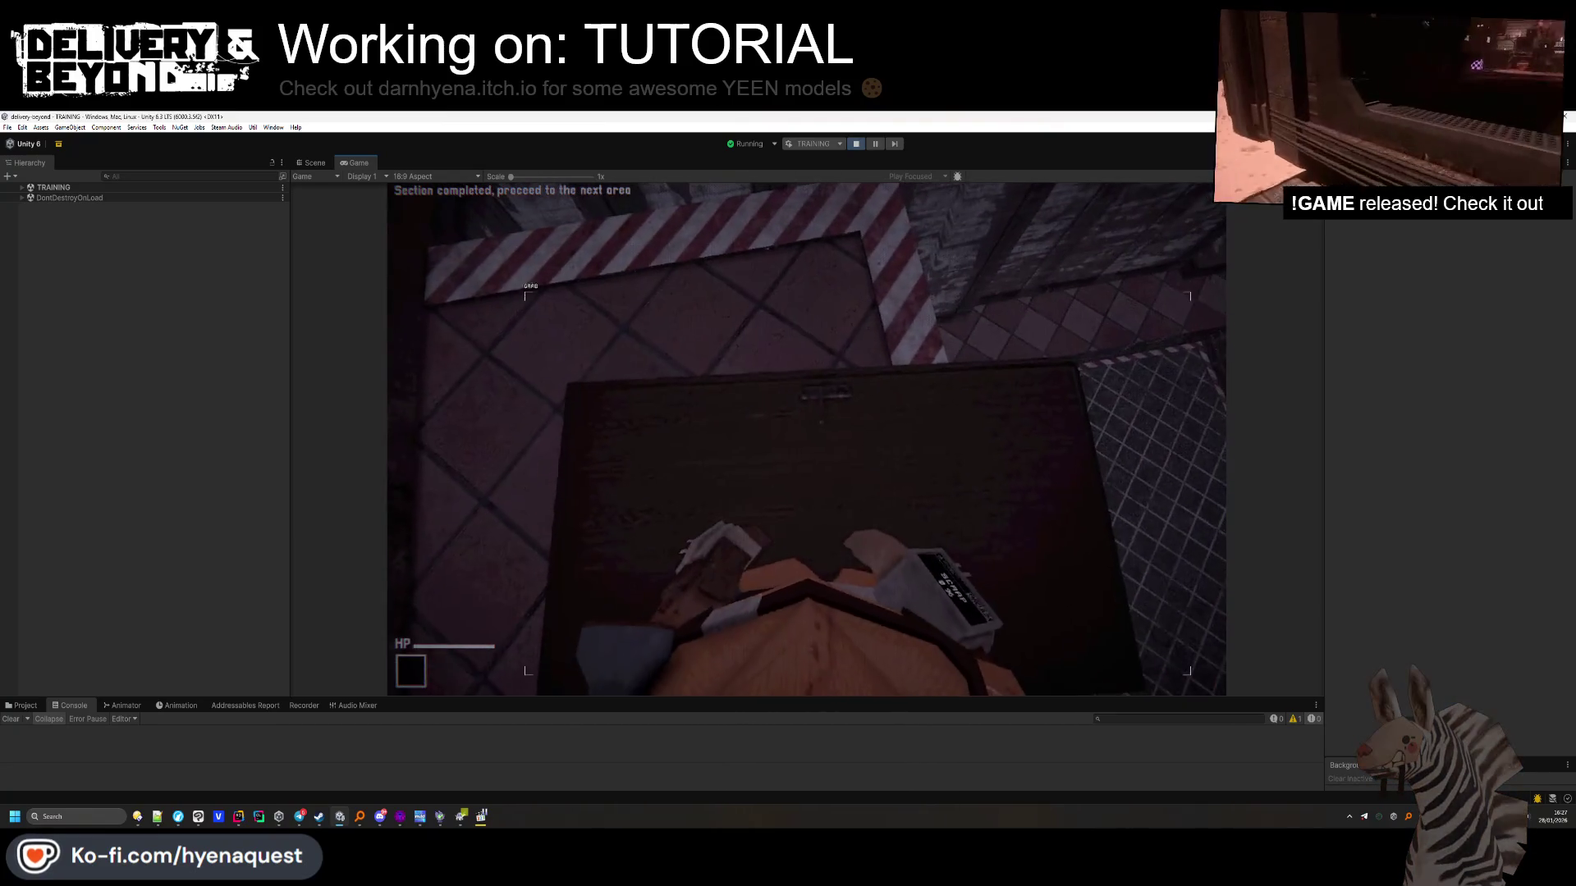
{"action": "key", "text": "alt+Tab"}
Delete blank line 220 so MarkSectionCompleted() follows _hasWon = true;, with a blank line after it
{"action": "scroll", "coordinate": [686, 545], "scroll_direction": "down", "scroll_amount": 15}
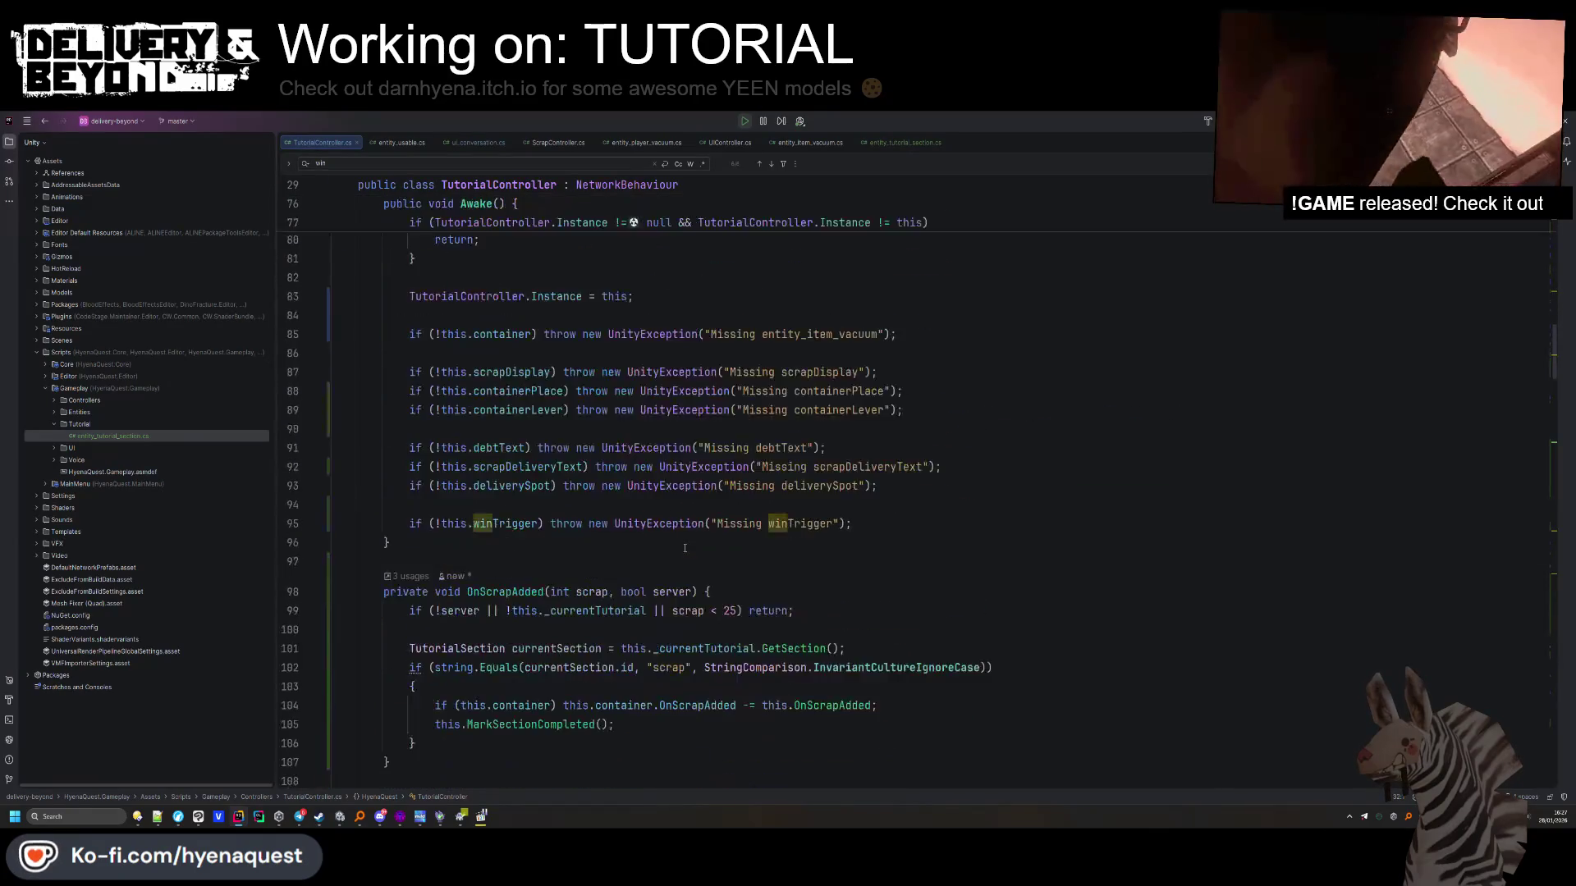
{"action": "scroll", "coordinate": [685, 545], "scroll_direction": "down", "scroll_amount": 20}
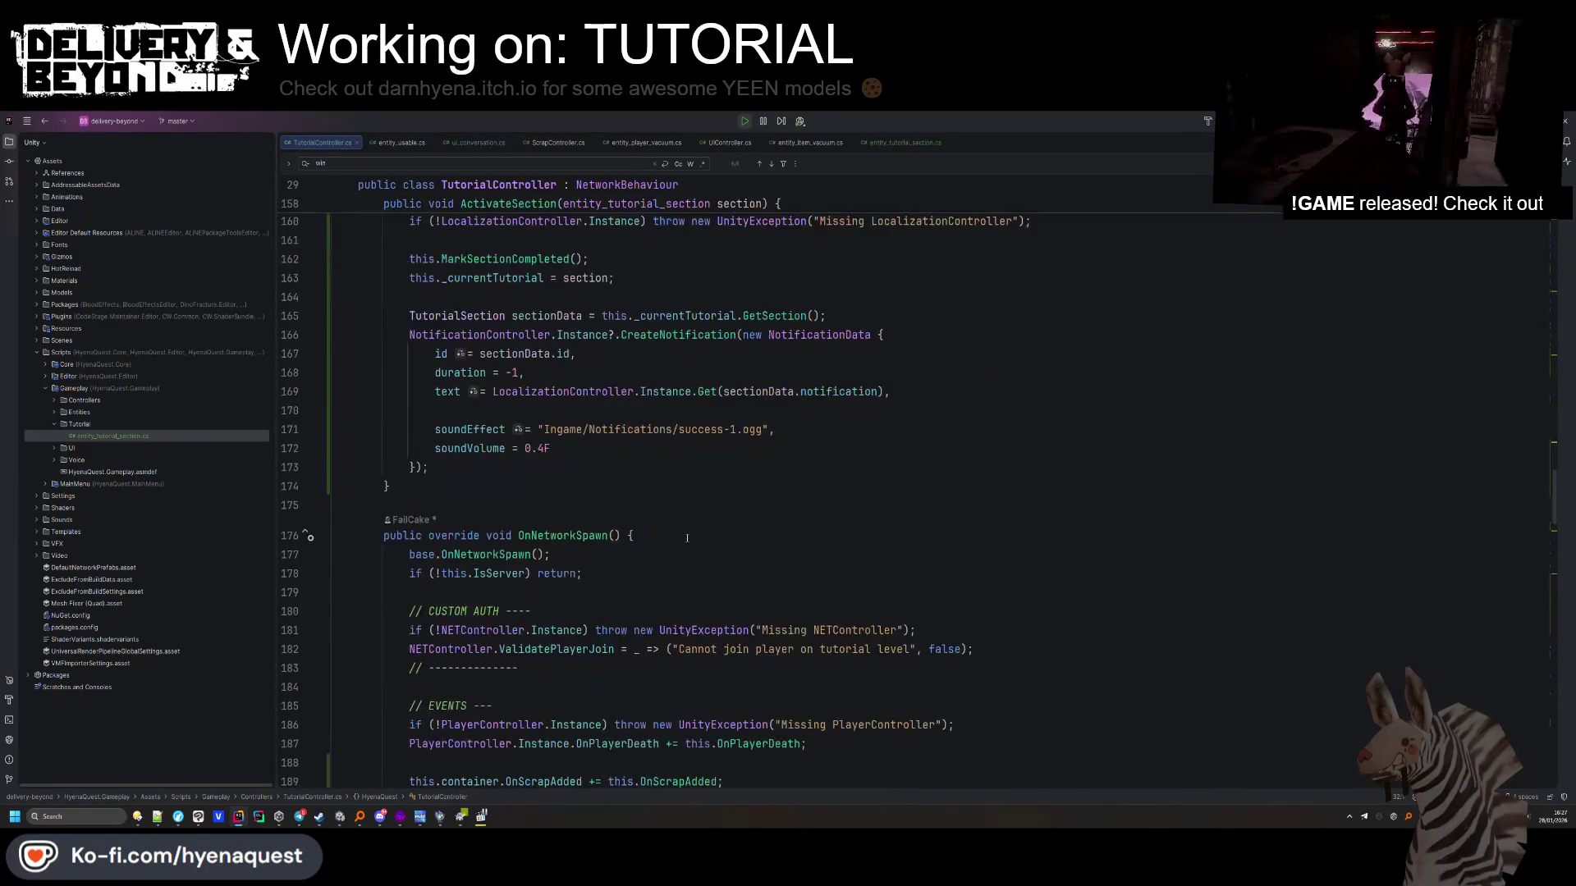
{"action": "scroll", "coordinate": [687, 537], "scroll_direction": "down", "scroll_amount": 14}
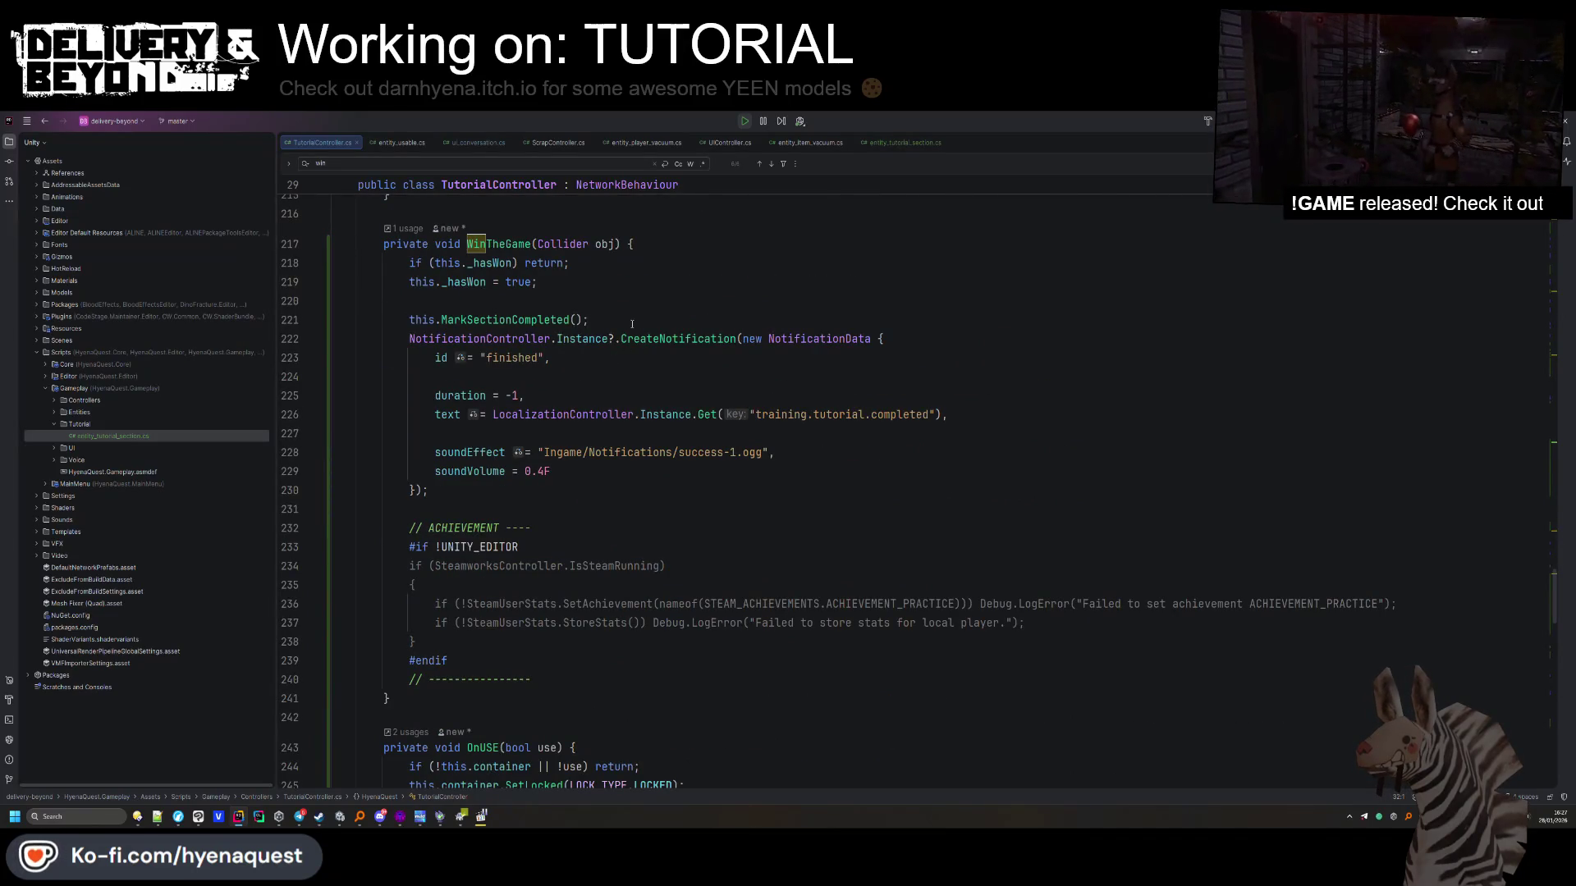
{"action": "left_click", "coordinate": [597, 319]}
{"action": "key", "text": "Up"}
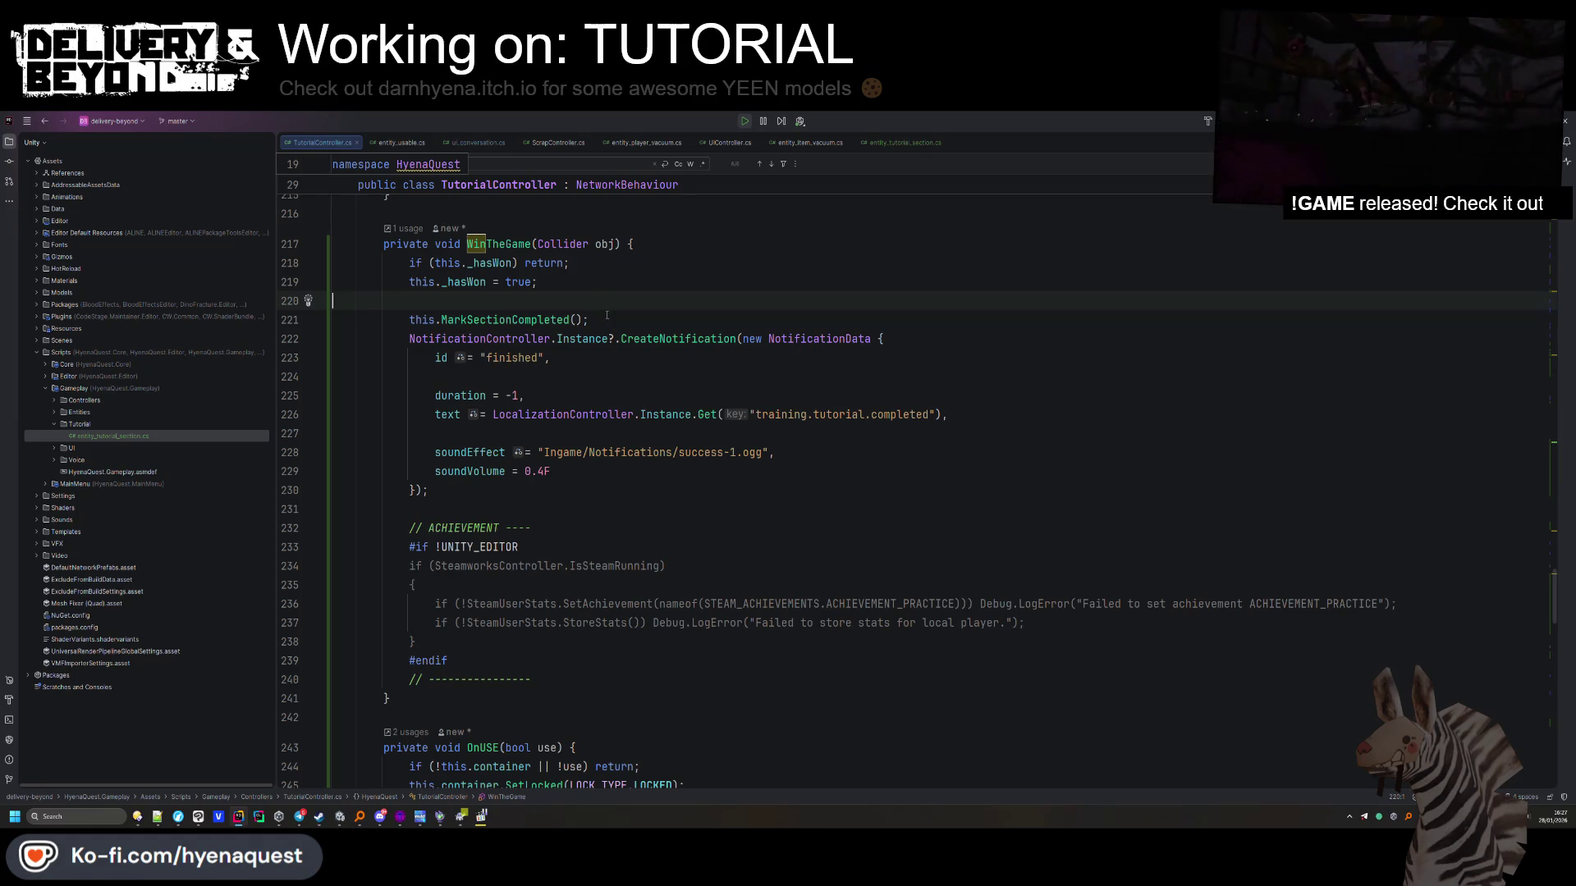
{"action": "key", "text": "BackSpace"}
{"action": "key", "text": "Down"}
{"action": "key", "text": "End"}
{"action": "key", "text": "Return"}
{"action": "key", "text": "Up"}
{"action": "key", "text": "Up"}
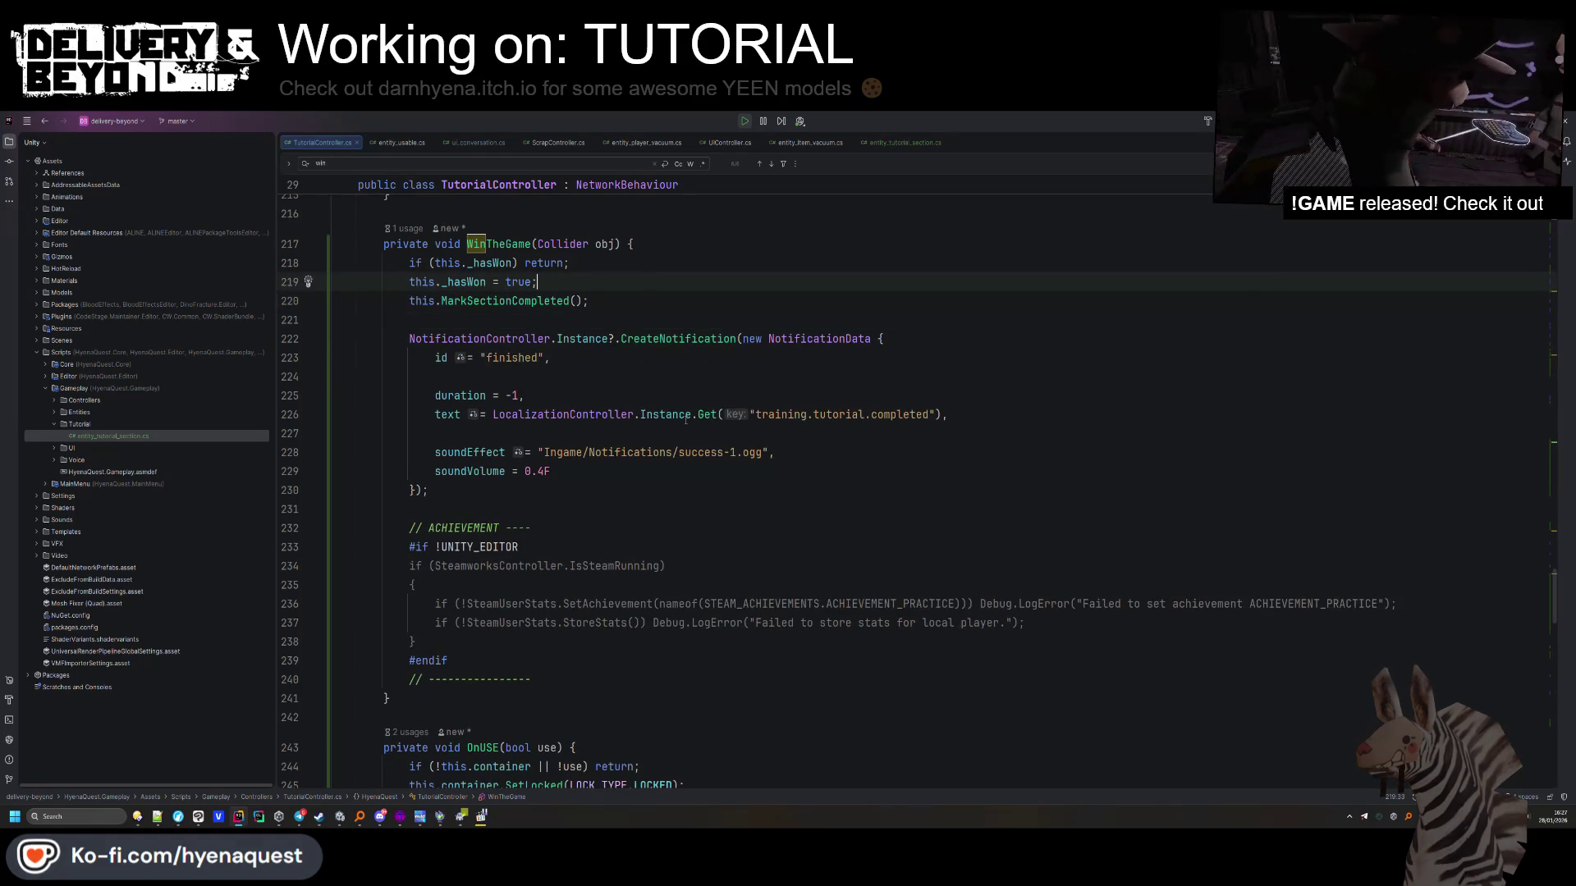
Select the notification's soundVolume lines, then switch back to Unity
{"action": "key", "text": "Down"}
{"action": "key", "text": "Down"}
{"action": "key", "text": "Down"}
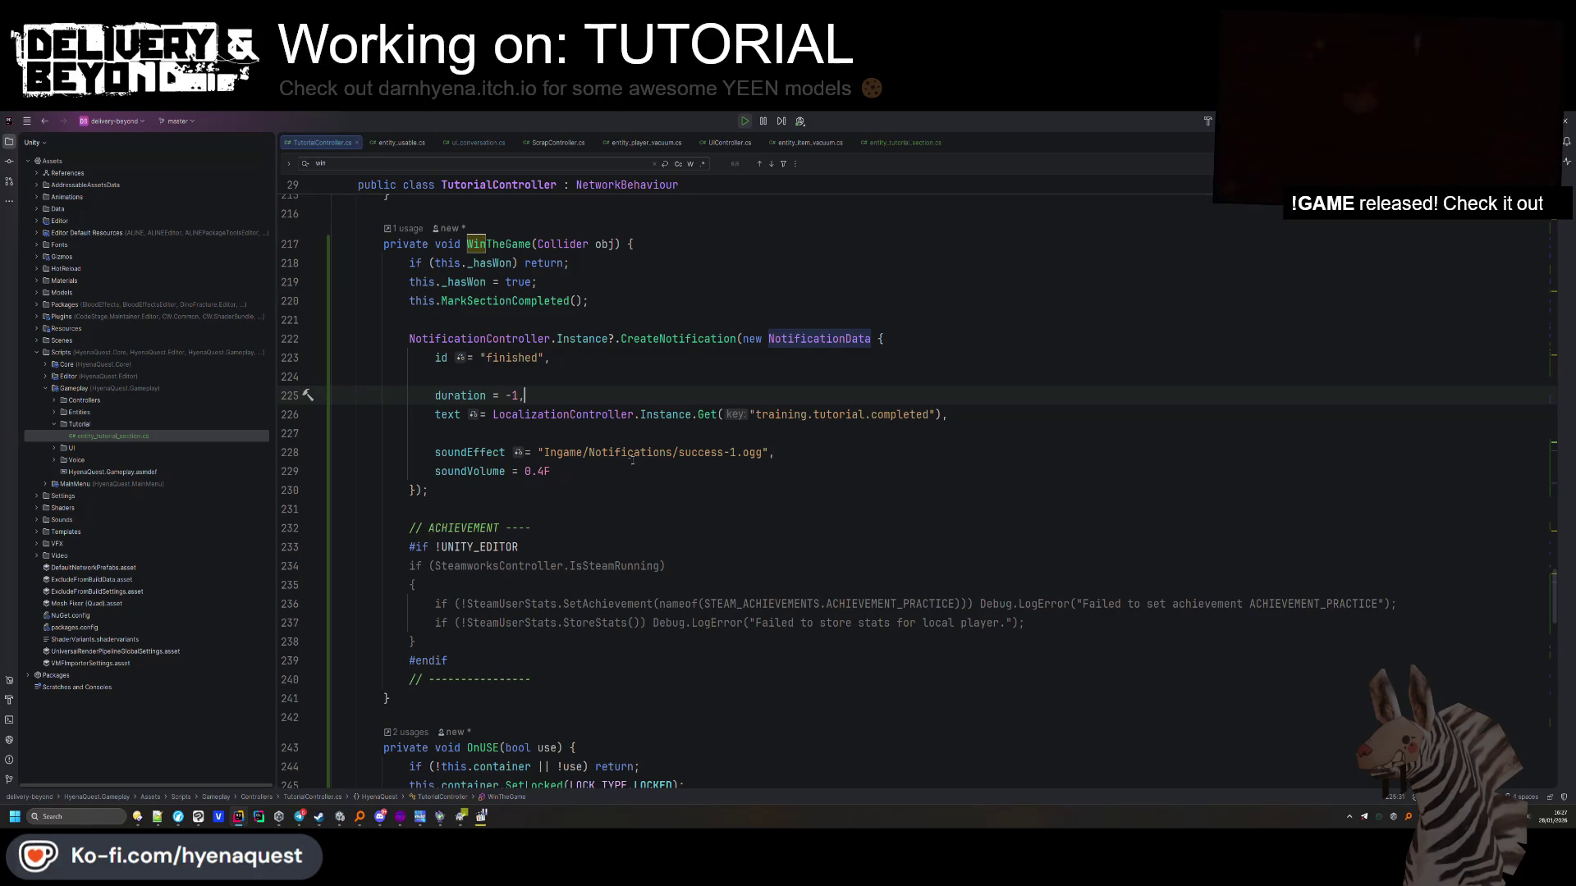
{"action": "left_click", "coordinate": [623, 466]}
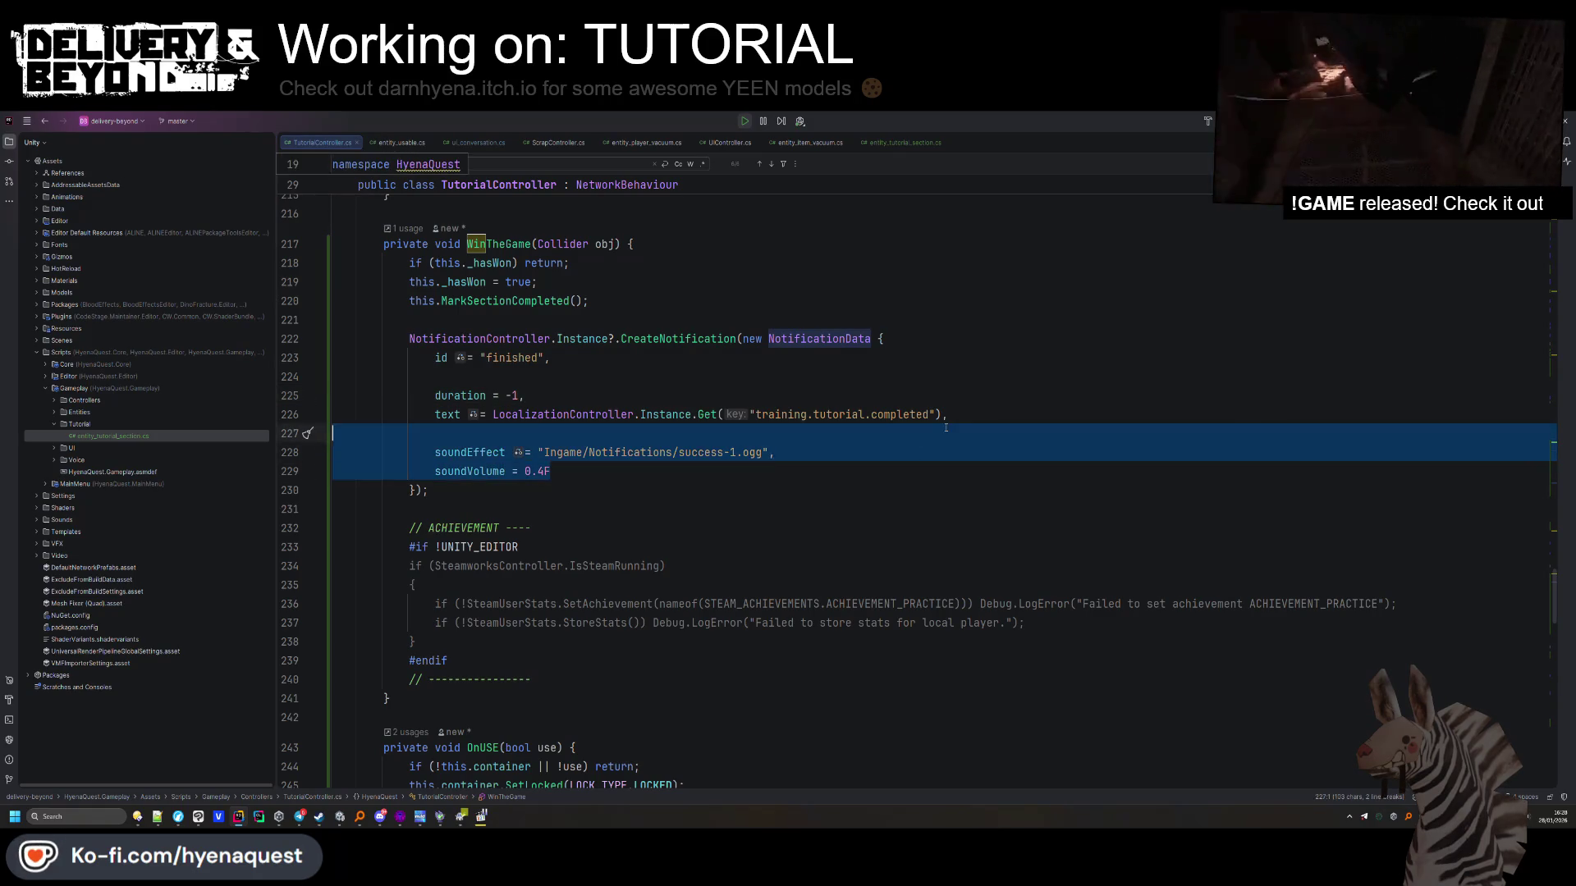
{"action": "left_click", "coordinate": [858, 475]}
{"action": "key", "text": "alt+Tab"}
{"action": "key", "text": "alt+Tab"}
{"action": "key", "text": "alt+Tab"}
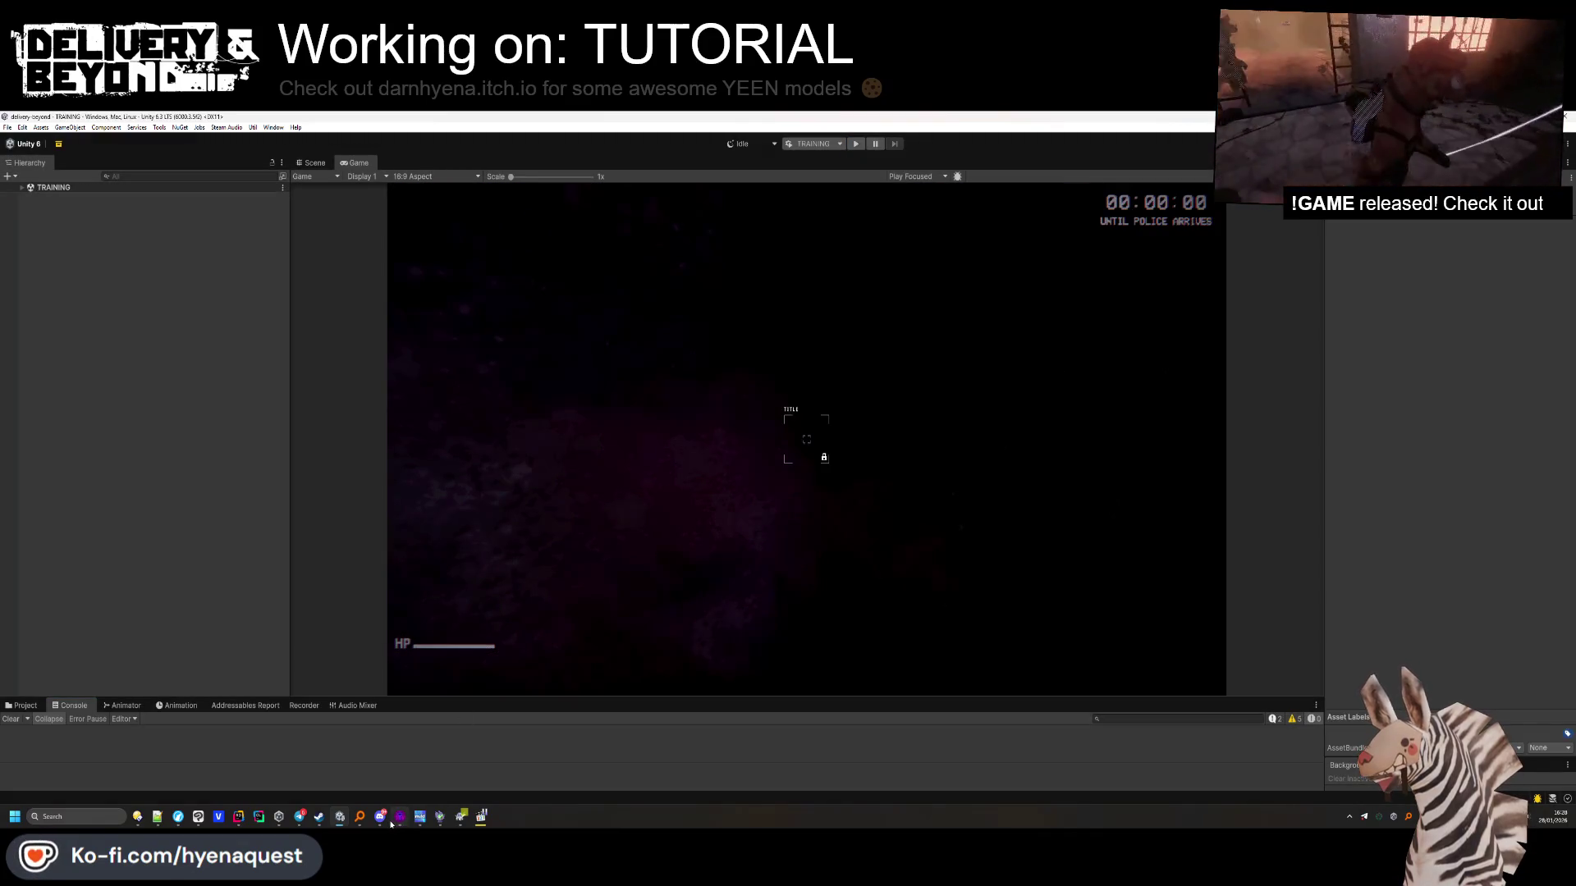
Bring the Hammer++ map editor to the front from the taskbar
{"action": "left_click", "coordinate": [399, 816]}
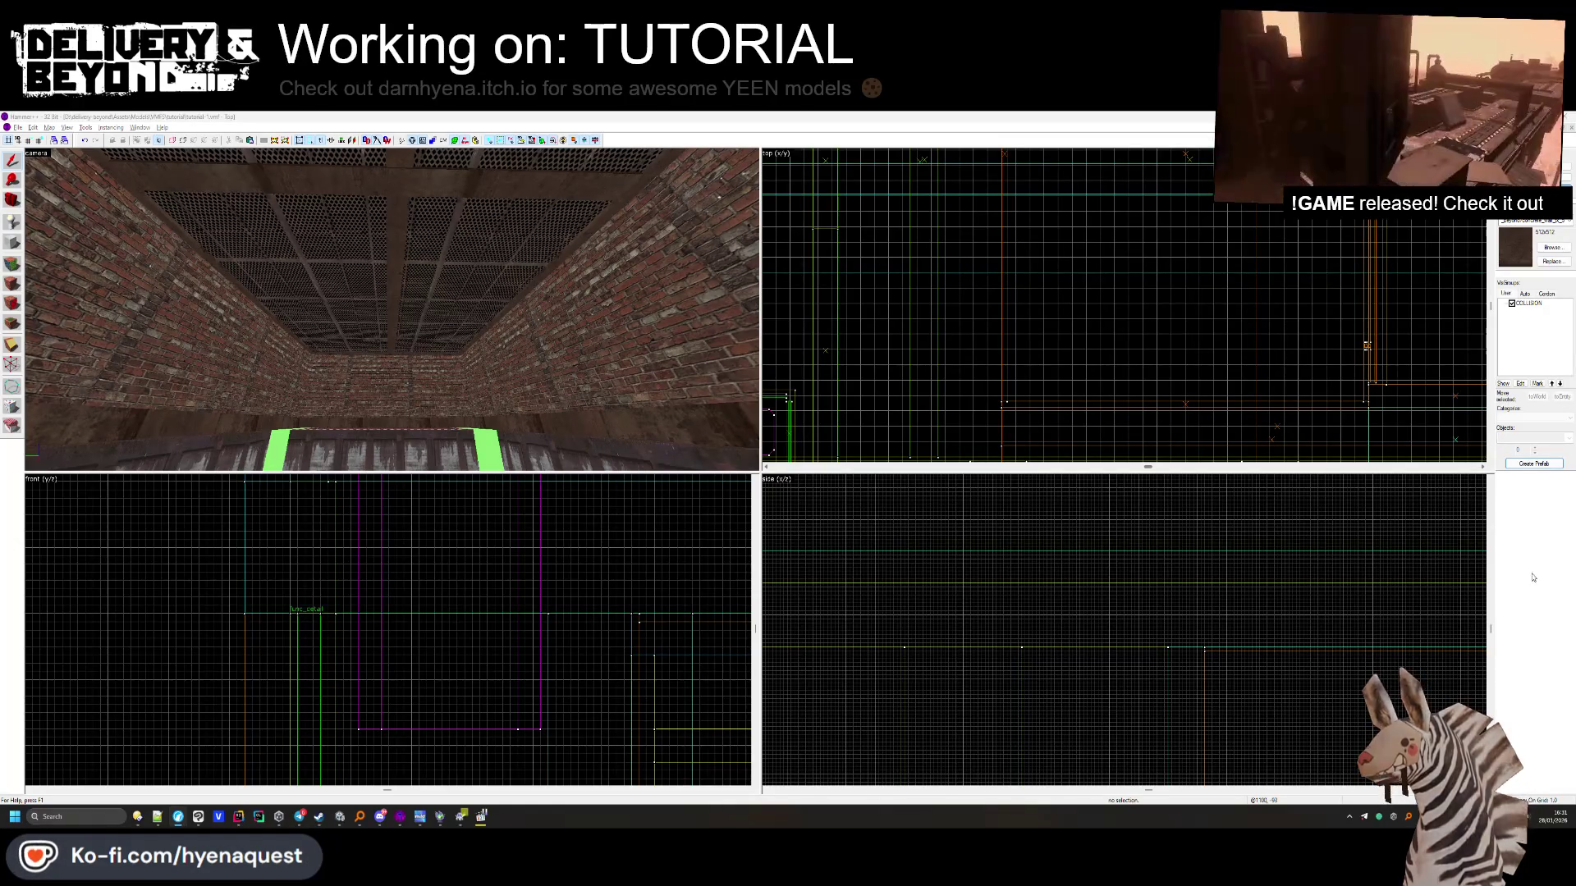
Find and select the ceiling grate, delete it, then undo the deletion
{"action": "key", "text": "z"}
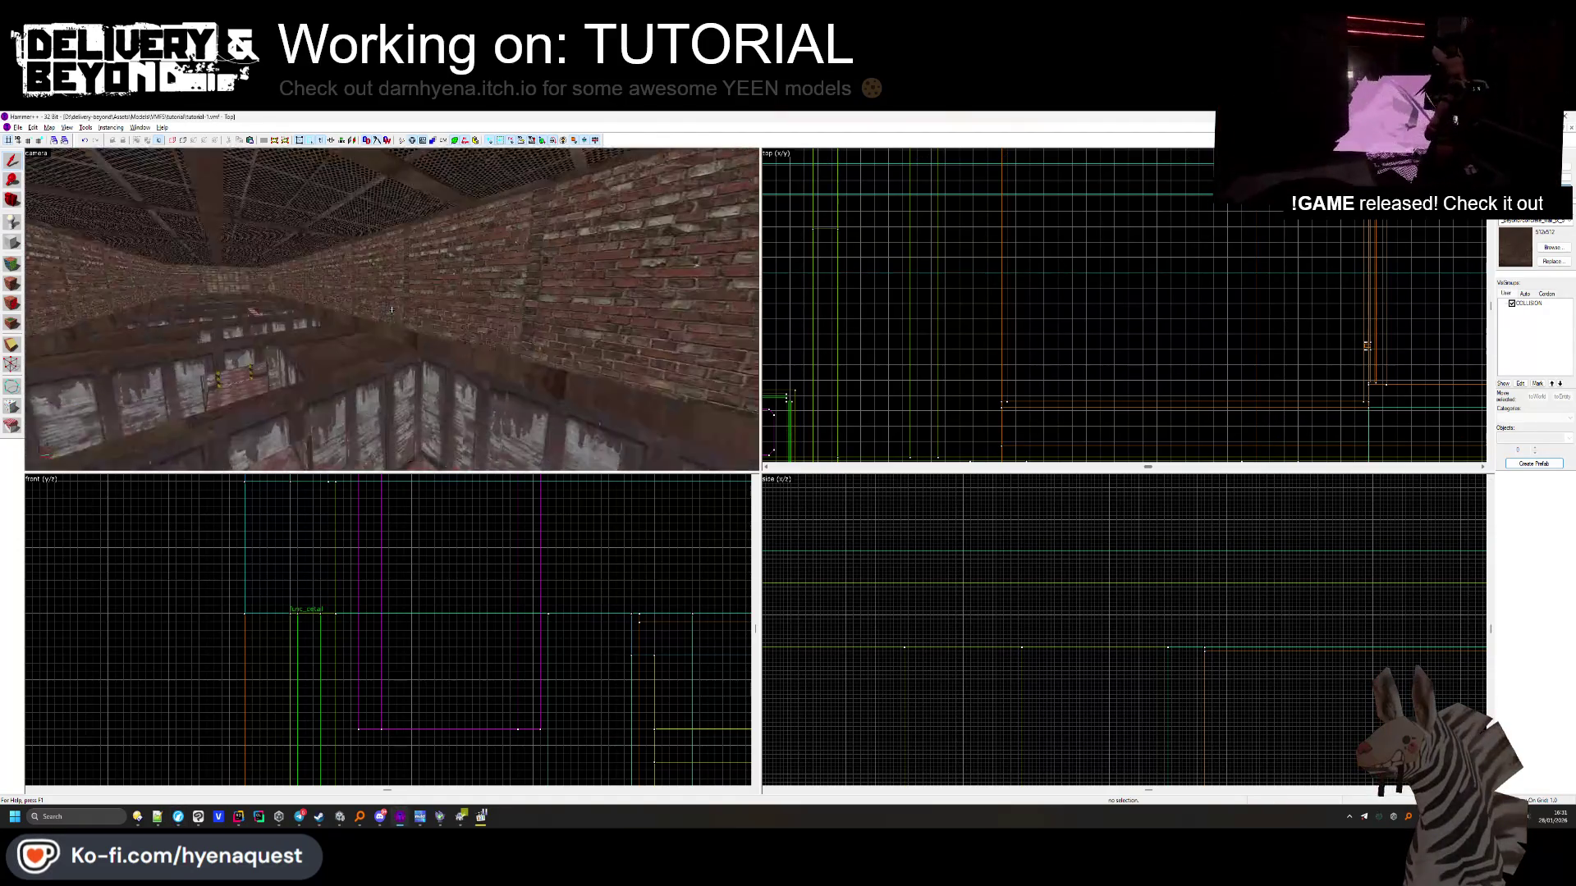
{"action": "left_click", "coordinate": [391, 309]}
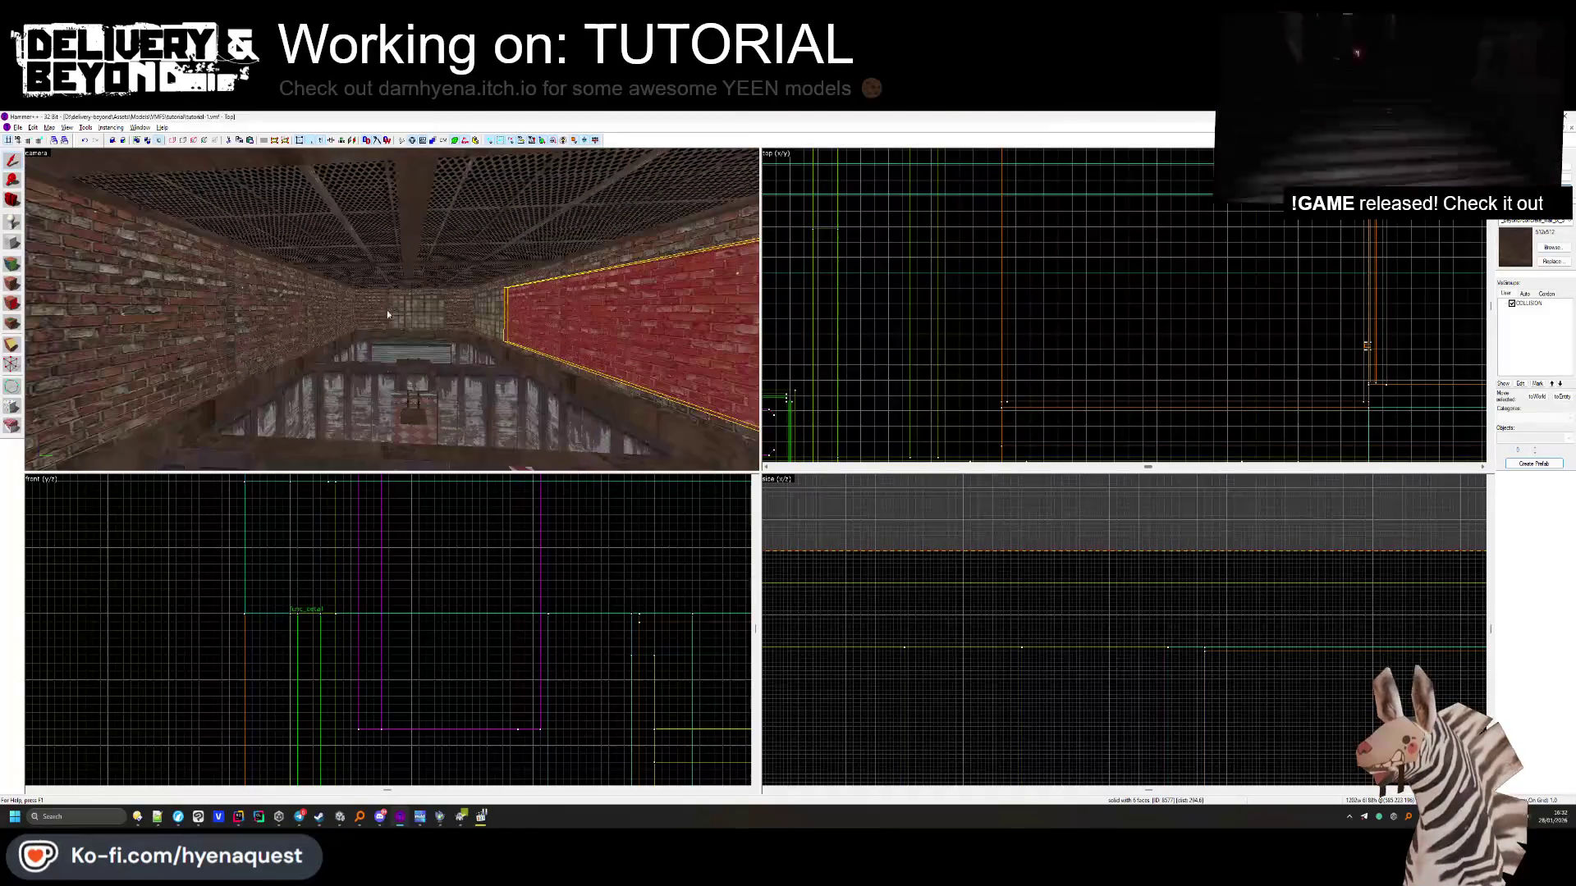
{"action": "left_click", "coordinate": [391, 309]}
{"action": "key", "text": "z"}
{"action": "key", "text": "z"}
{"action": "key", "text": "z"}
{"action": "key", "text": "Escape"}
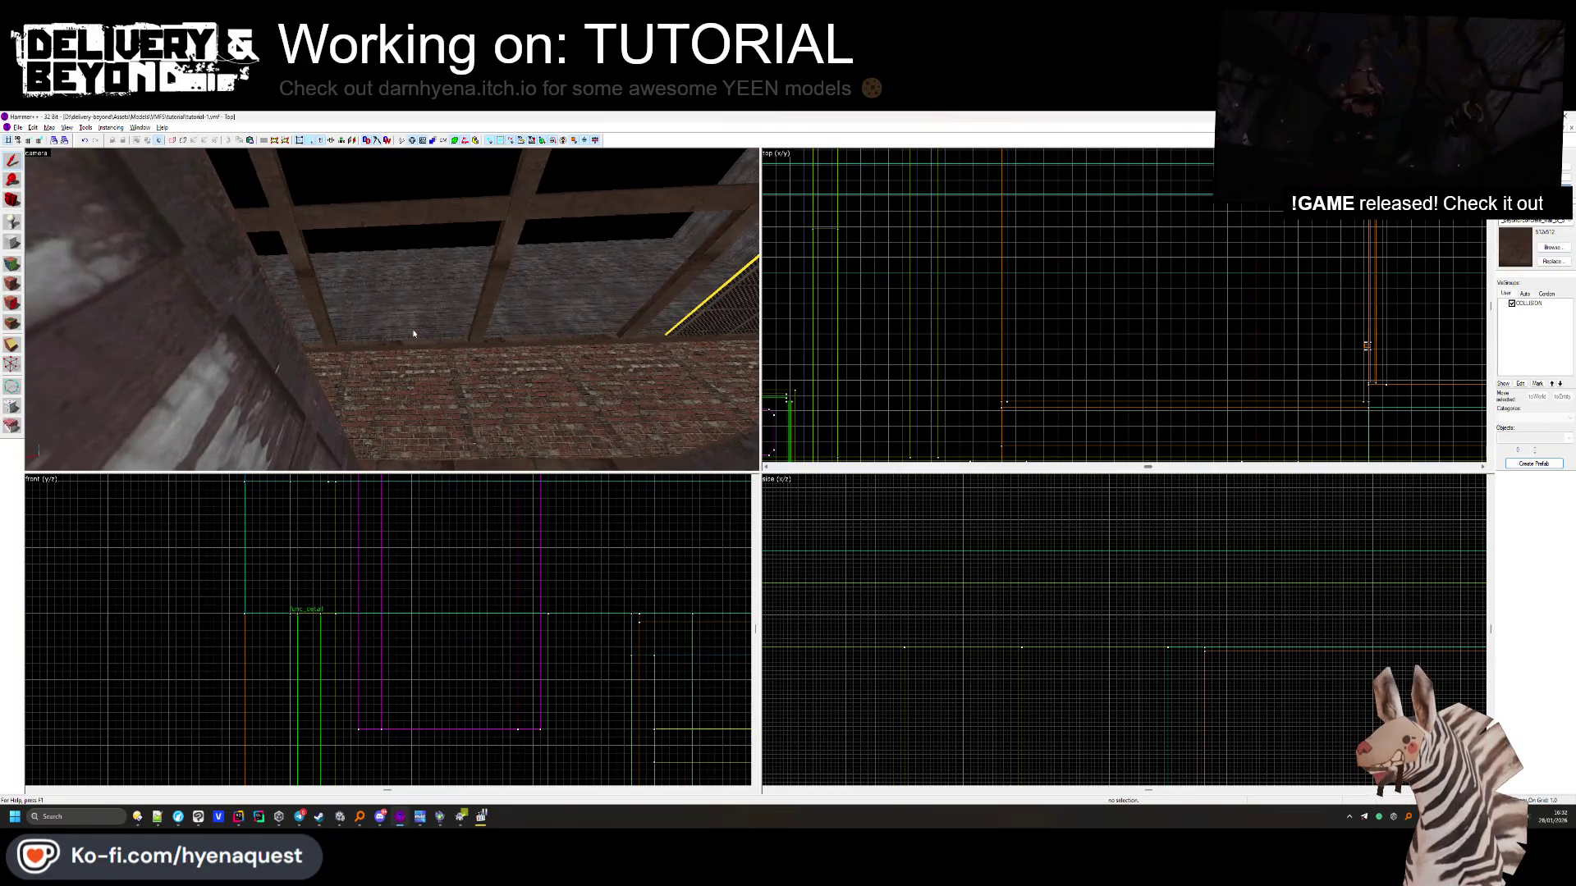
{"action": "key", "text": "z"}
{"action": "key", "text": "z"}
{"action": "left_click", "coordinate": [392, 313]}
{"action": "key", "text": "Delete"}
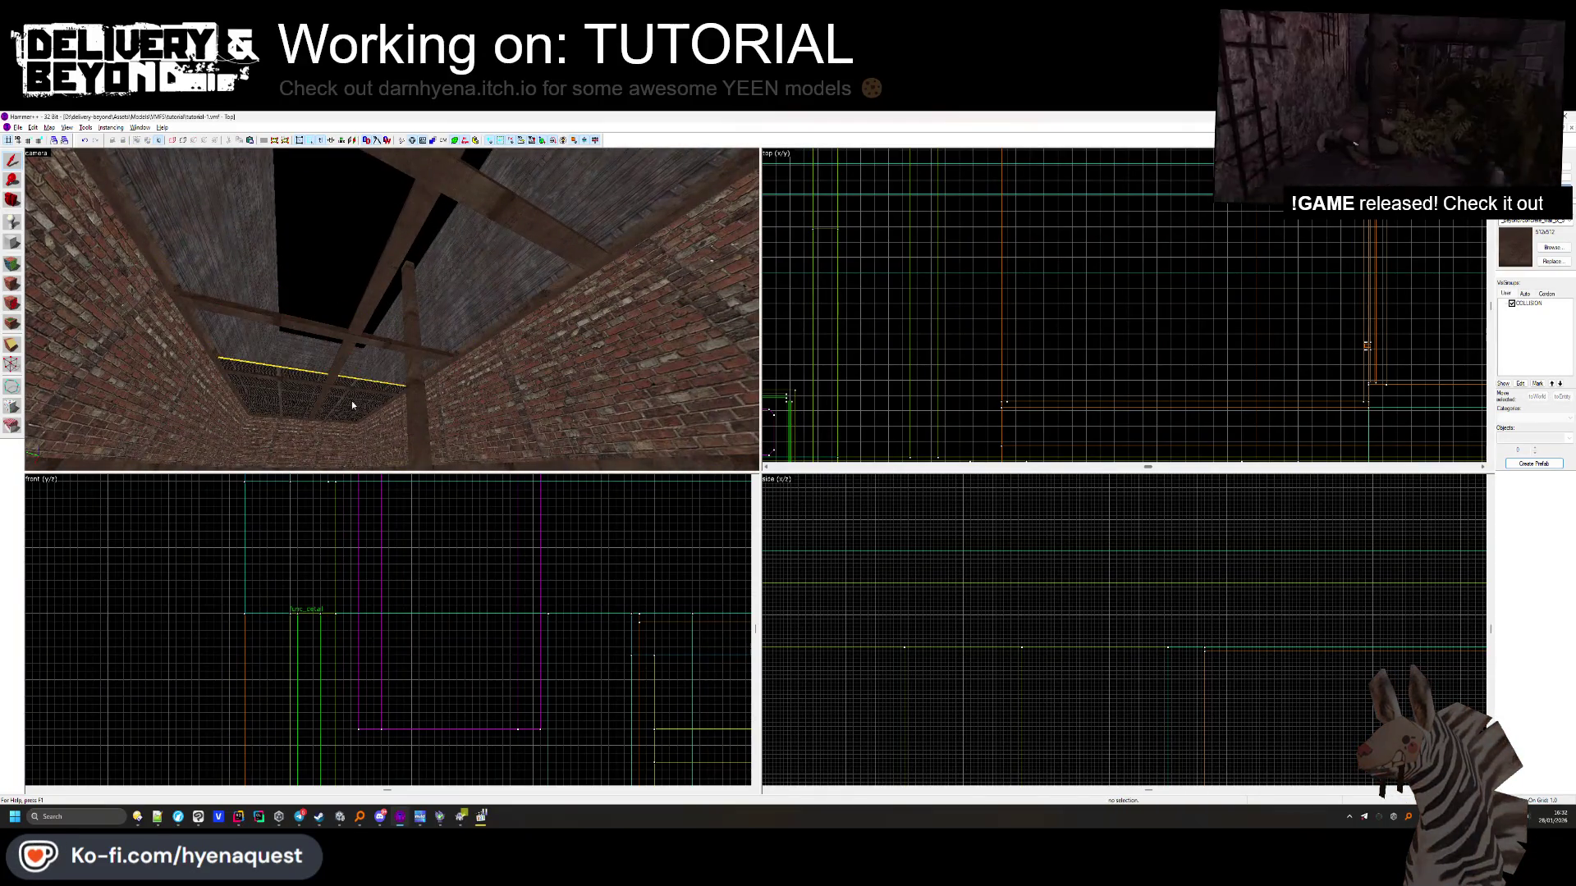
{"action": "key", "text": "ctrl+z"}
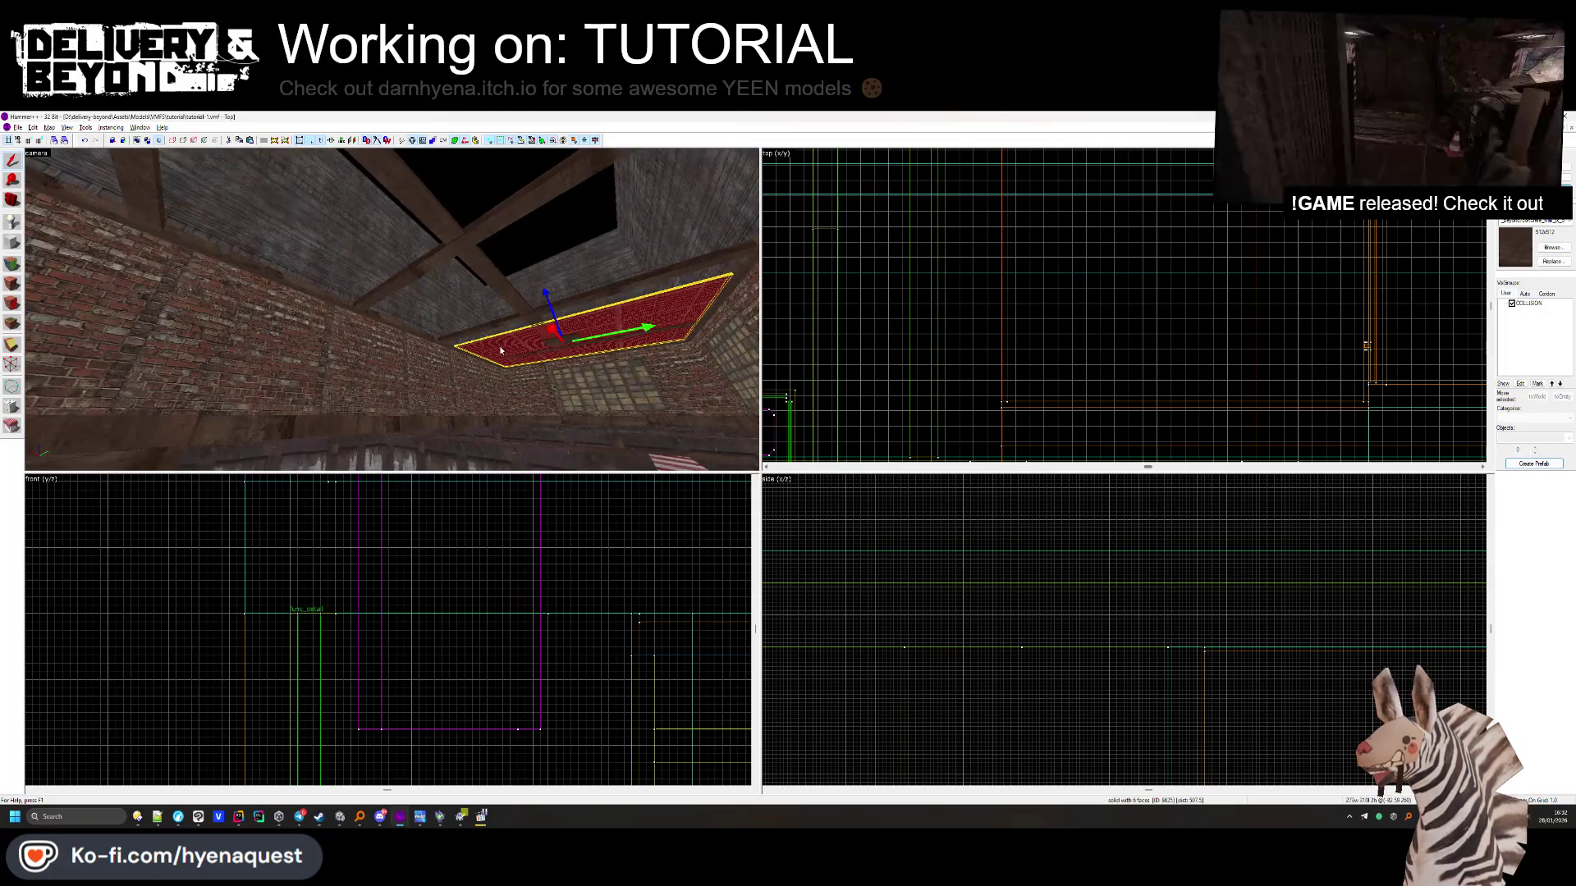
{"action": "scroll", "coordinate": [855, 322], "scroll_direction": "down", "scroll_amount": 5}
{"action": "scroll", "coordinate": [842, 339], "scroll_direction": "up", "scroll_amount": 1}
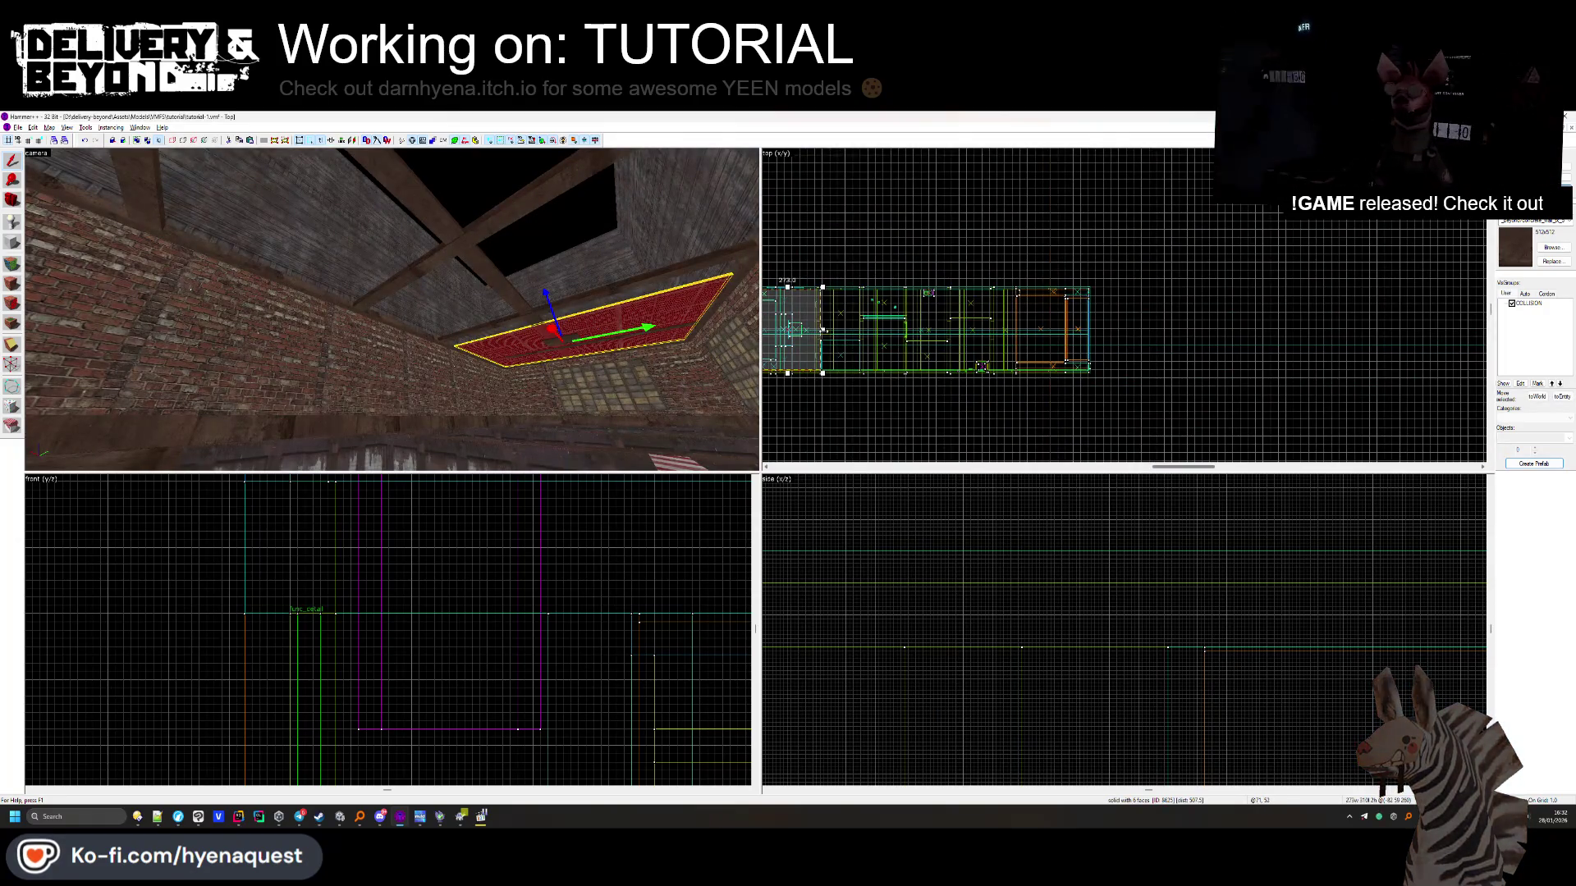
{"action": "scroll", "coordinate": [1086, 291], "scroll_direction": "up", "scroll_amount": 5}
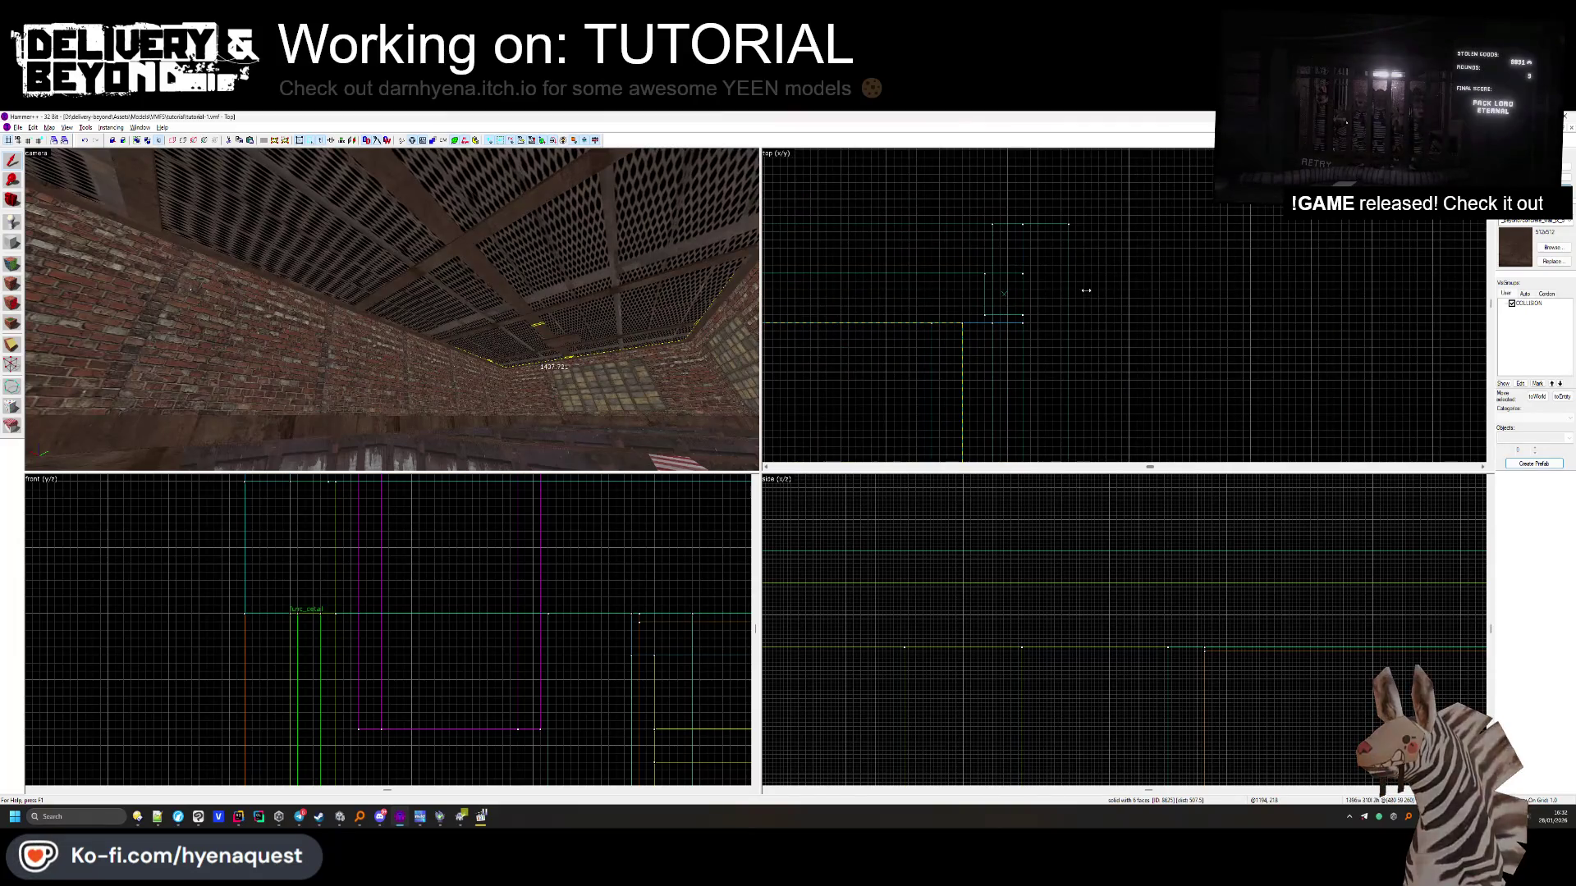
Narrow the ceiling grate brush by dragging its right edge left, then return to Unity
{"action": "left_click", "coordinate": [573, 291]}
{"action": "key", "text": "z"}
{"action": "key", "text": "w"}
{"action": "key", "text": "z"}
{"action": "scroll", "coordinate": [977, 275], "scroll_direction": "down", "scroll_amount": 2}
{"action": "scroll", "coordinate": [977, 275], "scroll_direction": "up", "scroll_amount": 2}
{"action": "left_click_drag", "start_coordinate": [983, 296], "coordinate": [942, 316]}
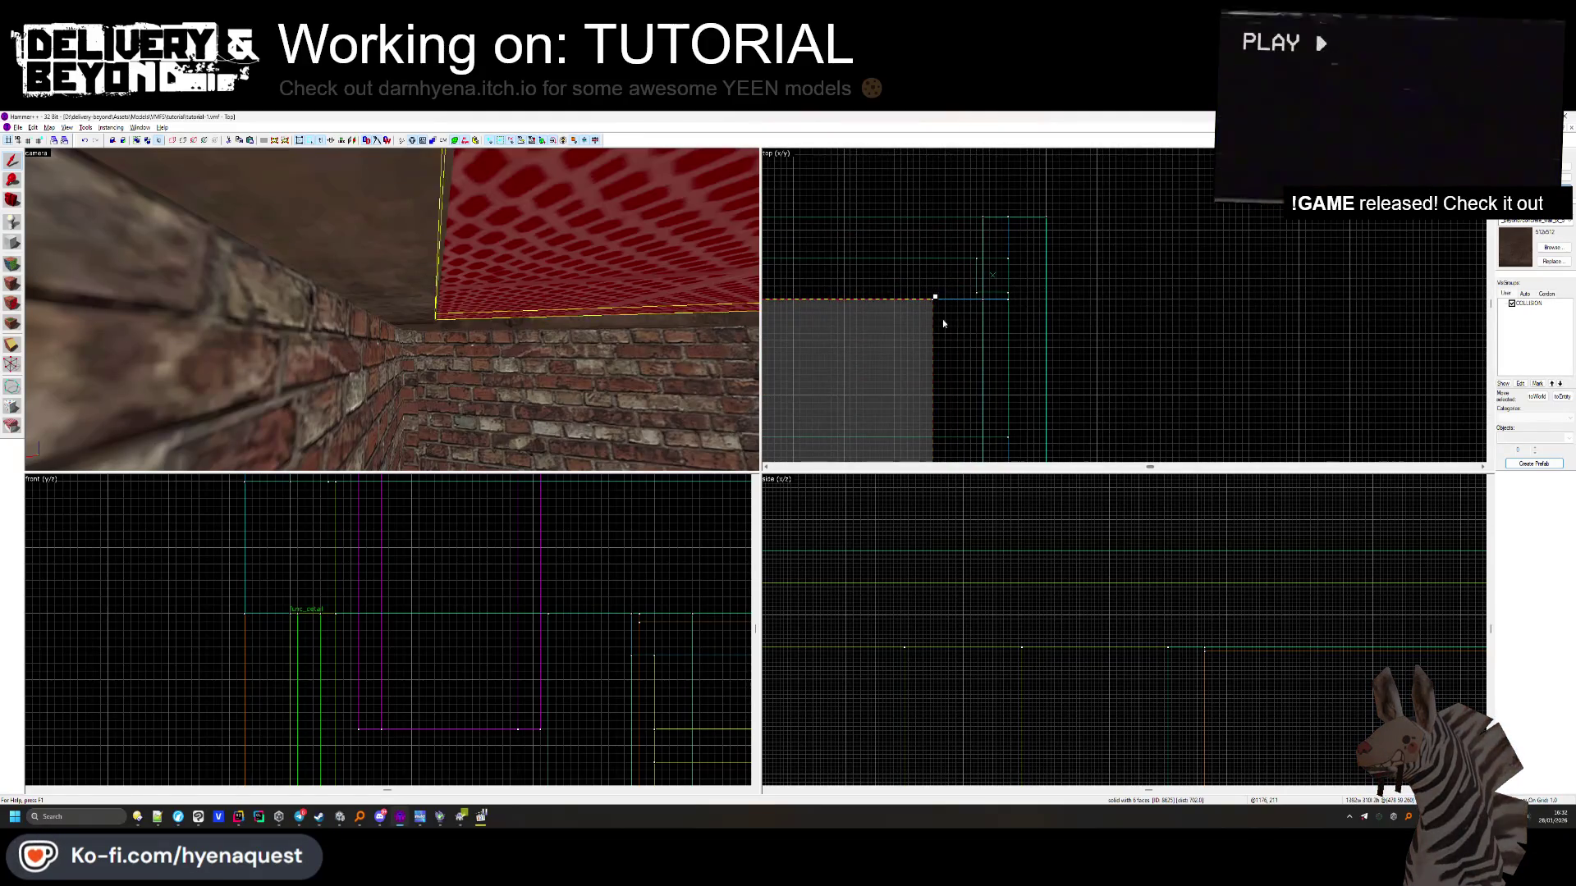
{"action": "key", "text": "Escape"}
{"action": "key", "text": "z"}
{"action": "key", "text": "z"}
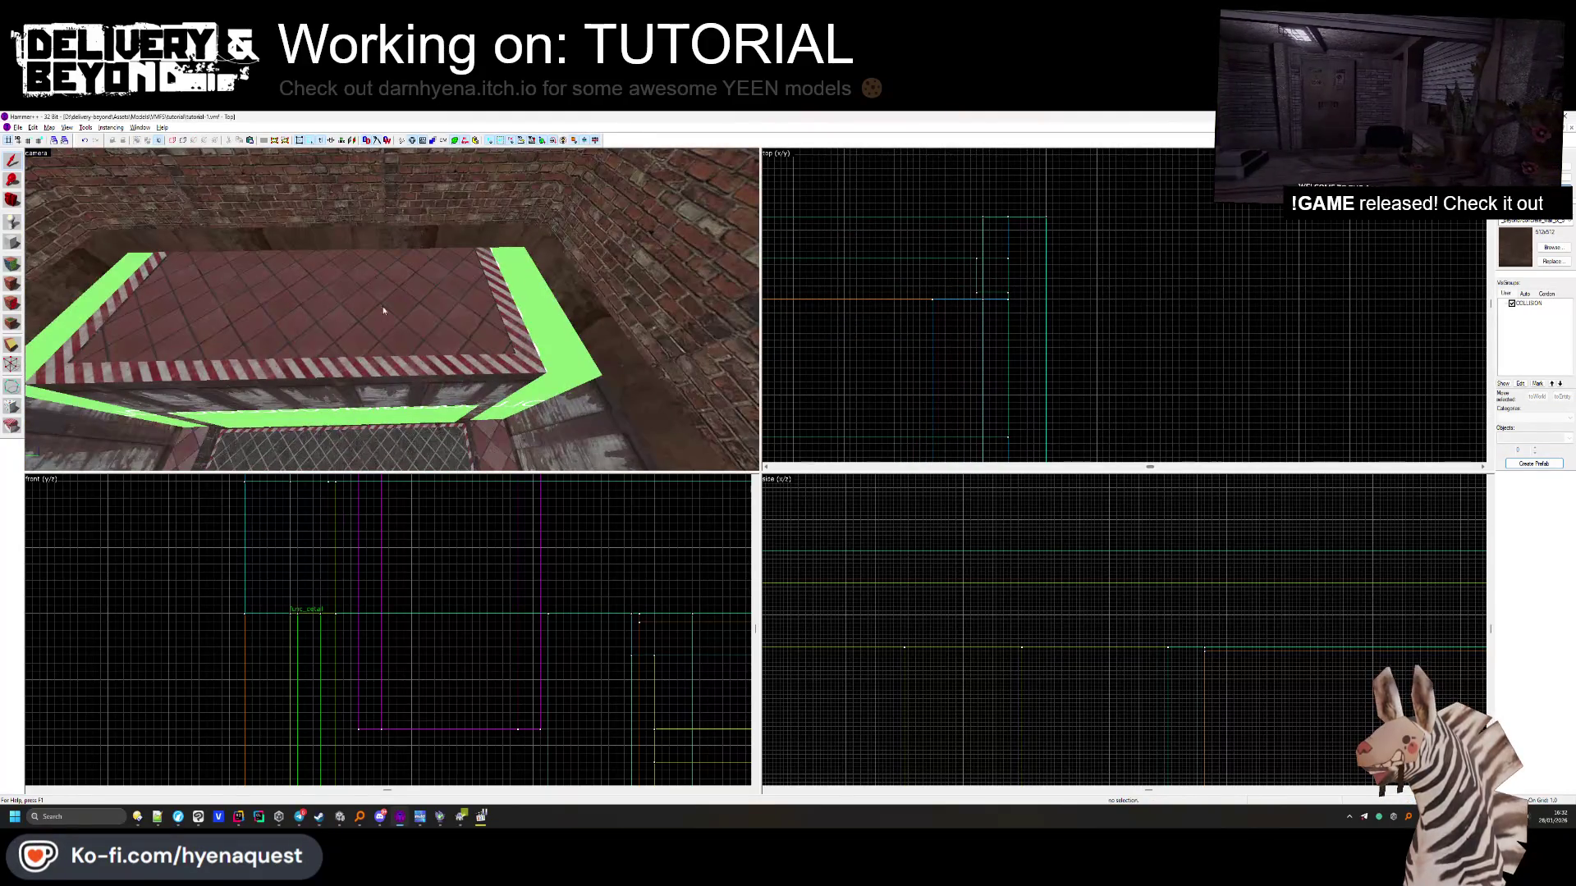
{"action": "left_click", "coordinate": [341, 819]}
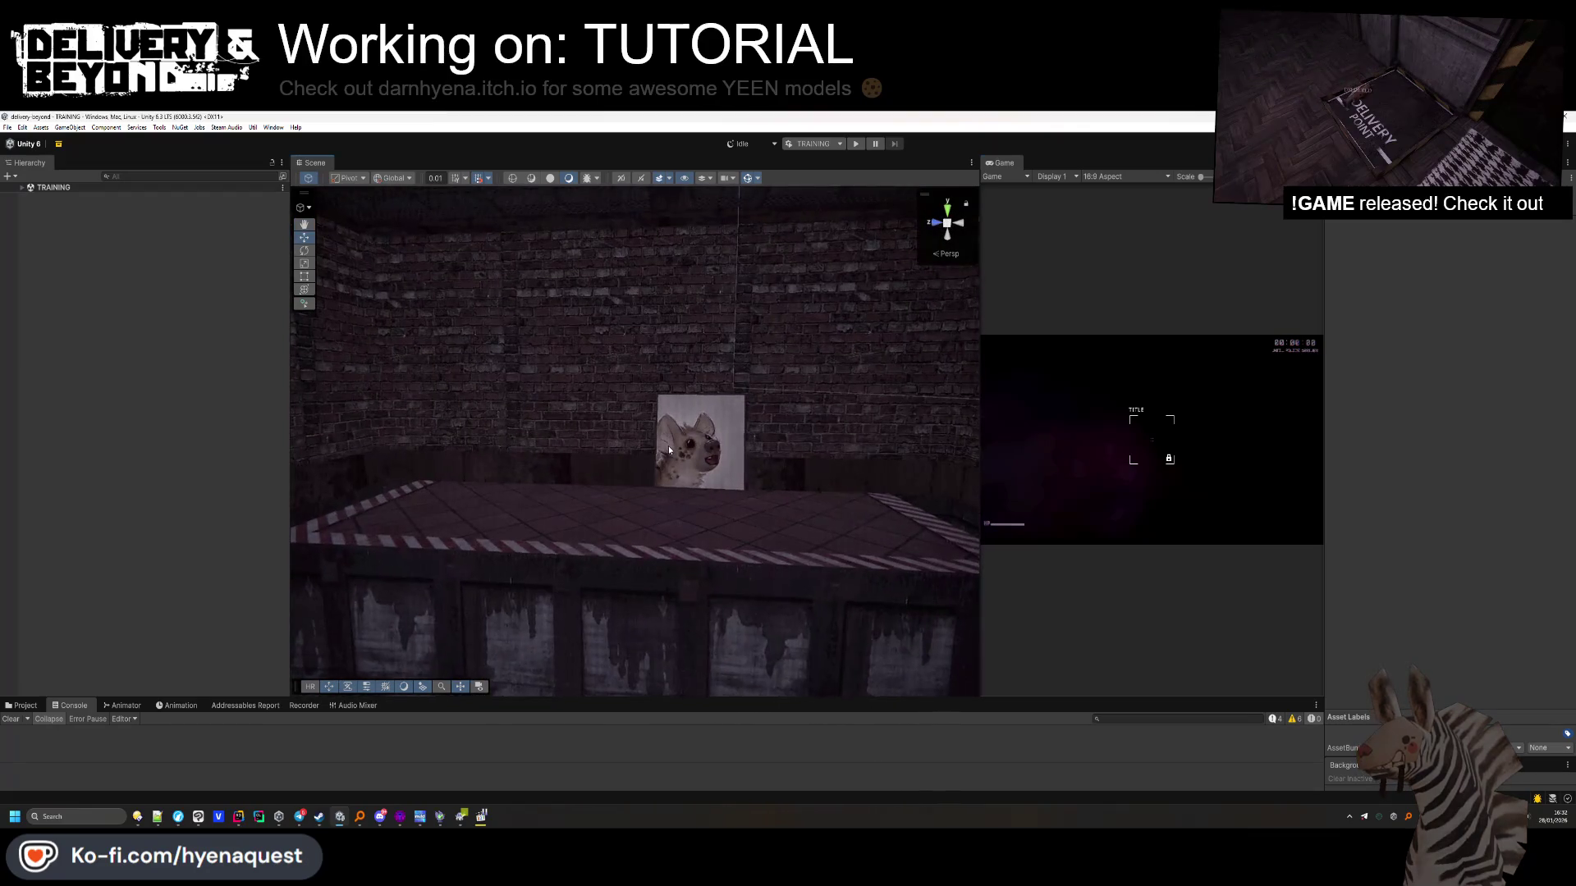
Inspect the CONGRATS picture, the ZONE-PROPSURF zone and its [TRIGGER] box in the scene
{"action": "left_click", "coordinate": [669, 450]}
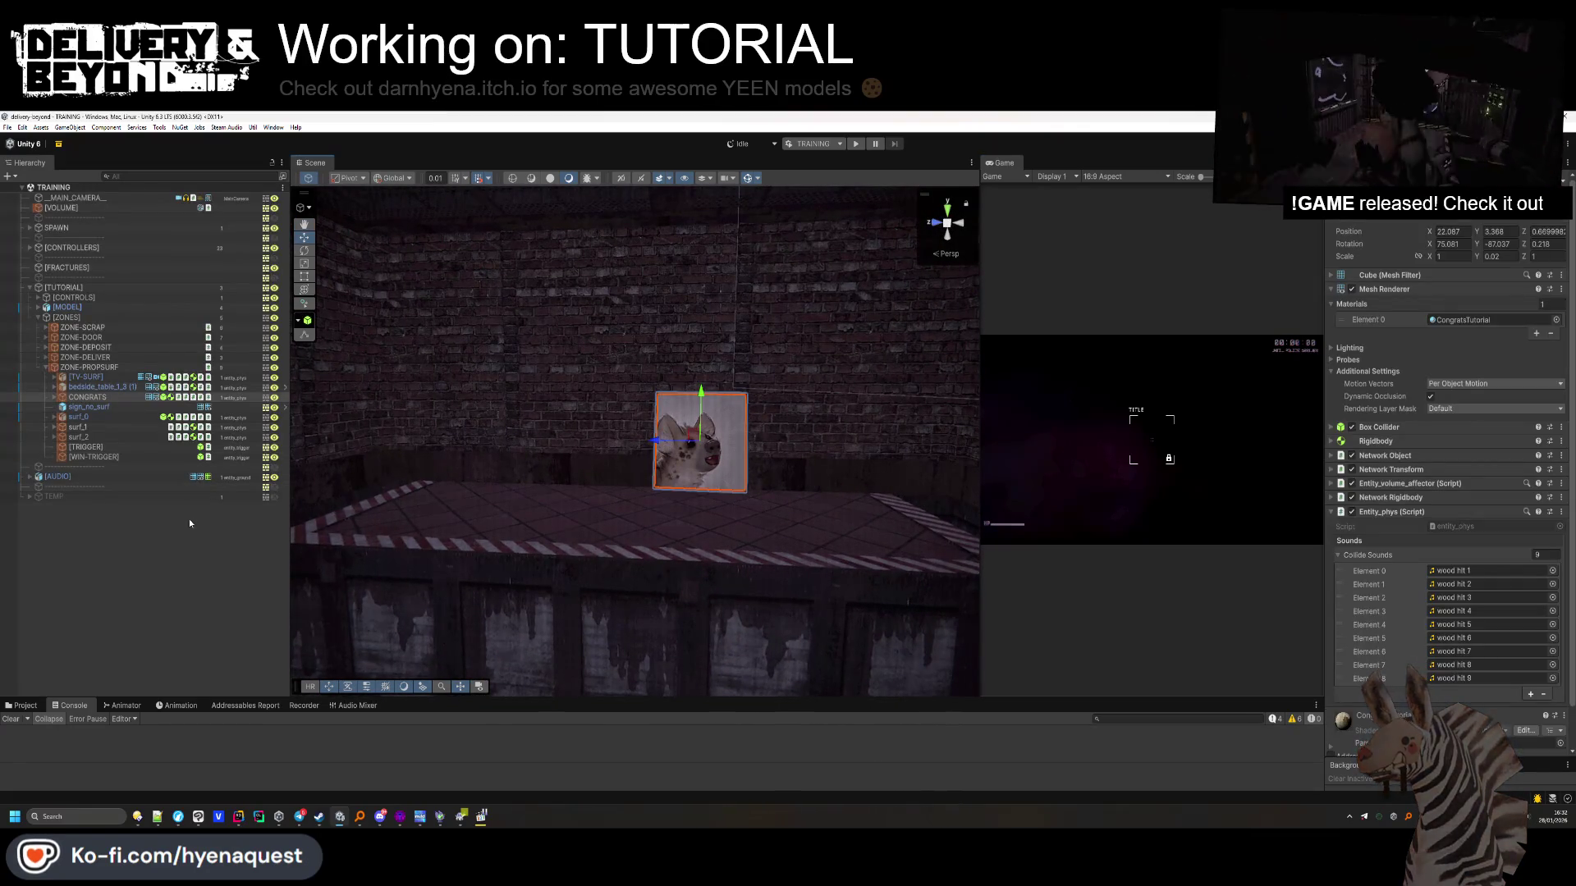
{"action": "left_click", "coordinate": [155, 367]}
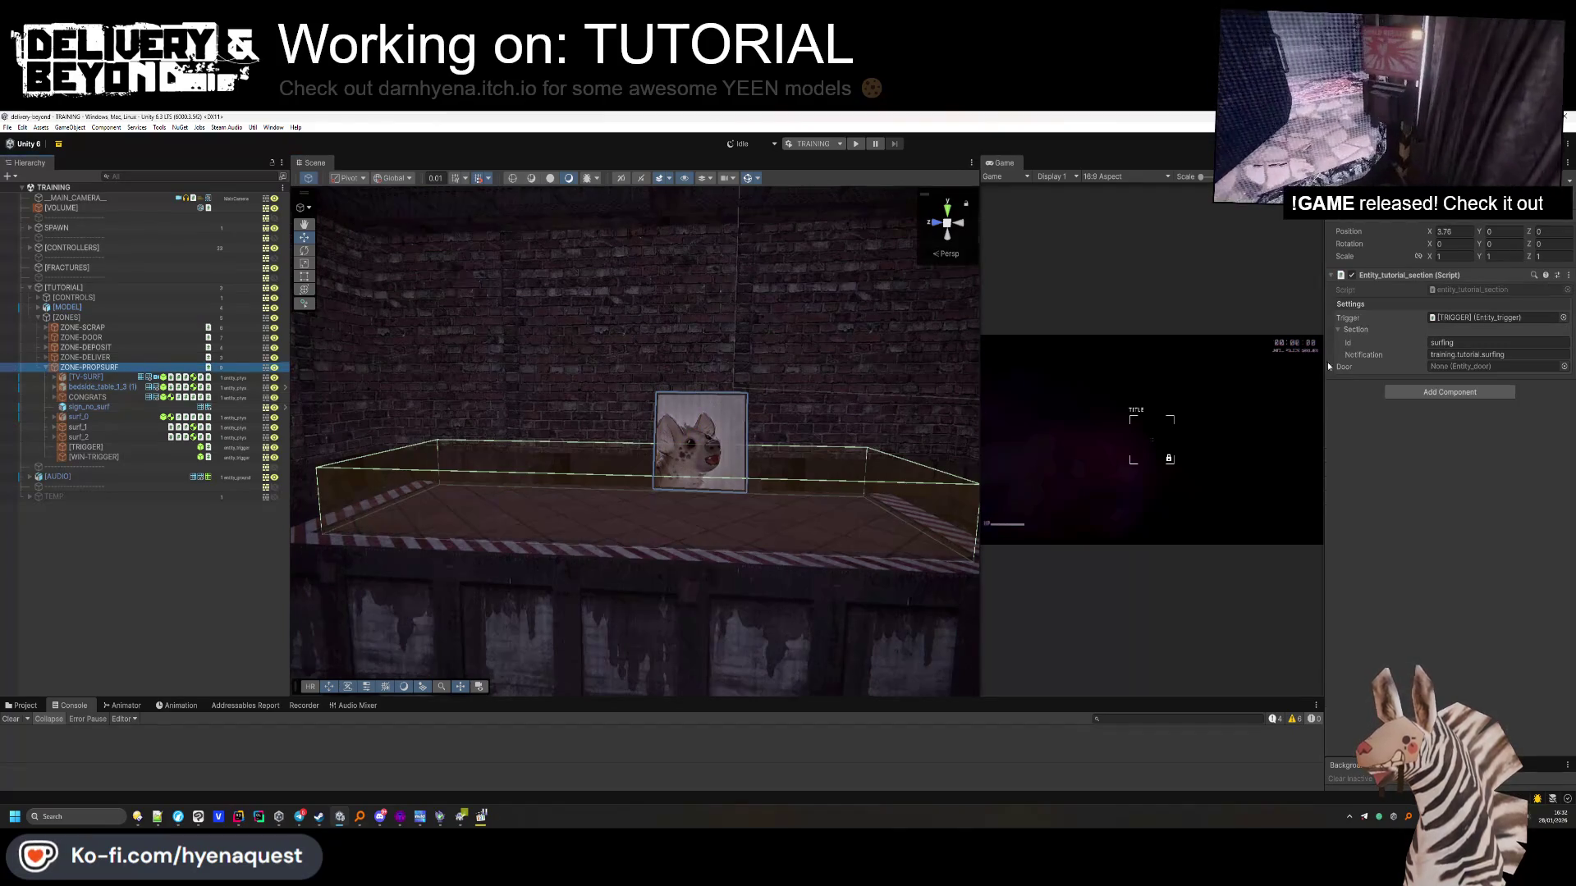
{"action": "double_click", "coordinate": [1469, 317]}
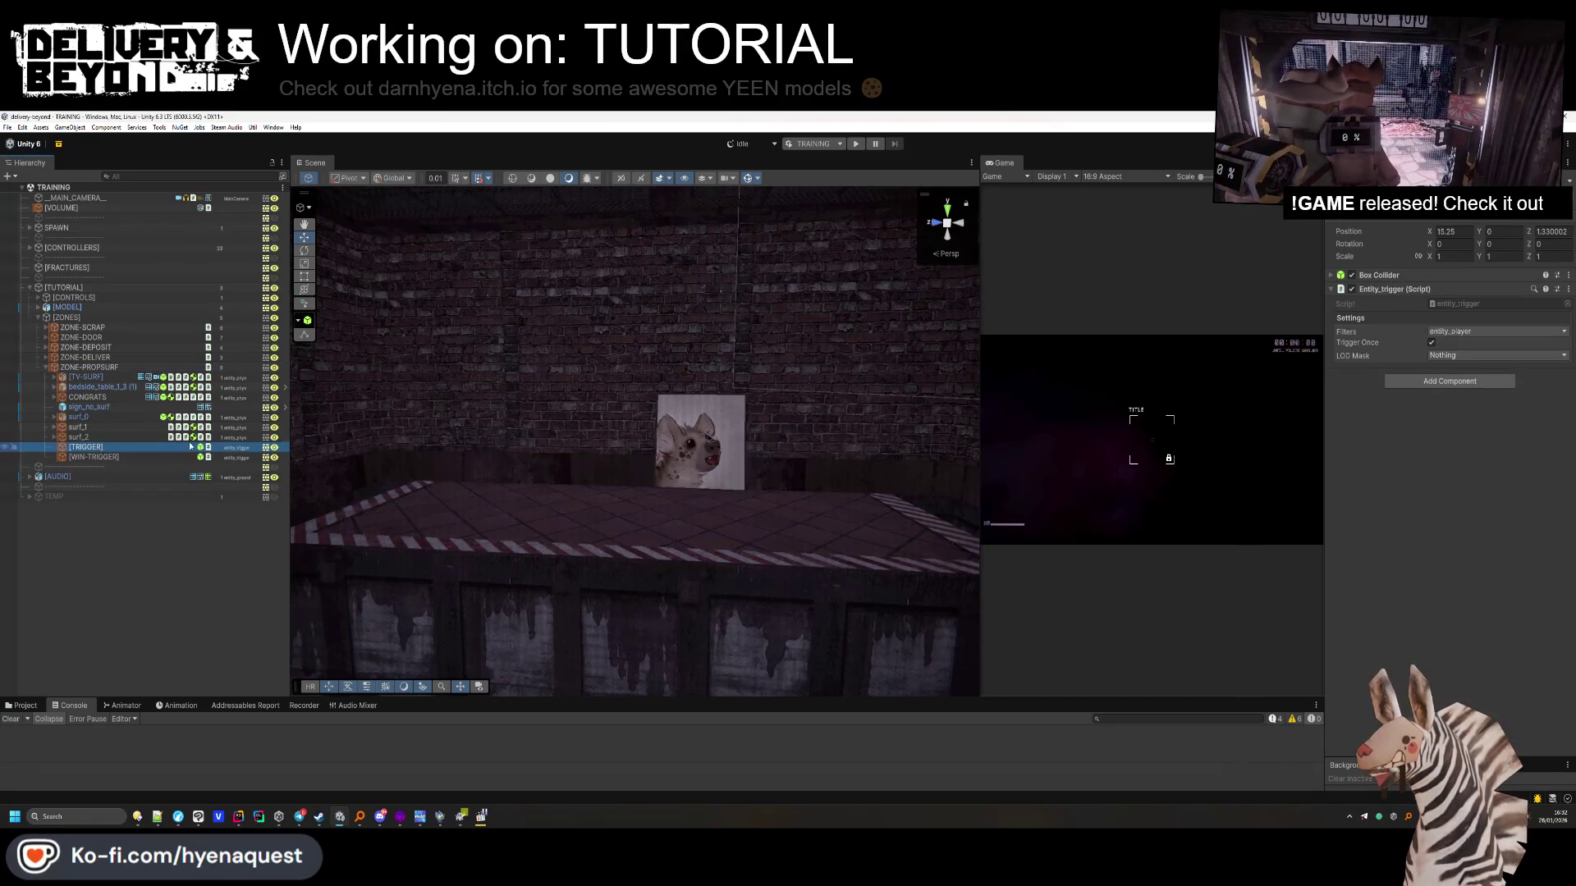
{"action": "mouse_move", "coordinate": [523, 488]}
{"action": "left_mouse_down"}
{"action": "mouse_move", "coordinate": [334, 522]}
{"action": "mouse_move", "coordinate": [410, 535]}
{"action": "left_mouse_up"}
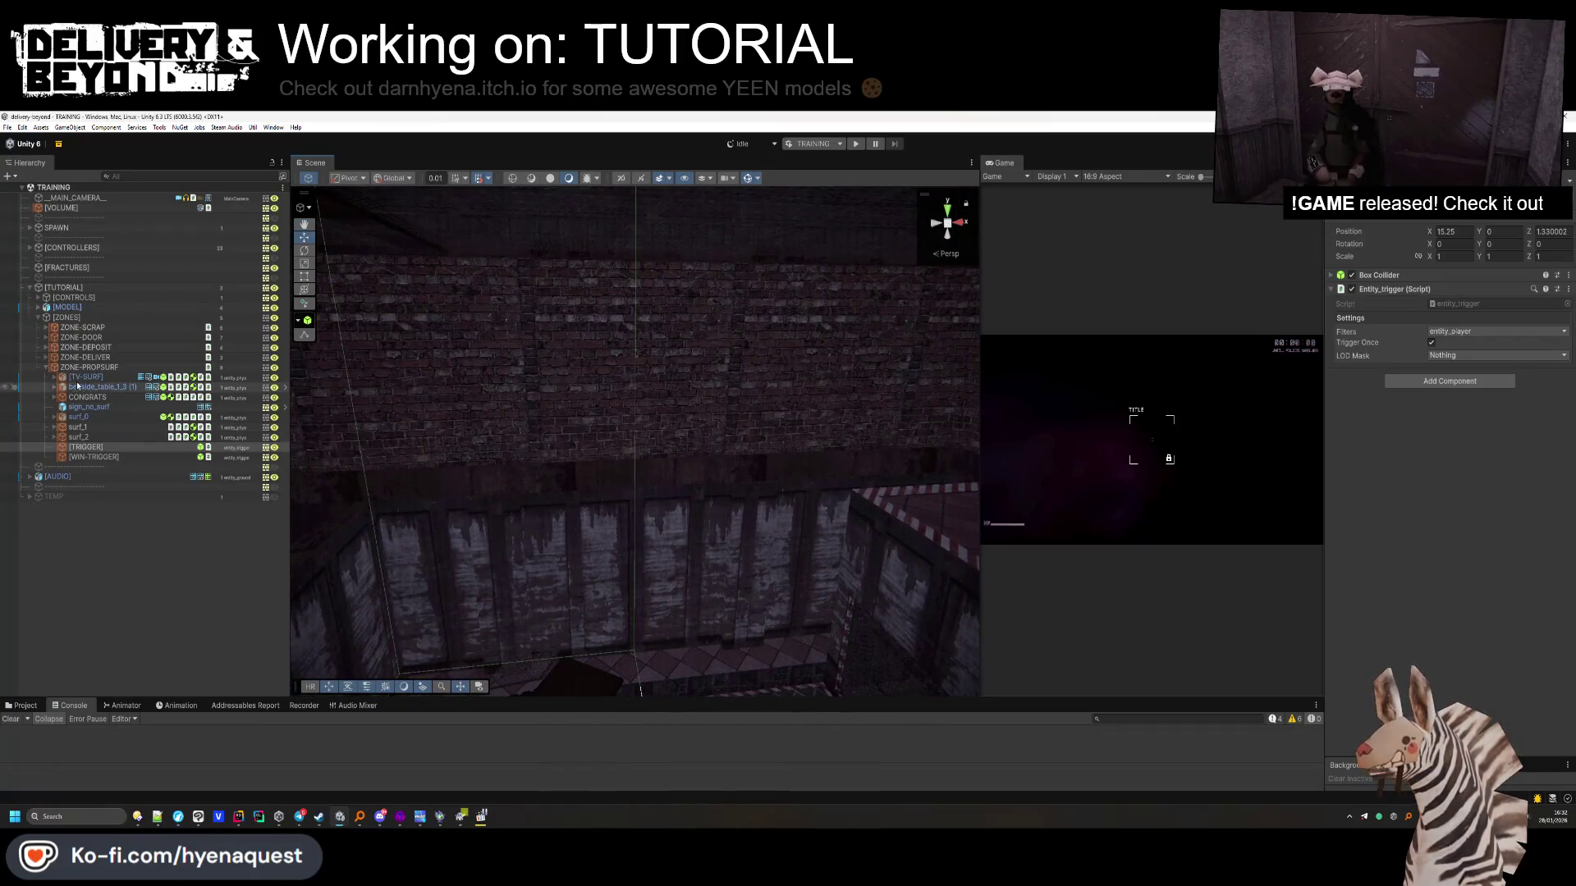
Check the TutorialController under [CONTROLLERS], then bring Hammer++ back to the front
{"action": "left_click", "coordinate": [30, 247]}
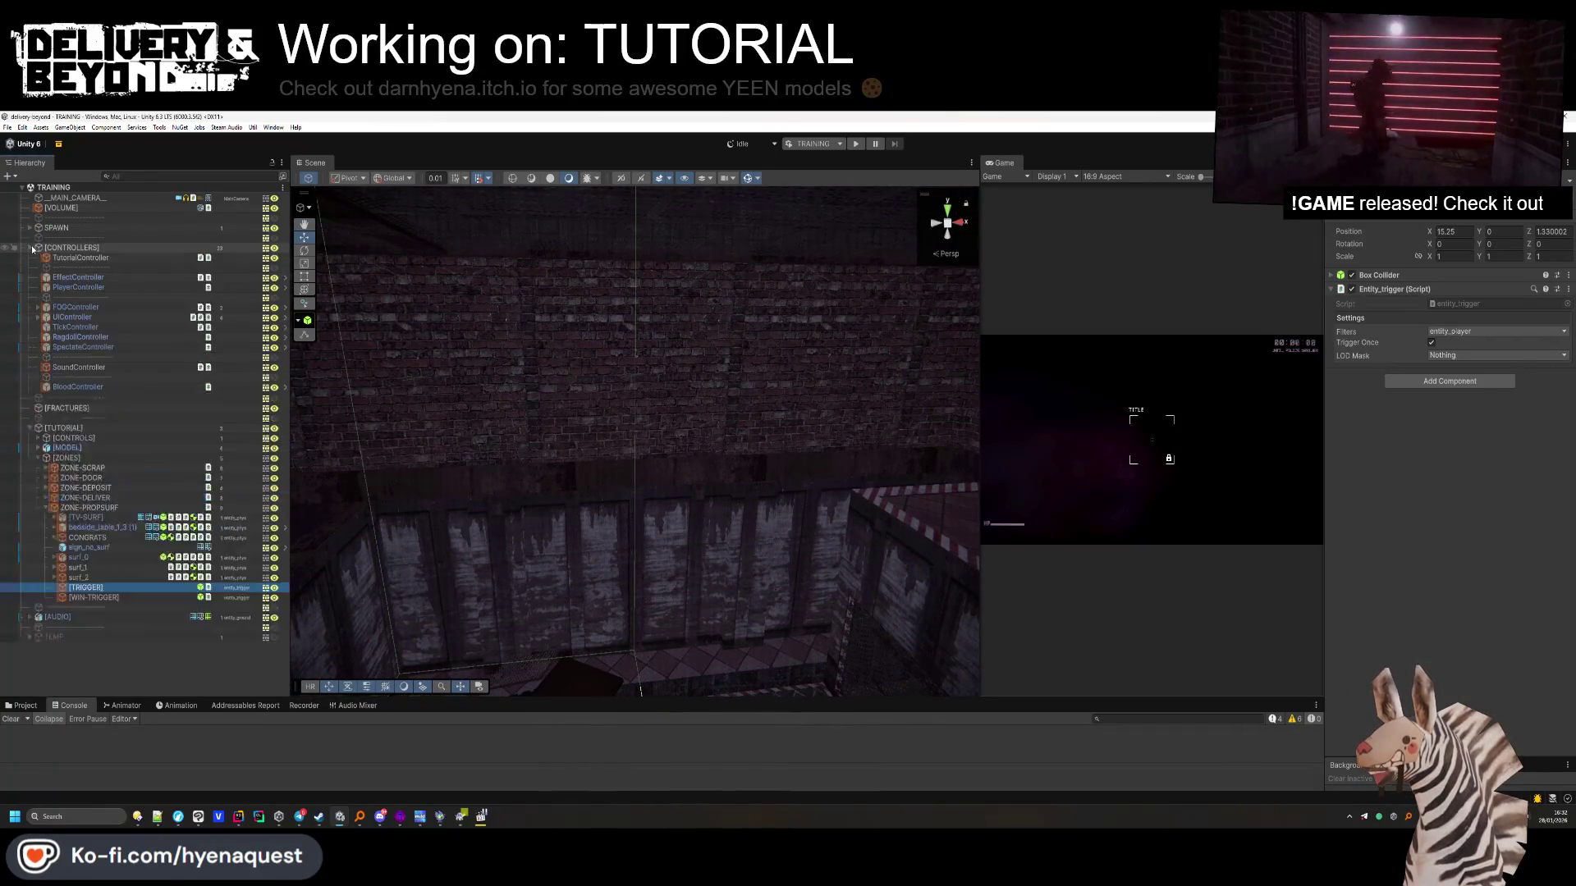
{"action": "left_click", "coordinate": [81, 258]}
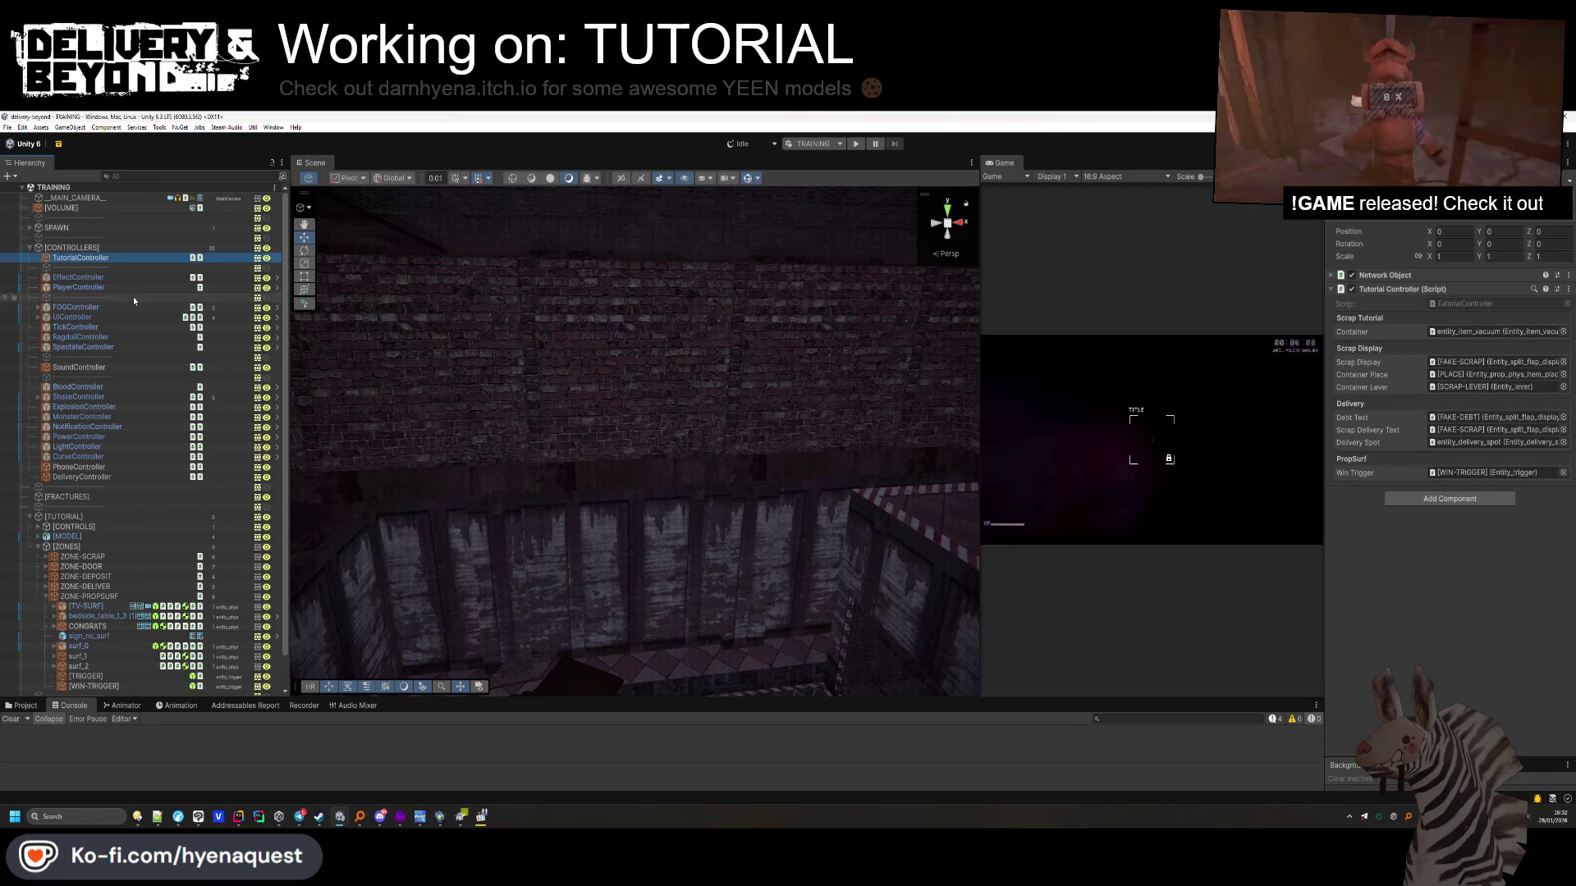
{"action": "key", "text": "alt+Tab"}
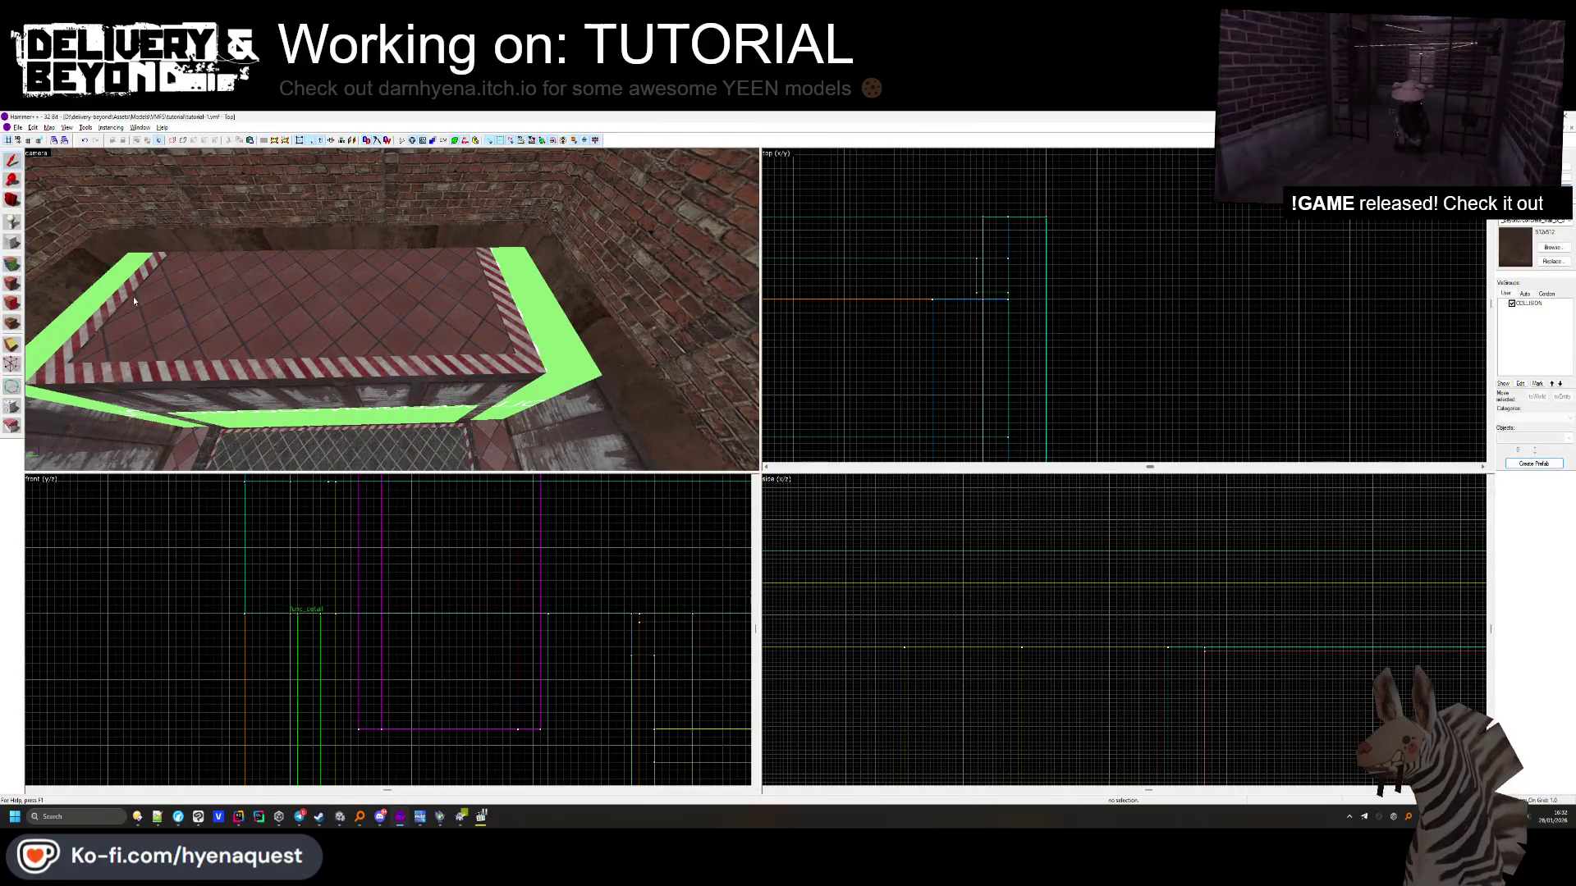
{"action": "key", "text": "alt+Tab"}
{"action": "mouse_move", "coordinate": [737, 386]}
{"action": "left_mouse_down"}
{"action": "mouse_move", "coordinate": [726, 442]}
{"action": "mouse_move", "coordinate": [551, 721]}
{"action": "left_mouse_up"}
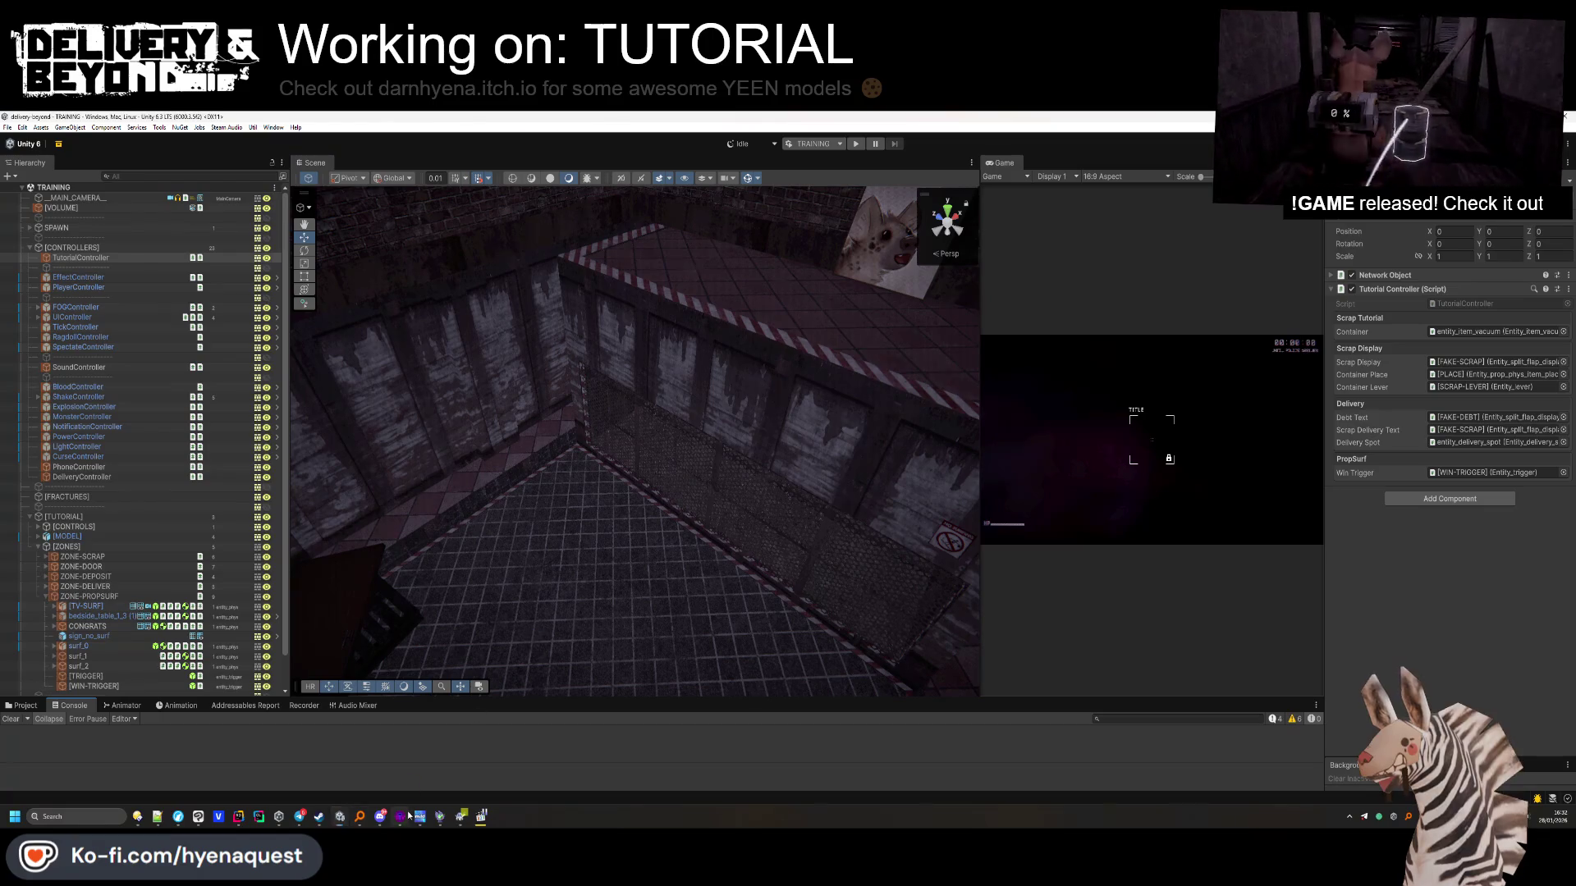
{"action": "left_click", "coordinate": [407, 815]}
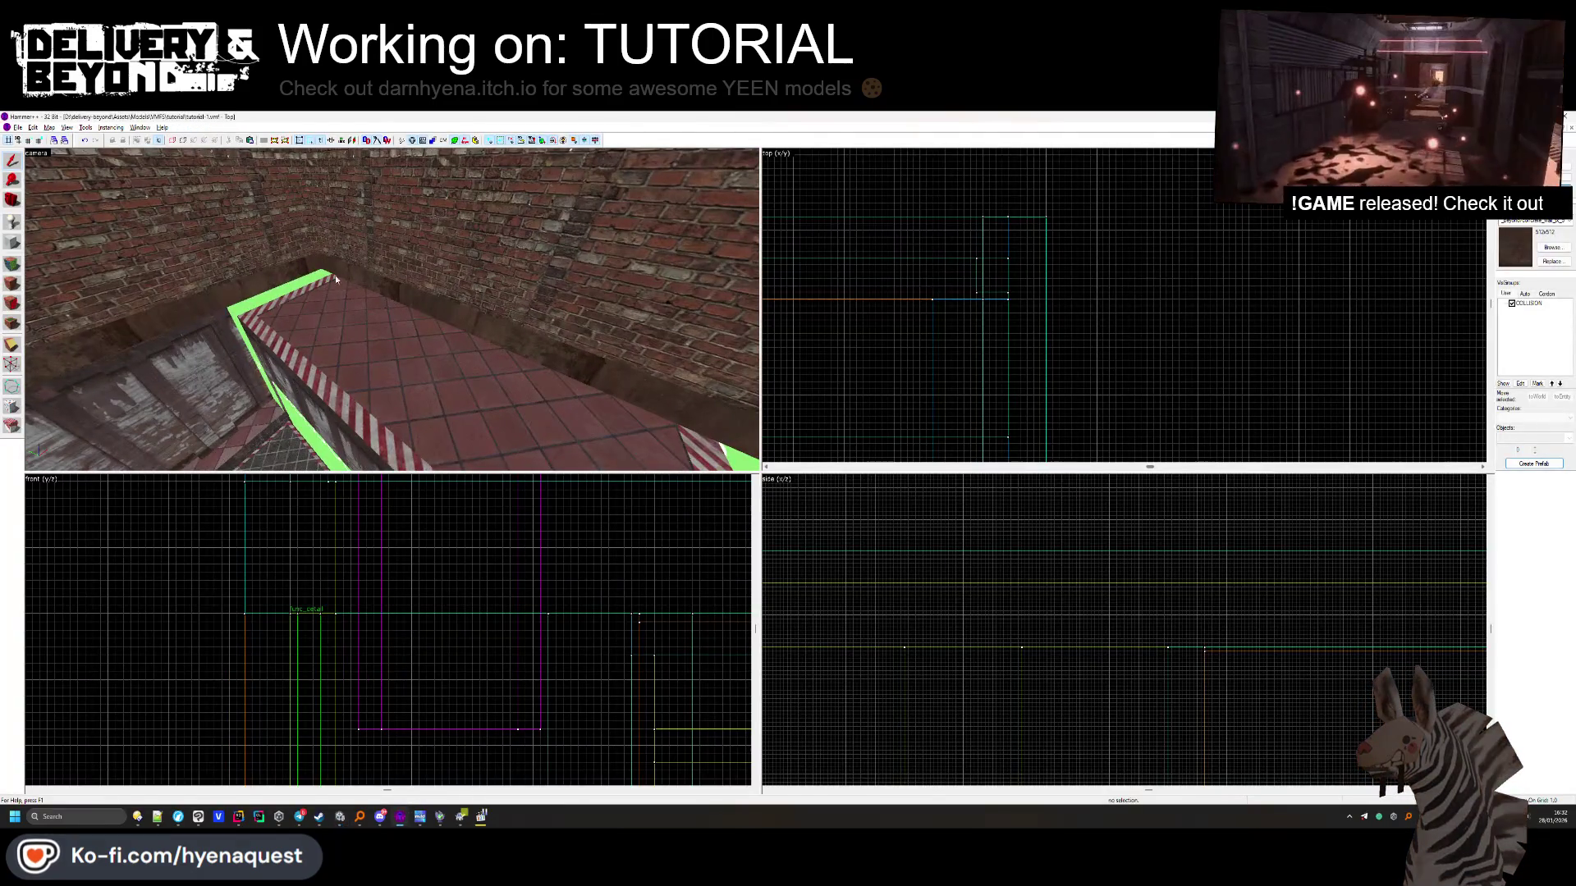
Cycle past the beam and wall panels to select the thin solid in the OUTSIDE wall and delete it
{"action": "left_click", "coordinate": [391, 310]}
{"action": "left_click", "coordinate": [392, 310]}
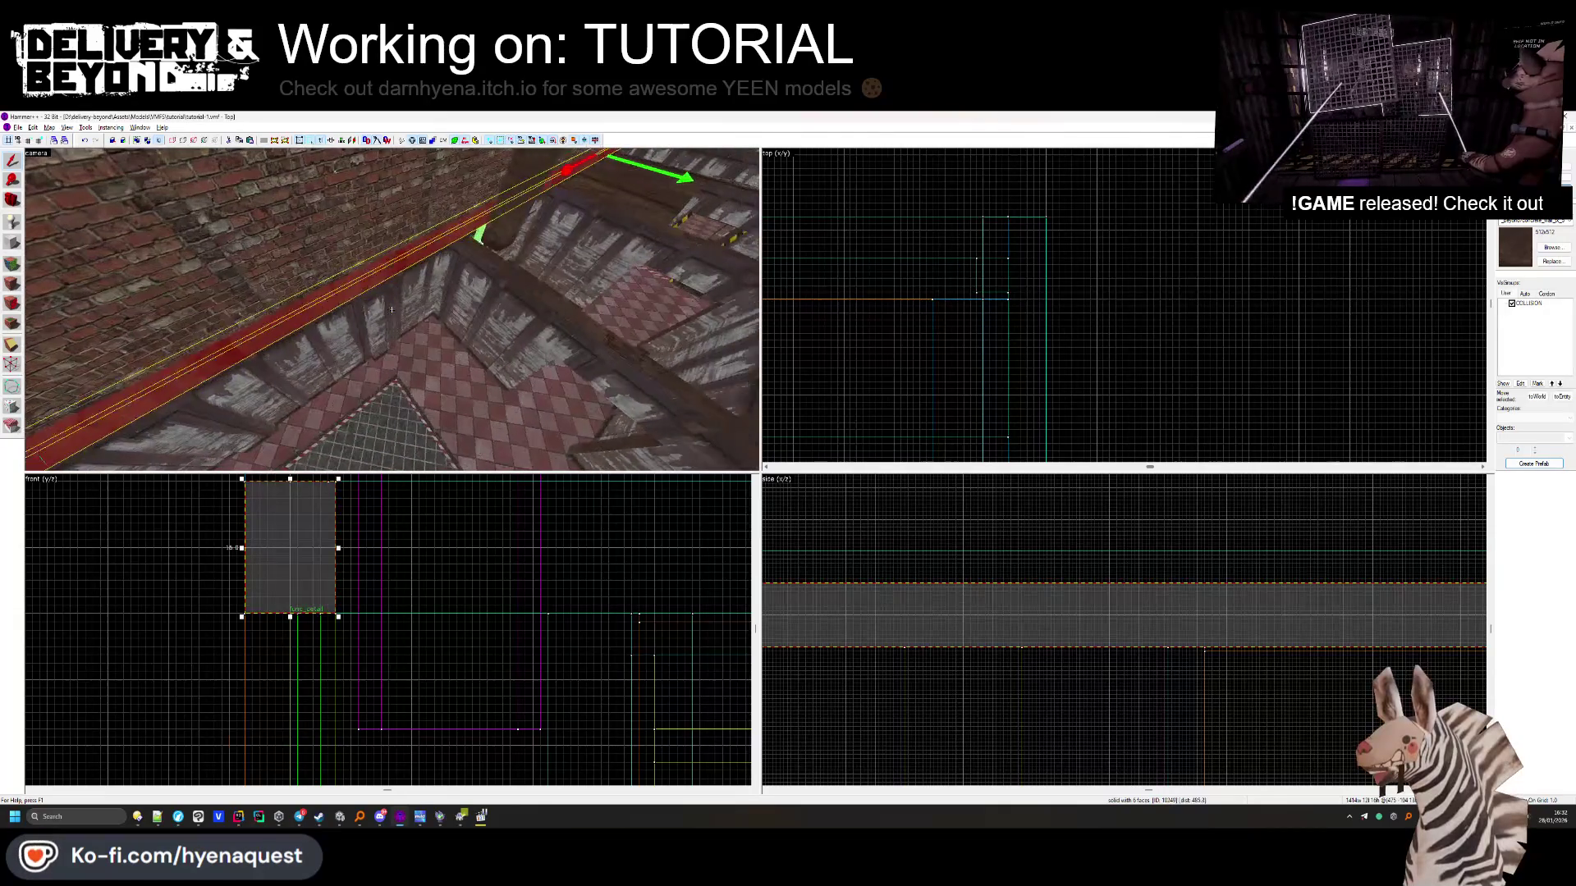
{"action": "left_click", "coordinate": [391, 310]}
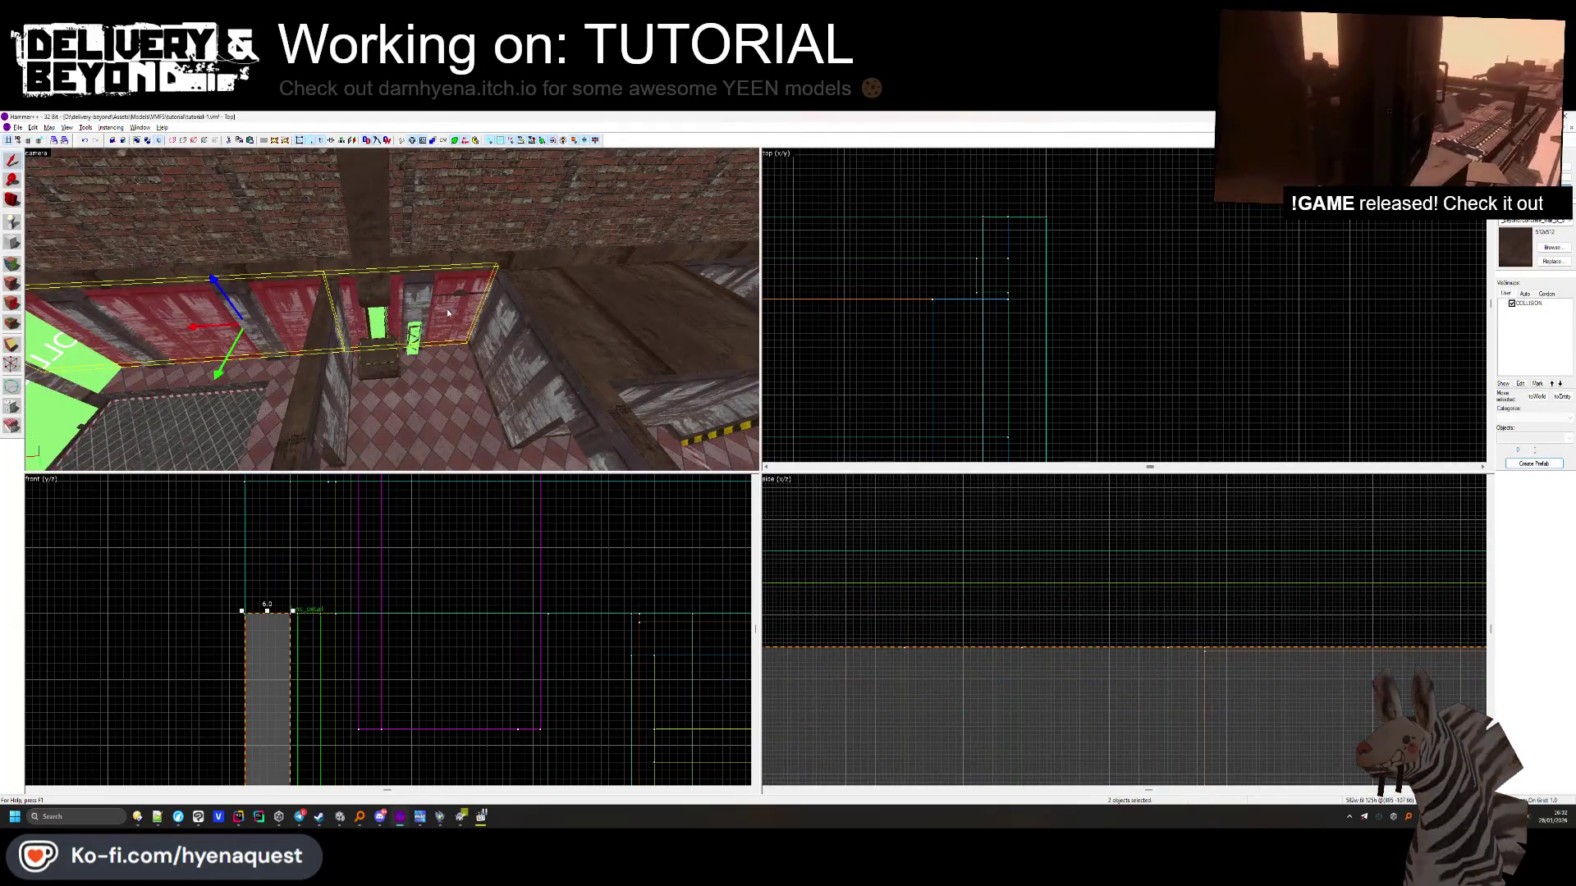
{"action": "left_click", "coordinate": [391, 310]}
{"action": "left_click", "coordinate": [393, 312]}
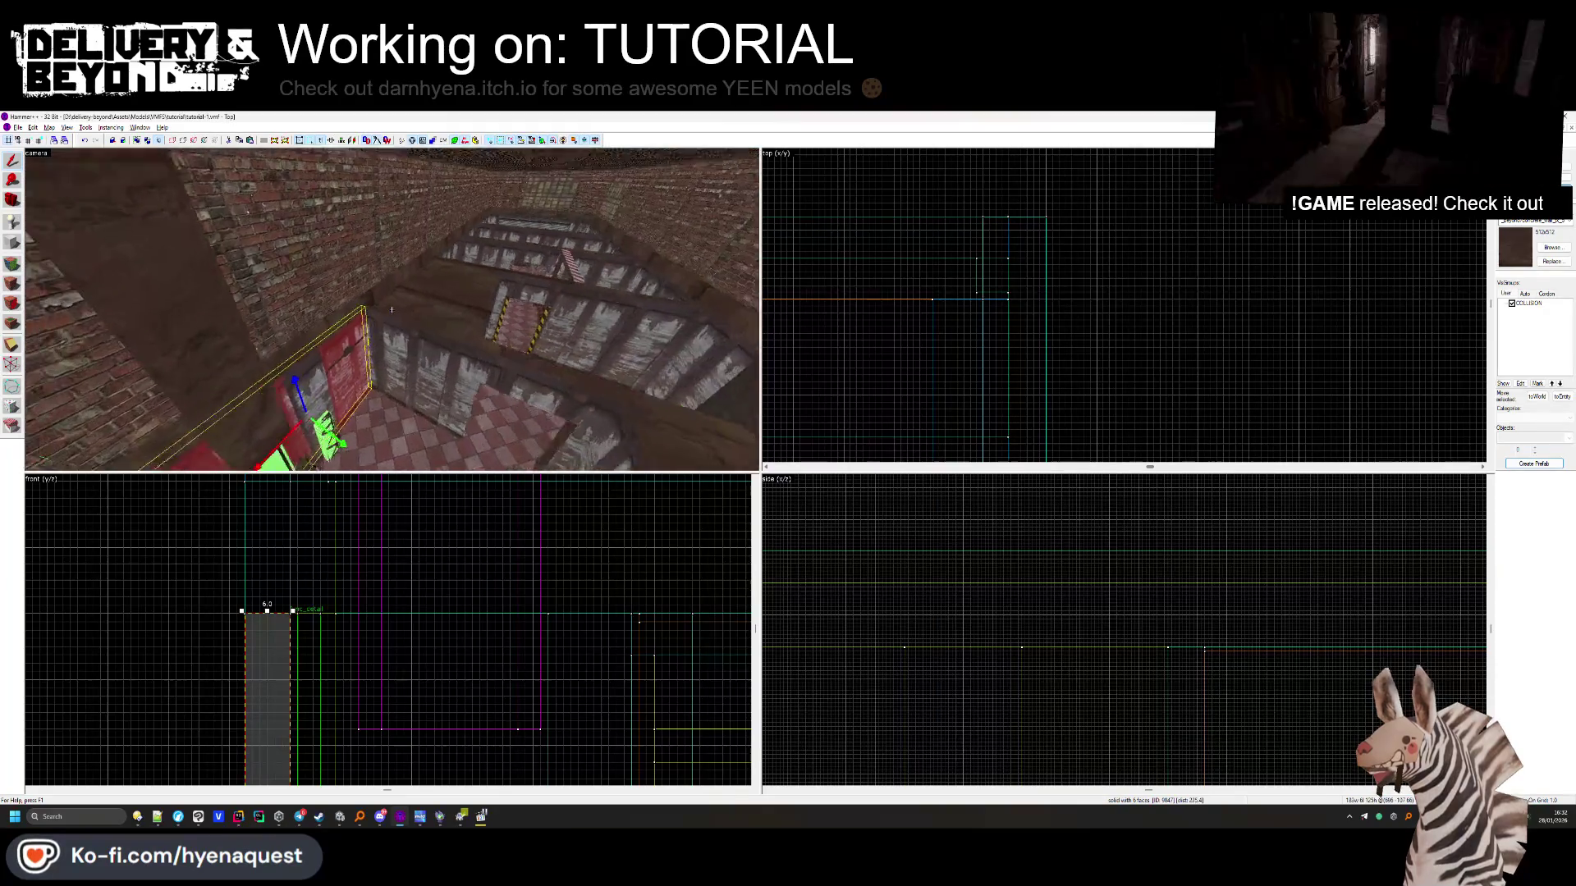
{"action": "left_click", "coordinate": [393, 313]}
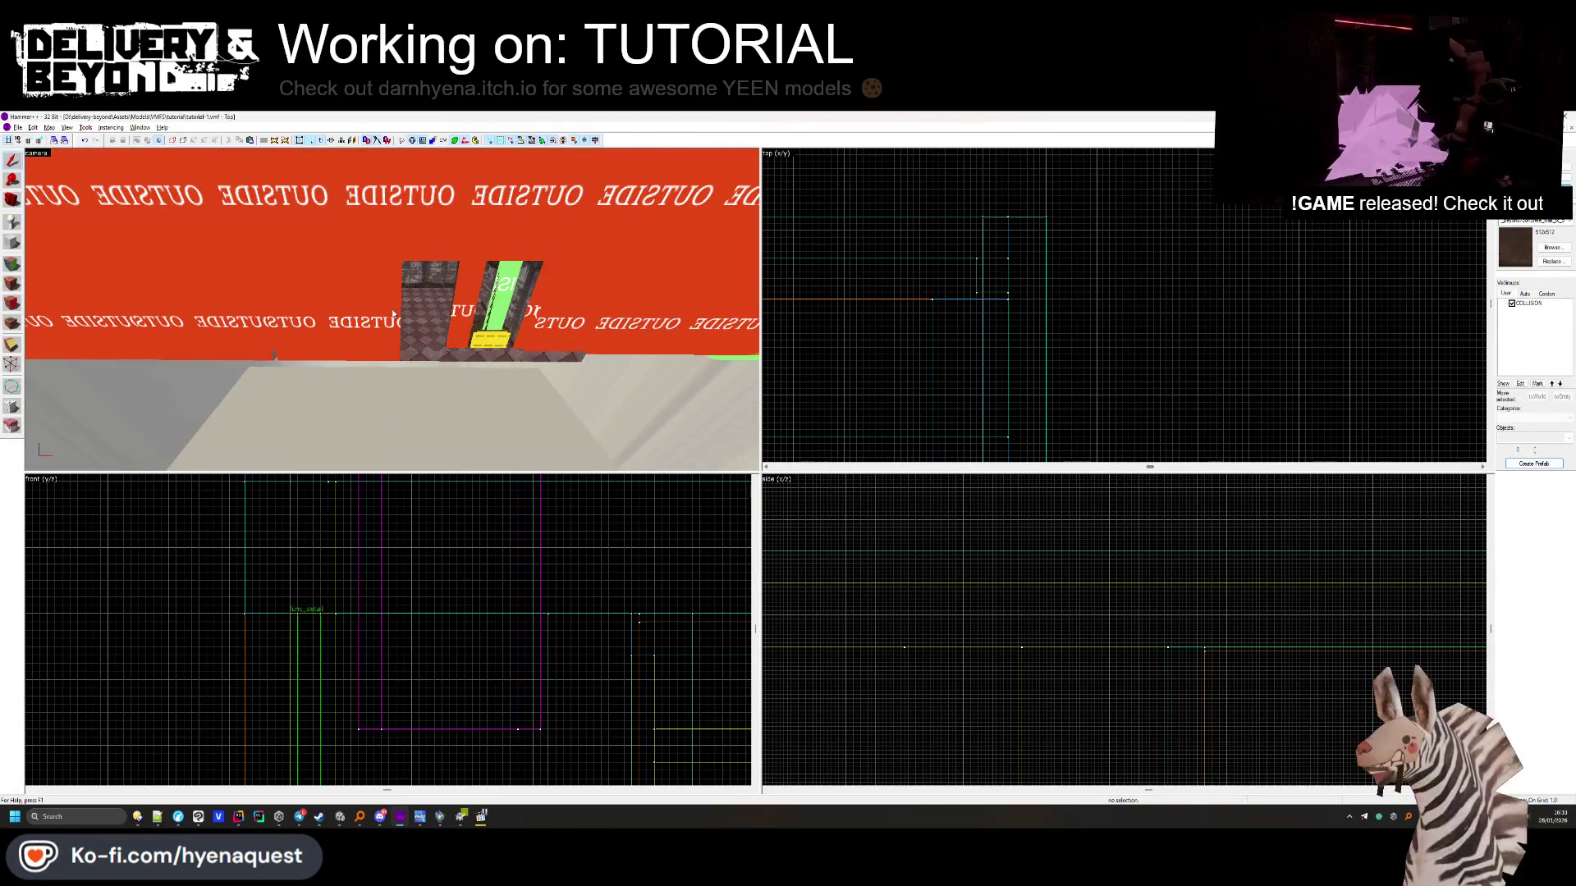
{"action": "left_click", "coordinate": [419, 325]}
{"action": "key", "text": "Delete"}
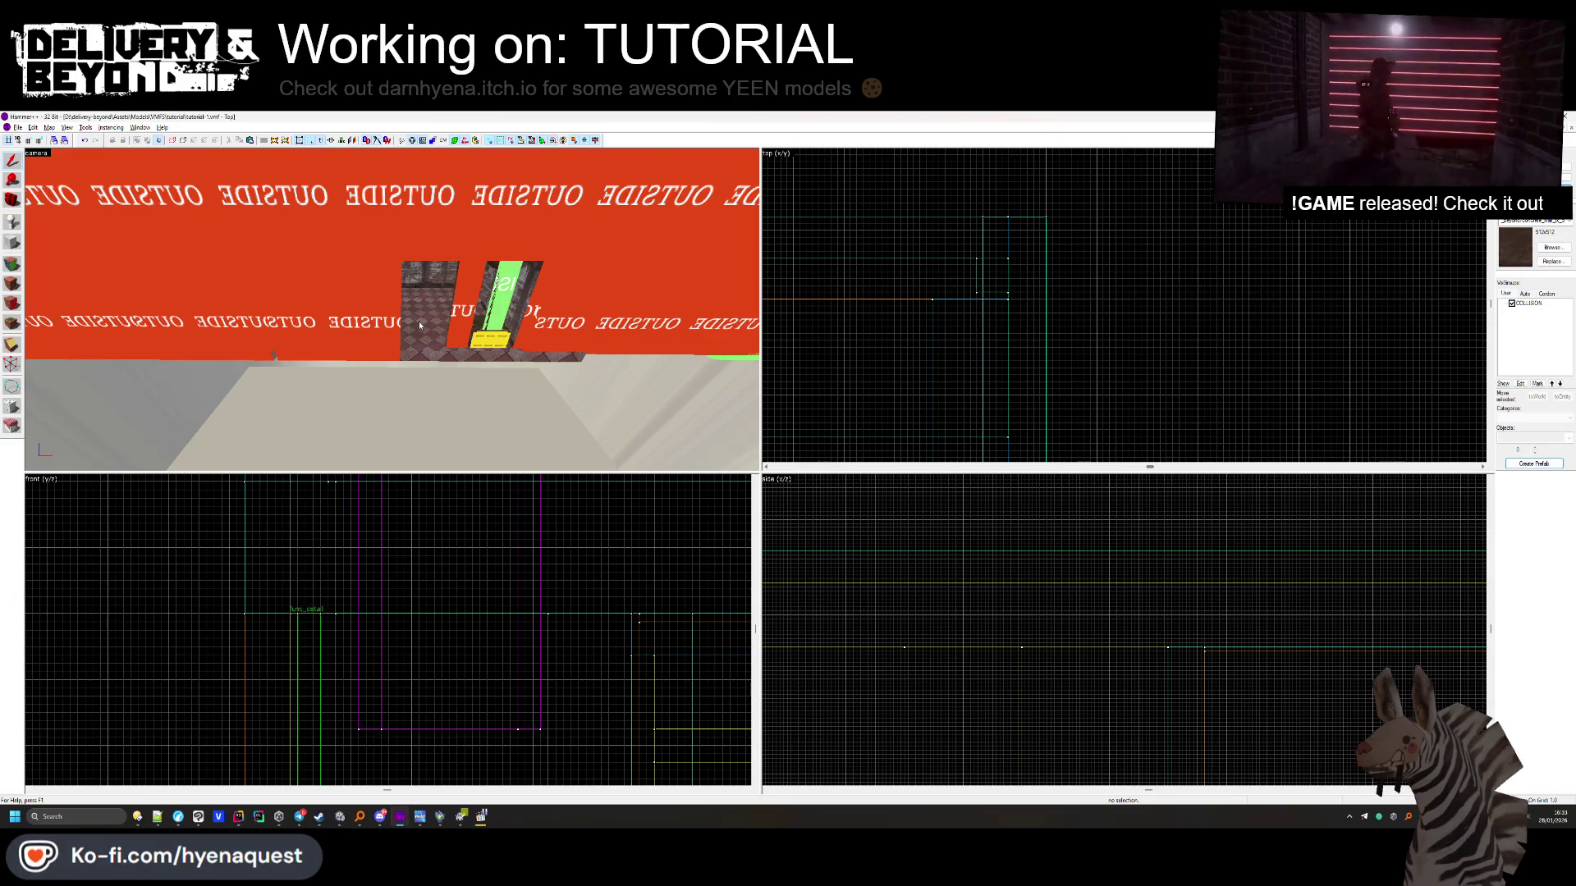
{"action": "left_click", "coordinate": [365, 316]}
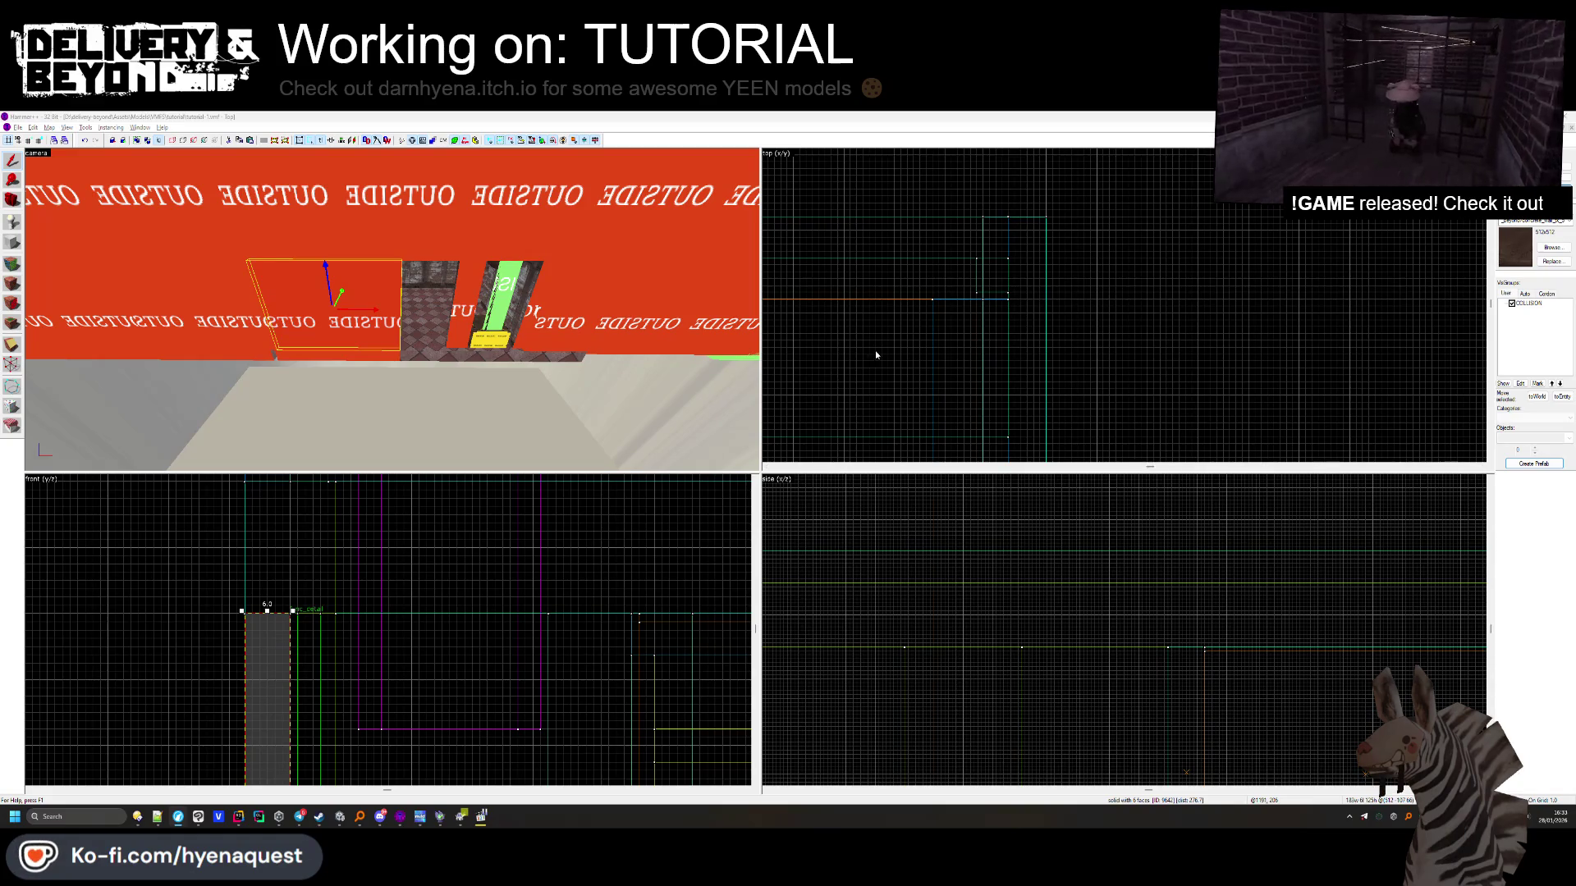
Delete the two door brushes filling the room's wall openings
{"action": "key", "text": "z"}
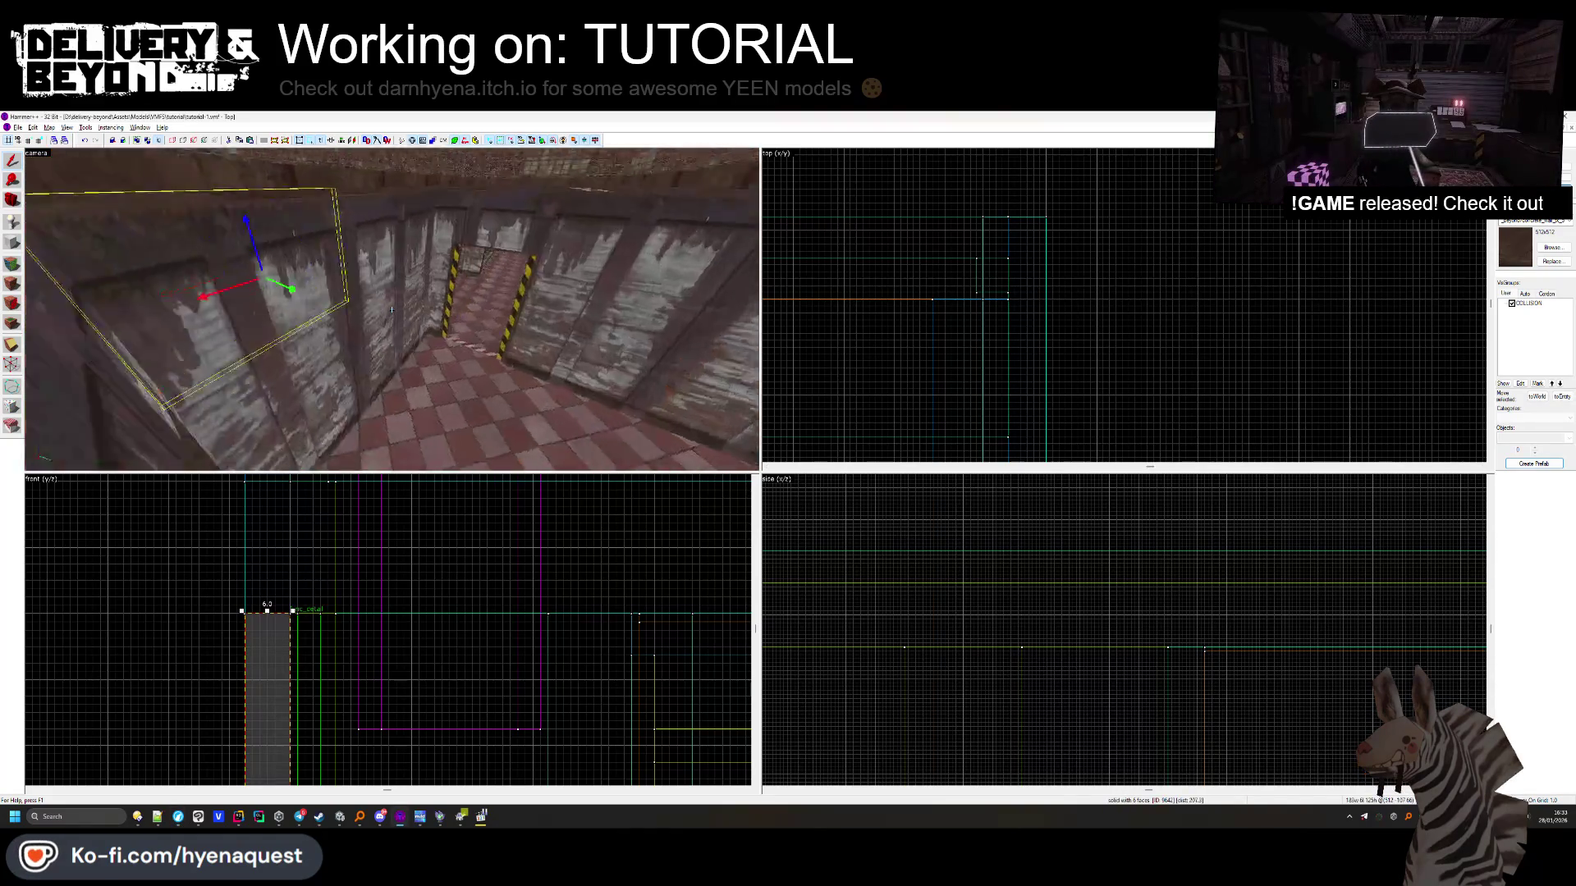
{"action": "key", "text": "z"}
{"action": "left_click", "coordinate": [399, 311]}
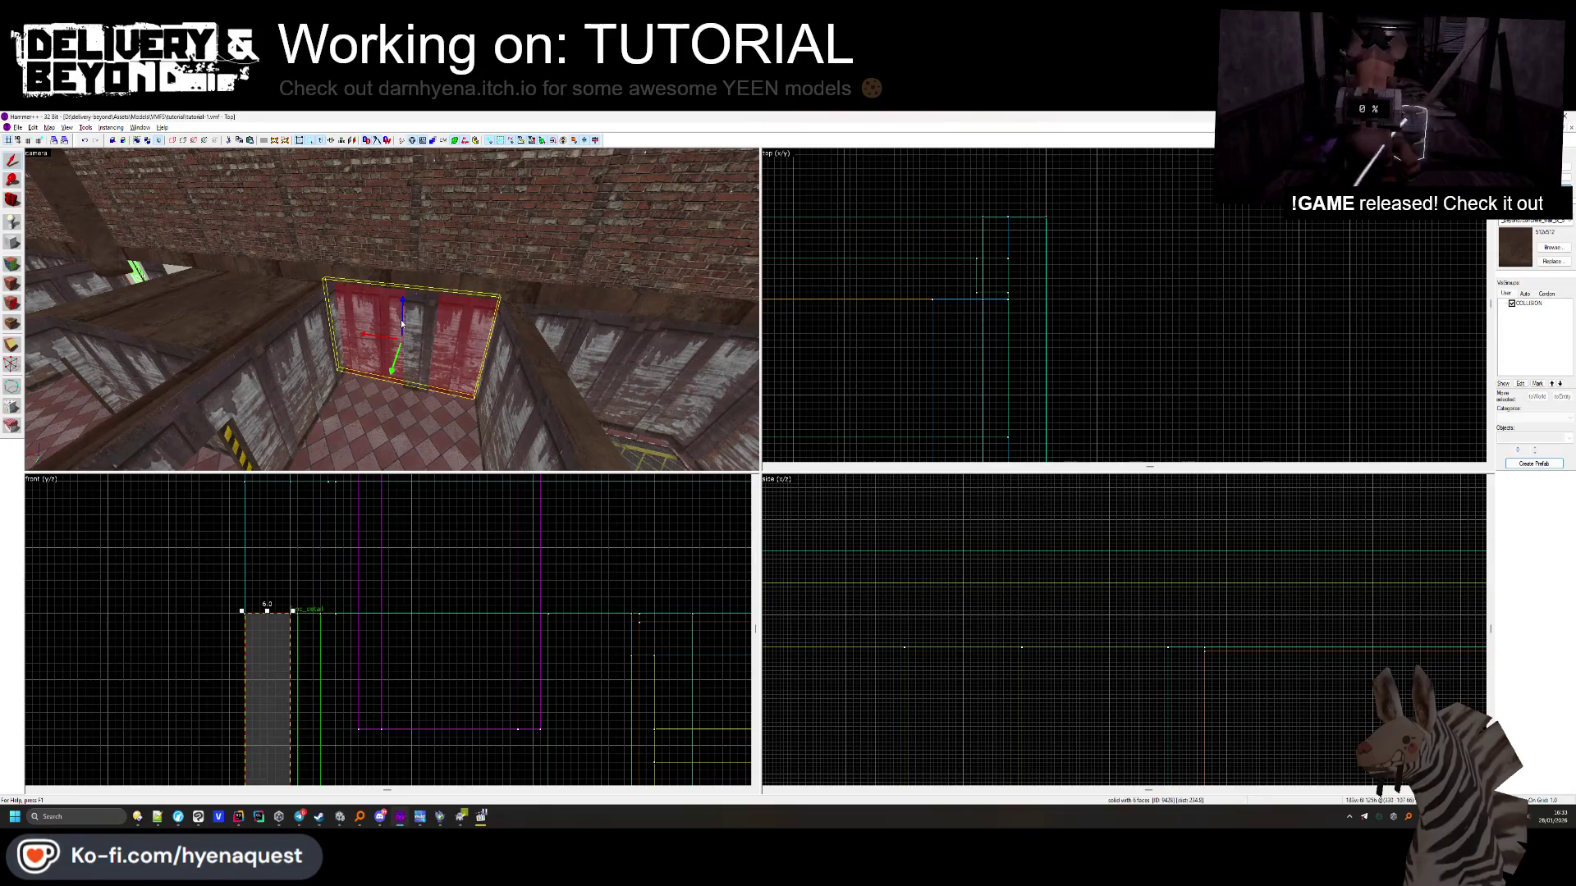
{"action": "key", "text": "Delete"}
{"action": "left_click", "coordinate": [662, 343]}
{"action": "key", "text": "Delete"}
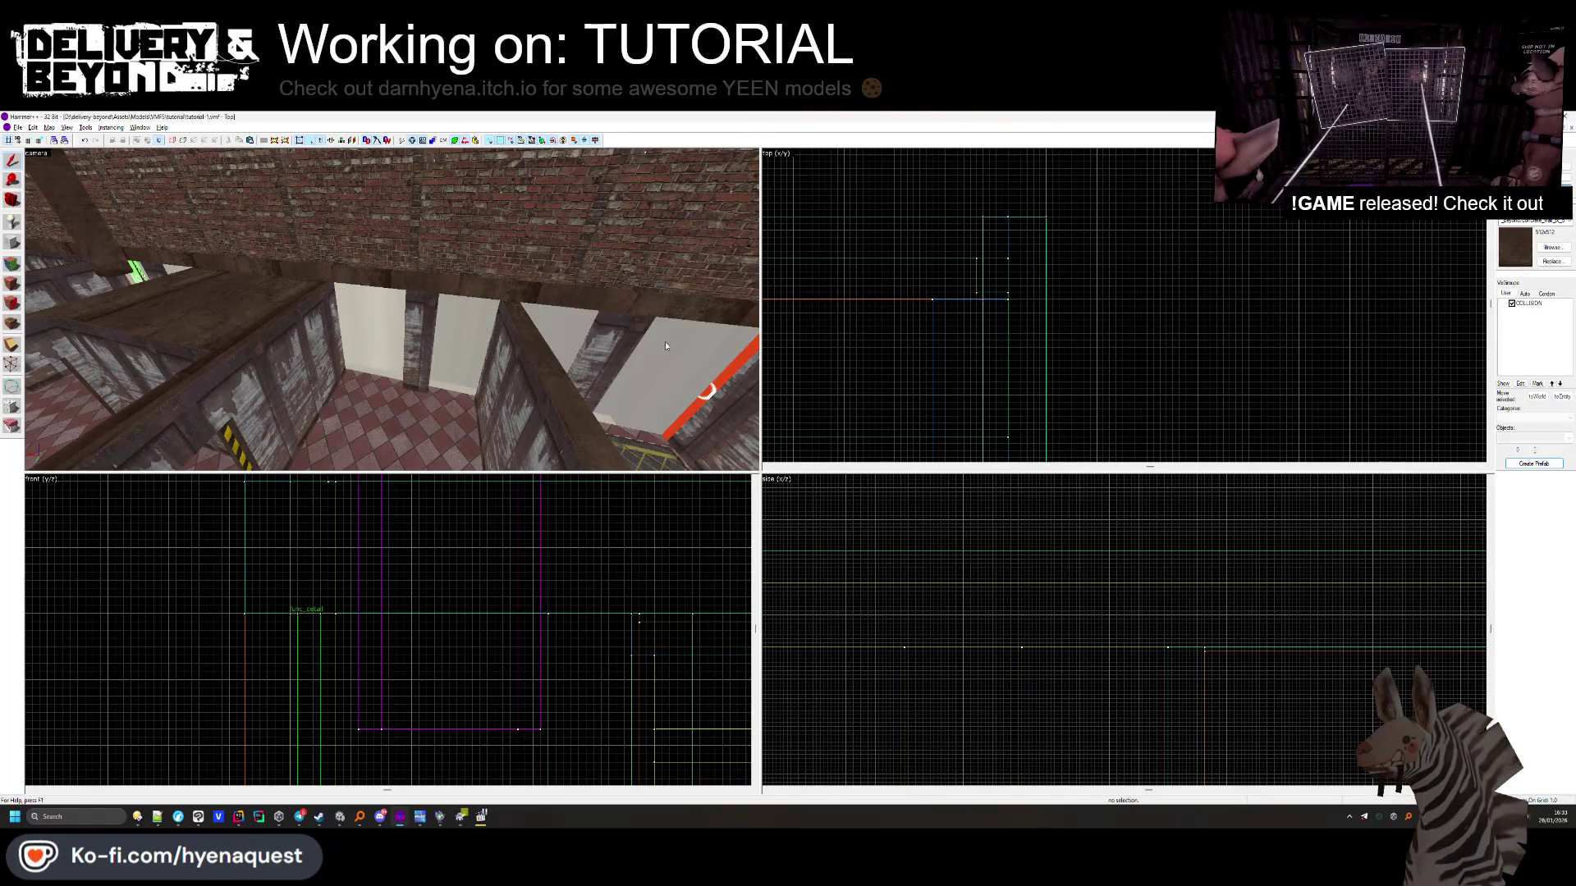
{"action": "key", "text": "ctrl+z"}
{"action": "scroll", "coordinate": [1061, 239], "scroll_direction": "down", "scroll_amount": 2}
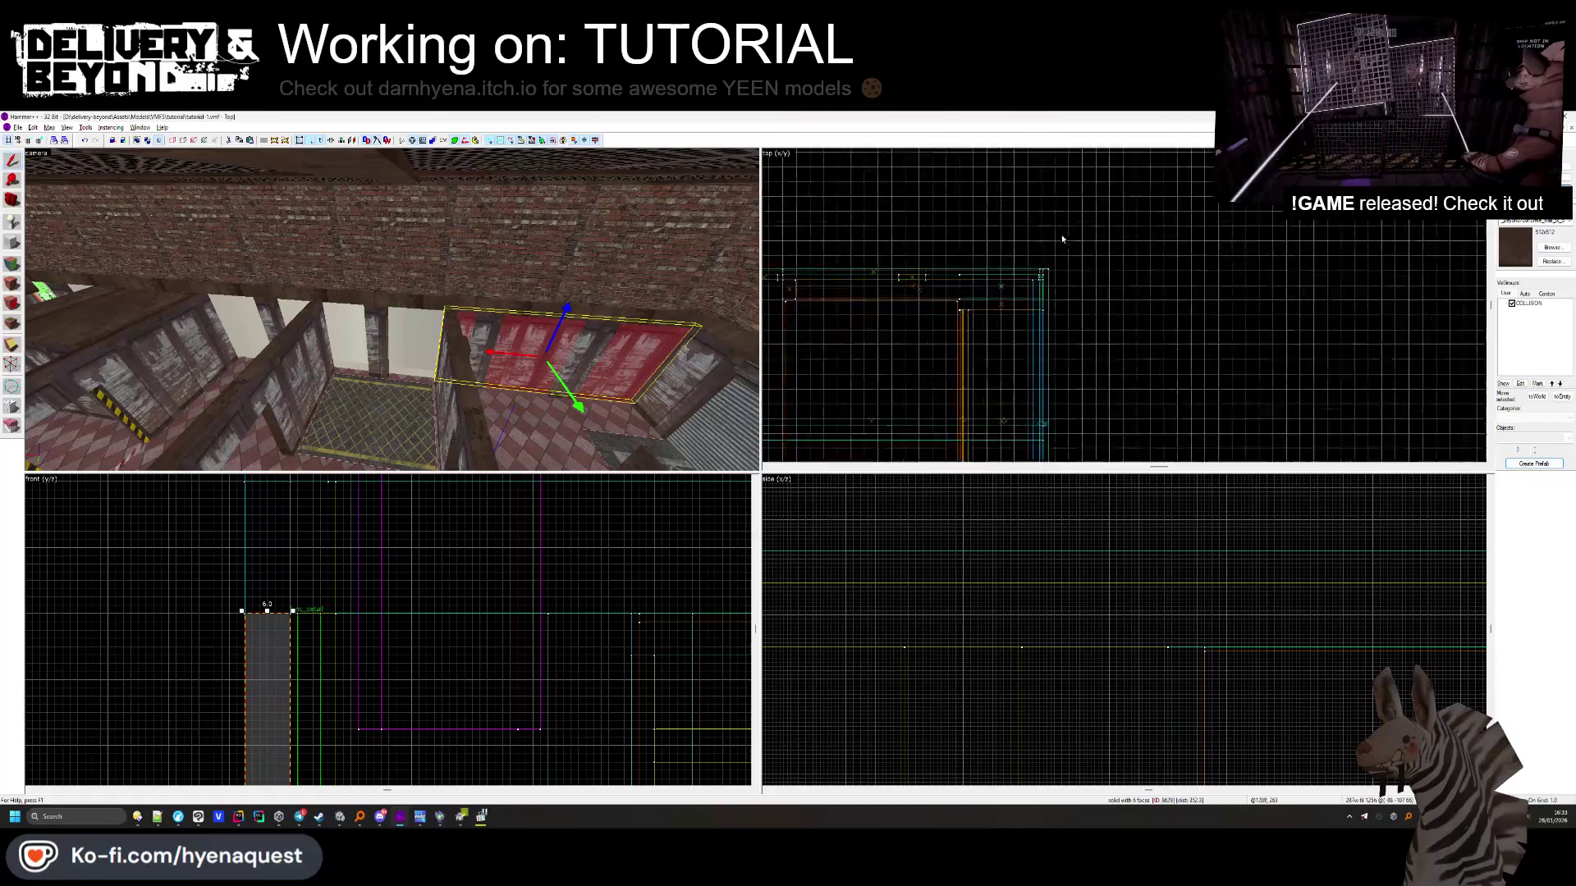
{"action": "scroll", "coordinate": [835, 355], "scroll_direction": "down", "scroll_amount": 3}
{"action": "key", "text": "Delete"}
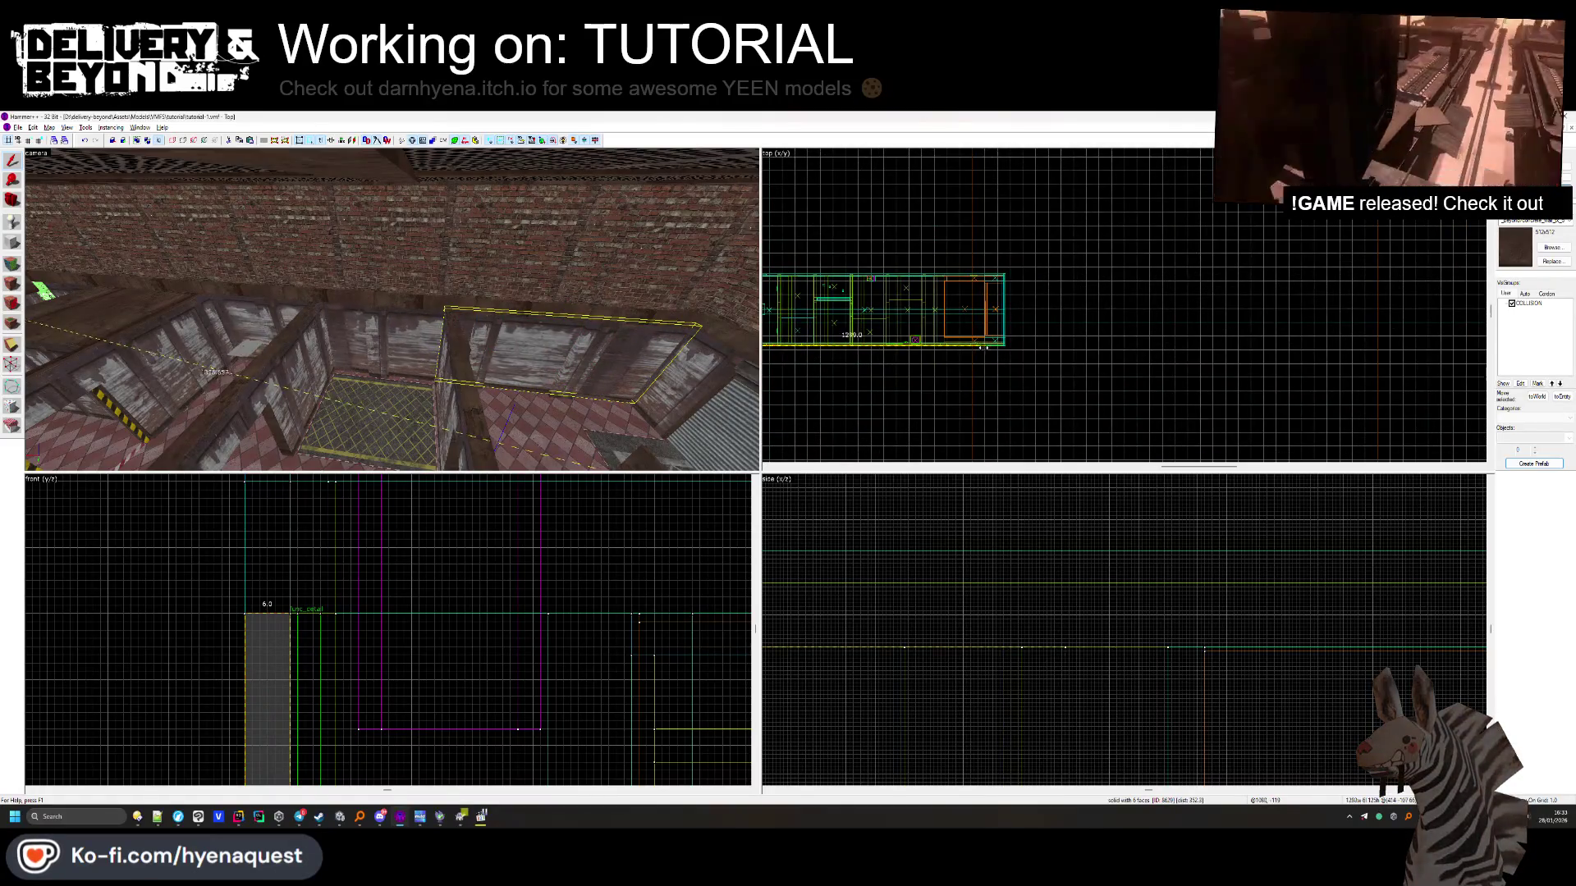
{"action": "scroll", "coordinate": [1062, 348], "scroll_direction": "up", "scroll_amount": 5}
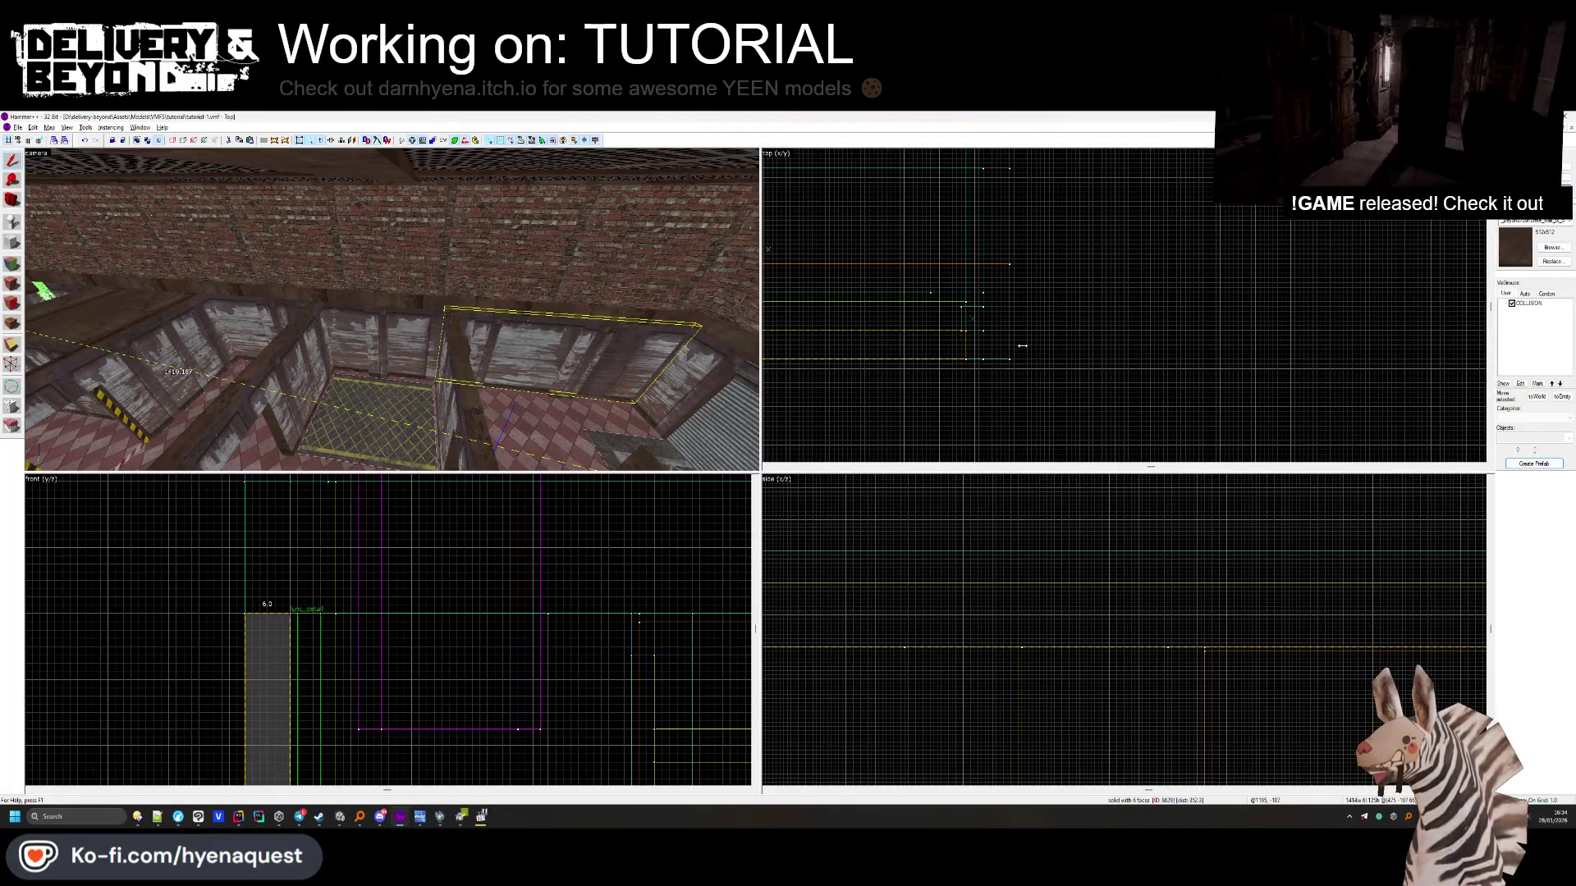
Check the brushes around the door by the green sign, then fly through the room
{"action": "left_click", "coordinate": [967, 345]}
{"action": "key", "text": "z"}
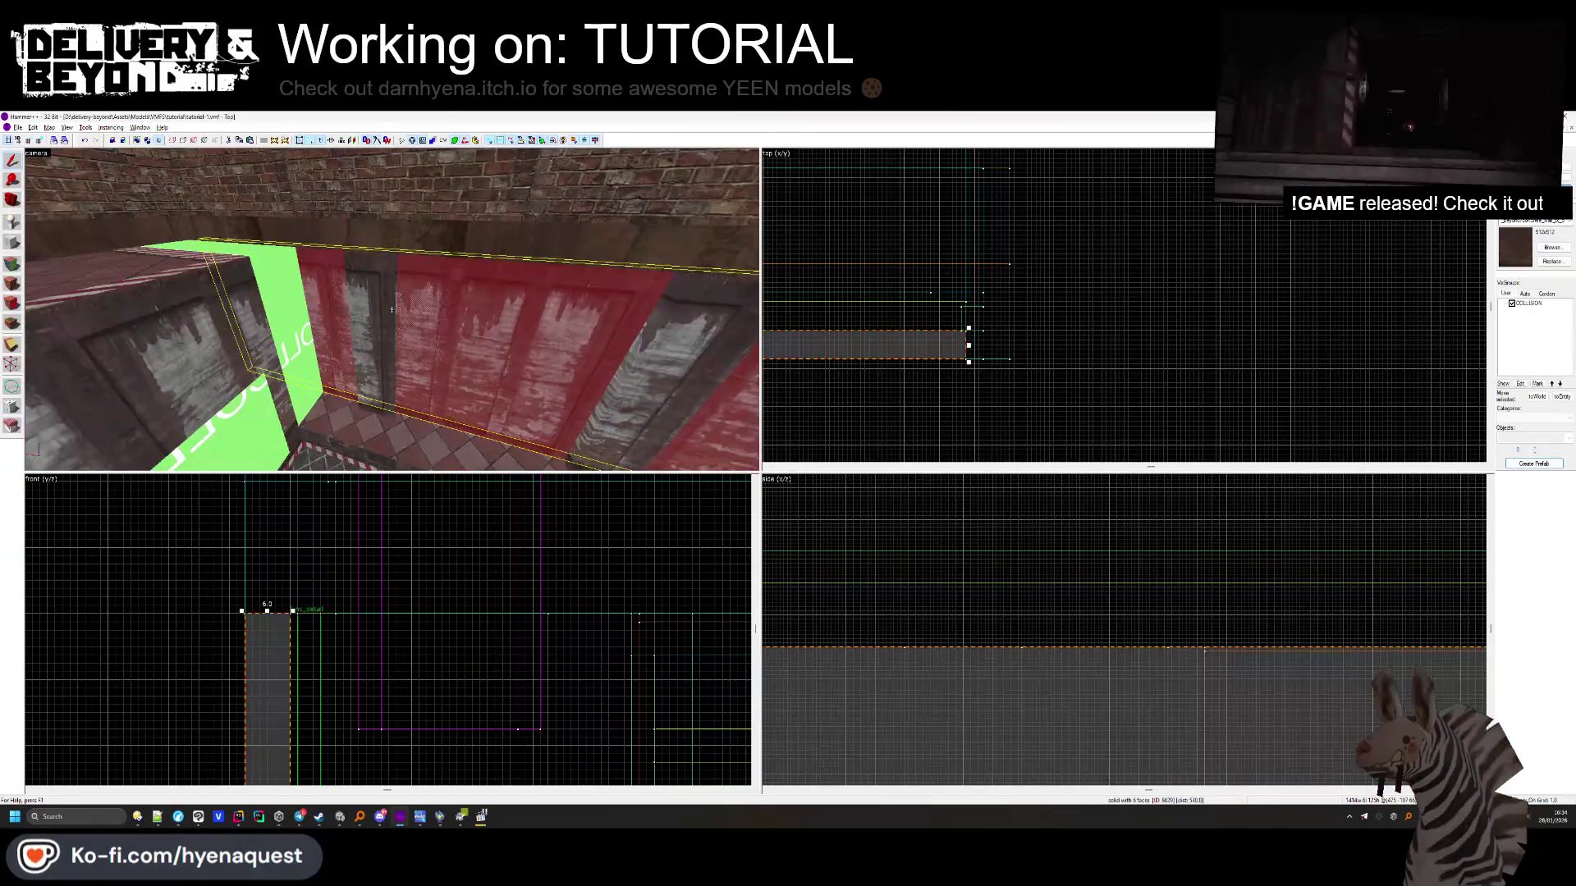
{"action": "key", "text": "z"}
{"action": "left_click", "coordinate": [402, 314]}
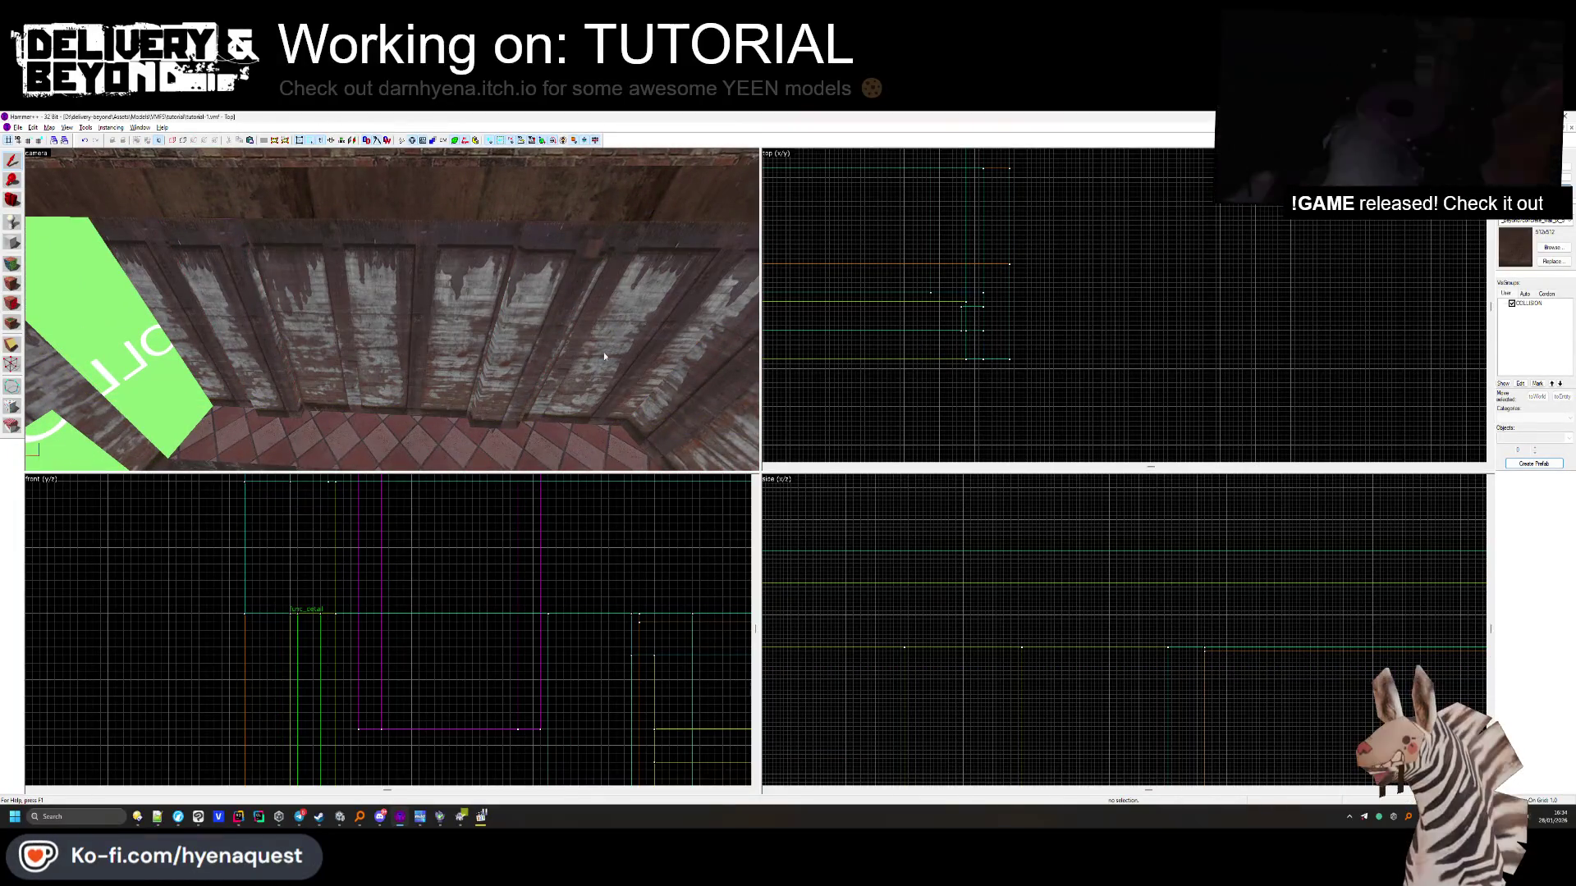
{"action": "left_click", "coordinate": [391, 309]}
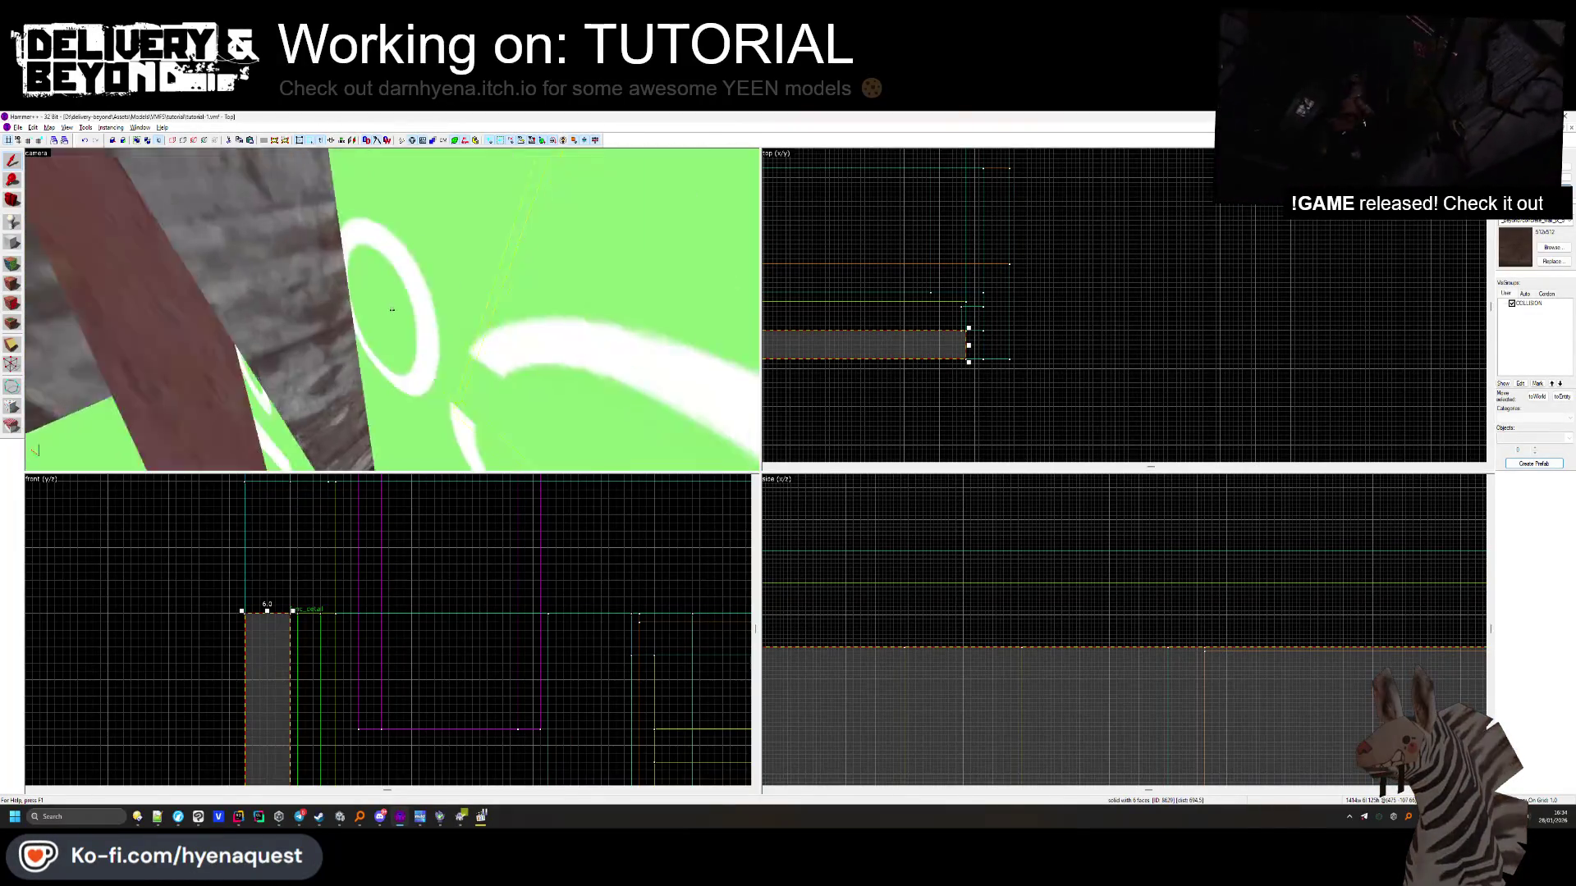
{"action": "key", "text": "z"}
{"action": "key", "text": "z"}
{"action": "key", "text": "Escape"}
{"action": "key", "text": "w"}
{"action": "key", "text": "w"}
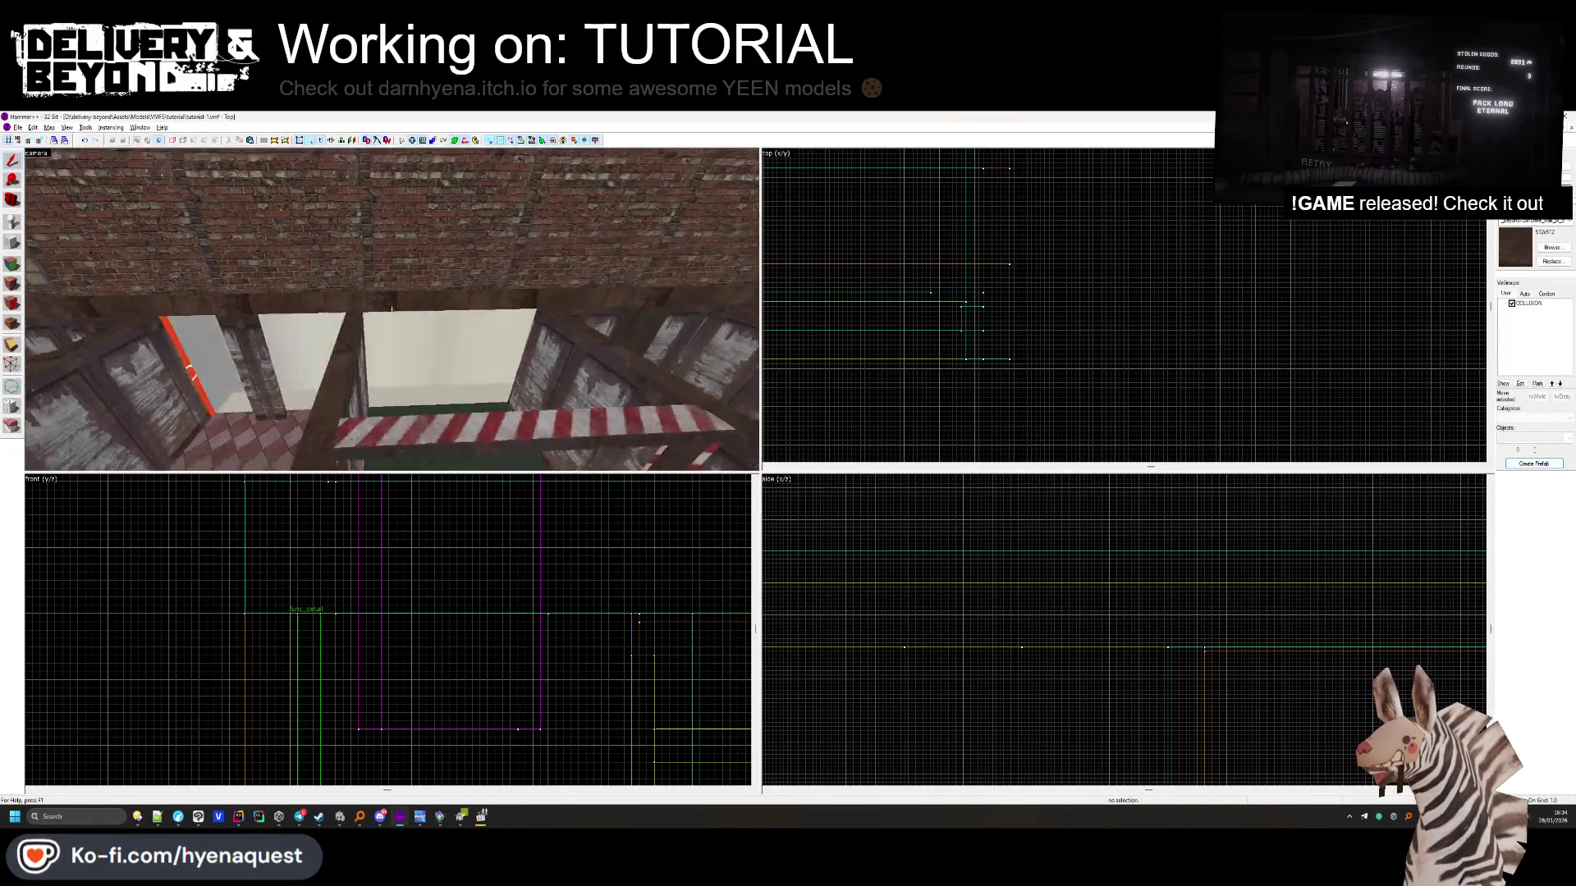
{"action": "left_click", "coordinate": [392, 309]}
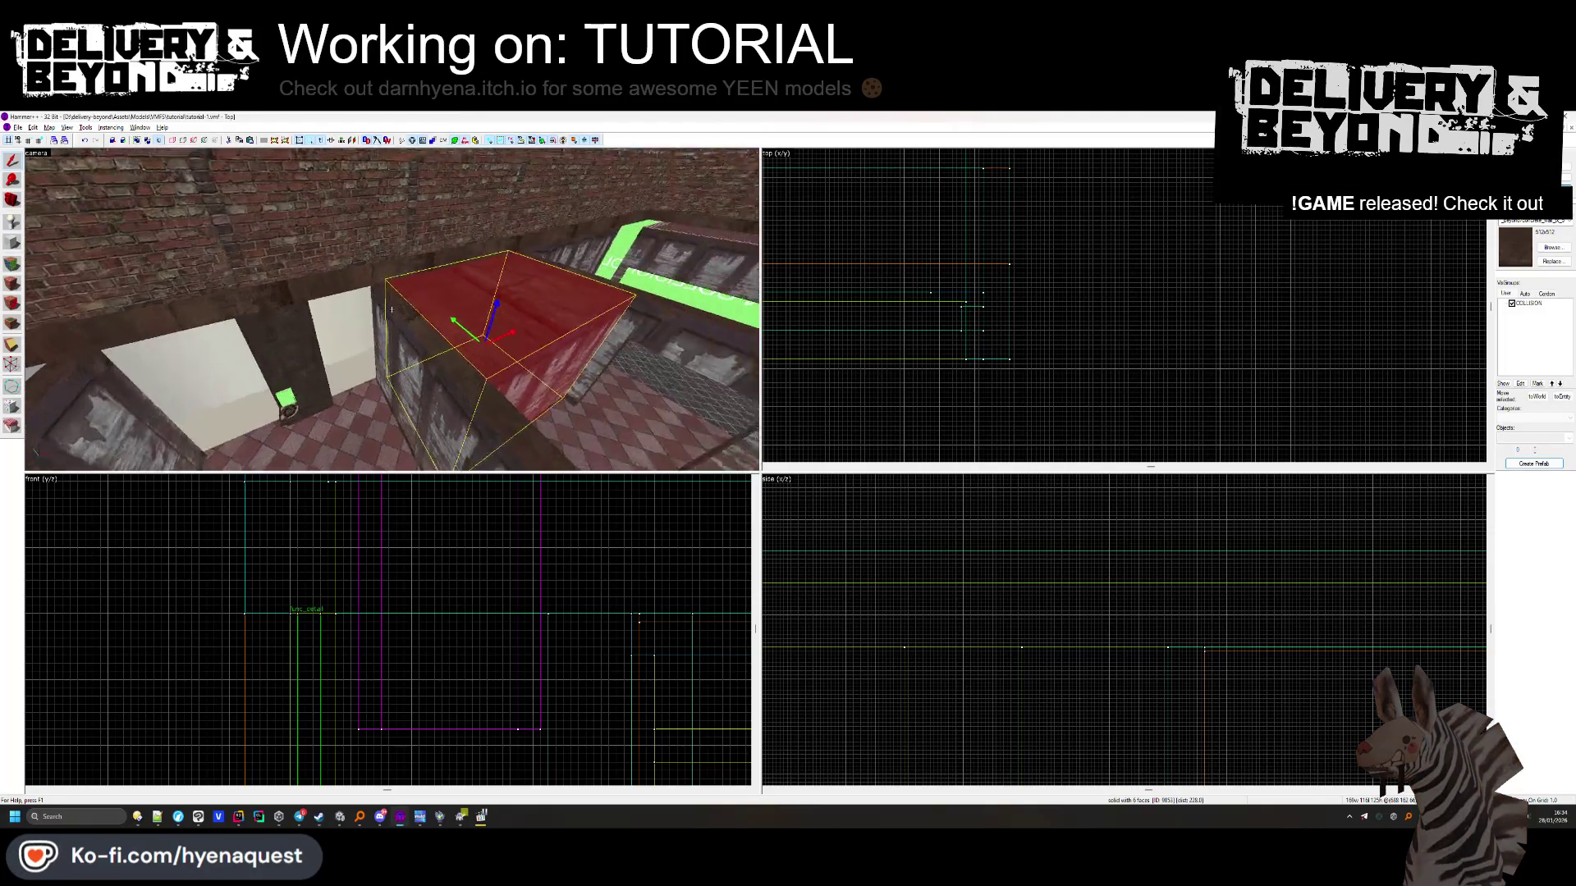
Inspect the timbered wall and the wall panel beside the shutter, then look into the room
{"action": "key", "text": "w"}
{"action": "key", "text": "Escape"}
{"action": "key", "text": "s"}
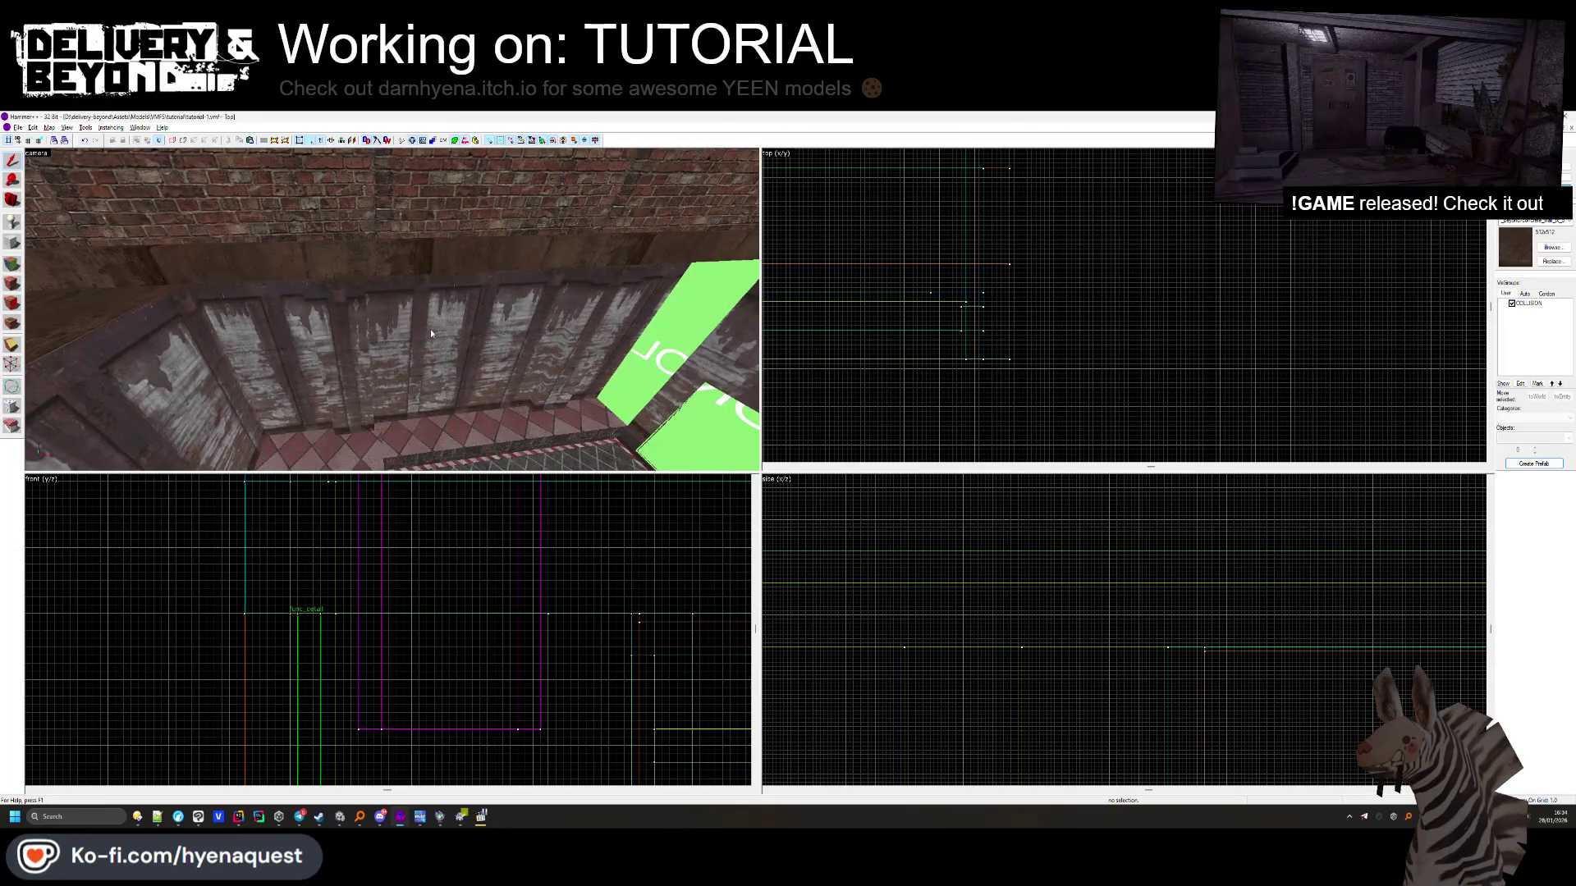
{"action": "left_click", "coordinate": [431, 332]}
{"action": "key", "text": "Escape"}
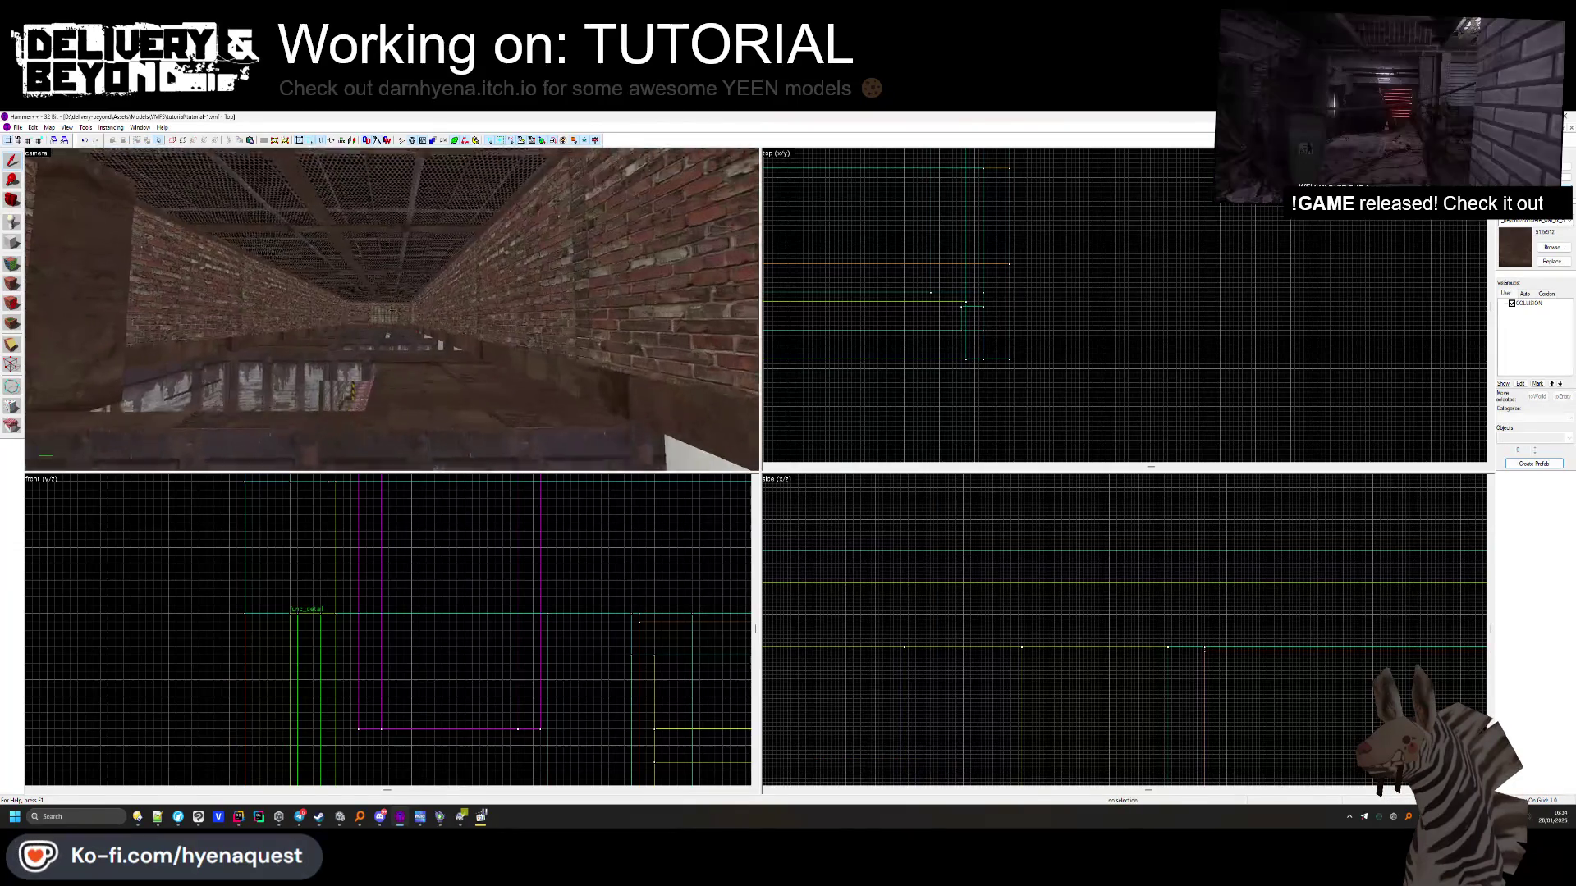
{"action": "left_click", "coordinate": [391, 309]}
{"action": "scroll", "coordinate": [959, 285], "scroll_direction": "up", "scroll_amount": 3}
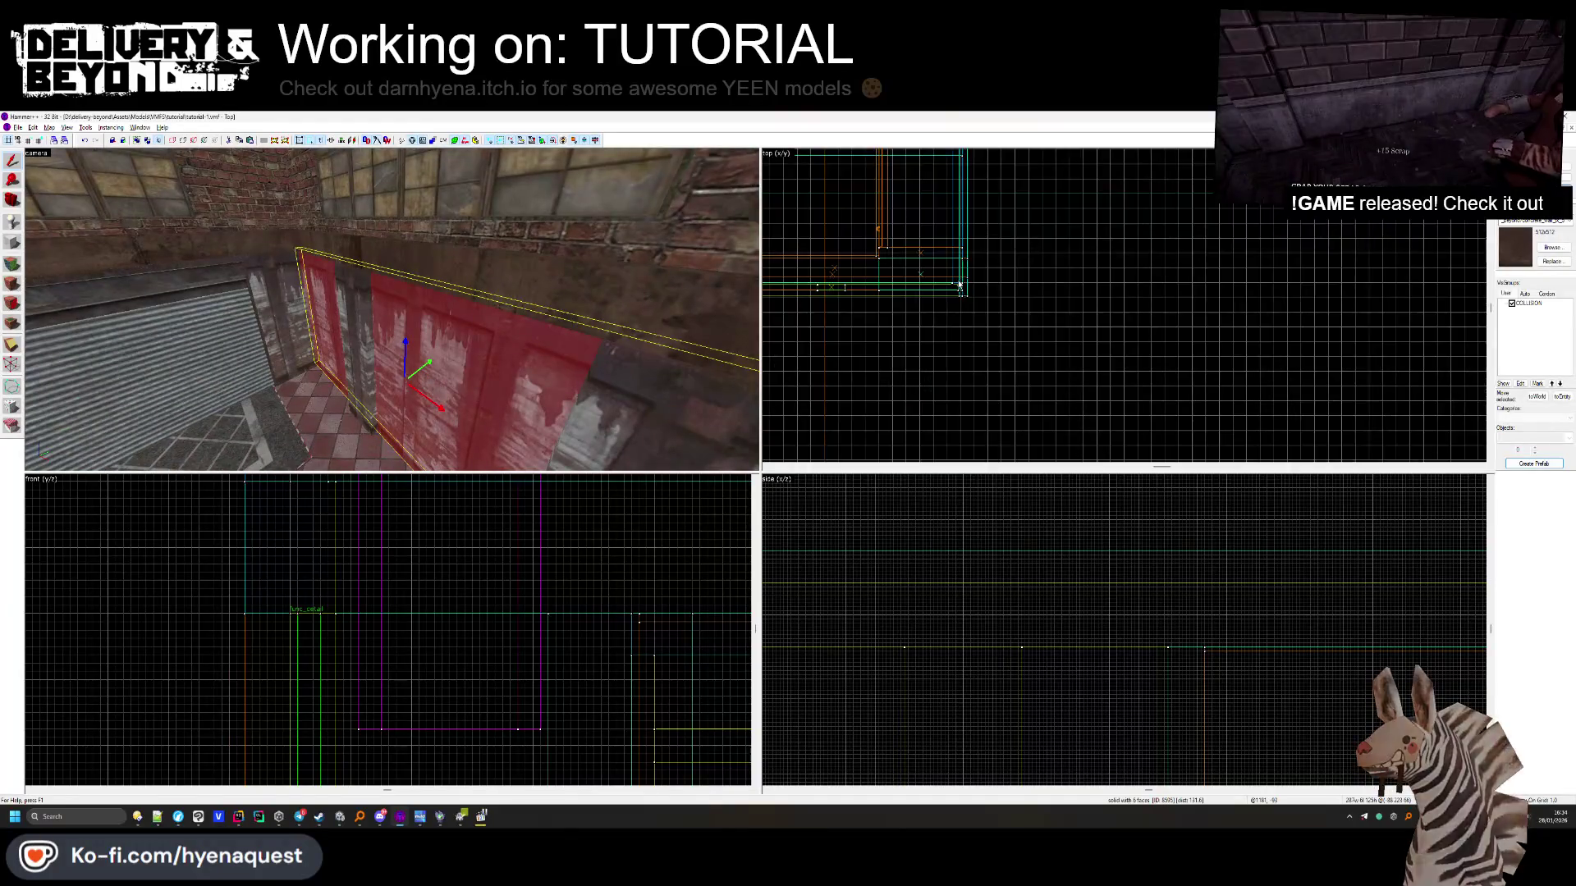
{"action": "scroll", "coordinate": [959, 284], "scroll_direction": "down", "scroll_amount": 4}
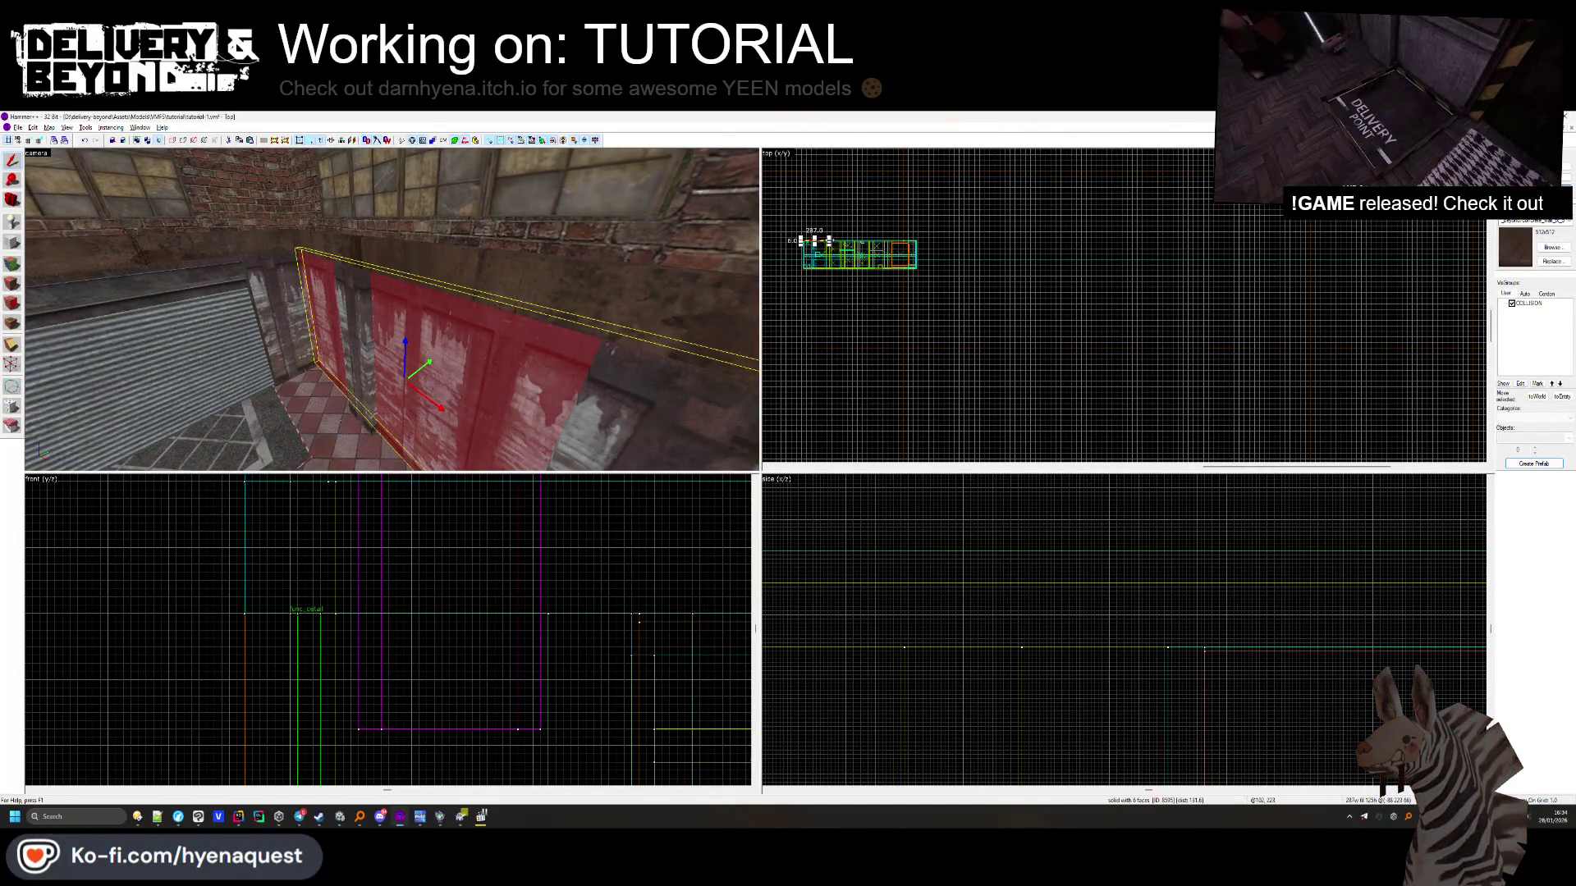
{"action": "scroll", "coordinate": [912, 243], "scroll_direction": "up", "scroll_amount": 5}
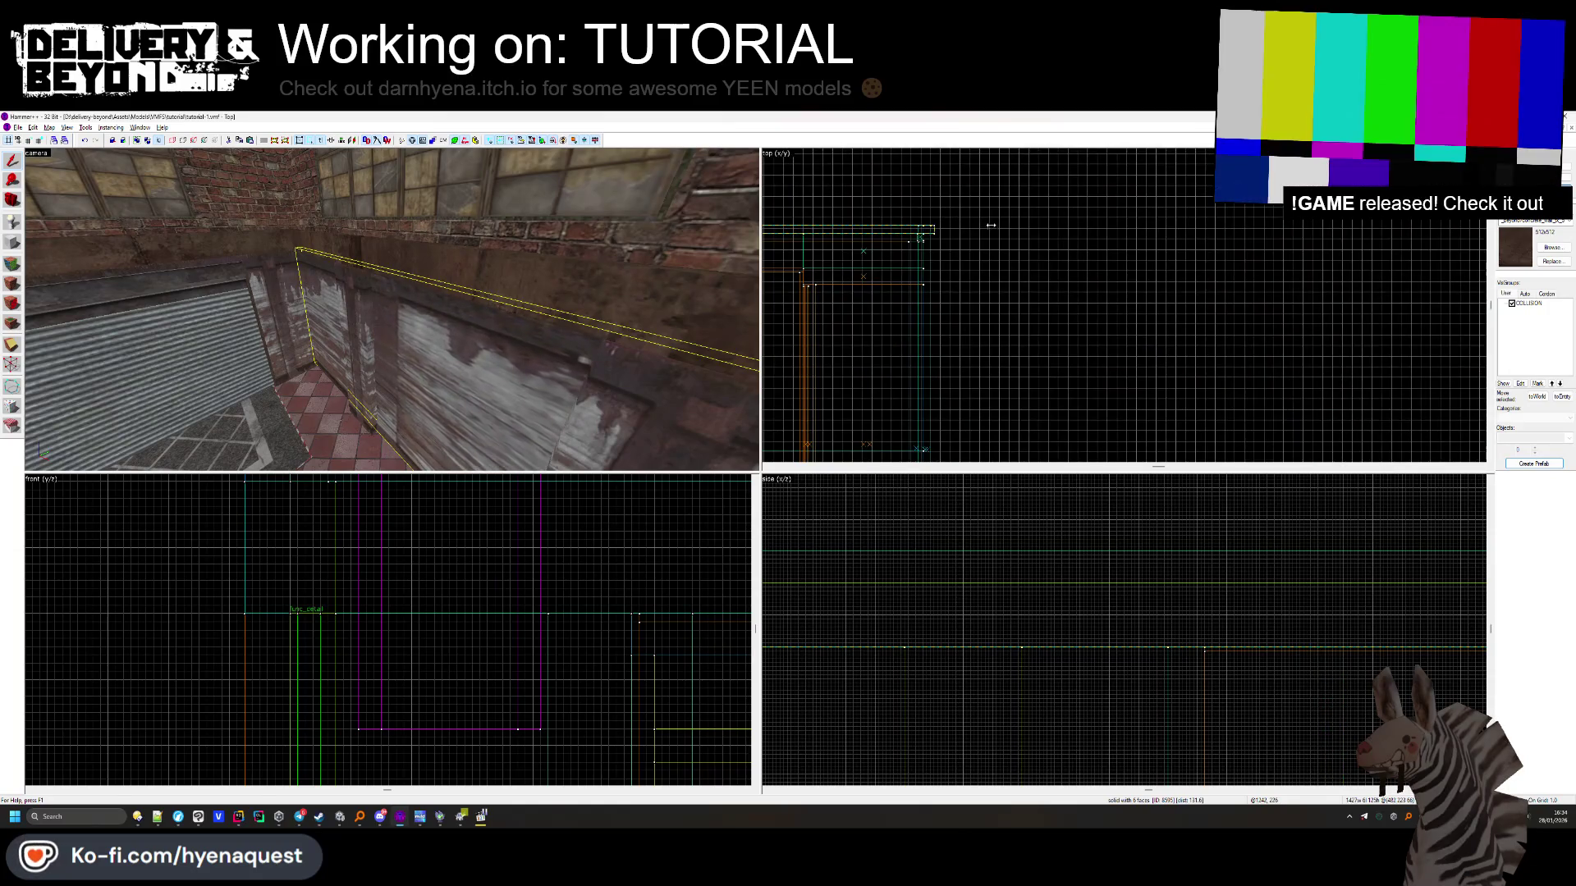
{"action": "left_click", "coordinate": [992, 224]}
{"action": "left_click_drag", "start_coordinate": [427, 312], "coordinate": [391, 308]}
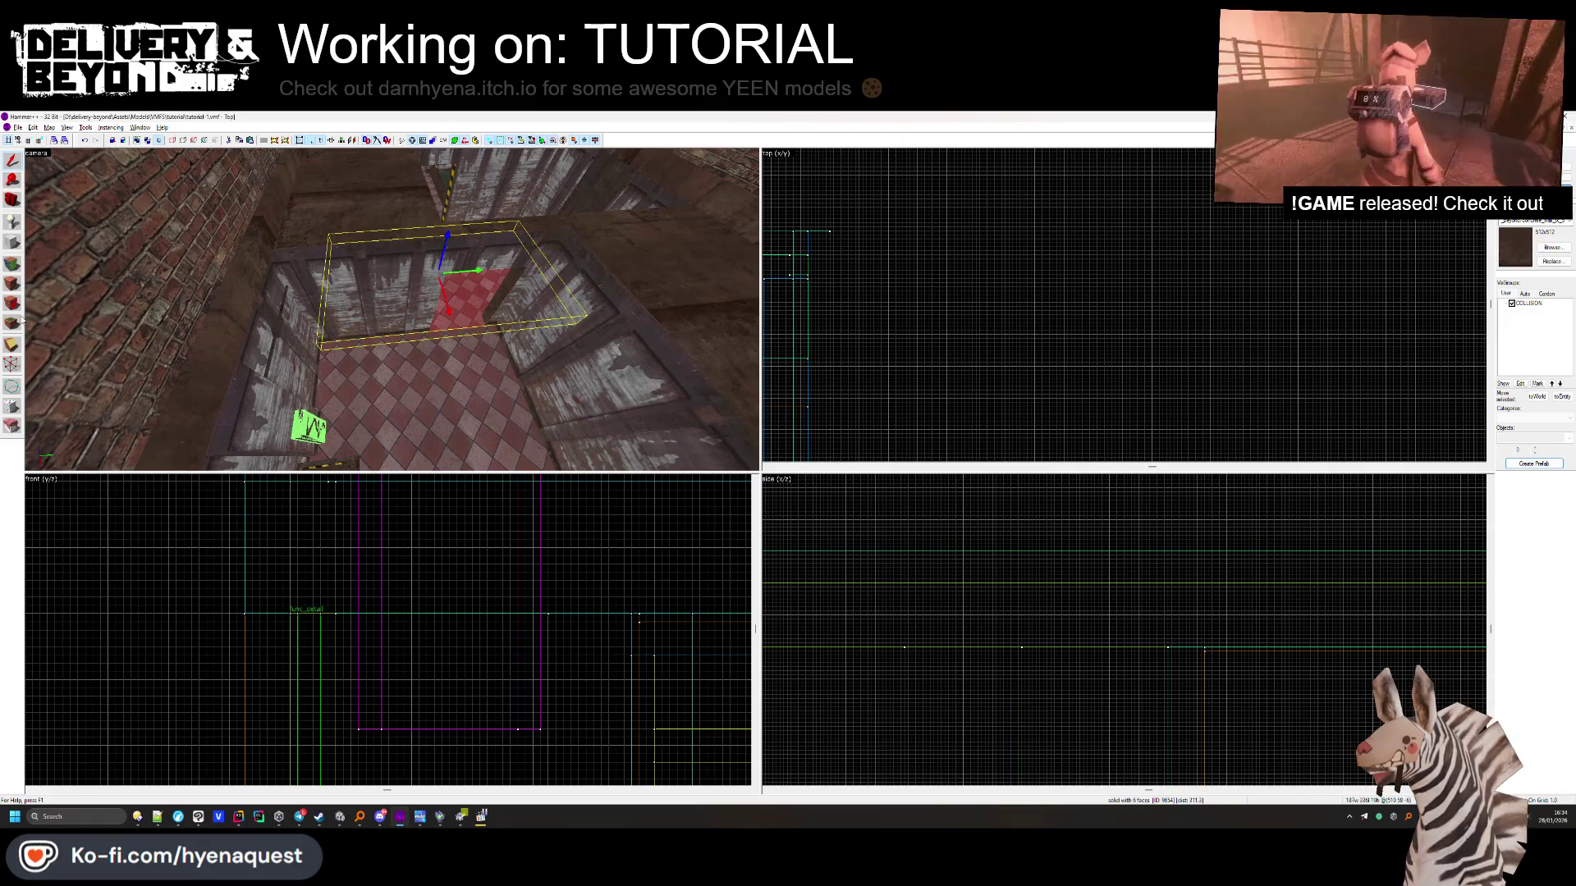
Select the small floor brush between the walls and pick its floor face in the Face Edit Sheet
{"action": "scroll", "coordinate": [916, 233], "scroll_direction": "down", "scroll_amount": 5}
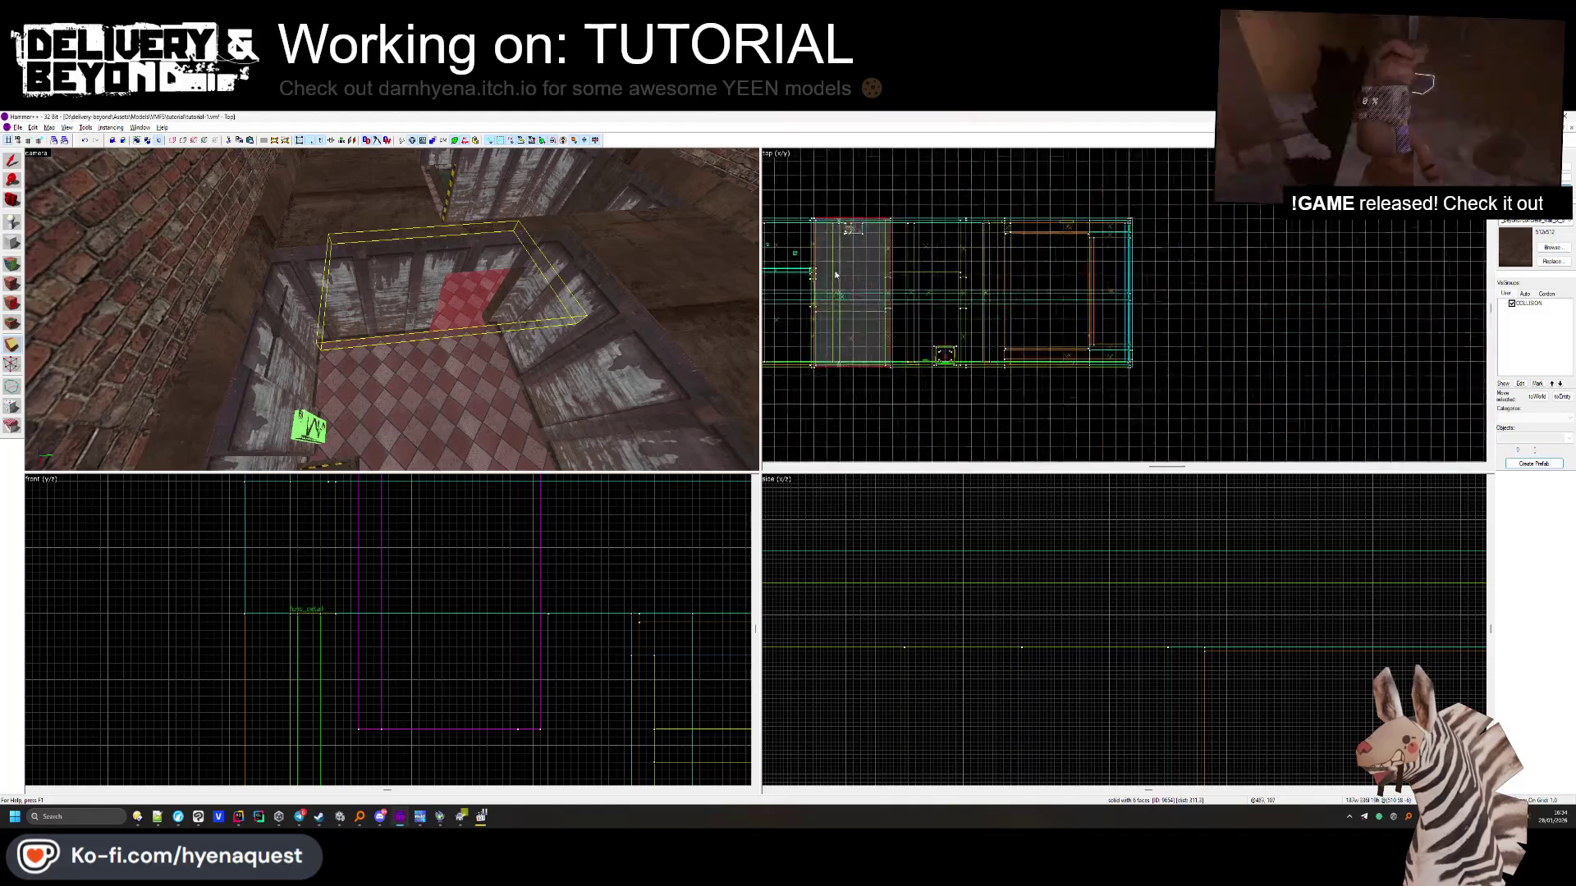
{"action": "scroll", "coordinate": [890, 275], "scroll_direction": "up", "scroll_amount": 5}
{"action": "left_click", "coordinate": [866, 249]}
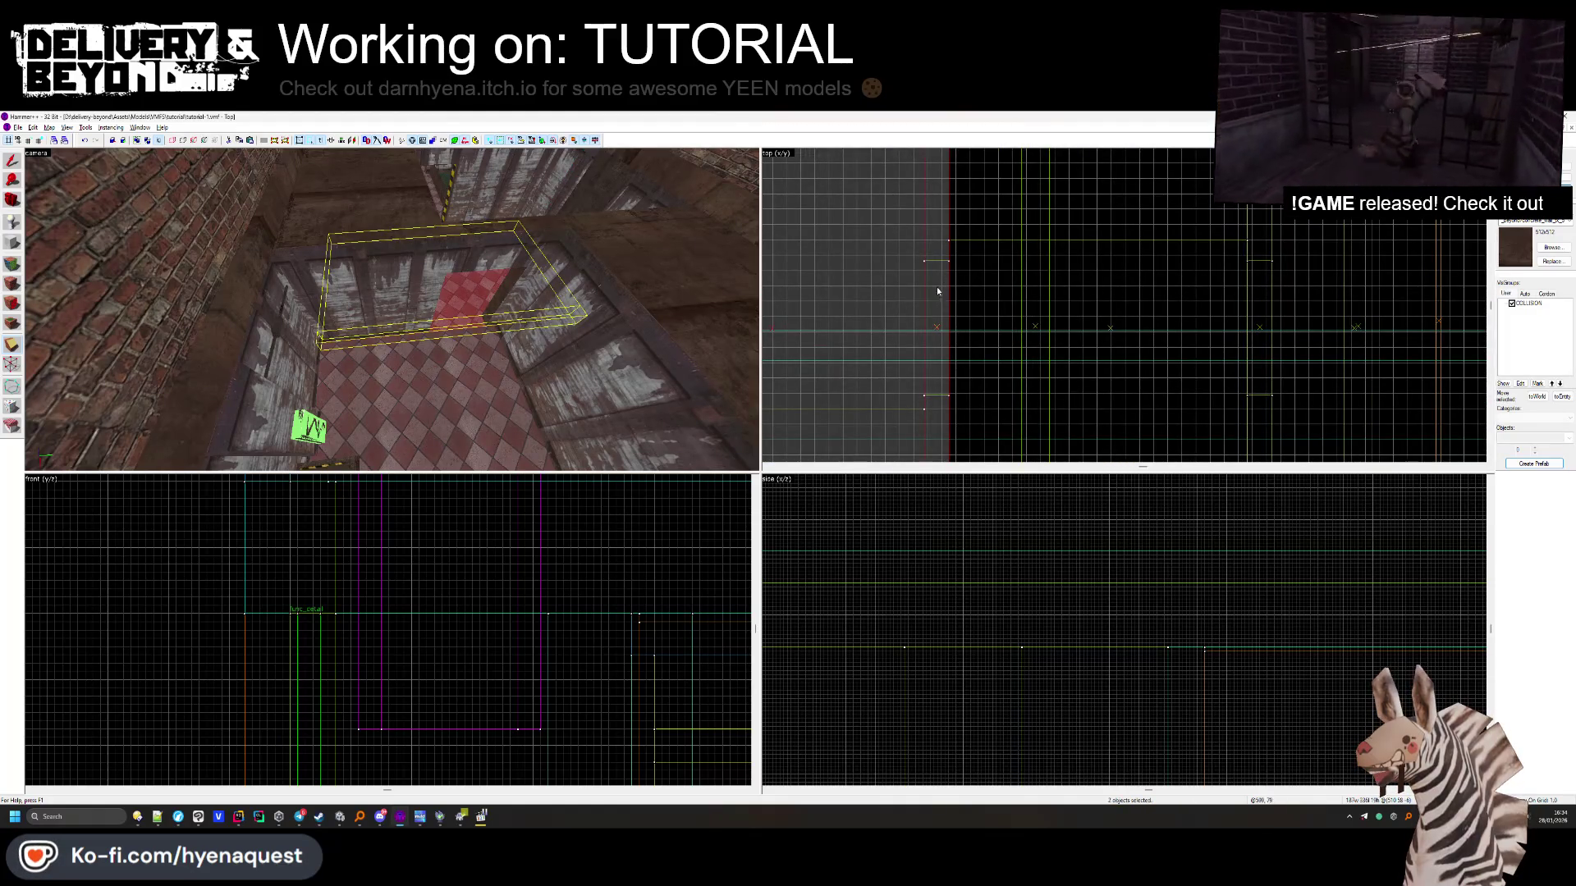
{"action": "key", "text": "shift+a"}
{"action": "left_click", "coordinate": [459, 327]}
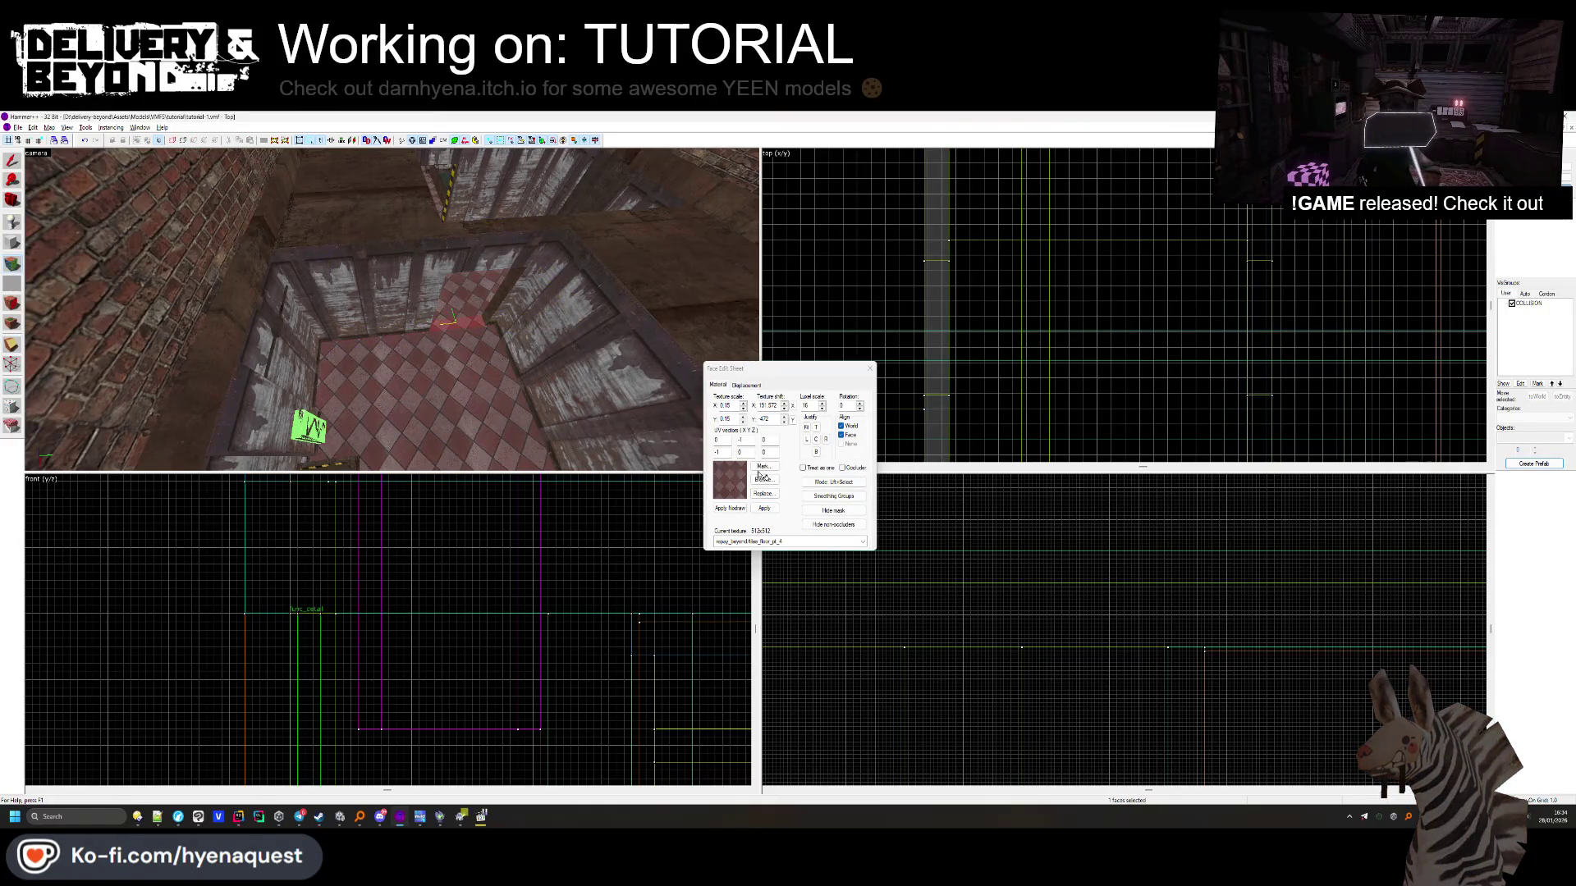
Try the brown floor tile, then put the road texture on the floor strip face
{"action": "left_click", "coordinate": [762, 479]}
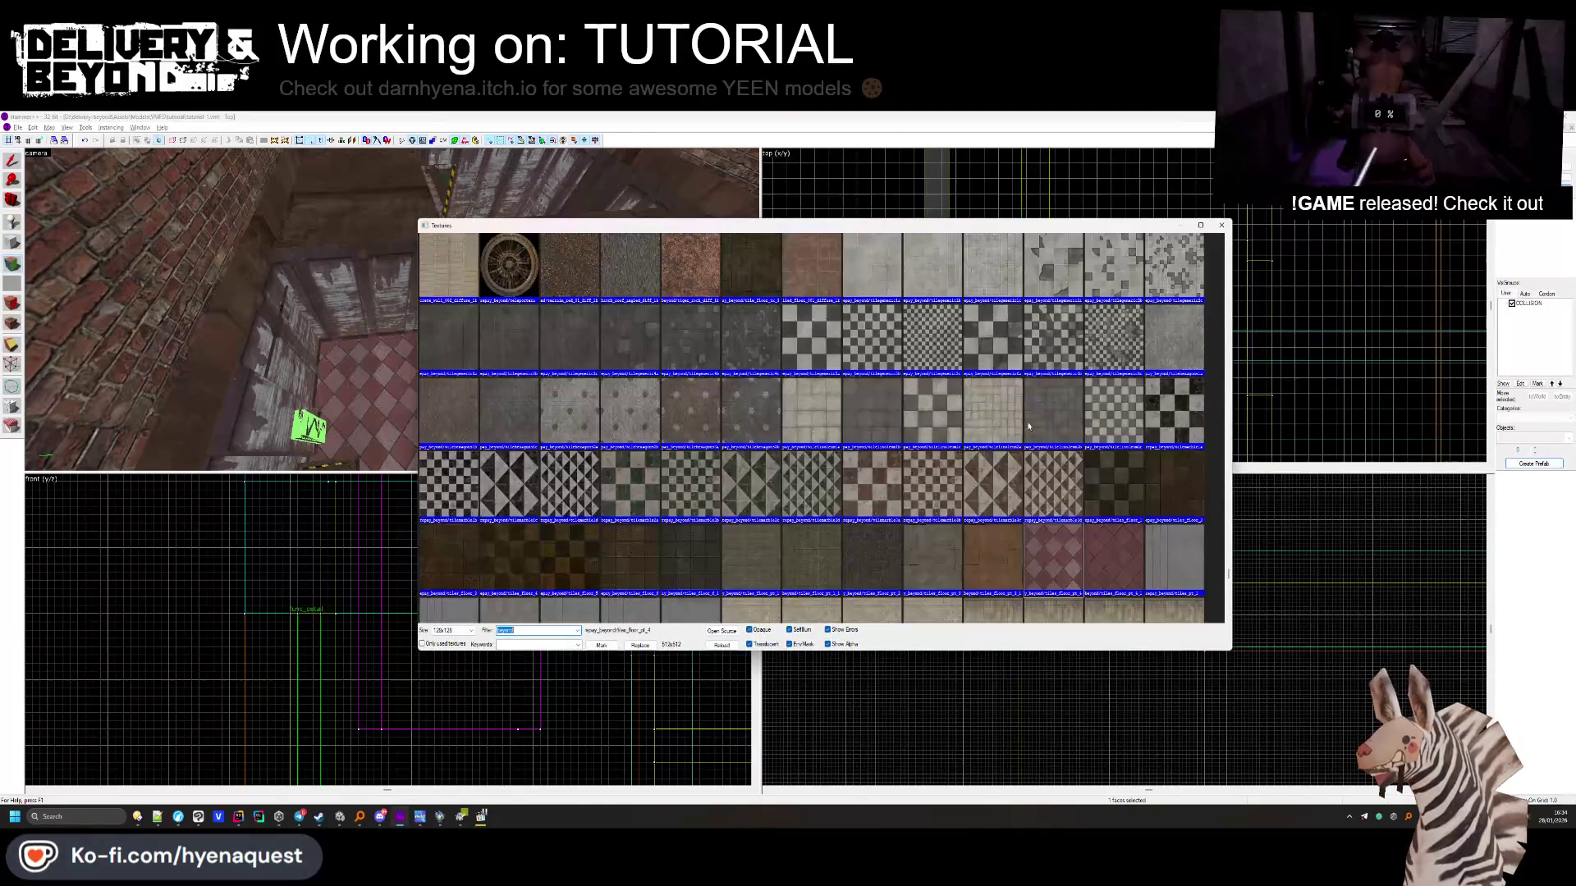
{"action": "double_click", "coordinate": [987, 531]}
{"action": "scroll", "coordinate": [462, 325], "scroll_direction": "up", "scroll_amount": 5}
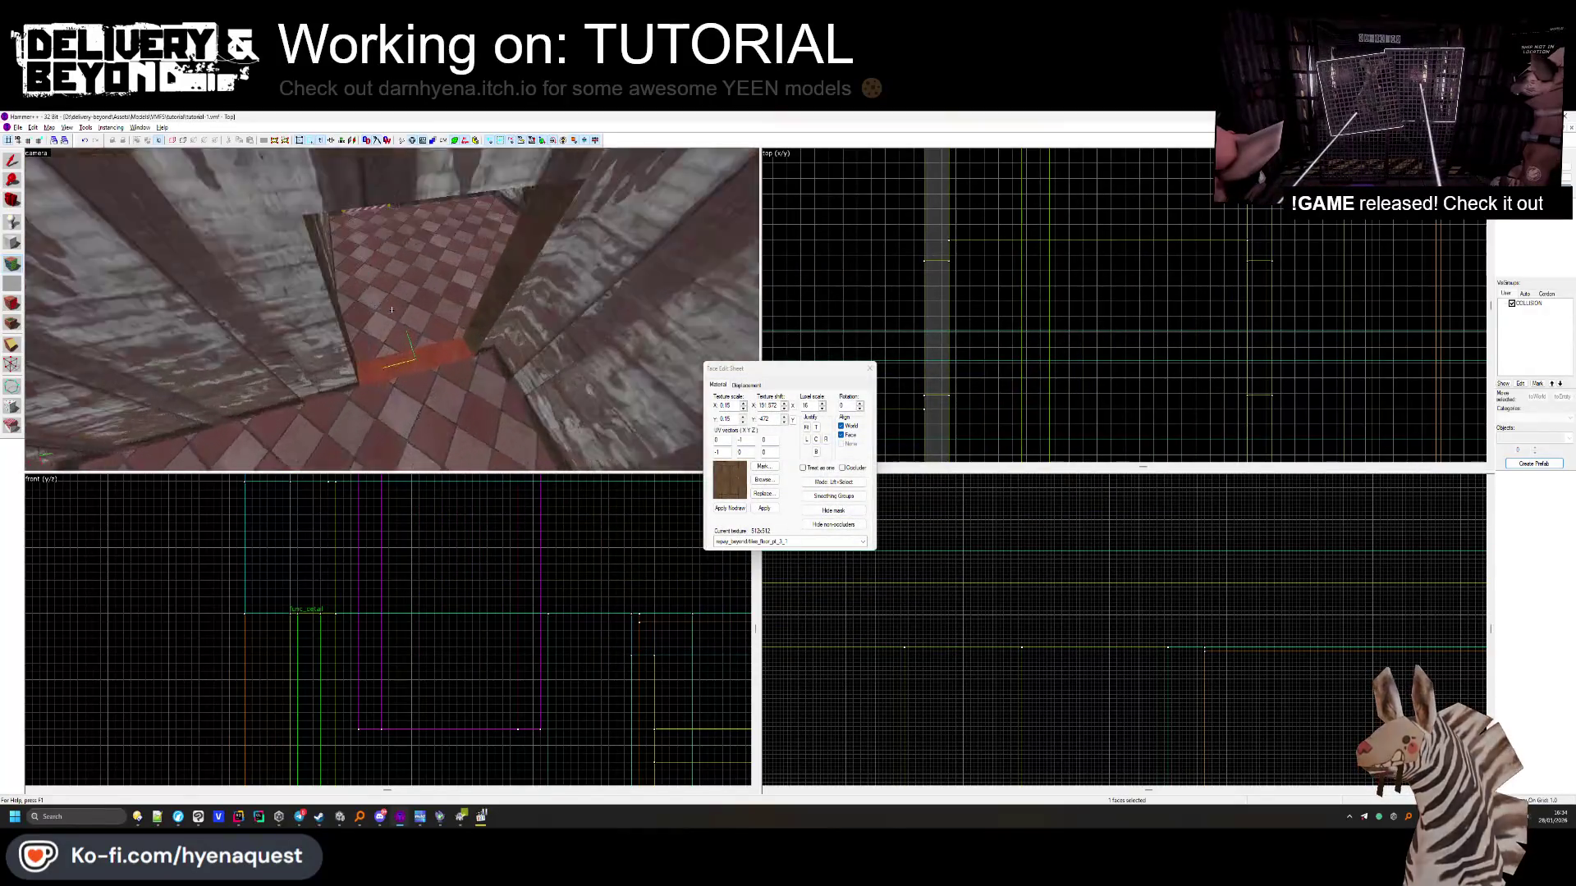
{"action": "left_click", "coordinate": [764, 481]}
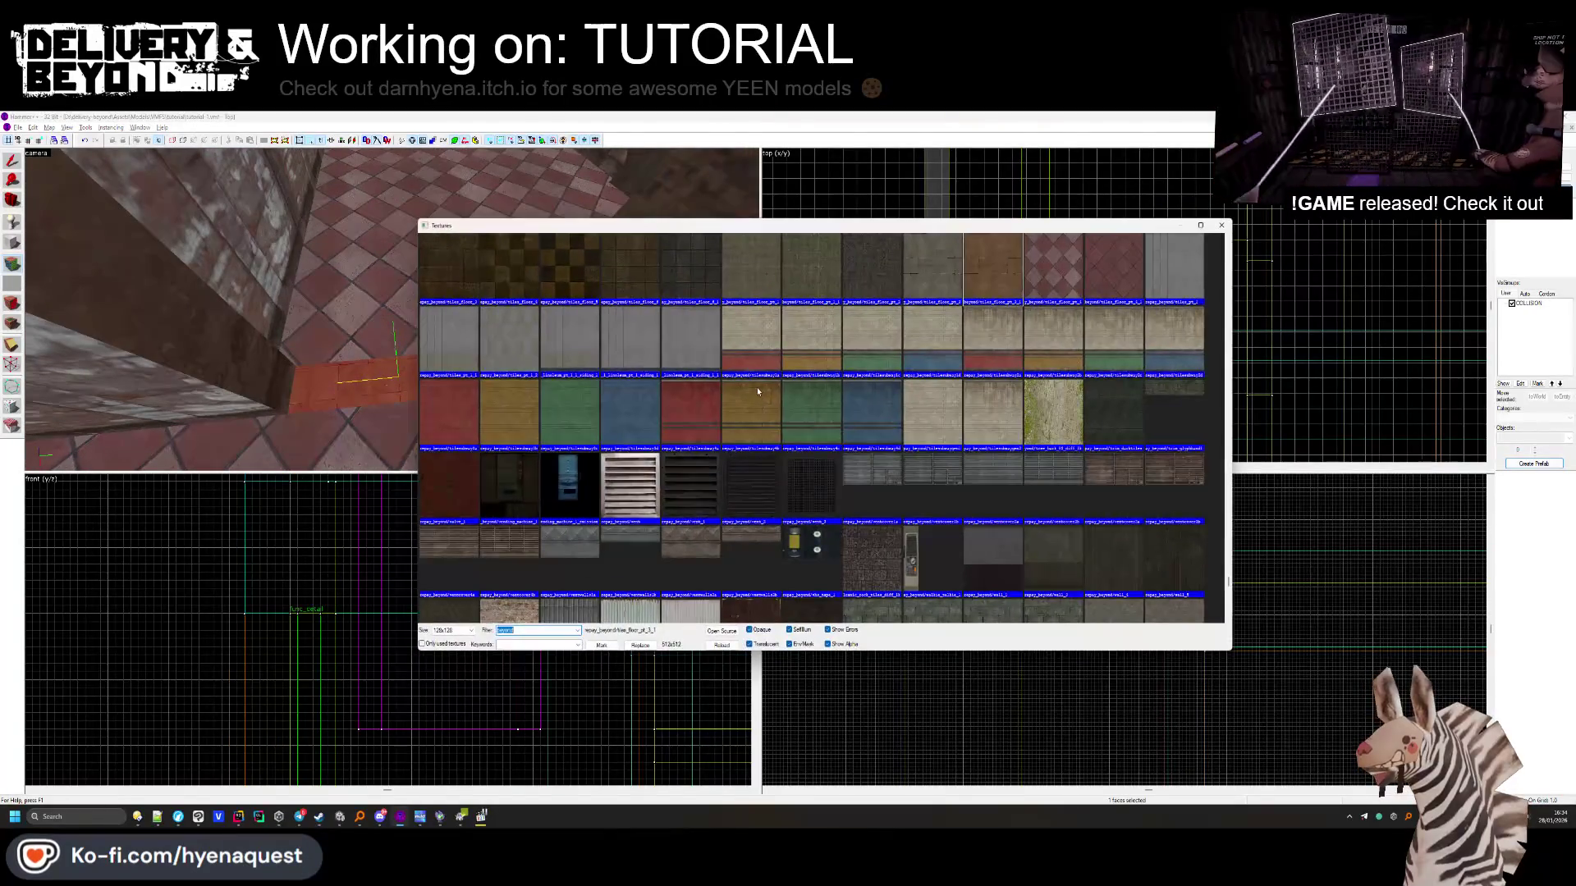
{"action": "scroll", "coordinate": [765, 387], "scroll_direction": "down", "scroll_amount": 5}
{"action": "scroll", "coordinate": [896, 413], "scroll_direction": "down", "scroll_amount": 10}
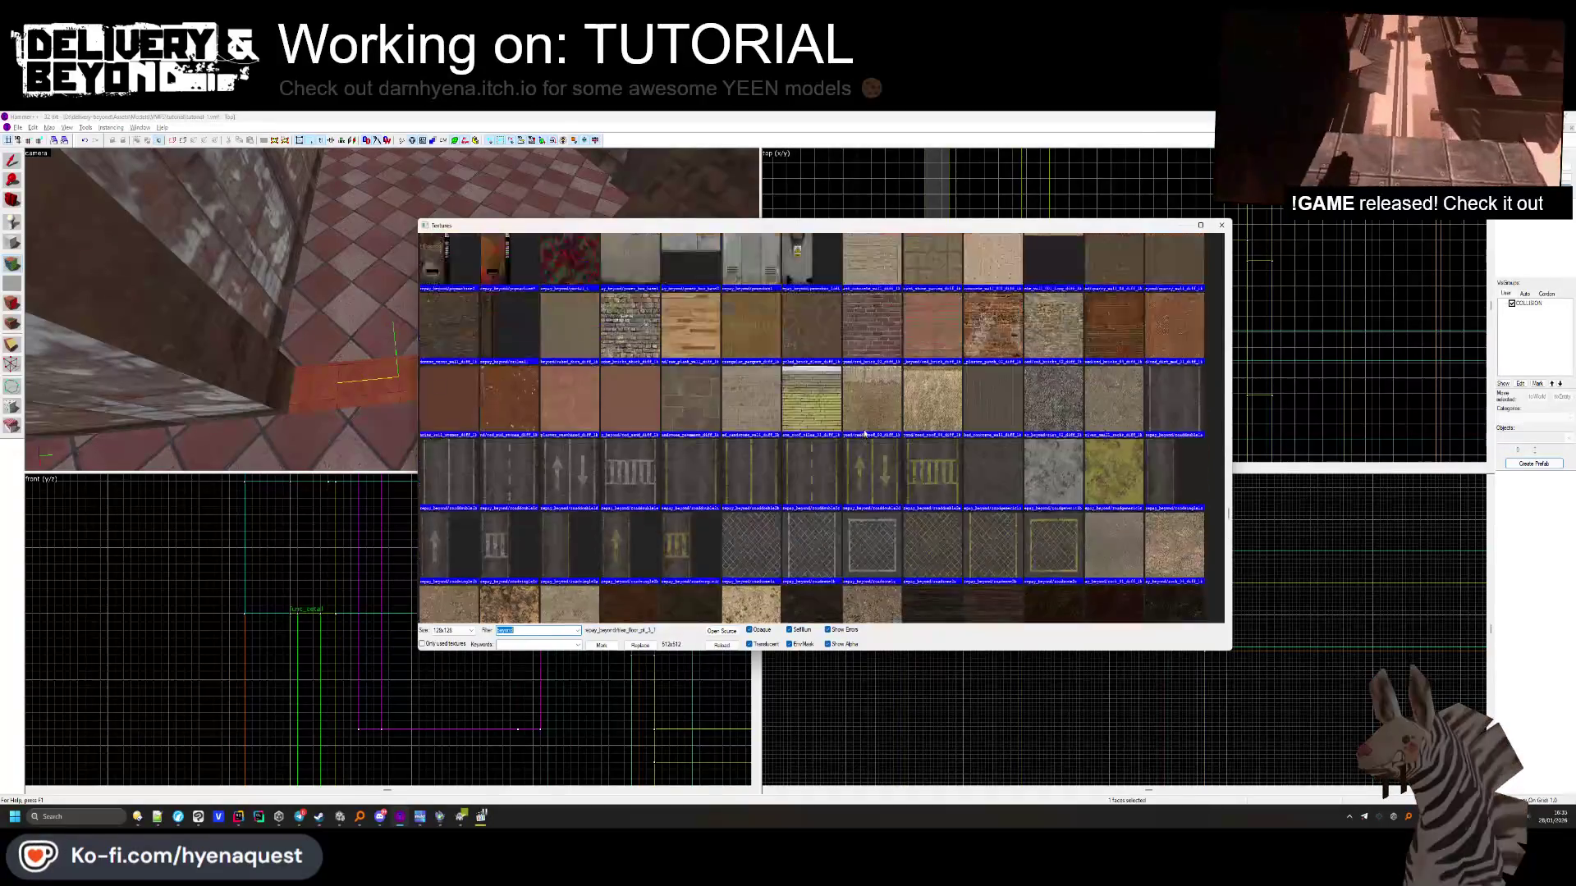
{"action": "scroll", "coordinate": [872, 410], "scroll_direction": "down", "scroll_amount": 10}
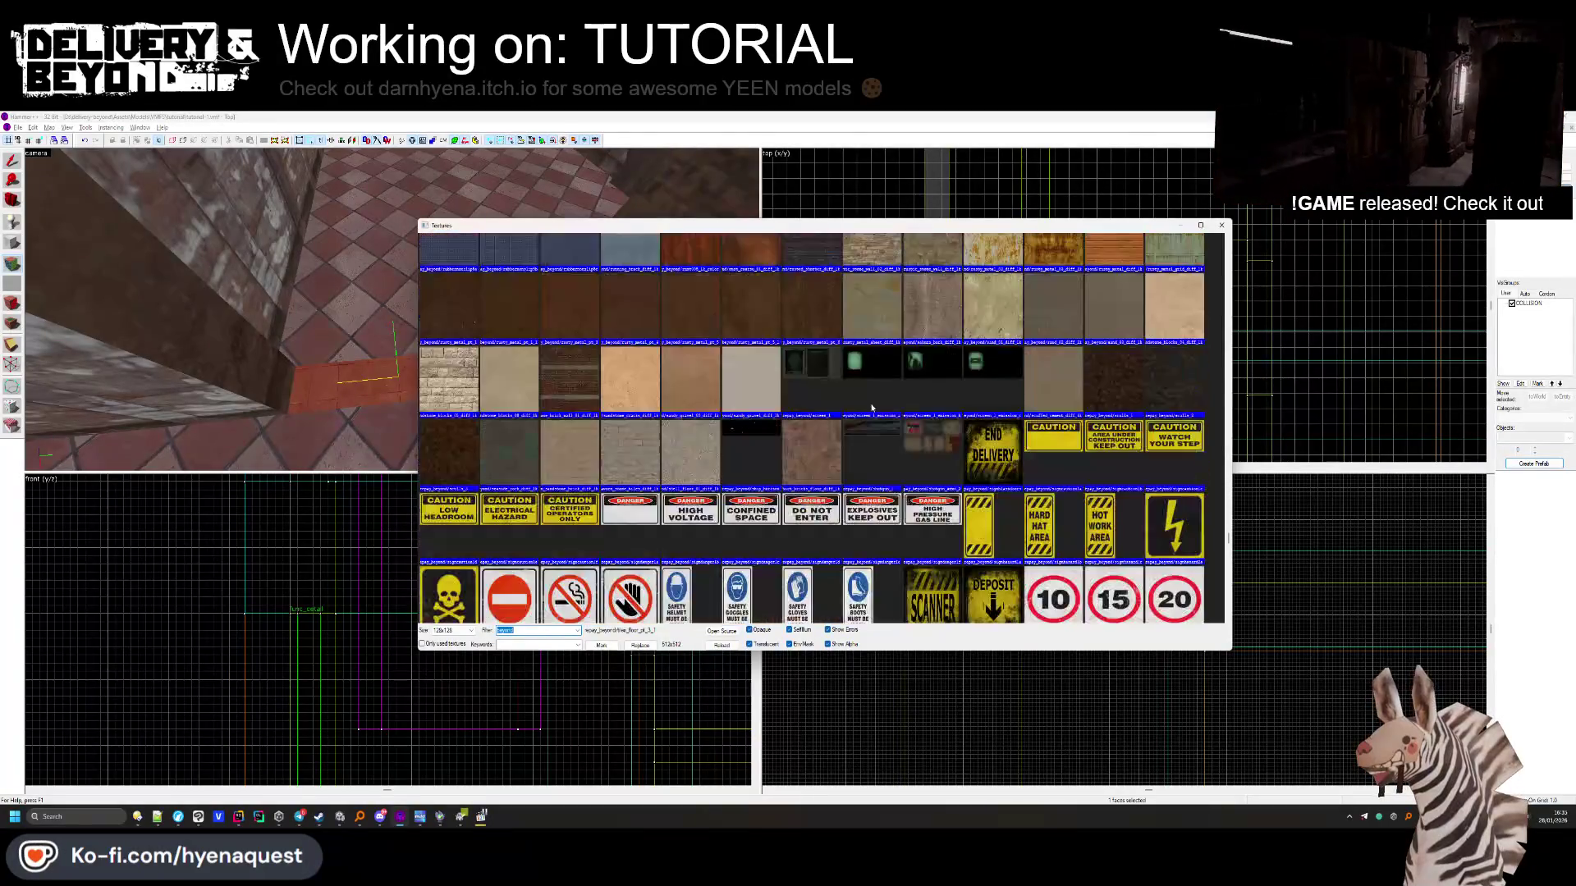
{"action": "scroll", "coordinate": [873, 405], "scroll_direction": "down", "scroll_amount": 5}
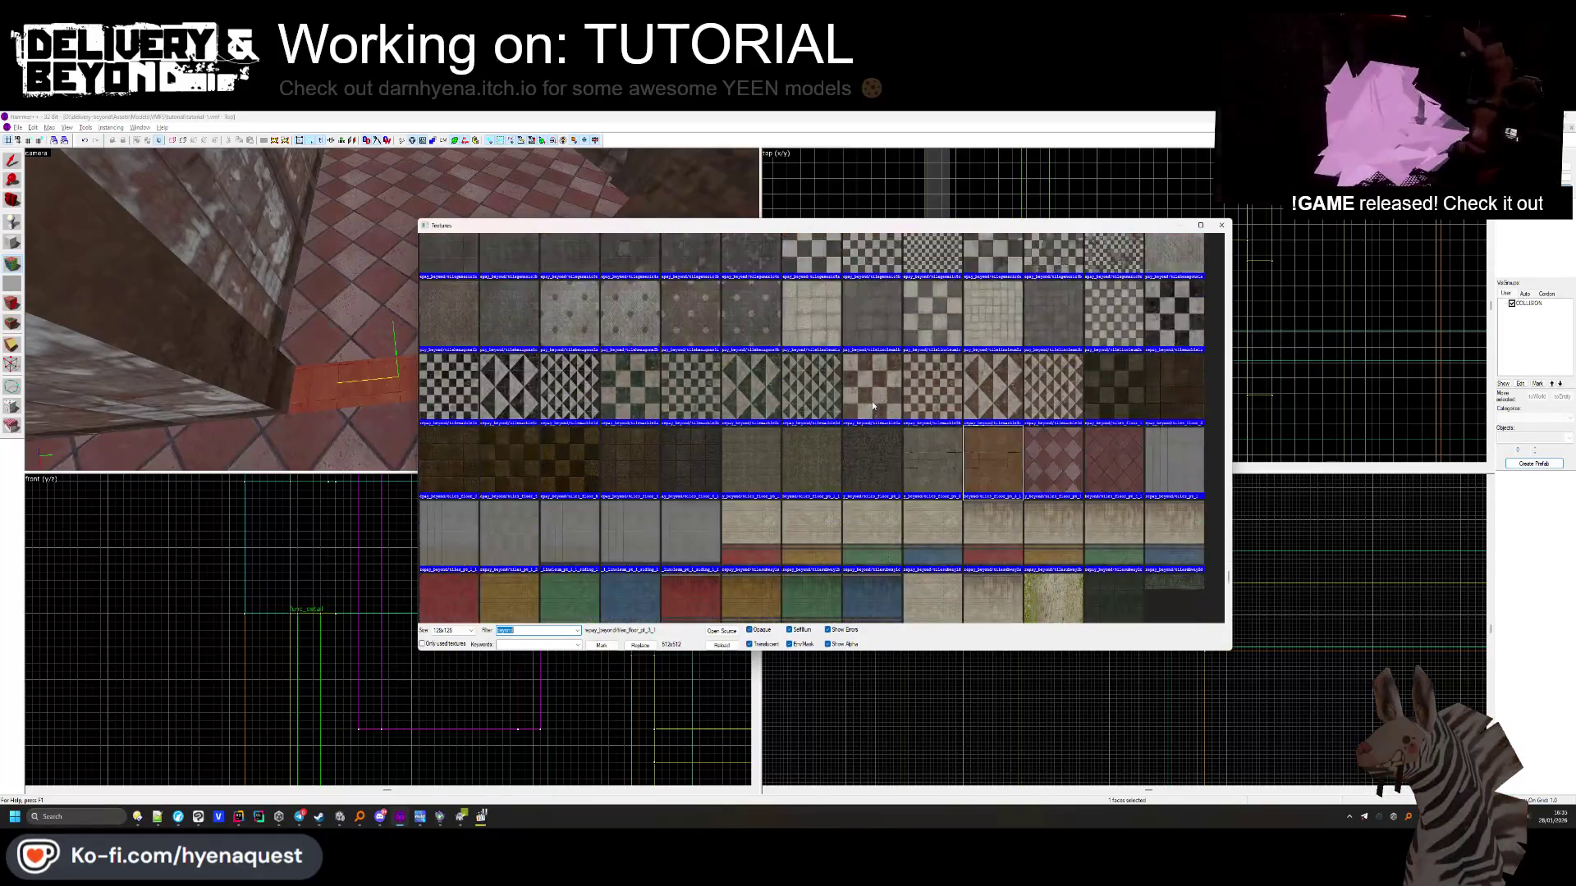
{"action": "scroll", "coordinate": [873, 405], "scroll_direction": "up", "scroll_amount": 10}
{"action": "scroll", "coordinate": [874, 408], "scroll_direction": "up", "scroll_amount": 10}
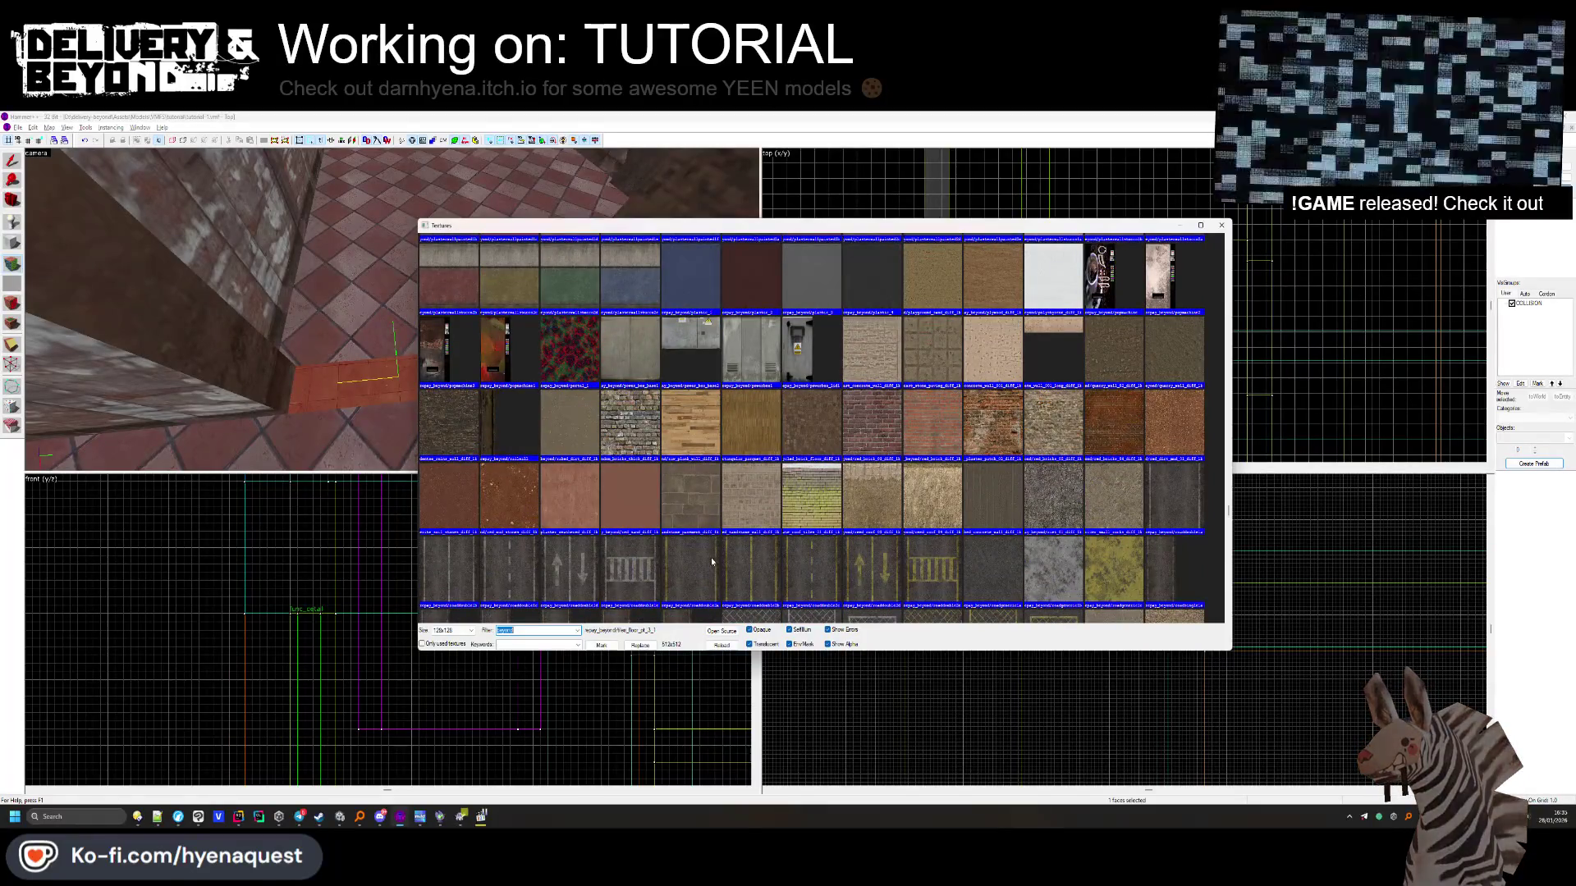
{"action": "double_click", "coordinate": [711, 558]}
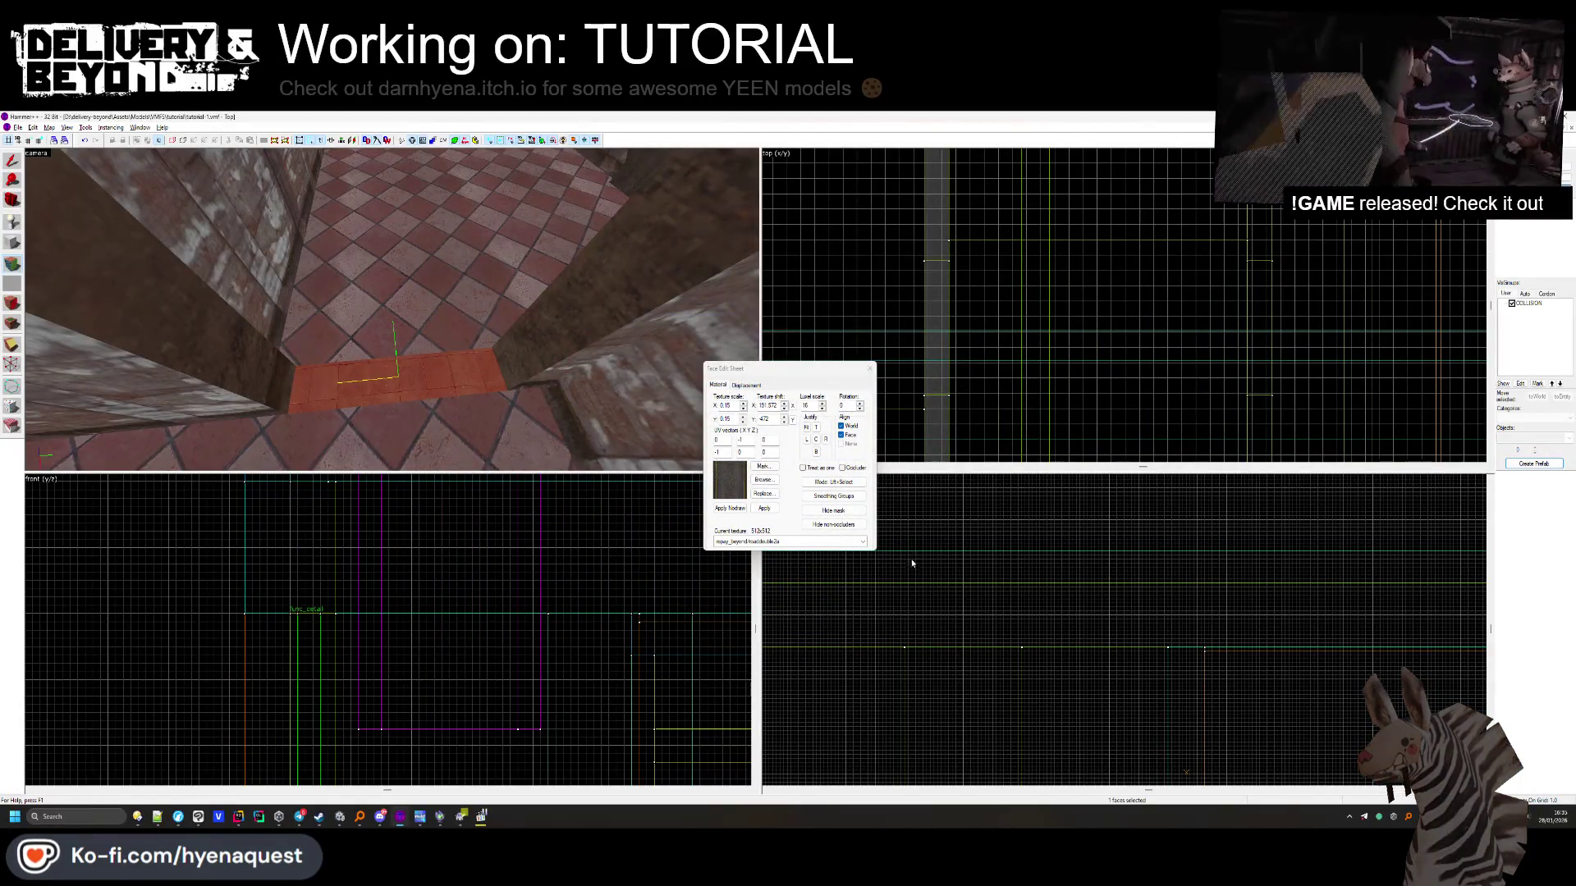
Rotate the road texture 90 degrees and centre it on the face
{"action": "left_click", "coordinate": [846, 405]}
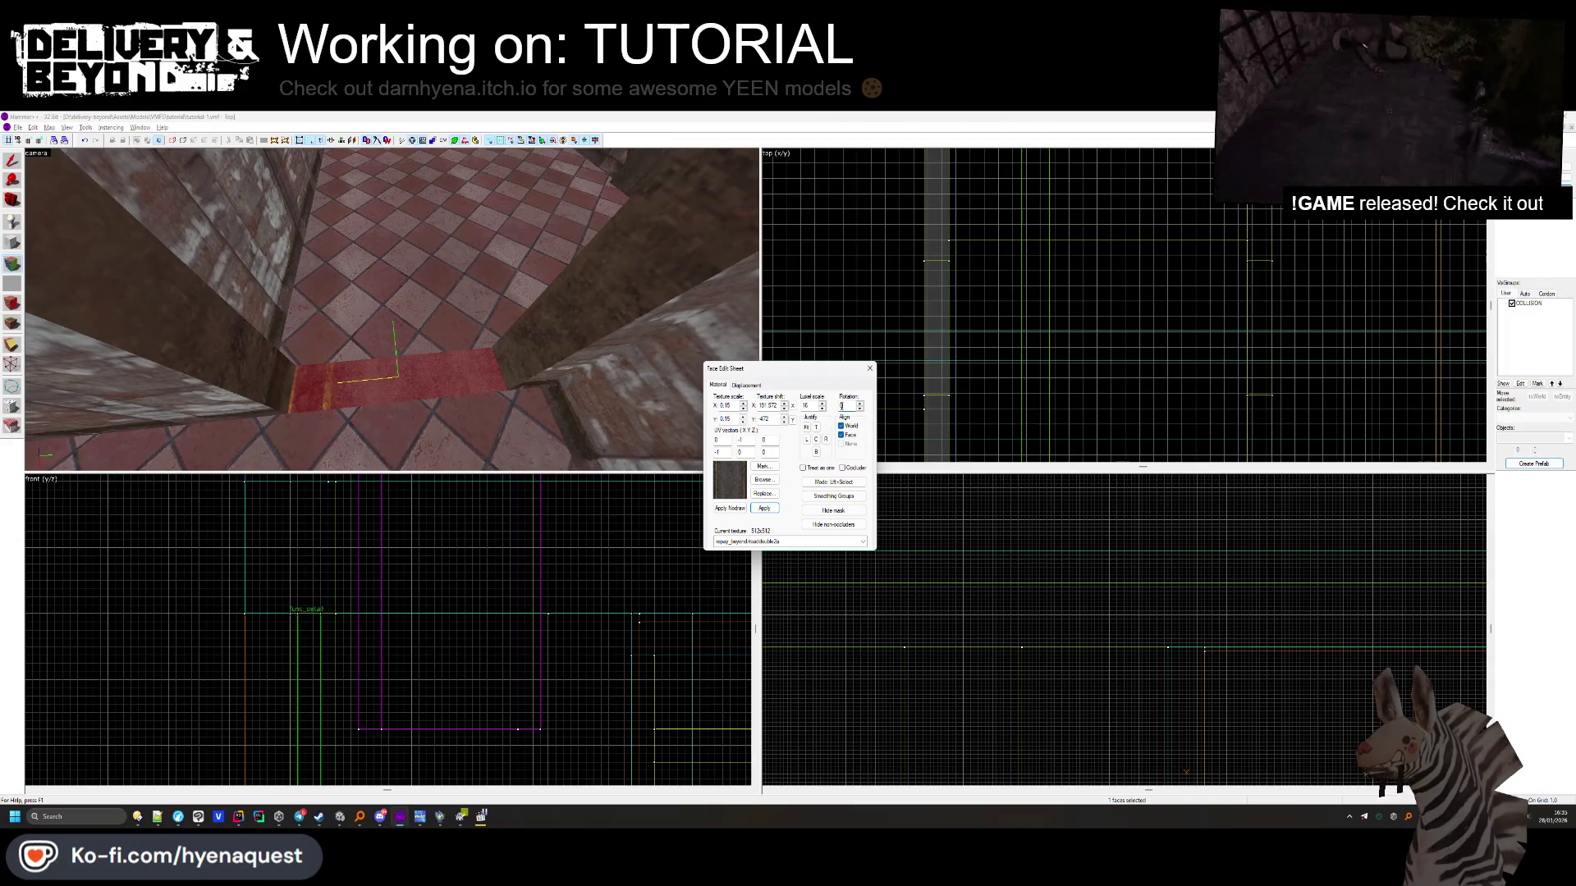
{"action": "type", "text": "90"}
{"action": "key", "text": "Return"}
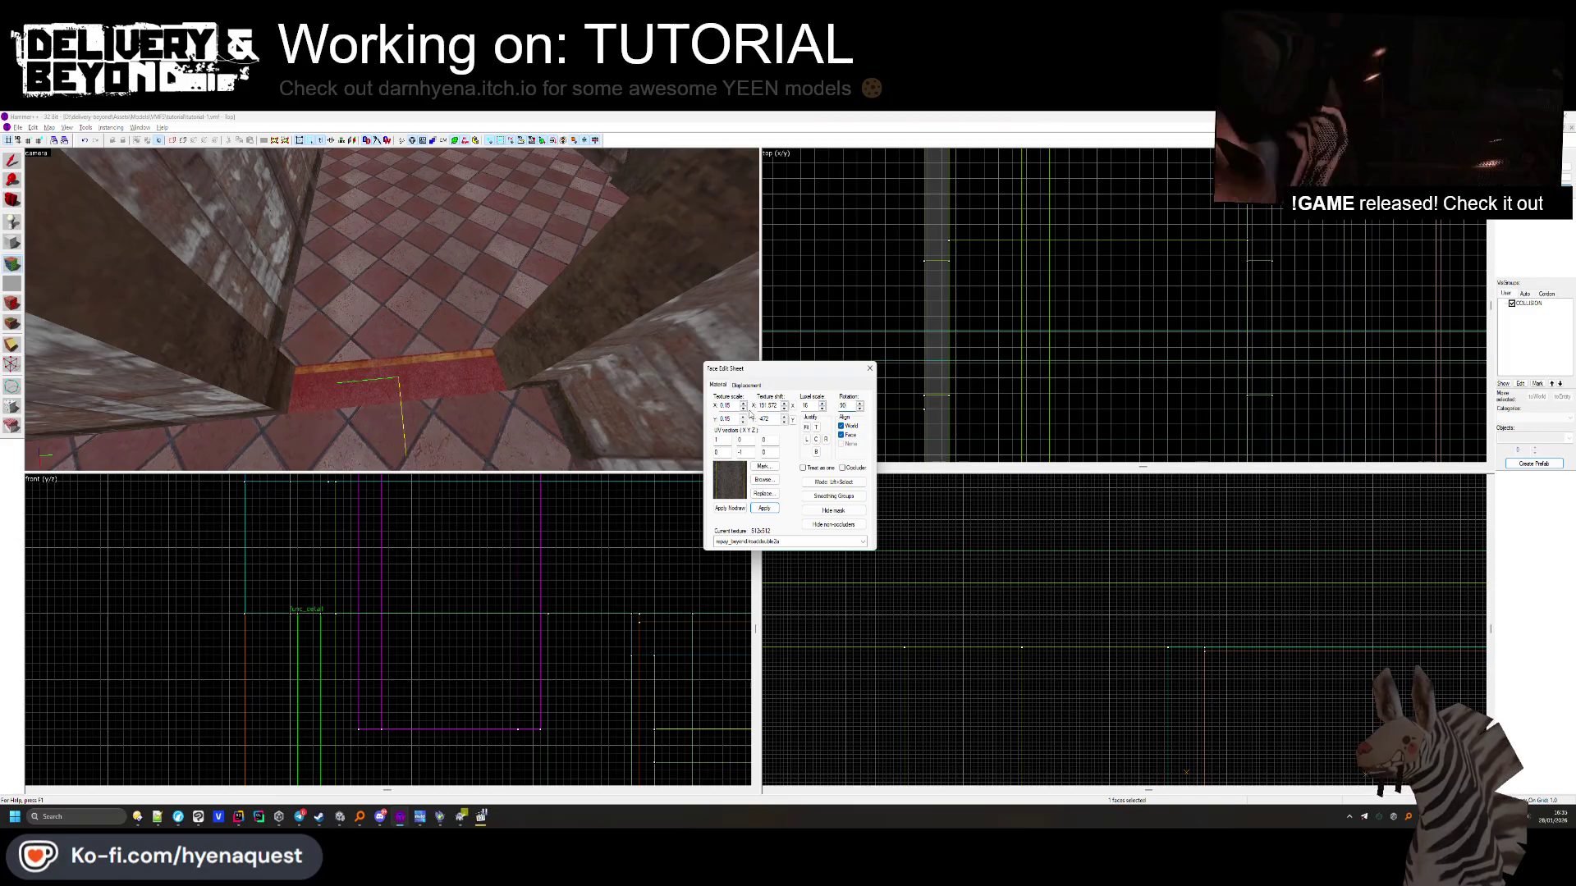
{"action": "left_click", "coordinate": [816, 440]}
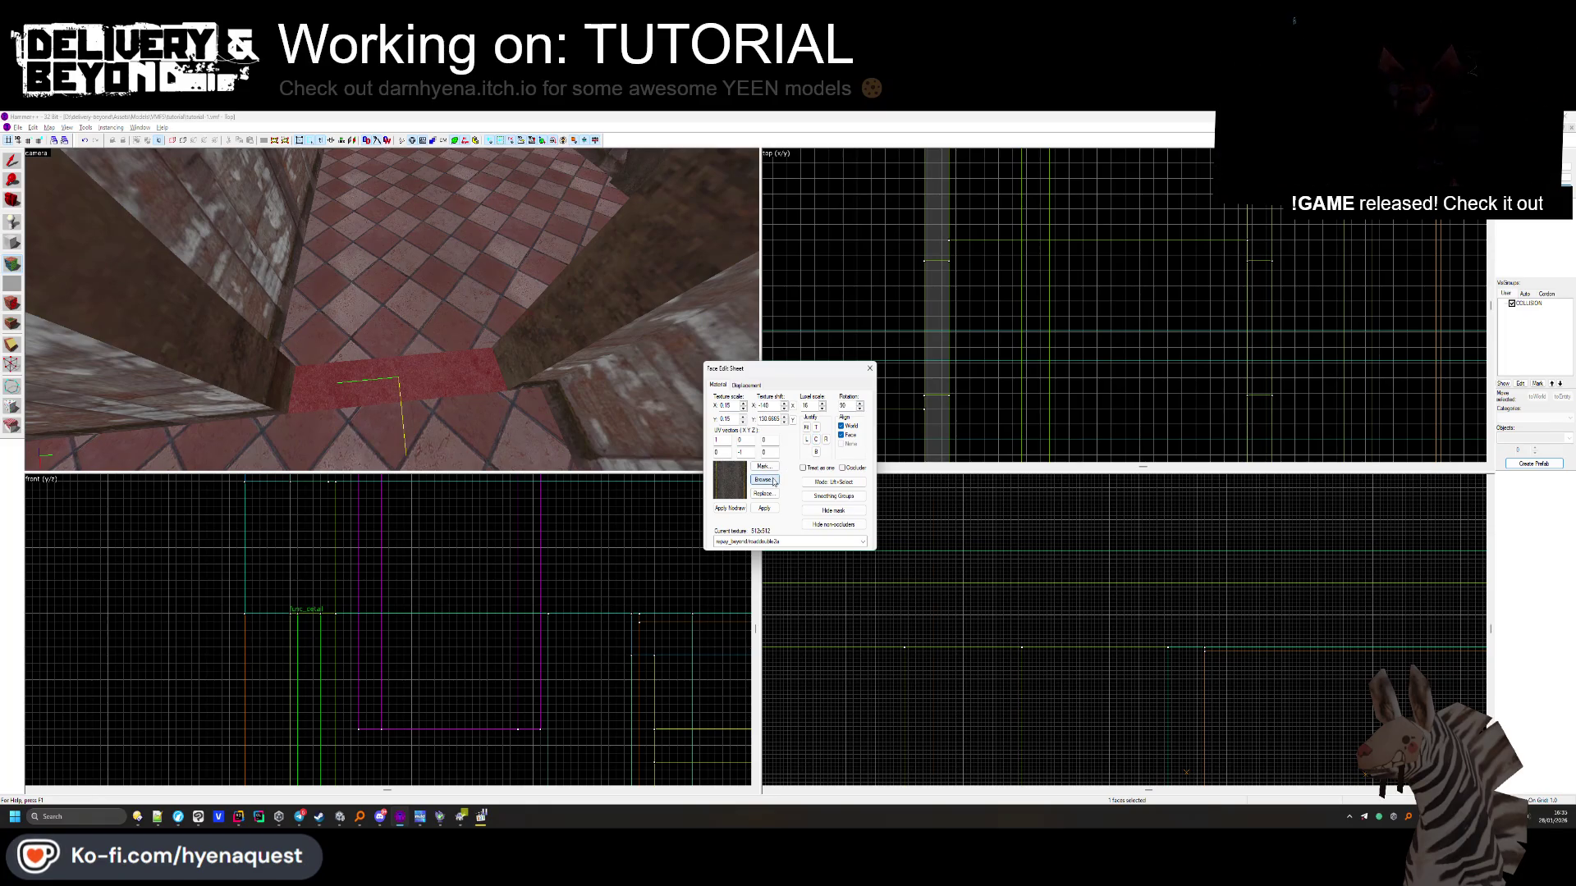
Apply roadzone1a, then swap it for the red-and-white caution stripe texture
{"action": "left_click", "coordinate": [773, 482]}
{"action": "double_click", "coordinate": [771, 353]}
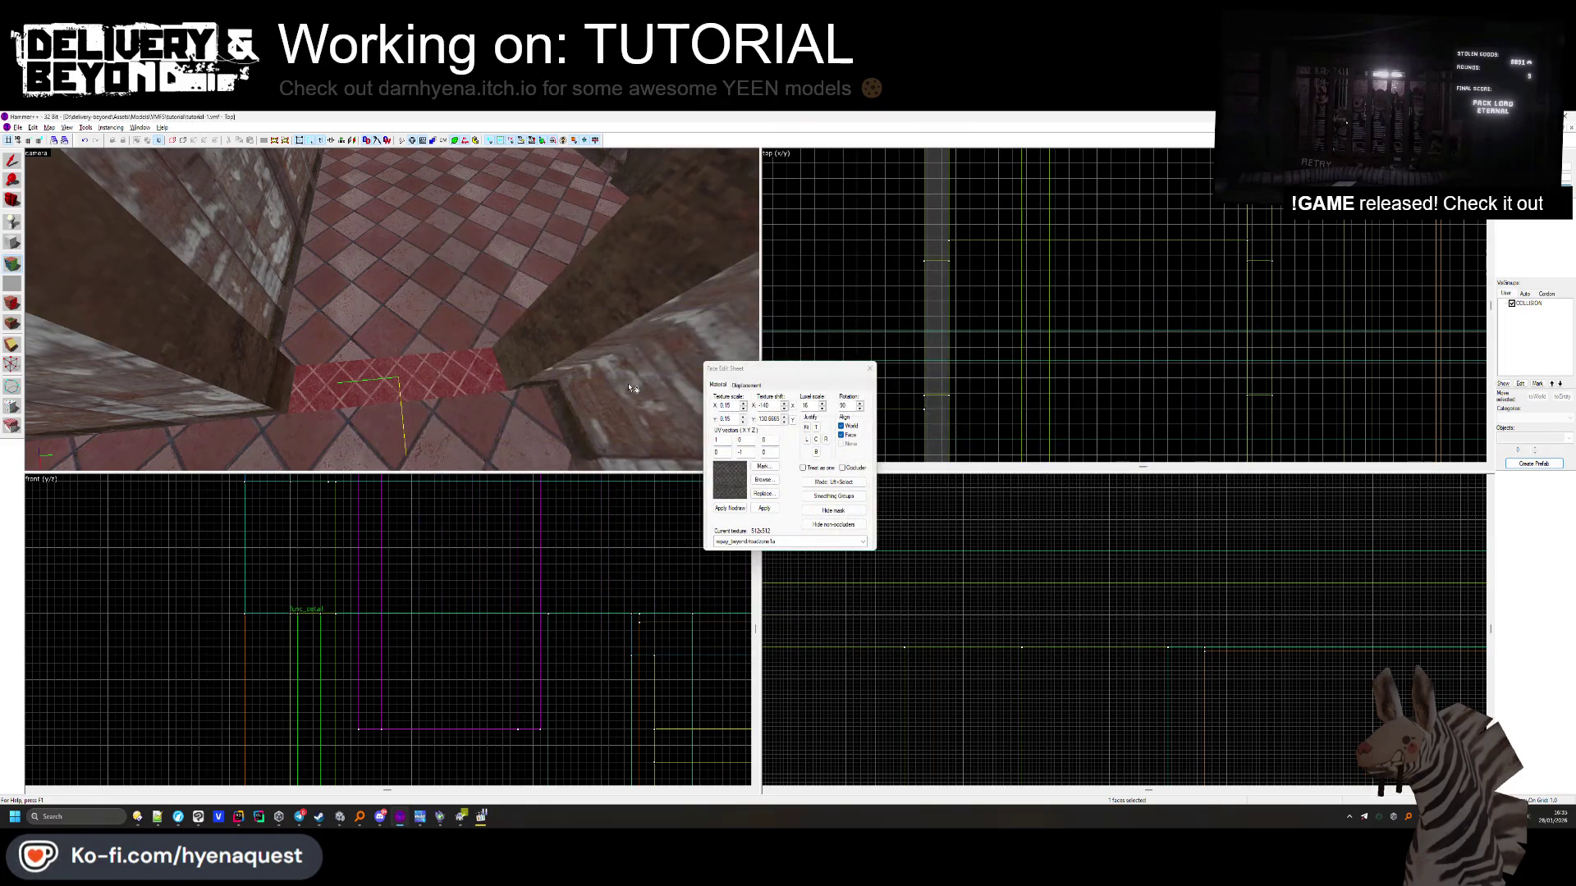
{"action": "left_click", "coordinate": [763, 479]}
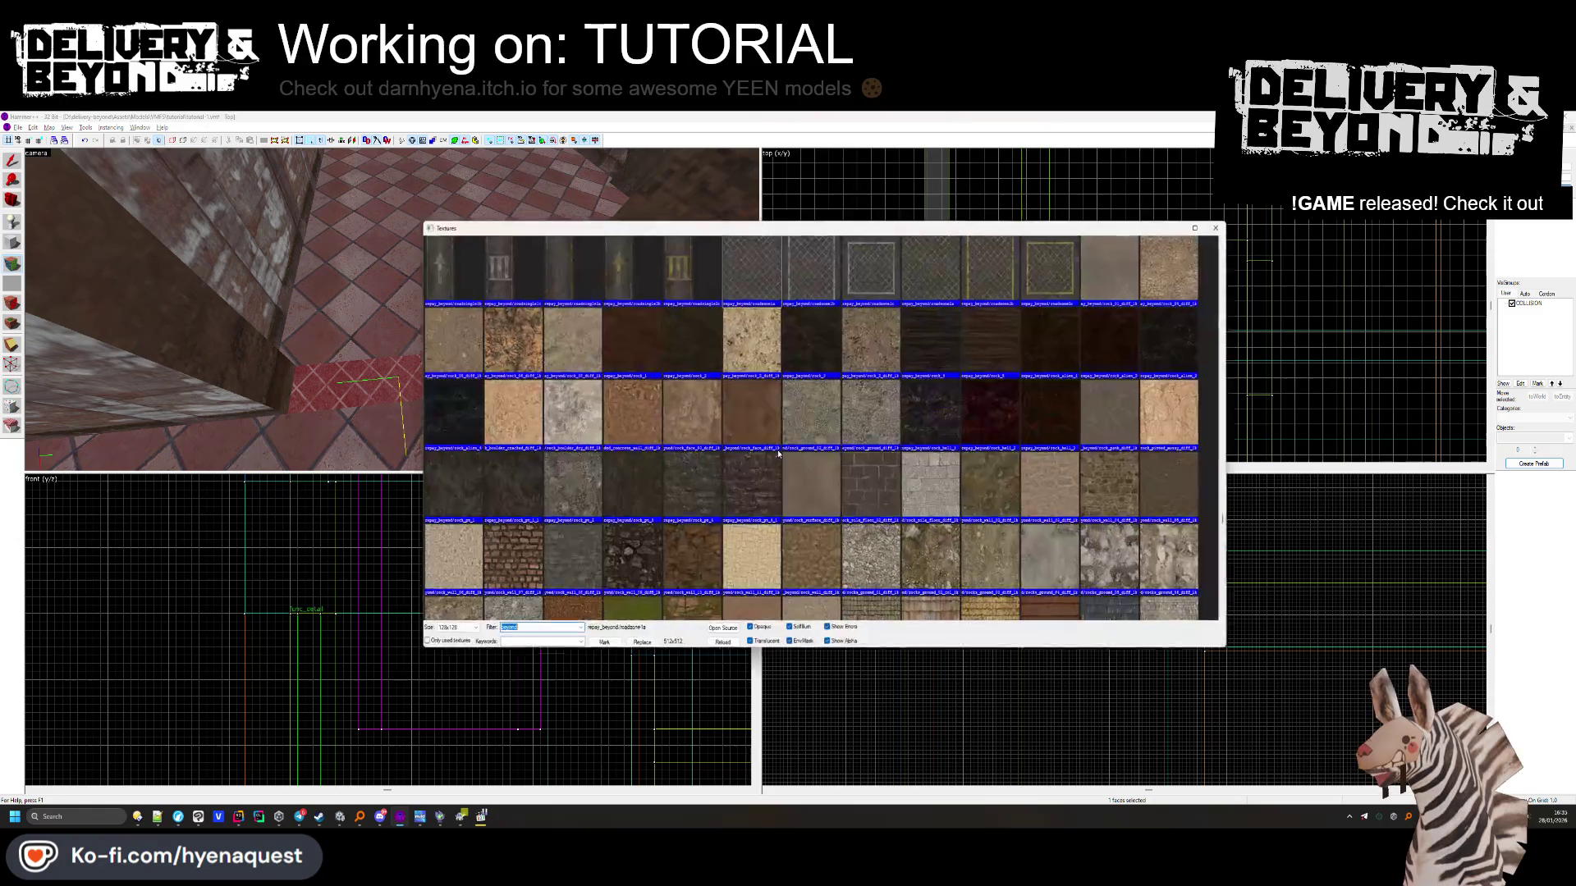
{"action": "scroll", "coordinate": [824, 307], "scroll_direction": "down", "scroll_amount": 15}
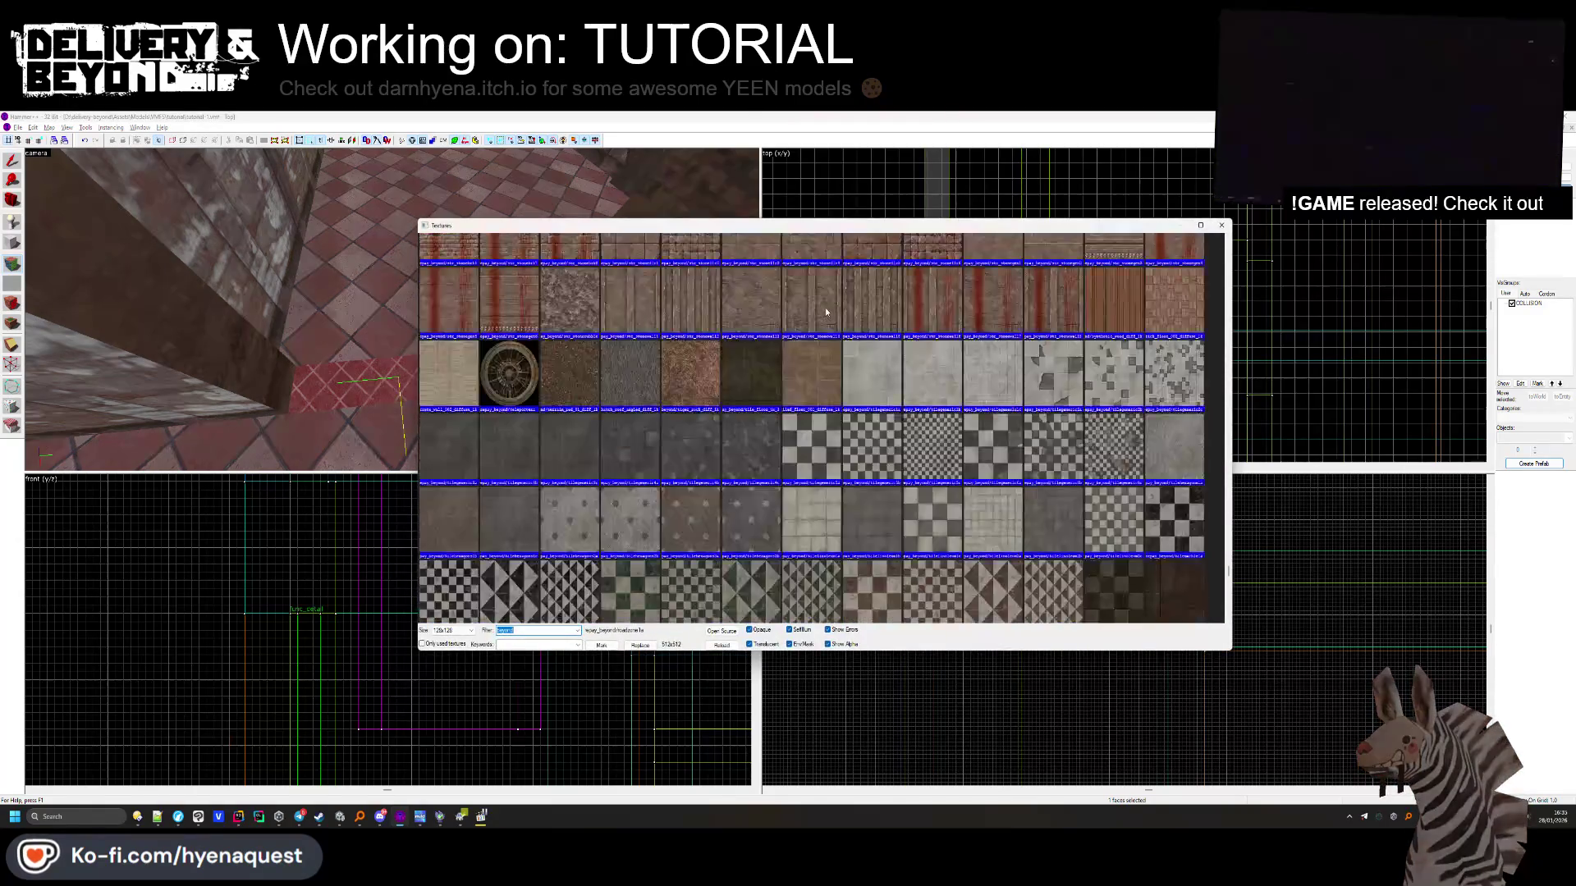
{"action": "scroll", "coordinate": [844, 358], "scroll_direction": "up", "scroll_amount": 15}
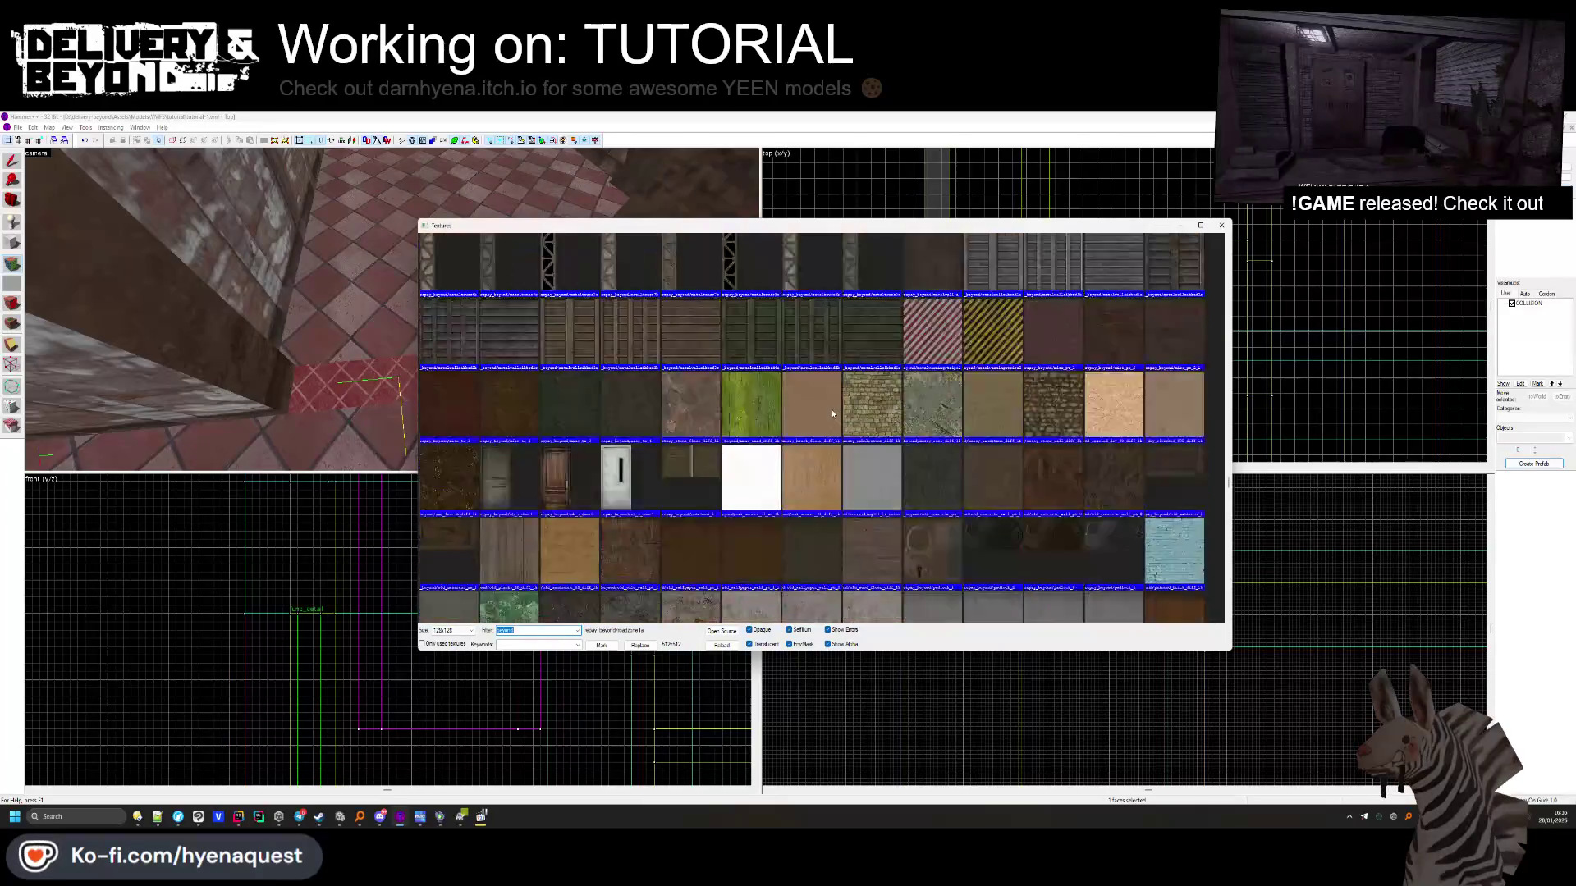
{"action": "double_click", "coordinate": [961, 545]}
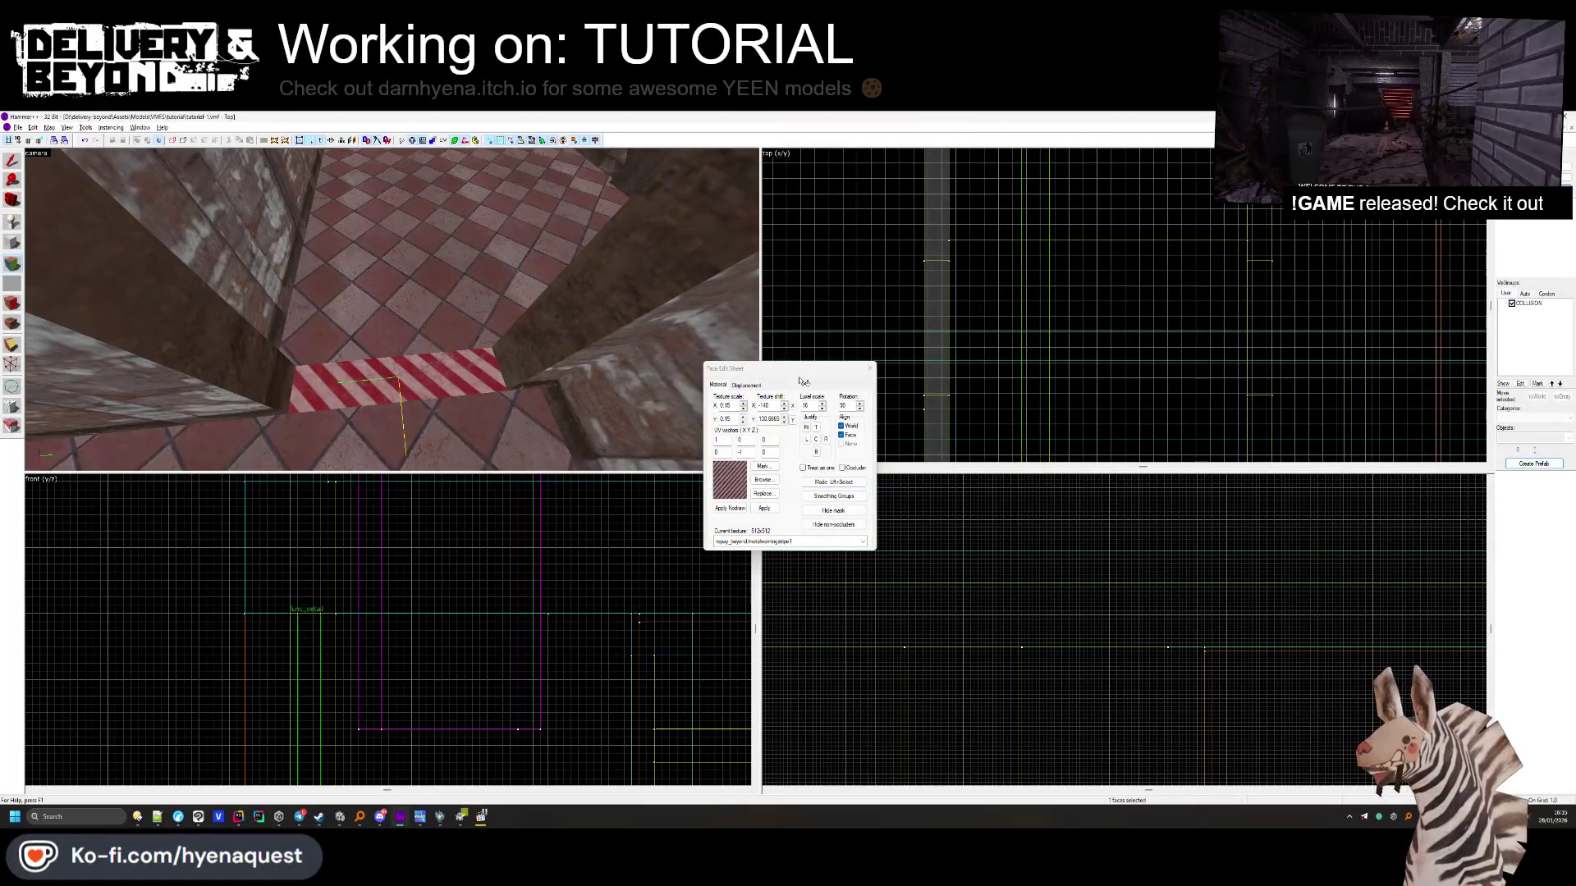
{"action": "key", "text": "Escape"}
Fly into the corridor and select the long floor strip's faces for texturing
{"action": "key", "text": "z"}
{"action": "key", "text": "w"}
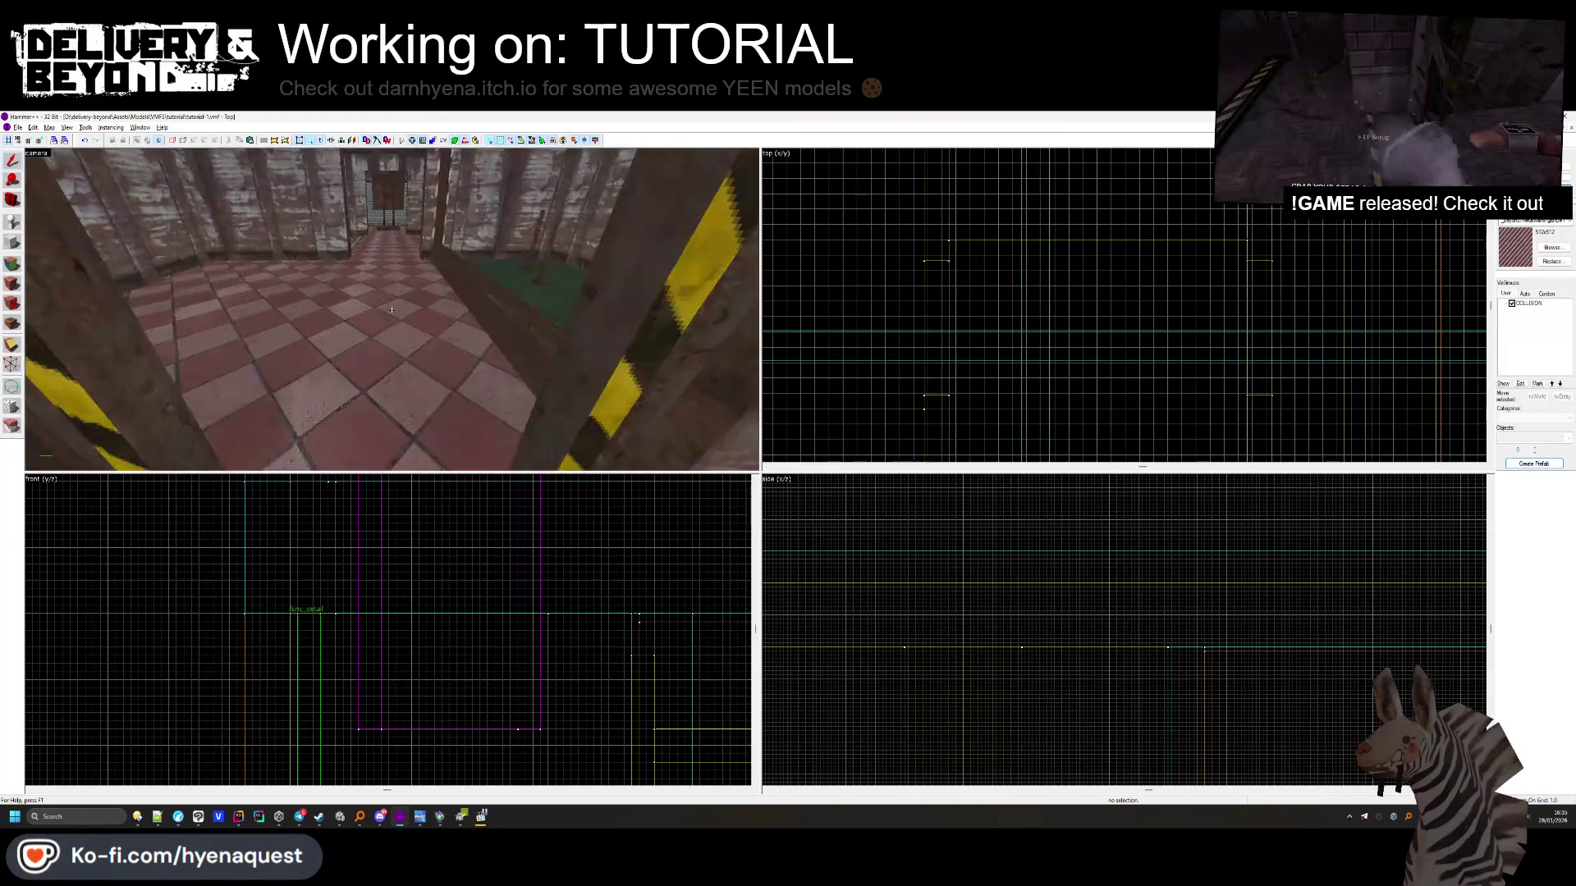
{"action": "left_click", "coordinate": [391, 310]}
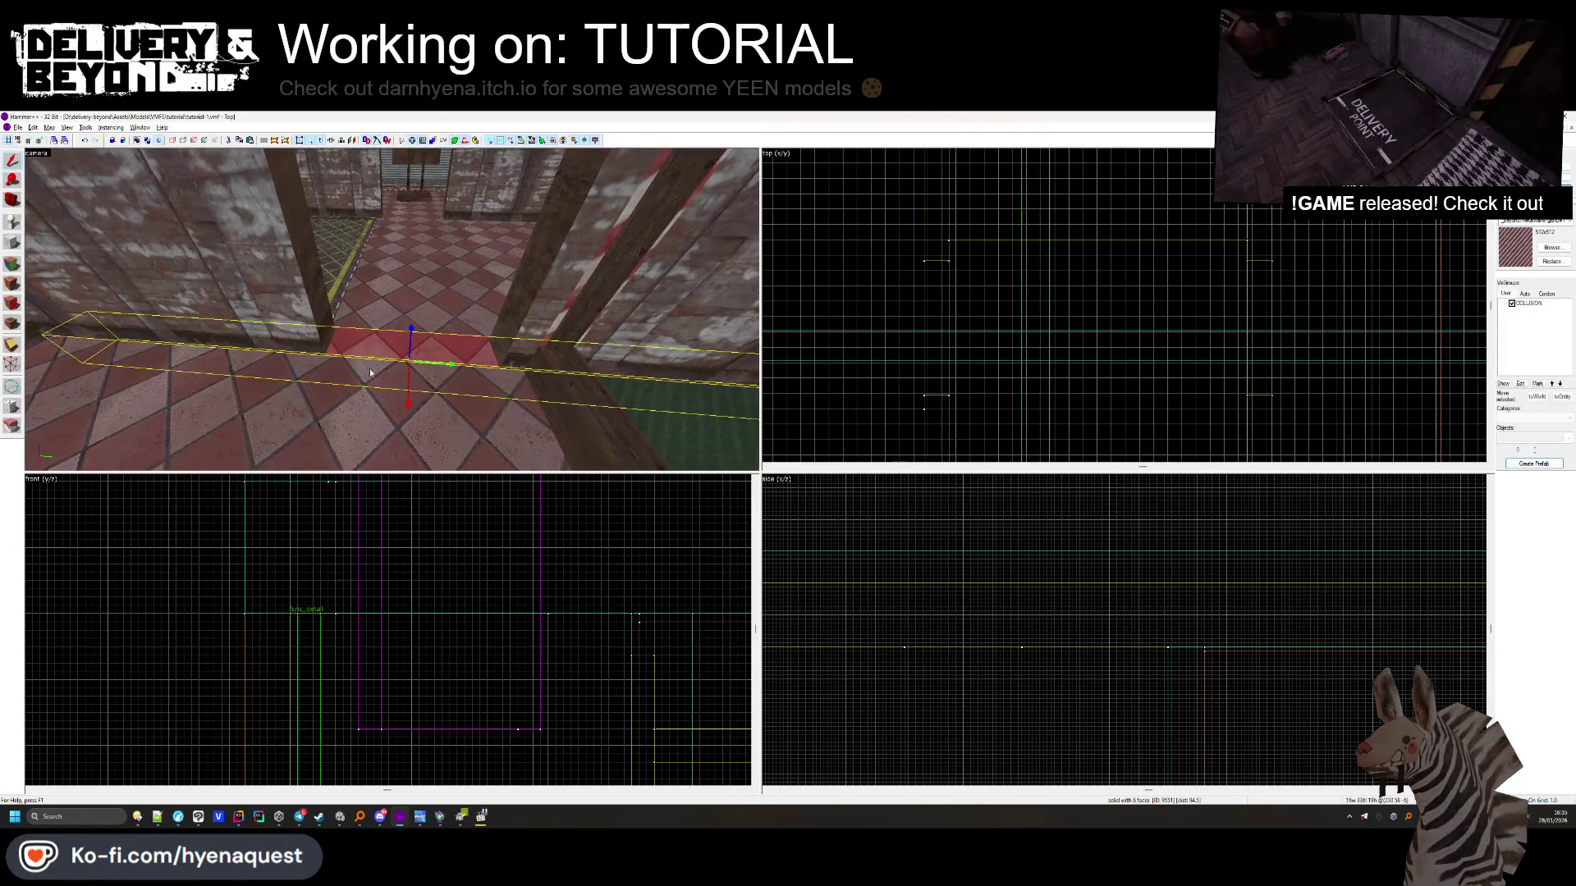
{"action": "key", "text": "z"}
{"action": "left_click", "coordinate": [17, 267]}
{"action": "key", "text": "z"}
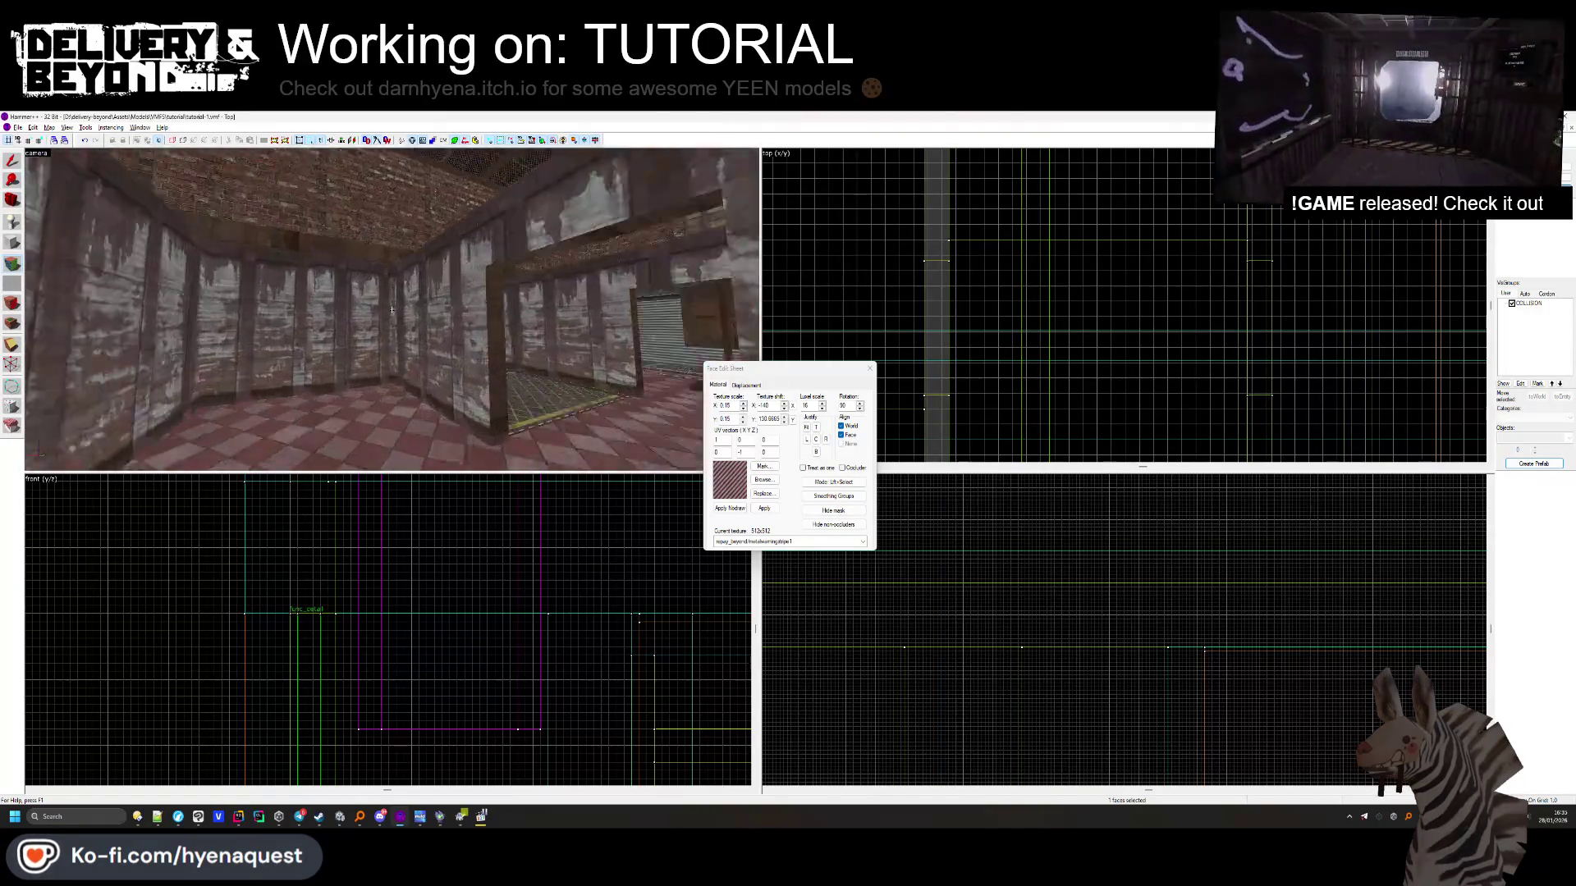
{"action": "key", "text": "z"}
{"action": "left_click", "coordinate": [427, 417]}
{"action": "key", "text": "z"}
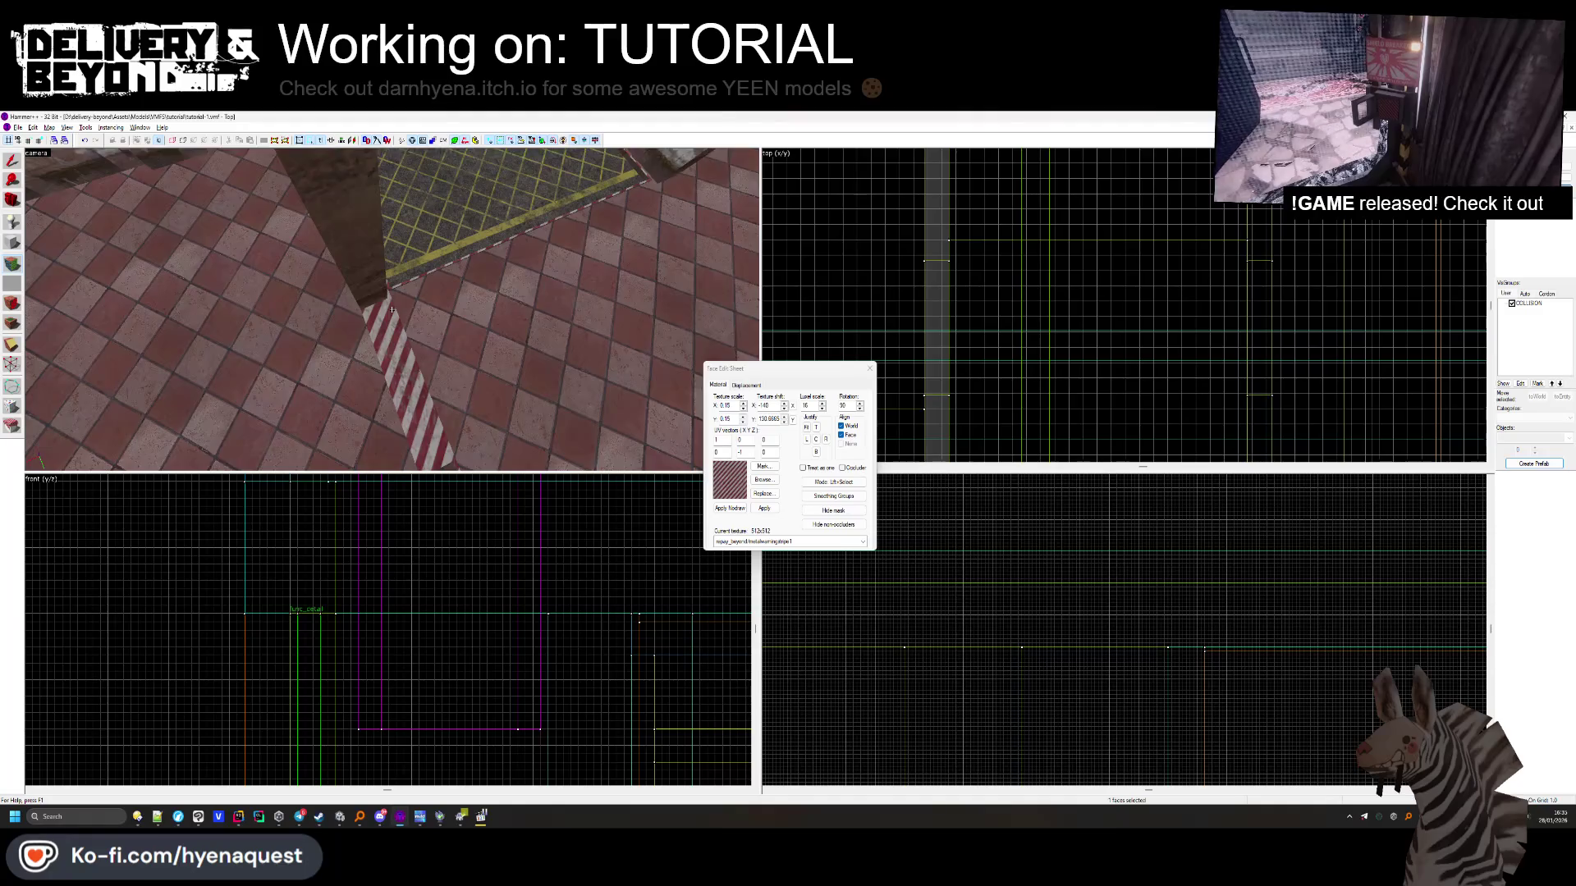
{"action": "key", "text": "z"}
{"action": "left_click", "coordinate": [870, 368]}
Stripe the edge face of another floor strip, undoing the stripe on the large face
{"action": "key", "text": "z"}
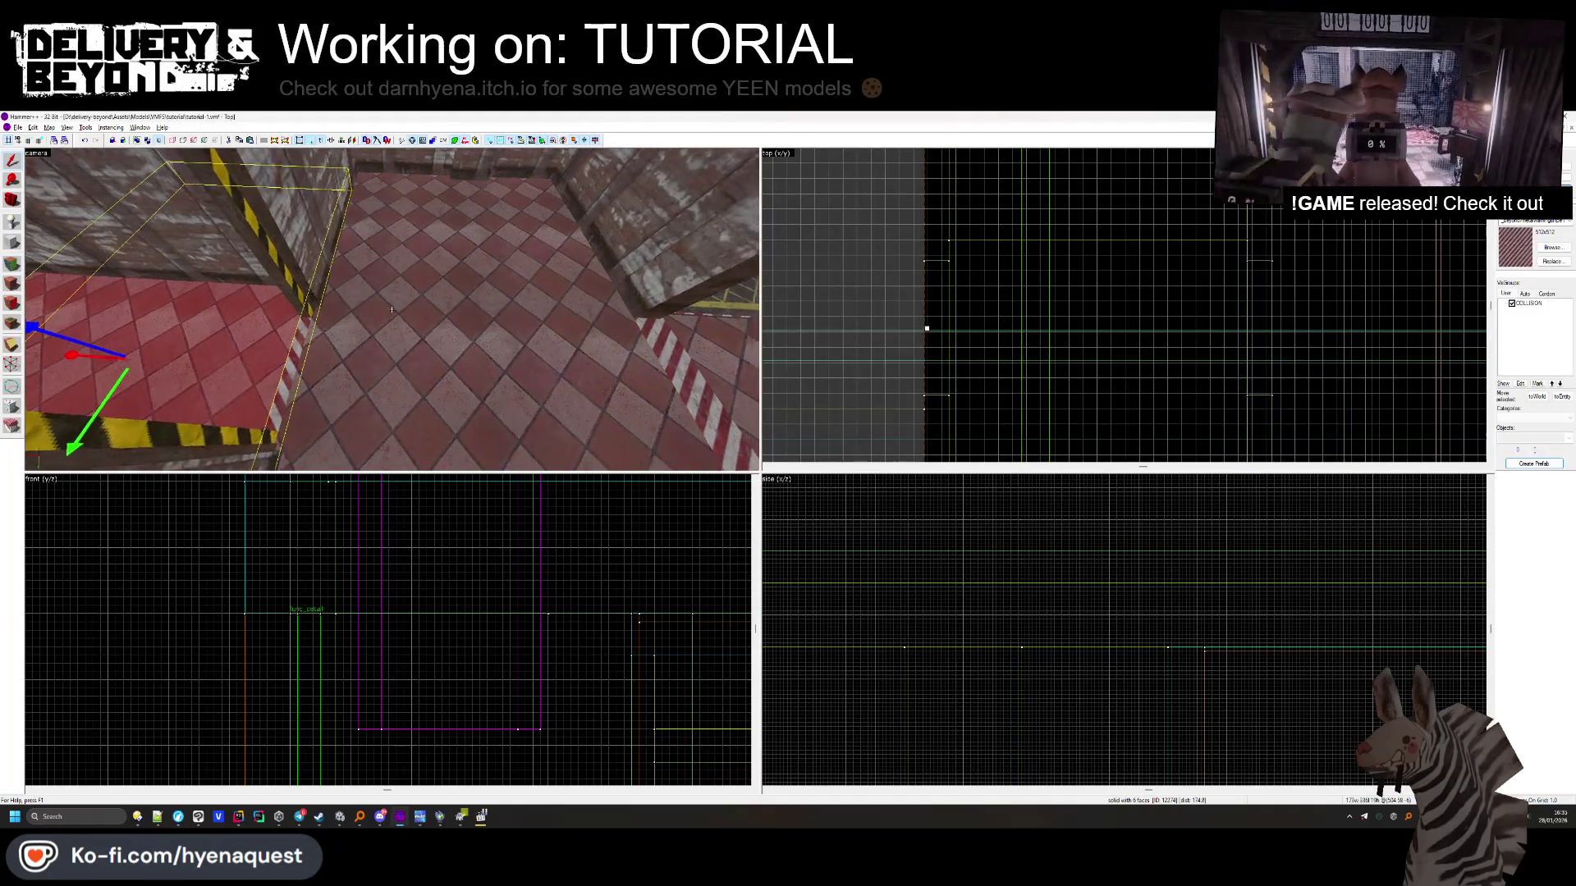
{"action": "left_click", "coordinate": [392, 310]}
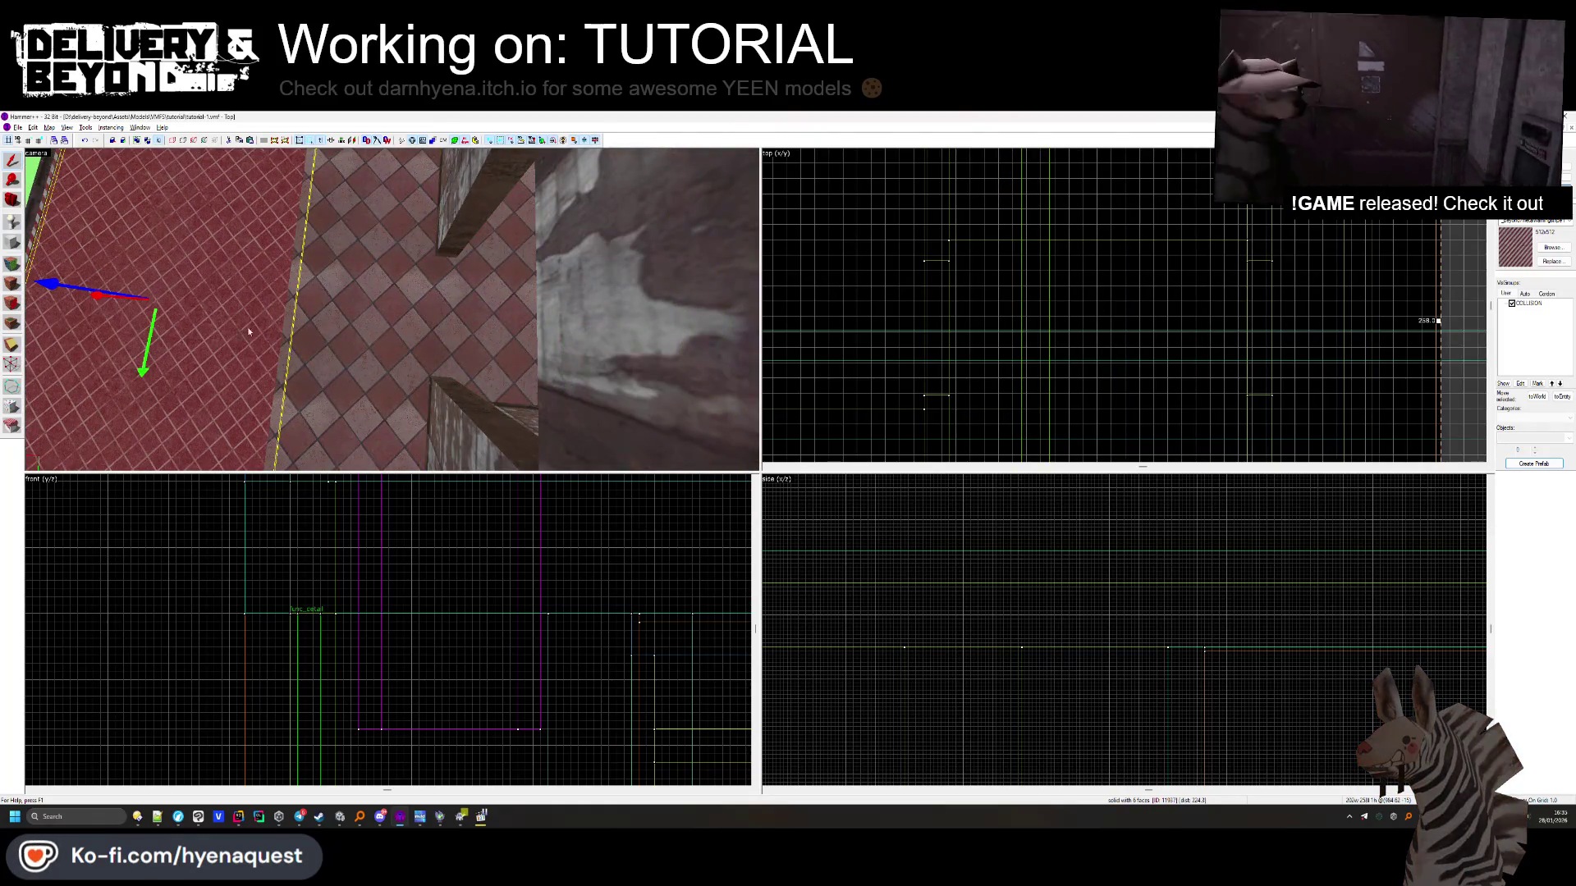
{"action": "scroll", "coordinate": [836, 227], "scroll_direction": "down", "scroll_amount": 3}
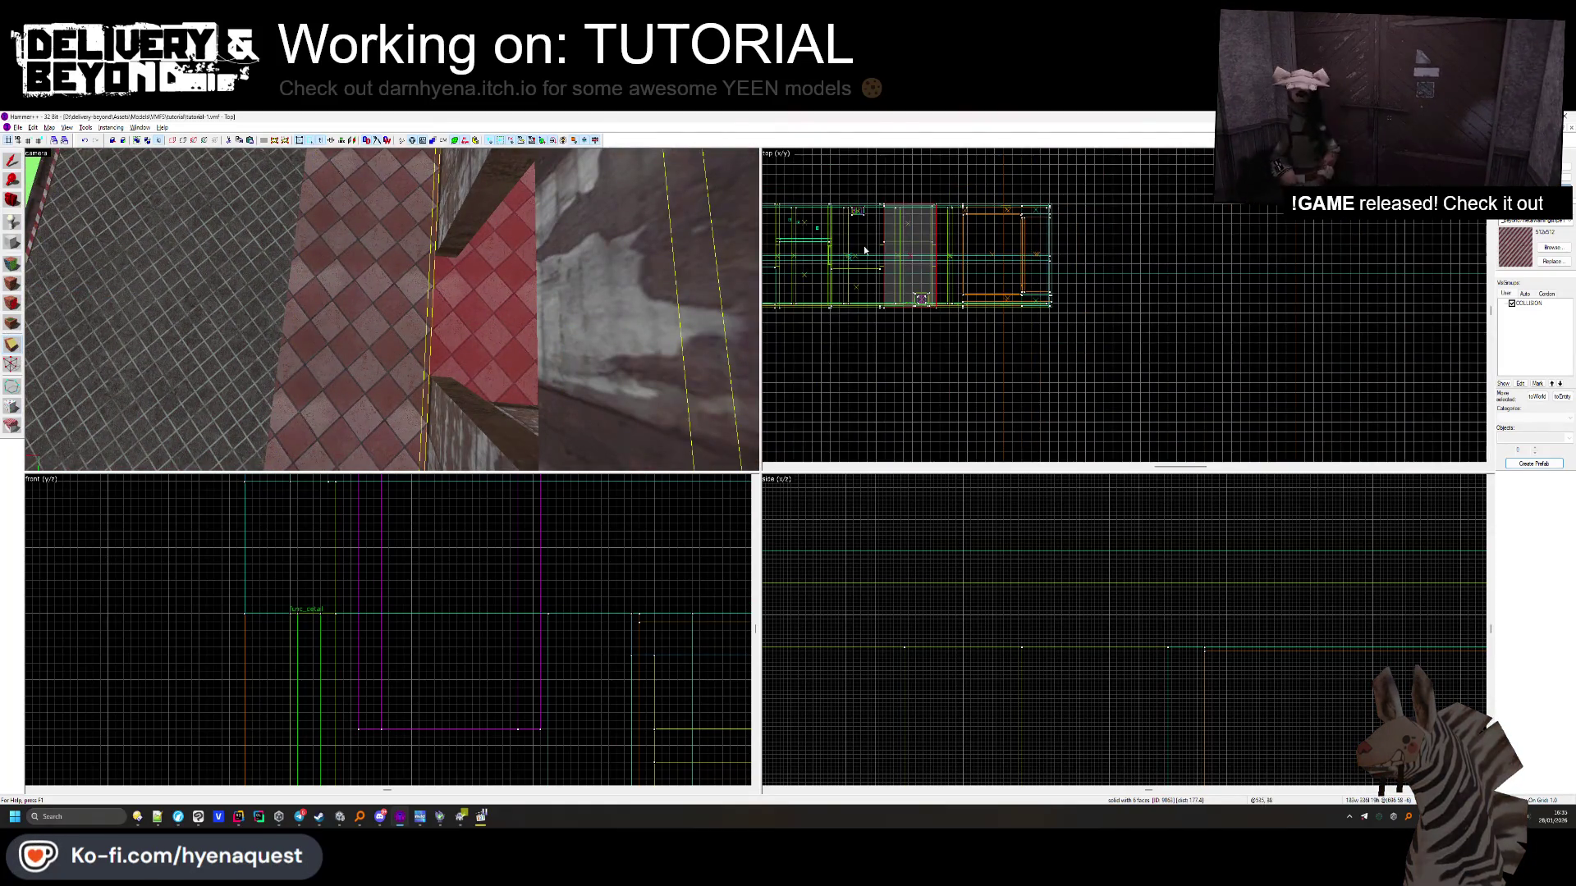
{"action": "scroll", "coordinate": [889, 228], "scroll_direction": "up", "scroll_amount": 3}
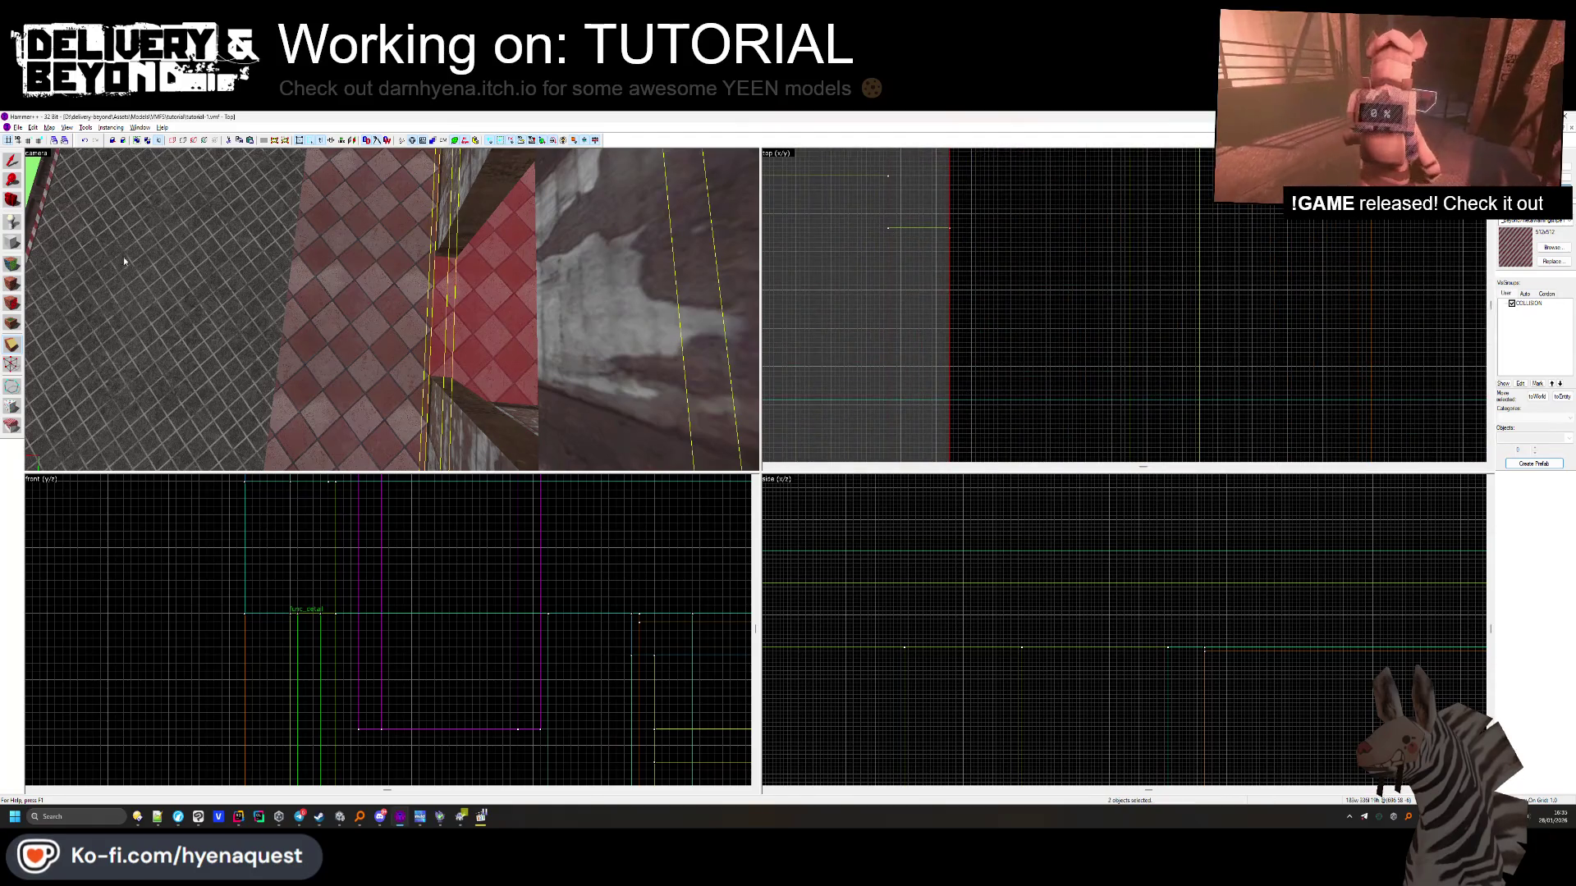
{"action": "left_click", "coordinate": [20, 263]}
{"action": "left_click", "coordinate": [277, 331]}
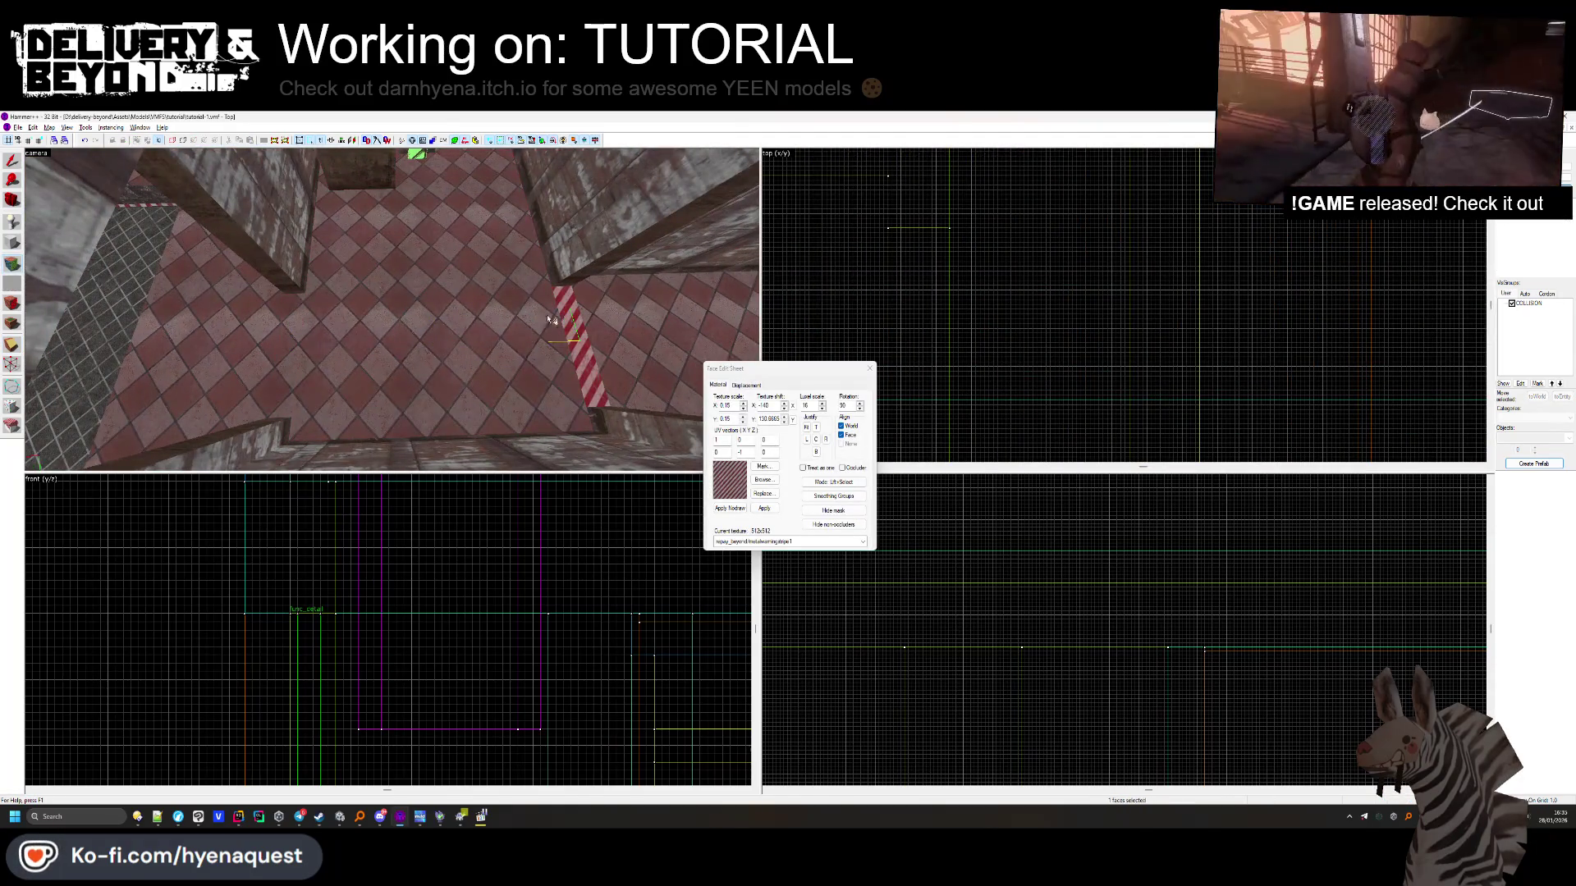
{"action": "key", "text": "ctrl+z"}
{"action": "left_click", "coordinate": [870, 368]}
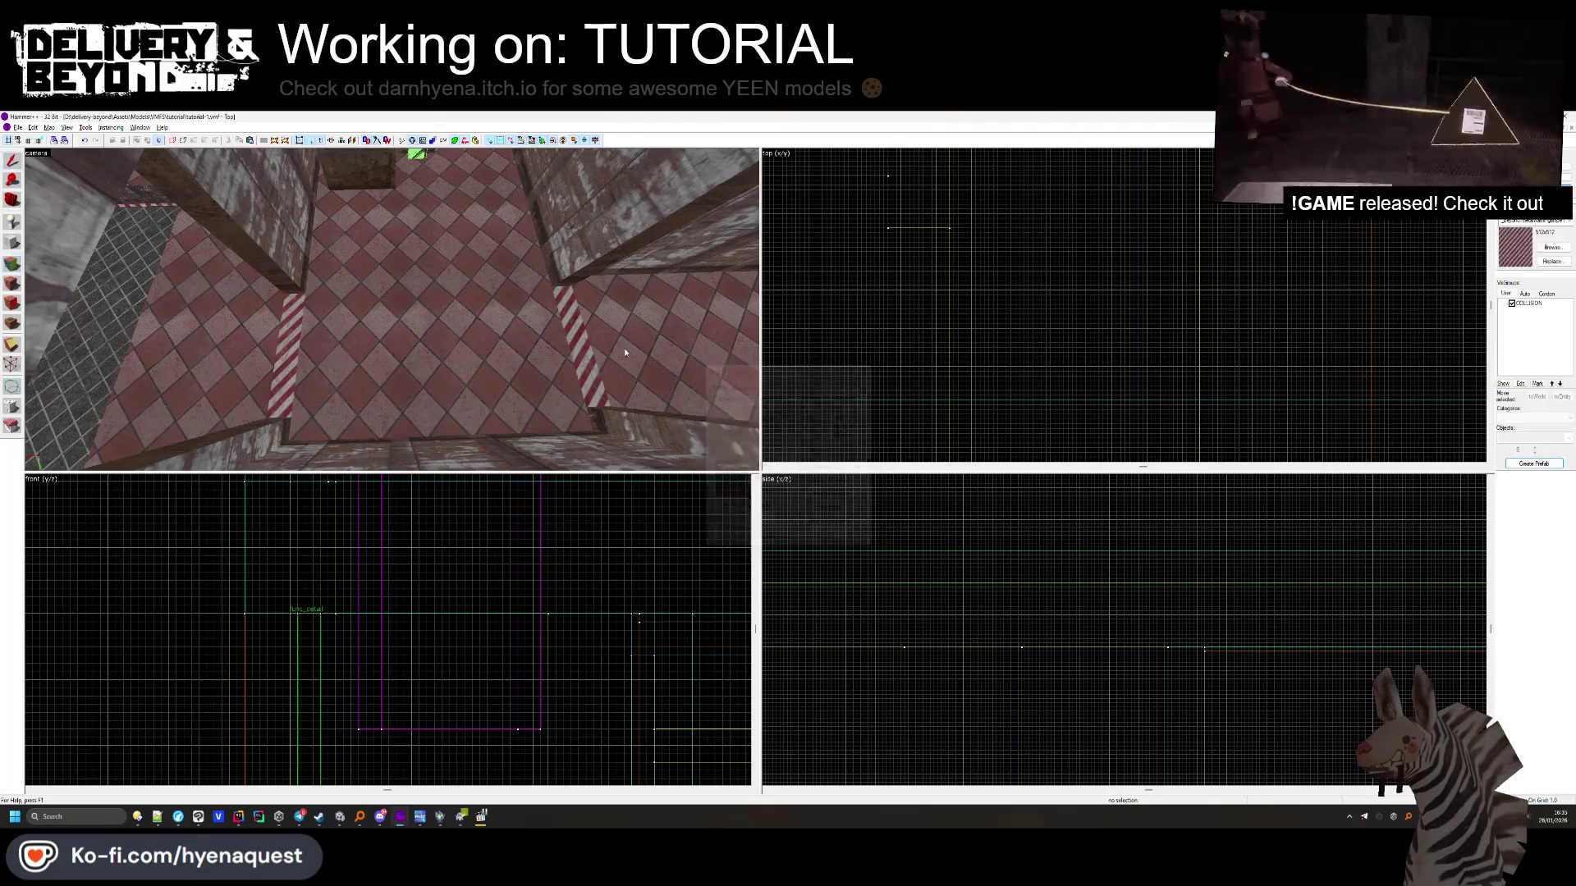
Check the new stripes, then return to Unity facing the poster wall
{"action": "key", "text": "z"}
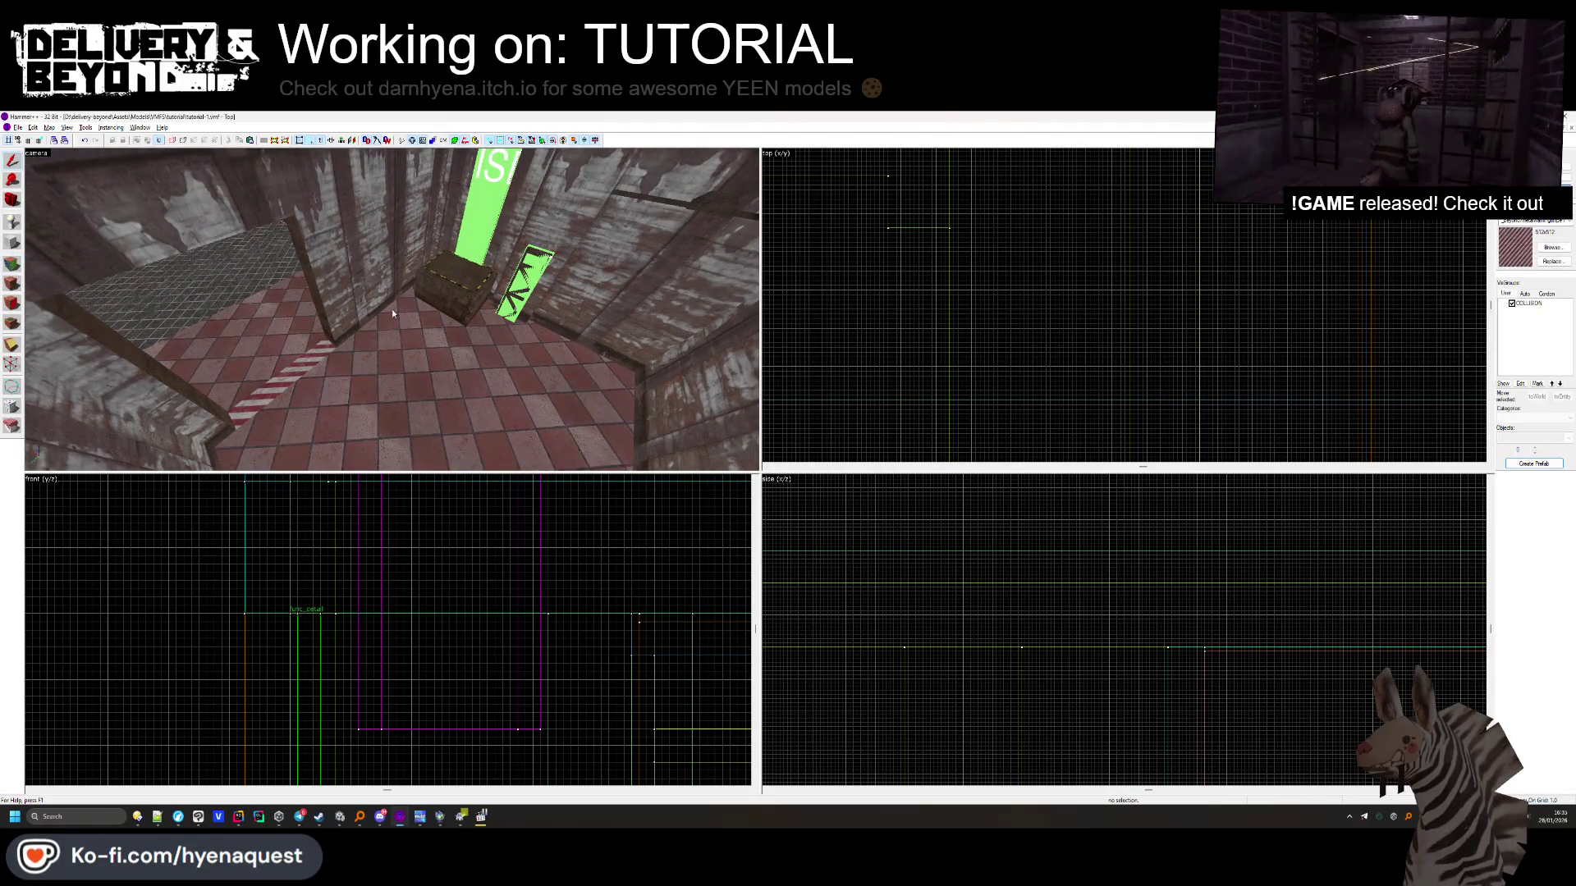
{"action": "key", "text": "alt+Tab"}
{"action": "mouse_move", "coordinate": [637, 415]}
{"action": "left_mouse_down"}
{"action": "mouse_move", "coordinate": [781, 369]}
{"action": "mouse_move", "coordinate": [990, 156]}
{"action": "mouse_move", "coordinate": [810, 179]}
{"action": "left_mouse_up"}
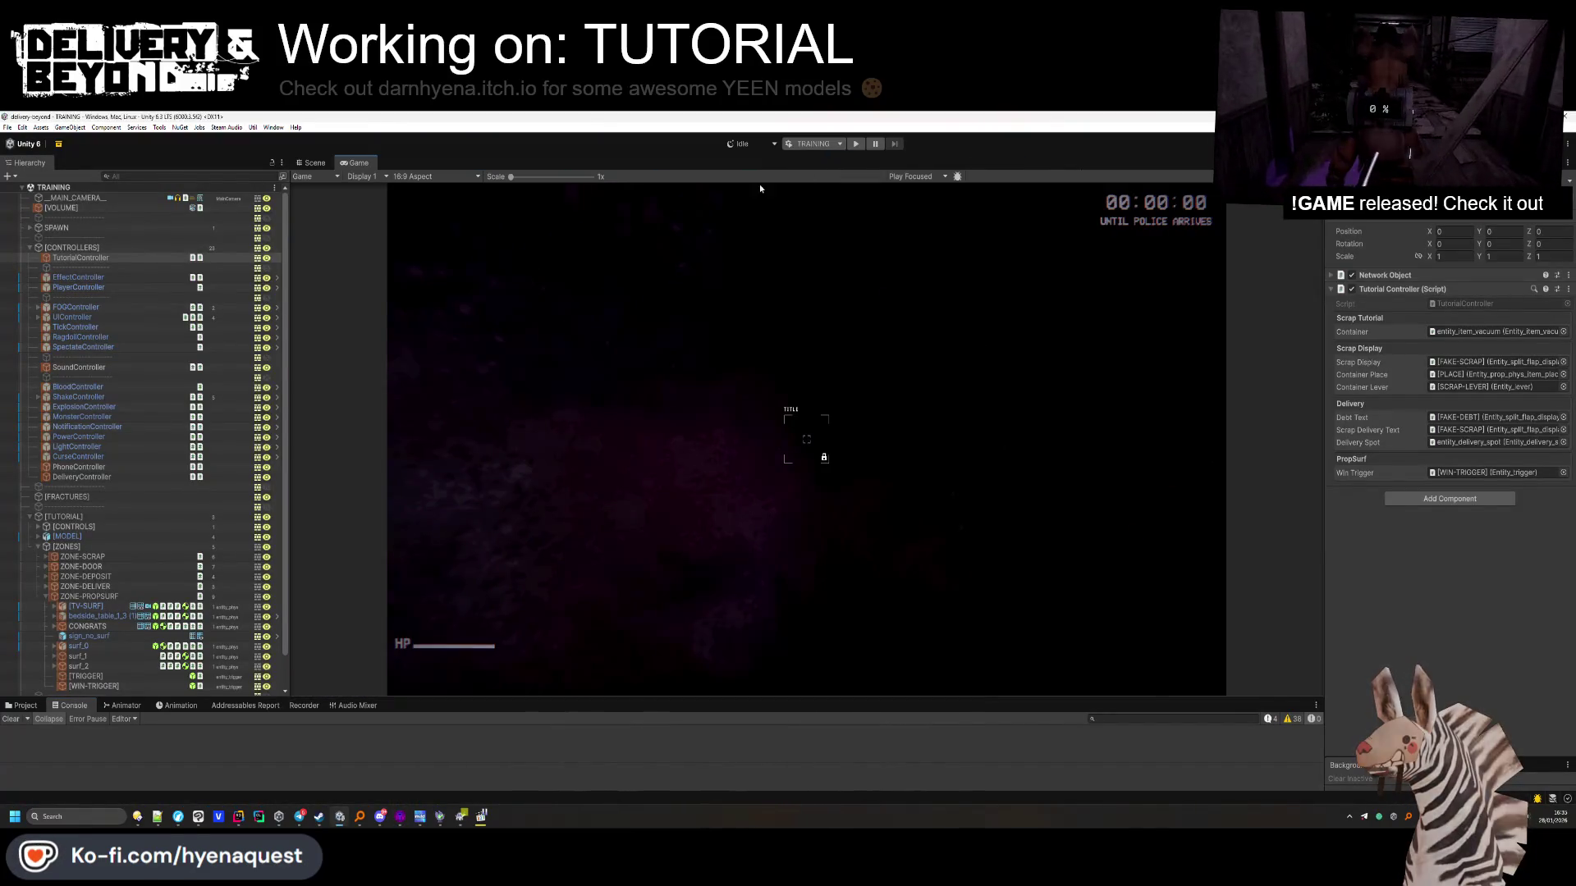
In the Scene view, collapse [CONTROLLERS] and expand TEMP to list its [WORLD] objects
{"action": "left_click", "coordinate": [325, 164]}
{"action": "left_click", "coordinate": [70, 247]}
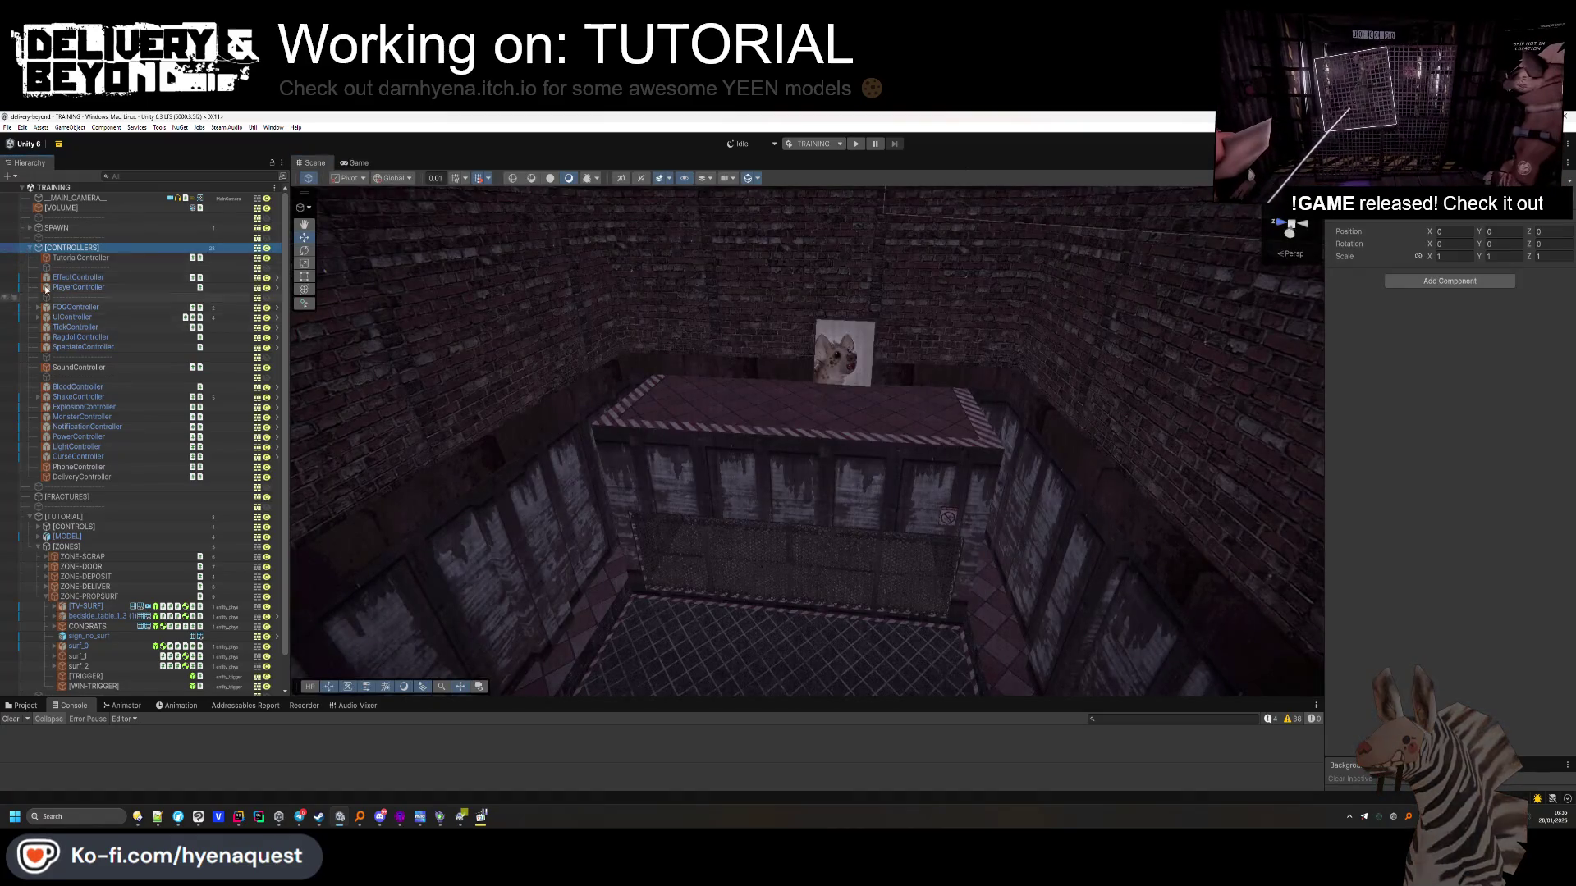
{"action": "left_click", "coordinate": [31, 248]}
{"action": "left_click", "coordinate": [30, 288]}
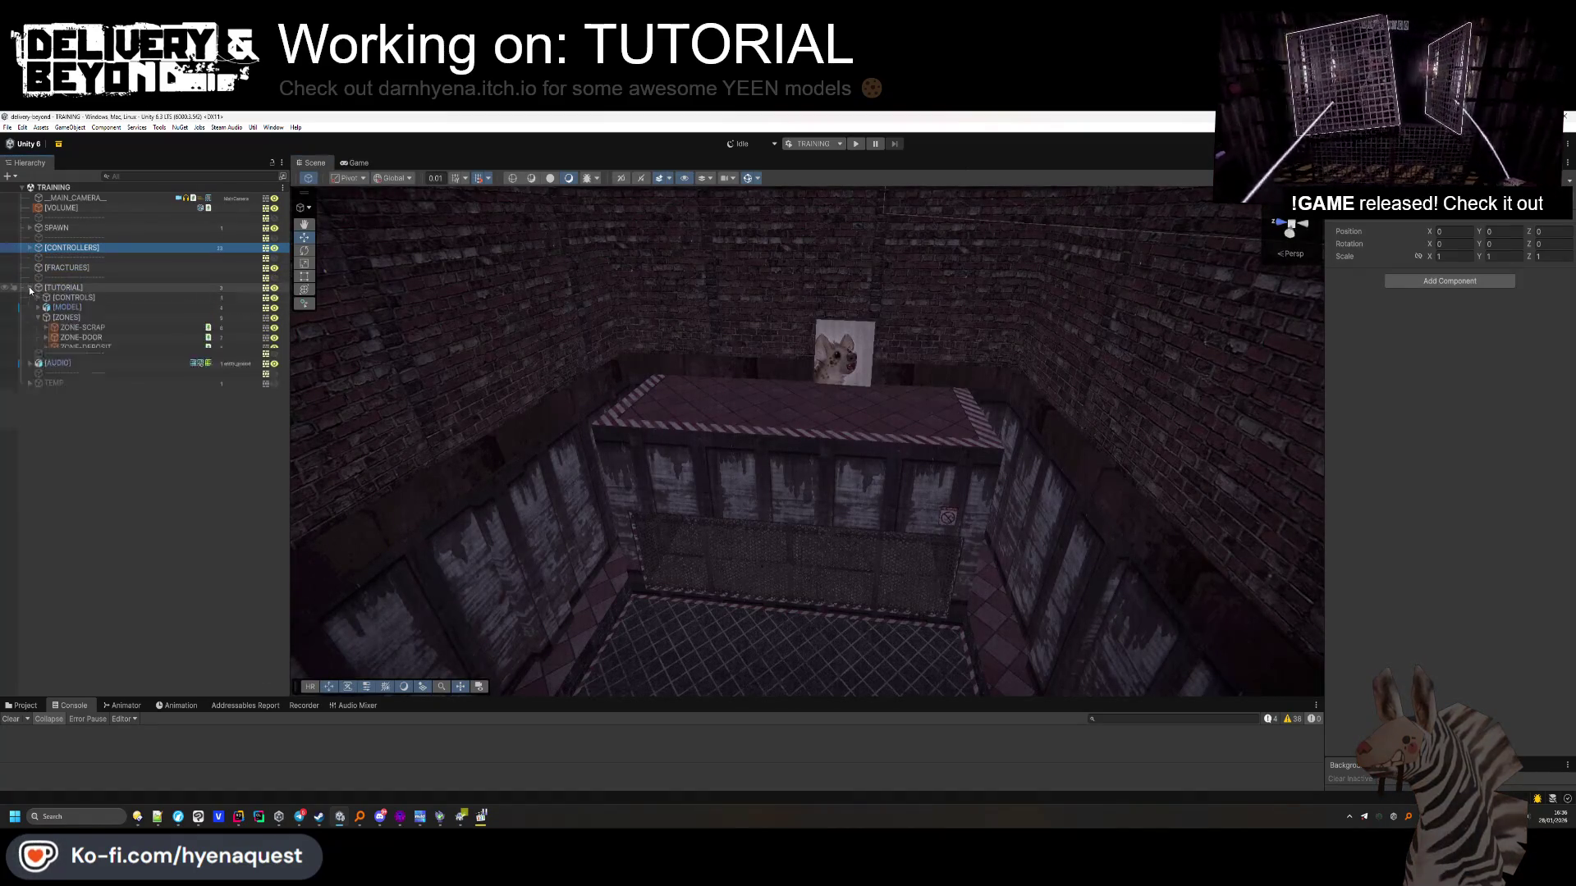
{"action": "left_click", "coordinate": [30, 288]}
{"action": "left_click", "coordinate": [68, 497]}
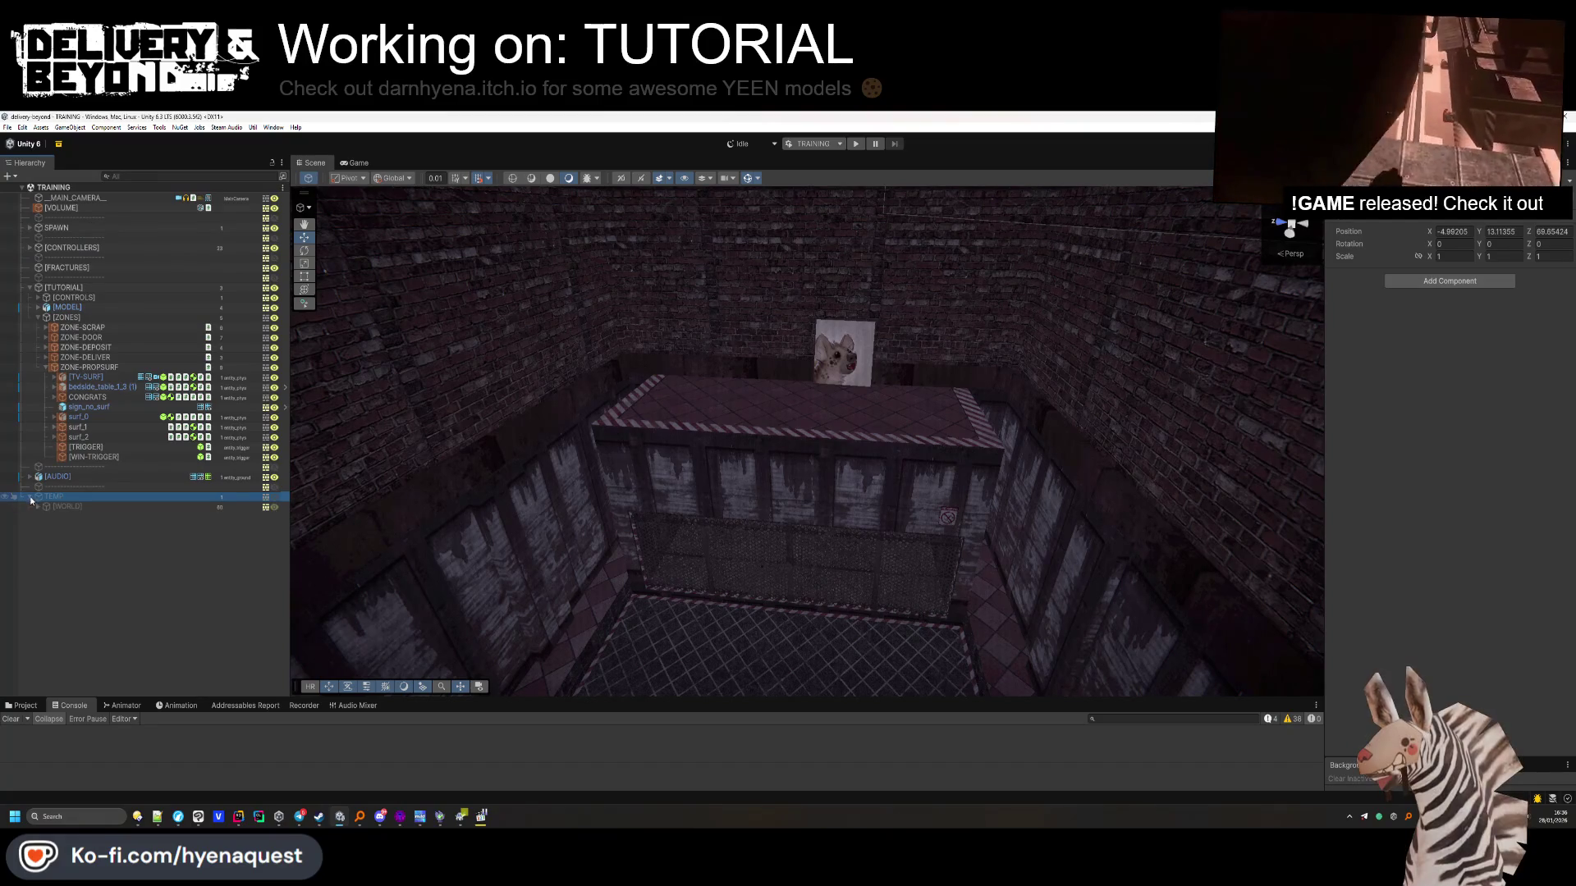
{"action": "left_click", "coordinate": [29, 497]}
Collapse ZONE-PROPSURF, select [TUTORIAL] and bring up the Steam Audio menu
{"action": "scroll", "coordinate": [35, 509], "scroll_direction": "down", "scroll_amount": 3}
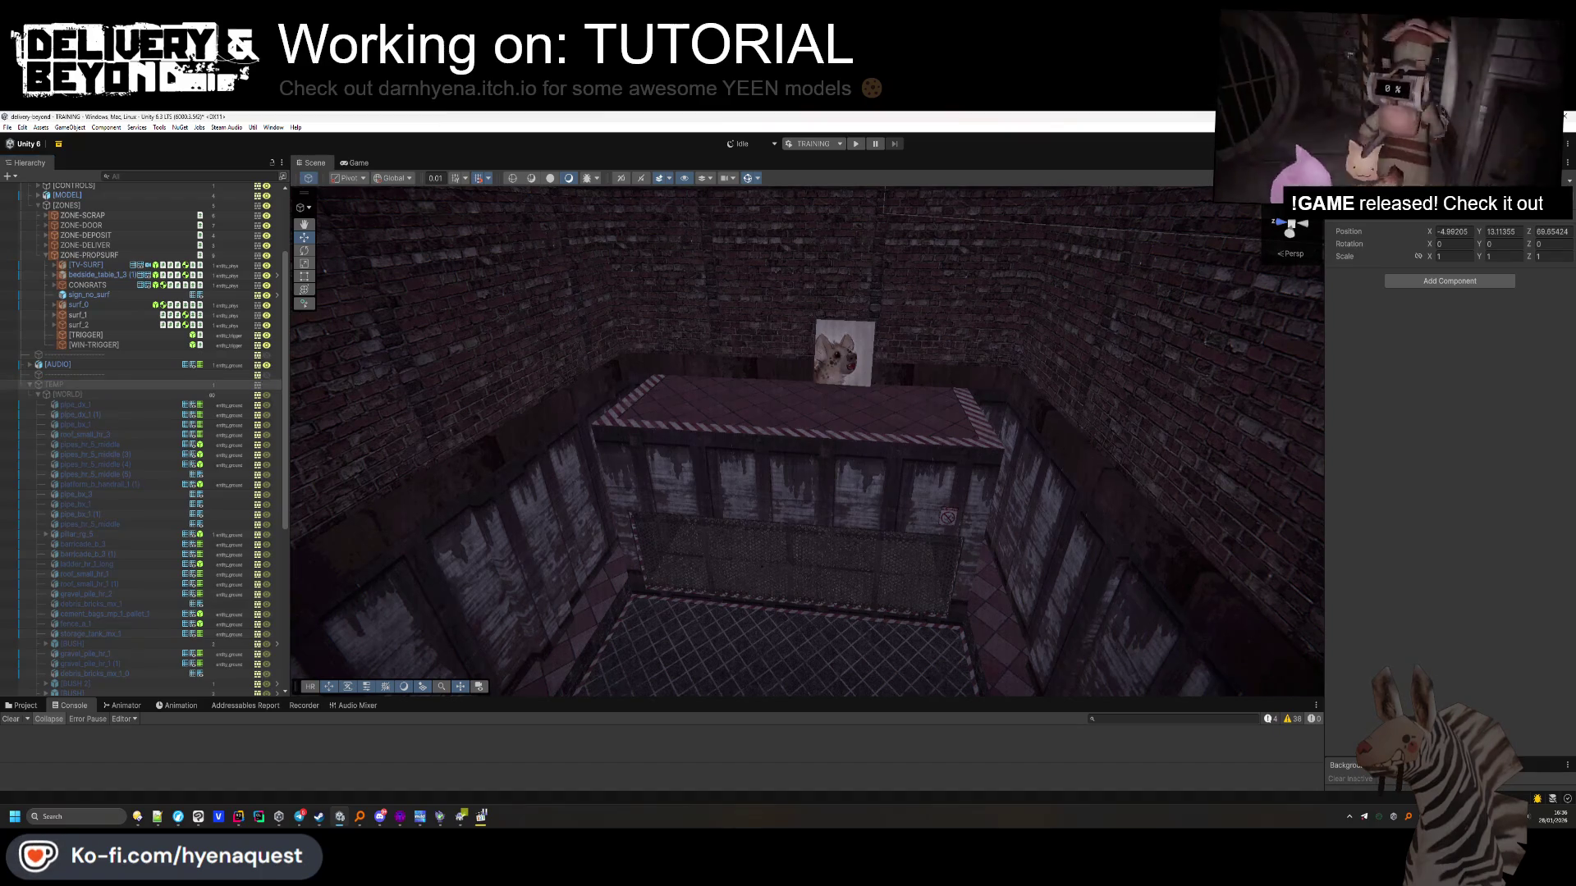
{"action": "scroll", "coordinate": [123, 415], "scroll_direction": "up", "scroll_amount": 3}
{"action": "left_click", "coordinate": [48, 368]}
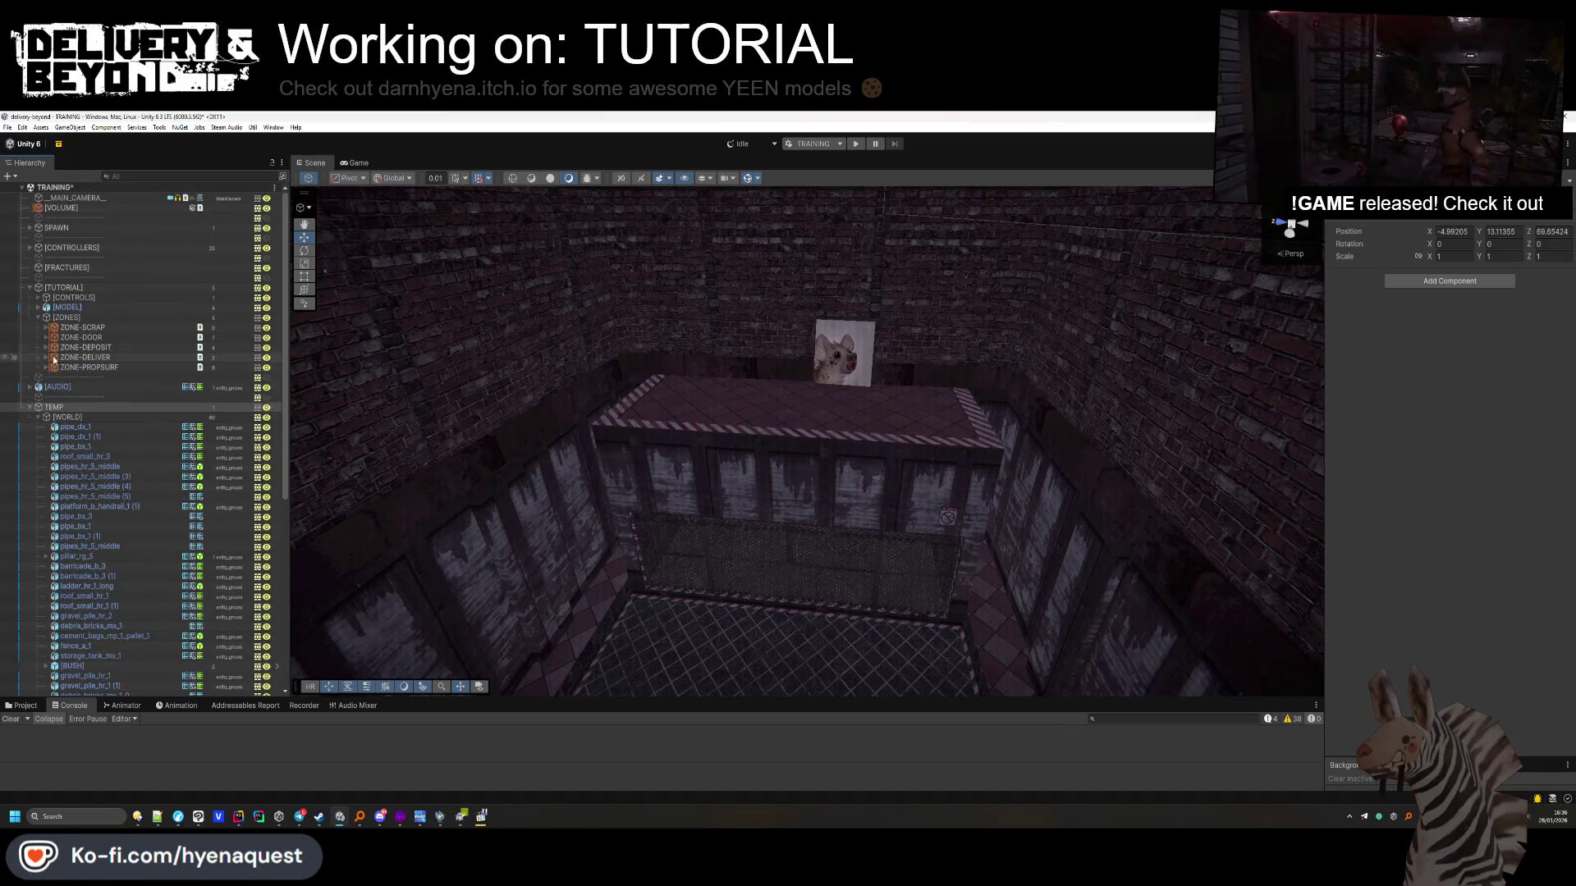
{"action": "left_click", "coordinate": [63, 287]}
{"action": "left_click", "coordinate": [226, 127]}
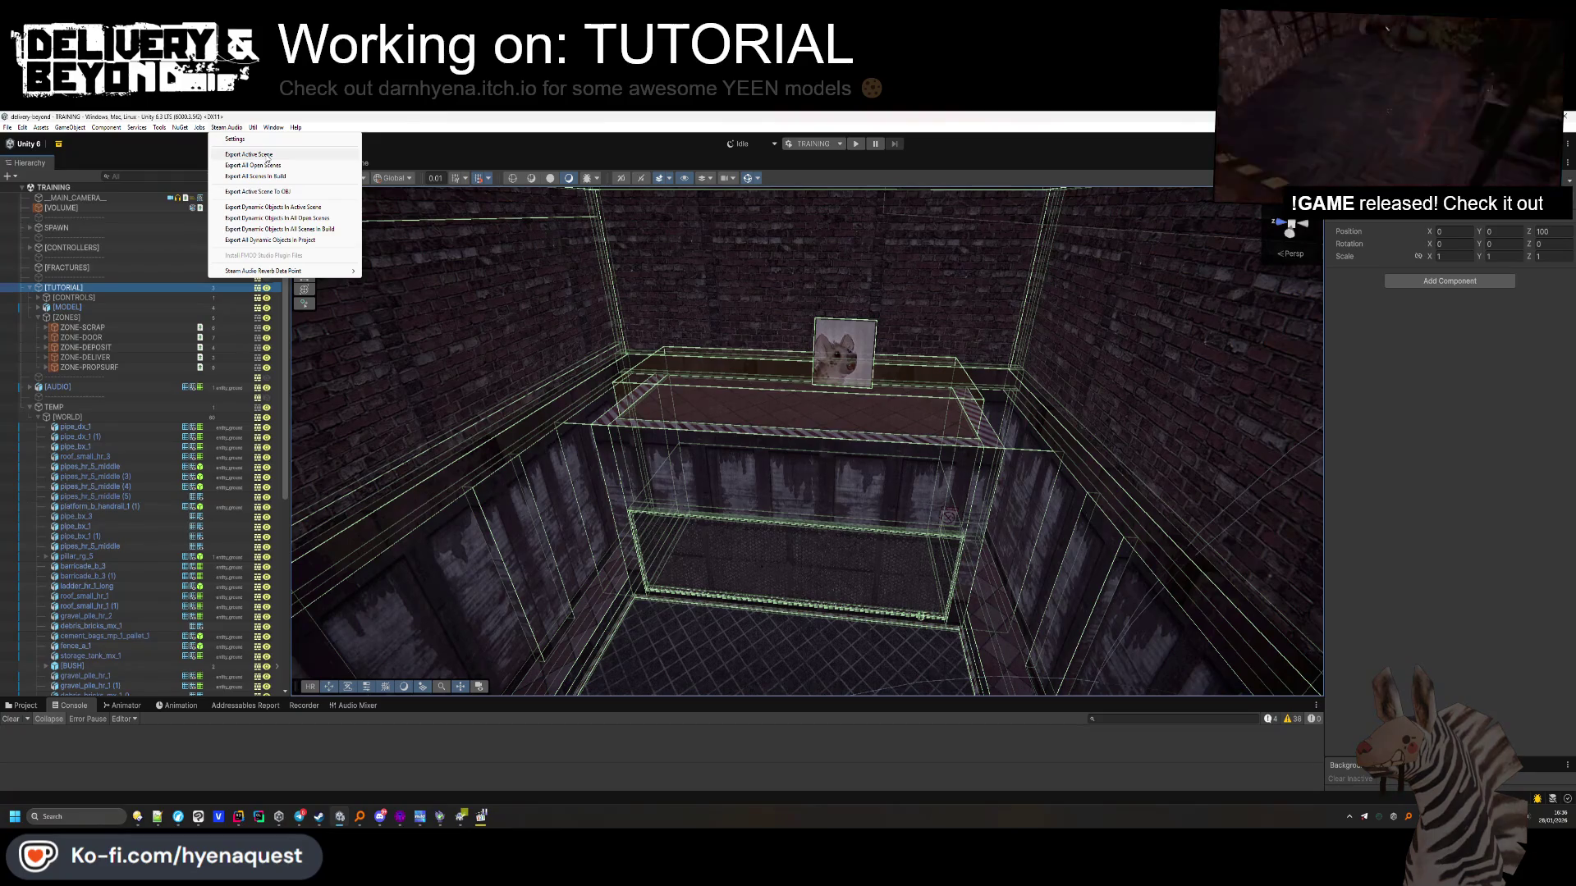
Cancel an initial export and add a Steam Audio Dynamic Object component to [MODEL]
{"action": "left_click", "coordinate": [265, 156]}
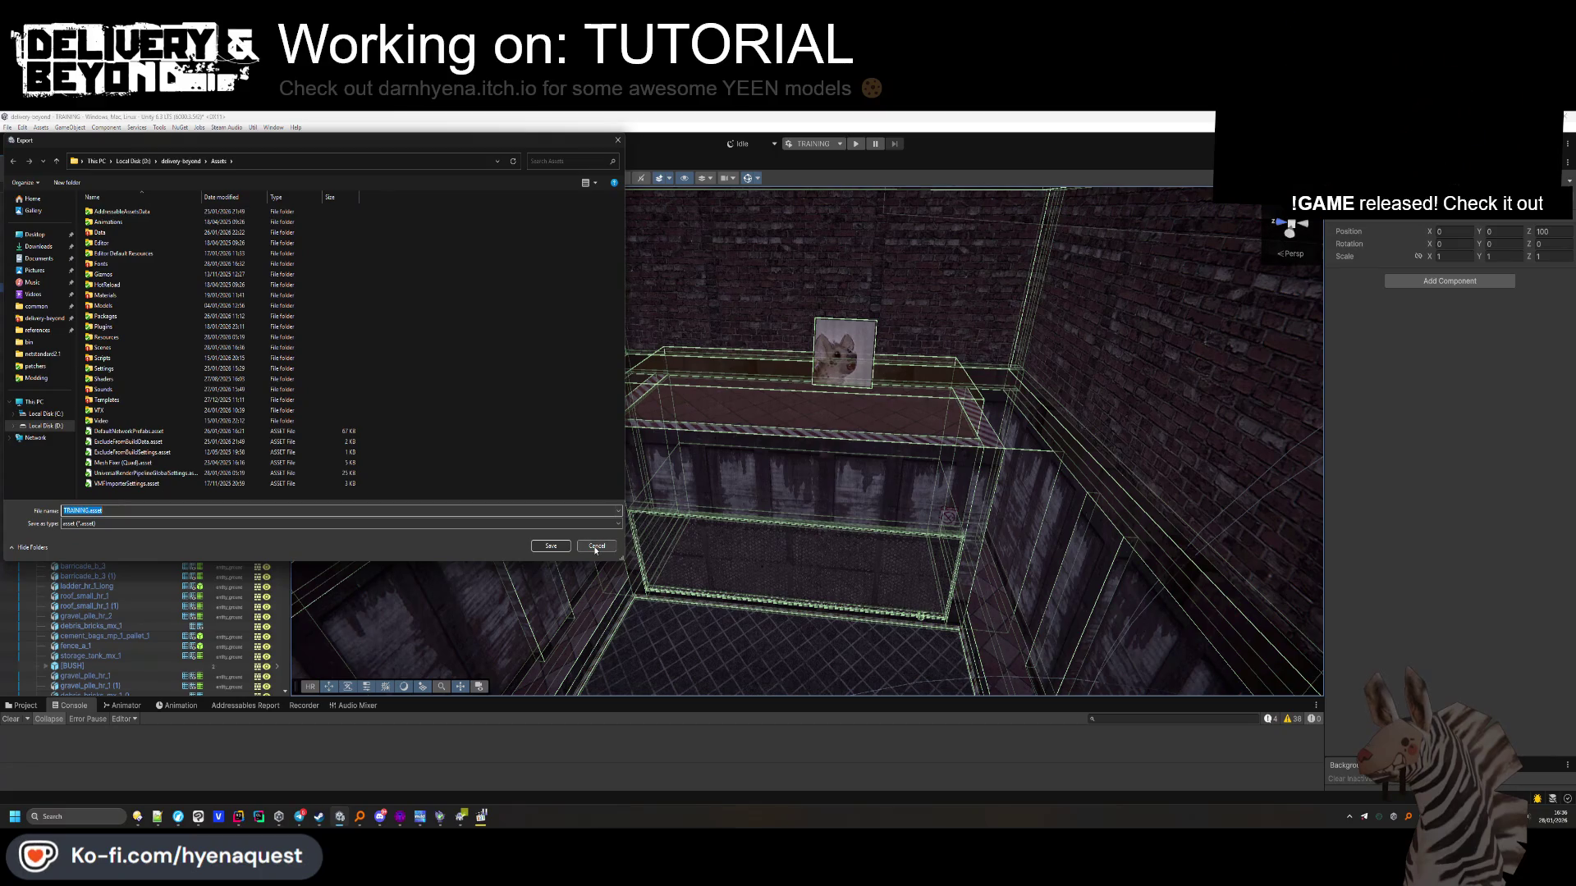
{"action": "left_click", "coordinate": [596, 547]}
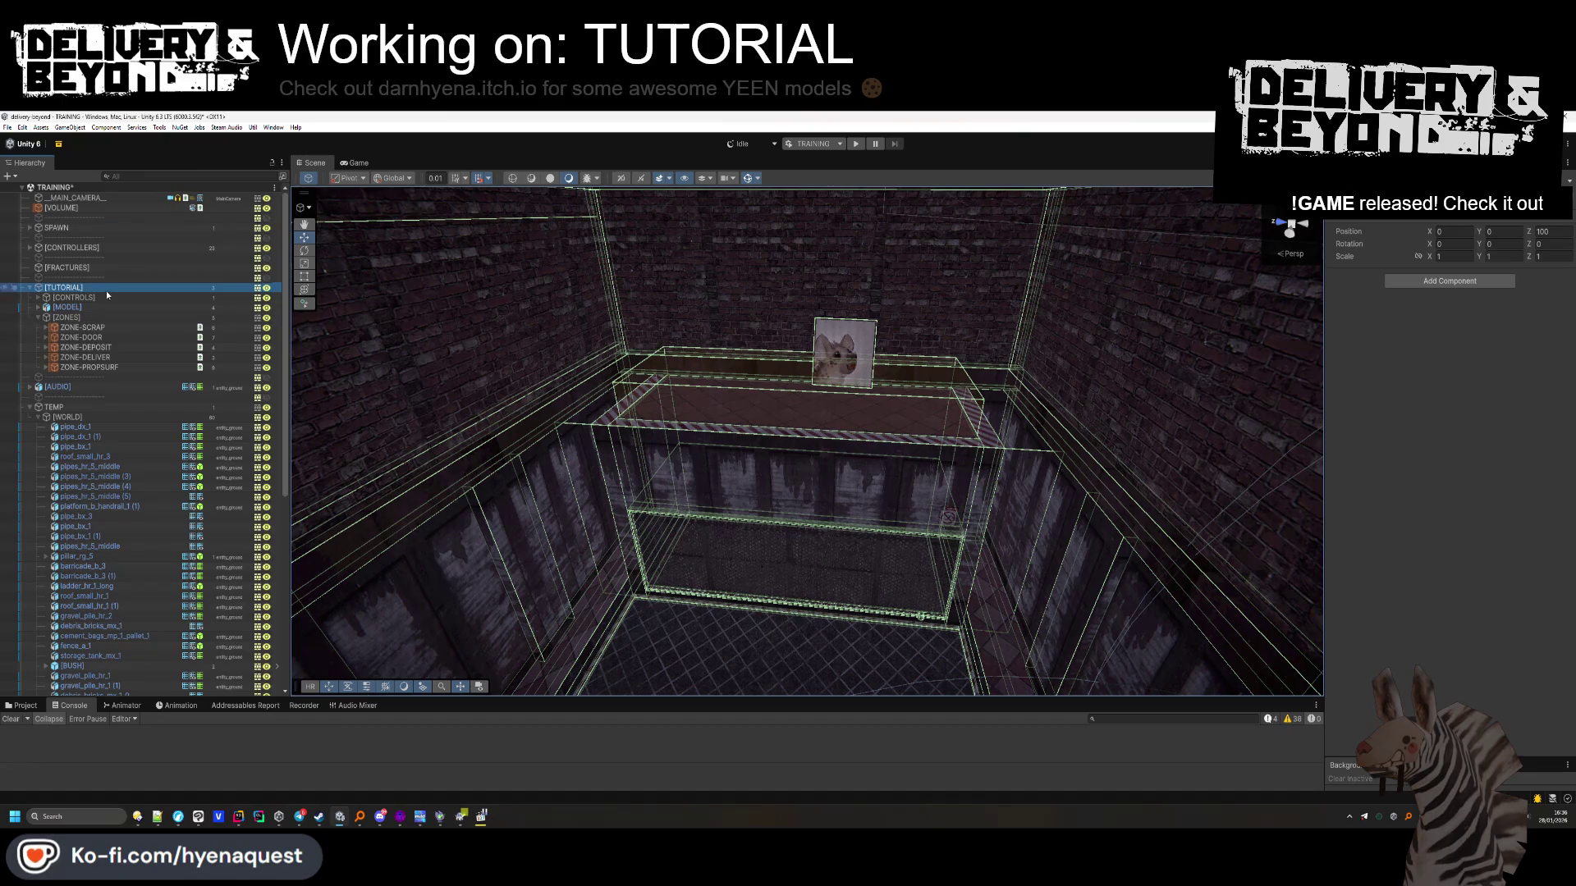
{"action": "left_click", "coordinate": [38, 307]}
{"action": "left_click", "coordinate": [67, 307]}
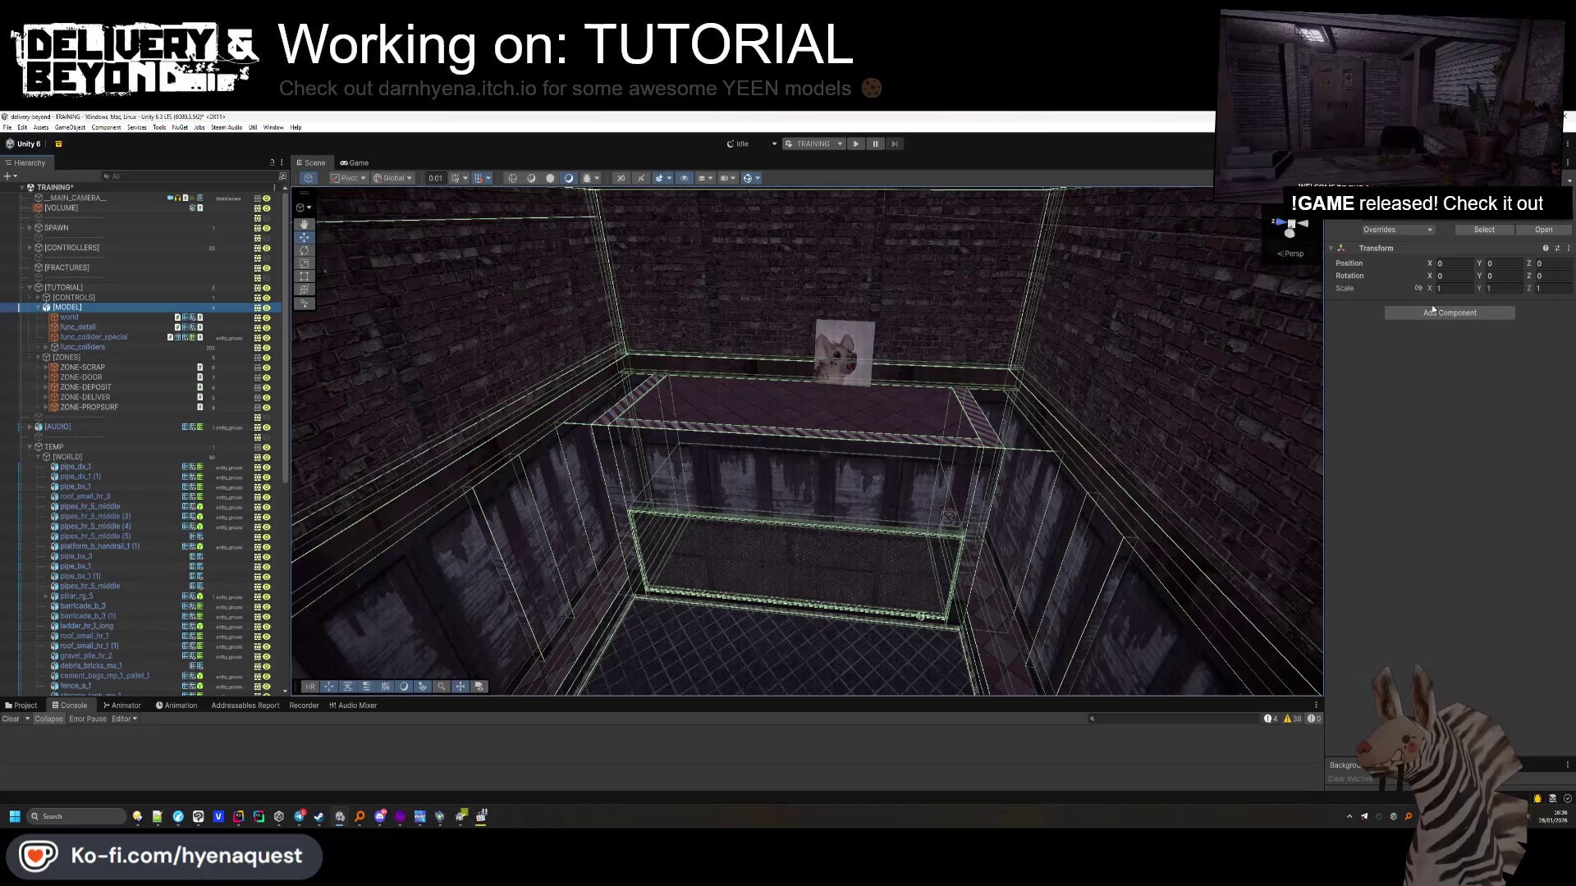
{"action": "left_click", "coordinate": [1426, 311]}
{"action": "type", "text": "steam dyna"}
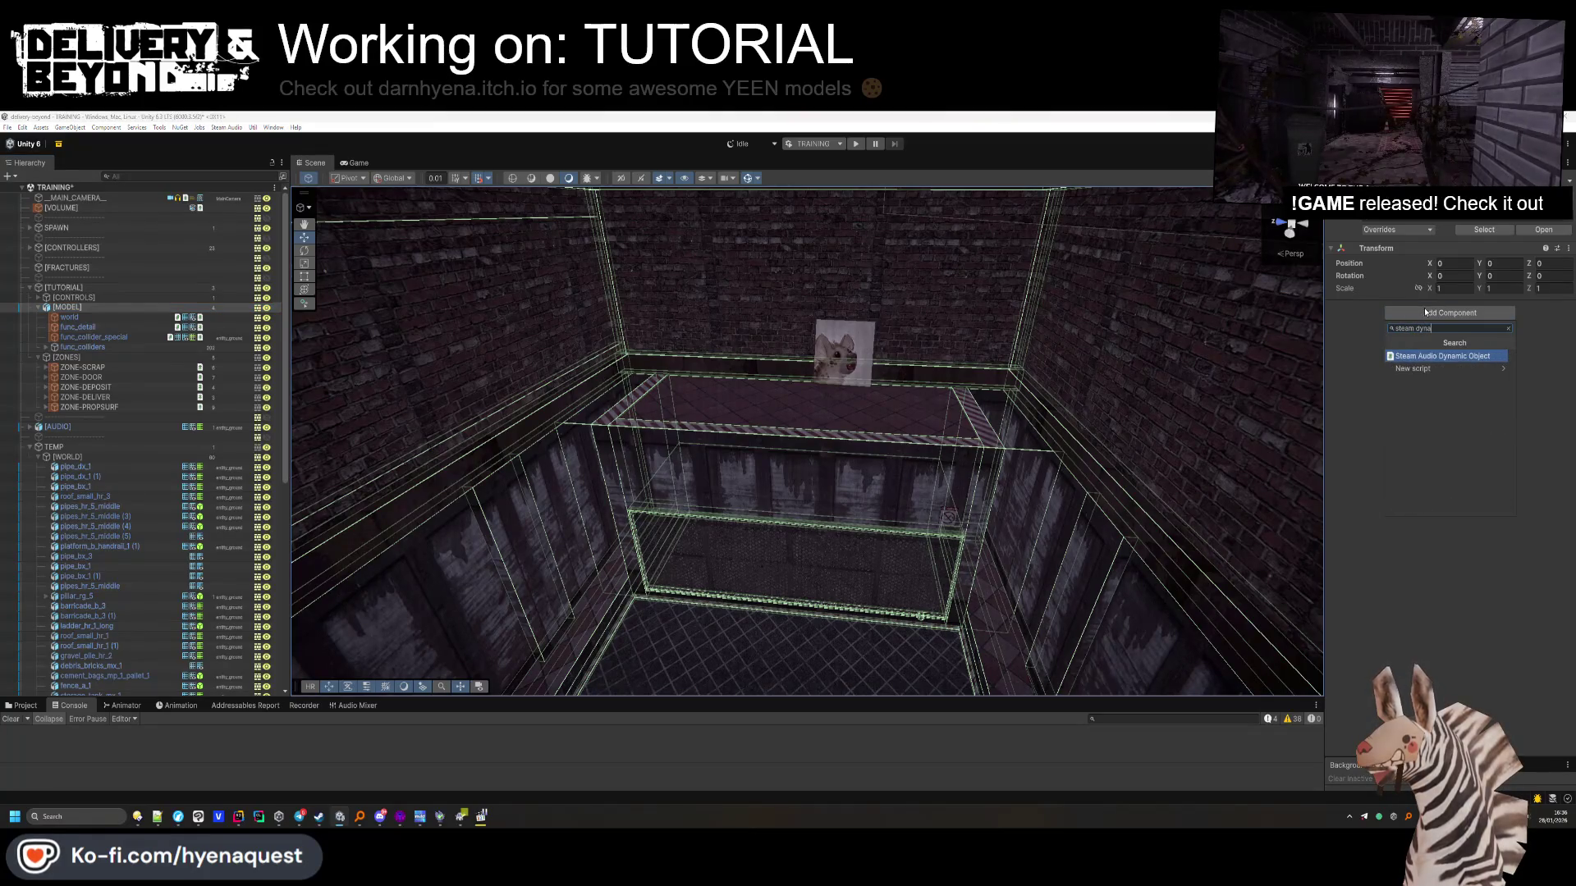
{"action": "key", "text": "Return"}
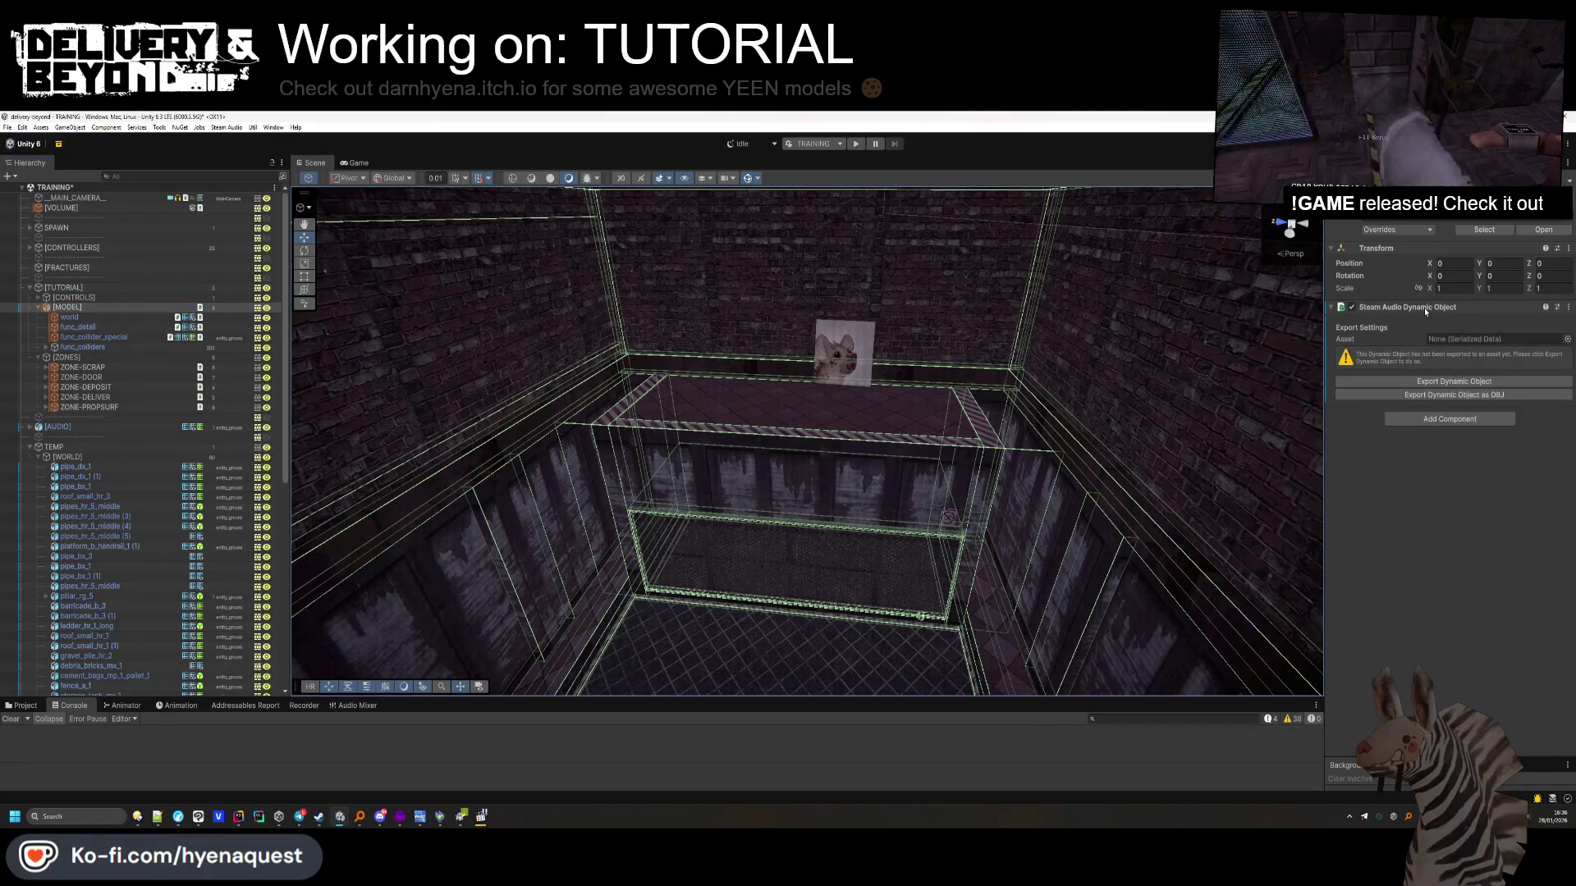
Replace the Dynamic Object component with a Steam Audio Static Mesh
{"action": "right_click", "coordinate": [1425, 310]}
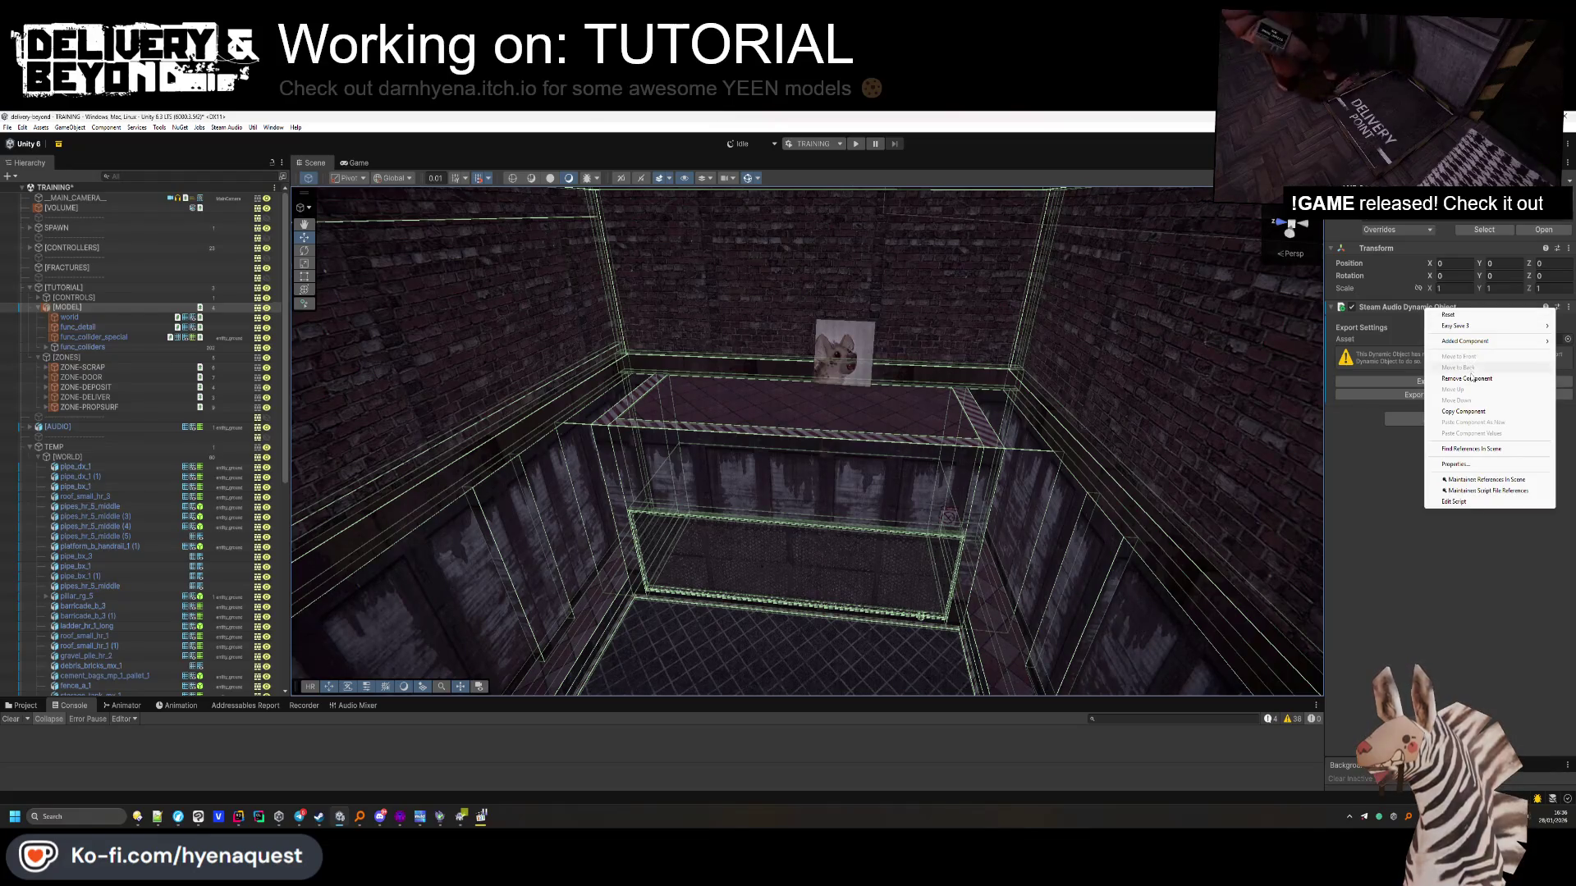
{"action": "left_click", "coordinate": [1469, 379]}
{"action": "left_click", "coordinate": [1447, 313]}
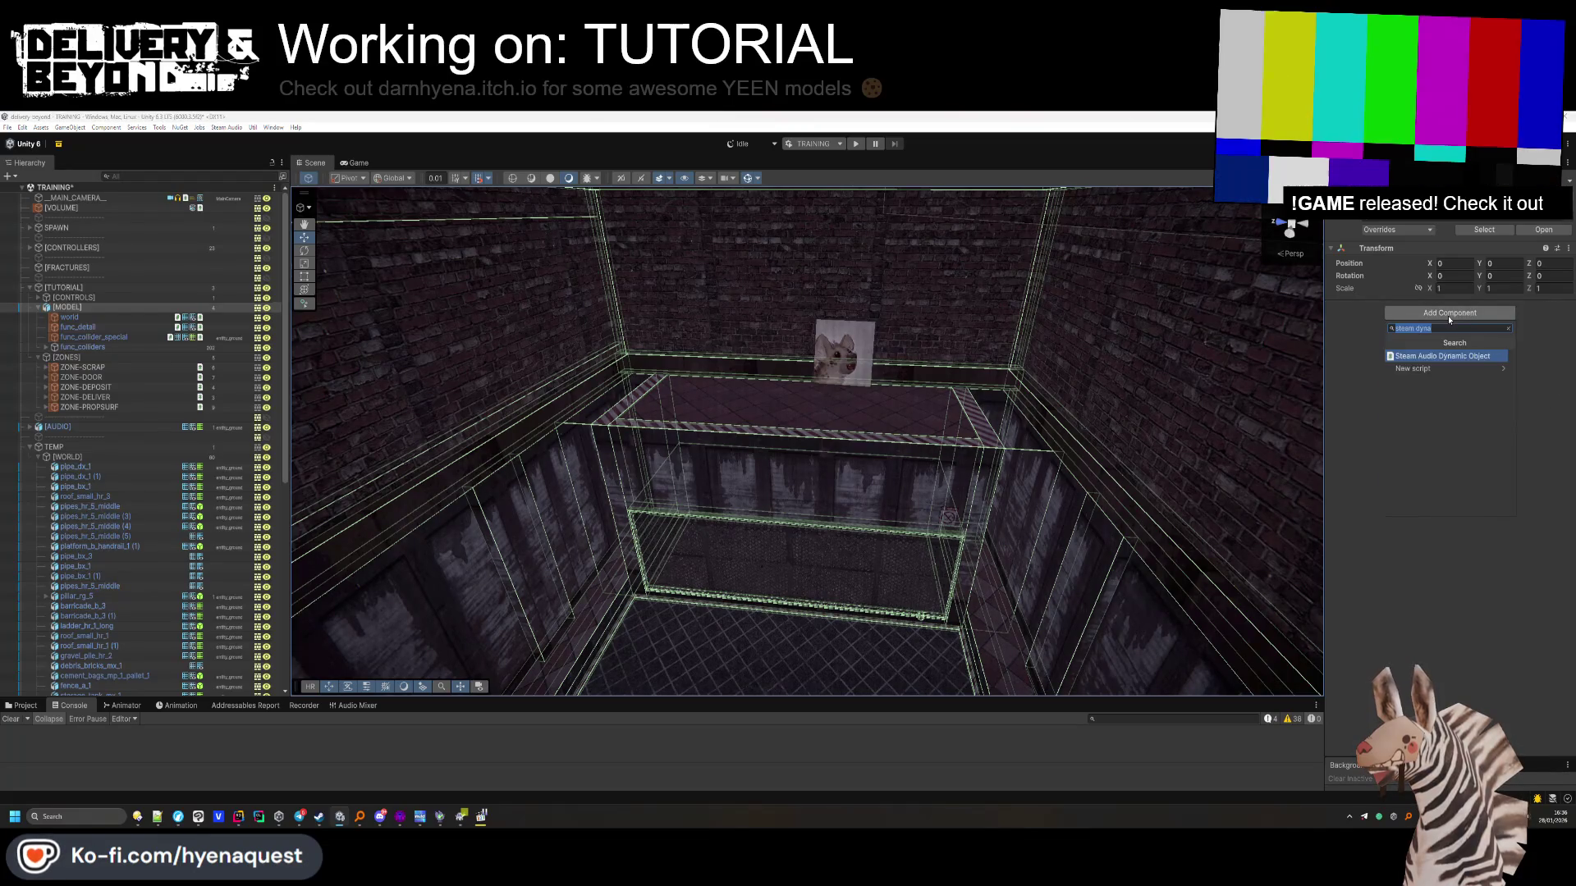
{"action": "type", "text": "steam static"}
{"action": "key", "text": "Return"}
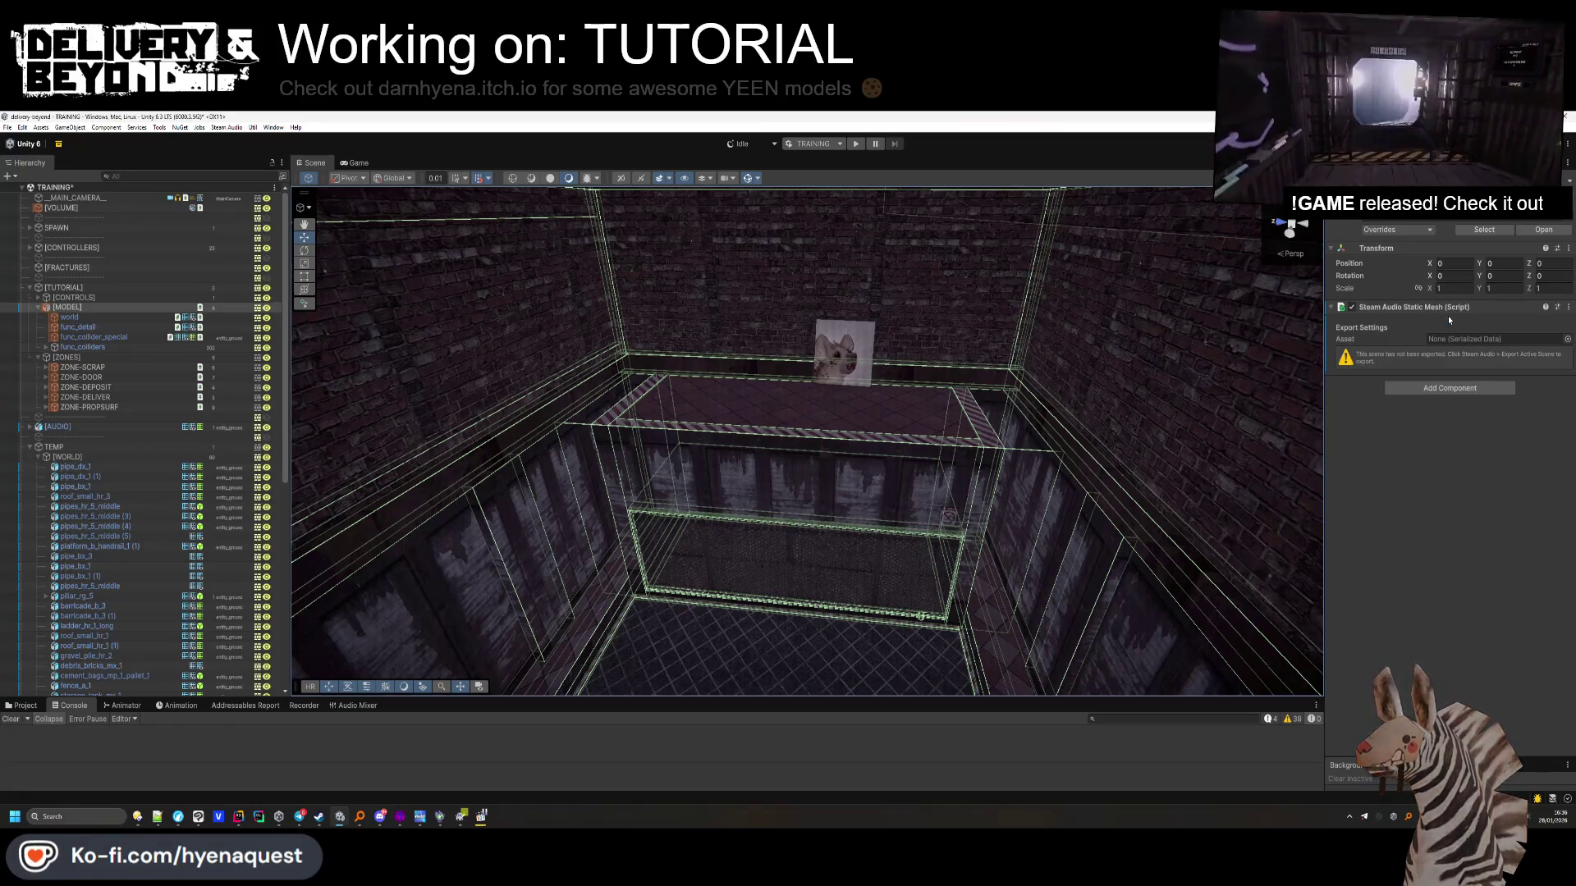
Export the active scene over TUTORIAL.asset in Data/Audio, confirming the replacement
{"action": "left_click", "coordinate": [234, 128]}
{"action": "left_click", "coordinate": [226, 257]}
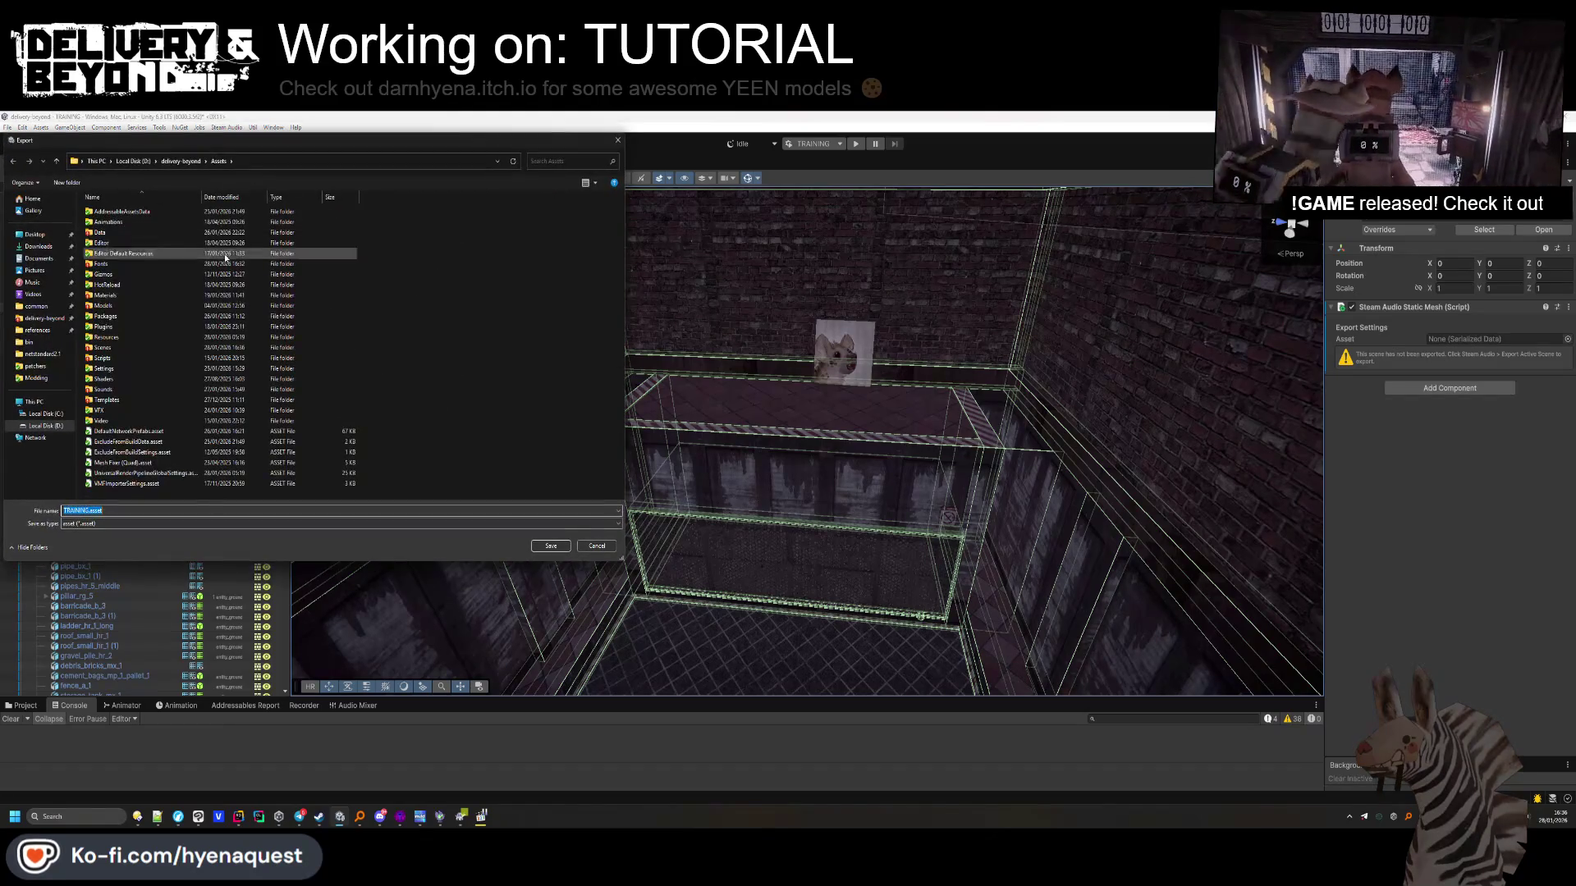
{"action": "double_click", "coordinate": [126, 233]}
{"action": "double_click", "coordinate": [130, 243]}
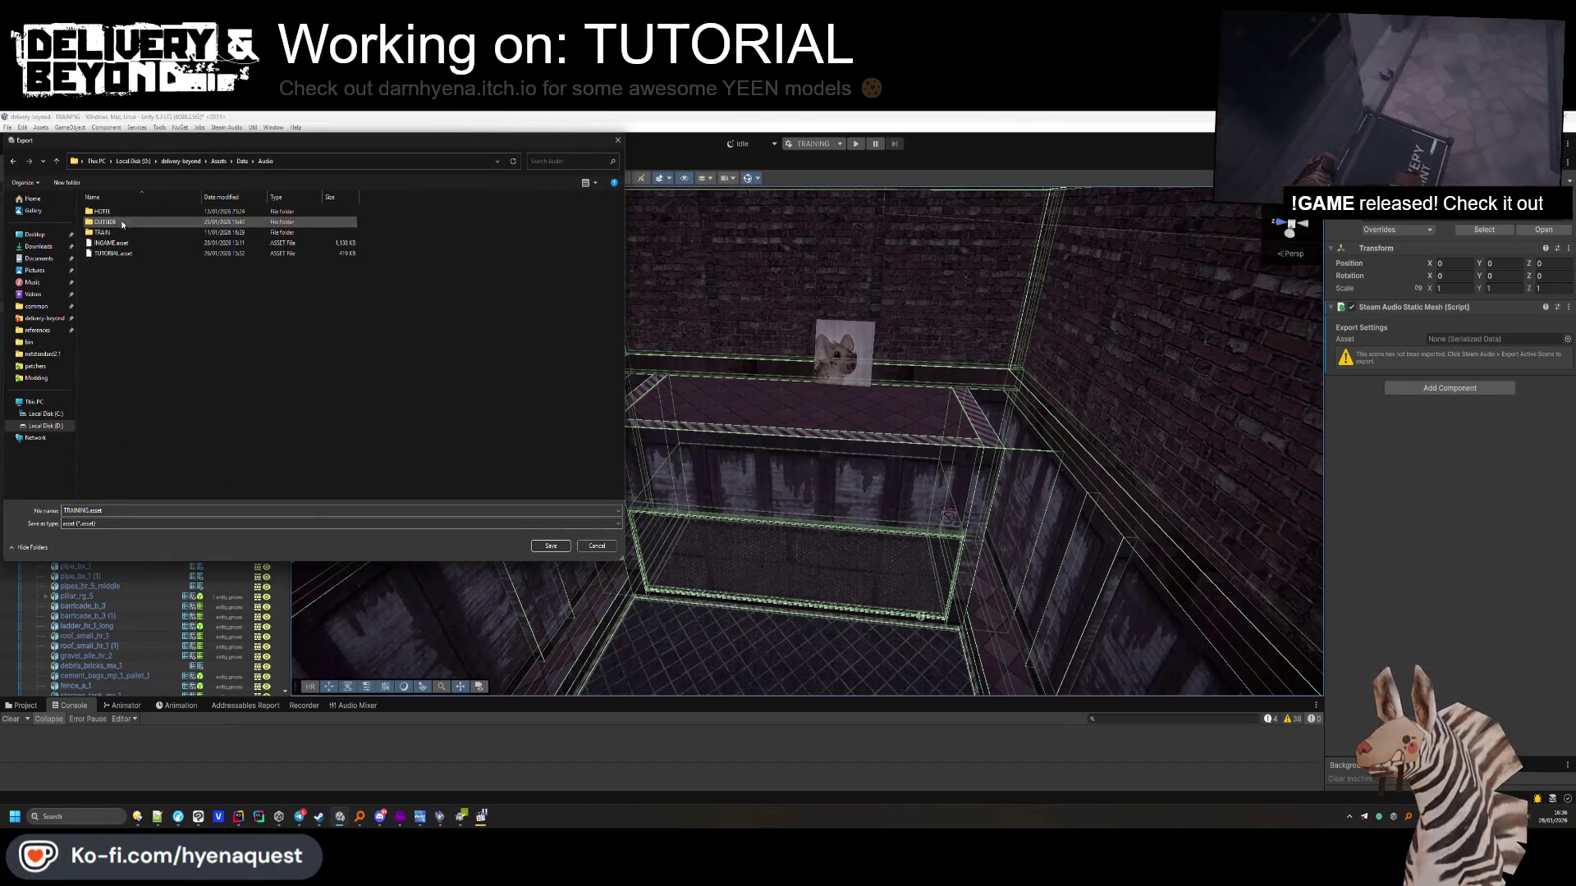
{"action": "left_click", "coordinate": [551, 547]}
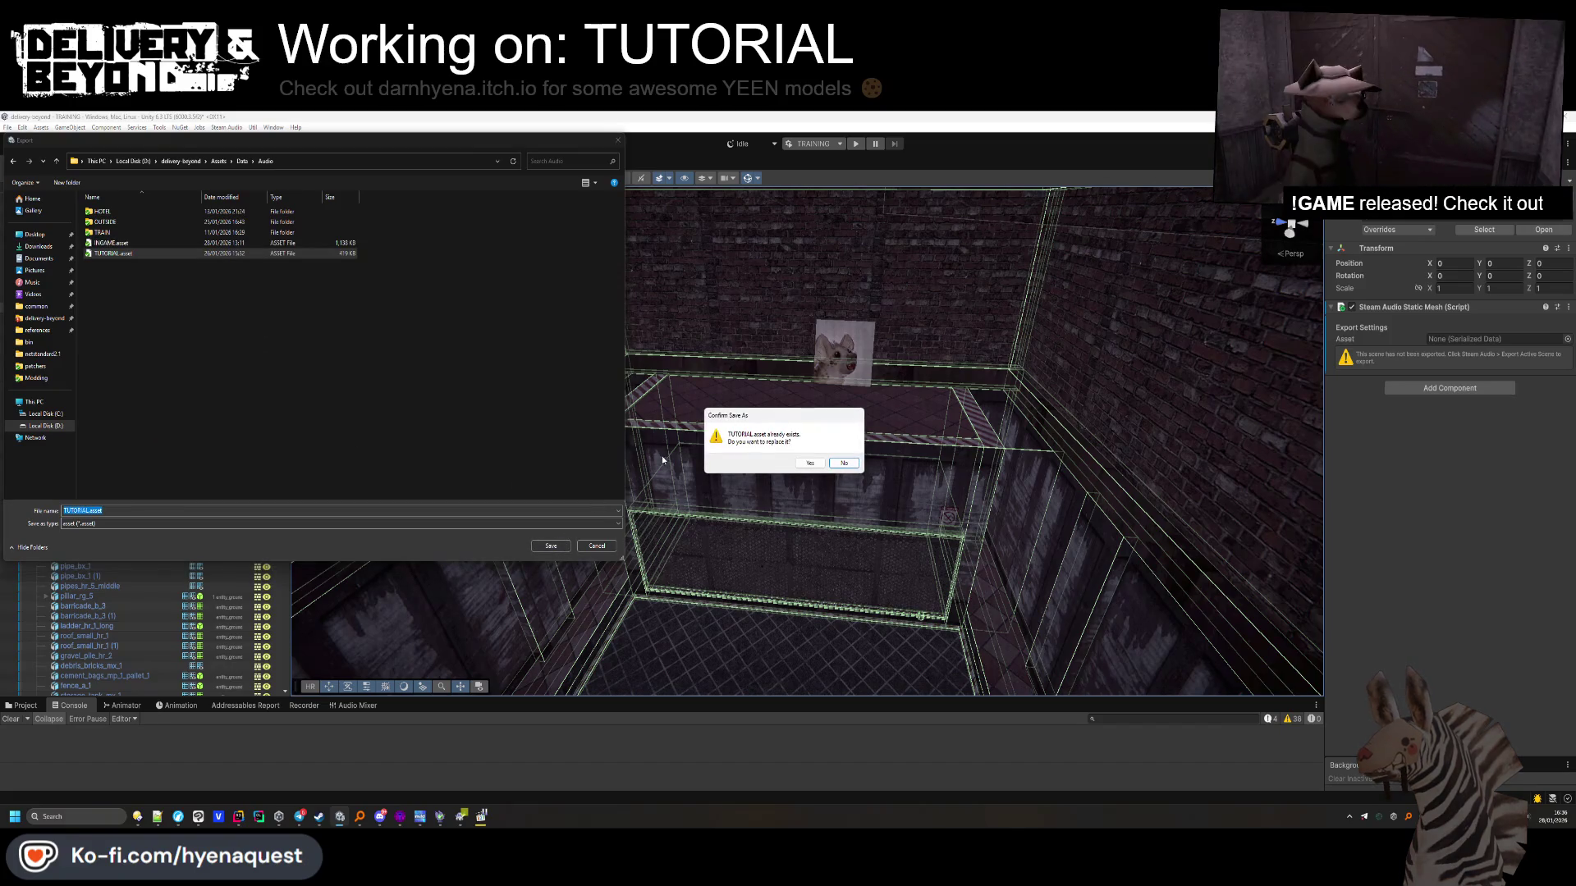
{"action": "left_click", "coordinate": [810, 464]}
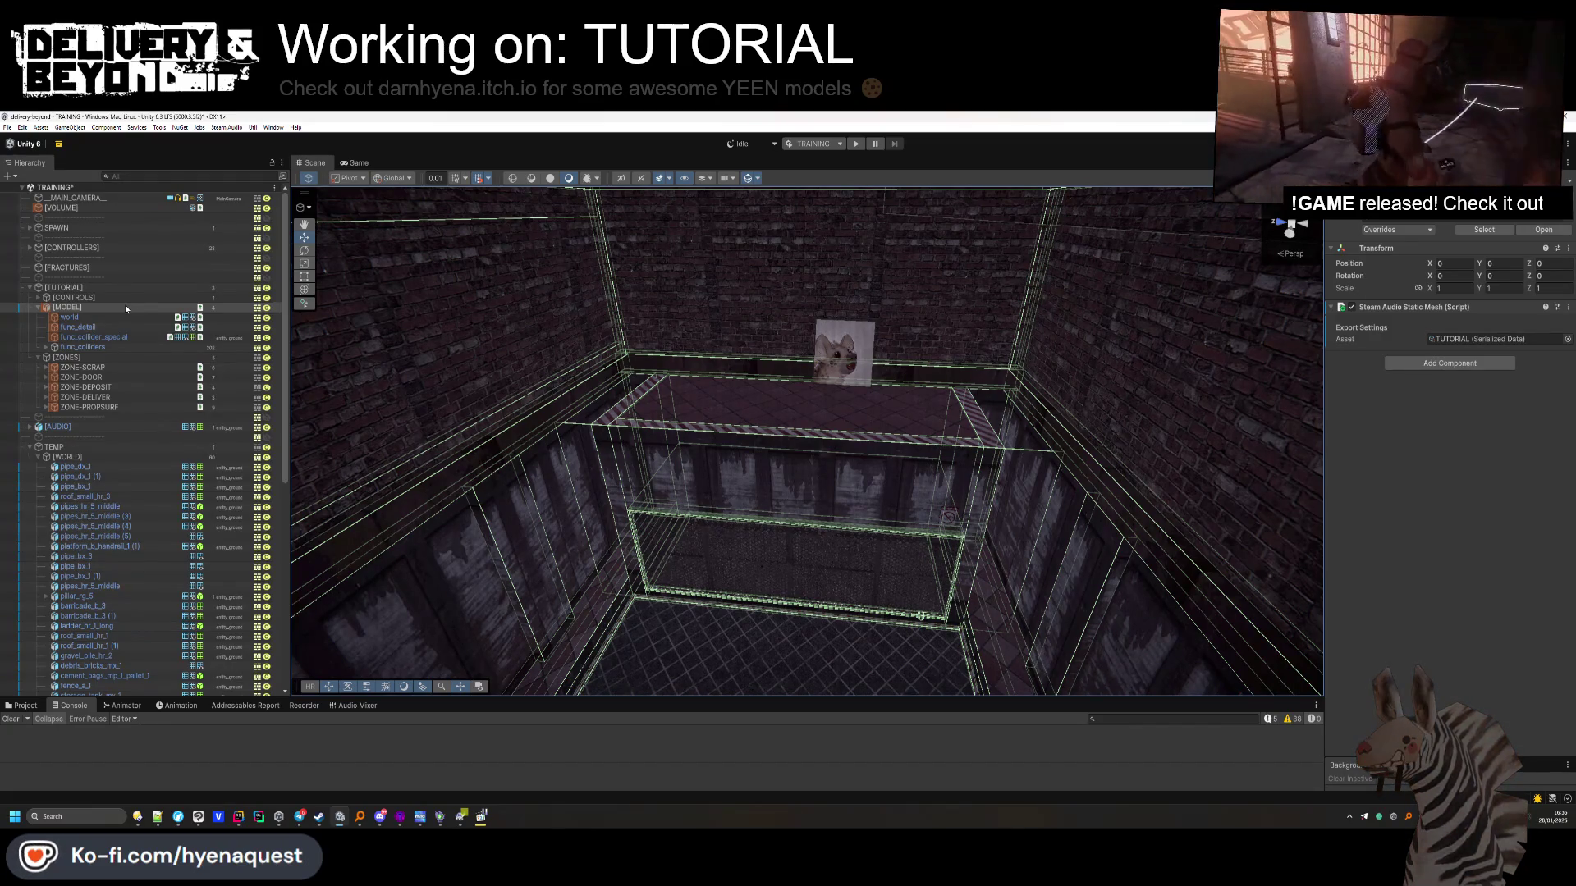
Frame Speaker_mx_1 and shift it right and slightly up the brick wall
{"action": "double_click", "coordinate": [51, 433]}
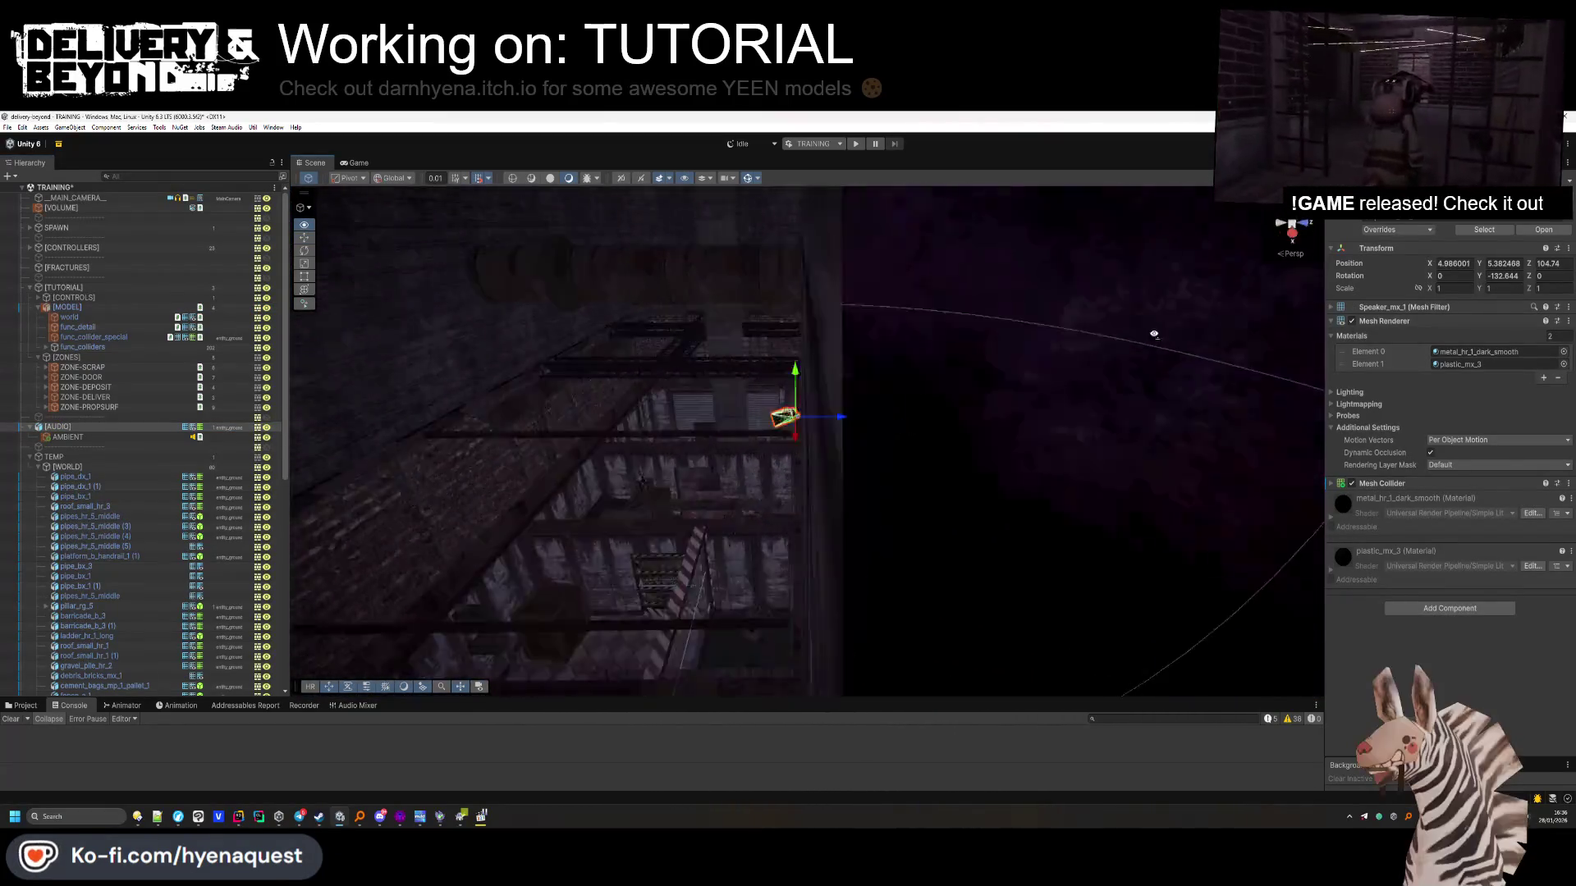
{"action": "key", "text": "w"}
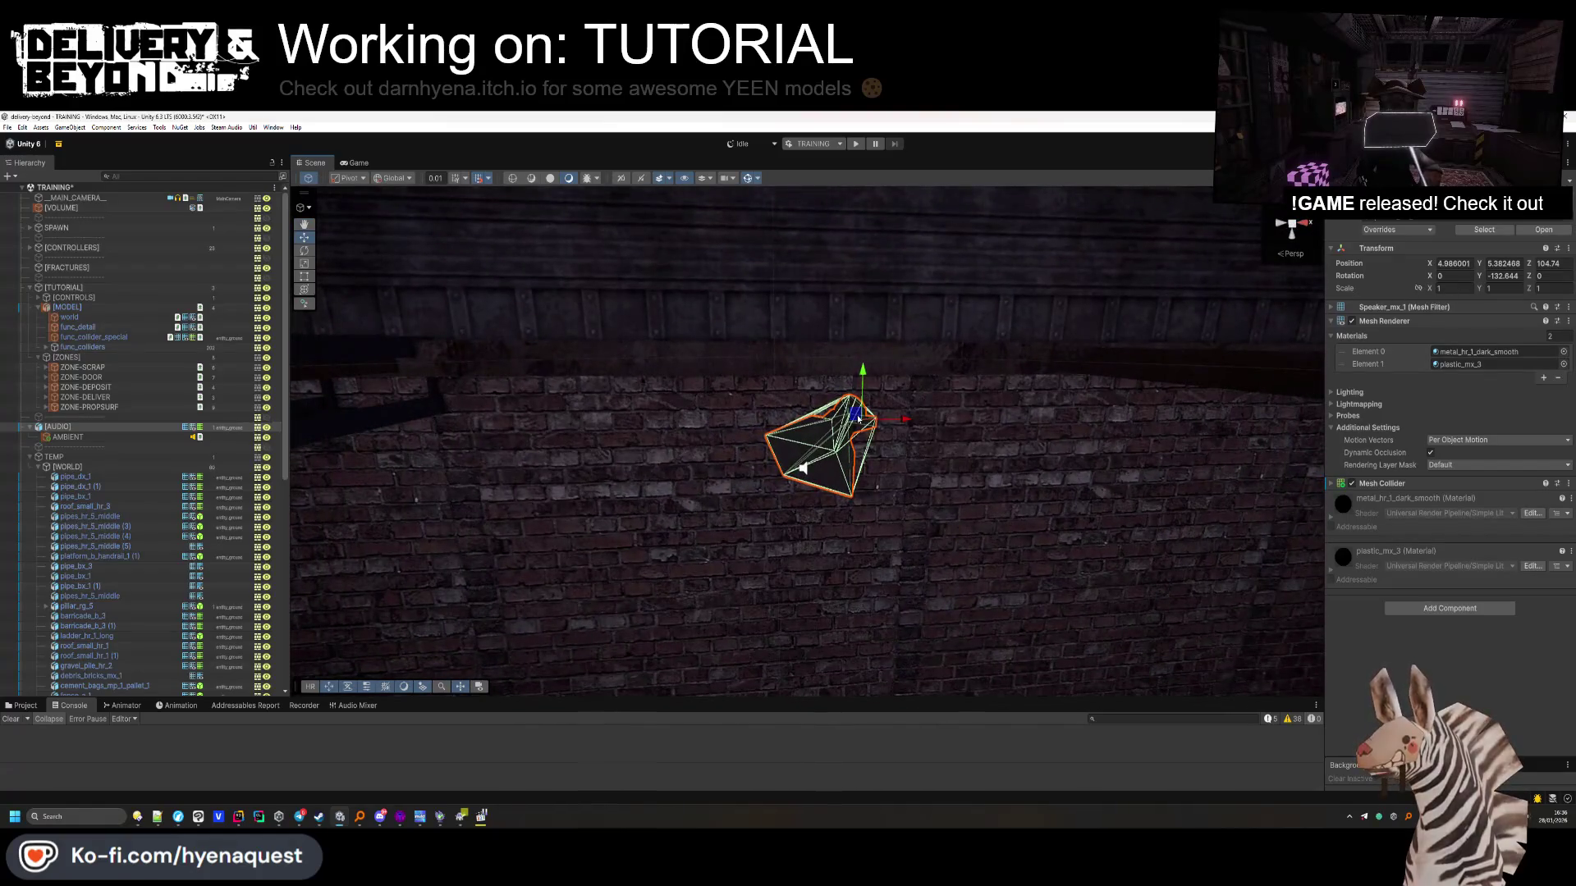
{"action": "left_click_drag", "start_coordinate": [827, 431], "coordinate": [1038, 394]}
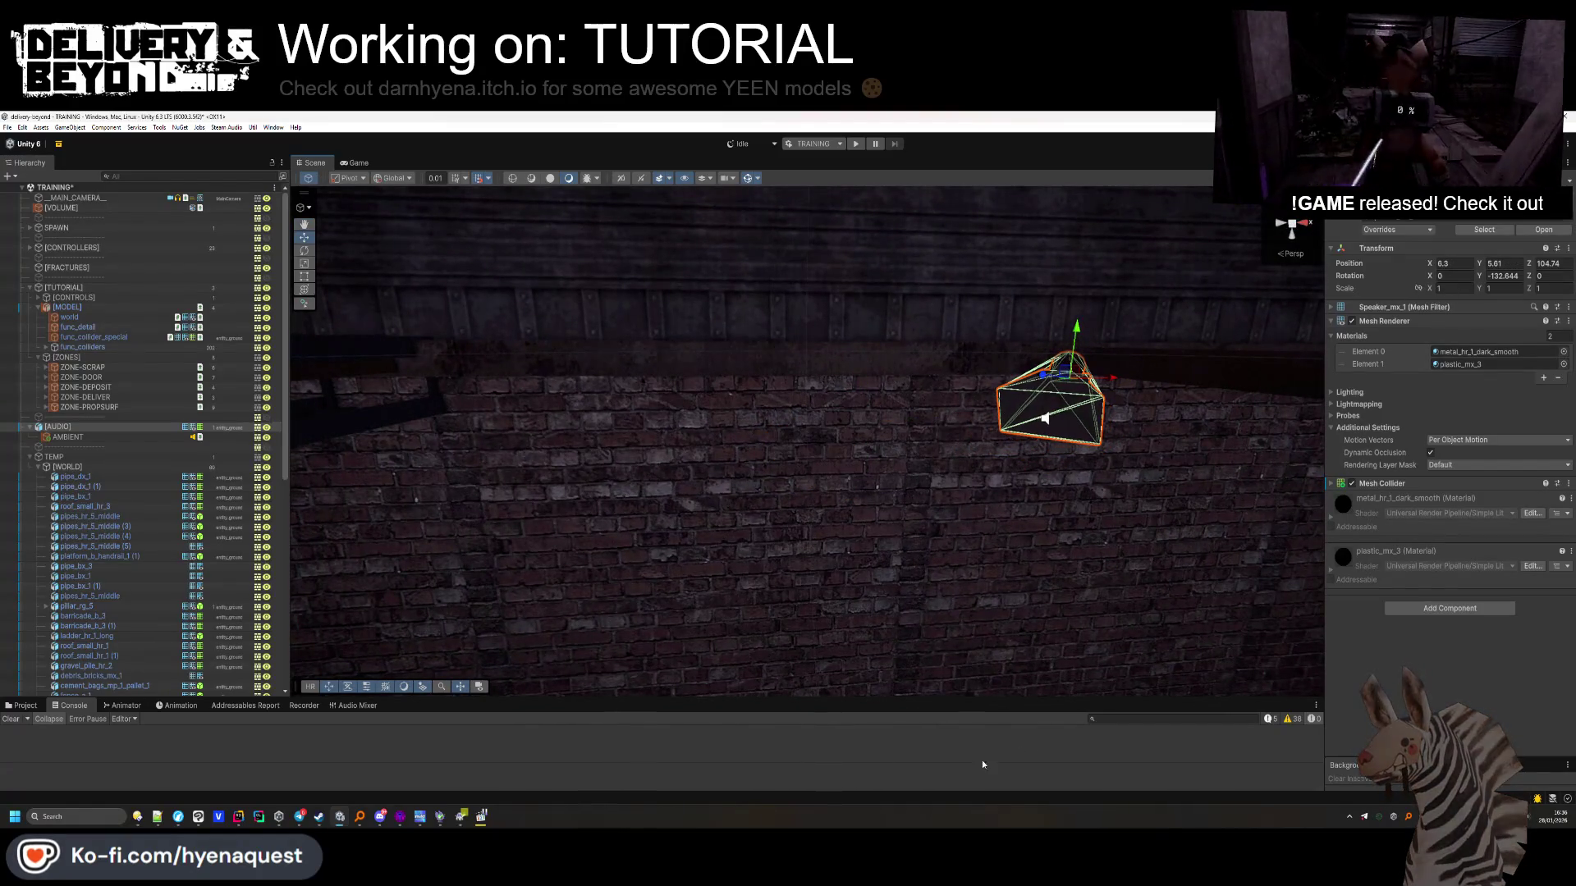
{"action": "mouse_move", "coordinate": [1045, 485]}
{"action": "left_mouse_down"}
{"action": "mouse_move", "coordinate": [1258, 417]}
{"action": "mouse_move", "coordinate": [684, 513]}
{"action": "left_mouse_up"}
{"action": "left_click_drag", "start_coordinate": [725, 457], "coordinate": [732, 484]}
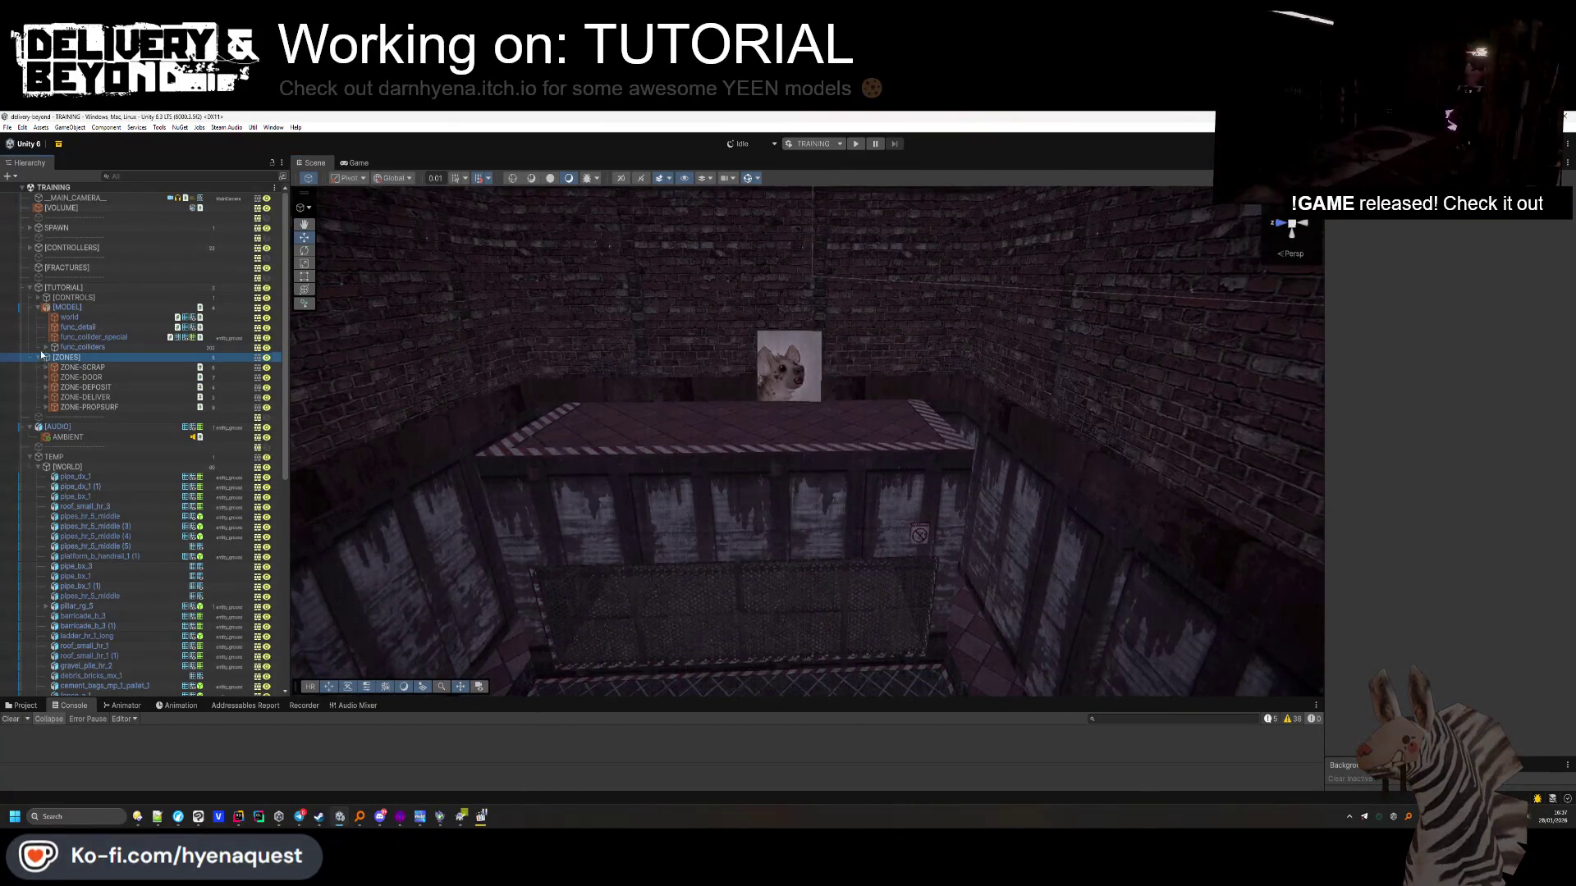
Create an empty child of [TUTORIAL] named [PROPS]
{"action": "left_click", "coordinate": [42, 358]}
{"action": "left_click", "coordinate": [38, 306]}
{"action": "right_click", "coordinate": [73, 287]}
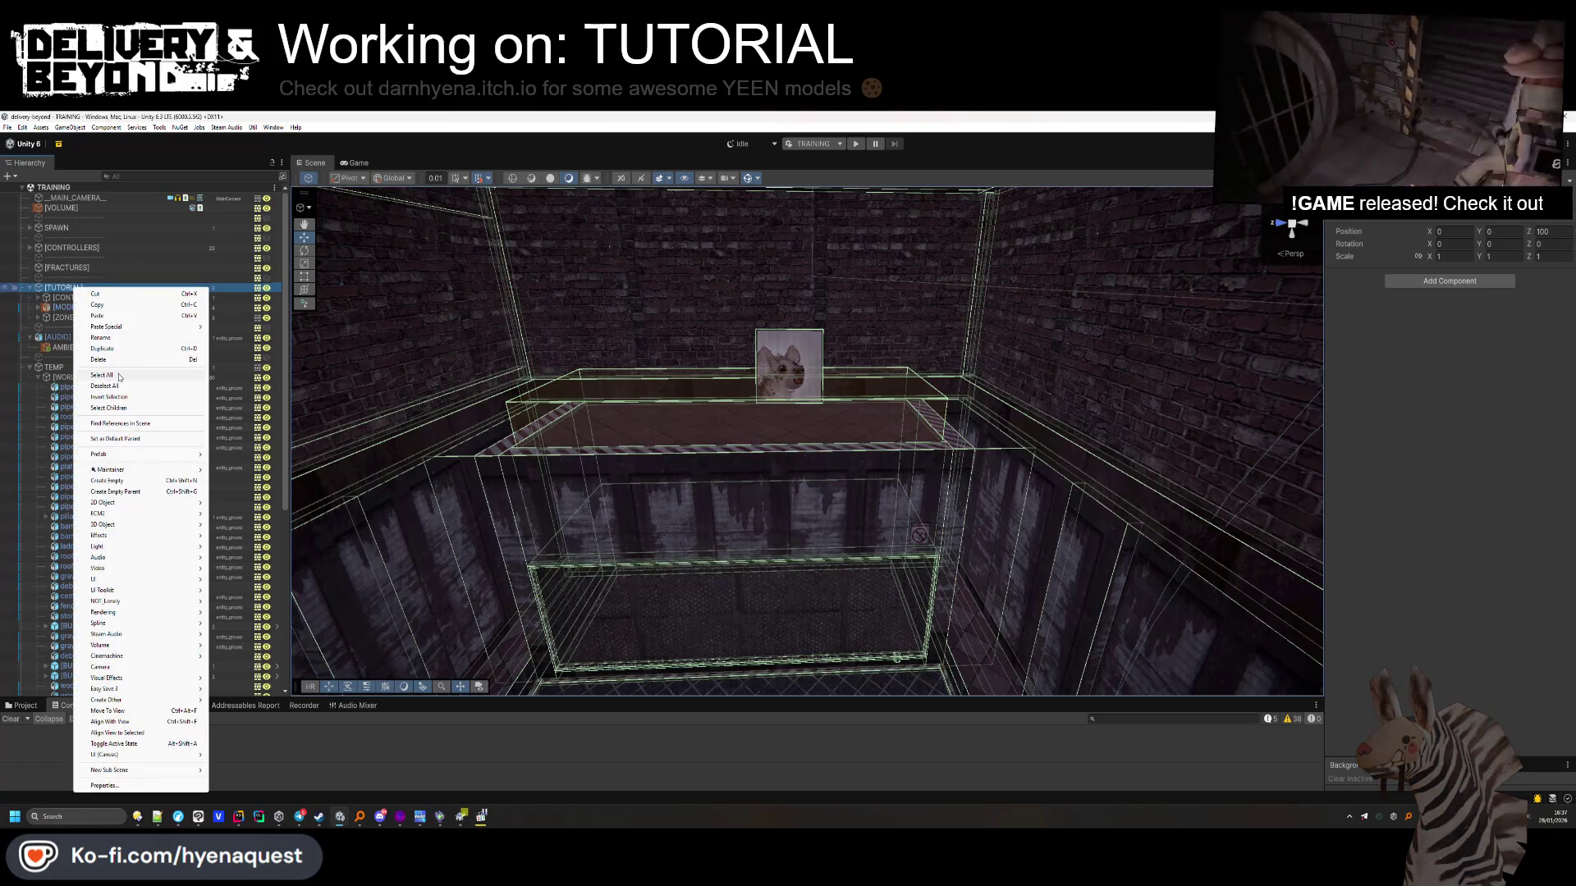
{"action": "left_click", "coordinate": [115, 480]}
{"action": "key", "text": "BackSpace"}
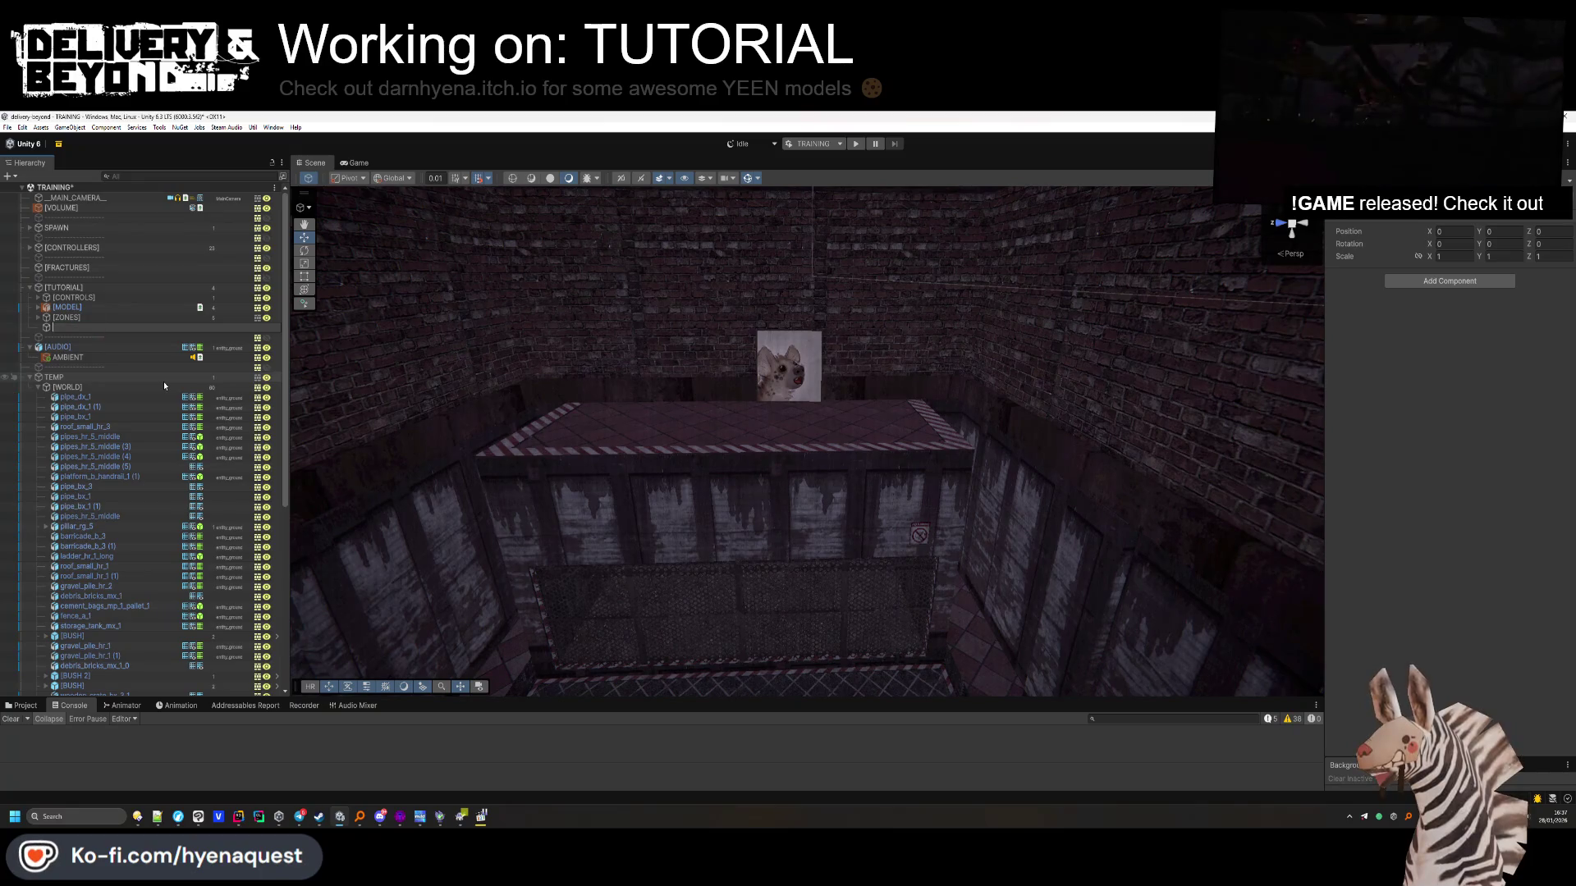
{"action": "type", "text": "[PROPS]"}
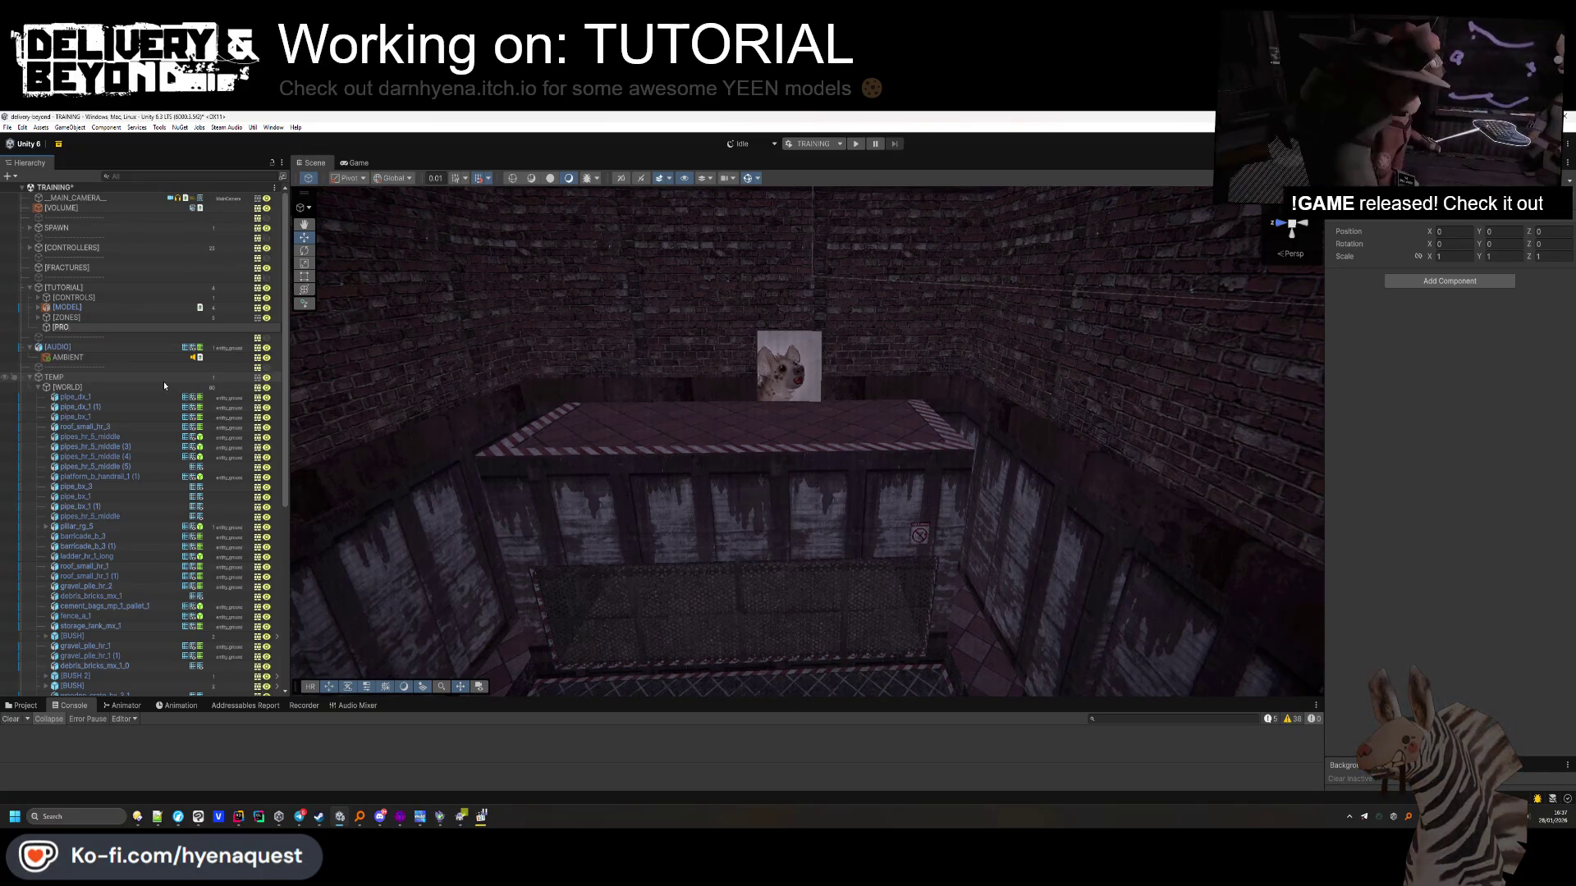
{"action": "key", "text": "Return"}
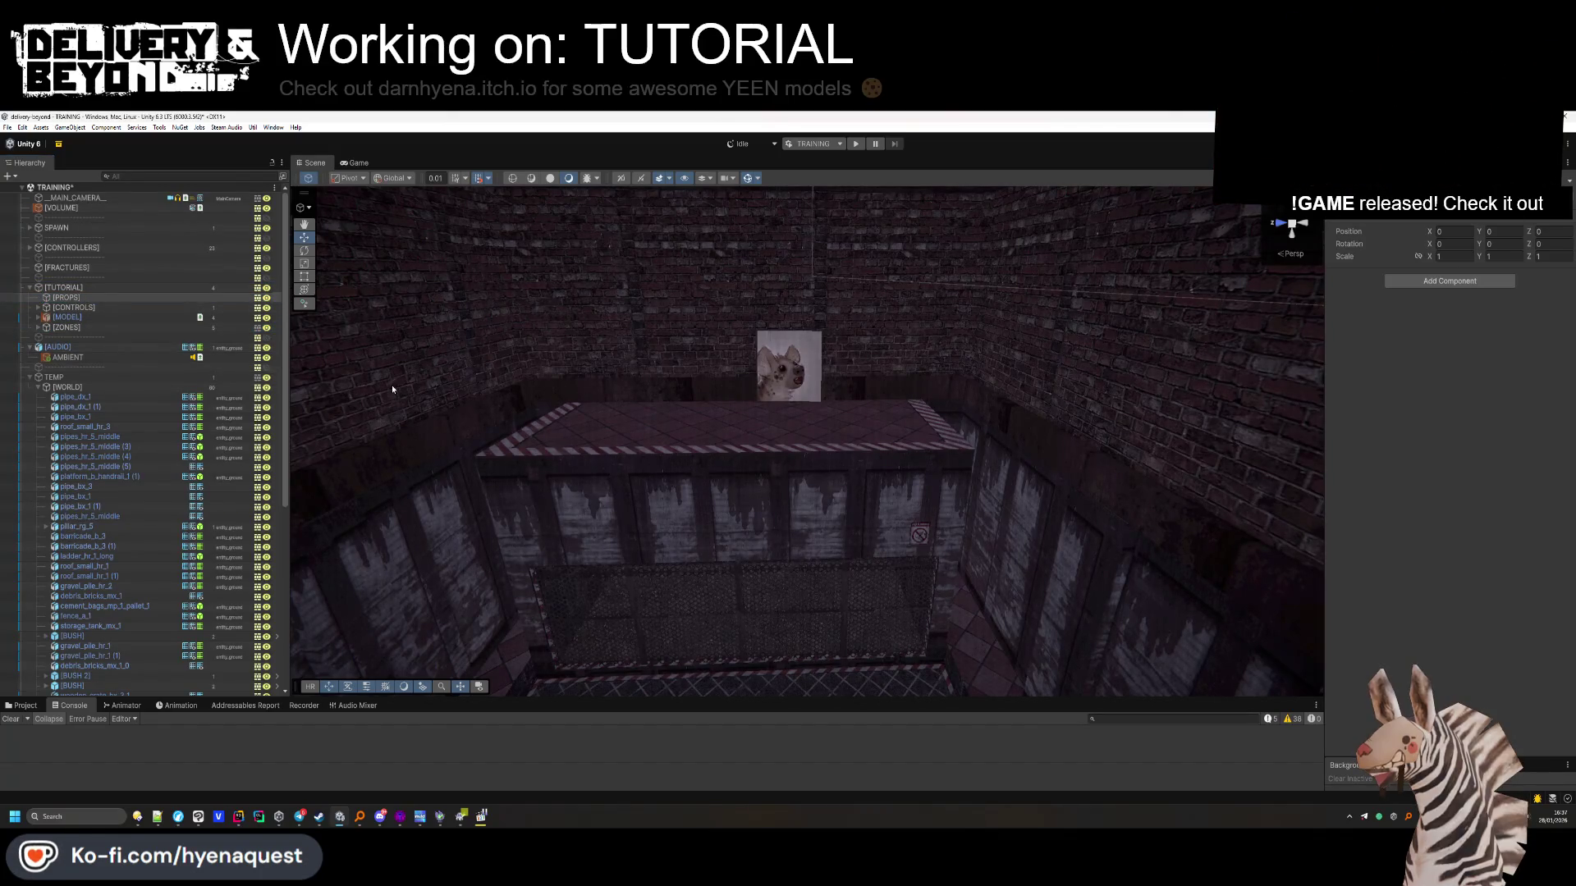
{"action": "left_click", "coordinate": [103, 399]}
Inspect the DECAL object and drag it into the [TUTORIAL] group
{"action": "scroll", "coordinate": [123, 500], "scroll_direction": "down", "scroll_amount": 8}
{"action": "left_click", "coordinate": [100, 534]}
{"action": "key", "text": "f"}
{"action": "mouse_move", "coordinate": [942, 668]}
{"action": "left_mouse_down"}
{"action": "mouse_move", "coordinate": [967, 450]}
{"action": "mouse_move", "coordinate": [1079, 446]}
{"action": "mouse_move", "coordinate": [1001, 480]}
{"action": "mouse_move", "coordinate": [922, 433]}
{"action": "mouse_move", "coordinate": [745, 488]}
{"action": "left_mouse_up"}
{"action": "scroll", "coordinate": [1001, 480], "scroll_direction": "down", "scroll_amount": 5}
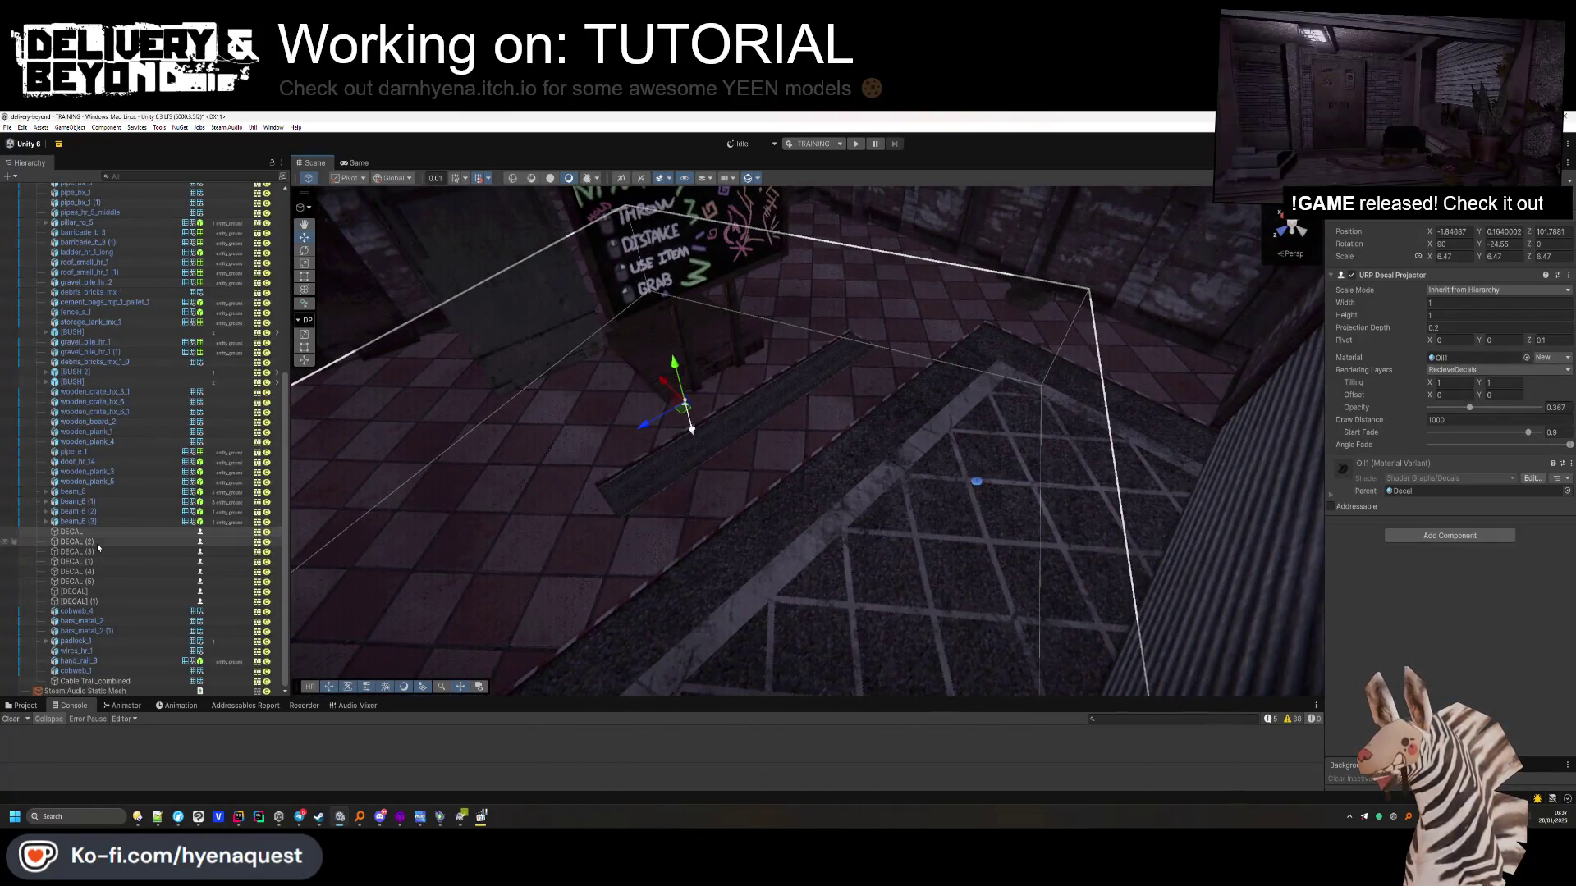
{"action": "double_click", "coordinate": [98, 547]}
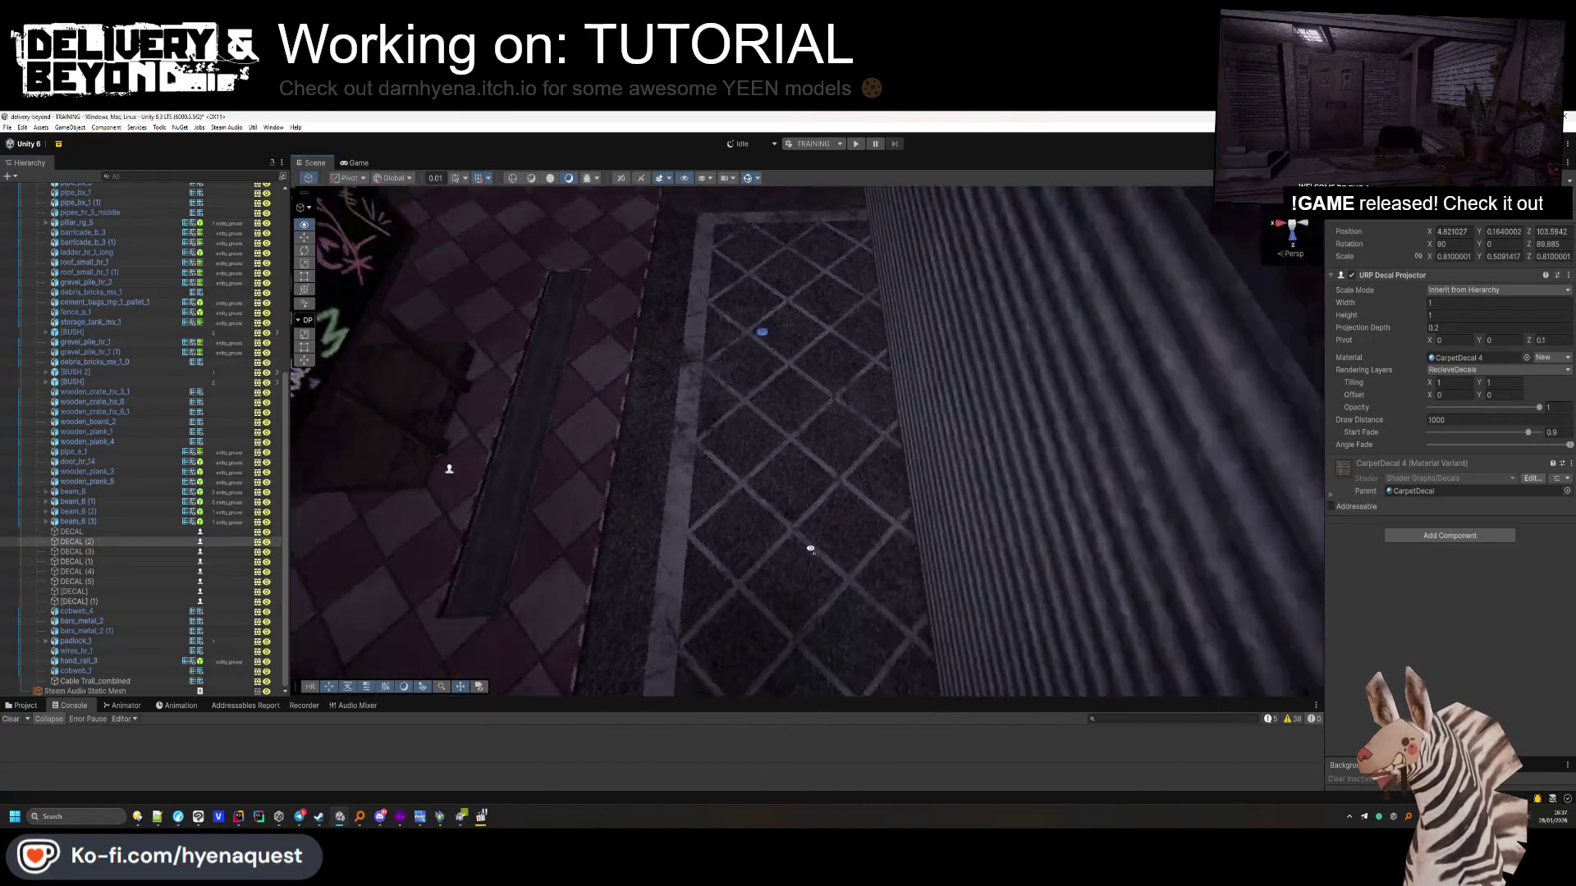
{"action": "left_click", "coordinate": [70, 524]}
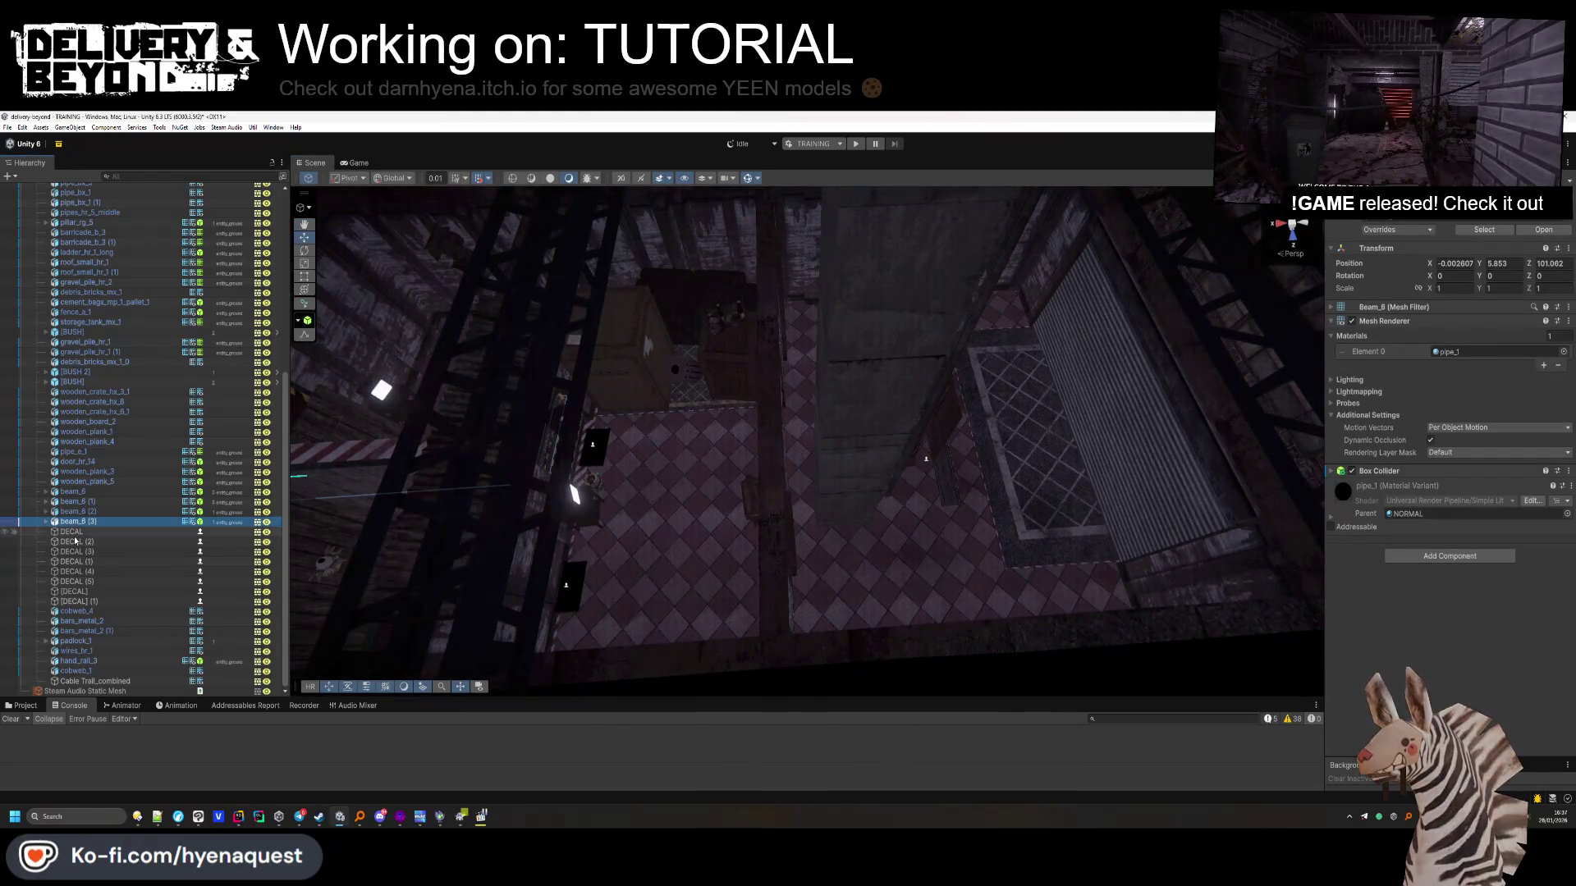
{"action": "left_click", "coordinate": [72, 533]}
{"action": "scroll", "coordinate": [99, 529], "scroll_direction": "up", "scroll_amount": 3}
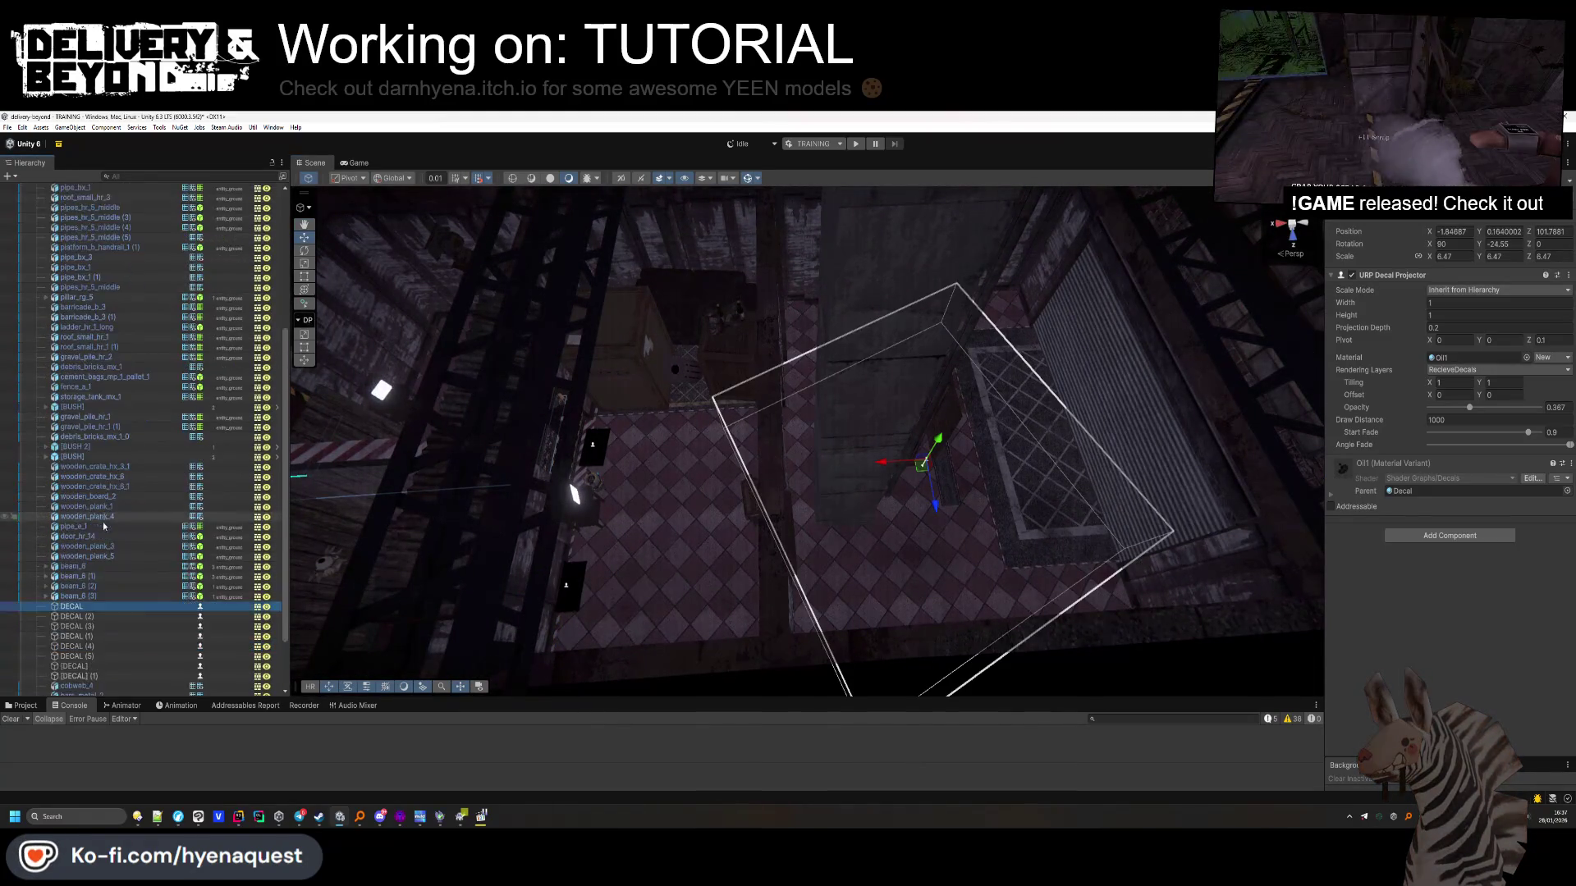
{"action": "scroll", "coordinate": [103, 525], "scroll_direction": "up", "scroll_amount": 9}
{"action": "left_click_drag", "start_coordinate": [76, 306], "coordinate": [69, 334]}
Nudge the black floor decal DECAL (3) along the floor and move it into [PROPS]
{"action": "scroll", "coordinate": [90, 443], "scroll_direction": "down", "scroll_amount": 11}
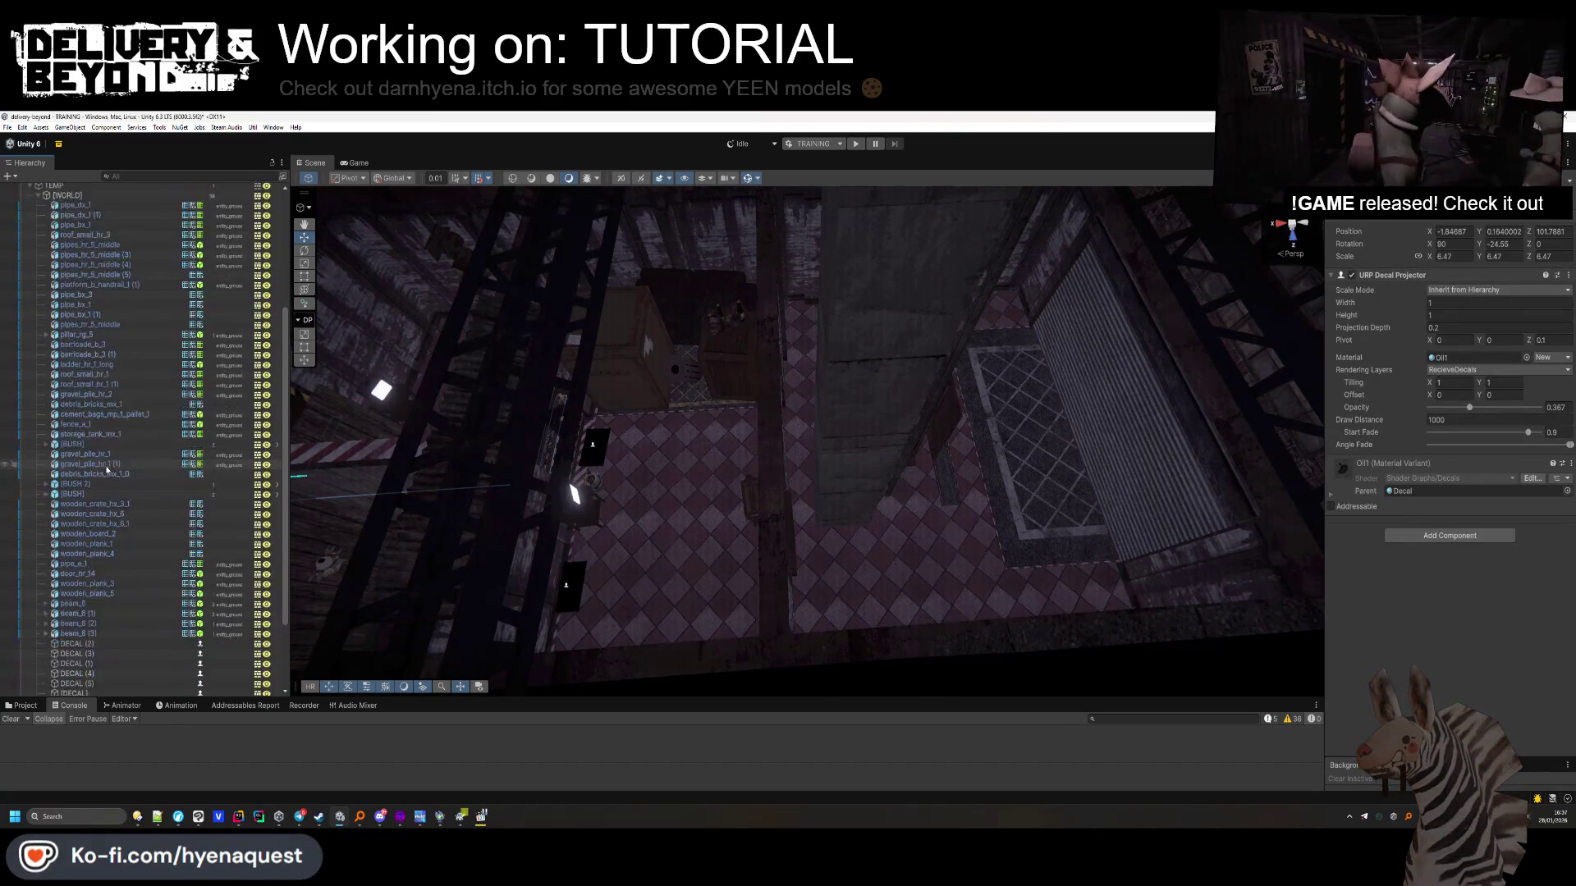
{"action": "mouse_move", "coordinate": [493, 525]}
{"action": "left_mouse_down"}
{"action": "mouse_move", "coordinate": [824, 526]}
{"action": "mouse_move", "coordinate": [690, 535]}
{"action": "left_mouse_up"}
{"action": "left_click", "coordinate": [855, 527]}
{"action": "key", "text": "f"}
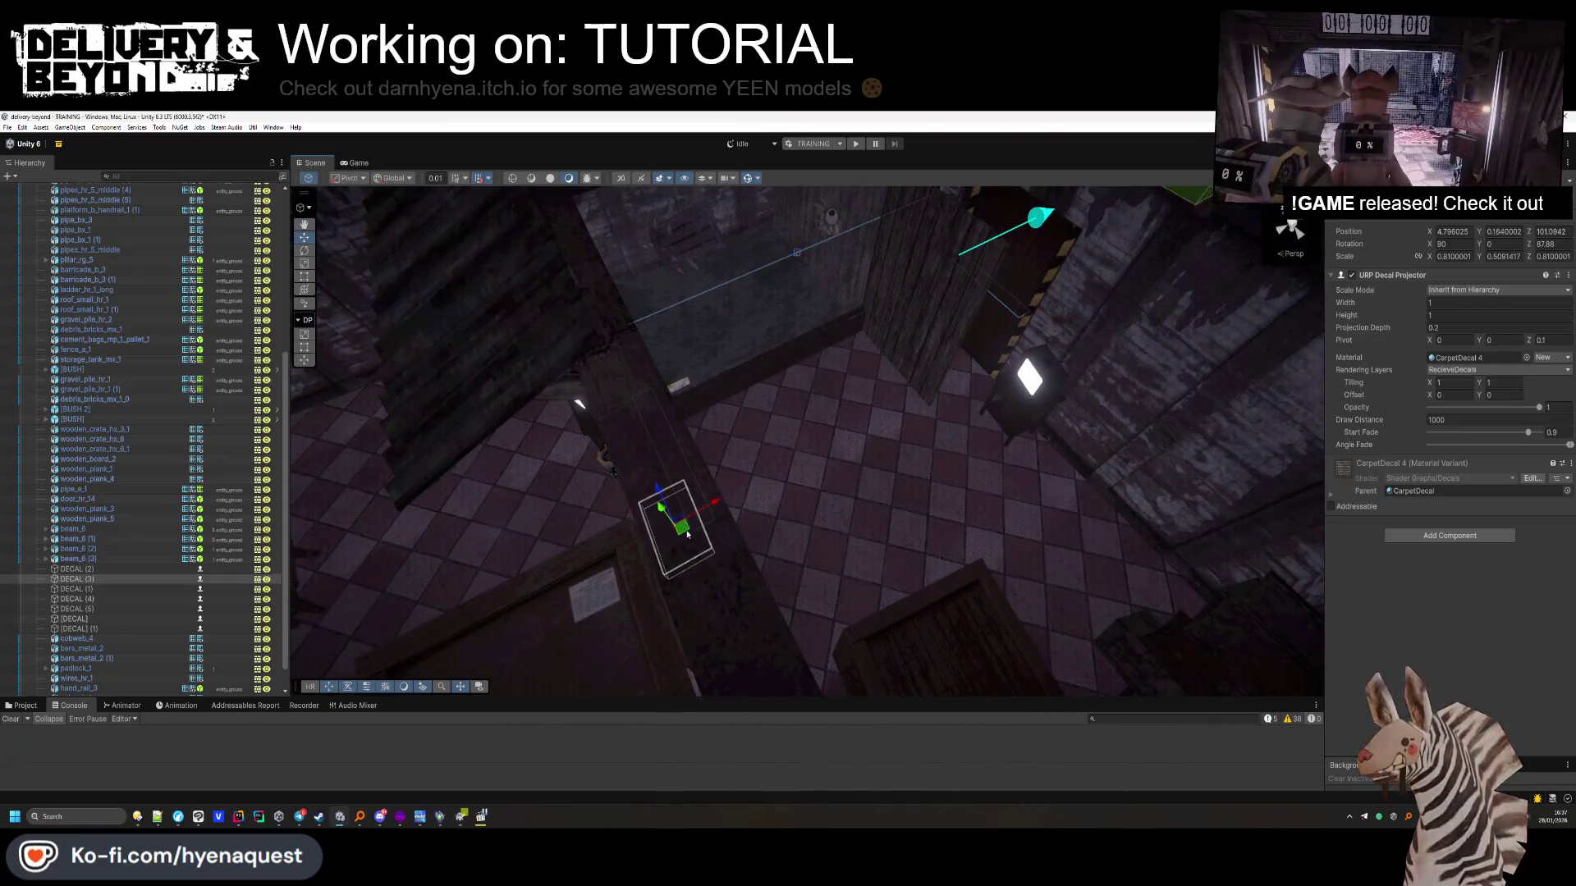
{"action": "left_click_drag", "start_coordinate": [952, 355], "coordinate": [870, 386]}
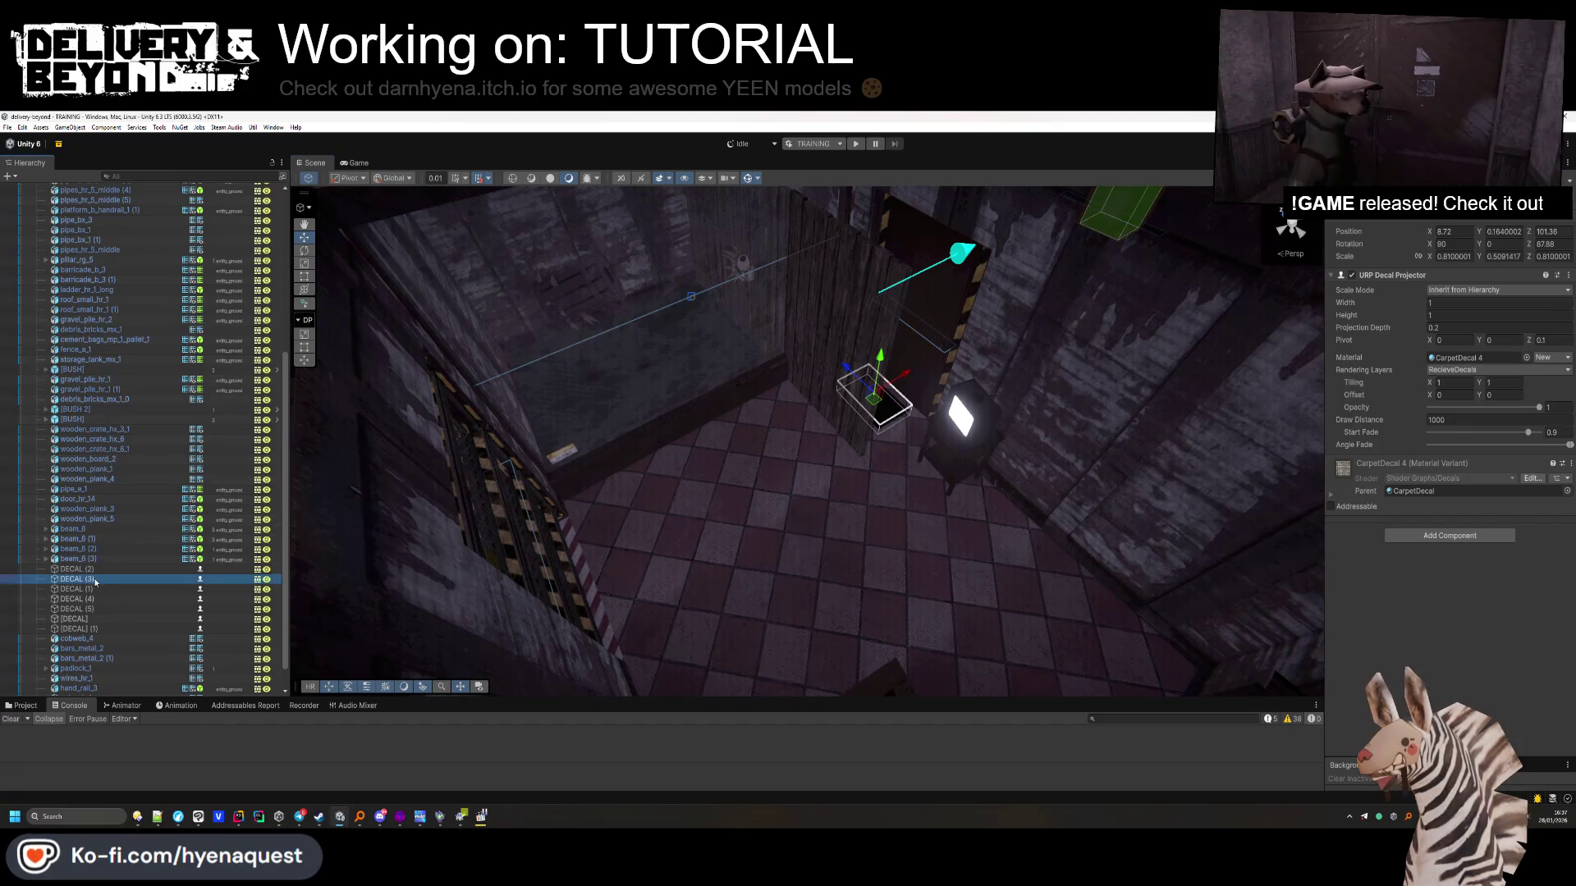
{"action": "scroll", "coordinate": [119, 359], "scroll_direction": "up", "scroll_amount": 10}
{"action": "mouse_move", "coordinate": [101, 304]}
{"action": "left_mouse_down"}
{"action": "mouse_move", "coordinate": [69, 299]}
{"action": "mouse_move", "coordinate": [66, 345]}
{"action": "mouse_move", "coordinate": [69, 304]}
{"action": "left_mouse_up"}
Move the roof_small_hr_3 plank piece into the [PROPS] group
{"action": "scroll", "coordinate": [117, 441], "scroll_direction": "down", "scroll_amount": 3}
{"action": "left_click_drag", "start_coordinate": [722, 426], "coordinate": [830, 431]}
{"action": "left_click", "coordinate": [831, 431]}
{"action": "key", "text": "f"}
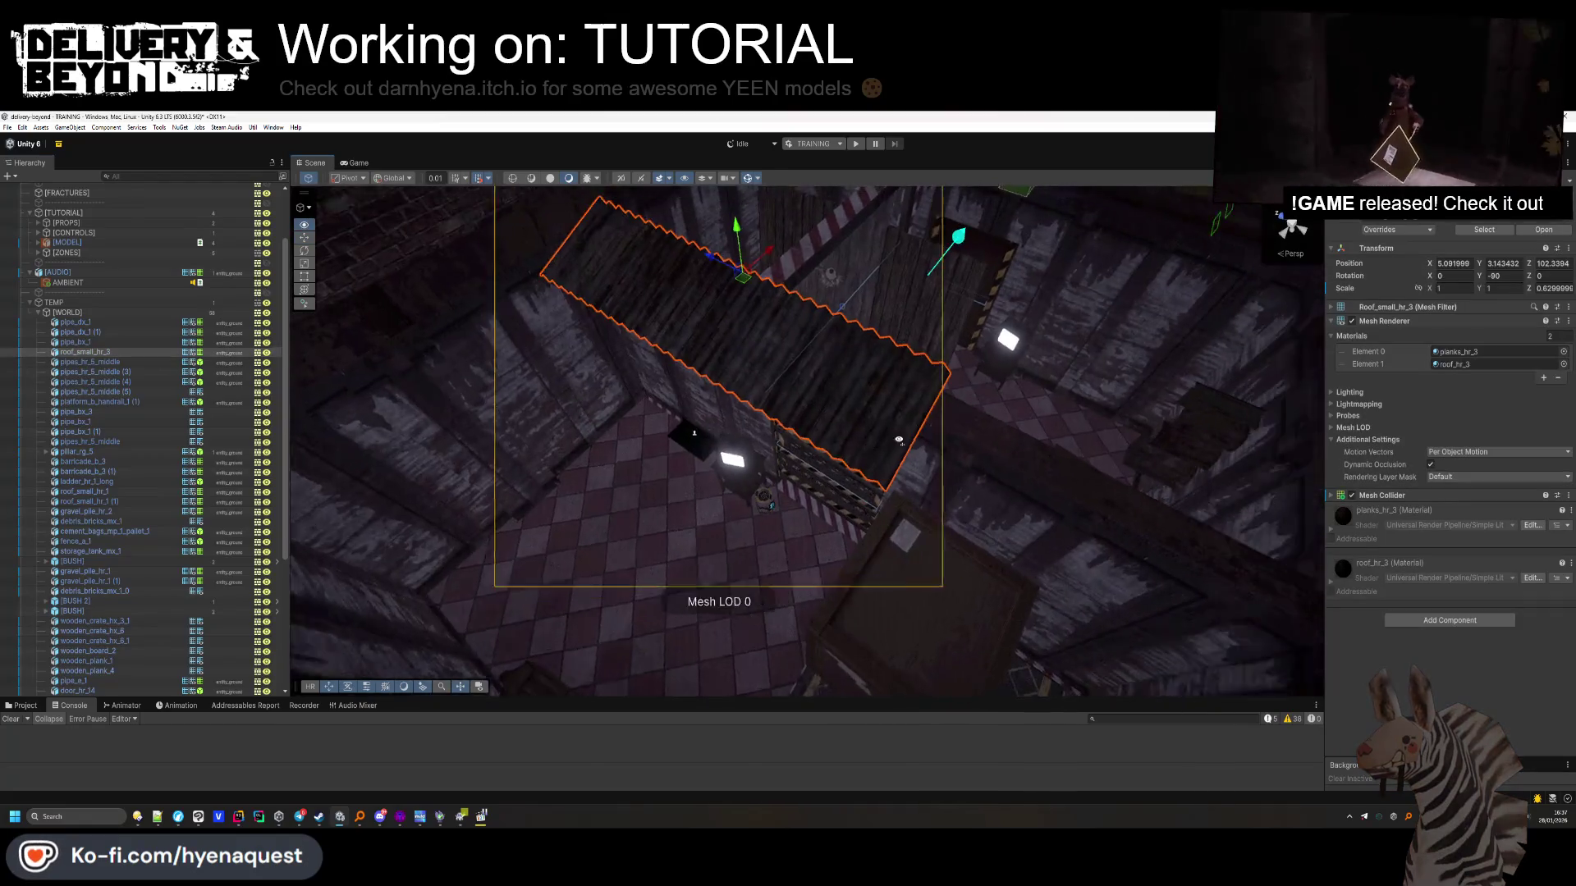
{"action": "scroll", "coordinate": [83, 398], "scroll_direction": "up", "scroll_amount": 3}
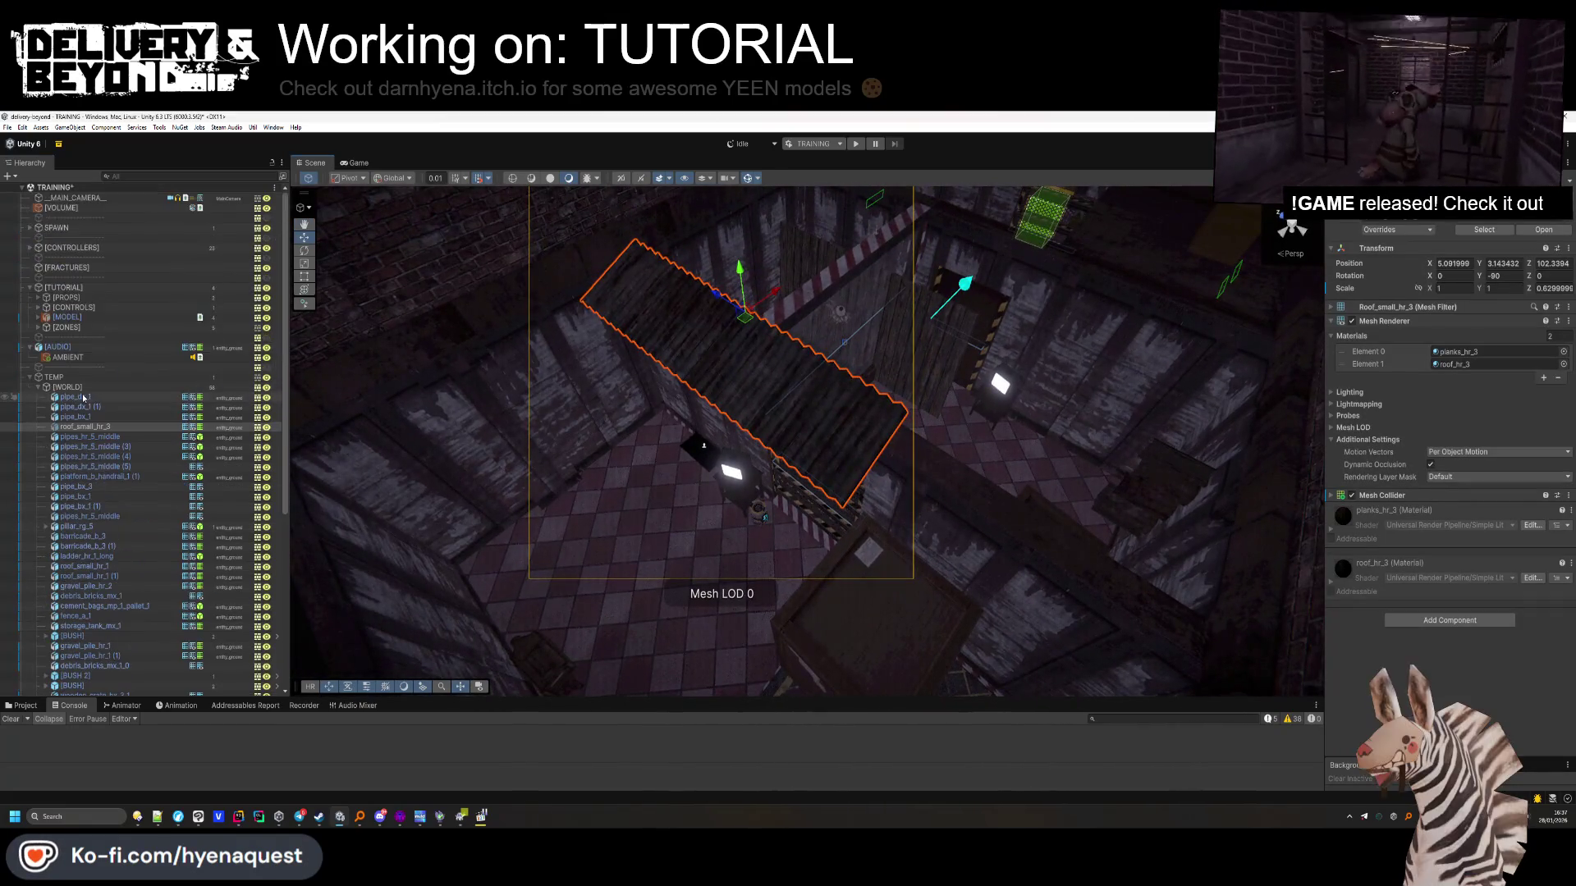
{"action": "left_click", "coordinate": [41, 299]}
{"action": "left_click_drag", "start_coordinate": [59, 301], "coordinate": [80, 375]}
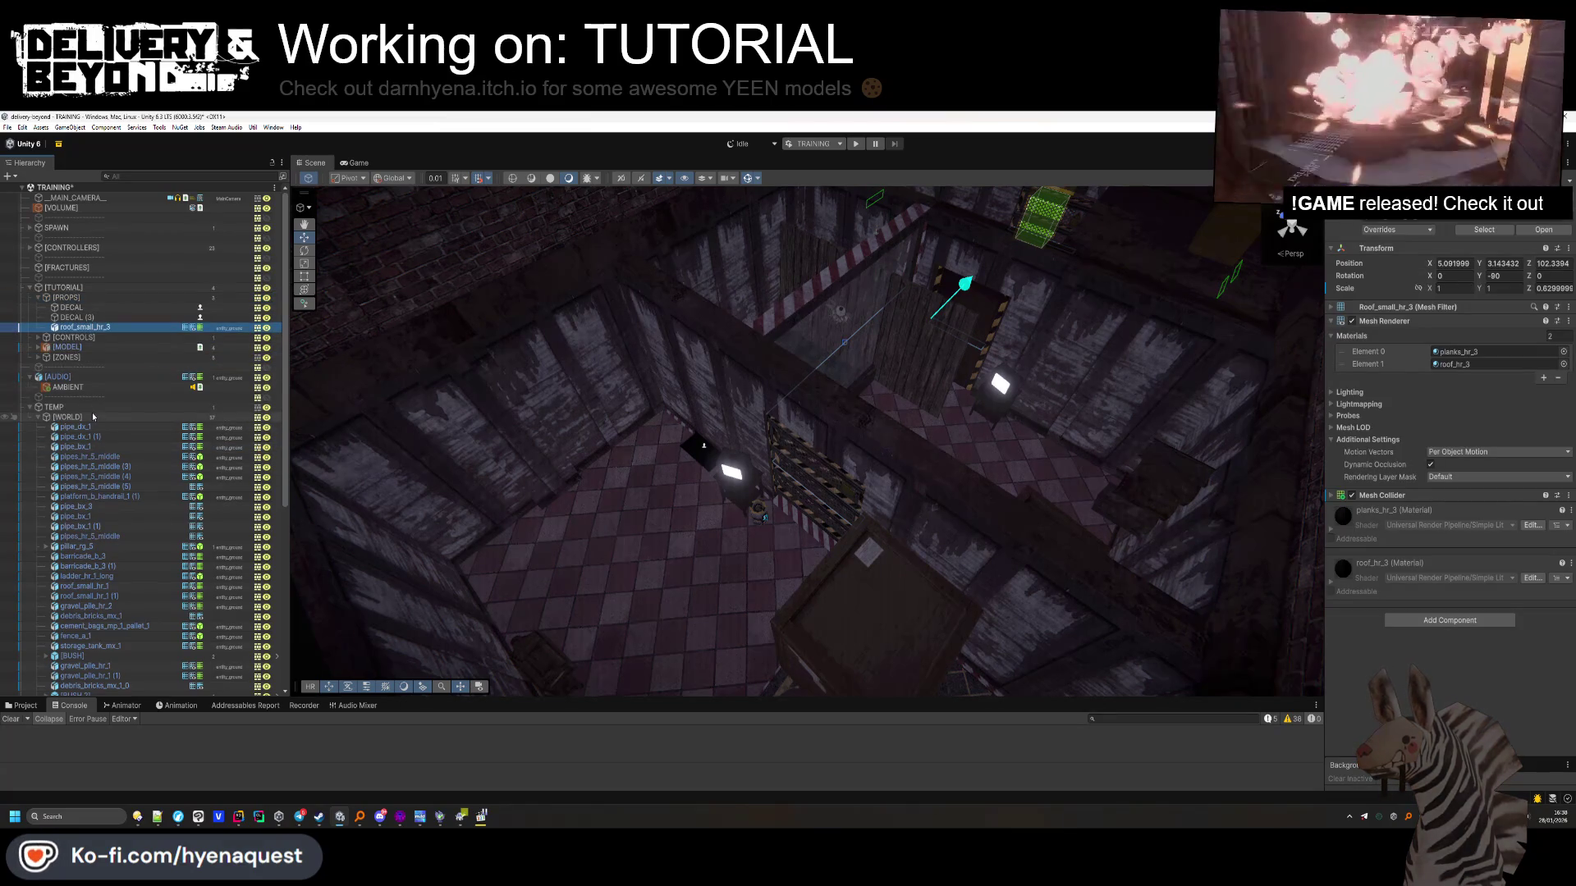
{"action": "left_click", "coordinate": [82, 417]}
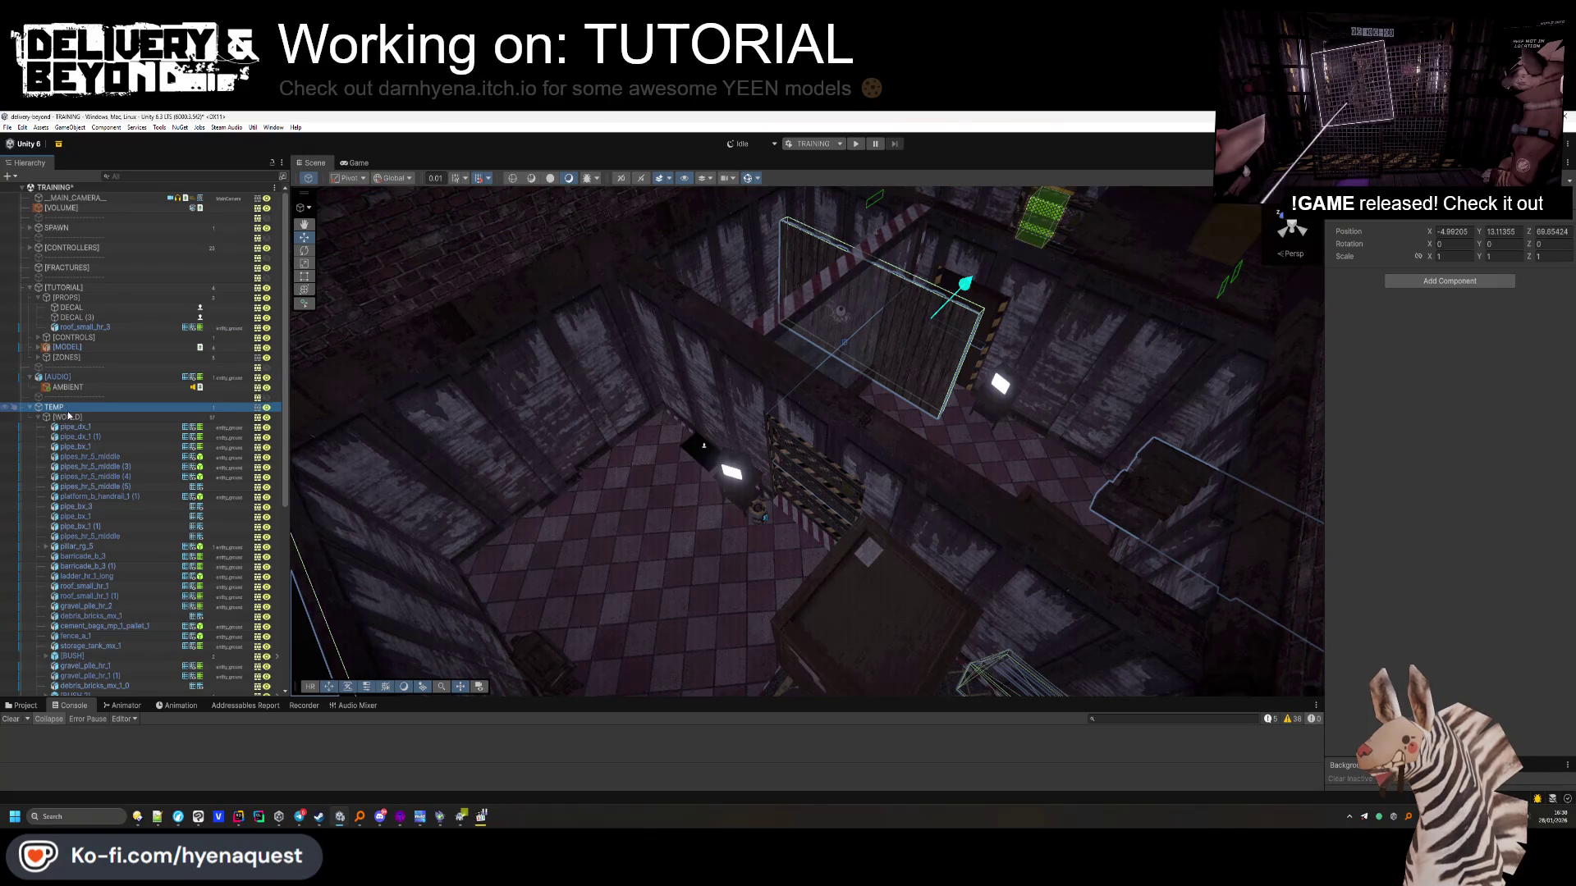
Delete the TEMP group and Steam Audio Static Mesh object, then save the scene
{"action": "key", "text": "Delete"}
{"action": "left_click", "coordinate": [91, 408]}
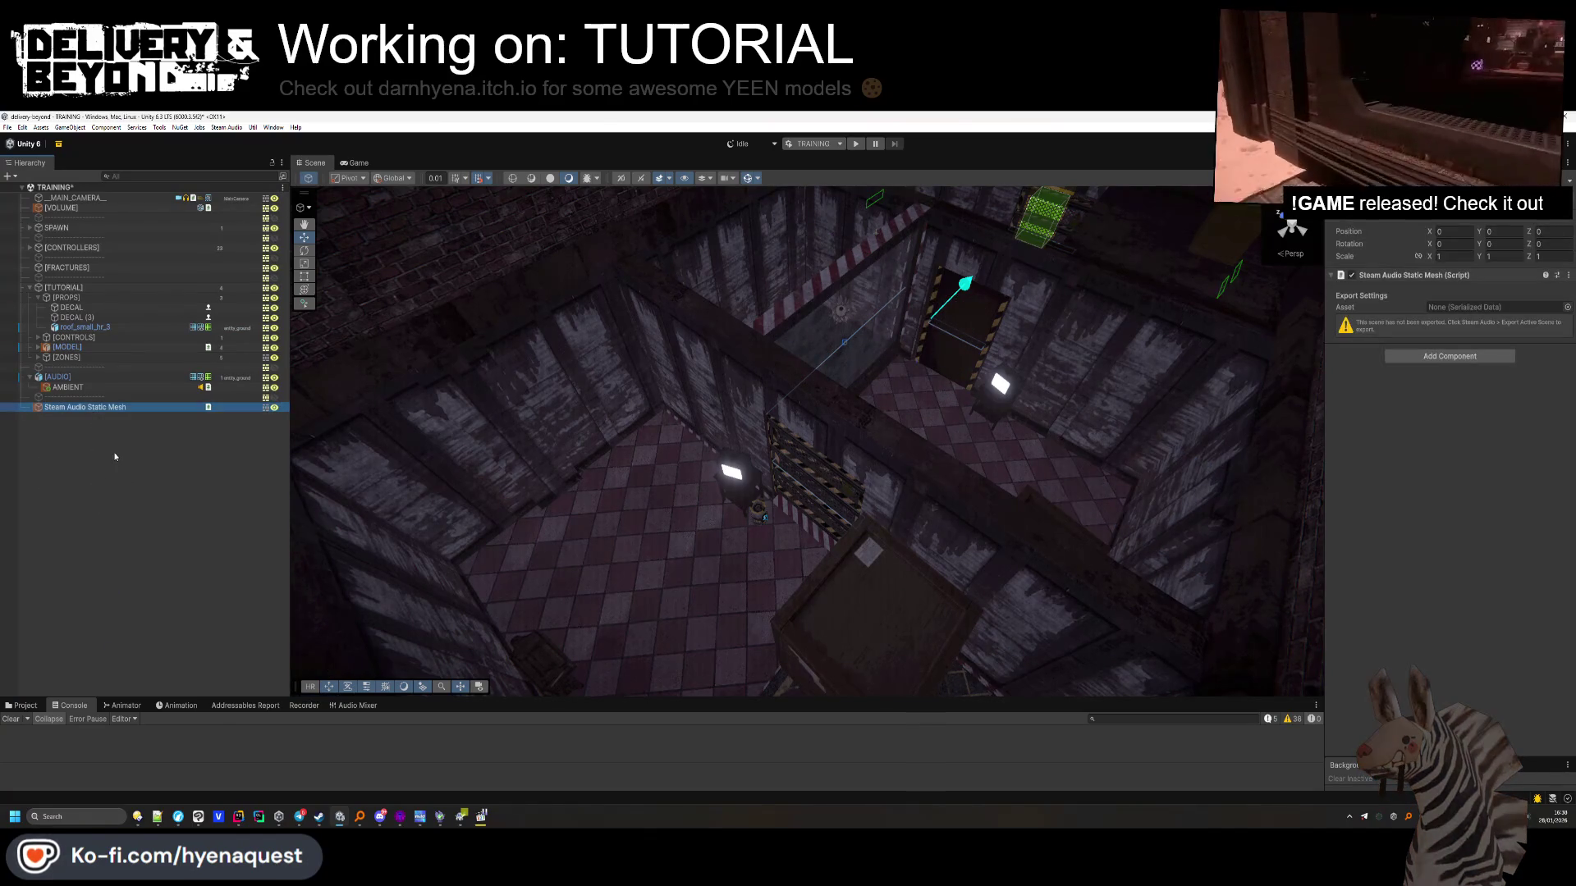
{"action": "key", "text": "Delete"}
{"action": "key", "text": "ctrl+s"}
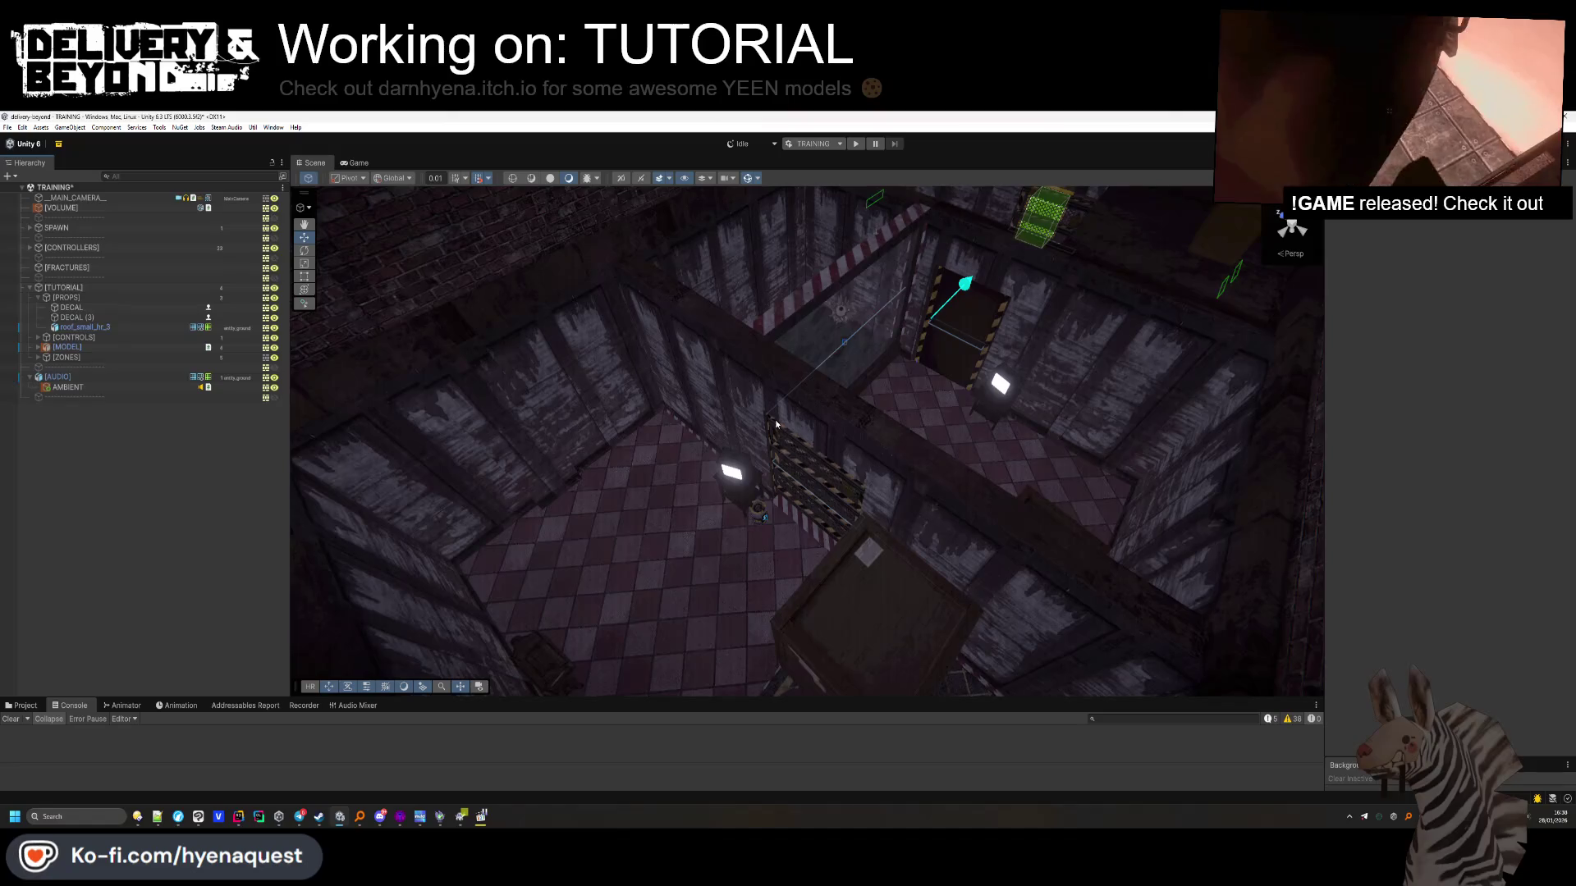
{"action": "mouse_move", "coordinate": [687, 481]}
{"action": "left_mouse_down"}
{"action": "mouse_move", "coordinate": [741, 433]}
{"action": "mouse_move", "coordinate": [711, 451]}
{"action": "mouse_move", "coordinate": [722, 443]}
{"action": "left_mouse_up"}
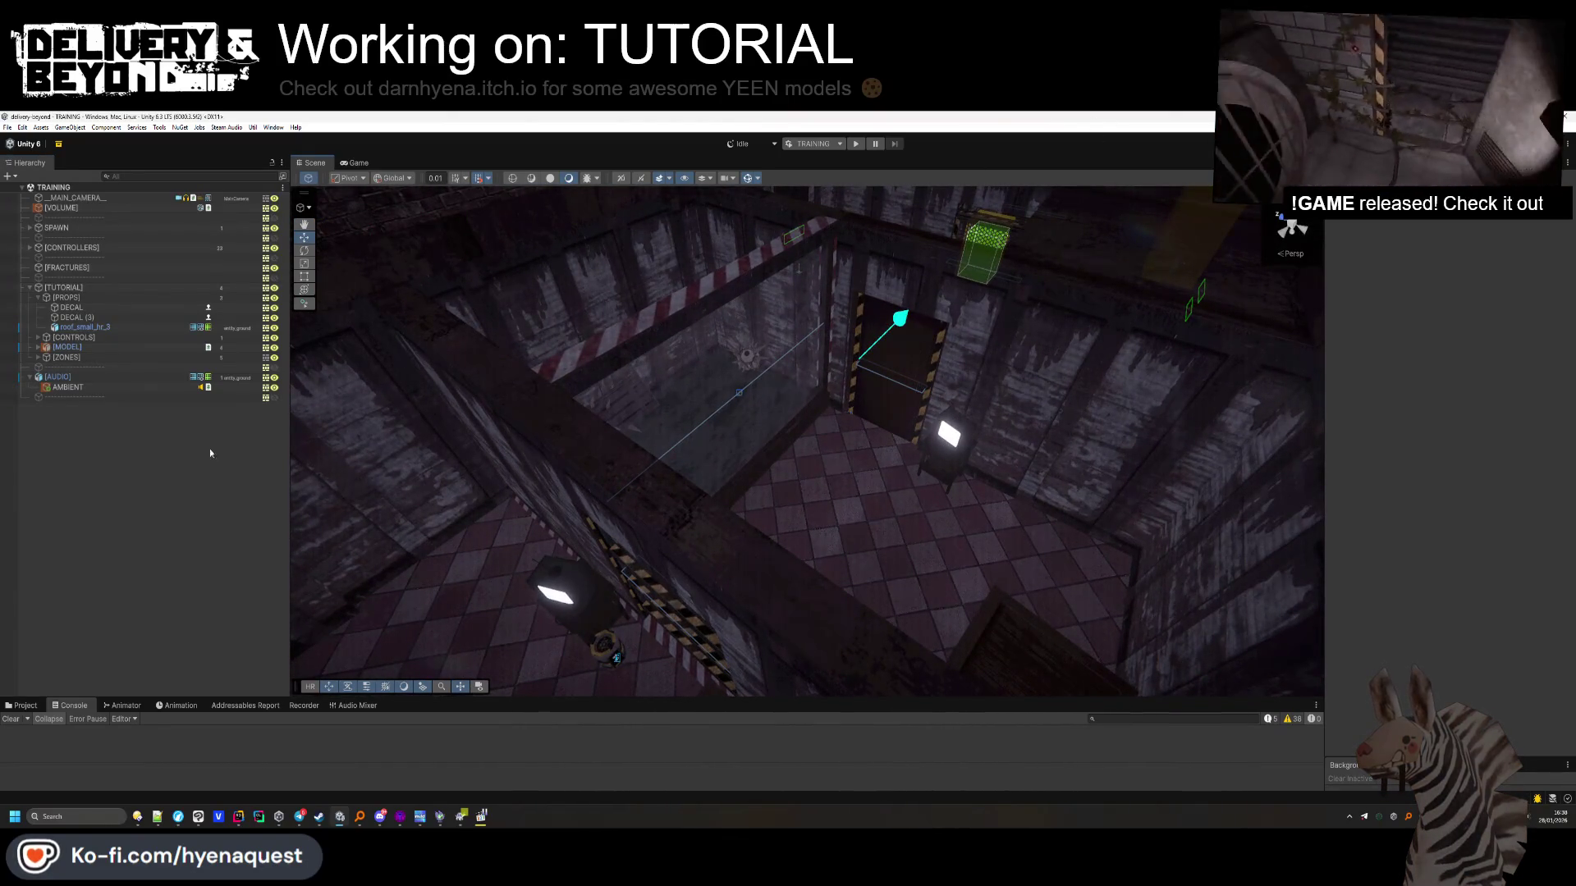
Add an empty child named [LIGHTS] under [TUTORIAL]
{"action": "left_click", "coordinate": [39, 298]}
{"action": "right_click", "coordinate": [58, 288]}
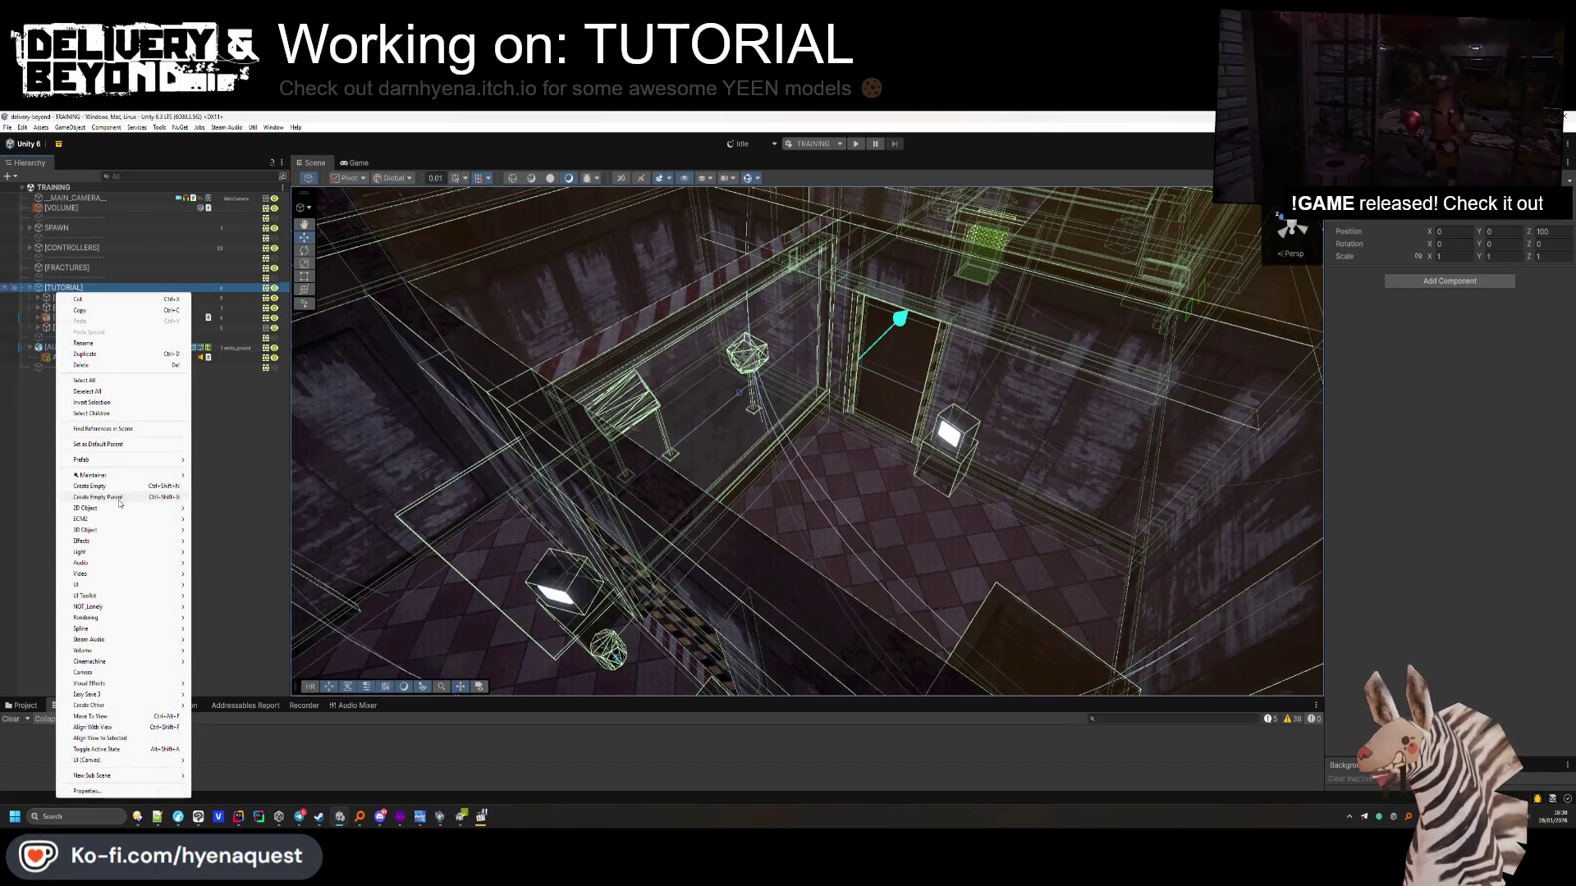
{"action": "left_click", "coordinate": [37, 425]}
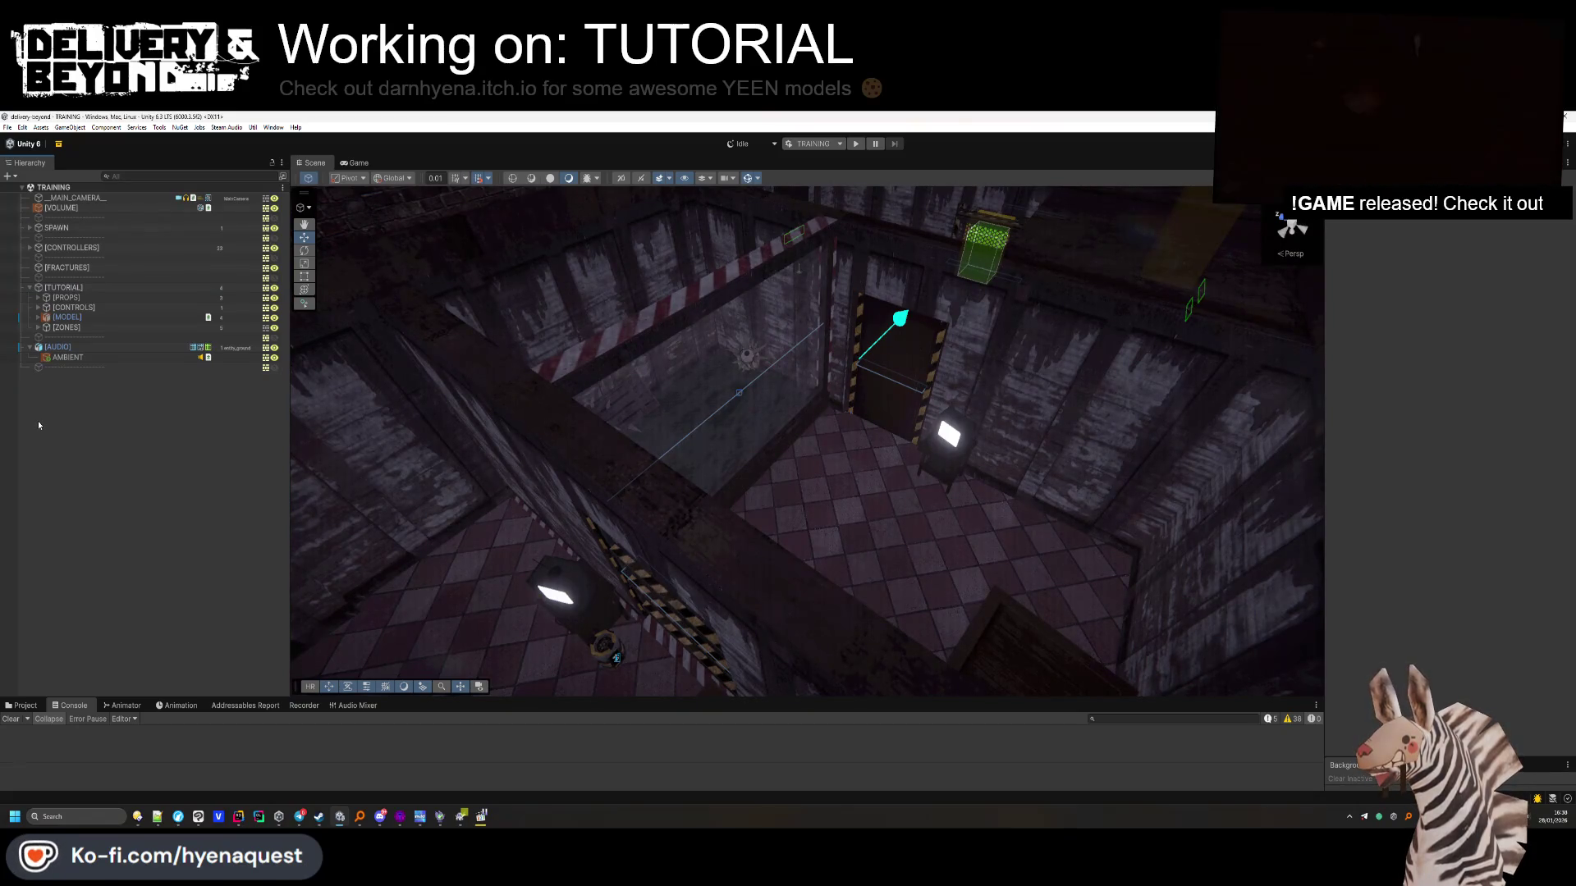
{"action": "right_click", "coordinate": [59, 288]}
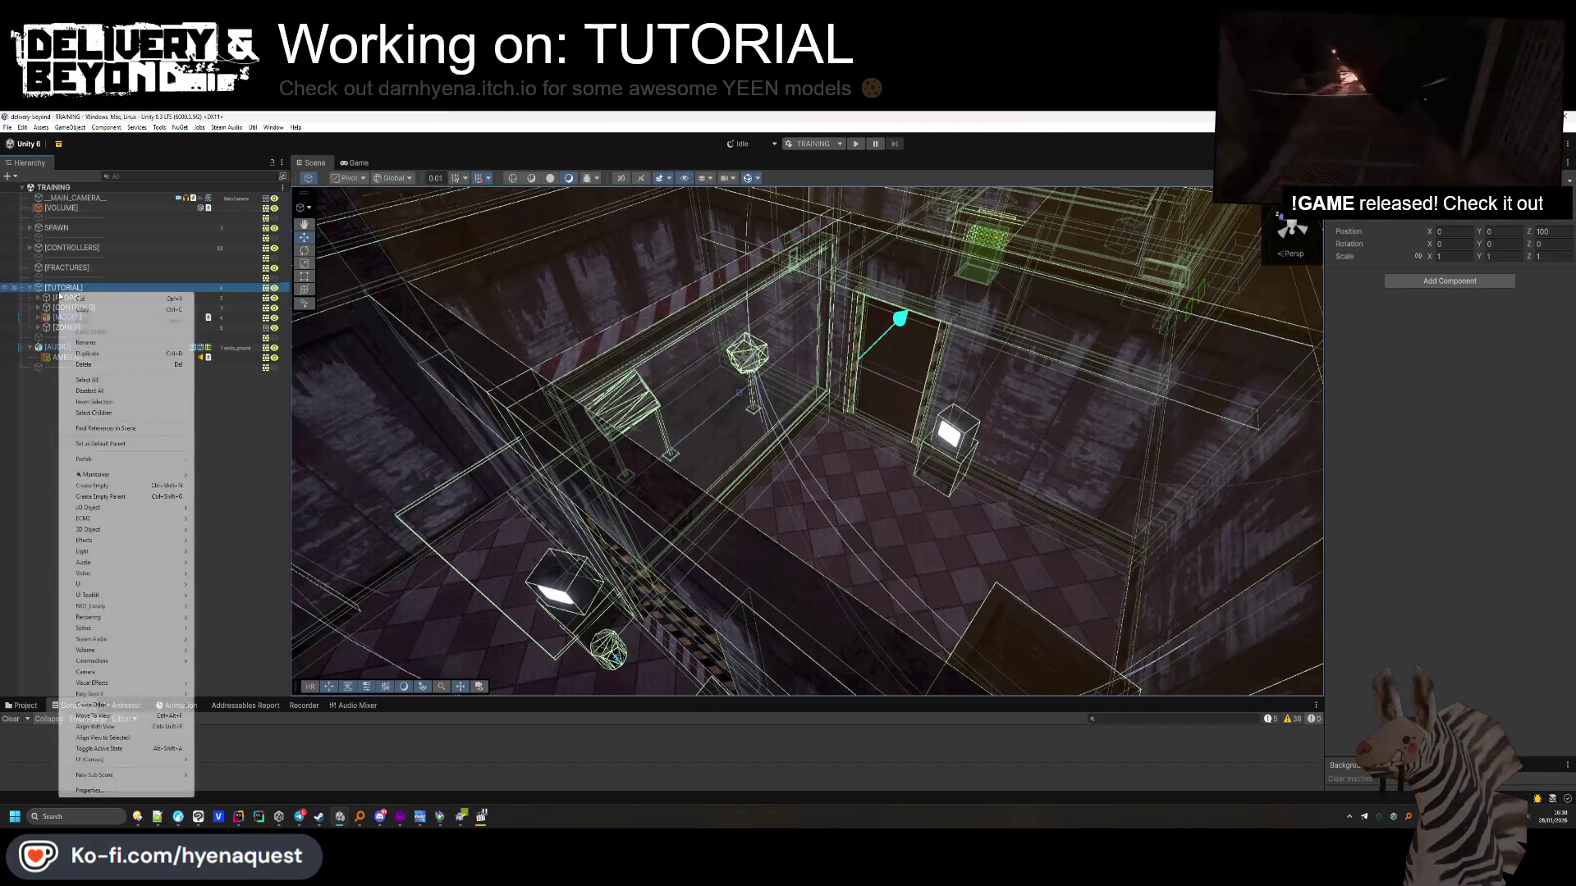
{"action": "left_click", "coordinate": [111, 490]}
{"action": "type", "text": "[LIGHTS]"}
{"action": "key", "text": "Return"}
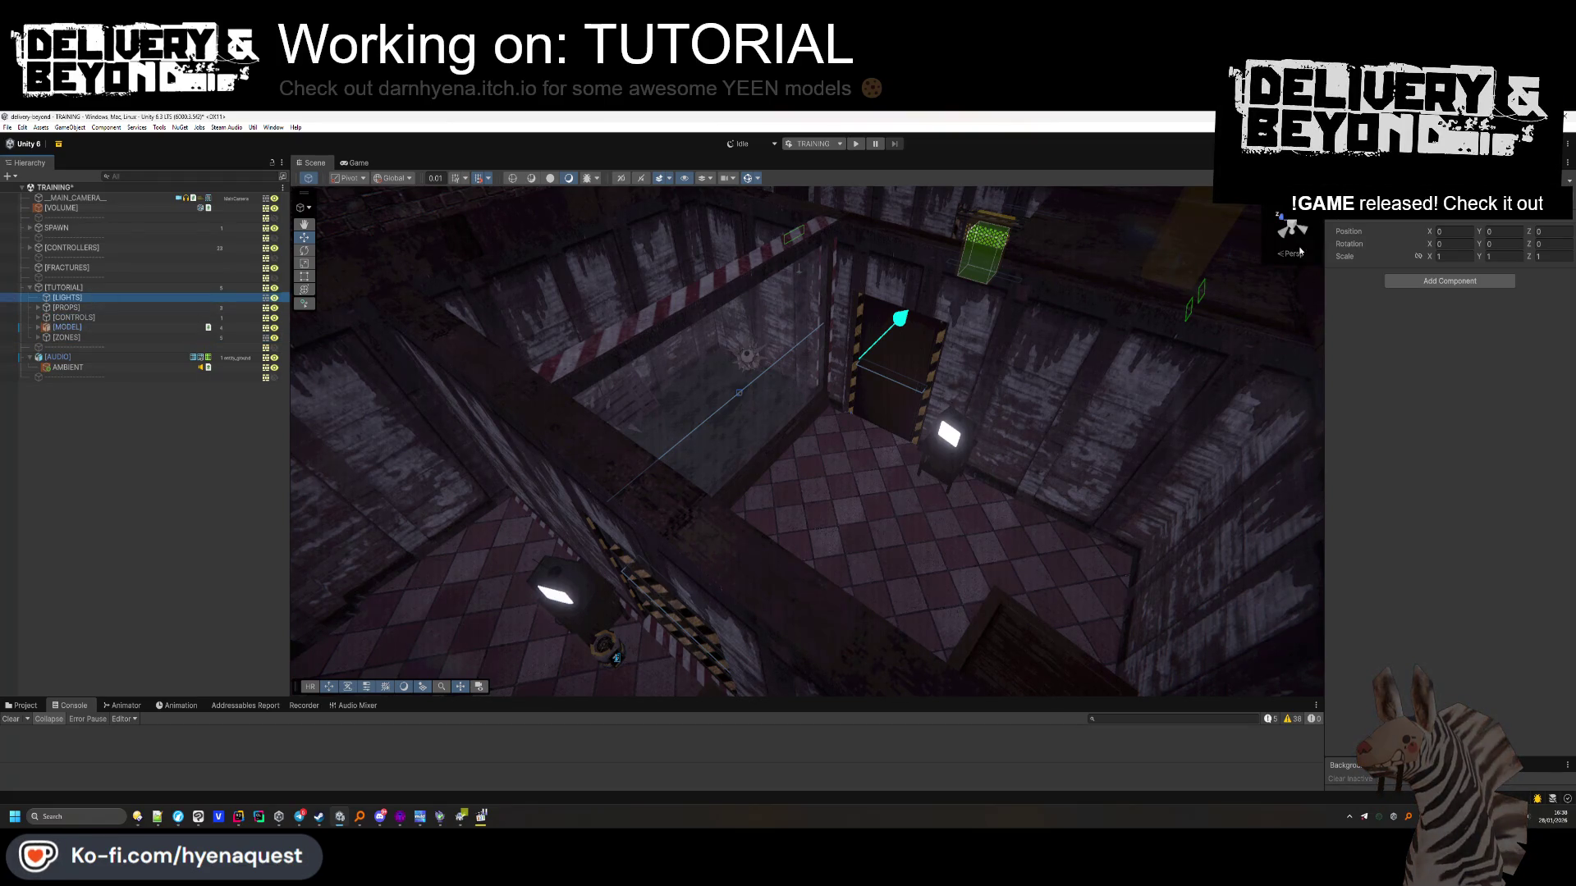
{"action": "left_click_drag", "start_coordinate": [891, 467], "coordinate": [558, 207]}
Set the scene's environment ambient colour to black
{"action": "left_click", "coordinate": [1408, 163]}
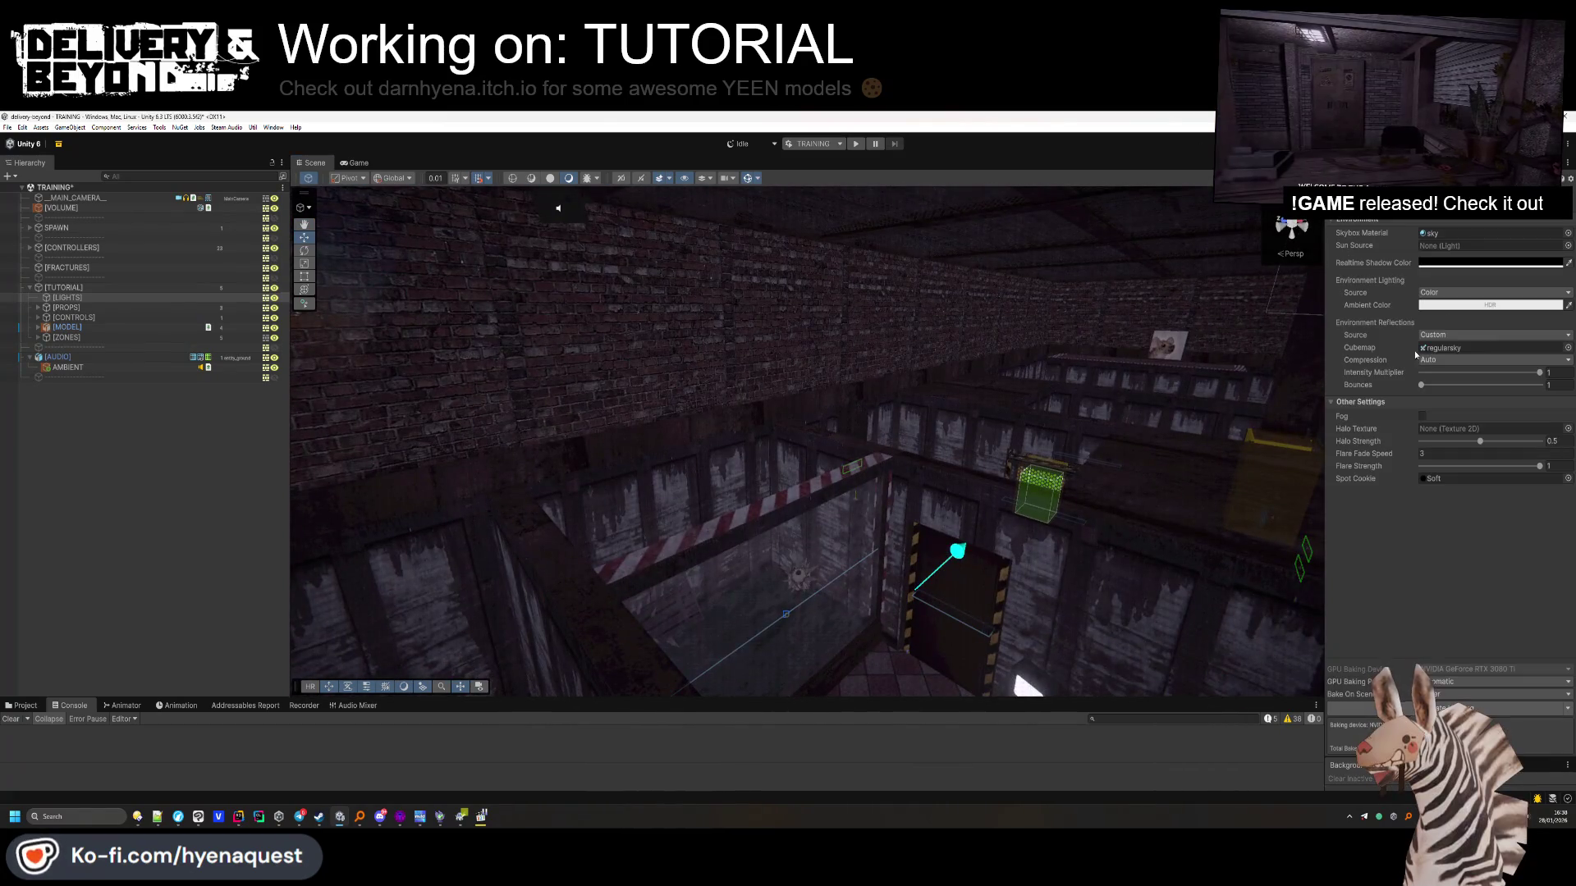
{"action": "left_click", "coordinate": [1450, 310]}
{"action": "left_click_drag", "start_coordinate": [1482, 376], "coordinate": [1374, 554]}
{"action": "left_click", "coordinate": [389, 542]}
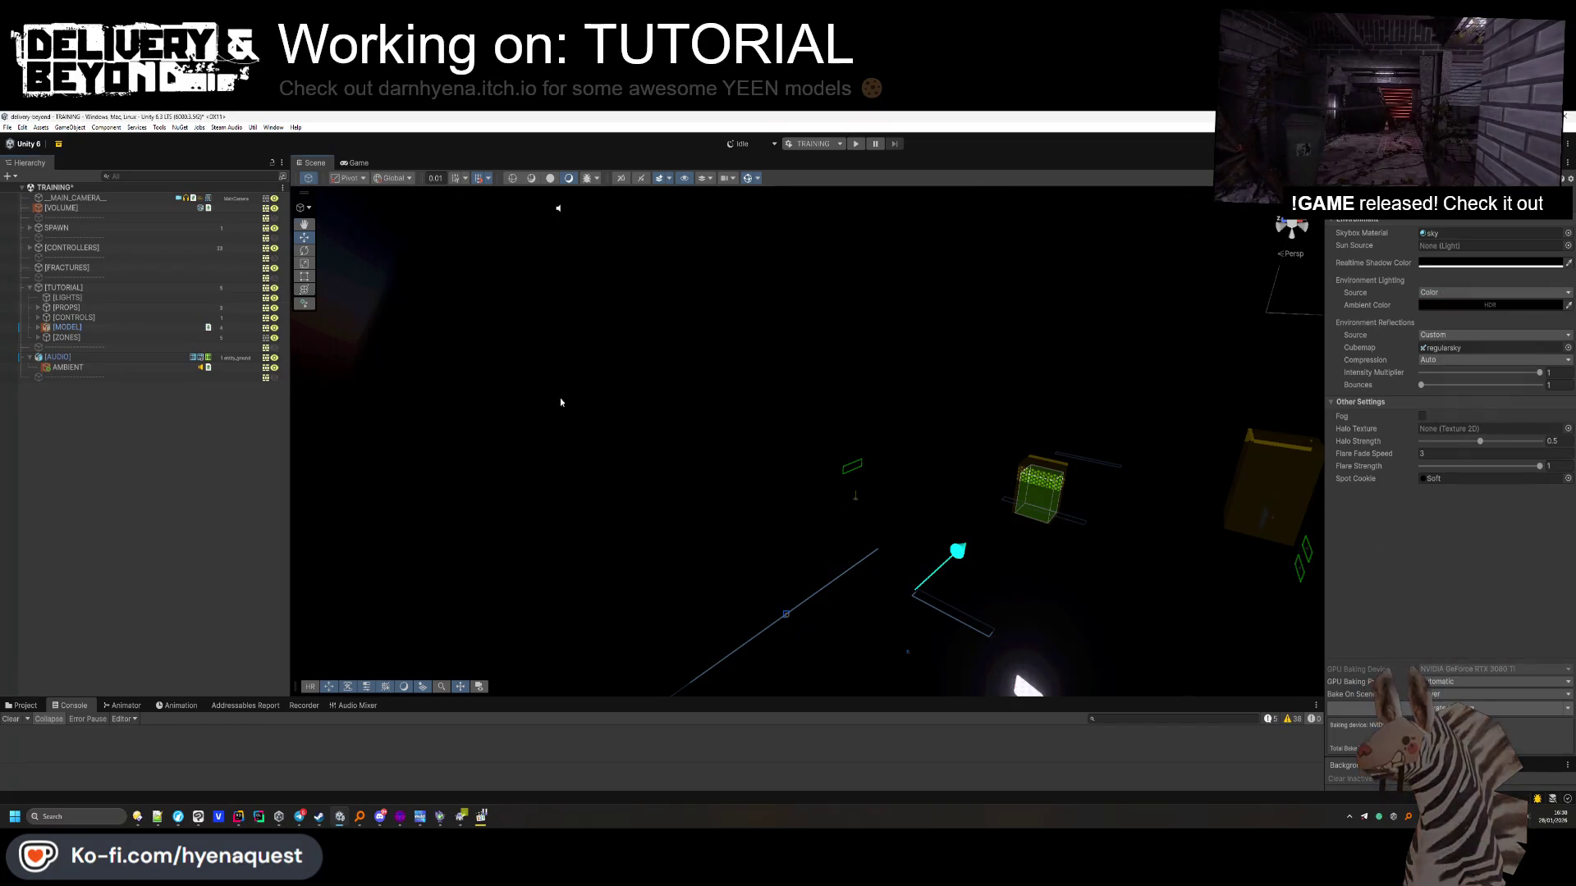
{"action": "left_click_drag", "start_coordinate": [388, 542], "coordinate": [459, 493]}
Open the Map templates folder and drag a light into the [LIGHTS] group
{"action": "left_click", "coordinate": [35, 707]}
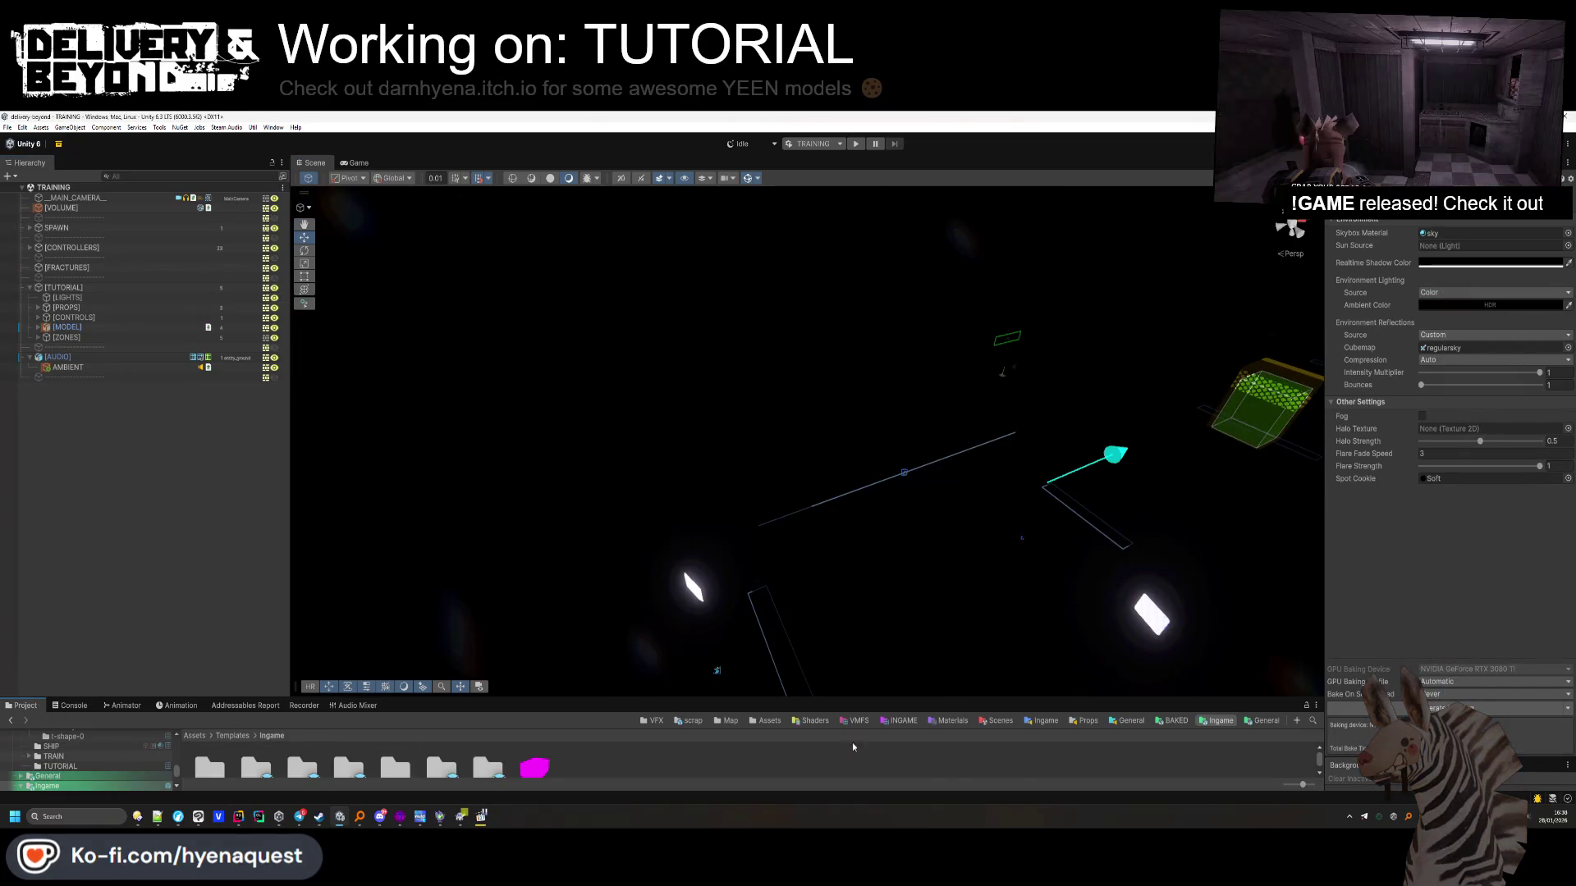
{"action": "left_click", "coordinate": [1295, 785]}
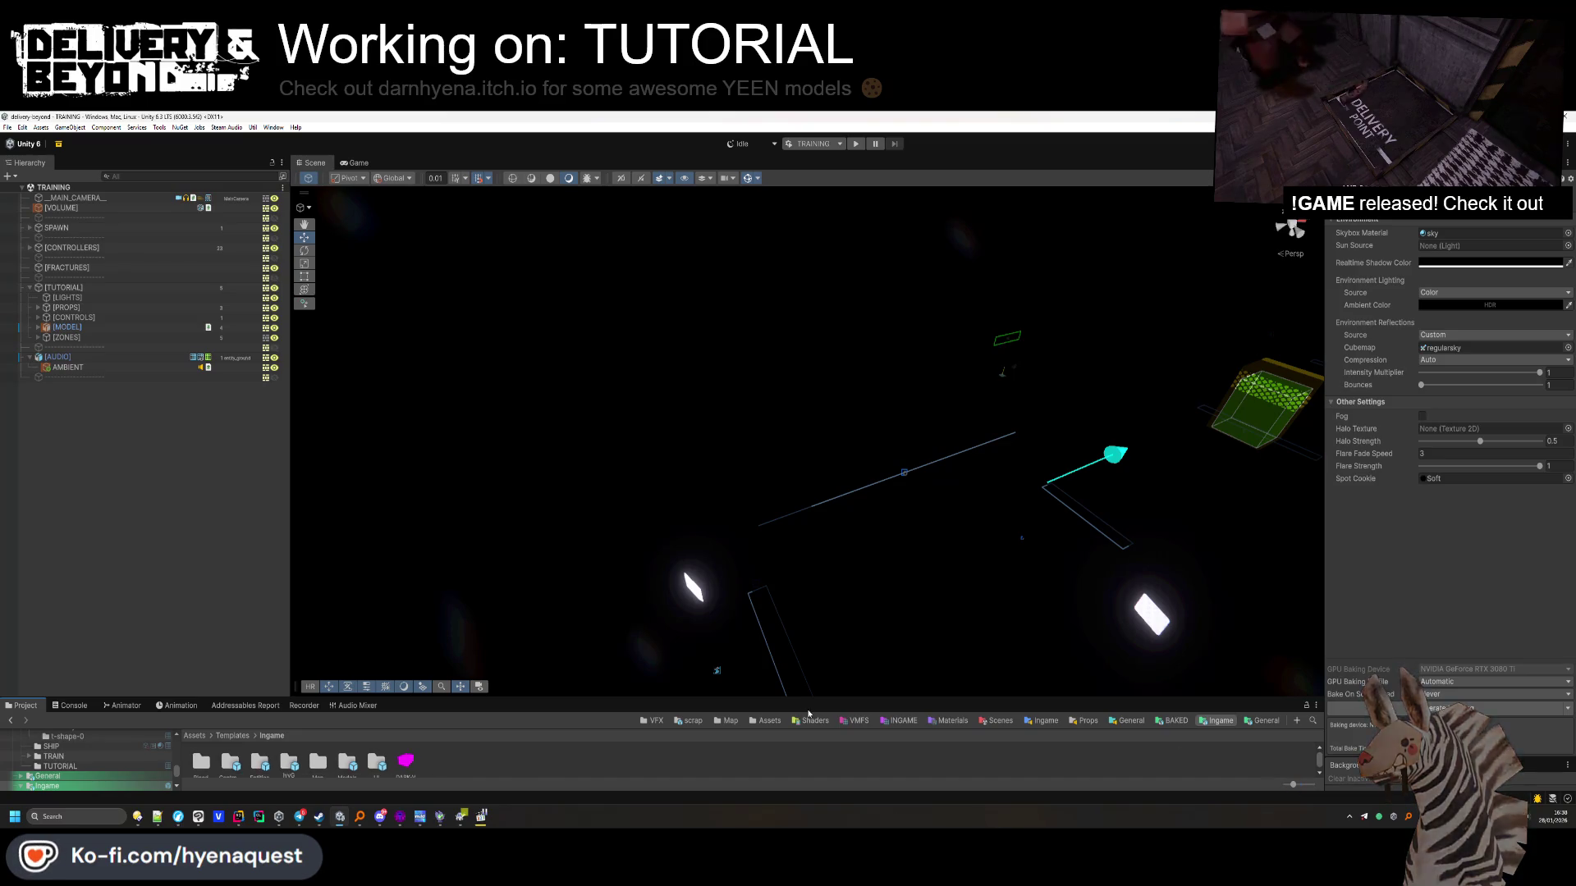
{"action": "left_click_drag", "start_coordinate": [573, 699], "coordinate": [573, 672]}
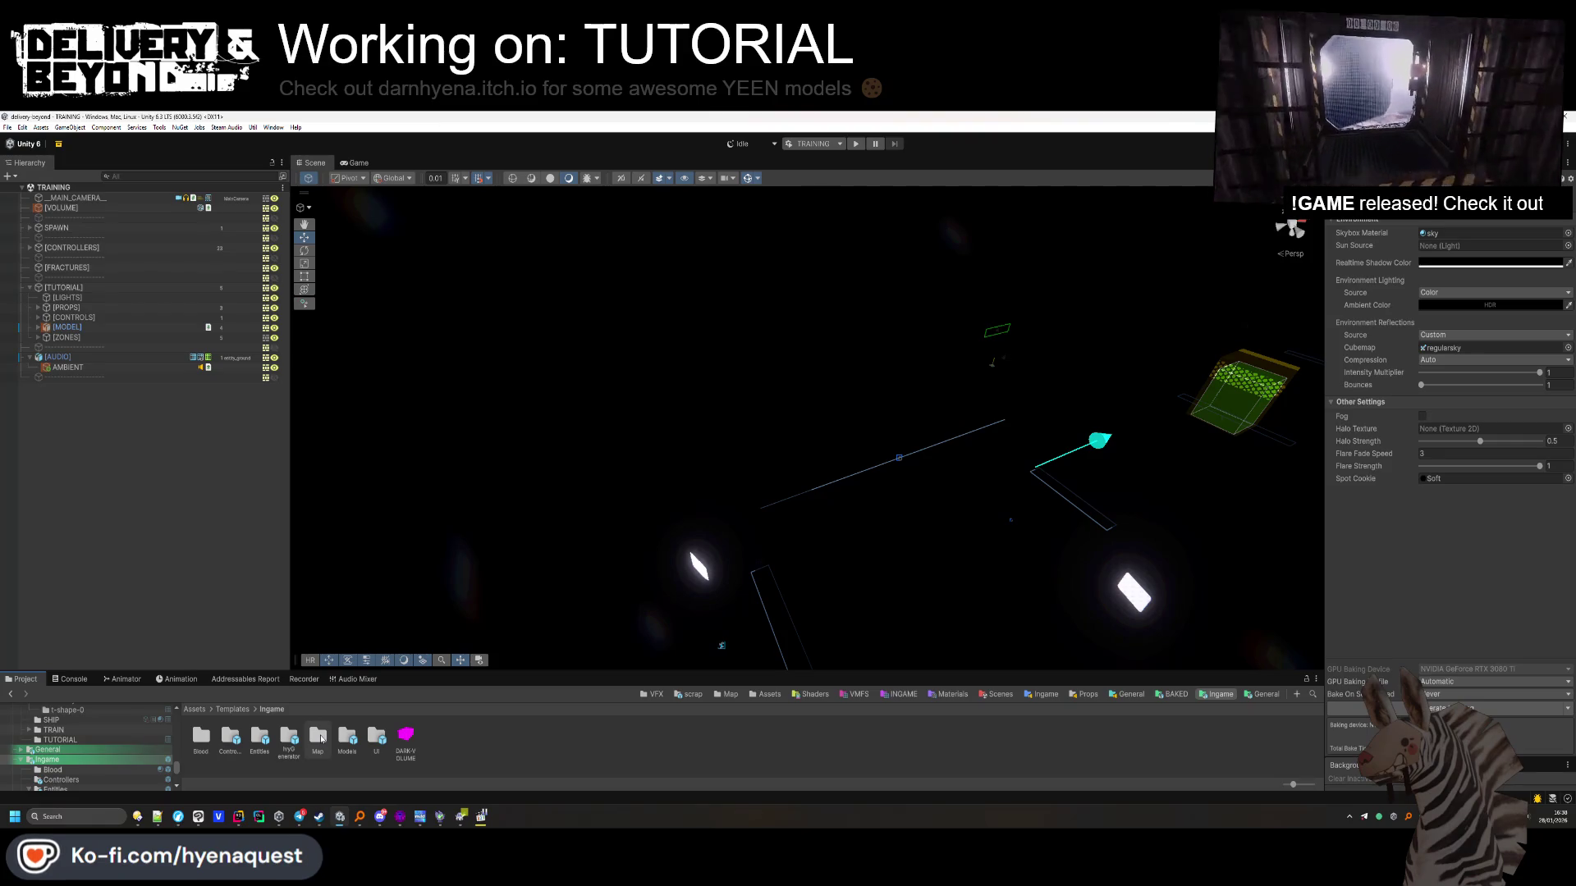
{"action": "double_click", "coordinate": [319, 738]}
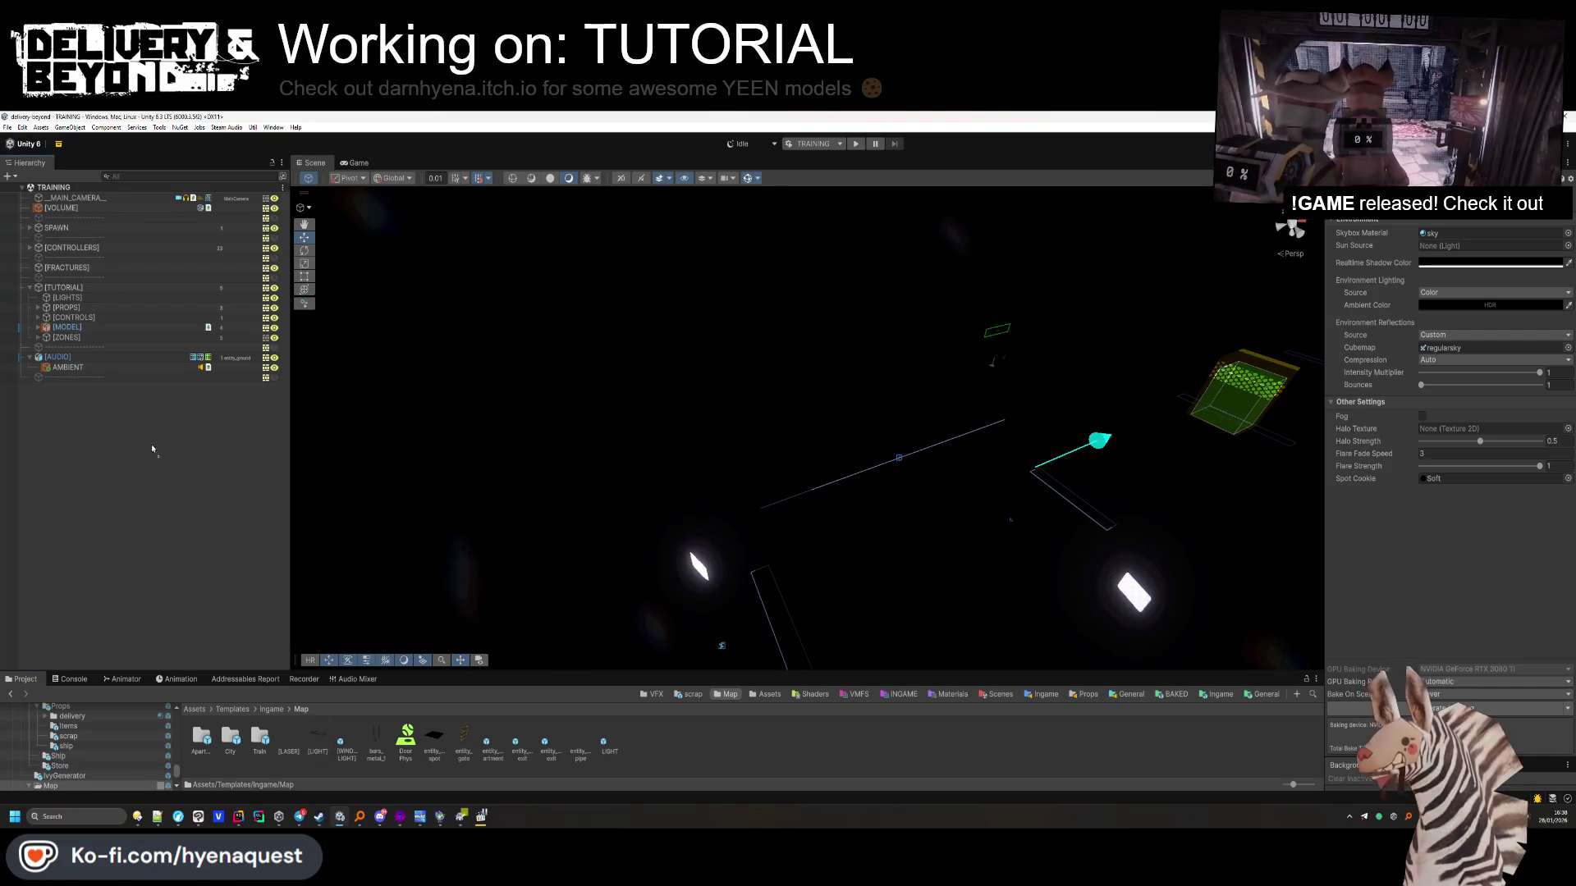
{"action": "left_click_drag", "start_coordinate": [97, 323], "coordinate": [70, 299]}
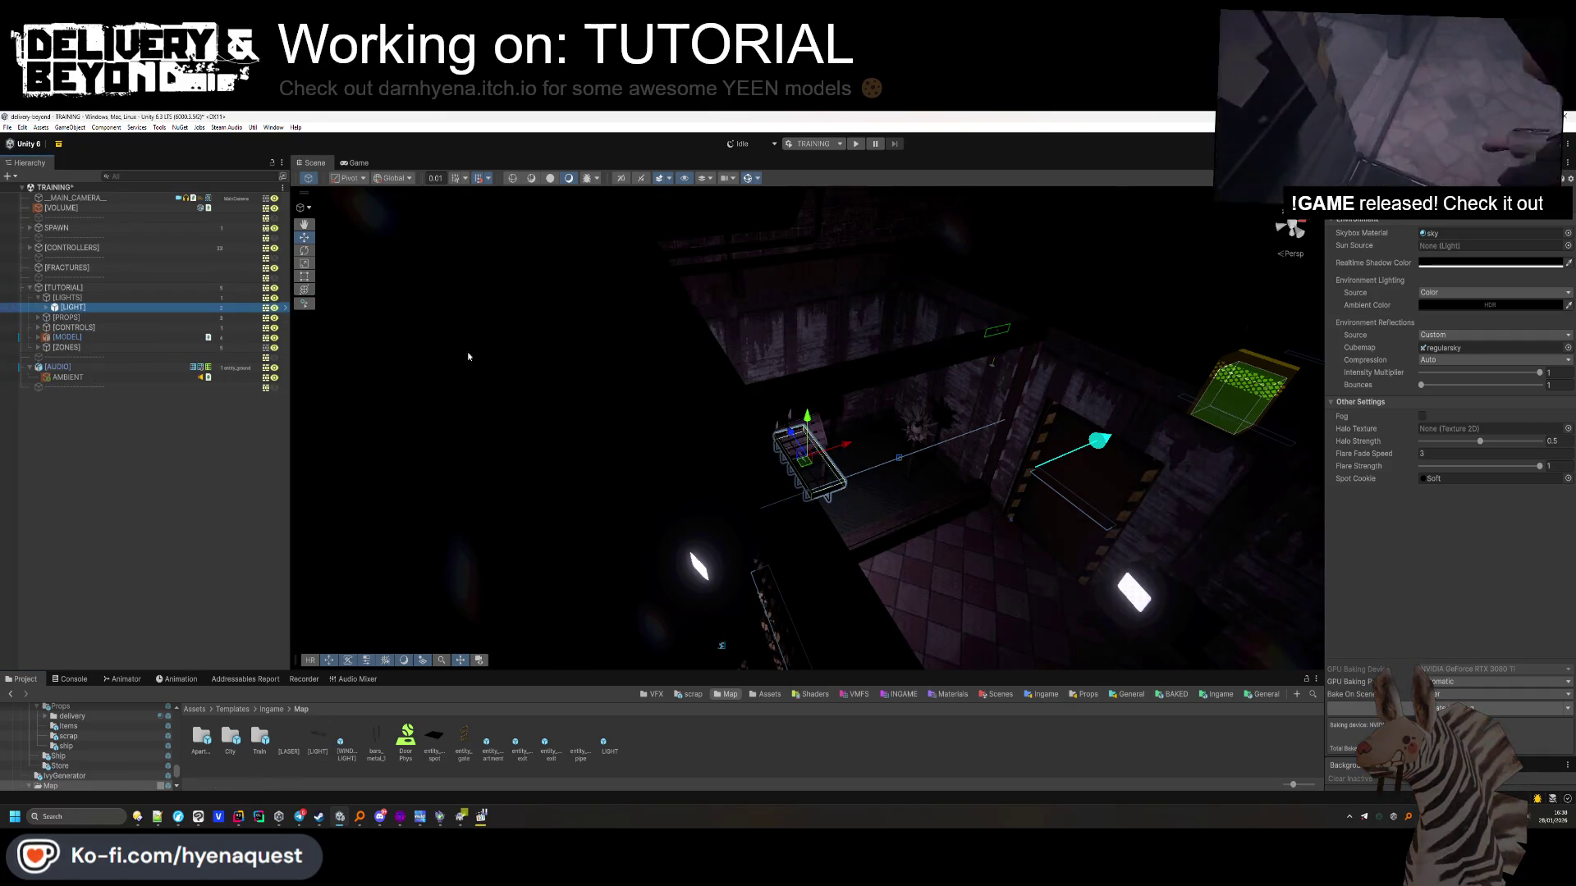
Rotate the newly placed caged light 90° on X and lower it into the room
{"action": "mouse_move", "coordinate": [851, 374]}
{"action": "left_mouse_down"}
{"action": "mouse_move", "coordinate": [853, 431]}
{"action": "mouse_move", "coordinate": [725, 419]}
{"action": "mouse_move", "coordinate": [826, 198]}
{"action": "mouse_move", "coordinate": [727, 478]}
{"action": "mouse_move", "coordinate": [668, 580]}
{"action": "mouse_move", "coordinate": [626, 492]}
{"action": "mouse_move", "coordinate": [539, 422]}
{"action": "mouse_move", "coordinate": [677, 405]}
{"action": "left_mouse_up"}
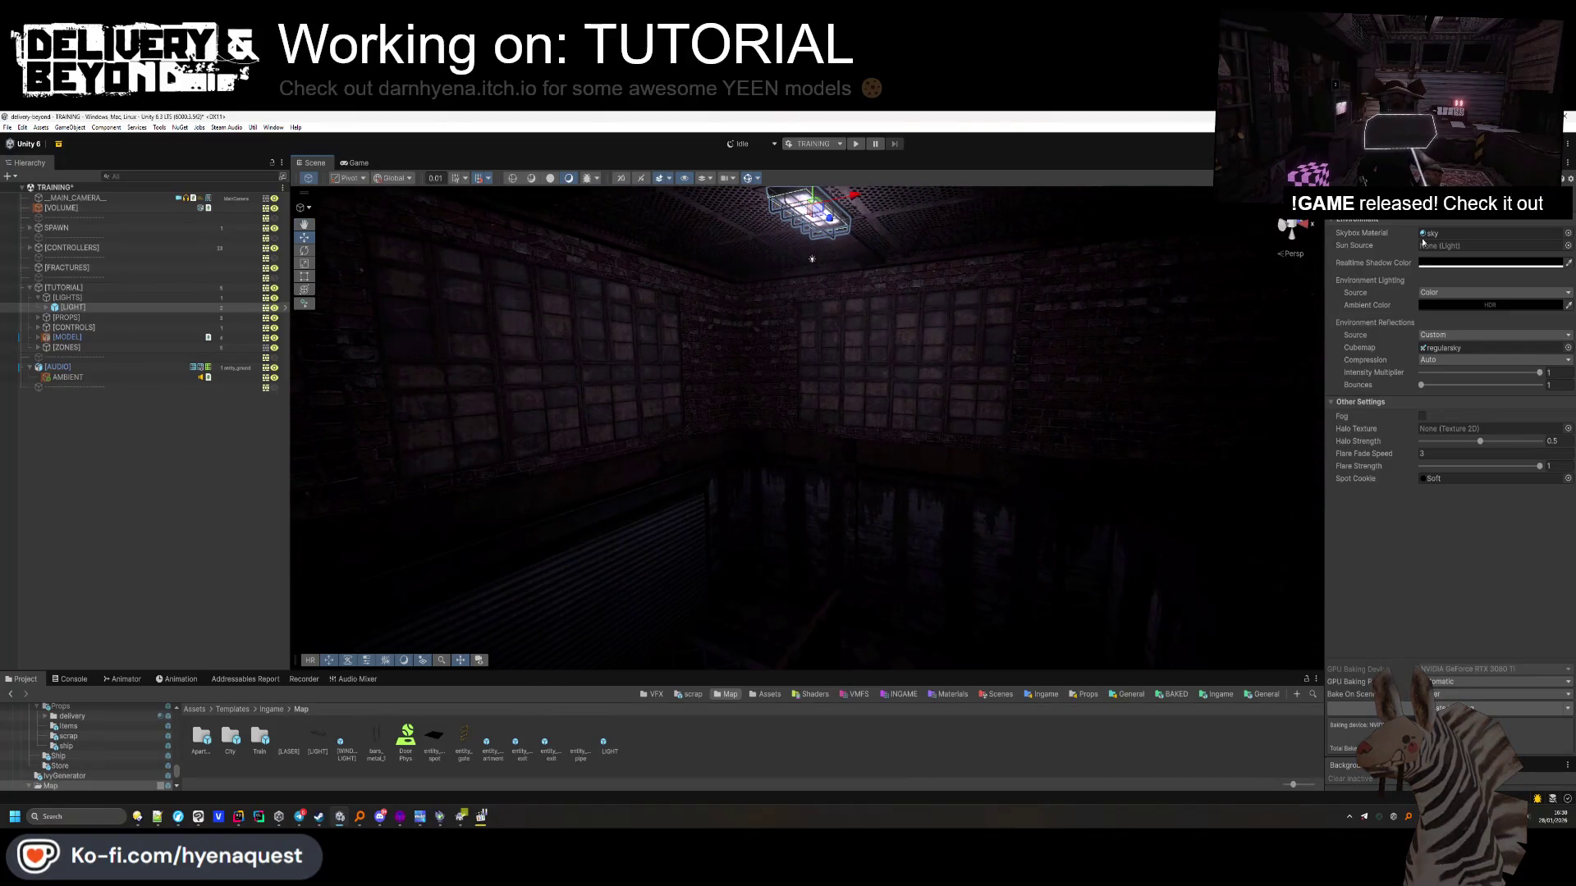
{"action": "left_click", "coordinate": [1354, 163]}
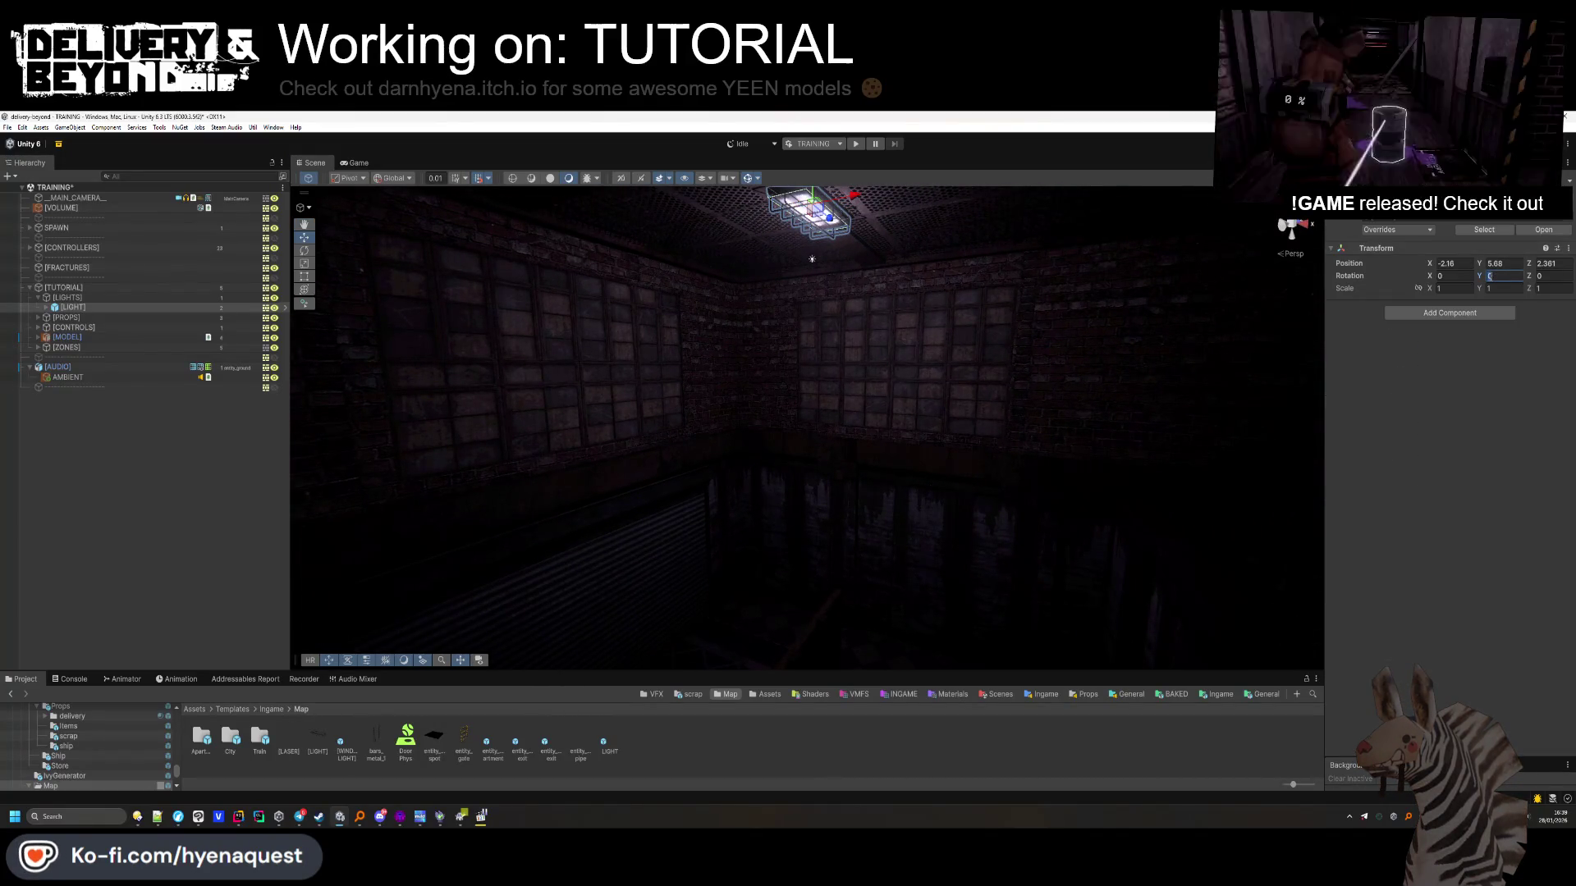
{"action": "left_click", "coordinate": [1441, 277]}
{"action": "type", "text": "90"}
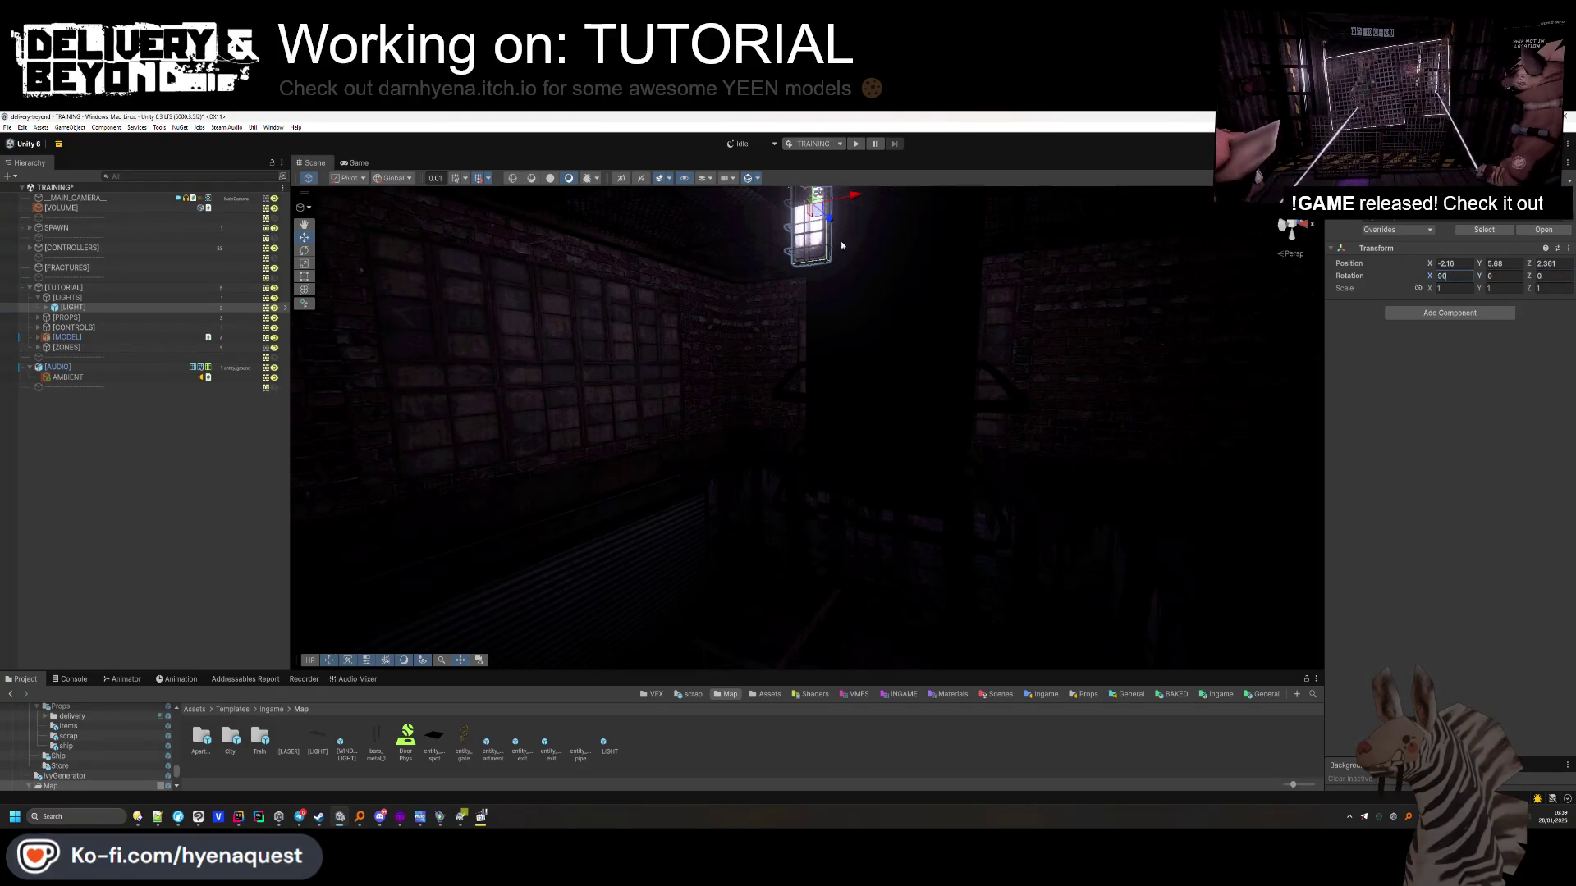
{"action": "key", "text": "Return"}
{"action": "mouse_move", "coordinate": [809, 272]}
{"action": "left_mouse_down"}
{"action": "mouse_move", "coordinate": [808, 431]}
{"action": "mouse_move", "coordinate": [815, 210]}
{"action": "mouse_move", "coordinate": [829, 336]}
{"action": "mouse_move", "coordinate": [907, 264]}
{"action": "mouse_move", "coordinate": [863, 435]}
{"action": "mouse_move", "coordinate": [879, 435]}
{"action": "mouse_move", "coordinate": [767, 447]}
{"action": "mouse_move", "coordinate": [723, 363]}
{"action": "mouse_move", "coordinate": [738, 411]}
{"action": "mouse_move", "coordinate": [988, 438]}
{"action": "mouse_move", "coordinate": [911, 443]}
{"action": "mouse_move", "coordinate": [1119, 440]}
{"action": "mouse_move", "coordinate": [898, 444]}
{"action": "mouse_move", "coordinate": [812, 425]}
{"action": "mouse_move", "coordinate": [1121, 470]}
{"action": "mouse_move", "coordinate": [788, 436]}
{"action": "mouse_move", "coordinate": [854, 498]}
{"action": "mouse_move", "coordinate": [740, 559]}
{"action": "left_mouse_up"}
Duplicate the light, slide the copy along Z, and turn it to sit flat on the wall
{"action": "key", "text": "ctrl+d"}
{"action": "key", "text": "ctrl+d"}
{"action": "key", "text": "ctrl+d"}
{"action": "key", "text": "ctrl+d"}
{"action": "left_click_drag", "start_coordinate": [948, 341], "coordinate": [821, 426]}
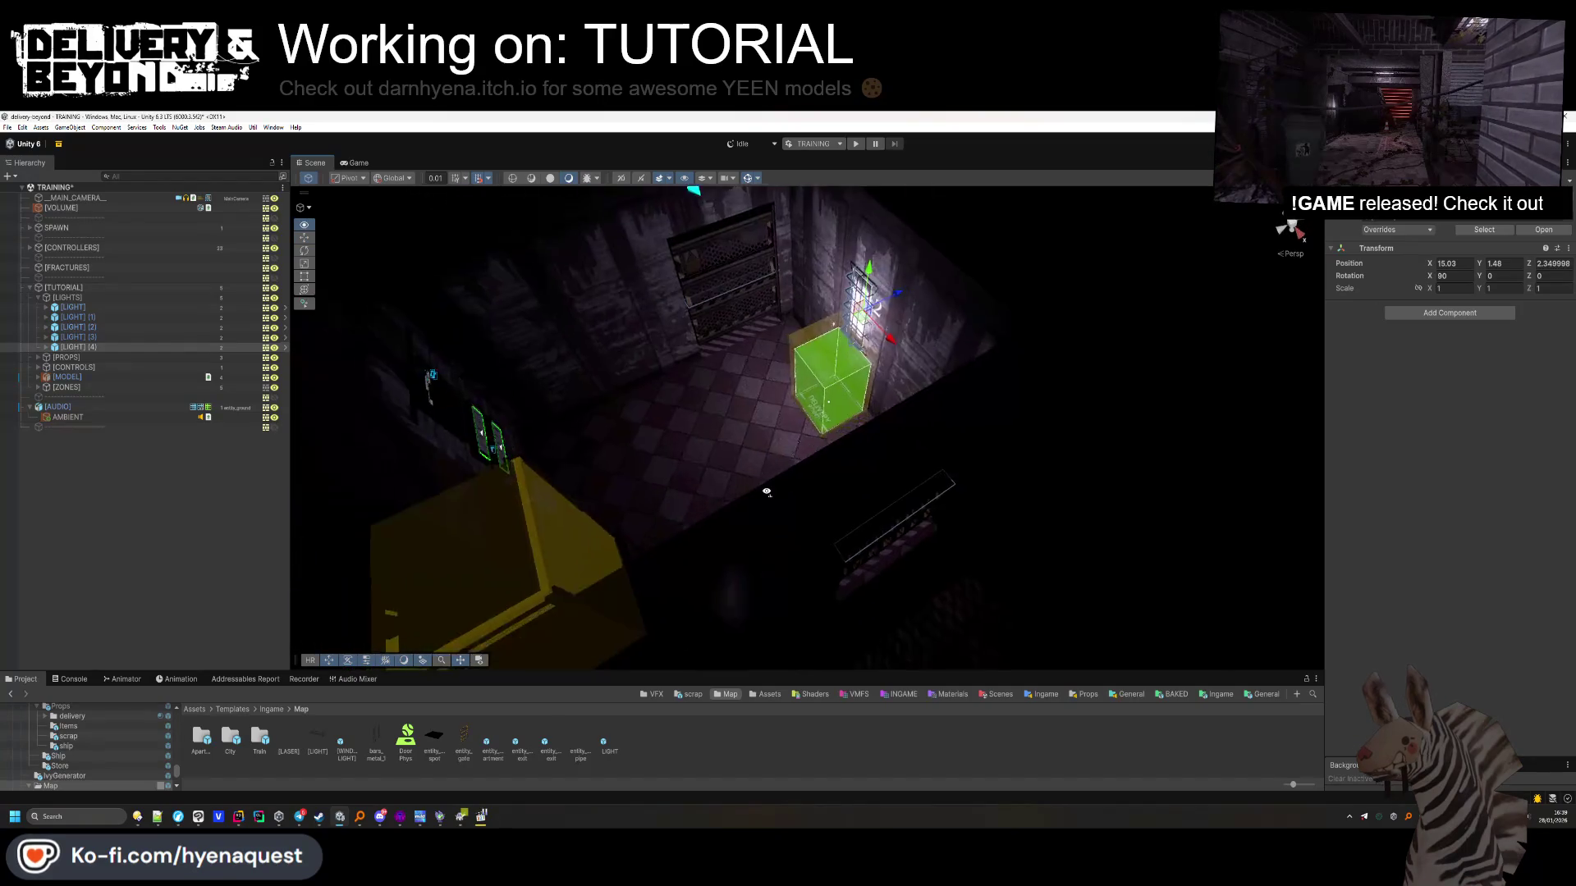
{"action": "key", "text": "f"}
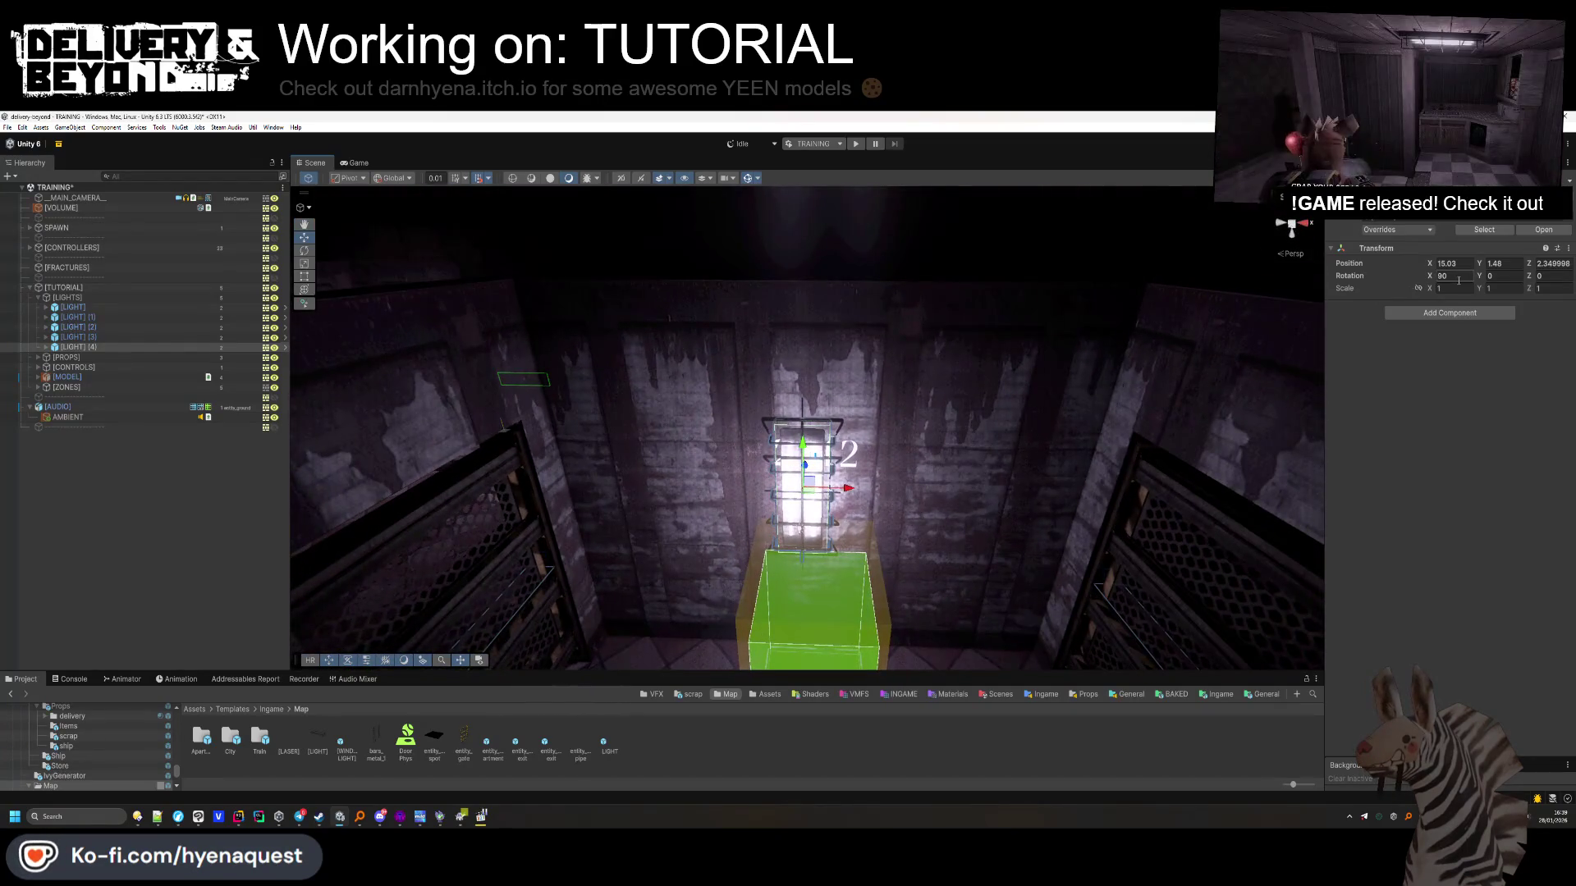
{"action": "key", "text": "Tab"}
{"action": "key", "text": "Tab"}
{"action": "type", "text": "90"}
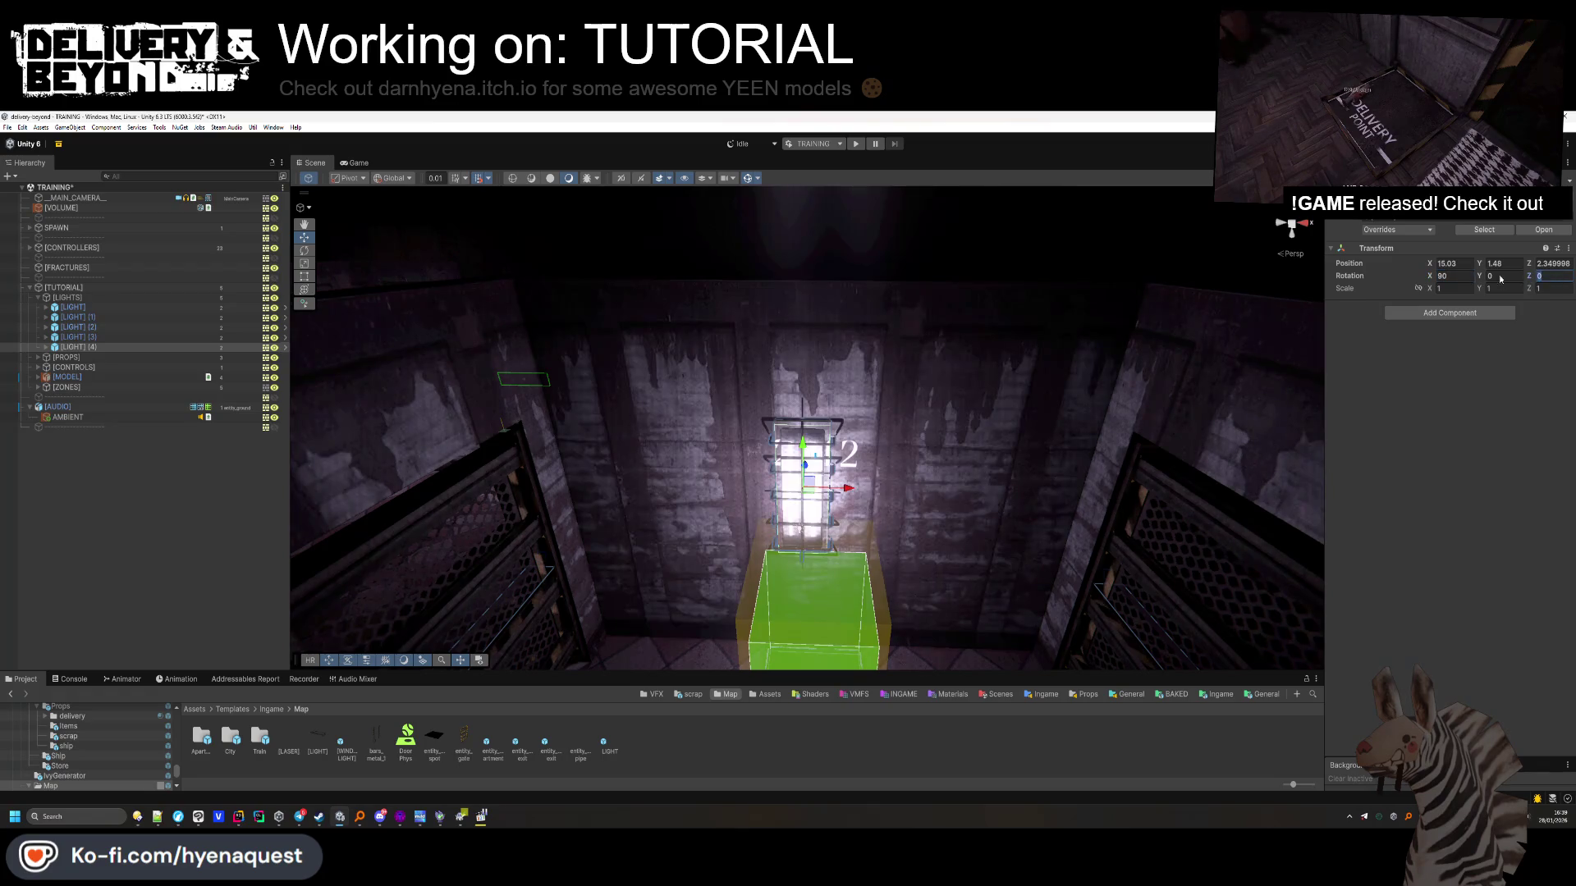
{"action": "key", "text": "Escape"}
{"action": "left_click", "coordinate": [1502, 276]}
{"action": "type", "text": "90"}
{"action": "key", "text": "Escape"}
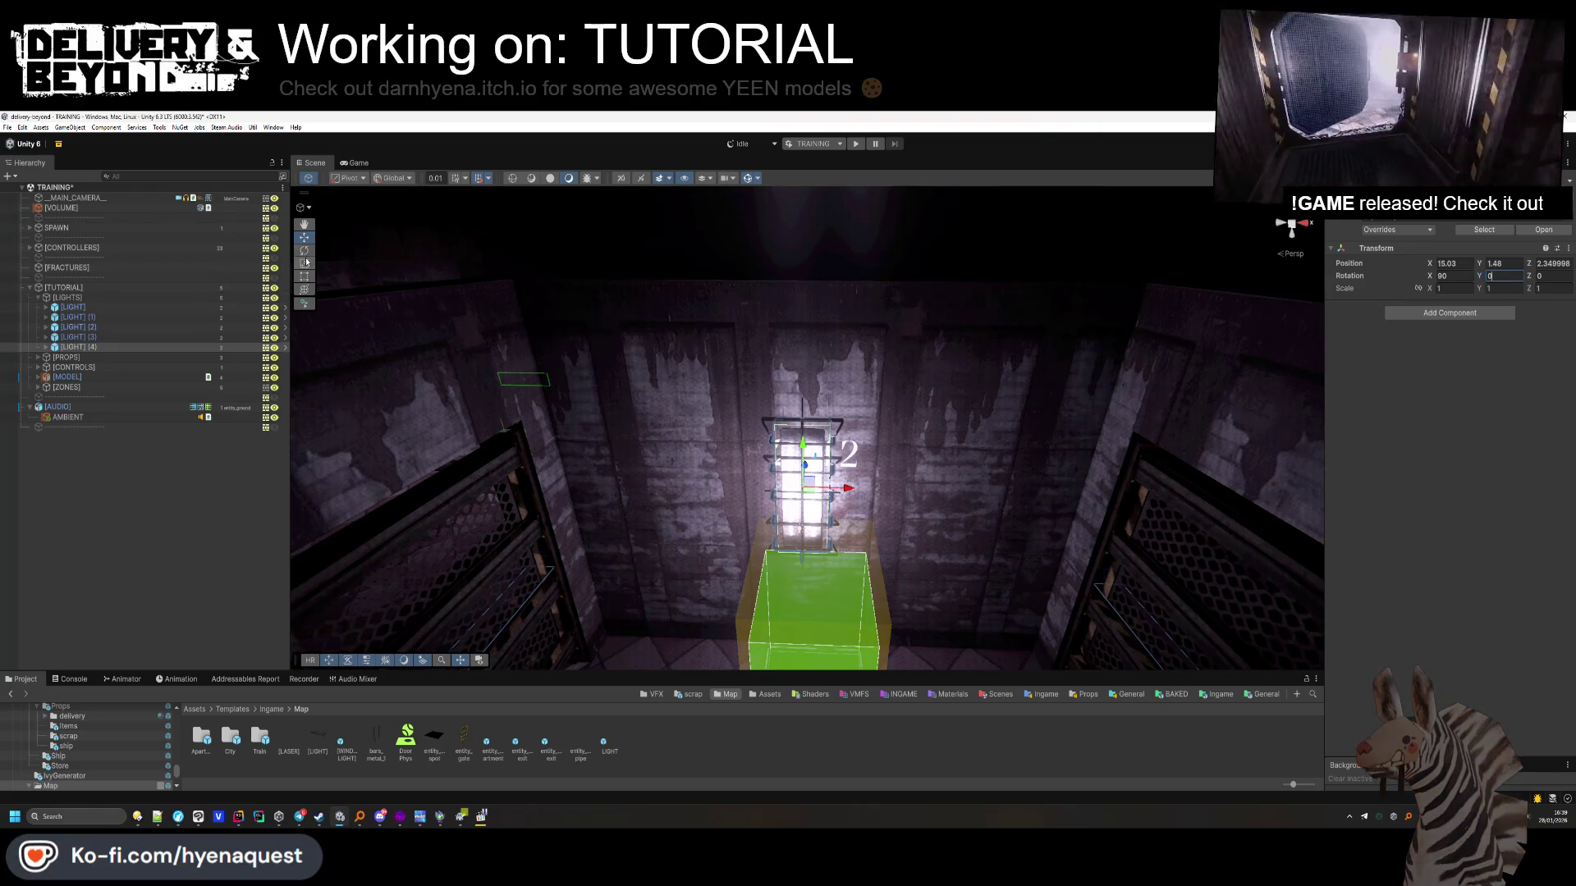
{"action": "key", "text": "ctrl+z"}
{"action": "key", "text": "ctrl+z"}
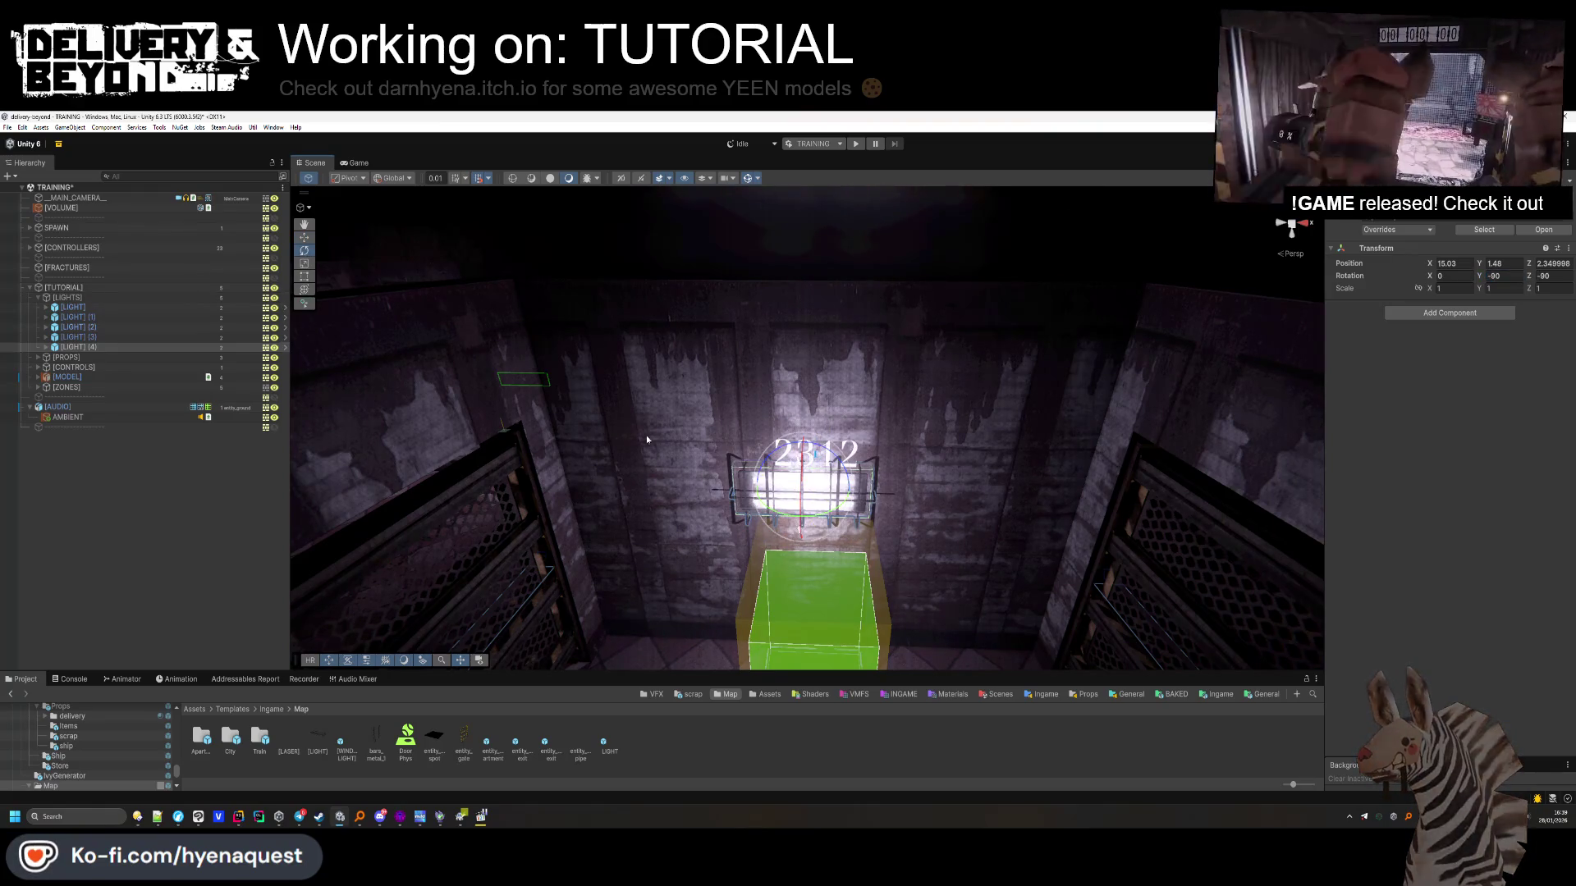
Raise the wall light above the number 2312, then duplicate it into another room
{"action": "left_click", "coordinate": [304, 237]}
{"action": "left_click_drag", "start_coordinate": [802, 443], "coordinate": [796, 316]}
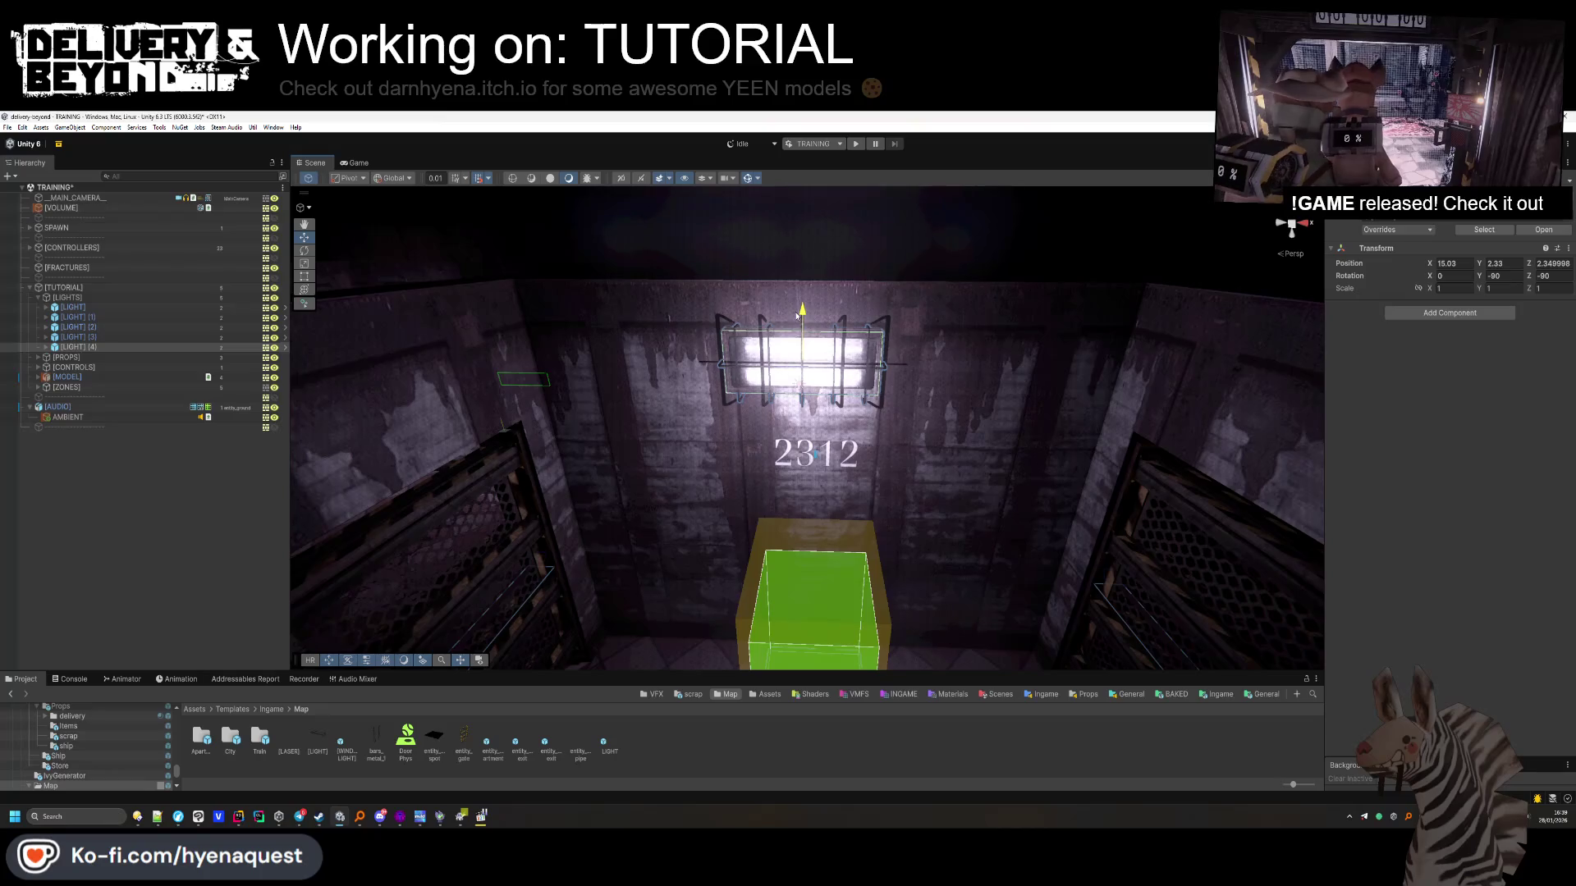
{"action": "mouse_move", "coordinate": [846, 367]}
{"action": "left_mouse_down"}
{"action": "mouse_move", "coordinate": [872, 367]}
{"action": "mouse_move", "coordinate": [690, 406]}
{"action": "mouse_move", "coordinate": [364, 440]}
{"action": "left_mouse_up"}
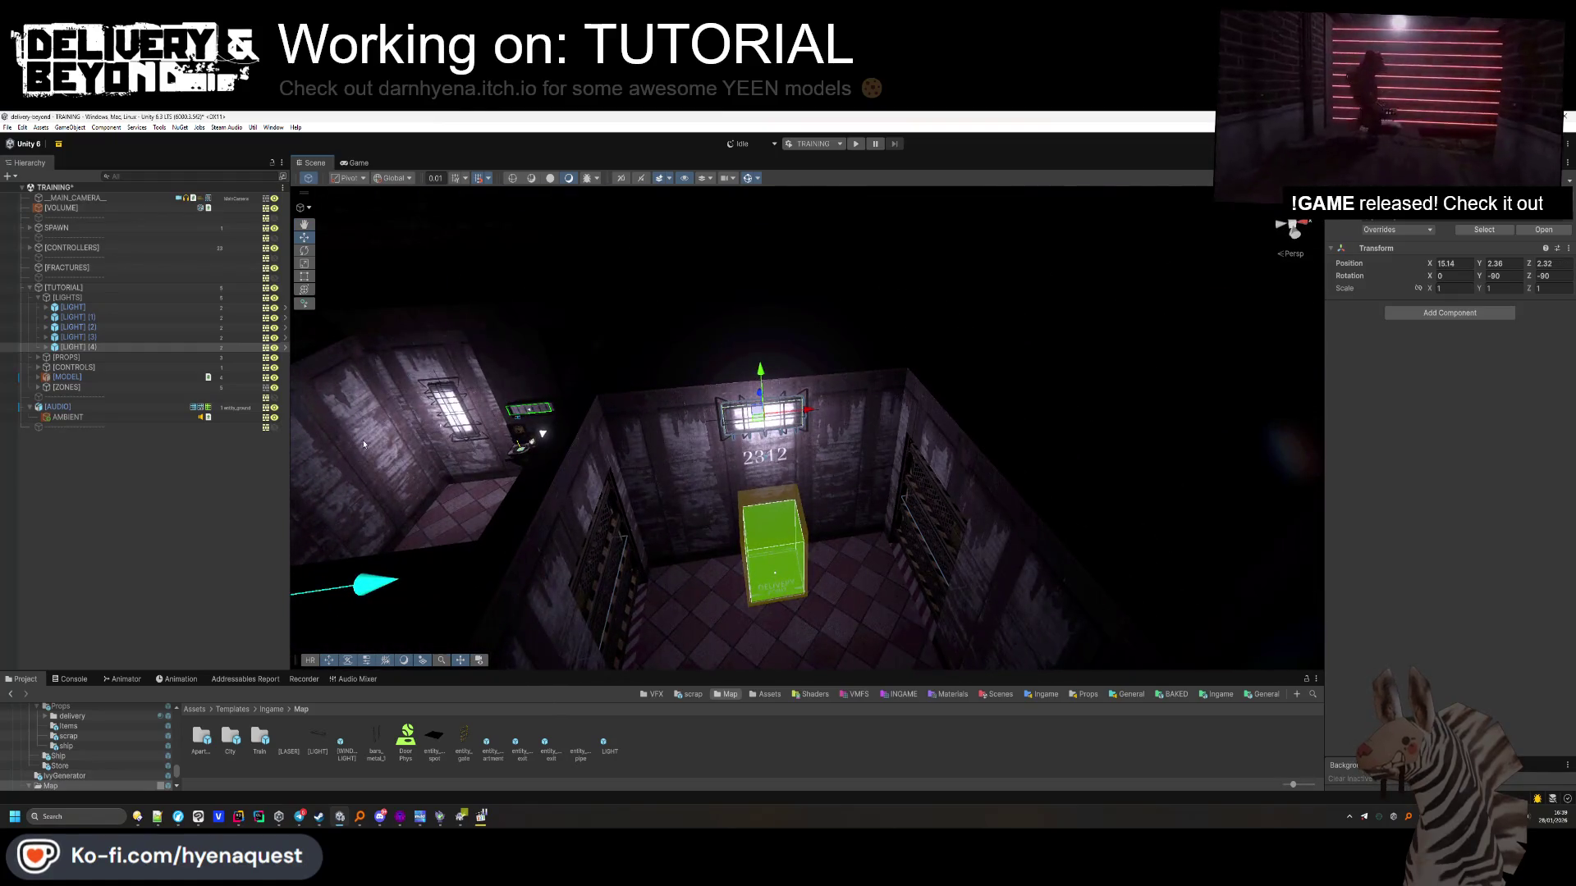
{"action": "key", "text": "ctrl+d"}
{"action": "mouse_move", "coordinate": [494, 405]}
{"action": "left_mouse_down"}
{"action": "mouse_move", "coordinate": [968, 365]}
{"action": "mouse_move", "coordinate": [864, 381]}
{"action": "mouse_move", "coordinate": [802, 535]}
{"action": "mouse_move", "coordinate": [686, 527]}
{"action": "left_mouse_up"}
Set the caged wall light's X rotation to -90 and move it along Z to the other wall
{"action": "left_click", "coordinate": [464, 290]}
{"action": "scroll", "coordinate": [465, 290], "scroll_direction": "down", "scroll_amount": 3}
{"action": "scroll", "coordinate": [465, 290], "scroll_direction": "up", "scroll_amount": 10}
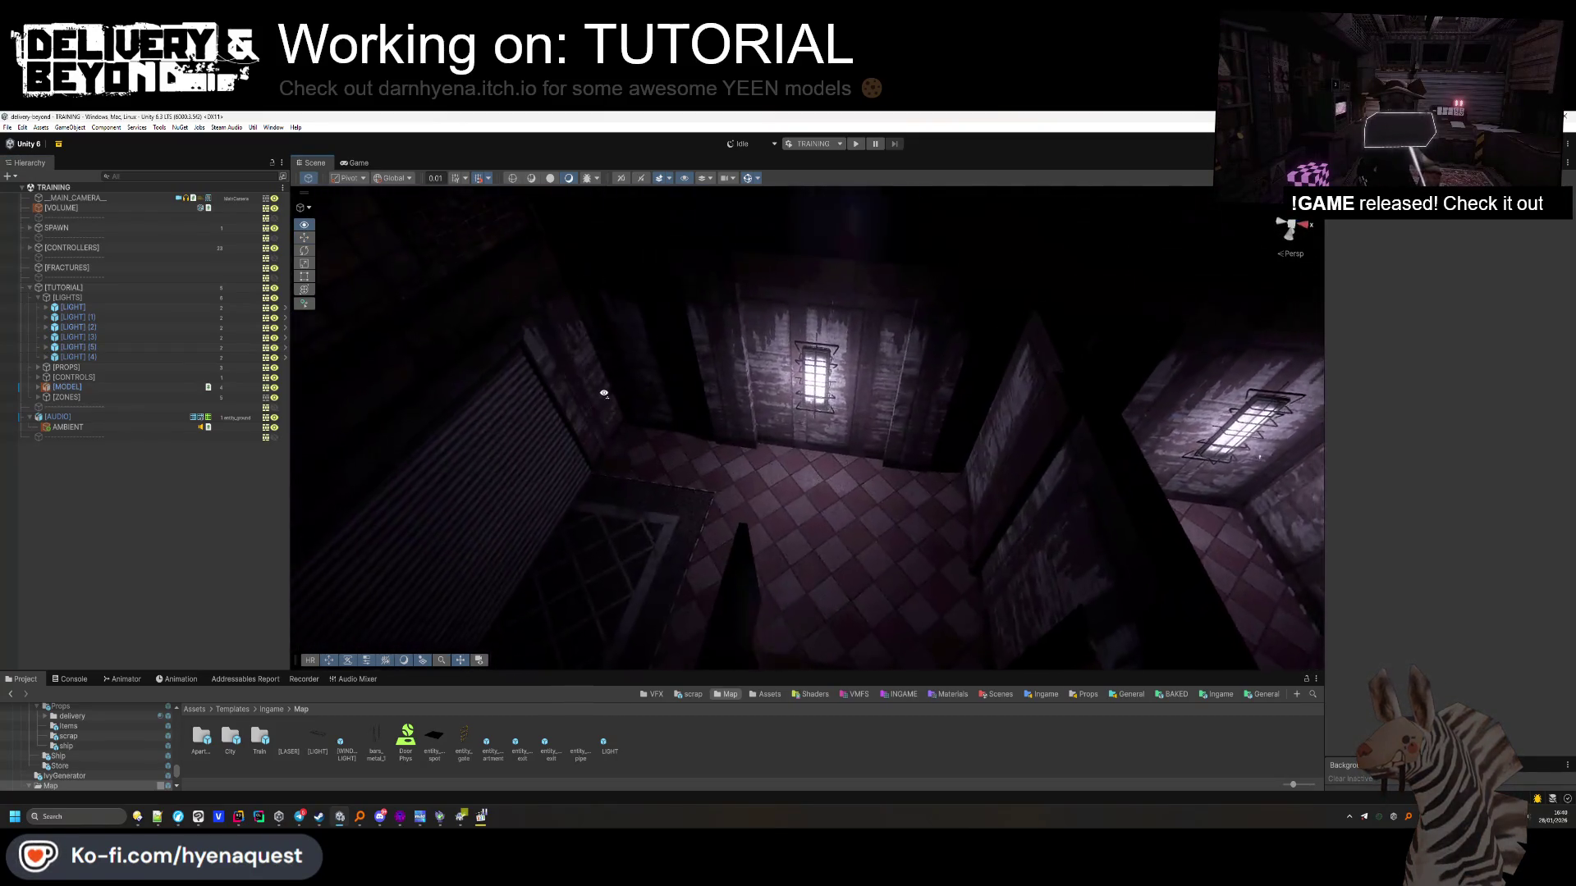
{"action": "left_click_drag", "start_coordinate": [604, 393], "coordinate": [812, 392]}
{"action": "left_click", "coordinate": [814, 391]}
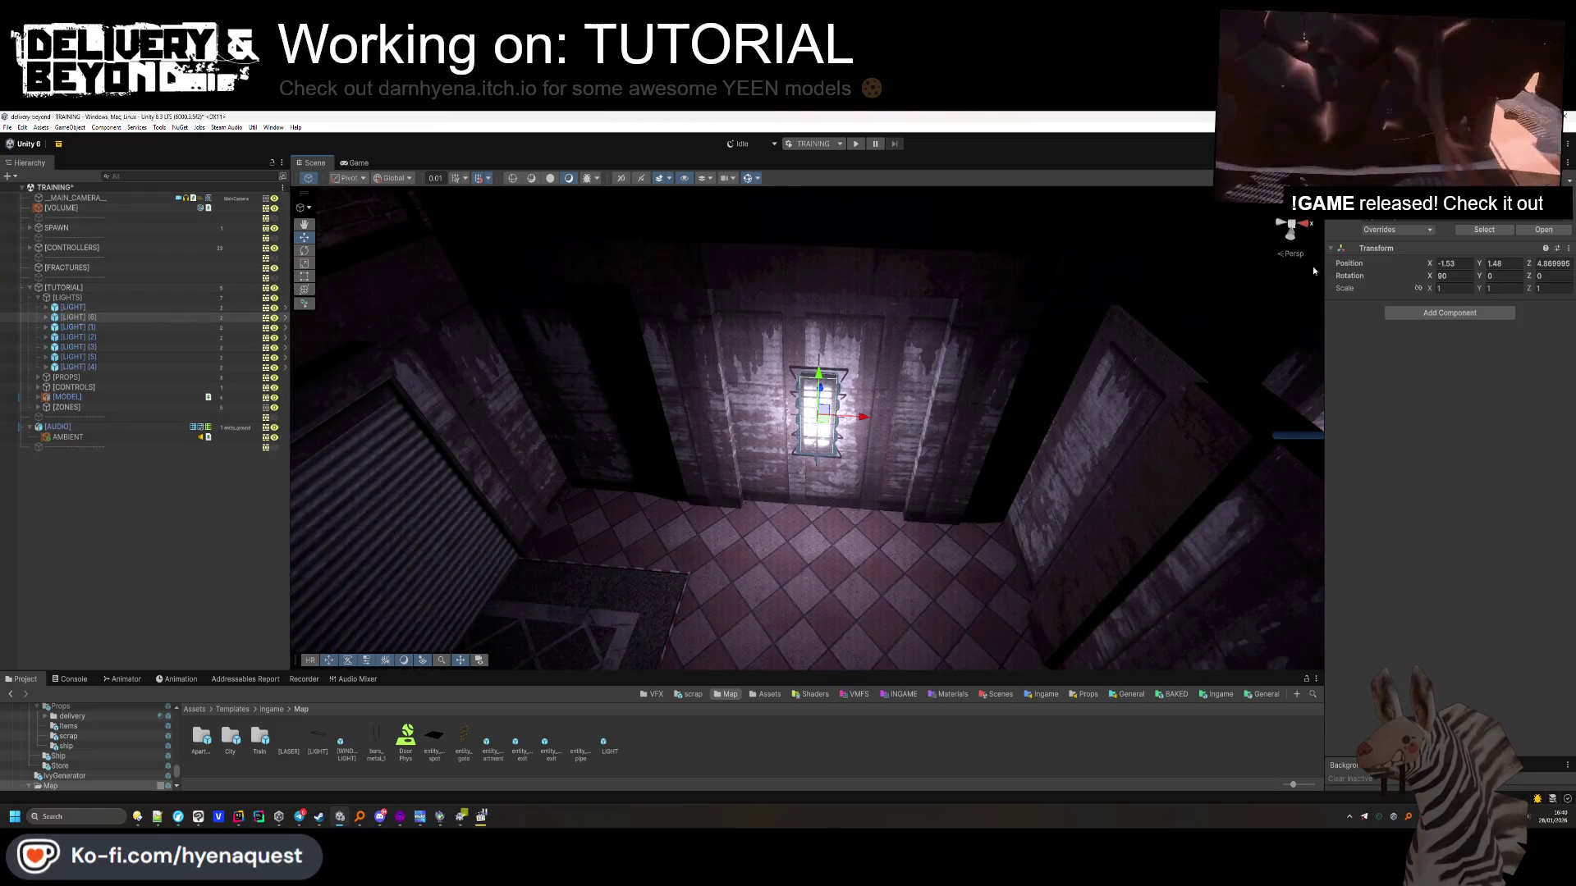
{"action": "type", "text": "-90"}
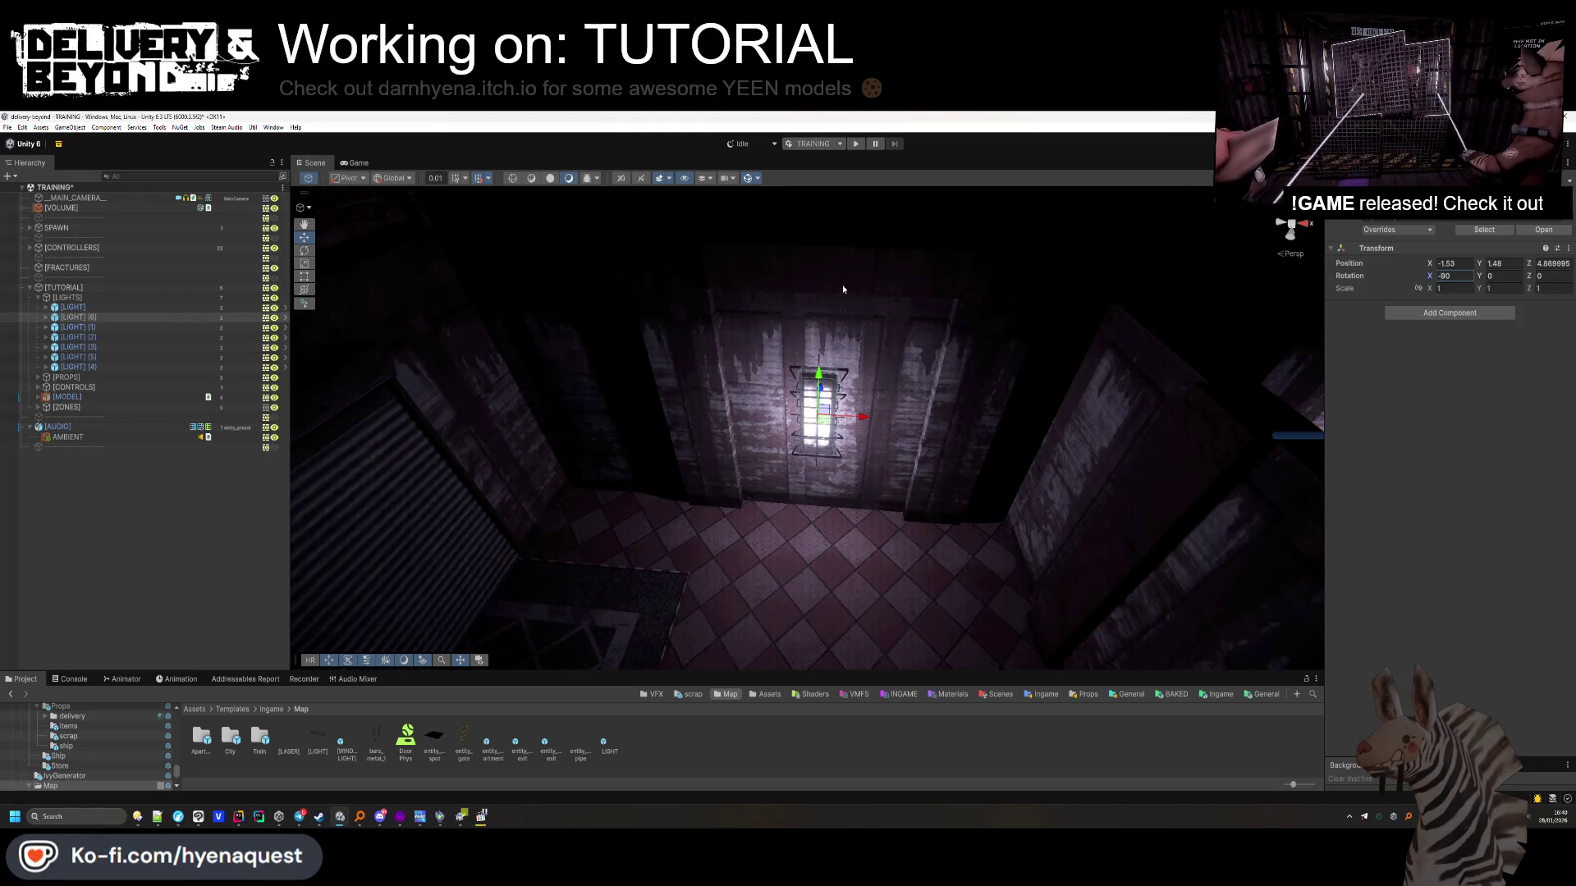
{"action": "mouse_move", "coordinate": [827, 400]}
{"action": "left_mouse_down"}
{"action": "mouse_move", "coordinate": [746, 599]}
{"action": "mouse_move", "coordinate": [1028, 498]}
{"action": "mouse_move", "coordinate": [558, 410]}
{"action": "mouse_move", "coordinate": [496, 458]}
{"action": "left_mouse_up"}
{"action": "key", "text": "f"}
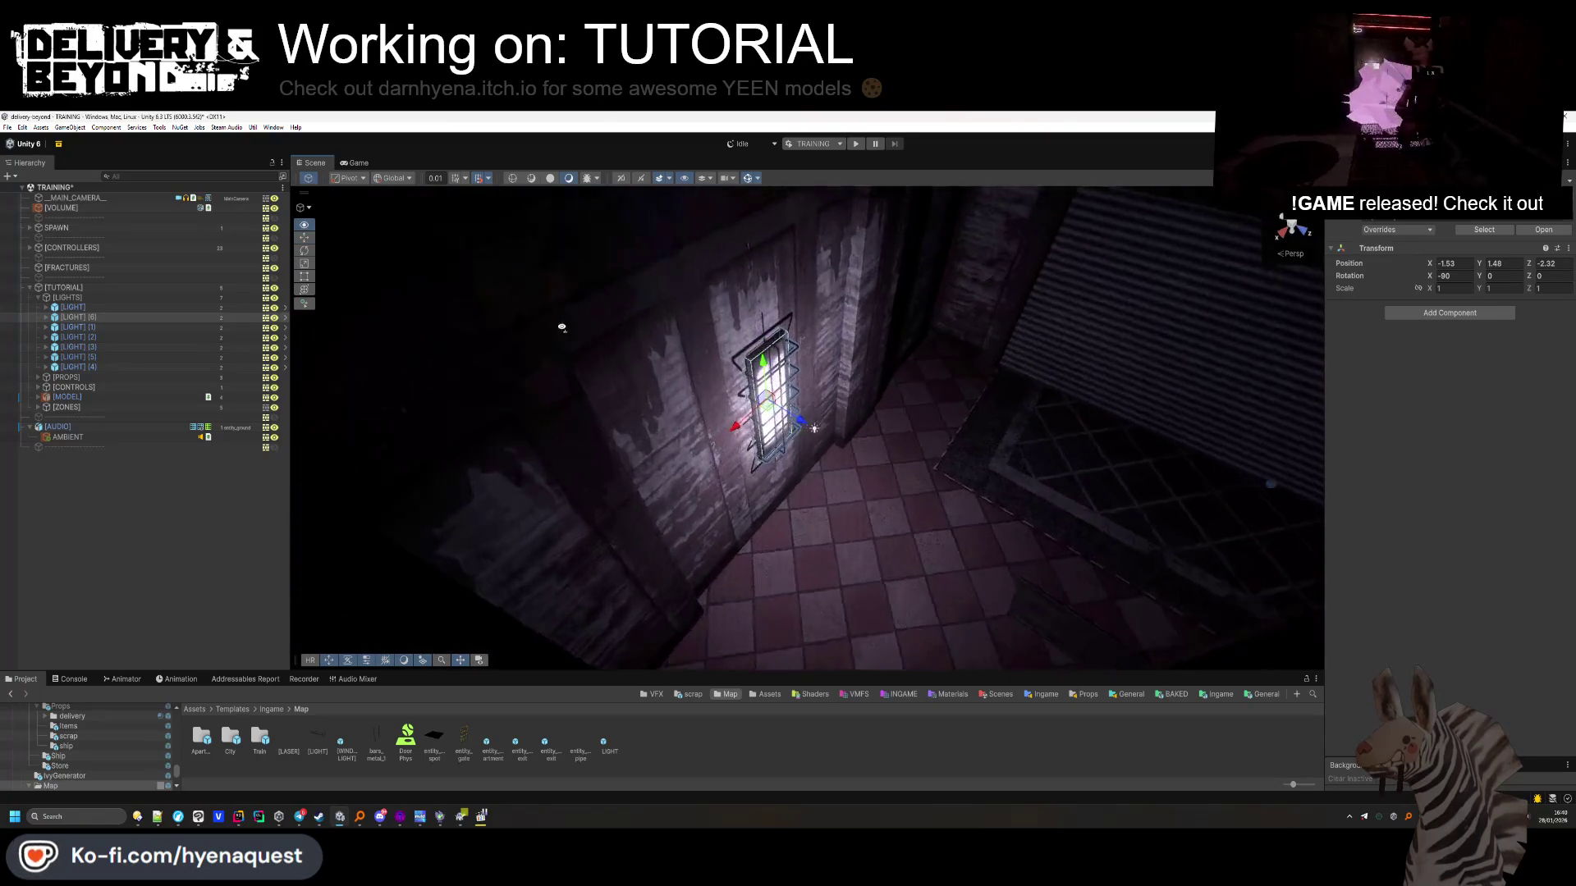
{"action": "mouse_move", "coordinate": [780, 401]}
{"action": "left_mouse_down"}
{"action": "mouse_move", "coordinate": [647, 332]}
{"action": "mouse_move", "coordinate": [693, 376]}
{"action": "mouse_move", "coordinate": [895, 417]}
{"action": "mouse_move", "coordinate": [567, 405]}
{"action": "mouse_move", "coordinate": [680, 406]}
{"action": "left_mouse_up"}
Duplicate the wall light into the next rooms as [LIGHT] (7) and [LIGHT] (8), nudging it against the wall
{"action": "key", "text": "ctrl+d"}
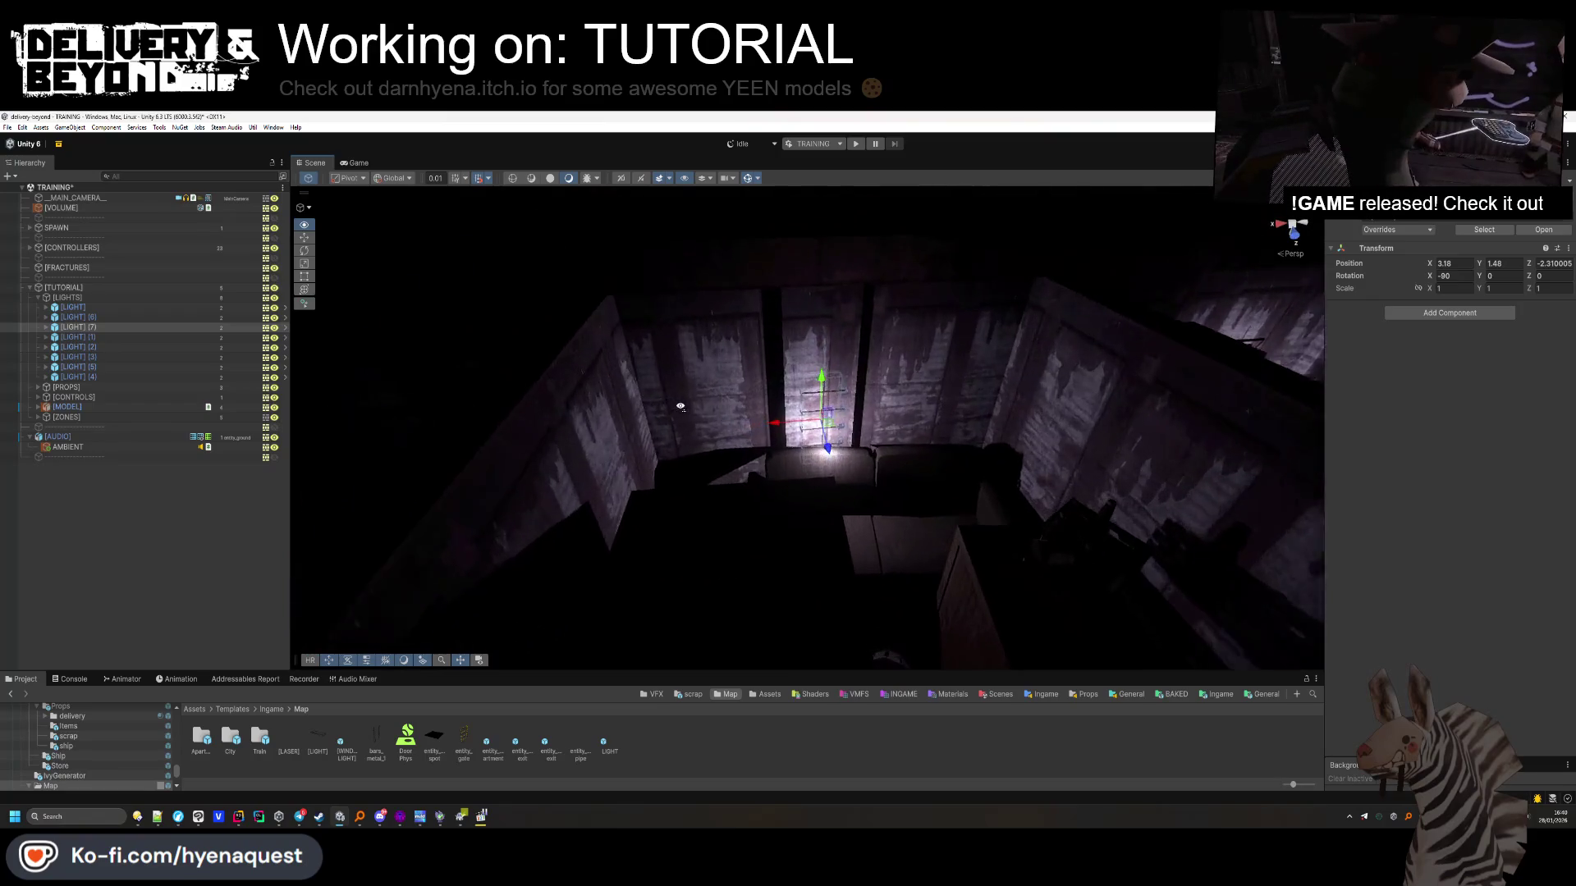
{"action": "scroll", "coordinate": [821, 443], "scroll_direction": "up", "scroll_amount": 3}
{"action": "mouse_move", "coordinate": [826, 449]}
{"action": "left_mouse_down"}
{"action": "mouse_move", "coordinate": [921, 402]}
{"action": "mouse_move", "coordinate": [687, 412]}
{"action": "left_mouse_up"}
{"action": "key", "text": "ctrl+d"}
{"action": "key", "text": "f"}
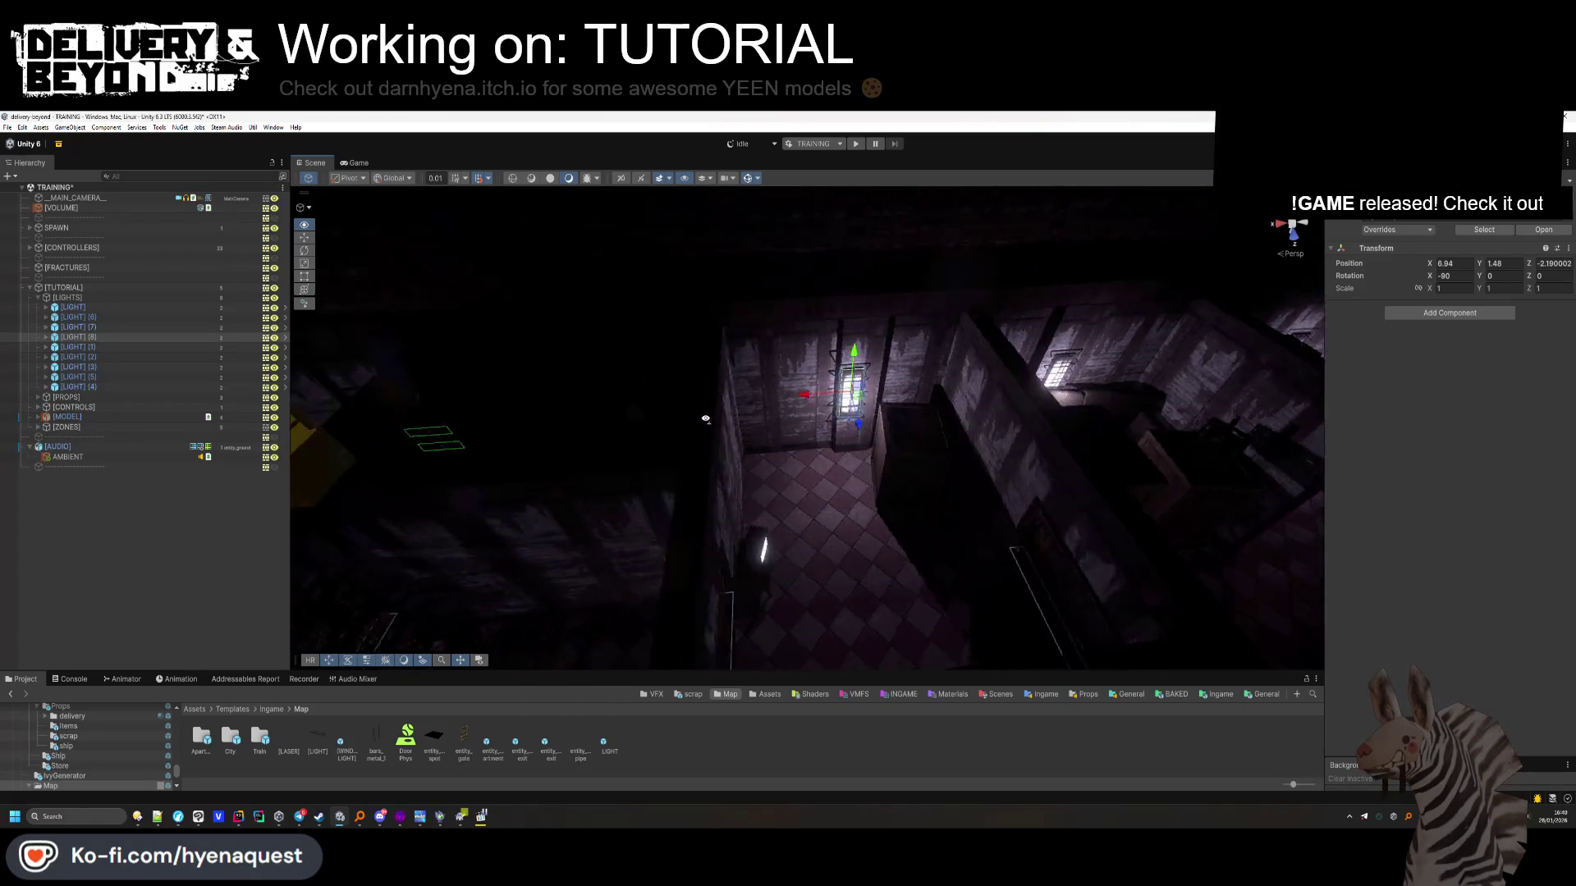
Nudge the light along X and duplicate it as [LIGHT] (9) and [LIGHT] (10)
{"action": "mouse_move", "coordinate": [795, 400]}
{"action": "left_mouse_down"}
{"action": "mouse_move", "coordinate": [1004, 449]}
{"action": "mouse_move", "coordinate": [779, 460]}
{"action": "mouse_move", "coordinate": [716, 489]}
{"action": "mouse_move", "coordinate": [788, 574]}
{"action": "mouse_move", "coordinate": [806, 656]}
{"action": "left_mouse_up"}
{"action": "key", "text": "ctrl+d"}
{"action": "key", "text": "f"}
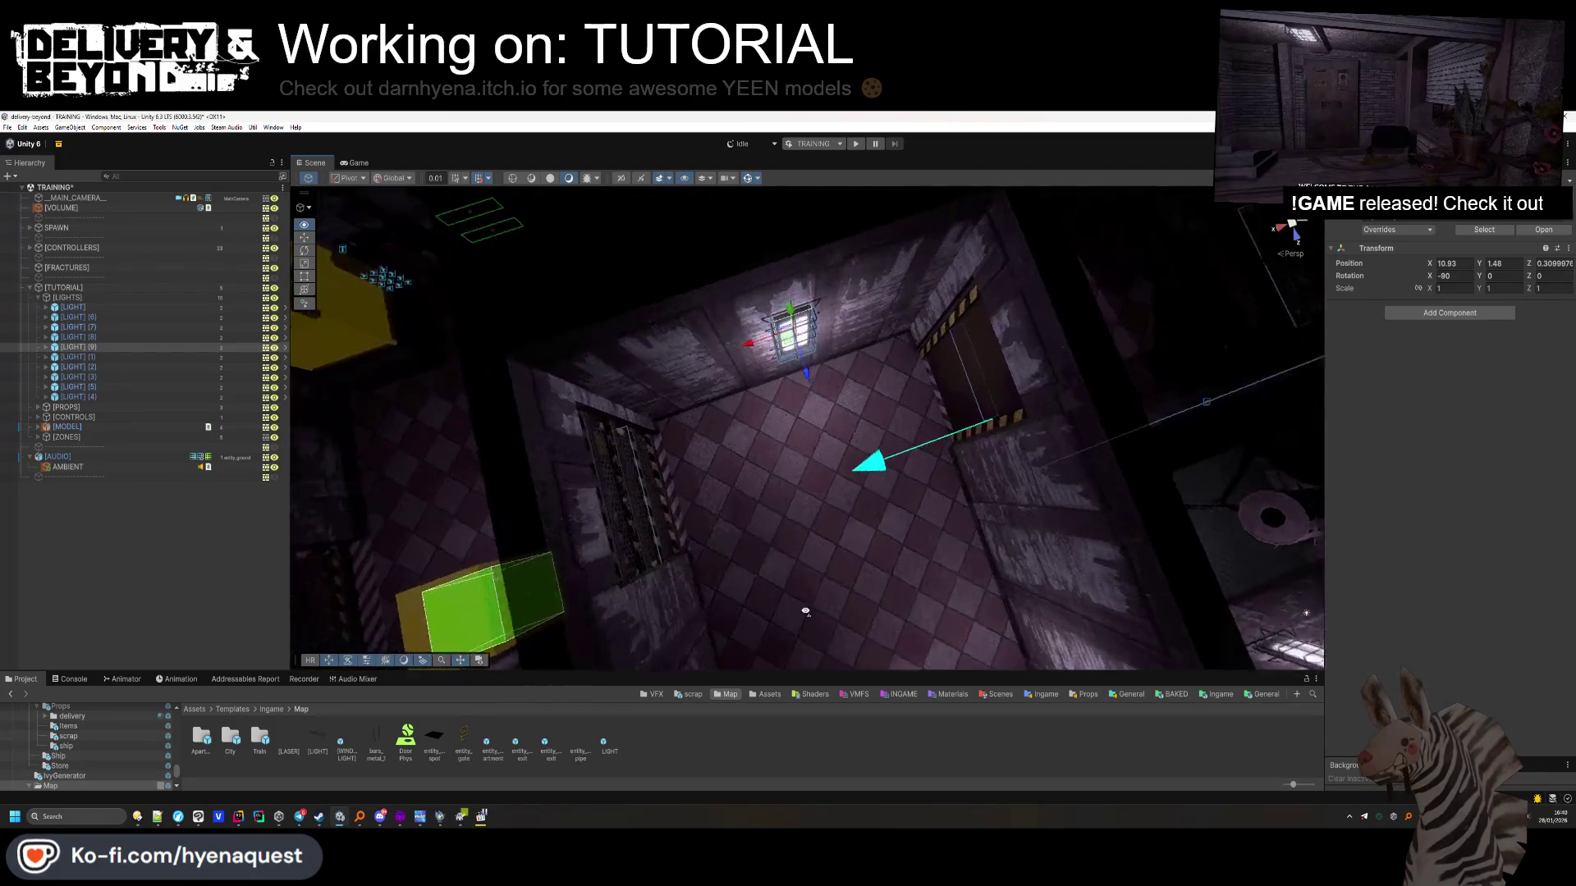
{"action": "left_click_drag", "start_coordinate": [730, 351], "coordinate": [720, 352]}
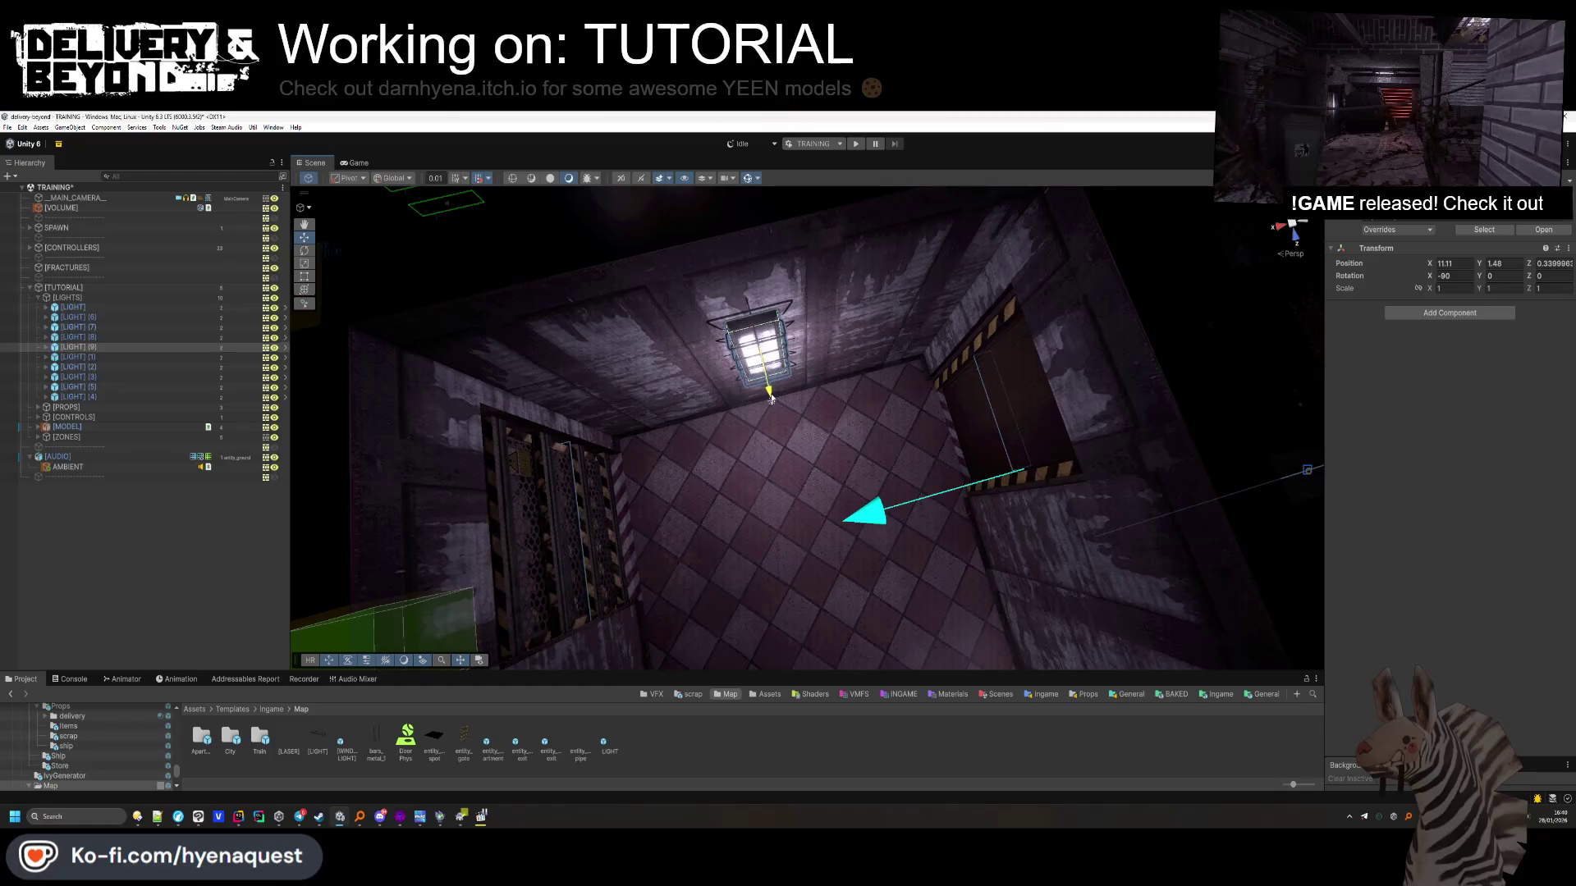
{"action": "key", "text": "ctrl+d"}
Move [LIGHT] (10) beside the yellow crate, undoing a stray height change and nudging it into place
{"action": "scroll", "coordinate": [821, 386], "scroll_direction": "down", "scroll_amount": 5}
{"action": "mouse_move", "coordinate": [954, 408]}
{"action": "left_mouse_down"}
{"action": "mouse_move", "coordinate": [800, 427]}
{"action": "mouse_move", "coordinate": [784, 410]}
{"action": "mouse_move", "coordinate": [785, 329]}
{"action": "left_mouse_up"}
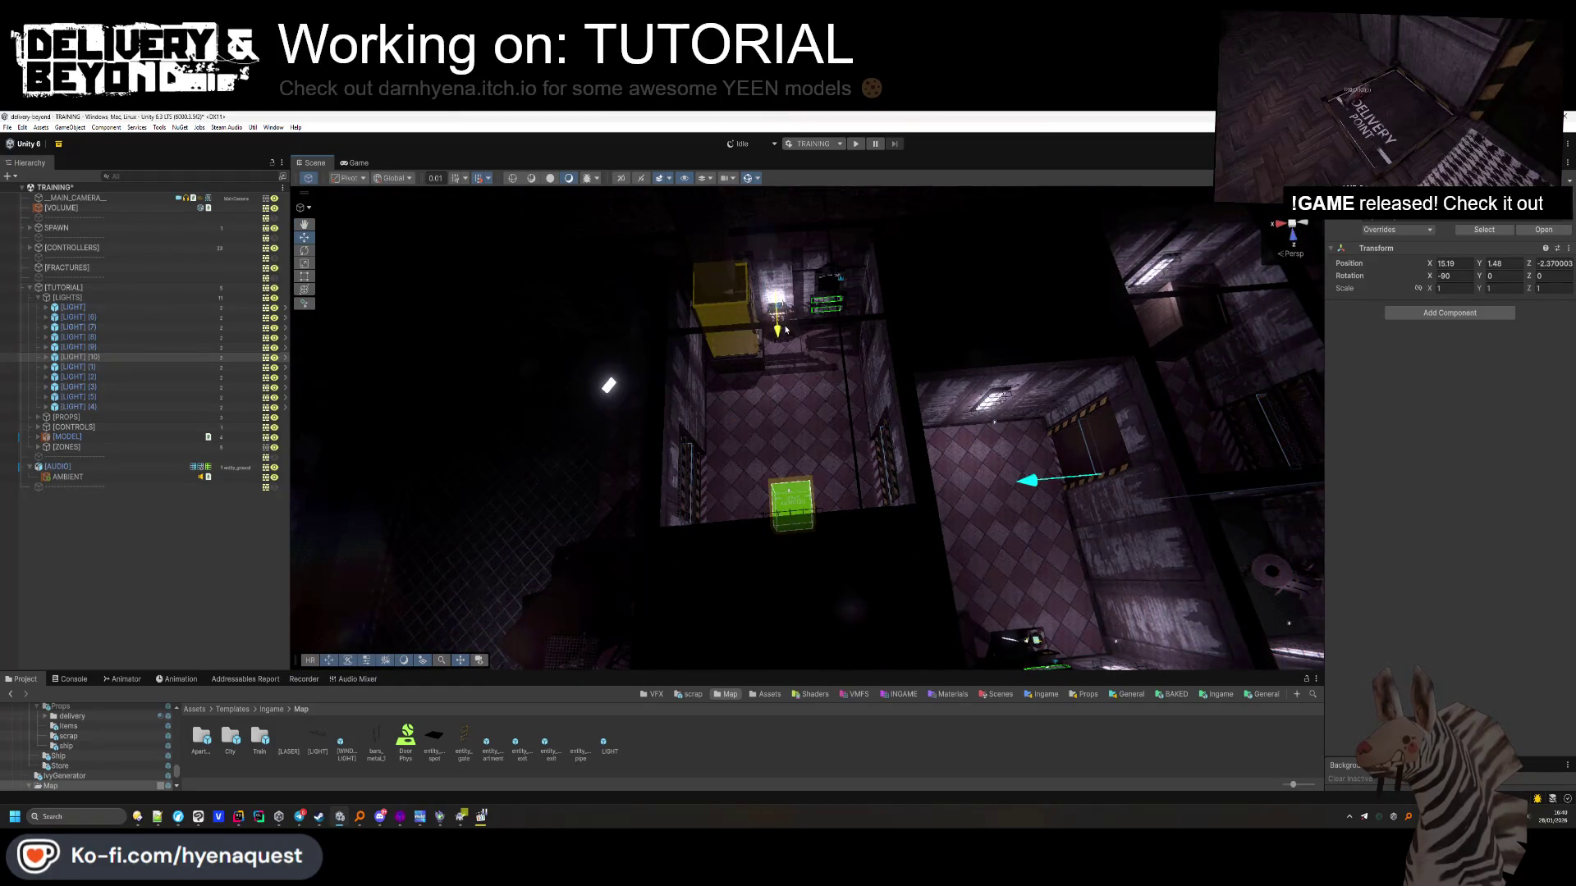
{"action": "key", "text": "f"}
{"action": "mouse_move", "coordinate": [786, 271]}
{"action": "left_mouse_down"}
{"action": "mouse_move", "coordinate": [785, 229]}
{"action": "mouse_move", "coordinate": [793, 251]}
{"action": "left_mouse_up"}
{"action": "left_click", "coordinate": [247, 499]}
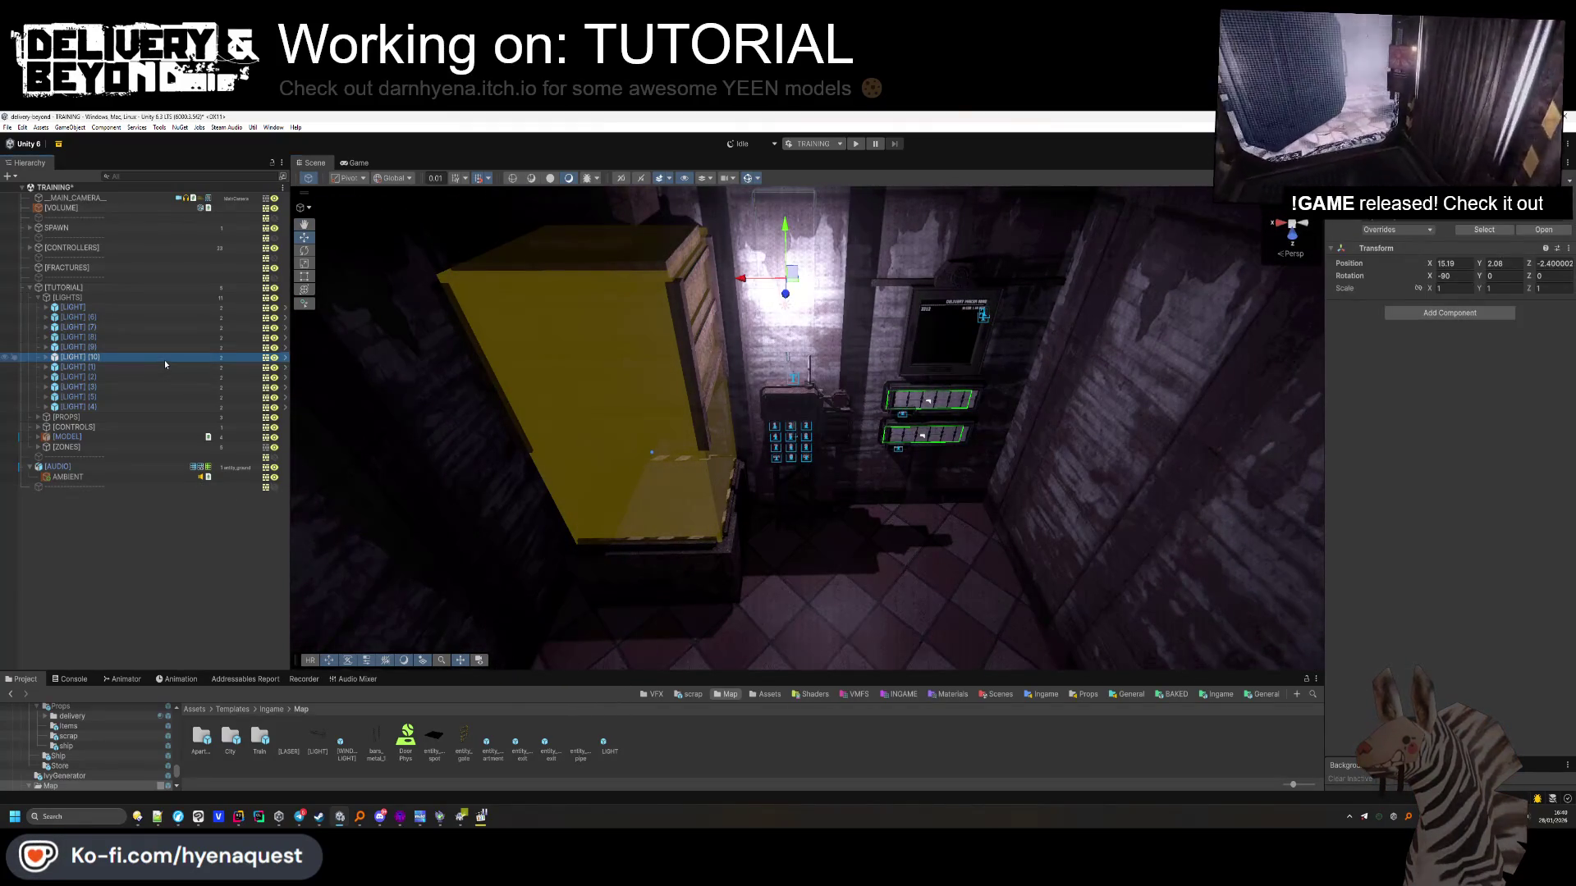
{"action": "key", "text": "ctrl+z"}
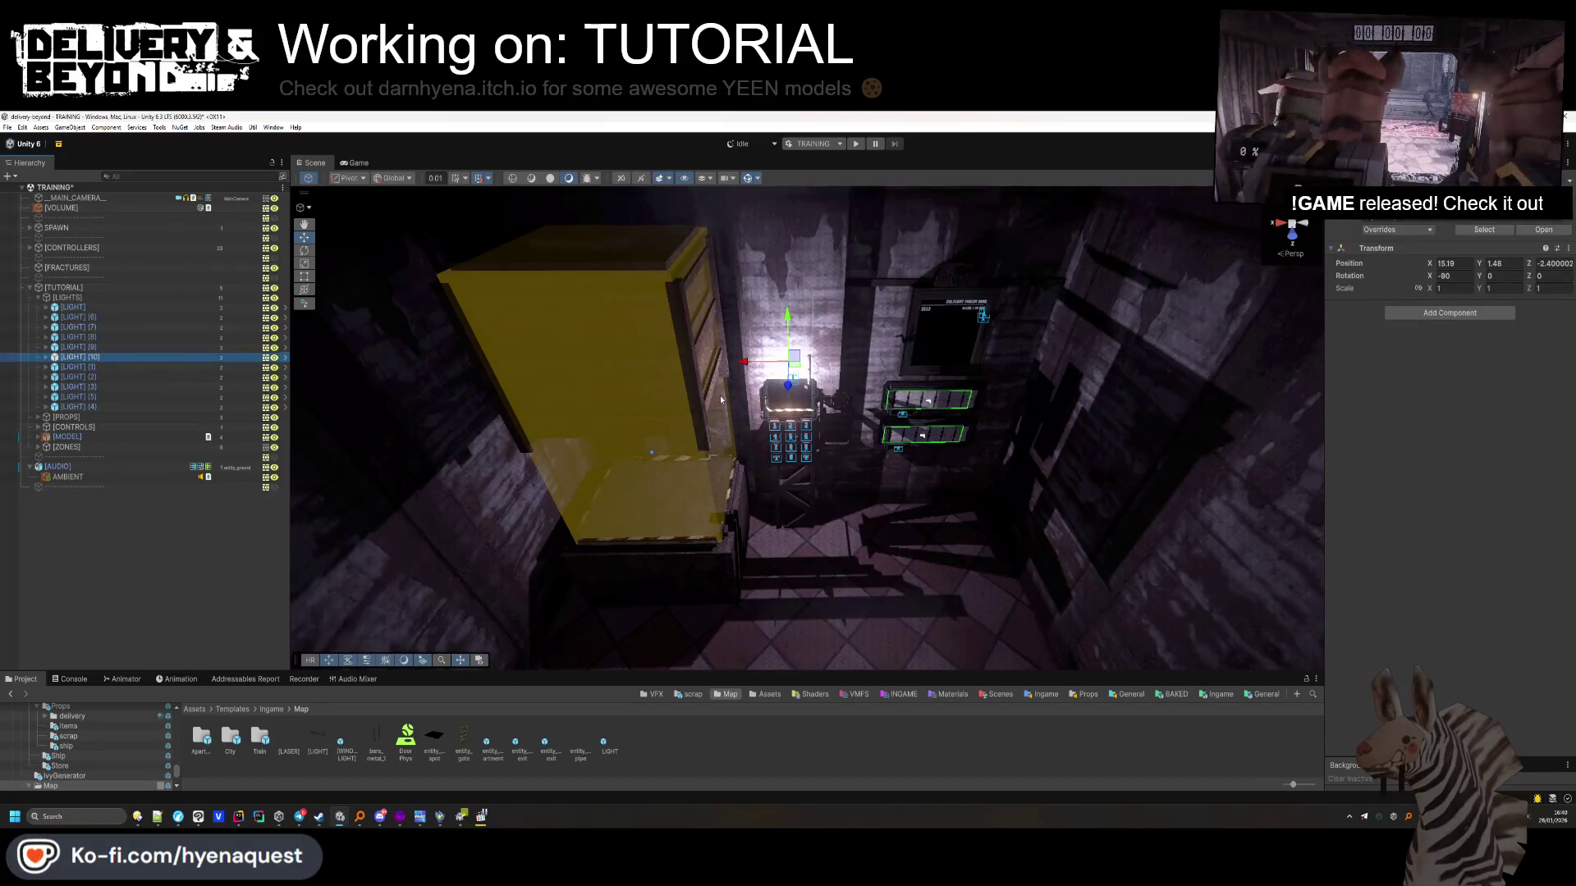
{"action": "key", "text": "ctrl+z"}
{"action": "left_click_drag", "start_coordinate": [551, 463], "coordinate": [530, 465]}
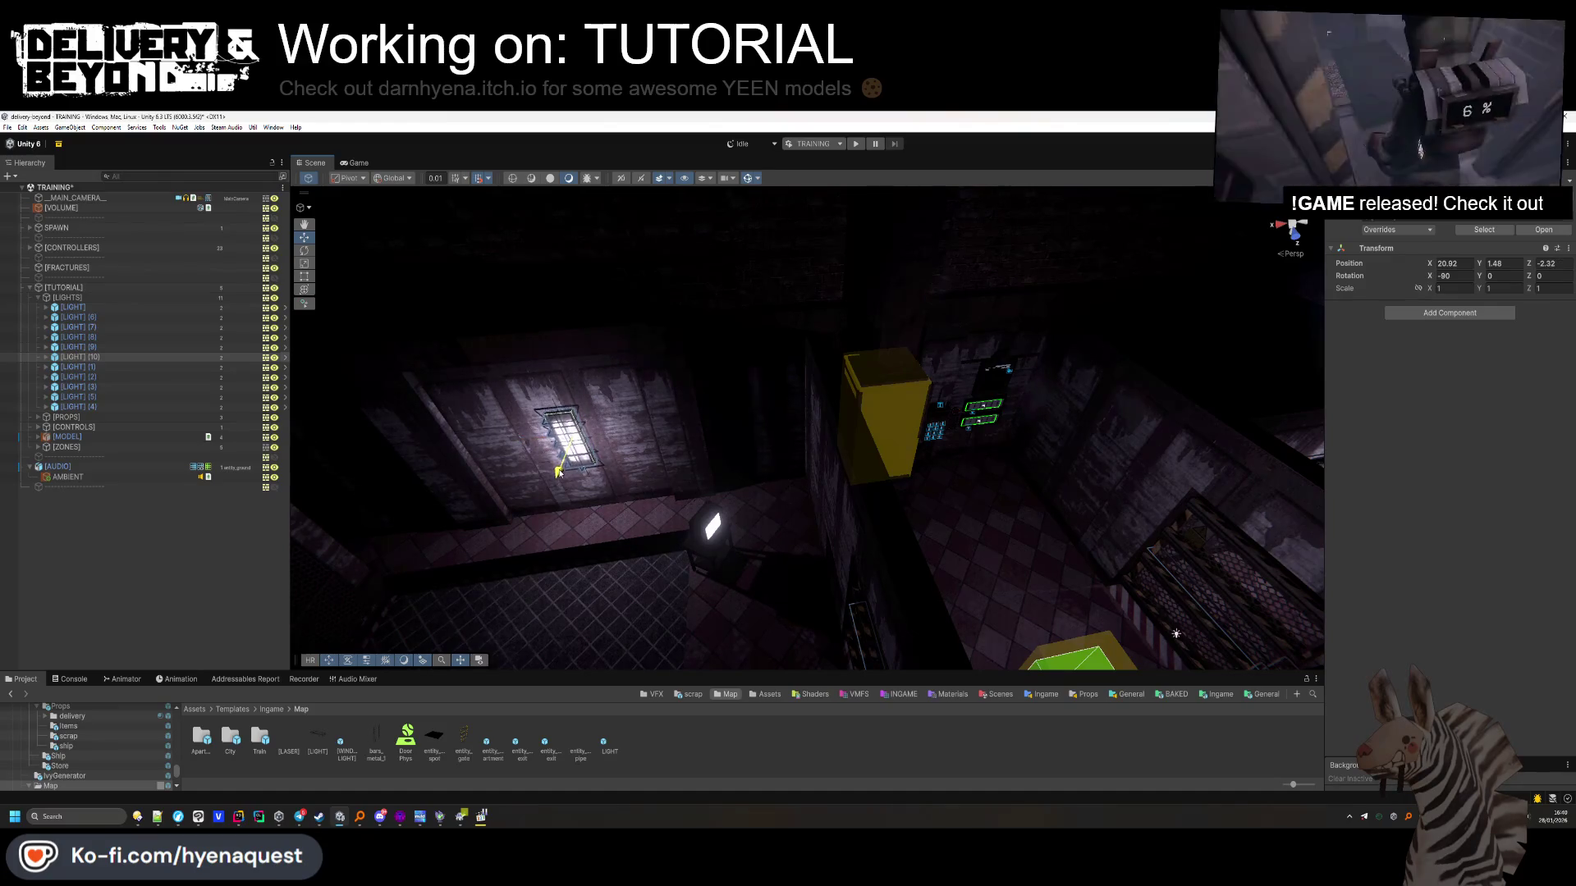
Deselect the light, look over the corridor walls, and go to the Ingame templates folder
{"action": "left_click", "coordinate": [350, 547]}
{"action": "left_click_drag", "start_coordinate": [349, 547], "coordinate": [744, 486]}
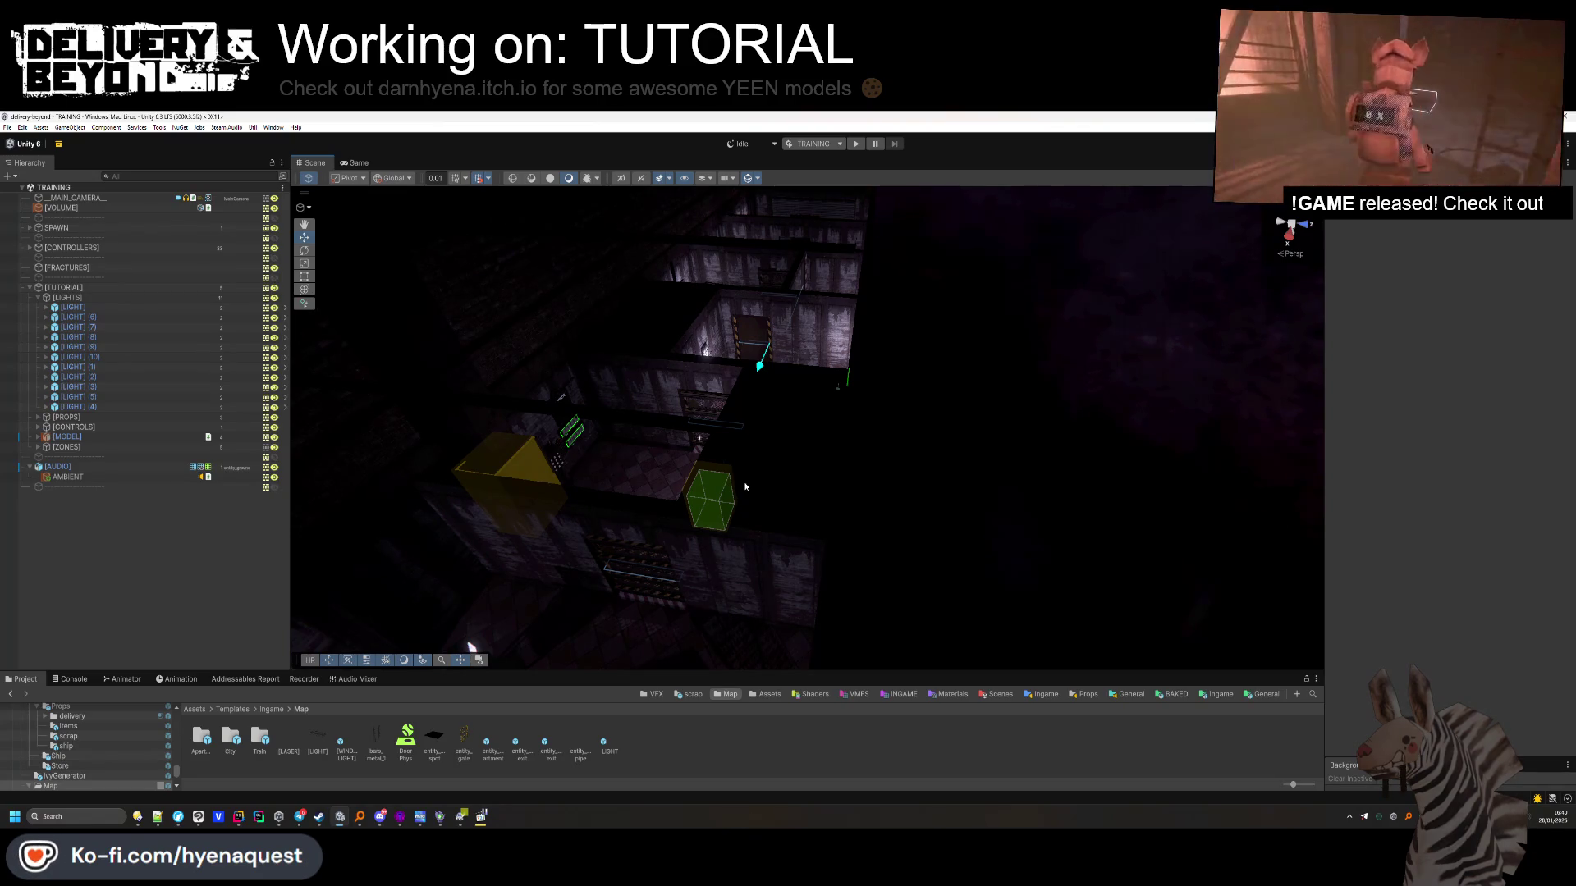
{"action": "left_click_drag", "start_coordinate": [678, 490], "coordinate": [619, 372]}
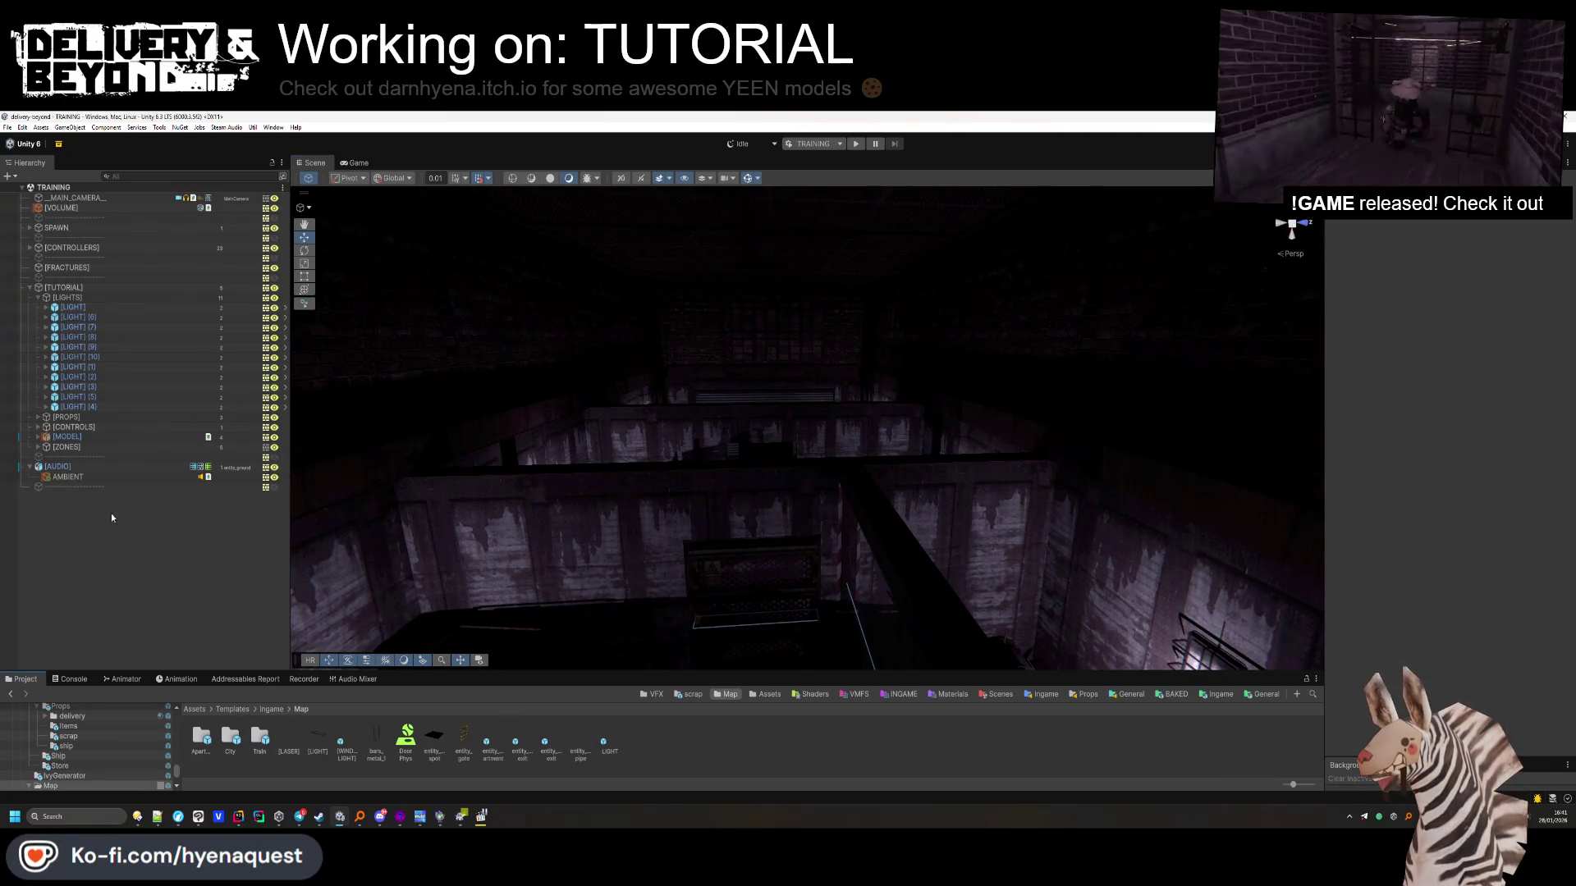
{"action": "left_click", "coordinate": [1226, 697]}
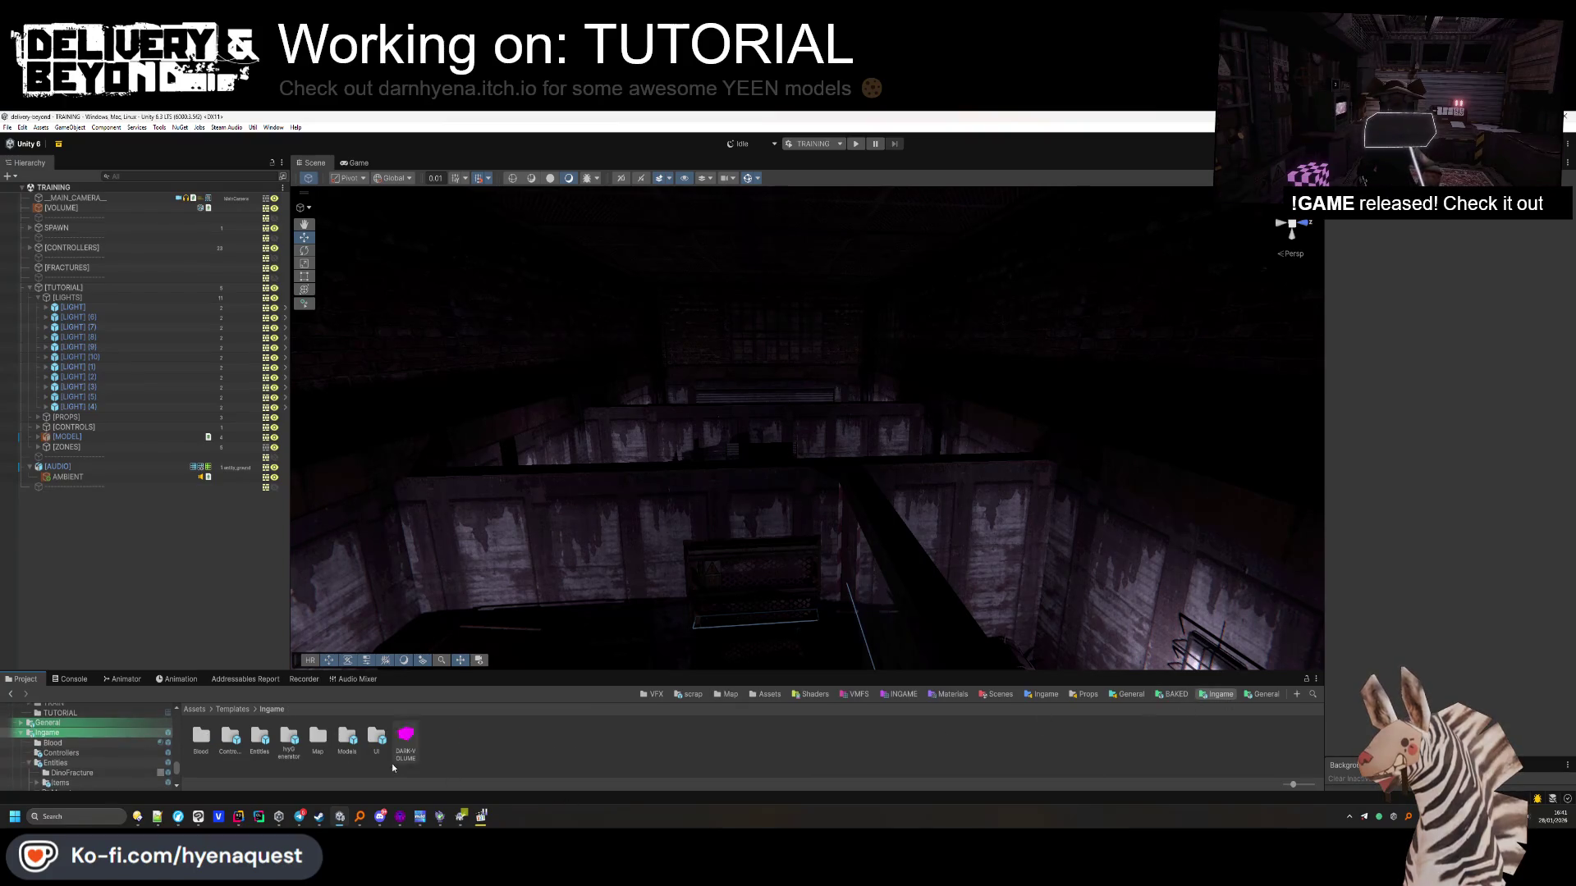
Open the hallway-outside-0 prefab from Map > Apartments > Outside
{"action": "double_click", "coordinate": [316, 739]}
{"action": "left_click", "coordinate": [204, 741]}
{"action": "double_click", "coordinate": [203, 739]}
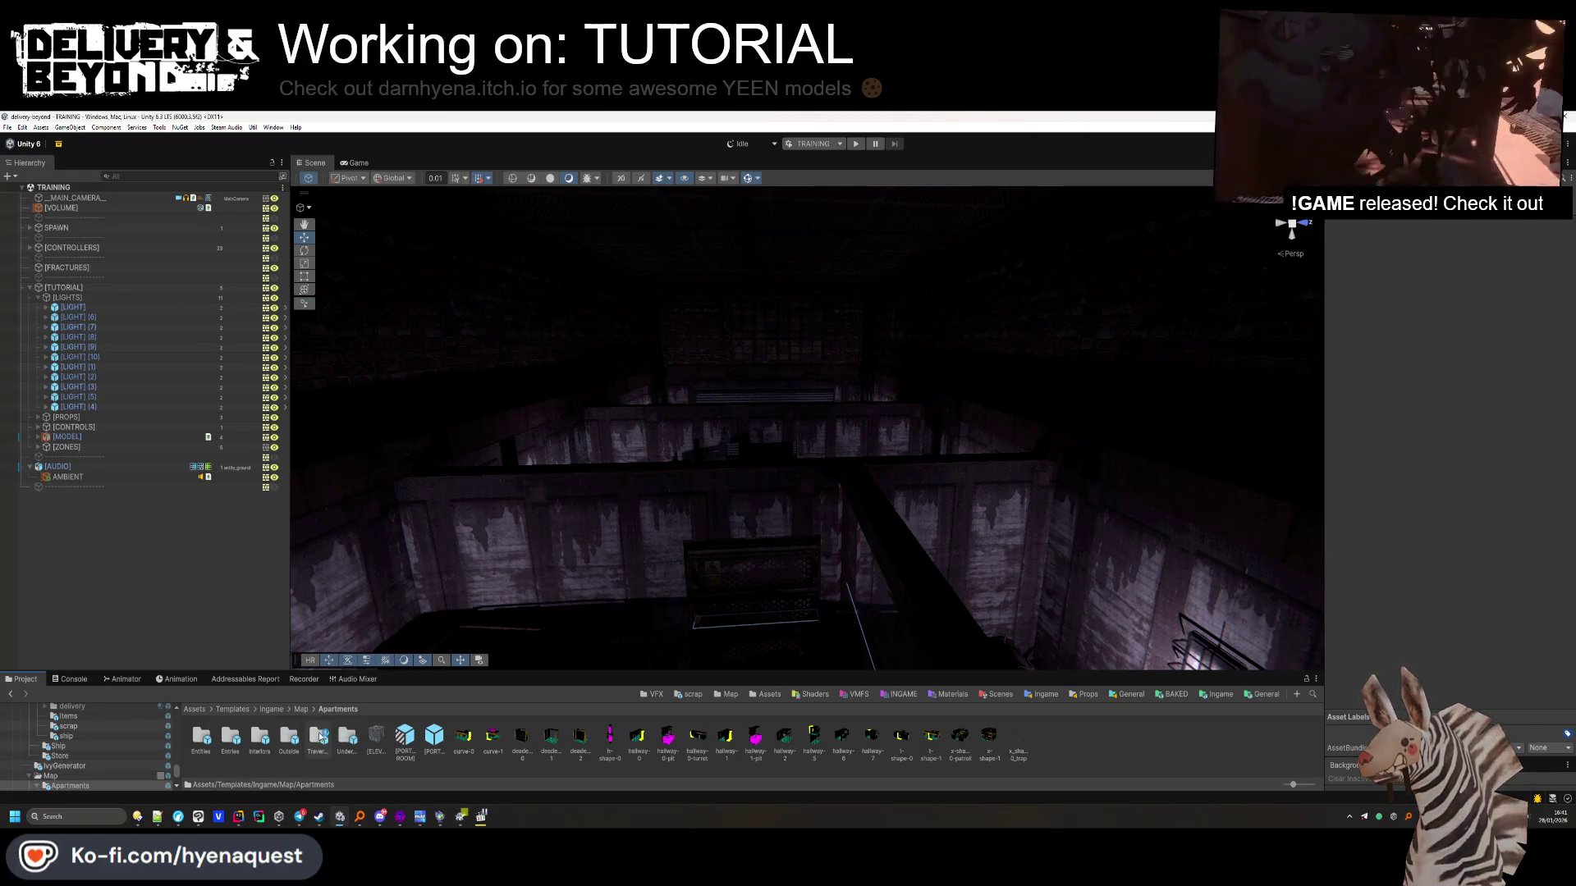
{"action": "double_click", "coordinate": [289, 737]}
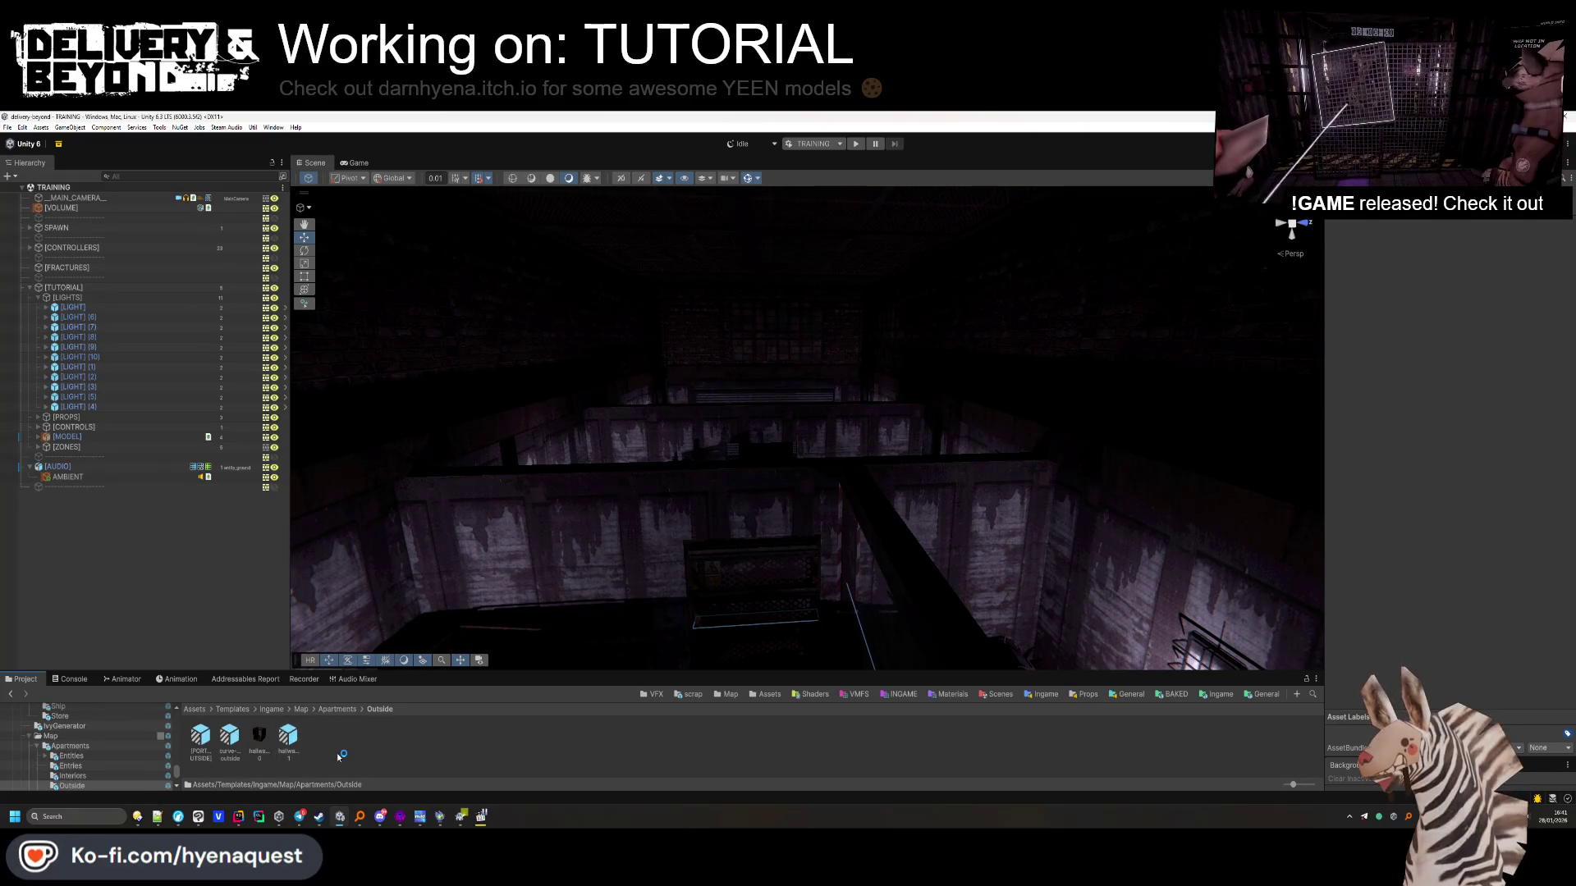
{"action": "double_click", "coordinate": [254, 737]}
Select the prefab's ceiling lamp, deselect it, and return to the TRAINING scene
{"action": "scroll", "coordinate": [682, 438], "scroll_direction": "up", "scroll_amount": 10}
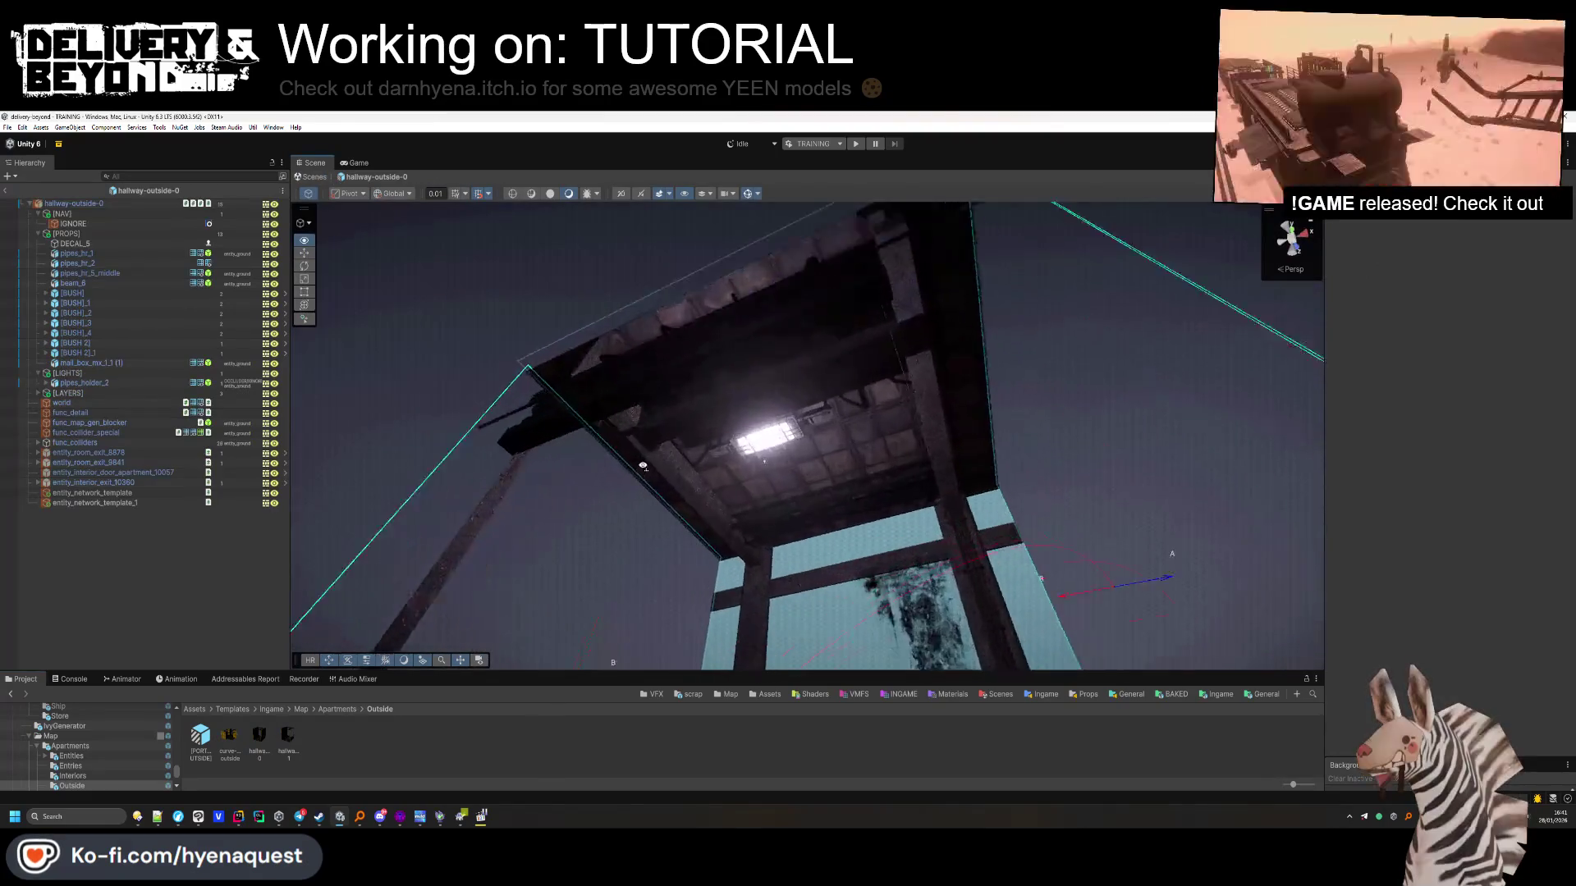
{"action": "left_click", "coordinate": [789, 440]}
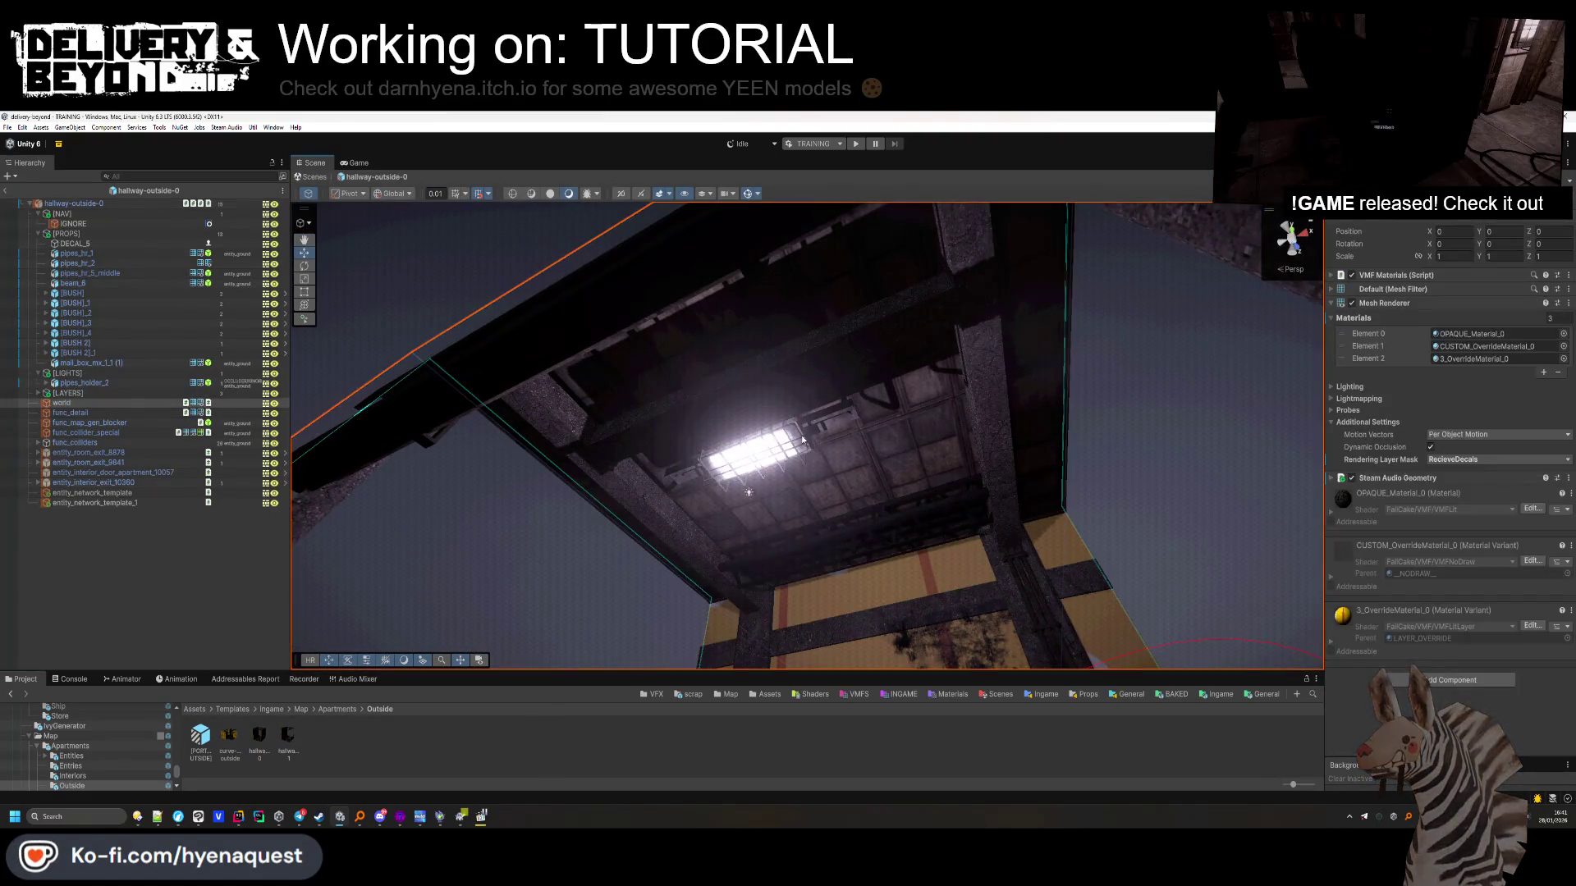
{"action": "left_click", "coordinate": [292, 789]}
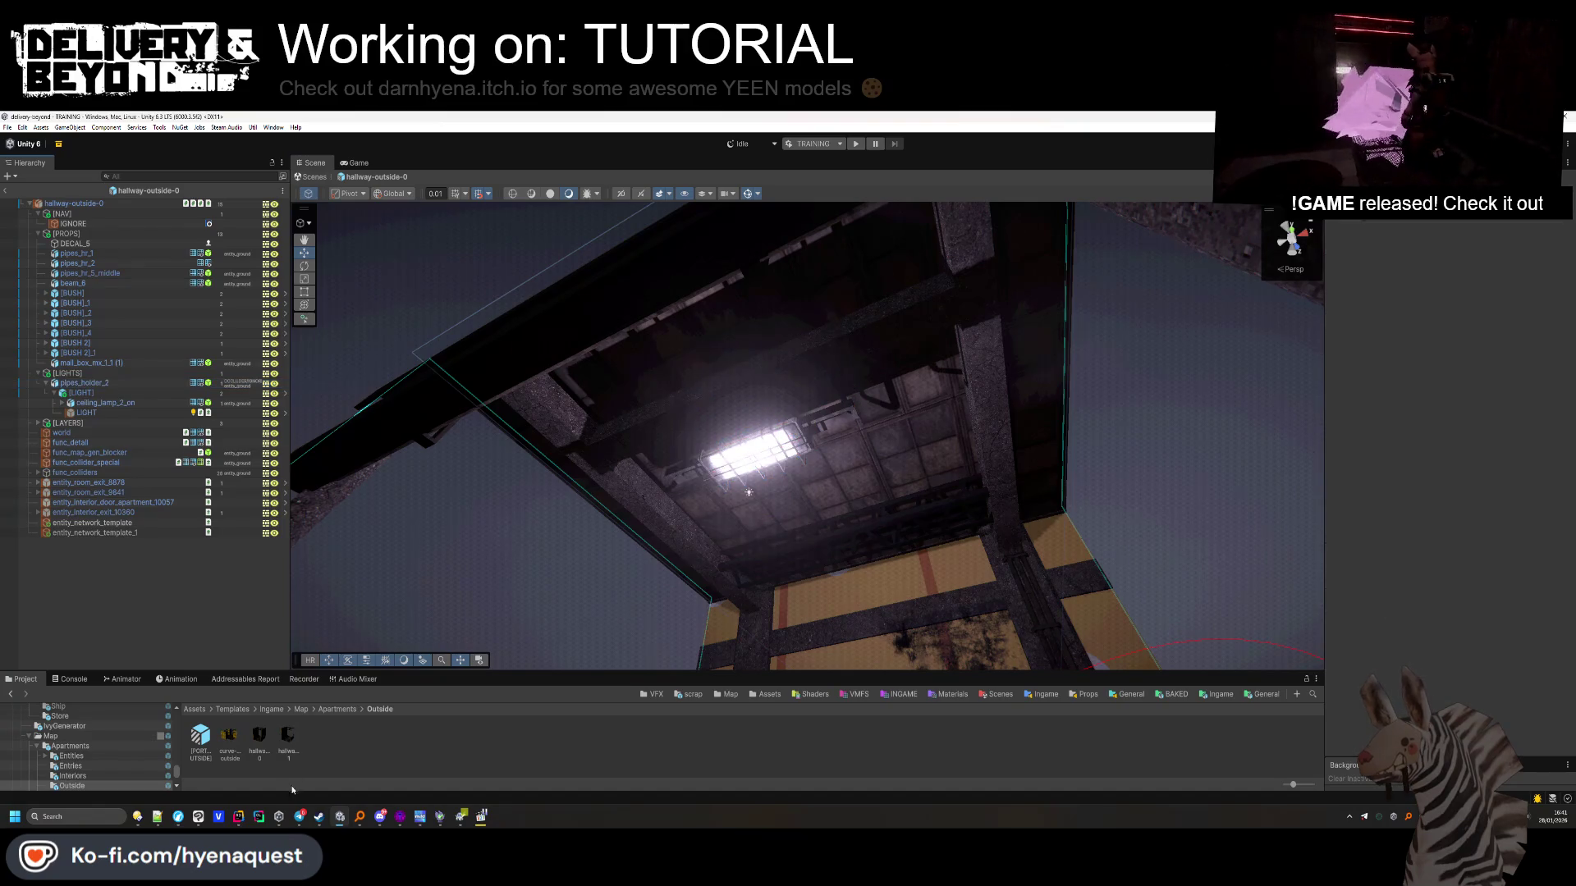
{"action": "left_click", "coordinate": [6, 194]}
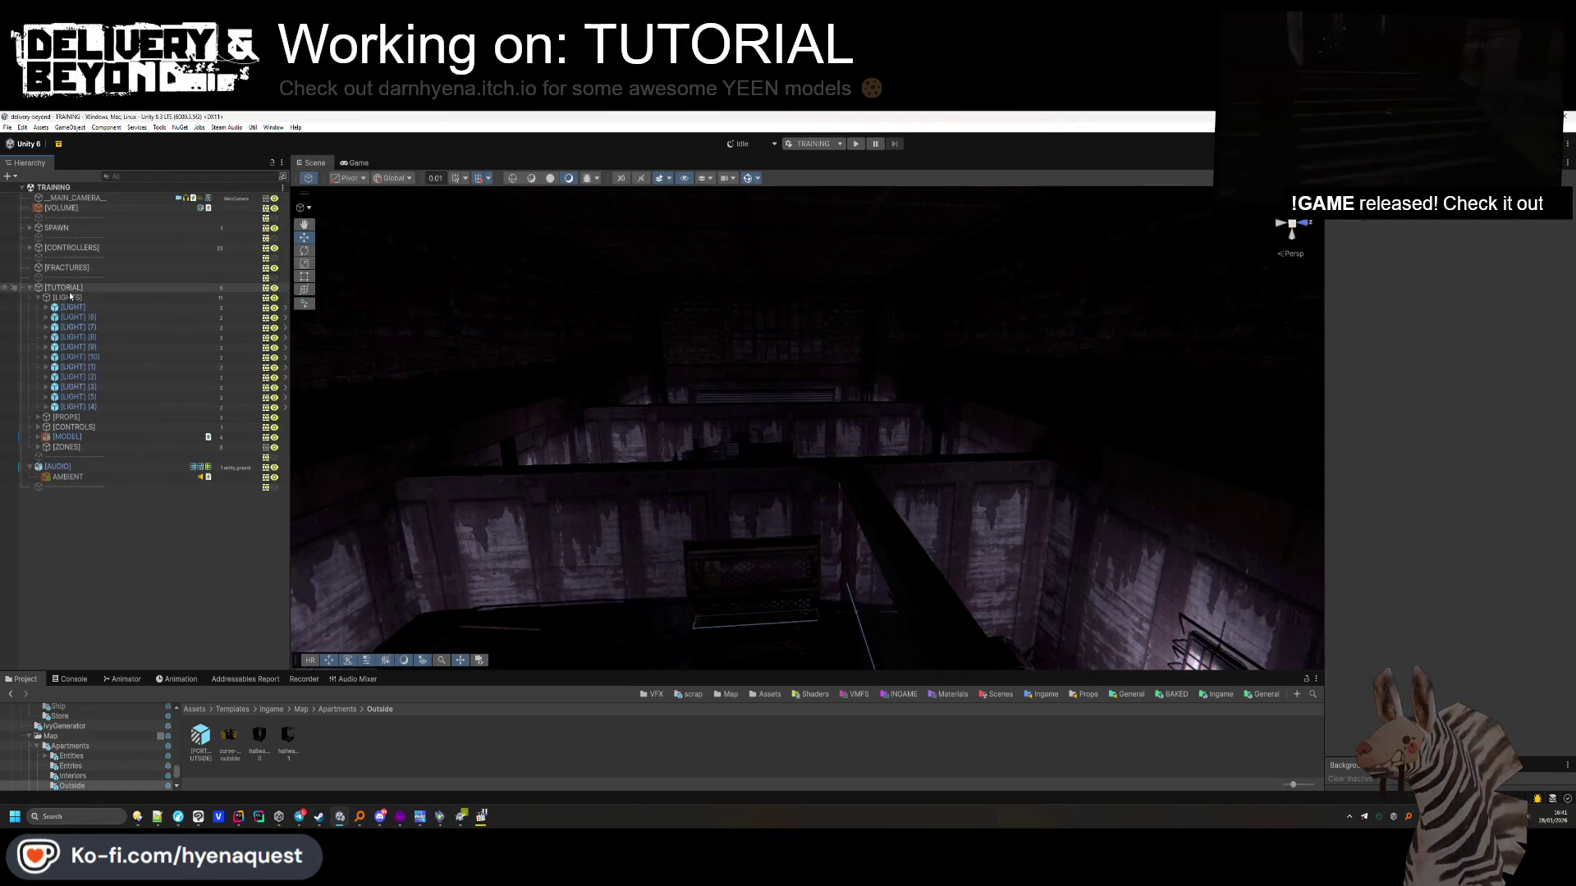
Paste pipes_holder_2 into the tutorial [LIGHTS] group and slide it to the corridor centre
{"action": "left_click", "coordinate": [70, 296]}
{"action": "key", "text": "ctrl+v"}
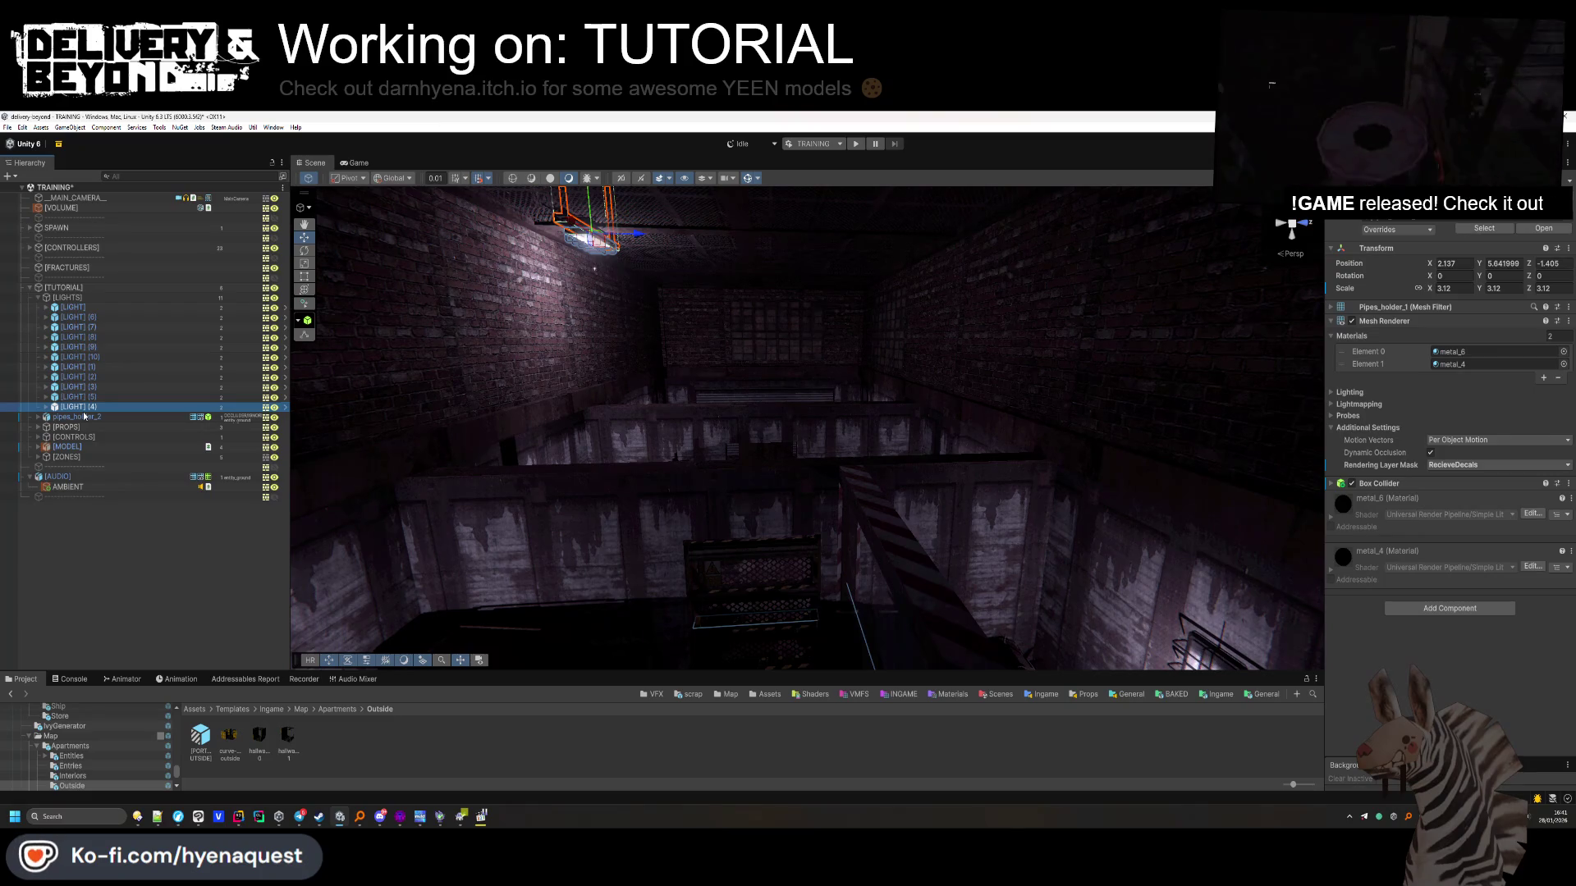
{"action": "key", "text": "f"}
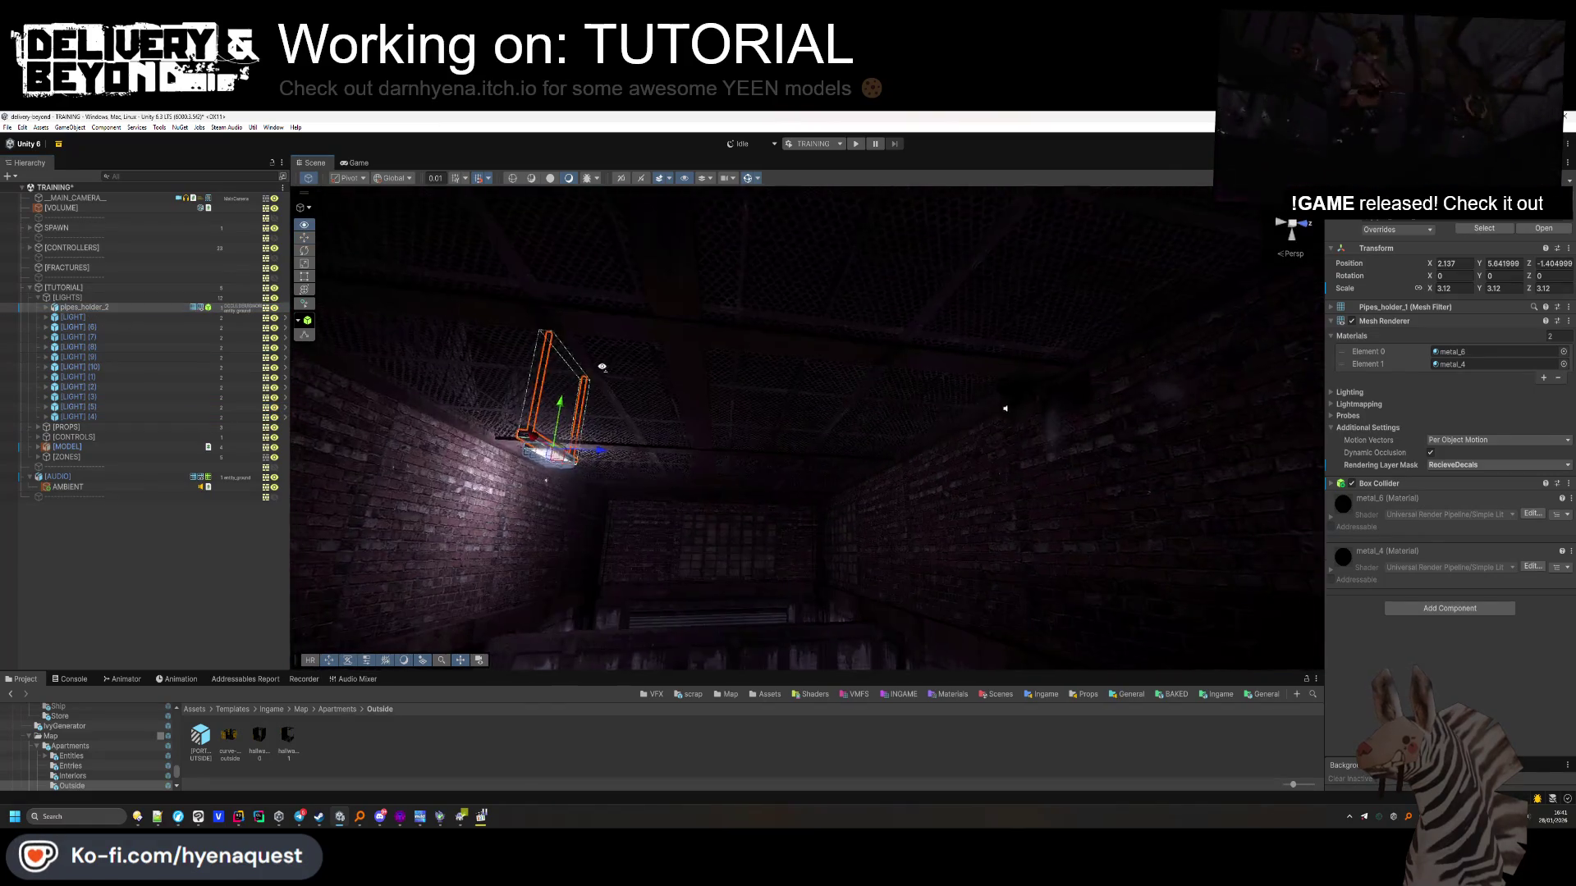
{"action": "mouse_move", "coordinate": [632, 427]}
{"action": "left_mouse_down"}
{"action": "mouse_move", "coordinate": [807, 394]}
{"action": "mouse_move", "coordinate": [864, 443]}
{"action": "mouse_move", "coordinate": [990, 435]}
{"action": "mouse_move", "coordinate": [741, 433]}
{"action": "left_mouse_up"}
{"action": "left_click_drag", "start_coordinate": [523, 485], "coordinate": [600, 476]}
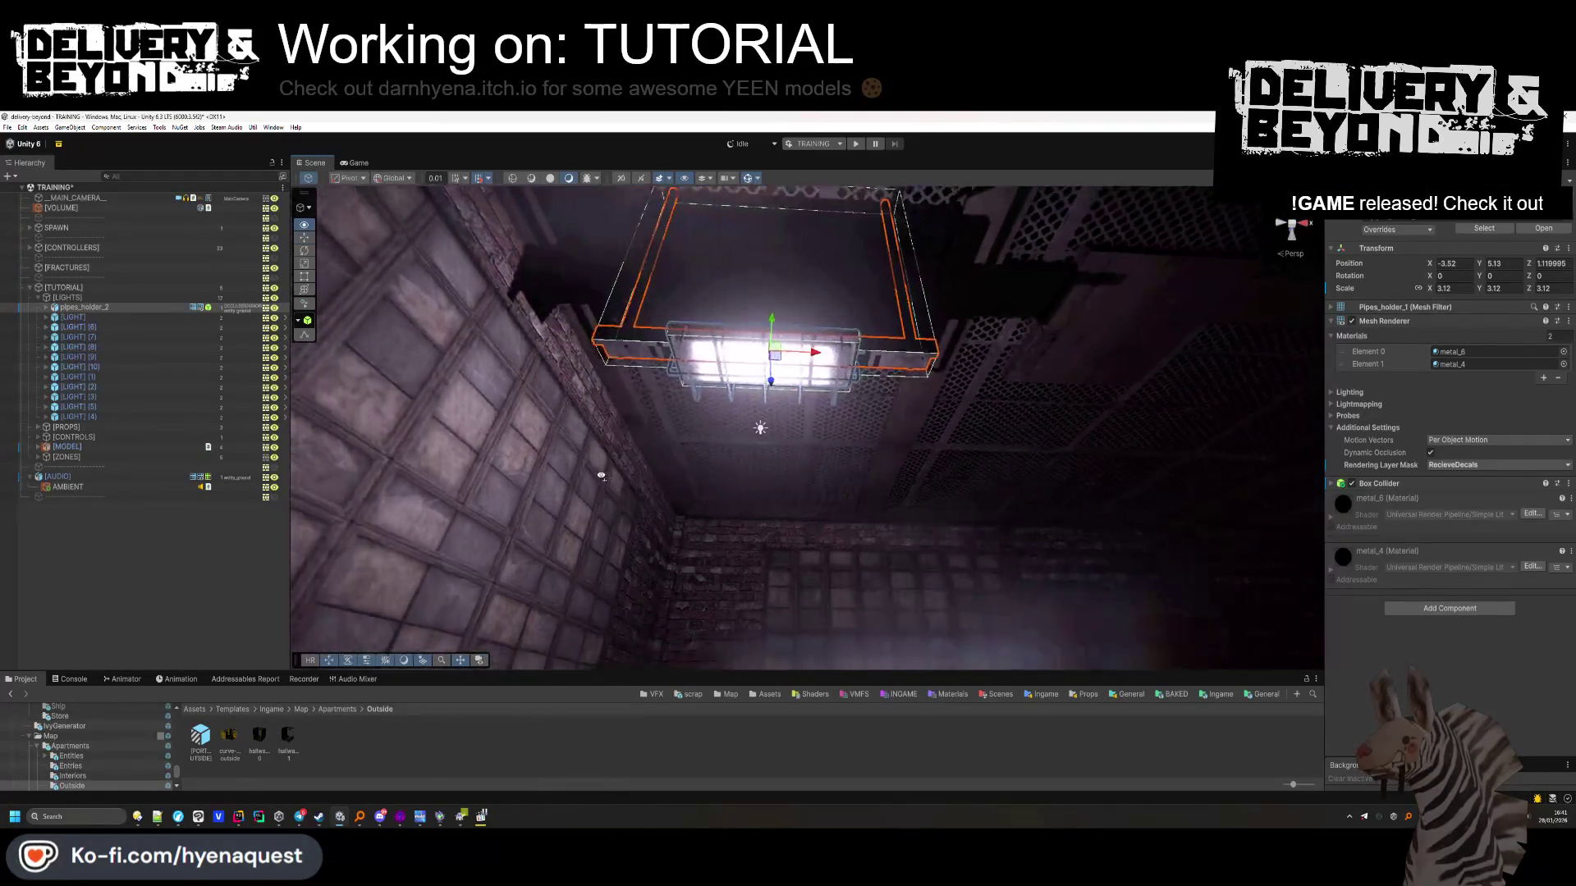
Duplicate the pipe lamp into copies (1)–(3) spaced along the corridor, then save the scene
{"action": "key", "text": "ctrl+d"}
{"action": "mouse_move", "coordinate": [795, 343]}
{"action": "left_mouse_down"}
{"action": "mouse_move", "coordinate": [662, 398]}
{"action": "mouse_move", "coordinate": [1214, 402]}
{"action": "left_mouse_up"}
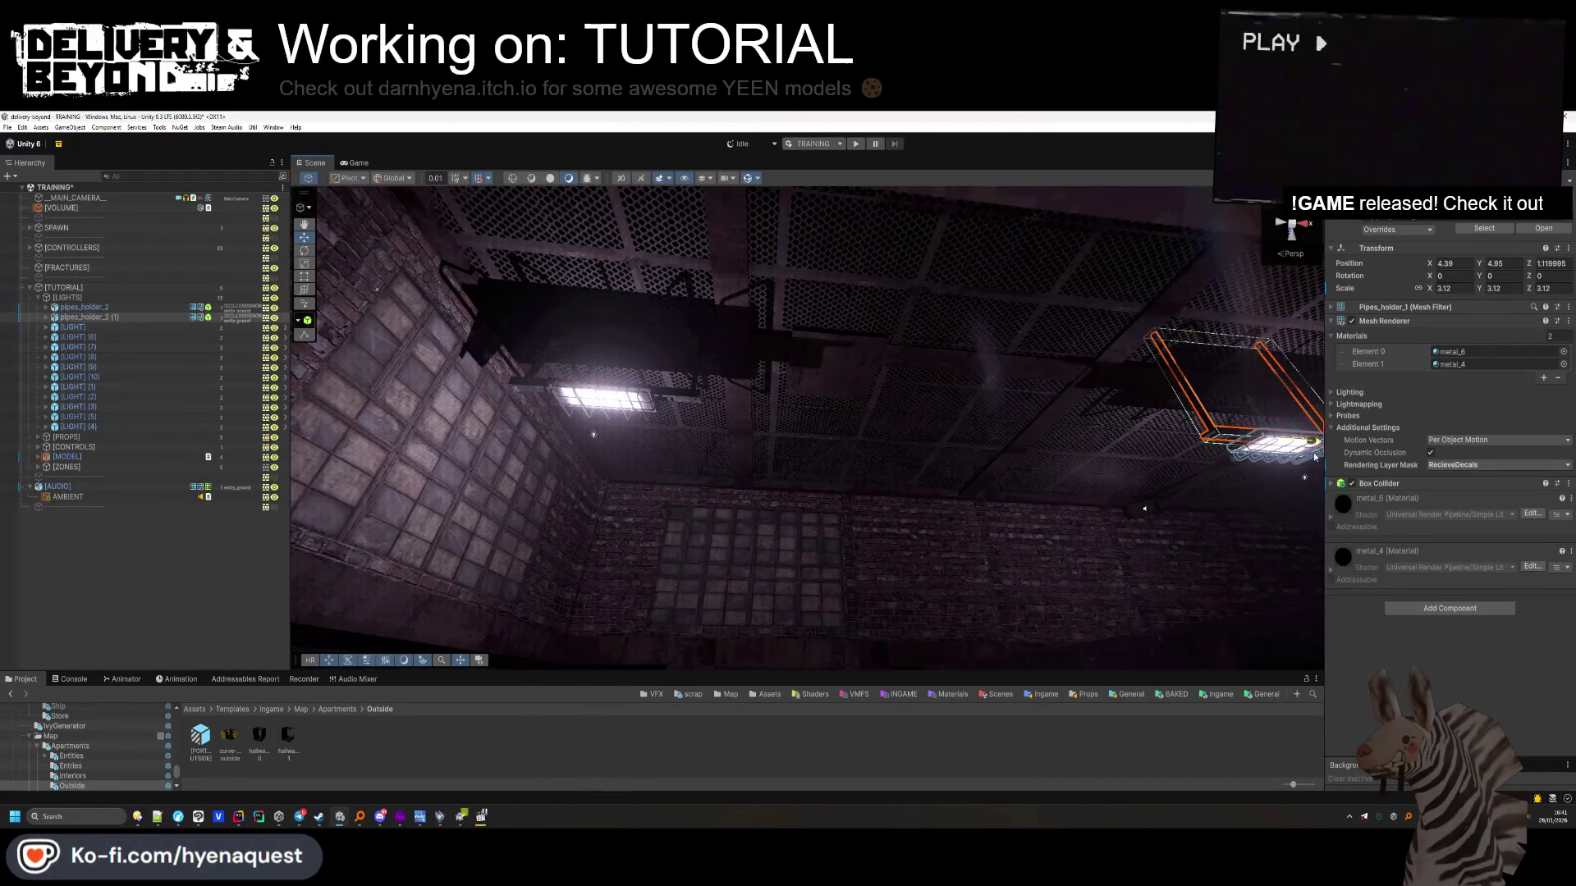
{"action": "key", "text": "f"}
{"action": "mouse_move", "coordinate": [910, 489]}
{"action": "left_mouse_down"}
{"action": "mouse_move", "coordinate": [929, 484]}
{"action": "mouse_move", "coordinate": [934, 567]}
{"action": "left_mouse_up"}
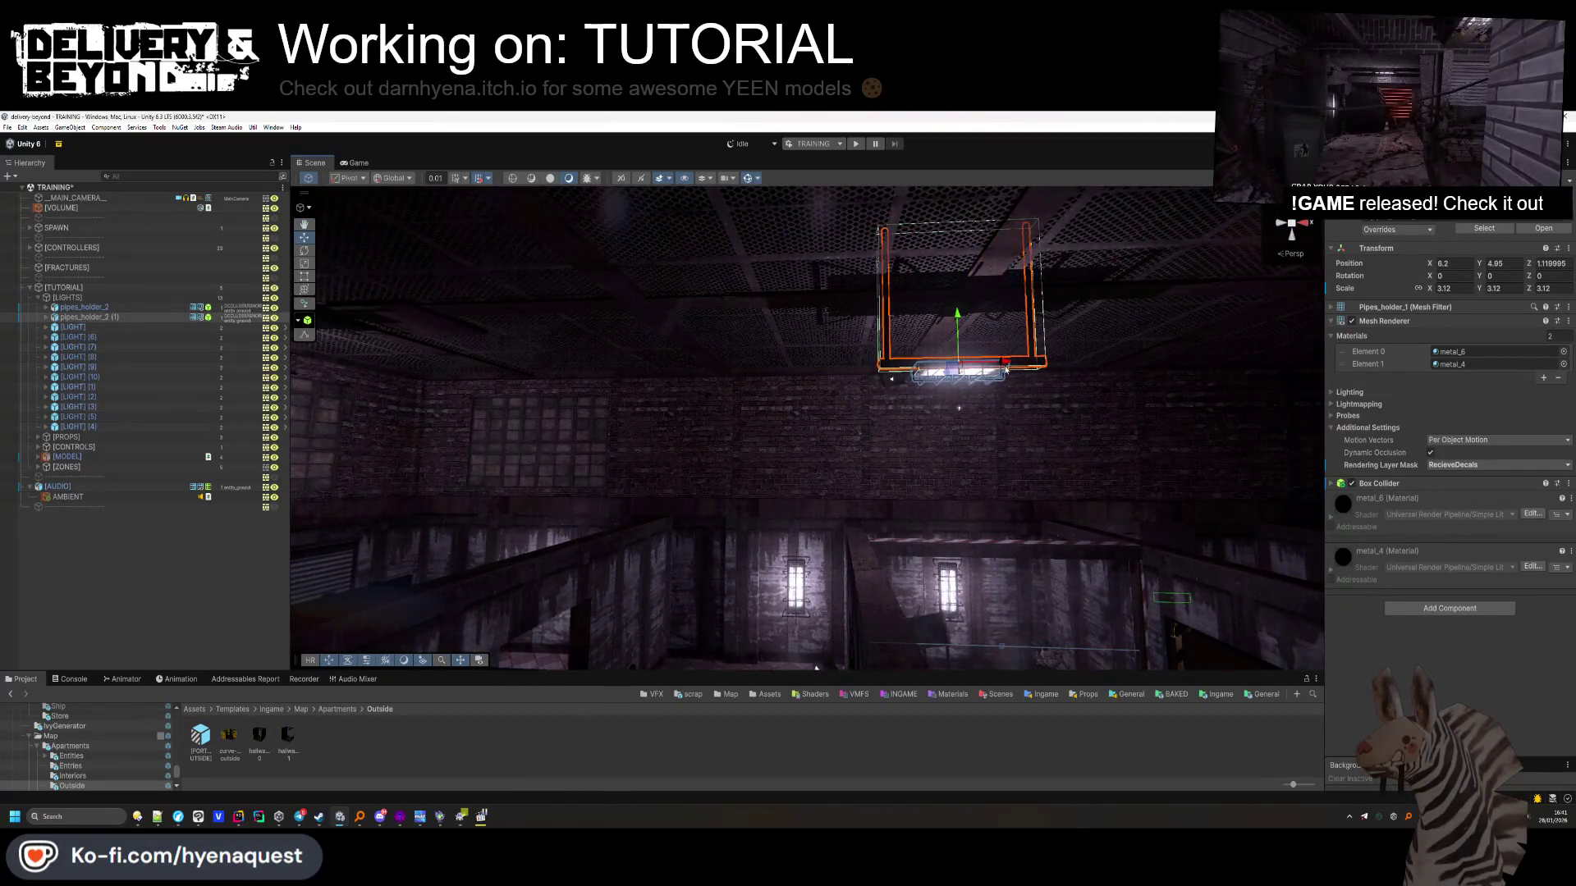
{"action": "left_click_drag", "start_coordinate": [1006, 369], "coordinate": [964, 383]}
{"action": "mouse_move", "coordinate": [745, 394]}
{"action": "left_mouse_down"}
{"action": "mouse_move", "coordinate": [1268, 440]}
{"action": "mouse_move", "coordinate": [1019, 460]}
{"action": "left_mouse_up"}
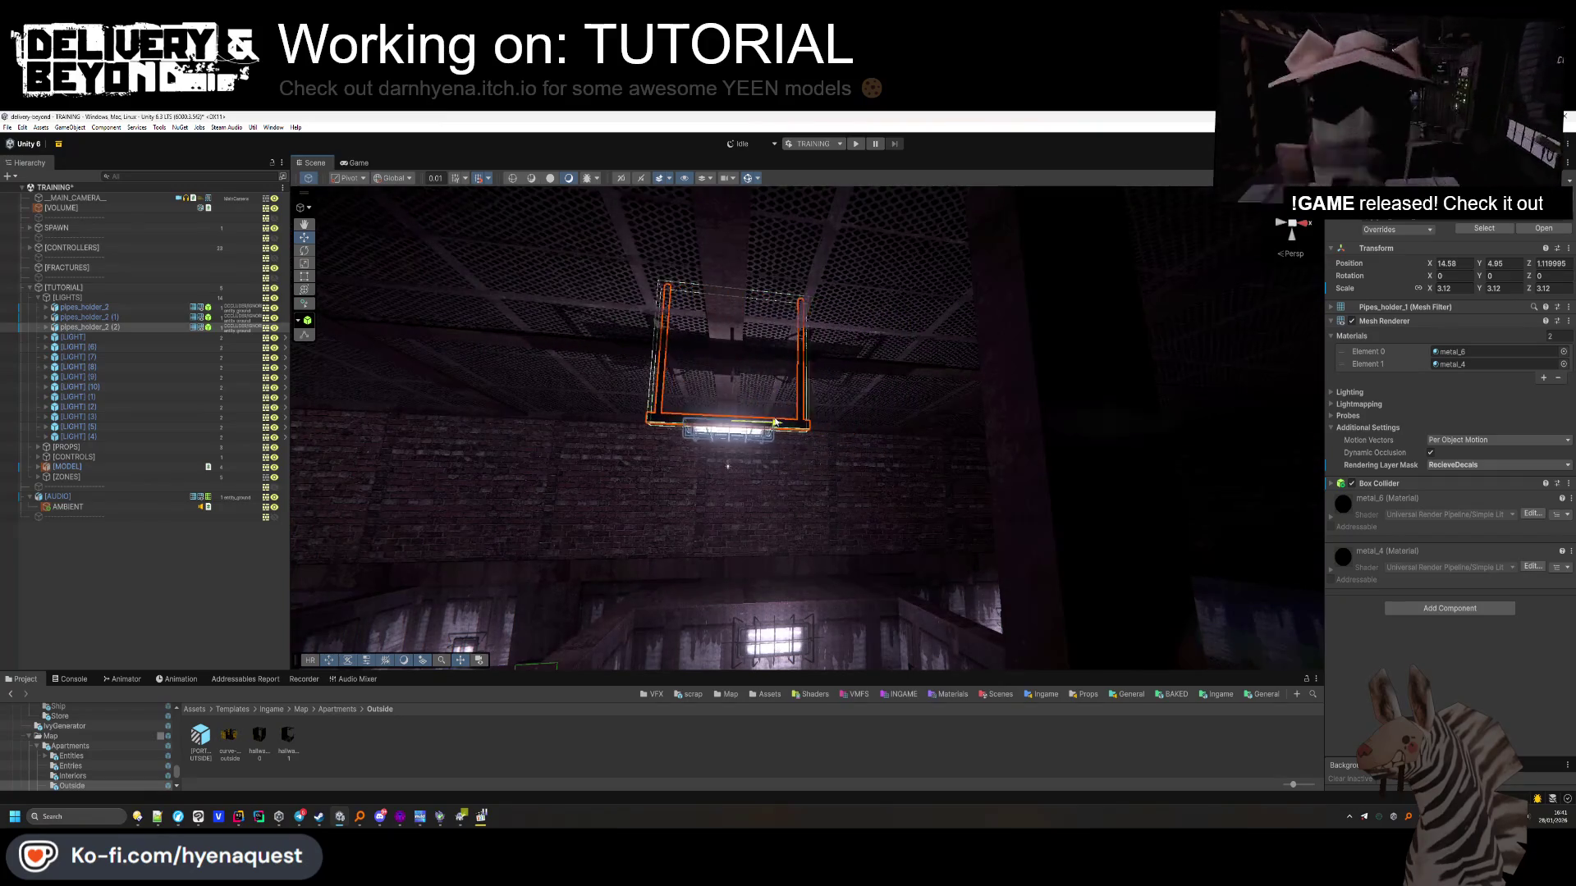
{"action": "left_click_drag", "start_coordinate": [778, 423], "coordinate": [826, 506], "text": "alt"}
{"action": "mouse_move", "coordinate": [631, 368]}
{"action": "left_mouse_down"}
{"action": "mouse_move", "coordinate": [1001, 351]}
{"action": "mouse_move", "coordinate": [861, 298]}
{"action": "mouse_move", "coordinate": [888, 339]}
{"action": "mouse_move", "coordinate": [547, 409]}
{"action": "mouse_move", "coordinate": [795, 404]}
{"action": "mouse_move", "coordinate": [1008, 315]}
{"action": "mouse_move", "coordinate": [1081, 513]}
{"action": "mouse_move", "coordinate": [798, 497]}
{"action": "left_mouse_up"}
{"action": "key", "text": "ctrl+s"}
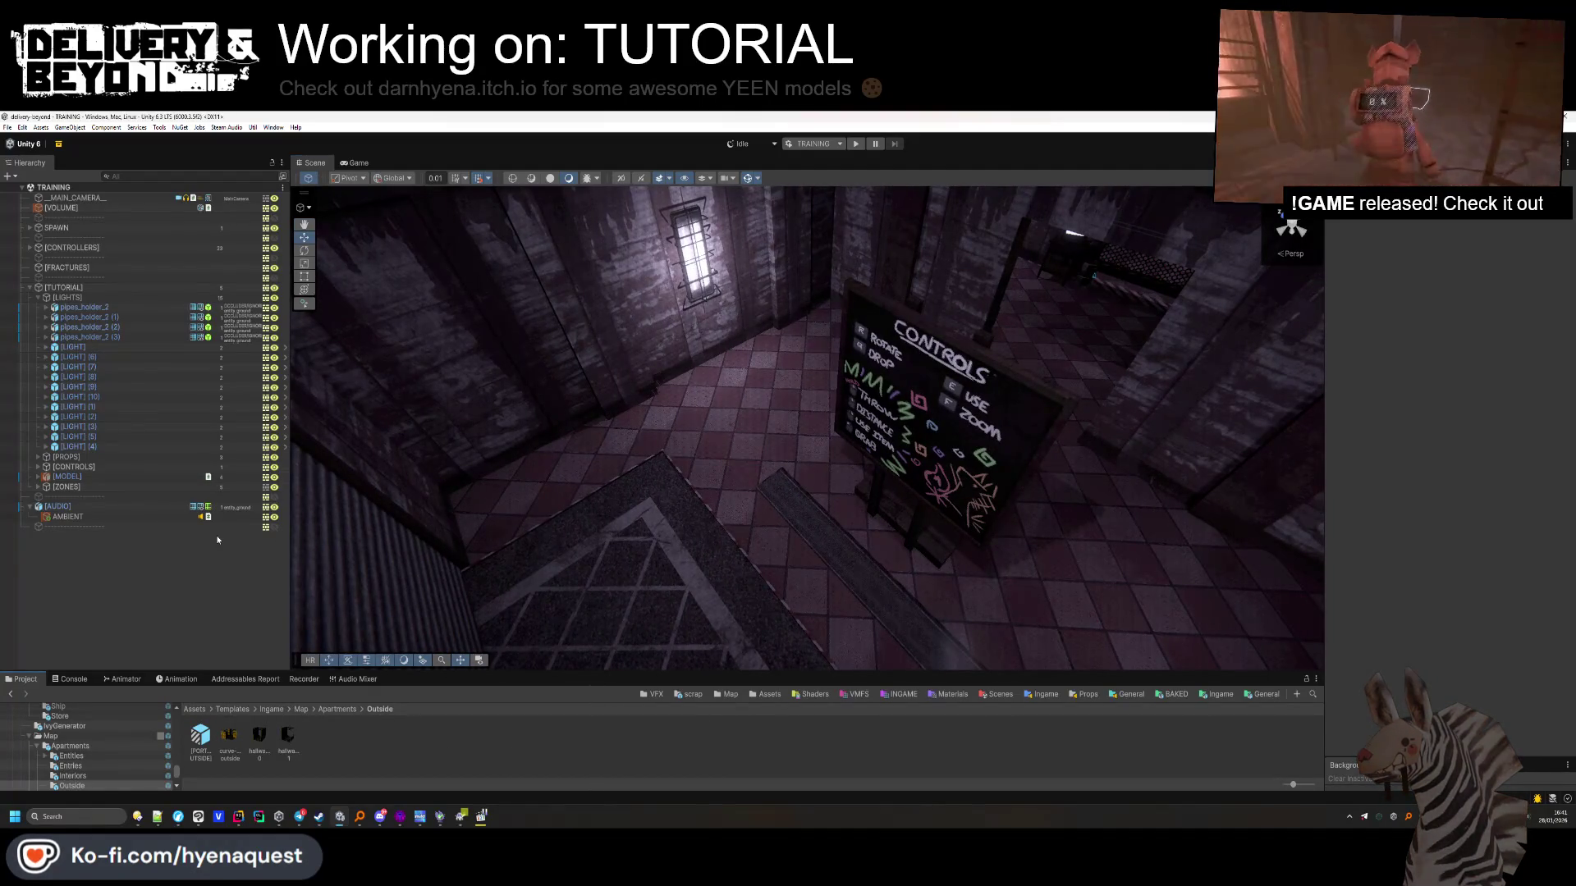
Orbit through the brick corridors and tiled shutter room to inspect the new lighting
{"action": "mouse_move", "coordinate": [468, 505]}
{"action": "left_mouse_down", "text": "alt"}
{"action": "mouse_move", "coordinate": [504, 431]}
{"action": "mouse_move", "coordinate": [507, 492]}
{"action": "mouse_move", "coordinate": [504, 426]}
{"action": "left_mouse_up", "text": "alt"}
{"action": "mouse_move", "coordinate": [790, 356]}
{"action": "left_mouse_down", "text": "alt"}
{"action": "mouse_move", "coordinate": [992, 469]}
{"action": "mouse_move", "coordinate": [697, 424]}
{"action": "left_mouse_up", "text": "alt"}
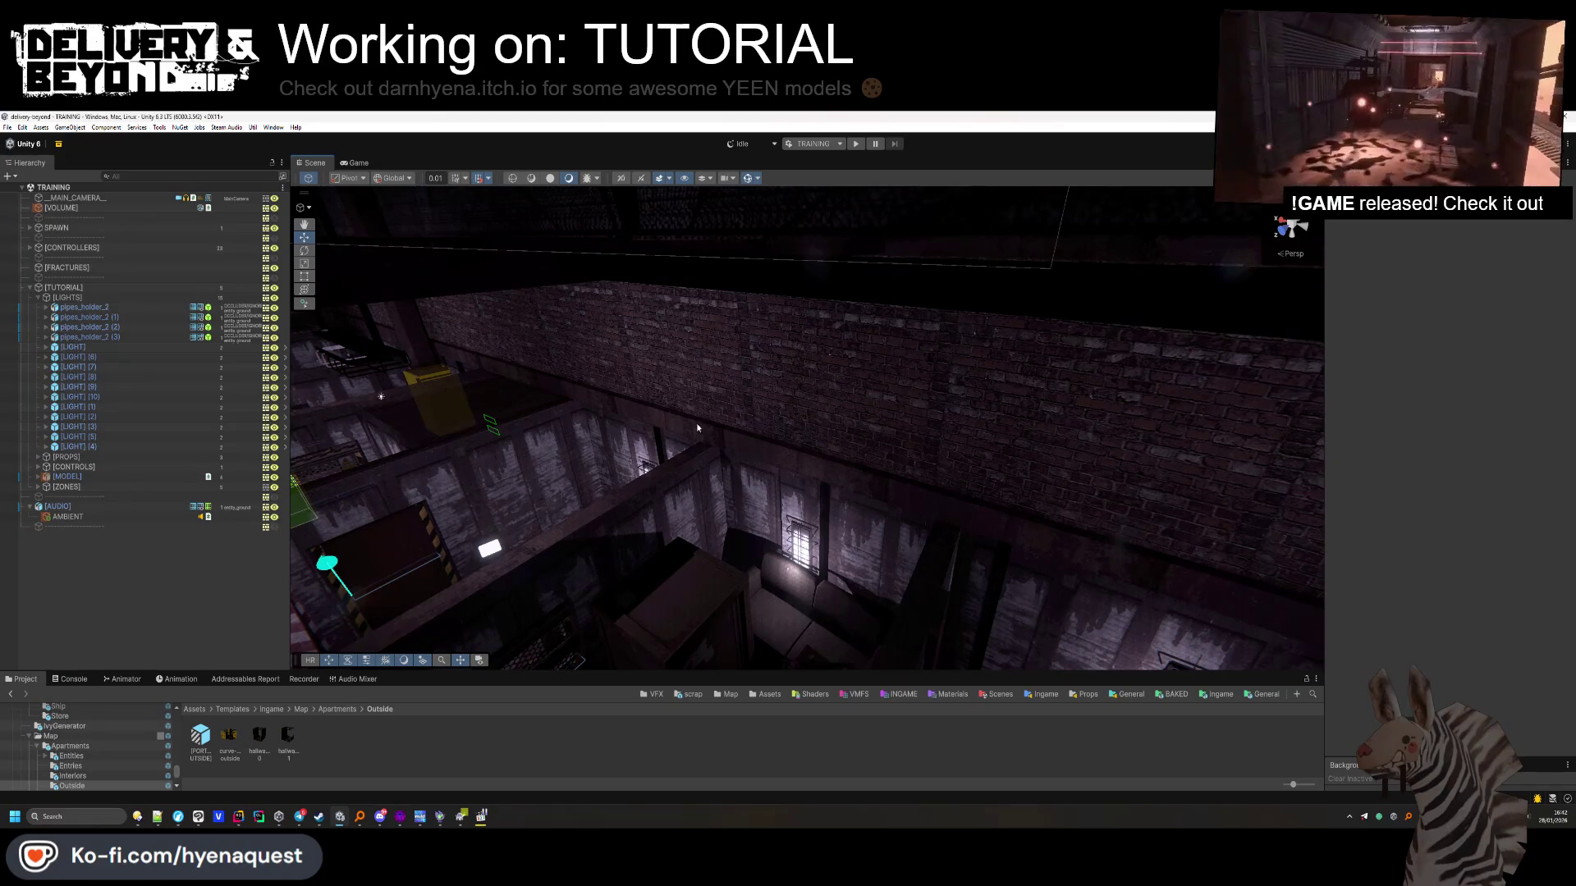
{"action": "mouse_move", "coordinate": [696, 428]}
{"action": "left_mouse_down", "text": "alt"}
{"action": "mouse_move", "coordinate": [658, 379]}
{"action": "mouse_move", "coordinate": [504, 403]}
{"action": "mouse_move", "coordinate": [846, 421]}
{"action": "left_mouse_up", "text": "alt"}
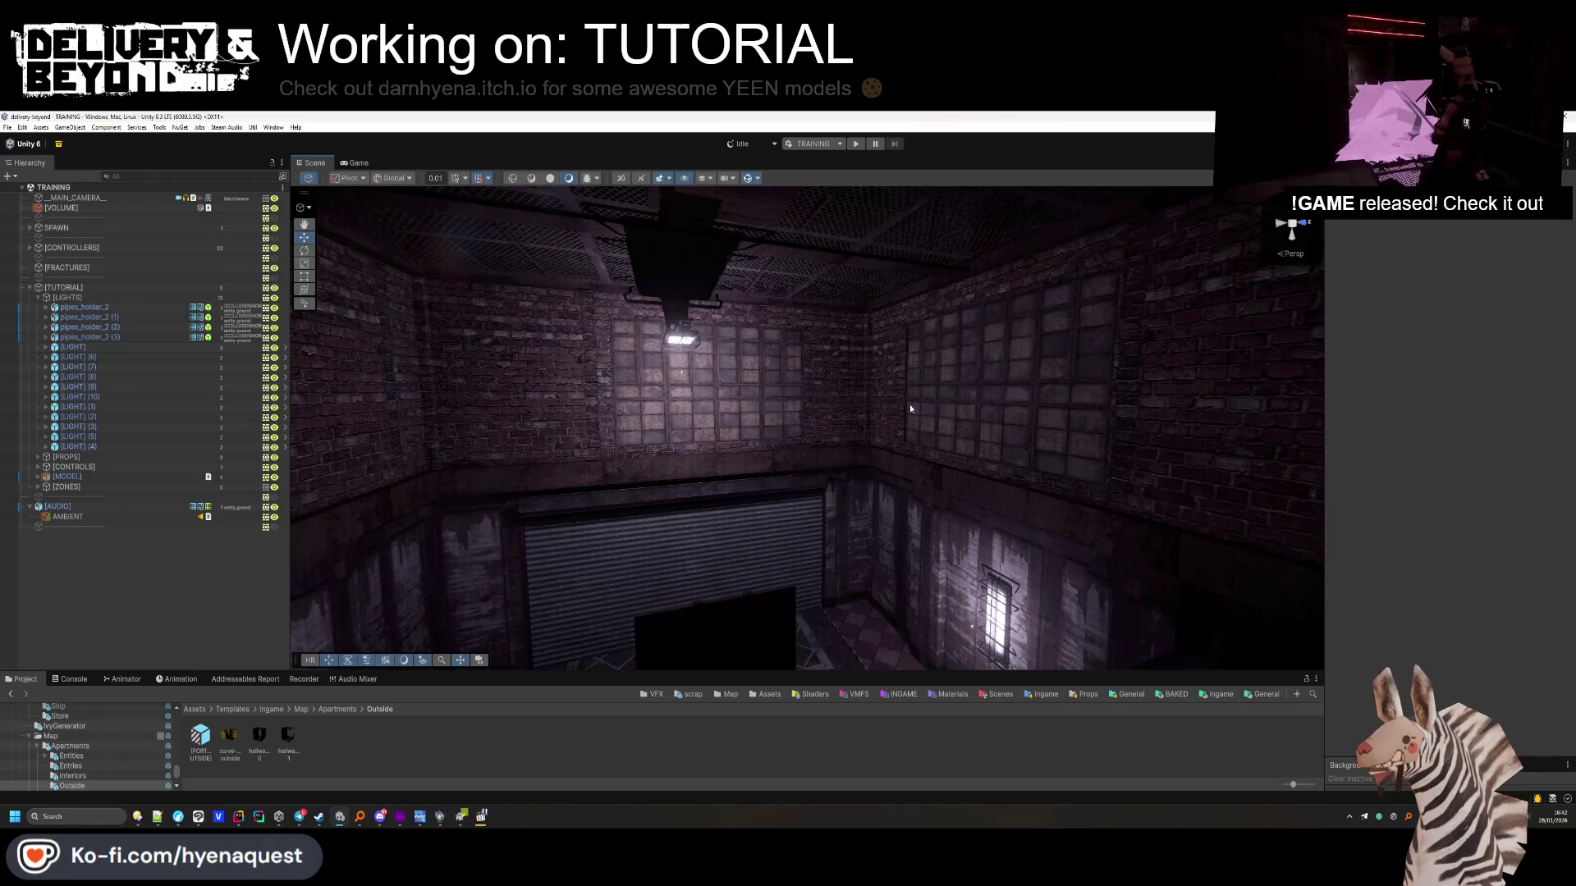
{"action": "mouse_move", "coordinate": [877, 534]}
{"action": "left_mouse_down", "text": "alt"}
{"action": "mouse_move", "coordinate": [1211, 464]}
{"action": "mouse_move", "coordinate": [910, 470]}
{"action": "mouse_move", "coordinate": [1186, 458]}
{"action": "mouse_move", "coordinate": [370, 405]}
{"action": "left_mouse_up", "text": "alt"}
Collapse the [LIGHTS] group, open the Ingame templates folder, and bring up the Gizmos options
{"action": "left_click", "coordinate": [37, 298]}
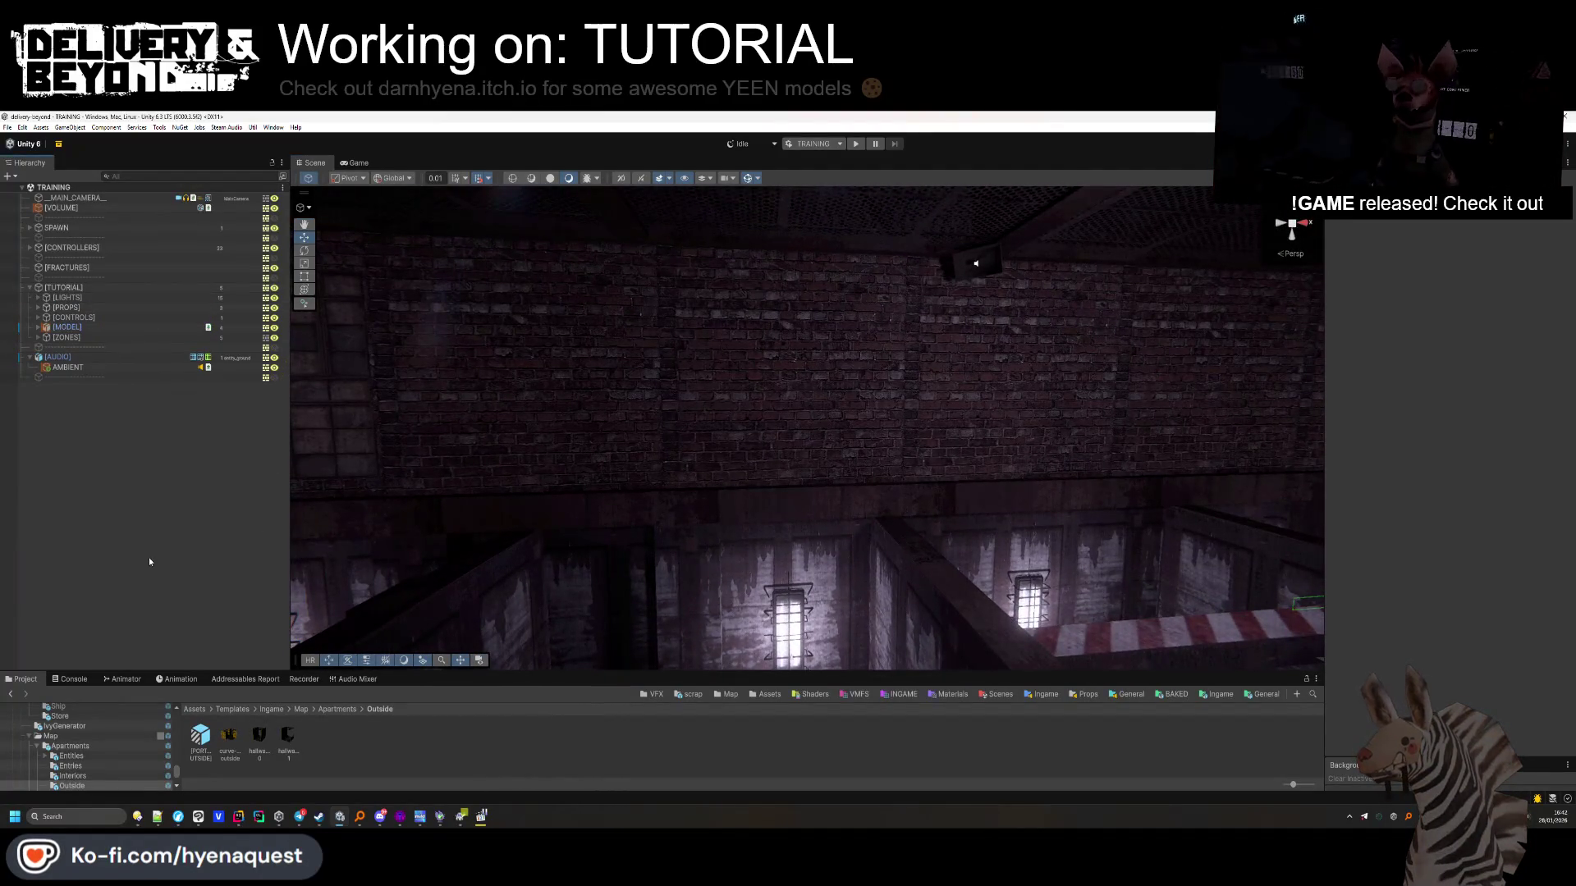
{"action": "left_click", "coordinate": [1220, 695]}
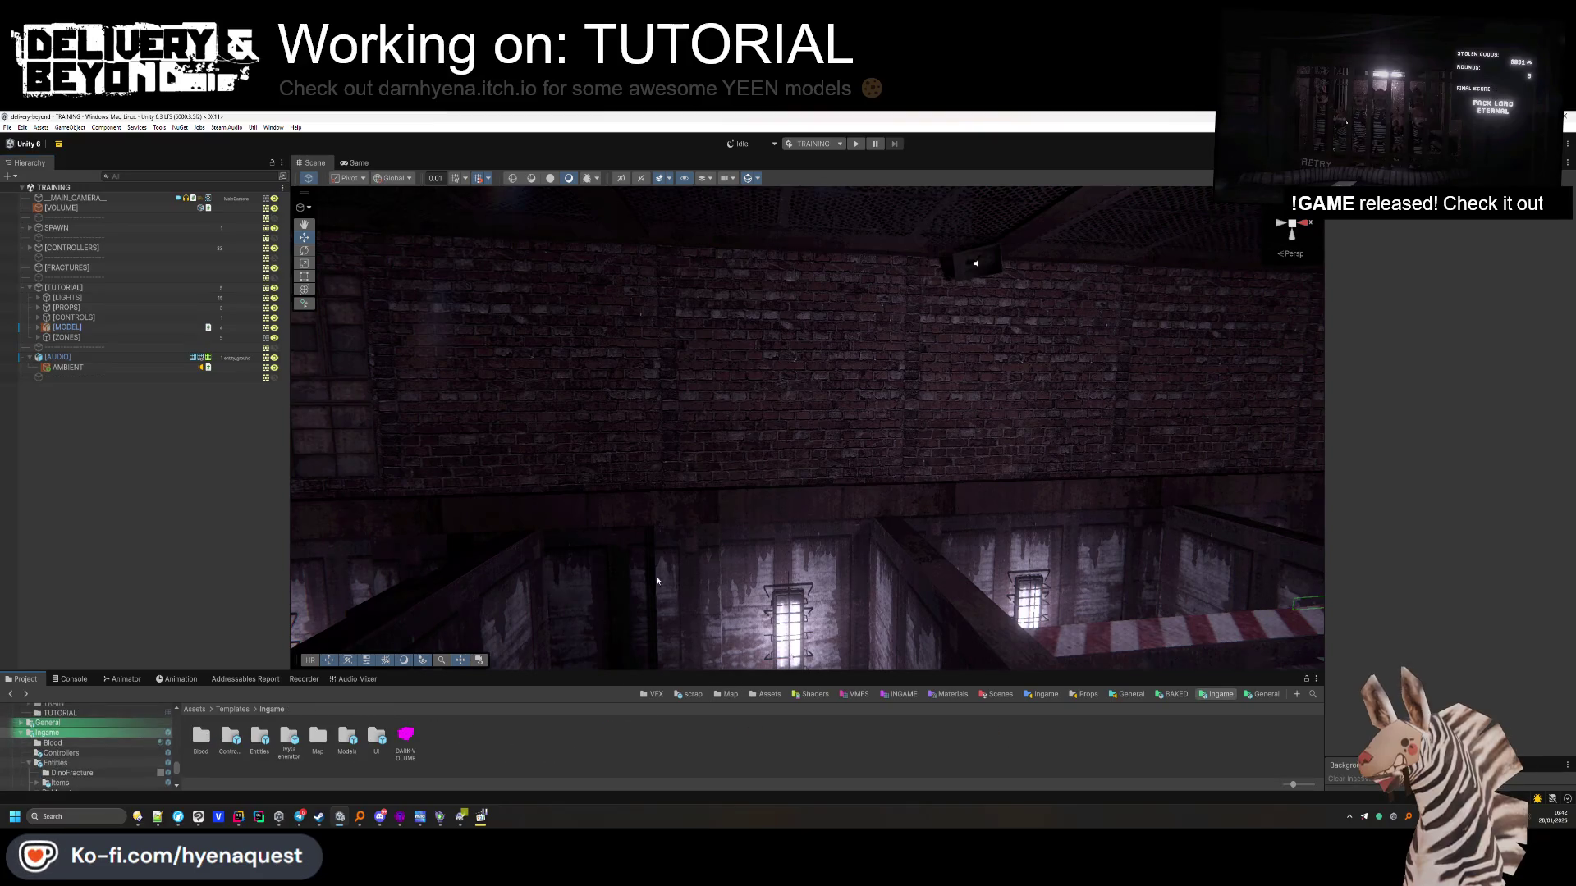
{"action": "left_click_drag", "start_coordinate": [627, 666], "coordinate": [764, 709], "text": "alt"}
{"action": "left_click", "coordinate": [756, 178]}
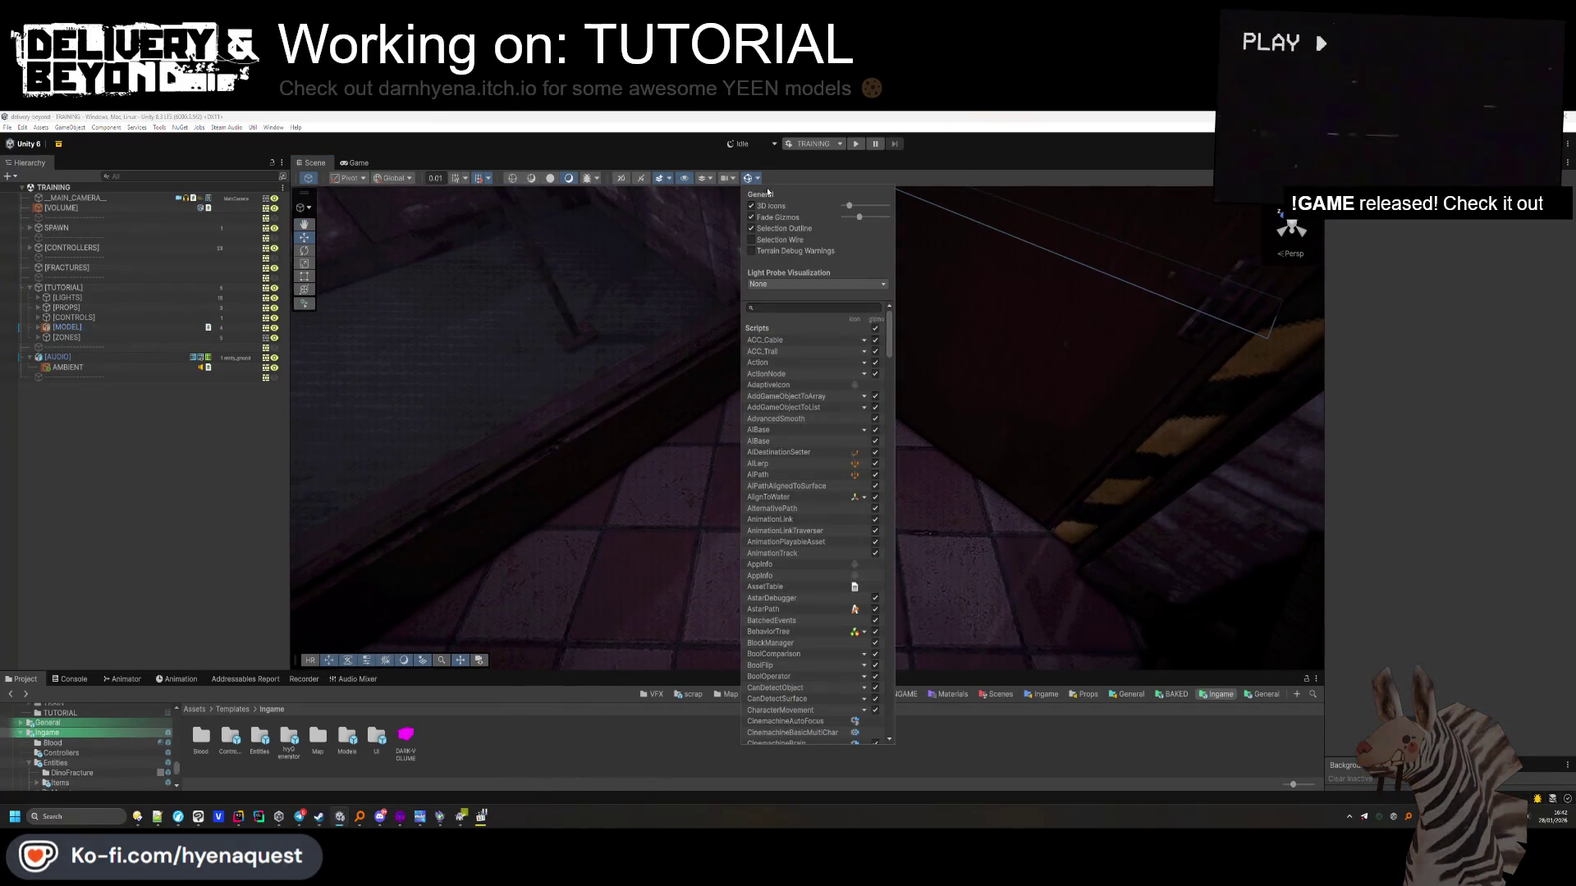
Inspect DECAL and DECAL (3) on the checkered floor, and set roof_small_hr_3 Position X to 0
{"action": "mouse_move", "coordinate": [657, 501]}
{"action": "left_mouse_down", "text": "alt"}
{"action": "mouse_move", "coordinate": [694, 489]}
{"action": "mouse_move", "coordinate": [581, 530]}
{"action": "left_mouse_up", "text": "alt"}
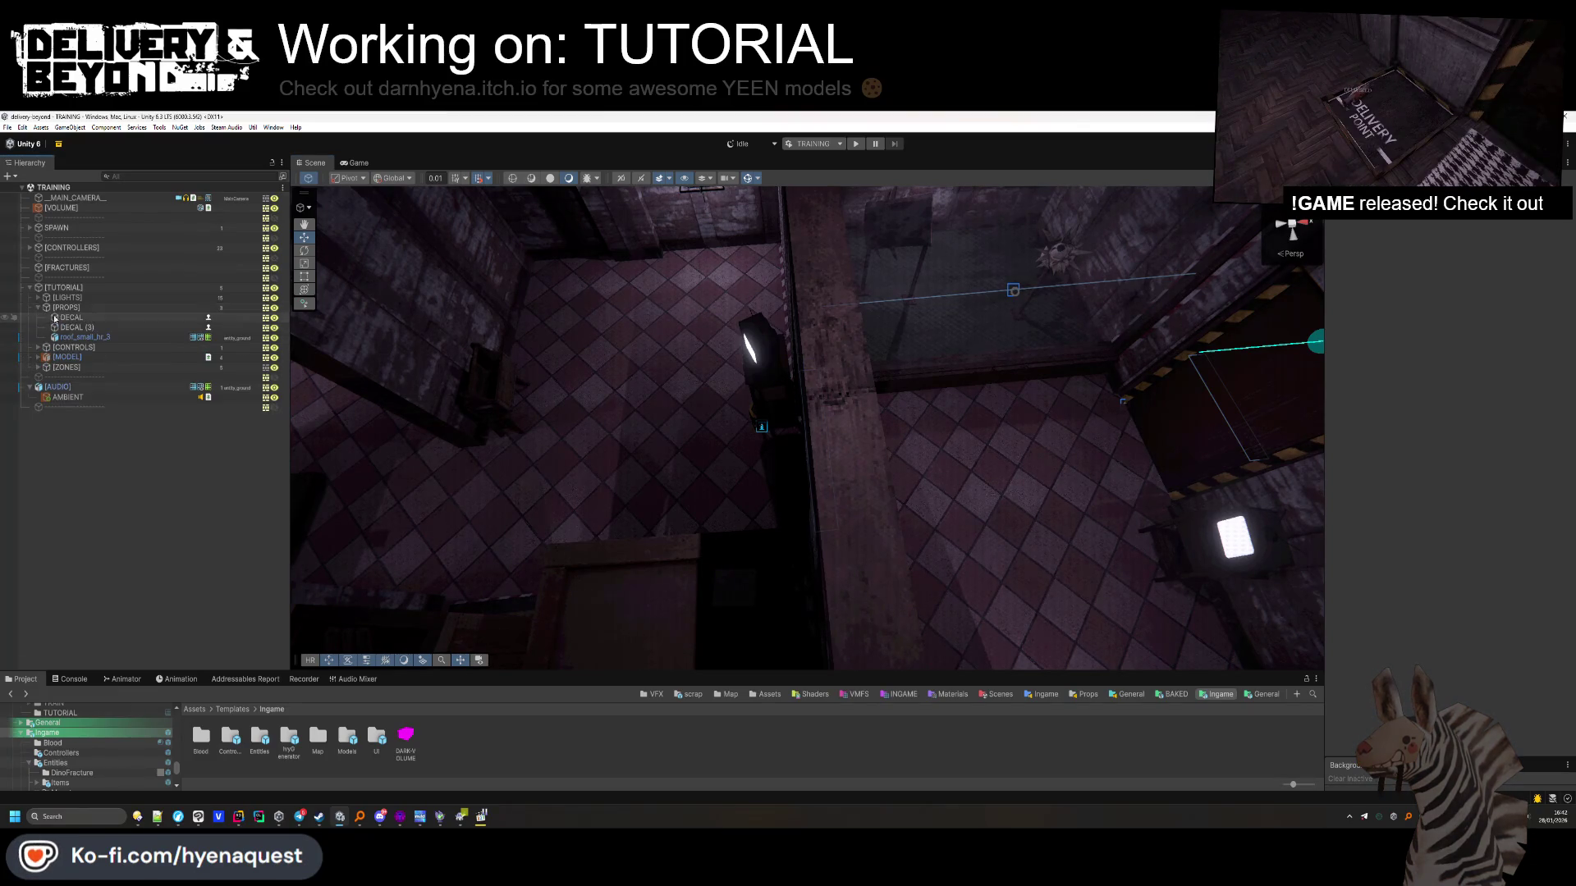
{"action": "left_click", "coordinate": [76, 327]}
{"action": "key", "text": "f"}
{"action": "mouse_move", "coordinate": [854, 405]}
{"action": "left_mouse_down", "text": "alt"}
{"action": "mouse_move", "coordinate": [763, 334]}
{"action": "mouse_move", "coordinate": [829, 361]}
{"action": "left_mouse_up", "text": "alt"}
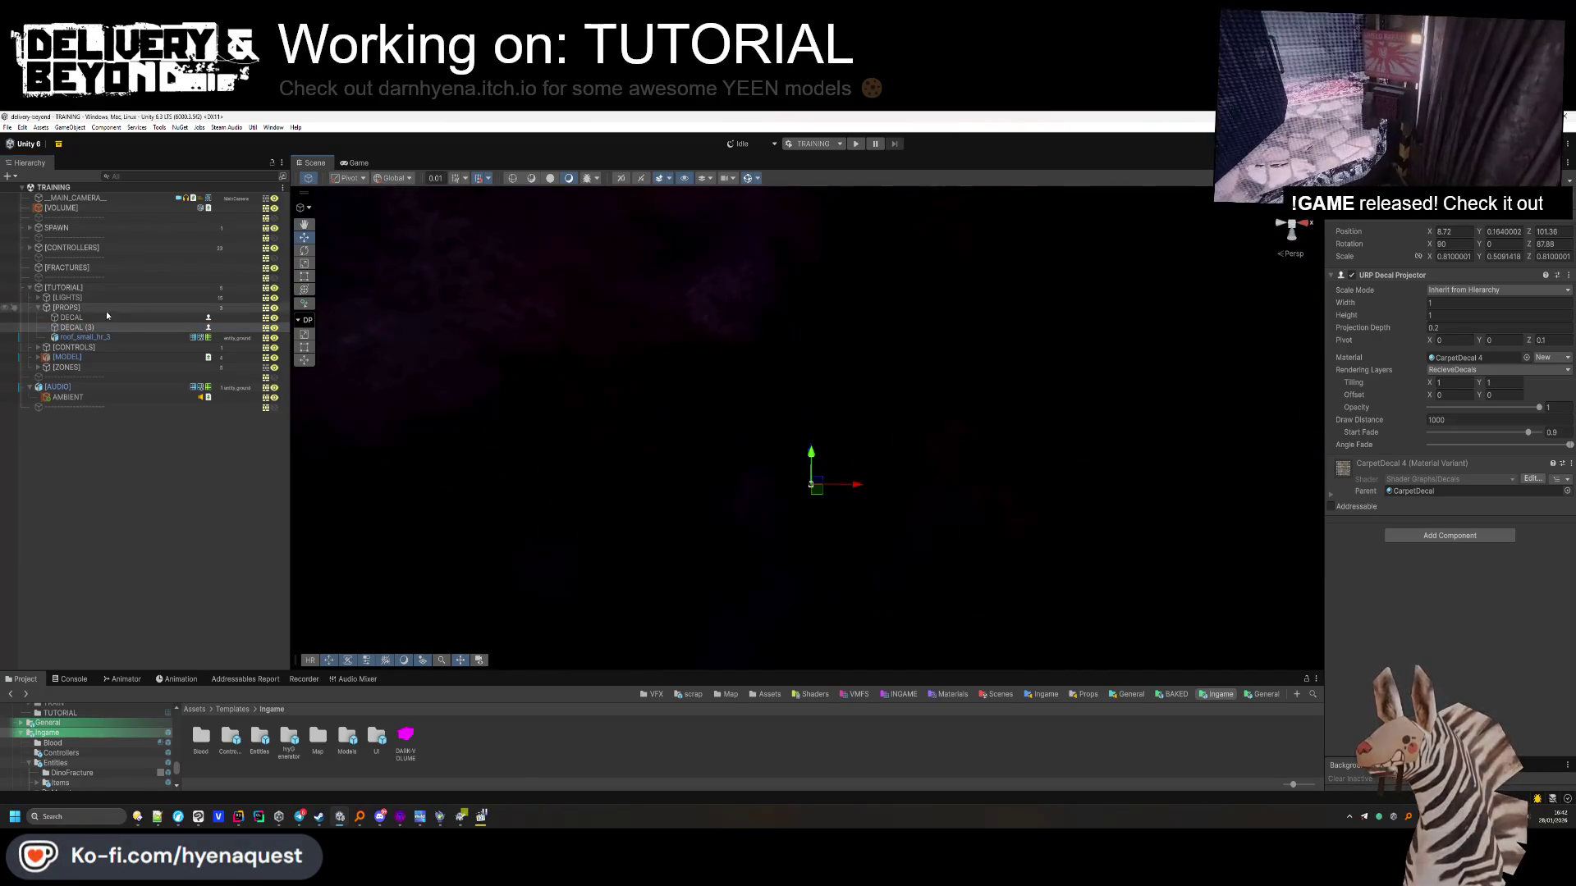
{"action": "left_click", "coordinate": [99, 288]}
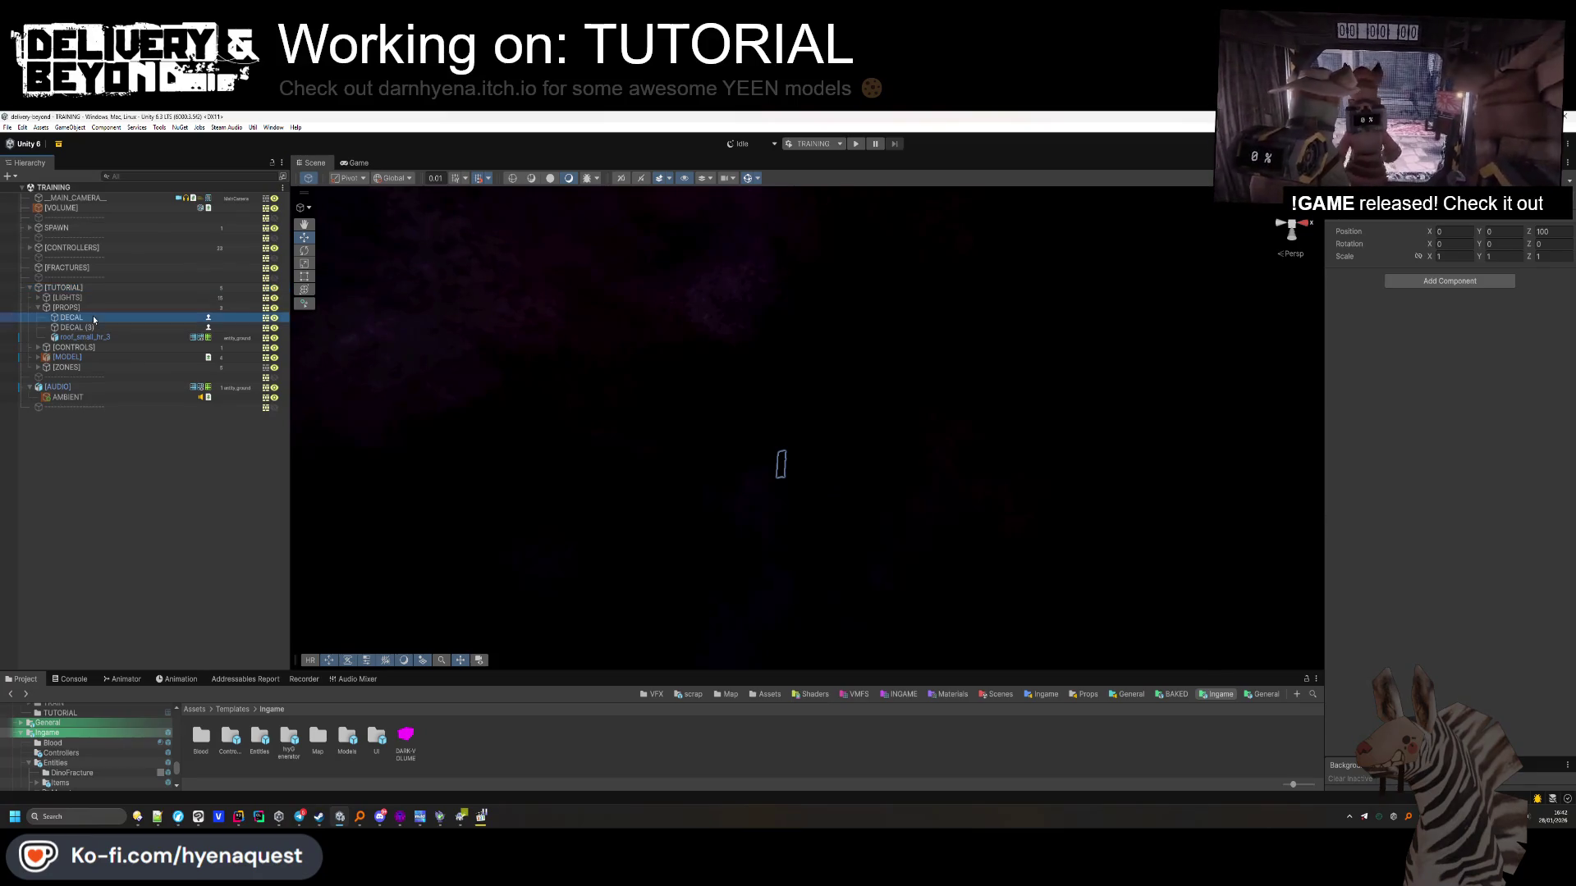
{"action": "left_click", "coordinate": [90, 328], "text": "ctrl"}
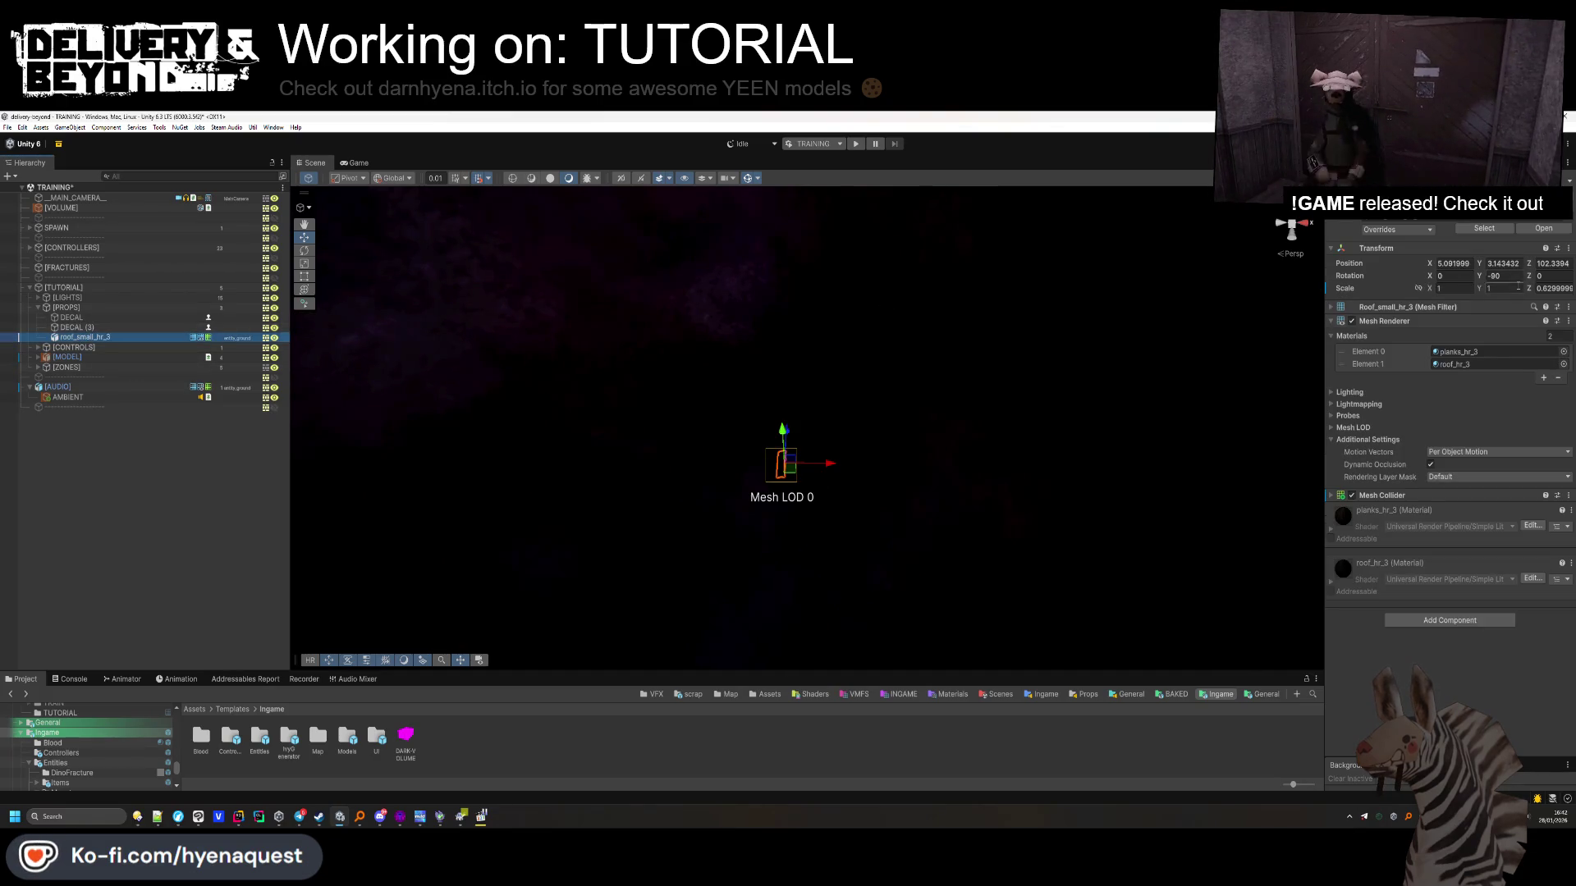
{"action": "left_click", "coordinate": [1452, 263]}
{"action": "type", "text": "0"}
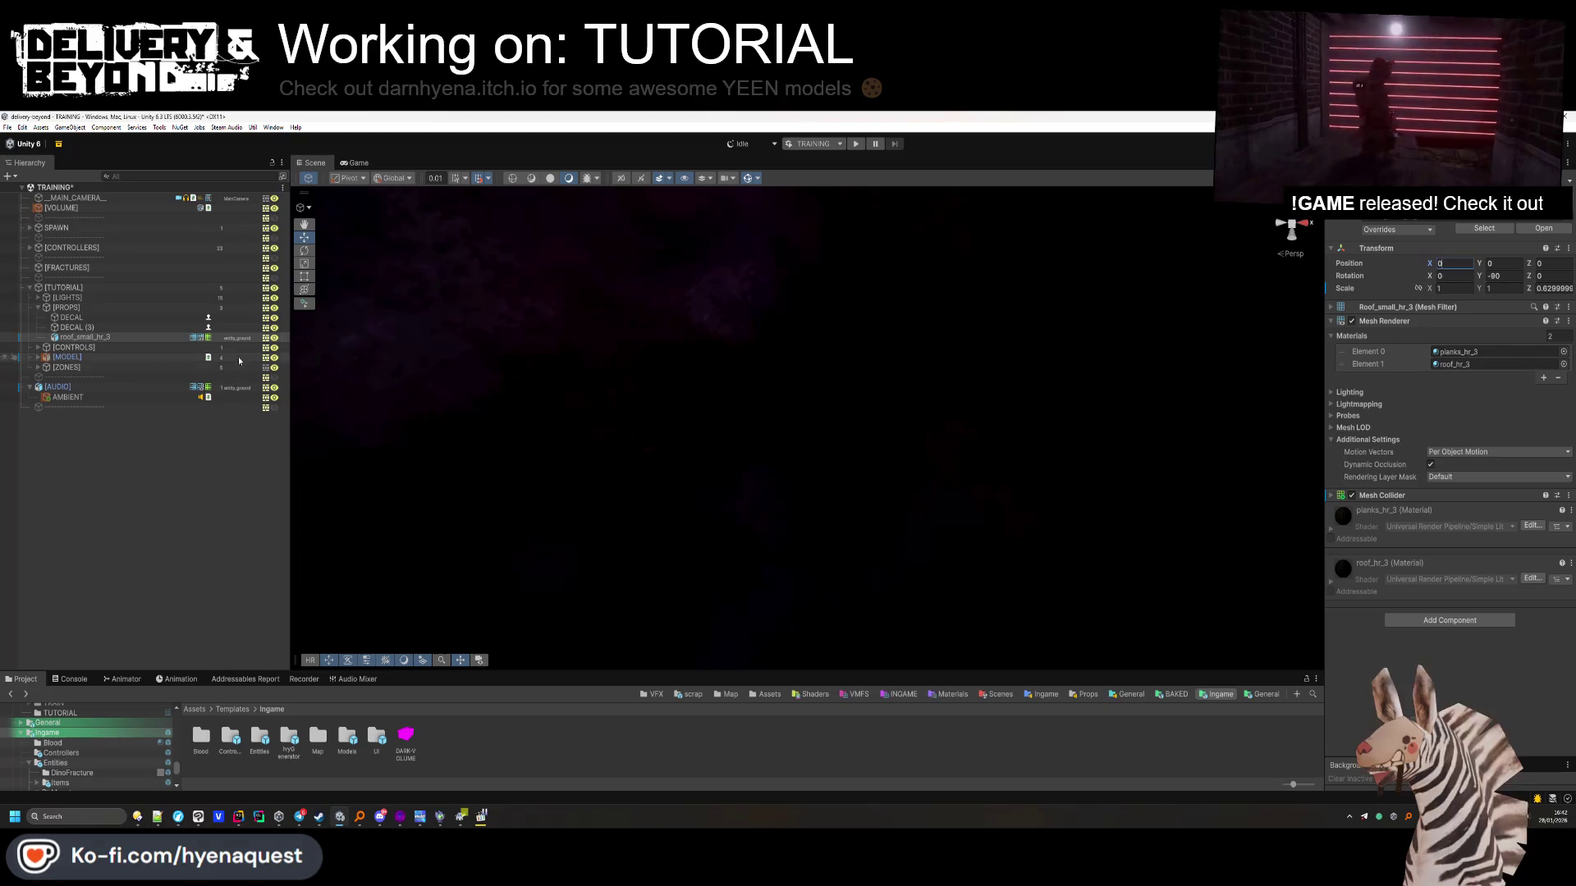
Move DECAL to a new floor spot and duplicate it three times, spreading copies across the floors
{"action": "double_click", "coordinate": [72, 318]}
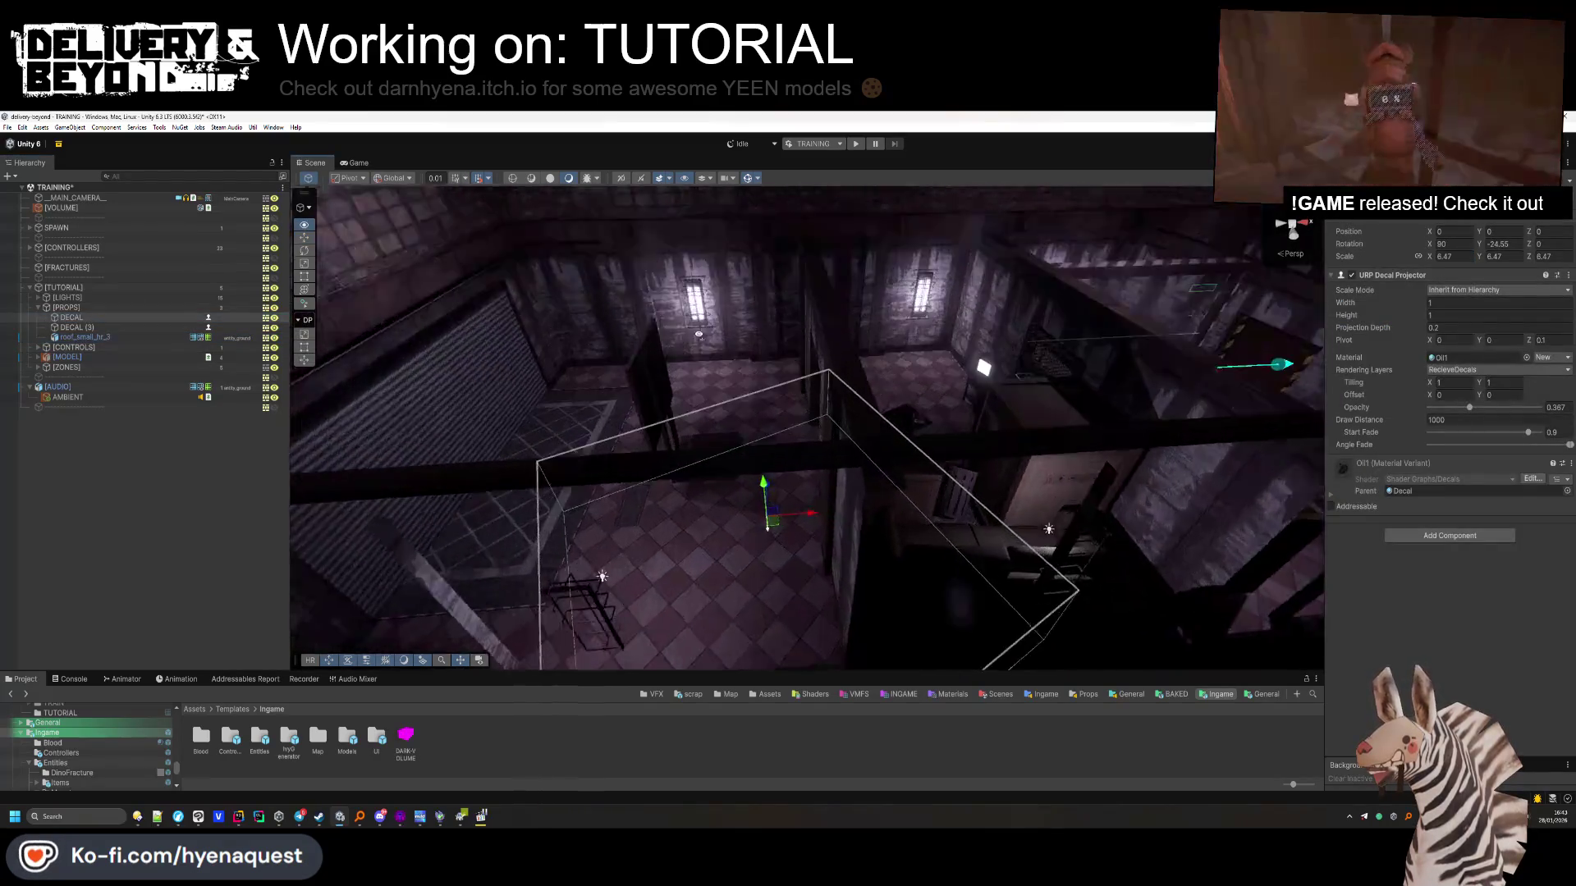
{"action": "mouse_move", "coordinate": [812, 456]}
{"action": "left_mouse_down"}
{"action": "mouse_move", "coordinate": [662, 397]}
{"action": "mouse_move", "coordinate": [649, 351]}
{"action": "mouse_move", "coordinate": [1059, 353]}
{"action": "left_mouse_up"}
{"action": "key", "text": "ctrl+d"}
{"action": "key", "text": "f"}
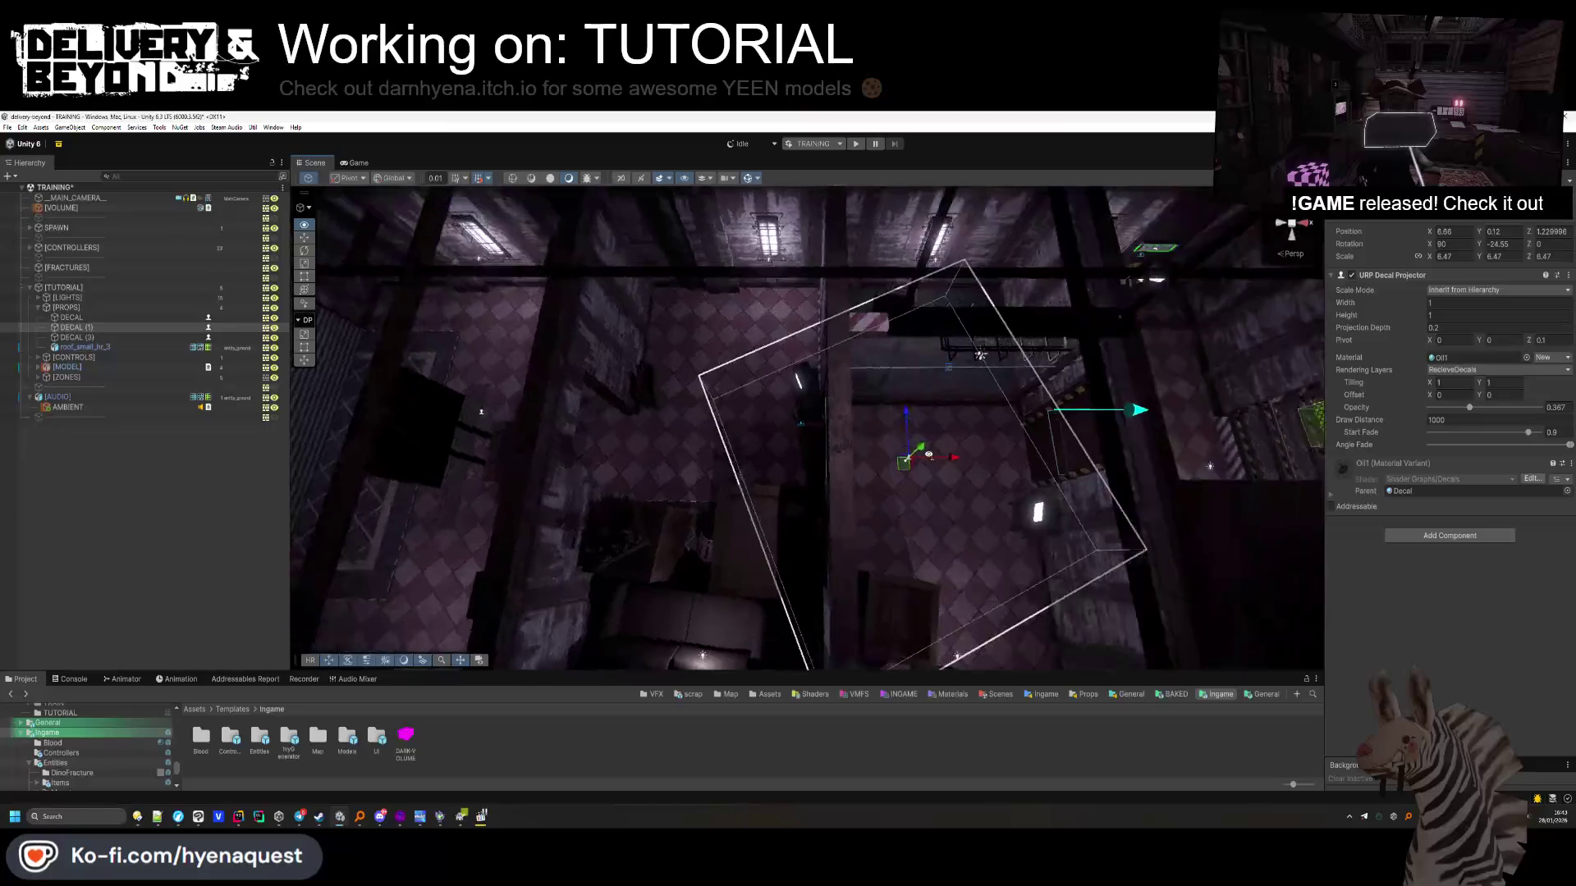
{"action": "key", "text": "ctrl+d"}
{"action": "left_click_drag", "start_coordinate": [909, 460], "coordinate": [791, 390]}
{"action": "key", "text": "f"}
{"action": "mouse_move", "coordinate": [706, 439]}
{"action": "left_mouse_down"}
{"action": "mouse_move", "coordinate": [1105, 359]}
{"action": "mouse_move", "coordinate": [1166, 328]}
{"action": "left_mouse_up"}
{"action": "key", "text": "f"}
{"action": "key", "text": "ctrl+d"}
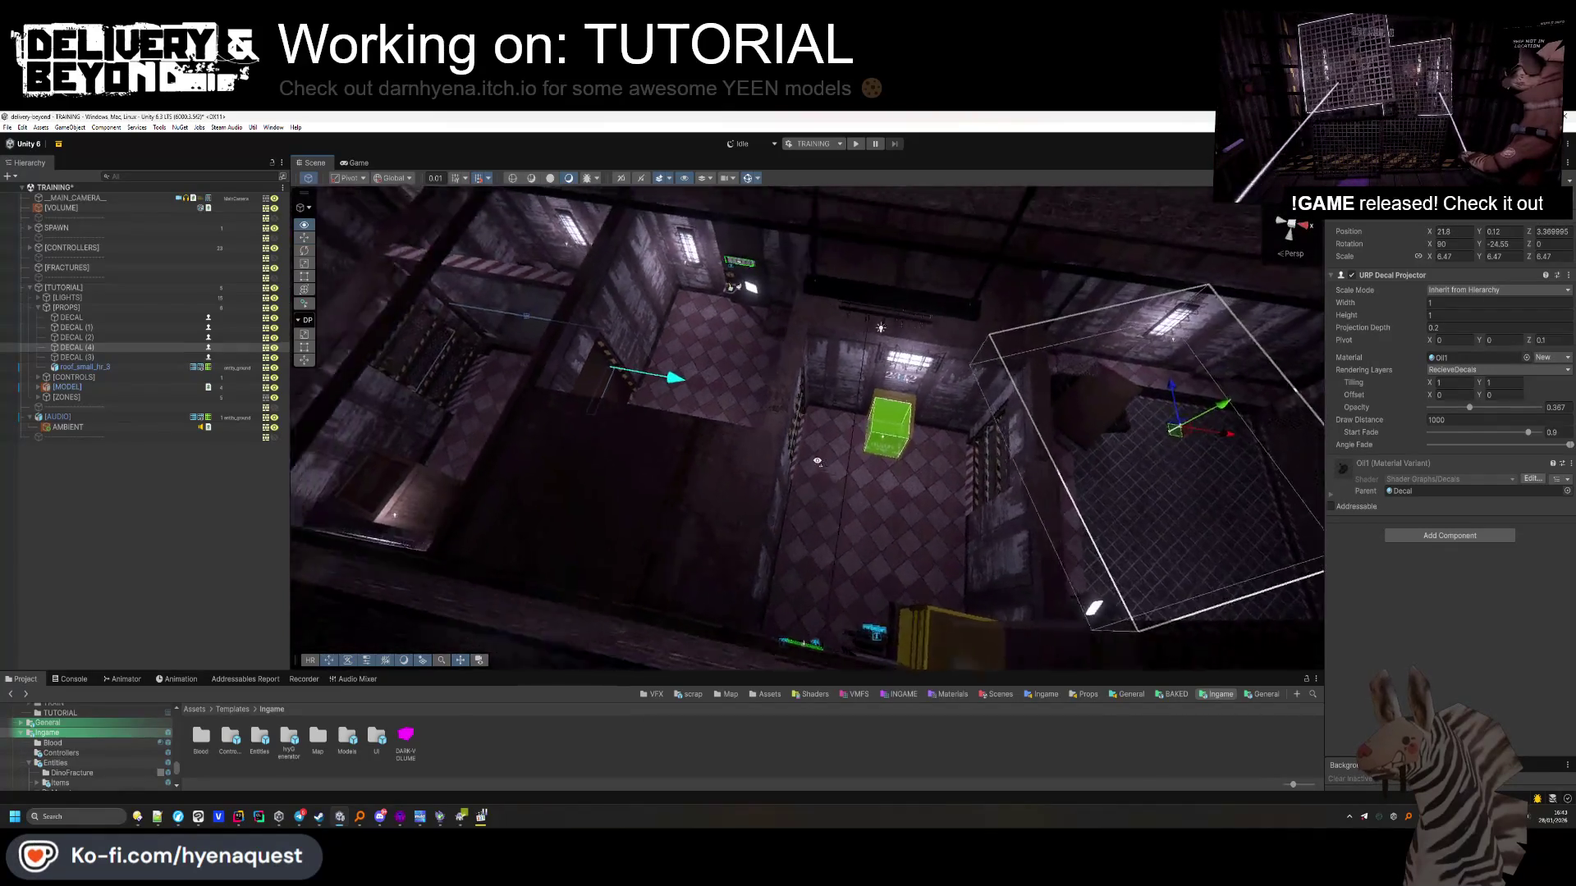
Frame DECAL (1)'s carpet rug up close, then select roof_small_hr_3
{"action": "left_click", "coordinate": [569, 379]}
{"action": "key", "text": "f"}
{"action": "left_click_drag", "start_coordinate": [569, 380], "coordinate": [107, 349]}
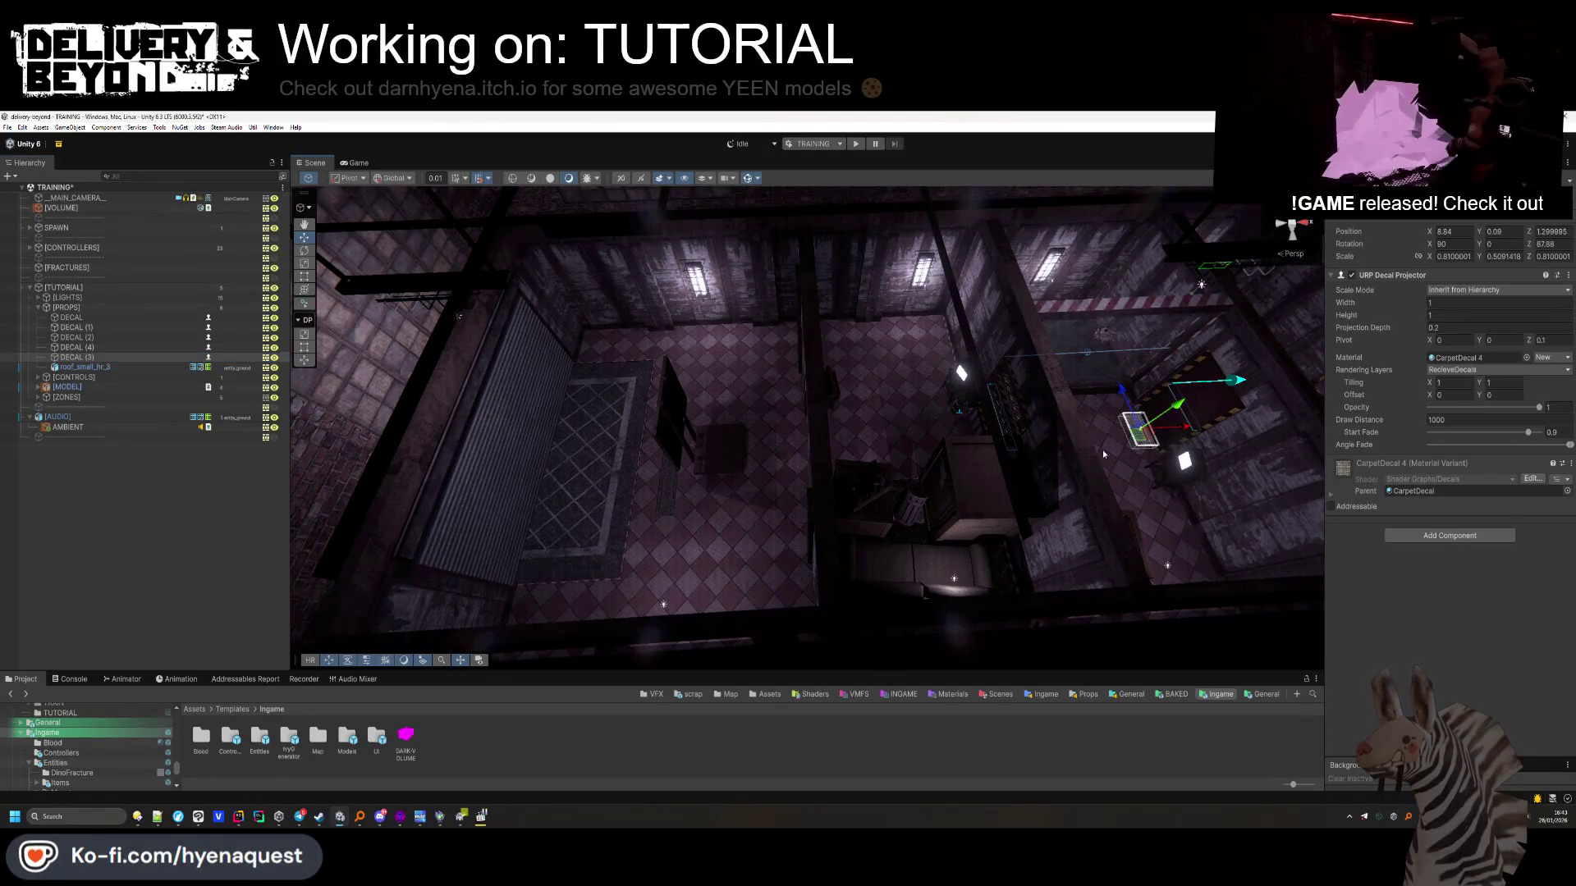
{"action": "key", "text": "f"}
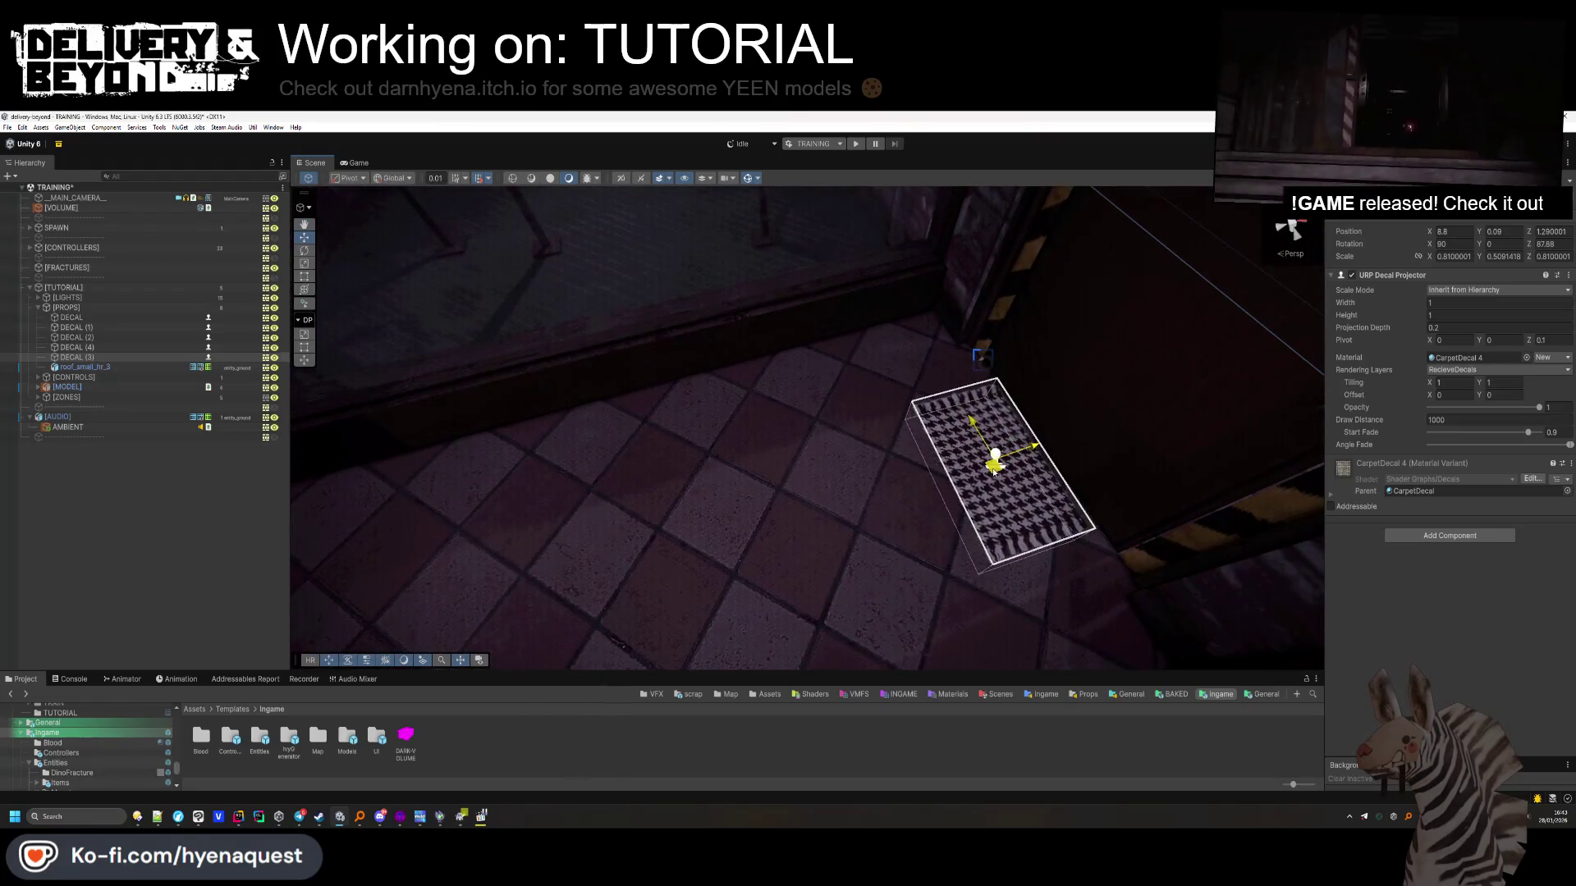
{"action": "scroll", "coordinate": [496, 450], "scroll_direction": "down", "scroll_amount": 15}
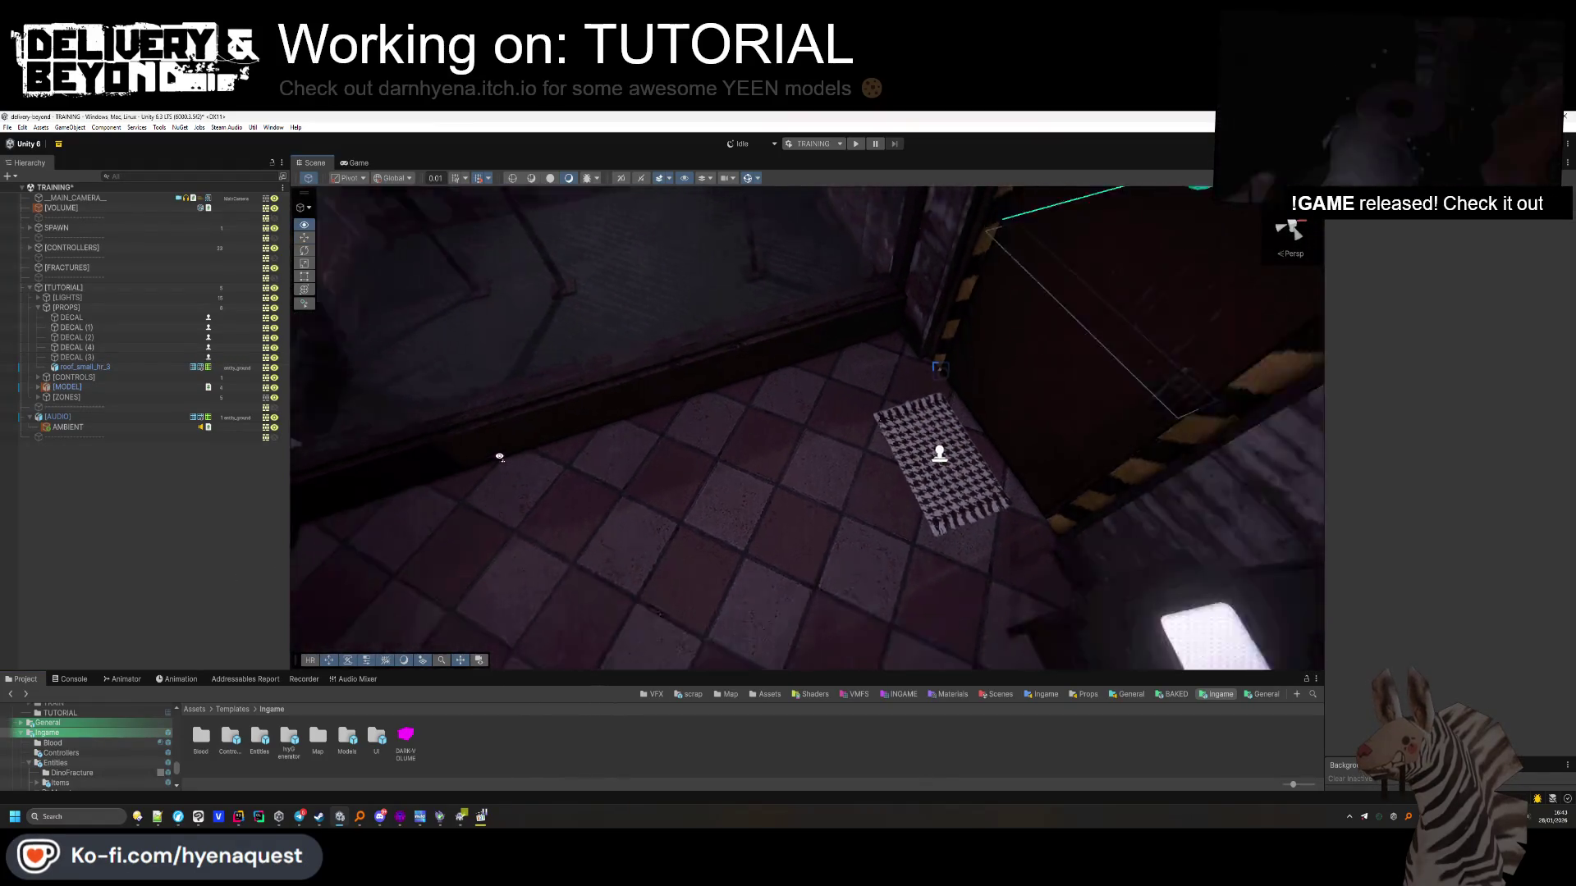
{"action": "double_click", "coordinate": [81, 369]}
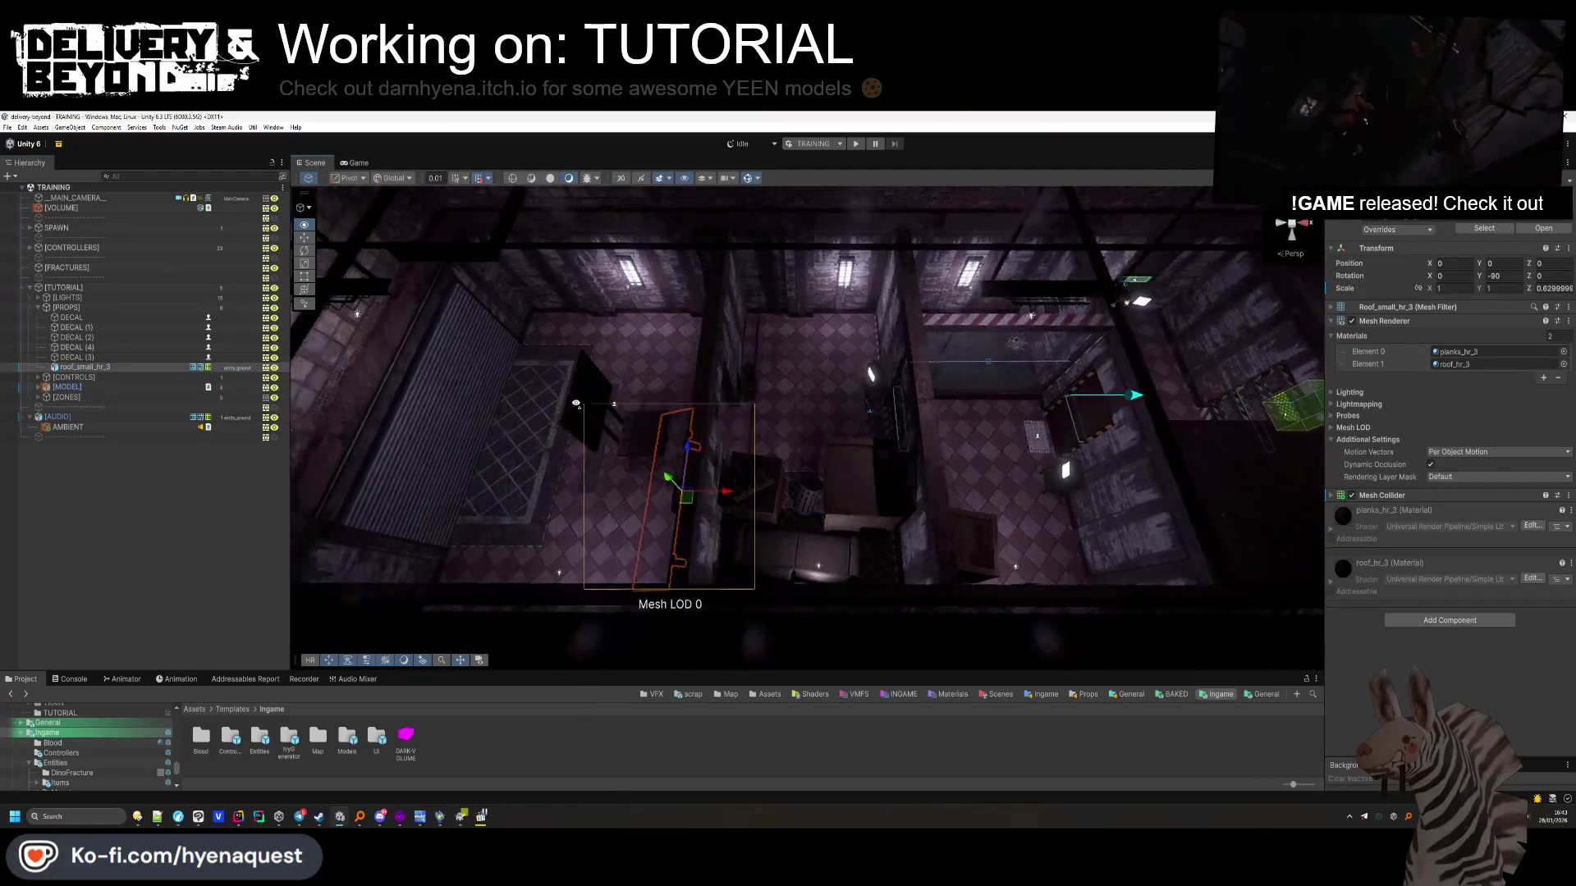
Raise the roof plank slightly and reselect the plank walkway from a level view
{"action": "left_click_drag", "start_coordinate": [948, 364], "coordinate": [920, 400]}
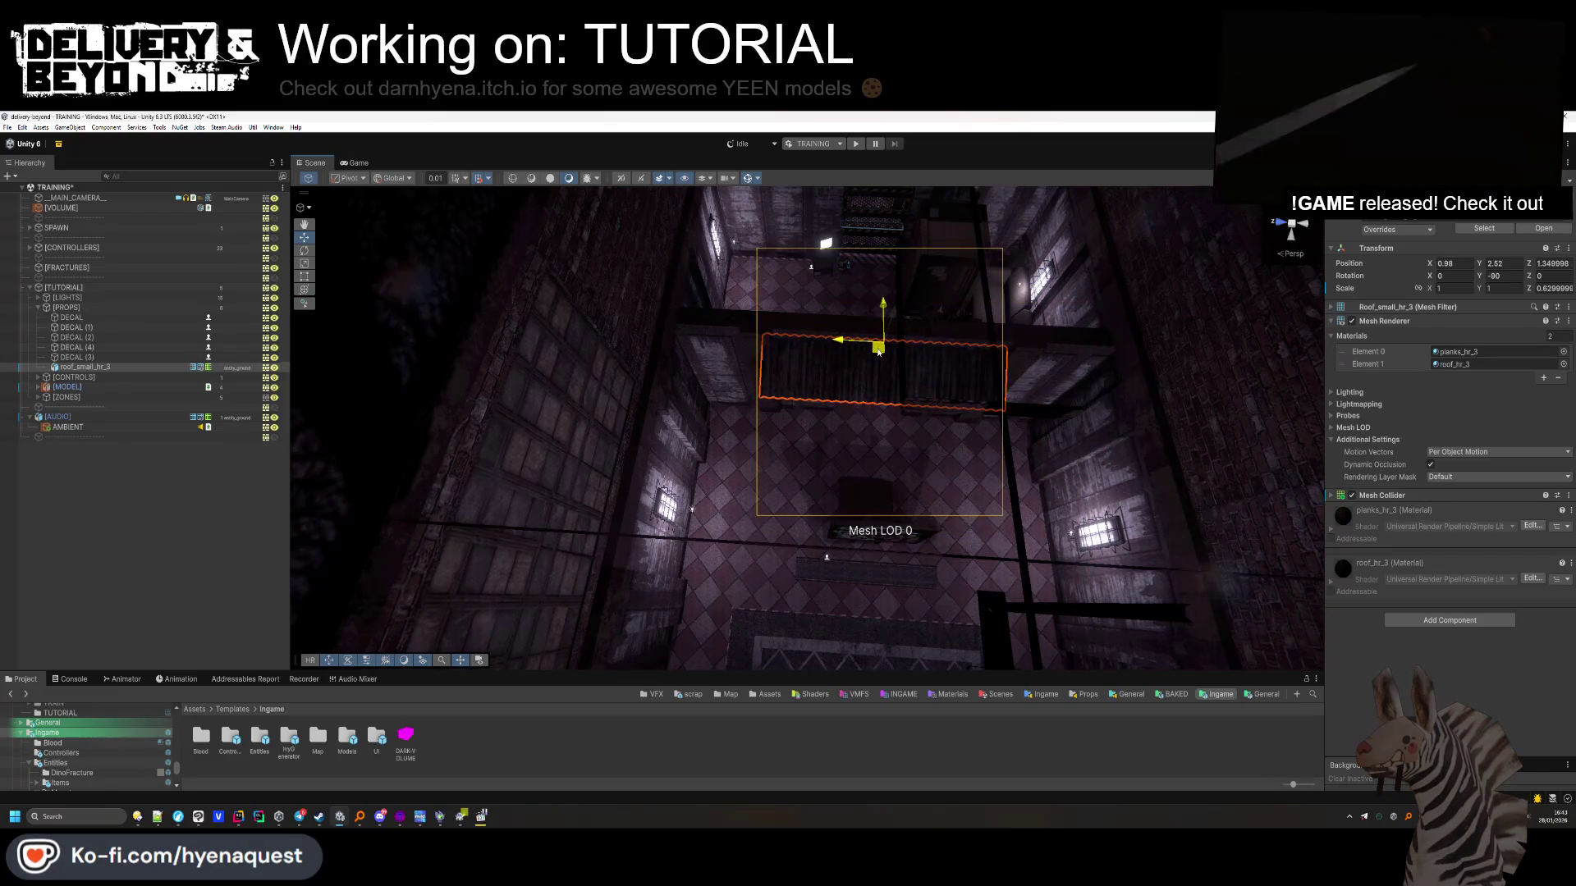
{"action": "left_click", "coordinate": [110, 544]}
{"action": "left_click_drag", "start_coordinate": [575, 411], "coordinate": [727, 372]}
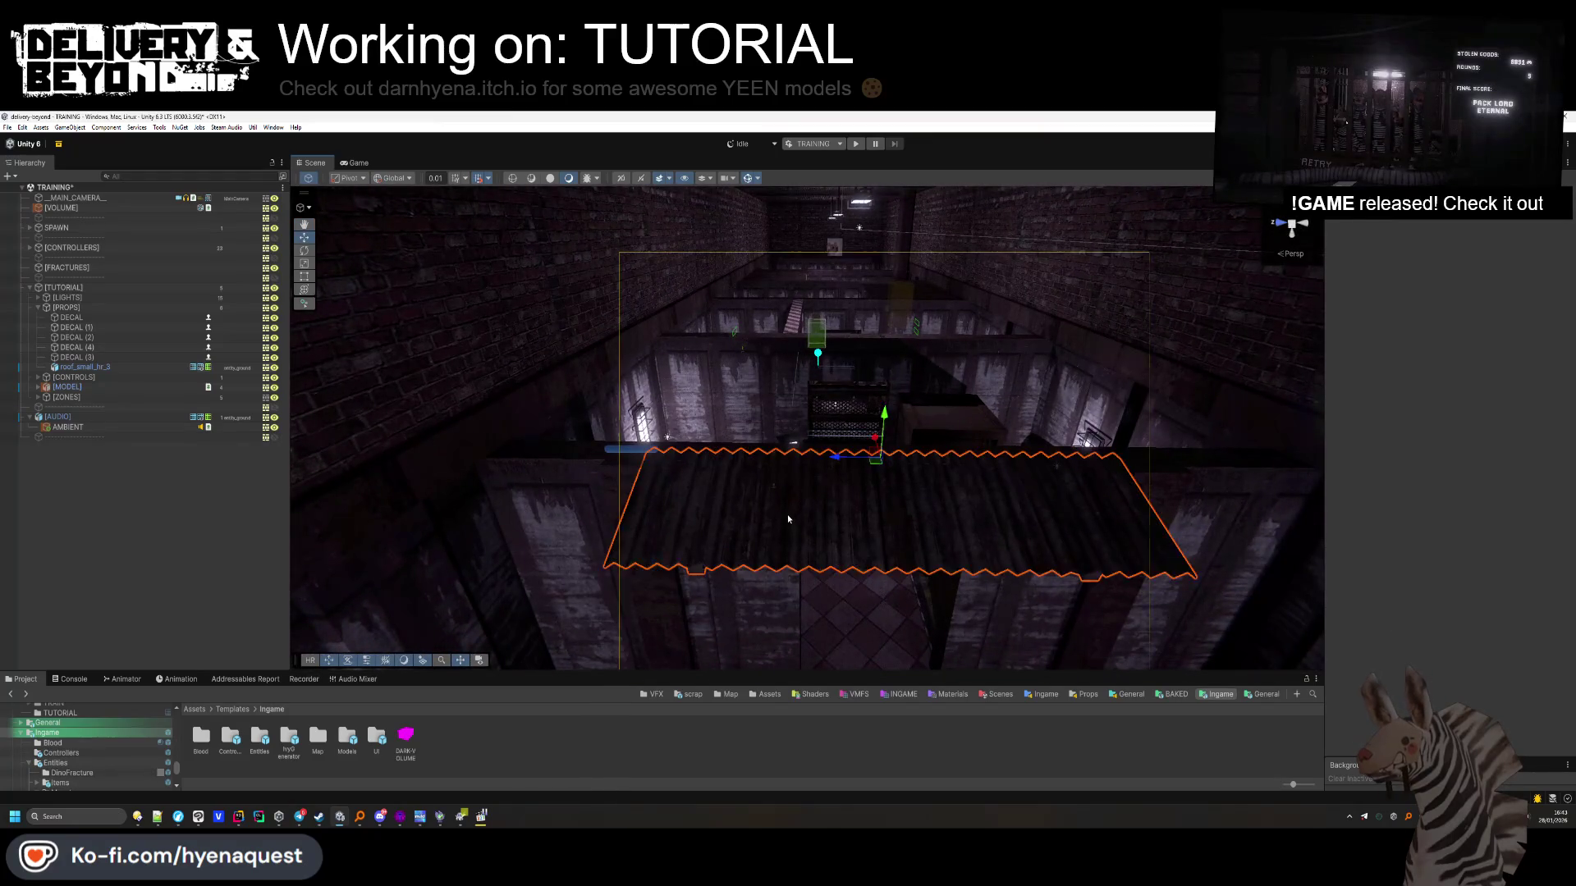
{"action": "left_click", "coordinate": [838, 457]}
{"action": "left_click_drag", "start_coordinate": [812, 517], "coordinate": [745, 439]}
Duplicate the plank over the next room as roof_small_hr_3 (1), removing the extra third copy
{"action": "key", "text": "ctrl+d"}
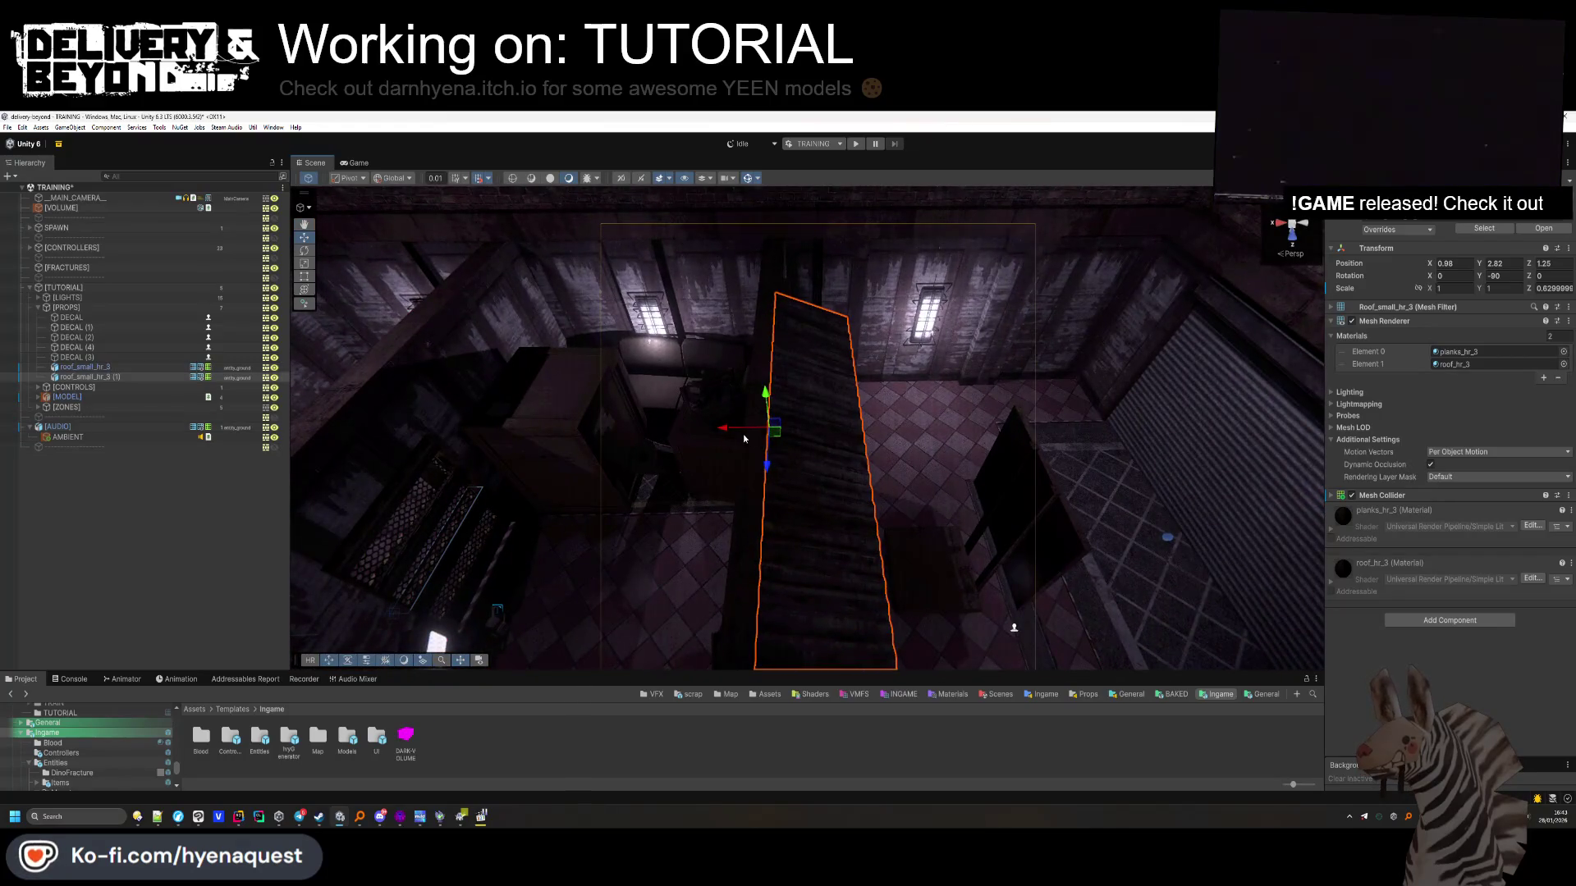
{"action": "left_click_drag", "start_coordinate": [448, 437], "coordinate": [292, 428]}
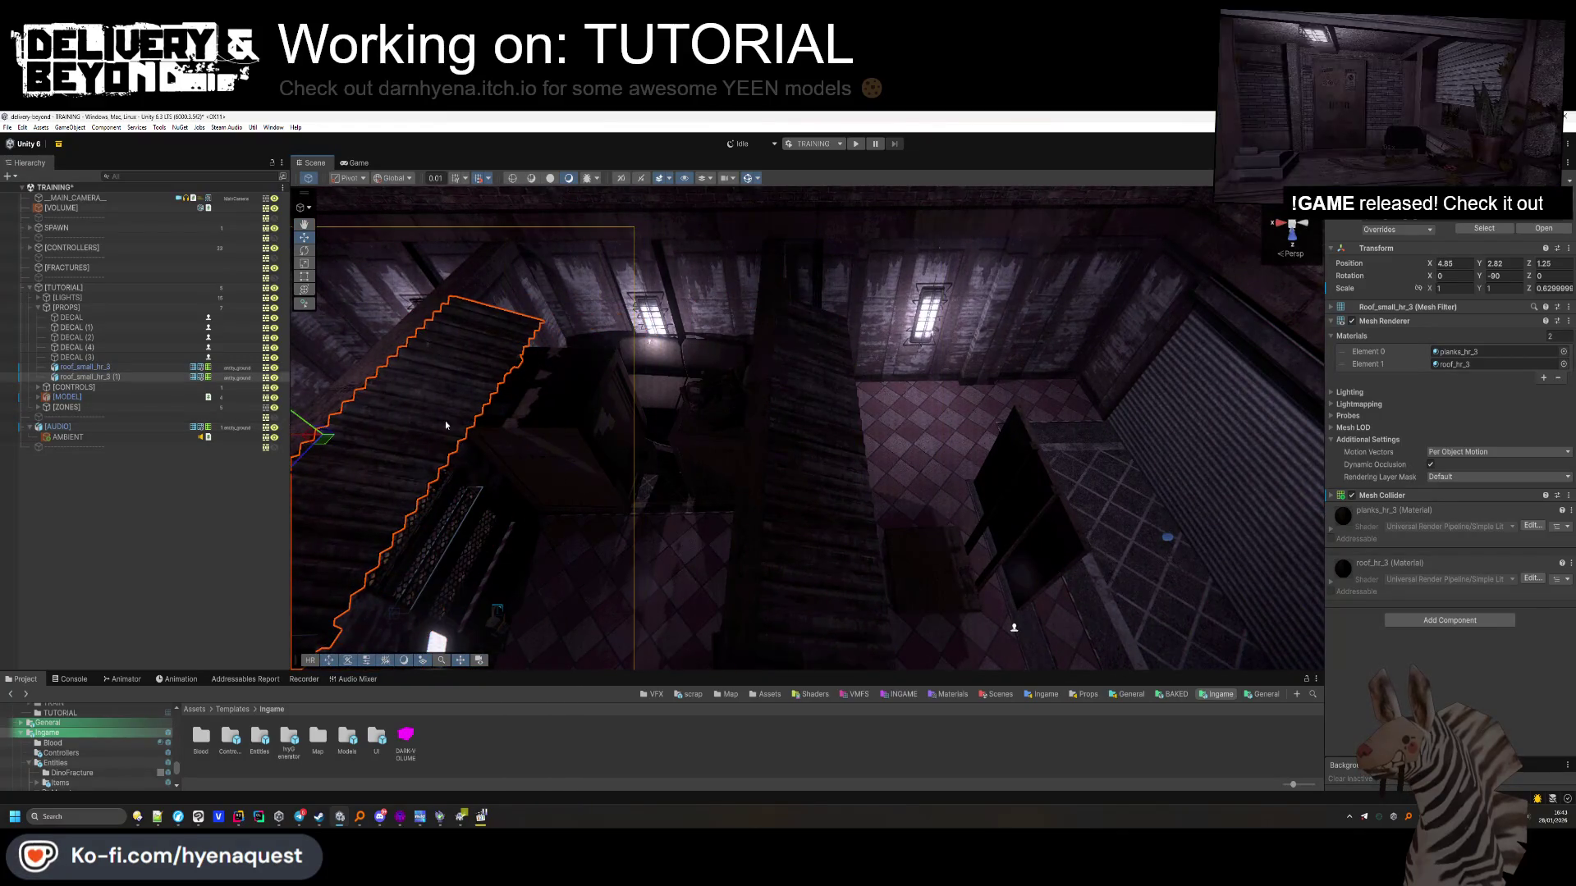
{"action": "key", "text": "f"}
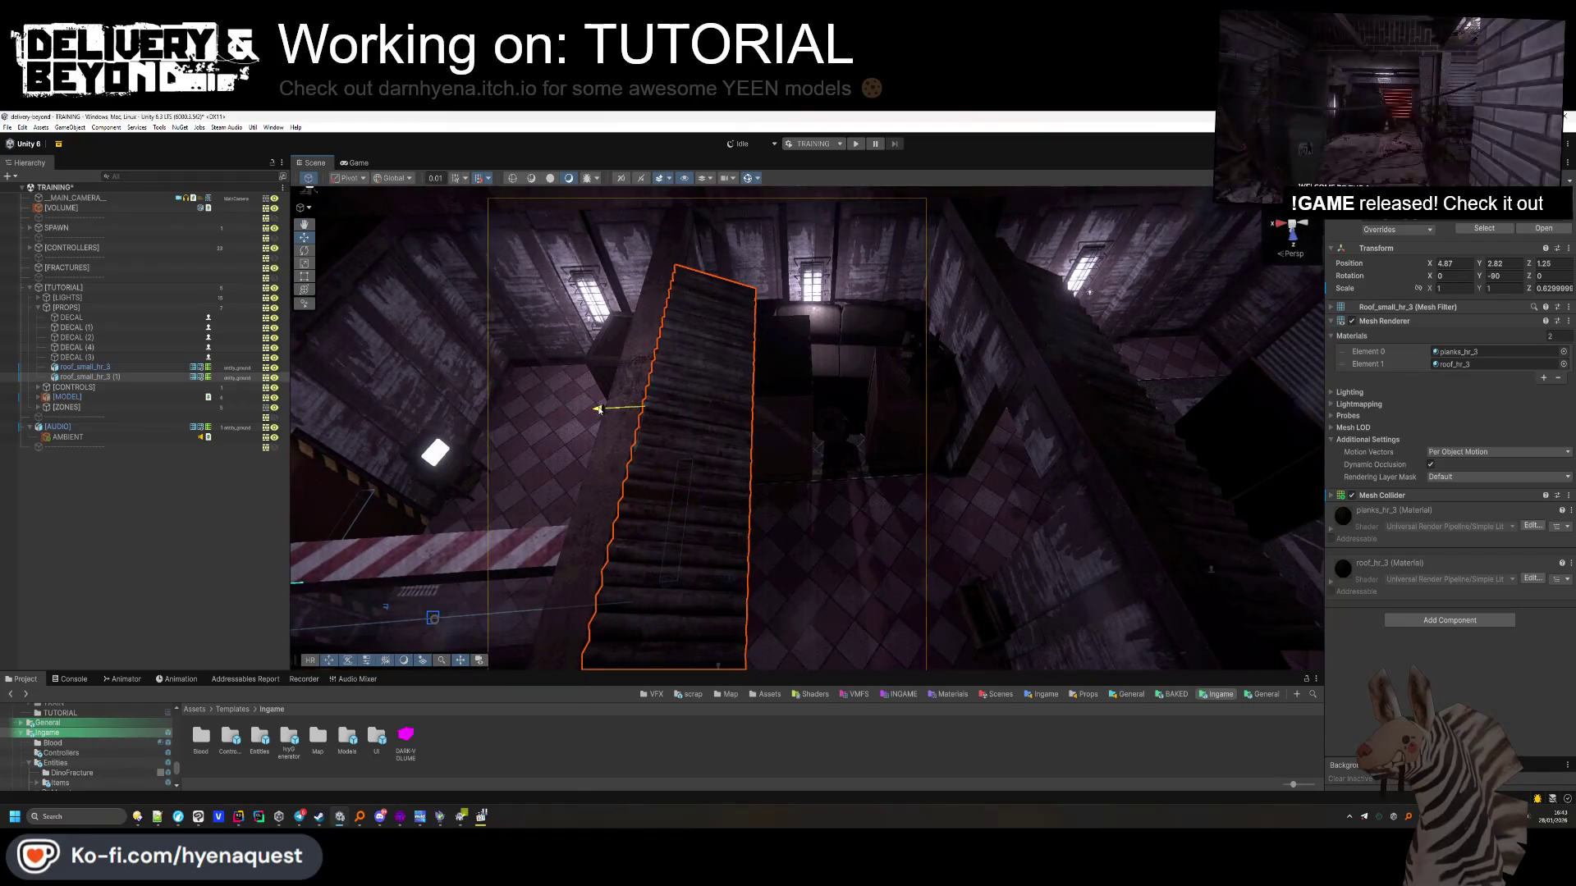
{"action": "mouse_move", "coordinate": [662, 436]}
{"action": "left_mouse_down"}
{"action": "mouse_move", "coordinate": [656, 451]}
{"action": "mouse_move", "coordinate": [744, 424]}
{"action": "left_mouse_up"}
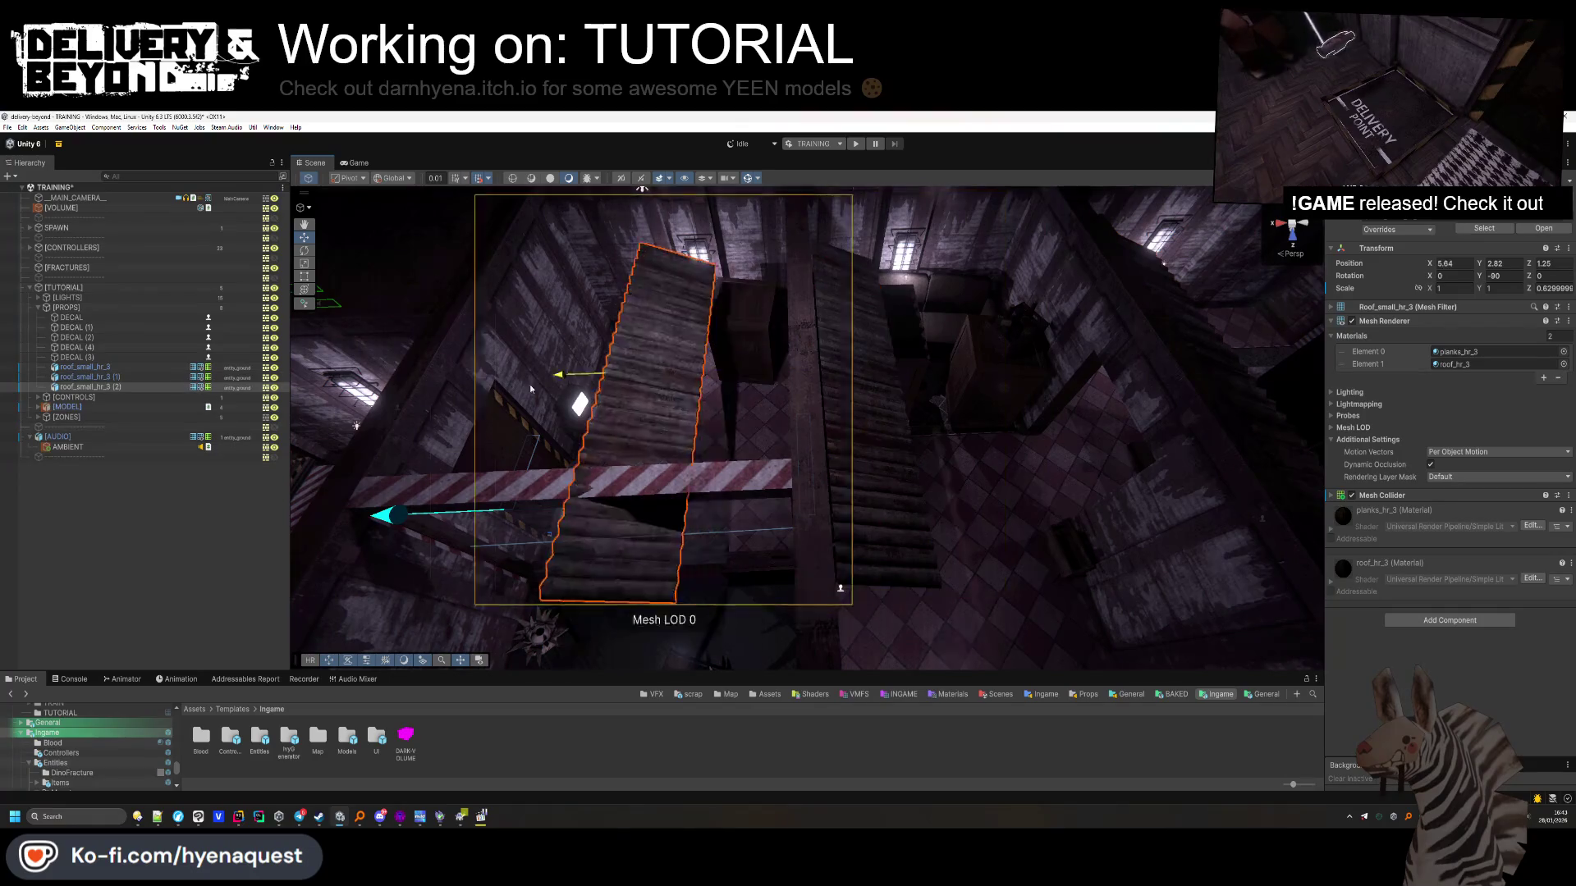
{"action": "key", "text": "ctrl+z"}
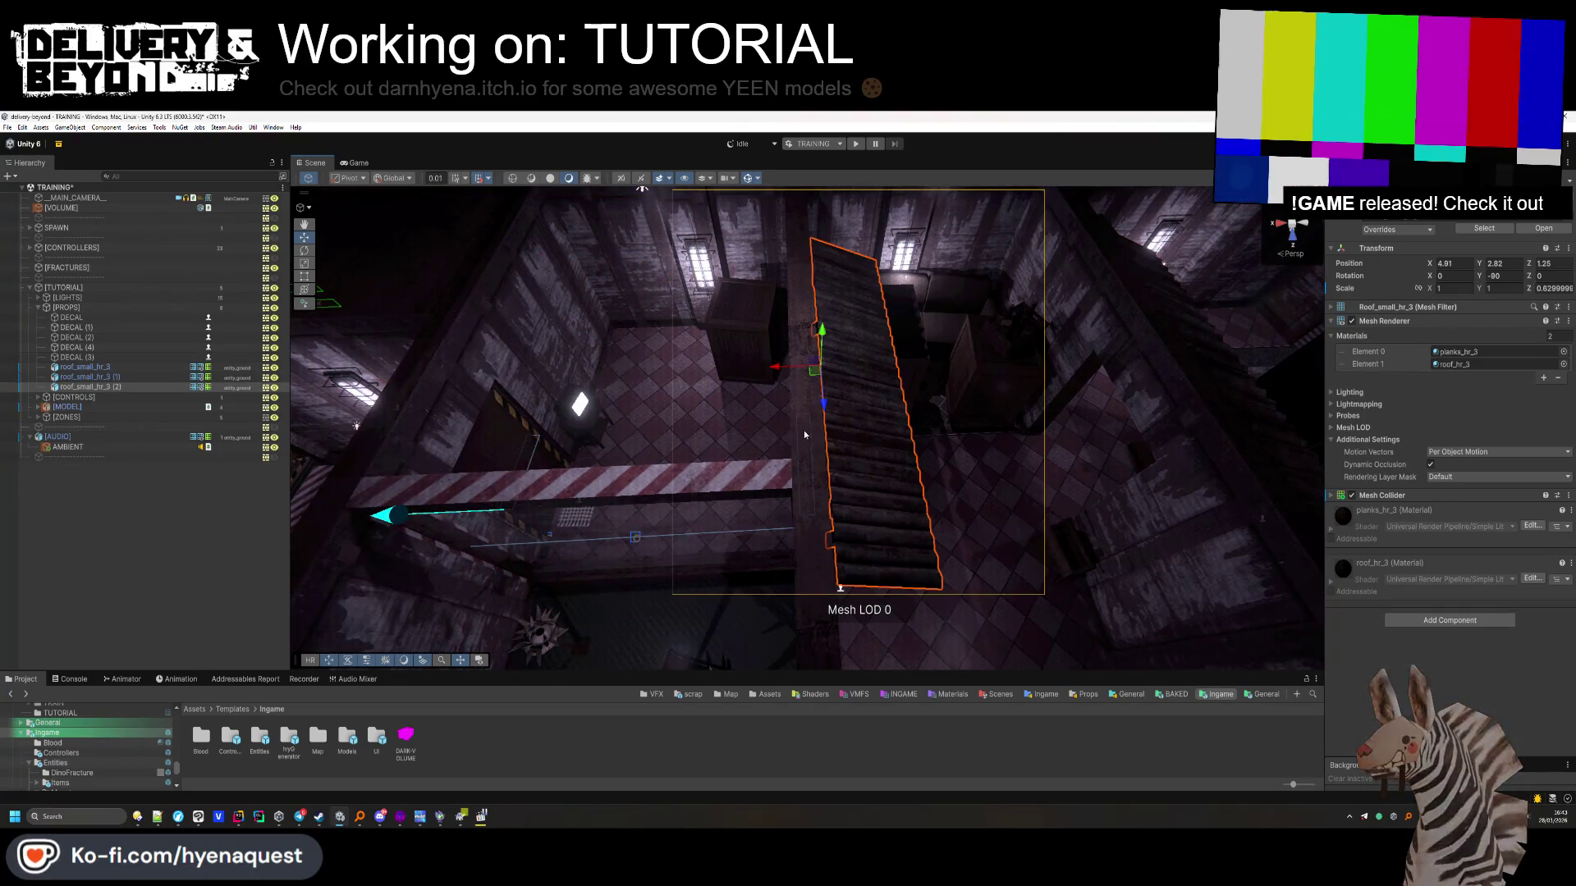
{"action": "mouse_move", "coordinate": [864, 449]}
{"action": "left_mouse_down"}
{"action": "mouse_move", "coordinate": [849, 474]}
{"action": "mouse_move", "coordinate": [660, 443]}
{"action": "left_mouse_up"}
{"action": "mouse_move", "coordinate": [686, 379]}
{"action": "left_mouse_down"}
{"action": "mouse_move", "coordinate": [866, 354]}
{"action": "mouse_move", "coordinate": [703, 442]}
{"action": "left_mouse_up"}
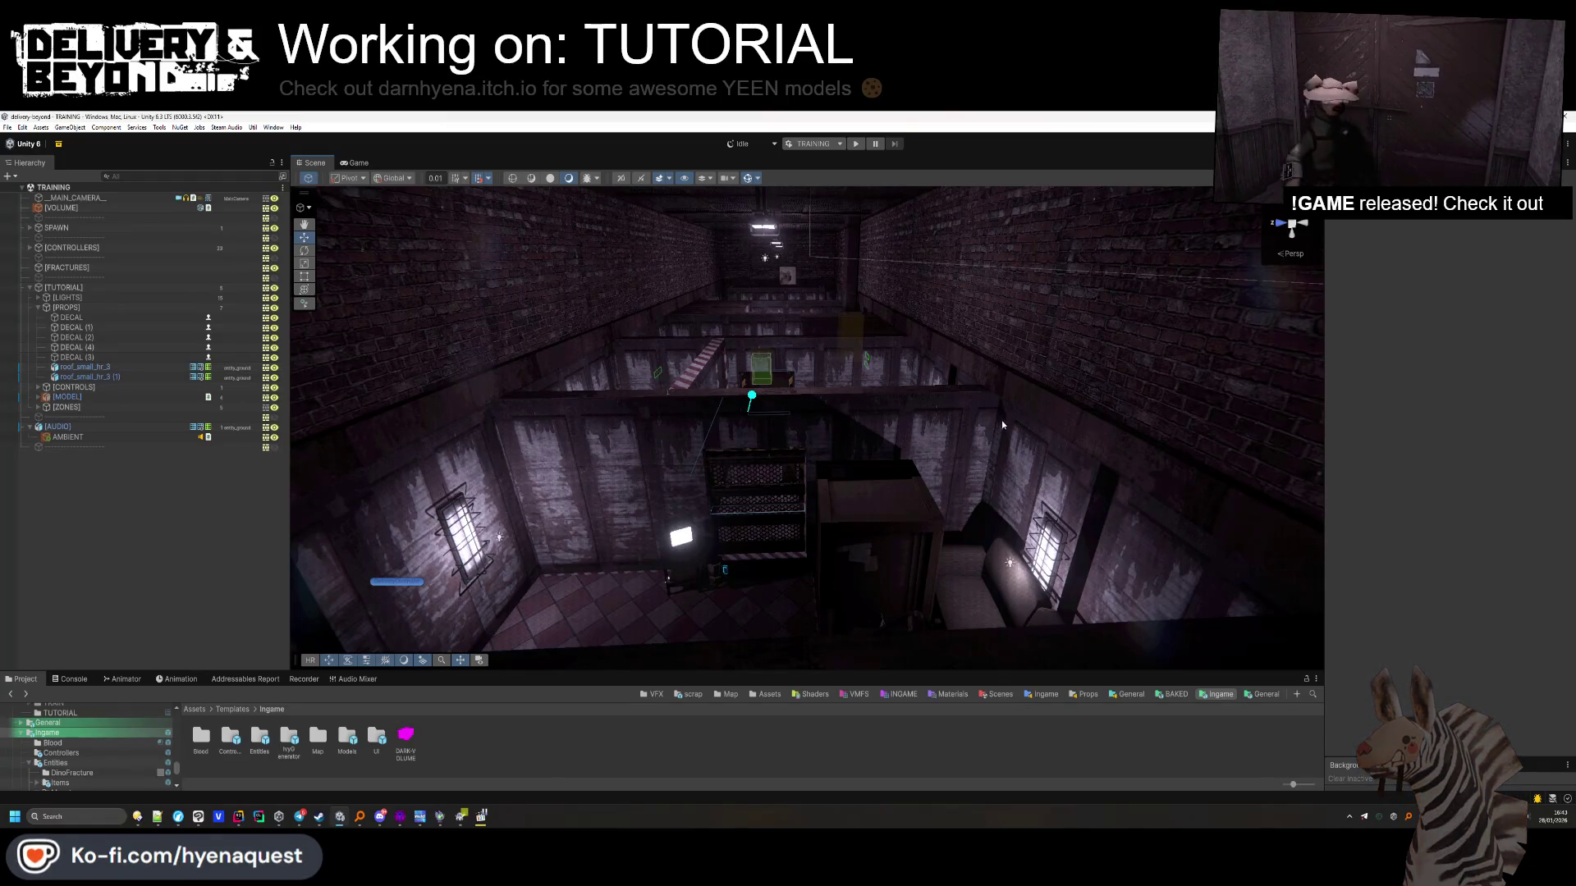
Enlarge the Project panel, browse to PSX Mega Pack Modular Structures, and place pipe_bx_1 by the brick wall
{"action": "left_click_drag", "start_coordinate": [798, 561], "coordinate": [566, 768]}
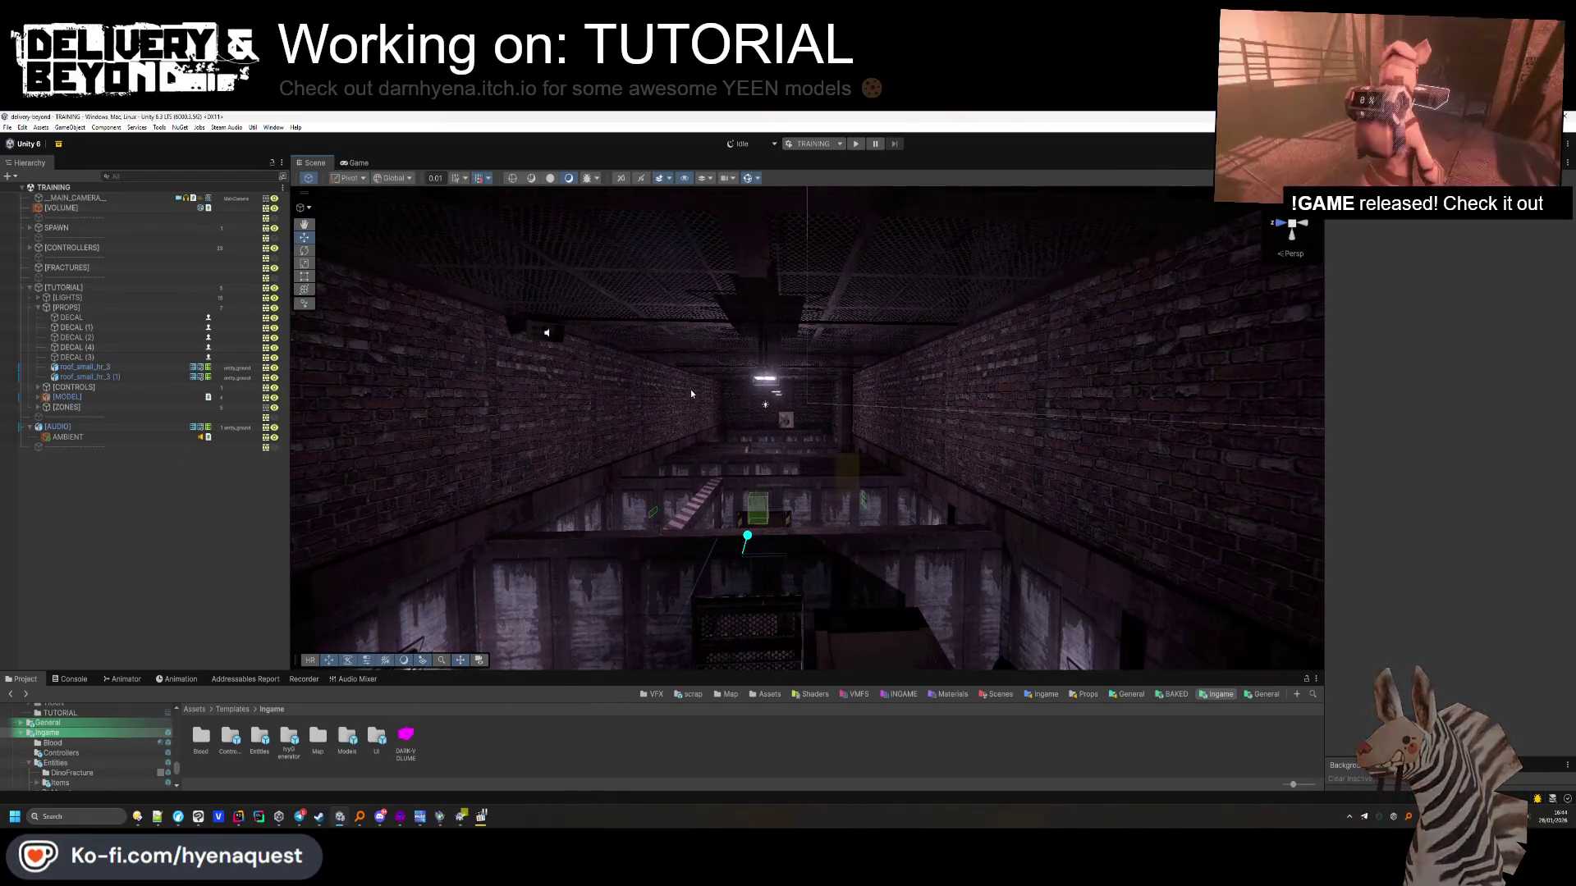
{"action": "left_click_drag", "start_coordinate": [503, 671], "coordinate": [504, 614]}
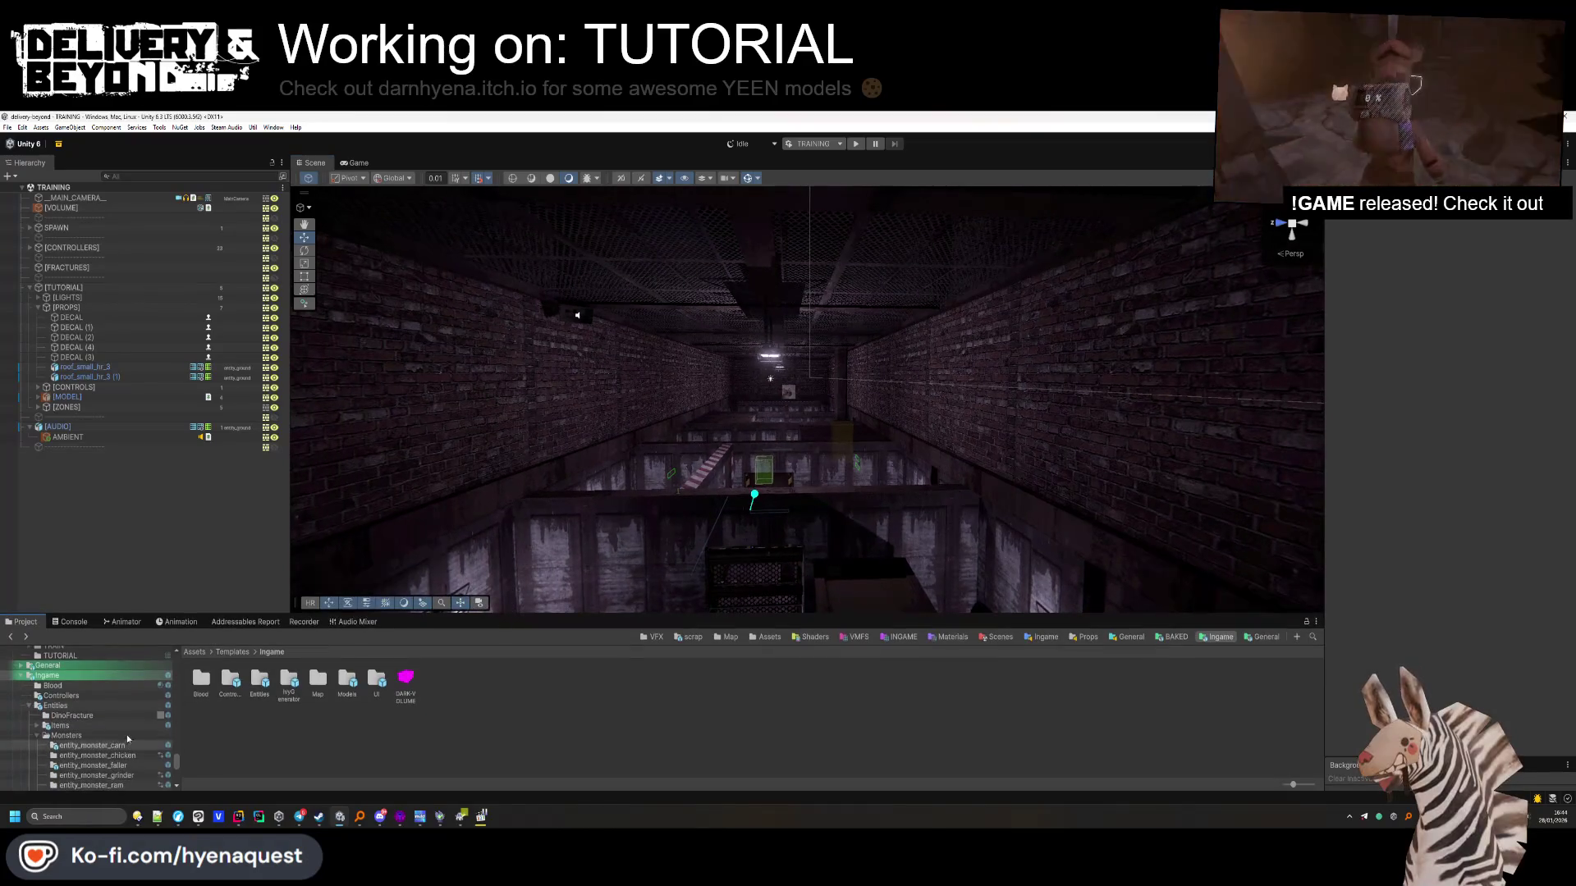
{"action": "scroll", "coordinate": [125, 731], "scroll_direction": "up", "scroll_amount": 10}
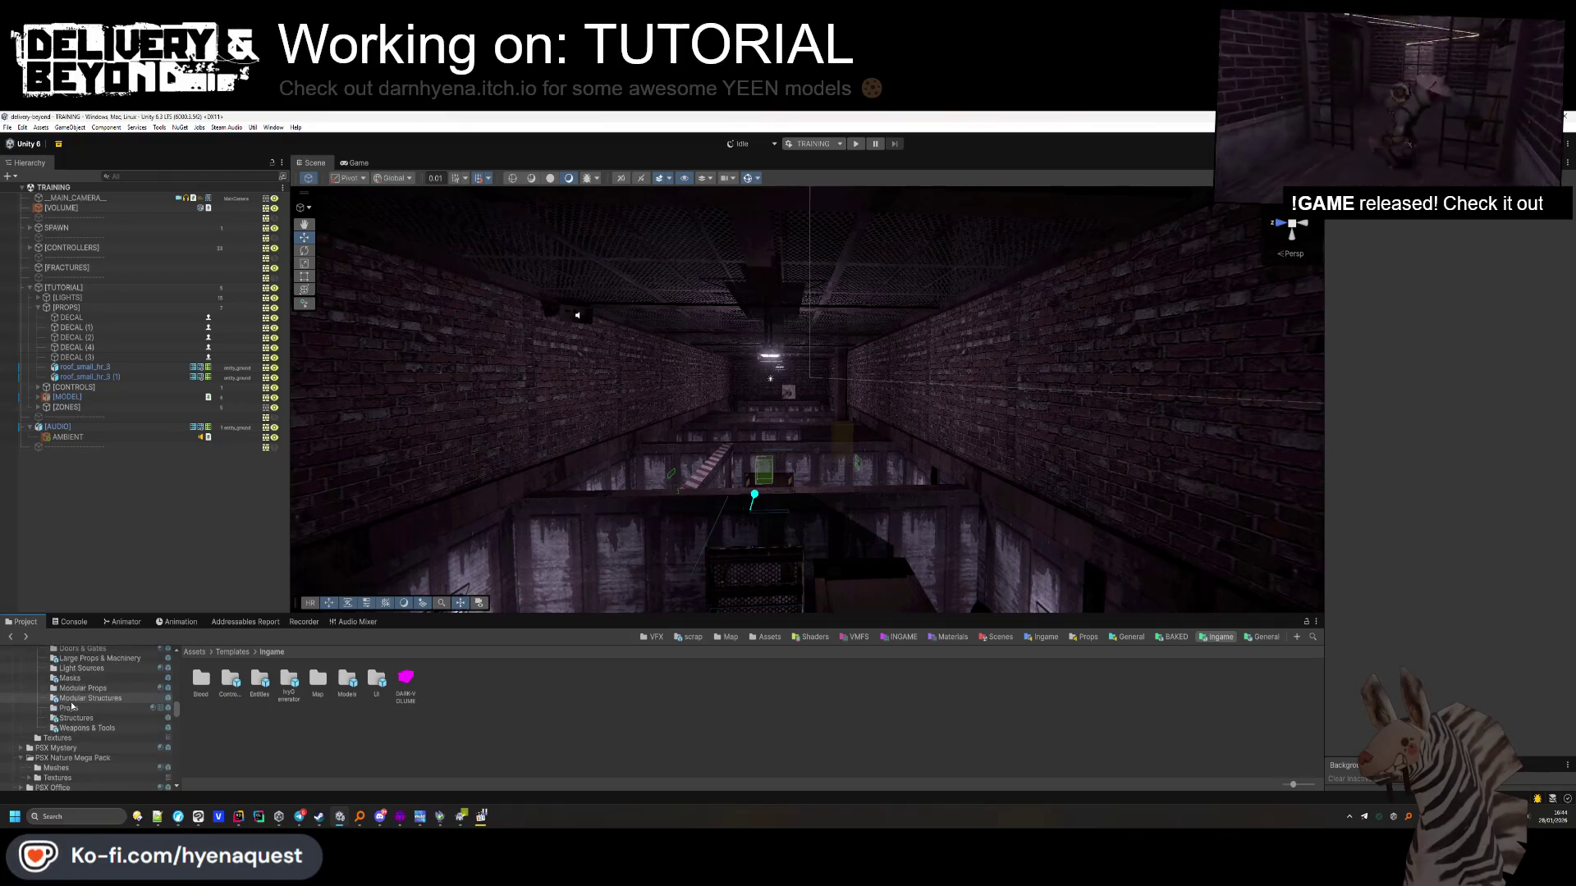
{"action": "scroll", "coordinate": [685, 710], "scroll_direction": "down", "scroll_amount": 1}
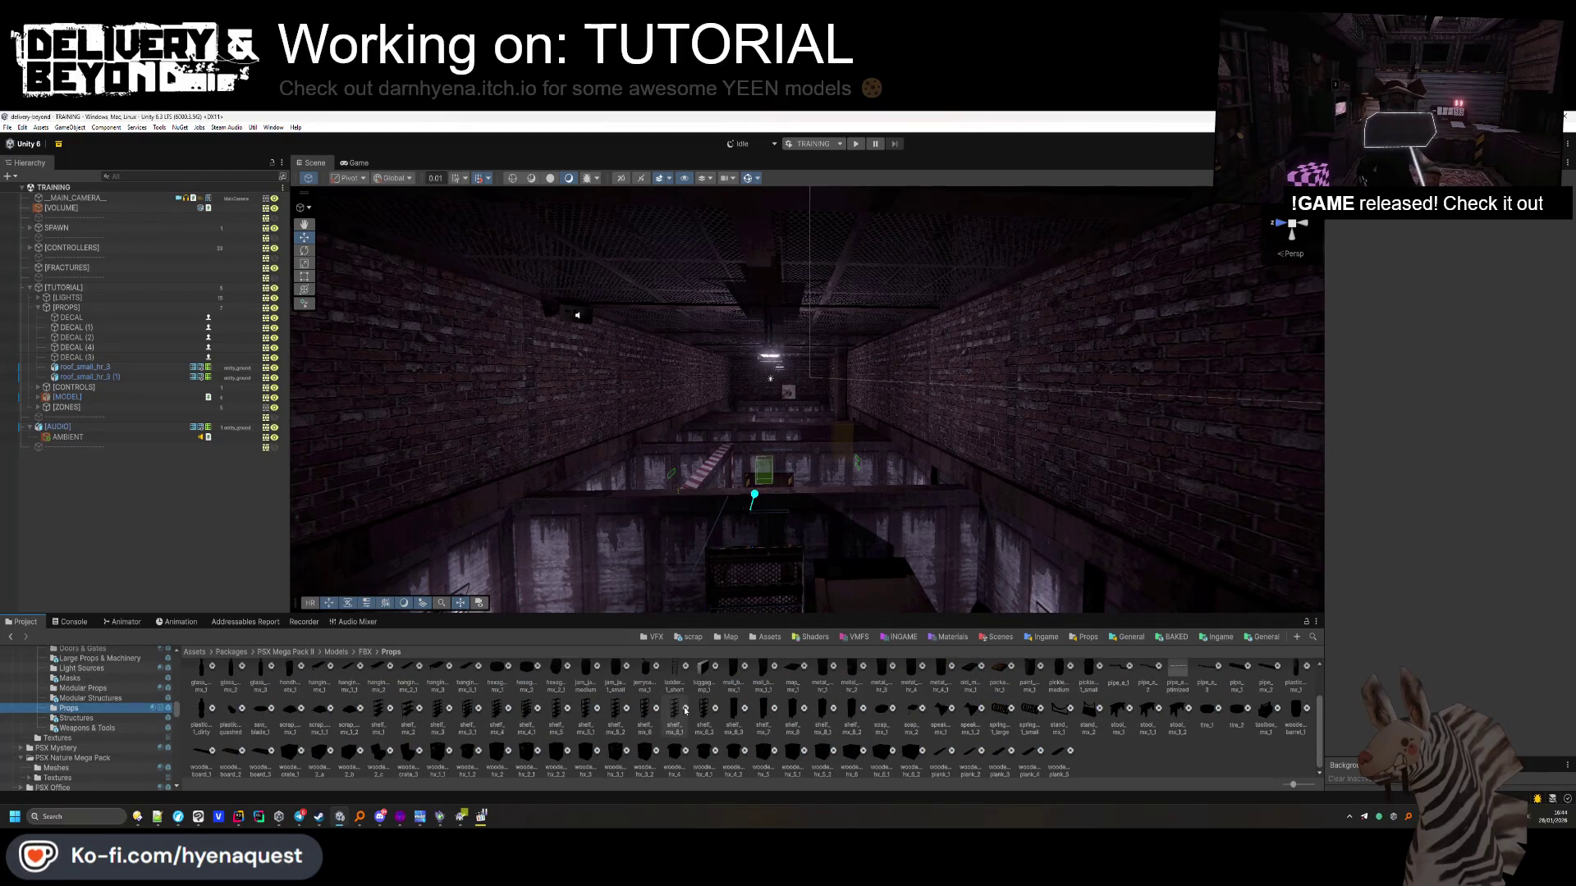
{"action": "scroll", "coordinate": [552, 723], "scroll_direction": "up", "scroll_amount": 2}
{"action": "scroll", "coordinate": [551, 724], "scroll_direction": "up", "scroll_amount": 1}
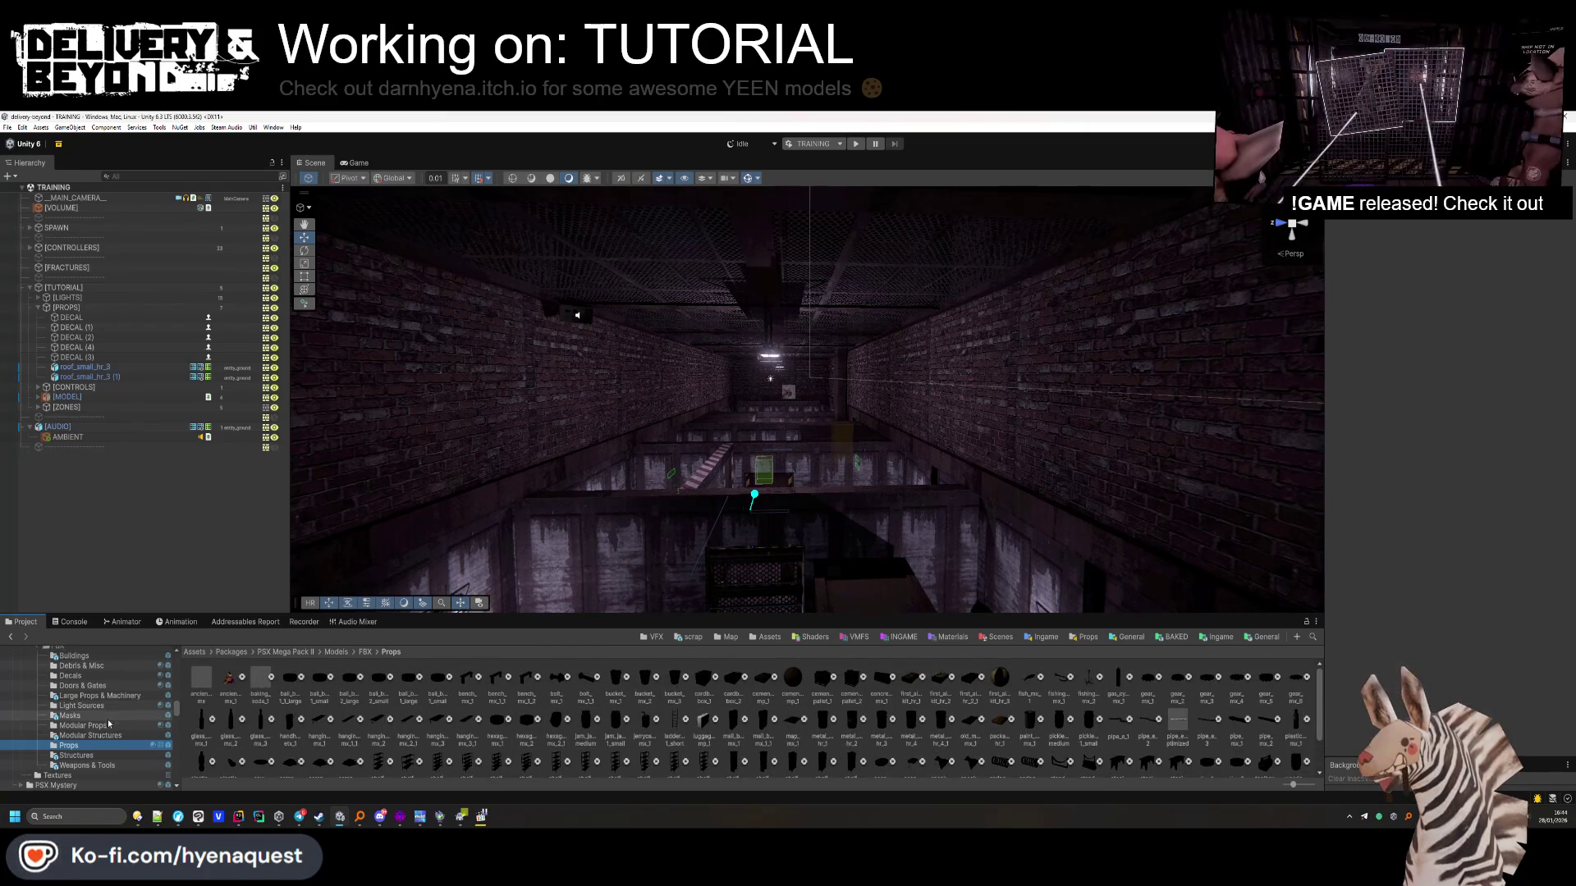
{"action": "left_click", "coordinate": [109, 724]}
{"action": "left_click", "coordinate": [107, 734]}
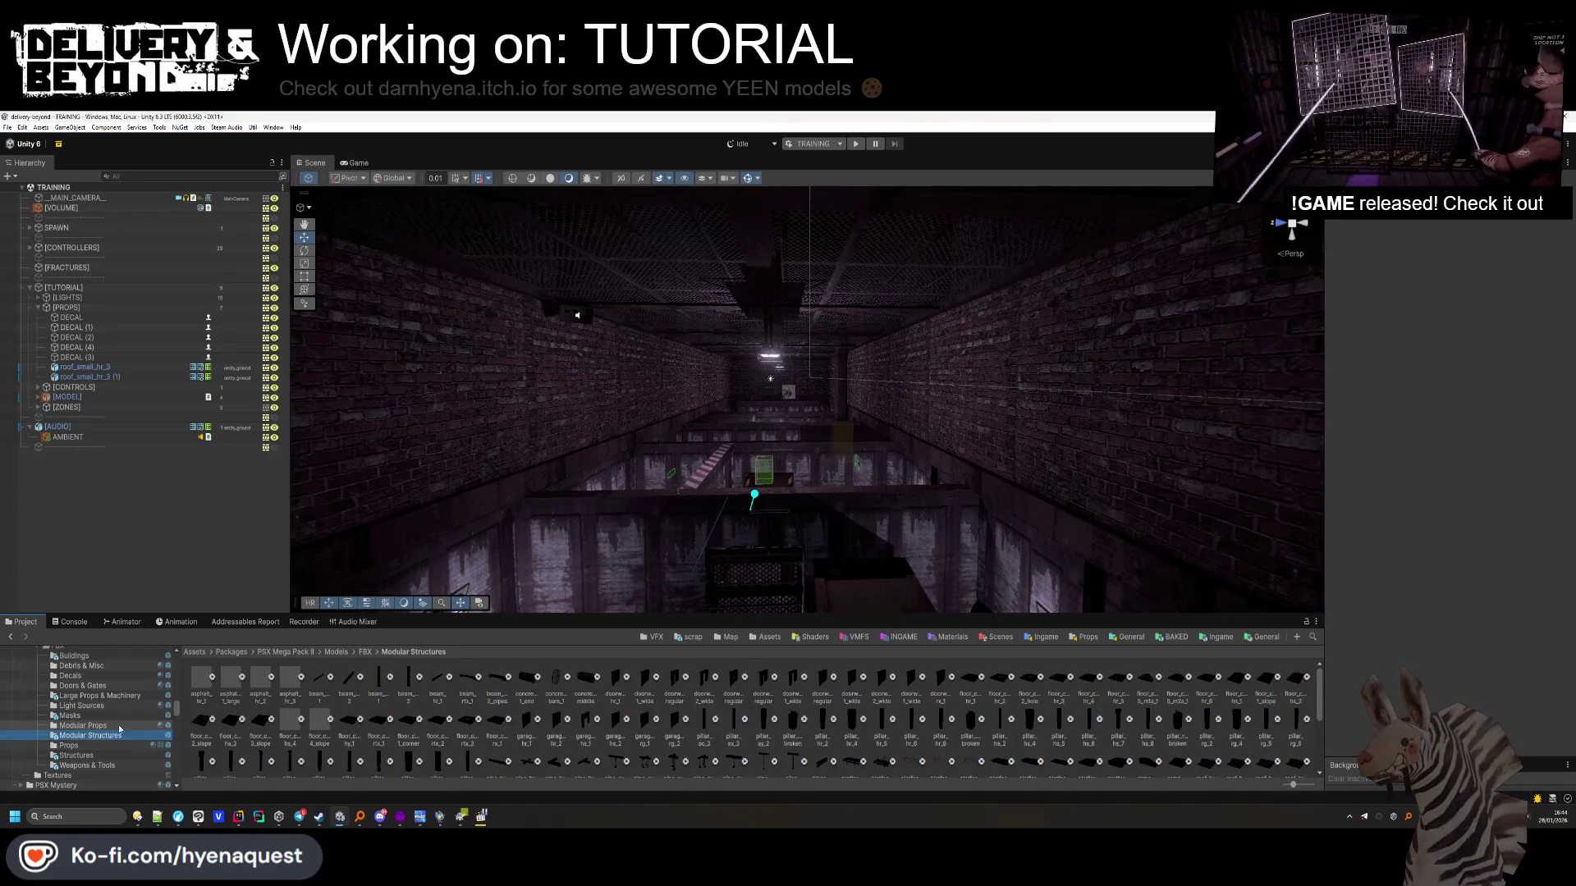
{"action": "scroll", "coordinate": [492, 722], "scroll_direction": "down", "scroll_amount": 1}
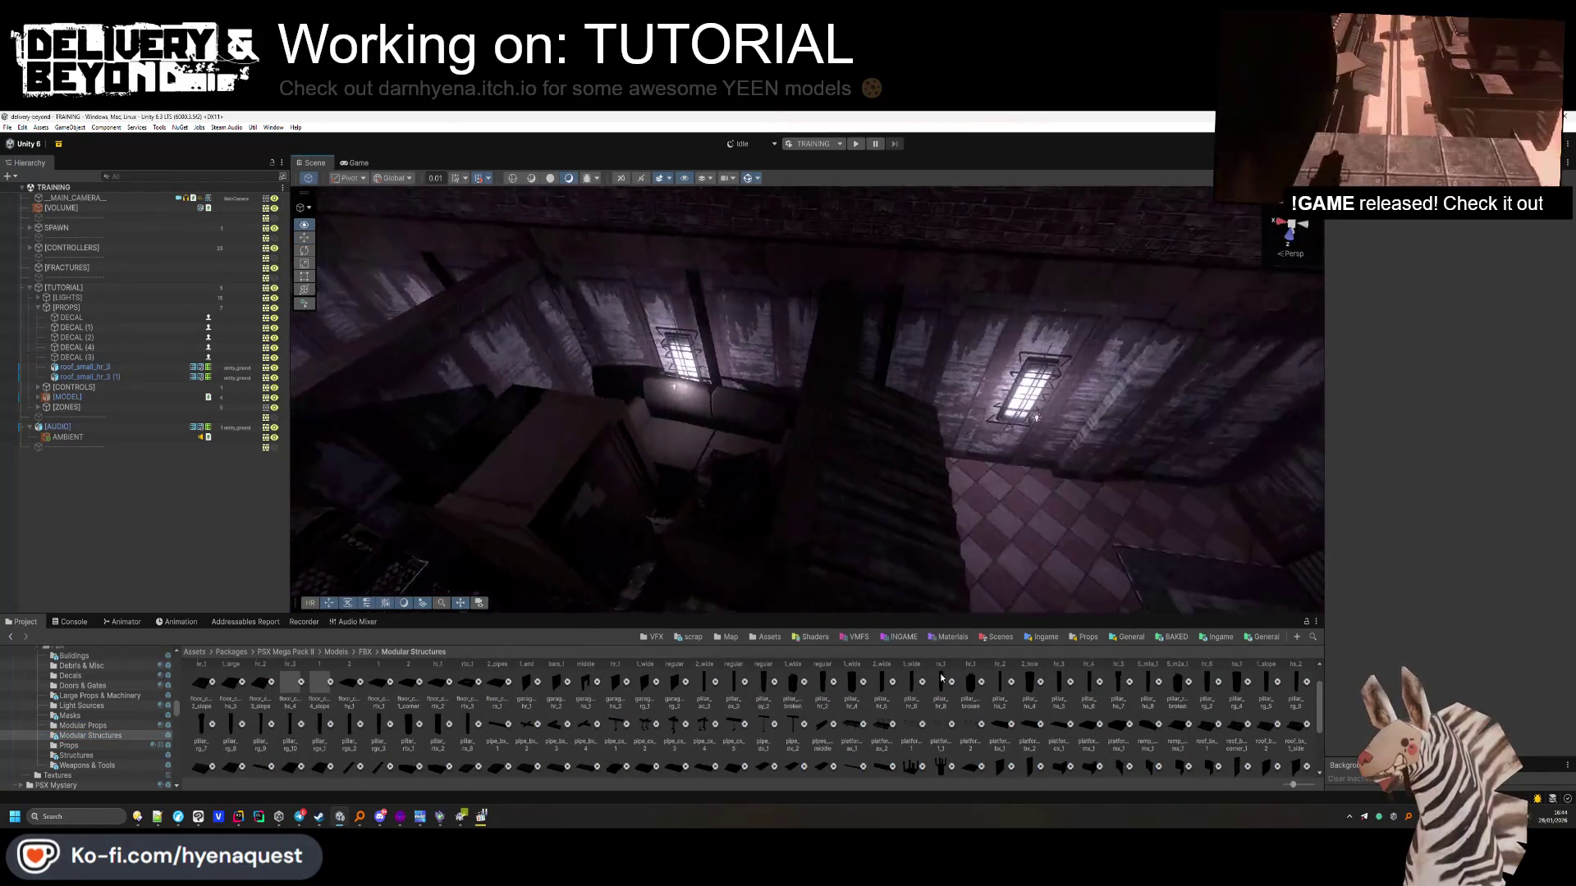
{"action": "left_click_drag", "start_coordinate": [981, 560], "coordinate": [1067, 398]}
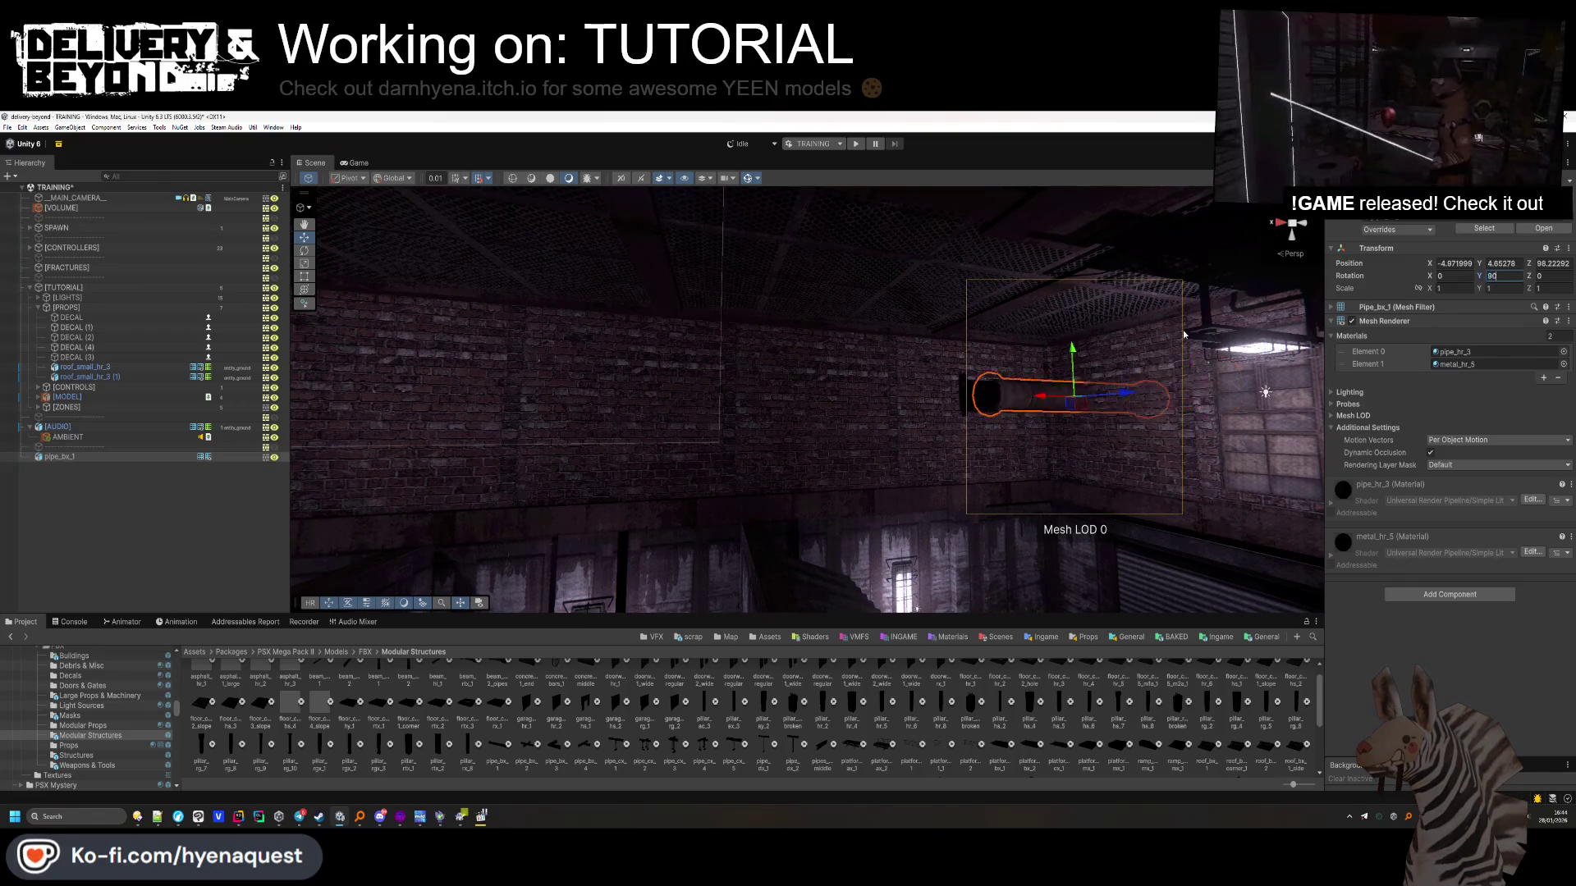
Rotate the pipe 90° on Y, scale it uniformly to 1.66, and slide it along the wall
{"action": "key", "text": "Return"}
{"action": "key", "text": "f"}
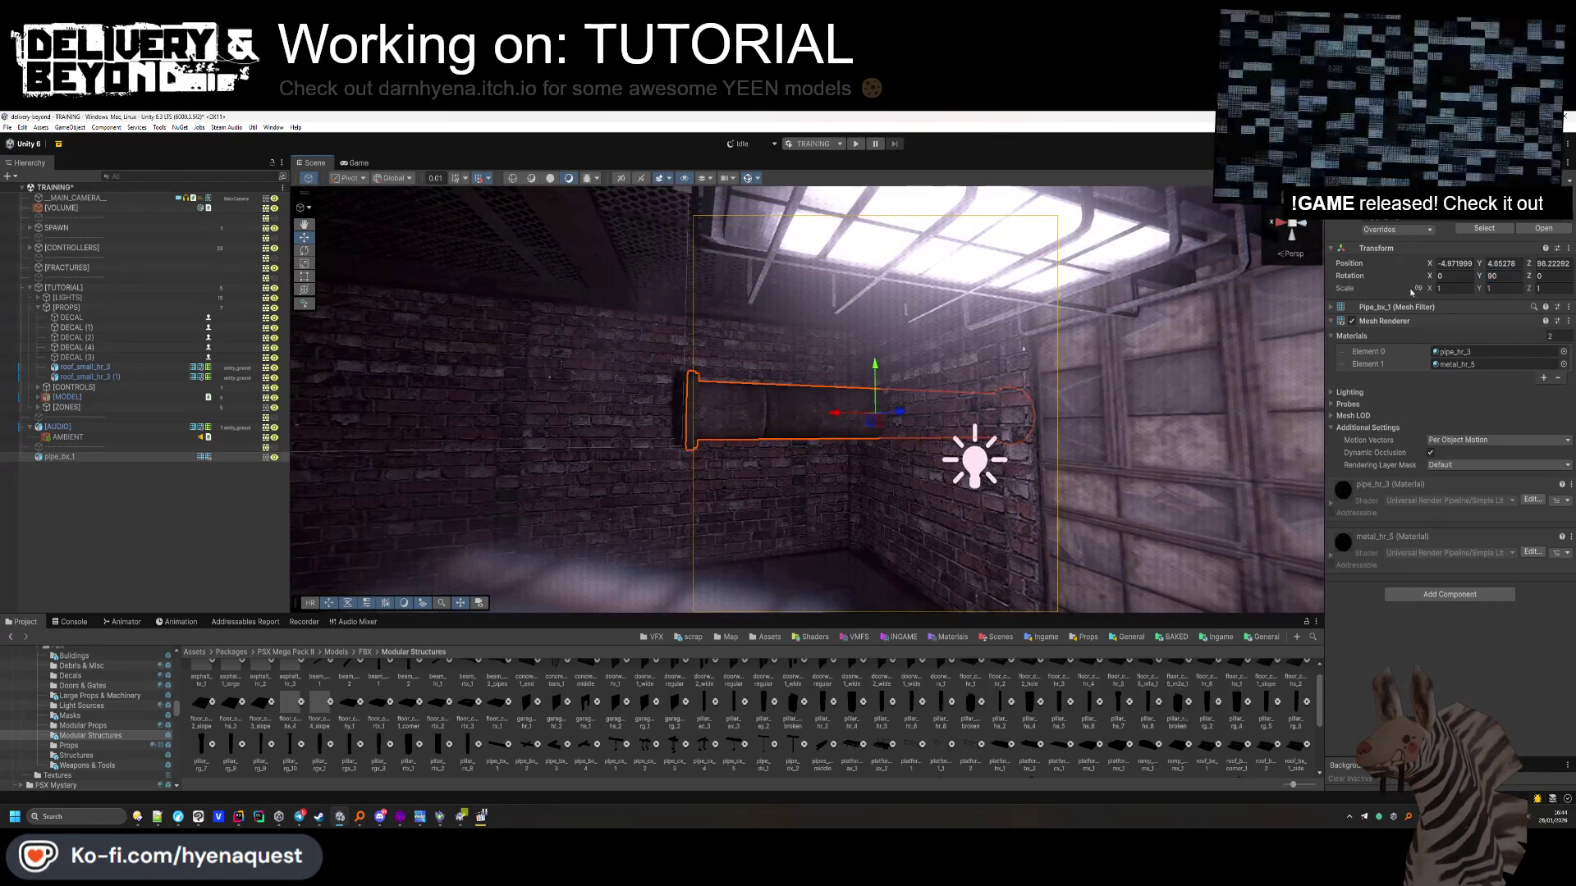
{"action": "left_click", "coordinate": [1417, 288]}
{"action": "mouse_move", "coordinate": [1428, 288]}
{"action": "left_mouse_down"}
{"action": "mouse_move", "coordinate": [894, 422]}
{"action": "mouse_move", "coordinate": [614, 422]}
{"action": "left_mouse_up"}
{"action": "left_click", "coordinate": [805, 419]}
{"action": "mouse_move", "coordinate": [845, 419]}
{"action": "left_mouse_down"}
{"action": "mouse_move", "coordinate": [458, 438]}
{"action": "mouse_move", "coordinate": [657, 460]}
{"action": "mouse_move", "coordinate": [840, 381]}
{"action": "mouse_move", "coordinate": [1225, 423]}
{"action": "left_mouse_up"}
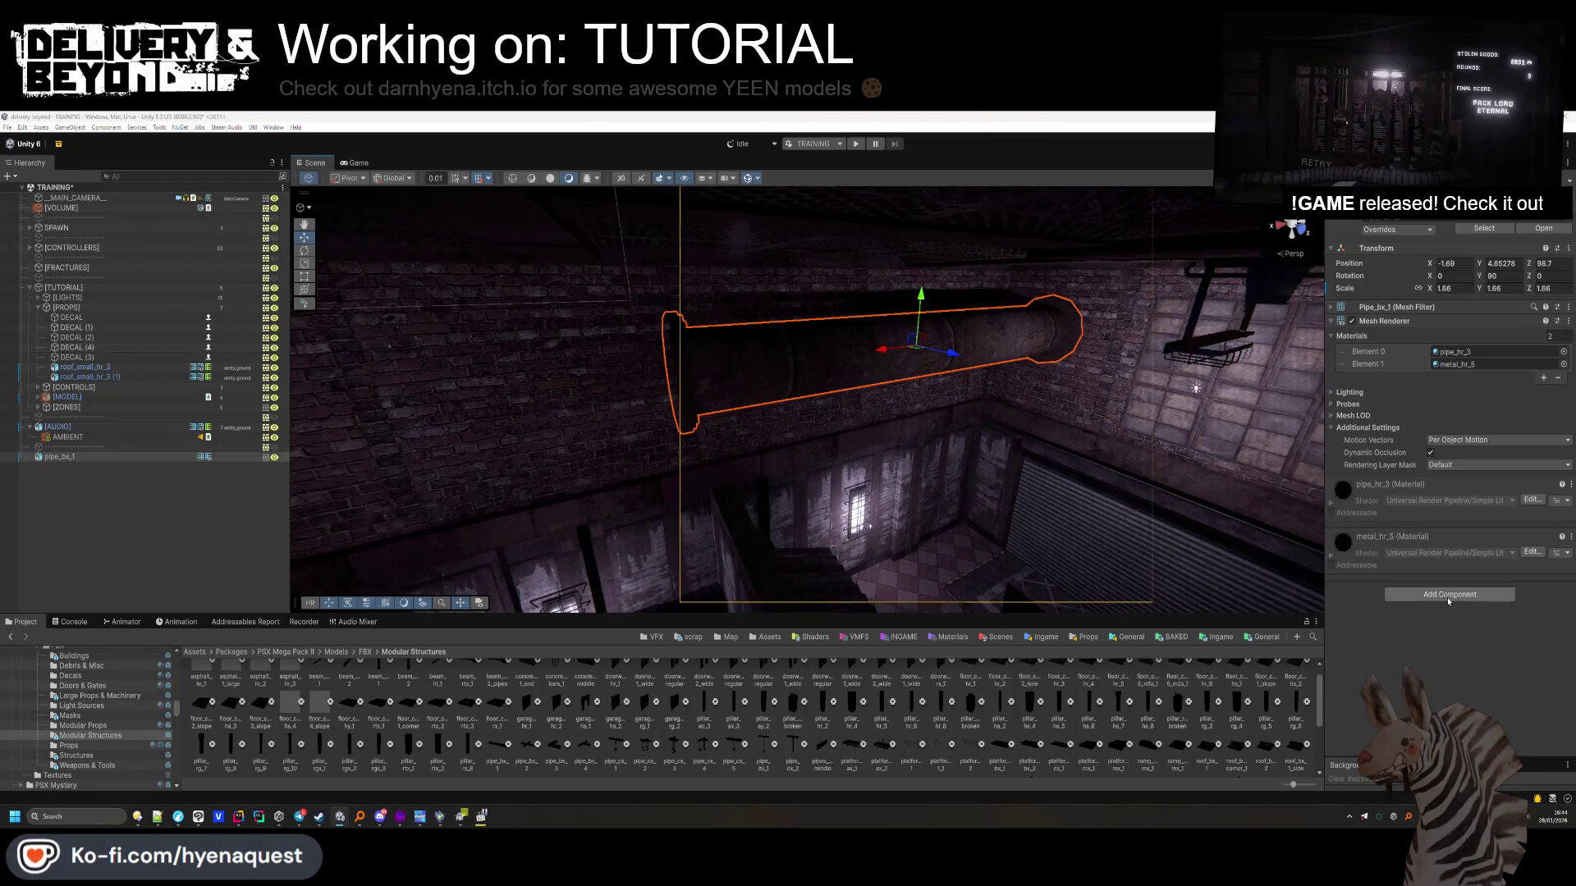
Add a convex Mesh Collider, set the layer to entity_ground, and duplicate the pipe
{"action": "left_click", "coordinate": [1435, 623]}
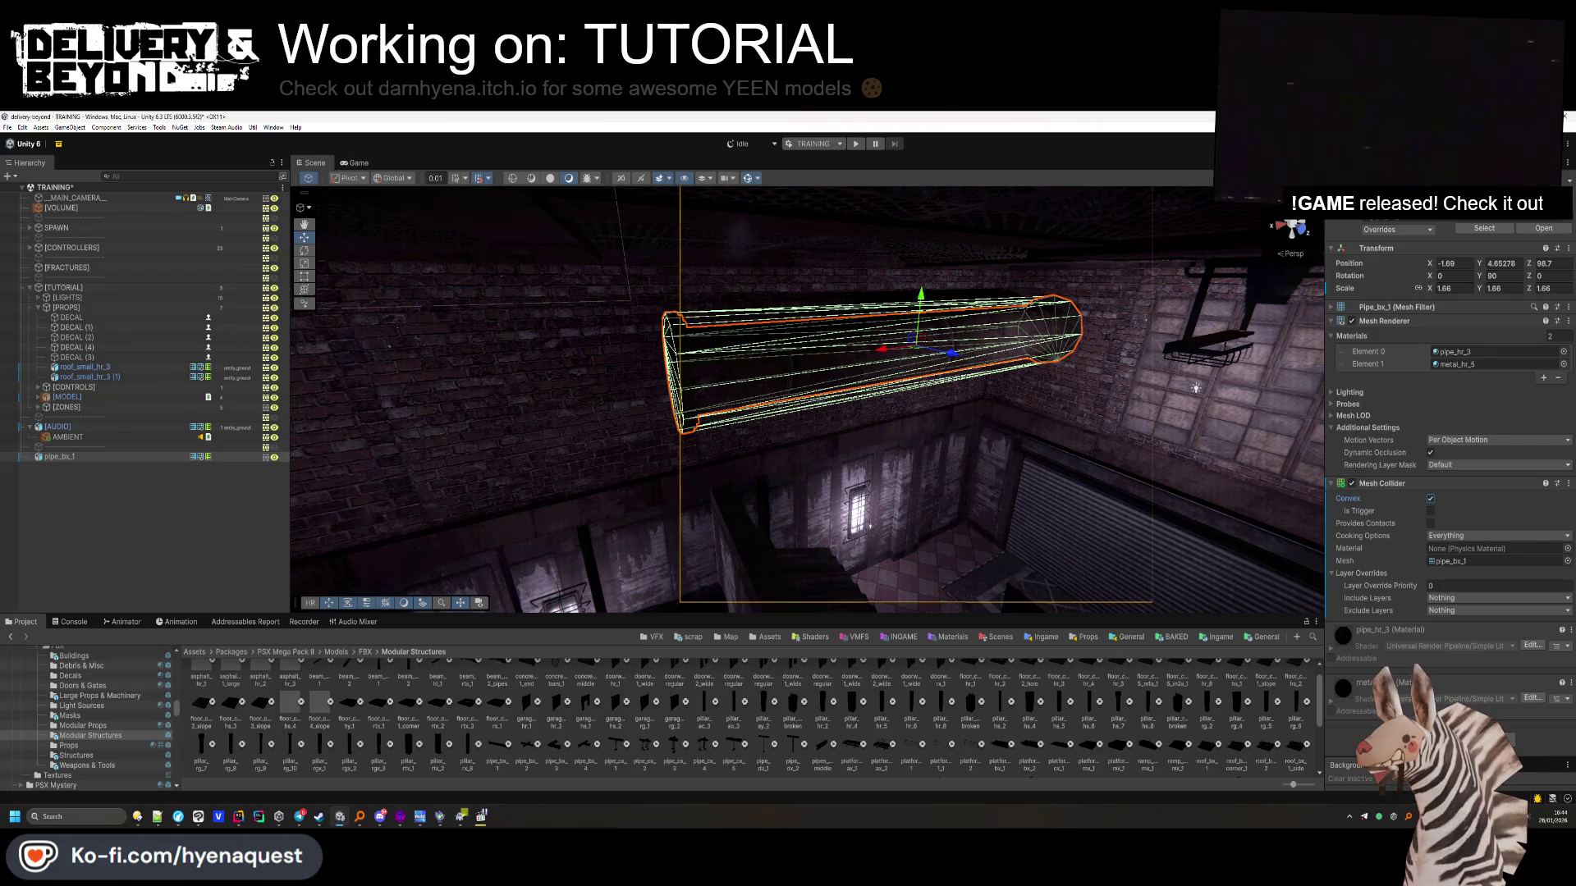
{"action": "left_click", "coordinate": [1525, 212]}
{"action": "left_click", "coordinate": [1532, 309]}
{"action": "key", "text": "ctrl+d"}
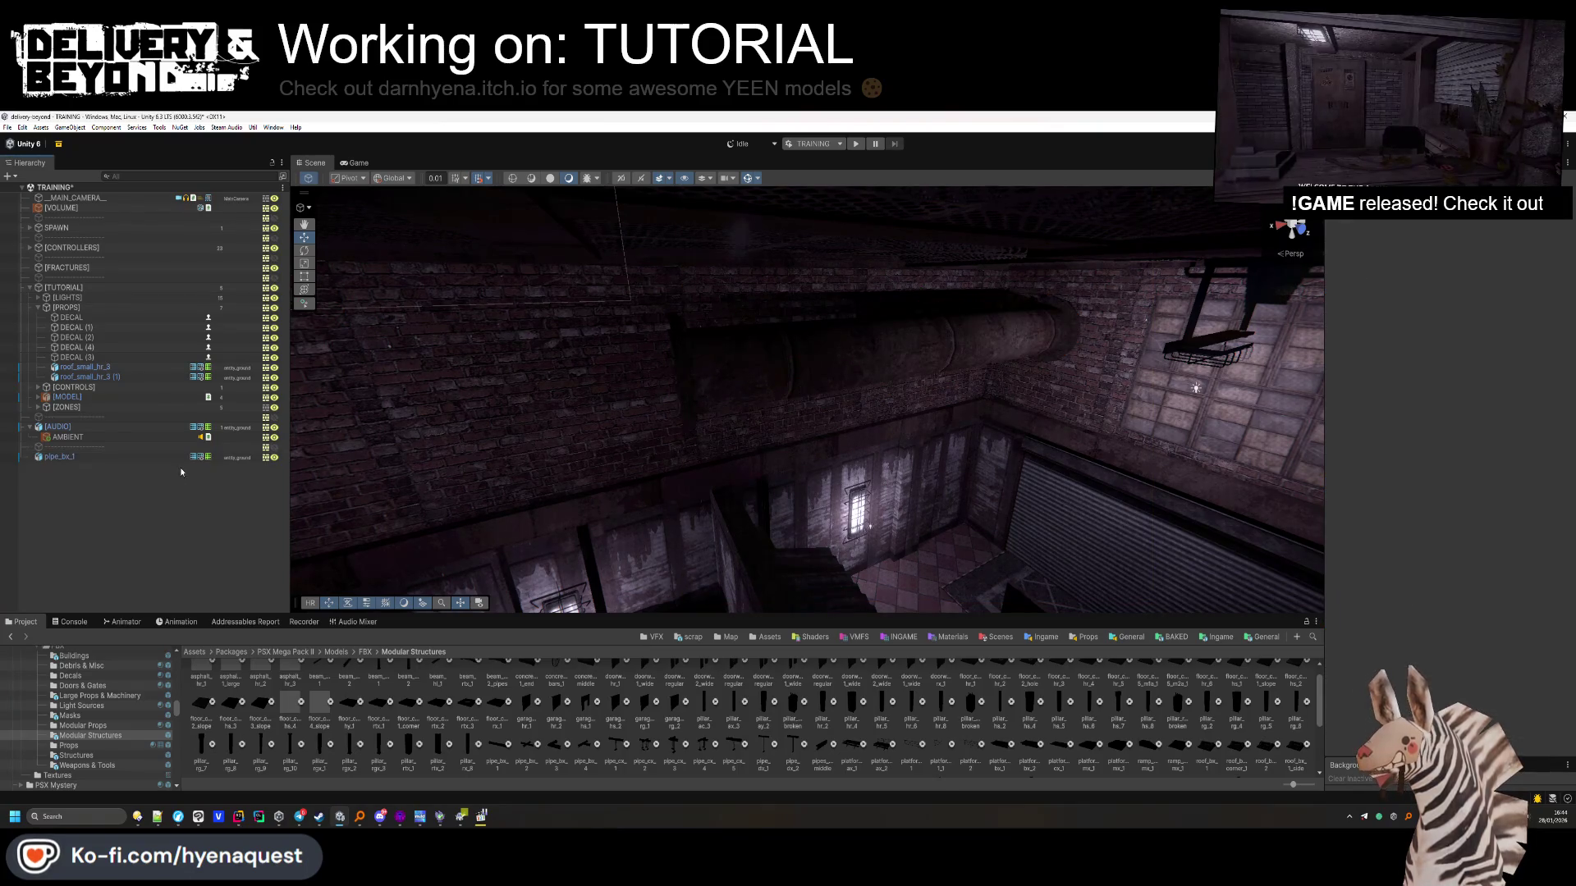
{"action": "mouse_move", "coordinate": [479, 419]}
{"action": "left_mouse_down"}
{"action": "mouse_move", "coordinate": [665, 478]}
{"action": "mouse_move", "coordinate": [1045, 358]}
{"action": "left_mouse_up"}
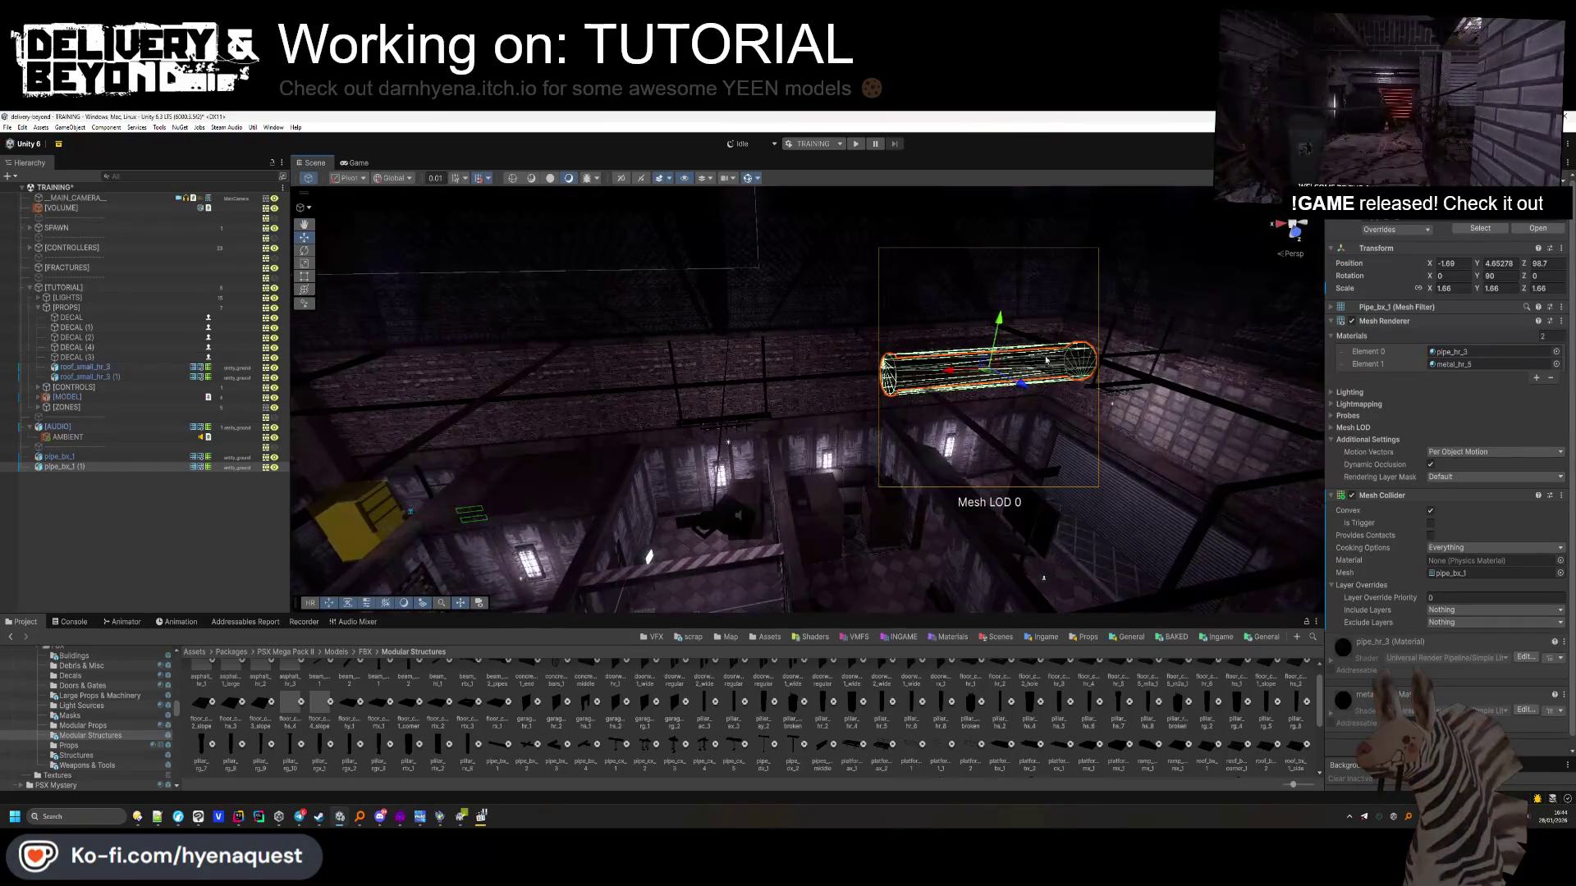
Slide the duplicated pipe along the corridor wall and nudge it into line
{"action": "mouse_move", "coordinate": [954, 373]}
{"action": "left_mouse_down"}
{"action": "mouse_move", "coordinate": [722, 384]}
{"action": "mouse_move", "coordinate": [777, 379]}
{"action": "mouse_move", "coordinate": [568, 369]}
{"action": "left_mouse_up"}
{"action": "right_click", "coordinate": [568, 366]}
{"action": "key", "text": "Escape"}
{"action": "mouse_move", "coordinate": [295, 526]}
{"action": "left_mouse_down"}
{"action": "mouse_move", "coordinate": [802, 478]}
{"action": "mouse_move", "coordinate": [691, 439]}
{"action": "left_mouse_up"}
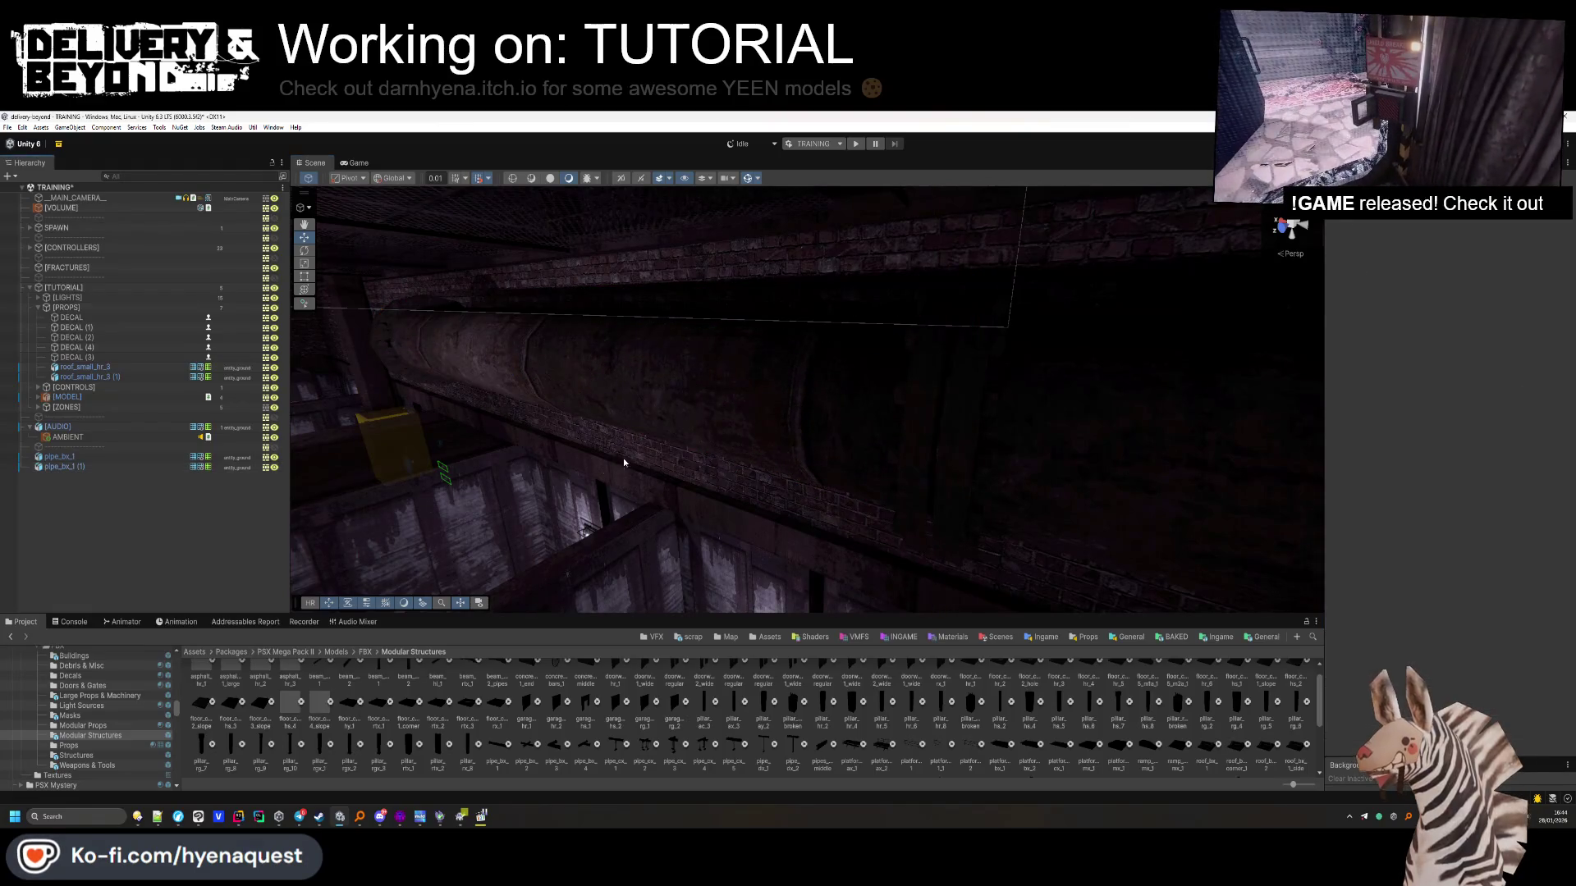
{"action": "left_click_drag", "start_coordinate": [539, 360], "coordinate": [542, 359]}
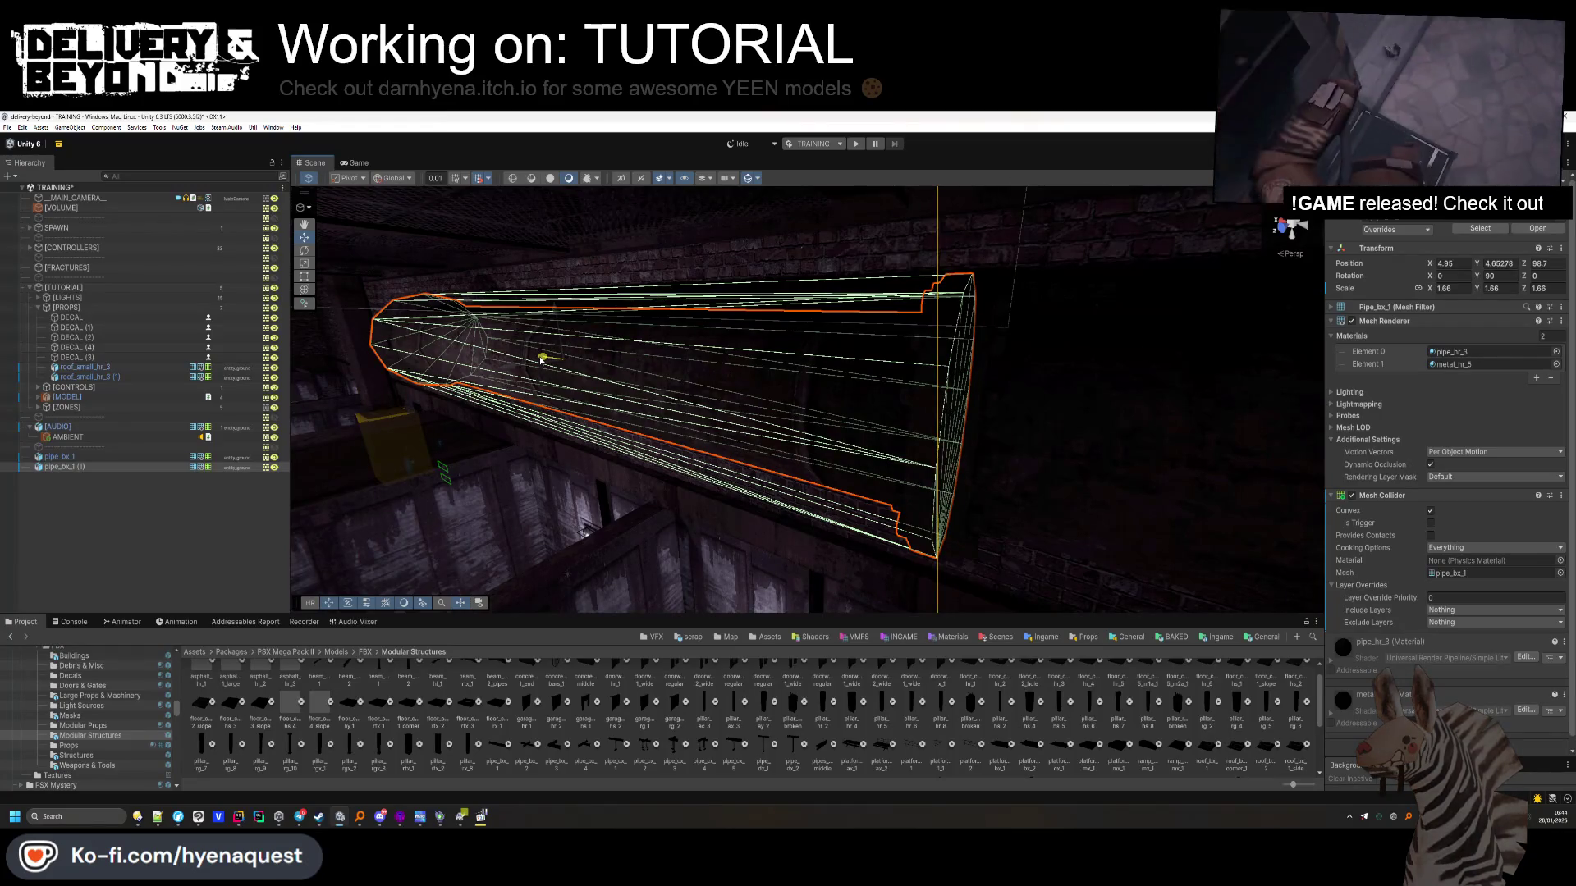
{"action": "scroll", "coordinate": [541, 359], "scroll_direction": "up", "scroll_amount": 3}
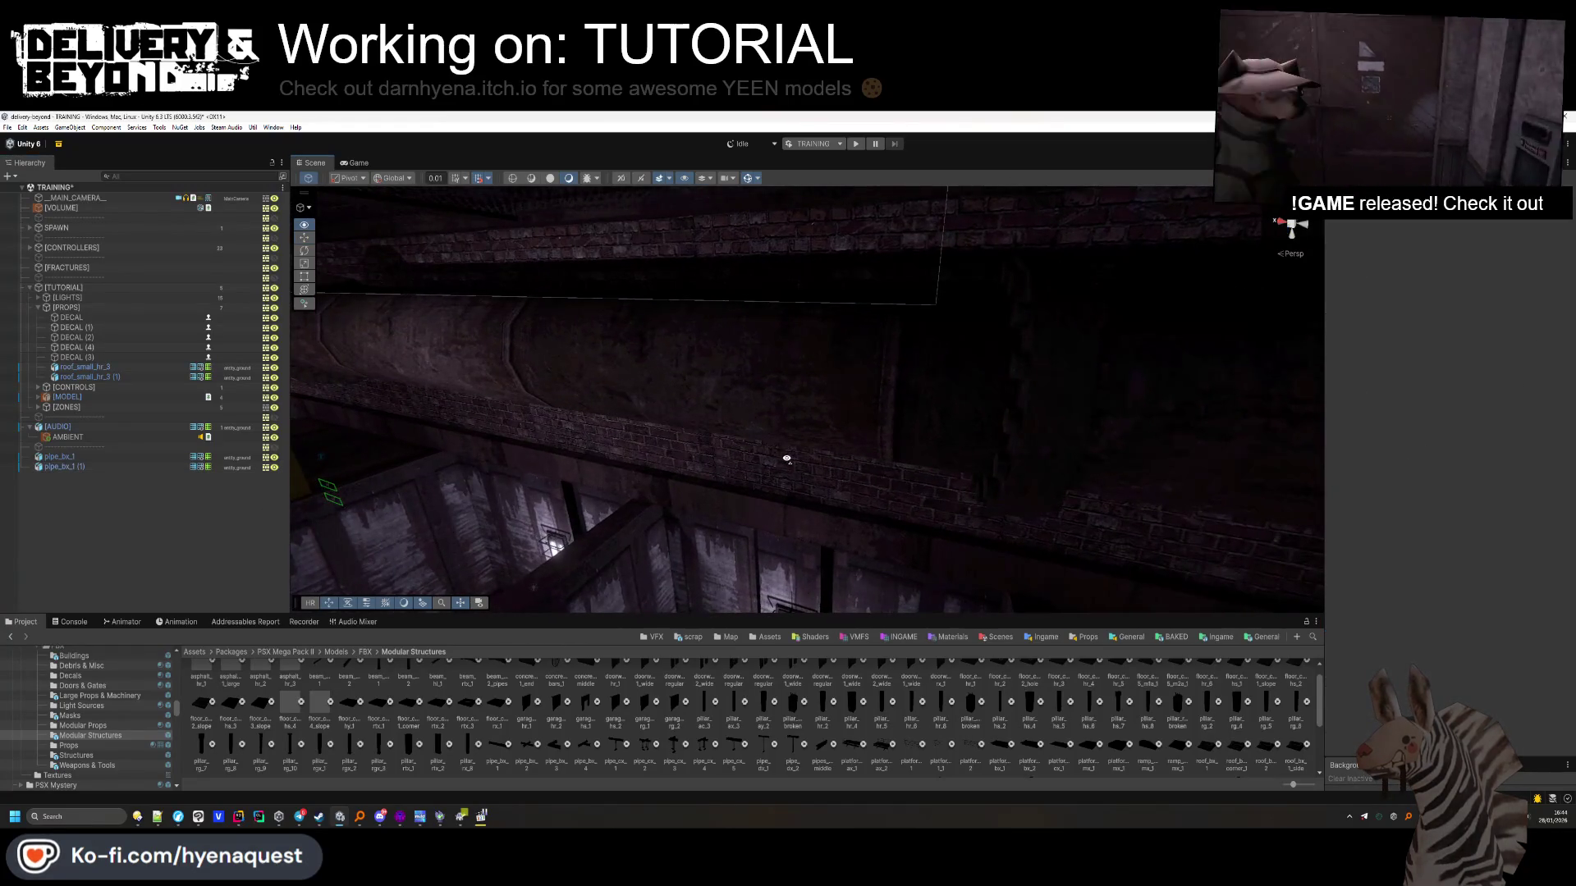
Select the copied pipe under the grating and slide it further along the wall
{"action": "left_click", "coordinate": [504, 356]}
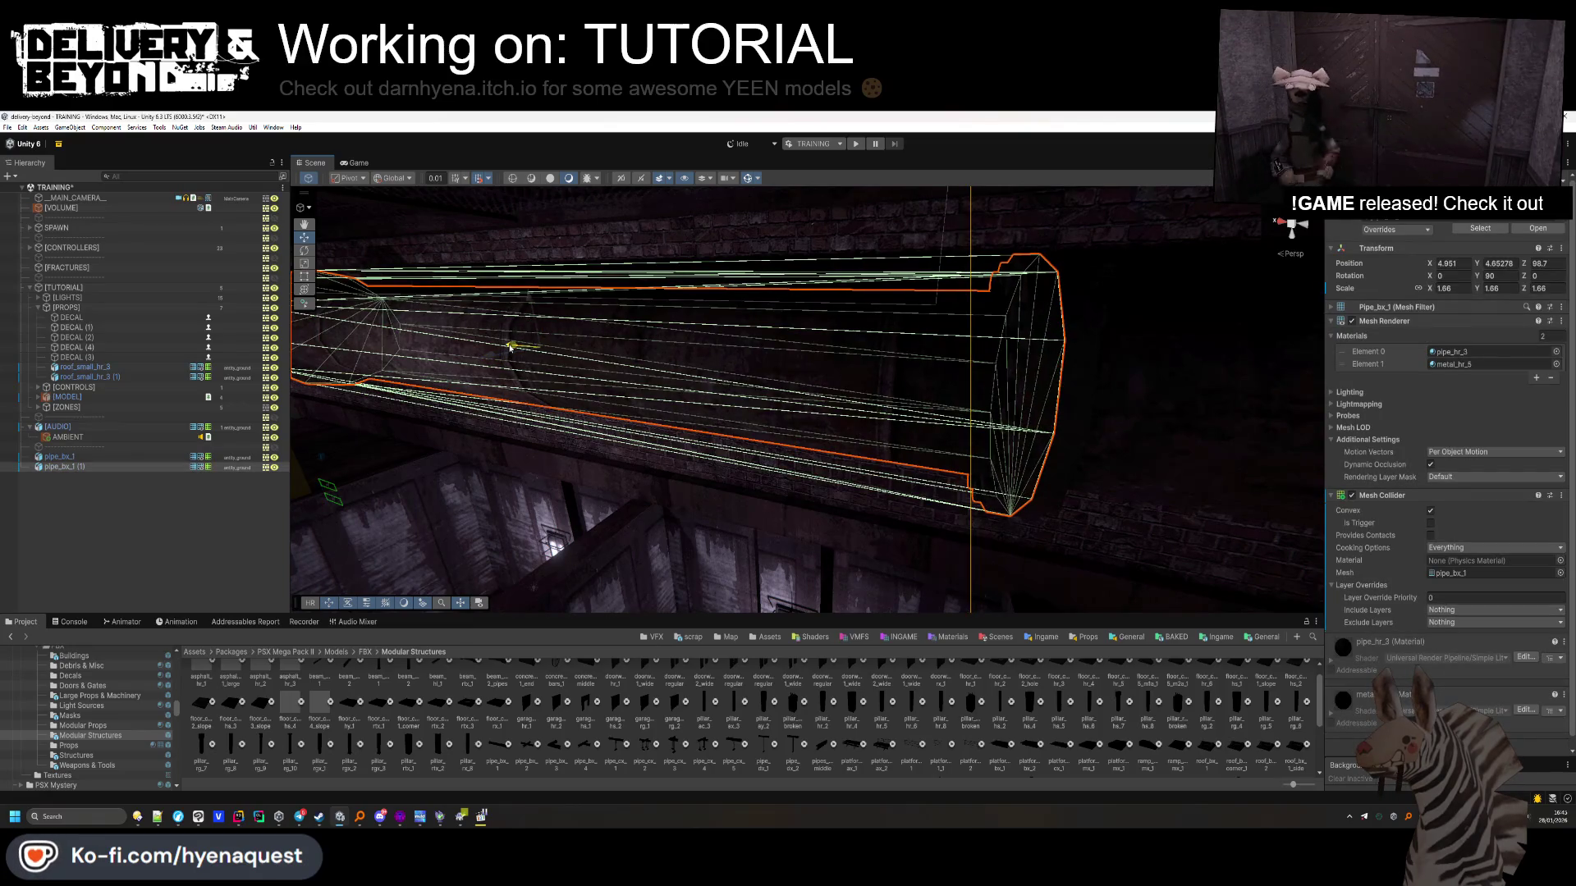
{"action": "mouse_move", "coordinate": [575, 435]}
{"action": "left_mouse_down"}
{"action": "mouse_move", "coordinate": [721, 411]}
{"action": "mouse_move", "coordinate": [770, 343]}
{"action": "mouse_move", "coordinate": [821, 414]}
{"action": "left_mouse_up"}
{"action": "left_click", "coordinate": [821, 414]}
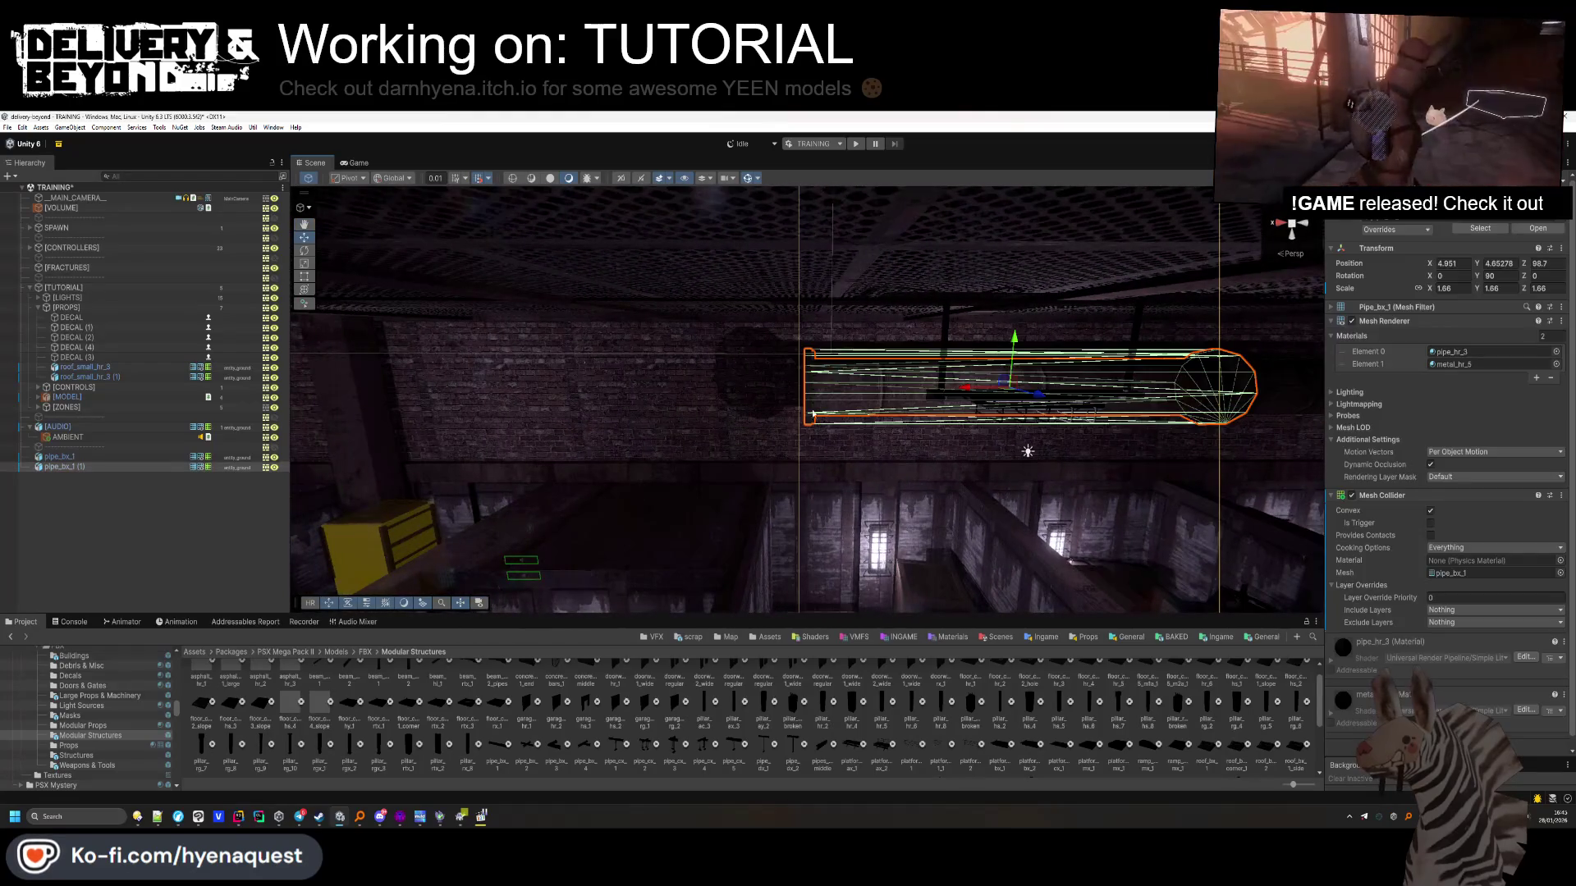
{"action": "left_click_drag", "start_coordinate": [967, 391], "coordinate": [550, 408]}
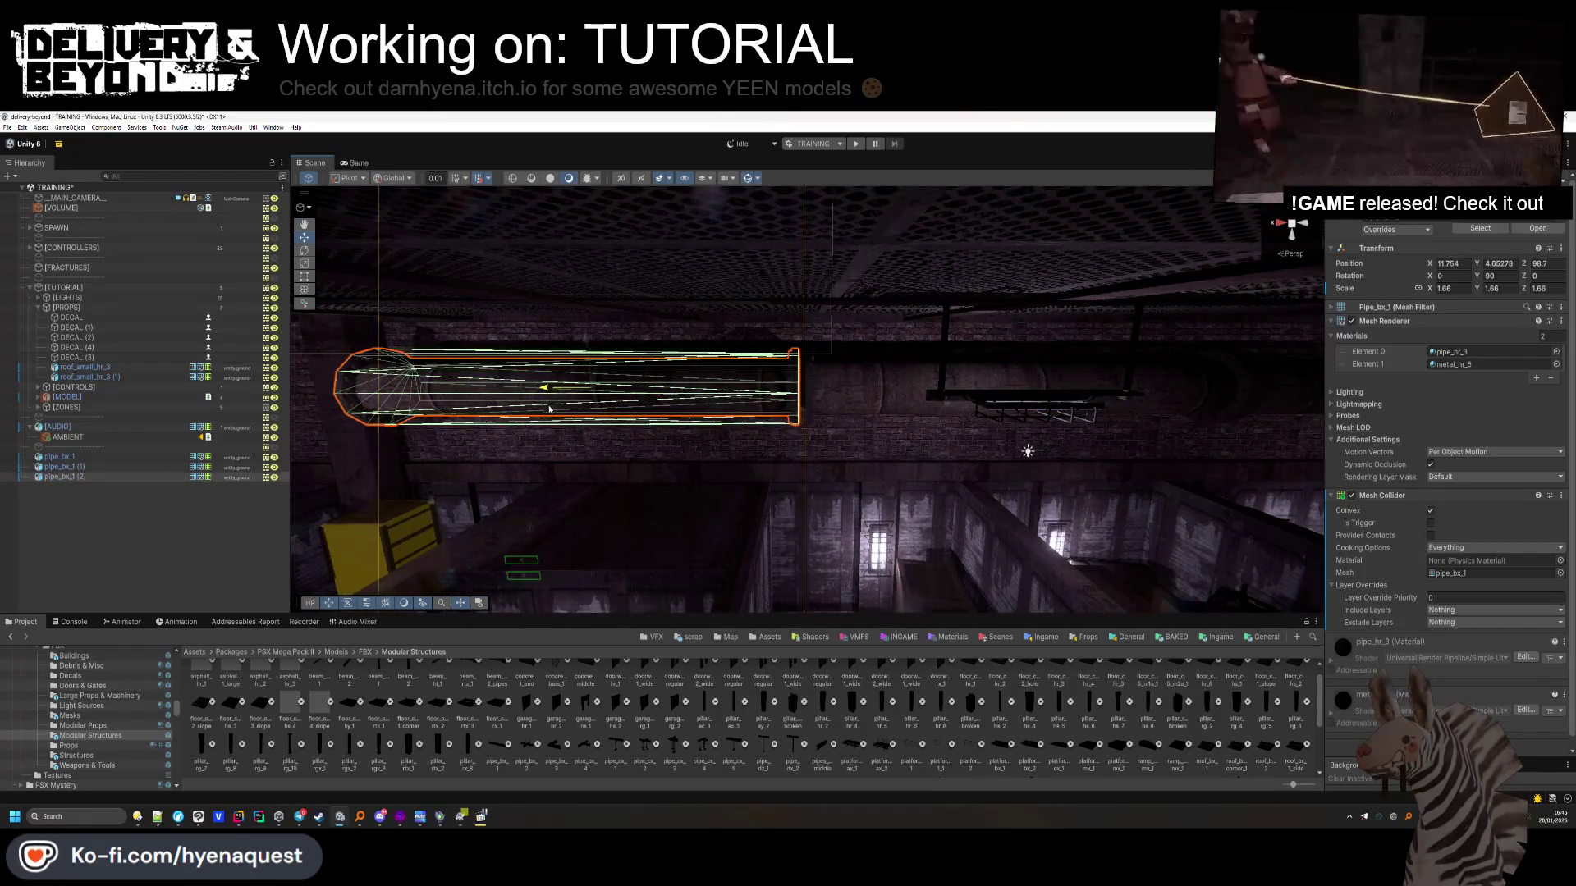
{"action": "left_click_drag", "start_coordinate": [793, 397], "coordinate": [566, 388]}
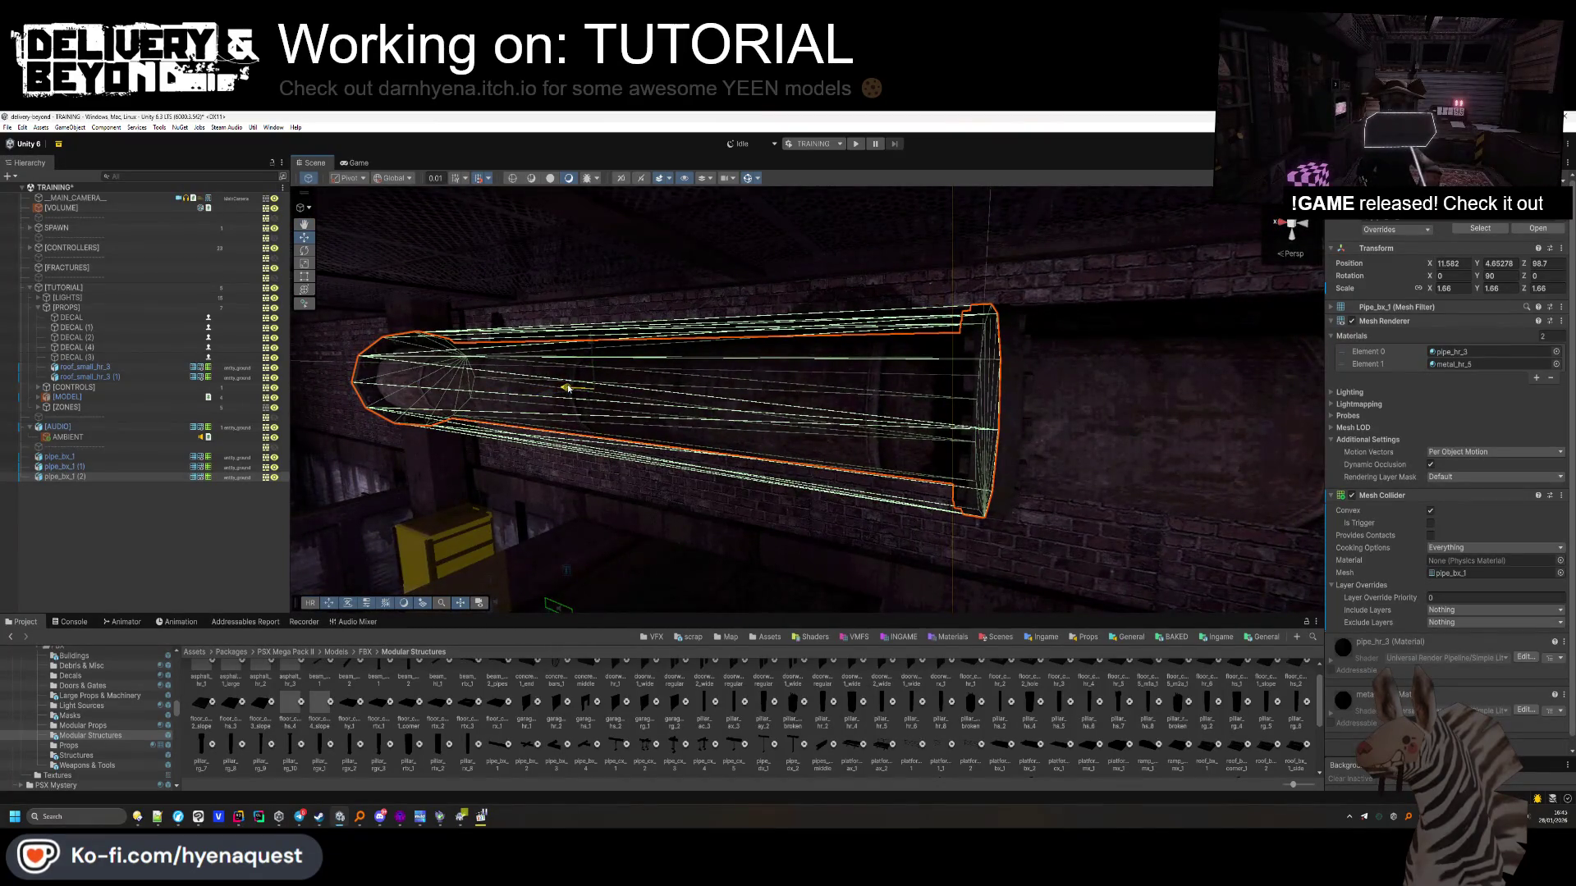
{"action": "scroll", "coordinate": [565, 388], "scroll_direction": "down", "scroll_amount": 3}
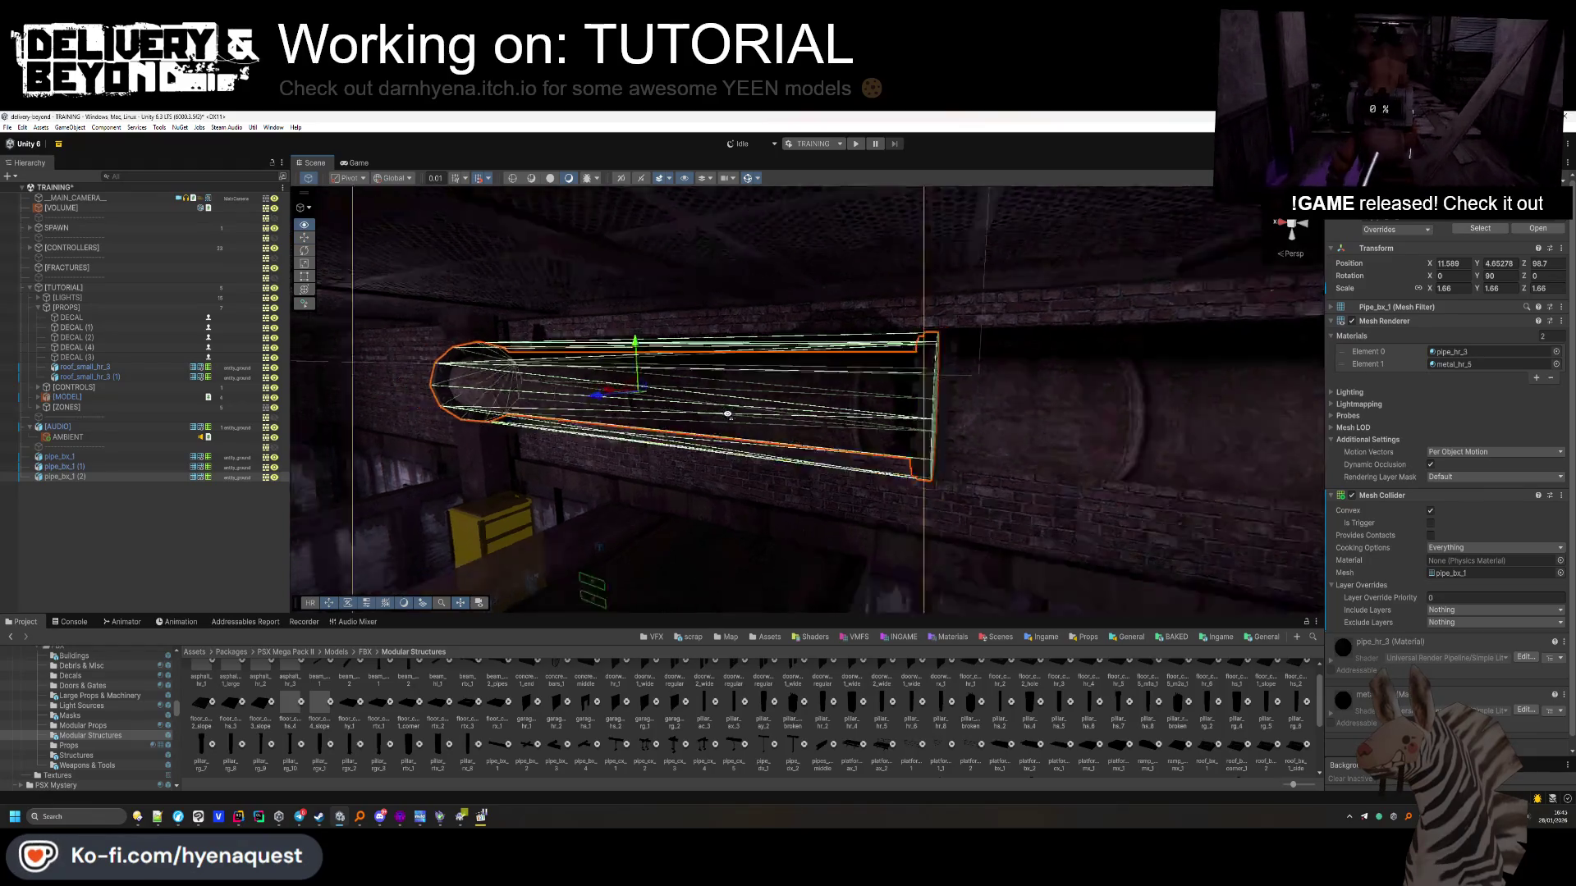
Duplicate the pipe again and line the new copy up further along the wall
{"action": "key", "text": "ctrl+d"}
{"action": "left_click_drag", "start_coordinate": [882, 394], "coordinate": [564, 401]}
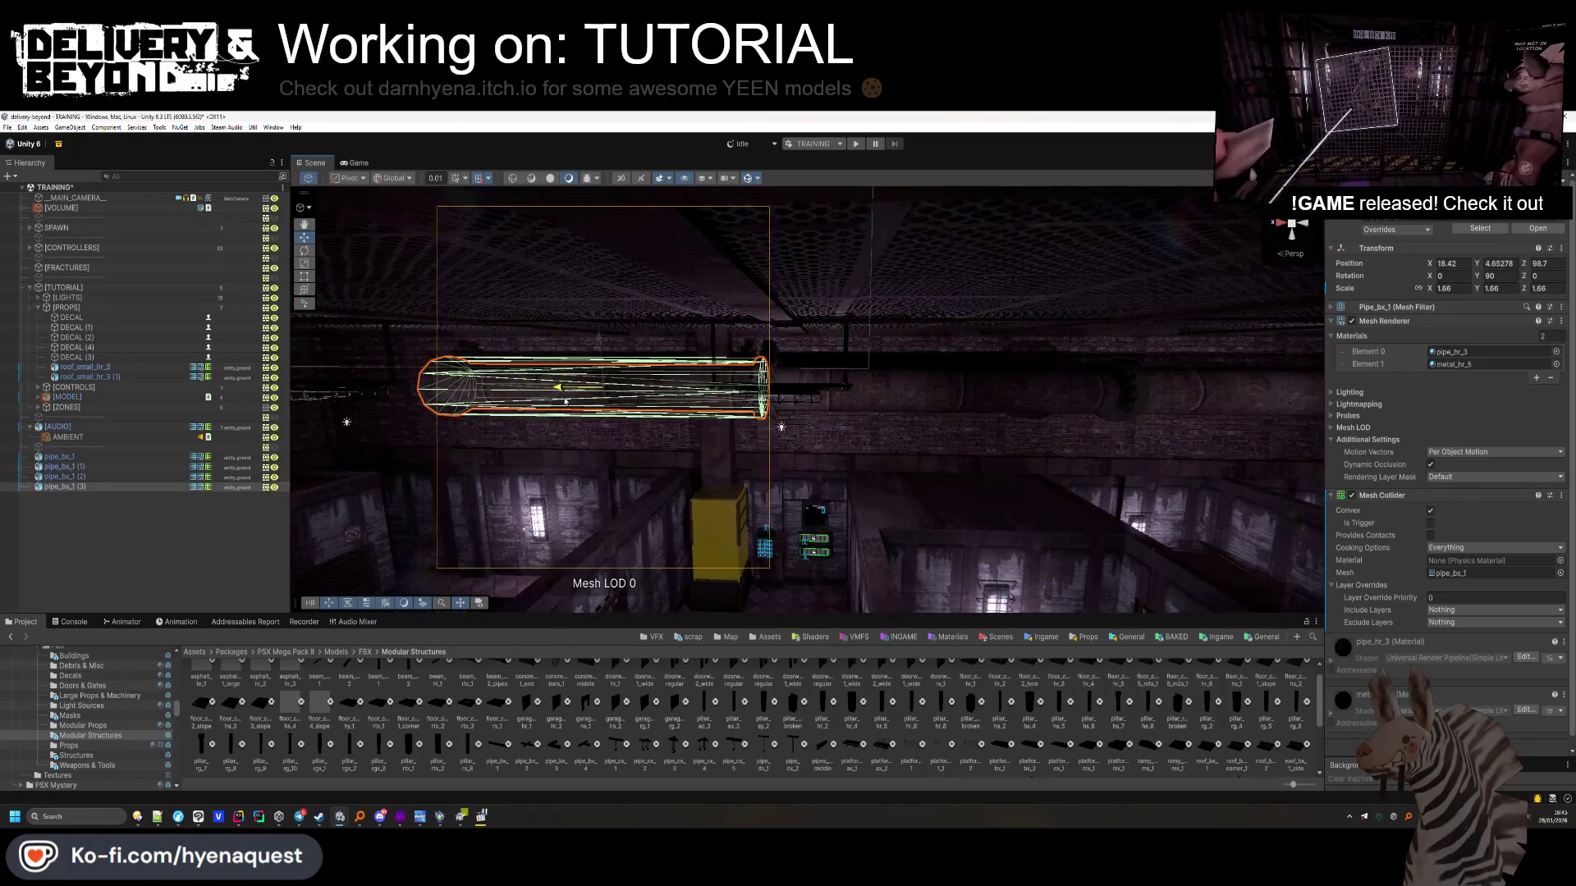
{"action": "mouse_move", "coordinate": [673, 411]}
{"action": "left_mouse_down"}
{"action": "mouse_move", "coordinate": [830, 436]}
{"action": "mouse_move", "coordinate": [626, 391]}
{"action": "left_mouse_up"}
{"action": "mouse_move", "coordinate": [447, 379]}
{"action": "left_mouse_down"}
{"action": "mouse_move", "coordinate": [509, 361]}
{"action": "mouse_move", "coordinate": [606, 369]}
{"action": "left_mouse_up"}
Add a final pipe copy with X scale 1.66 and Z scale 1.2, butted against the run
{"action": "key", "text": "ctrl+d"}
{"action": "left_click_drag", "start_coordinate": [515, 400], "coordinate": [506, 383]}
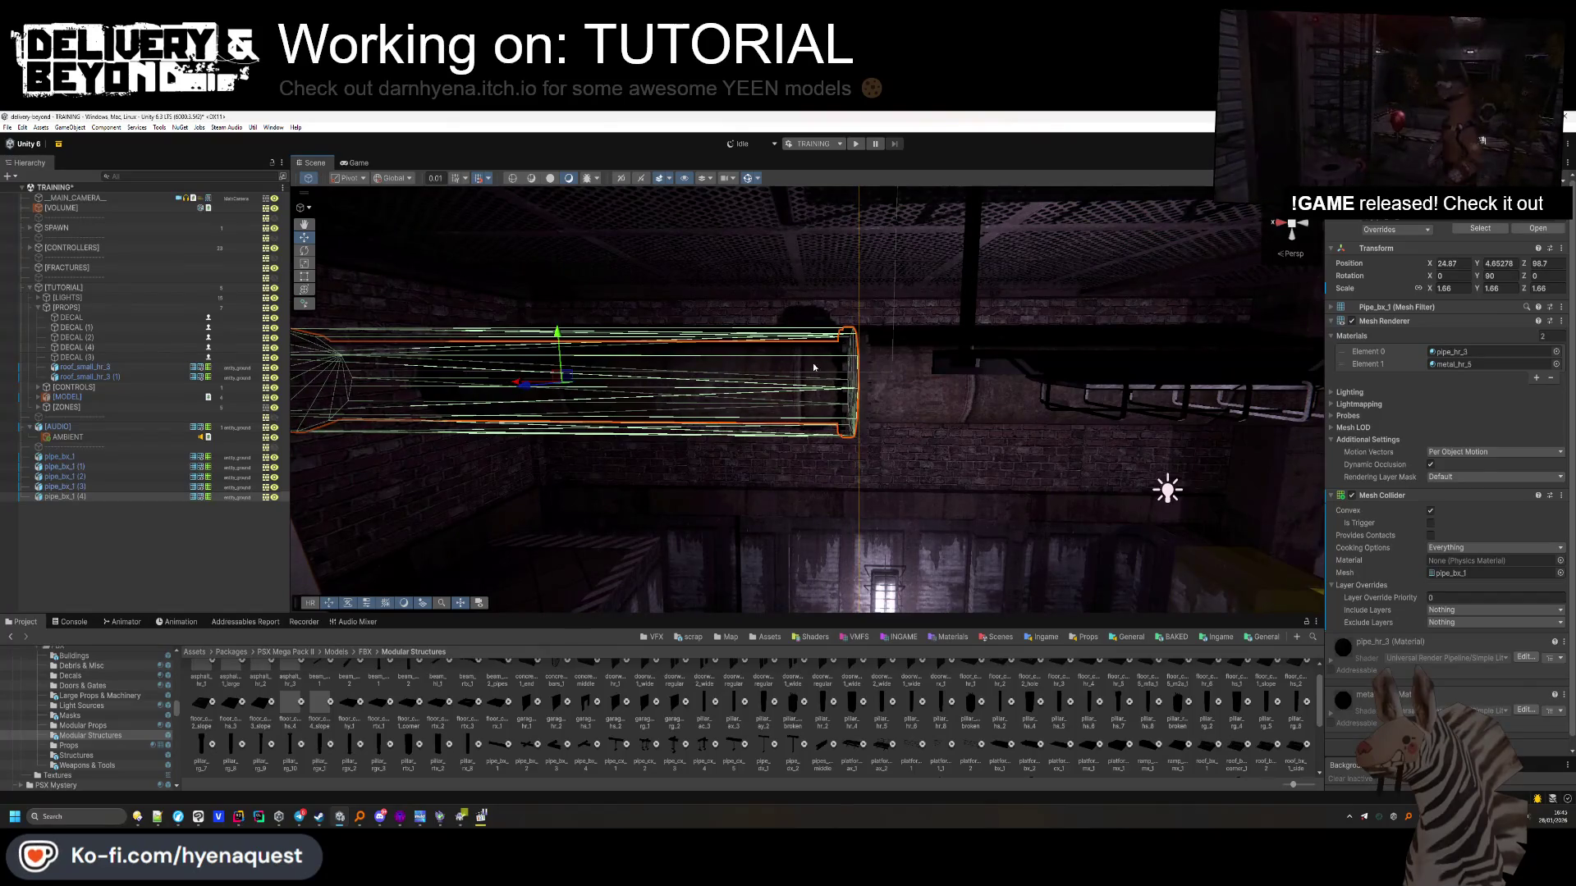
{"action": "type", "text": "6"}
{"action": "key", "text": "Tab"}
{"action": "left_click_drag", "start_coordinate": [1527, 292], "coordinate": [1516, 292]}
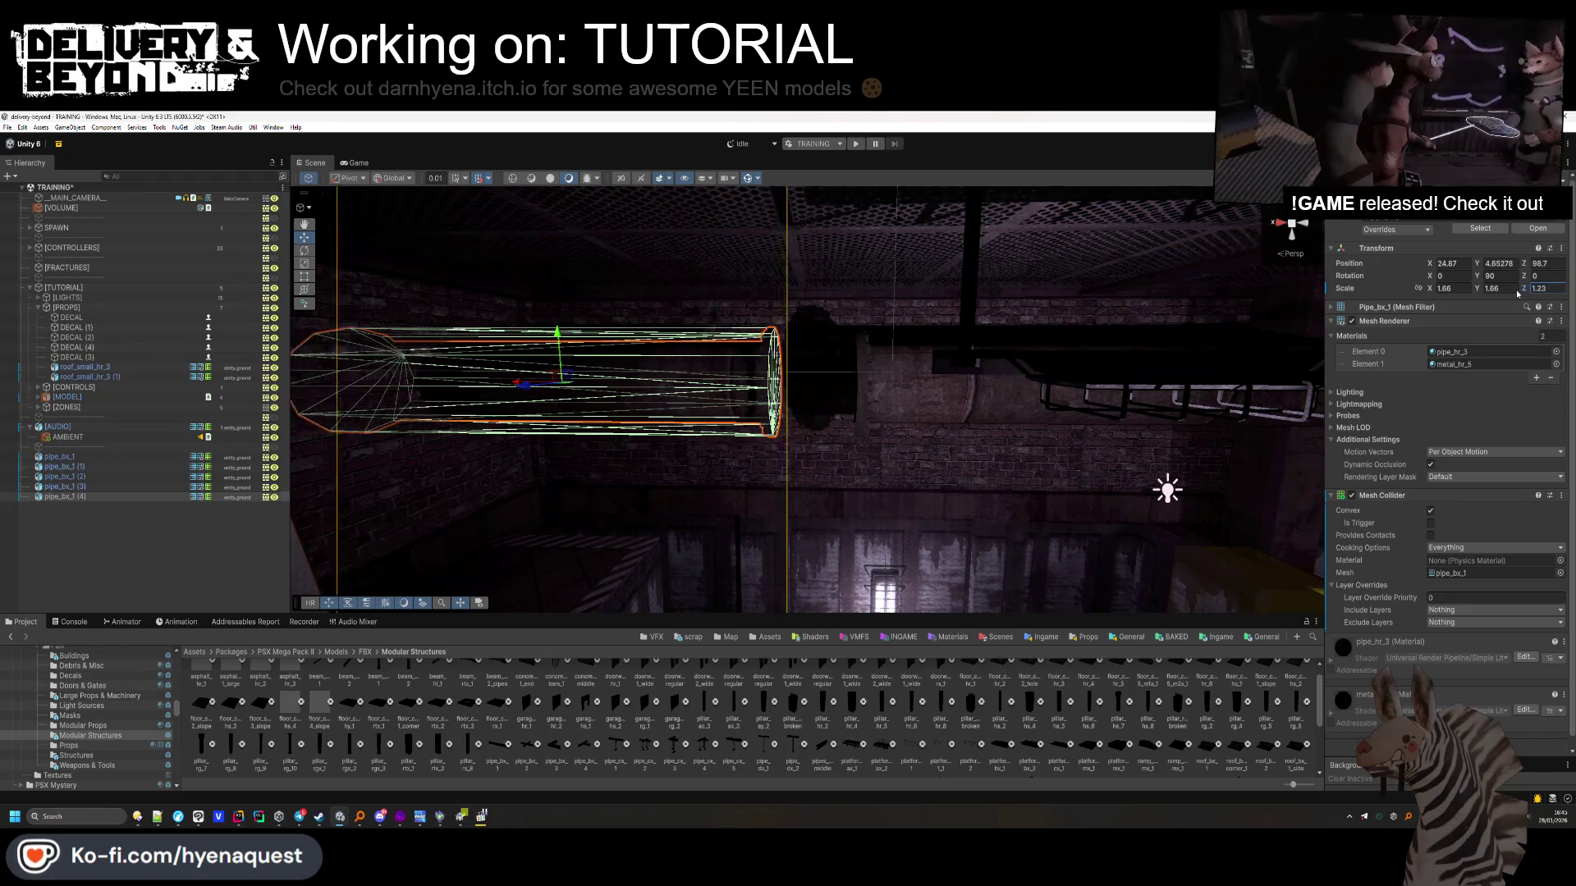
{"action": "left_click_drag", "start_coordinate": [511, 394], "coordinate": [586, 392]}
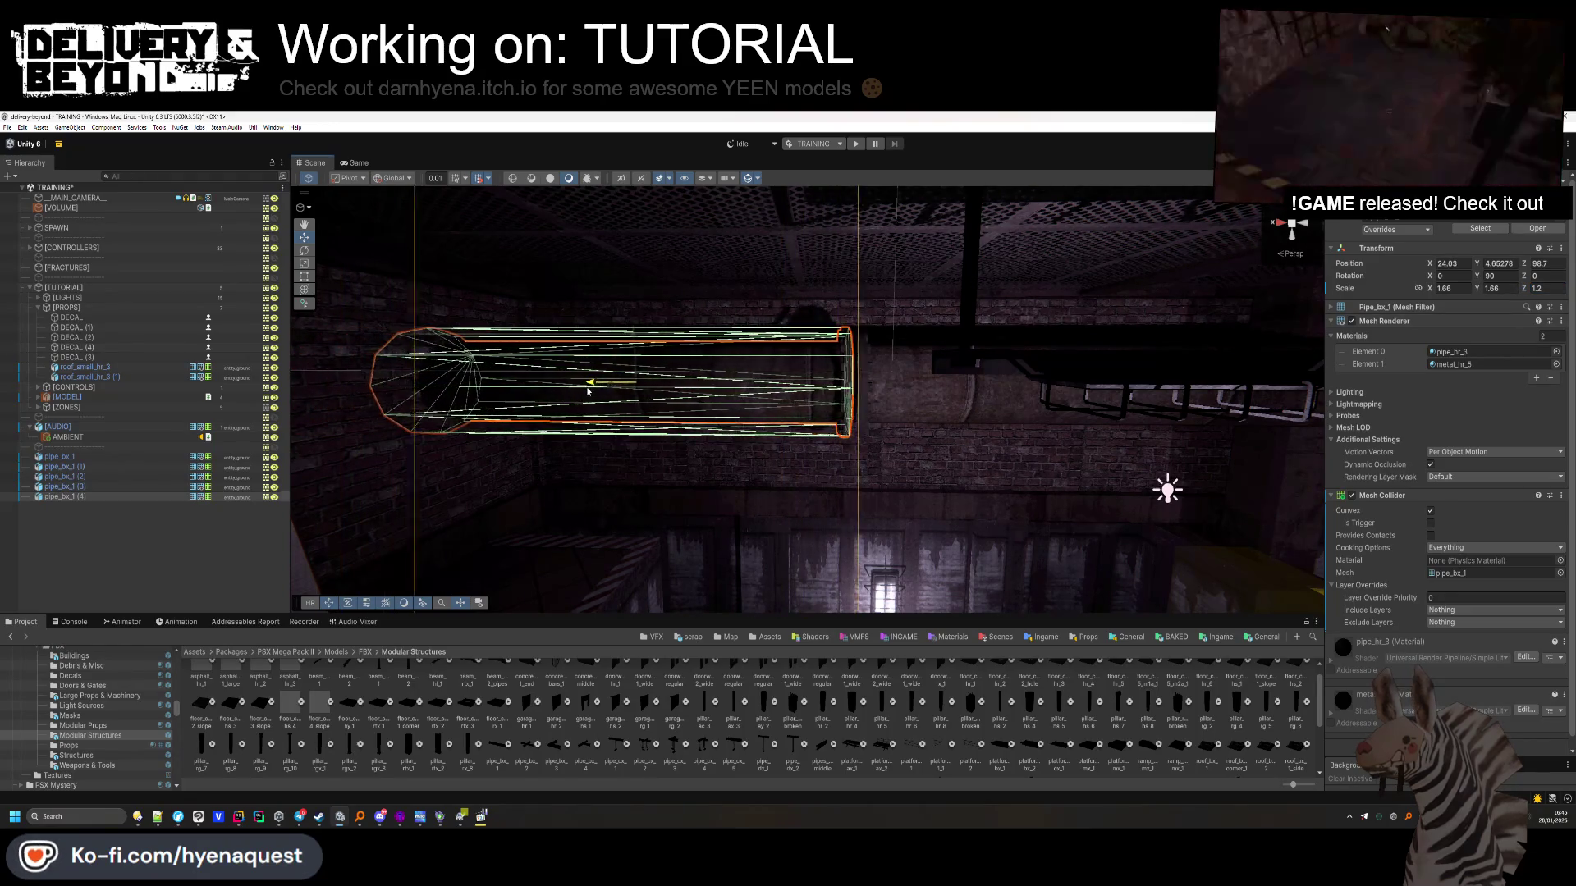
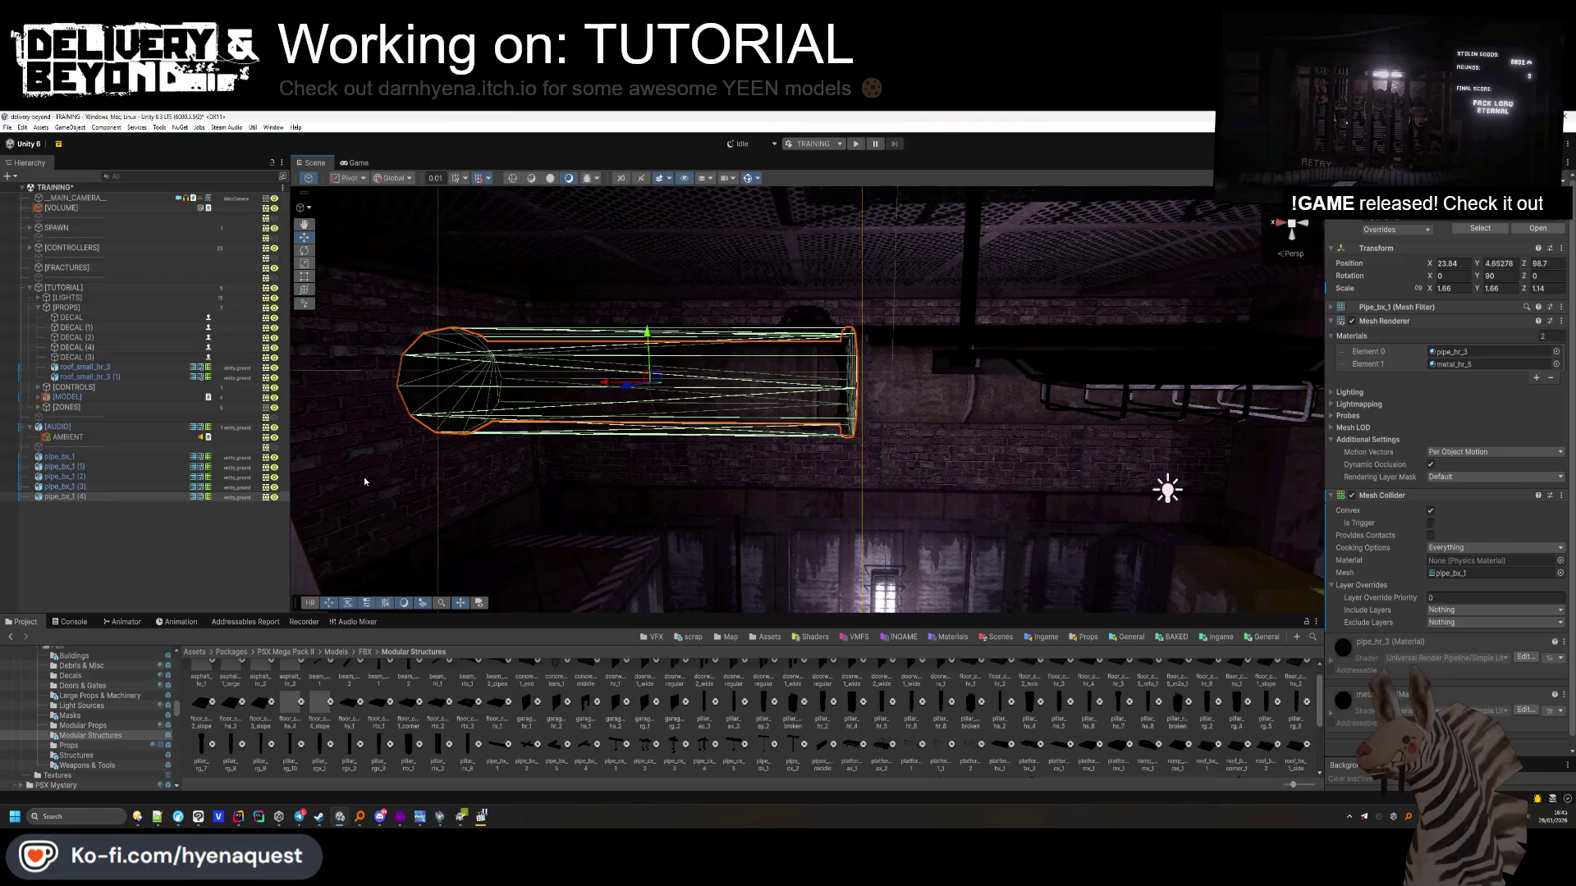
Parent the four pipe_bx_1 copies, (1) through (4), under pipe_bx_1 in the Hierarchy
{"action": "scroll", "coordinate": [499, 457], "scroll_direction": "up", "scroll_amount": 3}
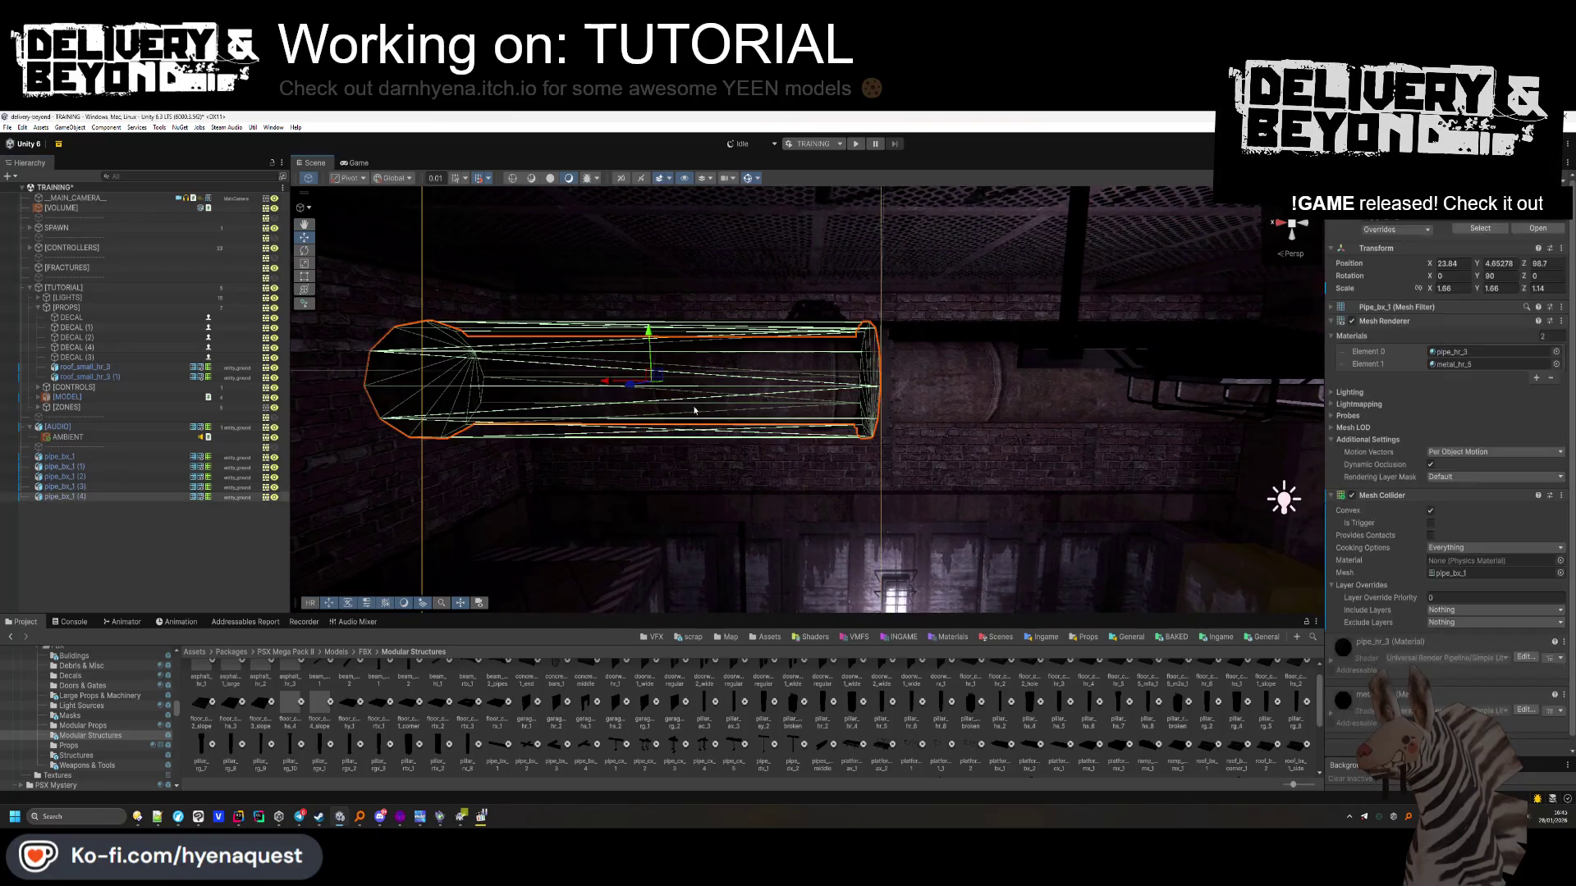
{"action": "left_click", "coordinate": [236, 535]}
{"action": "left_click", "coordinate": [66, 466]}
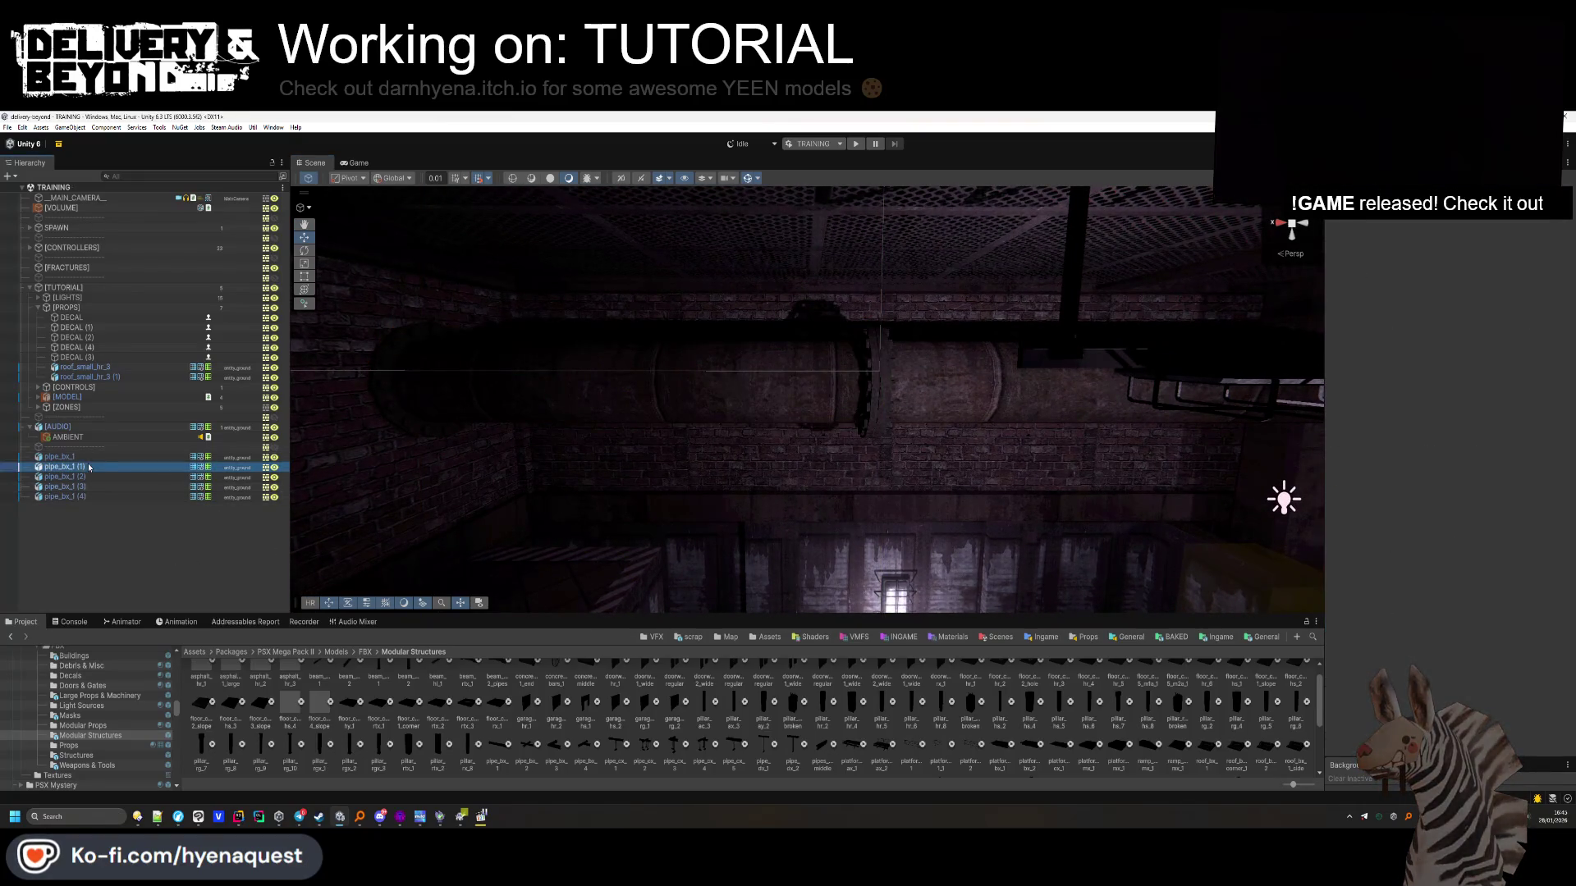
{"action": "left_click", "coordinate": [66, 497], "text": "shift"}
{"action": "left_click_drag", "start_coordinate": [80, 462], "coordinate": [62, 456]}
{"action": "left_click", "coordinate": [80, 500]}
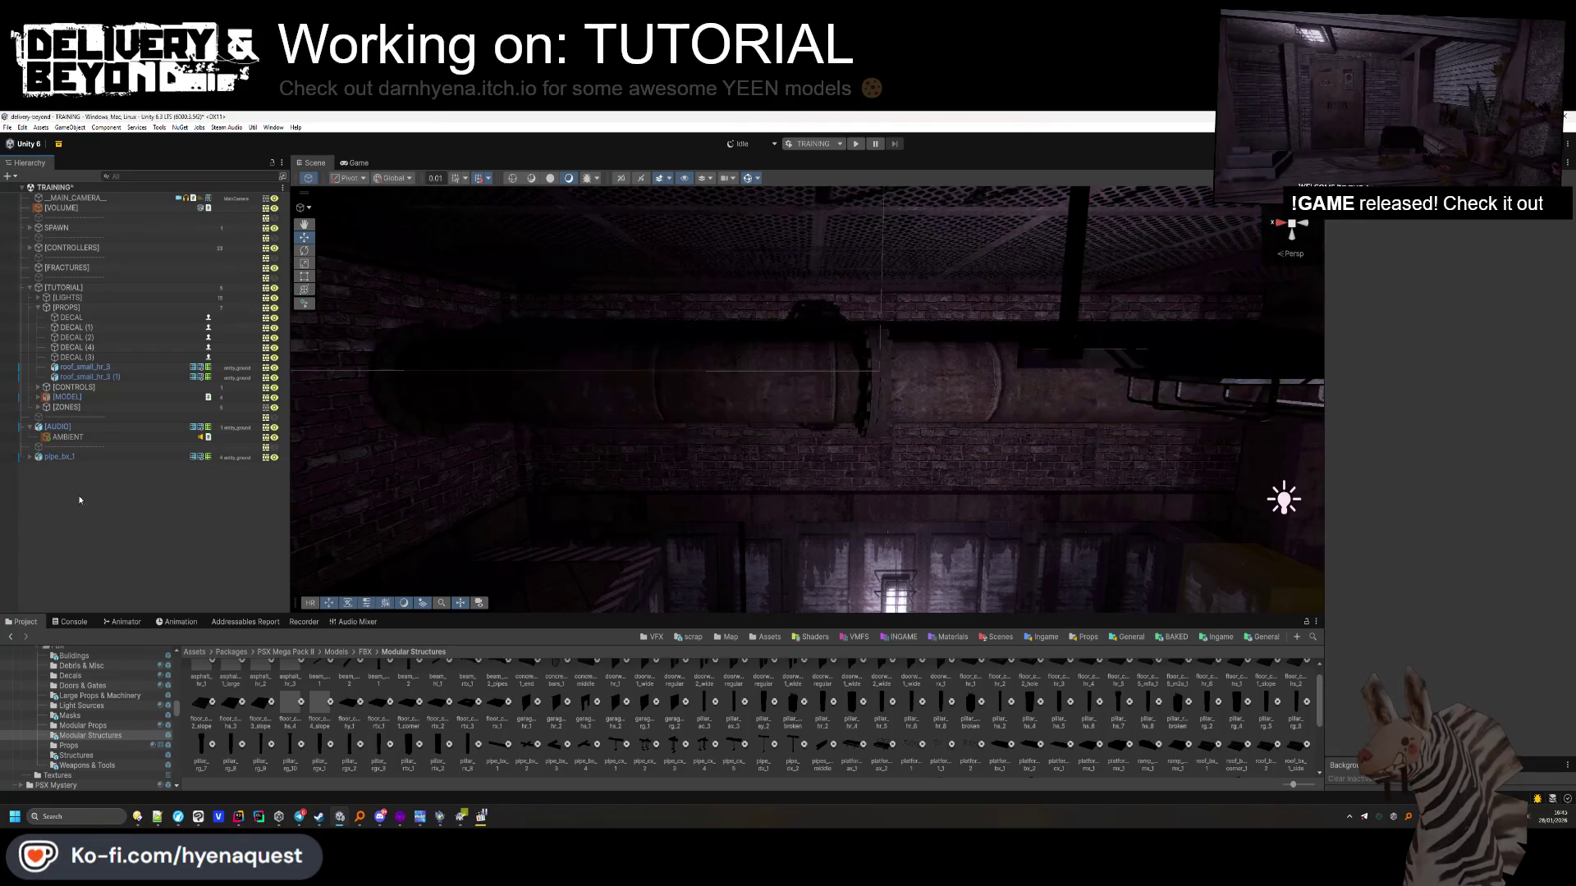
Slide the pipe_bx_1 run further along Z and place a pillar_ay_2 on the floor by the door
{"action": "left_click", "coordinate": [82, 460]}
{"action": "key", "text": "f"}
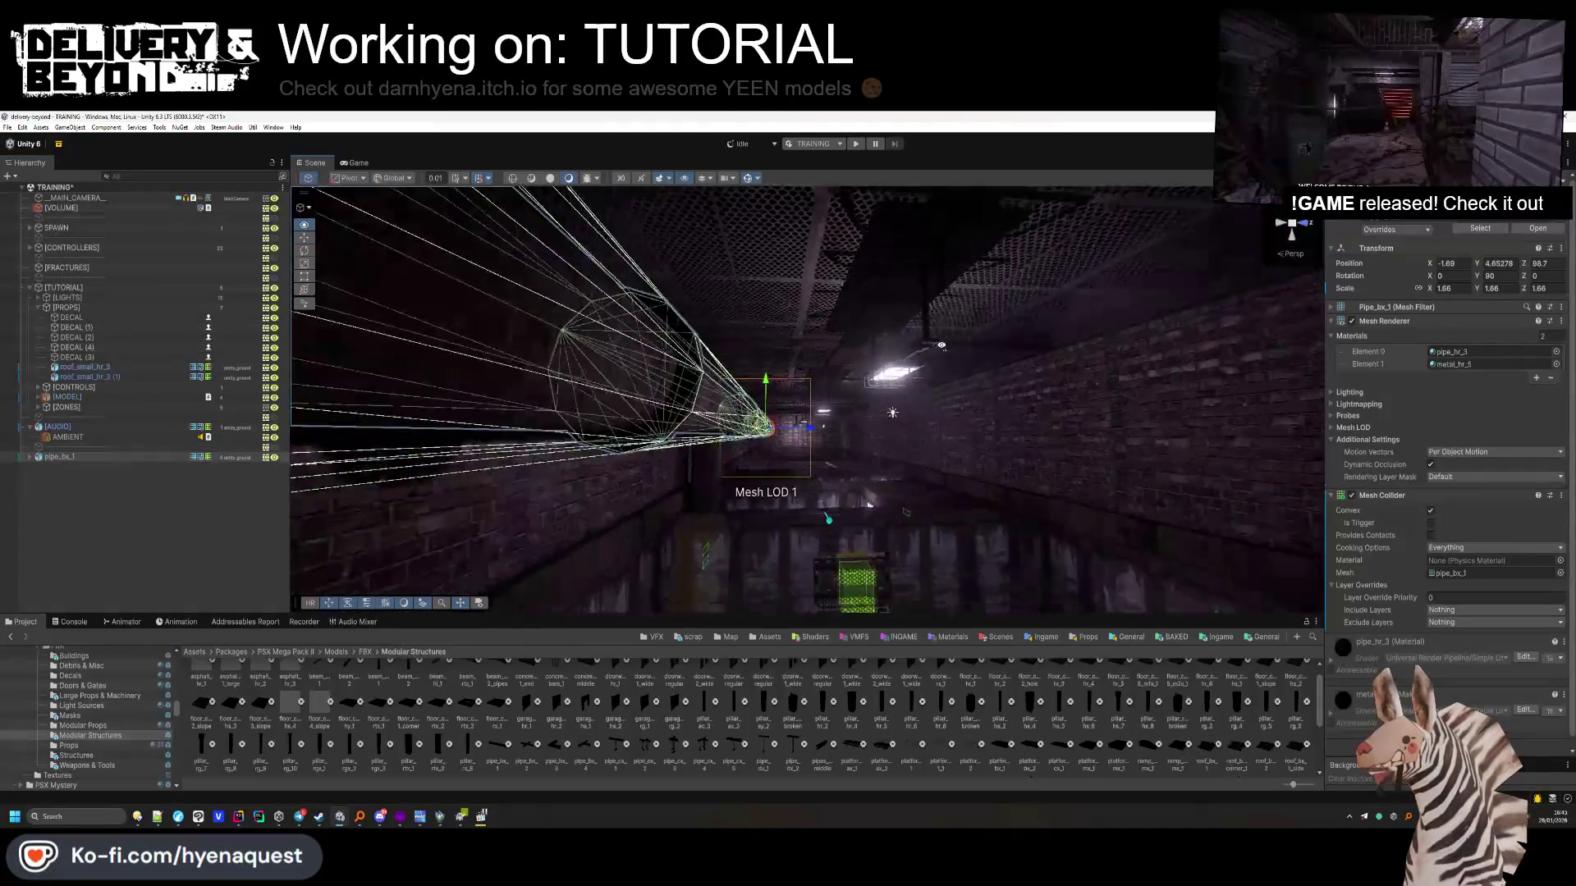
{"action": "mouse_move", "coordinate": [816, 416]}
{"action": "left_mouse_down"}
{"action": "mouse_move", "coordinate": [1033, 429]}
{"action": "mouse_move", "coordinate": [838, 438]}
{"action": "left_mouse_up"}
{"action": "mouse_move", "coordinate": [707, 427]}
{"action": "left_mouse_down"}
{"action": "mouse_move", "coordinate": [689, 428]}
{"action": "mouse_move", "coordinate": [966, 423]}
{"action": "mouse_move", "coordinate": [921, 457]}
{"action": "mouse_move", "coordinate": [987, 419]}
{"action": "mouse_move", "coordinate": [883, 460]}
{"action": "mouse_move", "coordinate": [636, 450]}
{"action": "left_mouse_up"}
{"action": "left_click", "coordinate": [987, 418]}
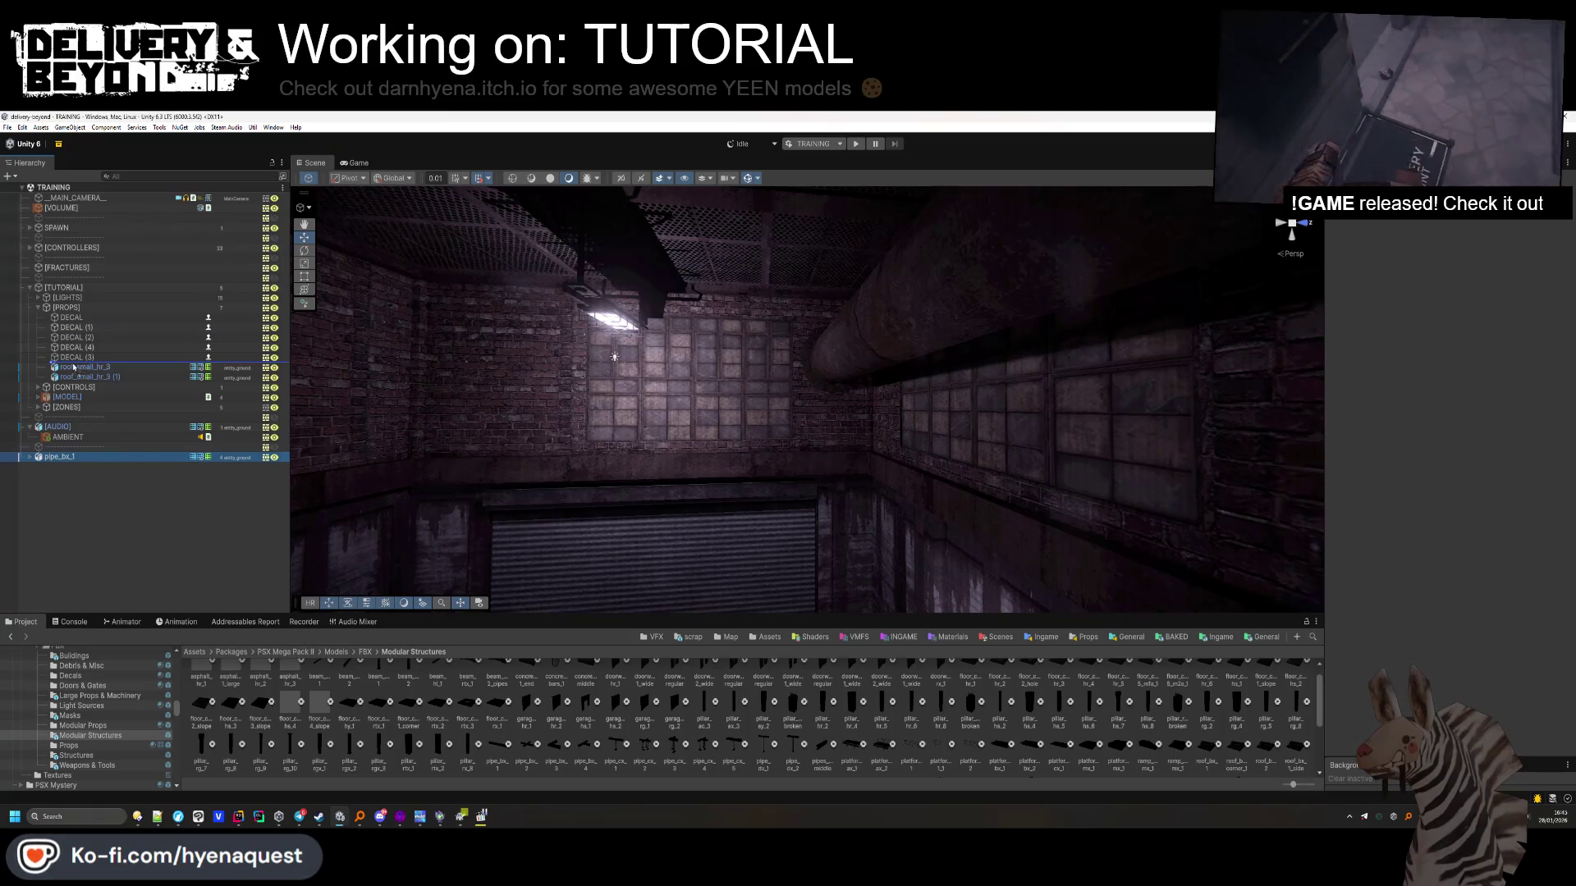
{"action": "left_click_drag", "start_coordinate": [615, 346], "coordinate": [781, 702]}
{"action": "mouse_move", "coordinate": [772, 534]}
{"action": "left_mouse_down"}
{"action": "mouse_move", "coordinate": [746, 548]}
{"action": "mouse_move", "coordinate": [725, 381]}
{"action": "mouse_move", "coordinate": [822, 506]}
{"action": "left_mouse_up"}
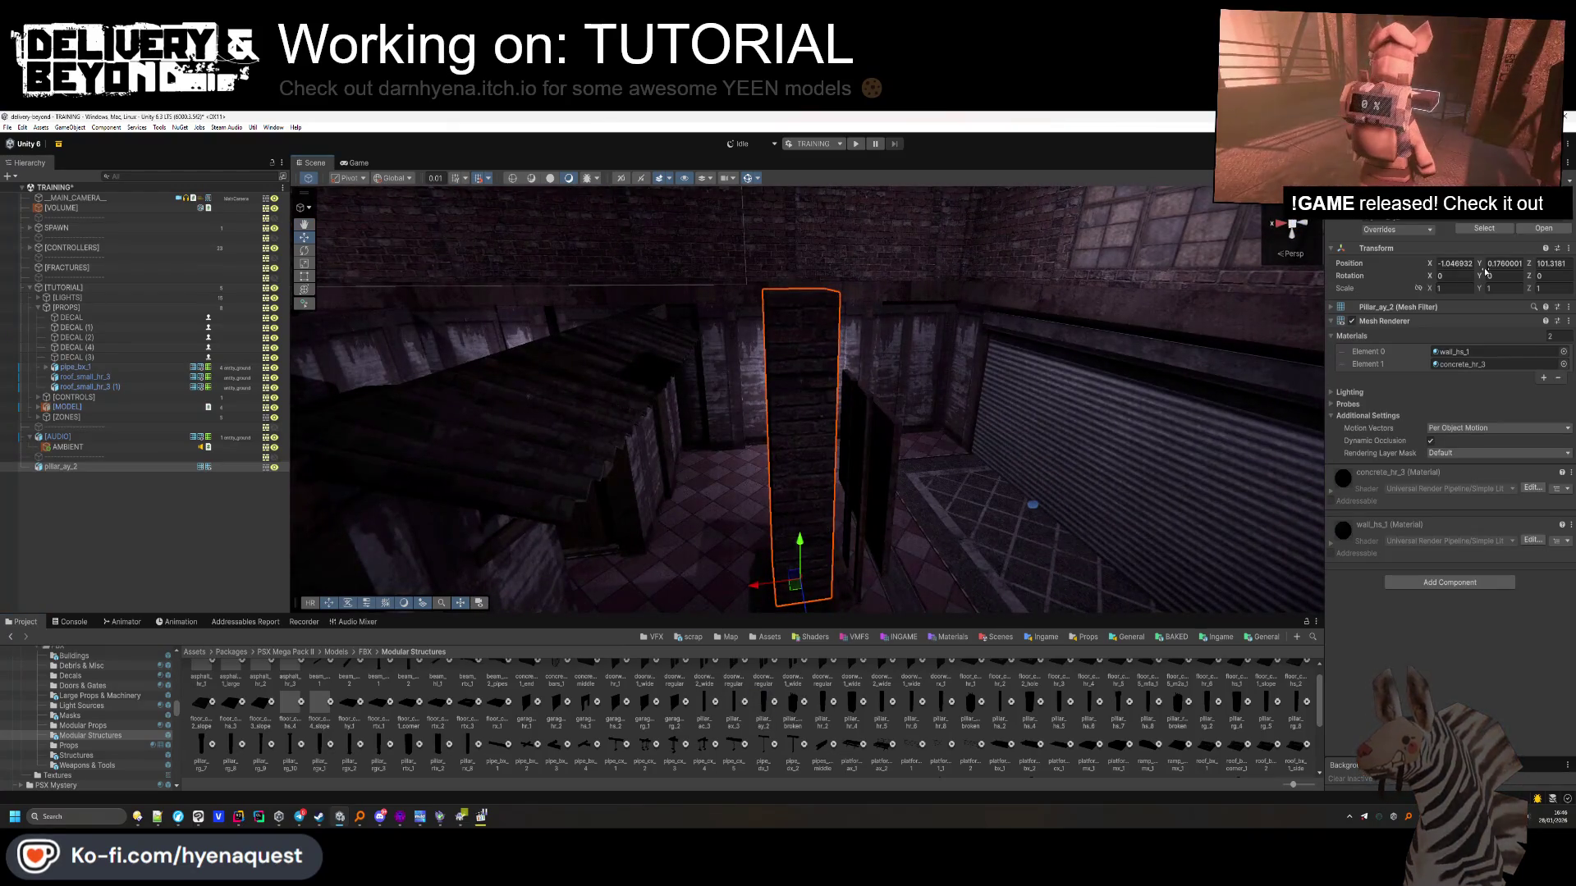
Scale the pillar_ay_2 up evenly to about 1.57
{"action": "left_click_drag", "start_coordinate": [1426, 288], "coordinate": [1454, 292]}
{"action": "mouse_move", "coordinate": [851, 446]}
{"action": "left_mouse_down"}
{"action": "mouse_move", "coordinate": [844, 411]}
{"action": "mouse_move", "coordinate": [846, 448]}
{"action": "mouse_move", "coordinate": [887, 354]}
{"action": "left_mouse_up"}
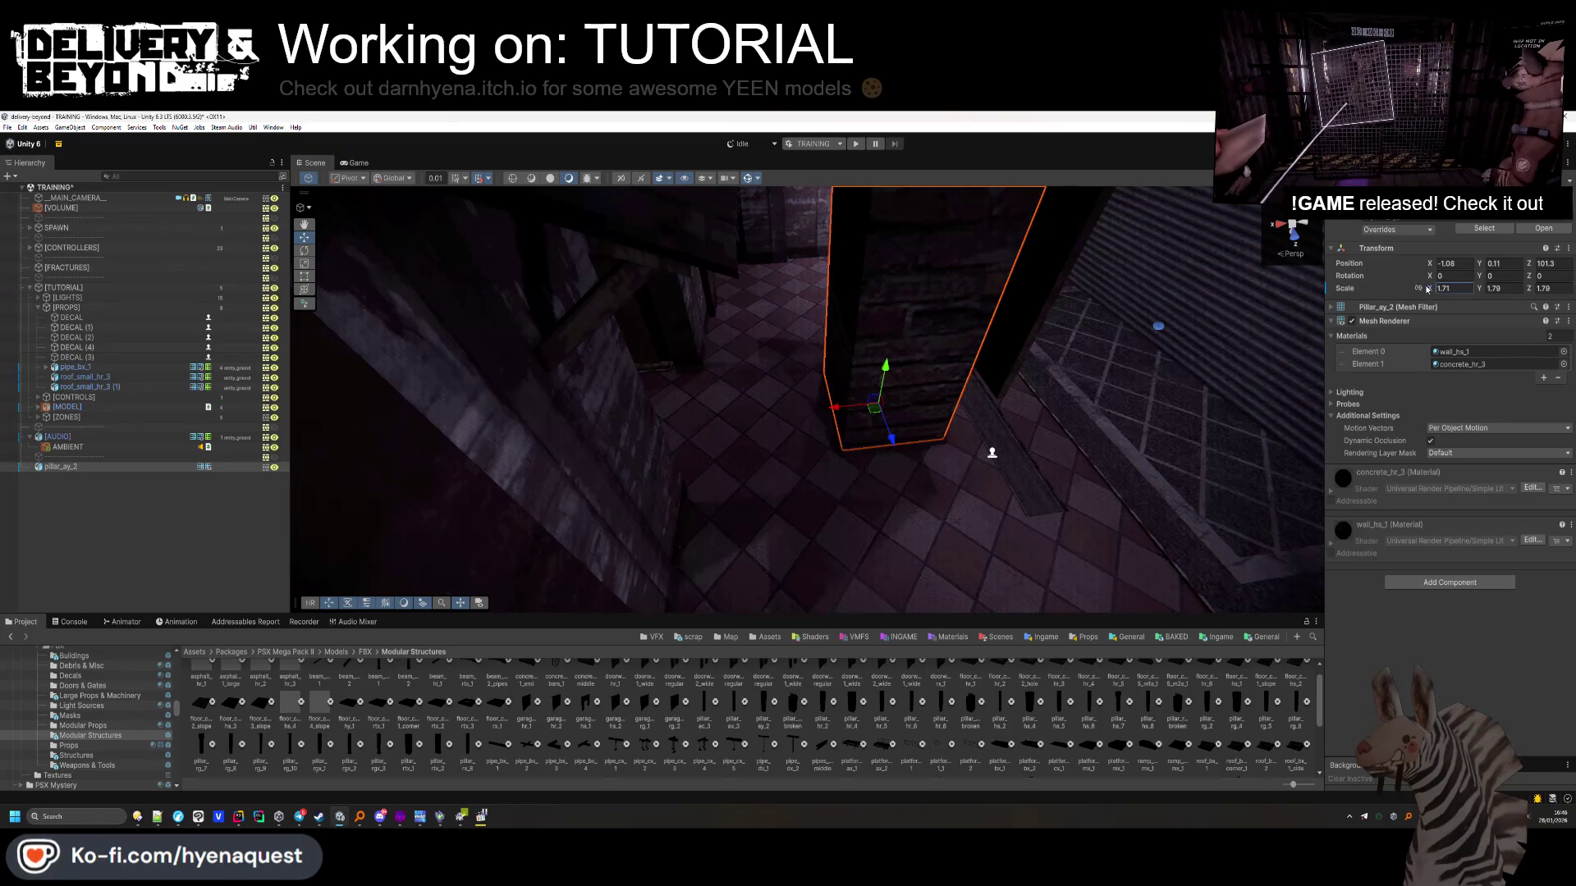
{"action": "left_click", "coordinate": [808, 540]}
{"action": "mouse_move", "coordinate": [808, 540]}
{"action": "left_mouse_down"}
{"action": "mouse_move", "coordinate": [870, 493]}
{"action": "mouse_move", "coordinate": [873, 444]}
{"action": "mouse_move", "coordinate": [965, 452]}
{"action": "mouse_move", "coordinate": [950, 499]}
{"action": "mouse_move", "coordinate": [904, 429]}
{"action": "mouse_move", "coordinate": [1077, 439]}
{"action": "left_mouse_up"}
{"action": "left_click", "coordinate": [921, 457]}
{"action": "left_click_drag", "start_coordinate": [852, 356], "coordinate": [775, 371]}
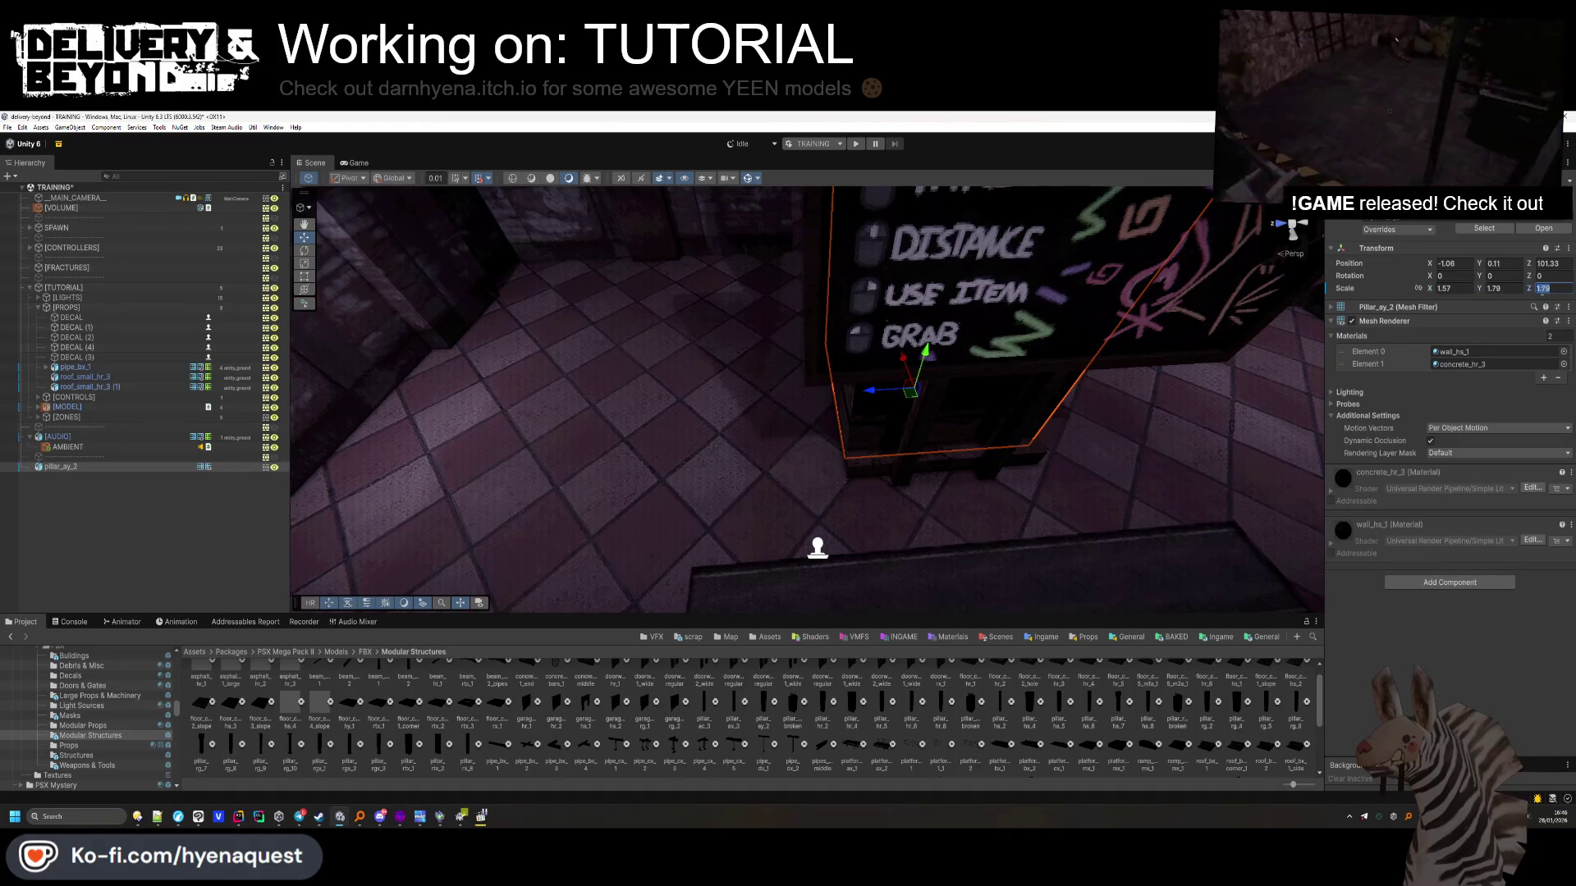
{"action": "mouse_move", "coordinate": [817, 456]}
{"action": "left_mouse_down"}
{"action": "mouse_move", "coordinate": [861, 209]}
{"action": "mouse_move", "coordinate": [845, 427]}
{"action": "left_mouse_up"}
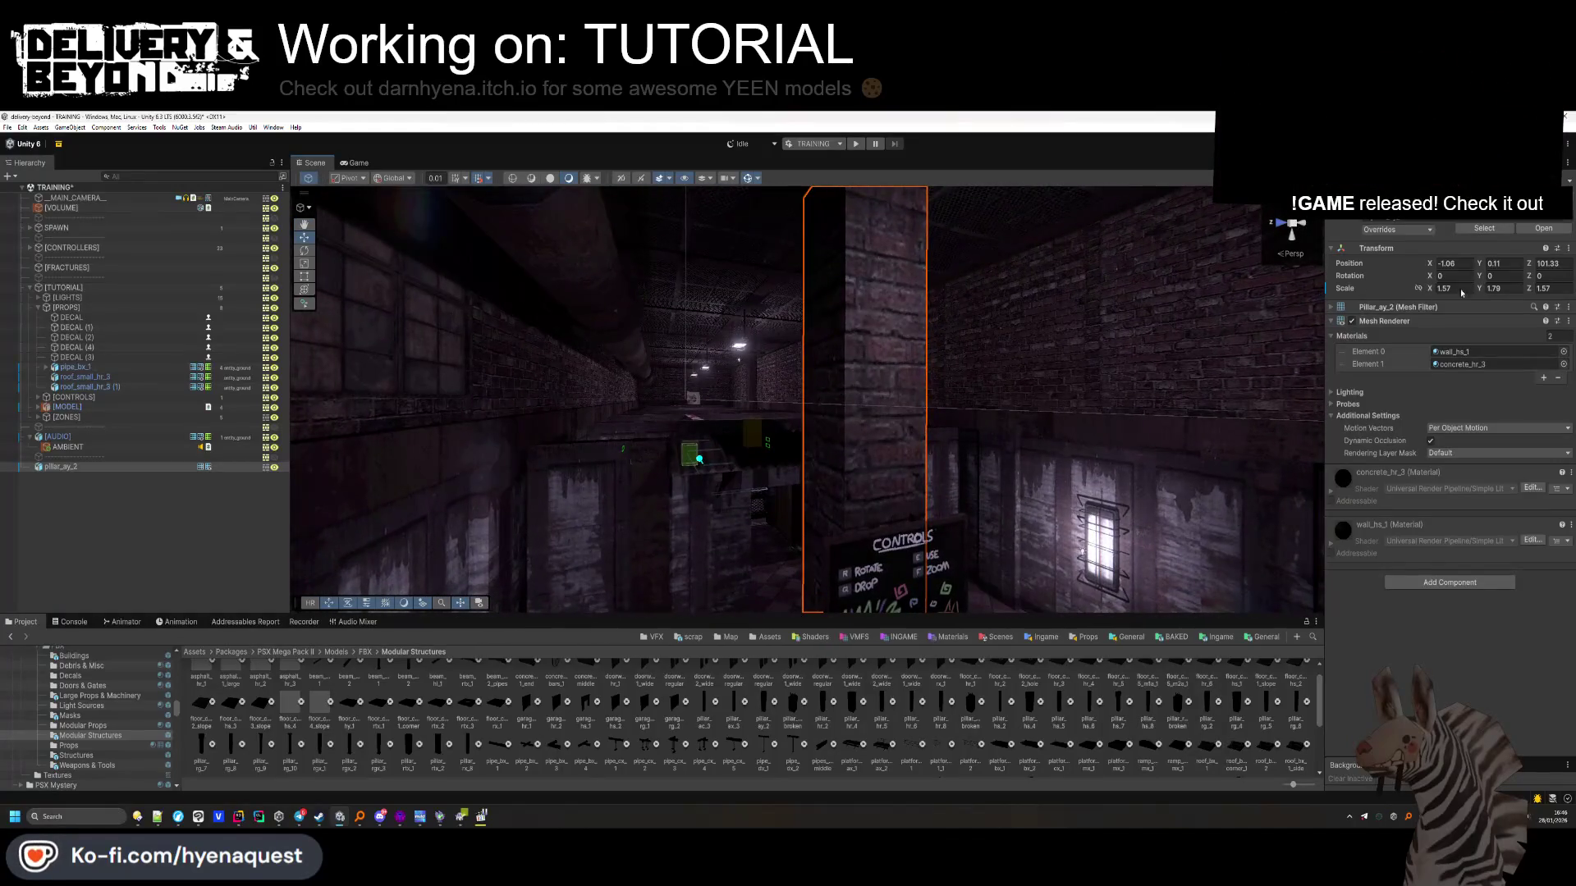
Make the pillar taller by setting its Scale Y to 1.88
{"action": "left_click_drag", "start_coordinate": [1462, 293], "coordinate": [1473, 293]}
{"action": "left_click_drag", "start_coordinate": [829, 369], "coordinate": [855, 351], "text": "alt"}
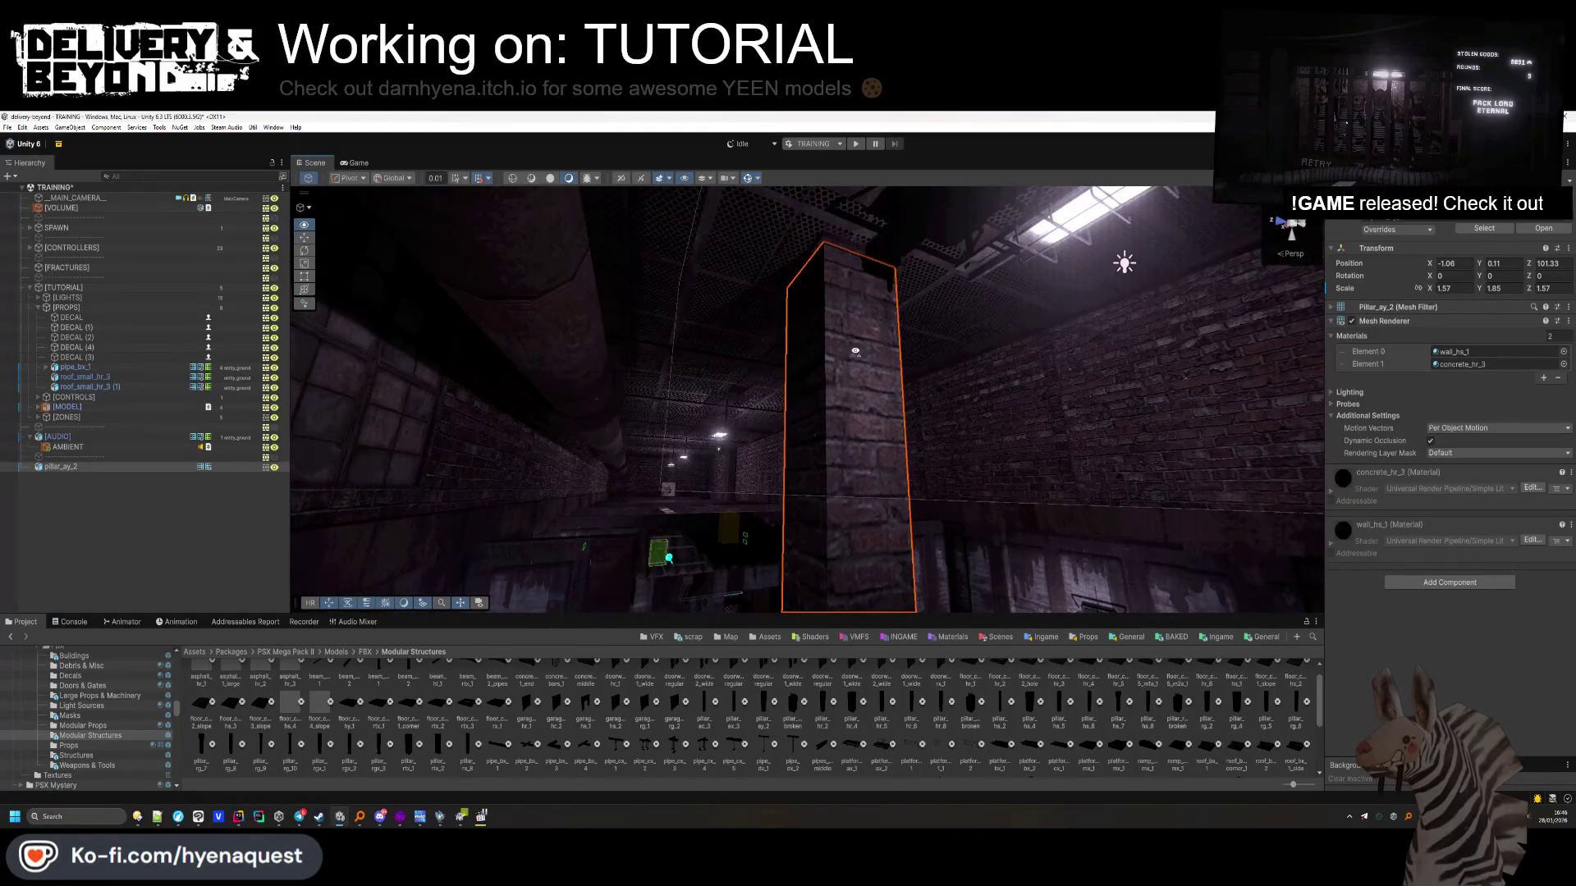
{"action": "left_click_drag", "start_coordinate": [1488, 289], "coordinate": [1516, 293]}
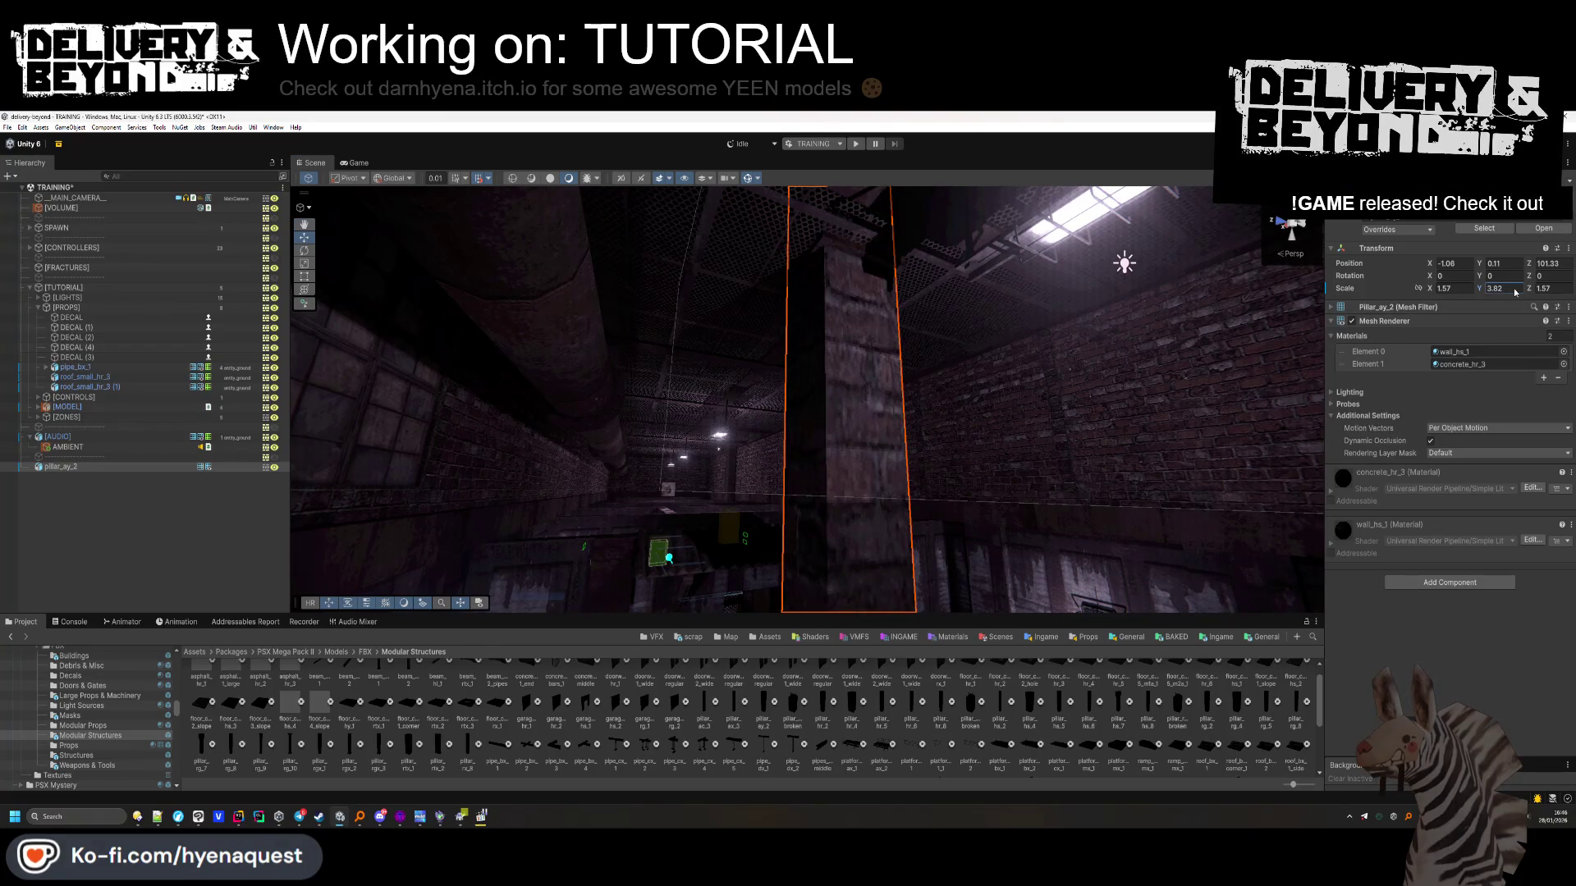
{"action": "key", "text": "ctrl+z"}
{"action": "key", "text": "BackSpace"}
{"action": "type", "text": "8"}
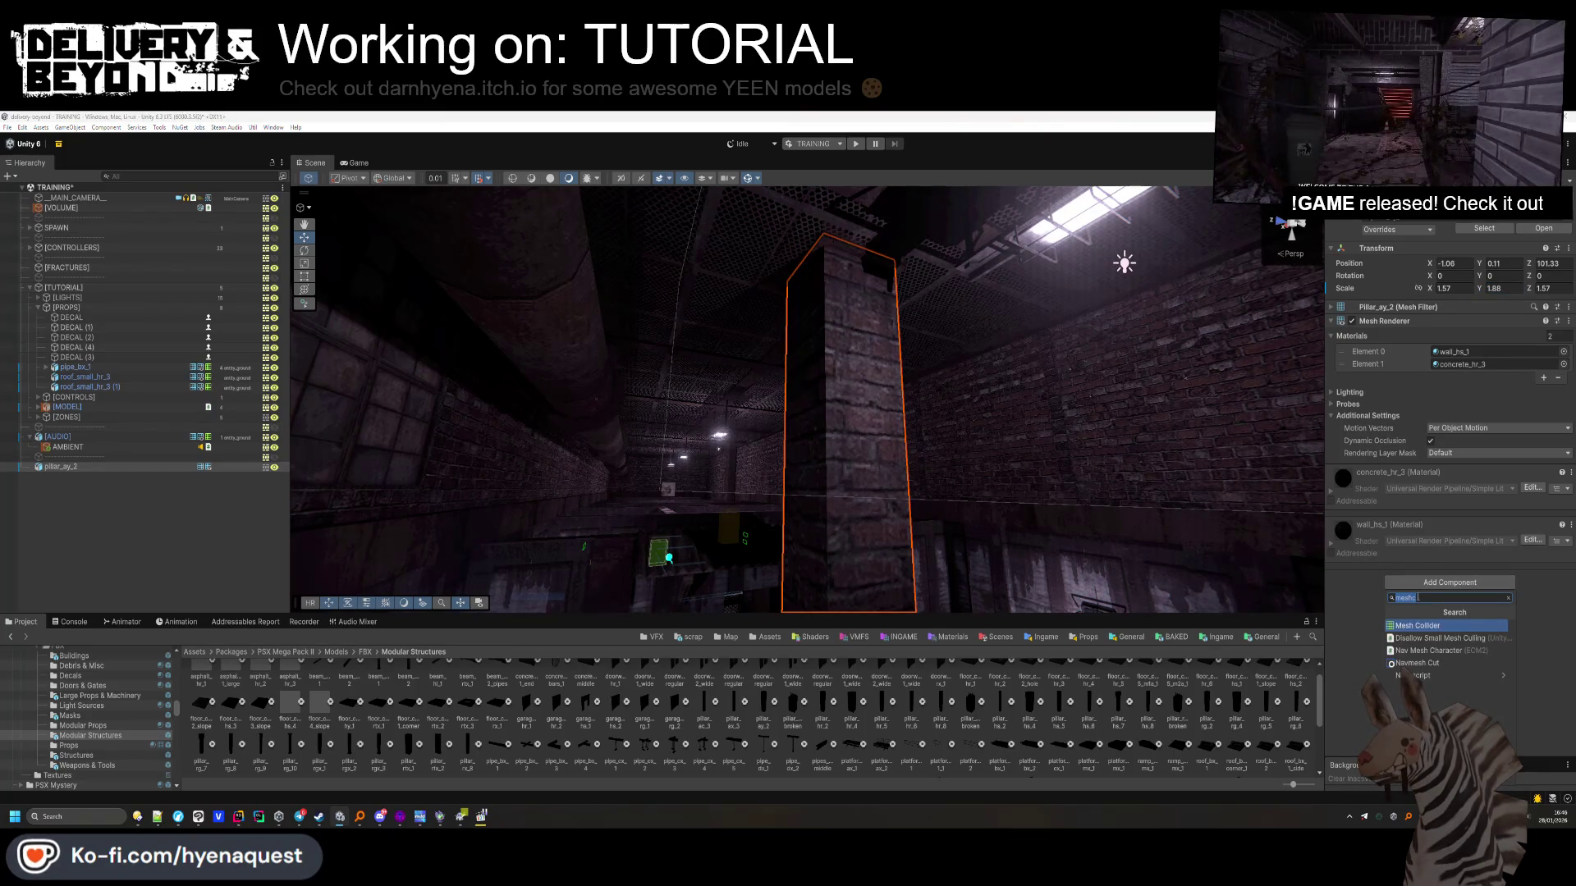
Give the pillar a Box Collider and put it on the entity_ground layer
{"action": "key", "text": "Return"}
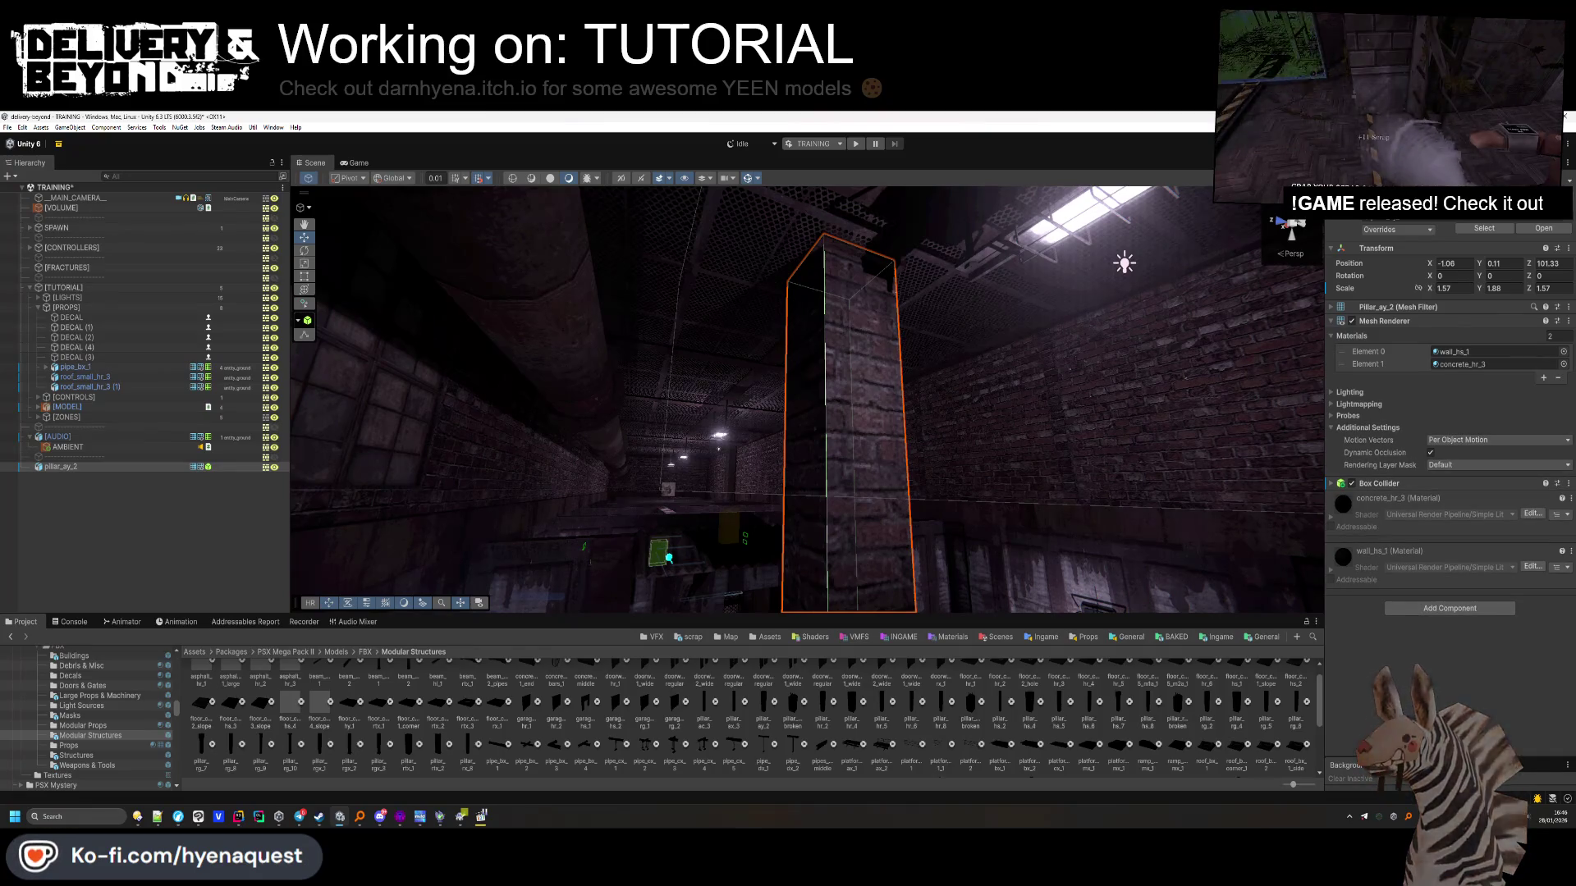
{"action": "left_click", "coordinate": [1526, 215]}
{"action": "left_click", "coordinate": [1518, 329]}
File pillar_ay_2 under [PROPS] and save the scene
{"action": "left_click_drag", "start_coordinate": [65, 466], "coordinate": [77, 382]}
{"action": "left_click", "coordinate": [119, 497]}
{"action": "left_click_drag", "start_coordinate": [575, 410], "coordinate": [703, 474]}
{"action": "key", "text": "ctrl+s"}
{"action": "mouse_move", "coordinate": [820, 411]}
{"action": "left_mouse_down"}
{"action": "mouse_move", "coordinate": [788, 333]}
{"action": "mouse_move", "coordinate": [850, 414]}
{"action": "mouse_move", "coordinate": [827, 452]}
{"action": "mouse_move", "coordinate": [1361, 451]}
{"action": "mouse_move", "coordinate": [1459, 584]}
{"action": "left_mouse_up"}
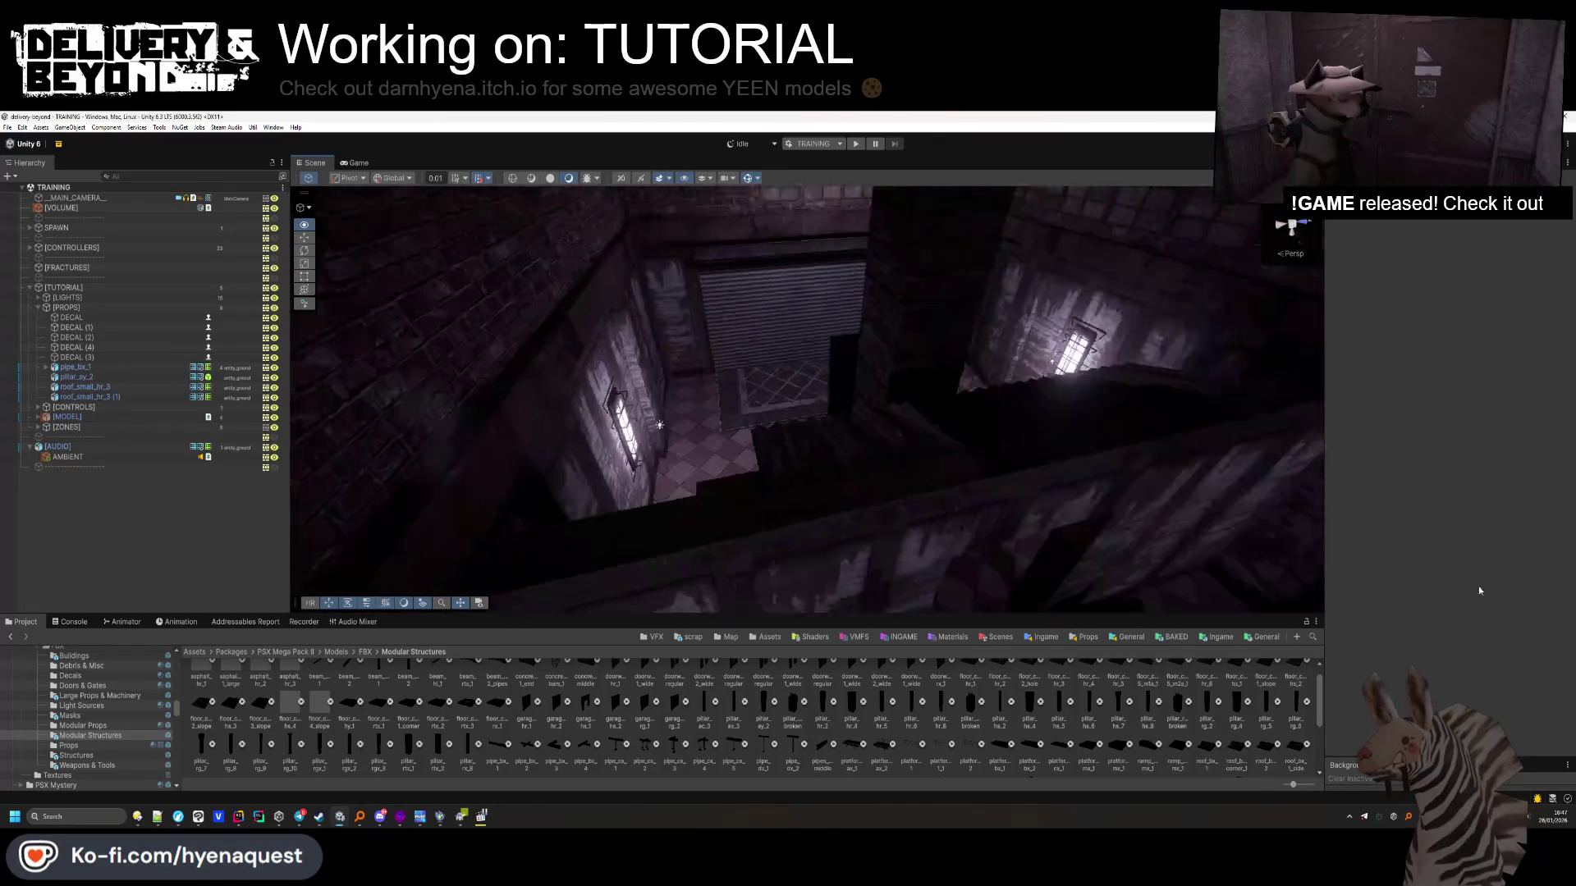
{"action": "left_click", "coordinate": [976, 348]}
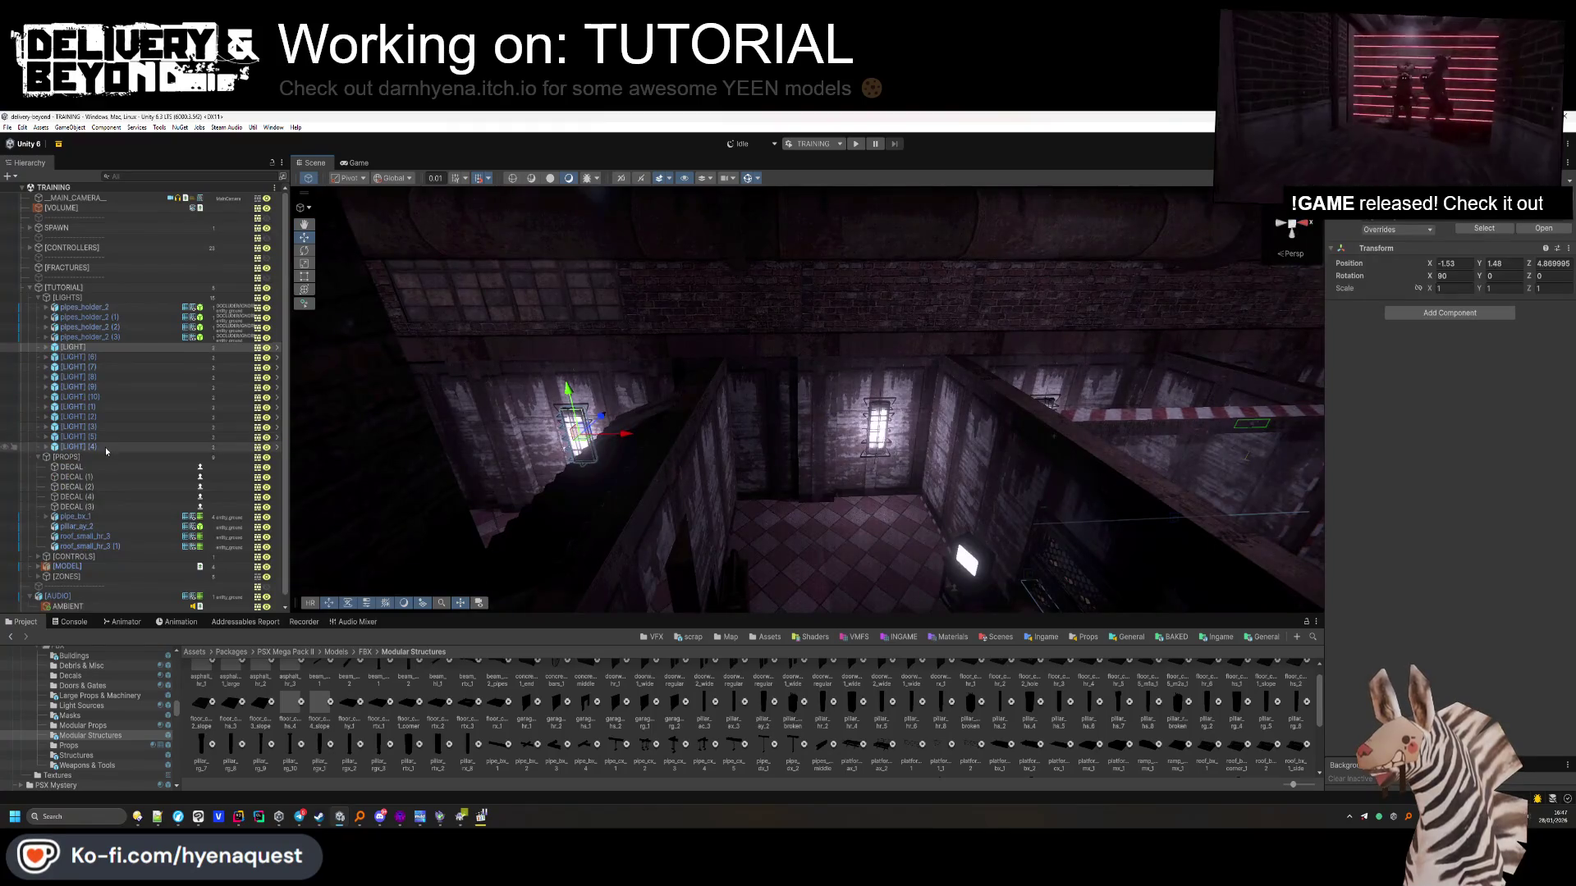
Duplicate a wall light and mount the copy at Y 4.36 on the far wall, rotation Y 0
{"action": "key", "text": "ctrl+d"}
{"action": "mouse_move", "coordinate": [554, 572]}
{"action": "left_mouse_down"}
{"action": "mouse_move", "coordinate": [848, 386]}
{"action": "mouse_move", "coordinate": [866, 333]}
{"action": "mouse_move", "coordinate": [1491, 261]}
{"action": "left_mouse_up"}
{"action": "key", "text": "f"}
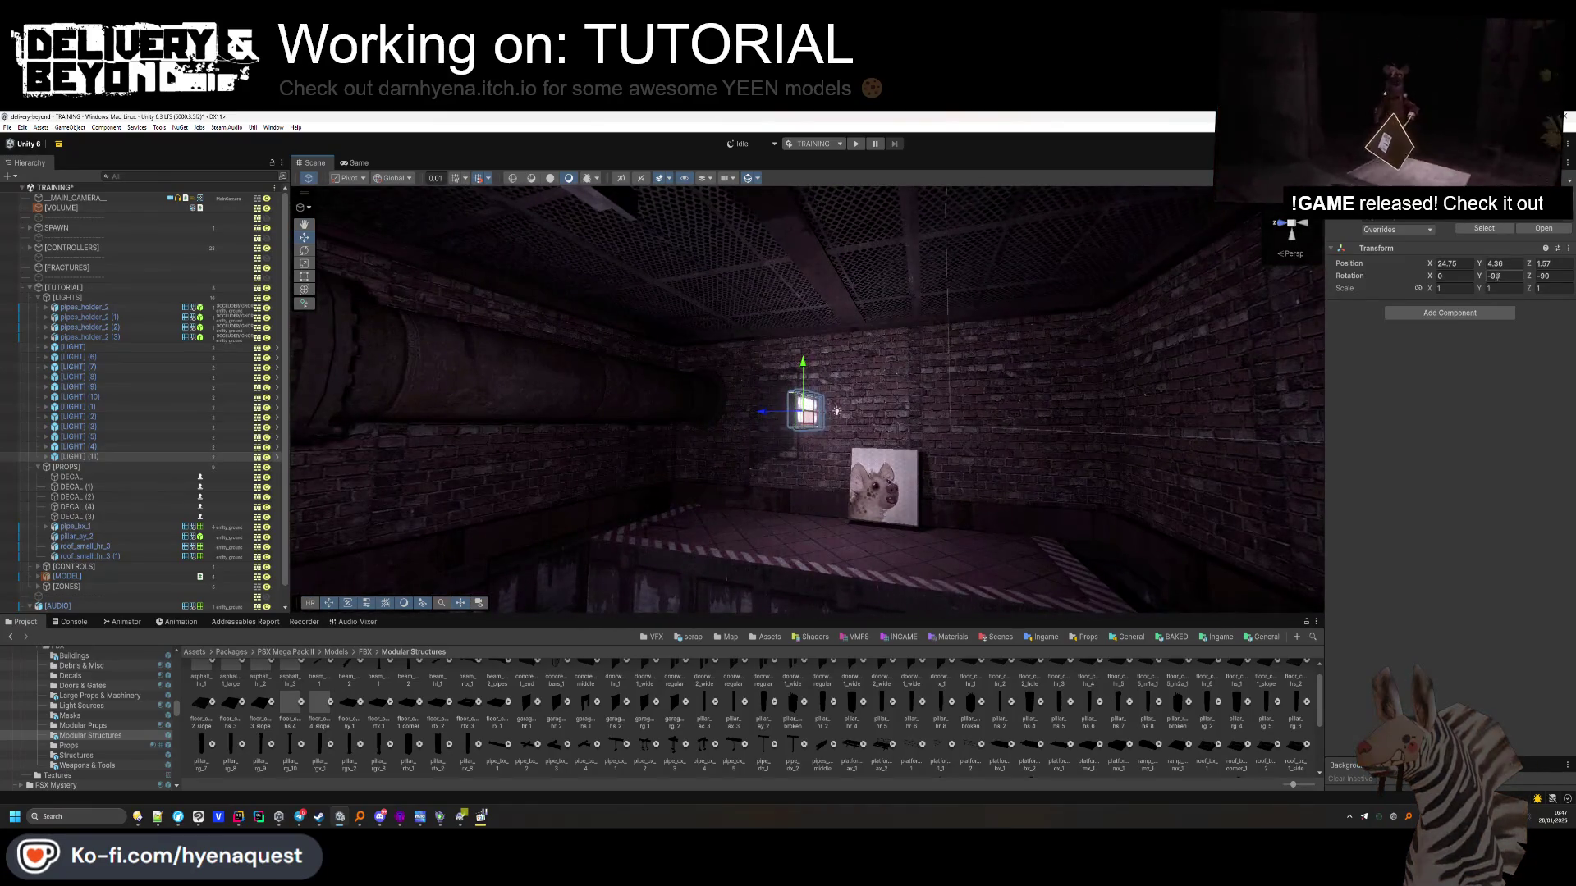
{"action": "mouse_move", "coordinate": [740, 416]}
{"action": "left_mouse_down"}
{"action": "mouse_move", "coordinate": [581, 391]}
{"action": "mouse_move", "coordinate": [1102, 386]}
{"action": "mouse_move", "coordinate": [781, 412]}
{"action": "mouse_move", "coordinate": [817, 385]}
{"action": "left_mouse_up"}
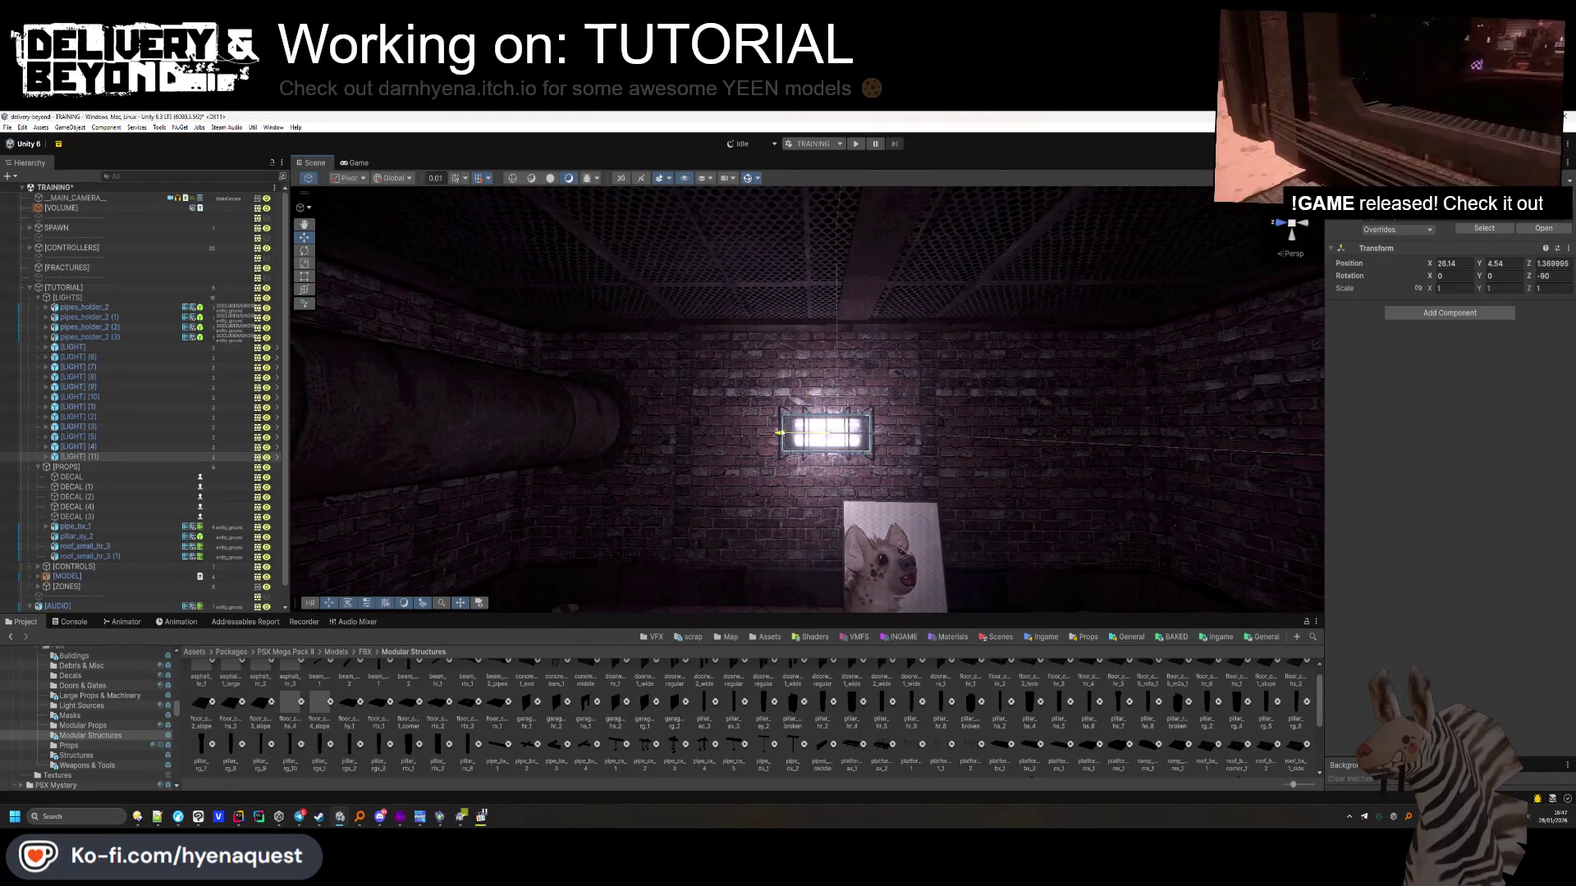
Collapse the [LIGHTS] group and survey the room up the long brick corridor
{"action": "left_click", "coordinate": [67, 297]}
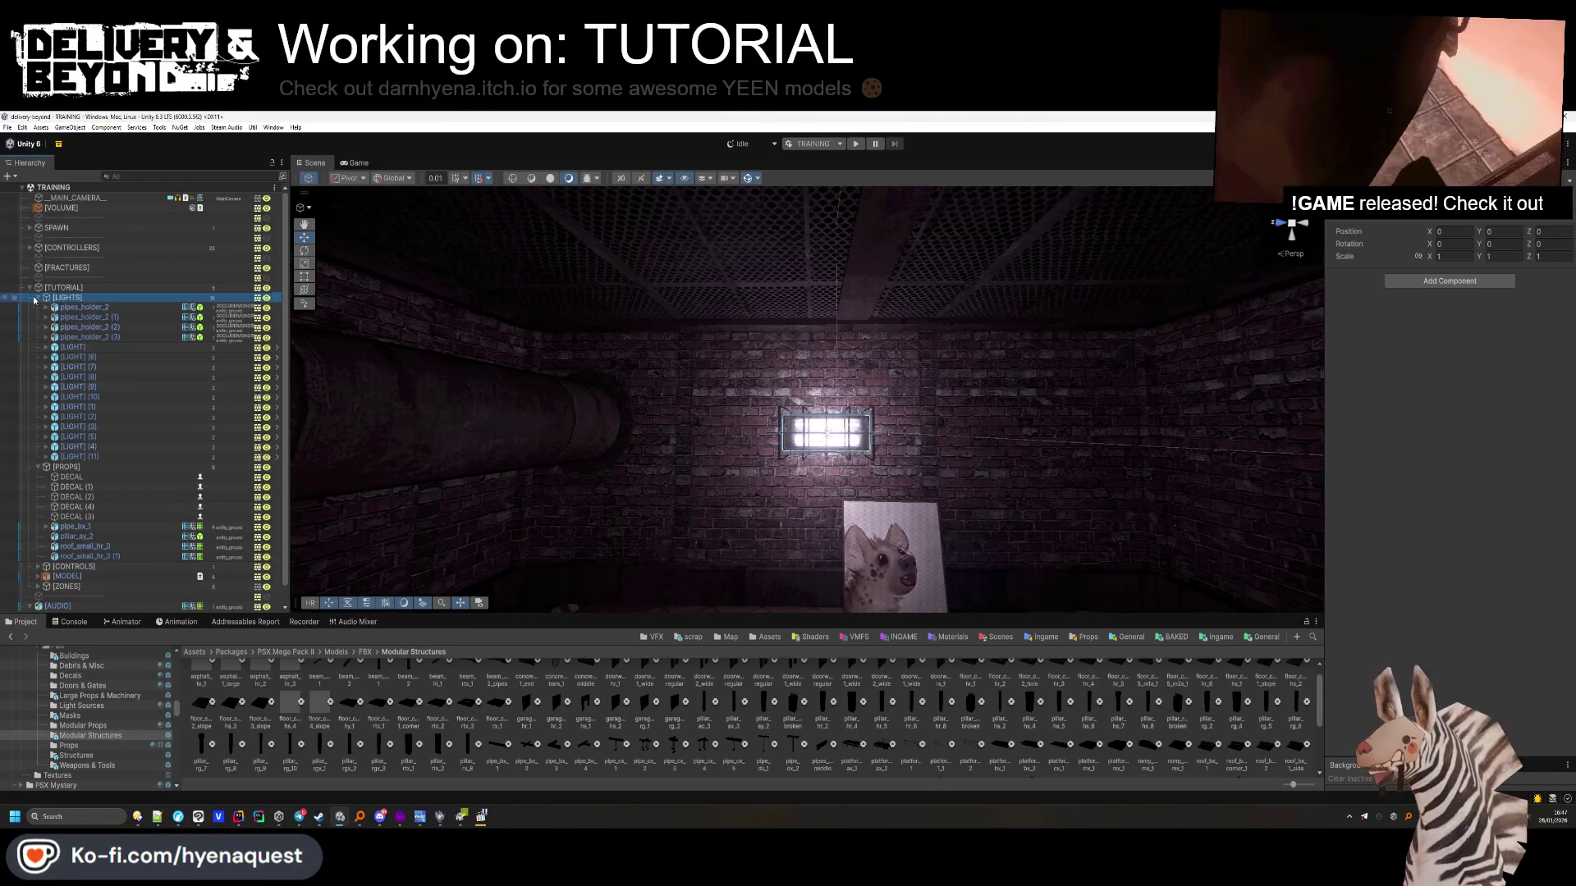
{"action": "left_click", "coordinate": [38, 297]}
{"action": "left_click", "coordinate": [229, 504]}
{"action": "mouse_move", "coordinate": [788, 410]}
{"action": "left_mouse_down"}
{"action": "mouse_move", "coordinate": [697, 473]}
{"action": "mouse_move", "coordinate": [1006, 372]}
{"action": "mouse_move", "coordinate": [898, 466]}
{"action": "mouse_move", "coordinate": [1034, 464]}
{"action": "mouse_move", "coordinate": [1177, 429]}
{"action": "mouse_move", "coordinate": [1012, 309]}
{"action": "mouse_move", "coordinate": [1111, 468]}
{"action": "mouse_move", "coordinate": [1186, 367]}
{"action": "left_mouse_up"}
{"action": "mouse_move", "coordinate": [1030, 339]}
{"action": "left_mouse_down"}
{"action": "mouse_move", "coordinate": [863, 343]}
{"action": "mouse_move", "coordinate": [1117, 277]}
{"action": "mouse_move", "coordinate": [977, 492]}
{"action": "left_mouse_up"}
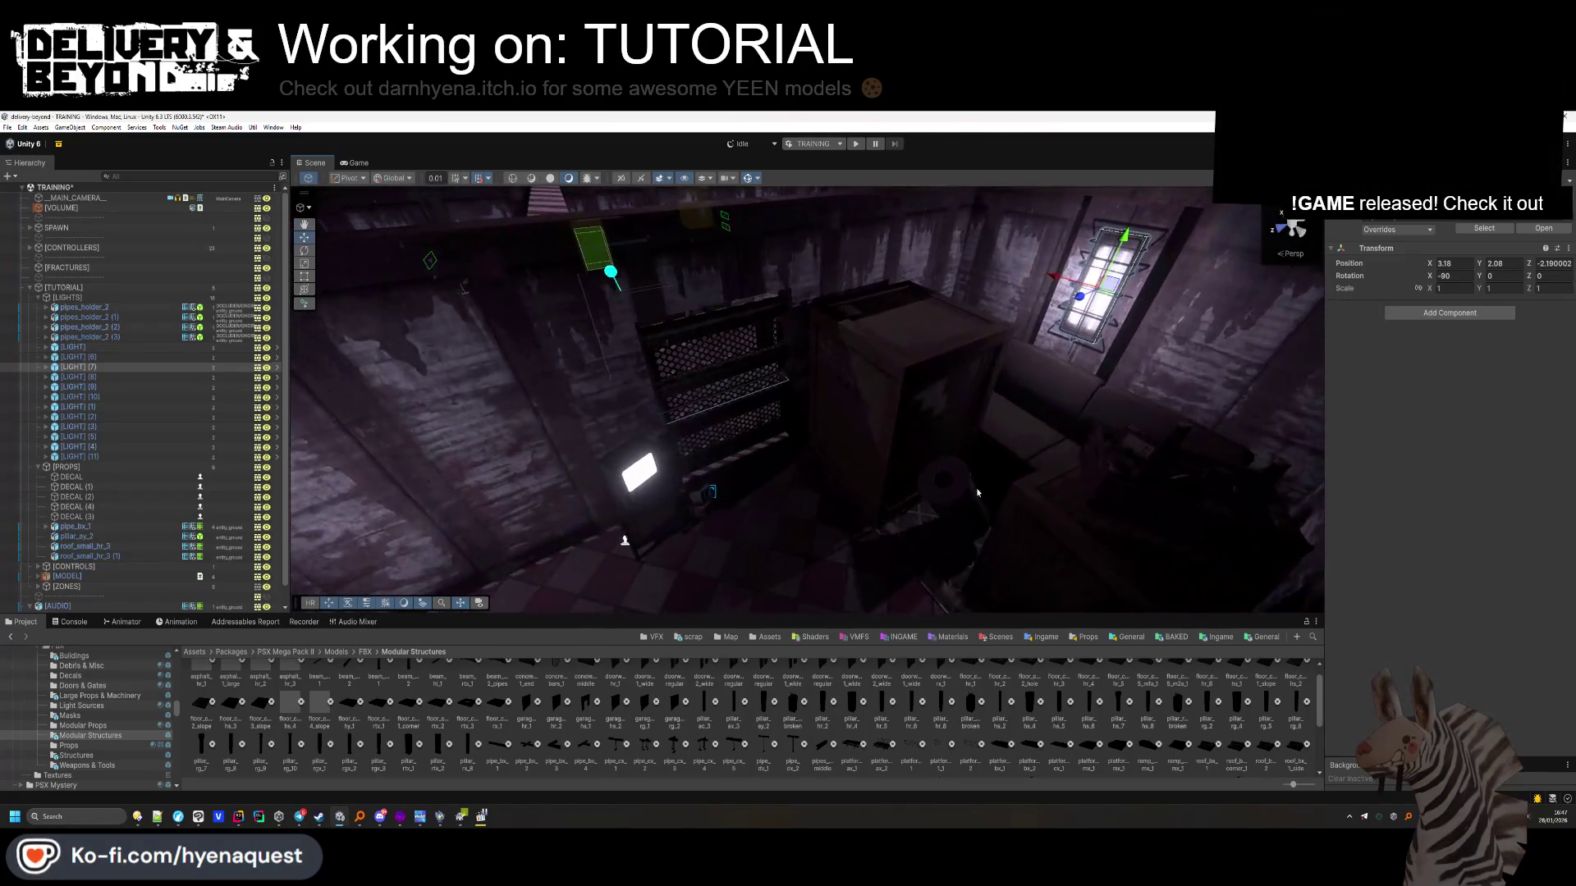
{"action": "left_click", "coordinate": [41, 298]}
{"action": "left_click", "coordinate": [253, 514]}
{"action": "mouse_move", "coordinate": [820, 410]}
{"action": "left_mouse_down"}
{"action": "mouse_move", "coordinate": [873, 354]}
{"action": "mouse_move", "coordinate": [848, 394]}
{"action": "left_mouse_up"}
{"action": "mouse_move", "coordinate": [915, 569]}
{"action": "left_mouse_down"}
{"action": "mouse_move", "coordinate": [835, 366]}
{"action": "mouse_move", "coordinate": [754, 441]}
{"action": "mouse_move", "coordinate": [677, 588]}
{"action": "mouse_move", "coordinate": [941, 475]}
{"action": "mouse_move", "coordinate": [944, 509]}
{"action": "left_mouse_up"}
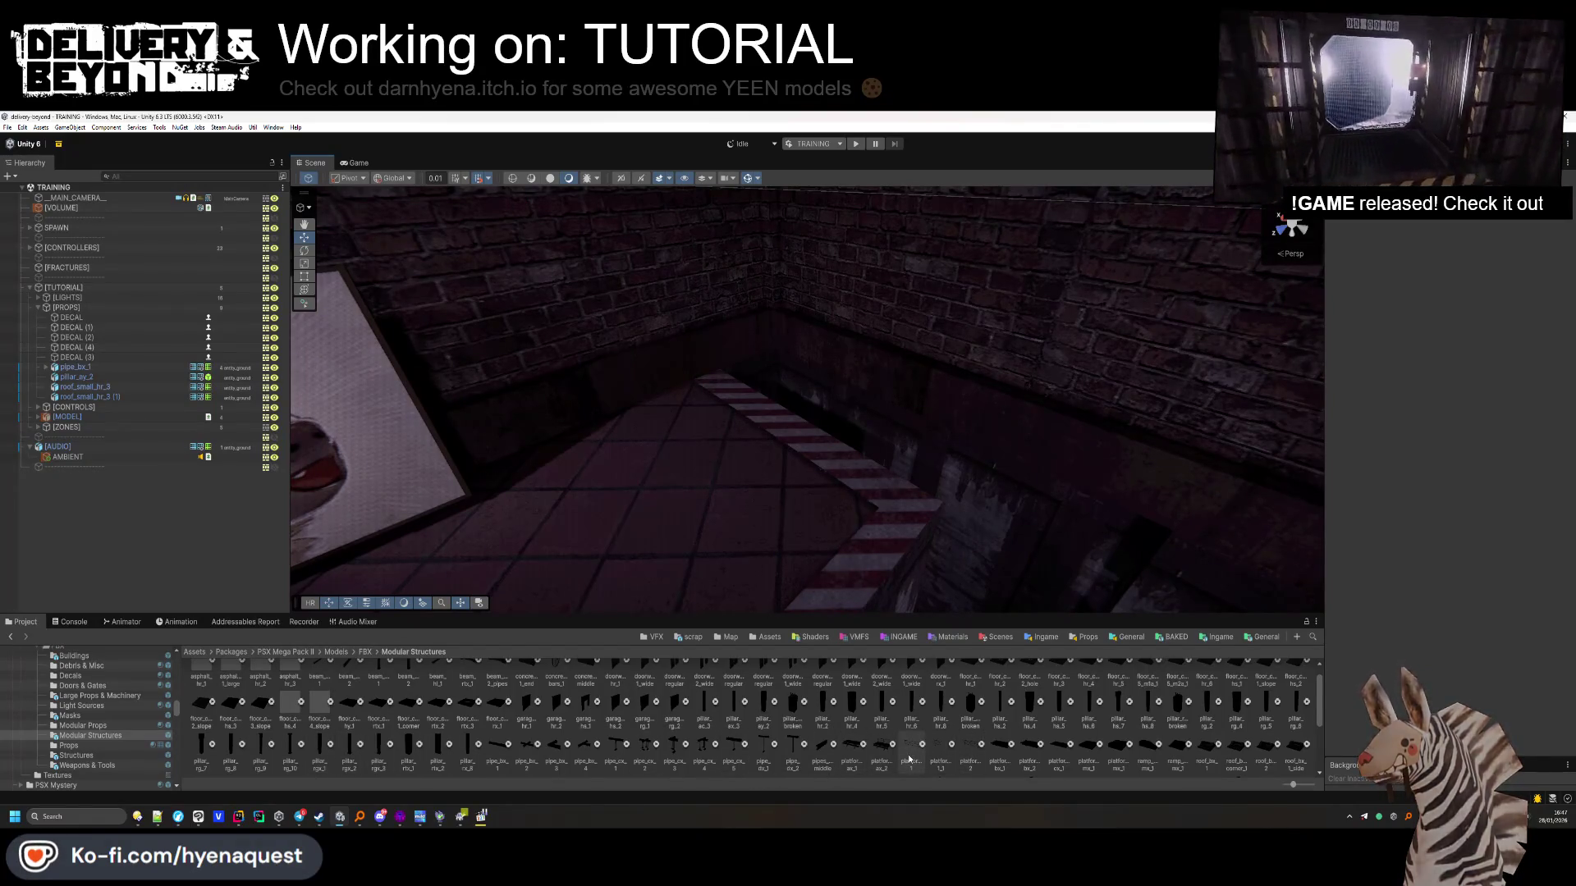
Place a platform_b_handrail_1 at rotation 90 and scale 0.73 by the hazard-striped edge, with a Box Collider
{"action": "scroll", "coordinate": [908, 759], "scroll_direction": "up", "scroll_amount": 1}
{"action": "scroll", "coordinate": [891, 746], "scroll_direction": "up", "scroll_amount": 1}
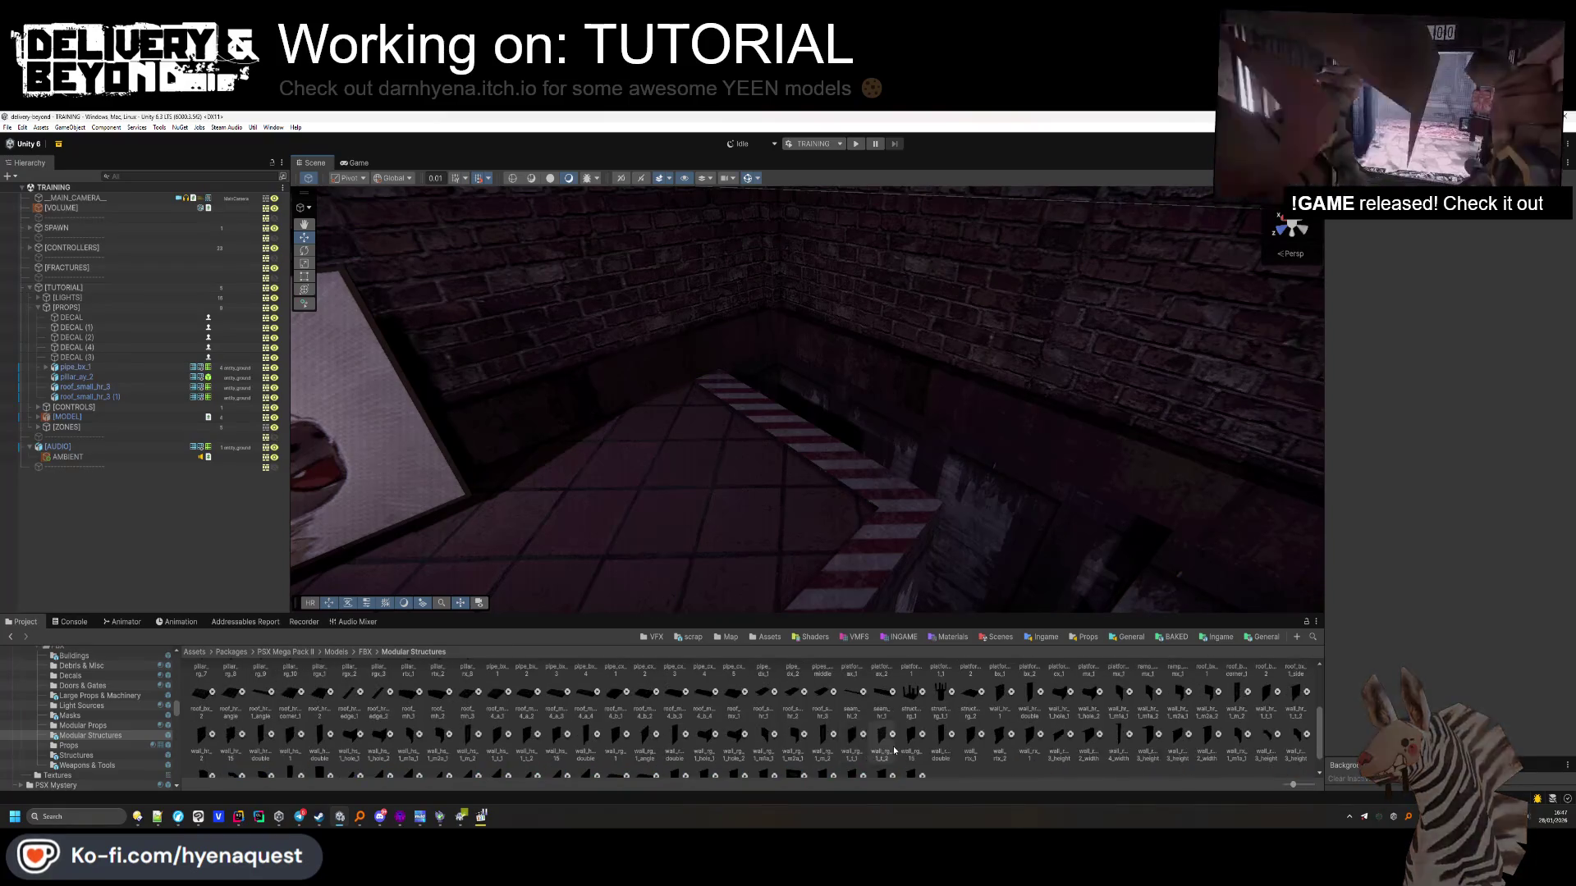
{"action": "mouse_move", "coordinate": [898, 740]}
{"action": "left_mouse_down"}
{"action": "mouse_move", "coordinate": [722, 410]}
{"action": "mouse_move", "coordinate": [950, 696]}
{"action": "left_mouse_up"}
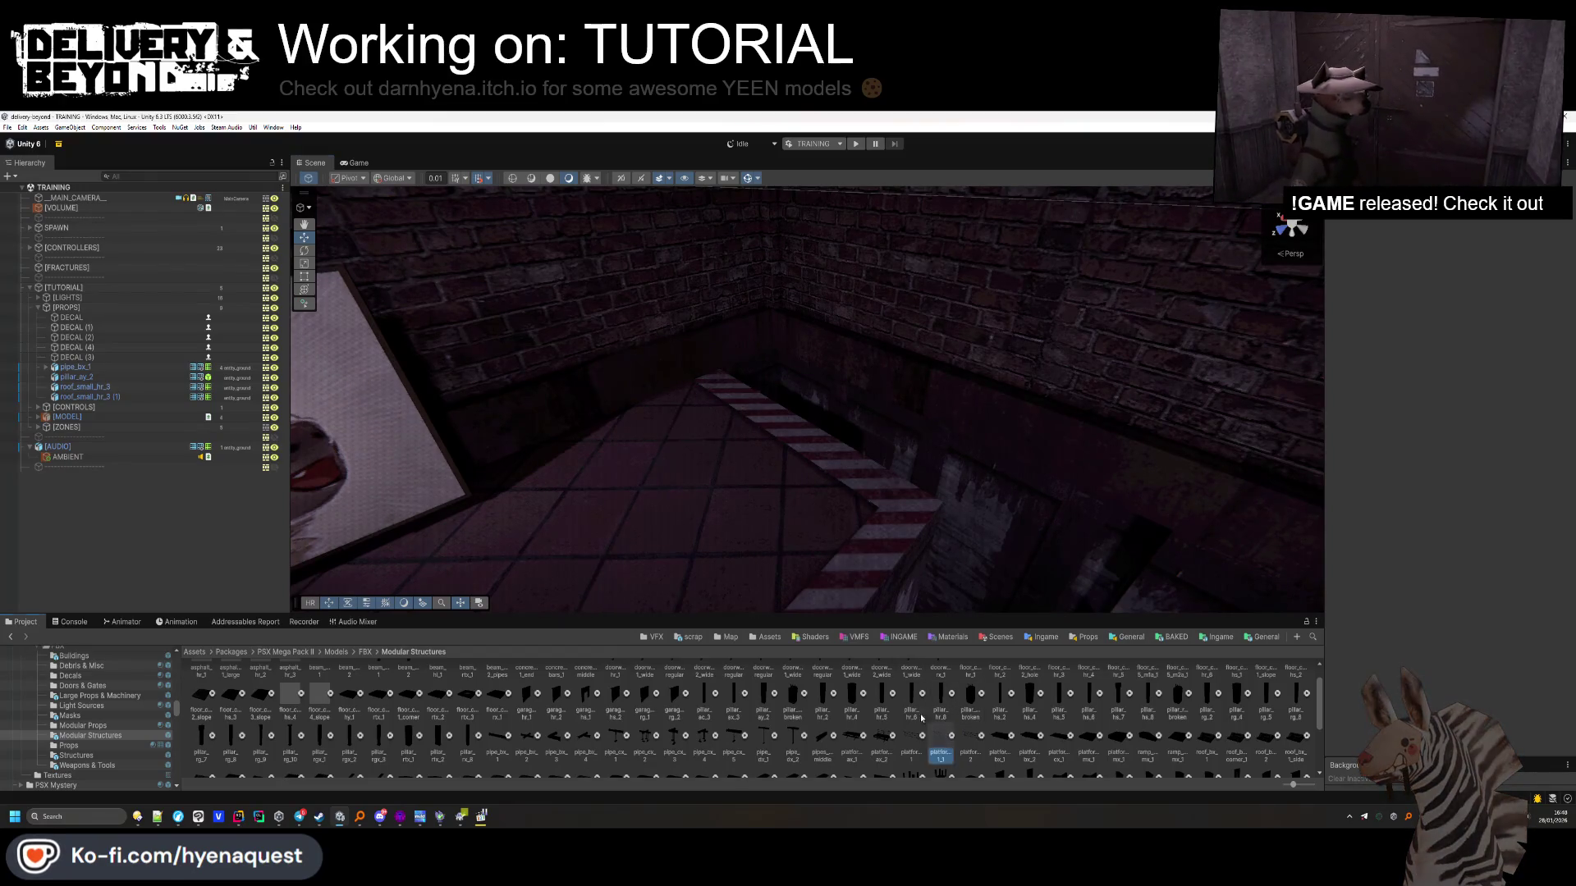
{"action": "mouse_move", "coordinate": [903, 728]}
{"action": "left_mouse_down"}
{"action": "mouse_move", "coordinate": [749, 476]}
{"action": "mouse_move", "coordinate": [755, 430]}
{"action": "left_mouse_up"}
{"action": "key", "text": "f"}
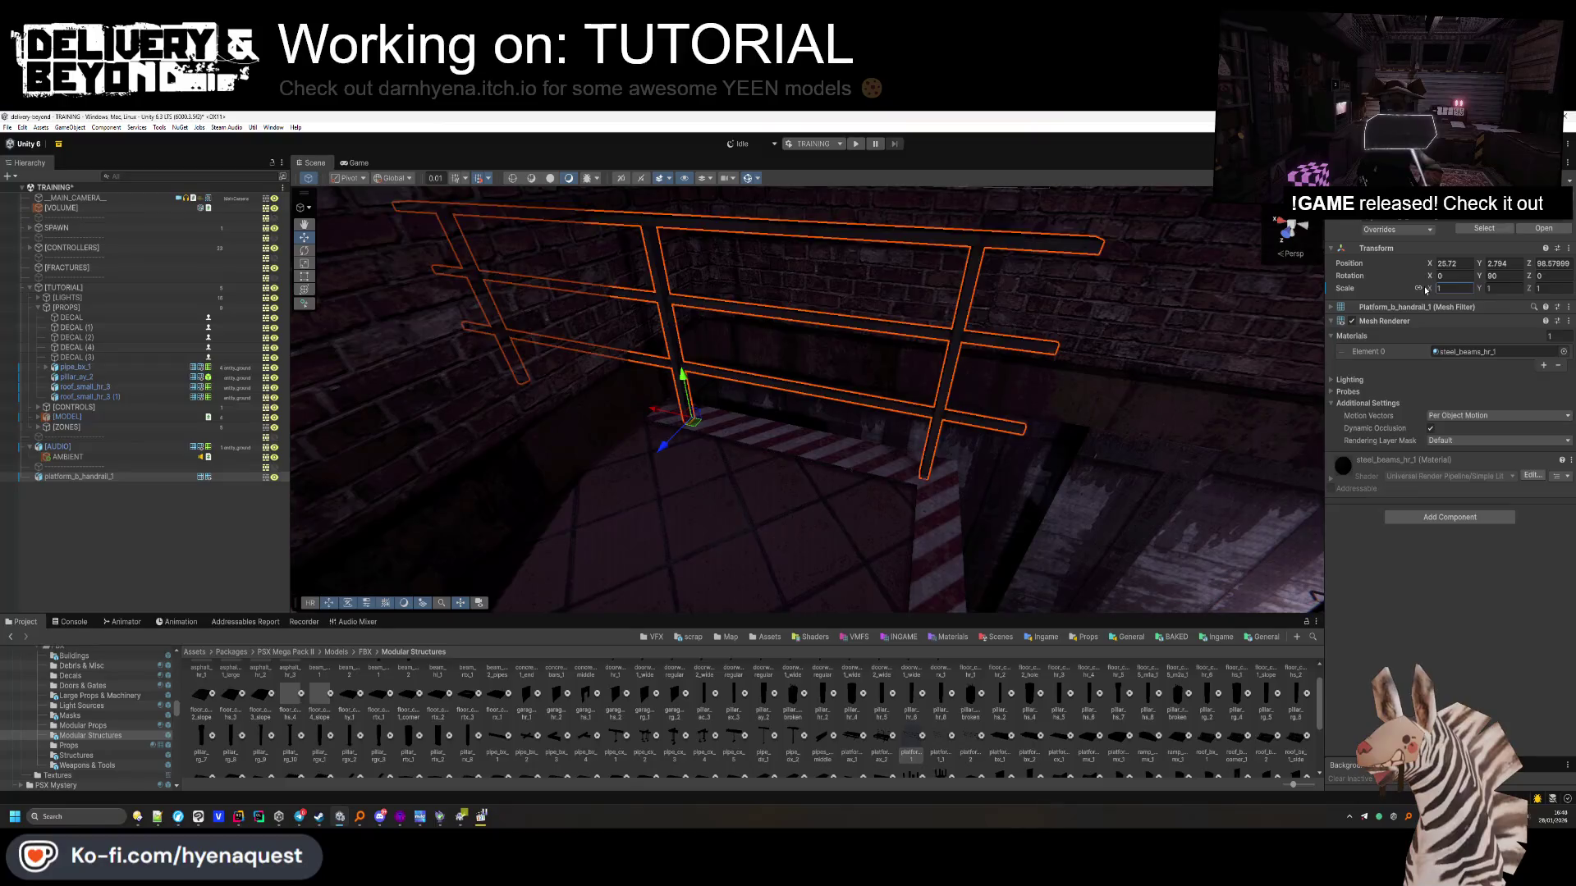
{"action": "mouse_move", "coordinate": [694, 424]}
{"action": "left_mouse_down"}
{"action": "mouse_move", "coordinate": [716, 450]}
{"action": "mouse_move", "coordinate": [727, 433]}
{"action": "left_mouse_up"}
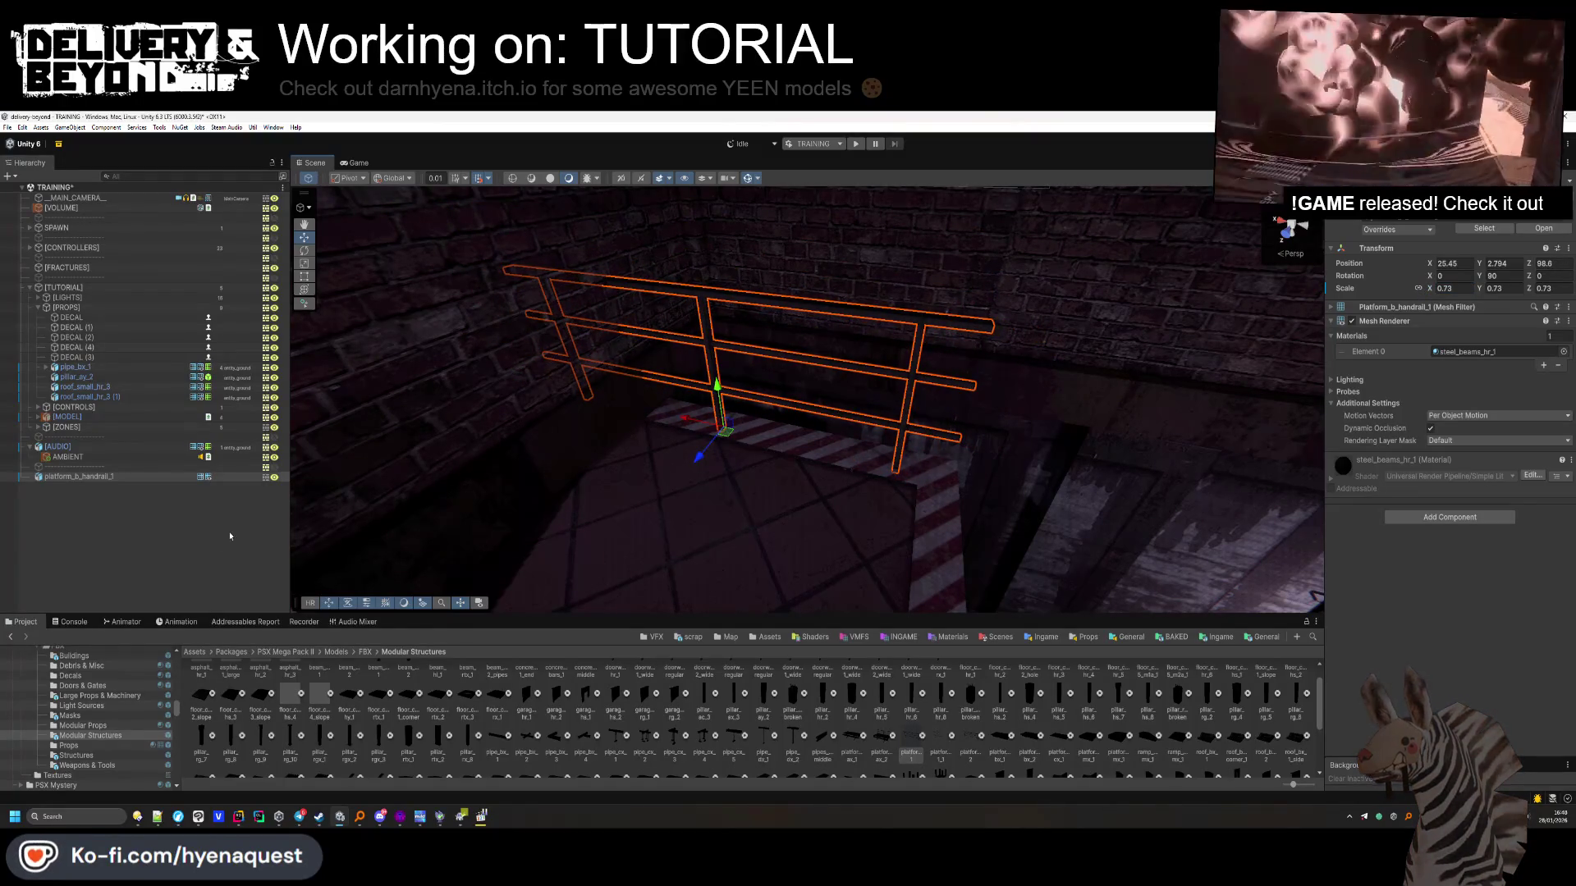
{"action": "left_click_drag", "start_coordinate": [862, 379], "coordinate": [687, 391]}
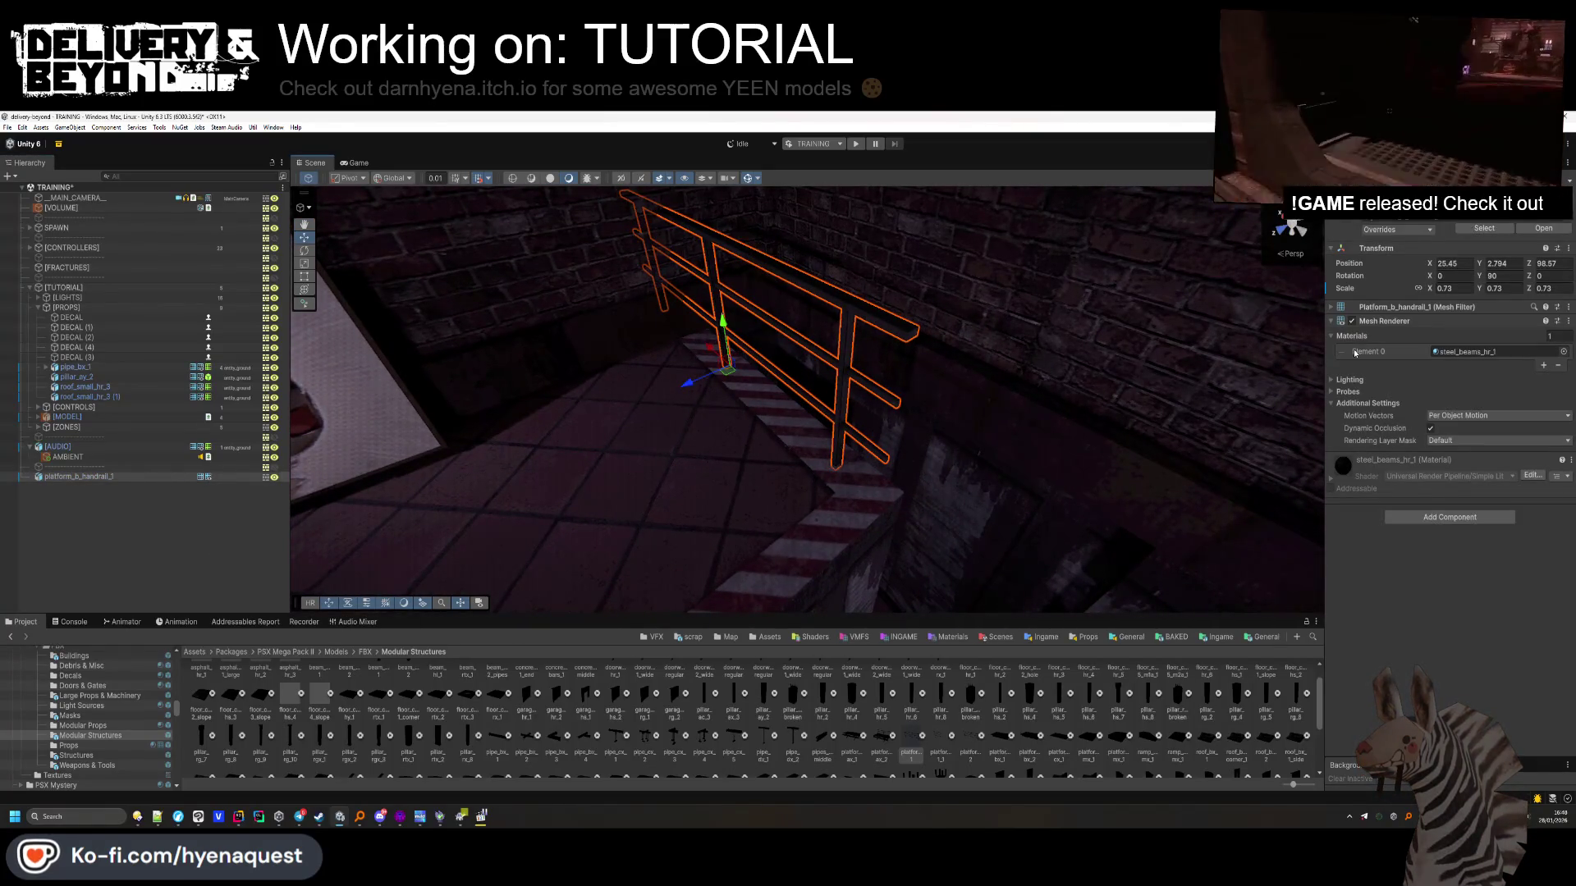
{"action": "left_click", "coordinate": [1432, 516]}
{"action": "left_click", "coordinate": [1444, 546]}
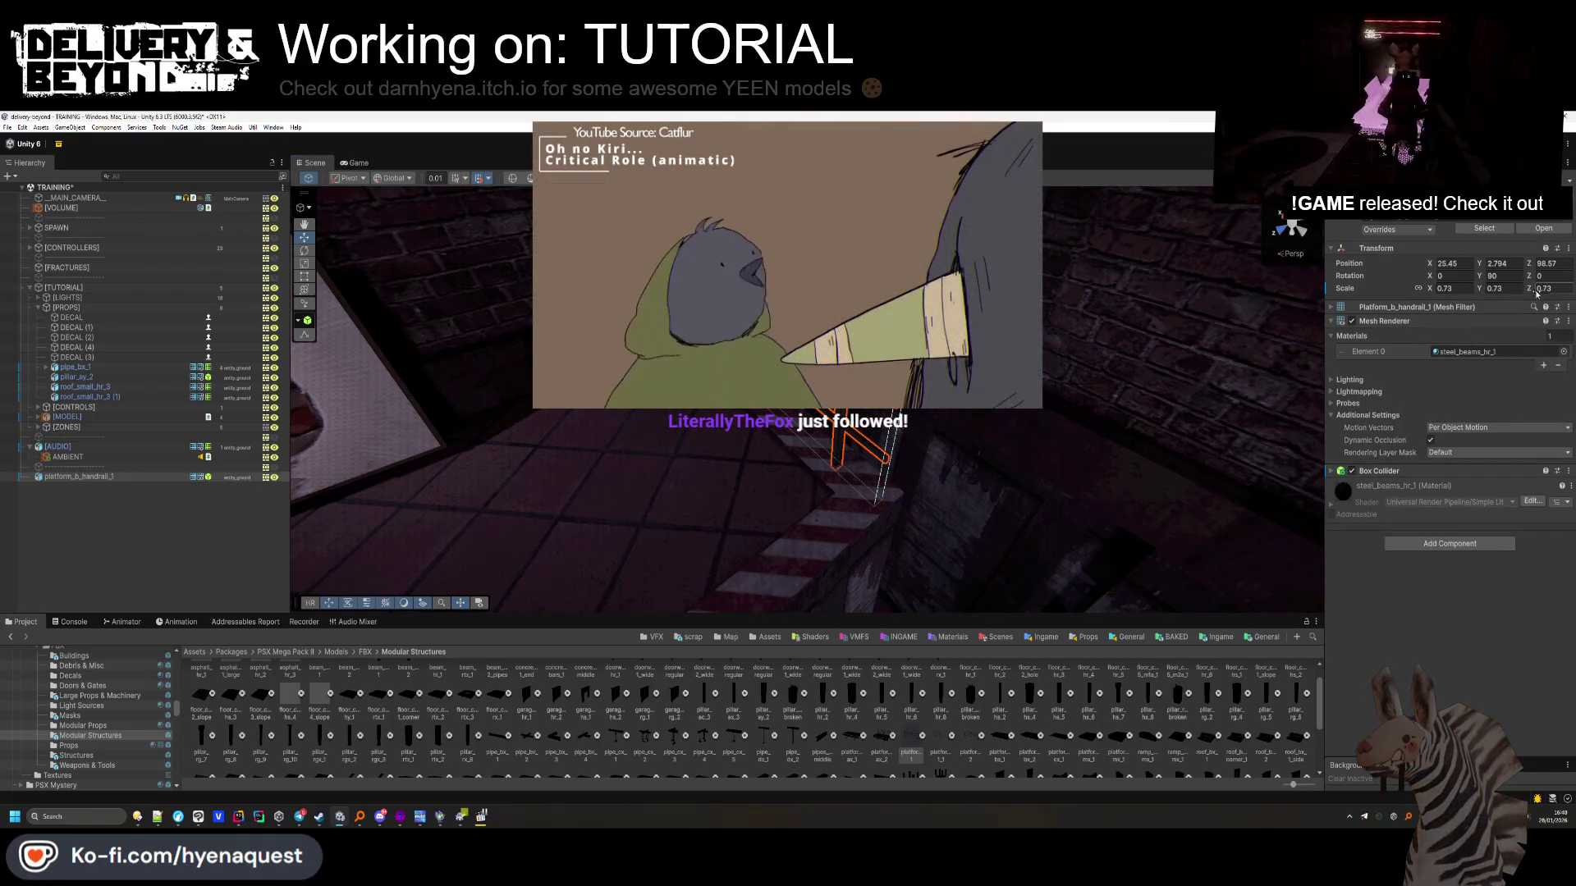
{"action": "left_click", "coordinate": [191, 495]}
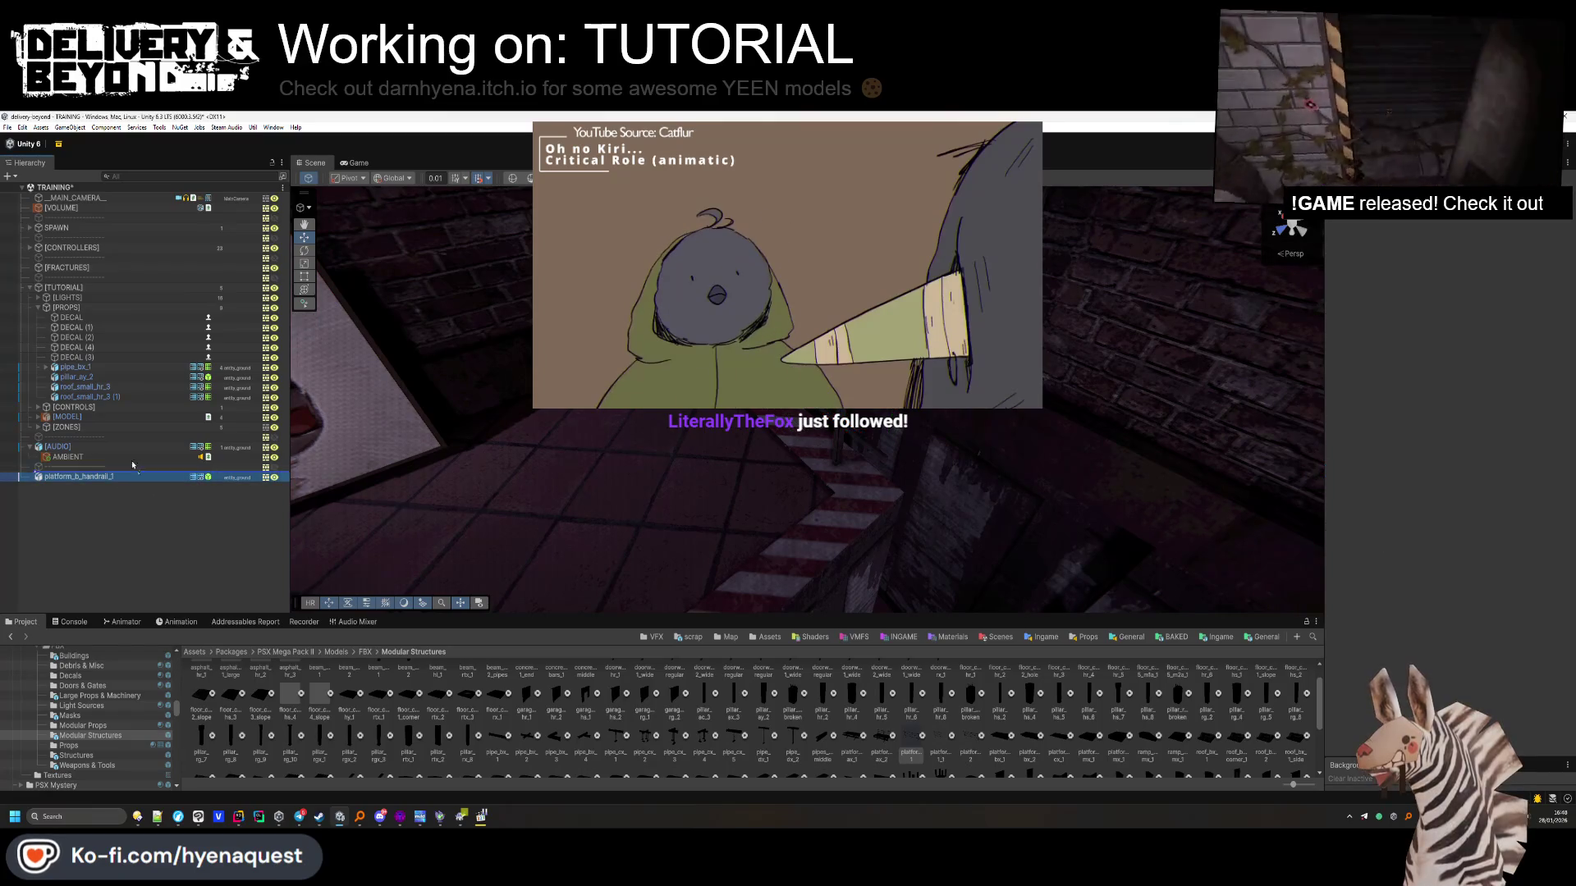
Set the handrail's Rotation Y to -90 and nudge it slightly into place along Z
{"action": "double_click", "coordinate": [98, 388]}
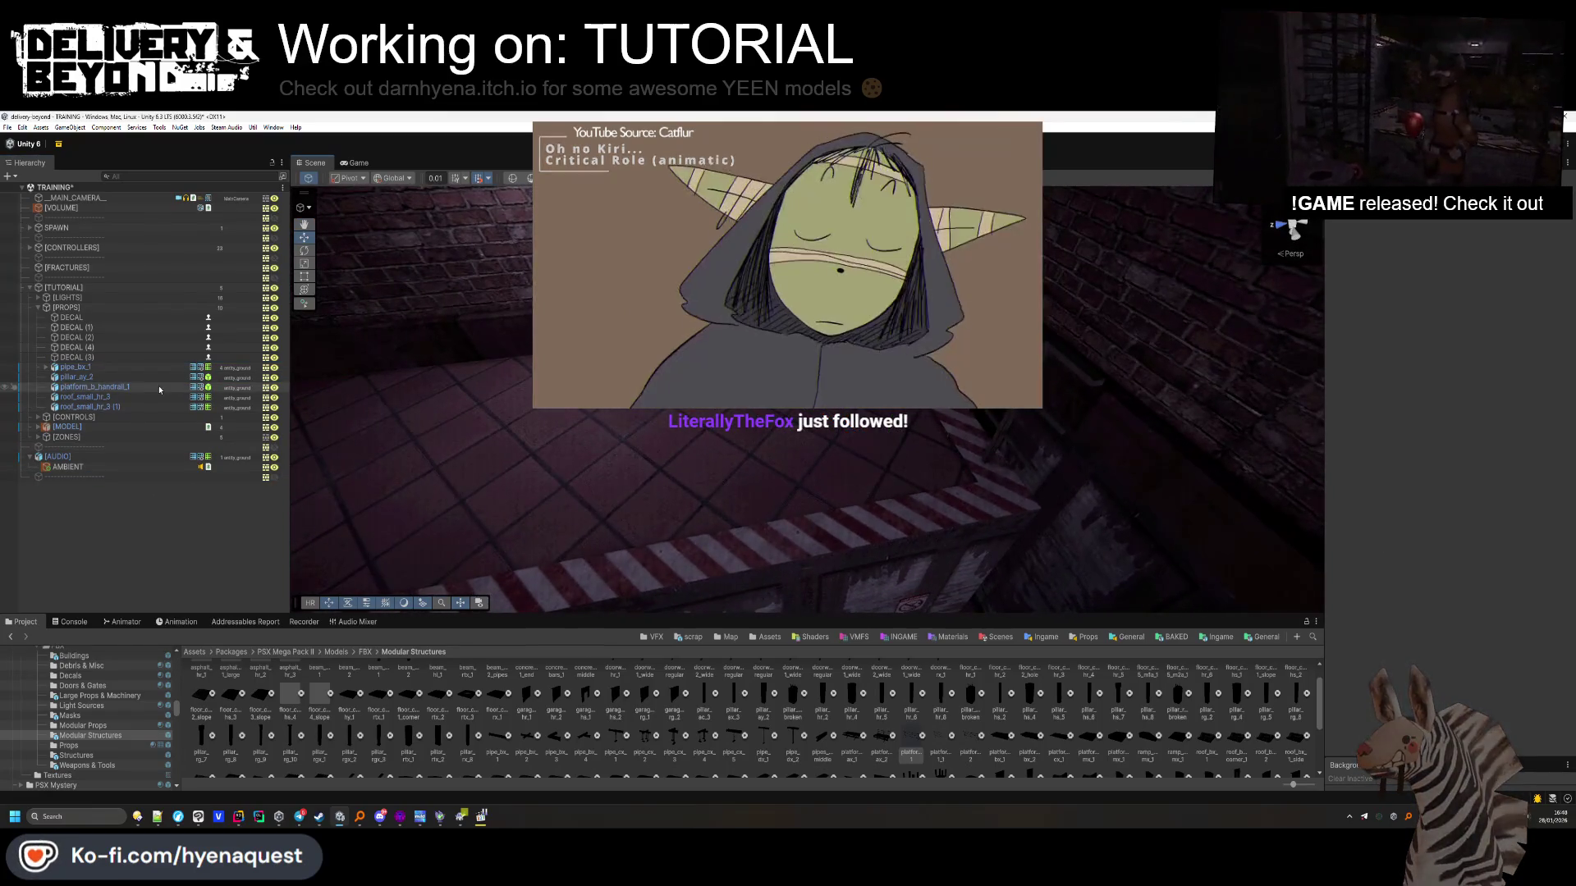
{"action": "mouse_move", "coordinate": [738, 492]}
{"action": "left_mouse_down"}
{"action": "mouse_move", "coordinate": [643, 409]}
{"action": "mouse_move", "coordinate": [503, 447]}
{"action": "mouse_move", "coordinate": [626, 440]}
{"action": "left_mouse_up"}
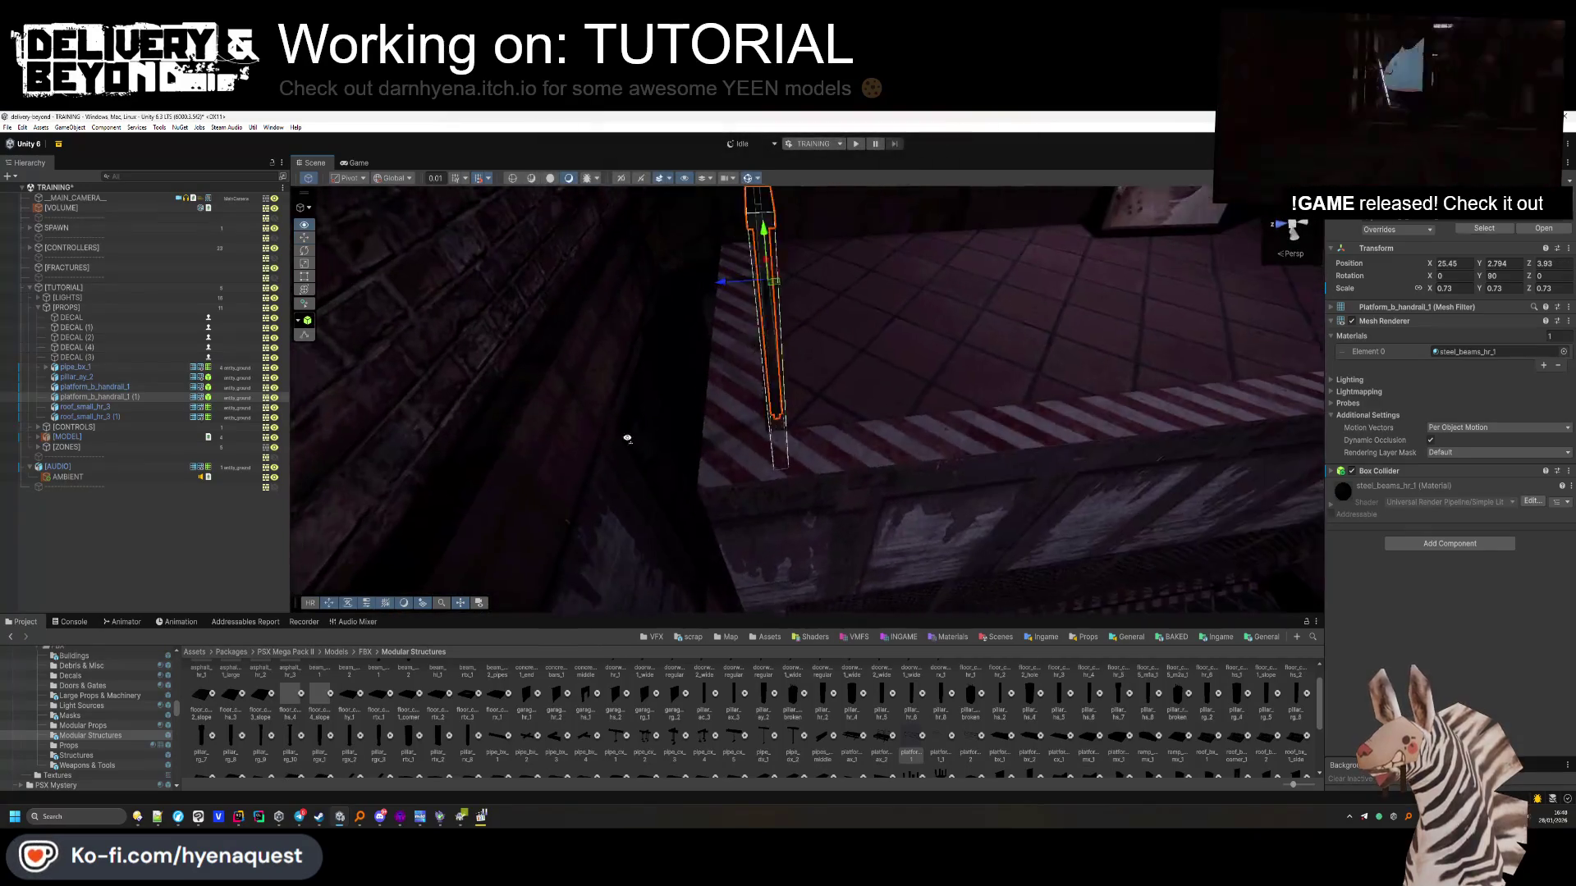
{"action": "left_click_drag", "start_coordinate": [713, 293], "coordinate": [691, 295]}
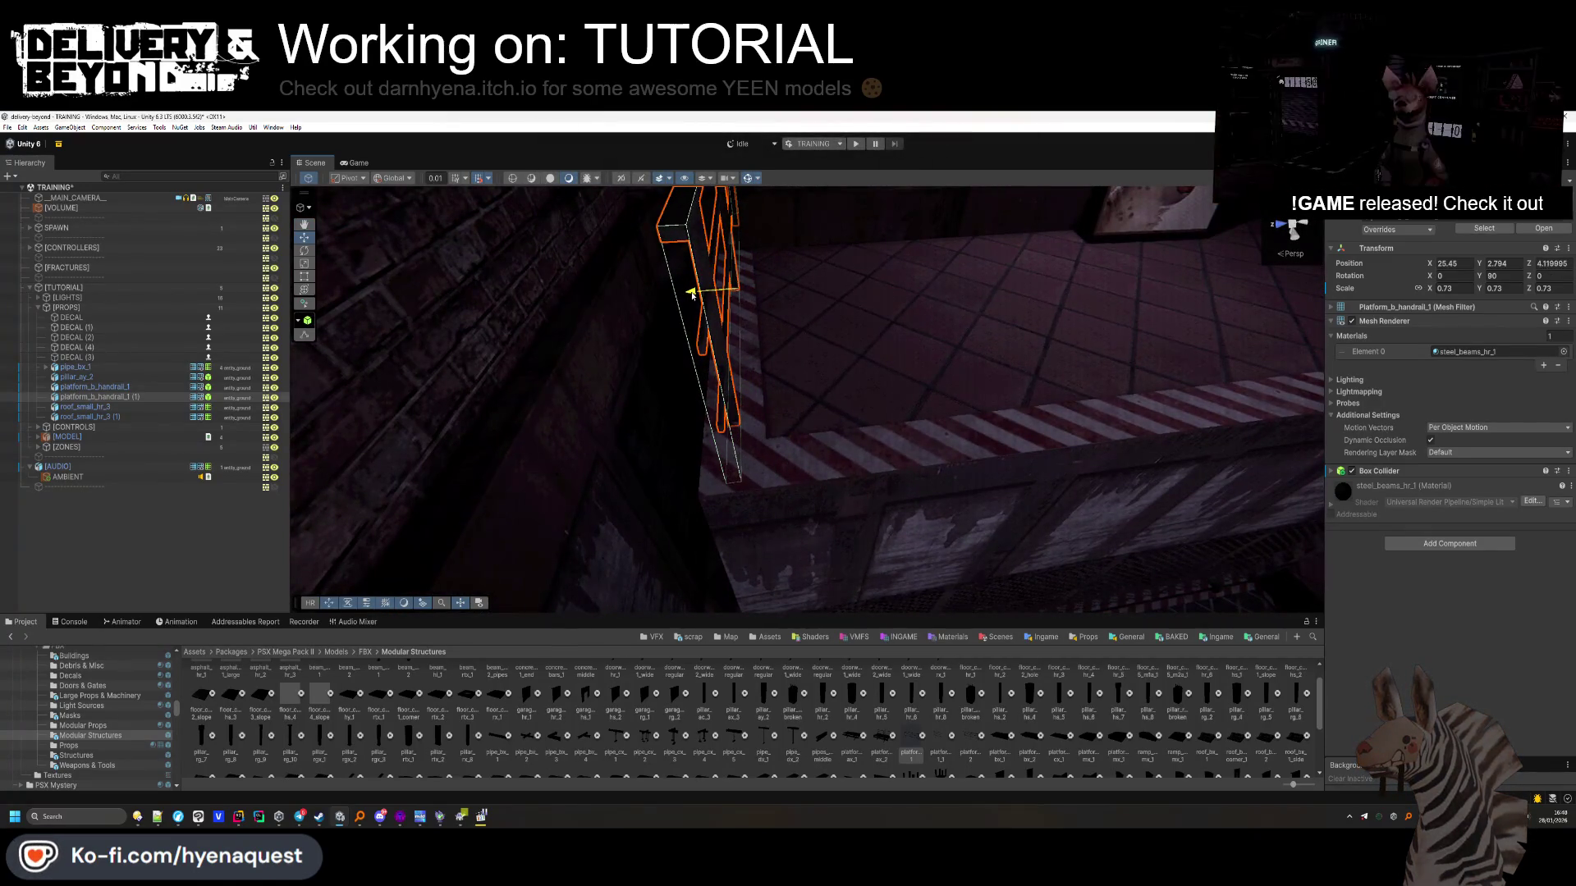
{"action": "double_click", "coordinate": [1501, 276]}
{"action": "type", "text": "-90"}
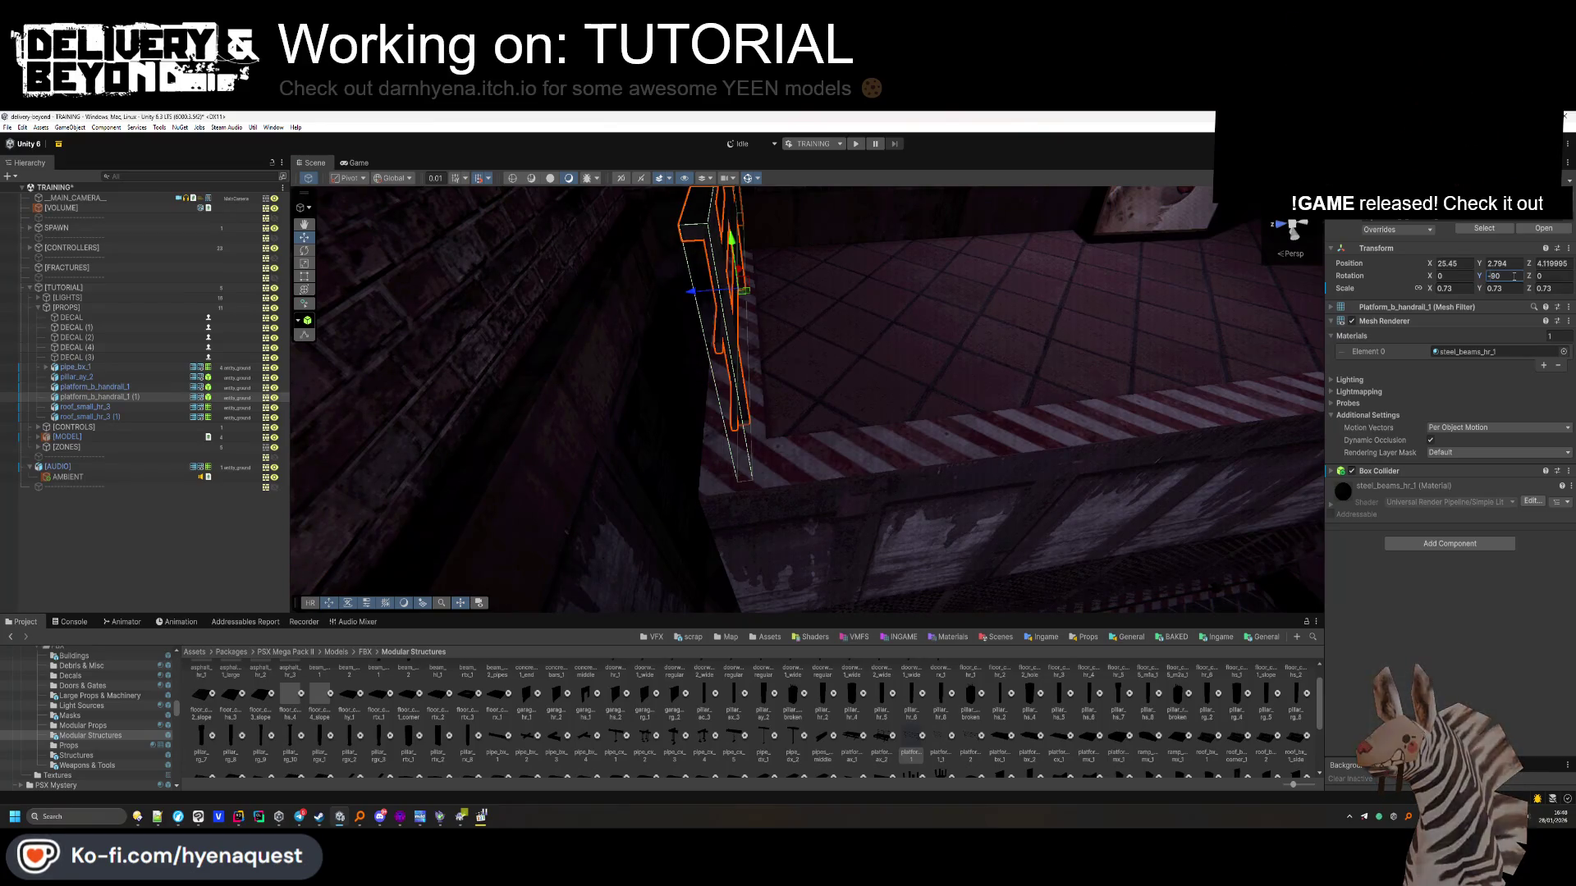
{"action": "mouse_move", "coordinate": [720, 303]}
{"action": "left_mouse_down"}
{"action": "mouse_move", "coordinate": [696, 297]}
{"action": "mouse_move", "coordinate": [679, 341]}
{"action": "mouse_move", "coordinate": [728, 380]}
{"action": "mouse_move", "coordinate": [796, 386]}
{"action": "mouse_move", "coordinate": [590, 422]}
{"action": "left_mouse_up"}
{"action": "left_click", "coordinate": [253, 500]}
{"action": "scroll", "coordinate": [298, 741], "scroll_direction": "down", "scroll_amount": 2}
Place a cement_bags_mp_1_pallet_2 from the Props folder on the floor, turned slightly
{"action": "left_click", "coordinate": [108, 726]}
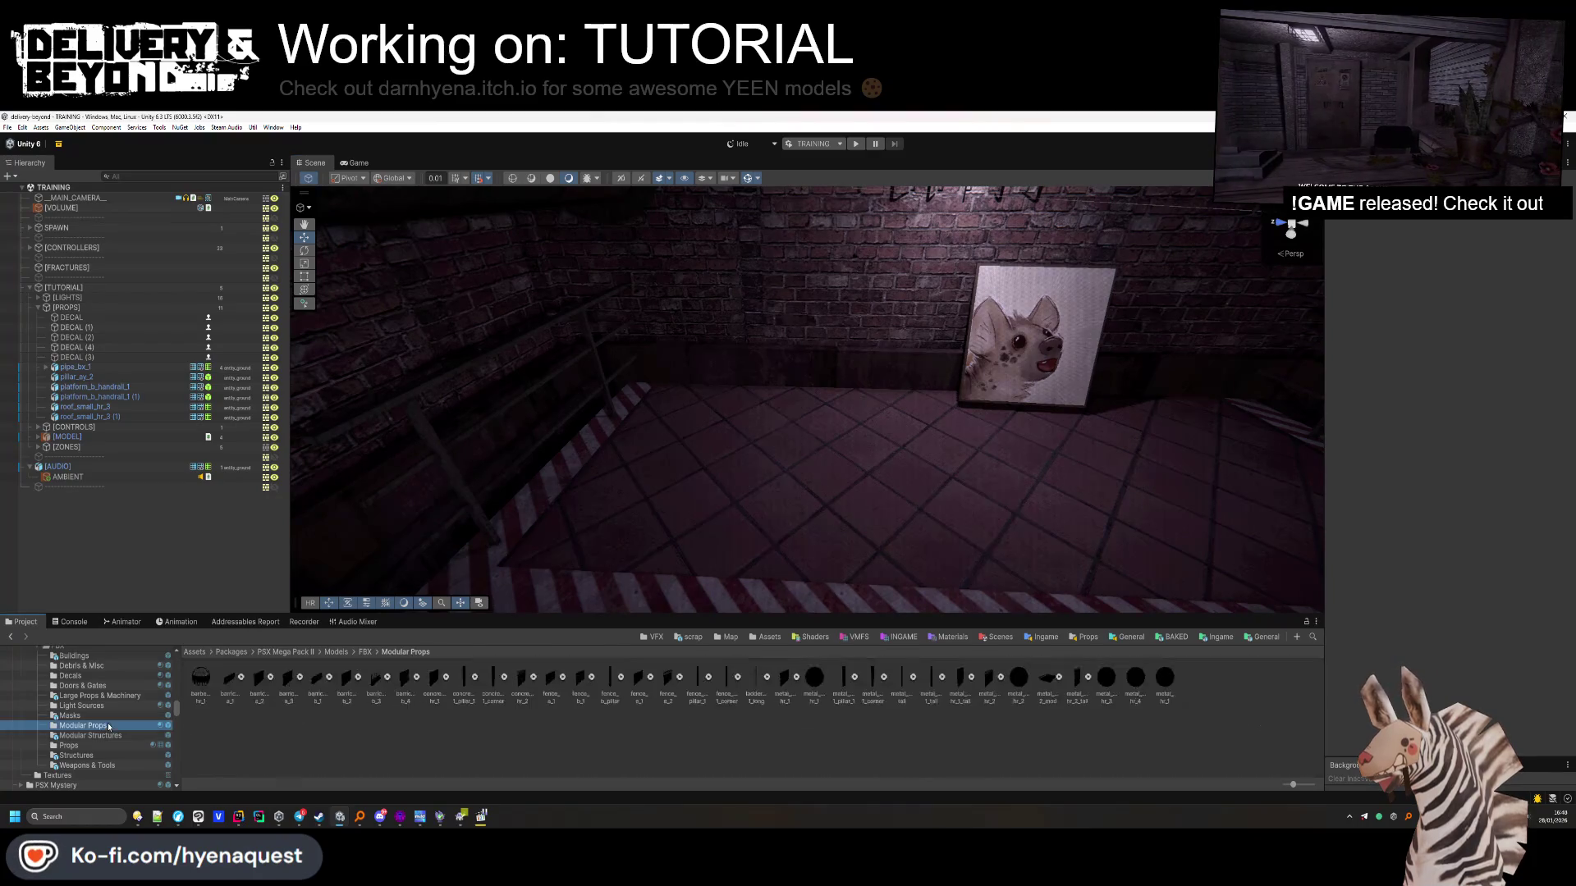
{"action": "left_click", "coordinate": [82, 744]}
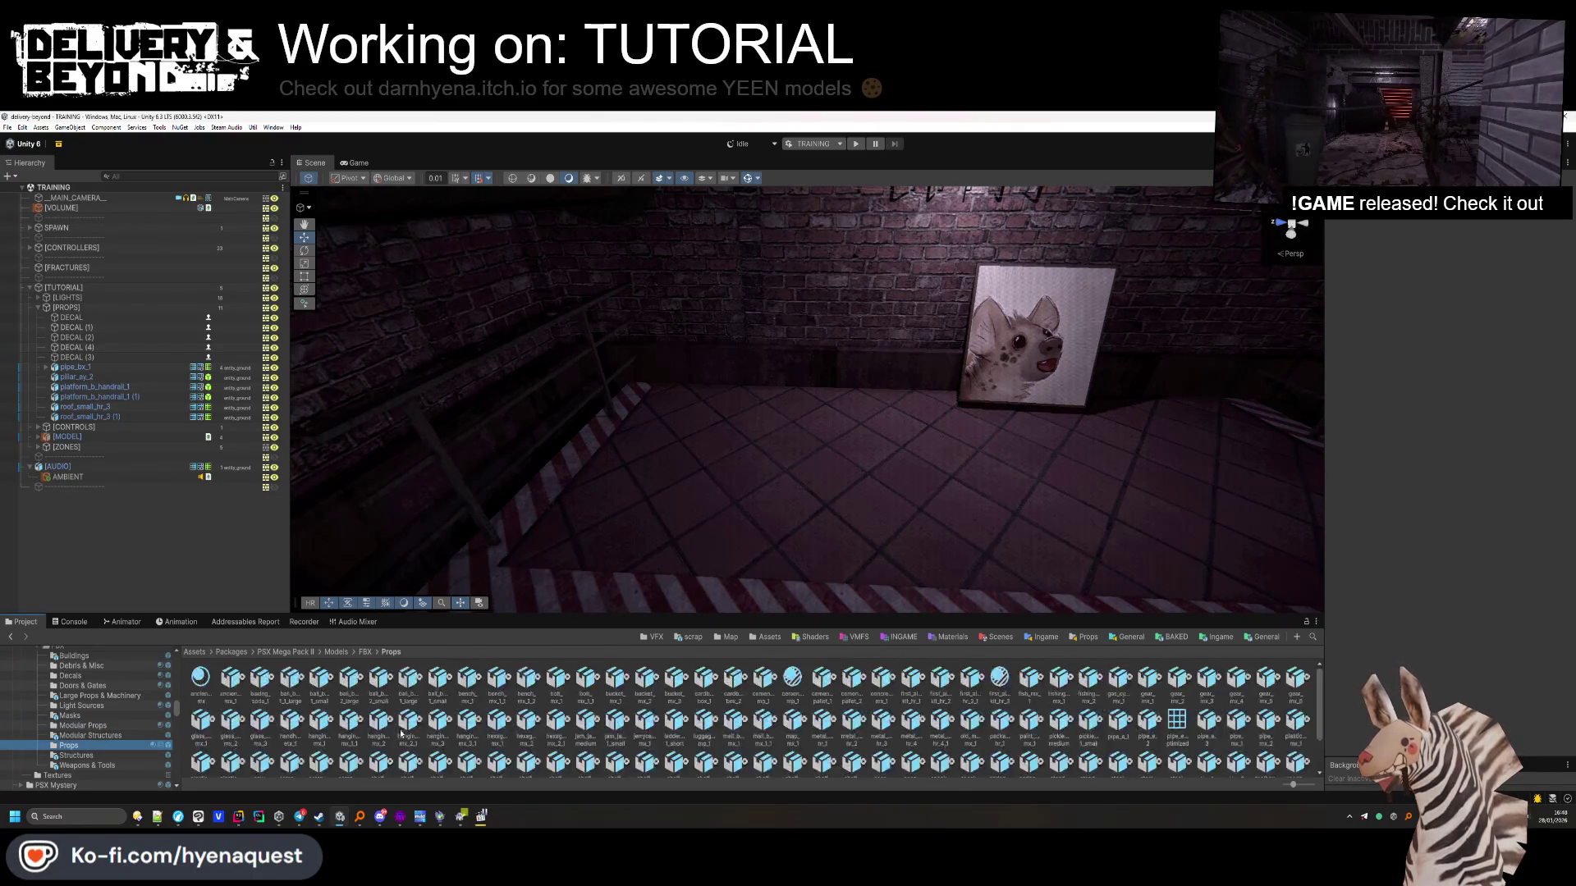
{"action": "scroll", "coordinate": [853, 751], "scroll_direction": "down", "scroll_amount": 1}
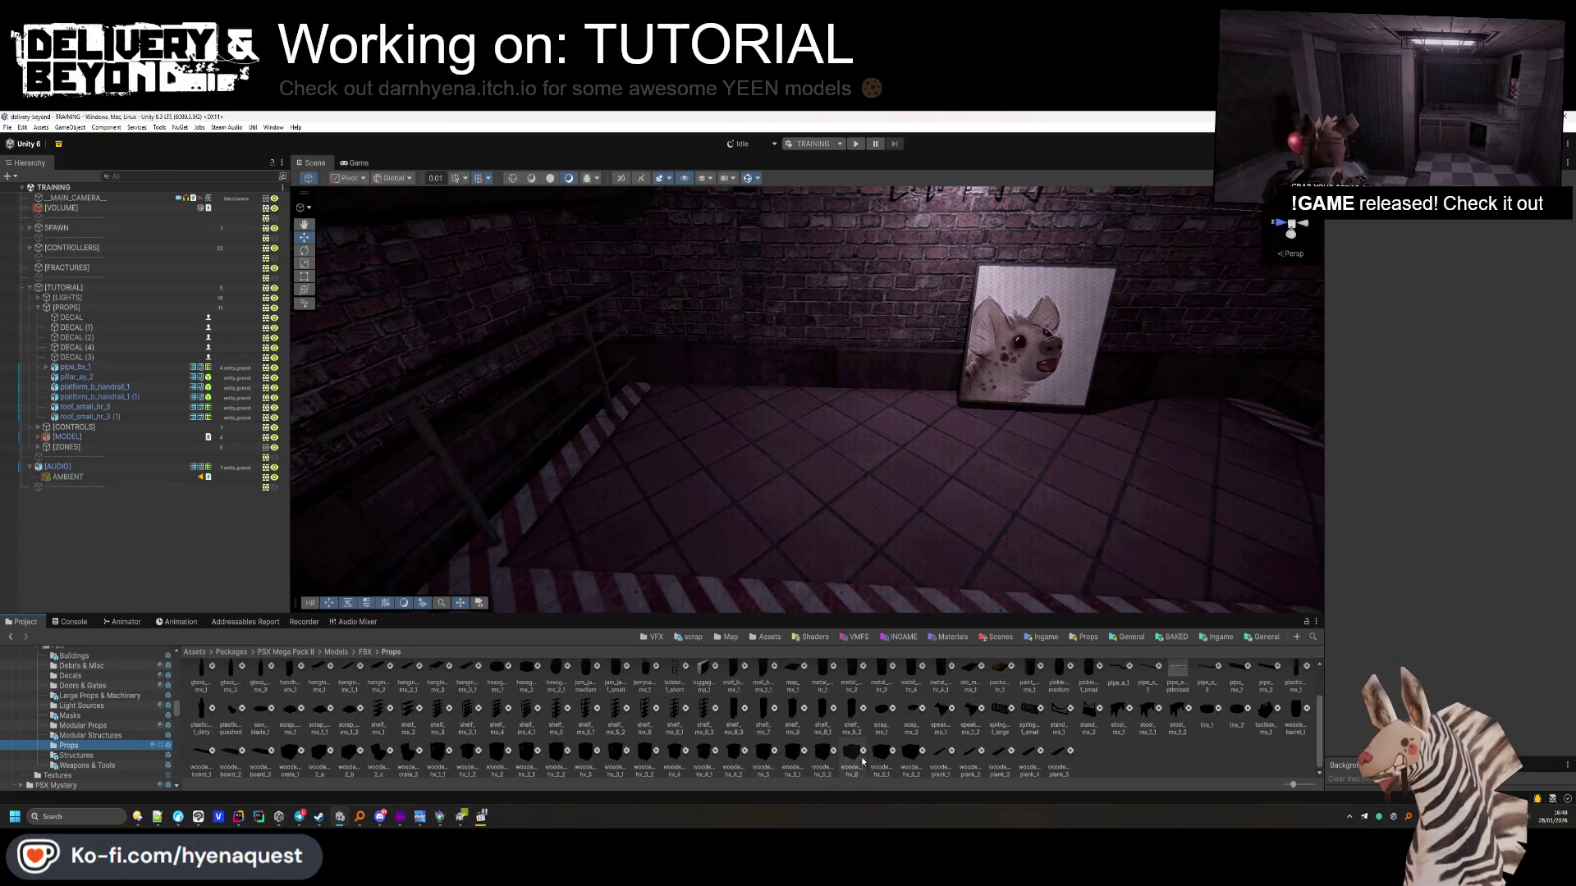
{"action": "scroll", "coordinate": [882, 714], "scroll_direction": "up", "scroll_amount": 1}
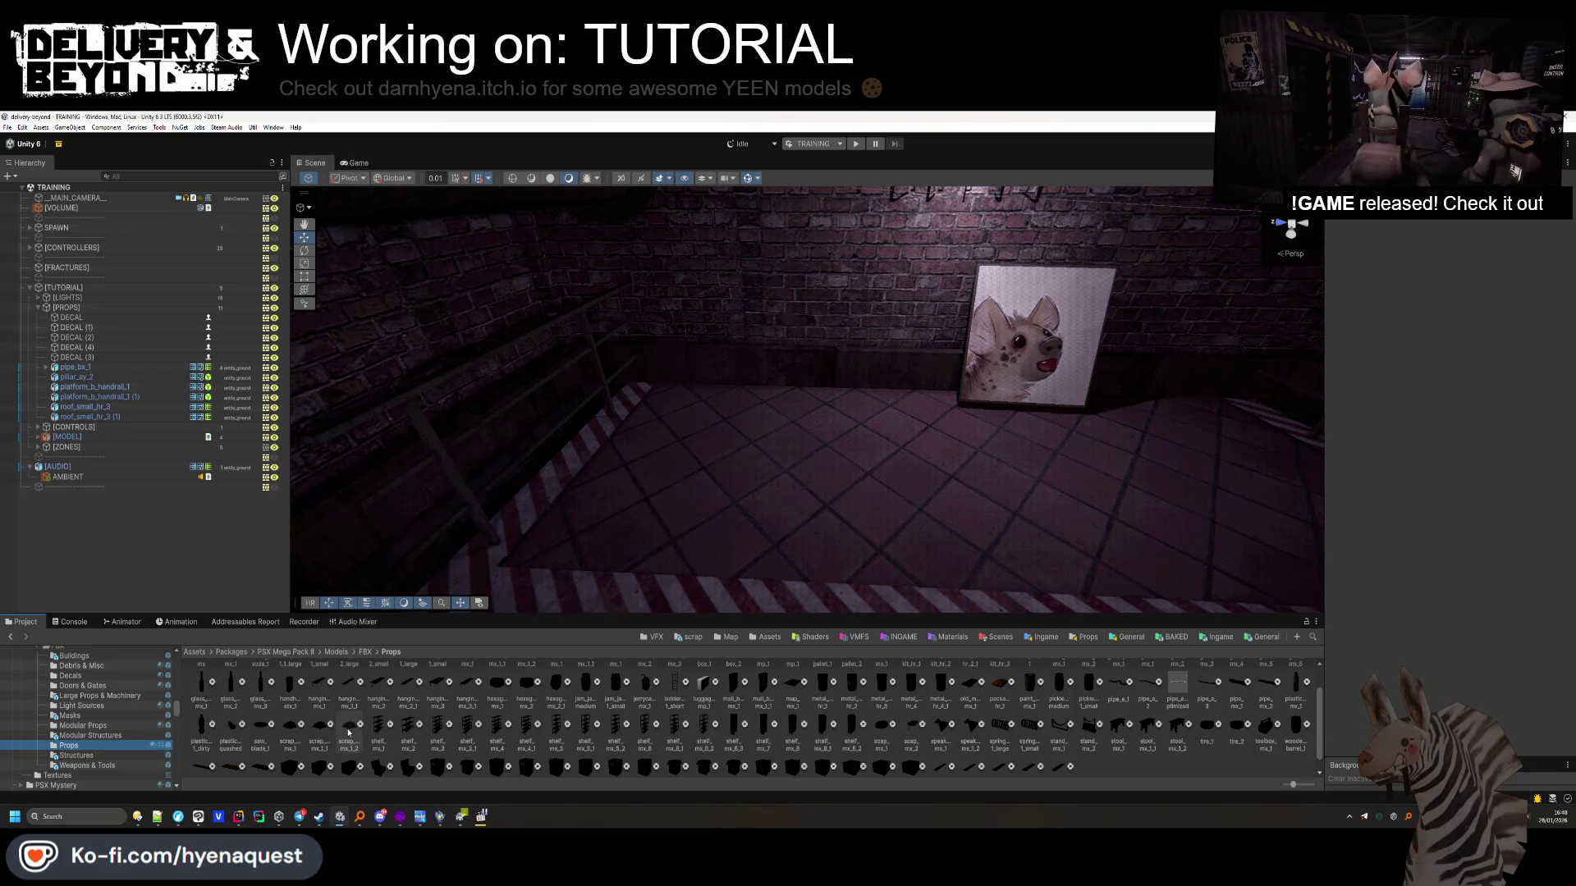
{"action": "left_click_drag", "start_coordinate": [822, 681], "coordinate": [720, 428]}
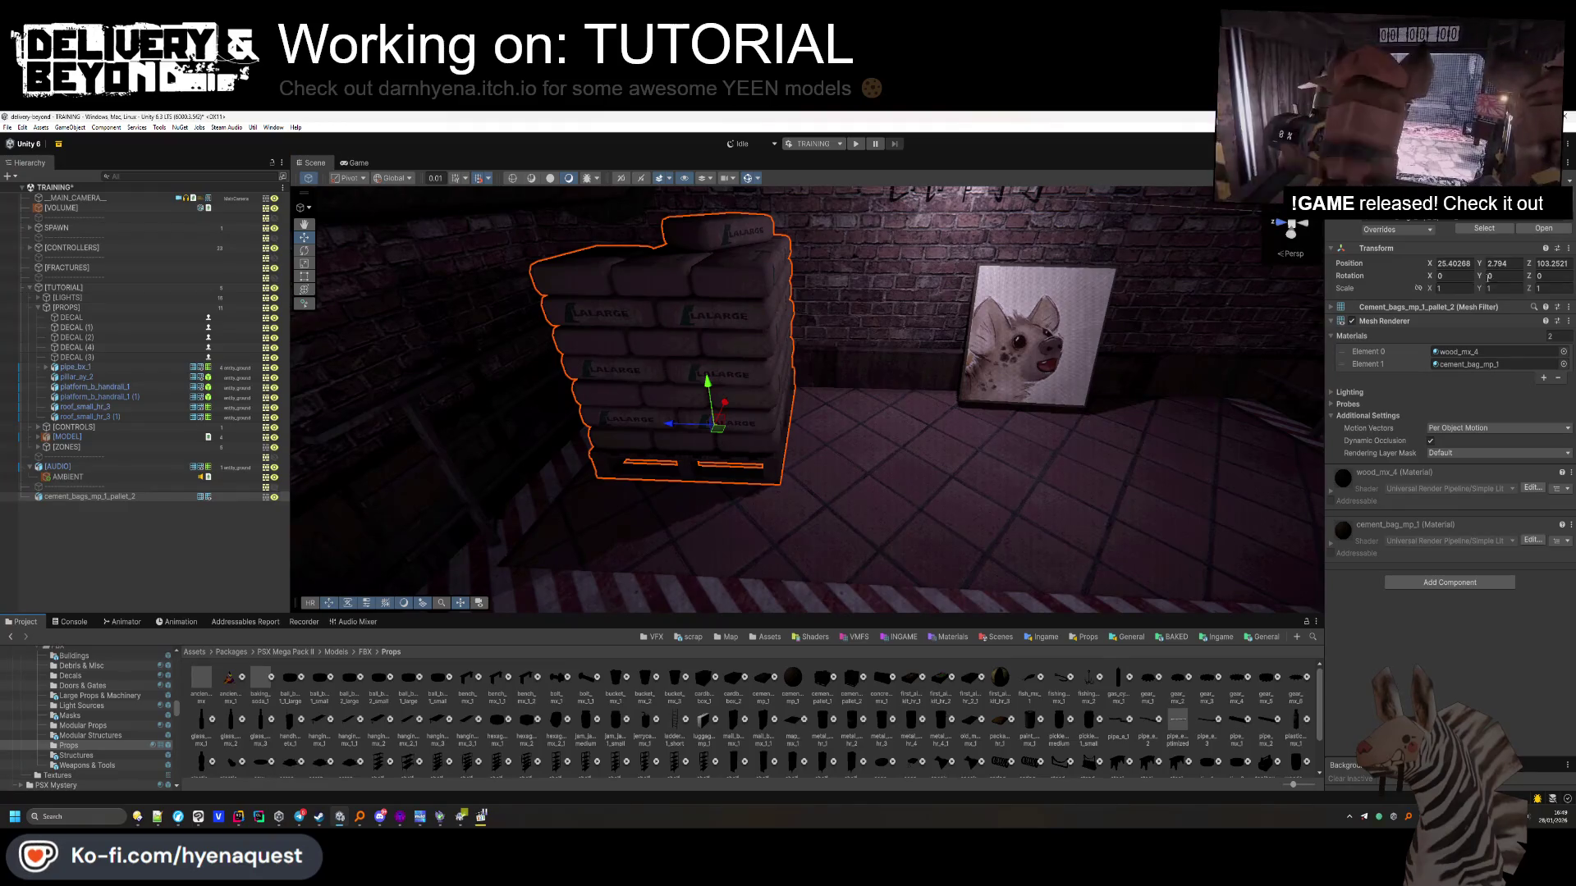
{"action": "mouse_move", "coordinate": [1491, 281]}
{"action": "left_mouse_down"}
{"action": "mouse_move", "coordinate": [1567, 283]}
{"action": "mouse_move", "coordinate": [49, 285]}
{"action": "mouse_move", "coordinate": [205, 340]}
{"action": "mouse_move", "coordinate": [535, 592]}
{"action": "mouse_move", "coordinate": [773, 423]}
{"action": "mouse_move", "coordinate": [763, 435]}
{"action": "left_mouse_up"}
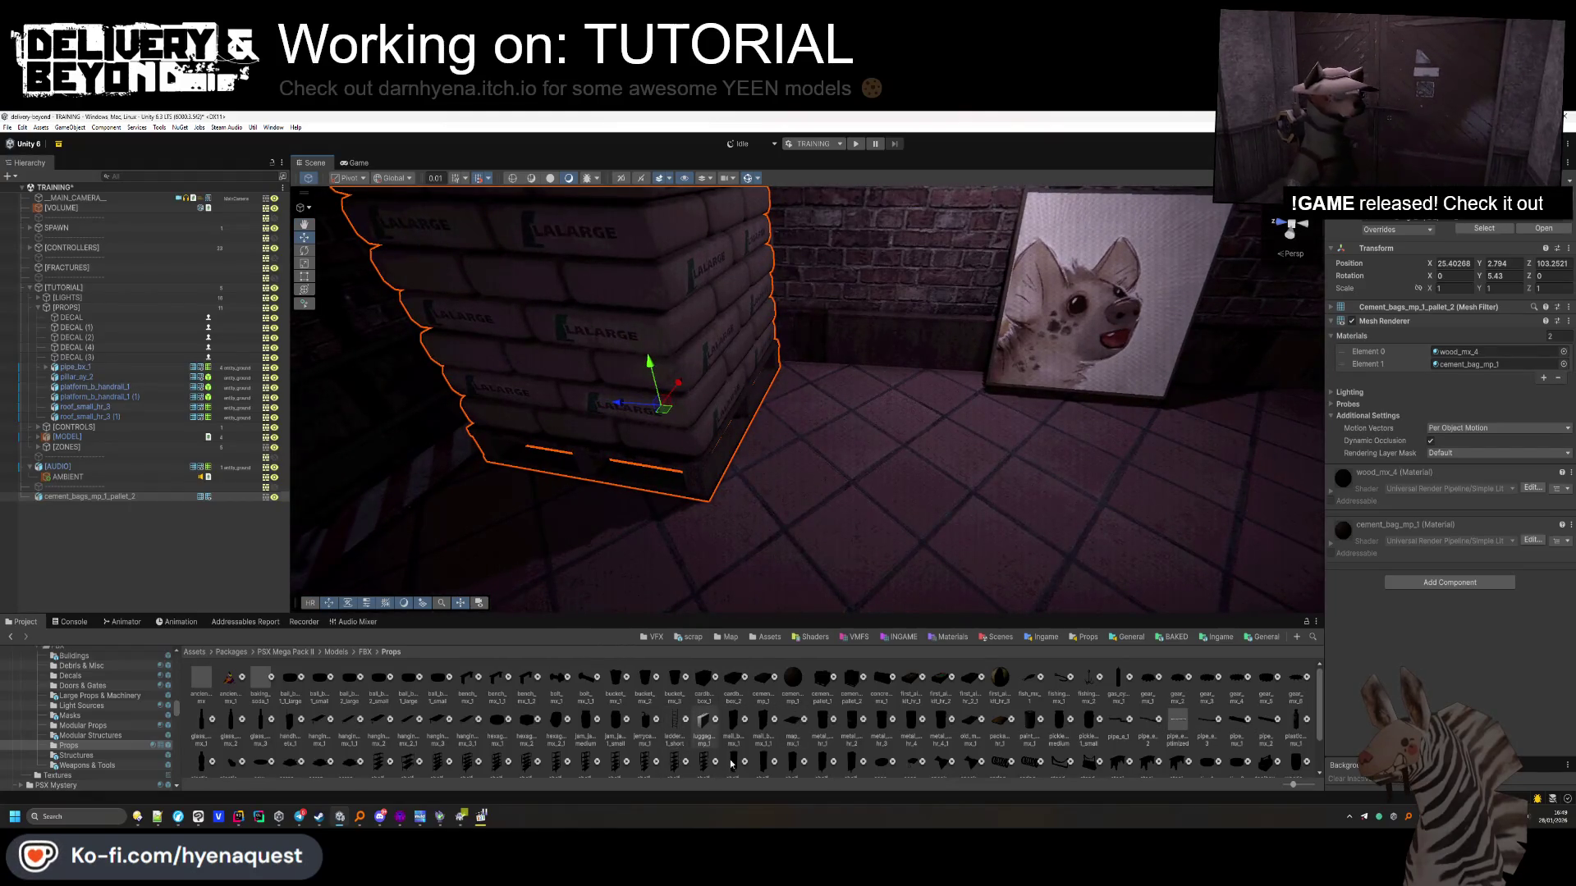
Place concrete_block_mx_1 in front of the pallet, rotated -4.46 and lowered a little
{"action": "scroll", "coordinate": [465, 733], "scroll_direction": "down", "scroll_amount": 3}
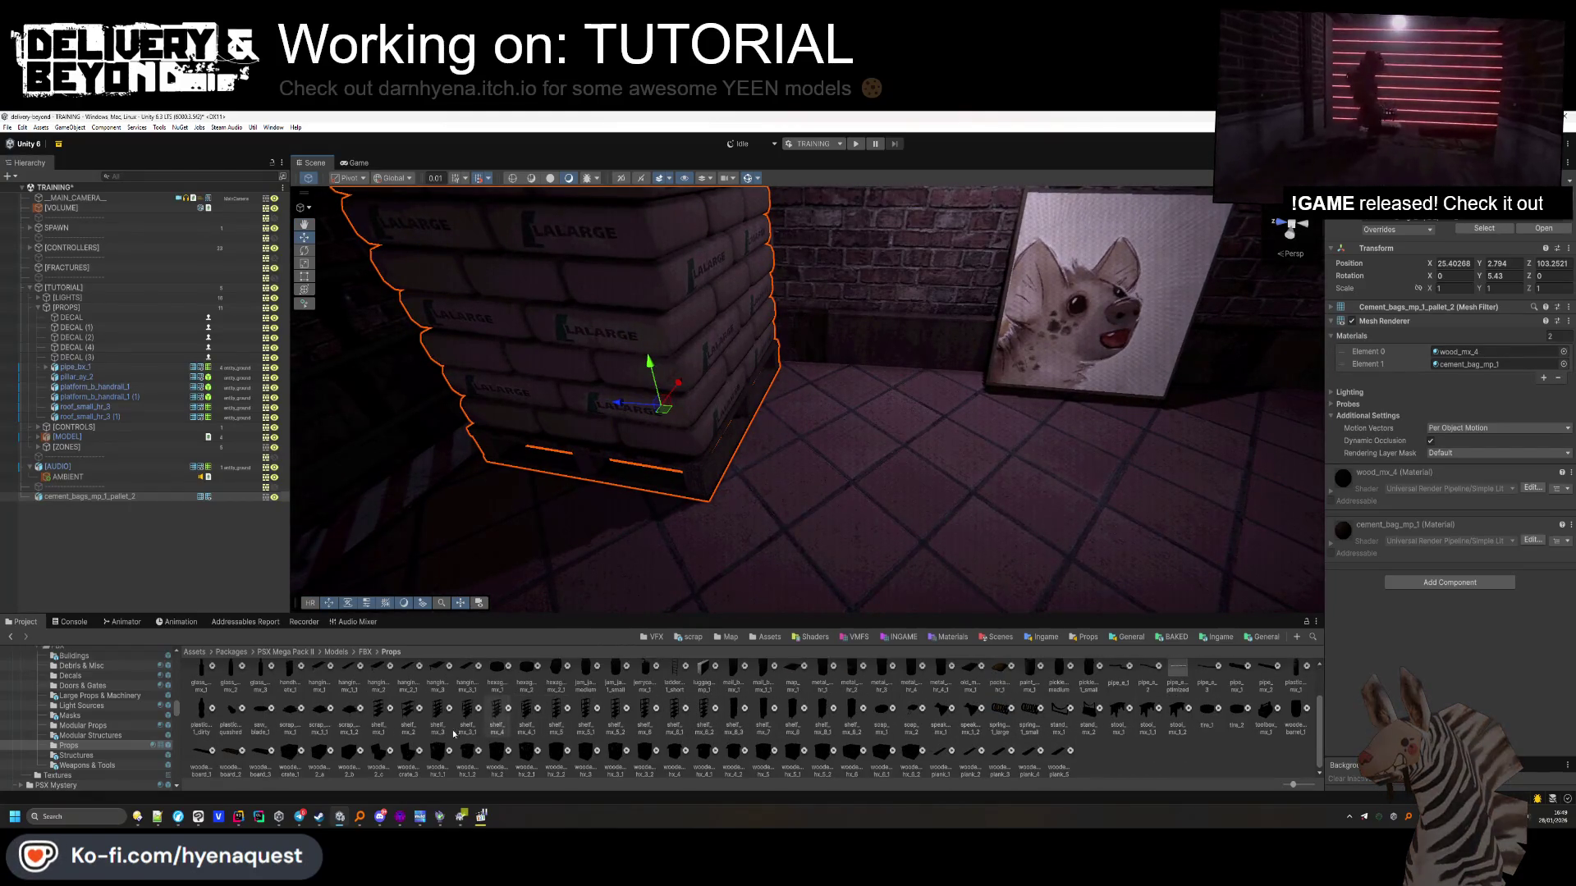
{"action": "scroll", "coordinate": [331, 730], "scroll_direction": "up", "scroll_amount": 3}
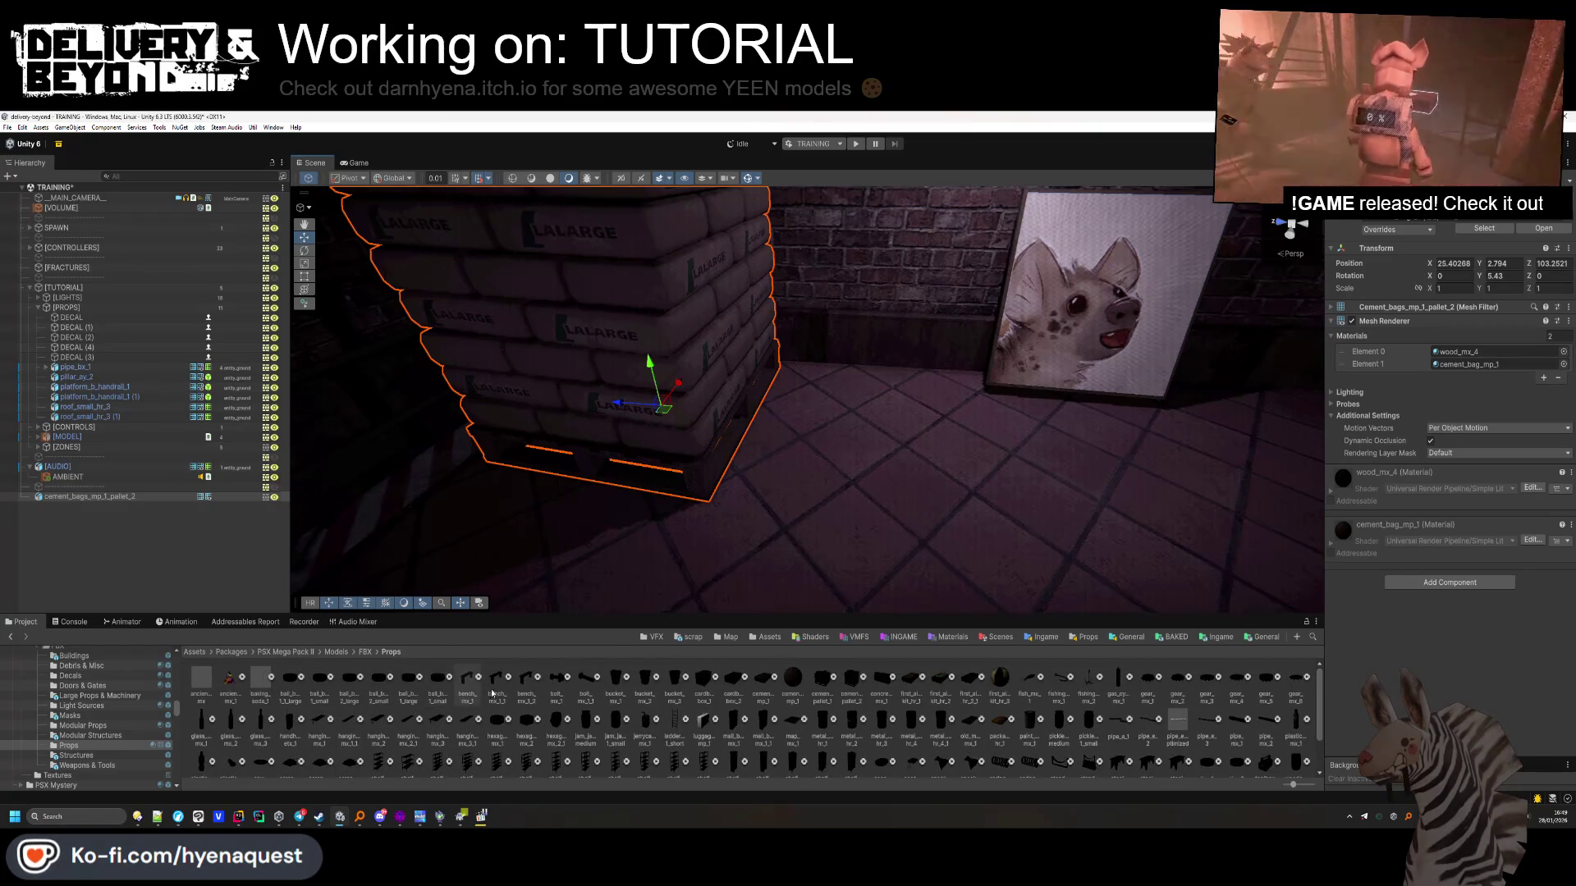
{"action": "mouse_move", "coordinate": [675, 599]}
{"action": "left_mouse_down"}
{"action": "mouse_move", "coordinate": [623, 535]}
{"action": "mouse_move", "coordinate": [722, 529]}
{"action": "left_mouse_up"}
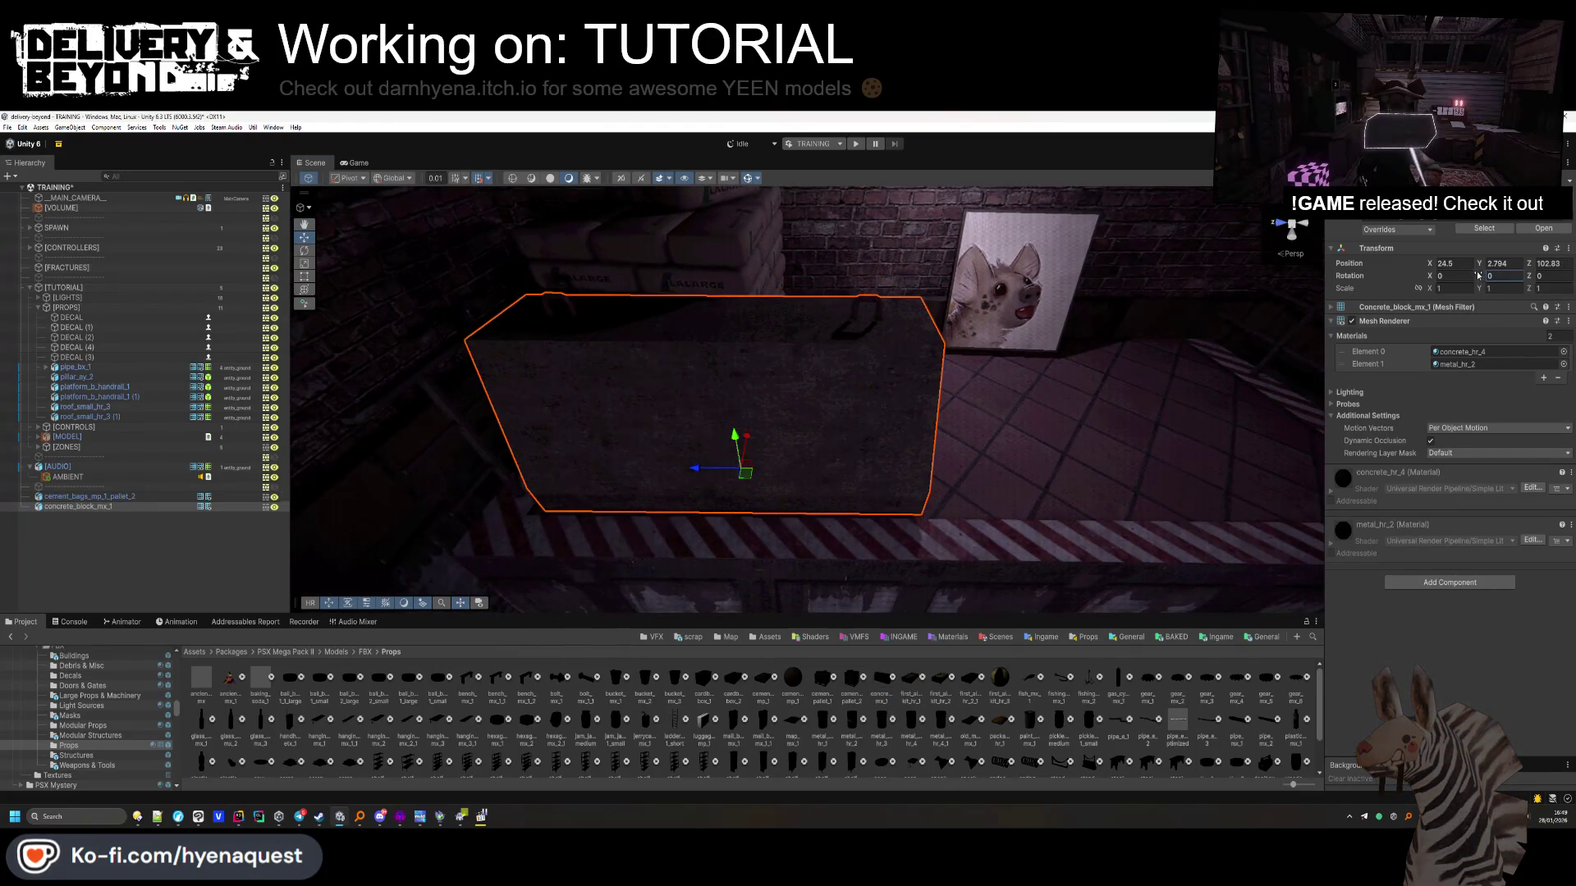
{"action": "left_click_drag", "start_coordinate": [1458, 276], "coordinate": [1356, 304]}
{"action": "left_click_drag", "start_coordinate": [737, 437], "coordinate": [738, 440]}
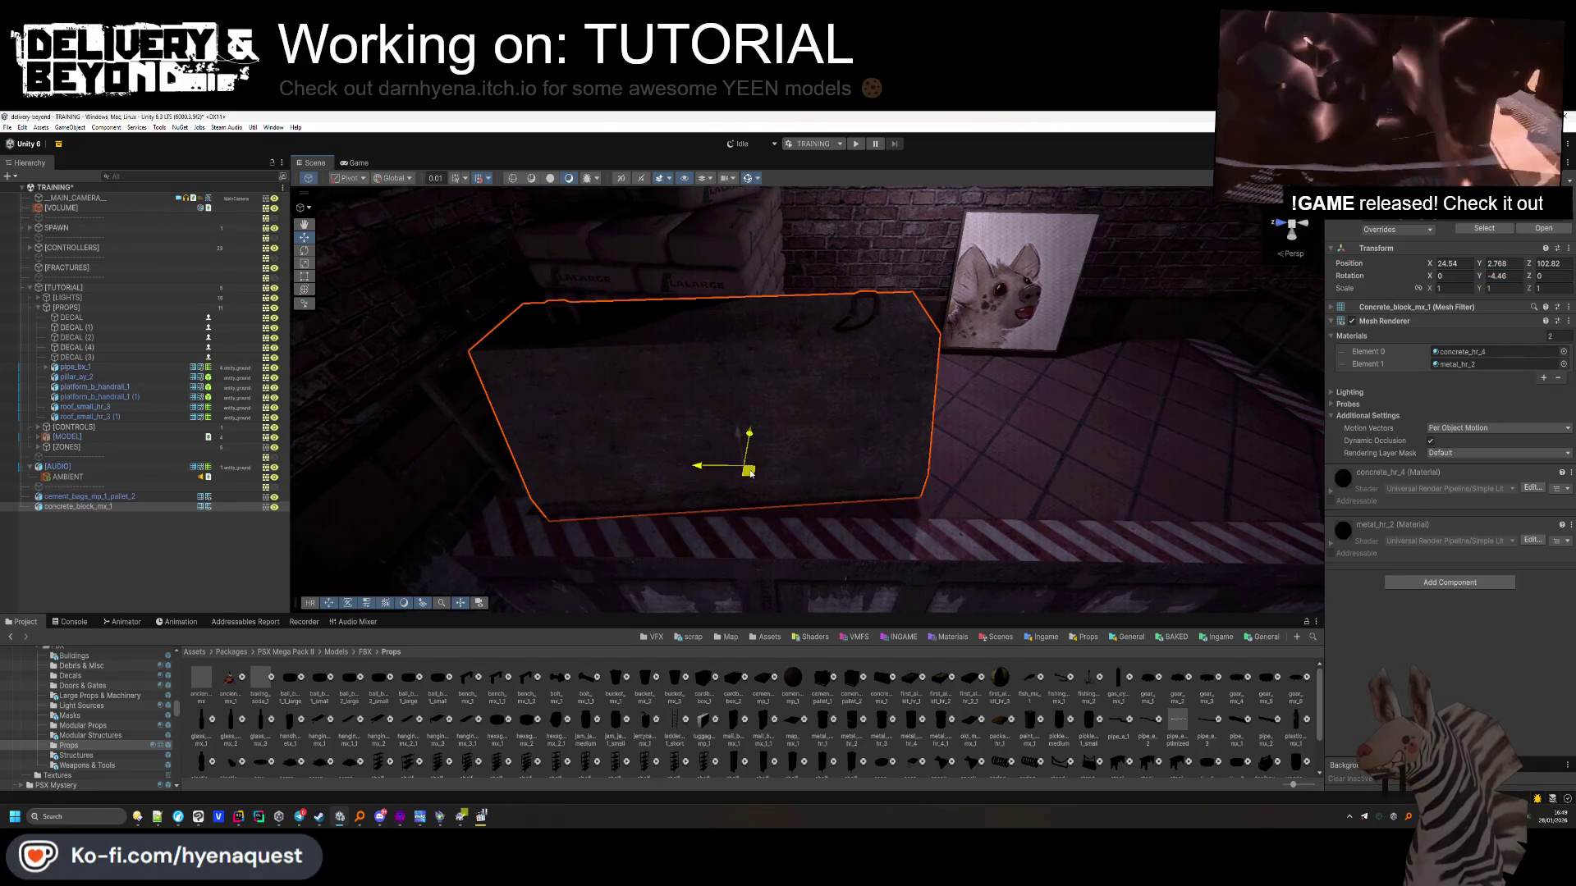
Add a convex Mesh Collider to both the cement-bag pallet and the concrete block
{"action": "left_click", "coordinate": [131, 497], "text": "ctrl"}
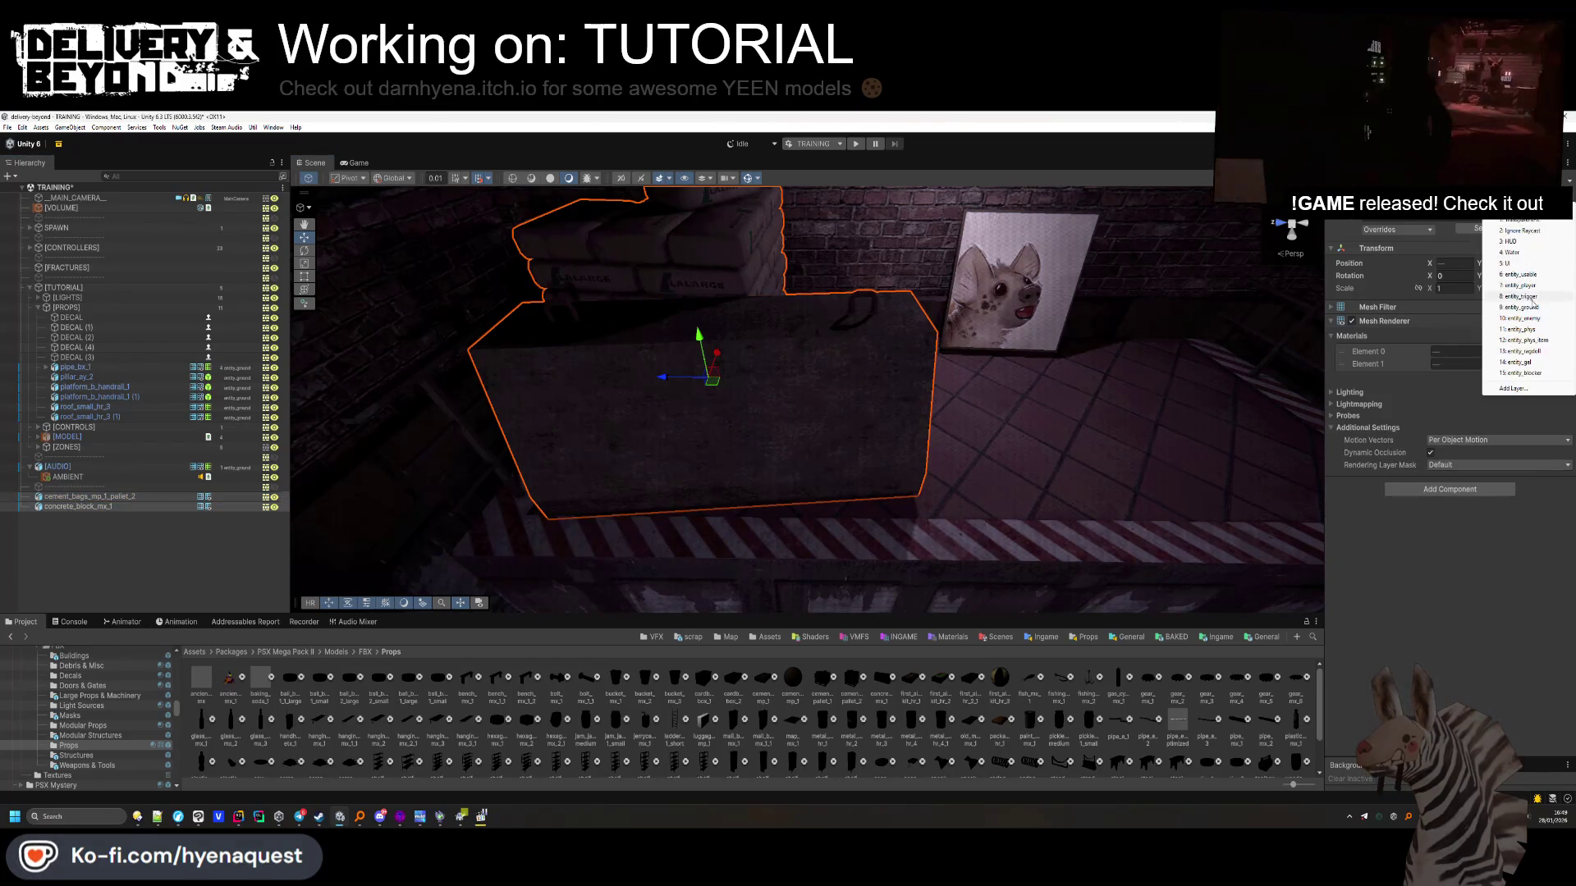
{"action": "left_click", "coordinate": [1475, 489]}
{"action": "type", "text": "box"}
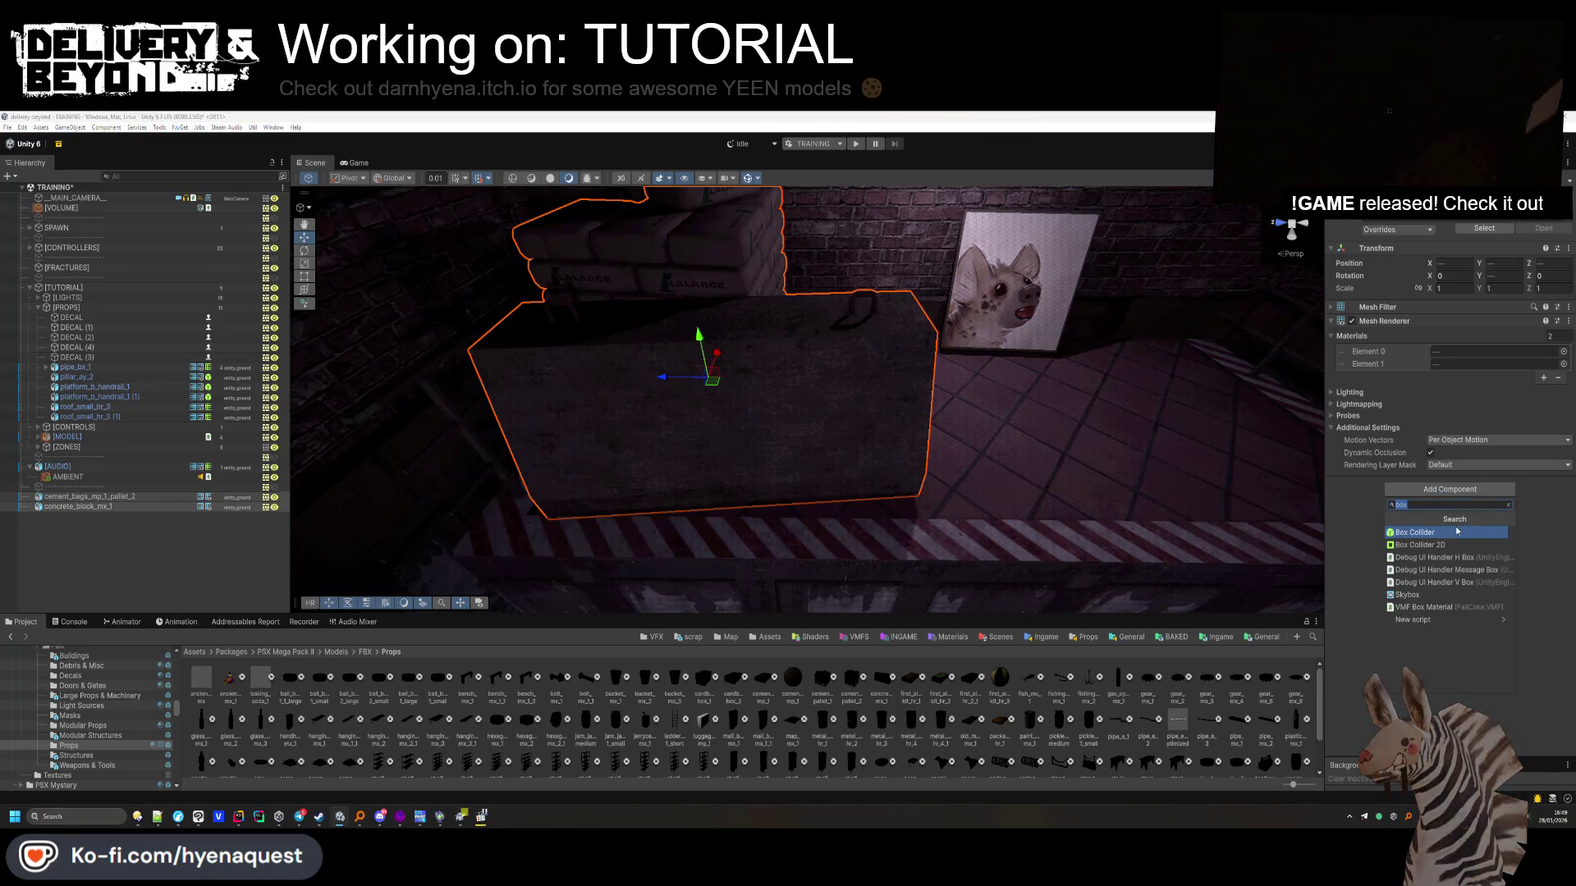
{"action": "type", "text": "meshc"}
{"action": "left_click", "coordinate": [1446, 532]}
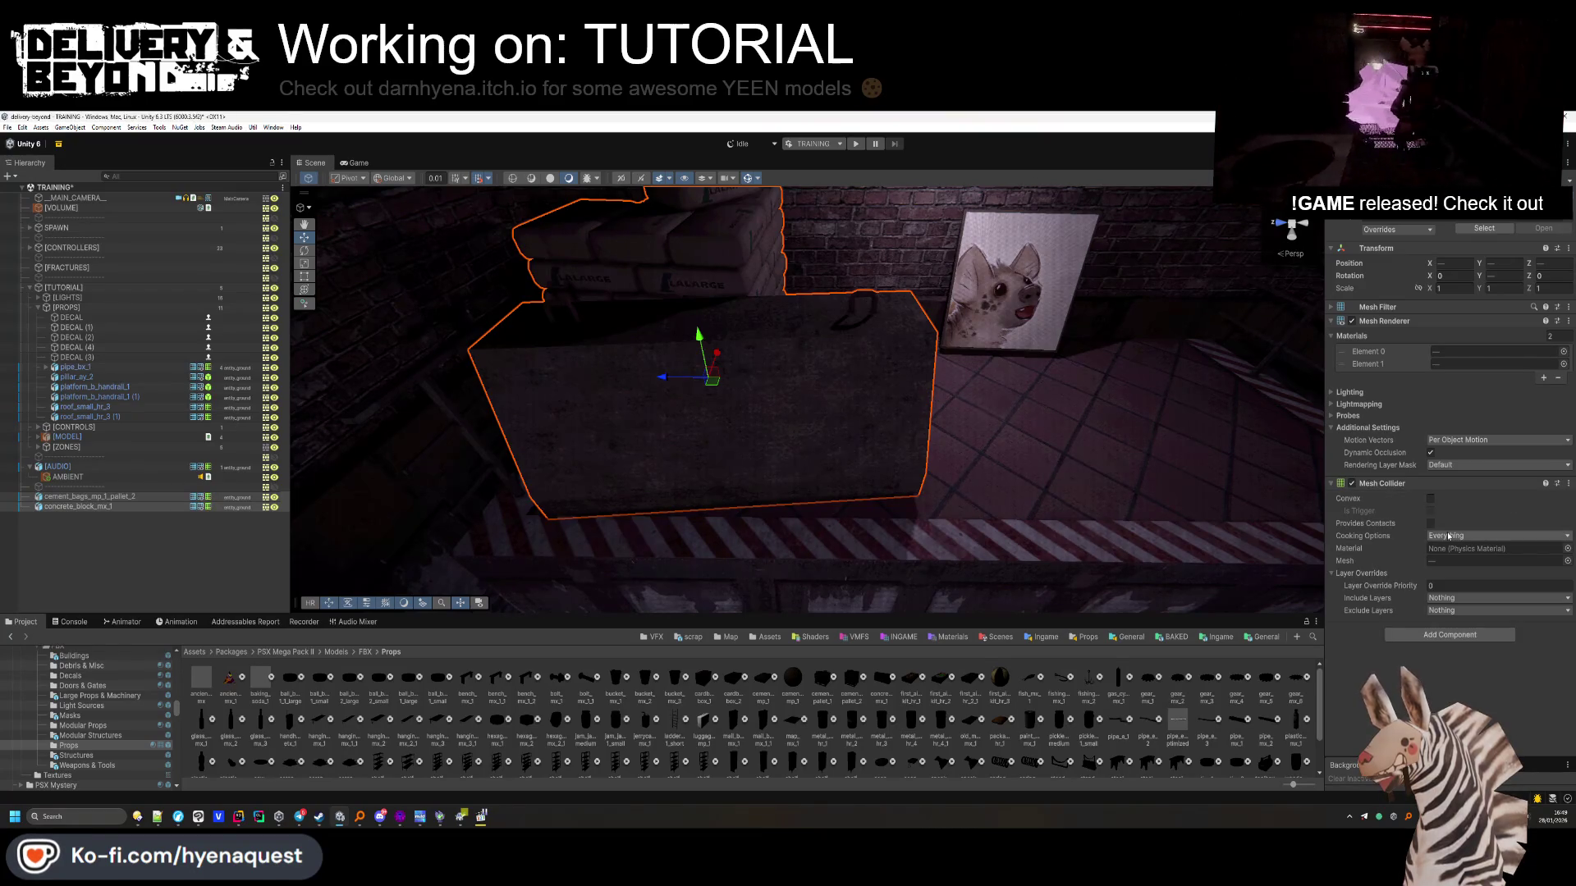
{"action": "left_click", "coordinate": [1430, 498]}
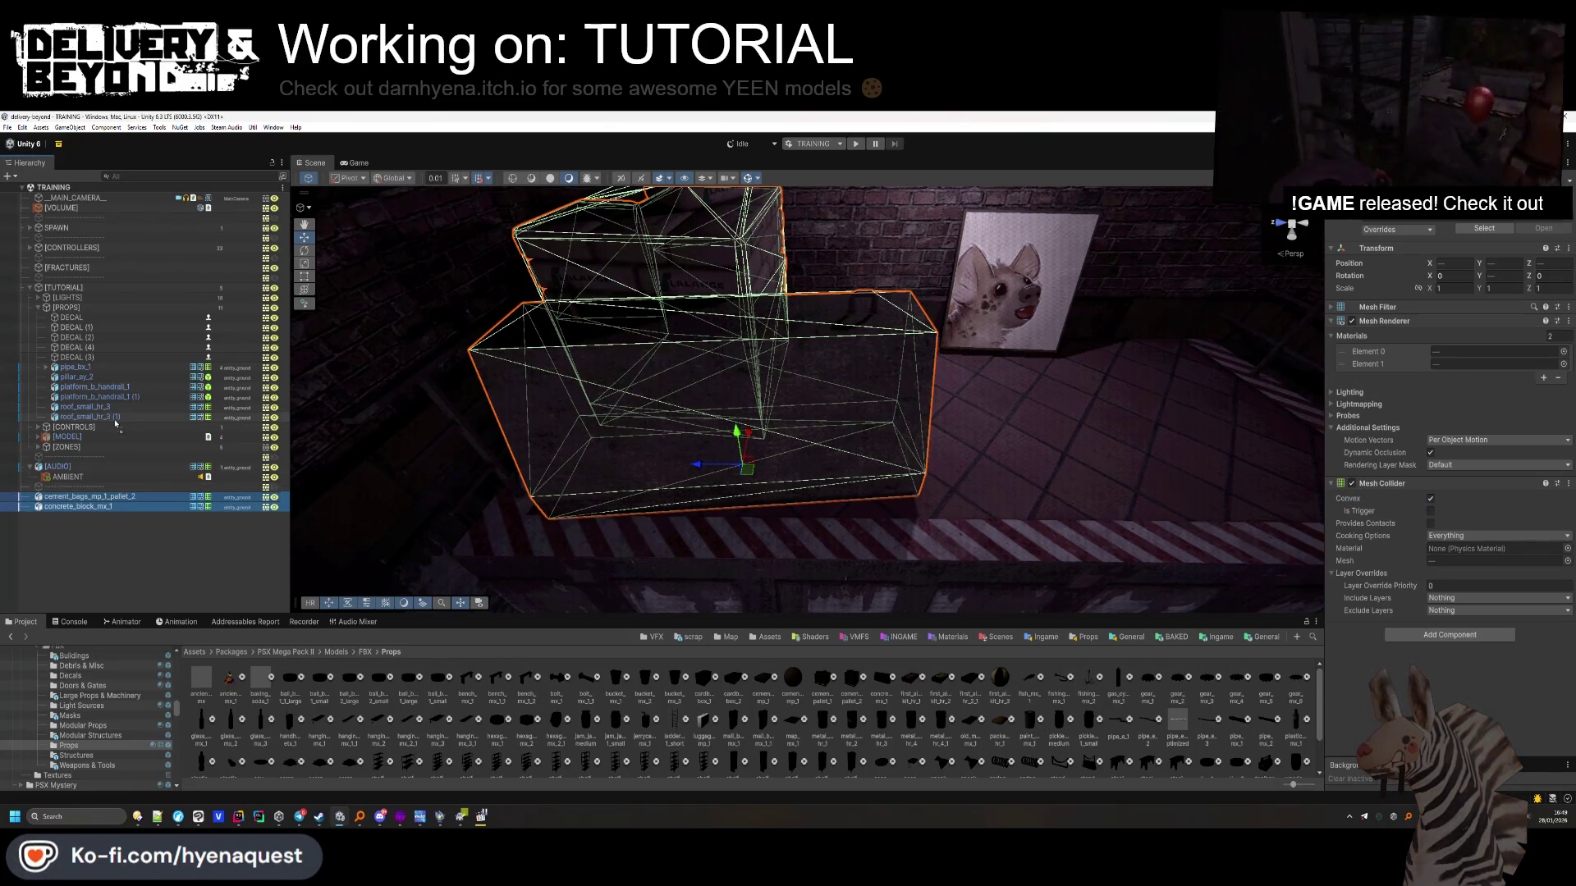
Move the pallet and concrete block under the [PROPS] group
{"action": "left_click_drag", "start_coordinate": [111, 426], "coordinate": [112, 426]}
{"action": "mouse_move", "coordinate": [574, 369]}
{"action": "left_mouse_down"}
{"action": "mouse_move", "coordinate": [738, 352]}
{"action": "mouse_move", "coordinate": [549, 380]}
{"action": "mouse_move", "coordinate": [590, 323]}
{"action": "mouse_move", "coordinate": [468, 362]}
{"action": "mouse_move", "coordinate": [598, 457]}
{"action": "mouse_move", "coordinate": [654, 450]}
{"action": "mouse_move", "coordinate": [735, 377]}
{"action": "mouse_move", "coordinate": [786, 364]}
{"action": "left_mouse_up"}
{"action": "left_click", "coordinate": [598, 459]}
{"action": "left_click", "coordinate": [667, 437]}
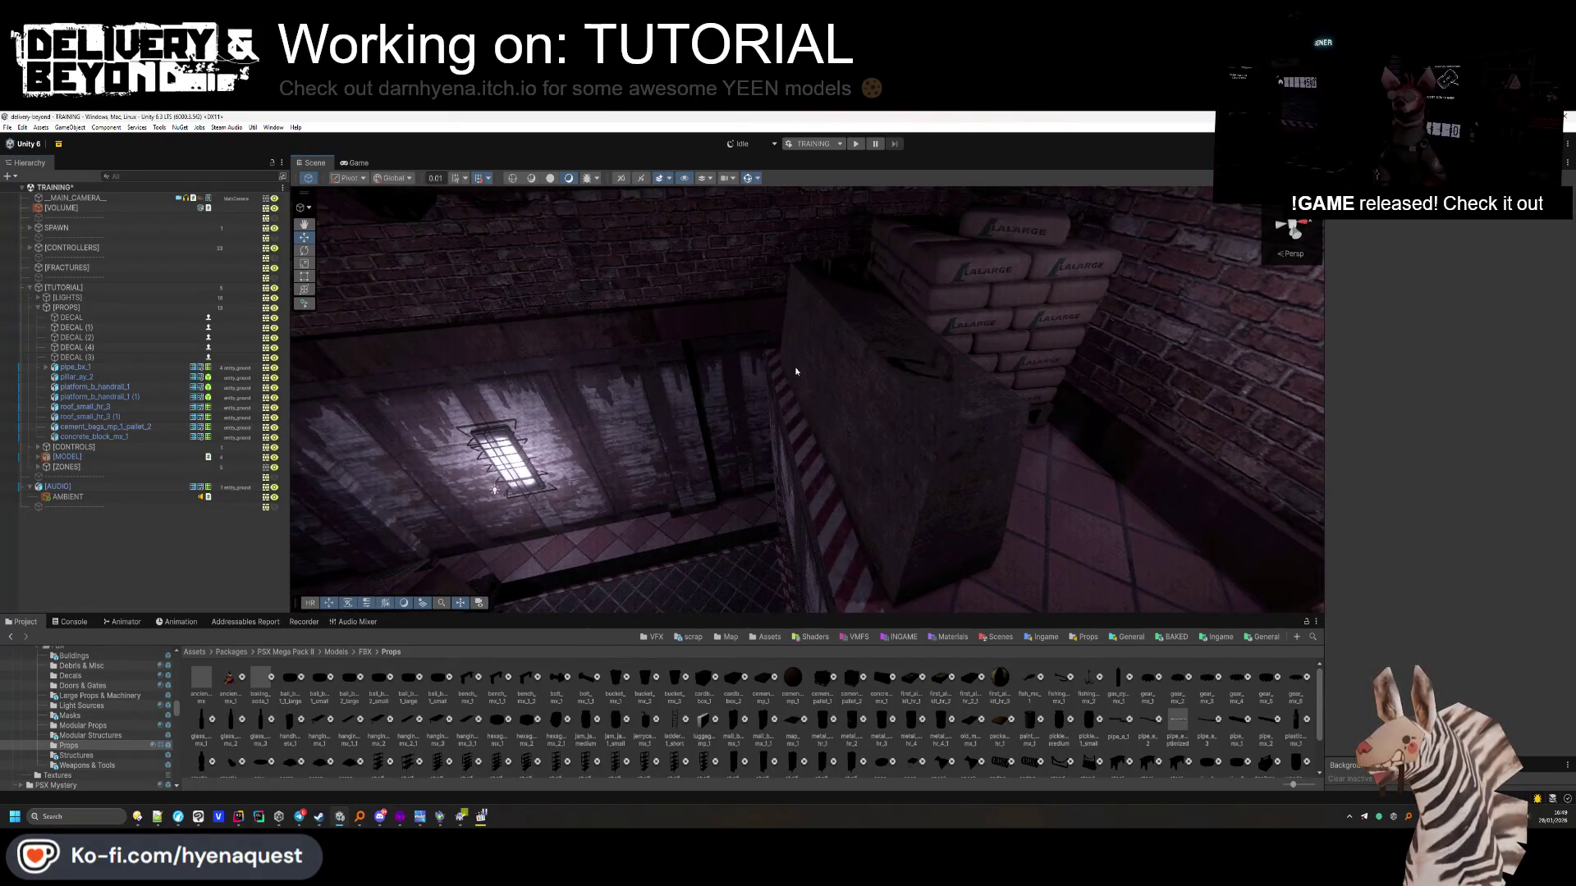
Shift the concrete block slightly along X and stand ladder_hr_1_short against the wall at X 24.02, Y 2.75, Z 103.41
{"action": "left_click", "coordinate": [825, 410]}
{"action": "left_click_drag", "start_coordinate": [887, 439], "coordinate": [889, 439]}
{"action": "left_click", "coordinate": [240, 565]}
{"action": "mouse_move", "coordinate": [493, 542]}
{"action": "left_mouse_down"}
{"action": "mouse_move", "coordinate": [648, 544]}
{"action": "mouse_move", "coordinate": [854, 334]}
{"action": "mouse_move", "coordinate": [845, 267]}
{"action": "mouse_move", "coordinate": [841, 386]}
{"action": "mouse_move", "coordinate": [825, 411]}
{"action": "left_mouse_up"}
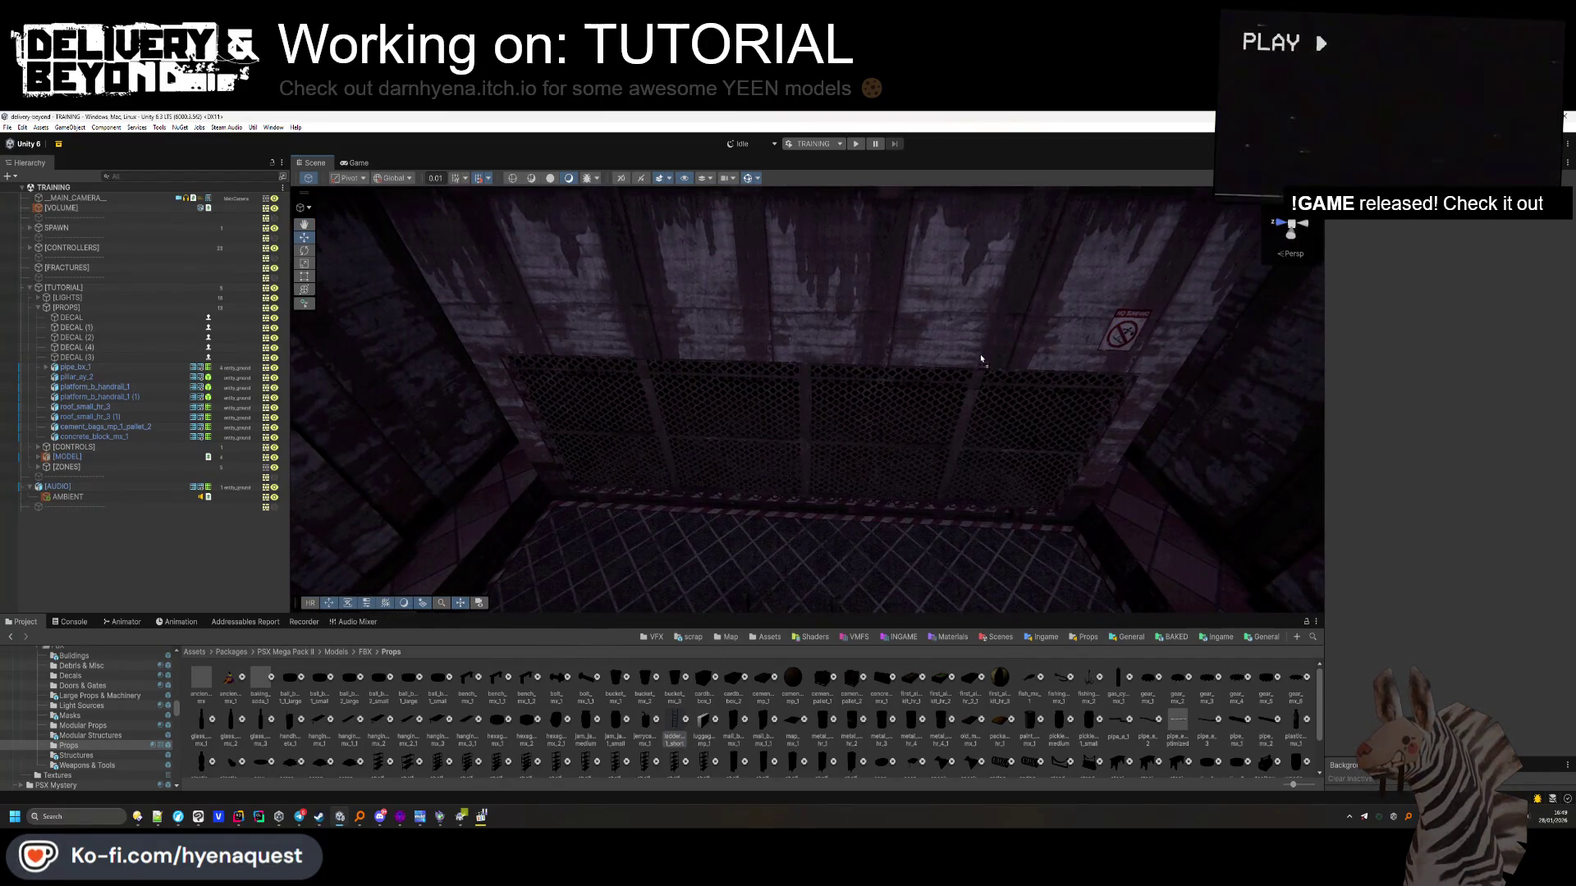
{"action": "mouse_move", "coordinate": [998, 309]}
{"action": "left_mouse_down"}
{"action": "mouse_move", "coordinate": [1009, 328]}
{"action": "mouse_move", "coordinate": [933, 303]}
{"action": "mouse_move", "coordinate": [624, 328]}
{"action": "mouse_move", "coordinate": [443, 376]}
{"action": "mouse_move", "coordinate": [651, 372]}
{"action": "mouse_move", "coordinate": [731, 423]}
{"action": "mouse_move", "coordinate": [808, 303]}
{"action": "mouse_move", "coordinate": [813, 259]}
{"action": "mouse_move", "coordinate": [782, 296]}
{"action": "left_mouse_up"}
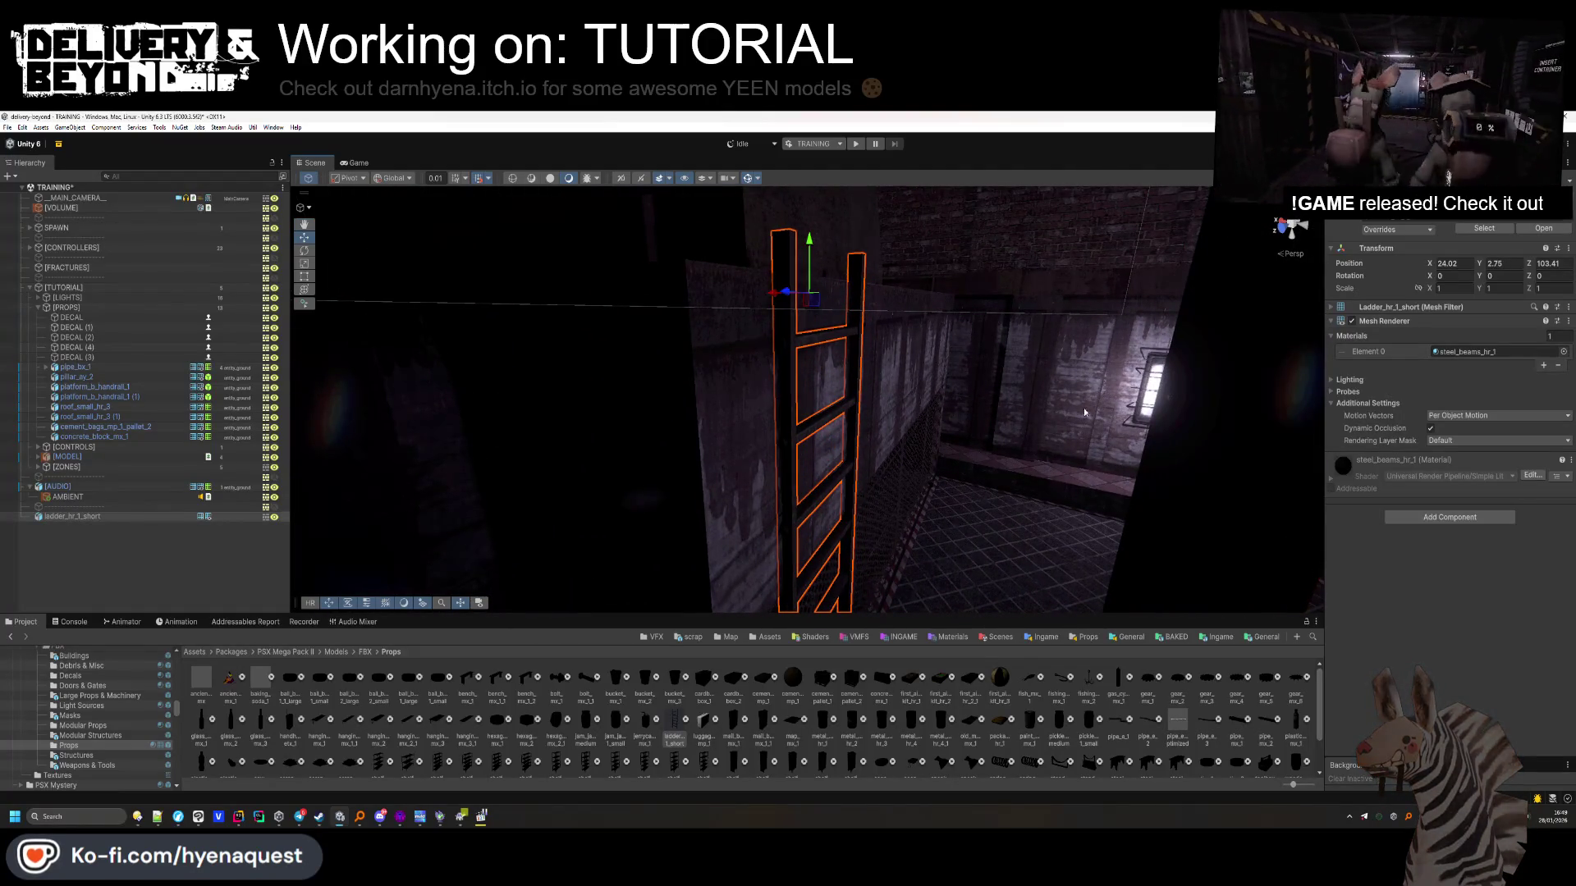
Give ladder_hr_1_short a Box Collider and the entity_ground layer, and file it under [PROPS]
{"action": "left_click", "coordinate": [1403, 519]}
{"action": "key", "text": "Return"}
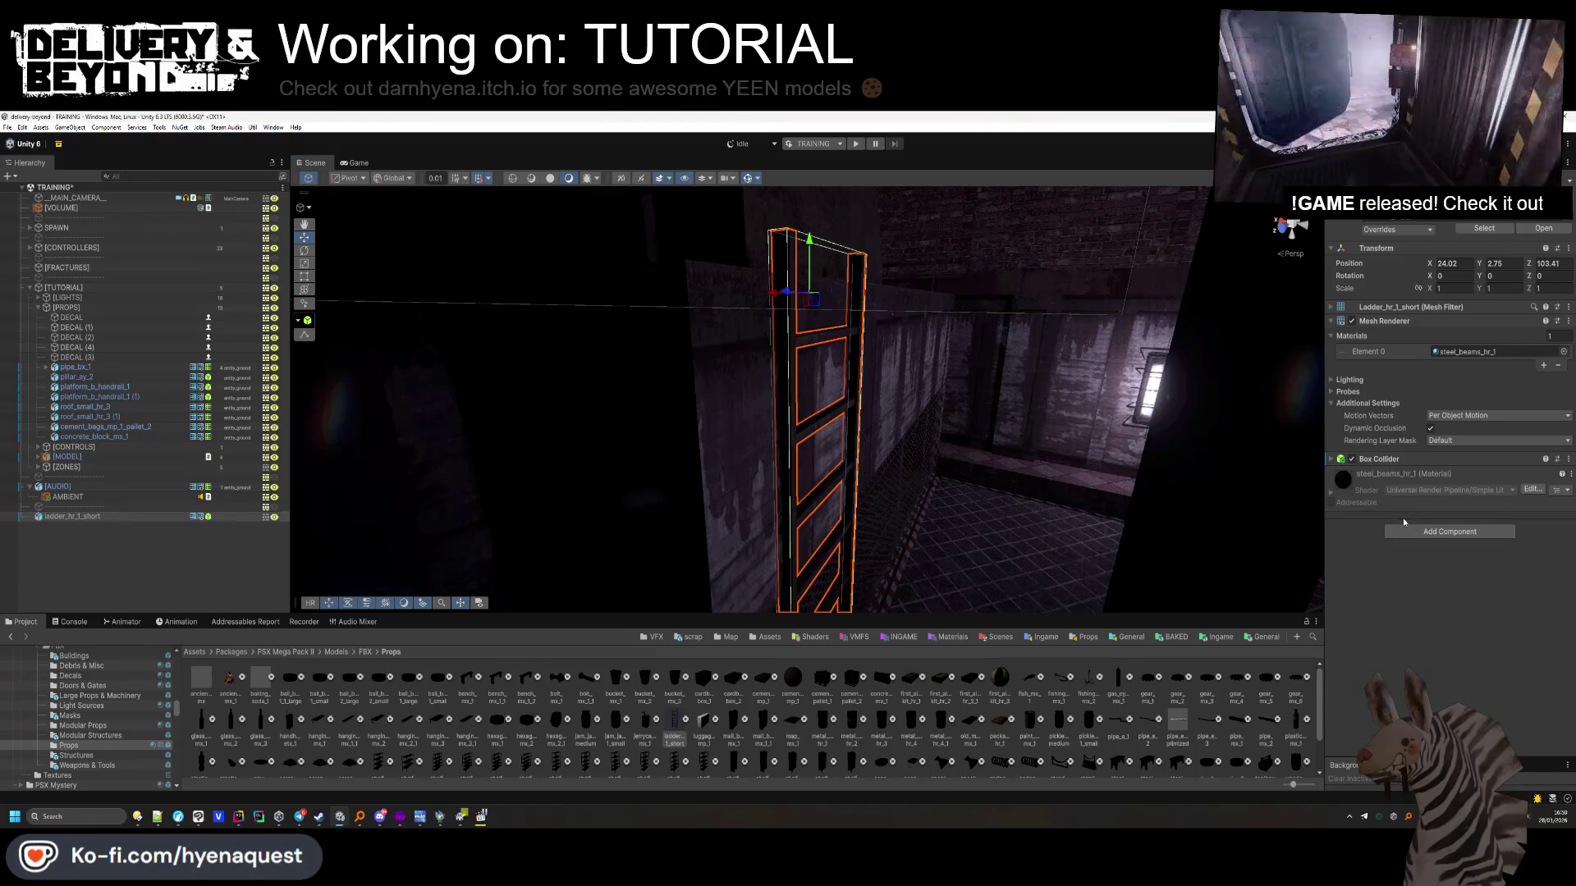
{"action": "left_click", "coordinate": [1518, 212]}
{"action": "left_click", "coordinate": [1499, 331]}
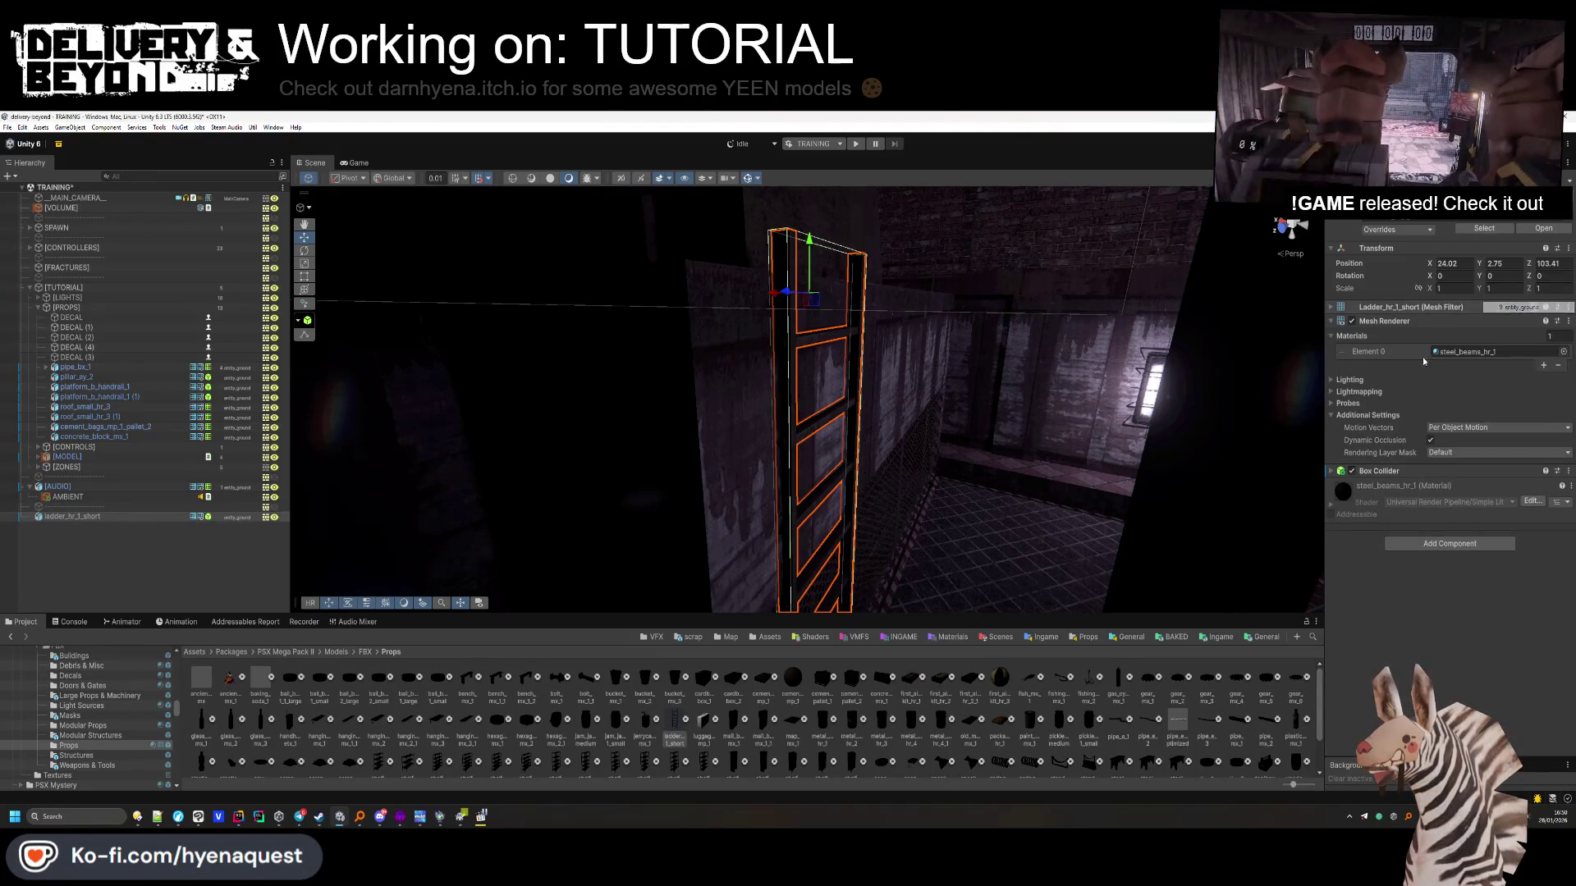
{"action": "left_click_drag", "start_coordinate": [122, 409], "coordinate": [98, 373]}
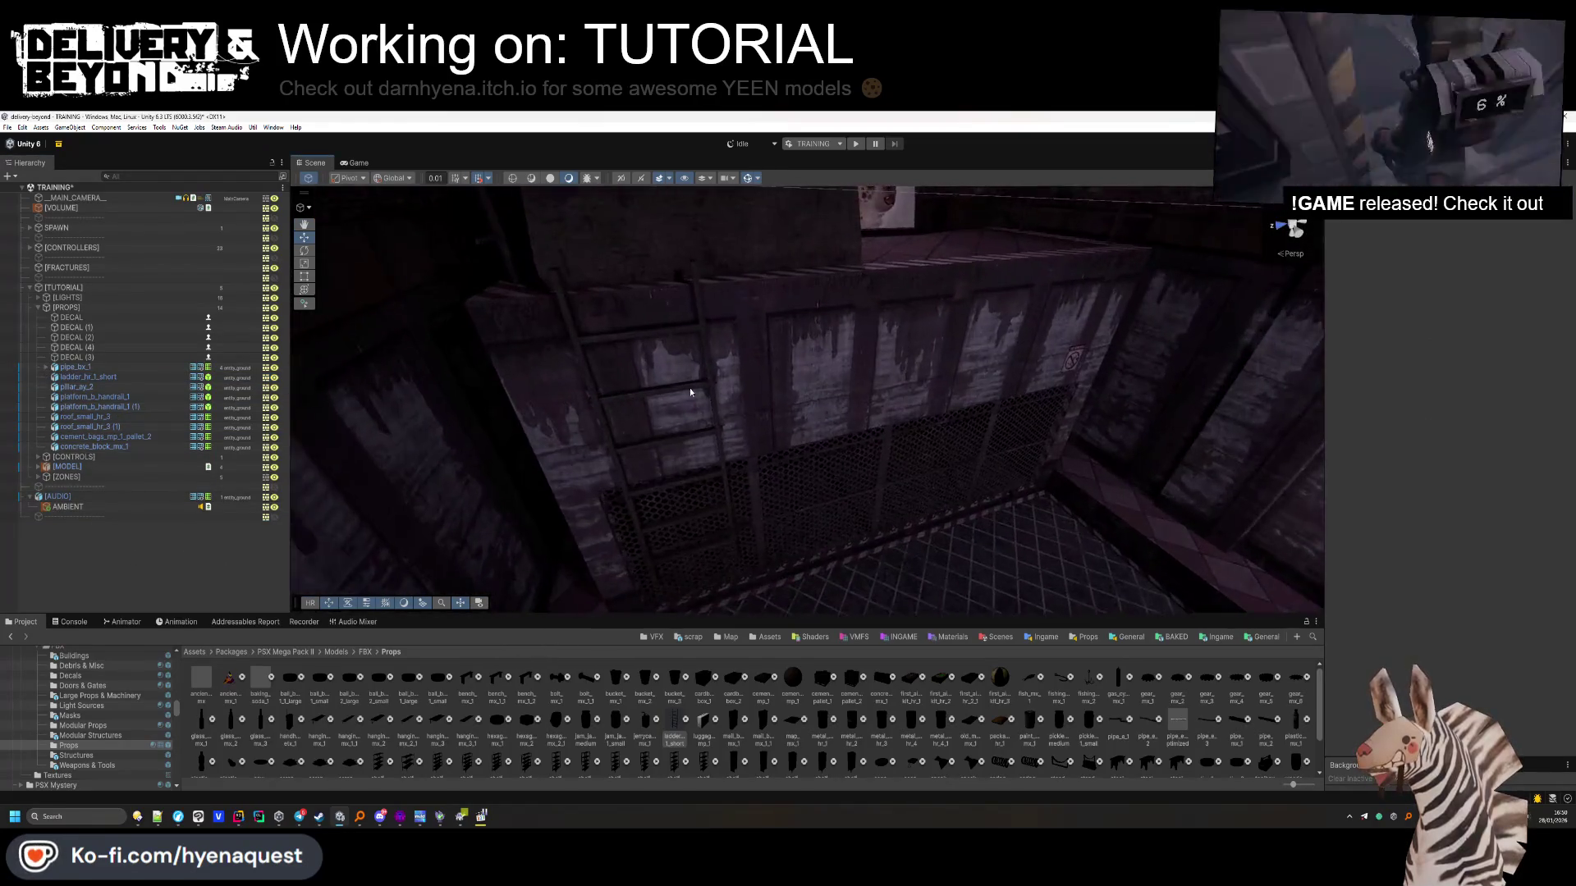
{"action": "left_click", "coordinate": [706, 382]}
{"action": "left_click", "coordinate": [202, 581]}
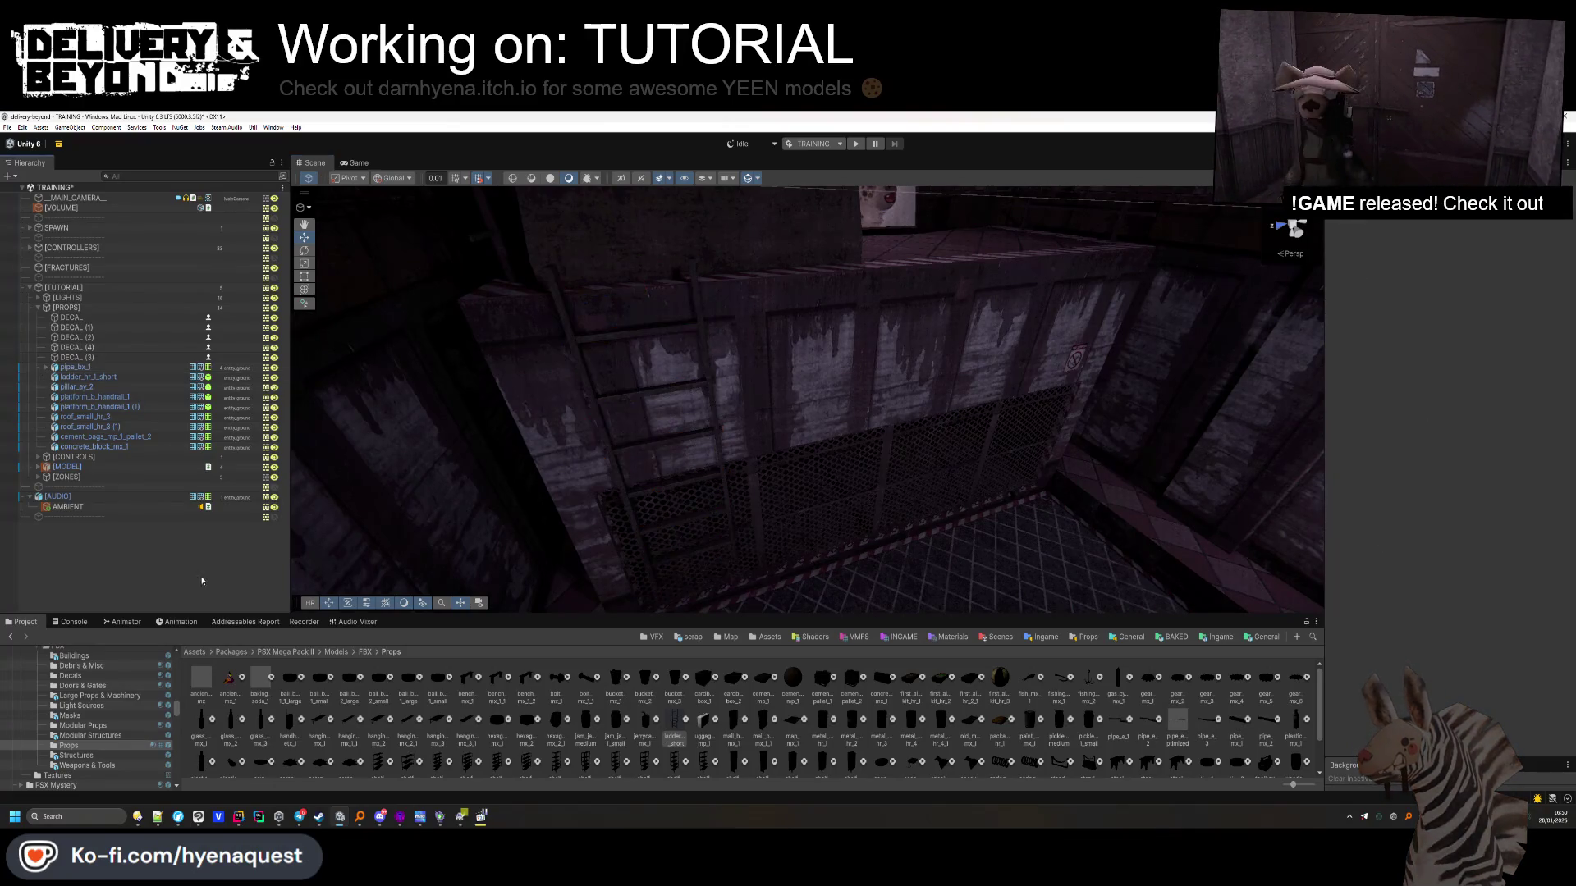
{"action": "mouse_move", "coordinate": [718, 450]}
{"action": "left_mouse_down"}
{"action": "mouse_move", "coordinate": [843, 467]}
{"action": "mouse_move", "coordinate": [870, 492]}
{"action": "mouse_move", "coordinate": [722, 432]}
{"action": "mouse_move", "coordinate": [921, 468]}
{"action": "mouse_move", "coordinate": [930, 433]}
{"action": "left_mouse_up"}
Switch the asset browser to Modular Props and place a fence_e_1 at X 13.88568, Z 90.8764
{"action": "scroll", "coordinate": [656, 714], "scroll_direction": "down", "scroll_amount": 1}
{"action": "mouse_move", "coordinate": [821, 427]}
{"action": "left_mouse_down"}
{"action": "mouse_move", "coordinate": [791, 397]}
{"action": "mouse_move", "coordinate": [876, 445]}
{"action": "mouse_move", "coordinate": [624, 607]}
{"action": "left_mouse_up"}
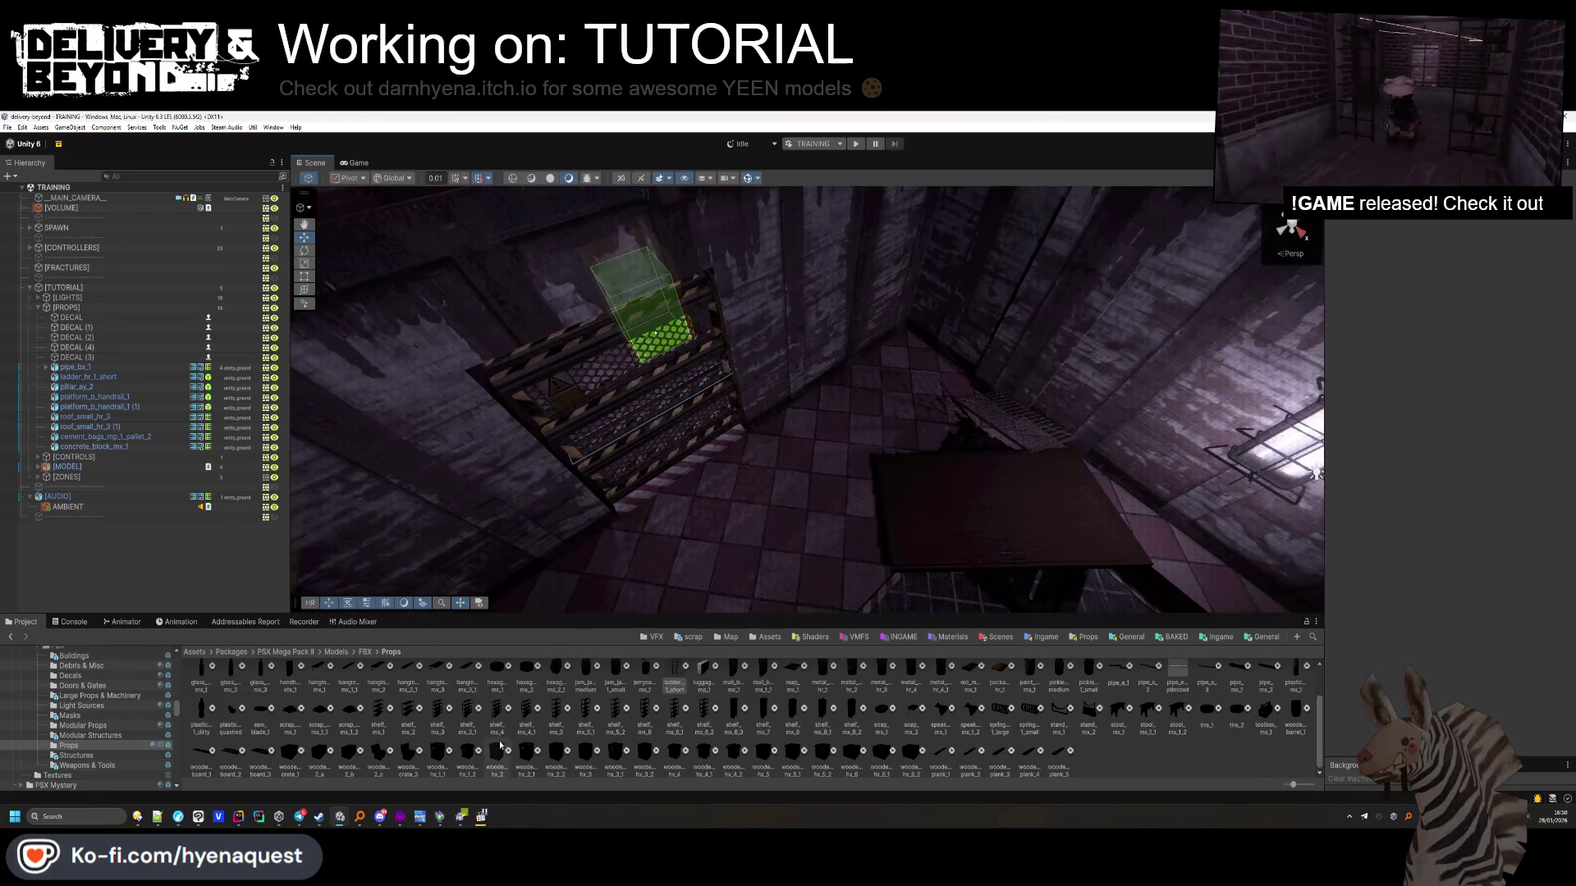
{"action": "scroll", "coordinate": [566, 739], "scroll_direction": "up", "scroll_amount": 1}
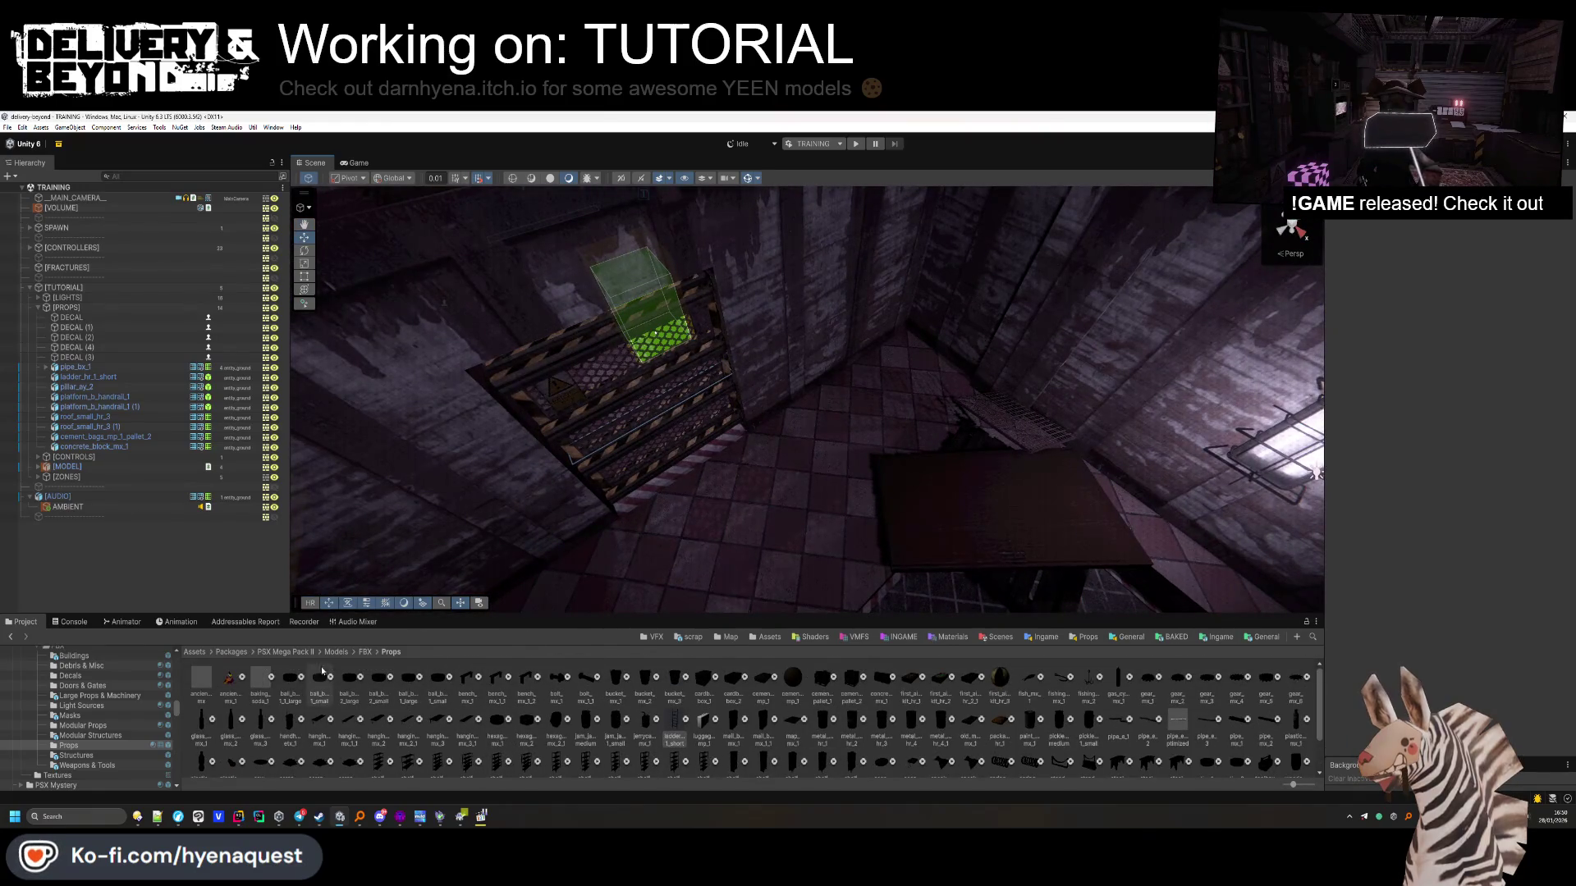
{"action": "left_click", "coordinate": [117, 725]}
{"action": "mouse_move", "coordinate": [821, 493]}
{"action": "left_mouse_down"}
{"action": "mouse_move", "coordinate": [804, 476]}
{"action": "mouse_move", "coordinate": [837, 500]}
{"action": "mouse_move", "coordinate": [812, 467]}
{"action": "mouse_move", "coordinate": [827, 484]}
{"action": "mouse_move", "coordinate": [569, 467]}
{"action": "mouse_move", "coordinate": [591, 492]}
{"action": "left_mouse_up"}
{"action": "left_click_drag", "start_coordinate": [638, 677], "coordinate": [822, 510]}
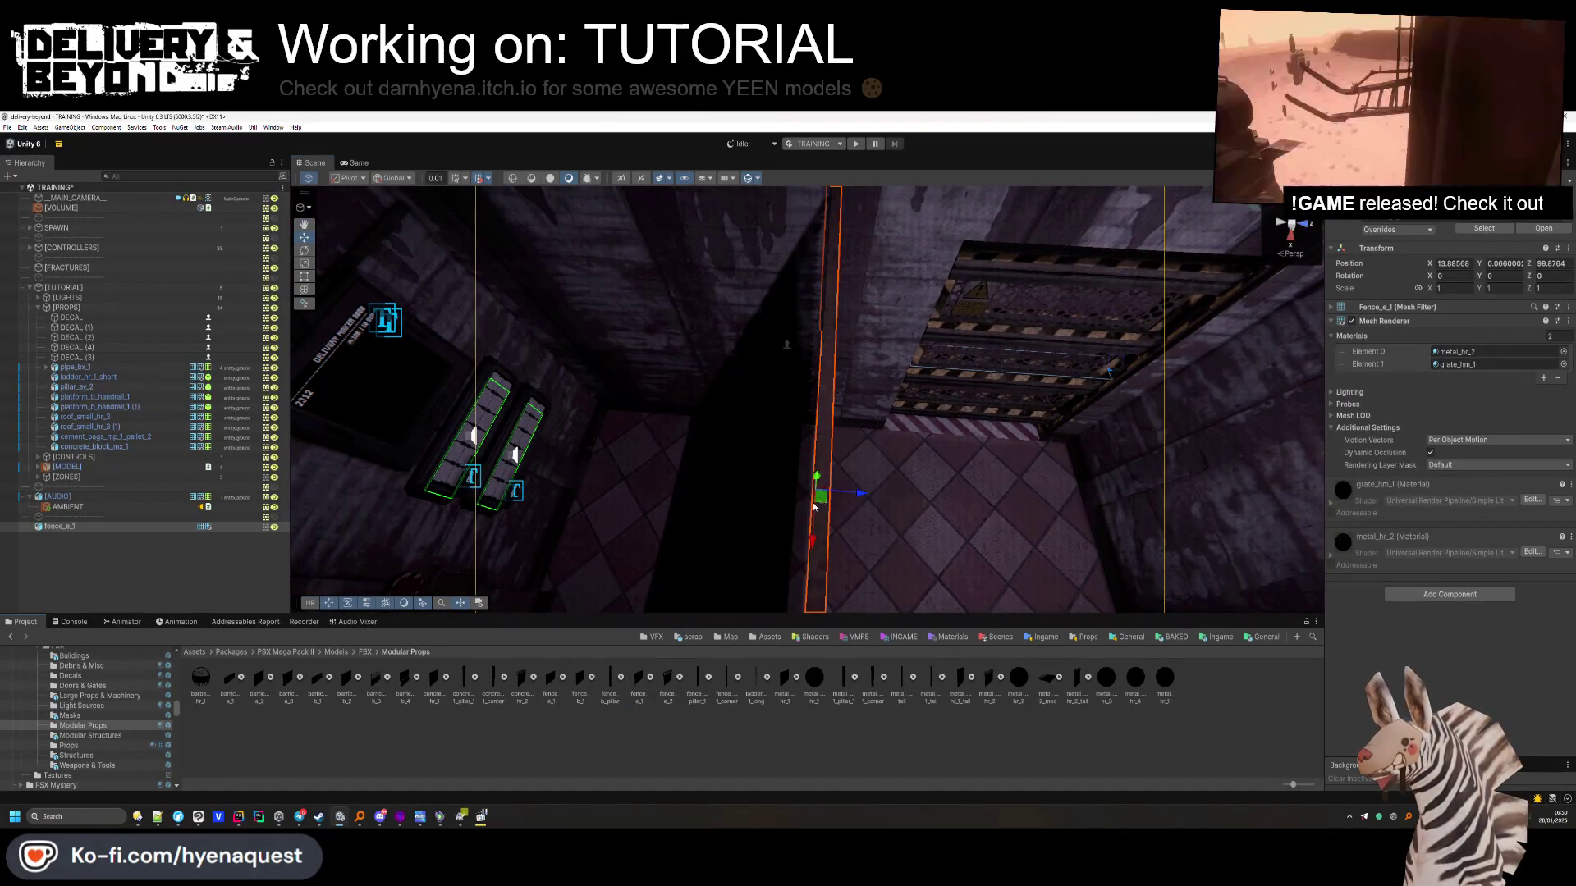
Replace fence_e_1 with a fence_a_1 rotated Y 90 and scaled to 0.7
{"action": "key", "text": "Delete"}
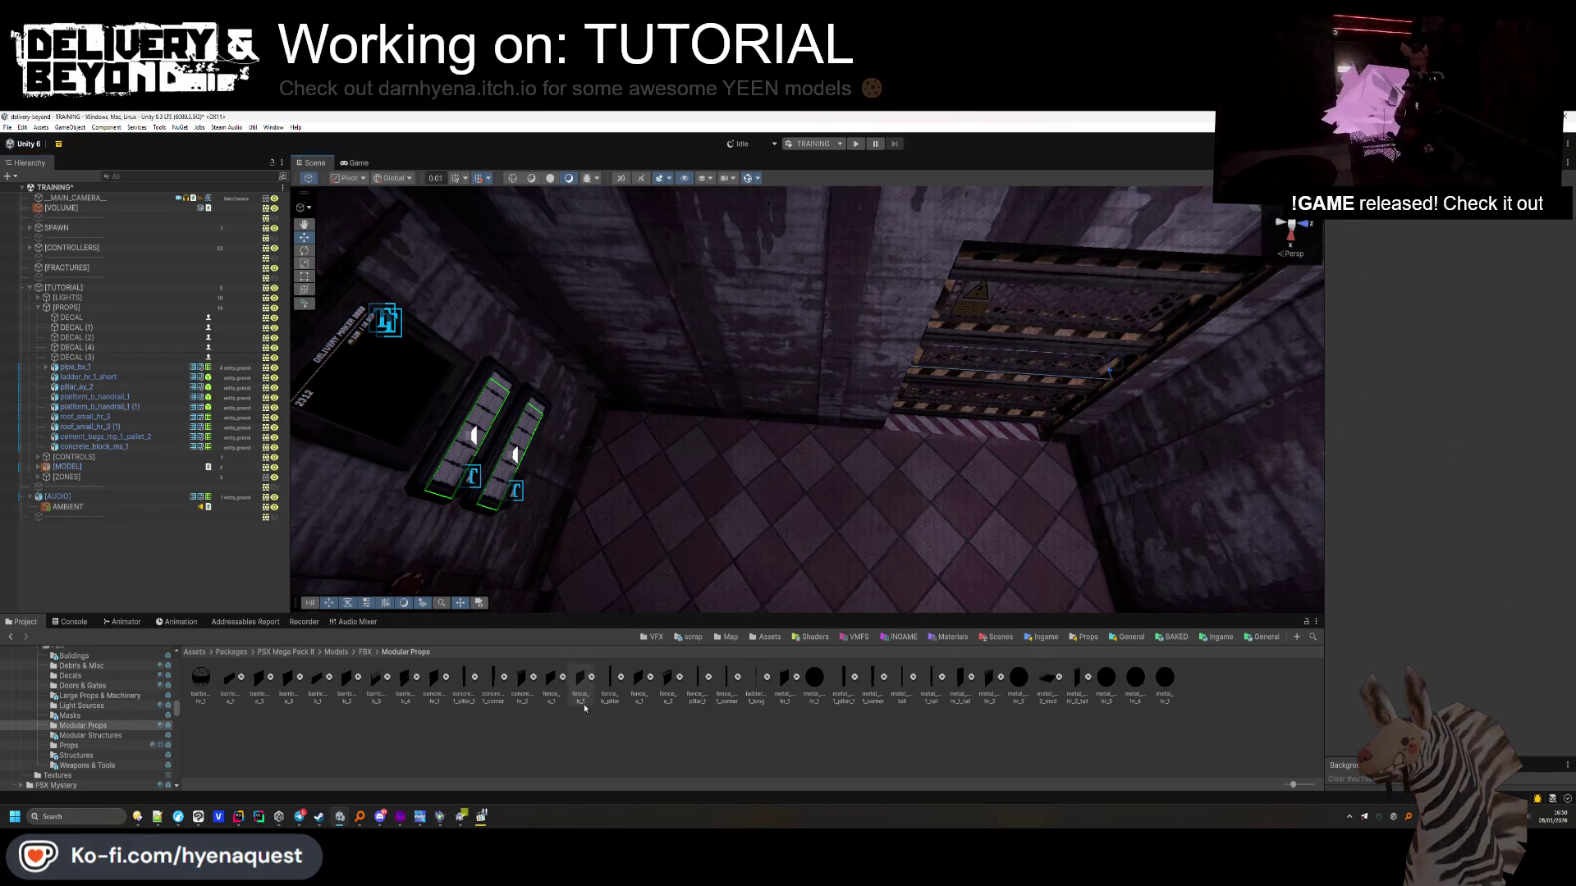
{"action": "left_click_drag", "start_coordinate": [551, 677], "coordinate": [790, 484]}
{"action": "double_click", "coordinate": [1501, 276]}
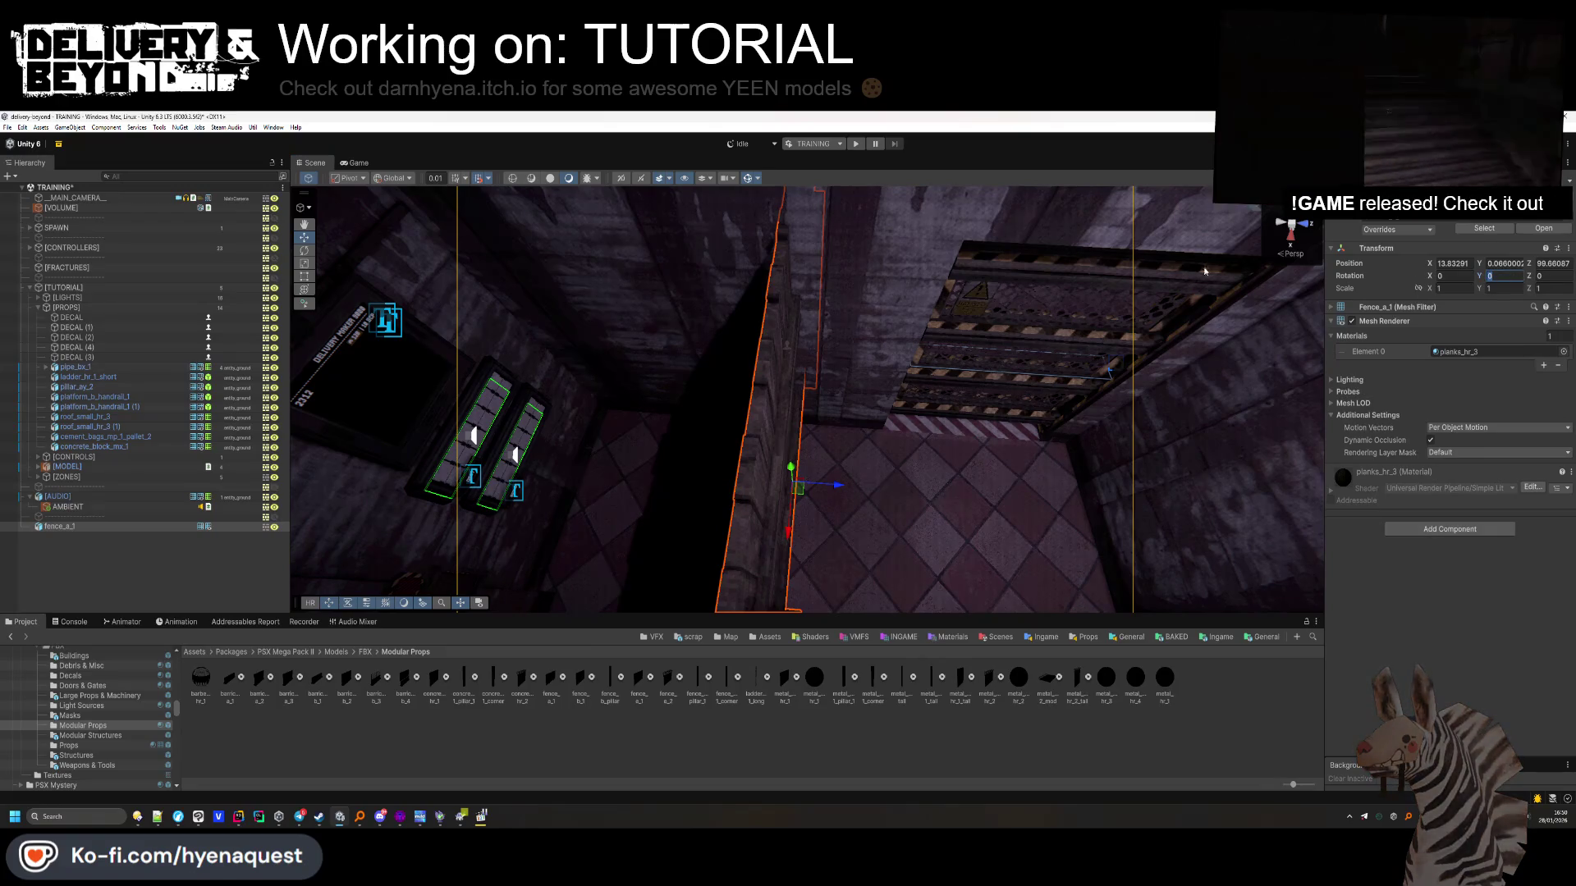
{"action": "type", "text": "90"}
{"action": "key", "text": "Return"}
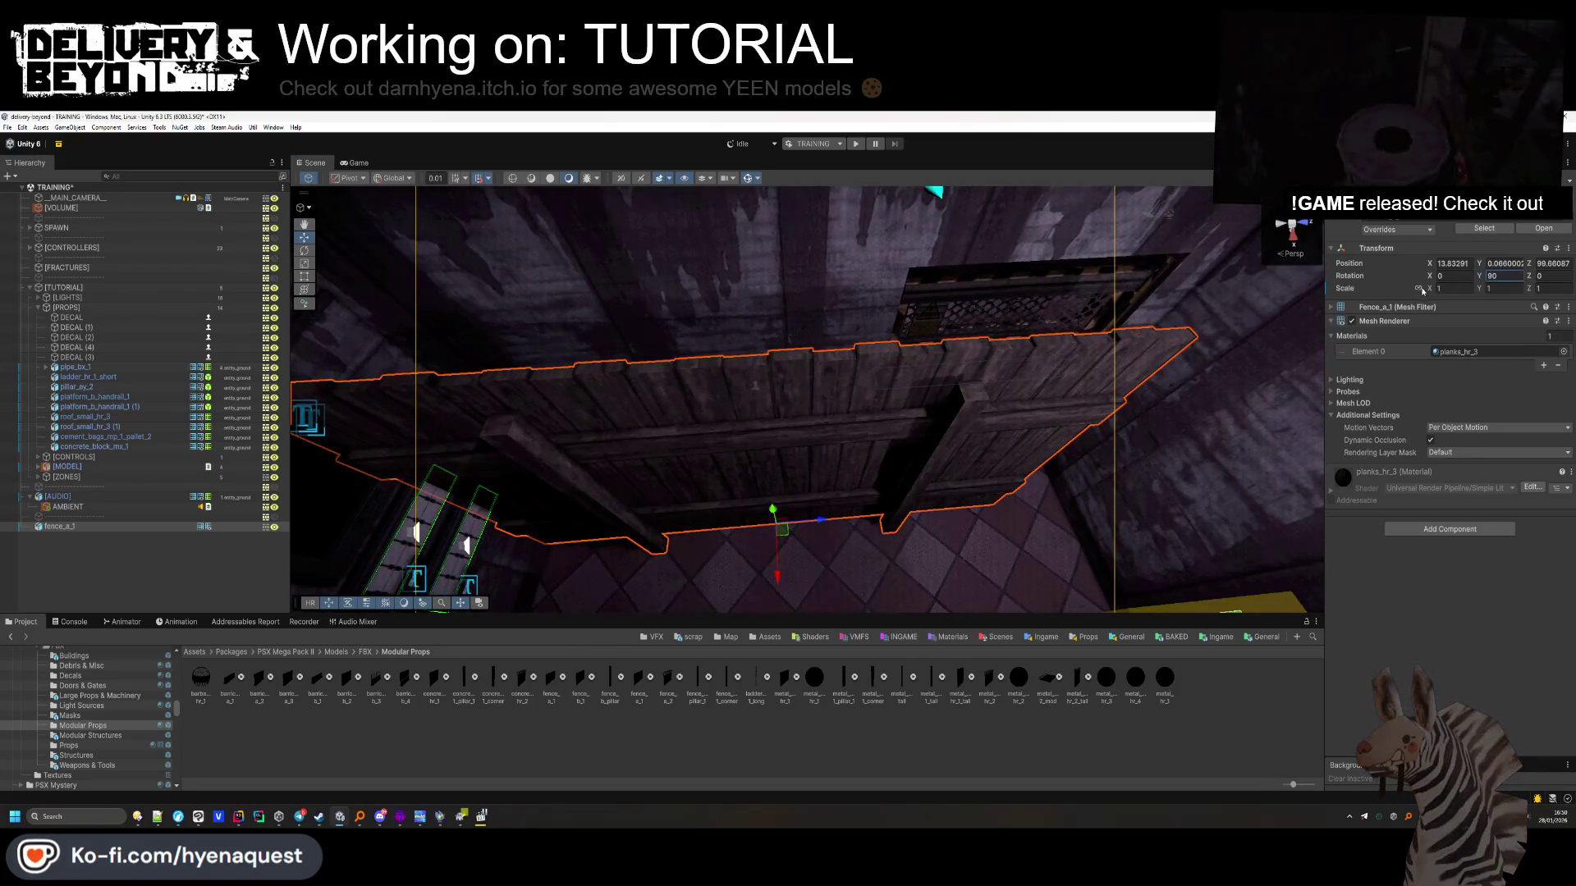
{"action": "type", "text": "0.7"}
{"action": "key", "text": "Return"}
Move the fence beside the barred gate to Z 99.15 and tilt it to X -5.155
{"action": "mouse_move", "coordinate": [784, 529]}
{"action": "left_mouse_down"}
{"action": "mouse_move", "coordinate": [728, 491]}
{"action": "mouse_move", "coordinate": [738, 460]}
{"action": "mouse_move", "coordinate": [368, 305]}
{"action": "left_mouse_up"}
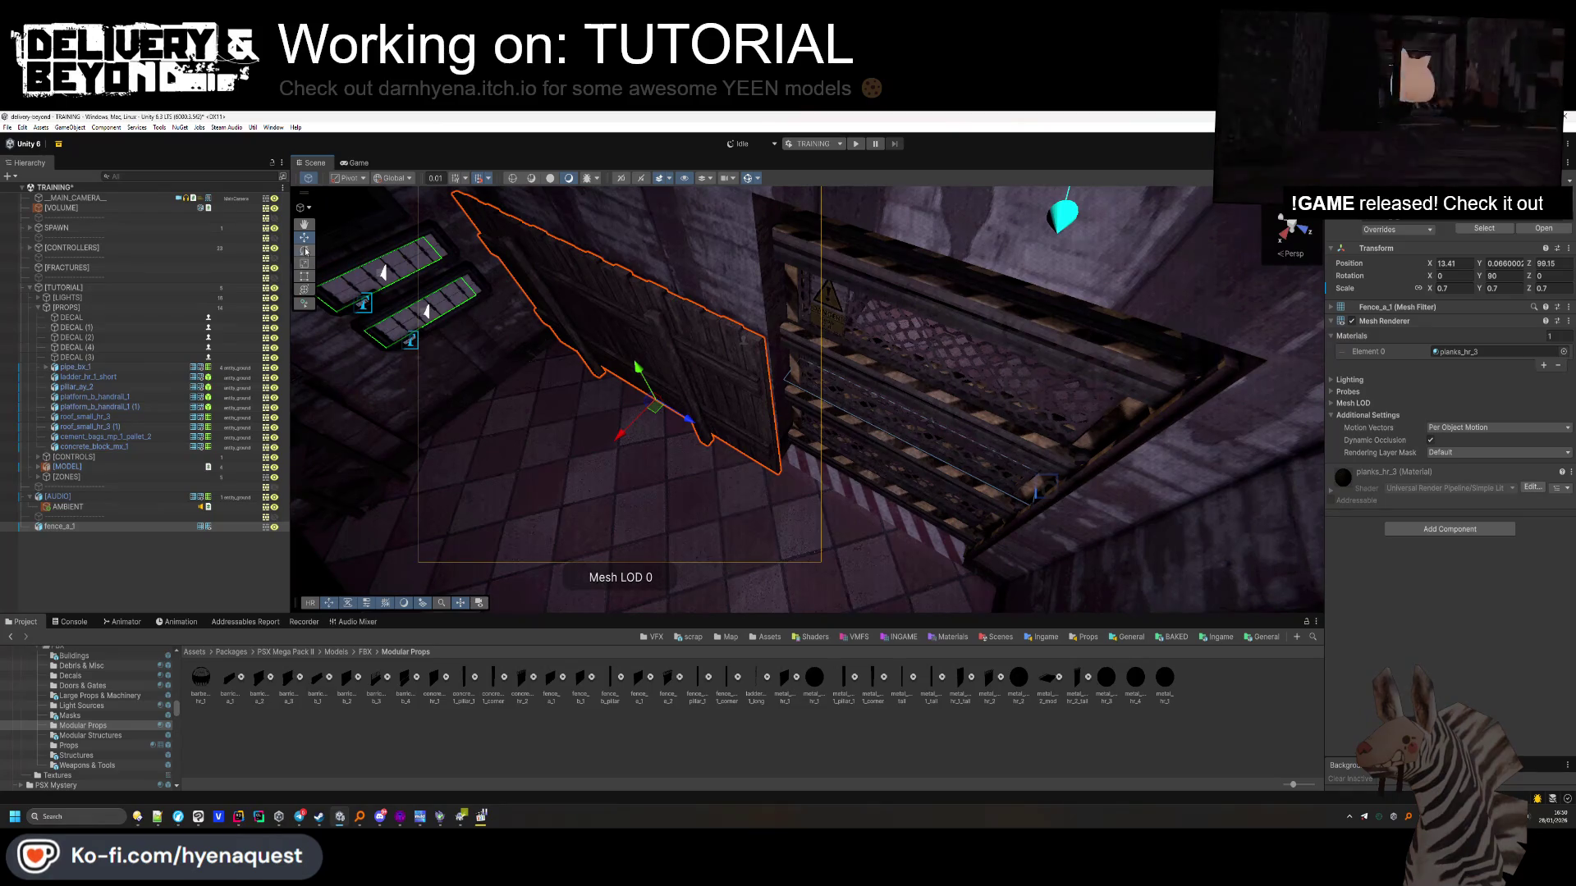
{"action": "left_click_drag", "start_coordinate": [645, 441], "coordinate": [626, 406]}
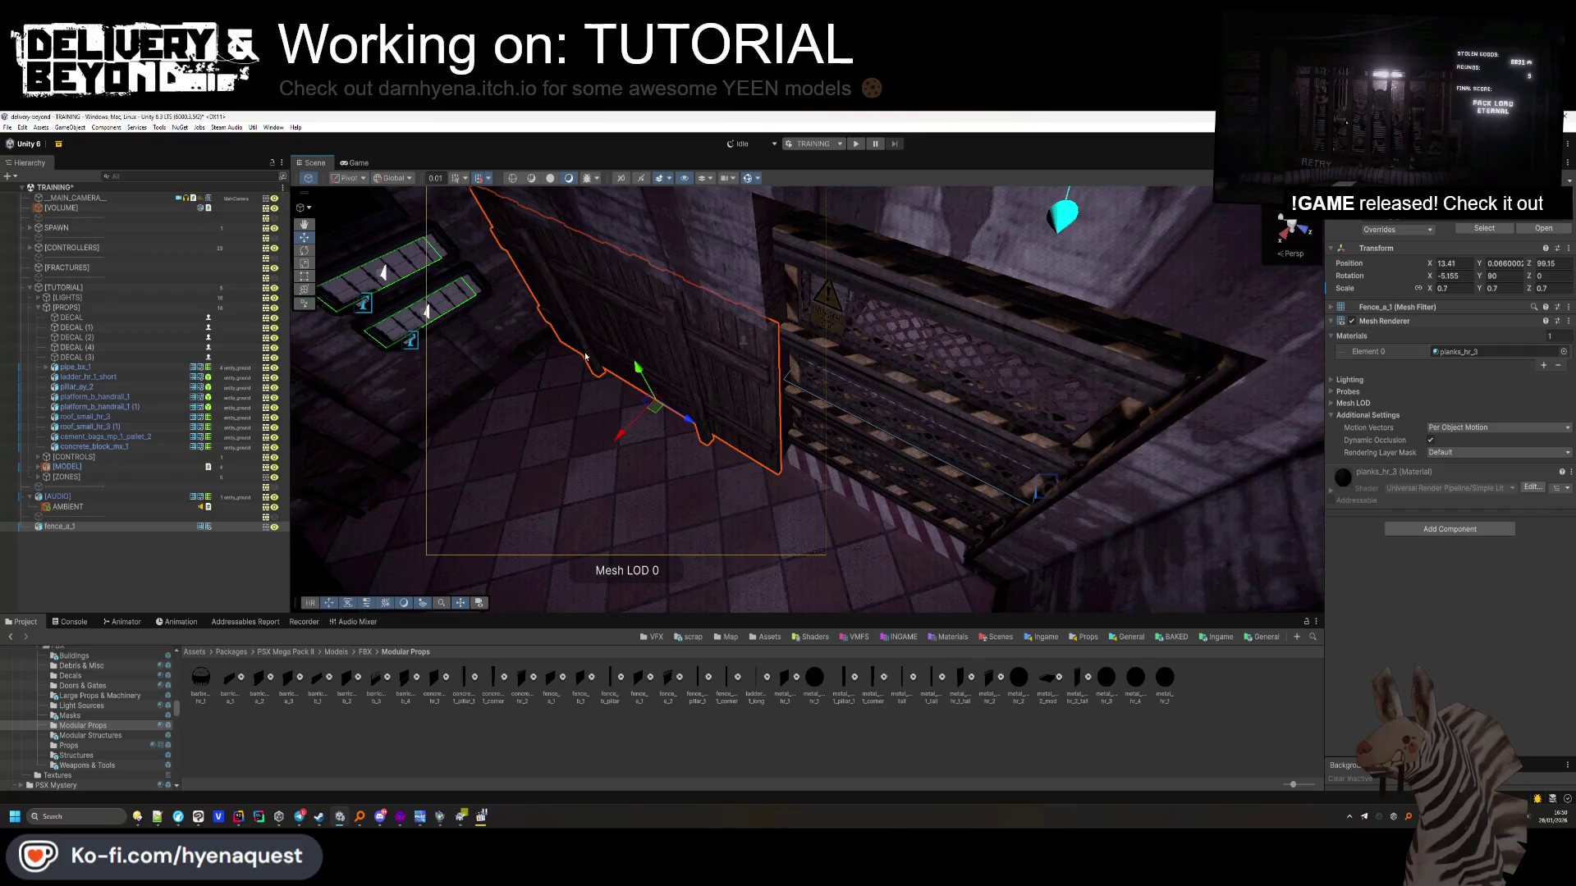
{"action": "left_click_drag", "start_coordinate": [621, 435], "coordinate": [617, 437]}
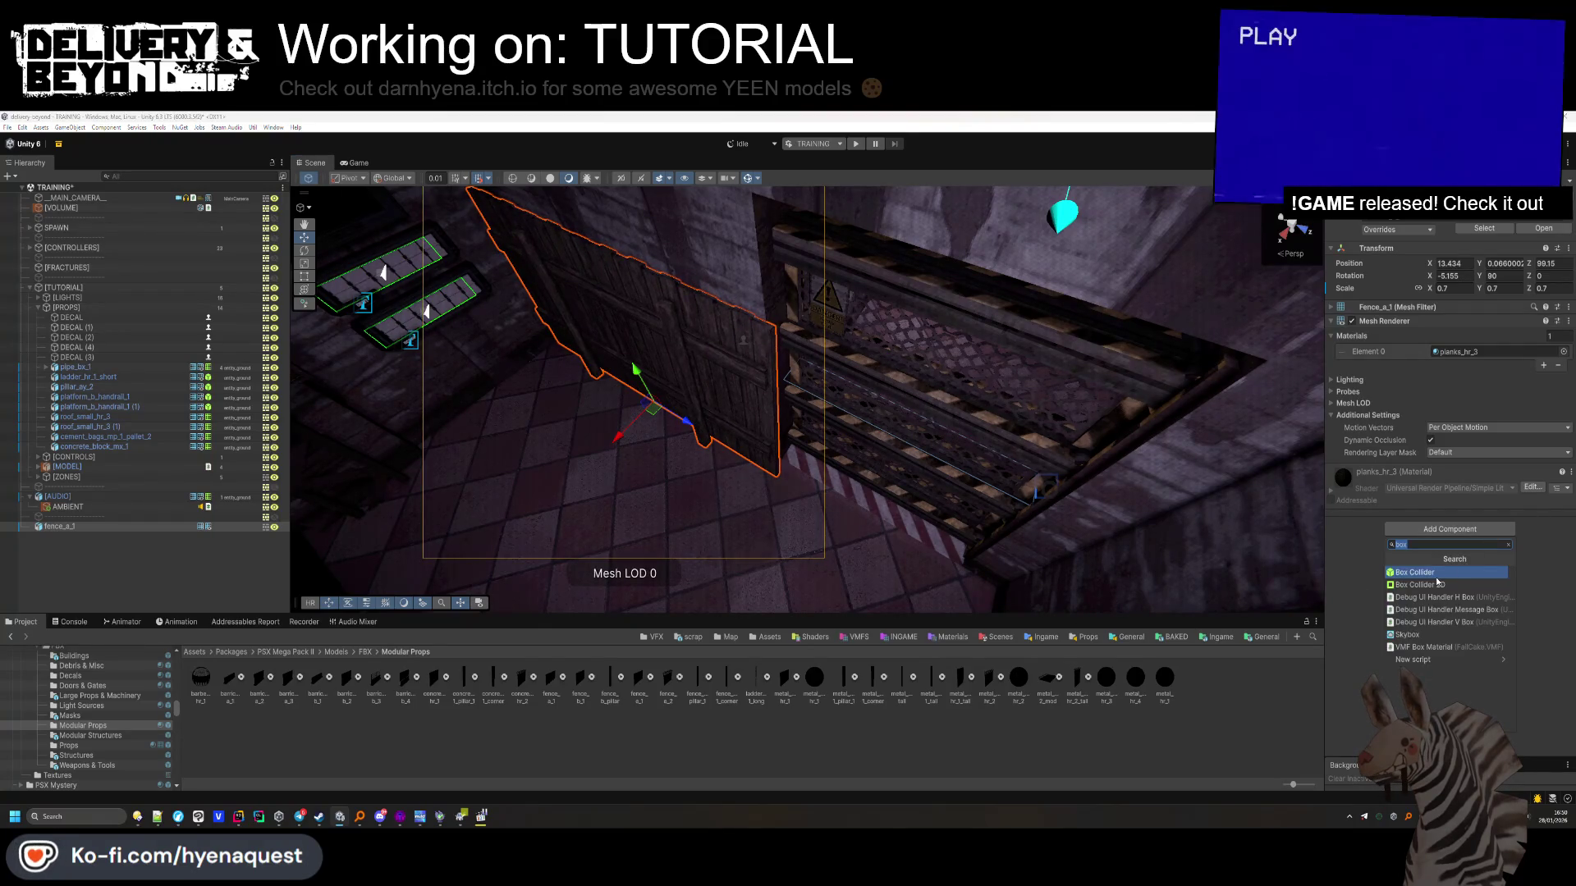
Replace fence_a_1's Box Collider with a convex Mesh Collider
{"action": "left_click", "coordinate": [1436, 578]}
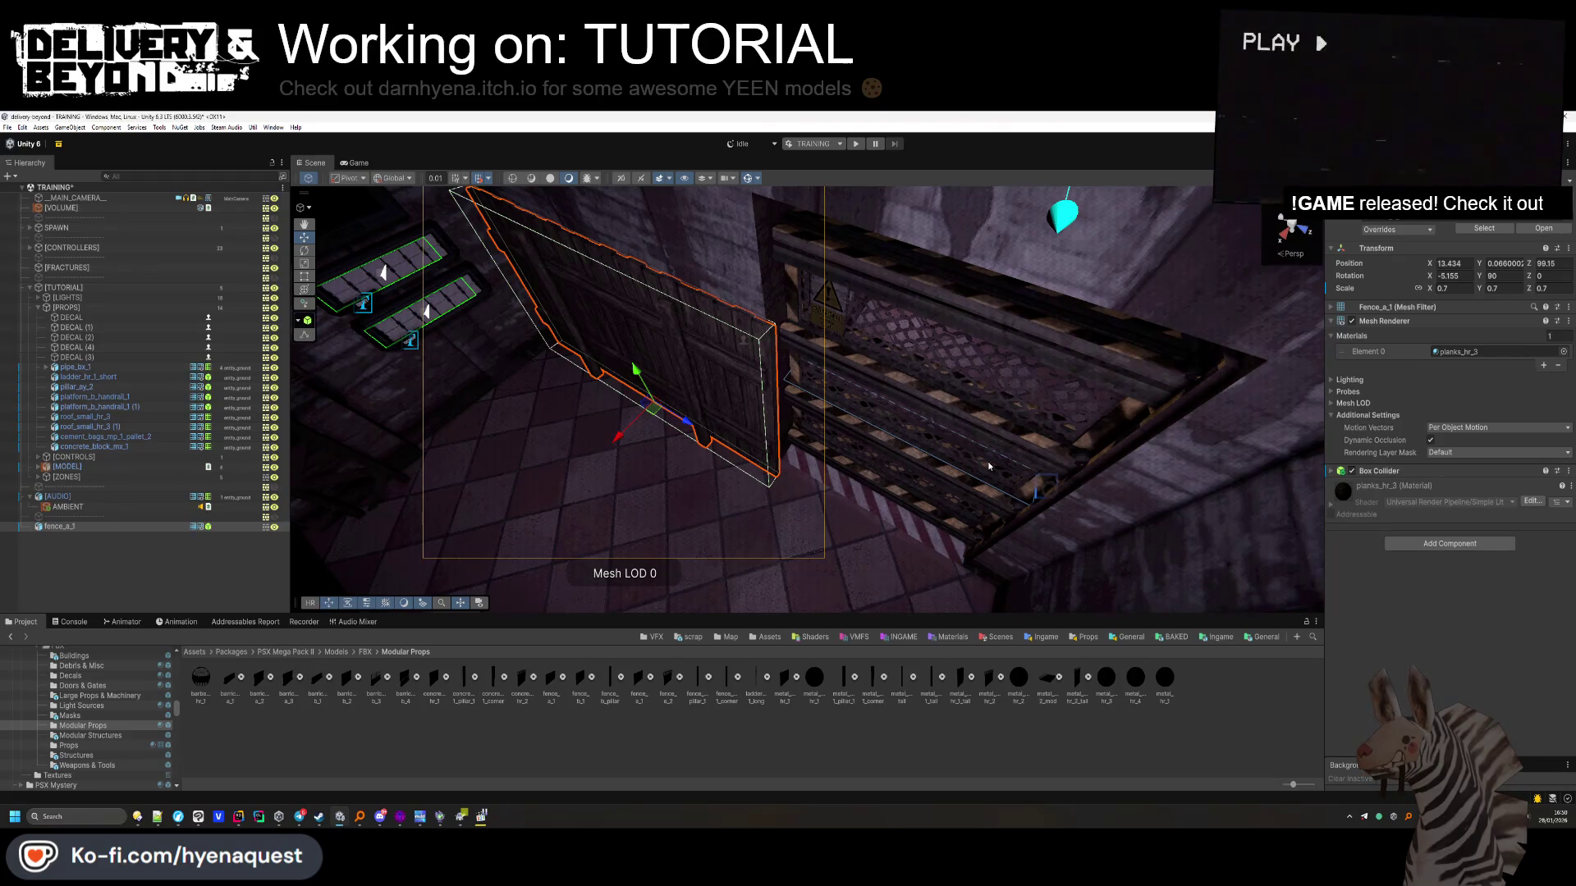
{"action": "key", "text": "ctrl+z"}
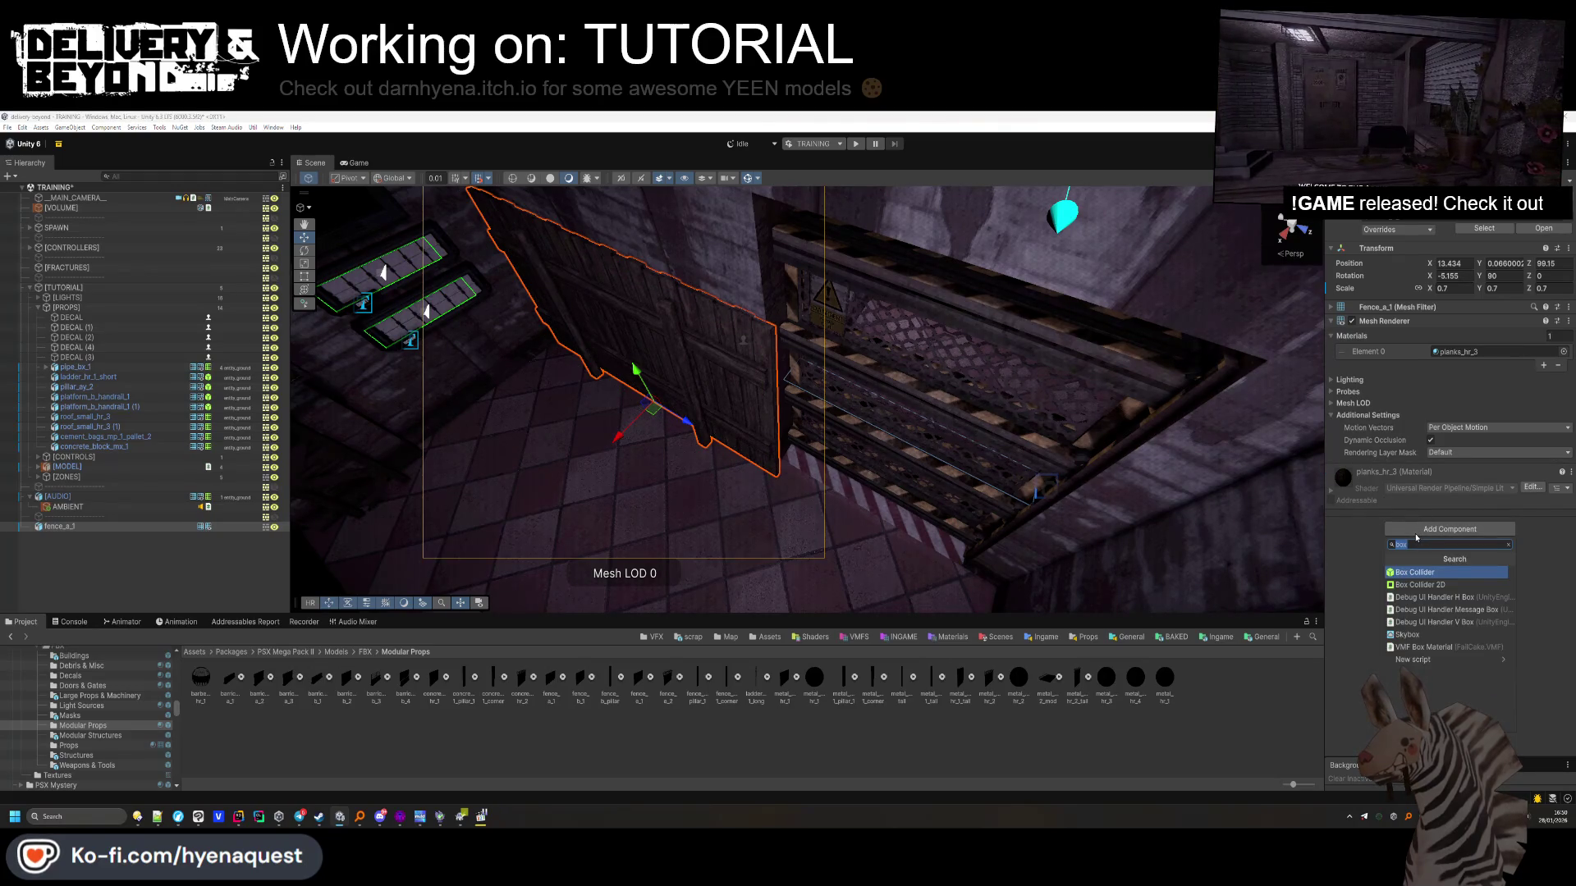
{"action": "type", "text": "mesh"}
{"action": "key", "text": "Return"}
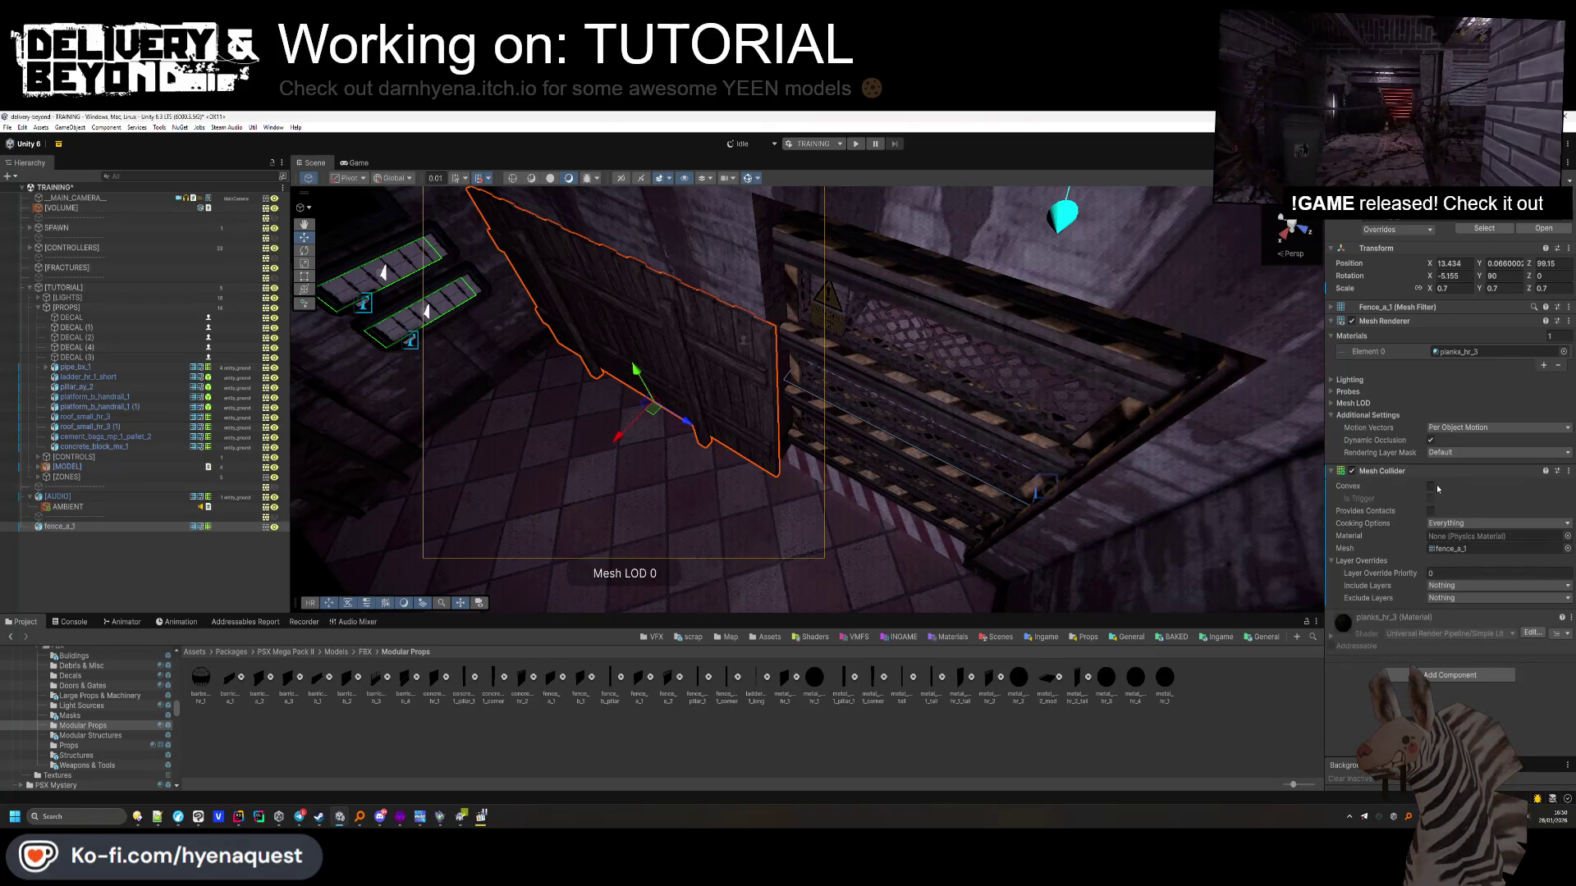
{"action": "left_click", "coordinate": [1435, 485]}
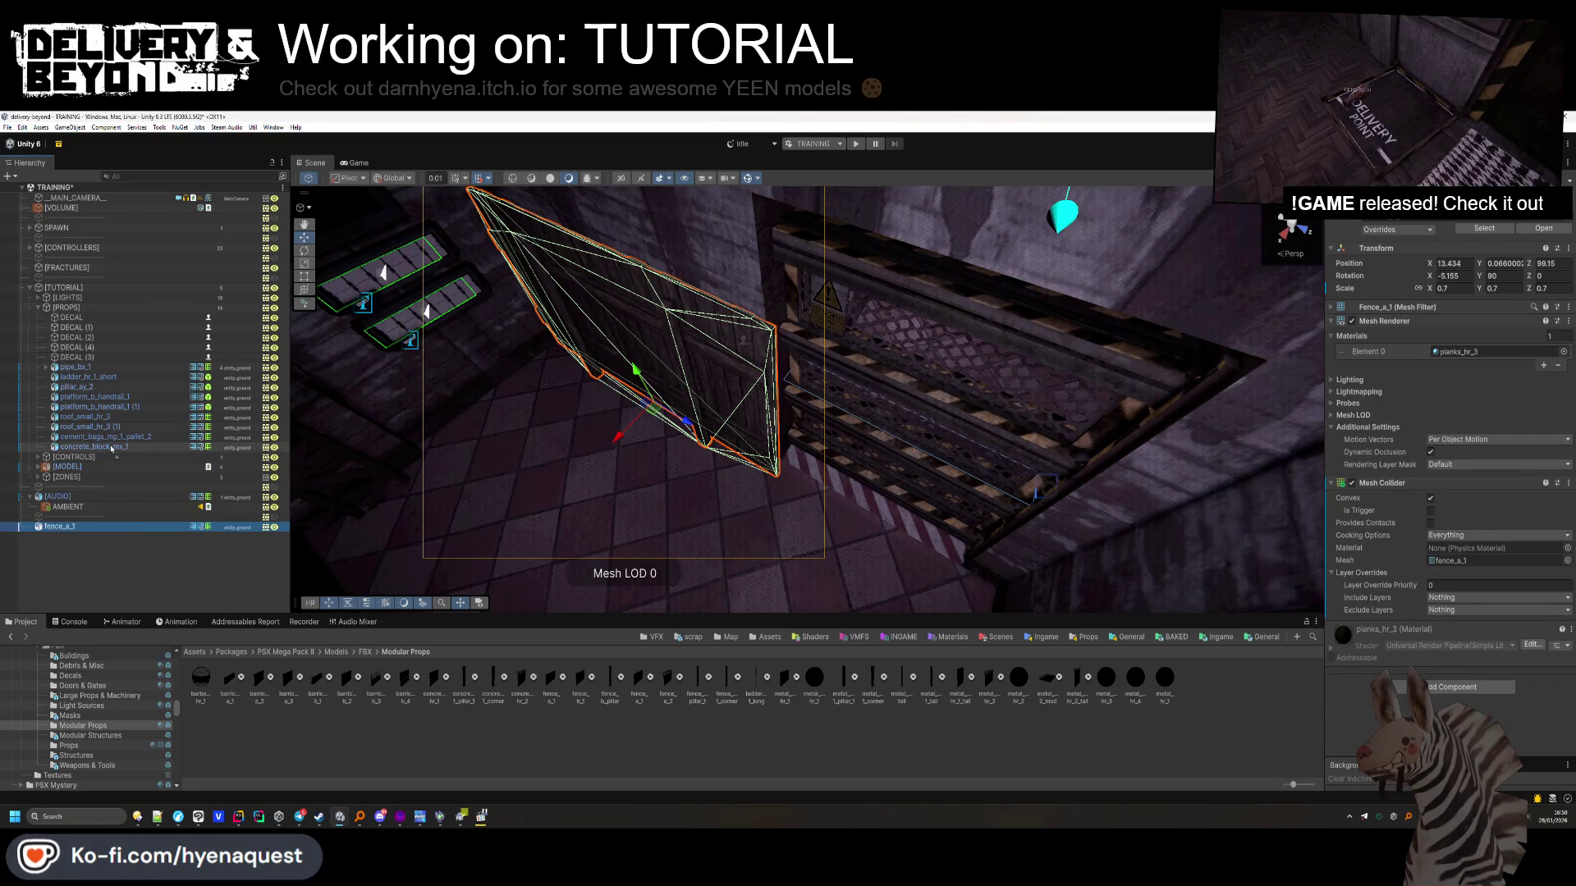
File fence_a_1 under [PROPS], then nudge it along X and tilt it slightly
{"action": "left_click_drag", "start_coordinate": [102, 460], "coordinate": [101, 453]}
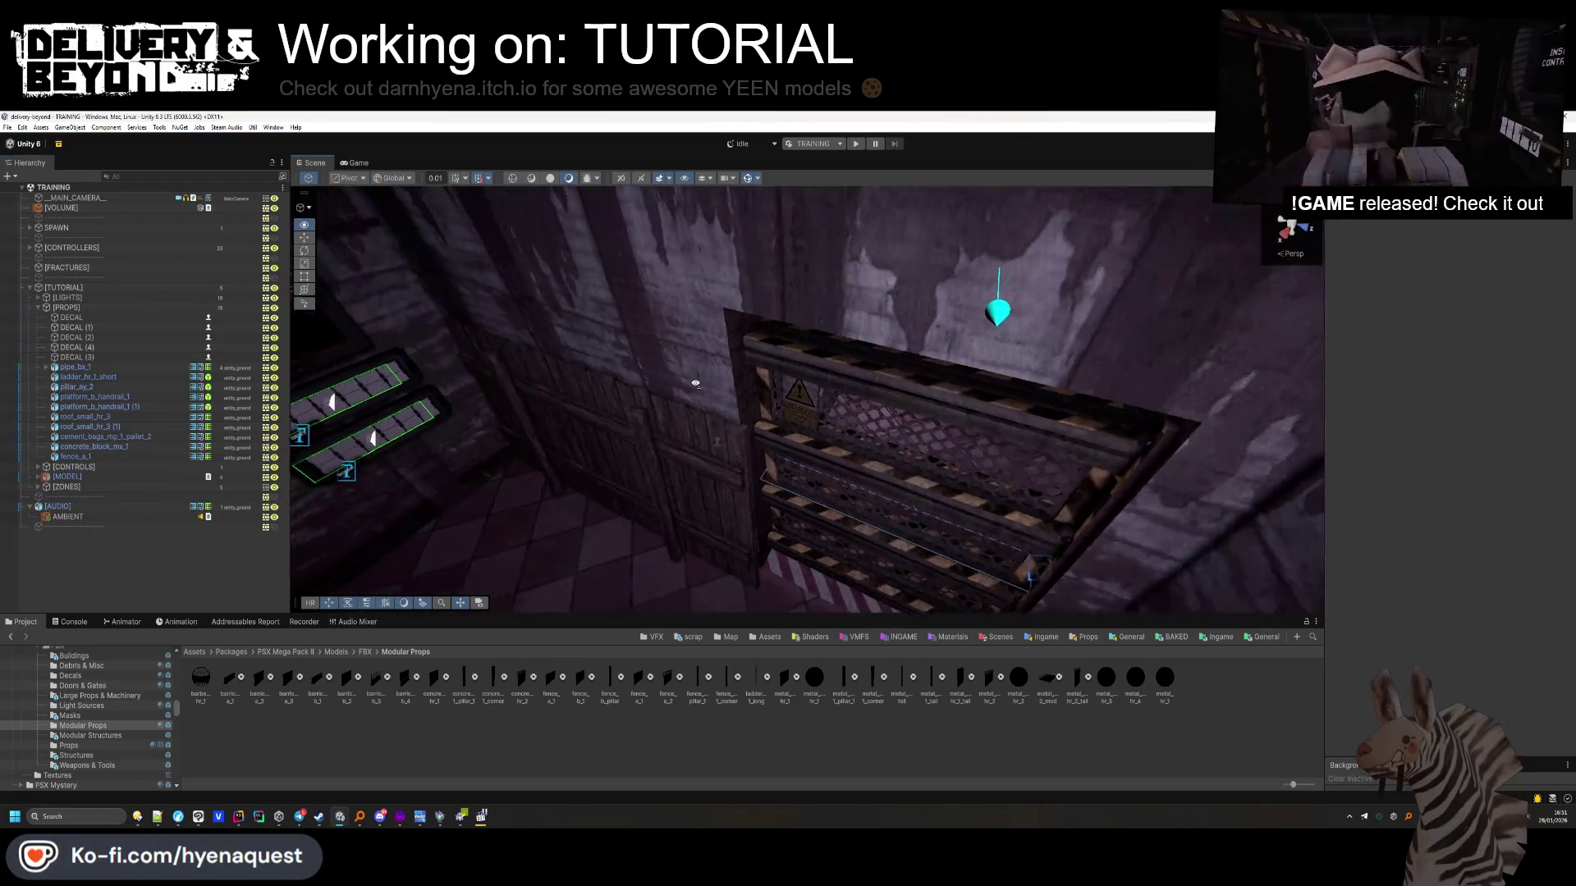
{"action": "left_click", "coordinate": [675, 364]}
{"action": "left_click_drag", "start_coordinate": [661, 392], "coordinate": [658, 400]}
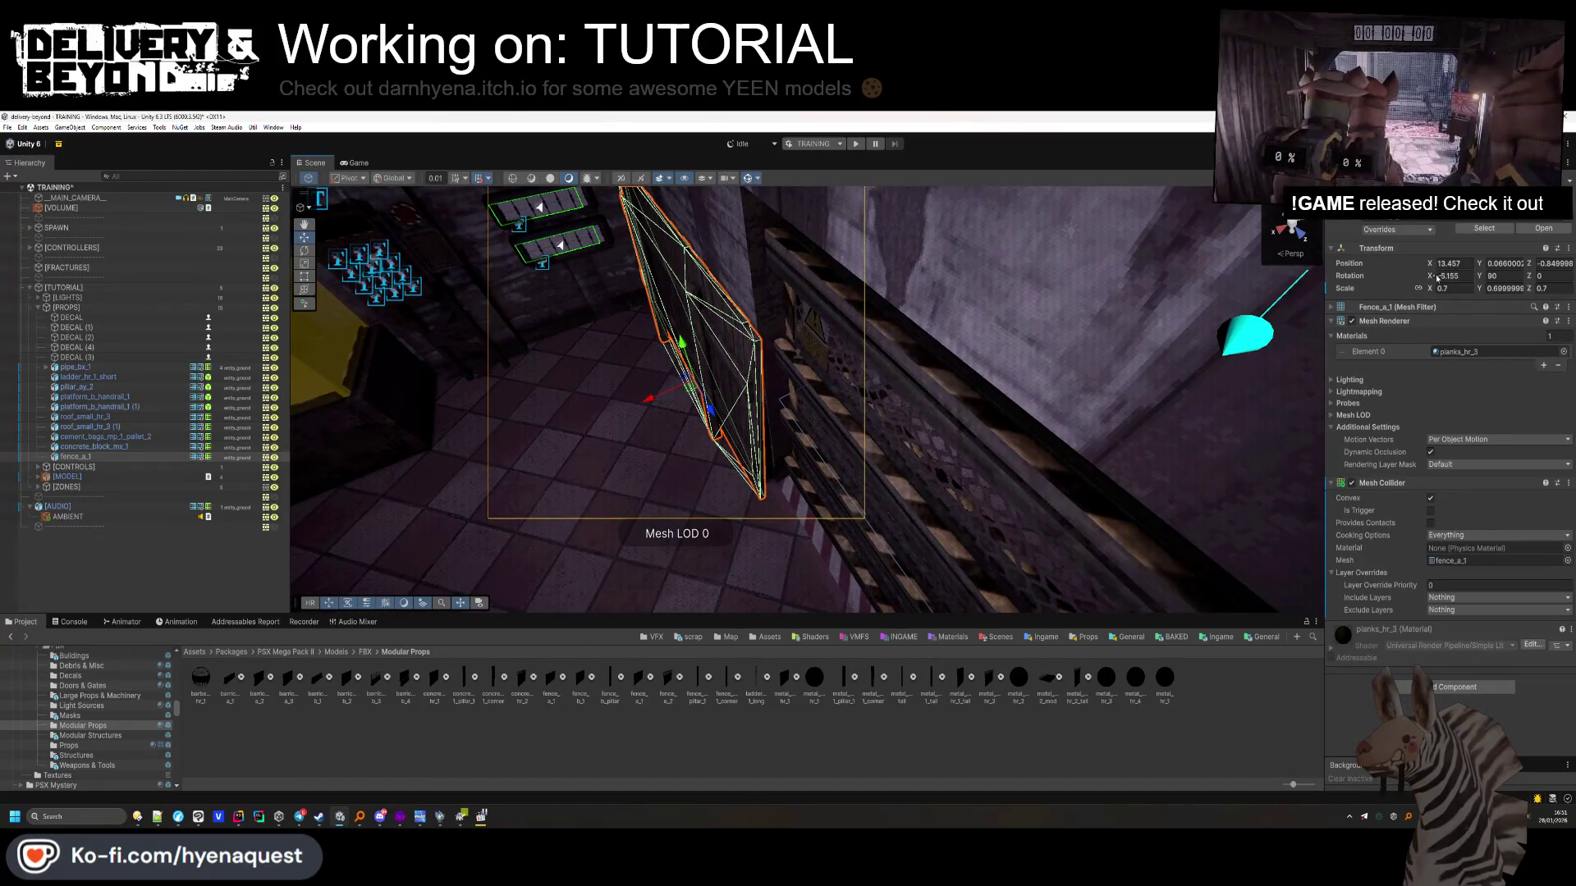
{"action": "left_click_drag", "start_coordinate": [1442, 279], "coordinate": [1415, 279]}
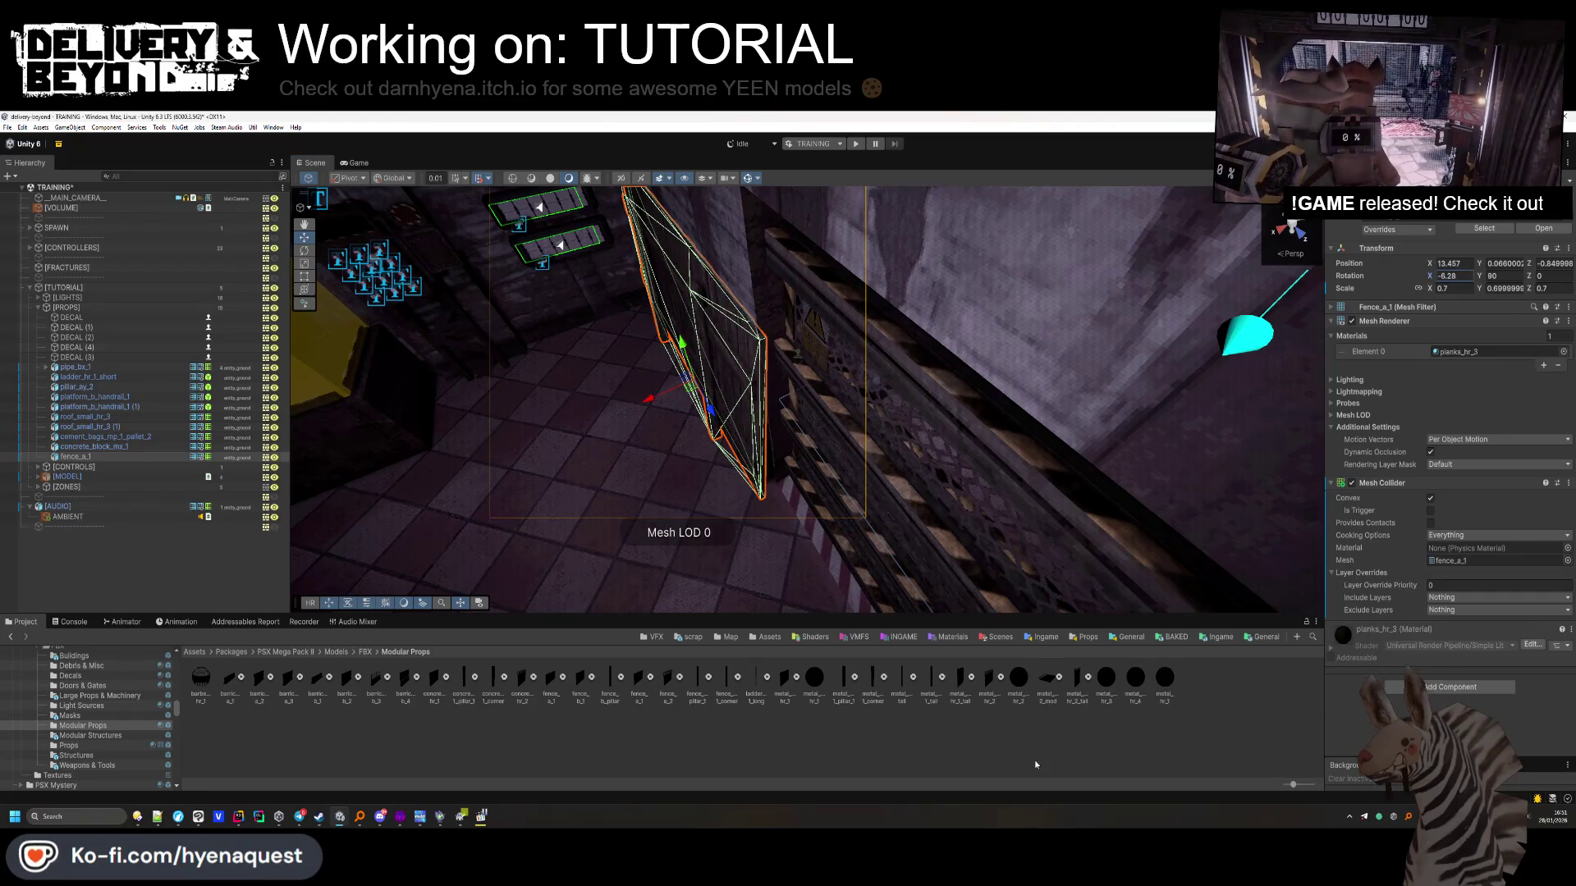
{"action": "left_click", "coordinate": [1034, 769]}
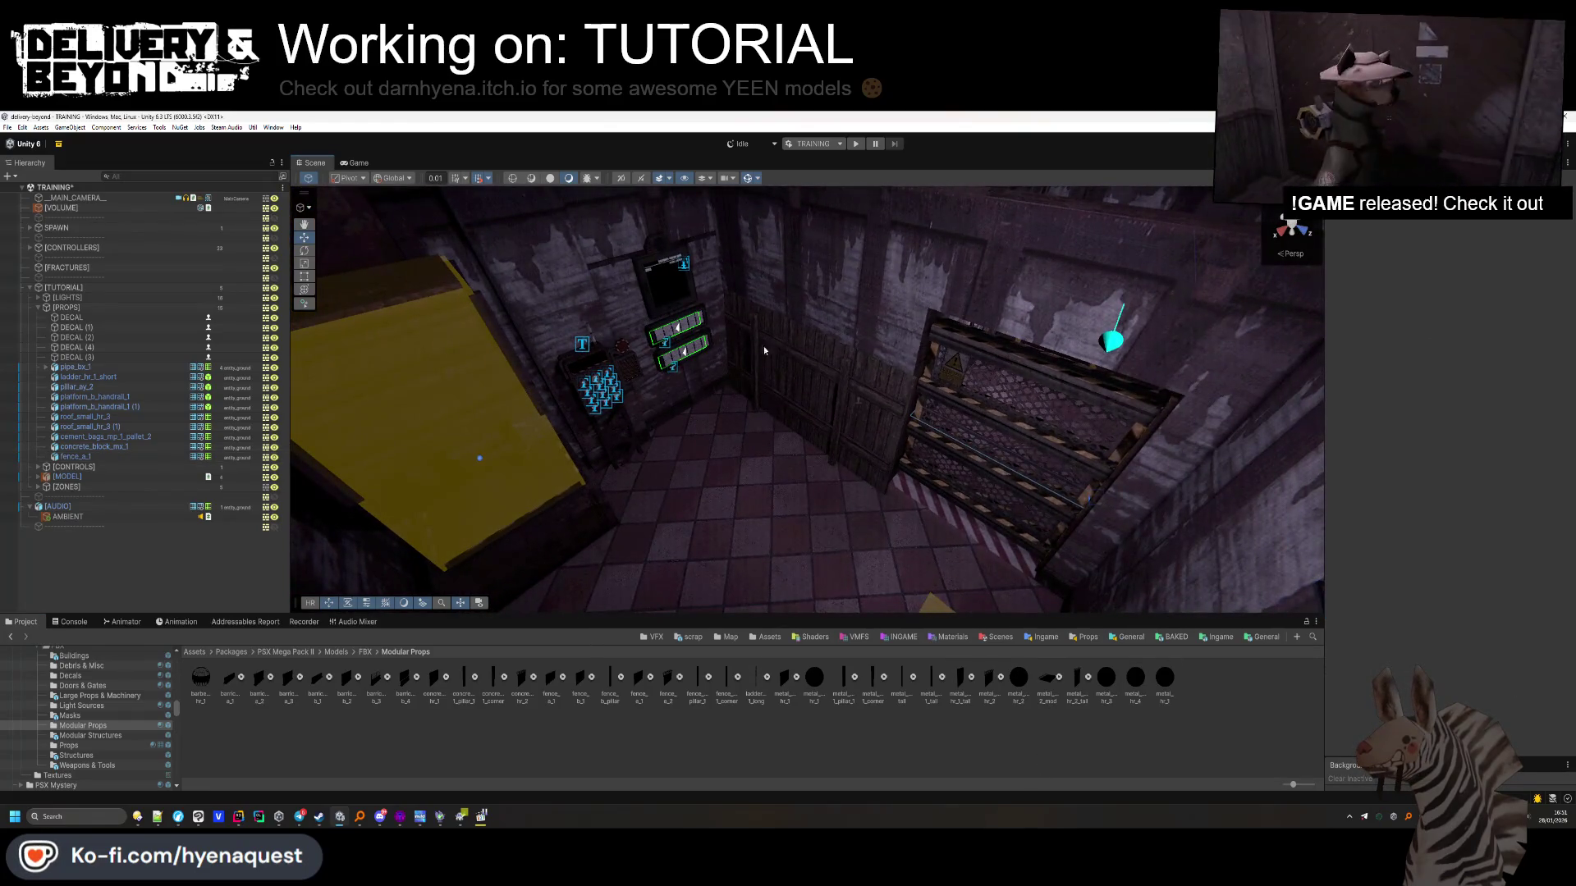
Save the TRAINING scene, then place a concrete fence pillar and undo it
{"action": "key", "text": "ctrl+s"}
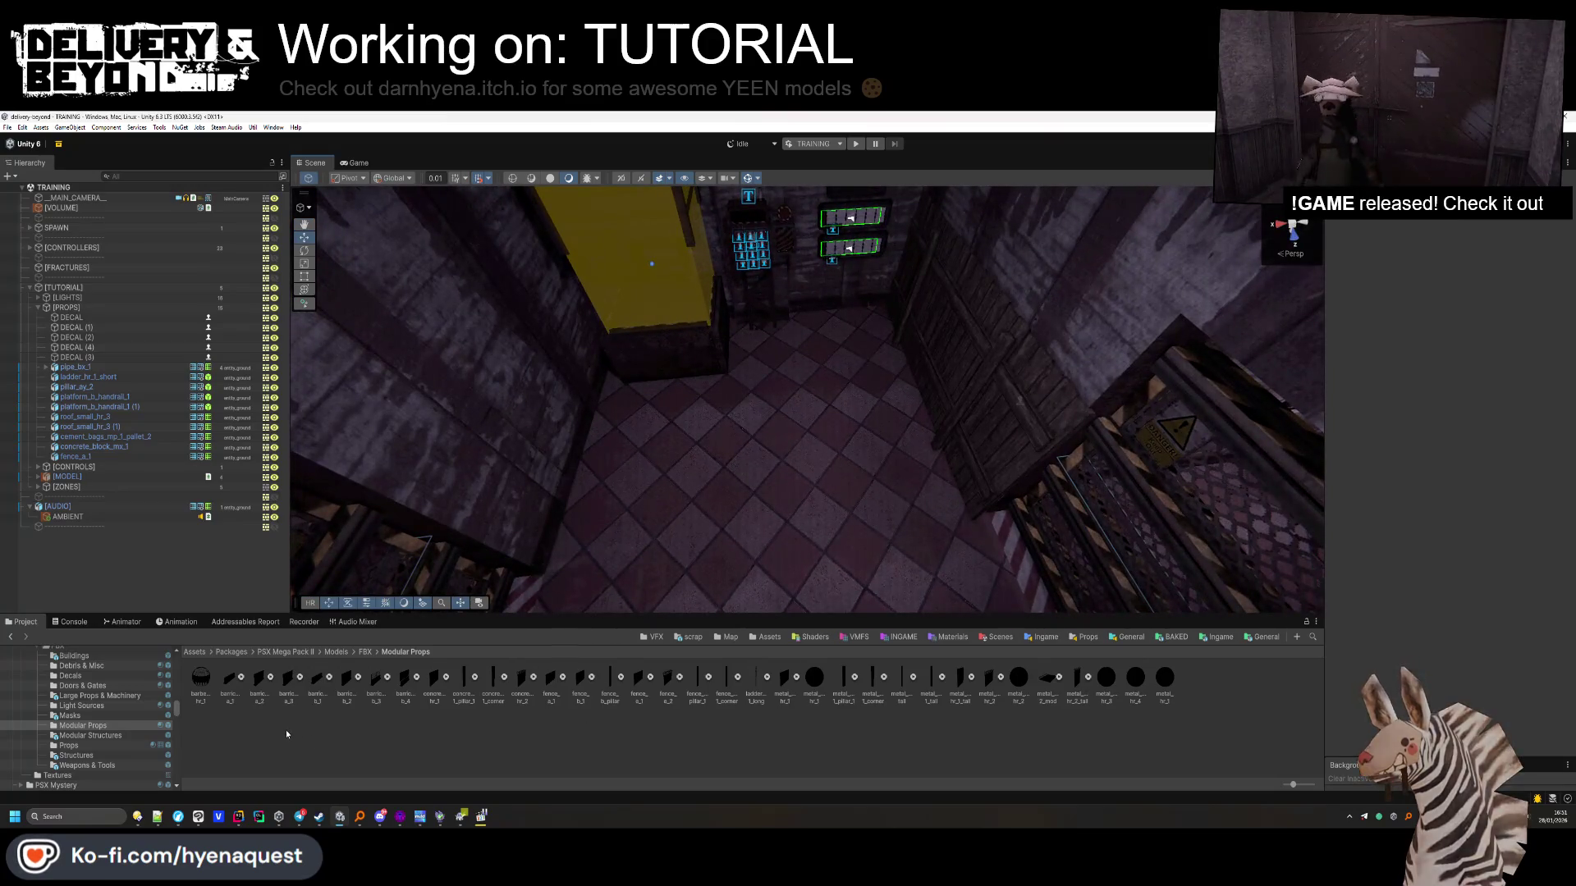
{"action": "mouse_move", "coordinate": [903, 353]}
{"action": "left_mouse_down"}
{"action": "mouse_move", "coordinate": [935, 343]}
{"action": "mouse_move", "coordinate": [989, 465]}
{"action": "mouse_move", "coordinate": [882, 362]}
{"action": "mouse_move", "coordinate": [803, 530]}
{"action": "left_mouse_up"}
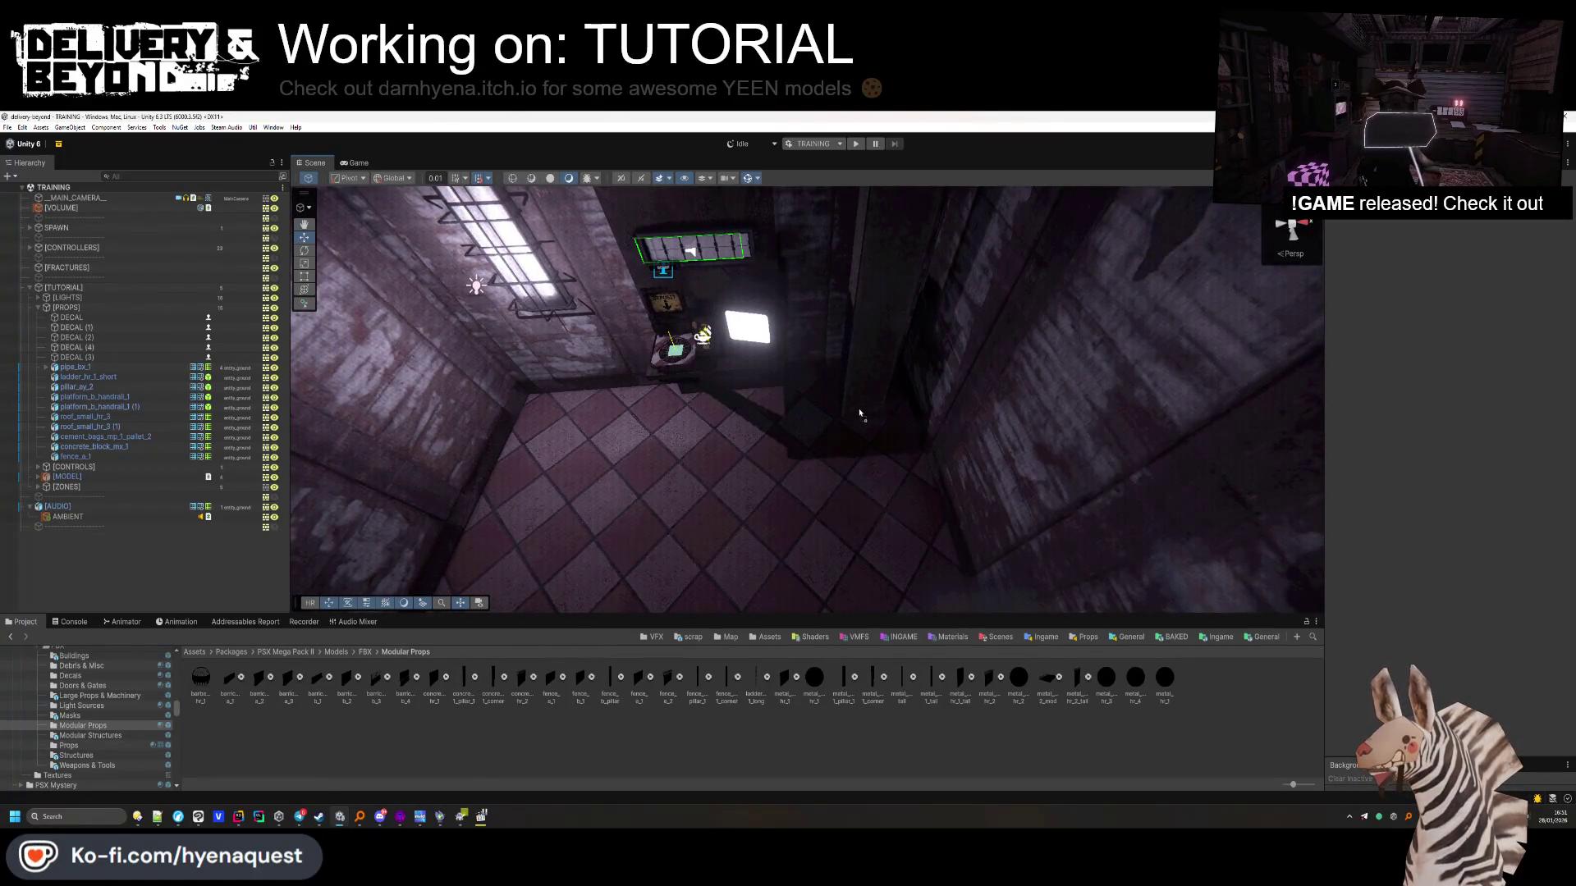
{"action": "left_click_drag", "start_coordinate": [464, 677], "coordinate": [837, 460]}
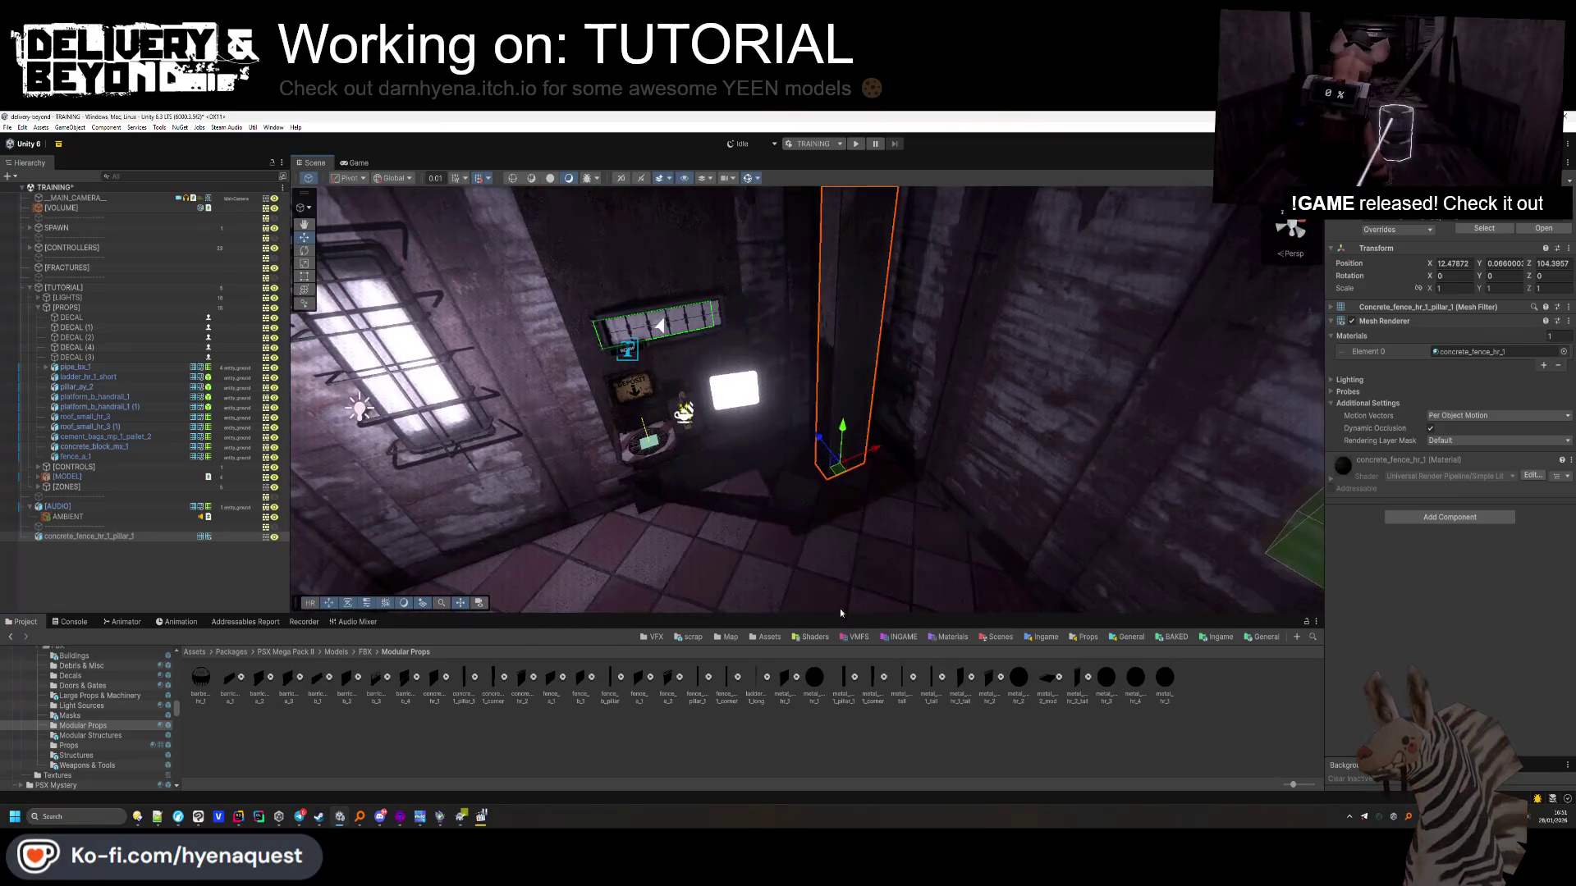
{"action": "key", "text": "ctrl+z"}
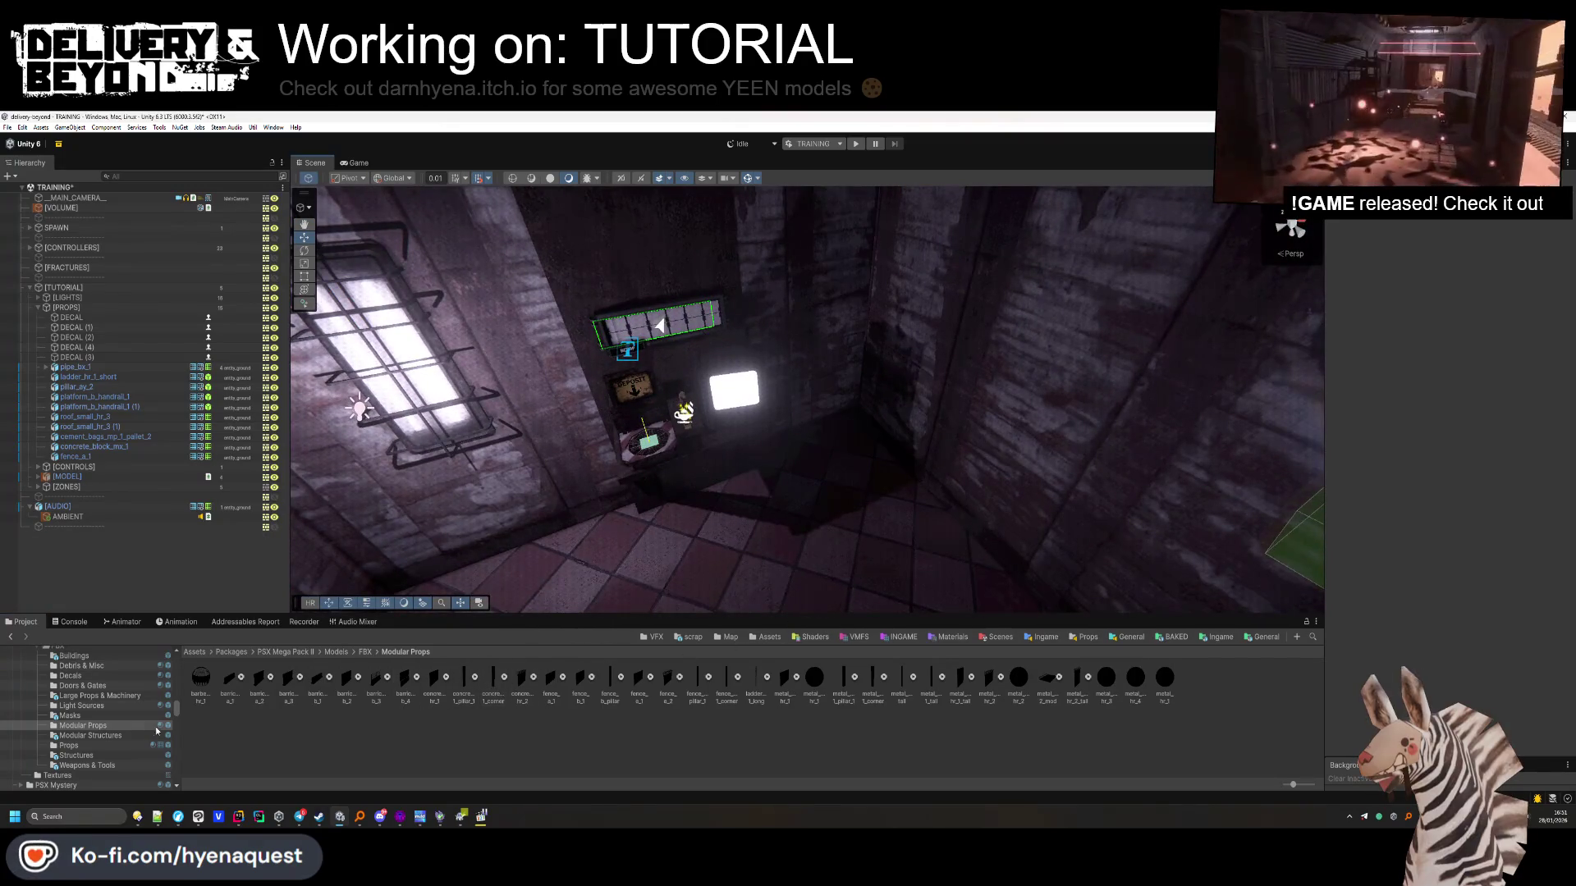
Place a pipe_bx_1 from the Modular Structures assets into the room
{"action": "left_click", "coordinate": [90, 736]}
{"action": "scroll", "coordinate": [331, 723], "scroll_direction": "down", "scroll_amount": 1}
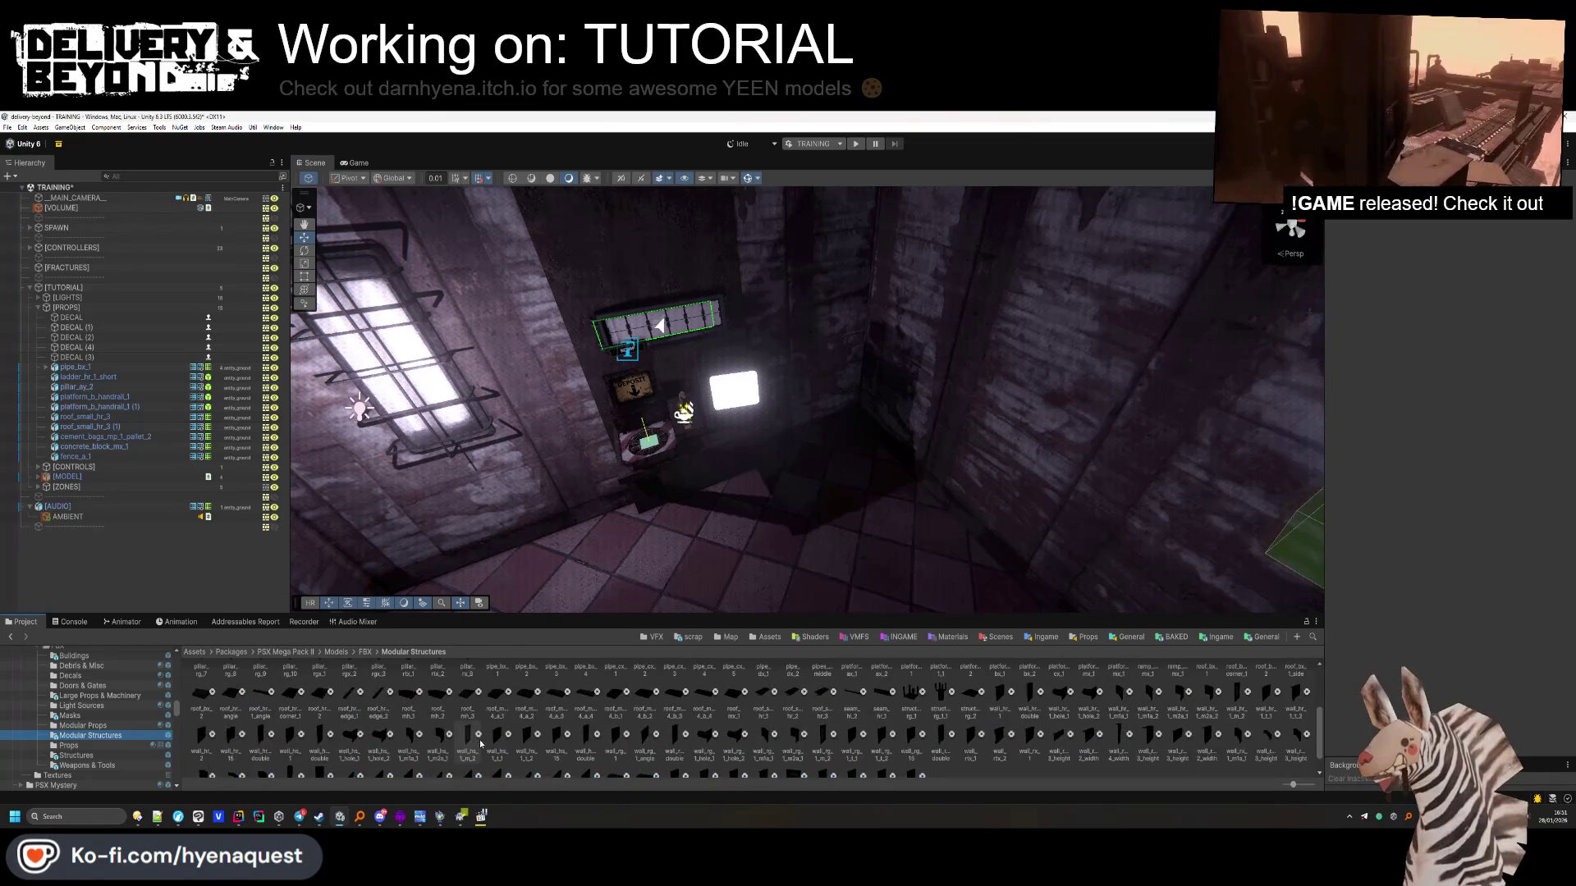
{"action": "scroll", "coordinate": [476, 737], "scroll_direction": "up", "scroll_amount": 1}
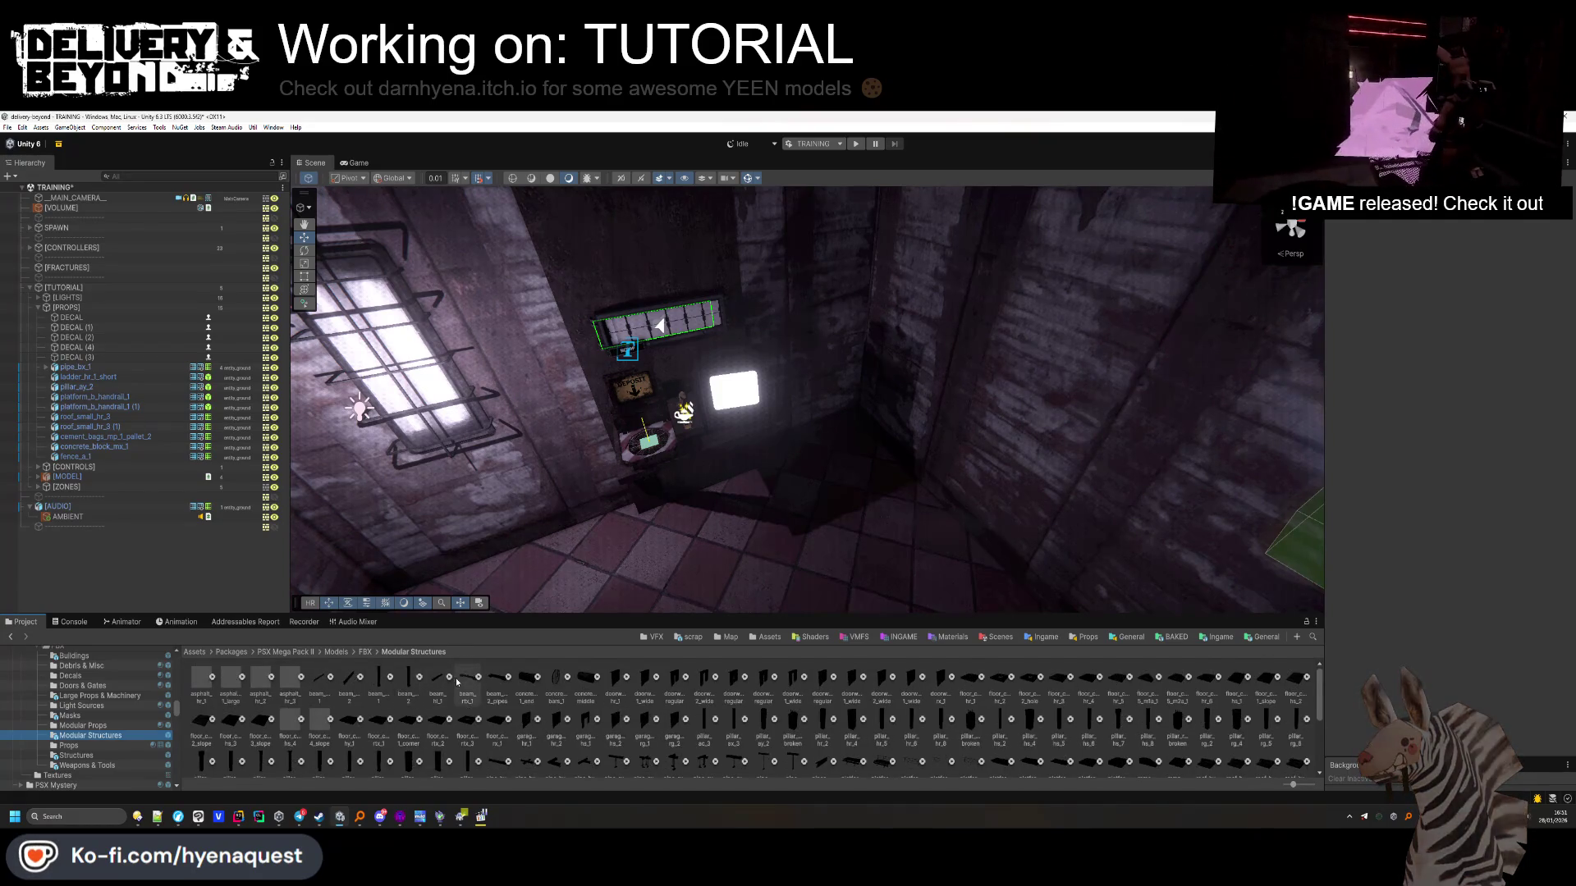
{"action": "scroll", "coordinate": [457, 681], "scroll_direction": "down", "scroll_amount": 1}
{"action": "mouse_move", "coordinate": [727, 562]}
{"action": "left_mouse_down"}
{"action": "mouse_move", "coordinate": [835, 474]}
{"action": "mouse_move", "coordinate": [851, 486]}
{"action": "left_mouse_up"}
Rotate the pipe 90° on X and raise it to about 2.2 against the wall
{"action": "type", "text": "90"}
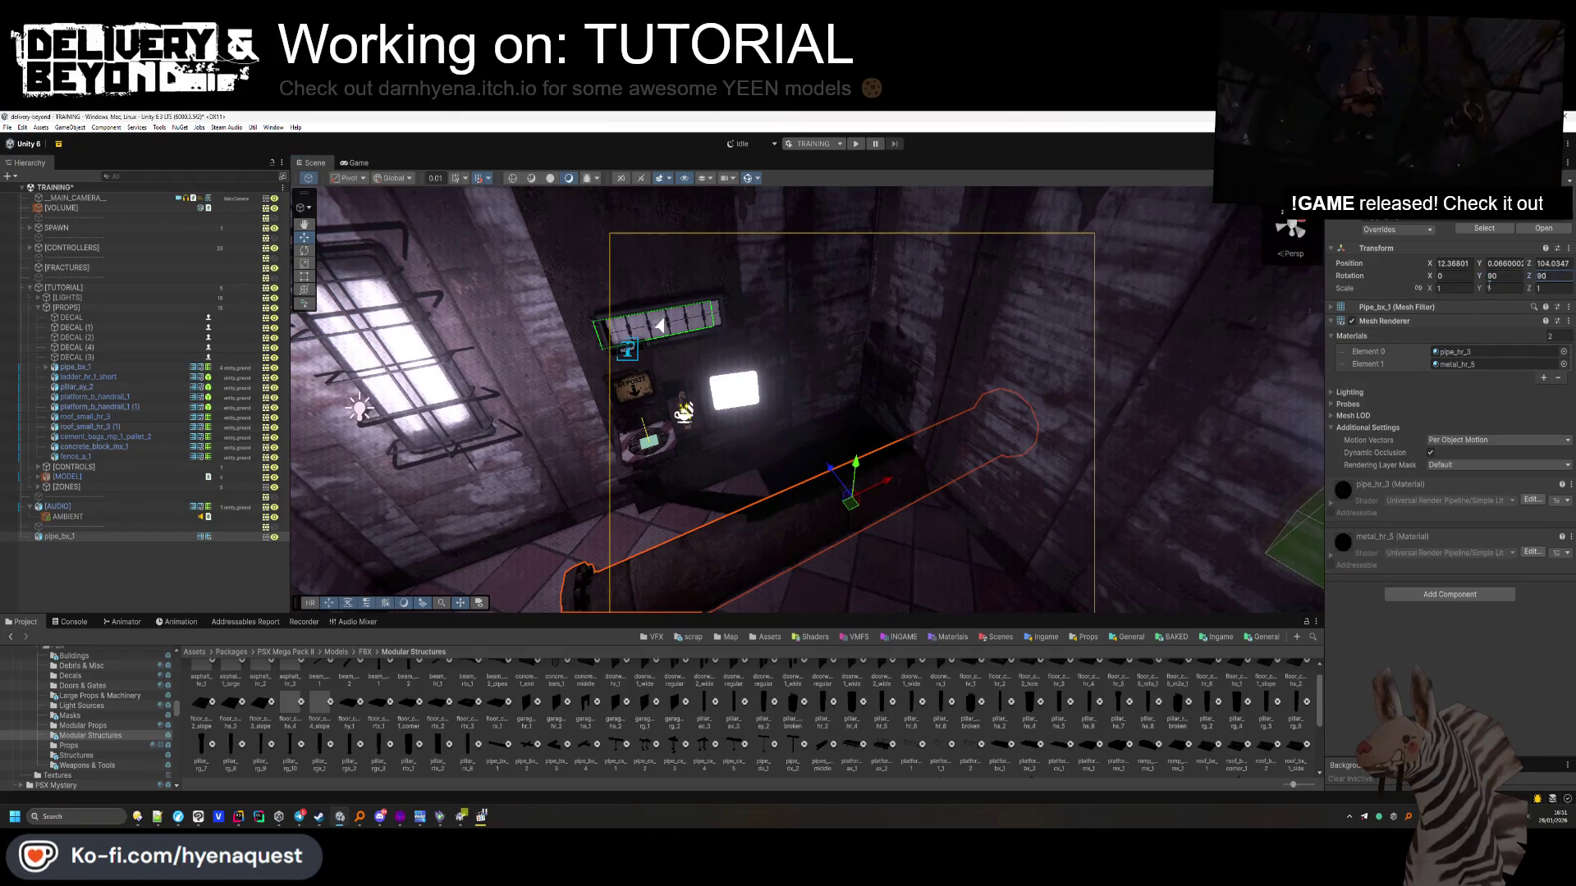
{"action": "left_click", "coordinate": [1452, 276]}
{"action": "type", "text": "90"}
{"action": "left_click_drag", "start_coordinate": [856, 464], "coordinate": [864, 210]}
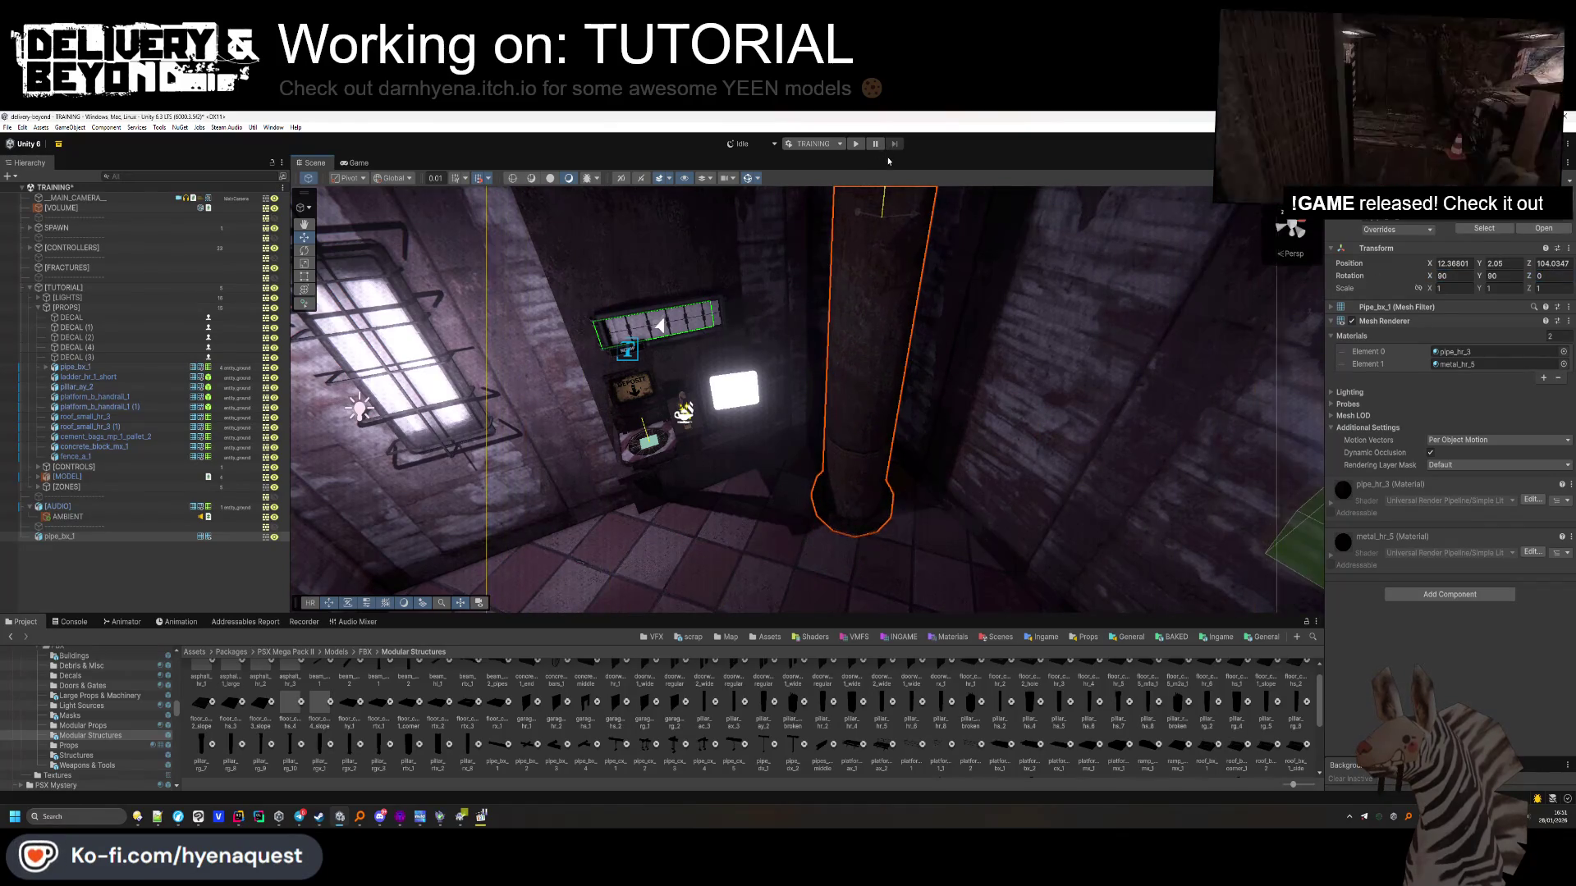
{"action": "mouse_move", "coordinate": [890, 302]}
{"action": "left_mouse_down"}
{"action": "mouse_move", "coordinate": [1081, 209]}
{"action": "mouse_move", "coordinate": [1045, 274]}
{"action": "left_mouse_up"}
{"action": "left_click_drag", "start_coordinate": [793, 526], "coordinate": [784, 522]}
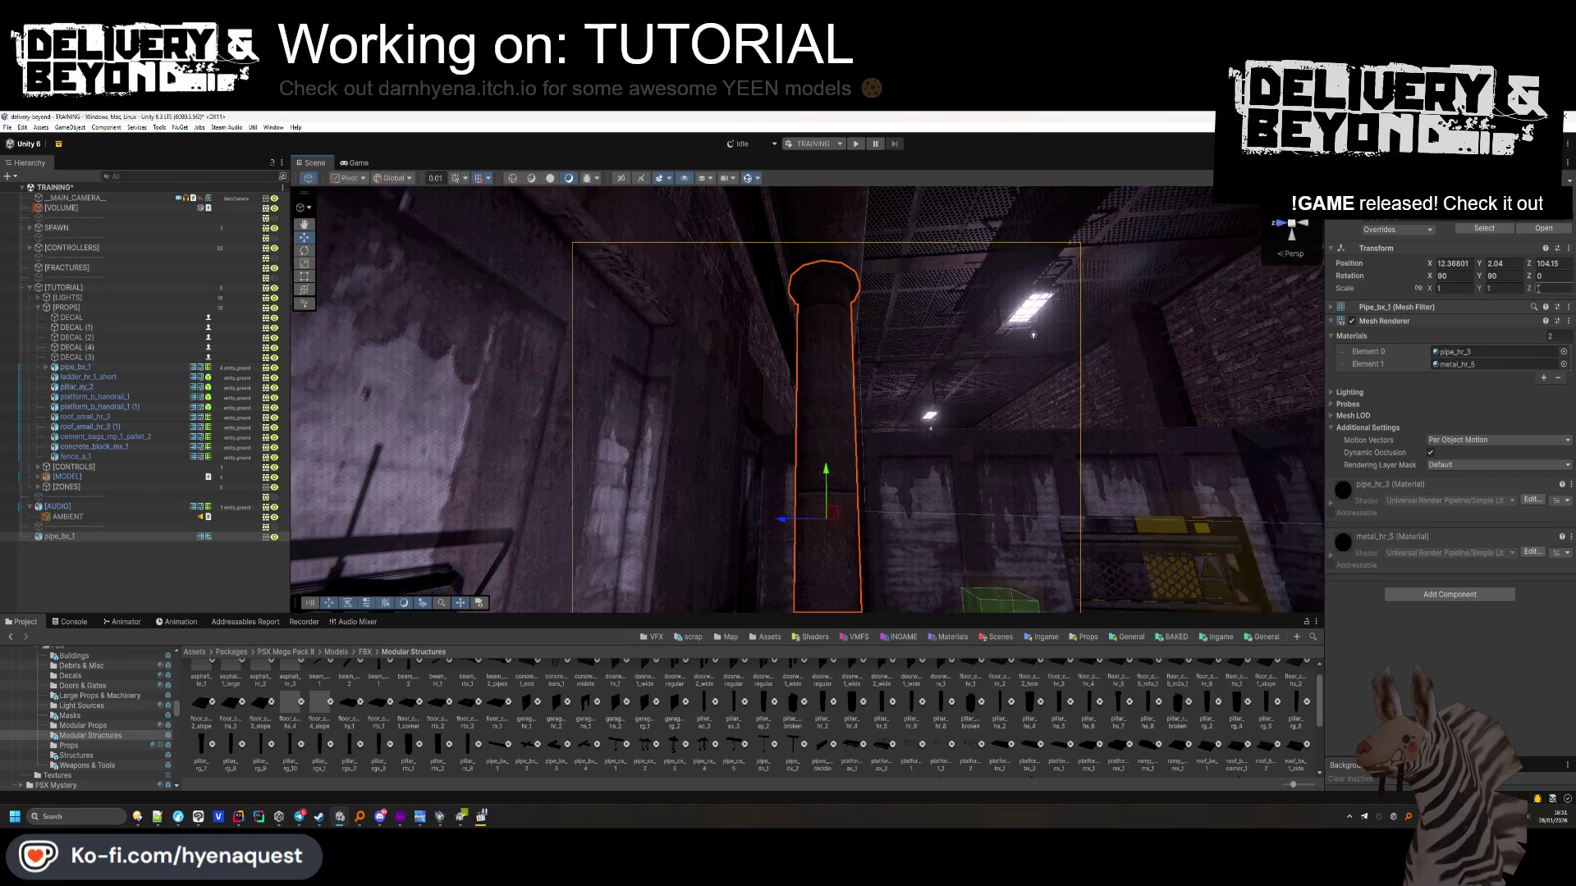
{"action": "mouse_move", "coordinate": [966, 321]}
{"action": "left_mouse_down"}
{"action": "mouse_move", "coordinate": [804, 225]}
{"action": "mouse_move", "coordinate": [809, 203]}
{"action": "left_mouse_up"}
Give pipe_bx_1 a convex Mesh Collider and put it on the entity_ground layer
{"action": "left_click", "coordinate": [1433, 595]}
{"action": "type", "text": "mesh"}
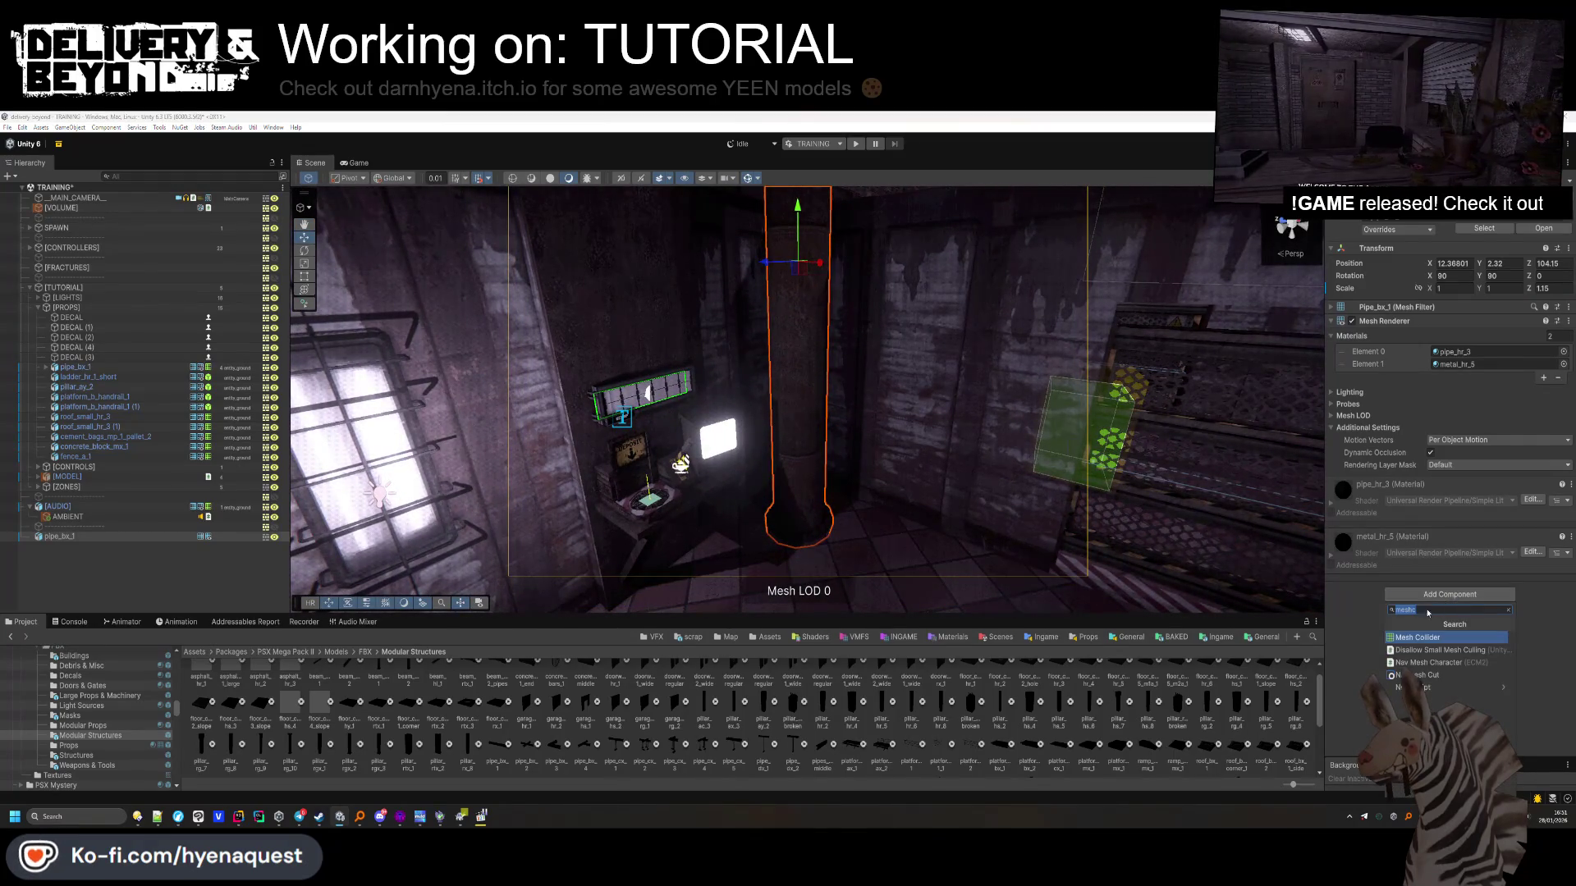
{"action": "left_click", "coordinate": [1421, 637]}
{"action": "left_click", "coordinate": [1428, 499]}
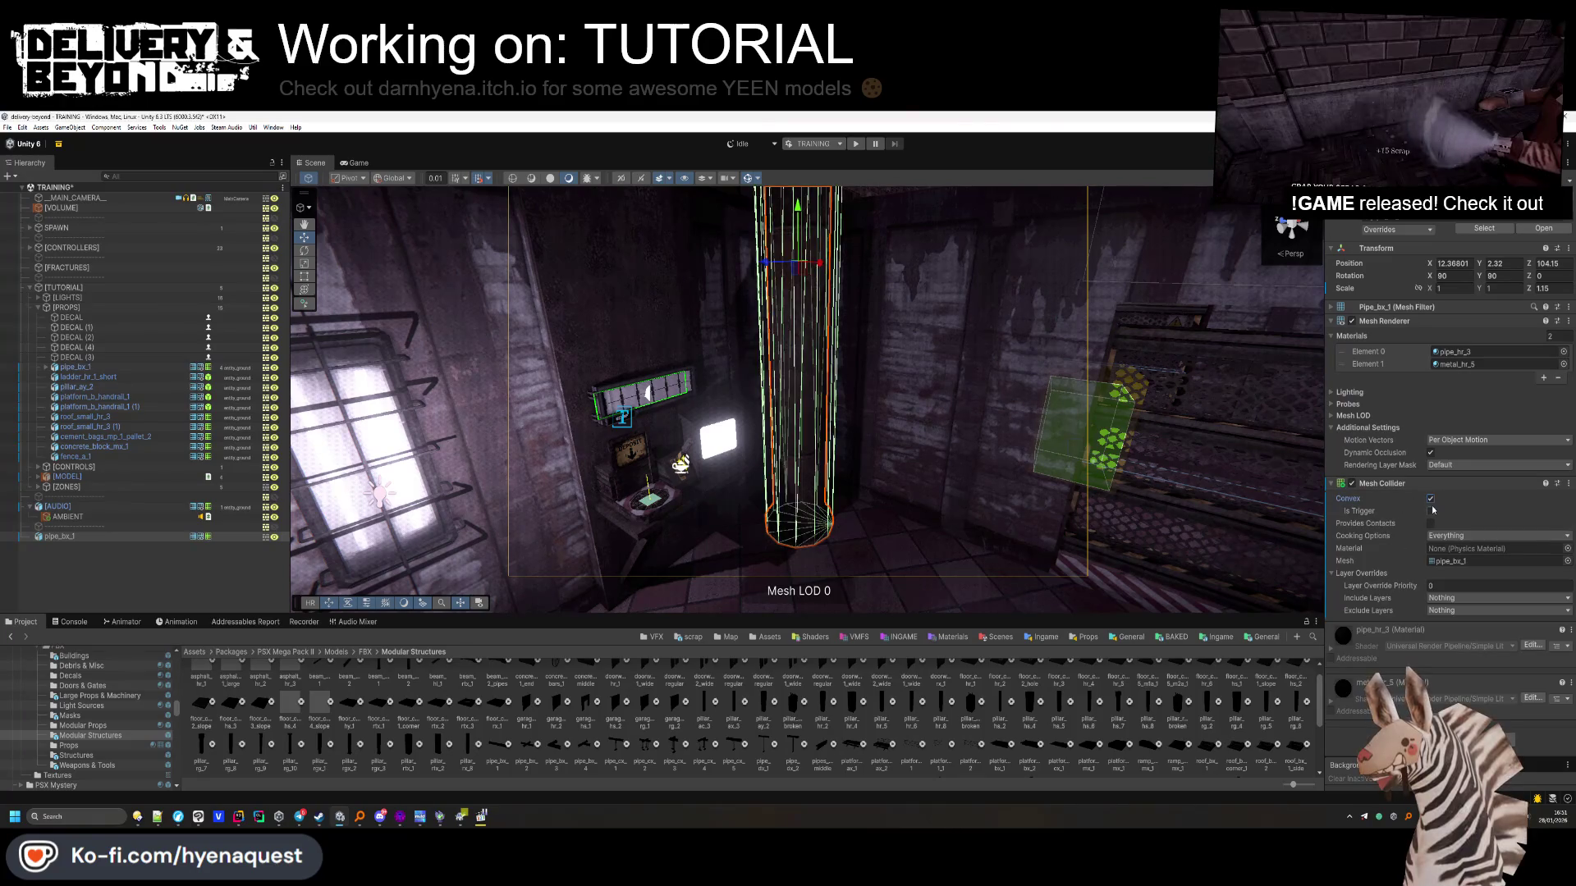
{"action": "left_click", "coordinate": [1532, 215]}
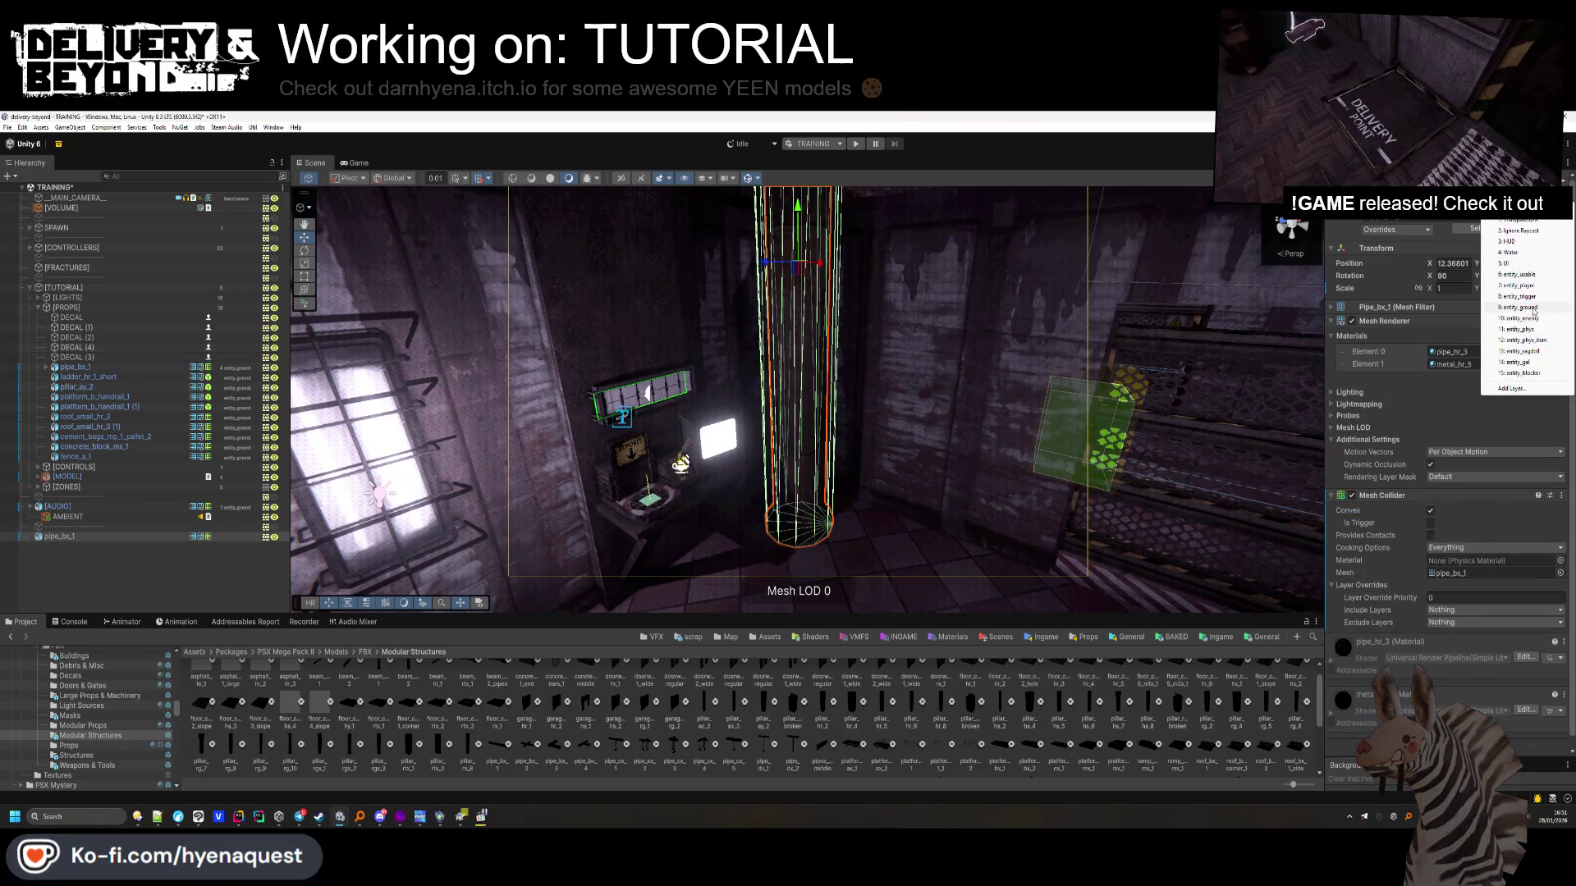
{"action": "left_click", "coordinate": [1527, 308]}
{"action": "left_click", "coordinate": [1436, 496]}
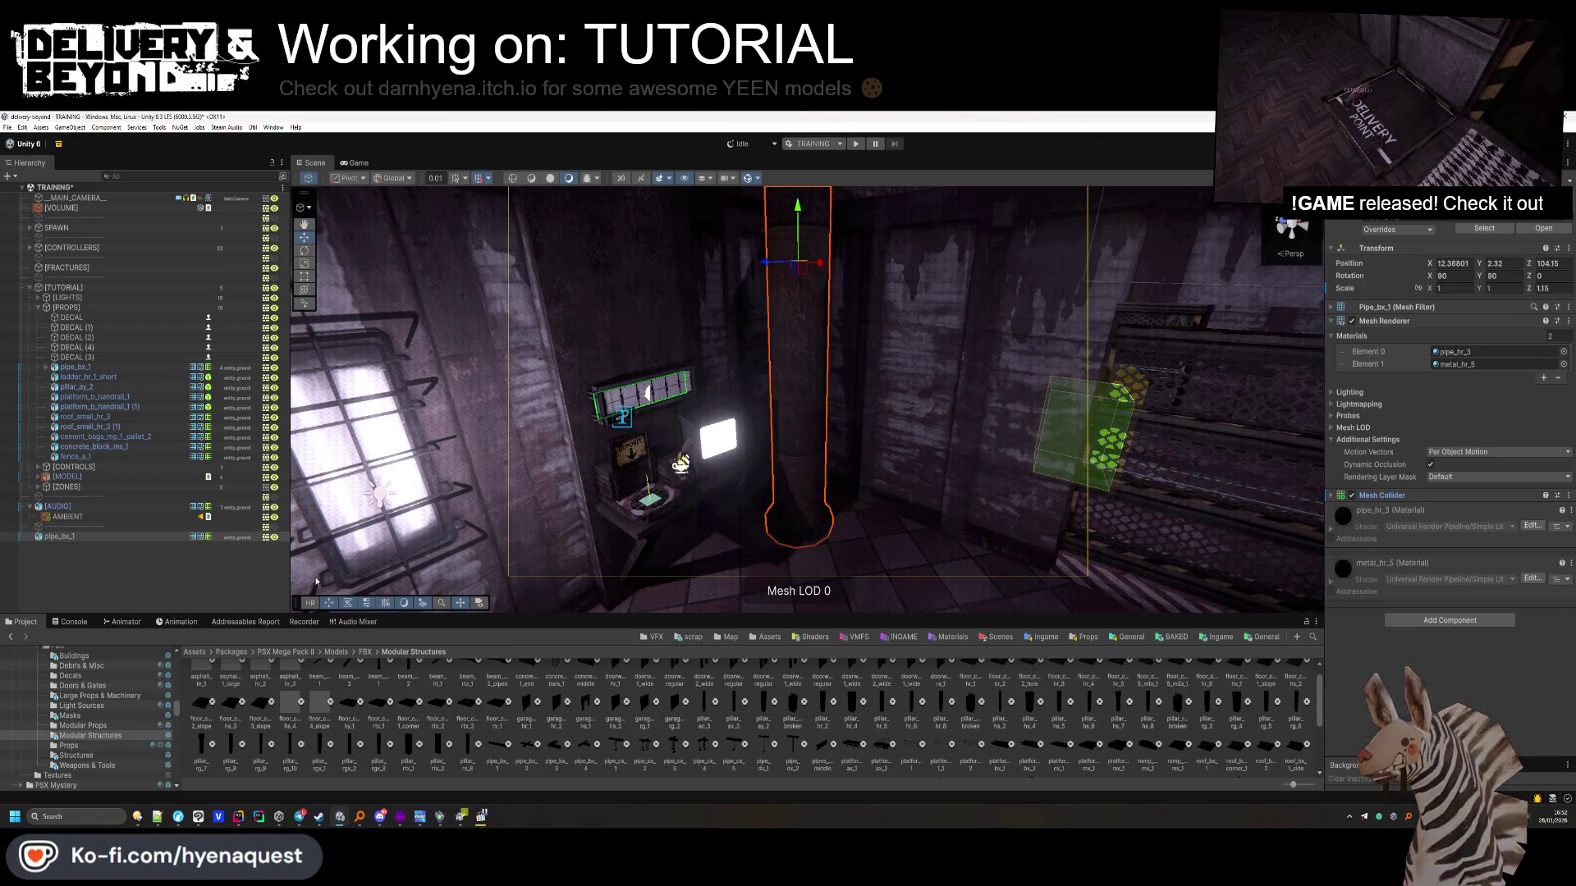
Move pipe_bx_1 into the [PROPS] group and switch over to Hammer++
{"action": "left_click_drag", "start_coordinate": [97, 454], "coordinate": [97, 456]}
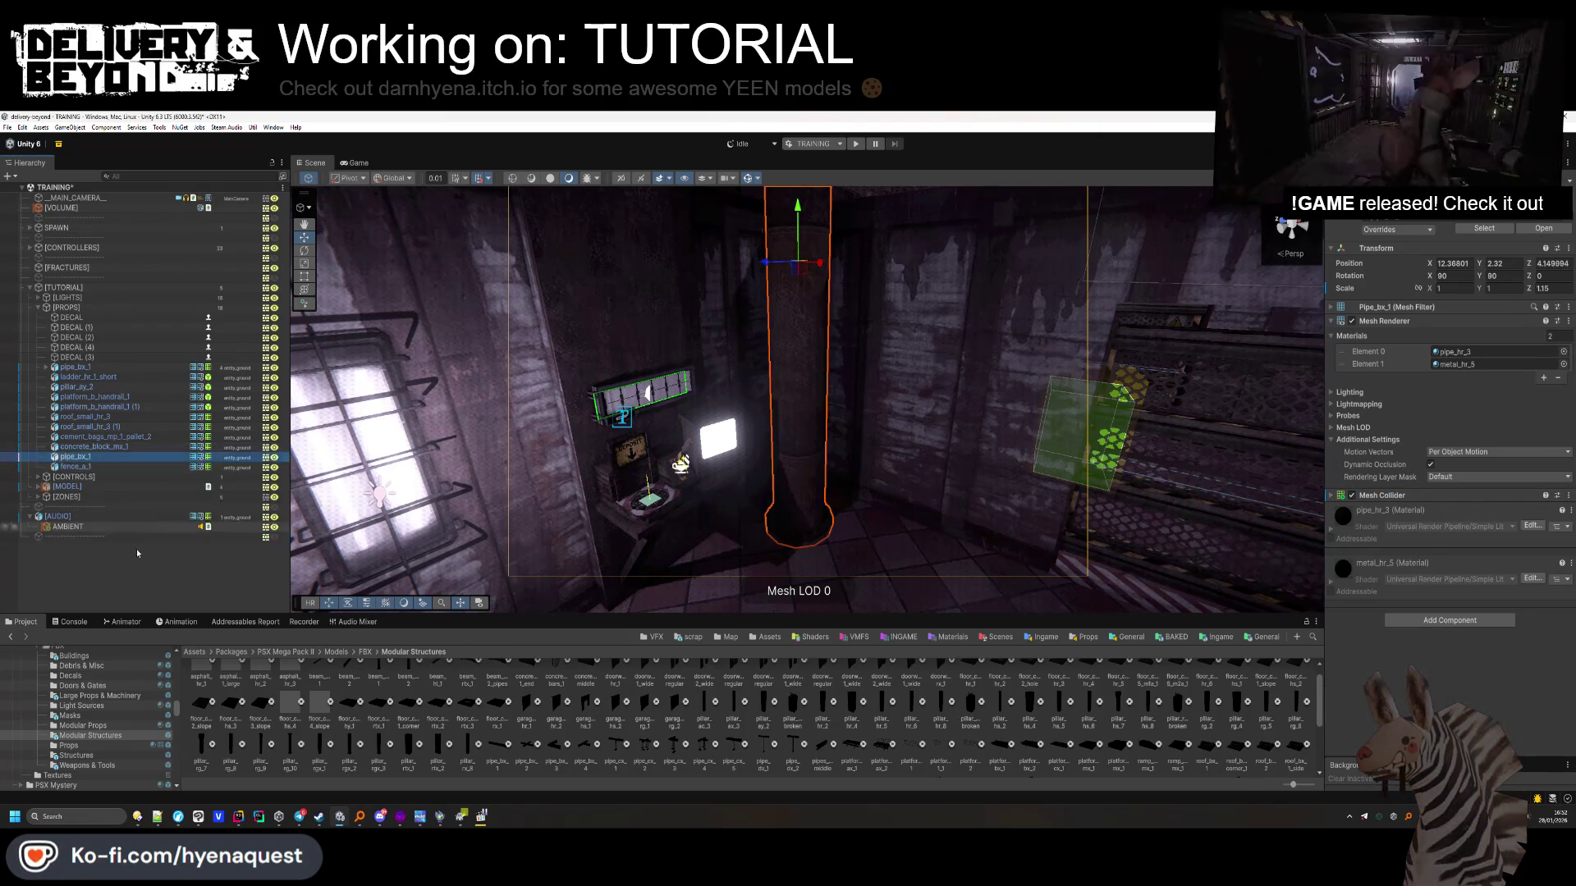
{"action": "mouse_move", "coordinate": [833, 455]}
{"action": "left_mouse_down"}
{"action": "mouse_move", "coordinate": [755, 423]}
{"action": "mouse_move", "coordinate": [673, 427]}
{"action": "mouse_move", "coordinate": [832, 433]}
{"action": "mouse_move", "coordinate": [760, 517]}
{"action": "mouse_move", "coordinate": [747, 474]}
{"action": "left_mouse_up"}
{"action": "key", "text": "alt+Tab"}
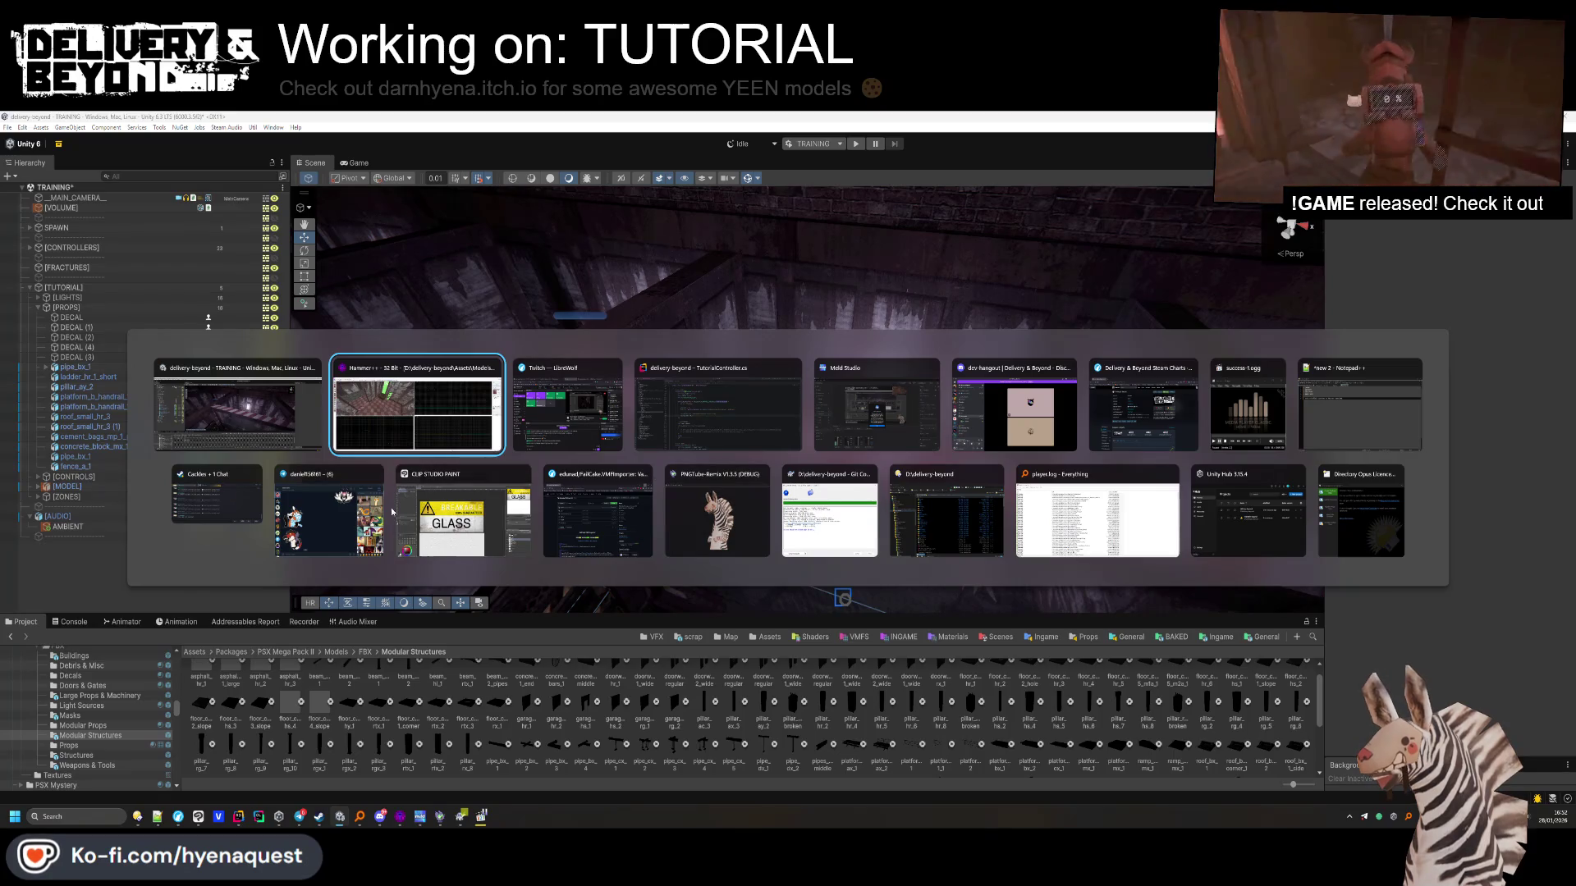
{"action": "key", "text": "Escape"}
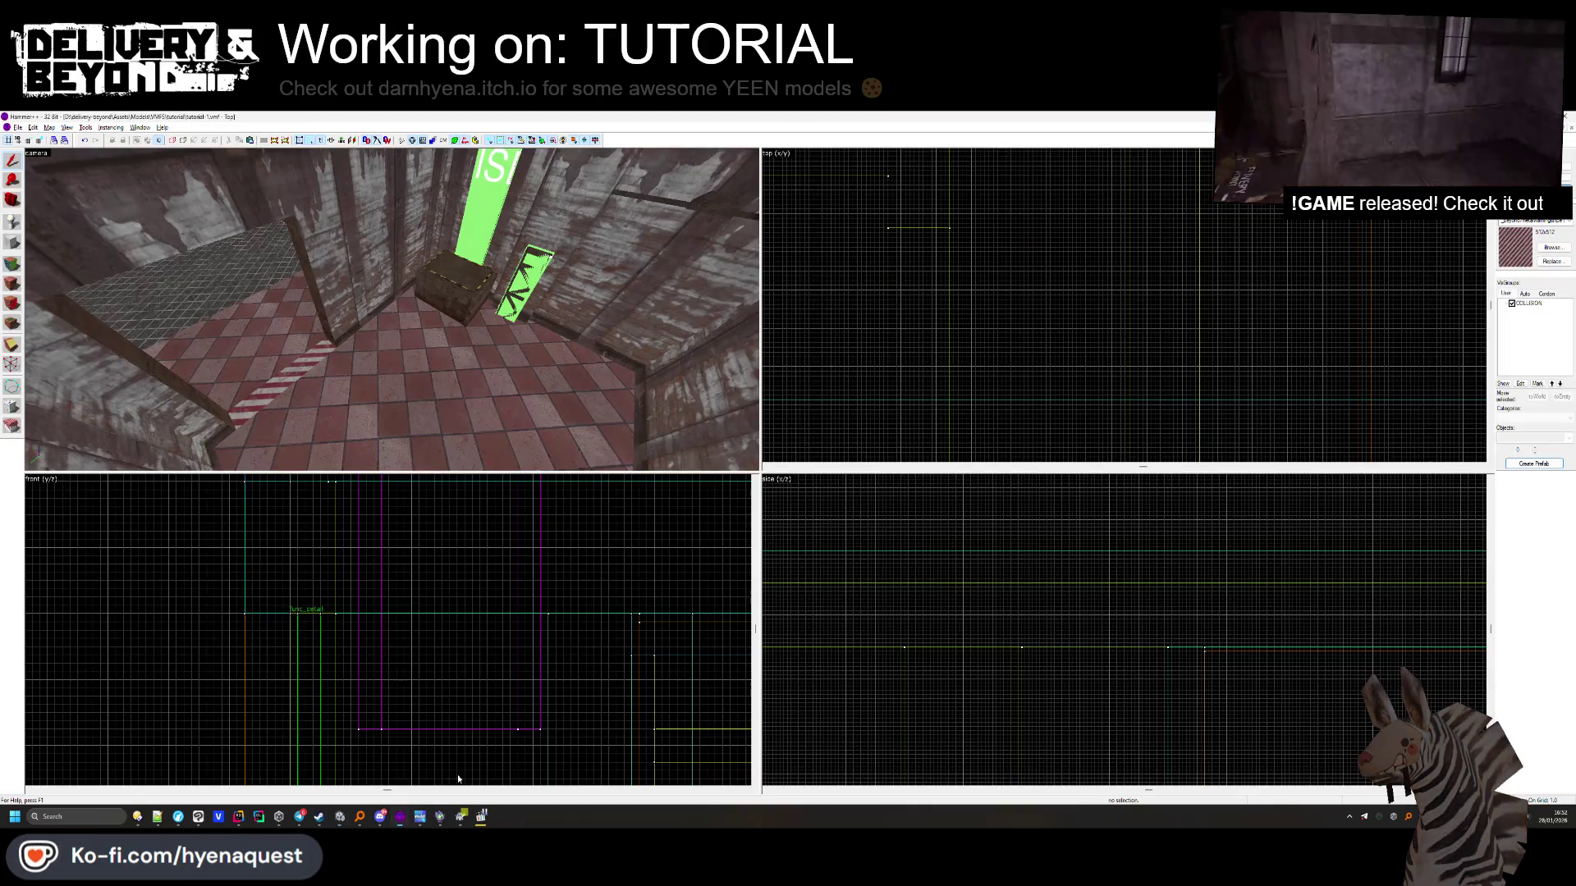
Select the wooden plank wall brush beside the green-floored room
{"action": "key", "text": "z"}
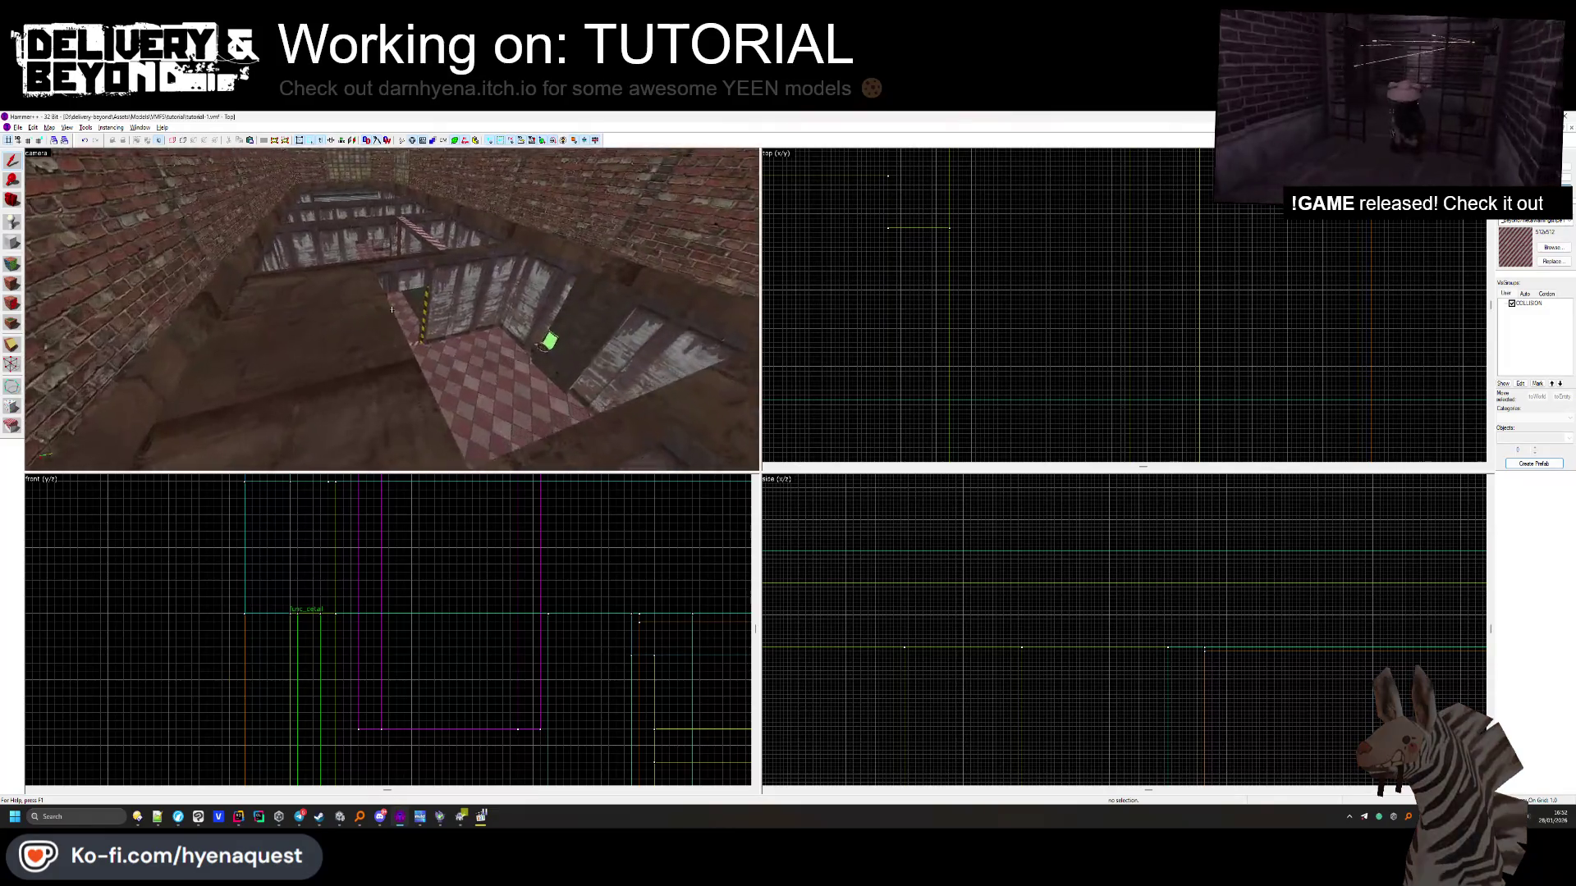
{"action": "key", "text": "z"}
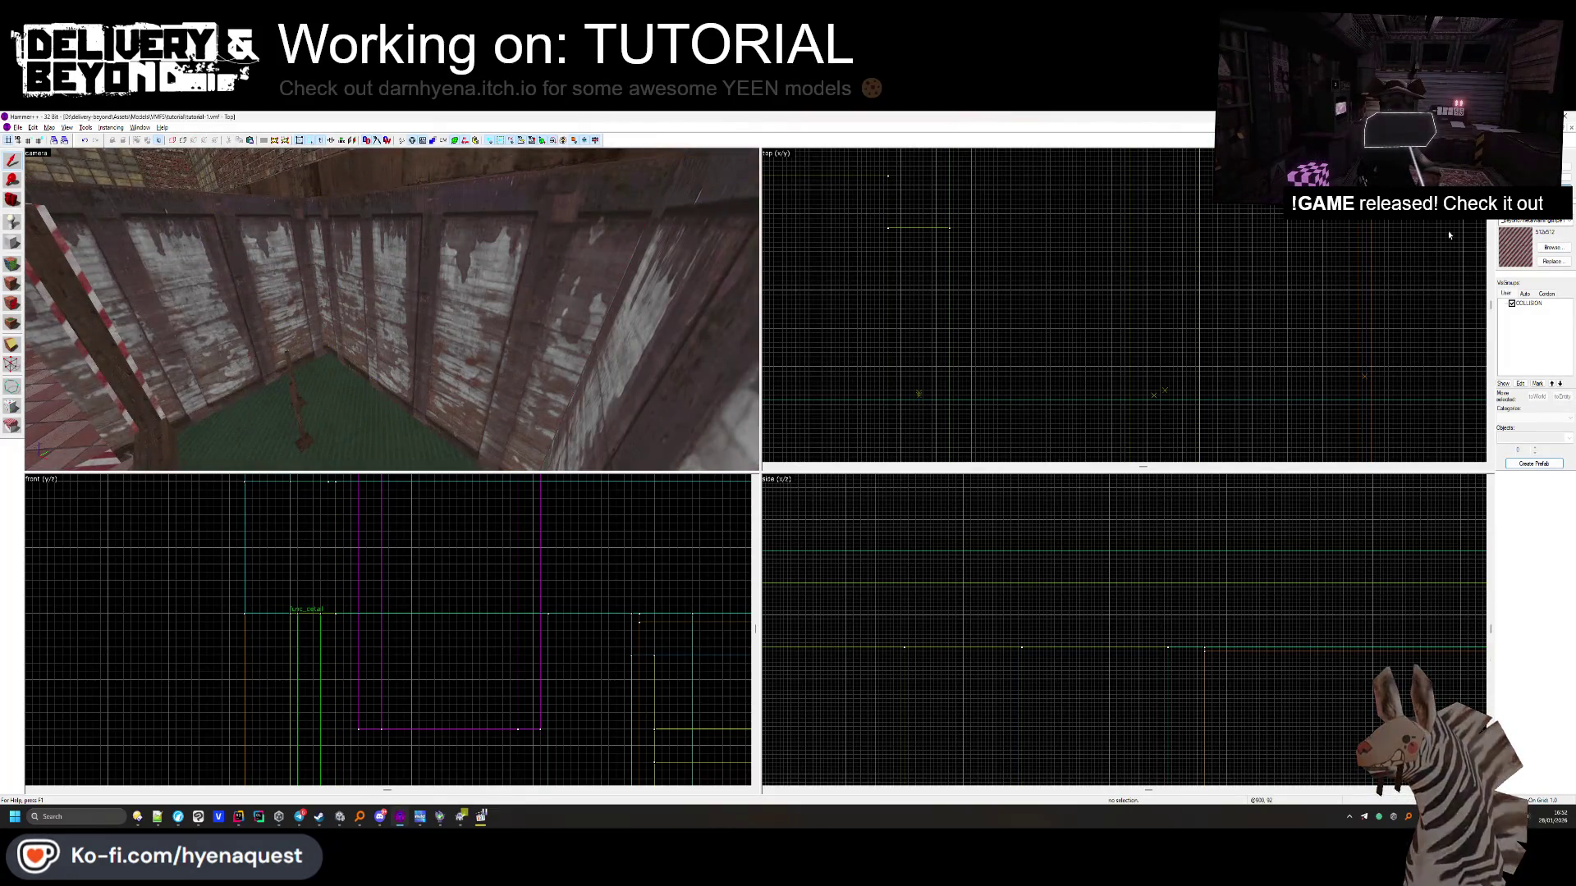
{"action": "left_click", "coordinate": [889, 279]}
{"action": "scroll", "coordinate": [1033, 265], "scroll_direction": "up", "scroll_amount": 5}
{"action": "scroll", "coordinate": [1033, 265], "scroll_direction": "up", "scroll_amount": 5}
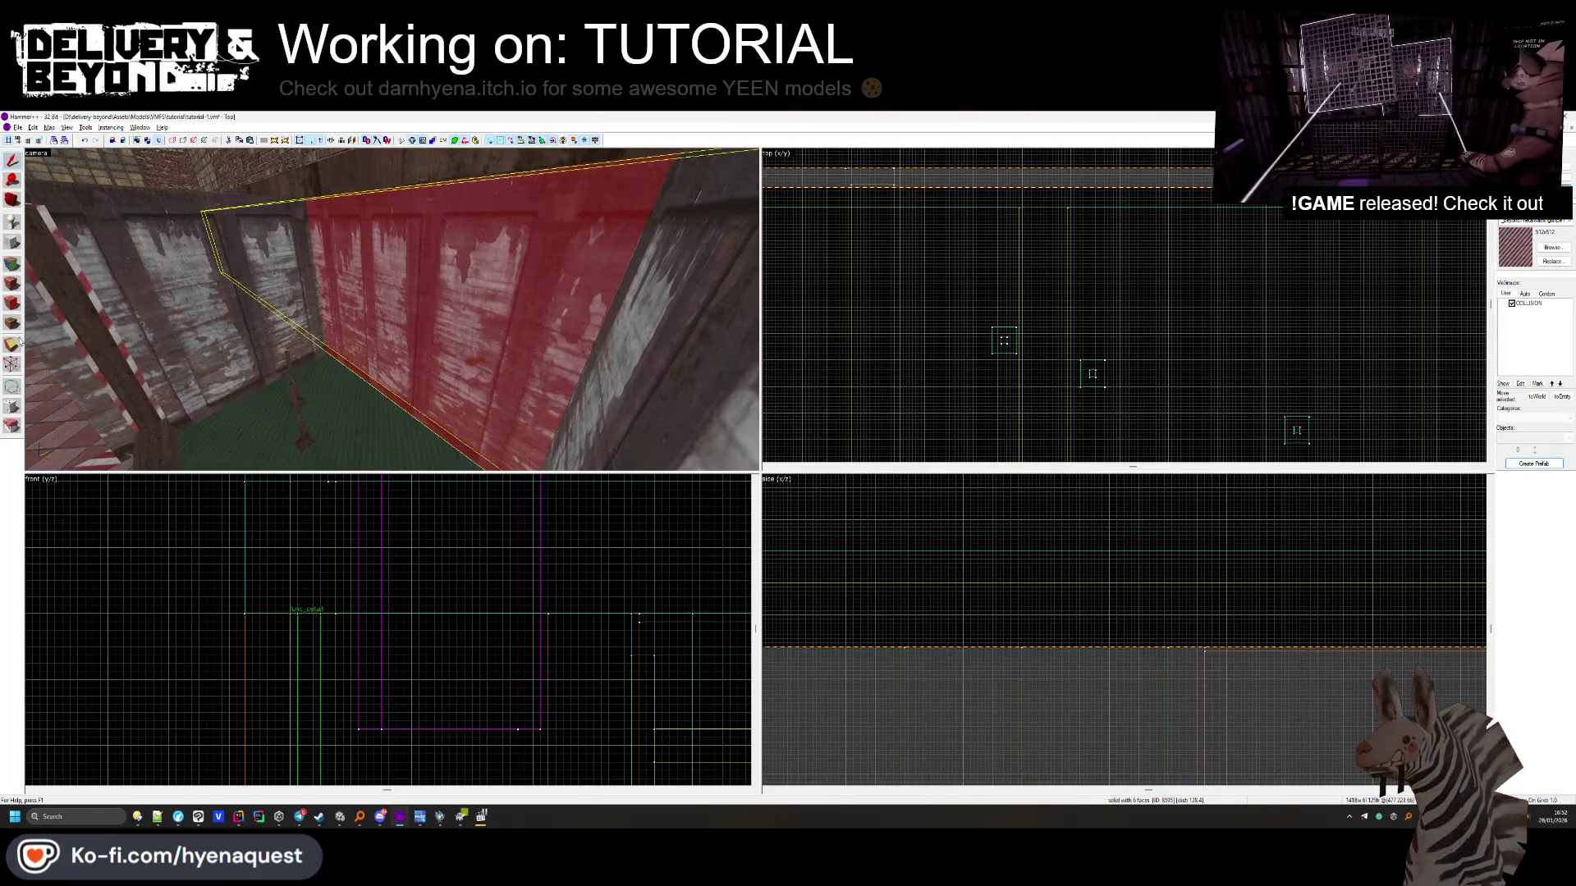
{"action": "scroll", "coordinate": [831, 194], "scroll_direction": "up", "scroll_amount": 2}
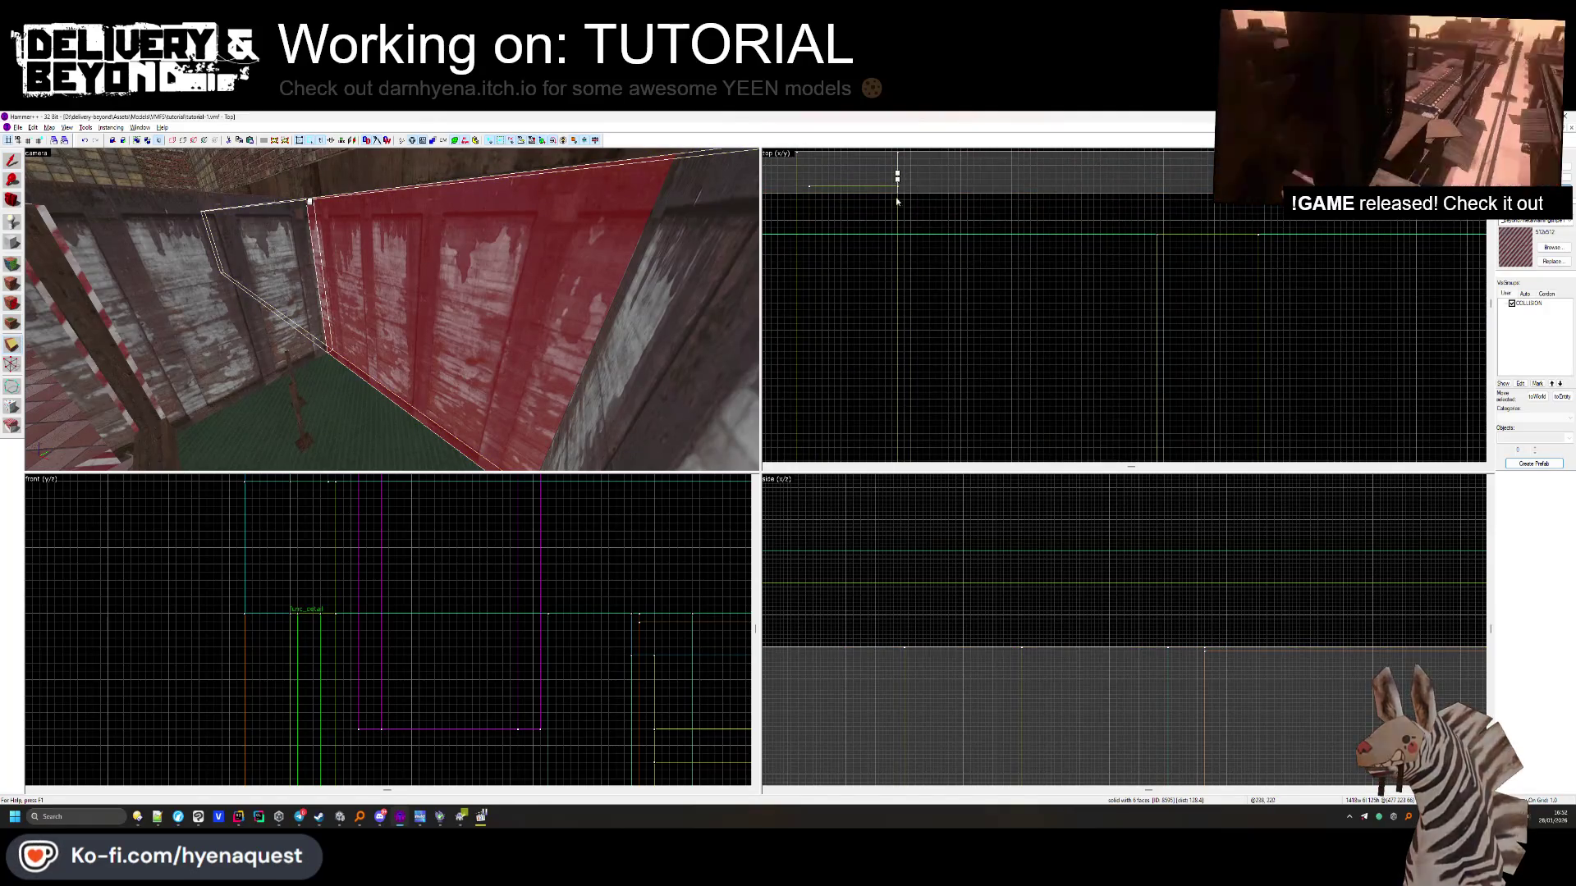
{"action": "scroll", "coordinate": [903, 261], "scroll_direction": "down", "scroll_amount": 2}
Add a second wall brush and draw a clip line across both walls
{"action": "left_click", "coordinate": [1206, 208], "text": "ctrl"}
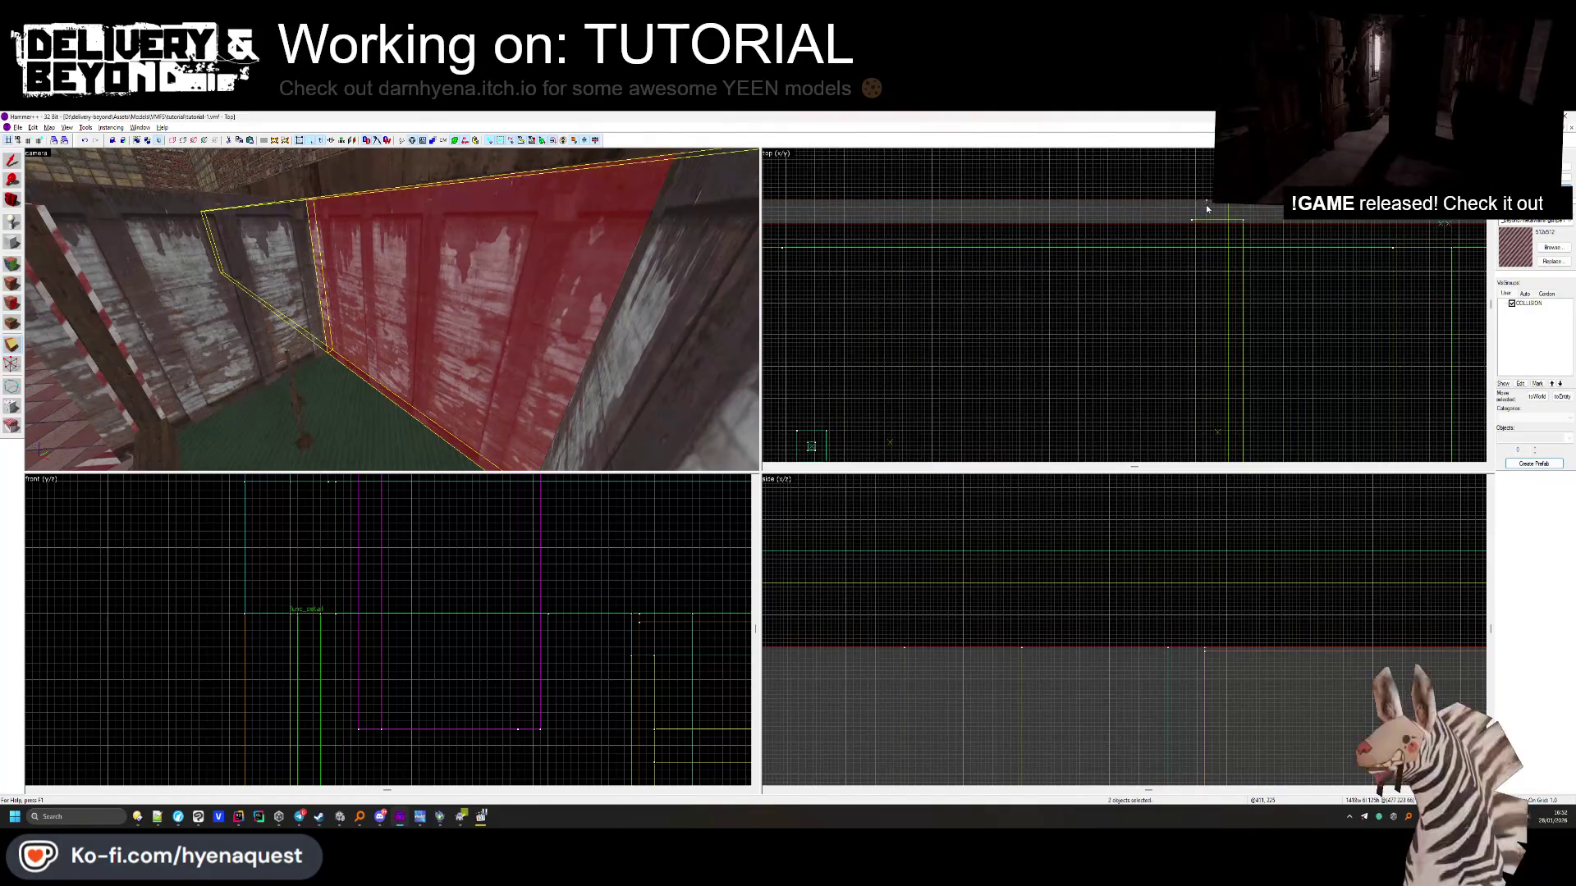
{"action": "scroll", "coordinate": [1199, 220], "scroll_direction": "down", "scroll_amount": 2}
{"action": "scroll", "coordinate": [1209, 225], "scroll_direction": "up", "scroll_amount": 3}
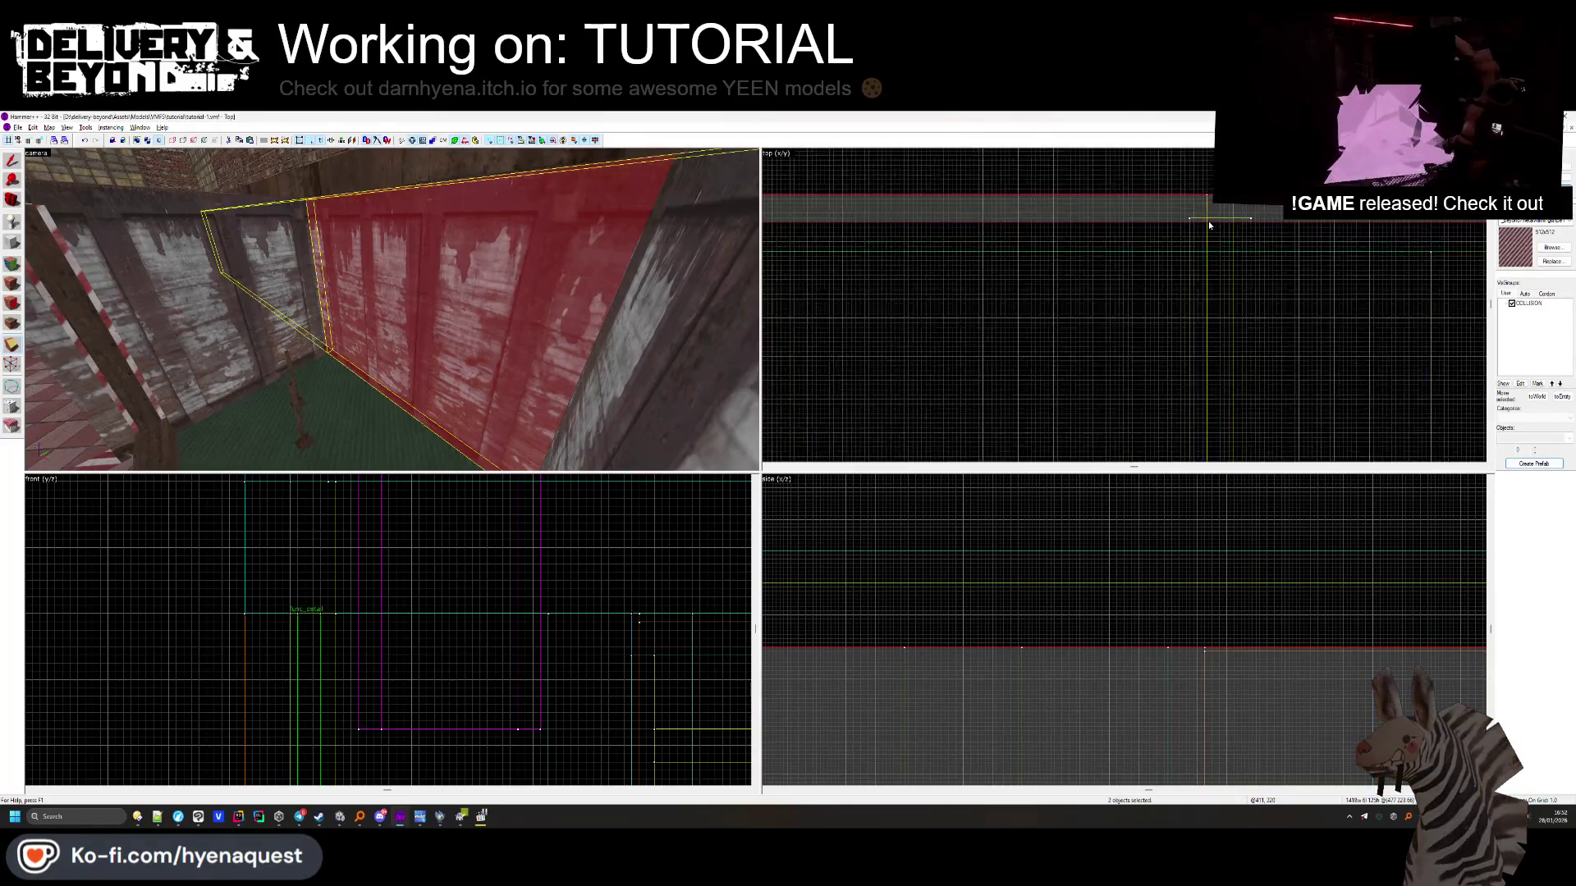
{"action": "key", "text": "shift+x"}
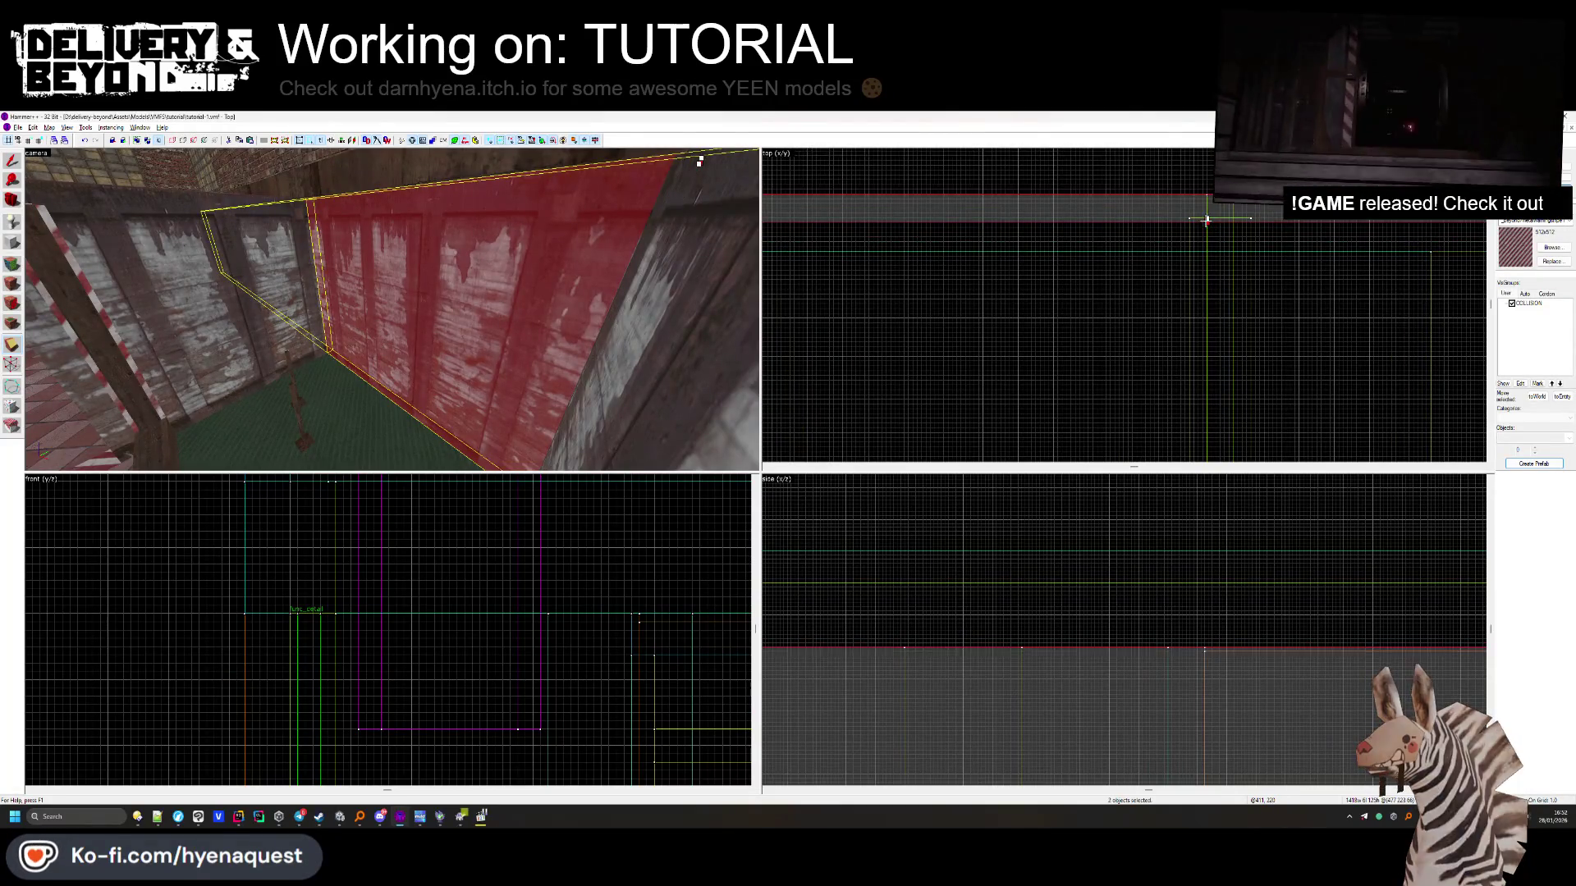
{"action": "left_click_drag", "start_coordinate": [1207, 218], "coordinate": [1190, 222]}
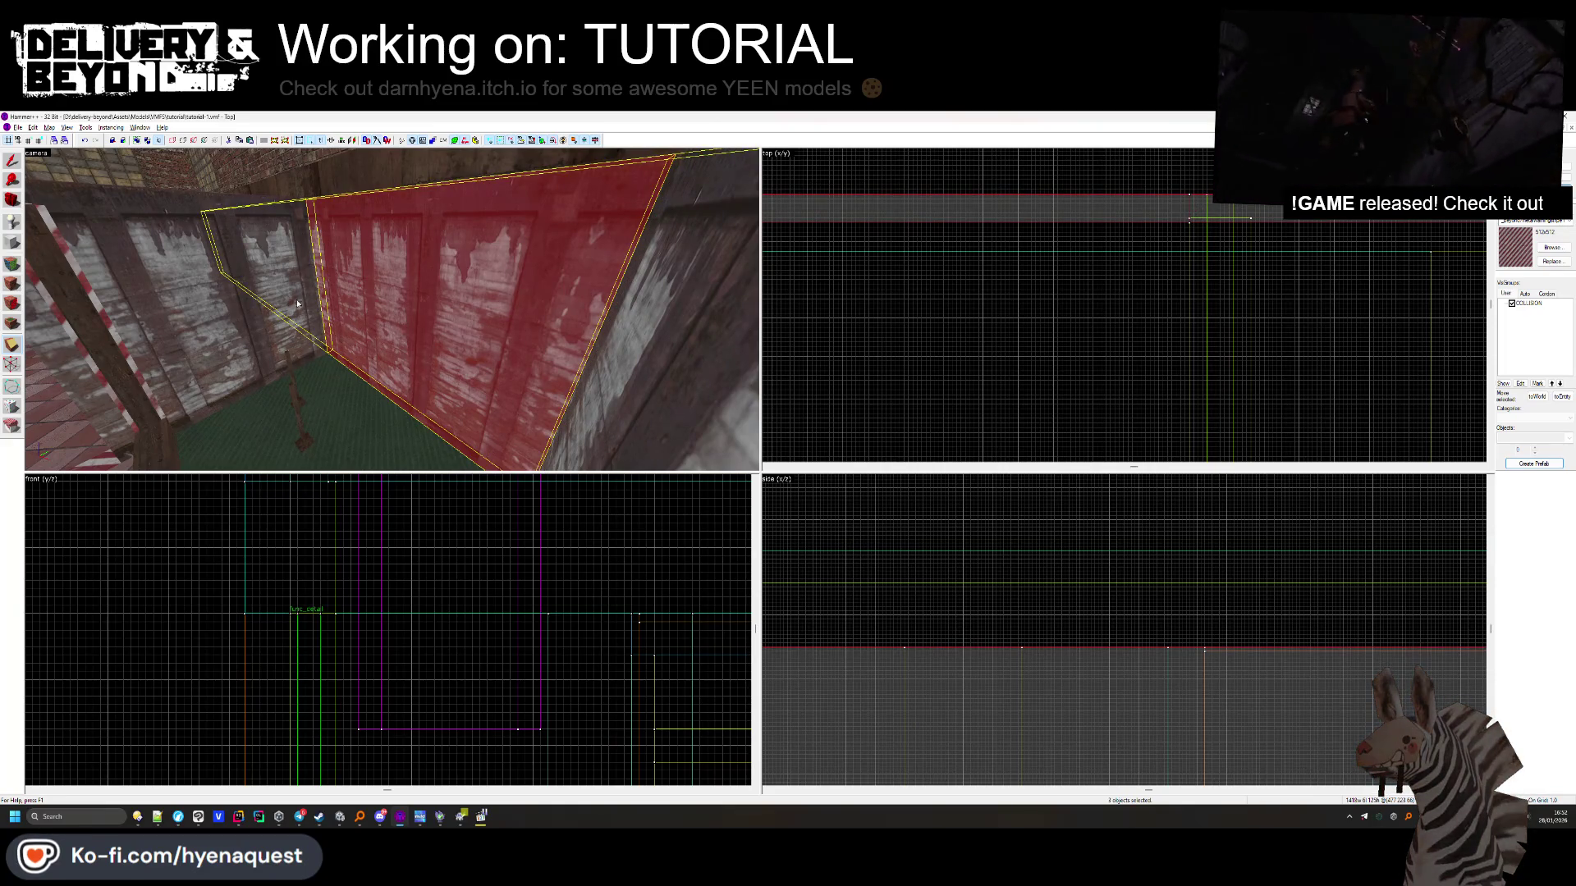
Apply the concrete_wall_9 texture to the tall wall's face
{"action": "key", "text": "shift+a"}
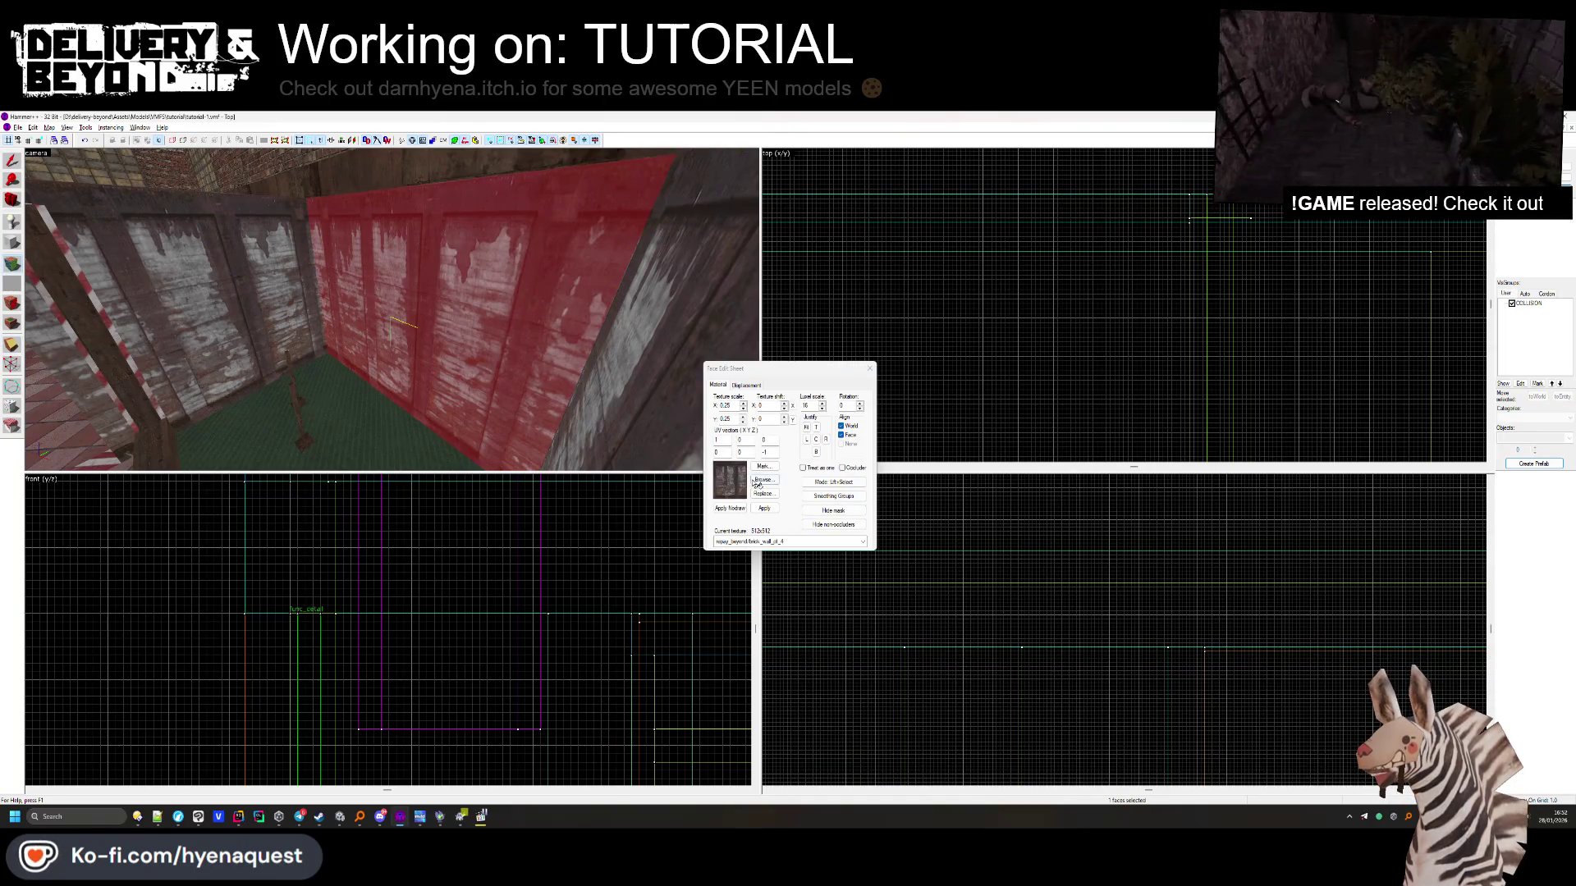
{"action": "left_click", "coordinate": [800, 425]}
{"action": "scroll", "coordinate": [800, 425], "scroll_direction": "down", "scroll_amount": 10}
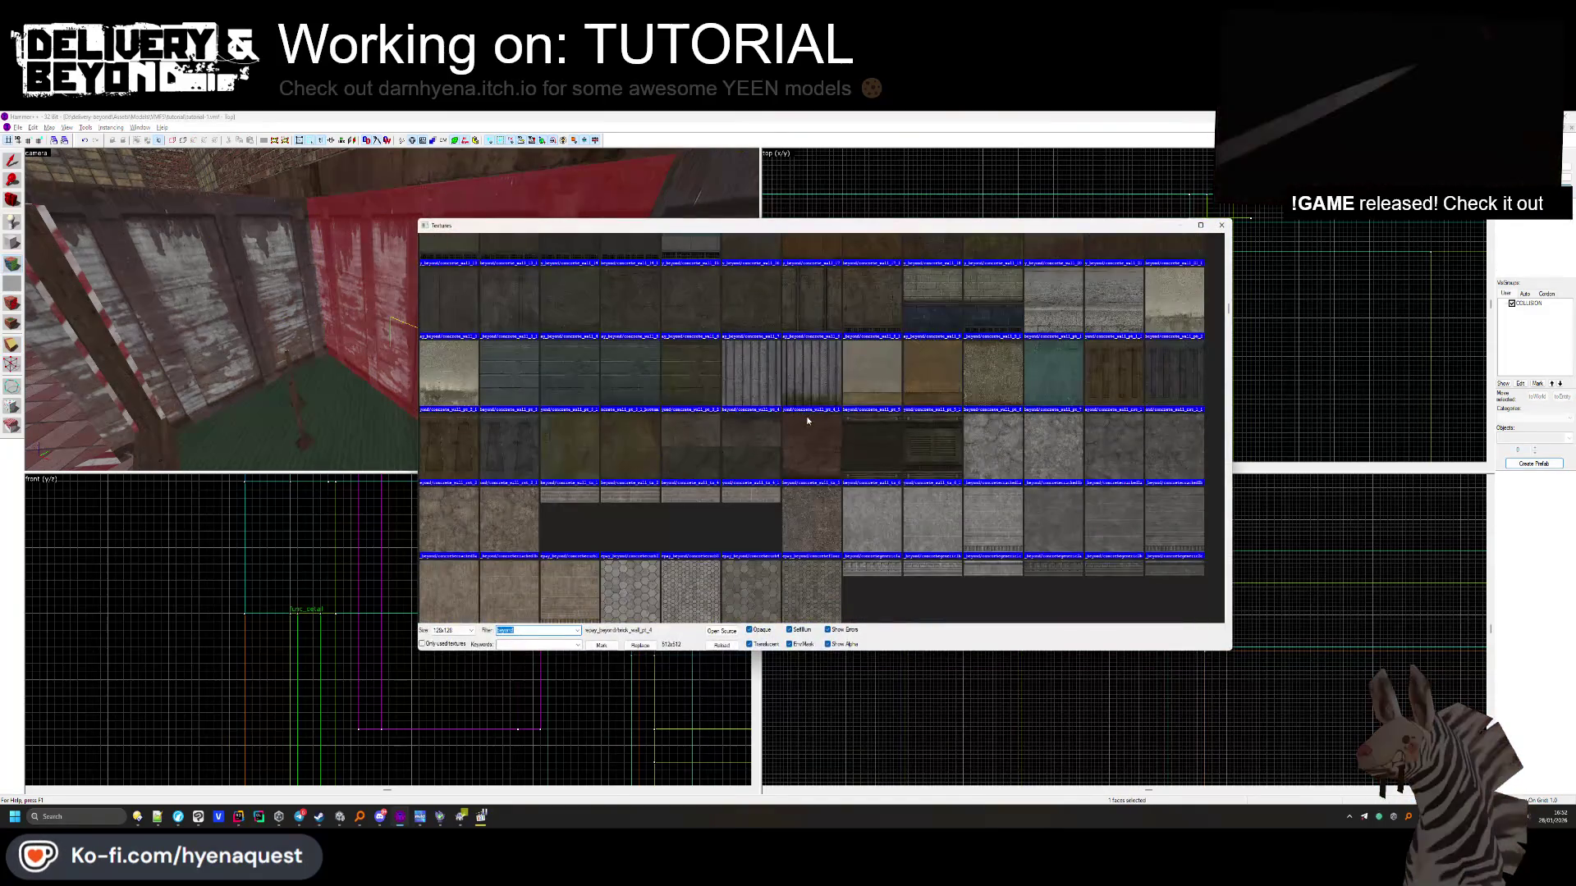
{"action": "double_click", "coordinate": [943, 320]}
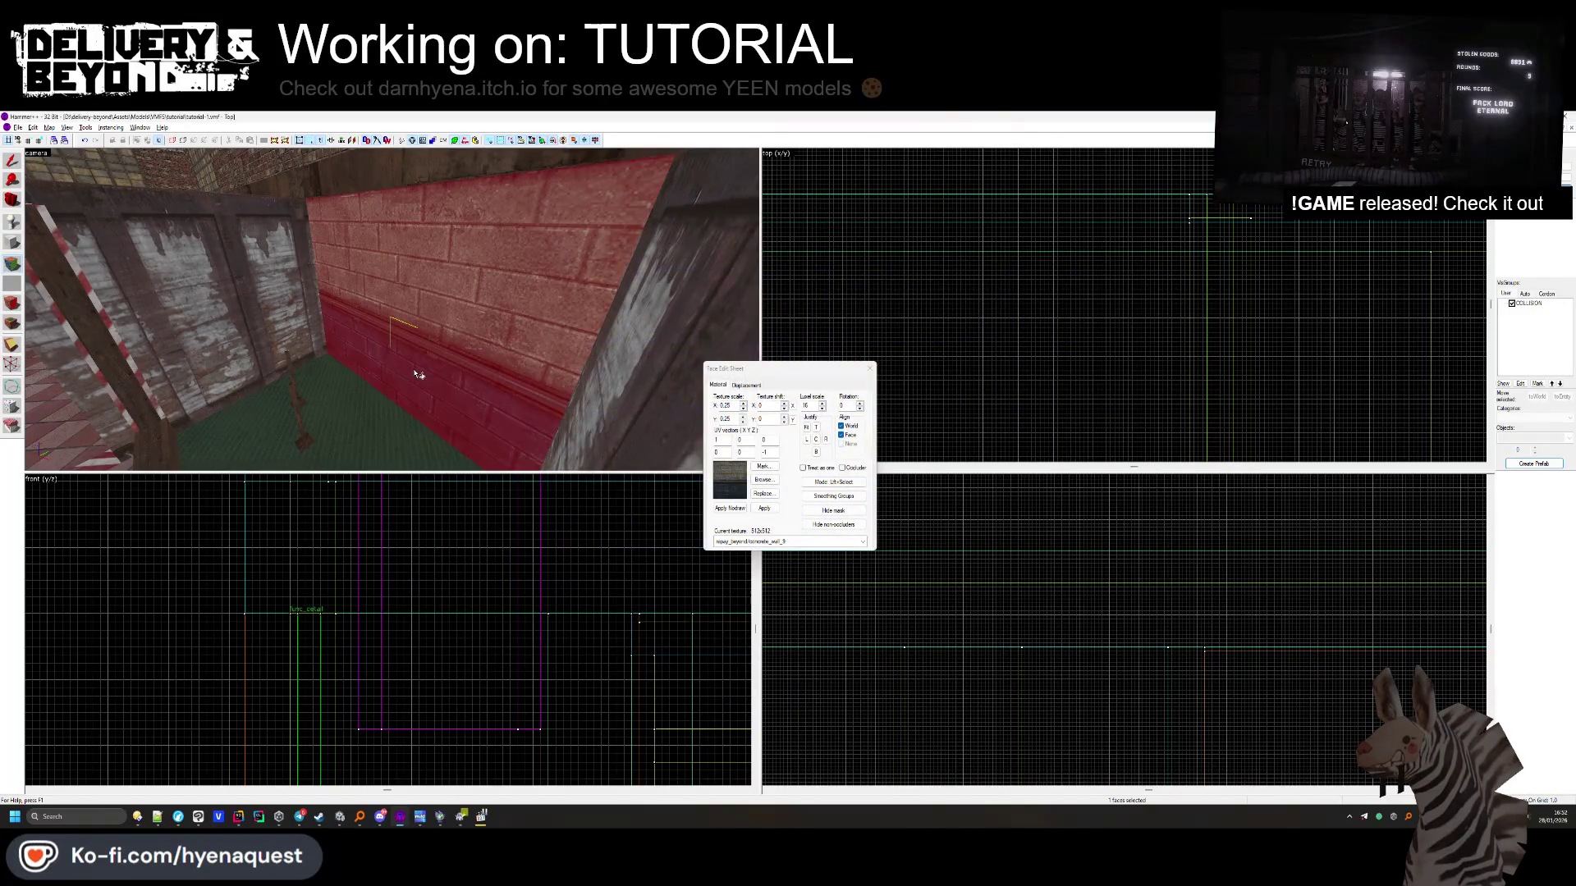
{"action": "right_click", "coordinate": [563, 392]}
Inspect the retextured room in the 3D view, close face editing, and return to Unity
{"action": "left_click_drag", "start_coordinate": [327, 345], "coordinate": [381, 298]}
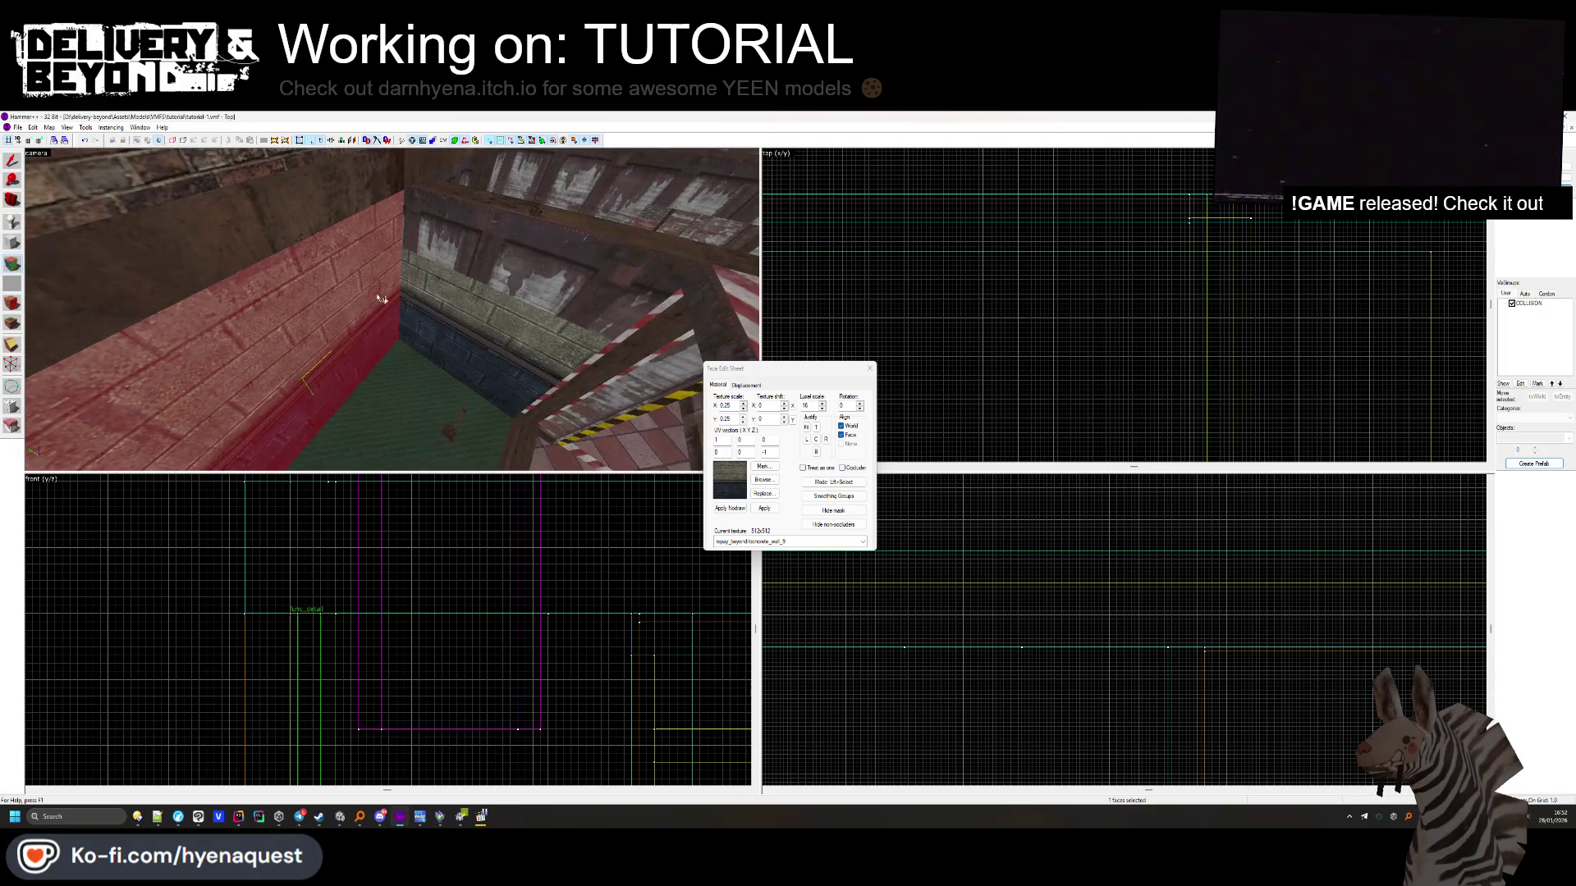
{"action": "key", "text": "z"}
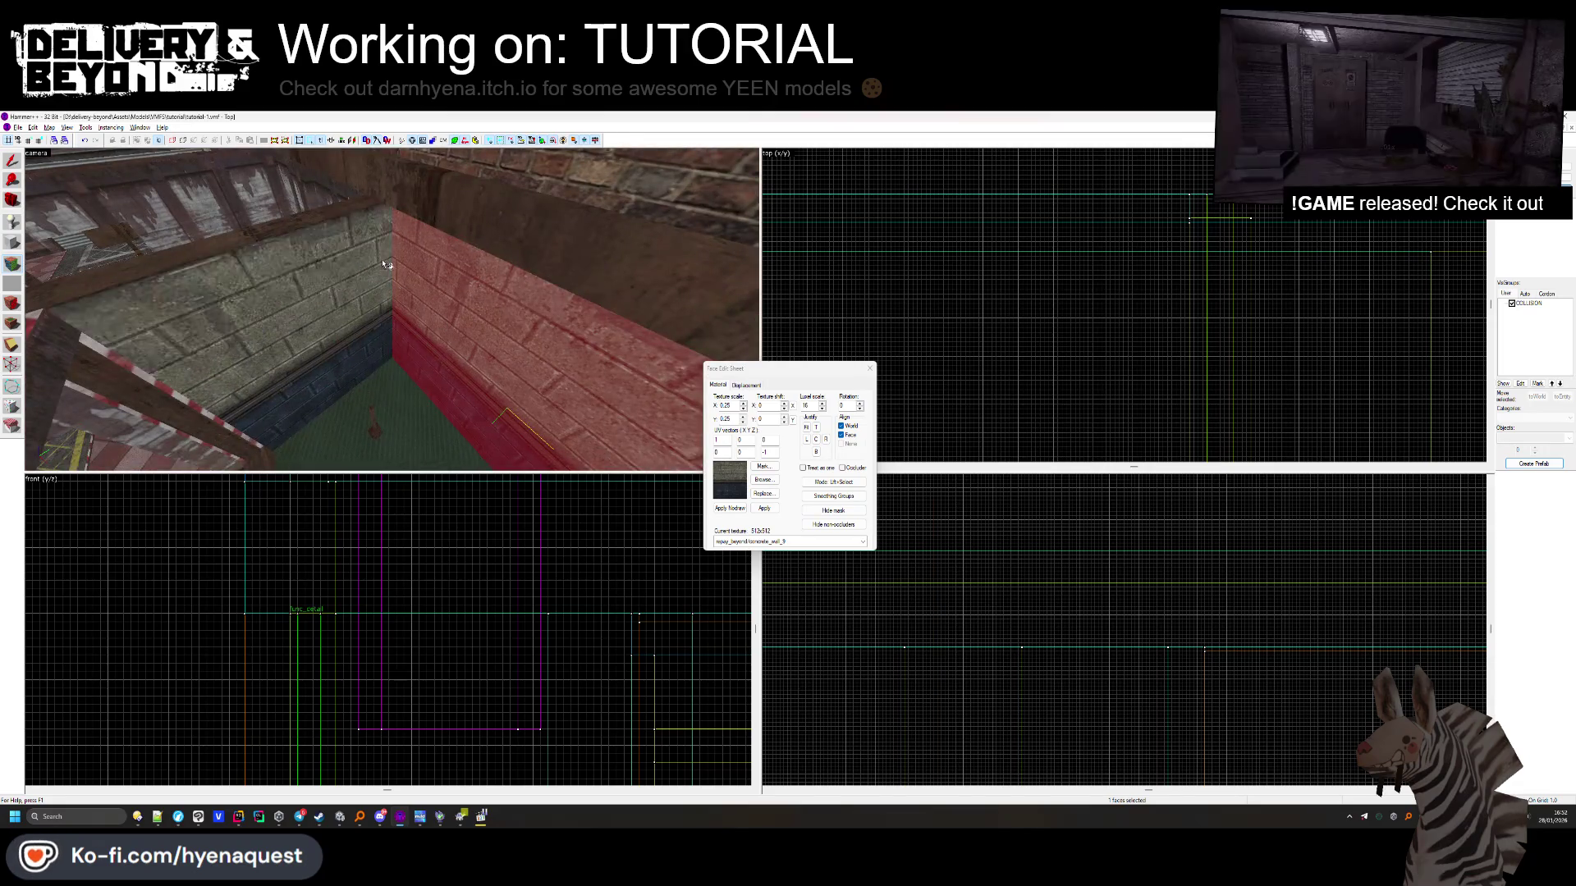
{"action": "key", "text": "z"}
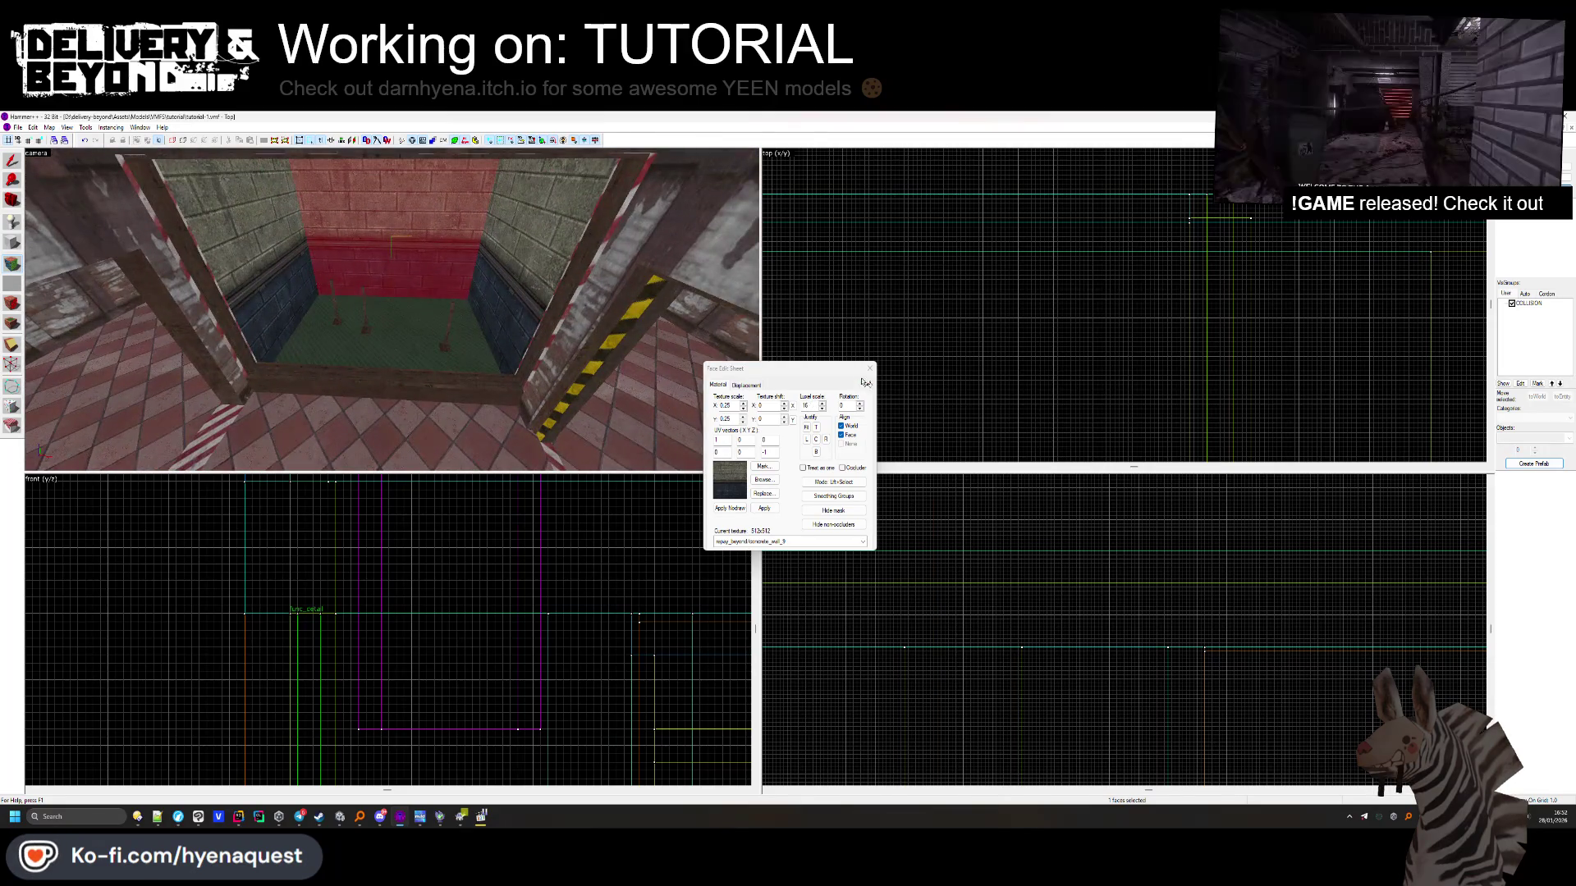
{"action": "left_click", "coordinate": [869, 368]}
{"action": "key", "text": "alt+Tab"}
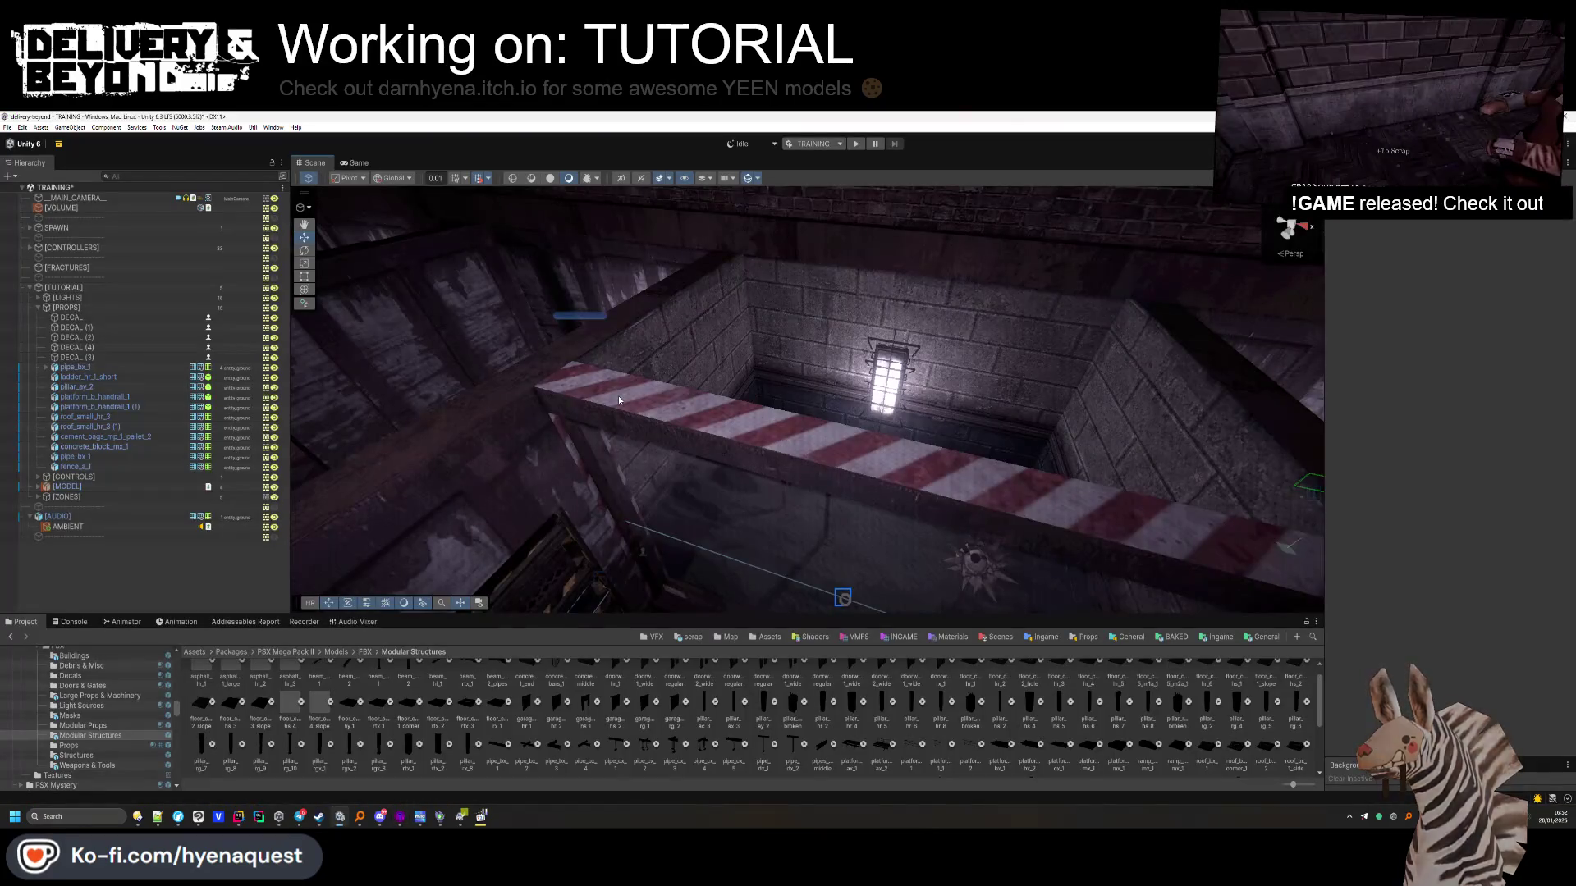
Duplicate the roof_small_hr_3 piece, set its Y rotation to 0, and move it into place
{"action": "mouse_move", "coordinate": [618, 395]}
{"action": "left_mouse_down"}
{"action": "mouse_move", "coordinate": [669, 345]}
{"action": "mouse_move", "coordinate": [797, 434]}
{"action": "mouse_move", "coordinate": [817, 593]}
{"action": "left_mouse_up"}
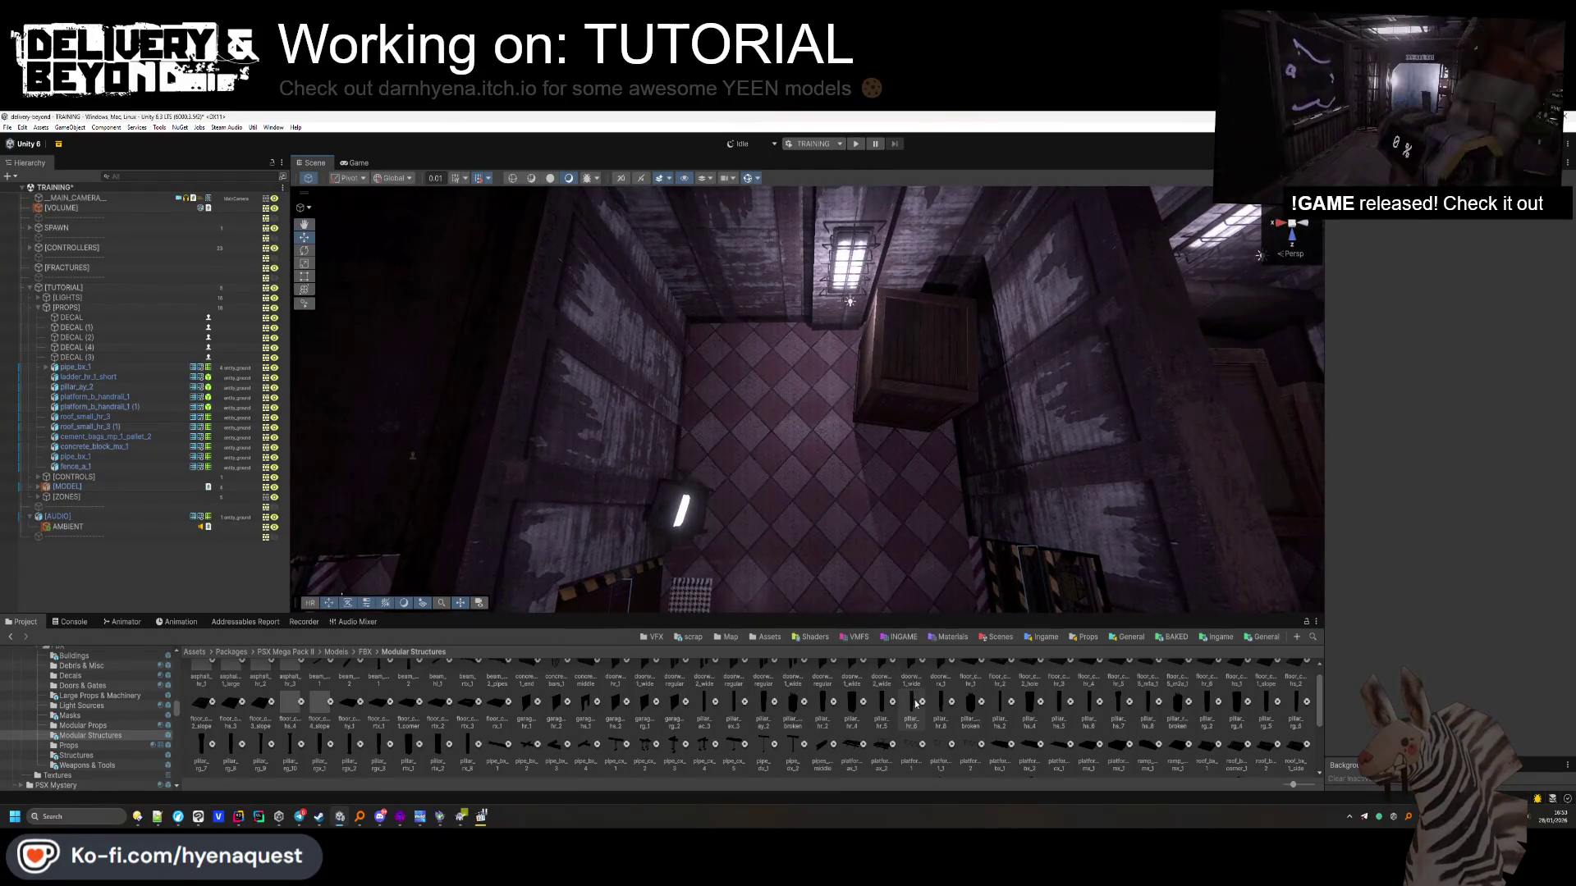
{"action": "mouse_move", "coordinate": [547, 720]}
{"action": "left_mouse_down"}
{"action": "mouse_move", "coordinate": [919, 403]}
{"action": "mouse_move", "coordinate": [623, 459]}
{"action": "mouse_move", "coordinate": [386, 480]}
{"action": "left_mouse_up"}
{"action": "left_click", "coordinate": [919, 402]}
{"action": "key", "text": "ctrl+d"}
{"action": "left_click", "coordinate": [1508, 276]}
{"action": "type", "text": "0"}
{"action": "mouse_move", "coordinate": [465, 523]}
{"action": "left_mouse_down"}
{"action": "mouse_move", "coordinate": [492, 386]}
{"action": "mouse_move", "coordinate": [509, 394]}
{"action": "left_mouse_up"}
Fine-tune the roof copy's position along the ground and Z, then duplicate pipes_hr_5_middle
{"action": "key", "text": "f"}
{"action": "left_click_drag", "start_coordinate": [552, 321], "coordinate": [722, 270]}
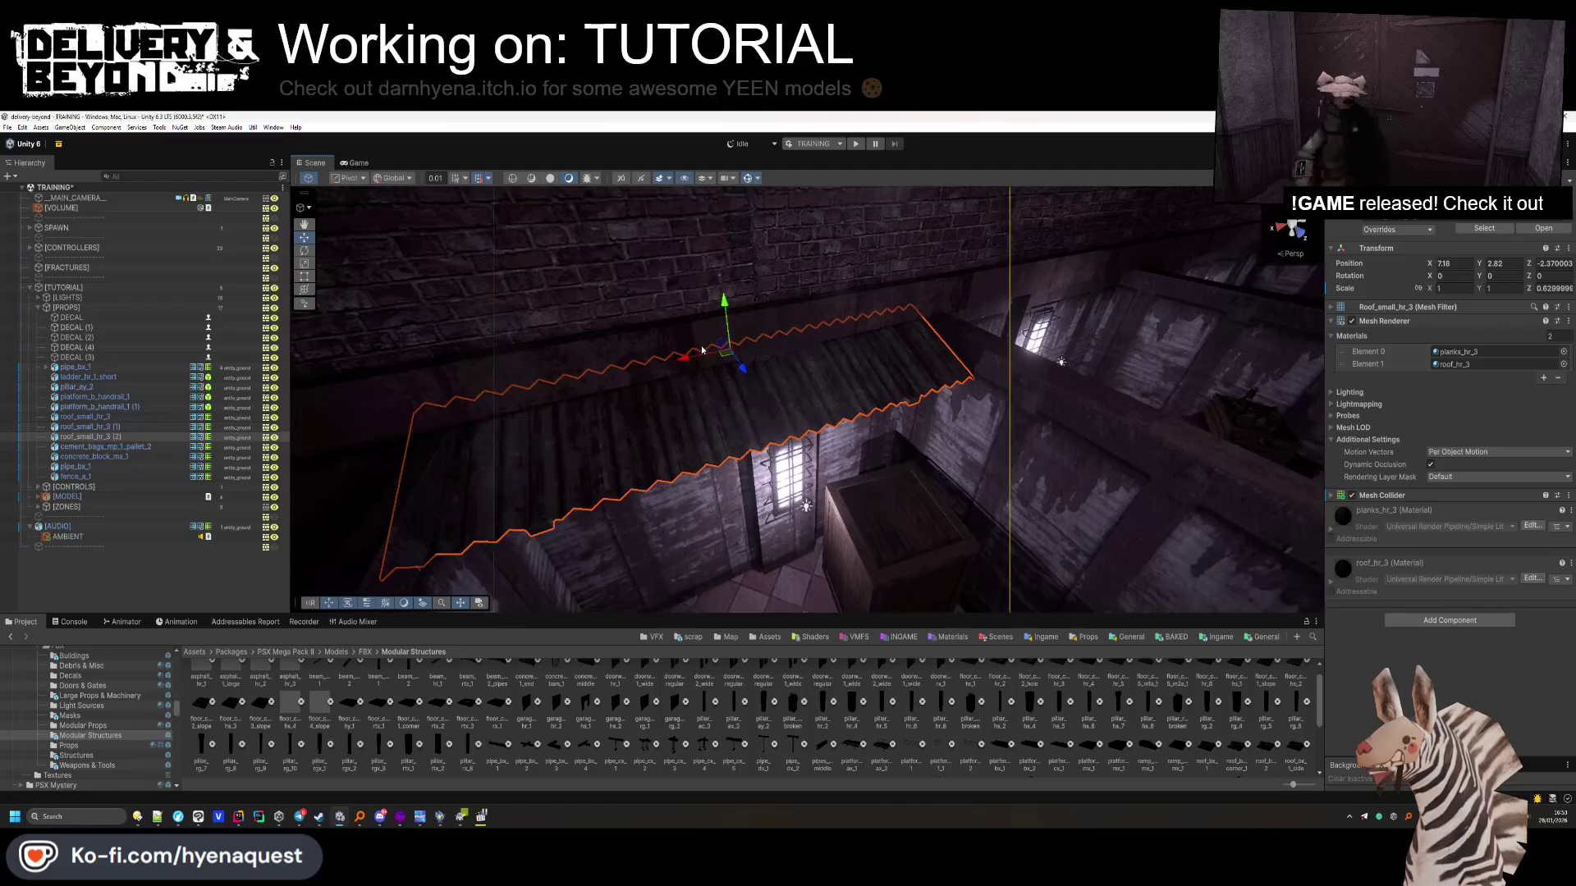
{"action": "mouse_move", "coordinate": [738, 361]}
{"action": "left_mouse_down"}
{"action": "mouse_move", "coordinate": [751, 367]}
{"action": "mouse_move", "coordinate": [741, 267]}
{"action": "mouse_move", "coordinate": [776, 279]}
{"action": "mouse_move", "coordinate": [788, 330]}
{"action": "left_mouse_up"}
{"action": "left_click", "coordinate": [157, 593]}
{"action": "mouse_move", "coordinate": [591, 459]}
{"action": "left_mouse_down"}
{"action": "mouse_move", "coordinate": [607, 445]}
{"action": "mouse_move", "coordinate": [503, 441]}
{"action": "mouse_move", "coordinate": [436, 405]}
{"action": "mouse_move", "coordinate": [441, 321]}
{"action": "mouse_move", "coordinate": [626, 348]}
{"action": "mouse_move", "coordinate": [637, 416]}
{"action": "left_mouse_up"}
{"action": "left_click", "coordinate": [853, 299]}
{"action": "left_click_drag", "start_coordinate": [866, 263], "coordinate": [882, 271]}
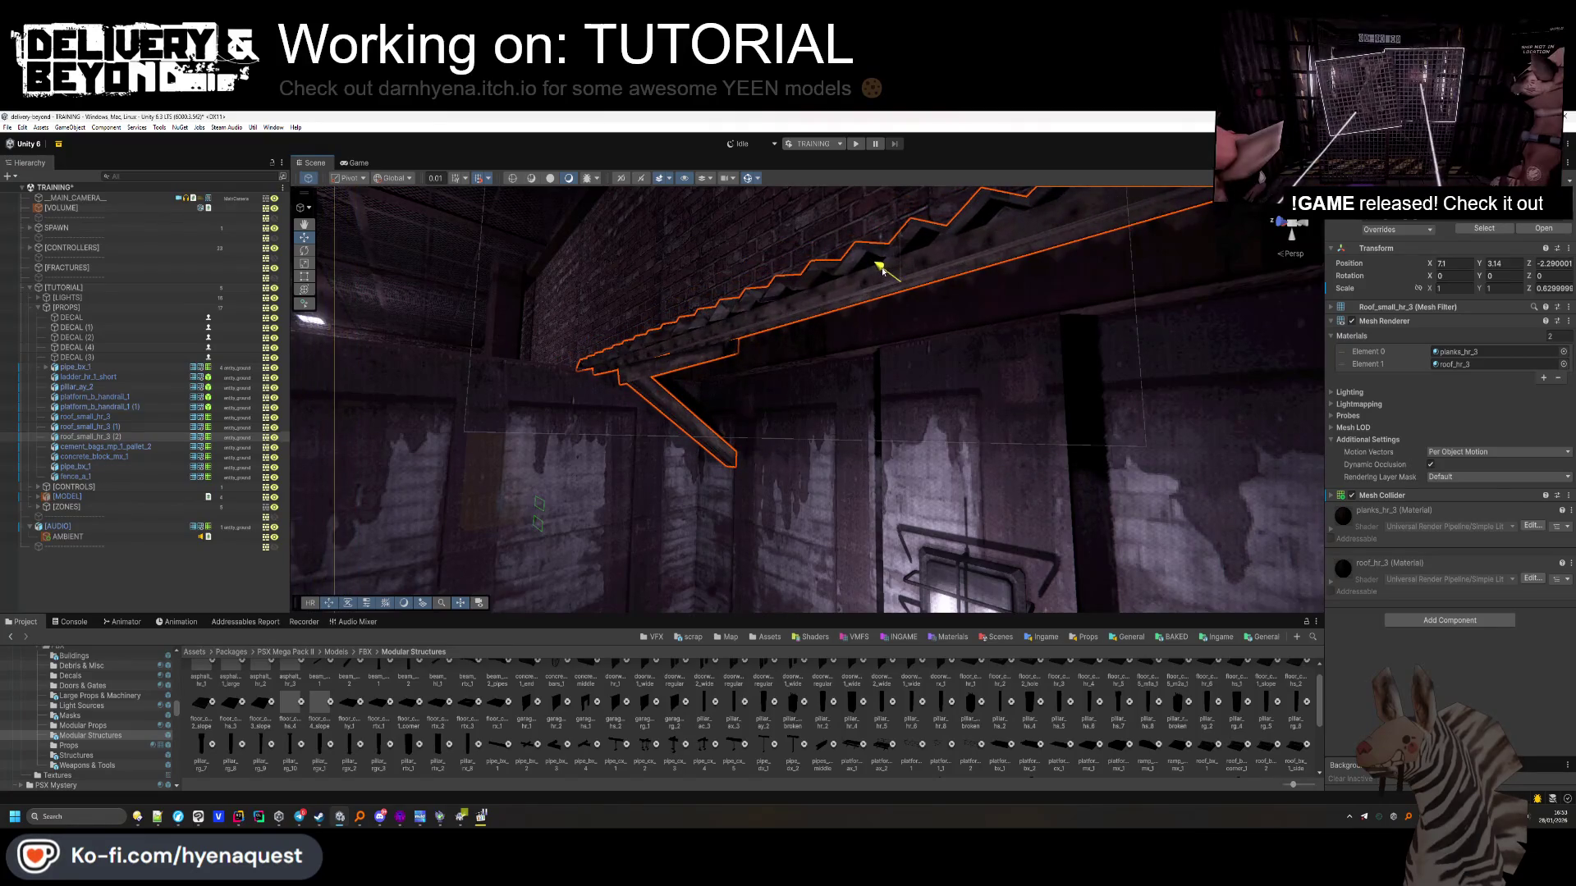
{"action": "left_click", "coordinate": [895, 740]}
{"action": "mouse_move", "coordinate": [704, 408]}
{"action": "left_mouse_down"}
{"action": "mouse_move", "coordinate": [862, 361]}
{"action": "mouse_move", "coordinate": [854, 292]}
{"action": "mouse_move", "coordinate": [846, 565]}
{"action": "mouse_move", "coordinate": [837, 443]}
{"action": "mouse_move", "coordinate": [854, 440]}
{"action": "mouse_move", "coordinate": [785, 485]}
{"action": "mouse_move", "coordinate": [648, 398]}
{"action": "mouse_move", "coordinate": [1104, 383]}
{"action": "mouse_move", "coordinate": [1005, 422]}
{"action": "mouse_move", "coordinate": [626, 444]}
{"action": "mouse_move", "coordinate": [706, 386]}
{"action": "mouse_move", "coordinate": [889, 415]}
{"action": "mouse_move", "coordinate": [918, 402]}
{"action": "mouse_move", "coordinate": [669, 366]}
{"action": "mouse_move", "coordinate": [683, 397]}
{"action": "mouse_move", "coordinate": [610, 343]}
{"action": "mouse_move", "coordinate": [603, 369]}
{"action": "mouse_move", "coordinate": [759, 368]}
{"action": "left_mouse_up"}
{"action": "key", "text": "ctrl+d"}
Duplicate the pipe section twice, sliding each copy along the wall on X
{"action": "mouse_move", "coordinate": [281, 370]}
{"action": "left_mouse_down"}
{"action": "mouse_move", "coordinate": [545, 351]}
{"action": "mouse_move", "coordinate": [985, 361]}
{"action": "mouse_move", "coordinate": [967, 372]}
{"action": "left_mouse_up"}
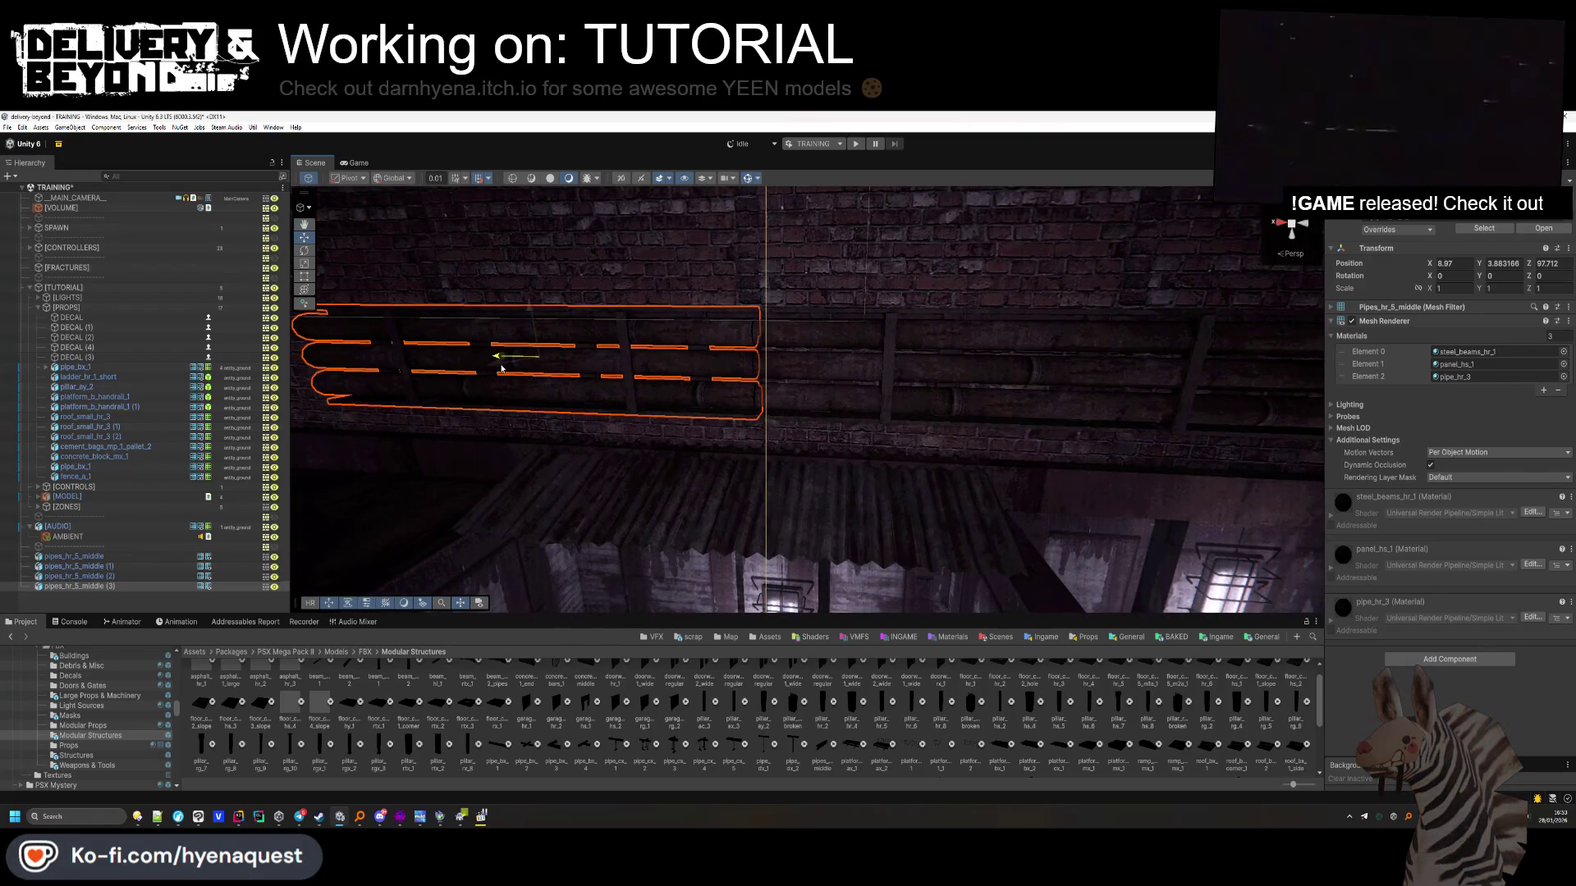
{"action": "mouse_move", "coordinate": [502, 369]}
{"action": "left_mouse_down"}
{"action": "mouse_move", "coordinate": [976, 372]}
{"action": "mouse_move", "coordinate": [498, 360]}
{"action": "left_mouse_up"}
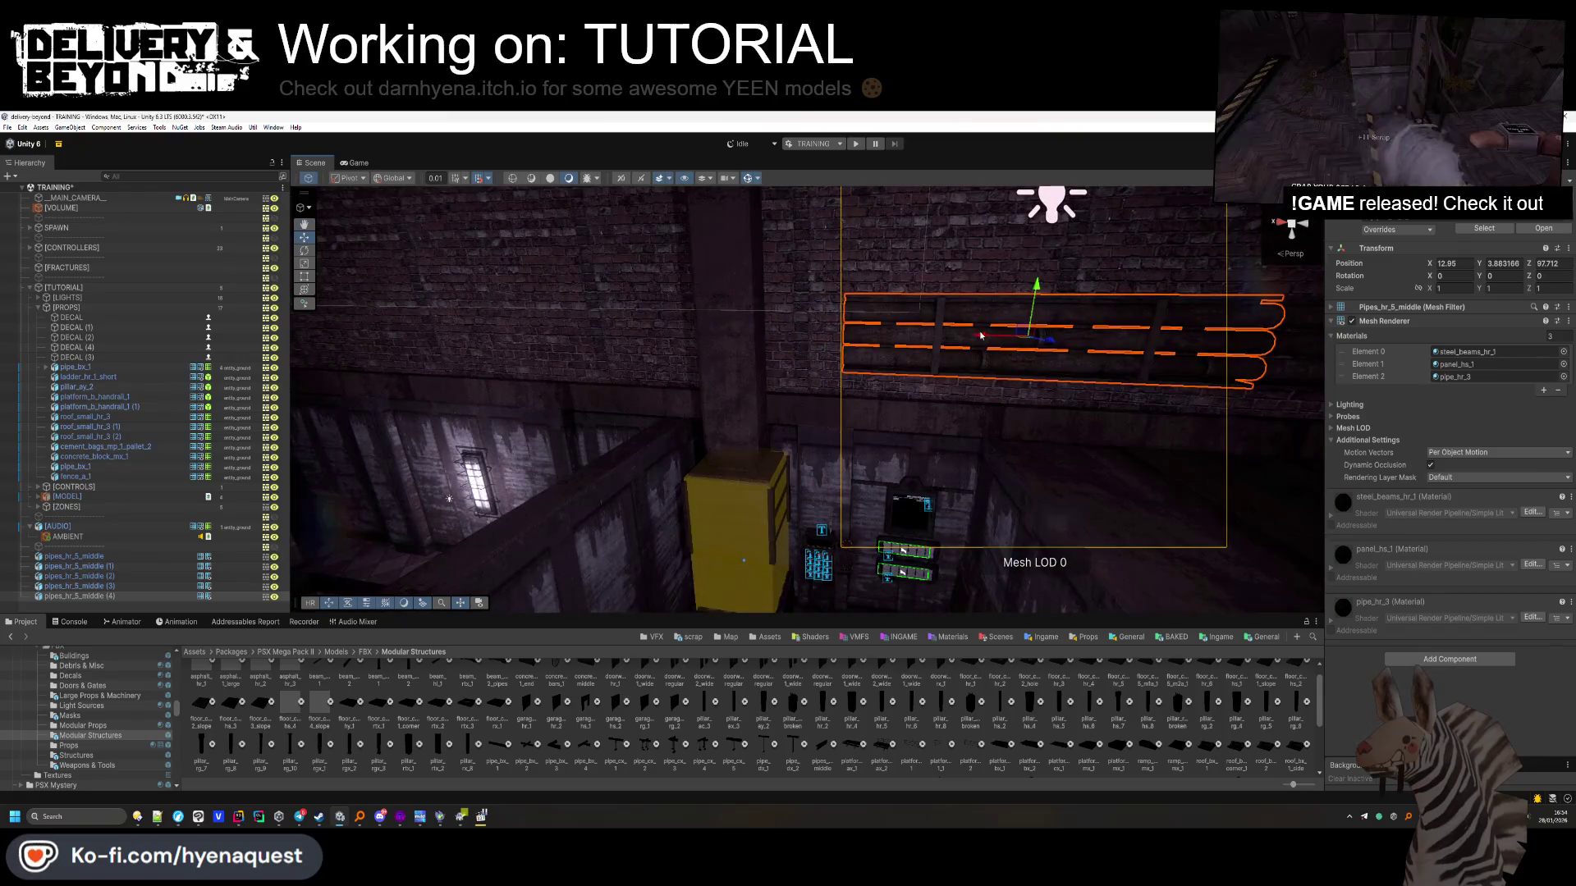
{"action": "key", "text": "ctrl+d"}
{"action": "left_click_drag", "start_coordinate": [977, 336], "coordinate": [675, 336]}
{"action": "scroll", "coordinate": [653, 334], "scroll_direction": "up", "scroll_amount": 5}
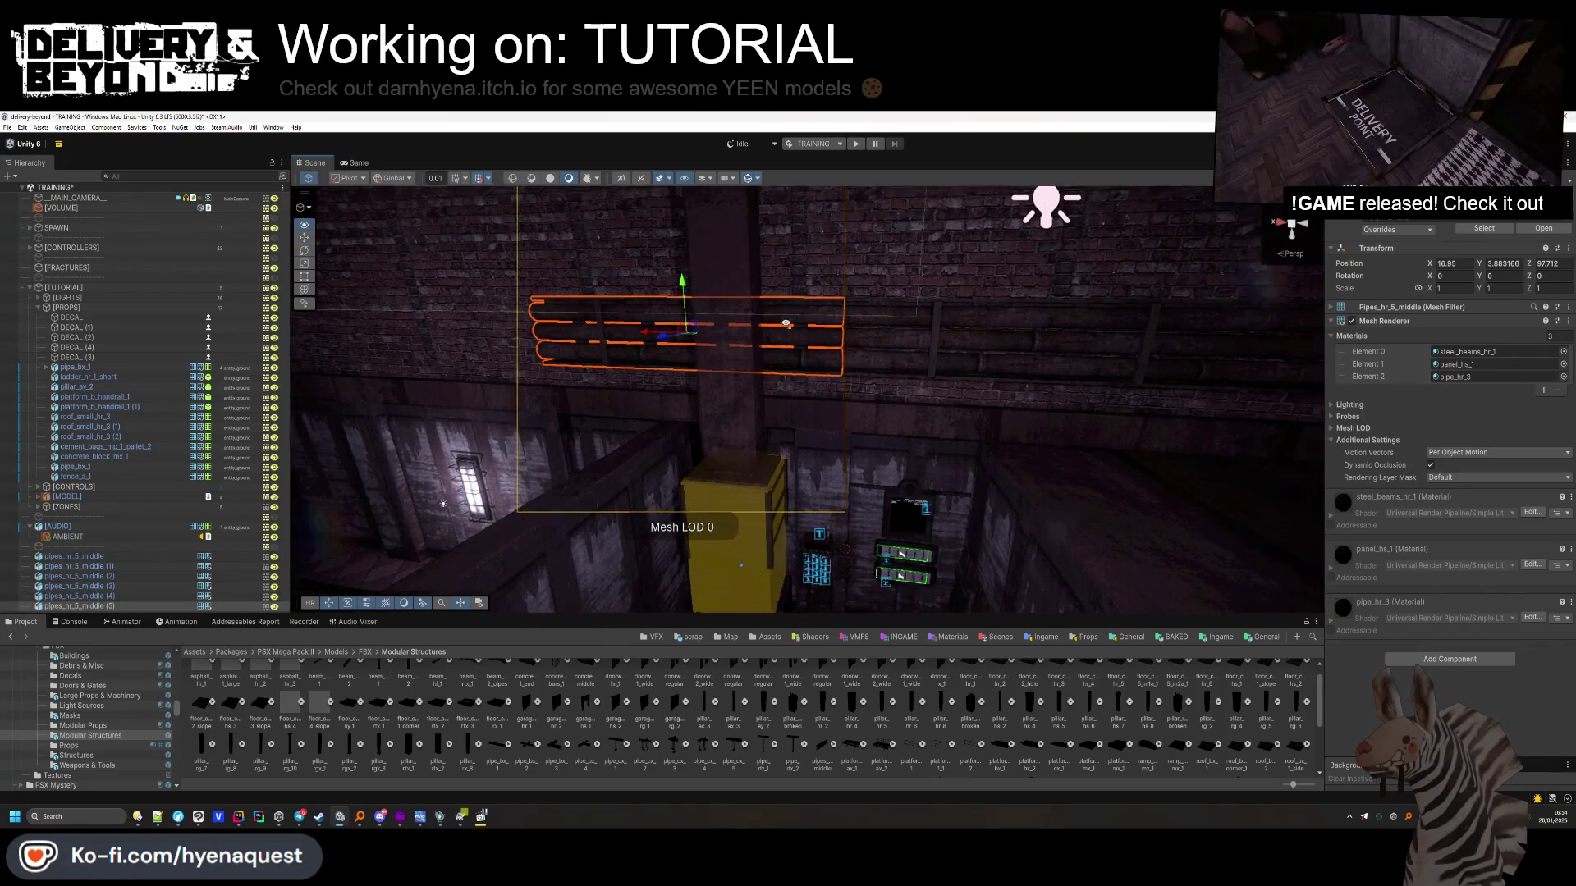
{"action": "scroll", "coordinate": [794, 307], "scroll_direction": "down", "scroll_amount": 5}
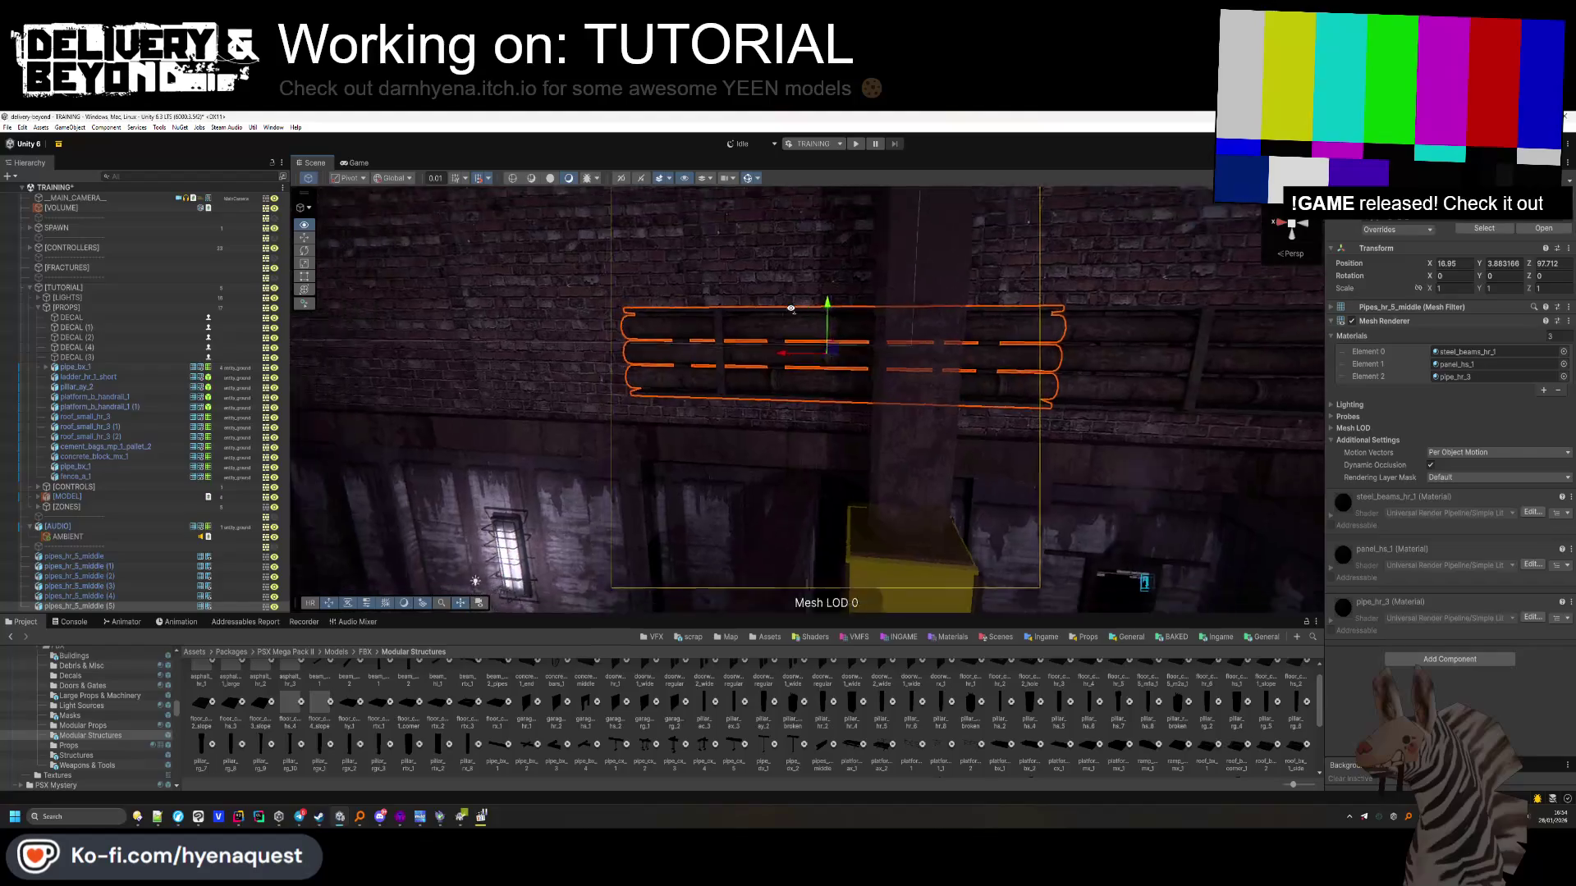
{"action": "key", "text": "ctrl+d"}
{"action": "left_click_drag", "start_coordinate": [845, 355], "coordinate": [533, 355]}
Add more pipe copies to extend the run, then reselect the original pipes_hr_5_middle
{"action": "scroll", "coordinate": [631, 332], "scroll_direction": "up", "scroll_amount": 5}
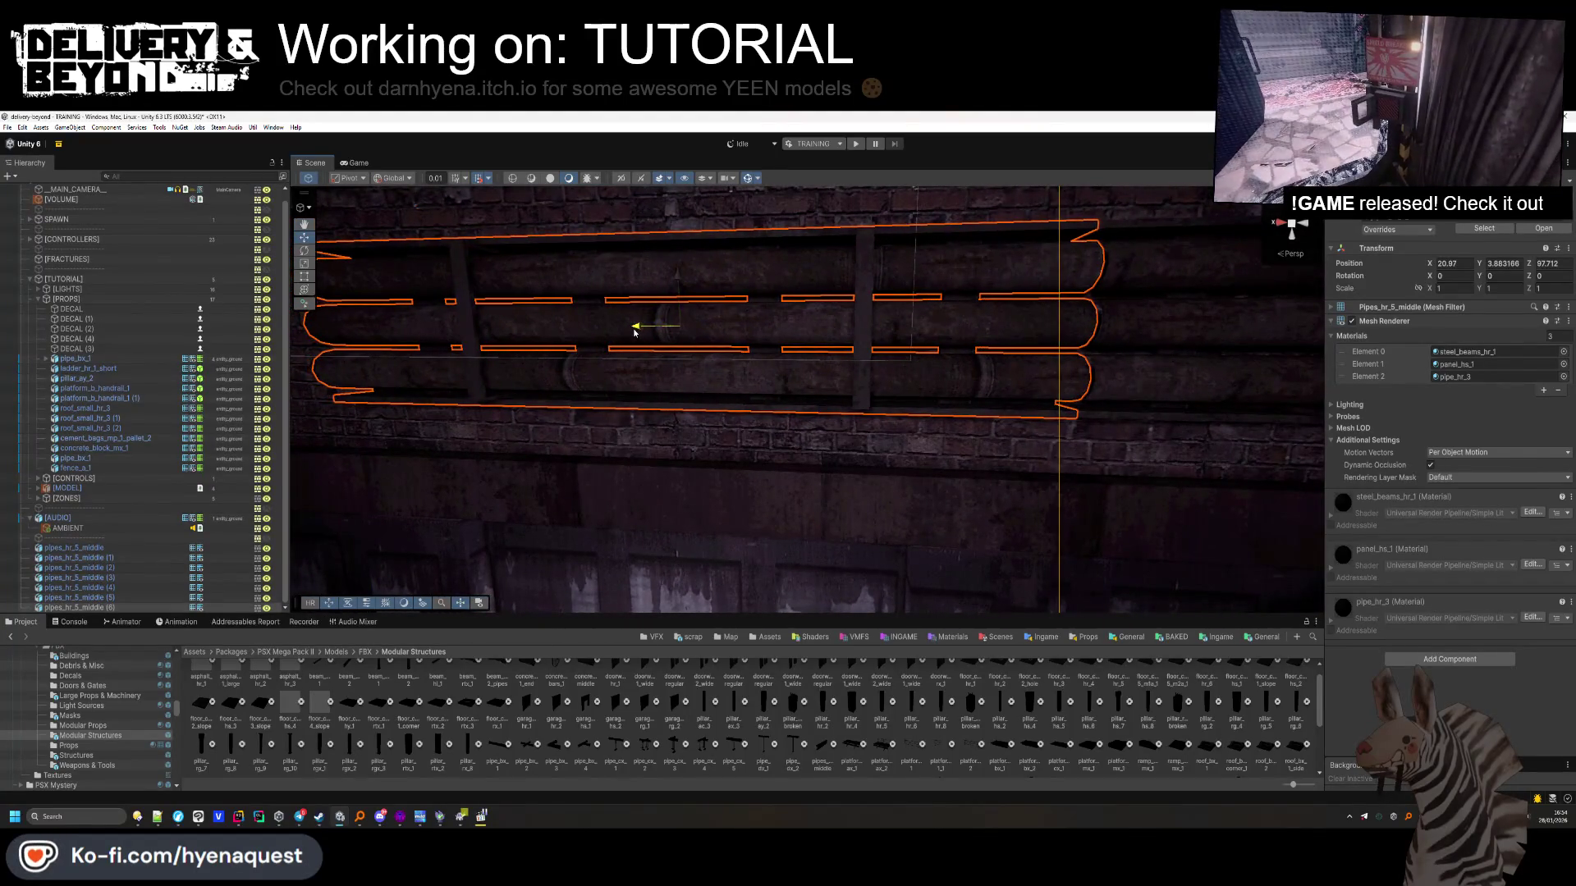
{"action": "right_click", "coordinate": [636, 330]}
{"action": "left_click", "coordinate": [632, 330]}
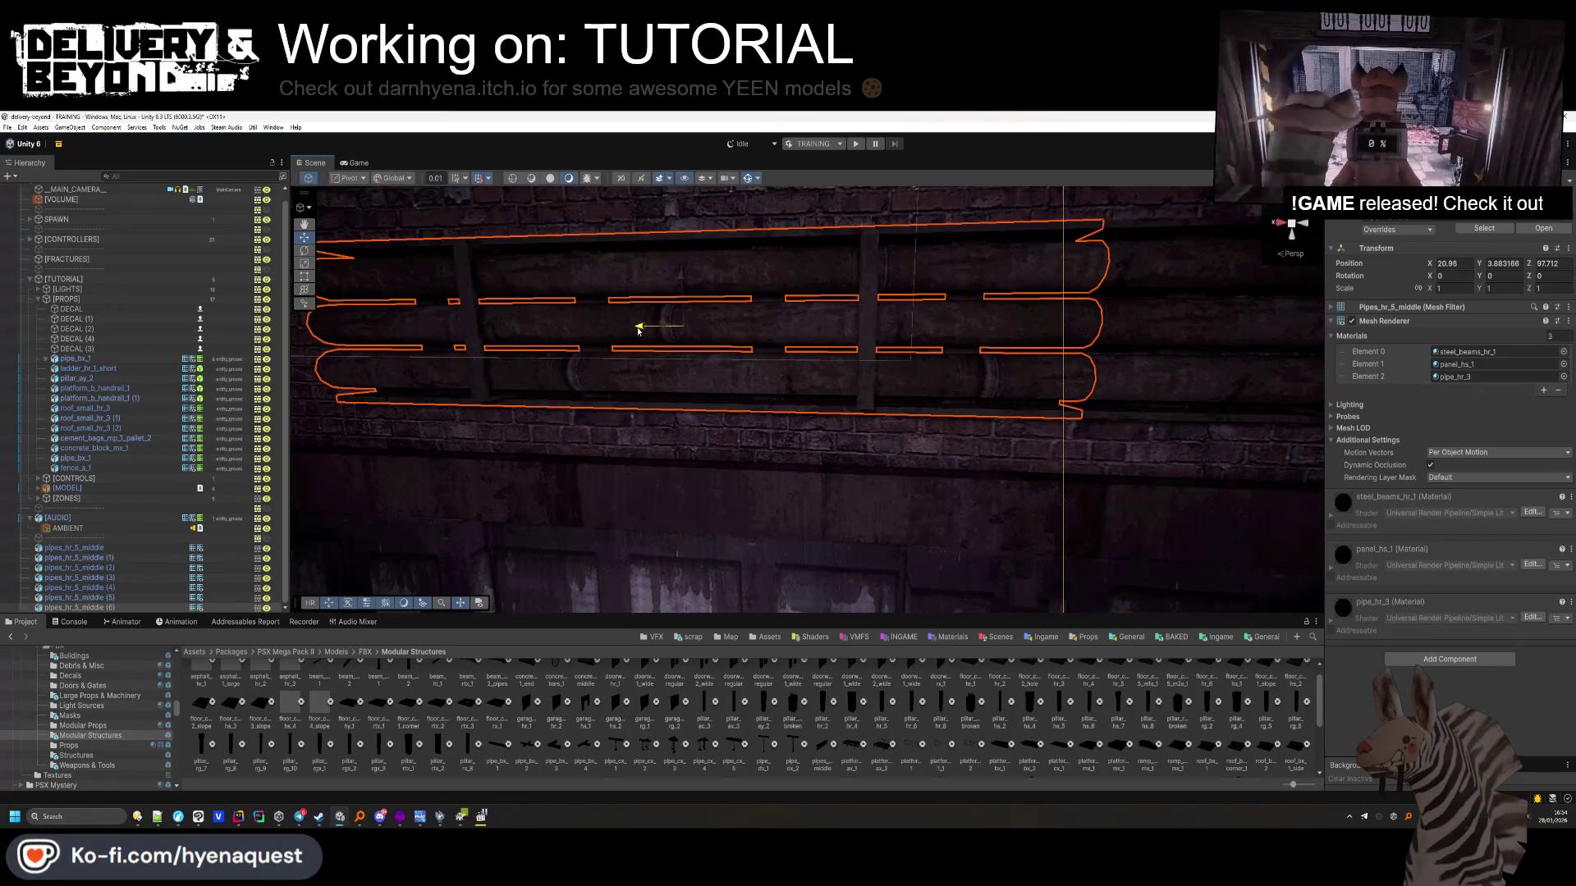
{"action": "scroll", "coordinate": [656, 357], "scroll_direction": "down", "scroll_amount": 5}
{"action": "key", "text": "ctrl+d"}
{"action": "left_click_drag", "start_coordinate": [913, 378], "coordinate": [671, 374]}
{"action": "scroll", "coordinate": [661, 369], "scroll_direction": "up", "scroll_amount": 5}
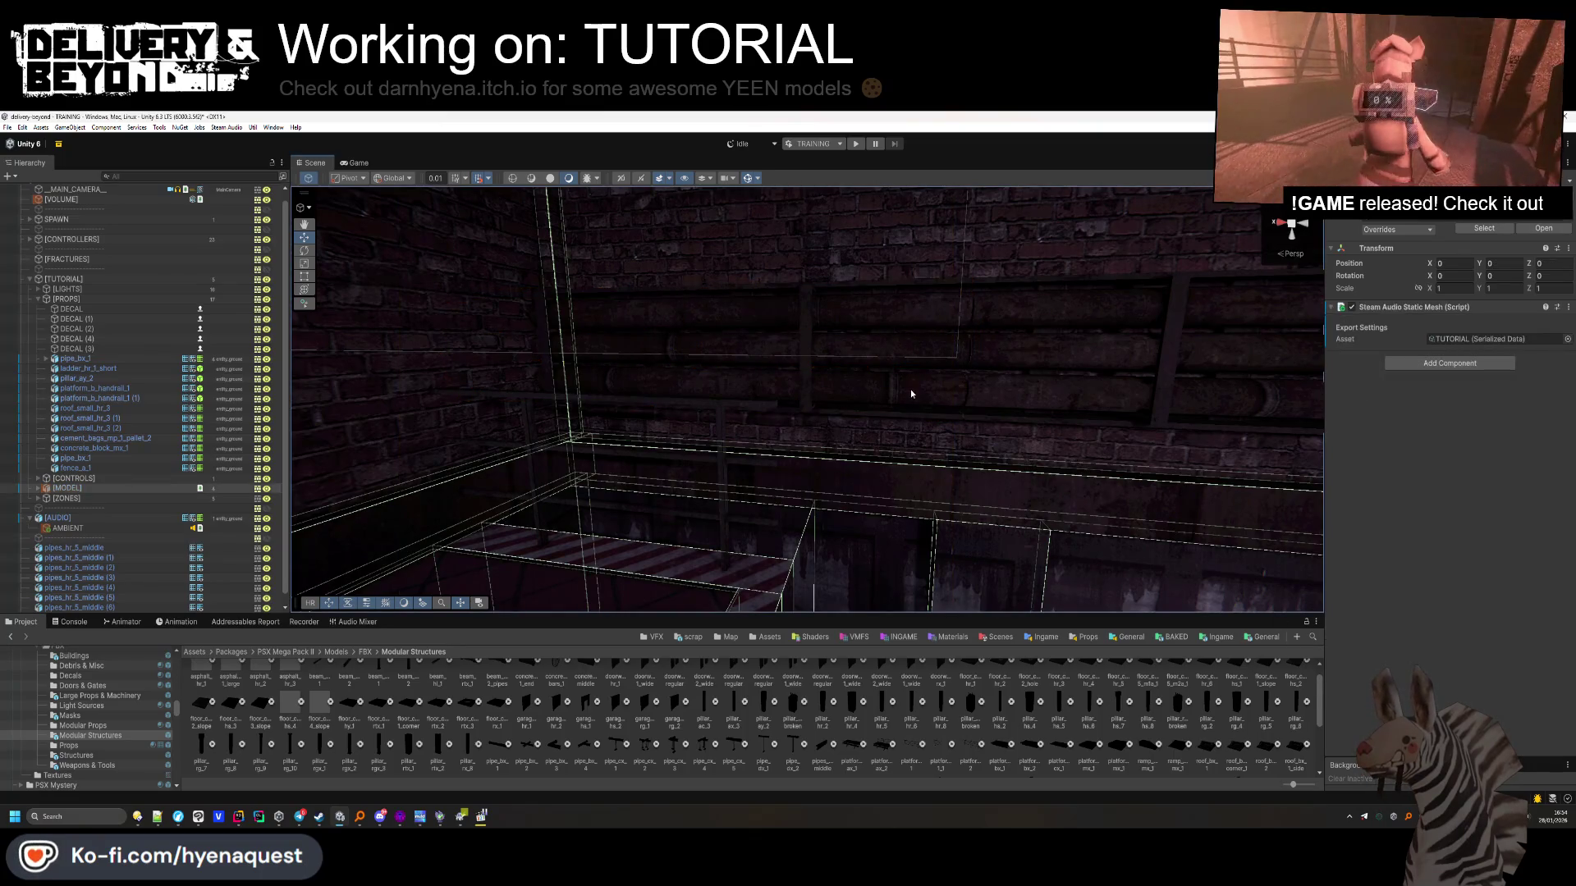
{"action": "key", "text": "ctrl+d"}
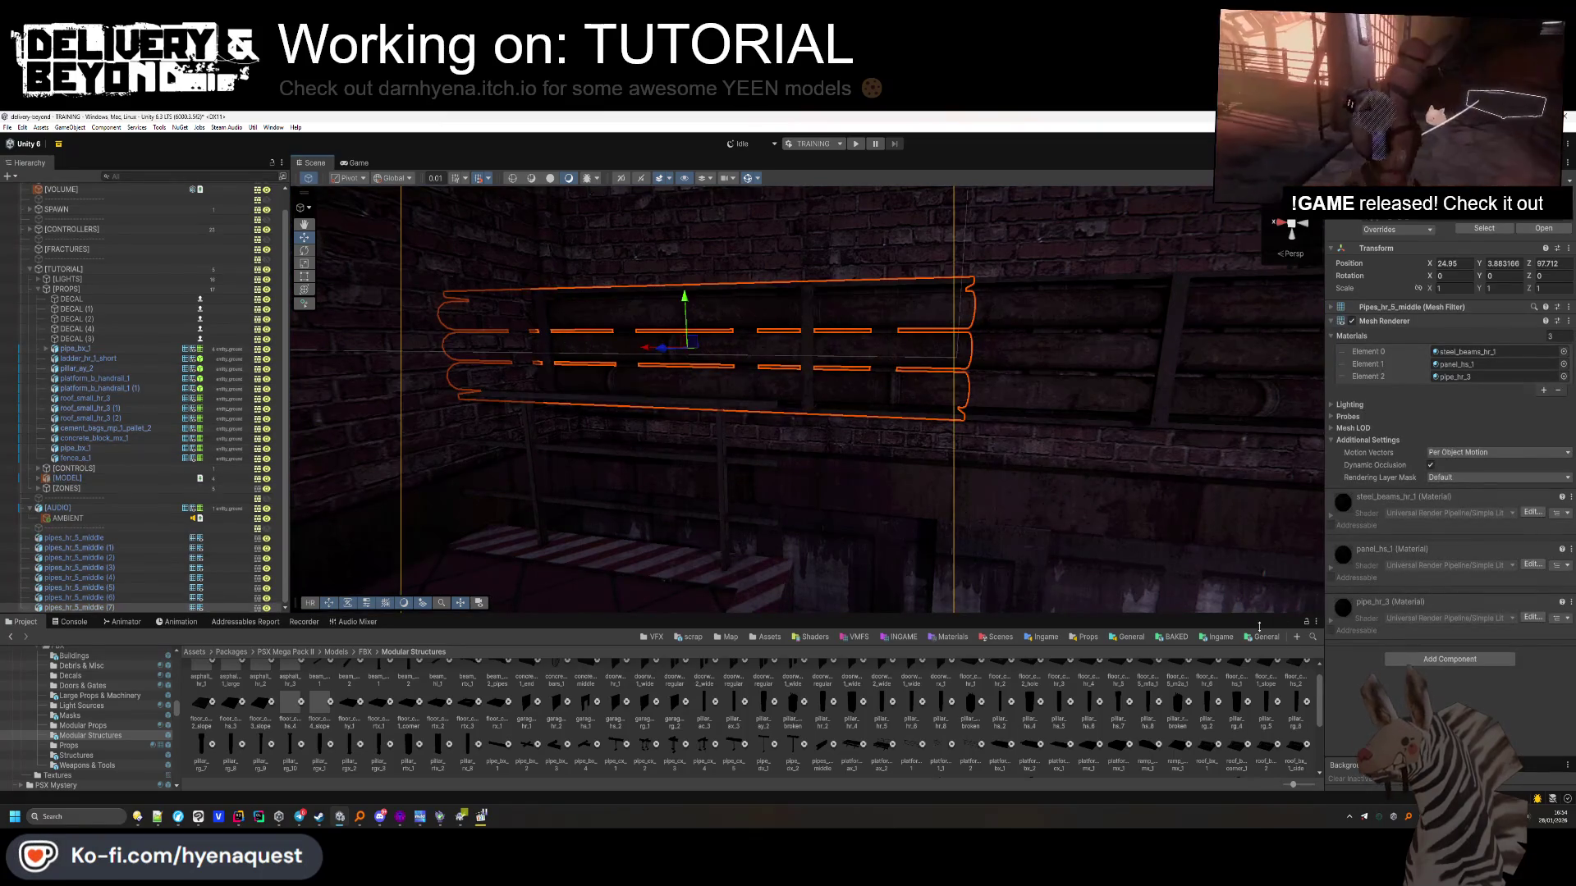
{"action": "left_click", "coordinate": [1065, 562]}
{"action": "scroll", "coordinate": [801, 463], "scroll_direction": "up", "scroll_amount": 5}
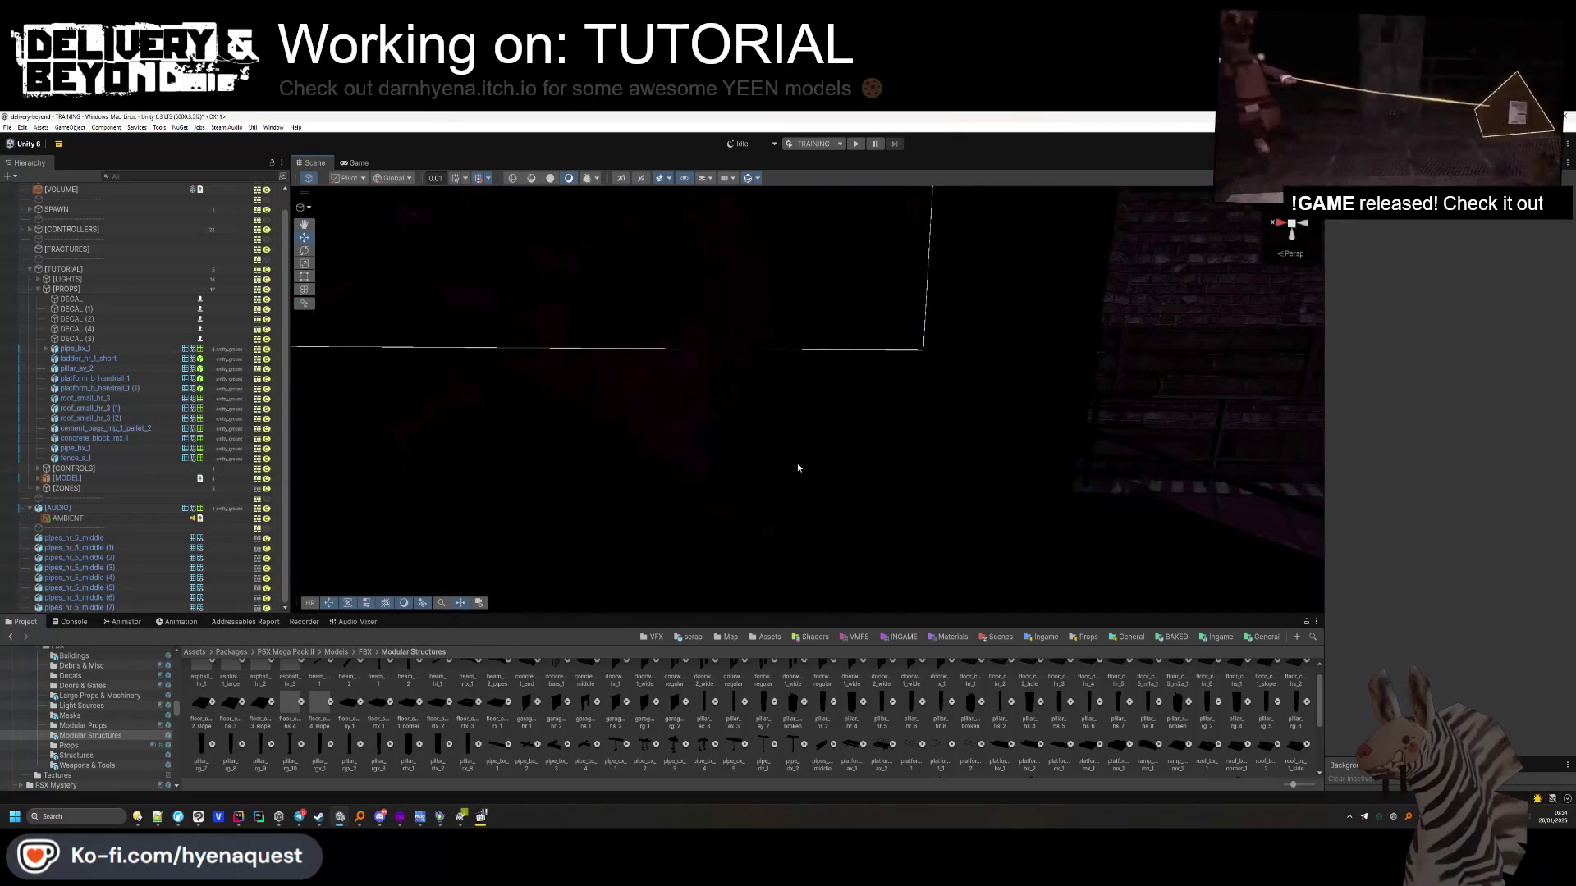
{"action": "mouse_move", "coordinate": [737, 462]}
{"action": "left_mouse_down"}
{"action": "mouse_move", "coordinate": [976, 425]}
{"action": "mouse_move", "coordinate": [937, 442]}
{"action": "left_mouse_up"}
{"action": "double_click", "coordinate": [74, 538]}
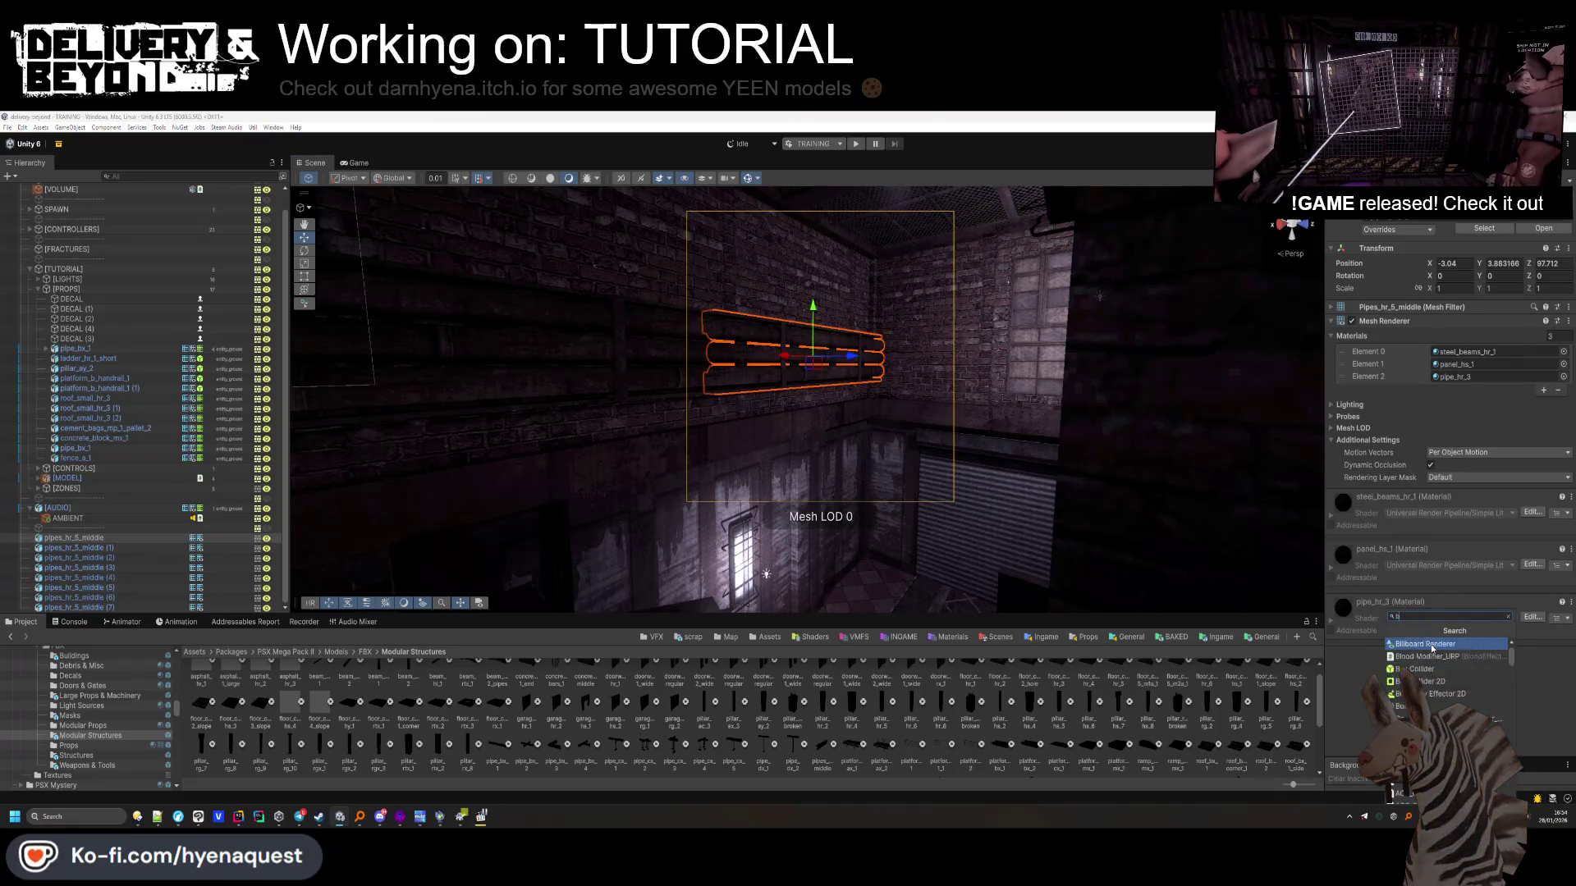
Add a Box Collider to pipes_hr_5_middle and parent copies (1)–(7) under it
{"action": "left_click", "coordinate": [1418, 669]}
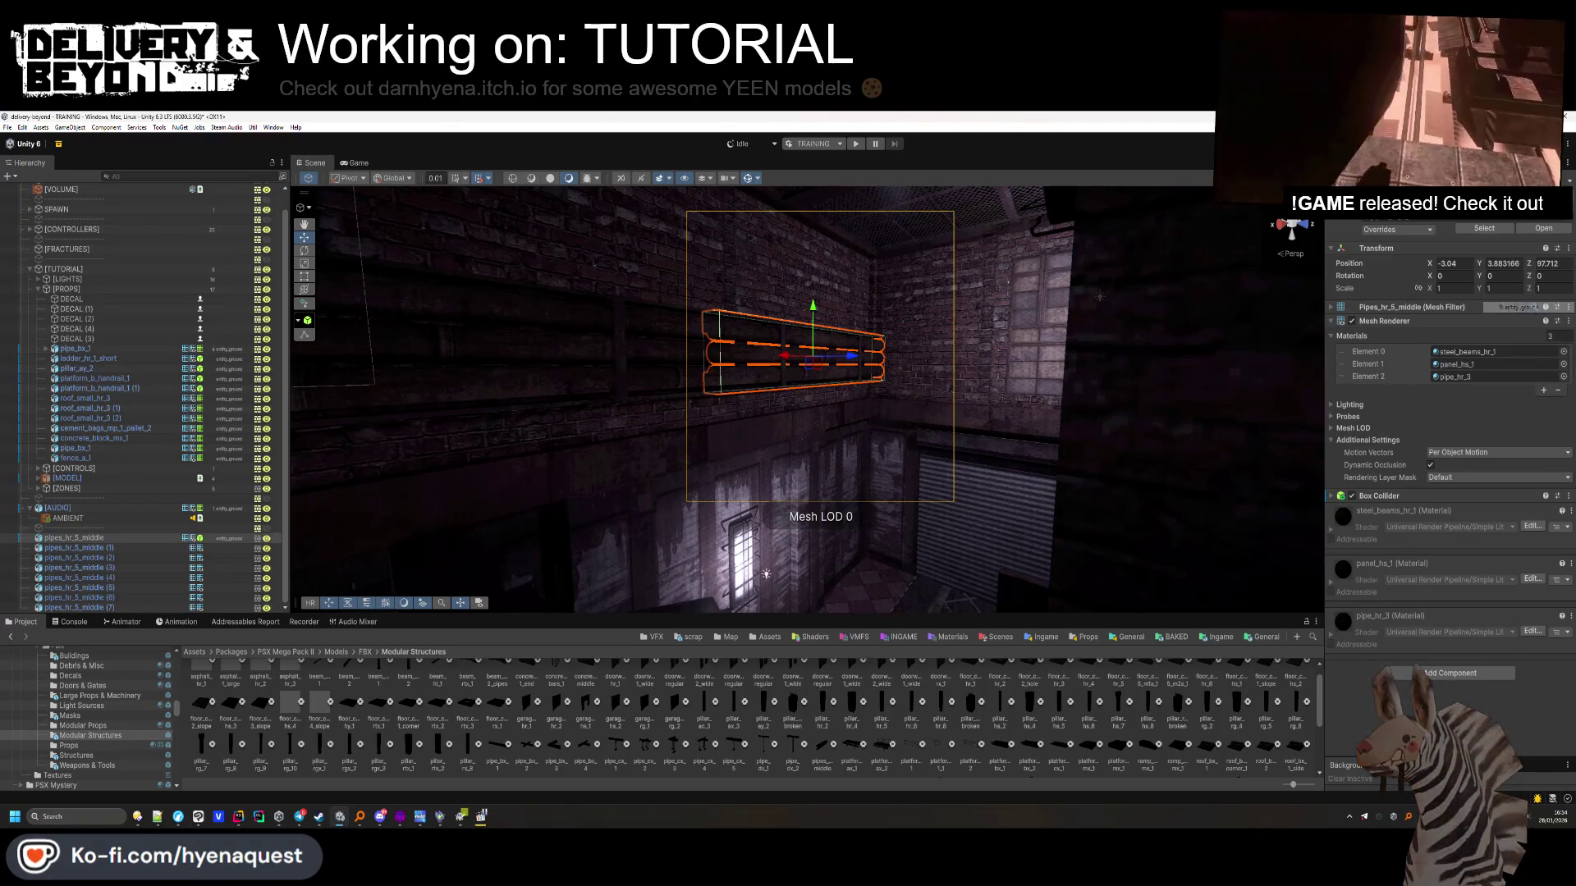
{"action": "left_click", "coordinate": [79, 557]}
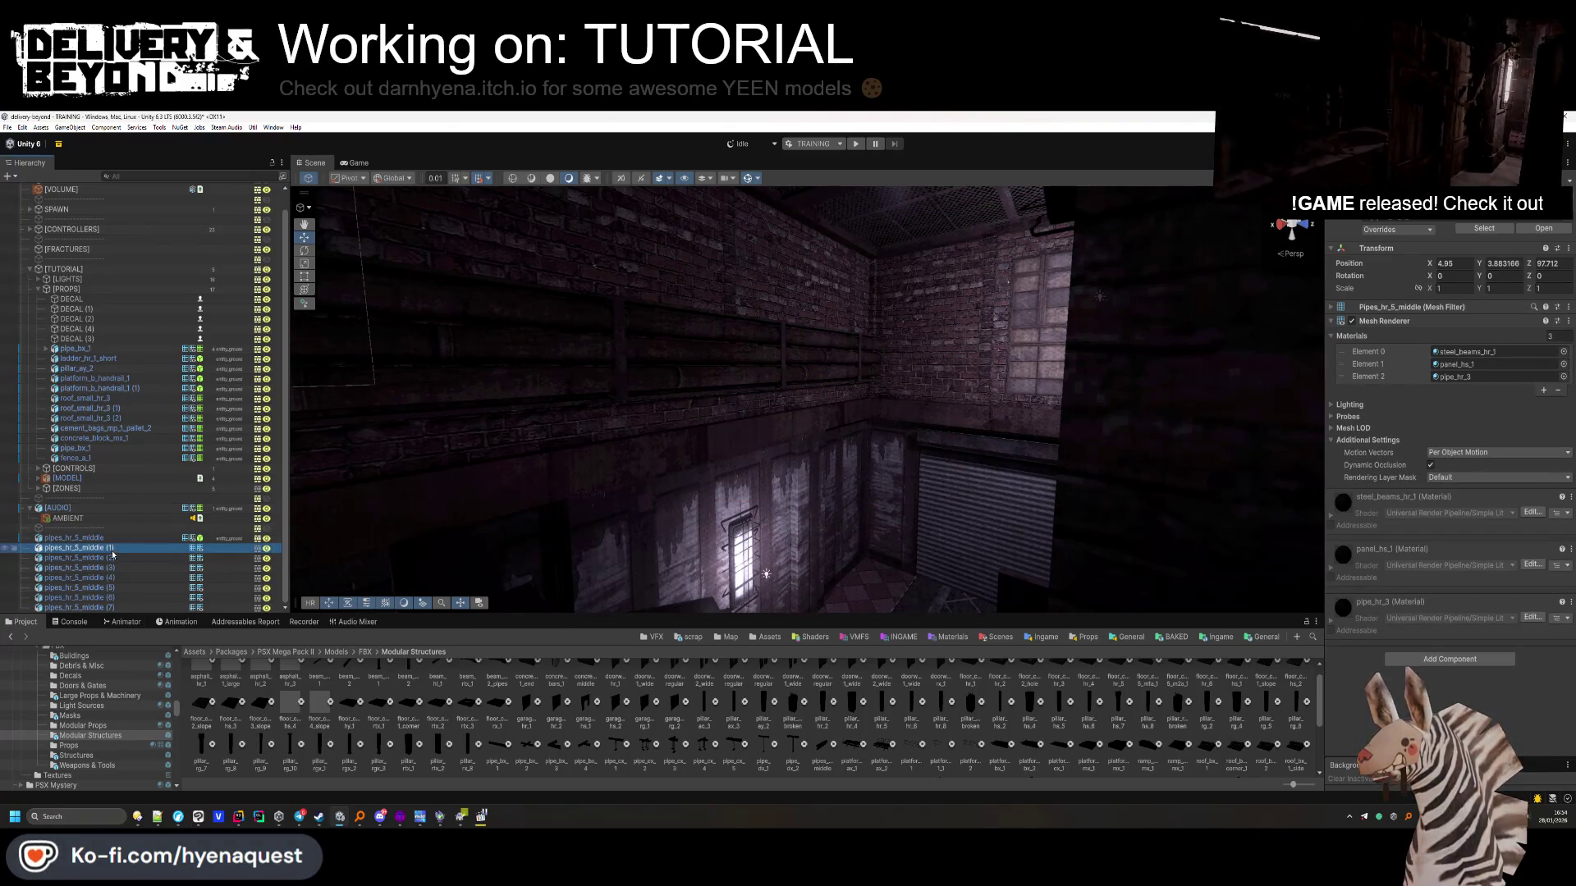
{"action": "left_click", "coordinate": [114, 607], "text": "shift"}
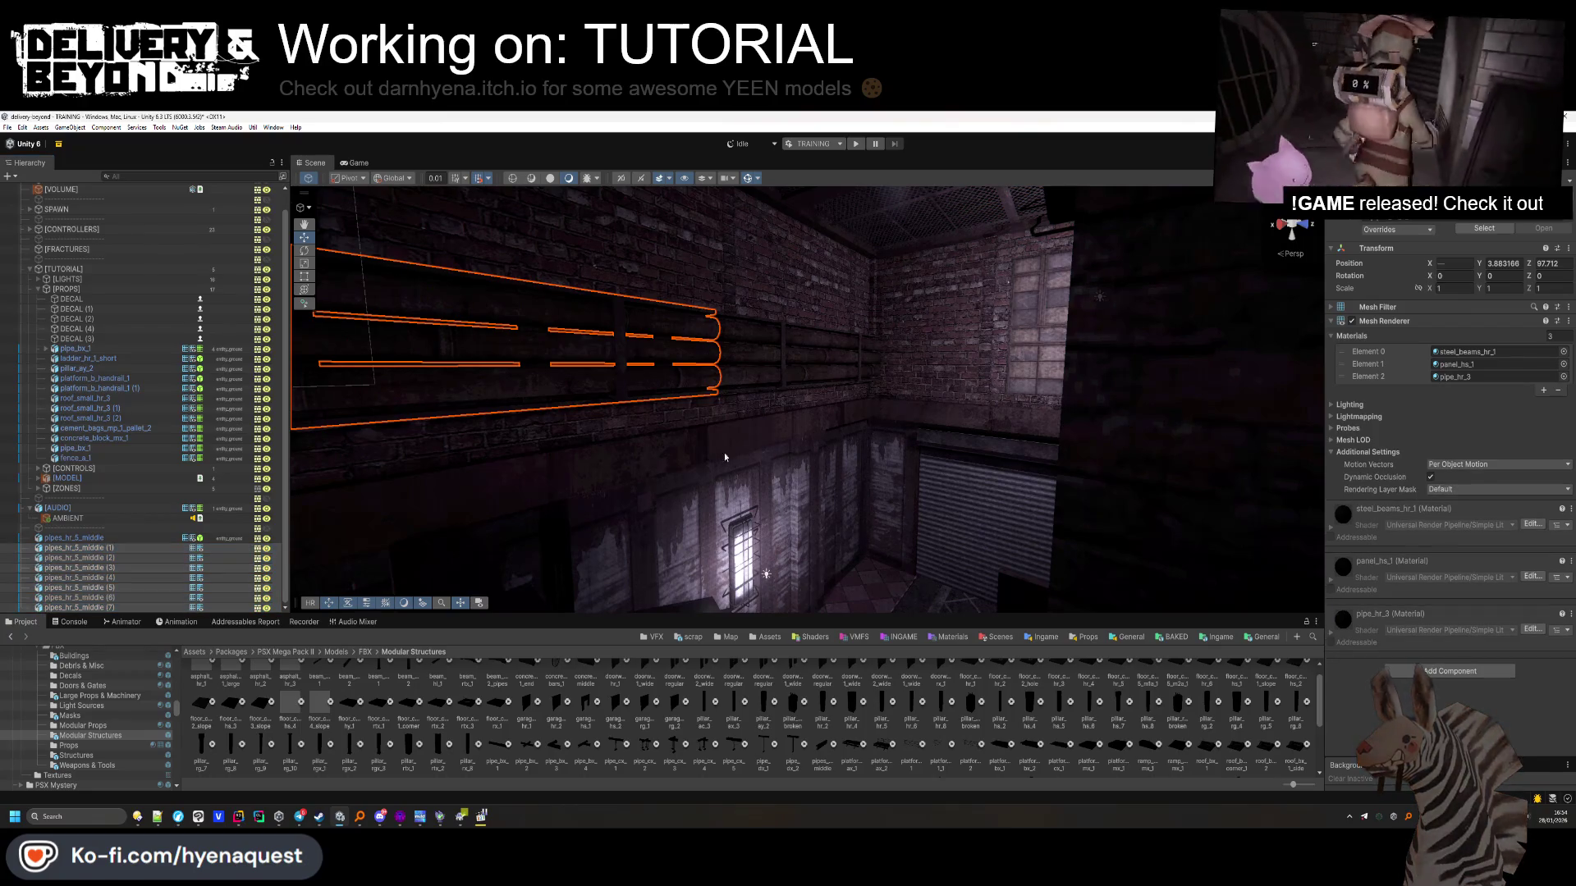
{"action": "left_click_drag", "start_coordinate": [96, 542], "coordinate": [90, 538]}
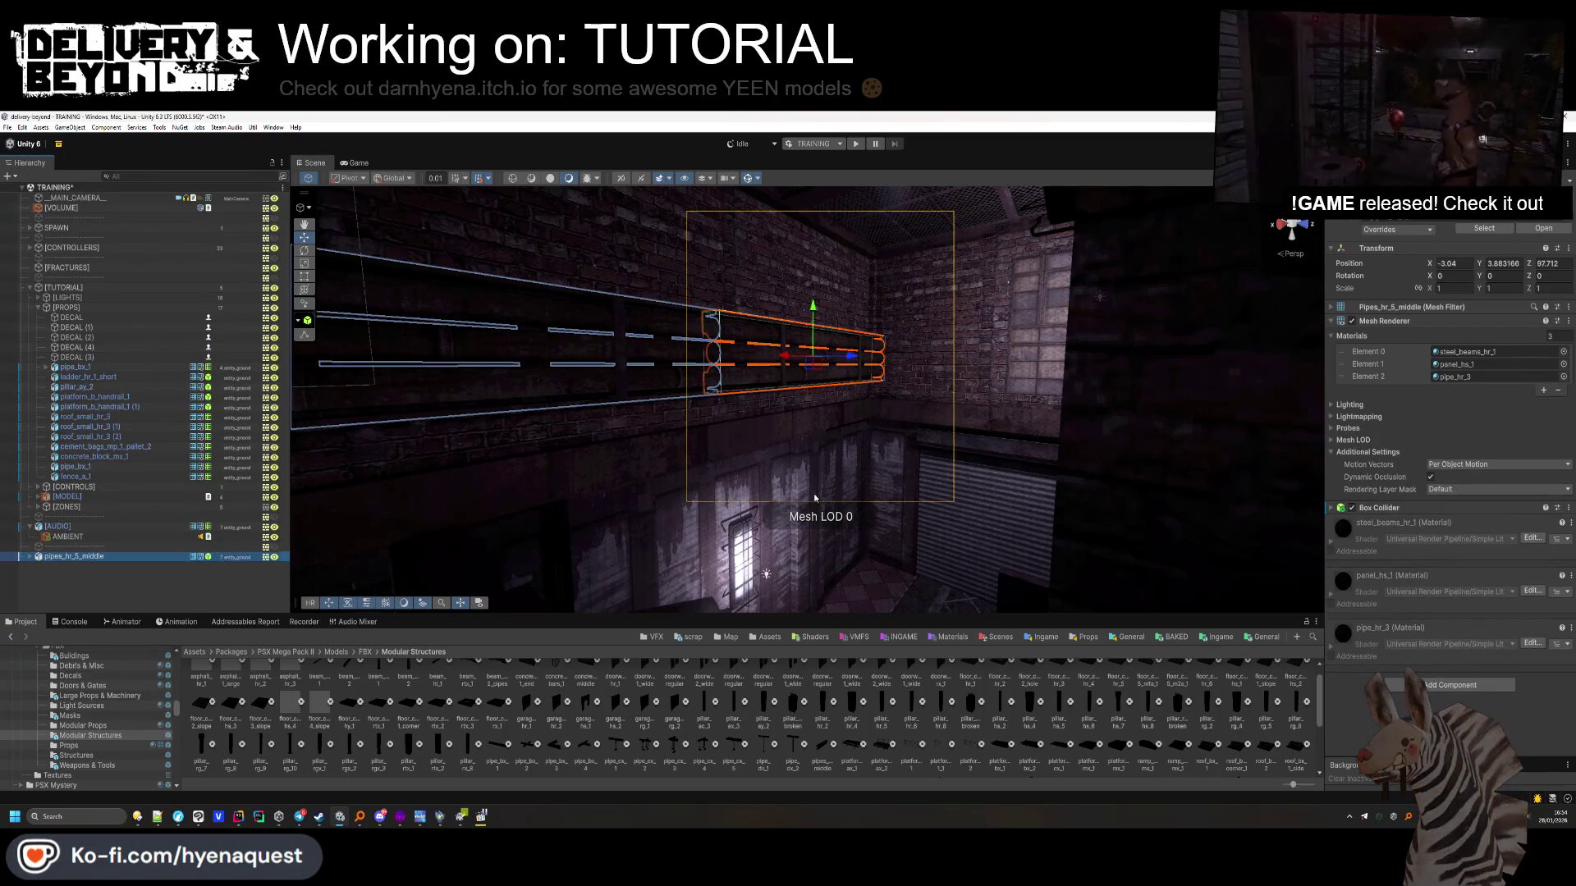
{"action": "left_click", "coordinate": [1399, 510]}
{"action": "left_click_drag", "start_coordinate": [1256, 478], "coordinate": [729, 434]}
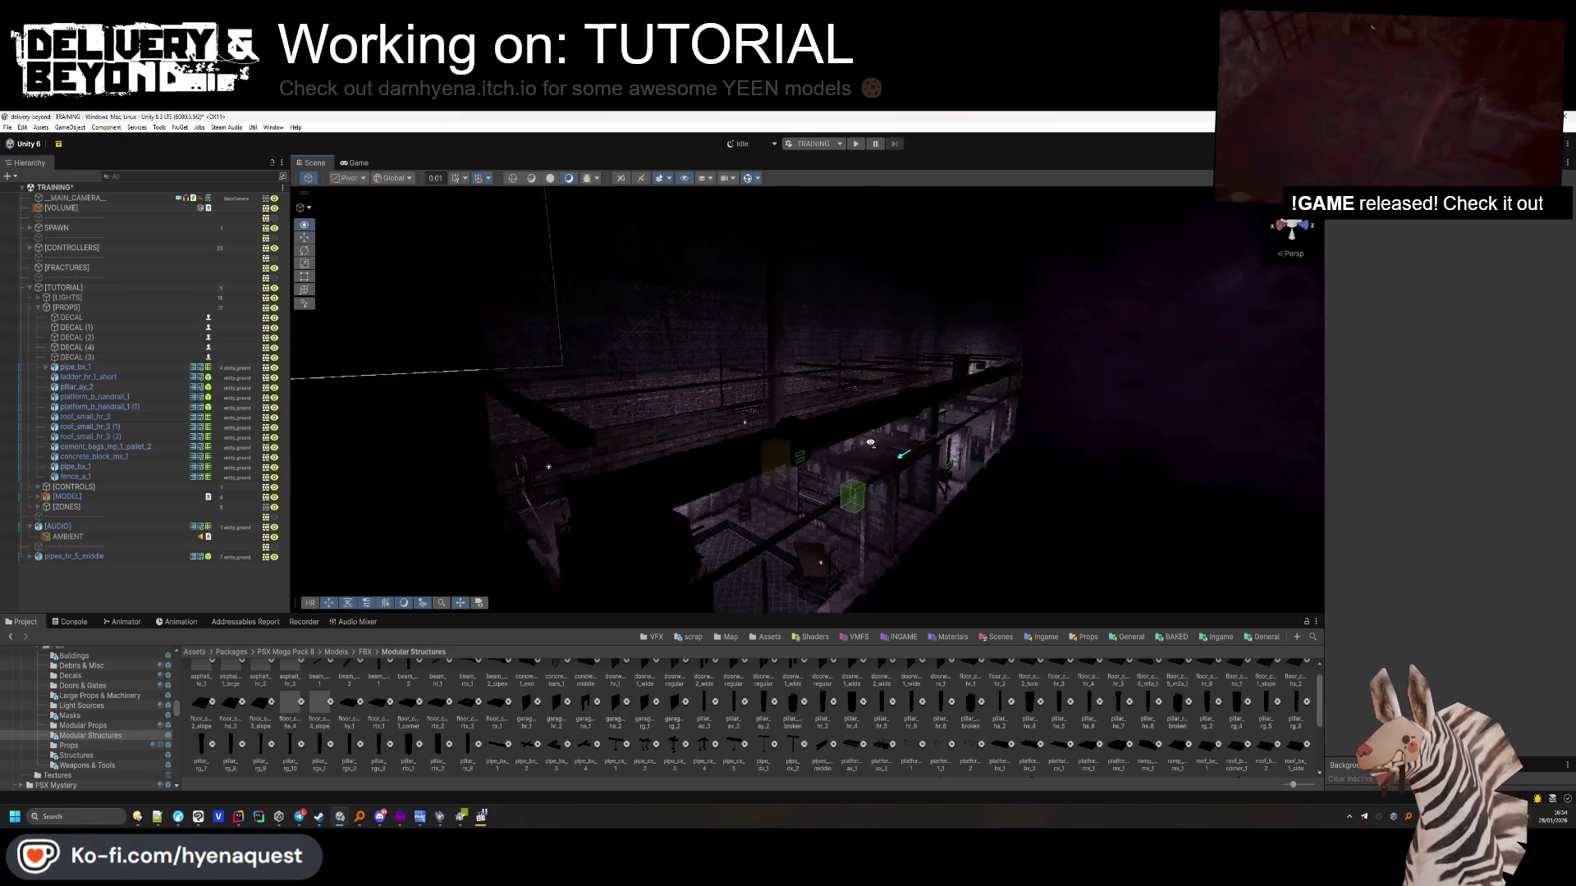
Duplicate the pipes_hr_5_middle run and edit the copy's X rotation to 90
{"action": "left_click", "coordinate": [85, 565]}
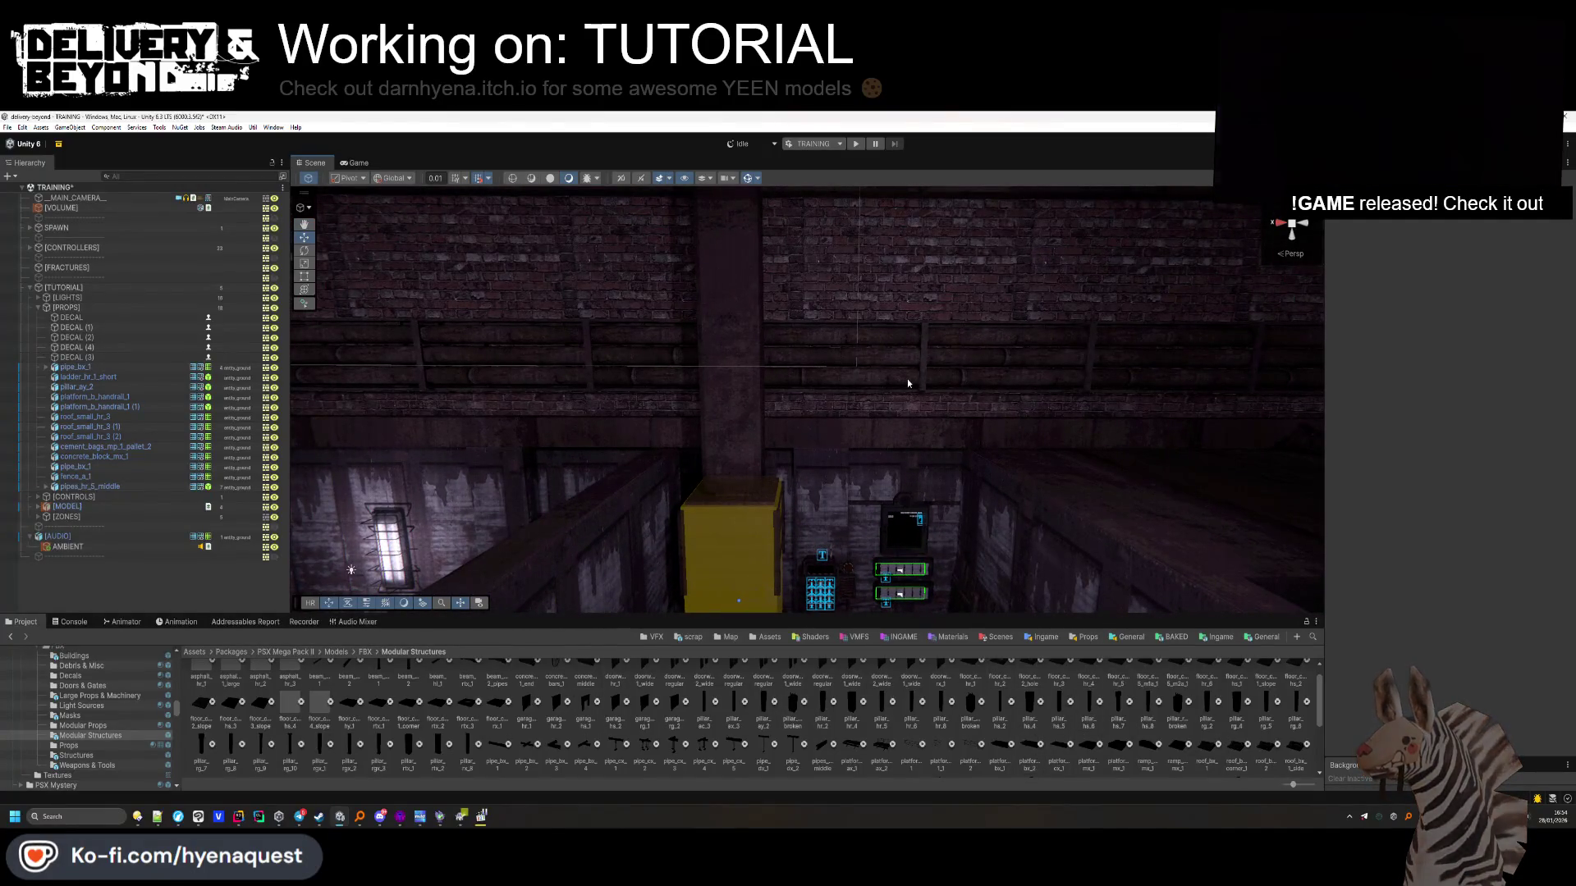
{"action": "left_click", "coordinate": [886, 387]}
{"action": "key", "text": "ctrl+d"}
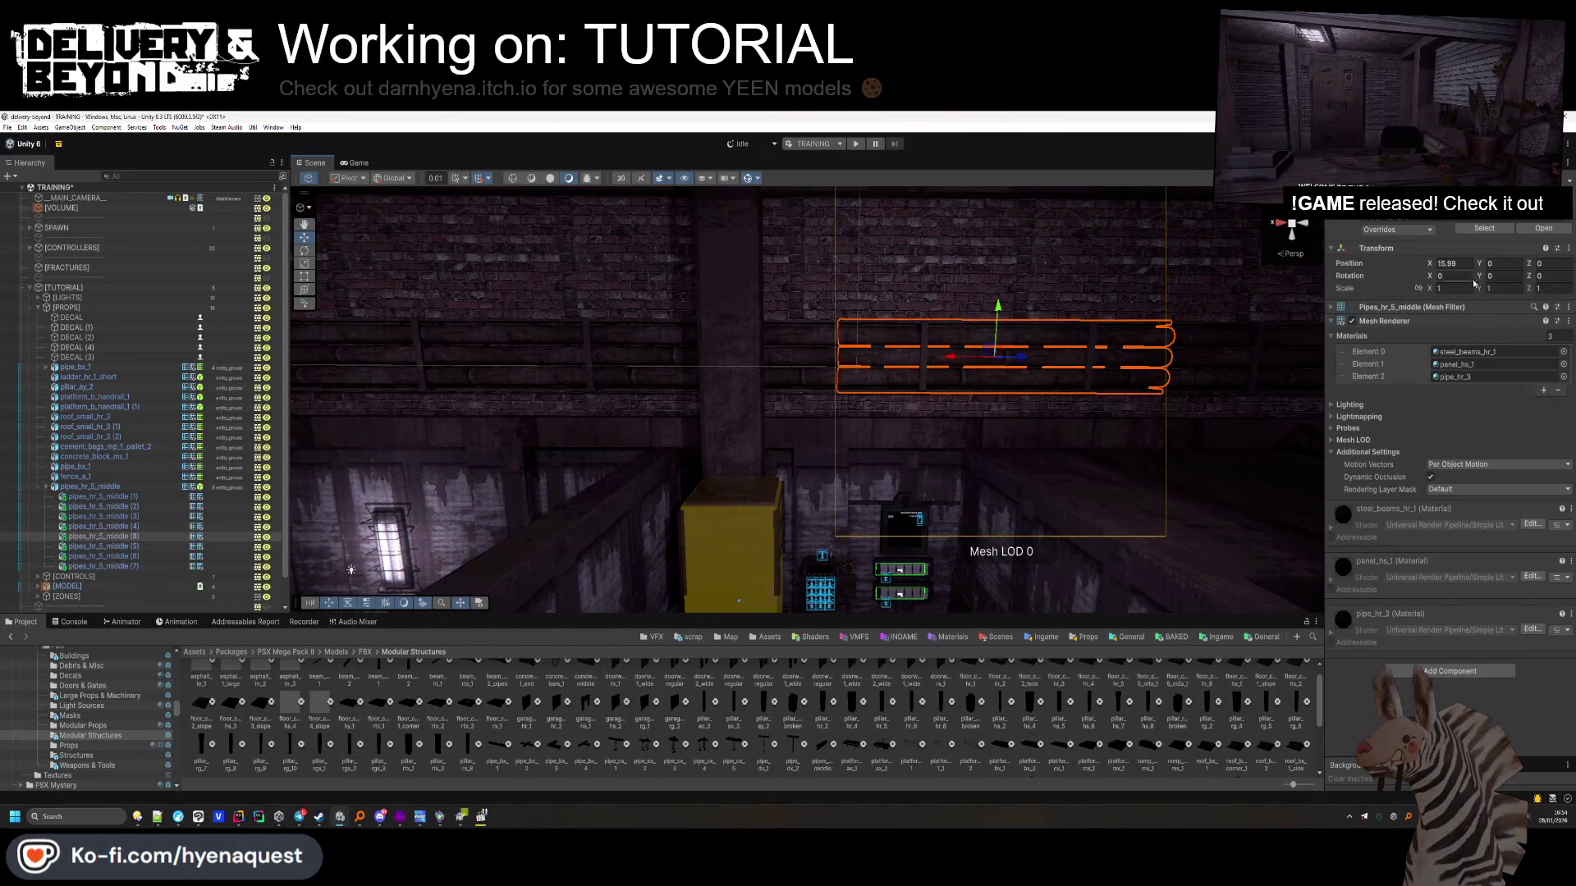
{"action": "type", "text": "90"}
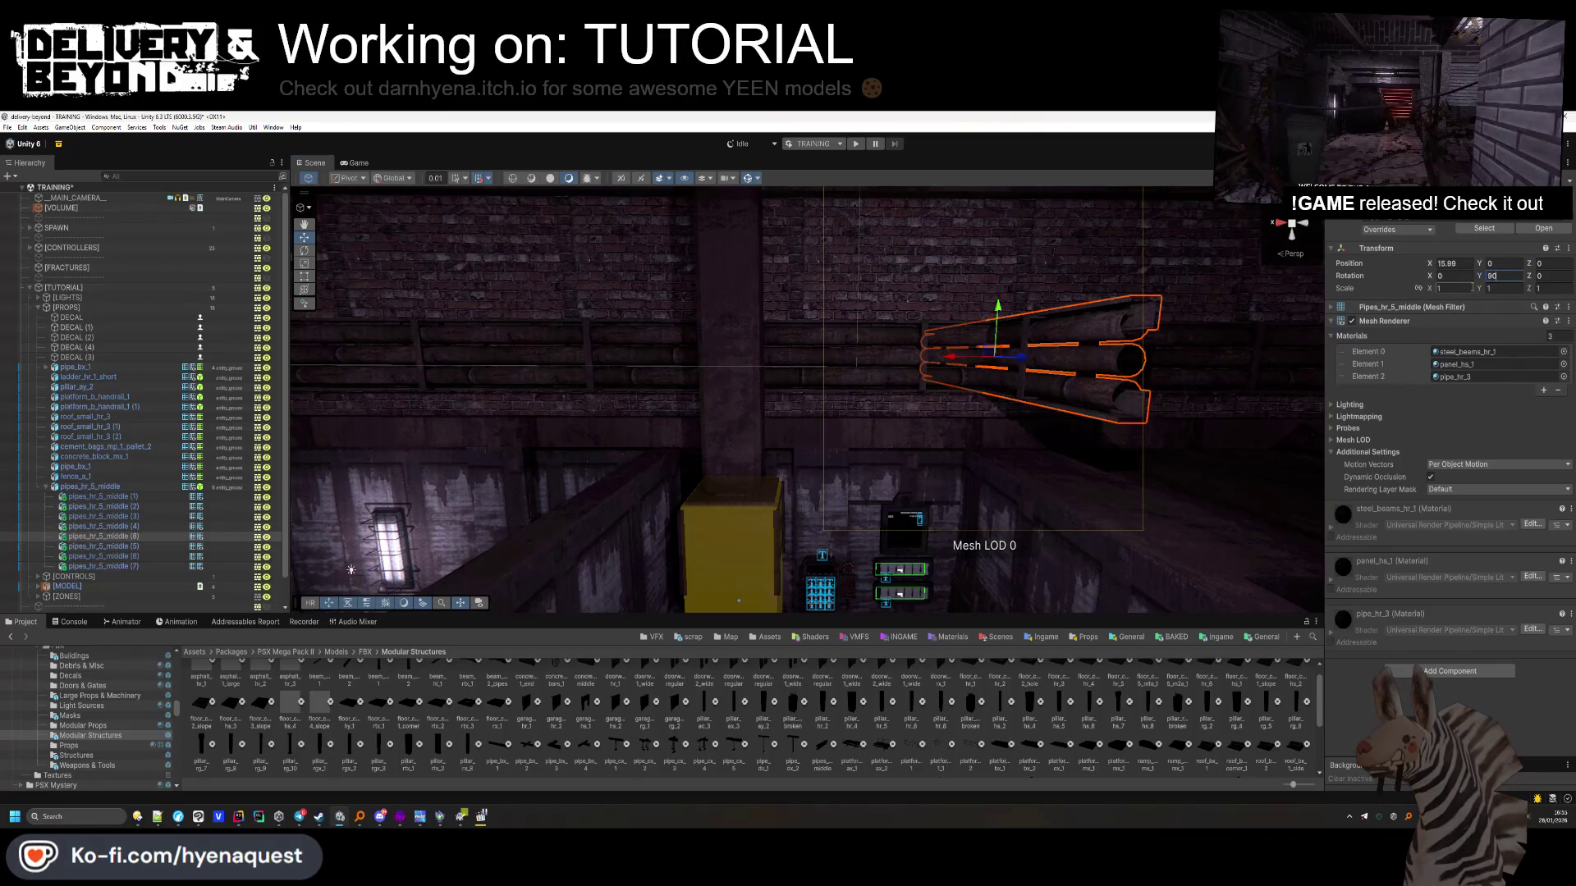
{"action": "type", "text": "0"}
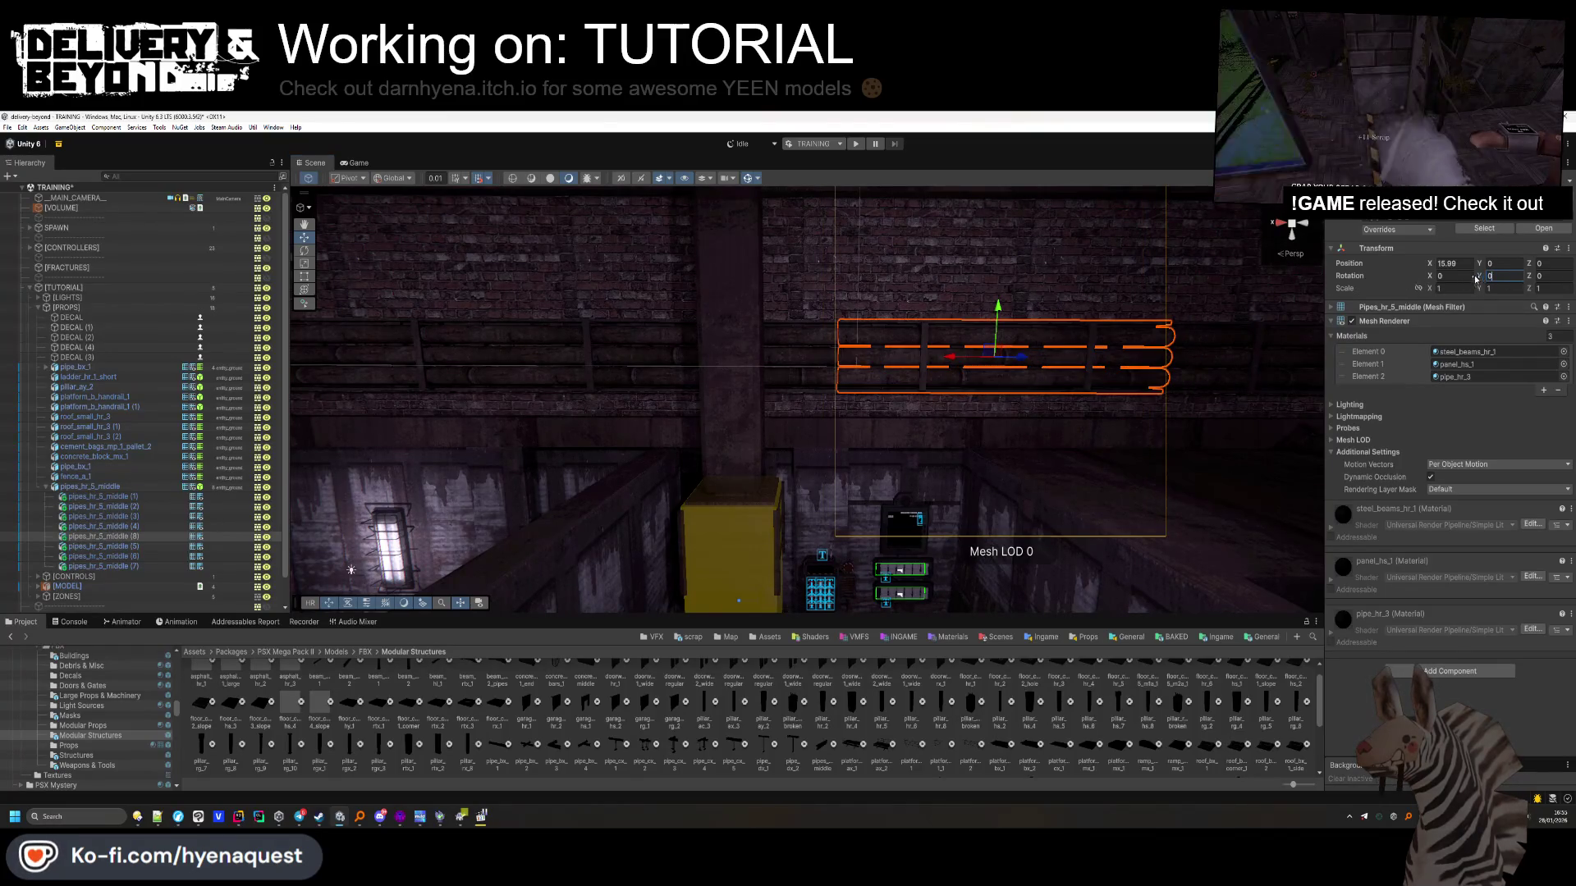
{"action": "left_click", "coordinate": [1449, 276]}
{"action": "type", "text": "900"}
{"action": "key", "text": "Tab"}
{"action": "key", "text": "Tab"}
{"action": "type", "text": "90"}
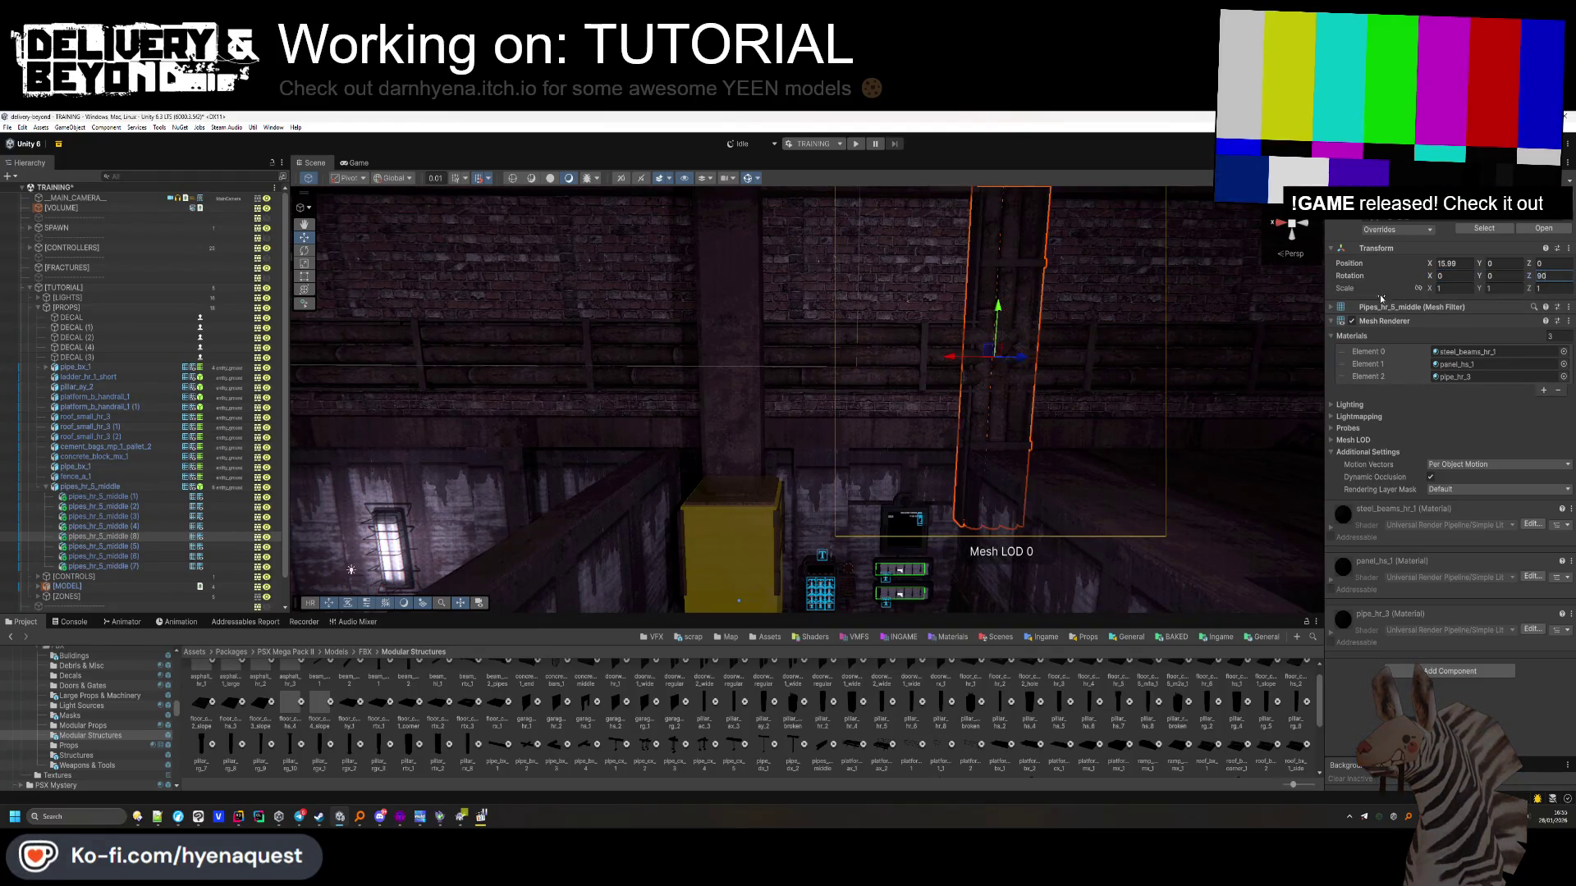
Raise pipes_hr_5_middle (8), nudge it along Z, add a Box Collider, and unparent it
{"action": "left_click_drag", "start_coordinate": [999, 317], "coordinate": [999, 292]}
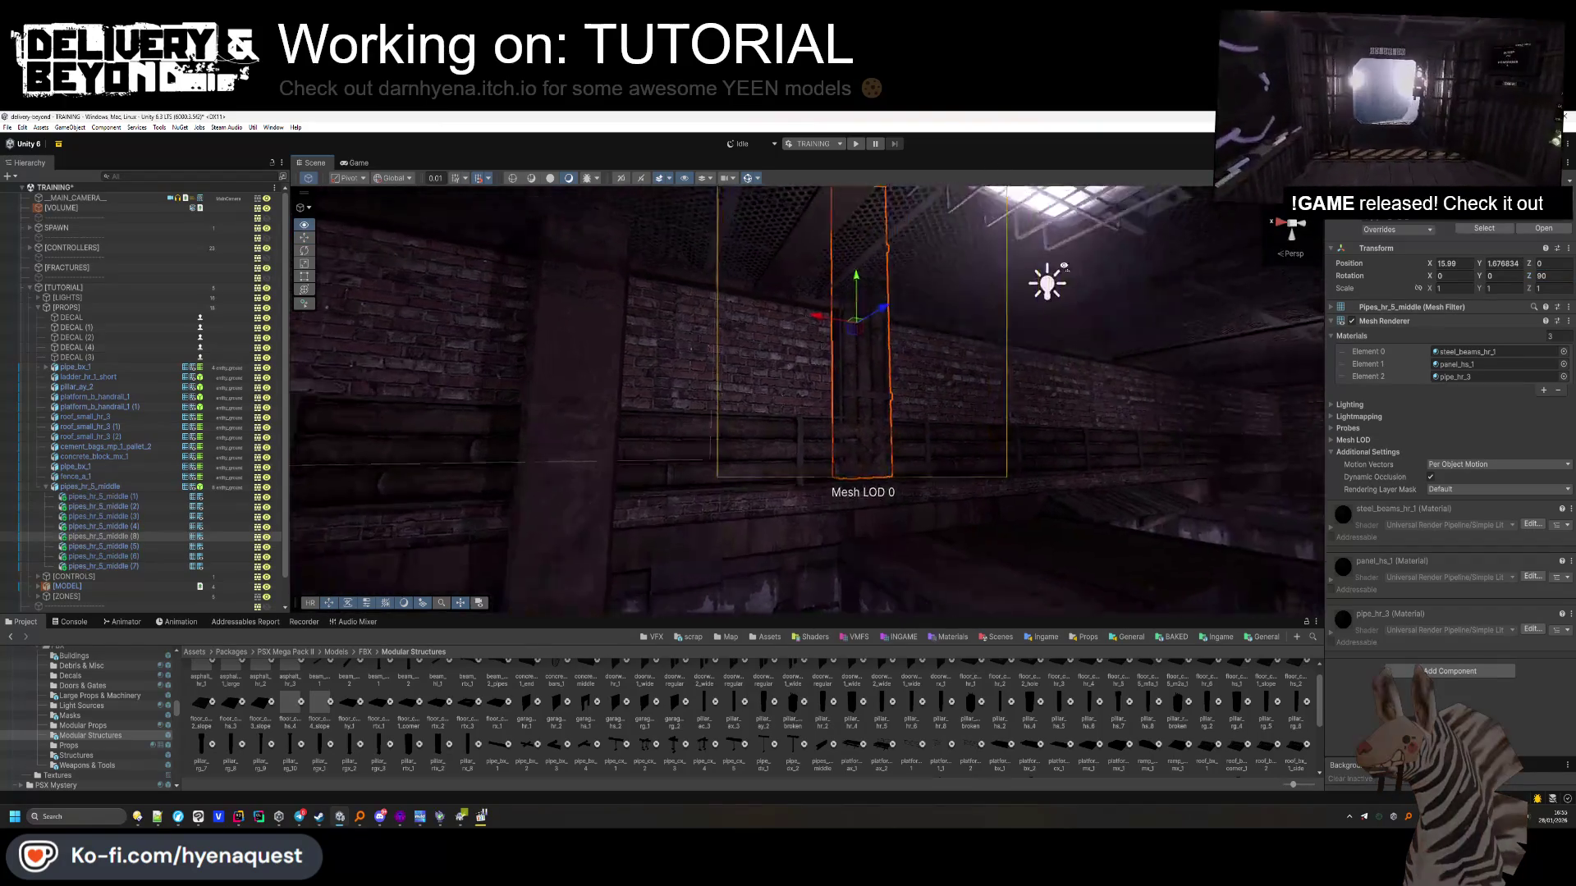
{"action": "left_click_drag", "start_coordinate": [913, 345], "coordinate": [909, 344]}
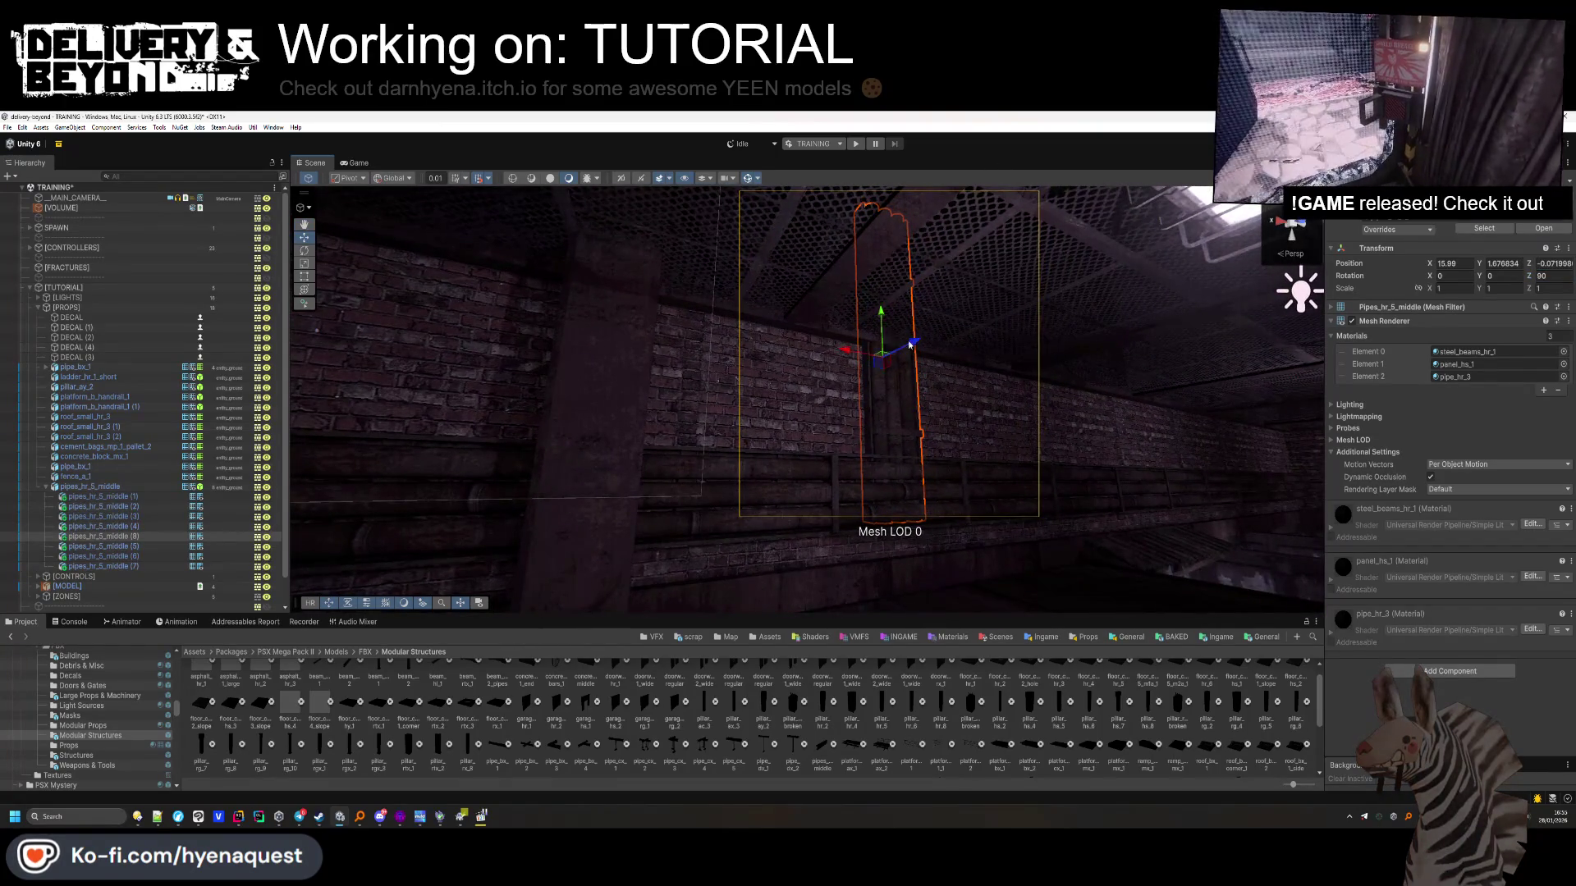
{"action": "left_click", "coordinate": [155, 547]}
{"action": "left_click", "coordinate": [154, 538]}
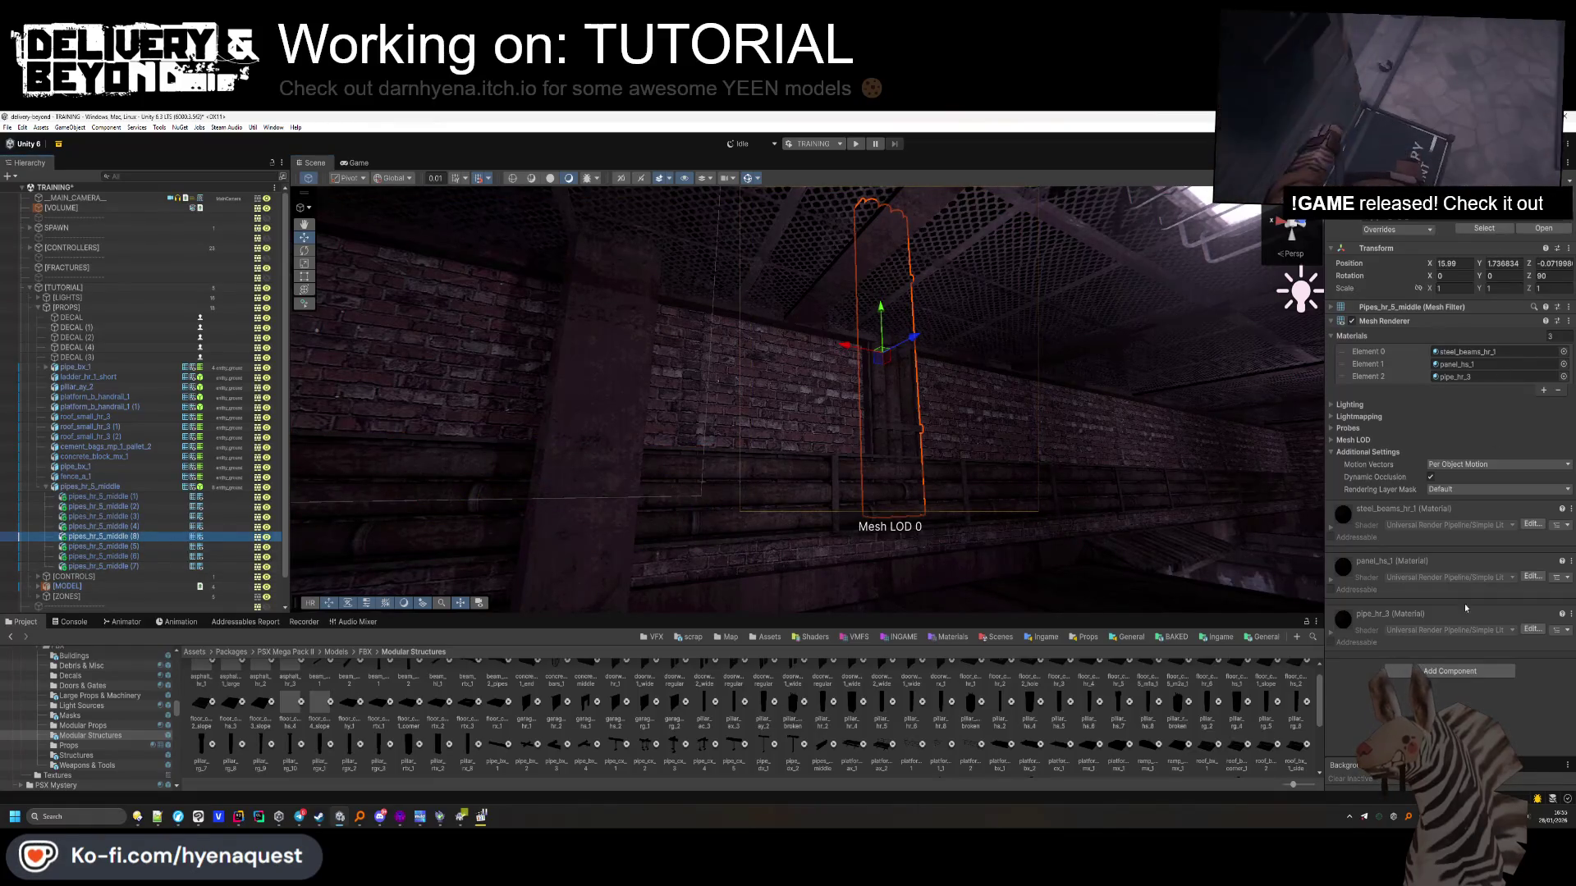
{"action": "left_click", "coordinate": [1446, 672]}
{"action": "left_click", "coordinate": [1448, 656]}
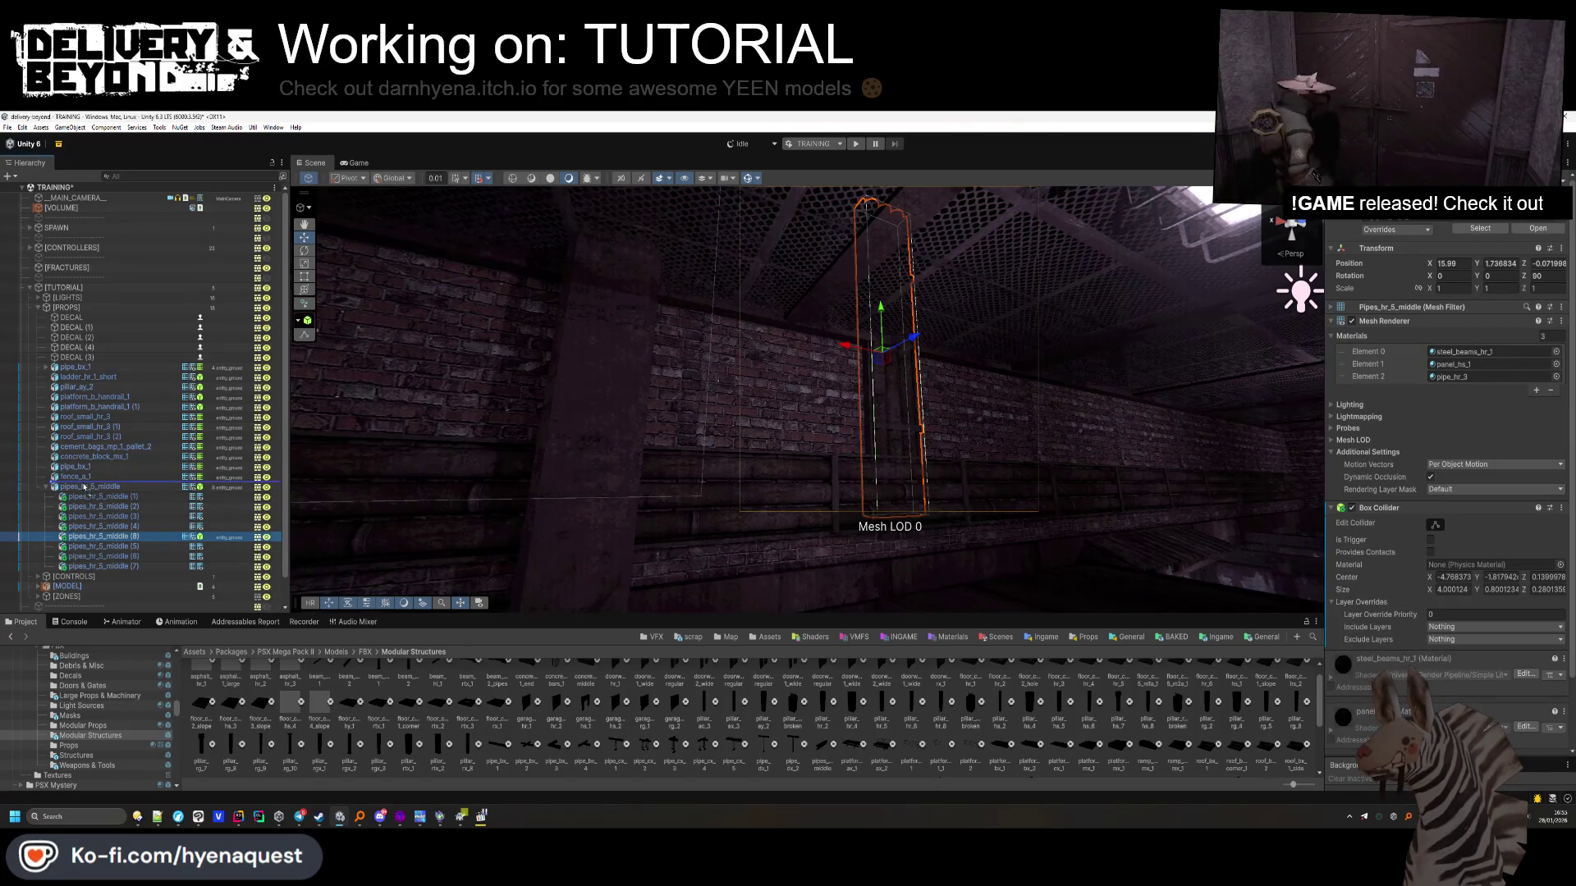
{"action": "left_click_drag", "start_coordinate": [84, 487], "coordinate": [55, 496]}
{"action": "left_click", "coordinate": [45, 498]}
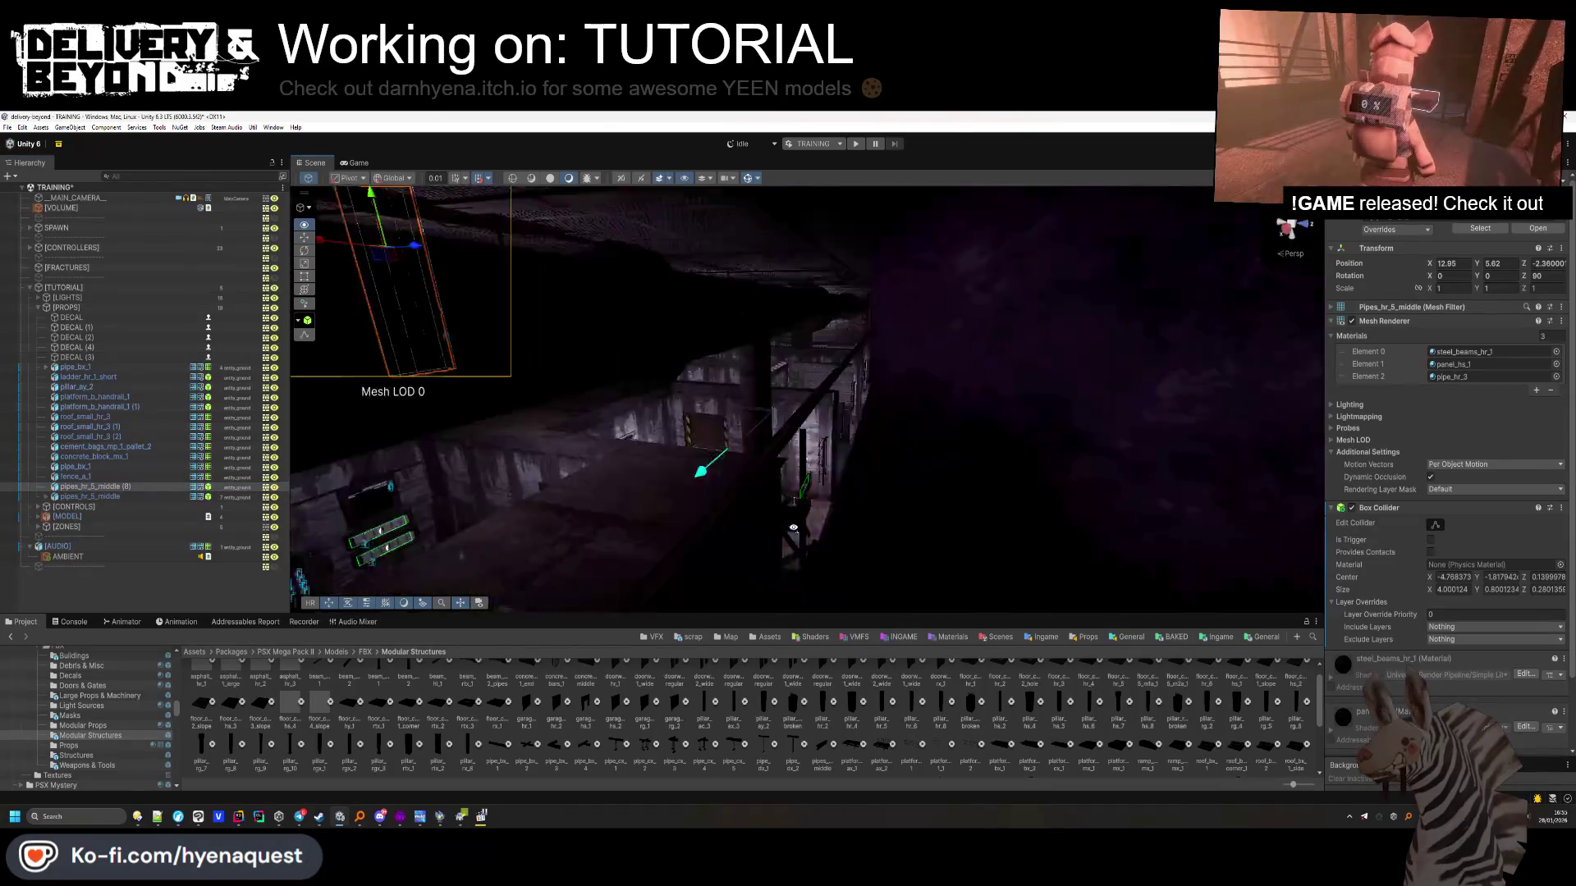
{"action": "mouse_move", "coordinate": [878, 445]}
{"action": "left_mouse_down"}
{"action": "mouse_move", "coordinate": [694, 407]}
{"action": "mouse_move", "coordinate": [812, 408]}
{"action": "mouse_move", "coordinate": [811, 350]}
{"action": "left_mouse_up"}
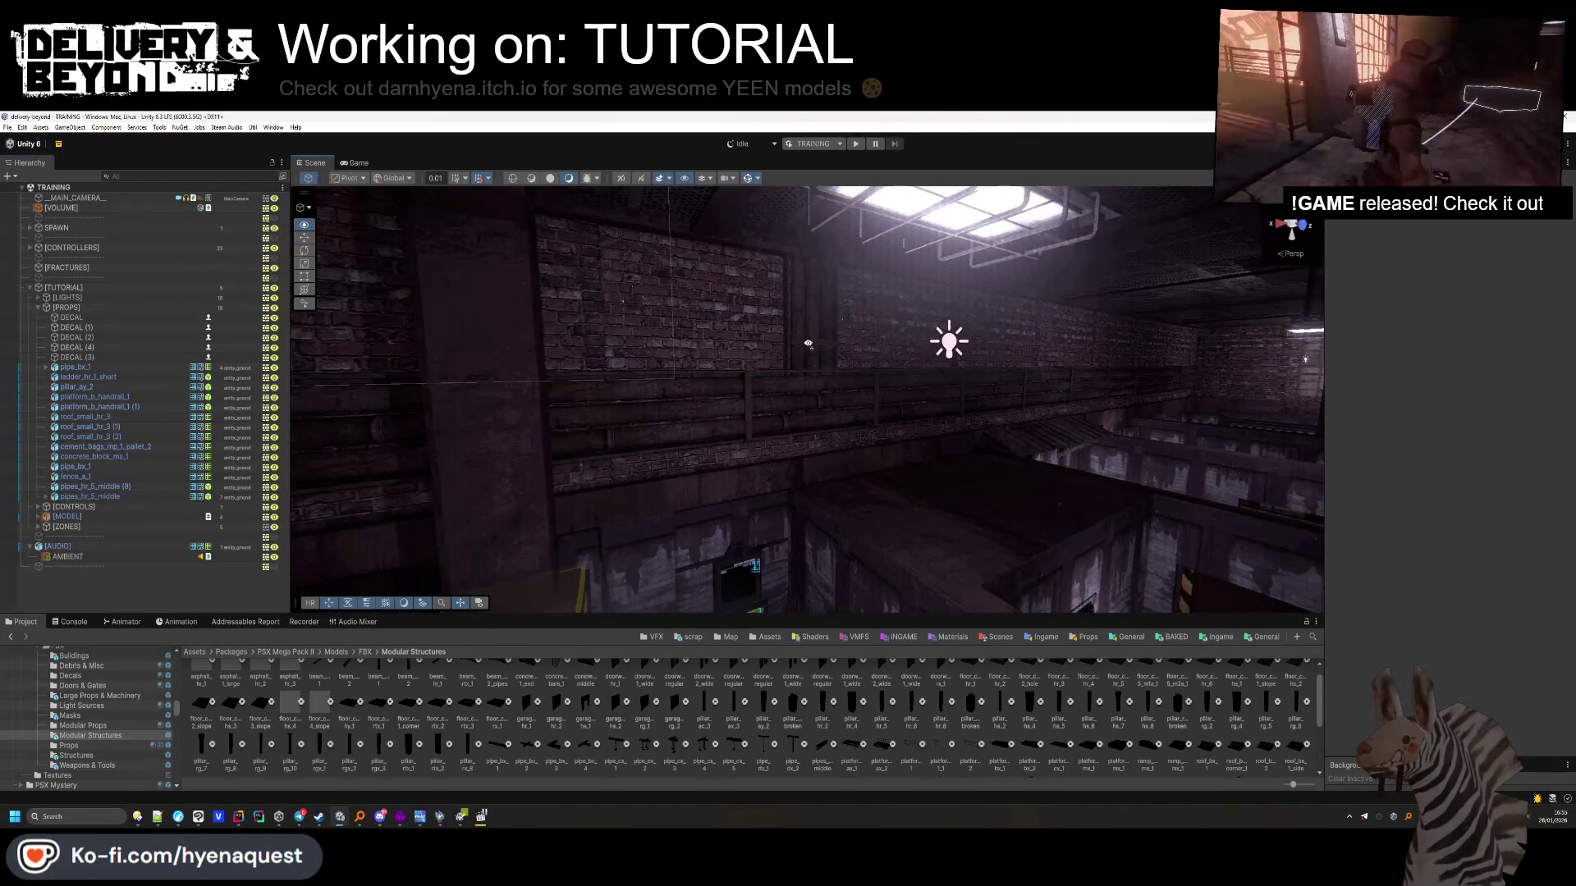
Look around the shaft's grated ceiling and poster ledge, then list the PSX Mega Pack II Decals models
{"action": "mouse_move", "coordinate": [787, 285]}
{"action": "left_mouse_down"}
{"action": "mouse_move", "coordinate": [869, 376]}
{"action": "mouse_move", "coordinate": [889, 342]}
{"action": "mouse_move", "coordinate": [876, 419]}
{"action": "mouse_move", "coordinate": [1026, 439]}
{"action": "mouse_move", "coordinate": [992, 507]}
{"action": "mouse_move", "coordinate": [987, 350]}
{"action": "mouse_move", "coordinate": [821, 422]}
{"action": "left_mouse_up"}
{"action": "scroll", "coordinate": [714, 718], "scroll_direction": "up", "scroll_amount": 1}
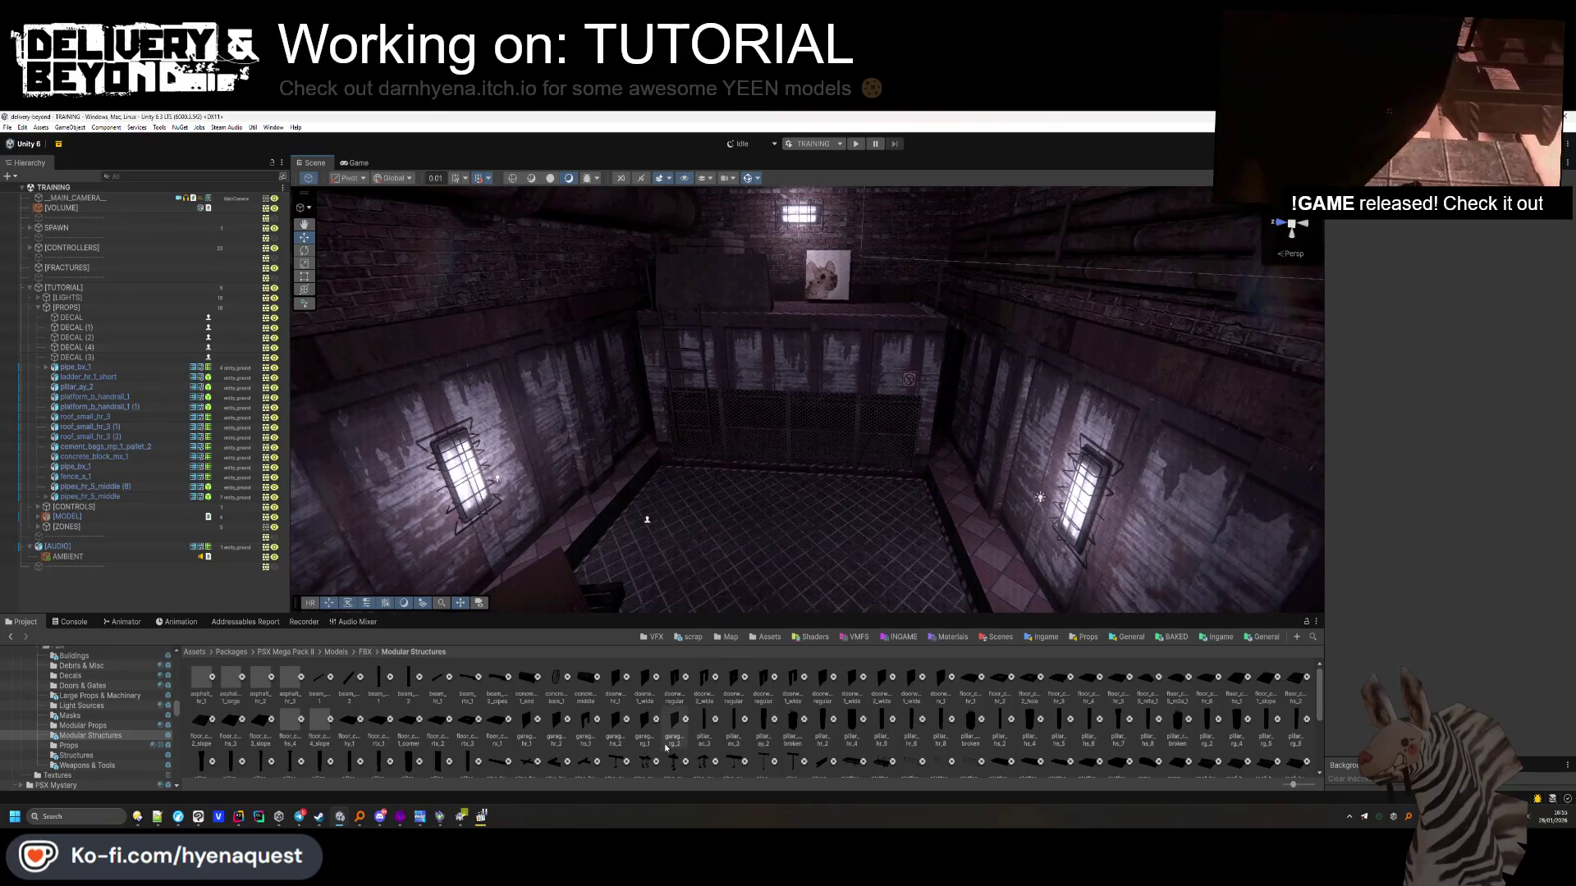
{"action": "mouse_move", "coordinate": [762, 532]}
{"action": "left_mouse_down"}
{"action": "mouse_move", "coordinate": [825, 541]}
{"action": "mouse_move", "coordinate": [839, 690]}
{"action": "left_mouse_up"}
{"action": "scroll", "coordinate": [94, 698], "scroll_direction": "up", "scroll_amount": 3}
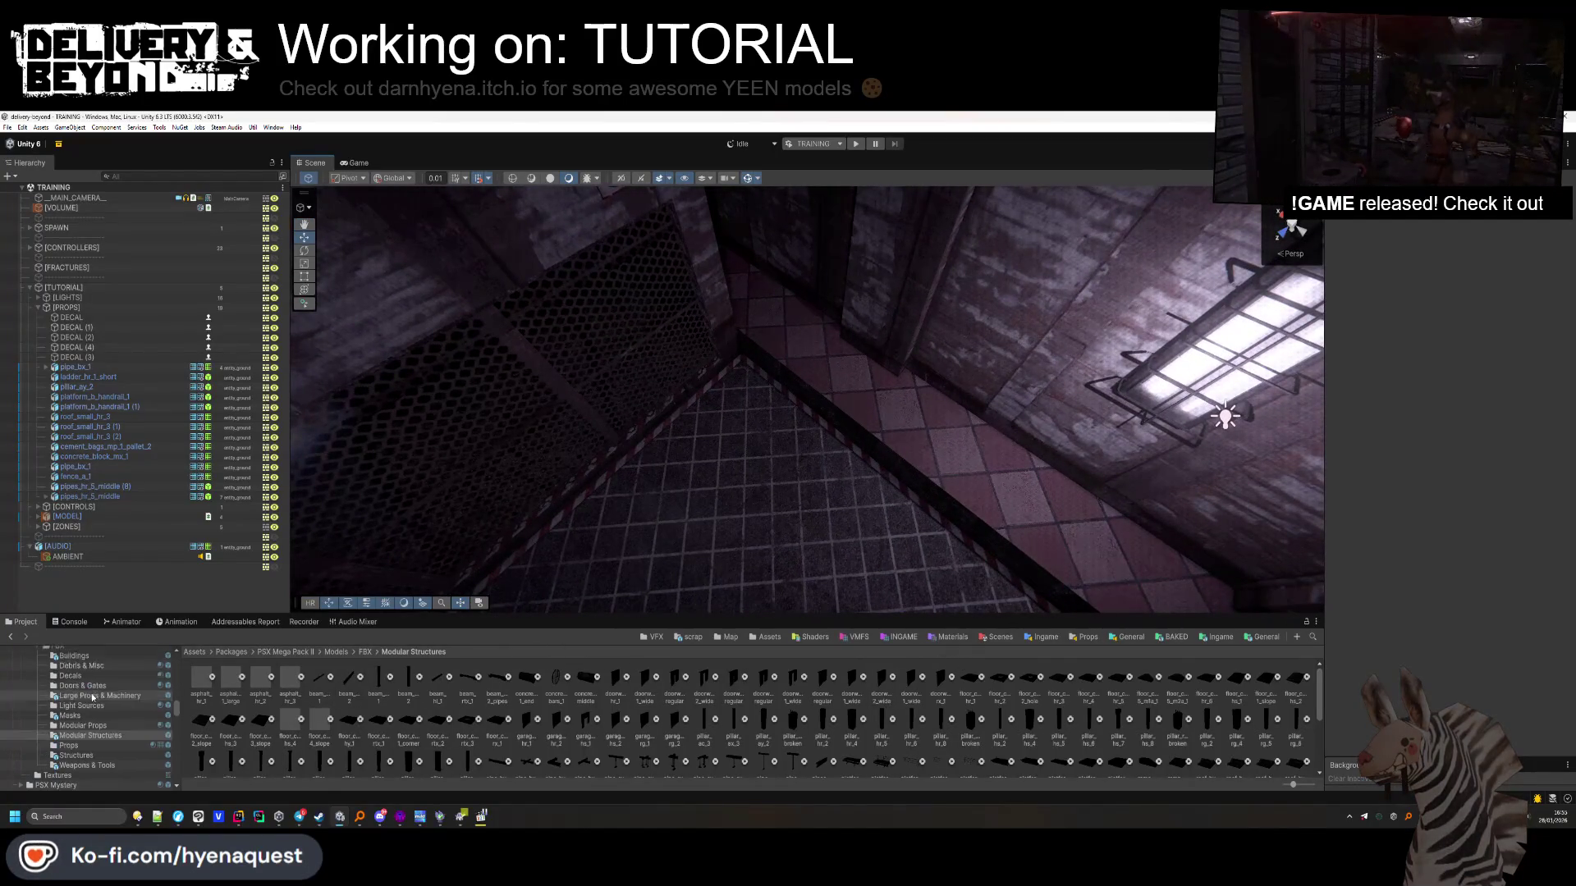
{"action": "left_click", "coordinate": [82, 723]}
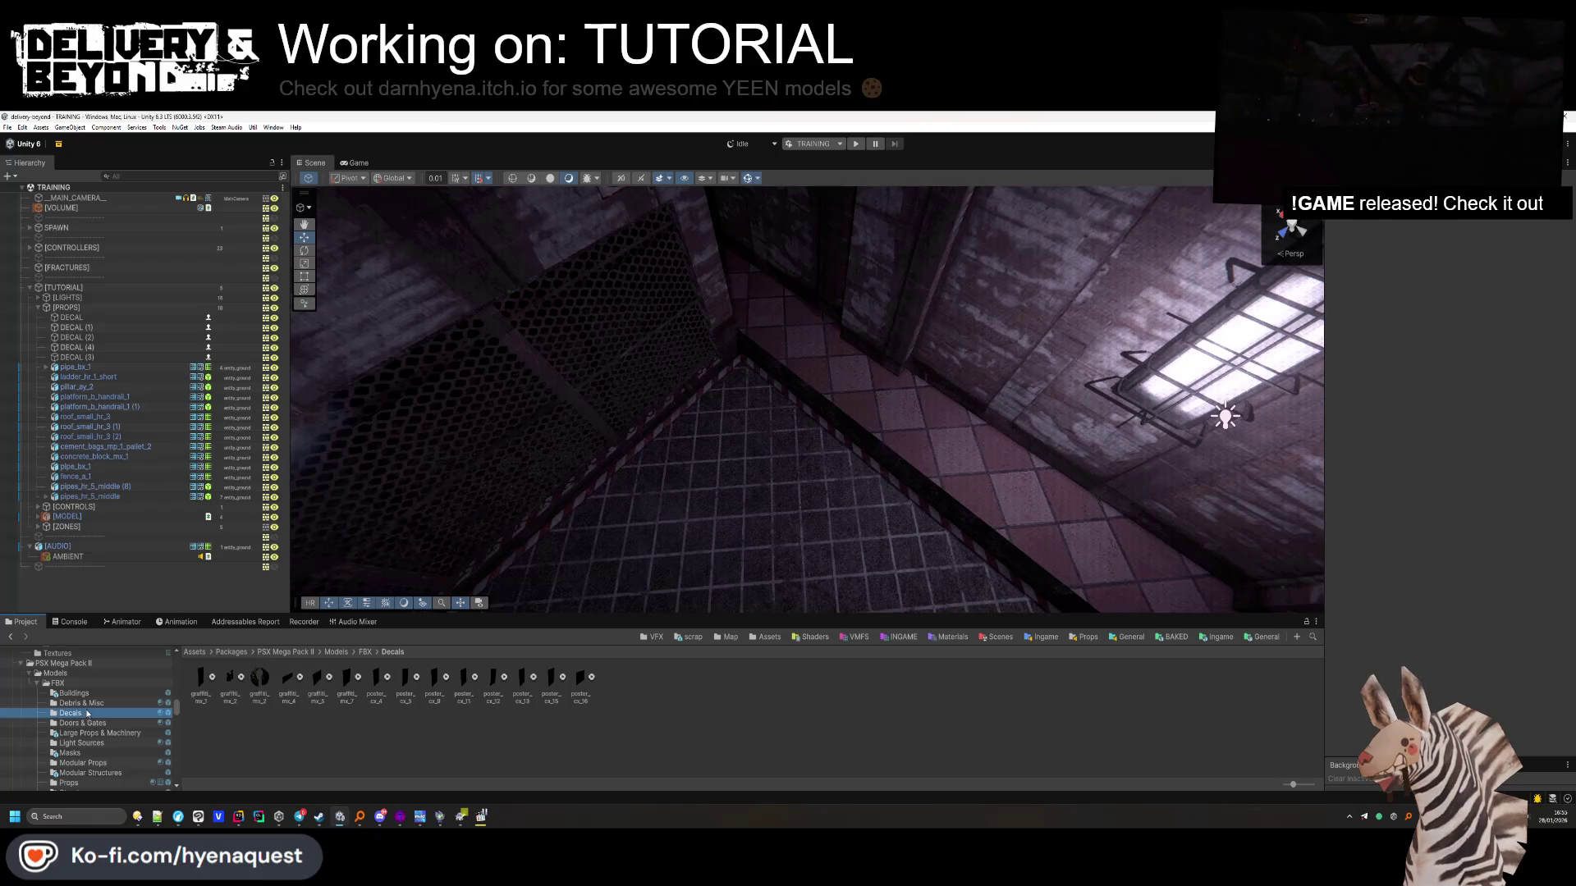
Place gravel_pile_hr_1 on the shaft floor at Y rotation -74.01 and give it a Mesh Collider
{"action": "left_click", "coordinate": [82, 703]}
{"action": "left_click_drag", "start_coordinate": [917, 490], "coordinate": [743, 289]}
{"action": "type", "text": "-74.01"}
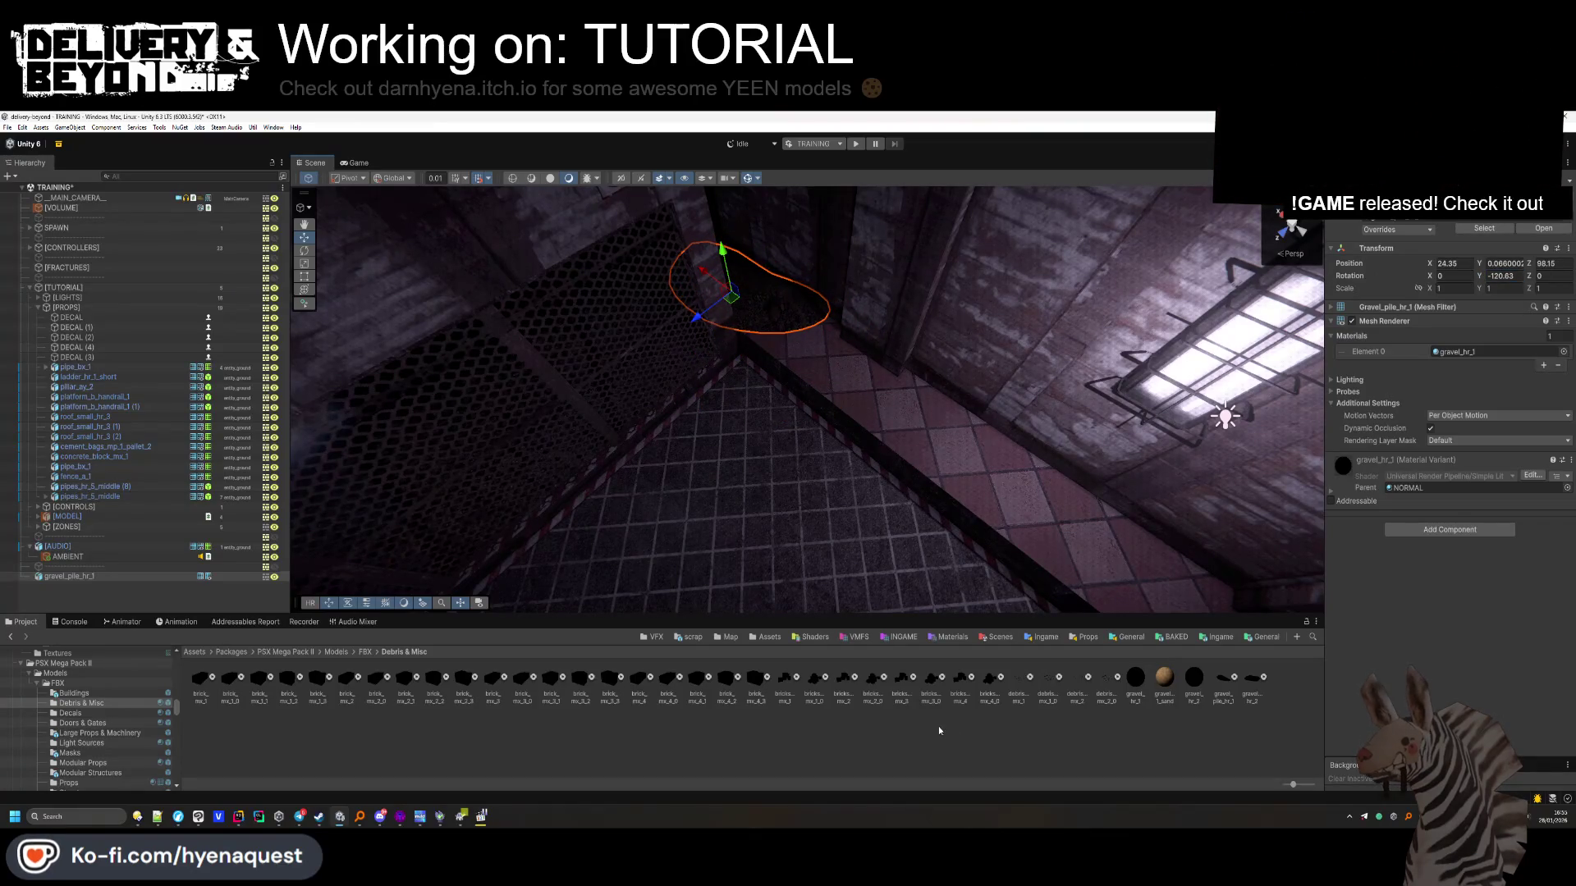
{"action": "mouse_move", "coordinate": [791, 299]}
{"action": "left_mouse_down"}
{"action": "mouse_move", "coordinate": [763, 376]}
{"action": "mouse_move", "coordinate": [790, 443]}
{"action": "left_mouse_up"}
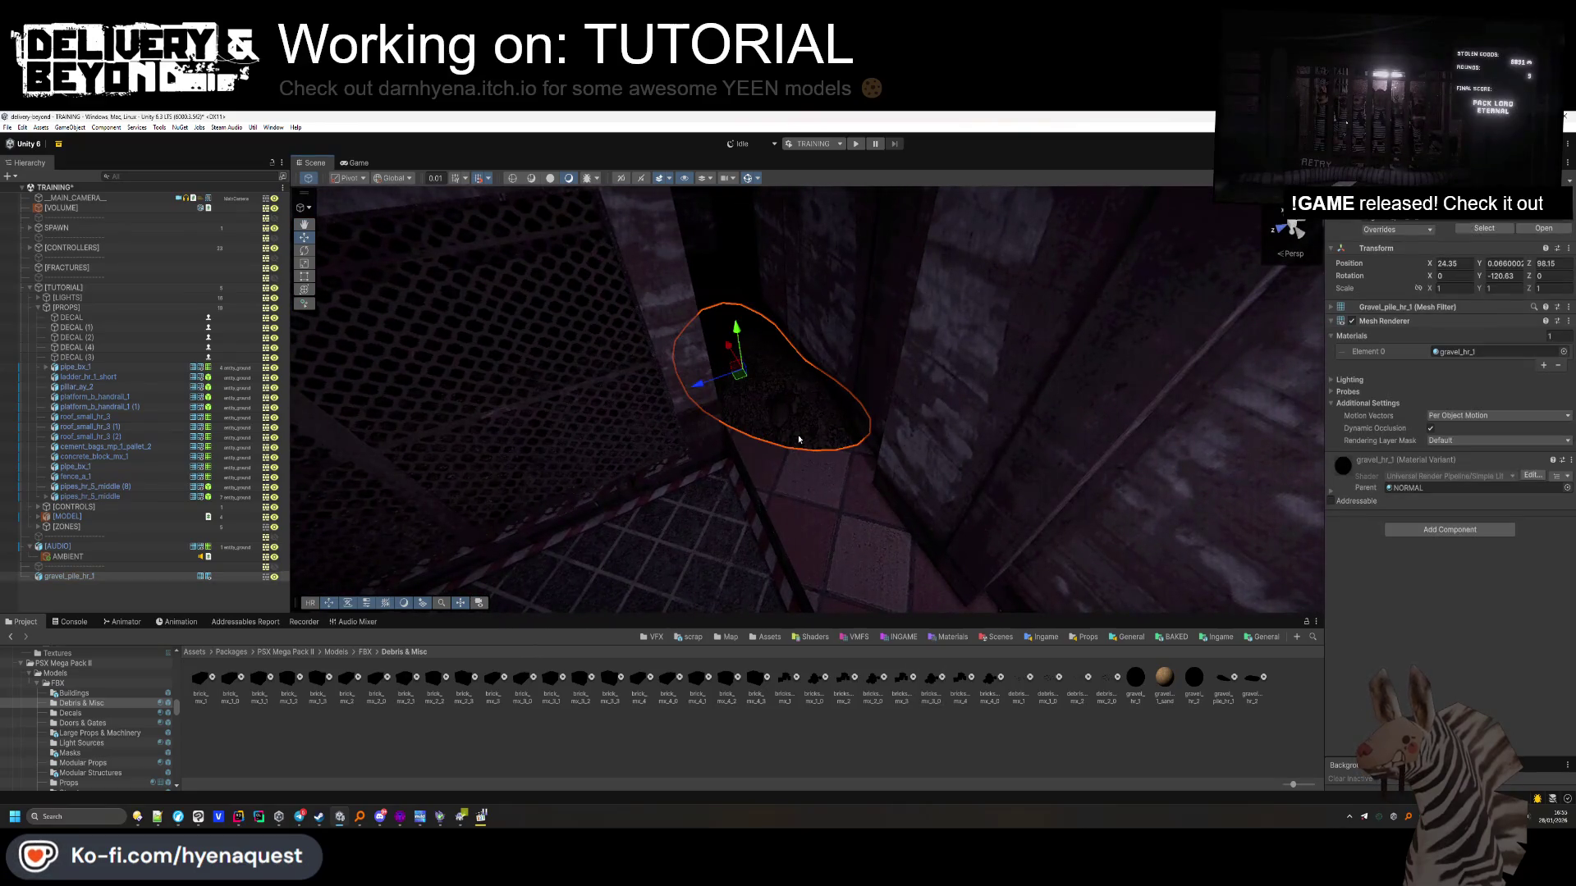
{"action": "left_click", "coordinate": [1434, 527]}
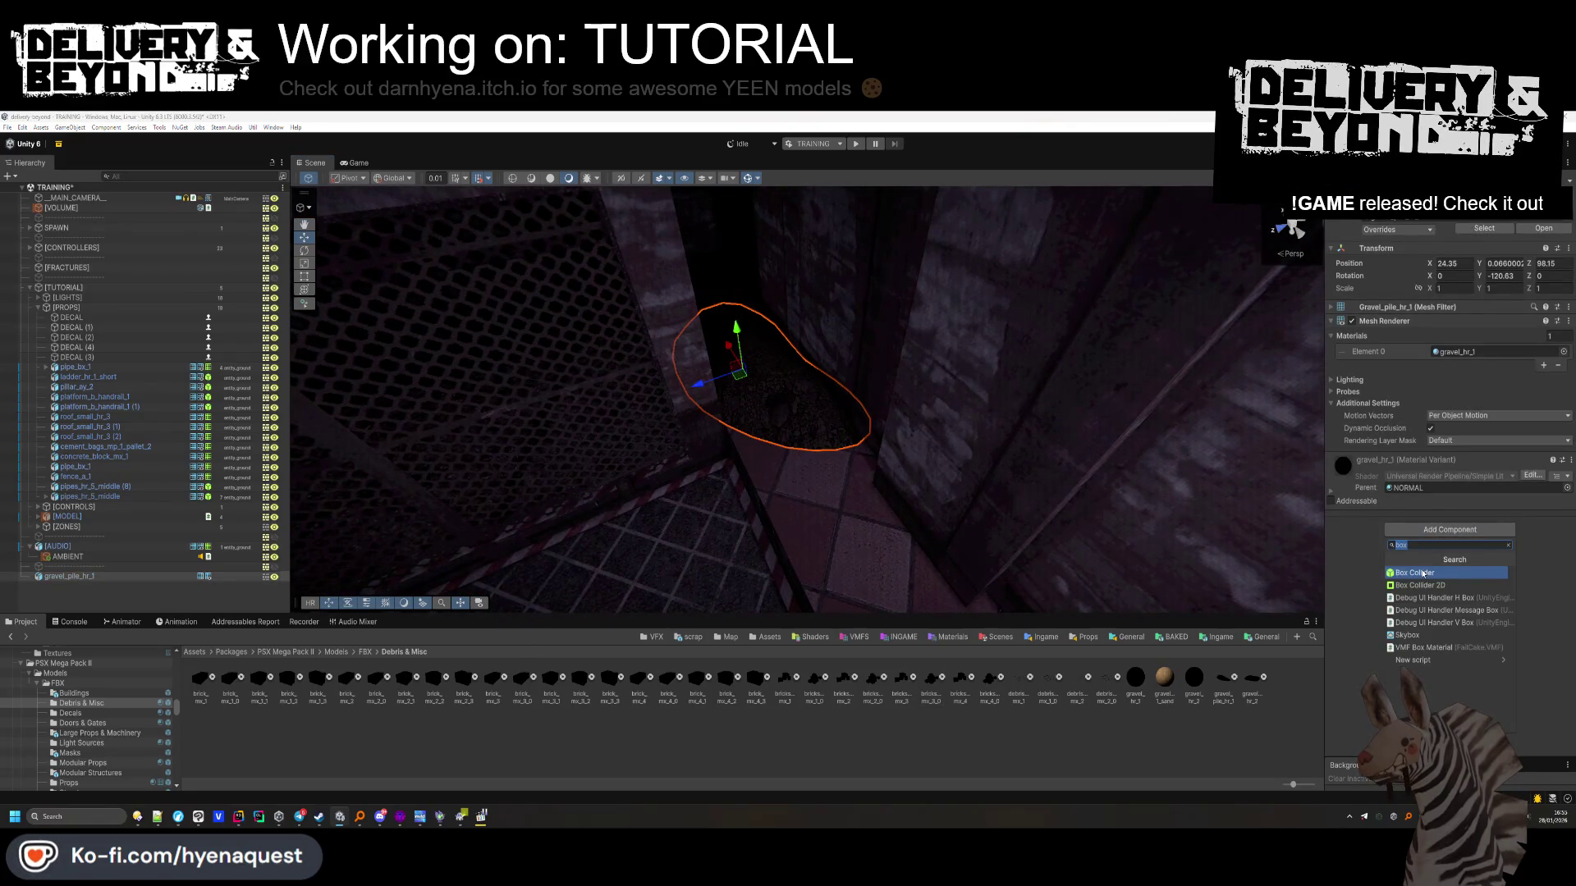
{"action": "type", "text": "meshc"}
{"action": "left_click", "coordinate": [1422, 573]}
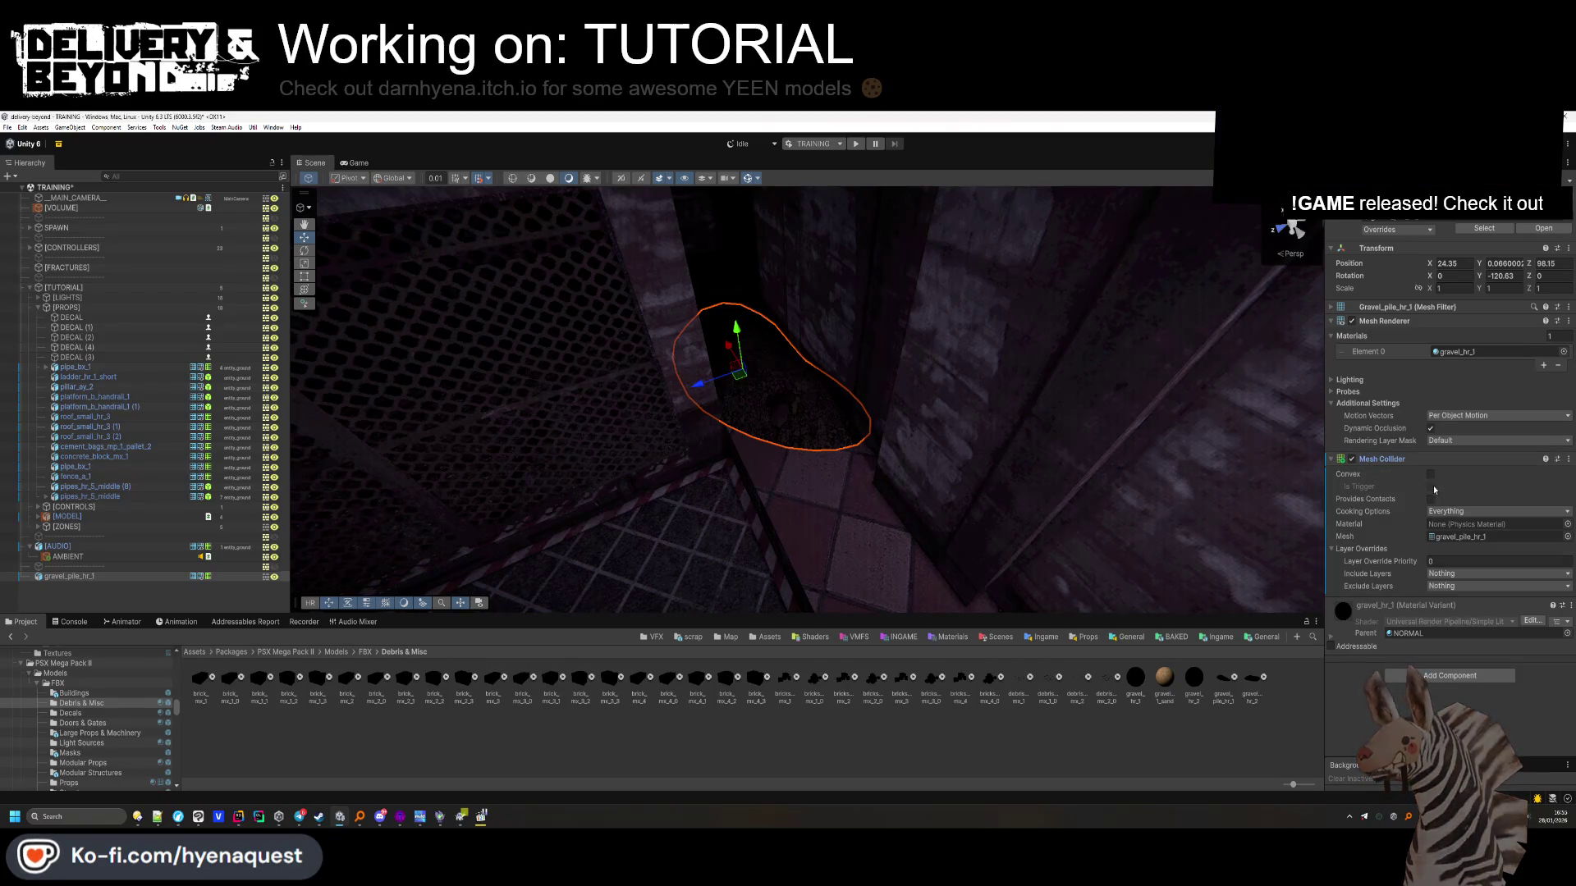
{"action": "left_click", "coordinate": [1387, 458]}
Check the gravel pile's cast shadows setting and file it under the [PROPS] group
{"action": "left_click", "coordinate": [1350, 380]}
{"action": "left_click", "coordinate": [1444, 393]}
{"action": "left_click", "coordinate": [1440, 413]}
{"action": "left_click", "coordinate": [1331, 380]}
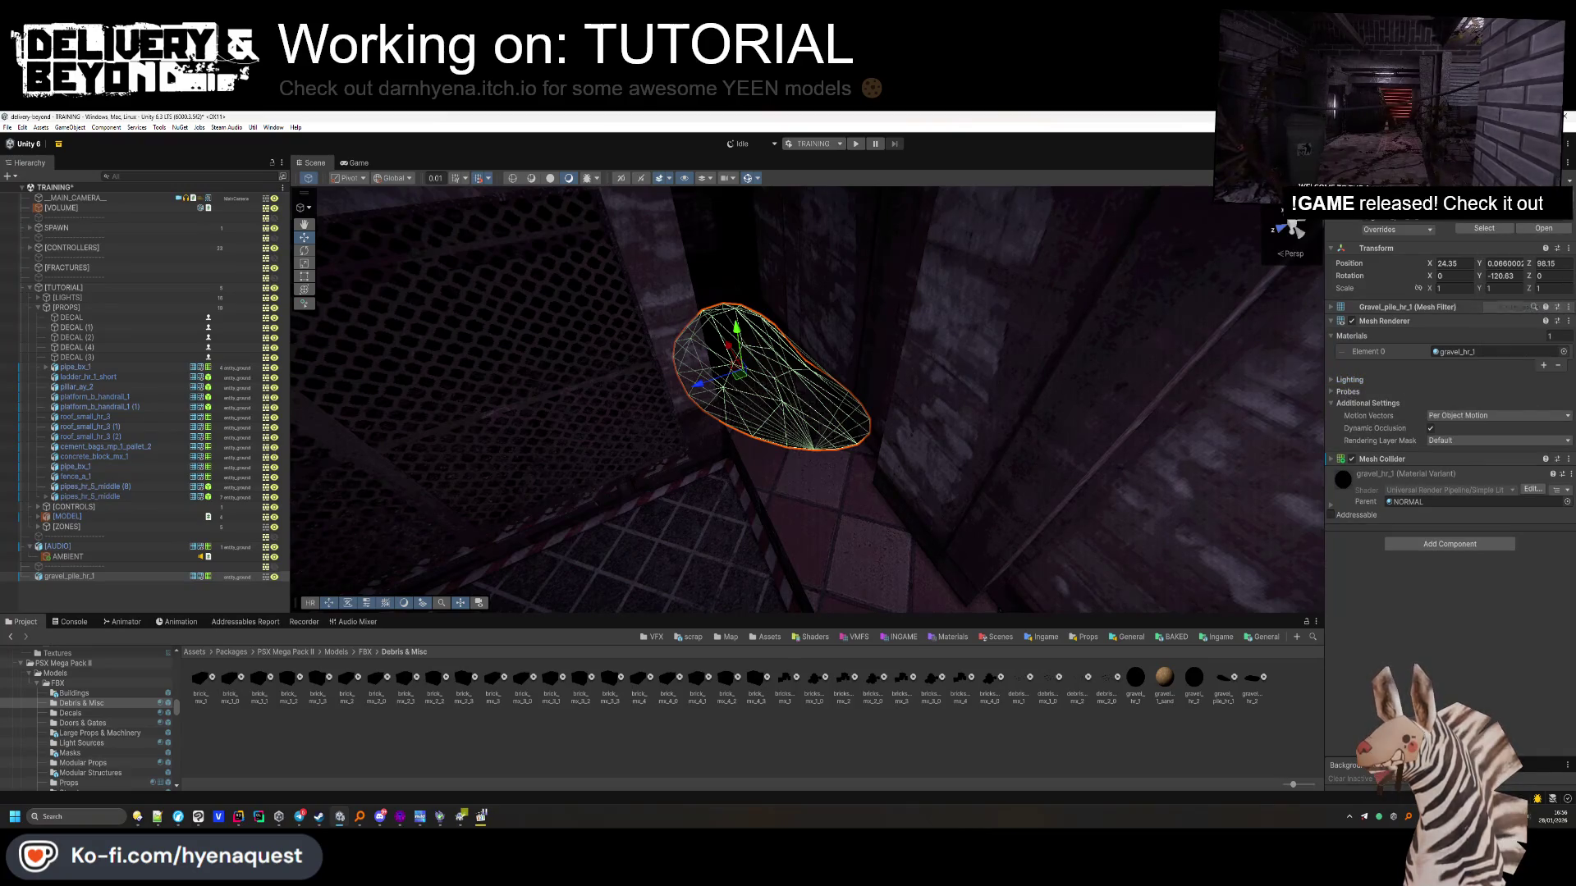
{"action": "left_click", "coordinate": [70, 576]}
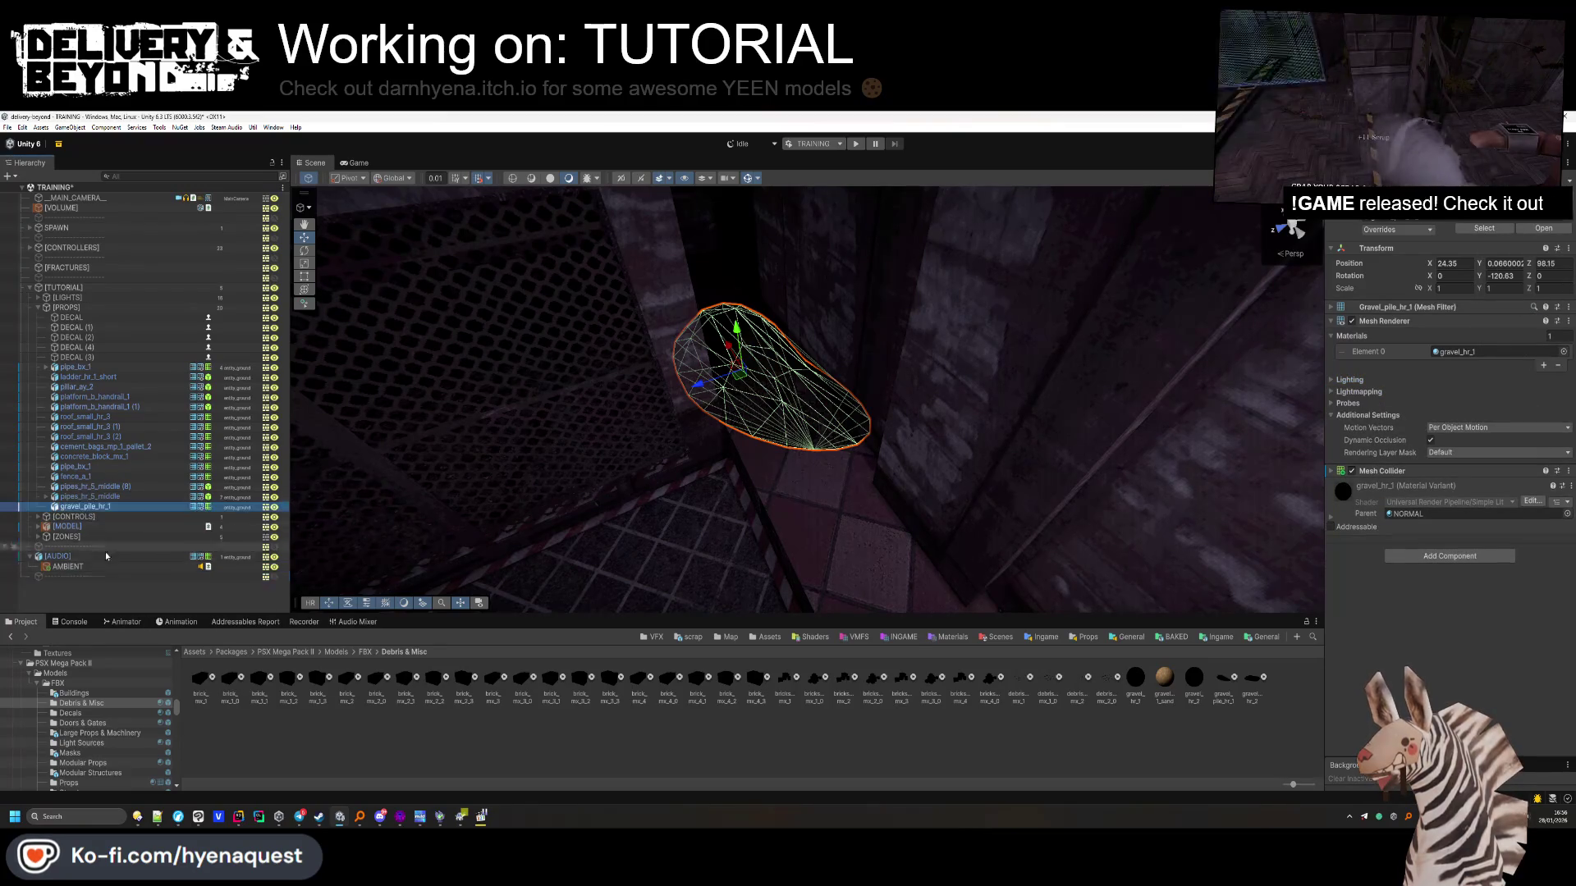
{"action": "left_click_drag", "start_coordinate": [102, 545], "coordinate": [90, 502]}
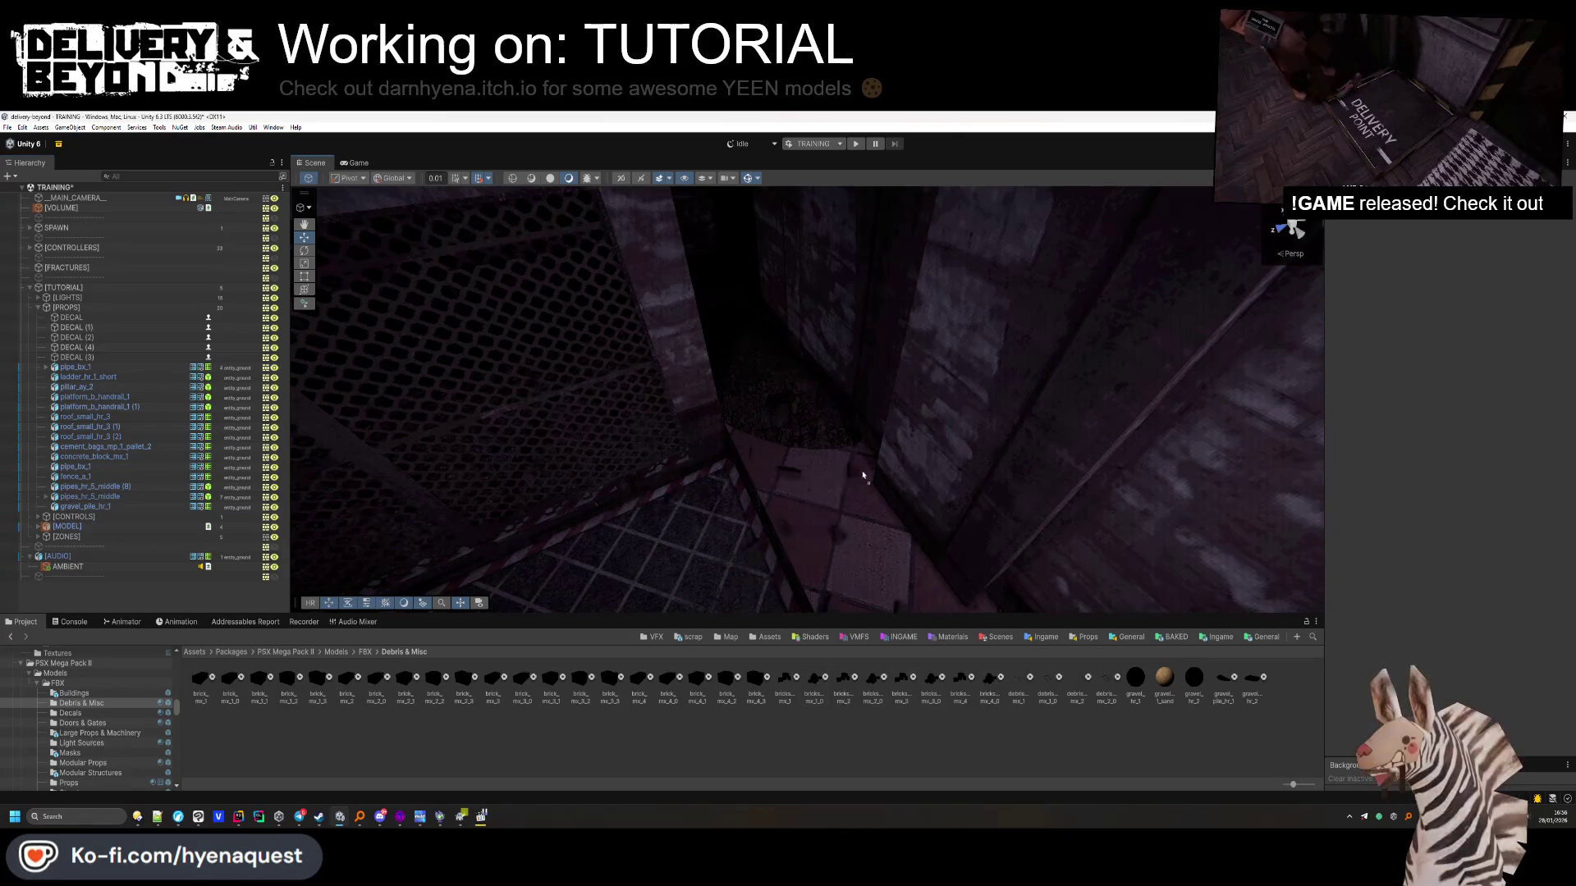
Move debris_bricks_mx_1 across the shaft floor, turn its shadow casting off, and file it under [PROPS]
{"action": "left_click", "coordinate": [796, 549]}
{"action": "left_click_drag", "start_coordinate": [849, 503], "coordinate": [952, 486]}
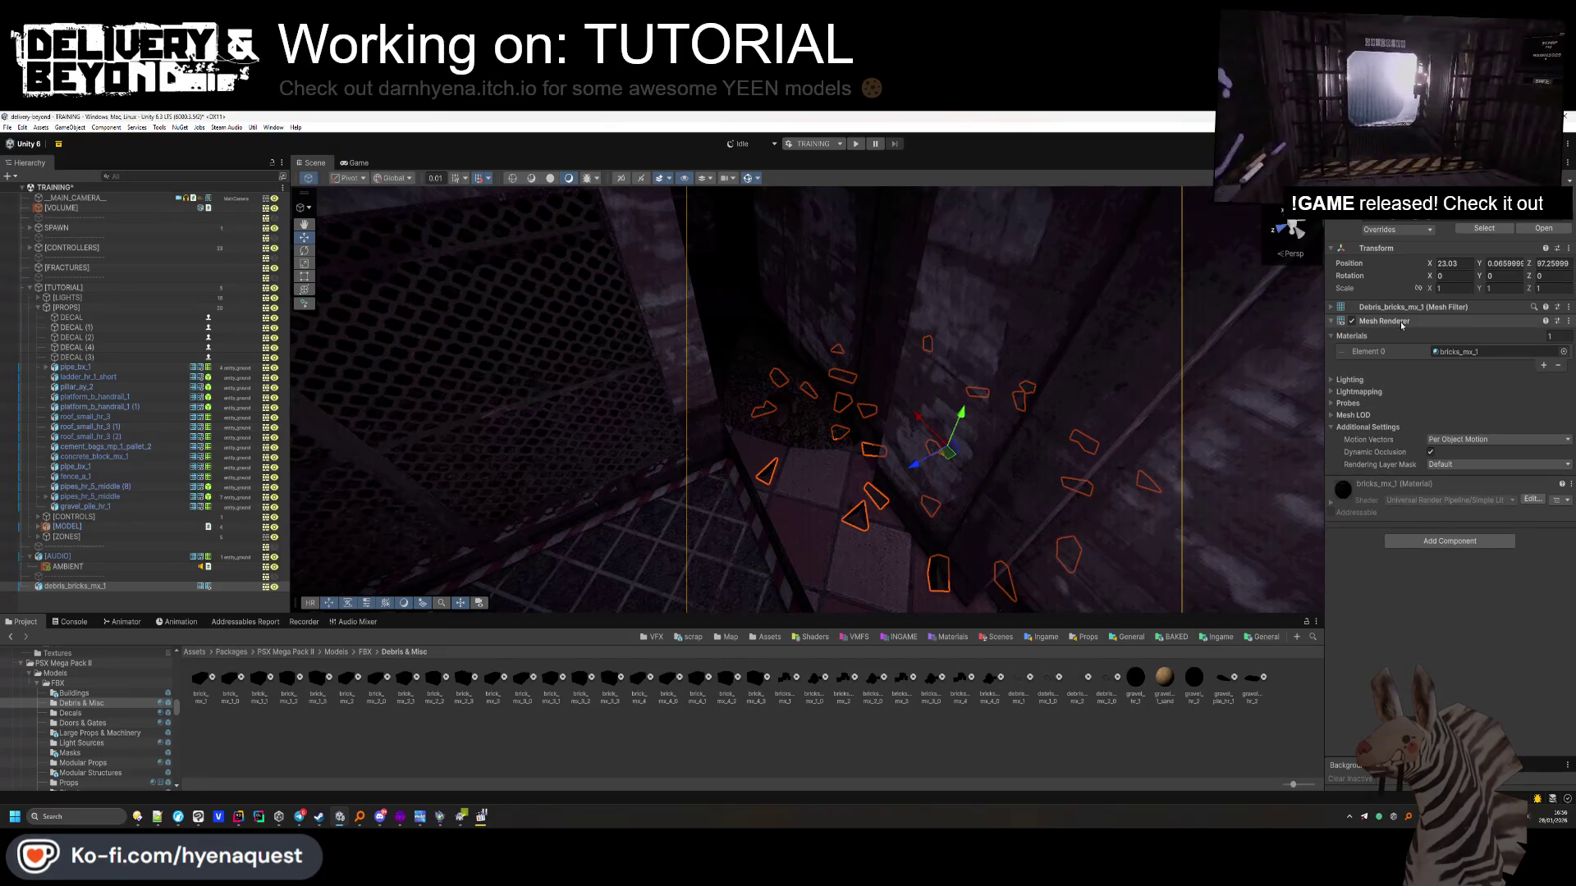
{"action": "left_click", "coordinate": [1442, 307]}
{"action": "left_click", "coordinate": [1377, 400]}
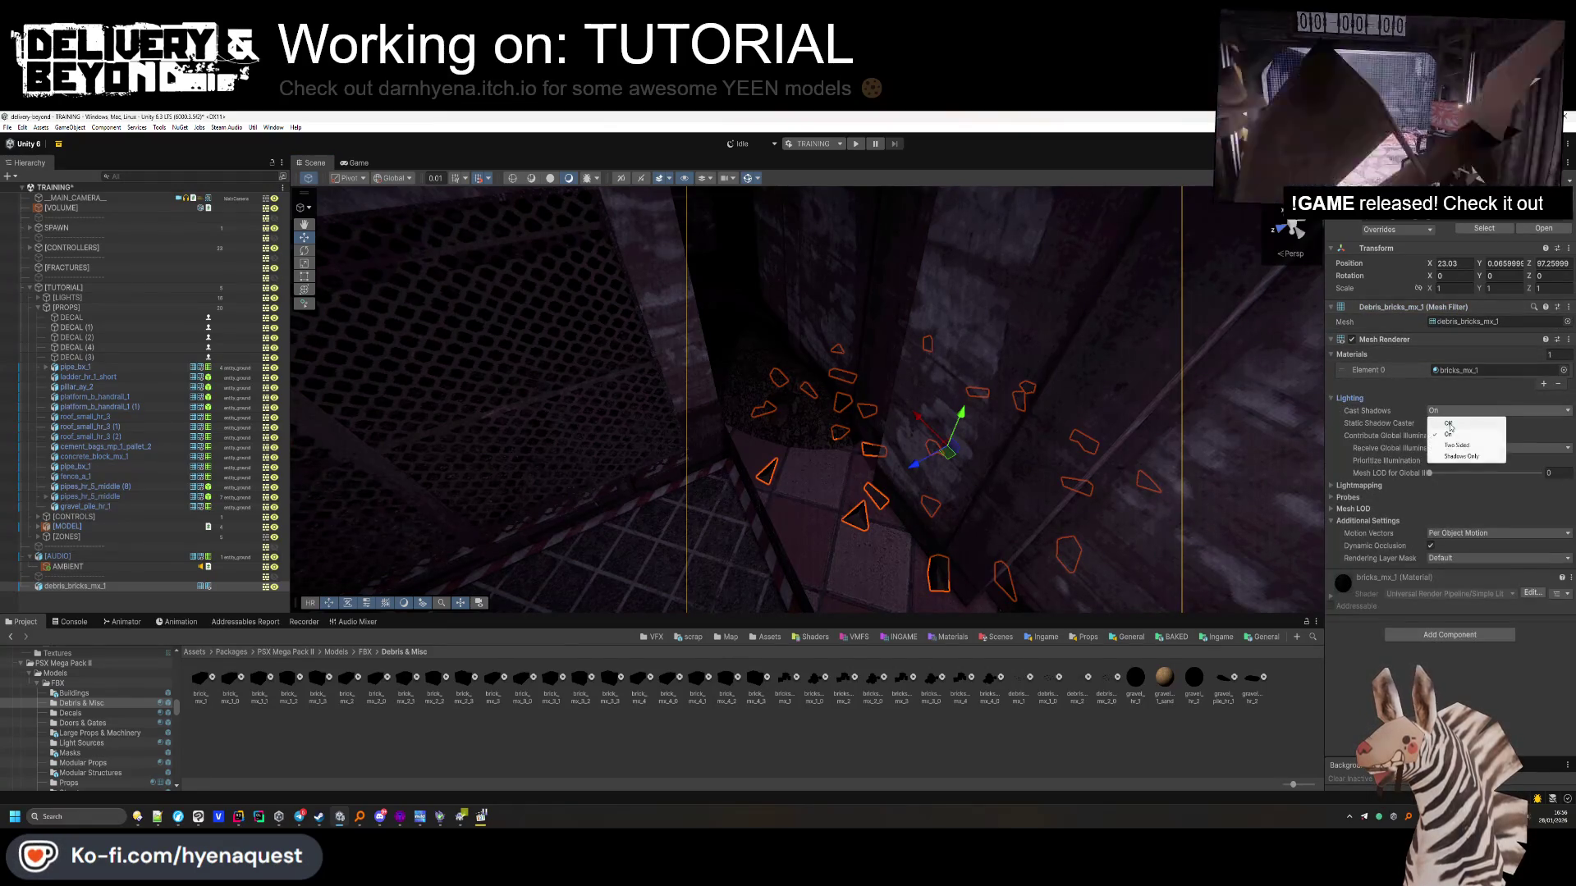
{"action": "left_click", "coordinate": [1449, 424]}
{"action": "left_click_drag", "start_coordinate": [82, 517], "coordinate": [82, 513]}
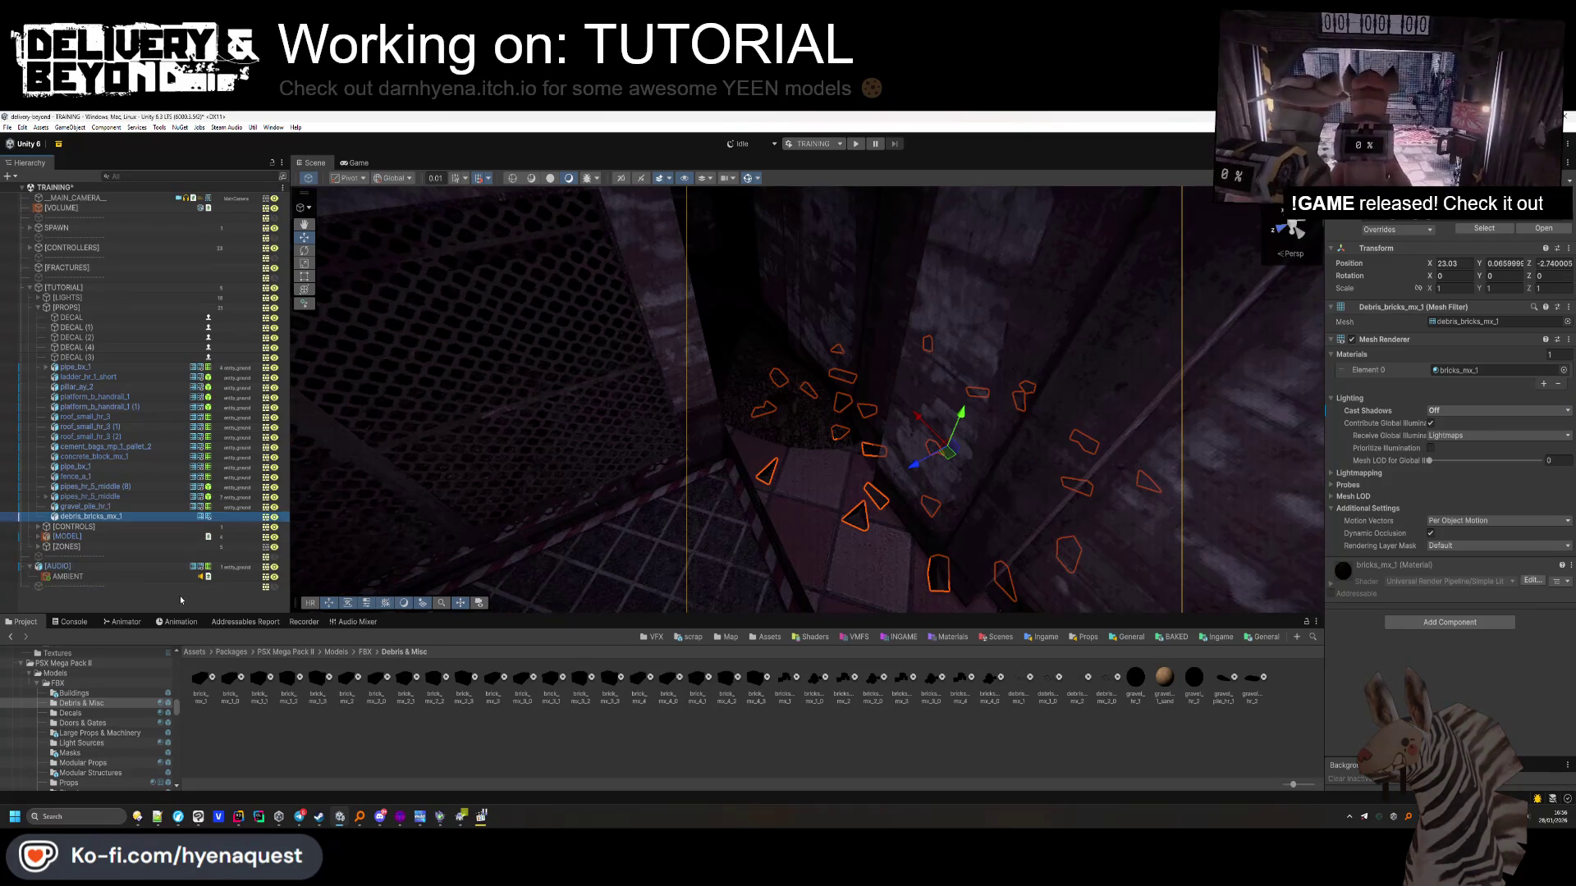
Turn the view toward the ceiling light and browse to the Ingame templates folder
{"action": "mouse_move", "coordinate": [720, 451]}
{"action": "left_mouse_down"}
{"action": "mouse_move", "coordinate": [876, 528]}
{"action": "mouse_move", "coordinate": [910, 517]}
{"action": "mouse_move", "coordinate": [868, 482]}
{"action": "mouse_move", "coordinate": [693, 627]}
{"action": "left_mouse_up"}
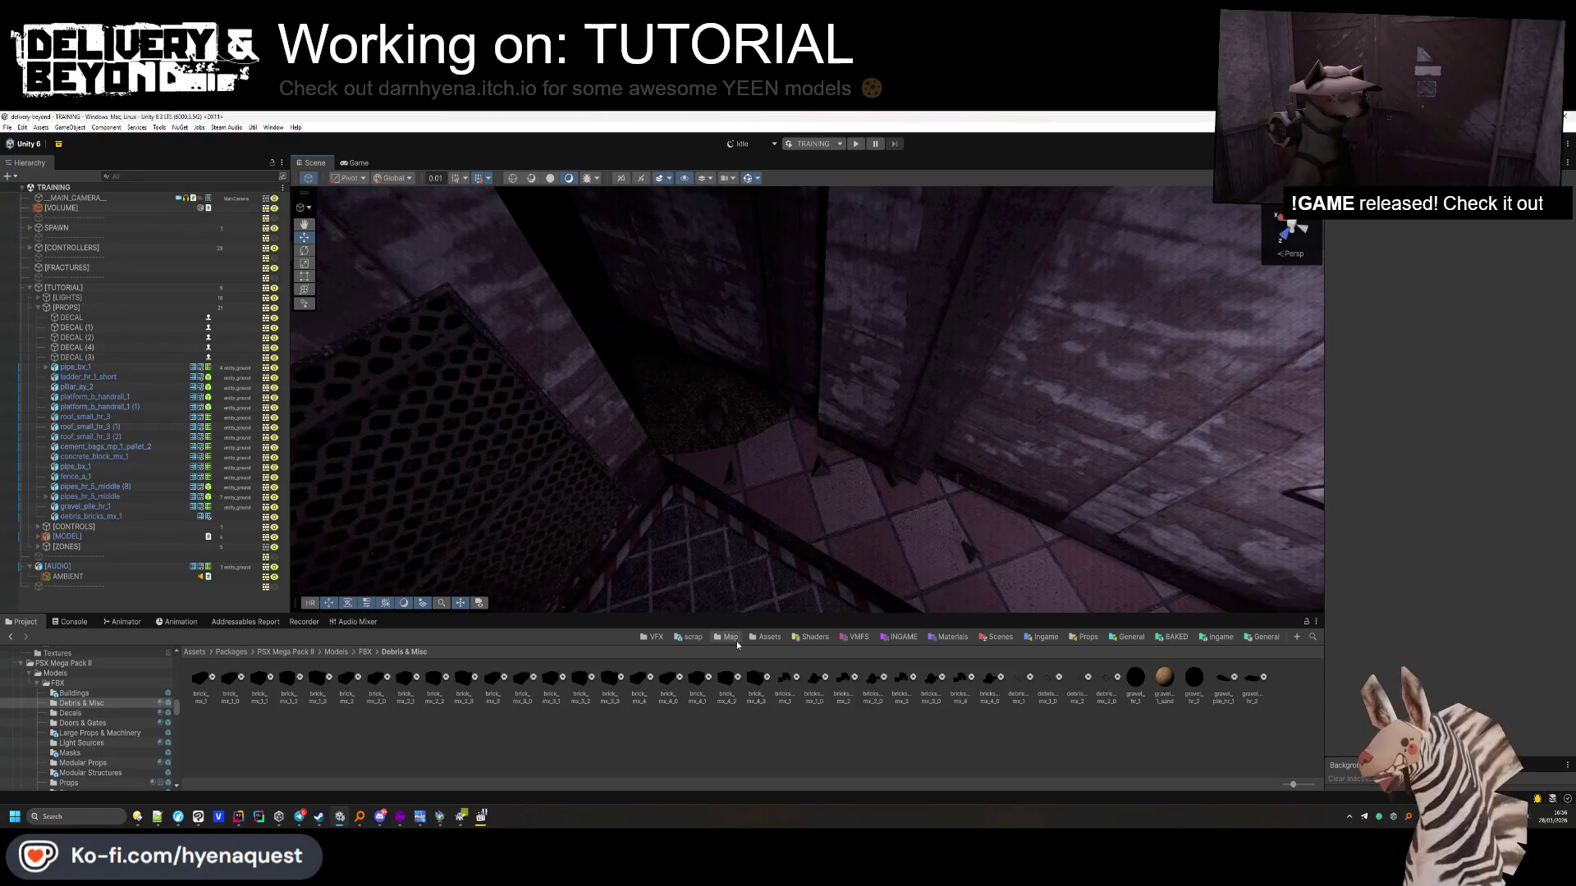
{"action": "left_click", "coordinate": [729, 636]}
{"action": "left_click", "coordinate": [272, 651]}
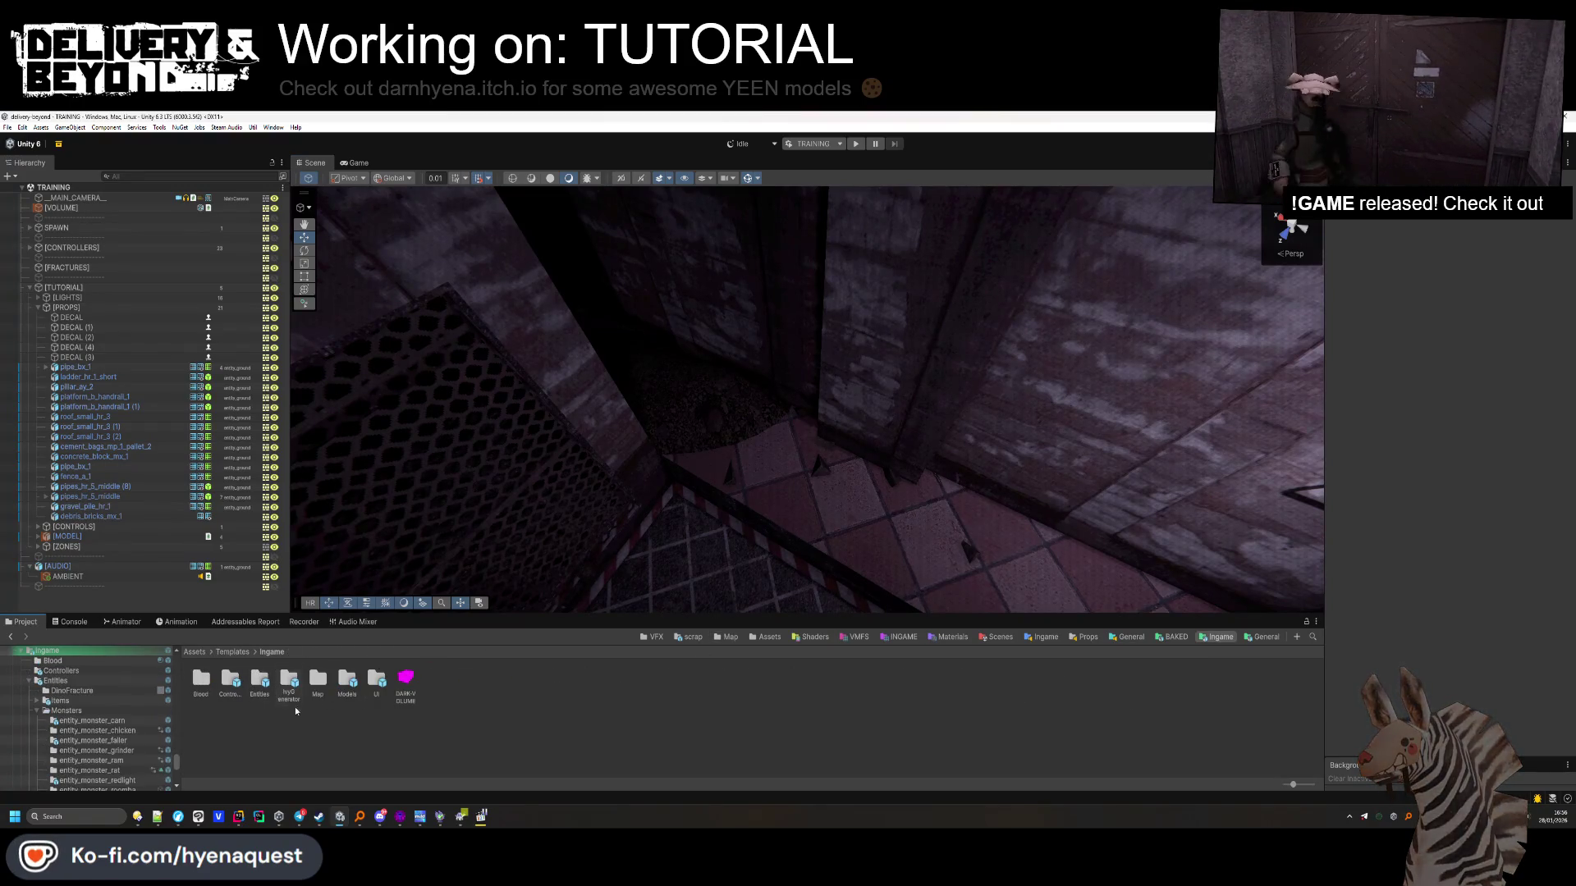
Place a [BUSH] from the Models templates in the shaft and file it under [PROPS]
{"action": "double_click", "coordinate": [350, 689]}
{"action": "mouse_move", "coordinate": [256, 683]}
{"action": "left_mouse_down"}
{"action": "mouse_move", "coordinate": [633, 405]}
{"action": "mouse_move", "coordinate": [809, 440]}
{"action": "mouse_move", "coordinate": [806, 426]}
{"action": "mouse_move", "coordinate": [780, 438]}
{"action": "mouse_move", "coordinate": [665, 343]}
{"action": "left_mouse_up"}
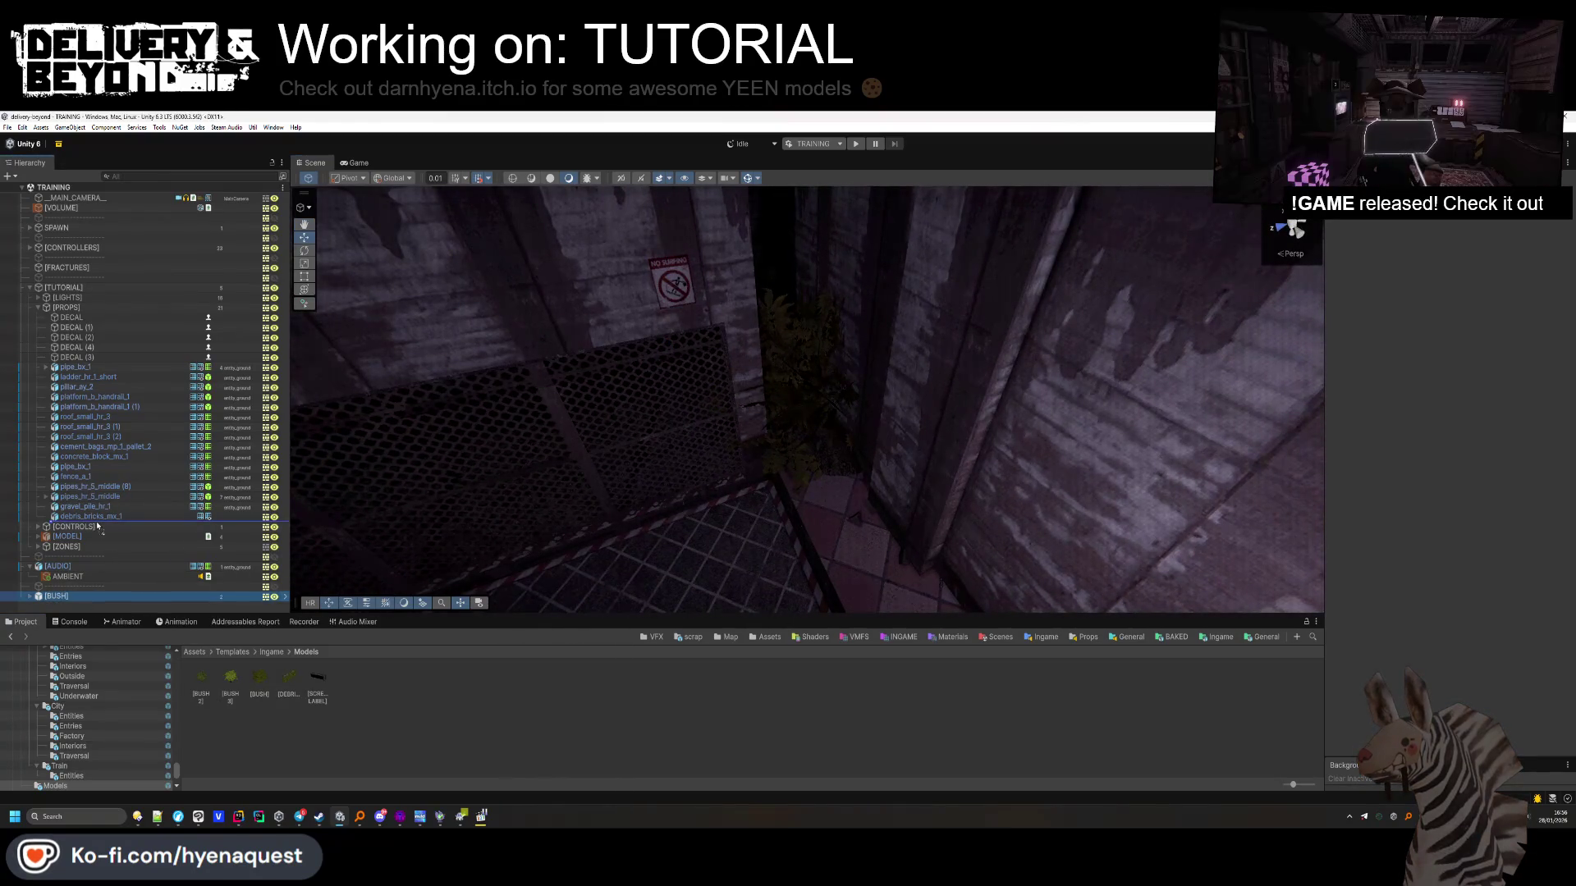
{"action": "left_click_drag", "start_coordinate": [97, 526], "coordinate": [98, 527]}
{"action": "mouse_move", "coordinate": [656, 410]}
{"action": "left_mouse_down"}
{"action": "mouse_move", "coordinate": [706, 372]}
{"action": "mouse_move", "coordinate": [665, 580]}
{"action": "mouse_move", "coordinate": [756, 411]}
{"action": "mouse_move", "coordinate": [802, 429]}
{"action": "mouse_move", "coordinate": [1084, 441]}
{"action": "mouse_move", "coordinate": [985, 459]}
{"action": "mouse_move", "coordinate": [1049, 416]}
{"action": "mouse_move", "coordinate": [636, 388]}
{"action": "left_mouse_up"}
Duplicate the gravel pile and bush, then move and rotate the bush copy to Y -195 near the grated wall
{"action": "key", "text": "ctrl+d"}
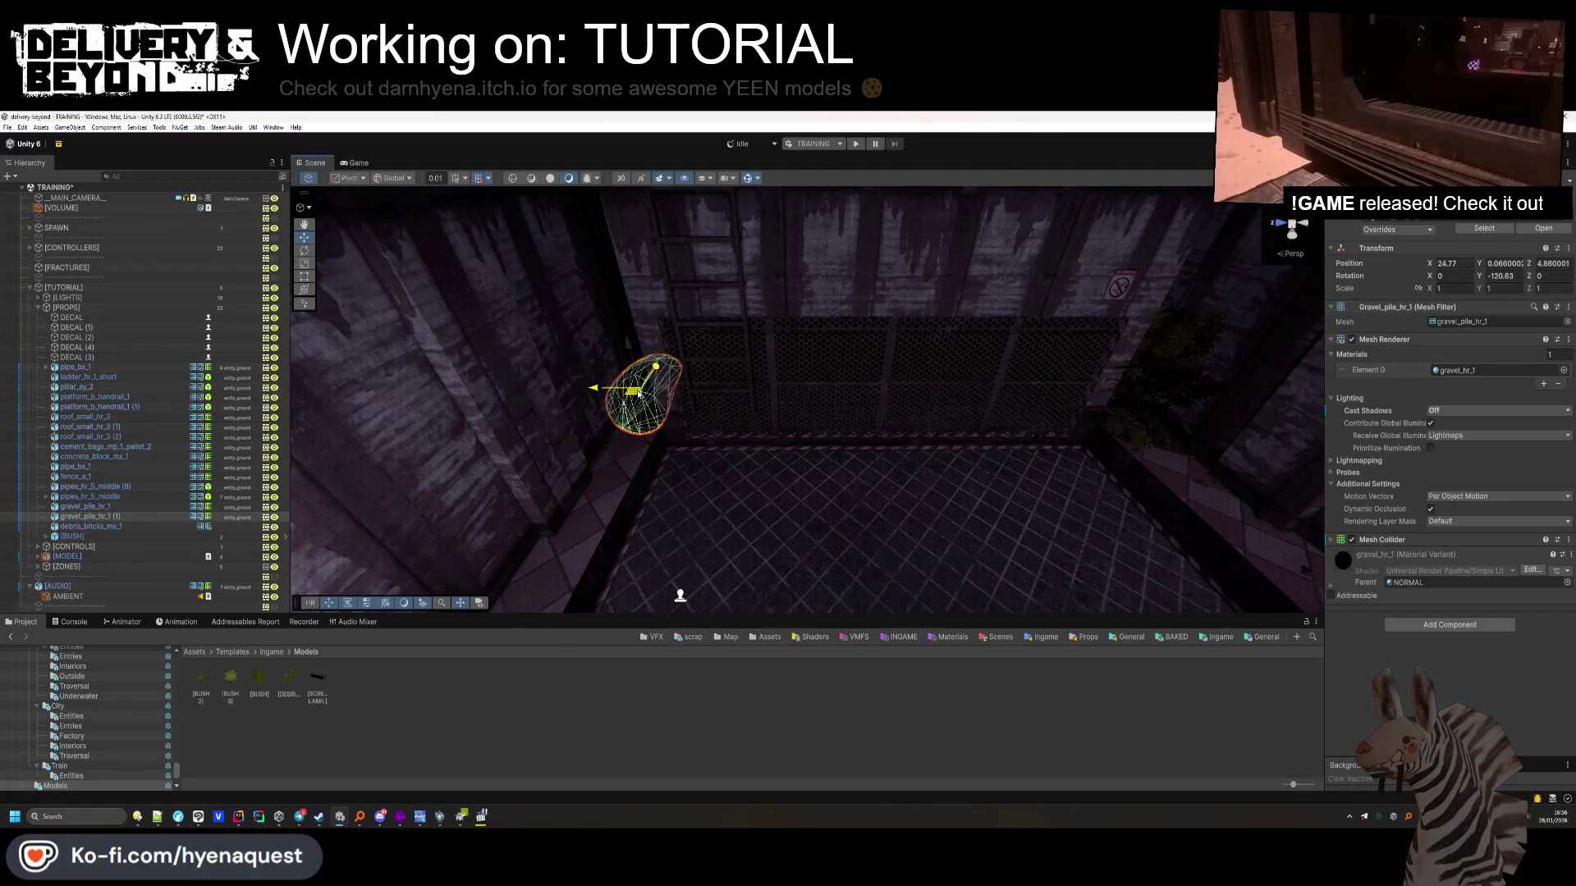
{"action": "left_click", "coordinate": [704, 741]}
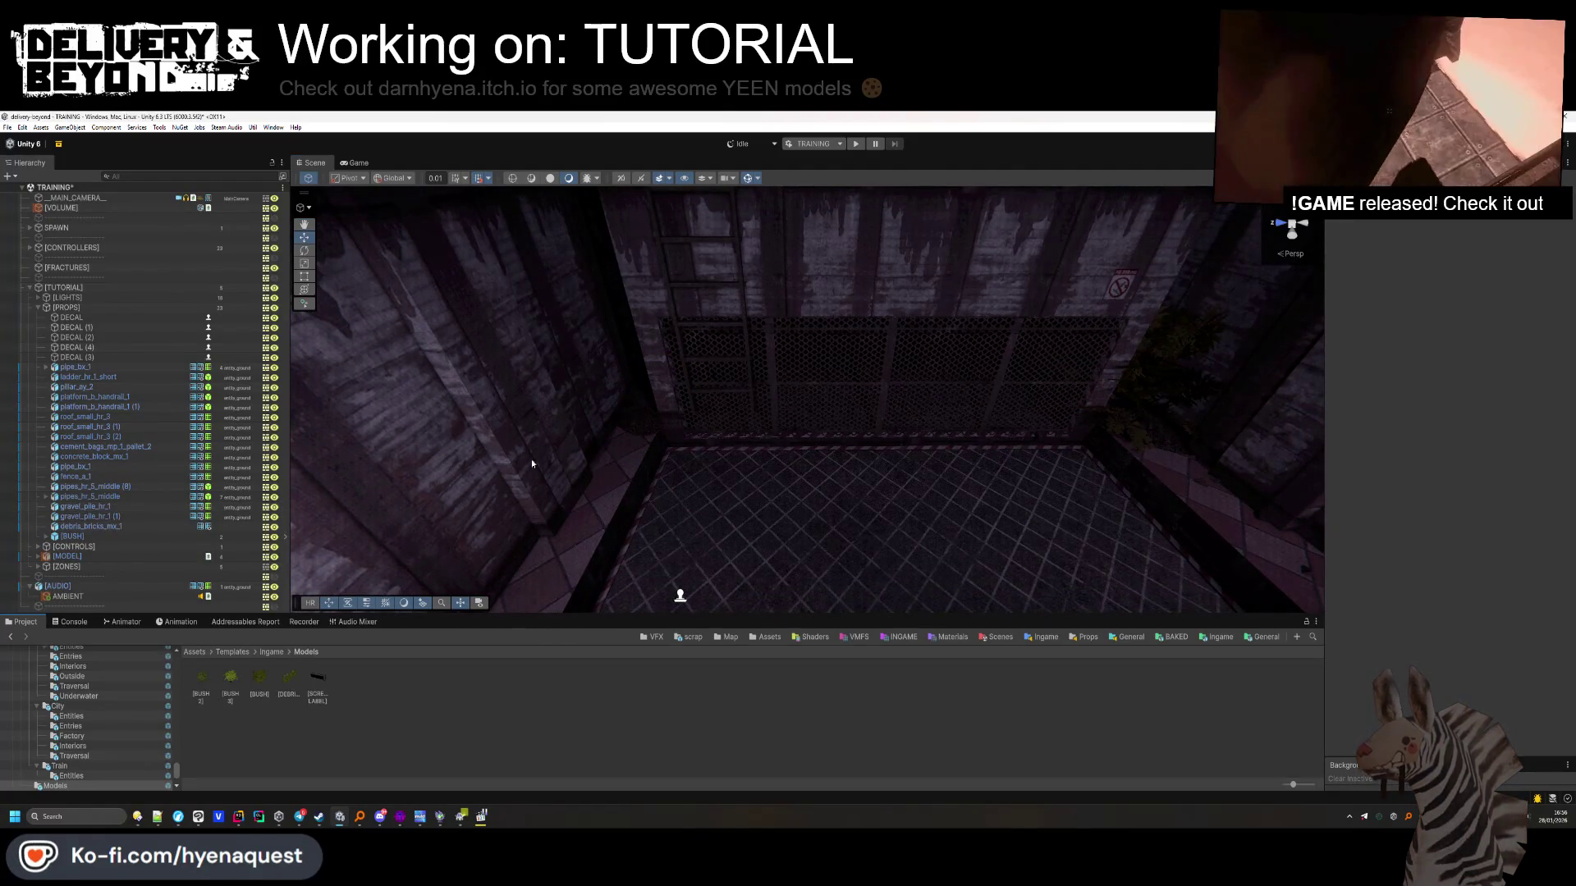
{"action": "left_click", "coordinate": [106, 538]}
{"action": "key", "text": "ctrl+d"}
{"action": "mouse_move", "coordinate": [1149, 370]}
{"action": "left_mouse_down"}
{"action": "mouse_move", "coordinate": [648, 382]}
{"action": "mouse_move", "coordinate": [948, 371]}
{"action": "mouse_move", "coordinate": [1018, 347]}
{"action": "left_mouse_up"}
{"action": "left_click", "coordinate": [304, 253]}
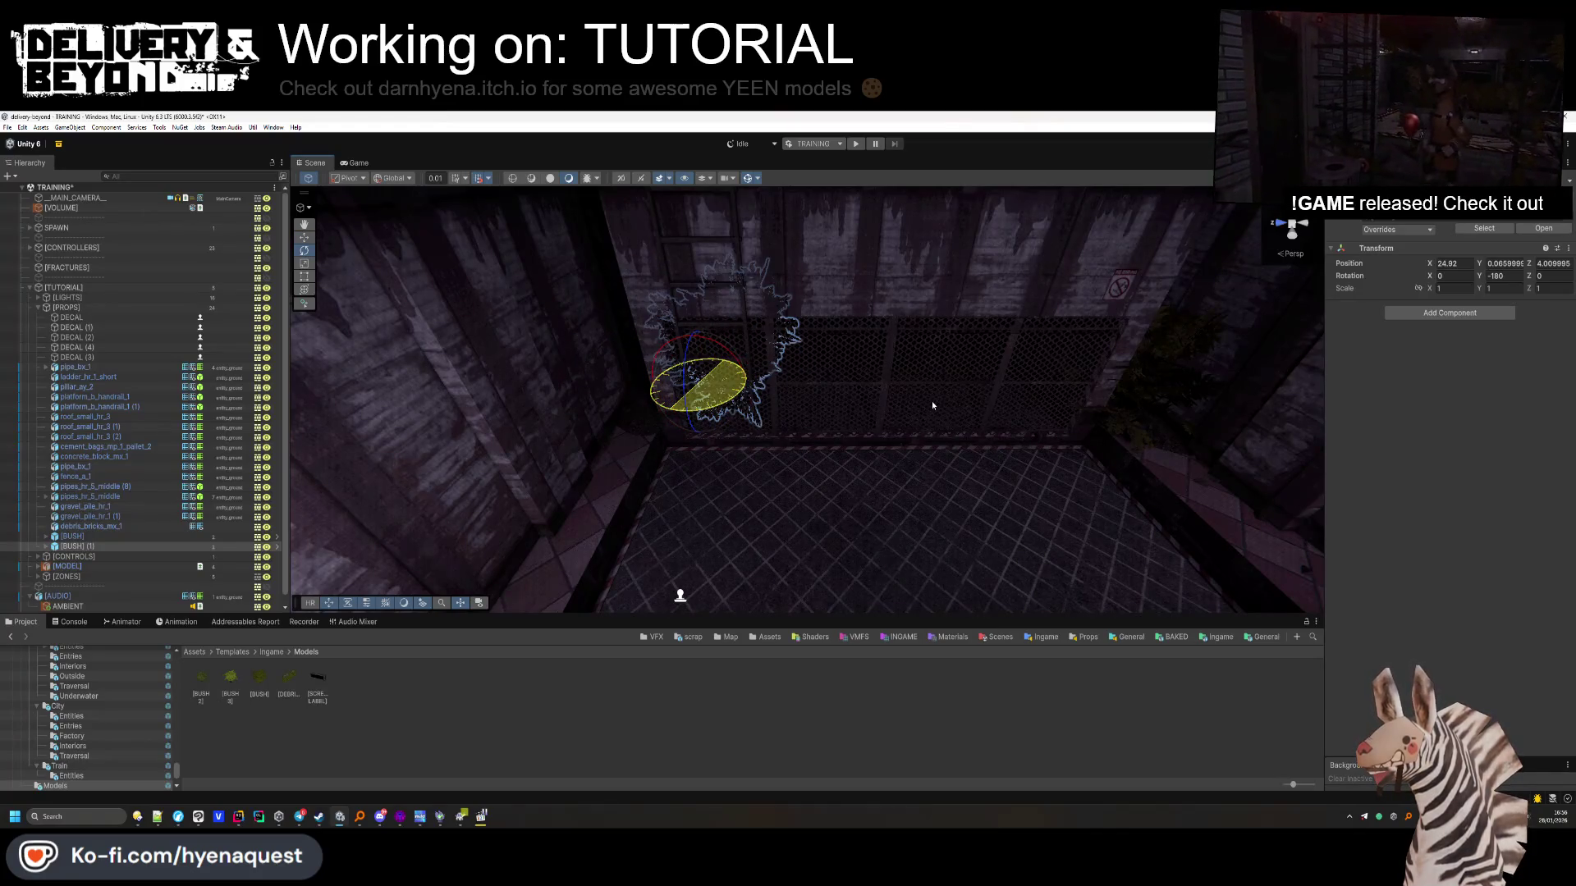
{"action": "left_click_drag", "start_coordinate": [932, 405], "coordinate": [942, 385]}
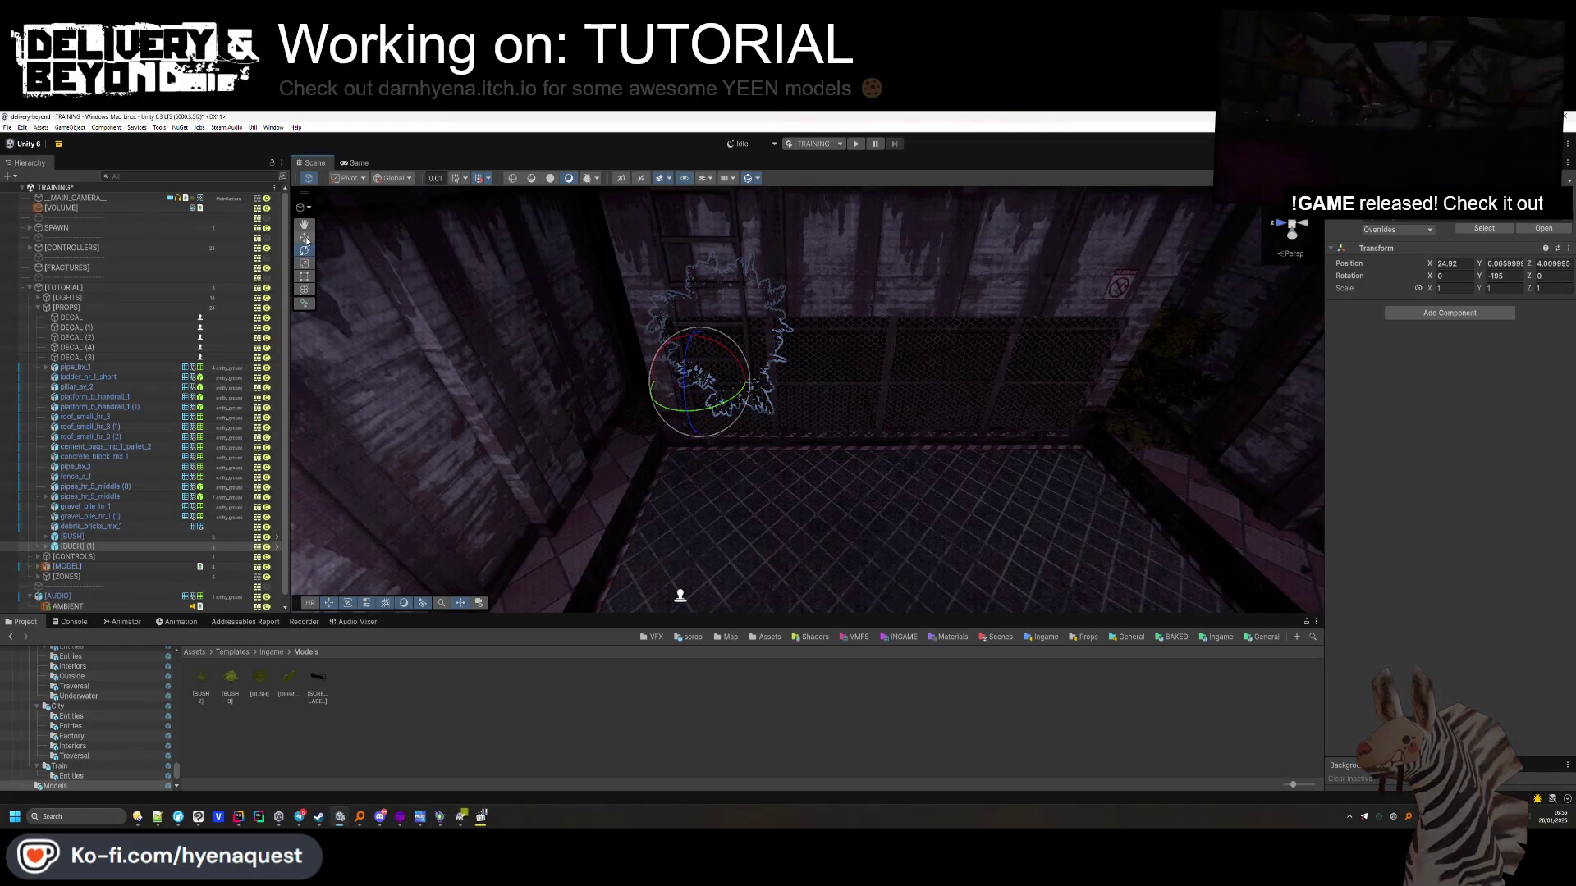
{"action": "mouse_move", "coordinate": [696, 380]}
{"action": "left_mouse_down"}
{"action": "mouse_move", "coordinate": [624, 393]}
{"action": "mouse_move", "coordinate": [609, 433]}
{"action": "left_mouse_up"}
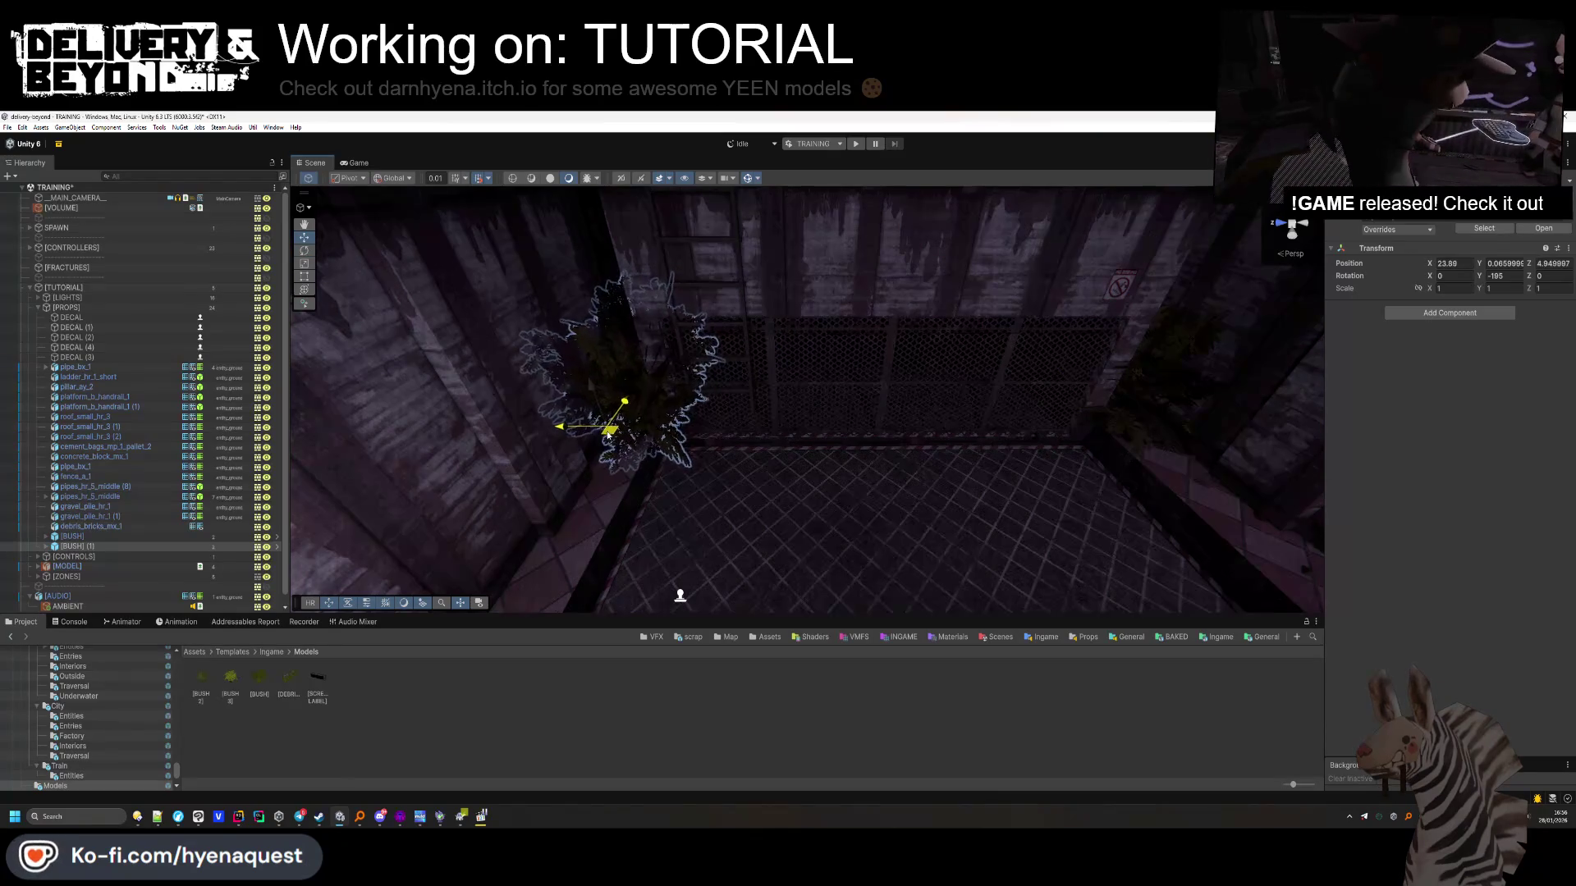
{"action": "left_click", "coordinate": [694, 676]}
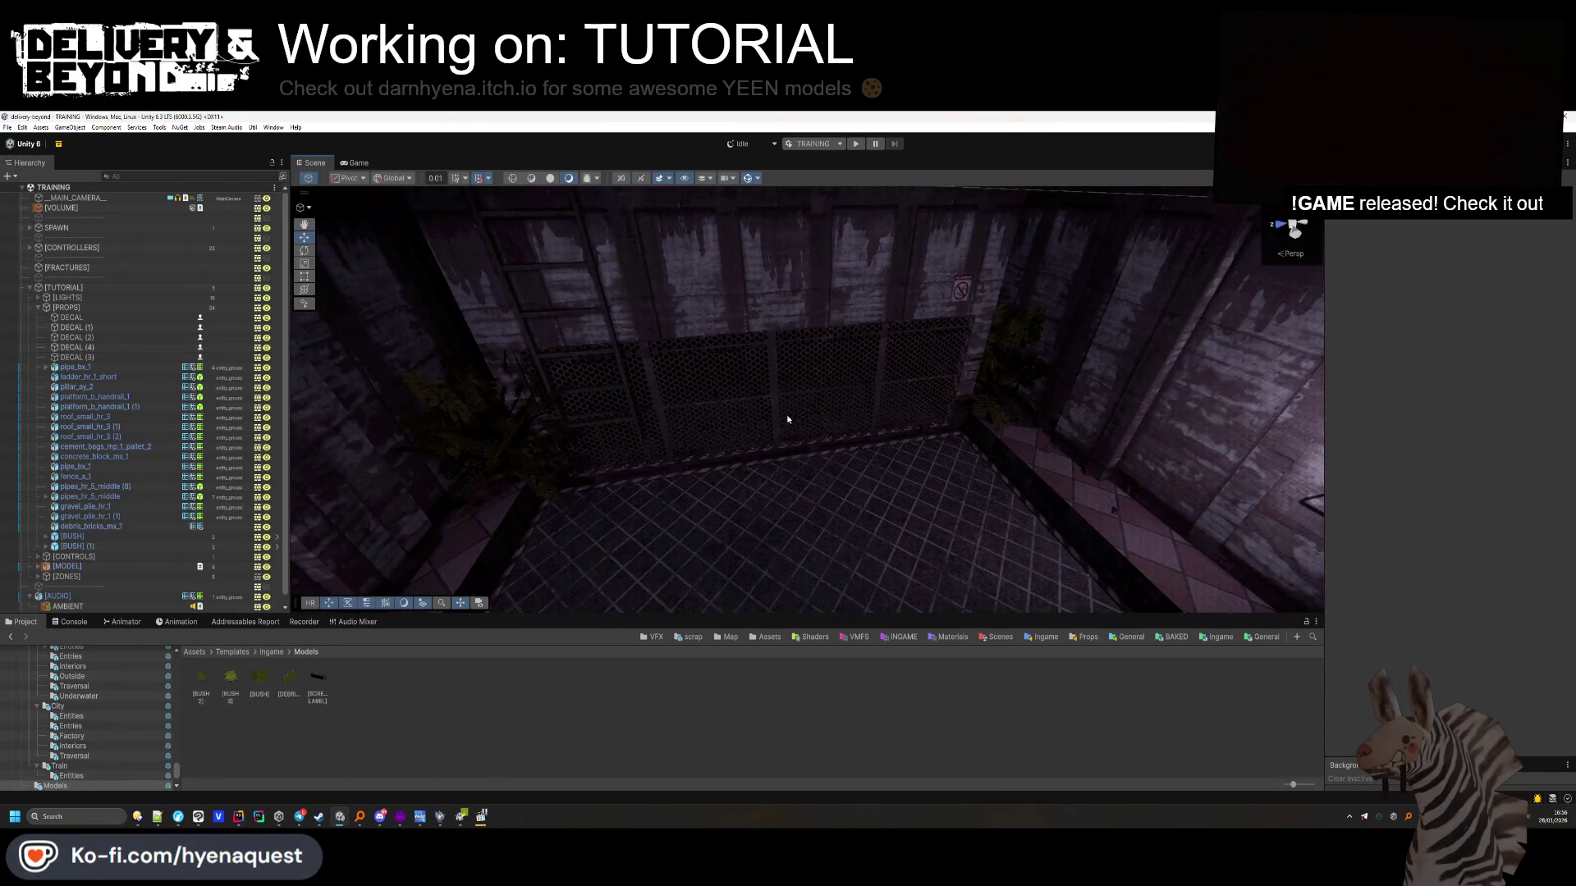
{"action": "mouse_move", "coordinate": [723, 431]}
{"action": "left_mouse_down"}
{"action": "mouse_move", "coordinate": [750, 419]}
{"action": "mouse_move", "coordinate": [737, 430]}
{"action": "mouse_move", "coordinate": [720, 391]}
{"action": "mouse_move", "coordinate": [909, 467]}
{"action": "left_mouse_up"}
Turn the hyena poster to Y rotation -147.037 and slide it along the wall by the cement bags
{"action": "left_click", "coordinate": [909, 466]}
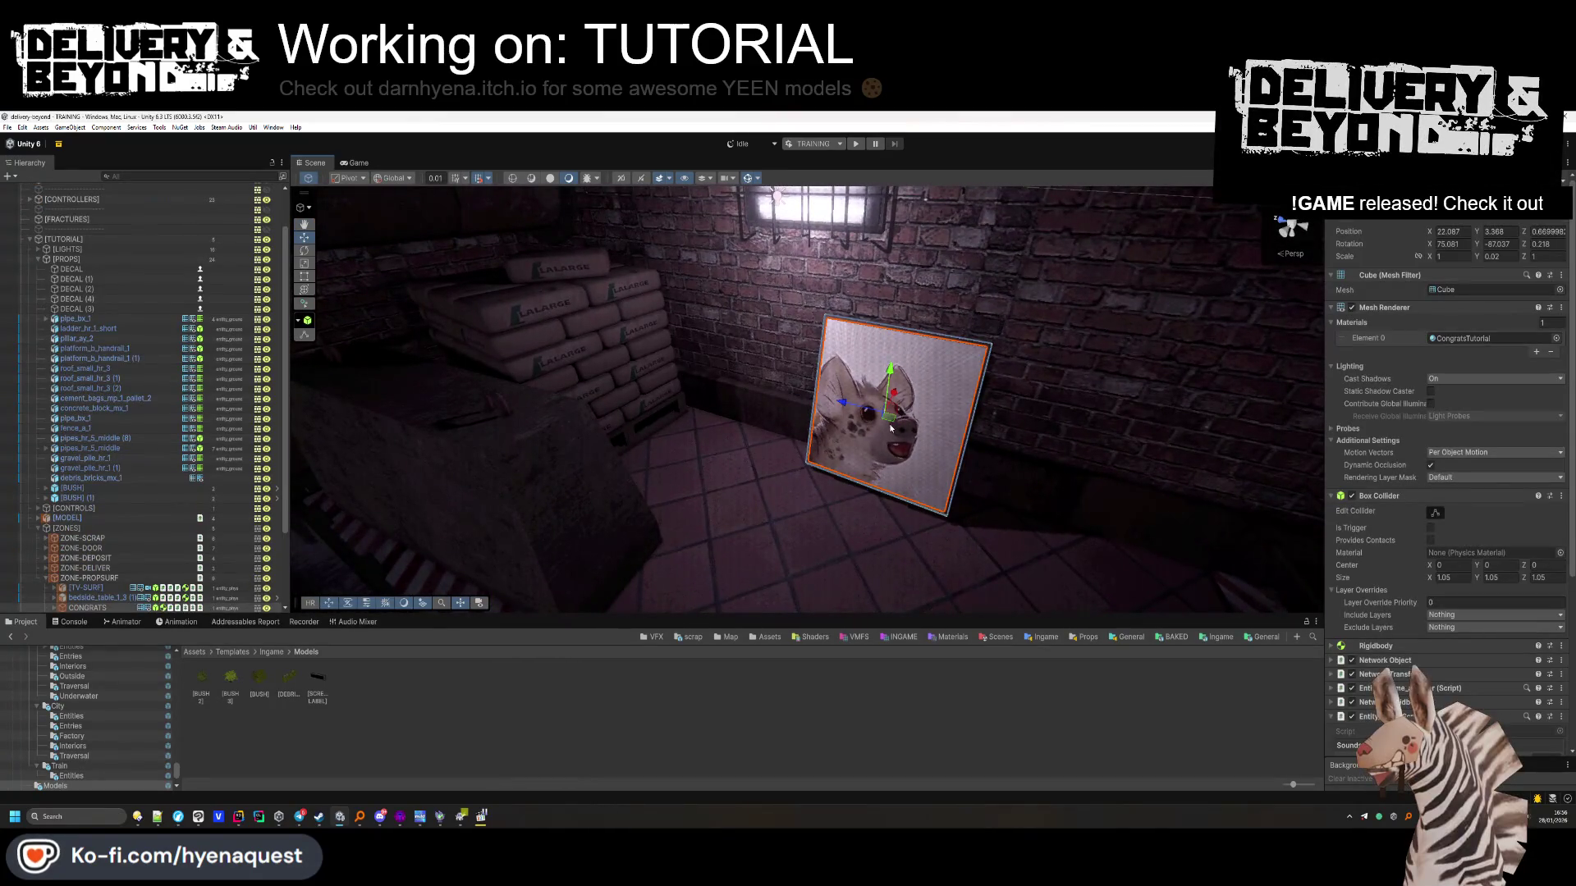
{"action": "left_click", "coordinate": [304, 250]}
{"action": "mouse_move", "coordinate": [697, 428]}
{"action": "left_mouse_down"}
{"action": "mouse_move", "coordinate": [736, 443]}
{"action": "mouse_move", "coordinate": [332, 241]}
{"action": "left_mouse_up"}
{"action": "left_click_drag", "start_coordinate": [882, 435], "coordinate": [816, 451]}
{"action": "left_click", "coordinate": [749, 682]}
{"action": "mouse_move", "coordinate": [772, 574]}
{"action": "left_mouse_down"}
{"action": "mouse_move", "coordinate": [791, 468]}
{"action": "mouse_move", "coordinate": [864, 474]}
{"action": "left_mouse_up"}
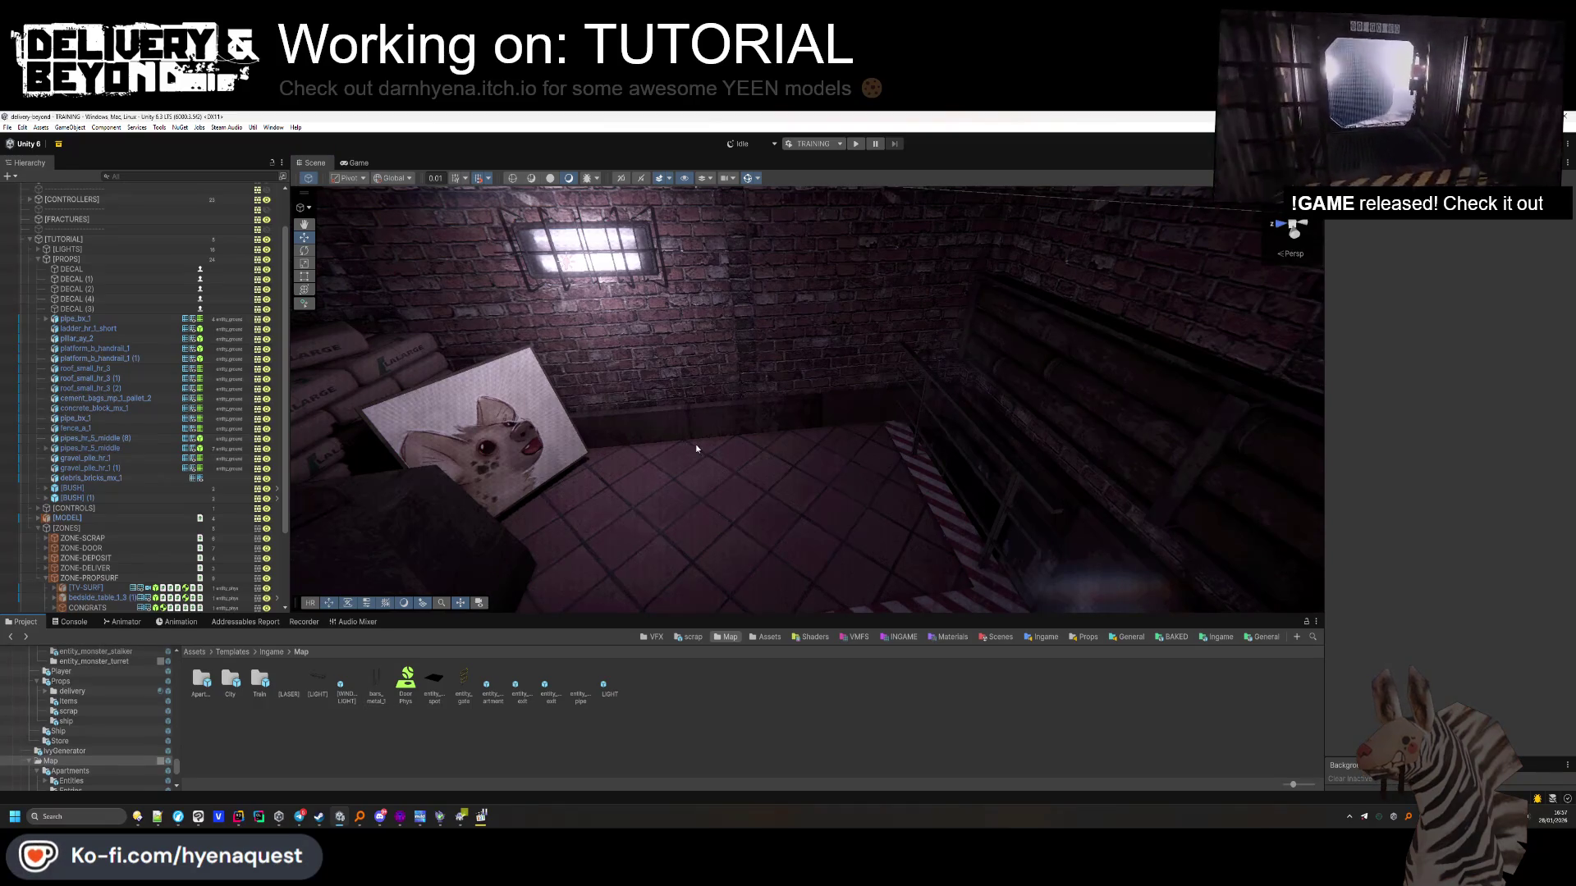
{"action": "key", "text": "alt+Tab"}
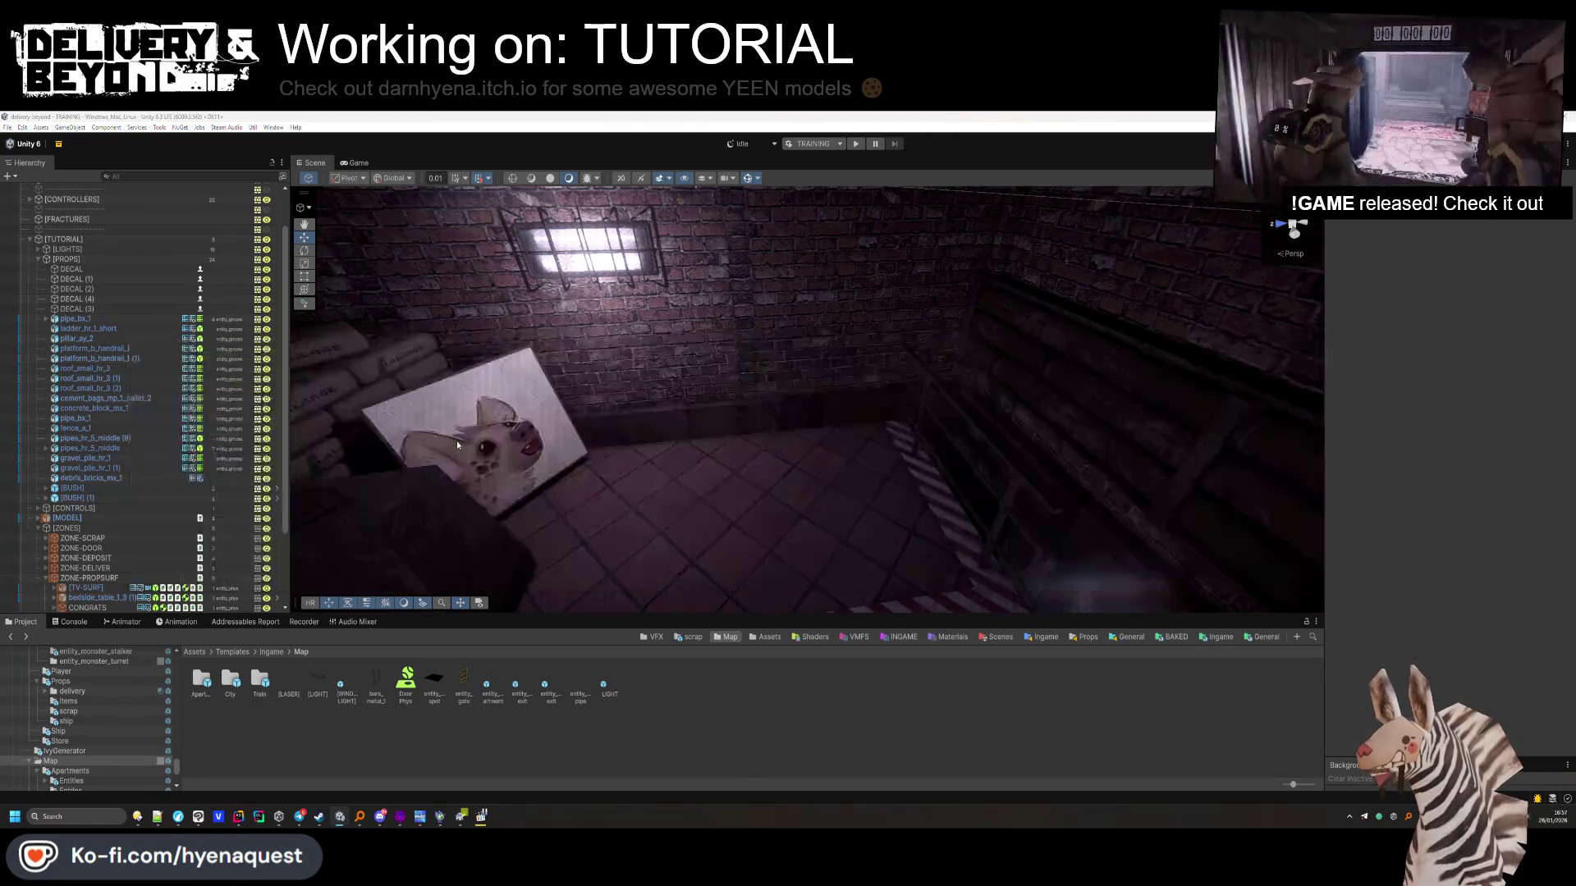
Fly the 3D view through to the hazard doorway and raise its frame higher up the wall
{"action": "key", "text": "w"}
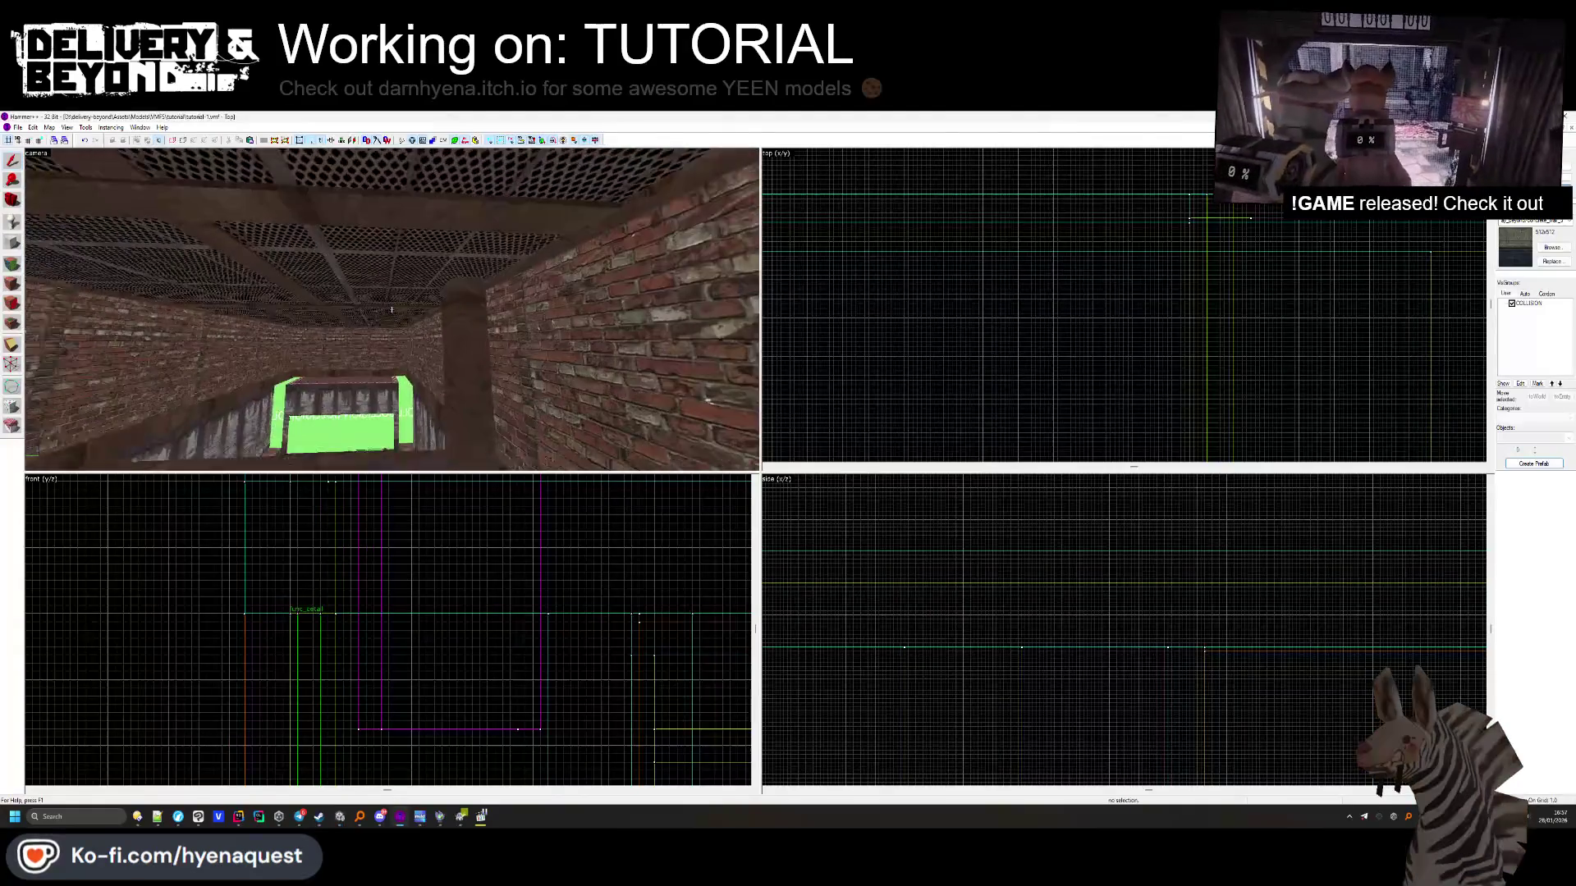
{"action": "key", "text": "w"}
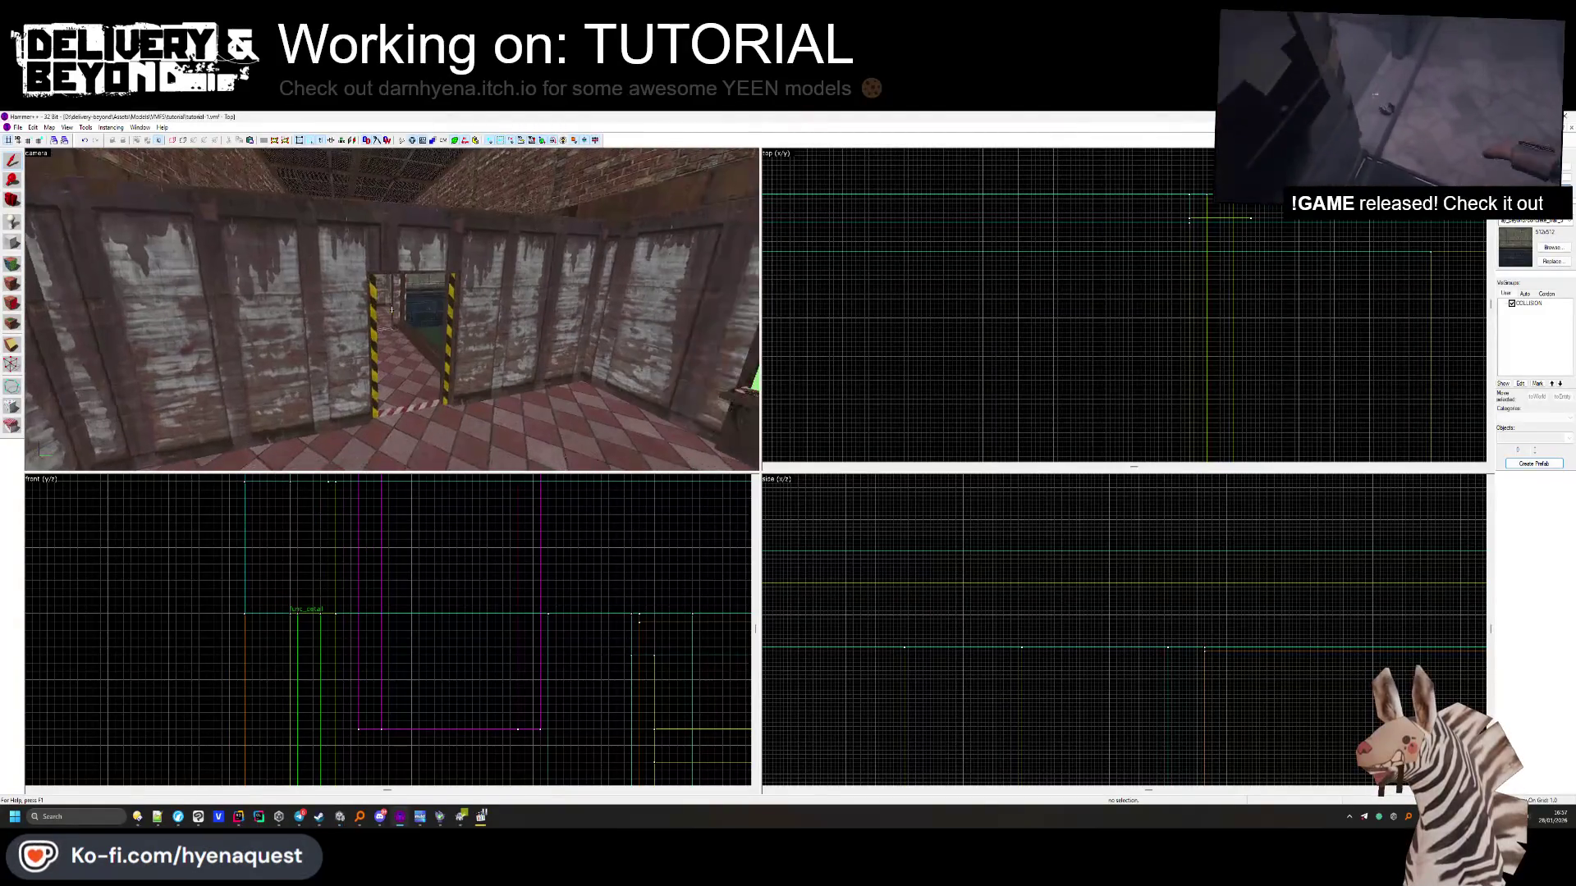
{"action": "key", "text": "w"}
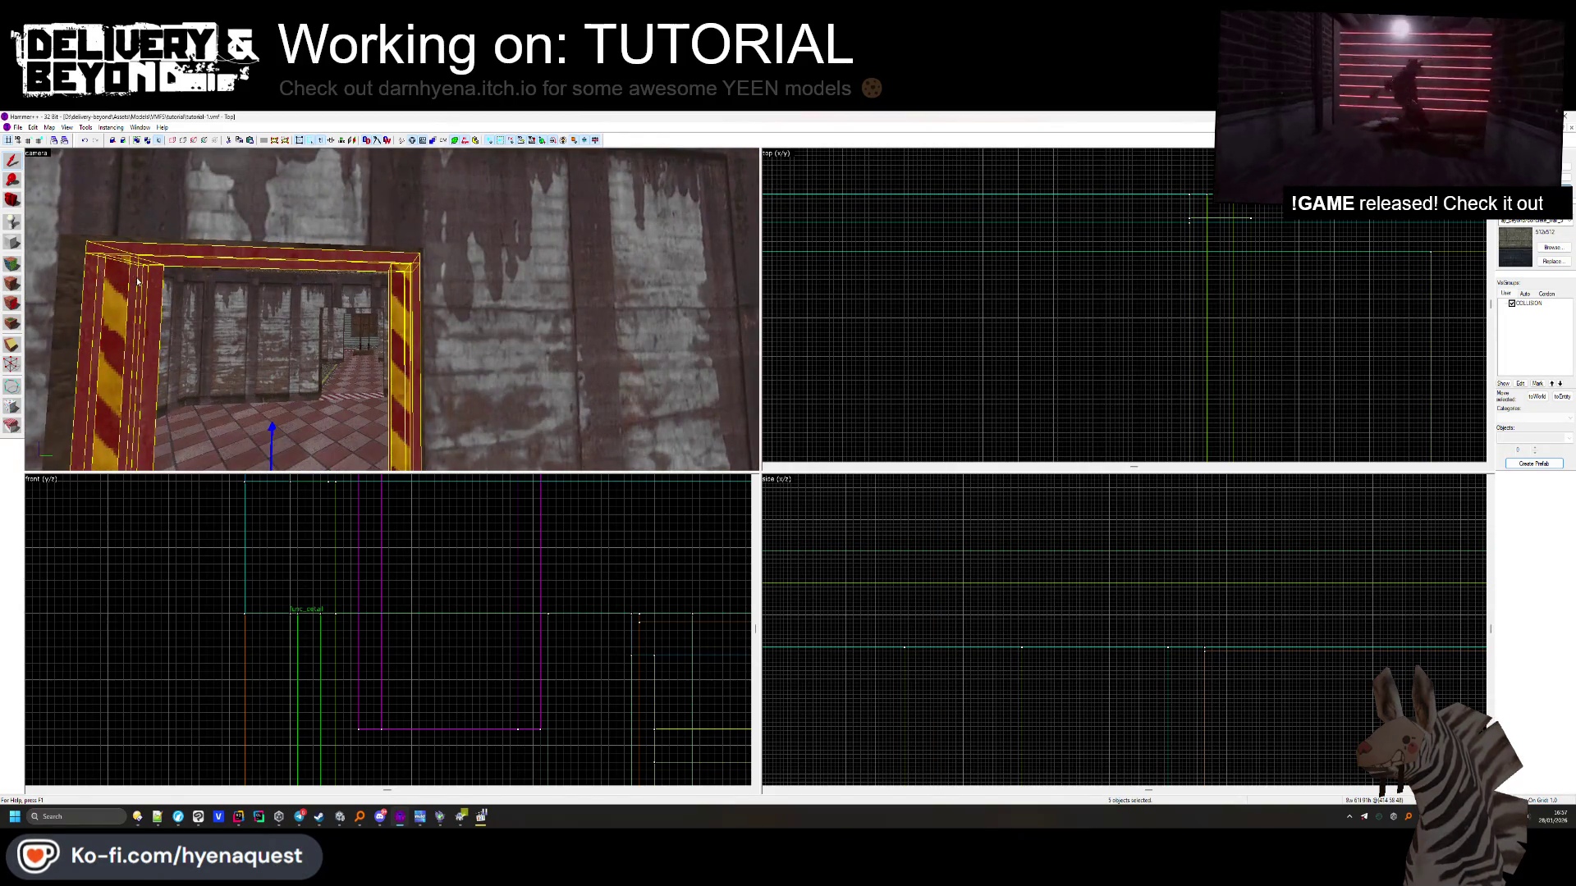
{"action": "key", "text": "w"}
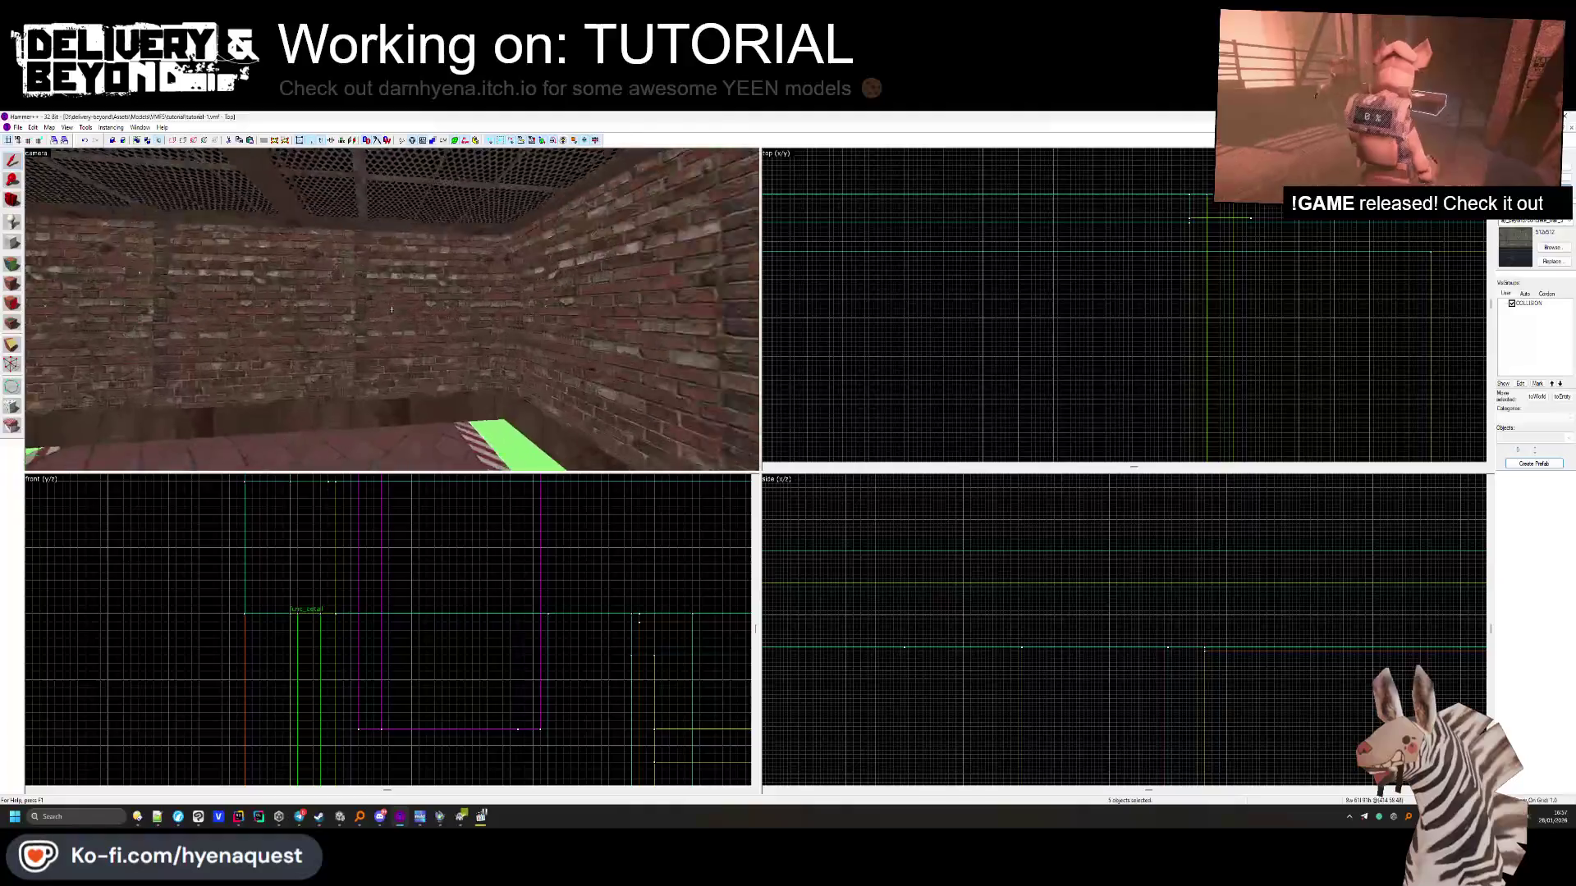
{"action": "key", "text": "z"}
{"action": "scroll", "coordinate": [415, 543], "scroll_direction": "down", "scroll_amount": 3}
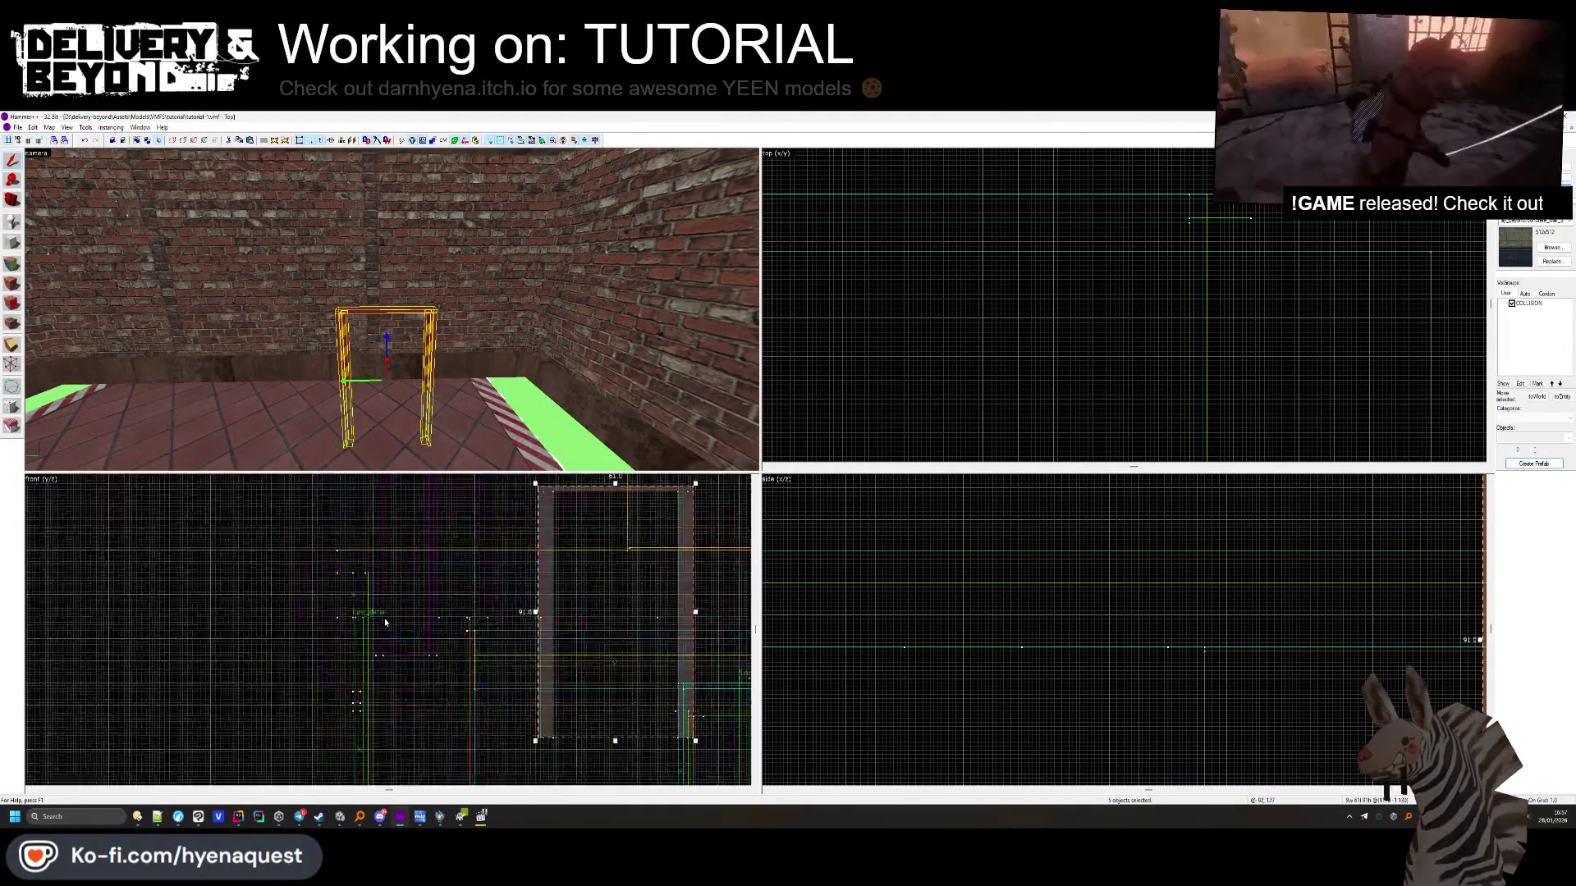
{"action": "scroll", "coordinate": [414, 543], "scroll_direction": "up", "scroll_amount": 5}
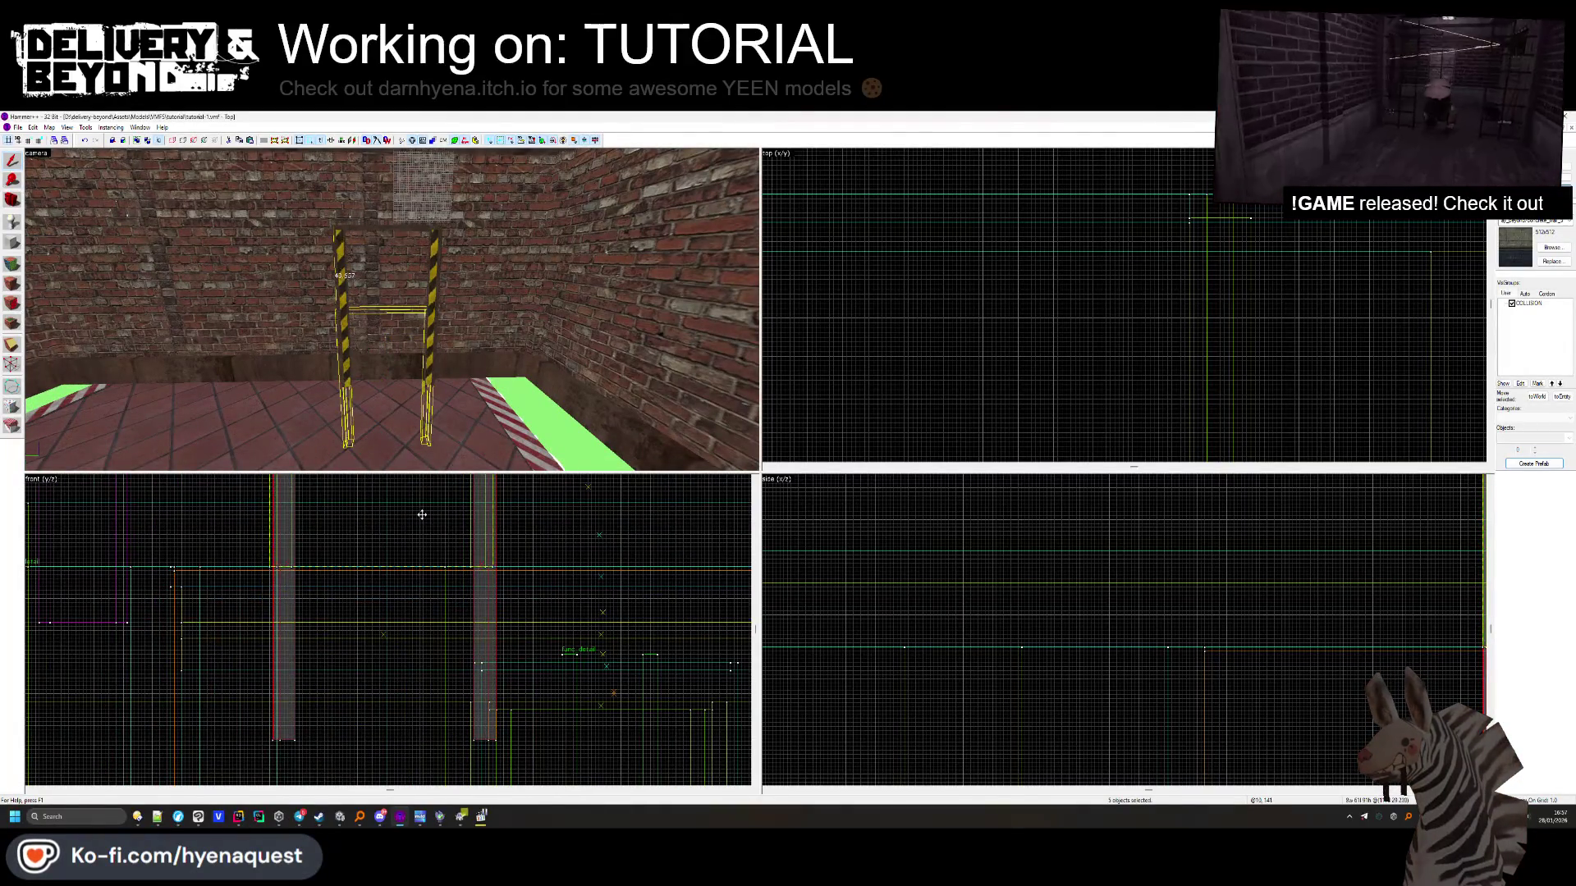
{"action": "left_click_drag", "start_coordinate": [415, 543], "coordinate": [414, 512]}
{"action": "key", "text": "z"}
{"action": "key", "text": "z"}
{"action": "scroll", "coordinate": [892, 341], "scroll_direction": "down", "scroll_amount": 4}
{"action": "scroll", "coordinate": [1271, 313], "scroll_direction": "up", "scroll_amount": 3}
{"action": "scroll", "coordinate": [1271, 312], "scroll_direction": "up", "scroll_amount": 5}
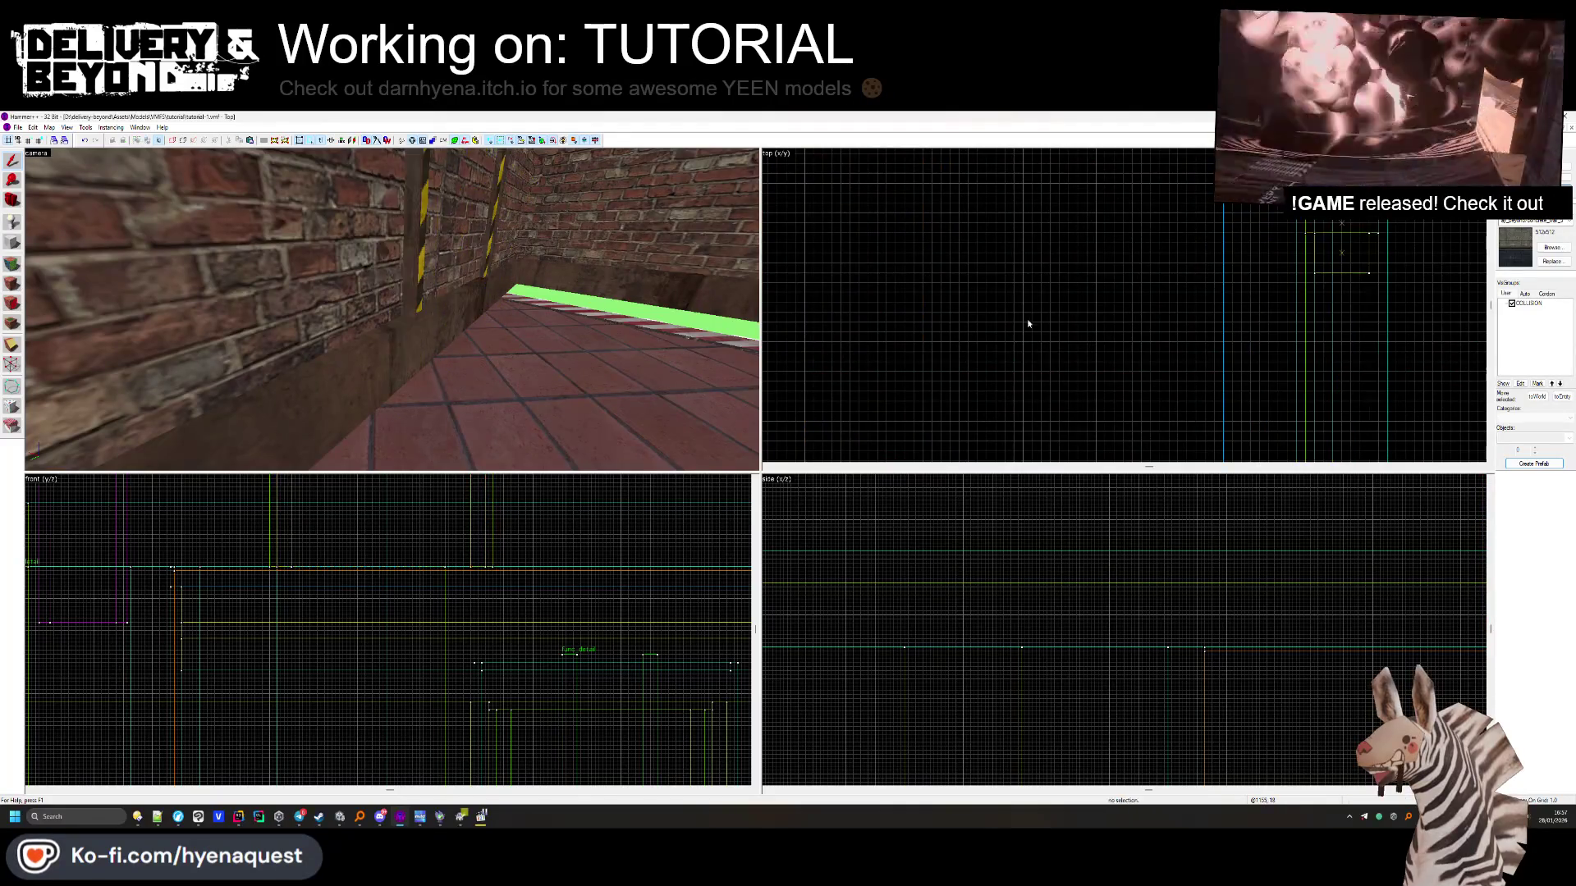
Reposition the long red floor beam and select the brush beside the doorway pillar
{"action": "left_click", "coordinate": [365, 322]}
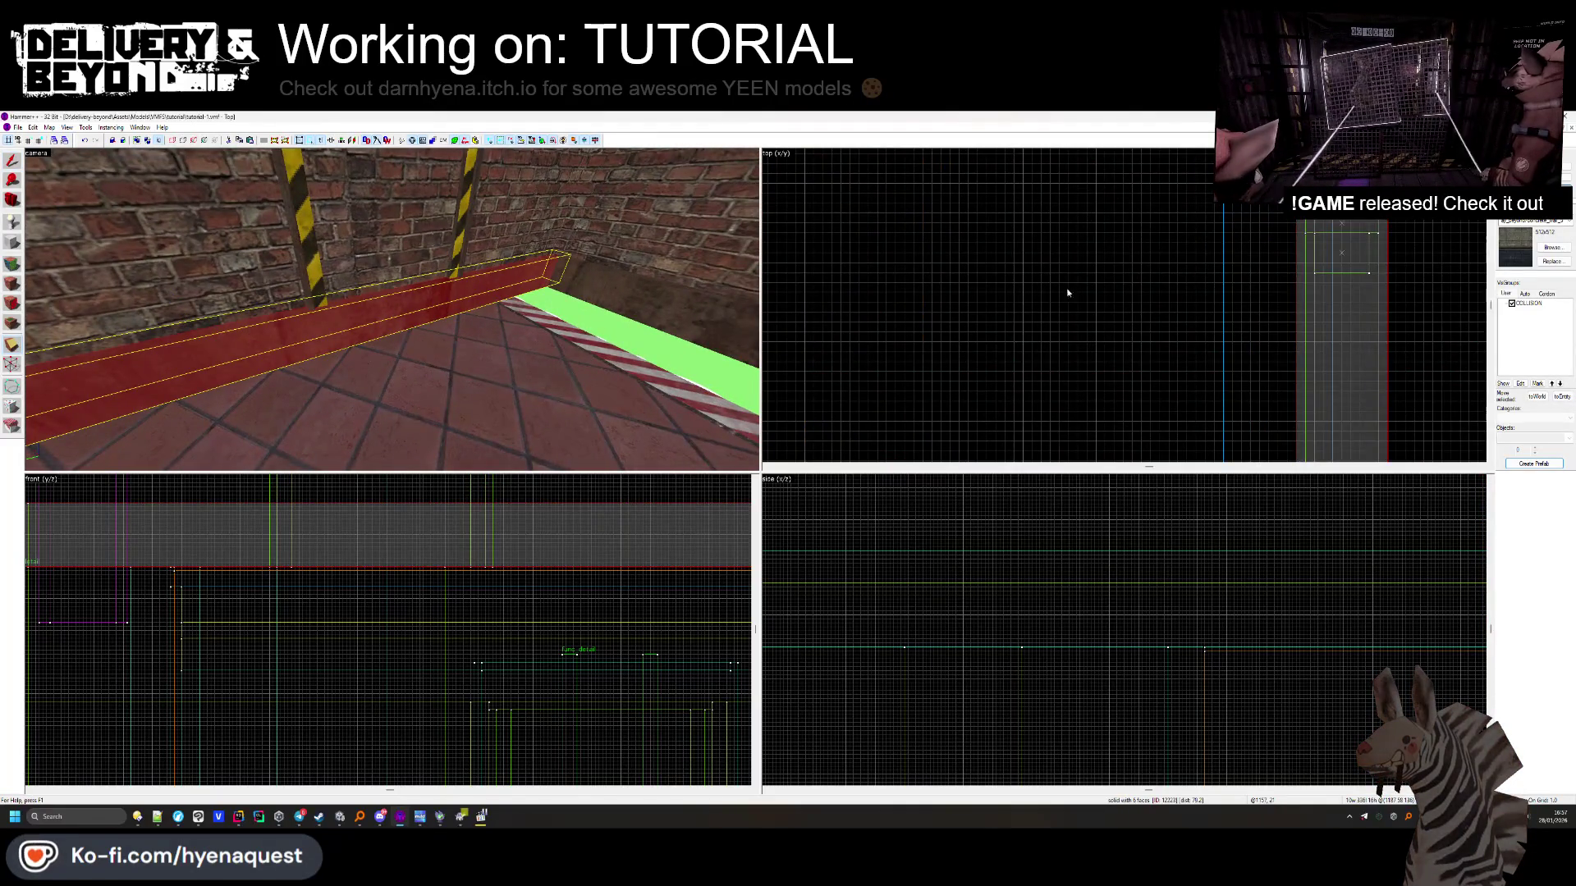
{"action": "scroll", "coordinate": [1068, 293], "scroll_direction": "down", "scroll_amount": 2}
{"action": "left_click_drag", "start_coordinate": [1221, 265], "coordinate": [1212, 433]}
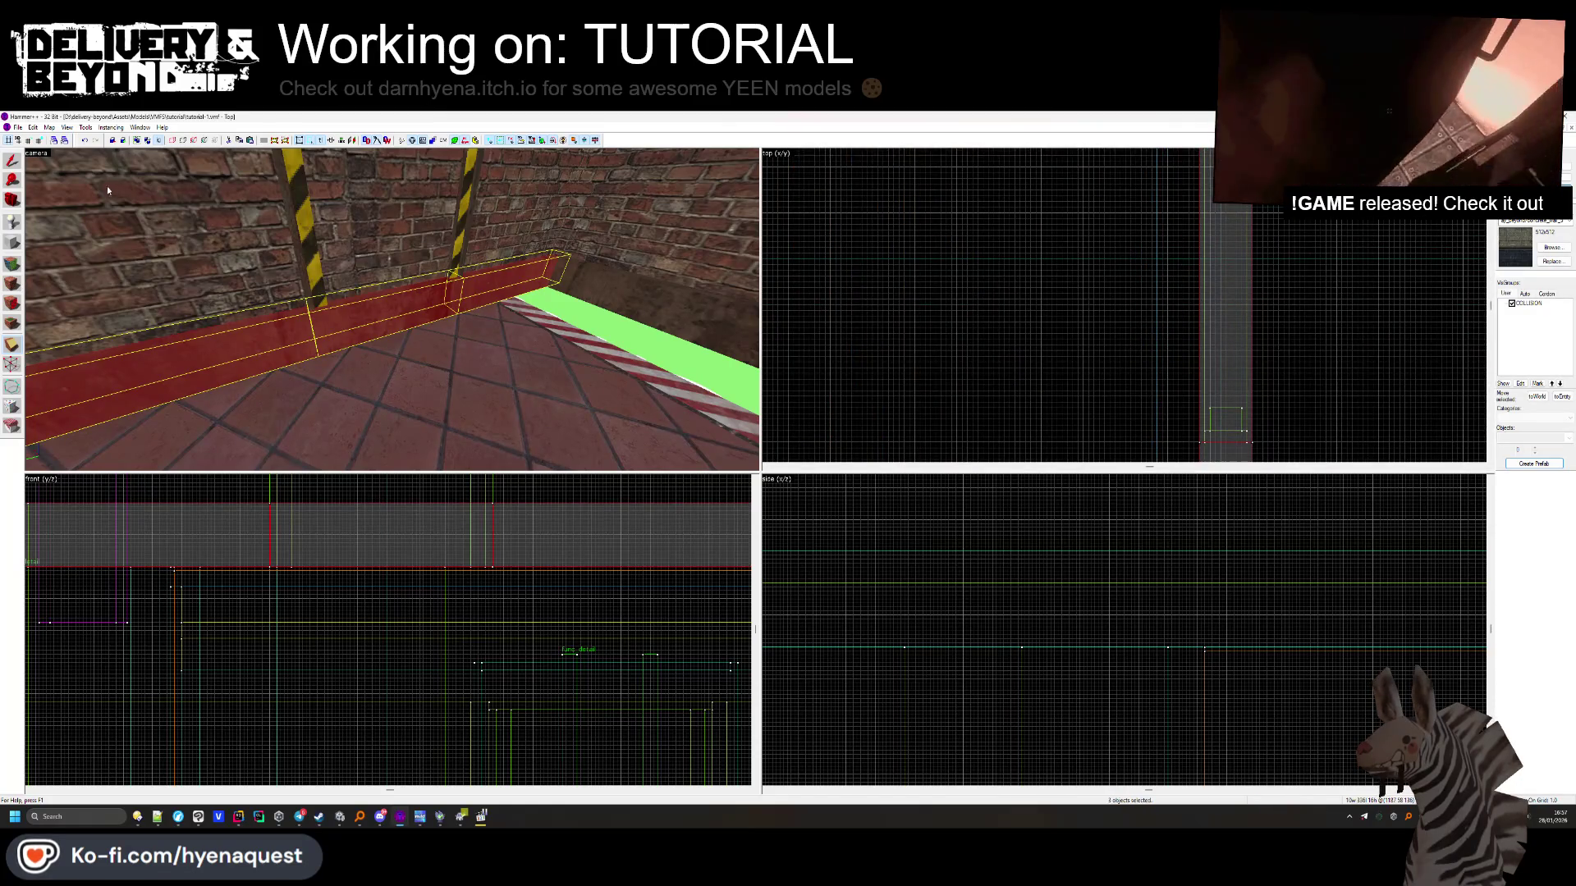
{"action": "left_click", "coordinate": [480, 305]}
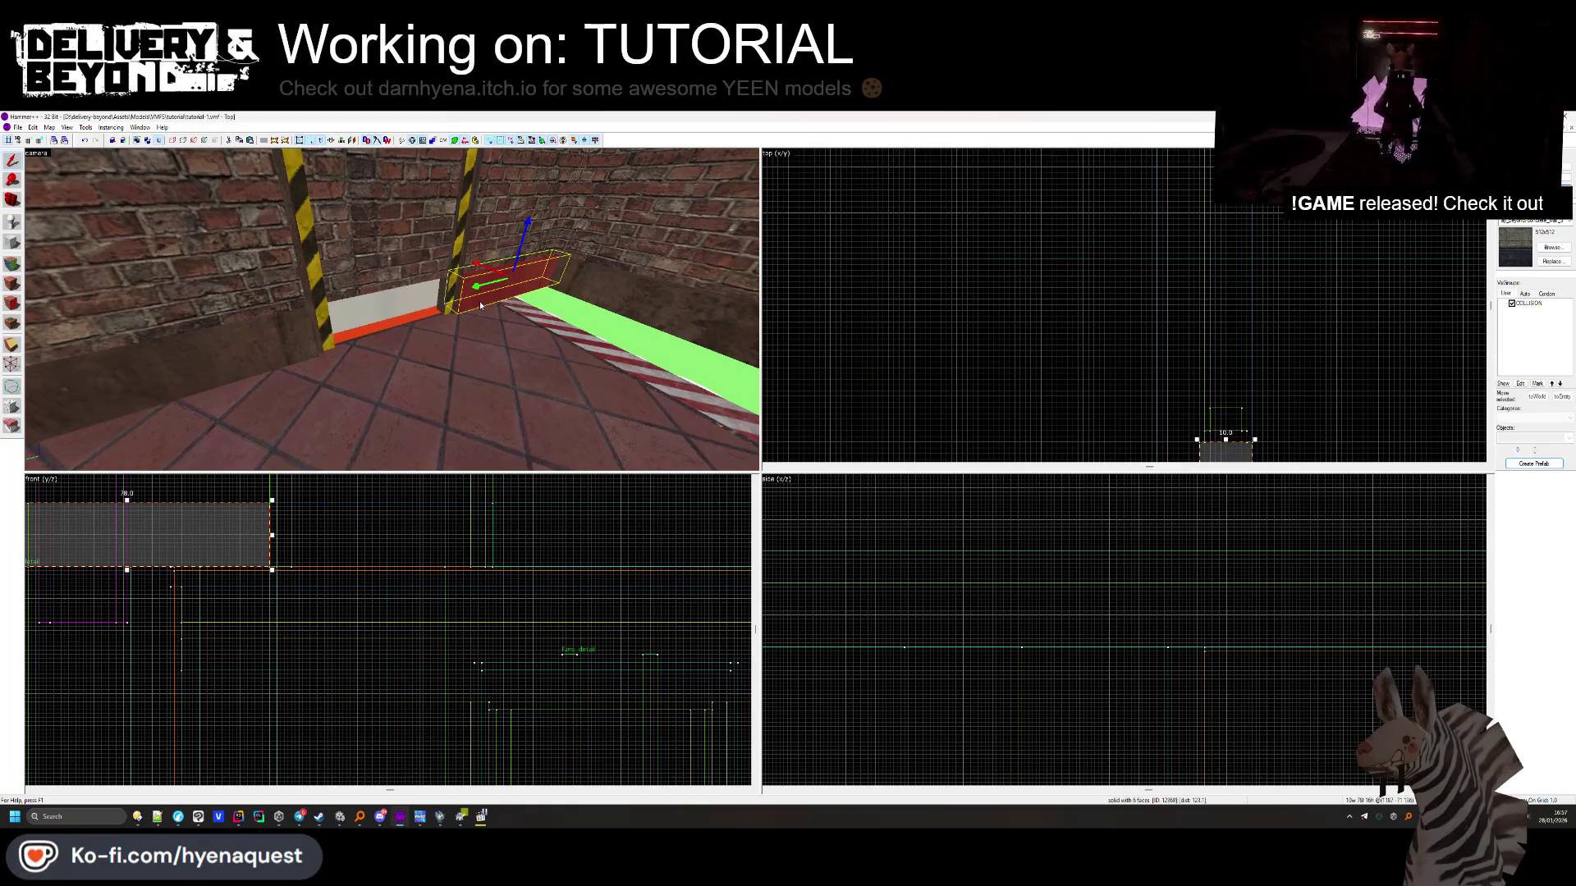
{"action": "key", "text": "Escape"}
{"action": "key", "text": "w"}
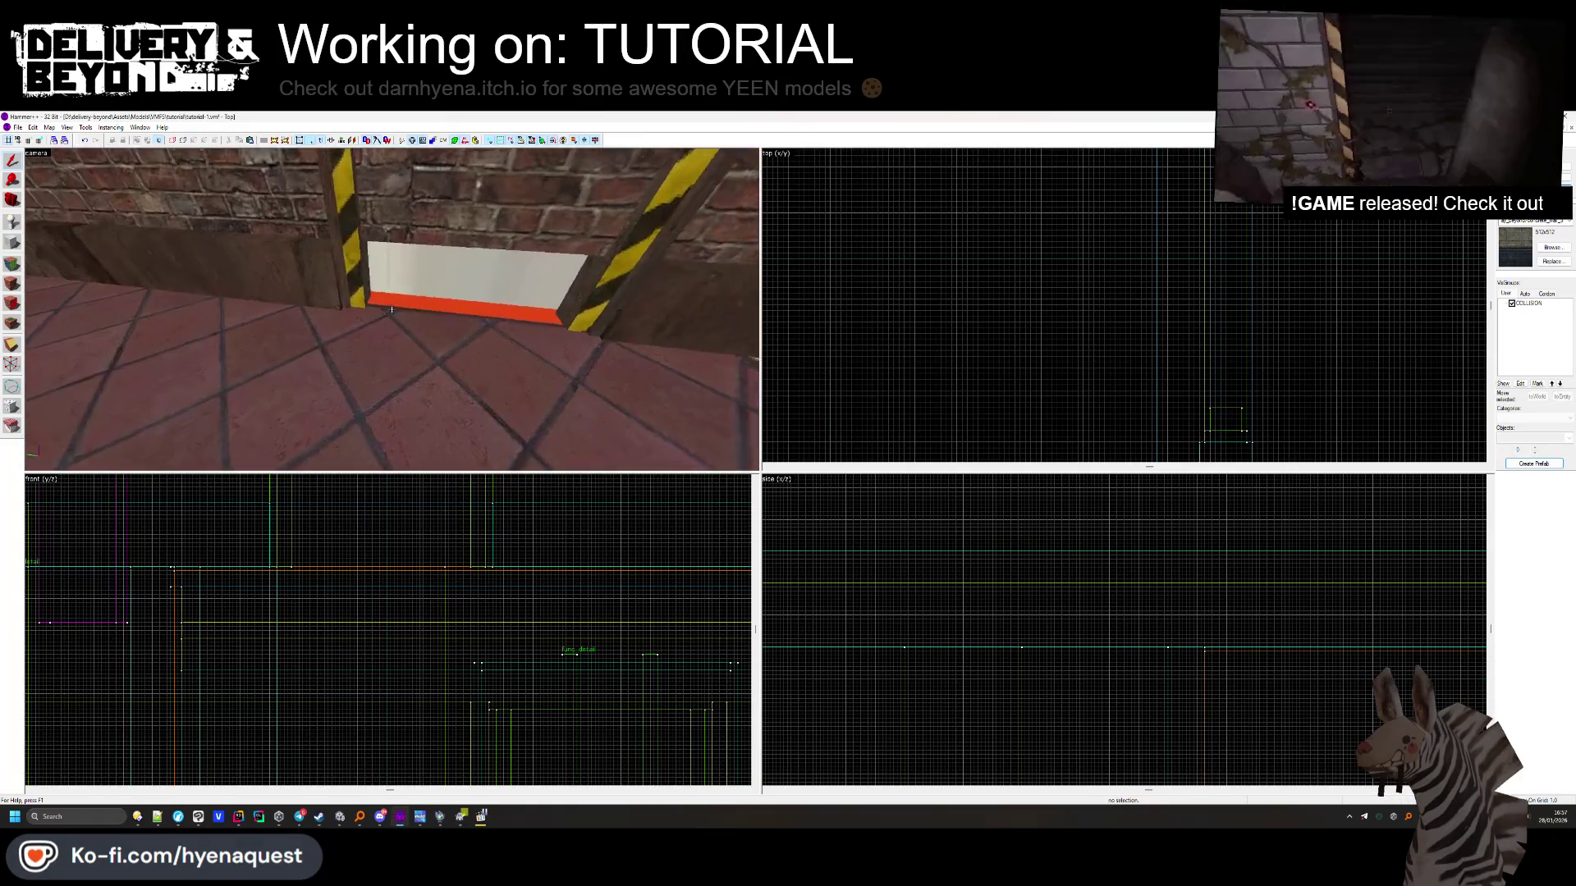
{"action": "left_click", "coordinate": [412, 333]}
{"action": "left_click", "coordinate": [514, 556]}
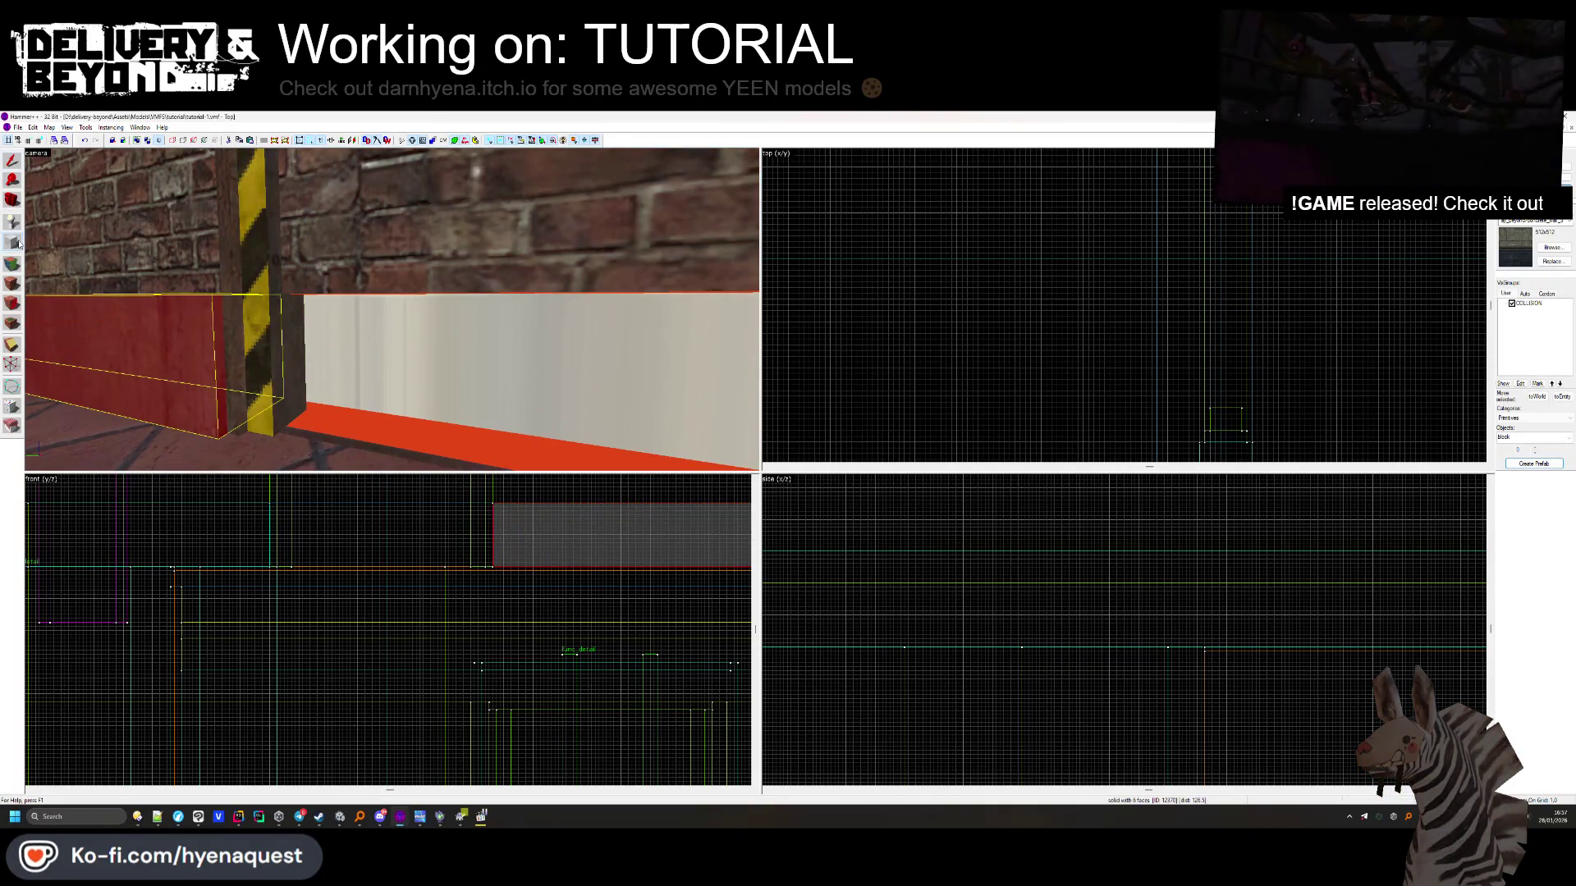
Create an OUTSIDE-textured block brush stretched from 30 to 57 units to close the pillar gap
{"action": "left_click", "coordinate": [1544, 251]}
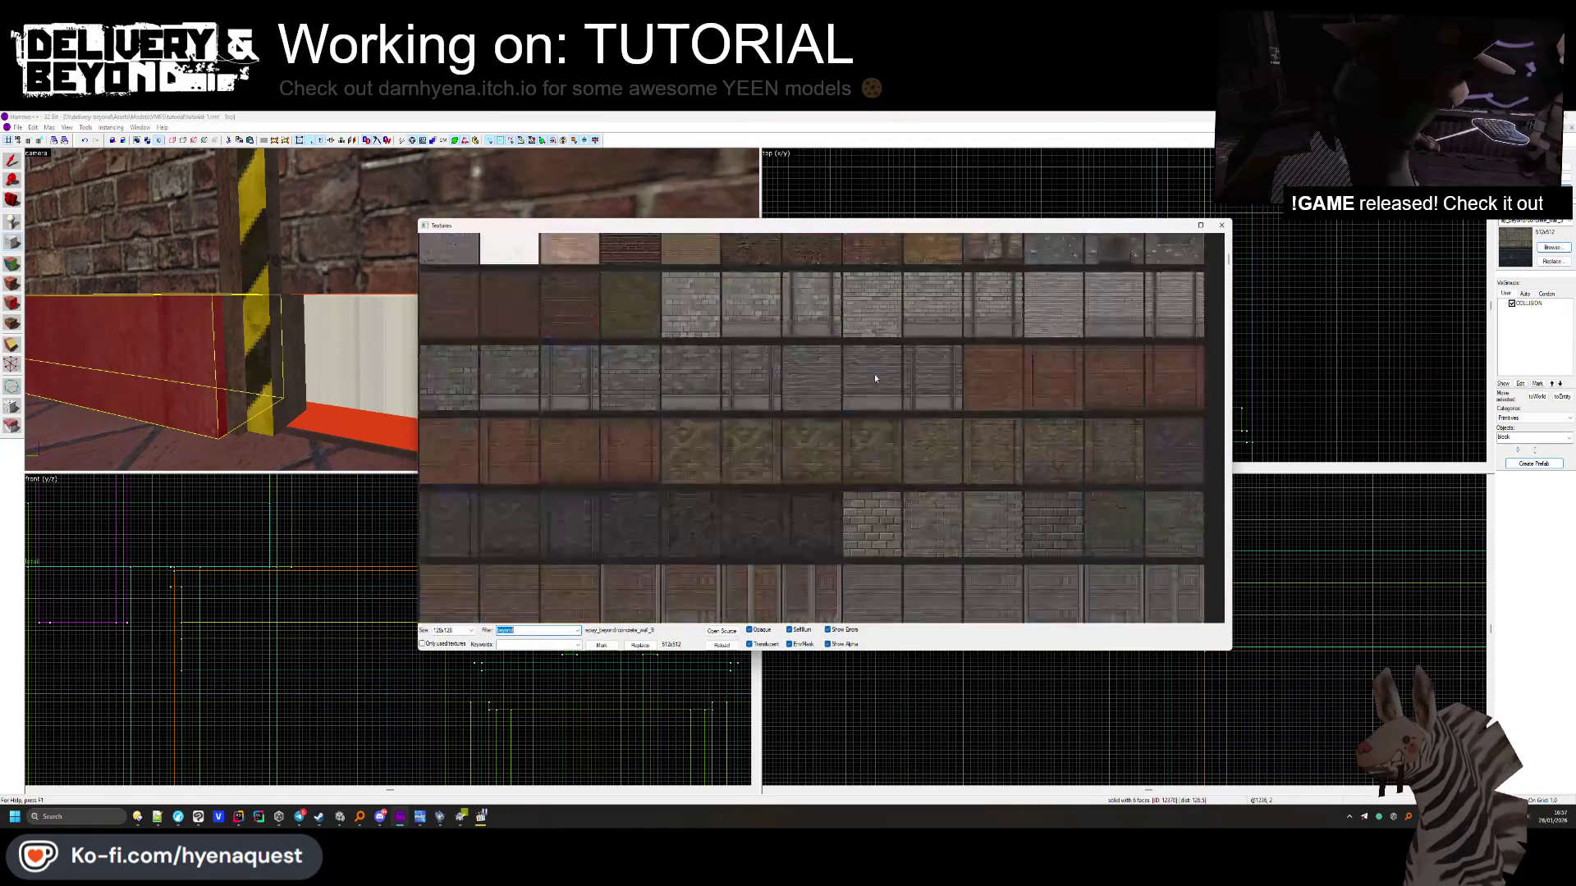
{"action": "double_click", "coordinate": [892, 265]}
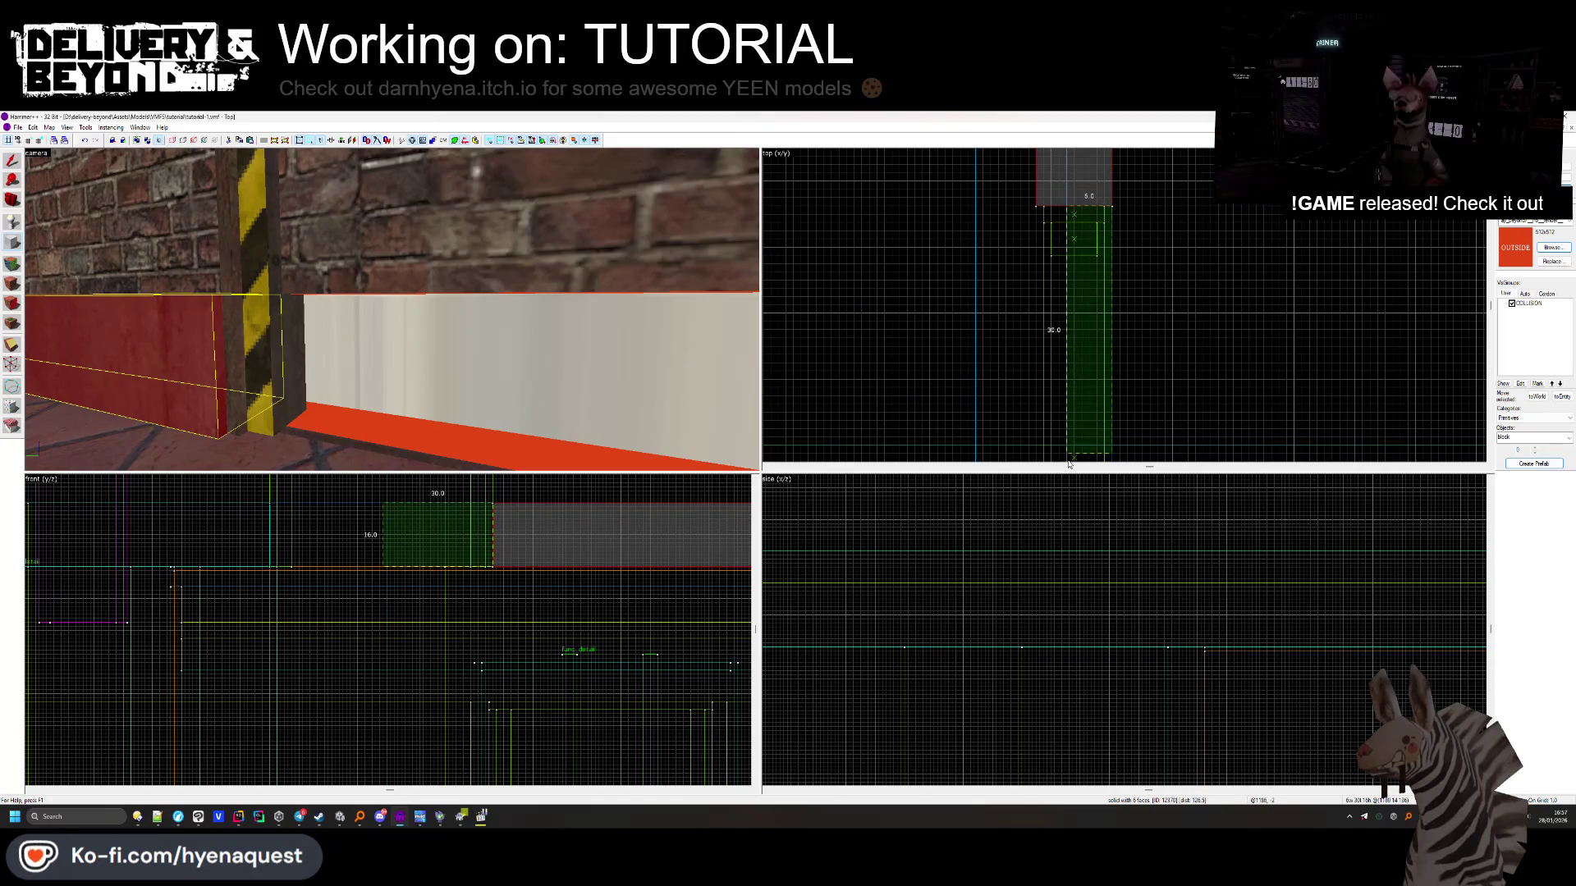
{"action": "scroll", "coordinate": [1071, 417], "scroll_direction": "down", "scroll_amount": 2}
{"action": "left_click_drag", "start_coordinate": [1105, 307], "coordinate": [1103, 443]}
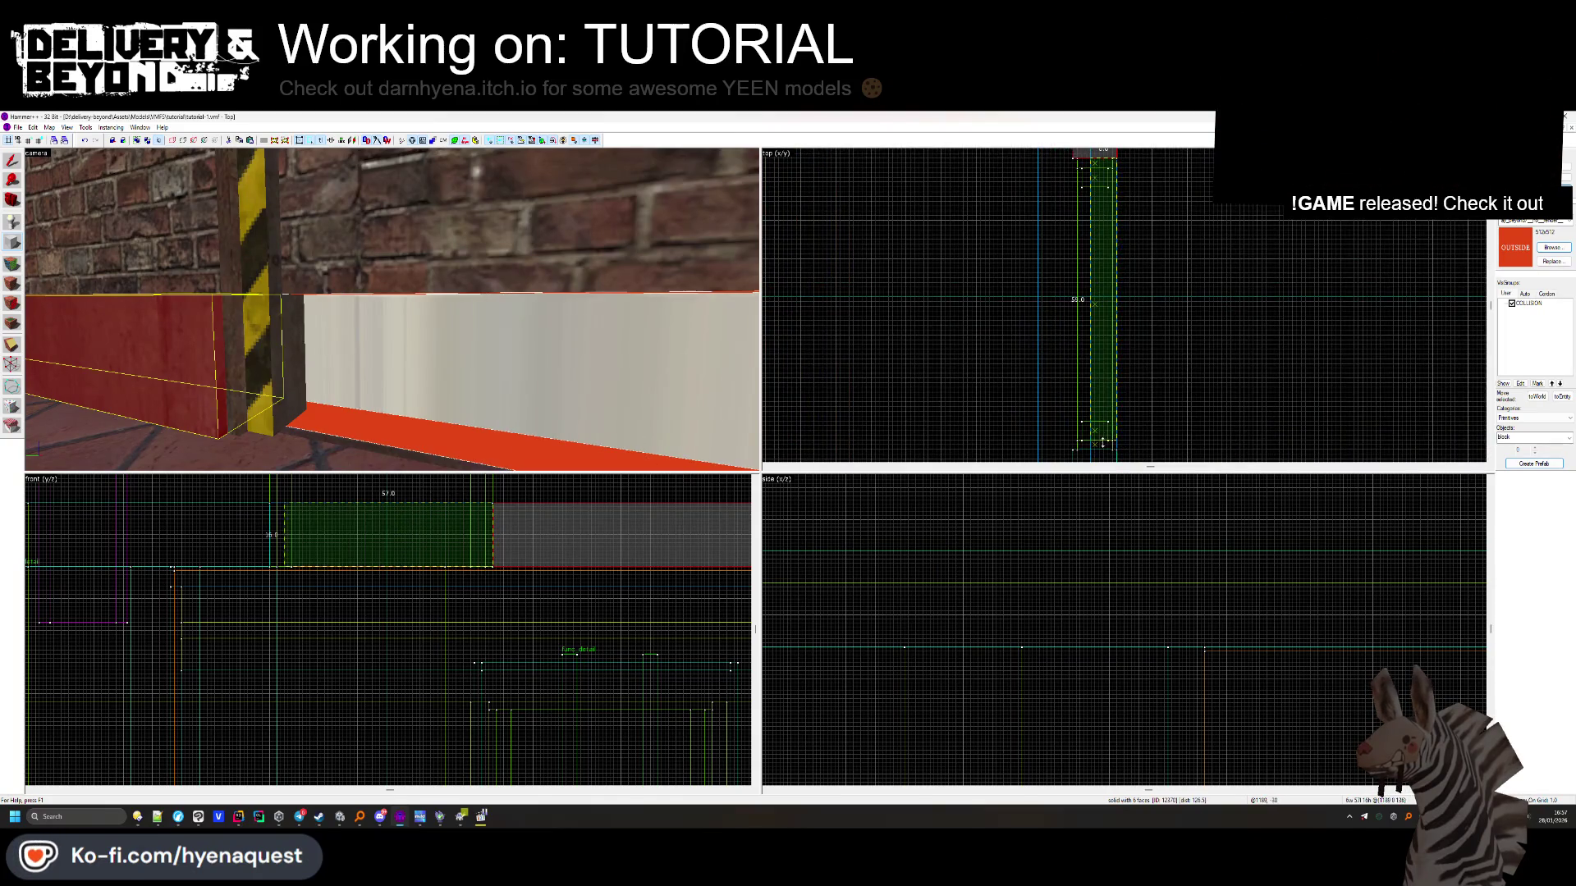
{"action": "key", "text": "Return"}
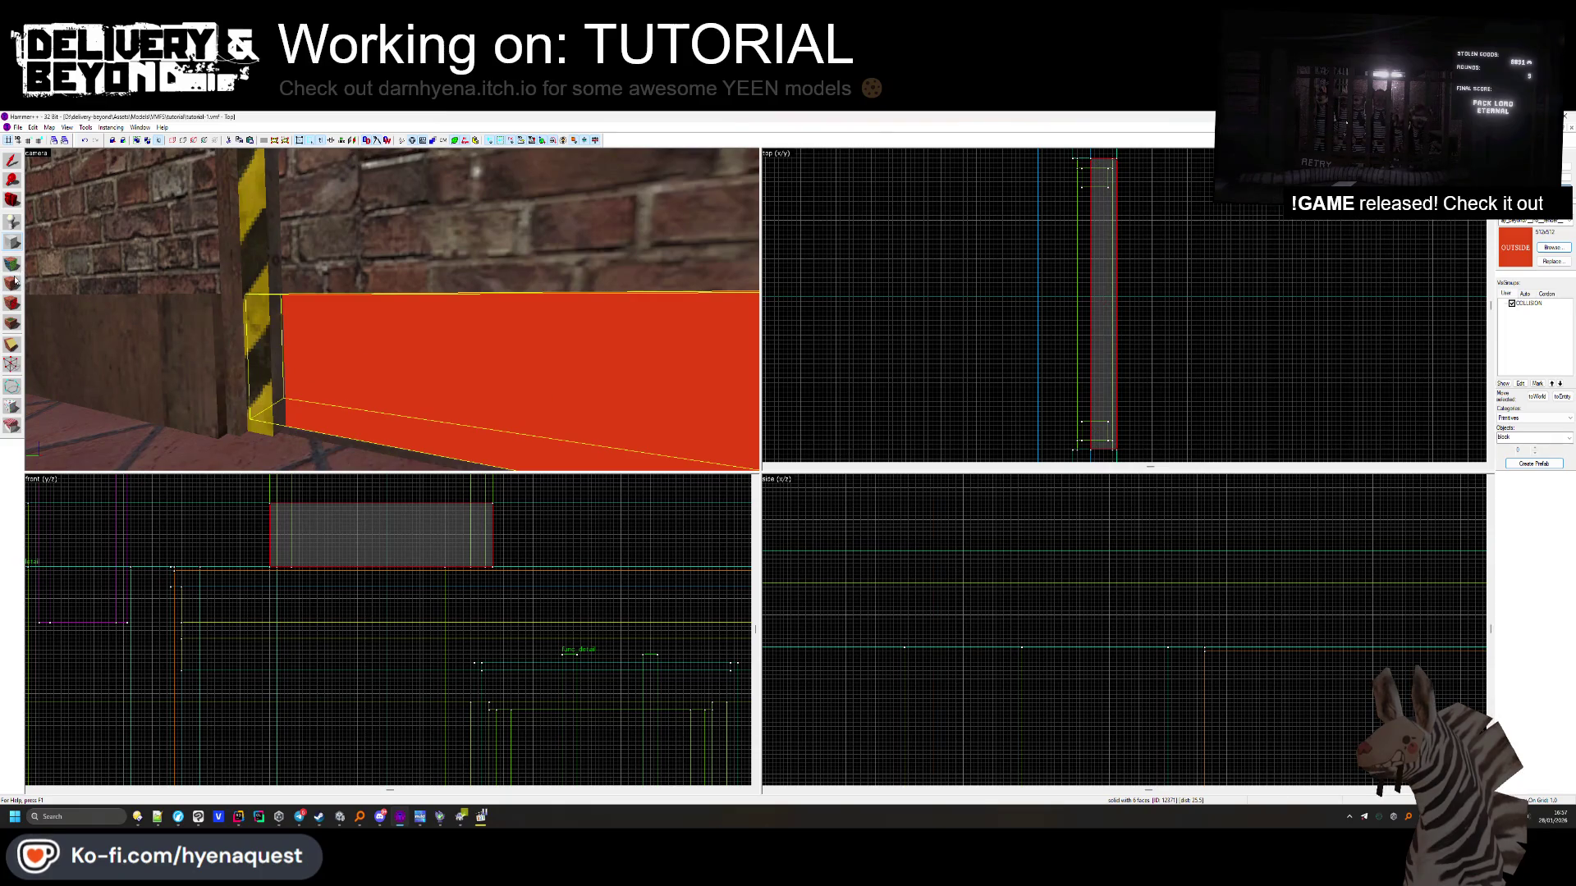
{"action": "left_click", "coordinate": [13, 283]}
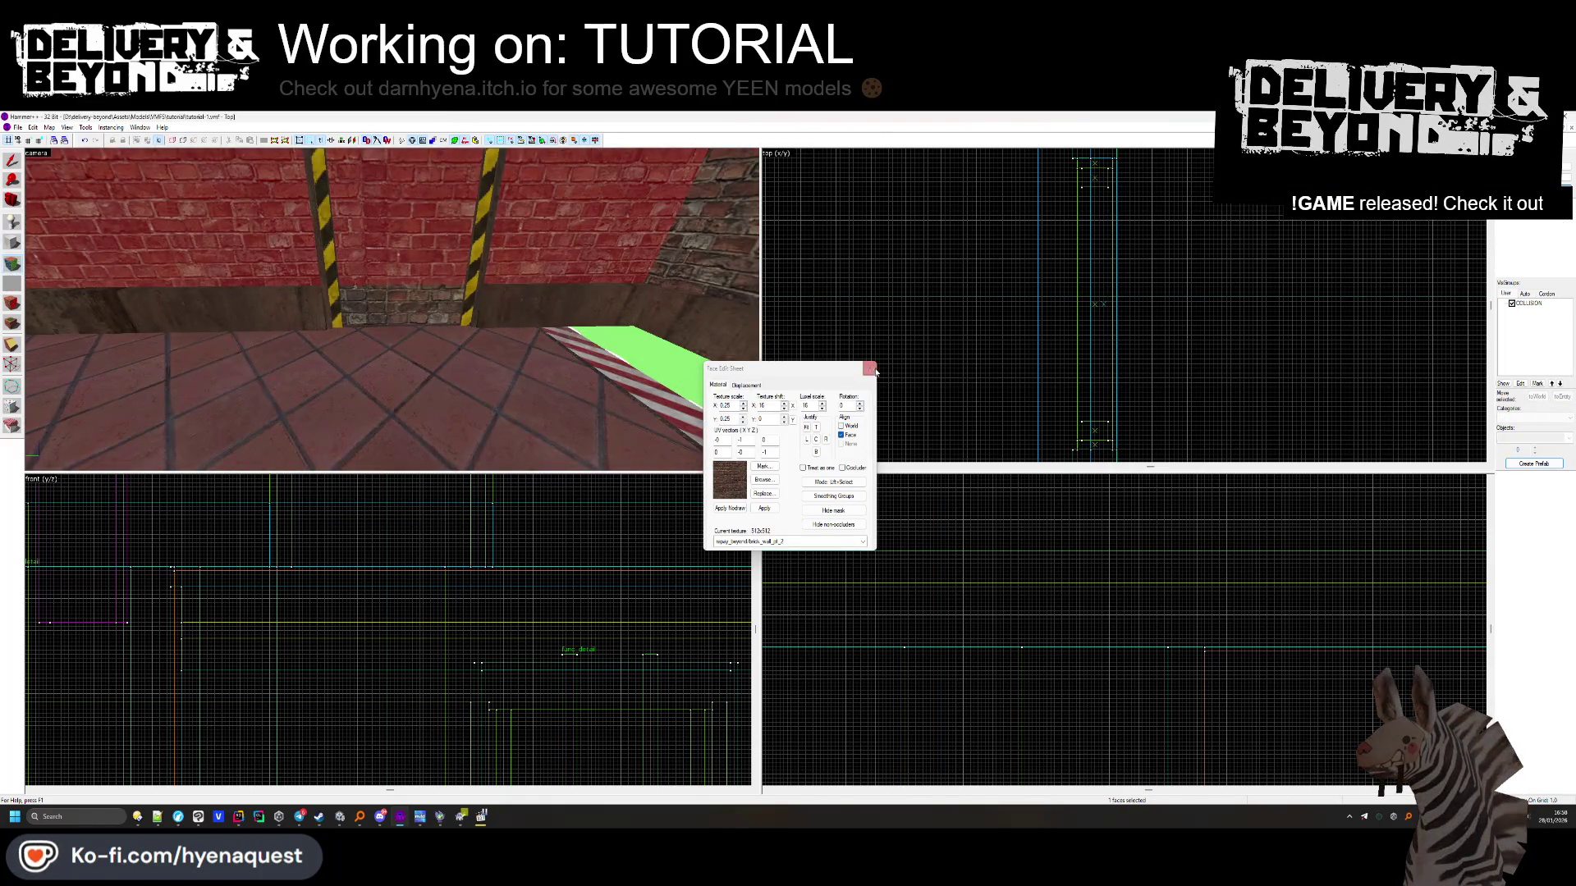
{"action": "left_click", "coordinate": [875, 371]}
{"action": "key", "text": "alt+Tab"}
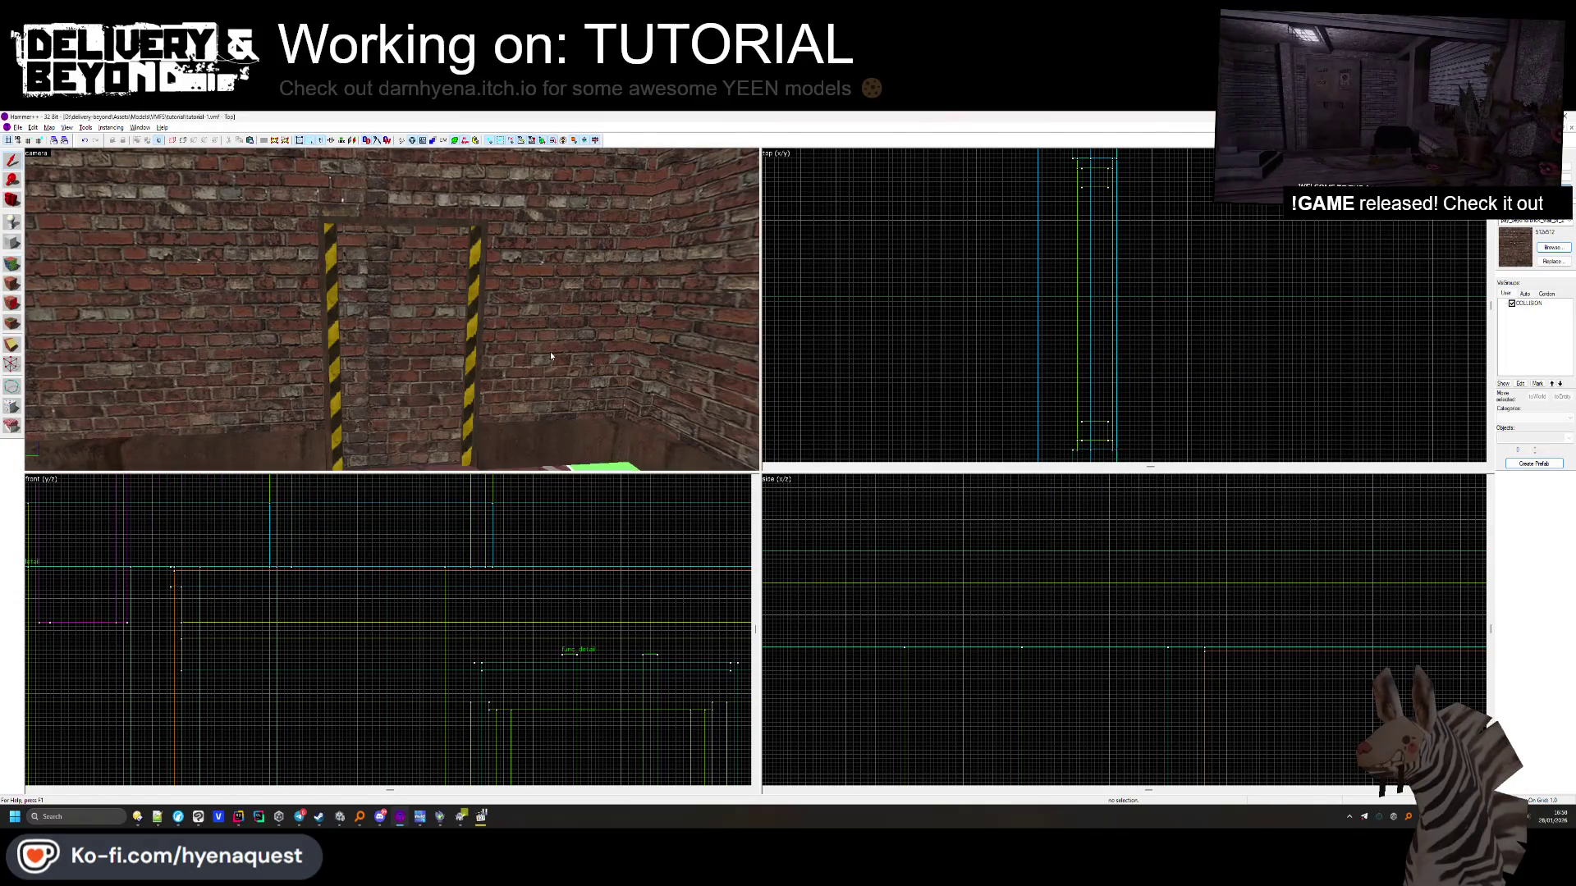
{"action": "left_click", "coordinate": [338, 819]}
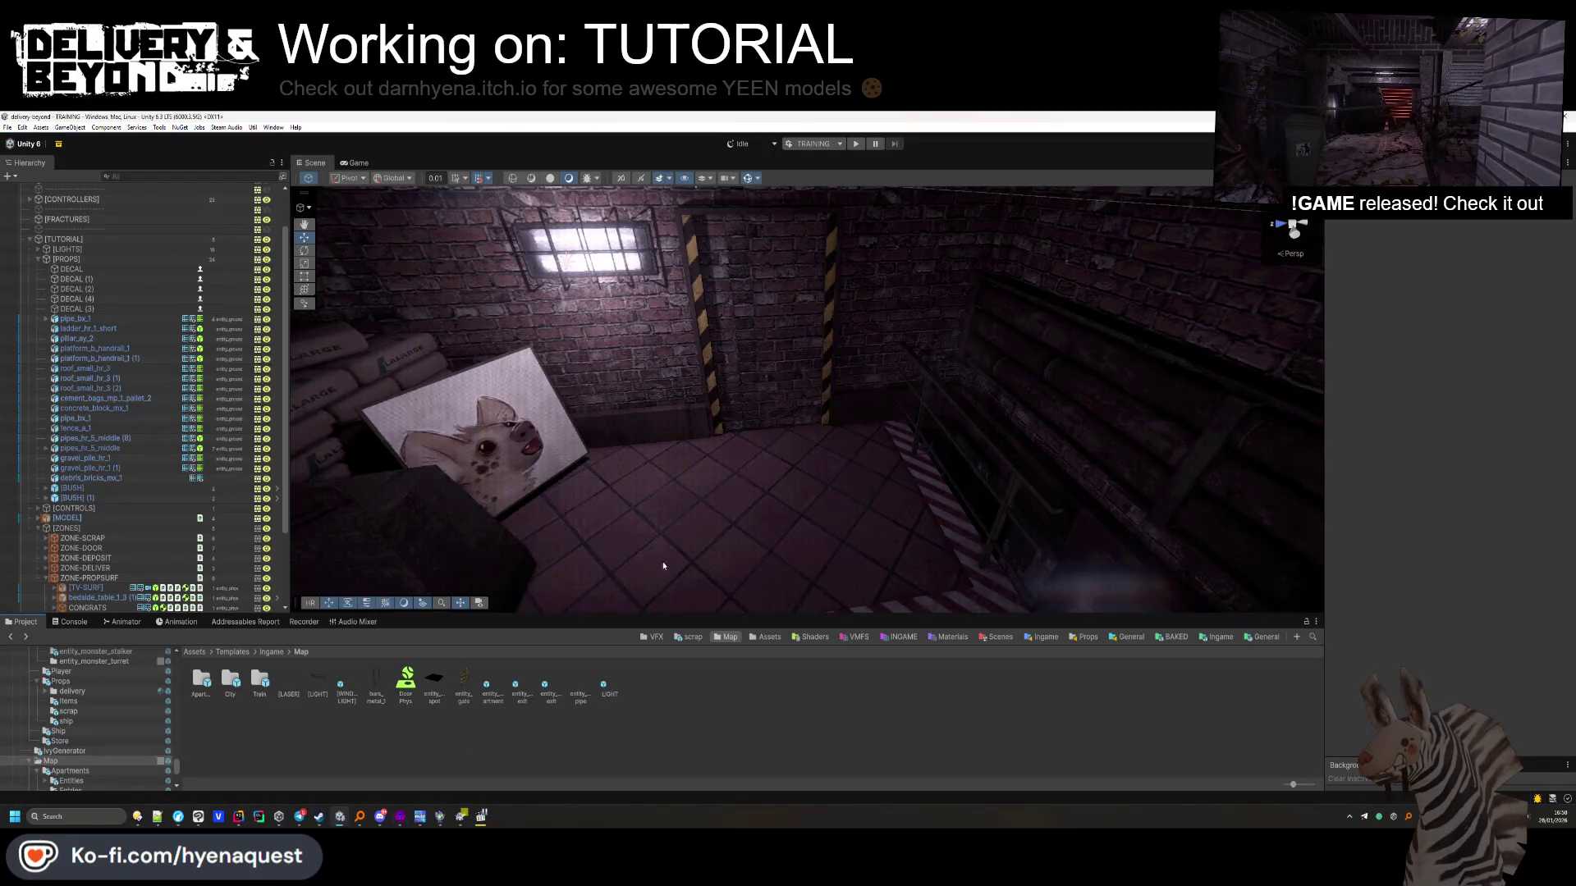
Drop a dark door from Doors & Gates into the hazard doorway with Y rotation 90
{"action": "mouse_move", "coordinate": [793, 457]}
{"action": "left_mouse_down"}
{"action": "mouse_move", "coordinate": [763, 414]}
{"action": "mouse_move", "coordinate": [805, 428]}
{"action": "left_mouse_up"}
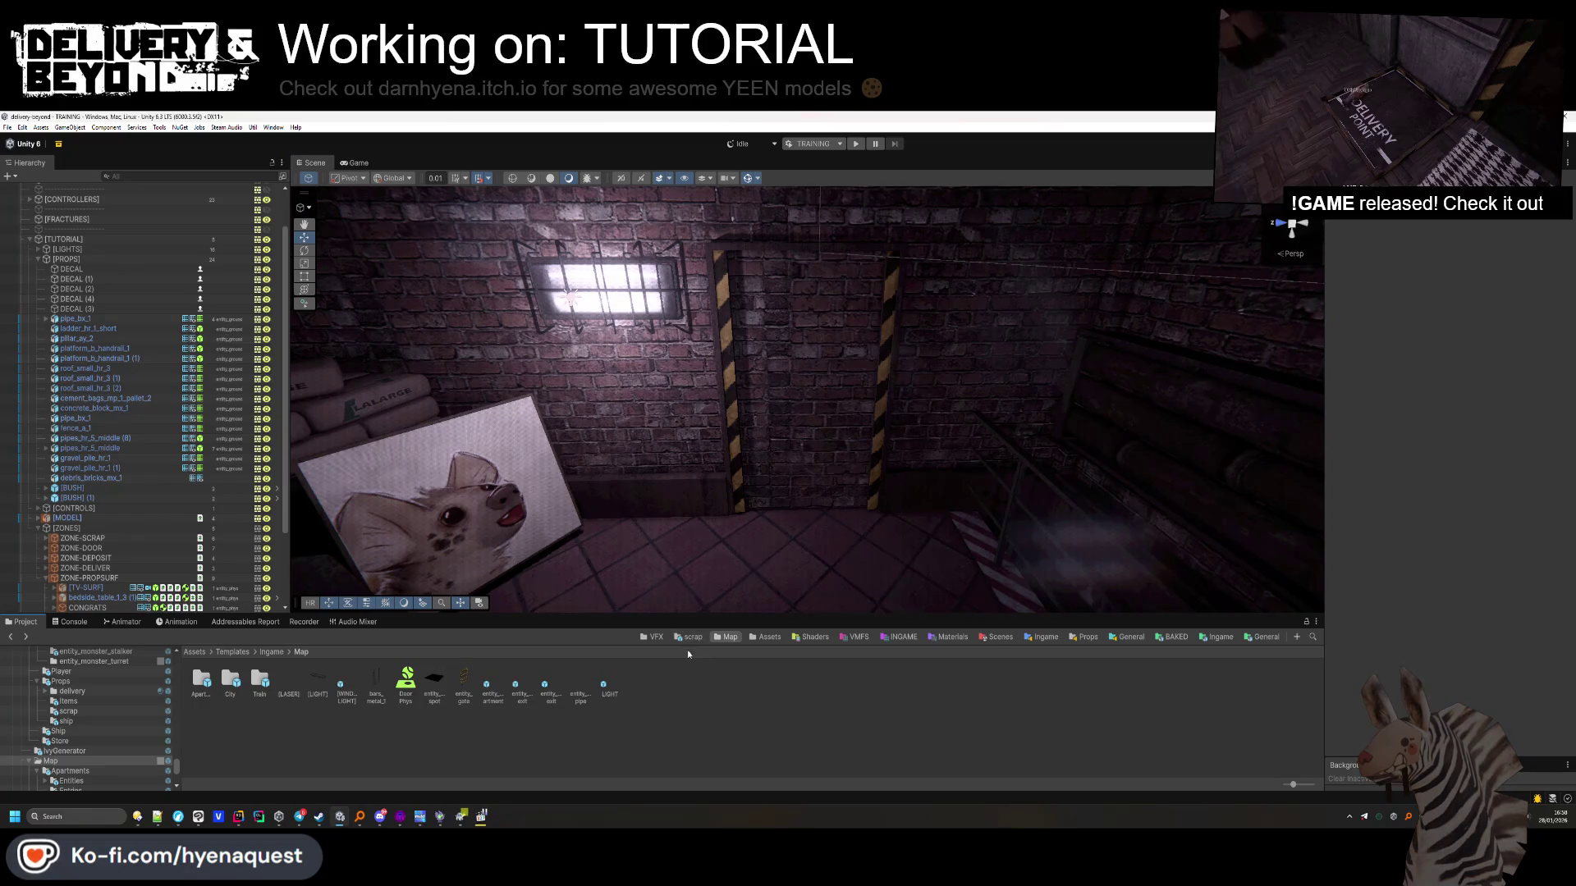
{"action": "left_click", "coordinate": [82, 675]}
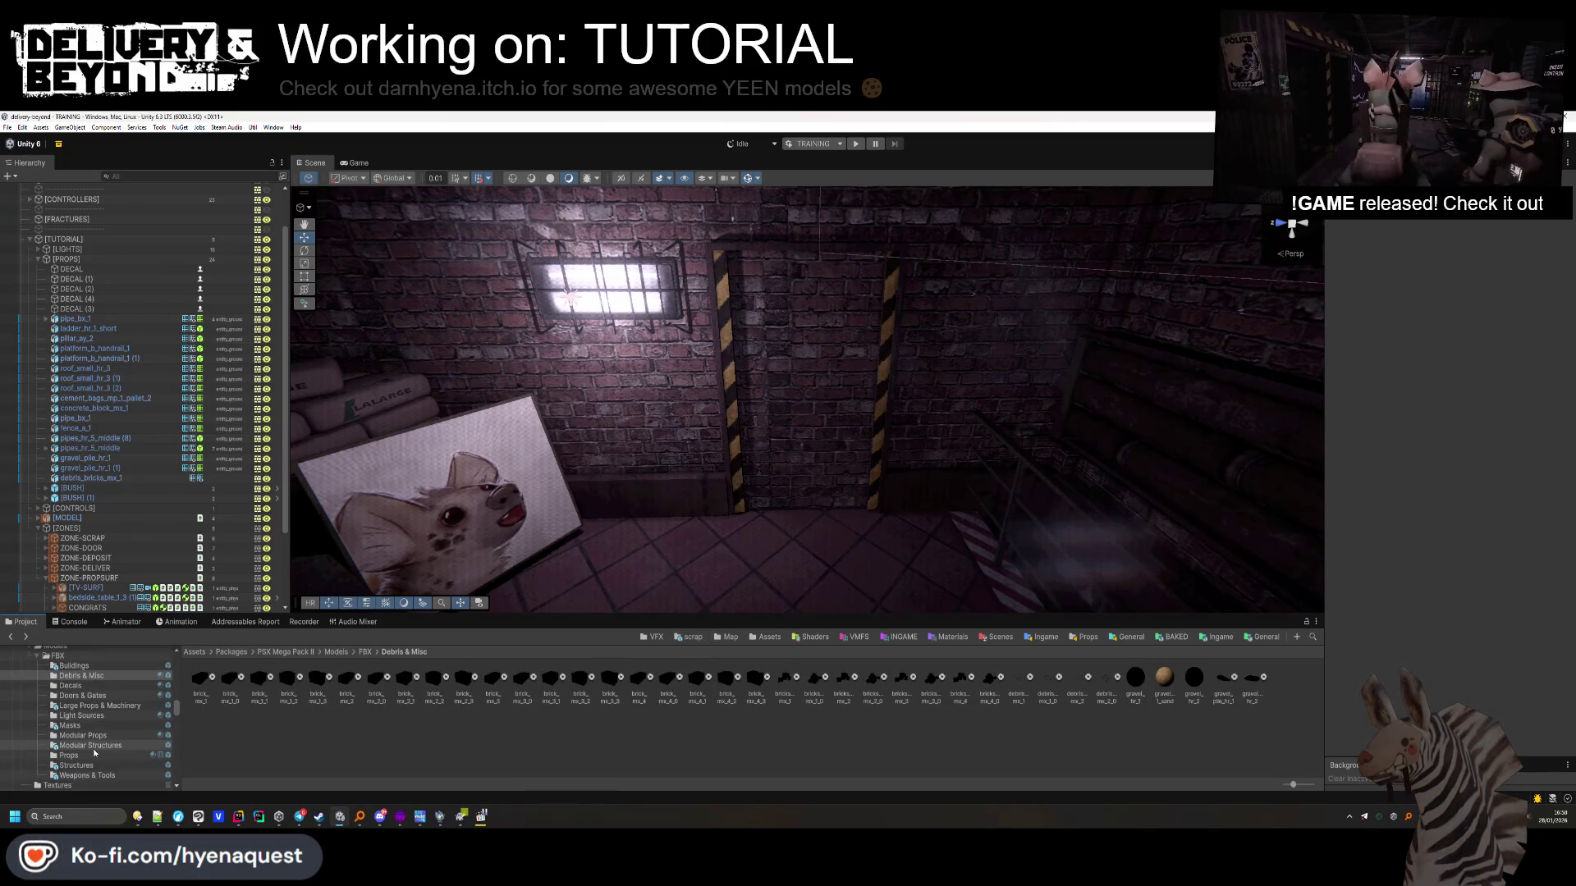
{"action": "left_click", "coordinate": [83, 695]}
{"action": "mouse_move", "coordinate": [765, 519]}
{"action": "left_mouse_down"}
{"action": "mouse_move", "coordinate": [829, 591]}
{"action": "mouse_move", "coordinate": [722, 574]}
{"action": "mouse_move", "coordinate": [823, 597]}
{"action": "left_mouse_up"}
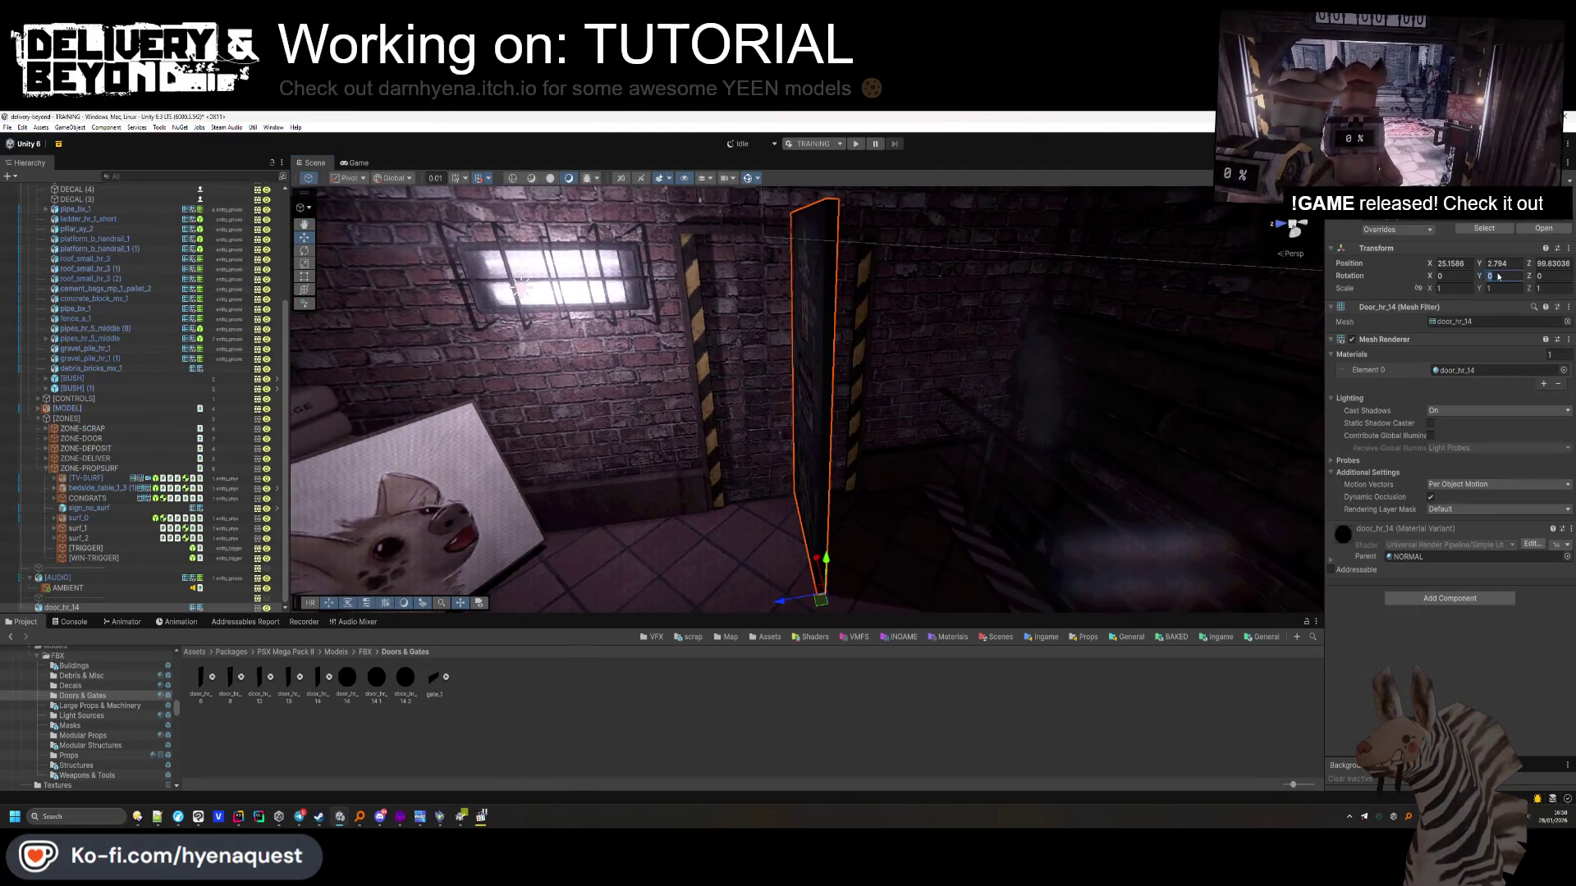
{"action": "type", "text": "90"}
{"action": "left_click_drag", "start_coordinate": [818, 601], "coordinate": [719, 513]}
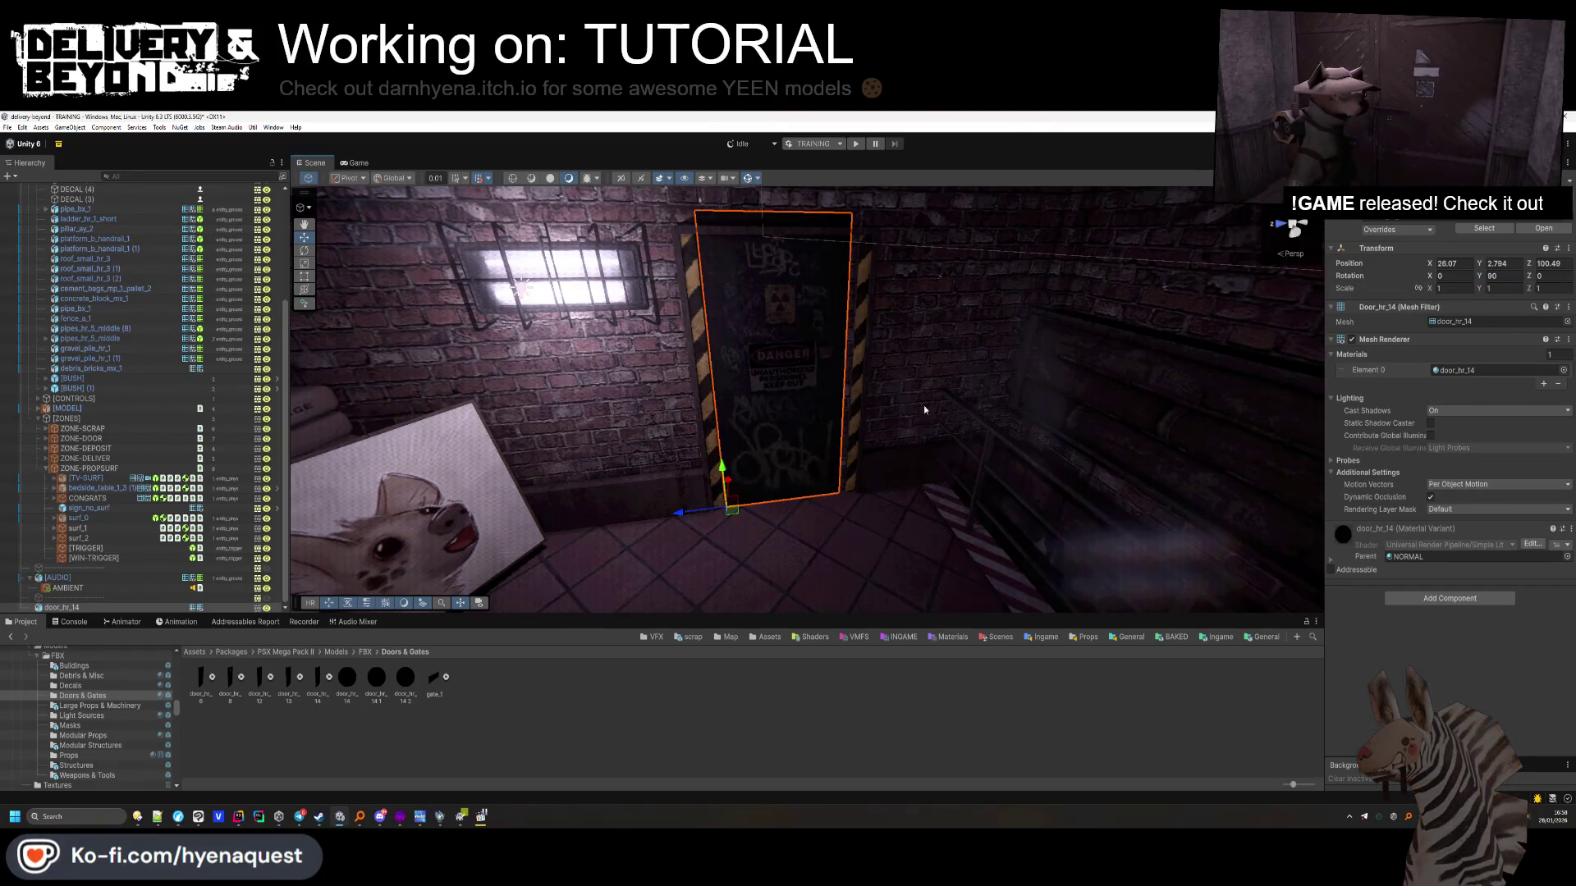
Scale door_hr_14 with the Rect tool to about 1.1 by 0.947 to fill the frame
{"action": "left_click", "coordinate": [303, 277]}
{"action": "key", "text": "f"}
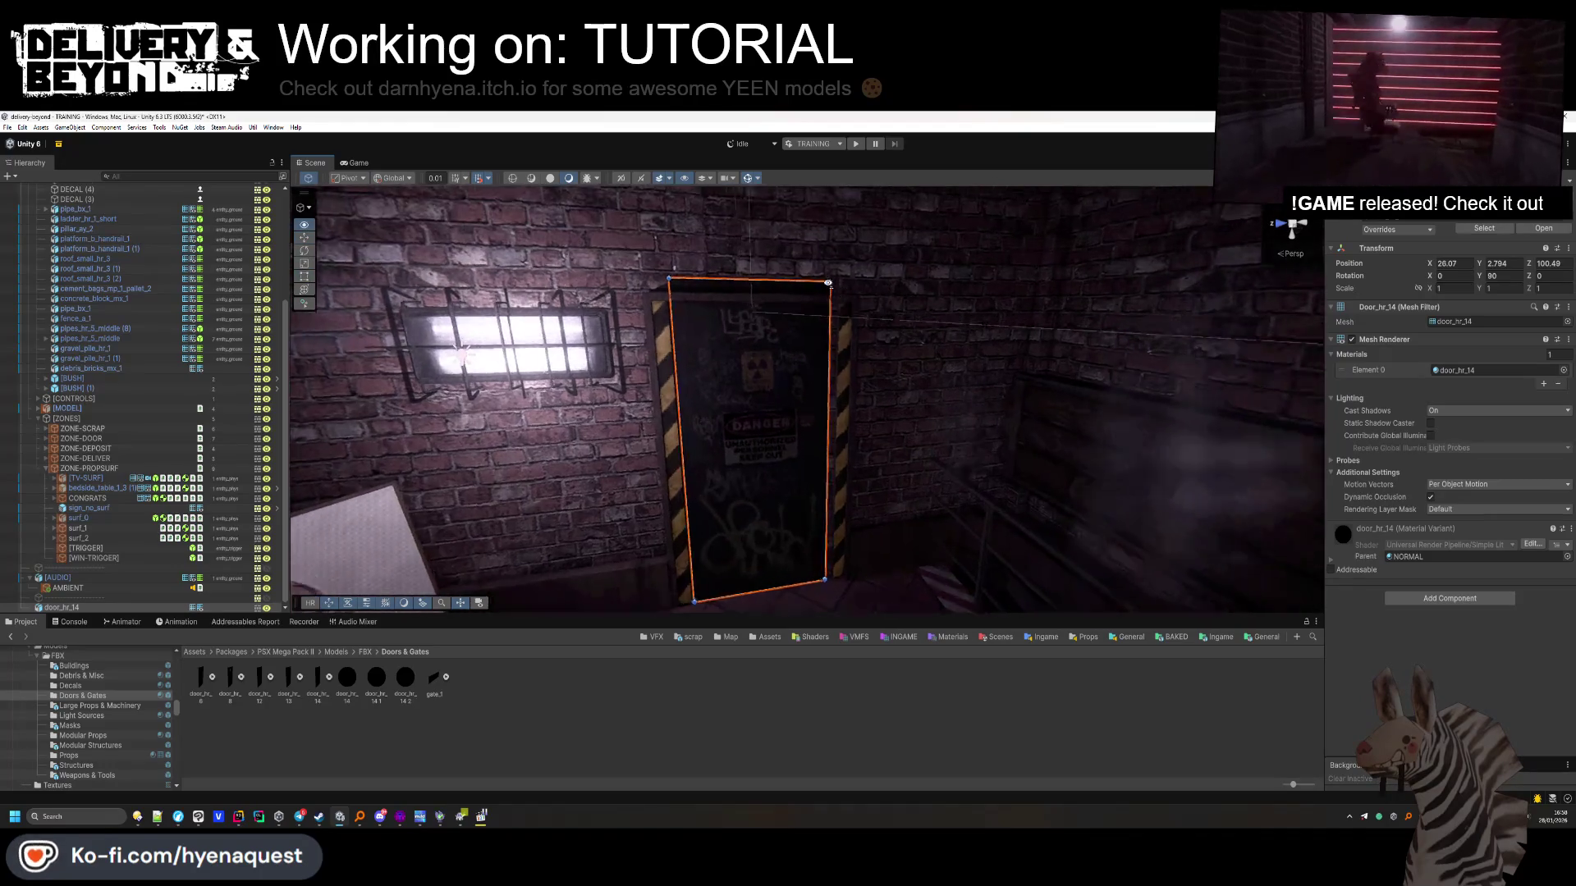
{"action": "left_click_drag", "start_coordinate": [809, 281], "coordinate": [823, 297]}
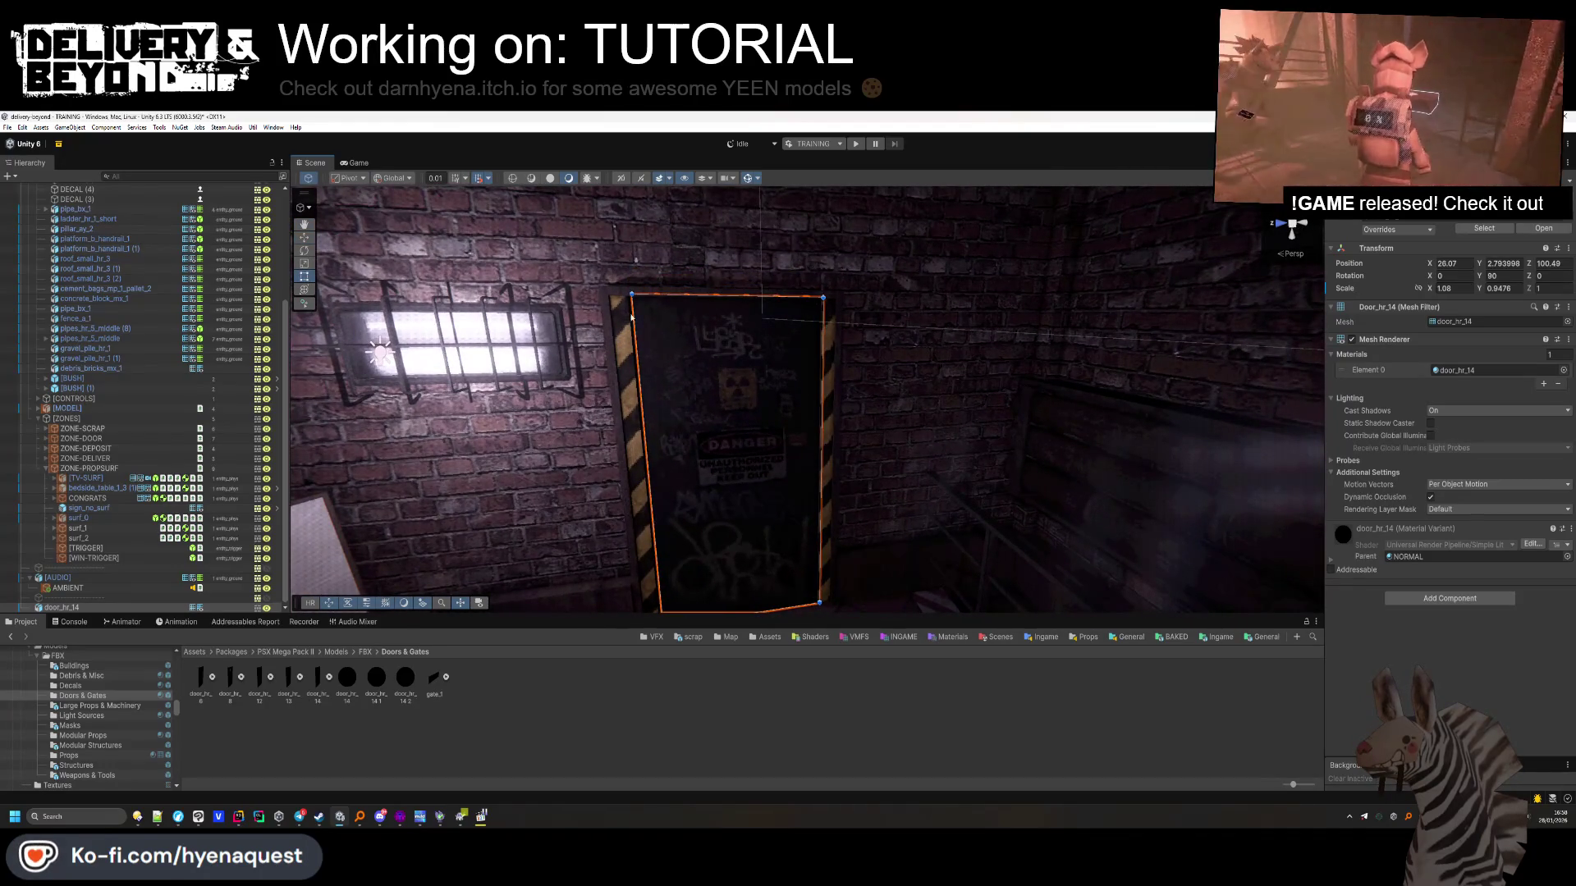
{"action": "left_click_drag", "start_coordinate": [622, 336], "coordinate": [615, 337]}
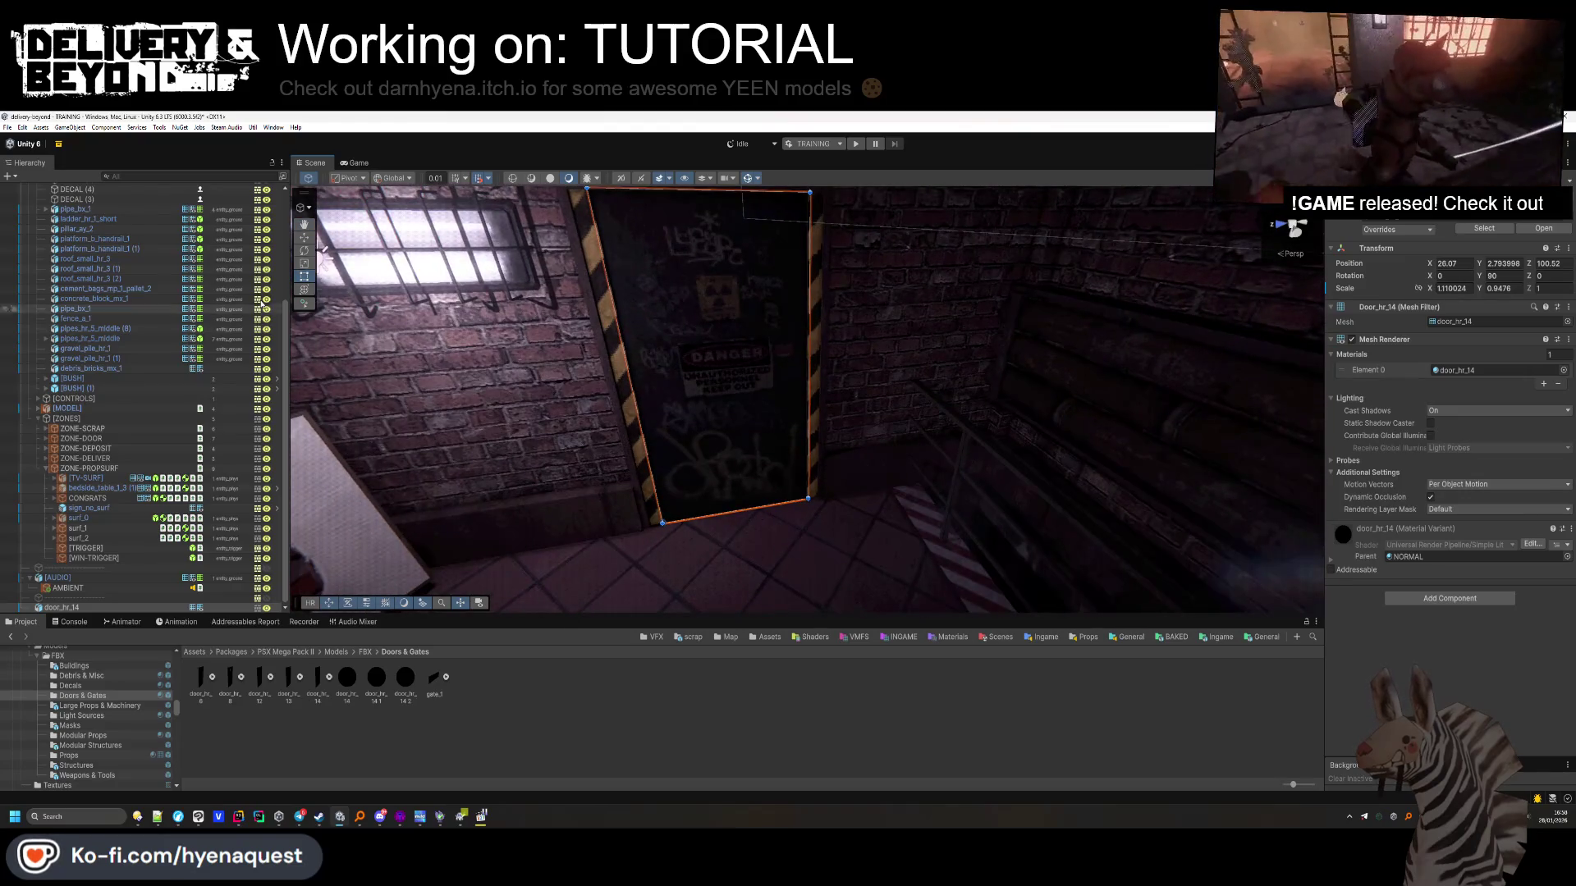
{"action": "left_click", "coordinate": [1463, 599]}
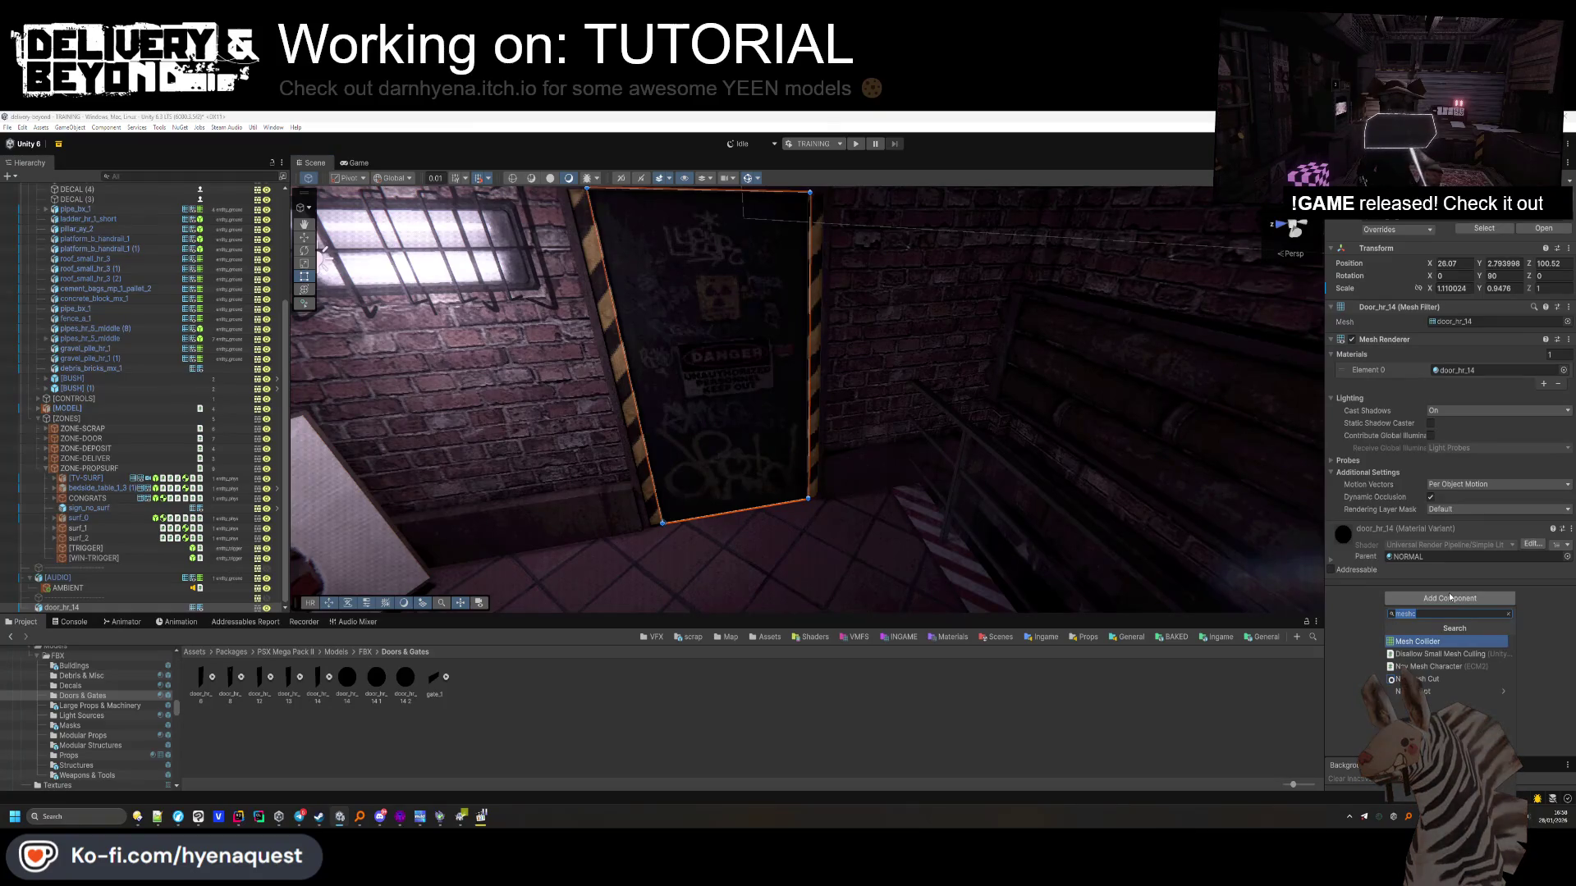
{"action": "key", "text": "alt+Tab"}
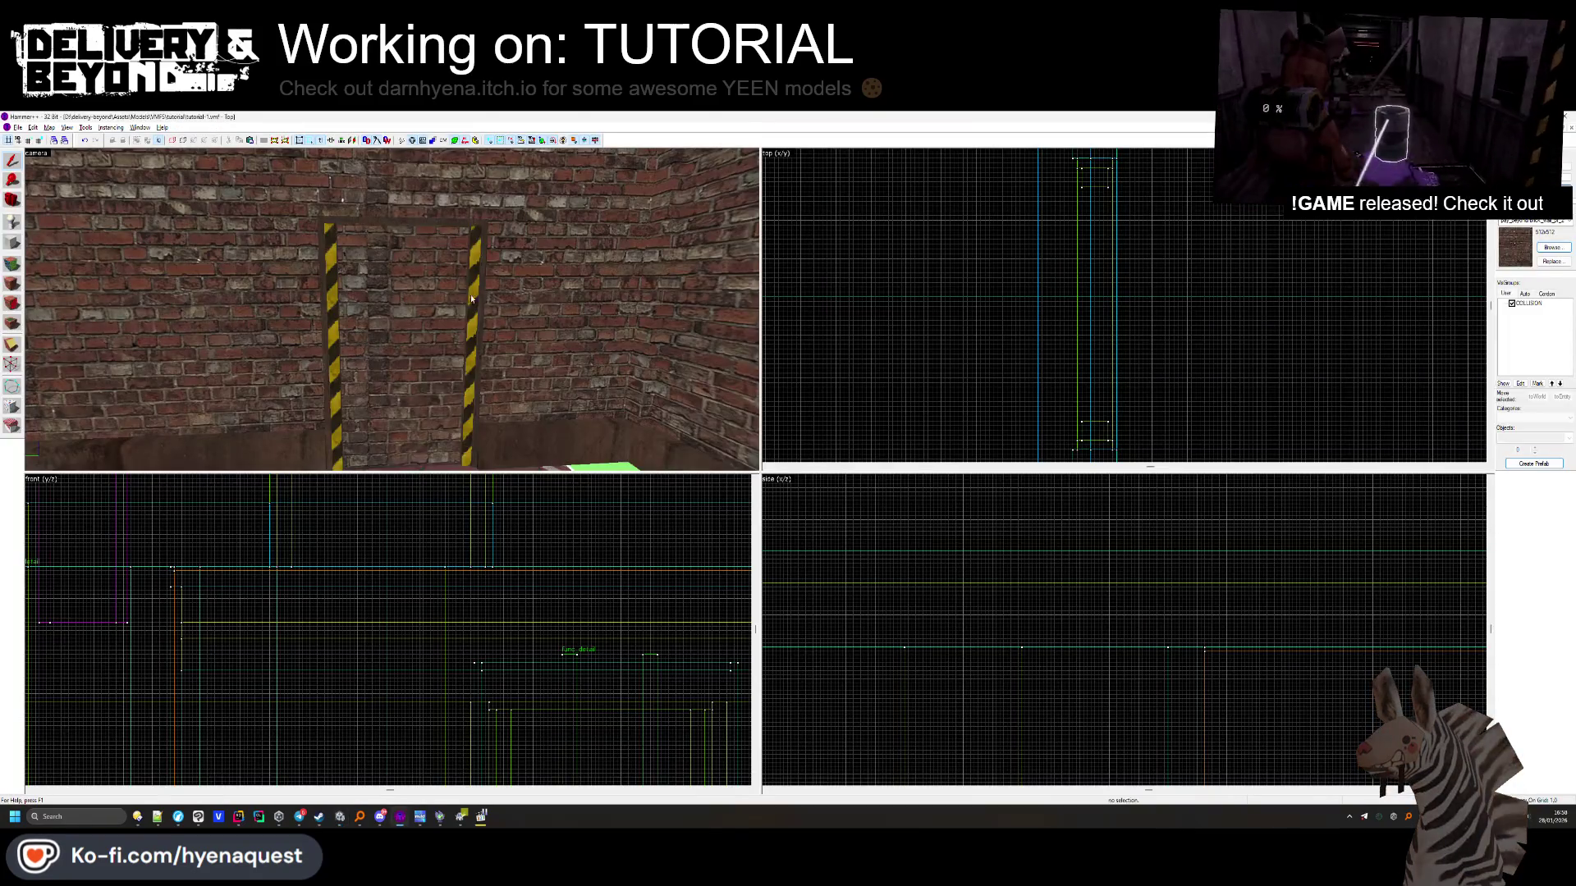
Turn the doorway's top beam and pillars into a func_detail frame
{"action": "left_click", "coordinate": [435, 227], "text": "ctrl"}
{"action": "left_click", "coordinate": [332, 329], "text": "ctrl"}
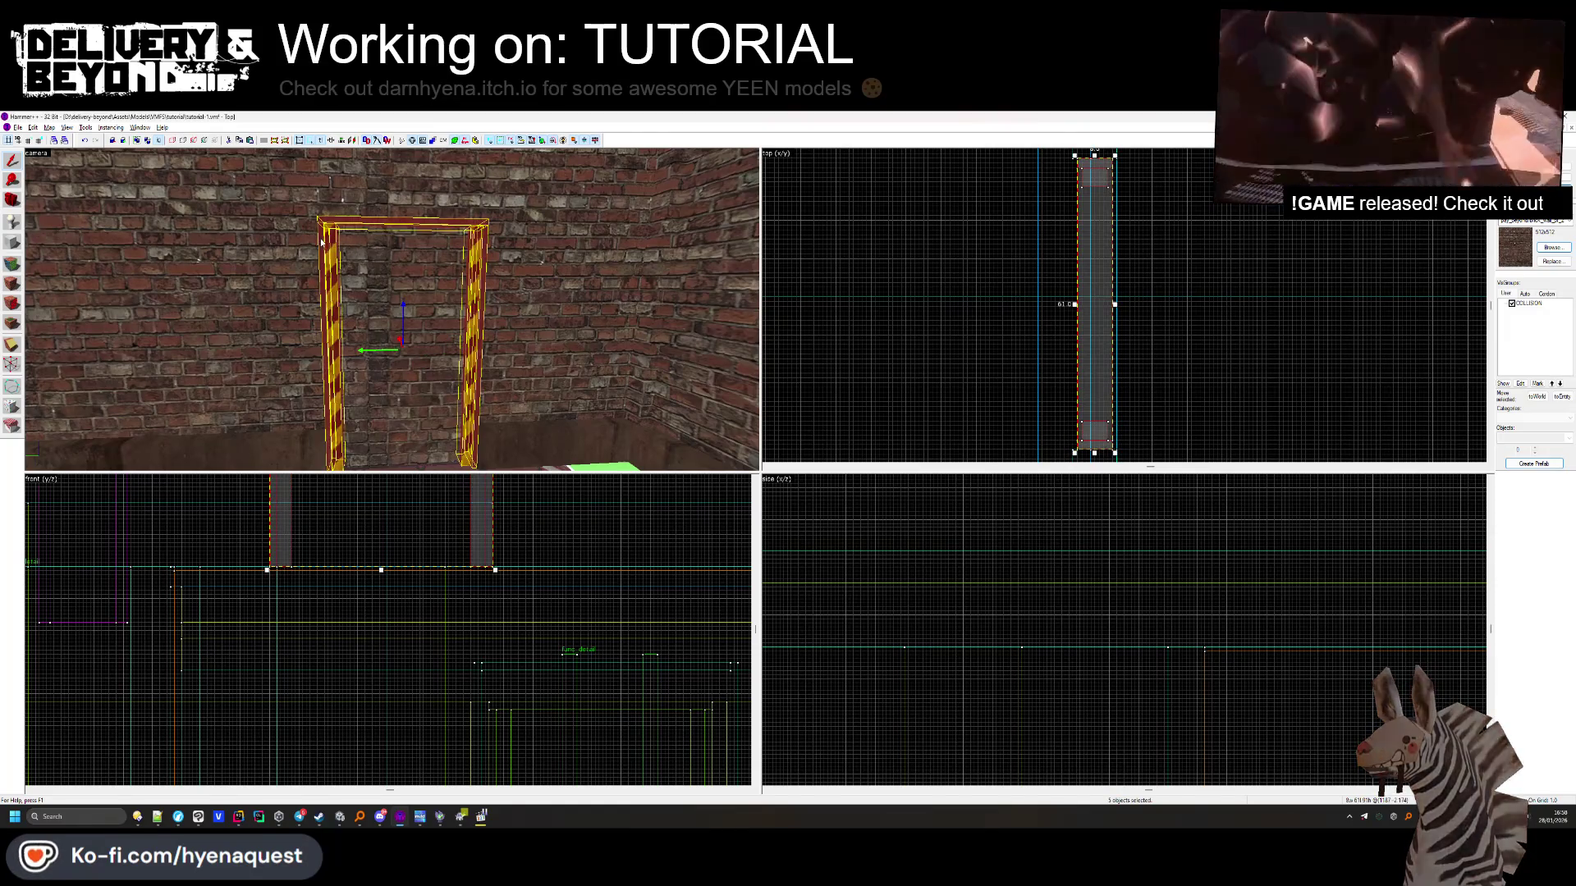
{"action": "key", "text": "ctrl+t"}
{"action": "key", "text": "Escape"}
{"action": "key", "text": "Escape"}
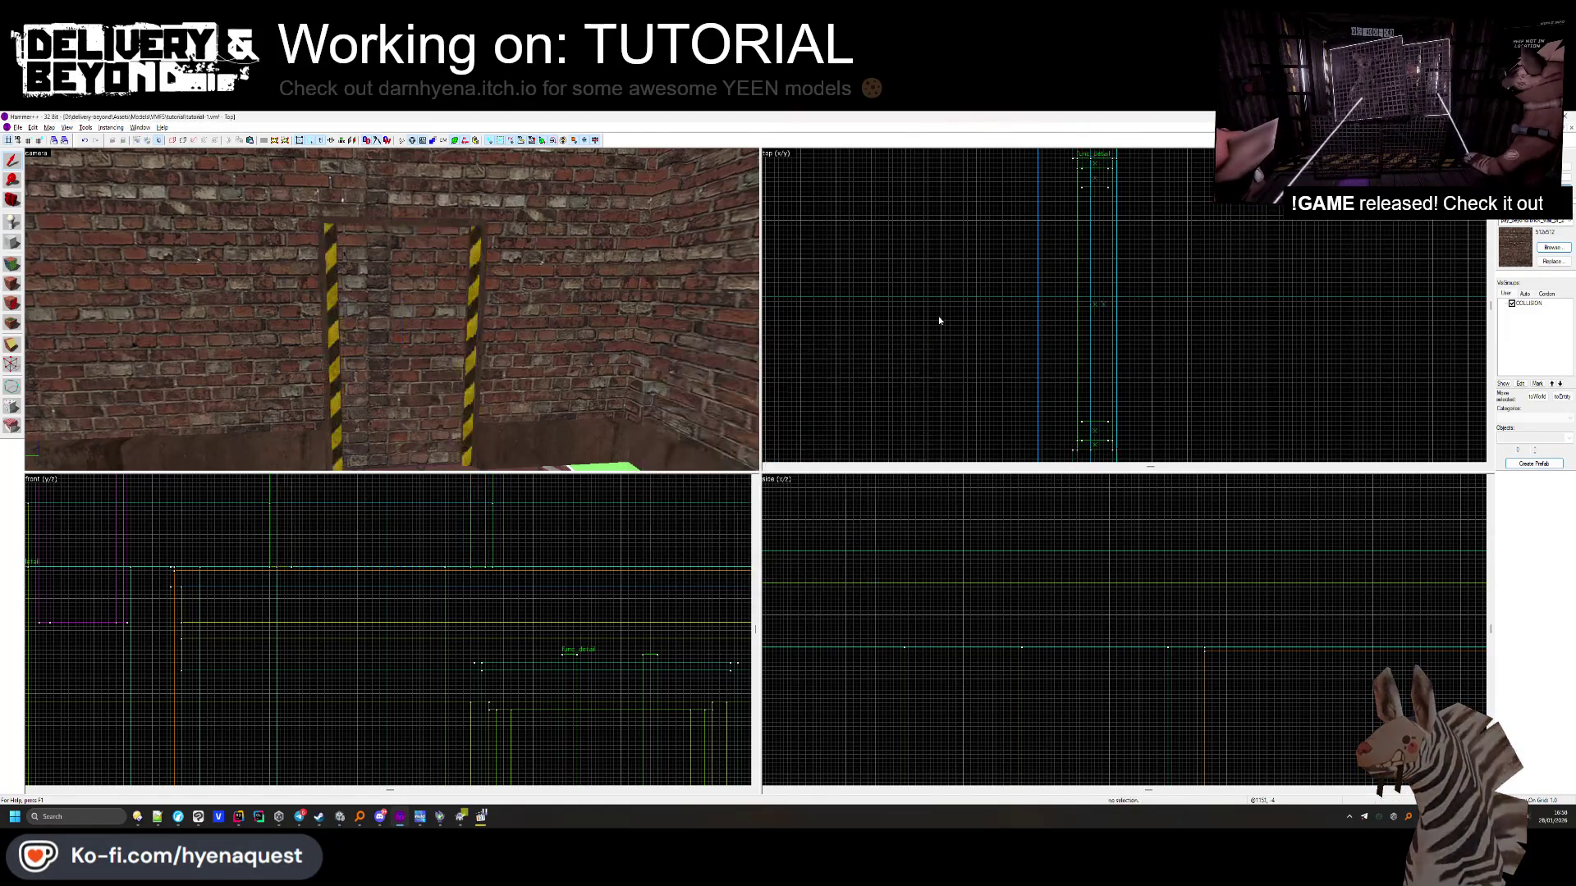
Create a green COLLISION-textured block filling the doorway between the hazard-striped pillars
{"action": "left_click", "coordinate": [484, 267]}
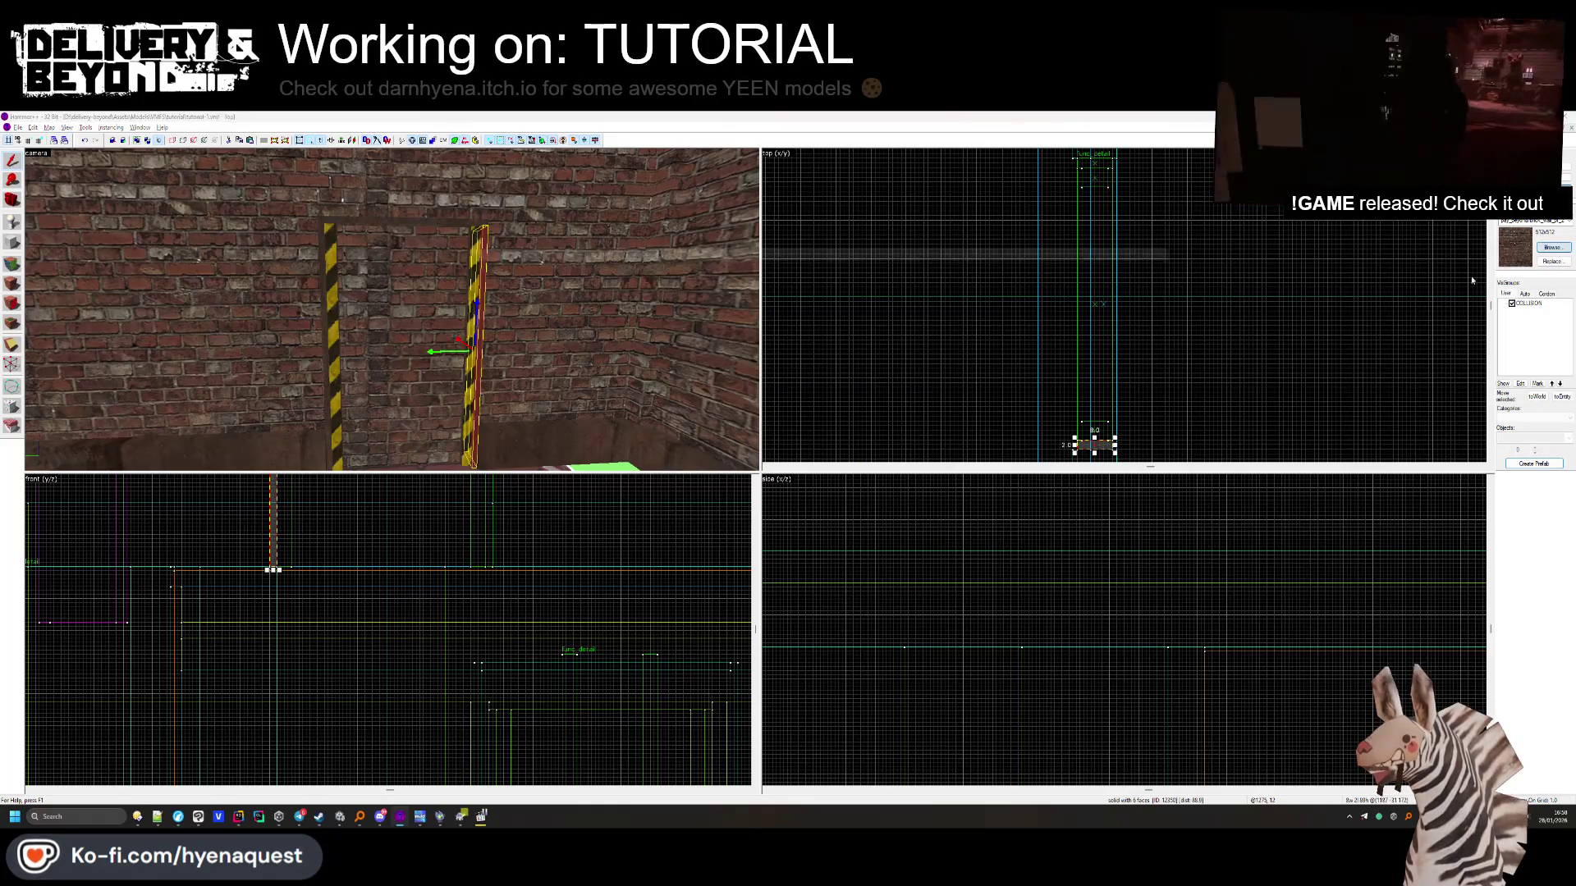
{"action": "left_click", "coordinate": [1551, 247]}
{"action": "double_click", "coordinate": [439, 273]}
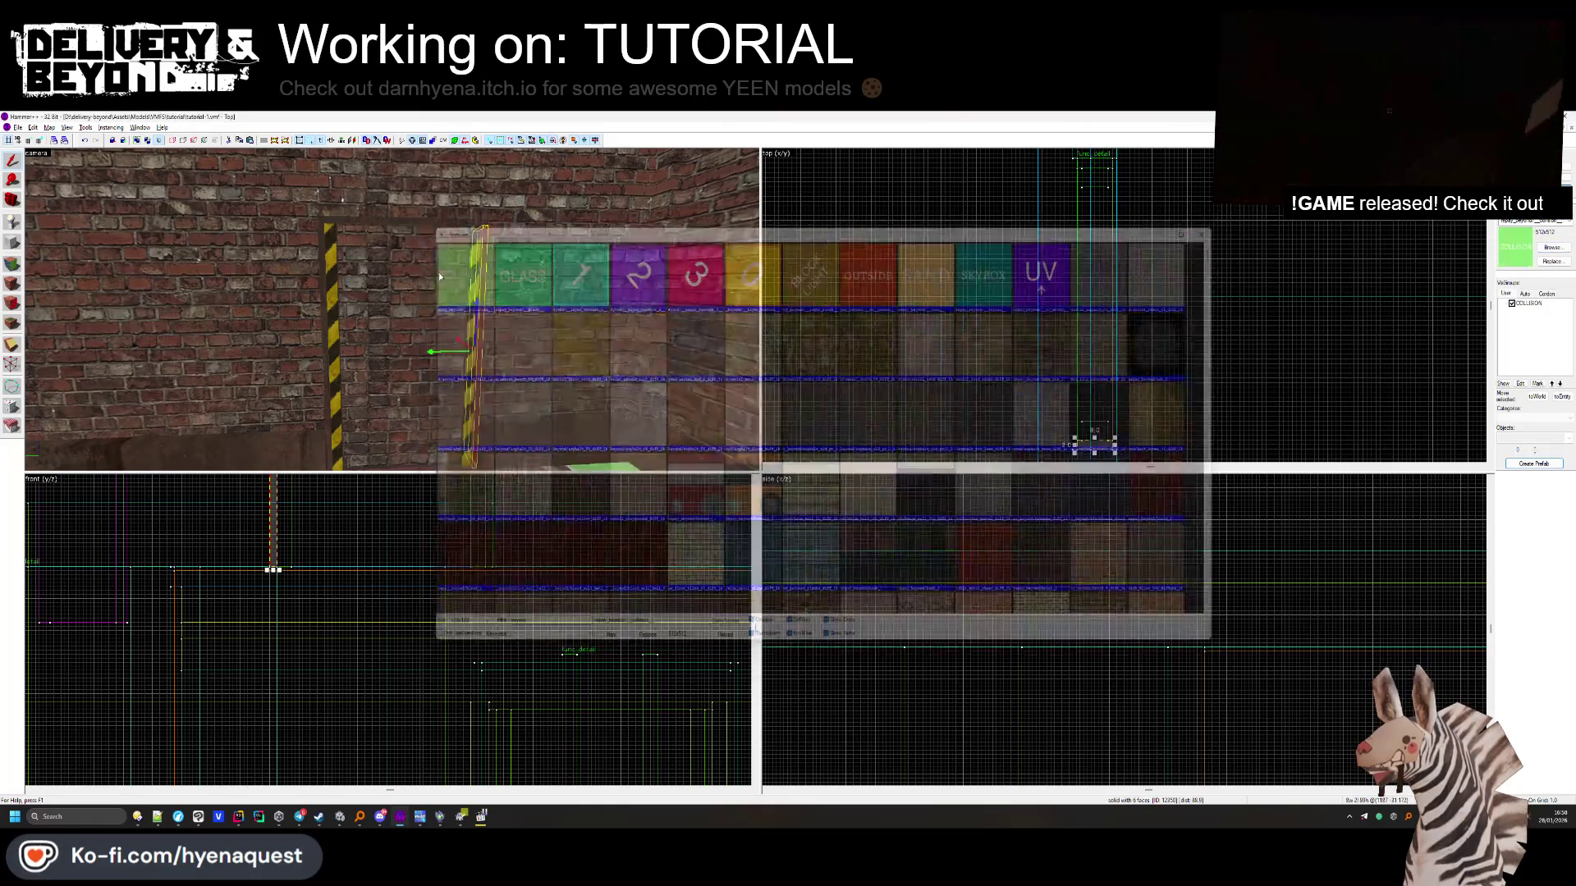
{"action": "scroll", "coordinate": [964, 270], "scroll_direction": "down", "scroll_amount": 3}
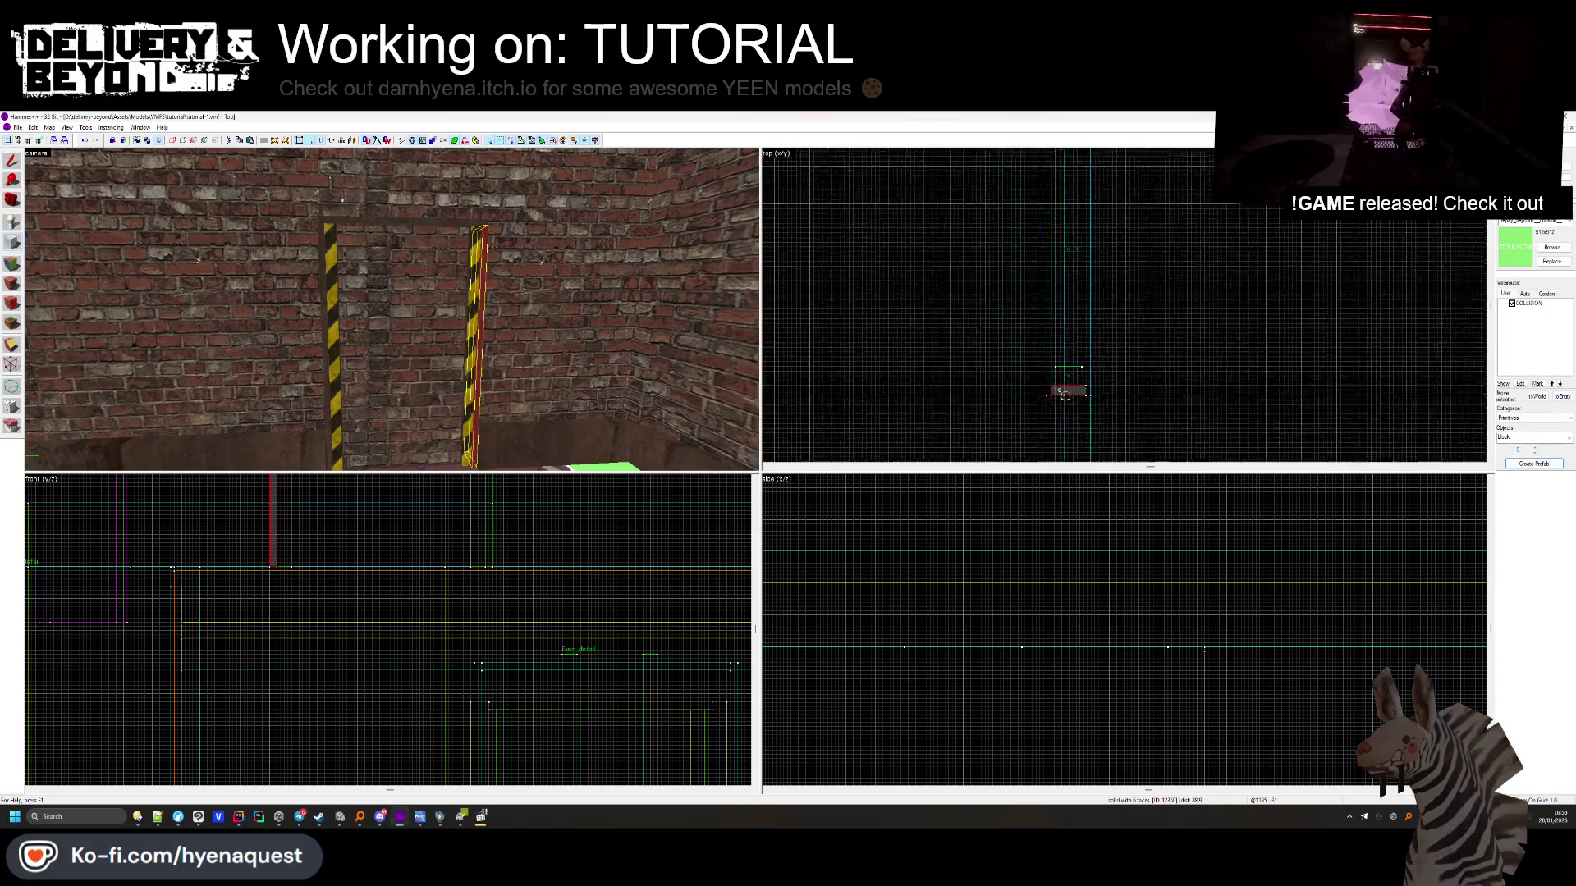
{"action": "scroll", "coordinate": [1067, 247], "scroll_direction": "up", "scroll_amount": 2}
{"action": "scroll", "coordinate": [1081, 189], "scroll_direction": "up", "scroll_amount": 2}
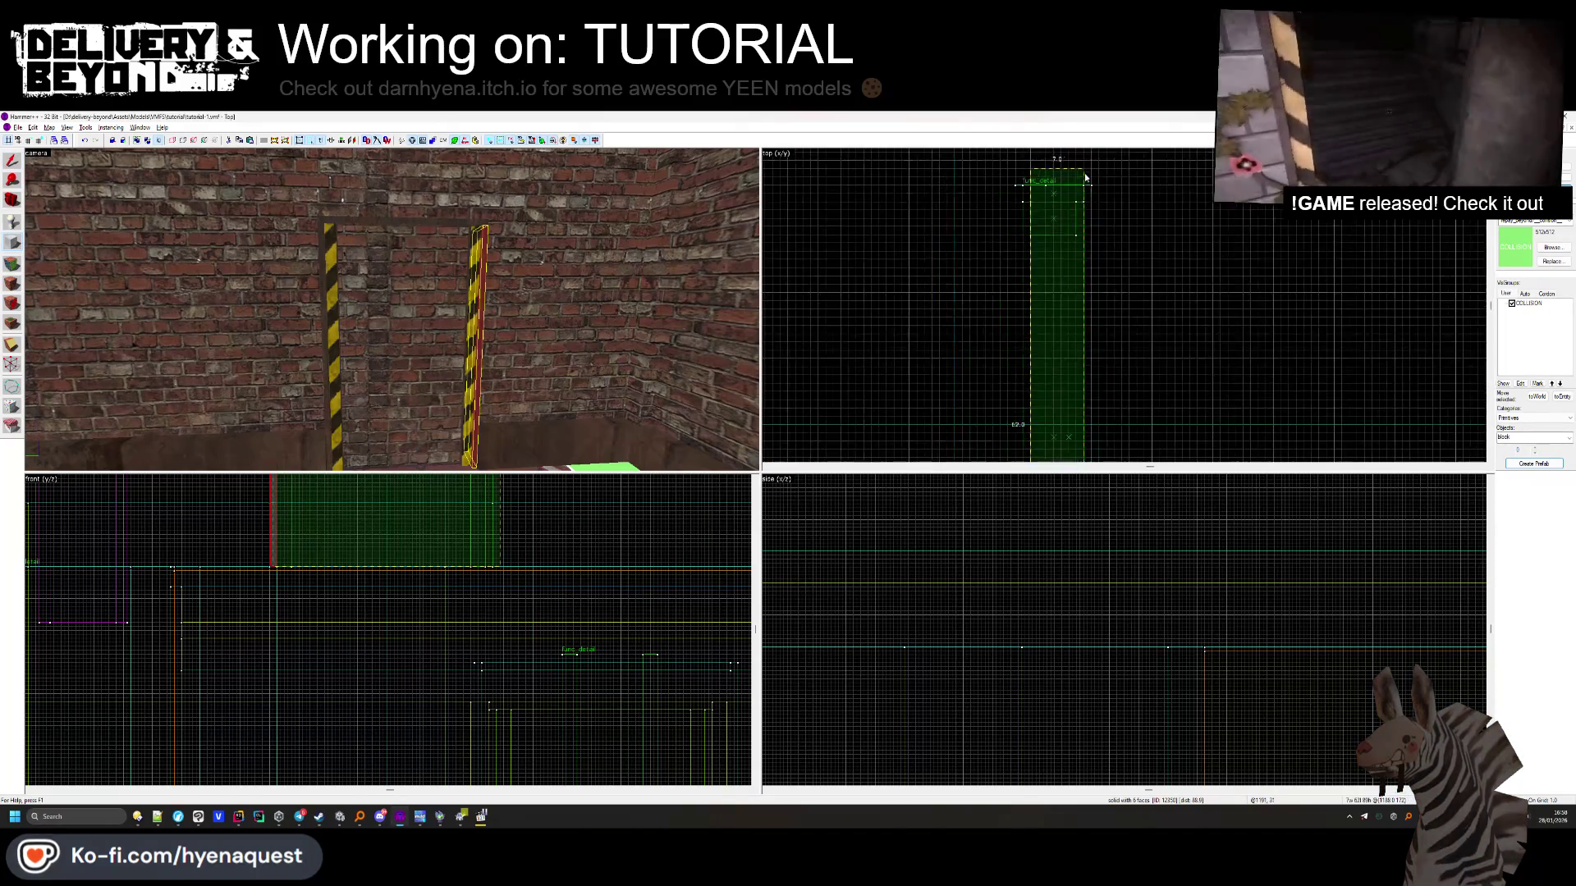
{"action": "left_click", "coordinate": [1028, 183]}
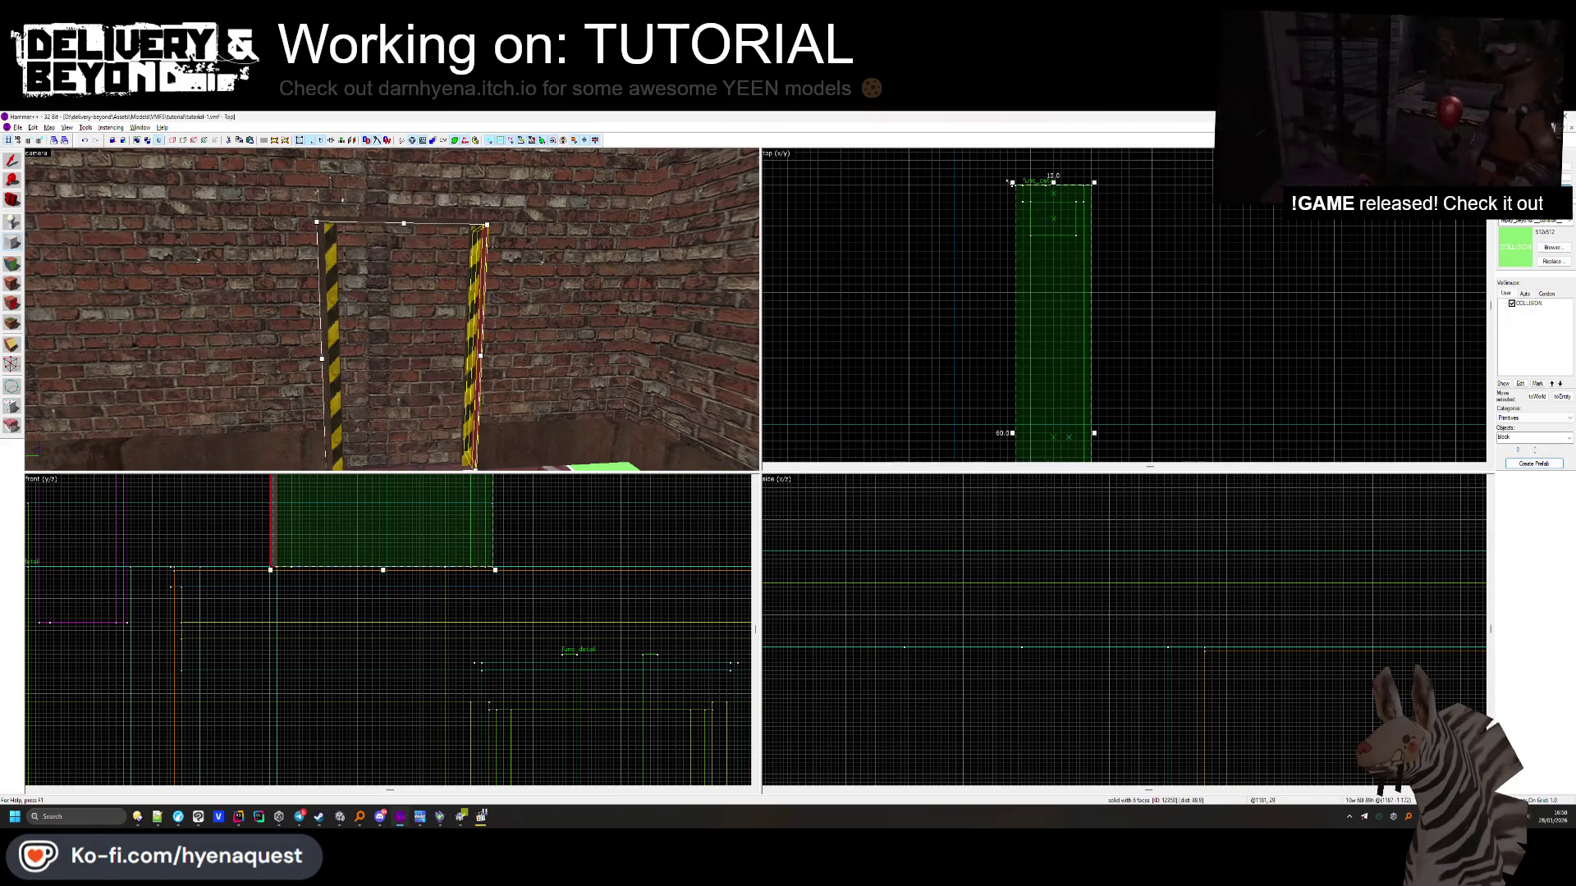
{"action": "scroll", "coordinate": [1030, 246], "scroll_direction": "down", "scroll_amount": 3}
{"action": "scroll", "coordinate": [1039, 361], "scroll_direction": "up", "scroll_amount": 3}
{"action": "key", "text": "Return"}
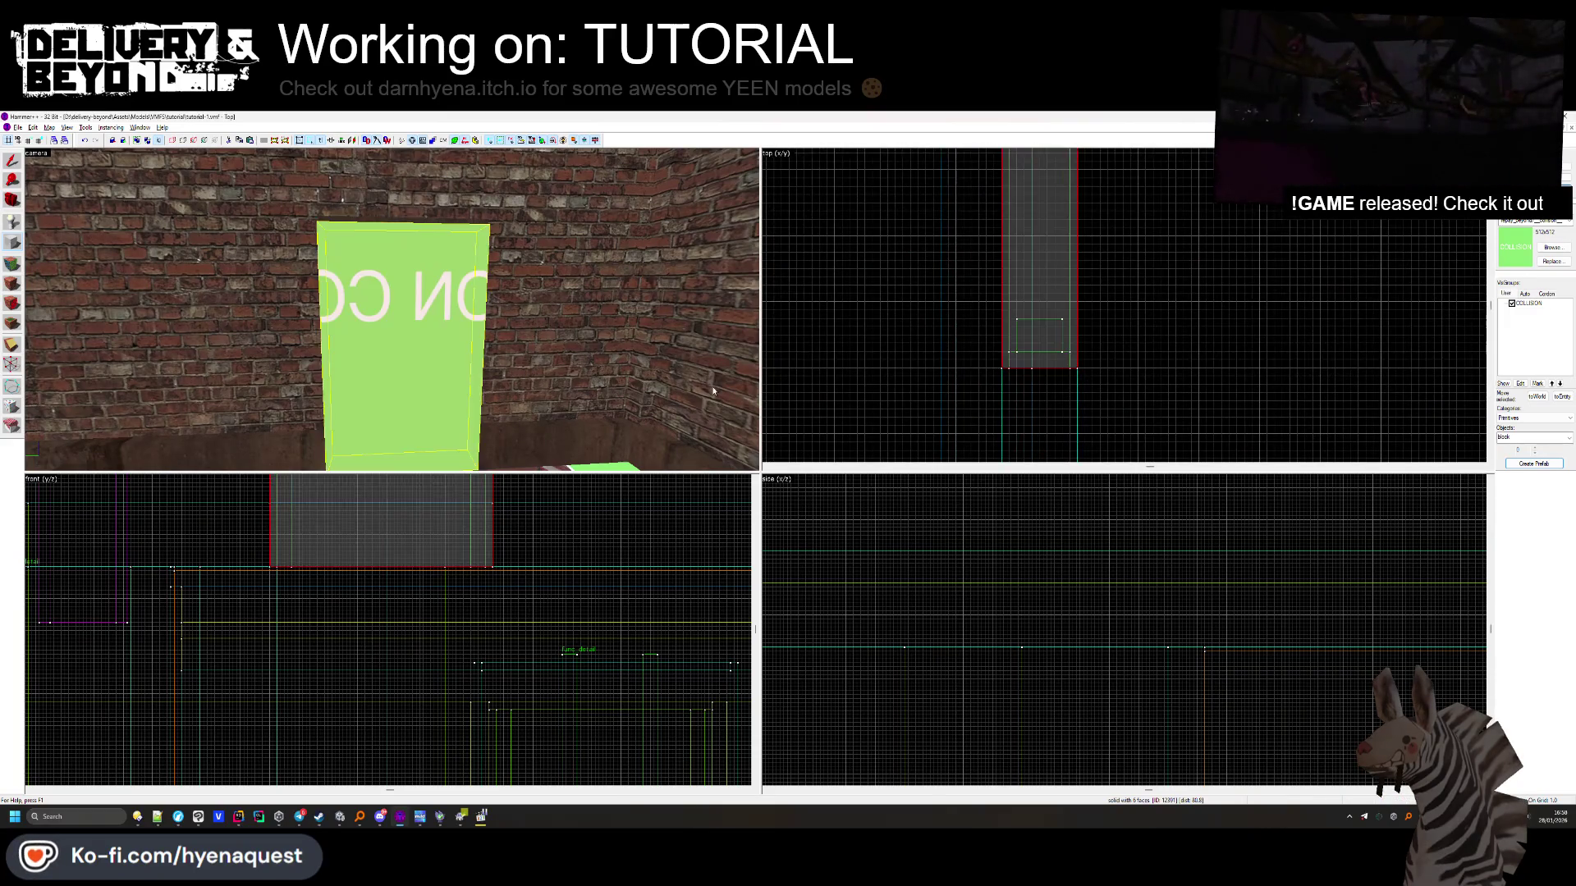
Select the new collision block and save the map for import into Unity
{"action": "left_click", "coordinate": [400, 338]}
{"action": "scroll", "coordinate": [373, 624], "scroll_direction": "up", "scroll_amount": 3}
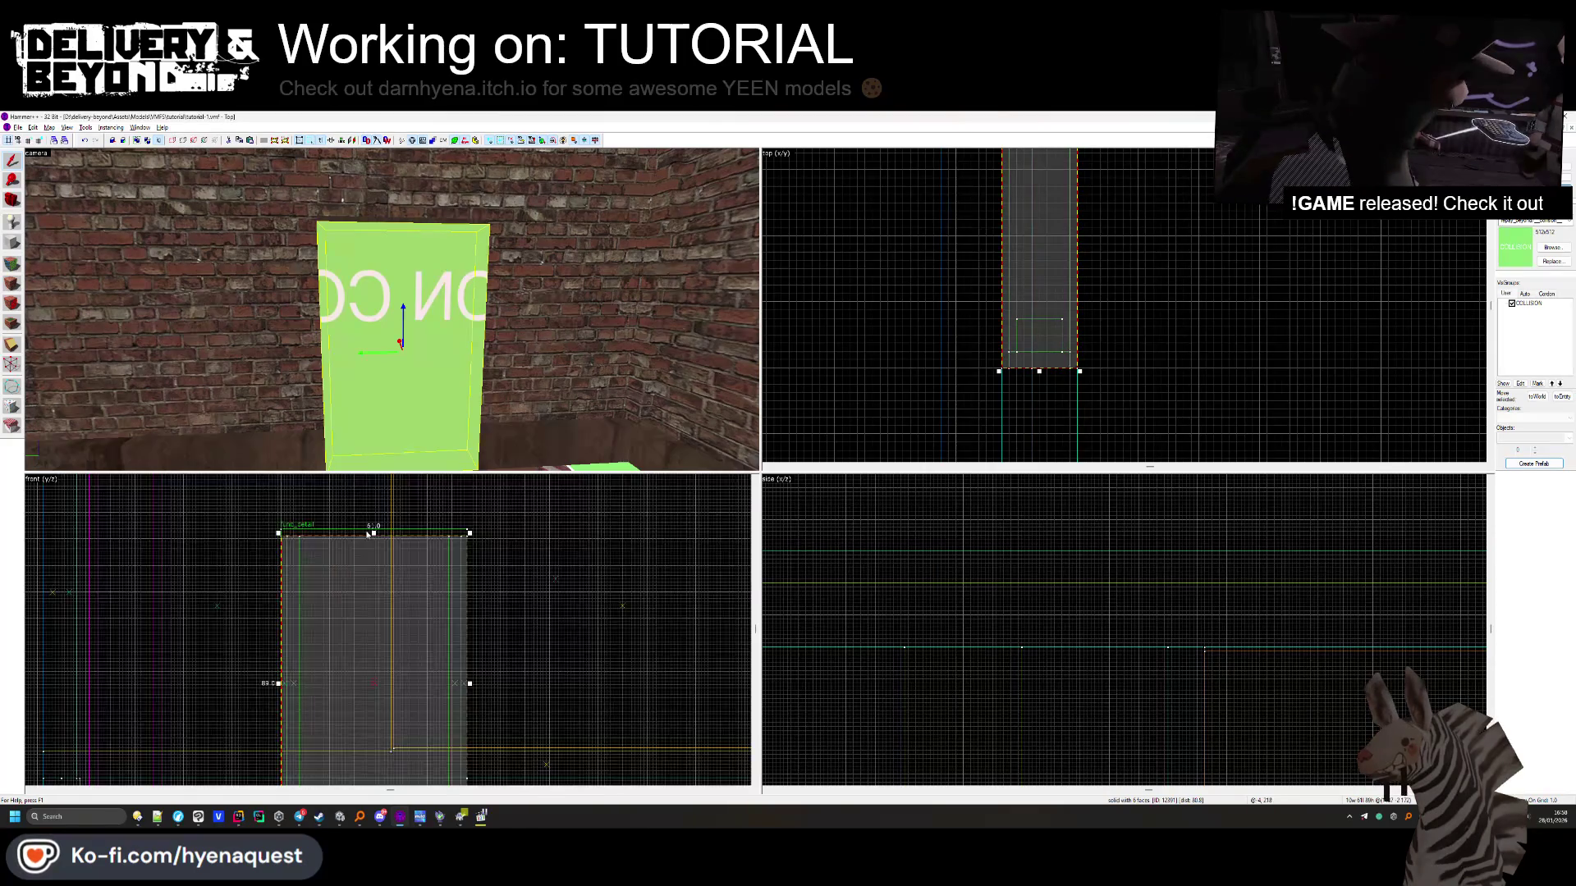
{"action": "key", "text": "ctrl+s"}
{"action": "key", "text": "alt+Tab"}
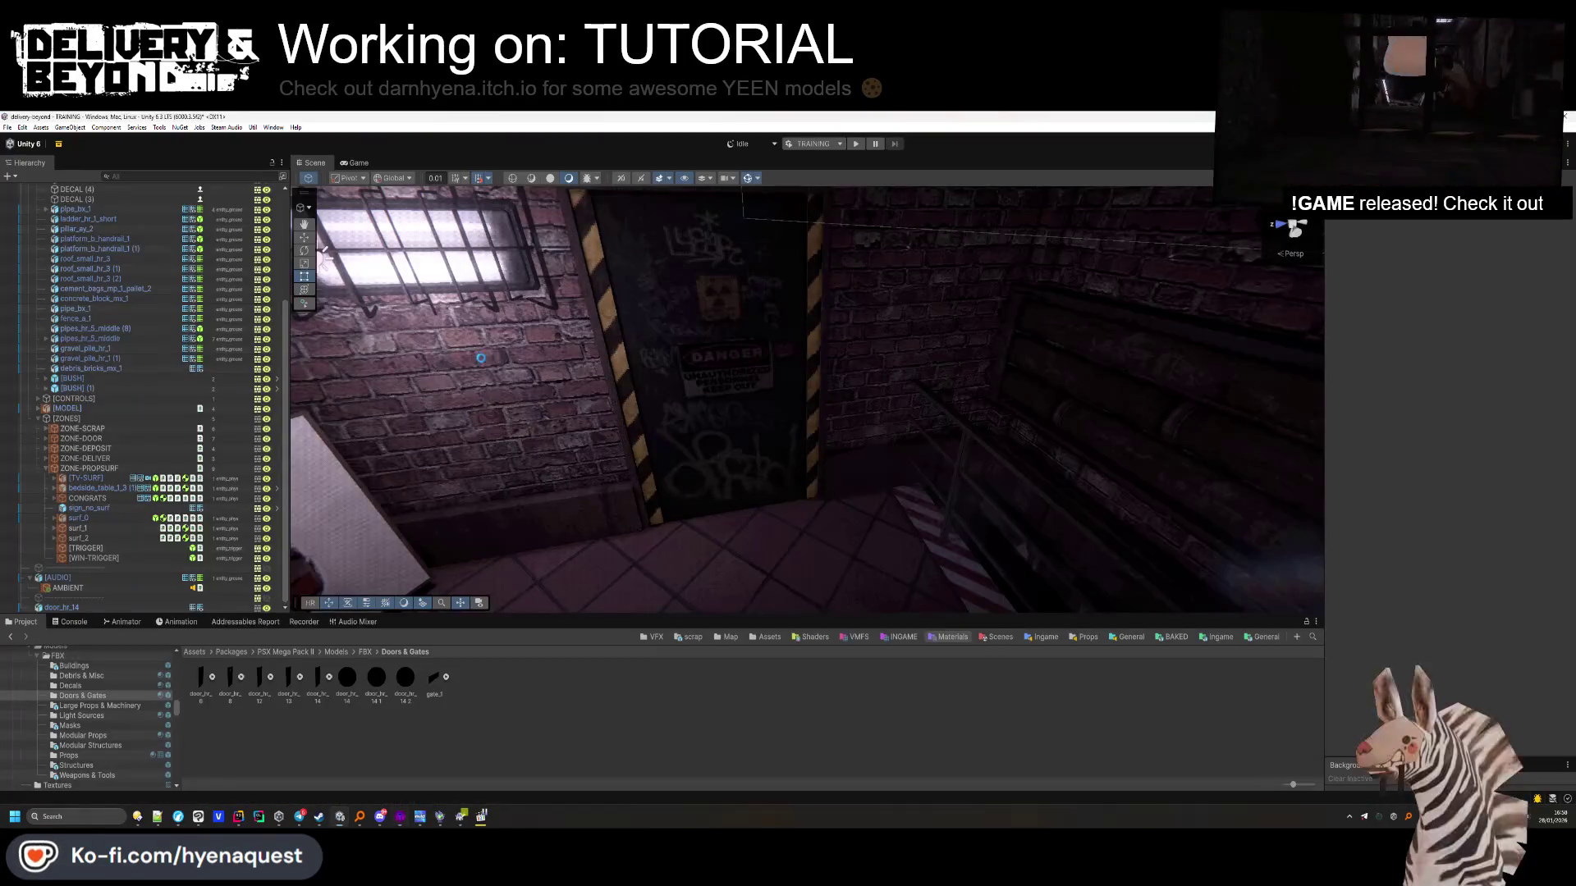
Duplicate the chequered carpet decal and move the copy to the floor before the door (X 25.8, Y 2.89)
{"action": "left_click_drag", "start_coordinate": [689, 448], "coordinate": [685, 332]}
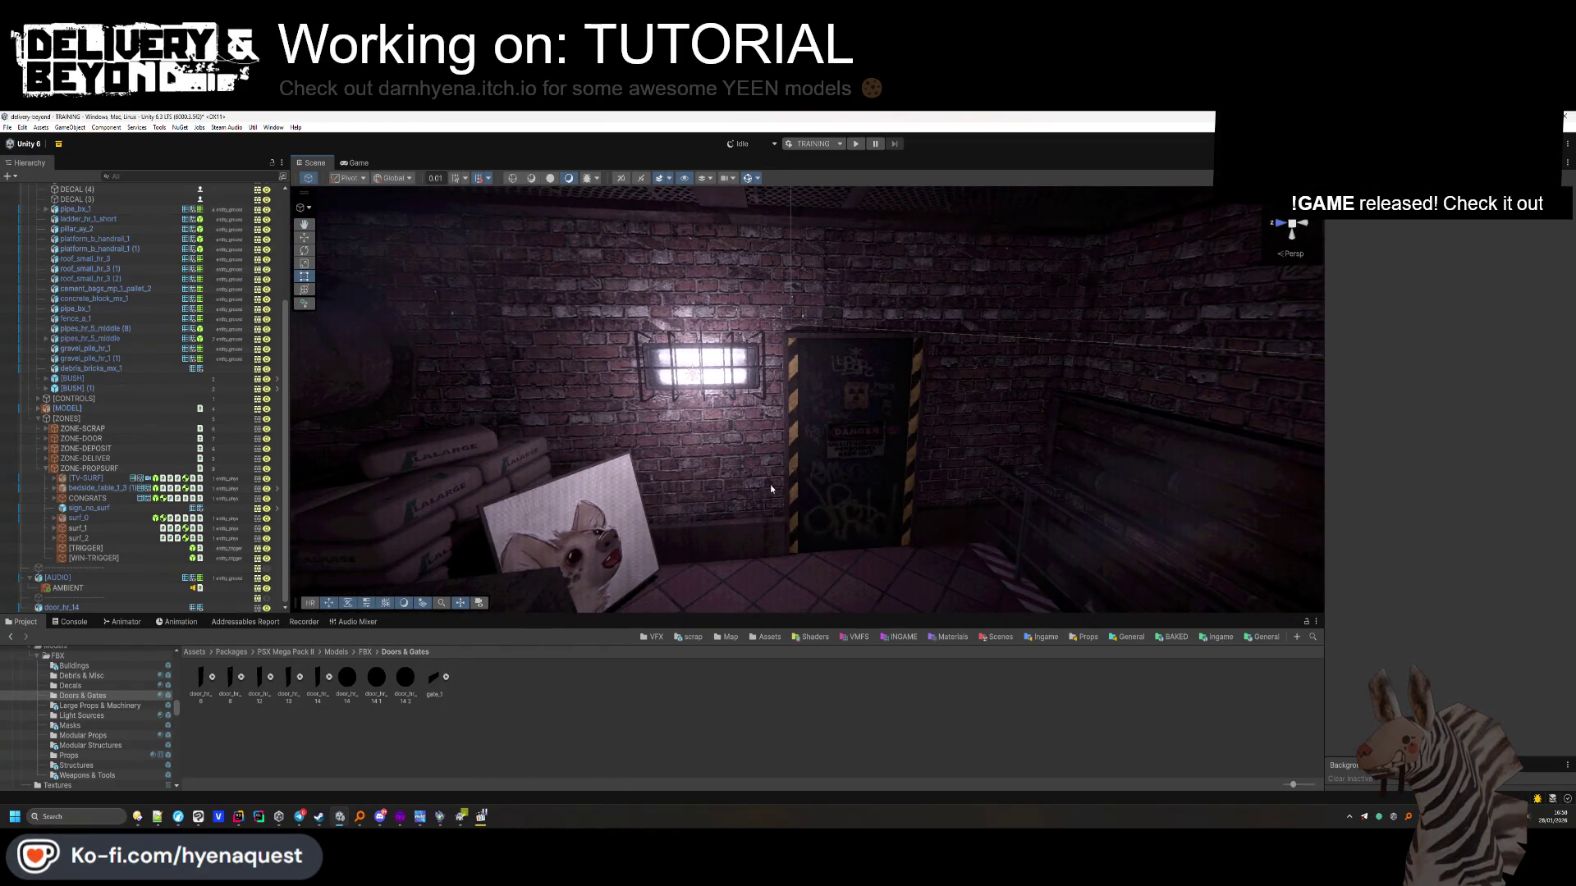
{"action": "mouse_move", "coordinate": [802, 393]}
{"action": "left_mouse_down"}
{"action": "mouse_move", "coordinate": [1060, 507]}
{"action": "mouse_move", "coordinate": [835, 486]}
{"action": "mouse_move", "coordinate": [957, 534]}
{"action": "mouse_move", "coordinate": [410, 329]}
{"action": "mouse_move", "coordinate": [307, 253]}
{"action": "mouse_move", "coordinate": [1187, 402]}
{"action": "left_mouse_up"}
{"action": "key", "text": "ctrl+d"}
{"action": "mouse_move", "coordinate": [855, 420]}
{"action": "left_mouse_down"}
{"action": "mouse_move", "coordinate": [542, 431]}
{"action": "mouse_move", "coordinate": [534, 405]}
{"action": "left_mouse_up"}
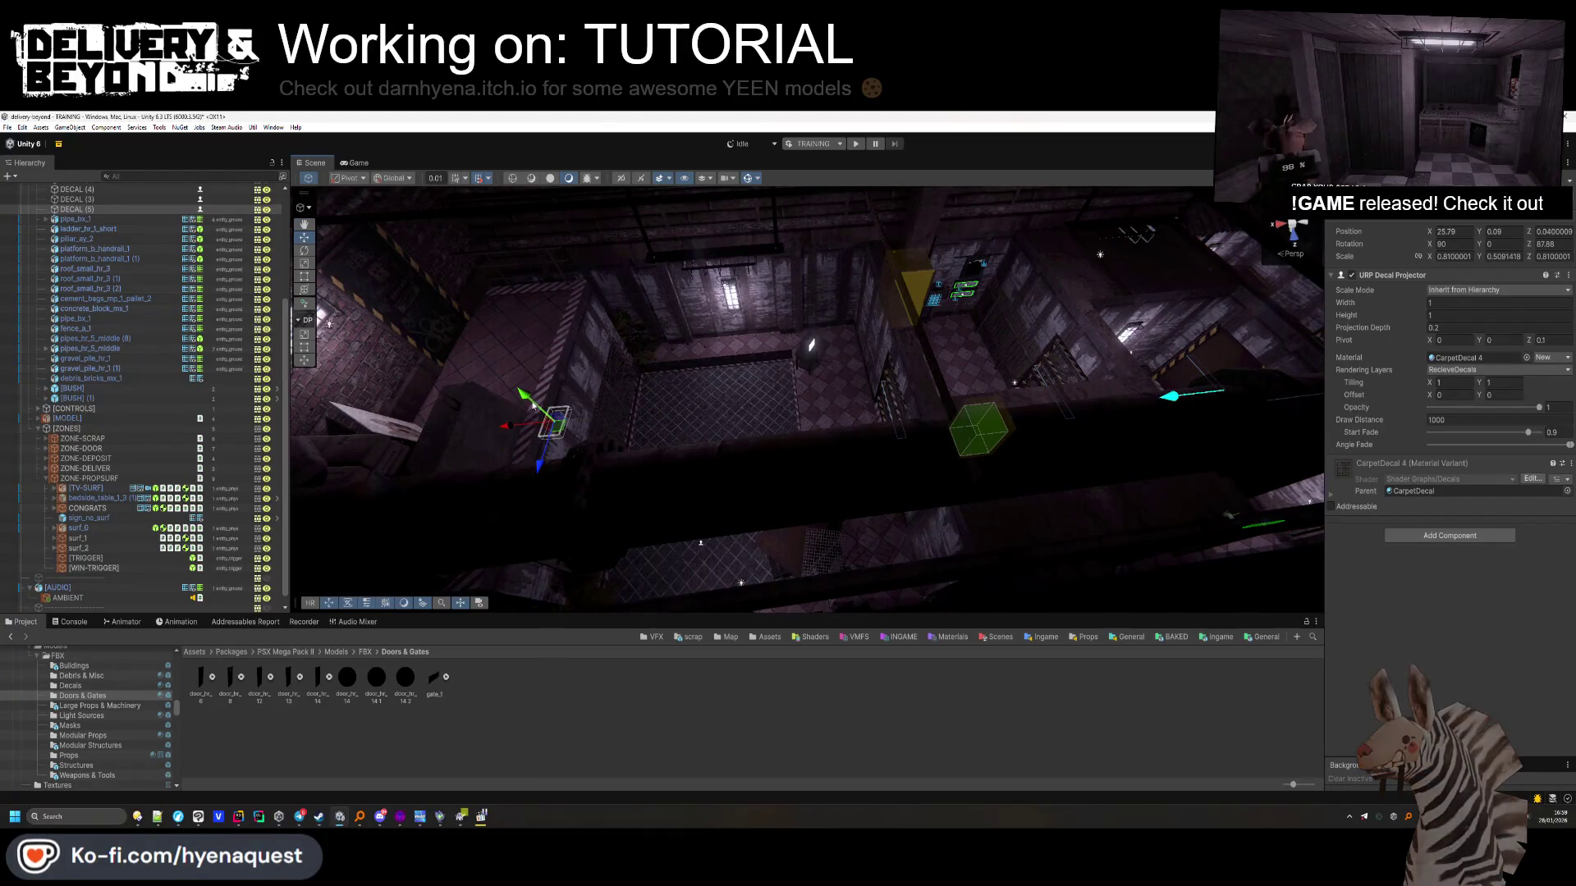
{"action": "mouse_move", "coordinate": [474, 291]}
{"action": "left_mouse_down"}
{"action": "mouse_move", "coordinate": [328, 229]}
{"action": "mouse_move", "coordinate": [565, 492]}
{"action": "left_mouse_up"}
{"action": "scroll", "coordinate": [748, 518], "scroll_direction": "down", "scroll_amount": 3}
{"action": "mouse_move", "coordinate": [749, 519]}
{"action": "left_mouse_down"}
{"action": "mouse_move", "coordinate": [834, 529]}
{"action": "mouse_move", "coordinate": [274, 720]}
{"action": "left_mouse_up"}
{"action": "left_click", "coordinate": [834, 528]}
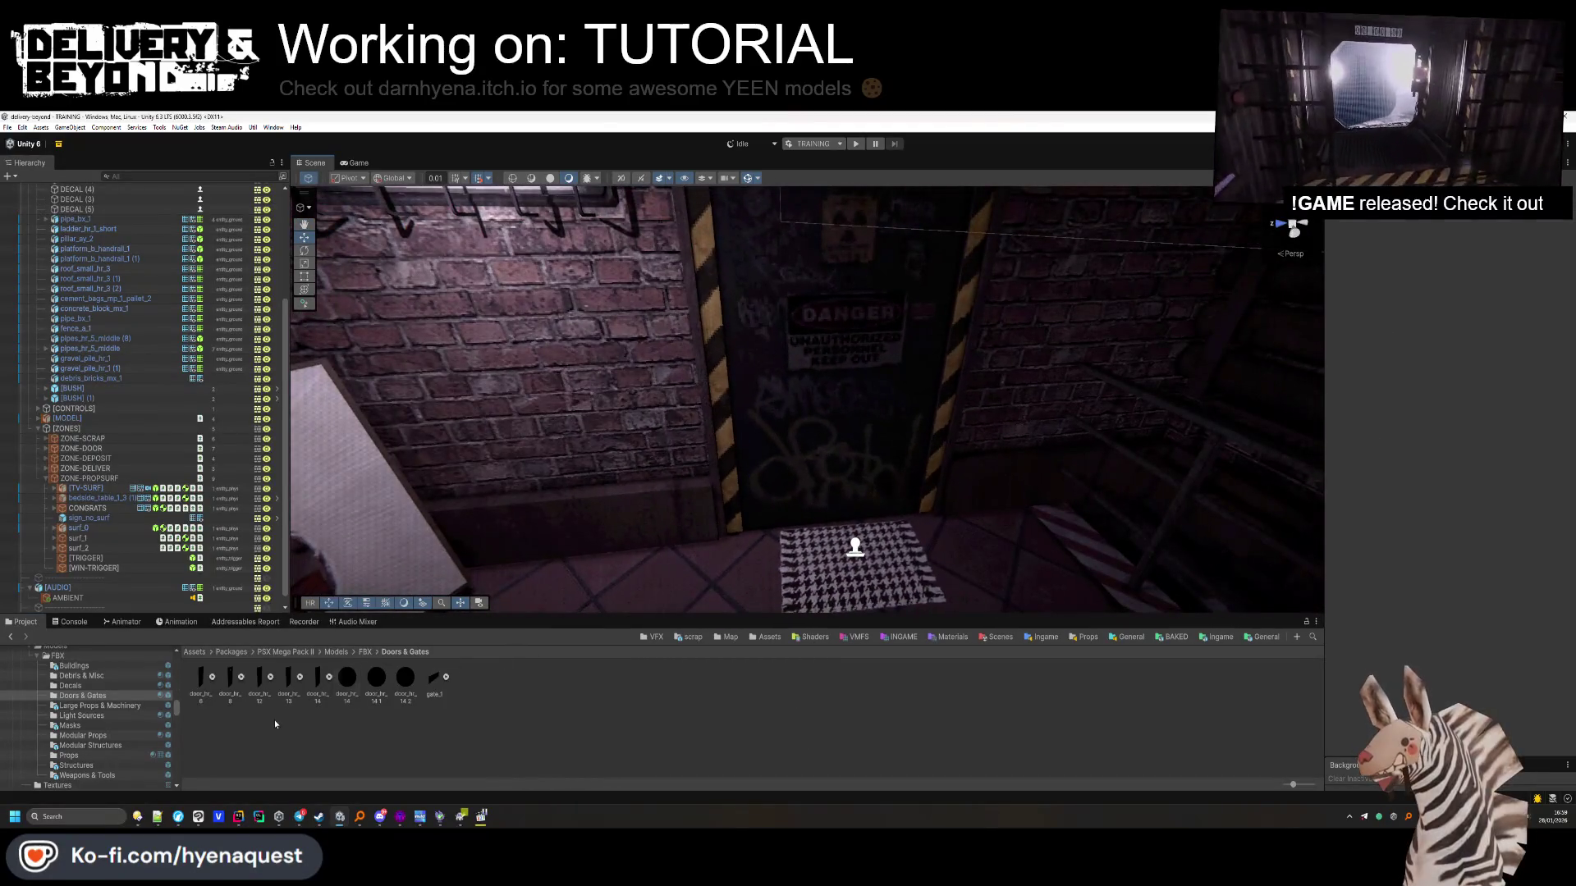
{"action": "key", "text": "Up"}
{"action": "key", "text": "Up"}
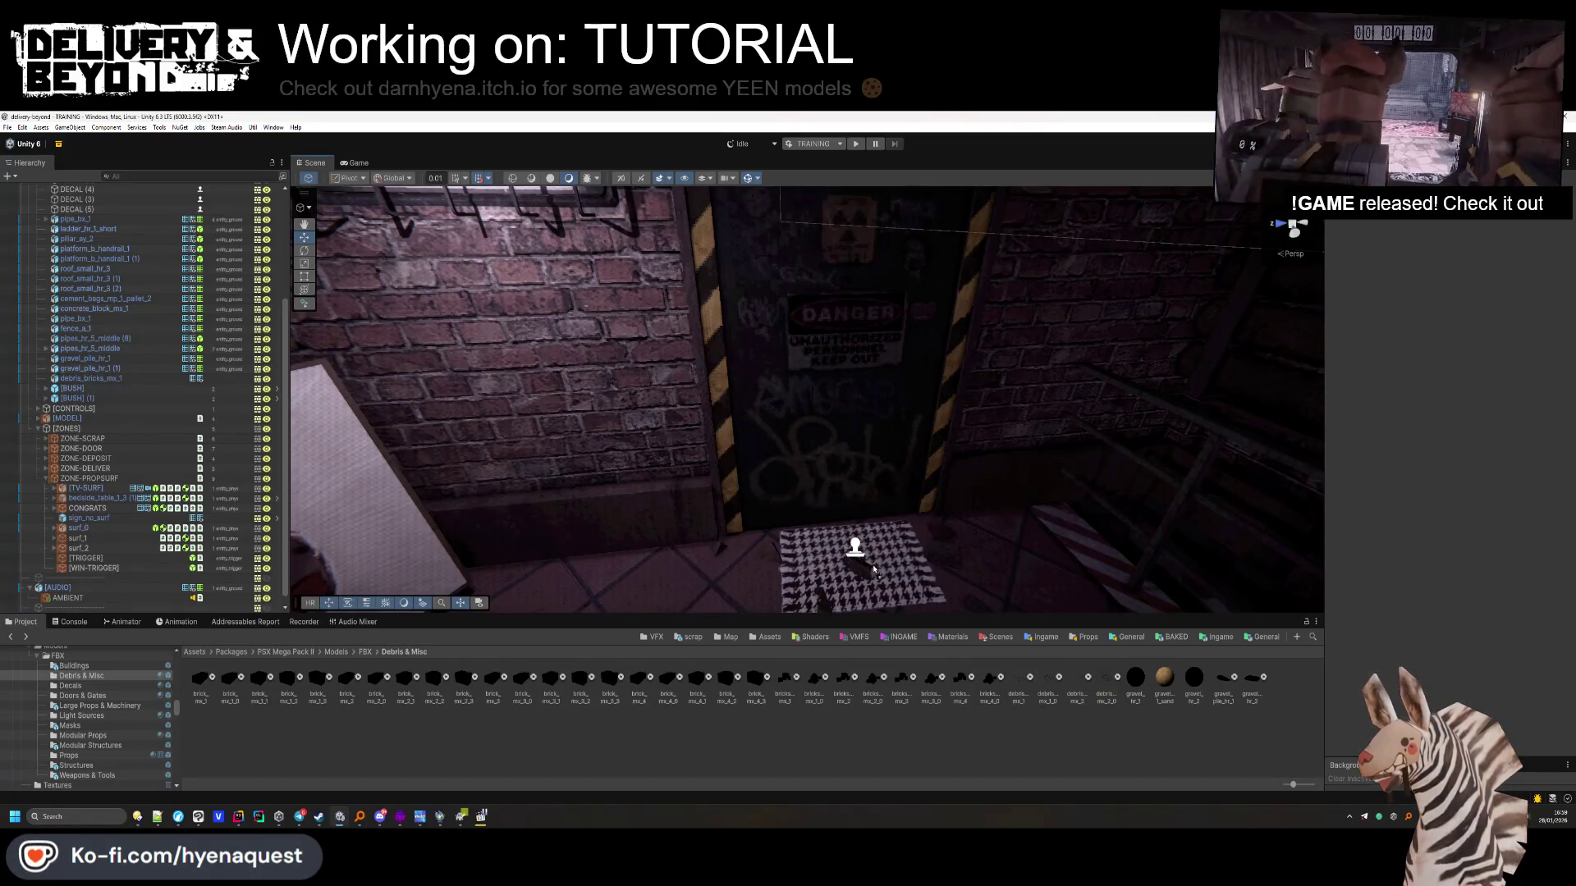
Place debris_bricks_mx_2_0 on the carpet with shadows off and Contribute Global Illumination on
{"action": "left_click_drag", "start_coordinate": [873, 569], "coordinate": [873, 569]}
{"action": "key", "text": "f"}
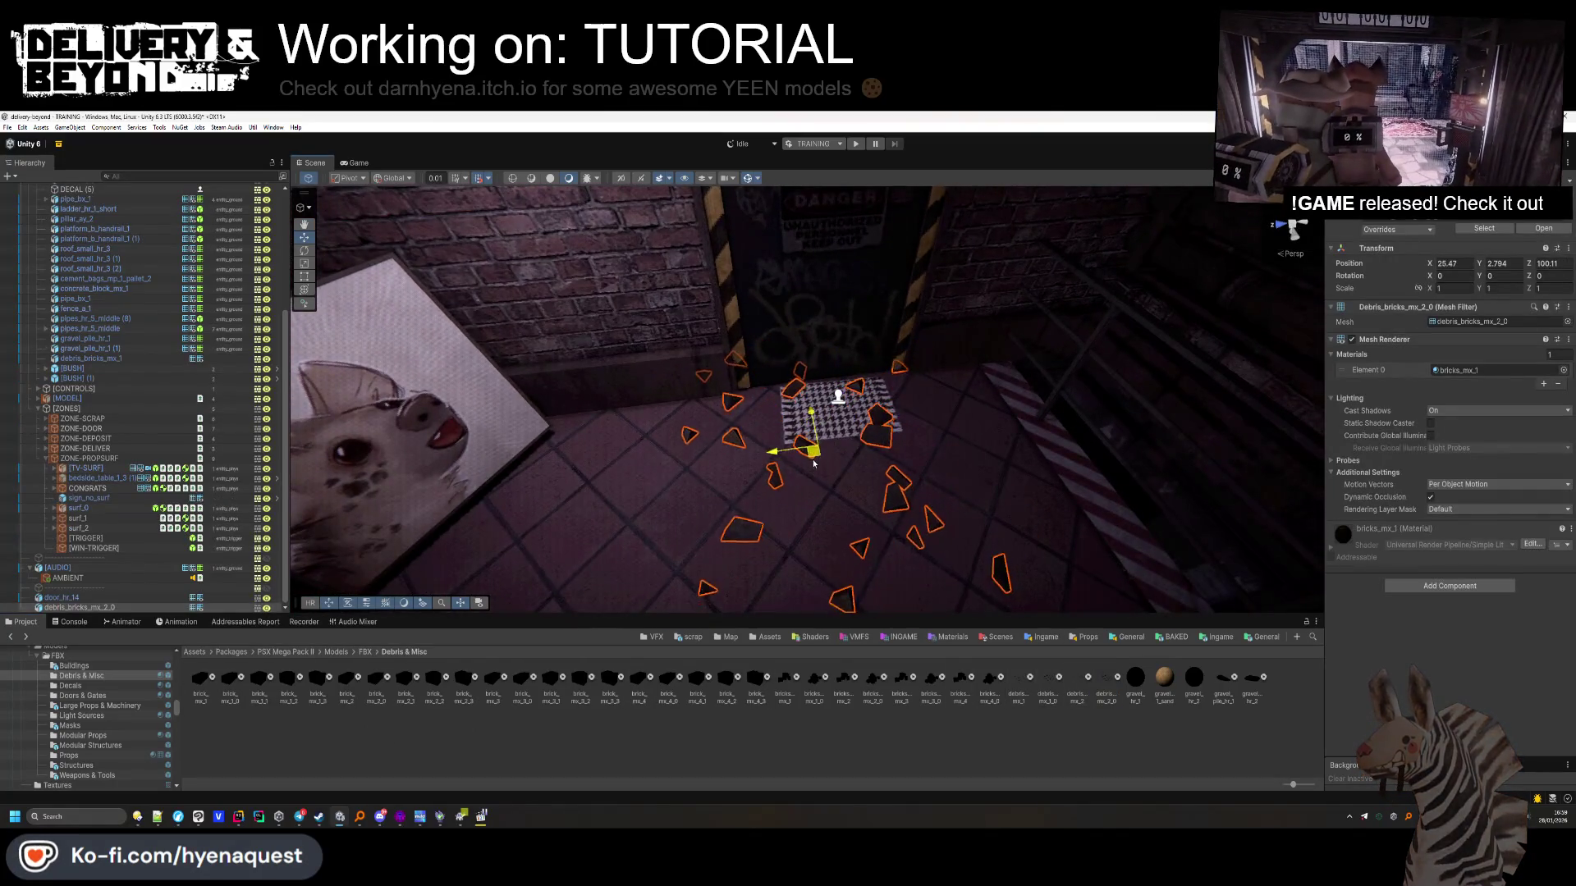
{"action": "left_click_drag", "start_coordinate": [813, 465], "coordinate": [836, 444]}
{"action": "left_click", "coordinate": [1437, 410]}
{"action": "left_click", "coordinate": [1446, 426]}
{"action": "left_click", "coordinate": [1430, 422]}
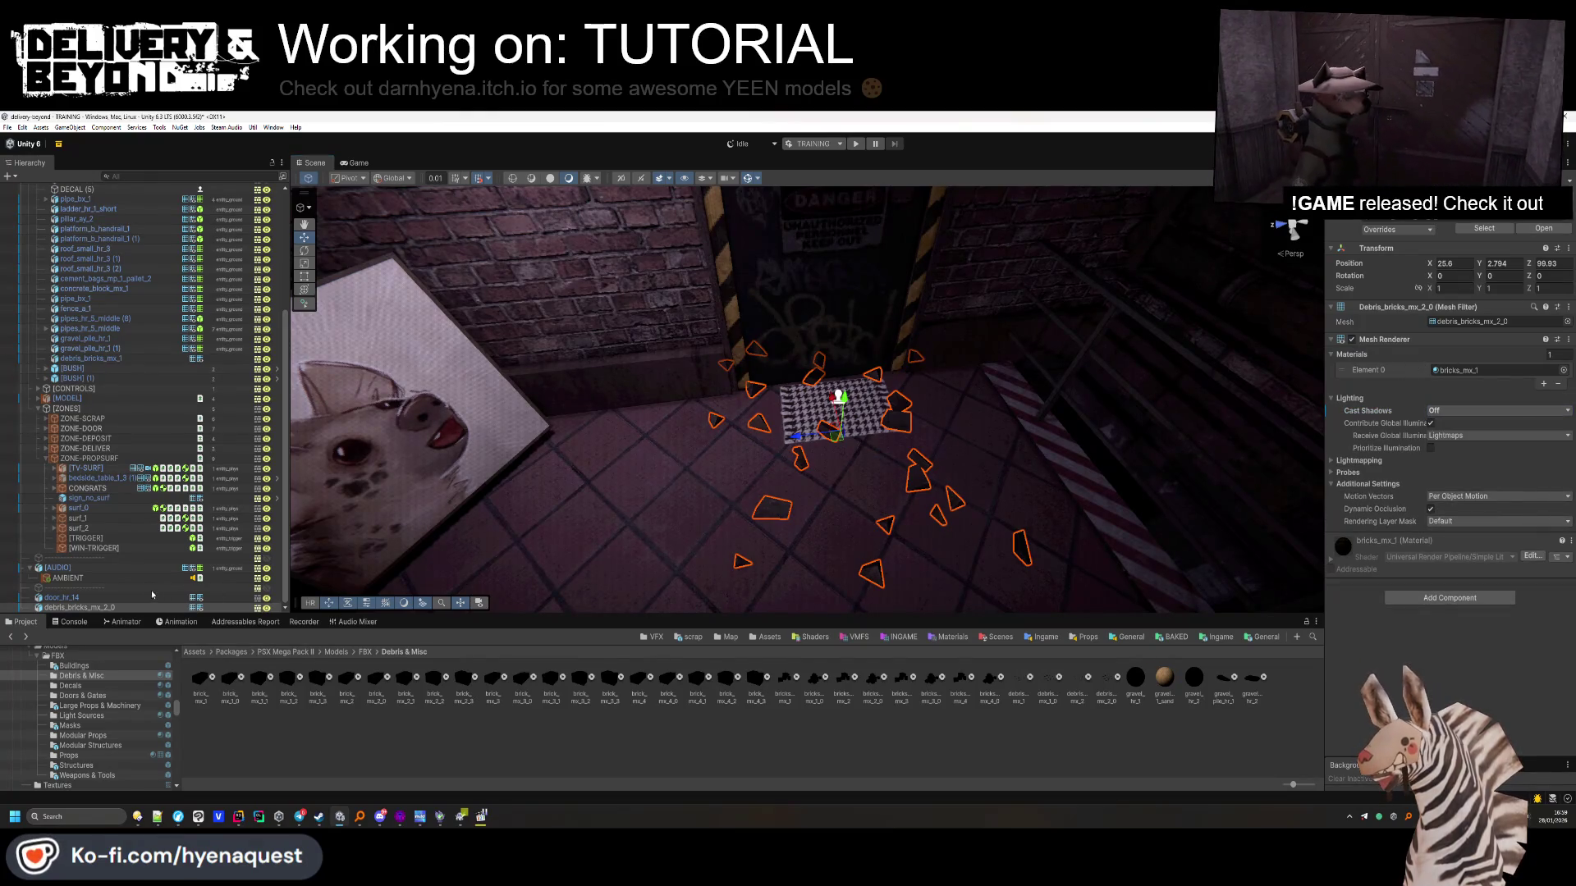
Enable Contribute Global Illumination on door_hr_14 and parent it with the debris under debris_bricks_mx_1
{"action": "left_click", "coordinate": [106, 599]}
{"action": "left_click", "coordinate": [1430, 435]}
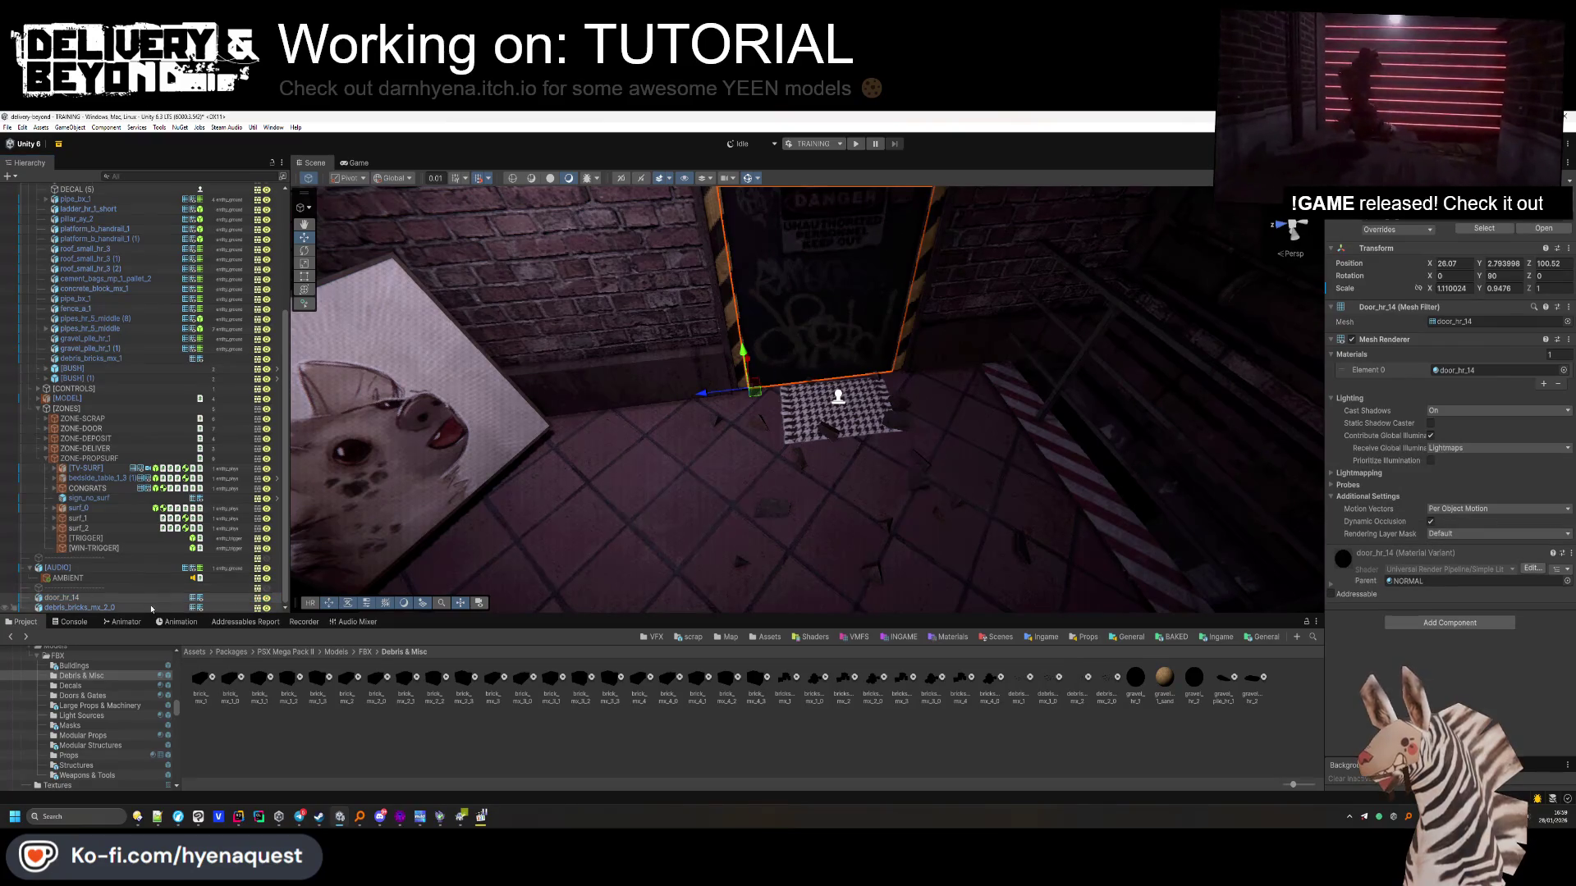
{"action": "left_click", "coordinate": [151, 608], "text": "shift"}
{"action": "left_click_drag", "start_coordinate": [97, 367], "coordinate": [97, 366]}
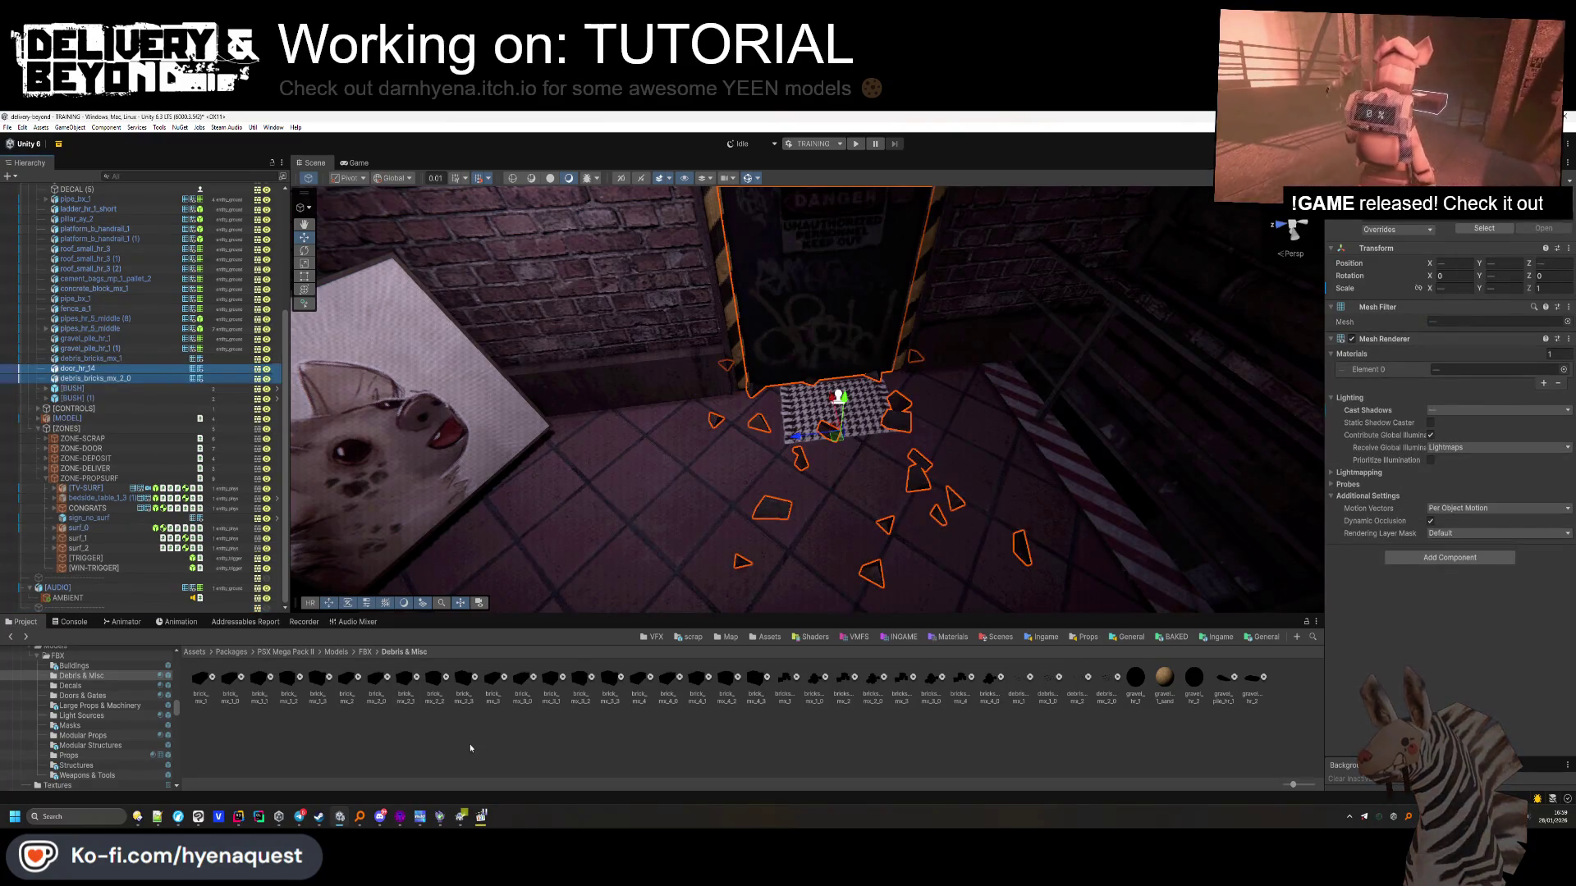
{"action": "scroll", "coordinate": [94, 722], "scroll_direction": "down", "scroll_amount": 1}
{"action": "left_click", "coordinate": [94, 726]}
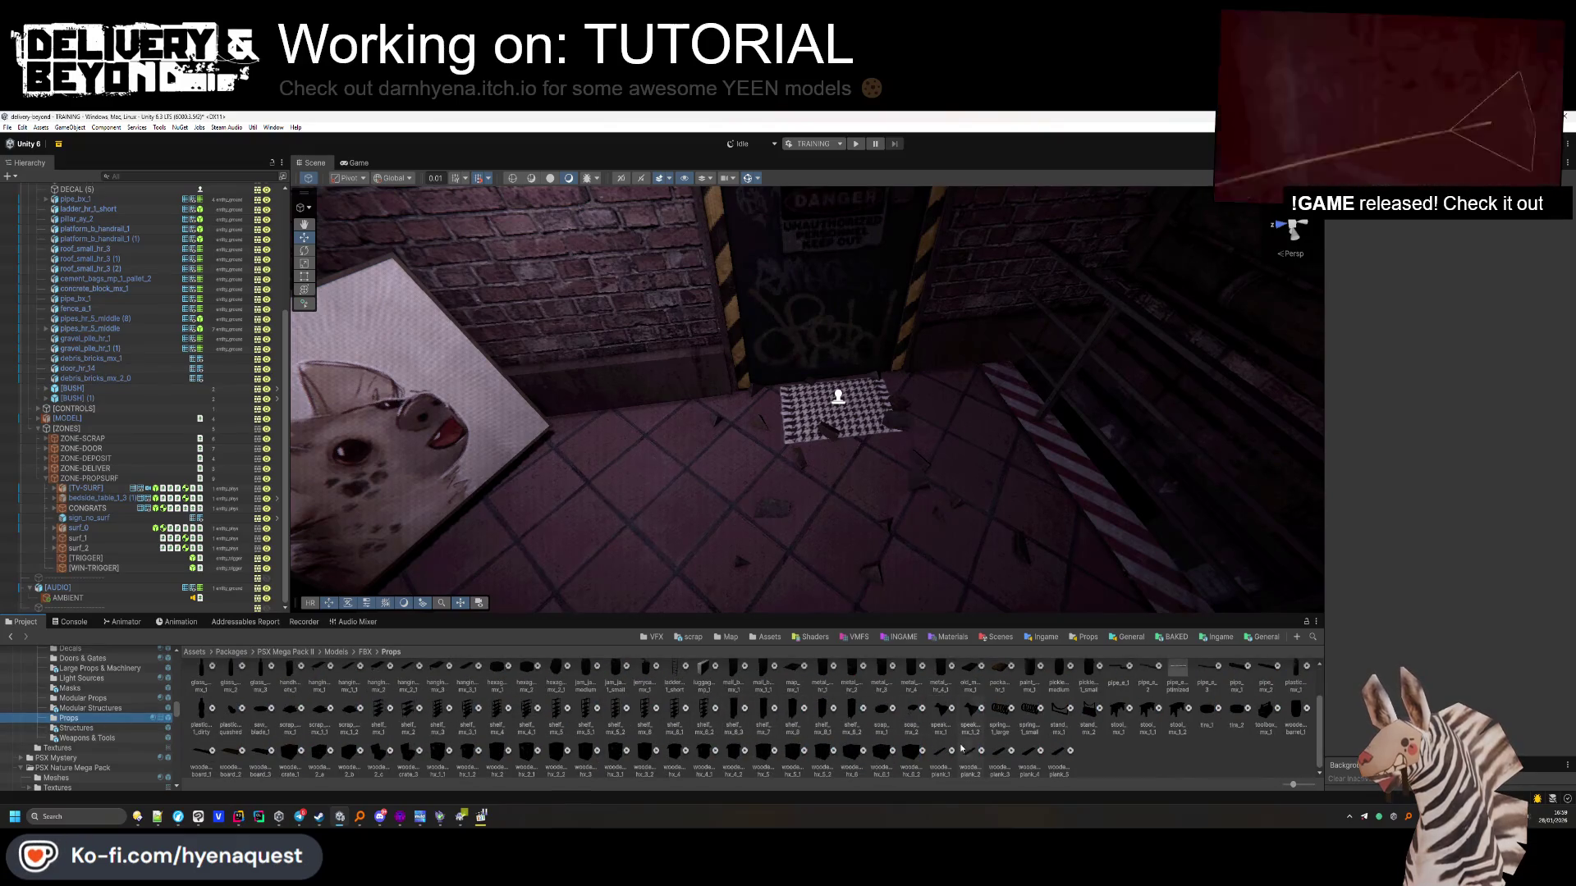
Lay two tilted wooden_plank_2 boards across the doorway, contributing GI, under debris_bricks_mx_2_0
{"action": "mouse_move", "coordinate": [804, 288]}
{"action": "left_mouse_down"}
{"action": "mouse_move", "coordinate": [676, 283]}
{"action": "mouse_move", "coordinate": [655, 264]}
{"action": "left_mouse_up"}
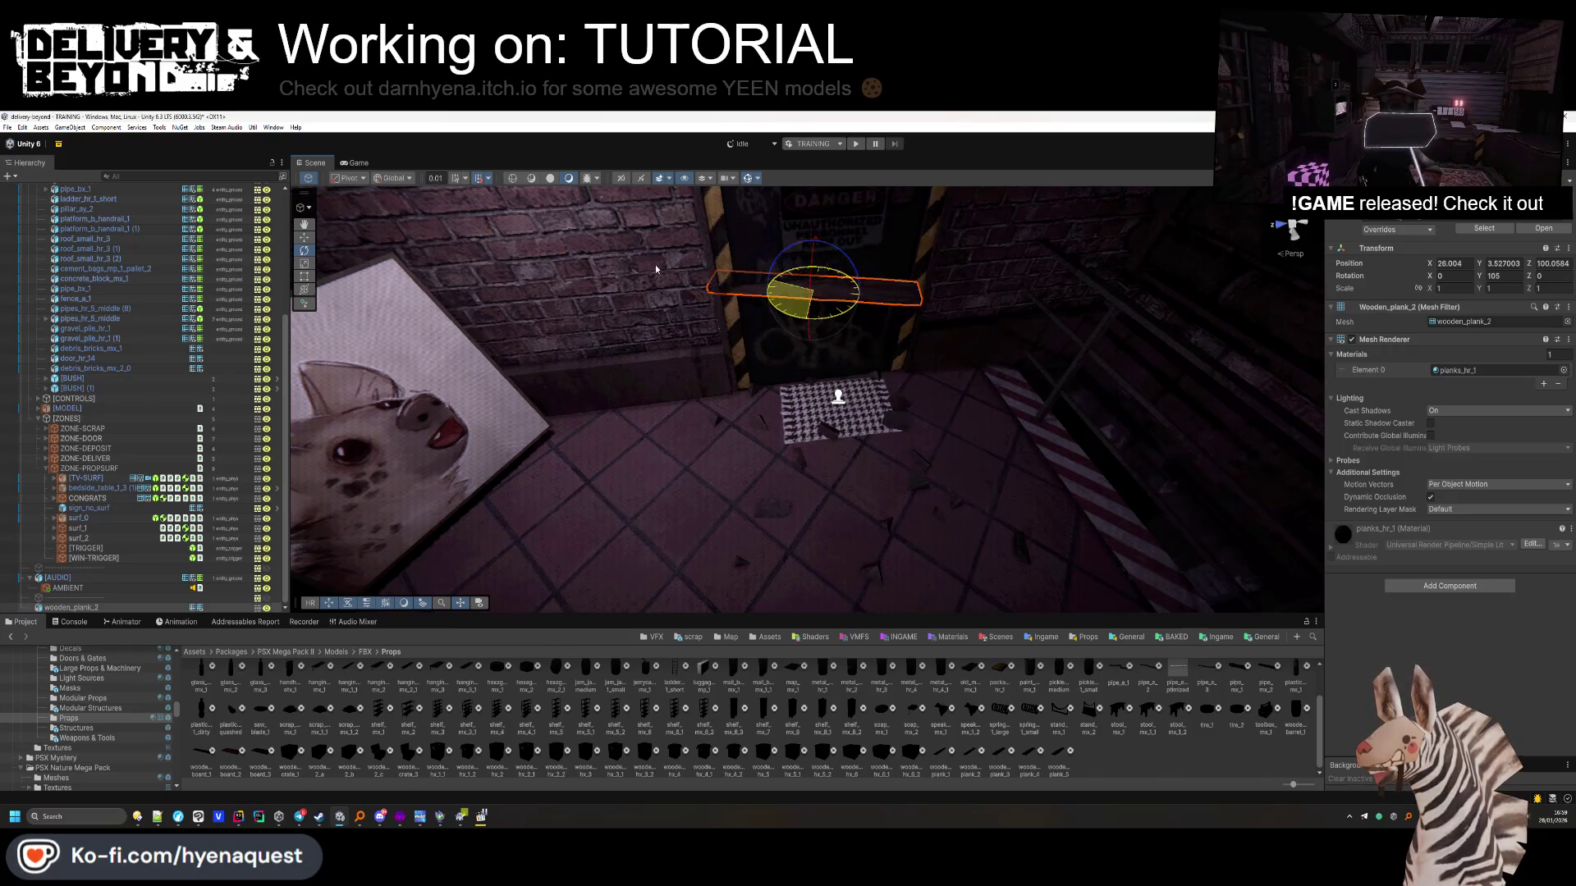
{"action": "mouse_move", "coordinate": [781, 291]}
{"action": "left_mouse_down"}
{"action": "mouse_move", "coordinate": [829, 342]}
{"action": "mouse_move", "coordinate": [821, 292]}
{"action": "left_mouse_up"}
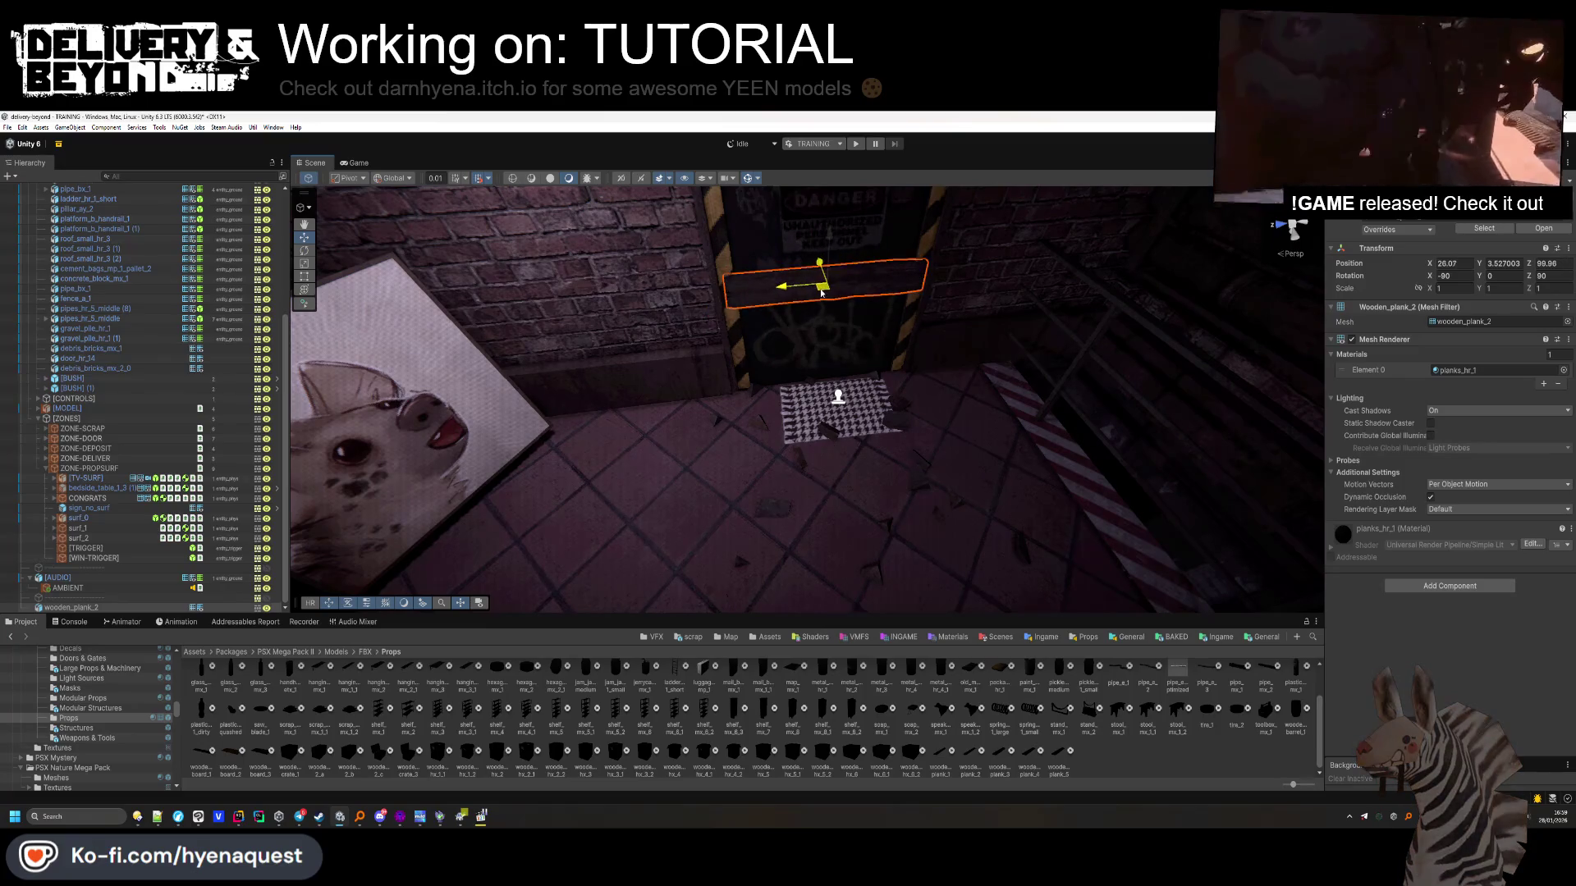
{"action": "key", "text": "ctrl+d"}
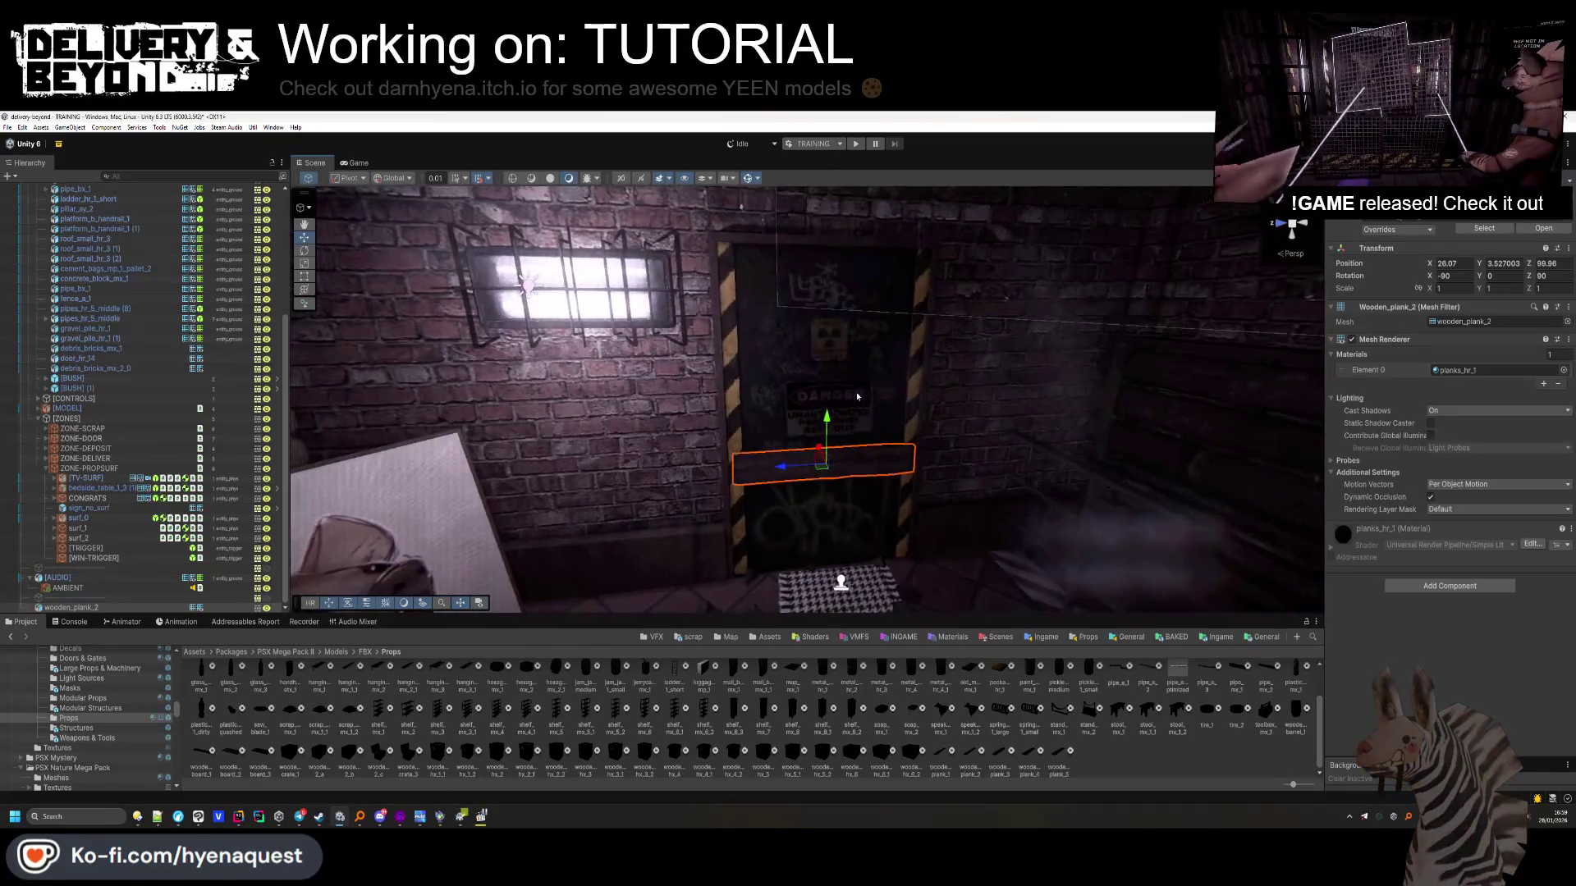
{"action": "left_click_drag", "start_coordinate": [819, 297], "coordinate": [819, 279]}
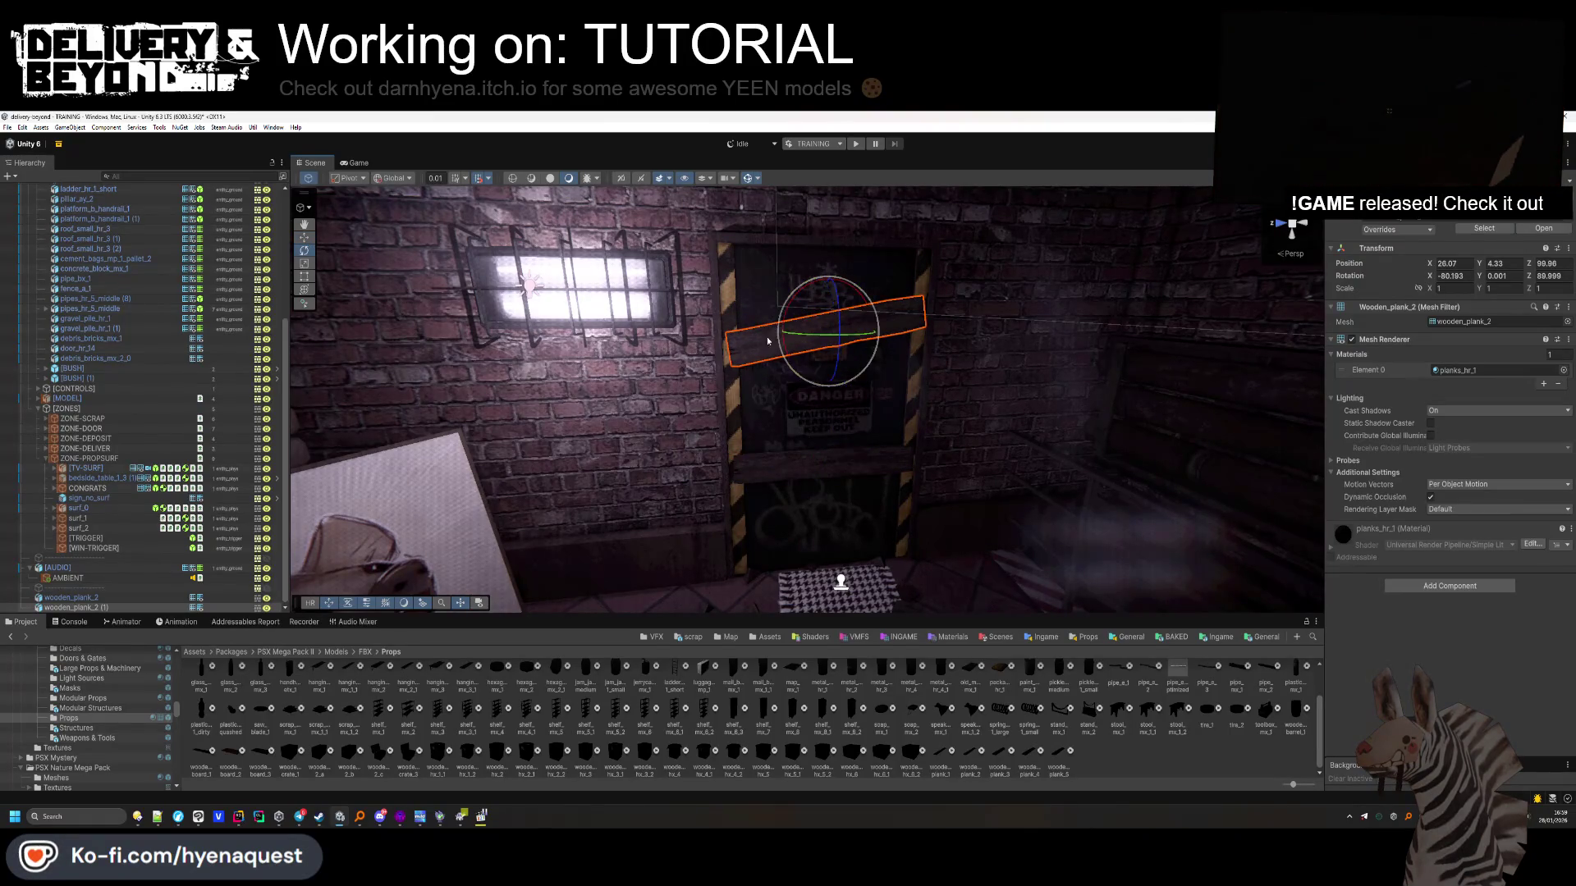
{"action": "left_click", "coordinate": [1431, 435]}
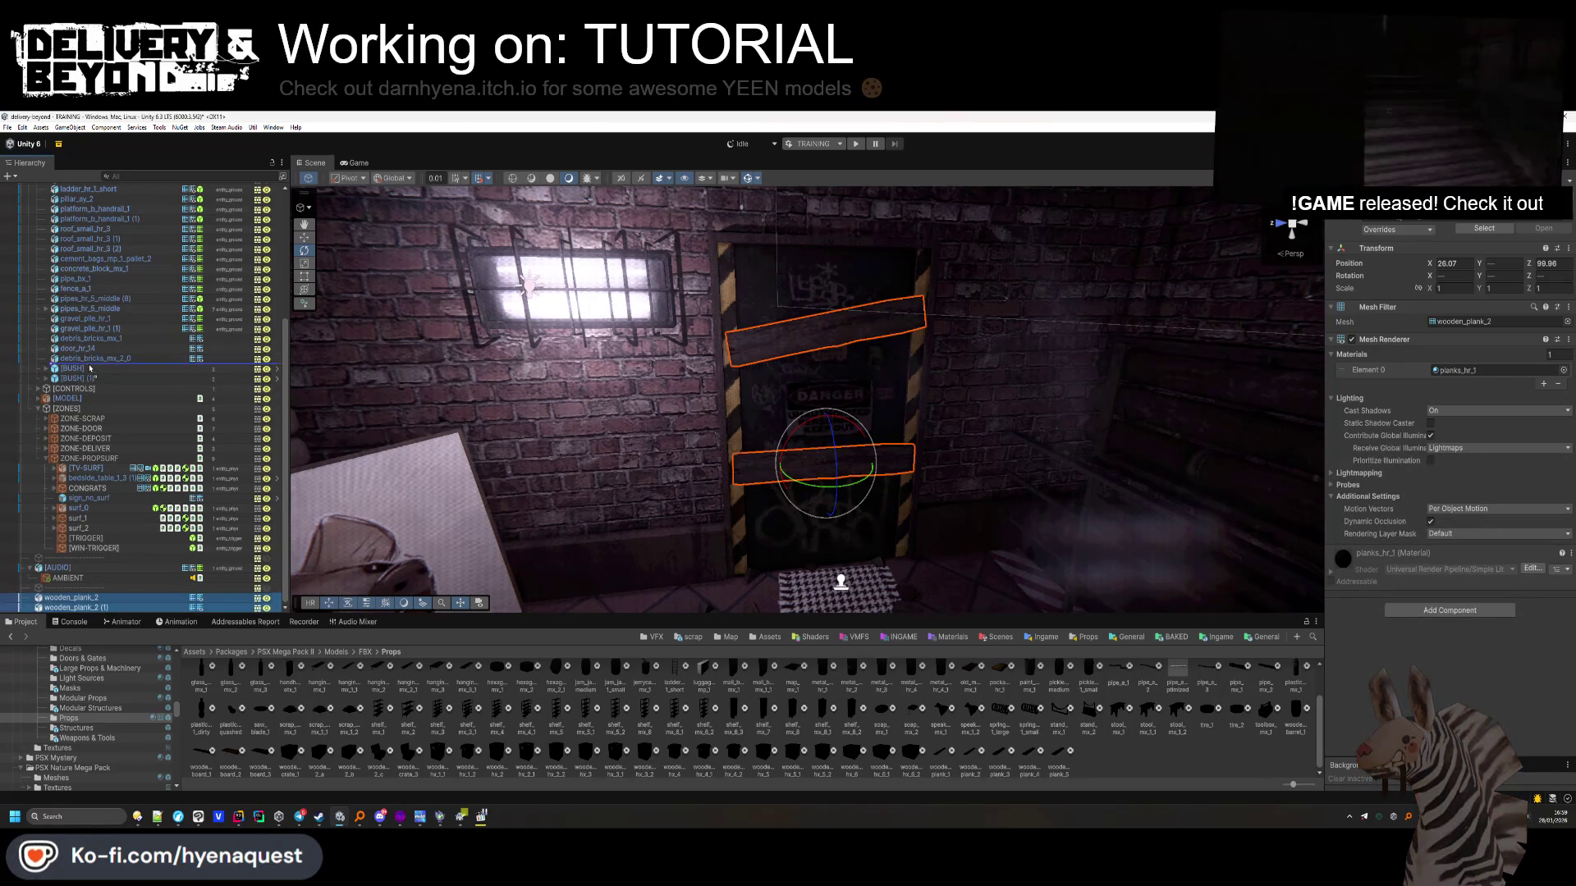
{"action": "left_click_drag", "start_coordinate": [90, 369], "coordinate": [90, 369]}
{"action": "left_click", "coordinate": [1095, 755]}
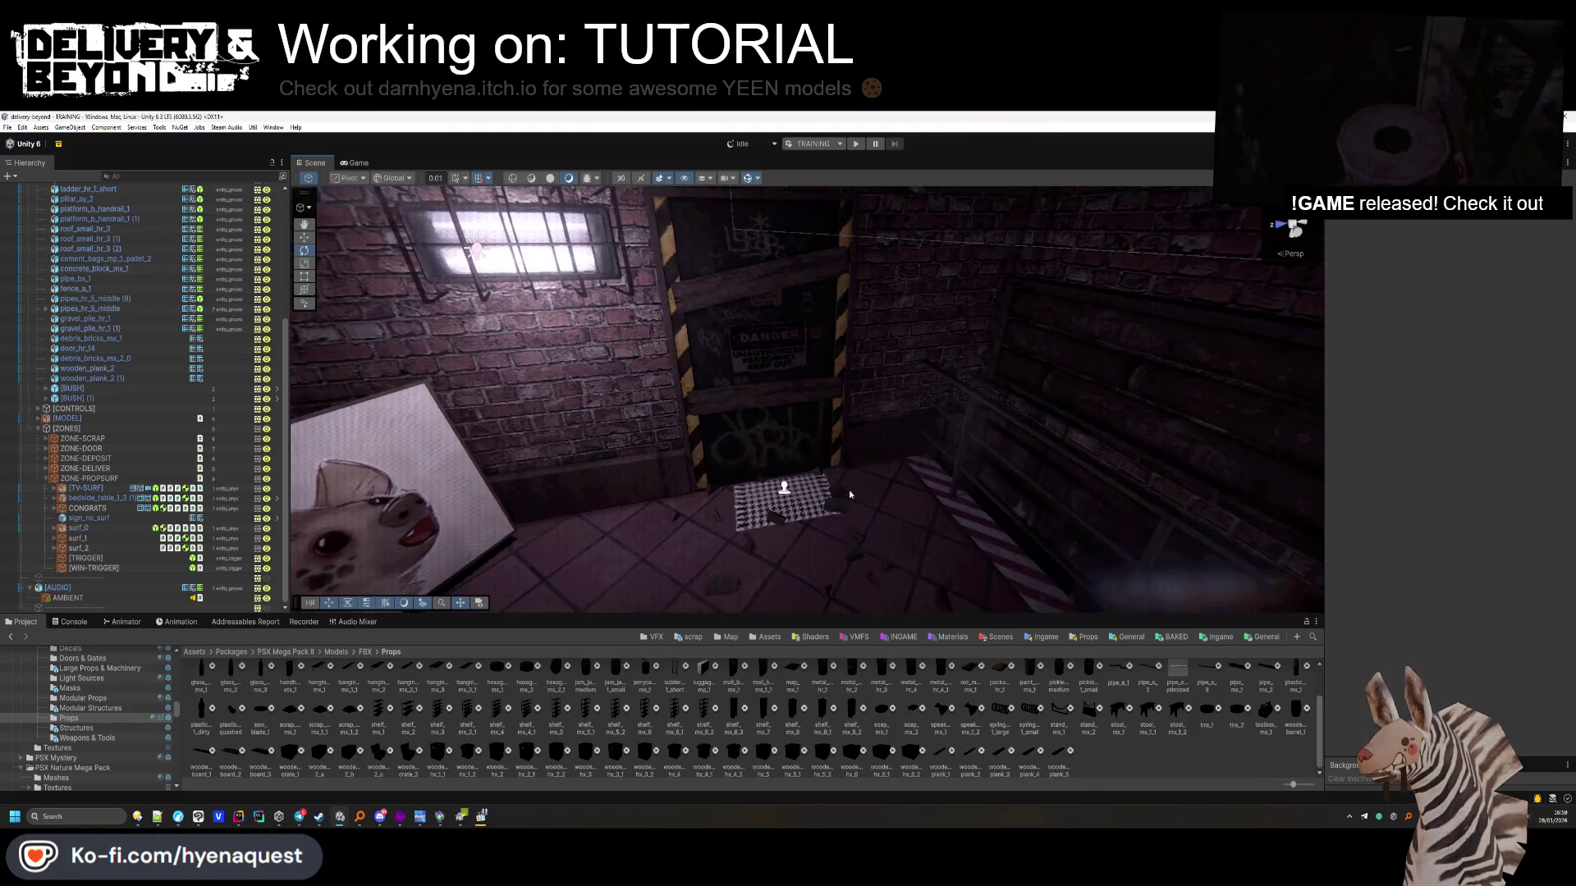
{"action": "mouse_move", "coordinate": [849, 494]}
{"action": "left_mouse_down"}
{"action": "mouse_move", "coordinate": [837, 404]}
{"action": "mouse_move", "coordinate": [721, 451]}
{"action": "mouse_move", "coordinate": [966, 425]}
{"action": "mouse_move", "coordinate": [959, 414]}
{"action": "left_mouse_up"}
In Hammer++, pick up the brown wooden texture from a face beside the pit, then return to Unity
{"action": "key", "text": "alt+Tab"}
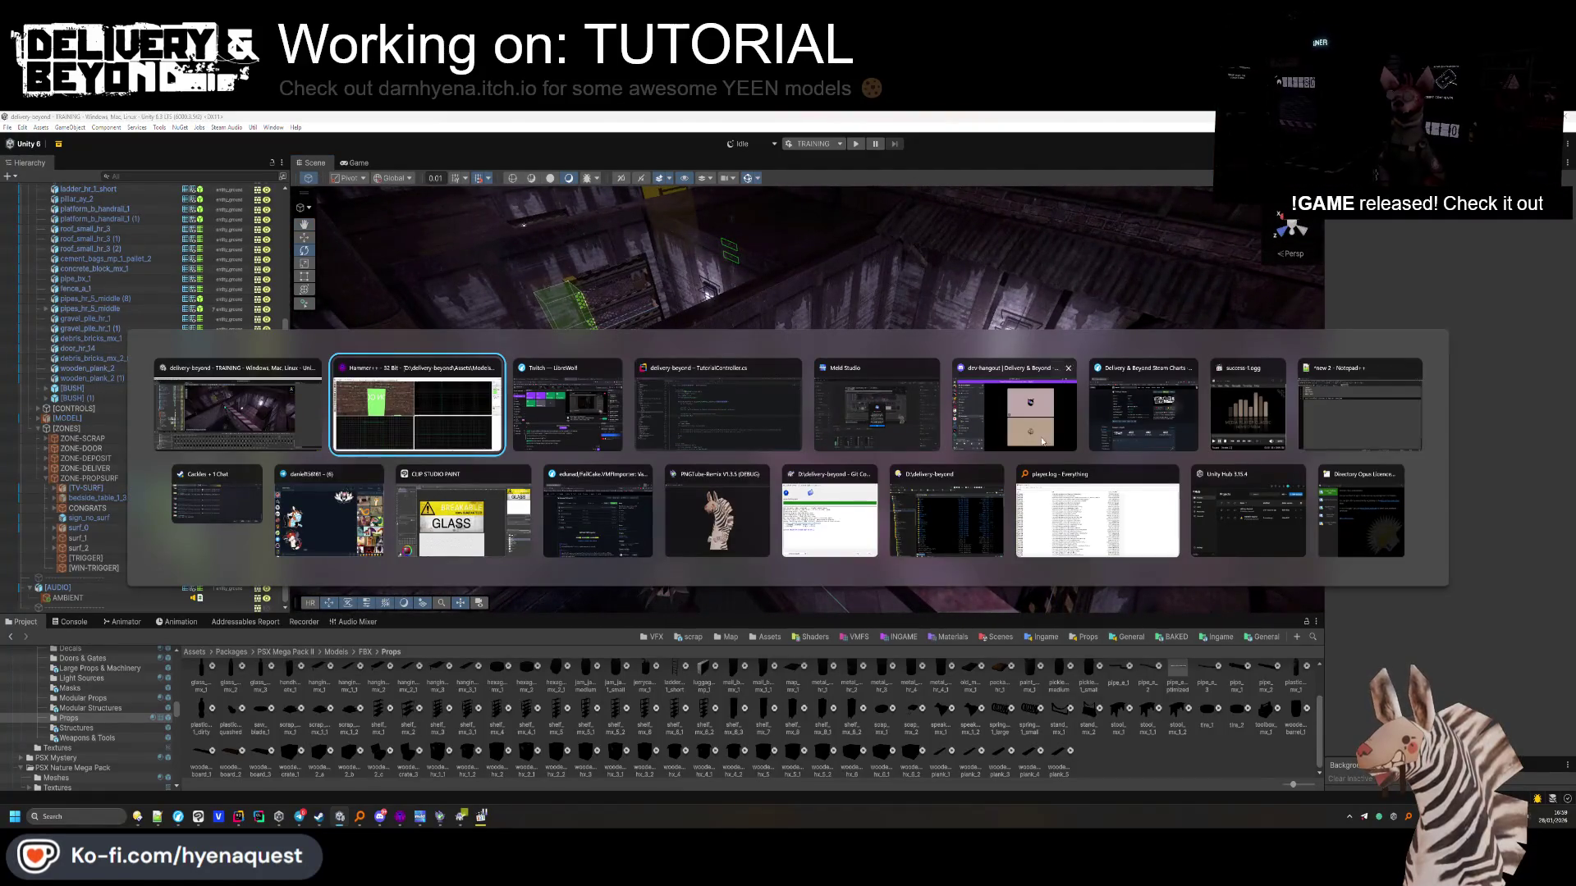
{"action": "left_click", "coordinate": [337, 443]}
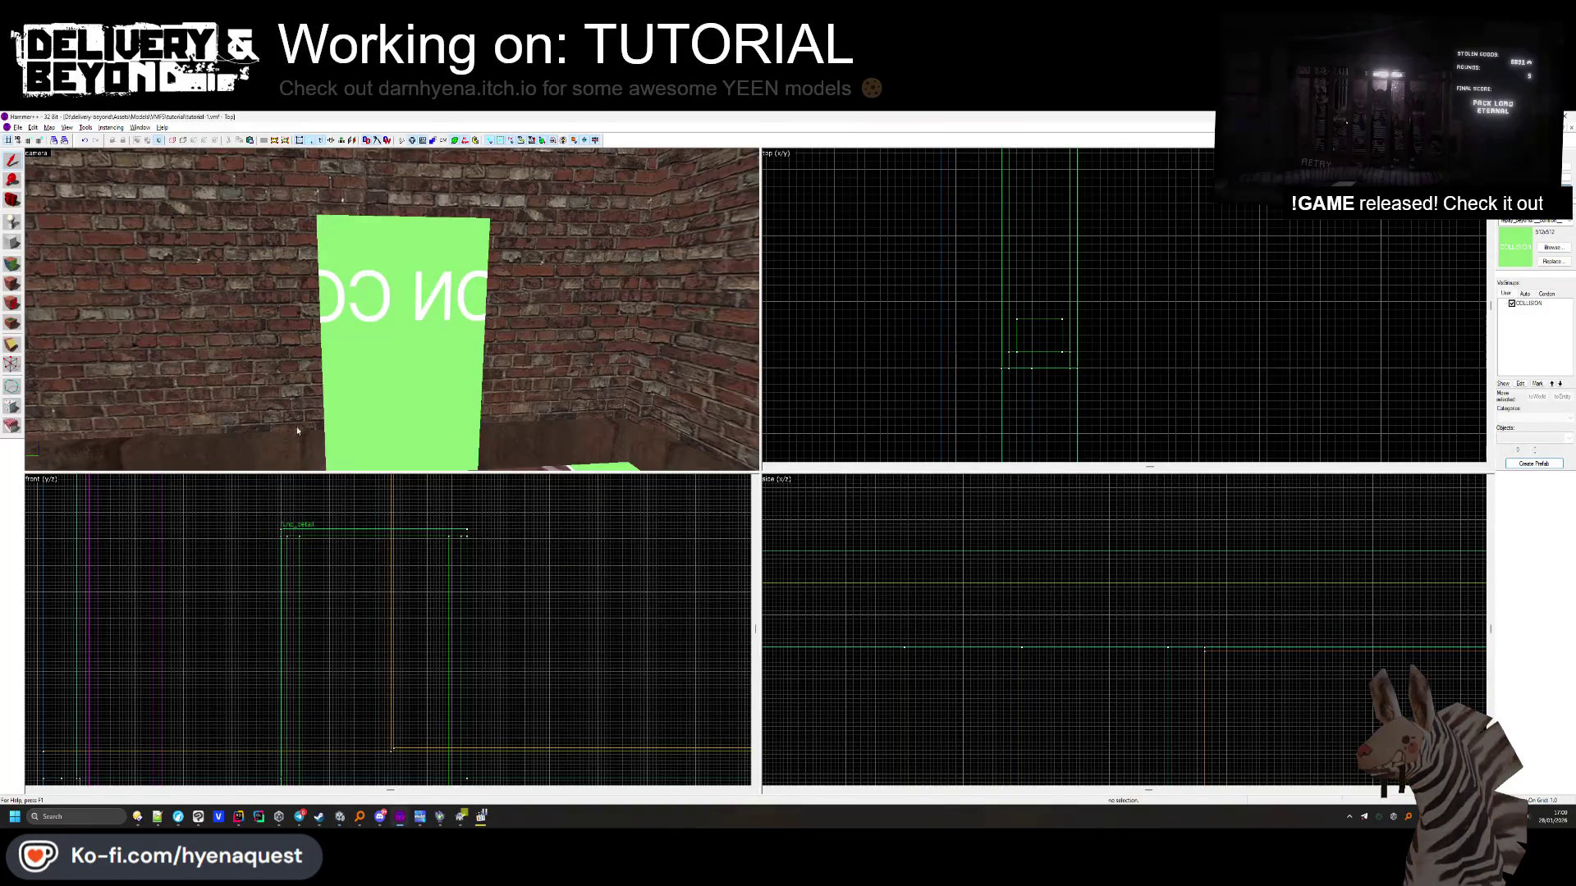
{"action": "key", "text": "shift+a"}
{"action": "key", "text": "z"}
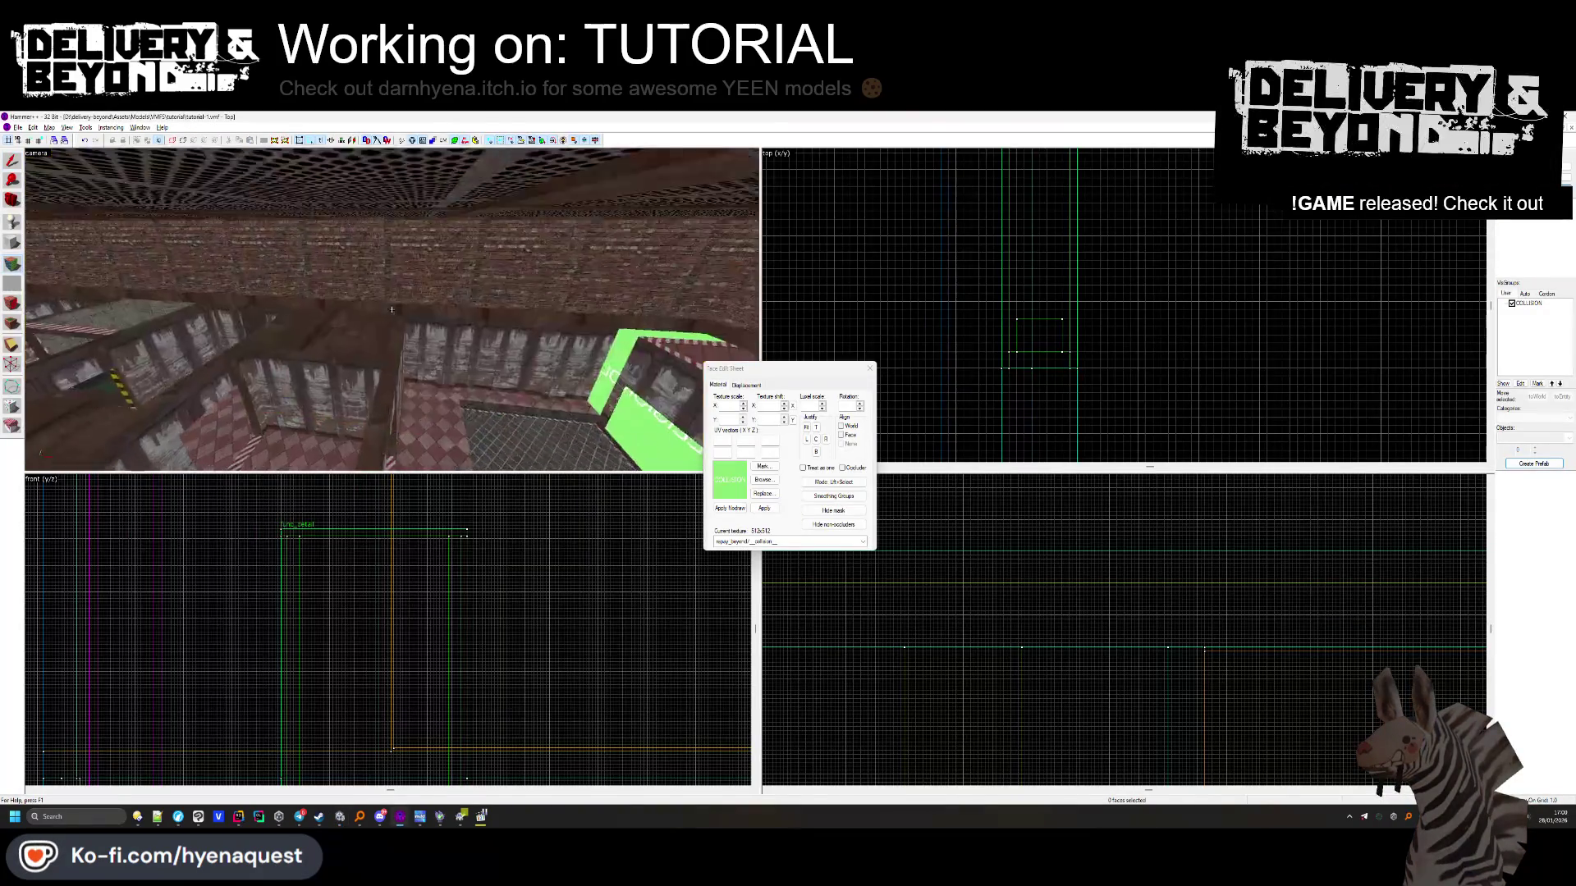
{"action": "key", "text": "z"}
{"action": "left_click", "coordinate": [422, 237]}
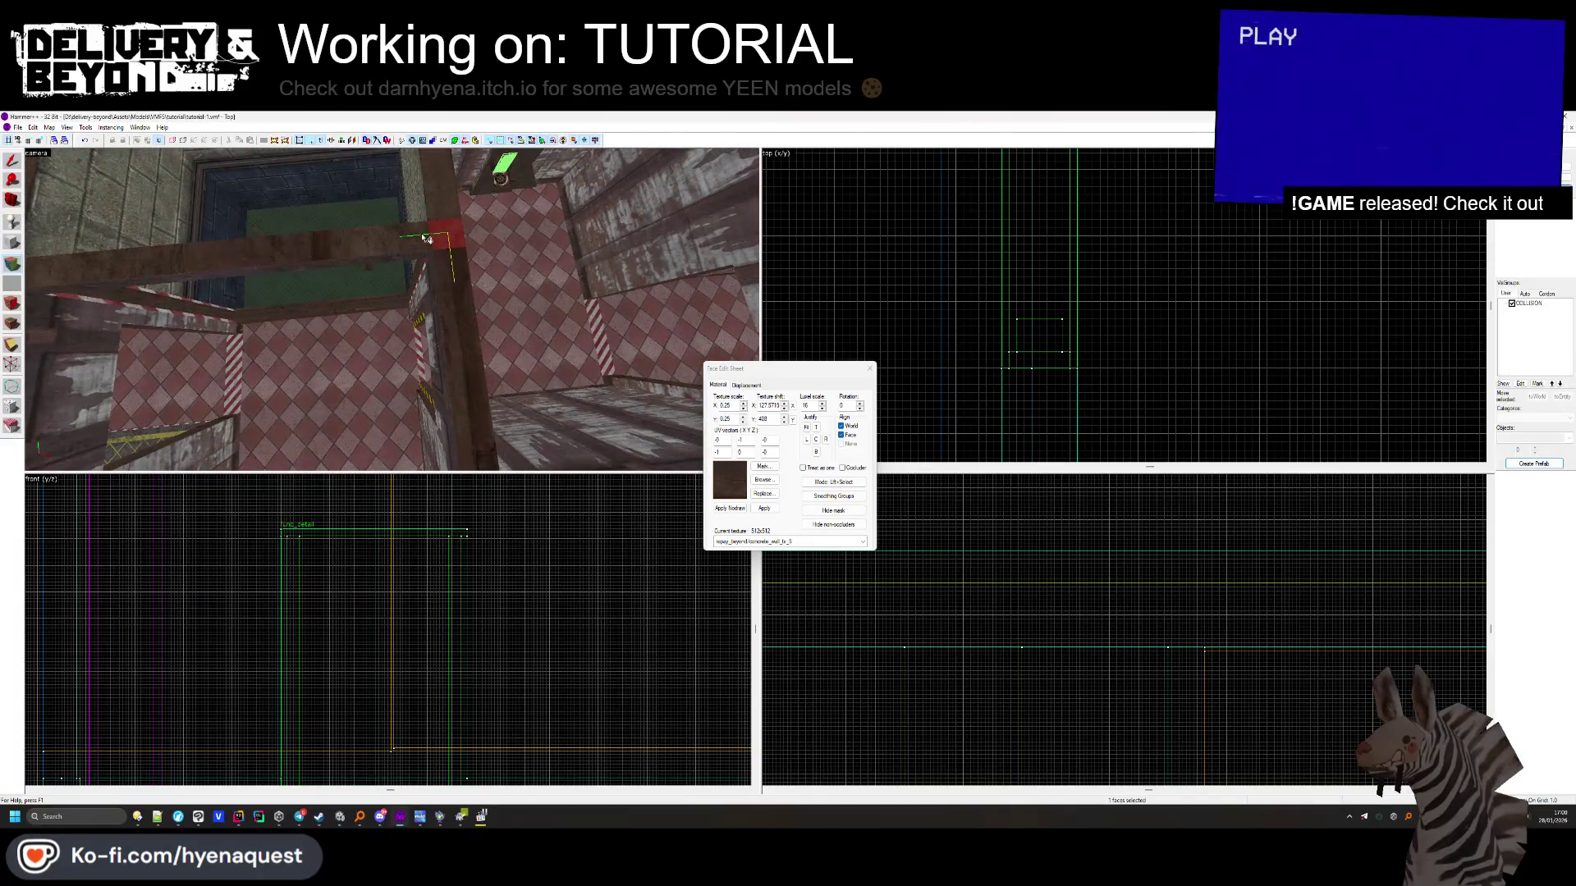
{"action": "left_click_drag", "start_coordinate": [437, 218], "coordinate": [298, 373]}
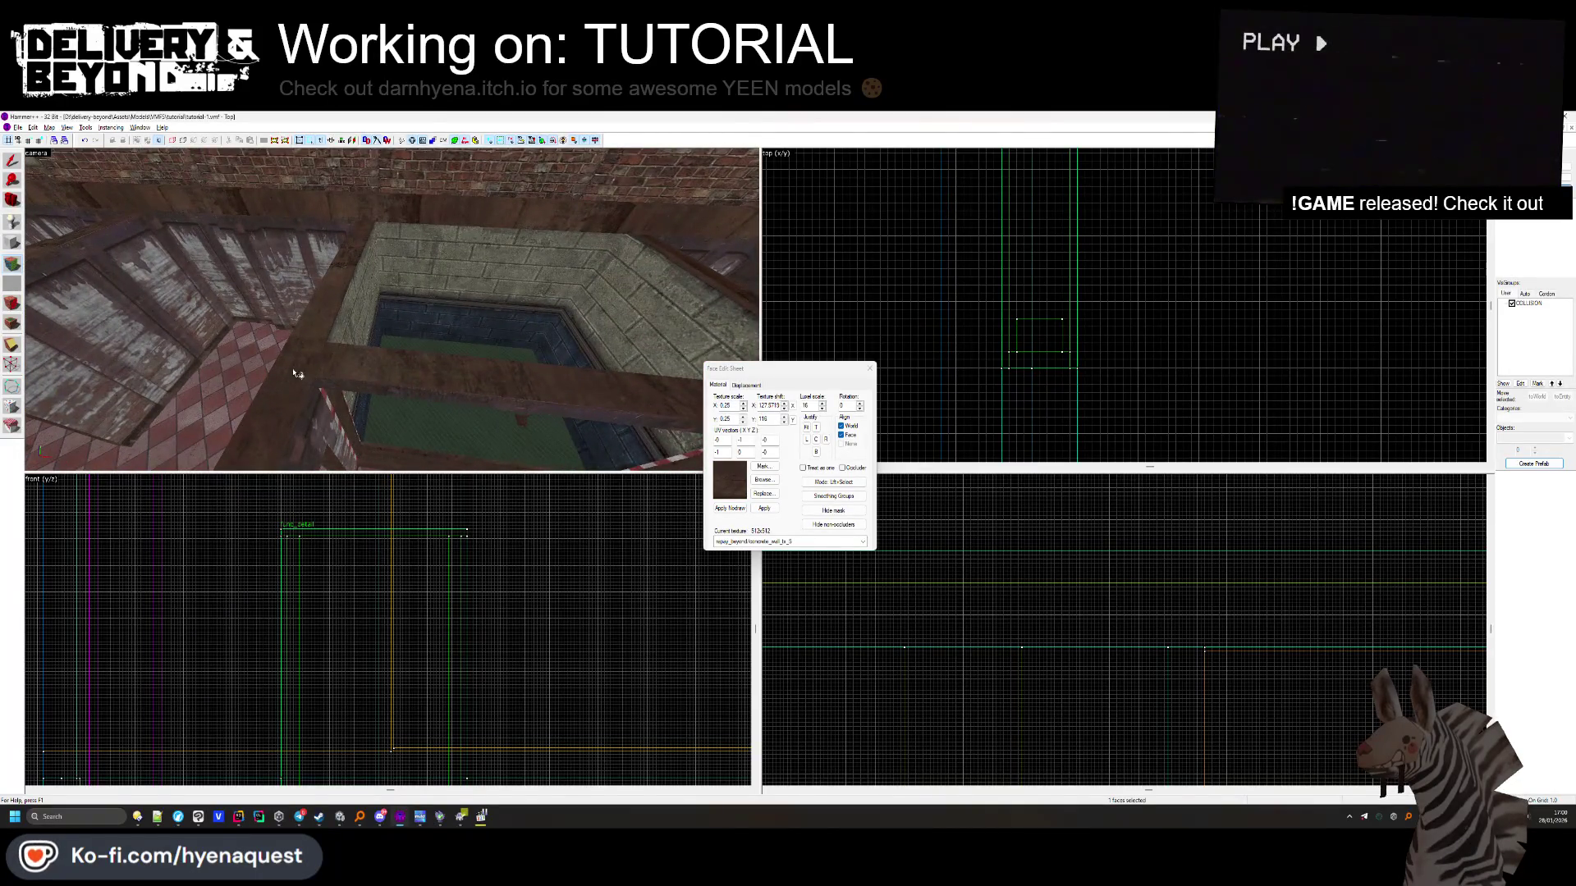
{"action": "key", "text": "shift+a"}
{"action": "key", "text": "z"}
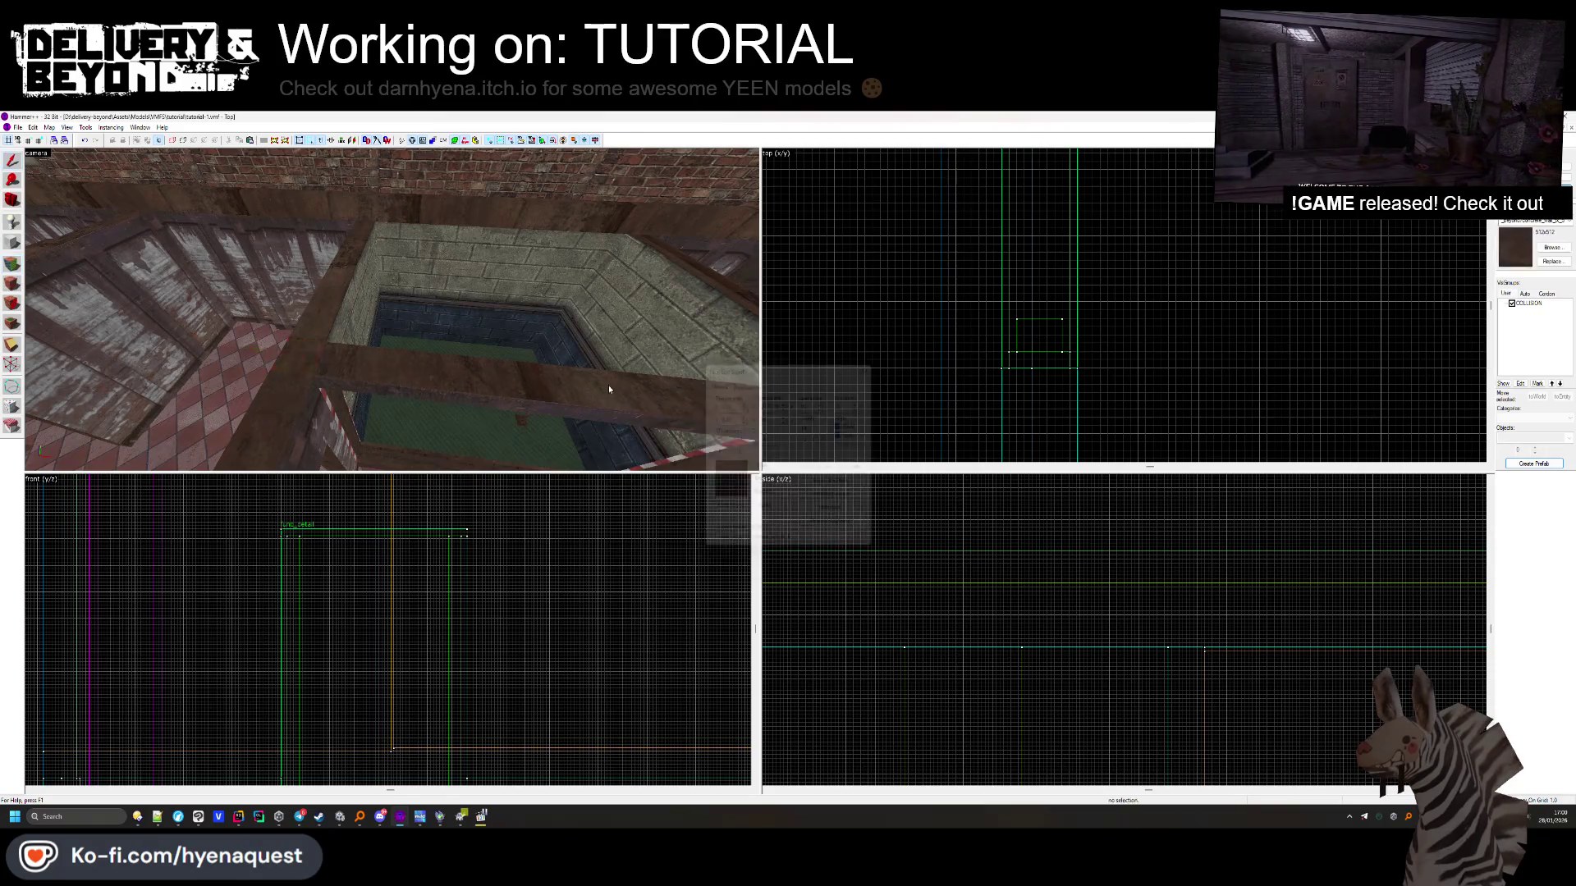
{"action": "key", "text": "z"}
{"action": "key", "text": "alt+Tab"}
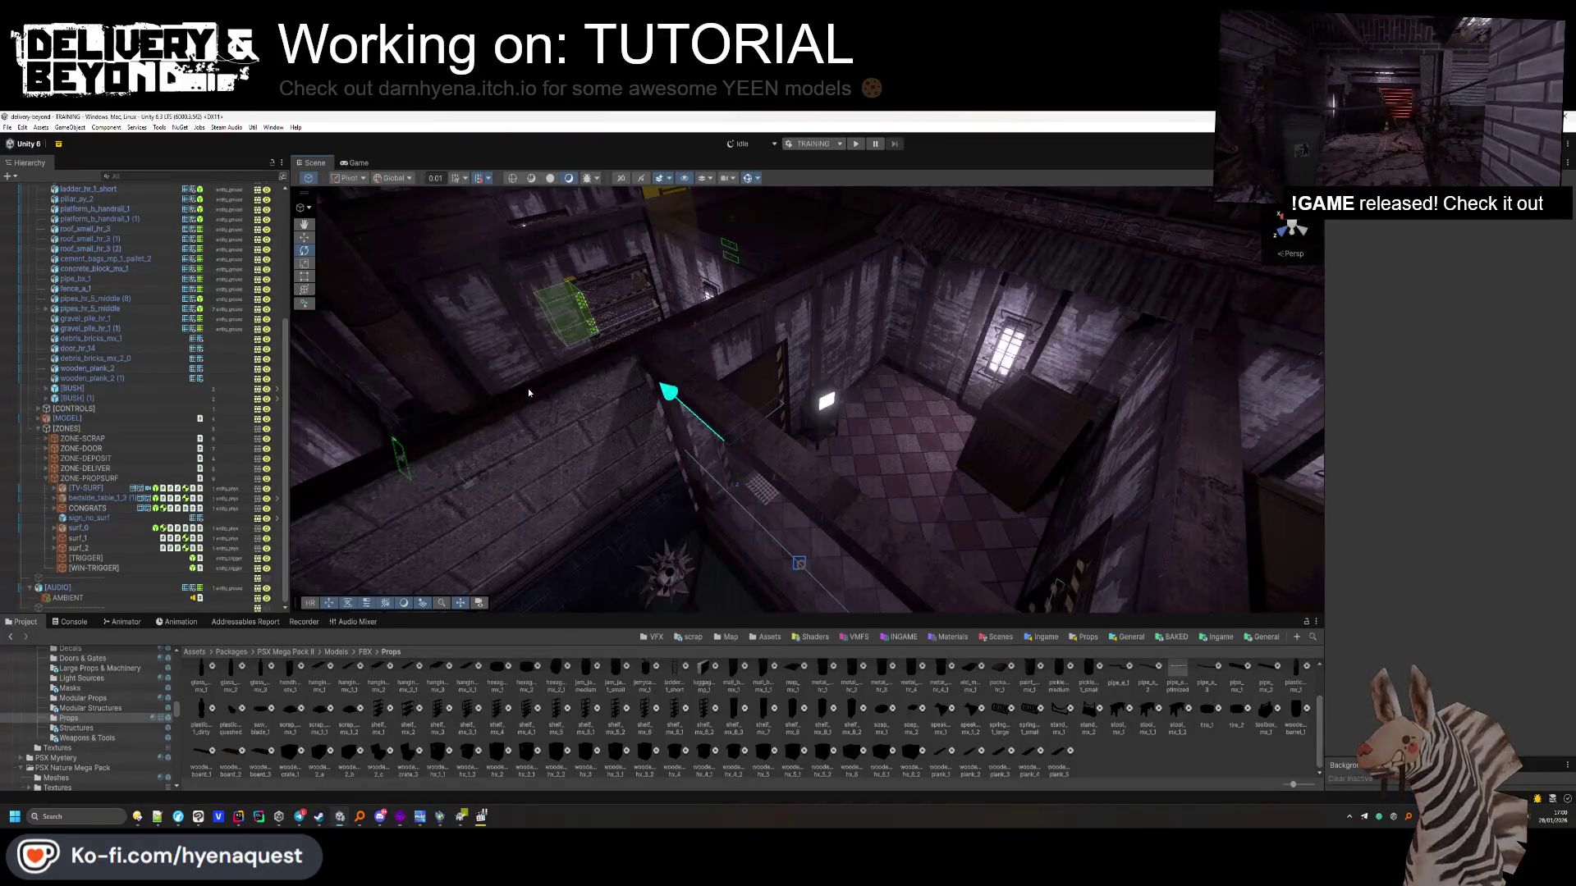
Orbit and zoom the Unity Scene view to look over the chequered-floor room from above
{"action": "mouse_move", "coordinate": [878, 380]}
{"action": "left_mouse_down"}
{"action": "mouse_move", "coordinate": [699, 360]}
{"action": "mouse_move", "coordinate": [796, 382]}
{"action": "left_mouse_up"}
{"action": "scroll", "coordinate": [795, 382], "scroll_direction": "up", "scroll_amount": 3}
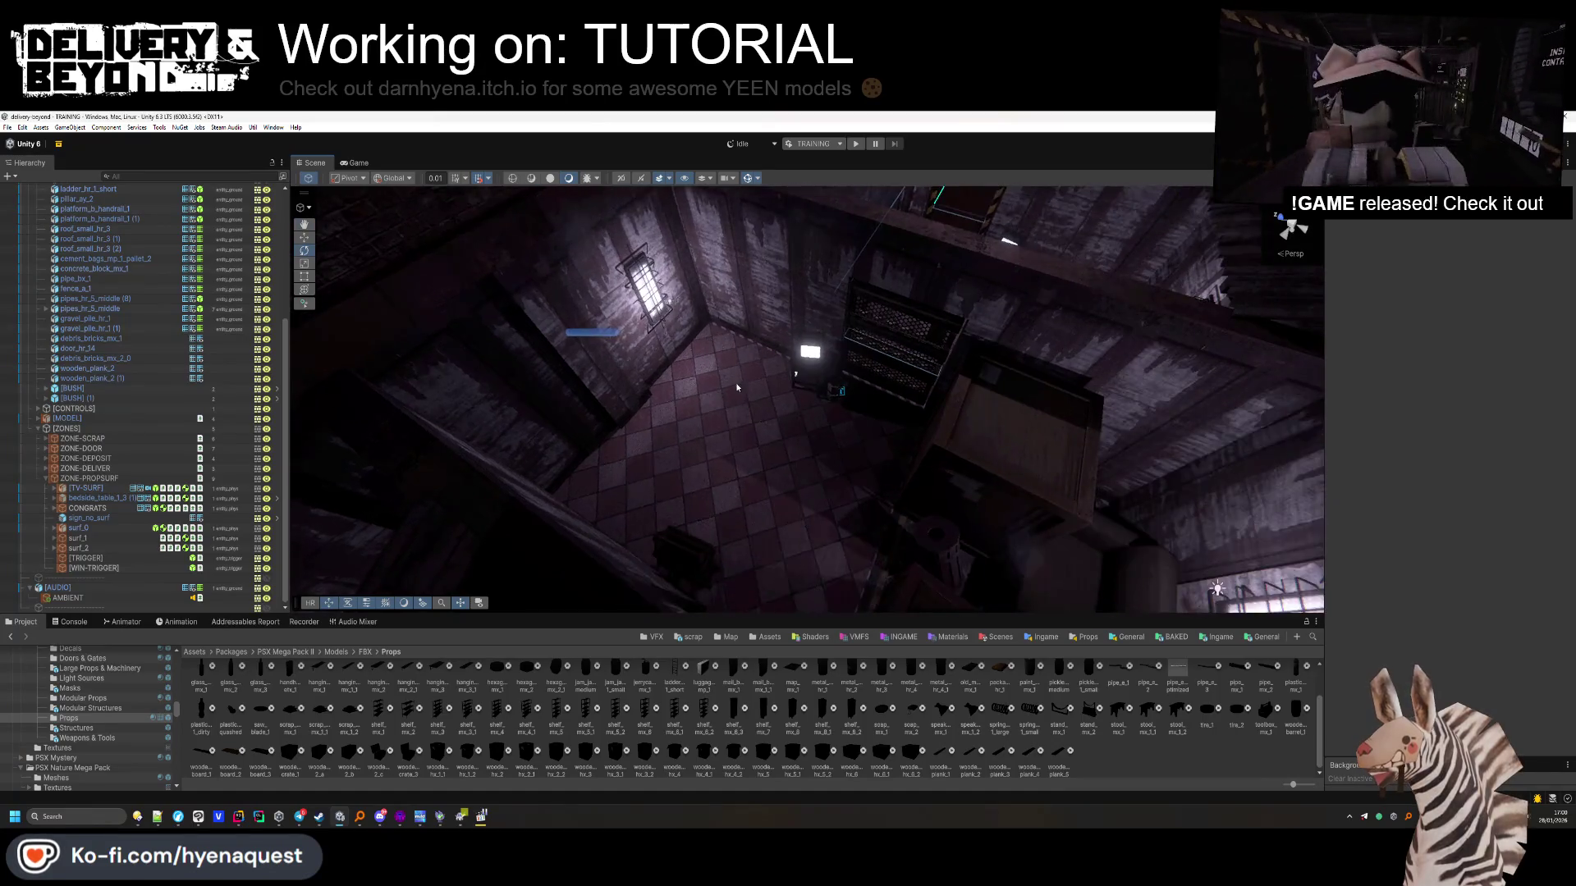
{"action": "left_click_drag", "start_coordinate": [683, 406], "coordinate": [647, 333]}
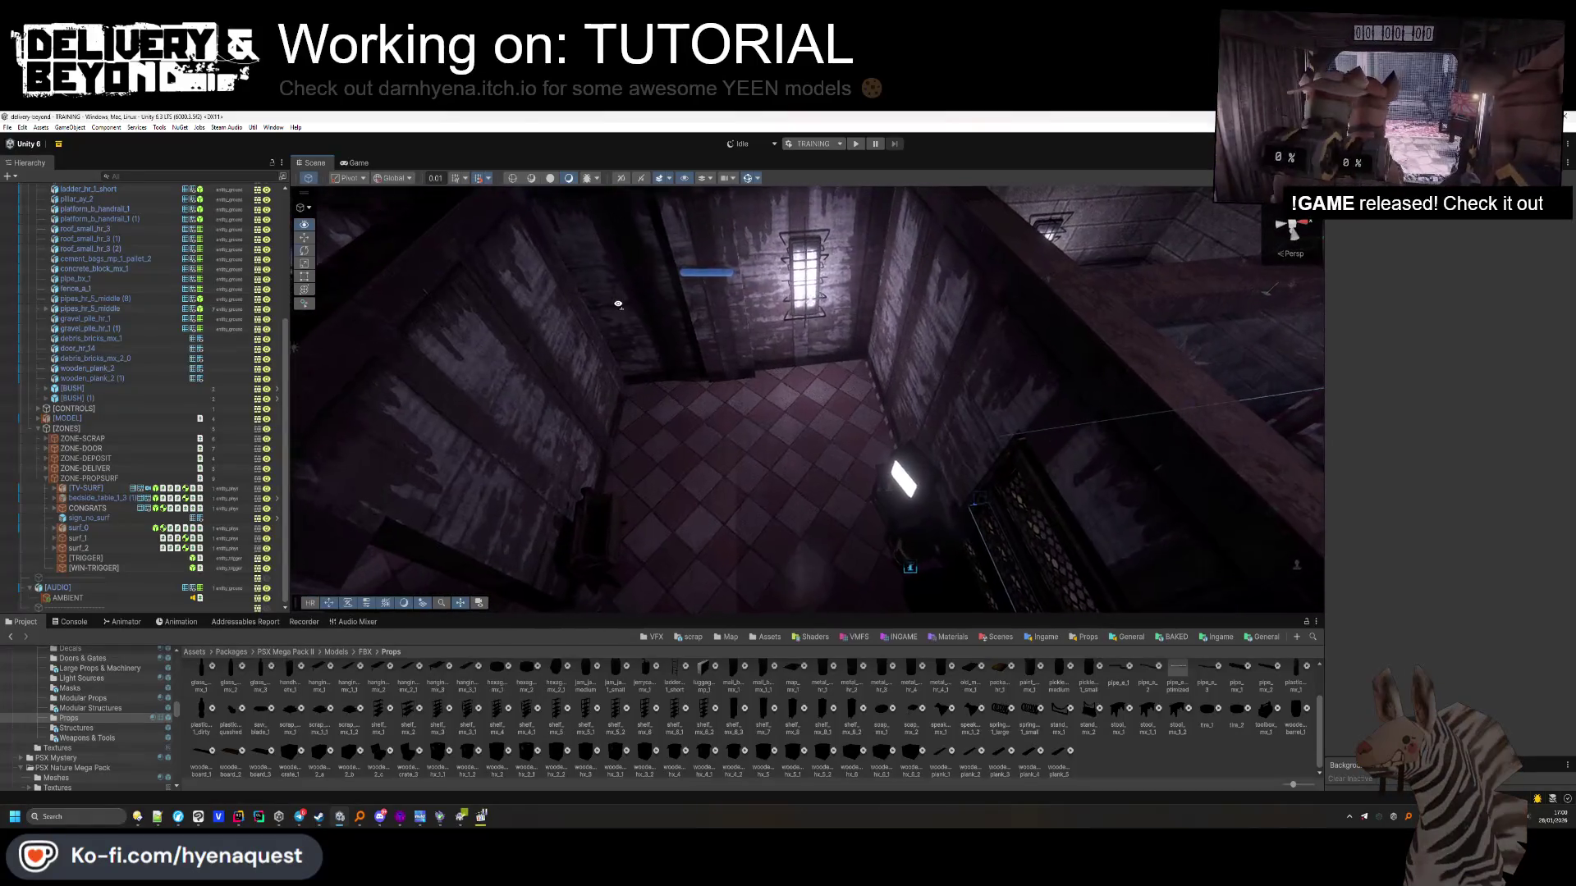
{"action": "key", "text": "alt+Tab"}
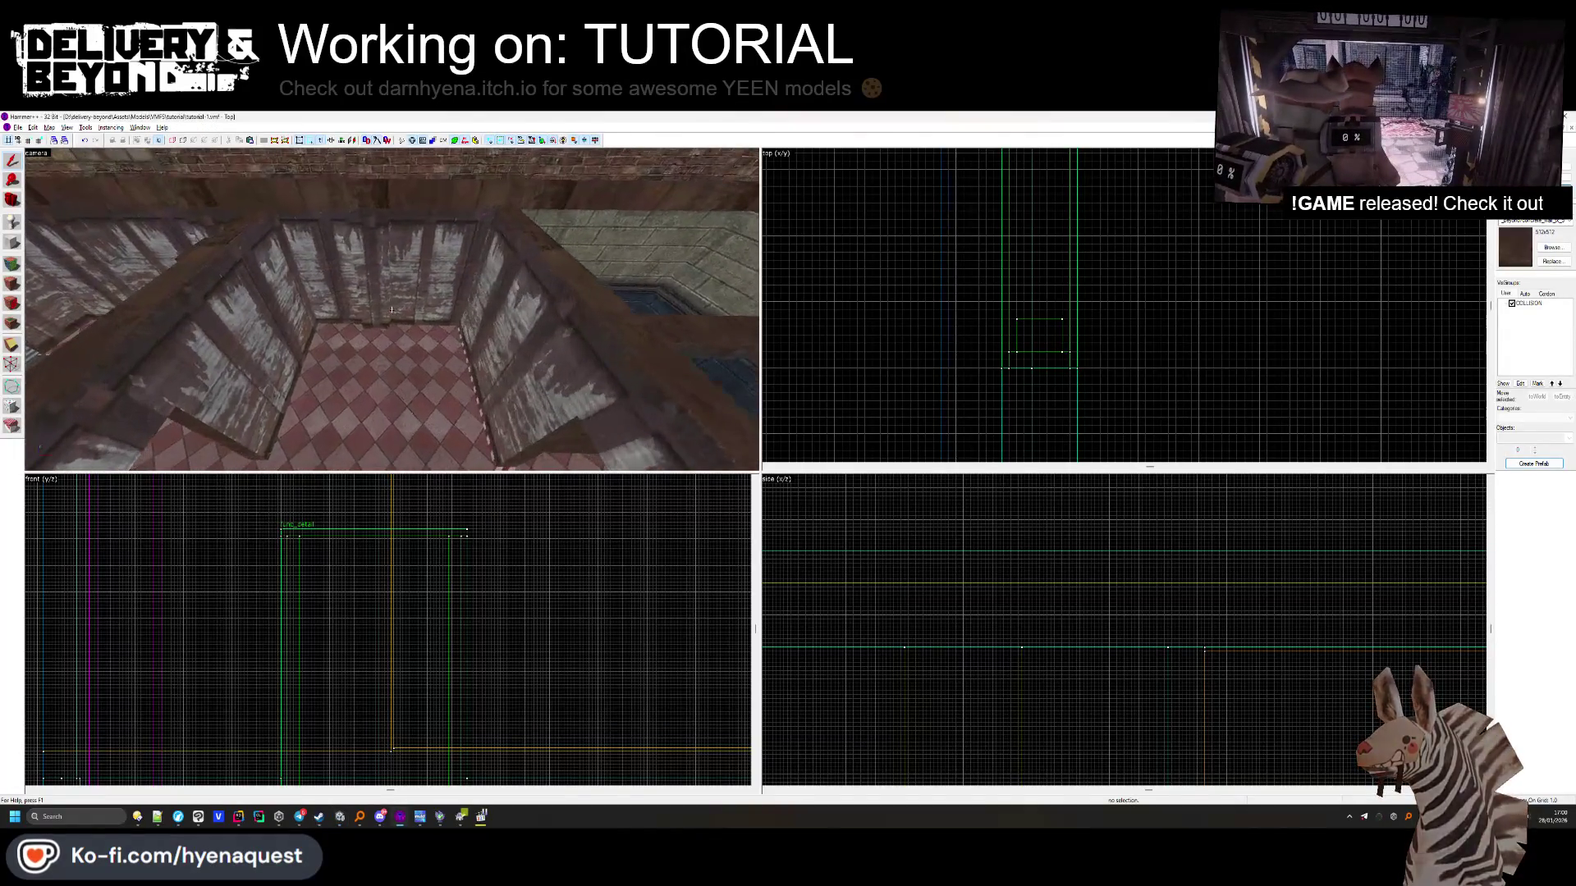
Delete the red door brushes, then undo to bring them back
{"action": "left_click", "coordinate": [390, 320]}
{"action": "key", "text": "Delete"}
{"action": "key", "text": "ctrl+z"}
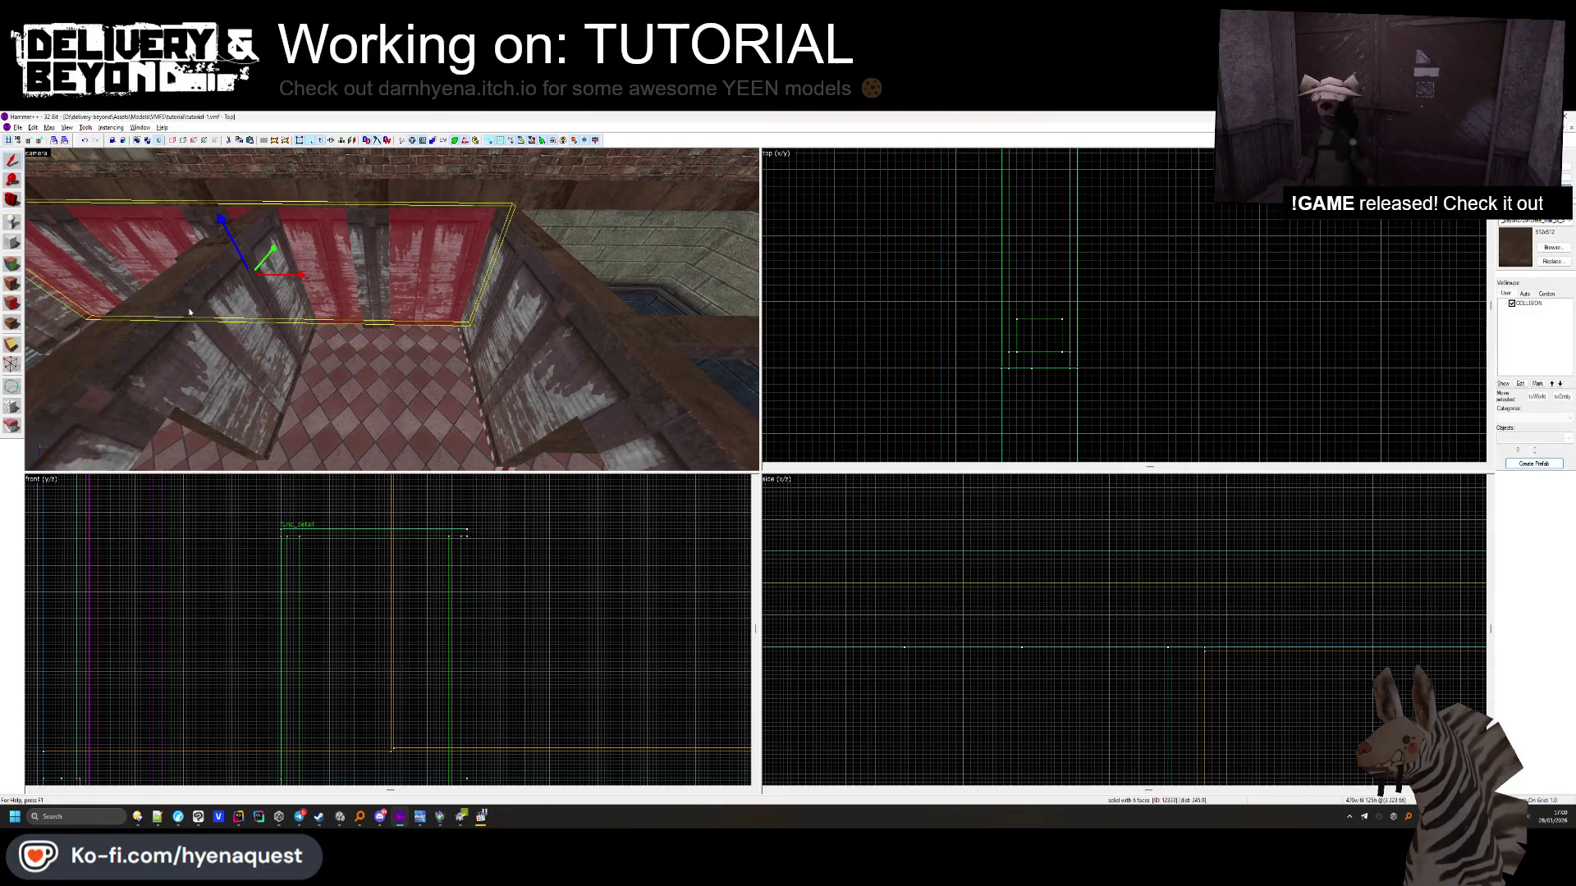
{"action": "scroll", "coordinate": [1022, 281], "scroll_direction": "down", "scroll_amount": 5}
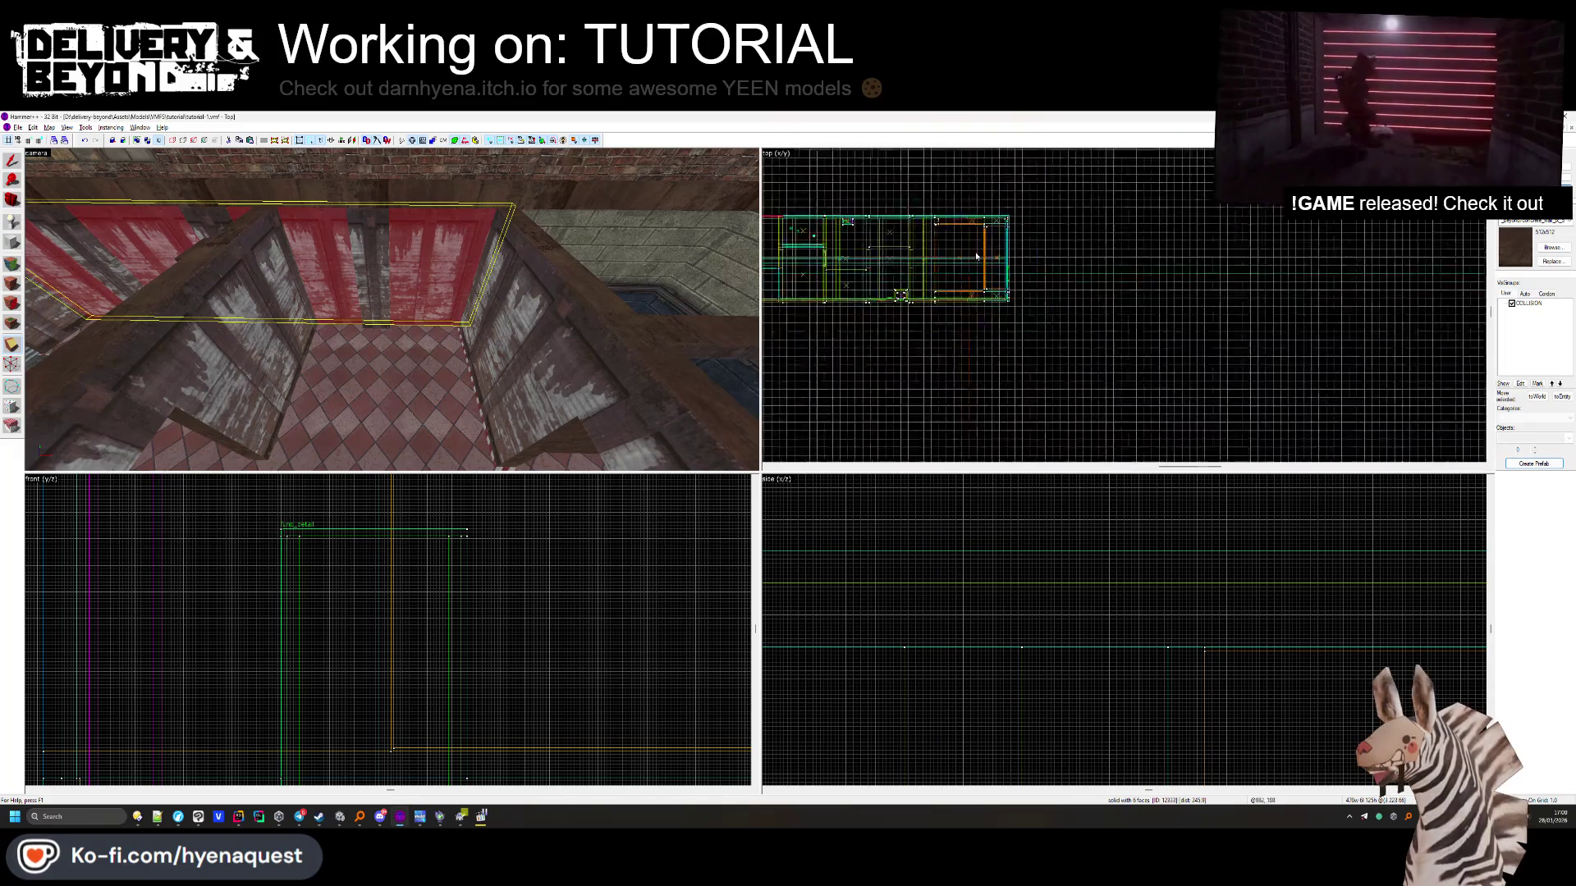
{"action": "scroll", "coordinate": [978, 236], "scroll_direction": "up", "scroll_amount": 8}
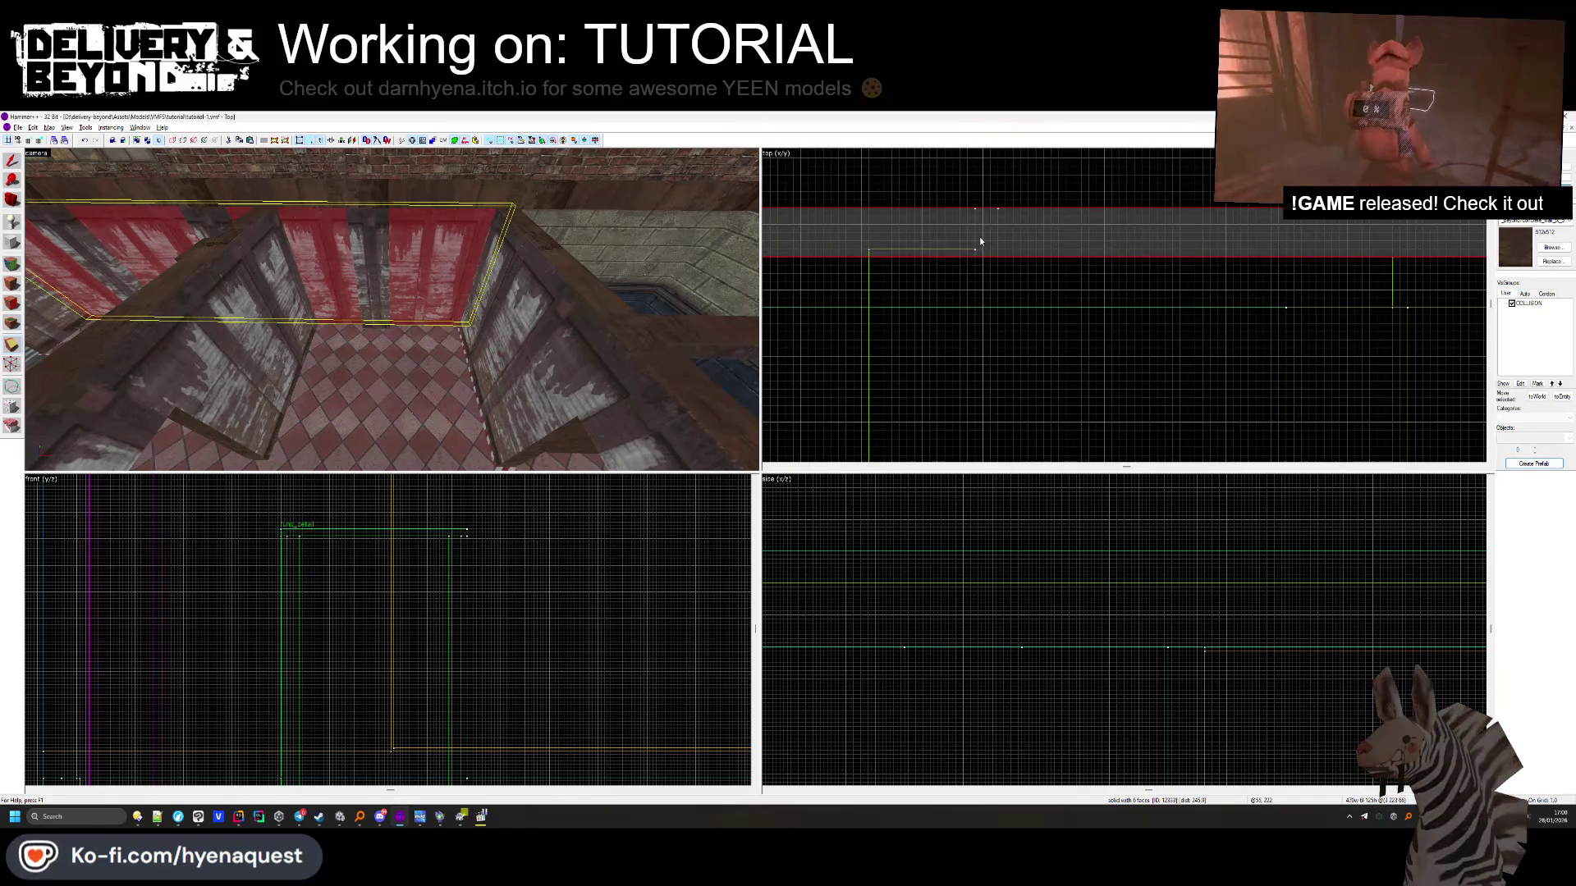
{"action": "scroll", "coordinate": [427, 298], "scroll_direction": "up", "scroll_amount": 10}
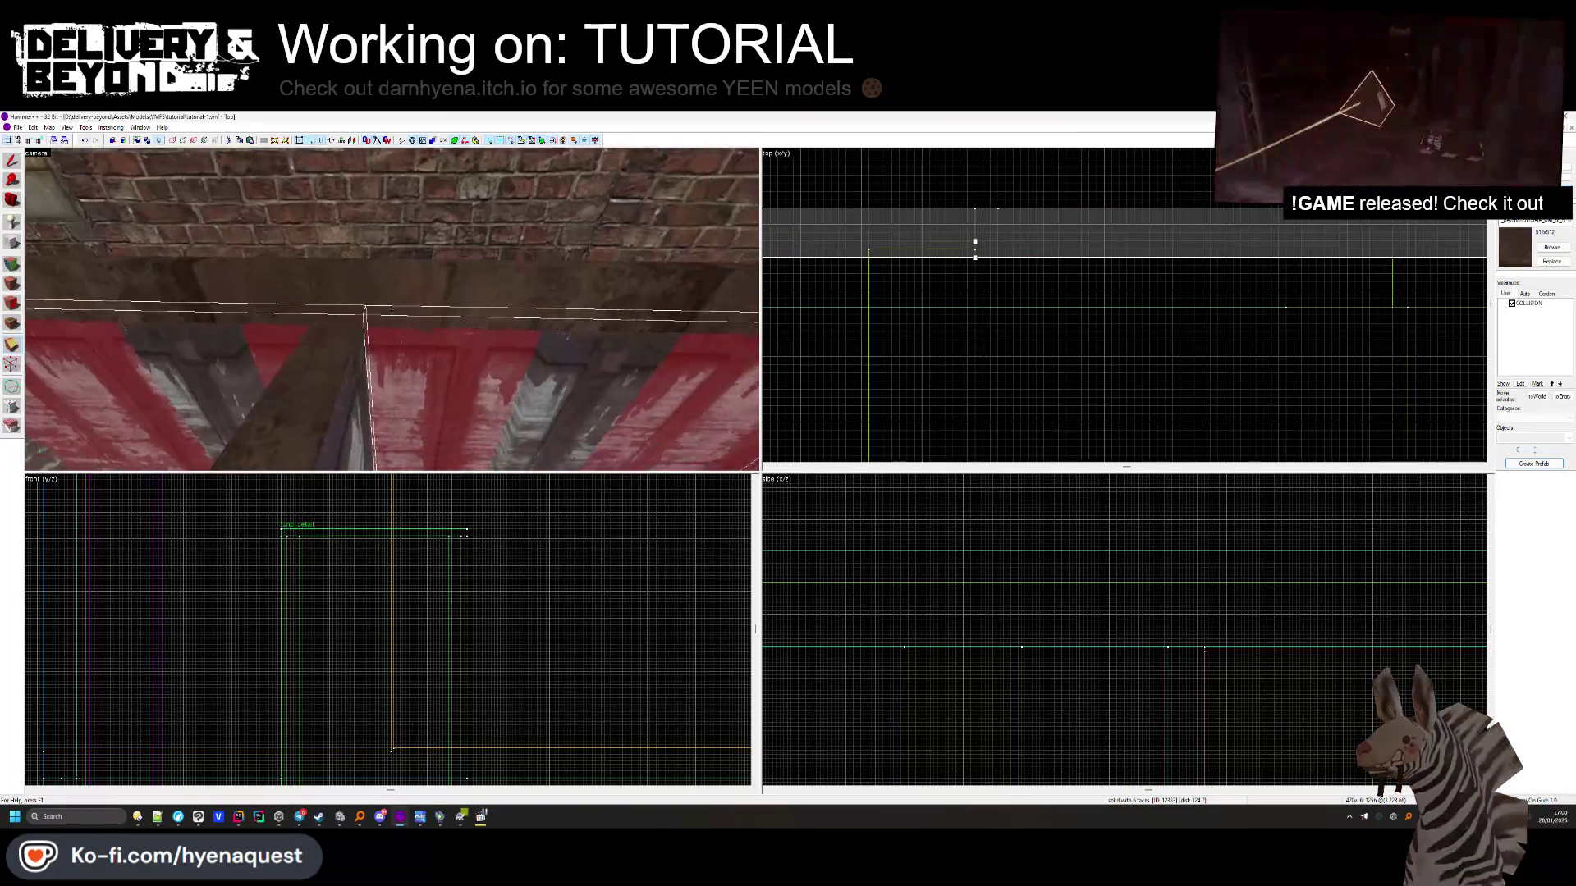
Test-stretch the small brush and the left wall brush, then undo the oversized stretch
{"action": "left_click", "coordinate": [393, 314], "text": "ctrl"}
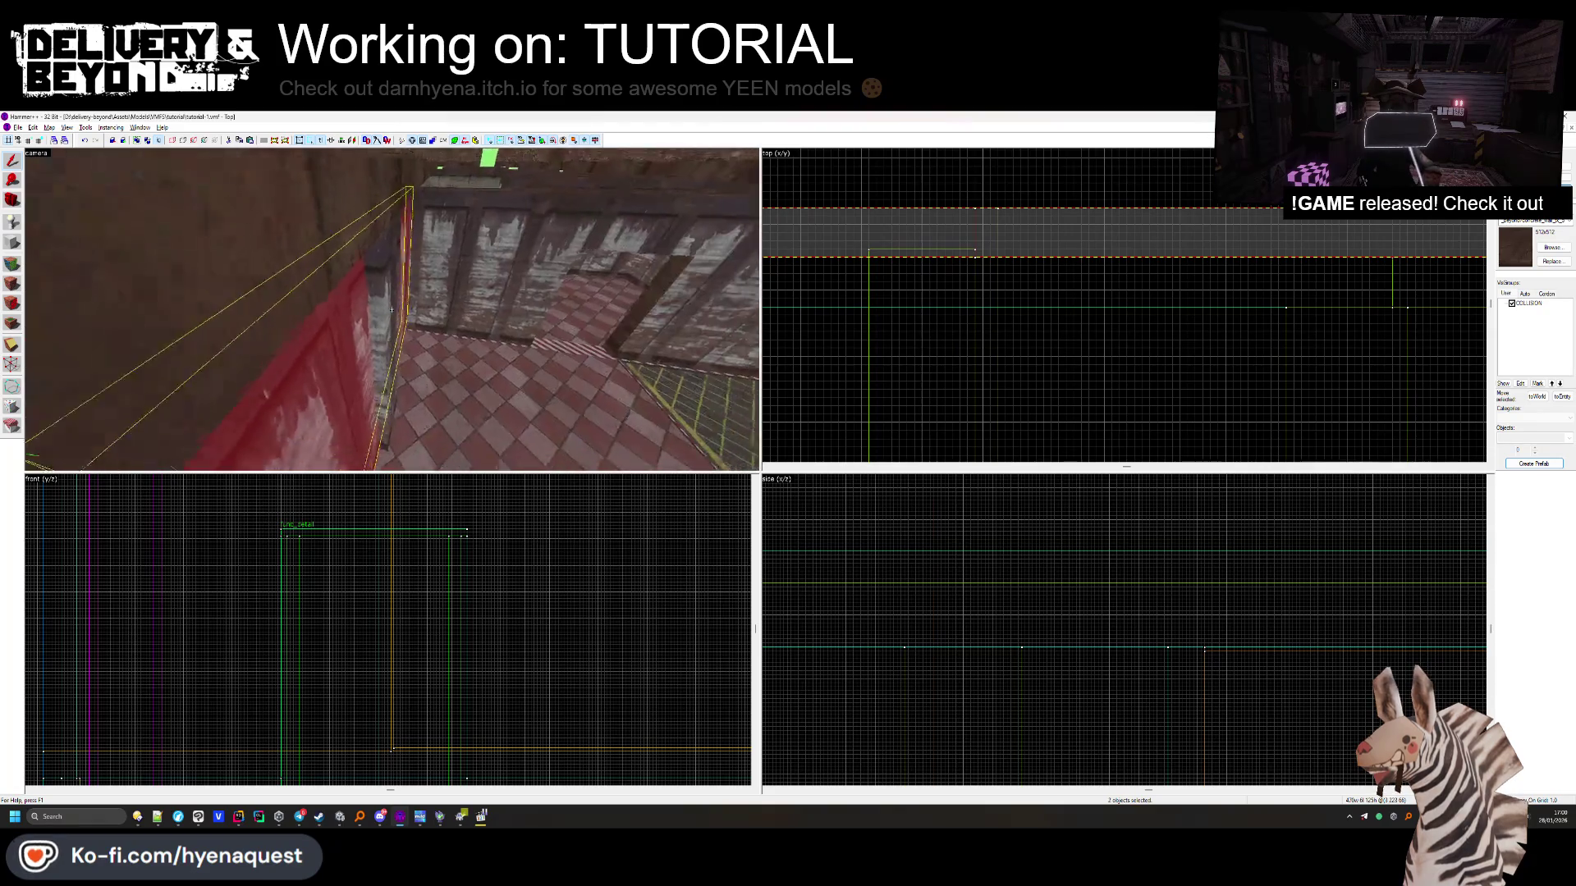
{"action": "left_click", "coordinate": [1226, 262]}
{"action": "scroll", "coordinate": [1221, 300], "scroll_direction": "up", "scroll_amount": 2}
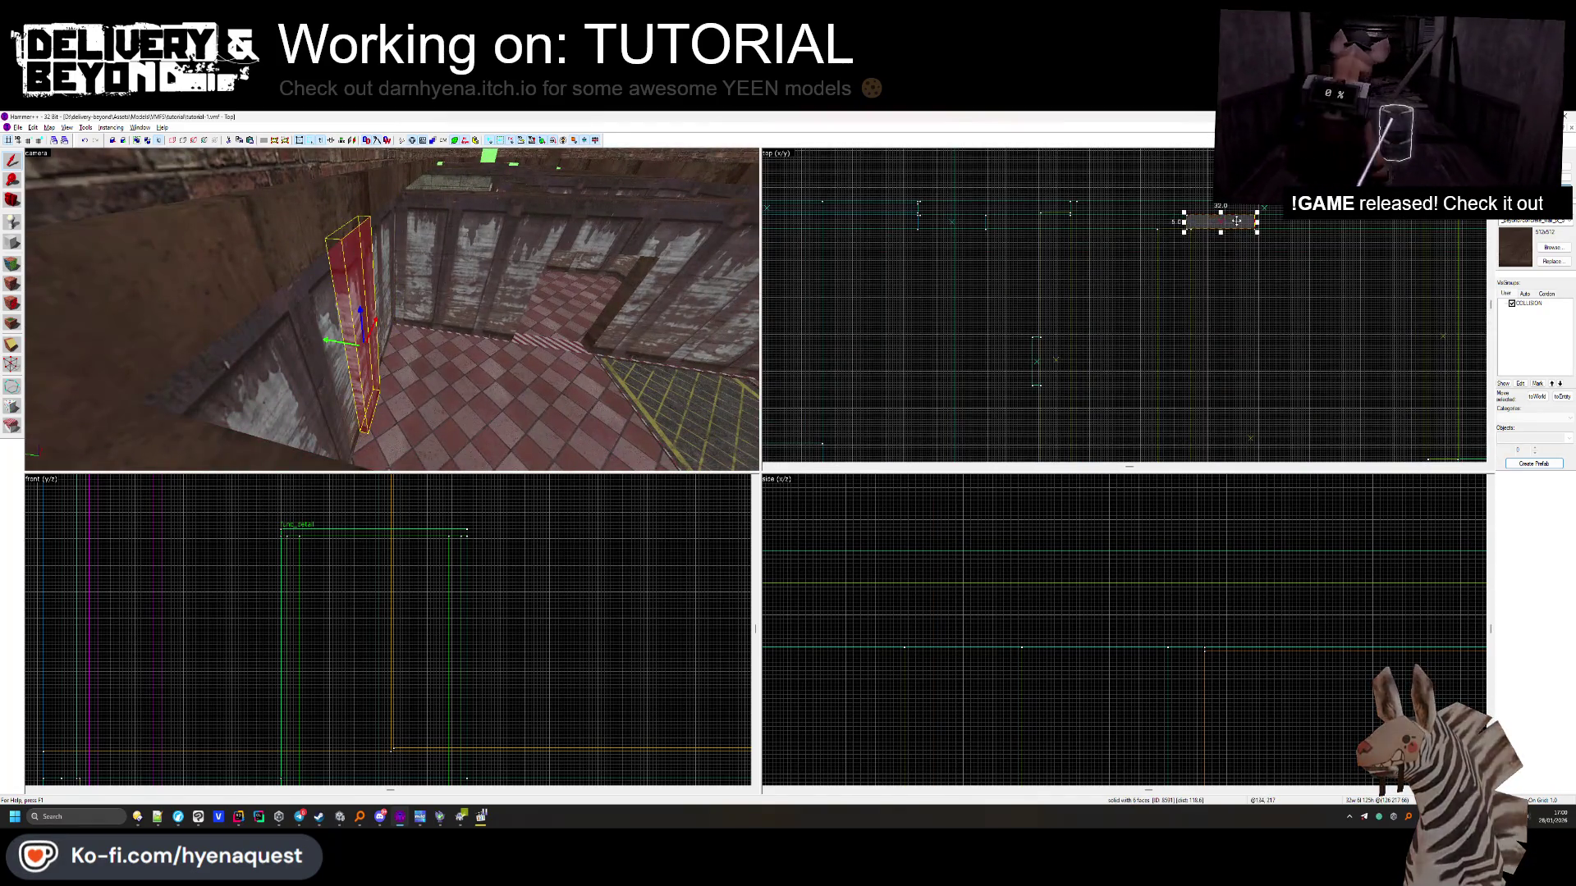
{"action": "left_click_drag", "start_coordinate": [1221, 232], "coordinate": [1213, 448]}
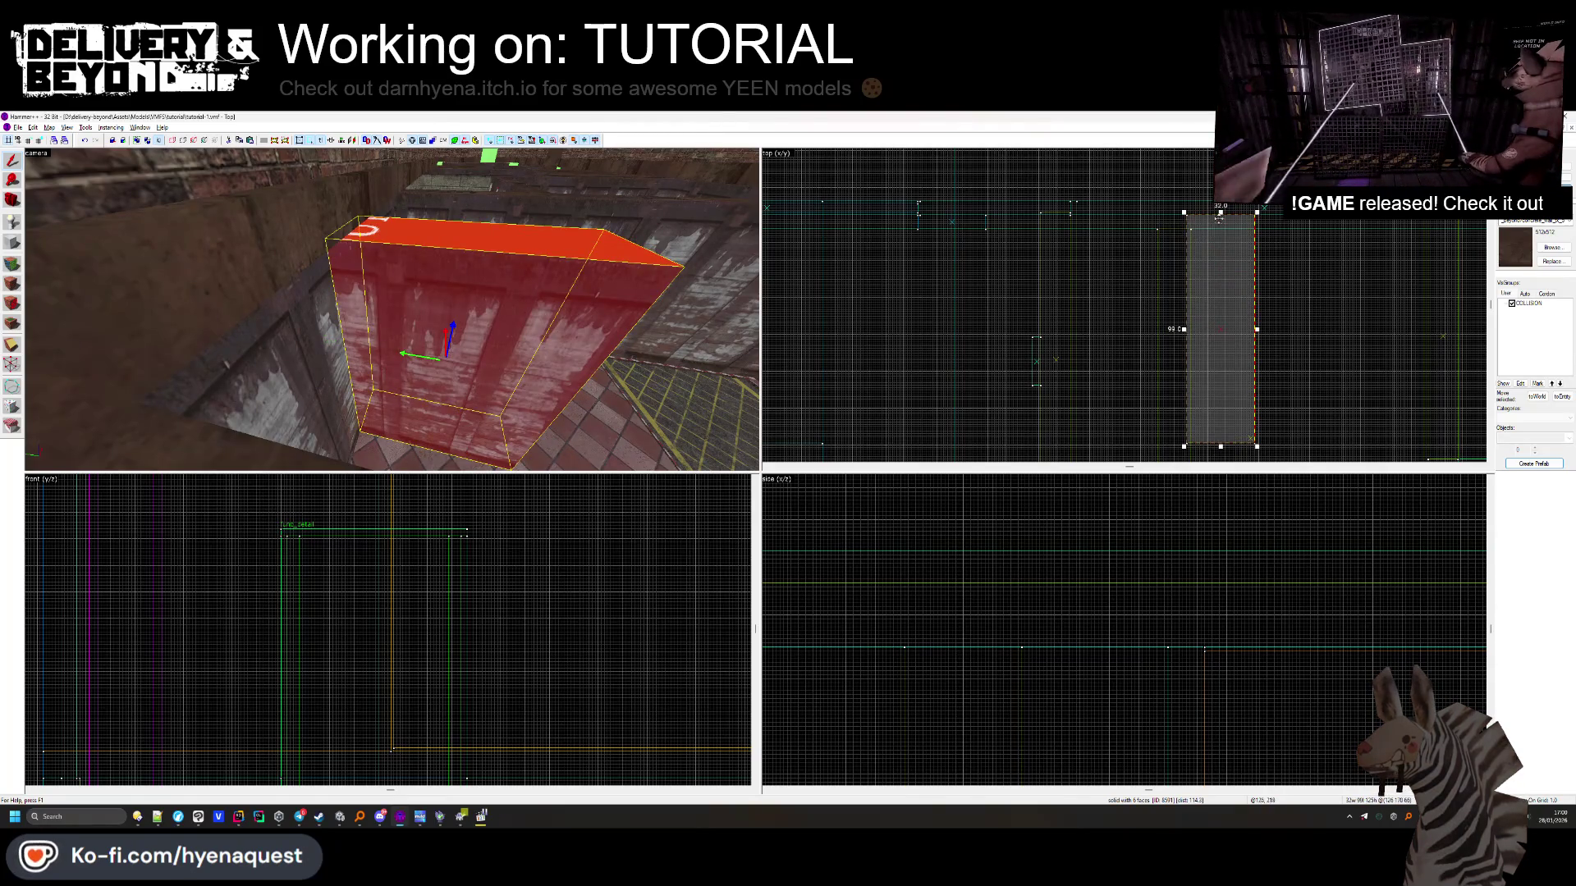
{"action": "key", "text": "Escape"}
{"action": "left_click_drag", "start_coordinate": [353, 312], "coordinate": [300, 343]}
{"action": "left_click", "coordinate": [300, 343]}
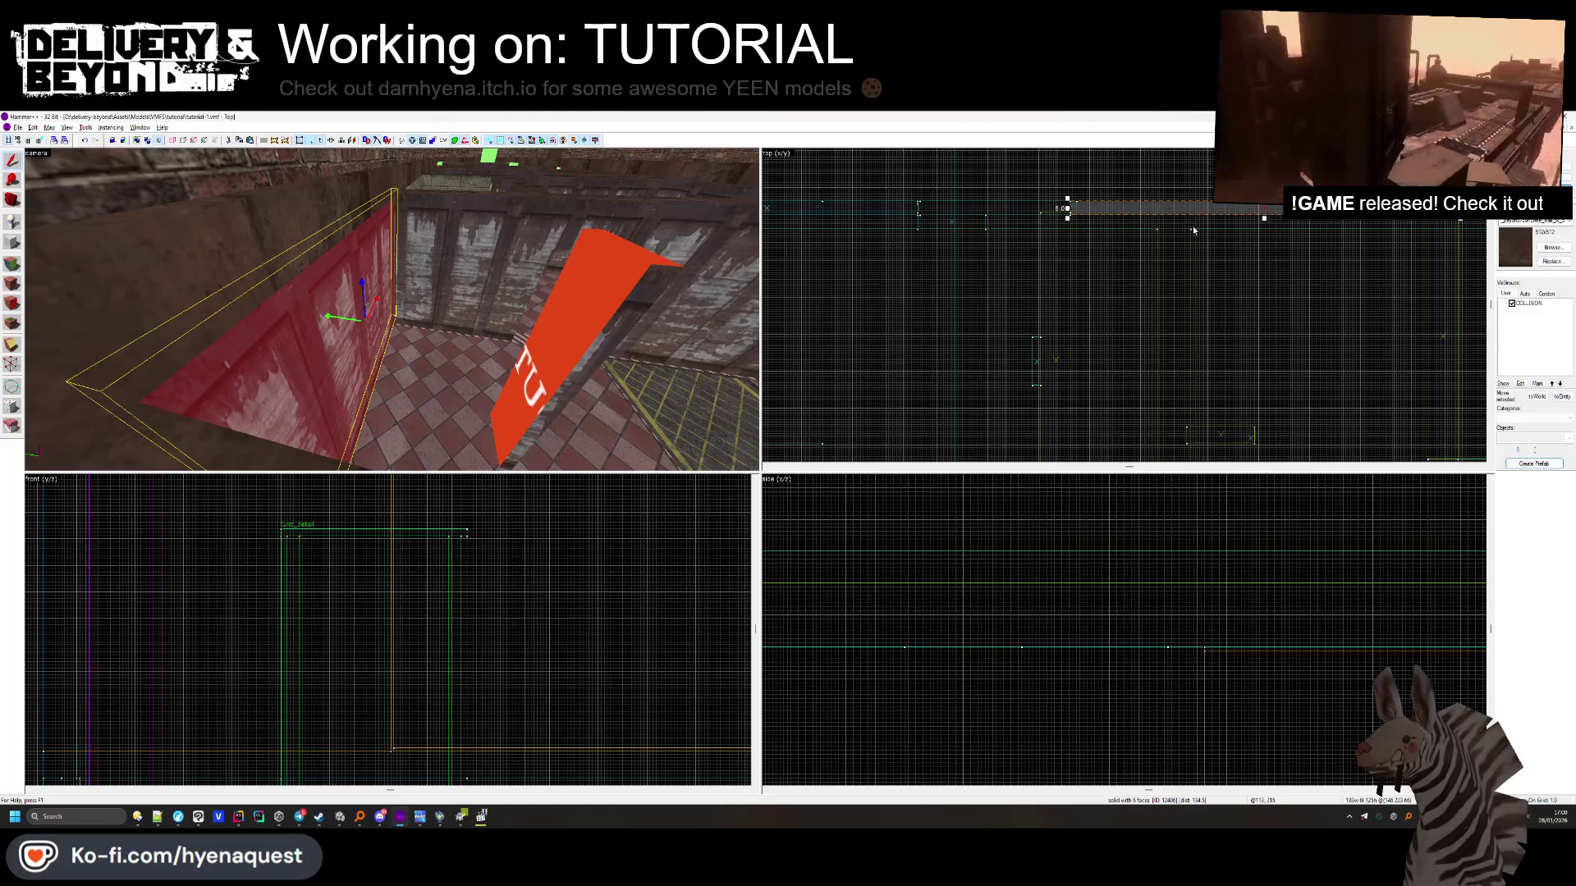
{"action": "left_click_drag", "start_coordinate": [1264, 217], "coordinate": [1227, 436]}
{"action": "key", "text": "ctrl+z"}
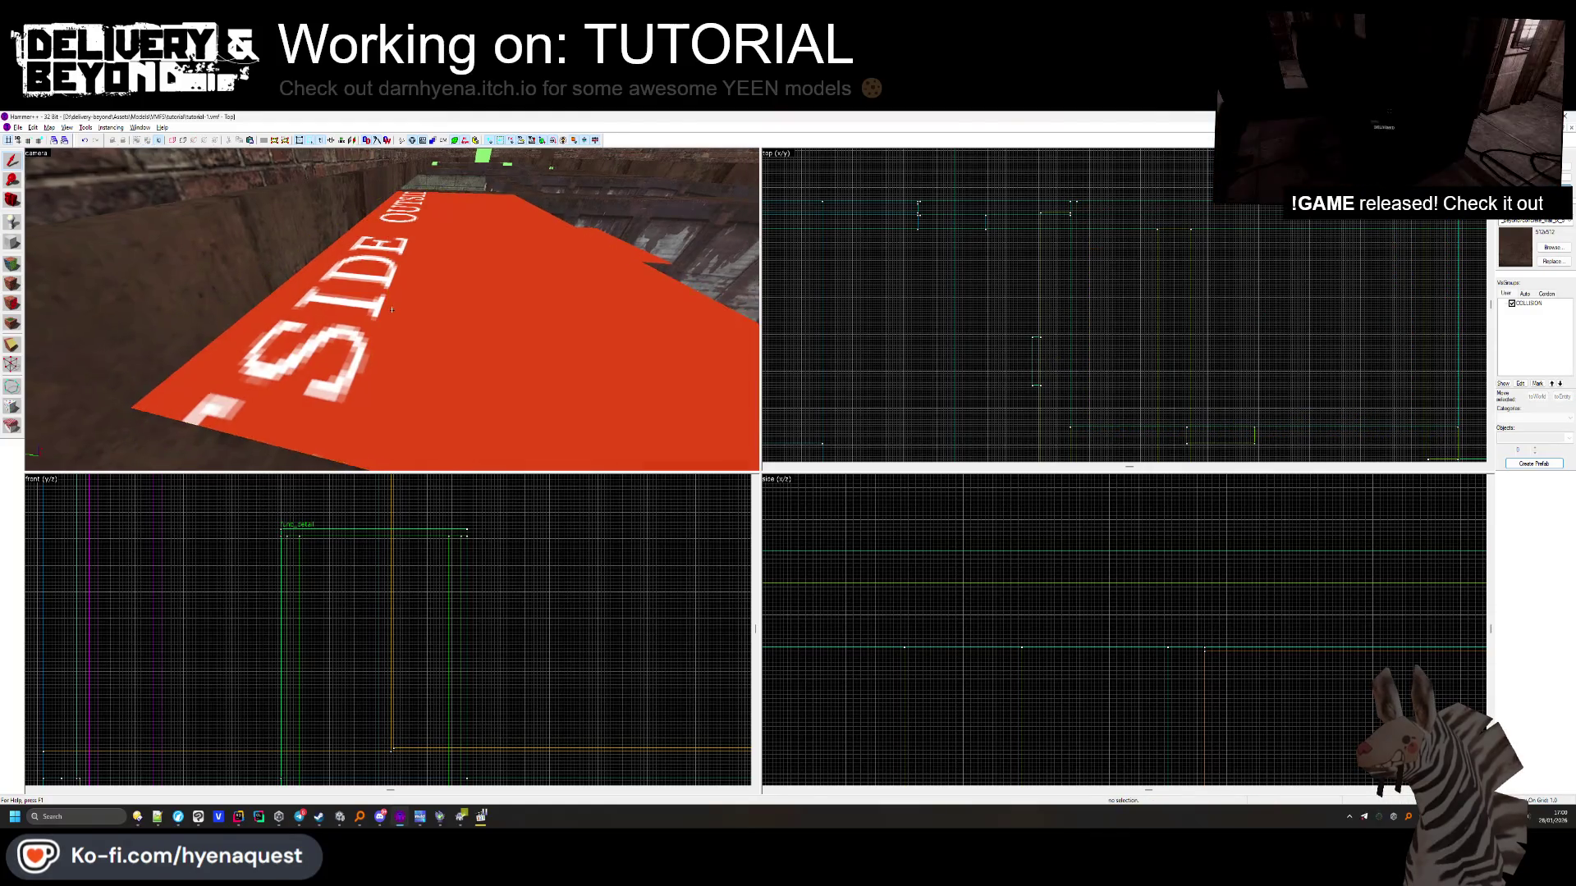
Centre the top view on the stray 32-unit brush and delete it
{"action": "key", "text": "ctrl+e"}
{"action": "scroll", "coordinate": [1134, 360], "scroll_direction": "up", "scroll_amount": 2}
{"action": "key", "text": "Delete"}
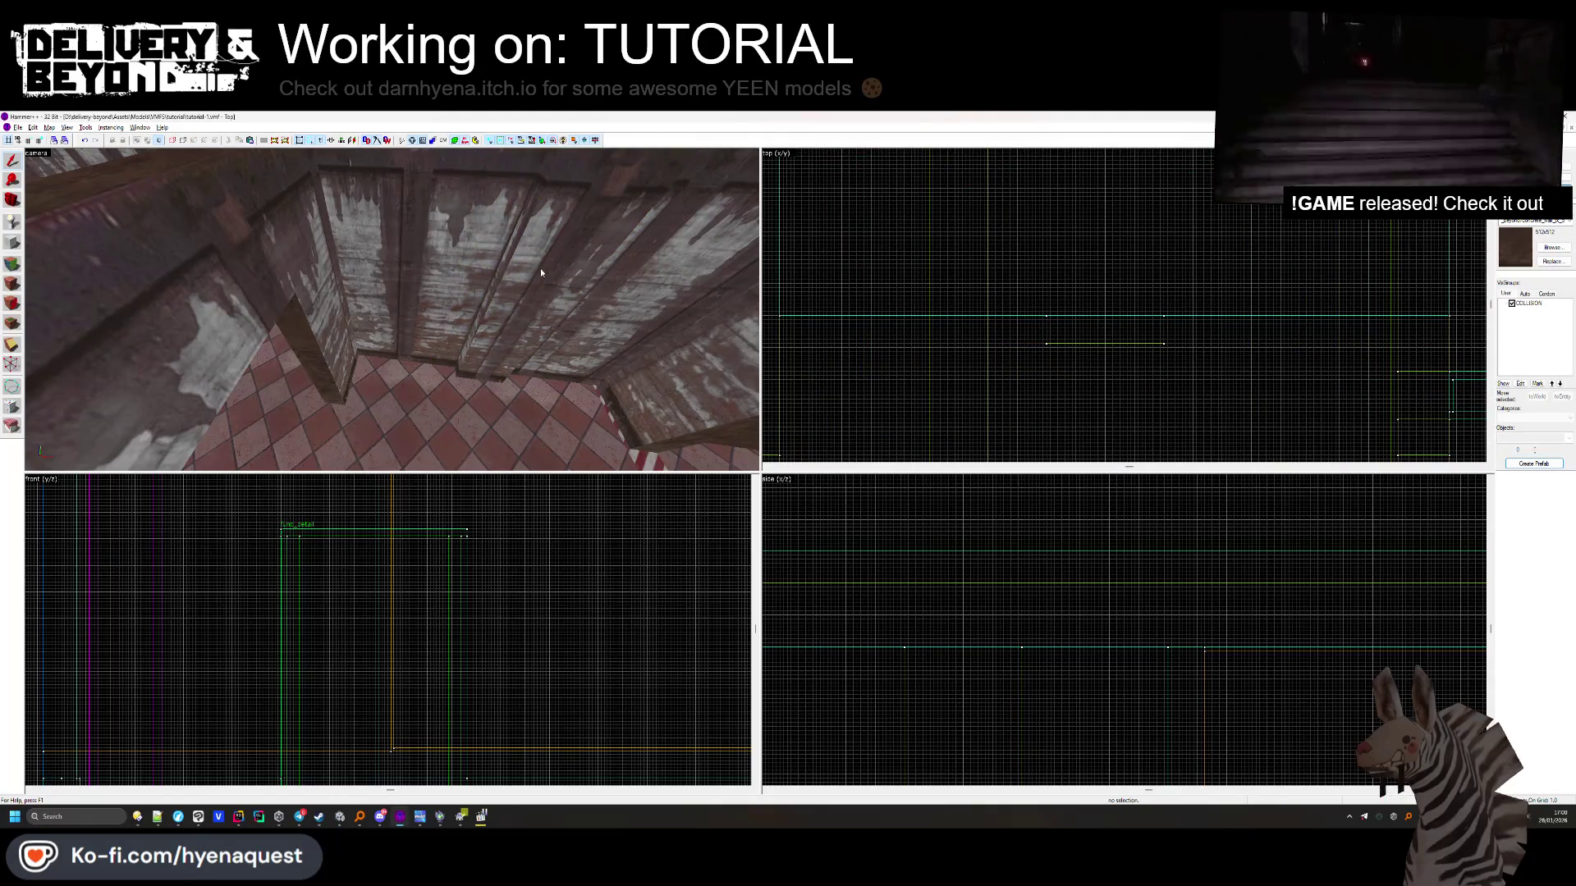
Apply the wall's brown wood texture to the orange OUTSIDE roof face
{"action": "left_click", "coordinate": [12, 283]}
{"action": "left_click", "coordinate": [504, 308]}
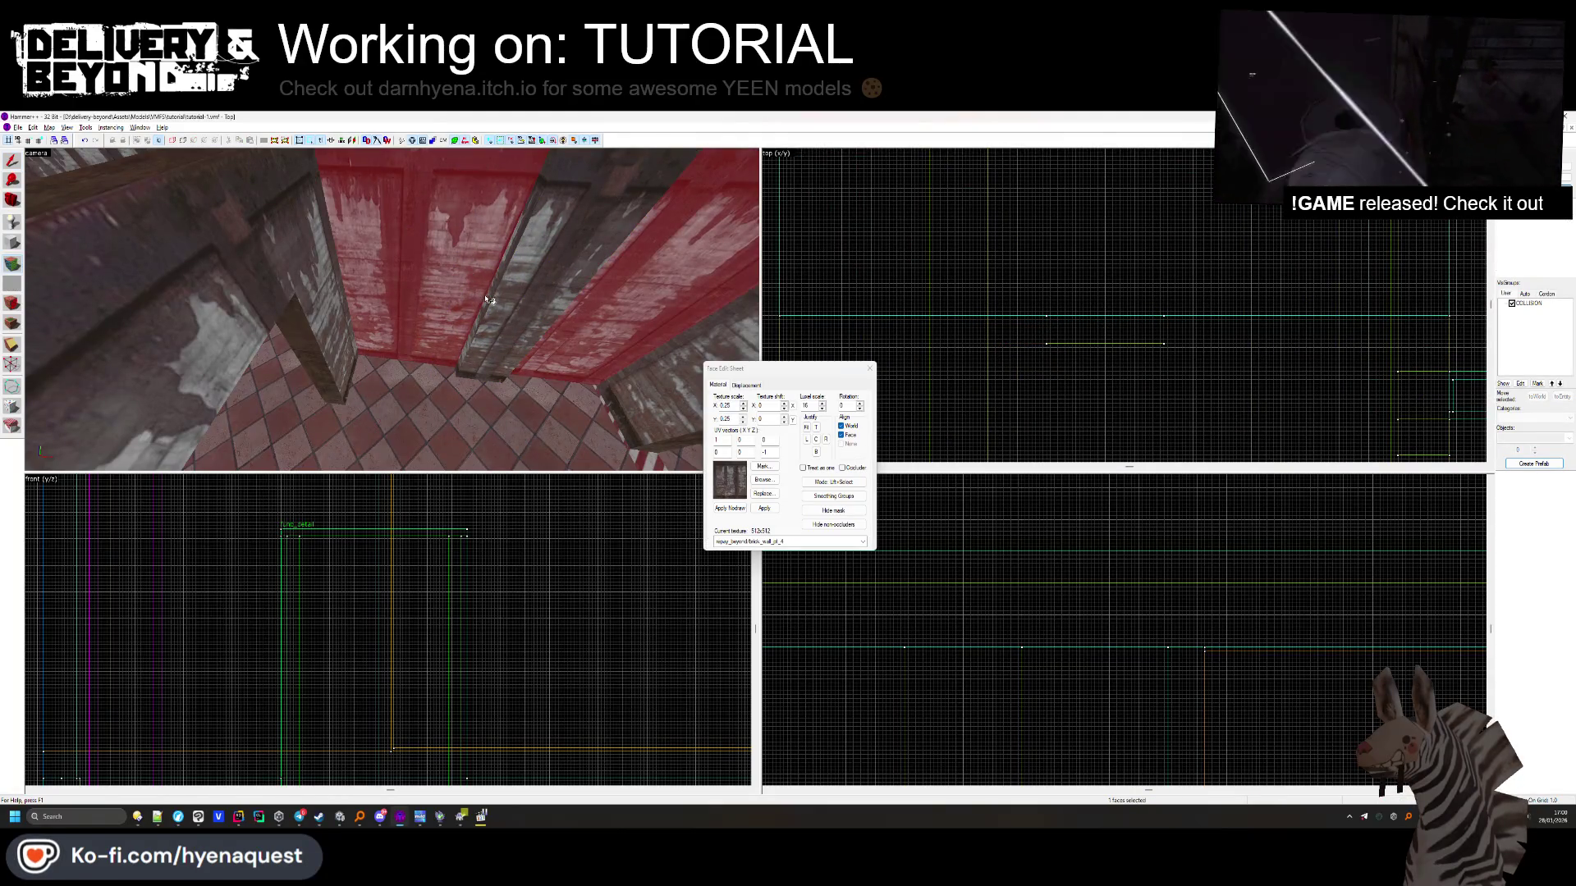
{"action": "mouse_move", "coordinate": [505, 308]}
{"action": "left_mouse_down"}
{"action": "mouse_move", "coordinate": [391, 314]}
{"action": "mouse_move", "coordinate": [437, 293]}
{"action": "left_mouse_up"}
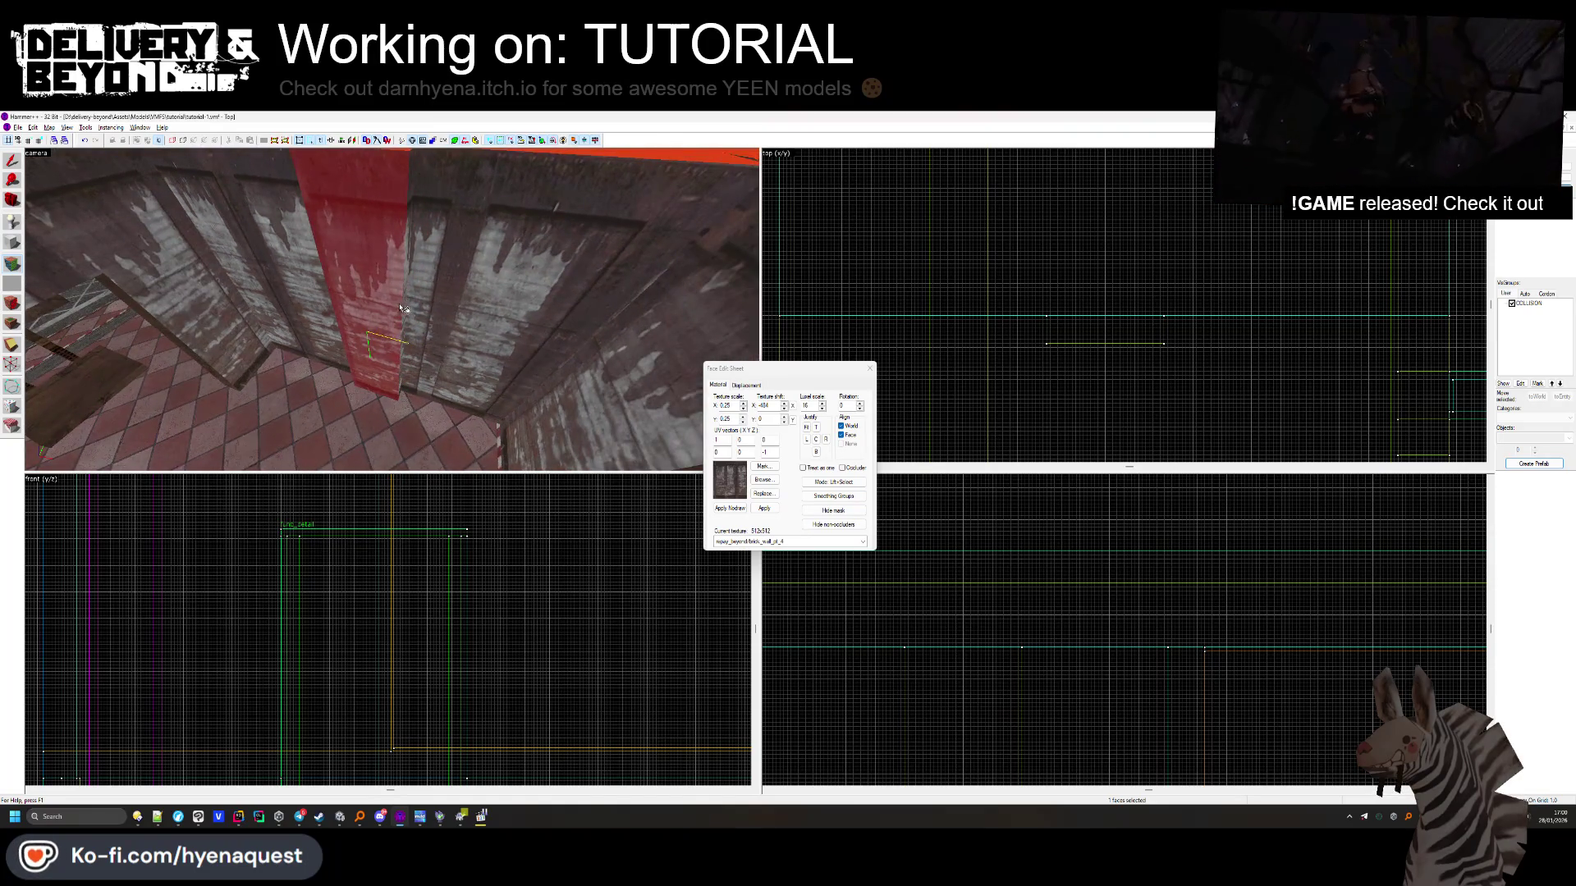
{"action": "right_click", "coordinate": [454, 333]}
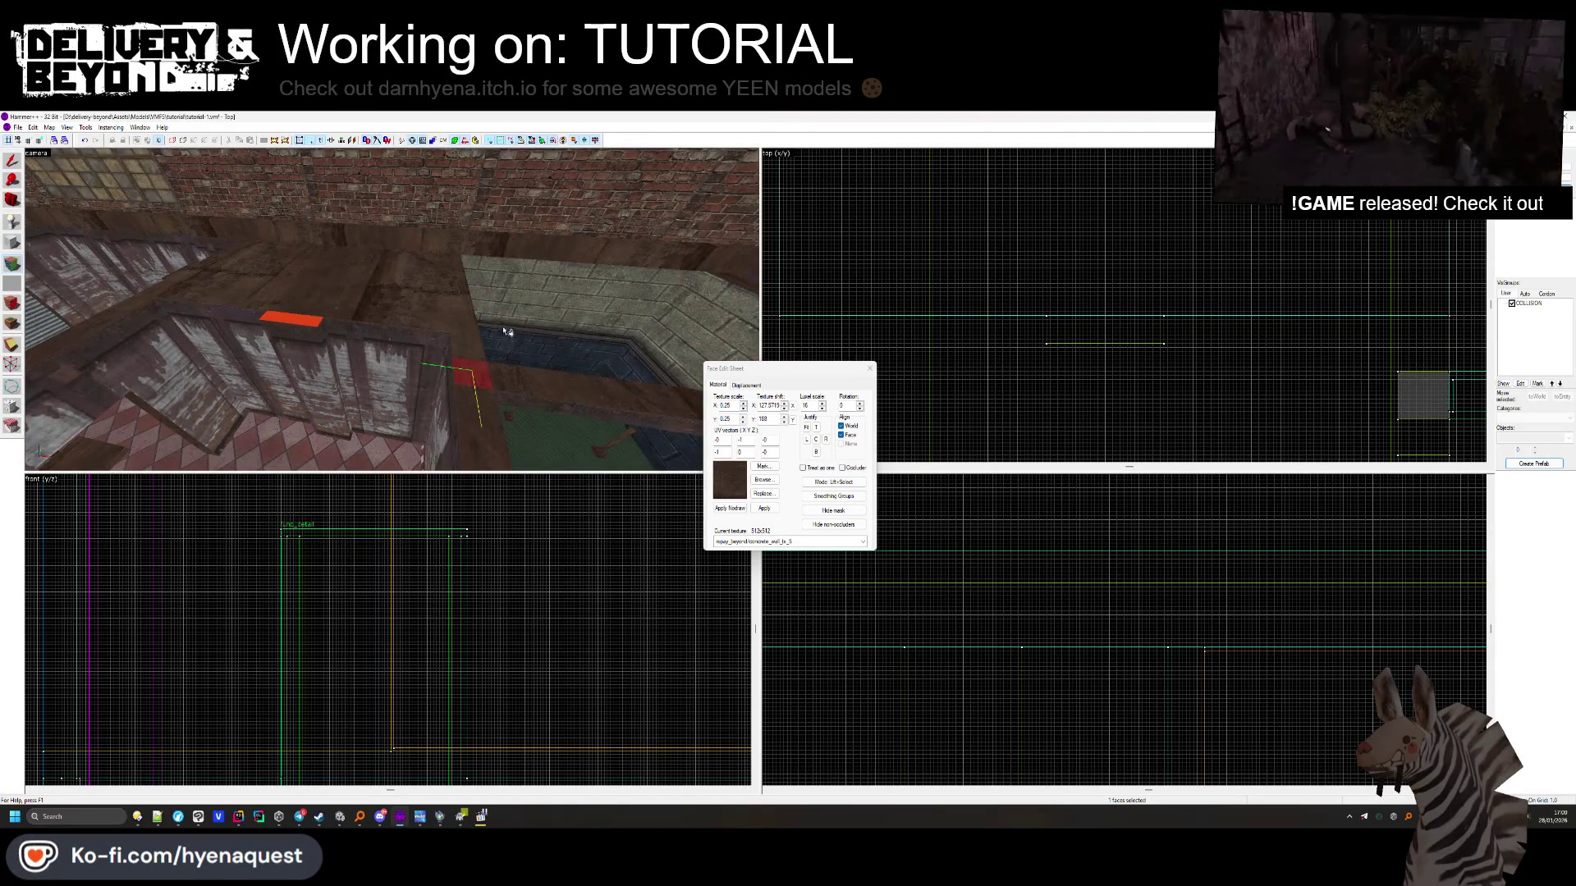
{"action": "left_click", "coordinate": [870, 370]}
Inspect the large brush, thin pillar, red block, thin wall and small 14x15 brush around the pit
{"action": "left_click", "coordinate": [438, 282]}
{"action": "left_click", "coordinate": [467, 348]}
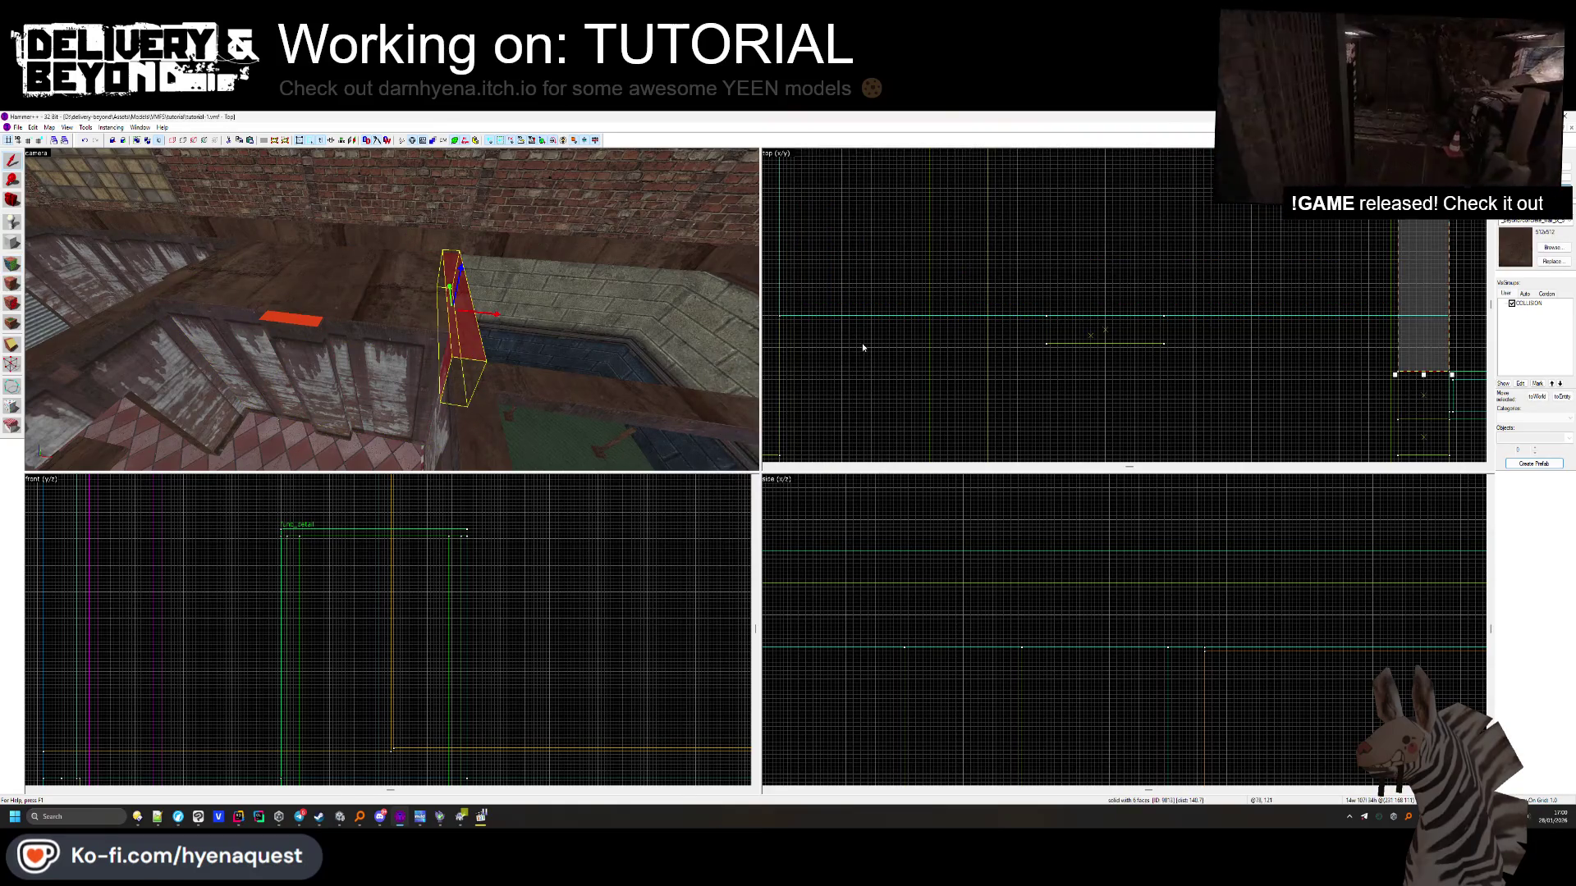
{"action": "scroll", "coordinate": [1277, 303], "scroll_direction": "up", "scroll_amount": 2}
{"action": "key", "text": "Up"}
{"action": "key", "text": "Up"}
{"action": "key", "text": "Right"}
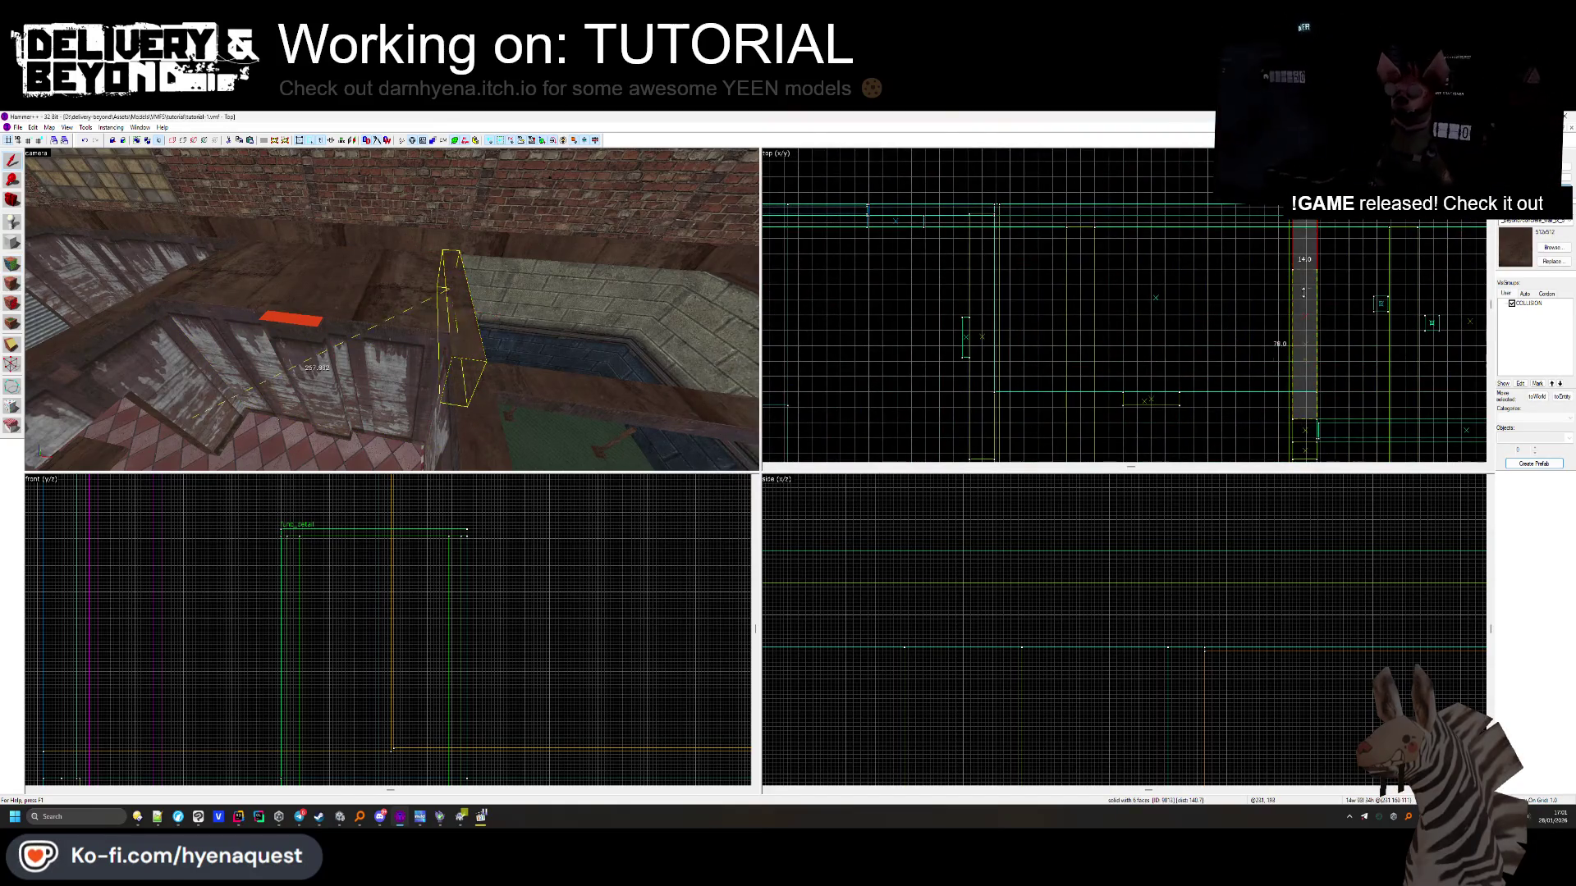
{"action": "key", "text": "Escape"}
{"action": "left_click_drag", "start_coordinate": [389, 246], "coordinate": [389, 309]}
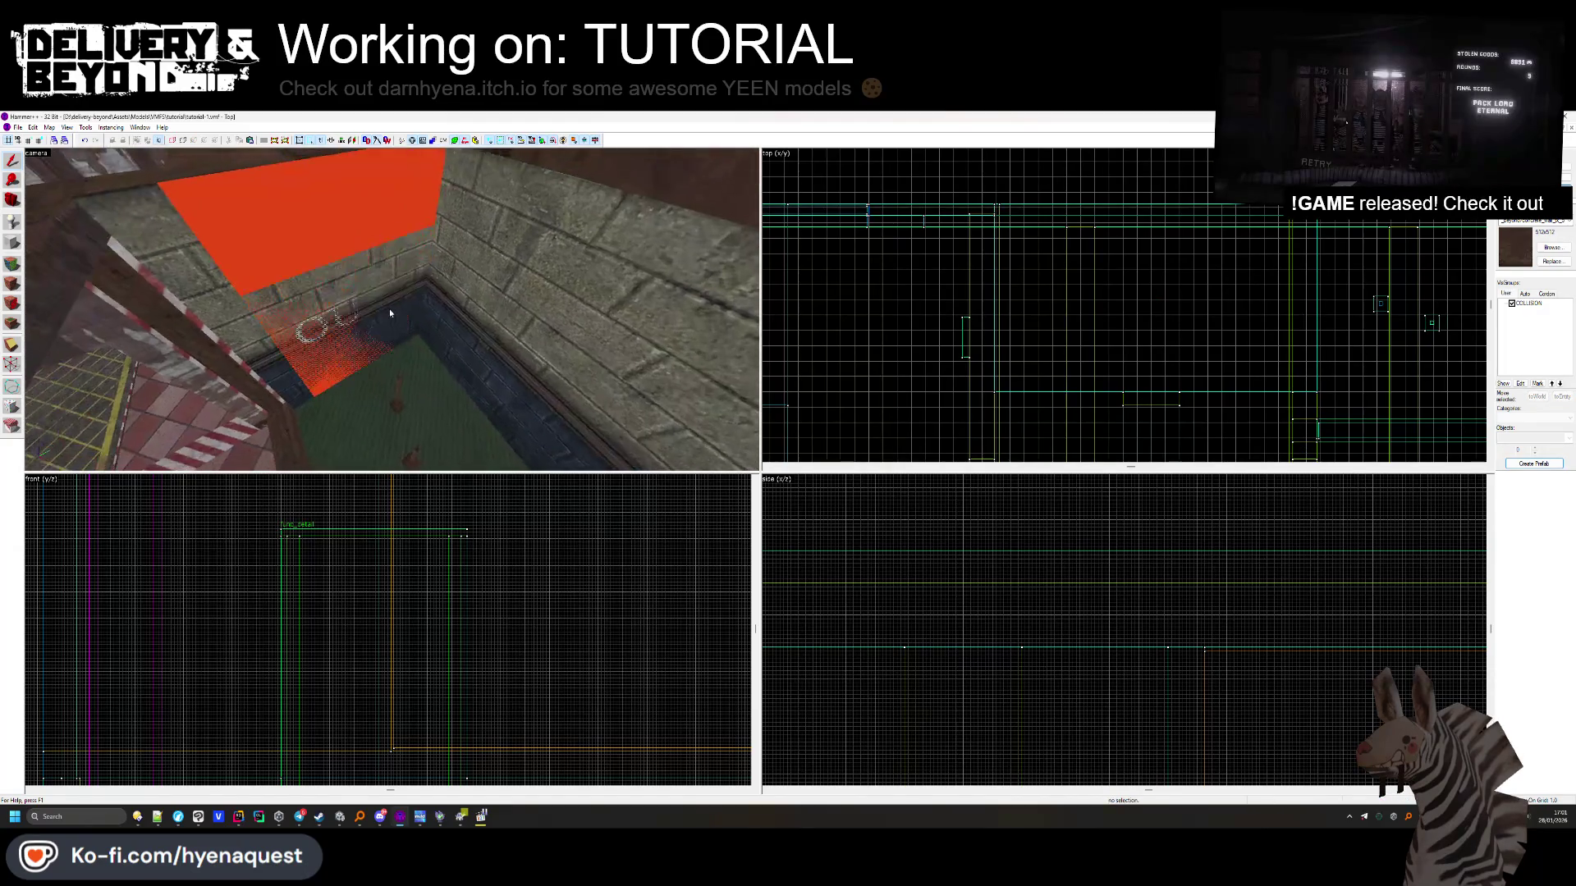
{"action": "left_click", "coordinate": [175, 224]}
{"action": "left_click_drag", "start_coordinate": [175, 224], "coordinate": [346, 302]}
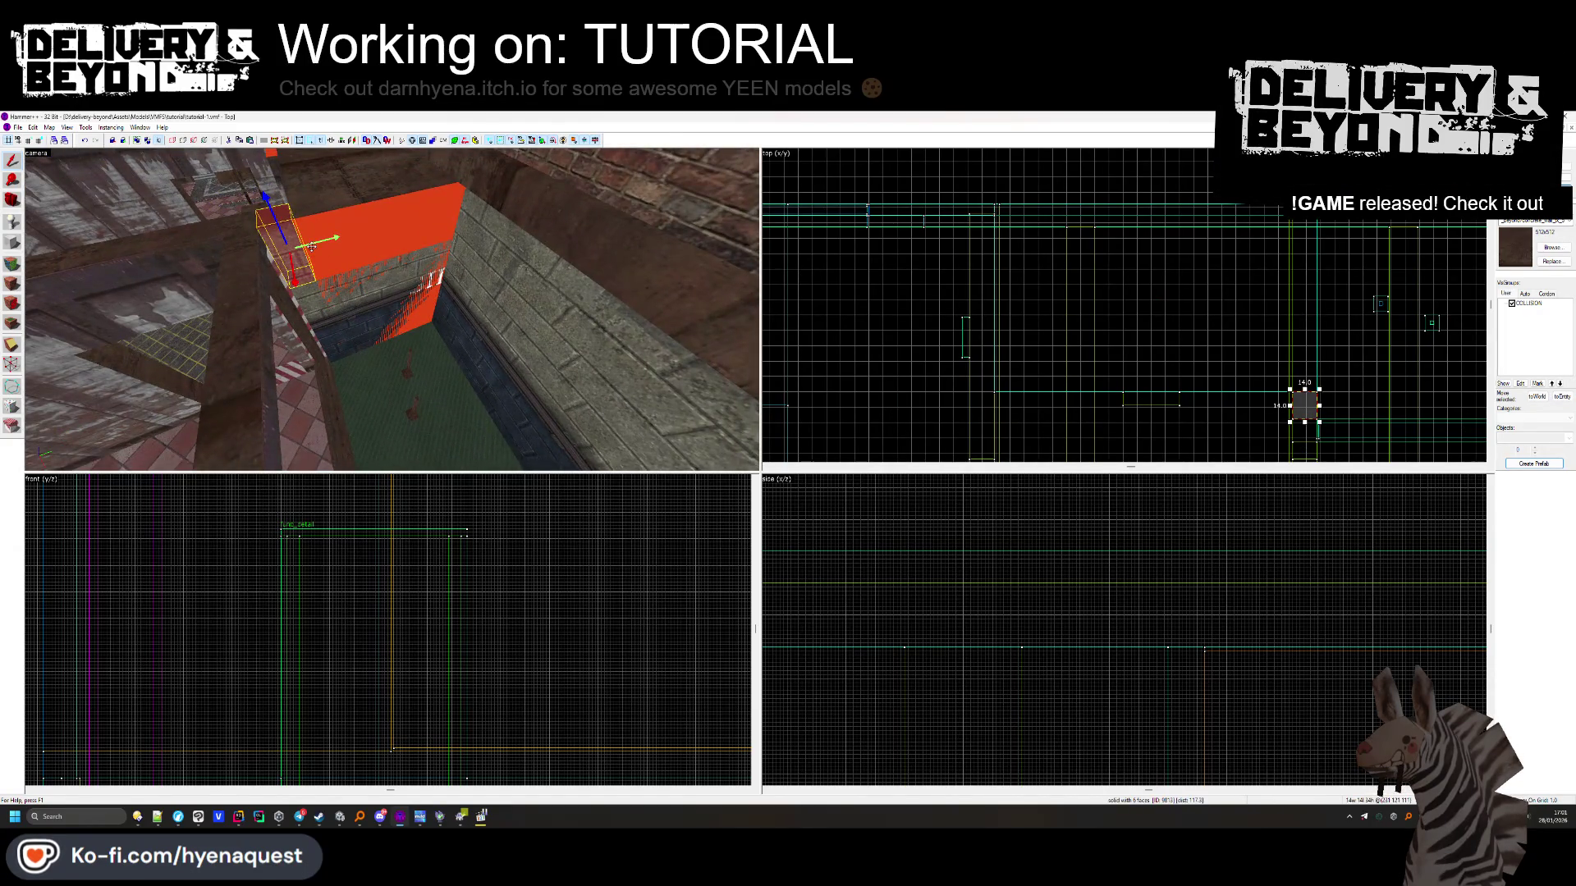
{"action": "left_click", "coordinate": [326, 308]}
{"action": "left_click", "coordinate": [372, 271]}
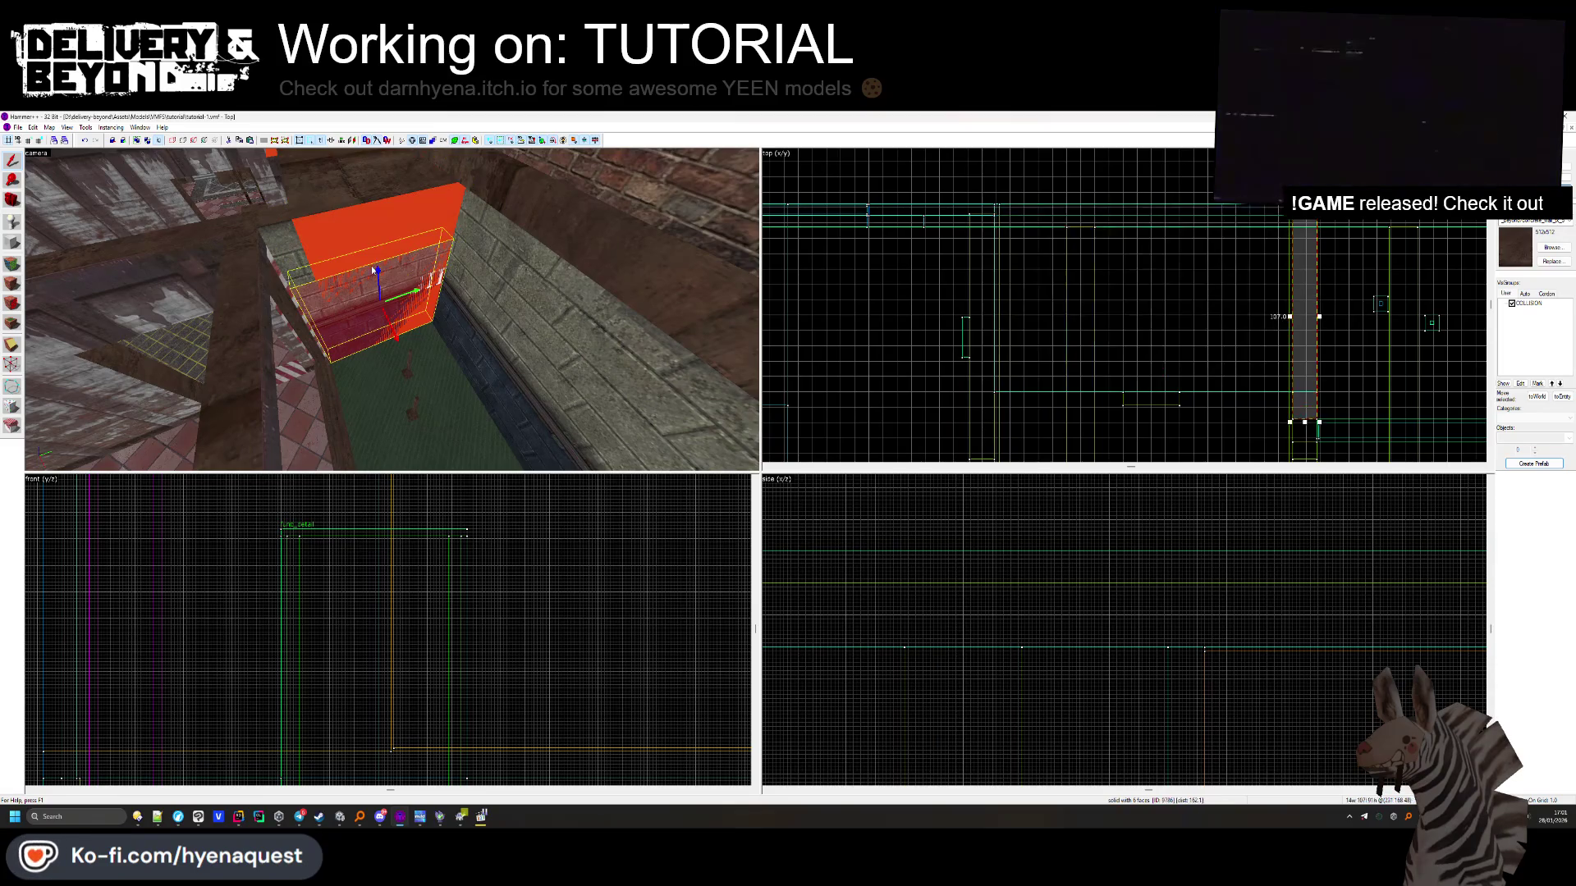
{"action": "left_click", "coordinate": [324, 271]}
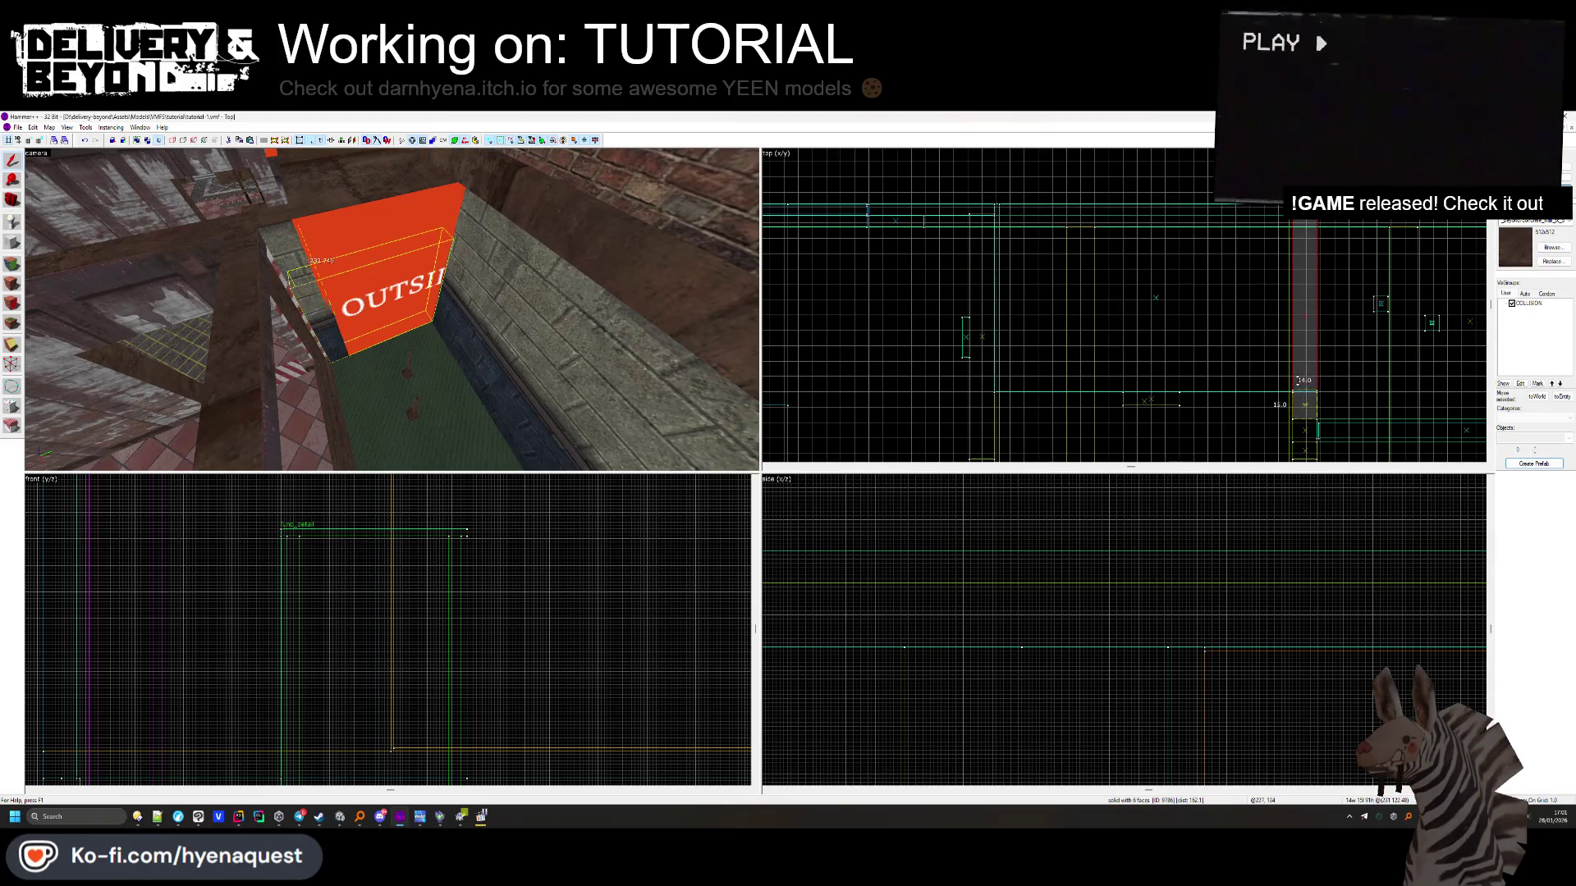
Select the box's top face and a wall face for texturing, then return to Unity
{"action": "left_click", "coordinate": [27, 265]}
{"action": "left_click", "coordinate": [343, 306]}
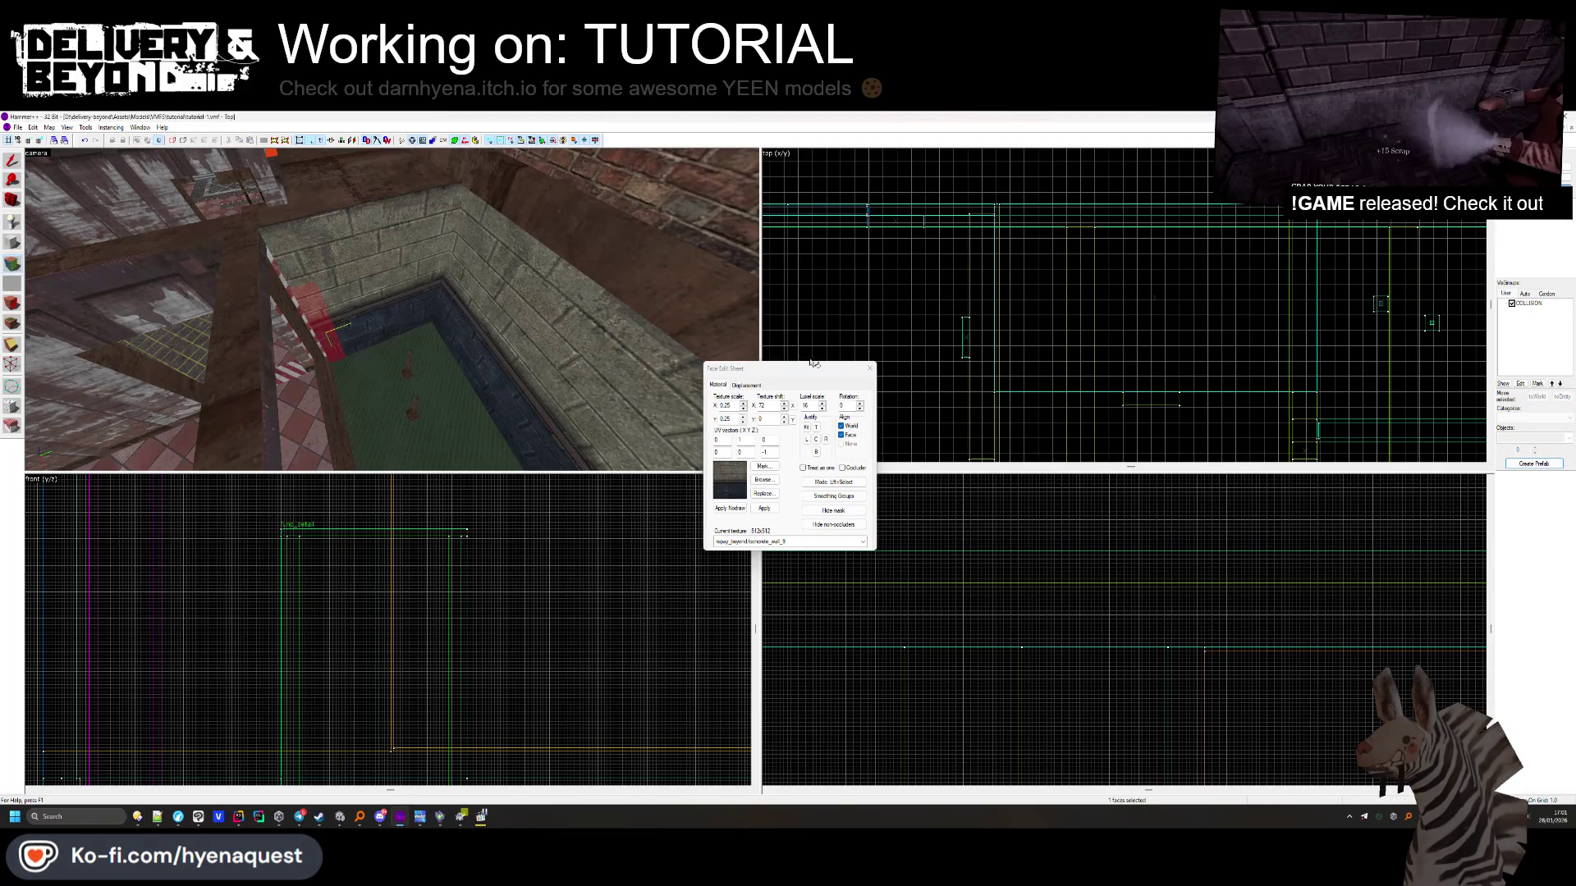
{"action": "left_click", "coordinate": [870, 367]}
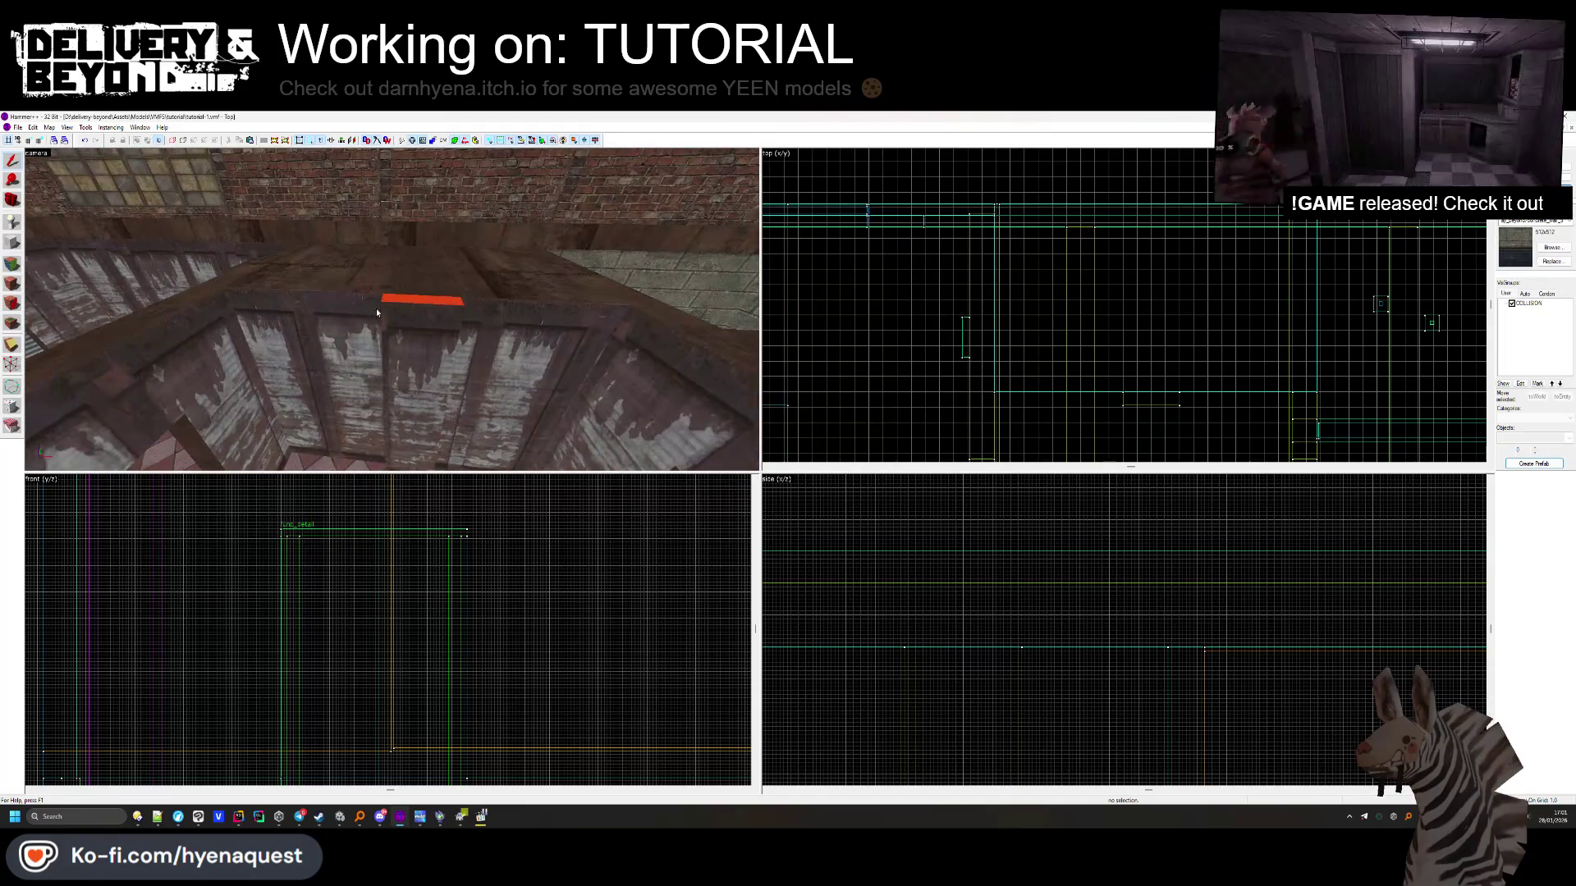
{"action": "left_click", "coordinate": [17, 267]}
{"action": "left_click", "coordinate": [406, 308]}
{"action": "scroll", "coordinate": [402, 310], "scroll_direction": "down", "scroll_amount": 3}
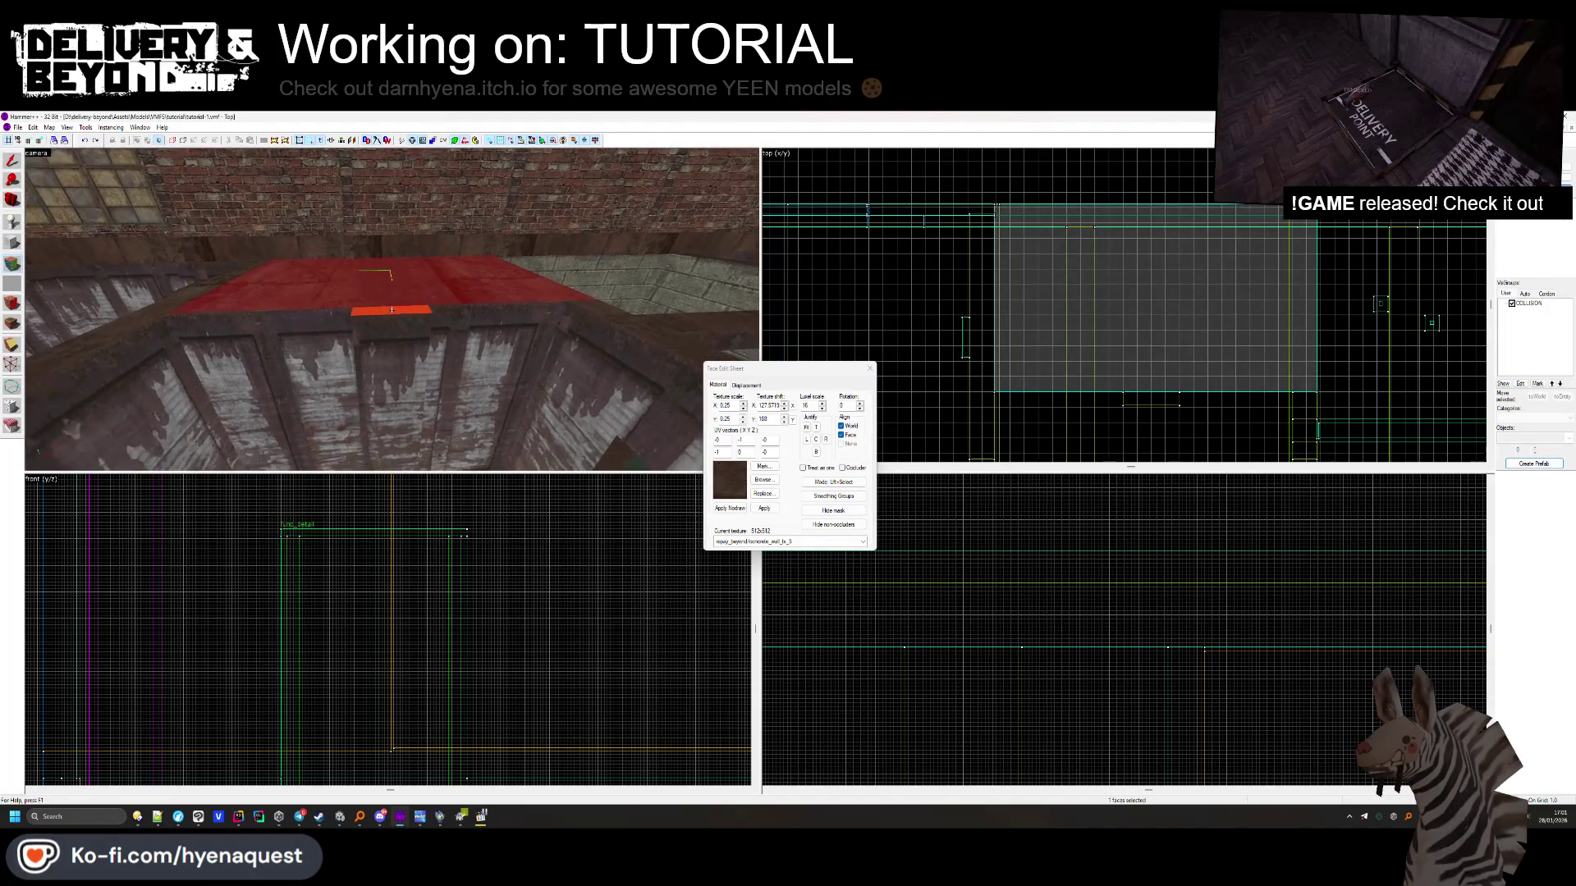
{"action": "key", "text": "z"}
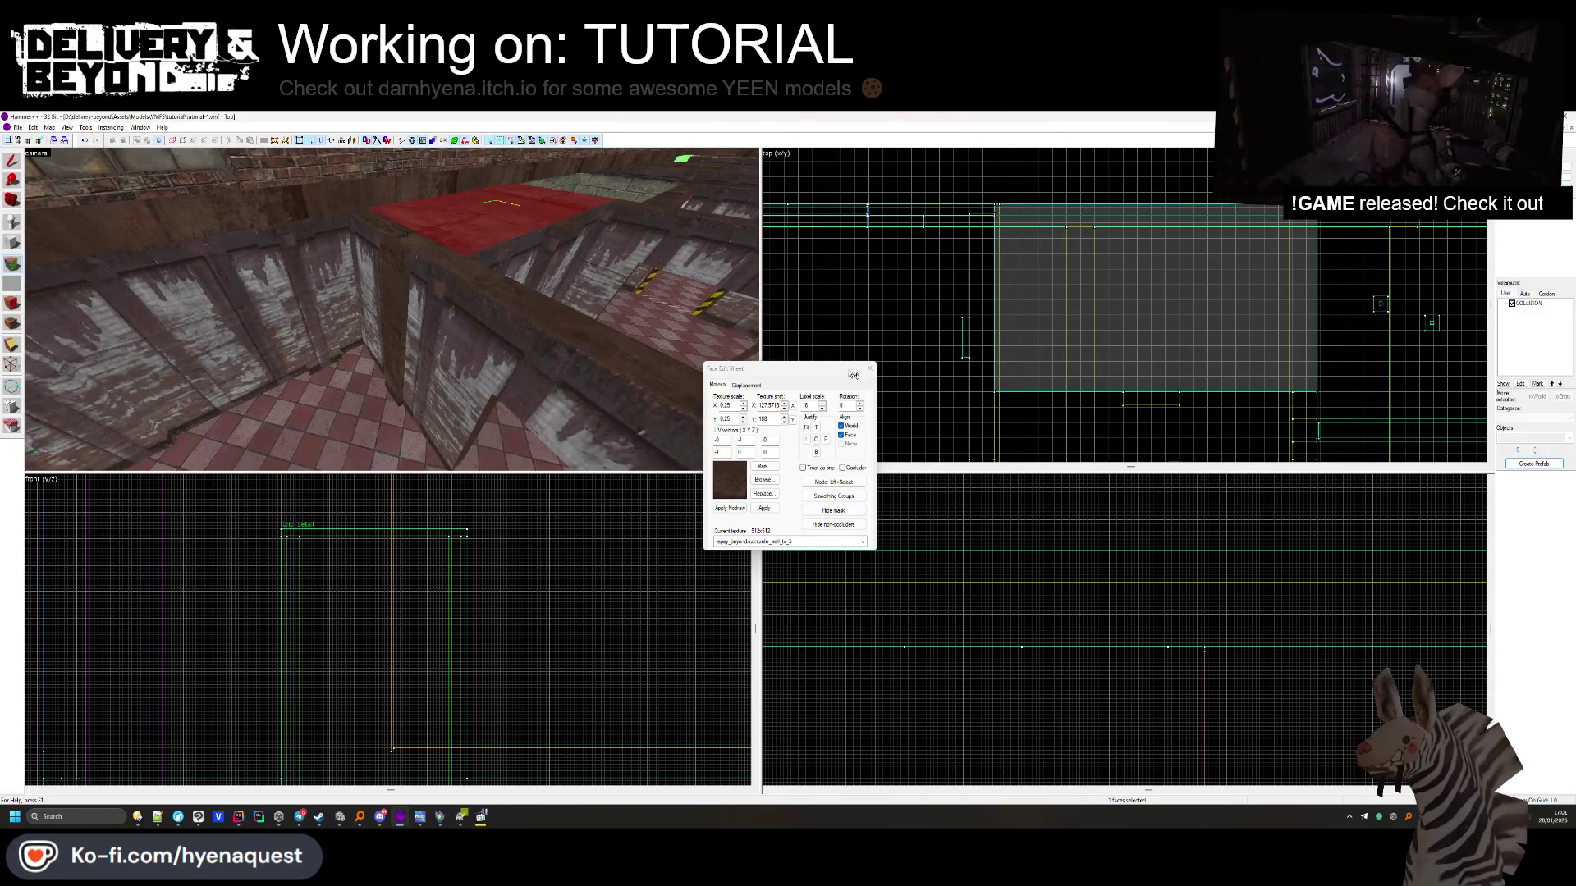
{"action": "left_click", "coordinate": [870, 368]}
{"action": "left_click", "coordinate": [18, 266]}
{"action": "left_click", "coordinate": [406, 320]}
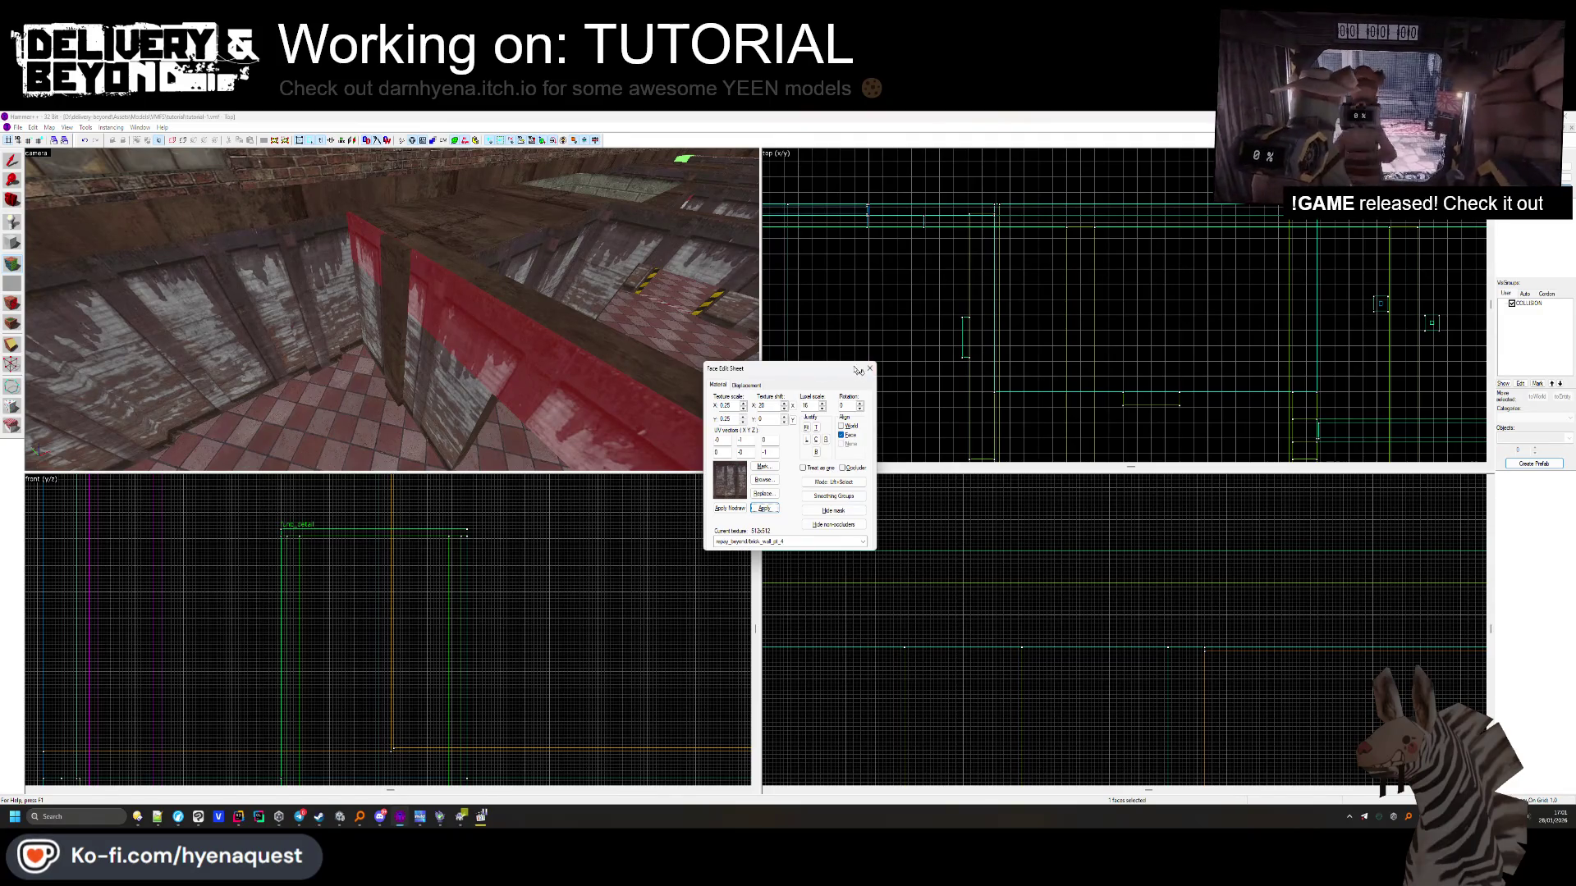
{"action": "key", "text": "alt+Tab"}
{"action": "mouse_move", "coordinate": [576, 324]}
{"action": "left_mouse_down"}
{"action": "mouse_move", "coordinate": [552, 309]}
{"action": "mouse_move", "coordinate": [787, 362]}
{"action": "left_mouse_up"}
Frame the ceiling light and move it to X 3.23, Z 3.32
{"action": "left_click", "coordinate": [984, 373]}
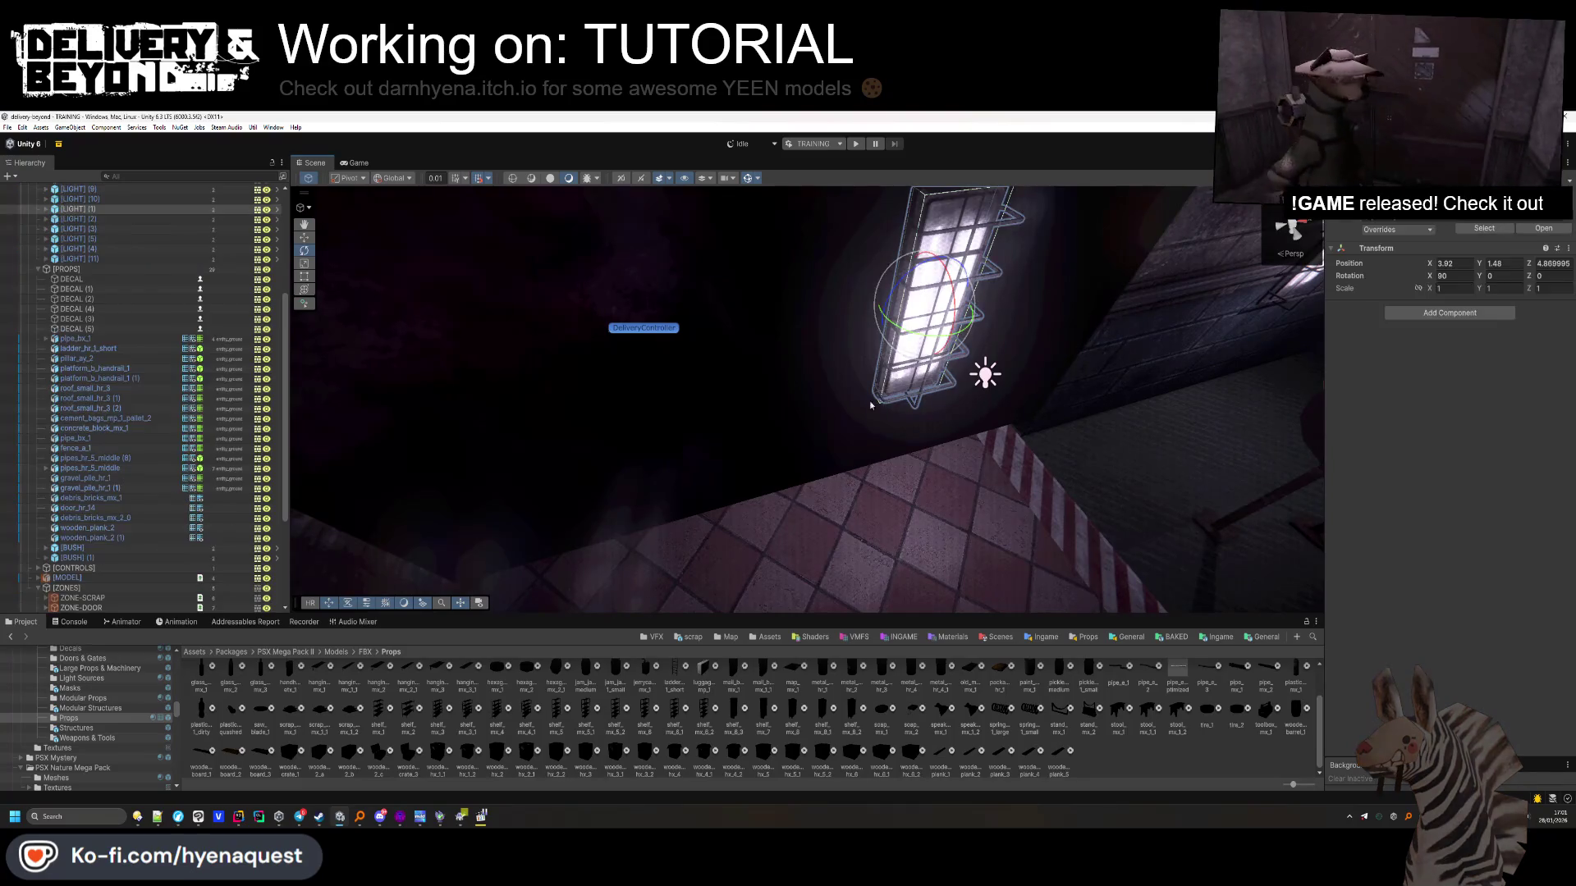
{"action": "key", "text": "f"}
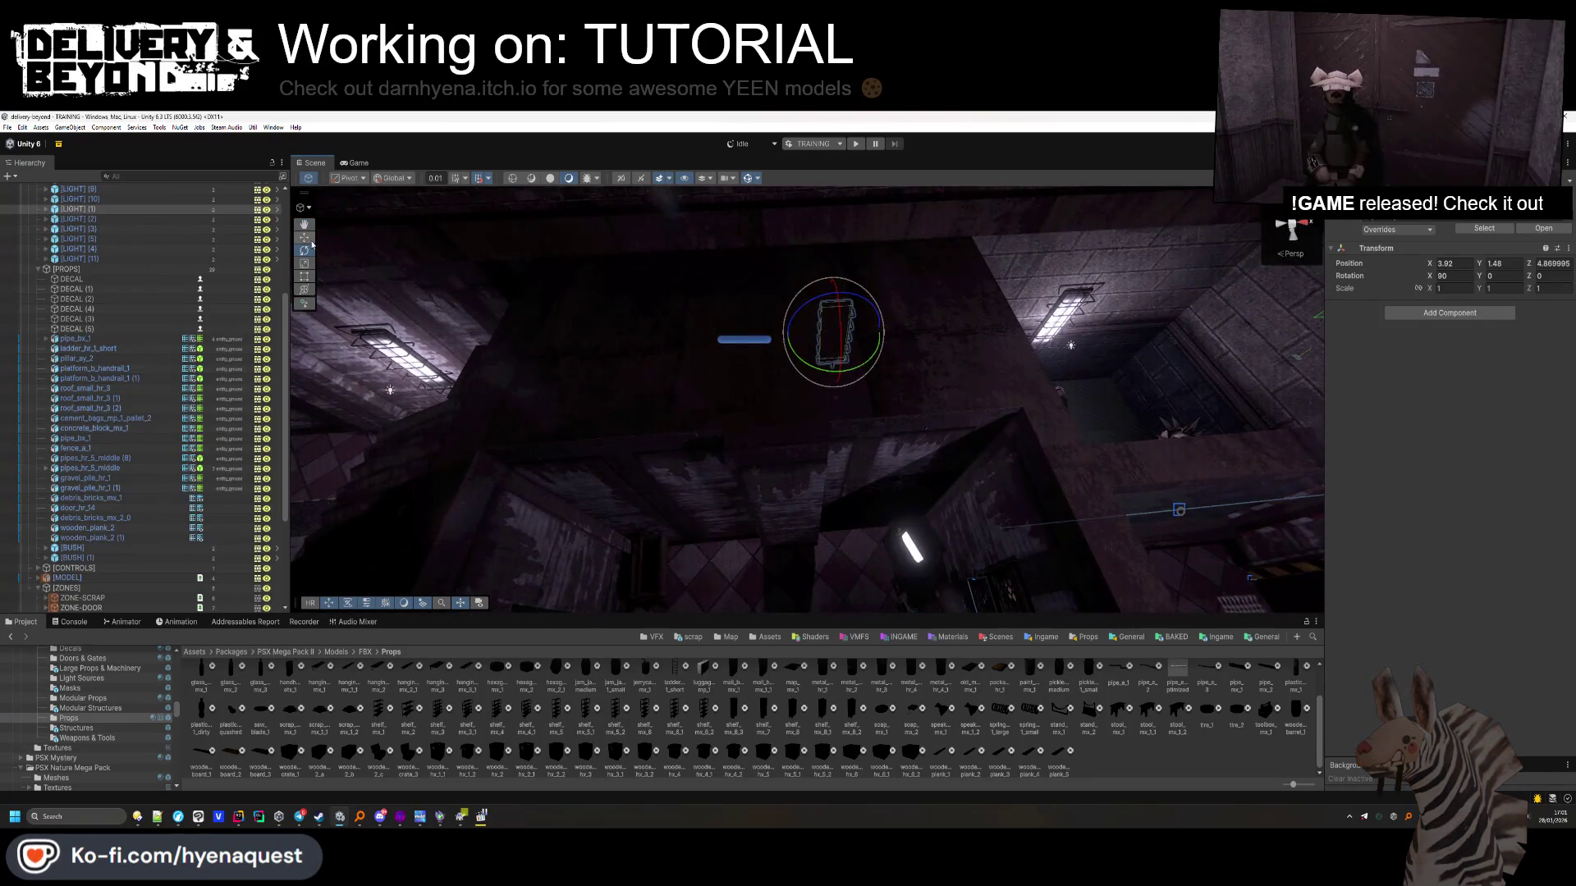
{"action": "mouse_move", "coordinate": [820, 342]}
{"action": "left_mouse_down"}
{"action": "mouse_move", "coordinate": [778, 511]}
{"action": "mouse_move", "coordinate": [809, 396]}
{"action": "mouse_move", "coordinate": [863, 421]}
{"action": "mouse_move", "coordinate": [825, 389]}
{"action": "mouse_move", "coordinate": [856, 408]}
{"action": "left_mouse_up"}
{"action": "key", "text": "f"}
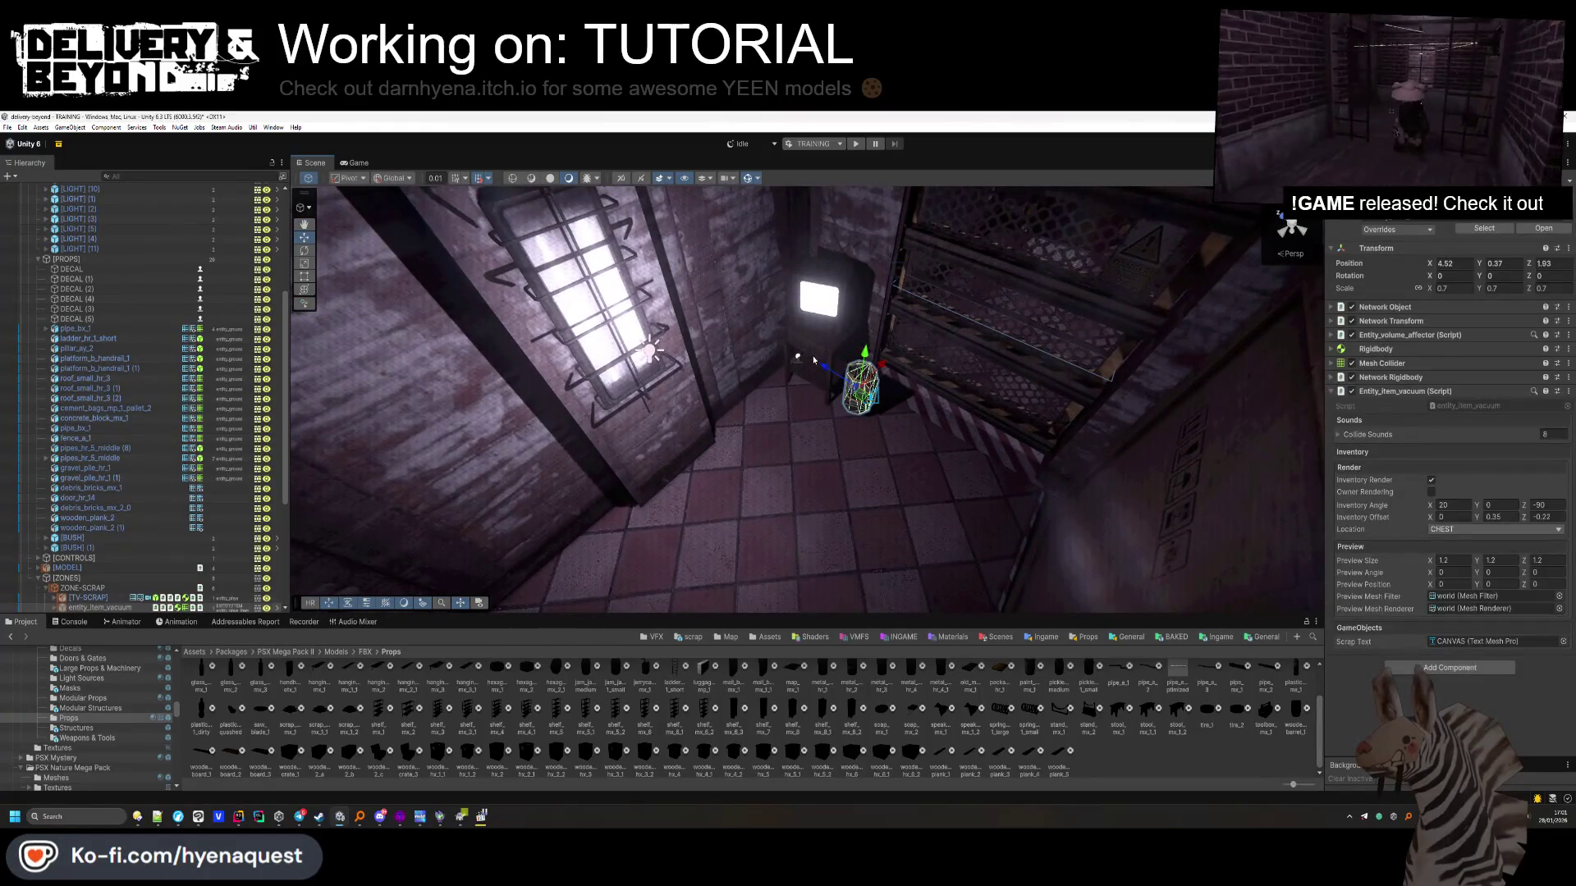
Orbit up to a high view of the room, briefly selecting the crate
{"action": "mouse_move", "coordinate": [904, 509]}
{"action": "left_mouse_down"}
{"action": "mouse_move", "coordinate": [706, 324]}
{"action": "mouse_move", "coordinate": [608, 491]}
{"action": "mouse_move", "coordinate": [734, 371]}
{"action": "left_mouse_up"}
{"action": "left_click", "coordinate": [733, 371]}
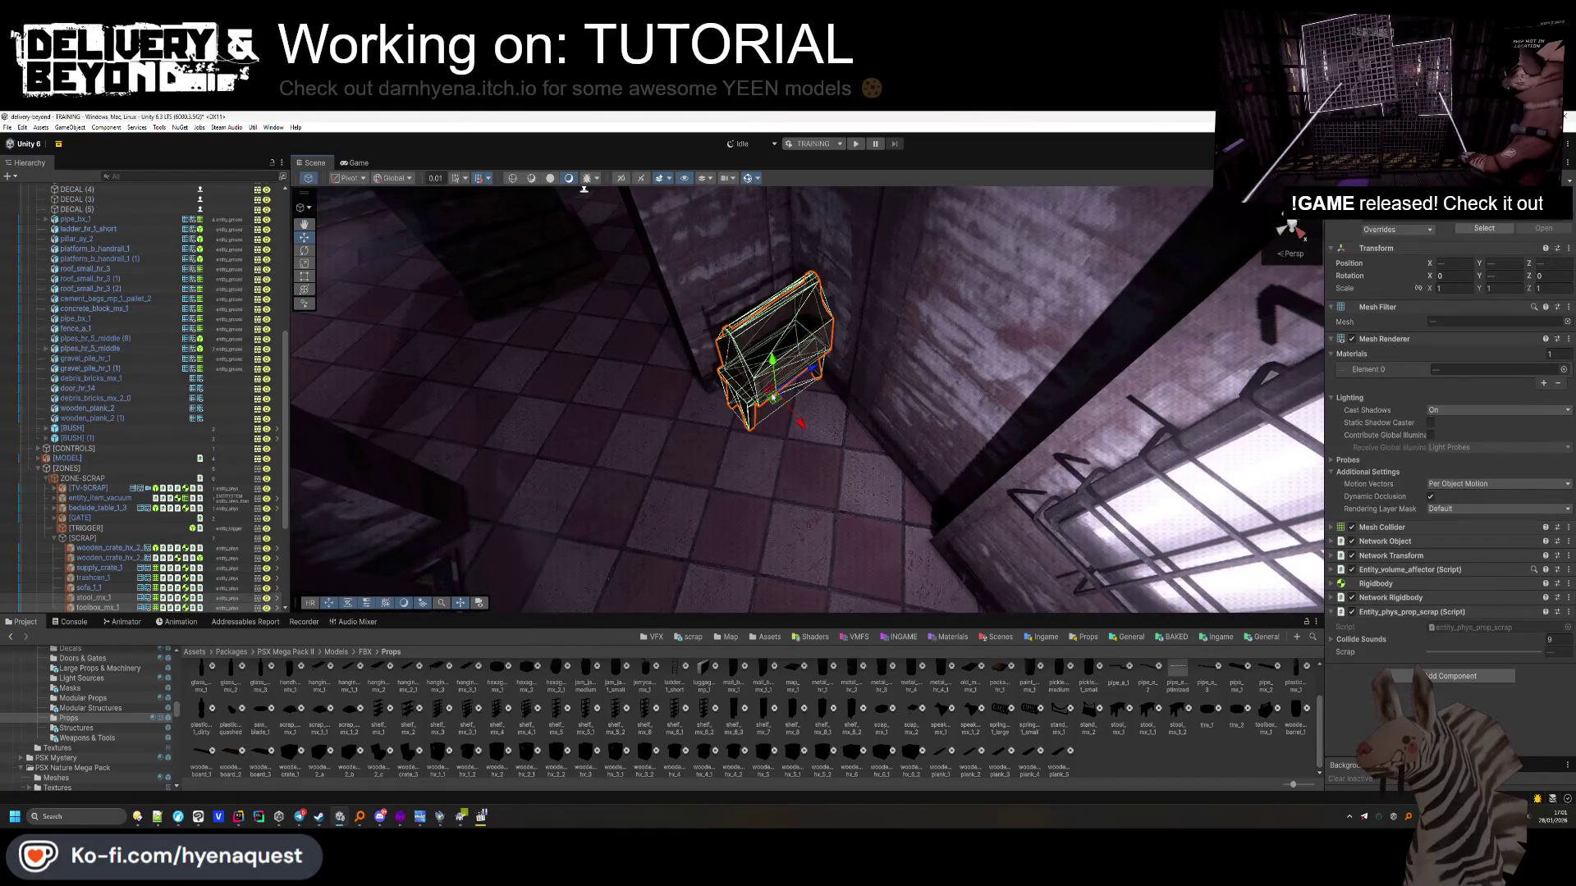
{"action": "left_click", "coordinate": [943, 492]}
{"action": "left_click_drag", "start_coordinate": [944, 492], "coordinate": [904, 446]}
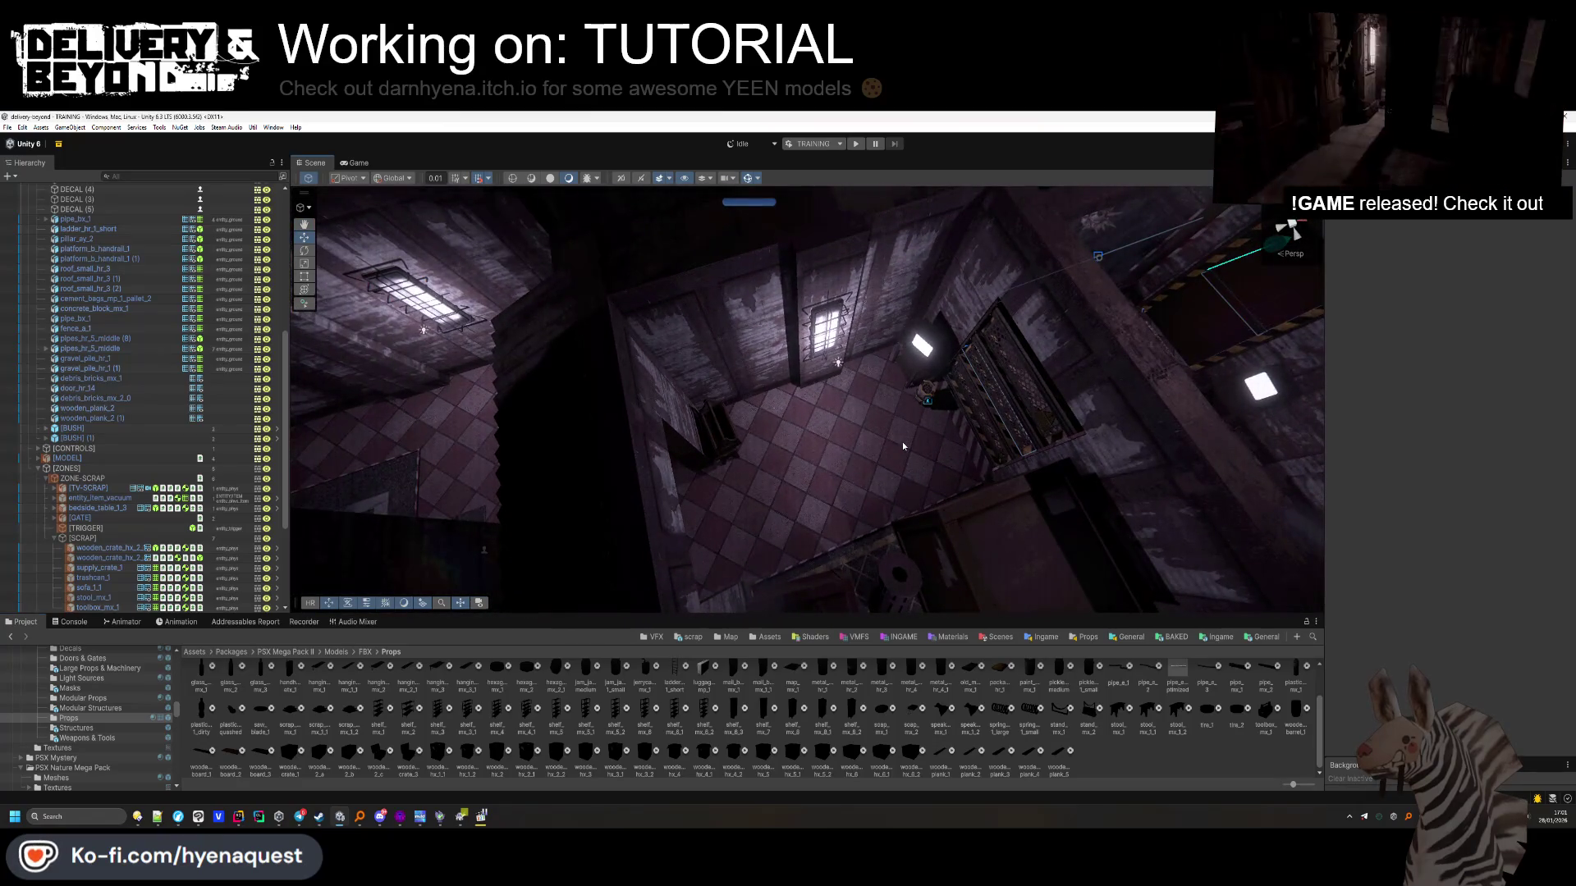